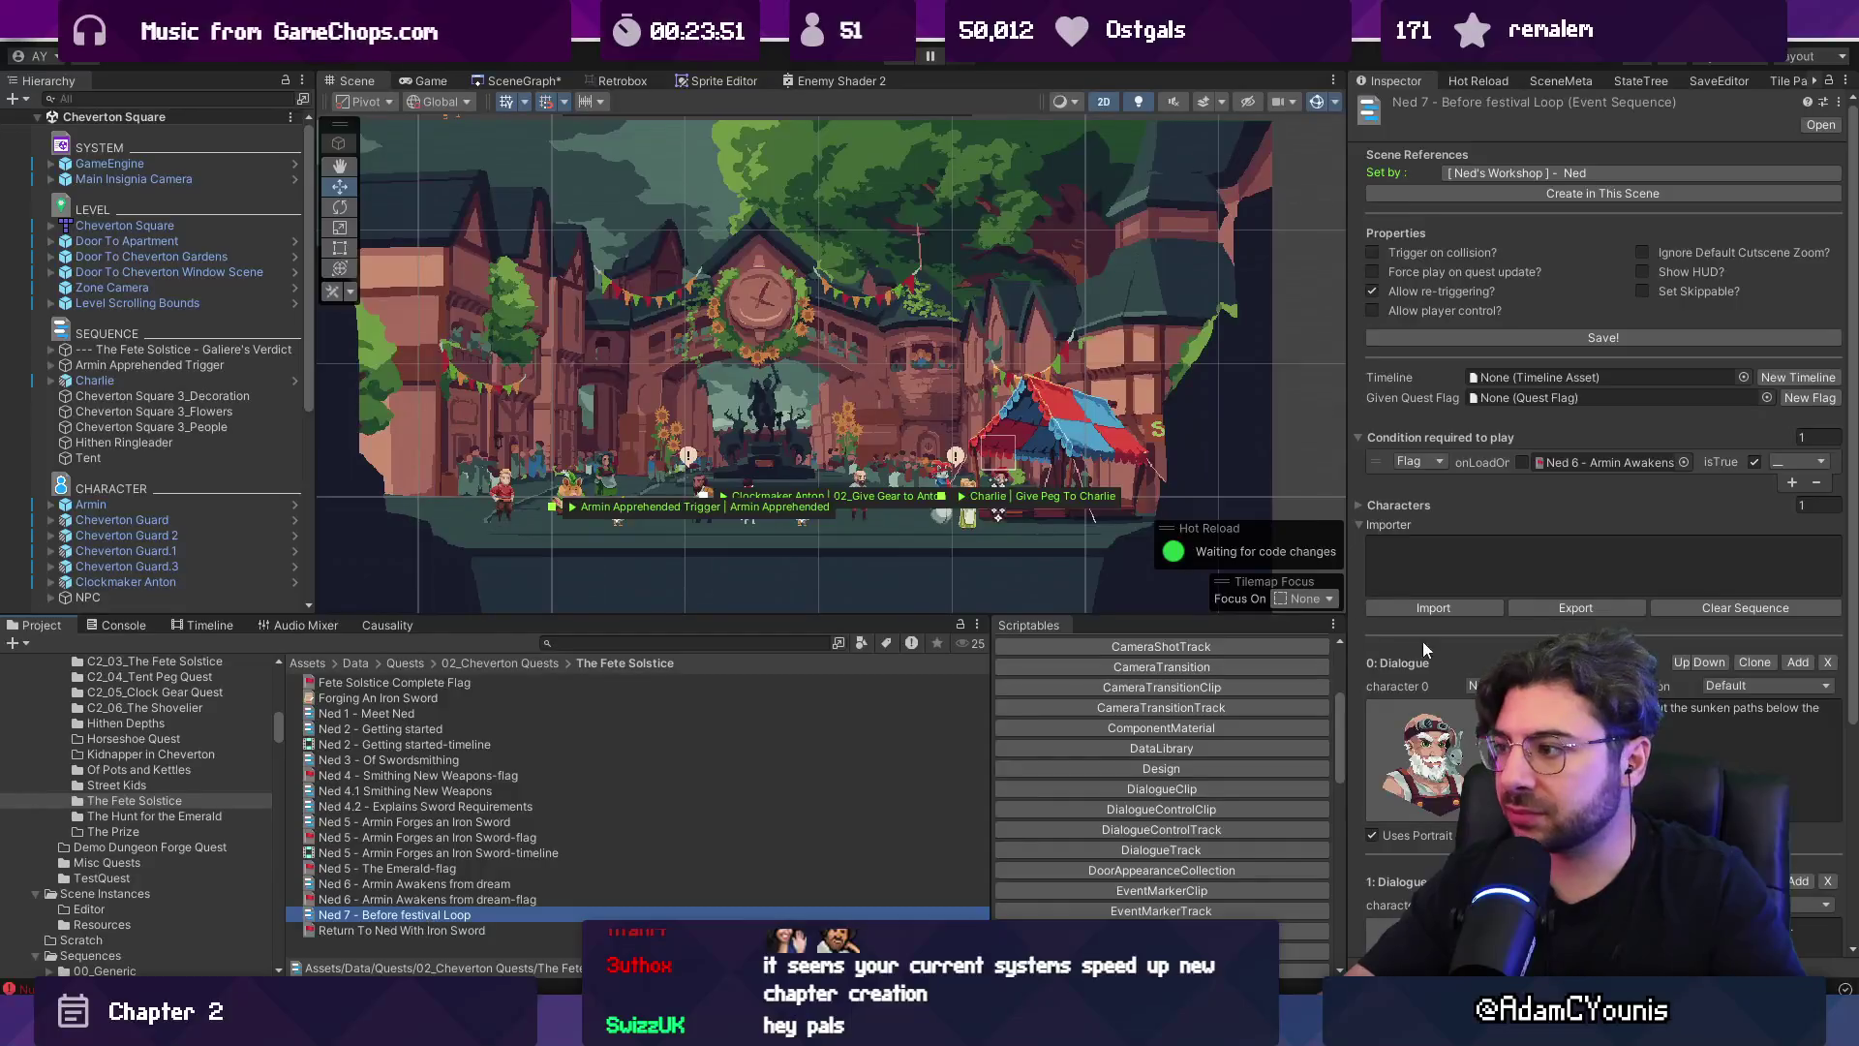
Bring up the Ned 5 - Armin Forges an Iron Sword sequence in Unity, then switch to Figma.
{"action": "scroll", "coordinate": [1456, 626], "scroll_direction": "down", "scroll_amount": 5}
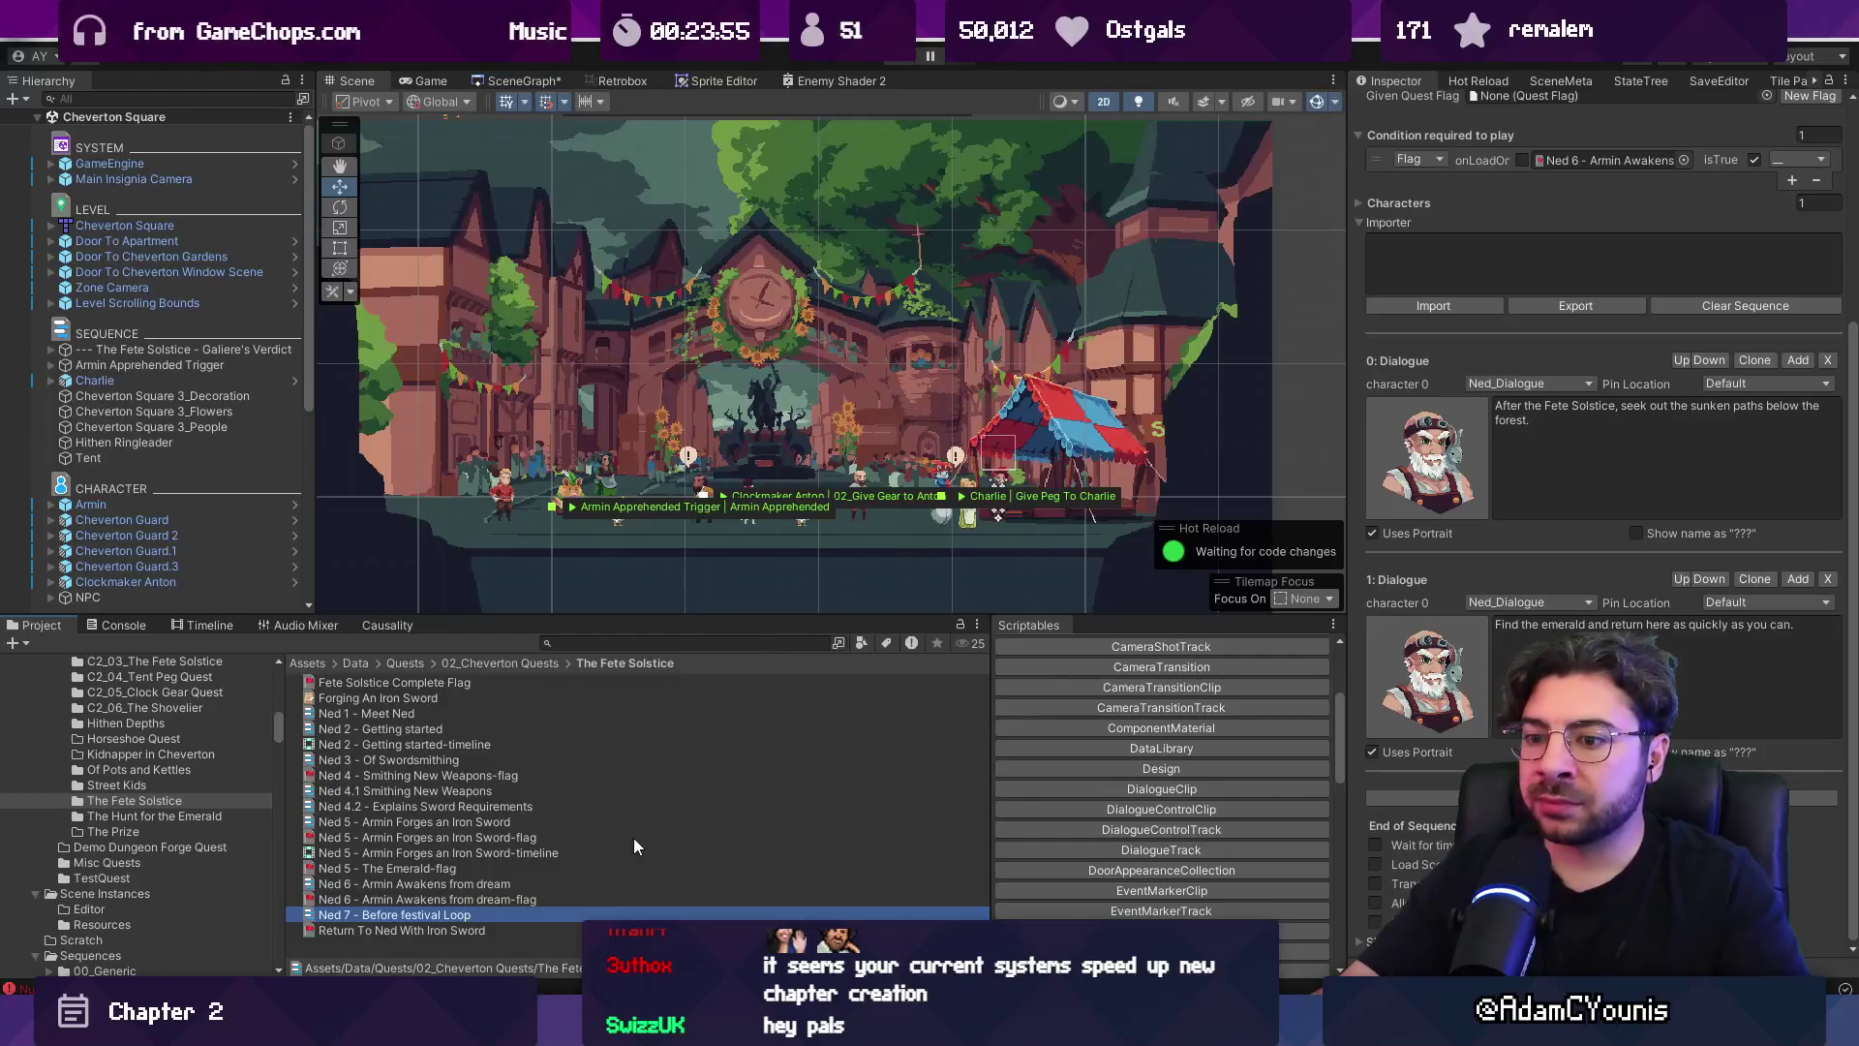
{"action": "left_click", "coordinate": [531, 880]}
{"action": "left_click", "coordinate": [517, 823]}
{"action": "scroll", "coordinate": [1549, 736], "scroll_direction": "up", "scroll_amount": 5}
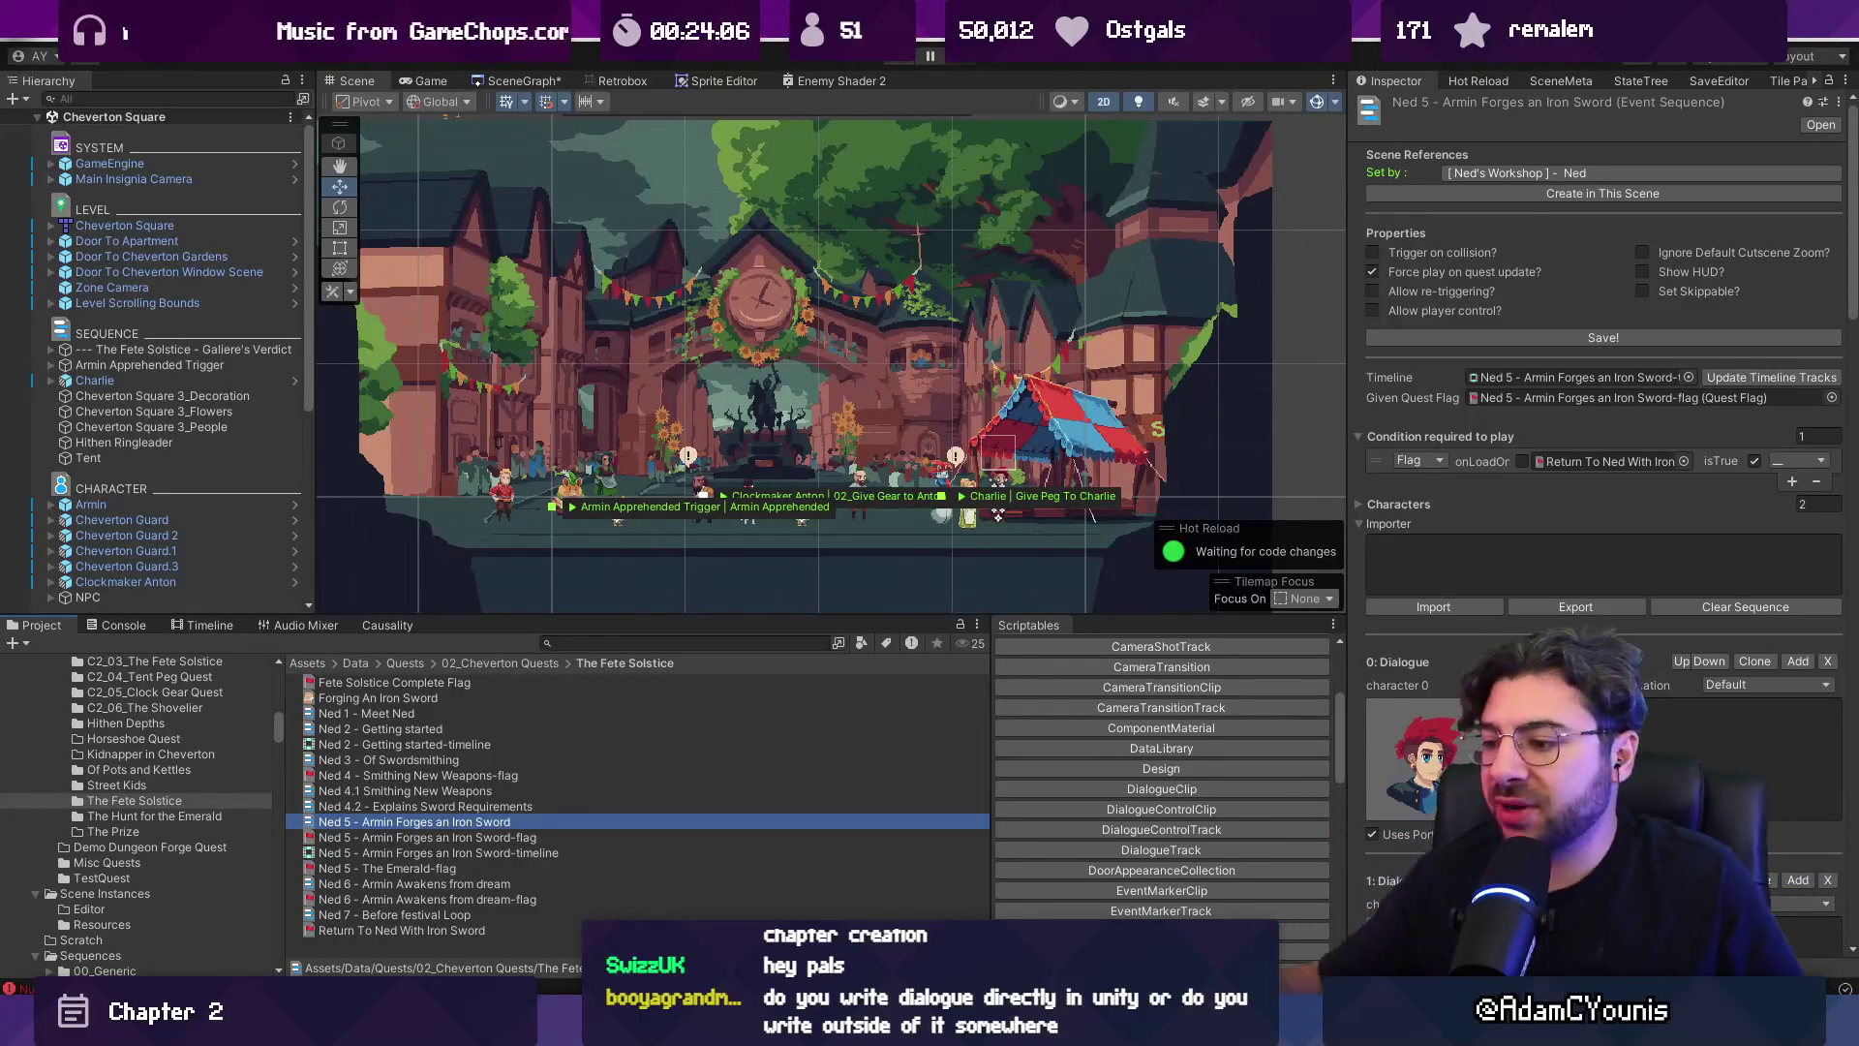
{"action": "key", "text": "alt+Tab"}
Zoom into the Part 2 frames and start editing the An Audience With Galiere text.
{"action": "scroll", "coordinate": [900, 585], "scroll_direction": "up", "scroll_amount": 3}
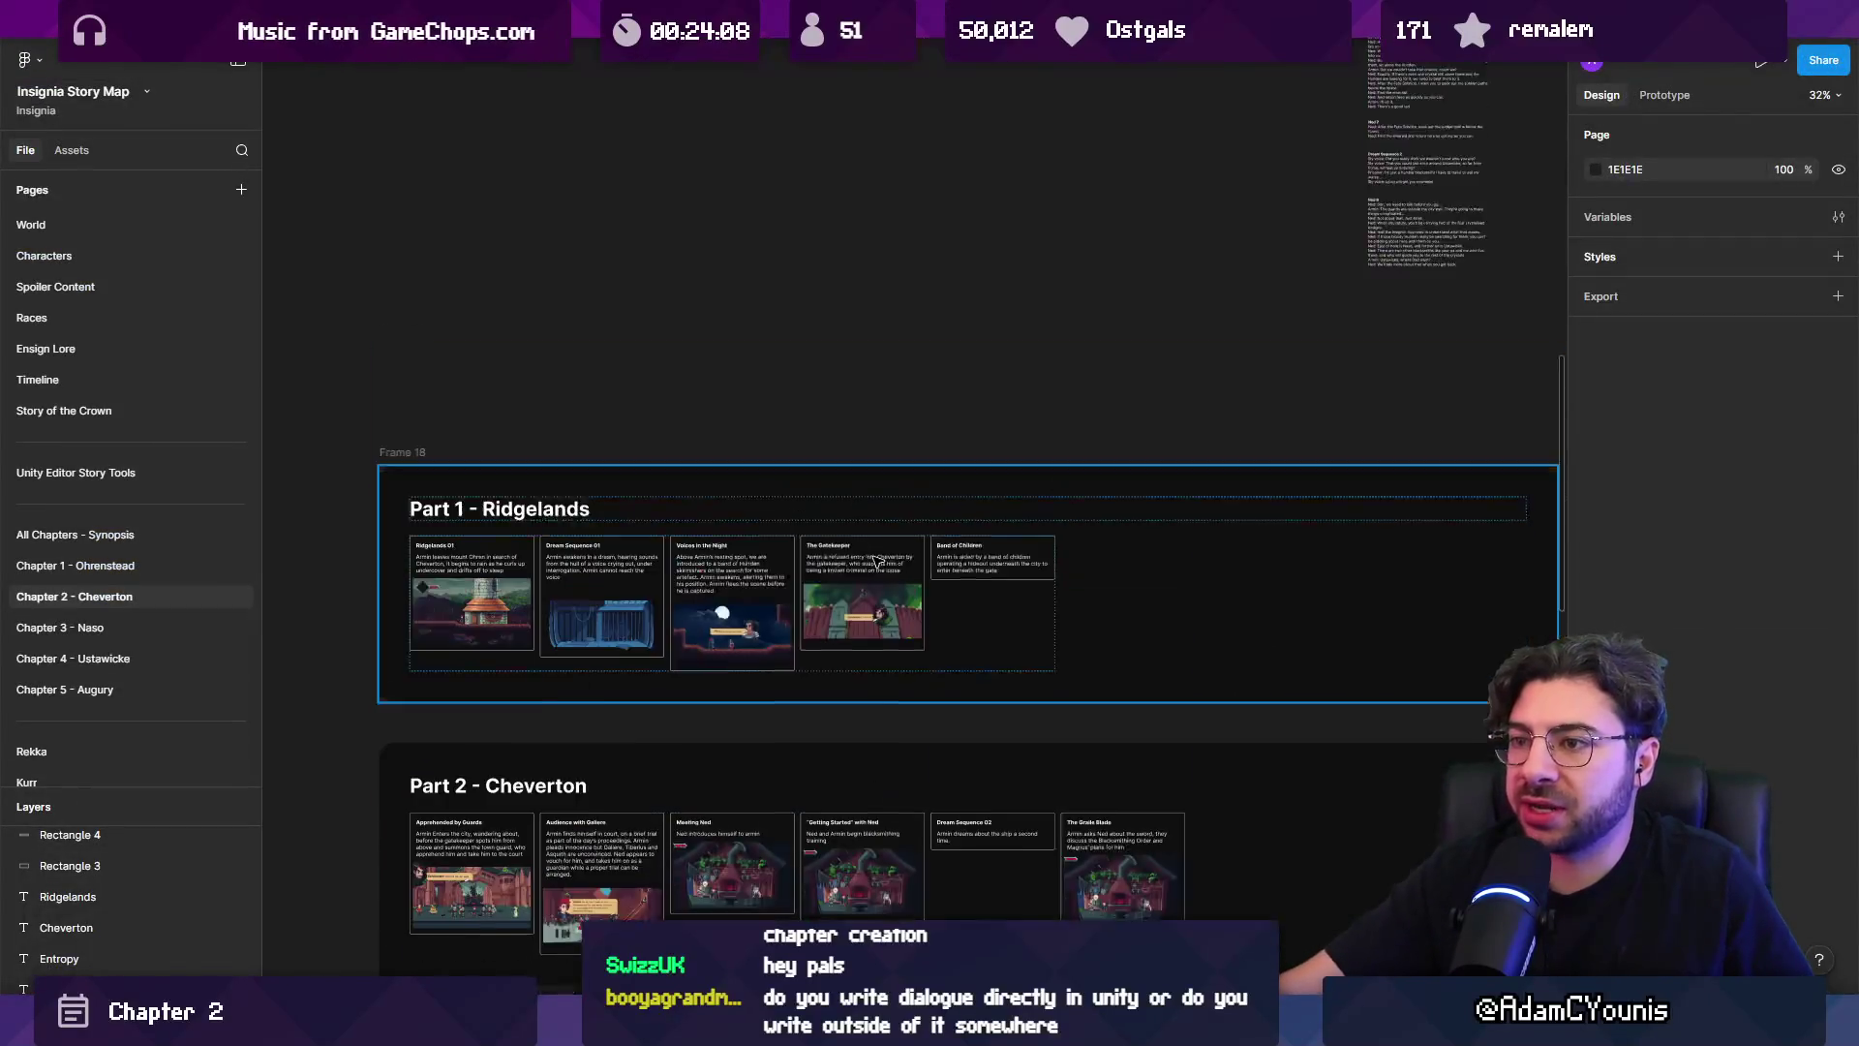
{"action": "scroll", "coordinate": [901, 586], "scroll_direction": "up", "scroll_amount": 5}
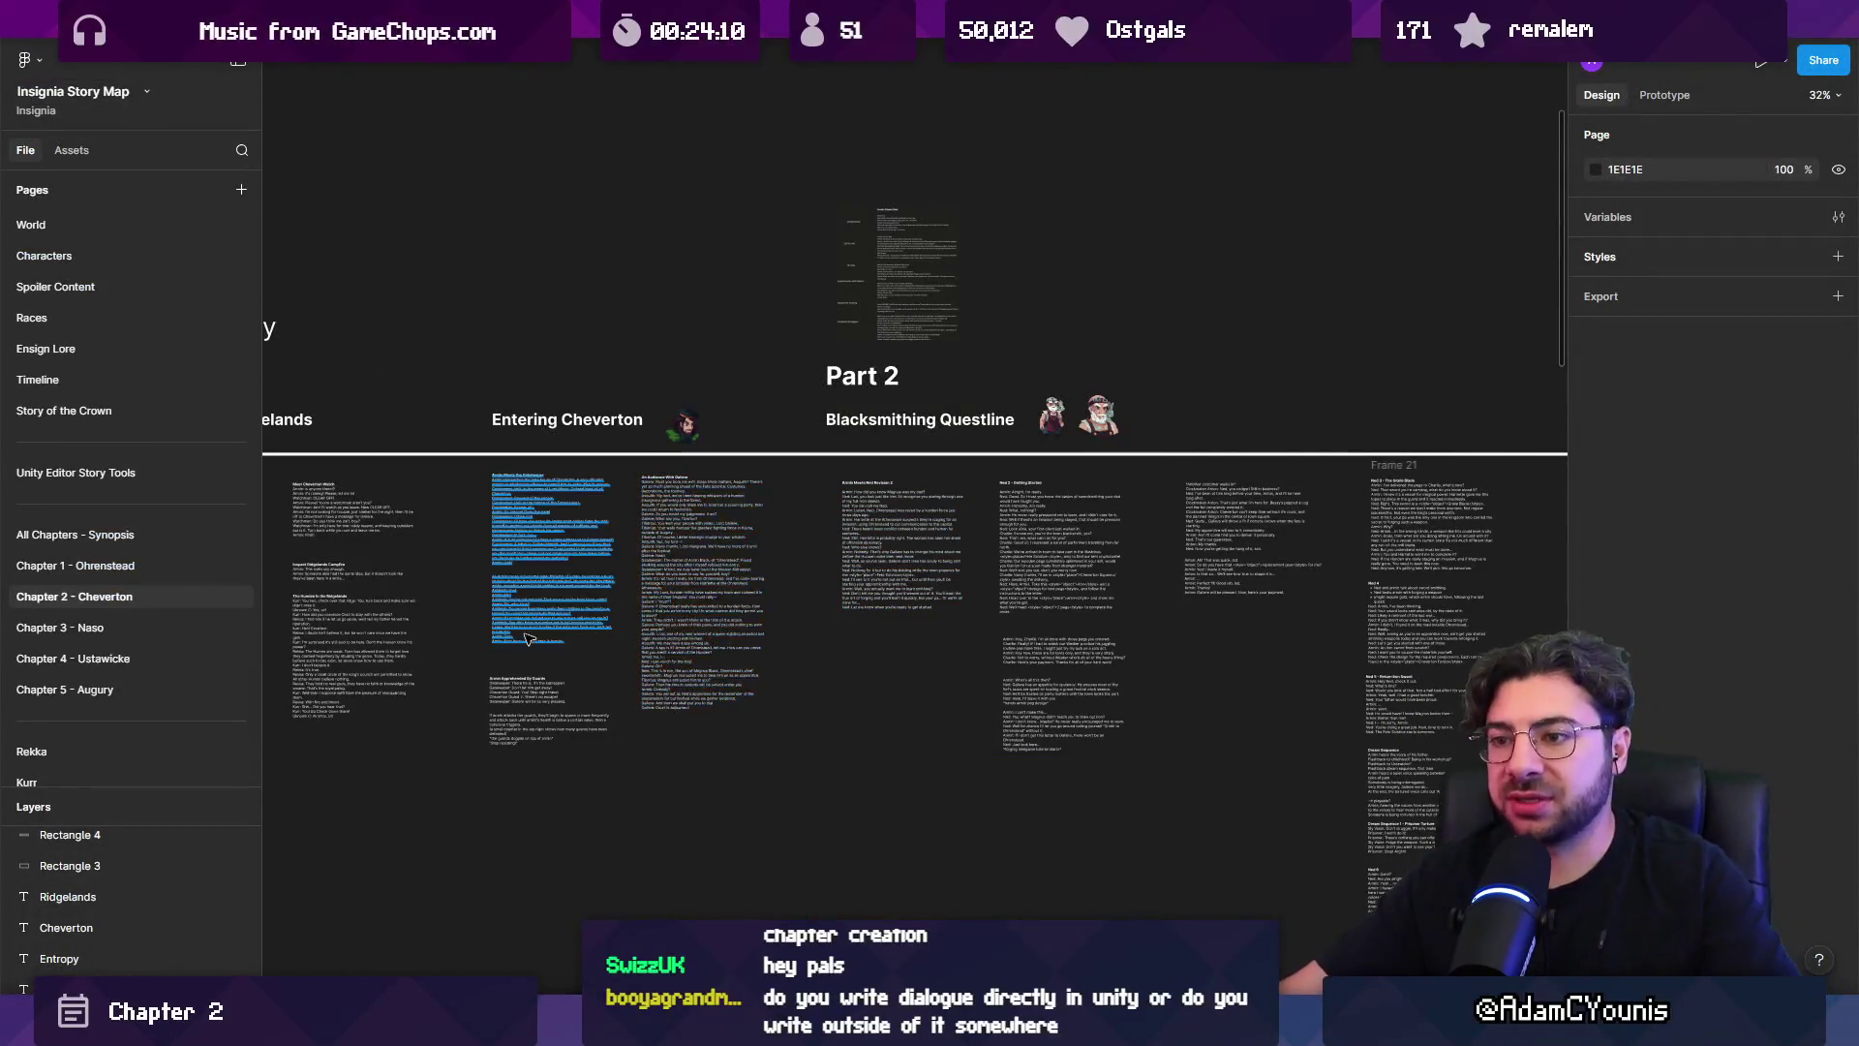
{"action": "scroll", "coordinate": [552, 528], "scroll_direction": "up", "scroll_amount": 5}
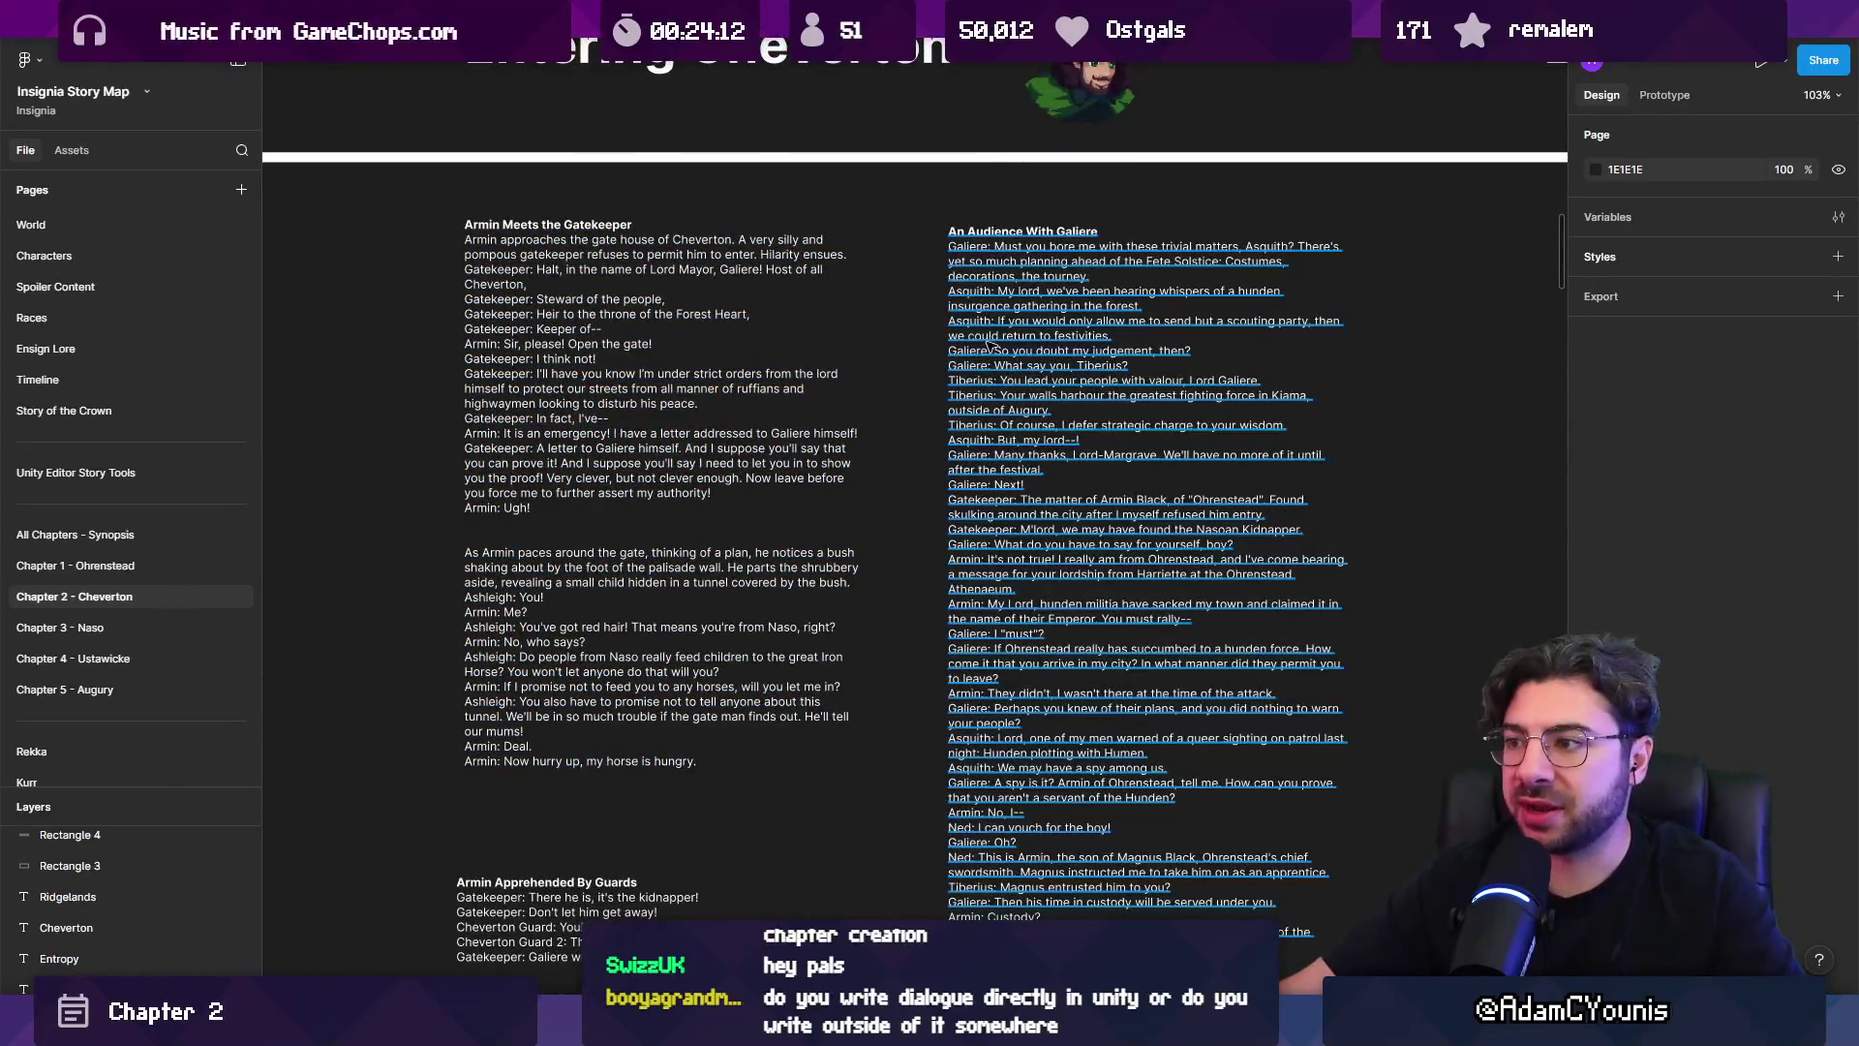
{"action": "double_click", "coordinate": [957, 263]}
Highlight Galiere's opening line and part of the name Asquith, then return to Unity.
{"action": "scroll", "coordinate": [959, 253], "scroll_direction": "up", "scroll_amount": 5}
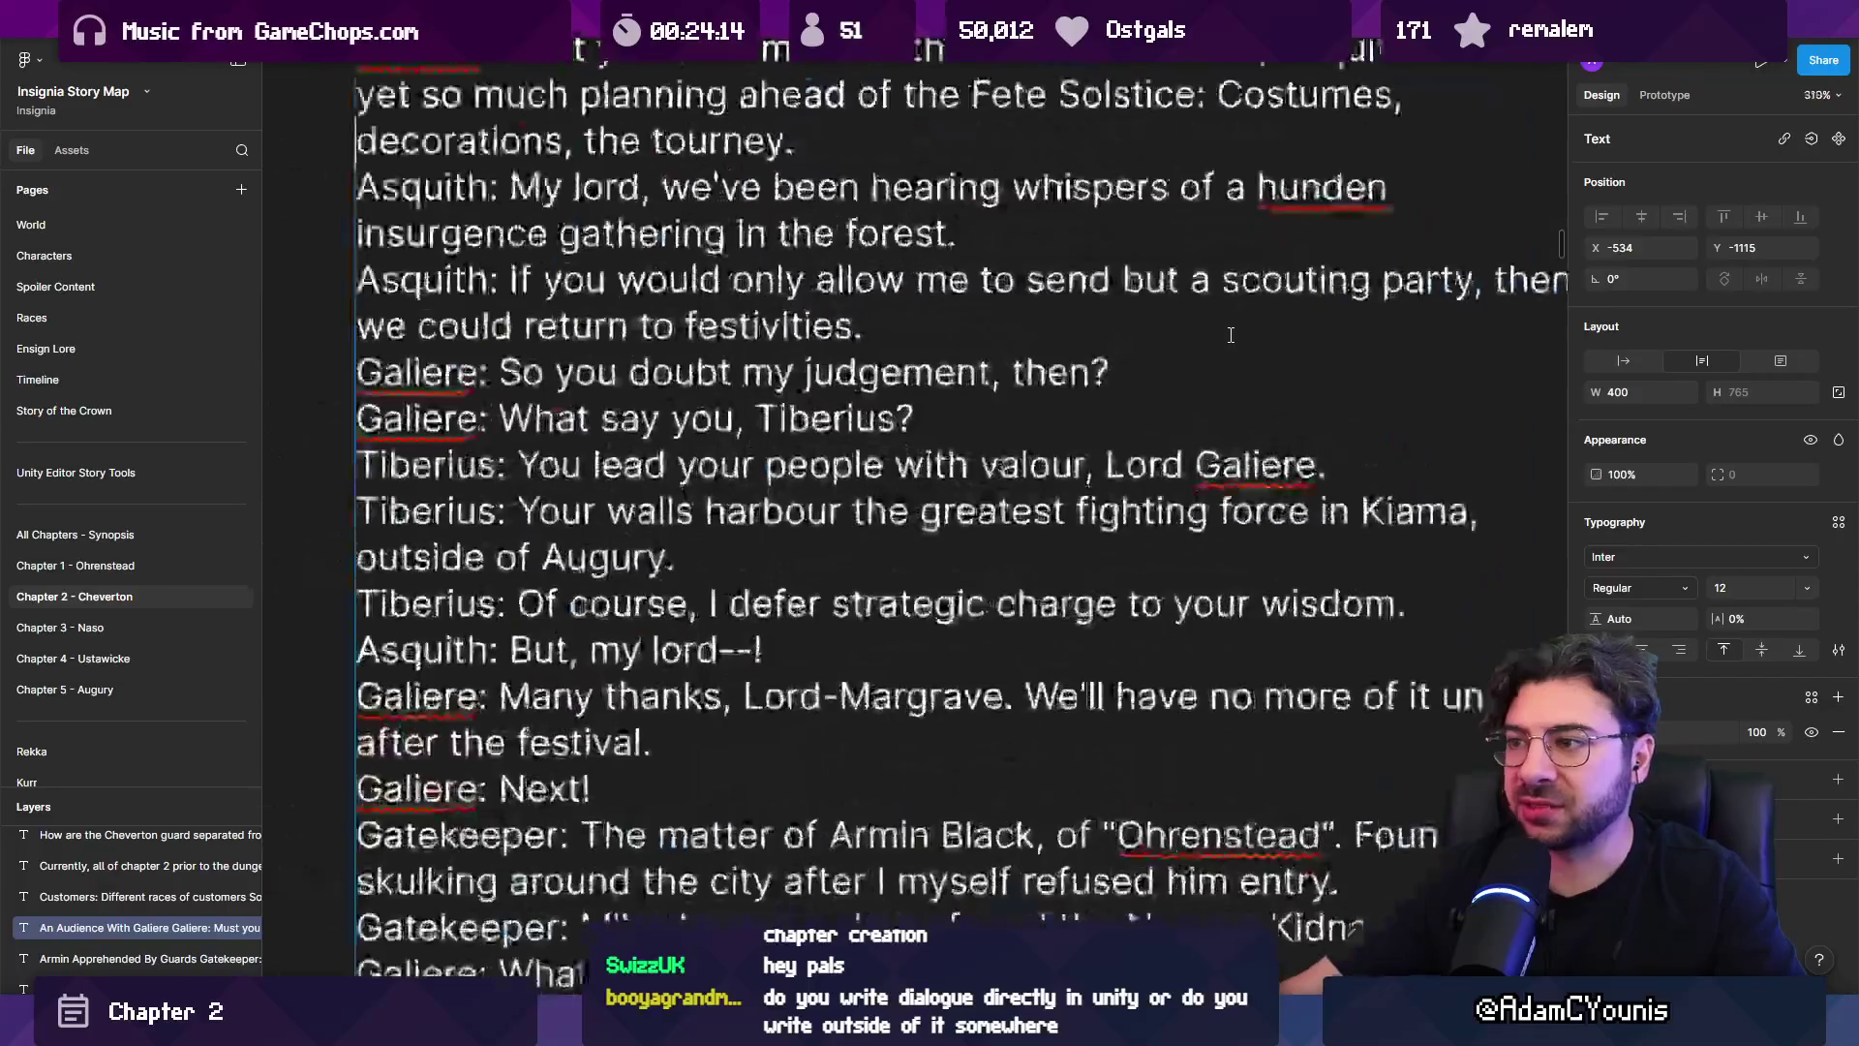
{"action": "scroll", "coordinate": [548, 235], "scroll_direction": "down", "scroll_amount": 1}
{"action": "scroll", "coordinate": [548, 236], "scroll_direction": "down", "scroll_amount": 1}
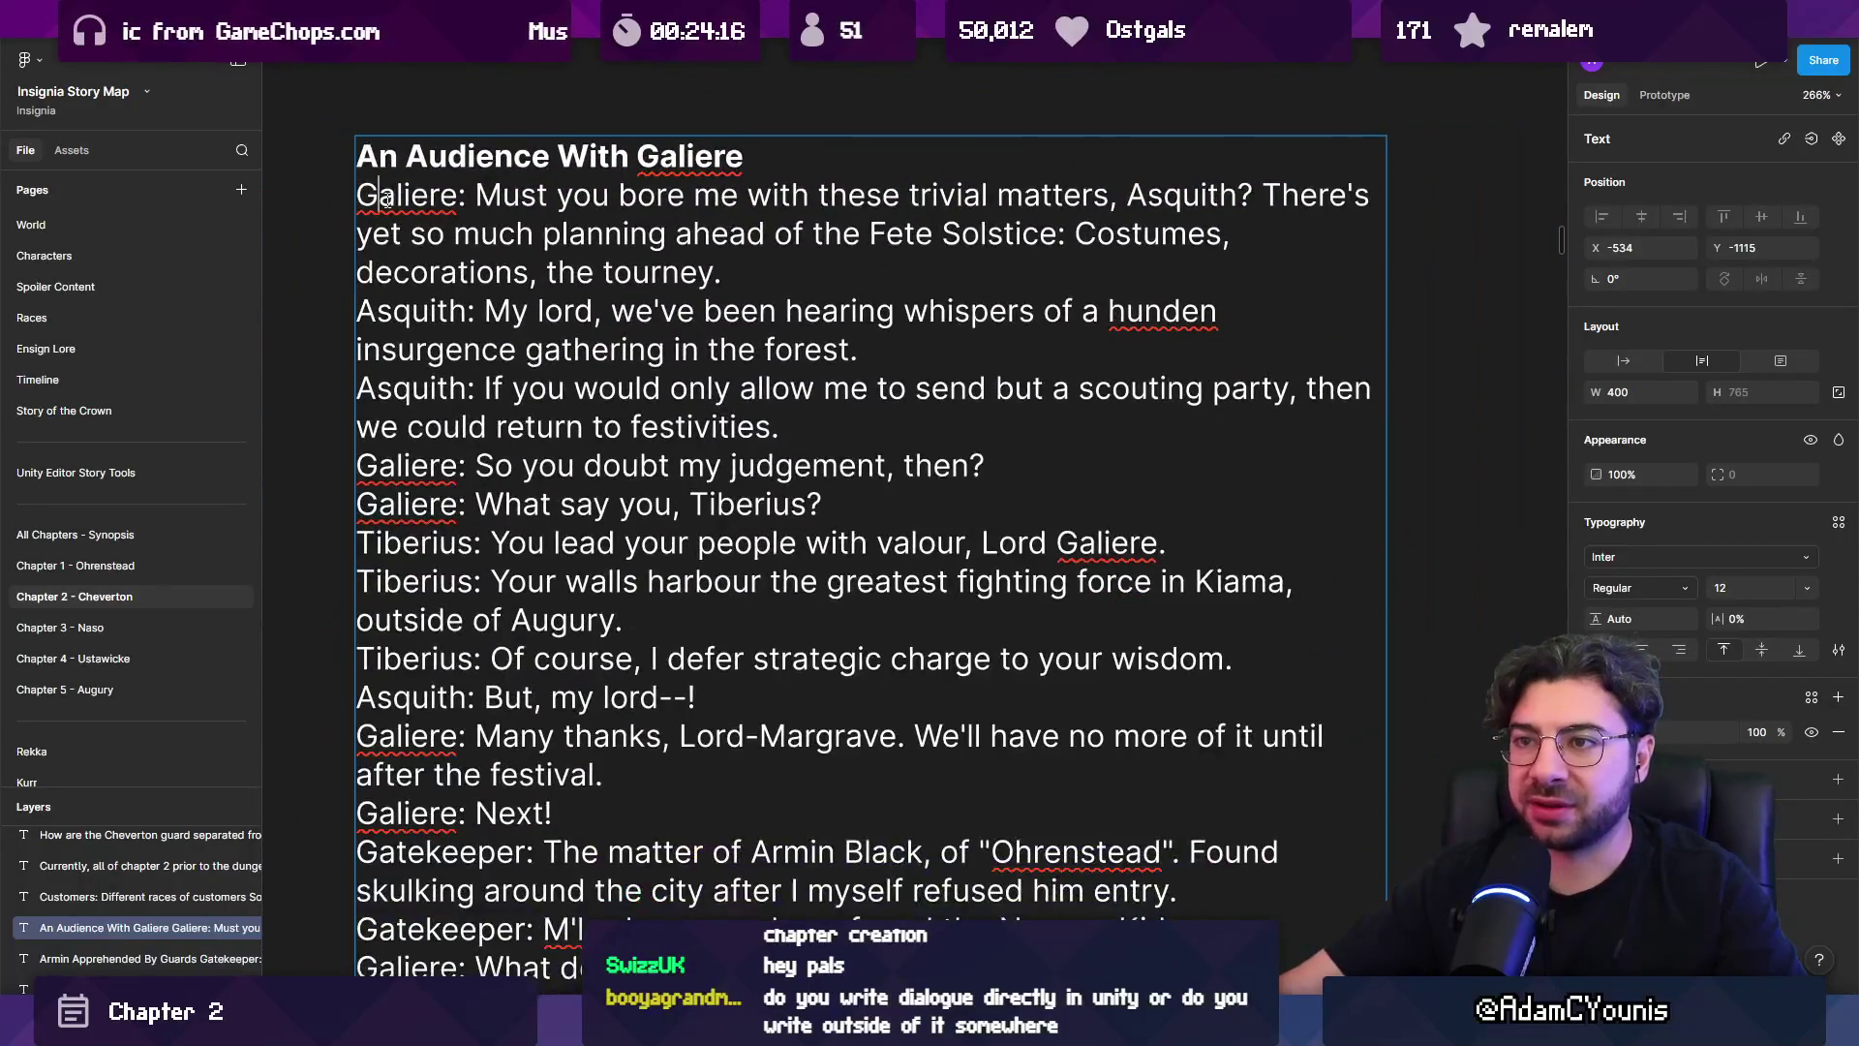
{"action": "left_click_drag", "start_coordinate": [358, 195], "coordinate": [787, 262]}
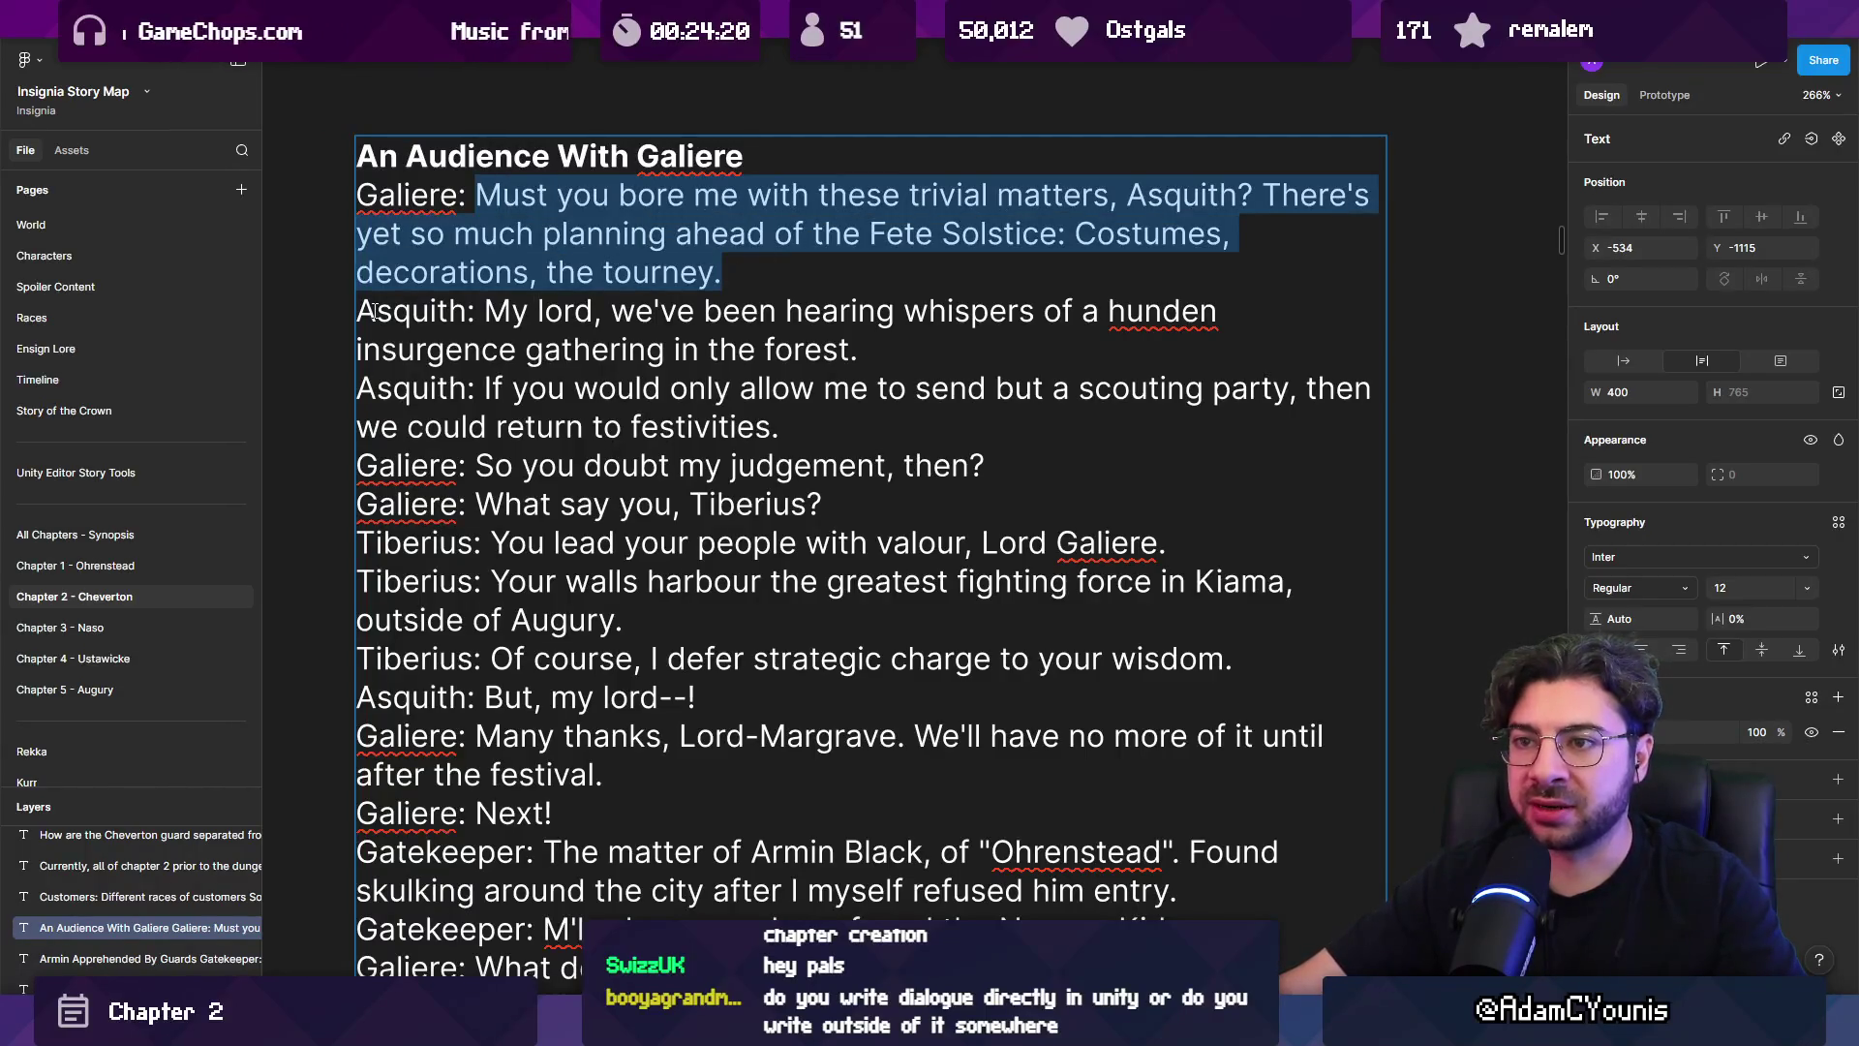
{"action": "left_click_drag", "start_coordinate": [374, 311], "coordinate": [489, 310]}
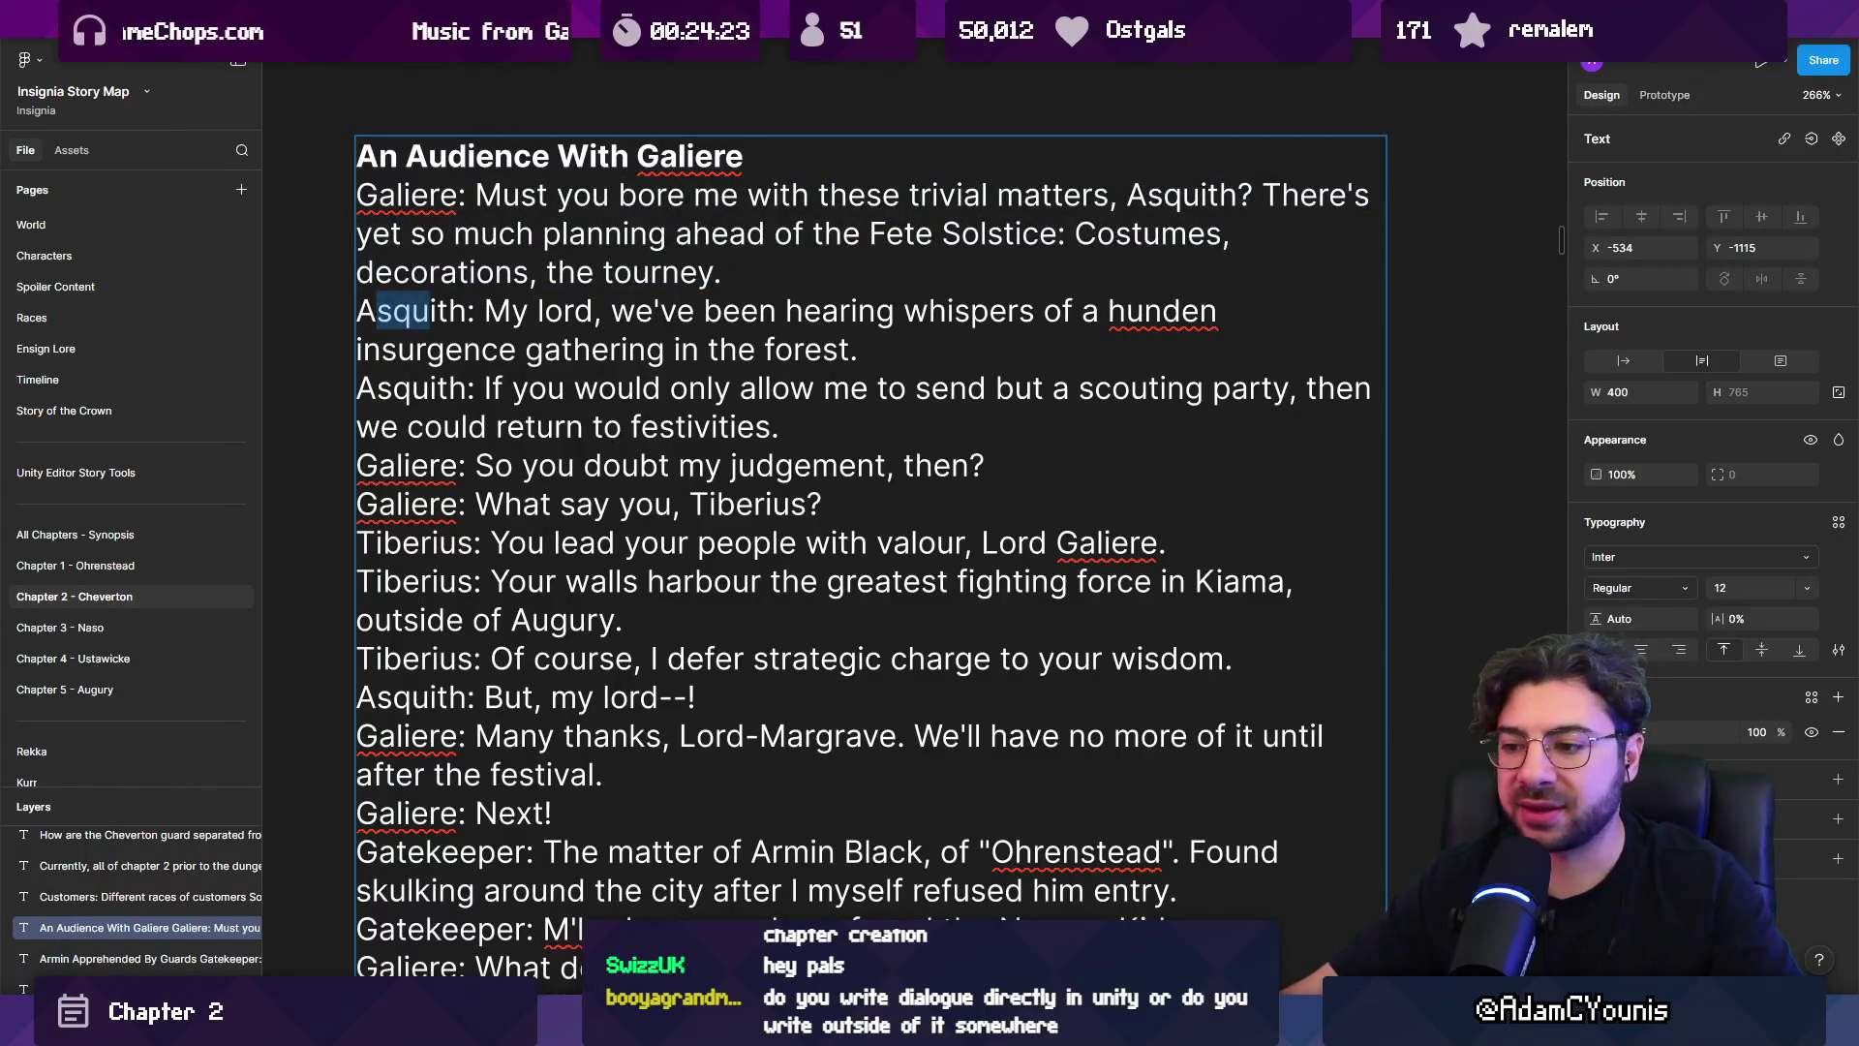
{"action": "key", "text": "alt+Tab"}
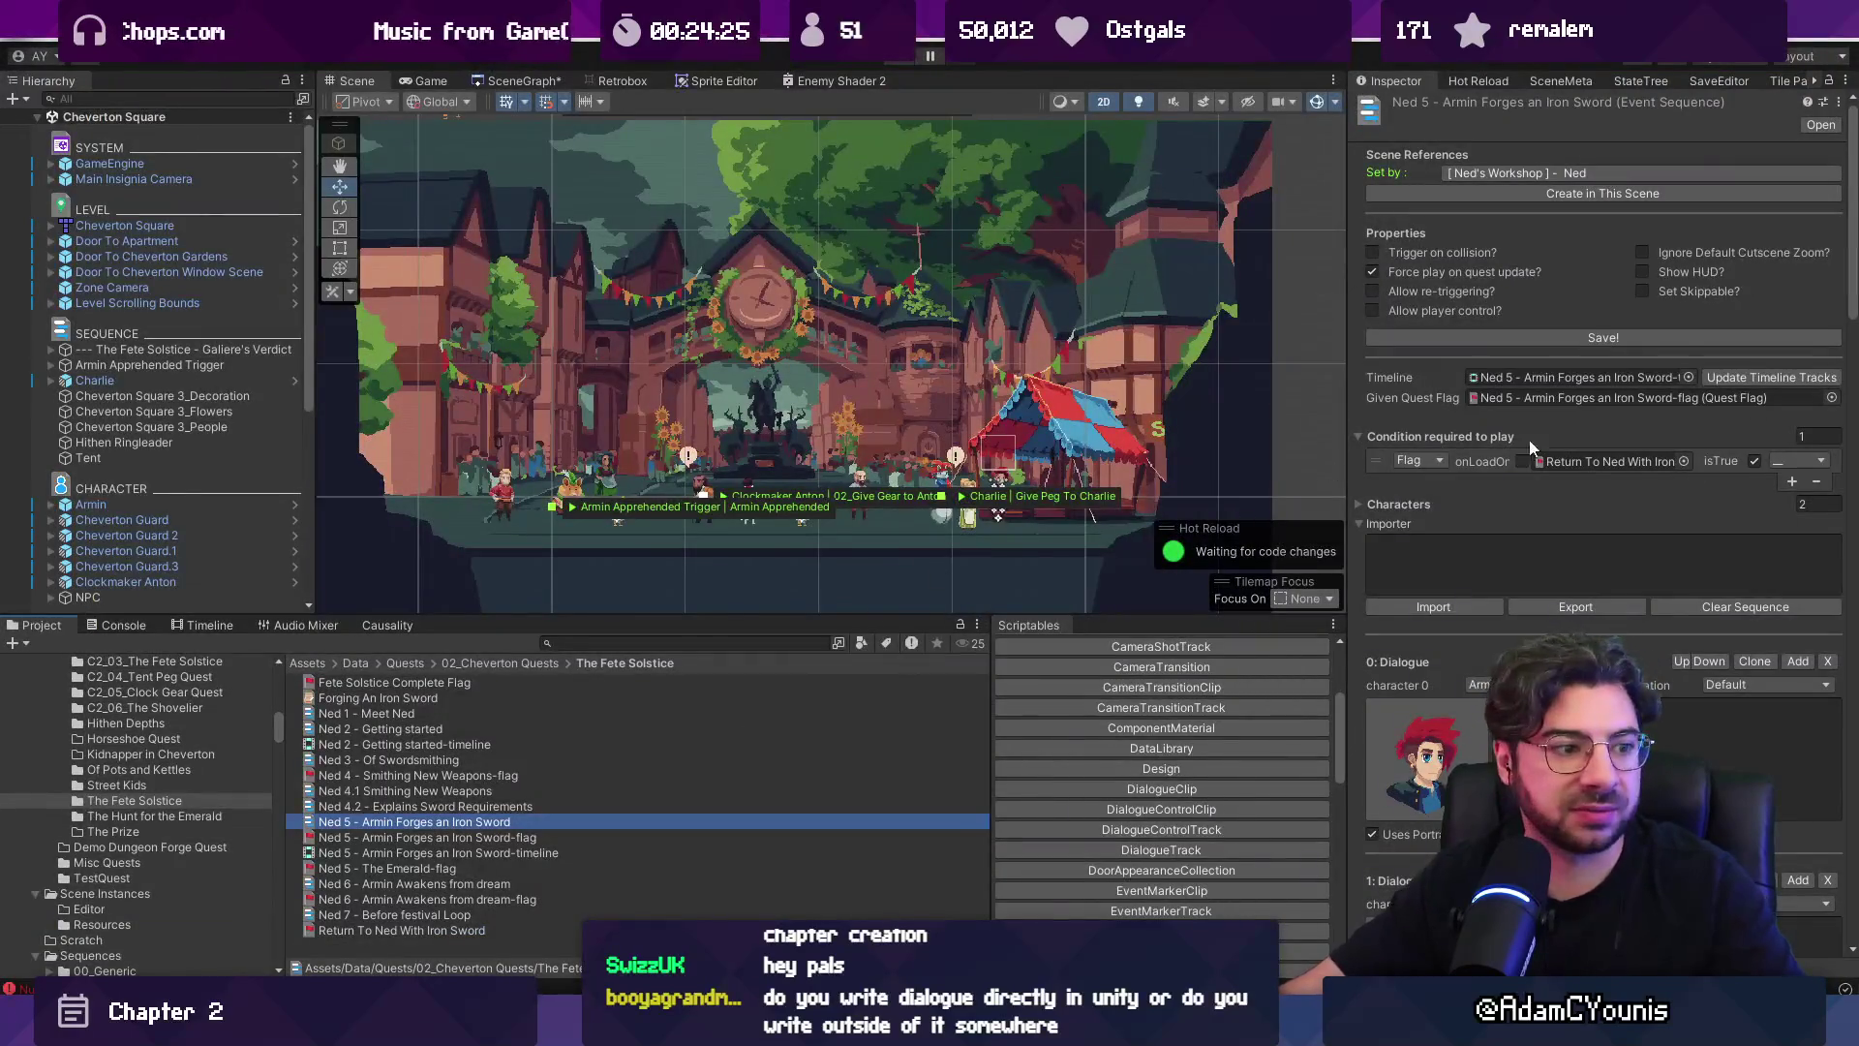
Scroll through the Iron Sword sequence's dialogue entries and shift the Cheverton Square scene view.
{"action": "scroll", "coordinate": [1550, 440], "scroll_direction": "down", "scroll_amount": 10}
{"action": "scroll", "coordinate": [1520, 363], "scroll_direction": "down", "scroll_amount": 10}
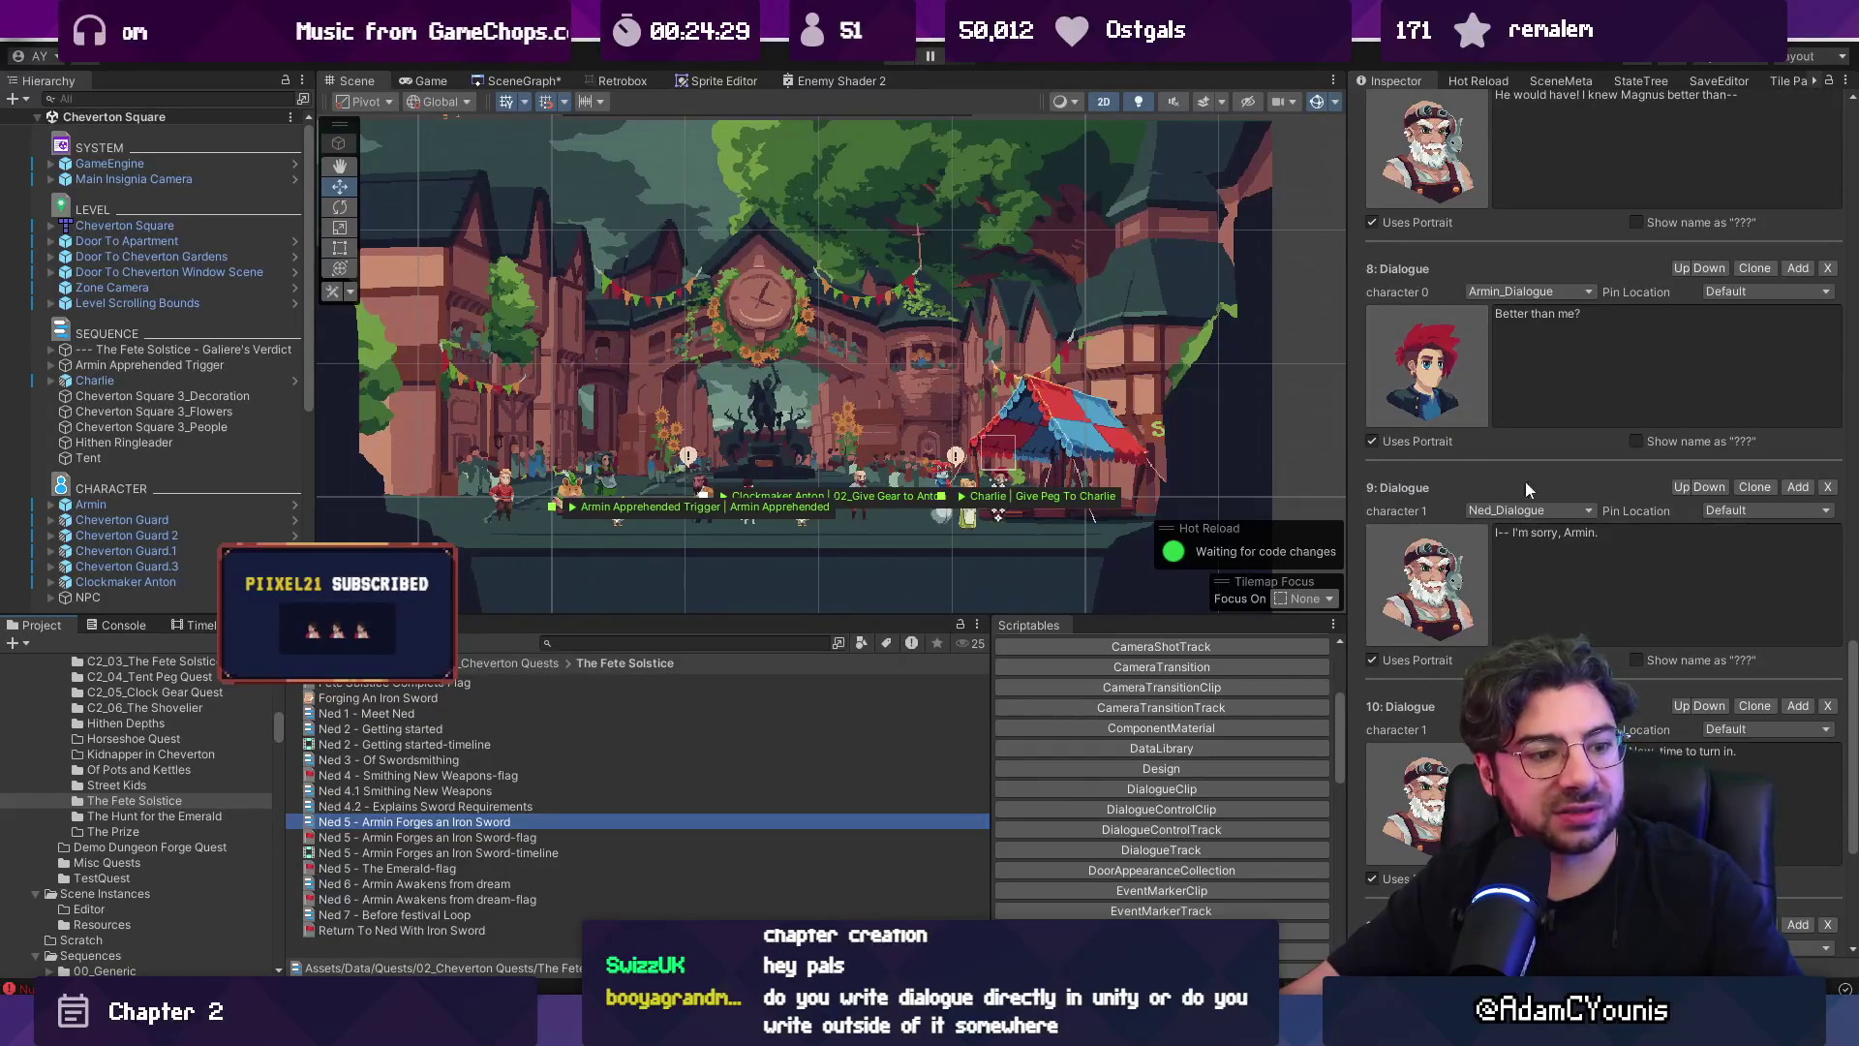
{"action": "scroll", "coordinate": [1549, 457], "scroll_direction": "up", "scroll_amount": 10}
{"action": "scroll", "coordinate": [1554, 456], "scroll_direction": "up", "scroll_amount": 5}
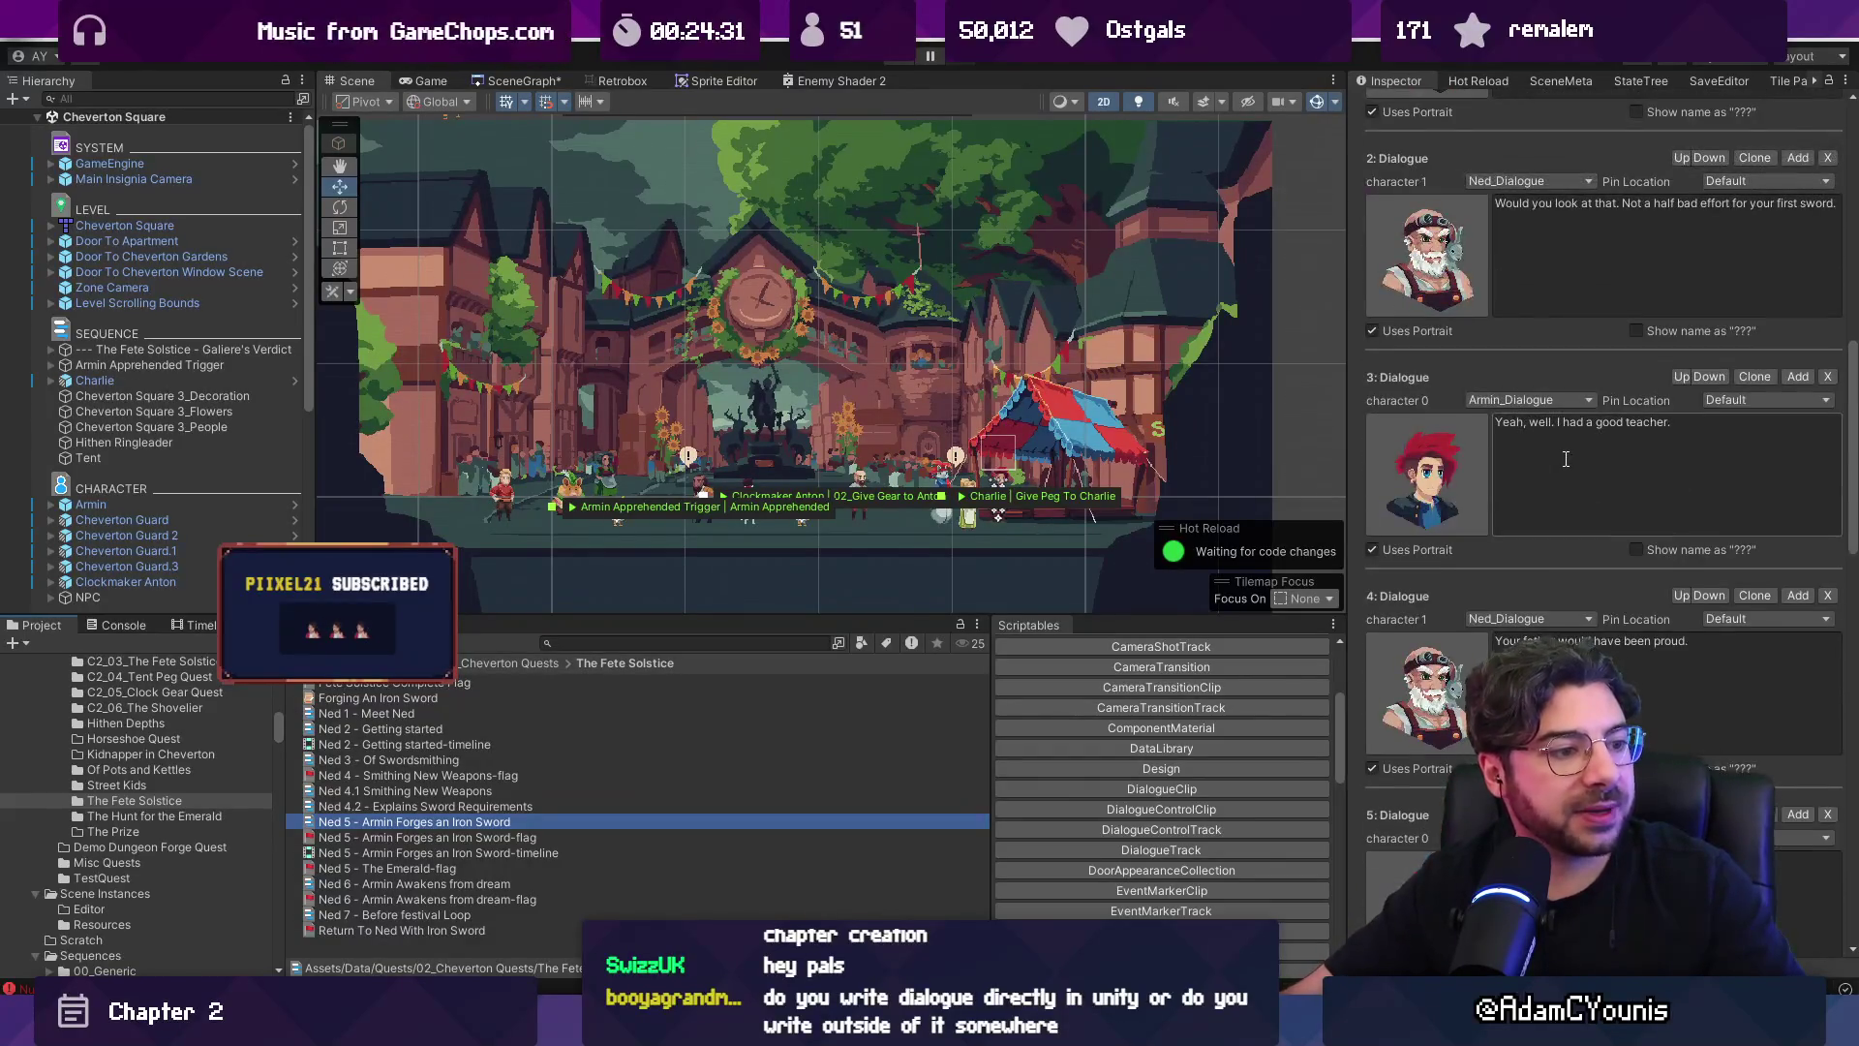
{"action": "scroll", "coordinate": [824, 365], "scroll_direction": "down", "scroll_amount": 2}
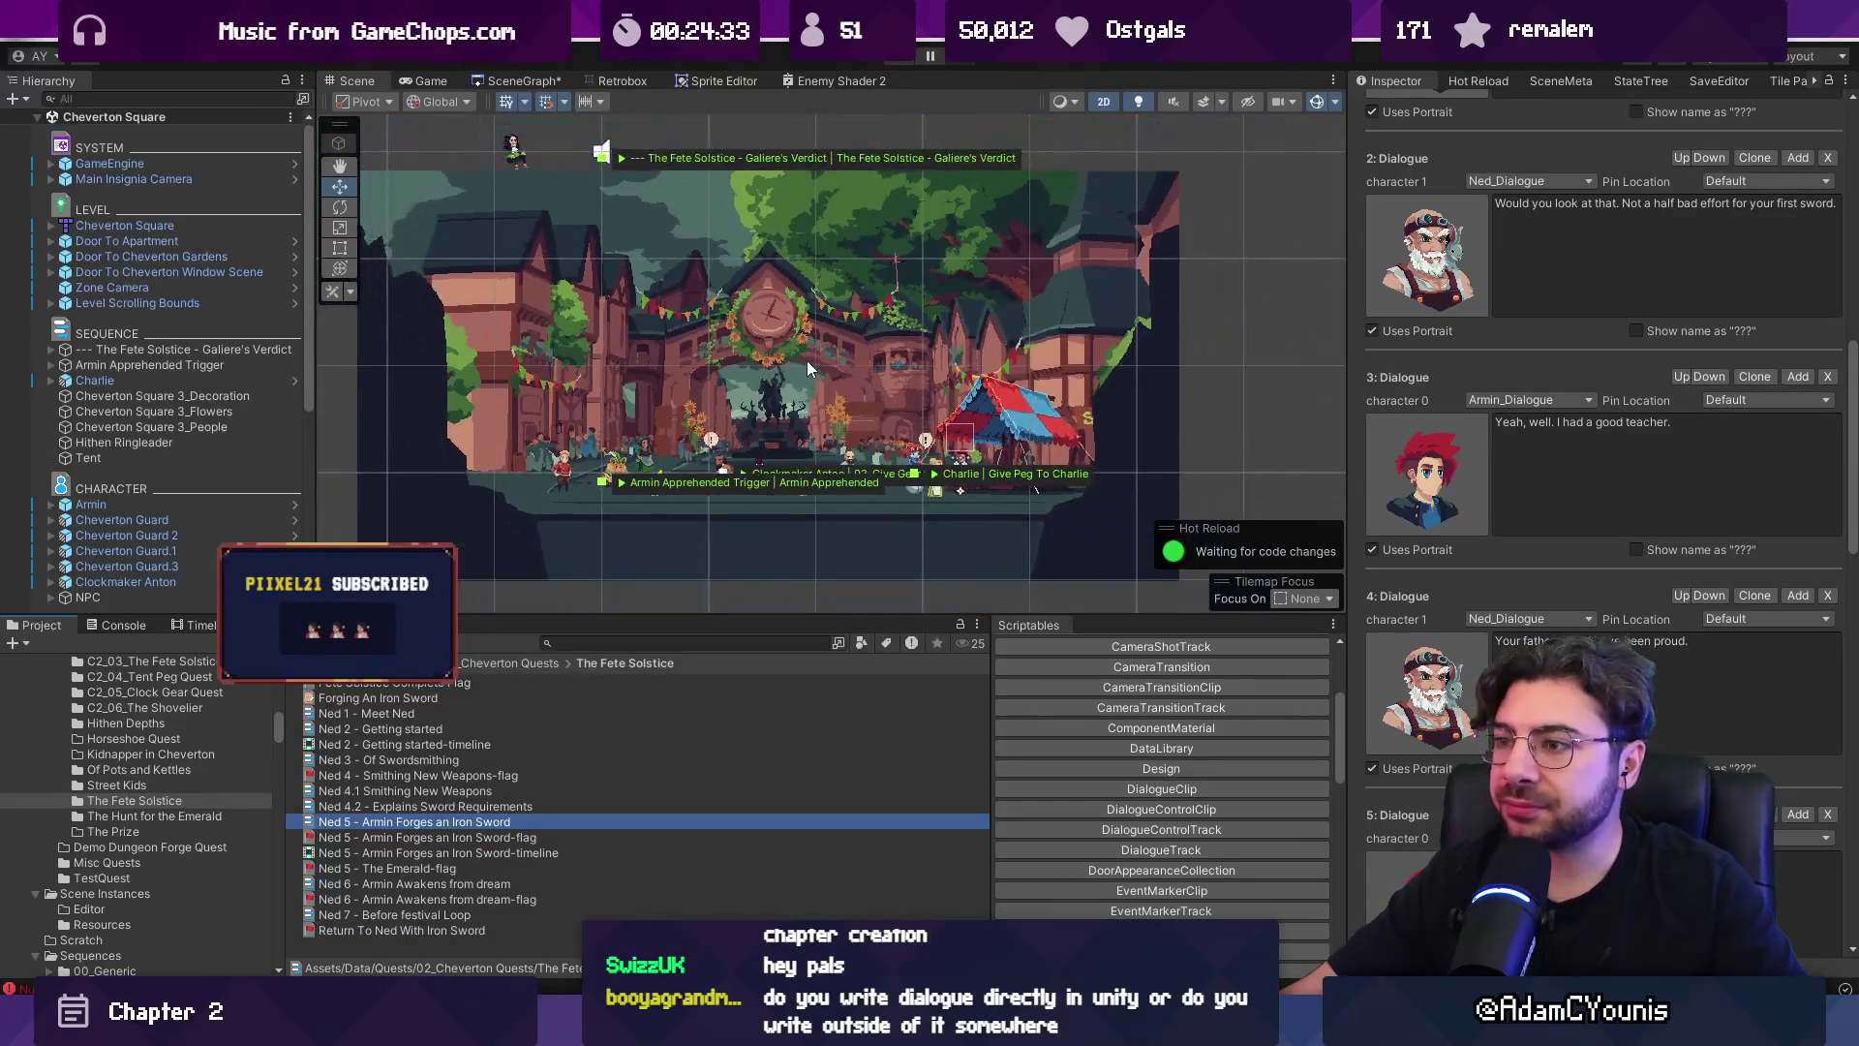
{"action": "left_click_drag", "start_coordinate": [763, 333], "coordinate": [783, 306]}
{"action": "scroll", "coordinate": [1476, 384], "scroll_direction": "up", "scroll_amount": 10}
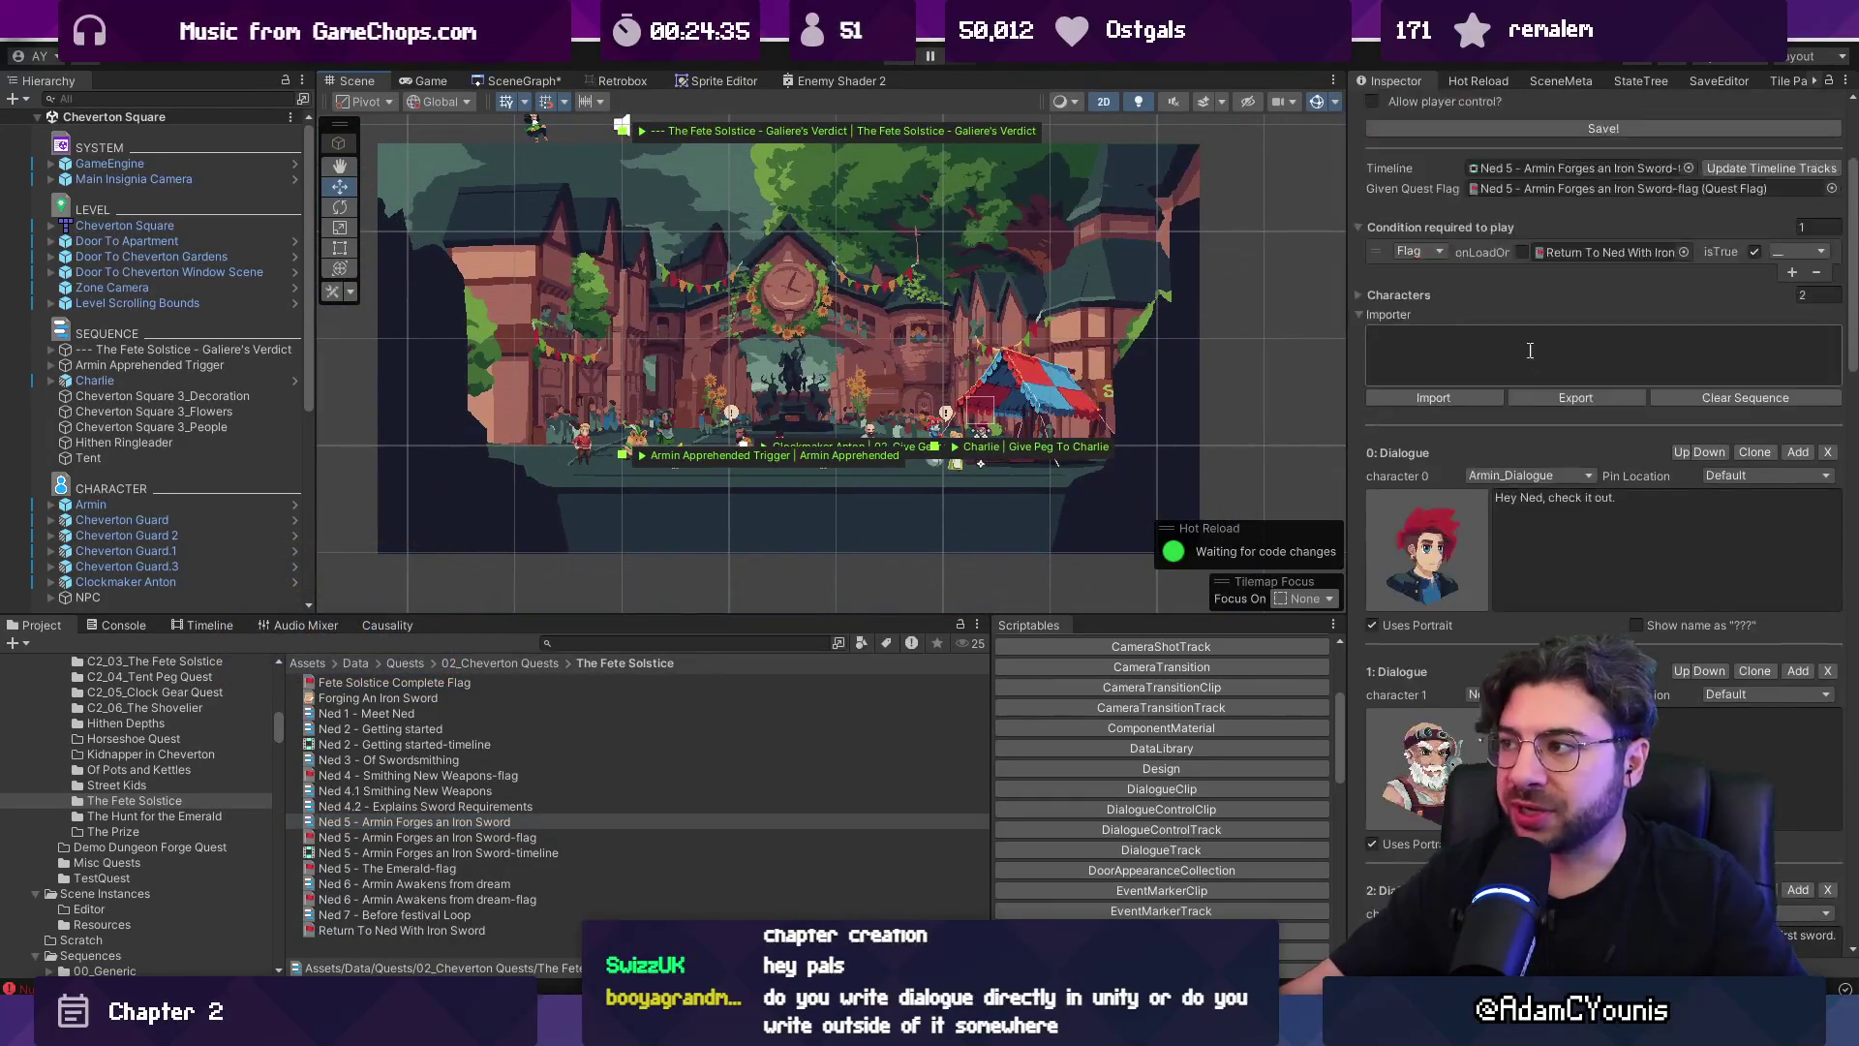
{"action": "scroll", "coordinate": [1530, 377], "scroll_direction": "down", "scroll_amount": 4}
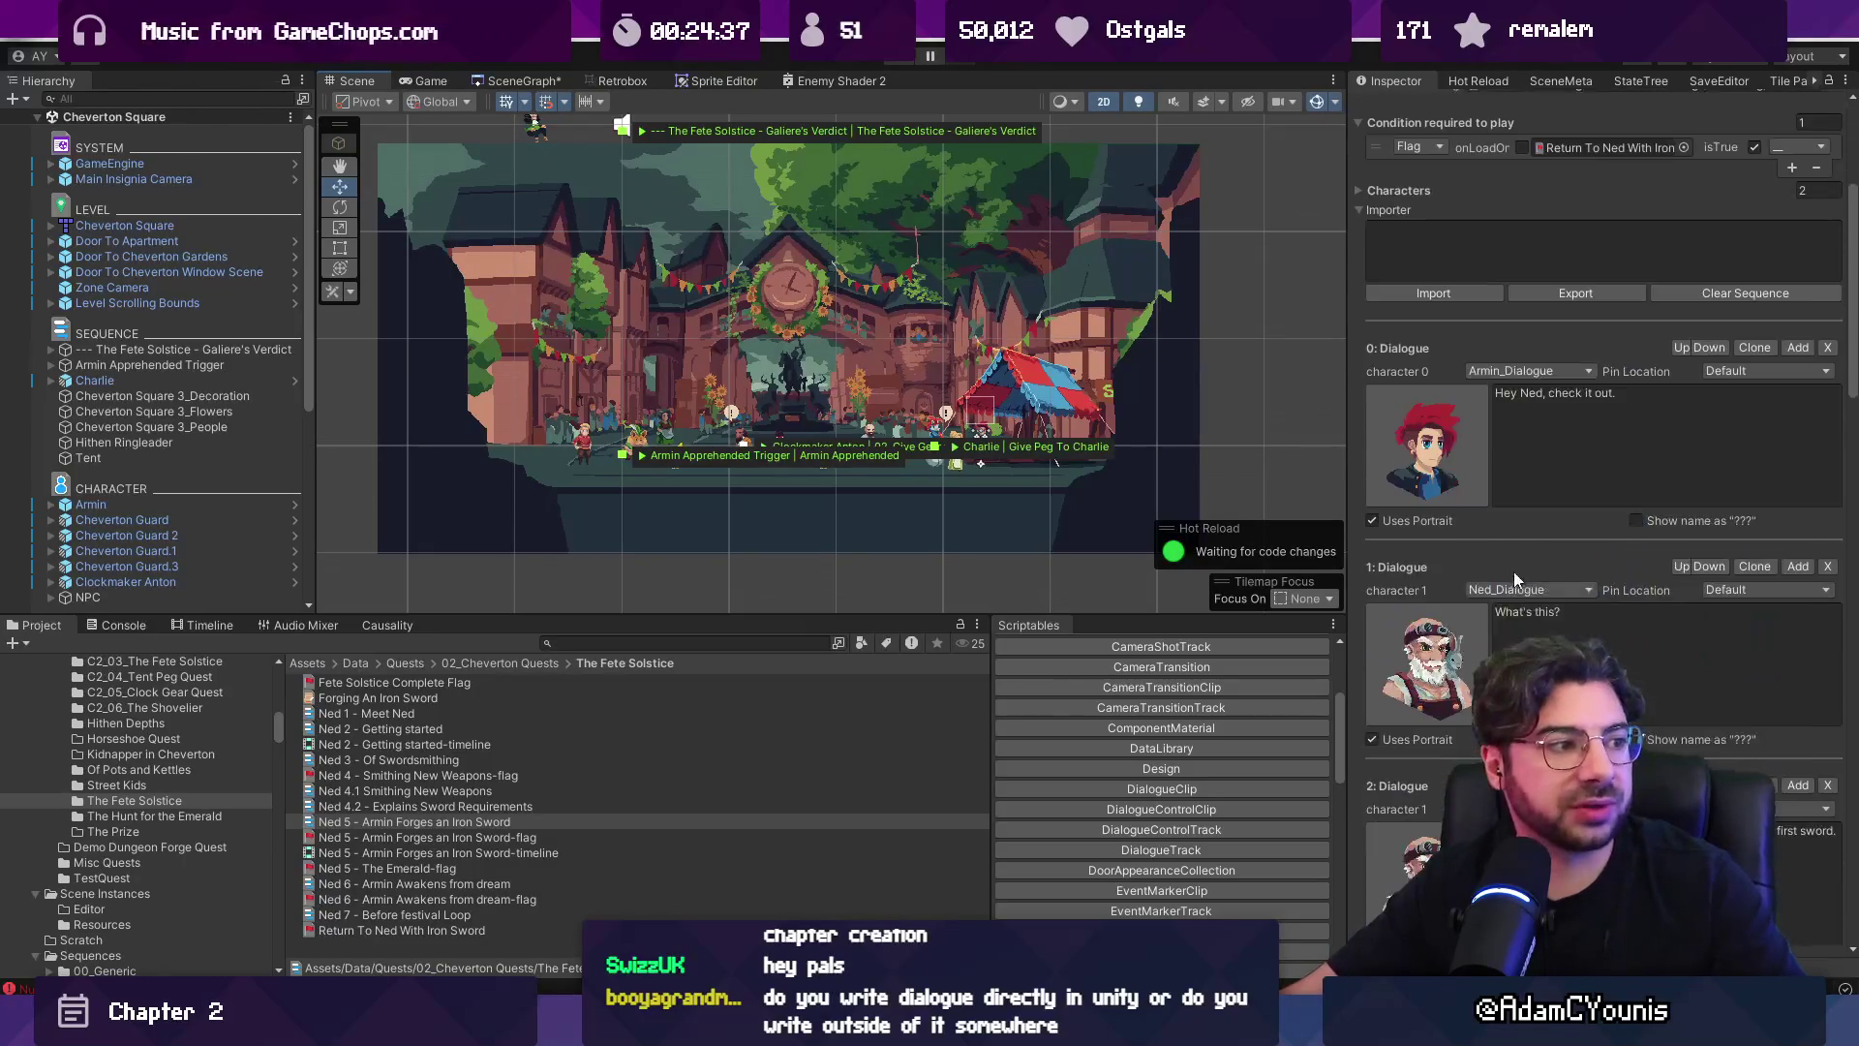
{"action": "scroll", "coordinate": [1535, 377], "scroll_direction": "down", "scroll_amount": 2}
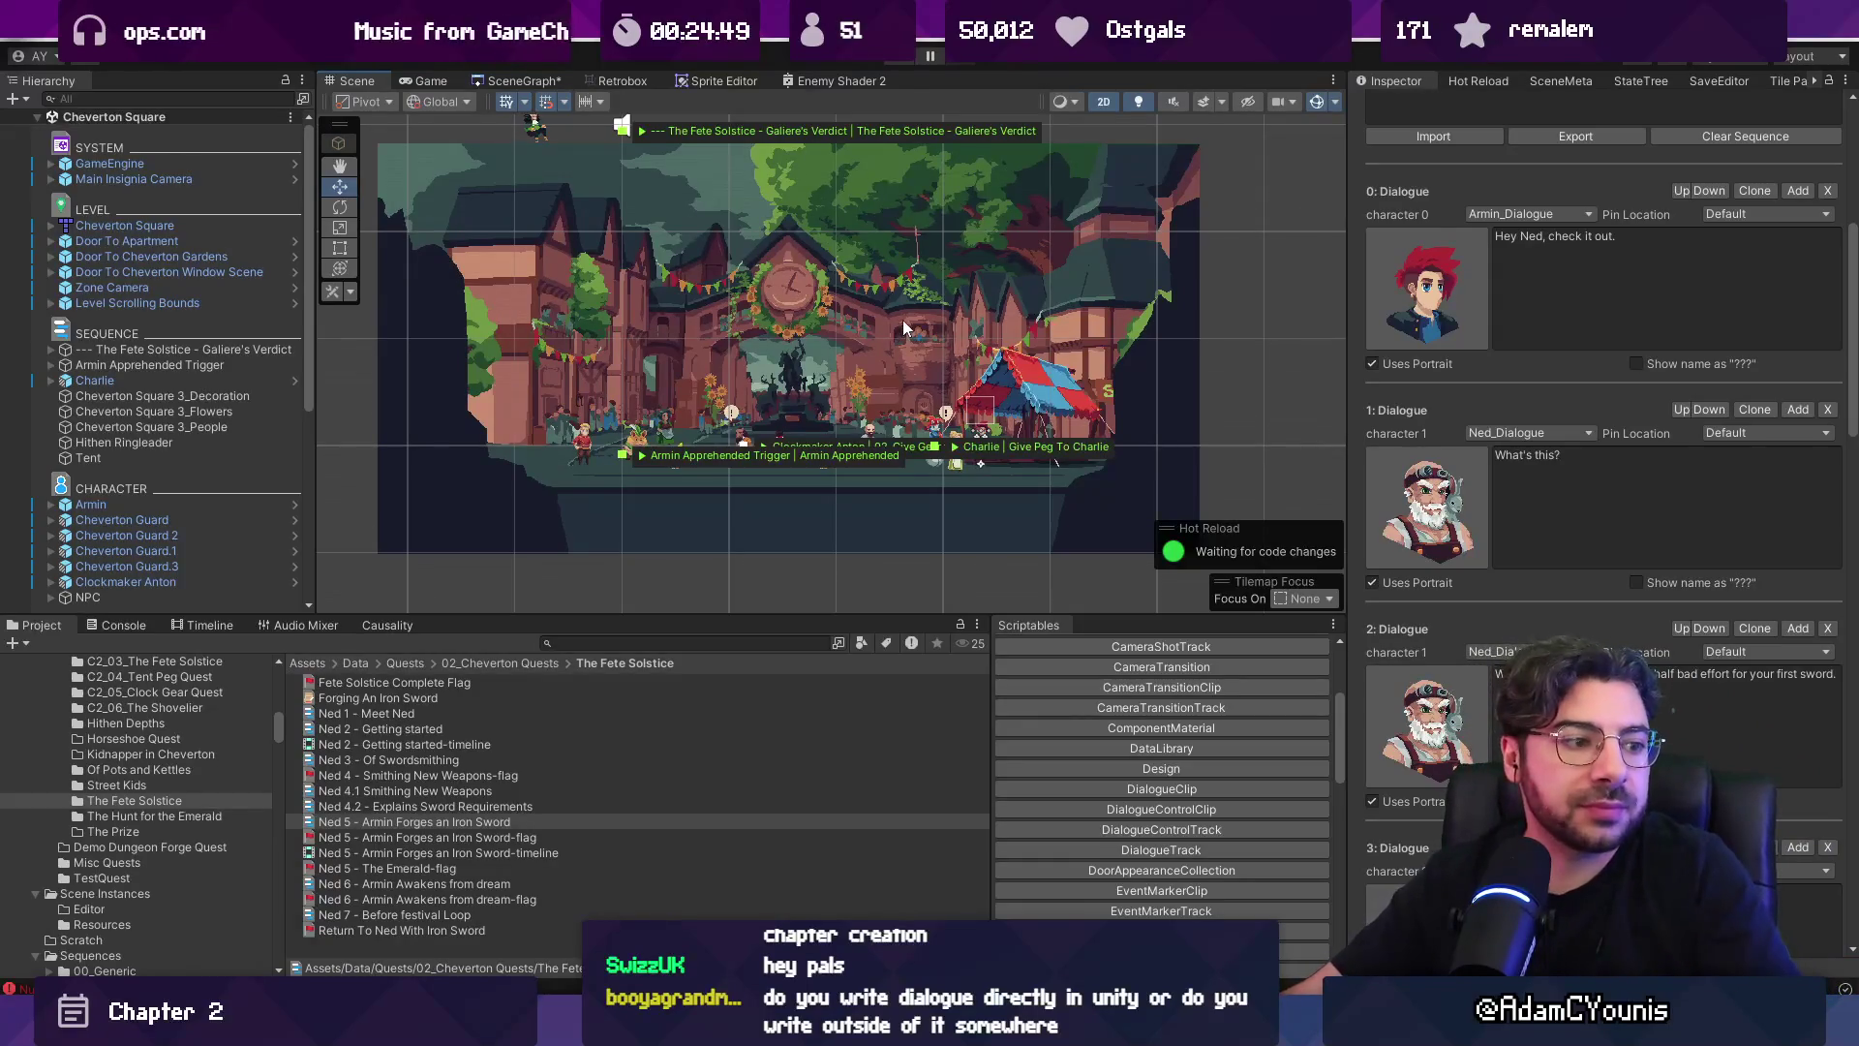
{"action": "scroll", "coordinate": [811, 376], "scroll_direction": "up", "scroll_amount": 2}
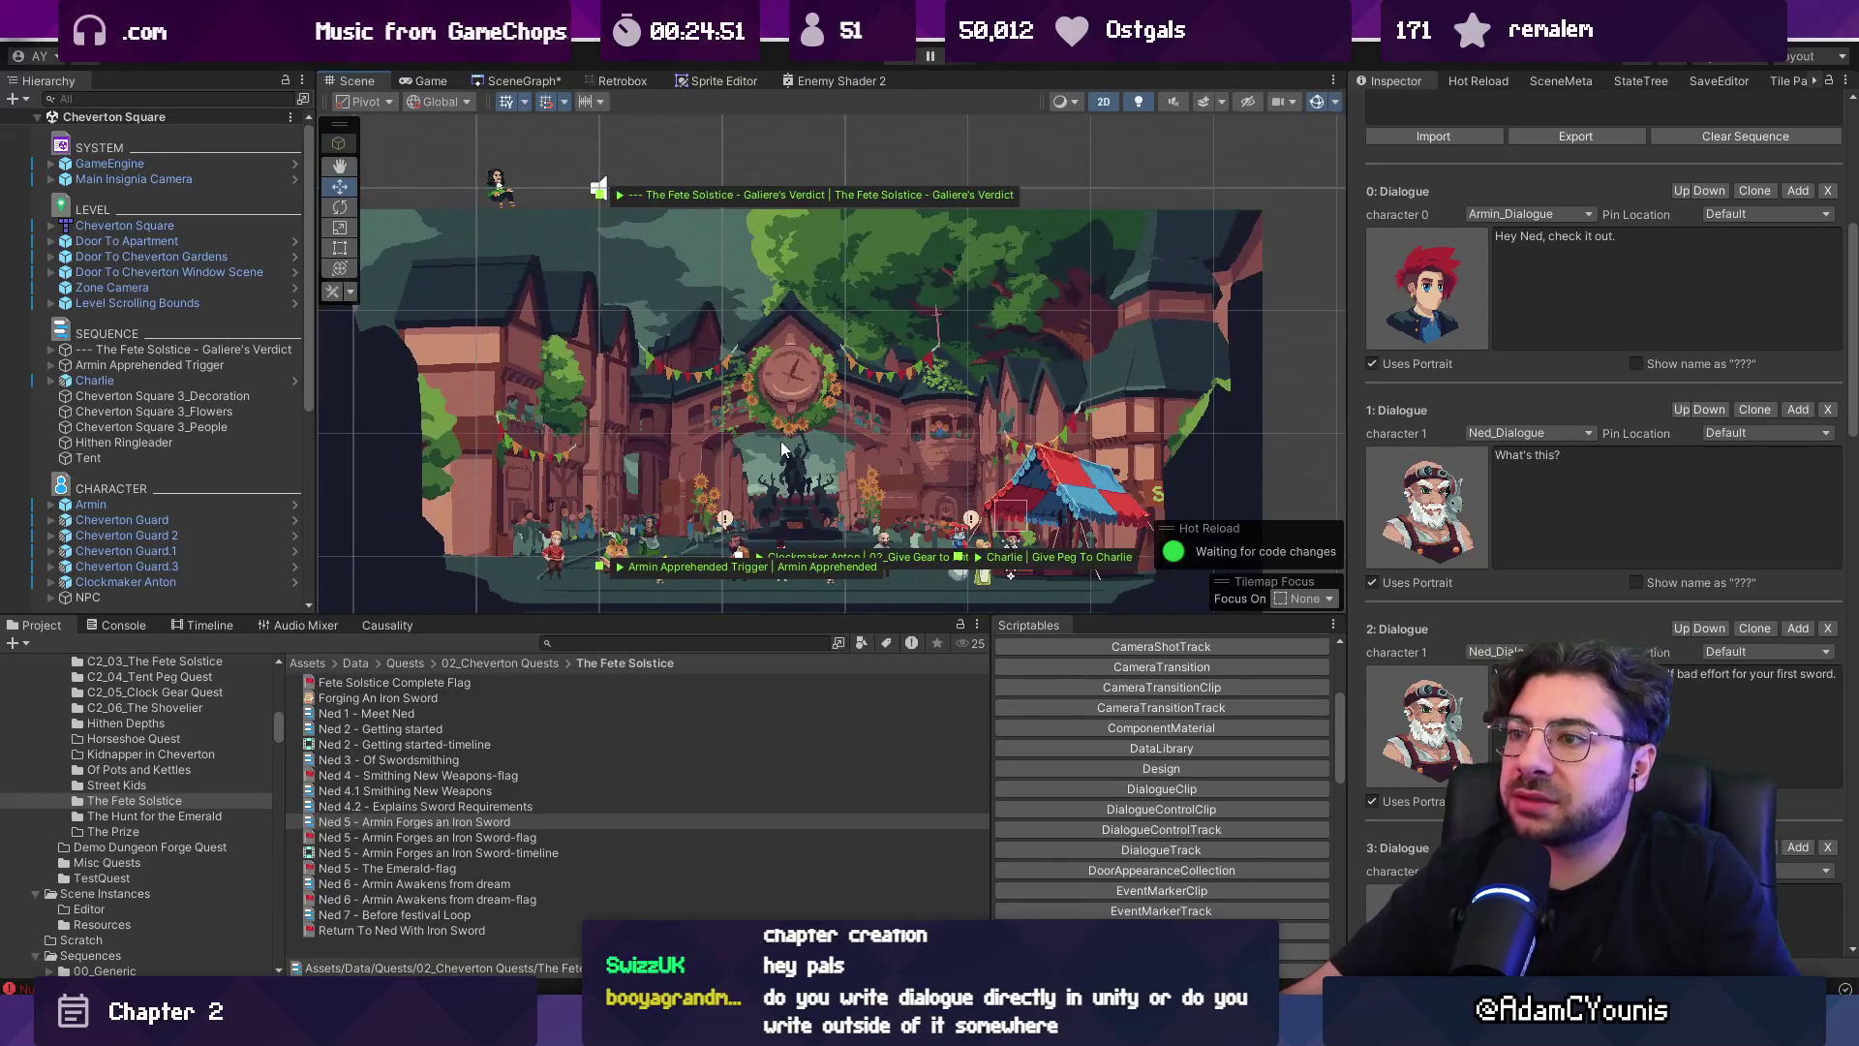
{"action": "mouse_move", "coordinate": [675, 1027]}
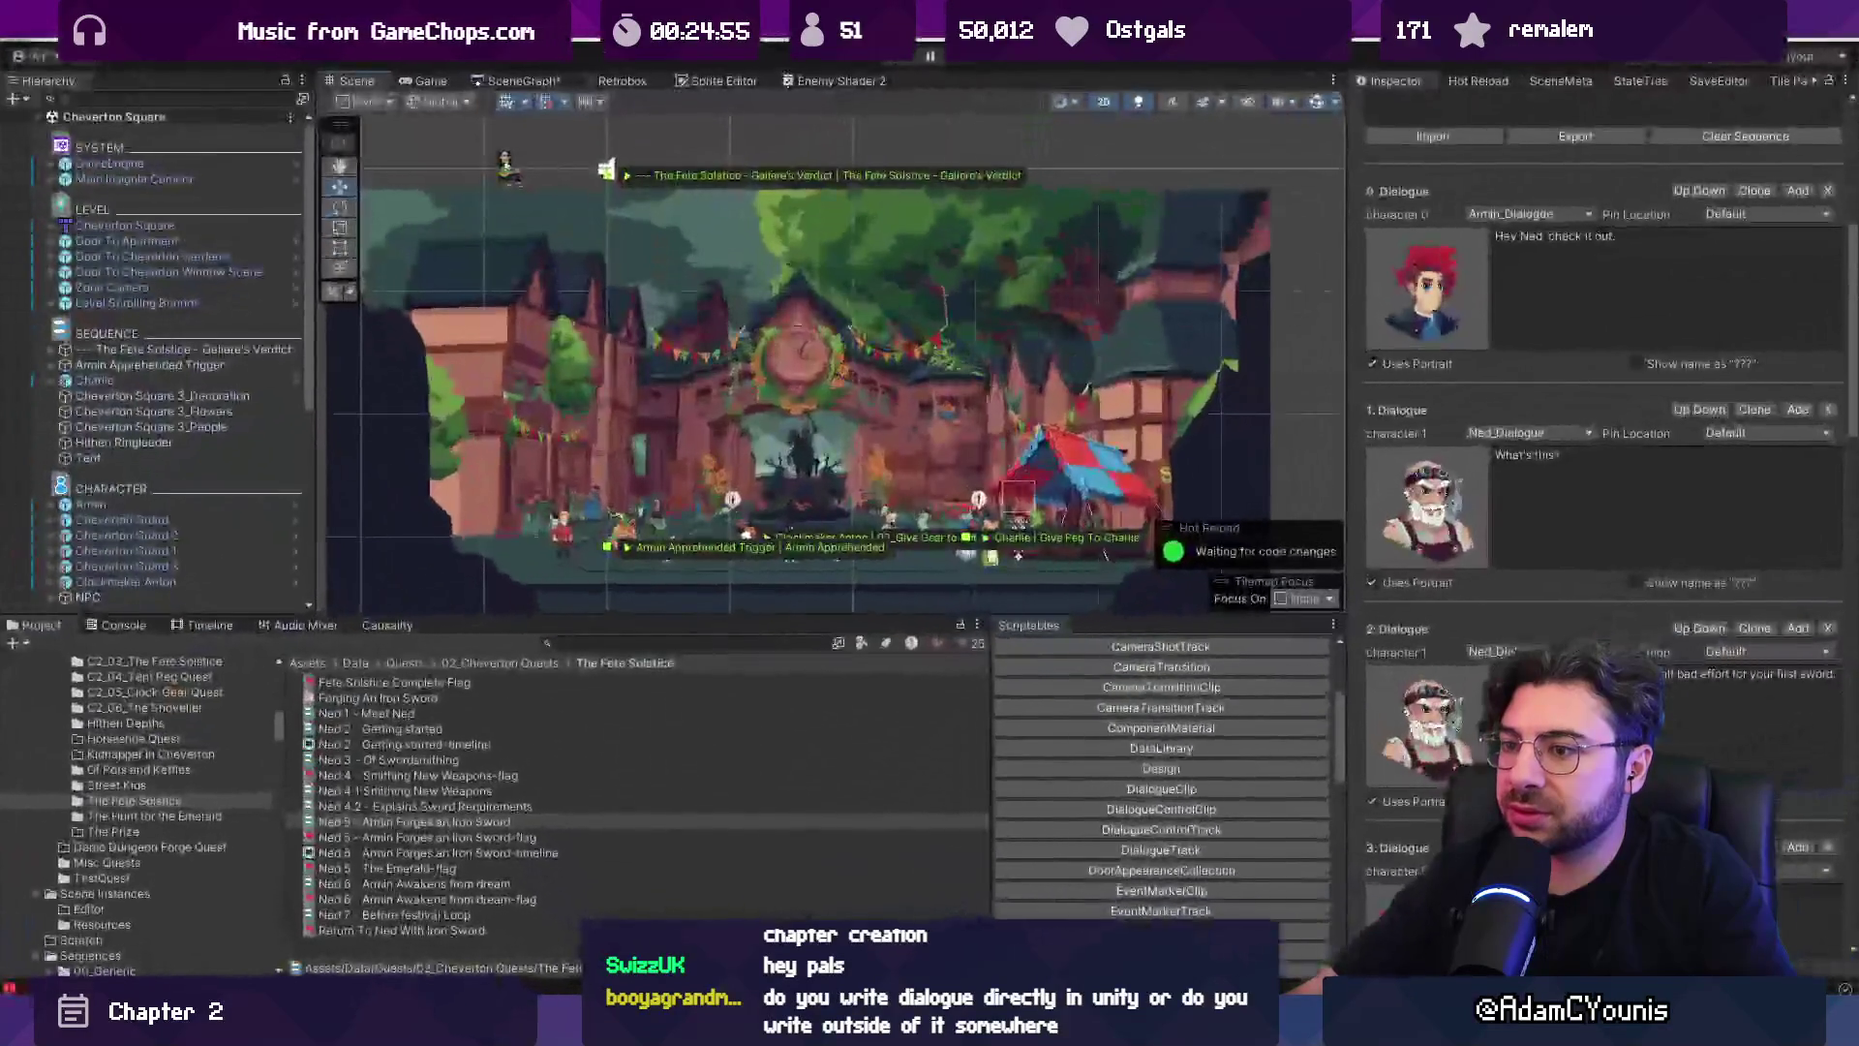
Return to Figma, zoom out to about 8%, and frame the Chapter 2 timeline with Frame 18.
{"action": "left_click", "coordinate": [841, 1026]}
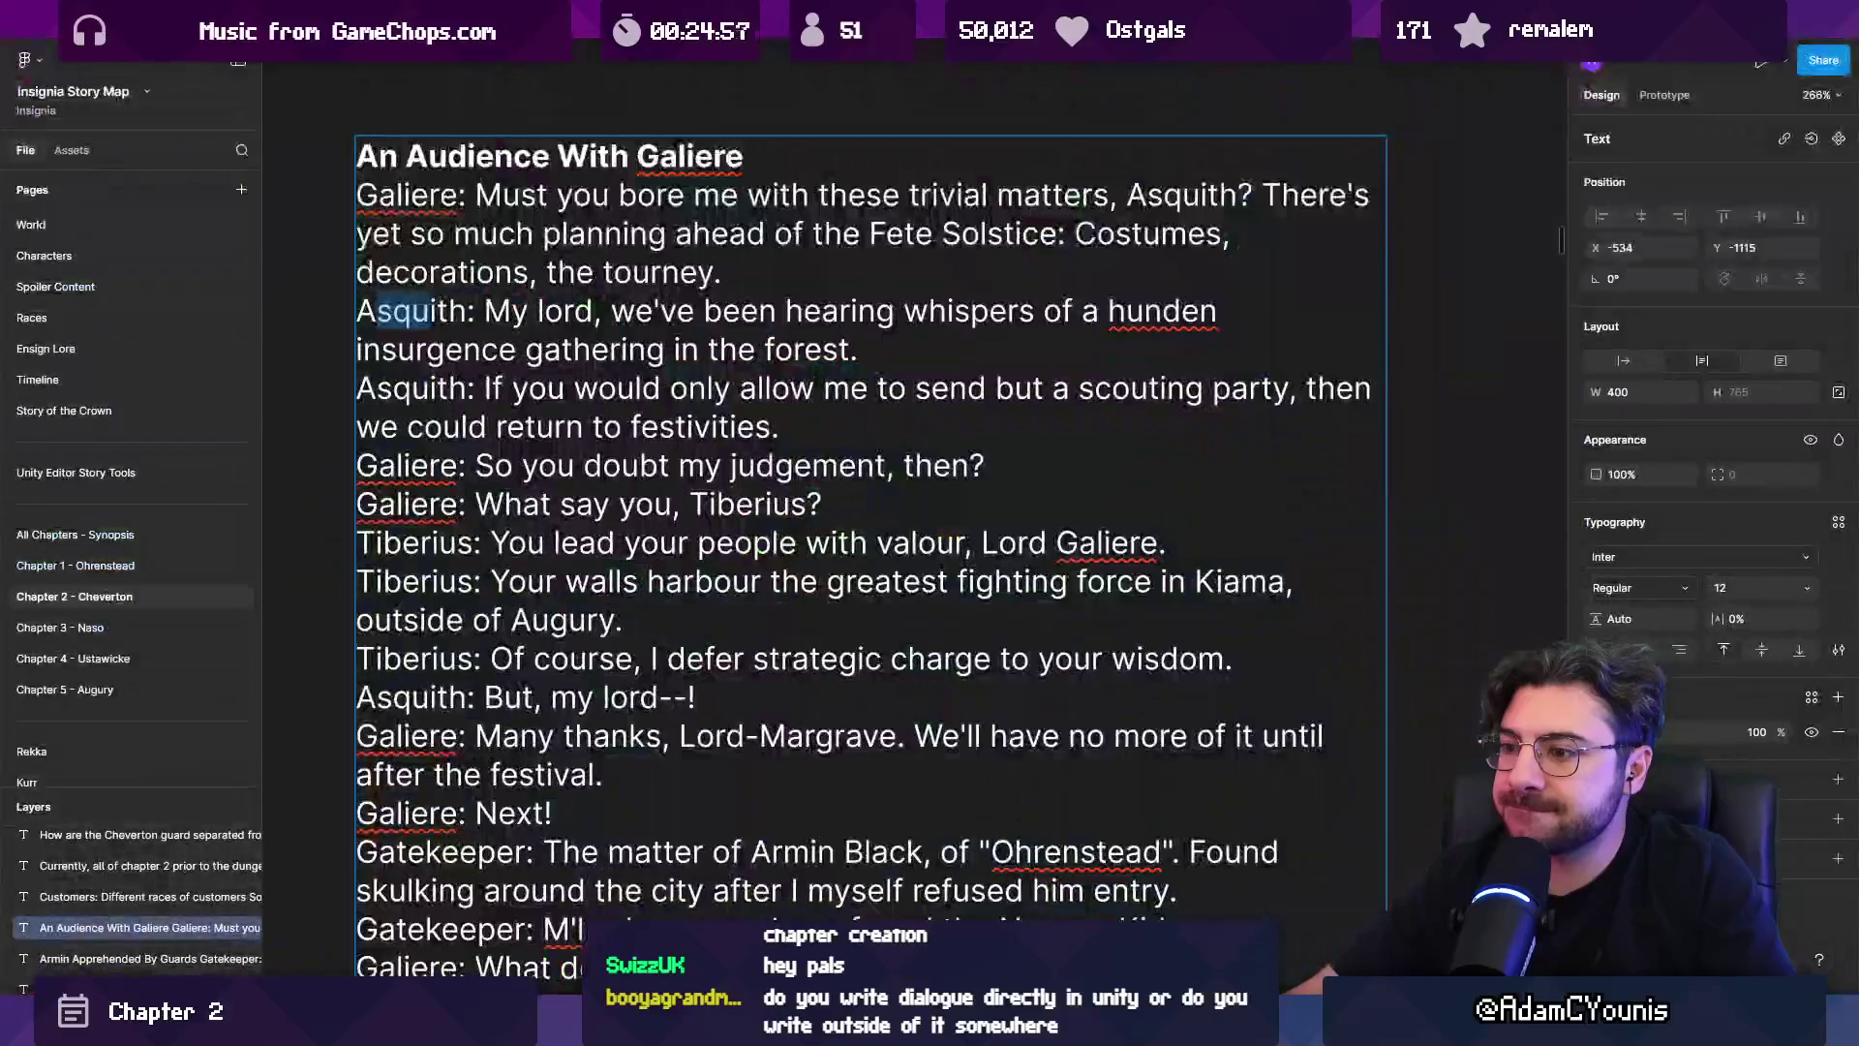
{"action": "scroll", "coordinate": [777, 480], "scroll_direction": "down", "scroll_amount": 6}
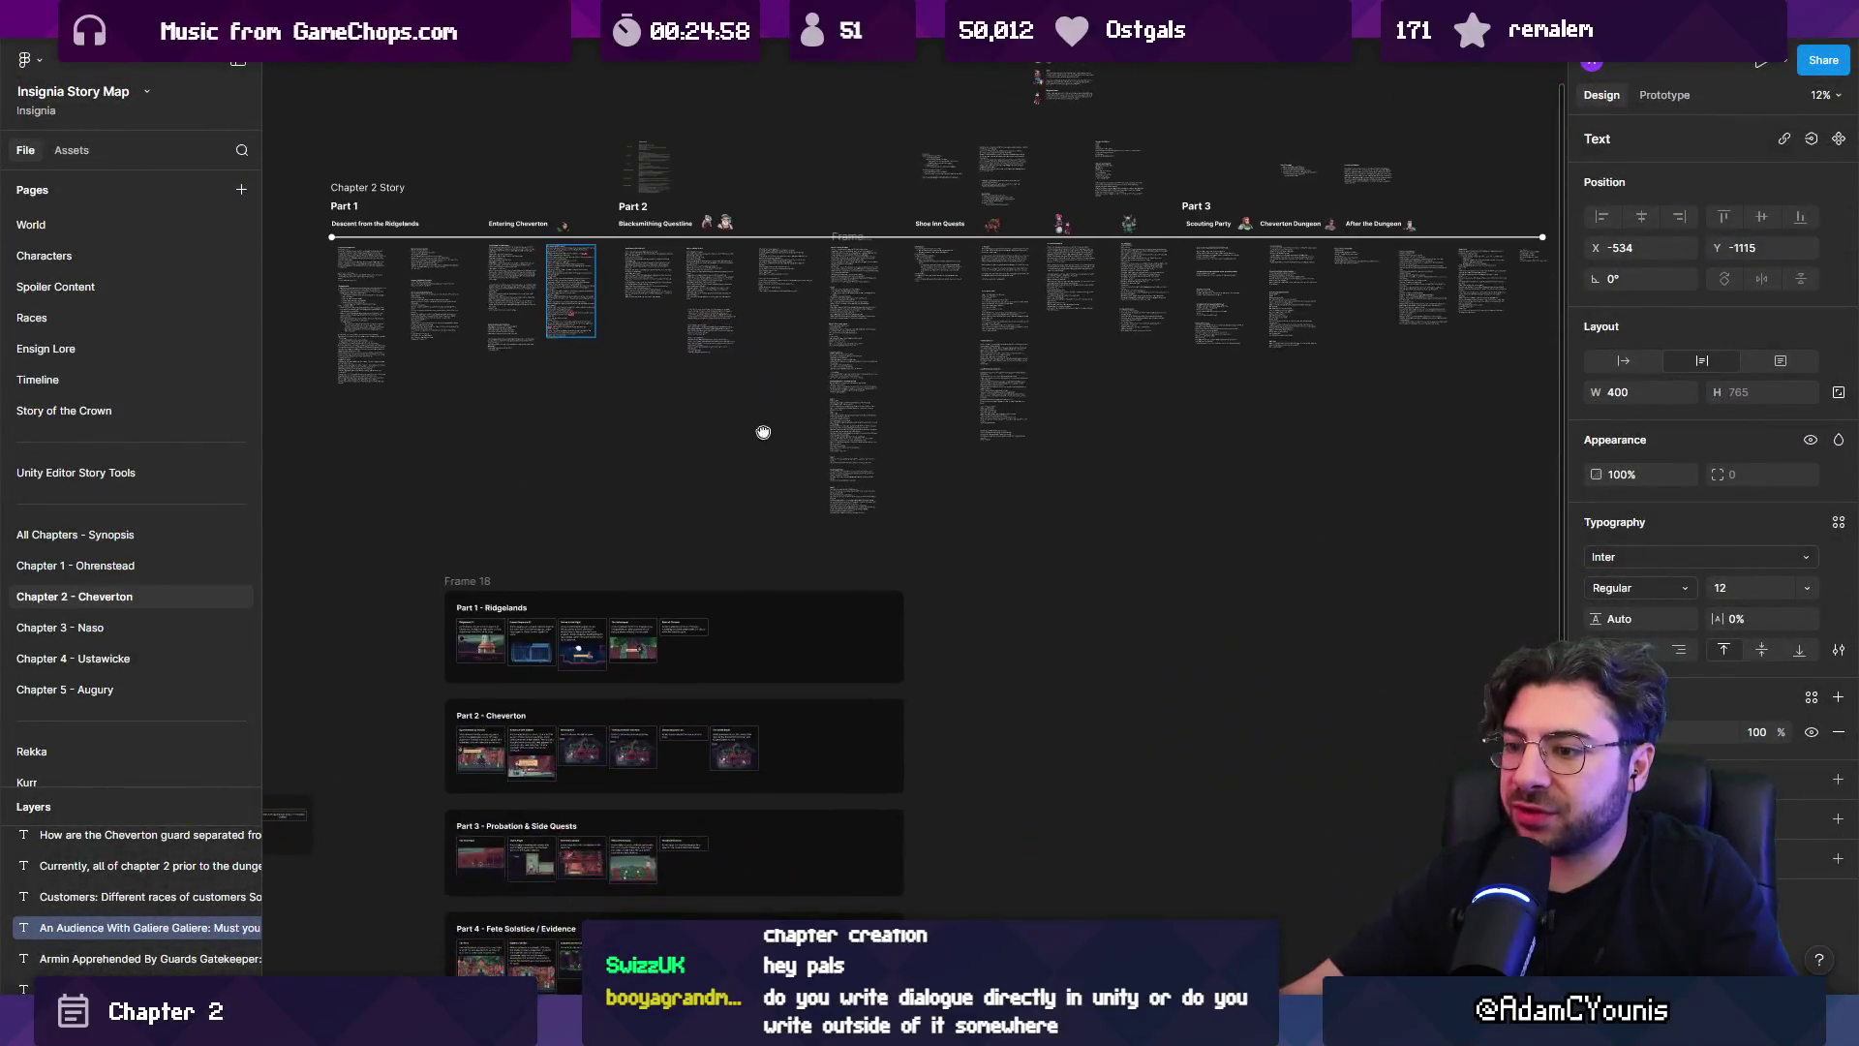
{"action": "left_click_drag", "start_coordinate": [1087, 396], "coordinate": [933, 665]}
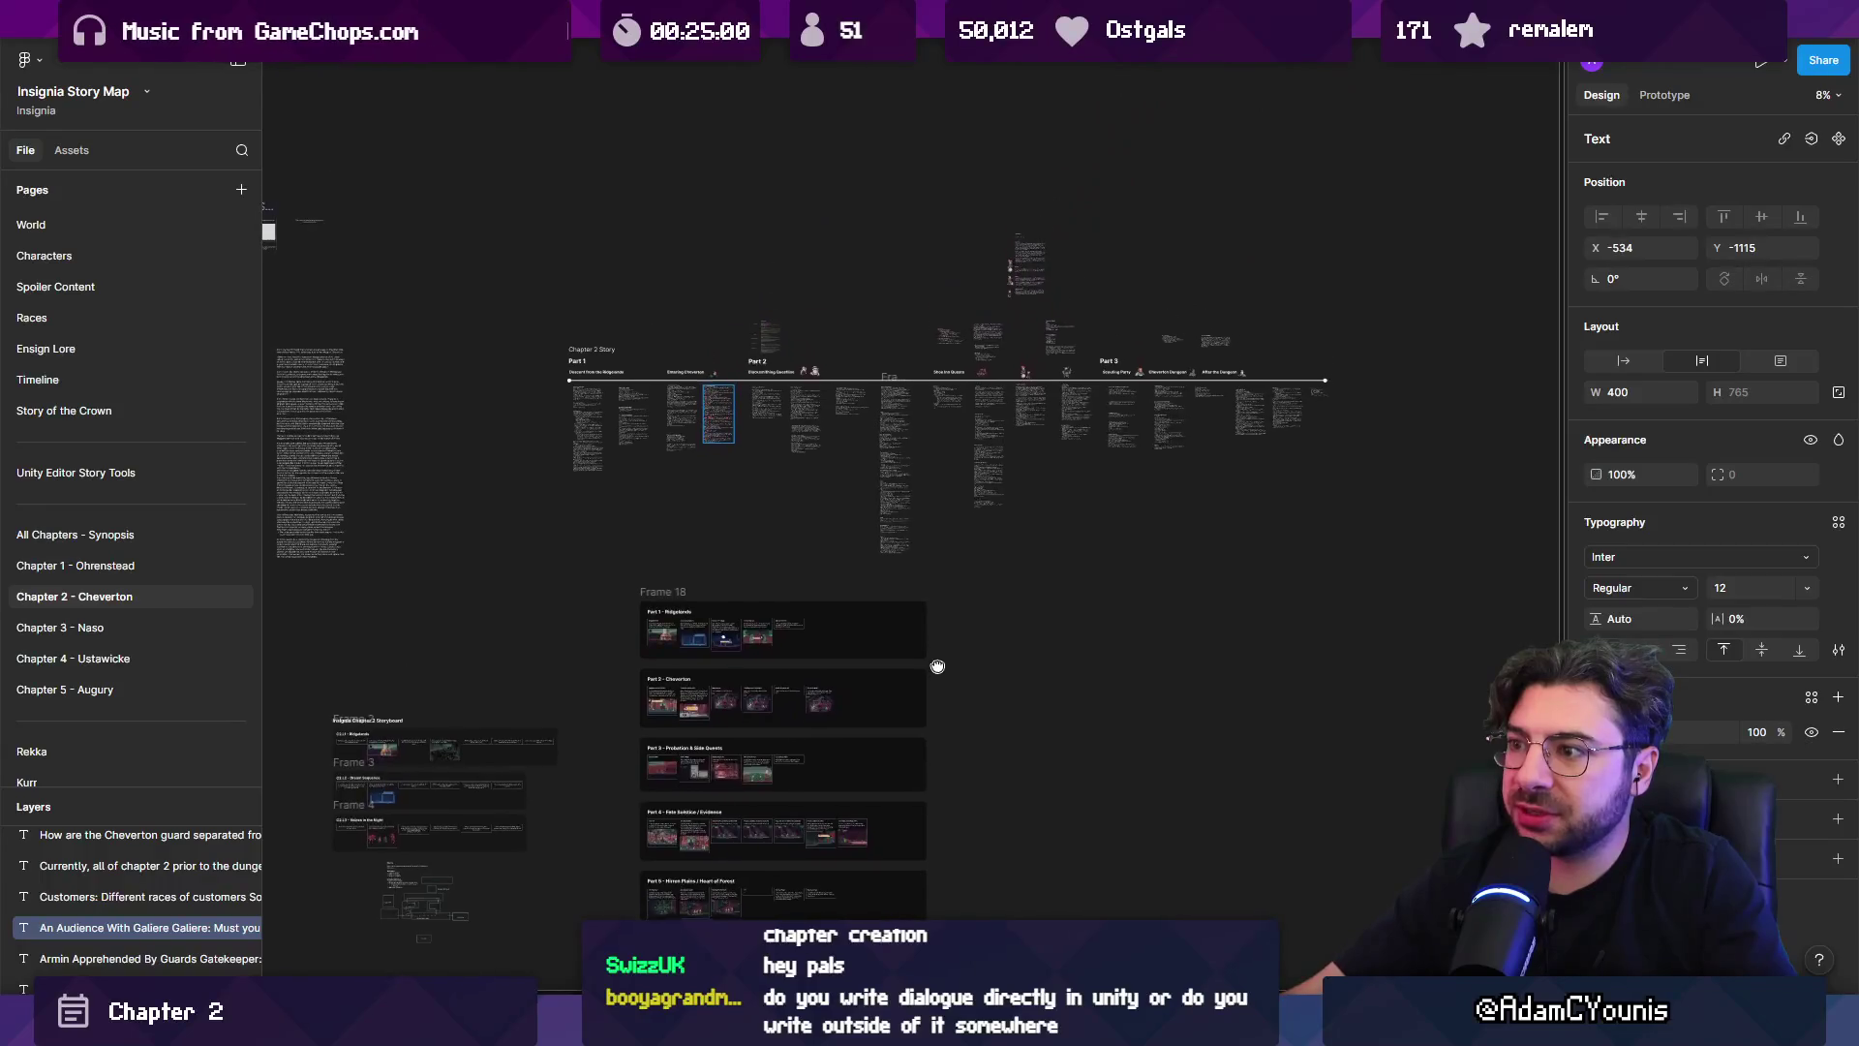
{"action": "scroll", "coordinate": [804, 465], "scroll_direction": "up", "scroll_amount": 5}
{"action": "scroll", "coordinate": [804, 466], "scroll_direction": "down", "scroll_amount": 5}
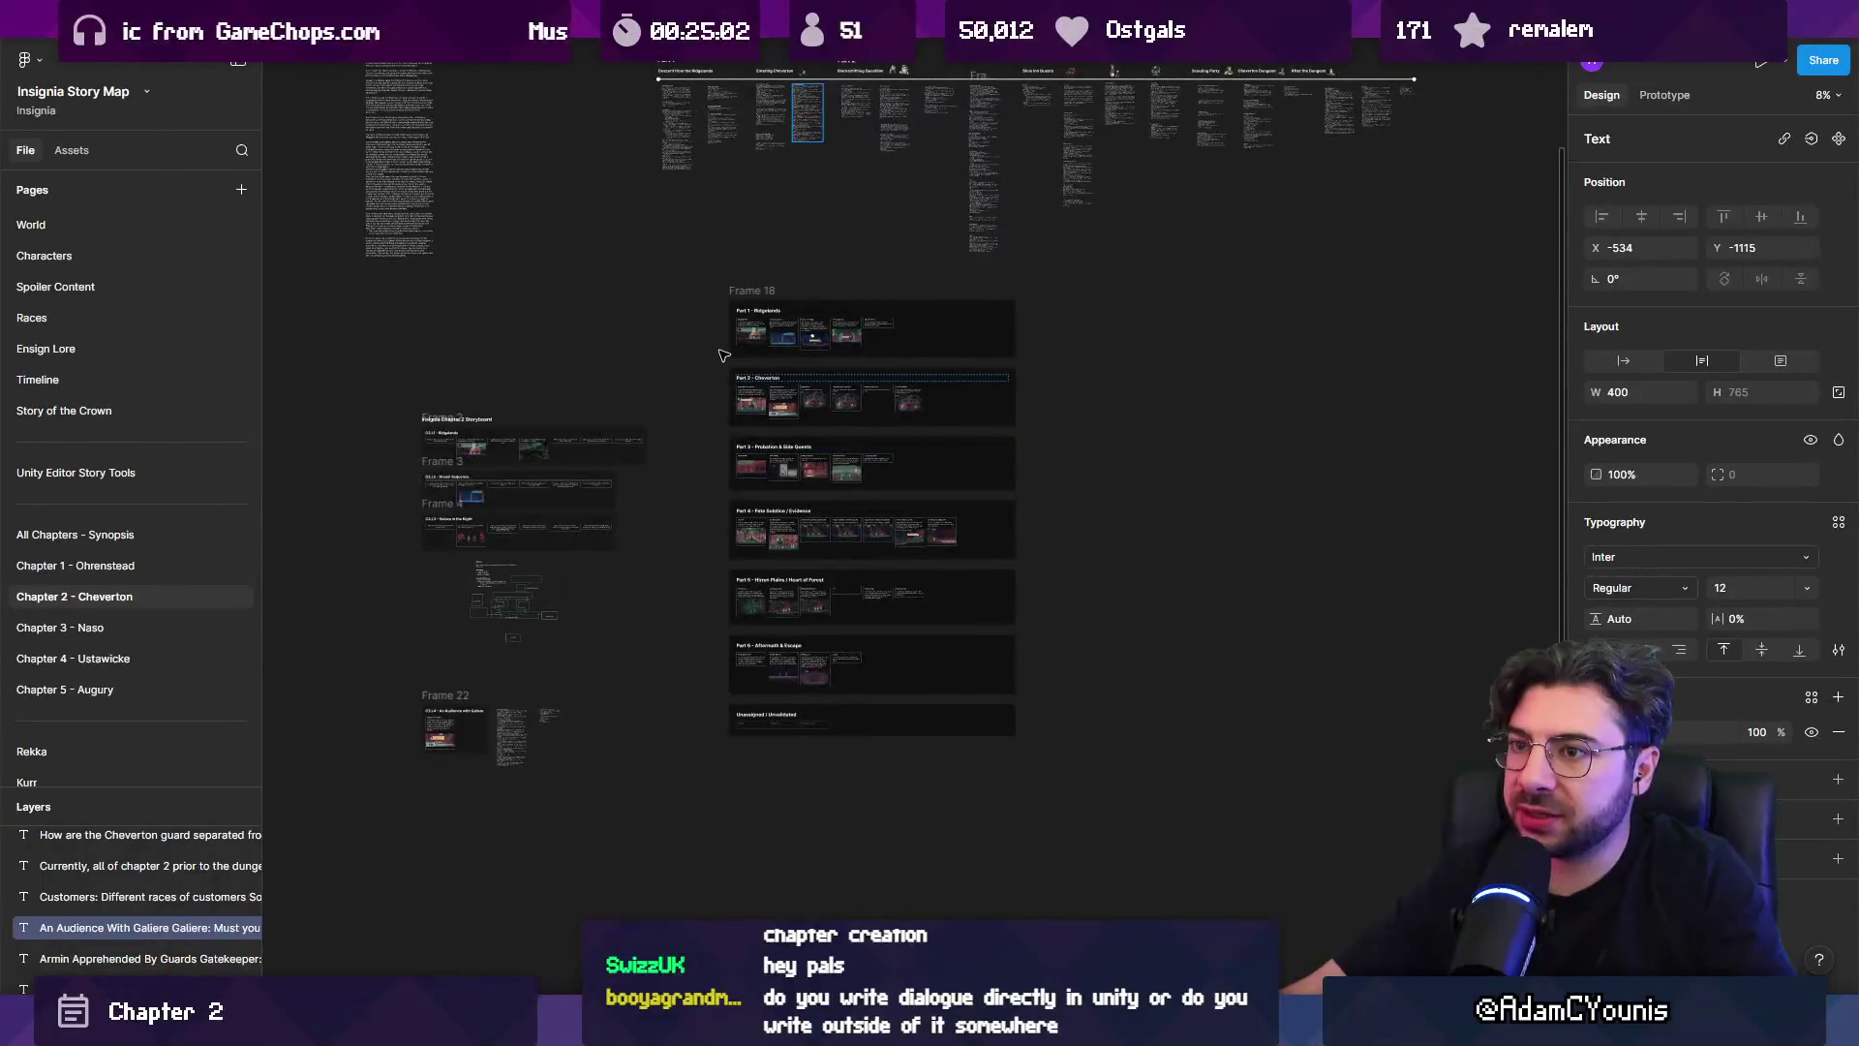
{"action": "mouse_move", "coordinate": [919, 329]}
{"action": "left_mouse_down"}
{"action": "mouse_move", "coordinate": [786, 522]}
{"action": "mouse_move", "coordinate": [799, 456]}
{"action": "left_mouse_up"}
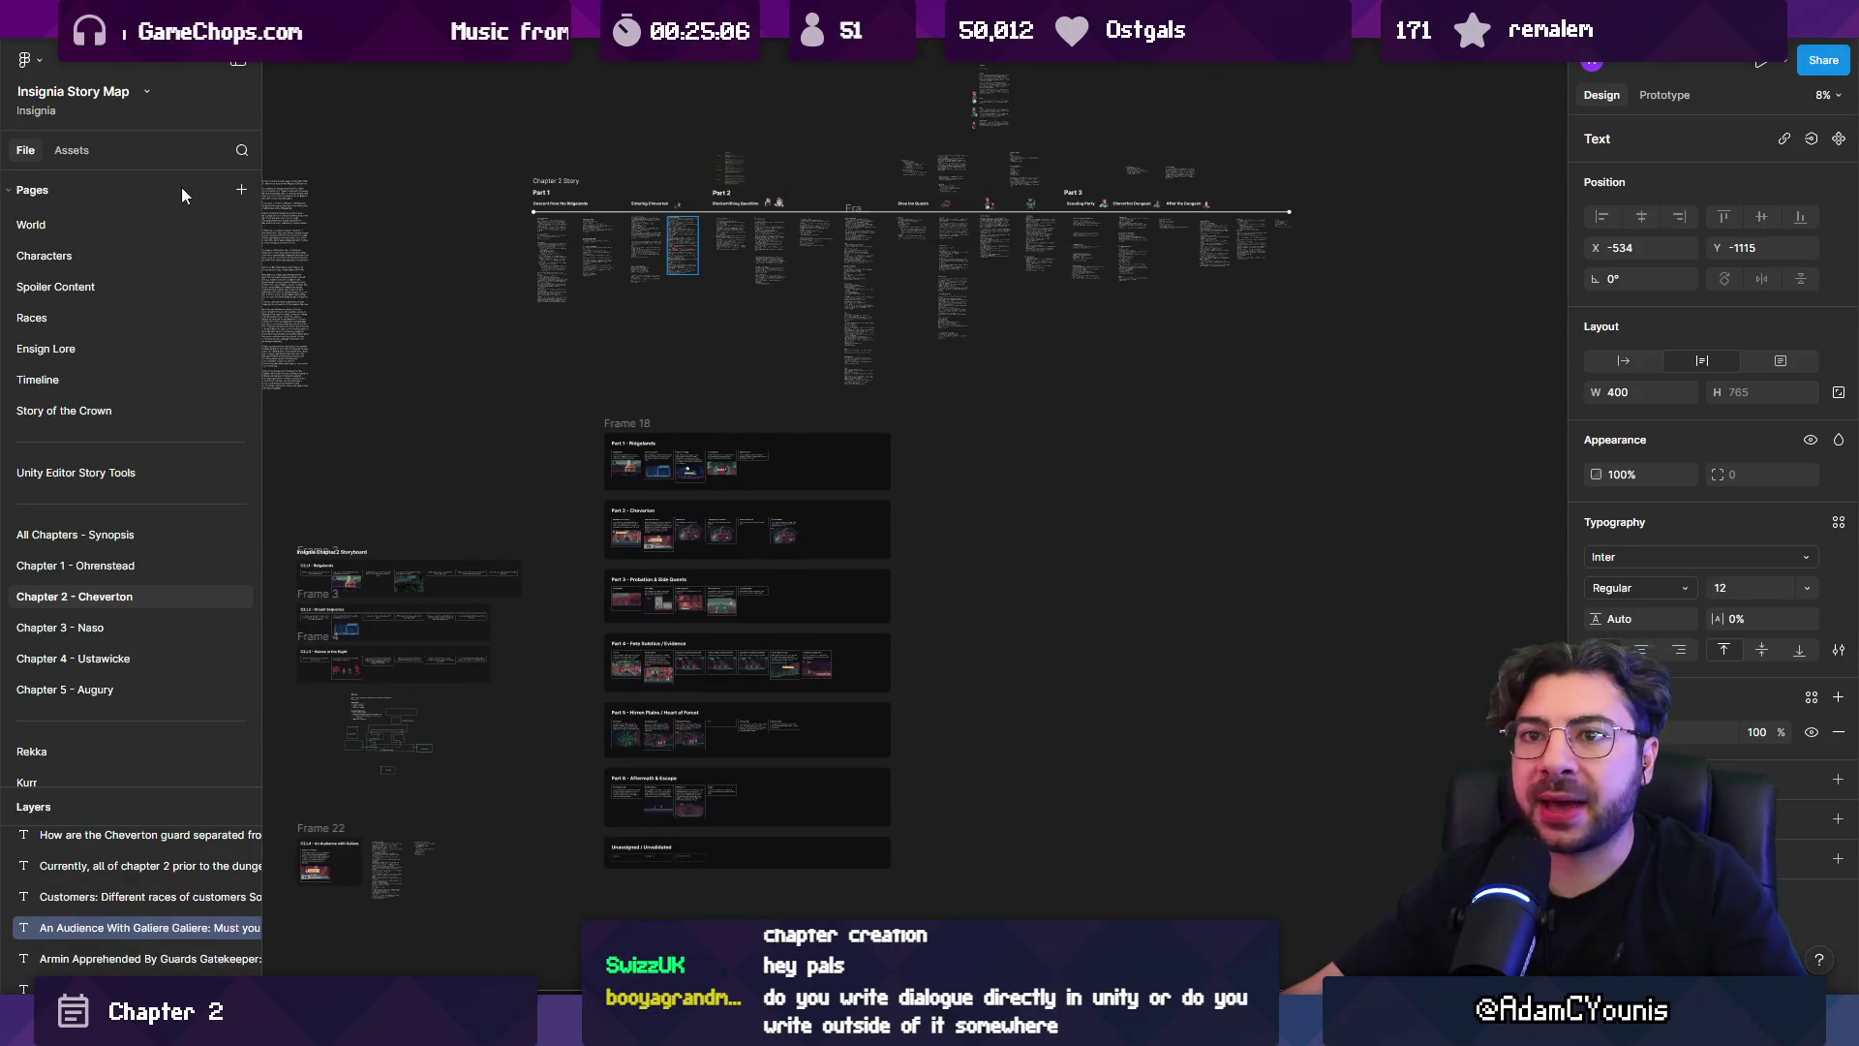
{"action": "left_click", "coordinate": [170, 223]}
{"action": "scroll", "coordinate": [910, 571], "scroll_direction": "up", "scroll_amount": 10}
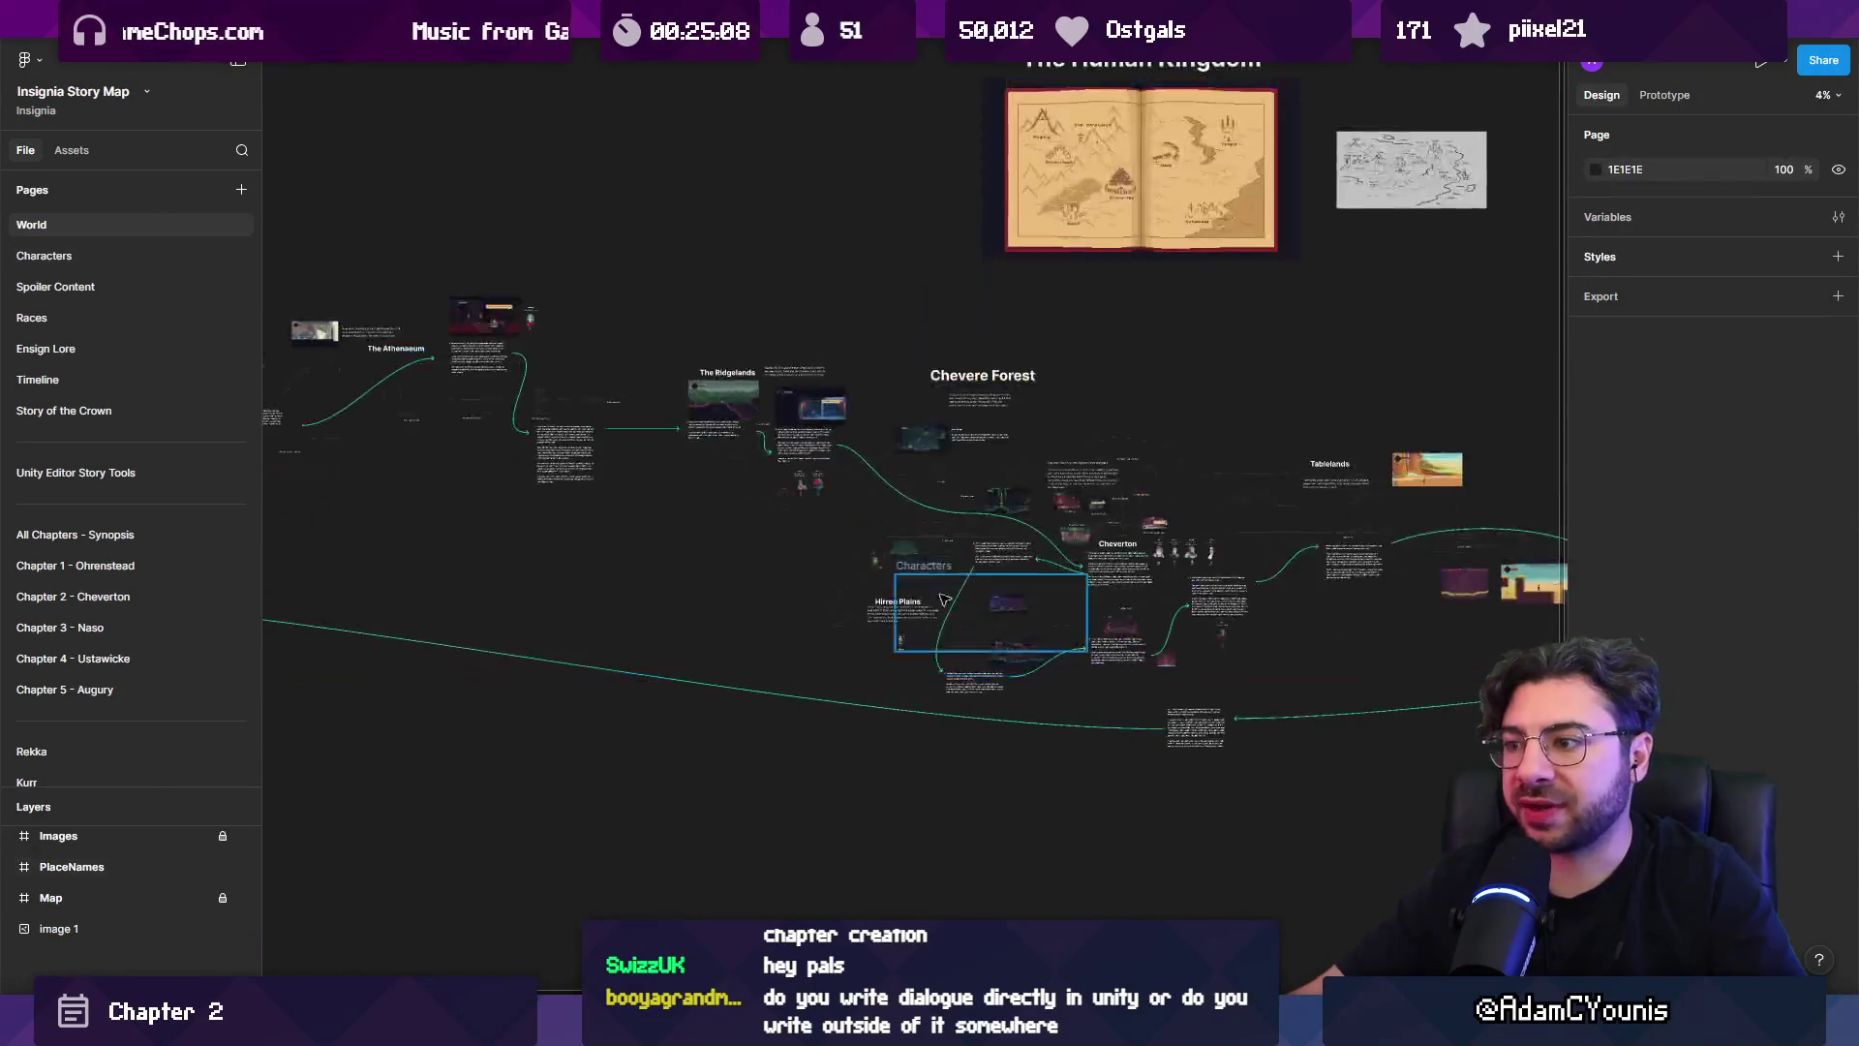
{"action": "scroll", "coordinate": [1042, 383], "scroll_direction": "up", "scroll_amount": 5}
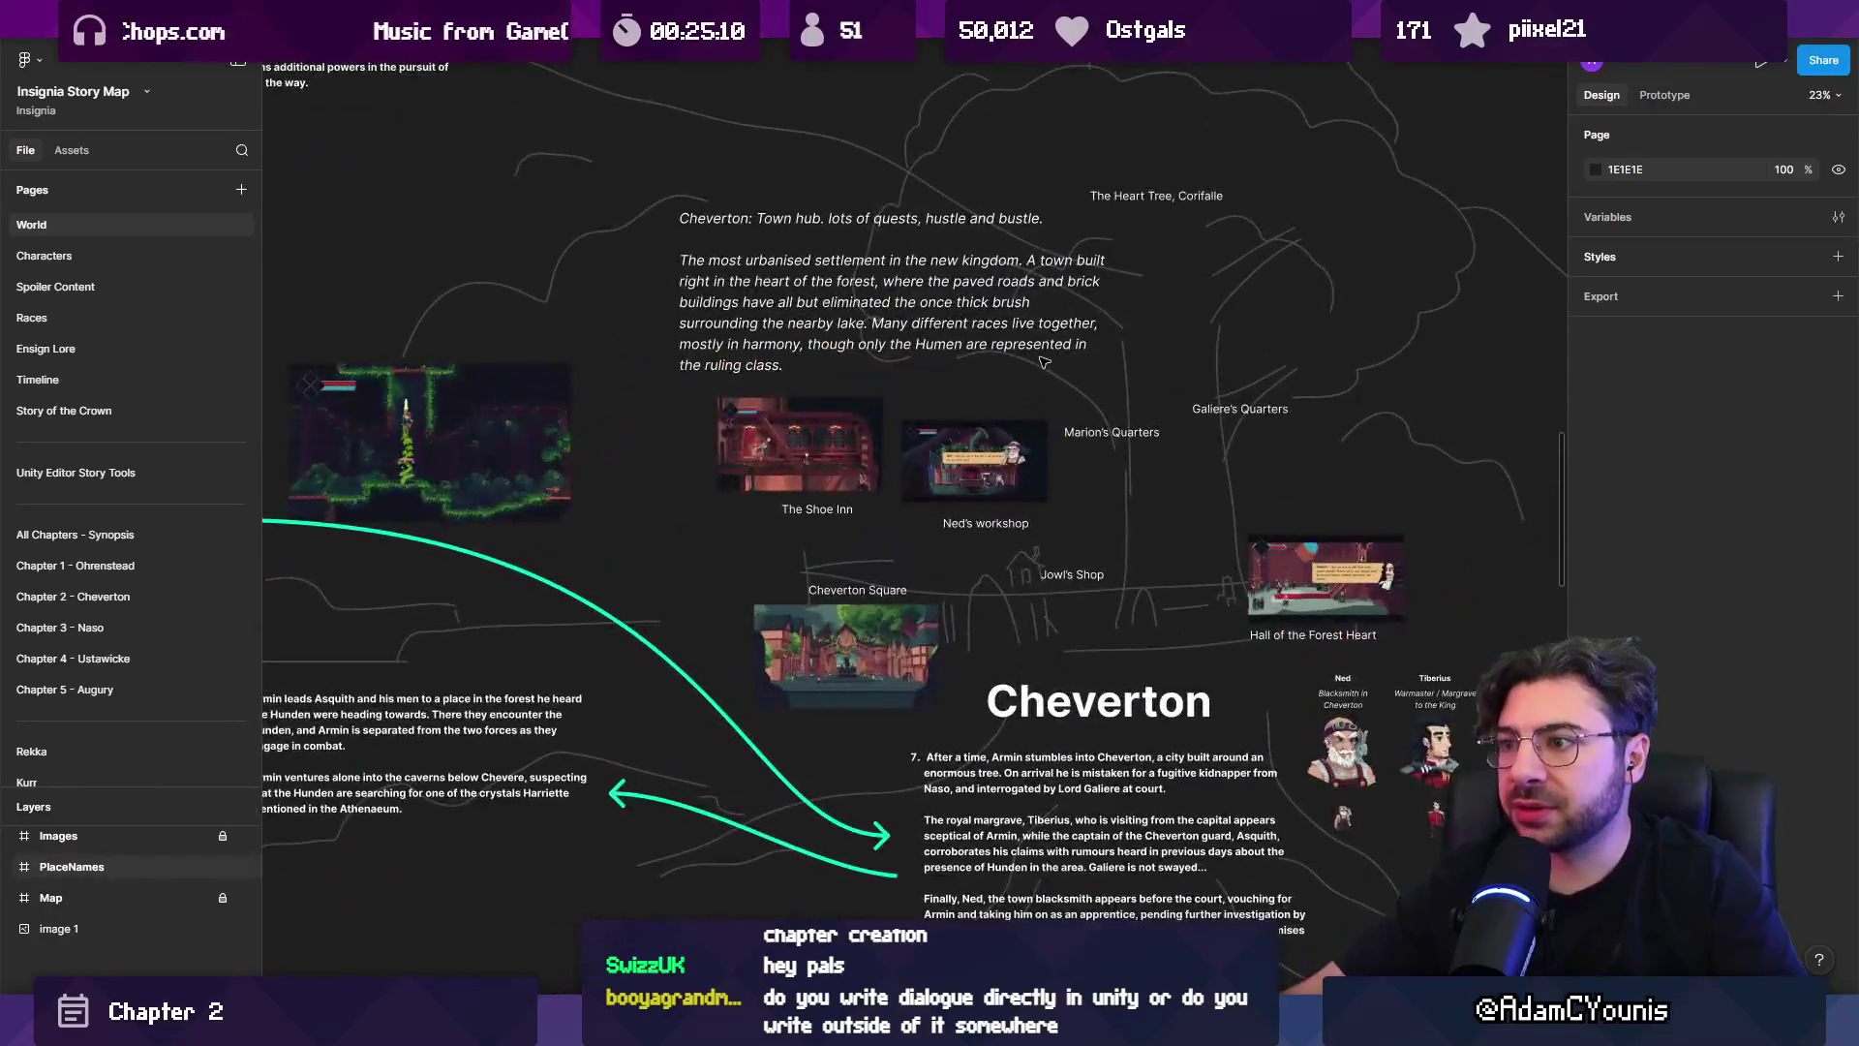
{"action": "left_click_drag", "start_coordinate": [1034, 375], "coordinate": [954, 281]}
{"action": "scroll", "coordinate": [958, 463], "scroll_direction": "up", "scroll_amount": 3}
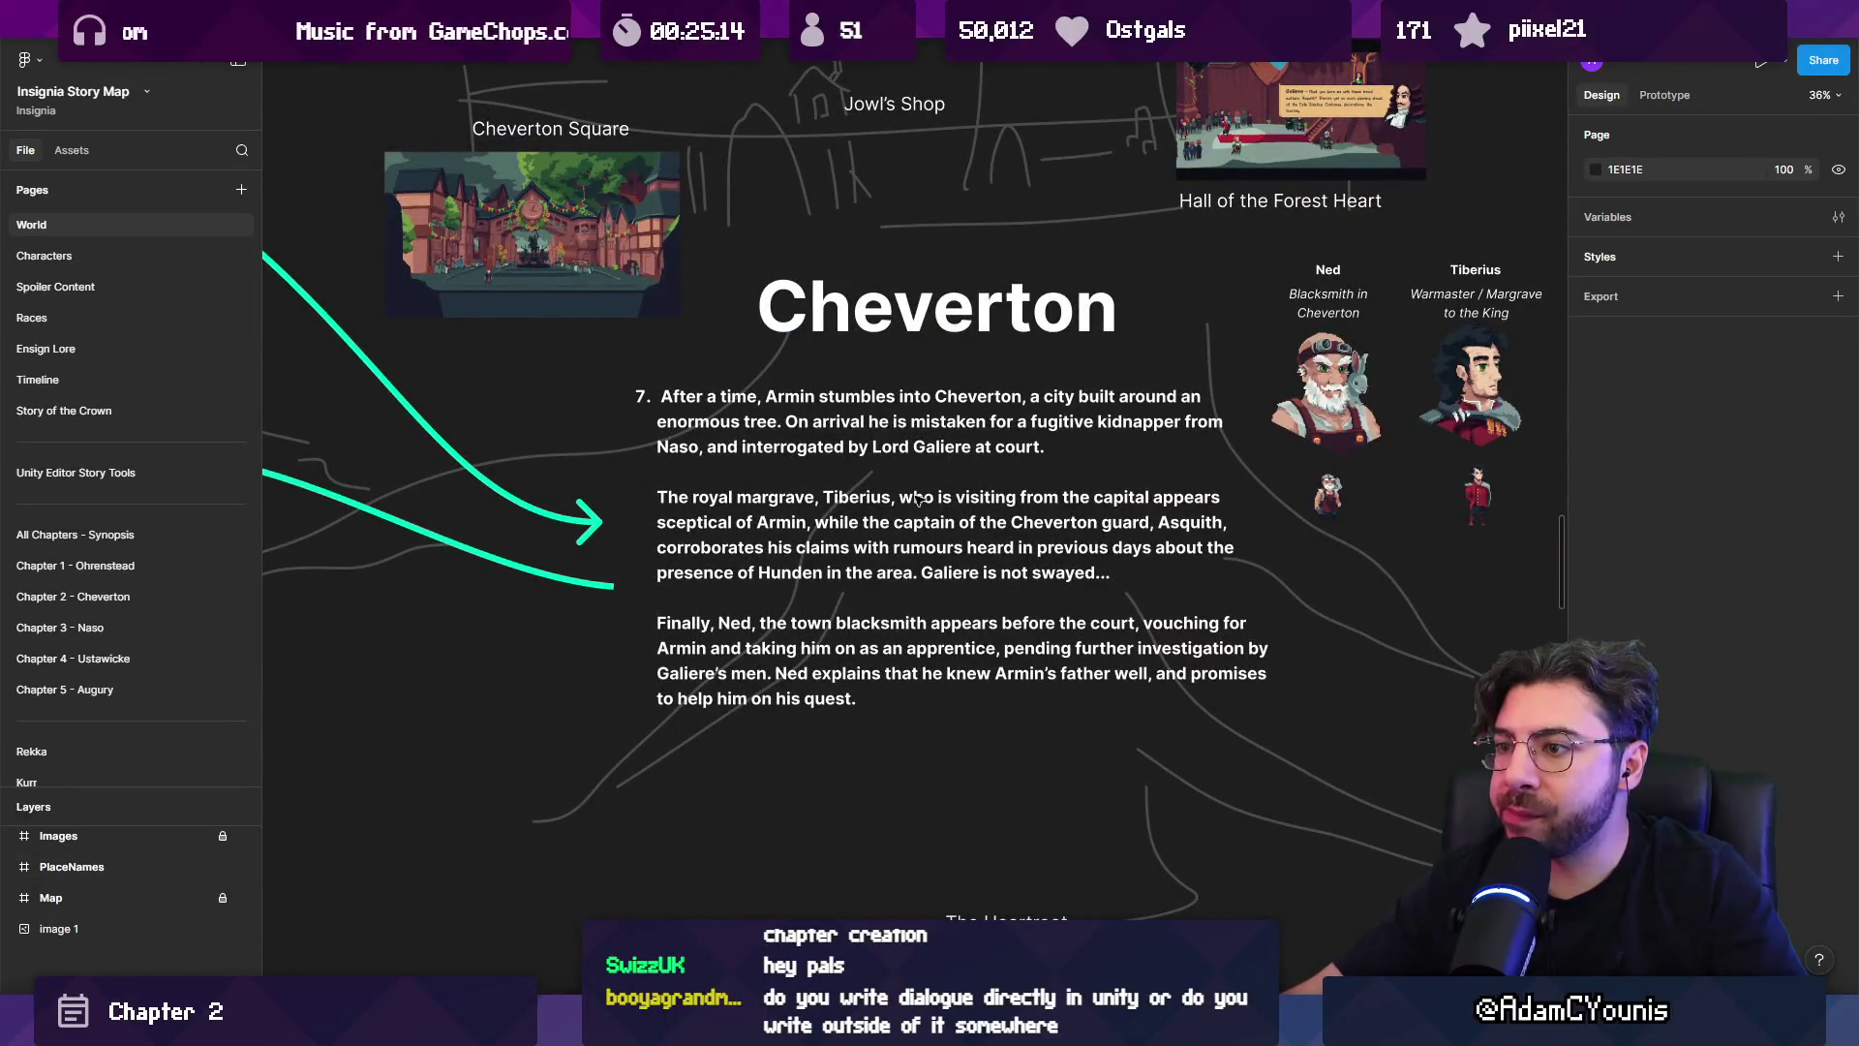
{"action": "left_click_drag", "start_coordinate": [1002, 518], "coordinate": [901, 446]}
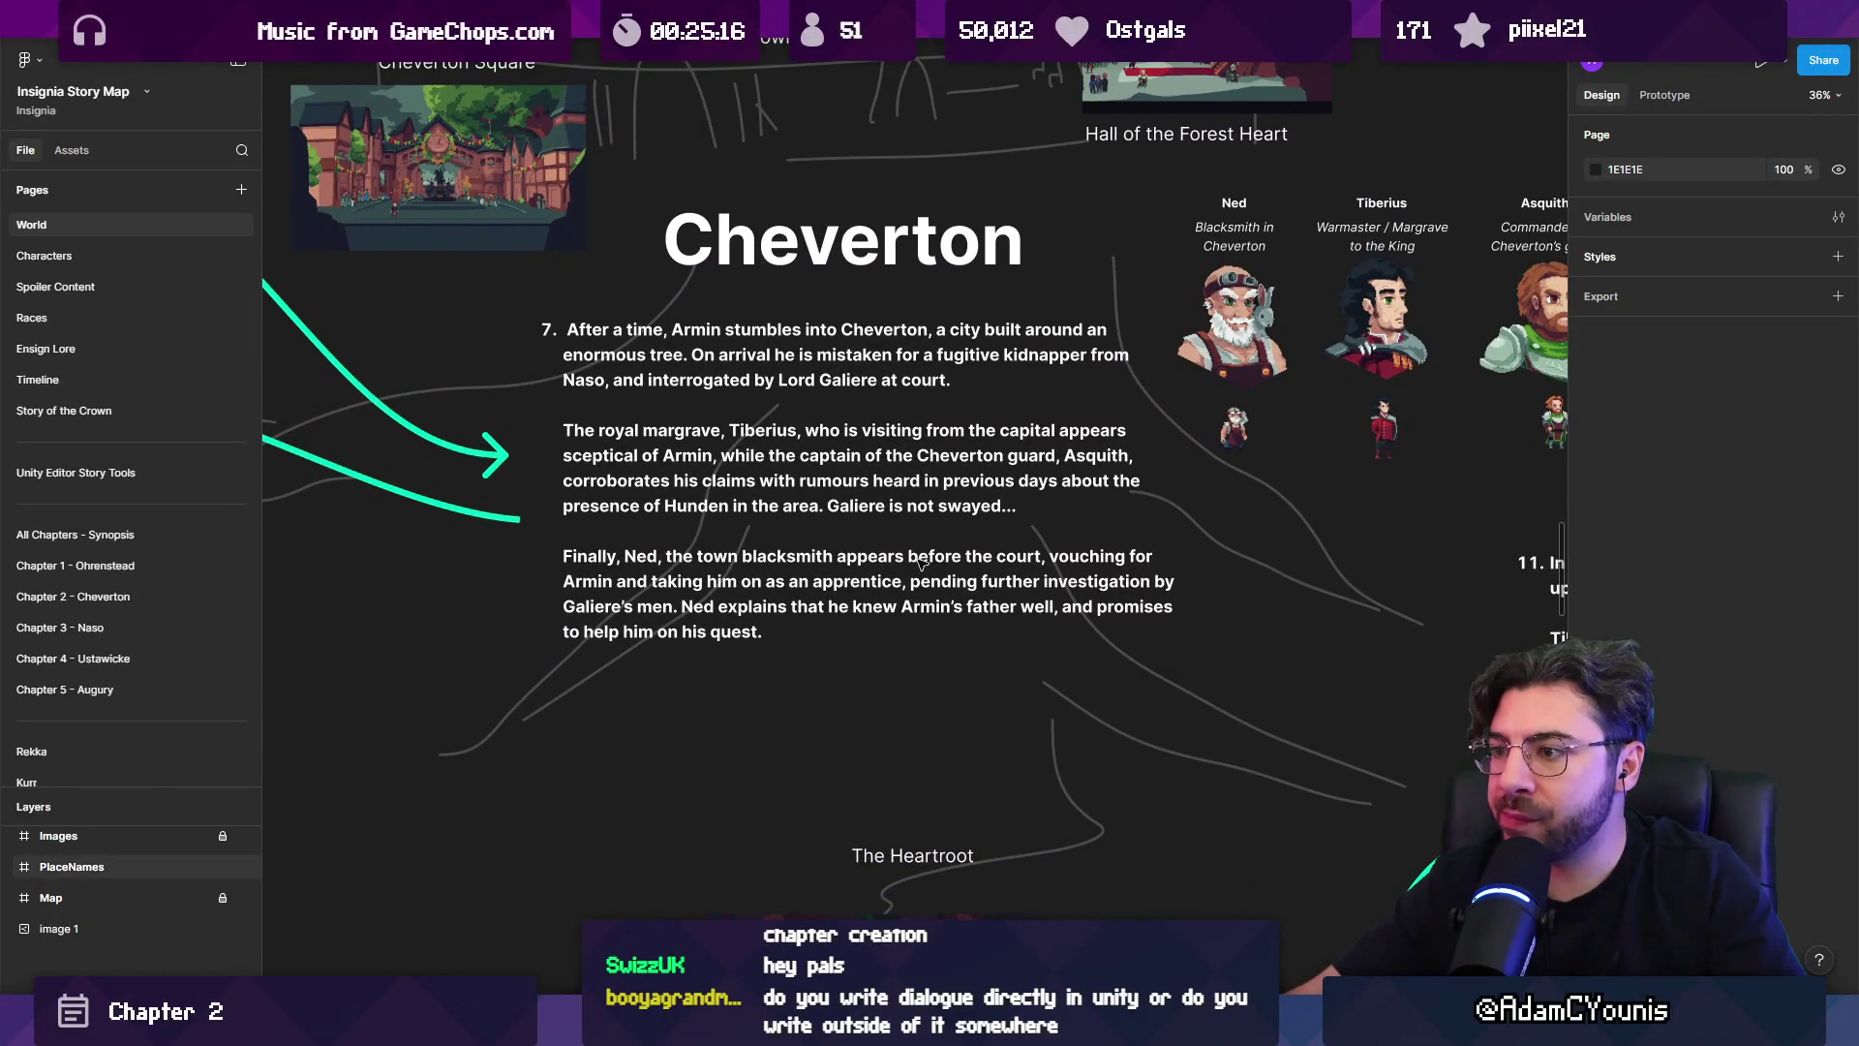
{"action": "scroll", "coordinate": [896, 481], "scroll_direction": "down", "scroll_amount": 5}
{"action": "scroll", "coordinate": [922, 501], "scroll_direction": "up", "scroll_amount": 4}
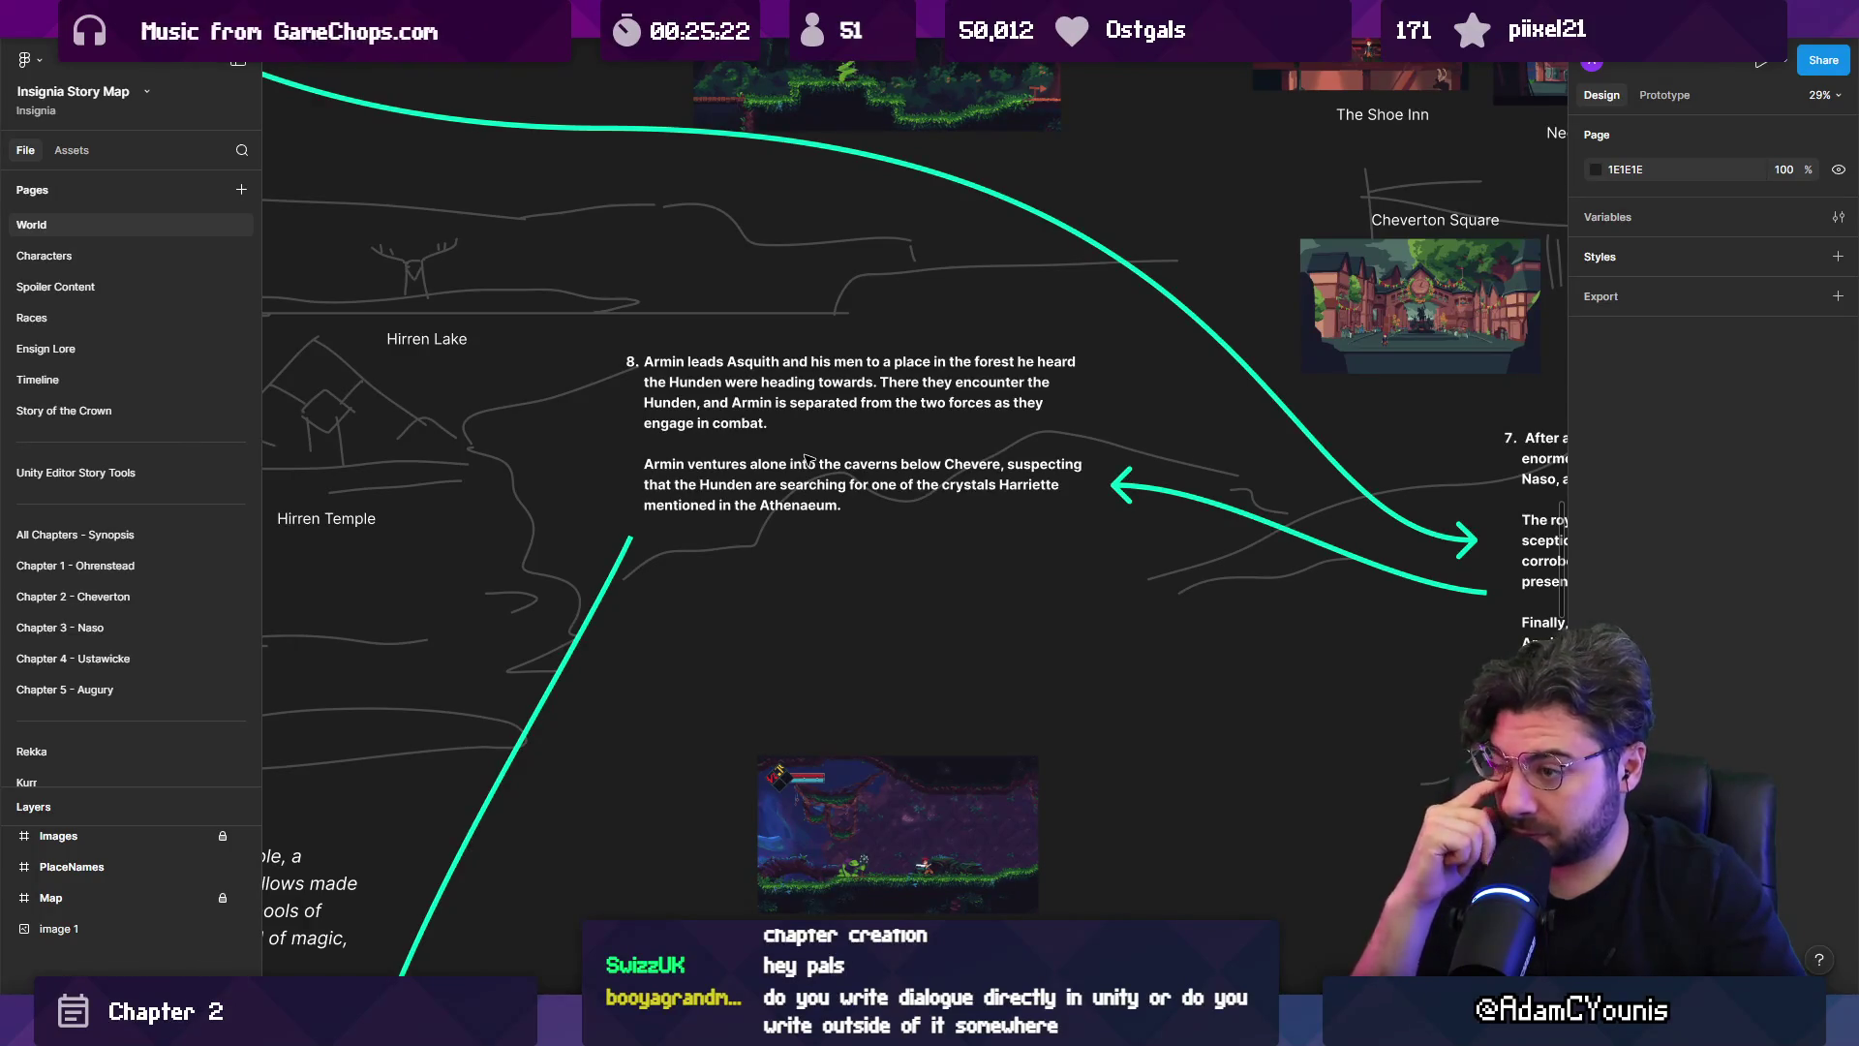
{"action": "scroll", "coordinate": [842, 455], "scroll_direction": "down", "scroll_amount": 4}
{"action": "scroll", "coordinate": [1286, 513], "scroll_direction": "up", "scroll_amount": 4}
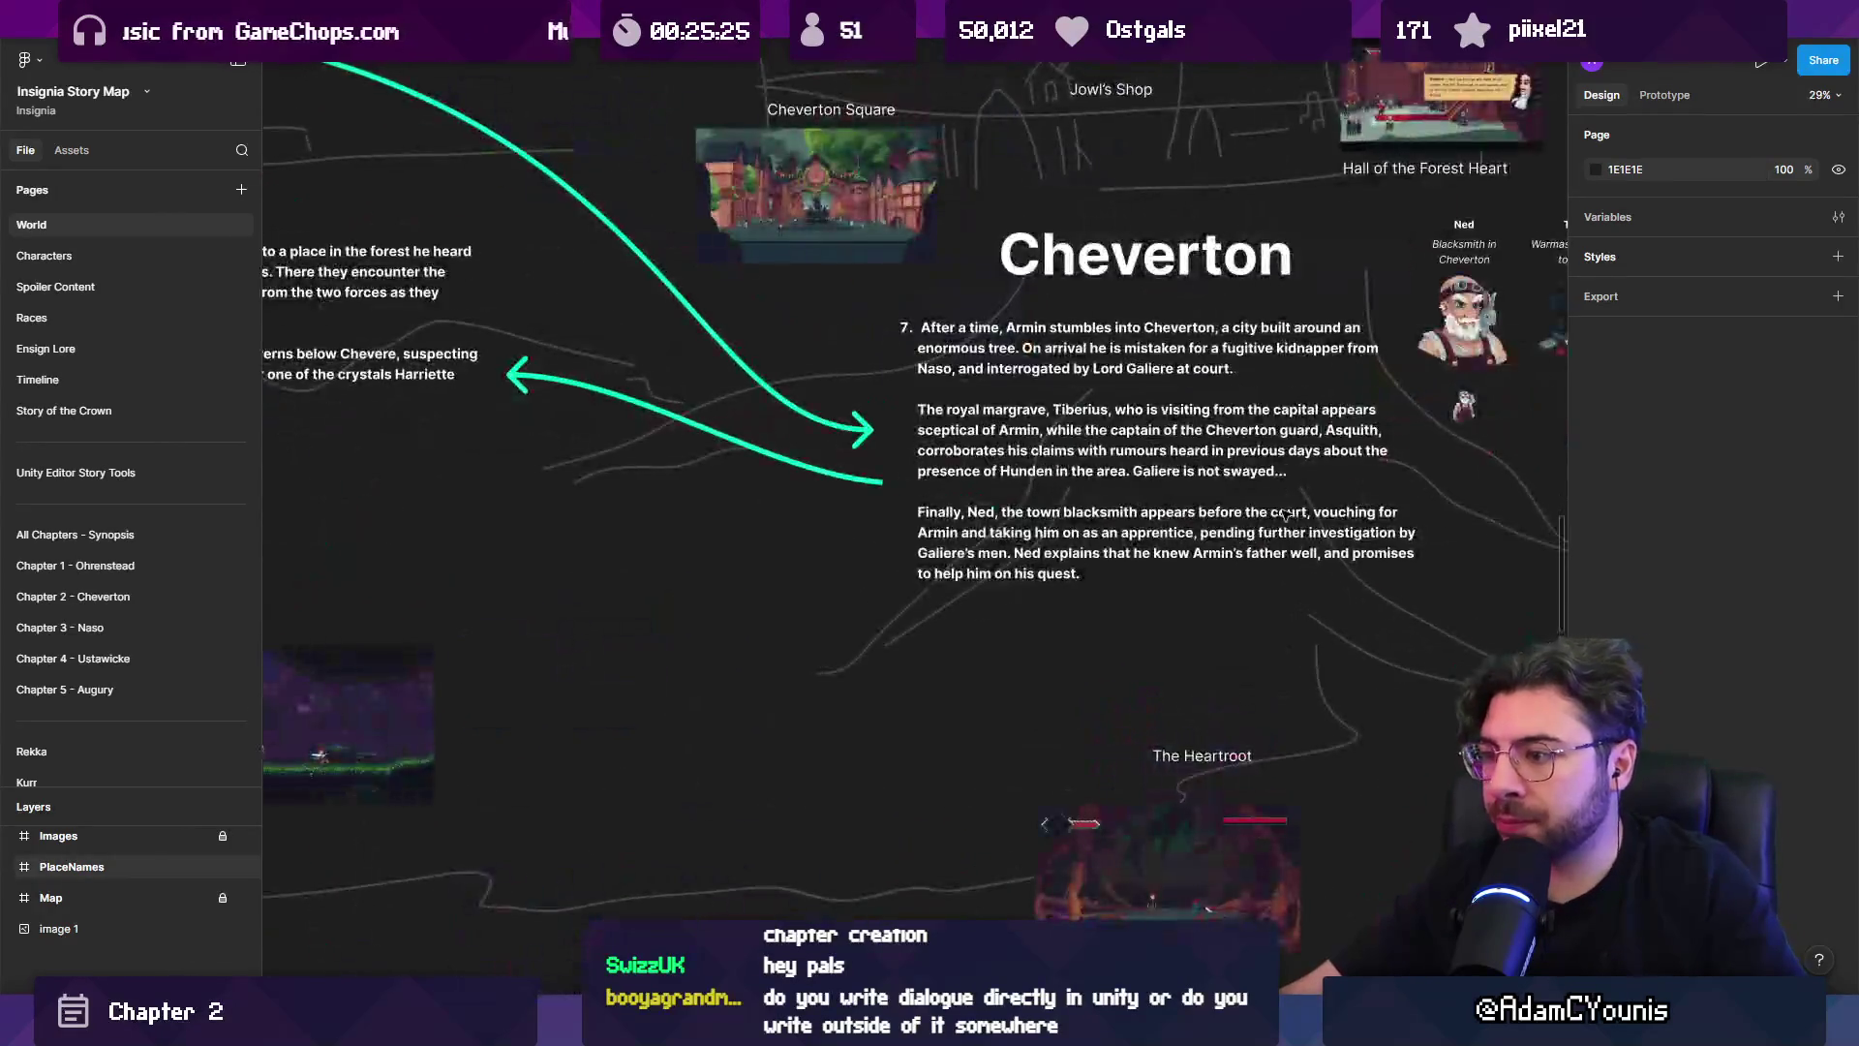
{"action": "scroll", "coordinate": [1286, 513], "scroll_direction": "up", "scroll_amount": 2}
{"action": "scroll", "coordinate": [1328, 518], "scroll_direction": "up", "scroll_amount": 1}
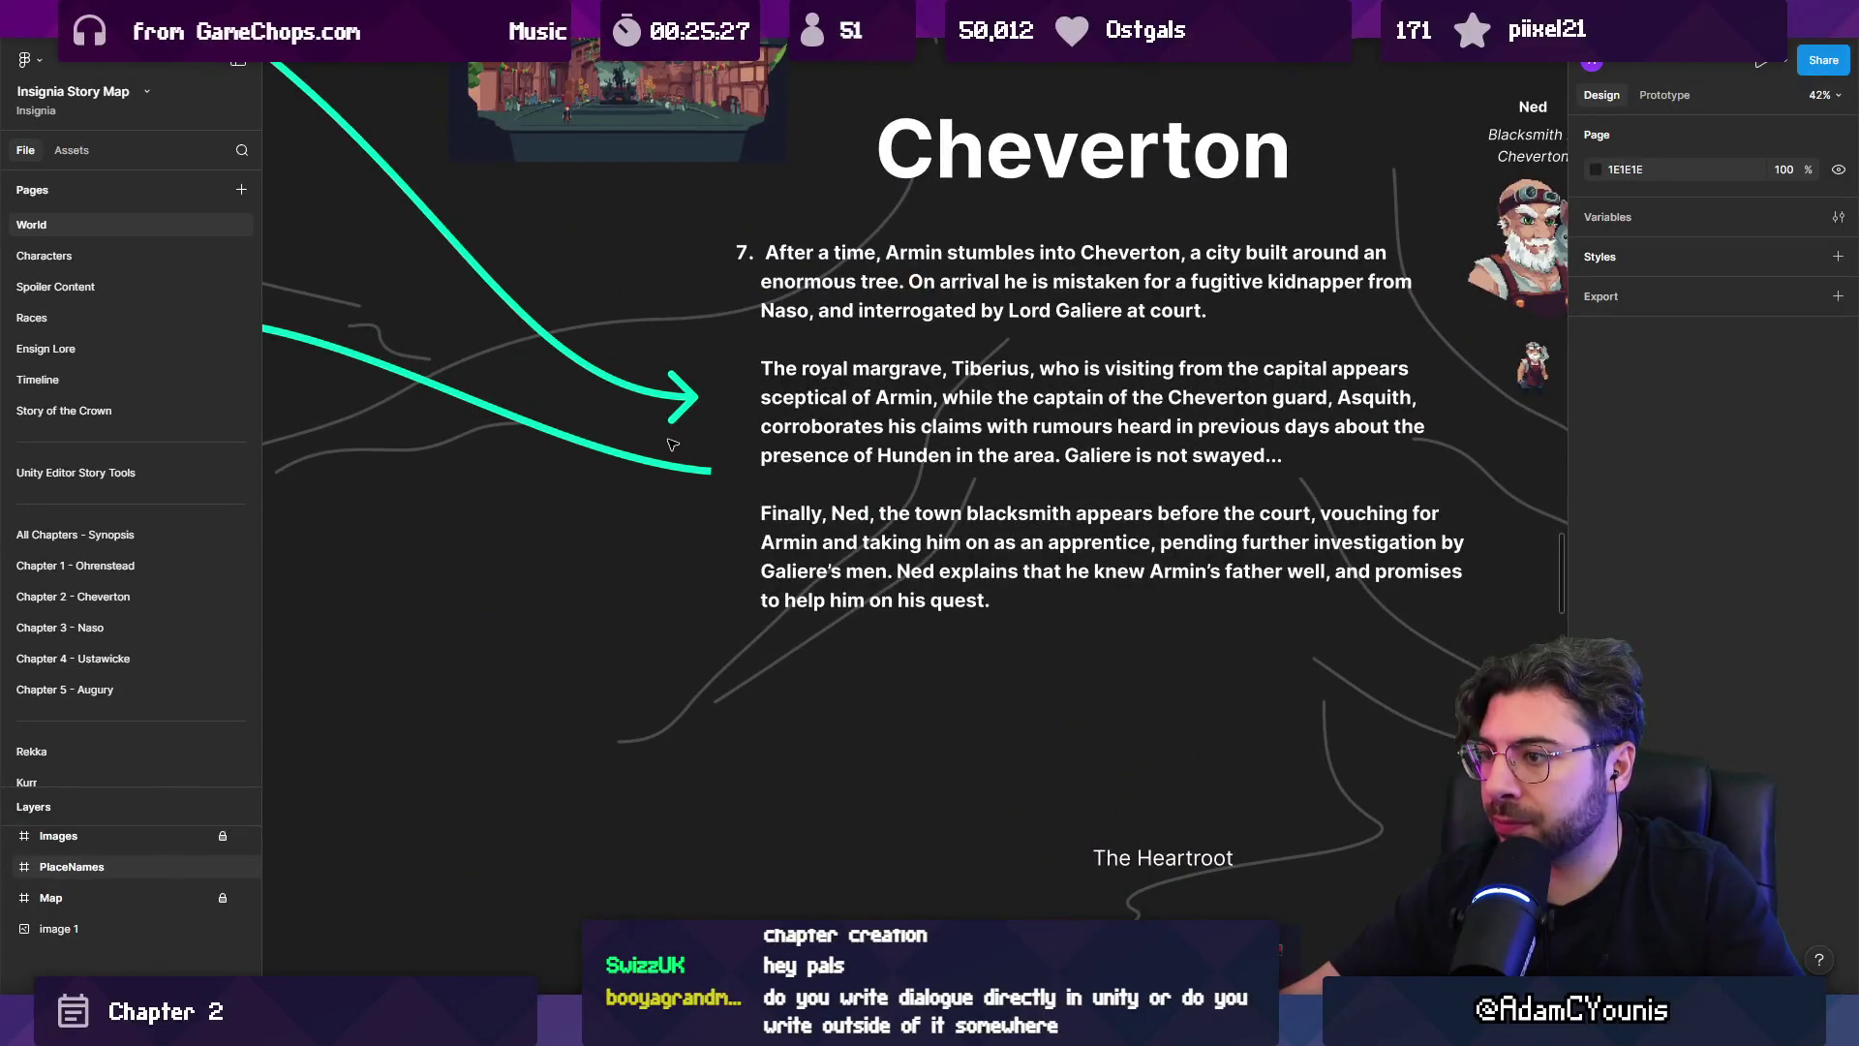
{"action": "scroll", "coordinate": [673, 444], "scroll_direction": "down", "scroll_amount": 4}
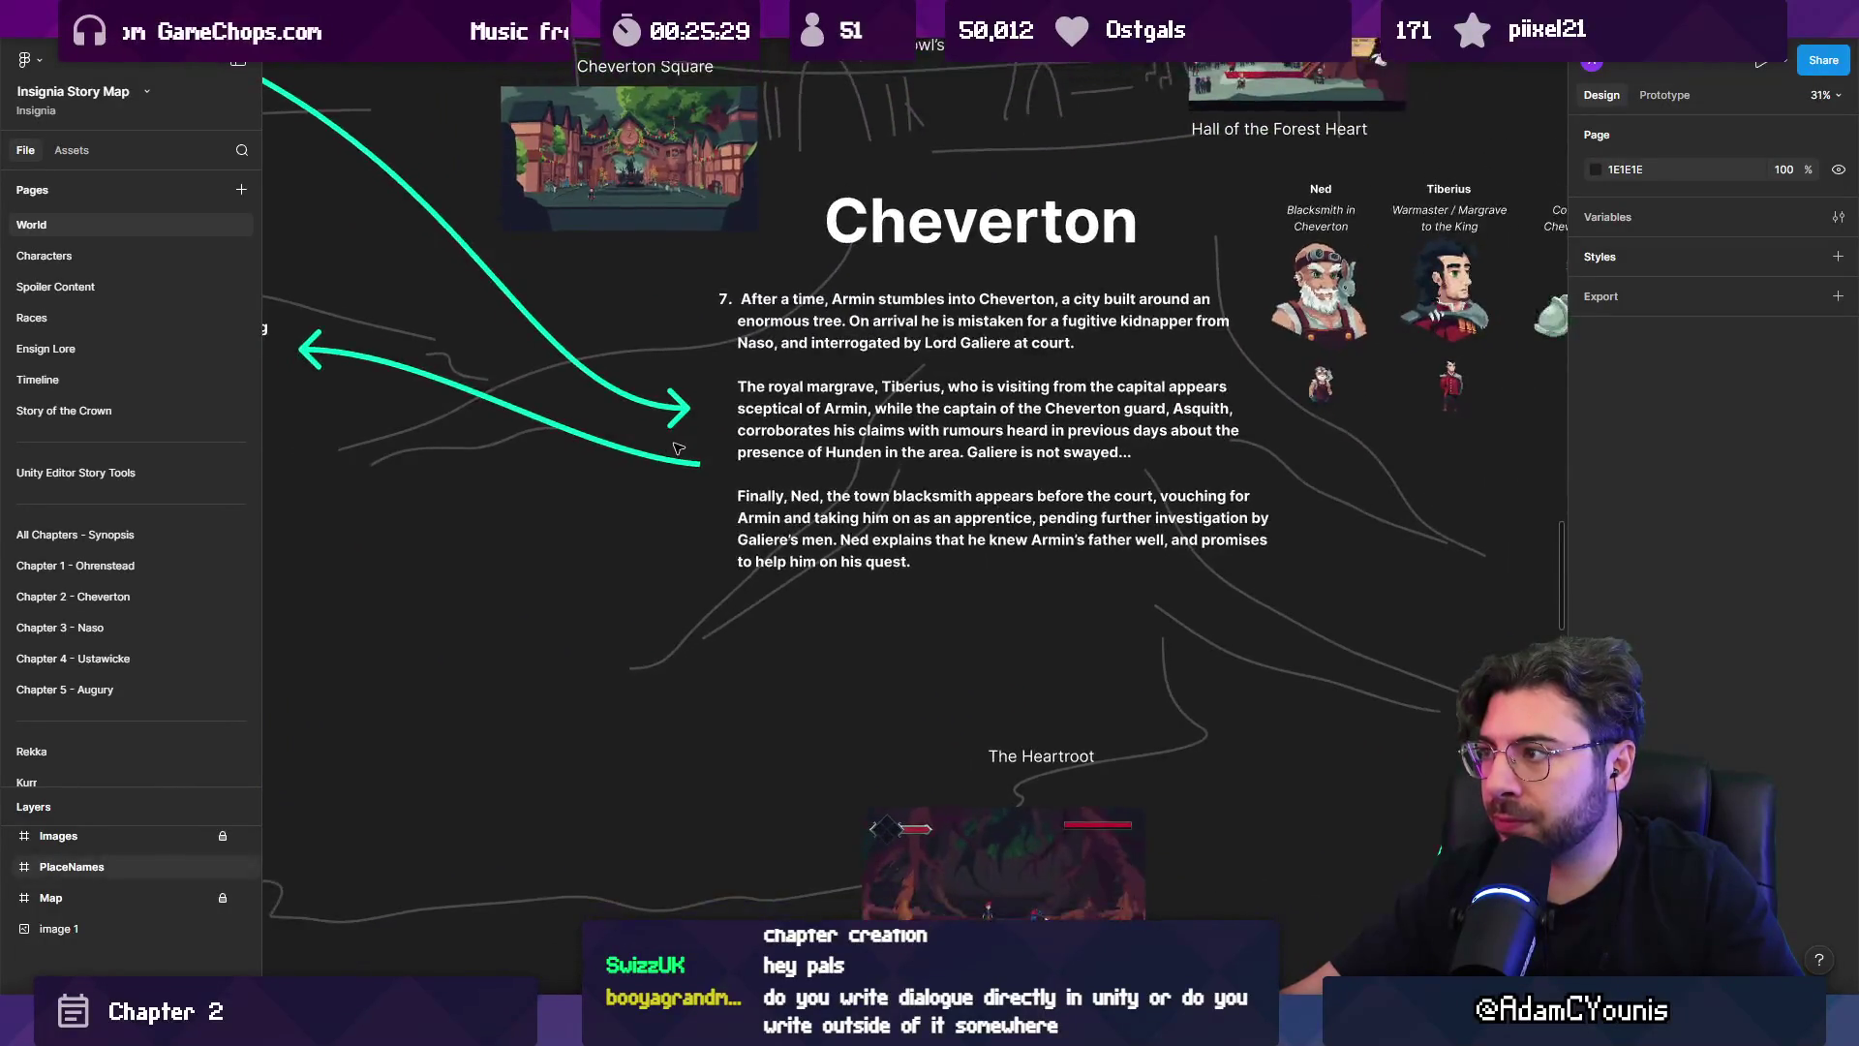
{"action": "scroll", "coordinate": [676, 448], "scroll_direction": "down", "scroll_amount": 3}
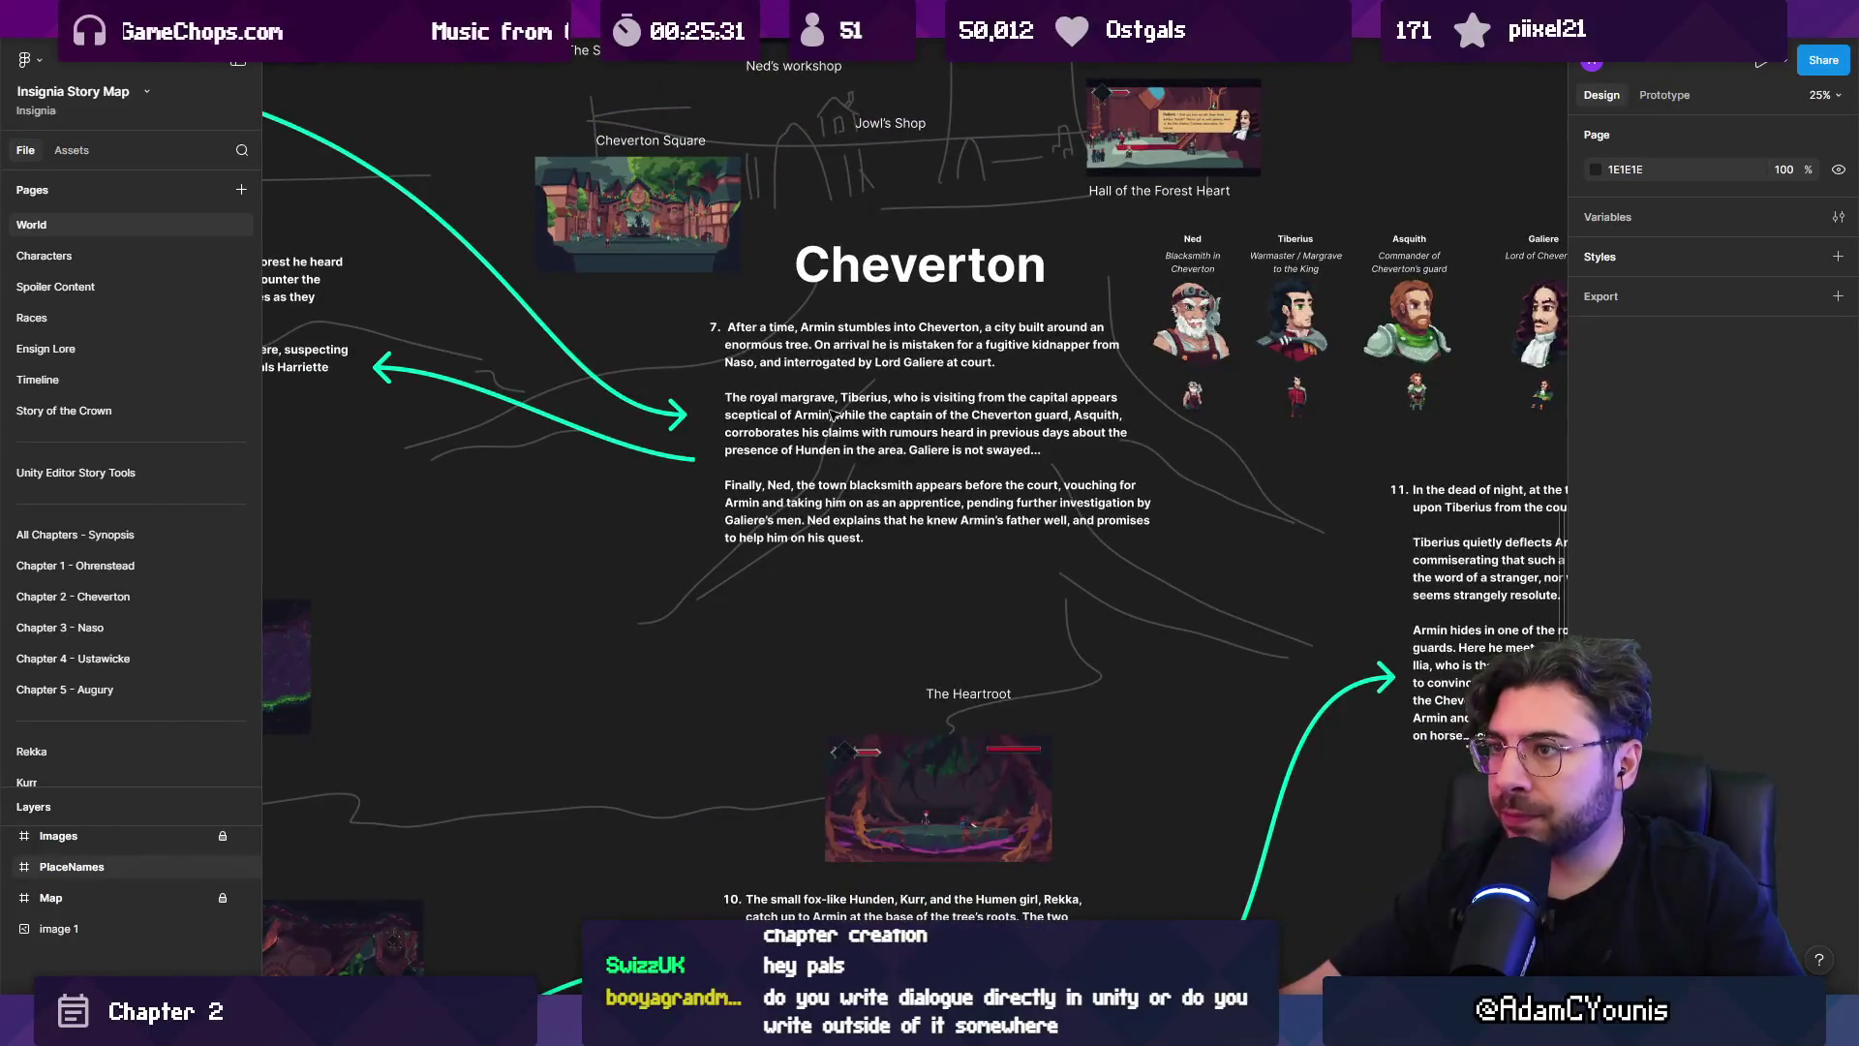
{"action": "scroll", "coordinate": [831, 415], "scroll_direction": "up", "scroll_amount": 5}
{"action": "scroll", "coordinate": [831, 415], "scroll_direction": "left", "scroll_amount": 3}
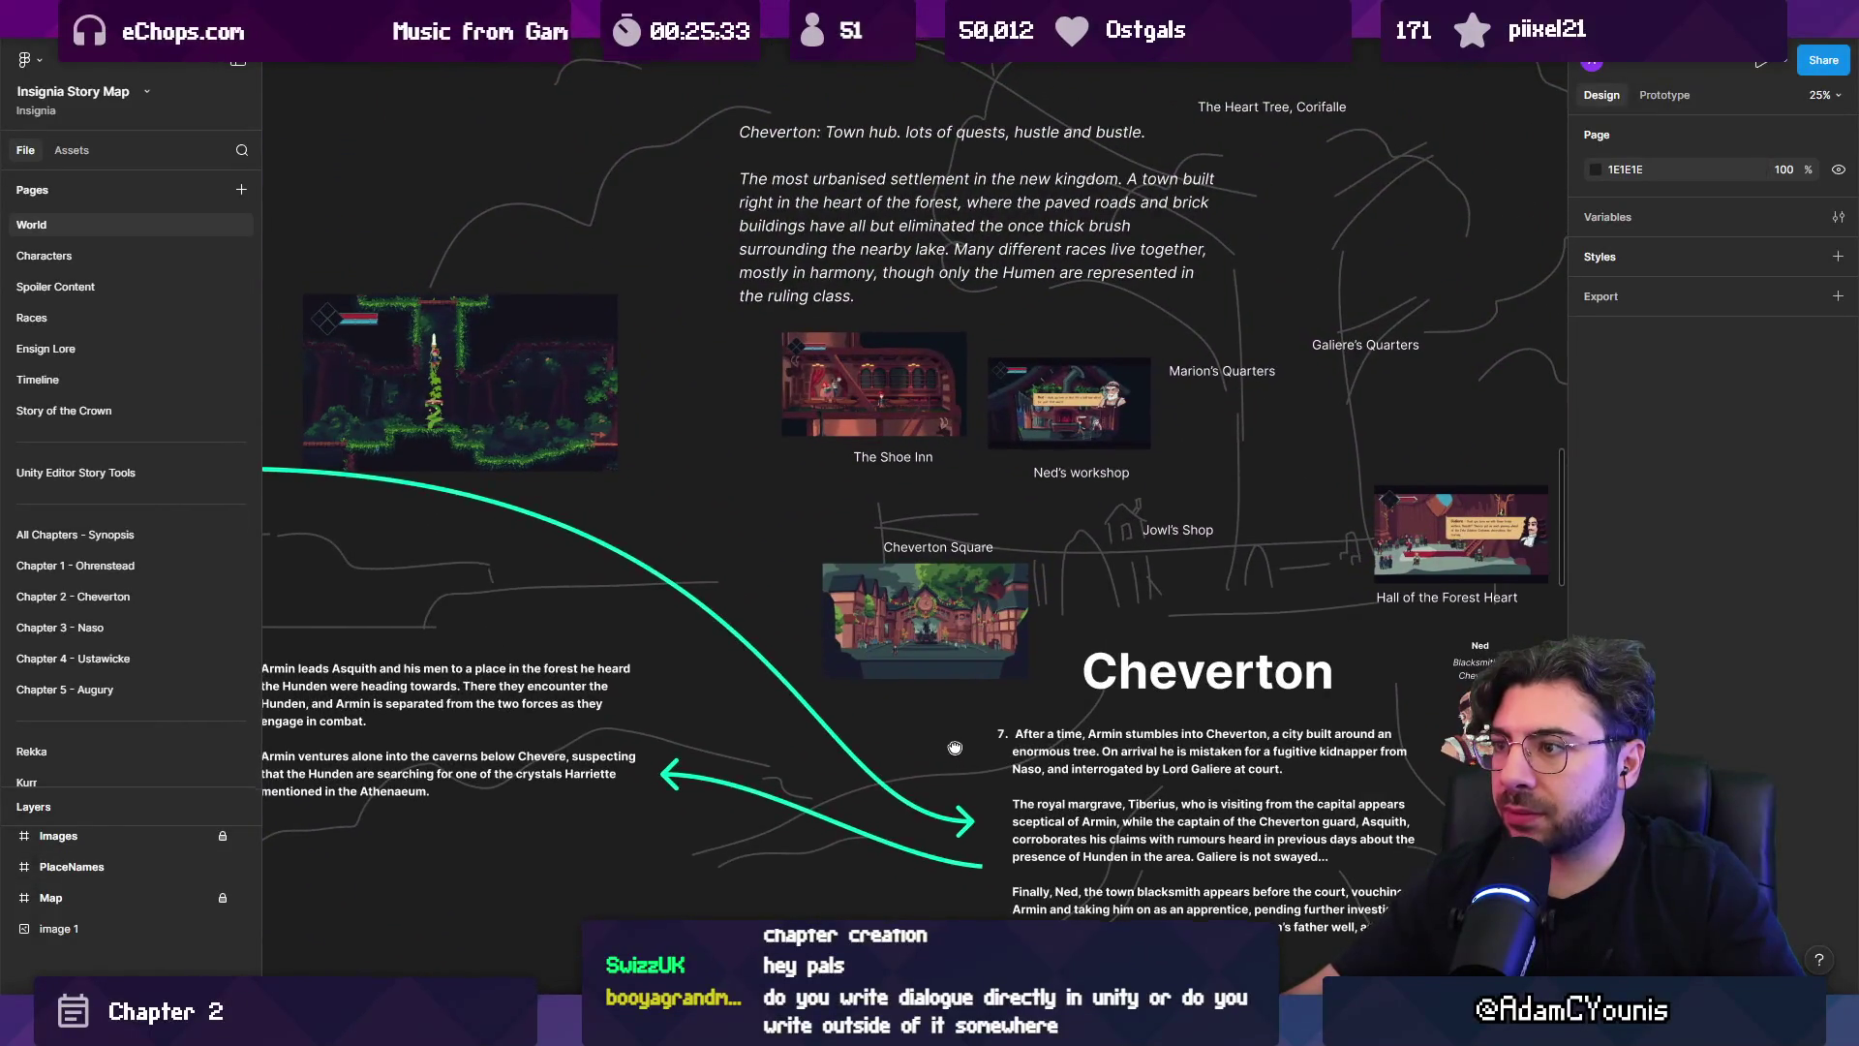
{"action": "mouse_move", "coordinate": [954, 748]}
{"action": "left_mouse_down"}
{"action": "mouse_move", "coordinate": [939, 762]}
{"action": "mouse_move", "coordinate": [948, 638]}
{"action": "left_mouse_up"}
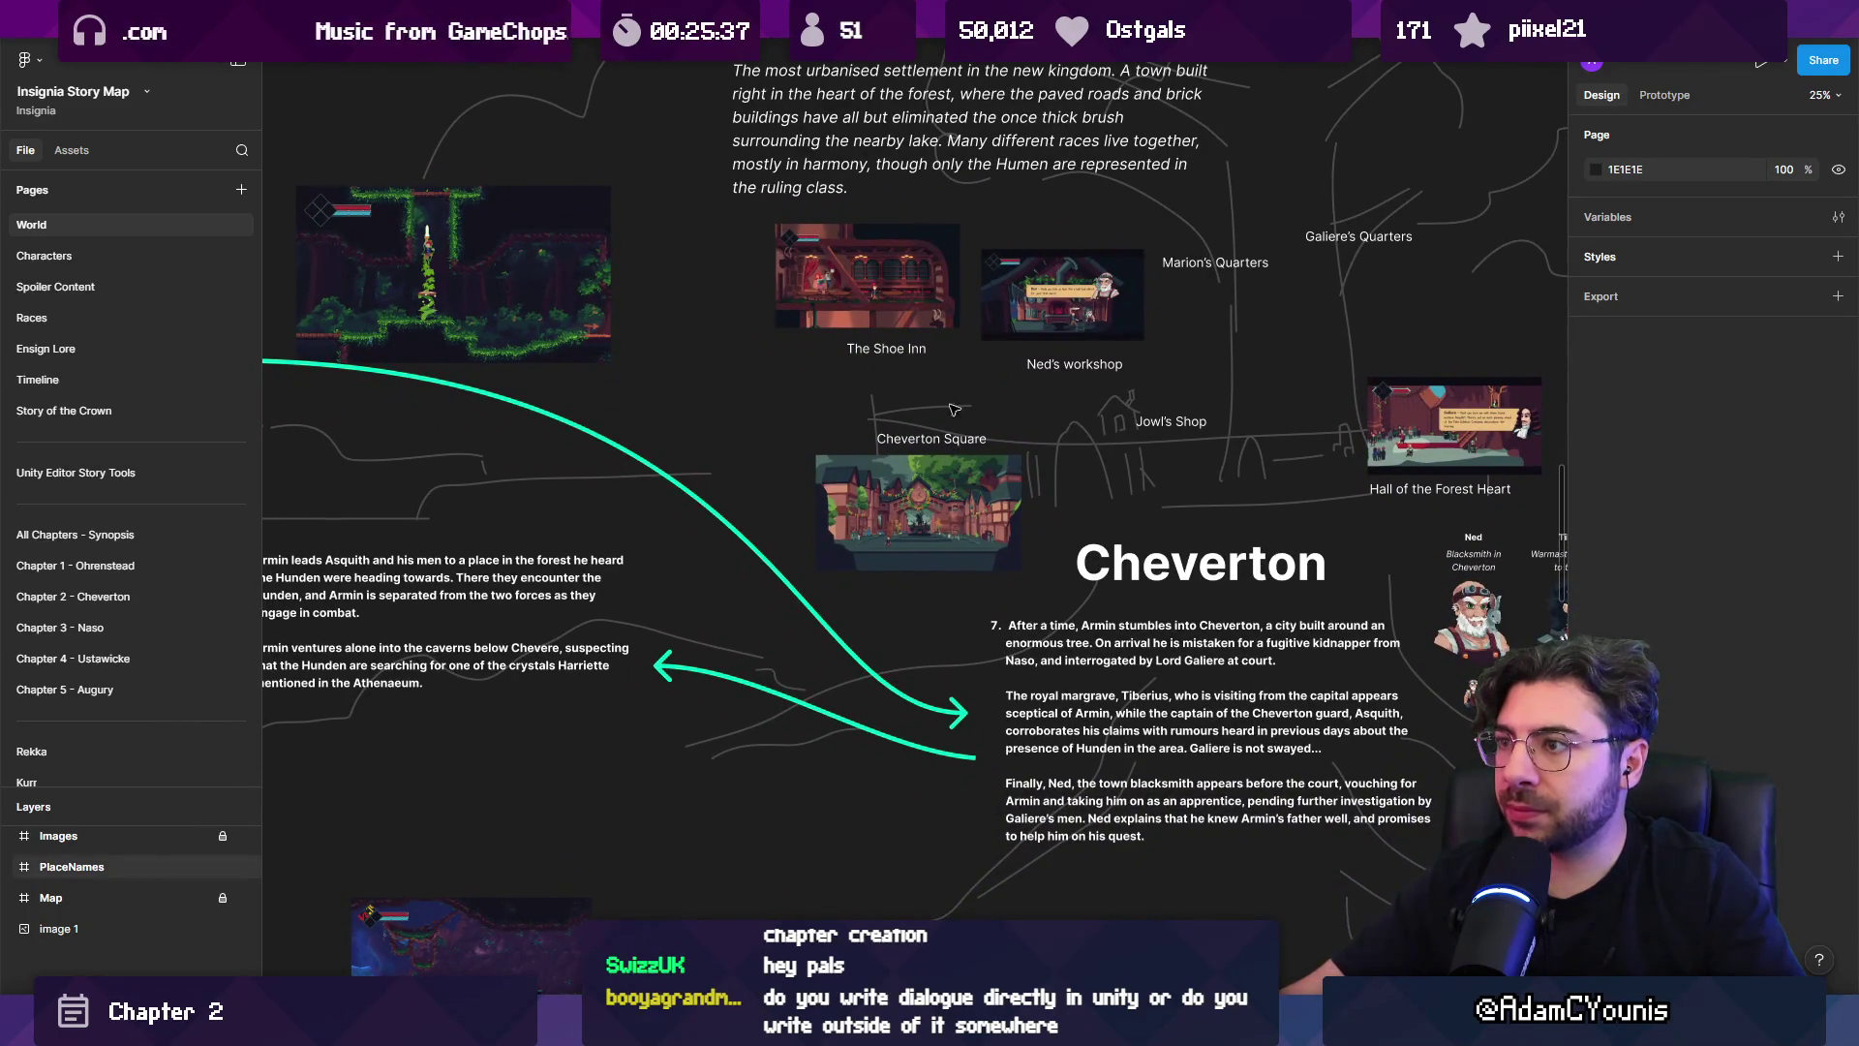
{"action": "scroll", "coordinate": [959, 347], "scroll_direction": "down", "scroll_amount": 2}
{"action": "scroll", "coordinate": [829, 536], "scroll_direction": "down", "scroll_amount": 1}
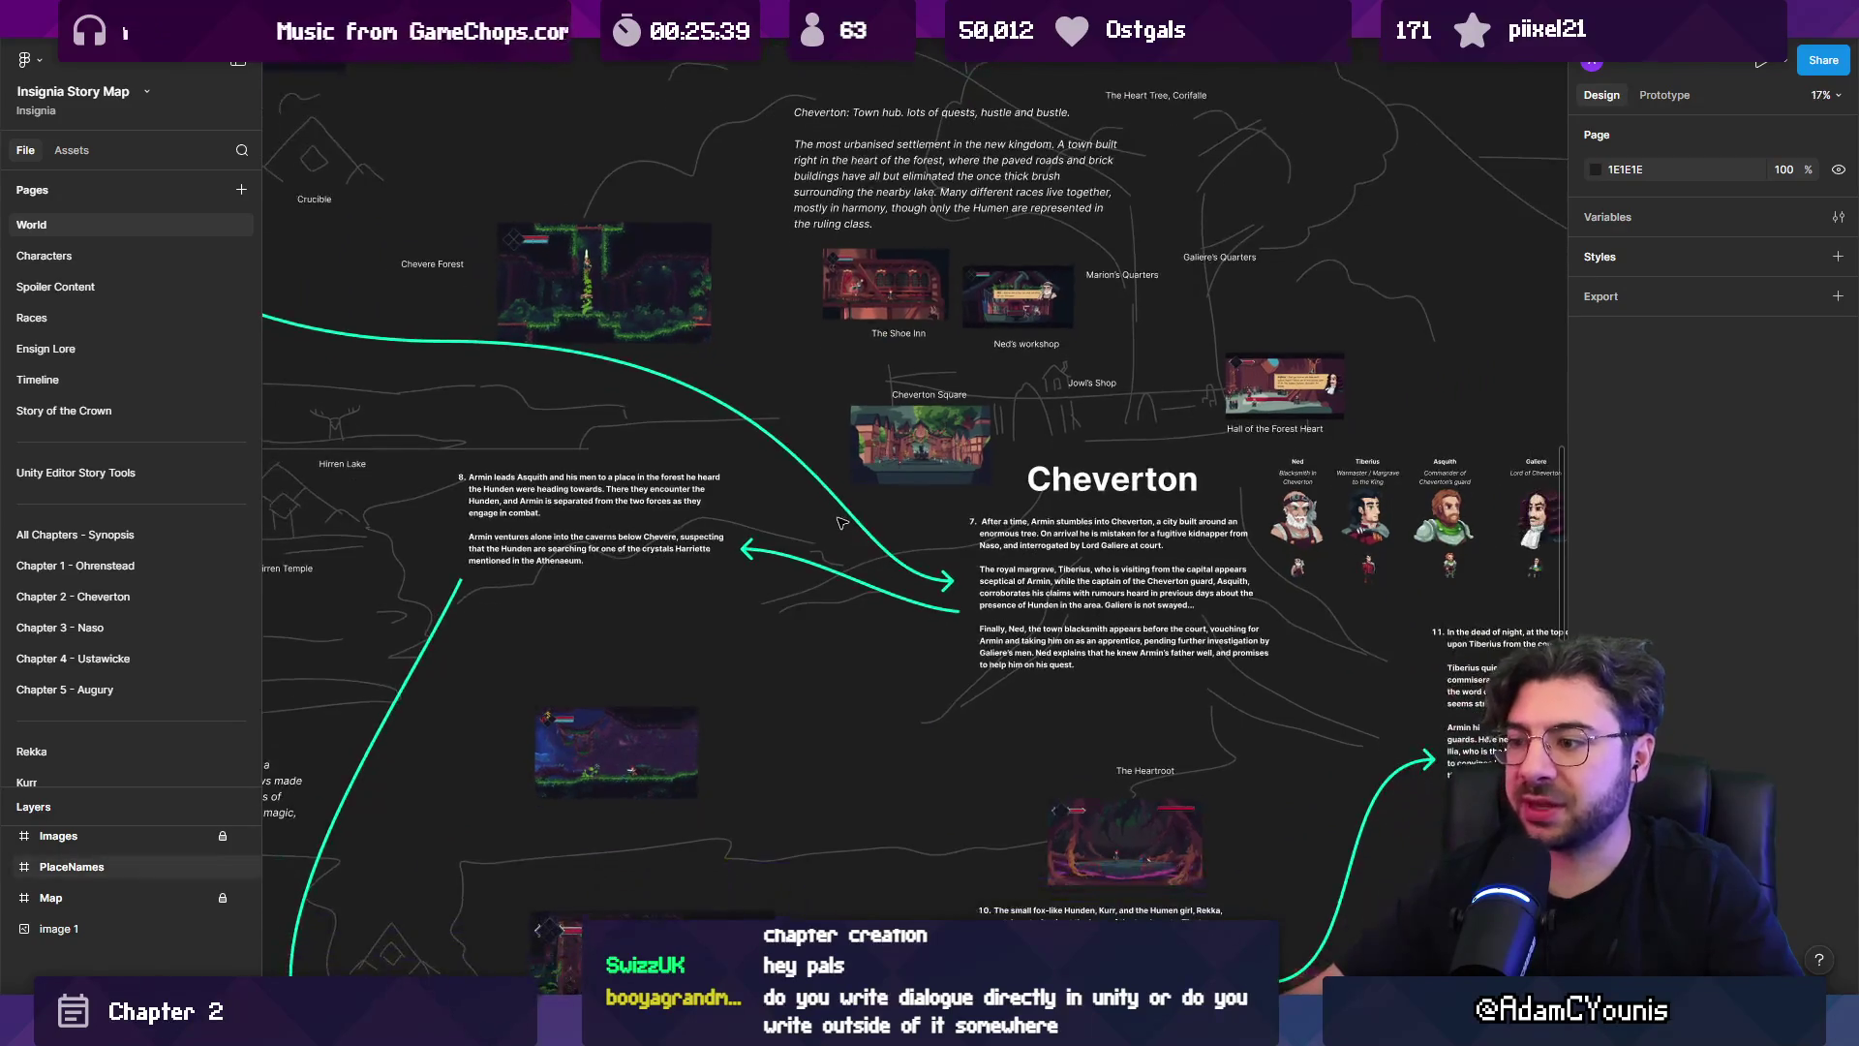
{"action": "scroll", "coordinate": [860, 531], "scroll_direction": "up", "scroll_amount": 3}
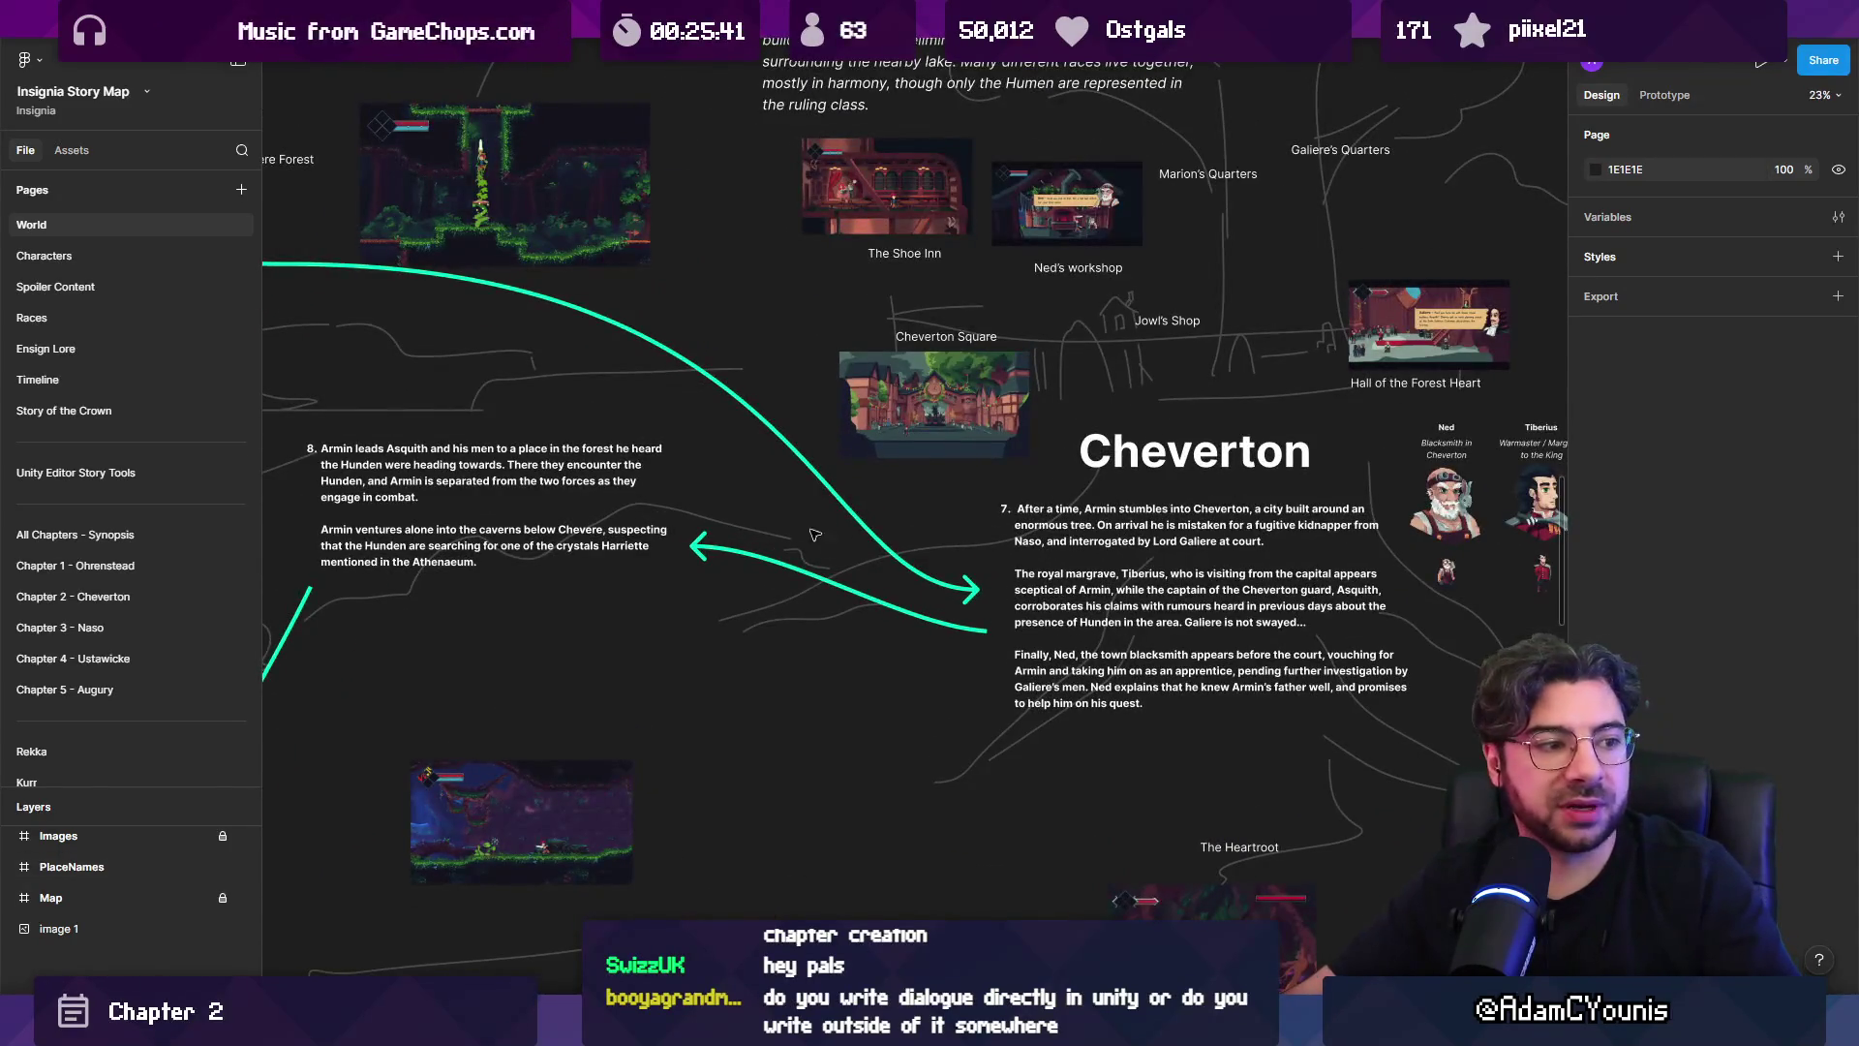
{"action": "mouse_move", "coordinate": [709, 476]}
{"action": "left_mouse_down"}
{"action": "mouse_move", "coordinate": [1002, 750]}
{"action": "mouse_move", "coordinate": [786, 821]}
{"action": "left_mouse_up"}
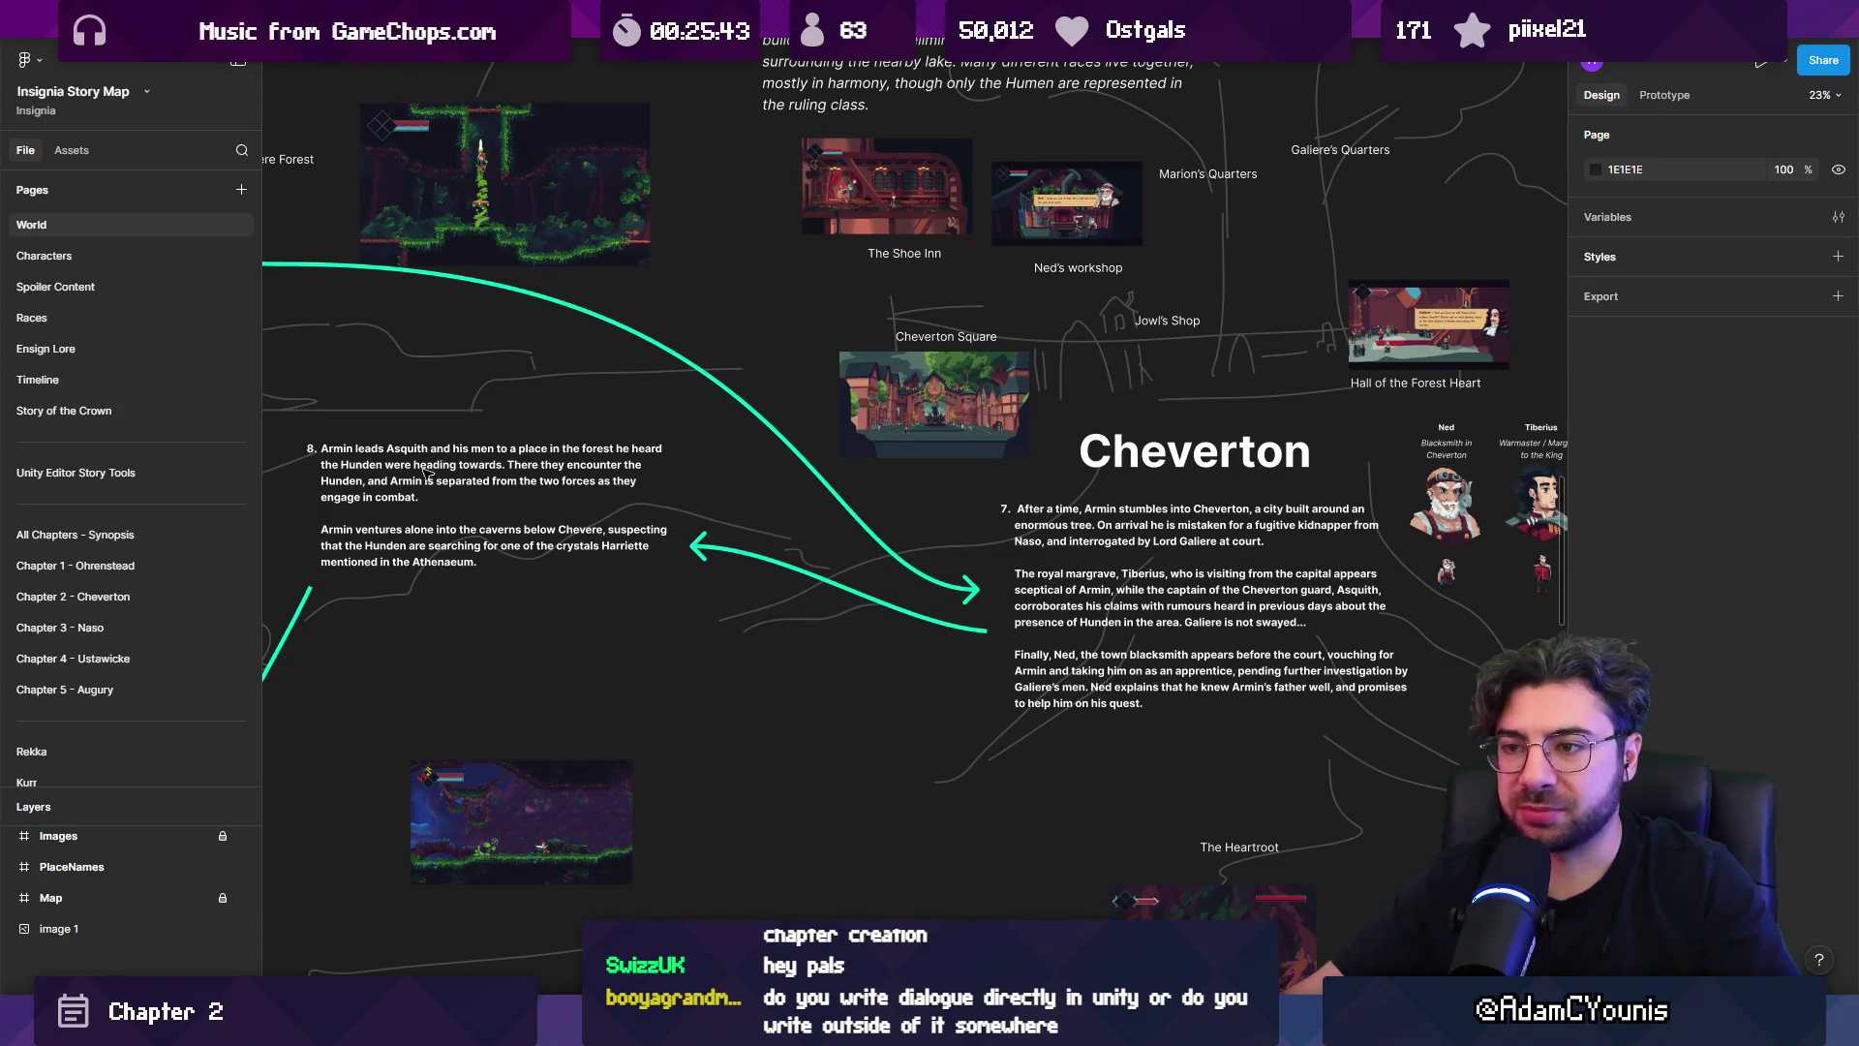
{"action": "scroll", "coordinate": [734, 485], "scroll_direction": "up", "scroll_amount": 3}
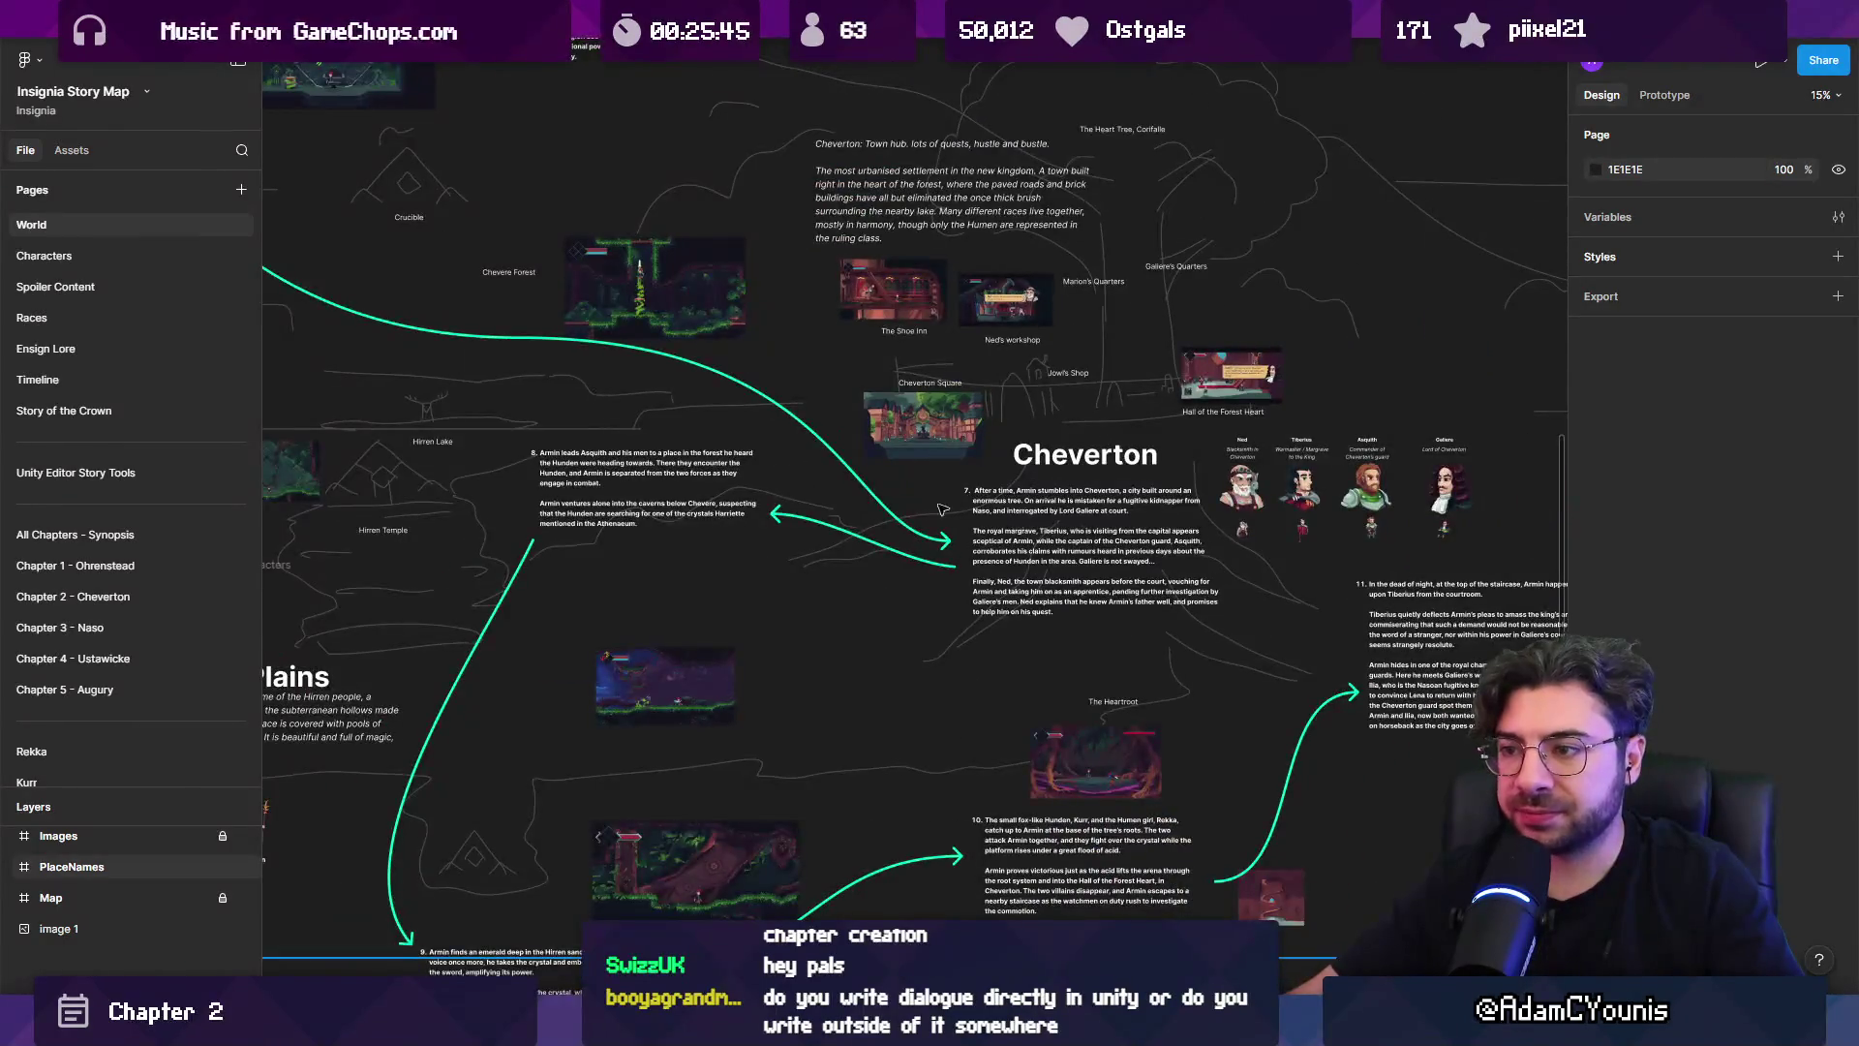
{"action": "scroll", "coordinate": [1235, 532], "scroll_direction": "up", "scroll_amount": 3}
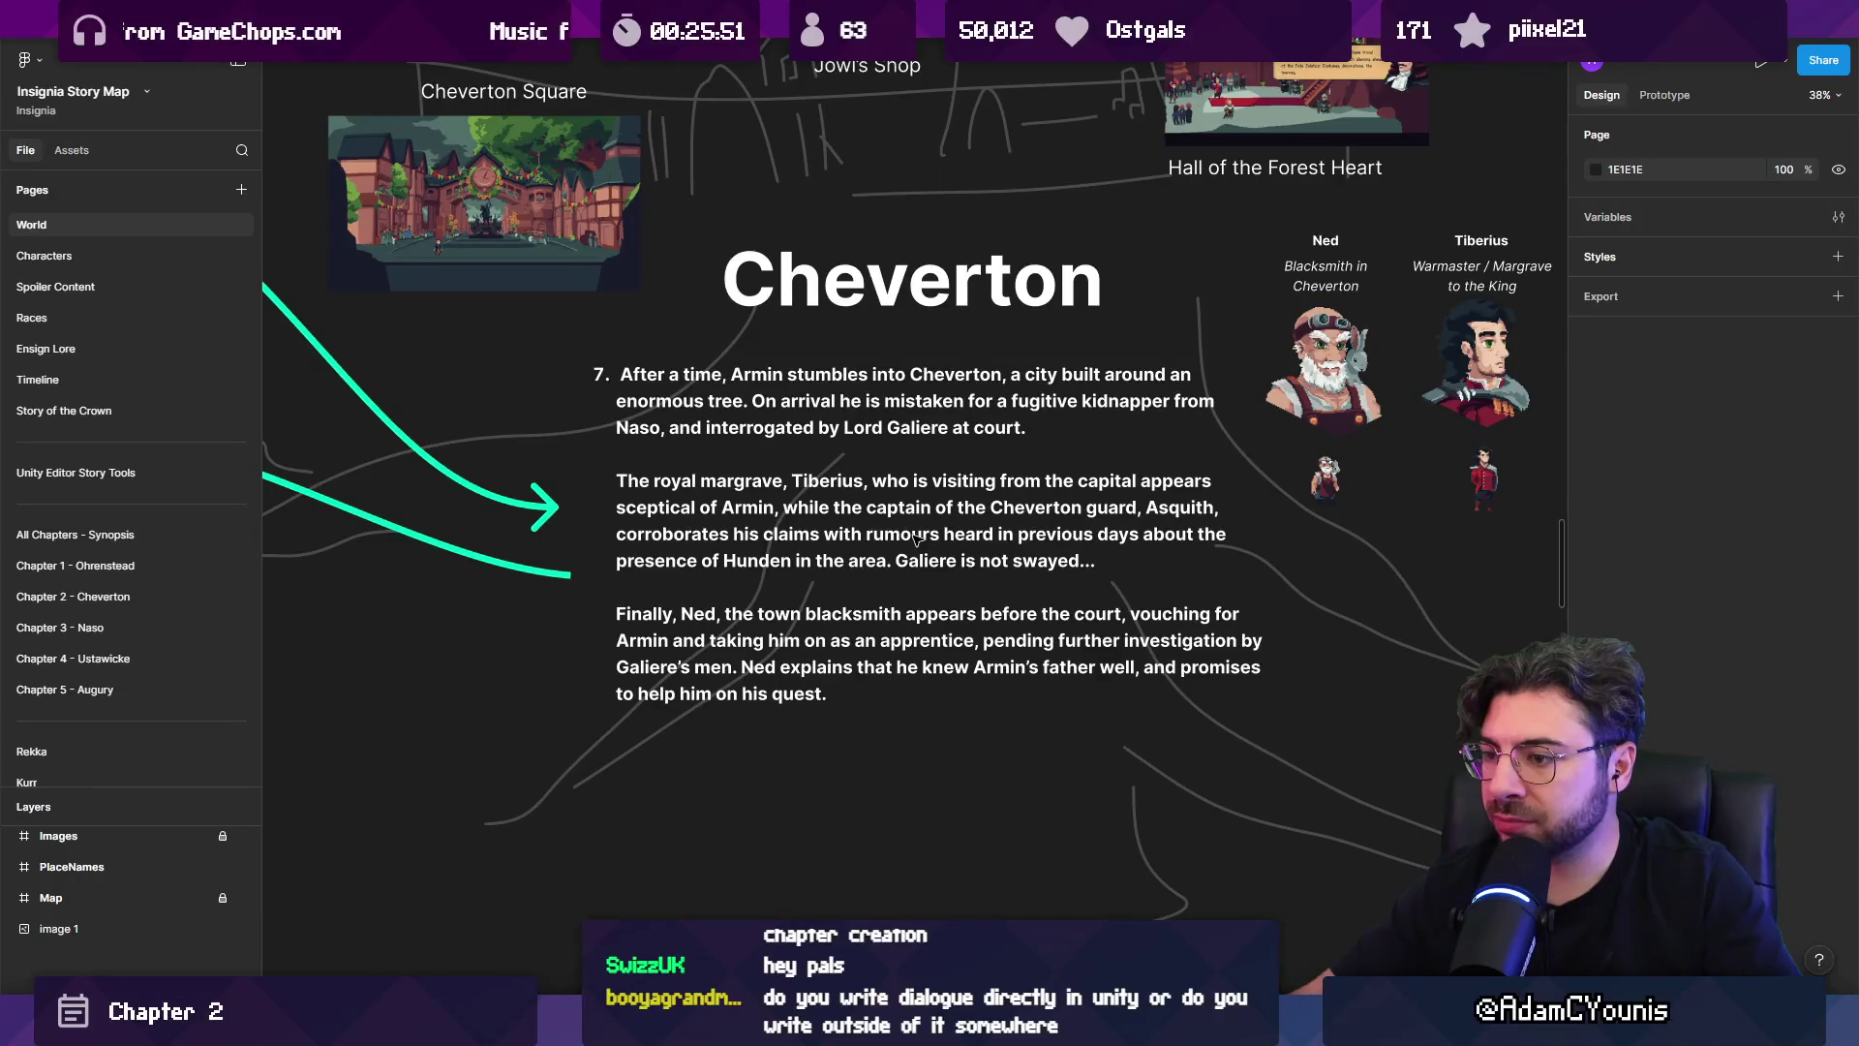
{"action": "scroll", "coordinate": [791, 484], "scroll_direction": "left", "scroll_amount": 10}
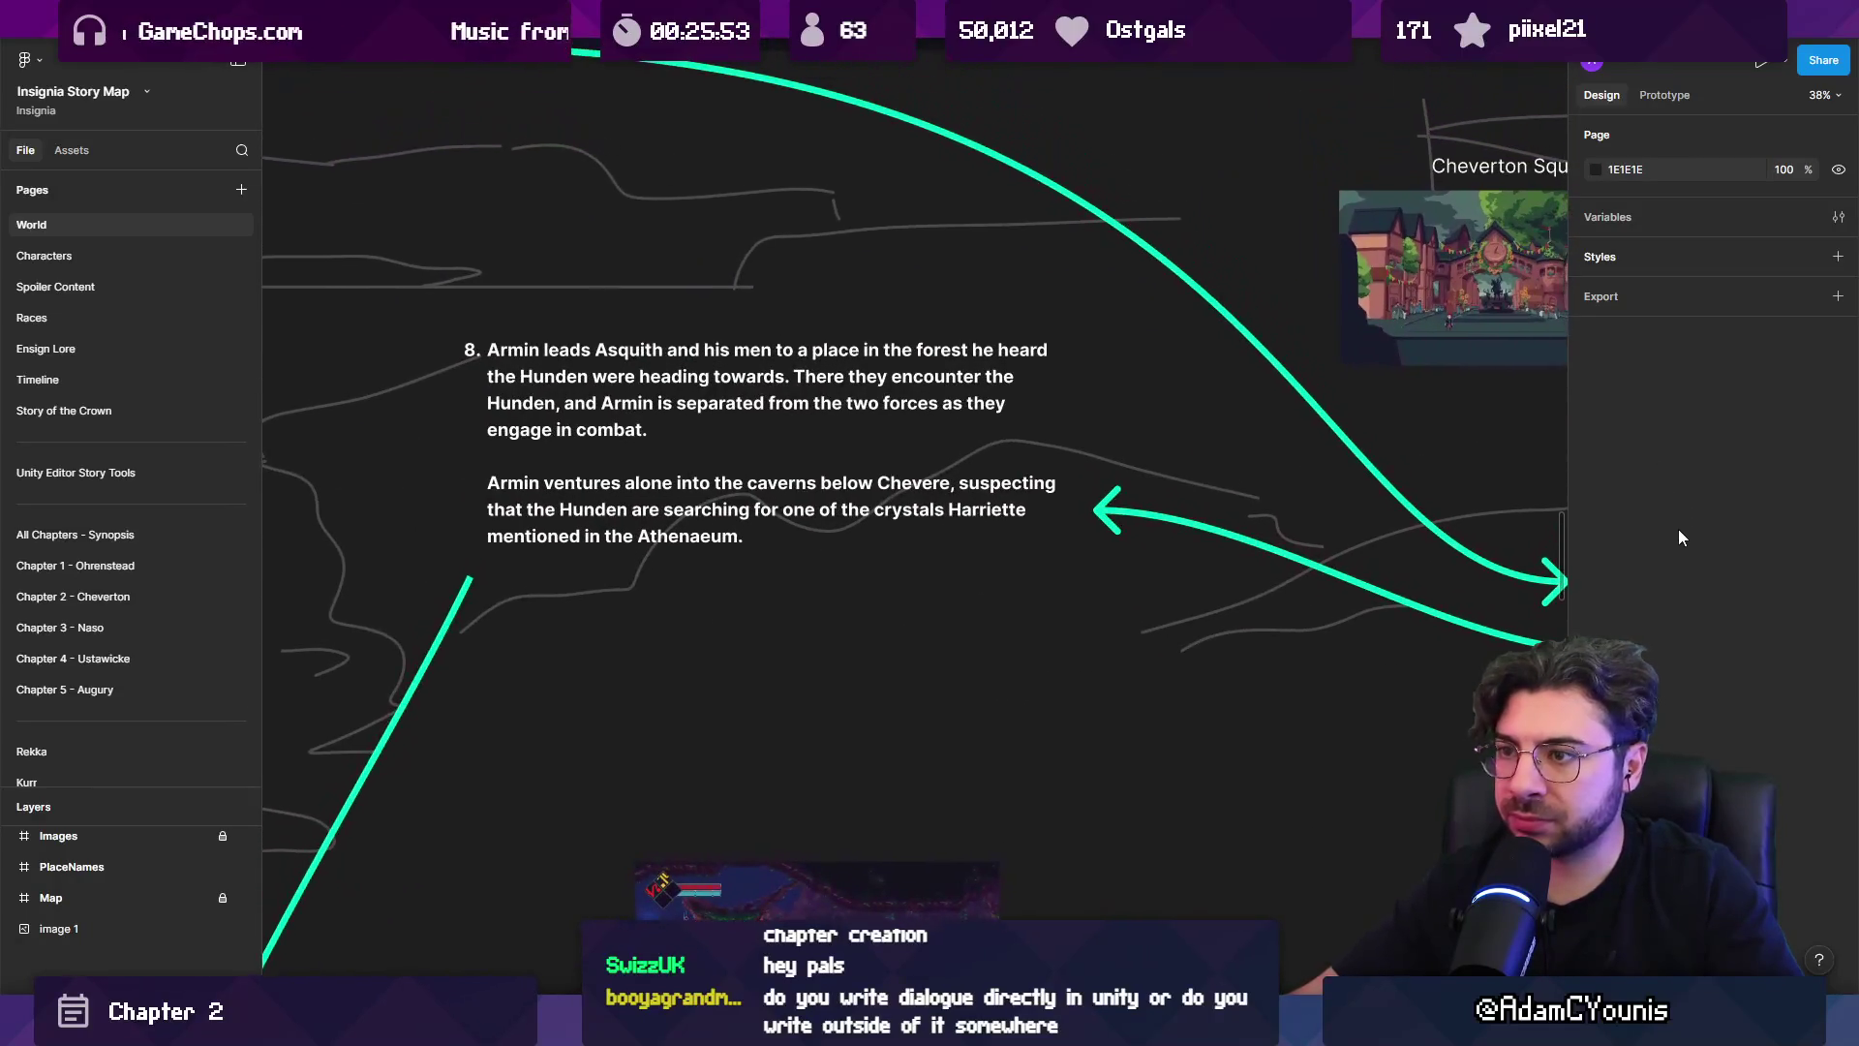
{"action": "scroll", "coordinate": [1553, 484], "scroll_direction": "down", "scroll_amount": 5}
{"action": "scroll", "coordinate": [635, 521], "scroll_direction": "right", "scroll_amount": 5}
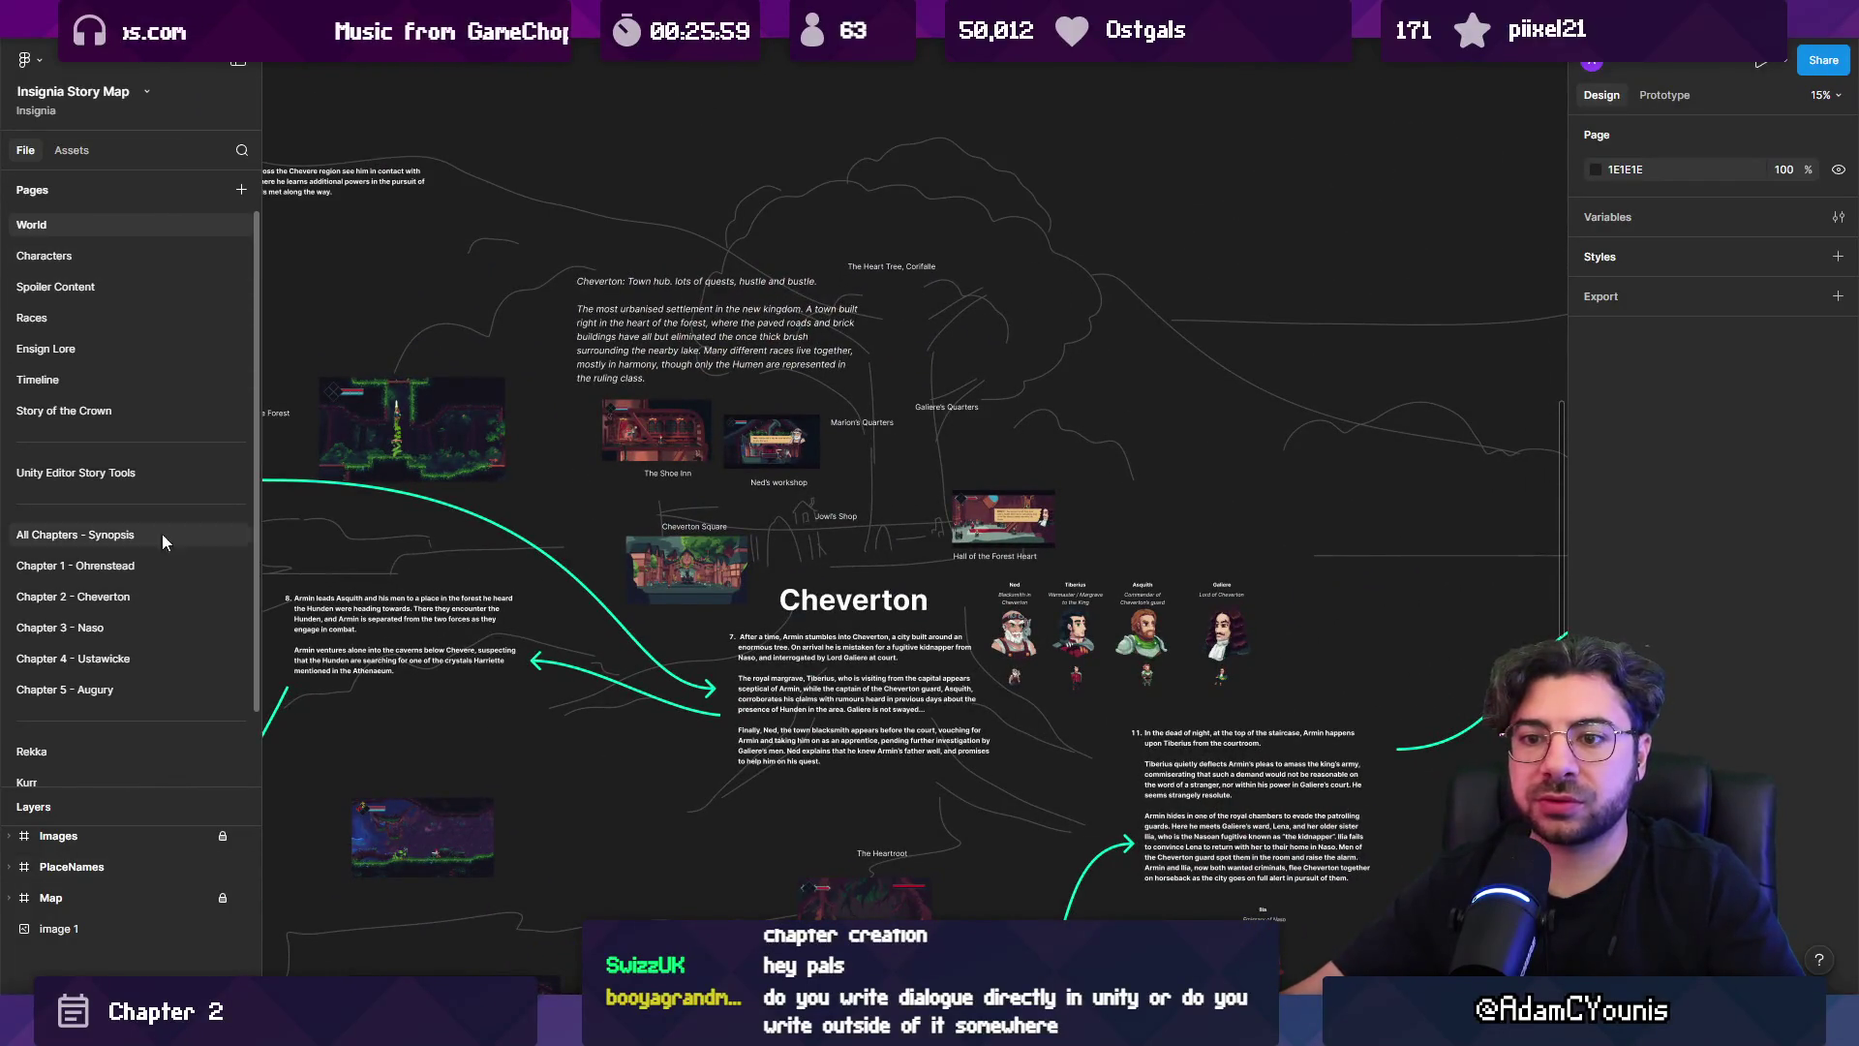
Switch to the Chapter 2 - Cheverton page and briefly check the music playlist.
{"action": "left_click", "coordinate": [161, 597]}
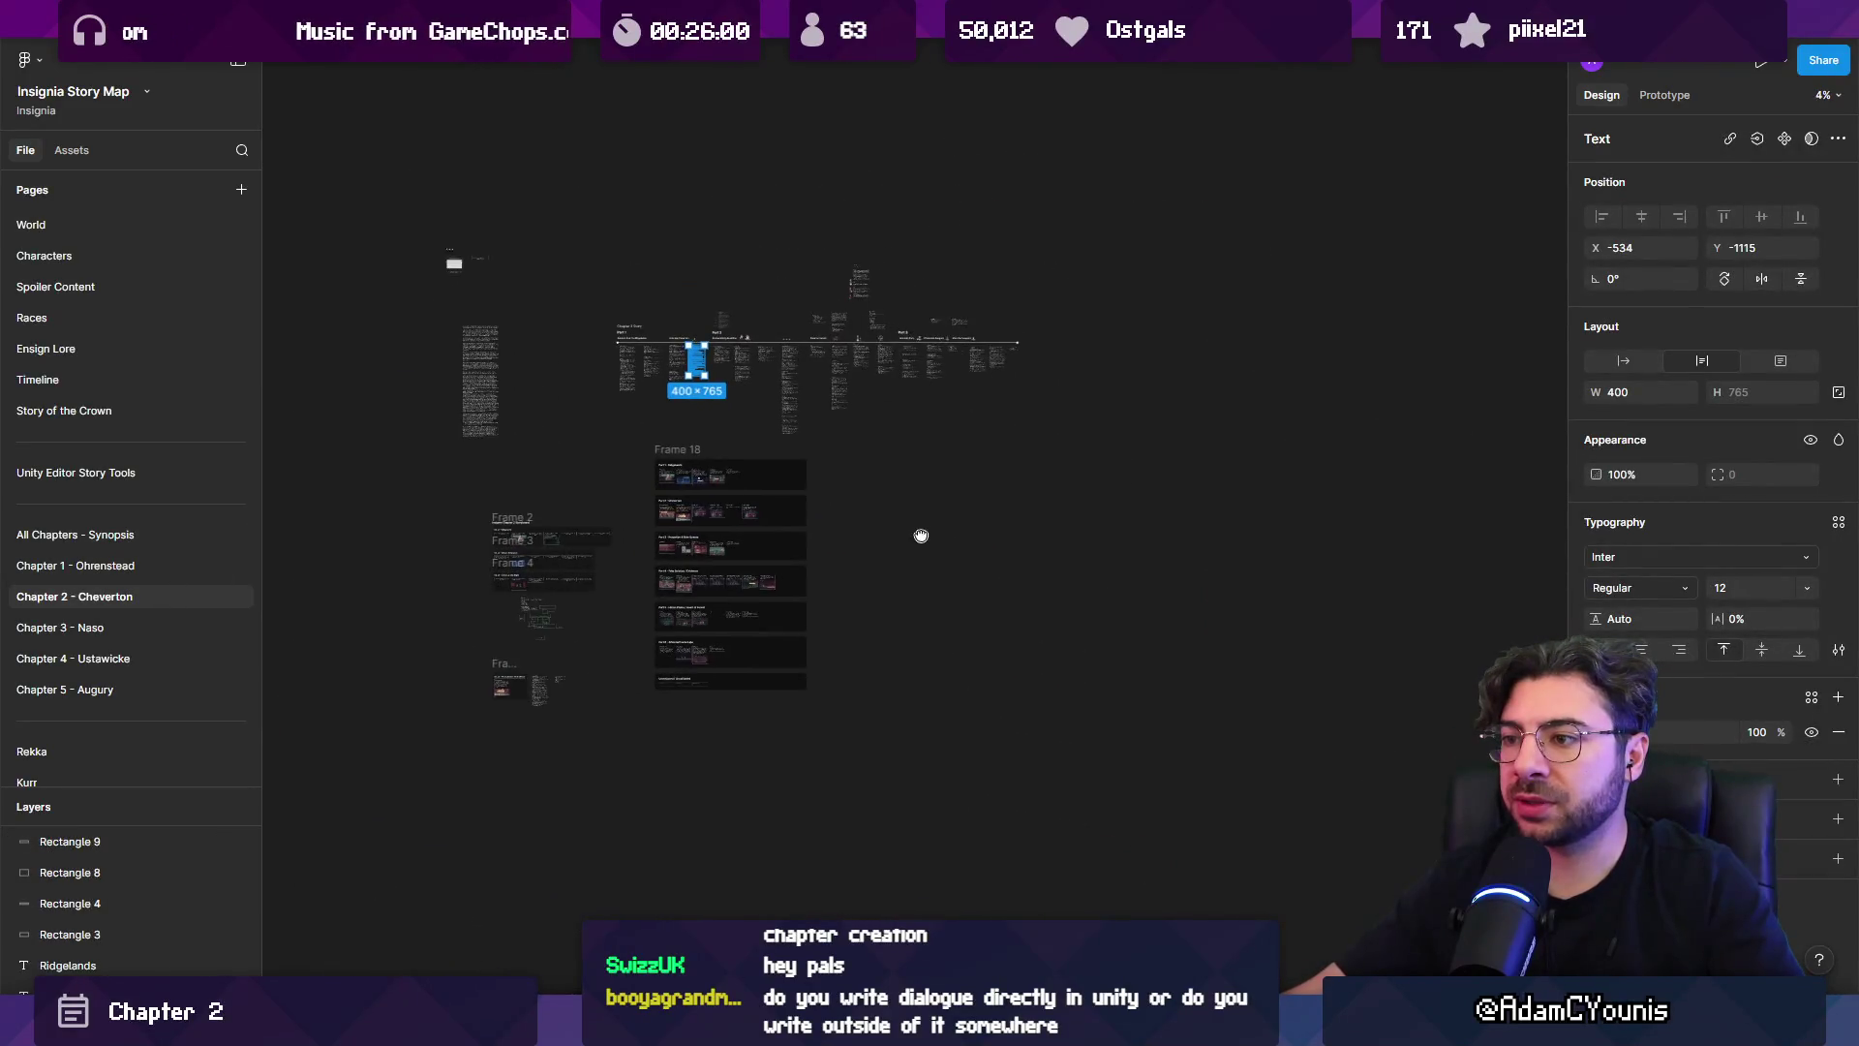
{"action": "scroll", "coordinate": [858, 549], "scroll_direction": "up", "scroll_amount": 3}
{"action": "key", "text": "alt+Tab"}
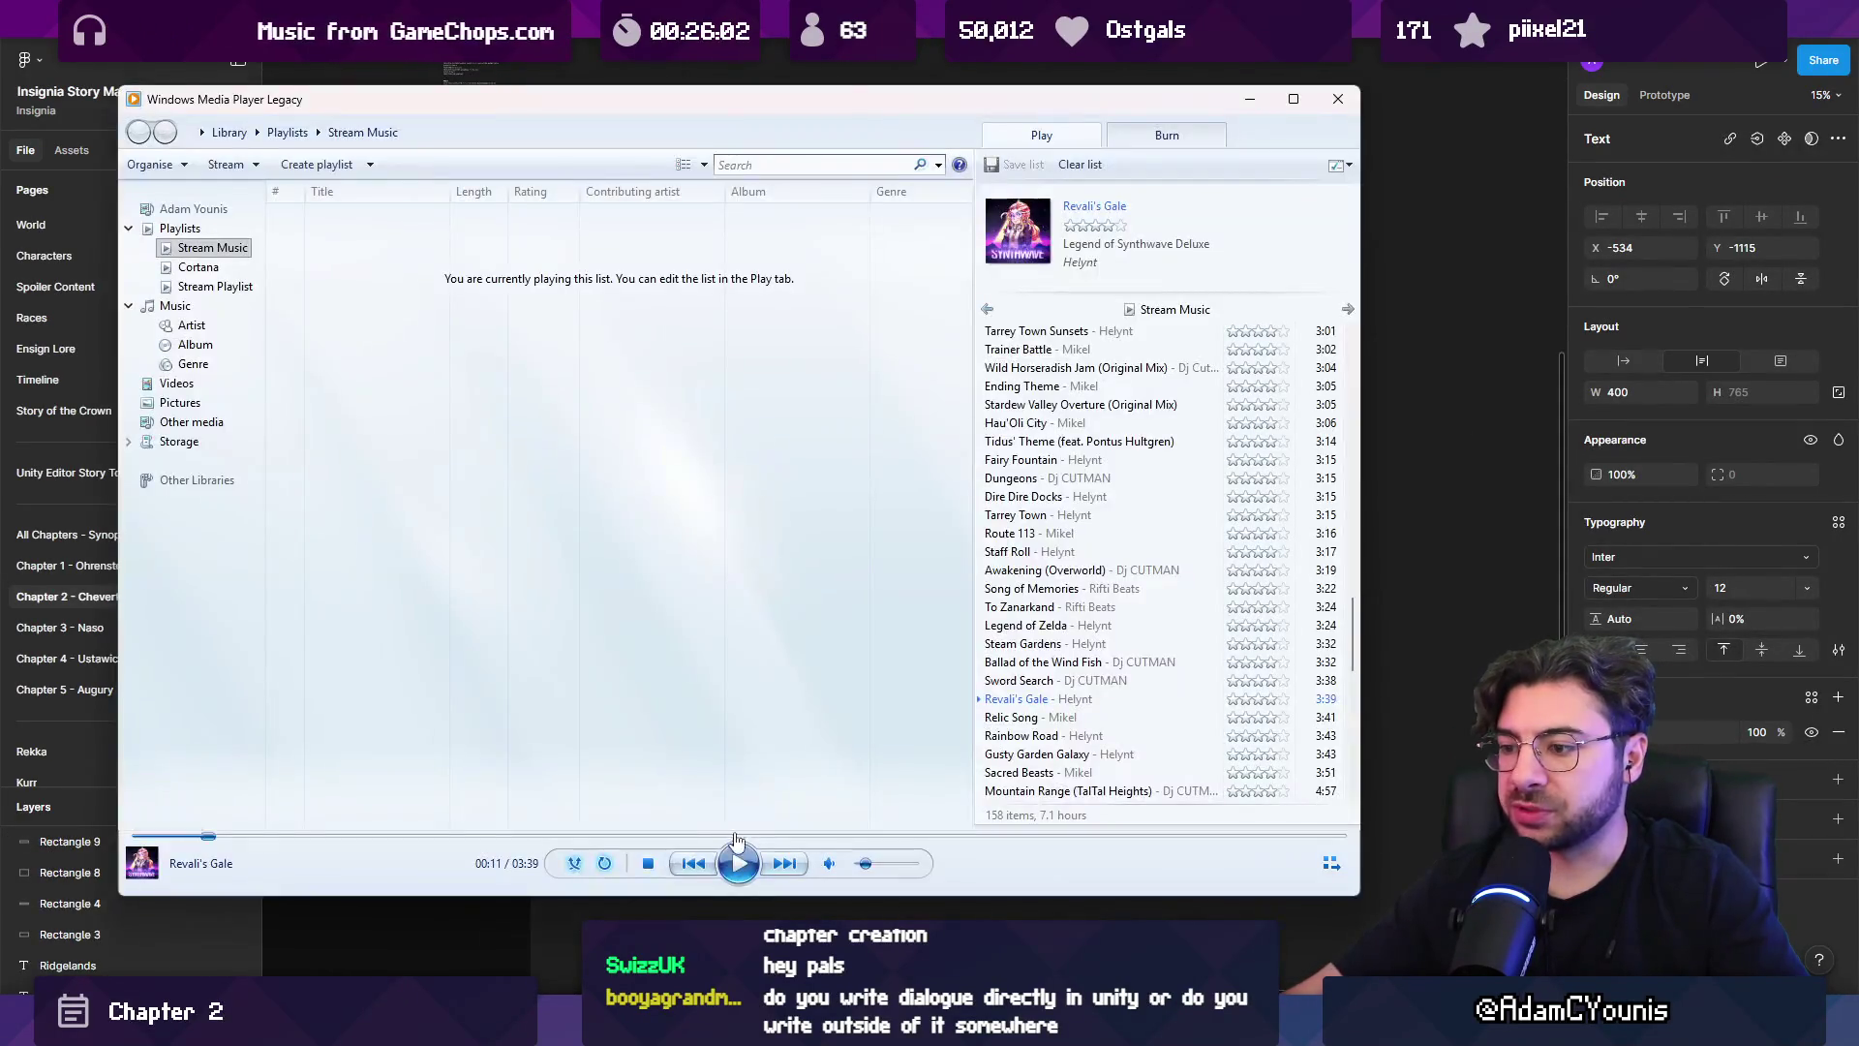
{"action": "key", "text": "alt+Tab"}
Pan past the Part frames and place a new text layer on empty canvas.
{"action": "scroll", "coordinate": [1107, 385], "scroll_direction": "left", "scroll_amount": 5}
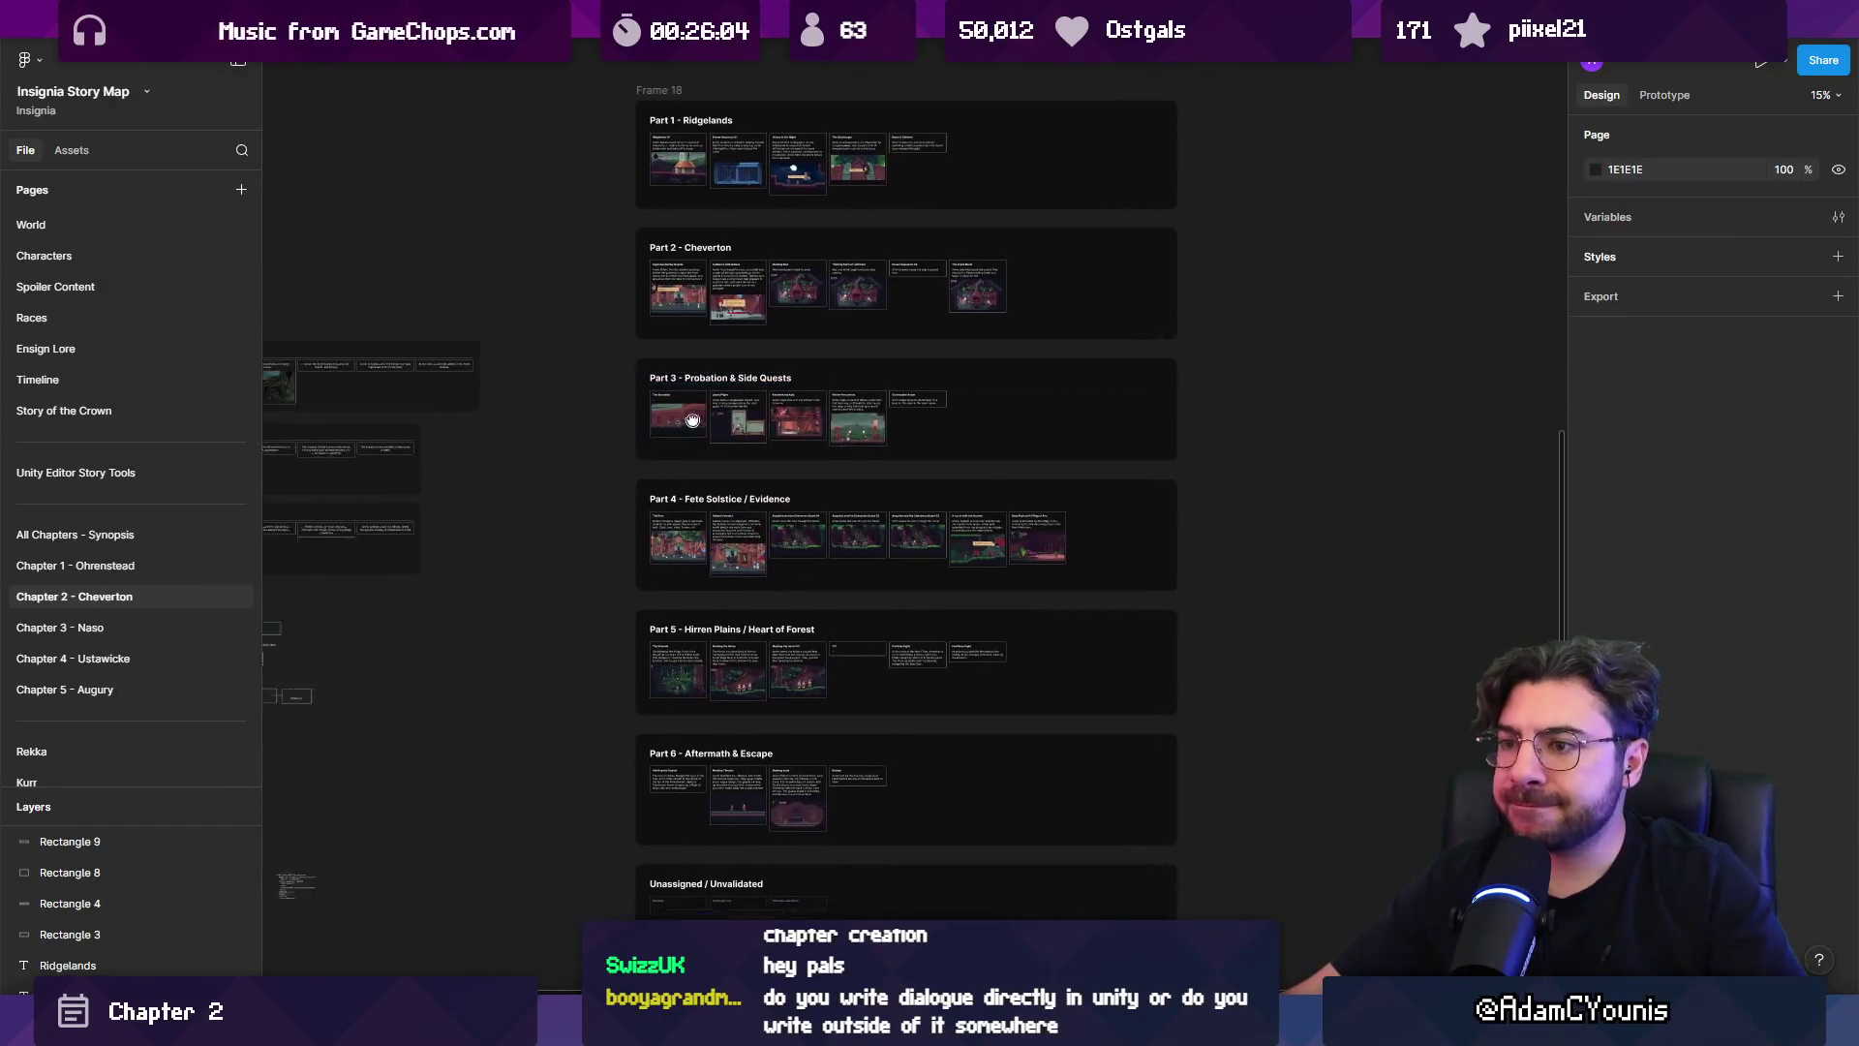
{"action": "scroll", "coordinate": [1200, 355], "scroll_direction": "right", "scroll_amount": 7}
{"action": "scroll", "coordinate": [1201, 355], "scroll_direction": "up", "scroll_amount": 2}
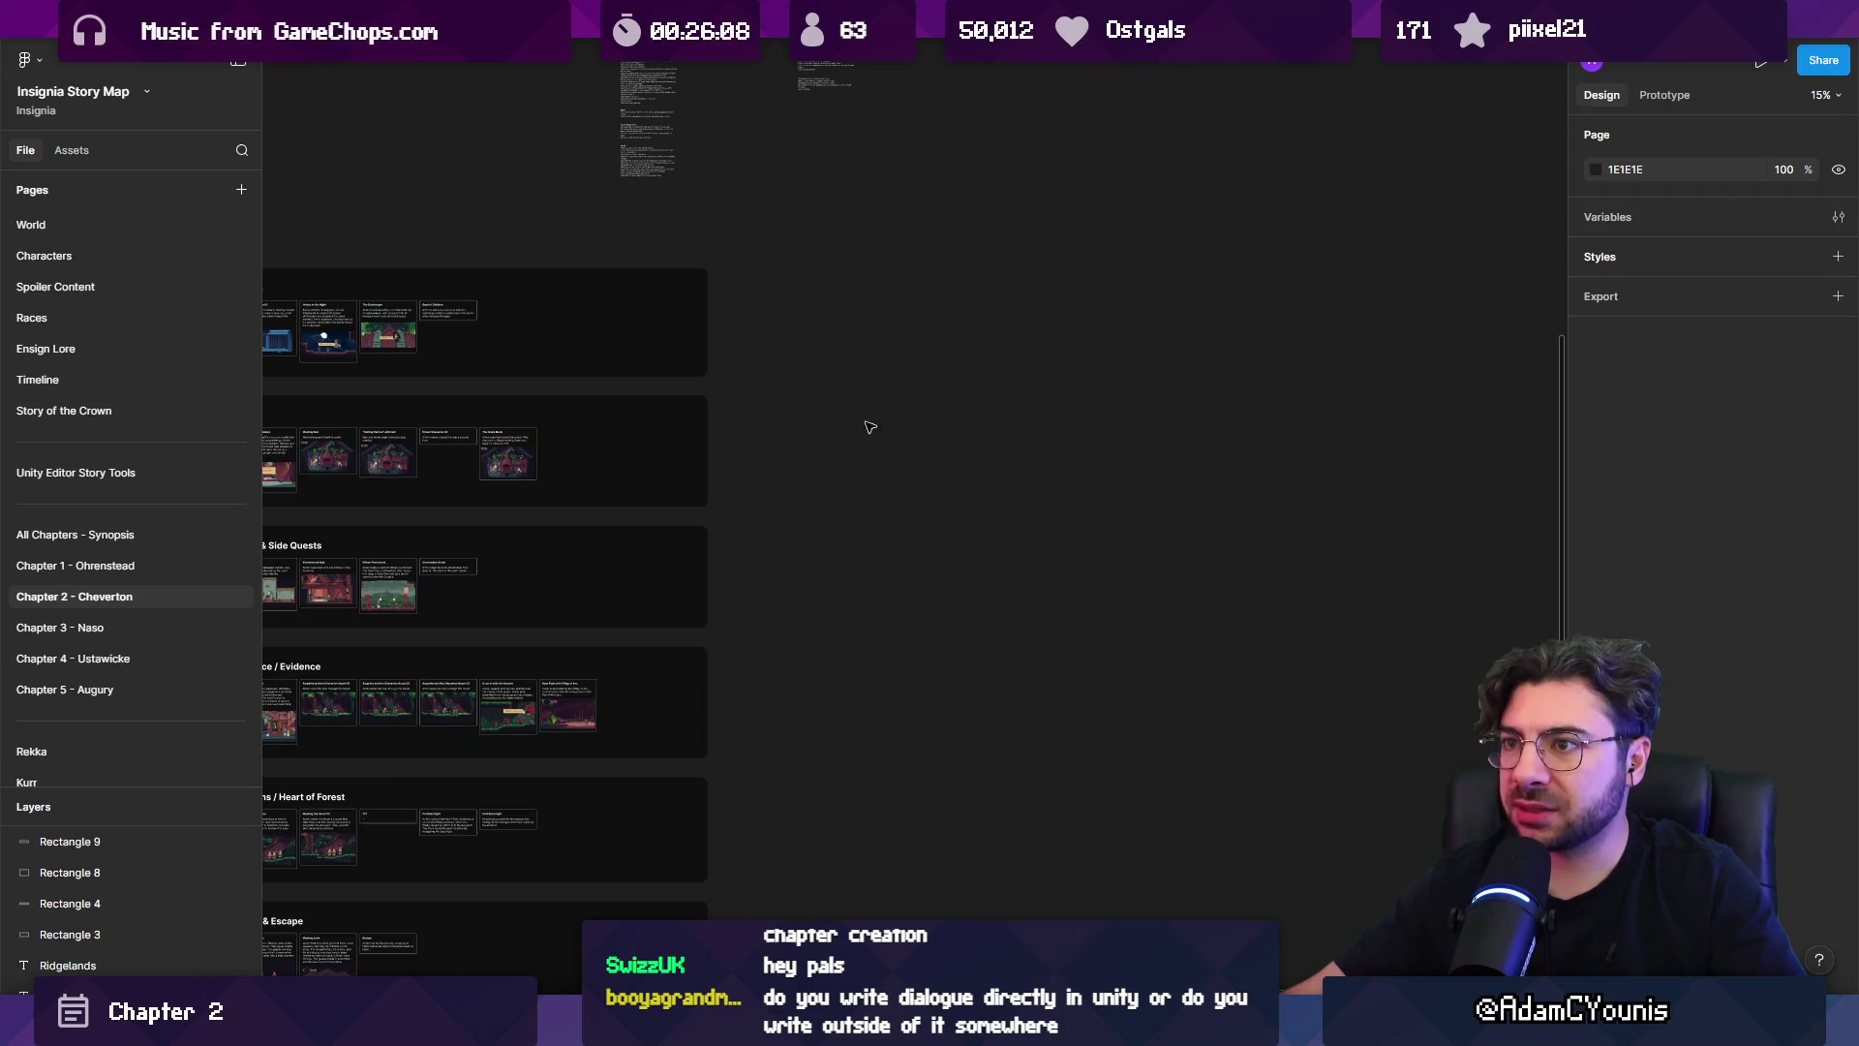
{"action": "scroll", "coordinate": [870, 428], "scroll_direction": "left", "scroll_amount": 5}
{"action": "scroll", "coordinate": [1016, 401], "scroll_direction": "left", "scroll_amount": 5}
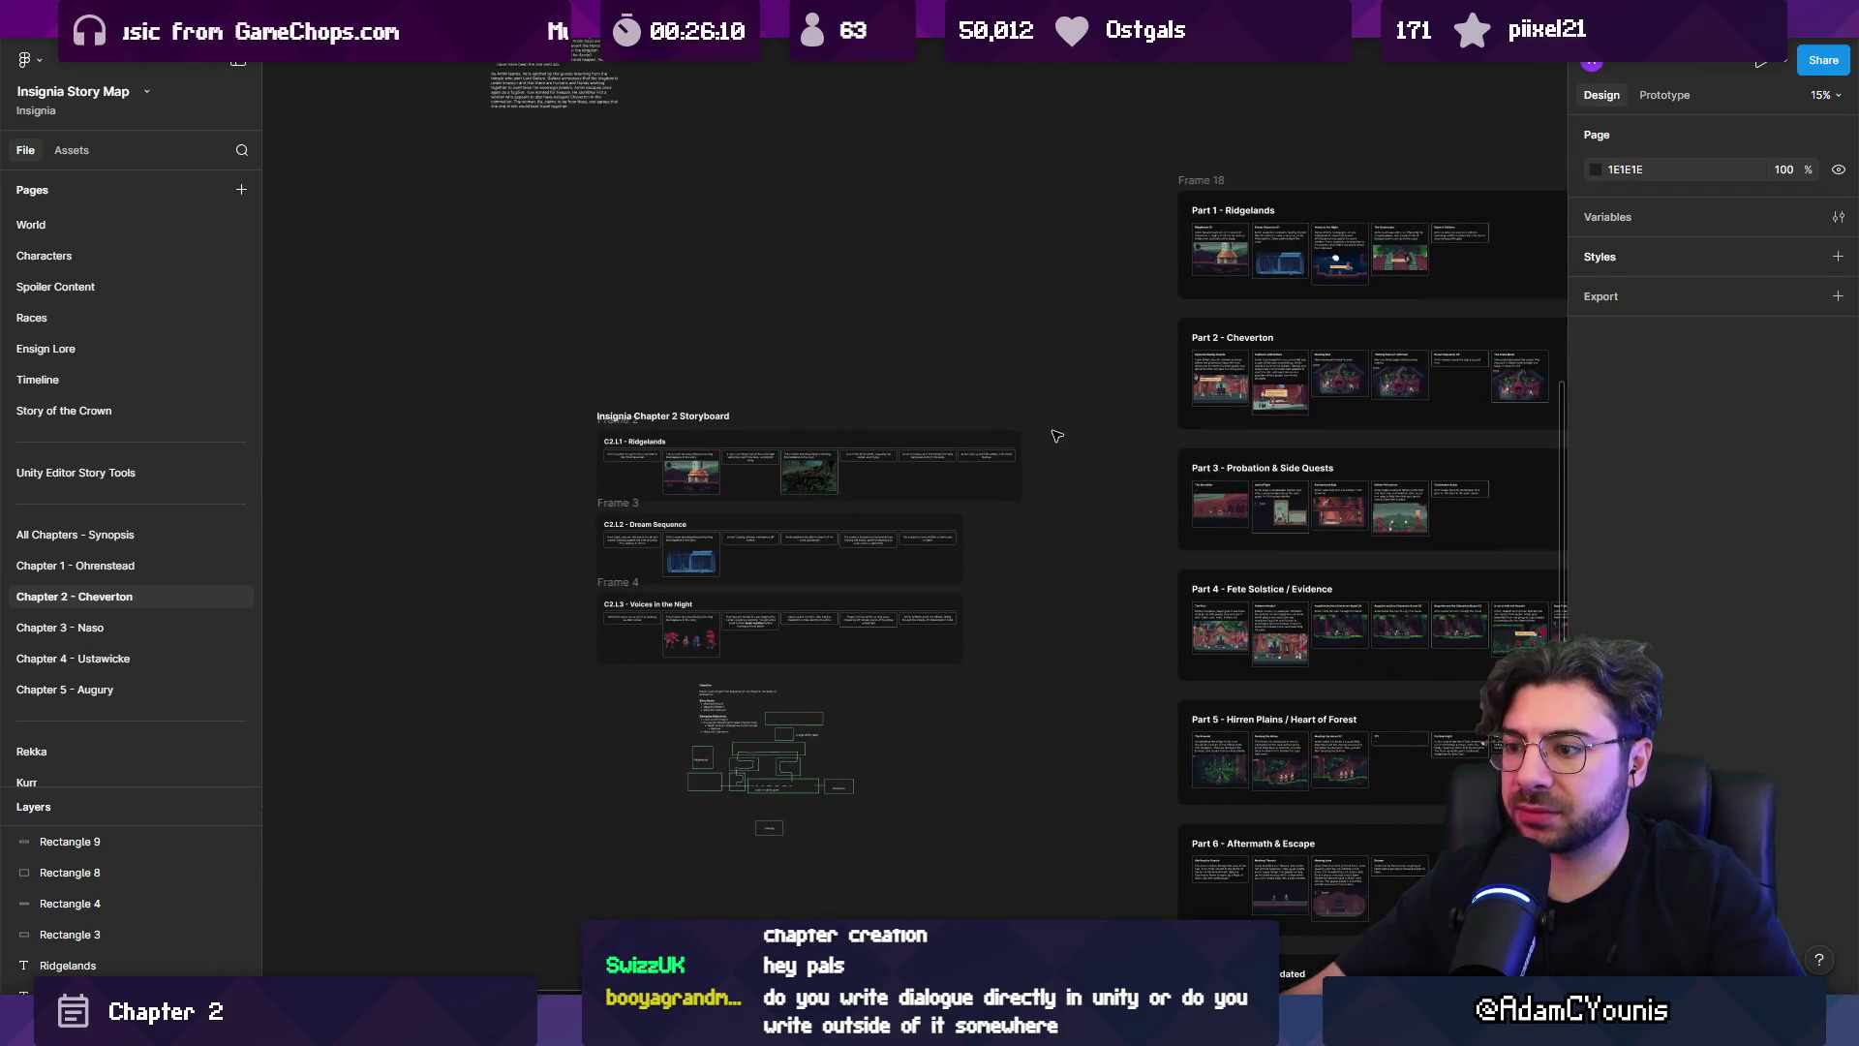
{"action": "scroll", "coordinate": [1056, 436], "scroll_direction": "right", "scroll_amount": 5}
{"action": "scroll", "coordinate": [884, 403], "scroll_direction": "up", "scroll_amount": 3}
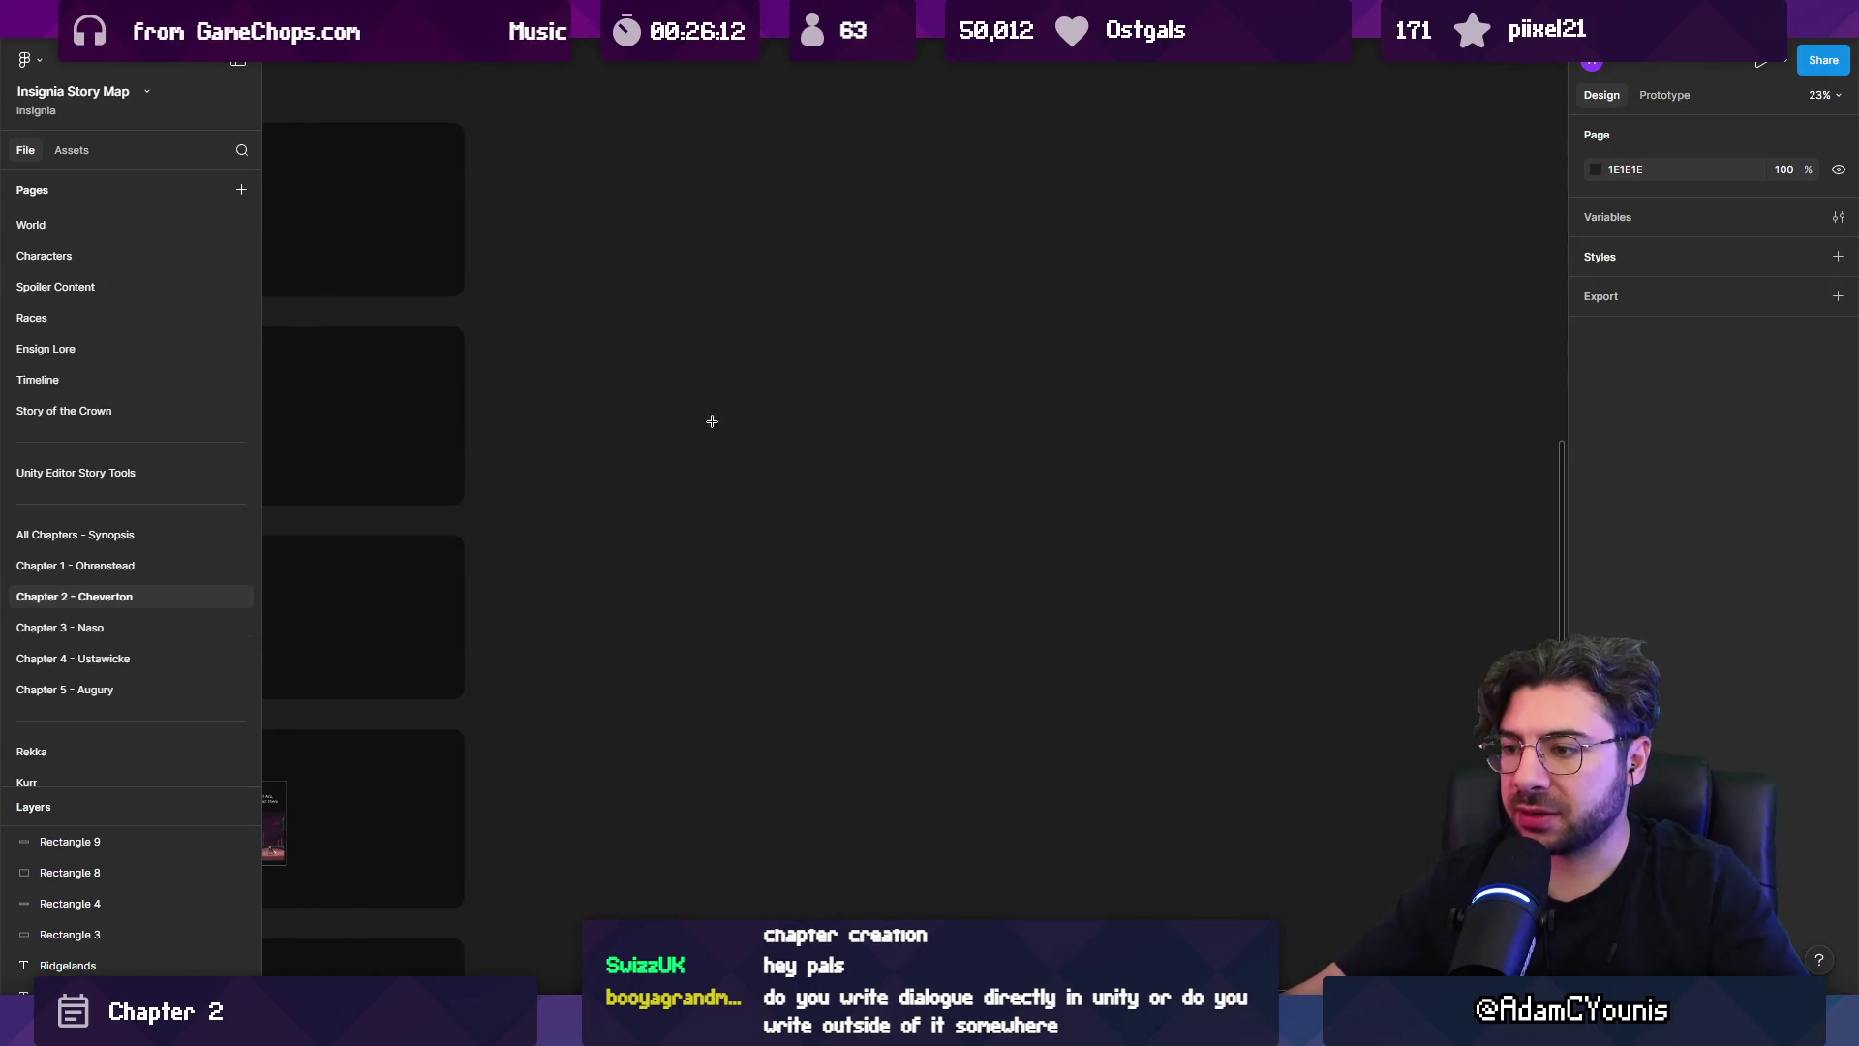
{"action": "scroll", "coordinate": [668, 349], "scroll_direction": "up", "scroll_amount": 4}
{"action": "left_click", "coordinate": [656, 329]}
{"action": "type", "text": "Approach the city"}
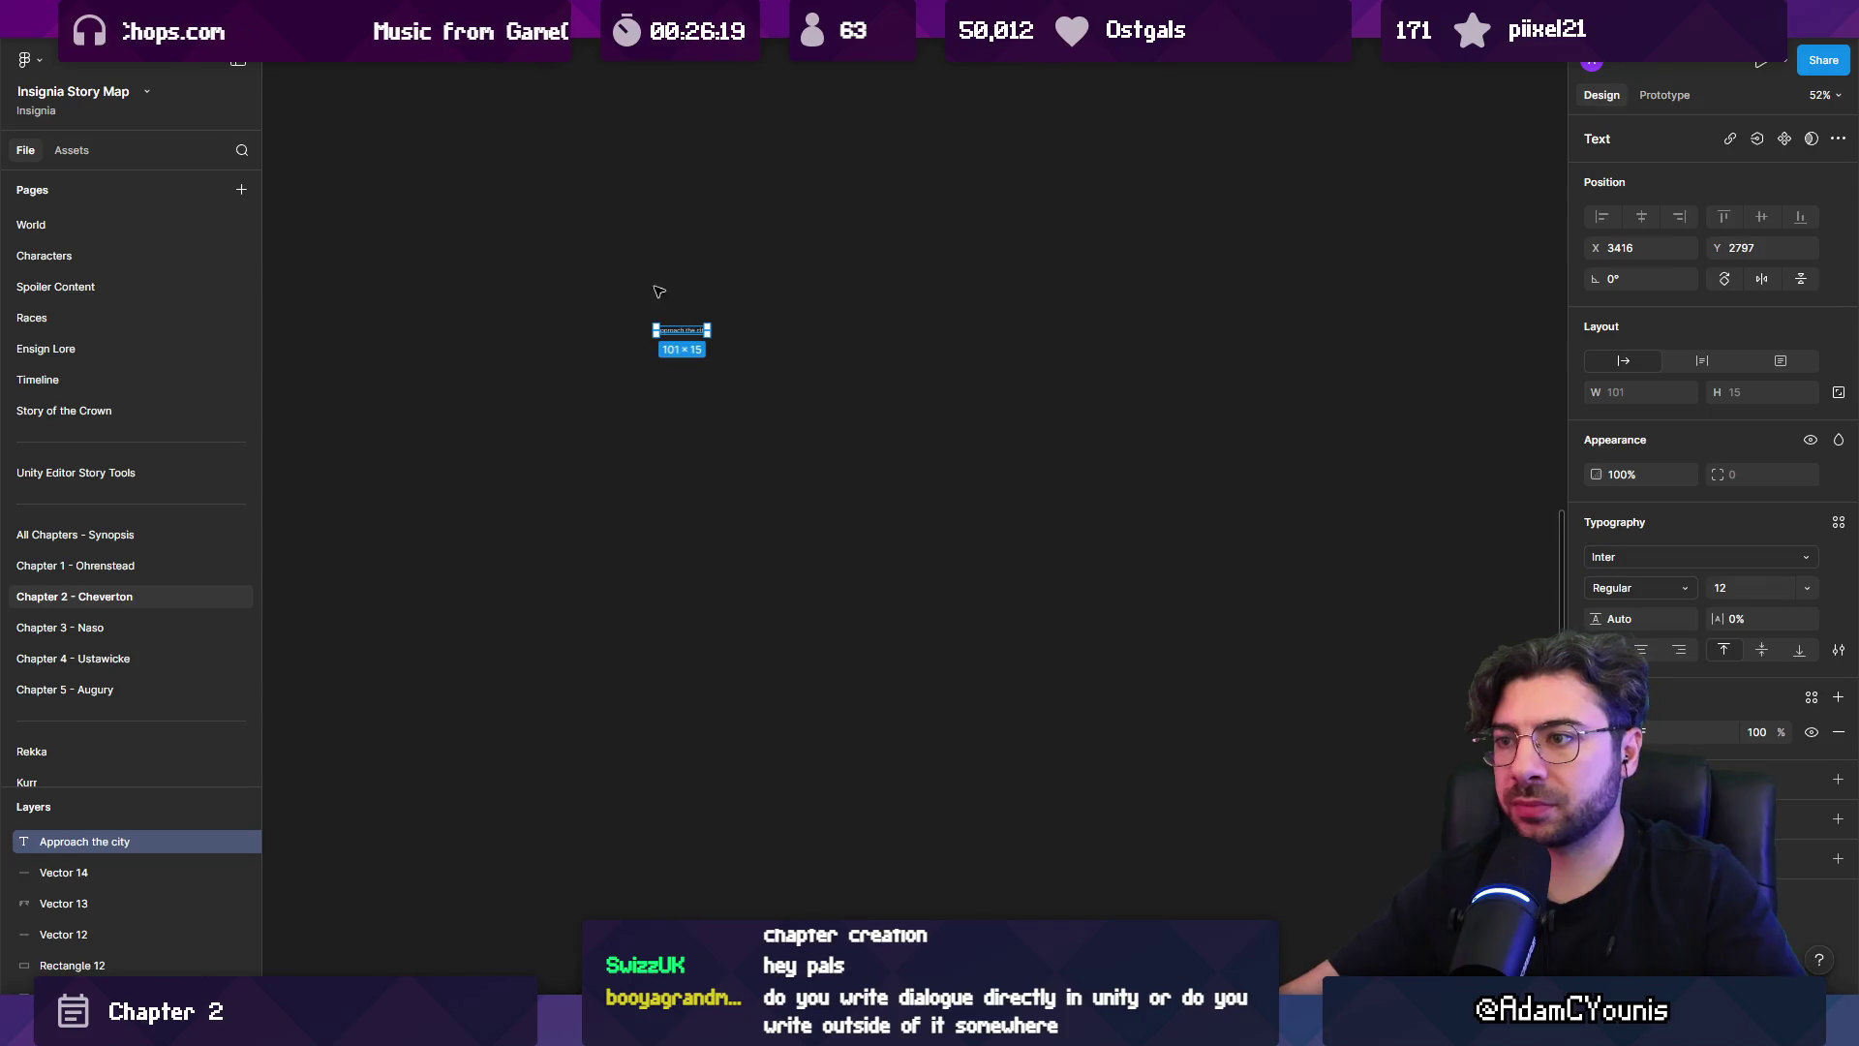
Wrap the 'Approach the city' text in an auto-layout frame with grey fill and radius 9.
{"action": "scroll", "coordinate": [717, 349], "scroll_direction": "up", "scroll_amount": 5}
{"action": "key", "text": "shift+a"}
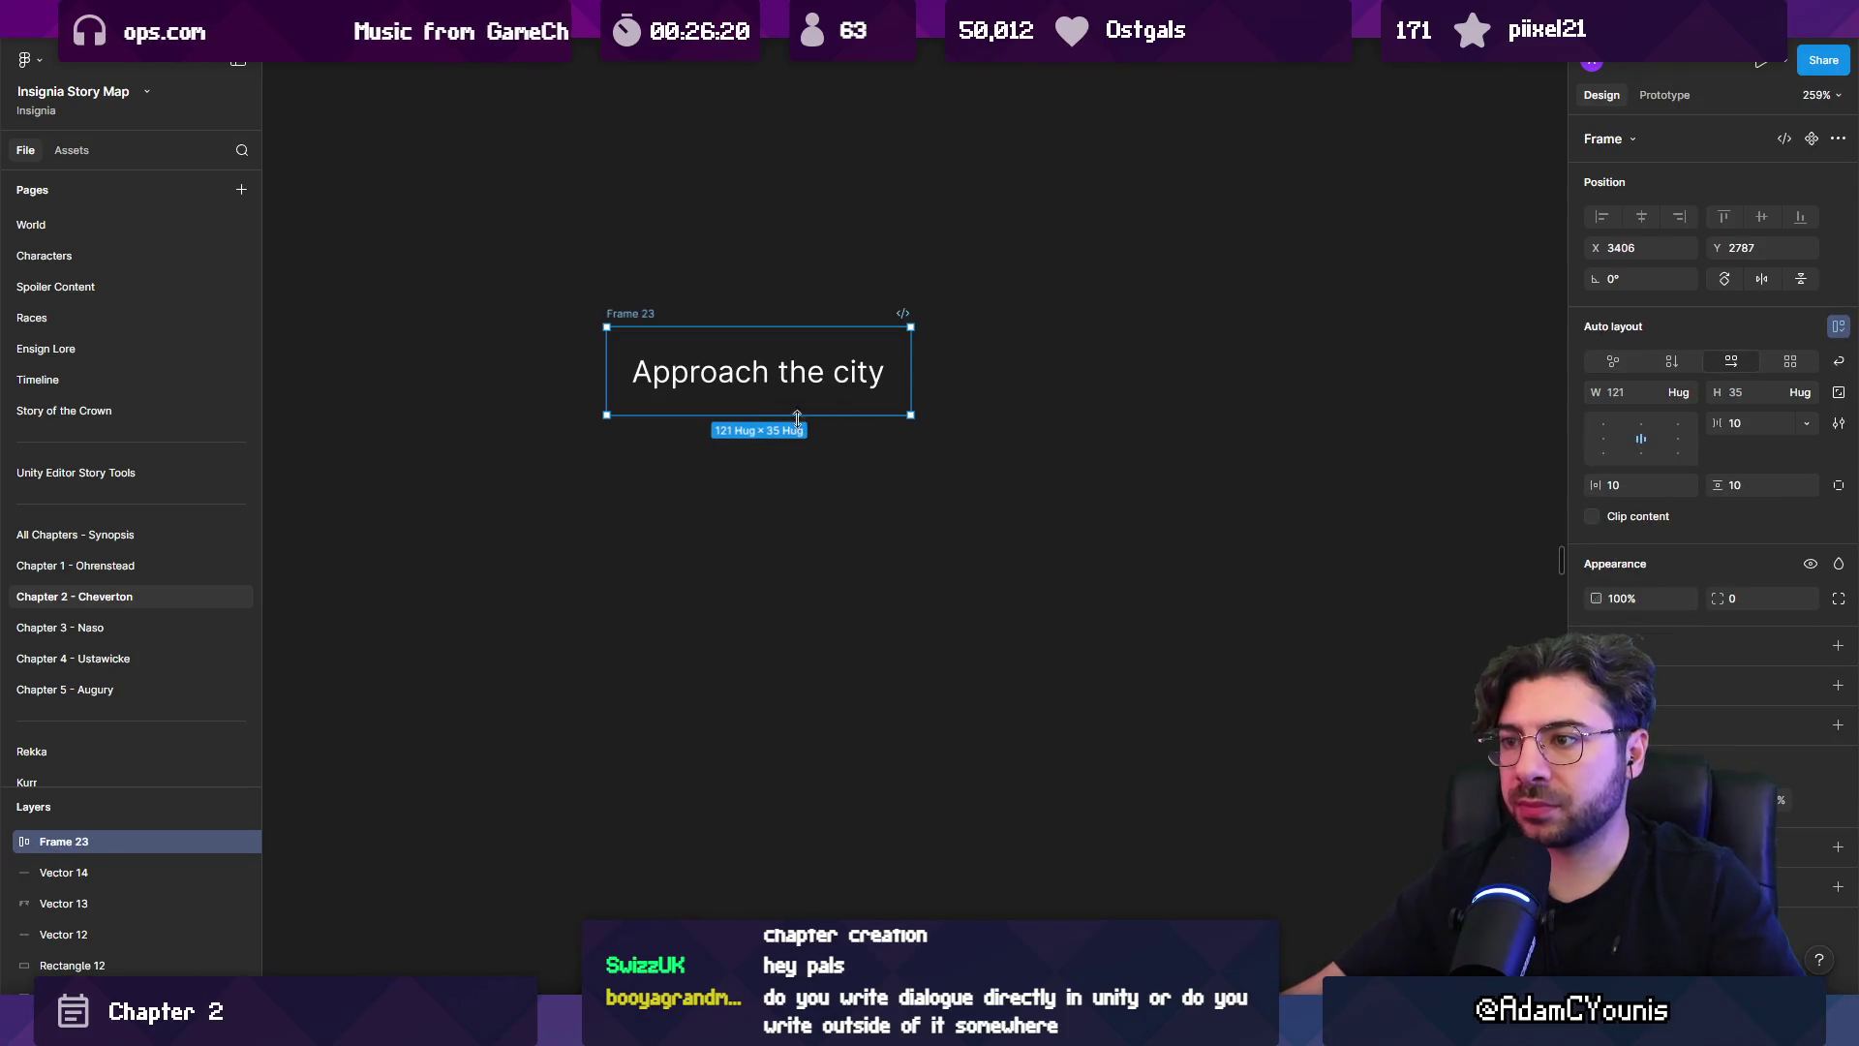
{"action": "left_click", "coordinate": [1838, 646]}
{"action": "left_click_drag", "start_coordinate": [1351, 610], "coordinate": [1352, 747]}
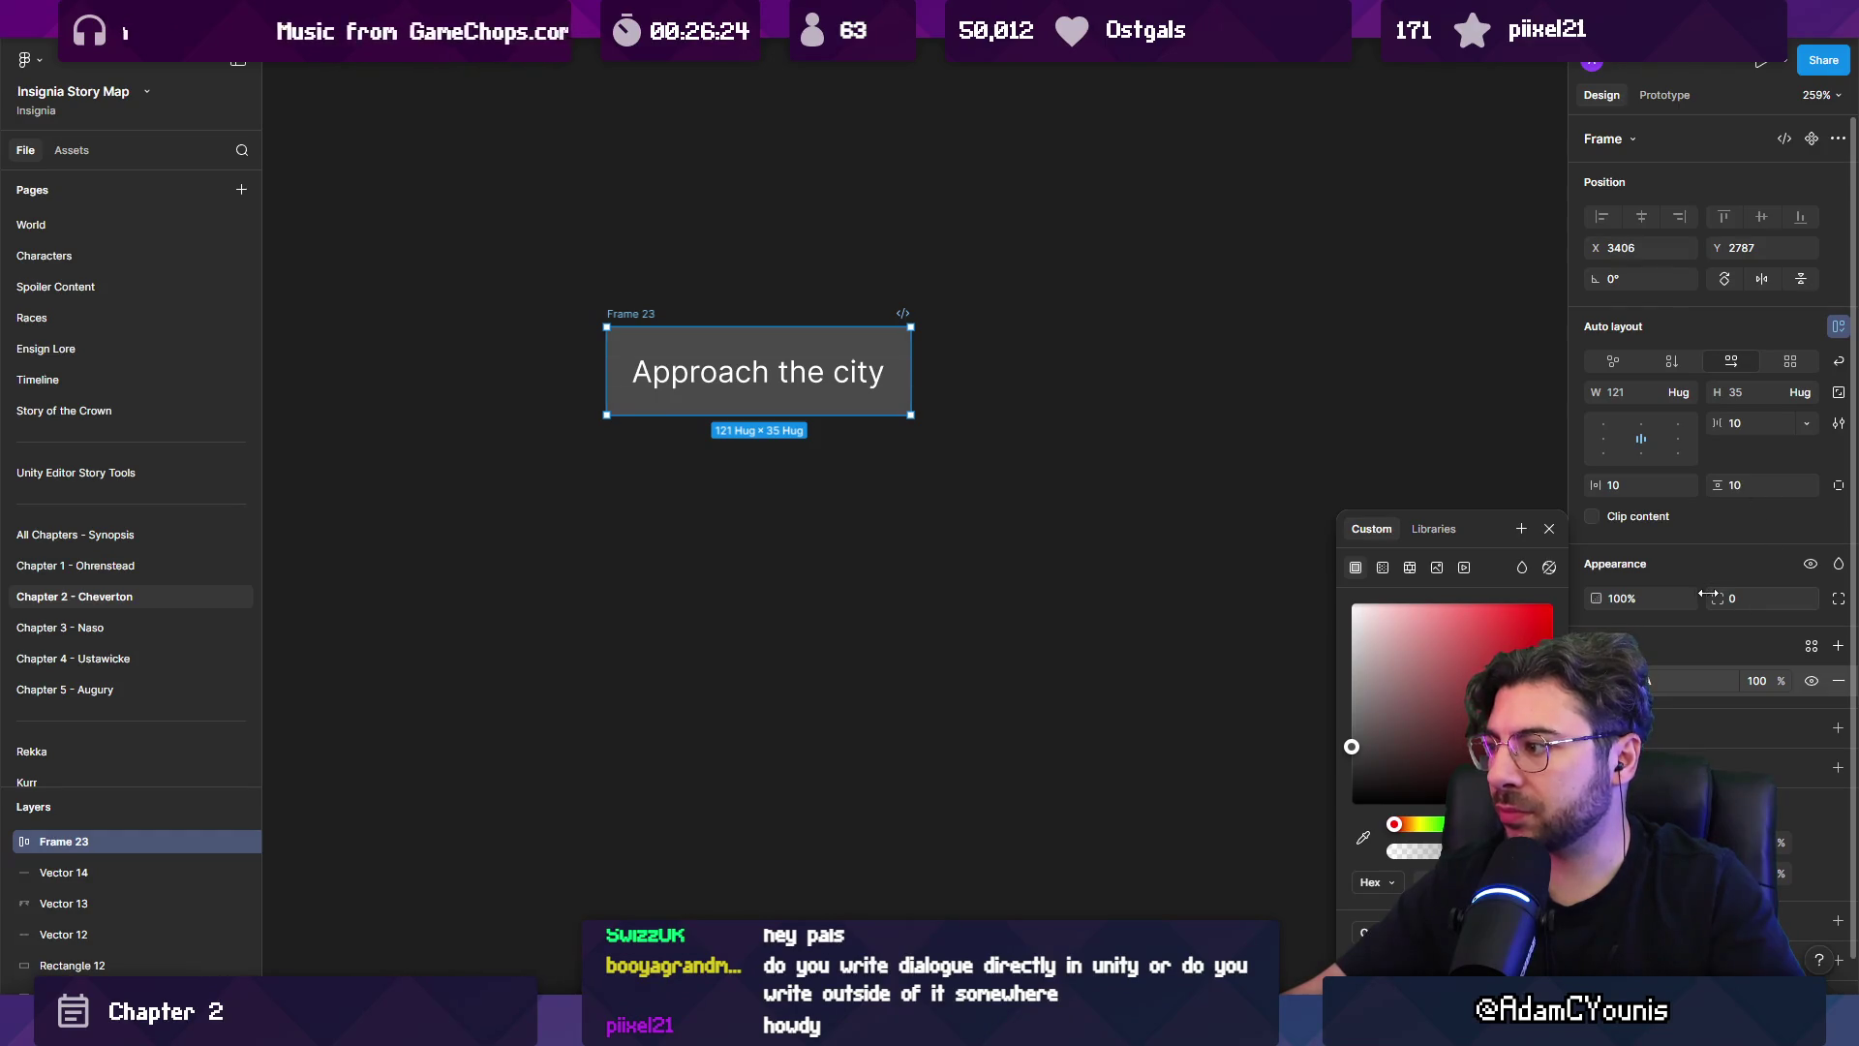
{"action": "left_click_drag", "start_coordinate": [1708, 594], "coordinate": [203, 567]}
{"action": "left_click", "coordinate": [826, 500]}
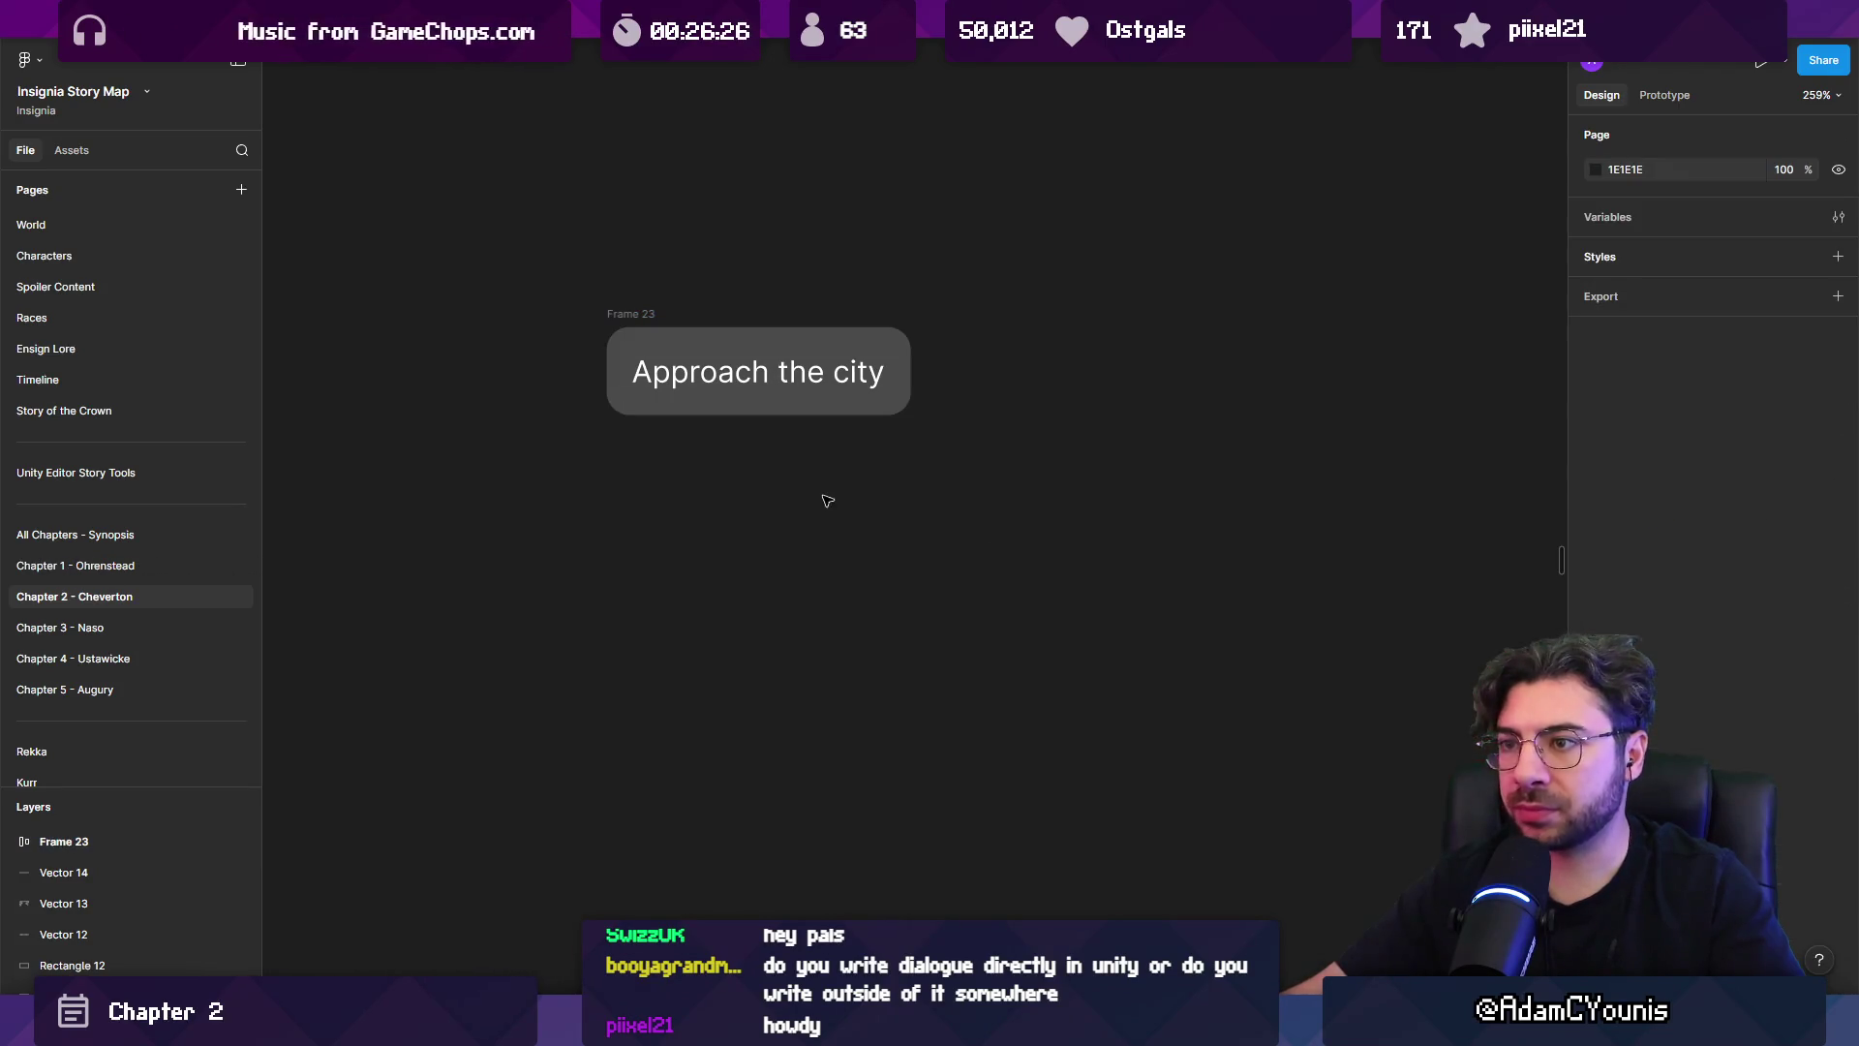
{"action": "left_click", "coordinate": [630, 314]}
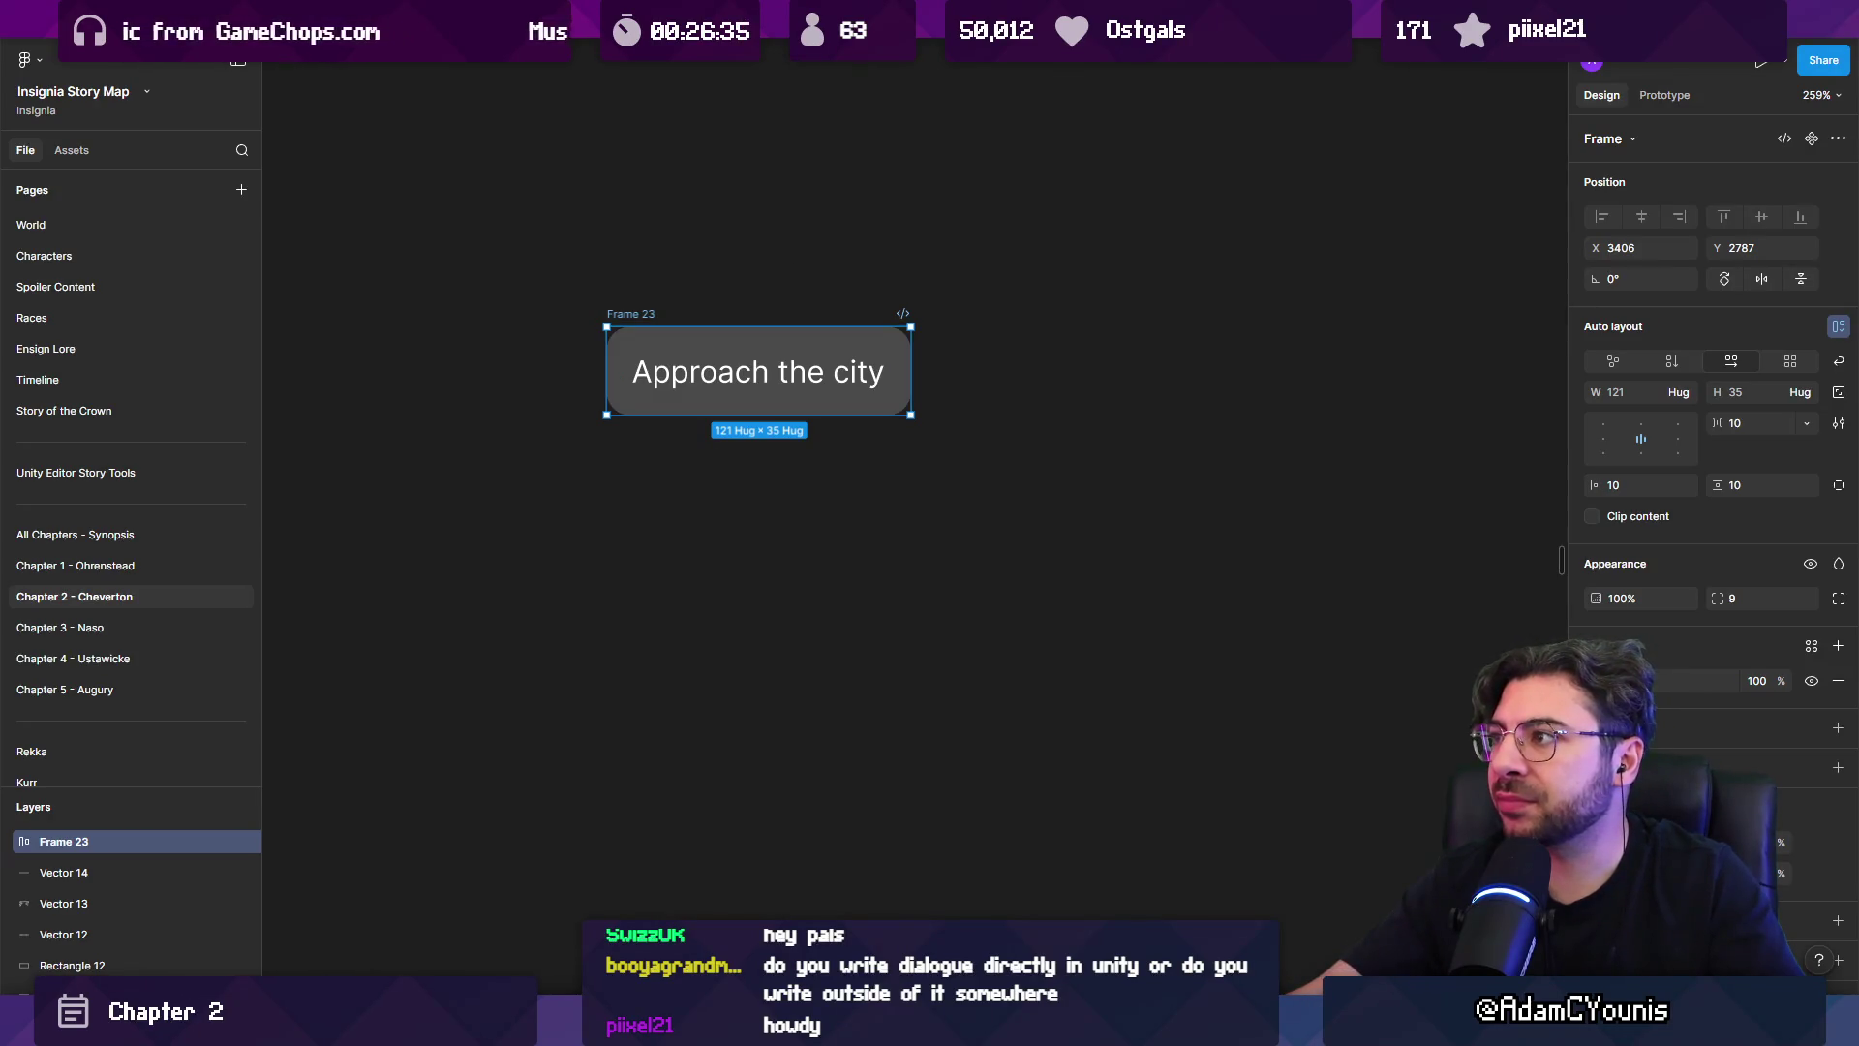
In a new tab, search files for 'story', then create a blank FigJam board.
{"action": "key", "text": "ctrl+t"}
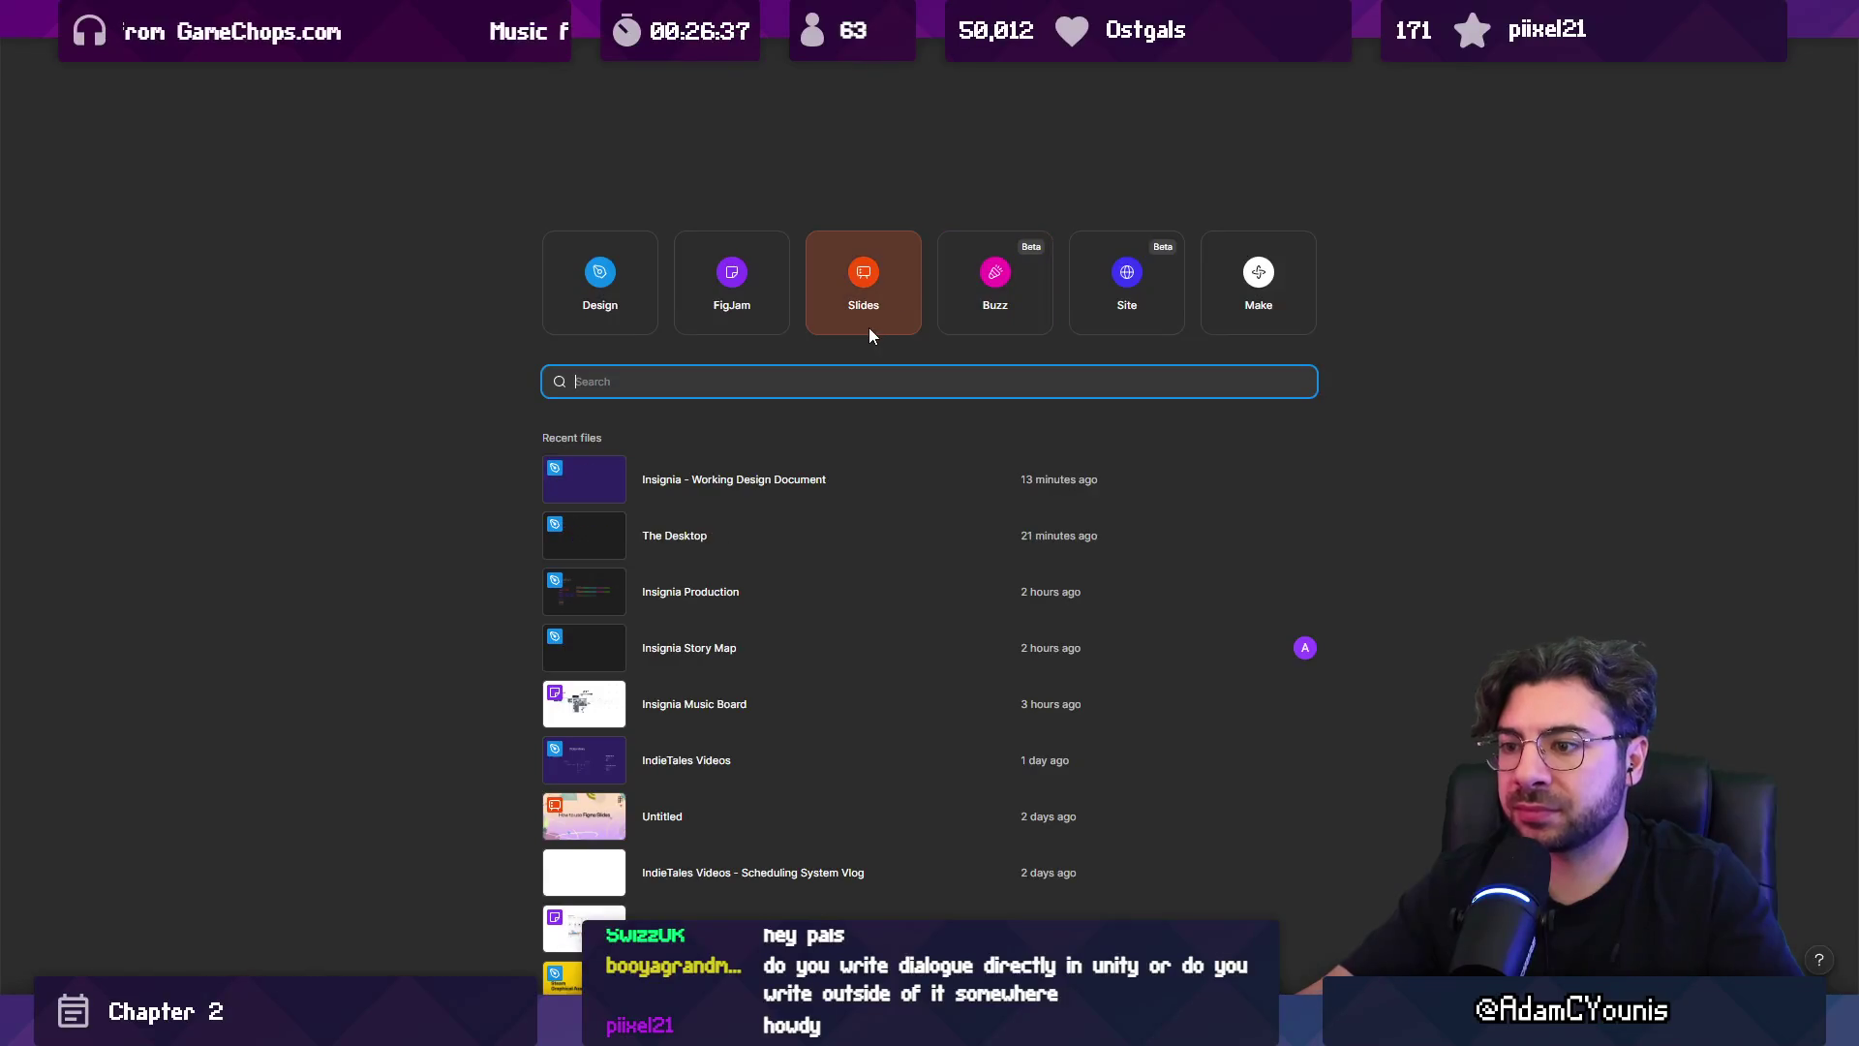
{"action": "type", "text": "story"}
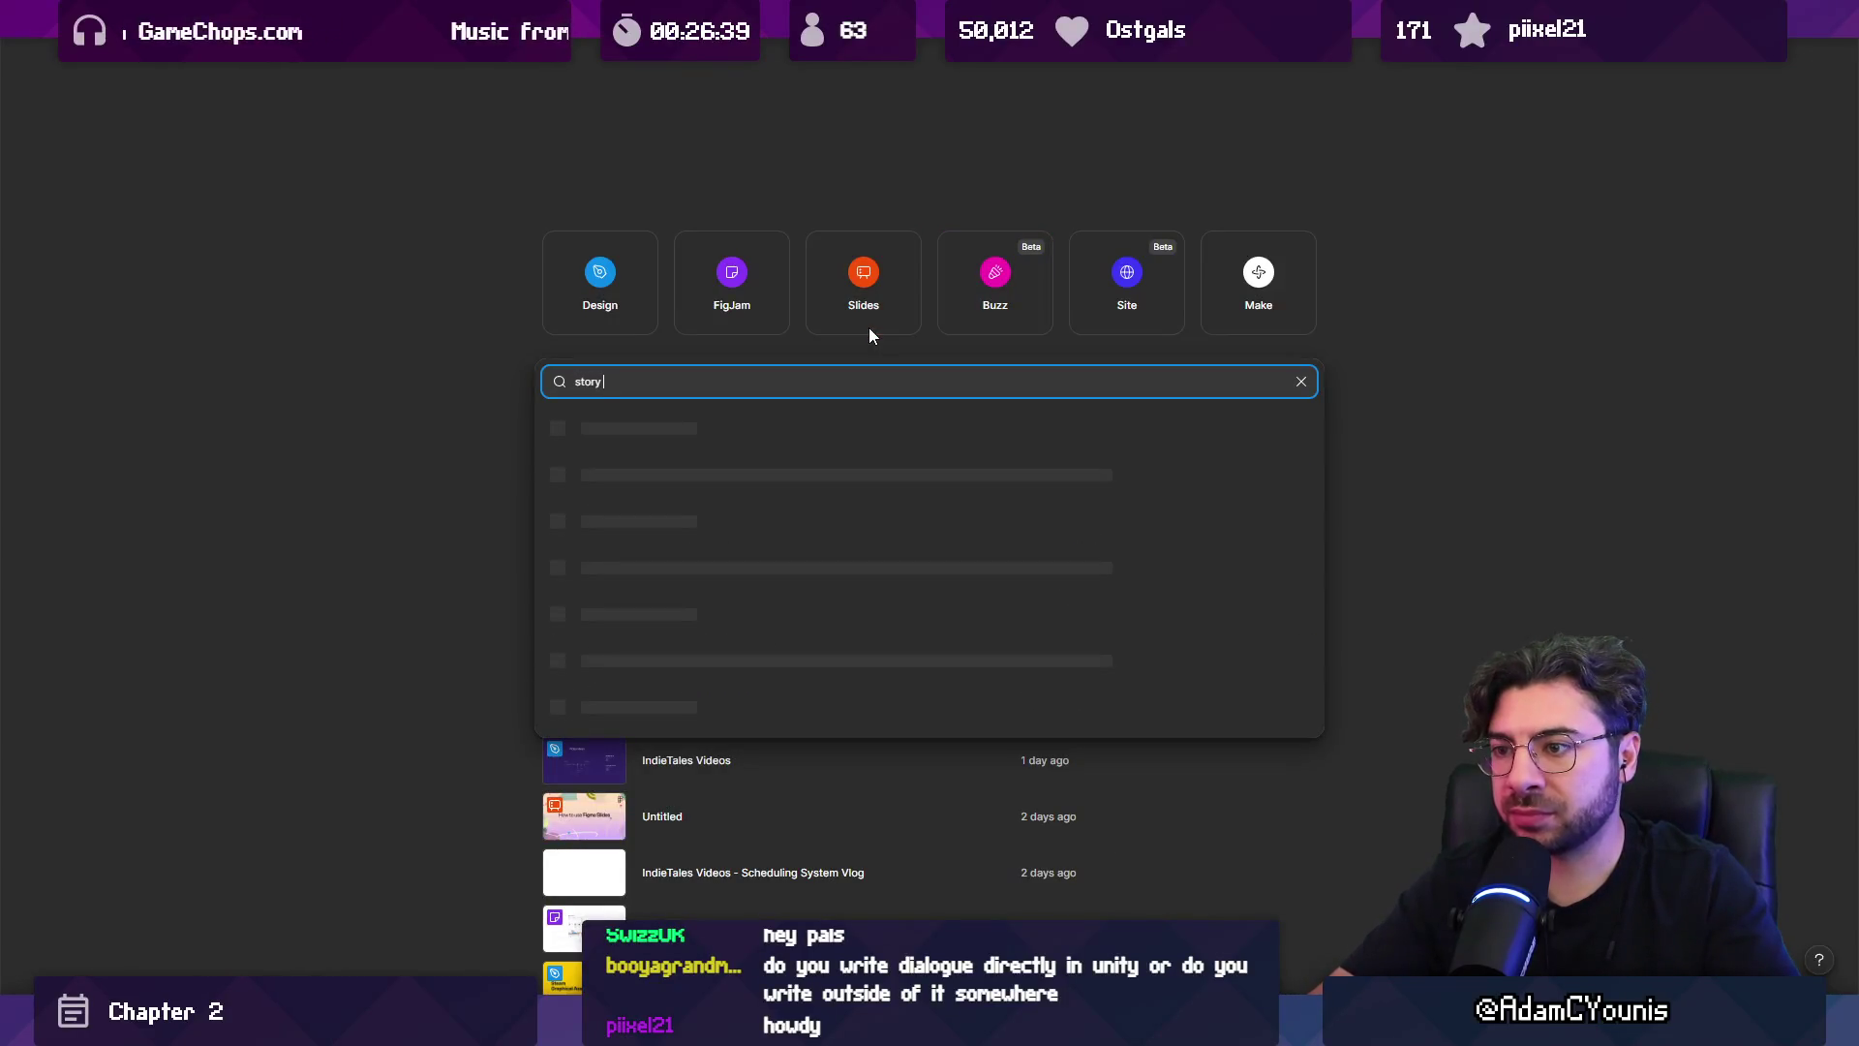
{"action": "scroll", "coordinate": [652, 448], "scroll_direction": "down", "scroll_amount": 1}
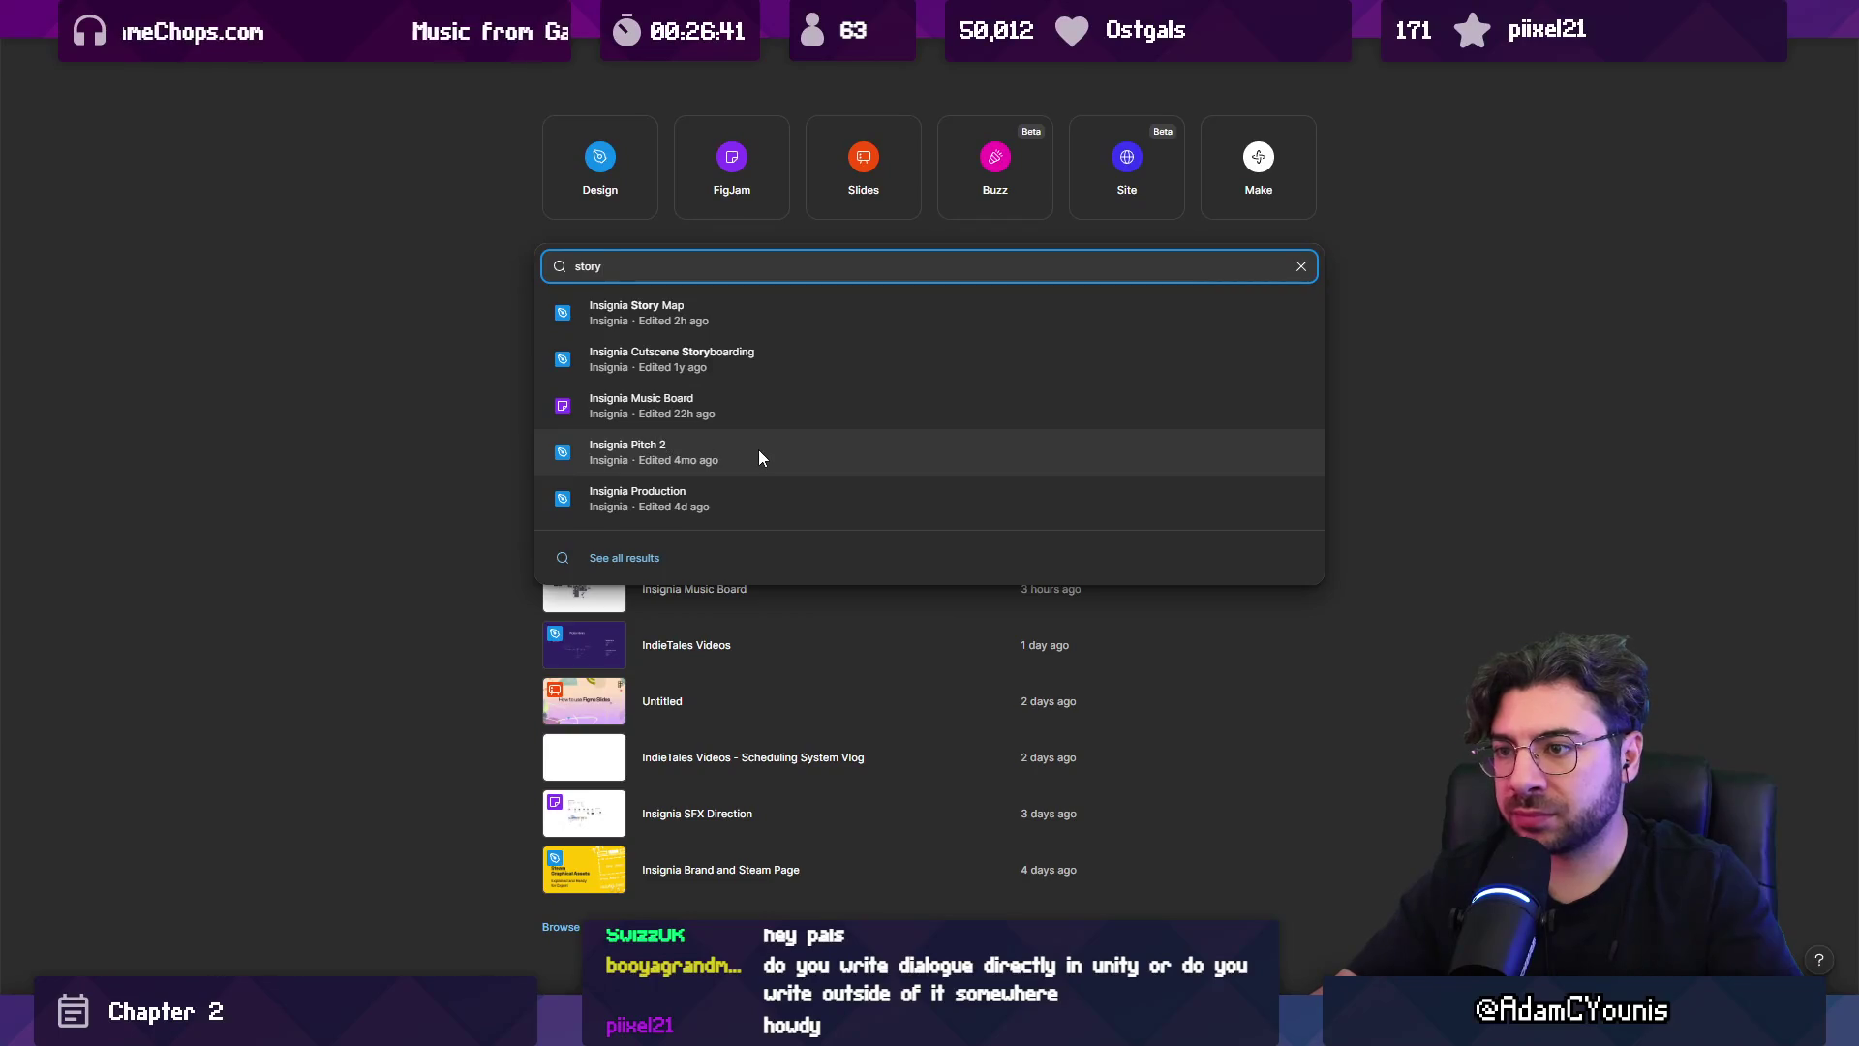
{"action": "left_click", "coordinate": [436, 309]}
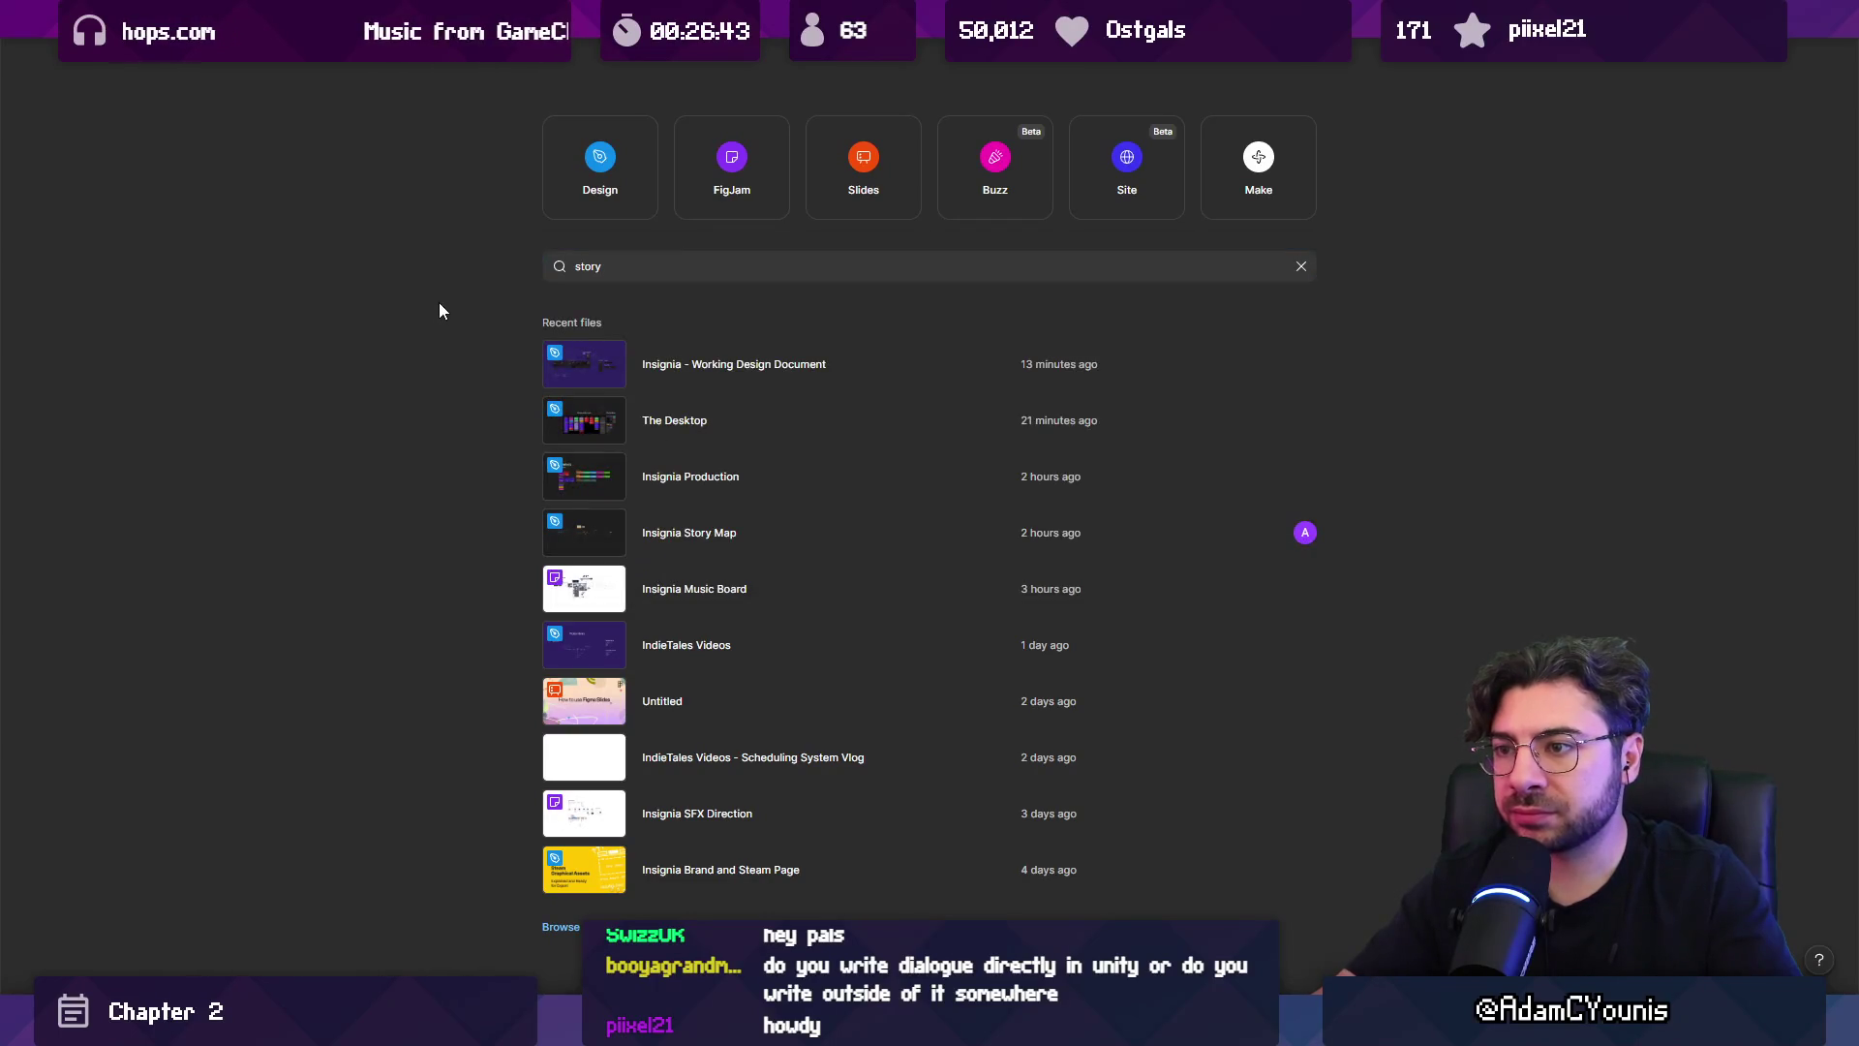
{"action": "left_click", "coordinate": [717, 190]}
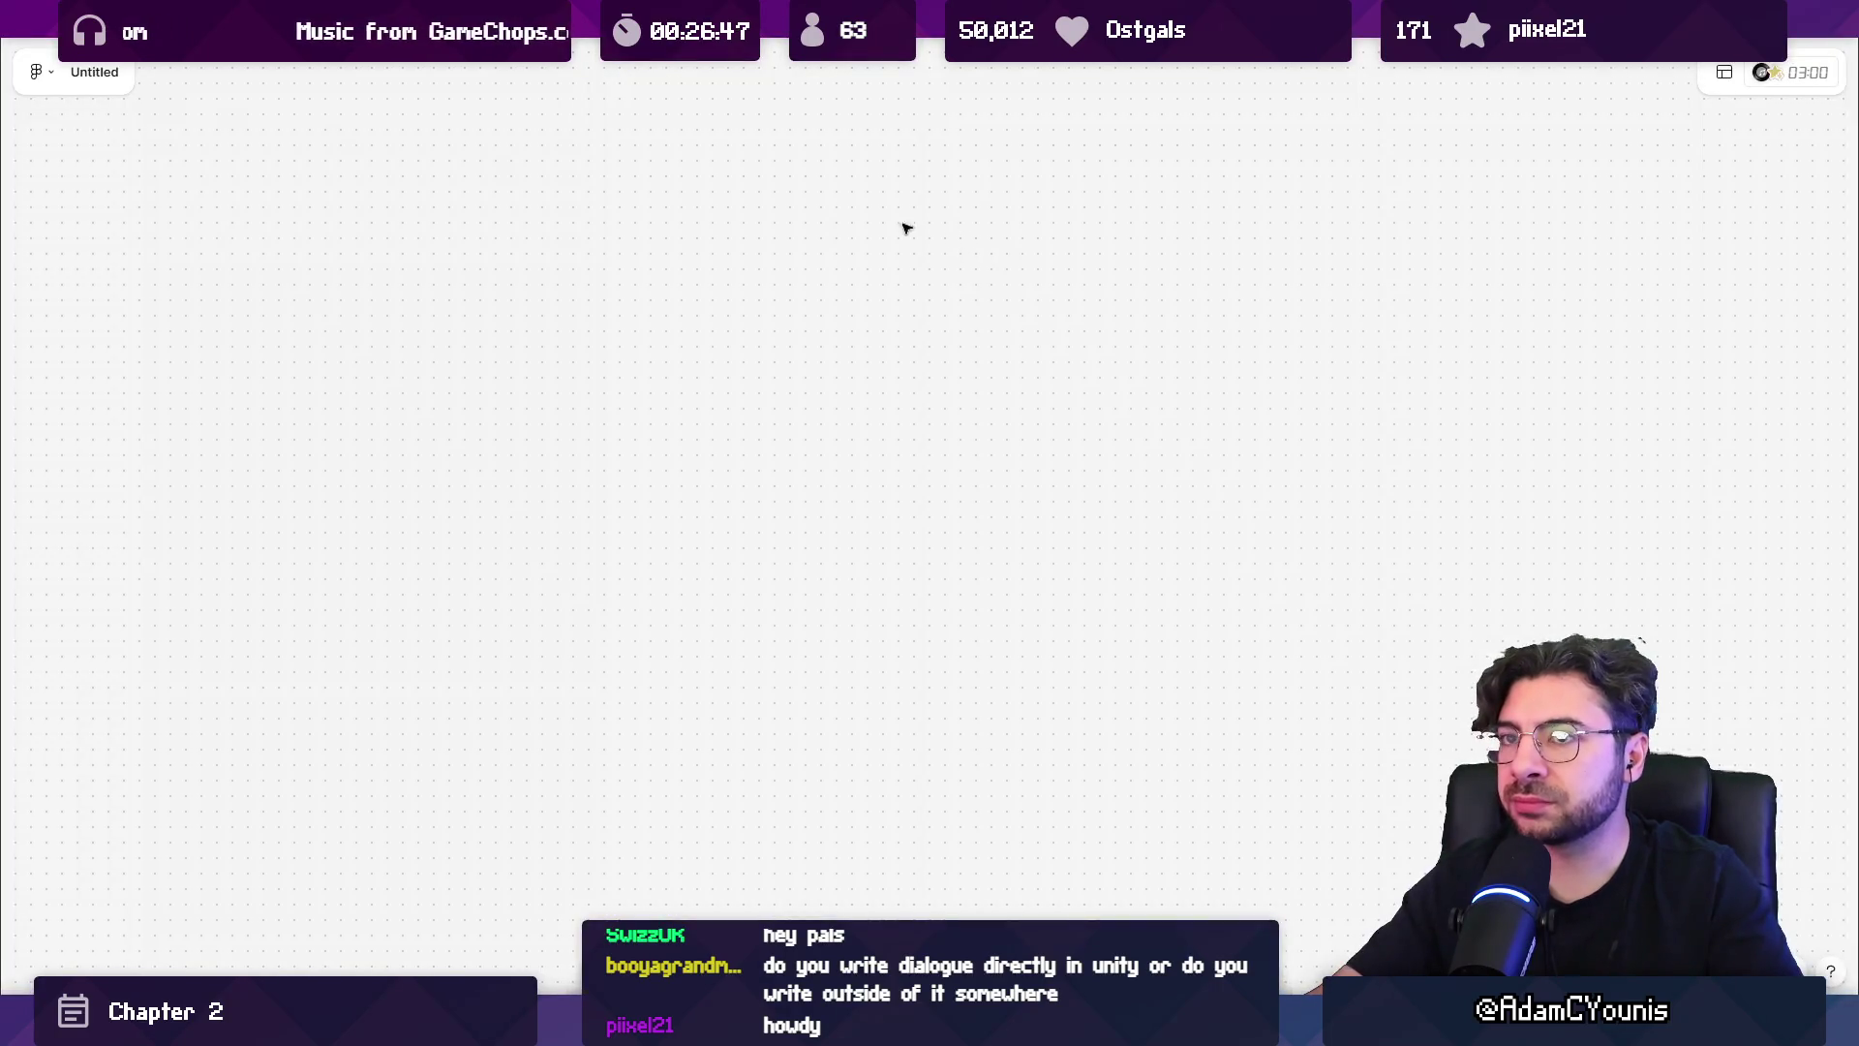
Return to the new-file screen through Main menu > File > New.
{"action": "left_click", "coordinate": [55, 72]}
{"action": "left_click", "coordinate": [56, 72]}
{"action": "left_click", "coordinate": [56, 74]}
{"action": "mouse_move", "coordinate": [108, 148]}
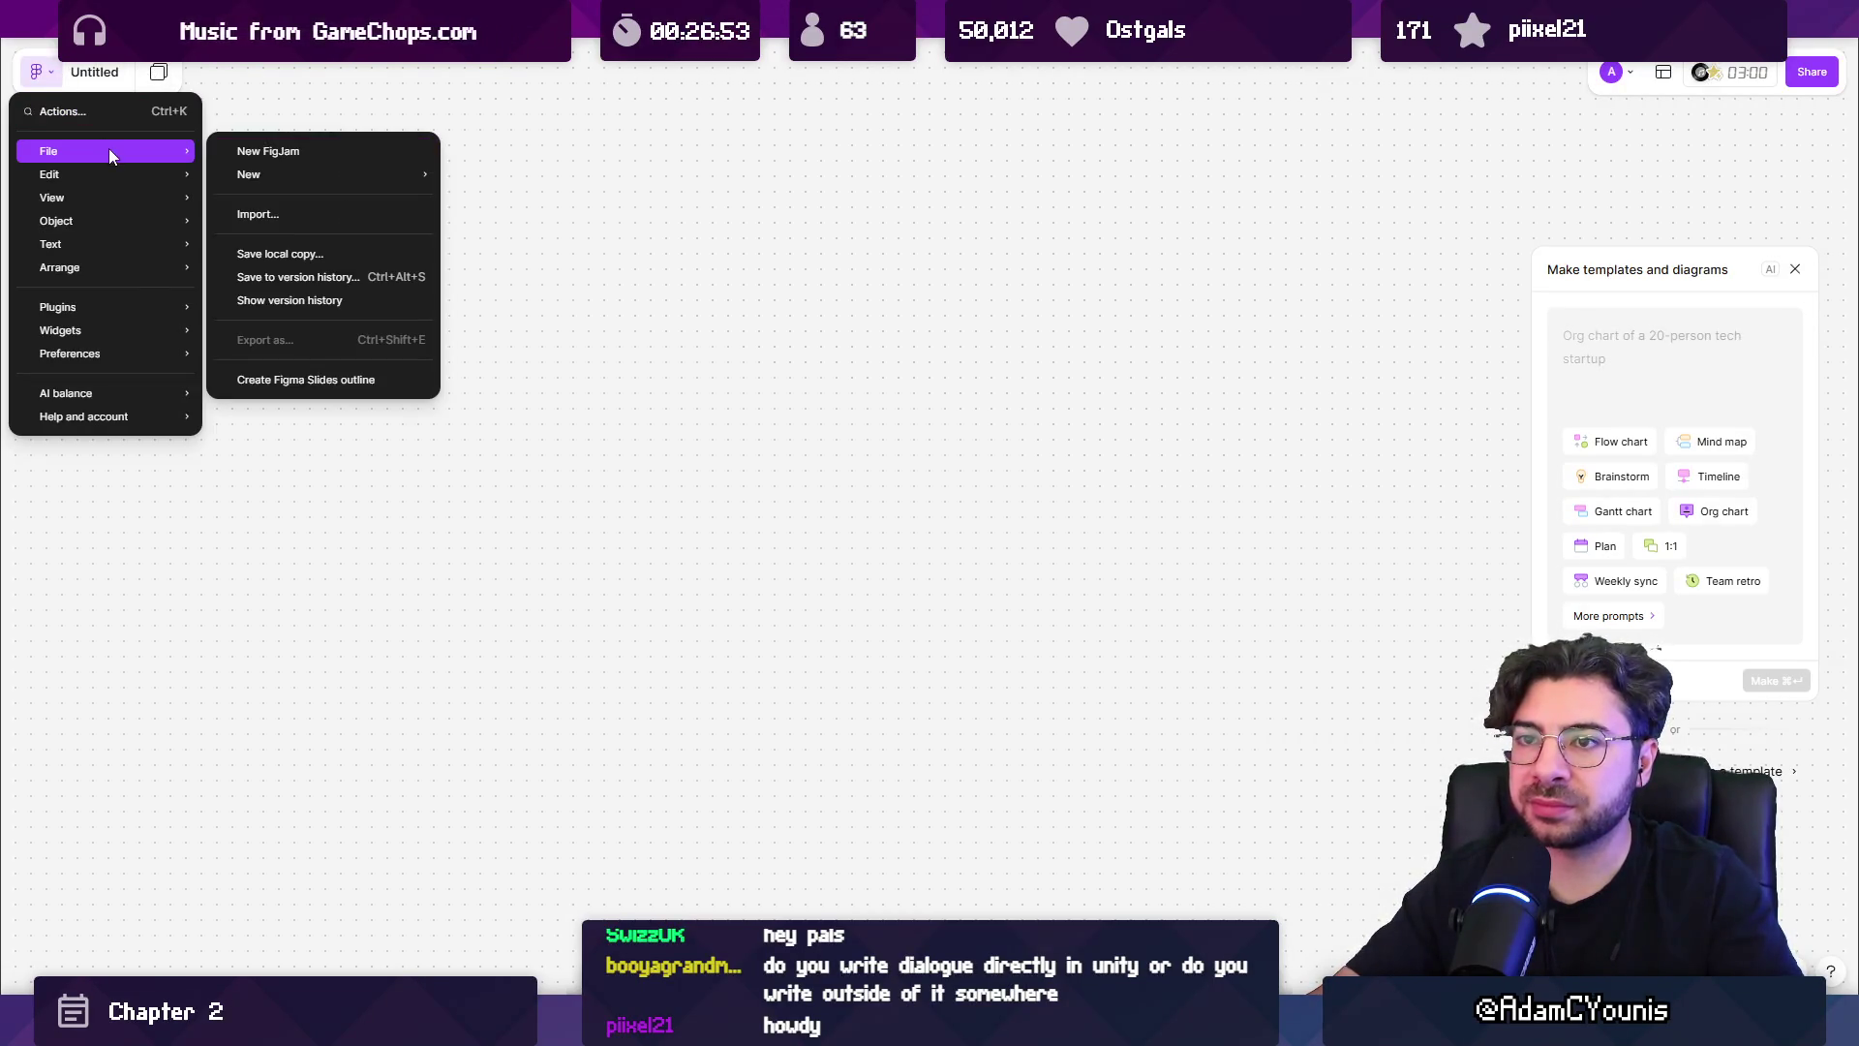
{"action": "mouse_move", "coordinate": [322, 173]}
{"action": "left_click", "coordinate": [493, 174]}
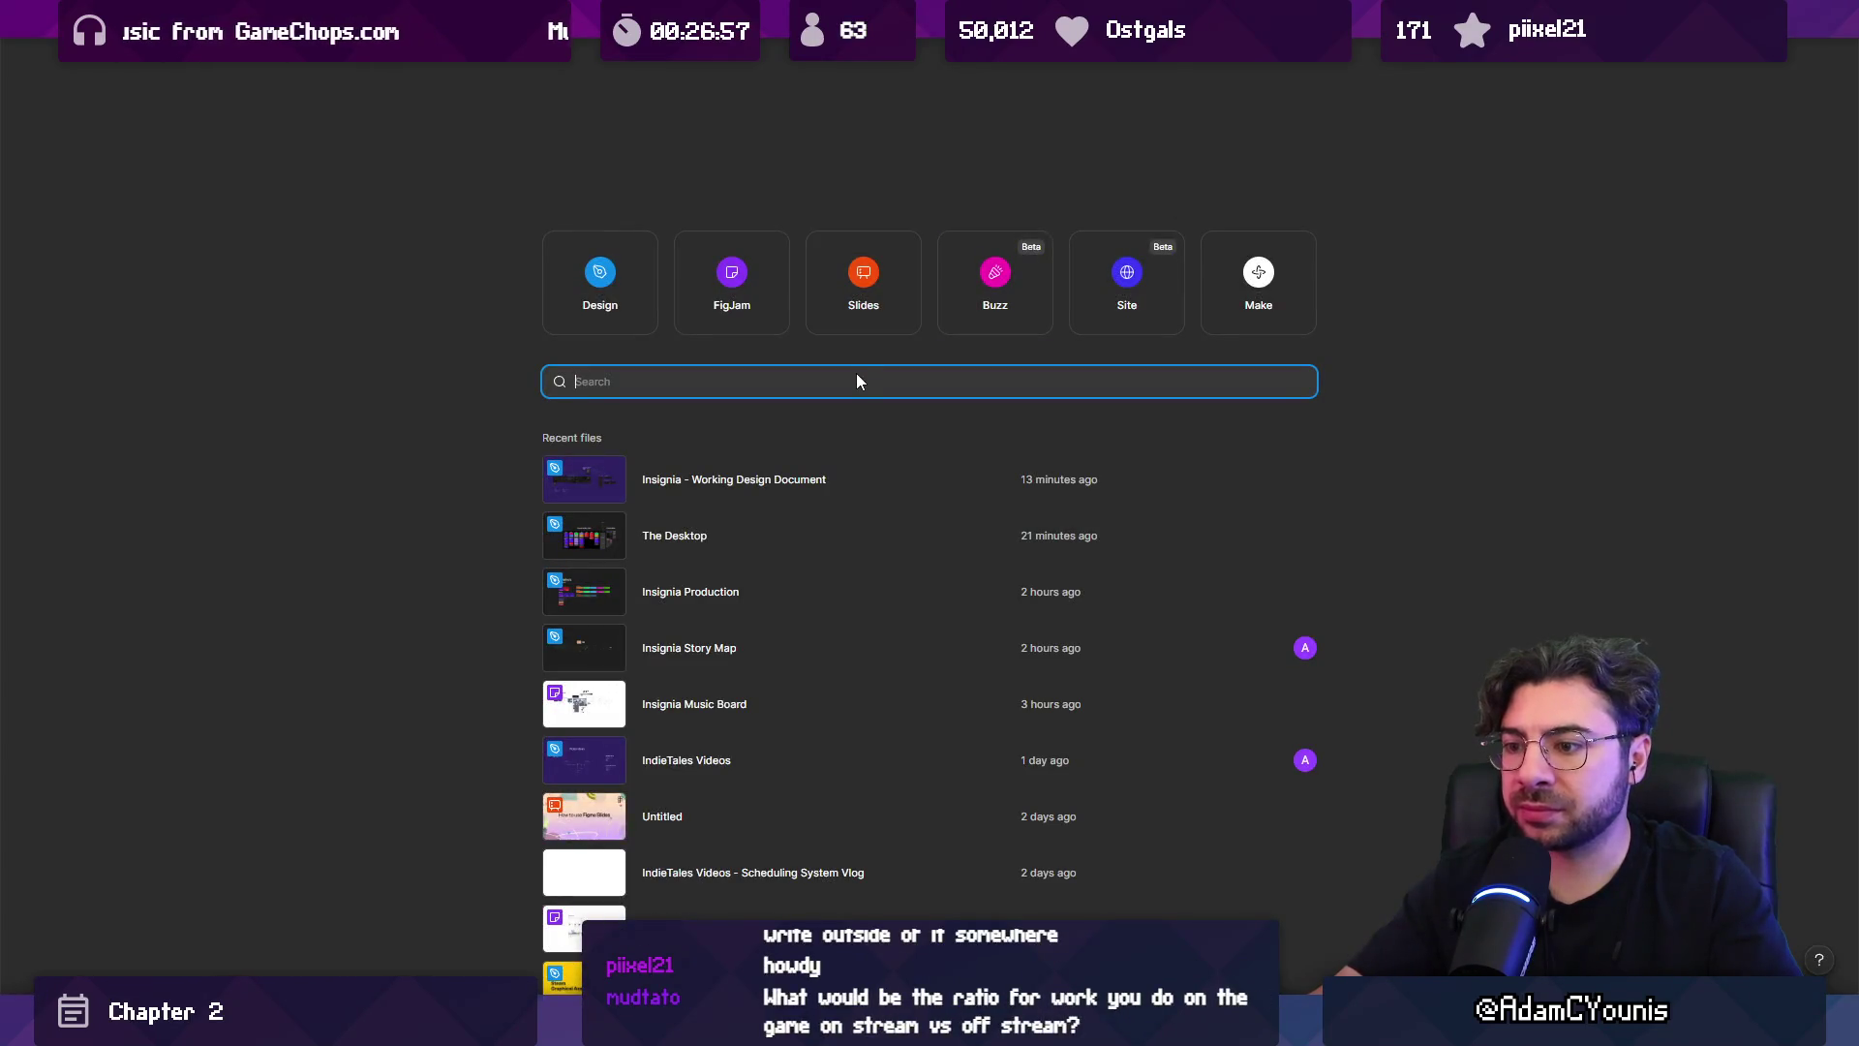
Search files for 'jam', fixing the 'jsm' typo, and scroll the results.
{"action": "type", "text": "jsm"}
{"action": "key", "text": "Return"}
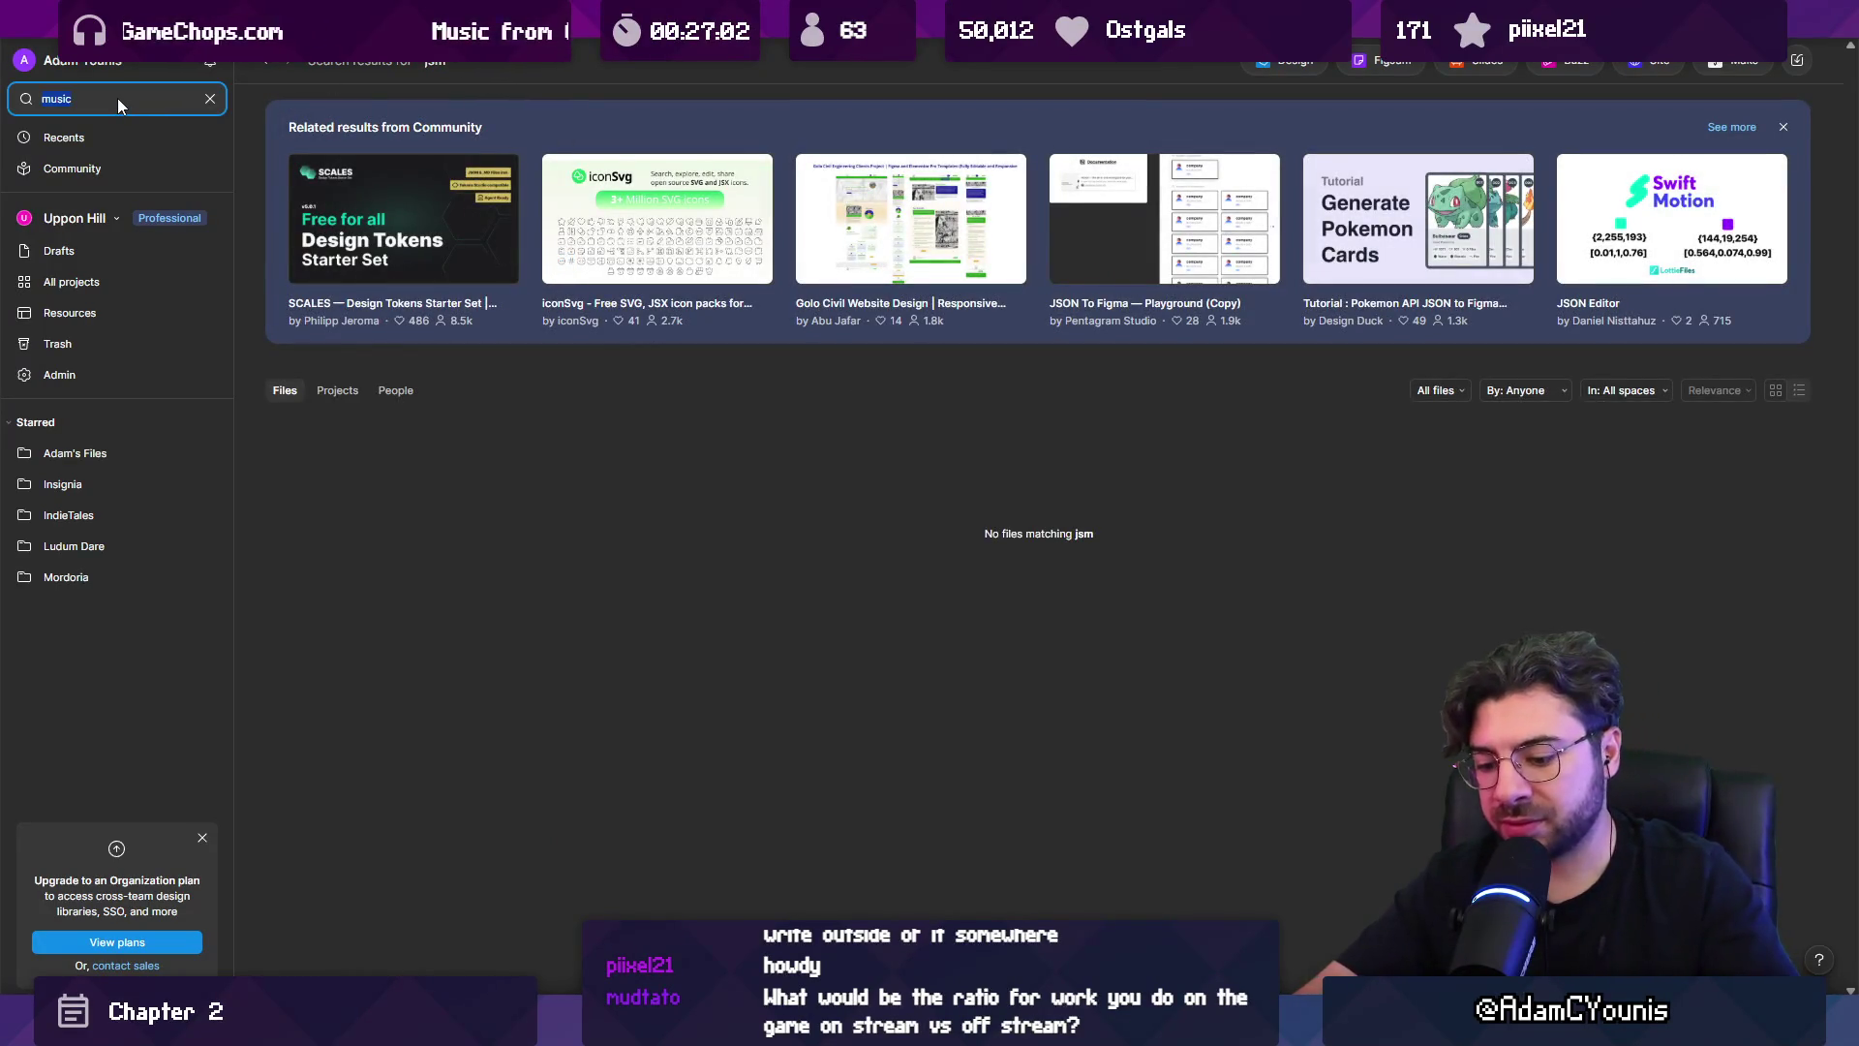
{"action": "key", "text": "BackSpace"}
{"action": "key", "text": "BackSpace"}
{"action": "key", "text": "BackSpace"}
{"action": "type", "text": "jam"}
{"action": "key", "text": "Return"}
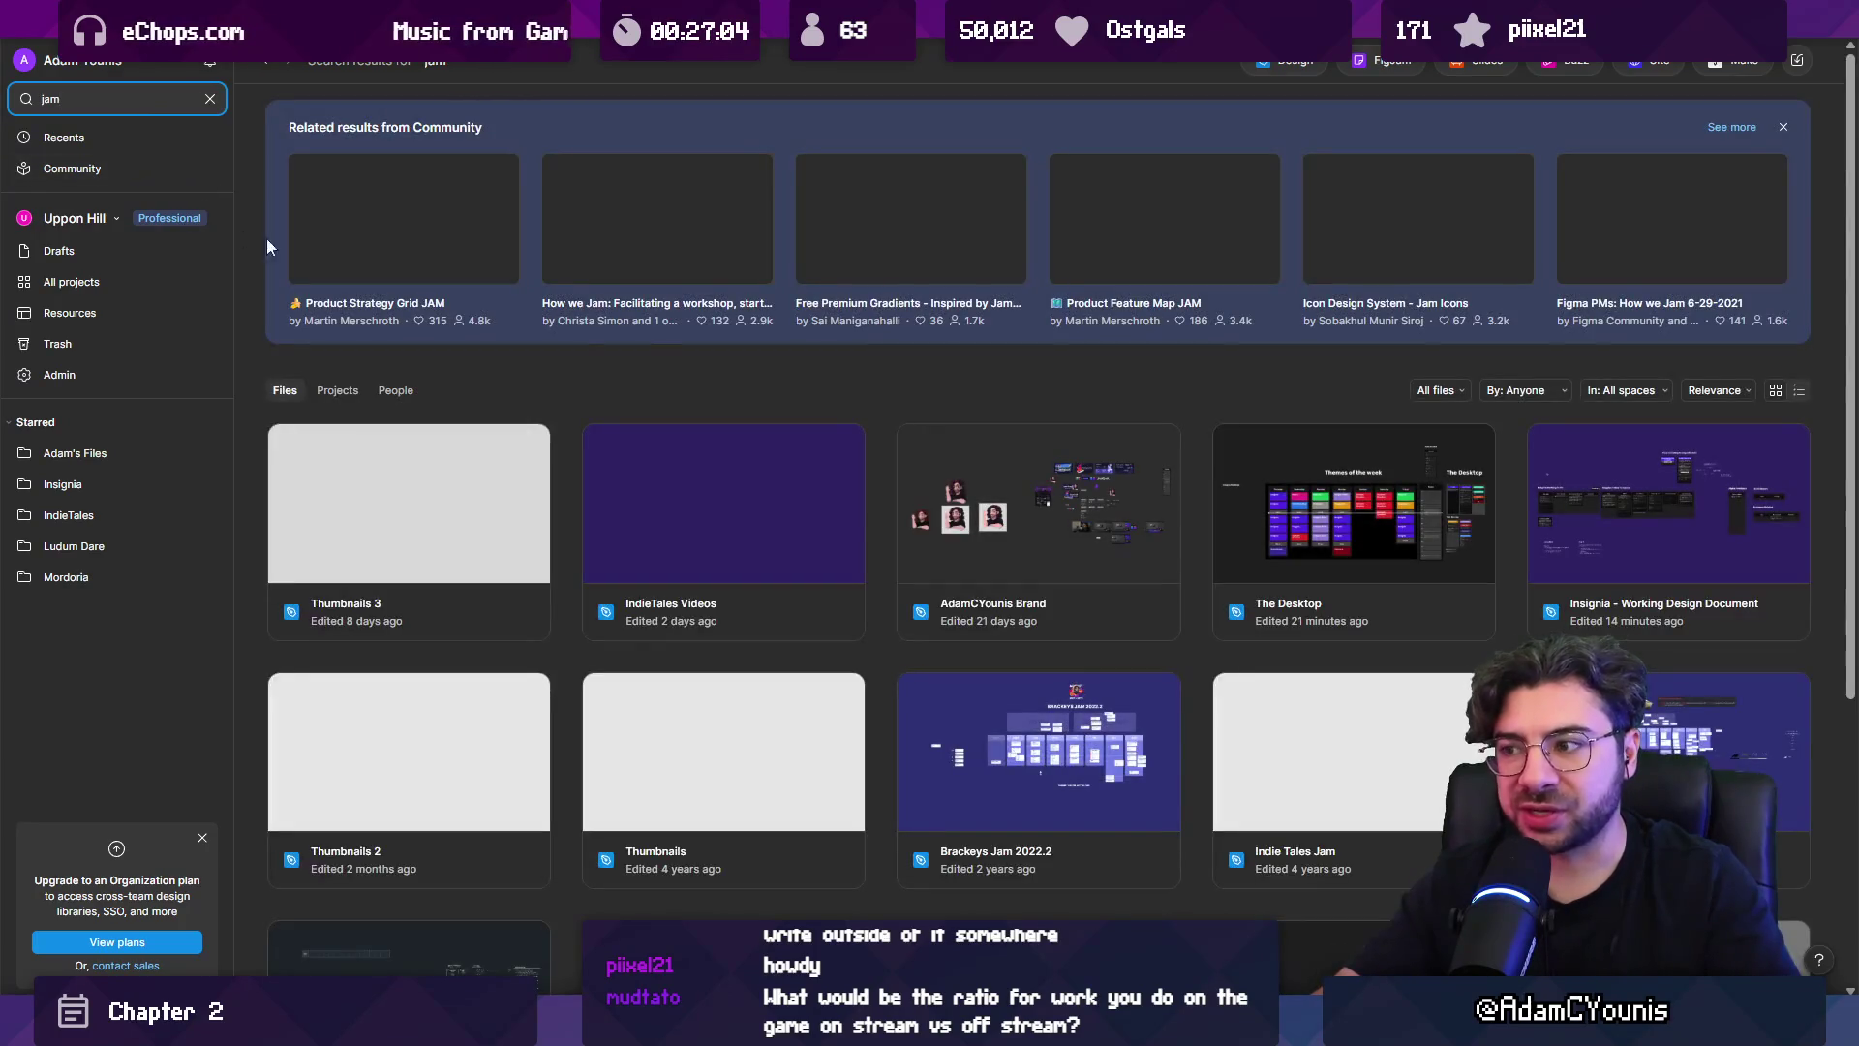
{"action": "scroll", "coordinate": [722, 339], "scroll_direction": "down", "scroll_amount": 1}
{"action": "scroll", "coordinate": [717, 344], "scroll_direction": "down", "scroll_amount": 4}
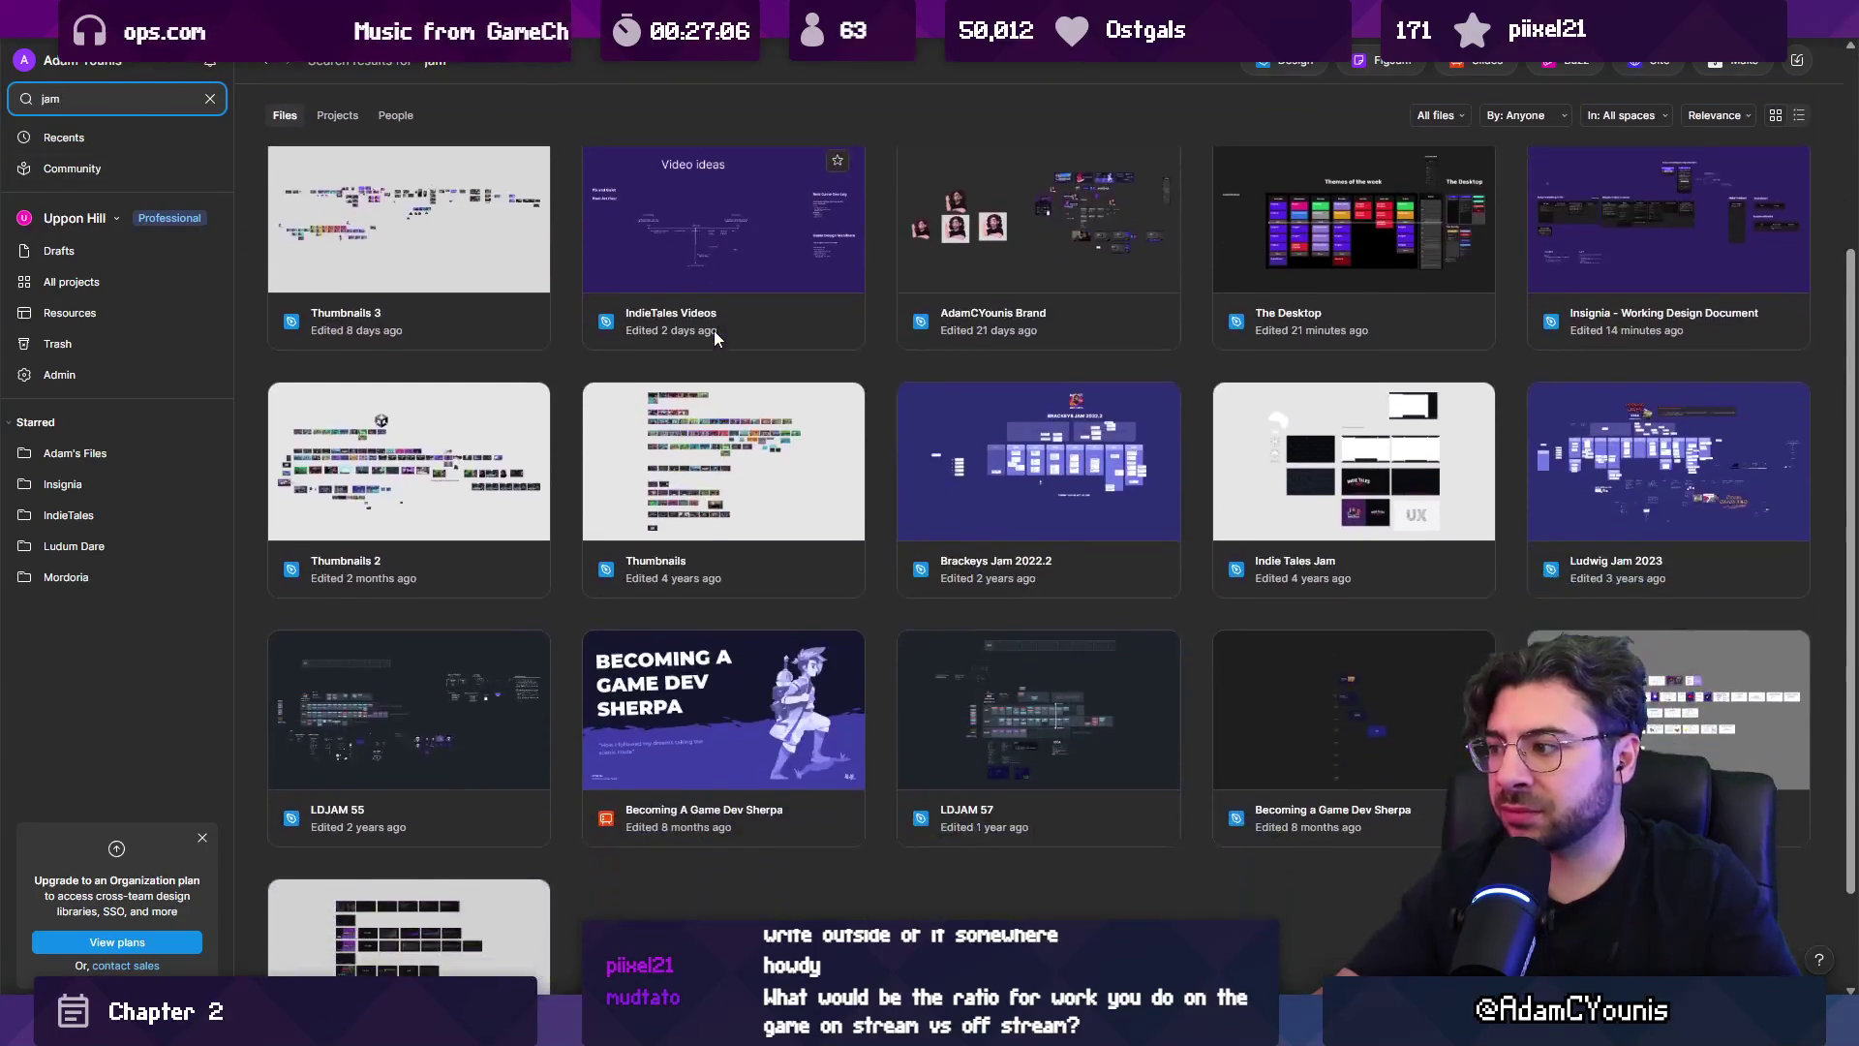
{"action": "scroll", "coordinate": [503, 266], "scroll_direction": "up", "scroll_amount": 4}
Replace the query with 'chapter 2' and scroll through the chapter 2 file results.
{"action": "triple_click", "coordinate": [134, 99]}
{"action": "key", "text": "BackSpace"}
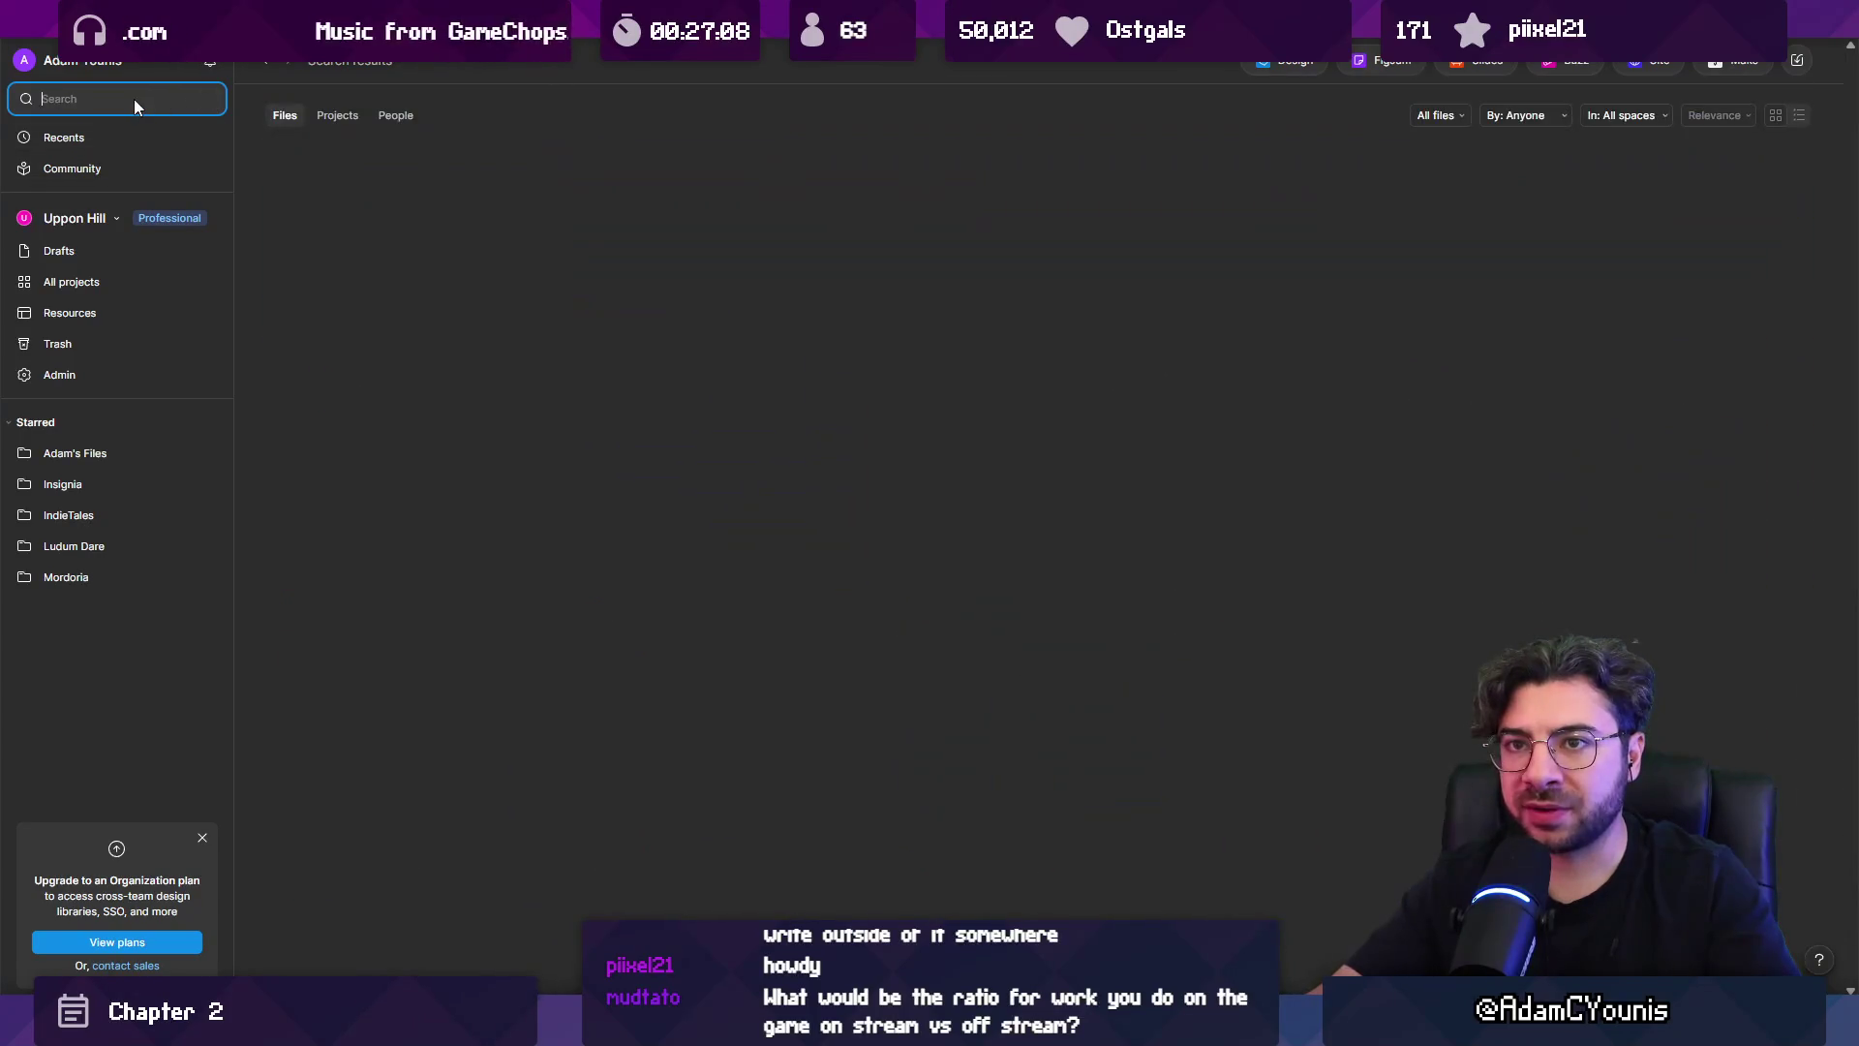
{"action": "type", "text": "chapter 2"}
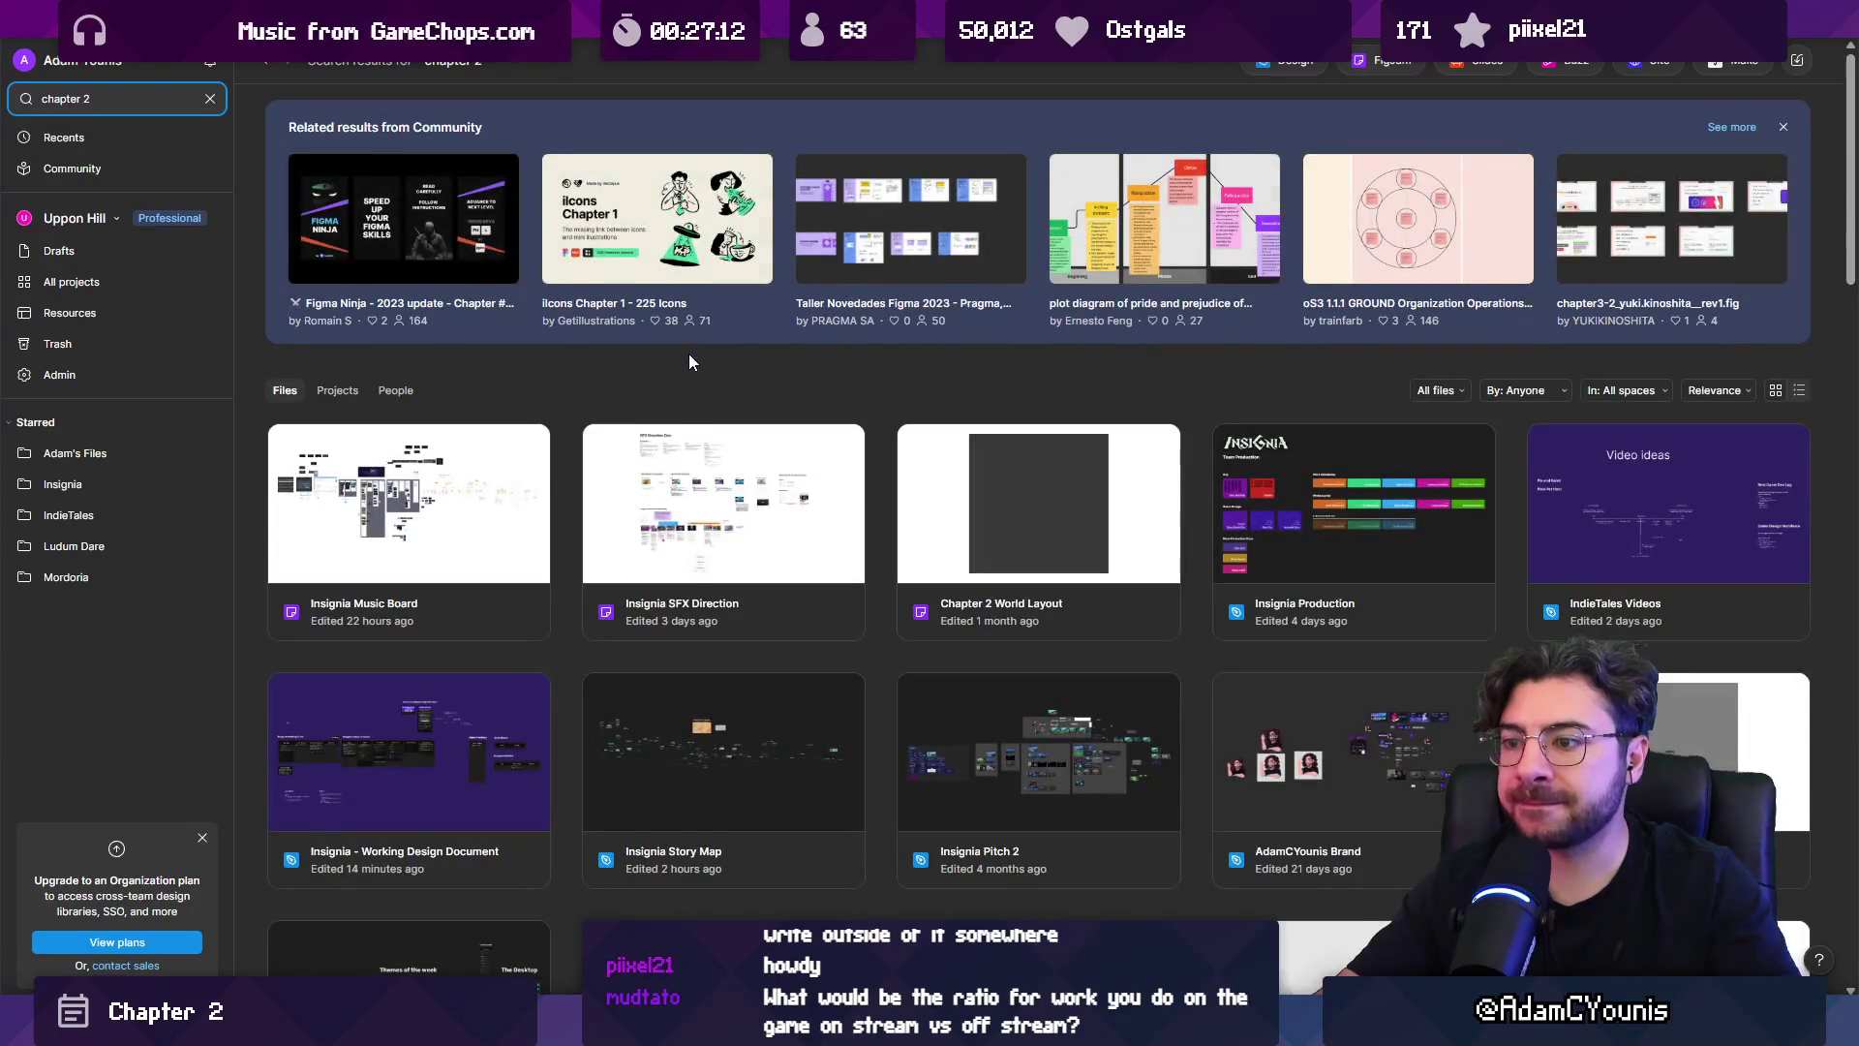
{"action": "scroll", "coordinate": [688, 353], "scroll_direction": "down", "scroll_amount": 2}
{"action": "scroll", "coordinate": [742, 348], "scroll_direction": "down", "scroll_amount": 2}
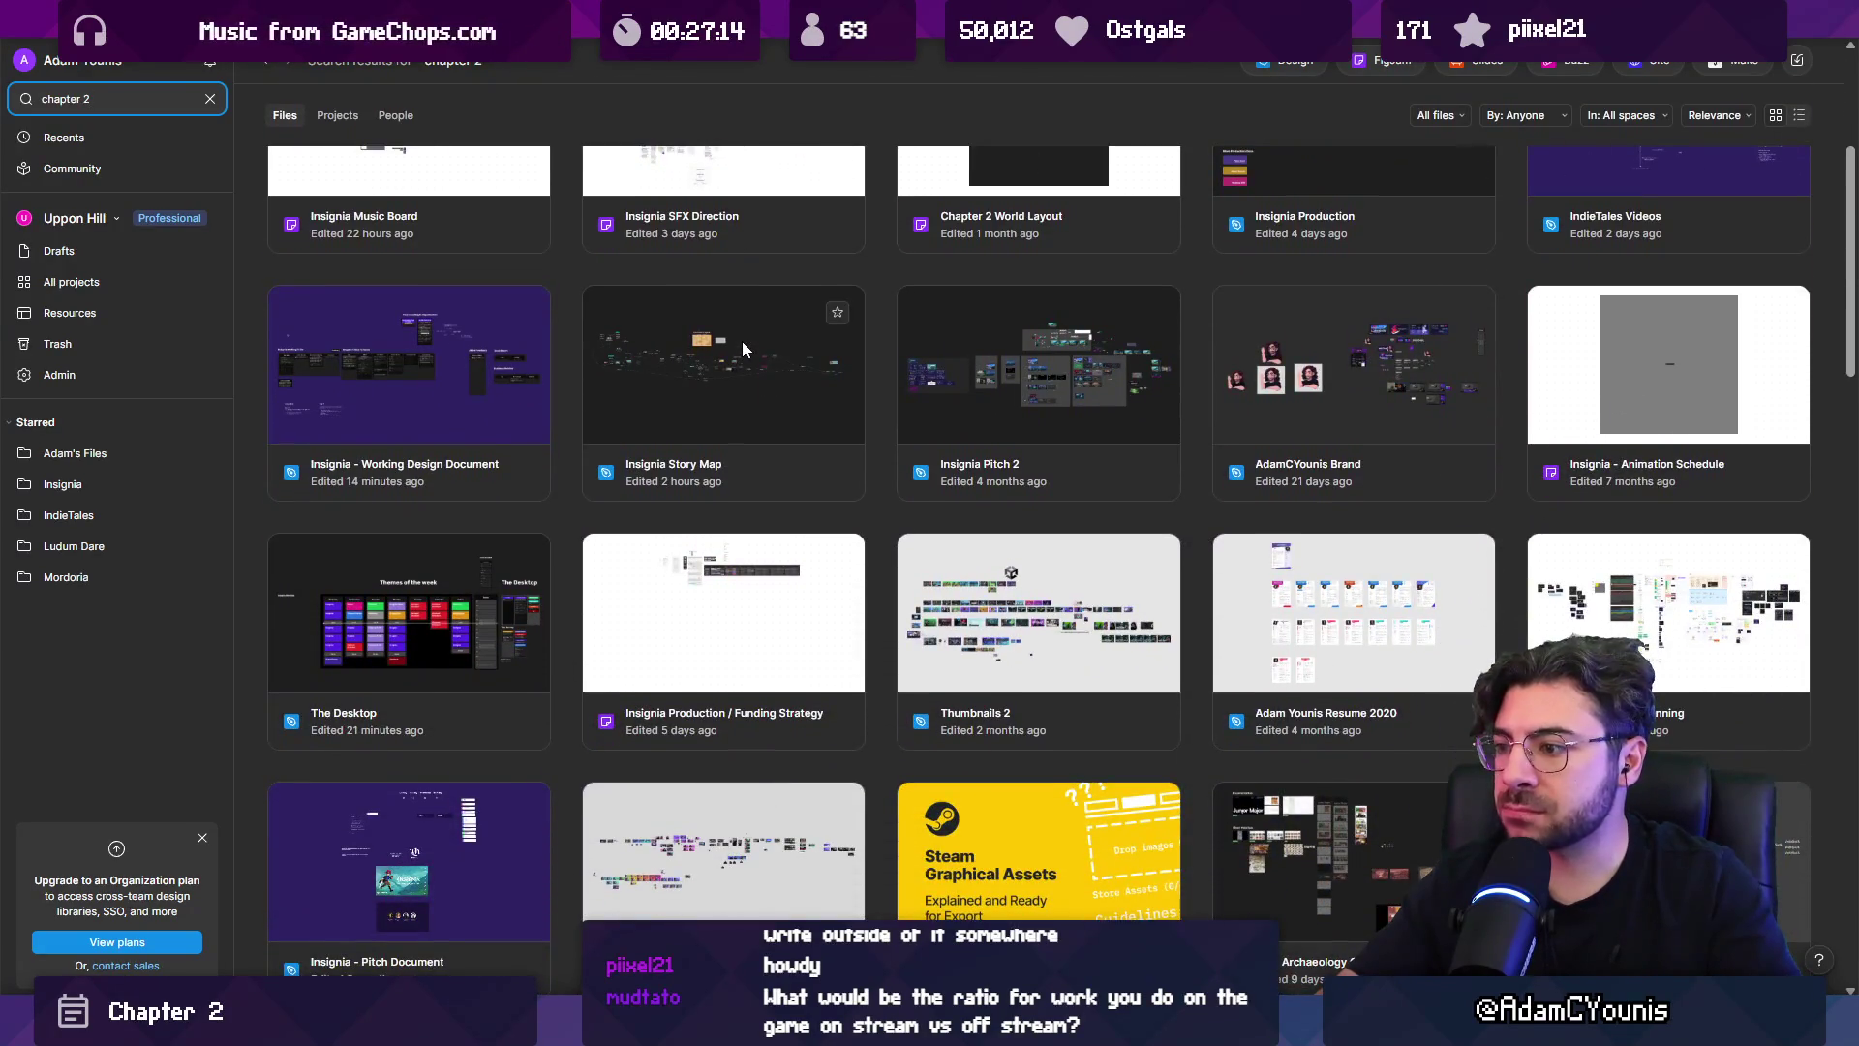
{"action": "scroll", "coordinate": [741, 341], "scroll_direction": "down", "scroll_amount": 4}
{"action": "scroll", "coordinate": [743, 339], "scroll_direction": "down", "scroll_amount": 4}
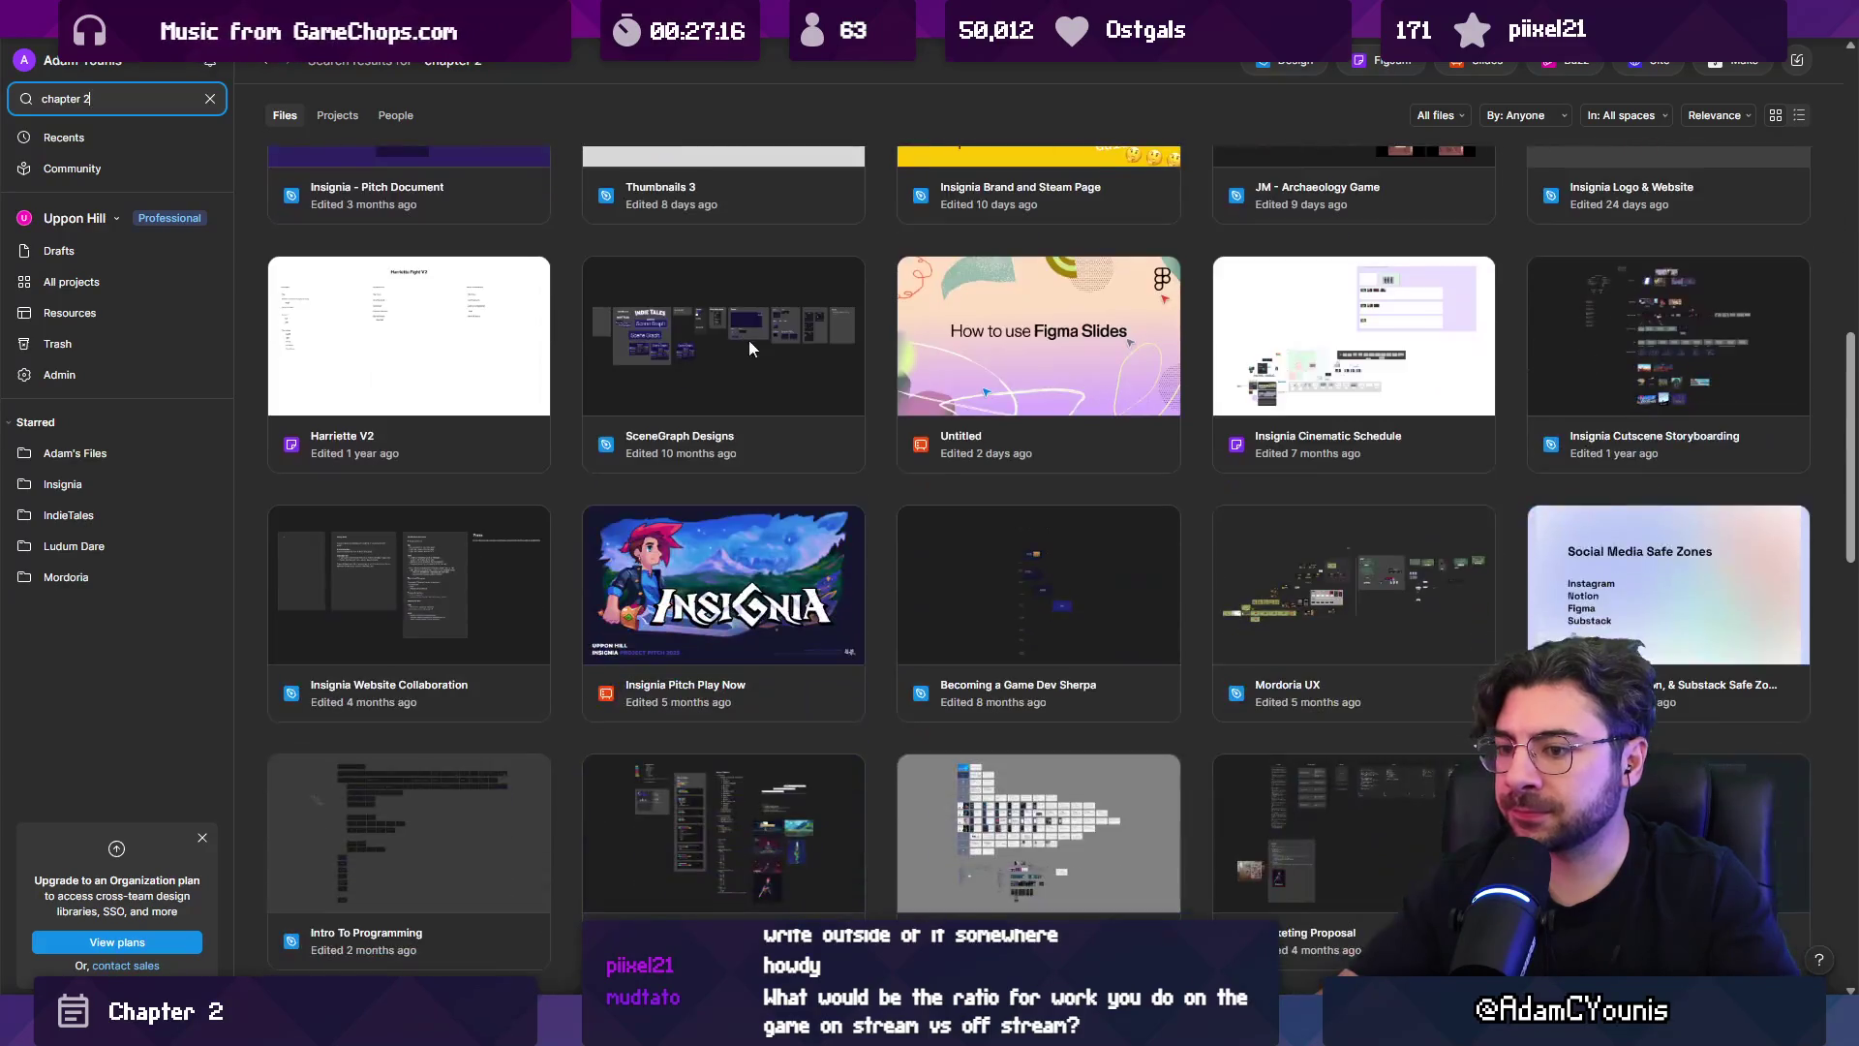
{"action": "scroll", "coordinate": [829, 360], "scroll_direction": "up", "scroll_amount": 7}
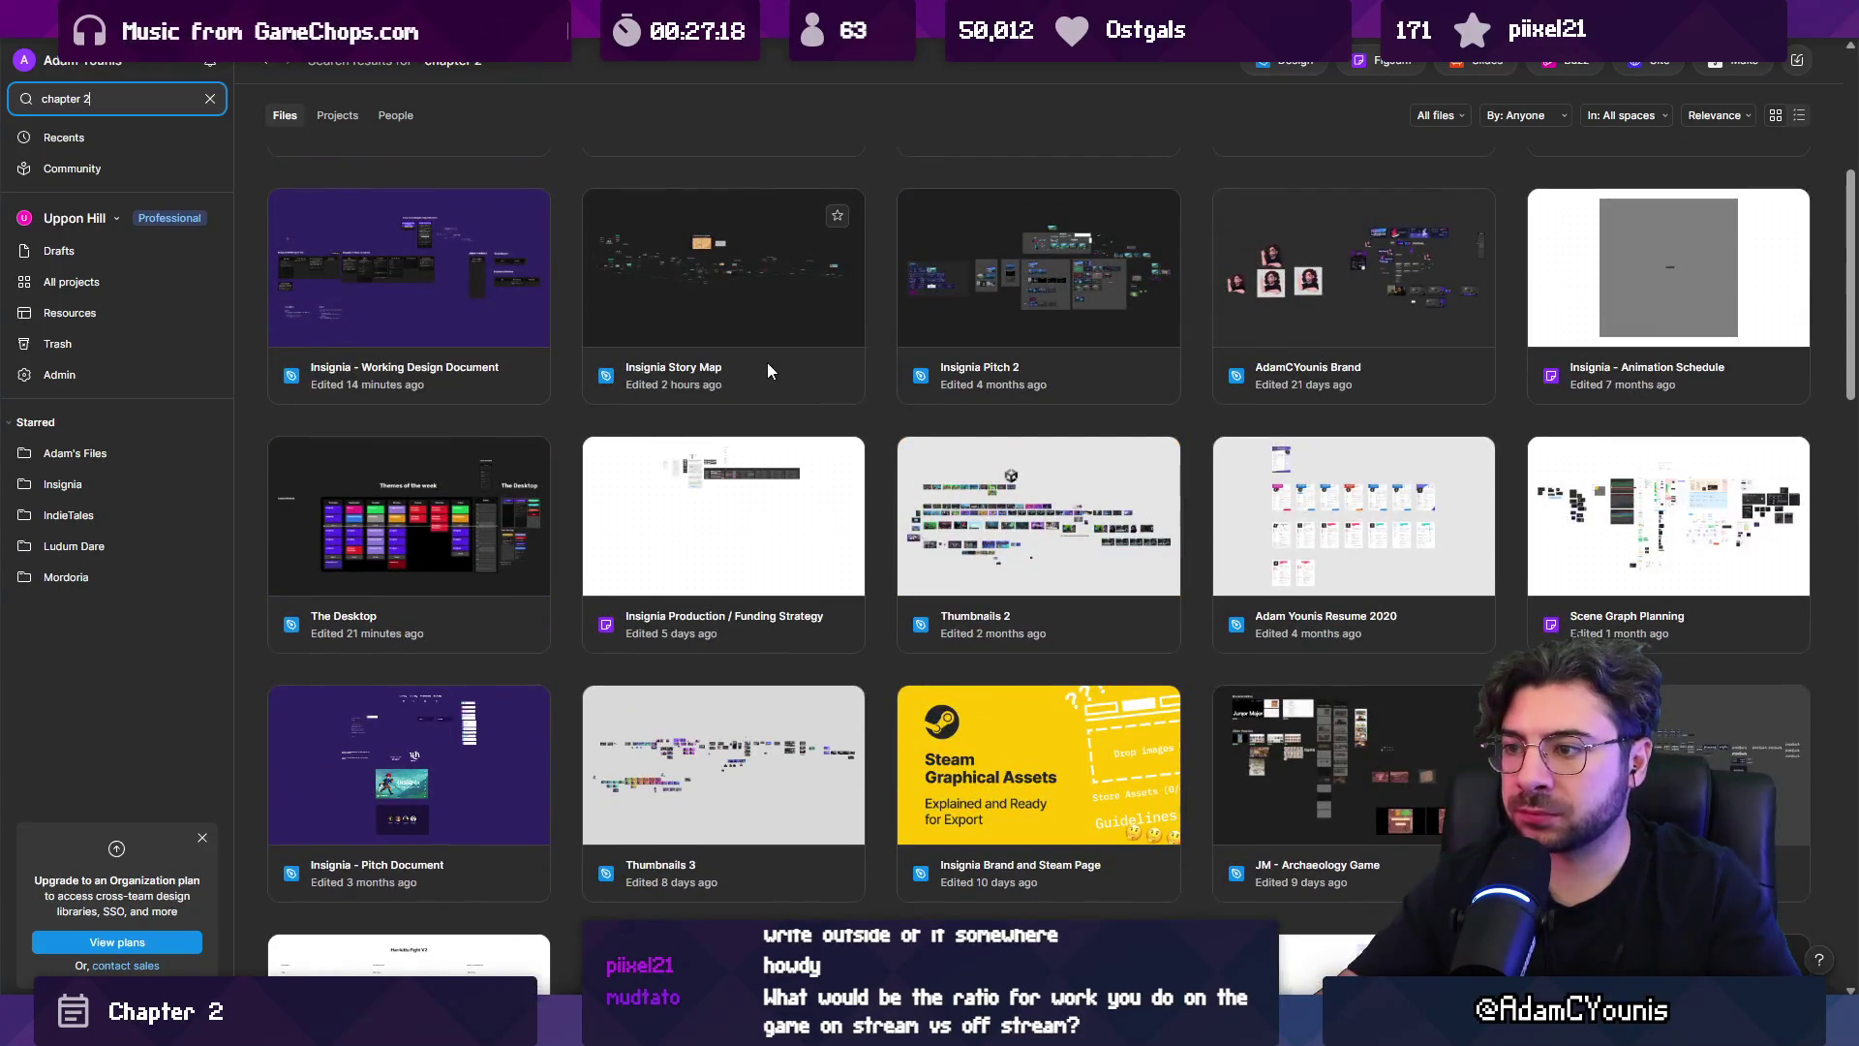
{"action": "scroll", "coordinate": [747, 370], "scroll_direction": "down", "scroll_amount": 3}
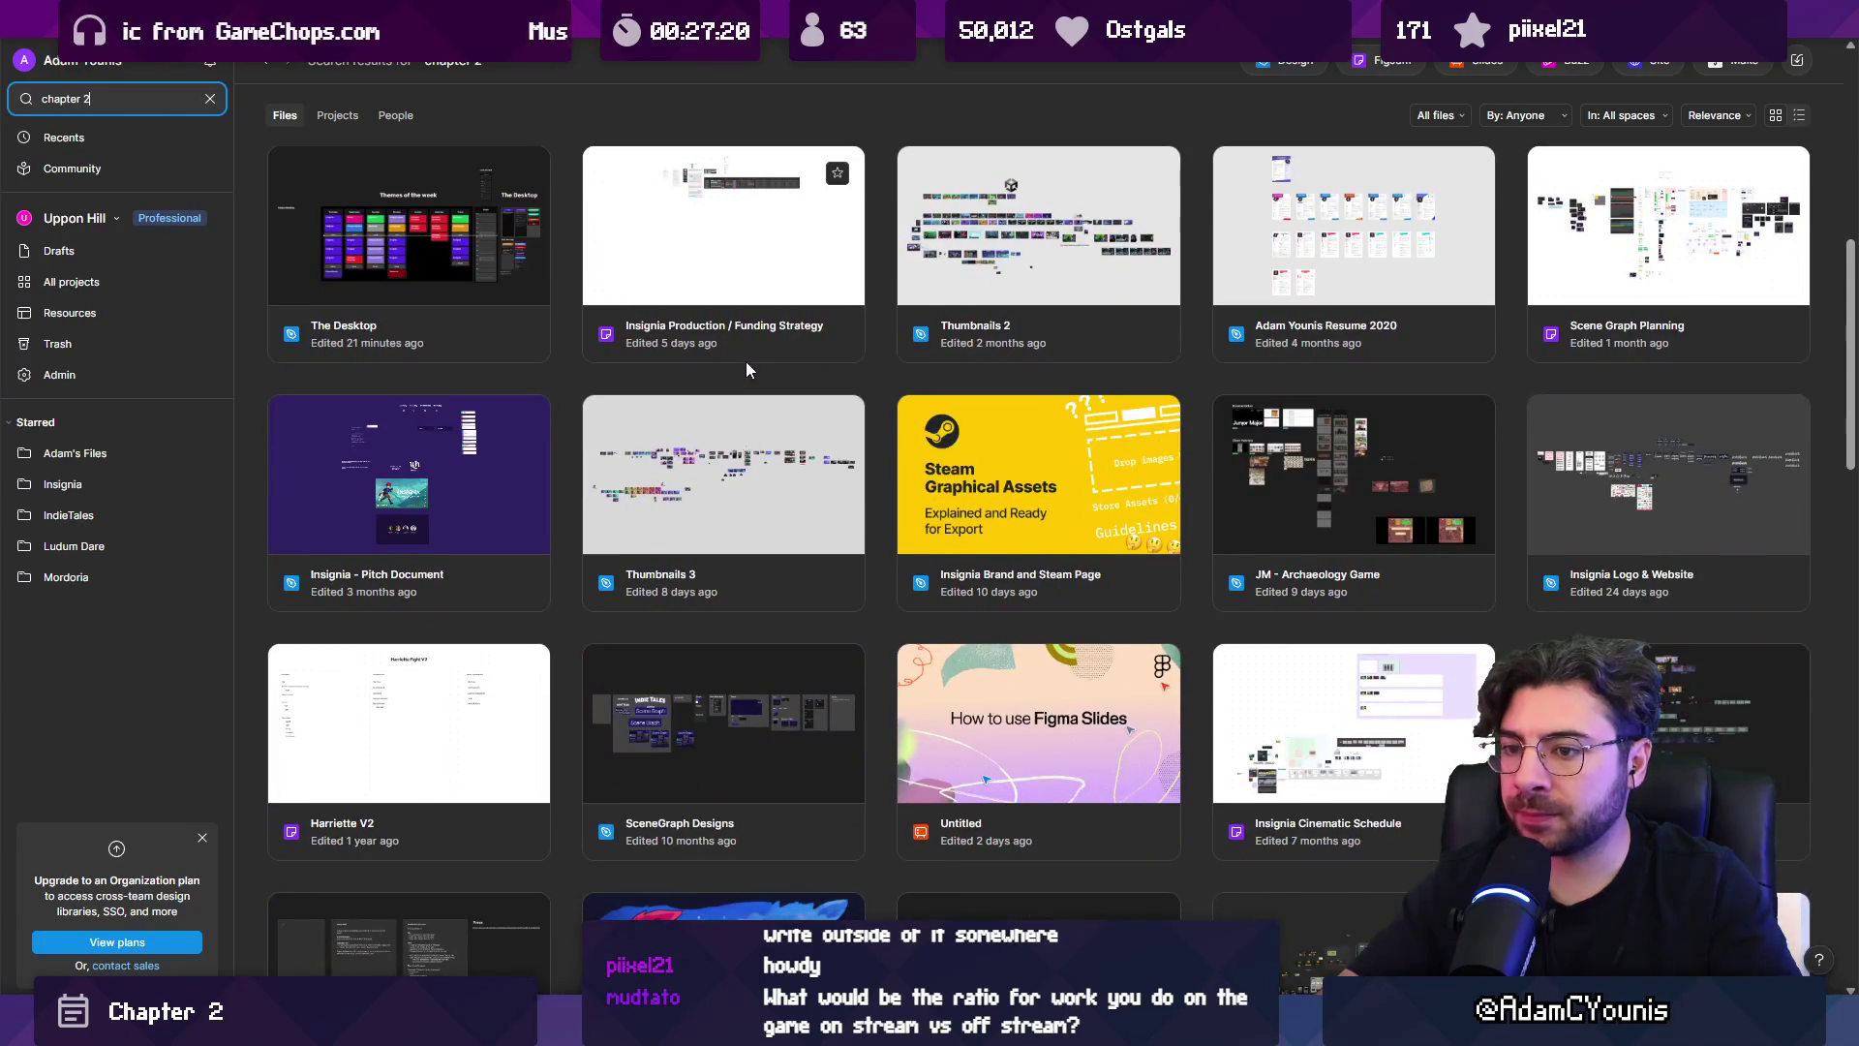
{"action": "scroll", "coordinate": [745, 364], "scroll_direction": "up", "scroll_amount": 3}
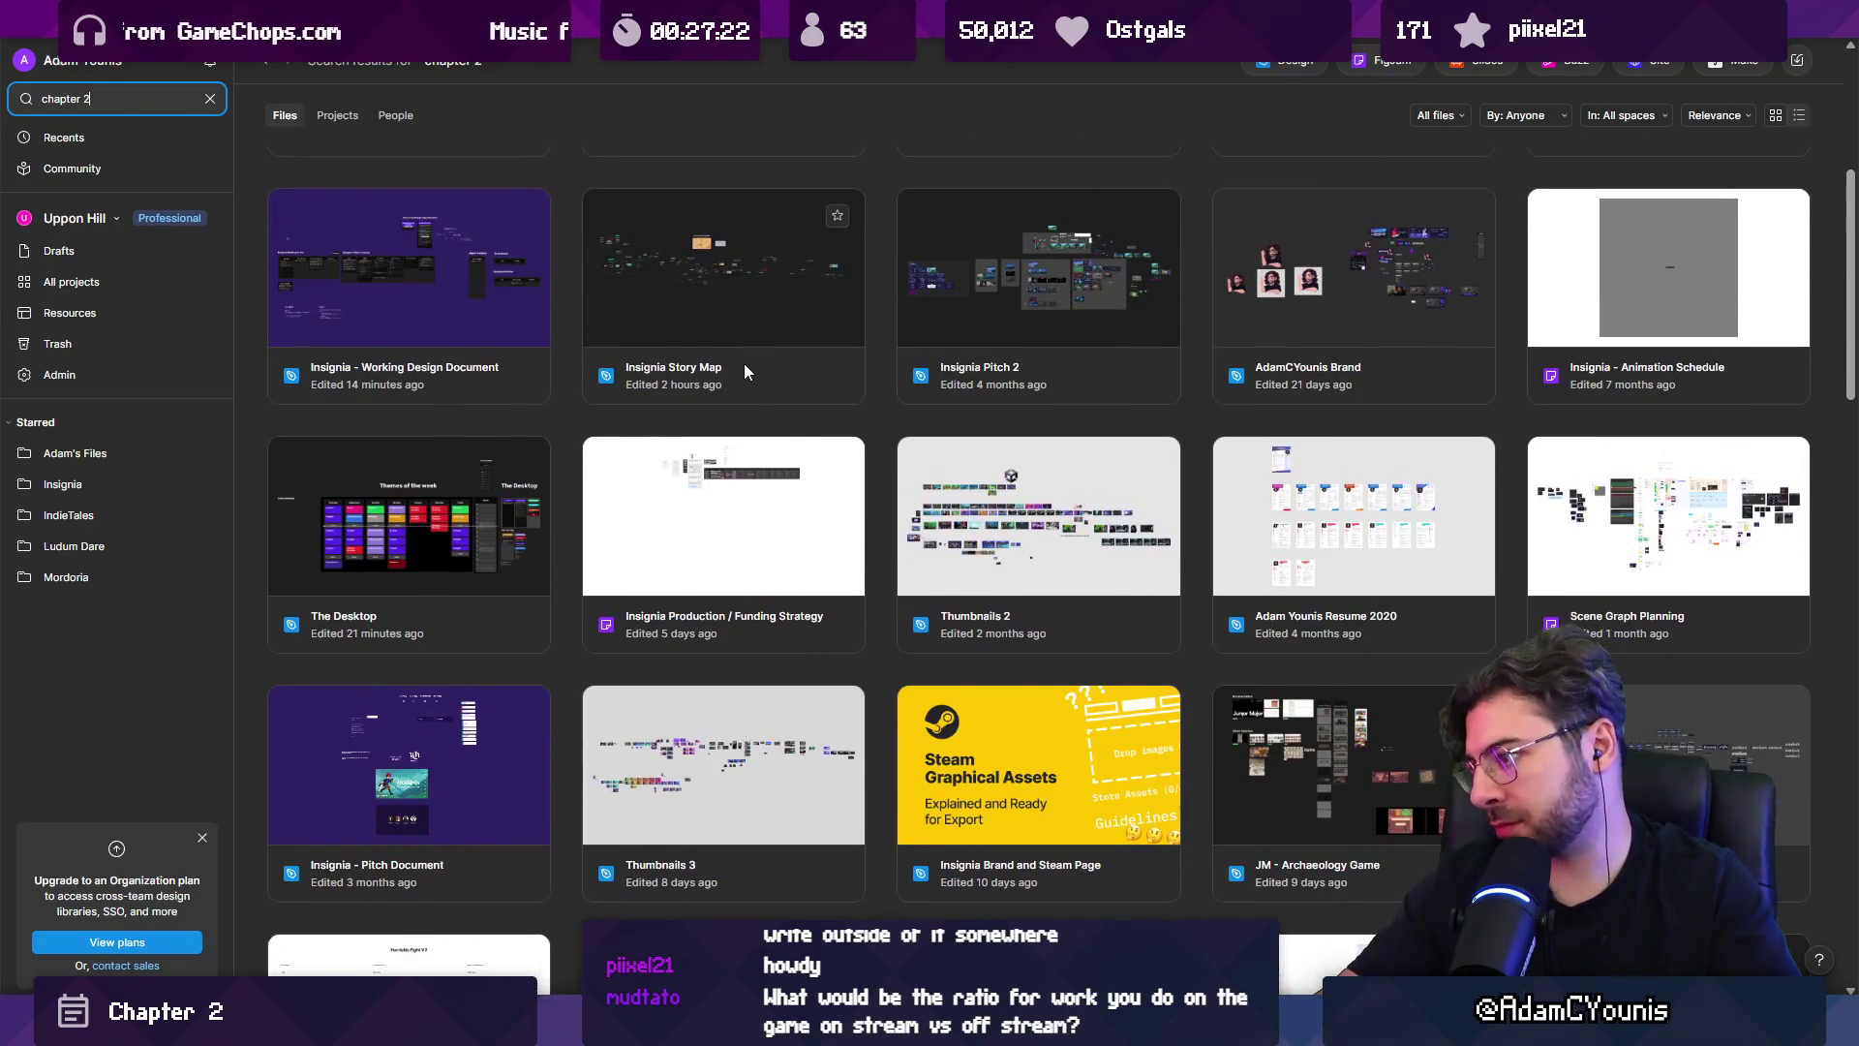
{"action": "scroll", "coordinate": [1619, 539], "scroll_direction": "up", "scroll_amount": 2}
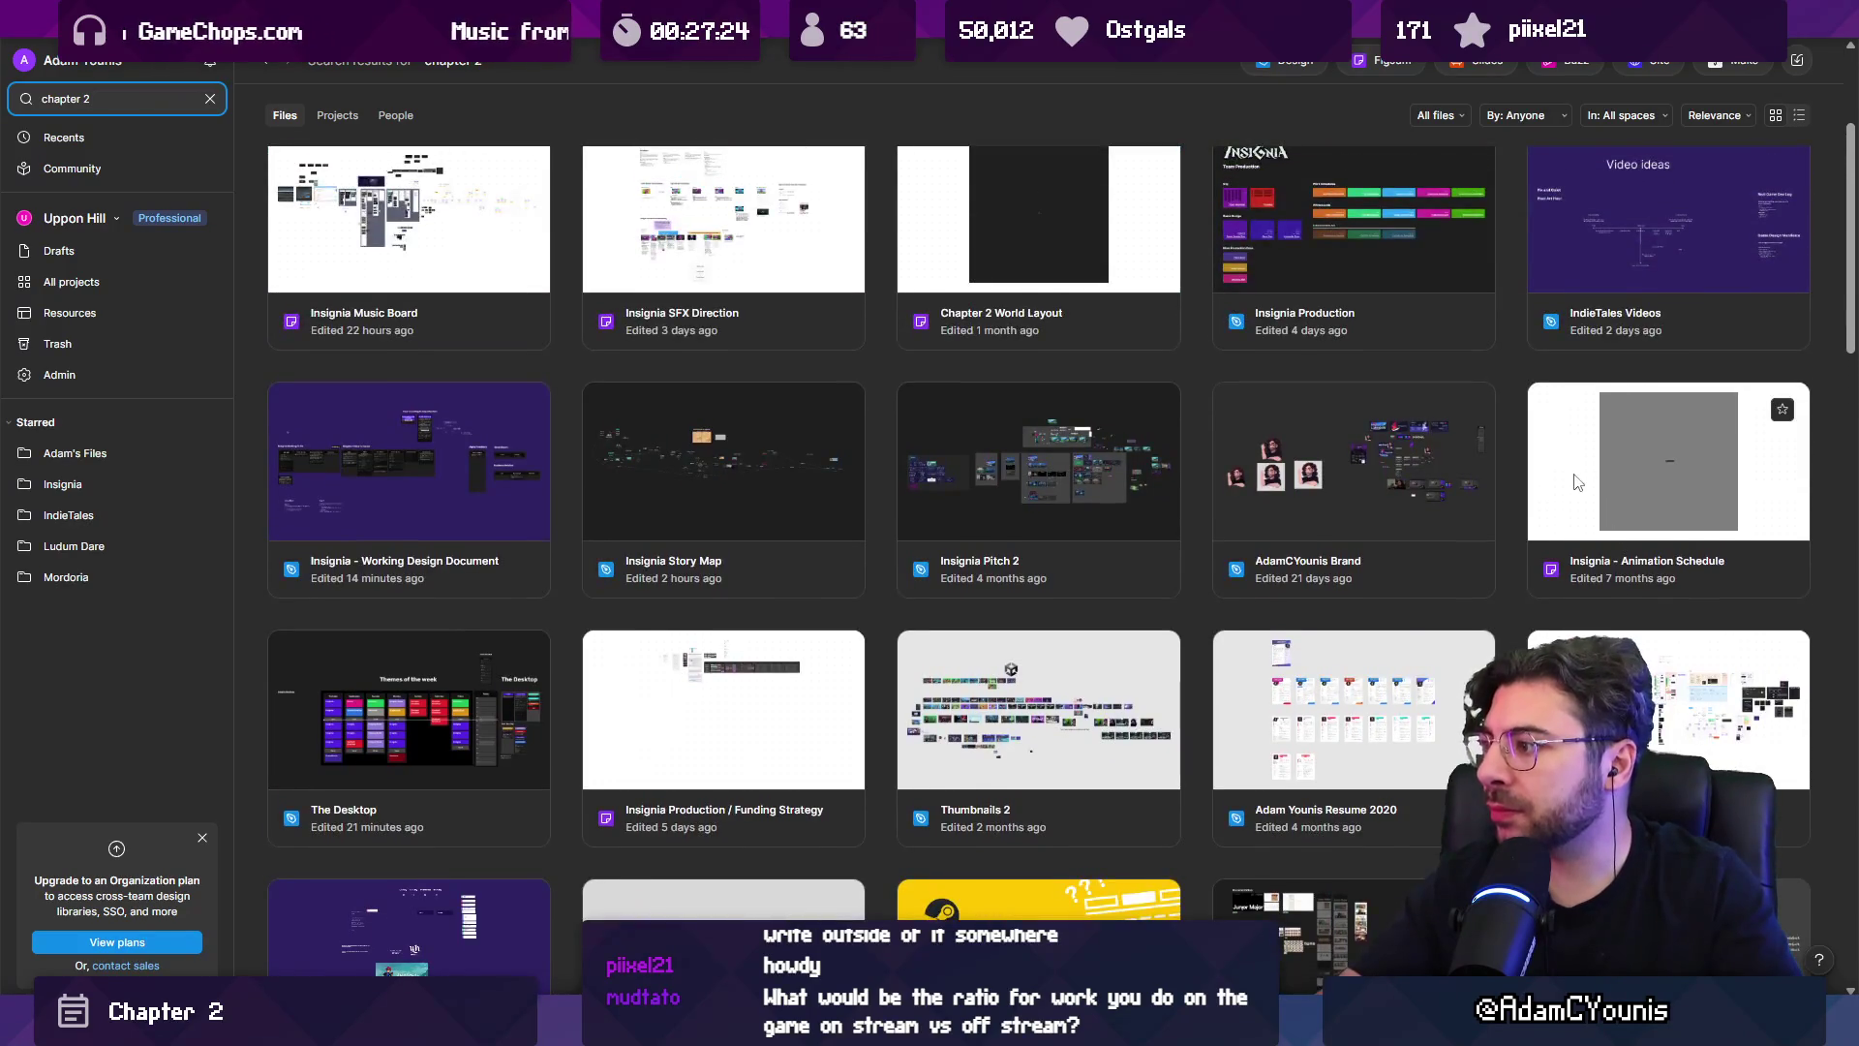
{"action": "scroll", "coordinate": [1496, 484], "scroll_direction": "up", "scroll_amount": 3}
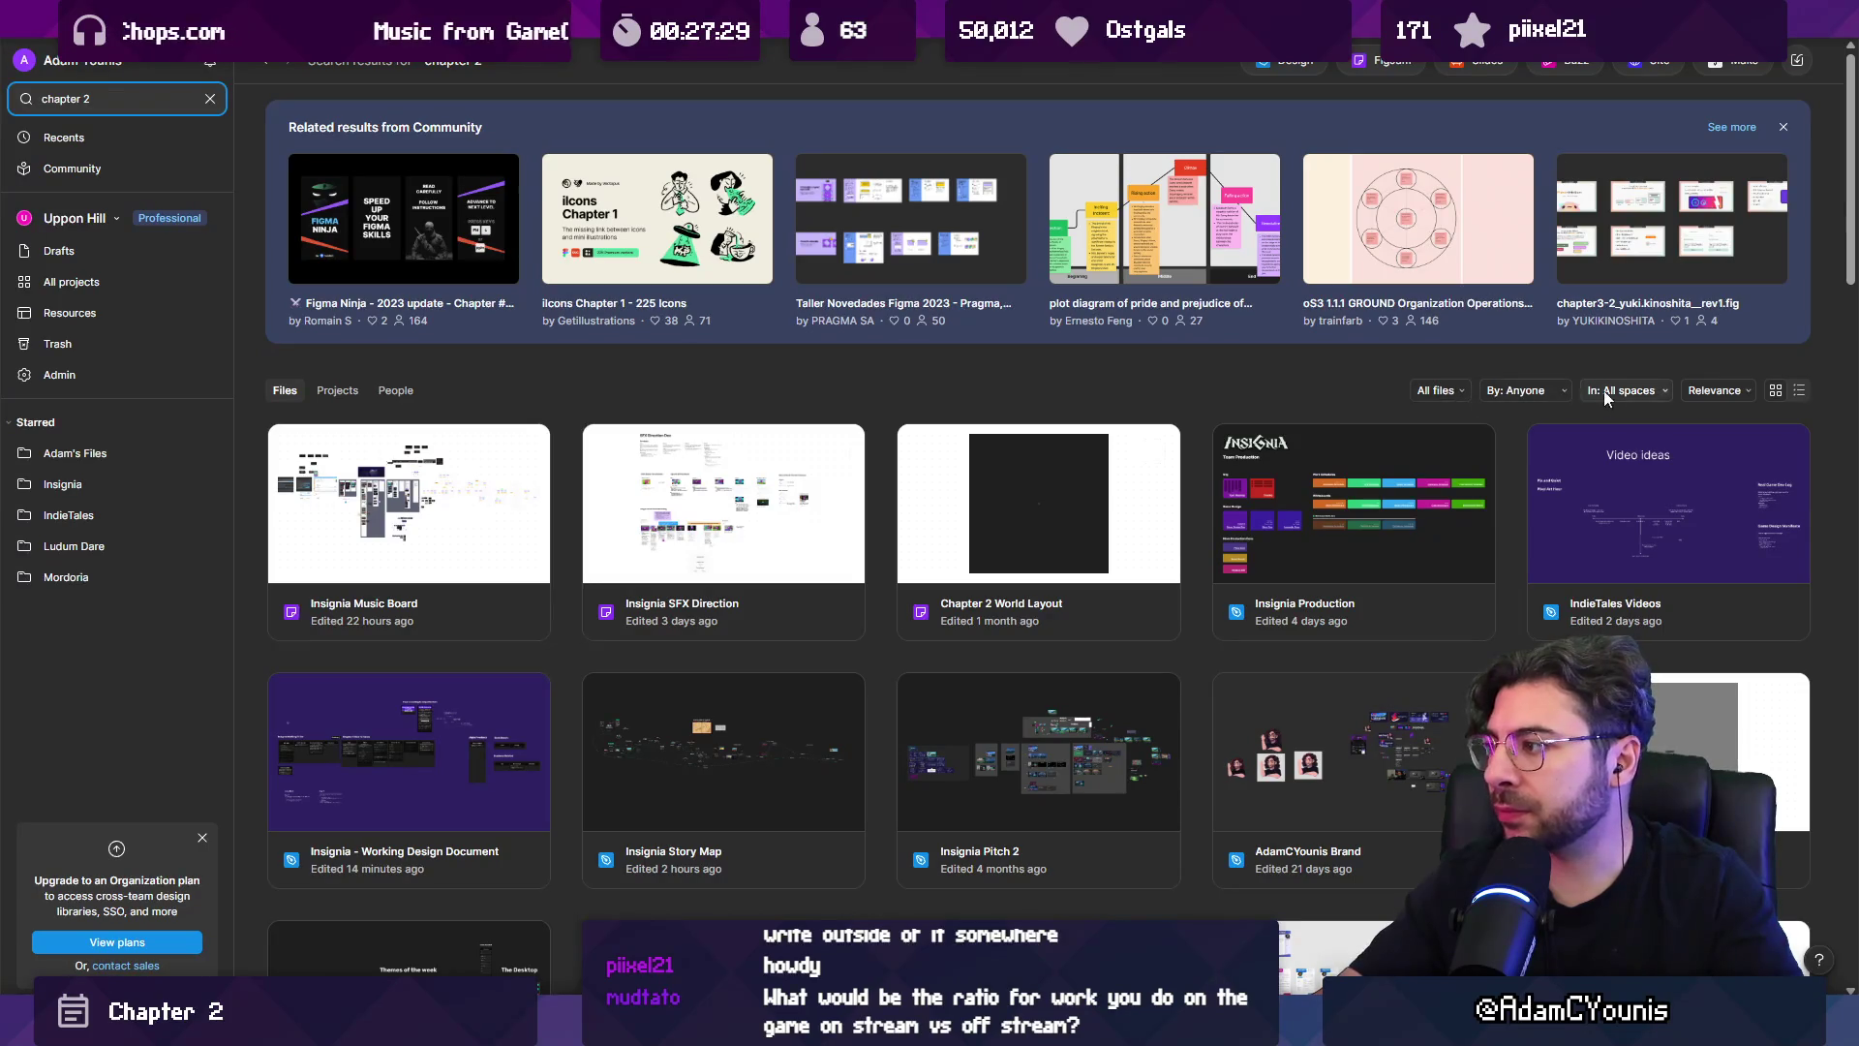
Sort the chapter 2 results by Last modified and scroll through them.
{"action": "left_click", "coordinate": [1714, 390]}
{"action": "left_click", "coordinate": [1751, 499]}
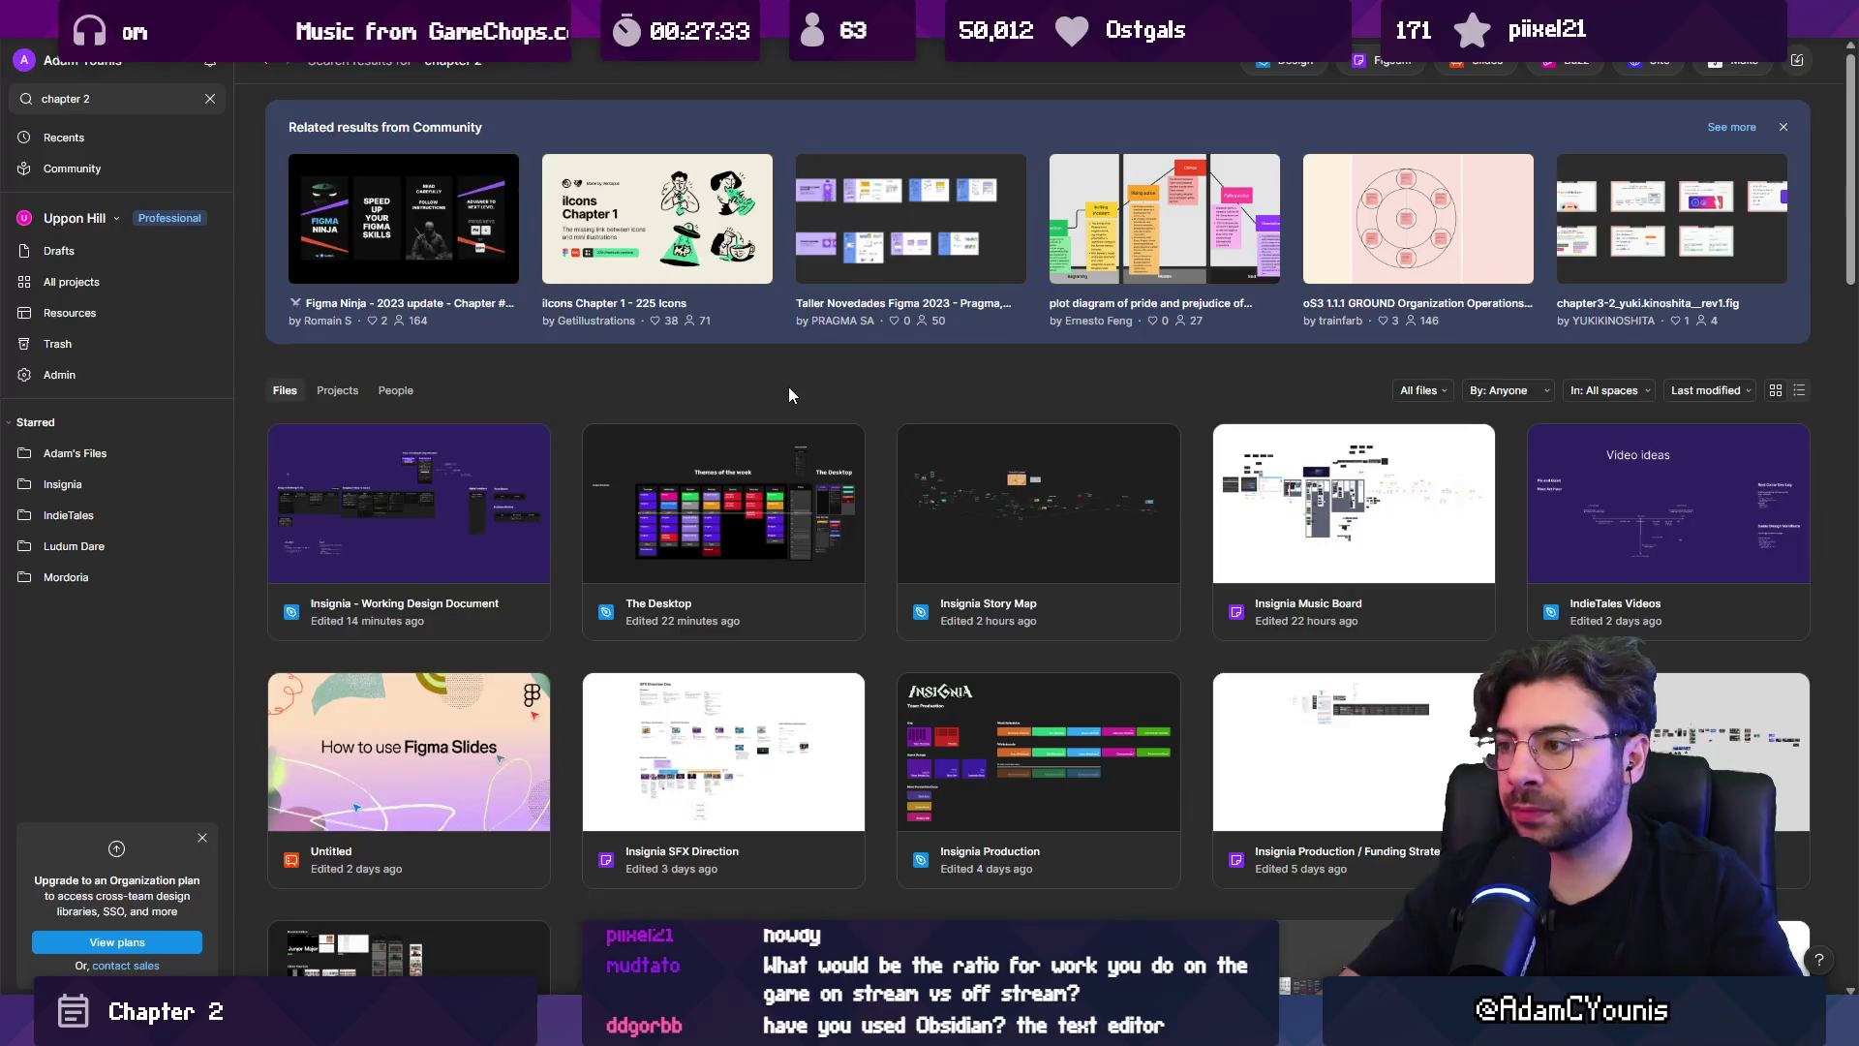
{"action": "scroll", "coordinate": [775, 392], "scroll_direction": "down", "scroll_amount": 2}
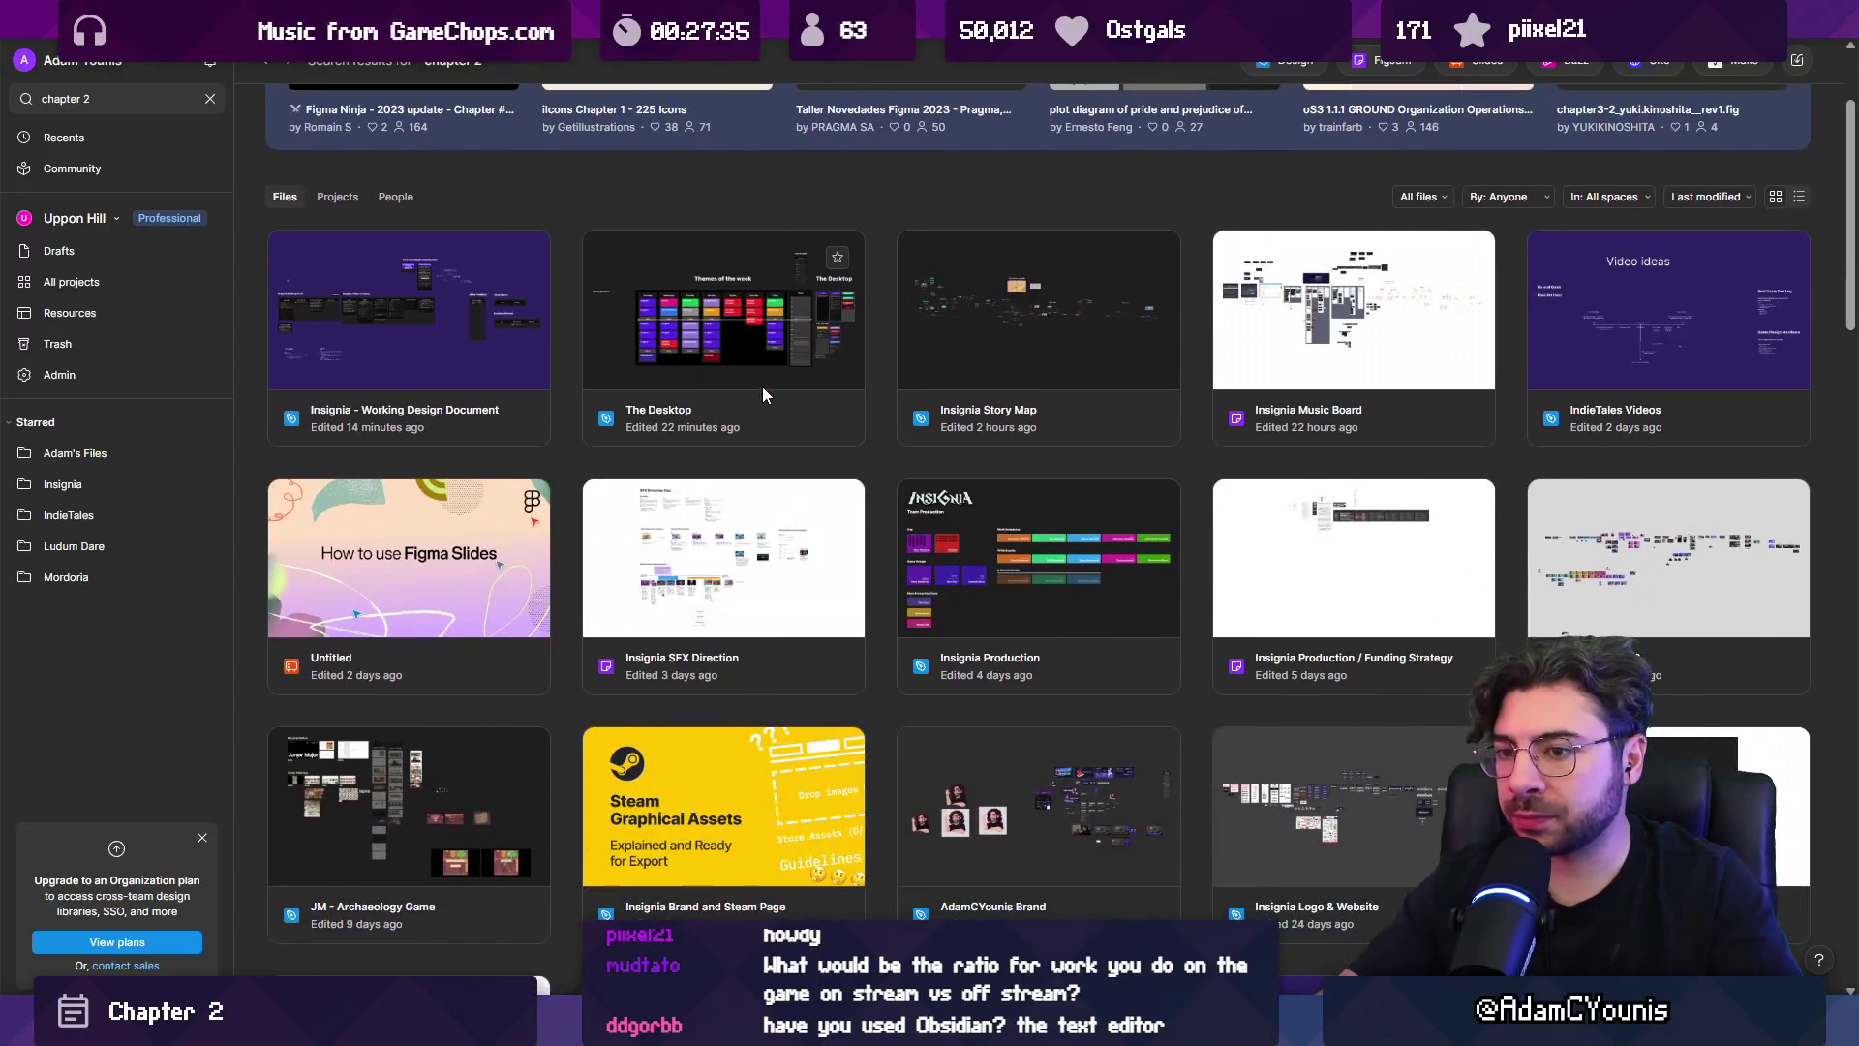
{"action": "scroll", "coordinate": [761, 387], "scroll_direction": "down", "scroll_amount": 3}
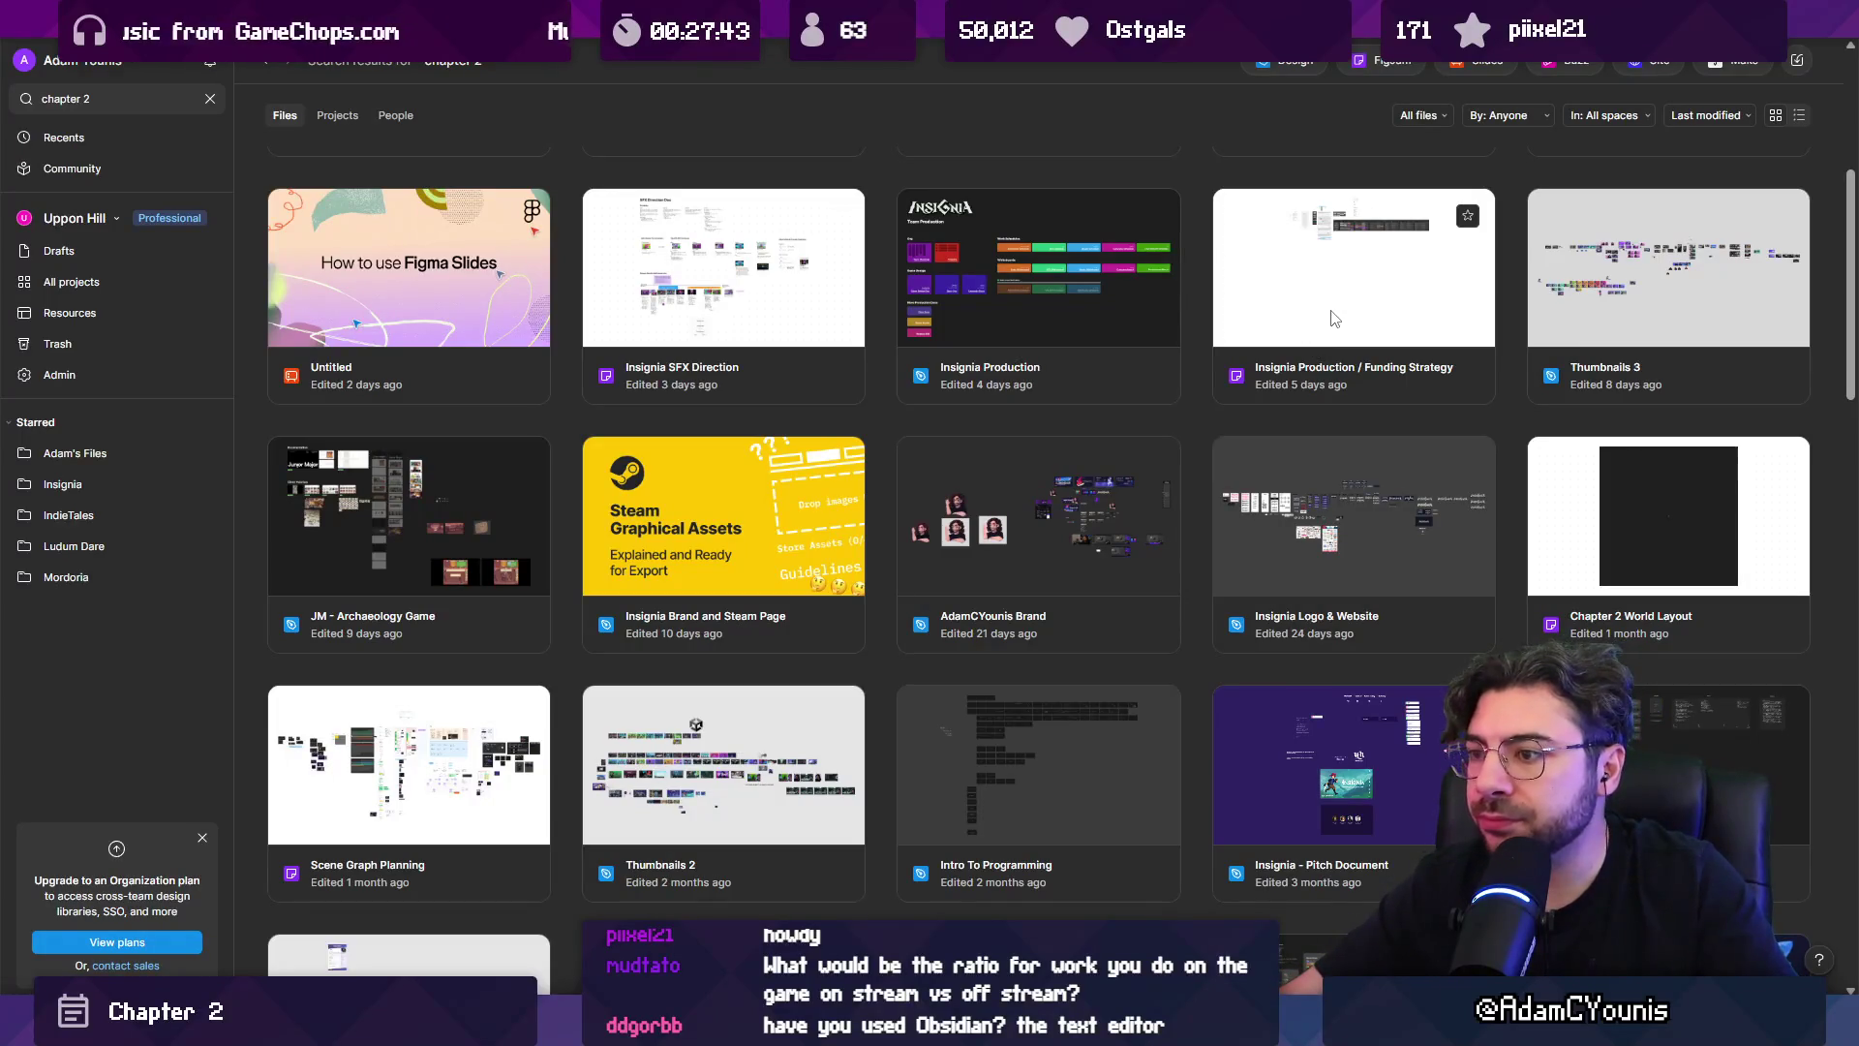
{"action": "scroll", "coordinate": [1332, 320], "scroll_direction": "up", "scroll_amount": 5}
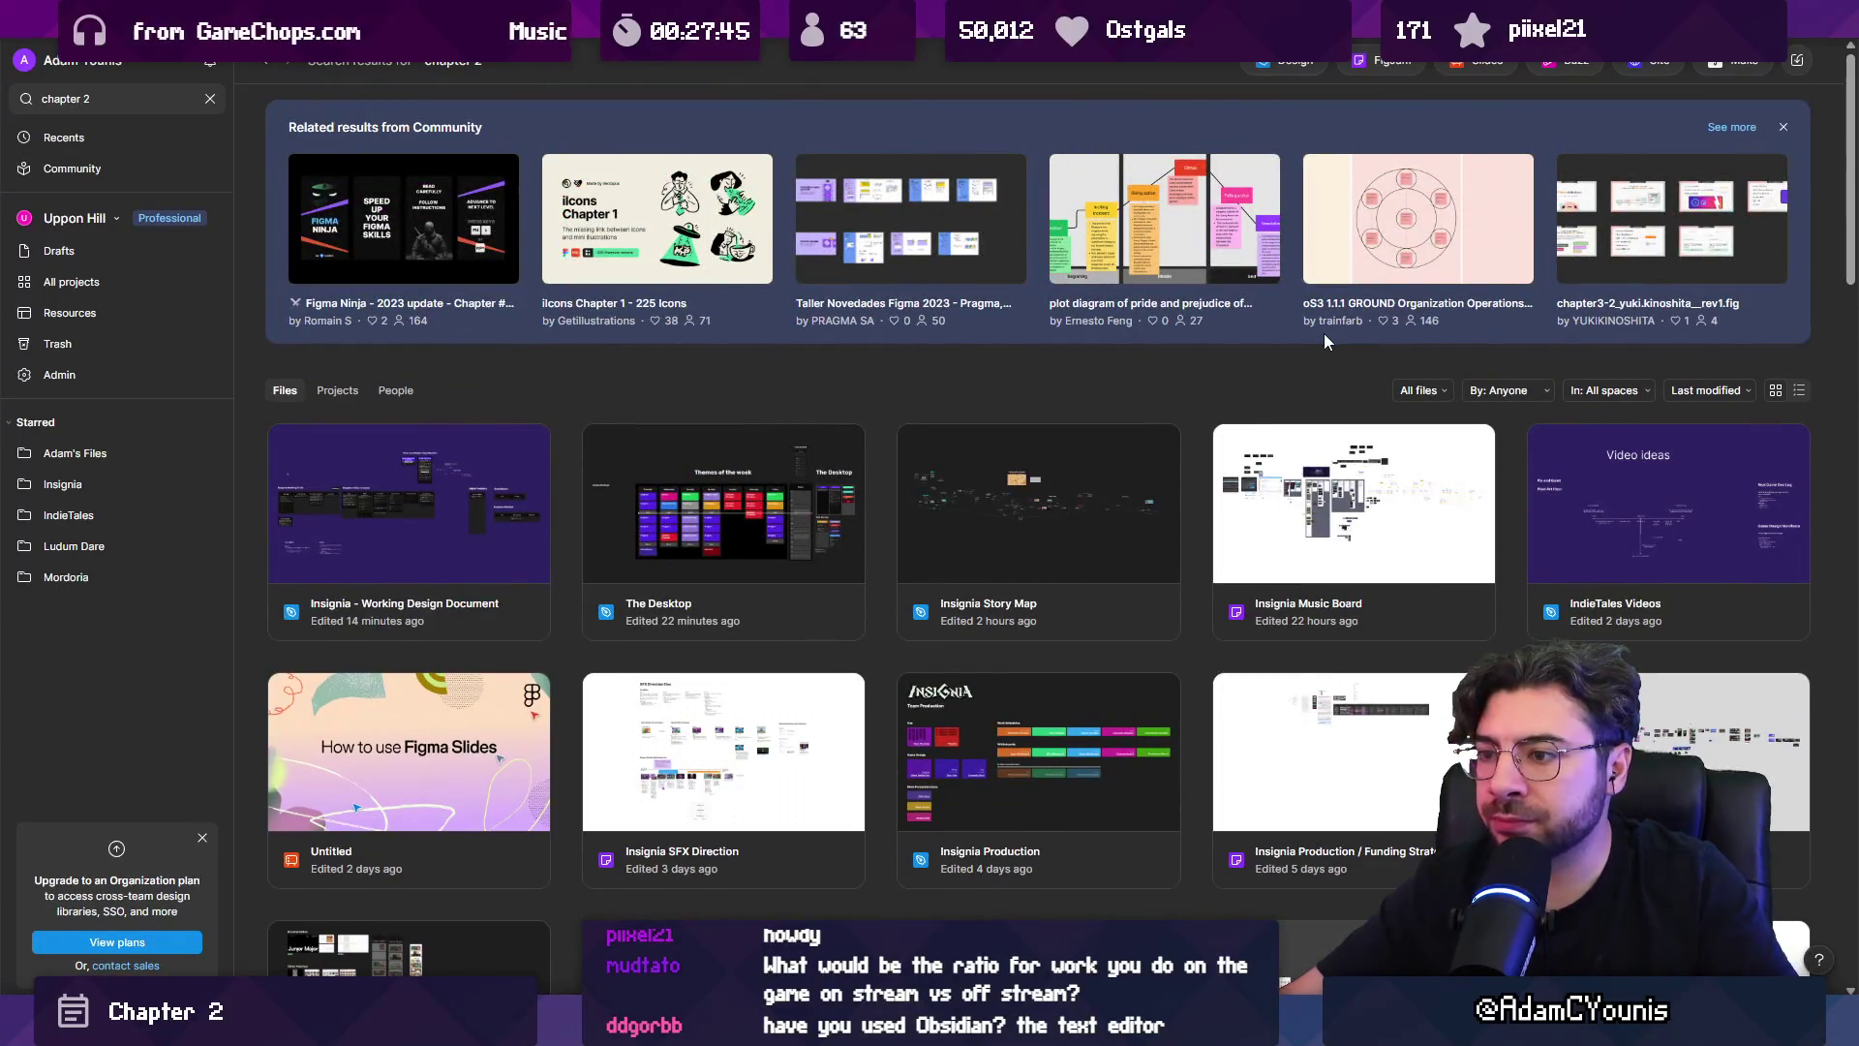
{"action": "scroll", "coordinate": [1325, 339], "scroll_direction": "down", "scroll_amount": 2}
{"action": "scroll", "coordinate": [1325, 346], "scroll_direction": "down", "scroll_amount": 10}
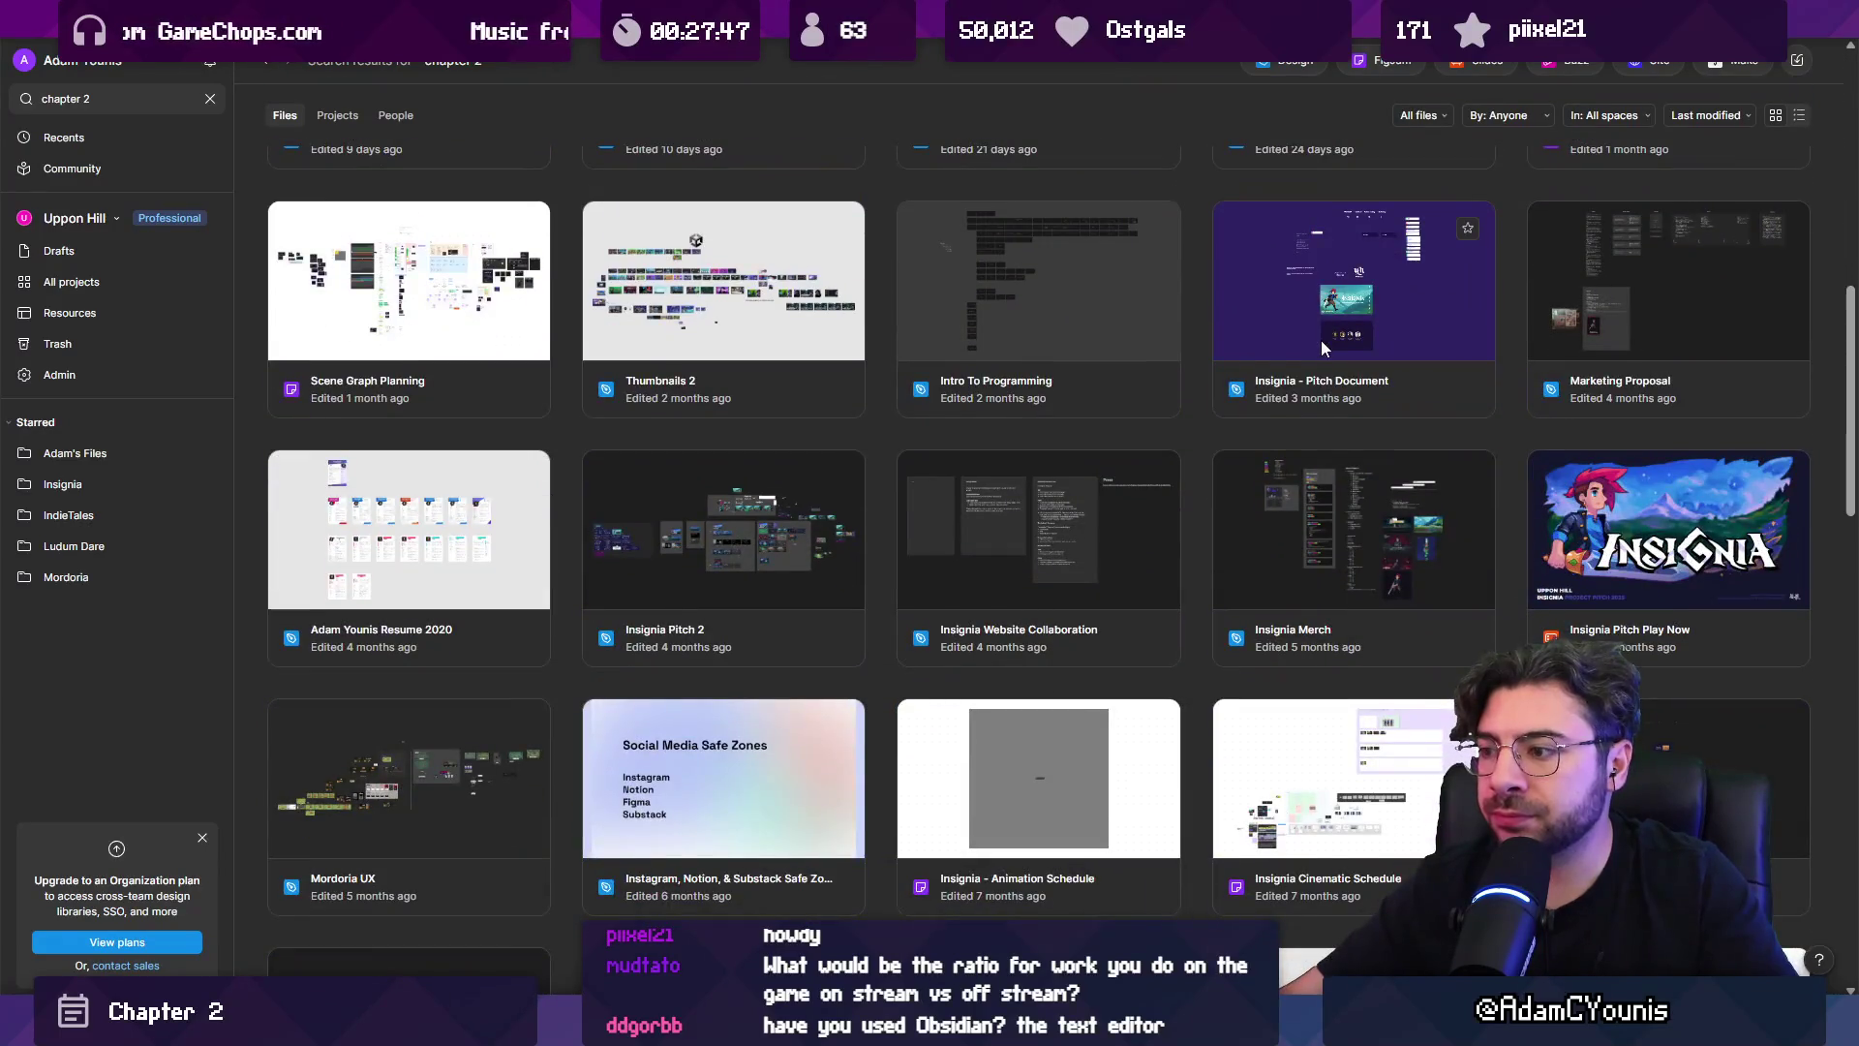
{"action": "scroll", "coordinate": [1321, 340], "scroll_direction": "down", "scroll_amount": 2}
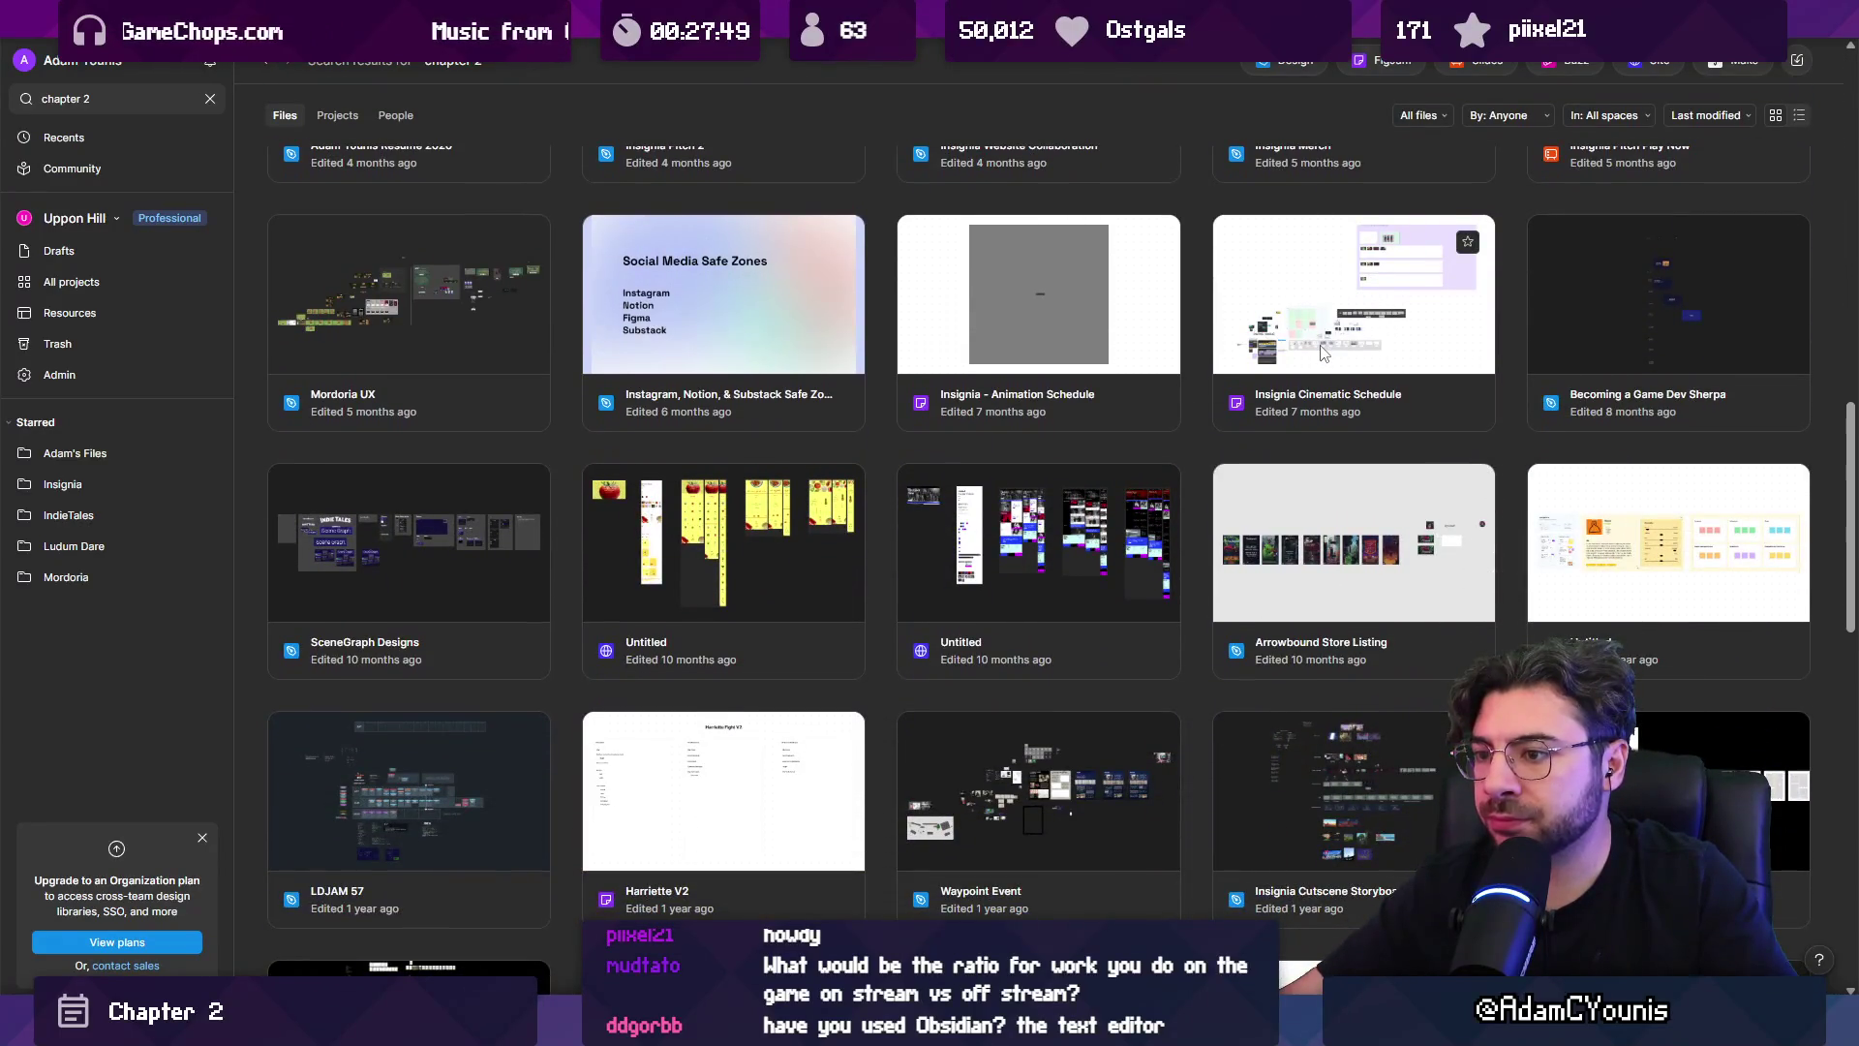
{"action": "scroll", "coordinate": [1325, 350], "scroll_direction": "down", "scroll_amount": 6}
{"action": "scroll", "coordinate": [1199, 320], "scroll_direction": "up", "scroll_amount": 12}
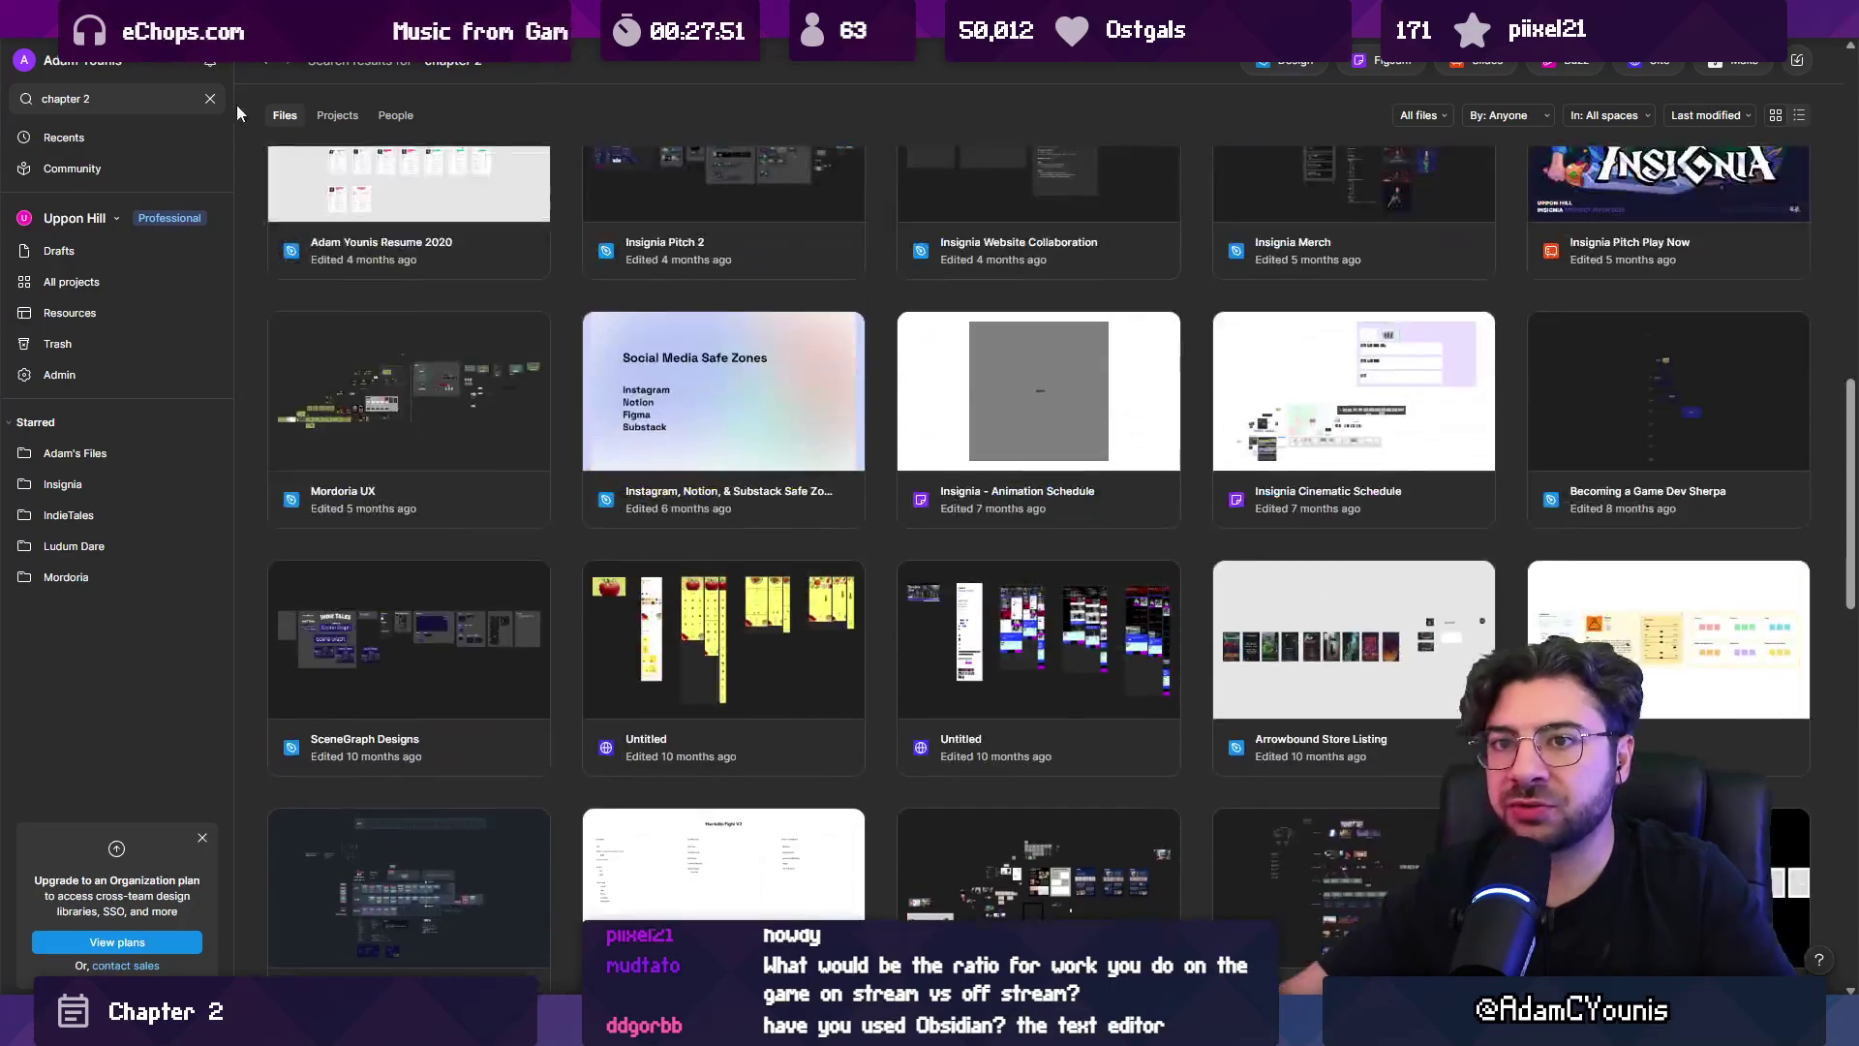
Clear the search box and show the Drafts folder.
{"action": "left_click", "coordinate": [160, 99]}
{"action": "key", "text": "BackSpace"}
{"action": "key", "text": "BackSpace"}
{"action": "key", "text": "BackSpace"}
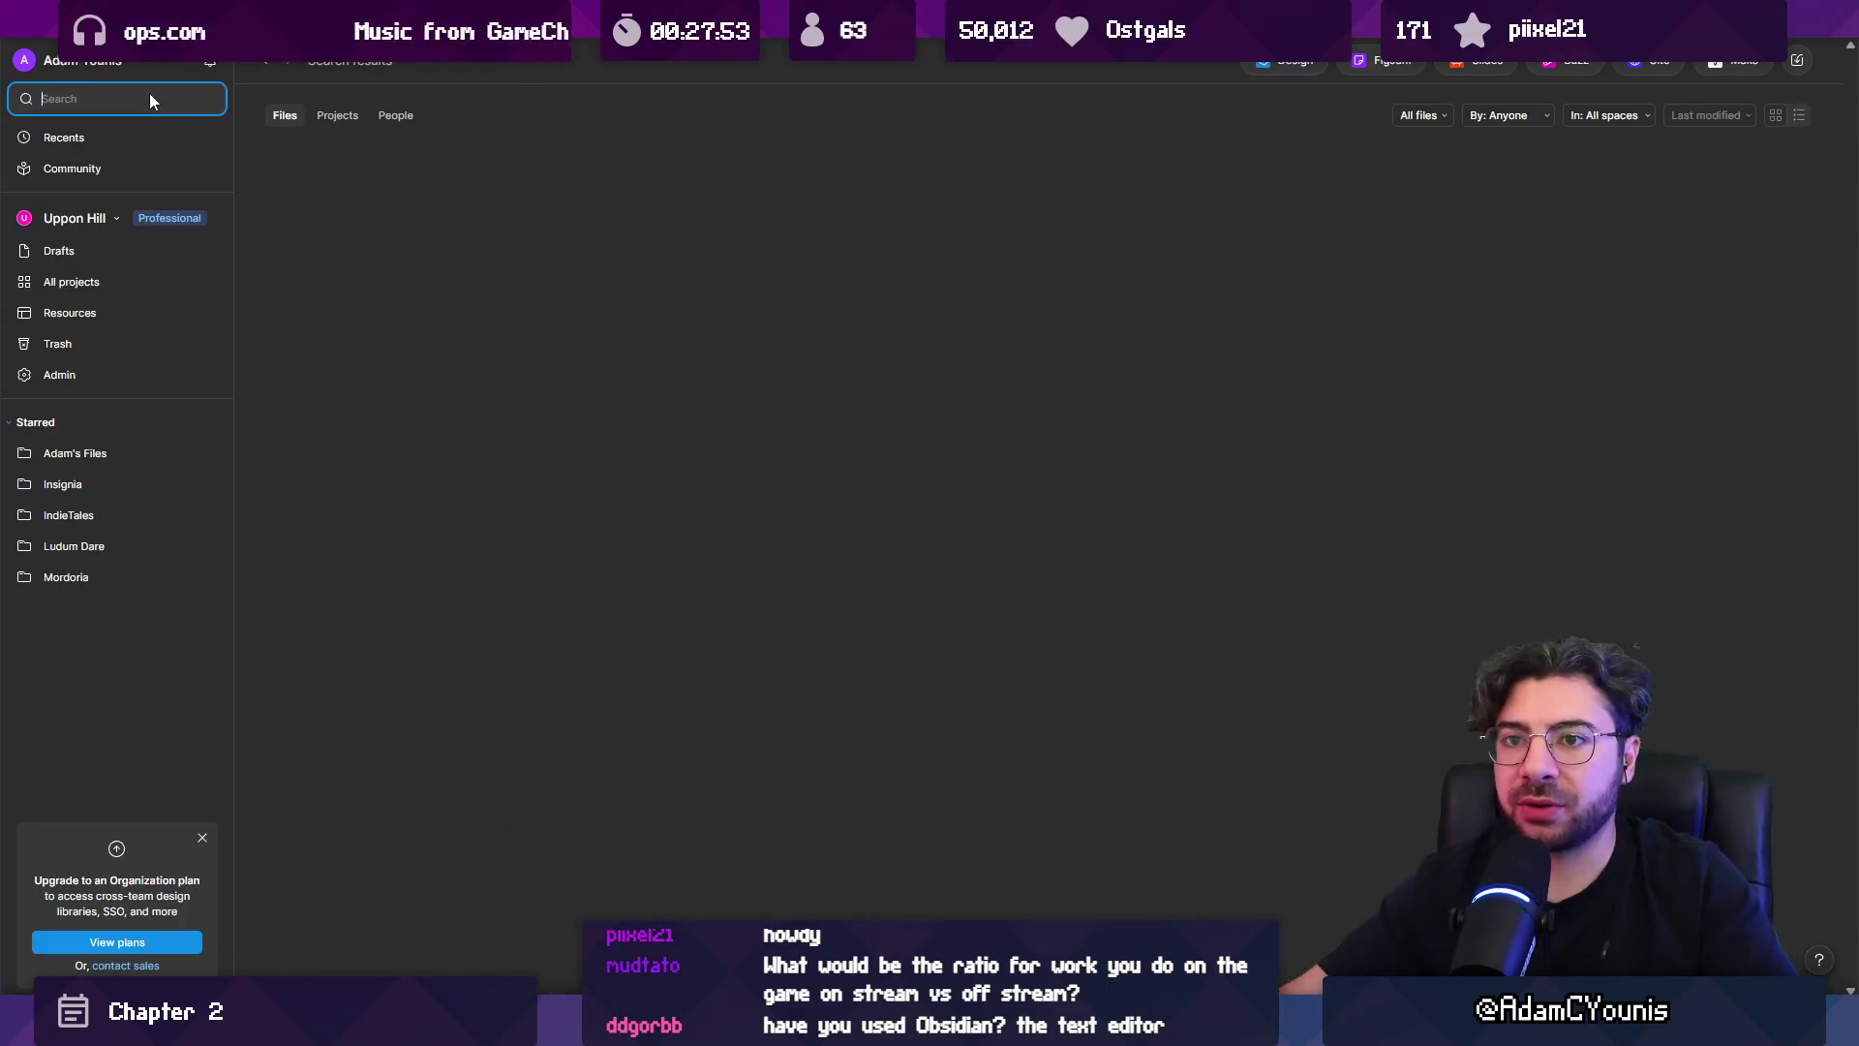
{"action": "left_click", "coordinate": [91, 258]}
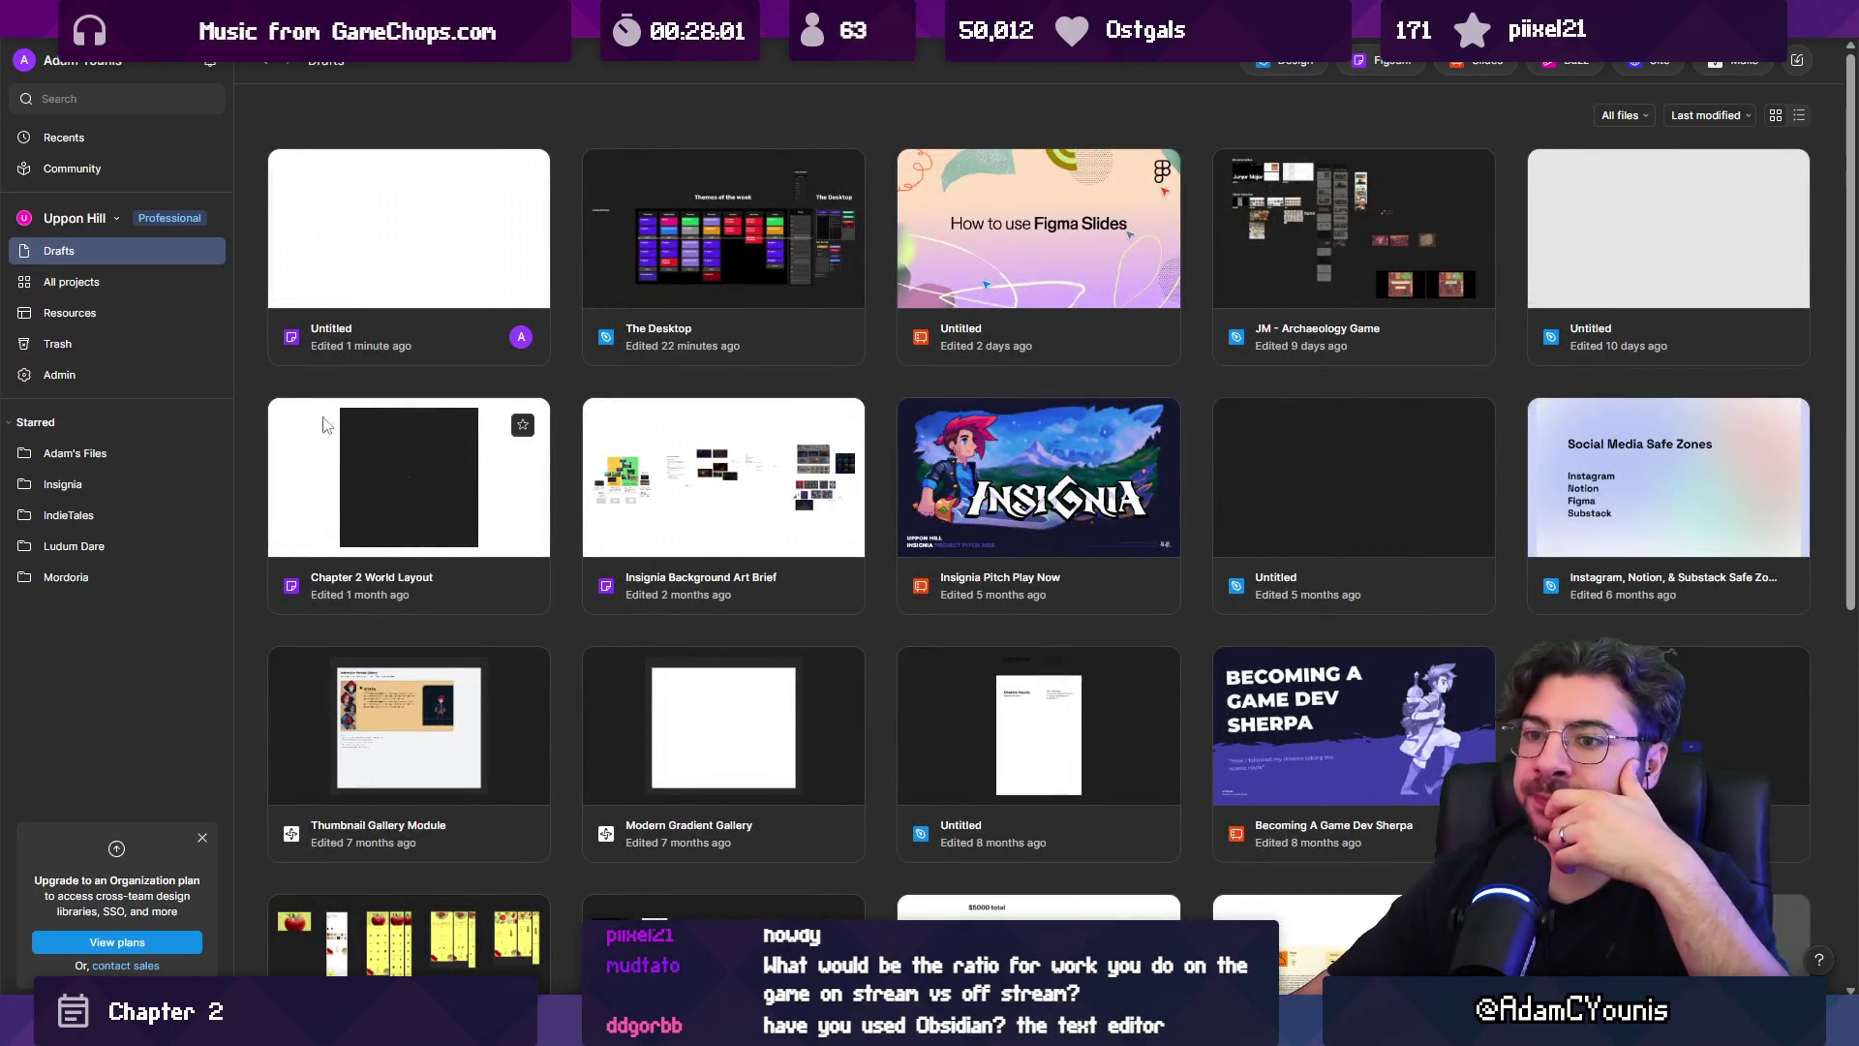
Open Chapter 2 World Layout from Drafts and pan the map to the Cheverton group.
{"action": "double_click", "coordinate": [334, 454]}
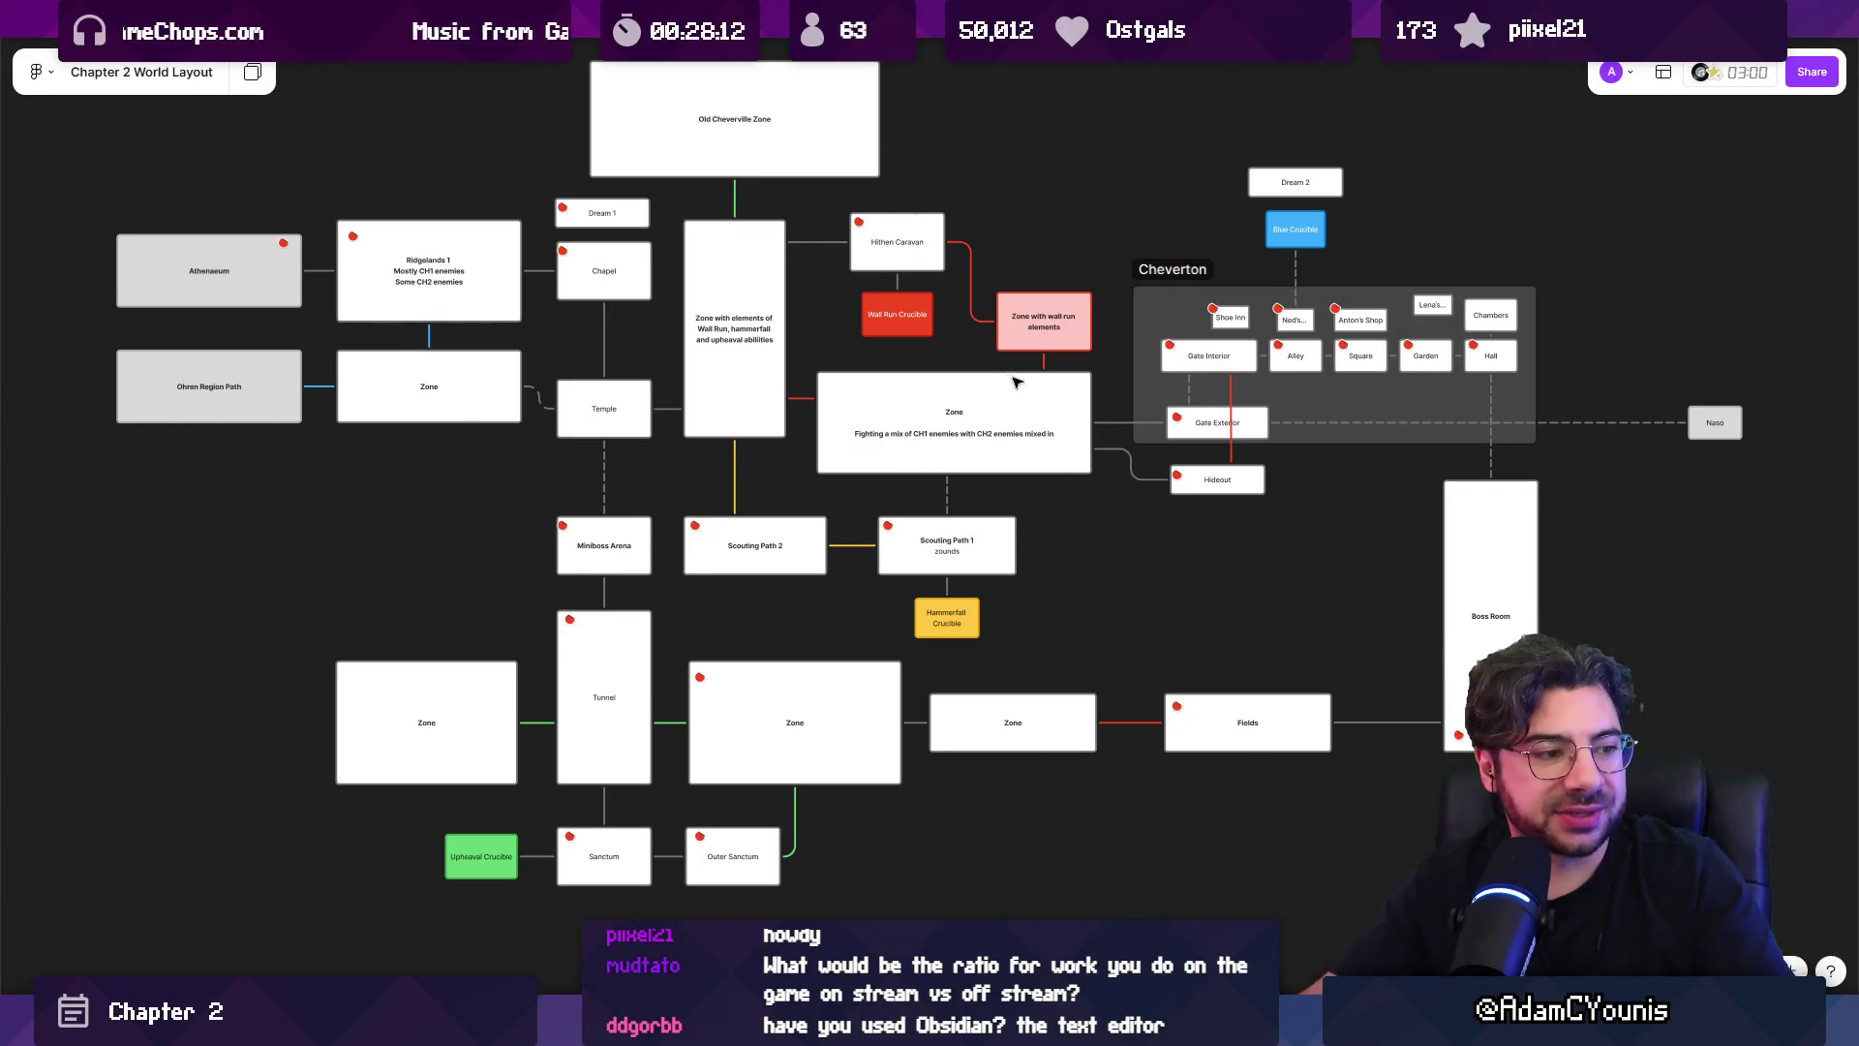
{"action": "scroll", "coordinate": [1217, 452], "scroll_direction": "down", "scroll_amount": 5}
{"action": "scroll", "coordinate": [869, 413], "scroll_direction": "up", "scroll_amount": 6}
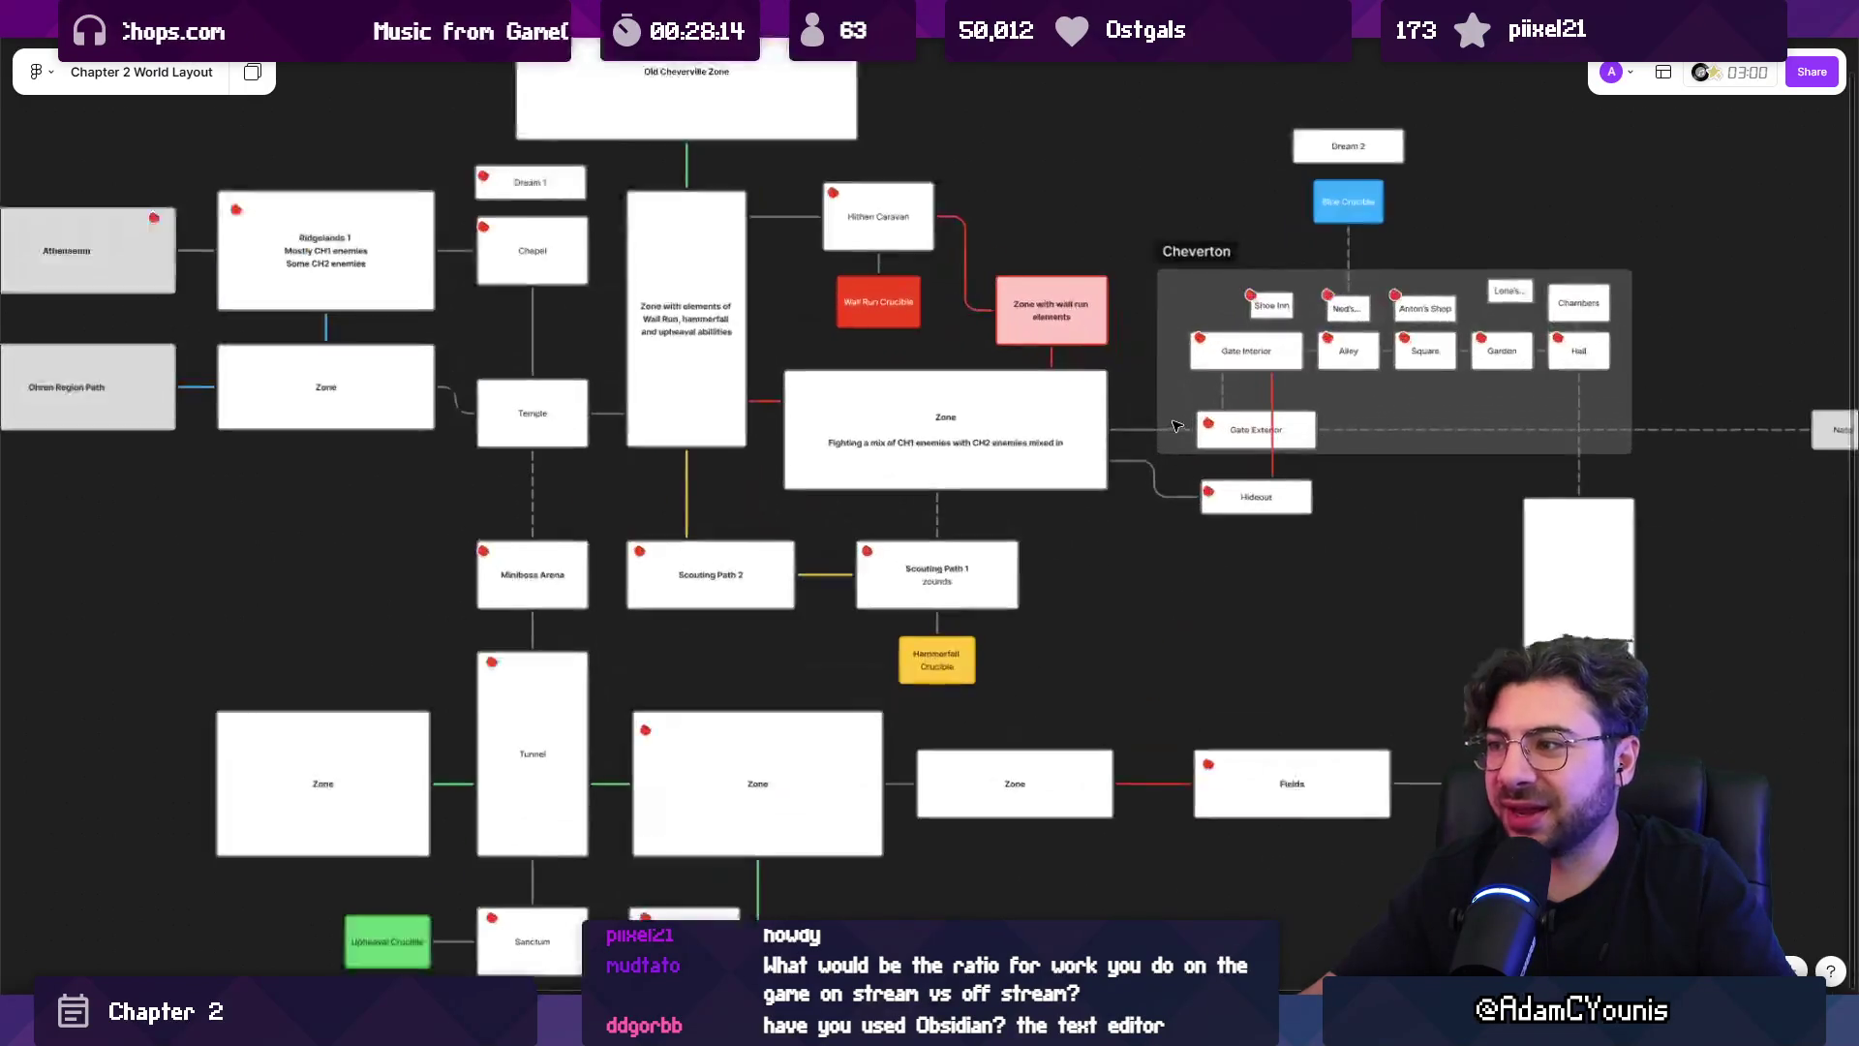
{"action": "scroll", "coordinate": [573, 393], "scroll_direction": "down", "scroll_amount": 1}
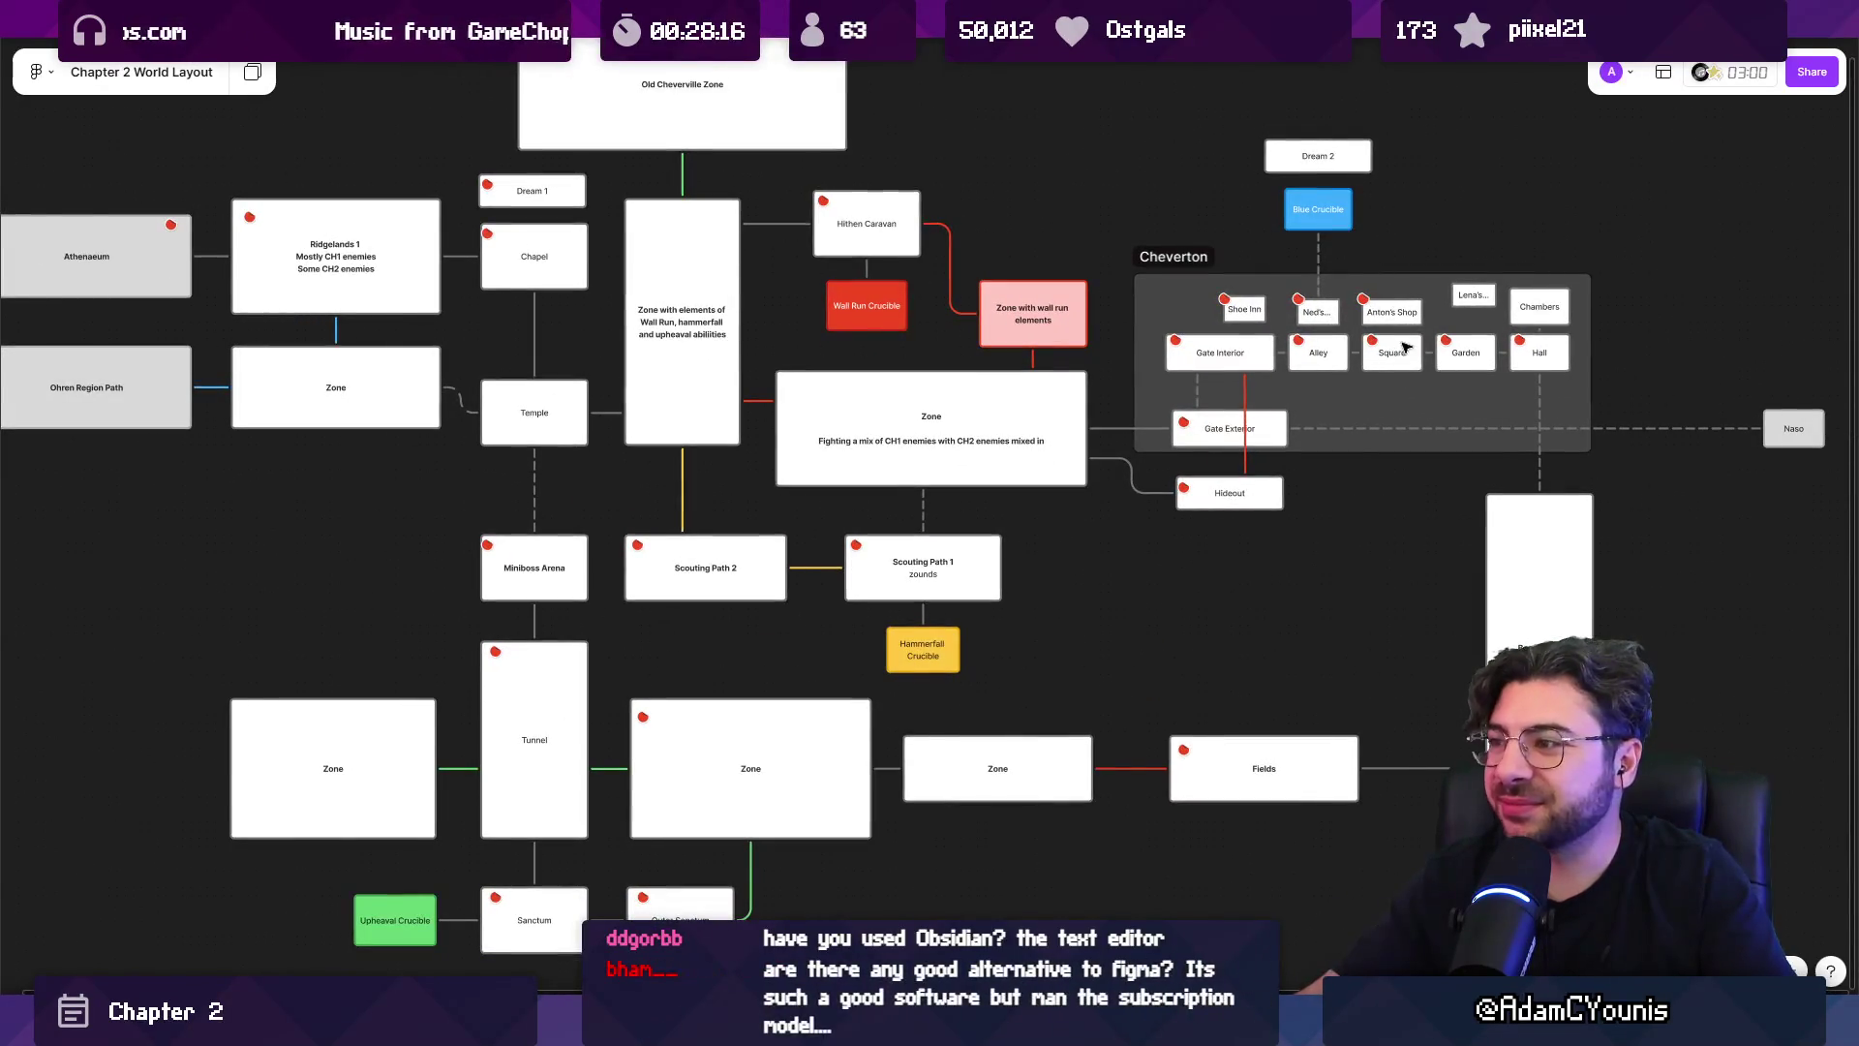
{"action": "left_click_drag", "start_coordinate": [1324, 341], "coordinate": [838, 384]}
Zoom in on Cheverton and select the Alley sticky.
{"action": "scroll", "coordinate": [883, 457], "scroll_direction": "up", "scroll_amount": 1}
{"action": "scroll", "coordinate": [881, 458], "scroll_direction": "up", "scroll_amount": 2}
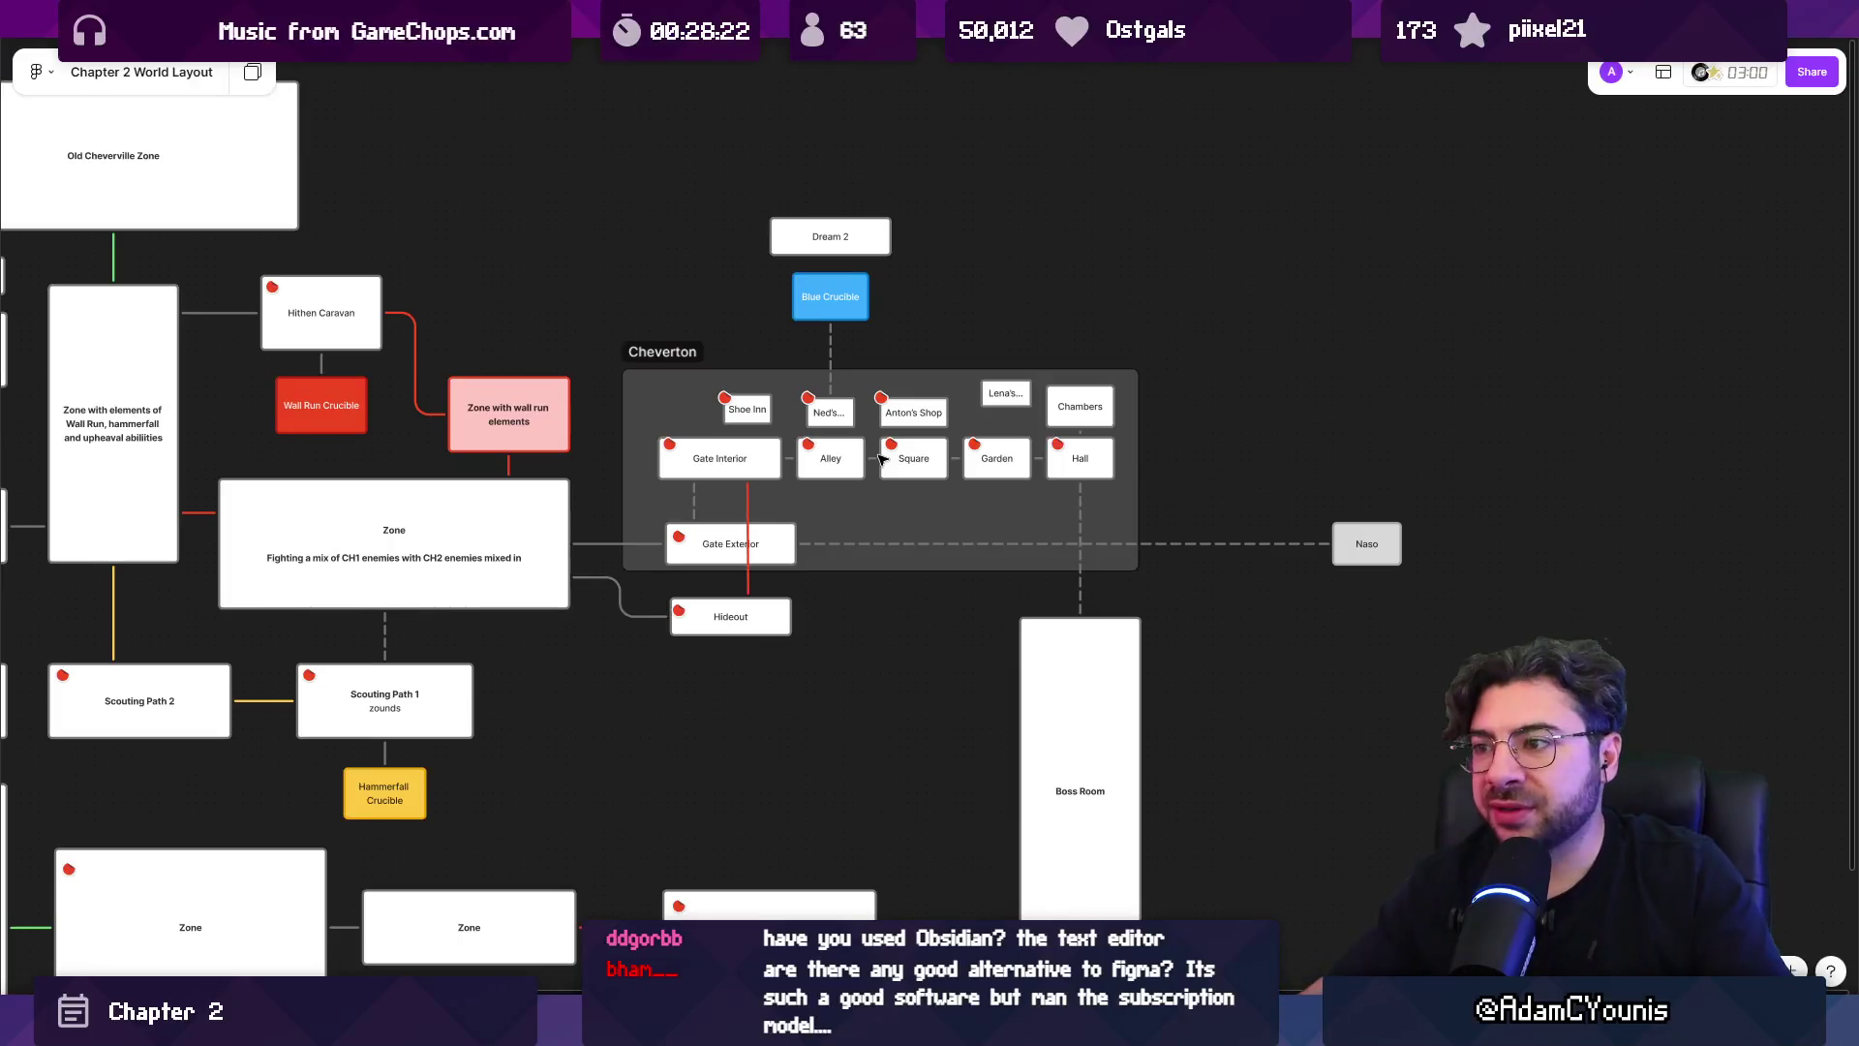
{"action": "scroll", "coordinate": [873, 466], "scroll_direction": "down", "scroll_amount": 2}
{"action": "scroll", "coordinate": [952, 532], "scroll_direction": "up", "scroll_amount": 3}
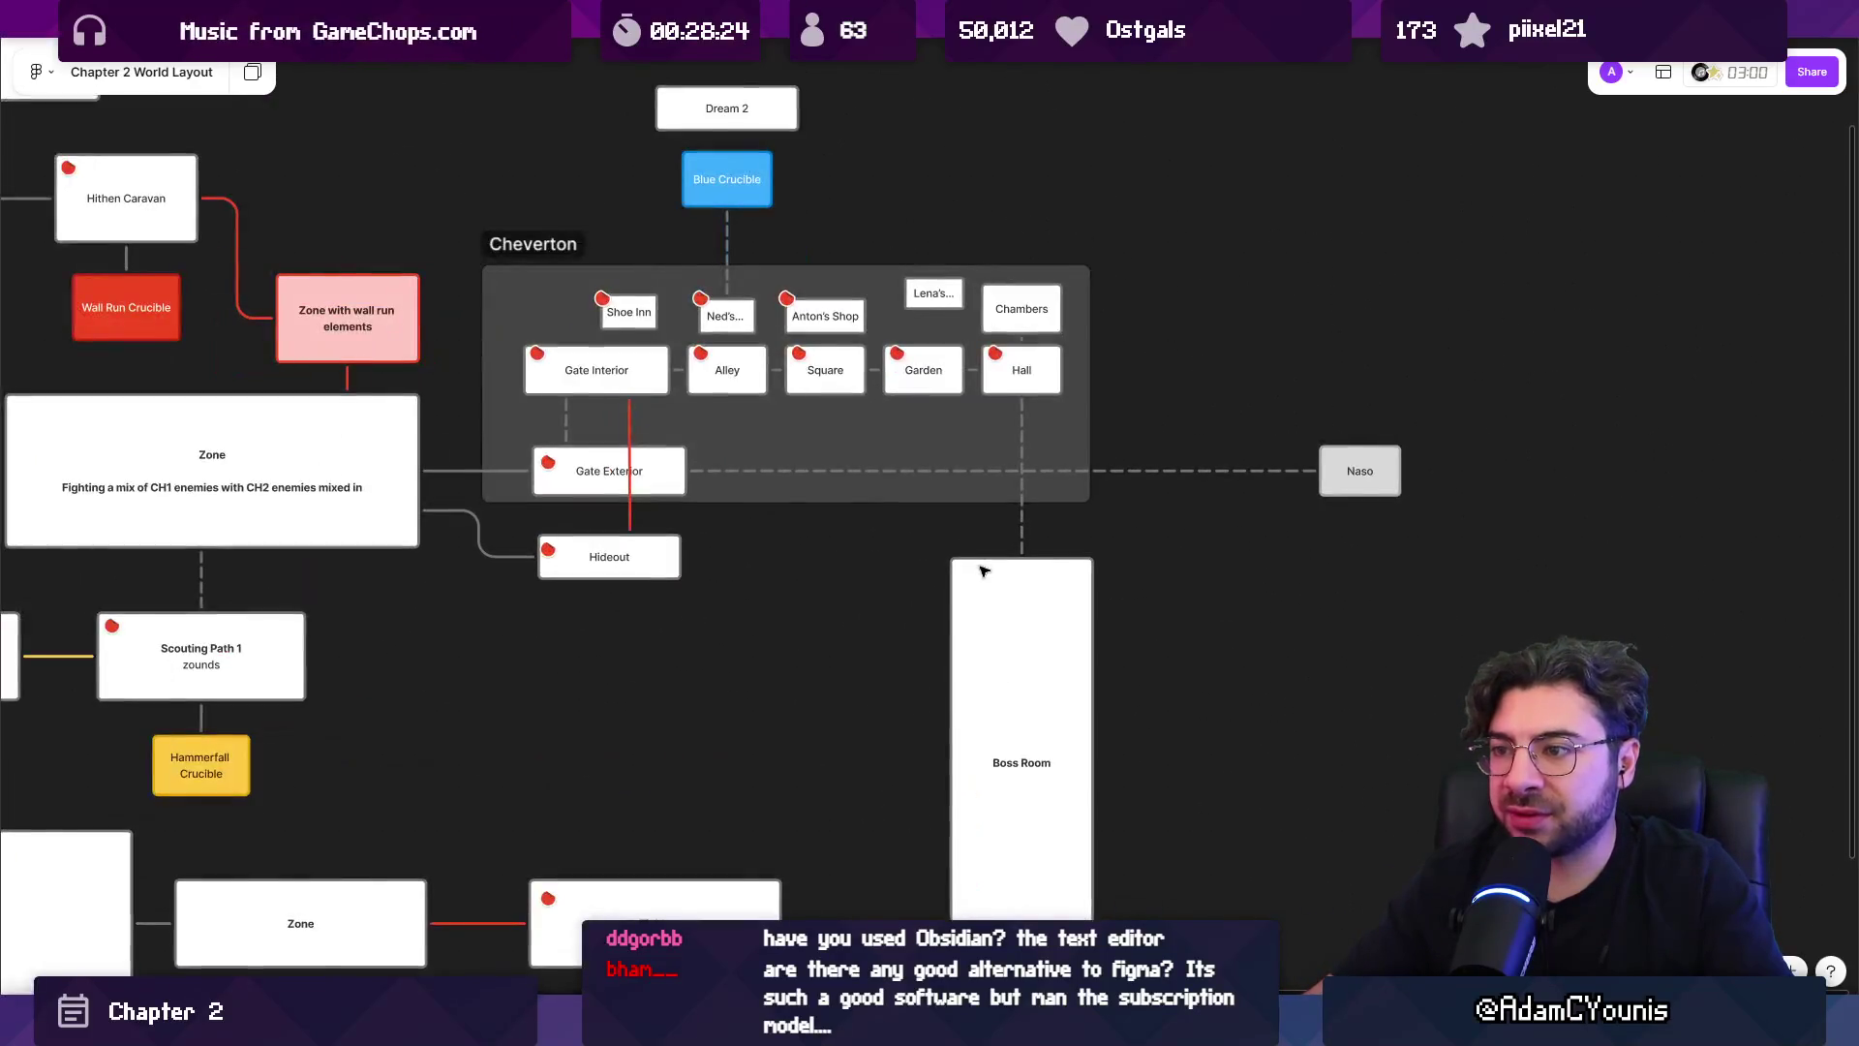
{"action": "left_click", "coordinate": [762, 379]}
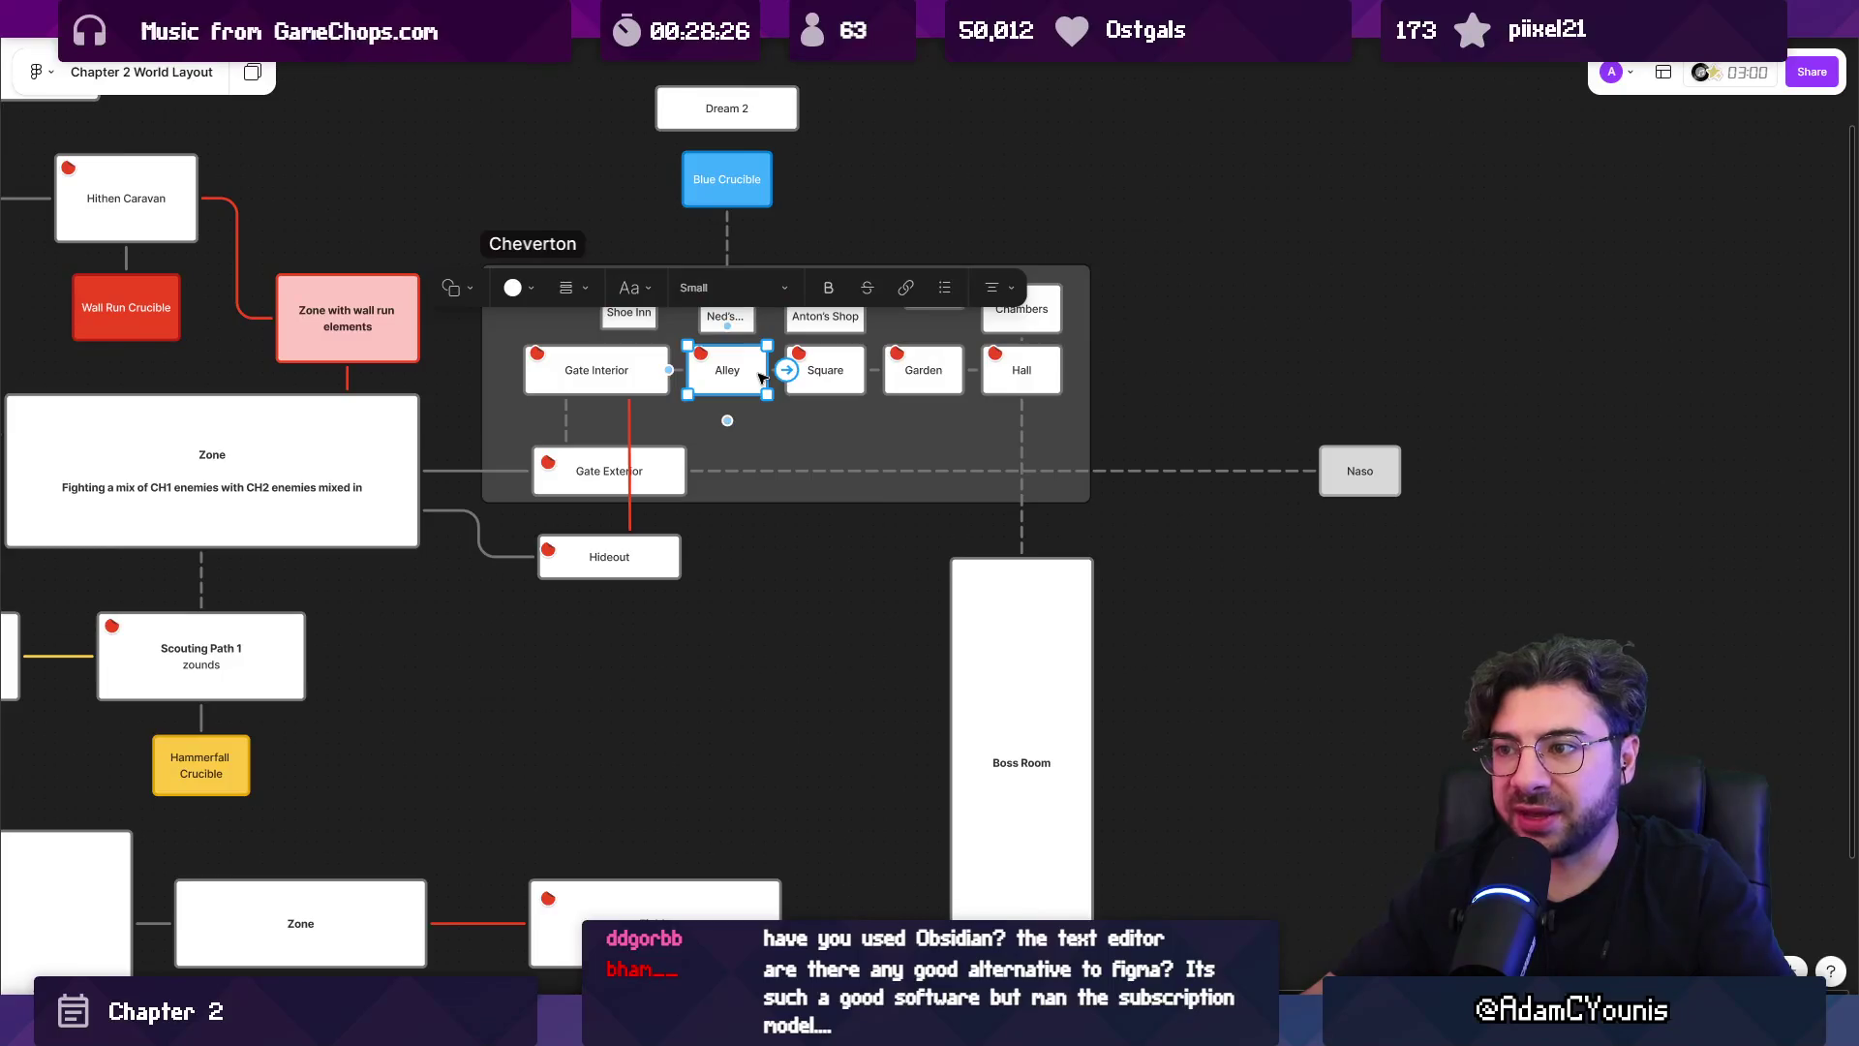
{"action": "scroll", "coordinate": [761, 379], "scroll_direction": "down", "scroll_amount": 3}
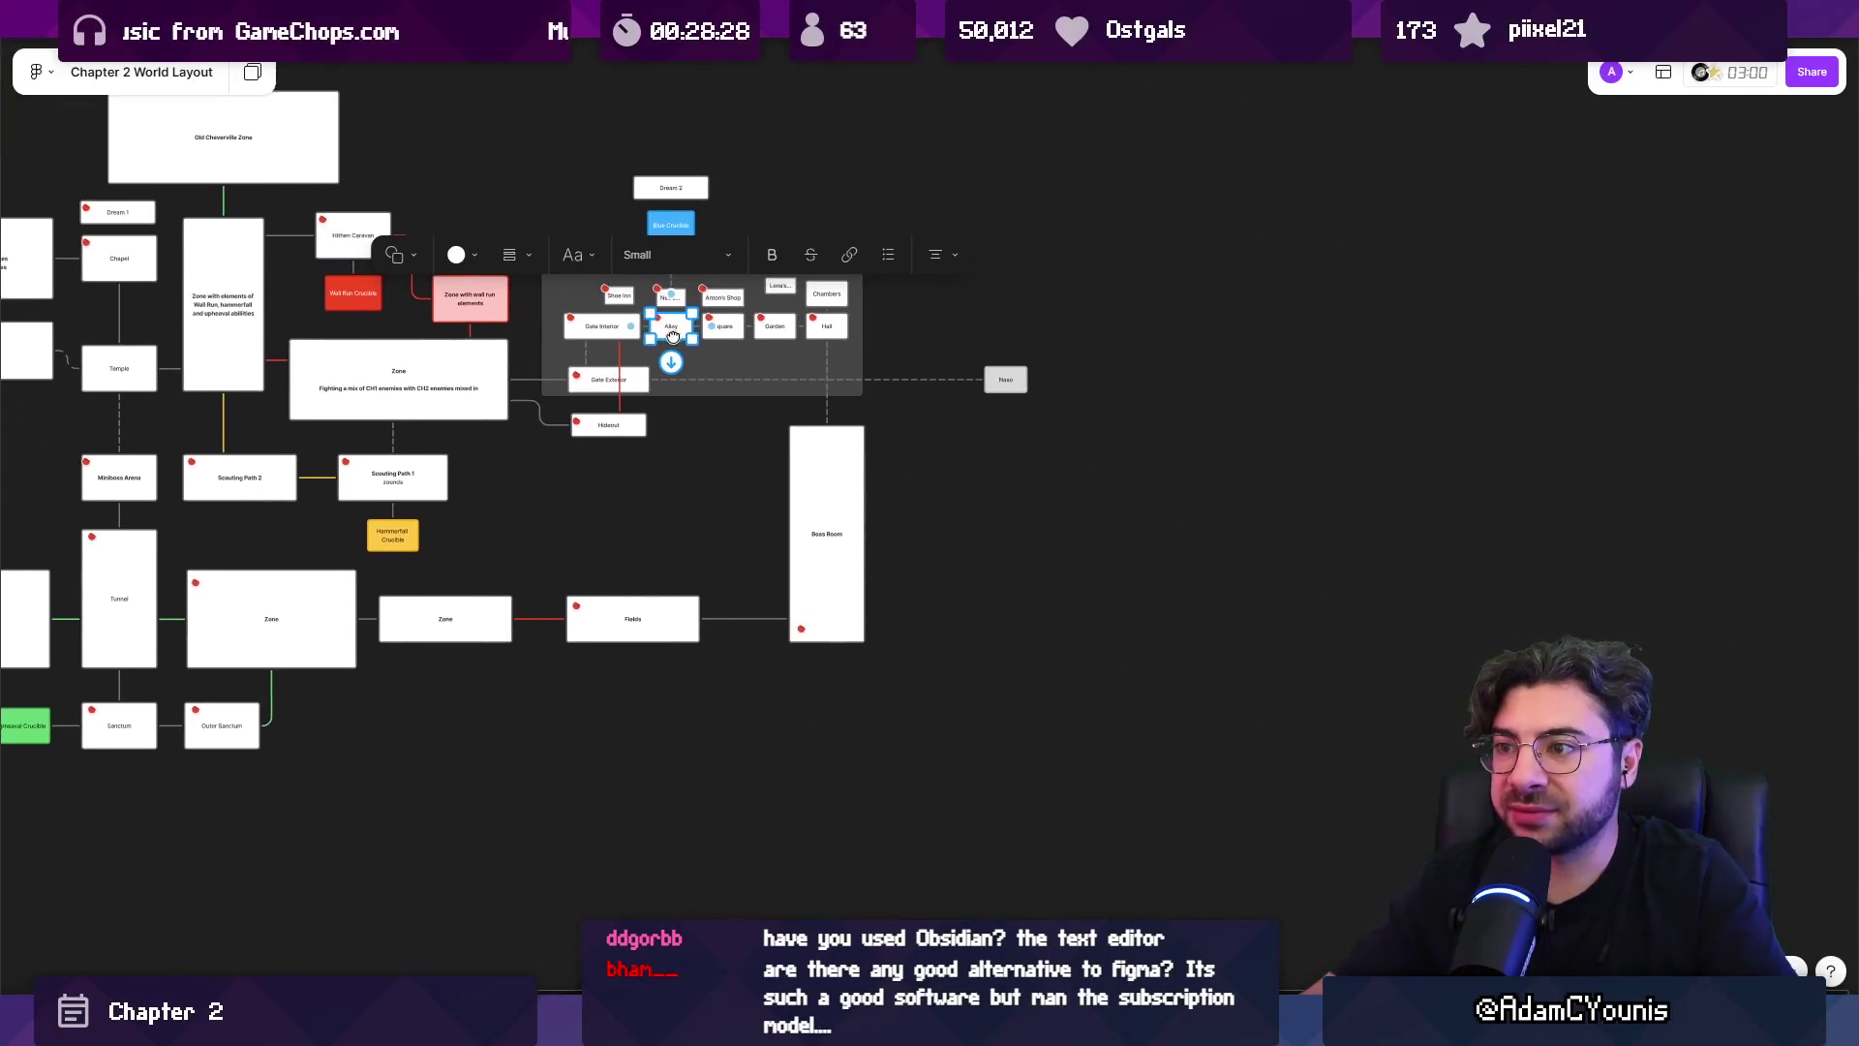
Drag a copy of the Alley box below the map and make it wider and shorter.
{"action": "mouse_move", "coordinate": [675, 329]}
{"action": "left_mouse_down"}
{"action": "mouse_move", "coordinate": [1054, 775]}
{"action": "mouse_move", "coordinate": [846, 866]}
{"action": "left_mouse_up"}
{"action": "scroll", "coordinate": [850, 532], "scroll_direction": "down", "scroll_amount": 5}
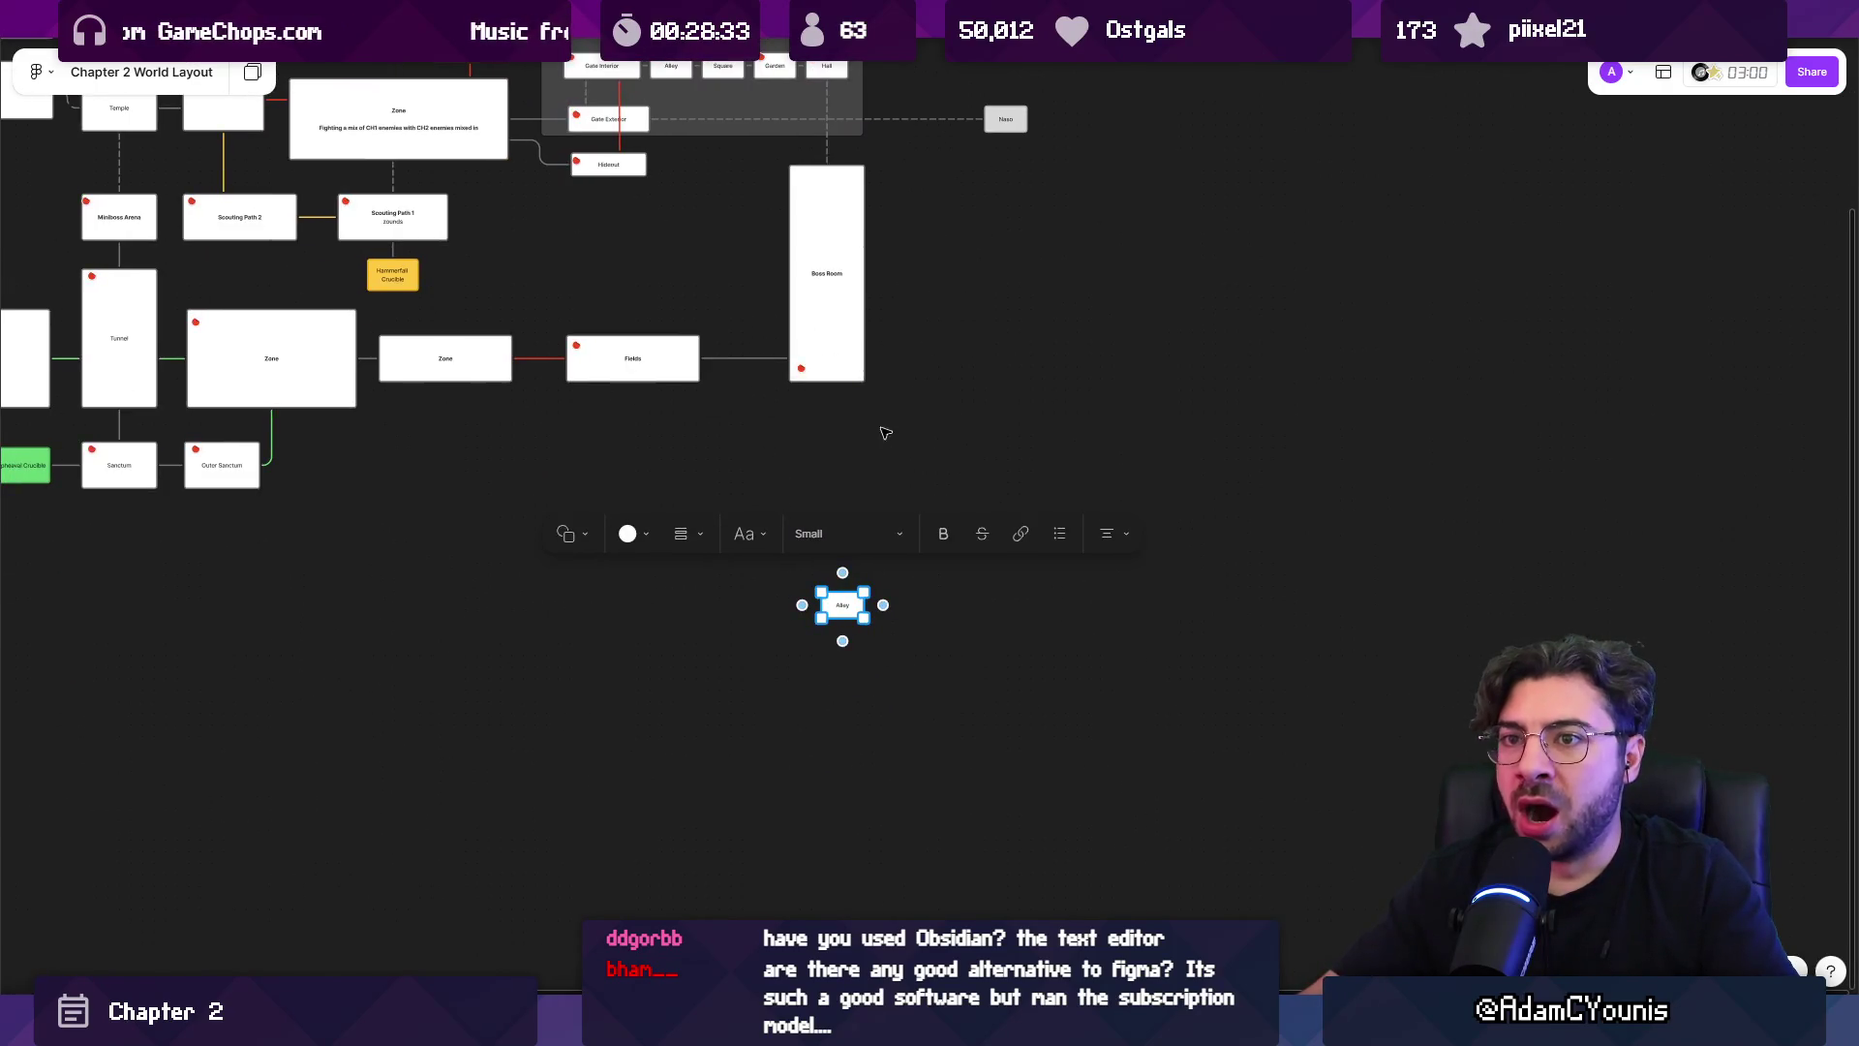
{"action": "scroll", "coordinate": [968, 646], "scroll_direction": "up", "scroll_amount": 5}
{"action": "left_click_drag", "start_coordinate": [675, 464], "coordinate": [759, 507]}
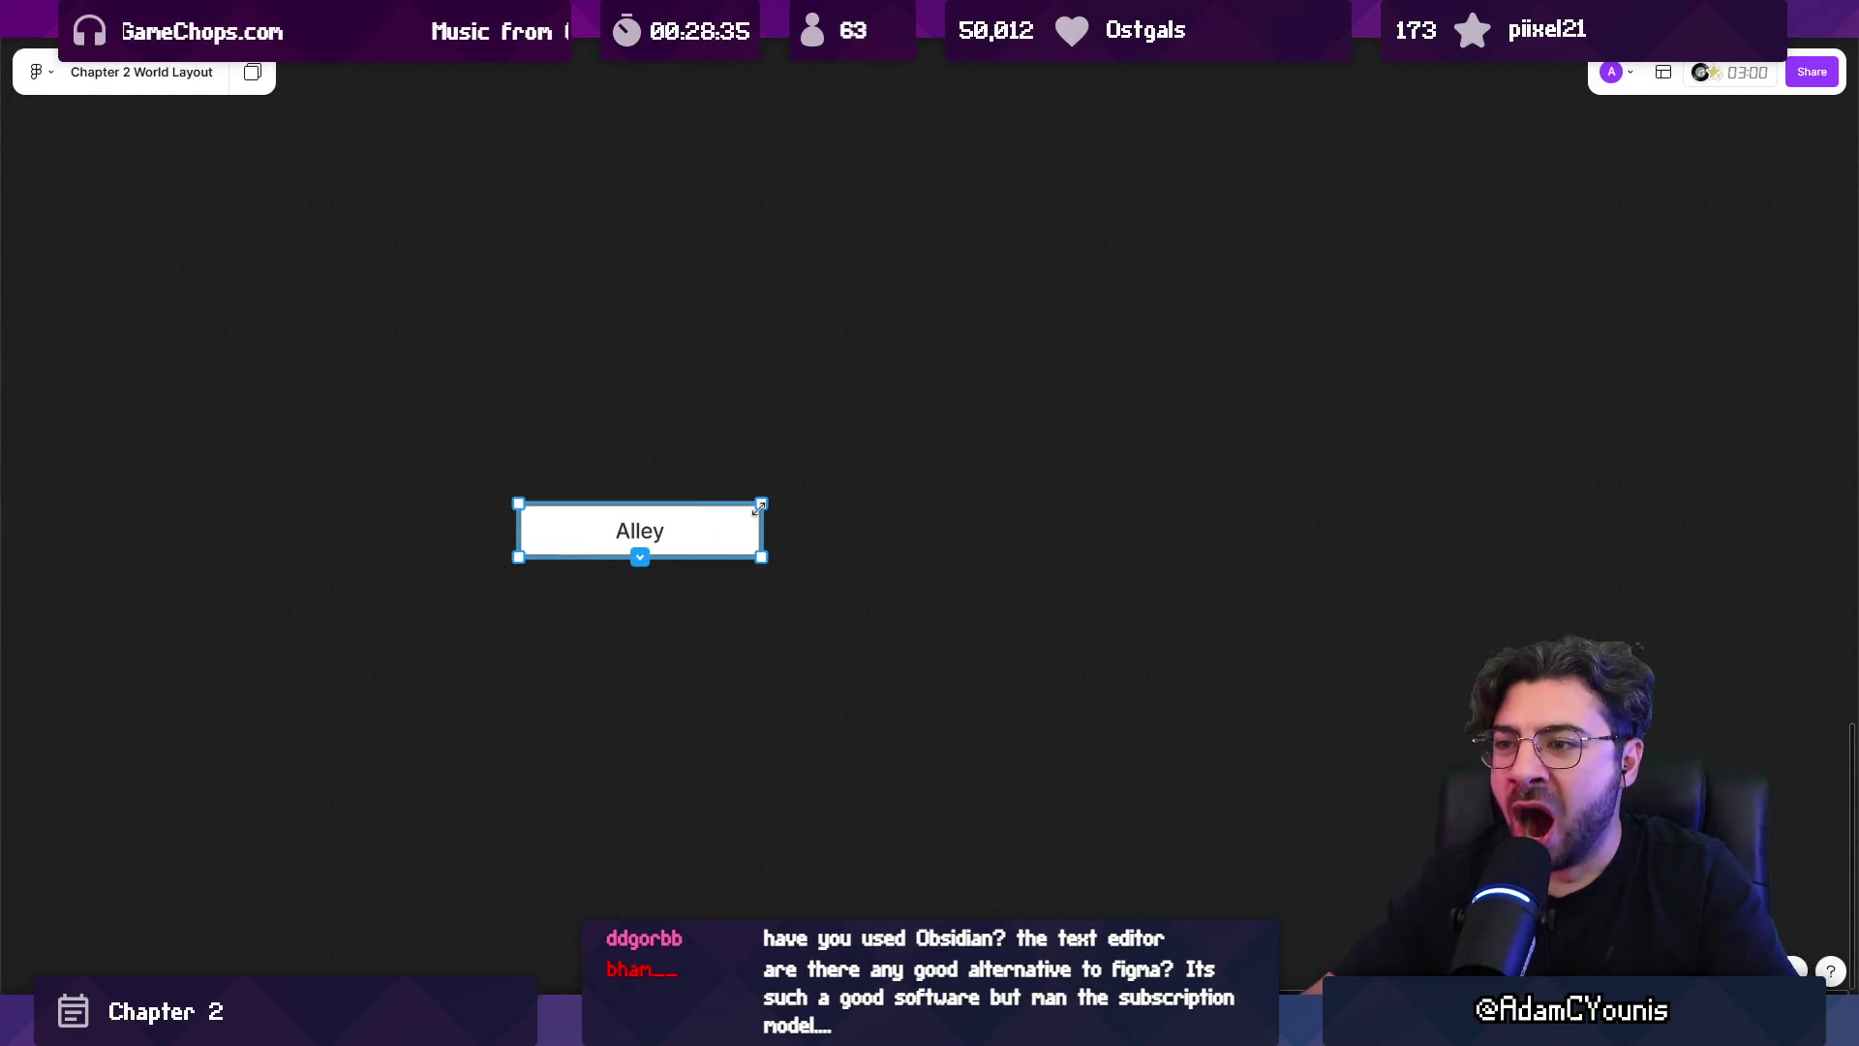
Rename the copy 'Armin Arrives at Cheverton' and widen it so the title fits.
{"action": "key", "text": "Return"}
{"action": "type", "text": "Arminm "}
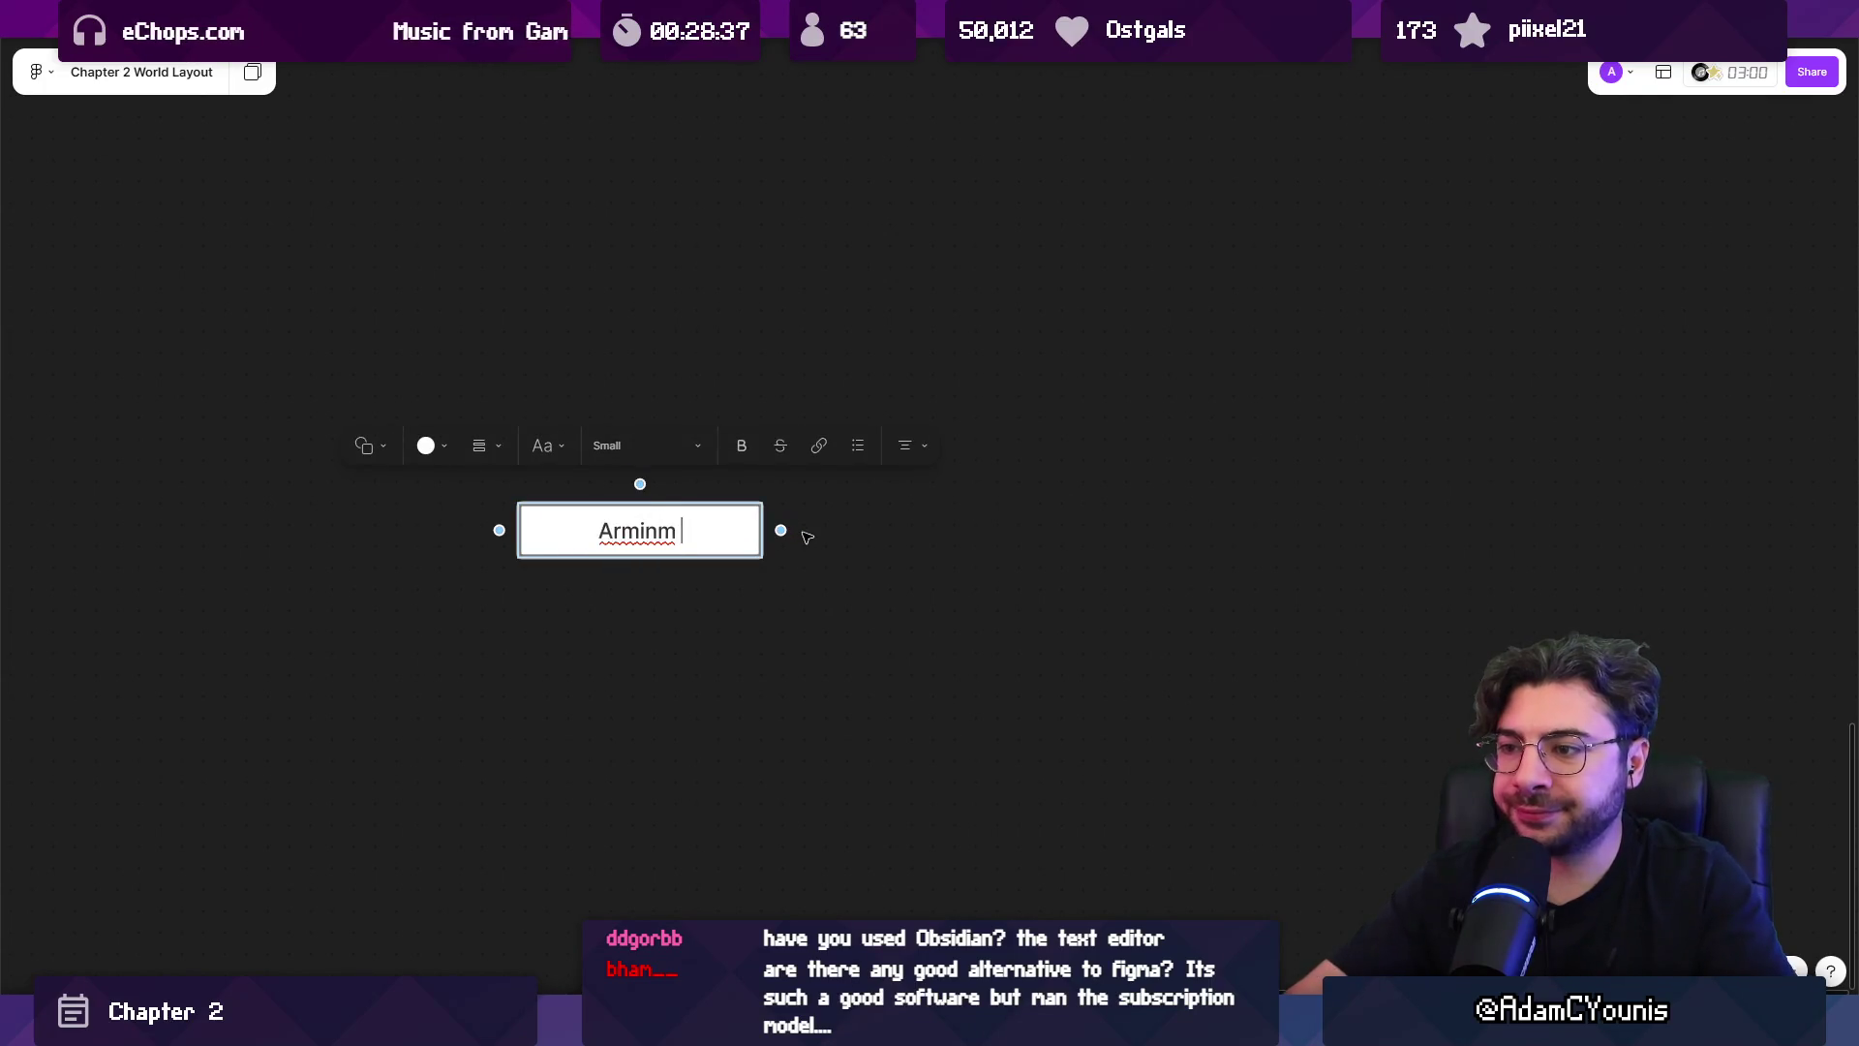
{"action": "key", "text": "BackSpace"}
{"action": "key", "text": "BackSpace"}
{"action": "type", "text": " Arrives at"}
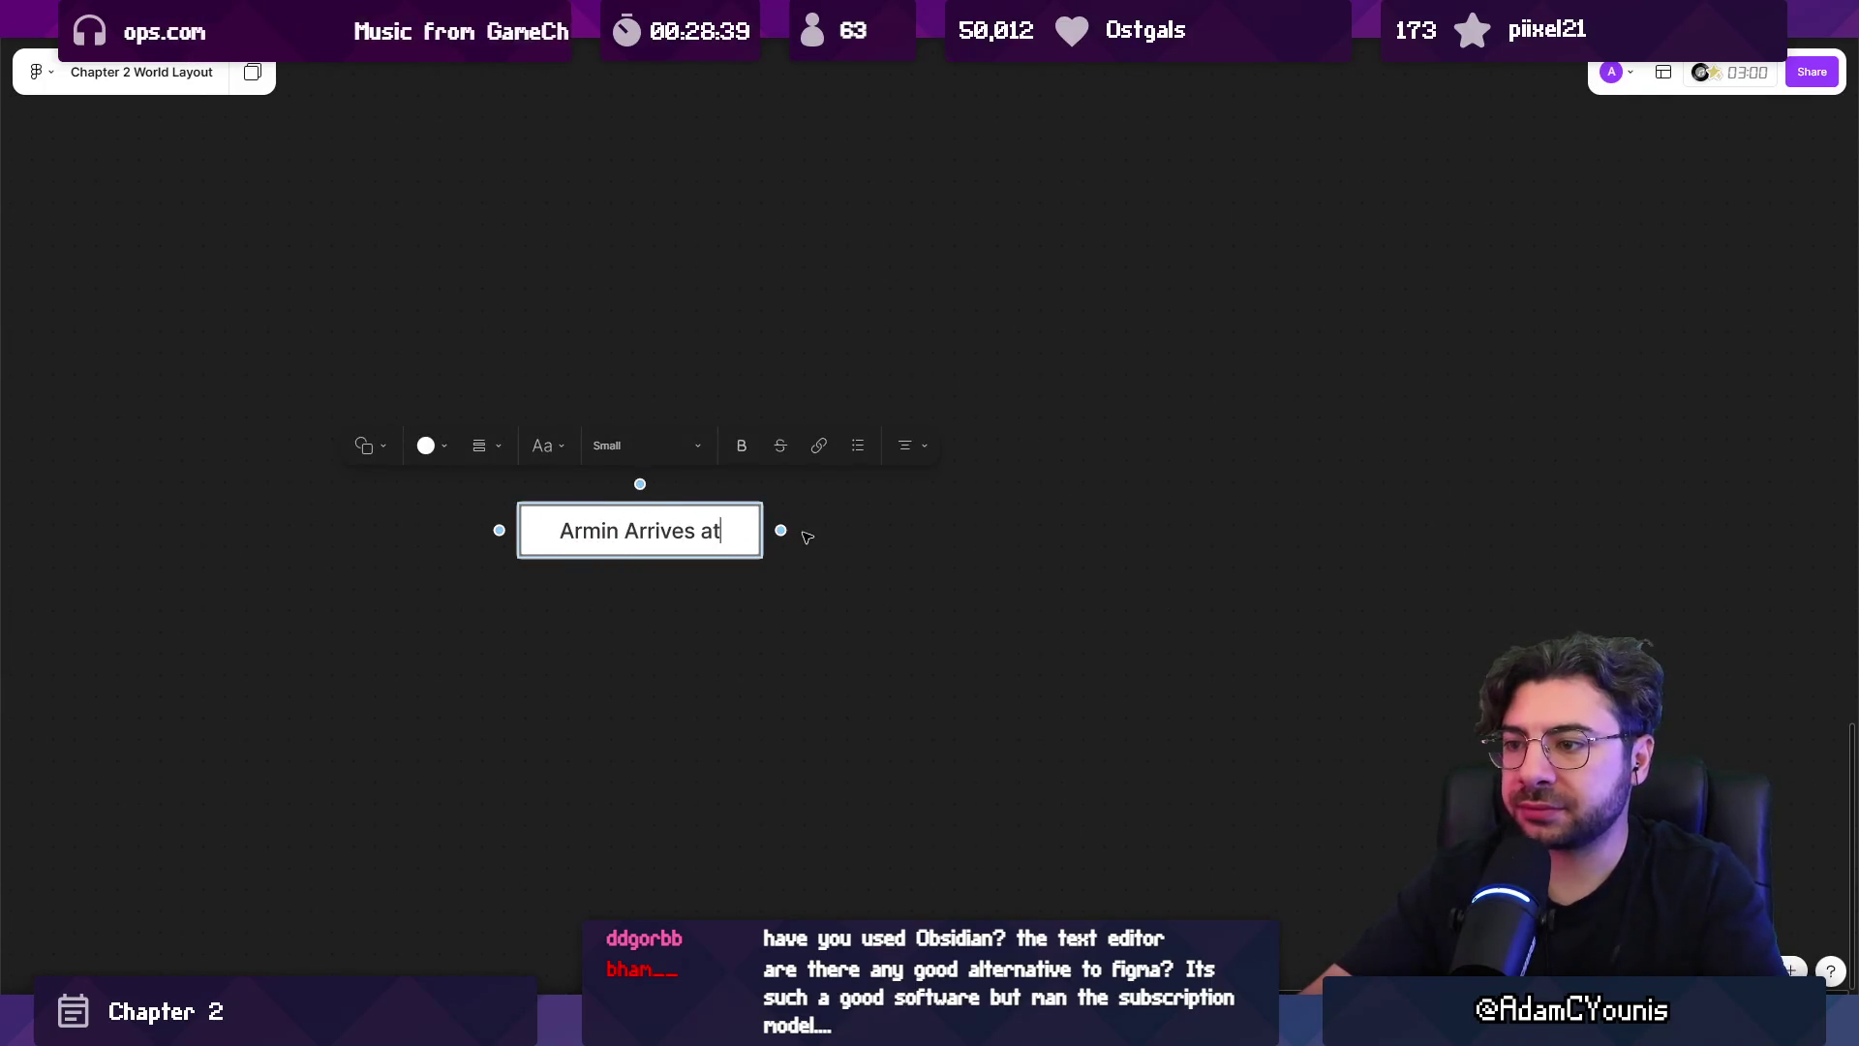
{"action": "type", "text": " Cheverton"}
{"action": "key", "text": "Escape"}
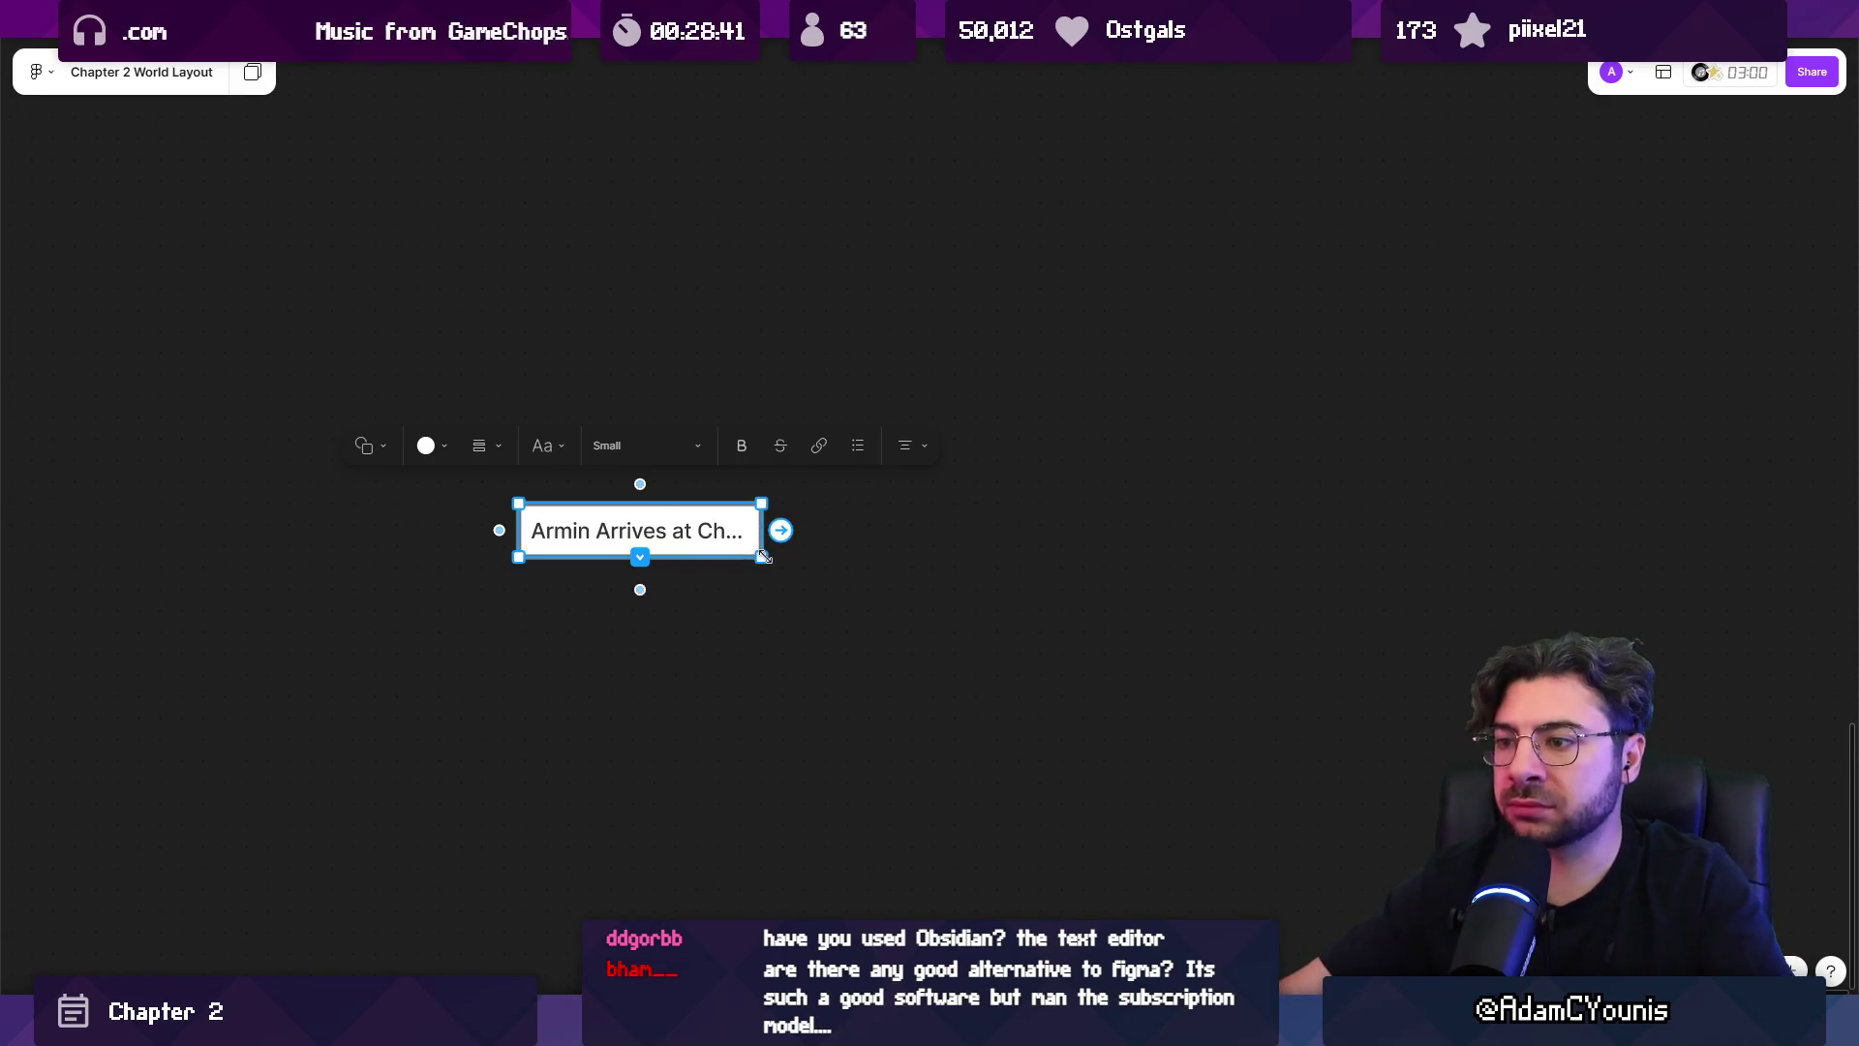
{"action": "mouse_move", "coordinate": [763, 557]}
{"action": "left_mouse_down"}
{"action": "mouse_move", "coordinate": [888, 612]}
{"action": "mouse_move", "coordinate": [914, 587]}
{"action": "mouse_move", "coordinate": [870, 589]}
{"action": "left_mouse_up"}
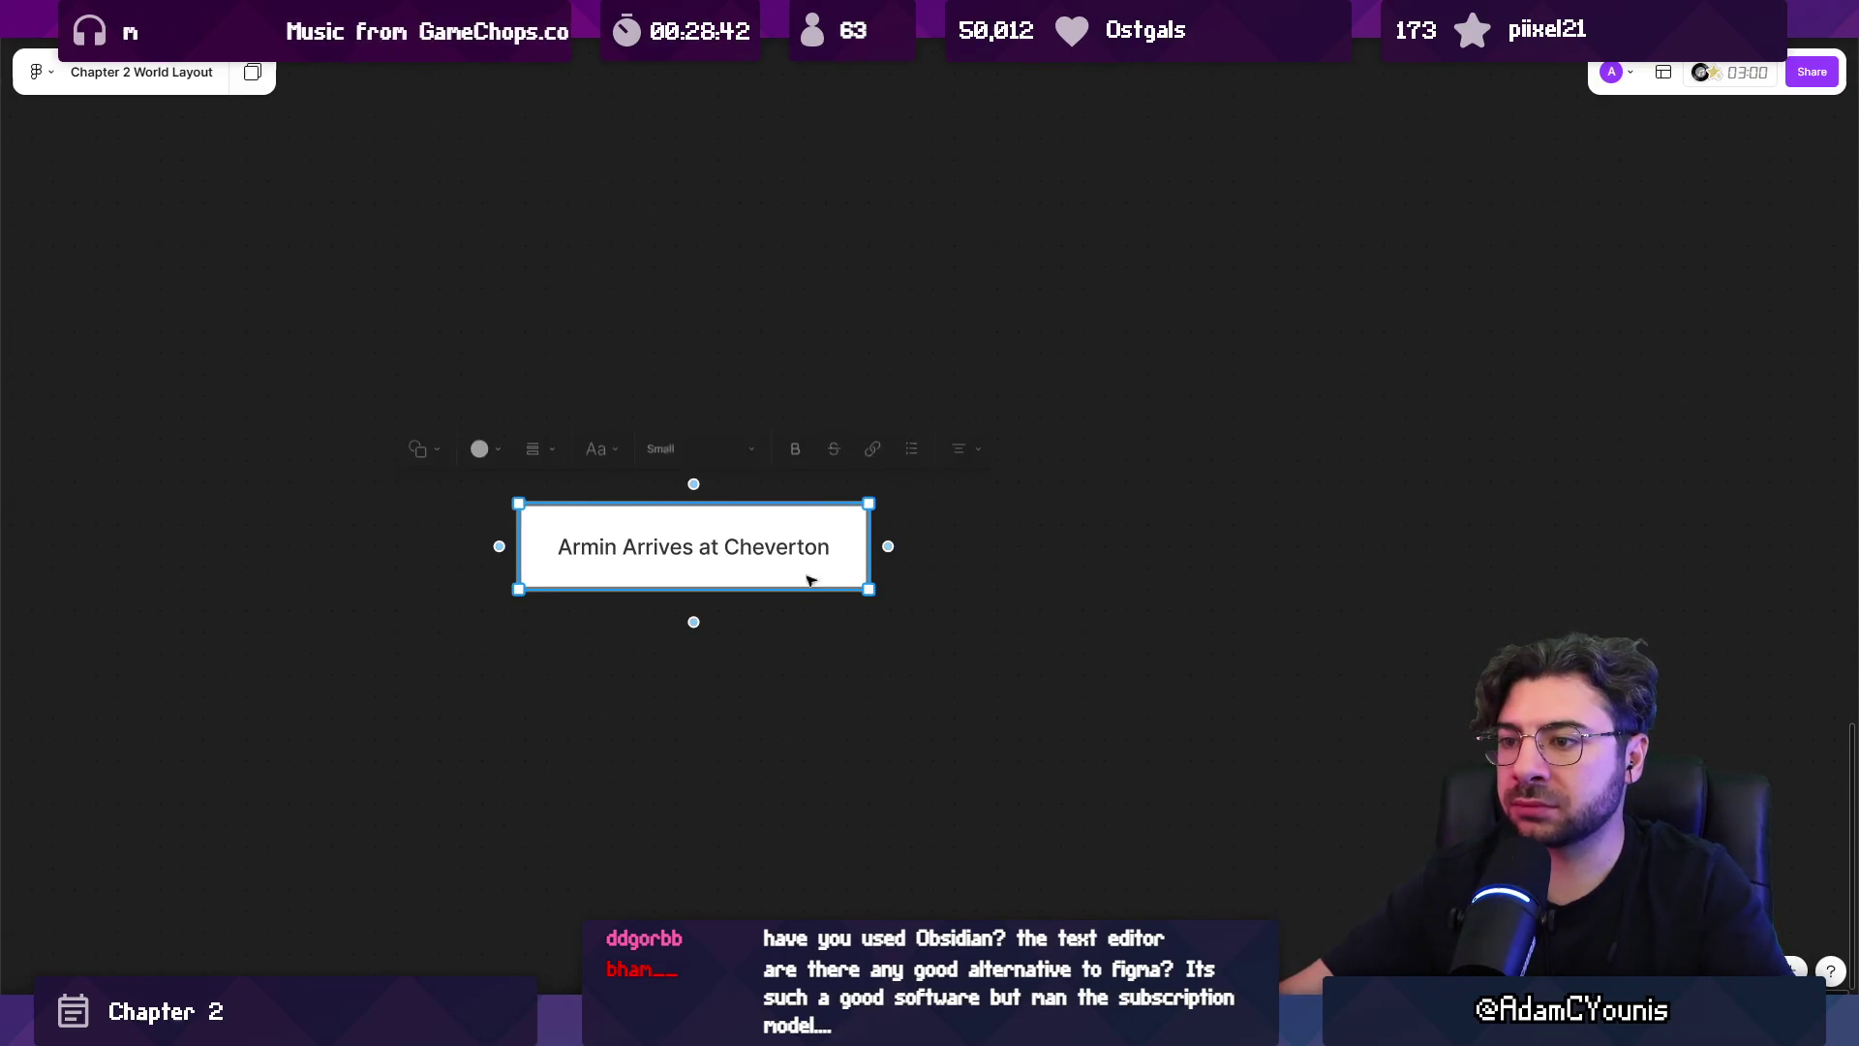
{"action": "double_click", "coordinate": [710, 548]}
{"action": "left_click", "coordinate": [776, 604]}
{"action": "scroll", "coordinate": [648, 569], "scroll_direction": "down", "scroll_amount": 2}
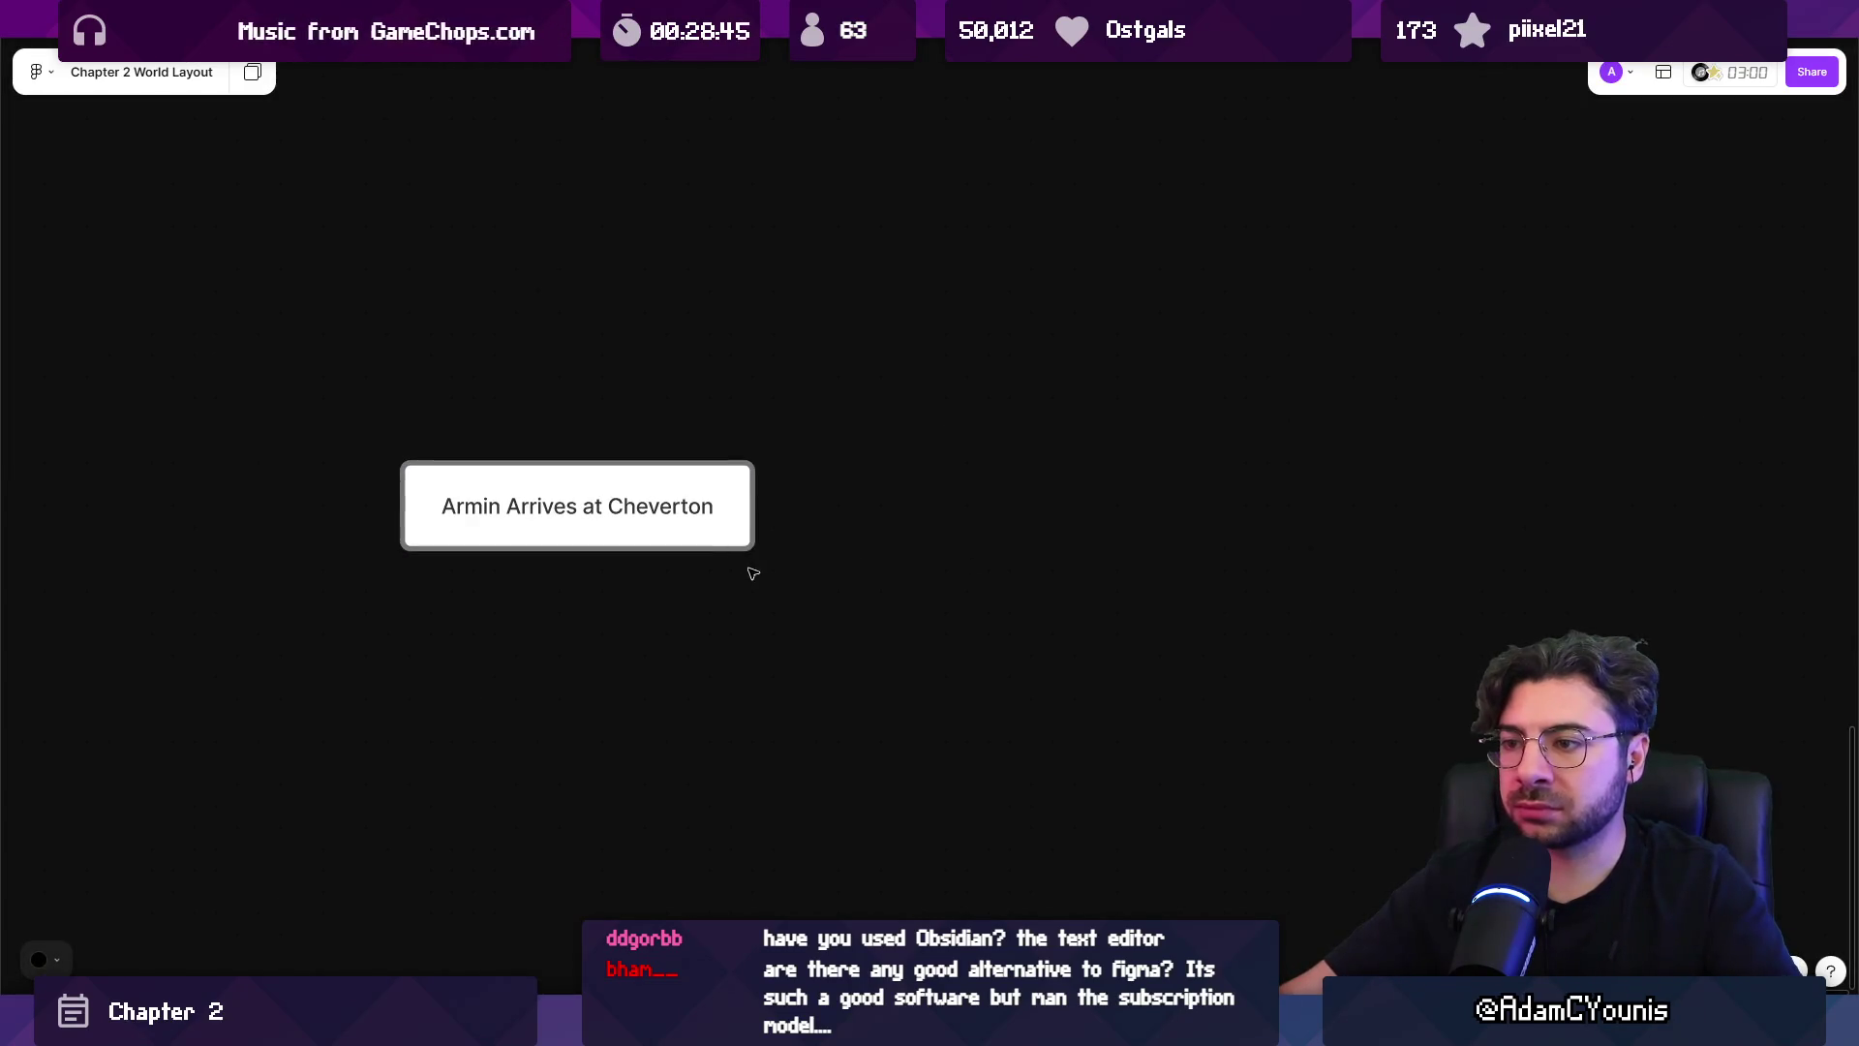
{"action": "left_click", "coordinate": [733, 536]}
{"action": "key", "text": "Escape"}
{"action": "scroll", "coordinate": [910, 585], "scroll_direction": "down", "scroll_amount": 10}
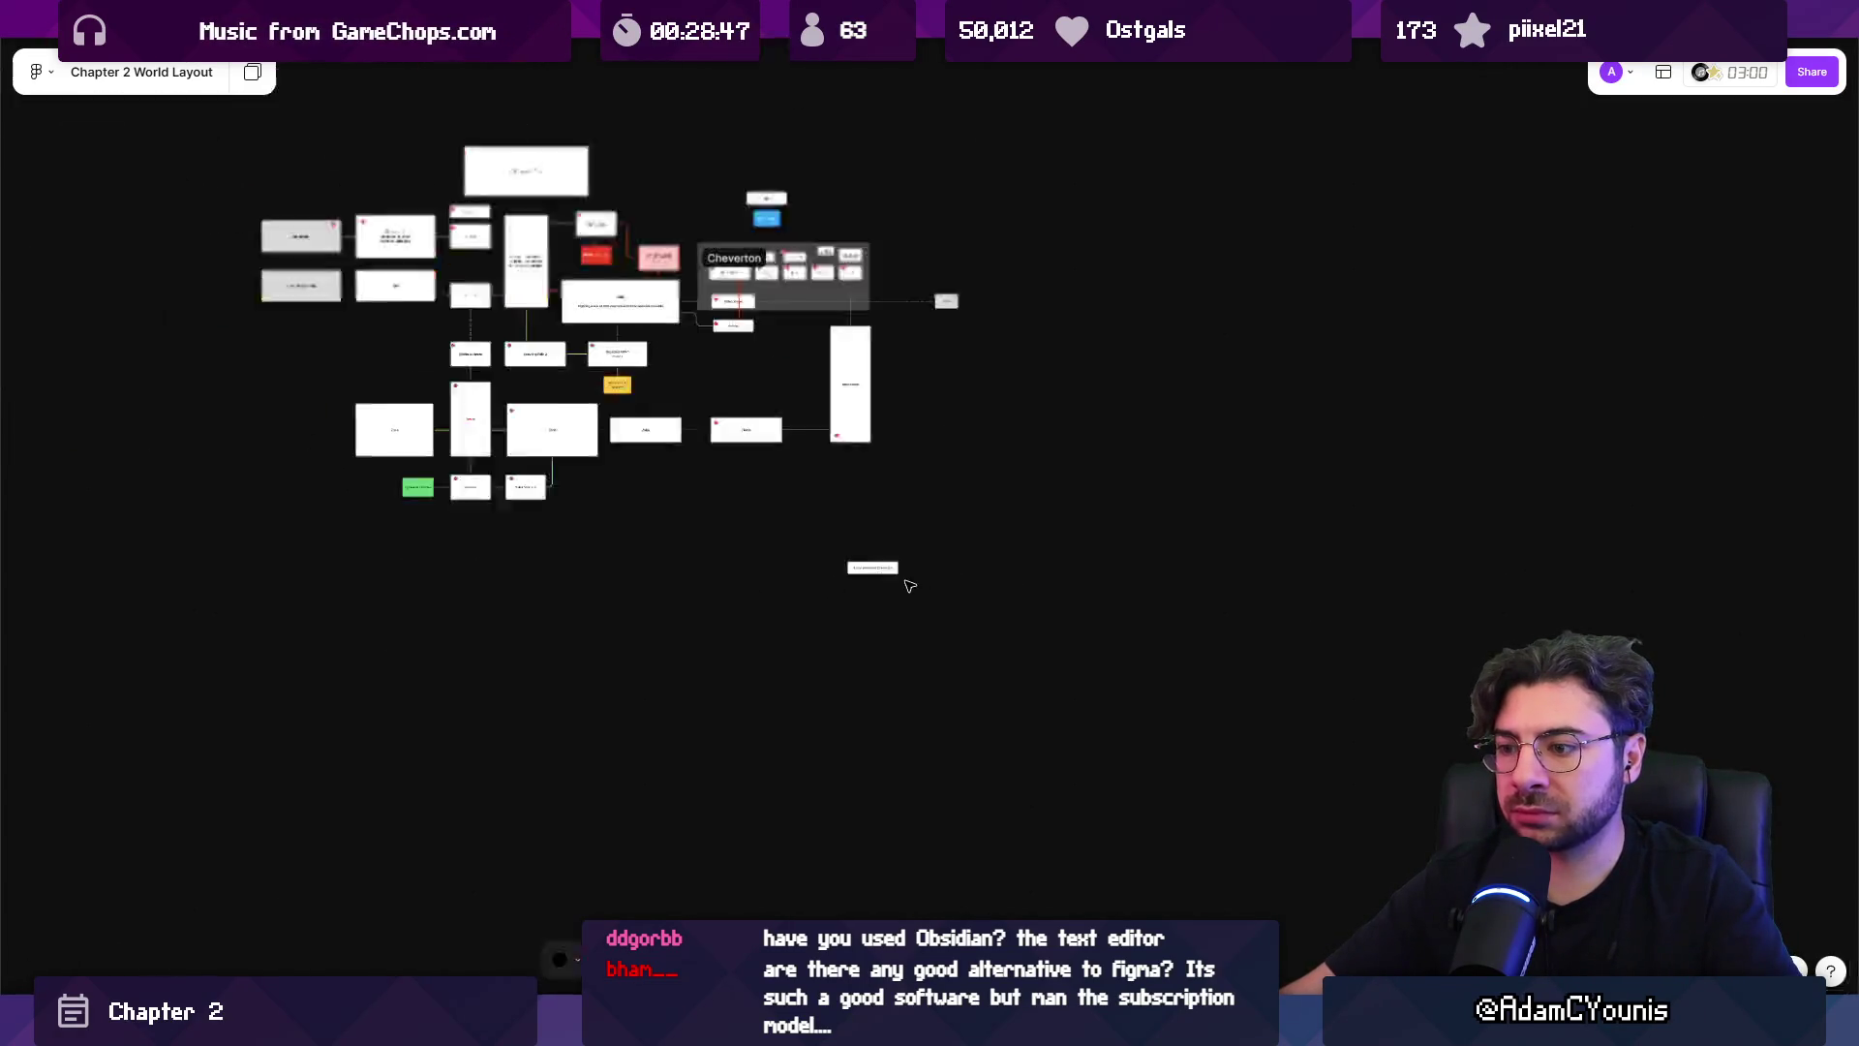
{"action": "scroll", "coordinate": [844, 638], "scroll_direction": "up", "scroll_amount": 1}
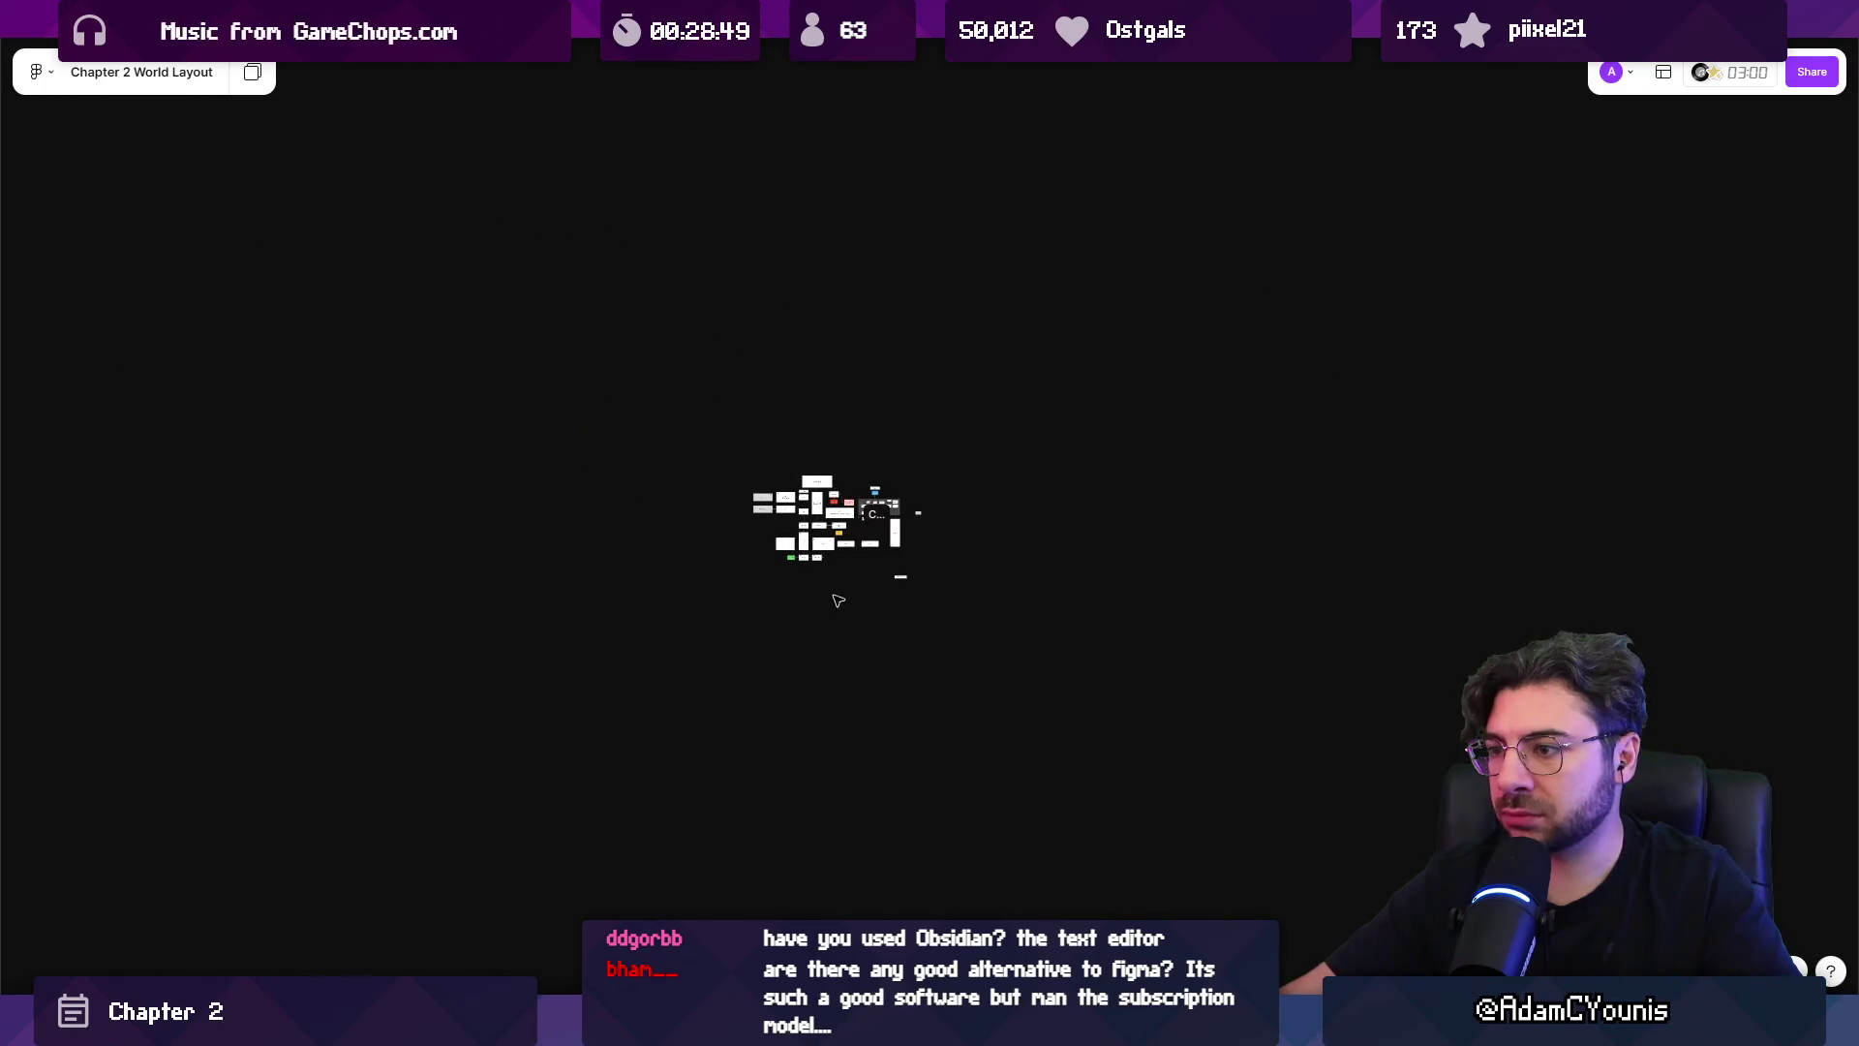
Unlock all objects on the FigJam board from its right-click menu.
{"action": "right_click", "coordinate": [826, 446]}
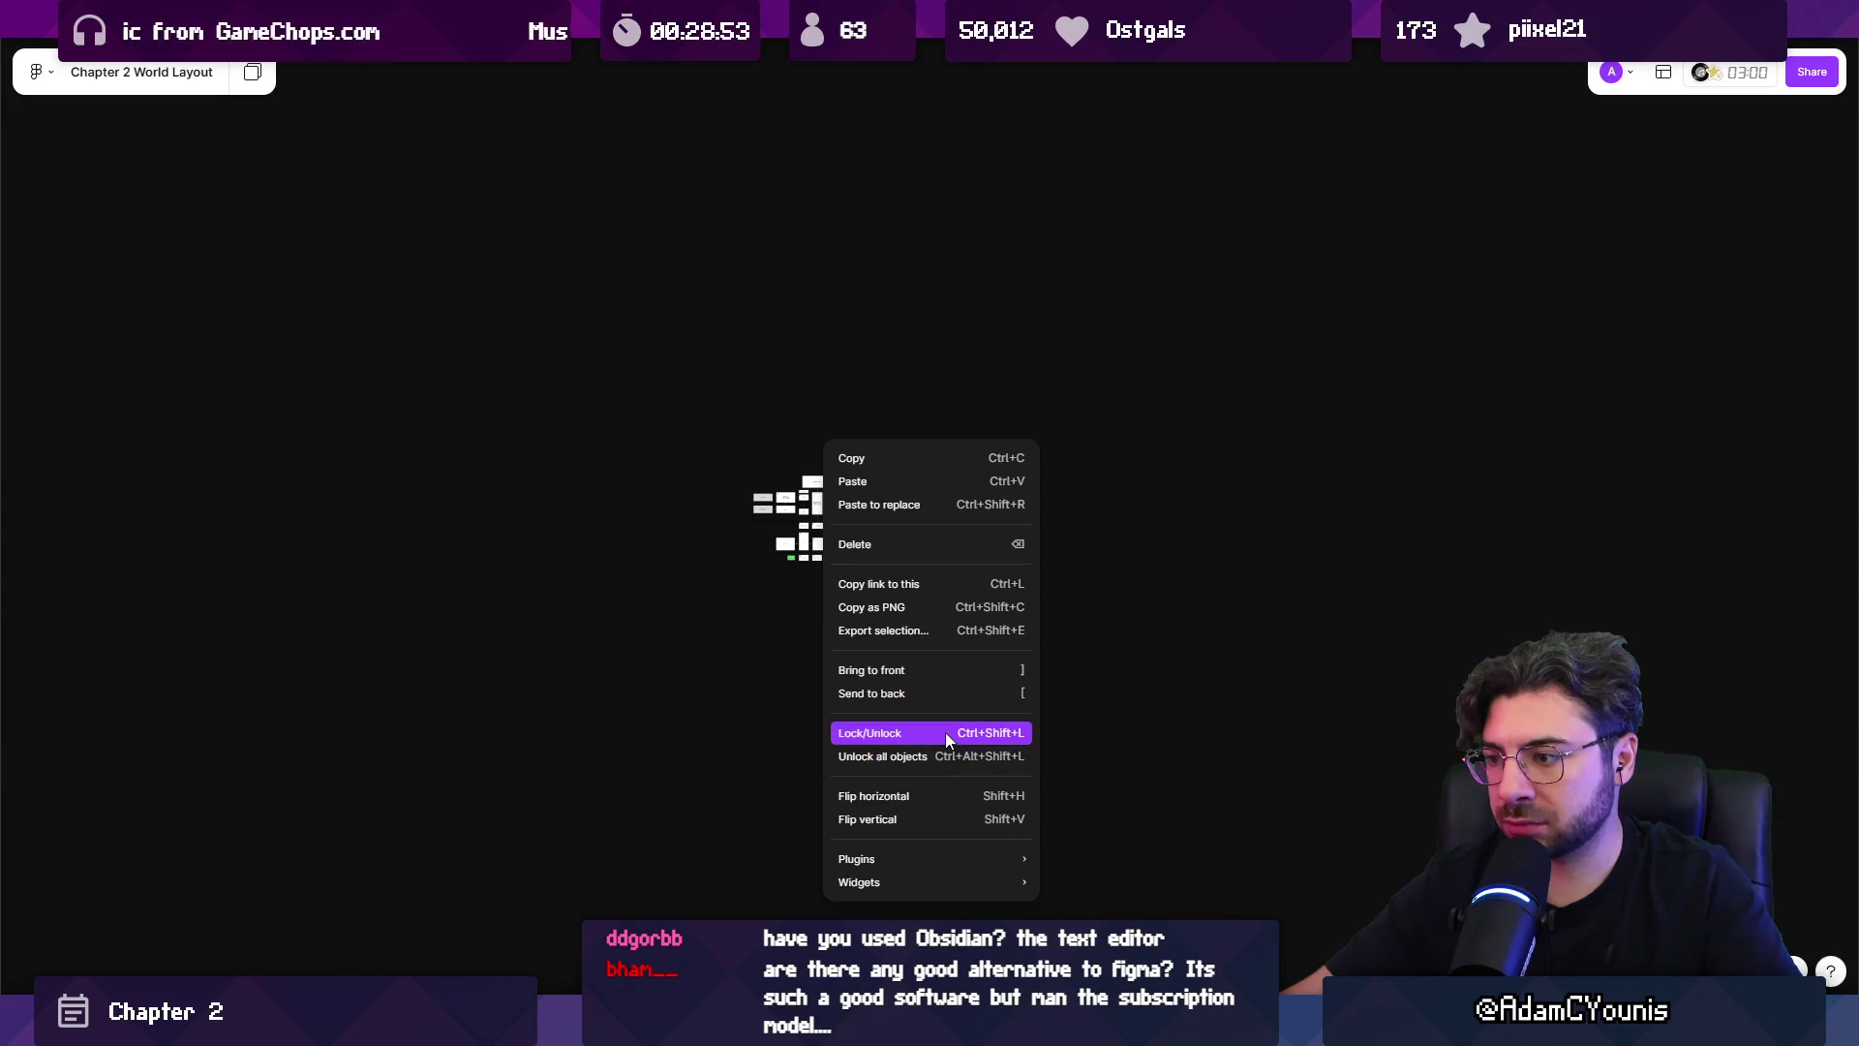
{"action": "left_click", "coordinate": [948, 756]}
{"action": "scroll", "coordinate": [891, 551], "scroll_direction": "up", "scroll_amount": 2}
{"action": "scroll", "coordinate": [892, 551], "scroll_direction": "up", "scroll_amount": 2}
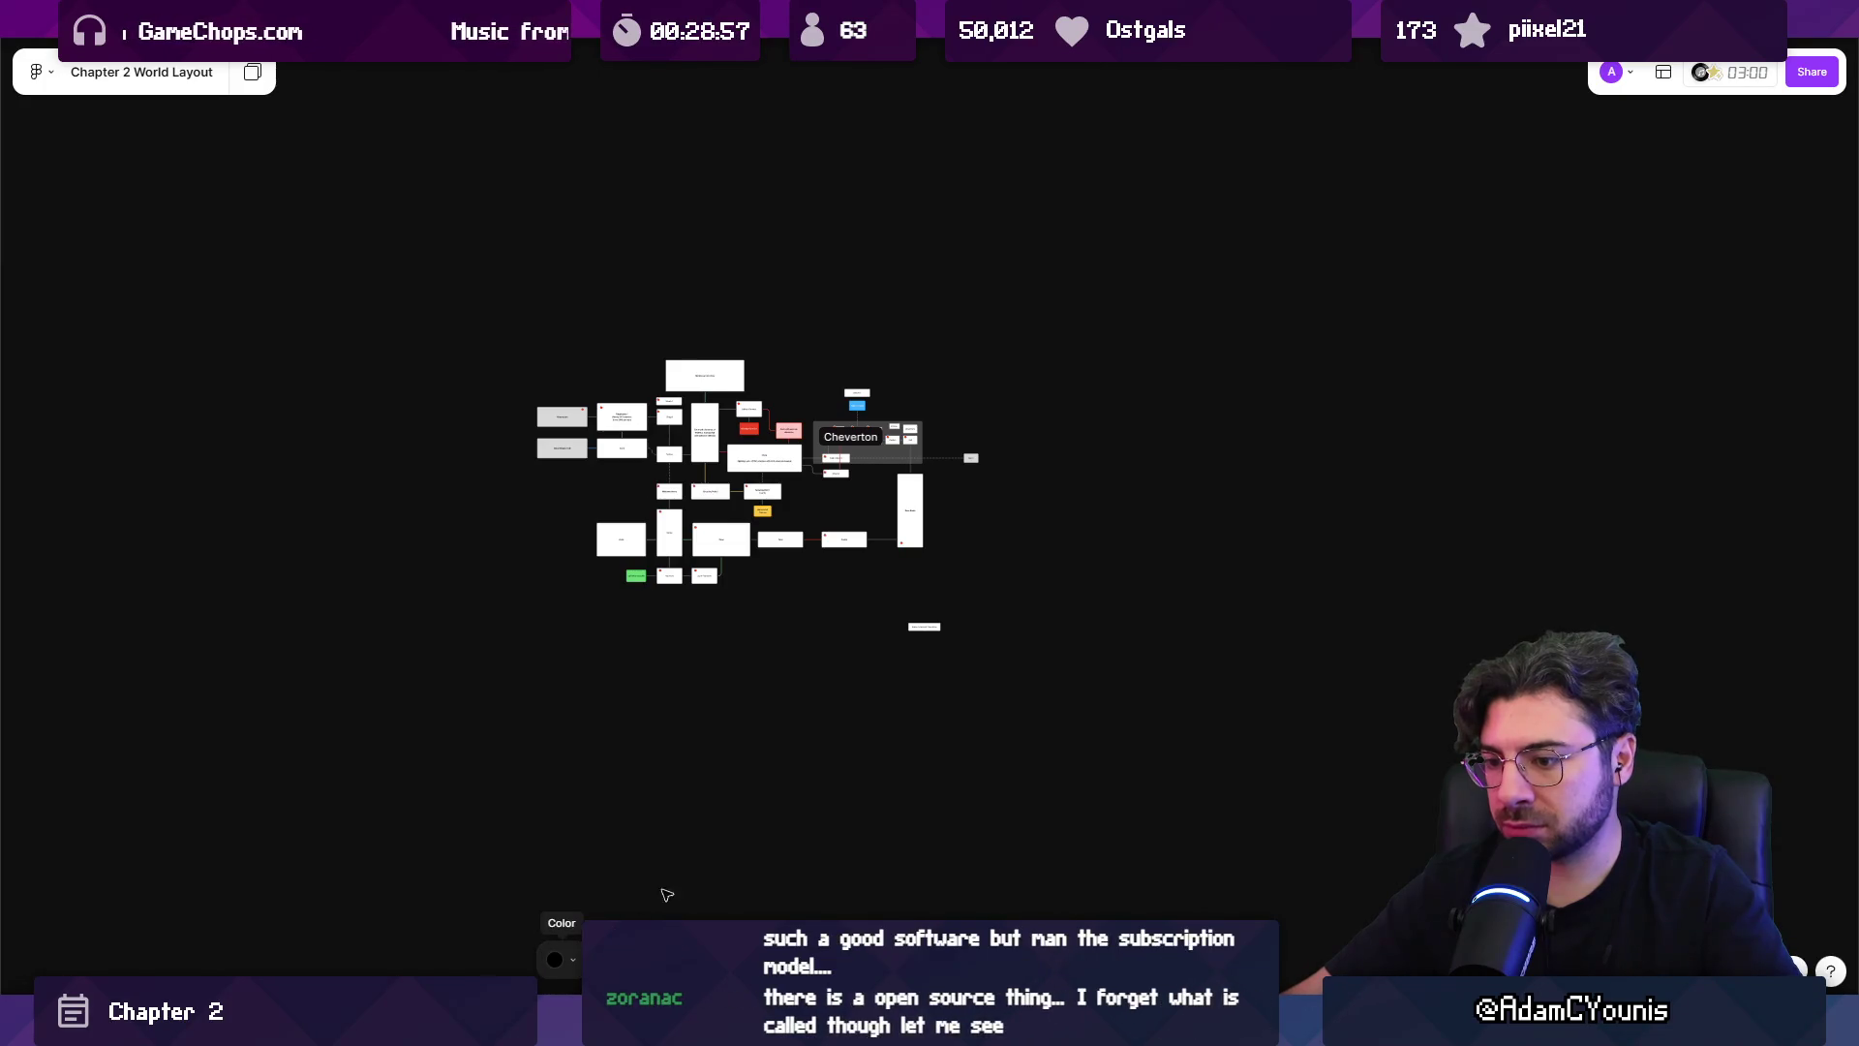
{"action": "right_click", "coordinate": [752, 765]}
{"action": "left_click", "coordinate": [775, 735]}
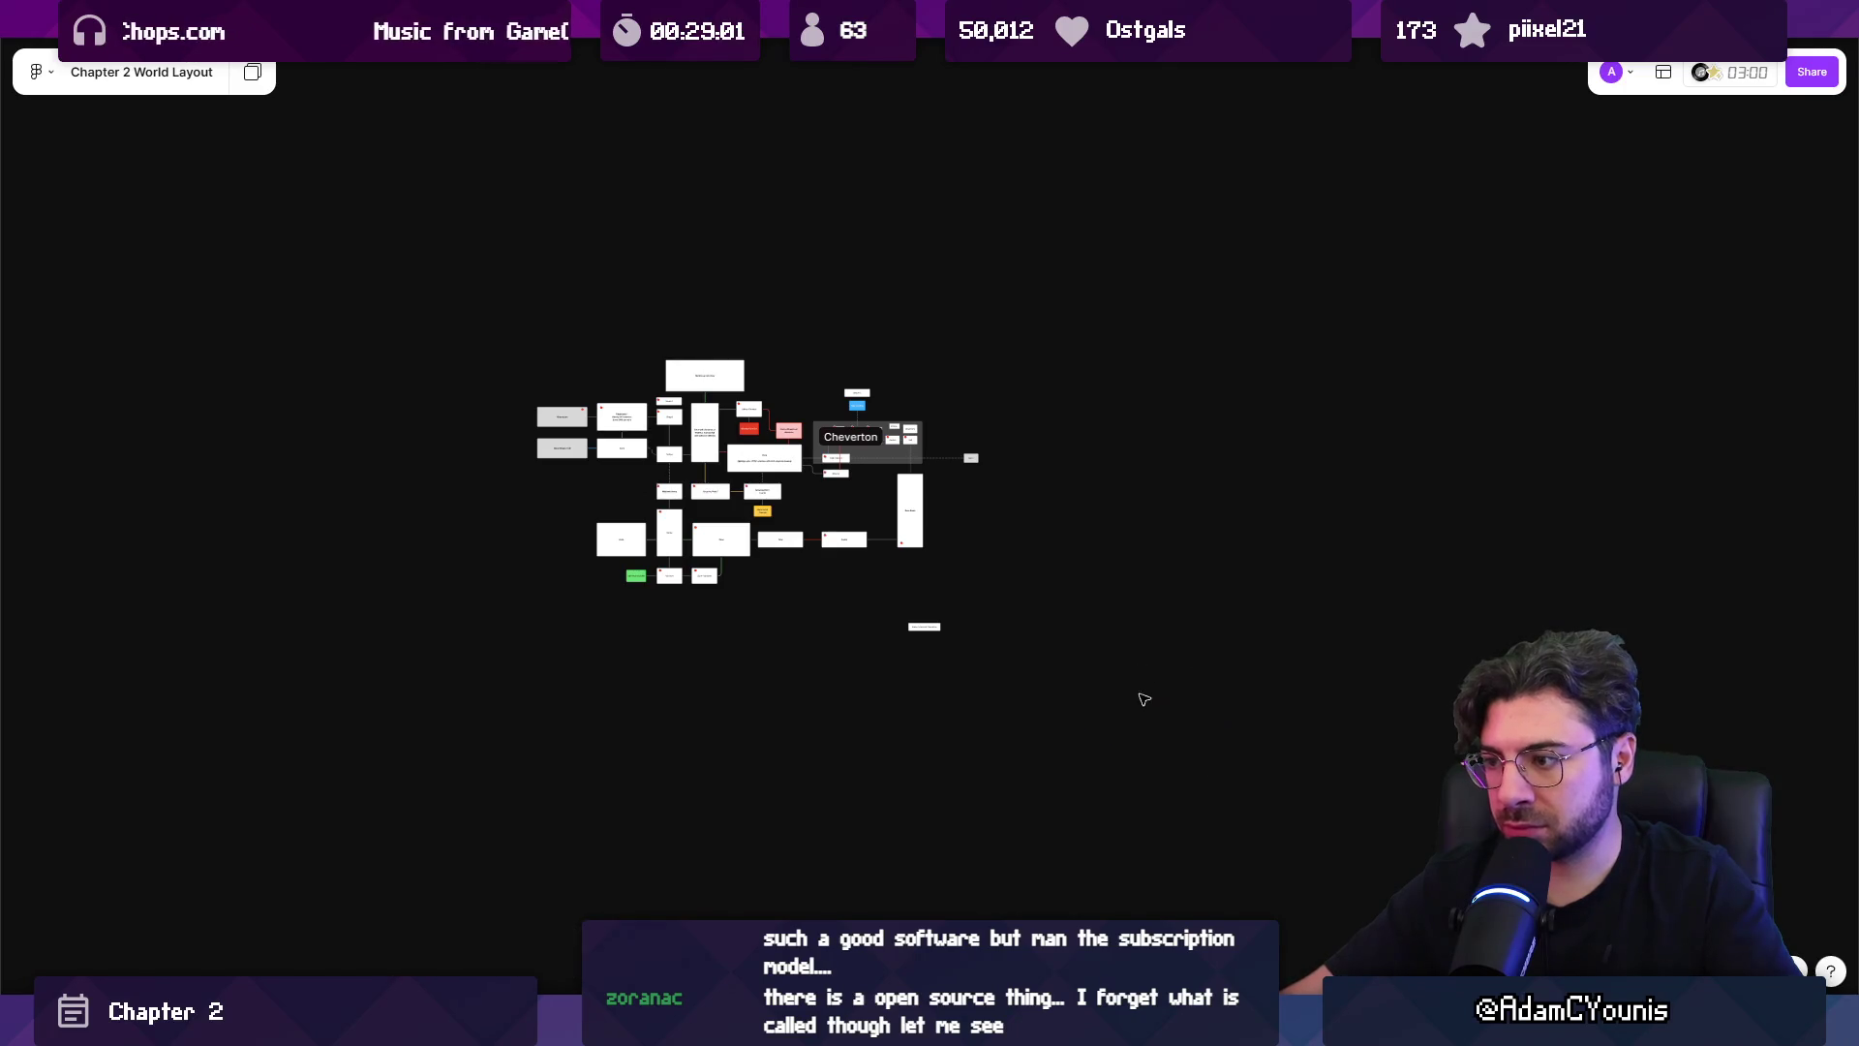
{"action": "scroll", "coordinate": [1020, 455], "scroll_direction": "up", "scroll_amount": 3}
{"action": "scroll", "coordinate": [931, 450], "scroll_direction": "up", "scroll_amount": 5}
{"action": "scroll", "coordinate": [1021, 569], "scroll_direction": "down", "scroll_amount": 5}
{"action": "scroll", "coordinate": [856, 307], "scroll_direction": "up", "scroll_amount": 4}
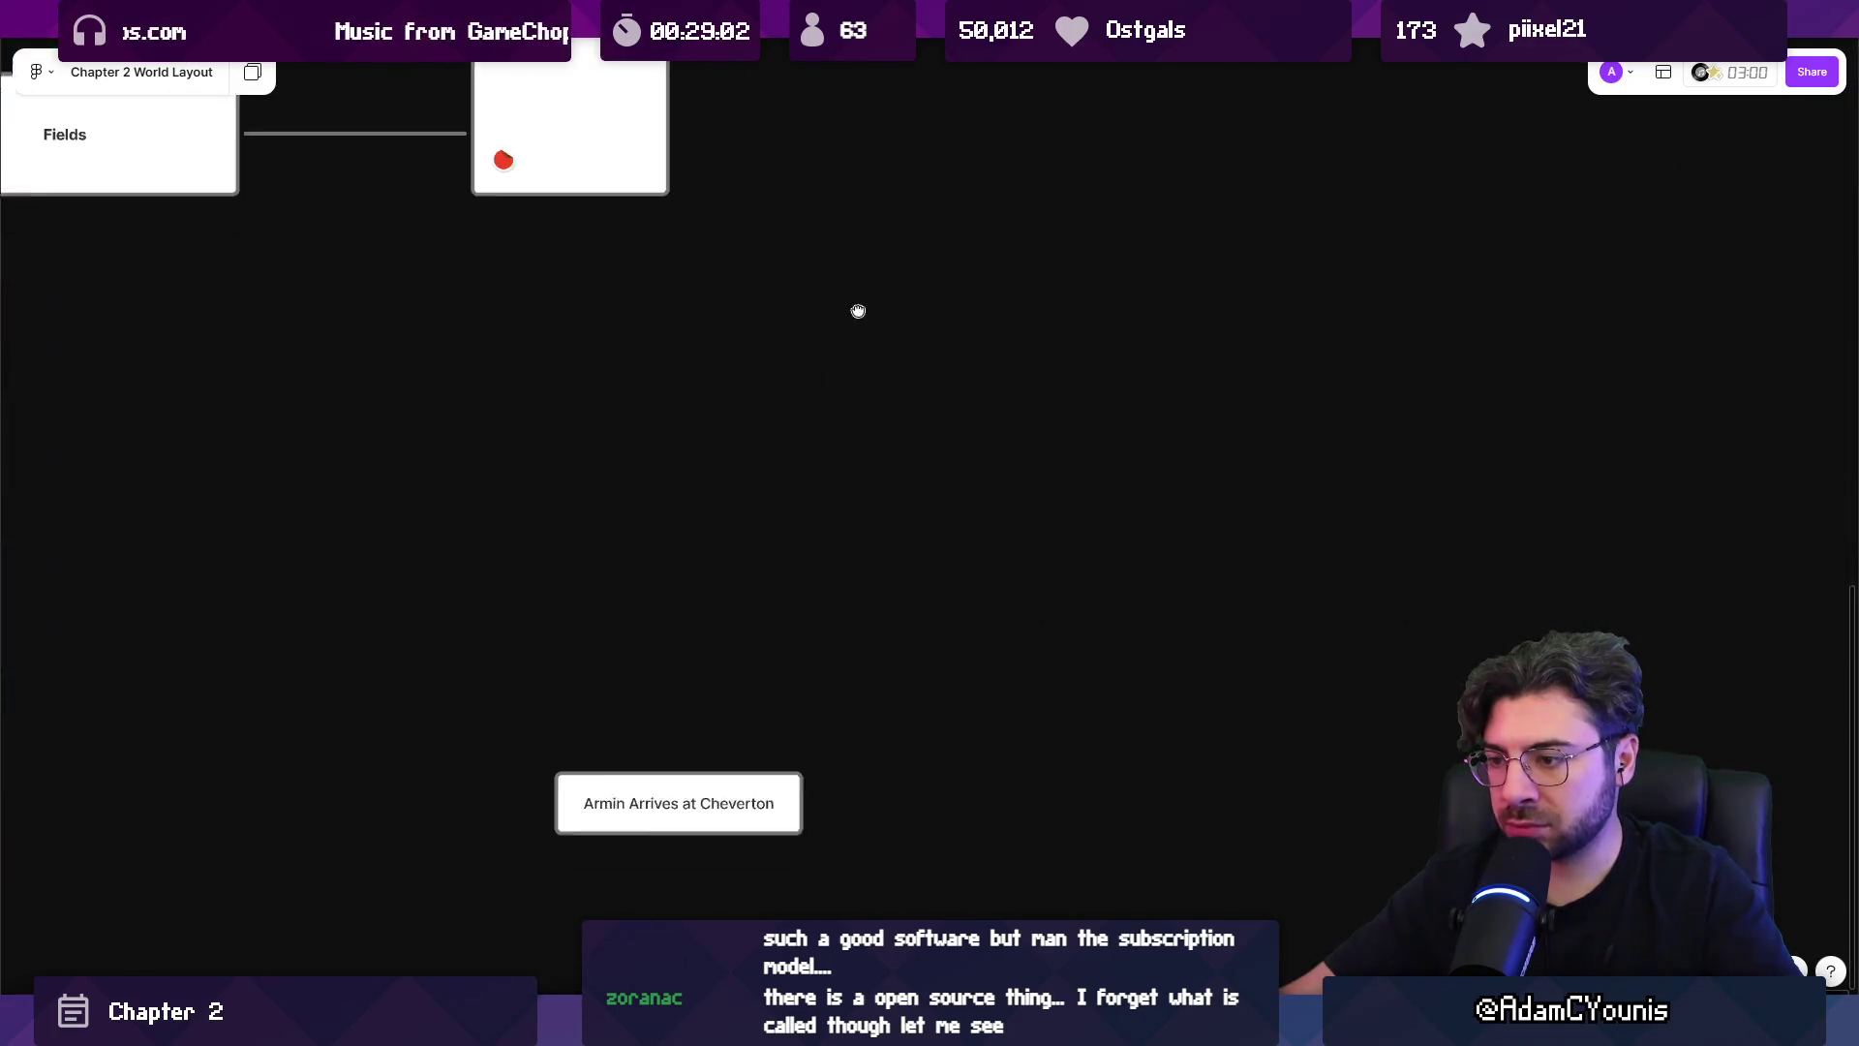
{"action": "scroll", "coordinate": [856, 307], "scroll_direction": "down", "scroll_amount": 3}
{"action": "scroll", "coordinate": [736, 441], "scroll_direction": "up", "scroll_amount": 3}
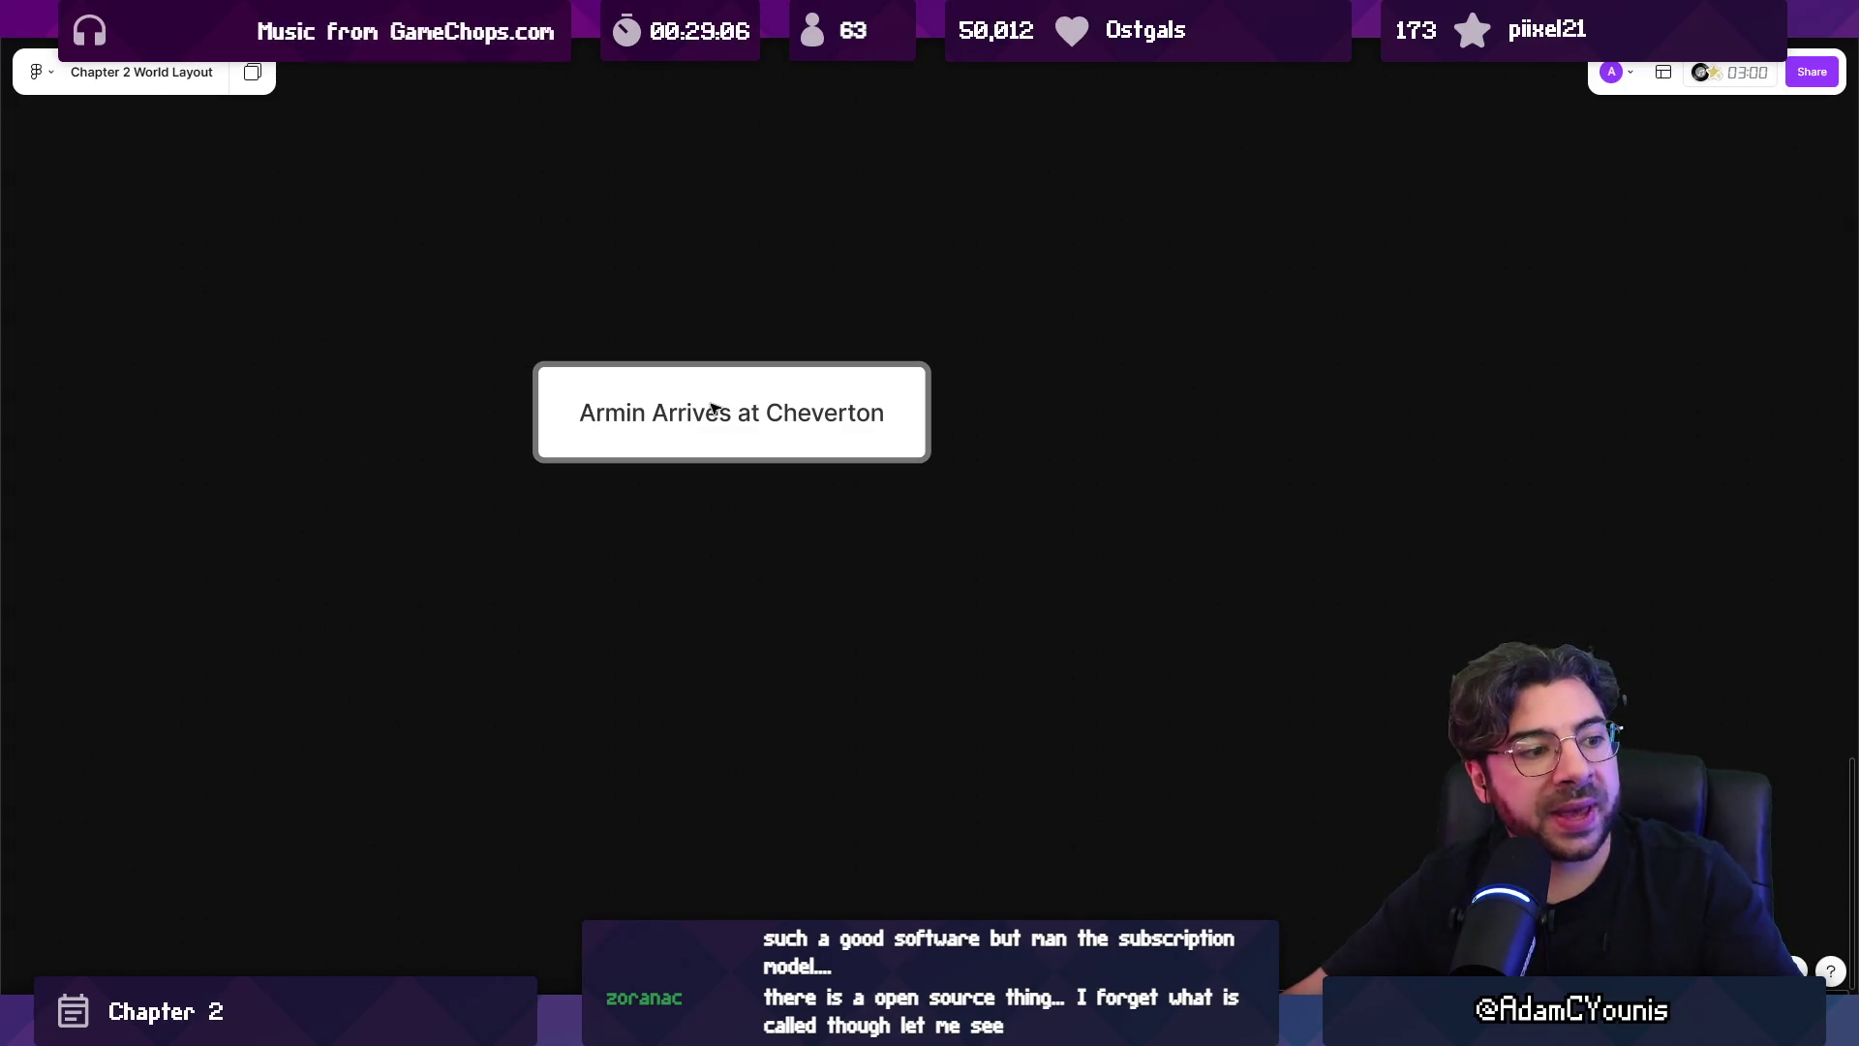
Fill the Armin Arrives at Cheverton box with near-black instead of white.
{"action": "left_click", "coordinate": [712, 408]}
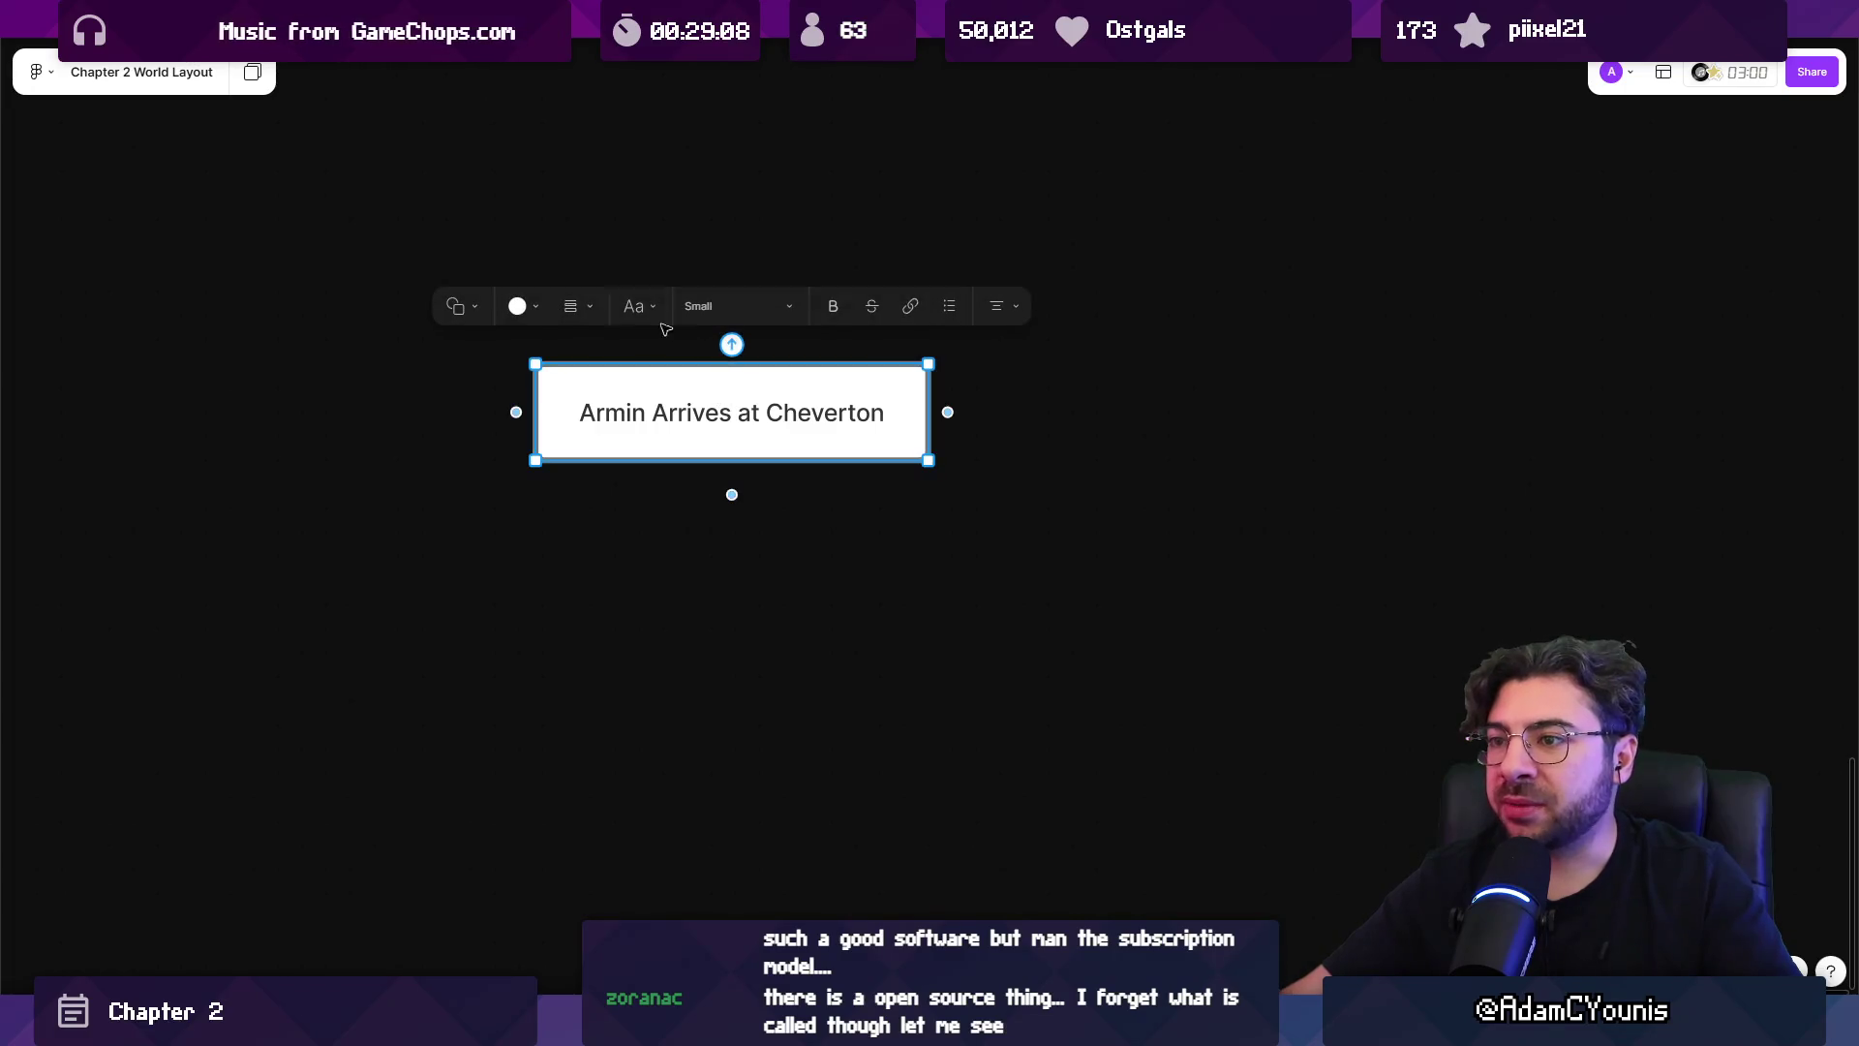
{"action": "left_click", "coordinate": [531, 308]}
{"action": "left_click", "coordinate": [374, 225]}
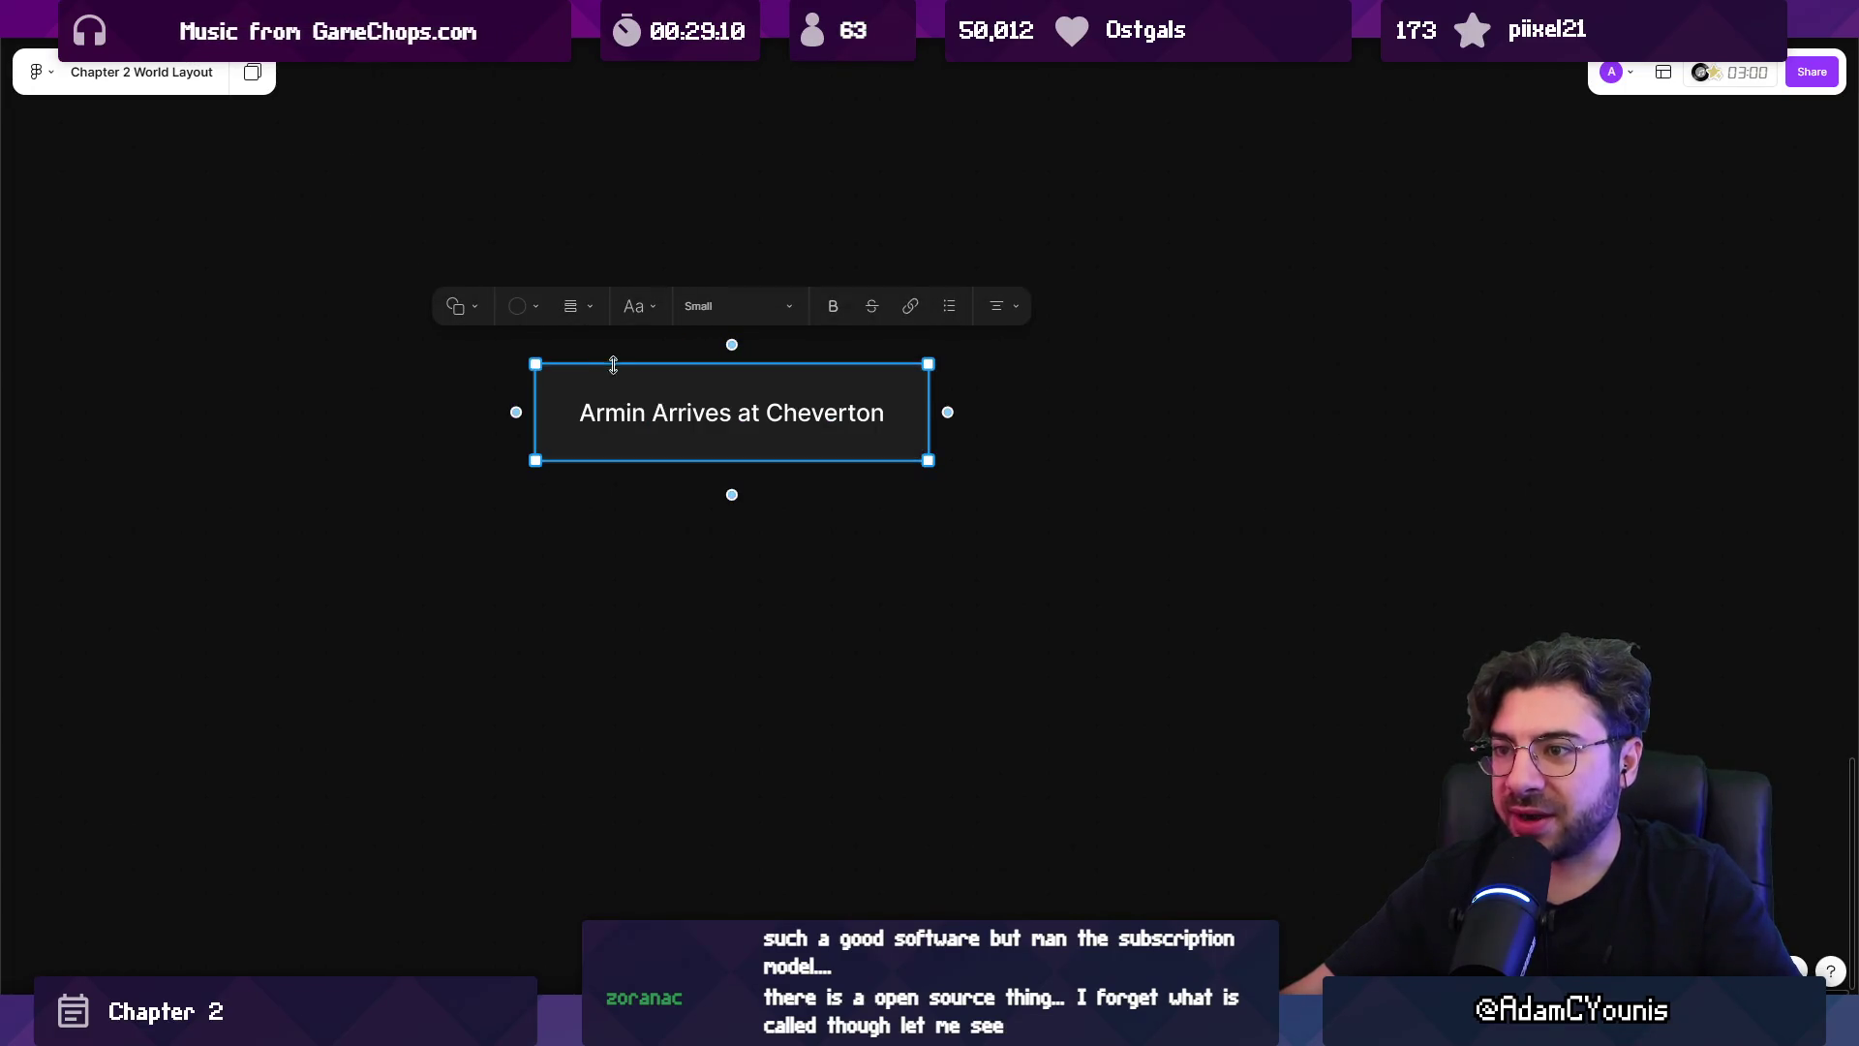
{"action": "left_click", "coordinate": [876, 511]}
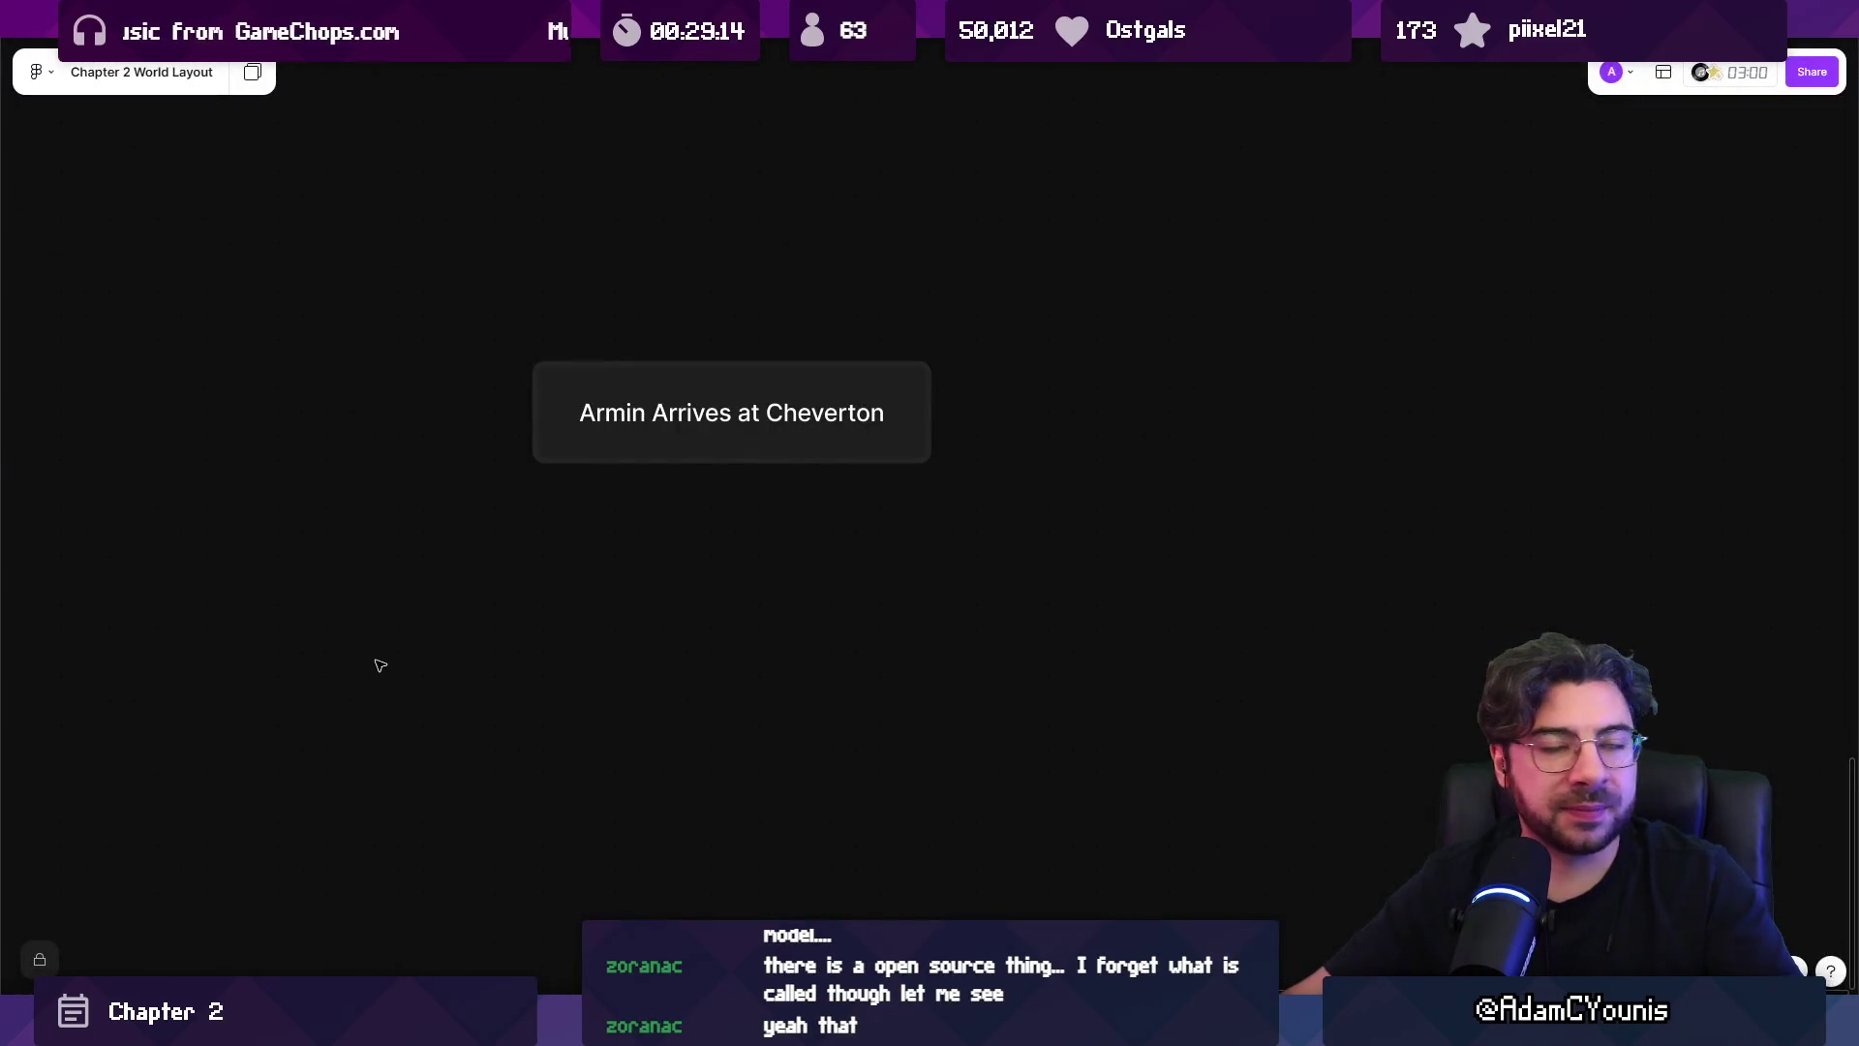
Launch Chrome and open the penpot.app site from the Google results for penpot.
{"action": "key", "text": "super"}
{"action": "type", "text": "chrome"}
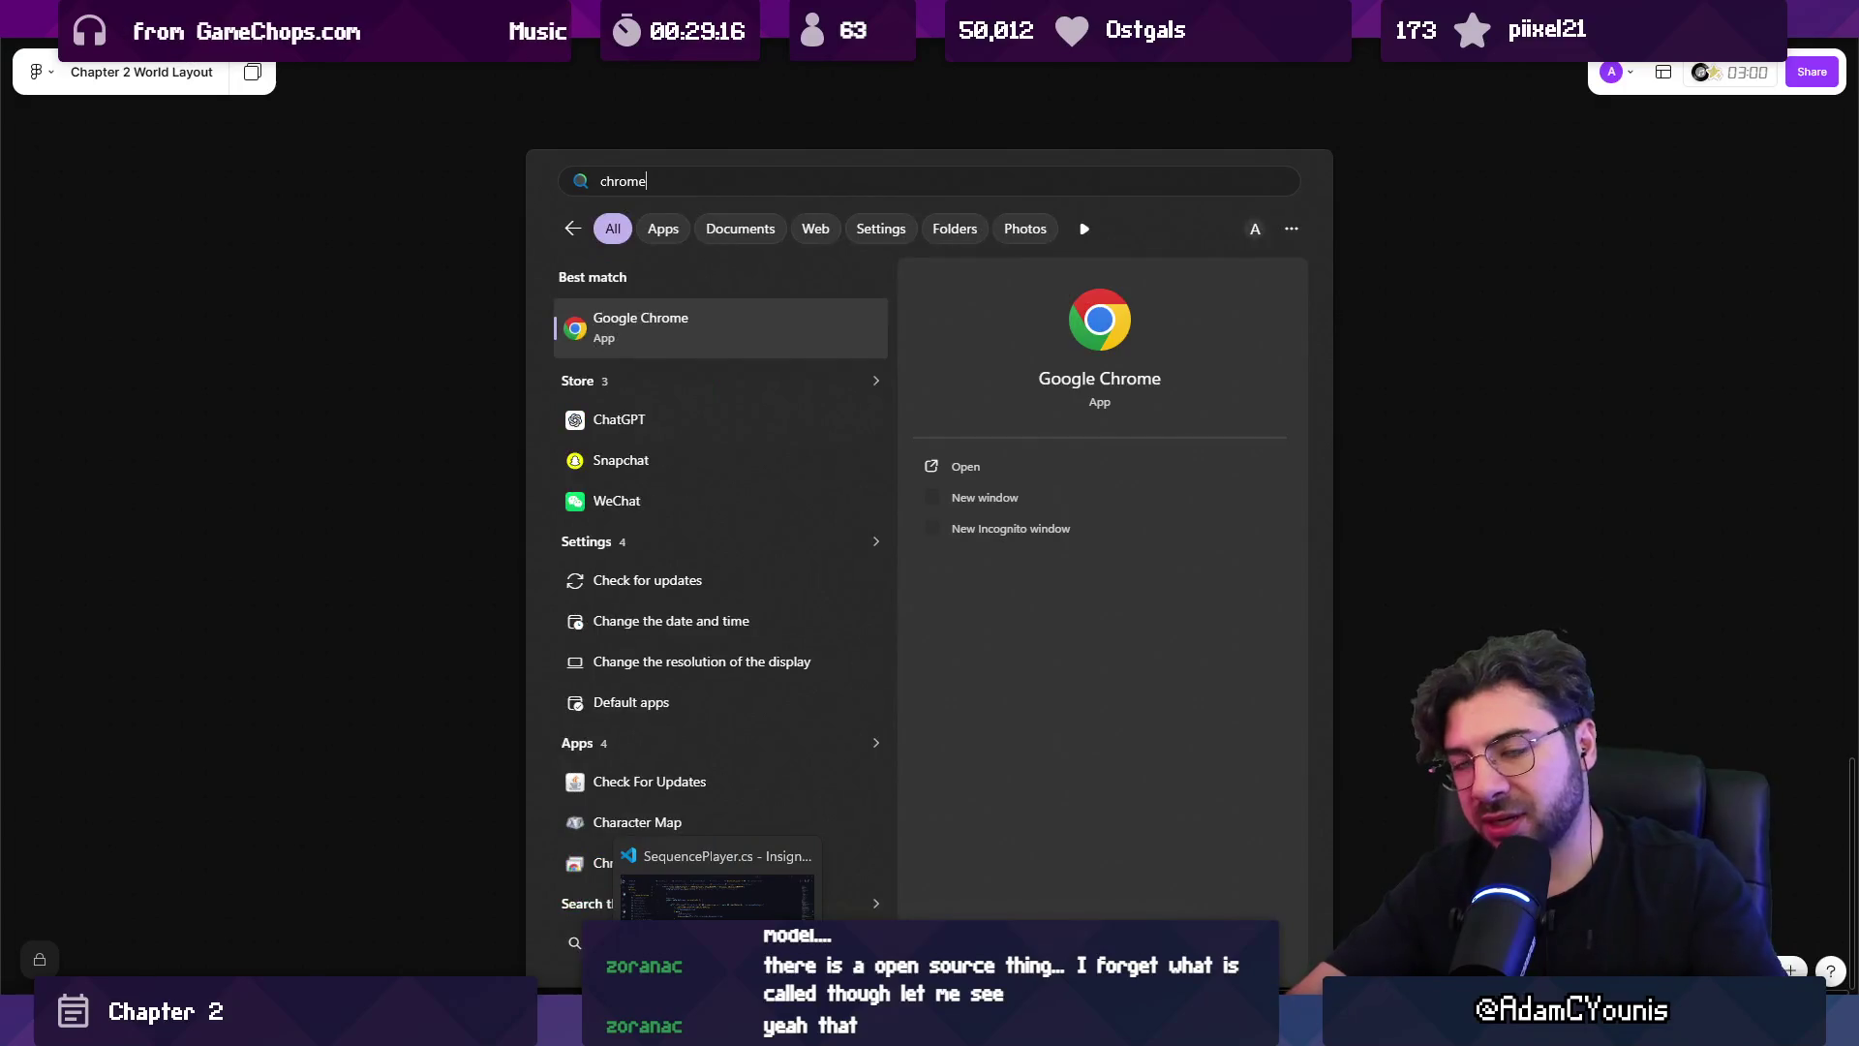
{"action": "key", "text": "Return"}
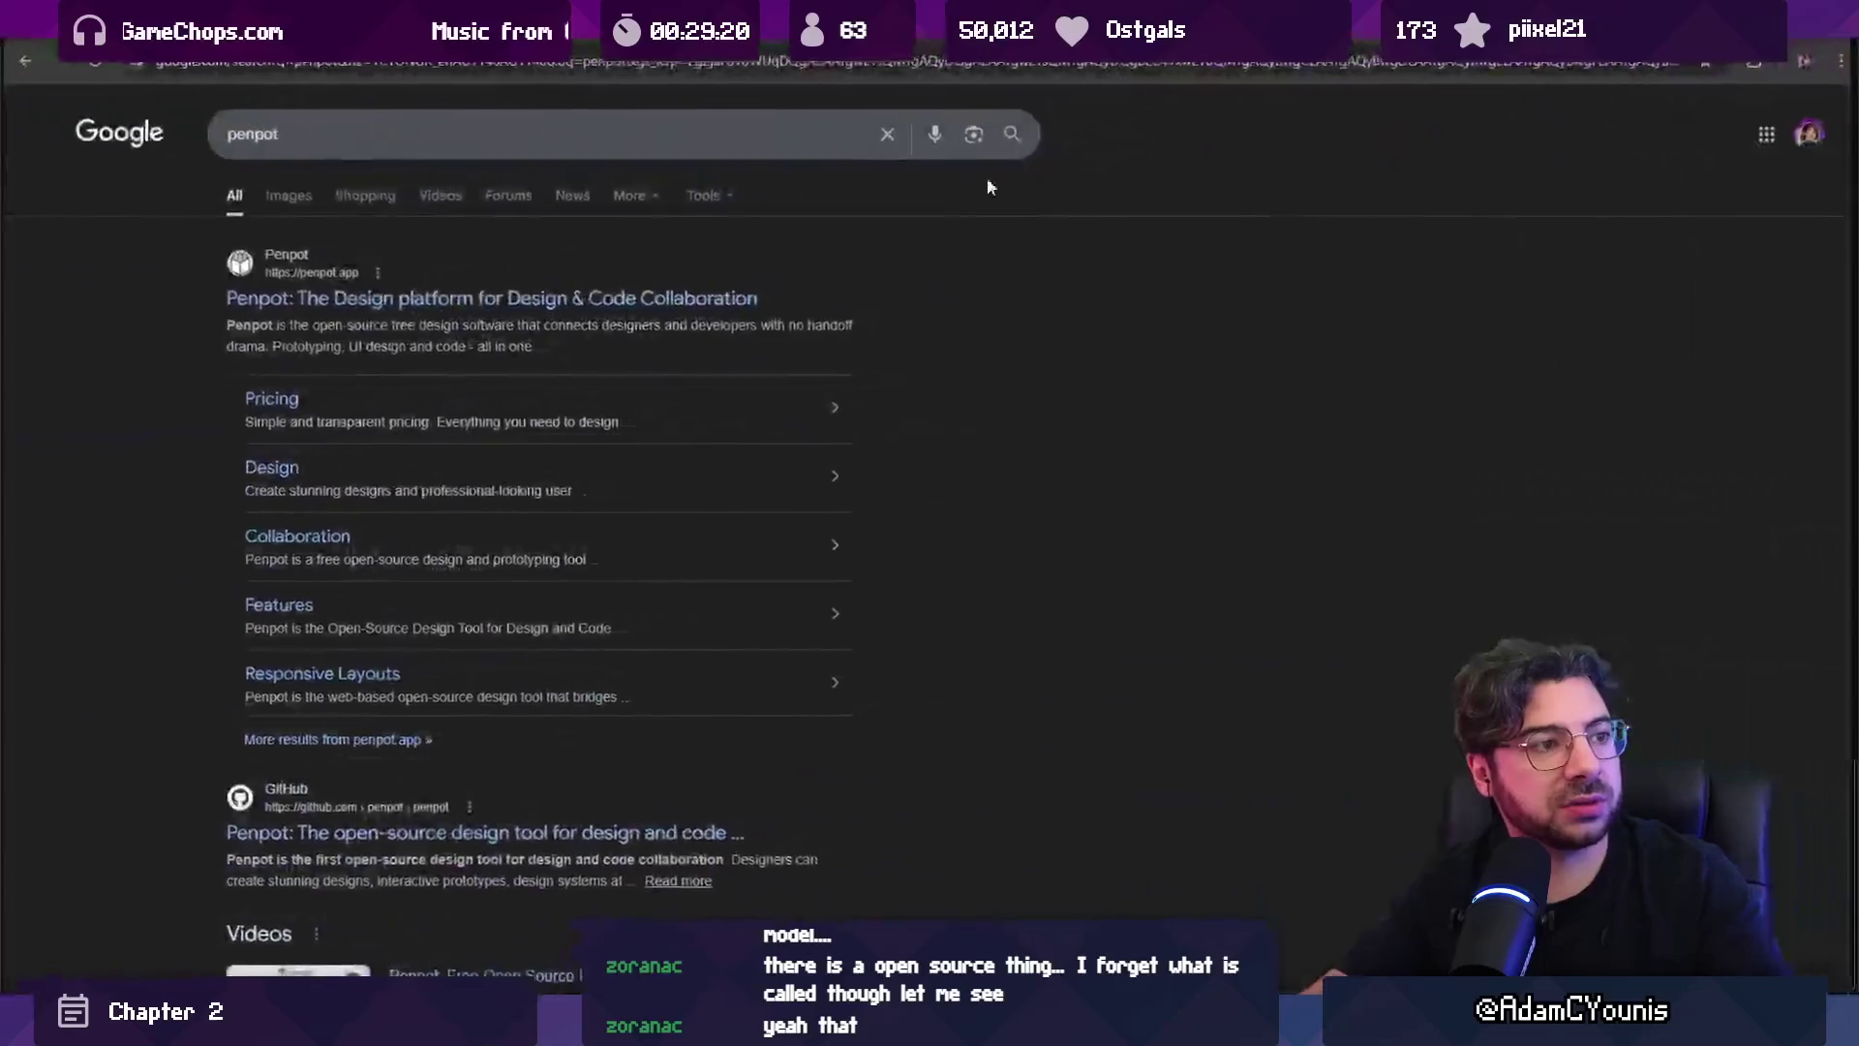
{"action": "left_click", "coordinate": [582, 300]}
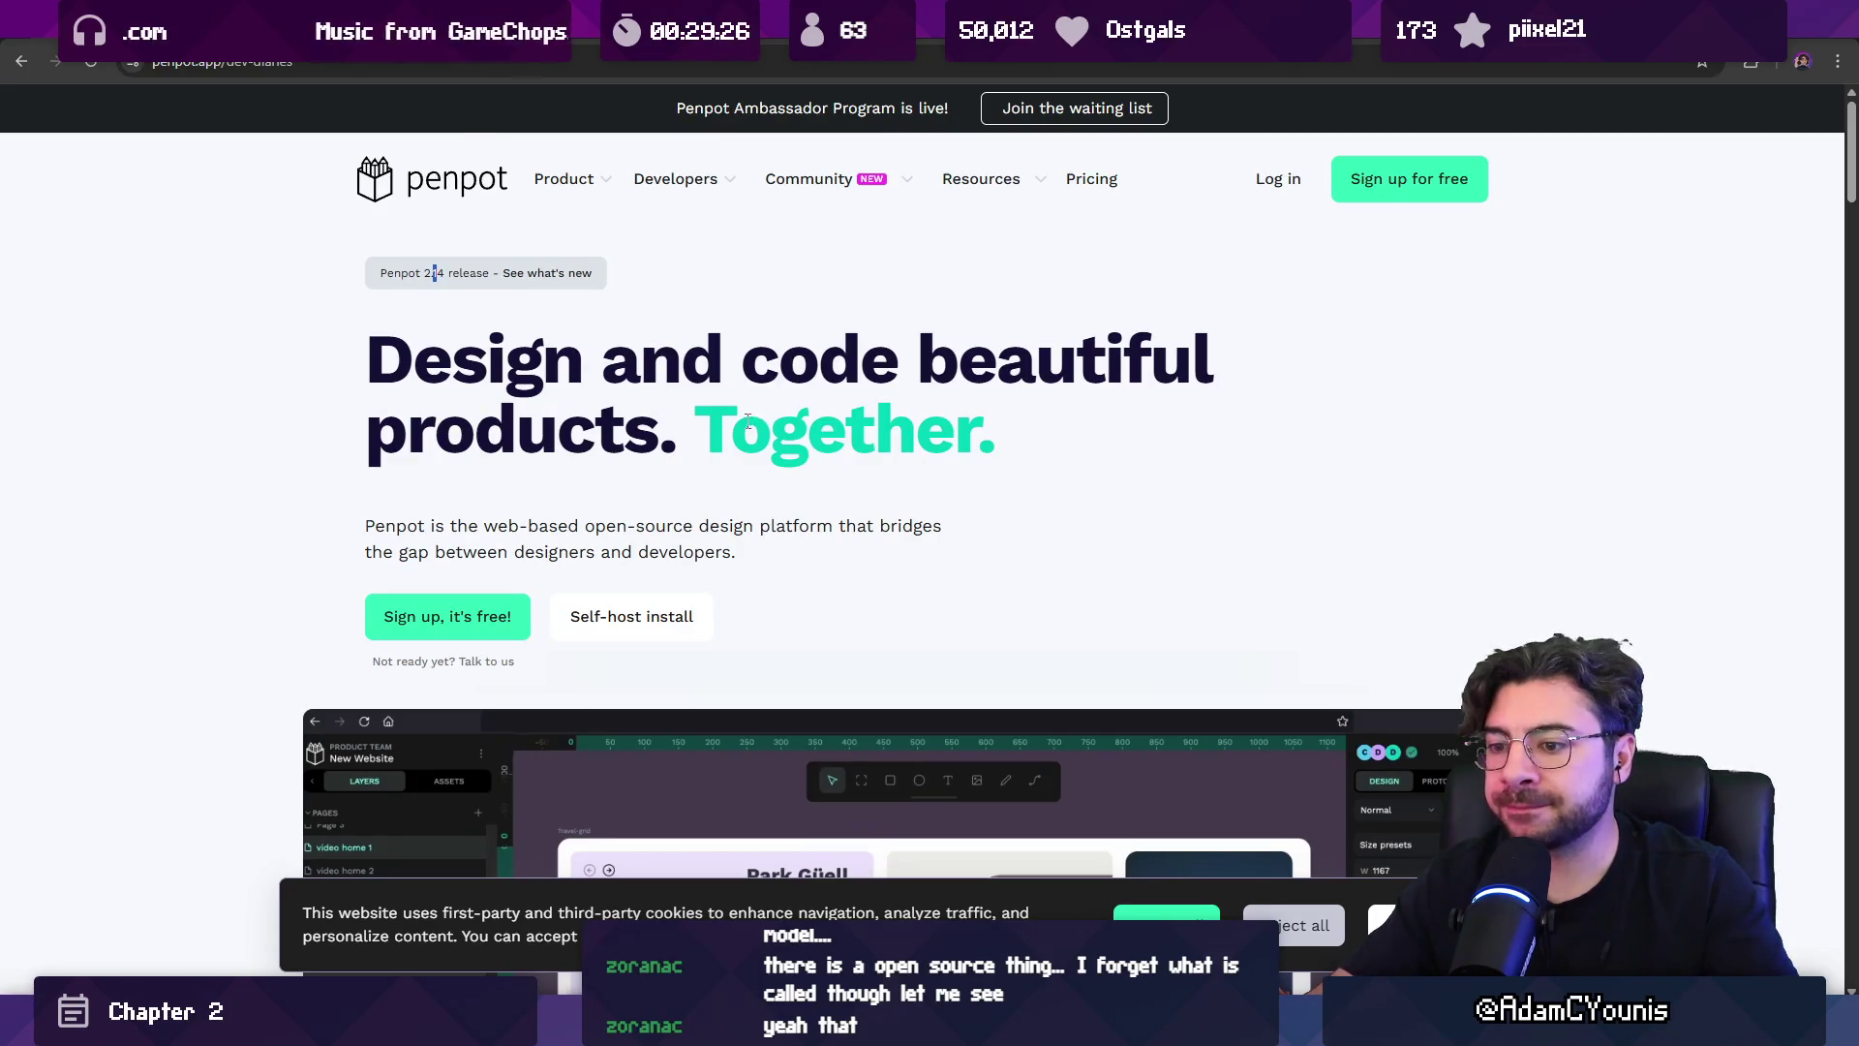
Open Penpot's Dev Diaries release notes and reject the site's cookies.
{"action": "left_click", "coordinate": [503, 272]}
{"action": "scroll", "coordinate": [582, 505], "scroll_direction": "down", "scroll_amount": 2}
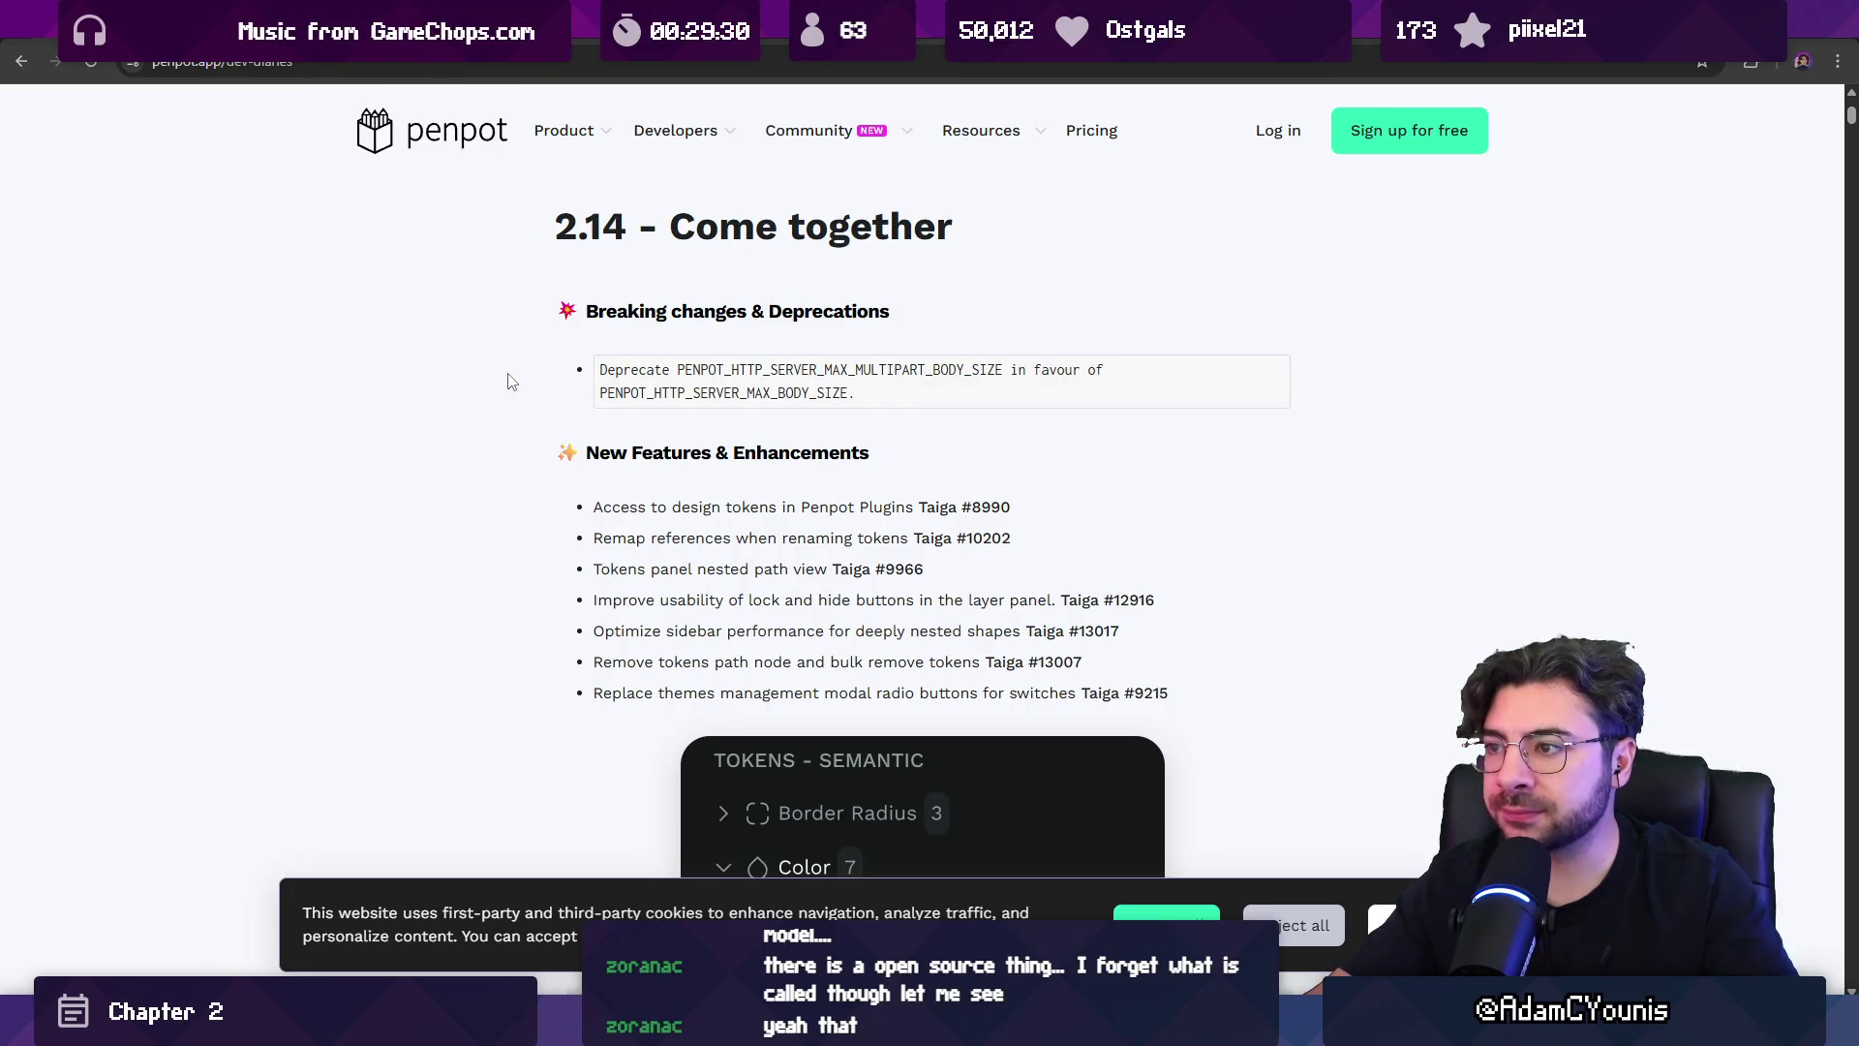
{"action": "scroll", "coordinate": [573, 415], "scroll_direction": "down", "scroll_amount": 2}
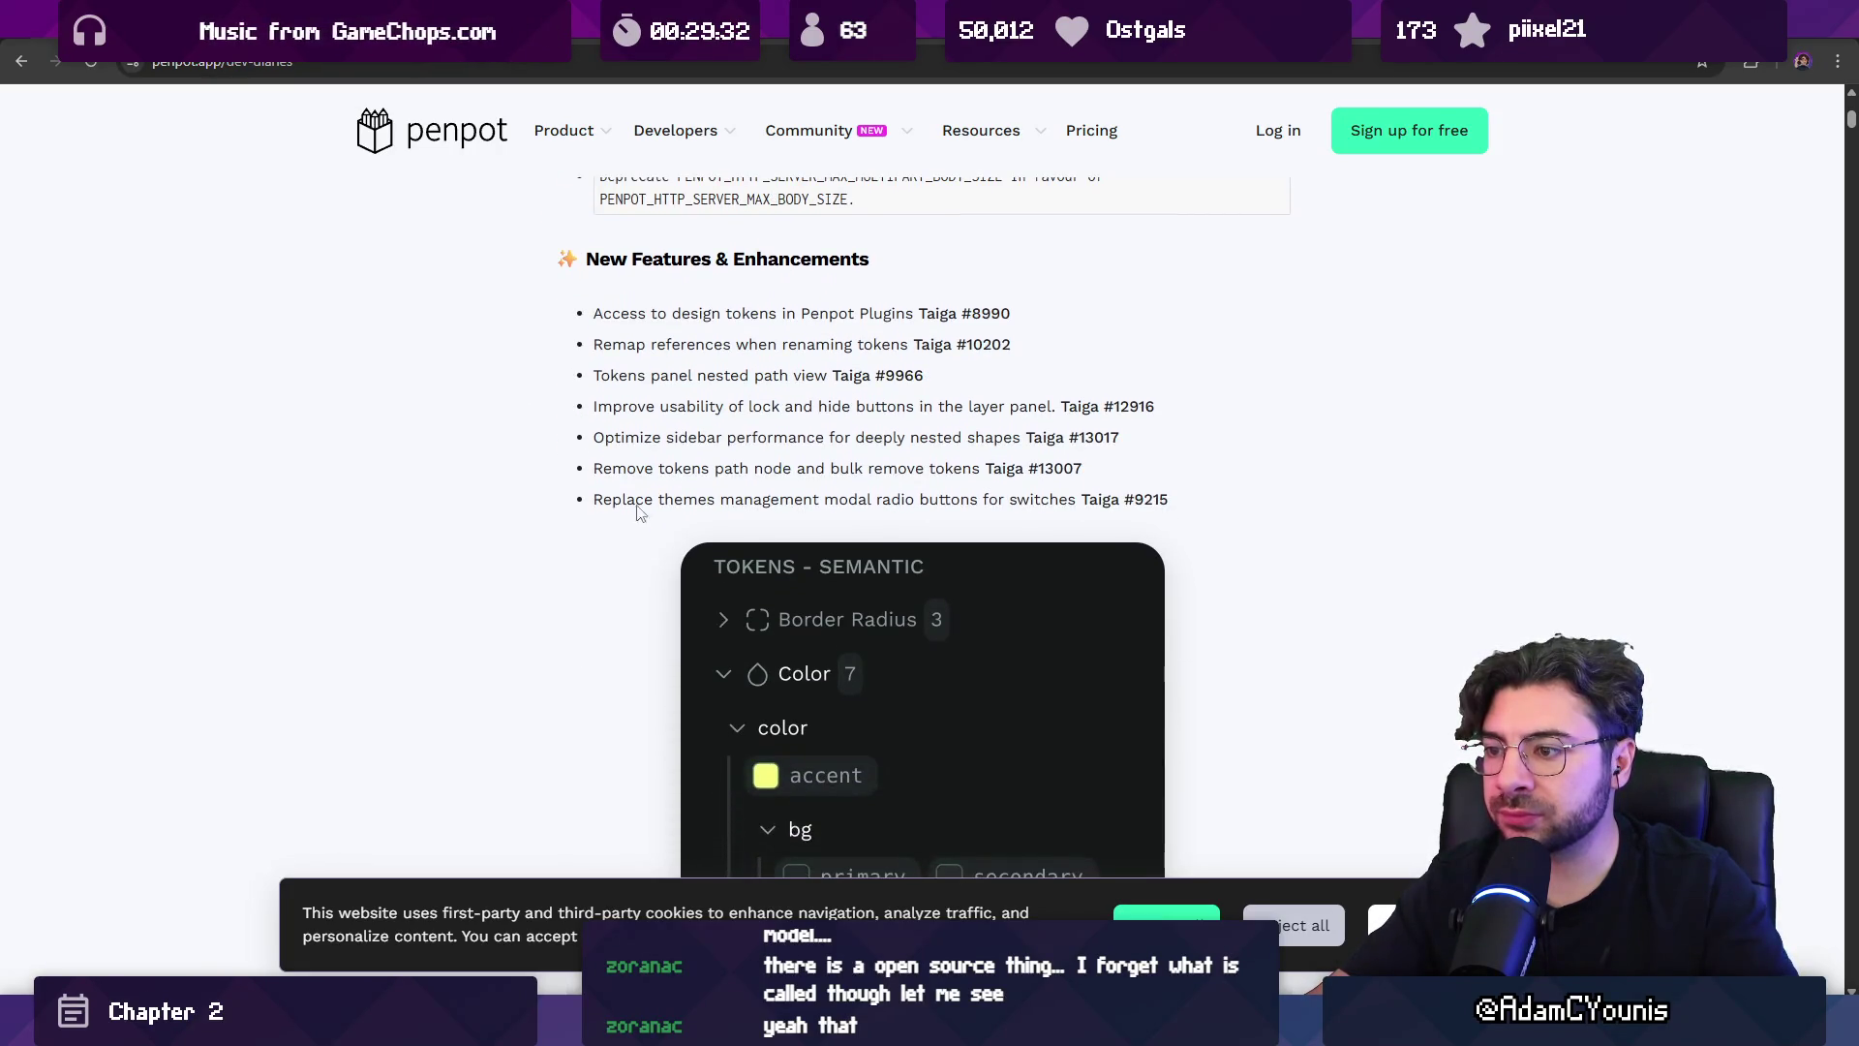
{"action": "left_click", "coordinate": [1371, 916]}
Scroll through the release notes from 2.14 - Come together down to 2.9 - The Wizard.
{"action": "scroll", "coordinate": [559, 473], "scroll_direction": "down", "scroll_amount": 2}
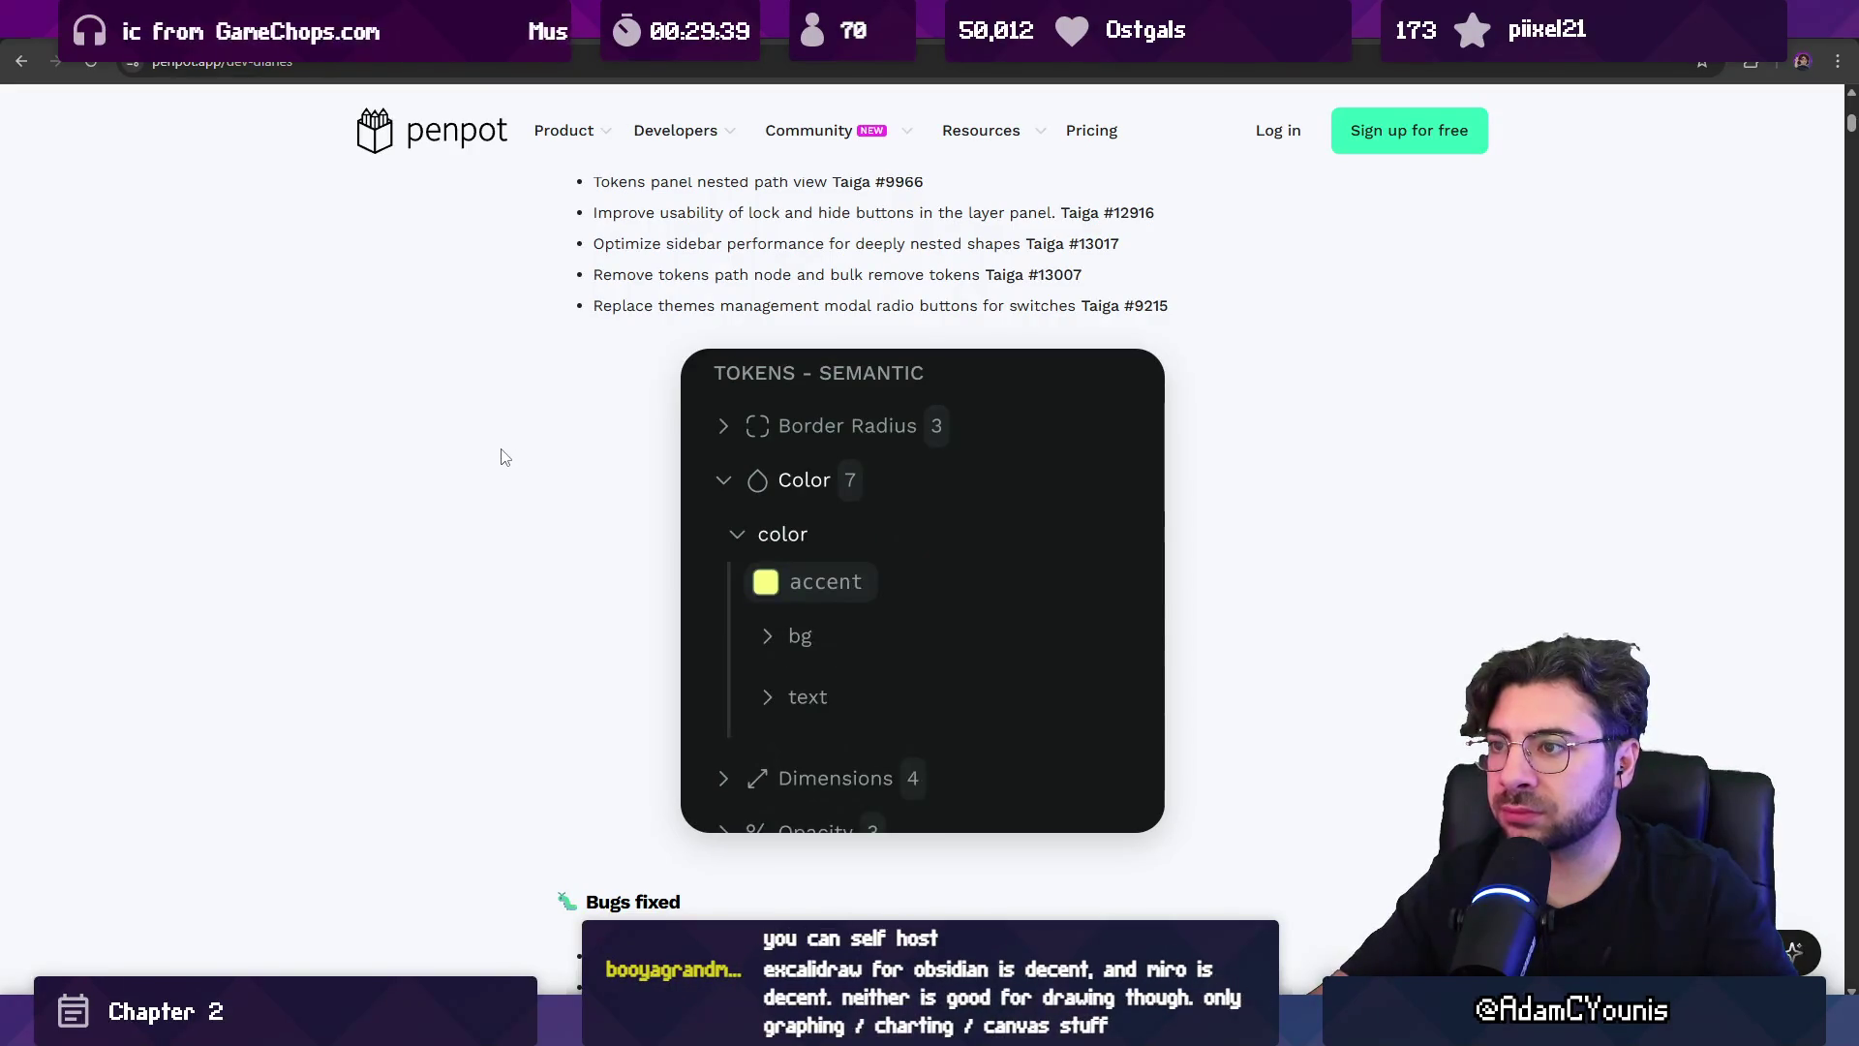
{"action": "scroll", "coordinate": [501, 459], "scroll_direction": "down", "scroll_amount": 5}
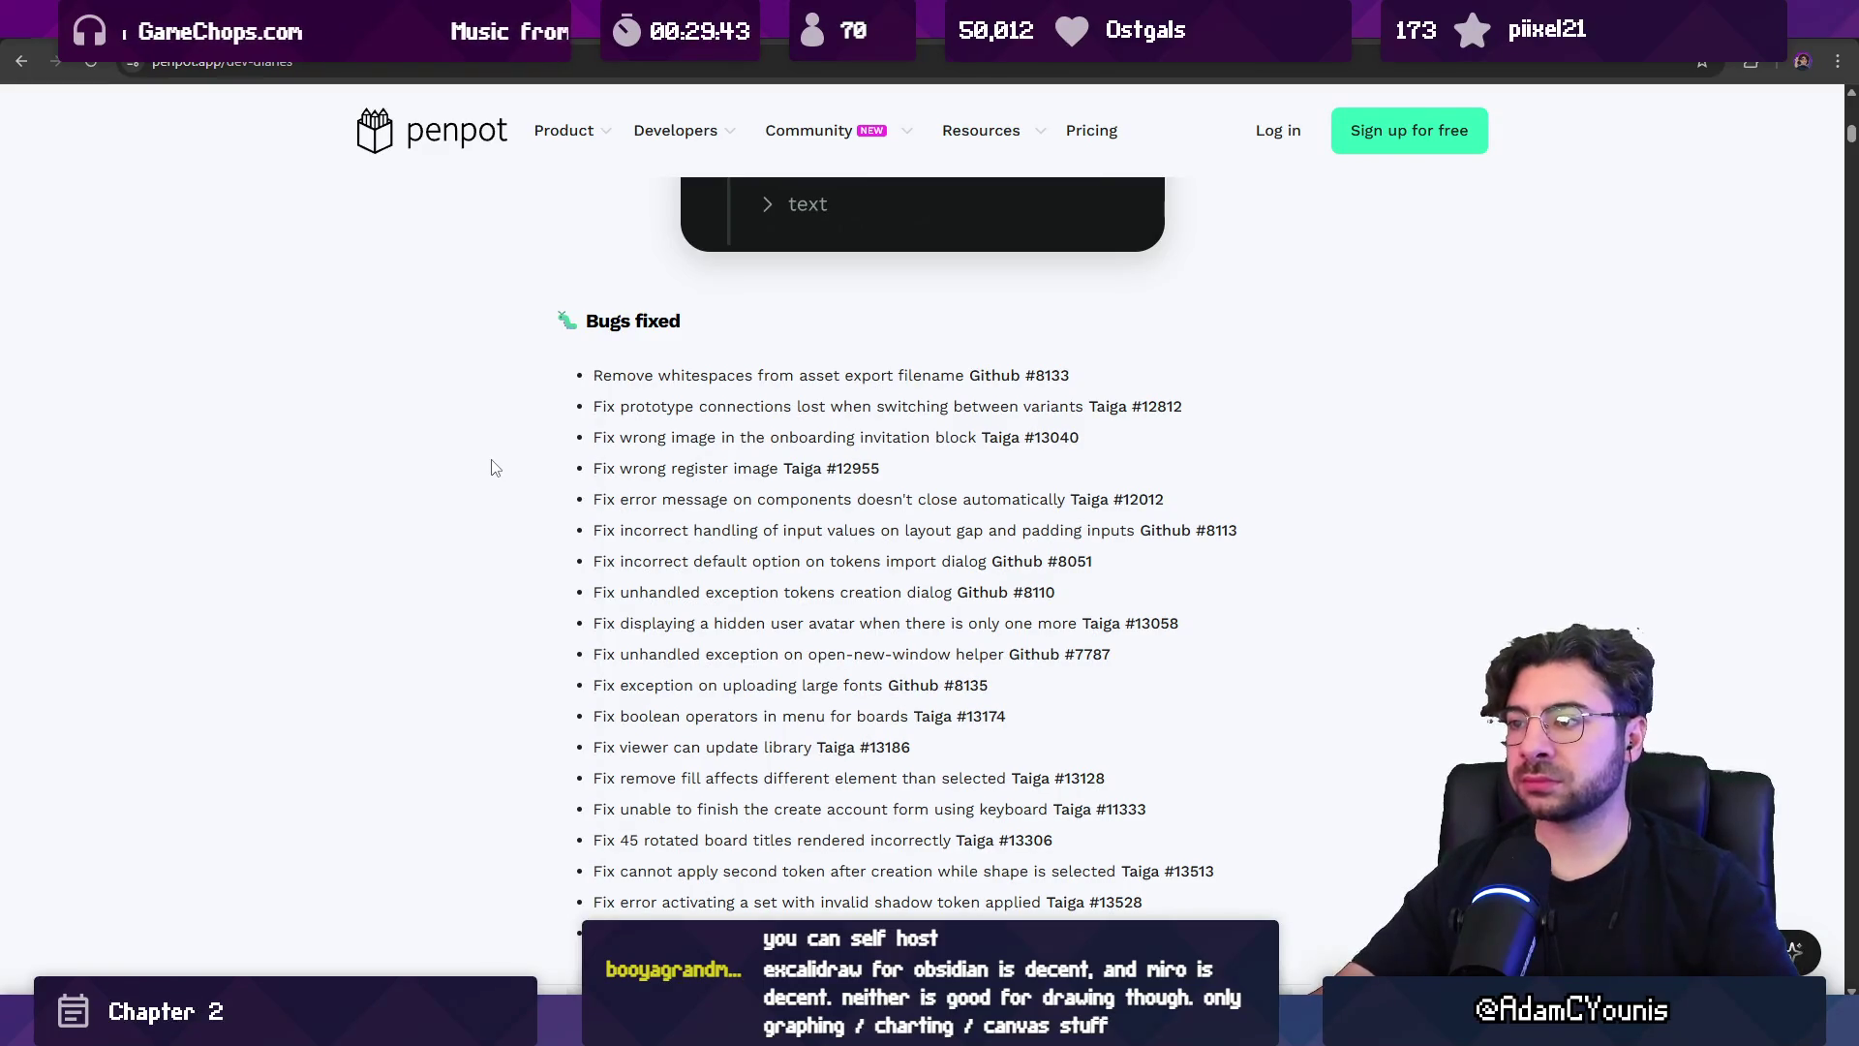
{"action": "scroll", "coordinate": [532, 485], "scroll_direction": "up", "scroll_amount": 7}
{"action": "scroll", "coordinate": [533, 480], "scroll_direction": "down", "scroll_amount": 2}
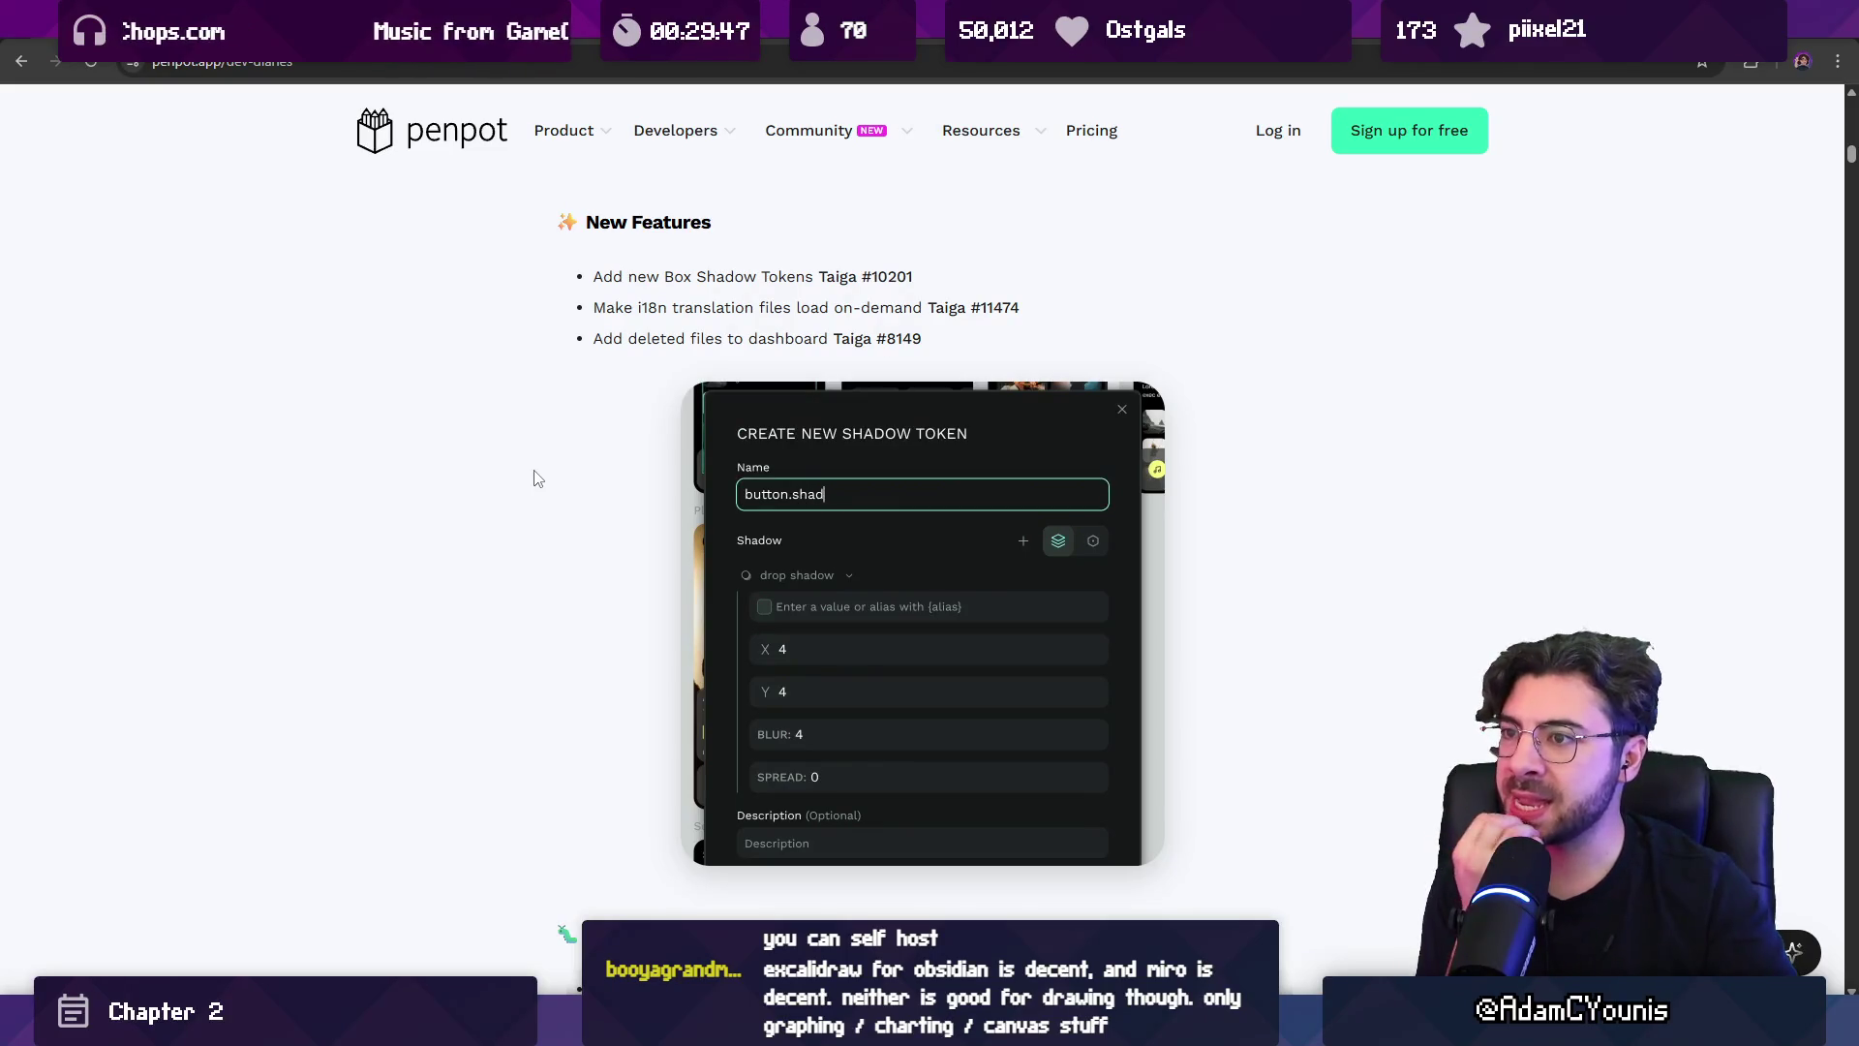
{"action": "scroll", "coordinate": [535, 480], "scroll_direction": "down", "scroll_amount": 7}
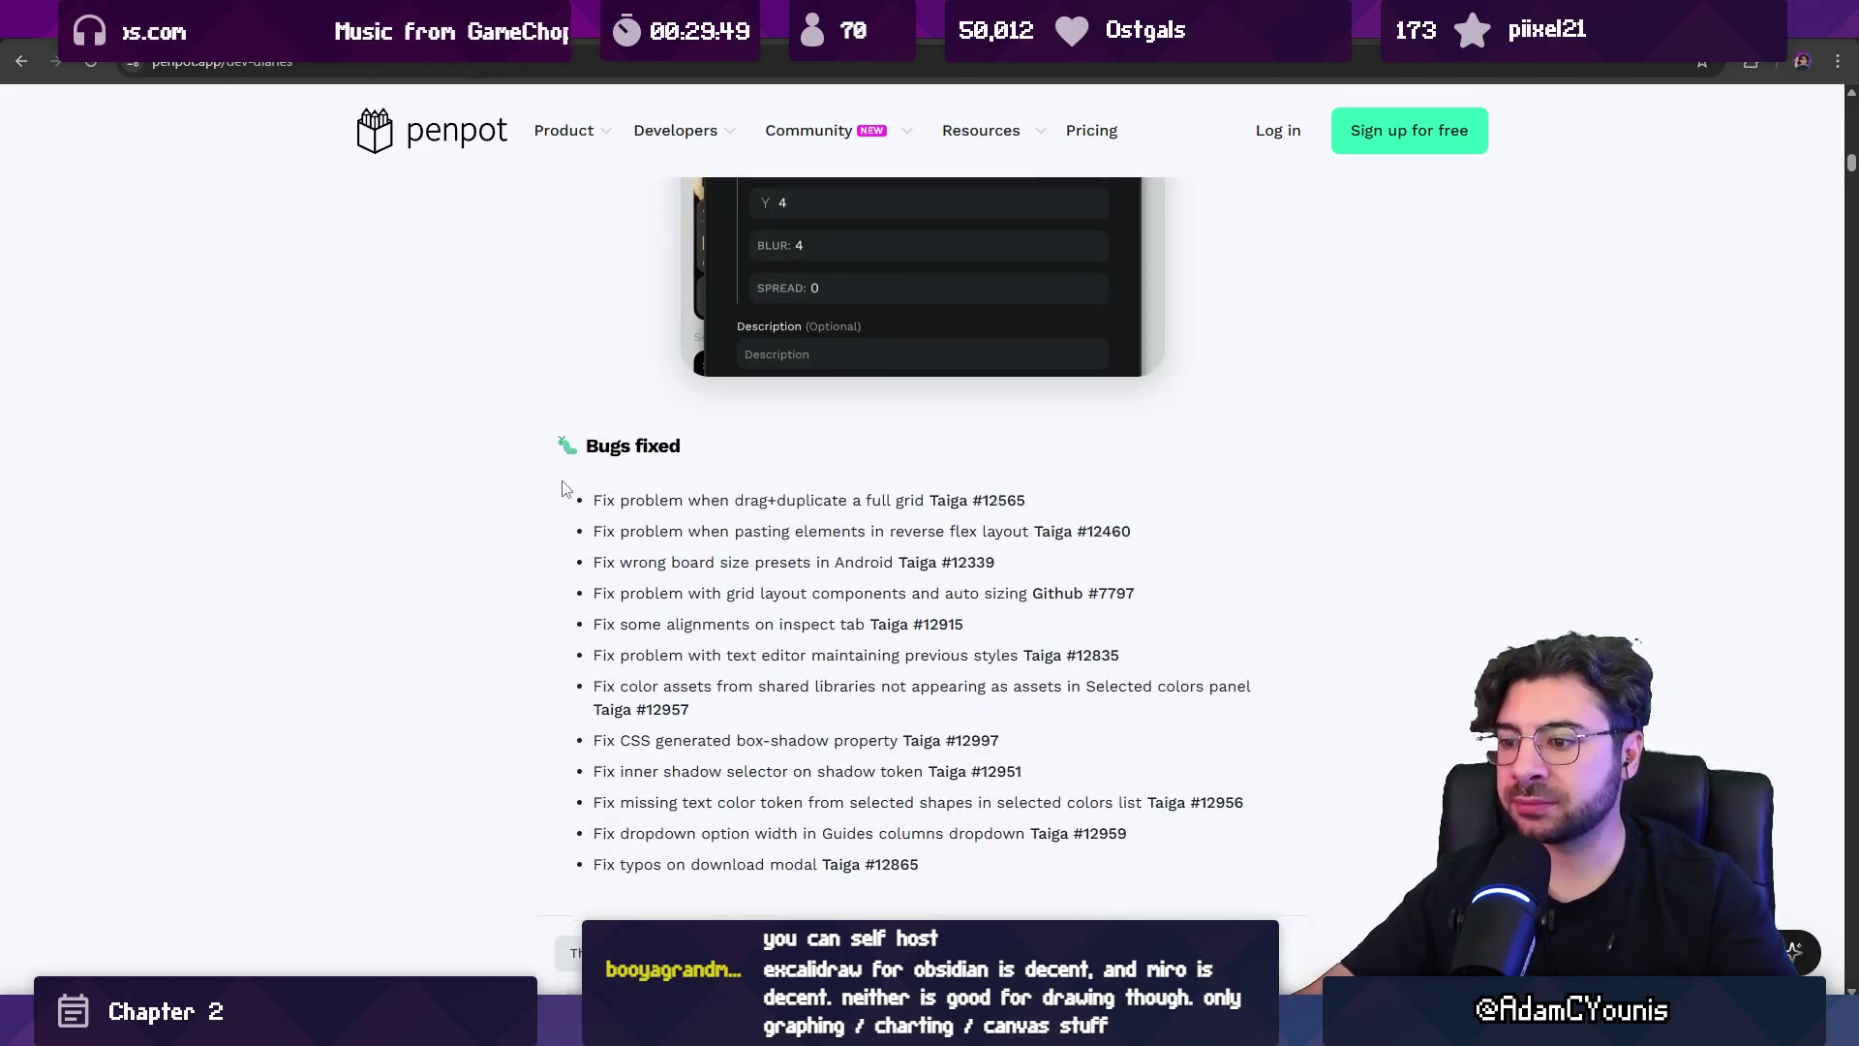
{"action": "scroll", "coordinate": [559, 483], "scroll_direction": "down", "scroll_amount": 5}
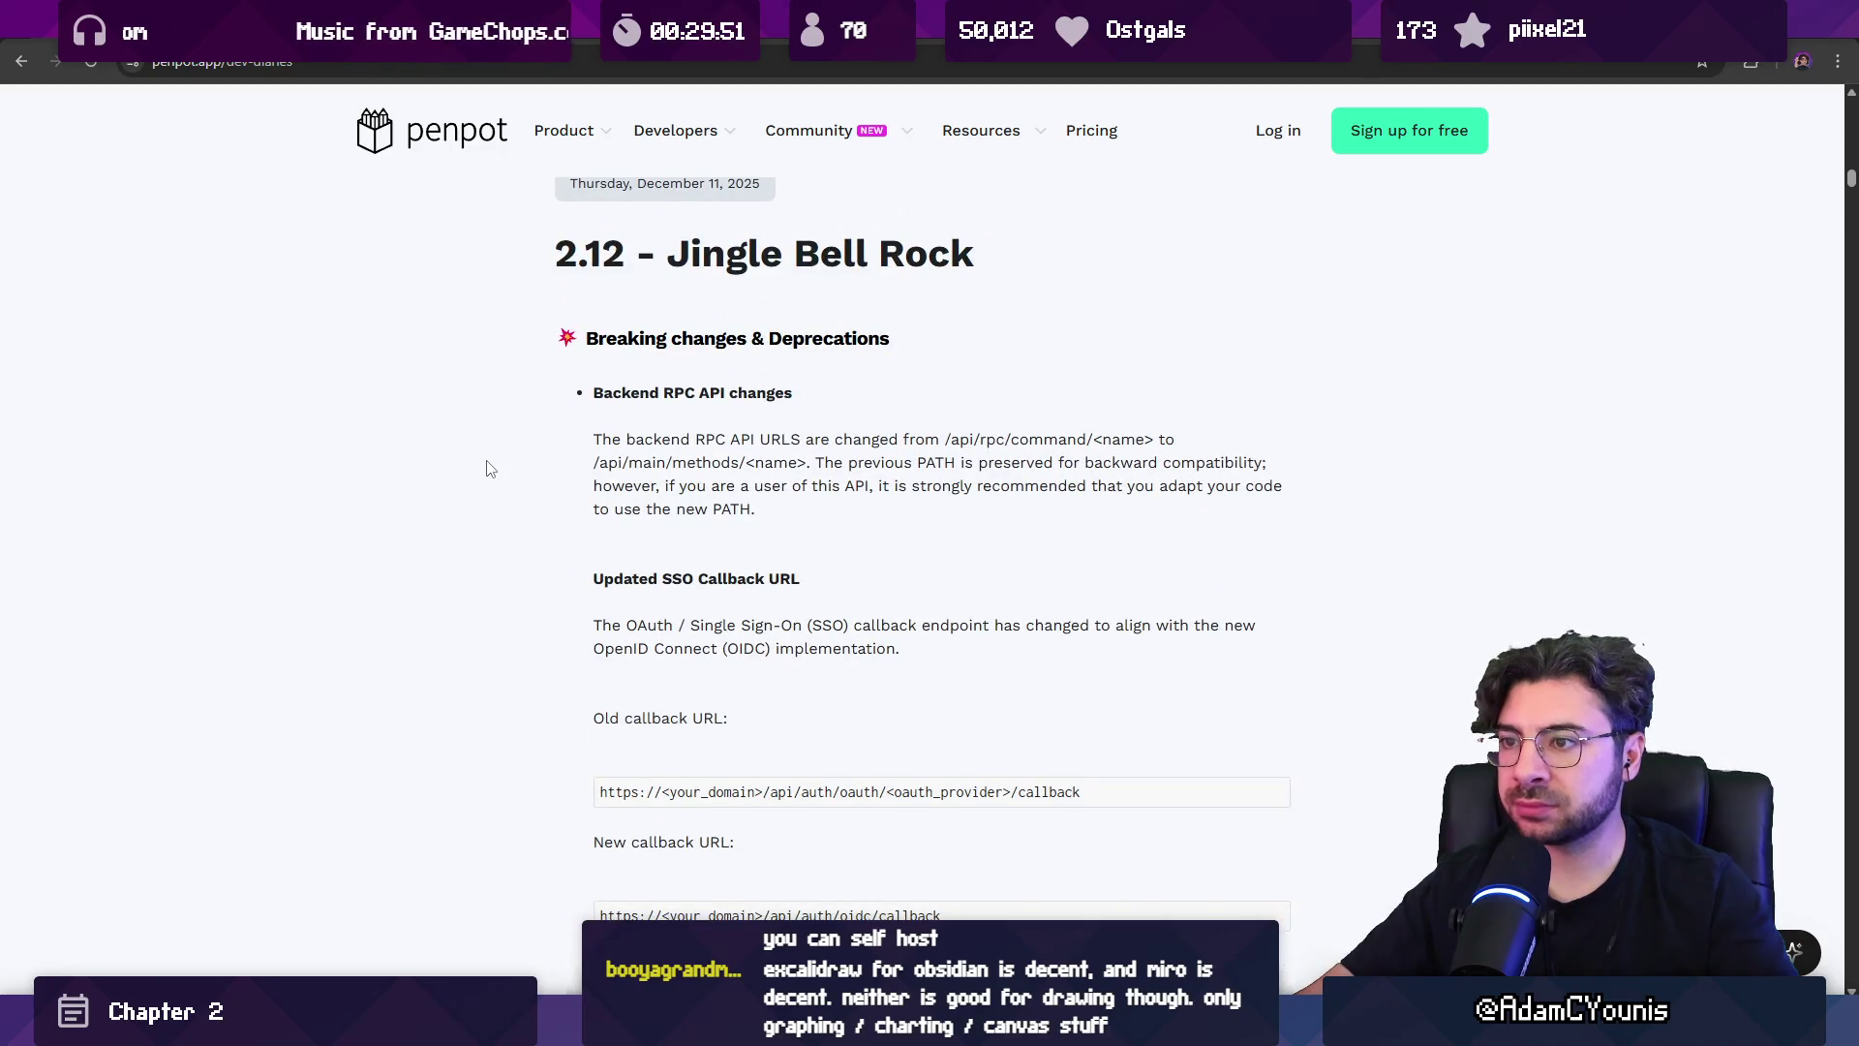
{"action": "scroll", "coordinate": [489, 469], "scroll_direction": "down", "scroll_amount": 13}
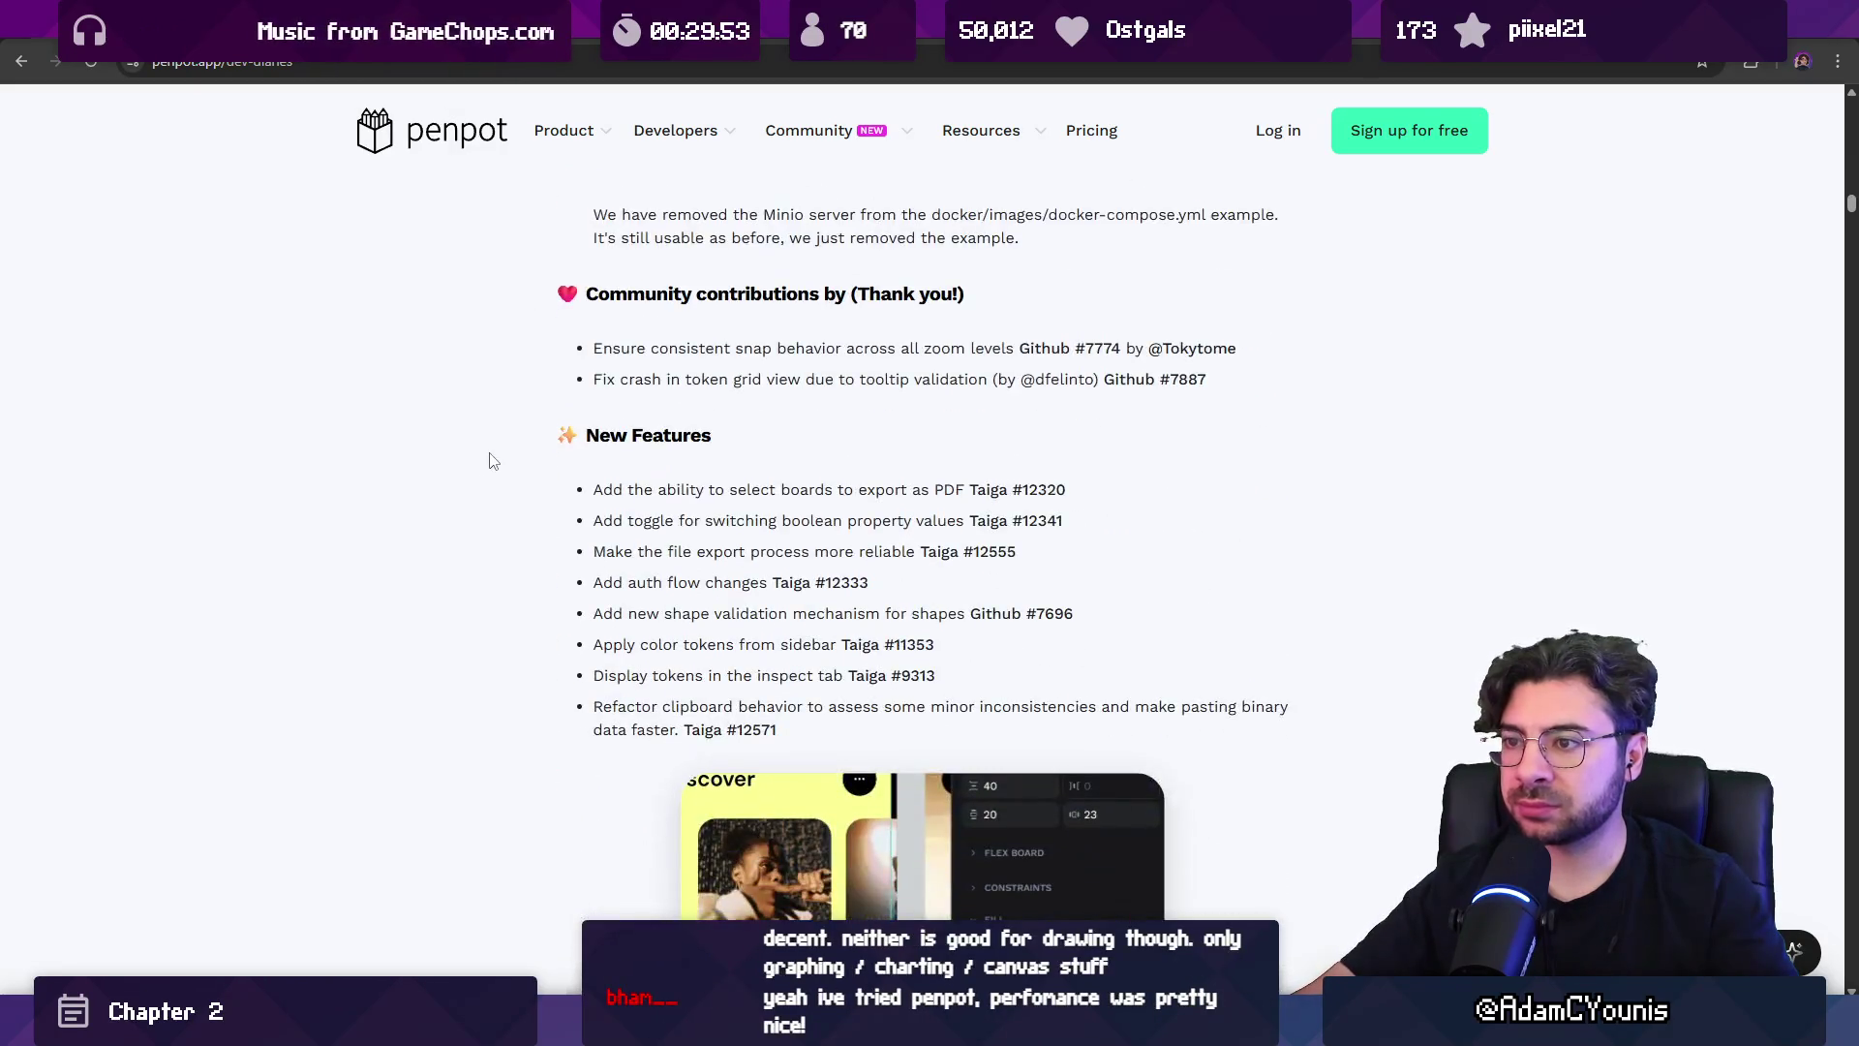
{"action": "scroll", "coordinate": [490, 459], "scroll_direction": "down", "scroll_amount": 3}
{"action": "scroll", "coordinate": [498, 467], "scroll_direction": "up", "scroll_amount": 2}
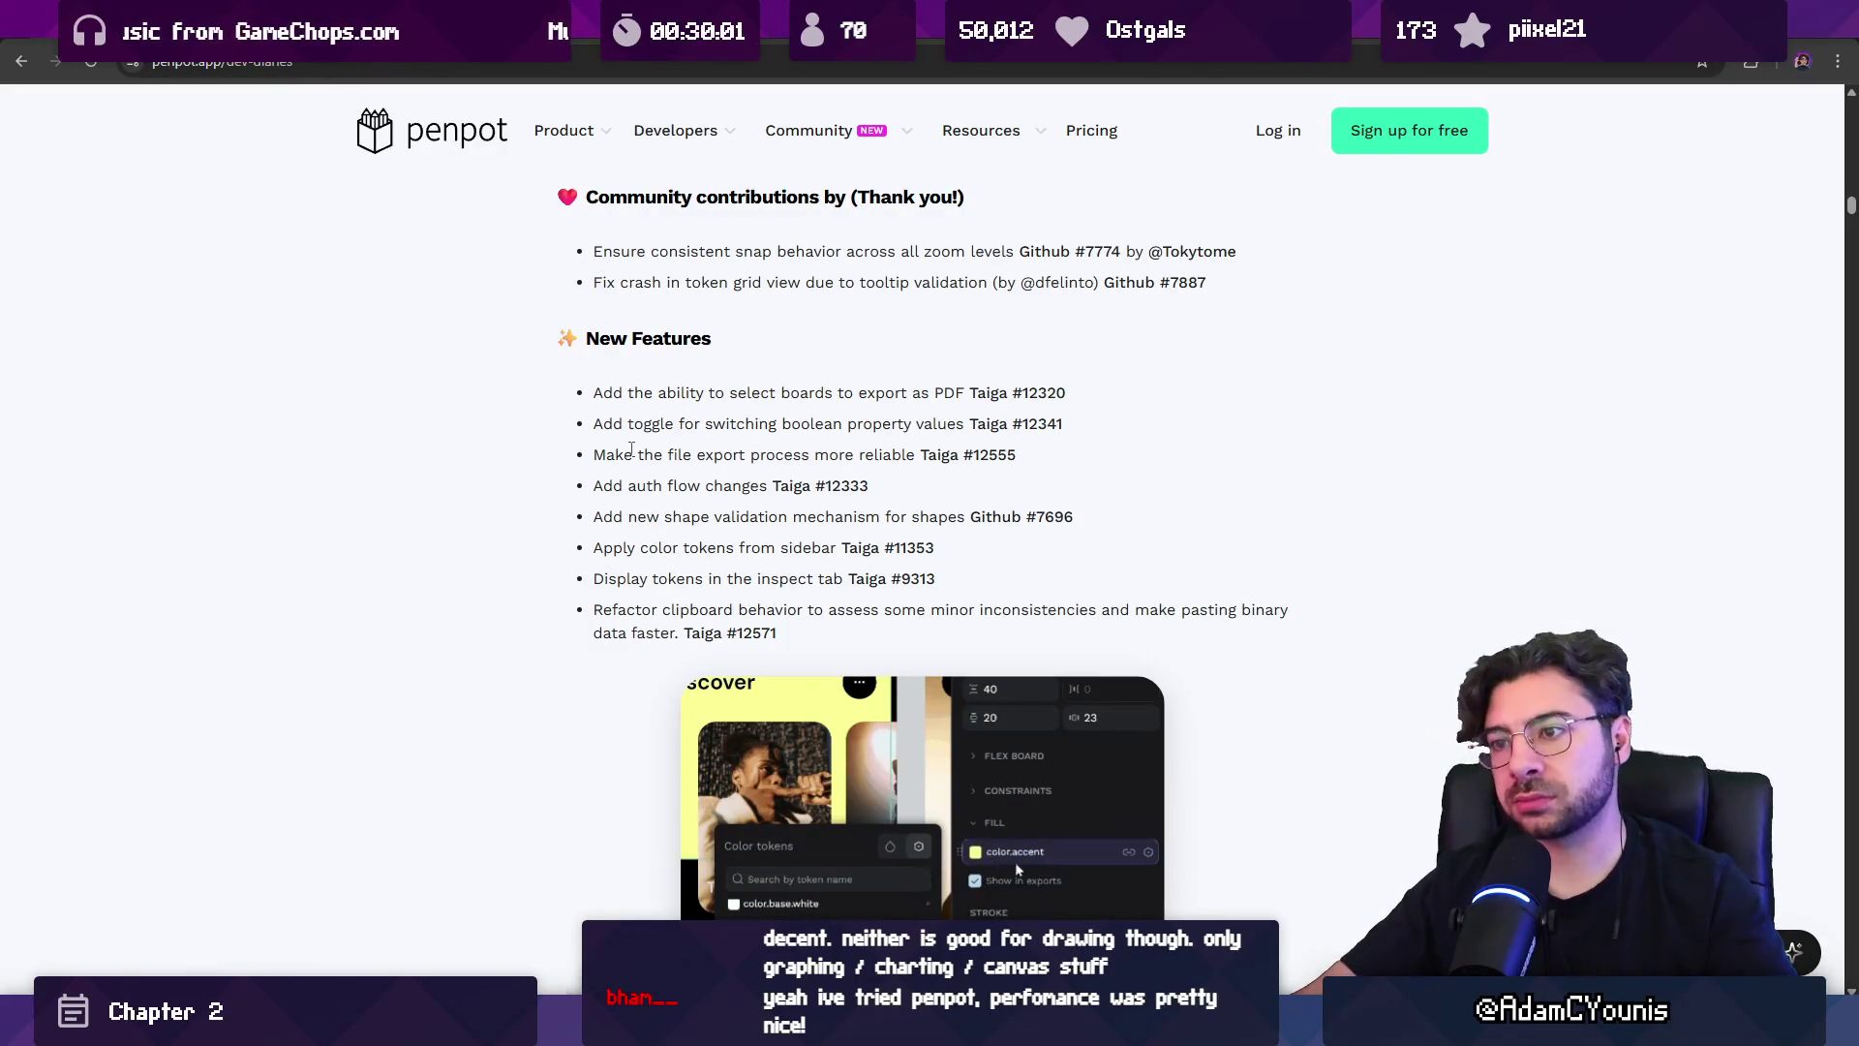
{"action": "scroll", "coordinate": [557, 499], "scroll_direction": "down", "scroll_amount": 3}
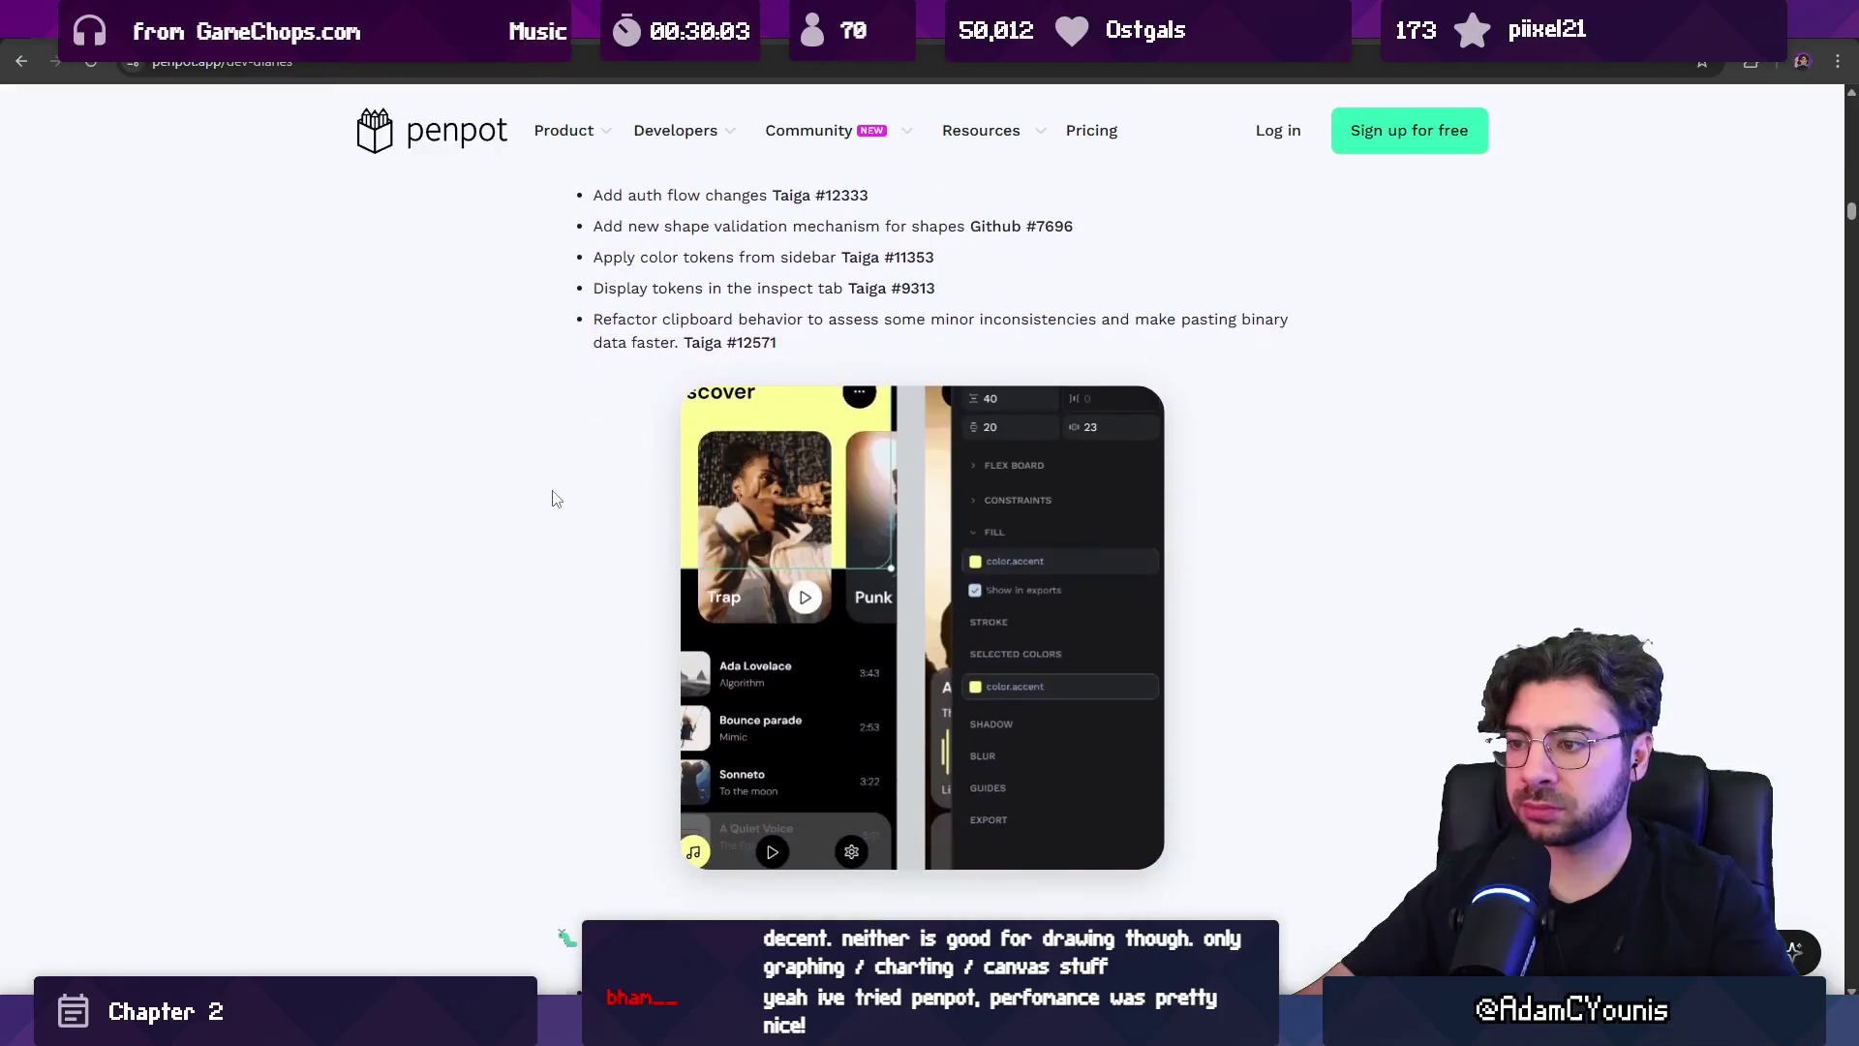
{"action": "scroll", "coordinate": [557, 499], "scroll_direction": "down", "scroll_amount": 15}
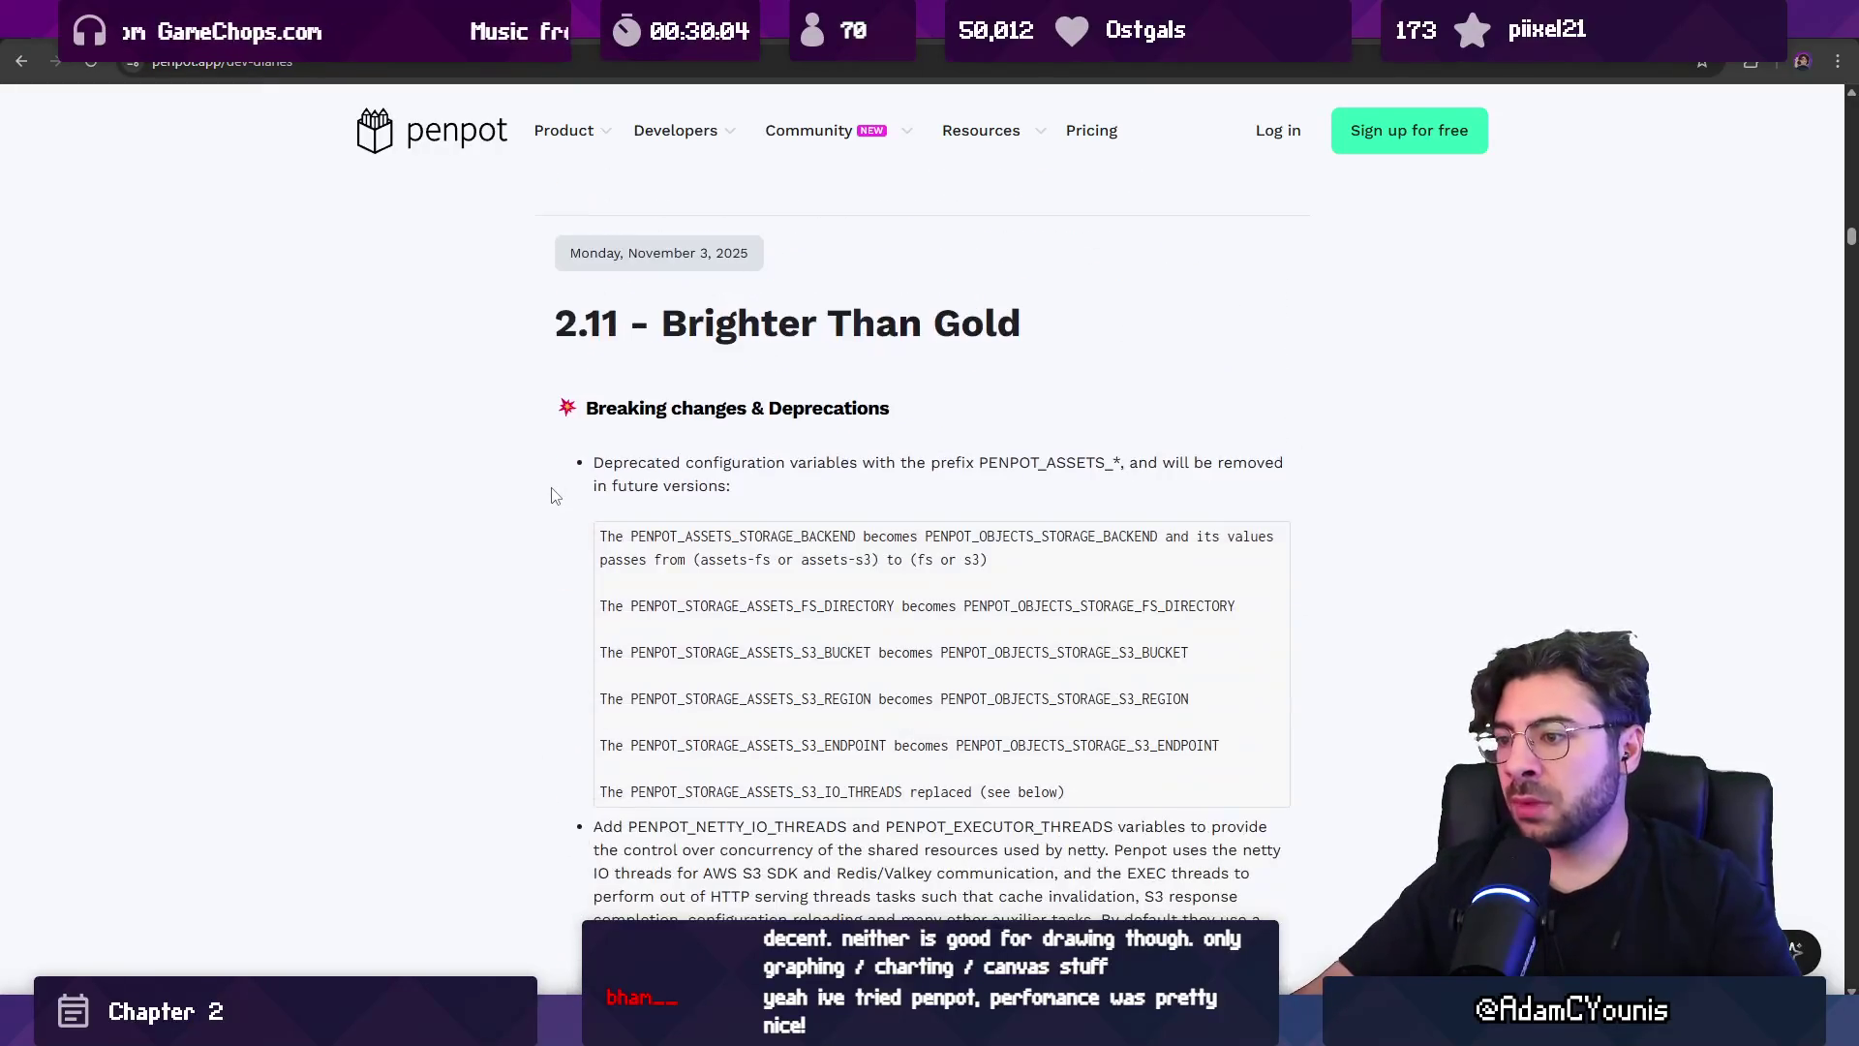
{"action": "scroll", "coordinate": [555, 496], "scroll_direction": "down", "scroll_amount": 13}
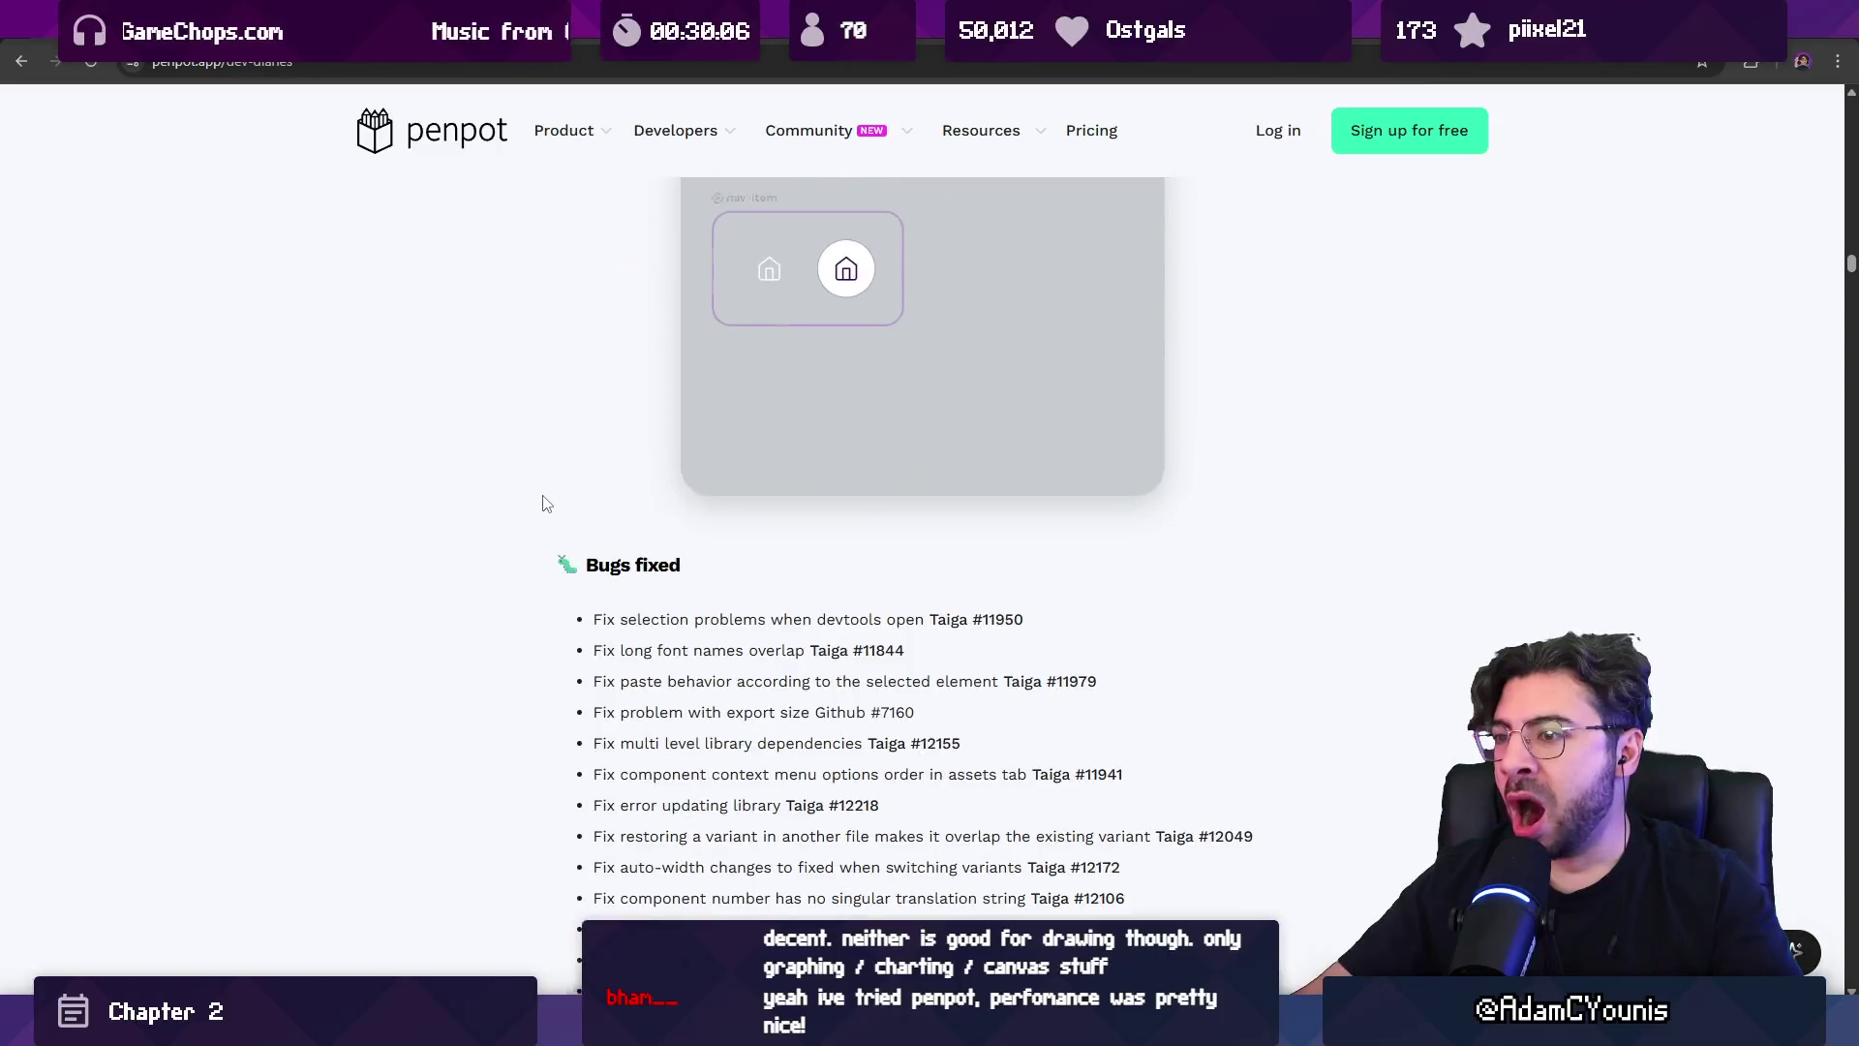
{"action": "scroll", "coordinate": [543, 499], "scroll_direction": "up", "scroll_amount": 3}
{"action": "scroll", "coordinate": [542, 504], "scroll_direction": "down", "scroll_amount": 20}
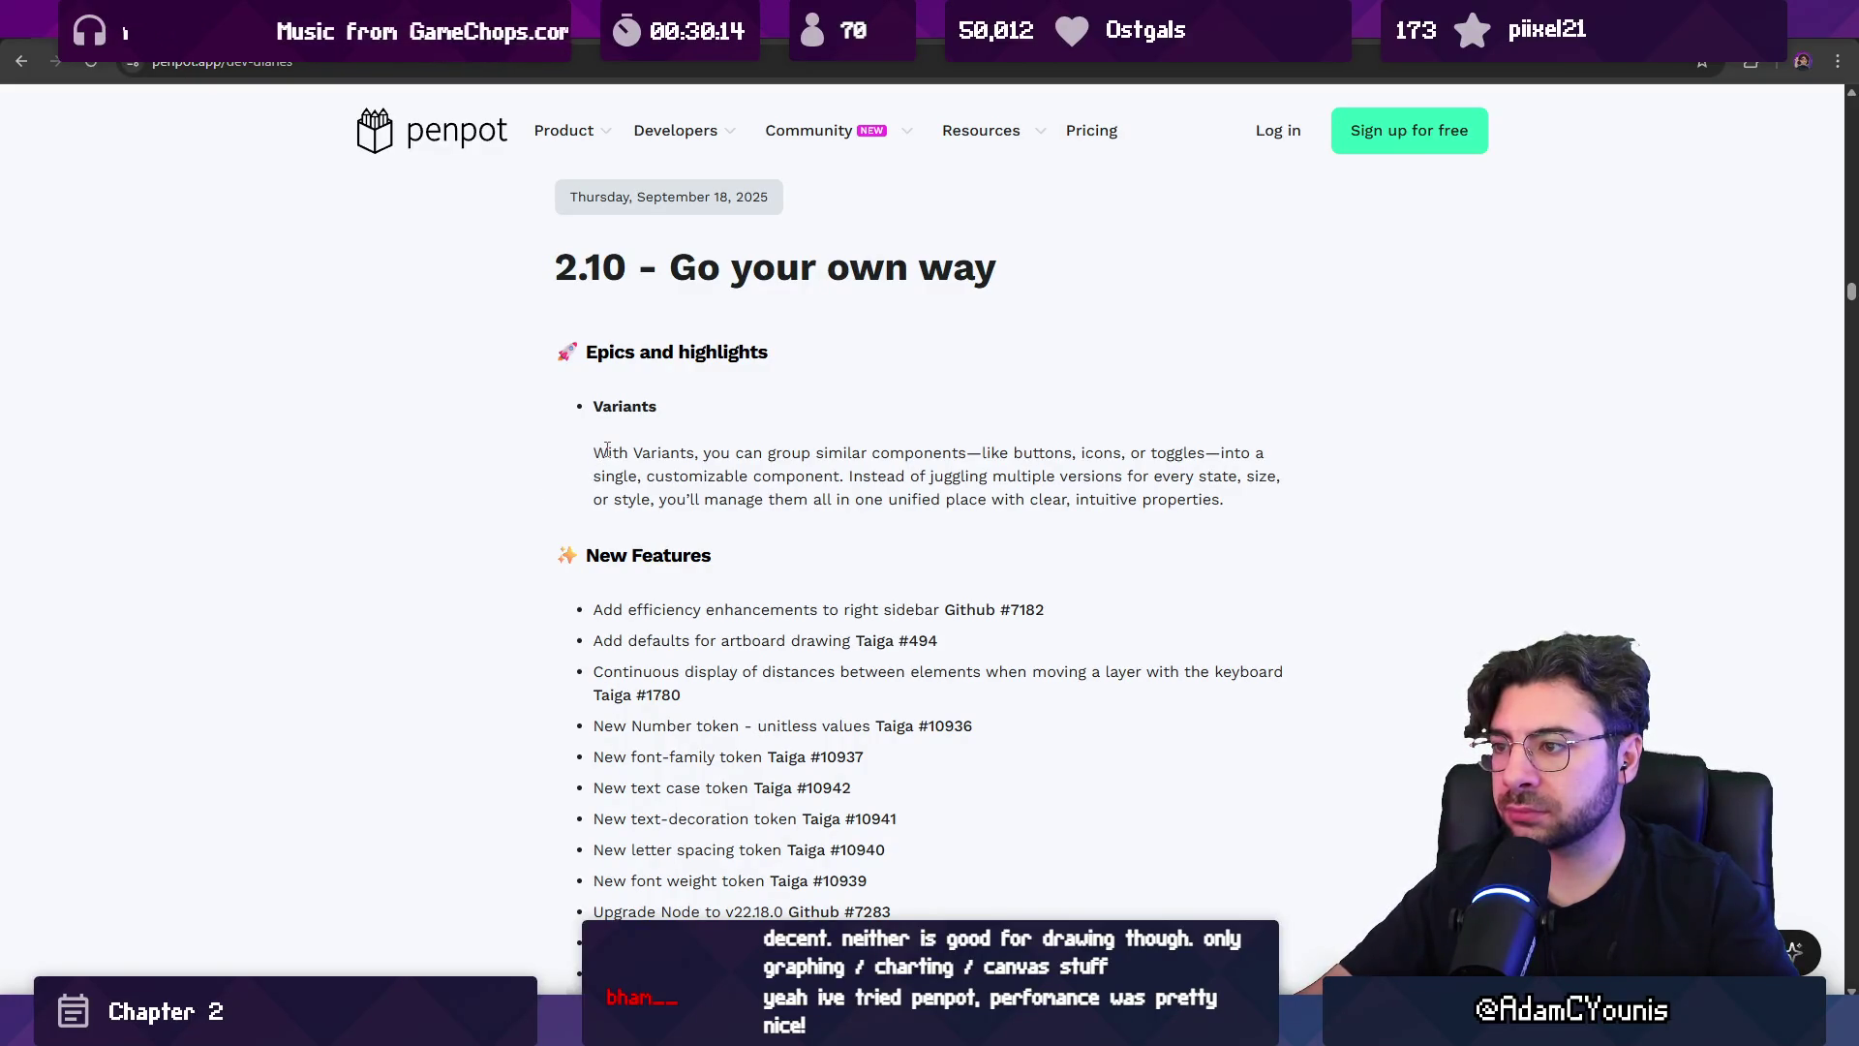
{"action": "scroll", "coordinate": [538, 471], "scroll_direction": "down", "scroll_amount": 2}
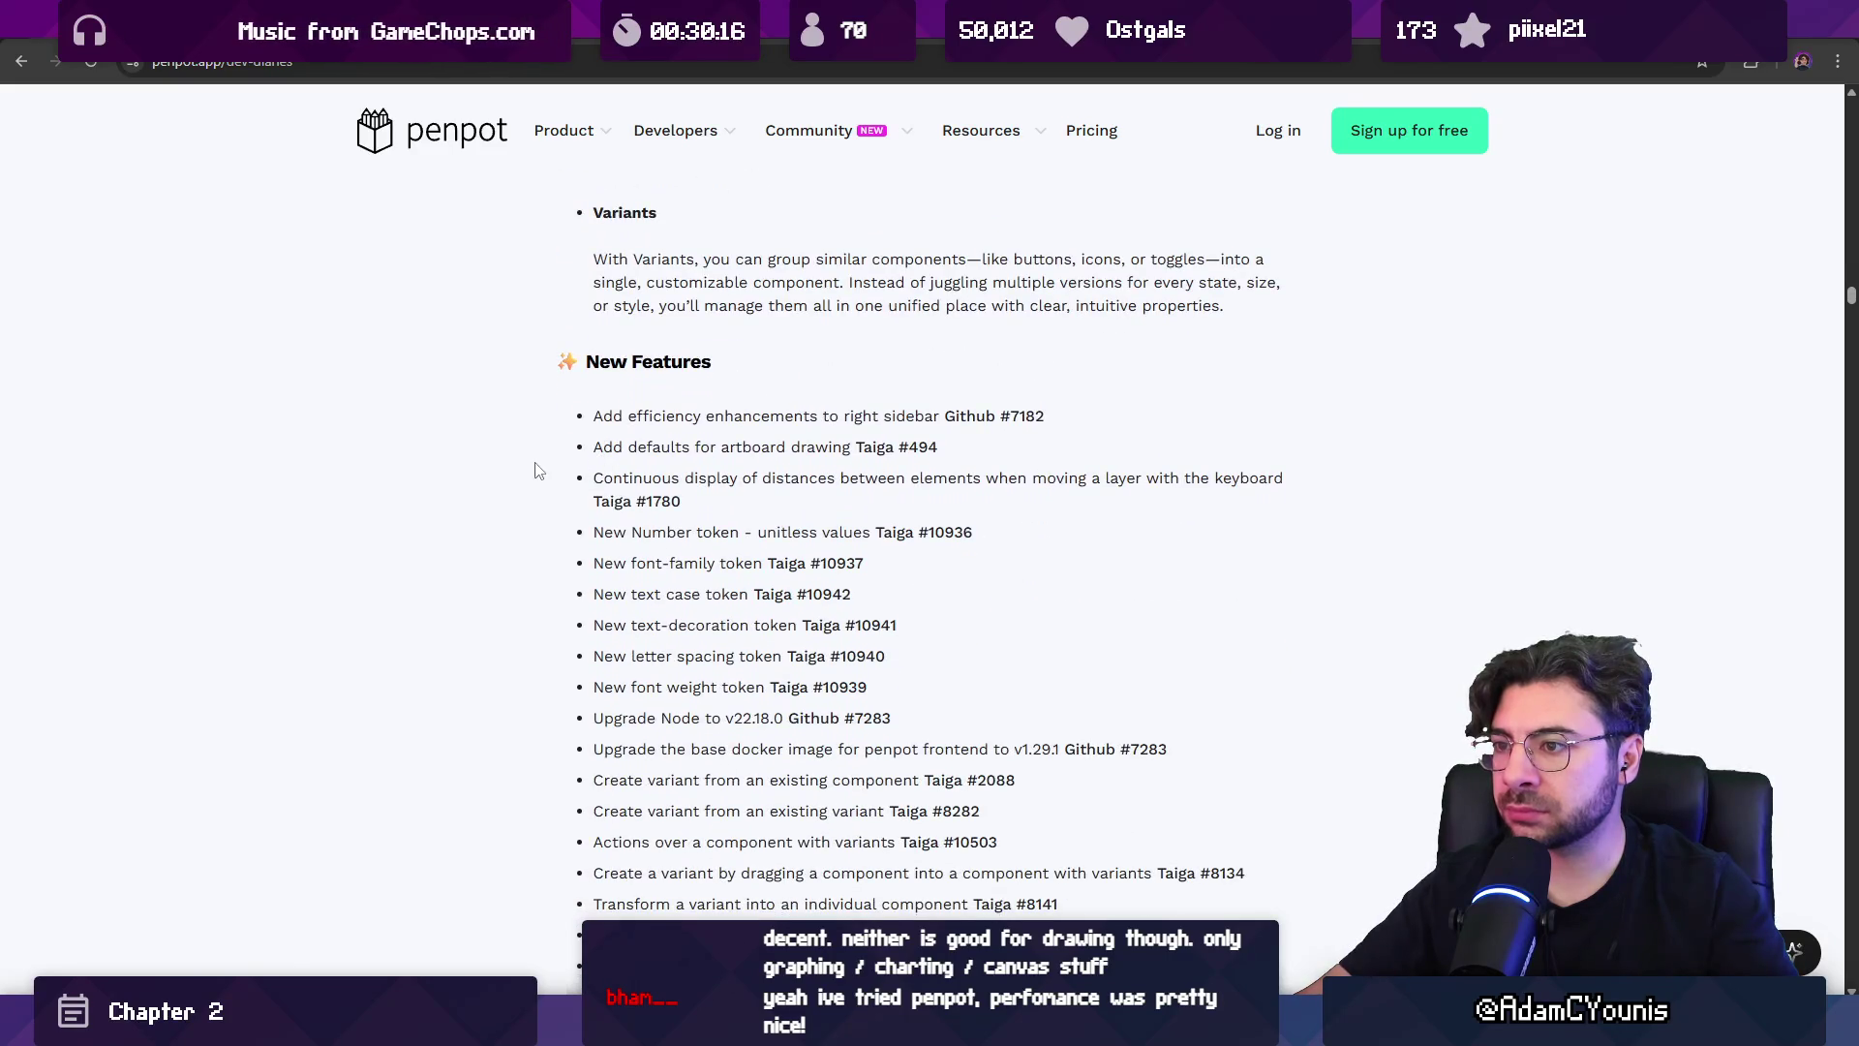
{"action": "scroll", "coordinate": [557, 453], "scroll_direction": "down", "scroll_amount": 15}
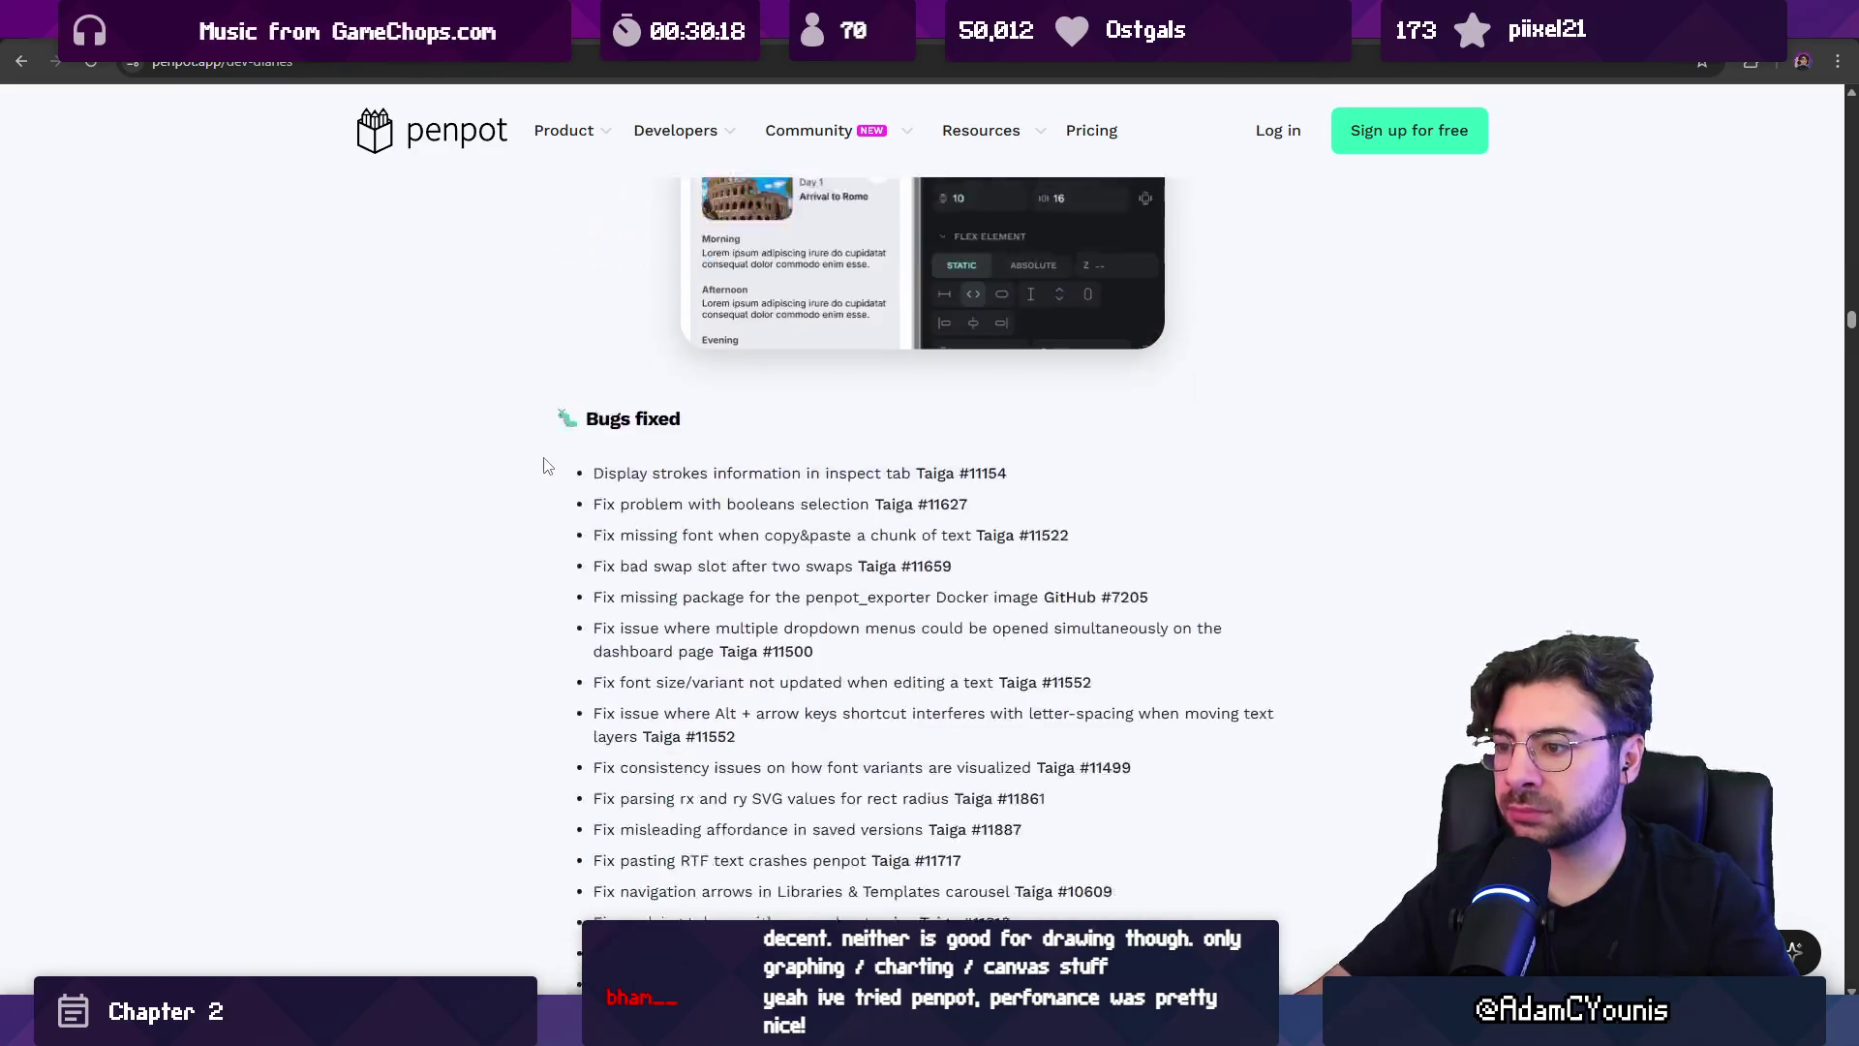
{"action": "scroll", "coordinate": [547, 465], "scroll_direction": "down", "scroll_amount": 10}
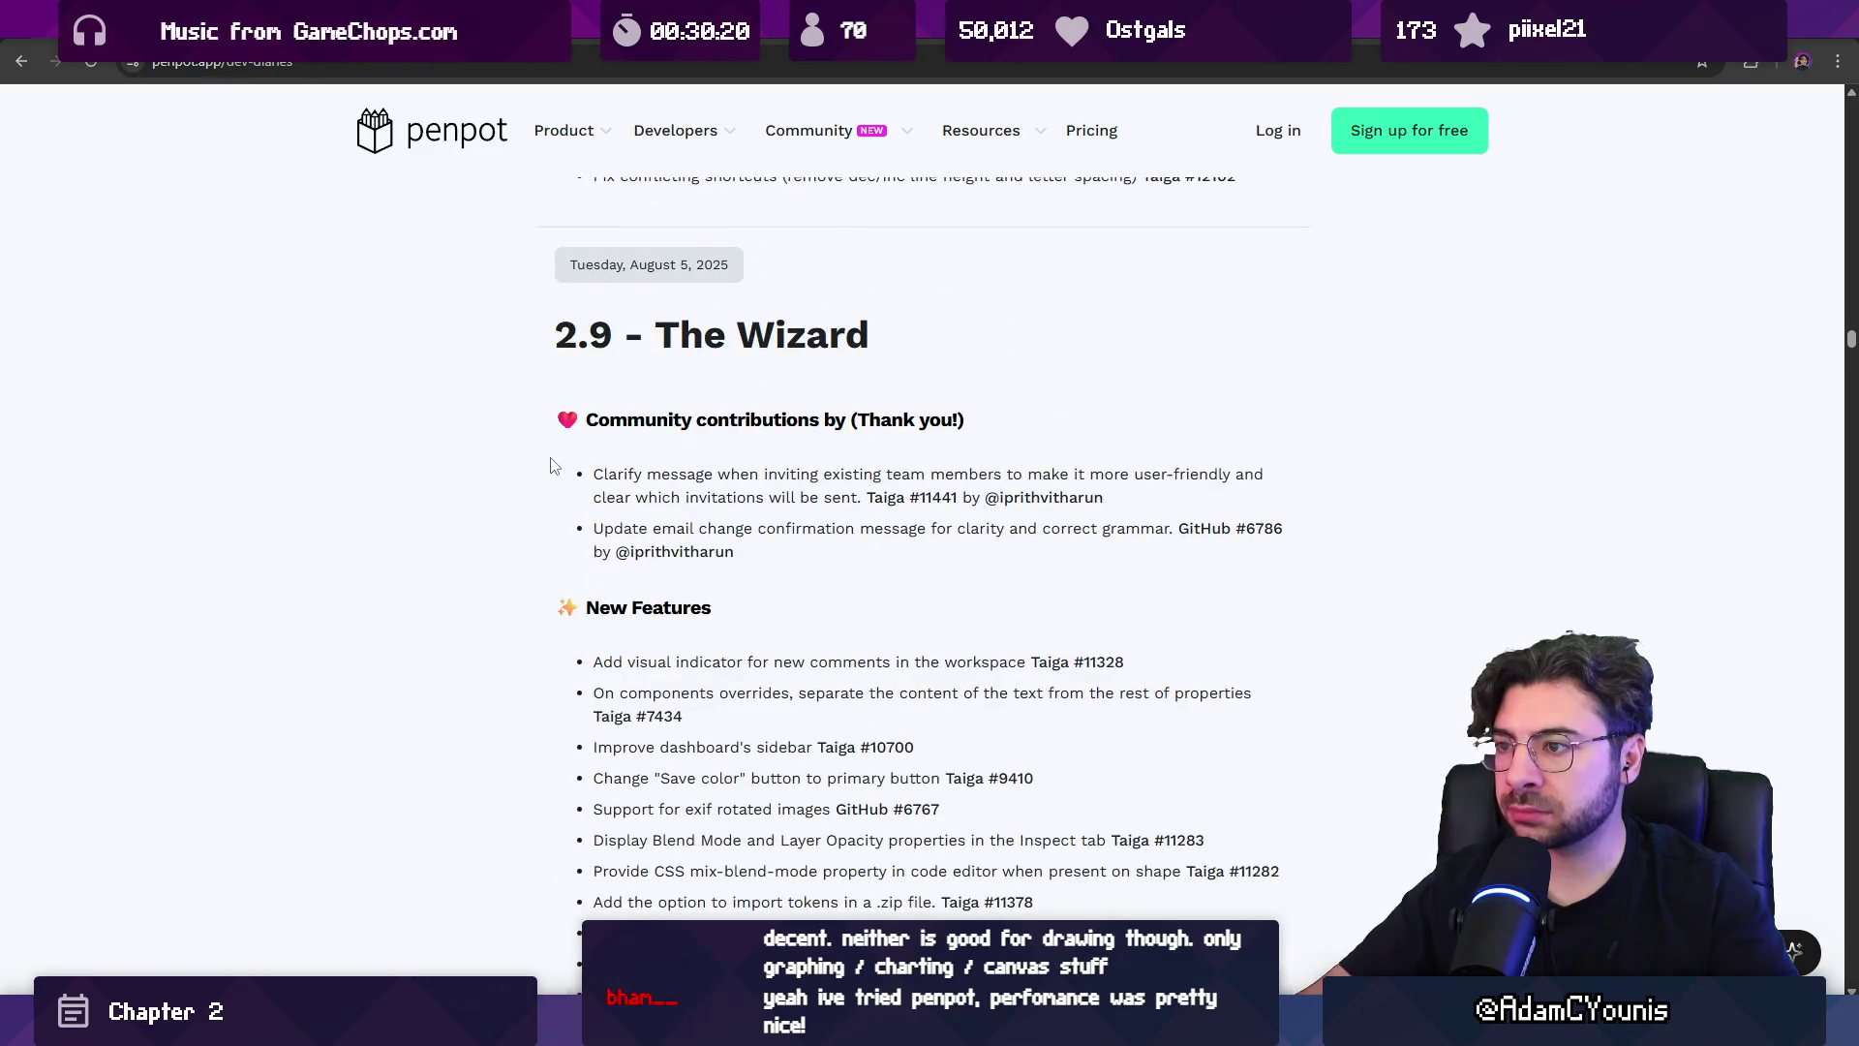
{"action": "scroll", "coordinate": [521, 523], "scroll_direction": "up", "scroll_amount": 20}
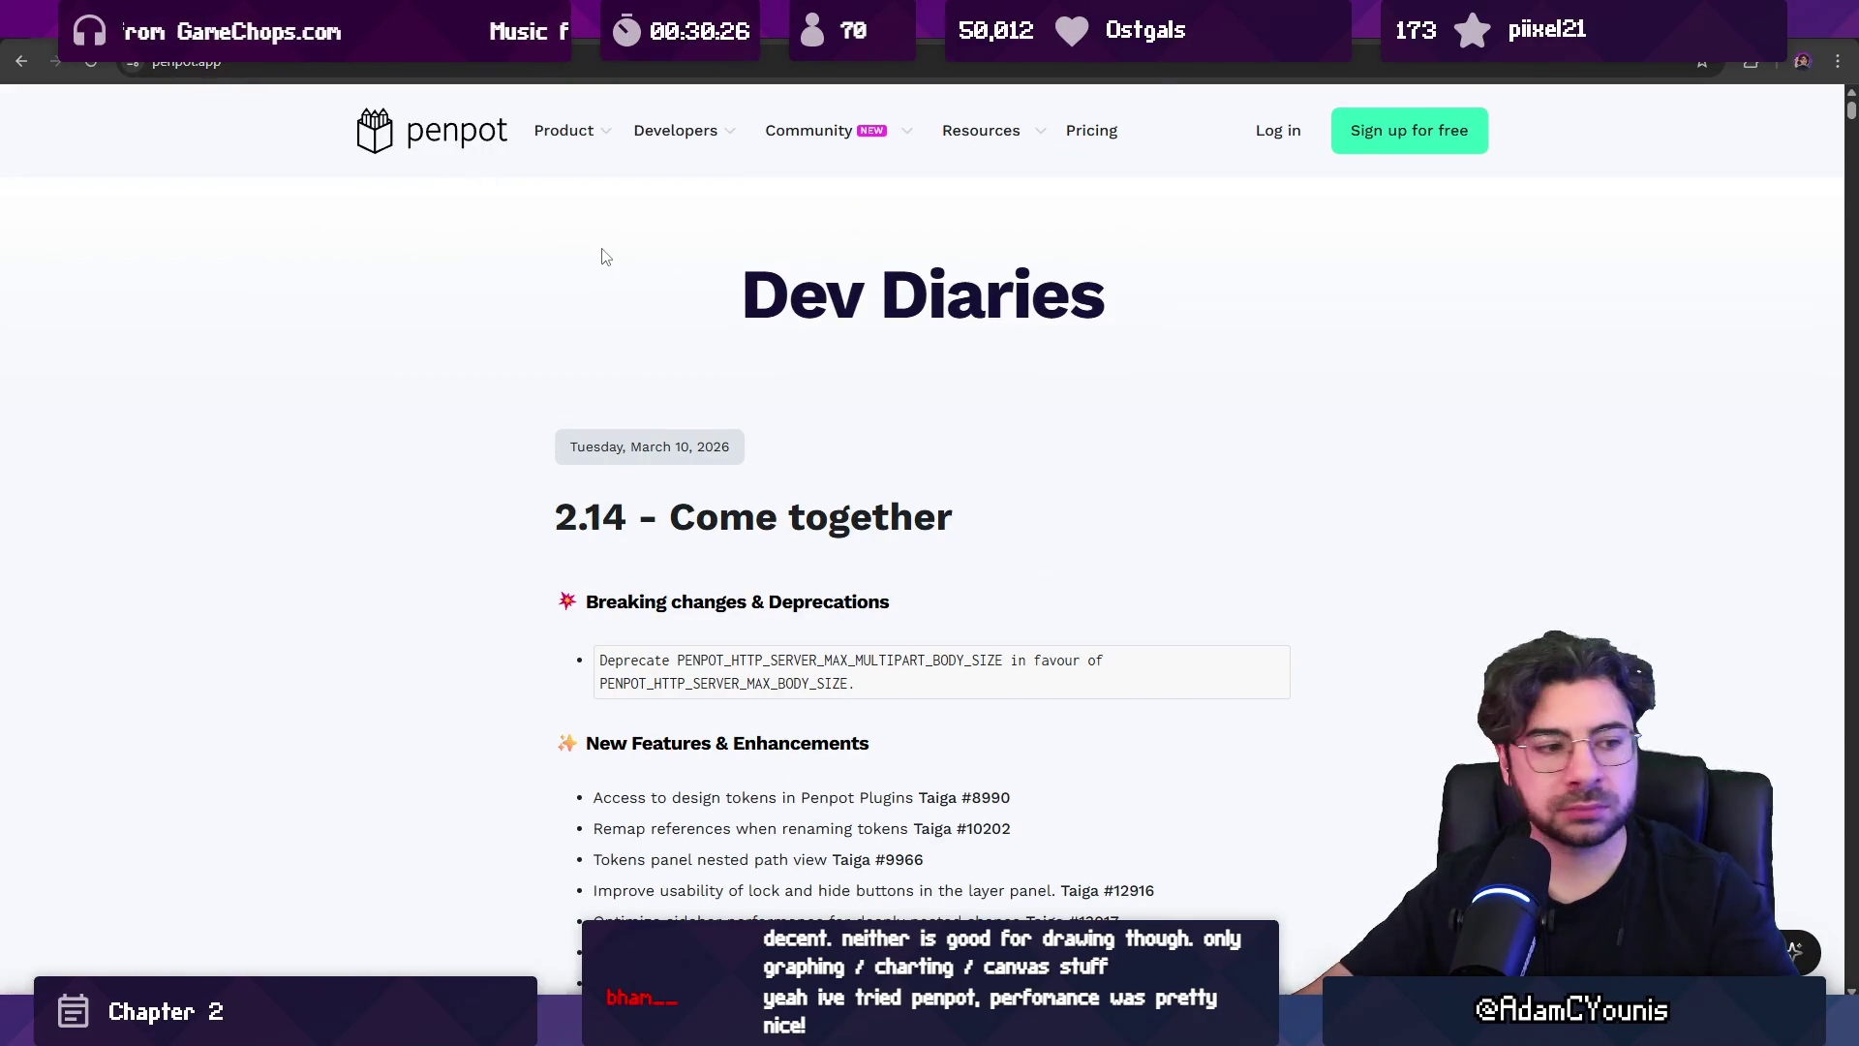
Go back to the Penpot homepage and open the Product > Design page.
{"action": "key", "text": "alt+Left"}
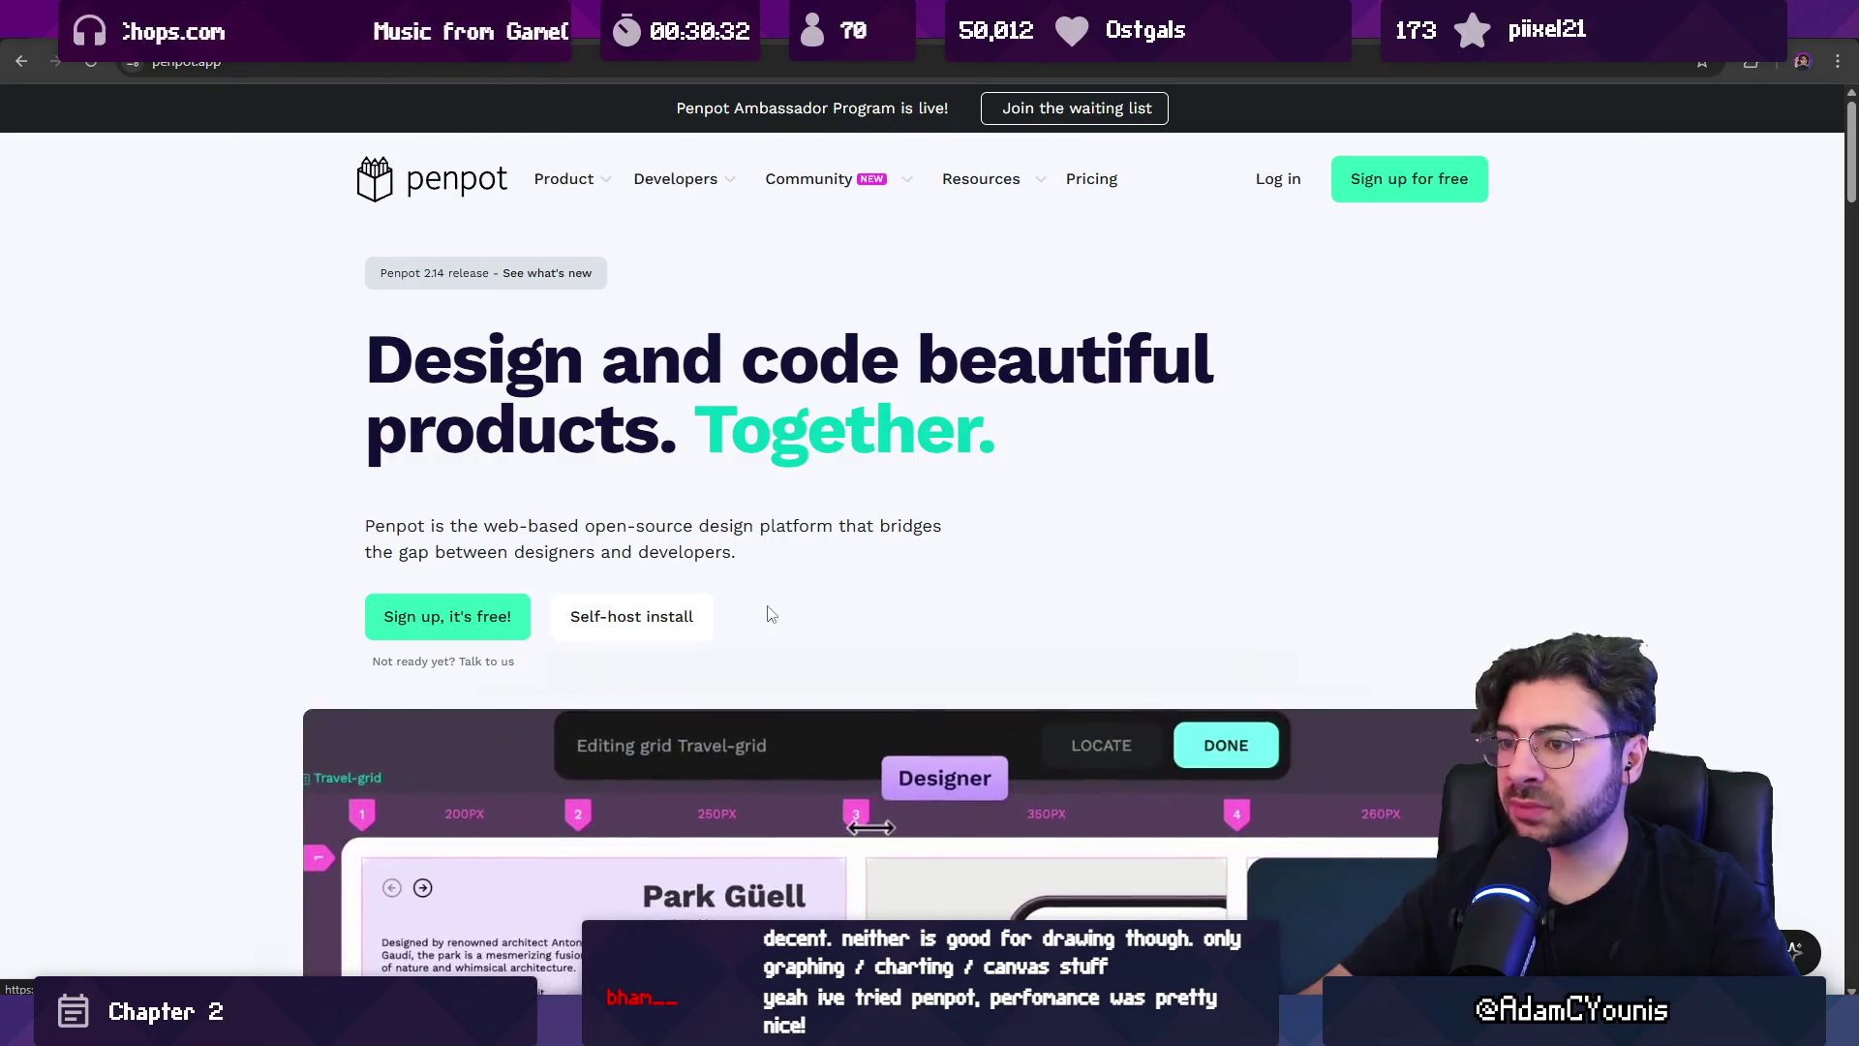
{"action": "mouse_move", "coordinate": [679, 199]}
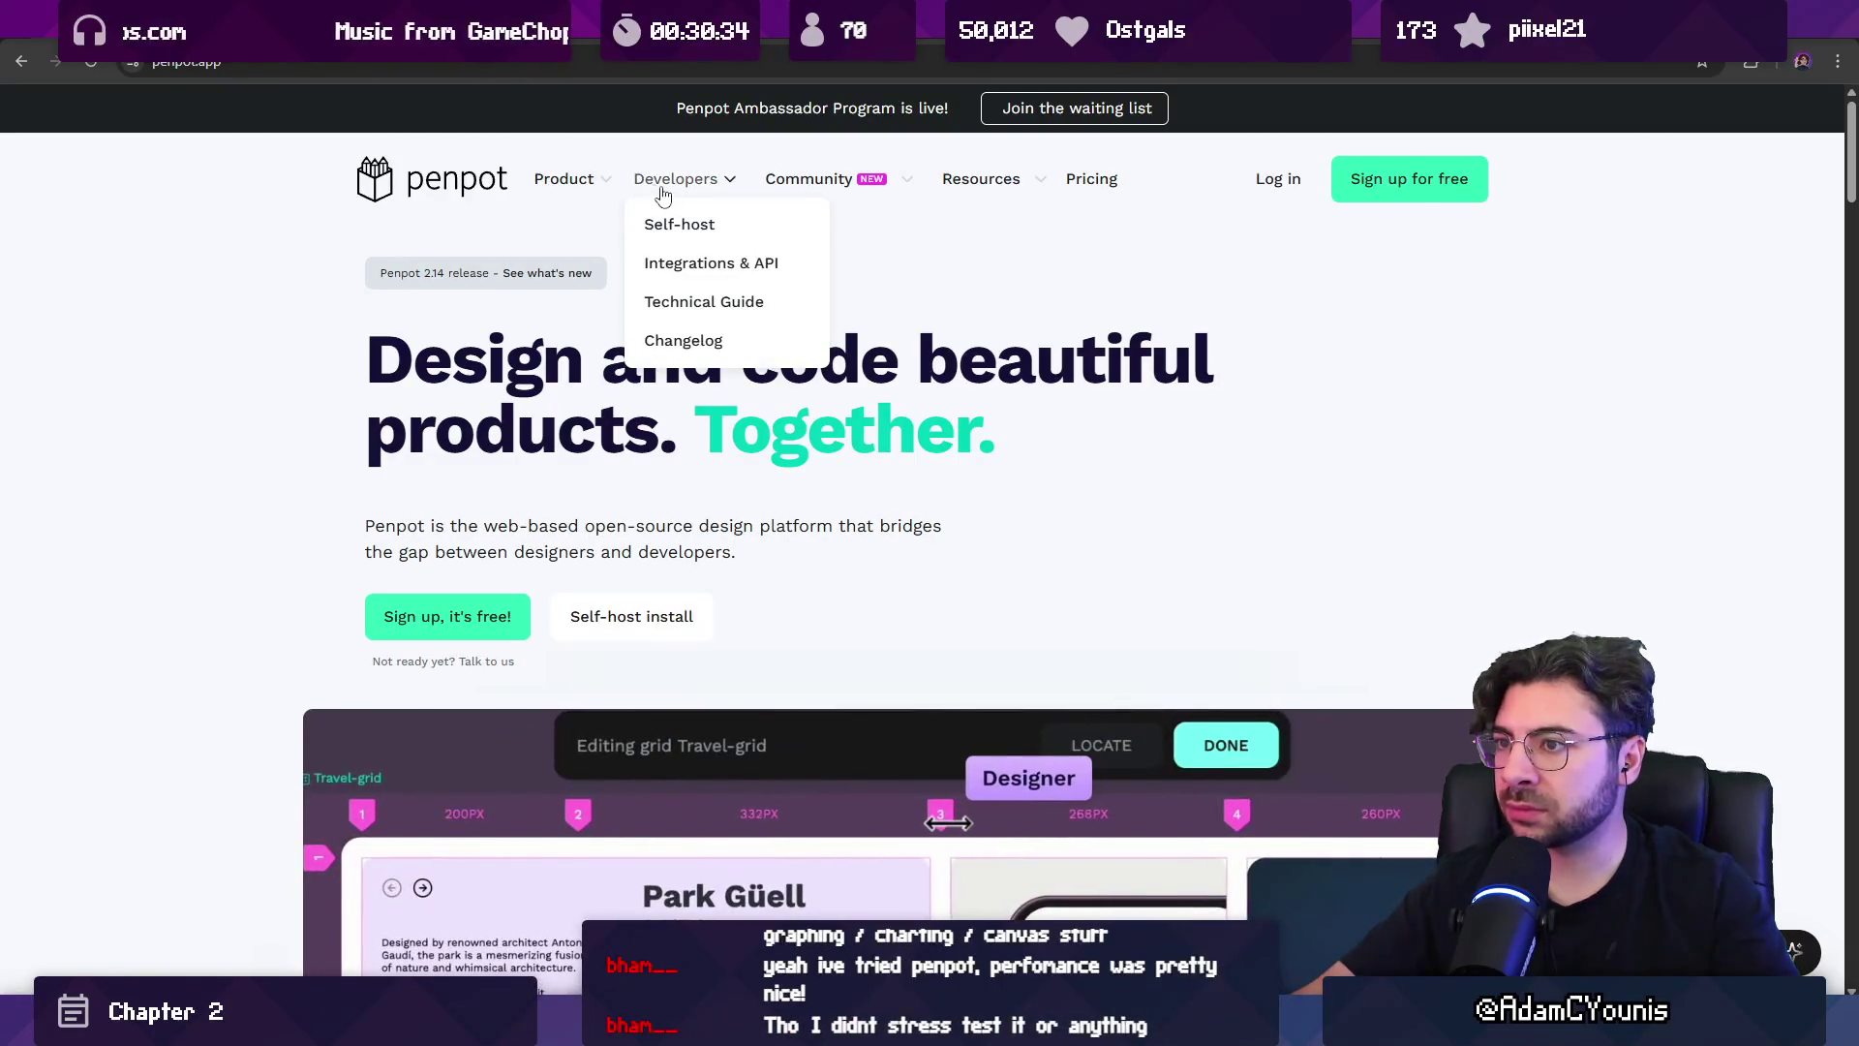
{"action": "mouse_move", "coordinate": [581, 182]}
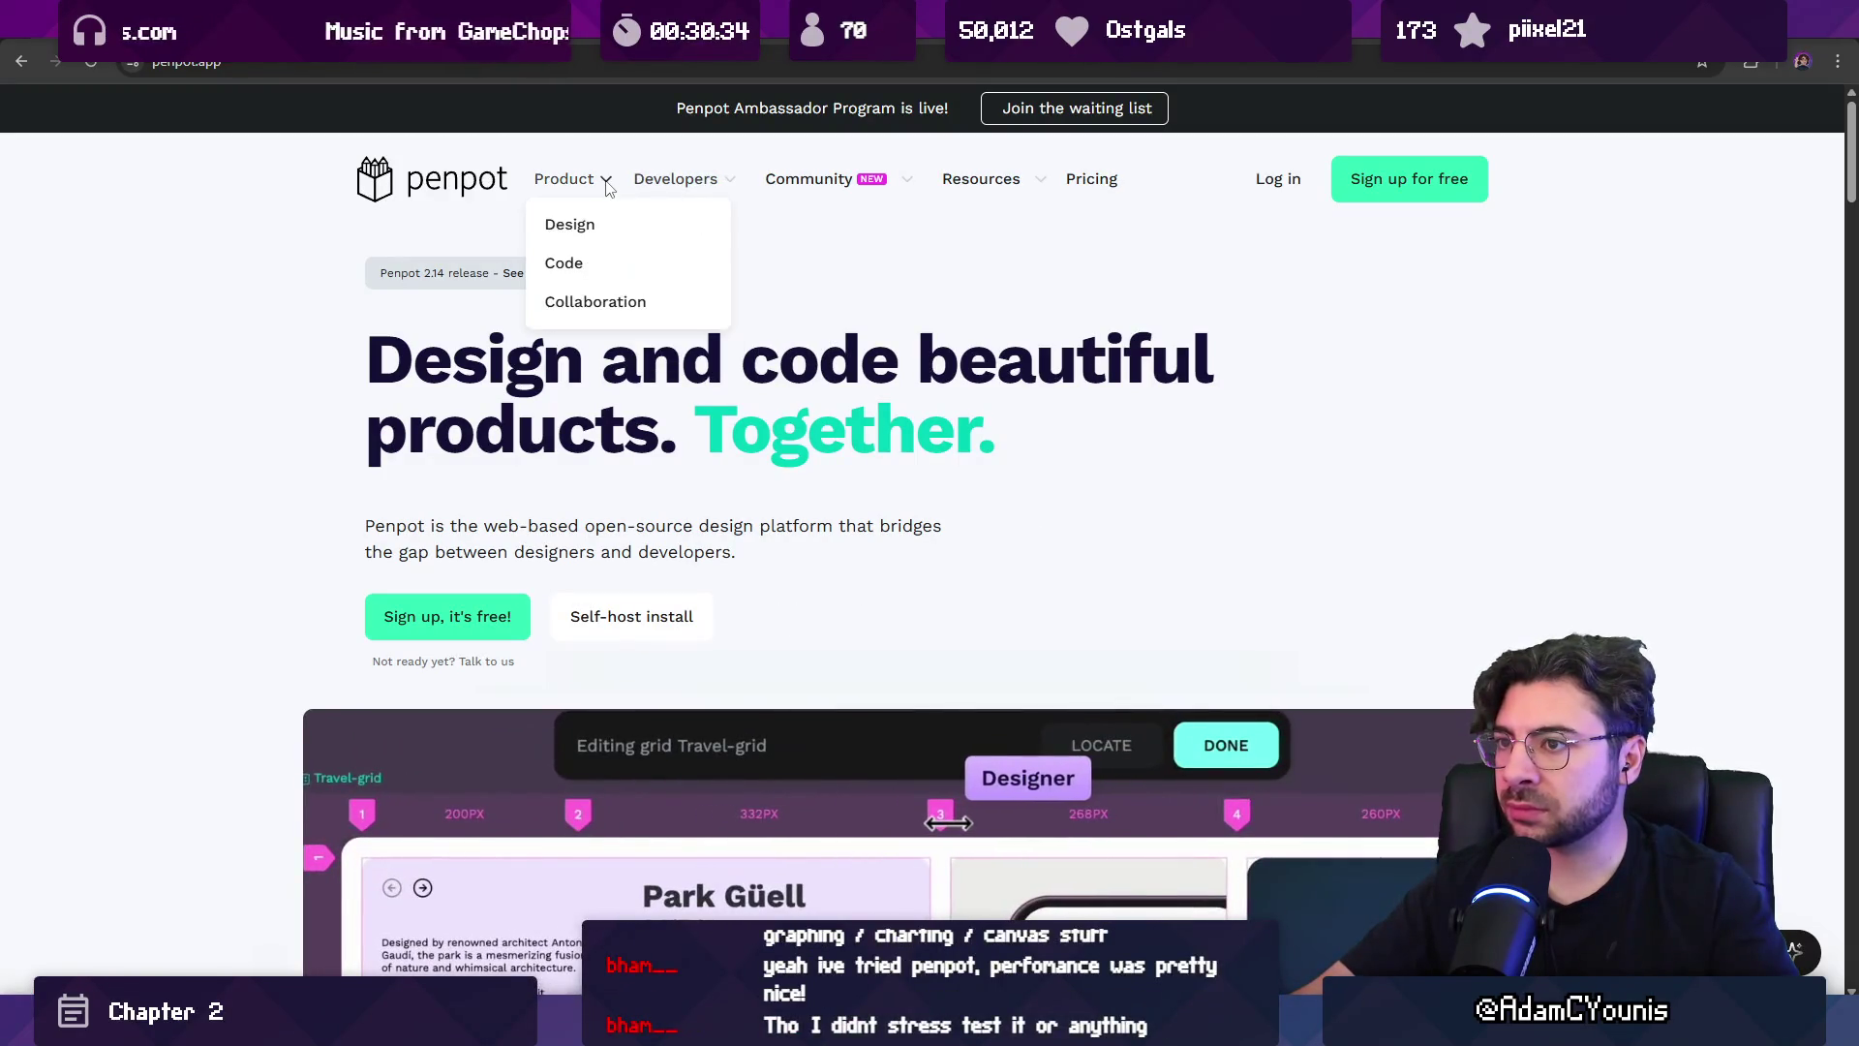
{"action": "left_click", "coordinate": [579, 229]}
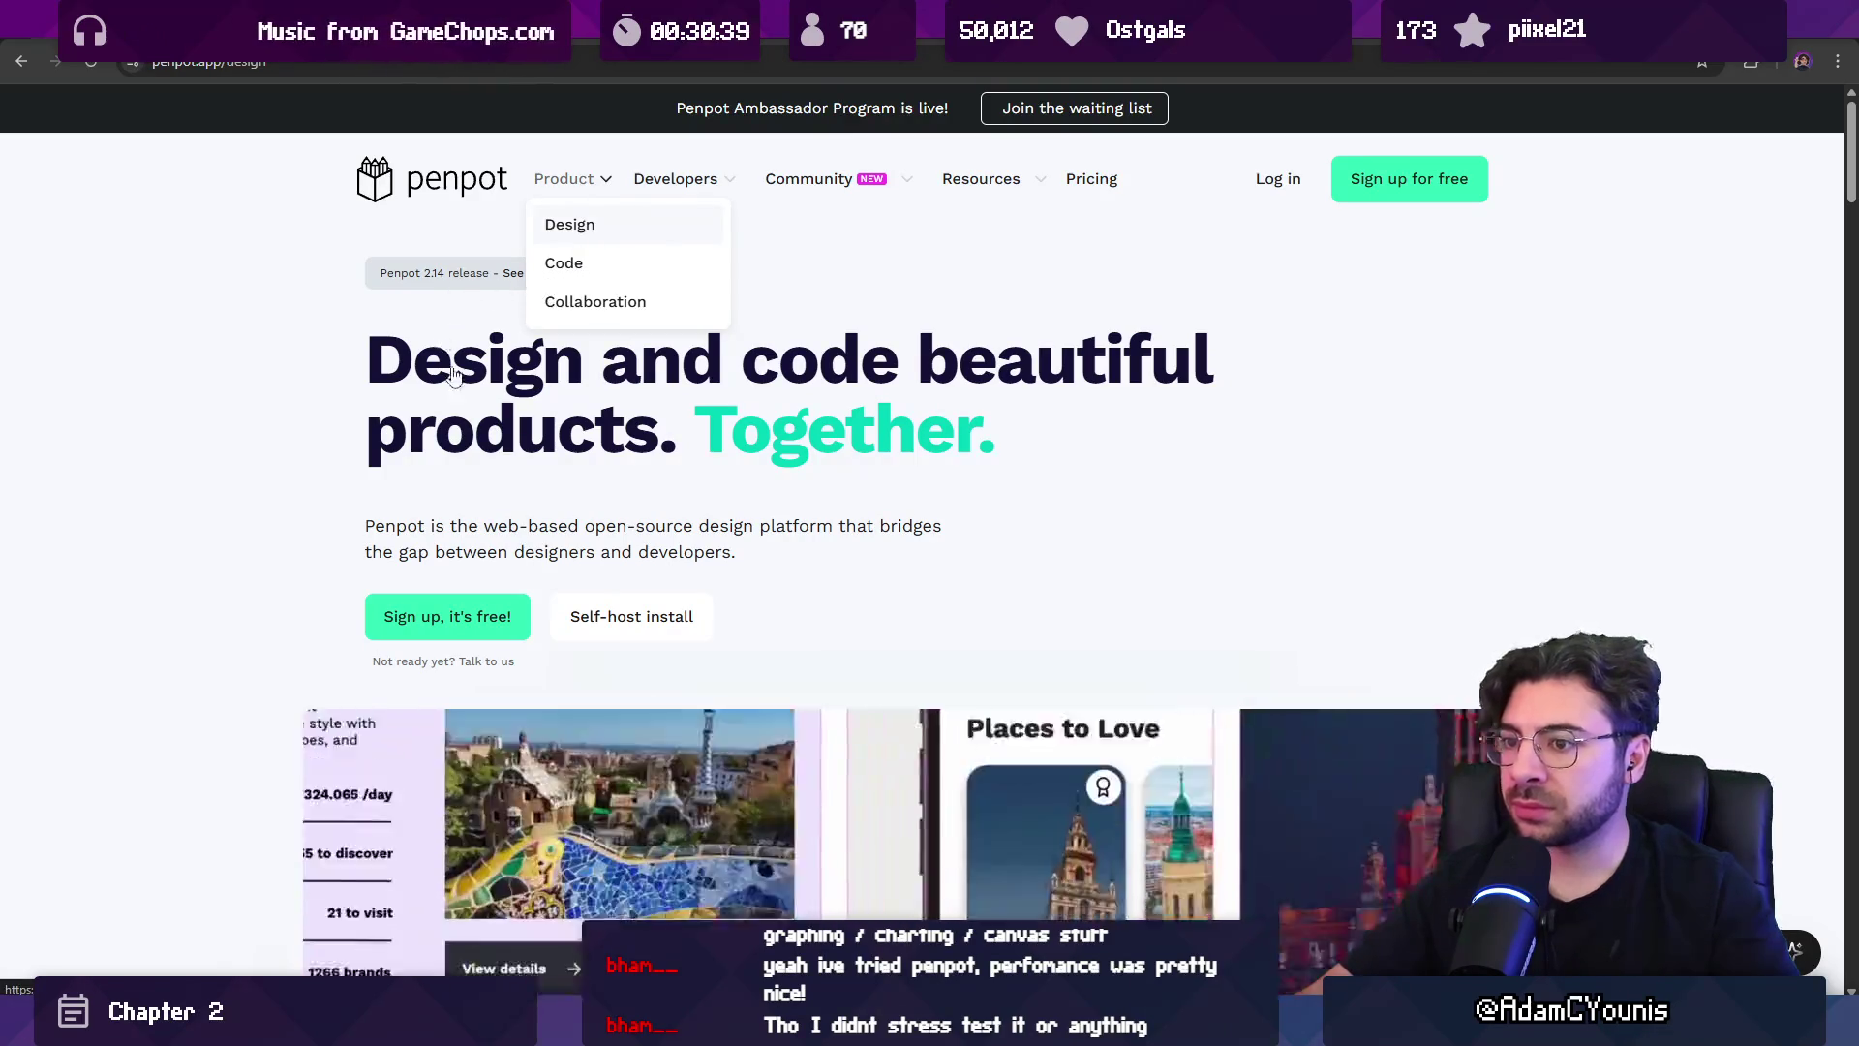
Scroll down the Design page and continue into the Penpot dashboard's Projects view.
{"action": "scroll", "coordinate": [657, 462], "scroll_direction": "down", "scroll_amount": 20}
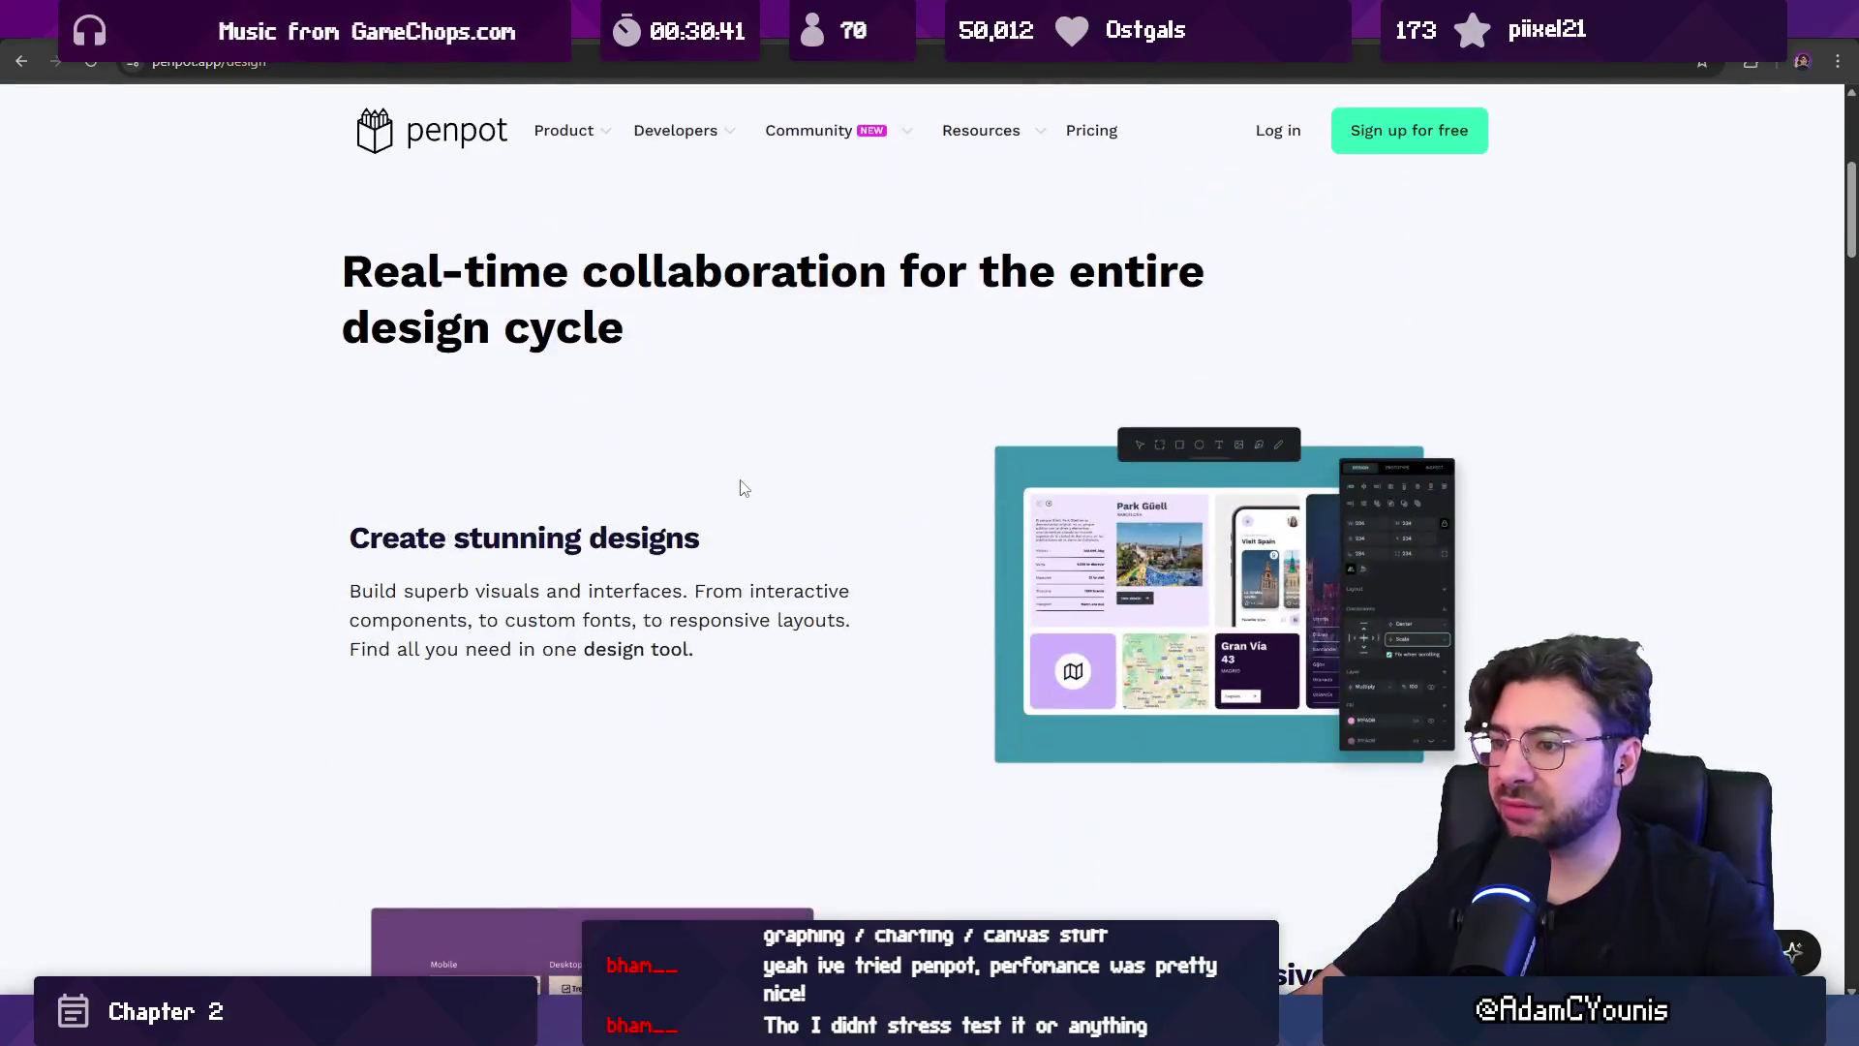
{"action": "scroll", "coordinate": [686, 481], "scroll_direction": "down", "scroll_amount": 10}
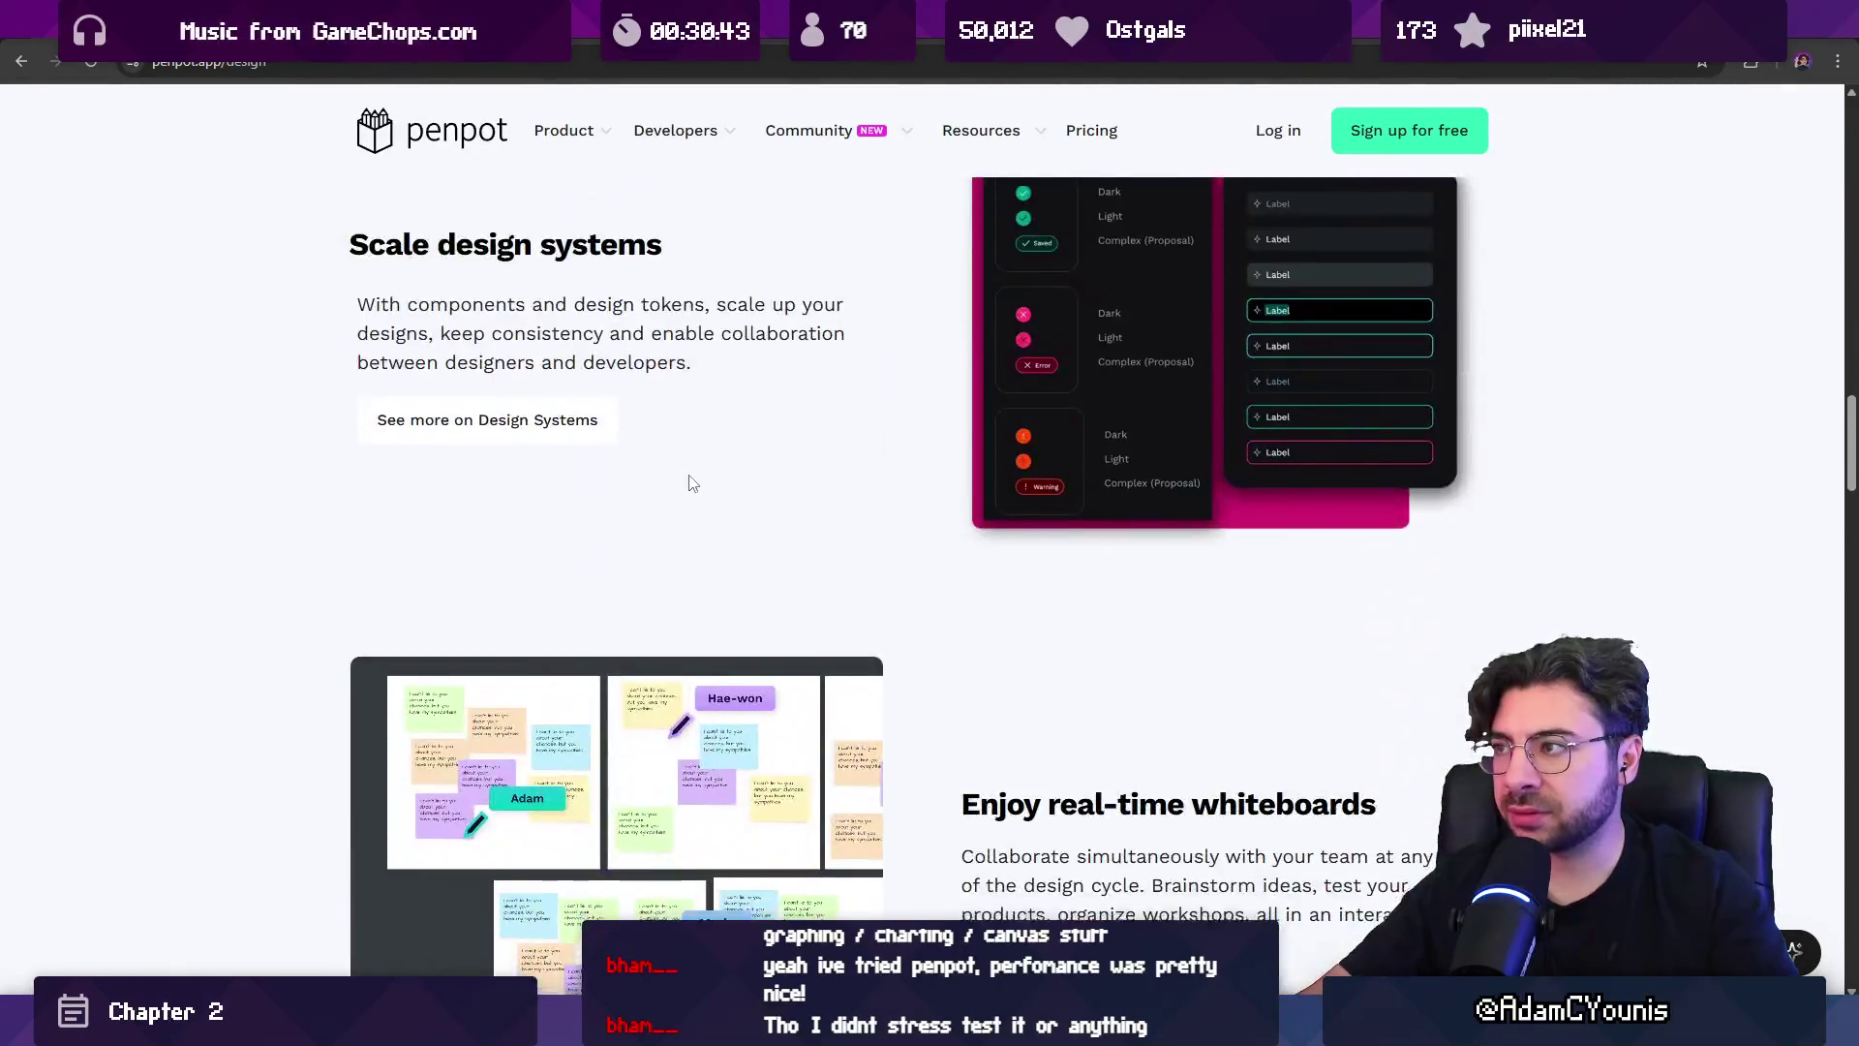
{"action": "scroll", "coordinate": [984, 567], "scroll_direction": "down", "scroll_amount": 8}
{"action": "left_click", "coordinate": [930, 569]}
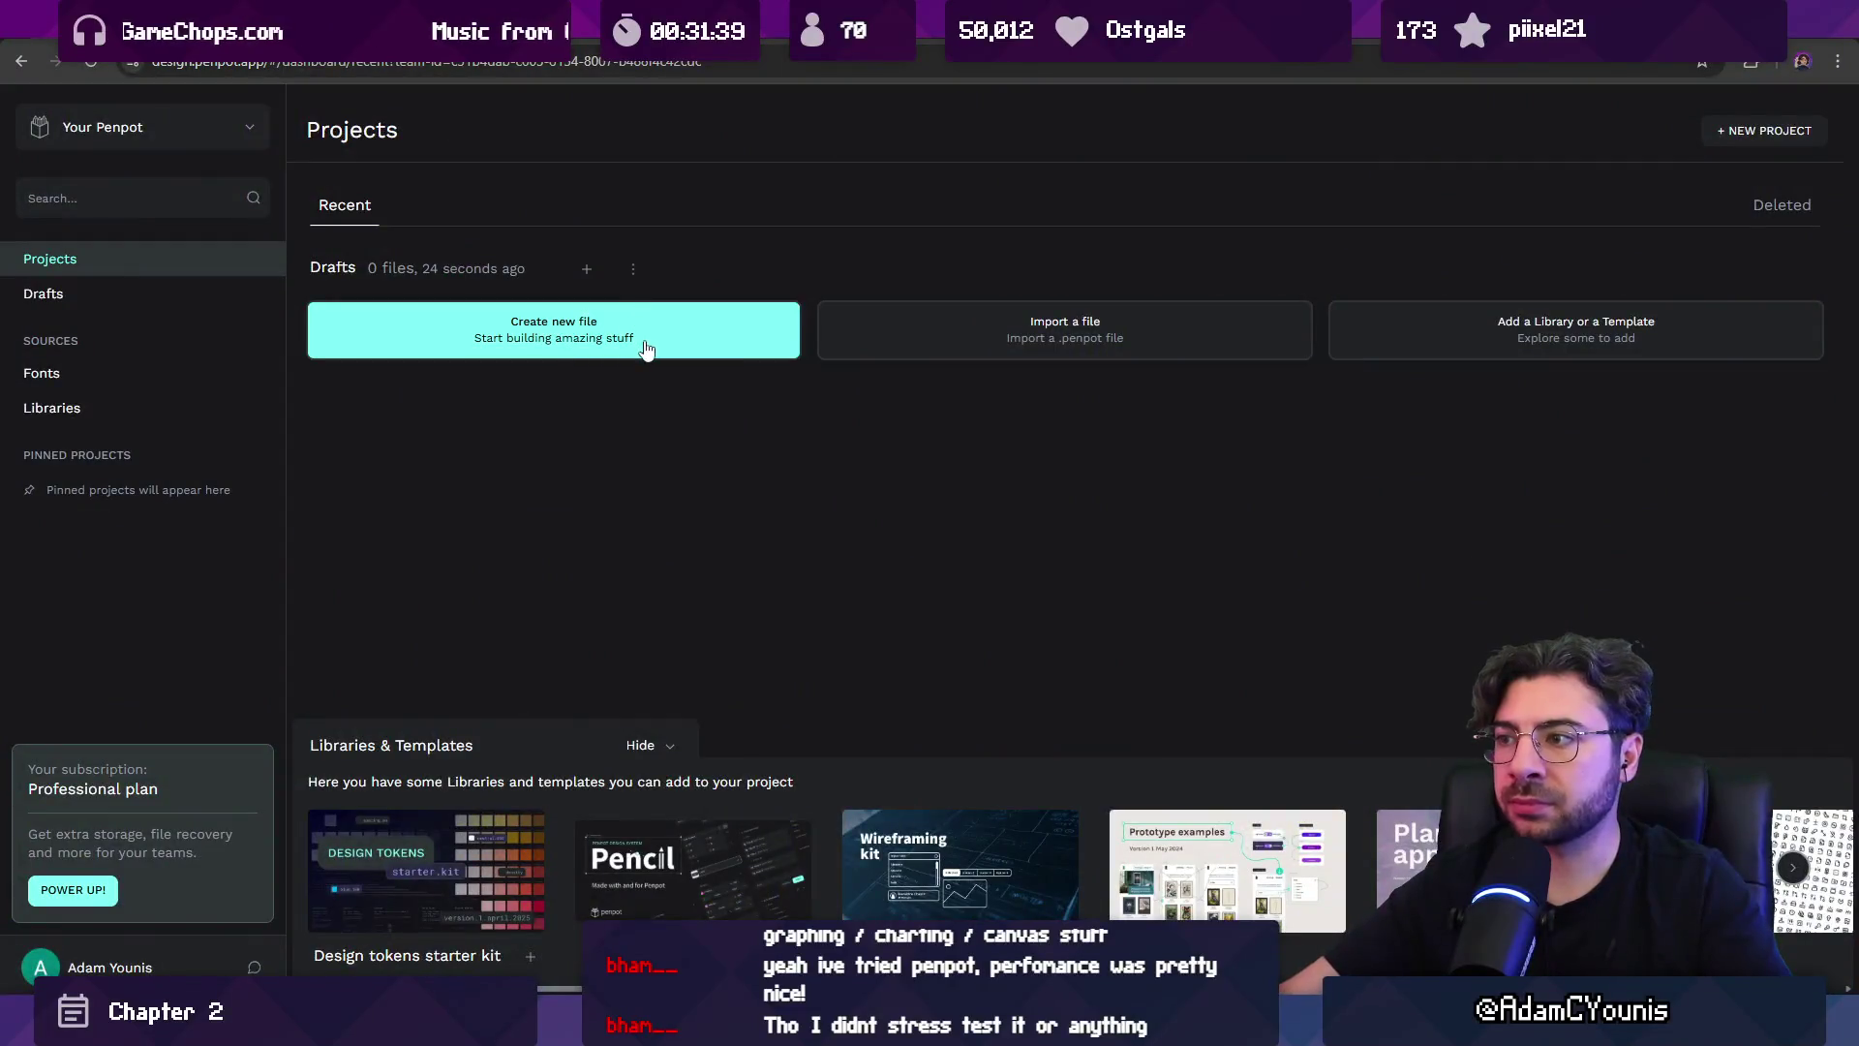
Create a new design file and draw a board about 240 by 226.
{"action": "left_click", "coordinate": [645, 349]}
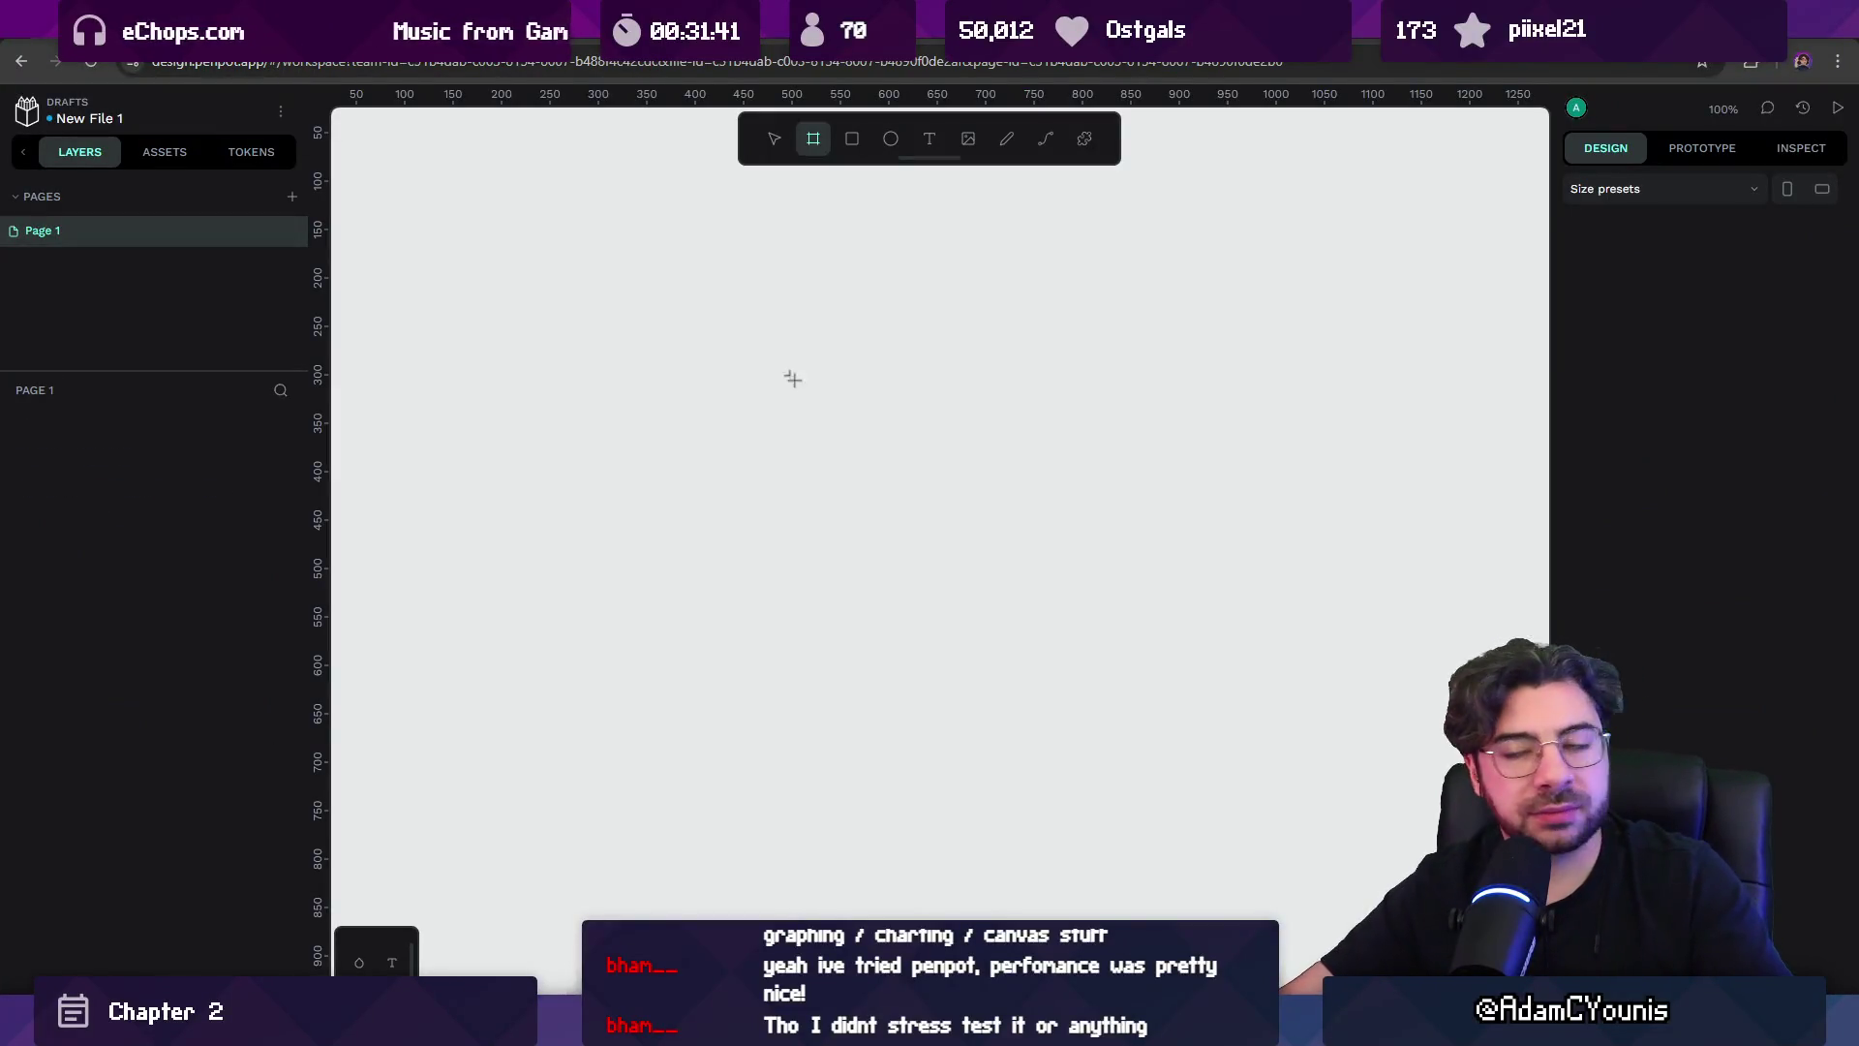
{"action": "left_click_drag", "start_coordinate": [599, 312], "coordinate": [831, 531]}
{"action": "key", "text": "shift+2"}
{"action": "scroll", "coordinate": [655, 404], "scroll_direction": "down", "scroll_amount": 5}
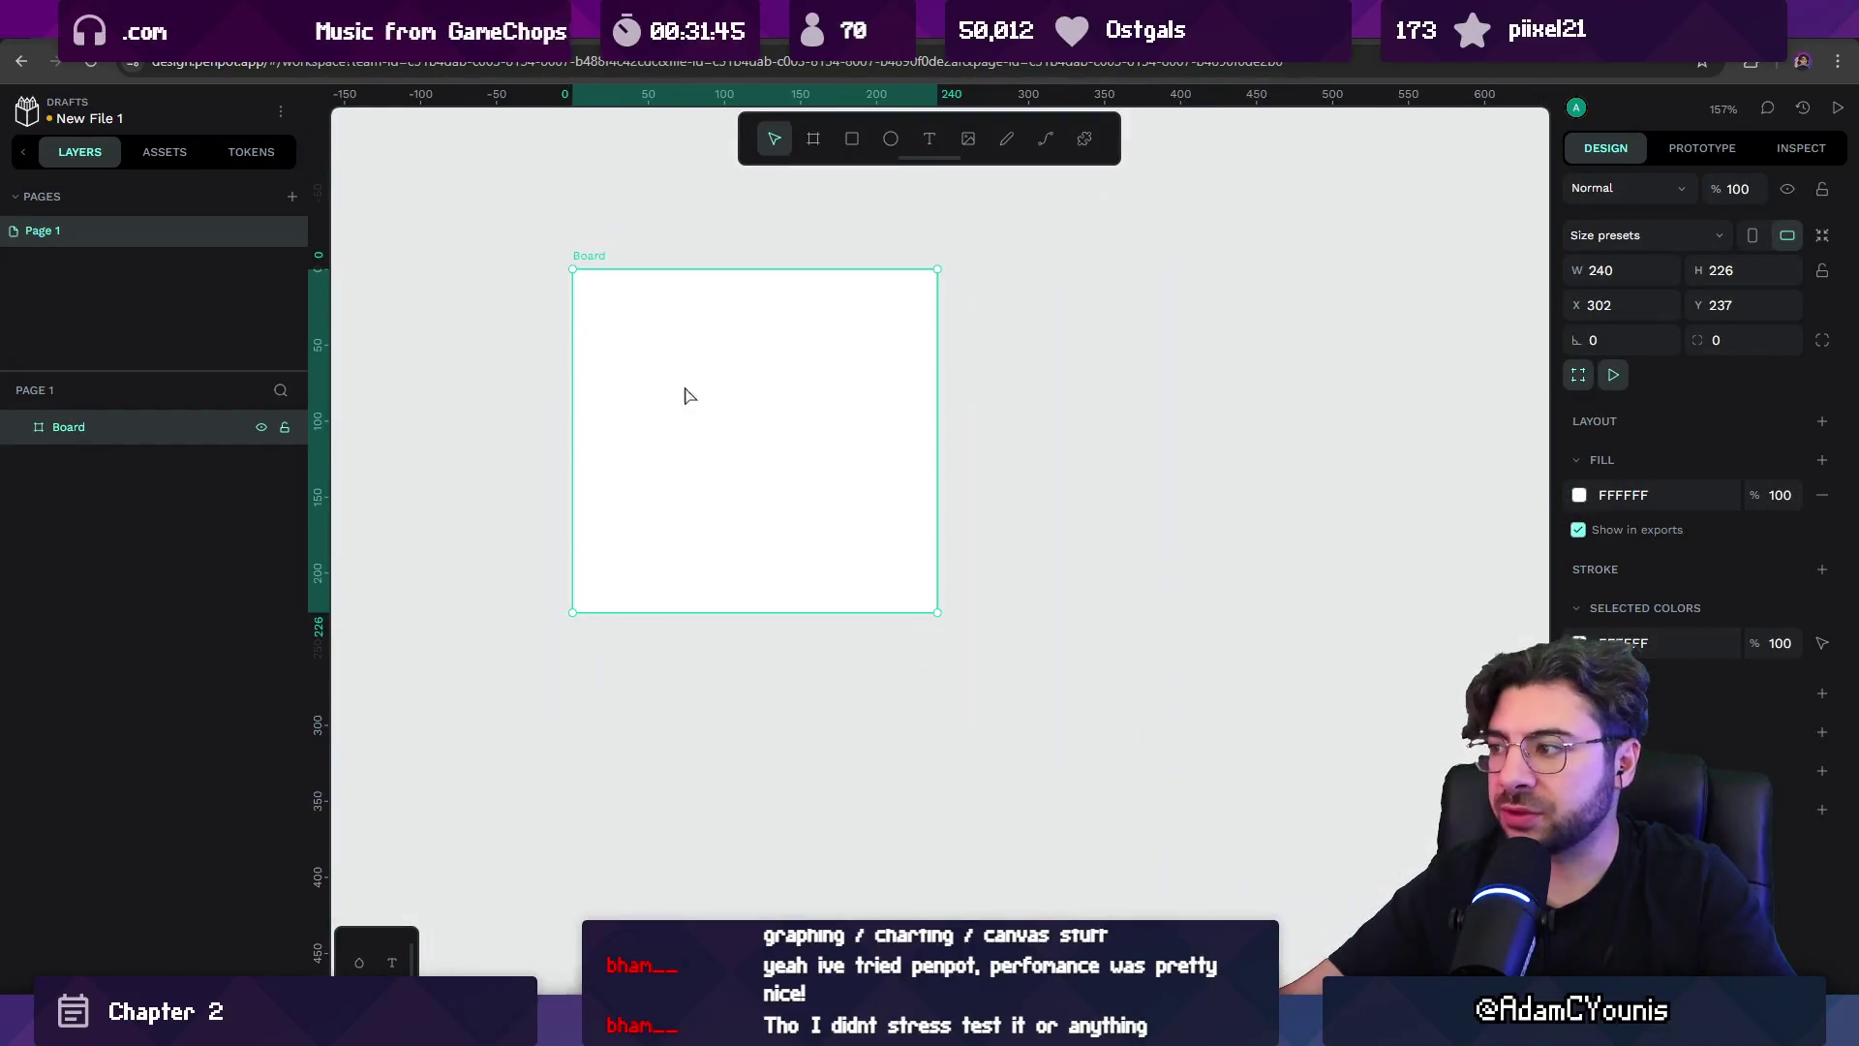
{"action": "scroll", "coordinate": [707, 395], "scroll_direction": "up", "scroll_amount": 1}
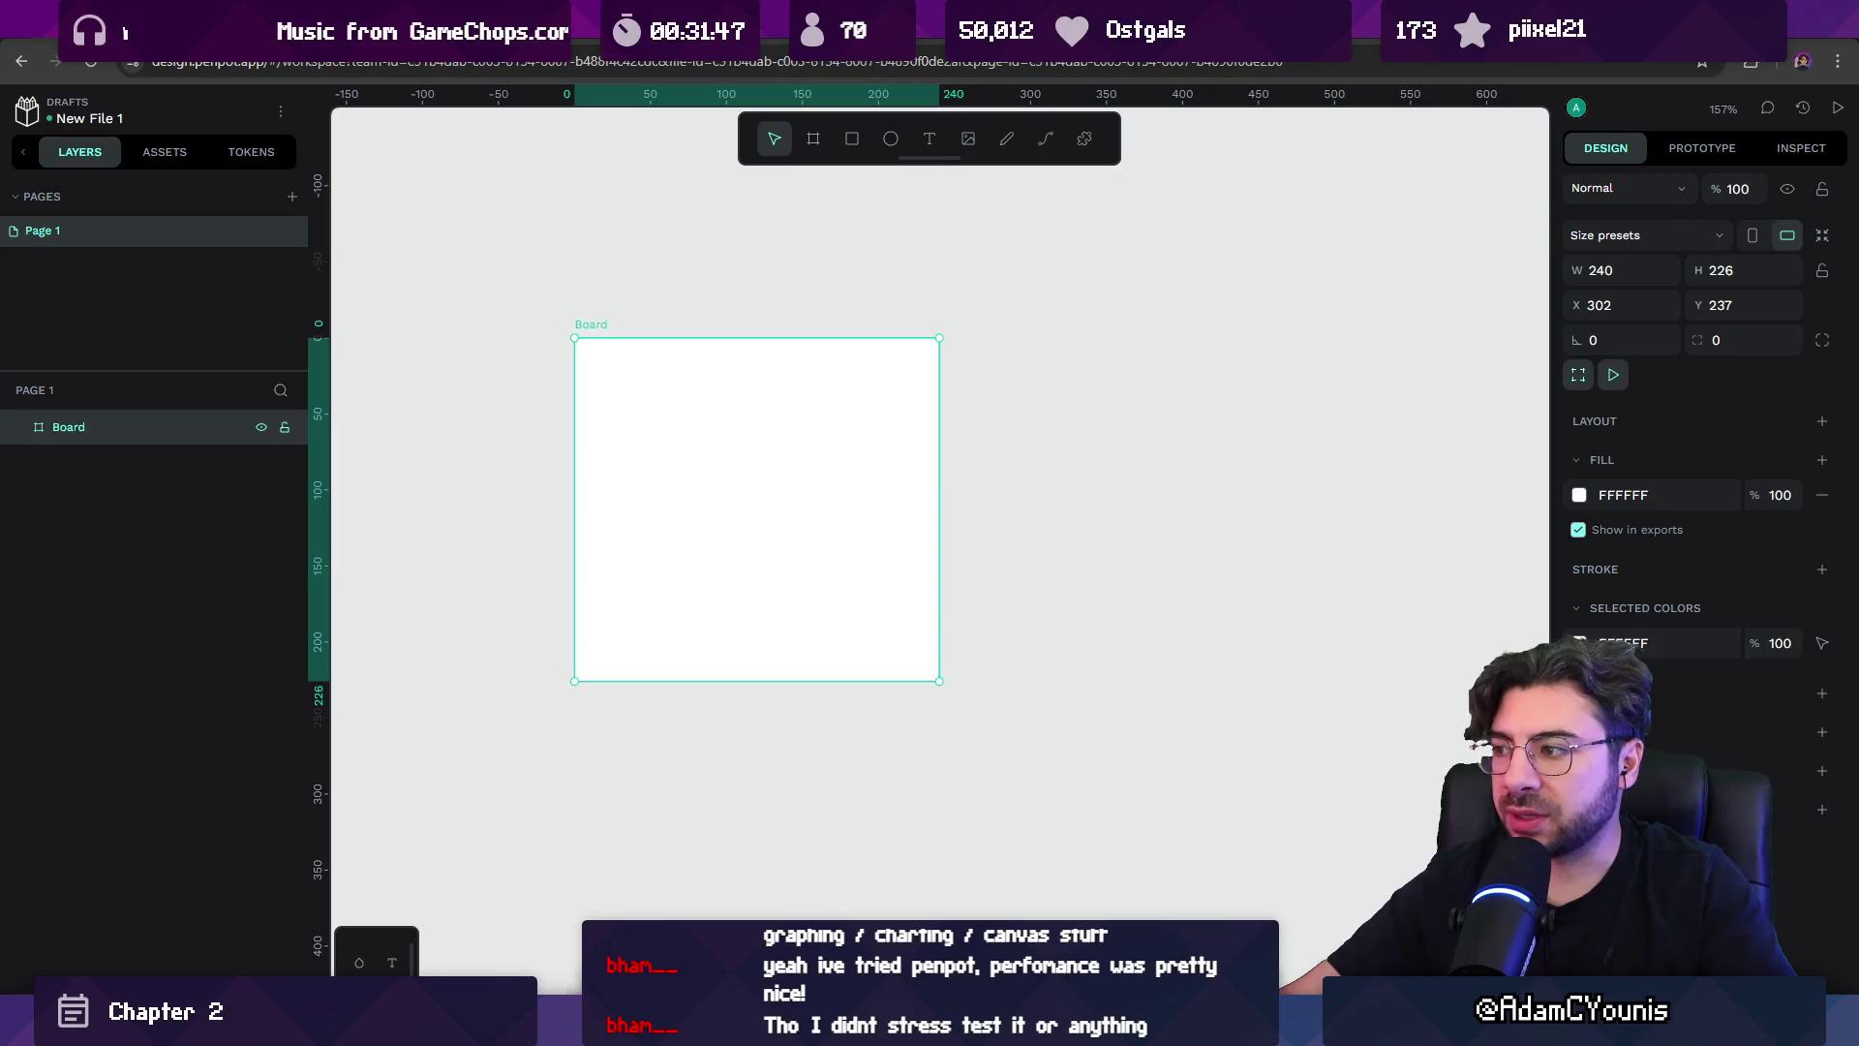
Add a bold placeholder heading 'asdsadsadsadsad' inside the board.
{"action": "left_click", "coordinate": [616, 414]}
{"action": "type", "text": "asdsadsadsadsad"}
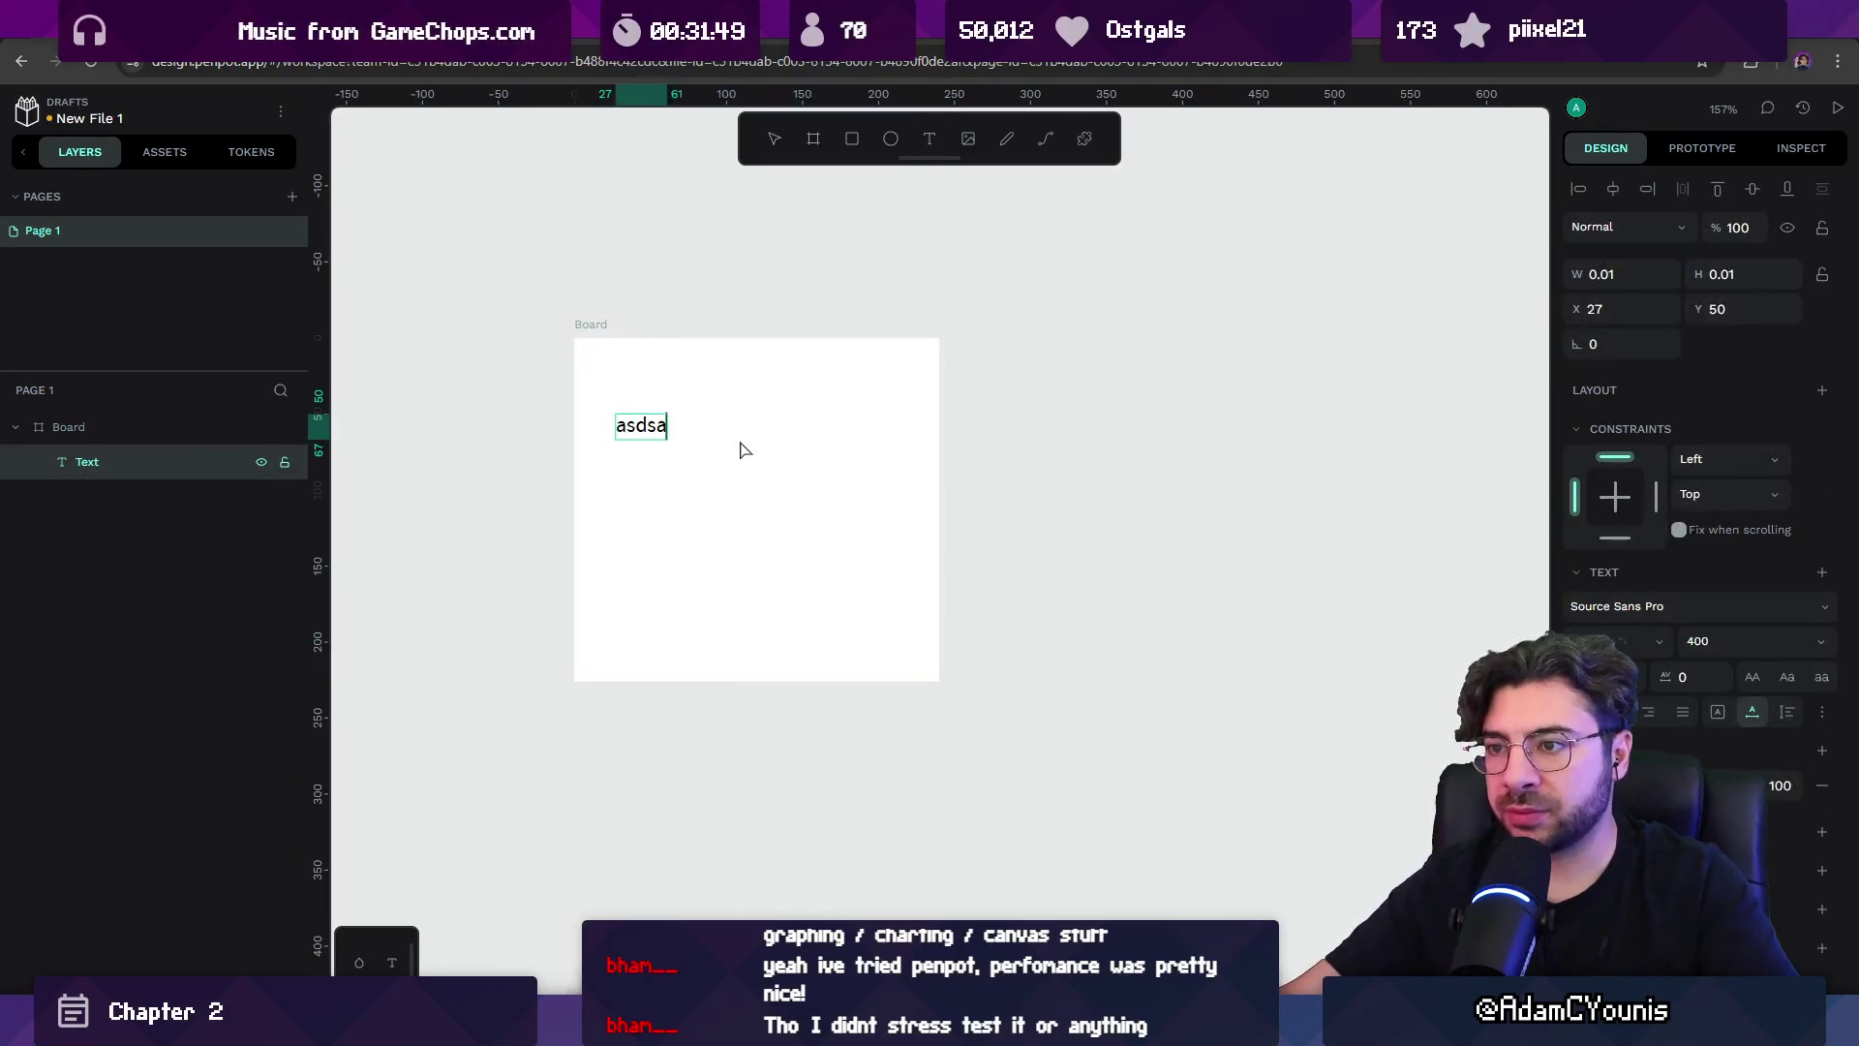
{"action": "scroll", "coordinate": [681, 462], "scroll_direction": "up", "scroll_amount": 10, "text": "ctrl"}
{"action": "key", "text": "shift+1"}
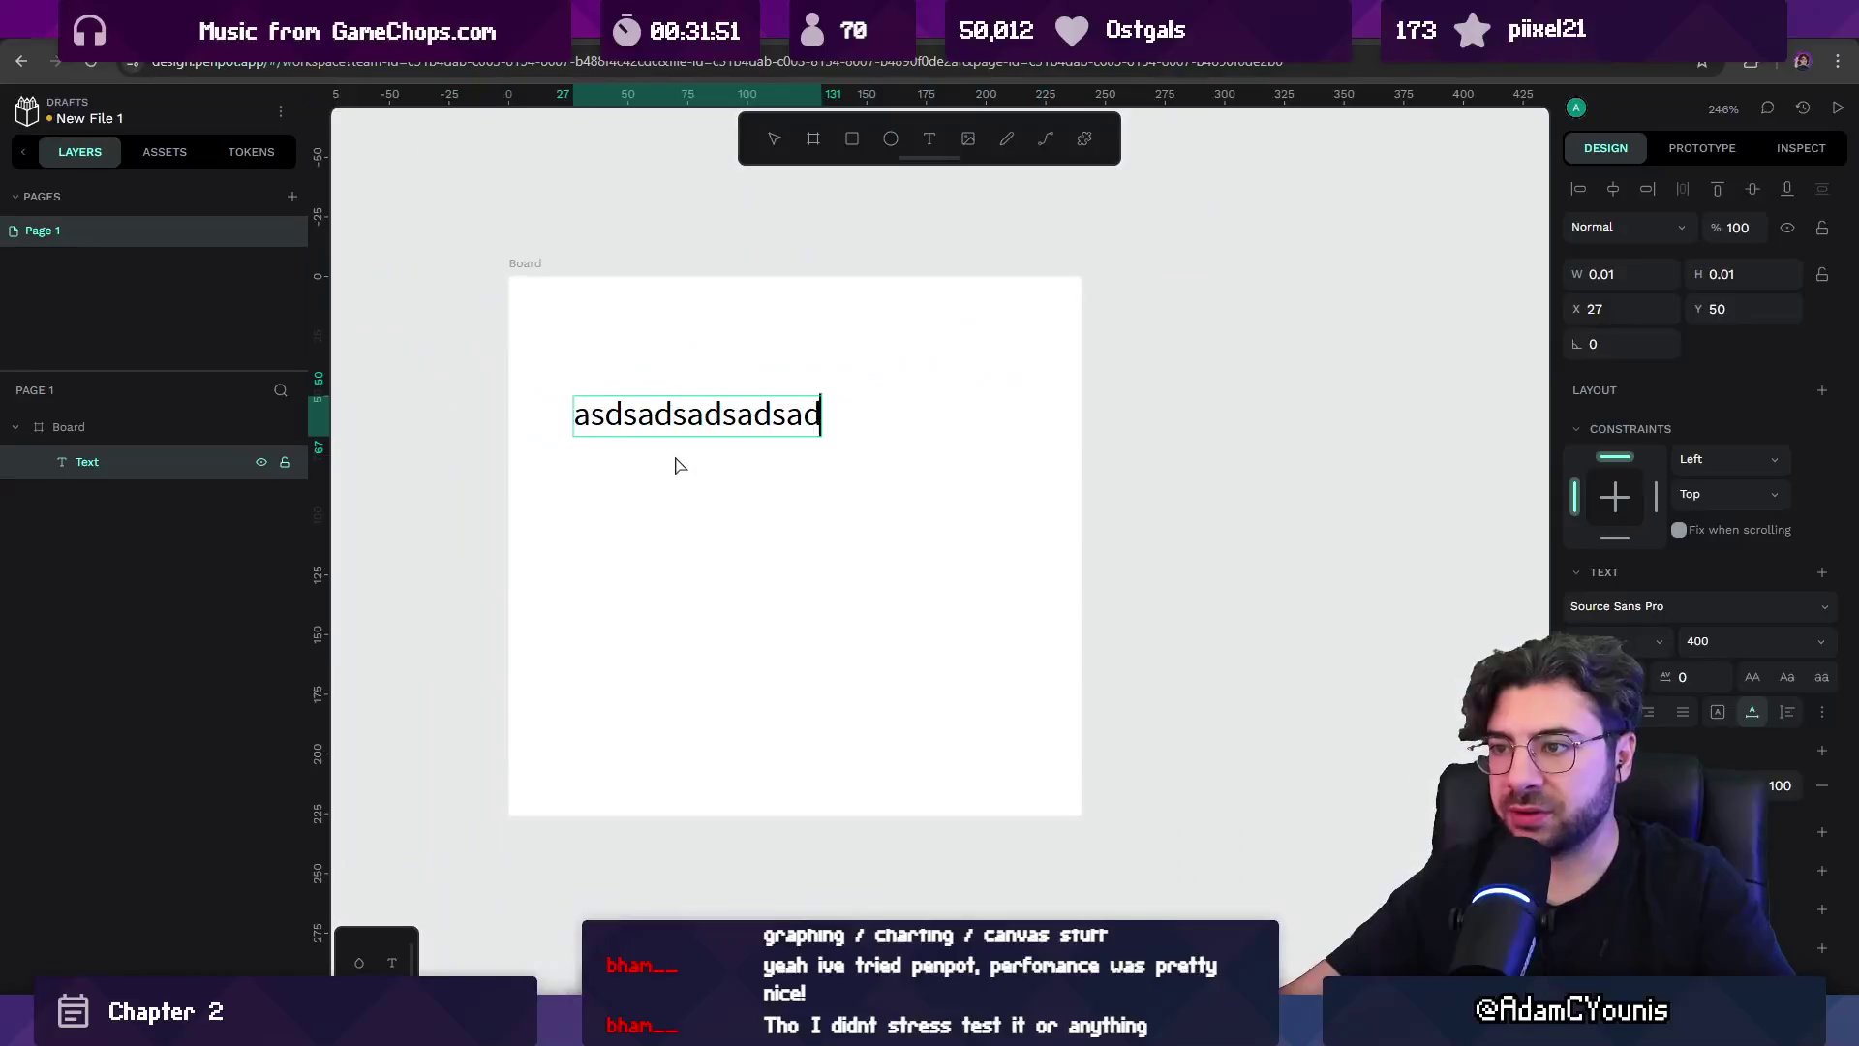
{"action": "key", "text": "Escape"}
{"action": "key", "text": "ctrl+b"}
Copy the heading below it as non-bold text reading 'This is a test'.
{"action": "mouse_move", "coordinate": [656, 388]}
{"action": "left_mouse_down"}
{"action": "mouse_move", "coordinate": [632, 364]}
{"action": "mouse_move", "coordinate": [658, 424]}
{"action": "left_mouse_up"}
{"action": "key", "text": "ctrl+b"}
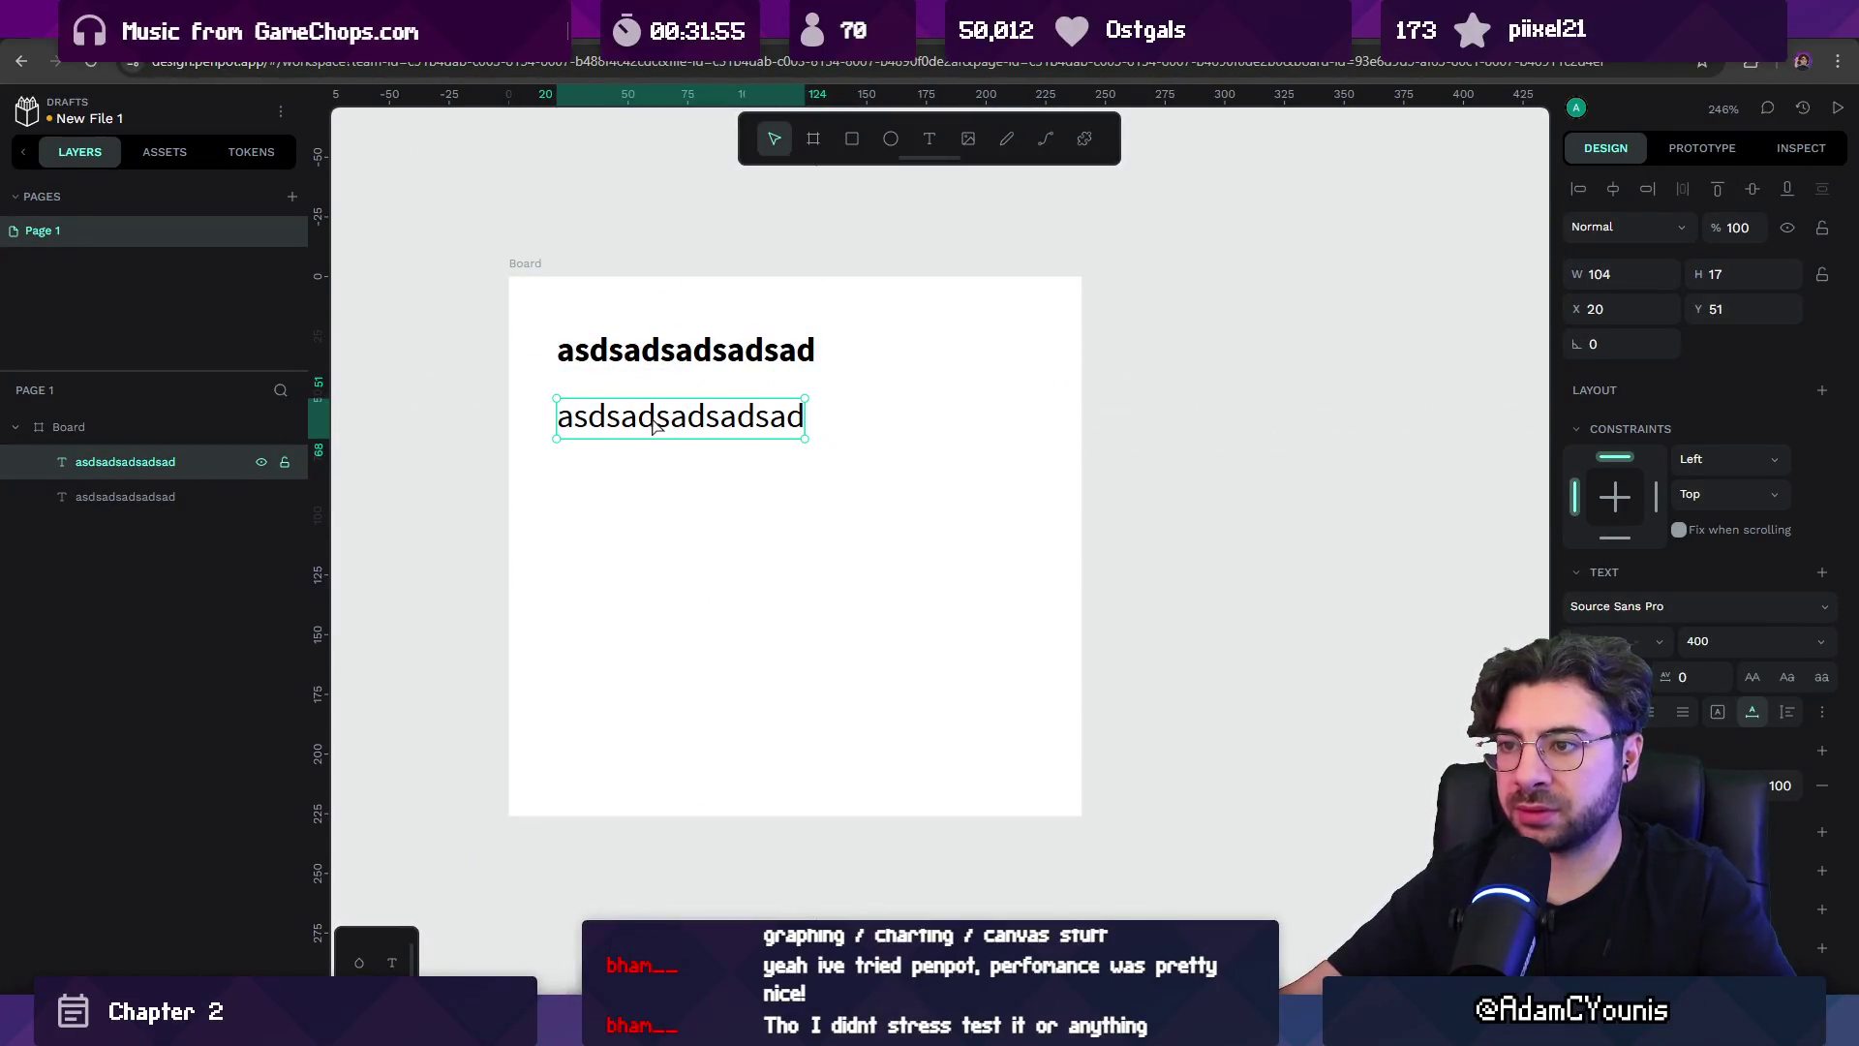
{"action": "key", "text": "Return"}
{"action": "type", "text": "This is a tesd"}
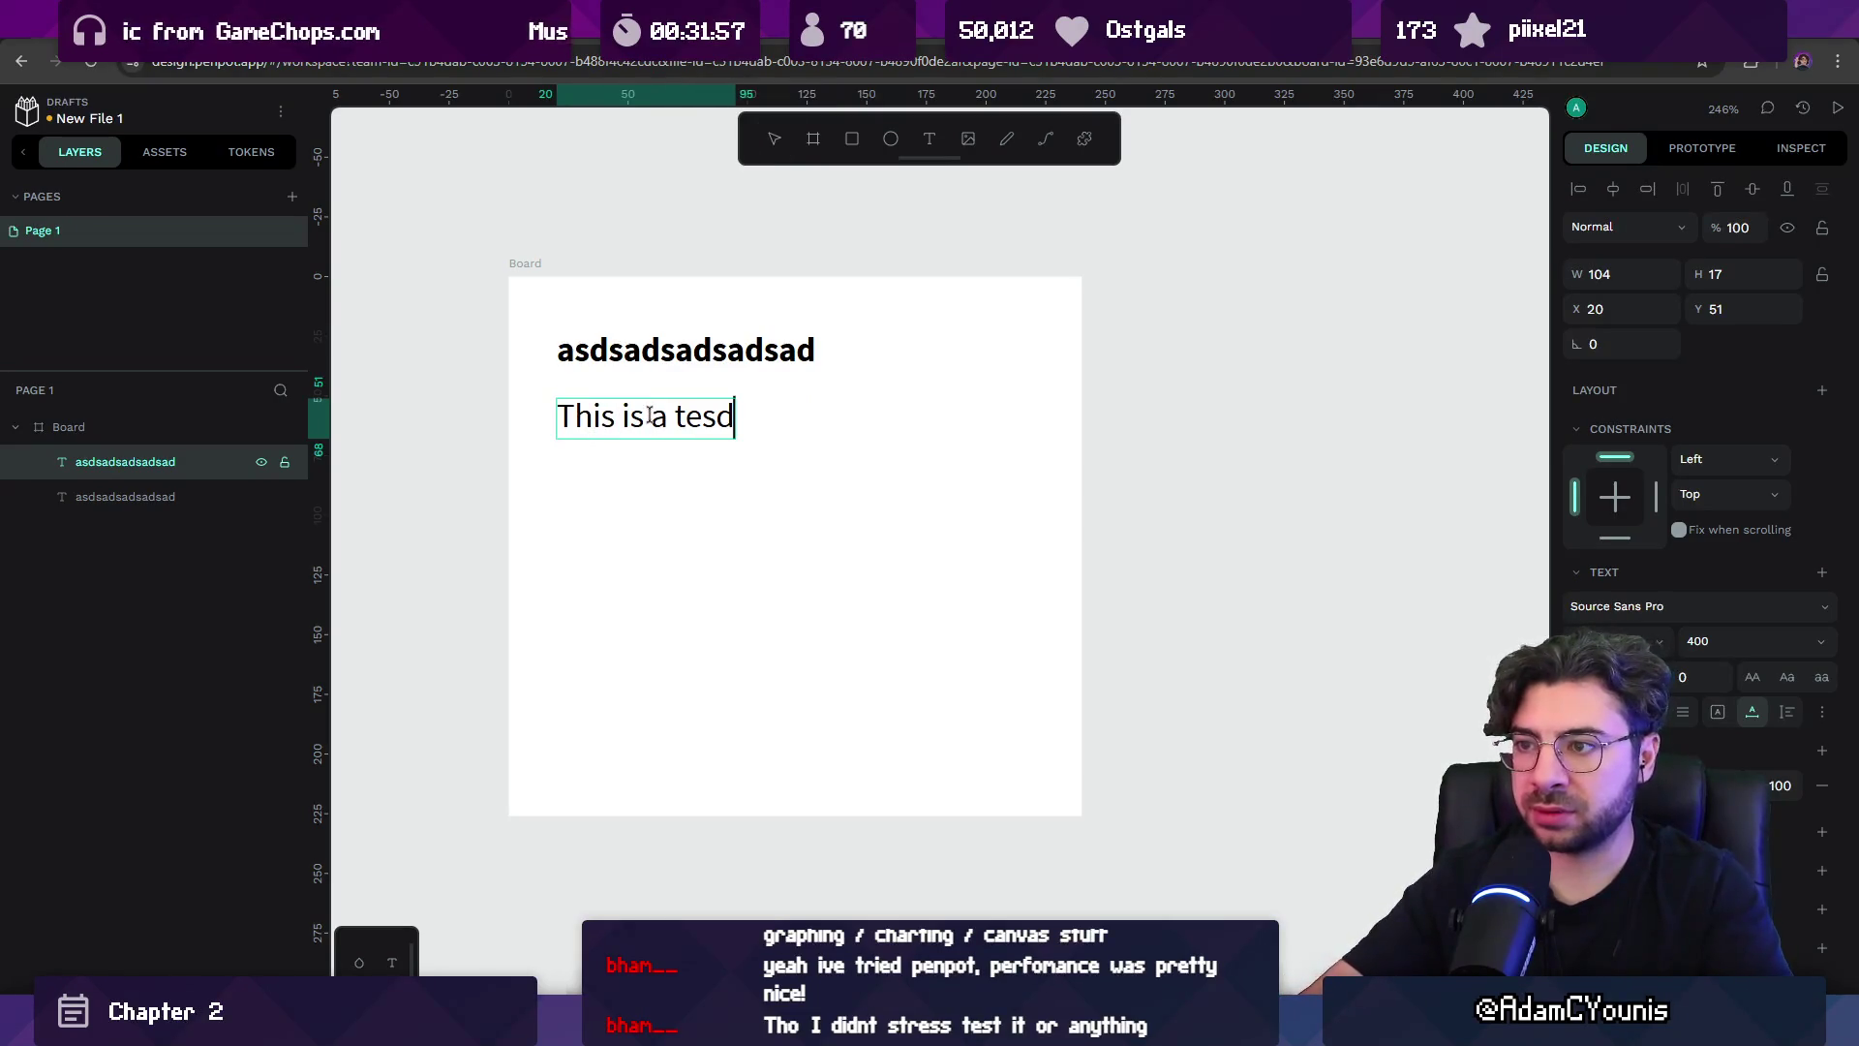
{"action": "key", "text": "BackSpace"}
{"action": "type", "text": "t"}
Wrap both text layers in a flex layout board.
{"action": "key", "text": "Escape"}
{"action": "left_click", "coordinate": [644, 356]}
{"action": "left_click", "coordinate": [644, 416], "text": "shift"}
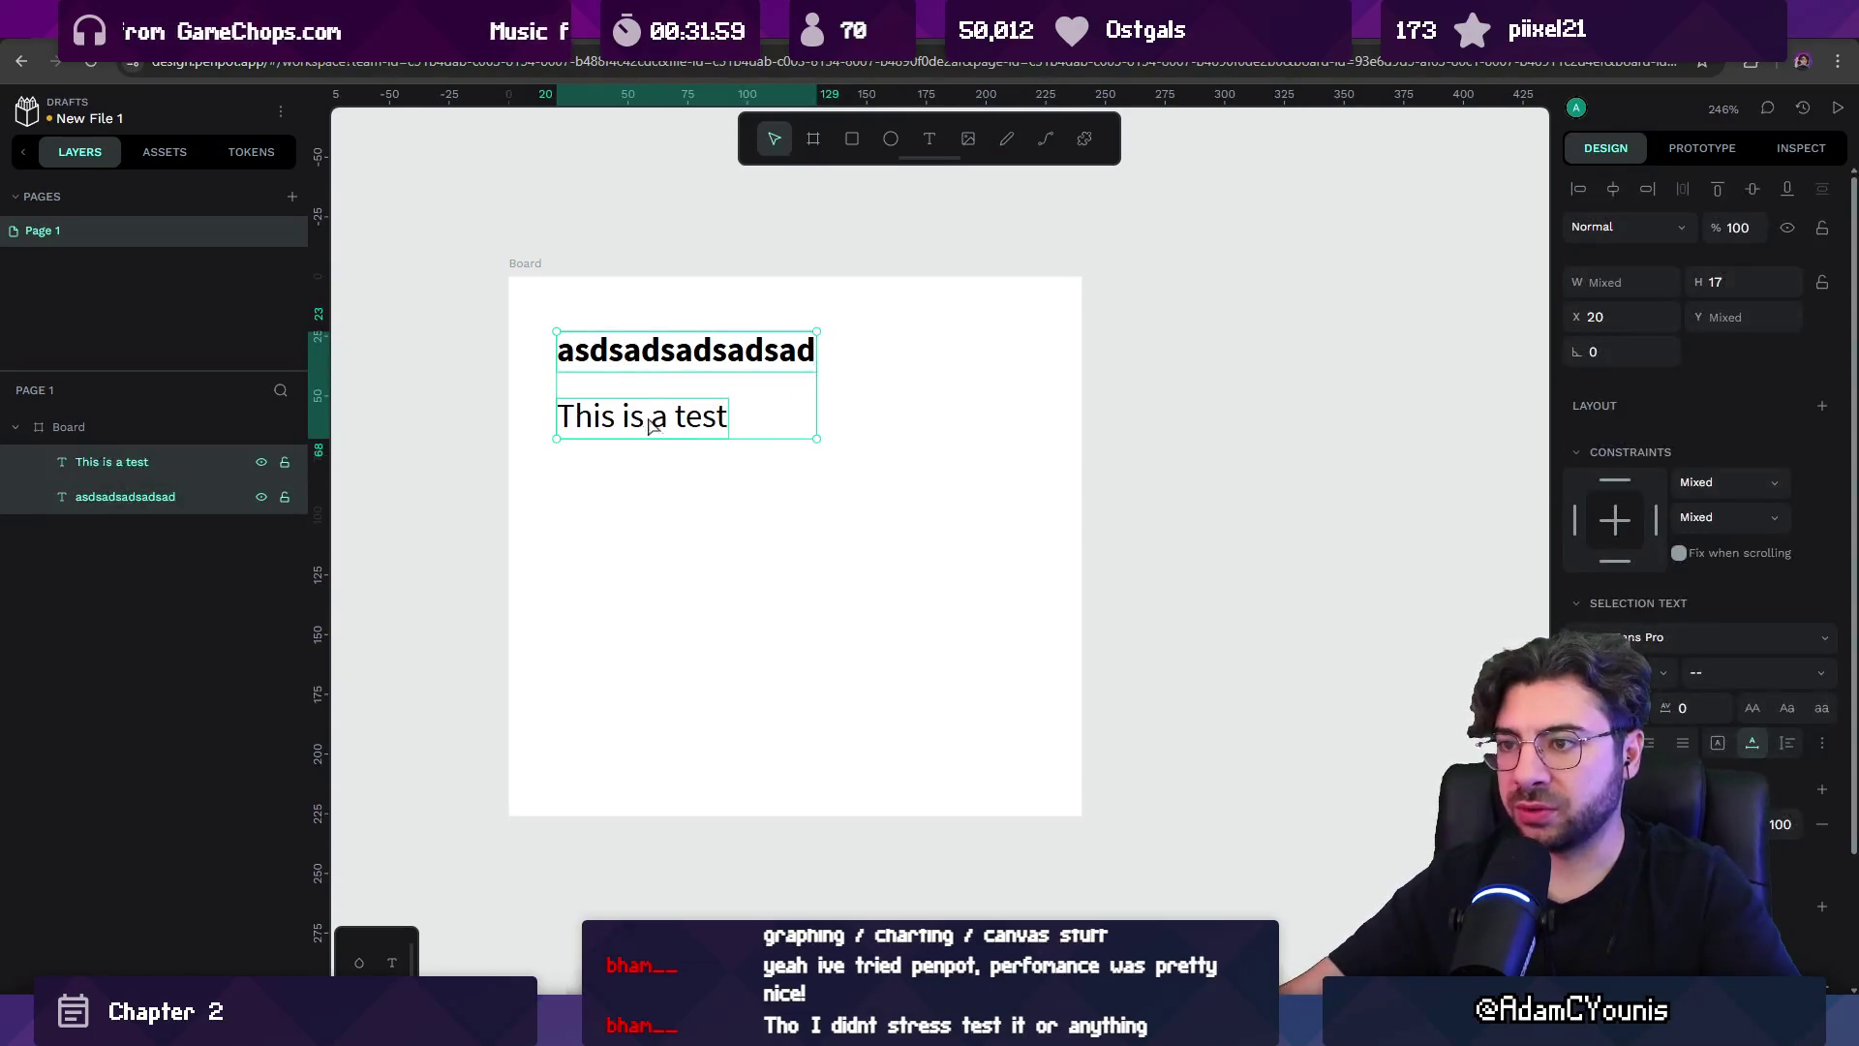
{"action": "key", "text": "shift+a"}
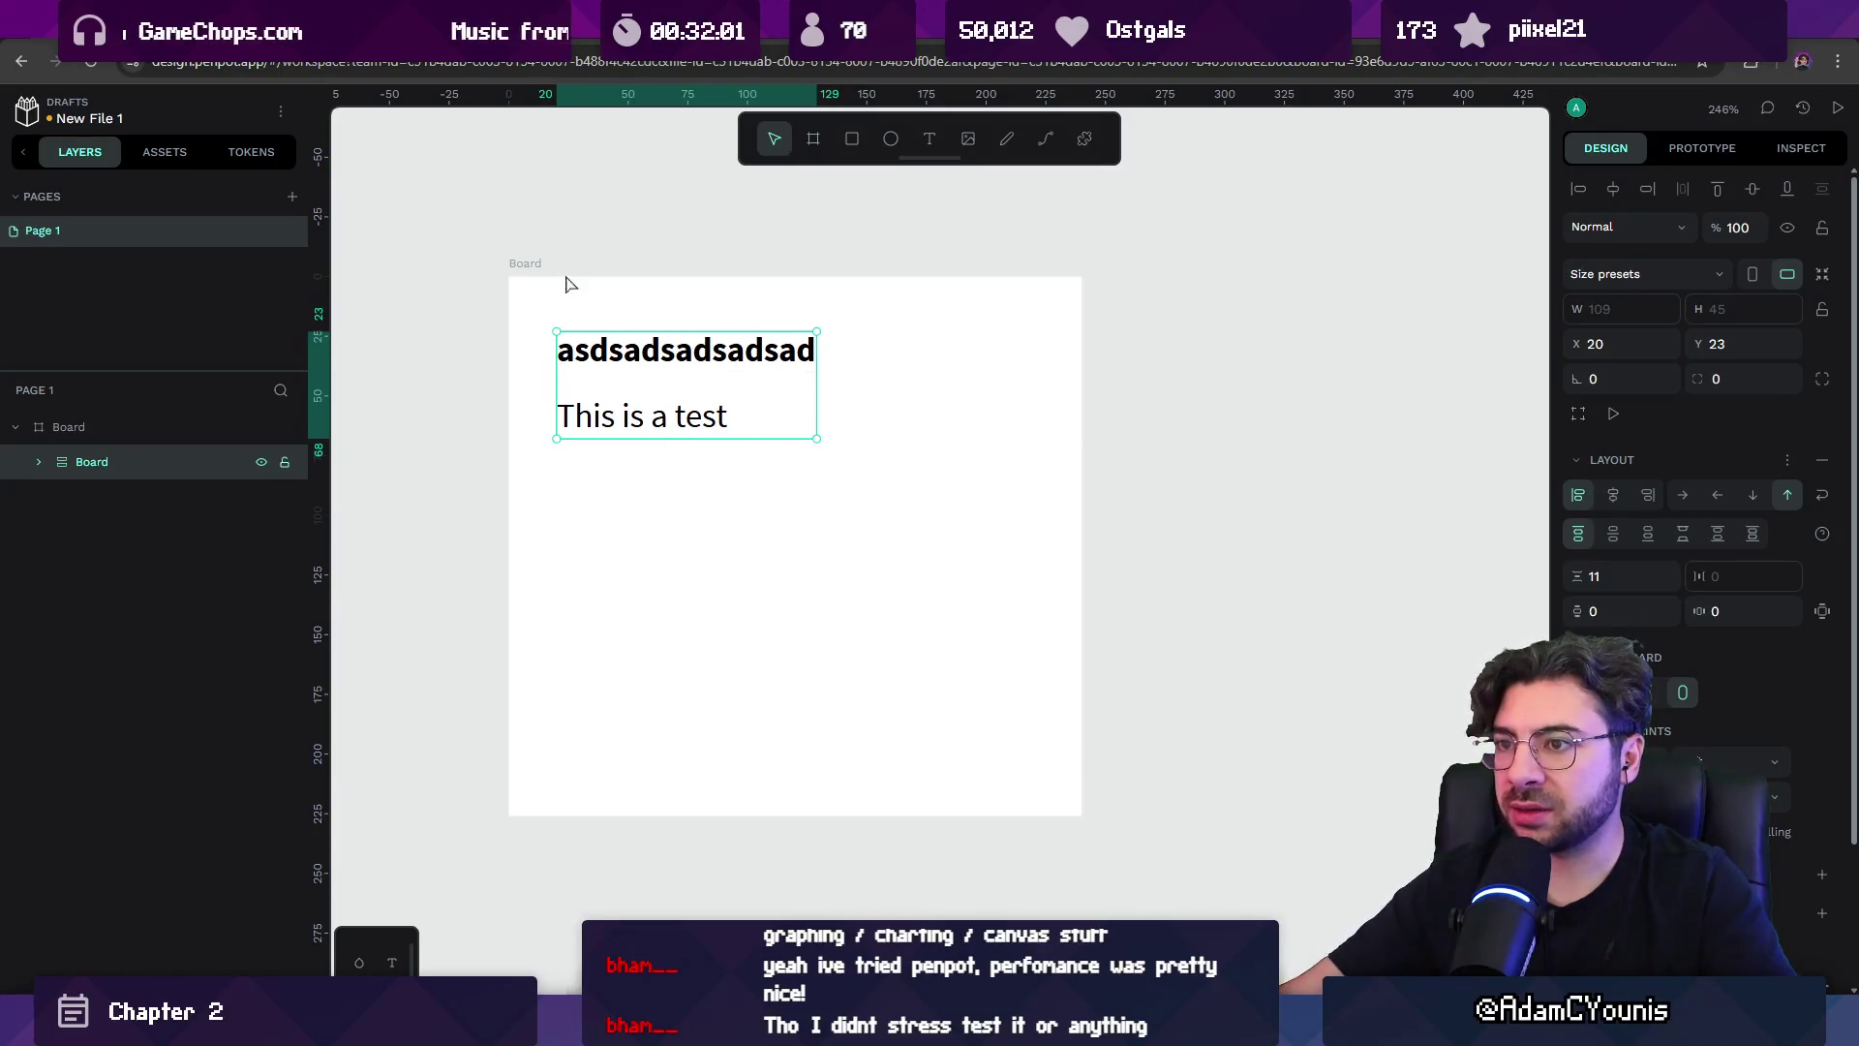
Give the outer board a flex layout, duplicate the text-pair board, and stack them vertically.
{"action": "left_click", "coordinate": [570, 283]}
{"action": "key", "text": "shift+a"}
{"action": "left_click", "coordinate": [658, 397]}
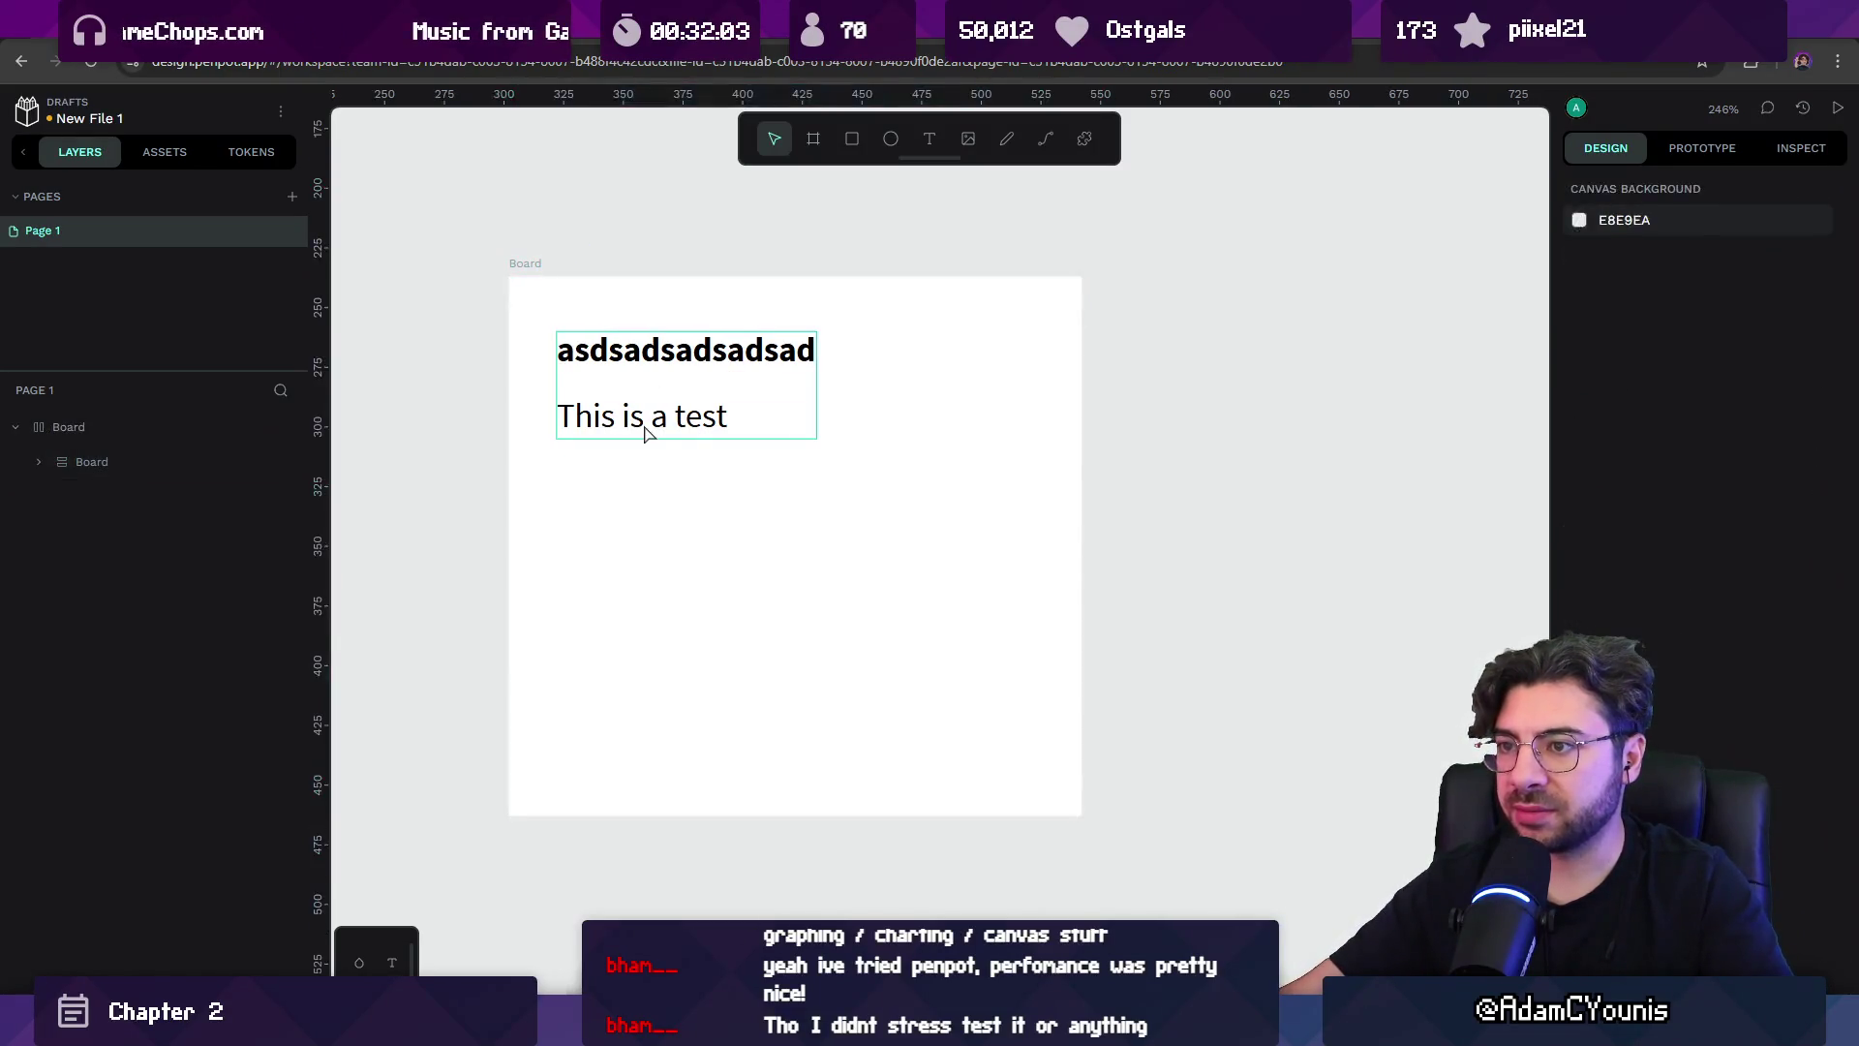
{"action": "key", "text": "ctrl+d"}
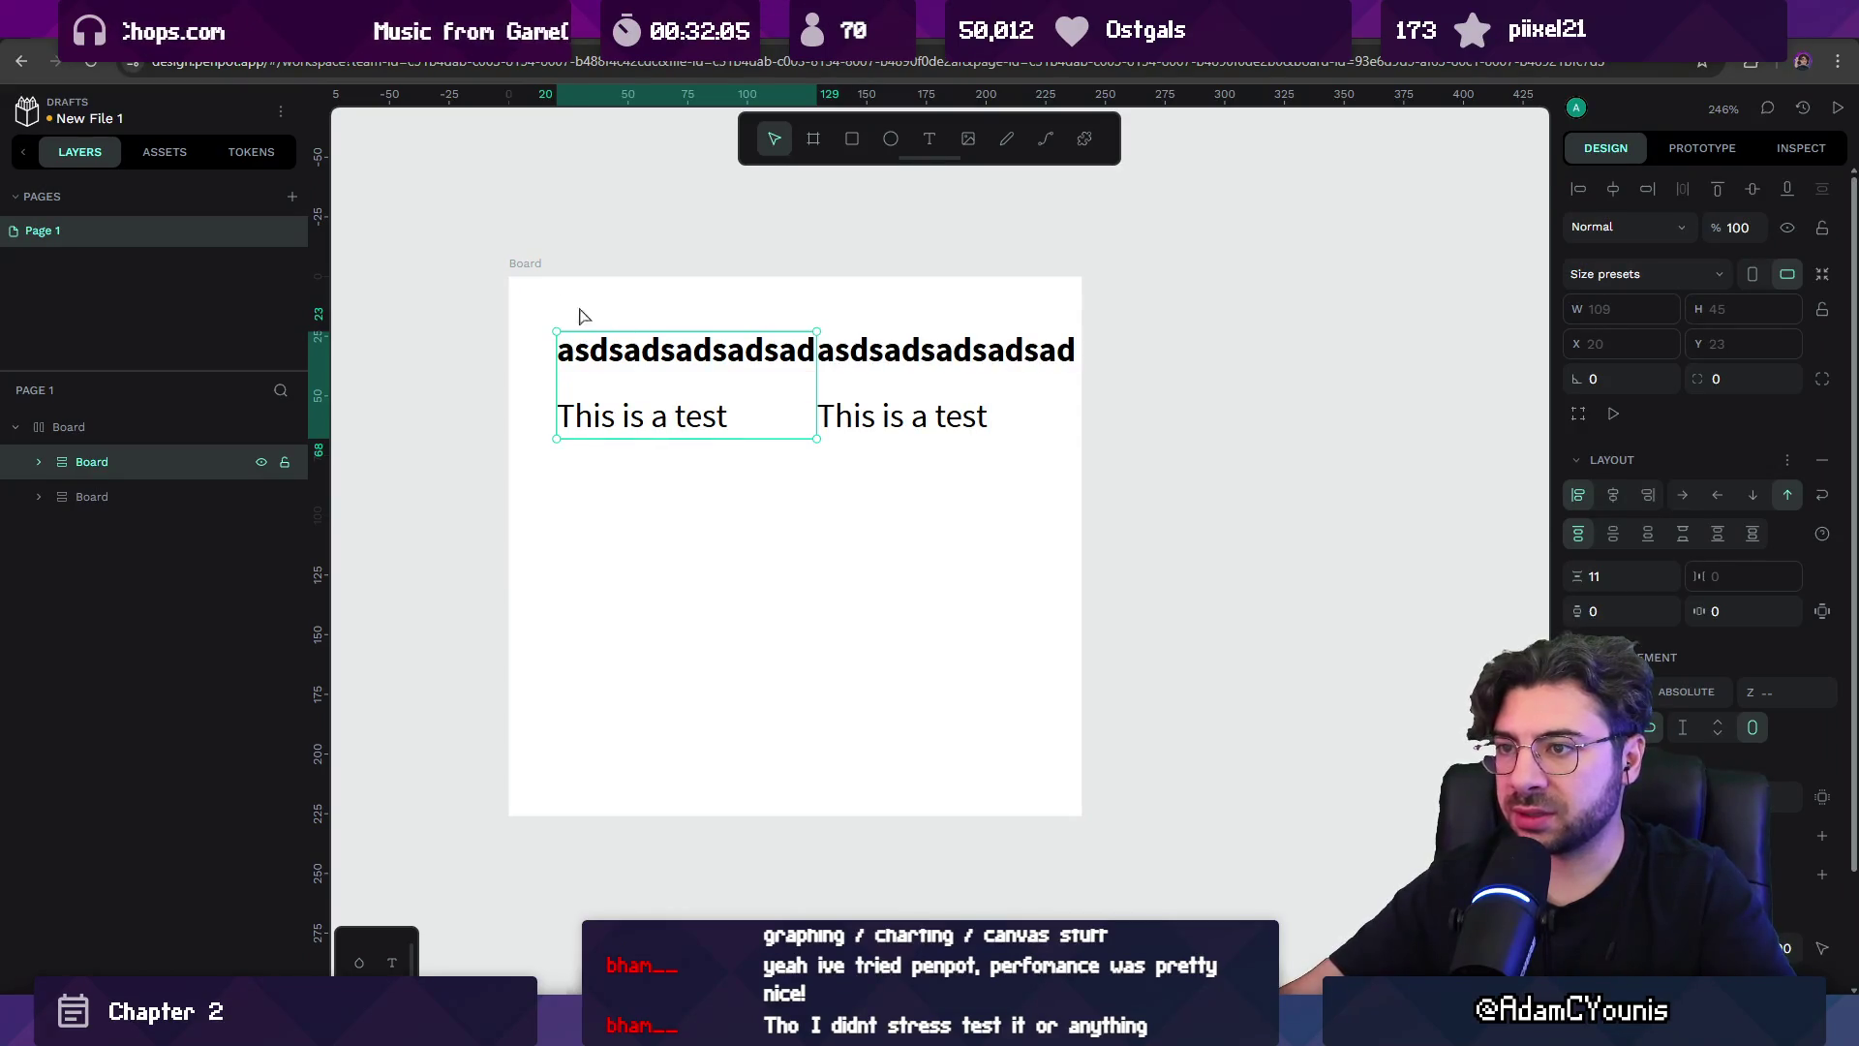
{"action": "left_click", "coordinate": [586, 311]}
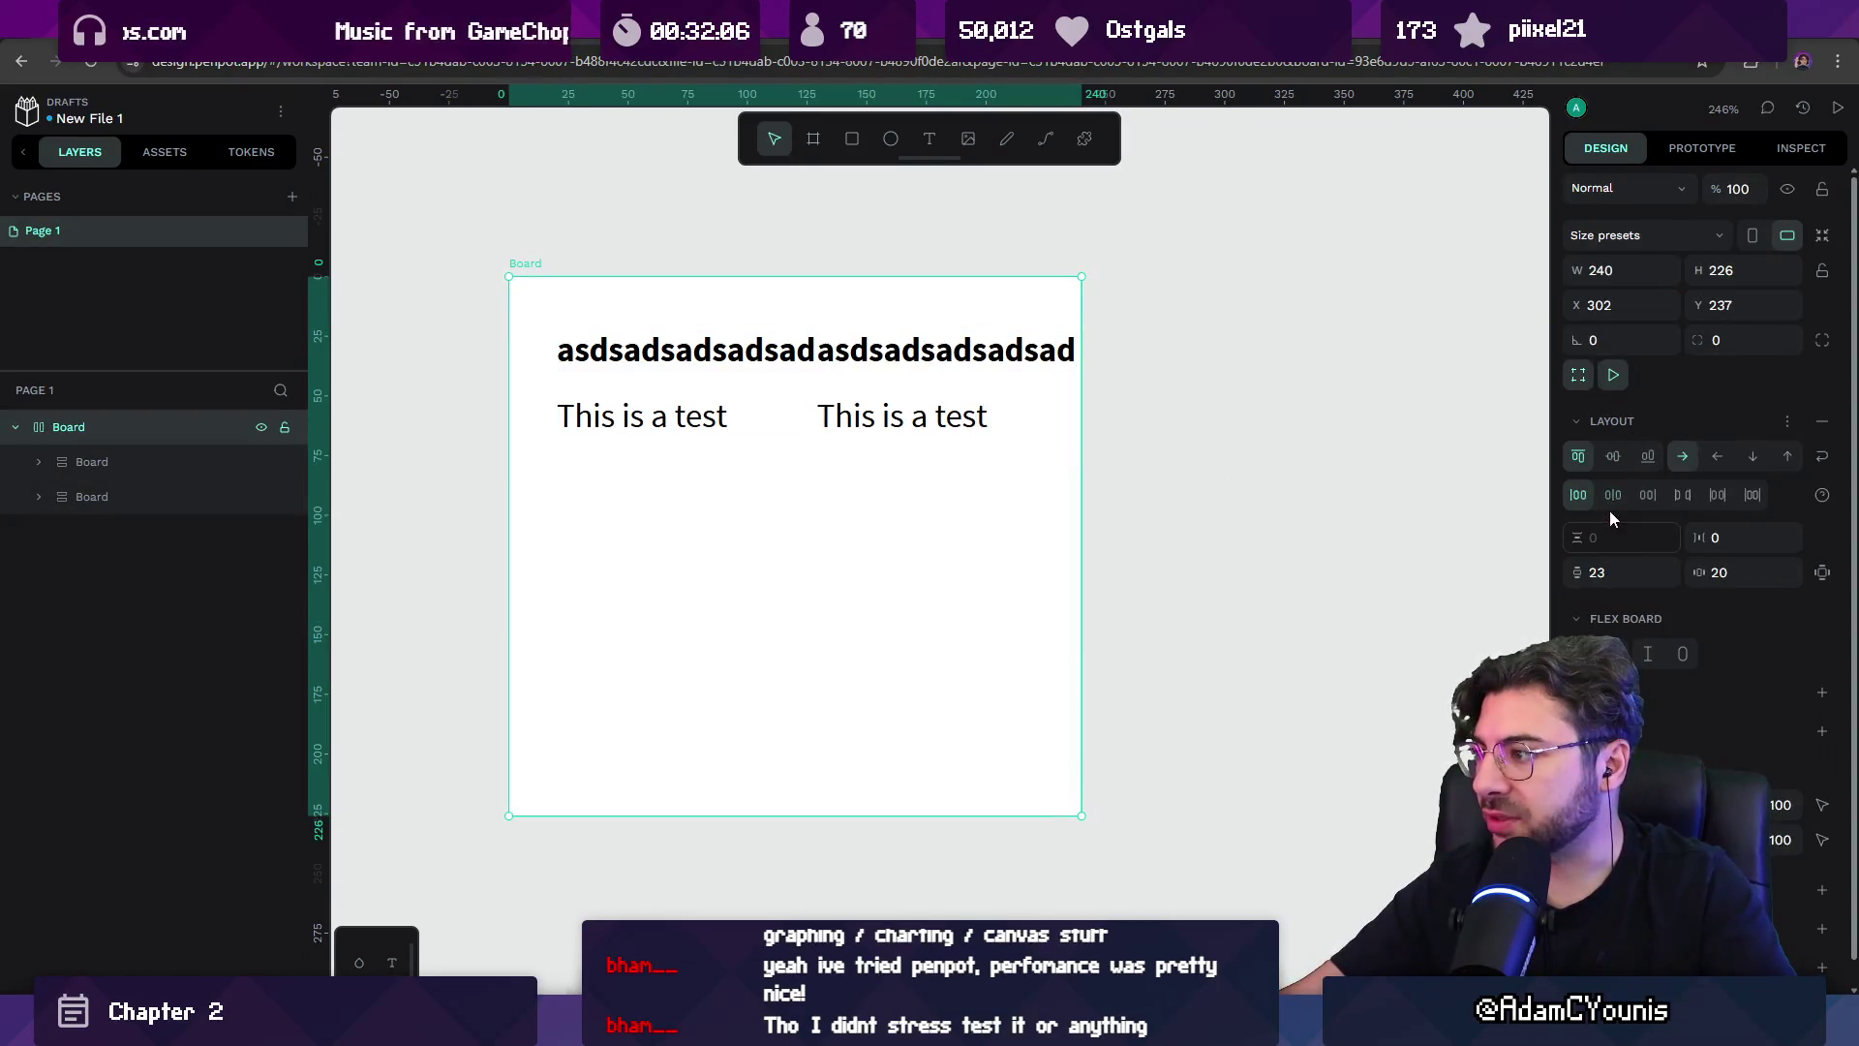
{"action": "left_click", "coordinate": [1755, 459]}
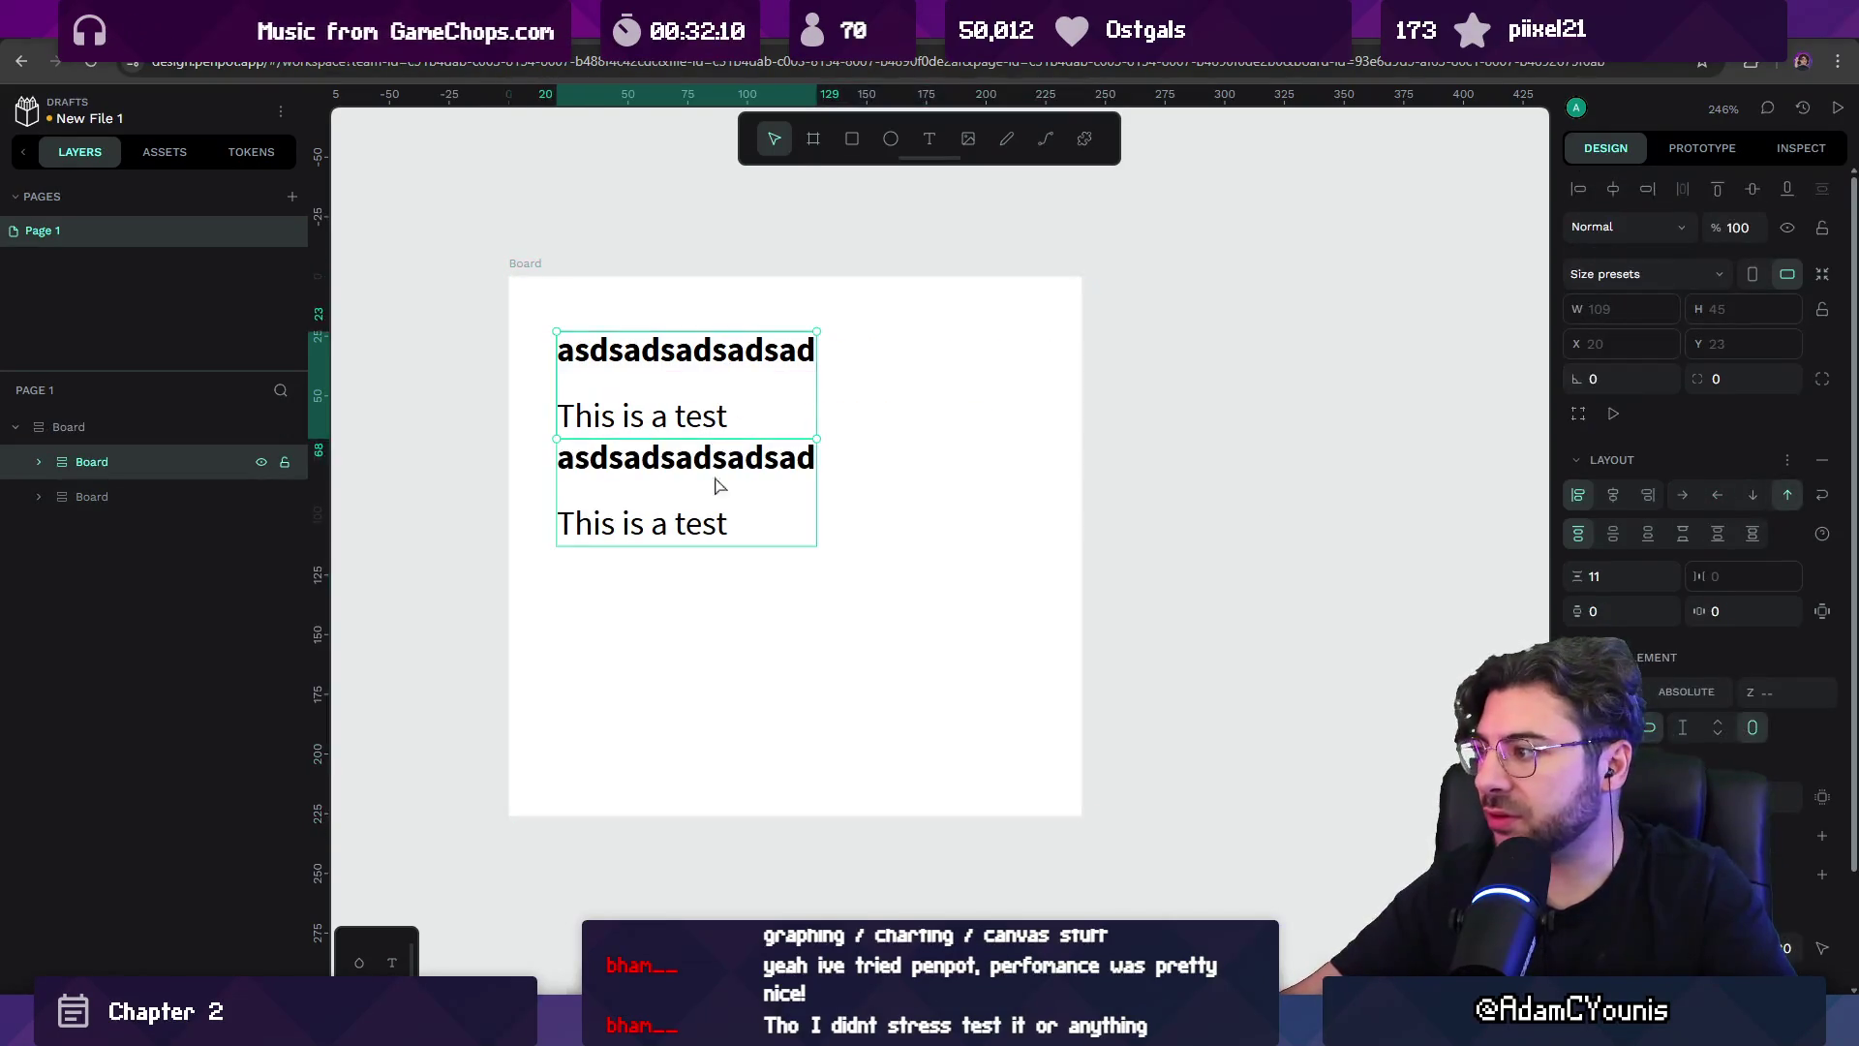
Set the outer board's row gap to 50.
{"action": "key", "text": "Escape"}
{"action": "left_click", "coordinate": [581, 298]}
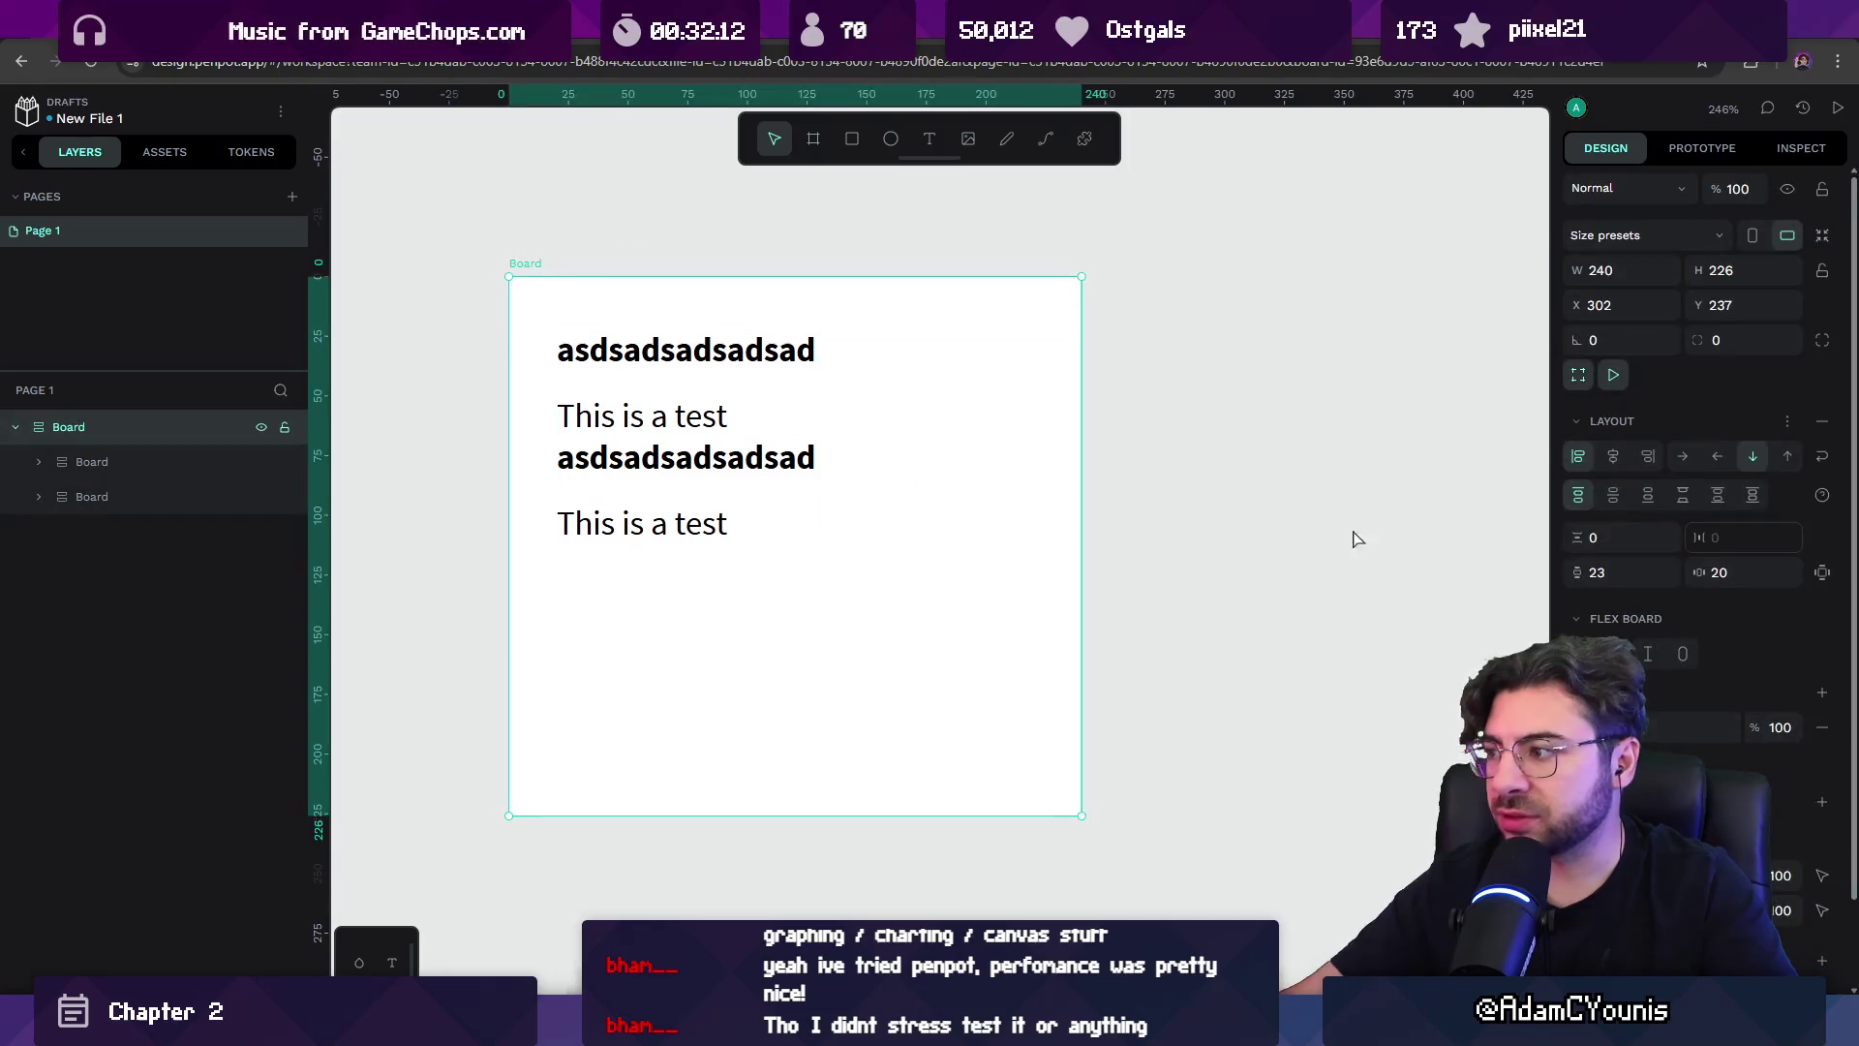
{"action": "left_click", "coordinate": [1588, 540]}
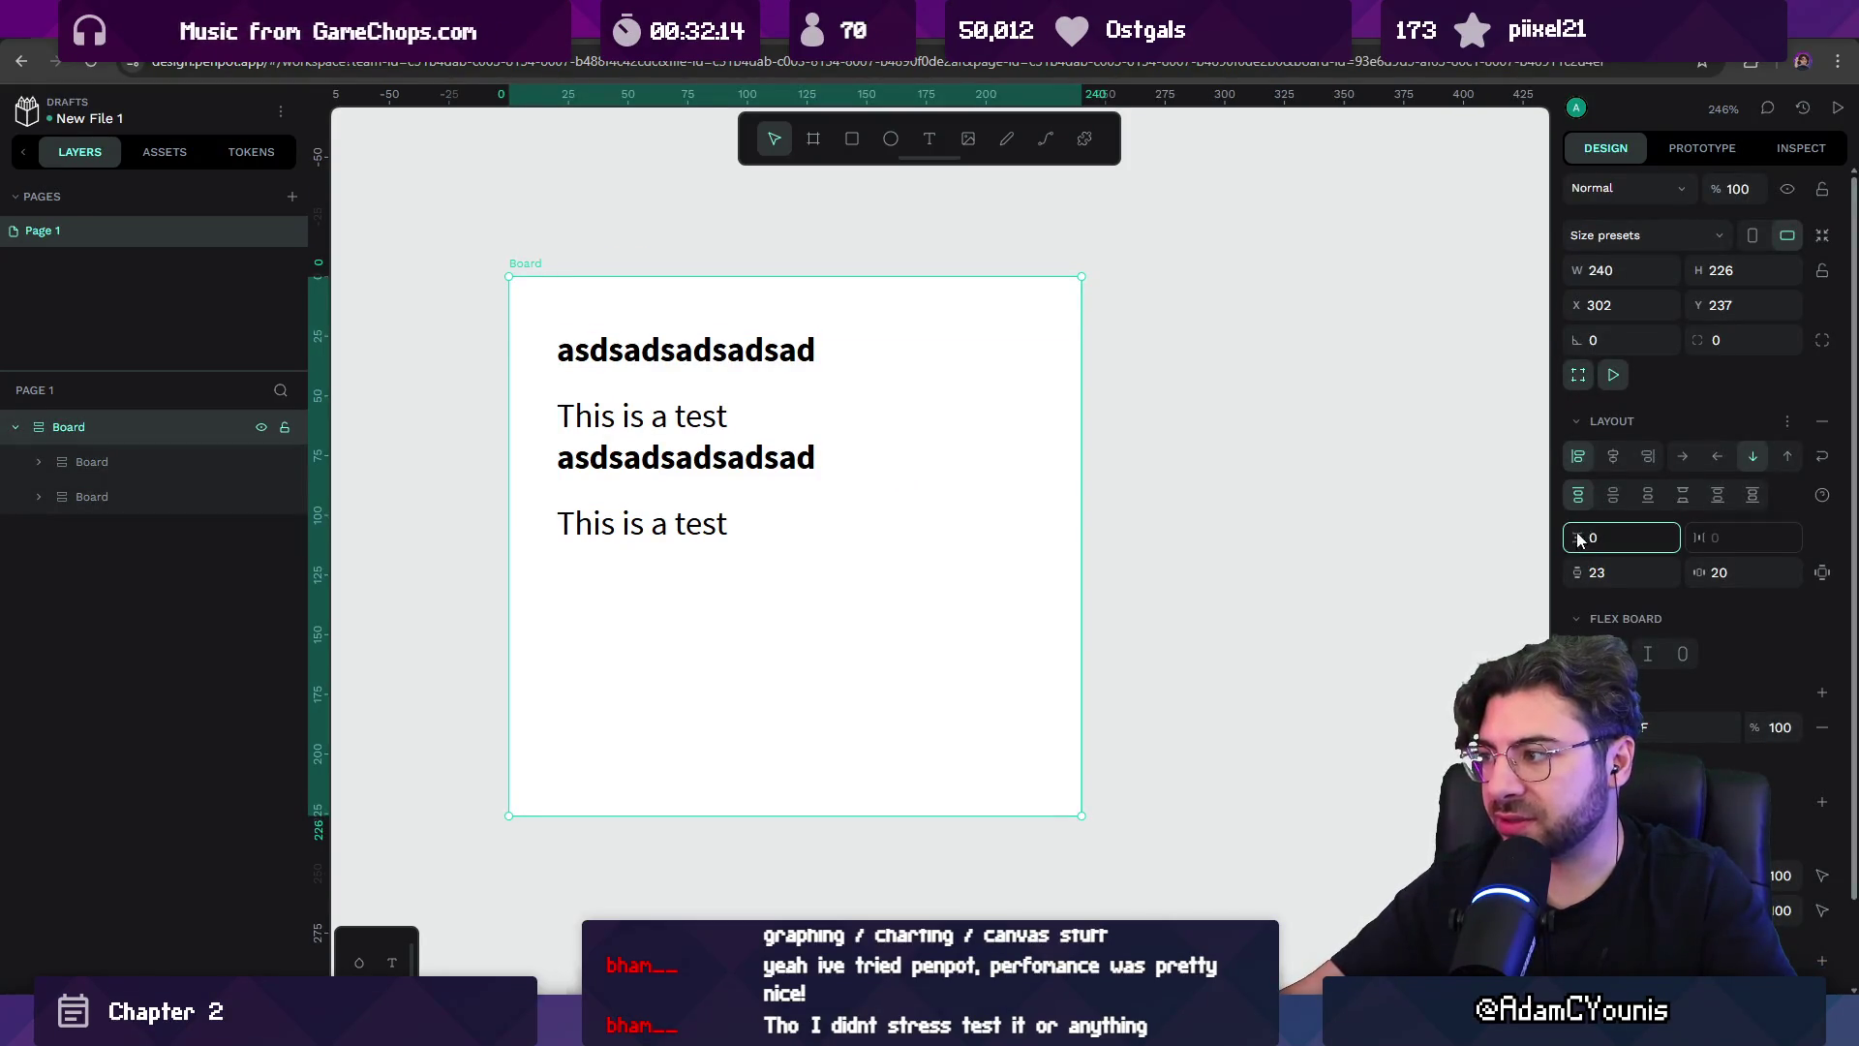
{"action": "double_click", "coordinate": [1594, 537]}
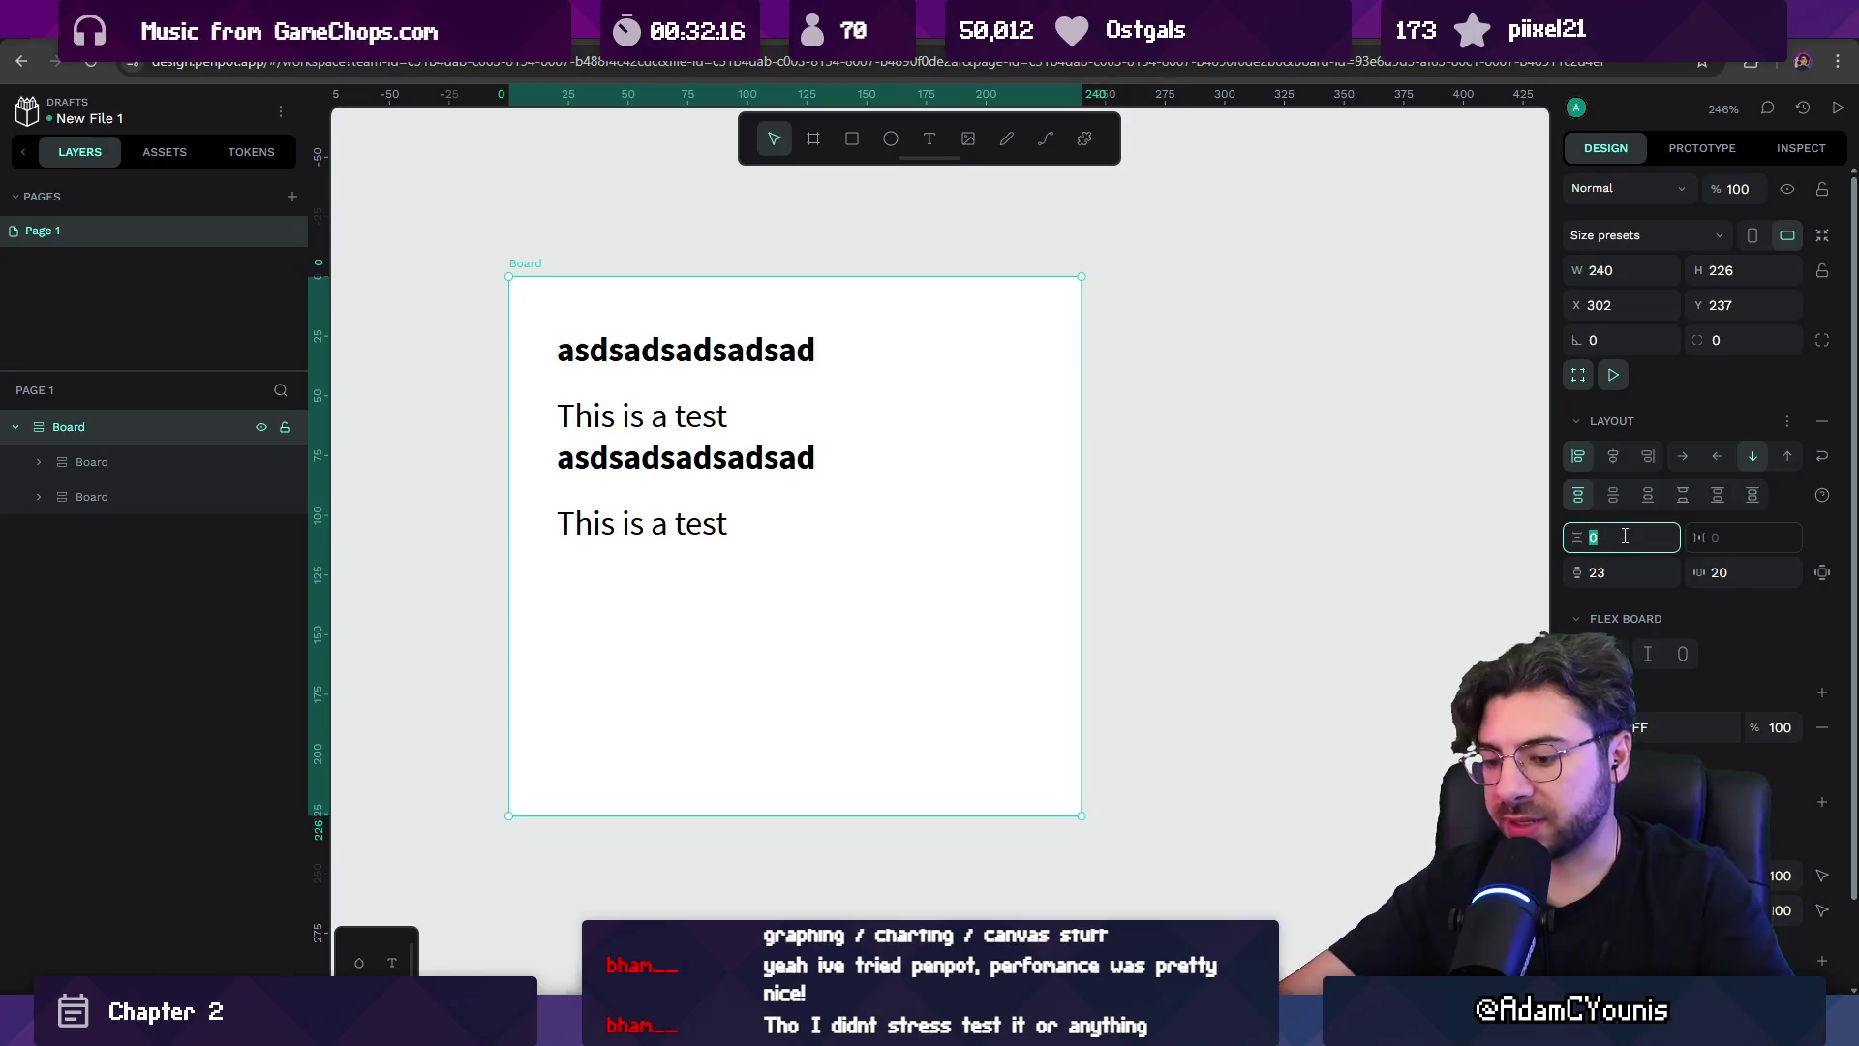
{"action": "type", "text": "10"}
{"action": "key", "text": "backslash"}
{"action": "key", "text": "backslash"}
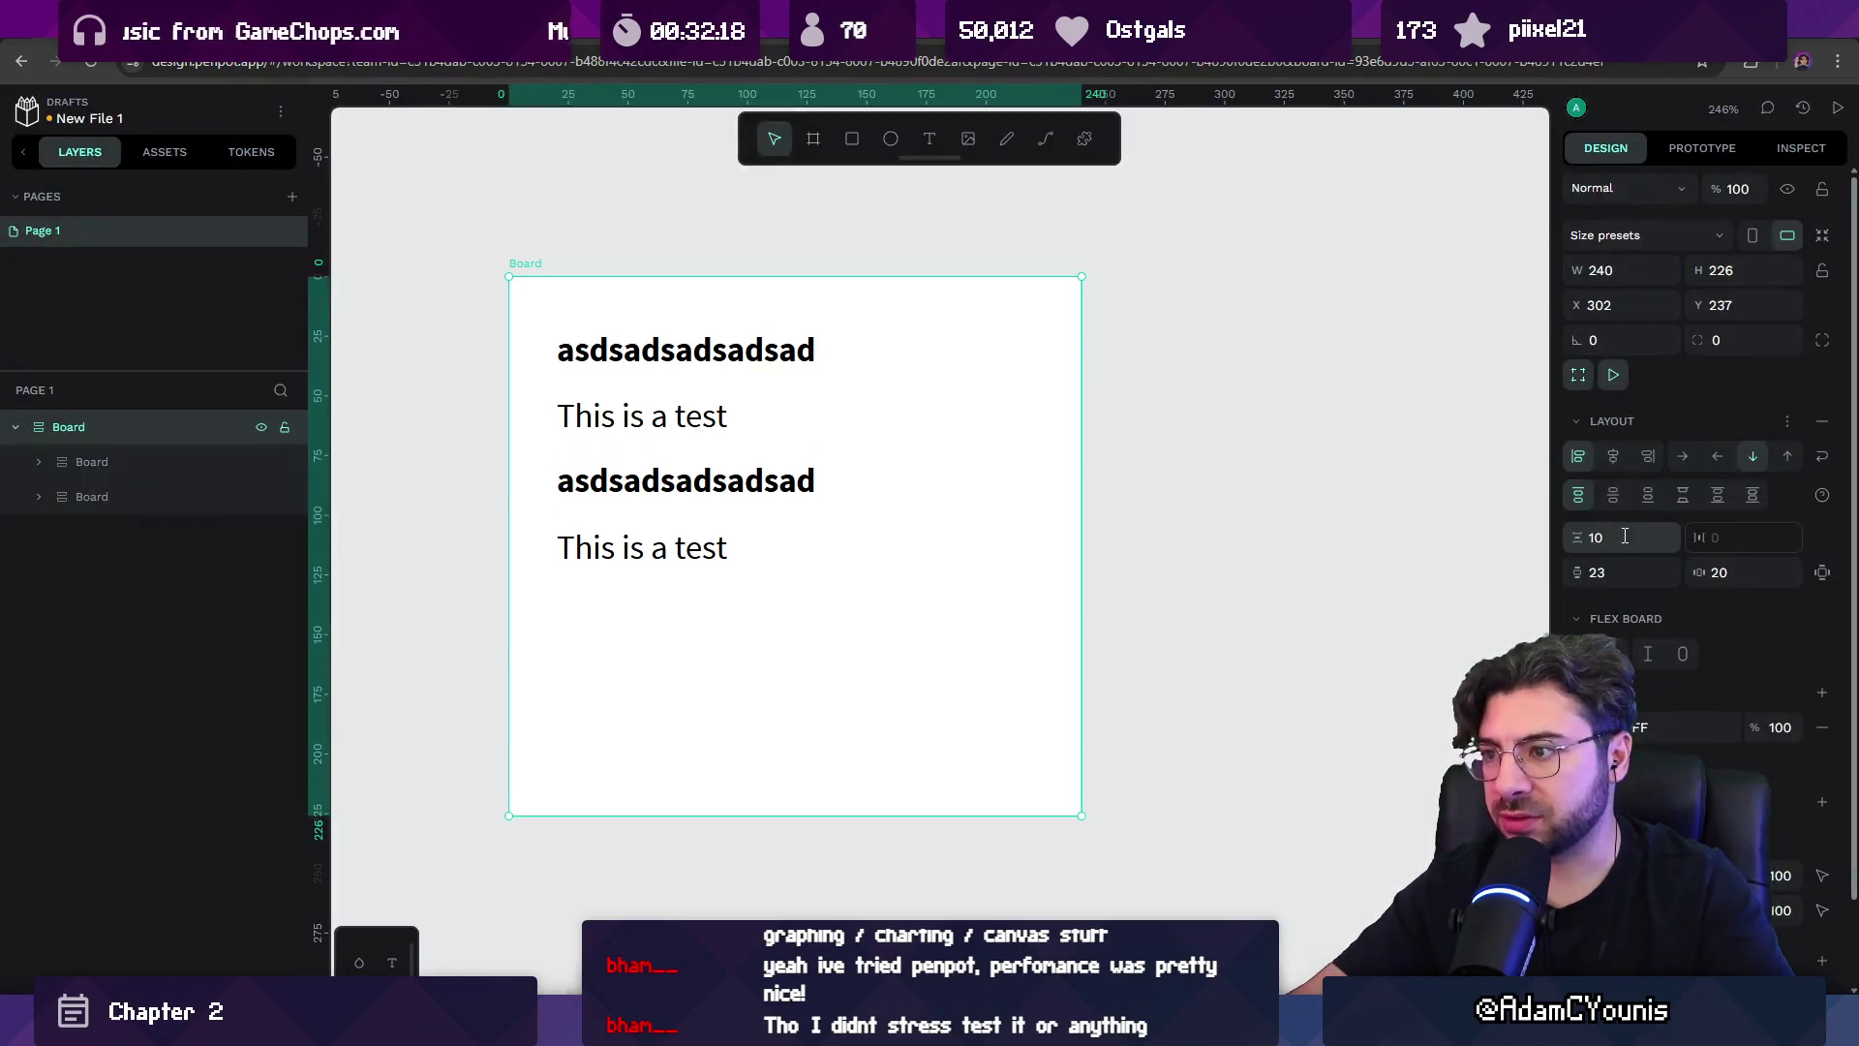
{"action": "left_click", "coordinate": [1625, 538]}
{"action": "type", "text": "5"}
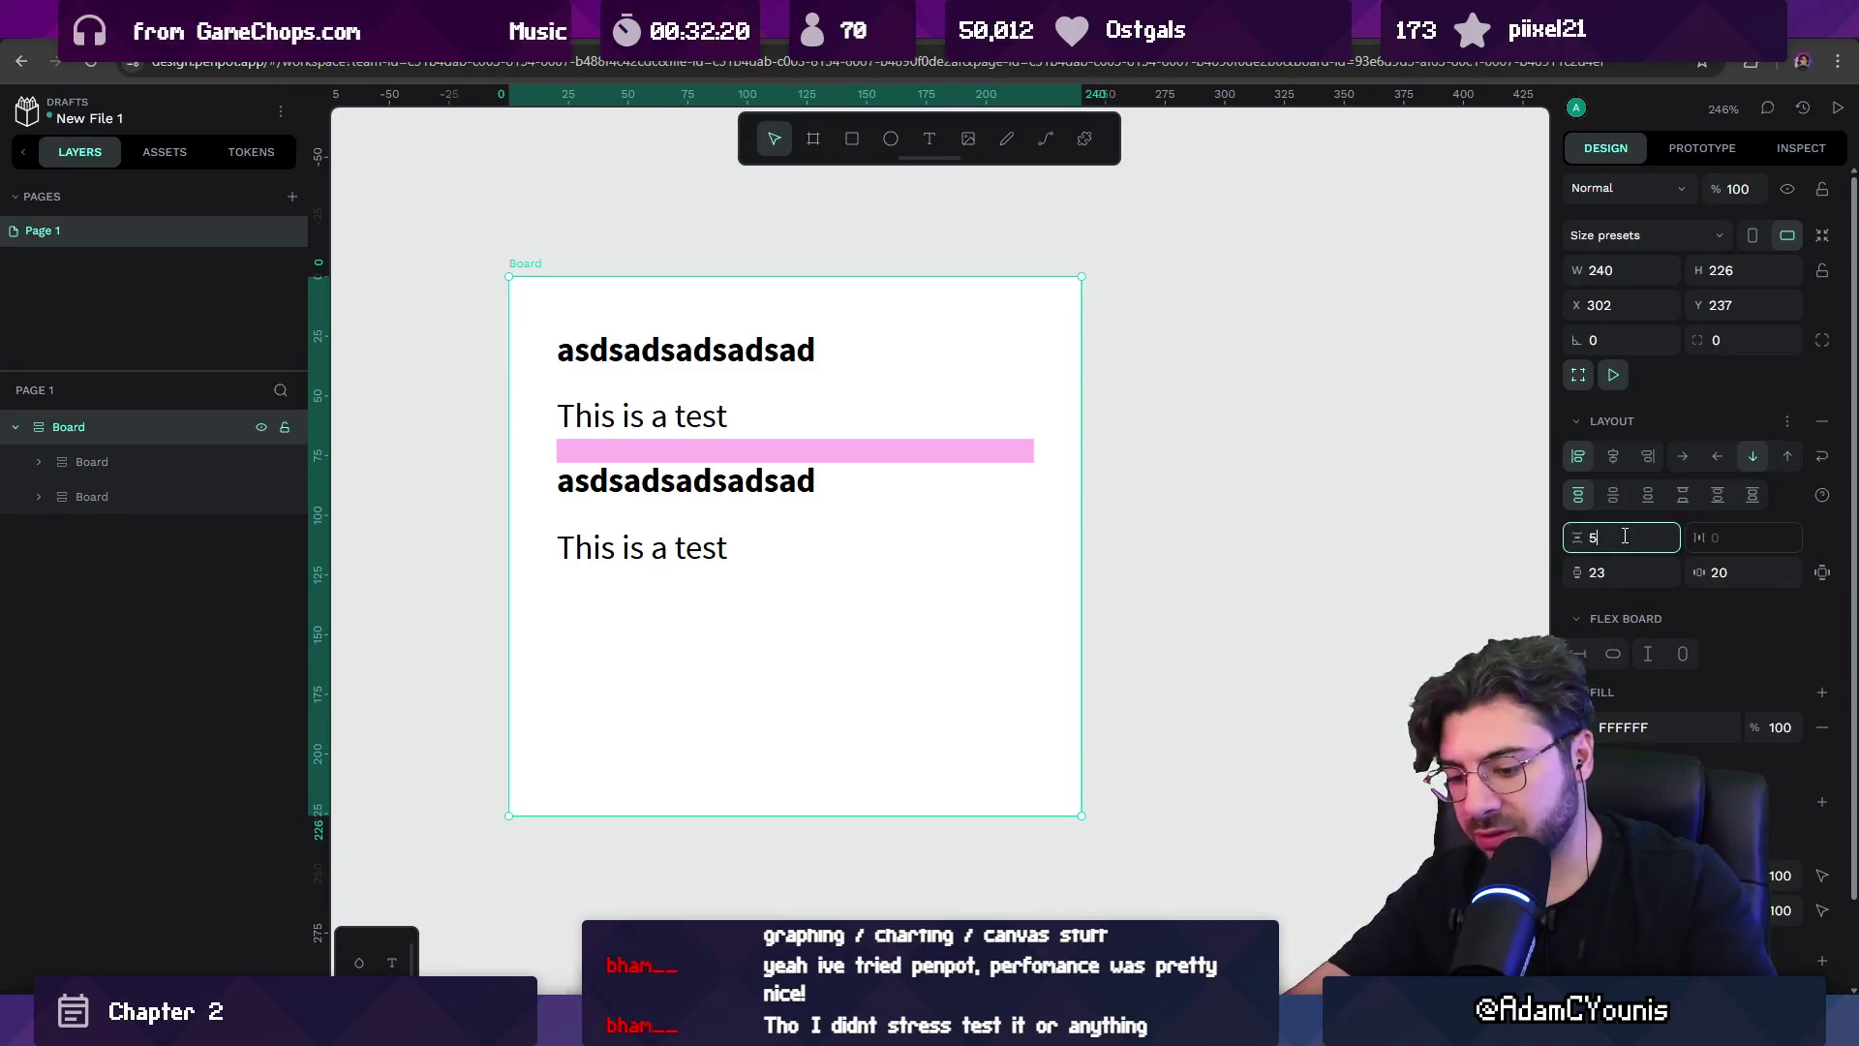
{"action": "type", "text": "0"}
{"action": "key", "text": "Return"}
{"action": "key", "text": "Escape"}
Make the outer board's height fit its content, shrinking it to 186.
{"action": "left_click", "coordinate": [535, 264]}
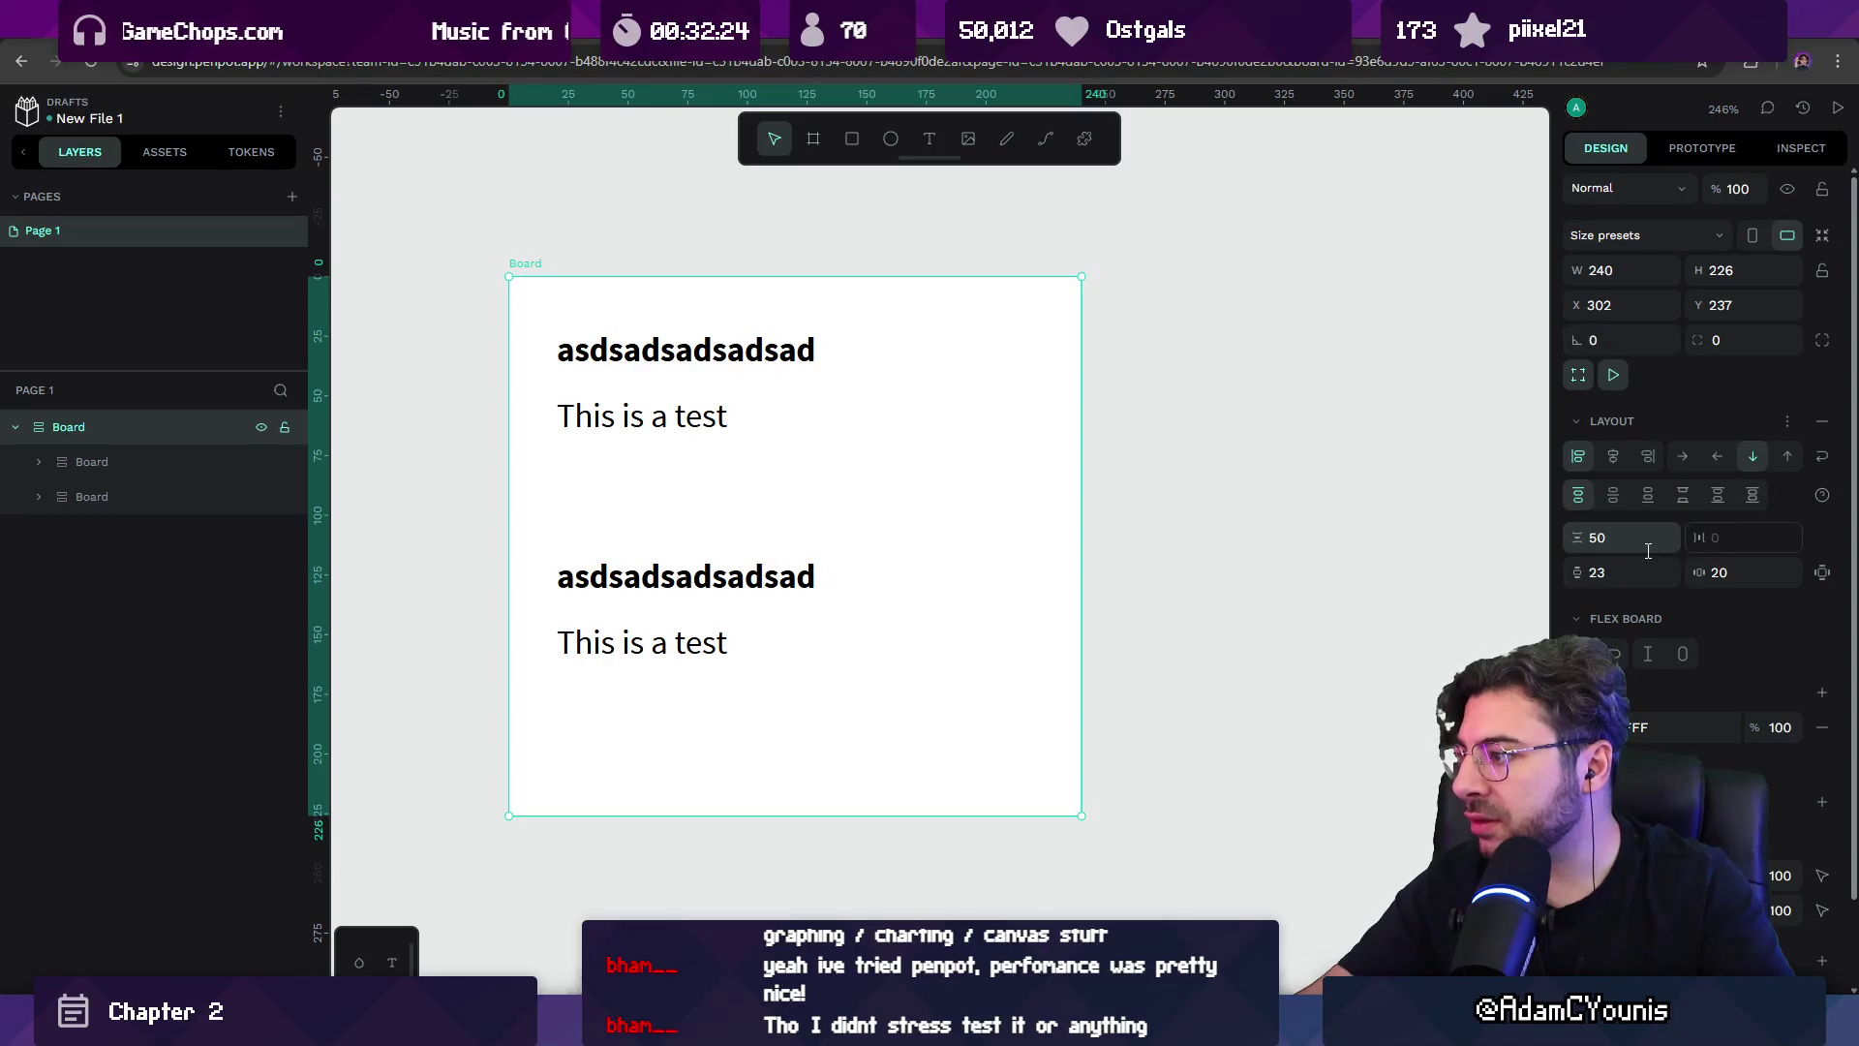
{"action": "left_click", "coordinate": [1671, 306]}
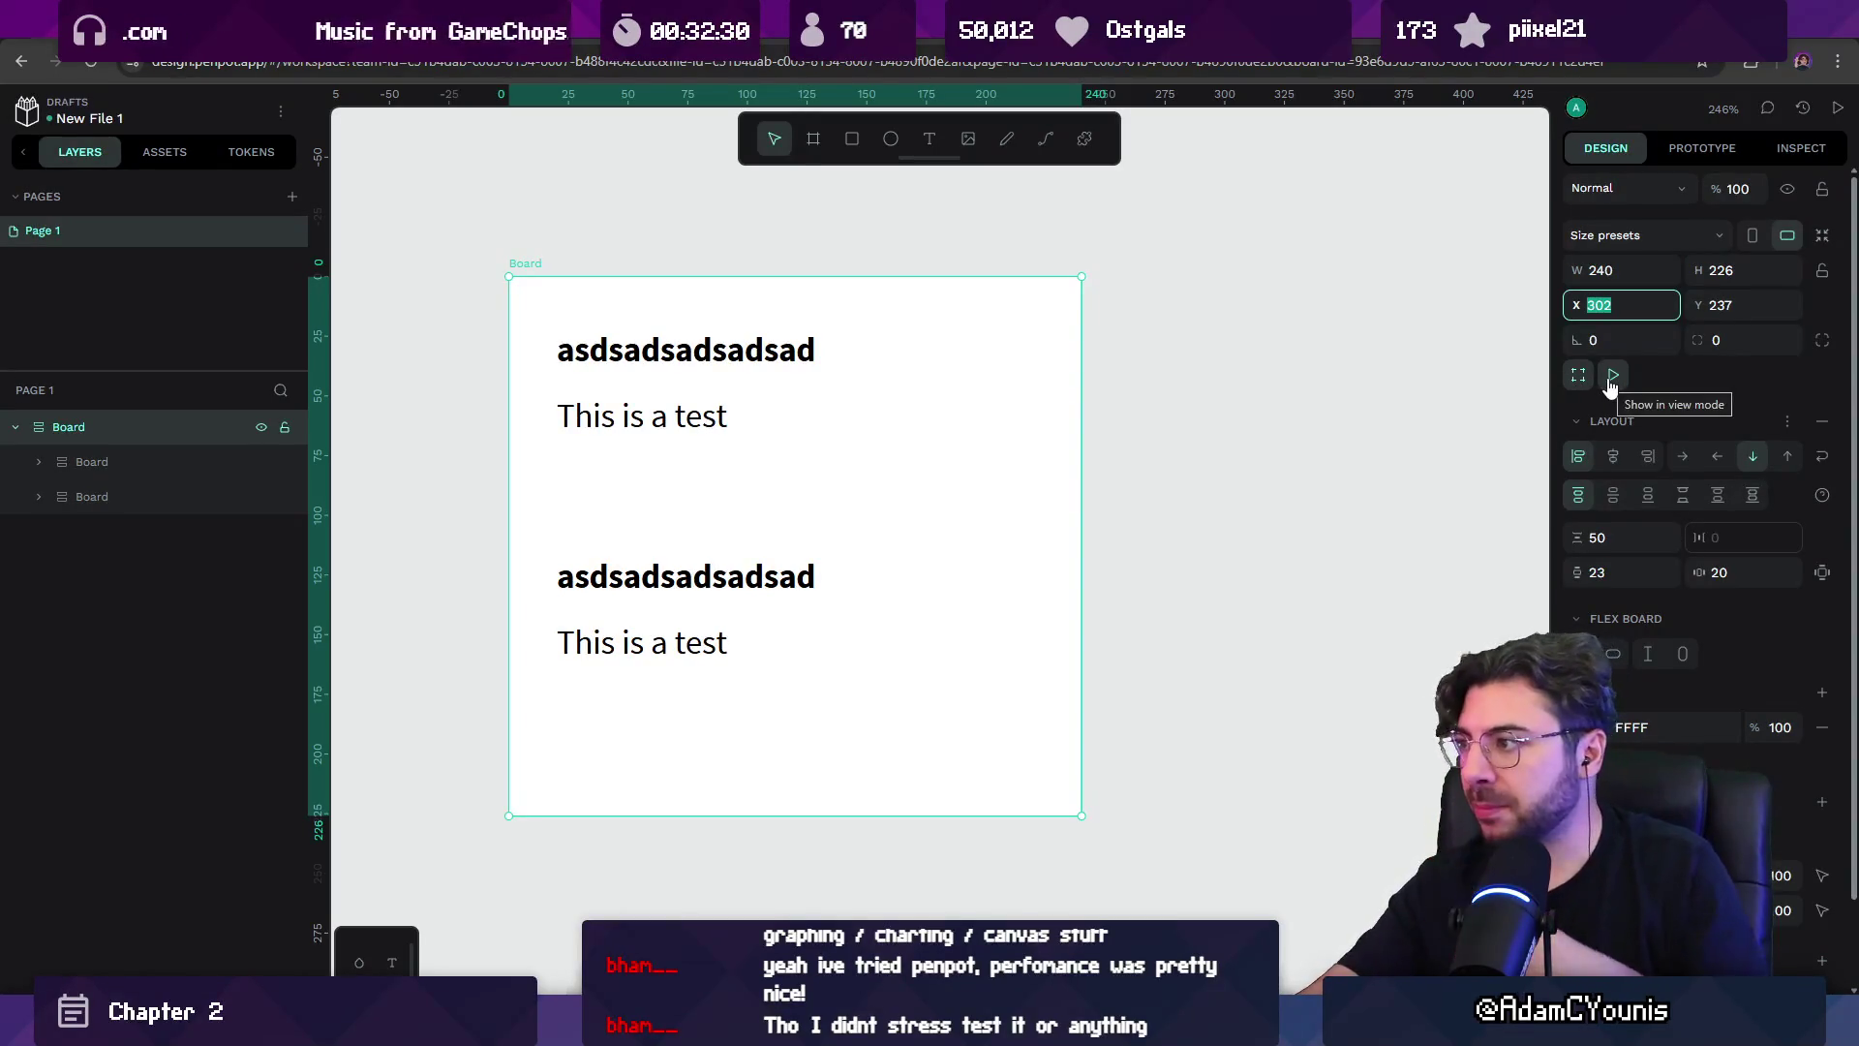
{"action": "left_click", "coordinate": [1718, 237]}
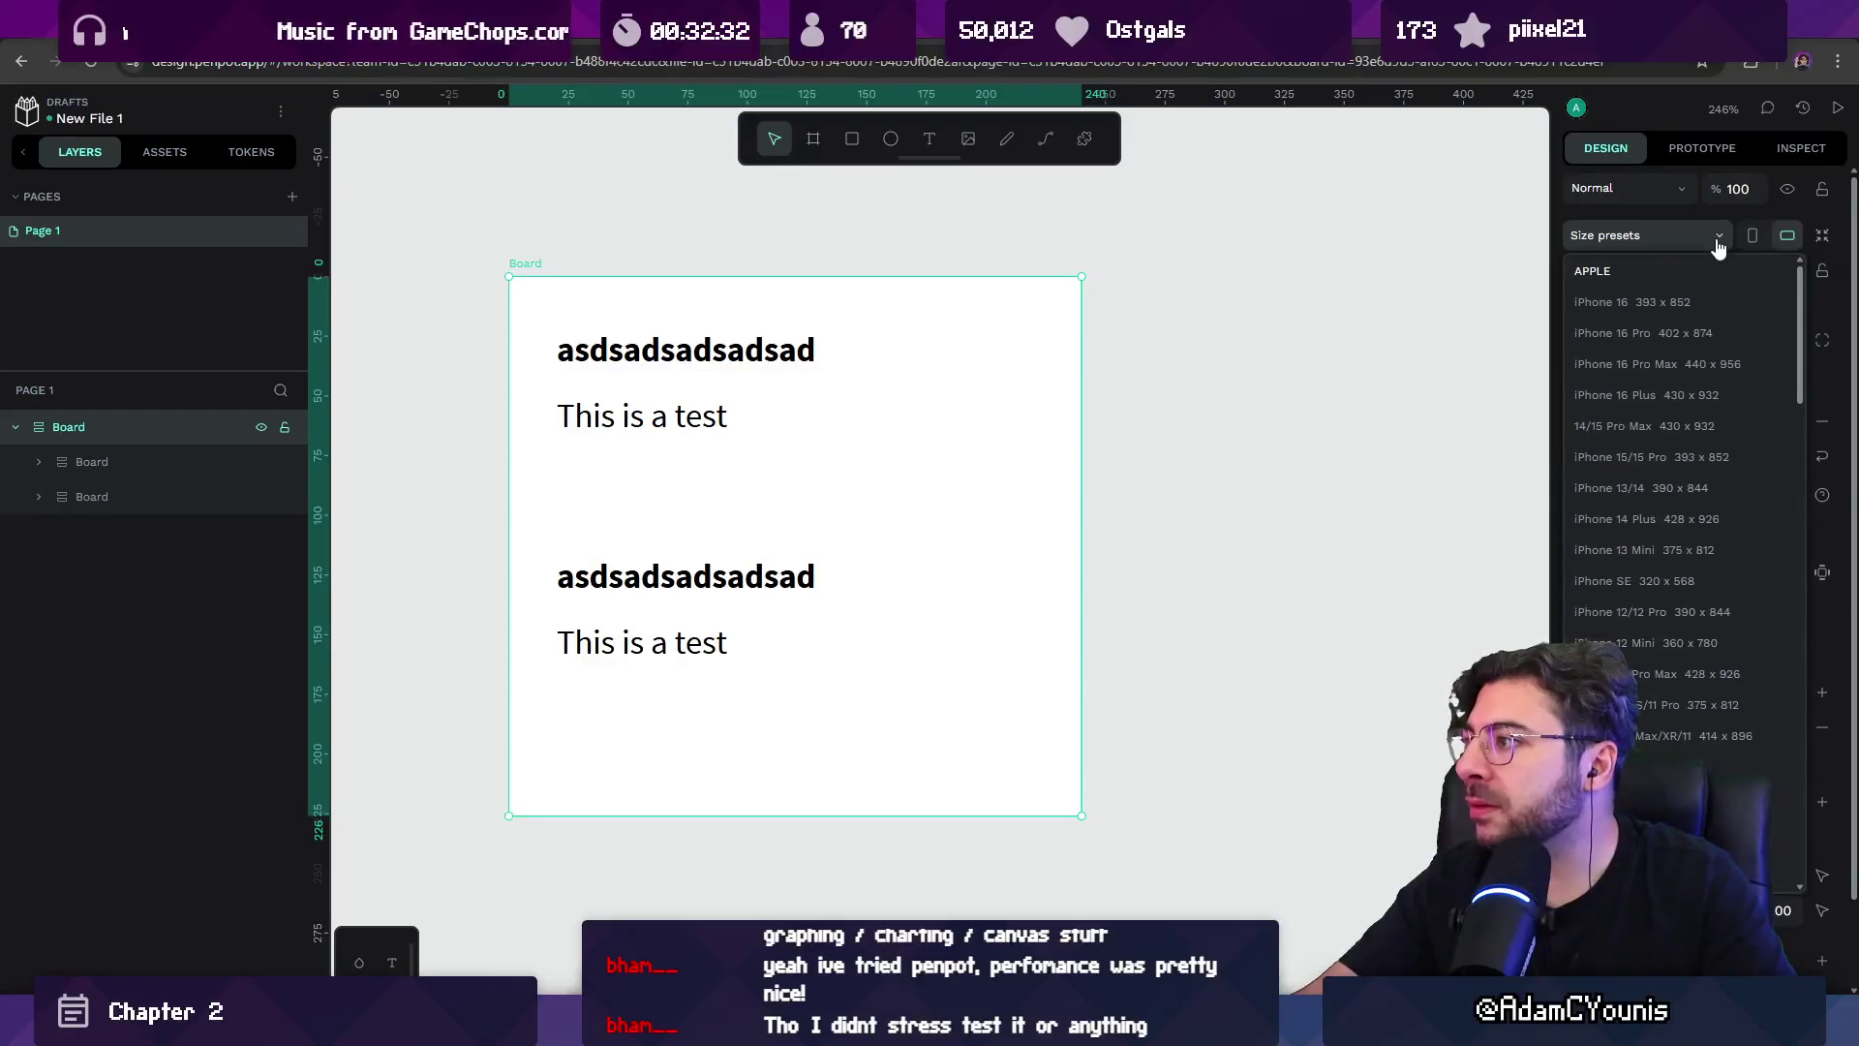
{"action": "left_click", "coordinate": [1720, 239]}
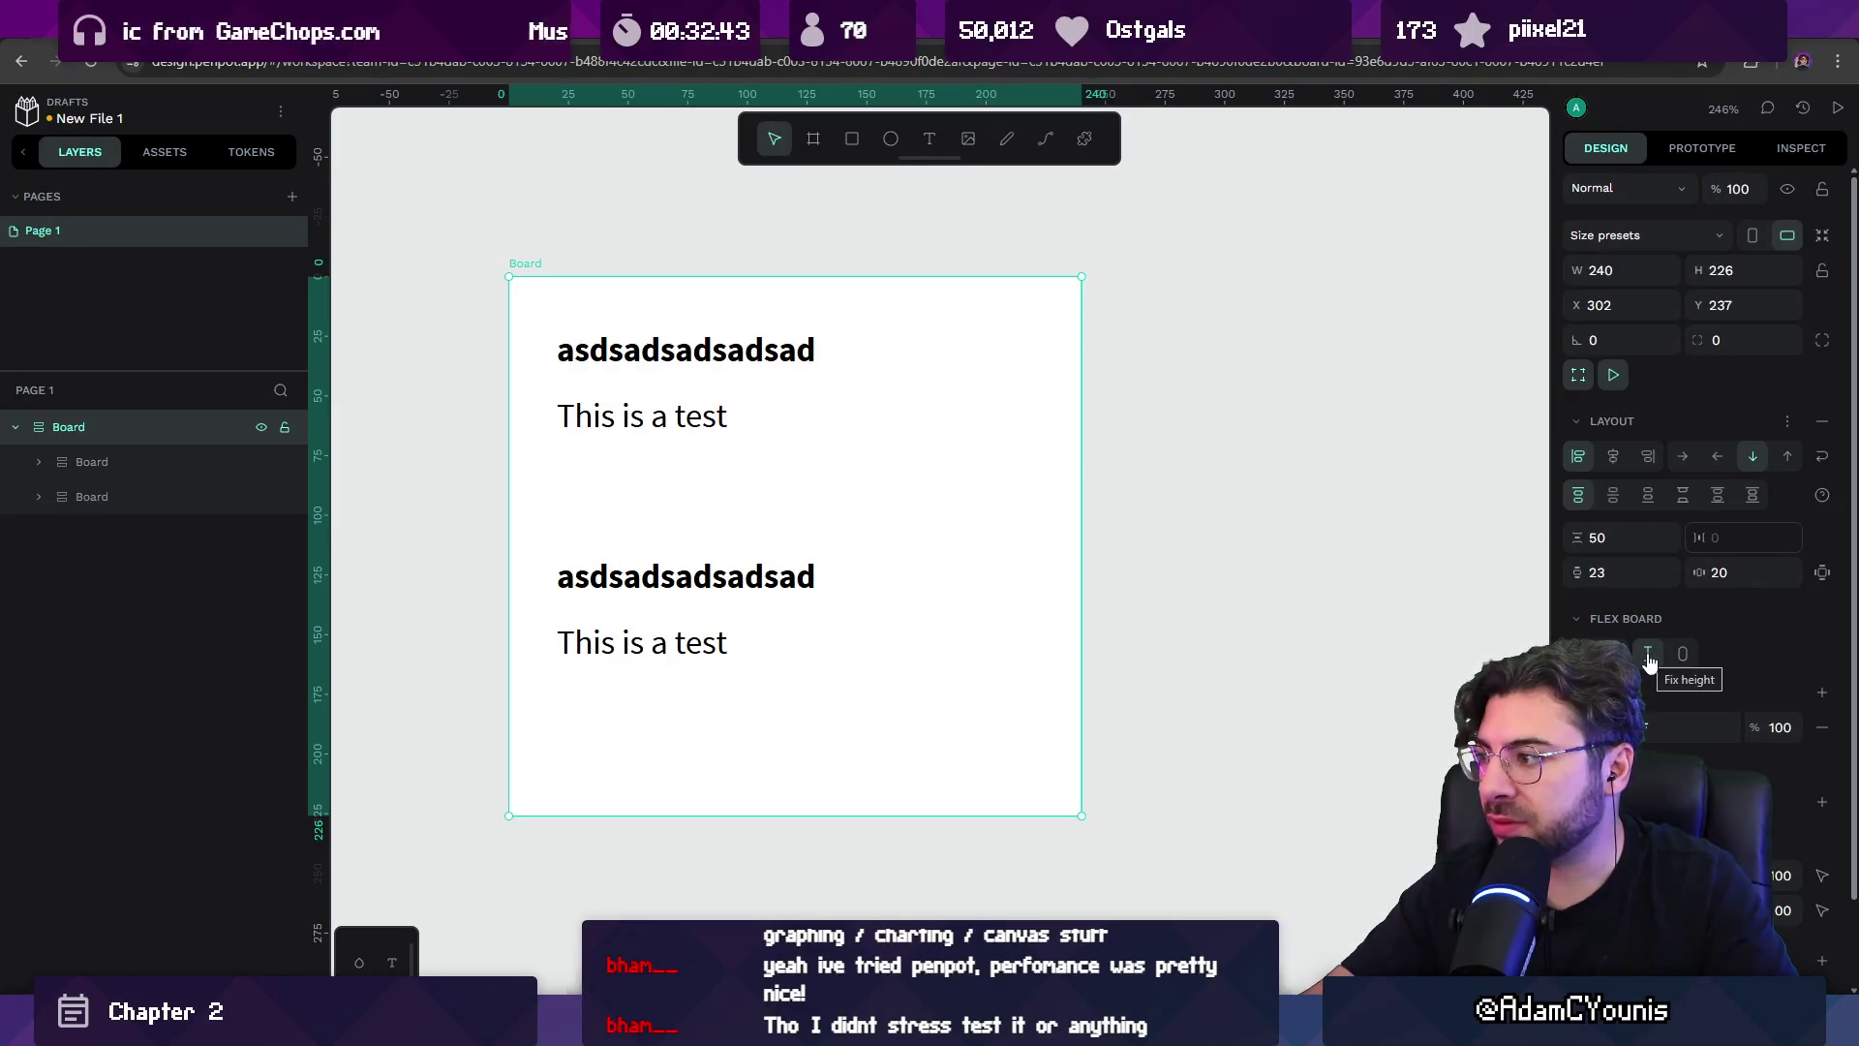
{"action": "left_click", "coordinate": [1682, 655]}
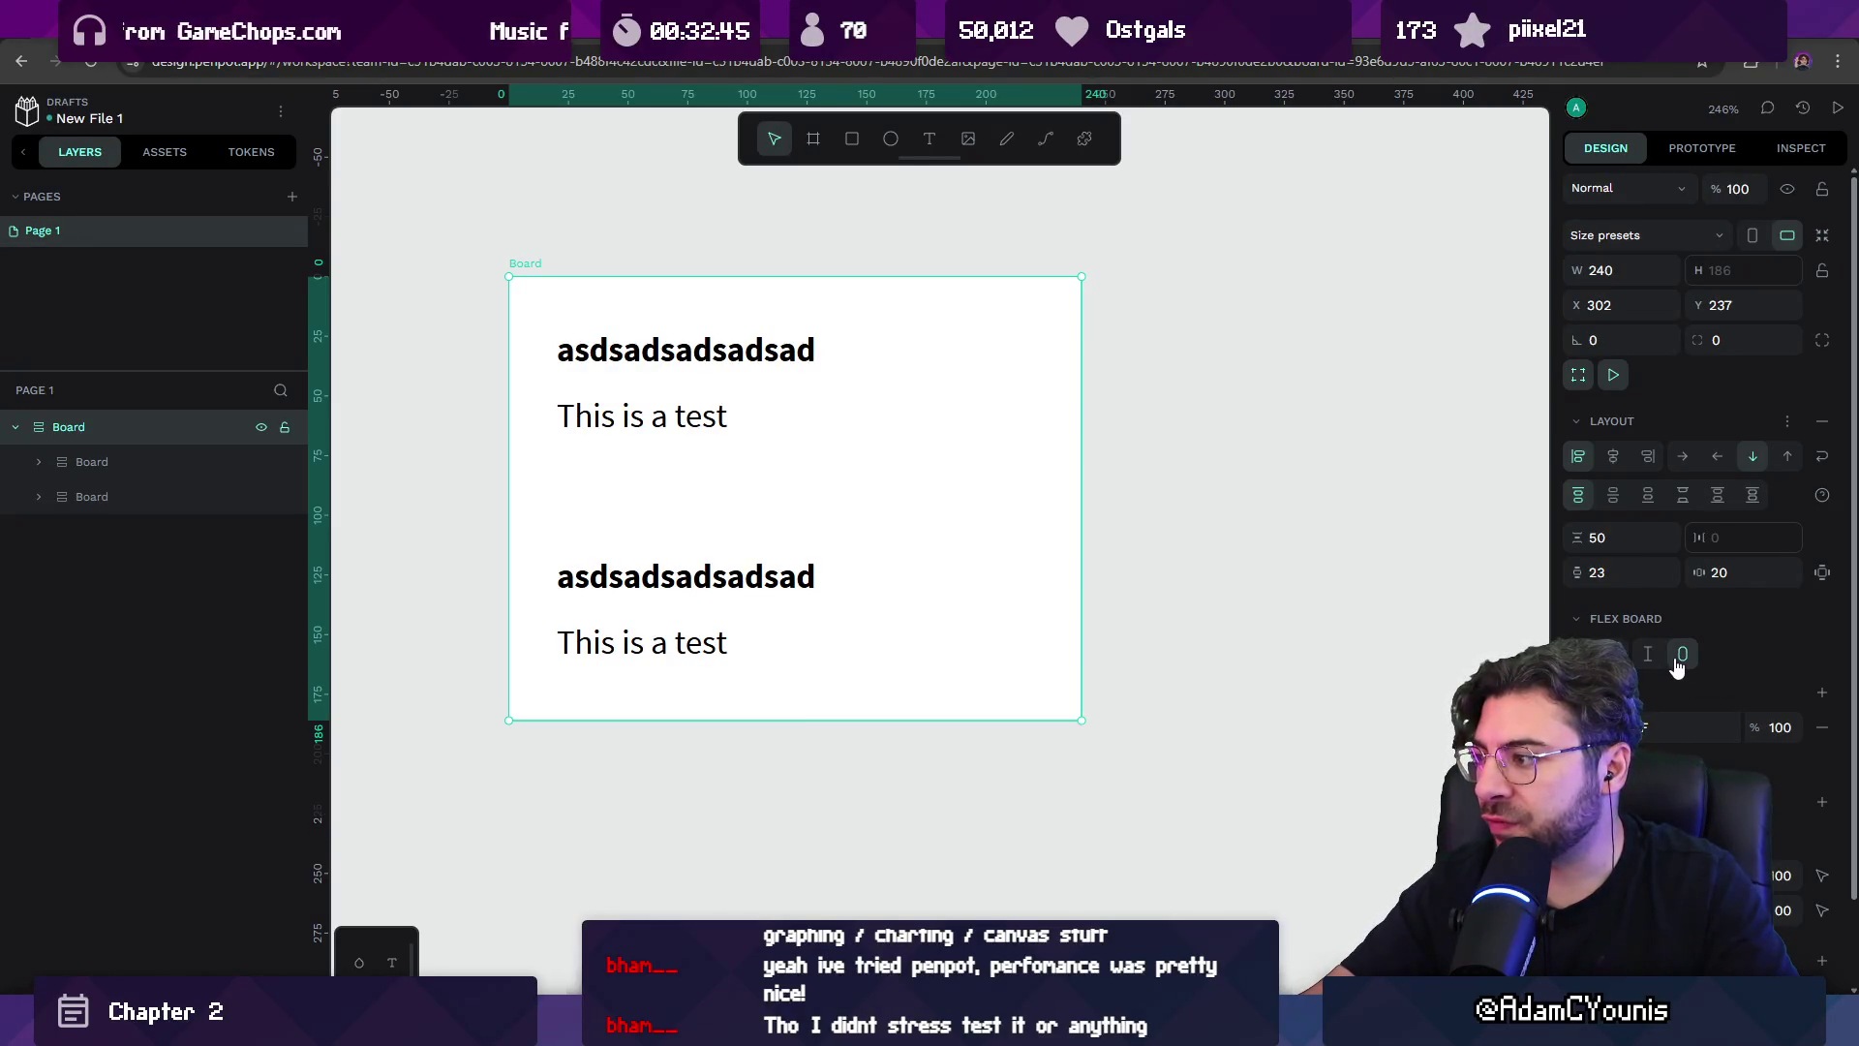
{"action": "left_click", "coordinate": [675, 611]}
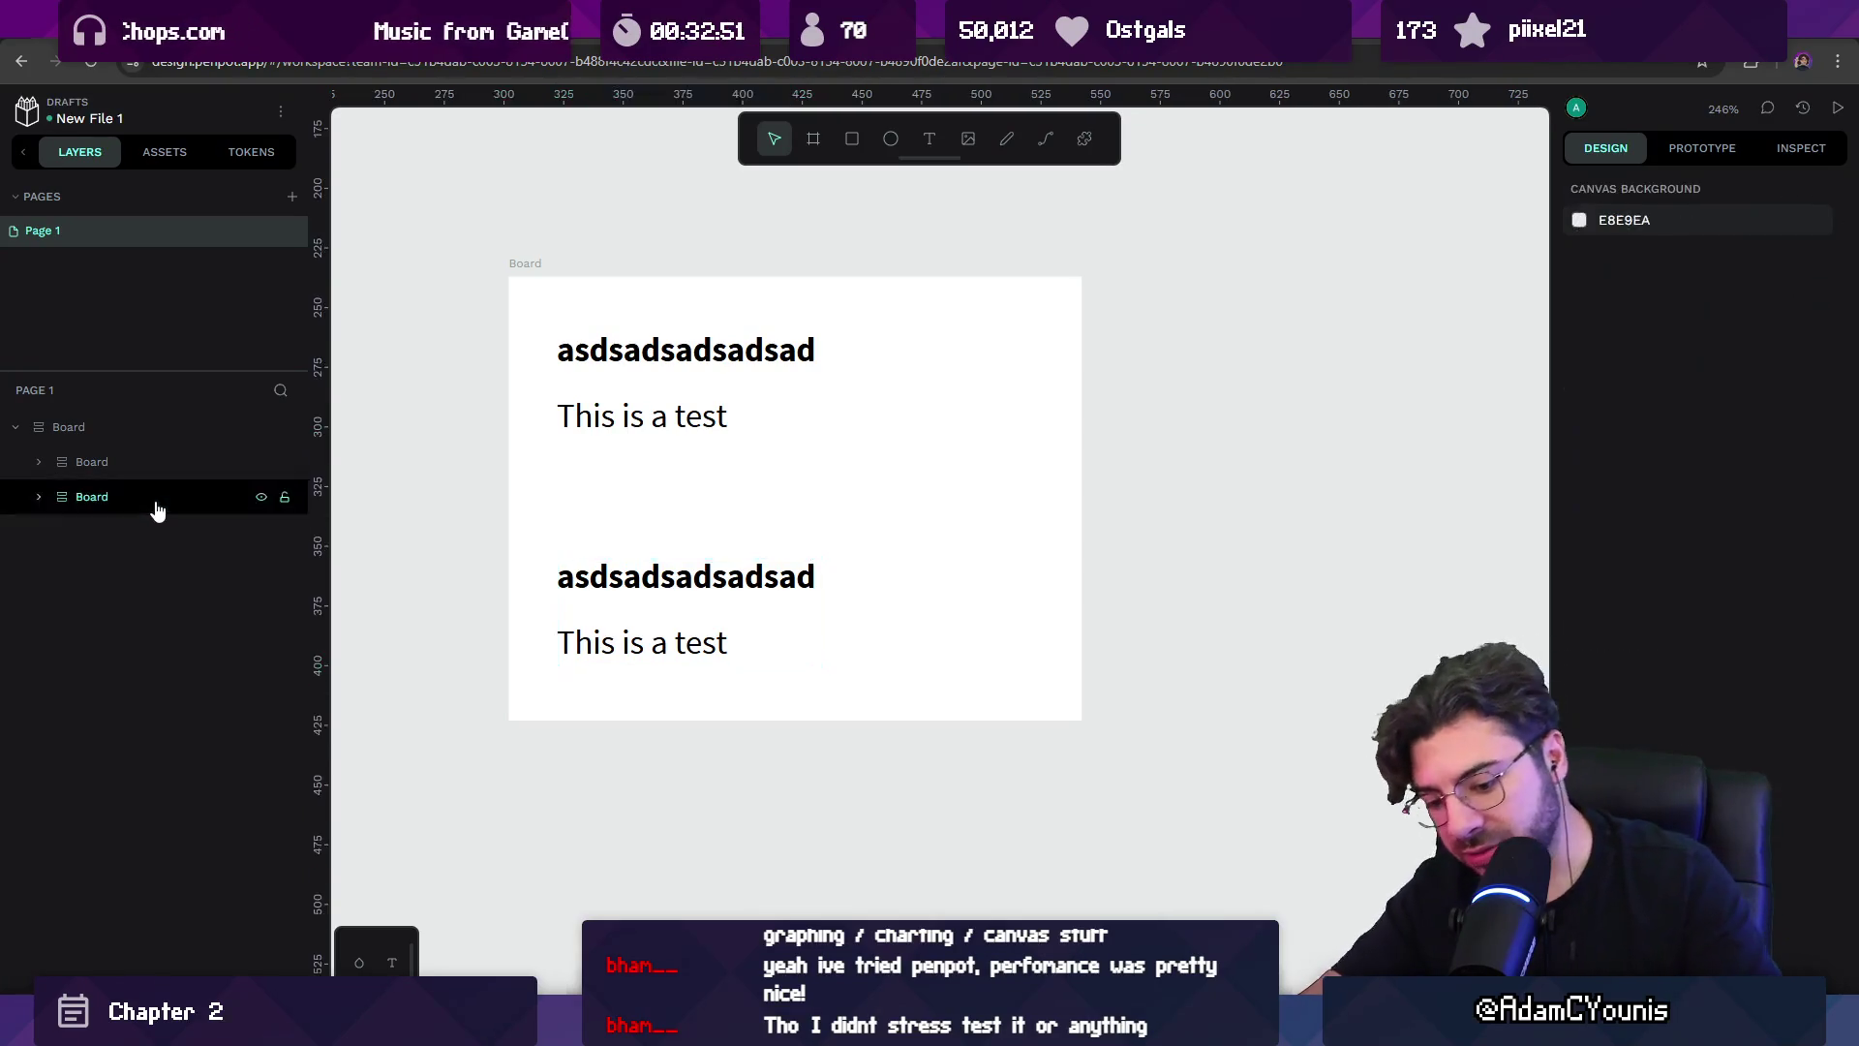
Duplicate the text-pair boards until the outer board holds four pairs.
{"action": "key", "text": "ctrl+d"}
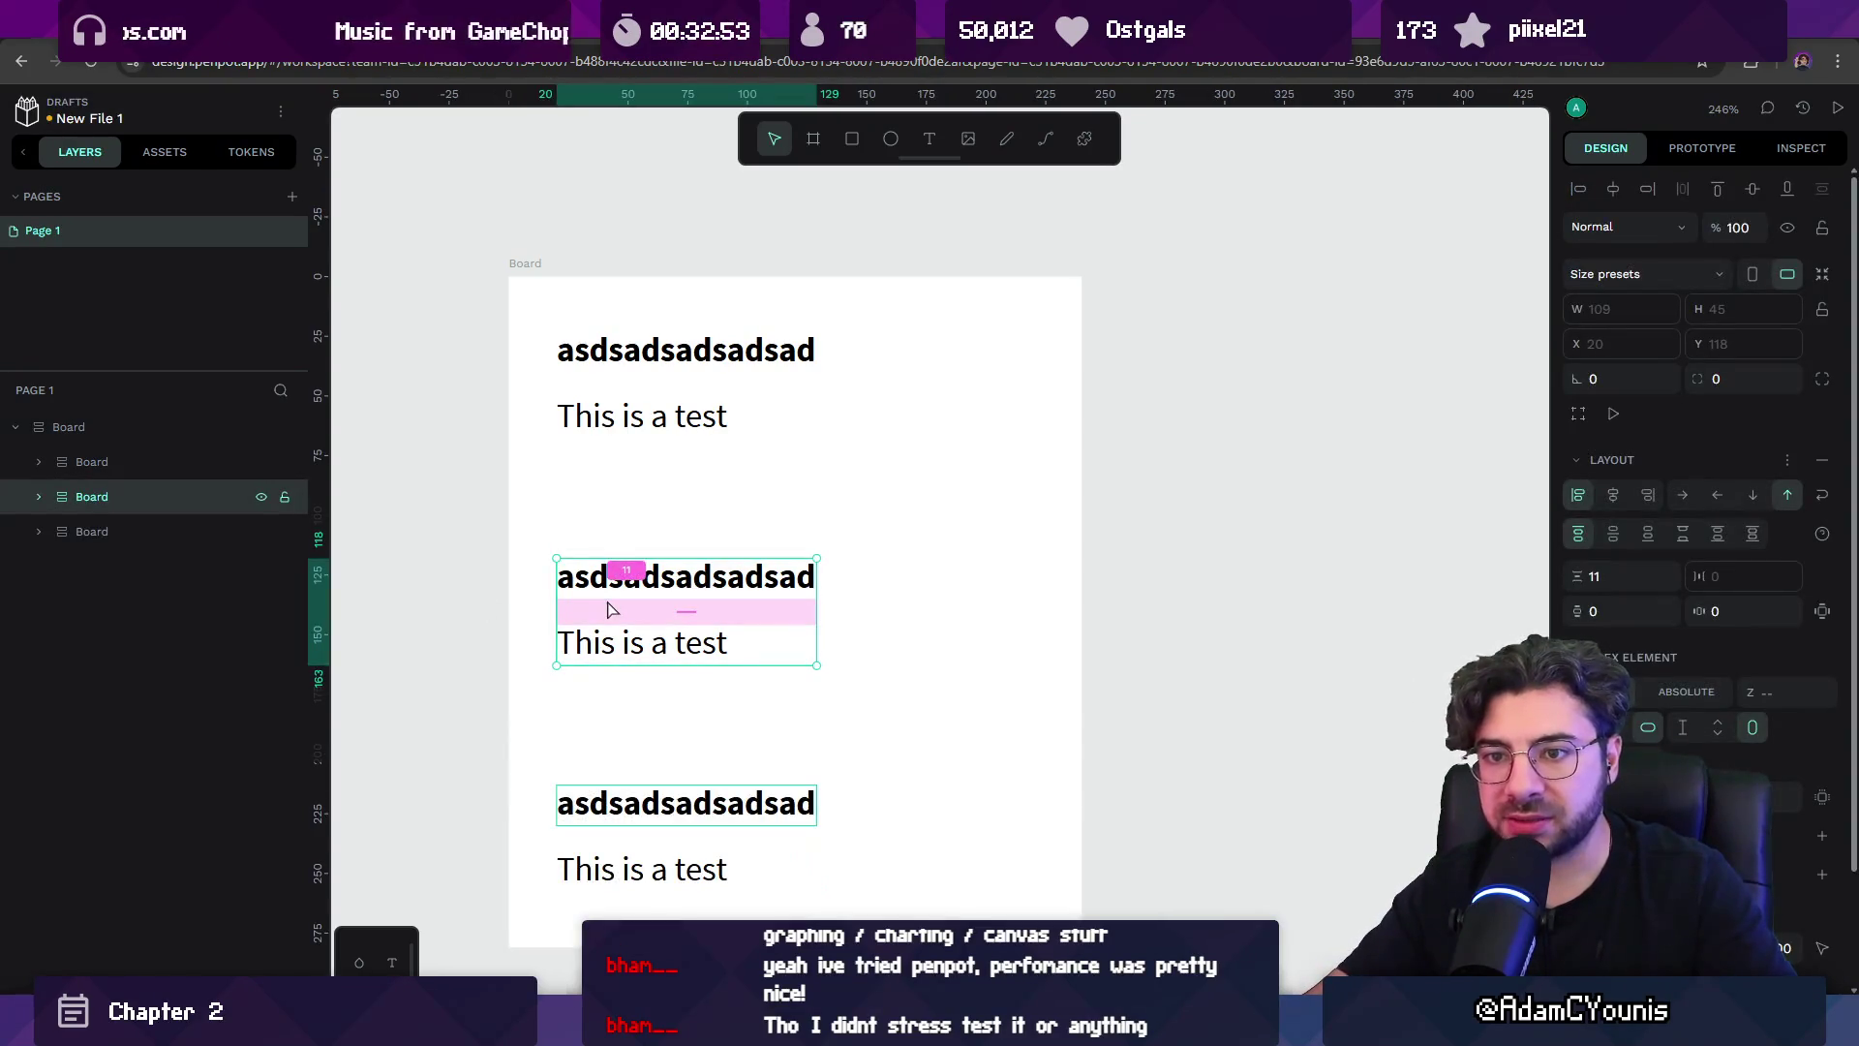
{"action": "scroll", "coordinate": [666, 523], "scroll_direction": "up", "scroll_amount": 1}
{"action": "key", "text": "shift+0"}
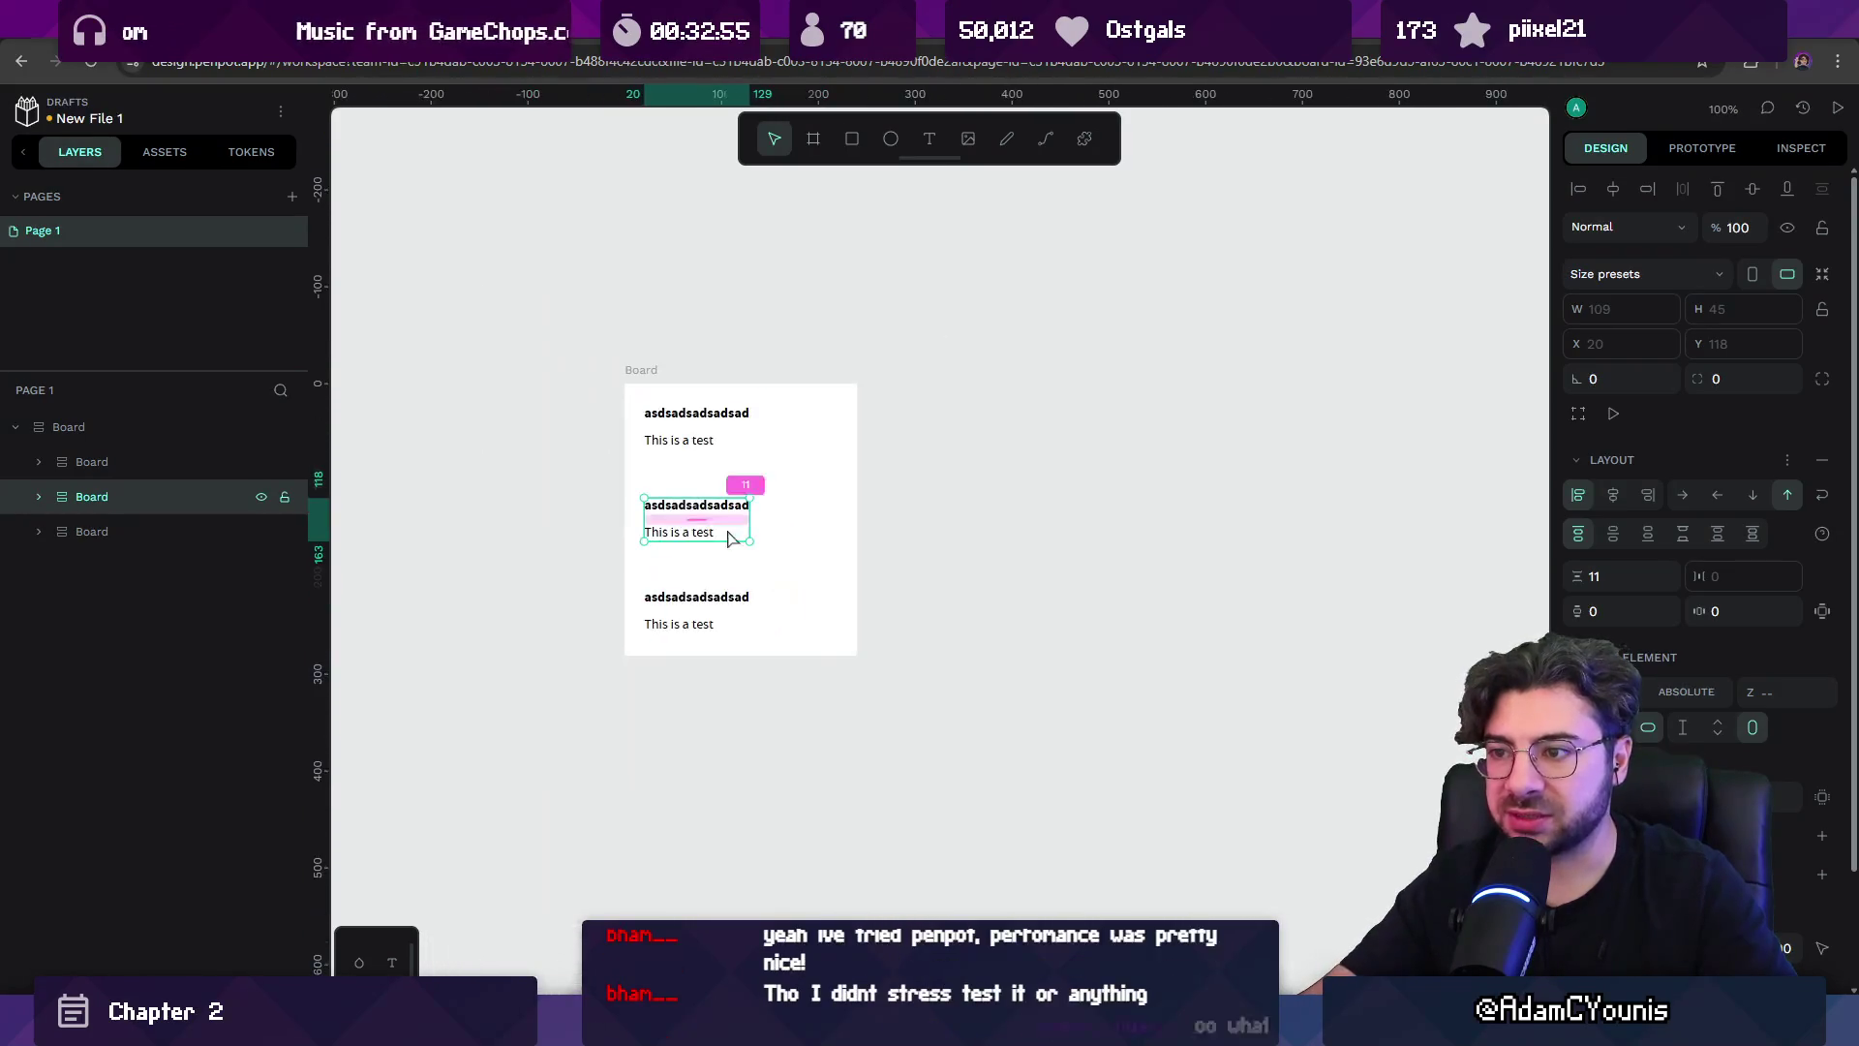
{"action": "key", "text": "ctrl+d"}
{"action": "left_click_drag", "start_coordinate": [716, 605], "coordinate": [712, 607]}
{"action": "key", "text": "Delete"}
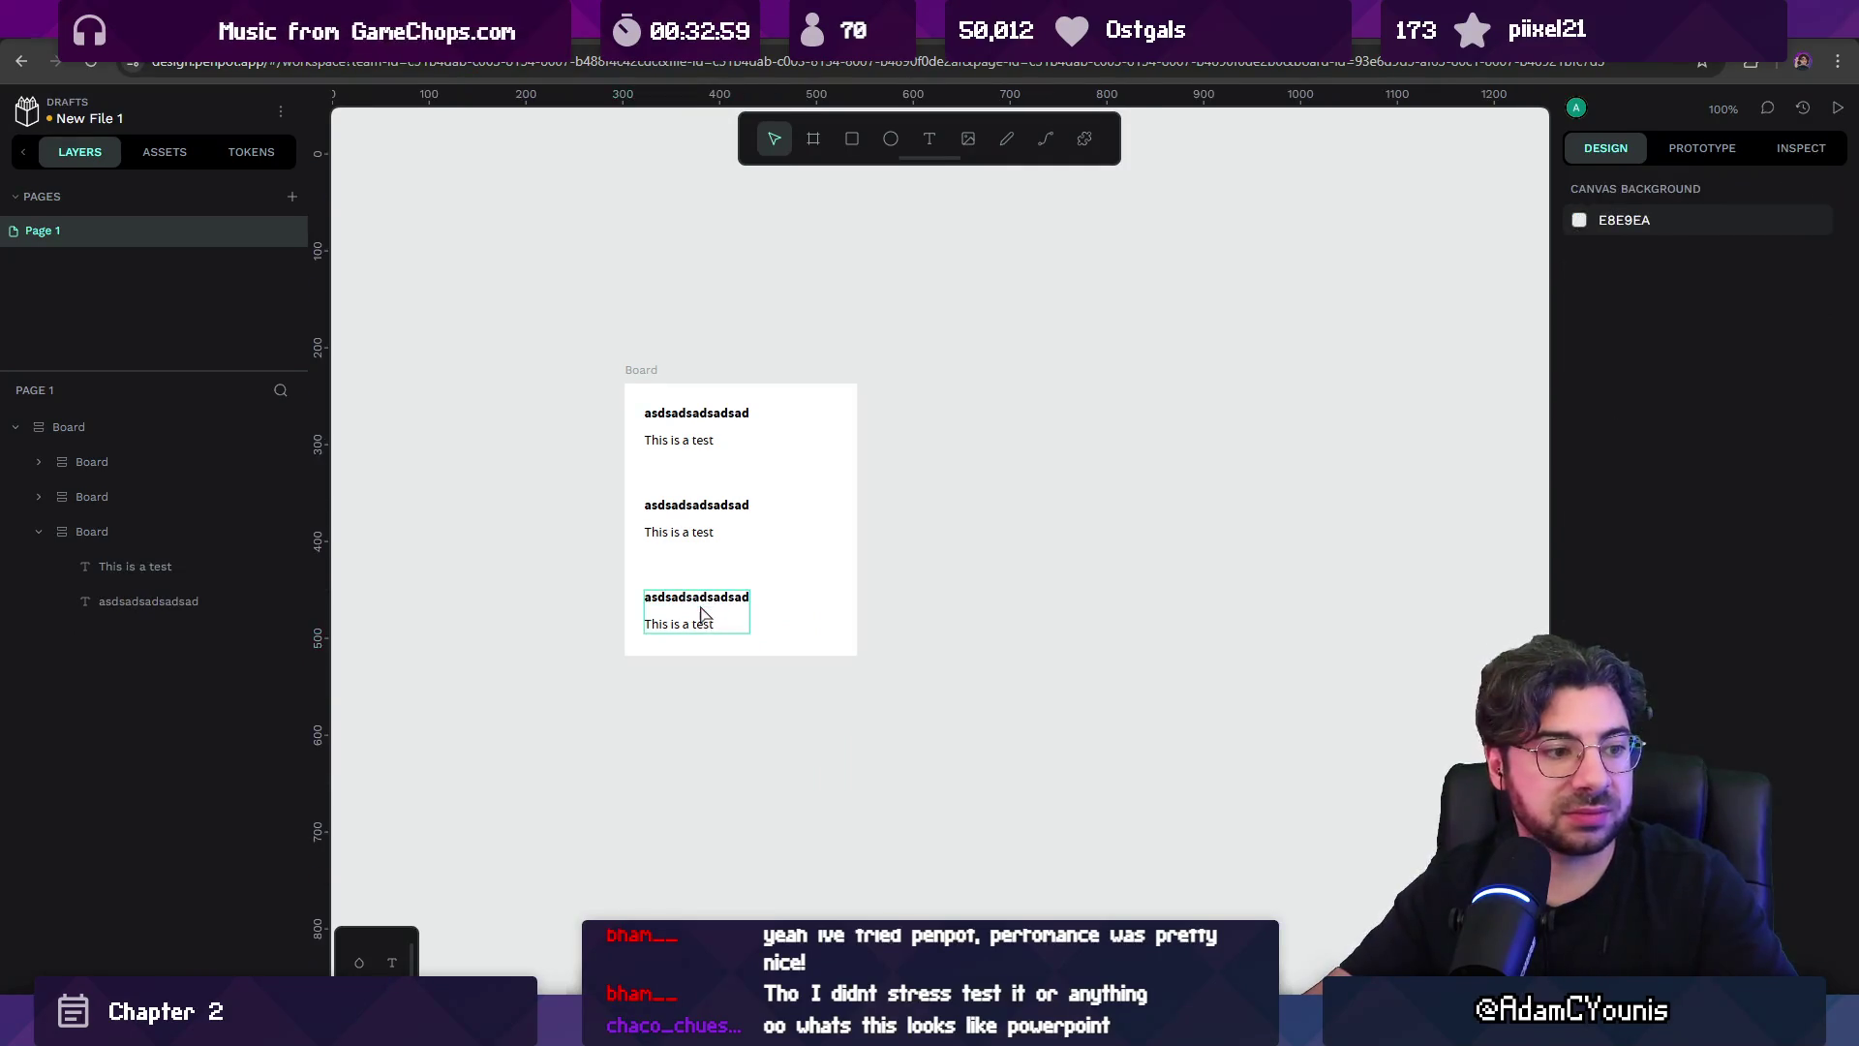
{"action": "left_click", "coordinate": [689, 622]}
{"action": "key", "text": "ctrl+d"}
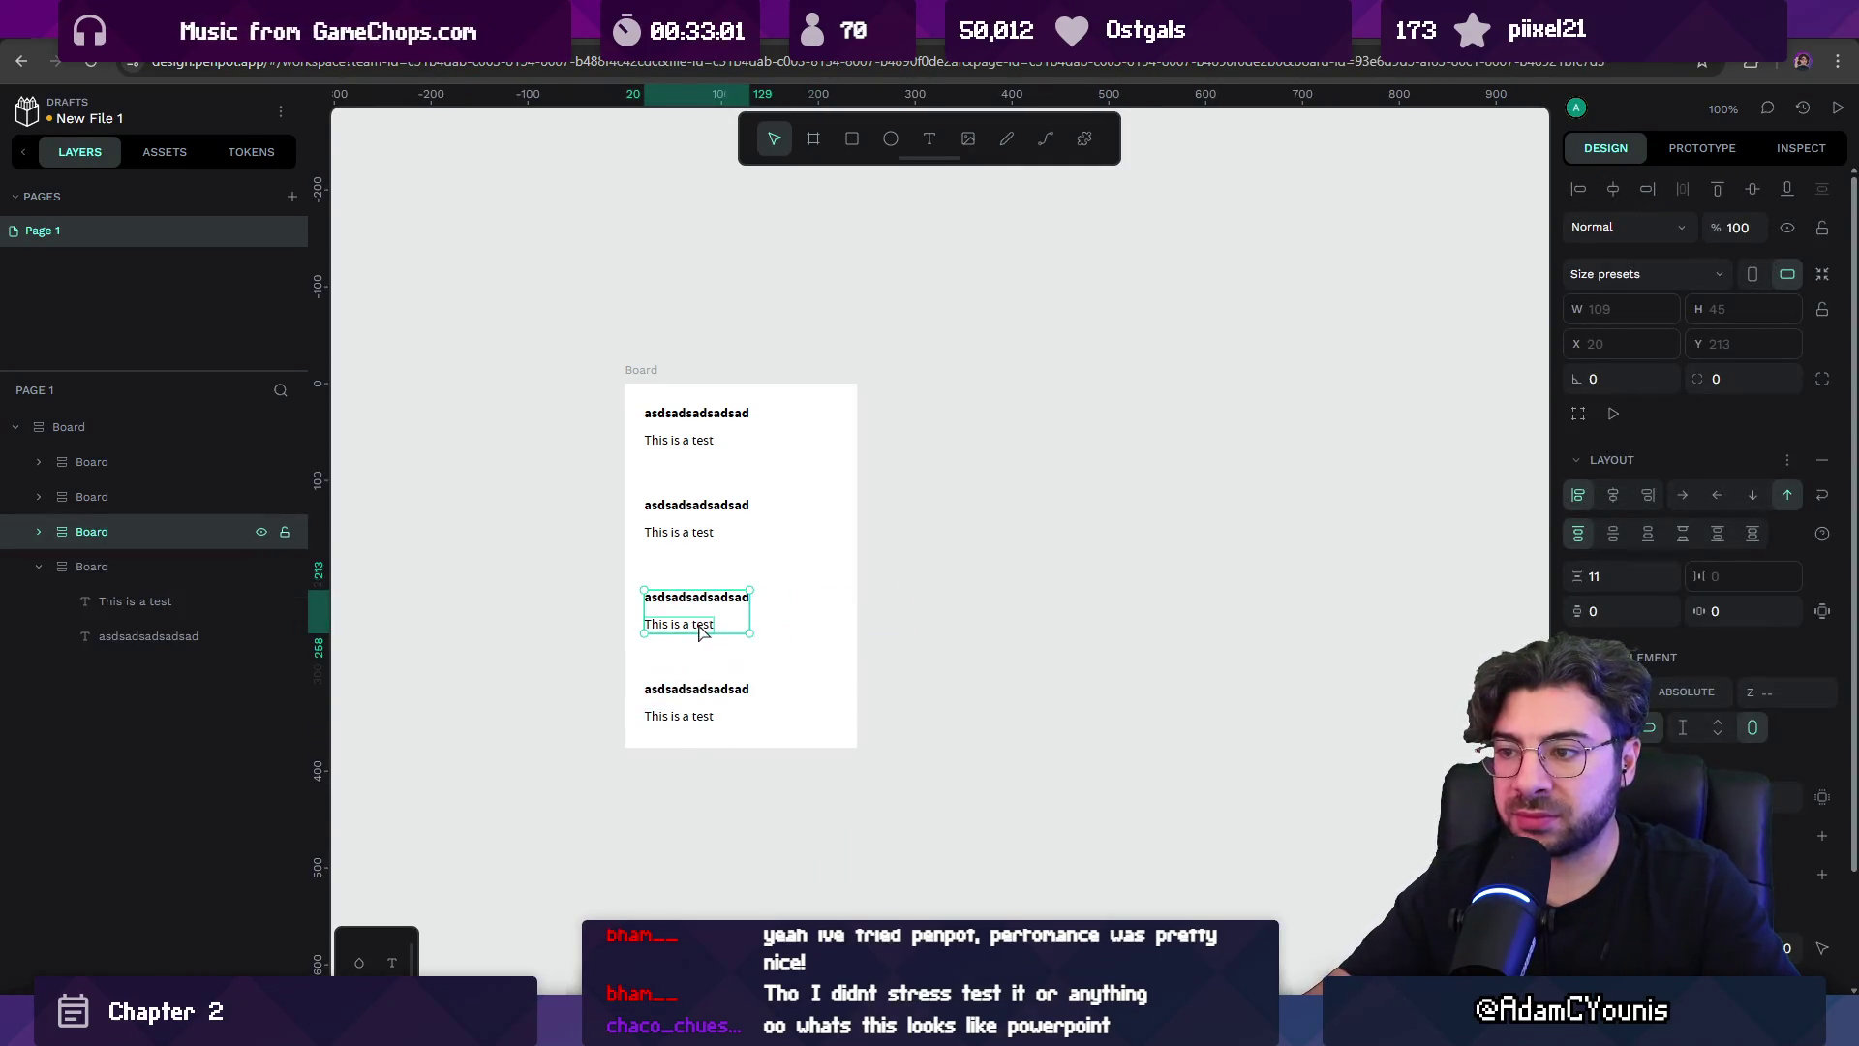
{"action": "left_click", "coordinate": [927, 550]}
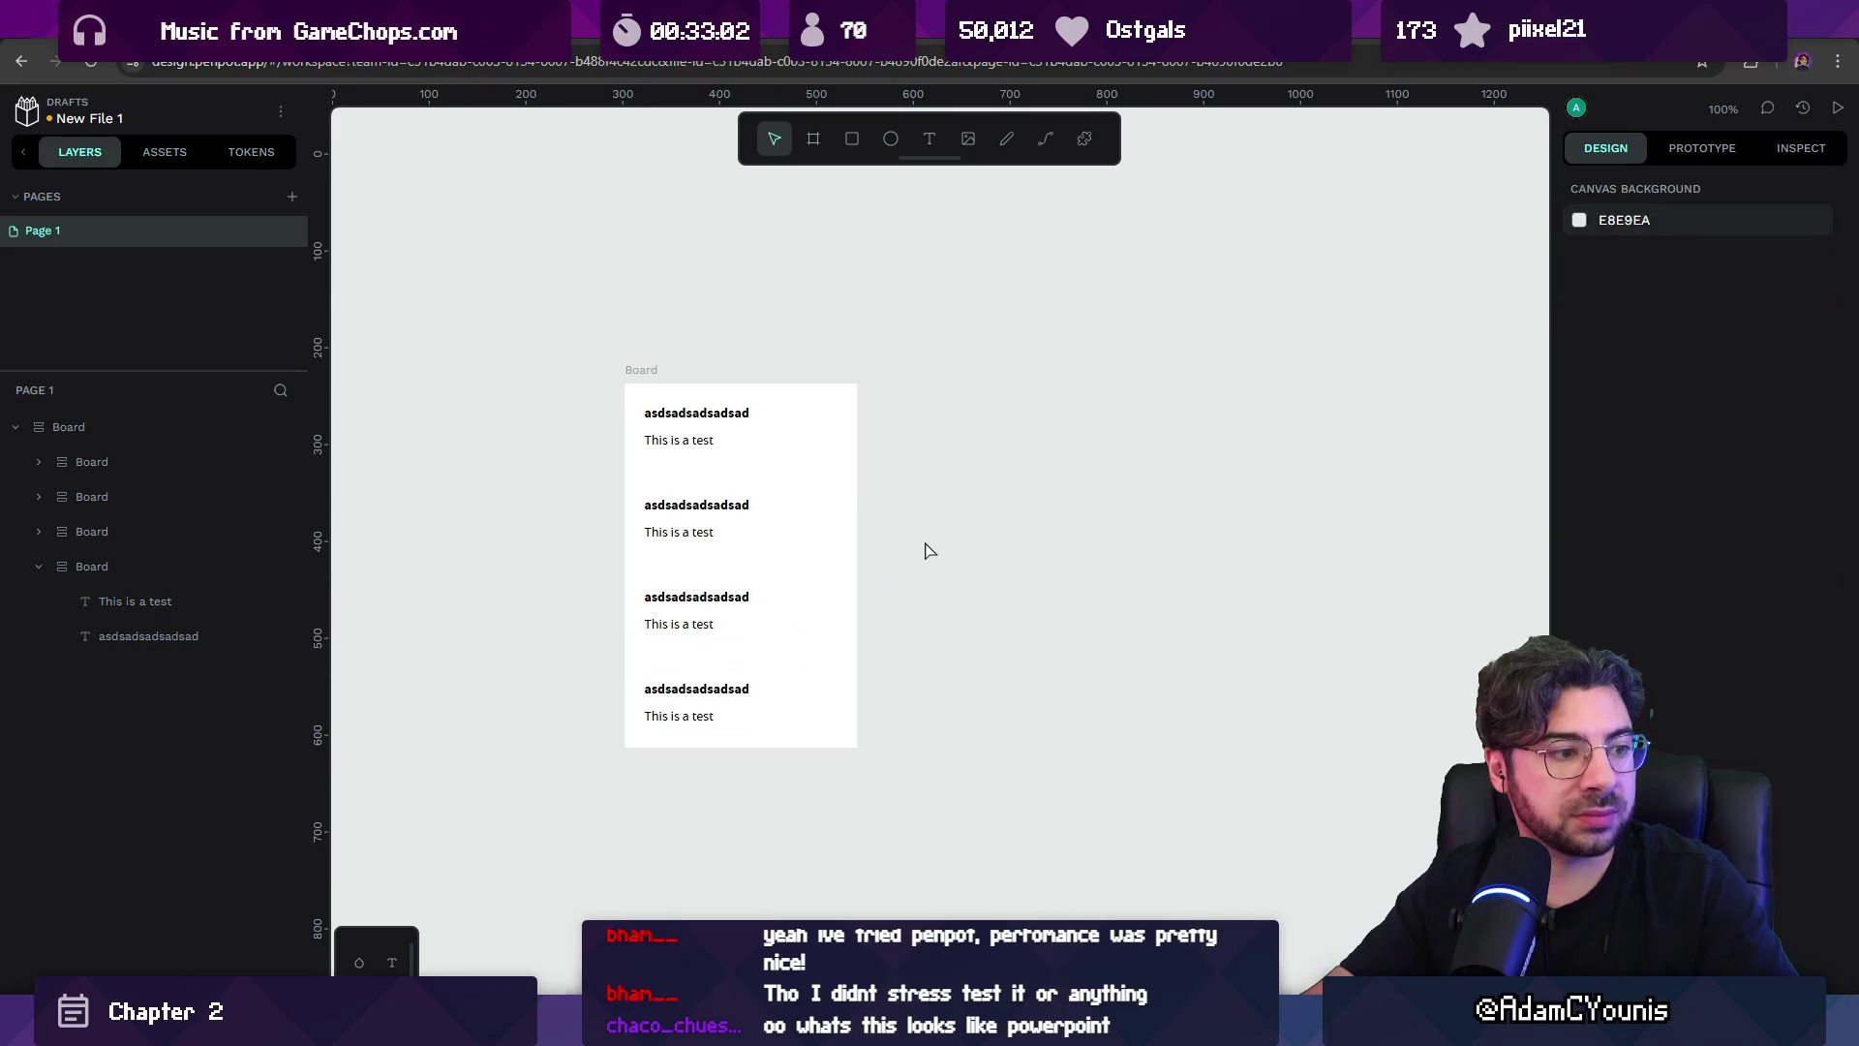
Round the outer board's corners to radius 10.
{"action": "left_click", "coordinate": [650, 372]}
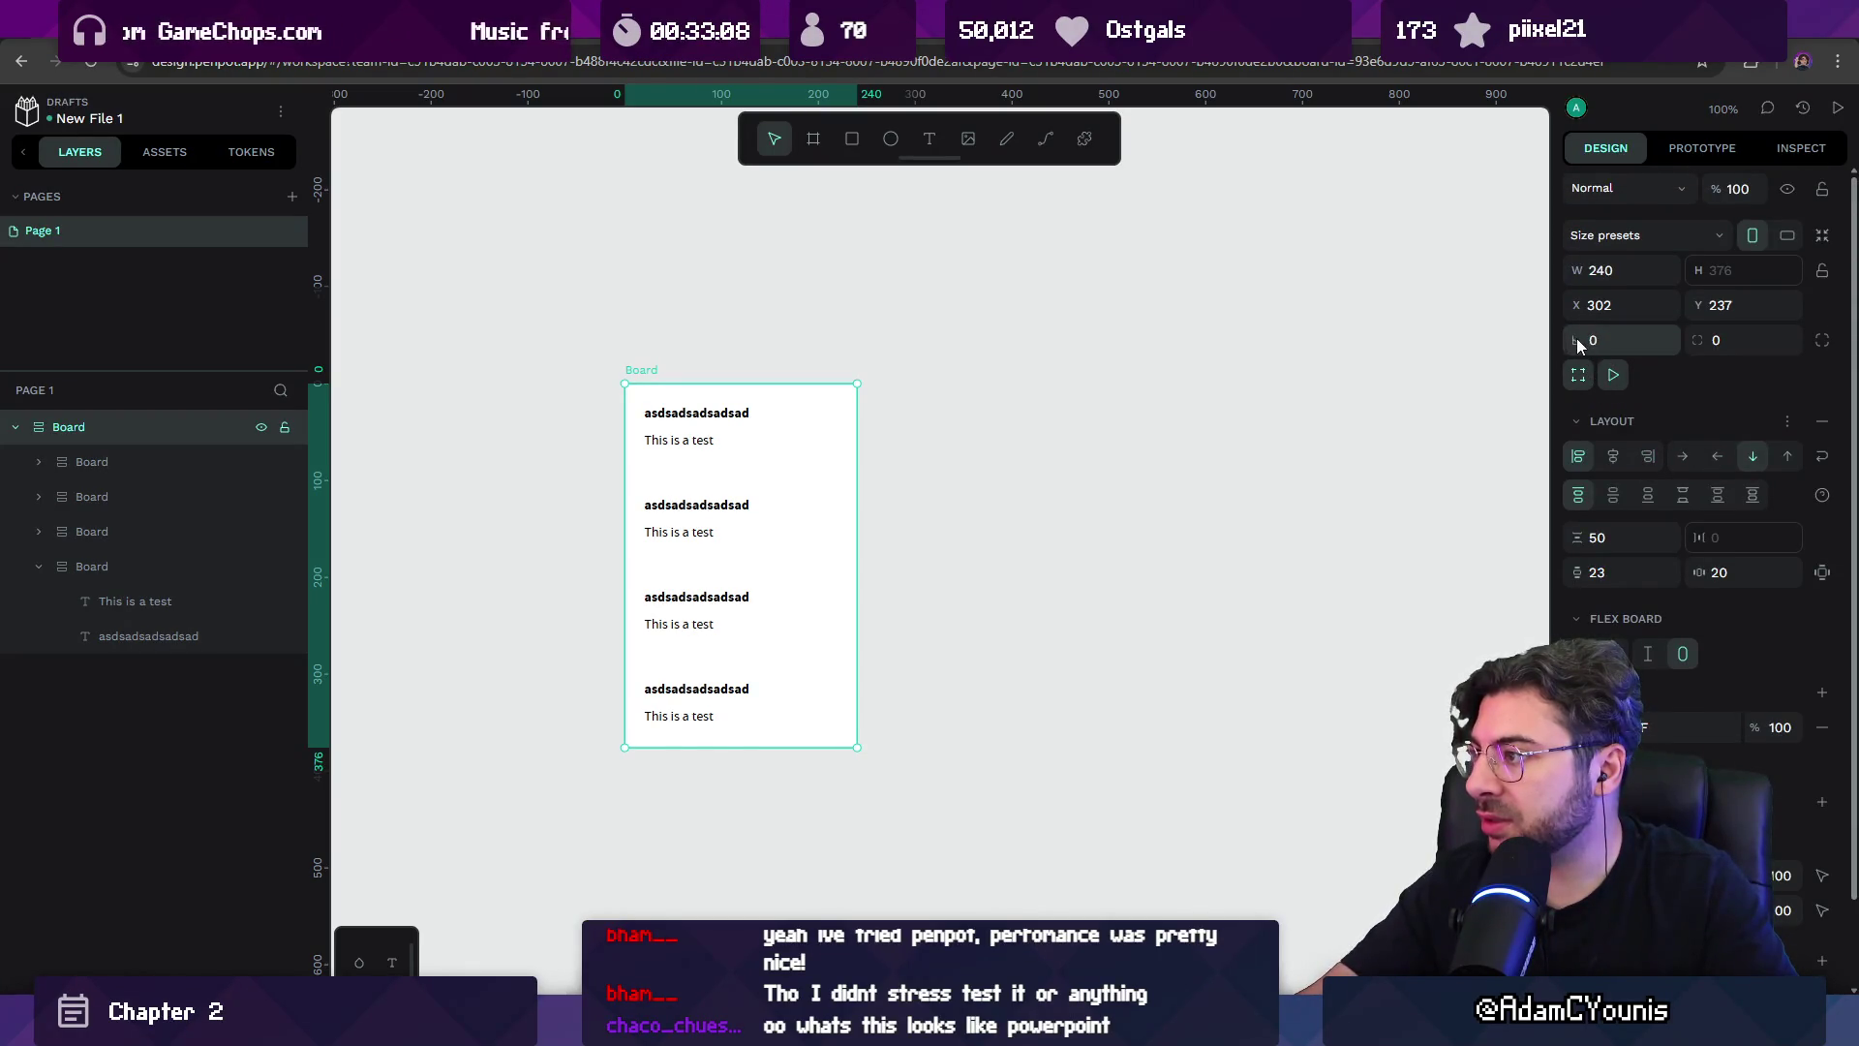
{"action": "left_click", "coordinate": [1730, 341]}
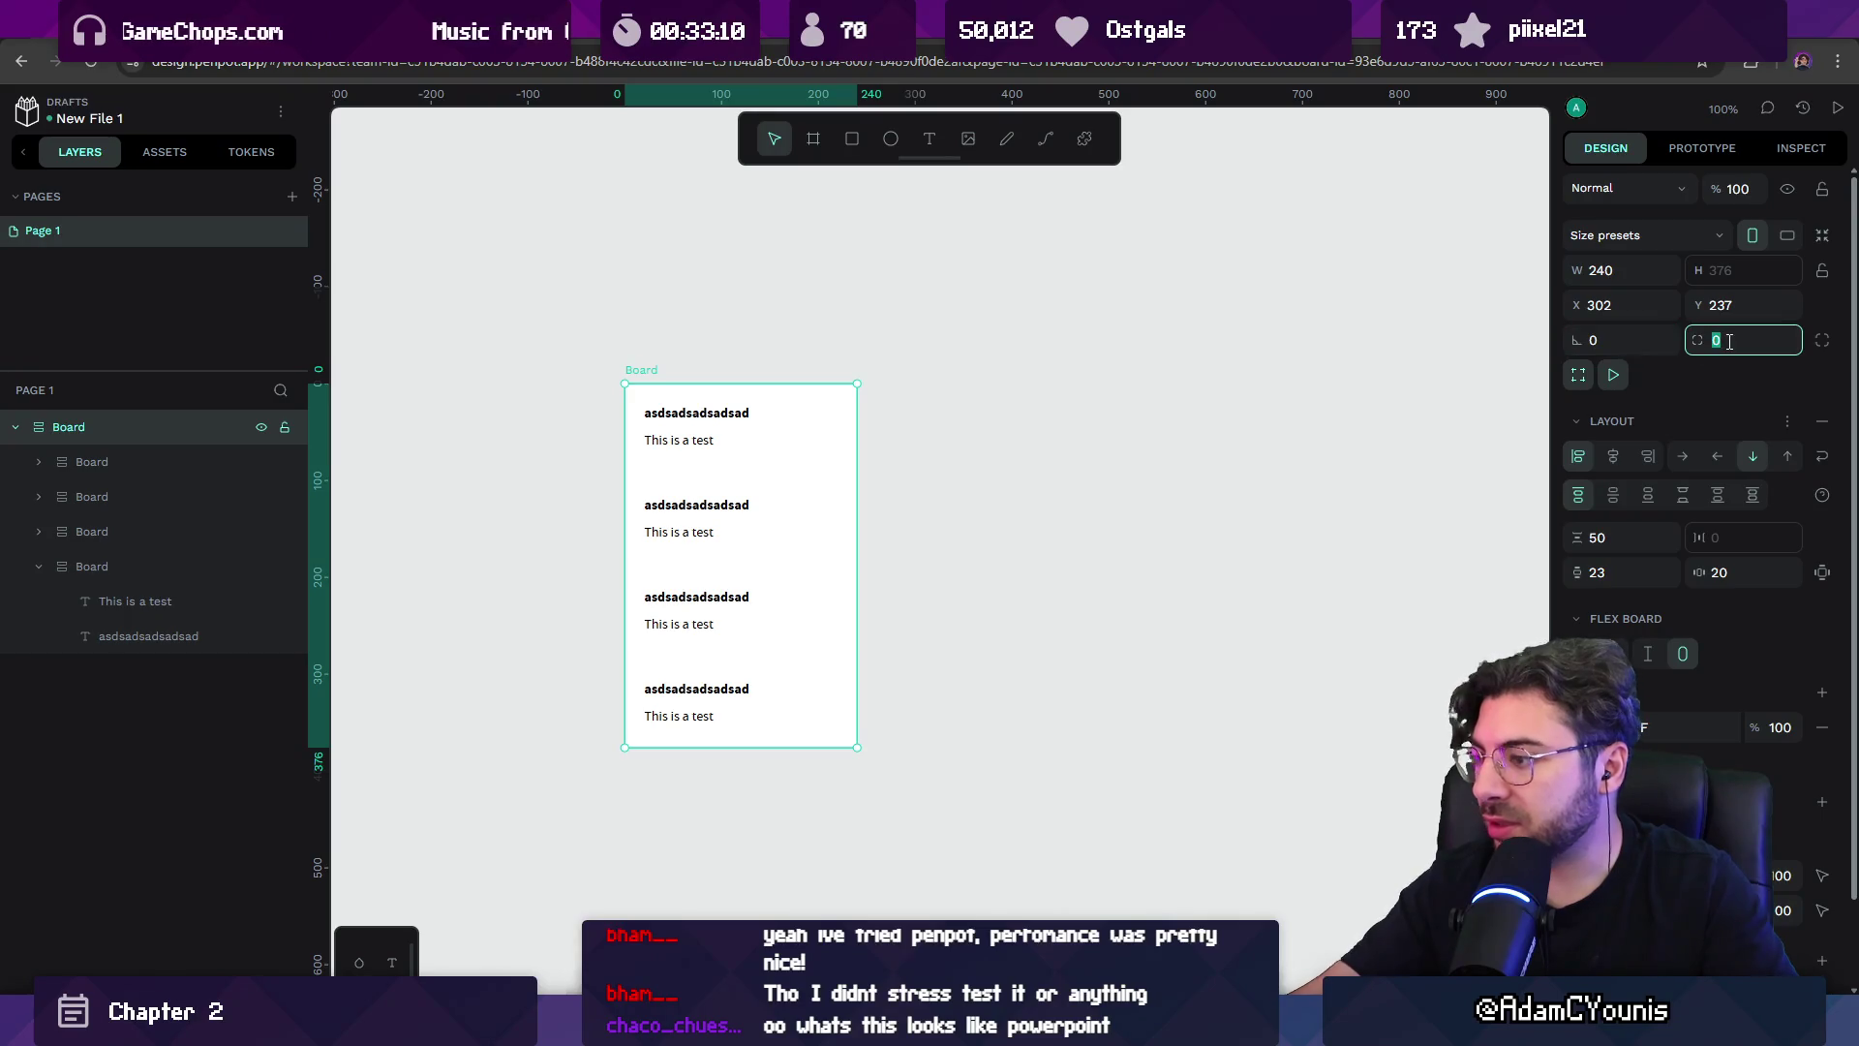
{"action": "type", "text": "10"}
{"action": "key", "text": "backslash"}
{"action": "key", "text": "backslash"}
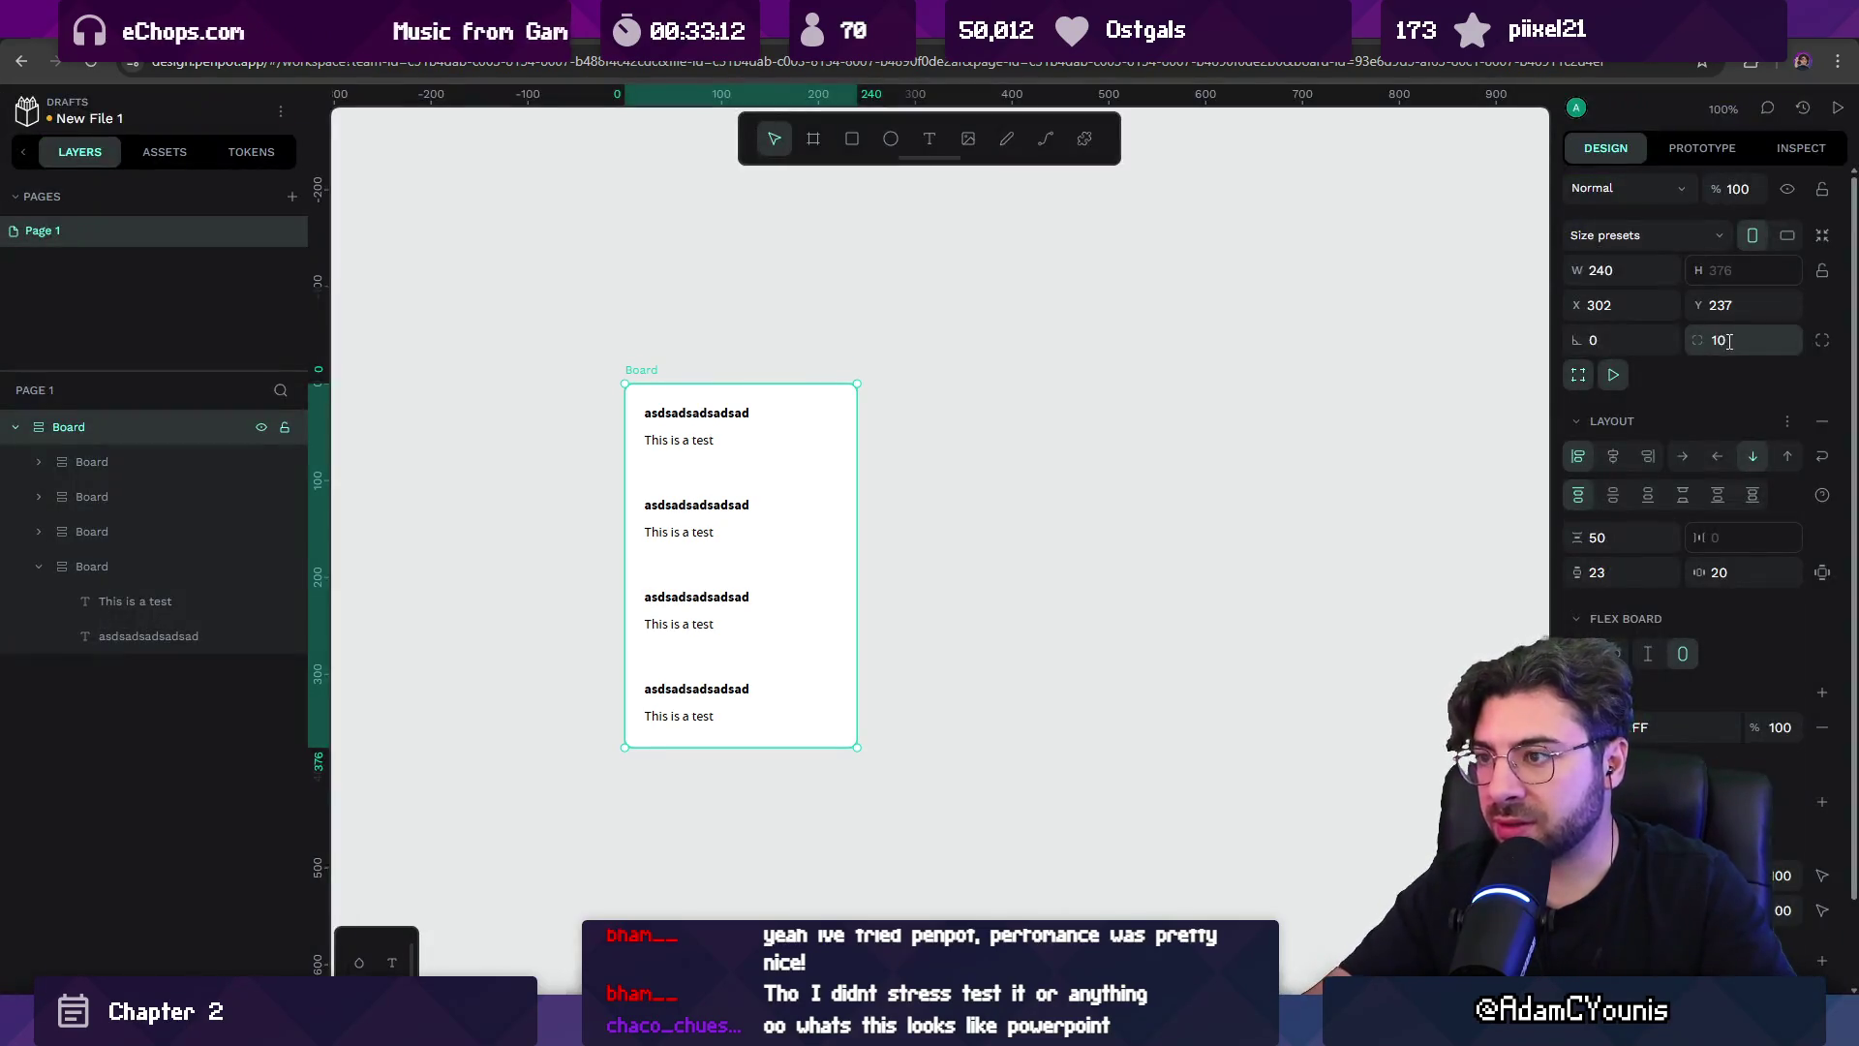
{"action": "scroll", "coordinate": [843, 411], "scroll_direction": "up", "scroll_amount": 10}
{"action": "scroll", "coordinate": [973, 523], "scroll_direction": "down", "scroll_amount": 15}
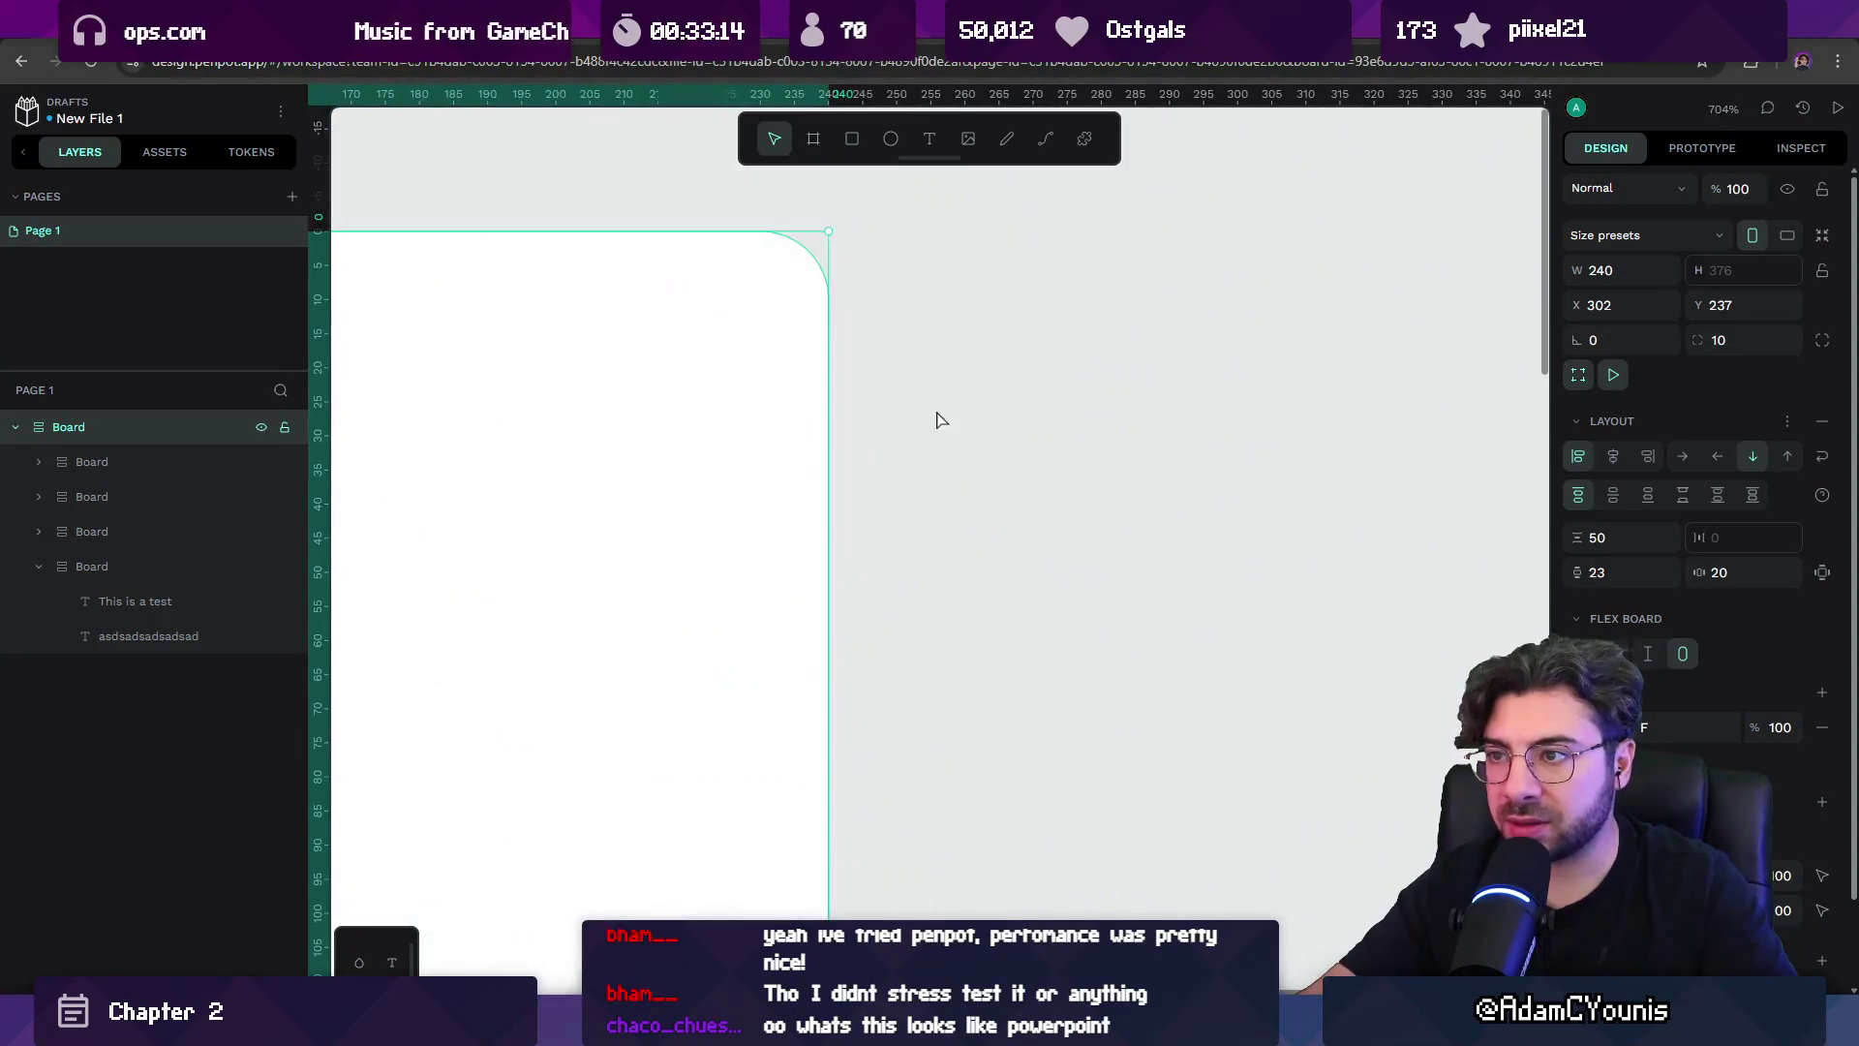
Give the outer board a #2F2F2F fill at 20% opacity.
{"action": "left_click", "coordinate": [976, 341]}
{"action": "left_click", "coordinate": [976, 342]}
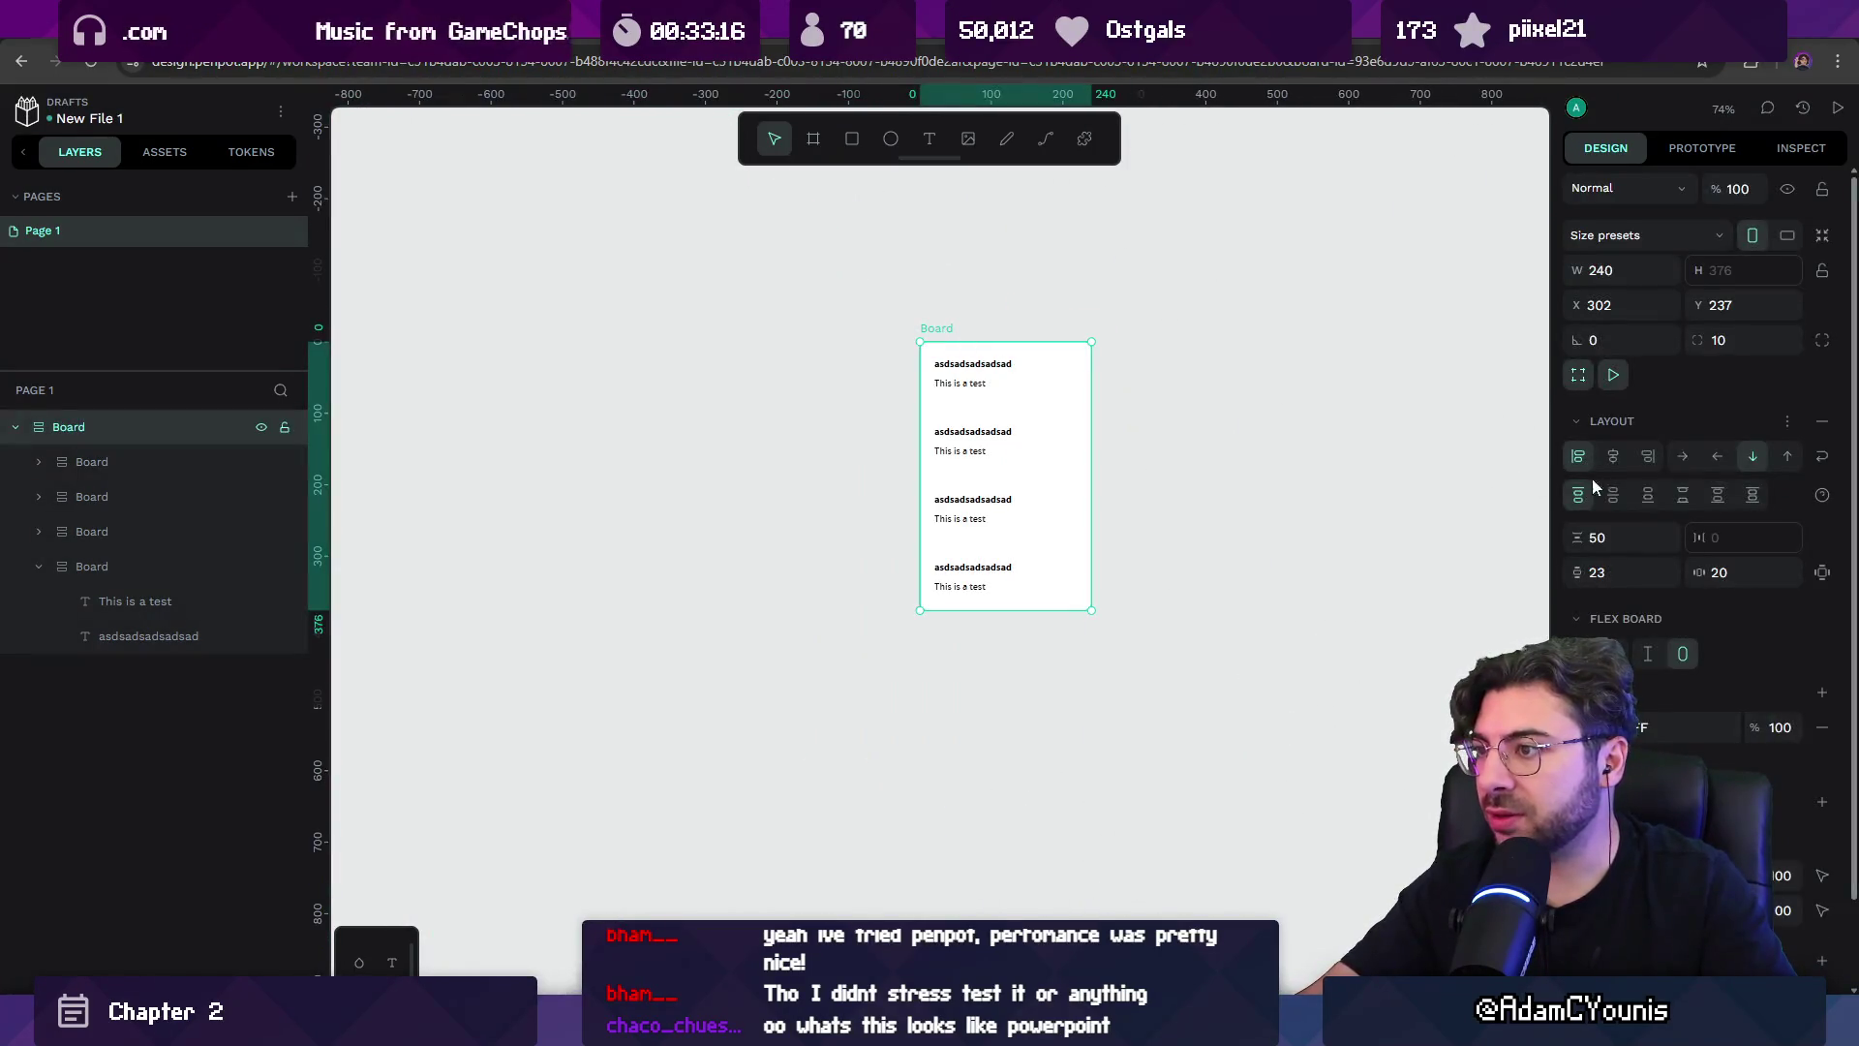
{"action": "left_click", "coordinate": [1580, 727]}
{"action": "left_click_drag", "start_coordinate": [1419, 710], "coordinate": [1224, 753]}
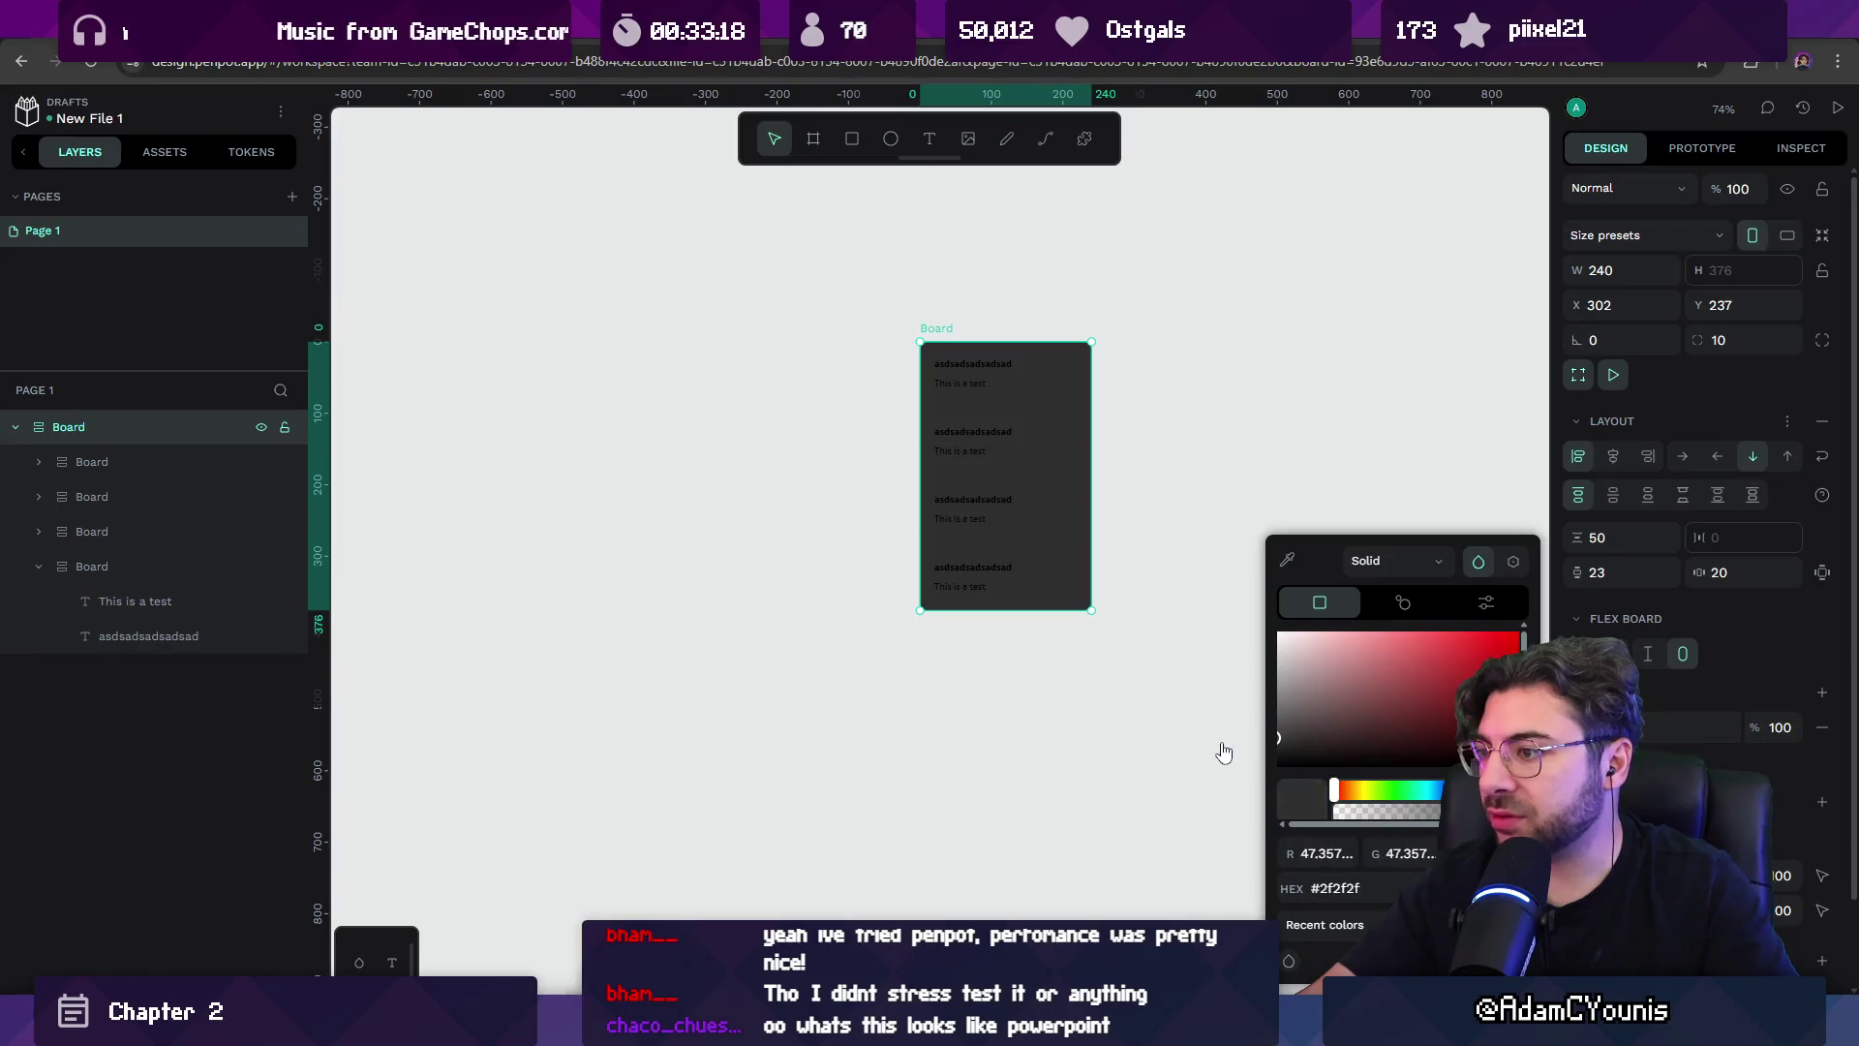
{"action": "left_click", "coordinate": [1780, 725]}
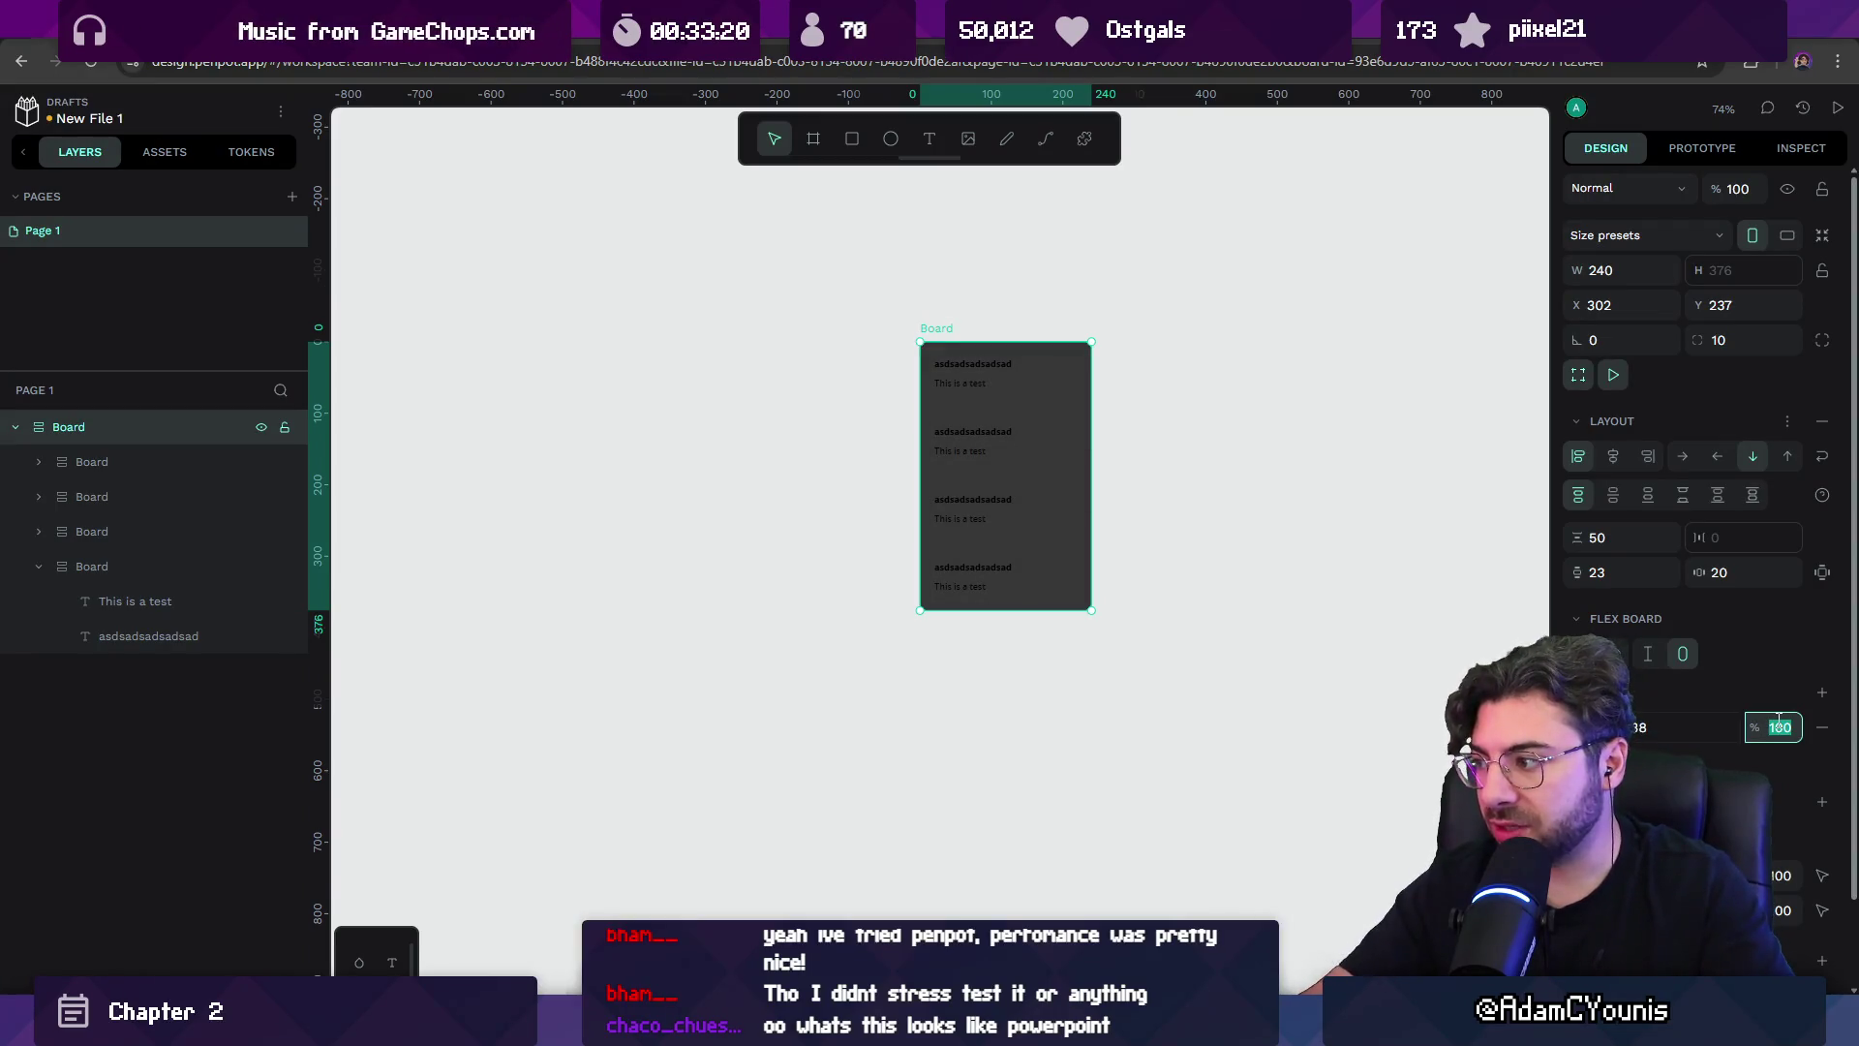
{"action": "type", "text": "20"}
{"action": "key", "text": "Return"}
{"action": "scroll", "coordinate": [1059, 568], "scroll_direction": "up", "scroll_amount": 5}
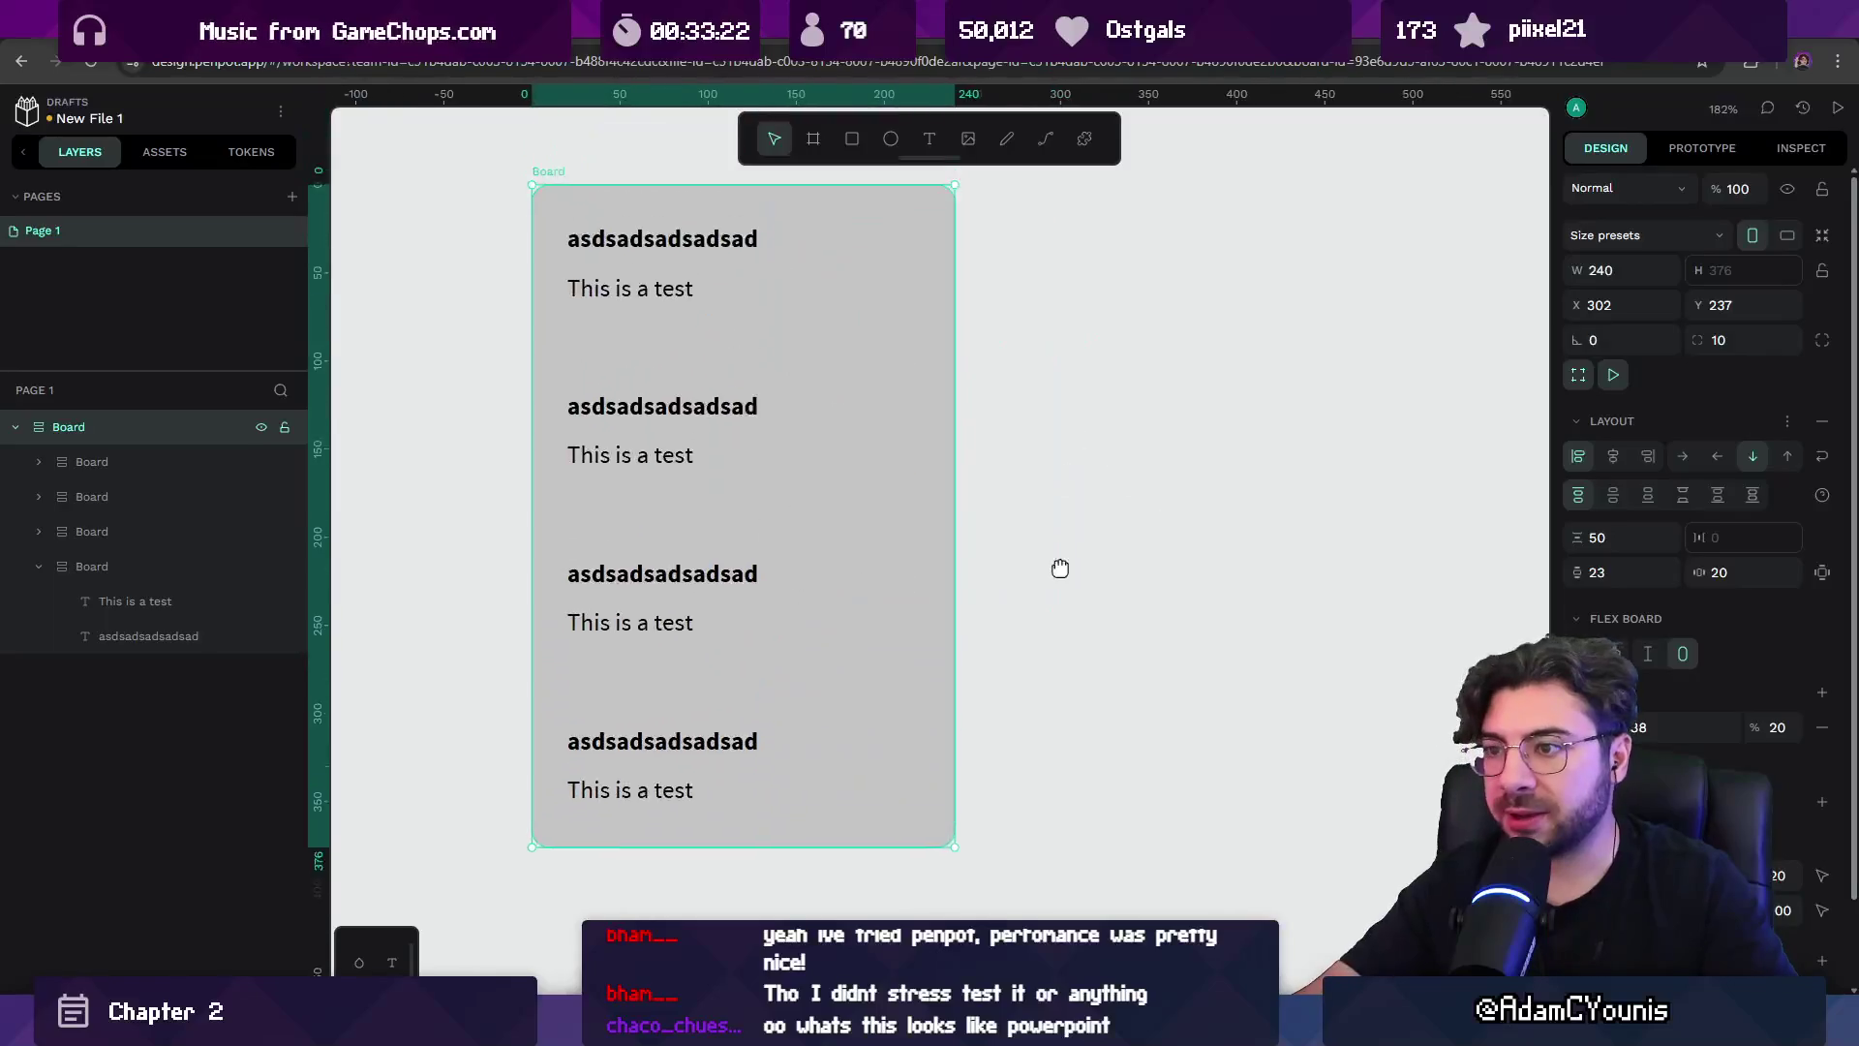
{"action": "scroll", "coordinate": [1033, 507], "scroll_direction": "down", "scroll_amount": 3}
{"action": "left_click", "coordinate": [805, 606]}
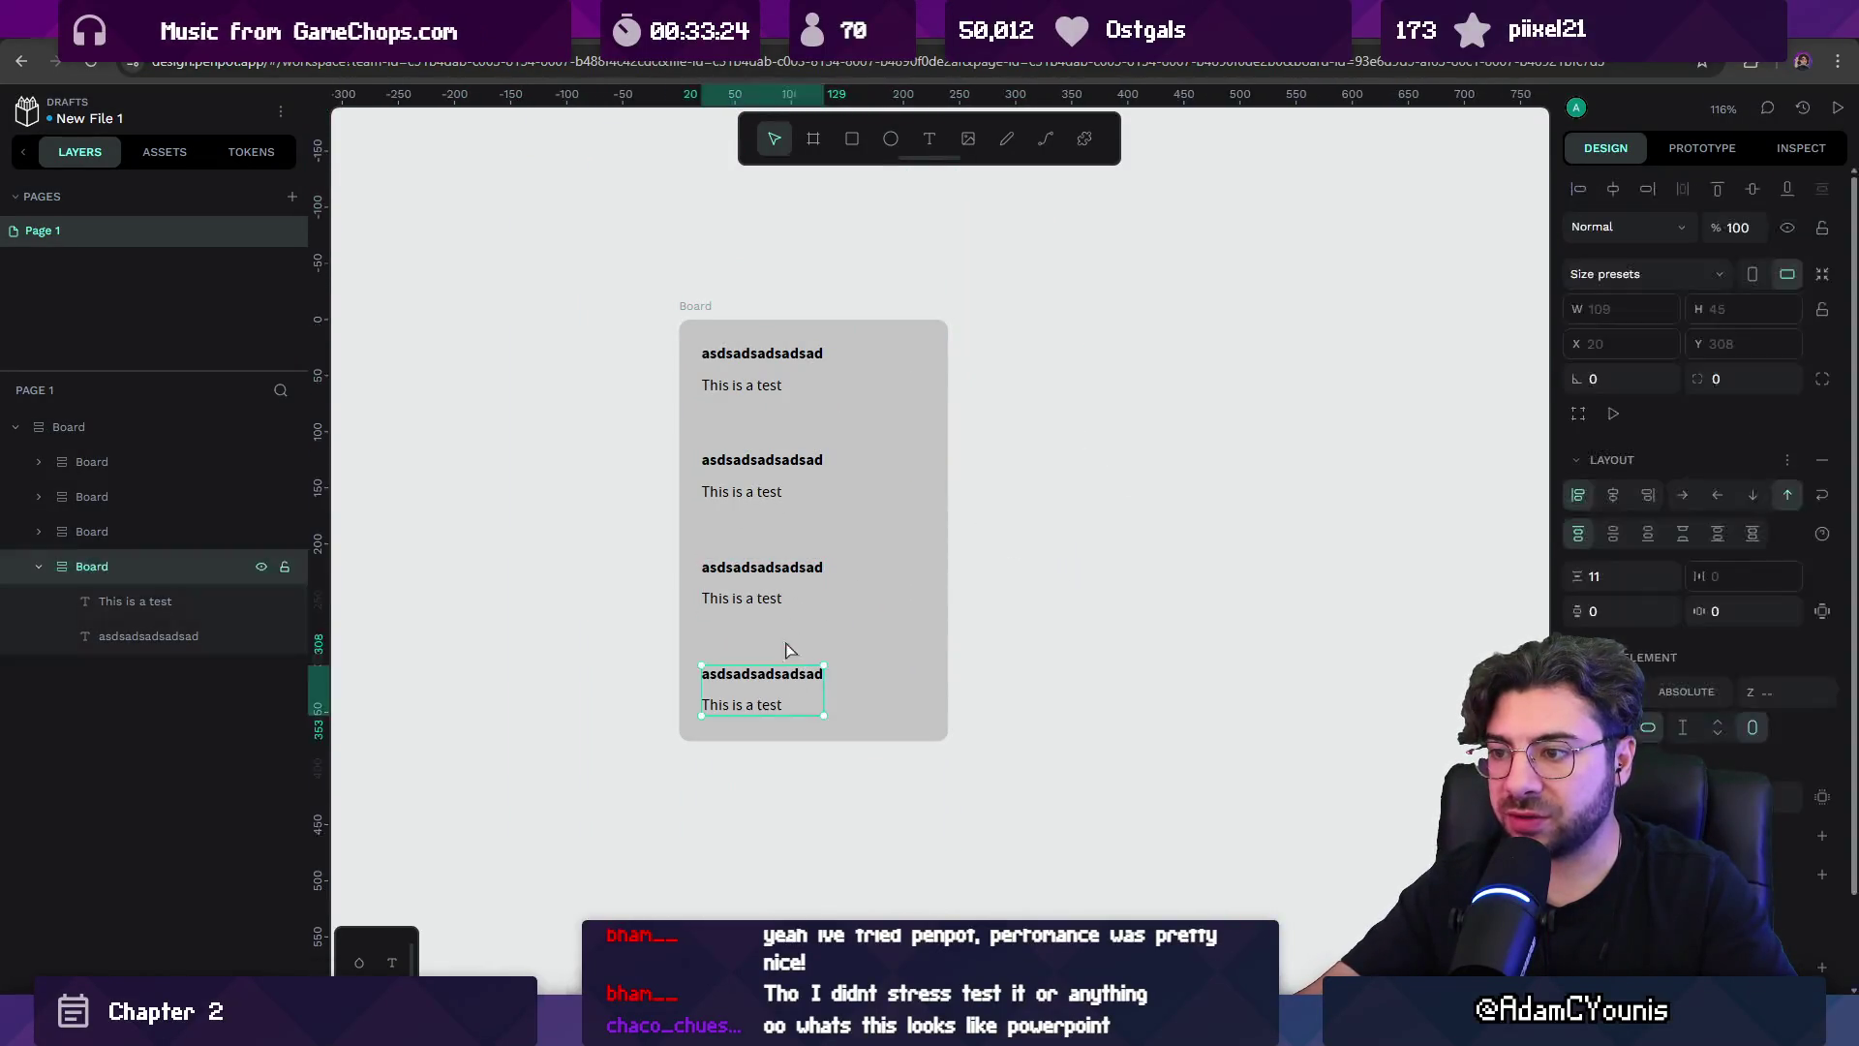
{"action": "key", "text": "Escape"}
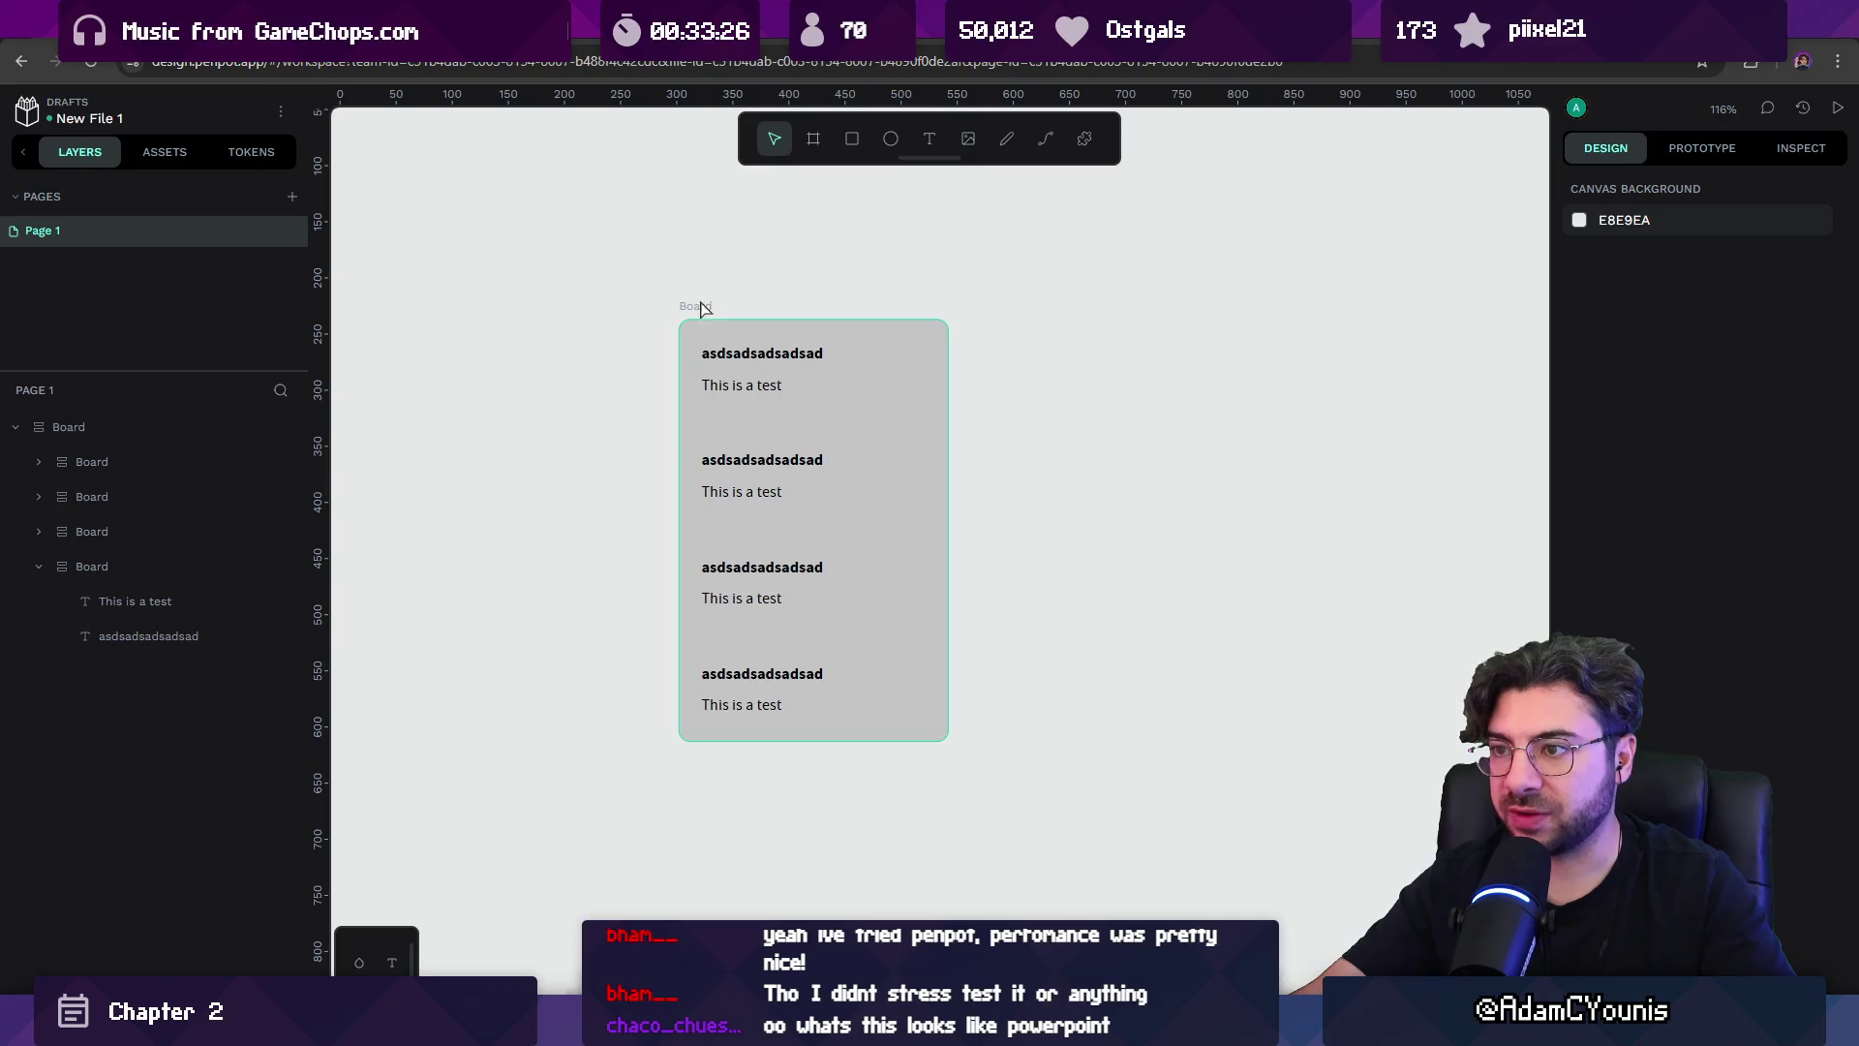
{"action": "left_click", "coordinate": [697, 305]}
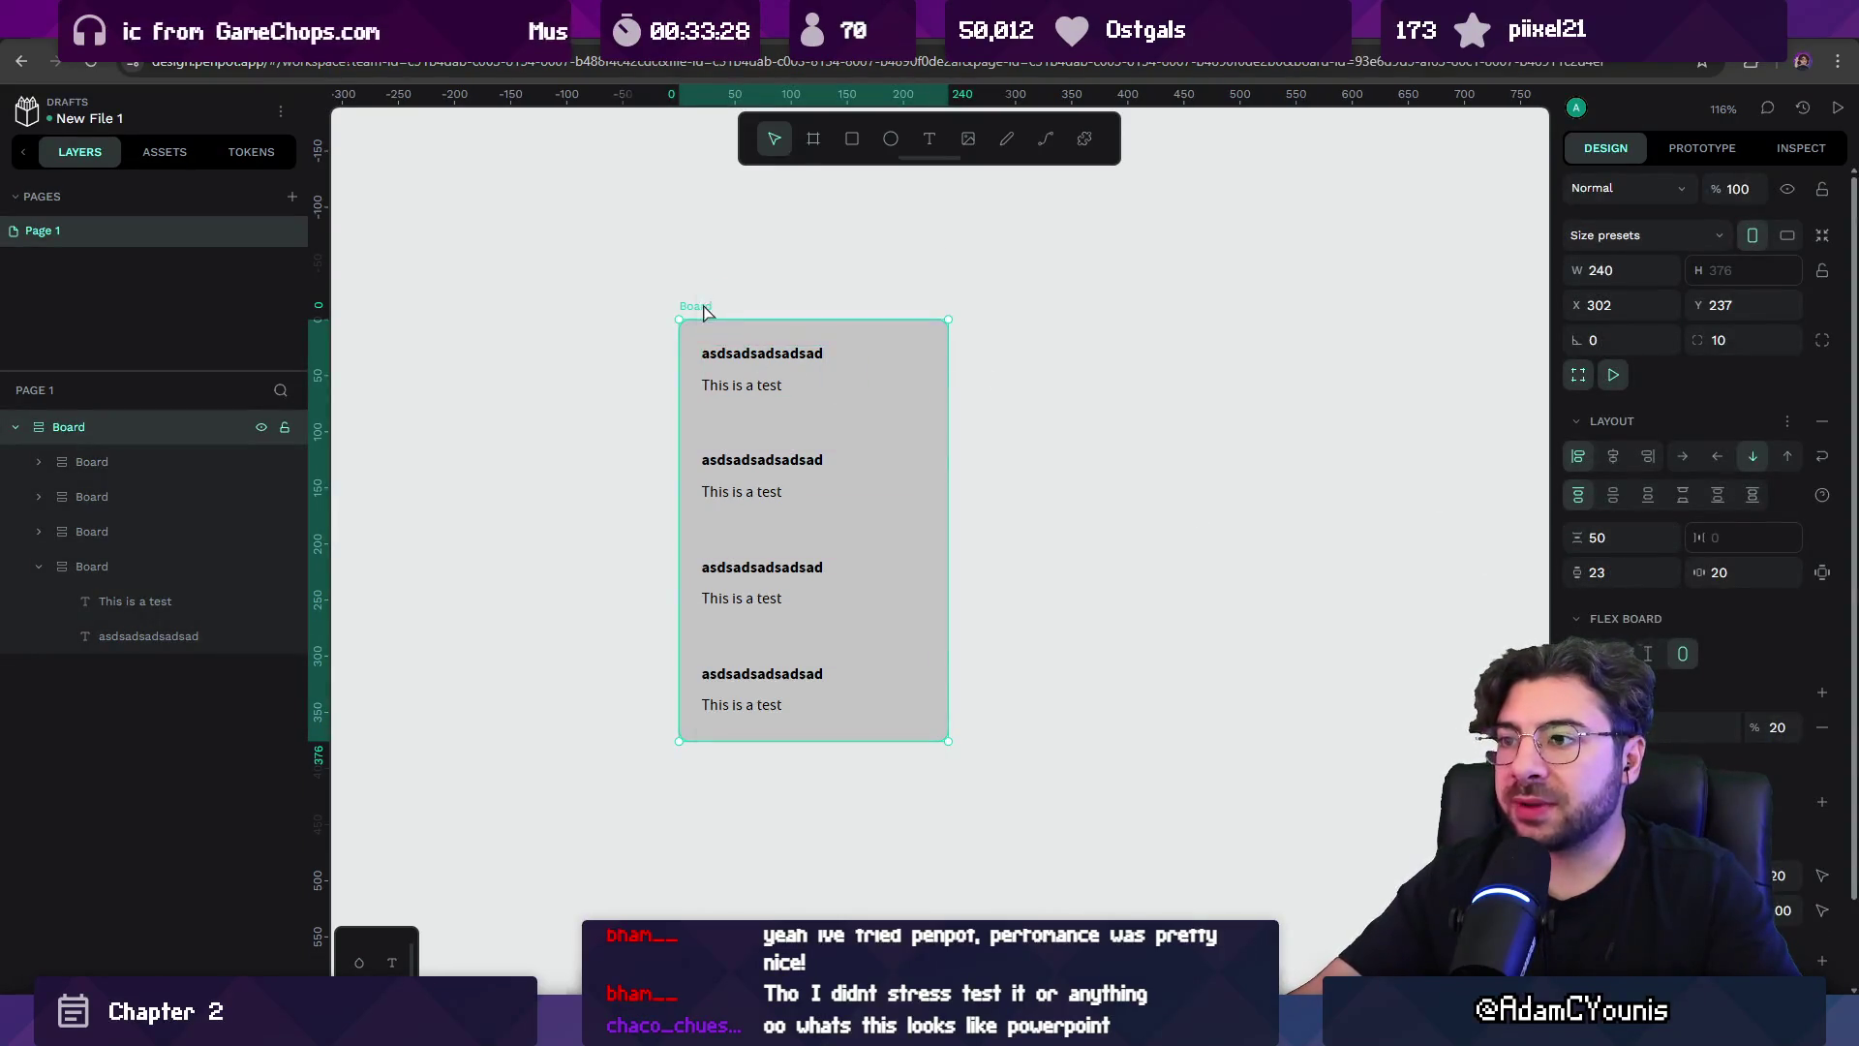
Make the grey card a component and place a duplicate to its right.
{"action": "right_click", "coordinate": [704, 310]}
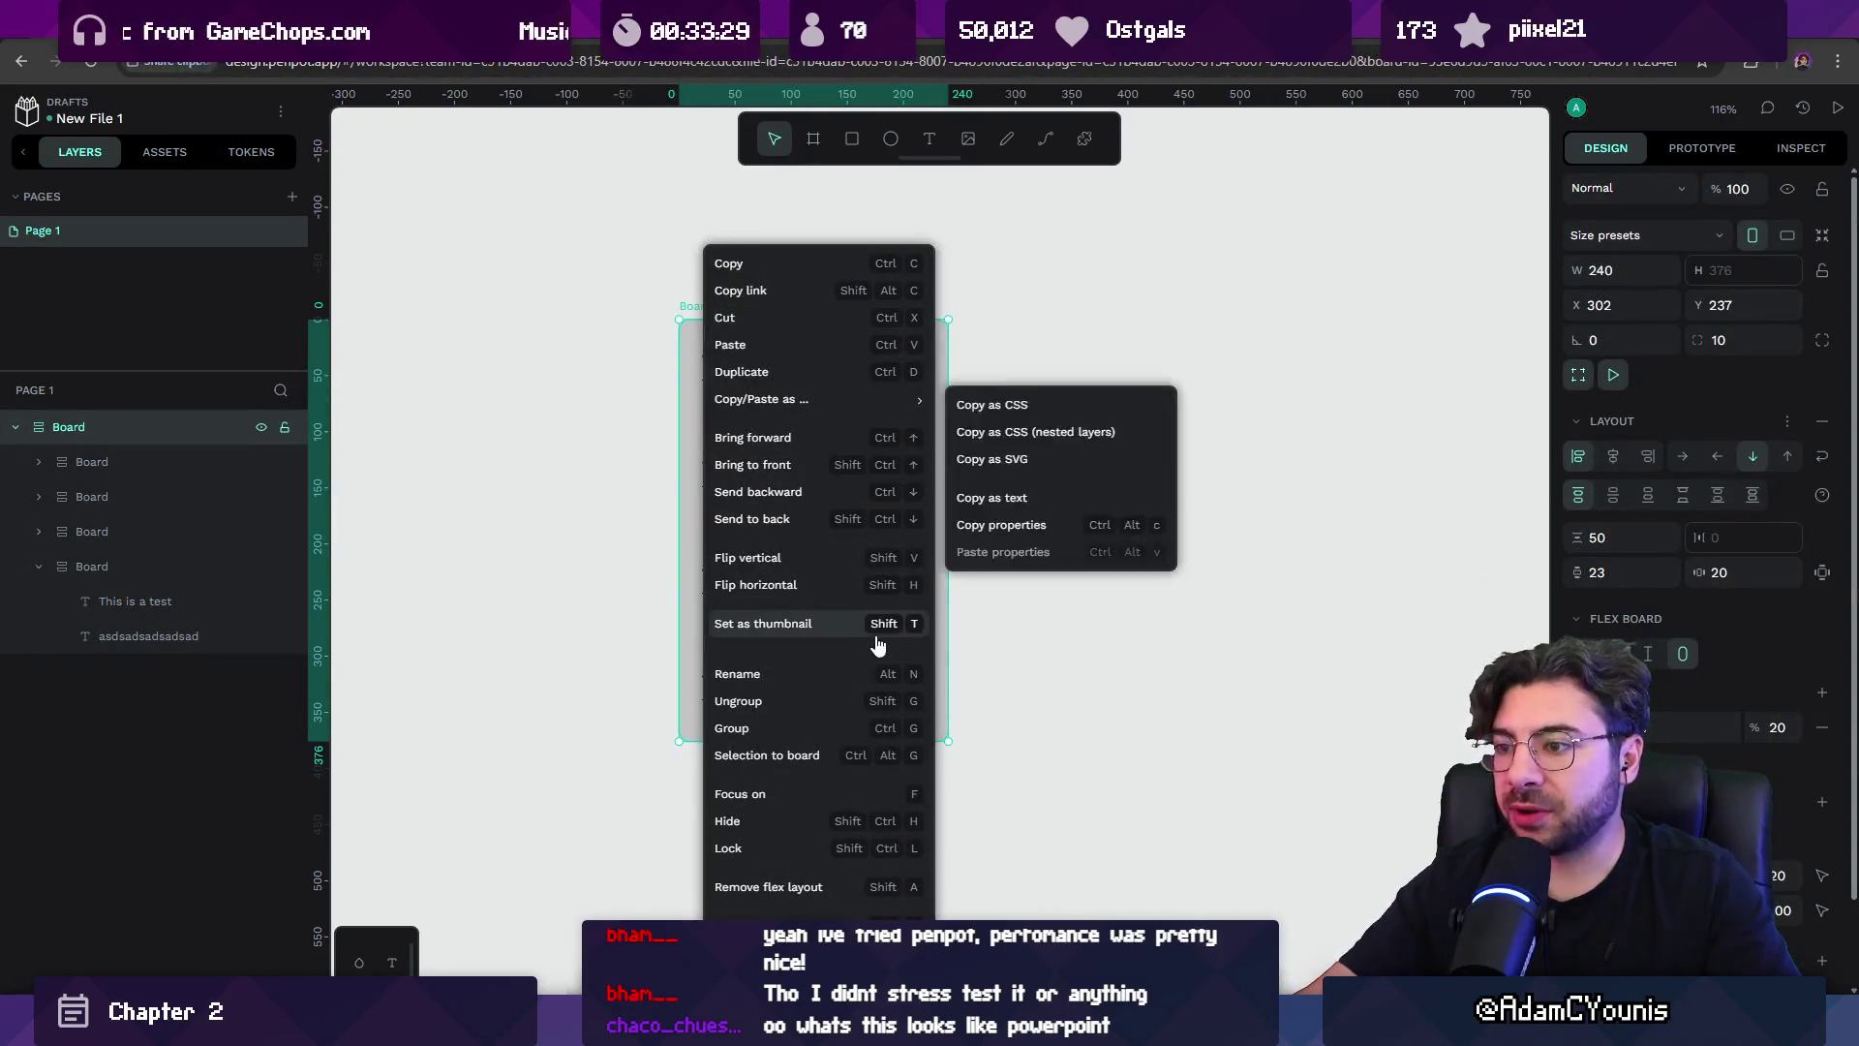
{"action": "left_click", "coordinate": [845, 916]}
{"action": "key", "text": "ctrl+d"}
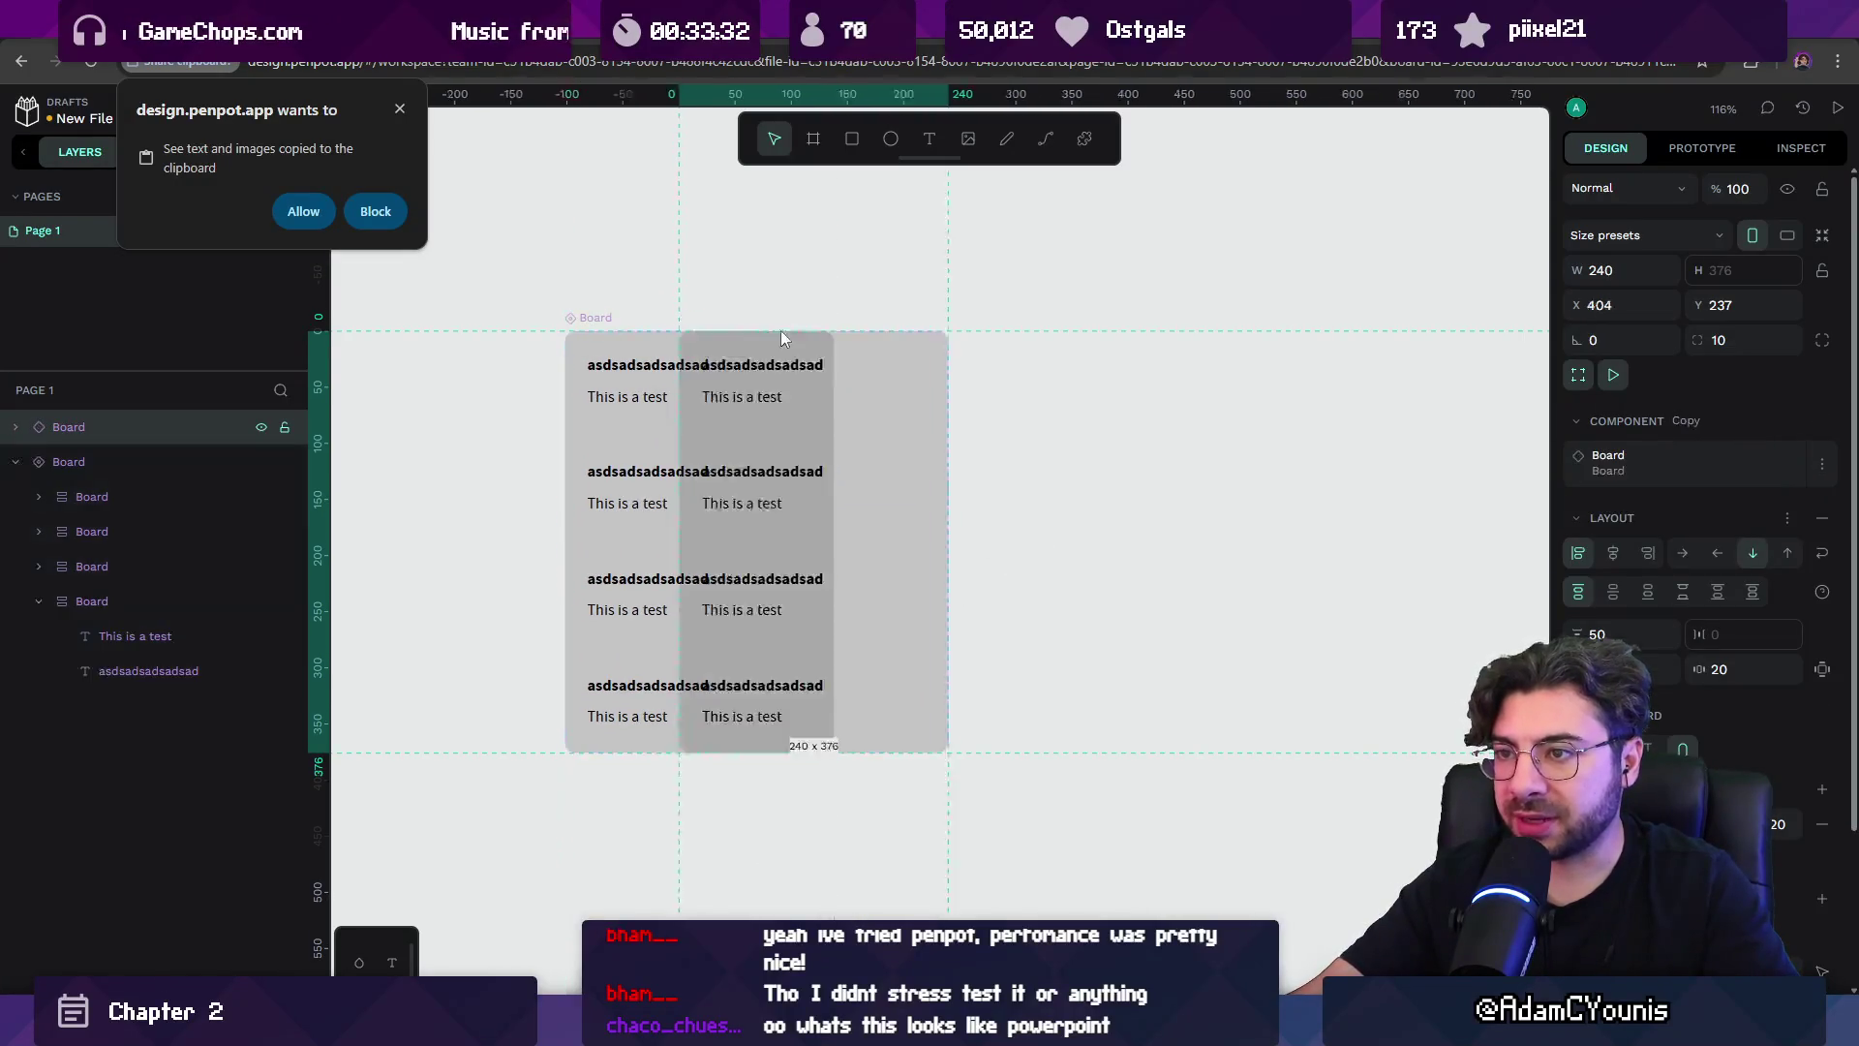
{"action": "left_click_drag", "start_coordinate": [782, 335], "coordinate": [1074, 334]}
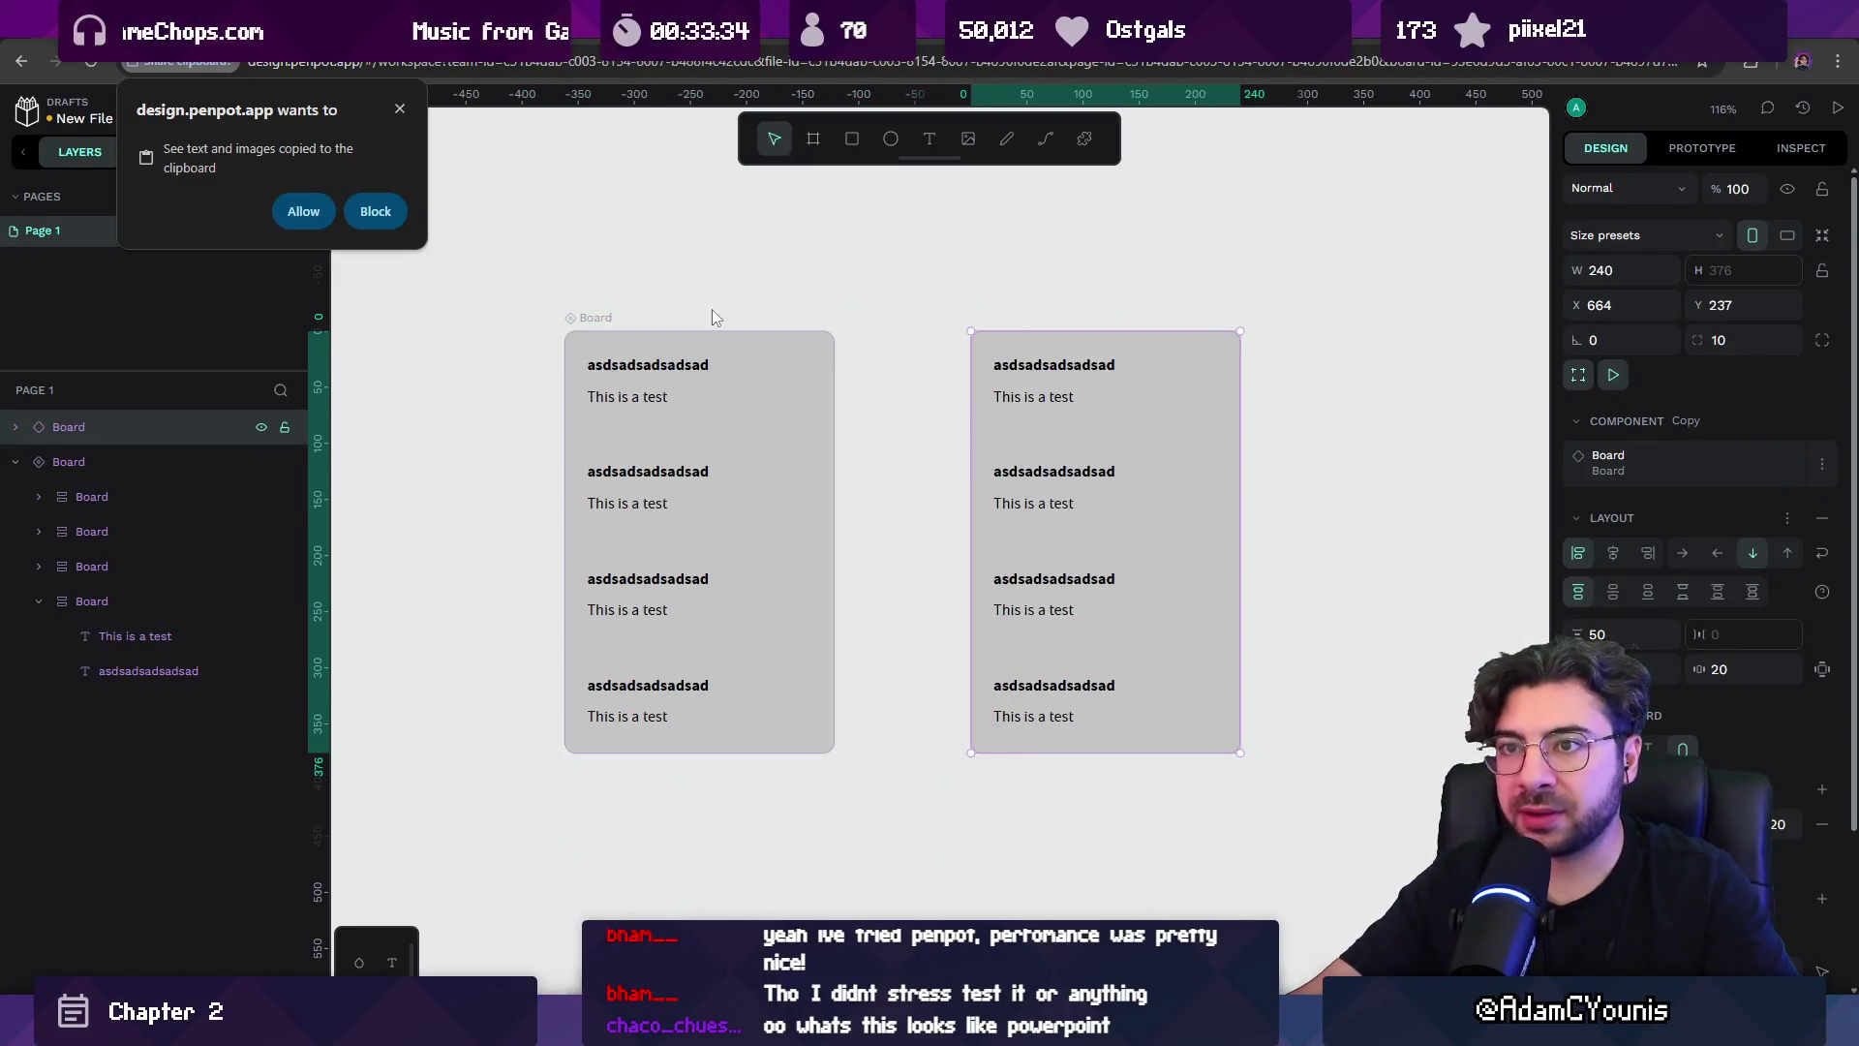
{"action": "left_click", "coordinate": [400, 110]}
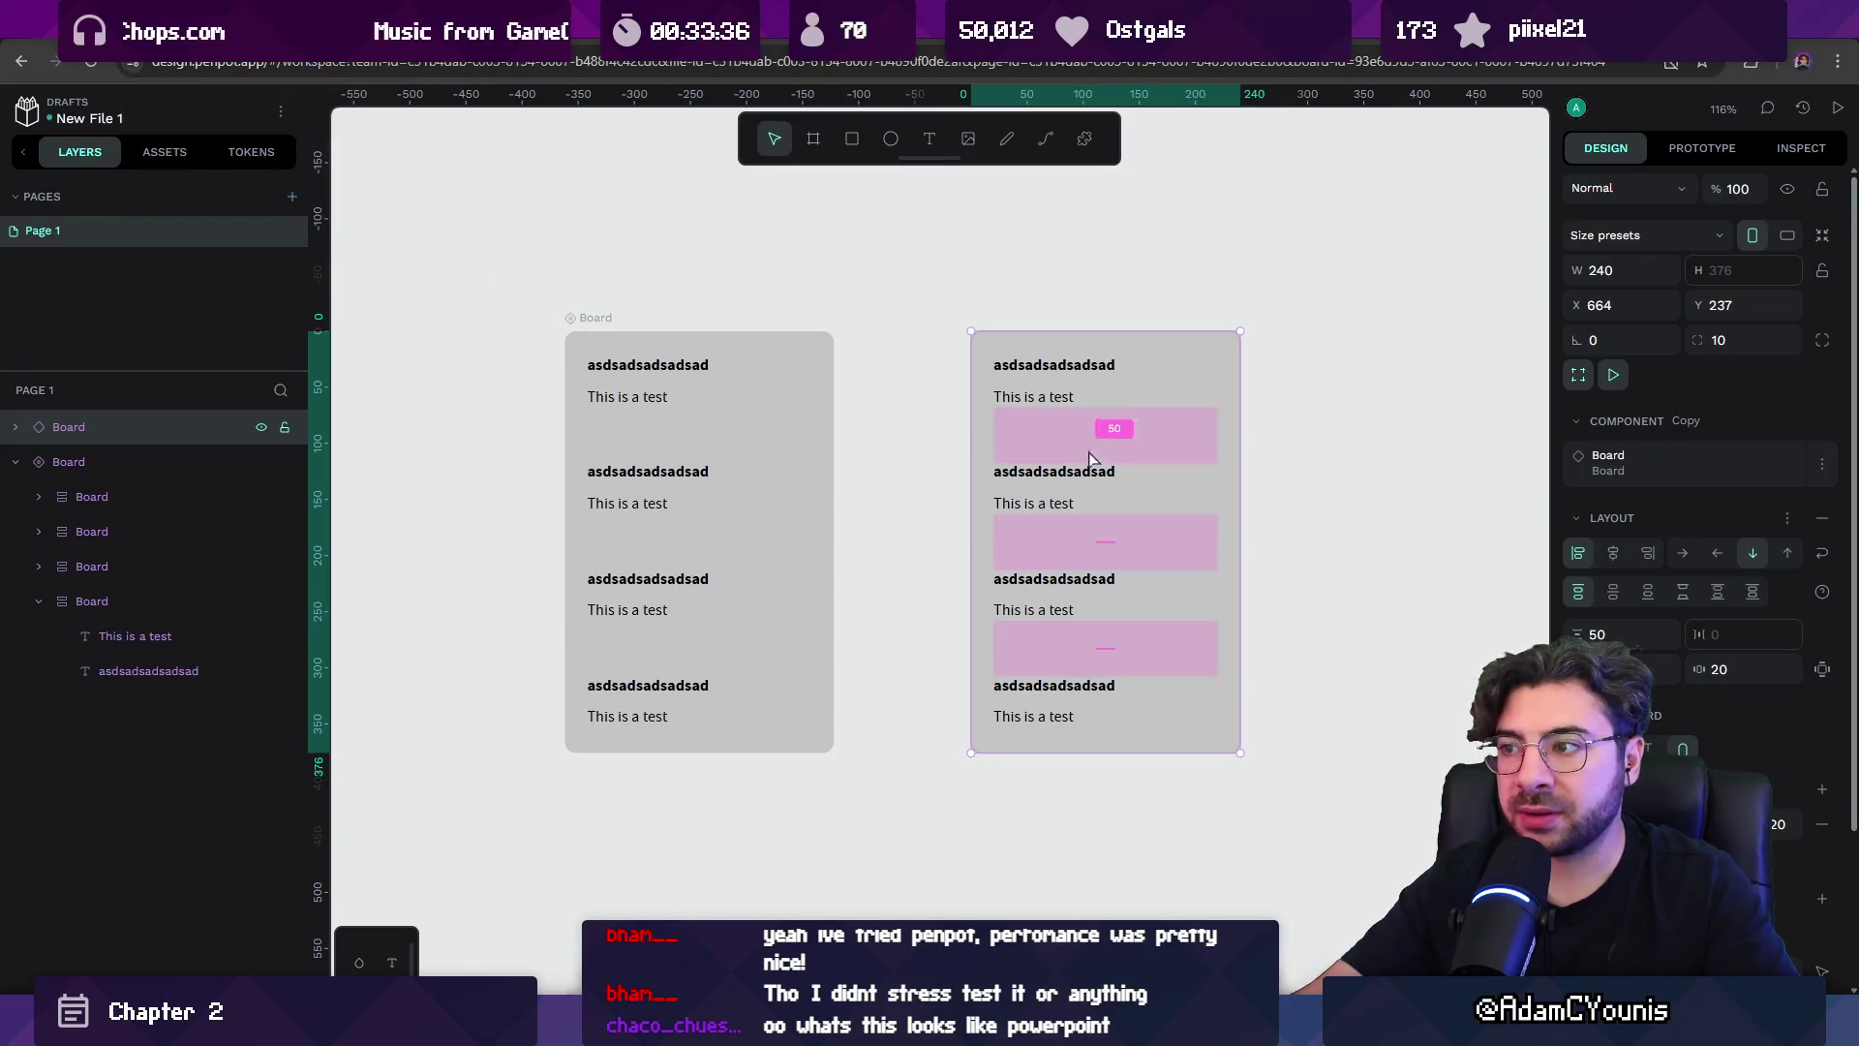
Retype the copy's first subtitle as 'ahsdkjashdkasjdh'.
{"action": "double_click", "coordinate": [1039, 399]}
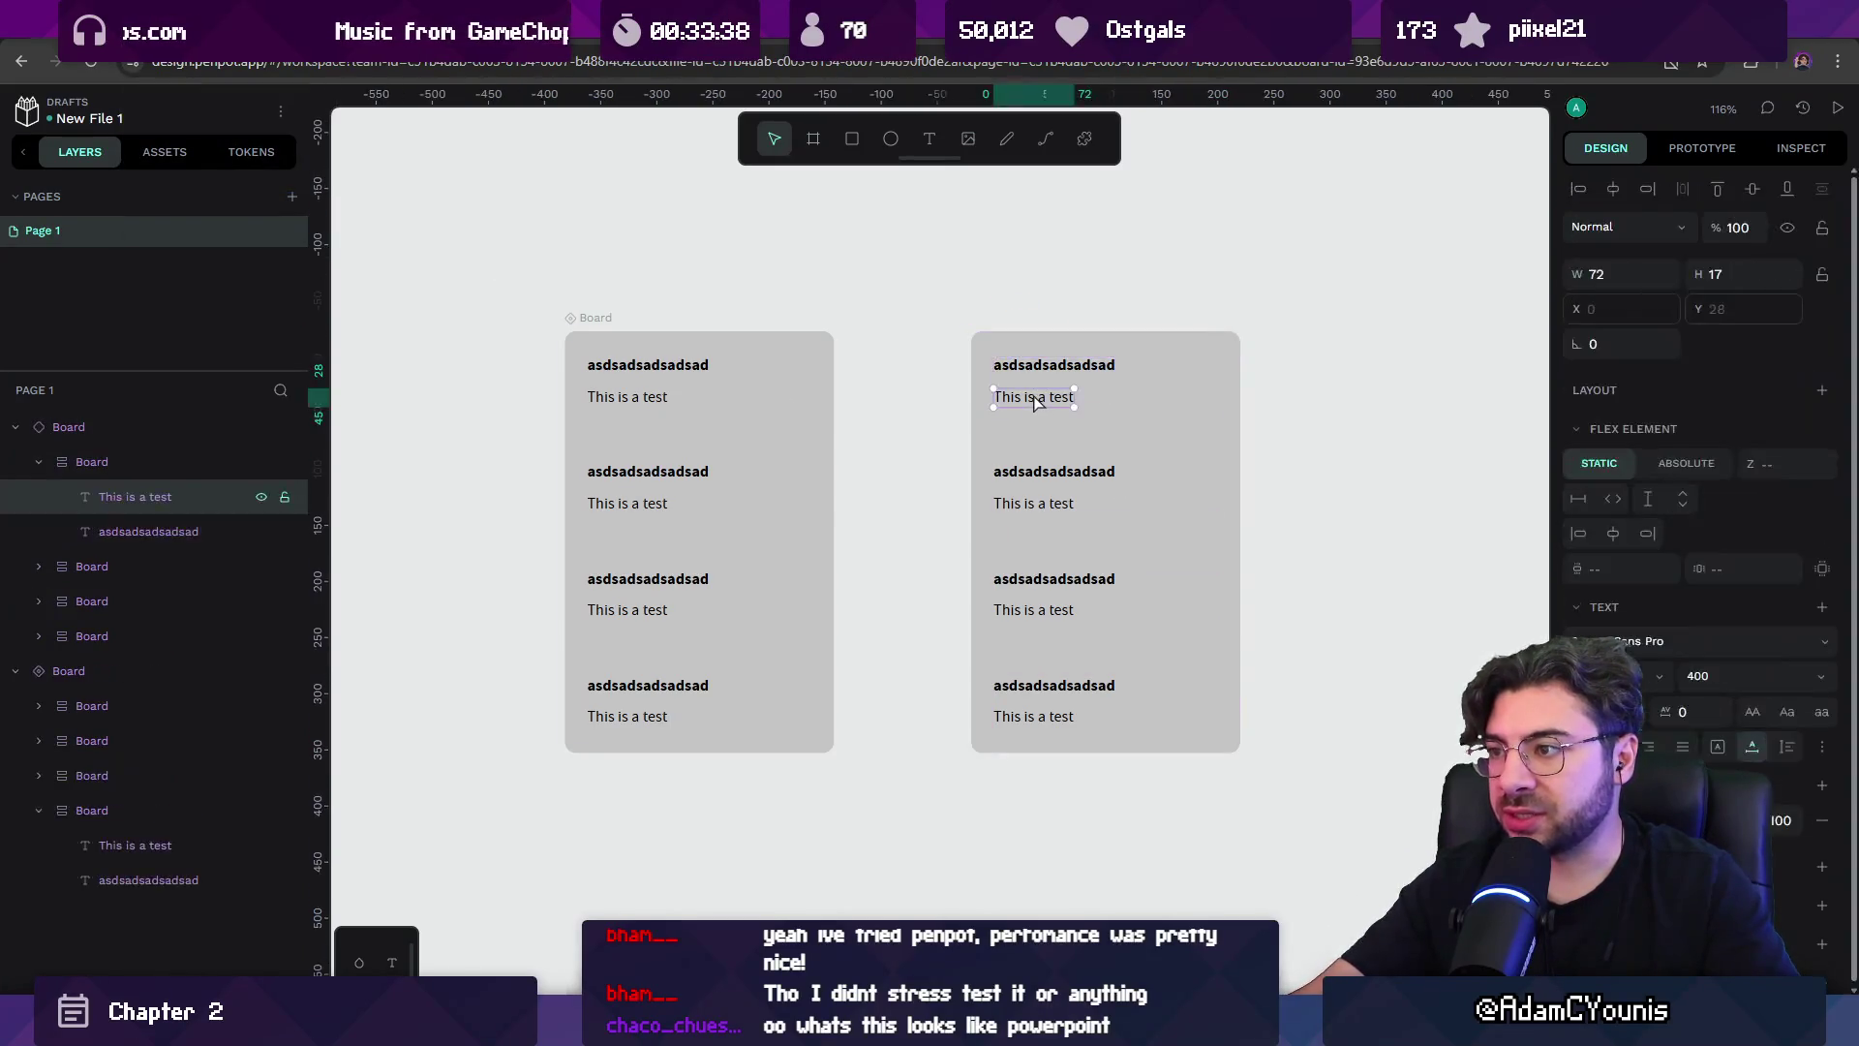
{"action": "double_click", "coordinate": [1032, 401]}
{"action": "type", "text": "ahsdkjashdkasjdh"}
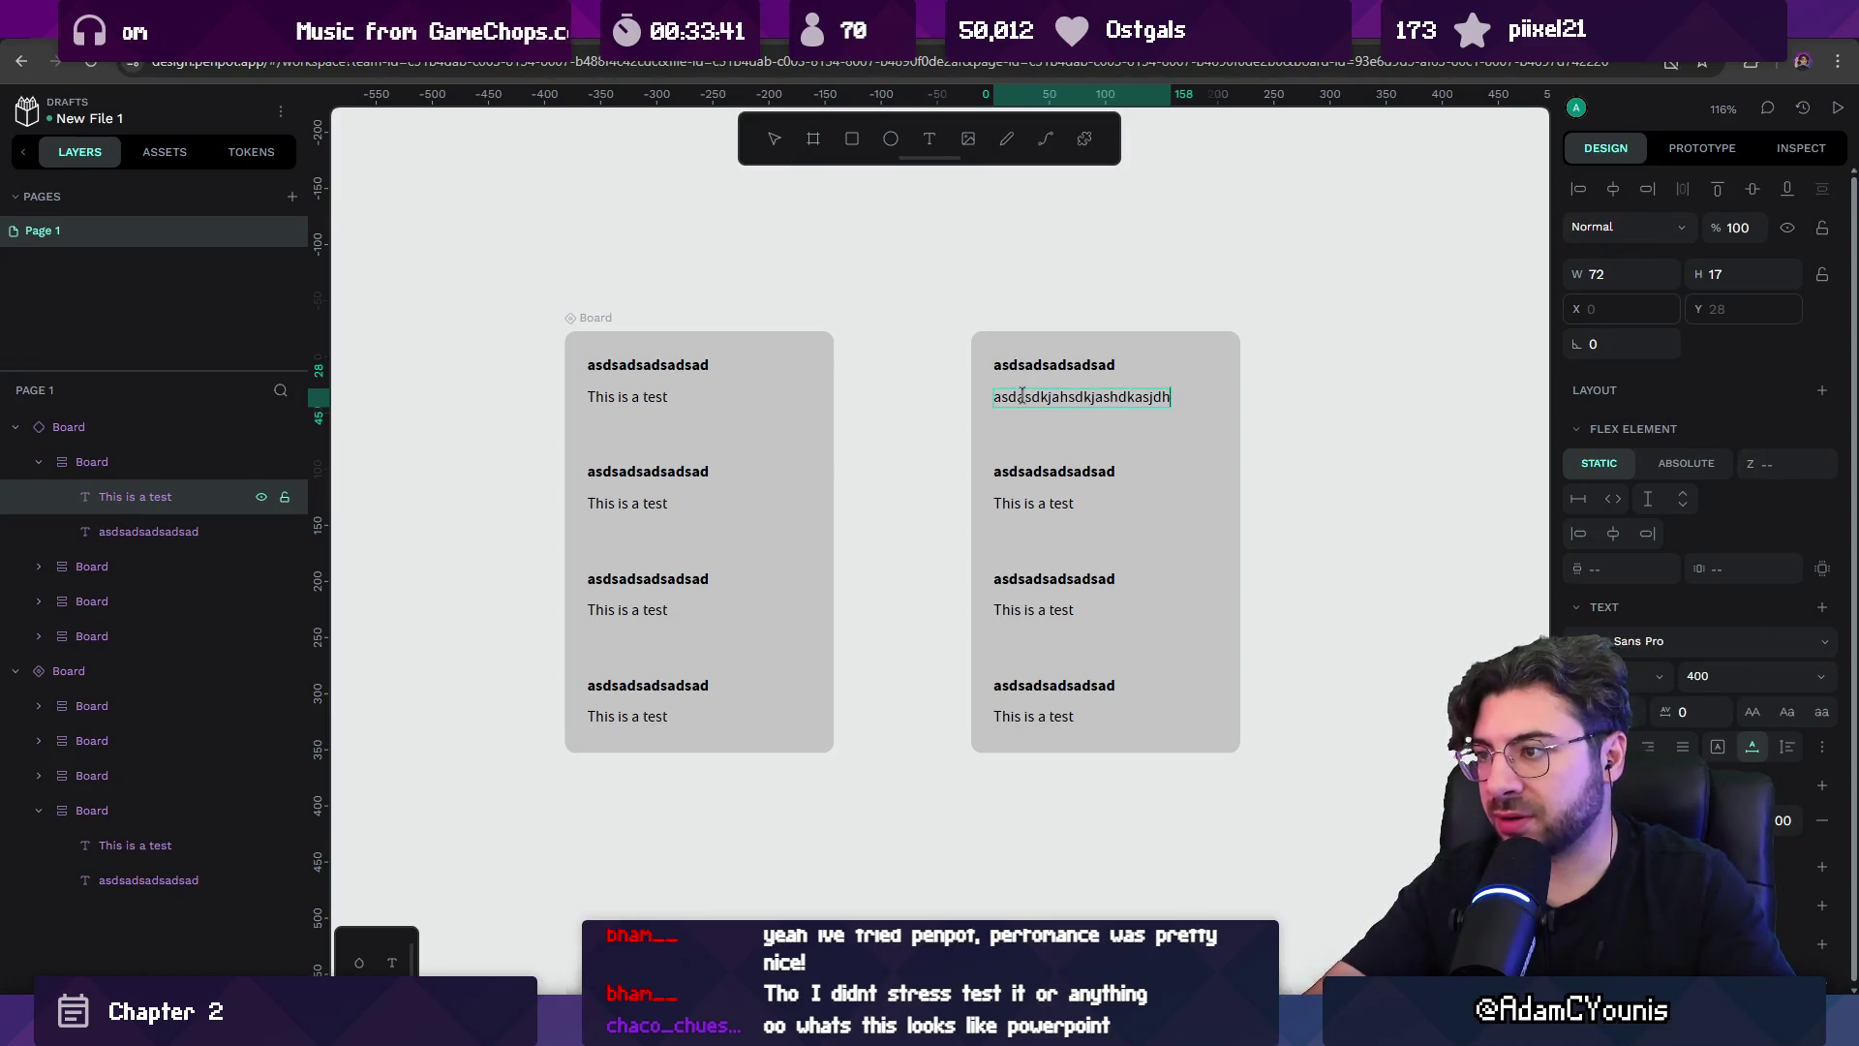
{"action": "key", "text": "Escape"}
{"action": "key", "text": "Escape"}
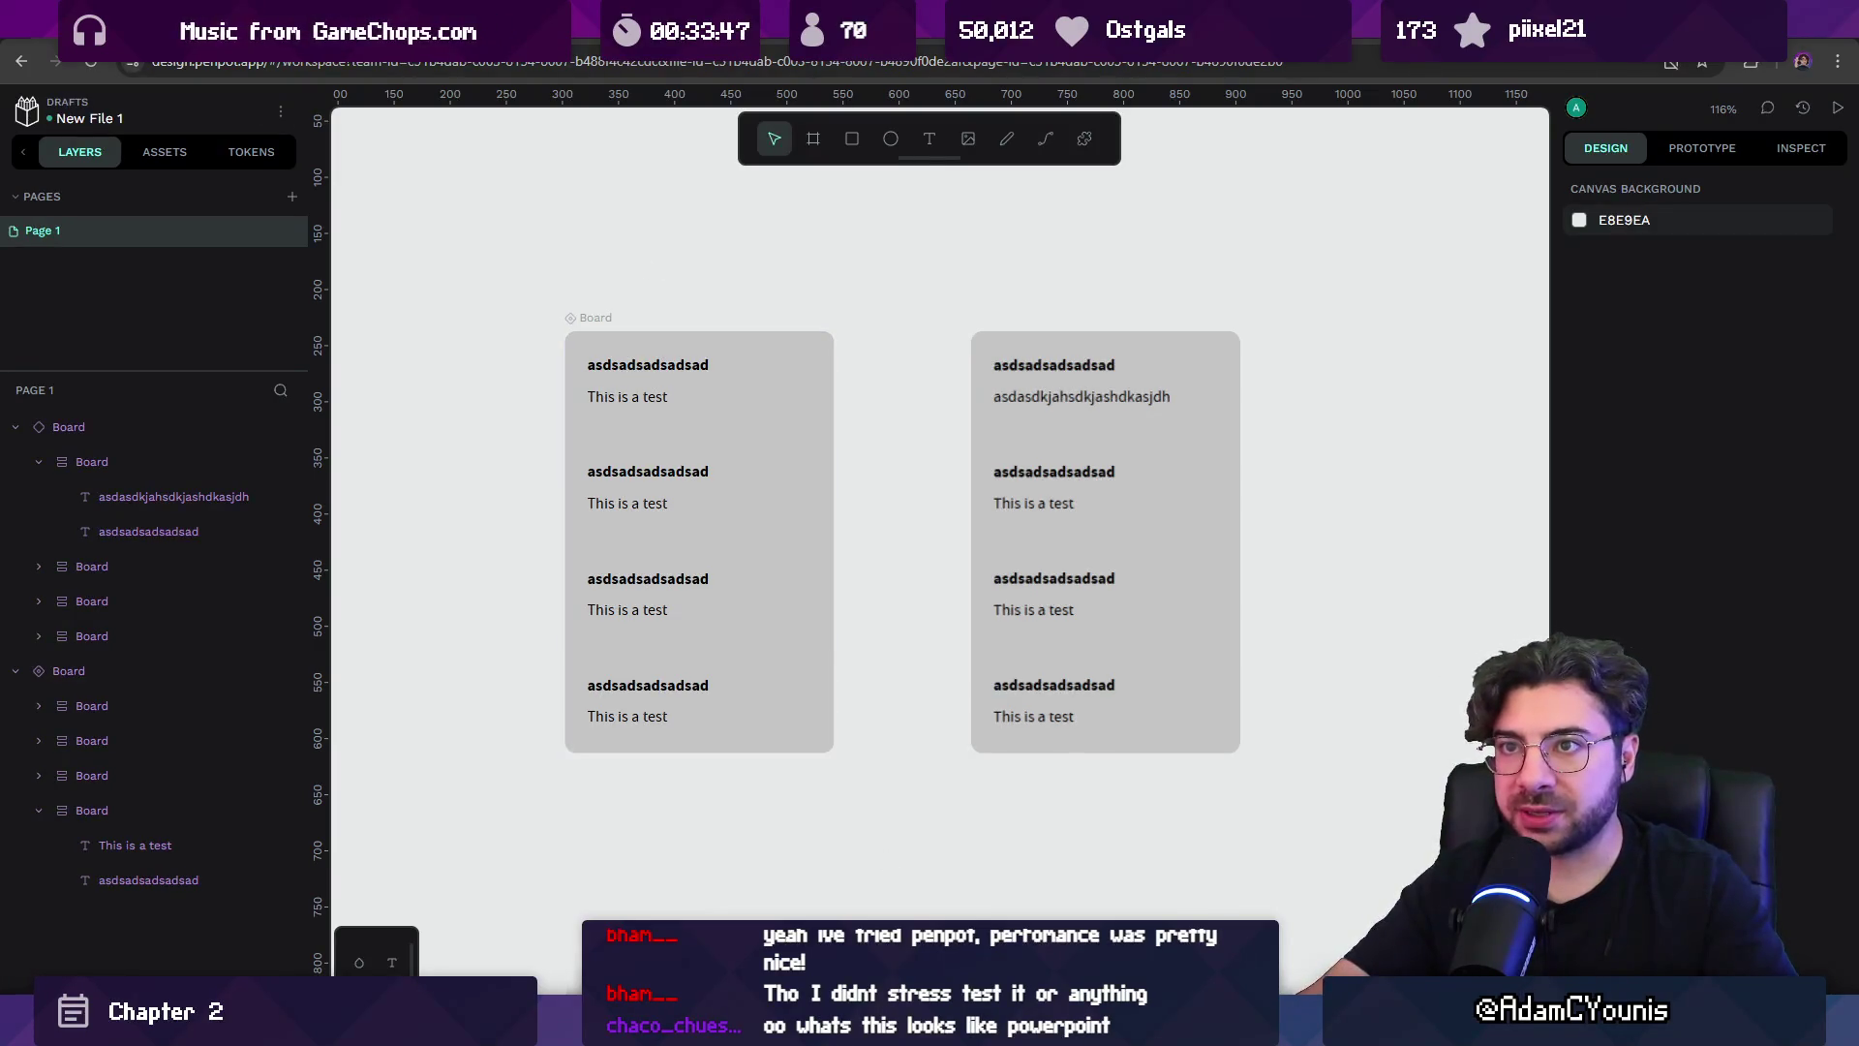
{"action": "key", "text": "ctrl+t"}
Google 'kingdom hearts', copy the first cover image and paste it into Penpot.
{"action": "type", "text": "kingdom hea"}
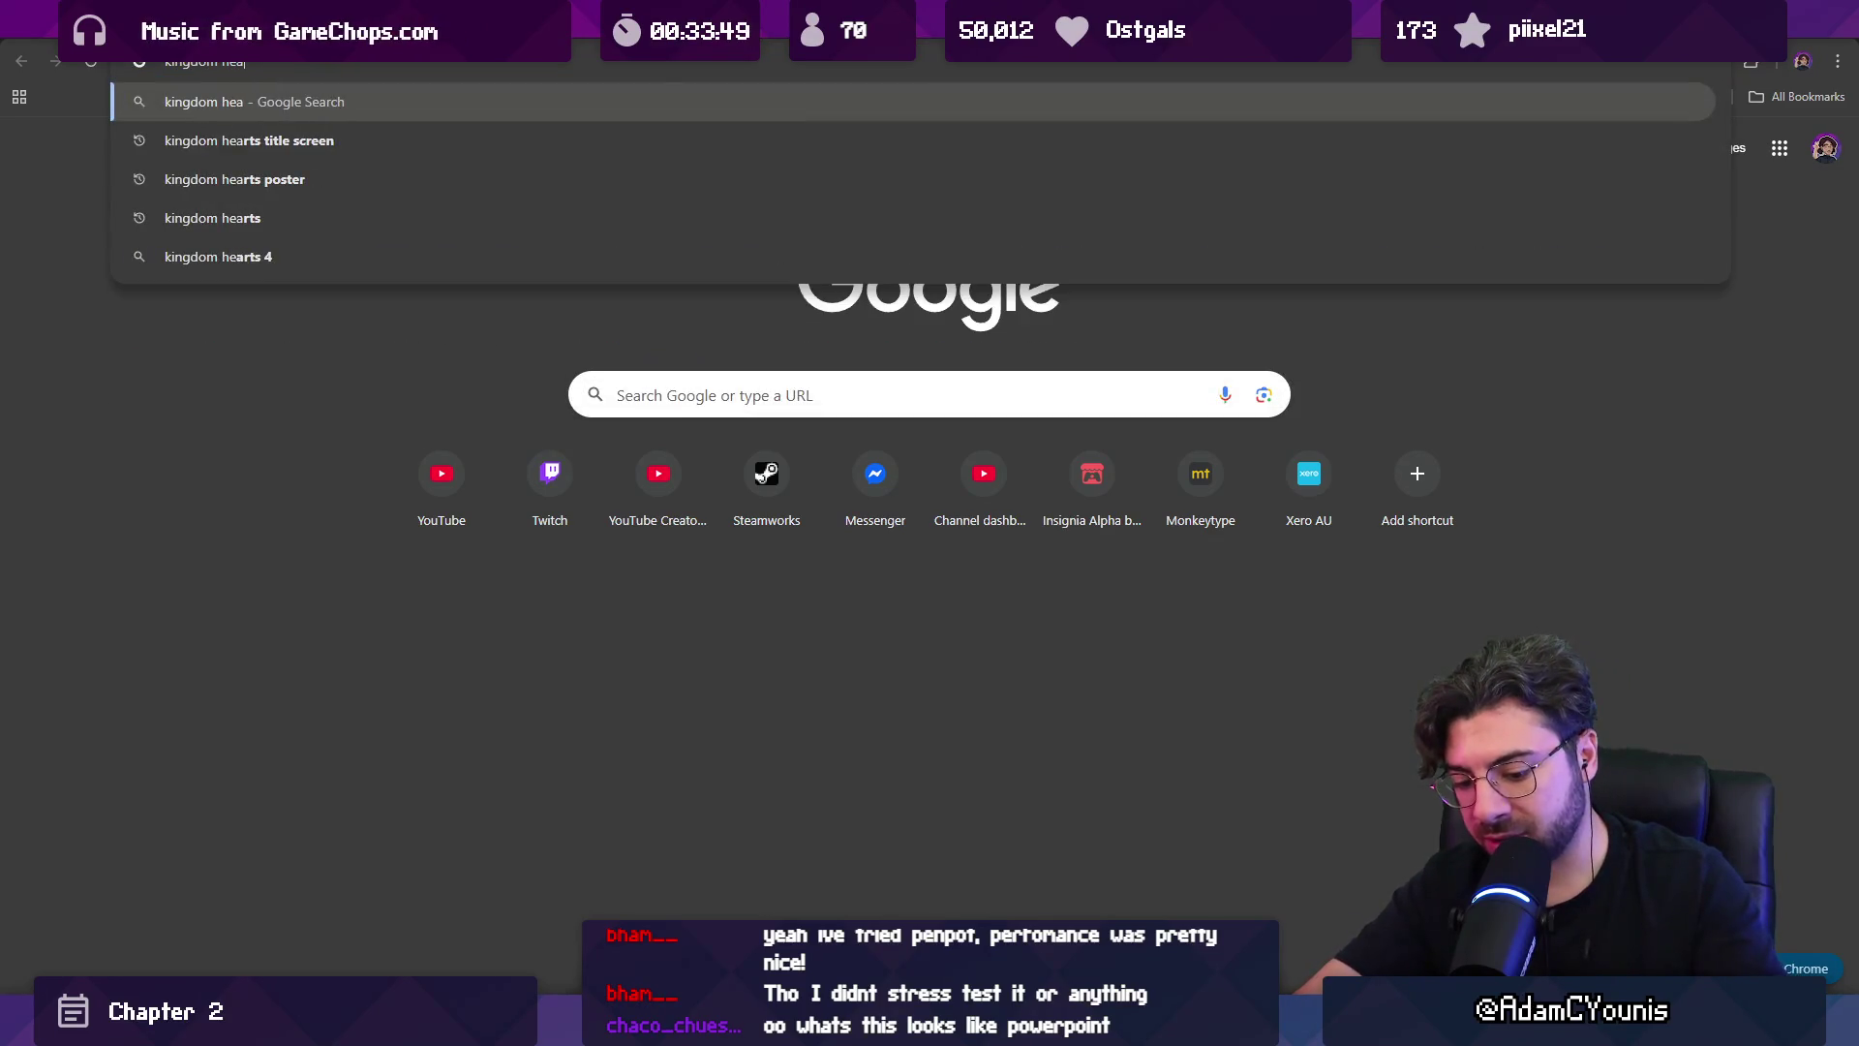
{"action": "type", "text": "rts"}
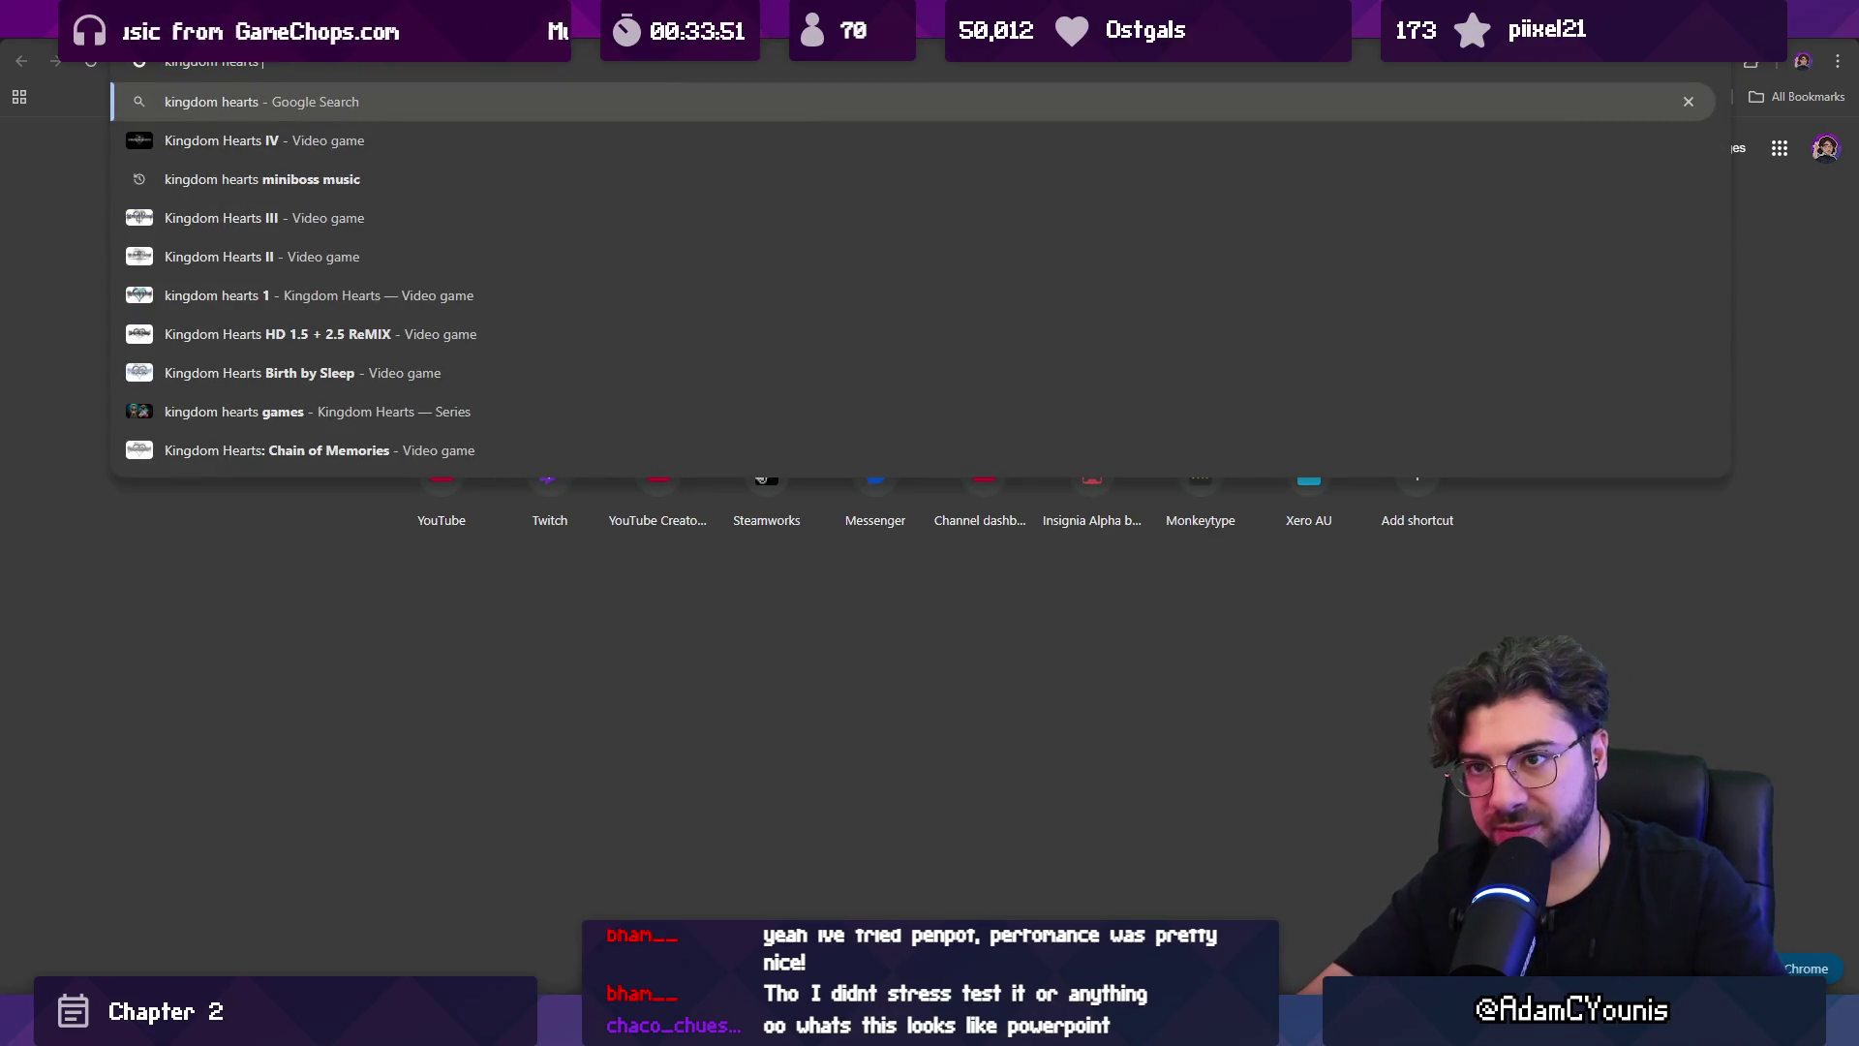
{"action": "key", "text": "Return"}
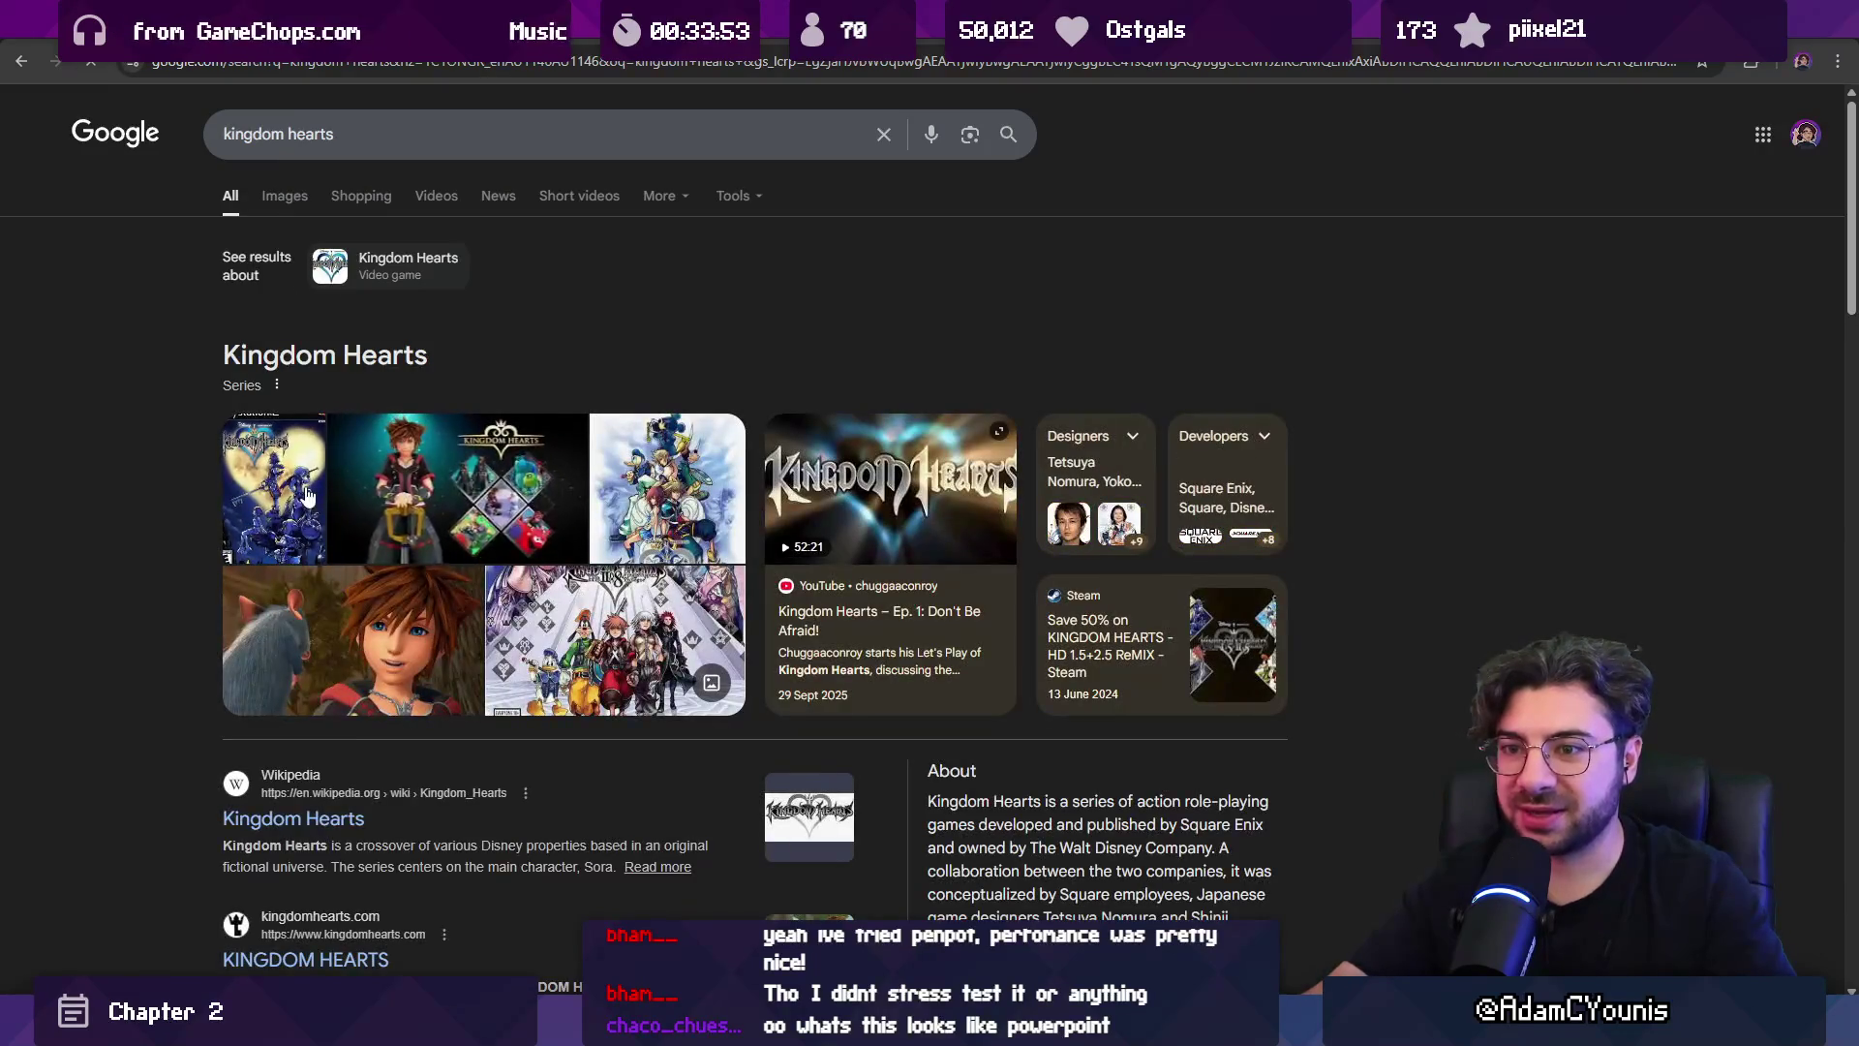
{"action": "right_click", "coordinate": [306, 495]}
{"action": "left_click", "coordinate": [435, 567]}
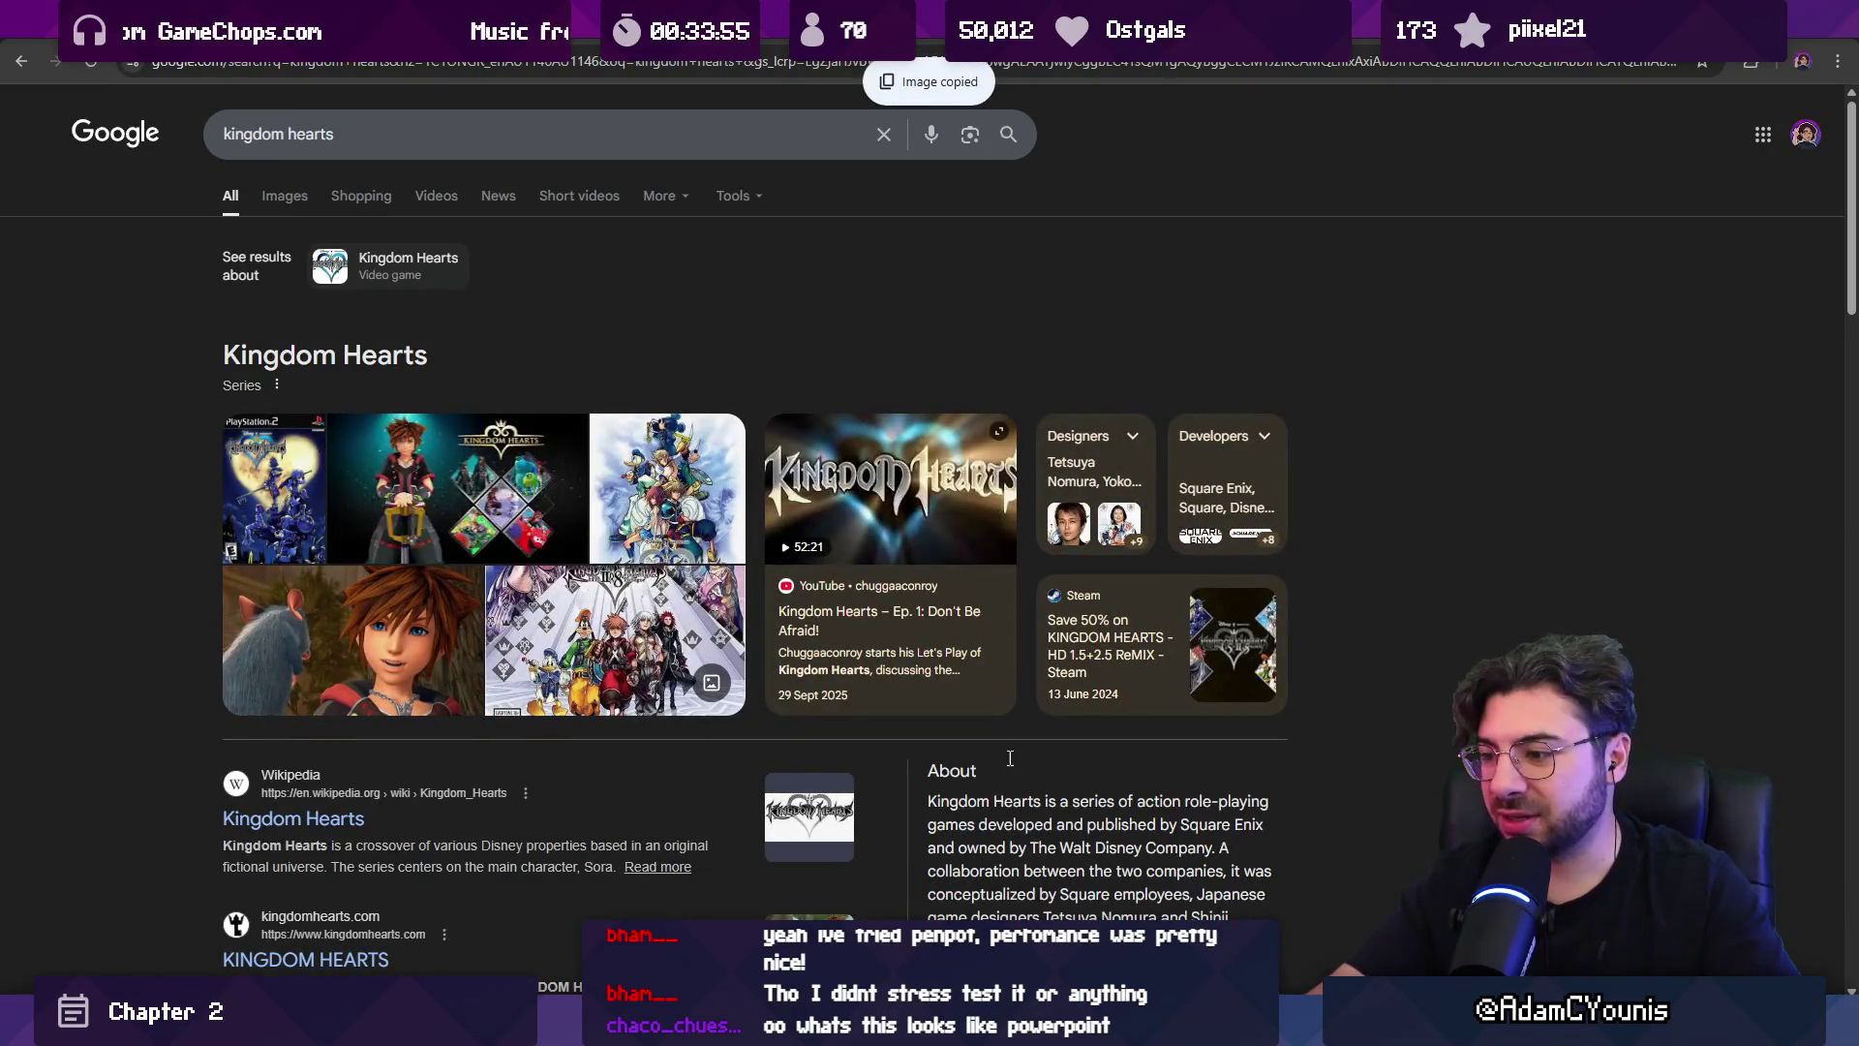
{"action": "key", "text": "ctrl+Tab"}
{"action": "key", "text": "ctrl+v"}
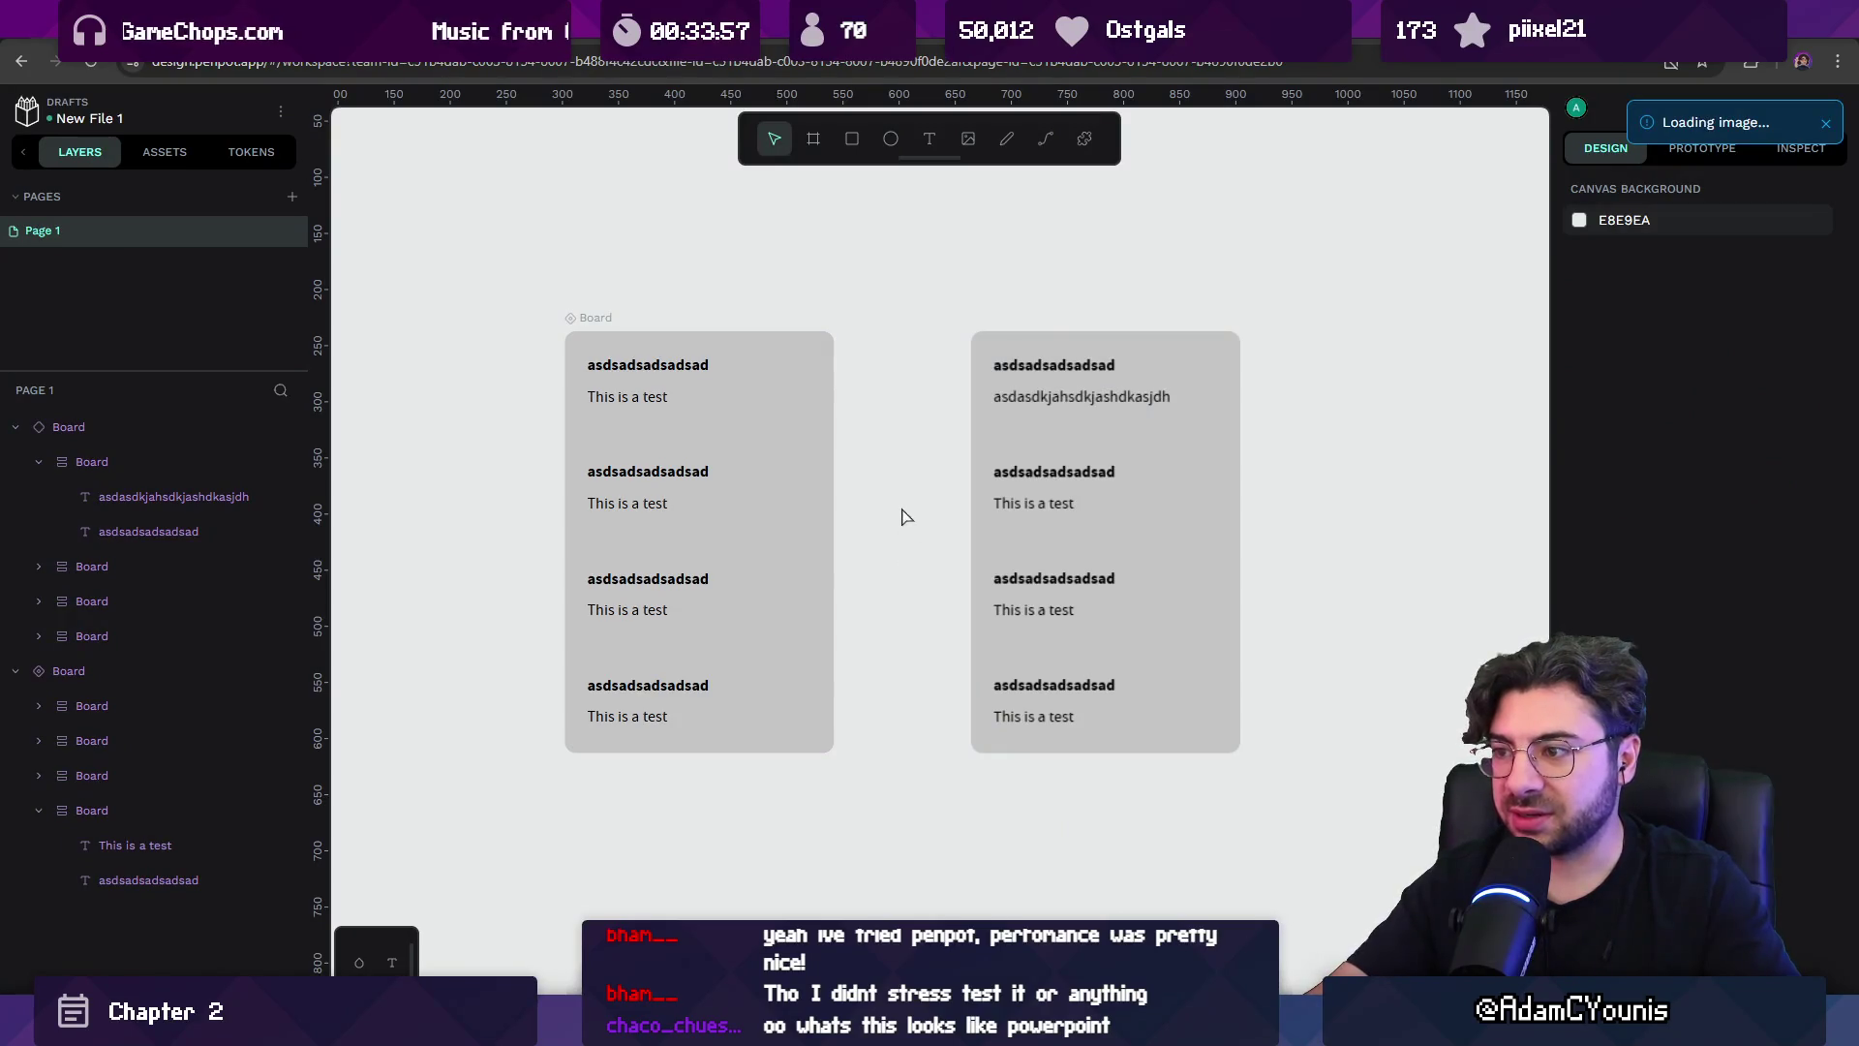
Move the pasted cover beside the right card and shrink it to 62×91.
{"action": "mouse_move", "coordinate": [884, 481]}
{"action": "left_mouse_down"}
{"action": "mouse_move", "coordinate": [832, 668]}
{"action": "mouse_move", "coordinate": [688, 469]}
{"action": "mouse_move", "coordinate": [696, 489]}
{"action": "mouse_move", "coordinate": [1139, 468]}
{"action": "mouse_move", "coordinate": [1230, 508]}
{"action": "mouse_move", "coordinate": [1342, 494]}
{"action": "mouse_move", "coordinate": [1080, 440]}
{"action": "mouse_move", "coordinate": [1303, 506]}
{"action": "mouse_move", "coordinate": [1146, 570]}
{"action": "mouse_move", "coordinate": [1065, 523]}
{"action": "mouse_move", "coordinate": [1201, 514]}
{"action": "mouse_move", "coordinate": [1114, 505]}
{"action": "left_mouse_up"}
{"action": "scroll", "coordinate": [1298, 500], "scroll_direction": "down", "scroll_amount": 5}
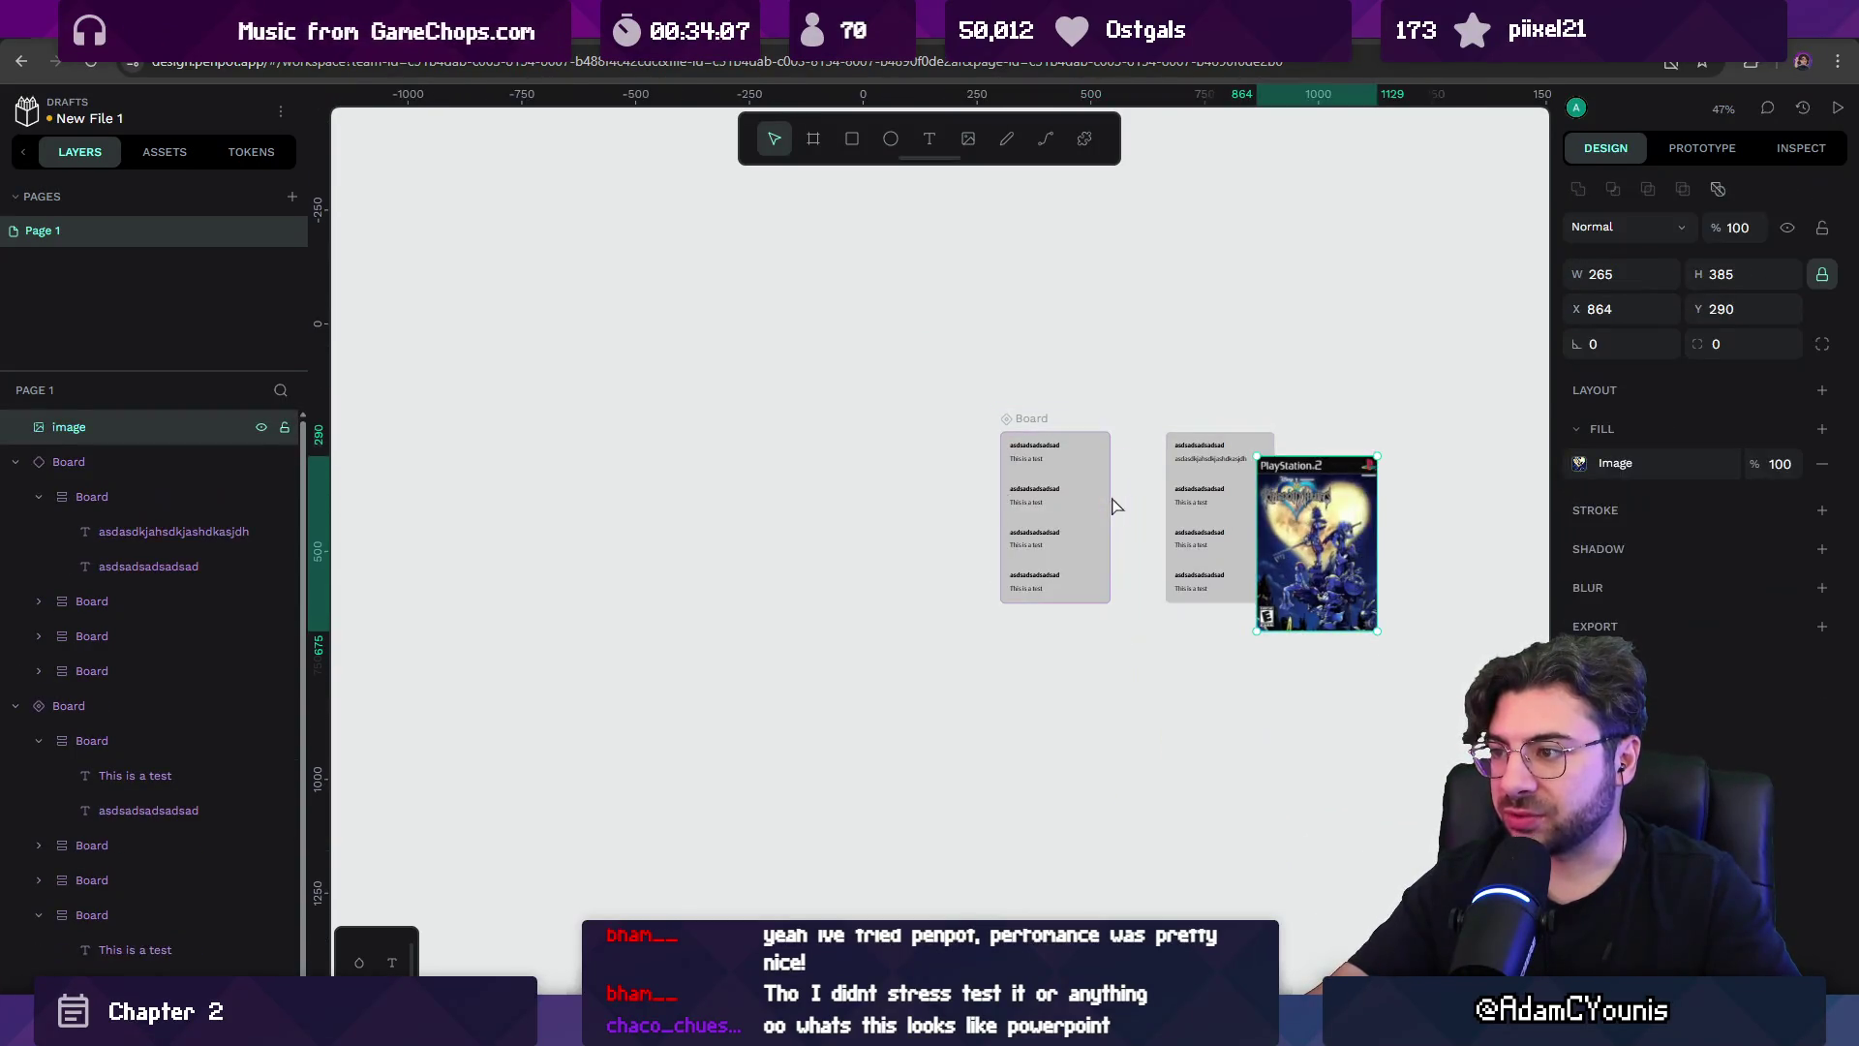
{"action": "scroll", "coordinate": [973, 539], "scroll_direction": "down", "scroll_amount": 3}
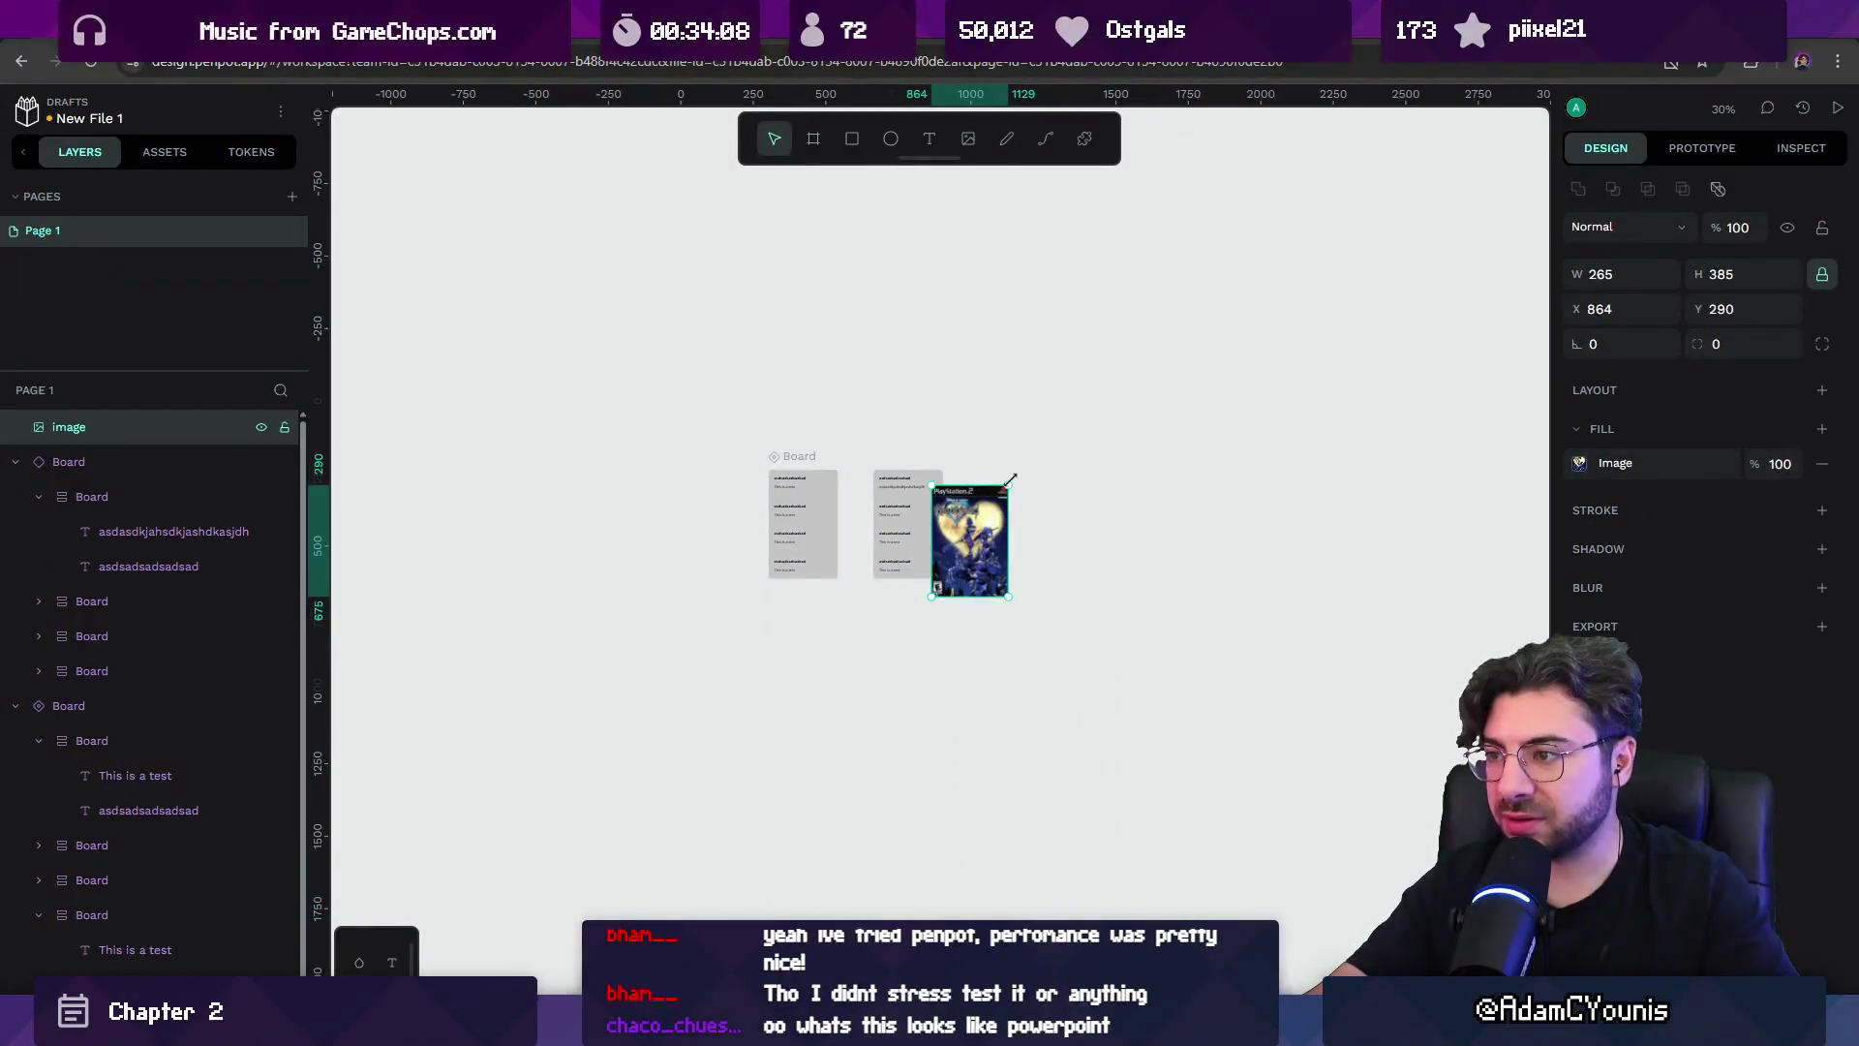
{"action": "left_click_drag", "start_coordinate": [1010, 478], "coordinate": [977, 523]}
{"action": "scroll", "coordinate": [977, 523], "scroll_direction": "up", "scroll_amount": 10}
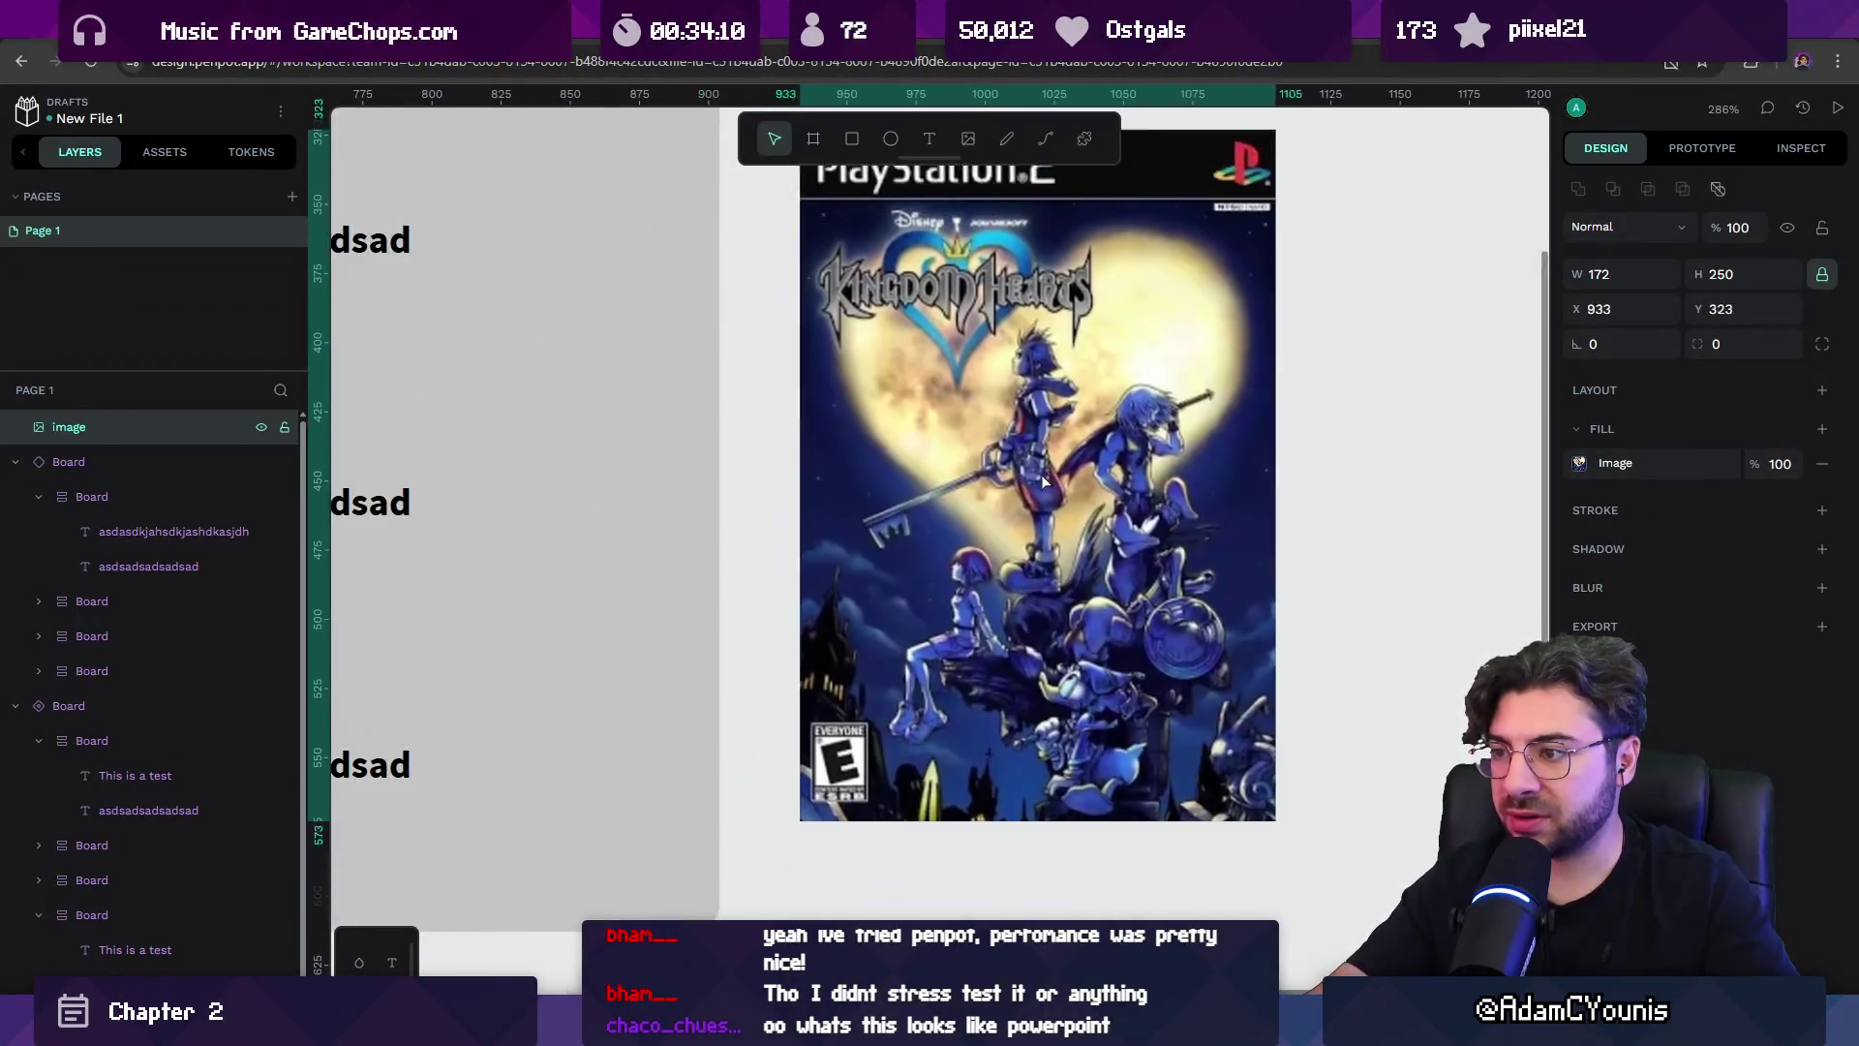
{"action": "mouse_move", "coordinate": [816, 778]}
{"action": "left_mouse_down"}
{"action": "mouse_move", "coordinate": [891, 629]}
{"action": "mouse_move", "coordinate": [965, 575]}
{"action": "mouse_move", "coordinate": [896, 673]}
{"action": "mouse_move", "coordinate": [921, 636]}
{"action": "mouse_move", "coordinate": [946, 639]}
{"action": "mouse_move", "coordinate": [1029, 484]}
{"action": "left_mouse_up"}
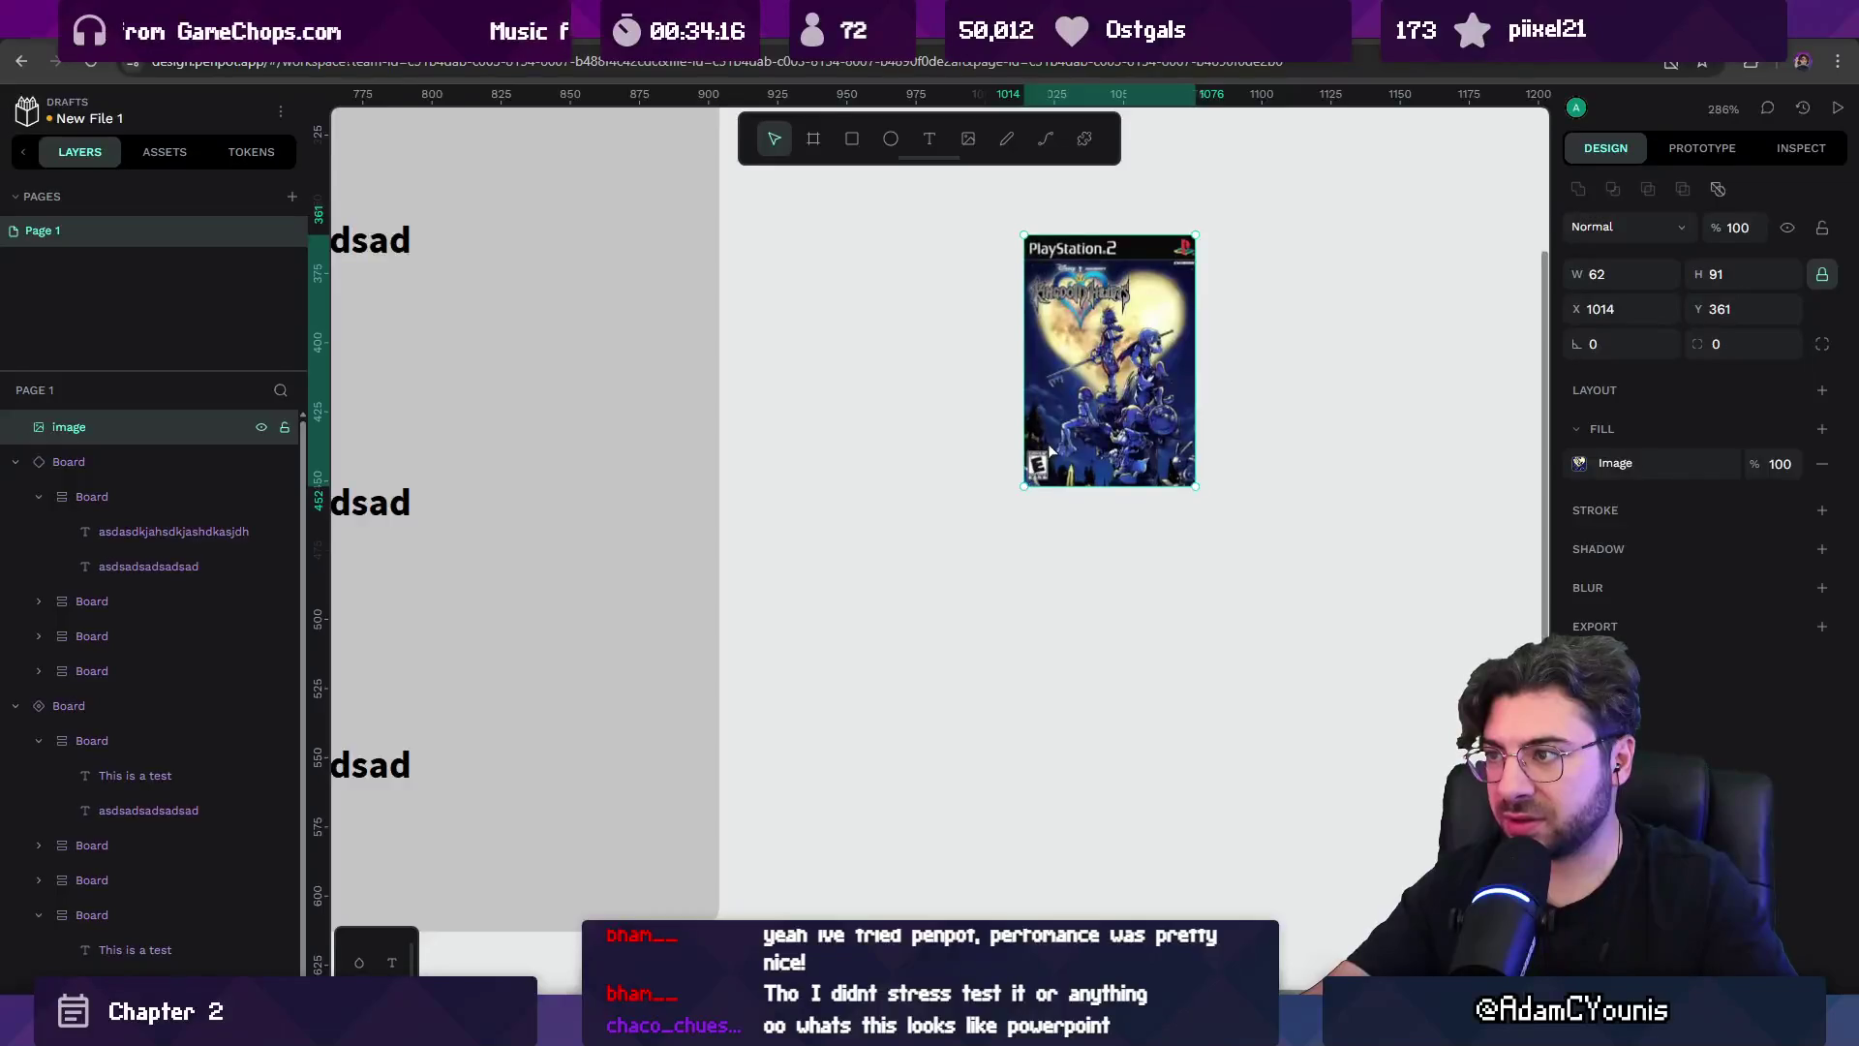
{"action": "scroll", "coordinate": [1036, 475], "scroll_direction": "down", "scroll_amount": 5}
{"action": "scroll", "coordinate": [1133, 419], "scroll_direction": "up", "scroll_amount": 5}
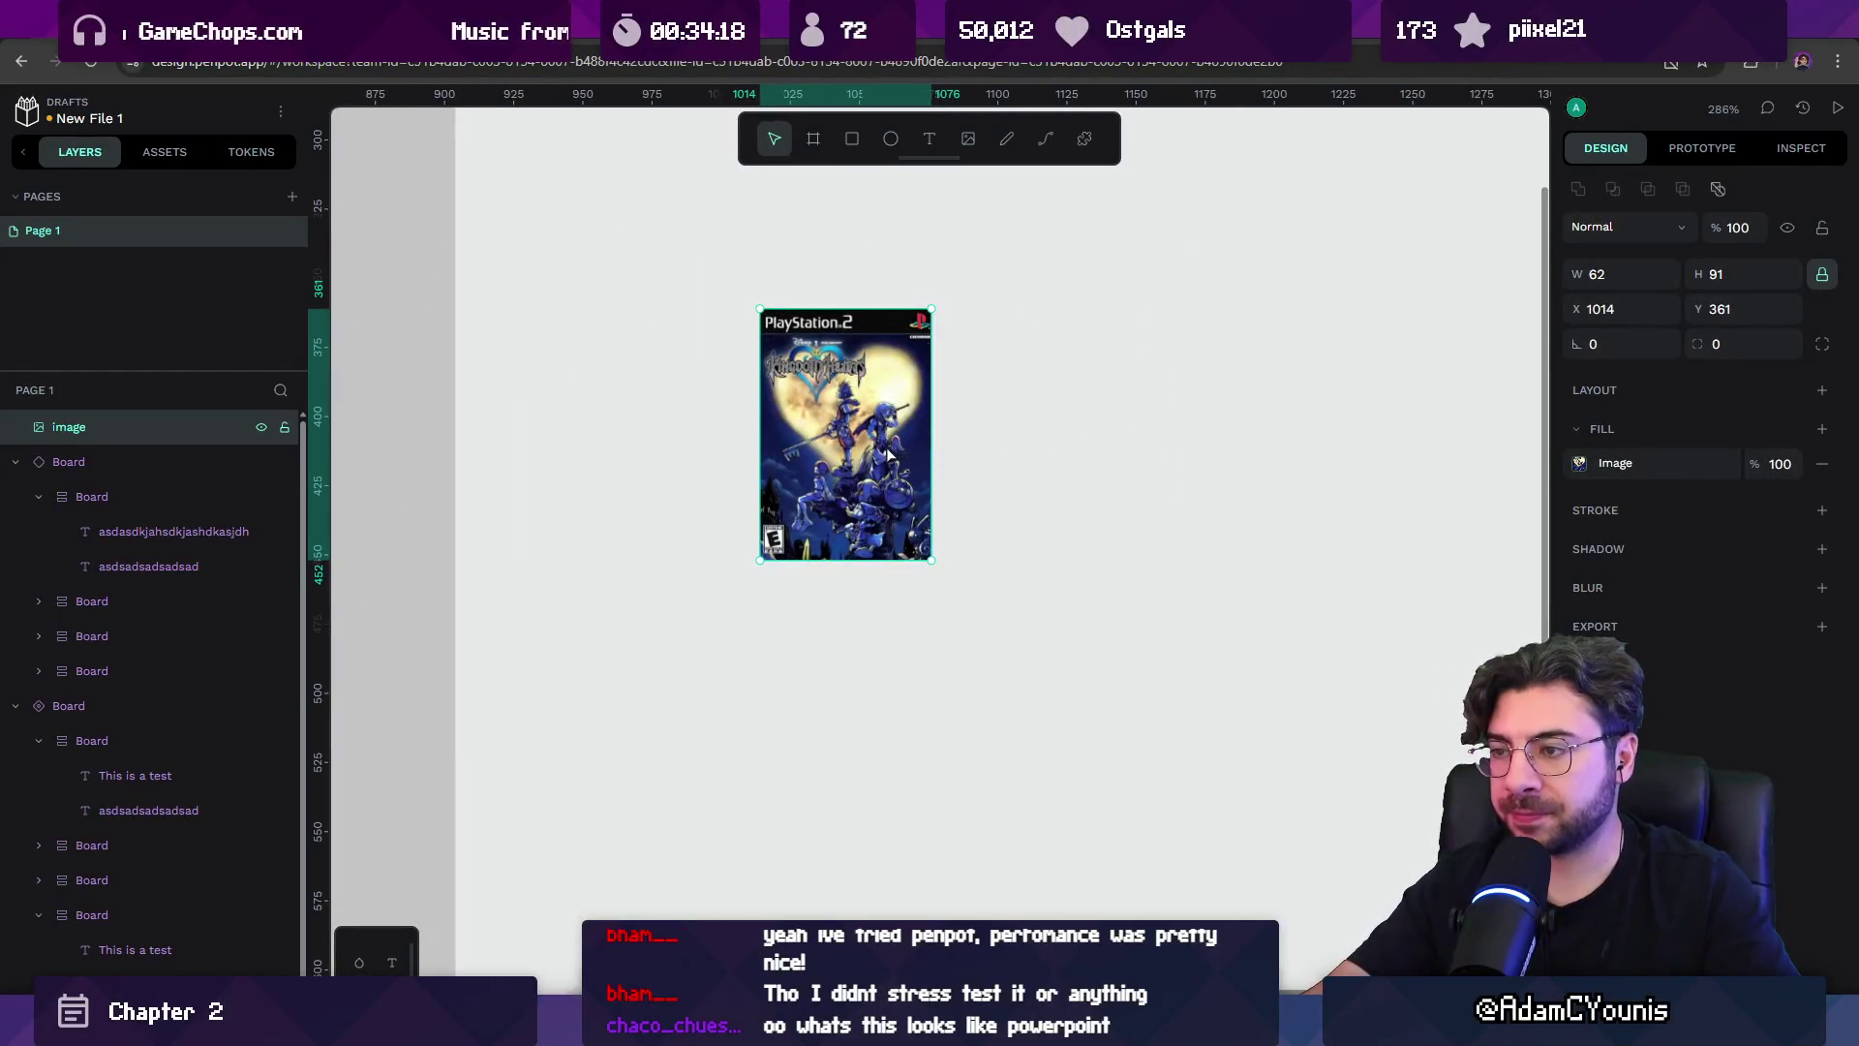
Duplicate the cover into a 2×2 grid of four copies.
{"action": "mouse_move", "coordinate": [889, 455]}
{"action": "left_mouse_down"}
{"action": "mouse_move", "coordinate": [1001, 589]}
{"action": "mouse_move", "coordinate": [1093, 455]}
{"action": "left_mouse_up"}
{"action": "left_click", "coordinate": [884, 397], "text": "shift"}
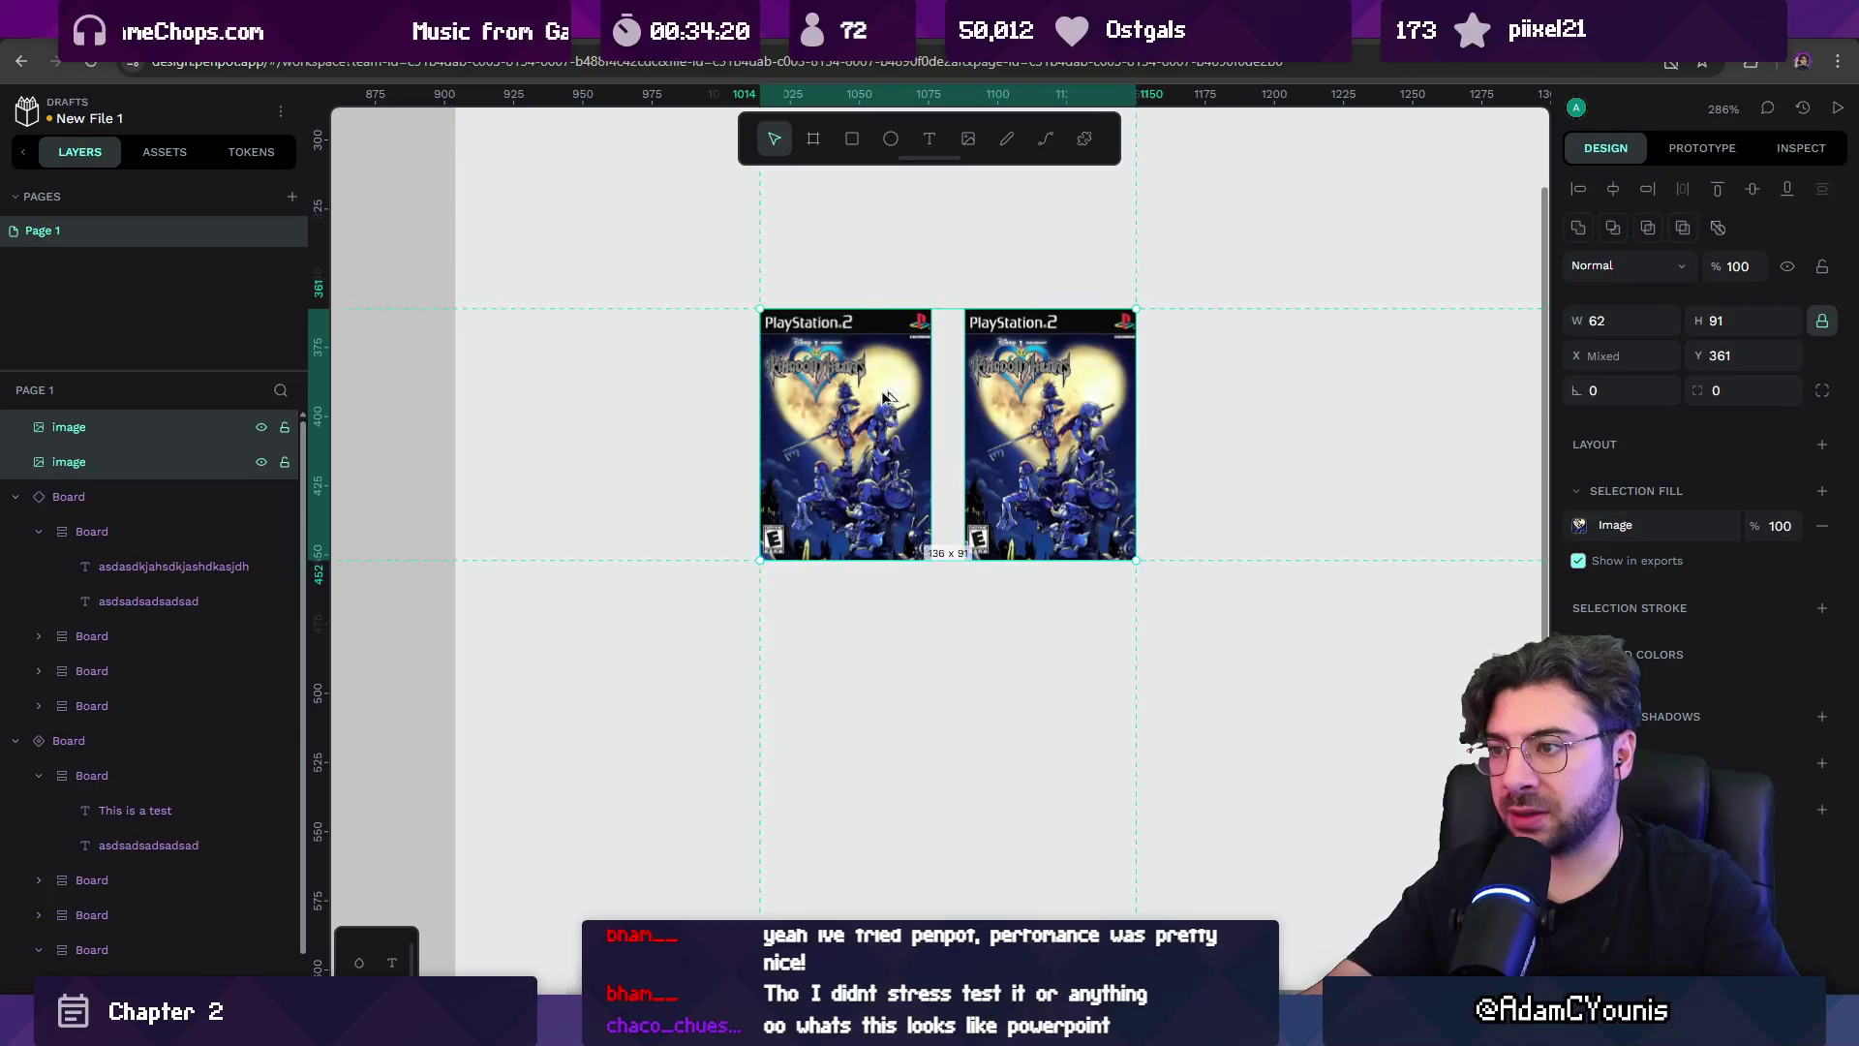
{"action": "left_click_drag", "start_coordinate": [884, 397], "coordinate": [884, 694]}
{"action": "left_click_drag", "start_coordinate": [664, 249], "coordinate": [1148, 862]}
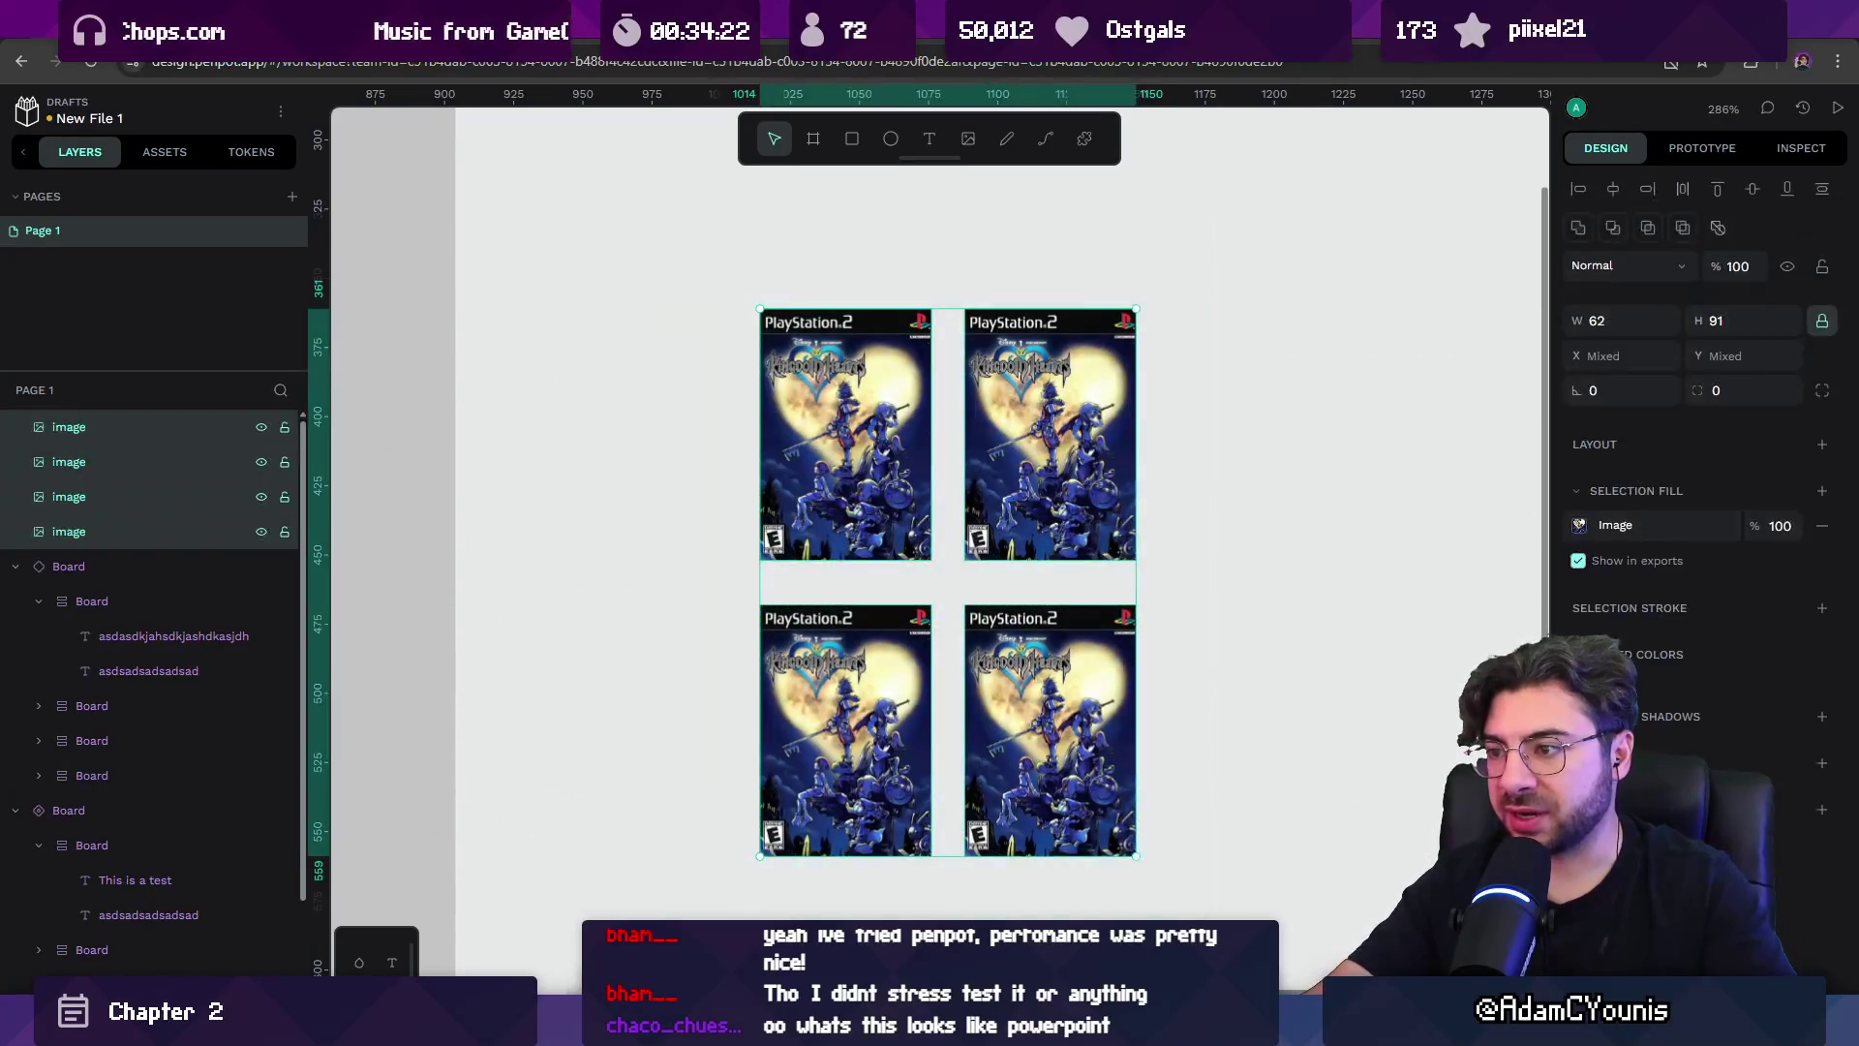
Wrap the covers in a flex board set to row direction, narrowed to 168×182.
{"action": "key", "text": "ctrl+shift+a"}
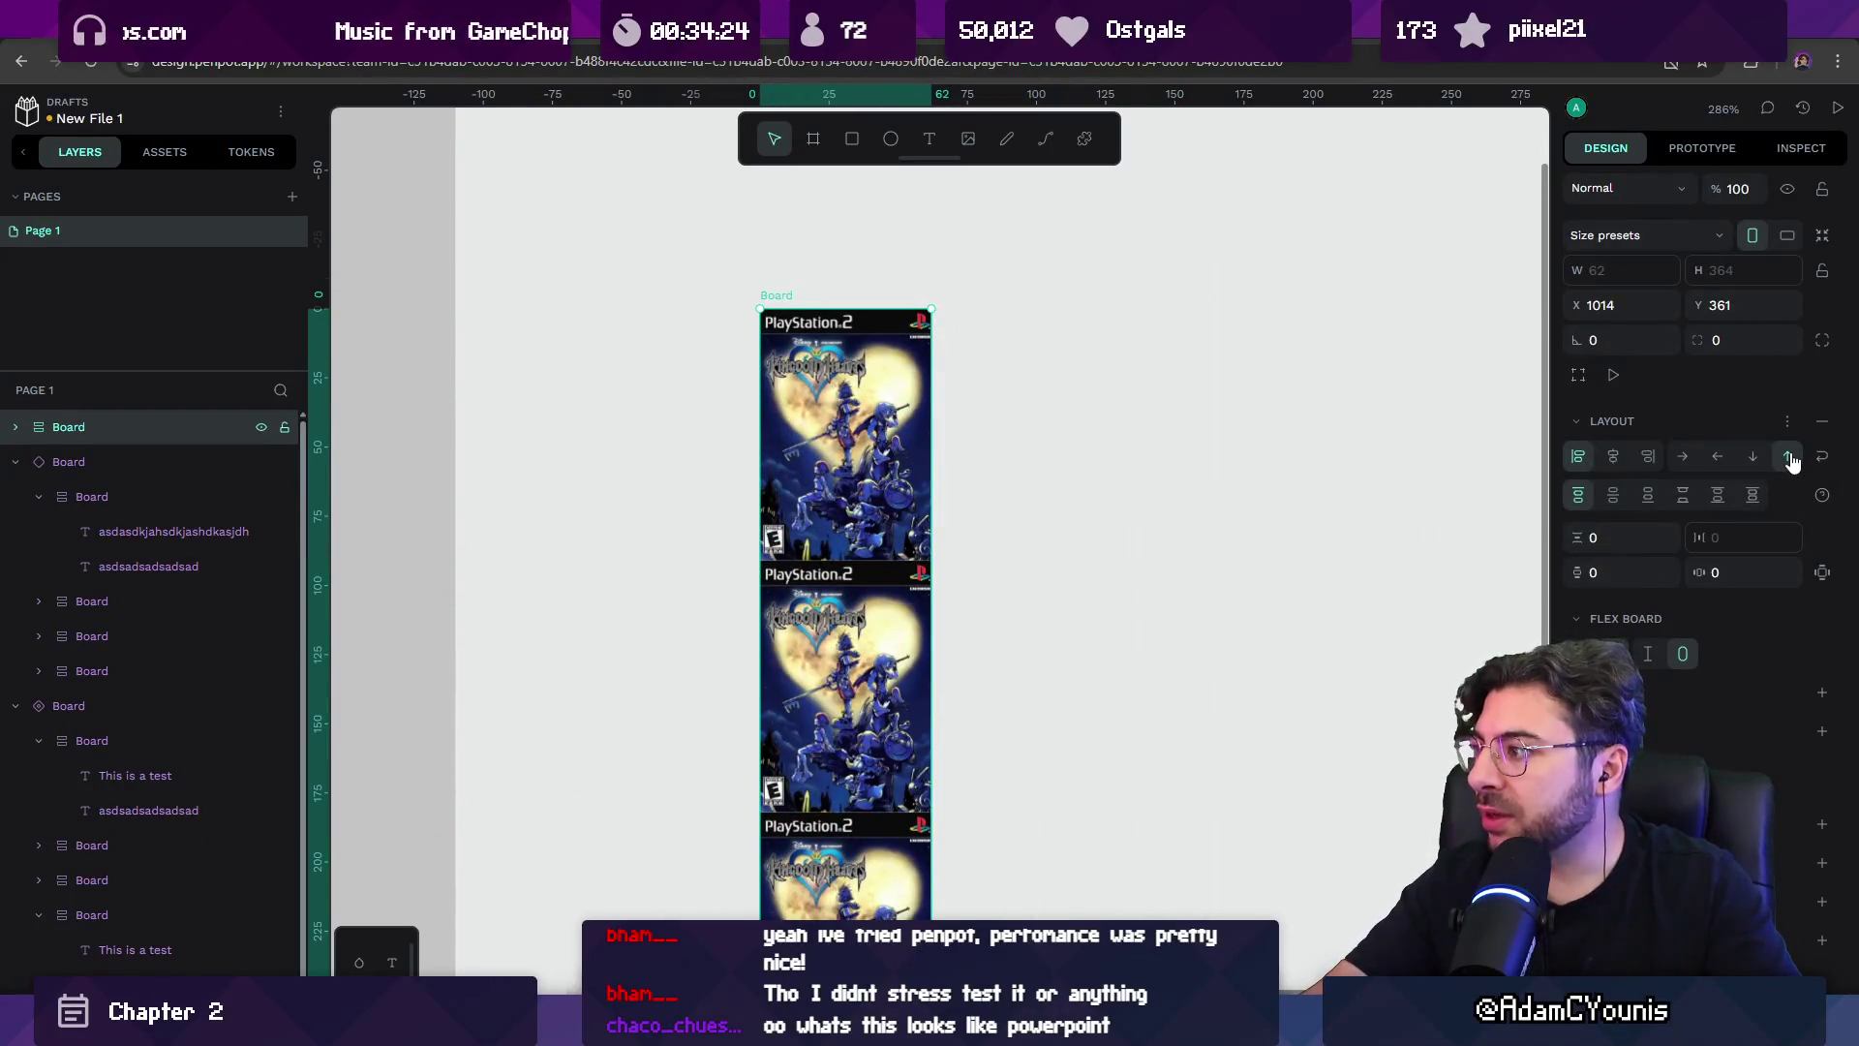
{"action": "left_click", "coordinate": [1790, 459]}
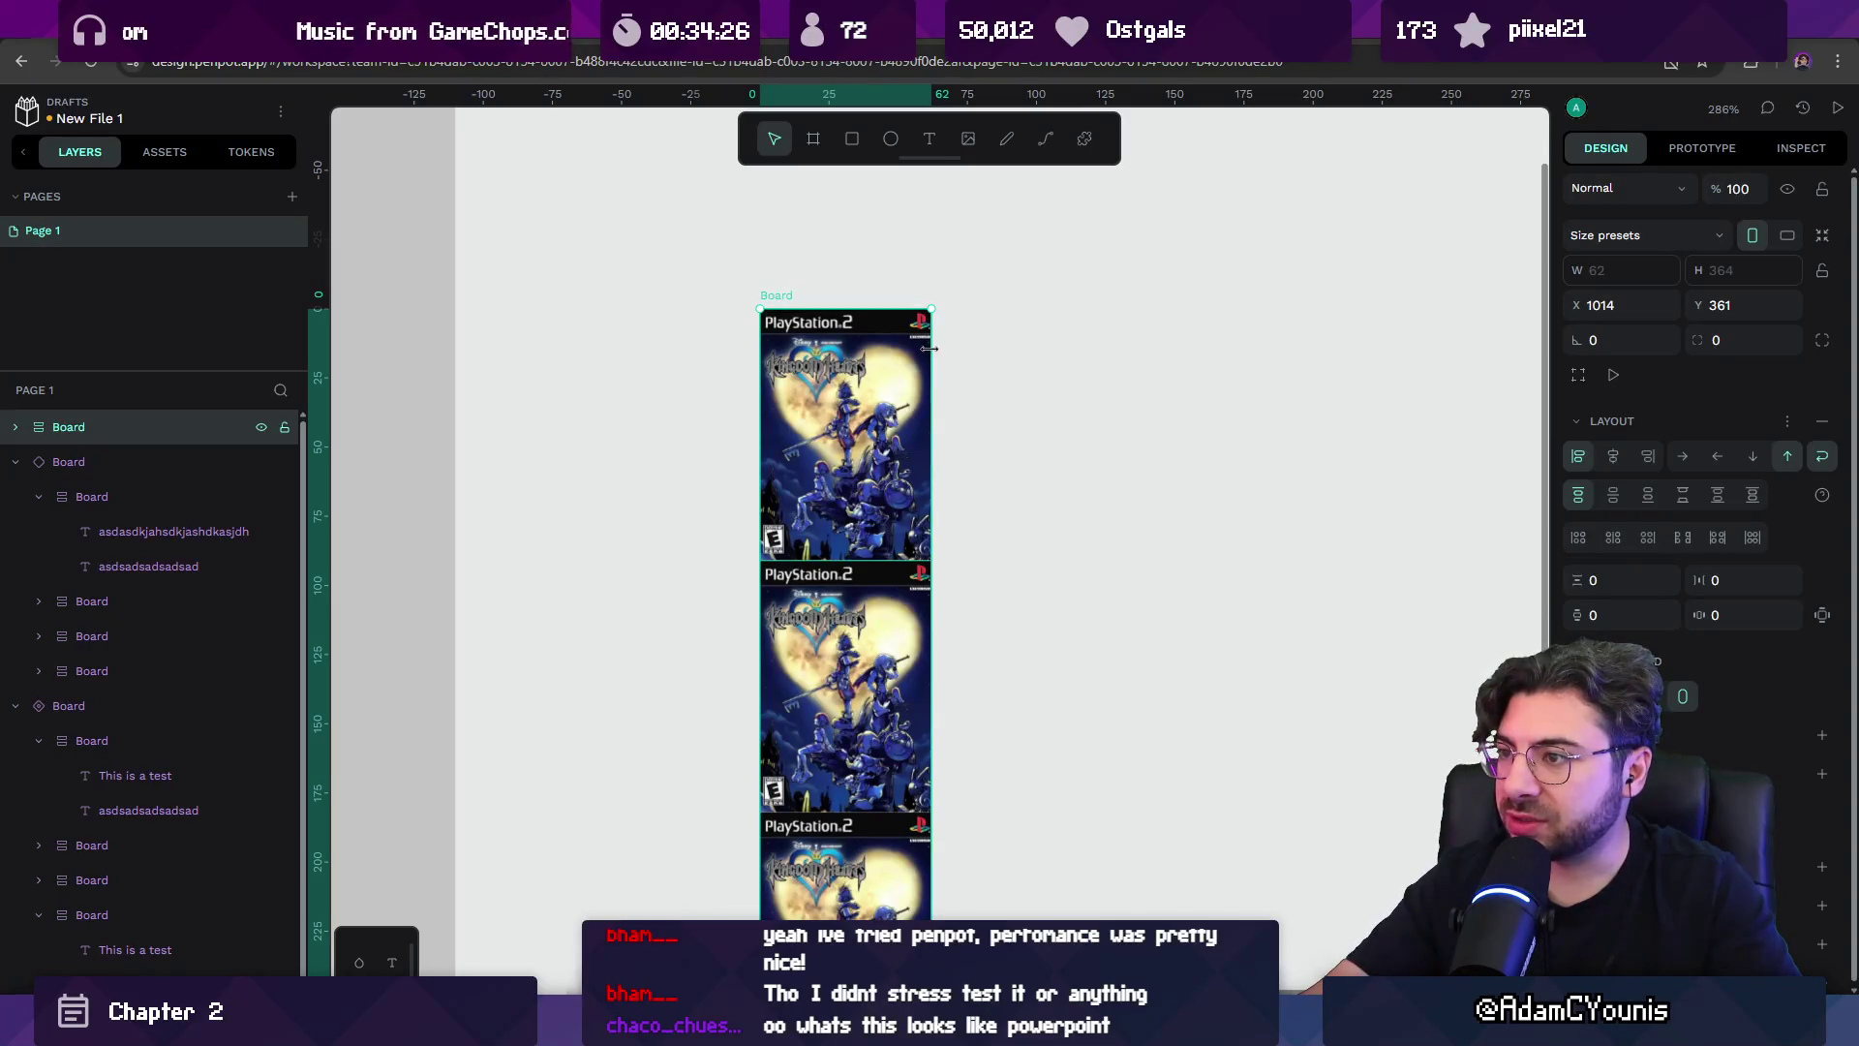
{"action": "left_click_drag", "start_coordinate": [930, 348], "coordinate": [1503, 343]}
{"action": "scroll", "coordinate": [1057, 353], "scroll_direction": "down", "scroll_amount": 5, "text": "ctrl"}
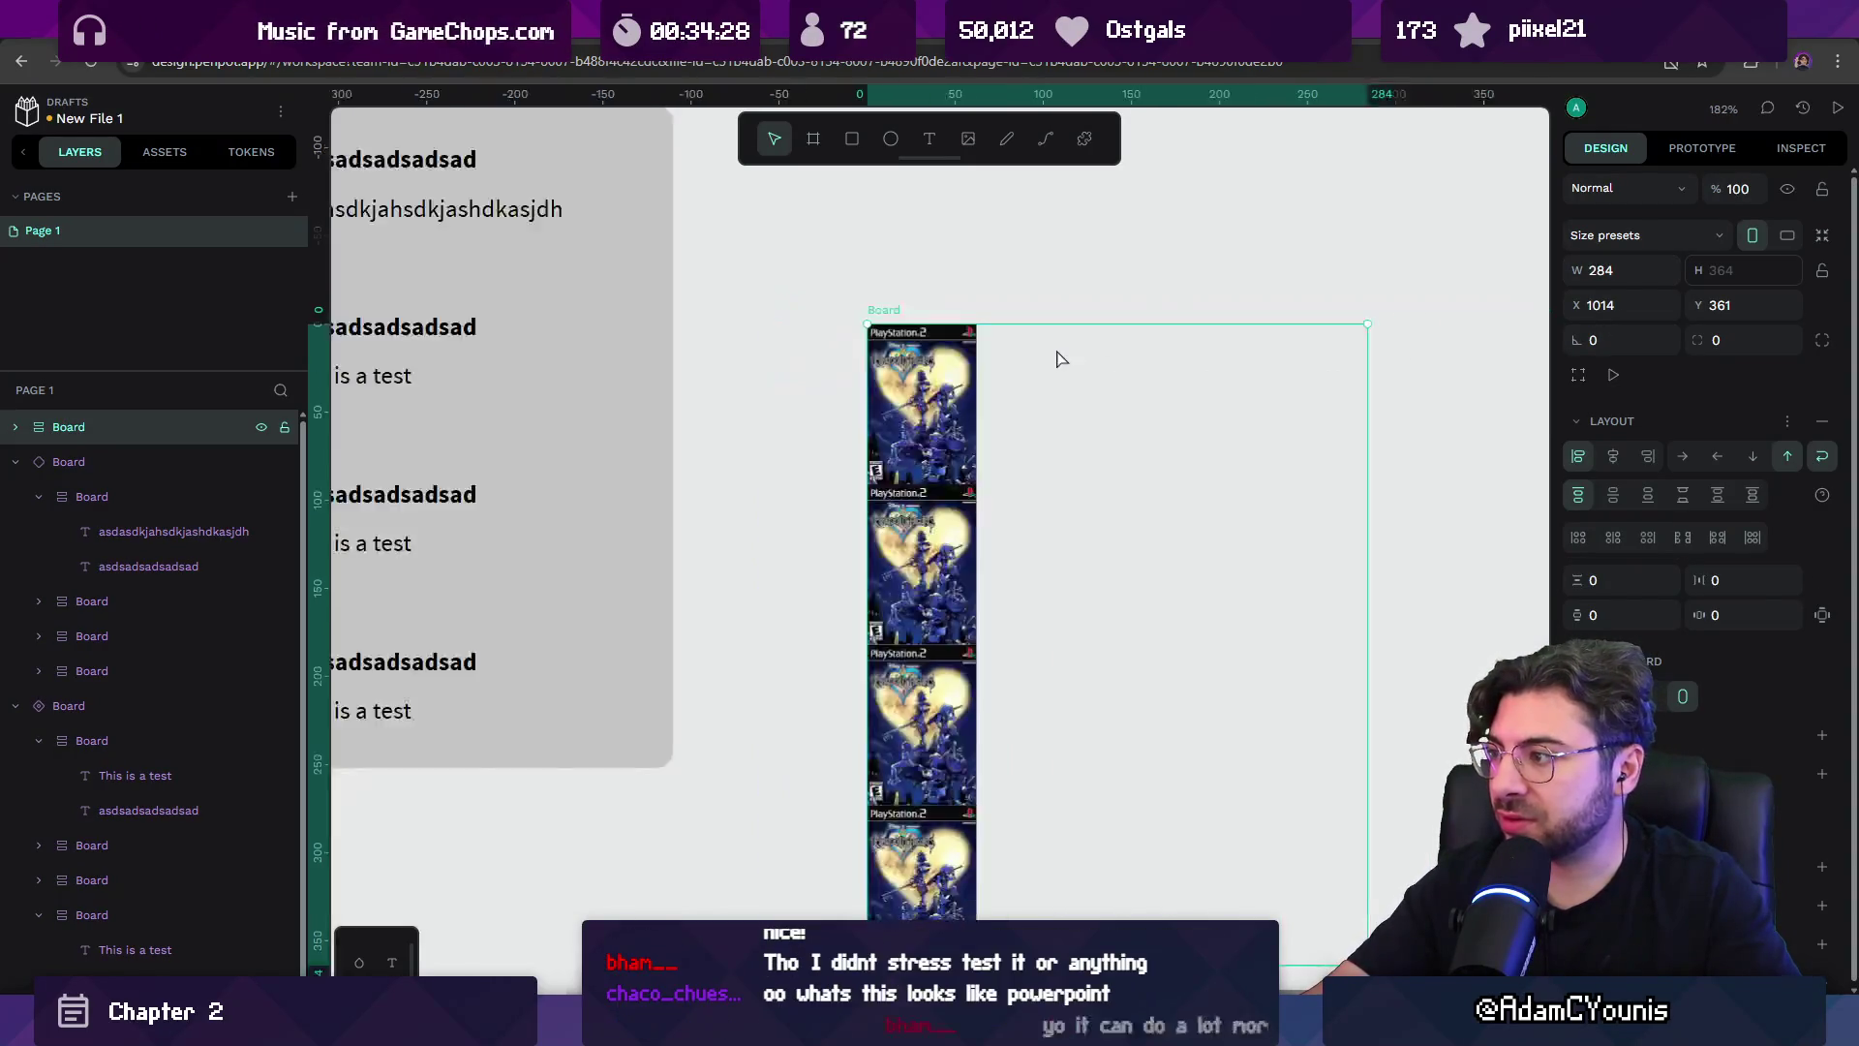
{"action": "left_click", "coordinate": [831, 373]}
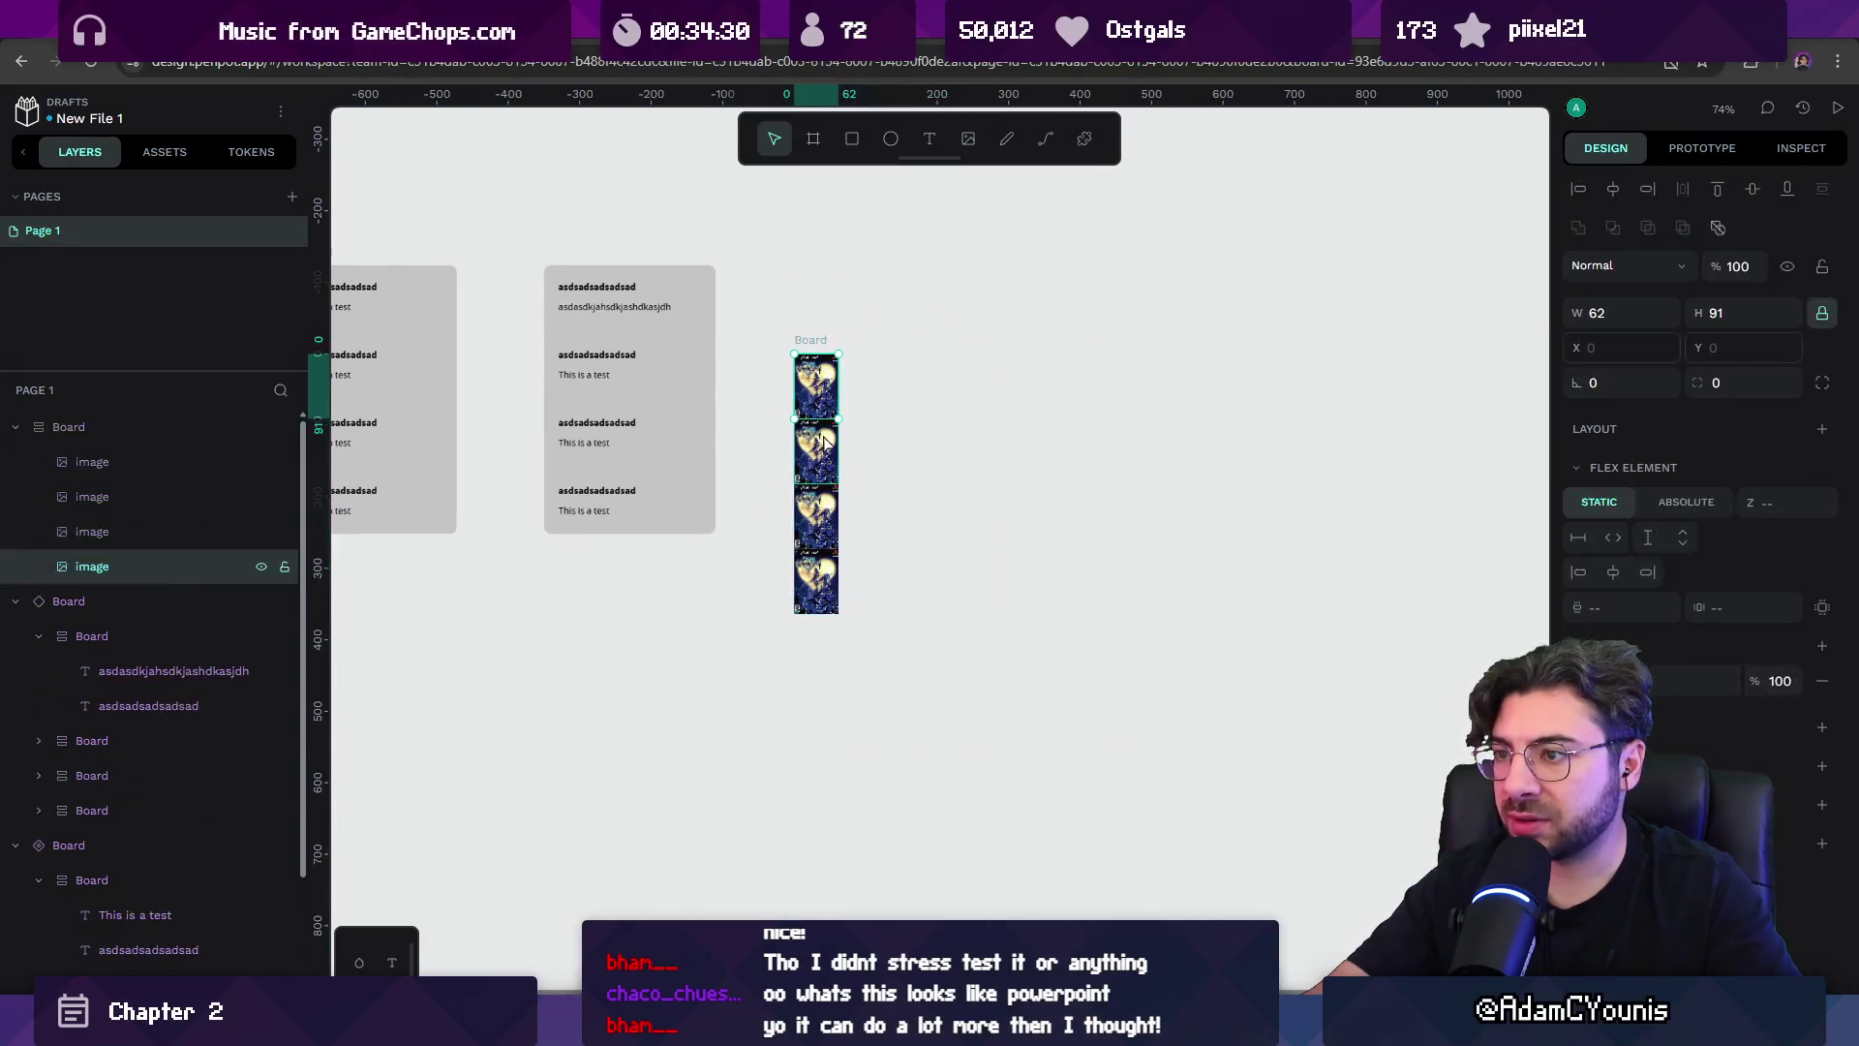
{"action": "left_click", "coordinate": [818, 474]}
{"action": "left_click", "coordinate": [810, 343]}
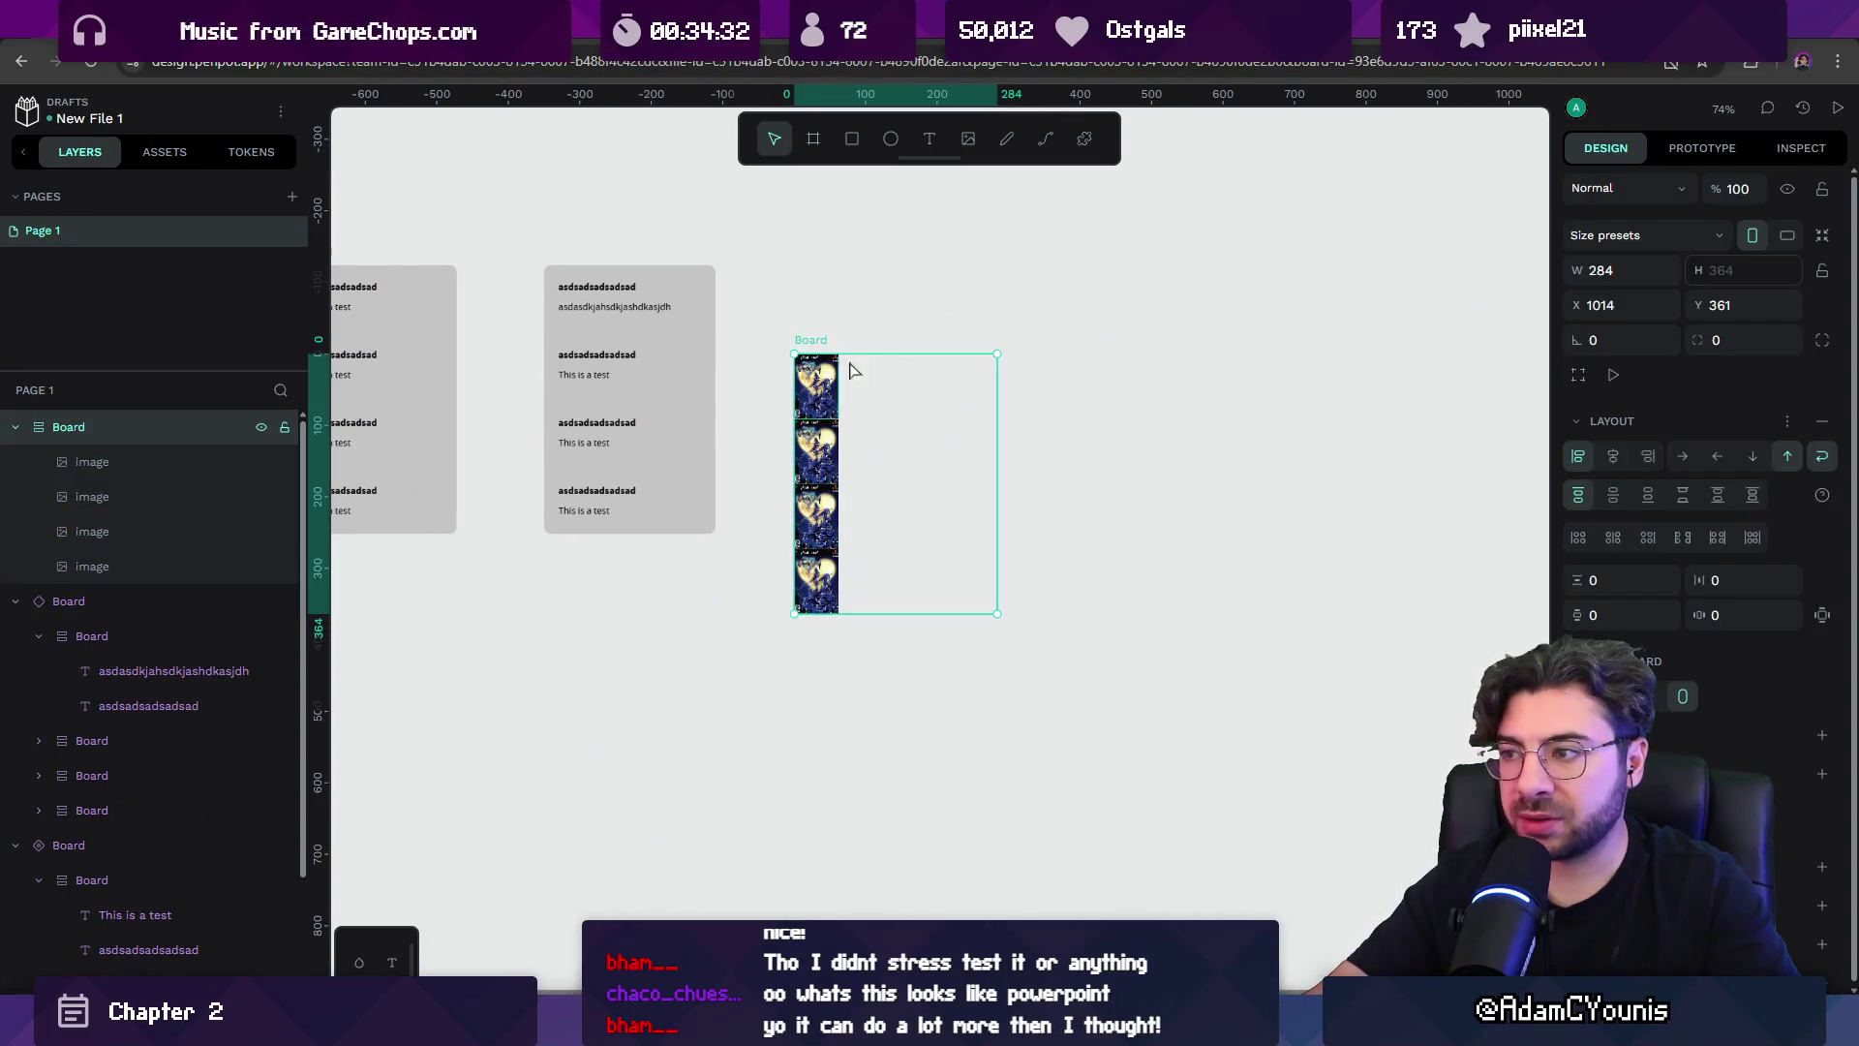
{"action": "left_click", "coordinate": [1683, 458]}
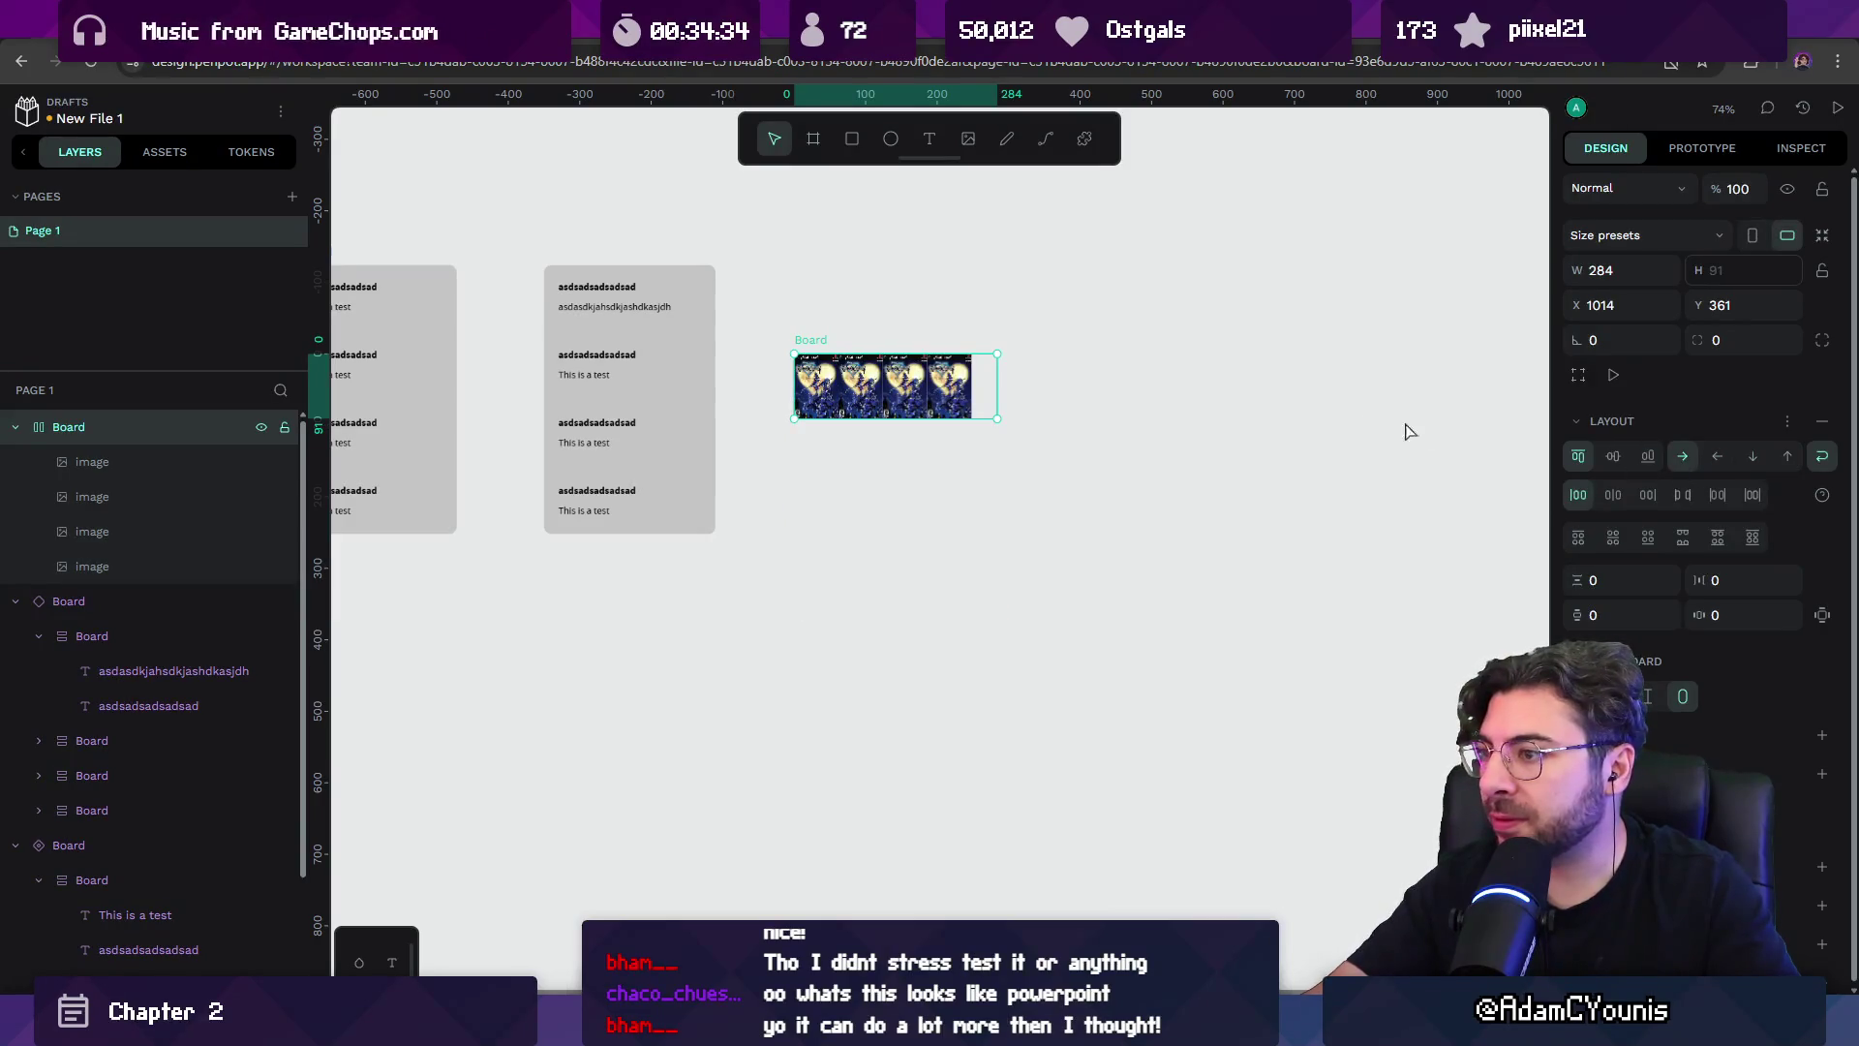
{"action": "scroll", "coordinate": [981, 438], "scroll_direction": "up", "scroll_amount": 5, "text": "ctrl"}
{"action": "scroll", "coordinate": [1138, 490], "scroll_direction": "down", "scroll_amount": 4, "text": "ctrl"}
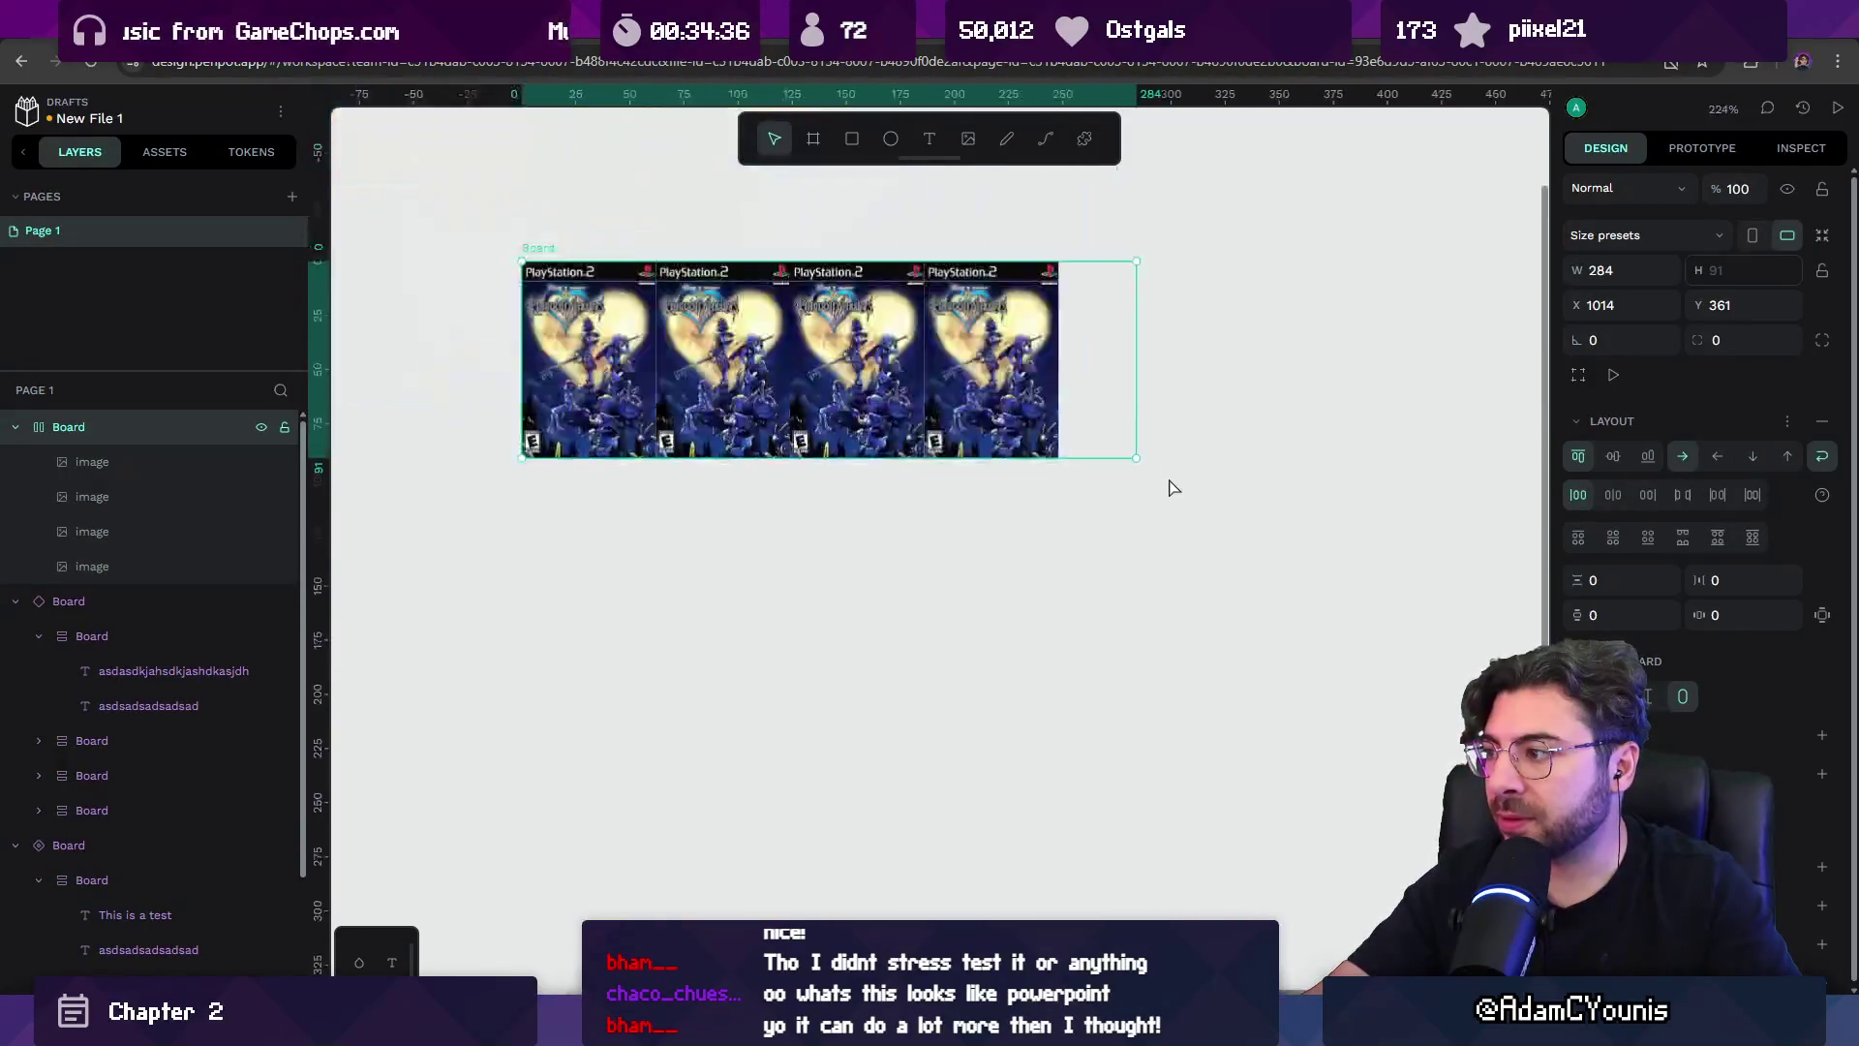
{"action": "left_click_drag", "start_coordinate": [1148, 392], "coordinate": [940, 392]}
Set the covers board's row and column gaps and both paddings to 30.
{"action": "left_click", "coordinate": [1149, 421]}
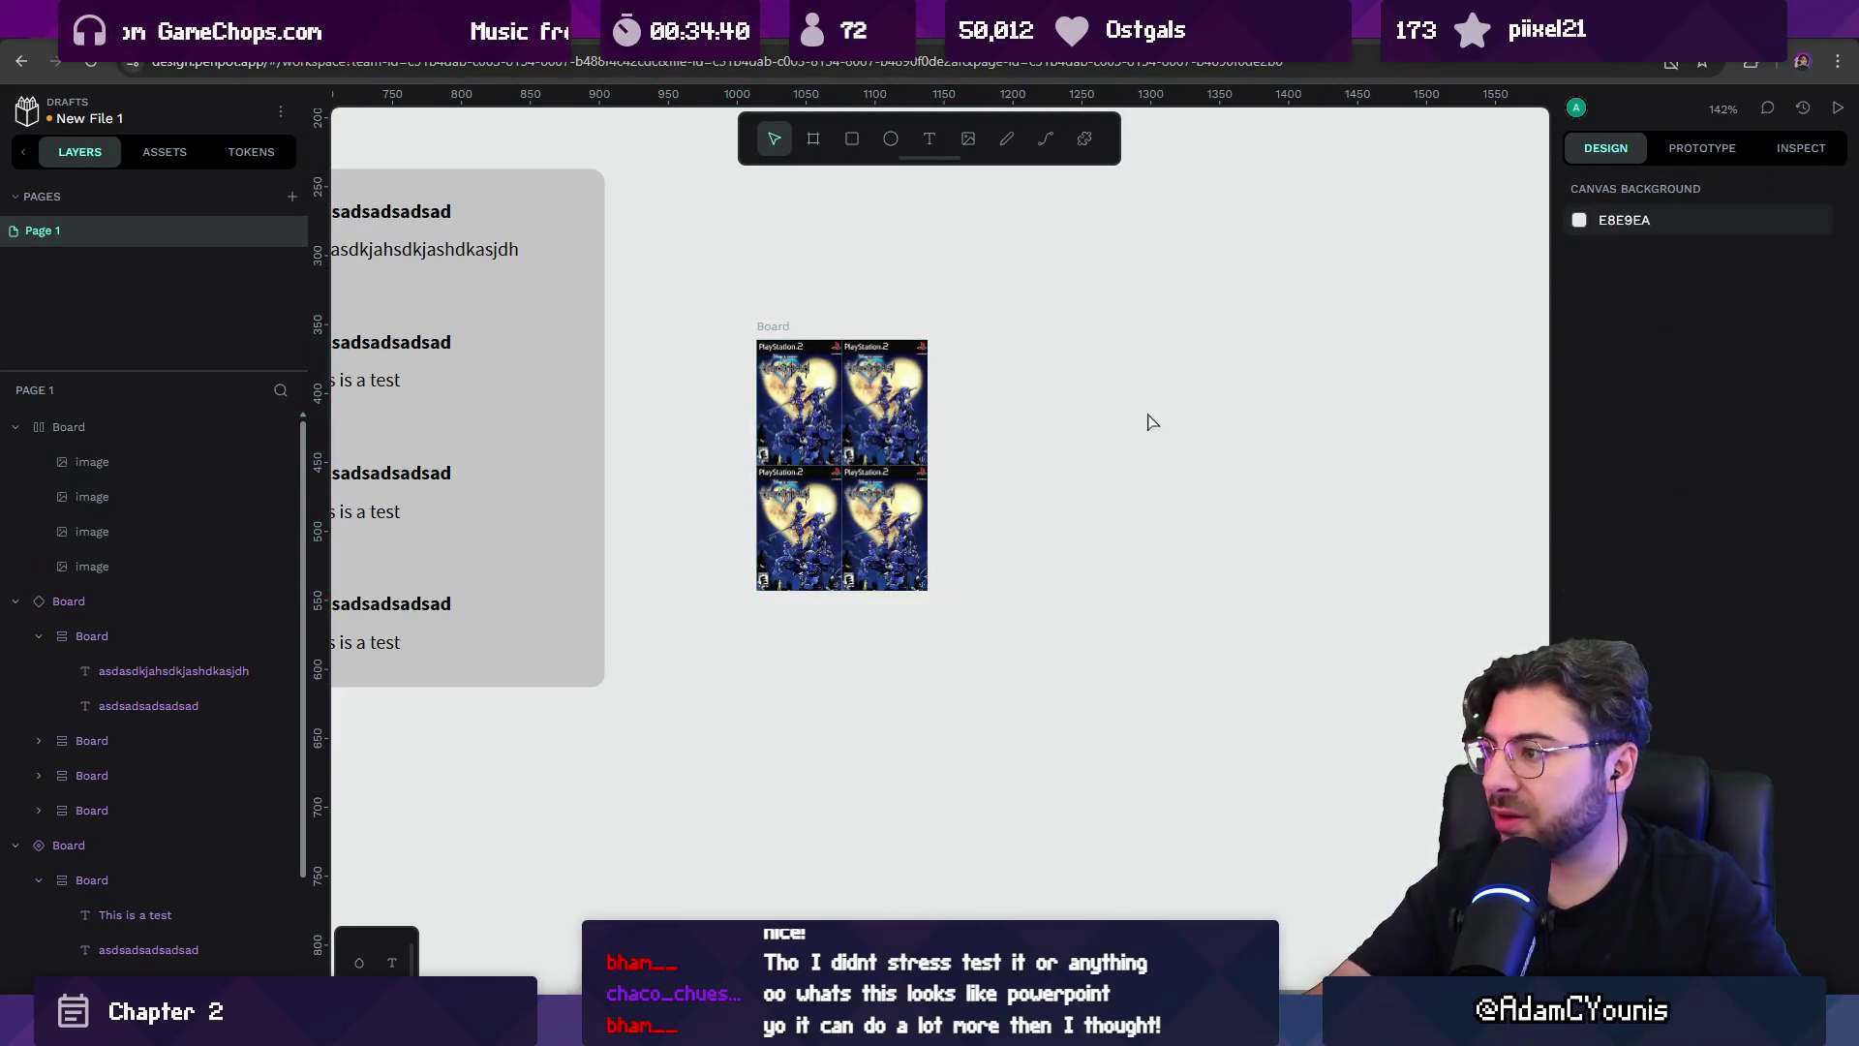
{"action": "left_click", "coordinate": [773, 326]}
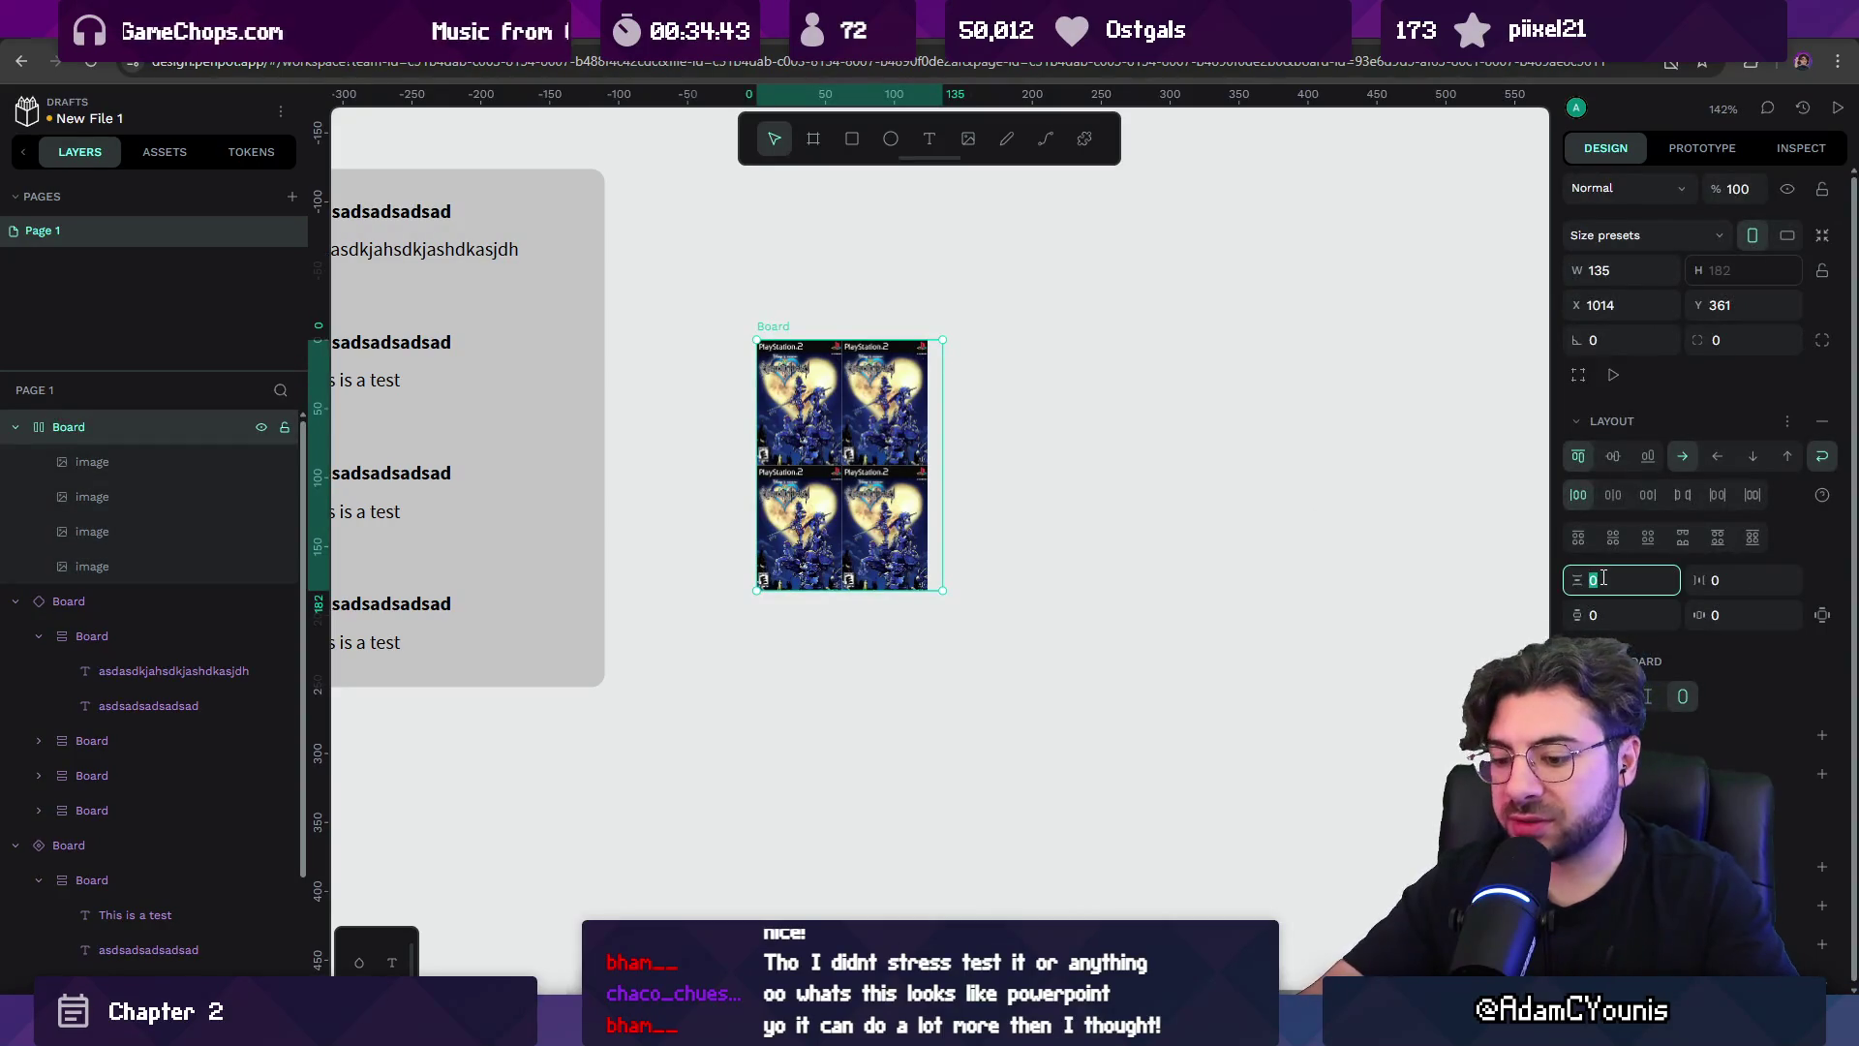
{"action": "key", "text": "Tab"}
{"action": "type", "text": "30"}
{"action": "key", "text": "Tab"}
{"action": "type", "text": "30"}
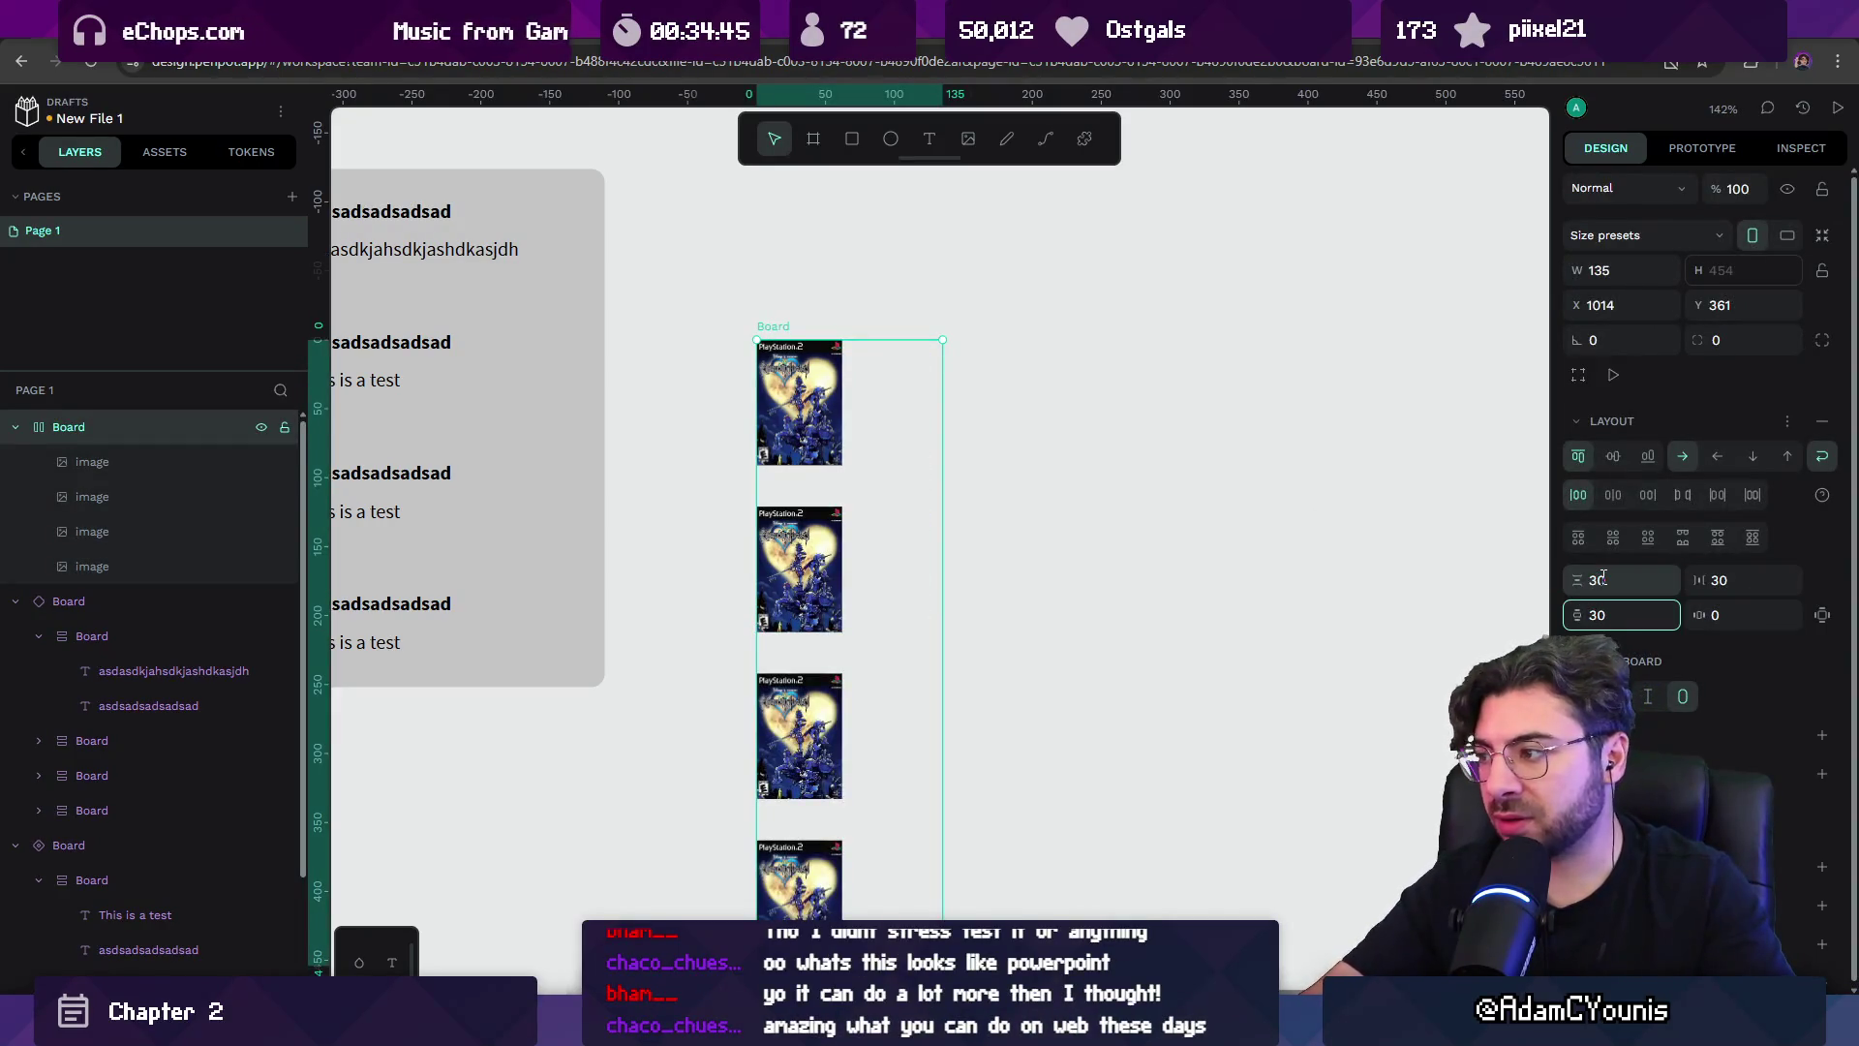
{"action": "key", "text": "Tab"}
{"action": "type", "text": "3"}
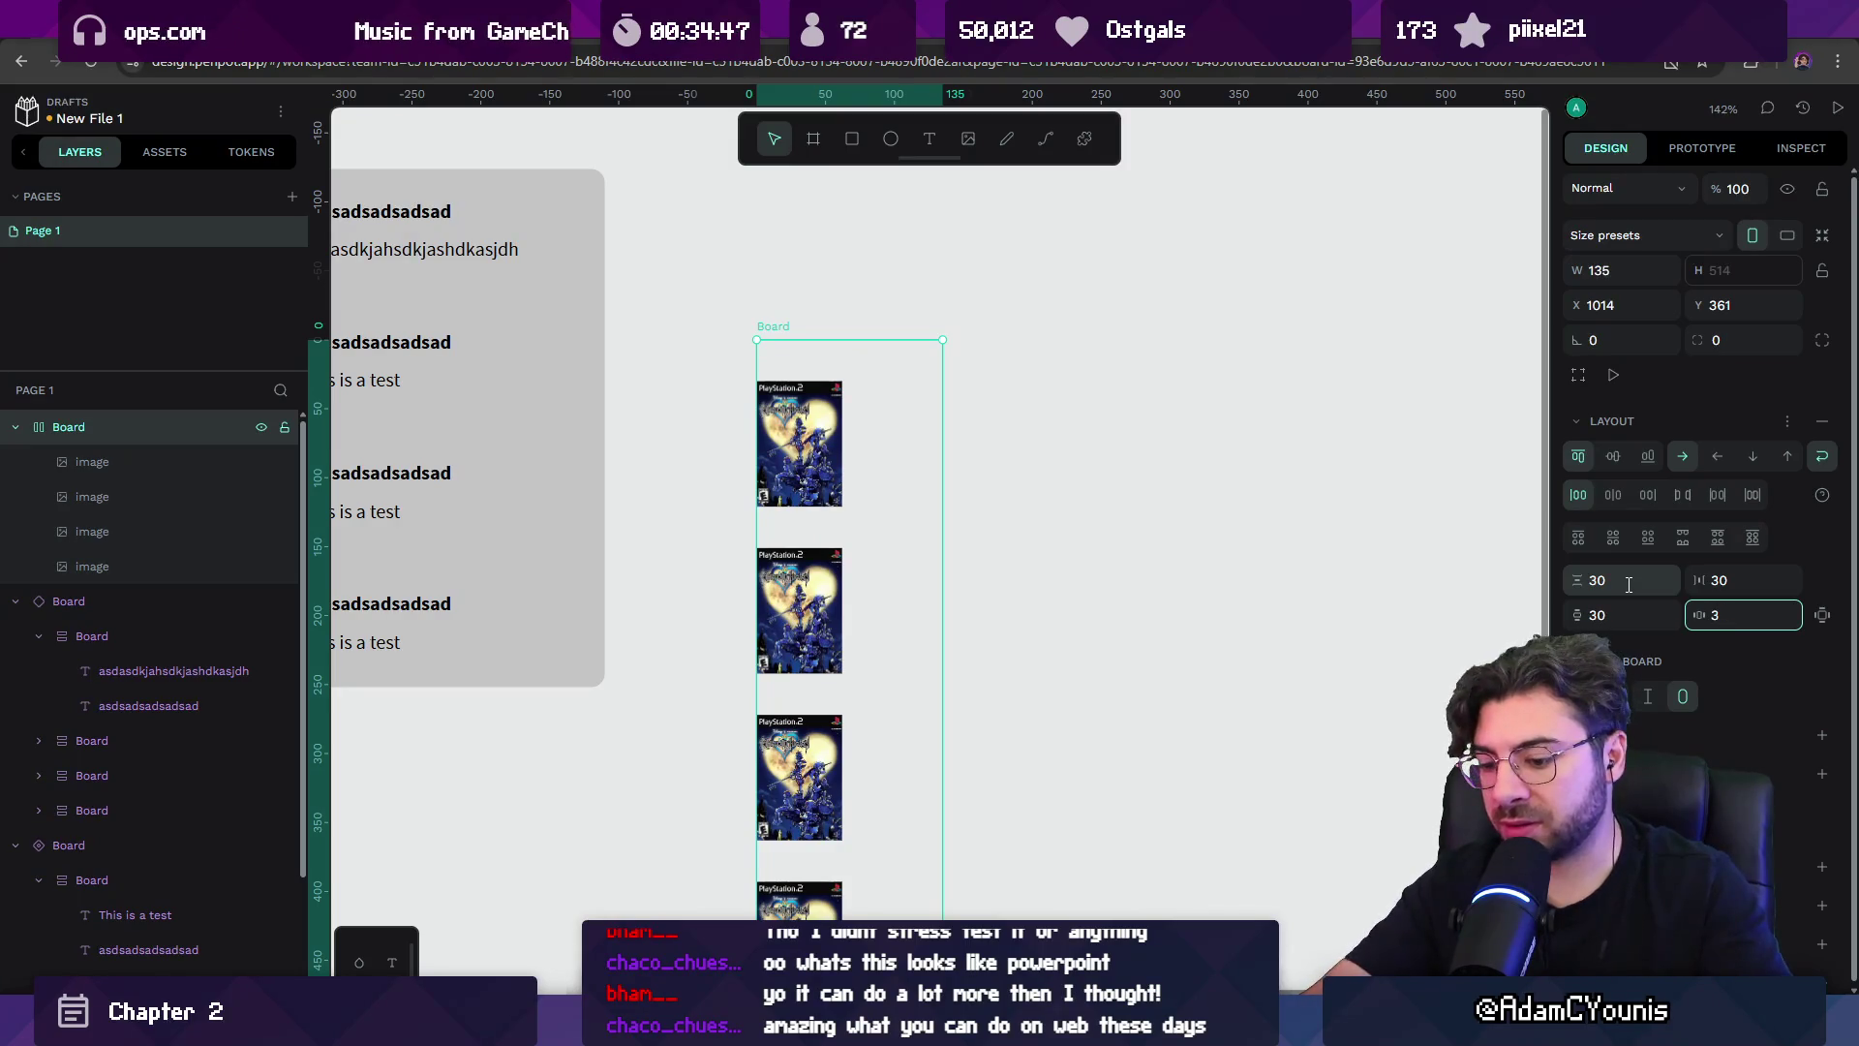
{"action": "type", "text": "0"}
{"action": "key", "text": "Tab"}
Widen the board to 220 wide for a 2×2 grid and add a grey fill.
{"action": "mouse_move", "coordinate": [940, 502]}
{"action": "left_mouse_down"}
{"action": "mouse_move", "coordinate": [1162, 485]}
{"action": "mouse_move", "coordinate": [1057, 471]}
{"action": "left_mouse_up"}
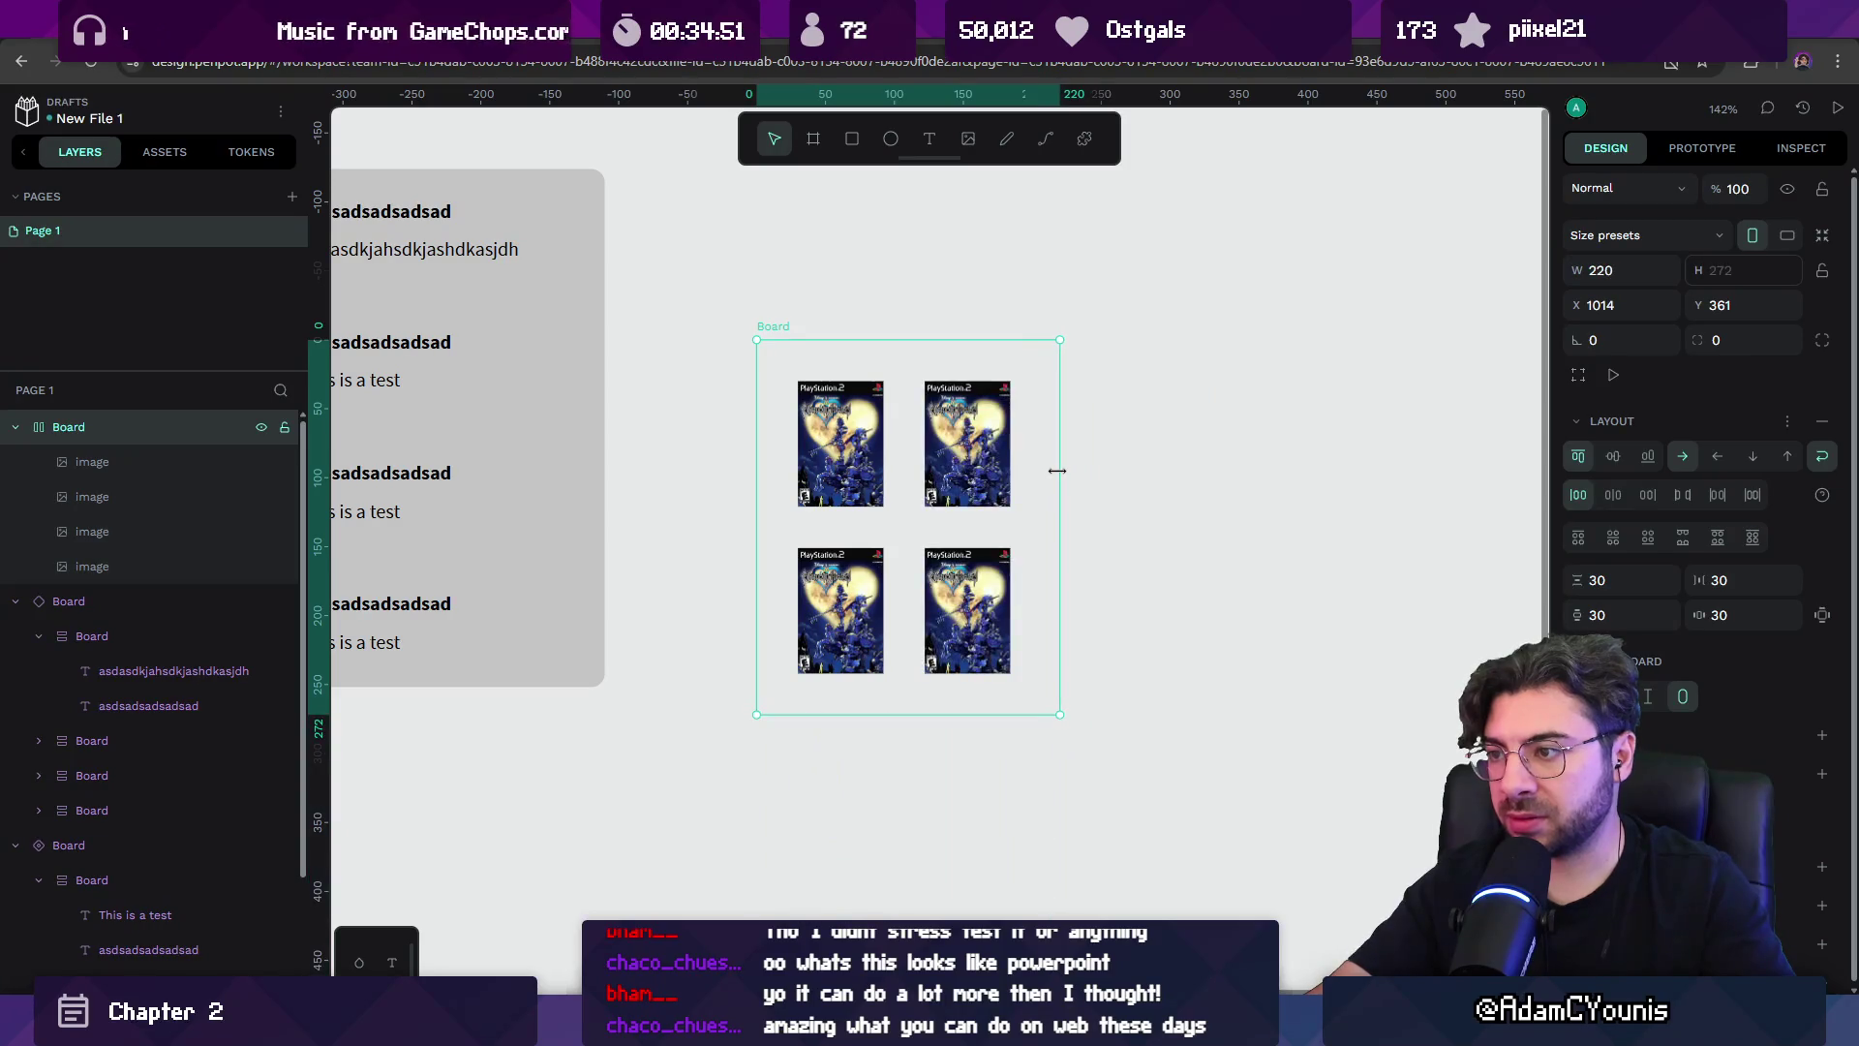
{"action": "scroll", "coordinate": [1058, 491], "scroll_direction": "up", "scroll_amount": 5}
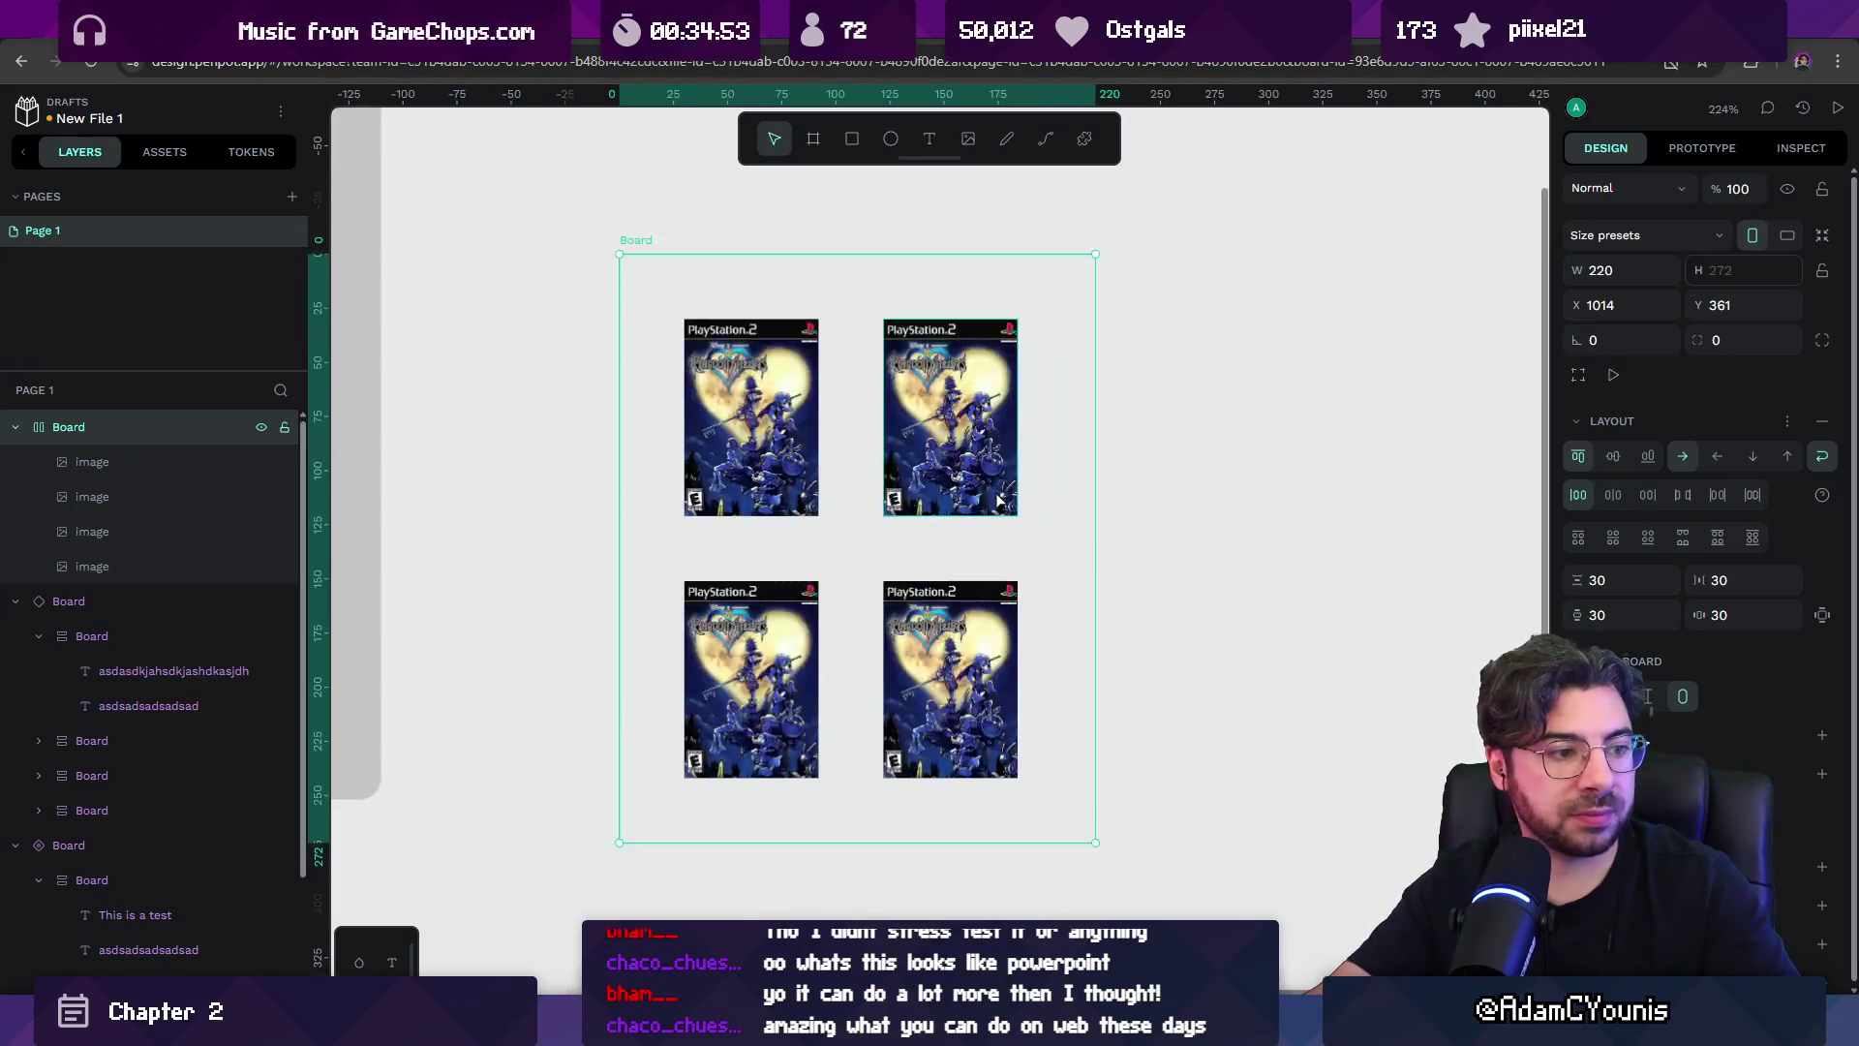
{"action": "scroll", "coordinate": [1085, 496], "scroll_direction": "down", "scroll_amount": 10}
{"action": "scroll", "coordinate": [990, 467], "scroll_direction": "up", "scroll_amount": 3}
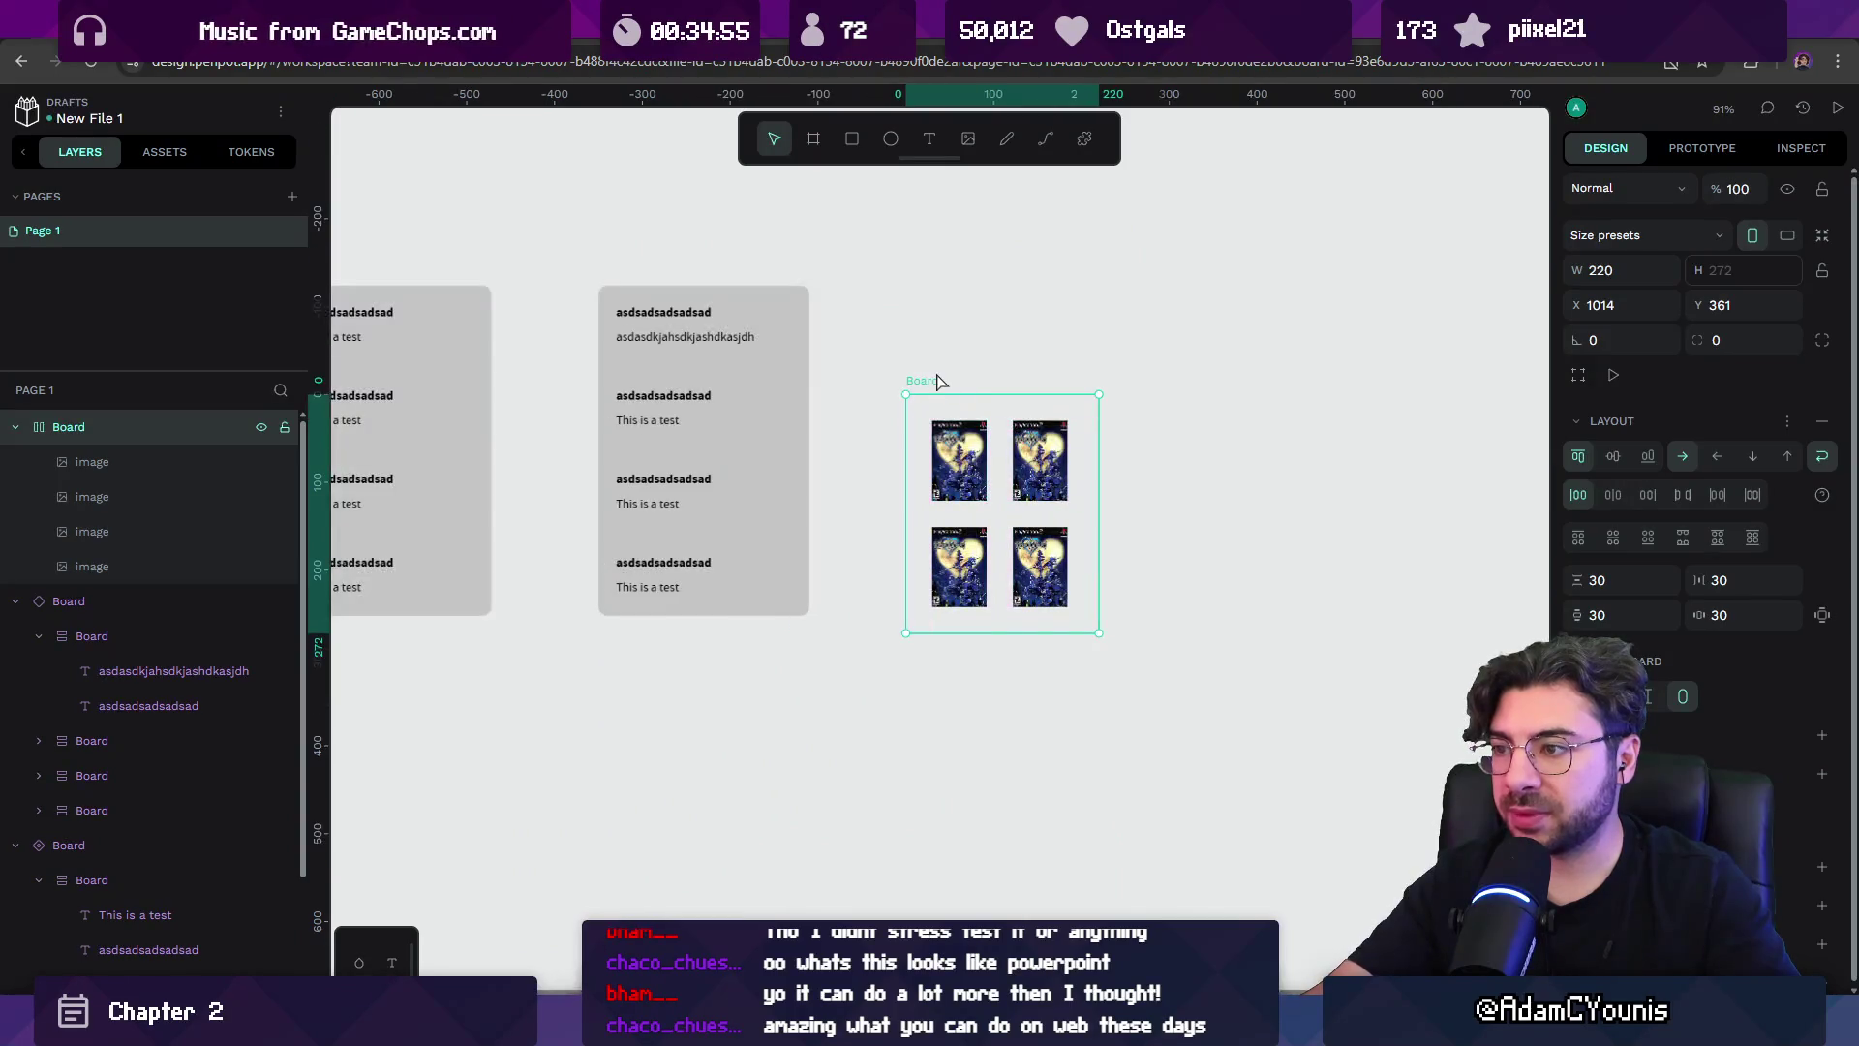
{"action": "scroll", "coordinate": [1595, 635], "scroll_direction": "down", "scroll_amount": 1}
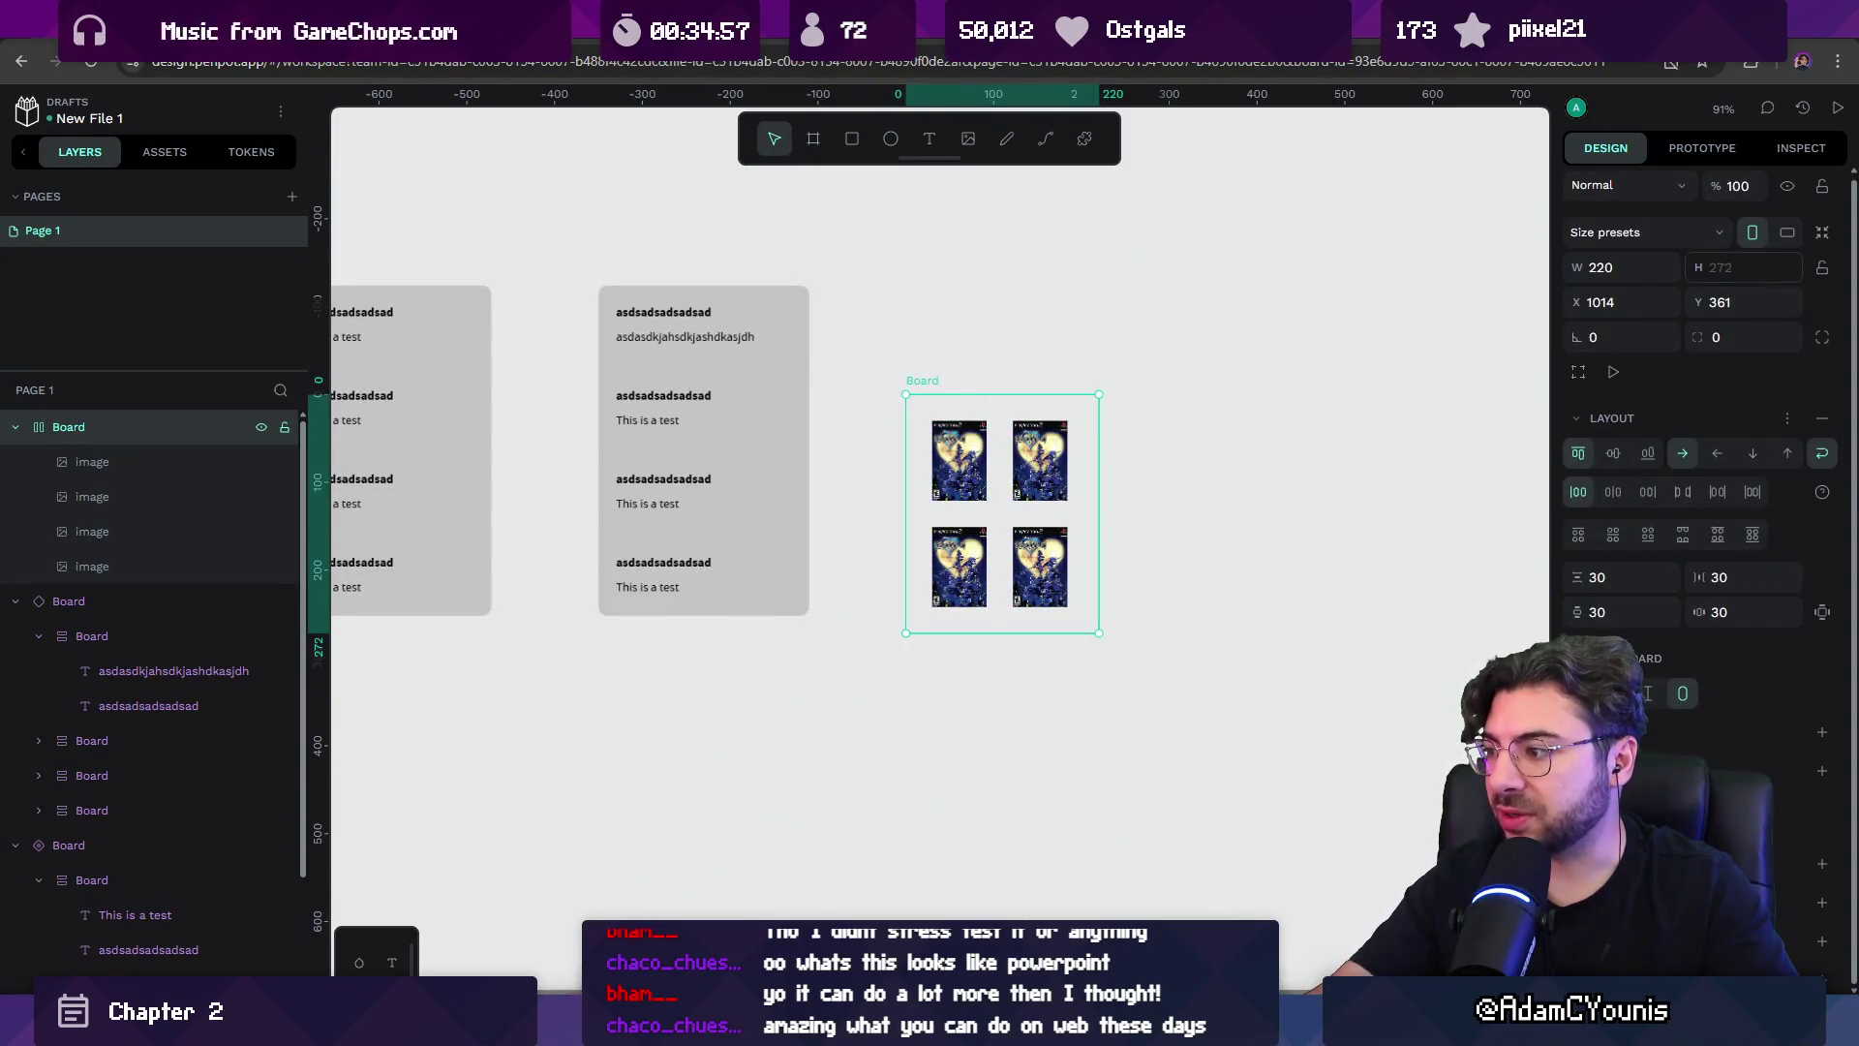
{"action": "left_click", "coordinate": [1821, 733]}
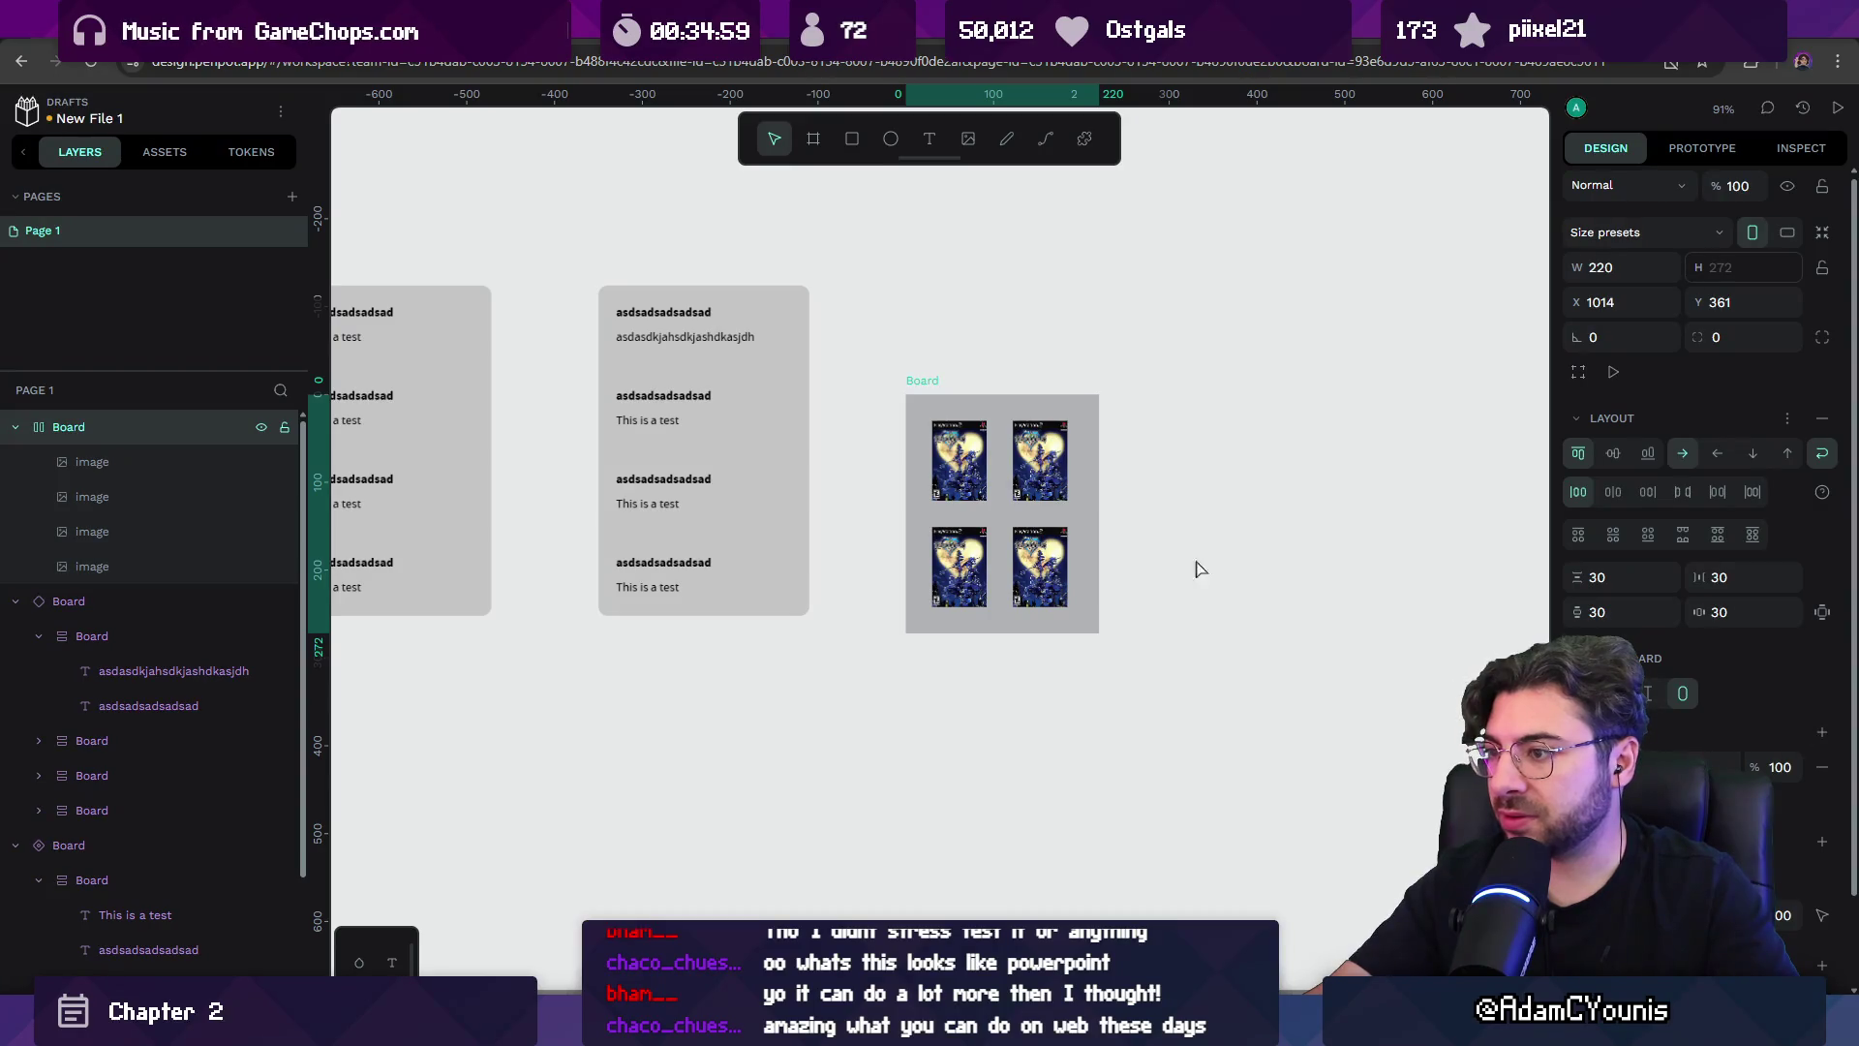
Zoom to the covers board and set its corner radius to 20.
{"action": "scroll", "coordinate": [1685, 484], "scroll_direction": "down", "scroll_amount": 2}
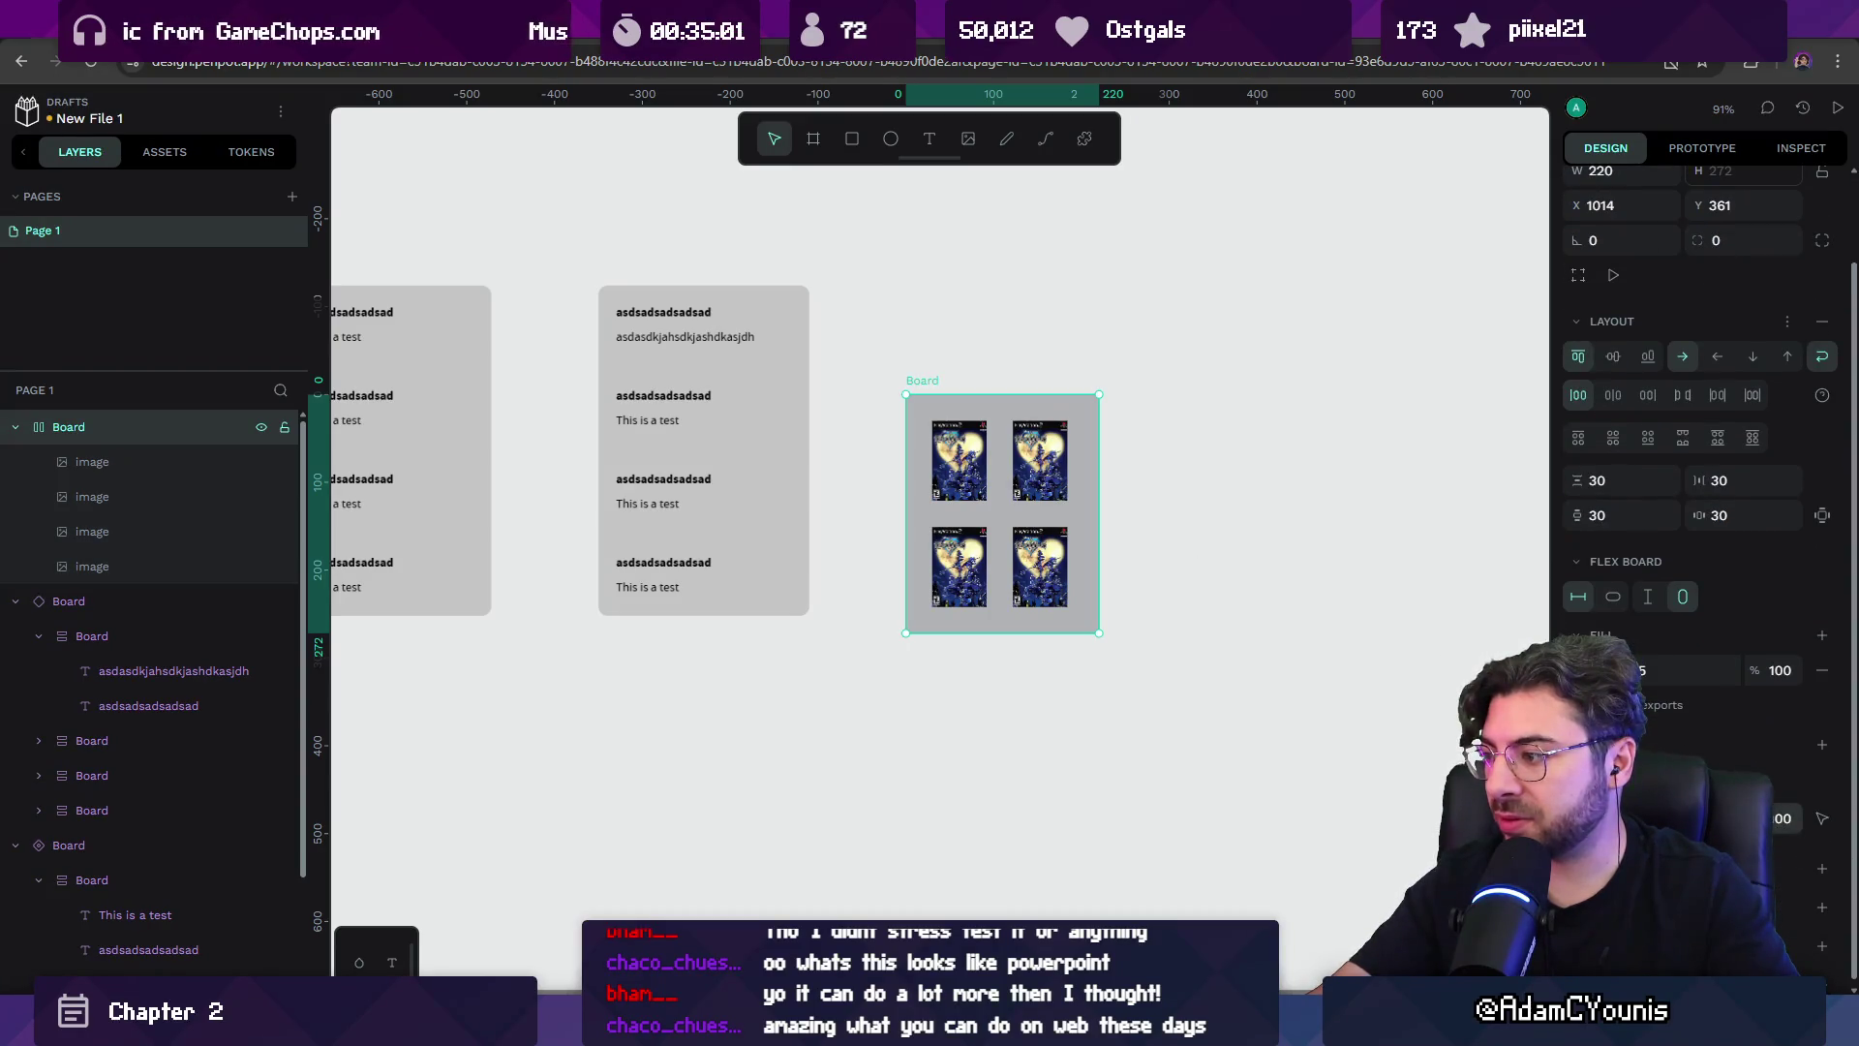
{"action": "scroll", "coordinate": [1704, 484], "scroll_direction": "up", "scroll_amount": 1}
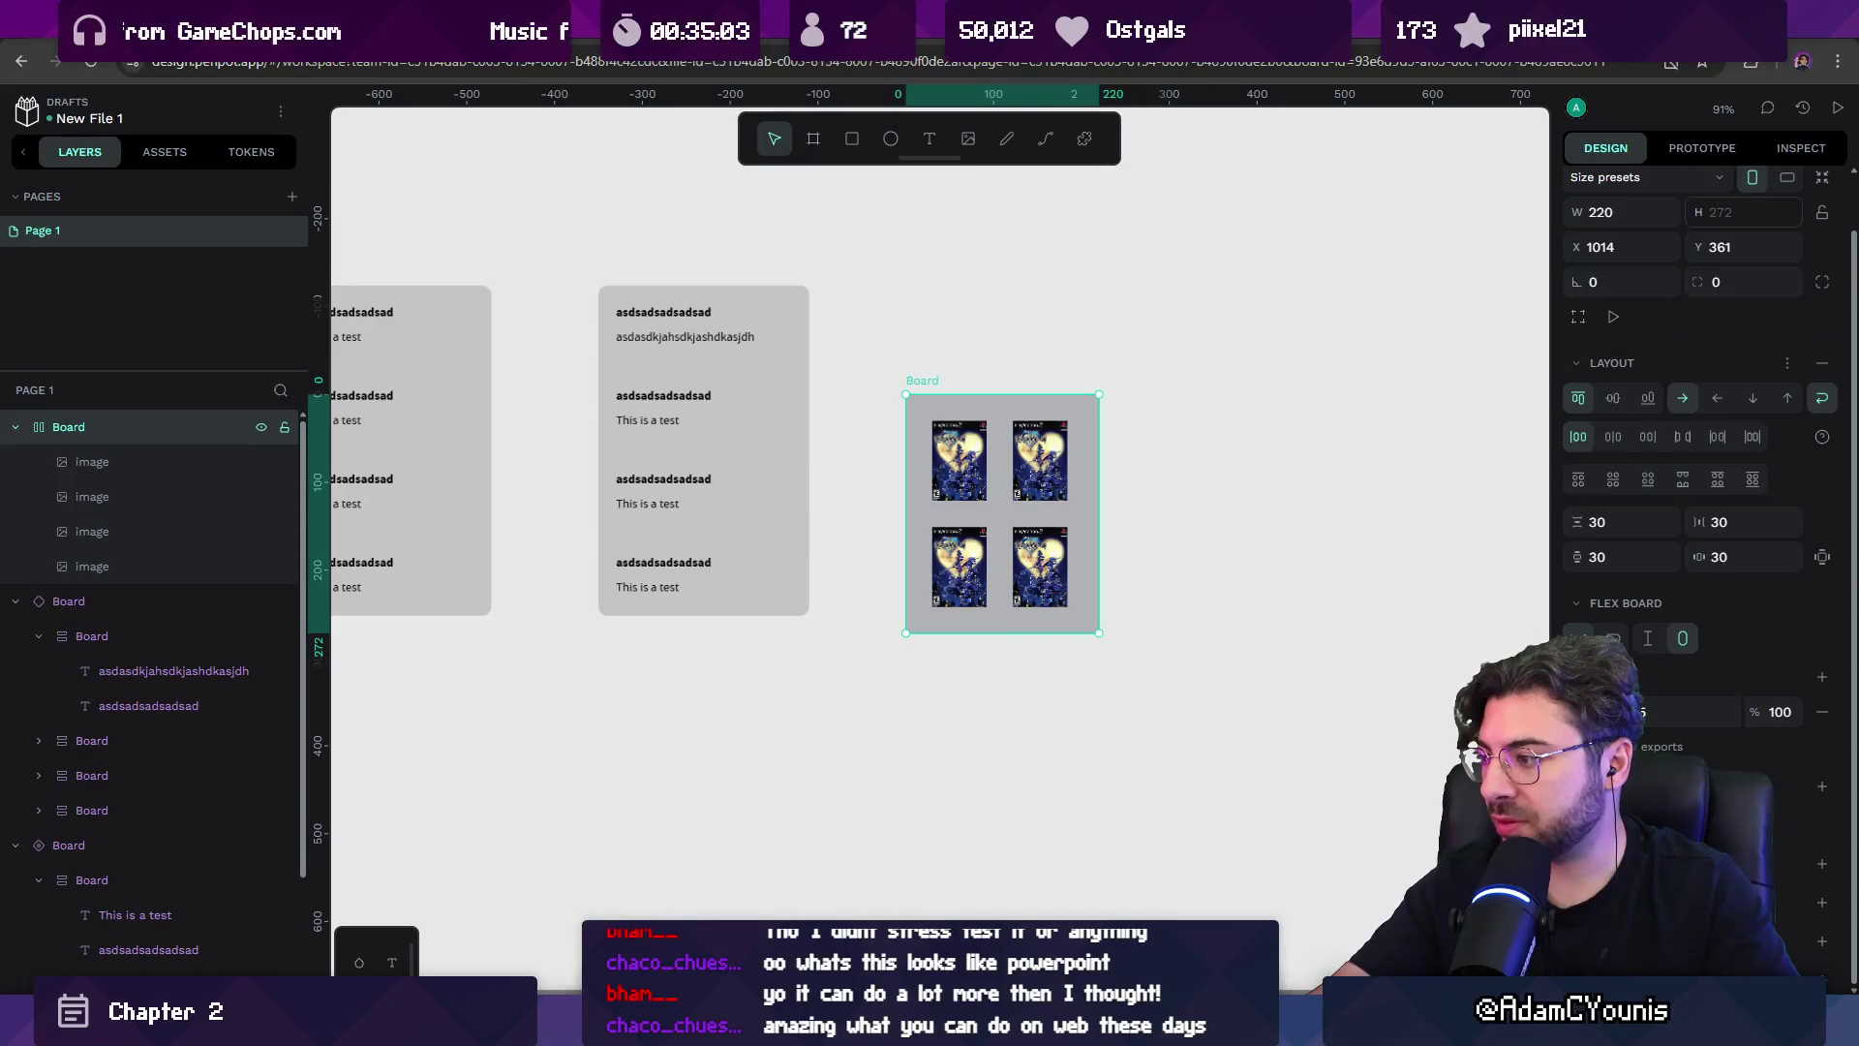
{"action": "scroll", "coordinate": [1819, 745], "scroll_direction": "down", "scroll_amount": 1}
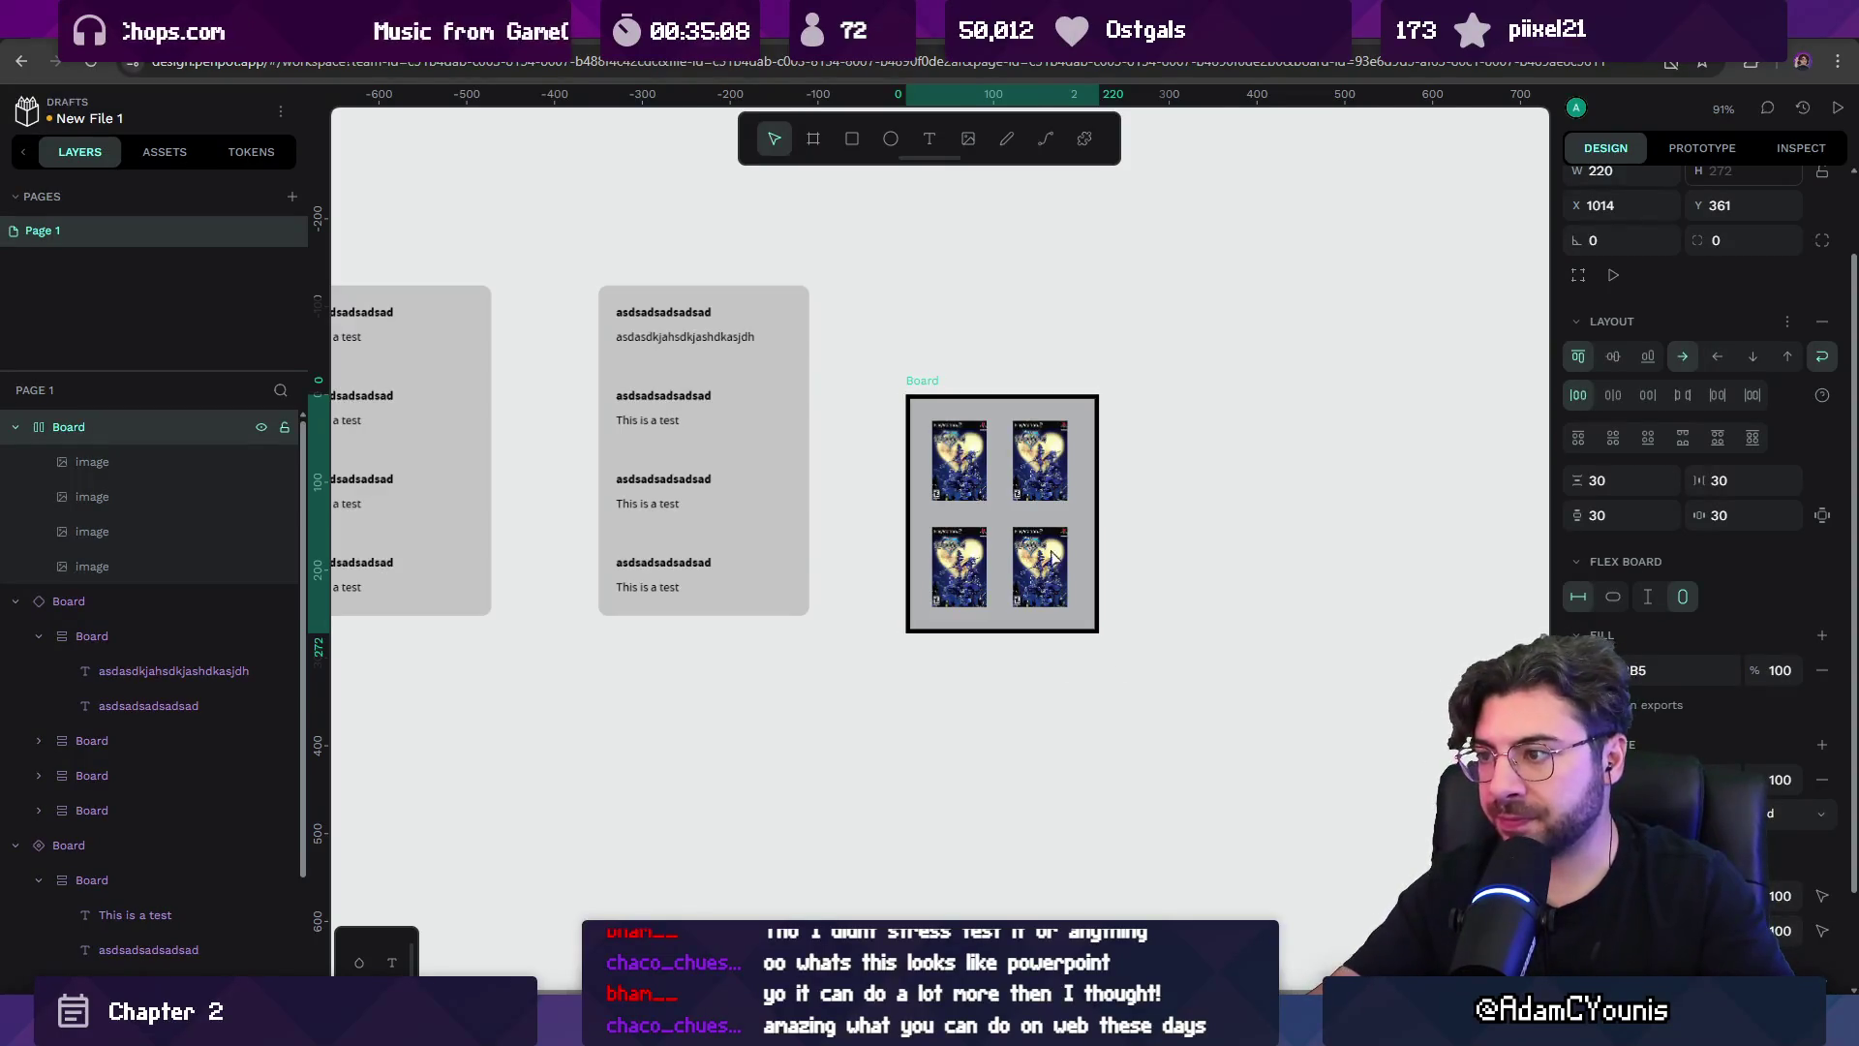
{"action": "key", "text": "shift+2"}
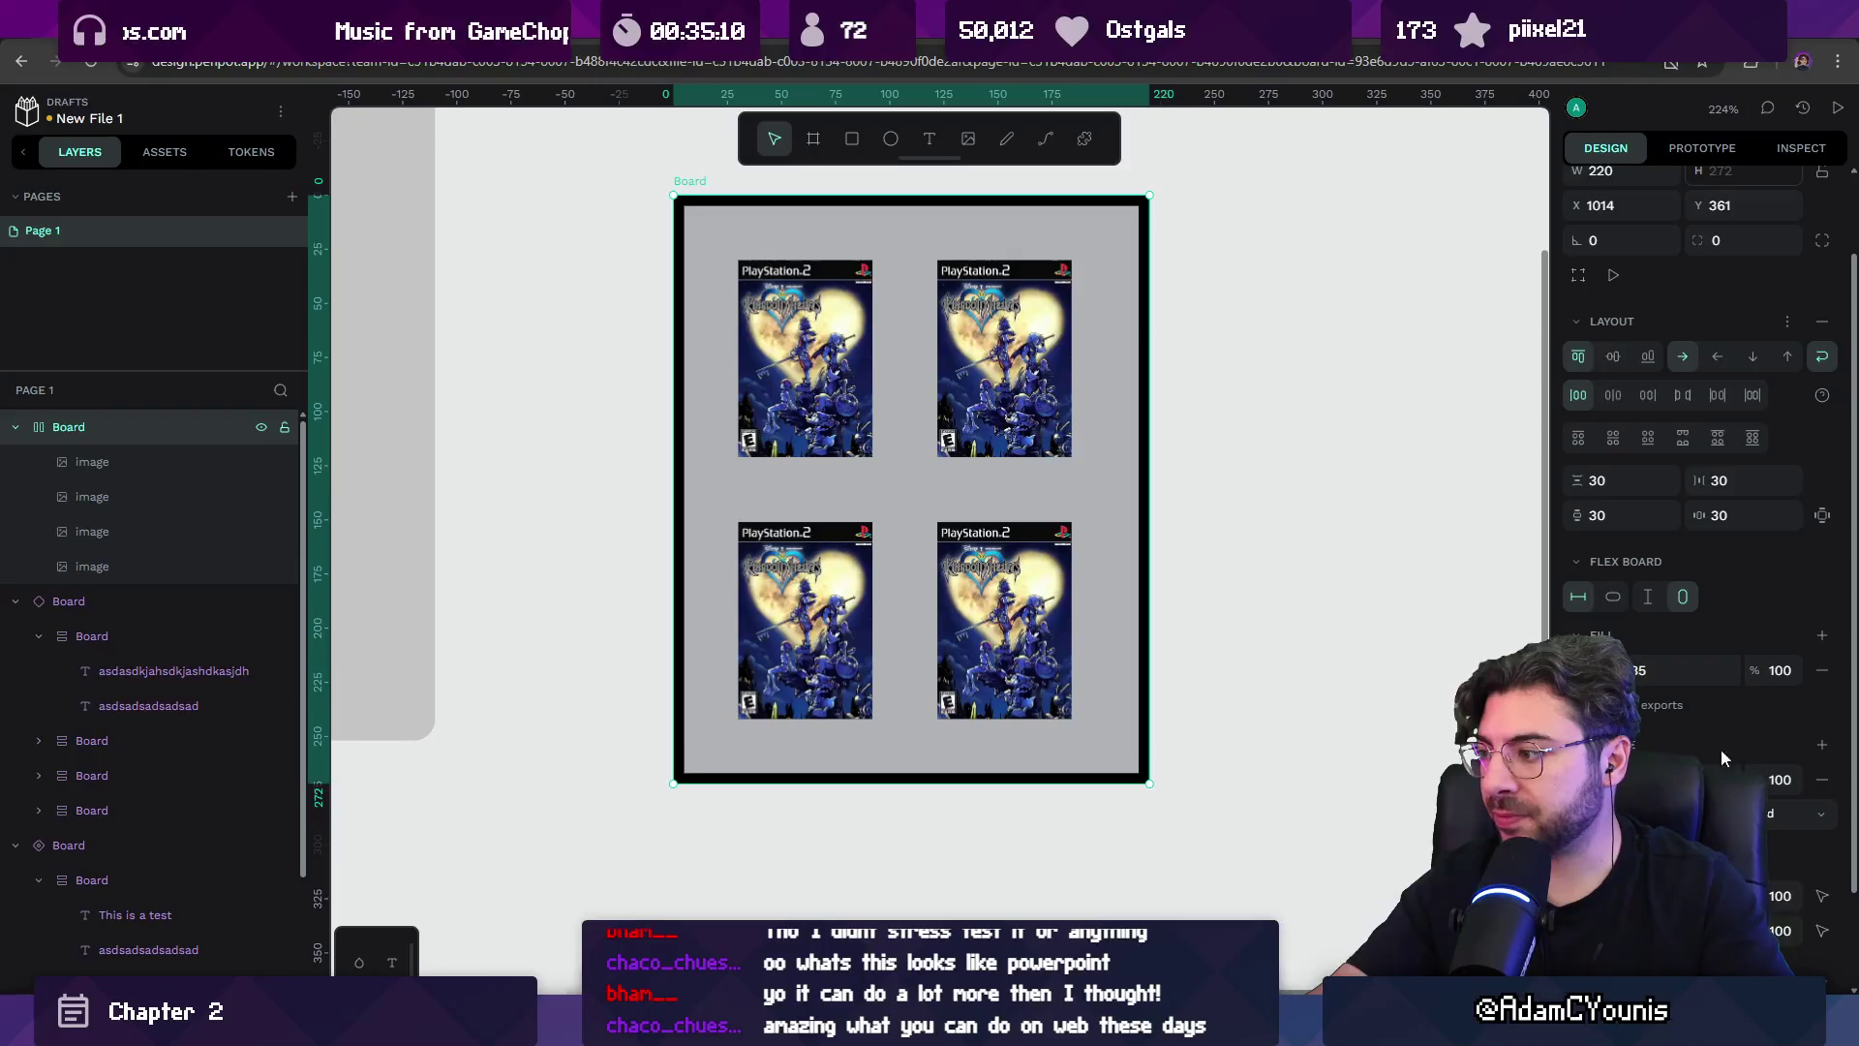
{"action": "scroll", "coordinate": [1725, 697], "scroll_direction": "down", "scroll_amount": 1}
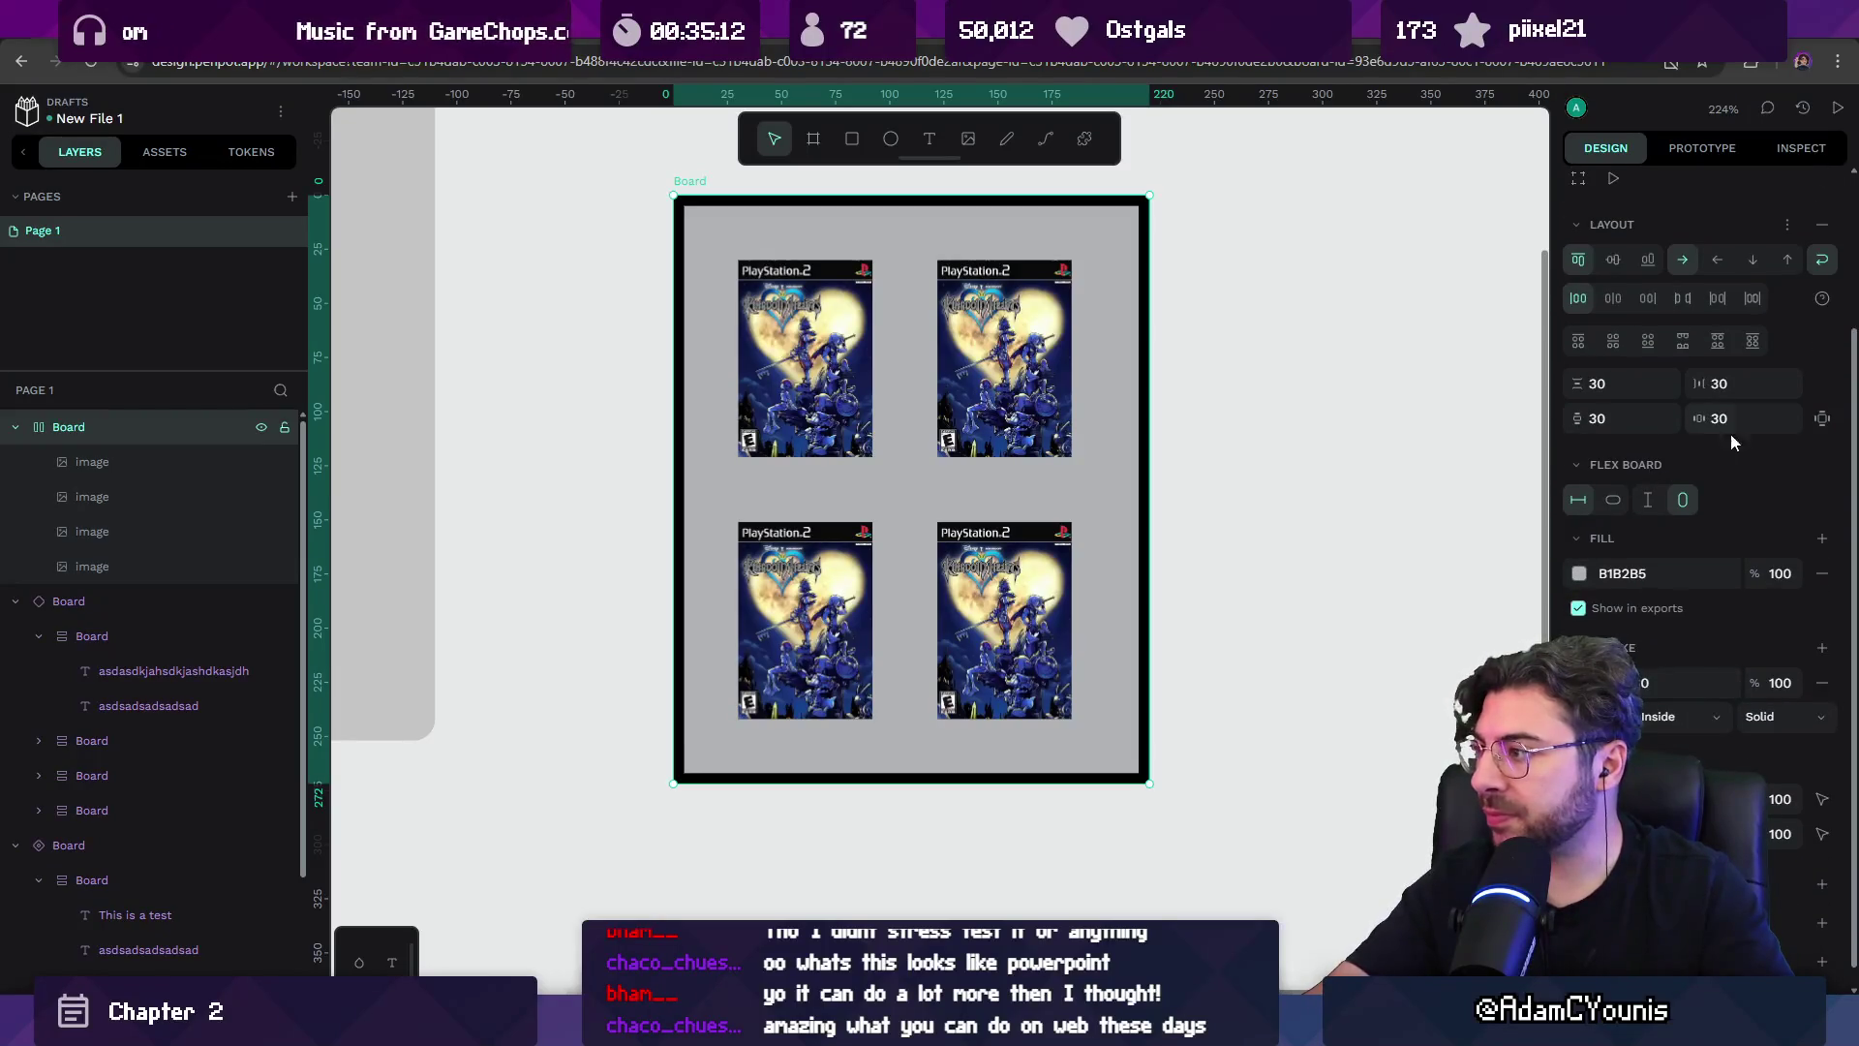
{"action": "scroll", "coordinate": [1734, 443], "scroll_direction": "up", "scroll_amount": 2}
{"action": "left_click", "coordinate": [1757, 339]}
{"action": "type", "text": "20"}
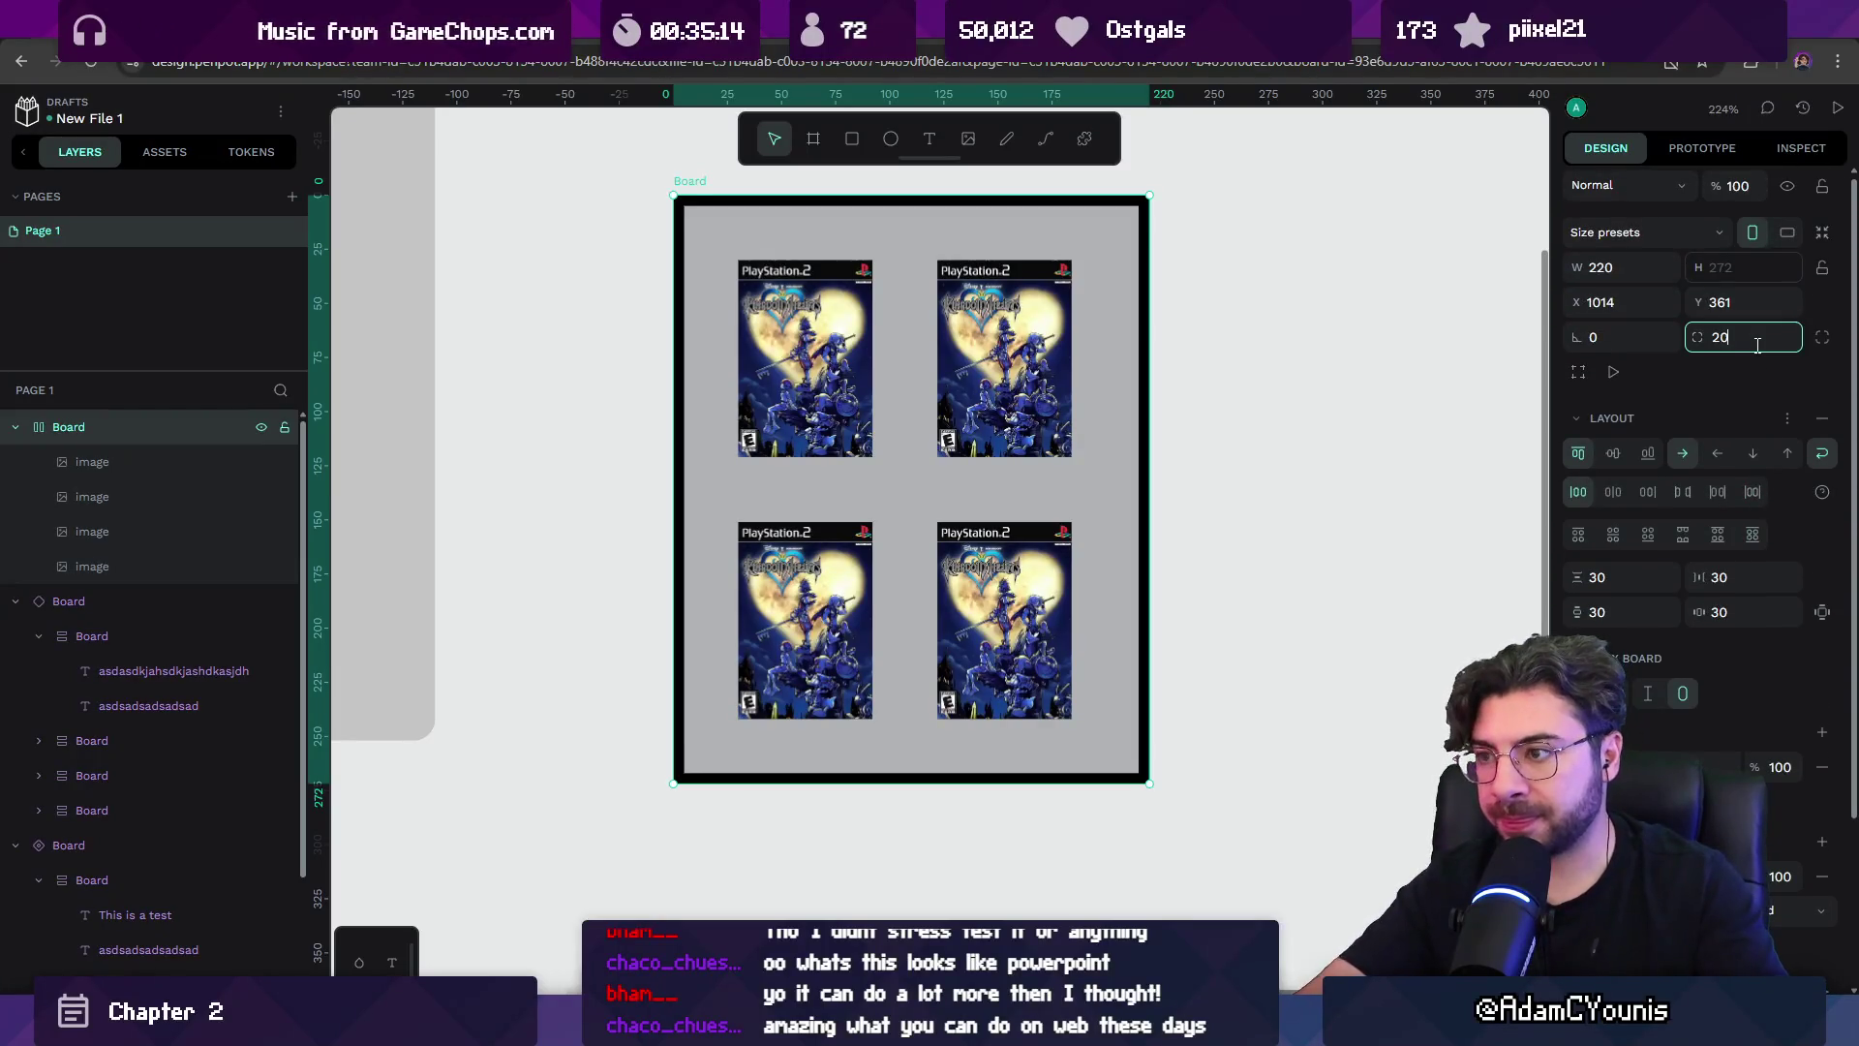
{"action": "key", "text": "Return"}
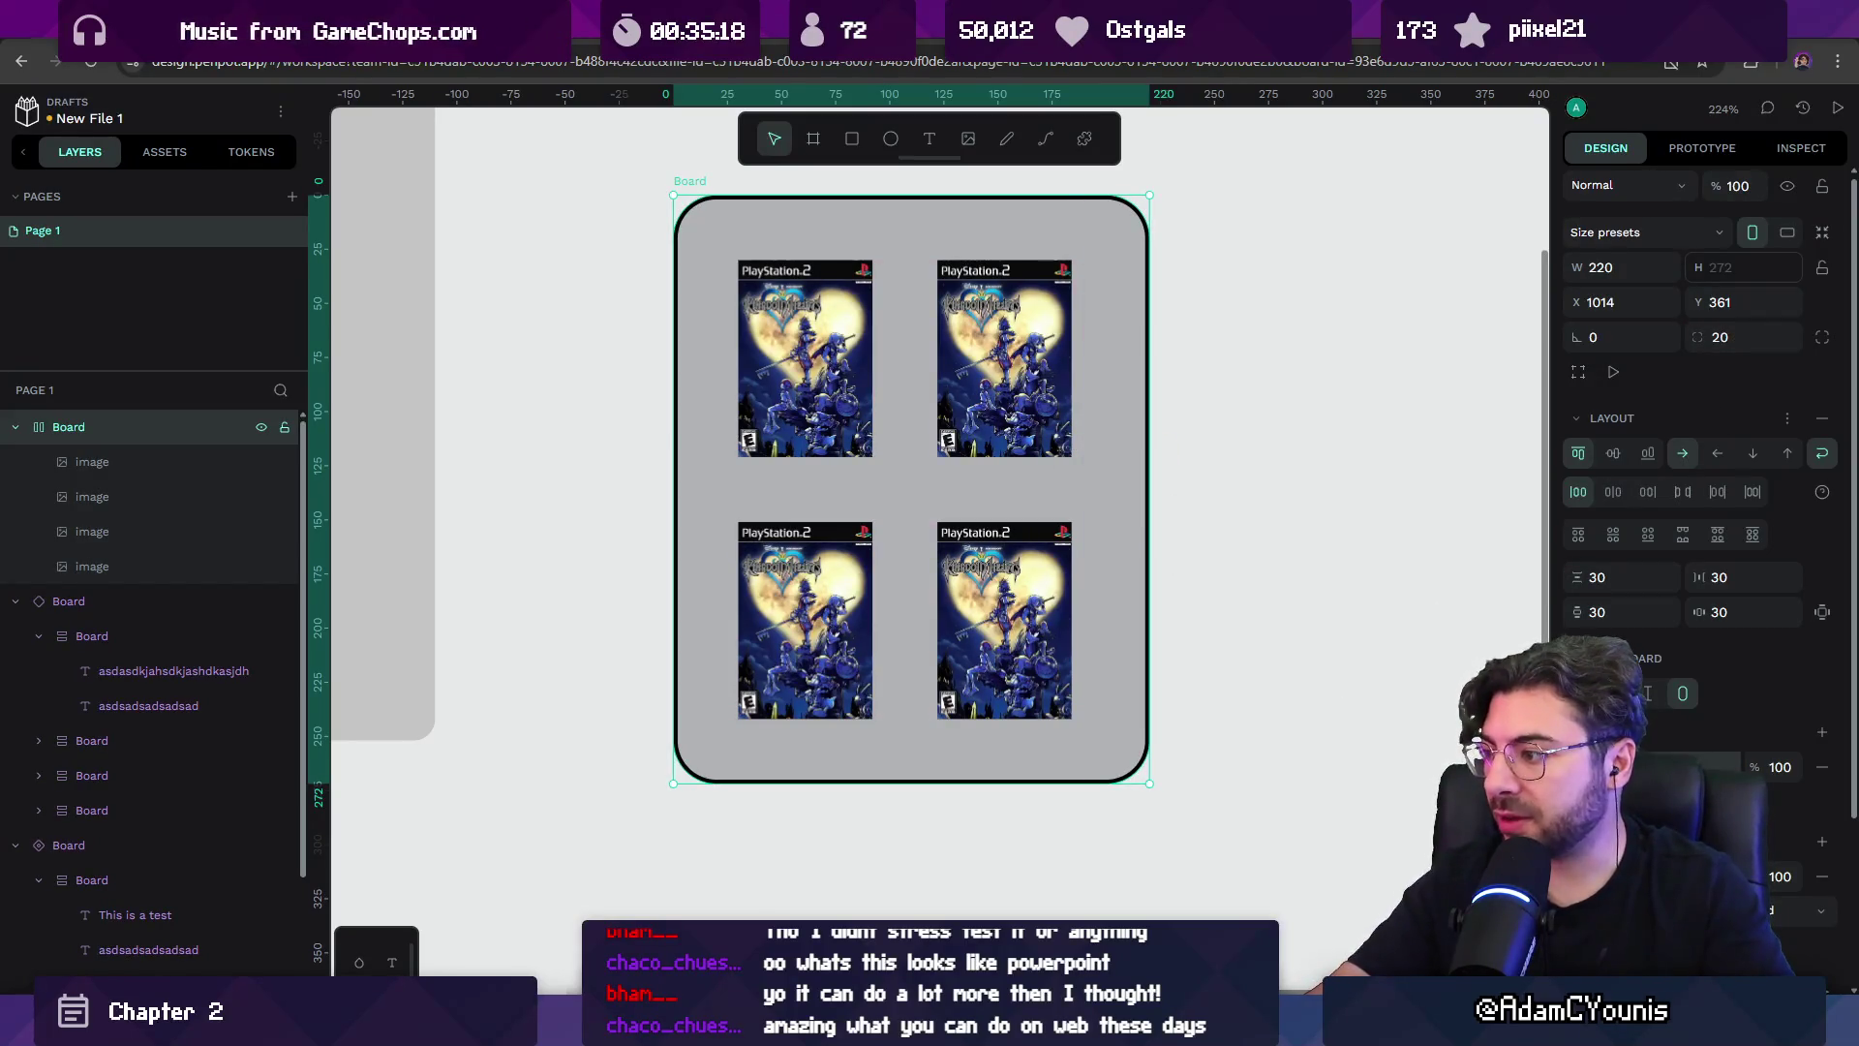
Change the board's fill from grey to light blue (#b6daf2).
{"action": "left_click", "coordinate": [1581, 767]}
{"action": "left_click_drag", "start_coordinate": [1403, 756], "coordinate": [1241, 648]}
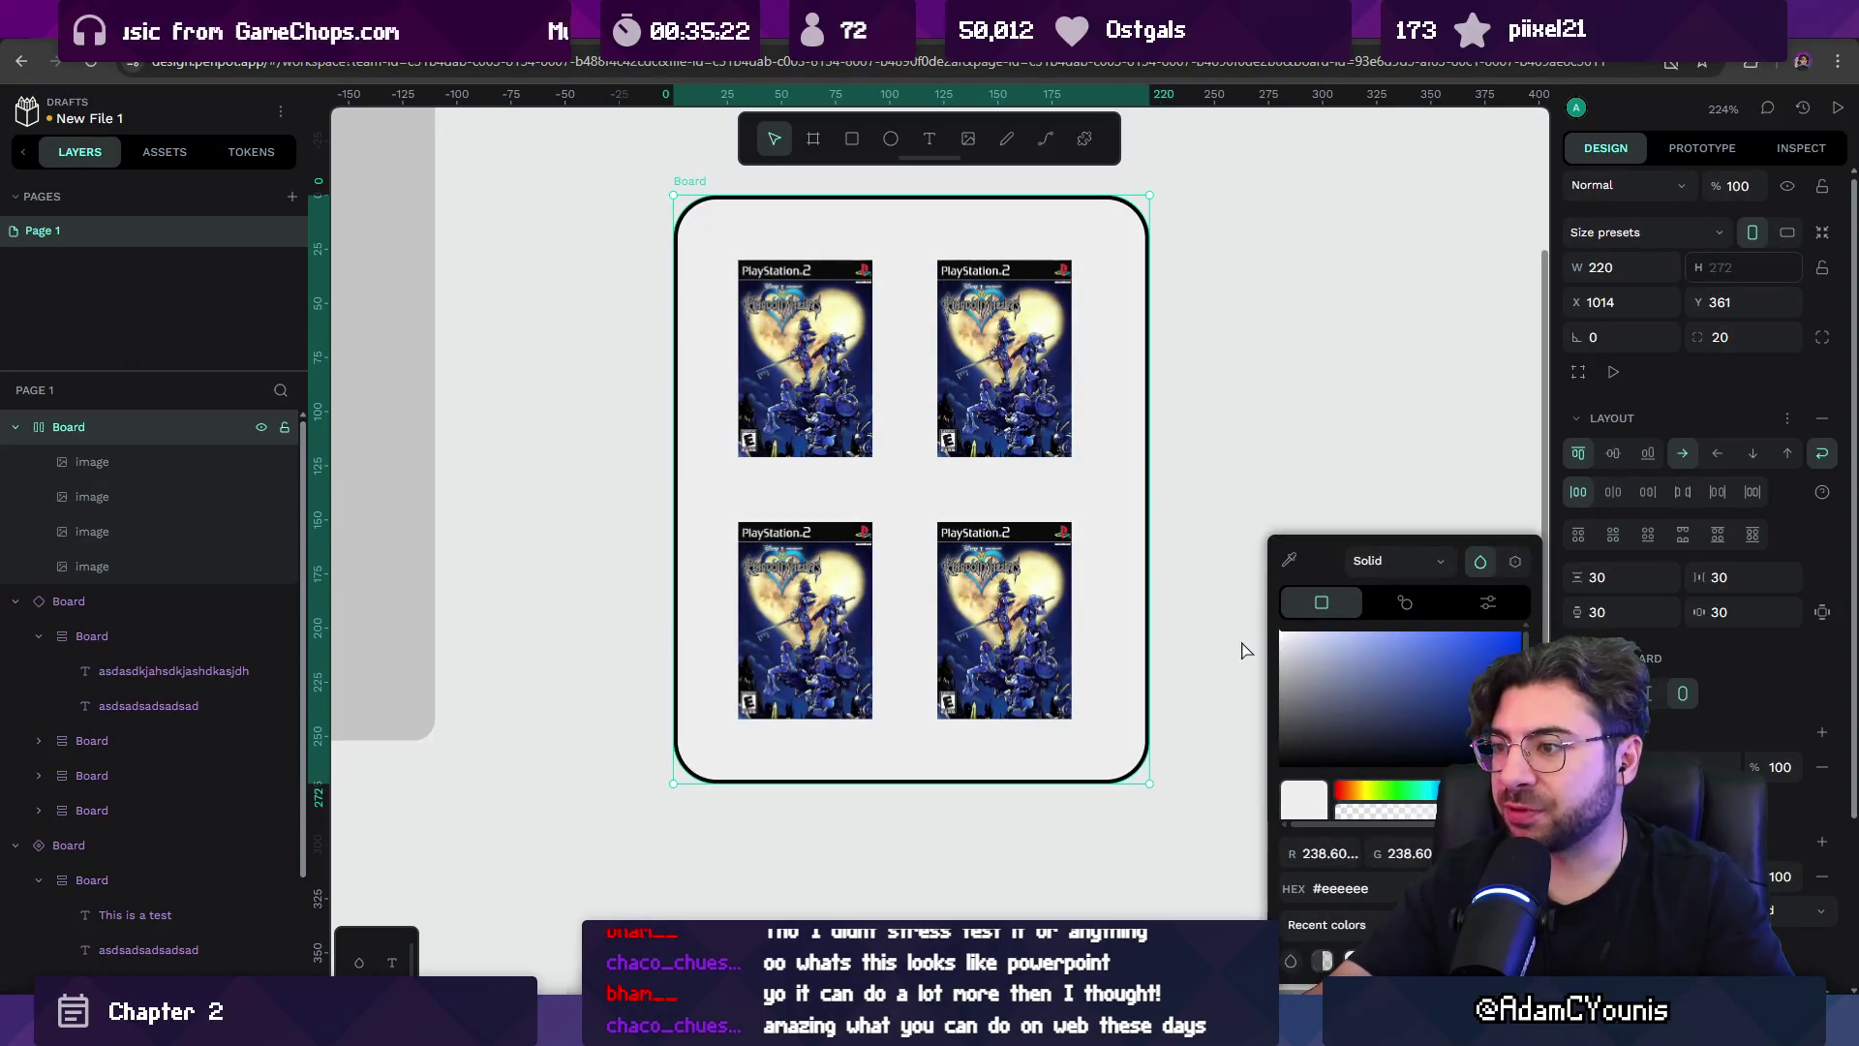
{"action": "left_click_drag", "start_coordinate": [1349, 683], "coordinate": [1351, 566]}
{"action": "left_click", "coordinate": [1166, 465]}
{"action": "scroll", "coordinate": [1166, 465], "scroll_direction": "down", "scroll_amount": 5}
Add a drop shadow to the image board, adding then removing a blur.
{"action": "scroll", "coordinate": [910, 361], "scroll_direction": "up", "scroll_amount": 3}
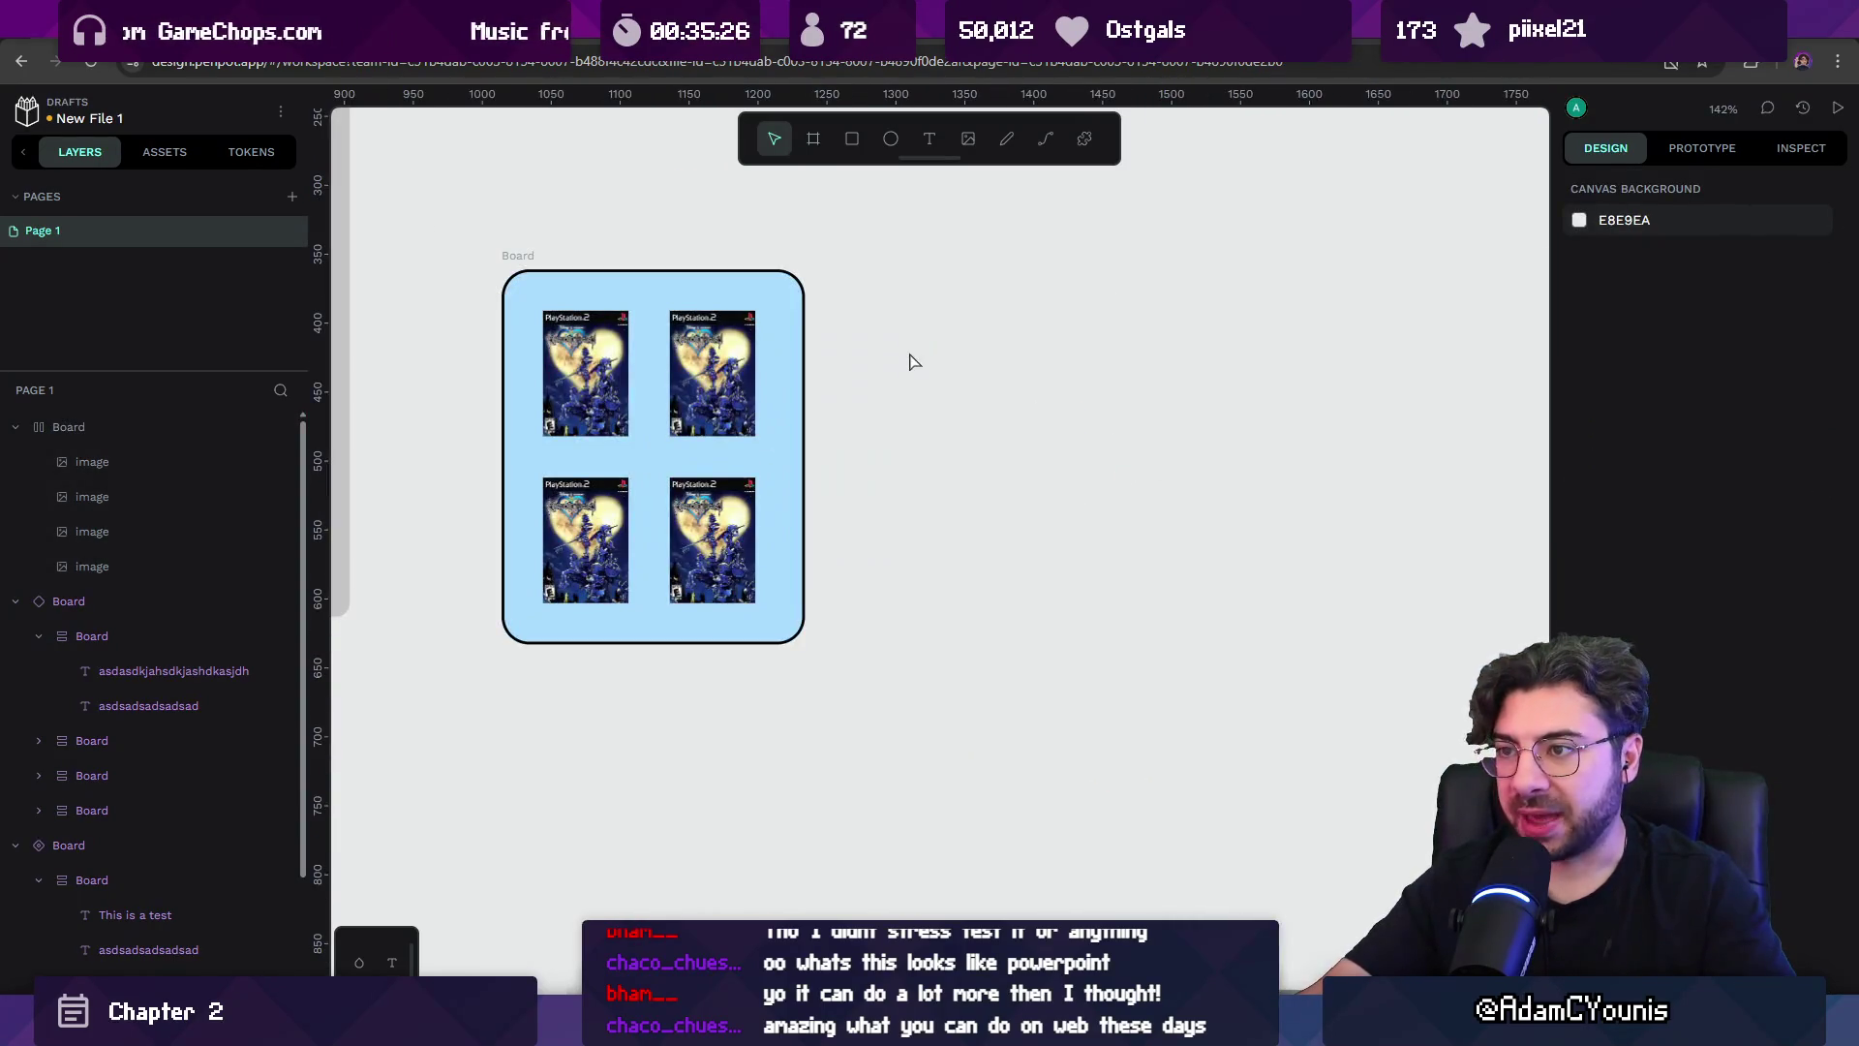
{"action": "left_click", "coordinate": [529, 257]}
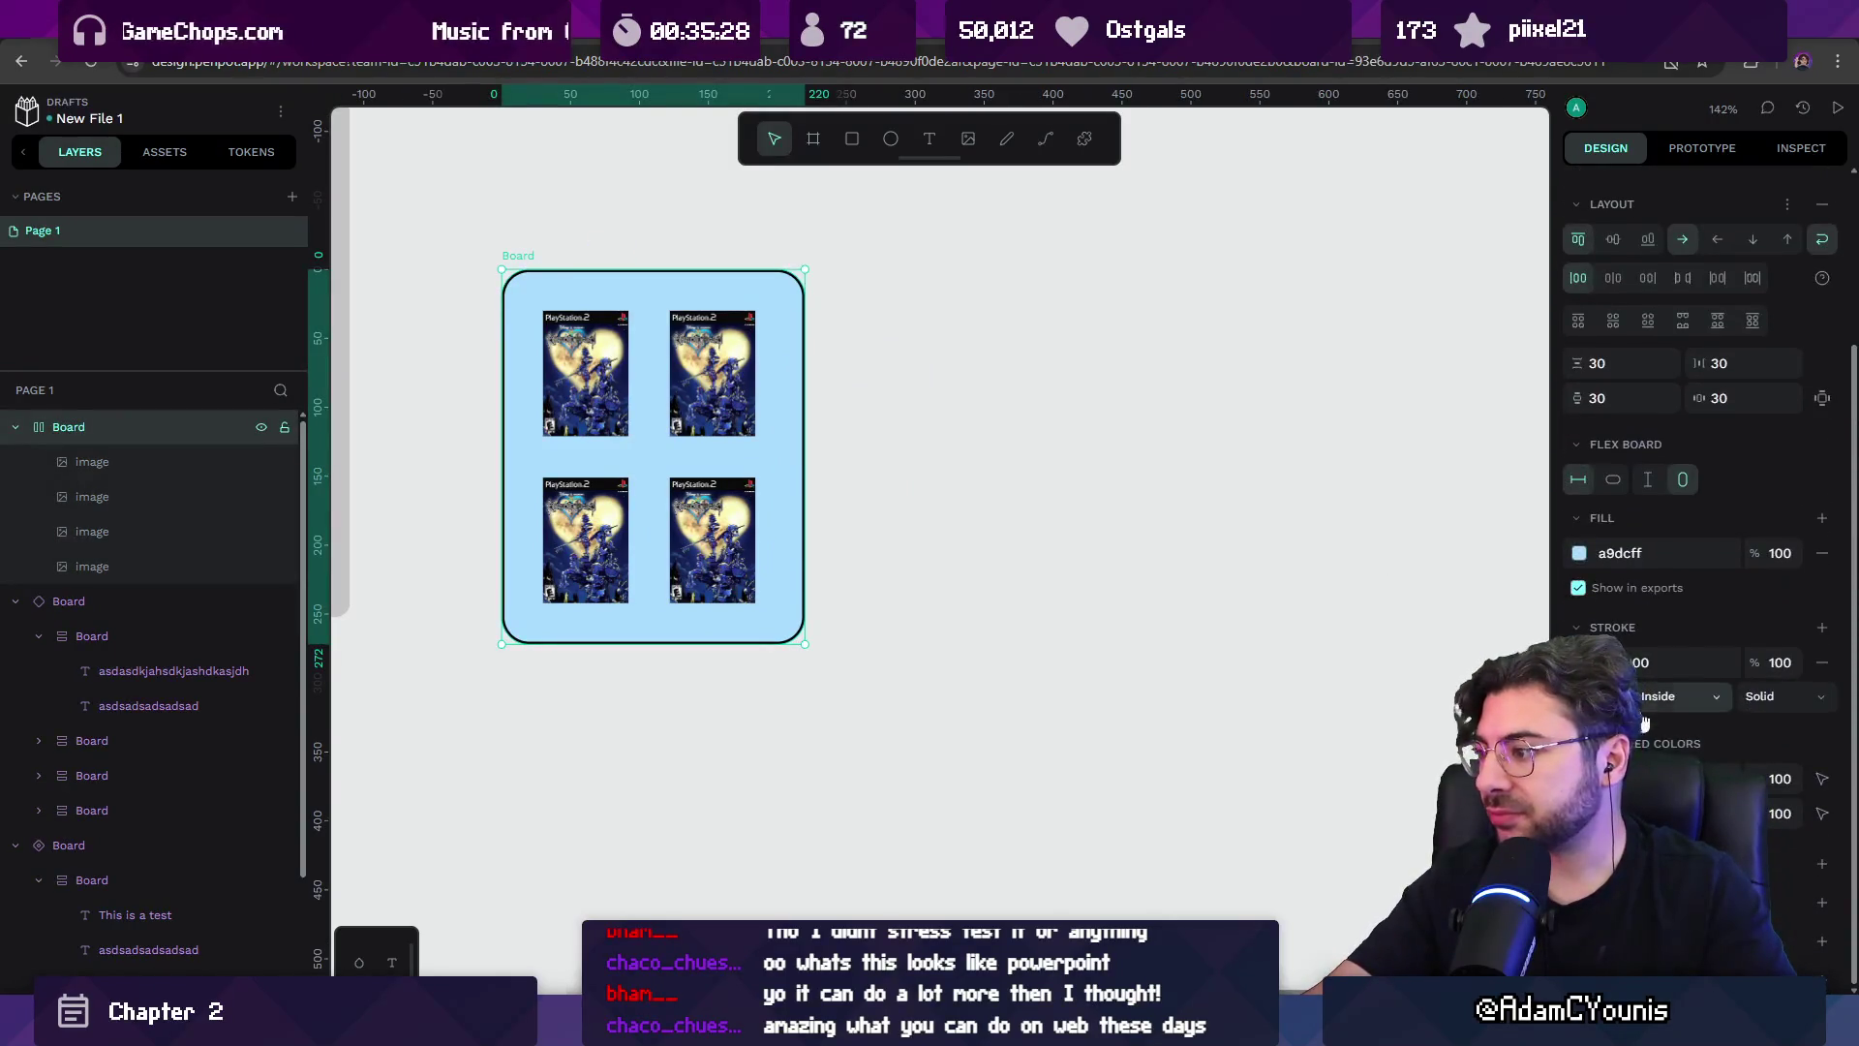
{"action": "left_click", "coordinate": [1821, 865]}
{"action": "scroll", "coordinate": [559, 612], "scroll_direction": "up", "scroll_amount": 3}
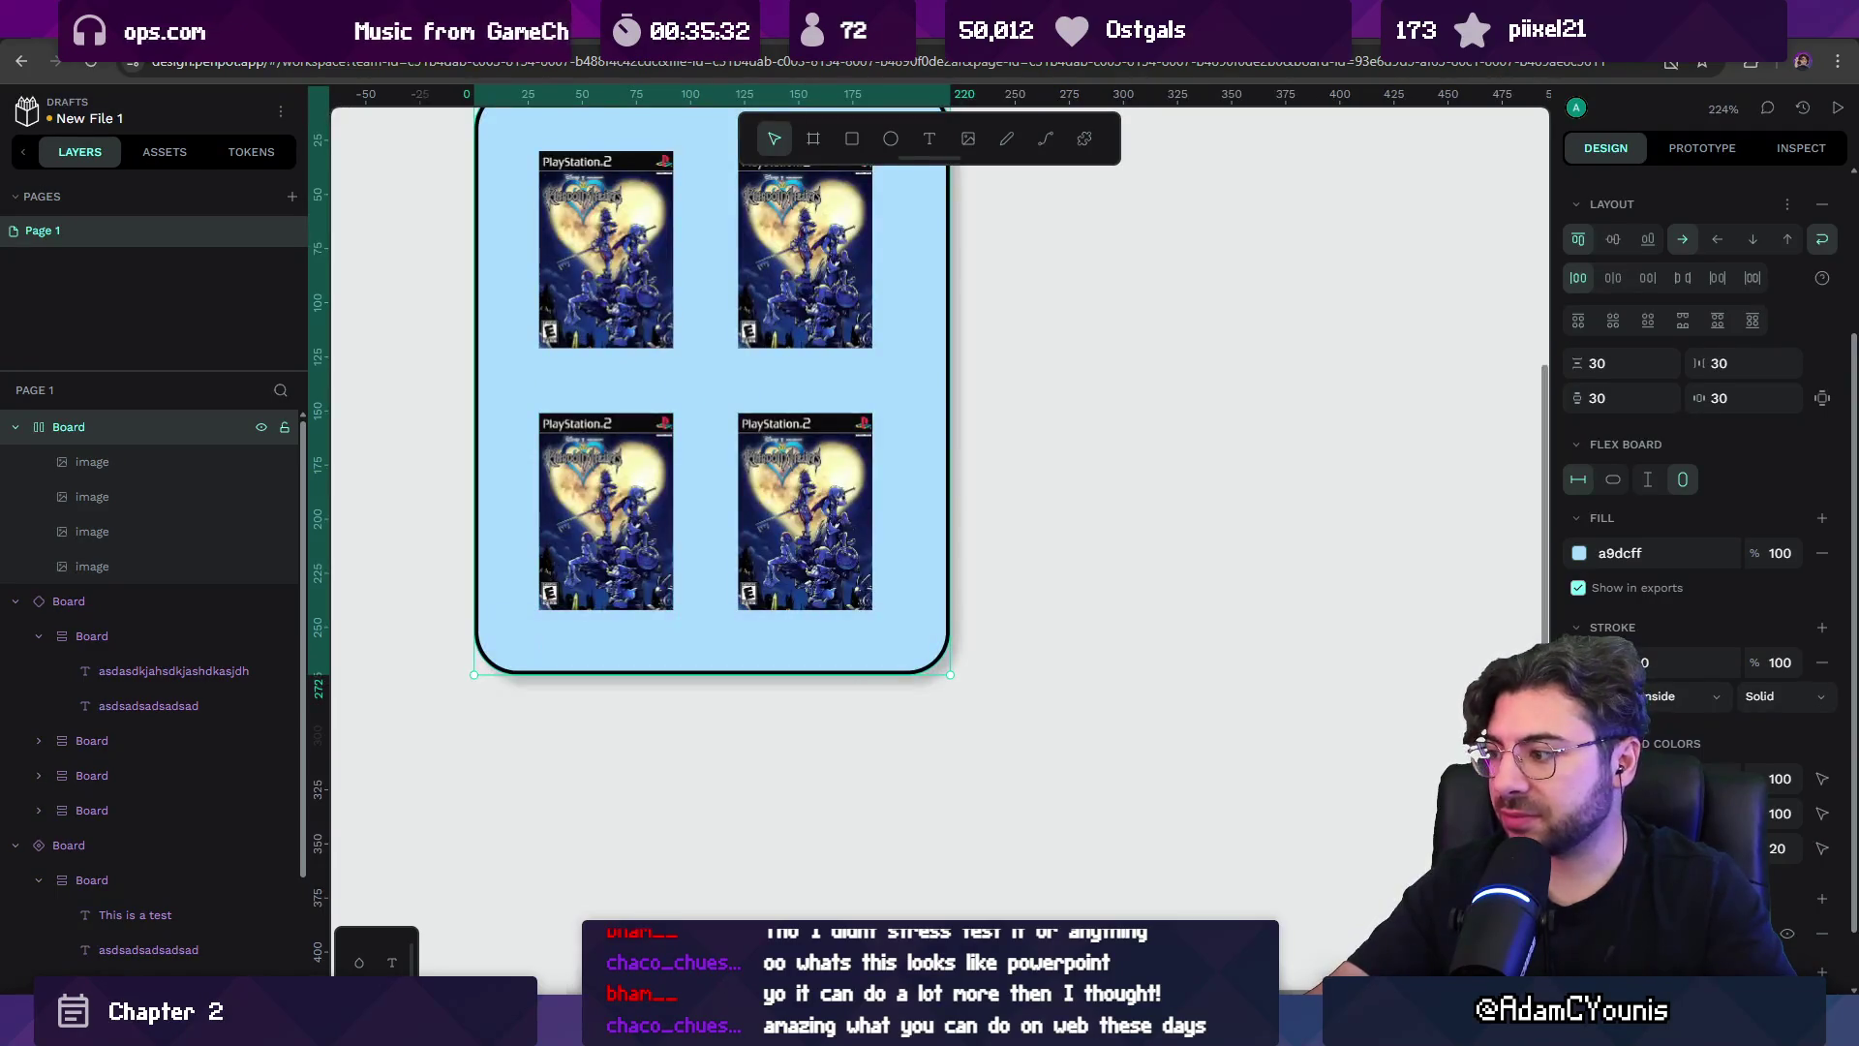
{"action": "scroll", "coordinate": [1840, 901], "scroll_direction": "down", "scroll_amount": 1}
{"action": "left_click", "coordinate": [1823, 904]}
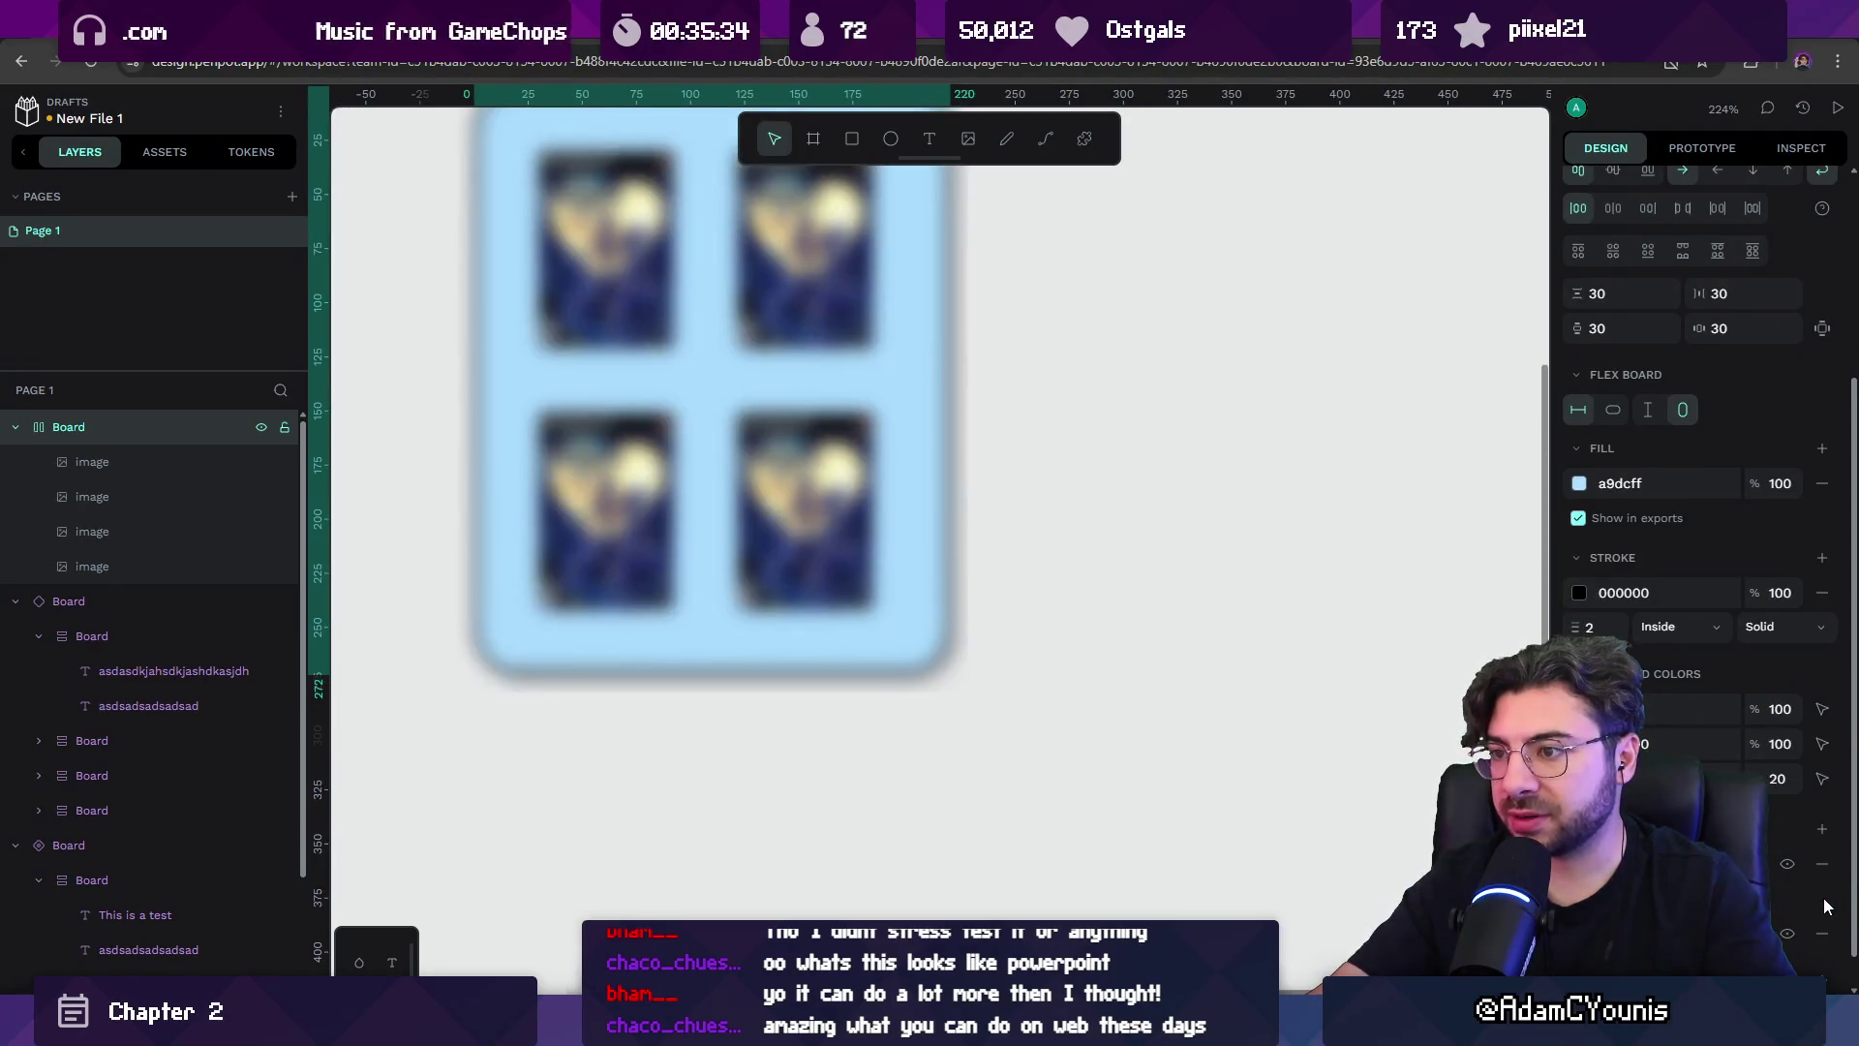
{"action": "left_click", "coordinate": [1822, 933]}
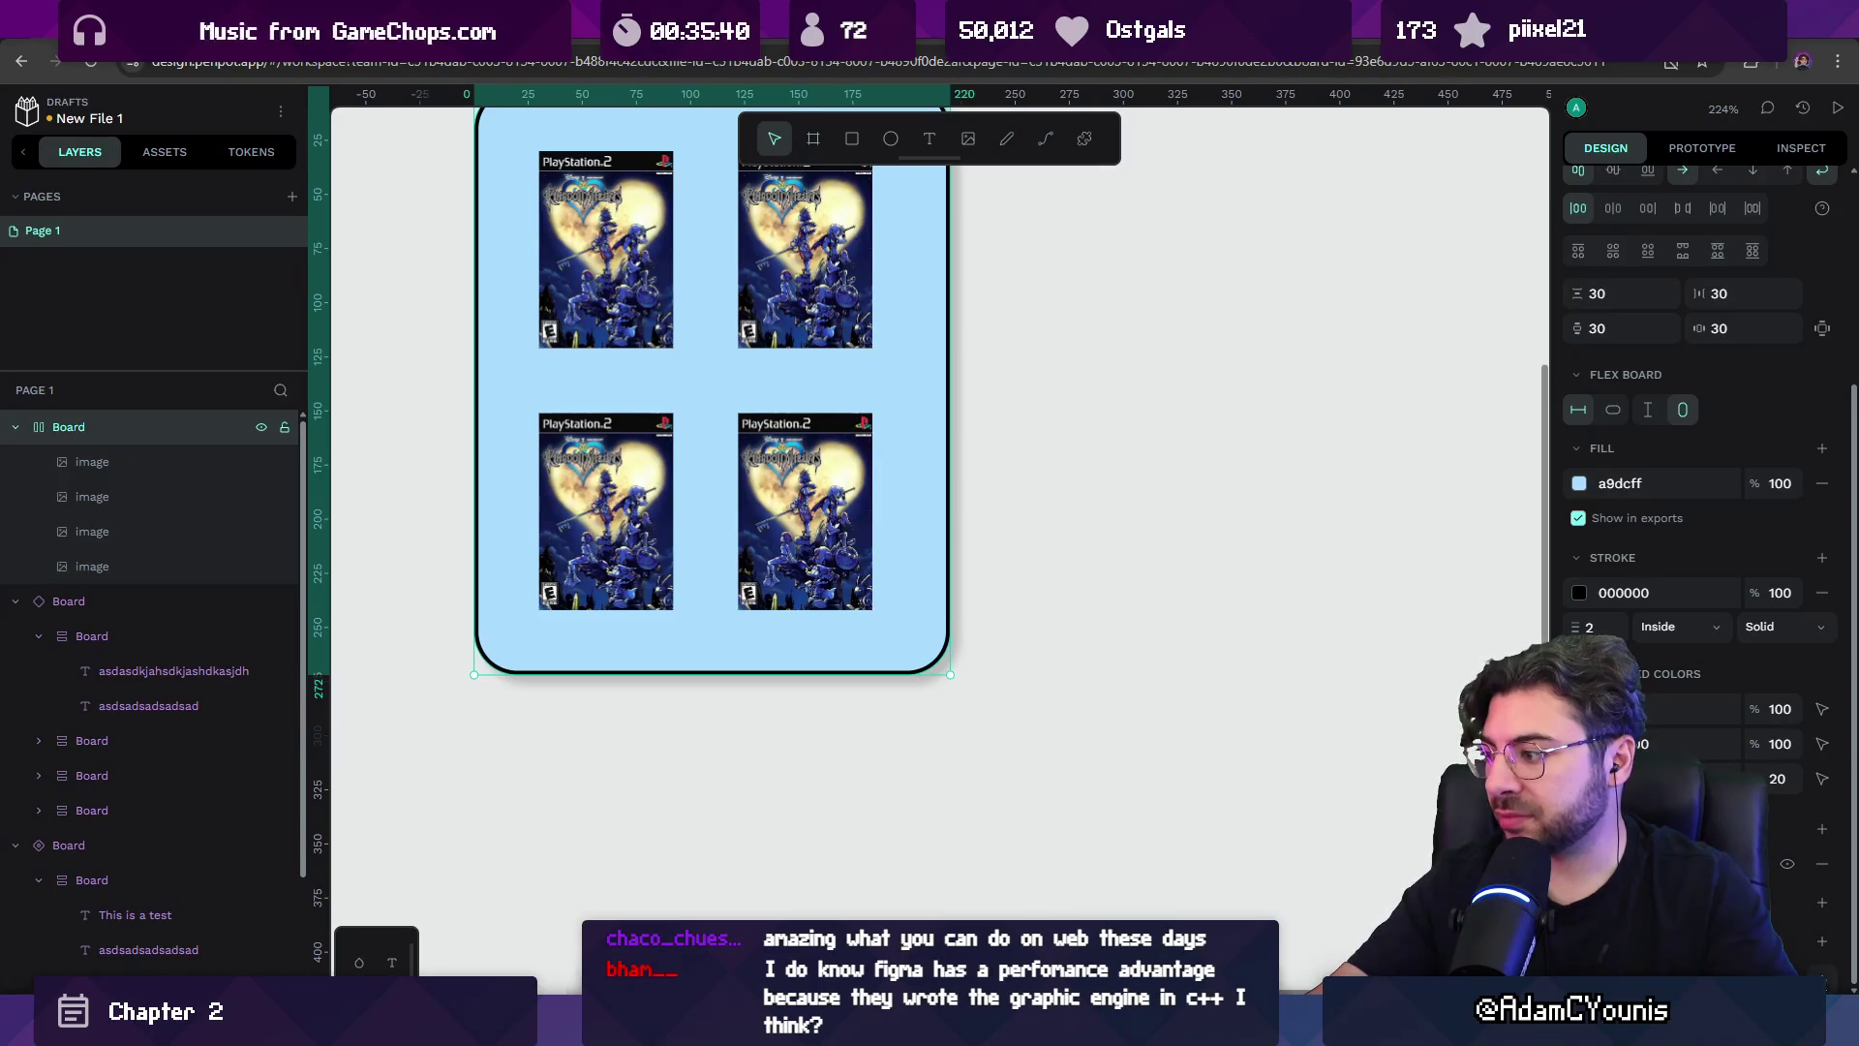
Zoom out to view all boards, then set the canvas to 100%.
{"action": "scroll", "coordinate": [1704, 436], "scroll_direction": "down", "scroll_amount": 1}
{"action": "key", "text": "shift+1"}
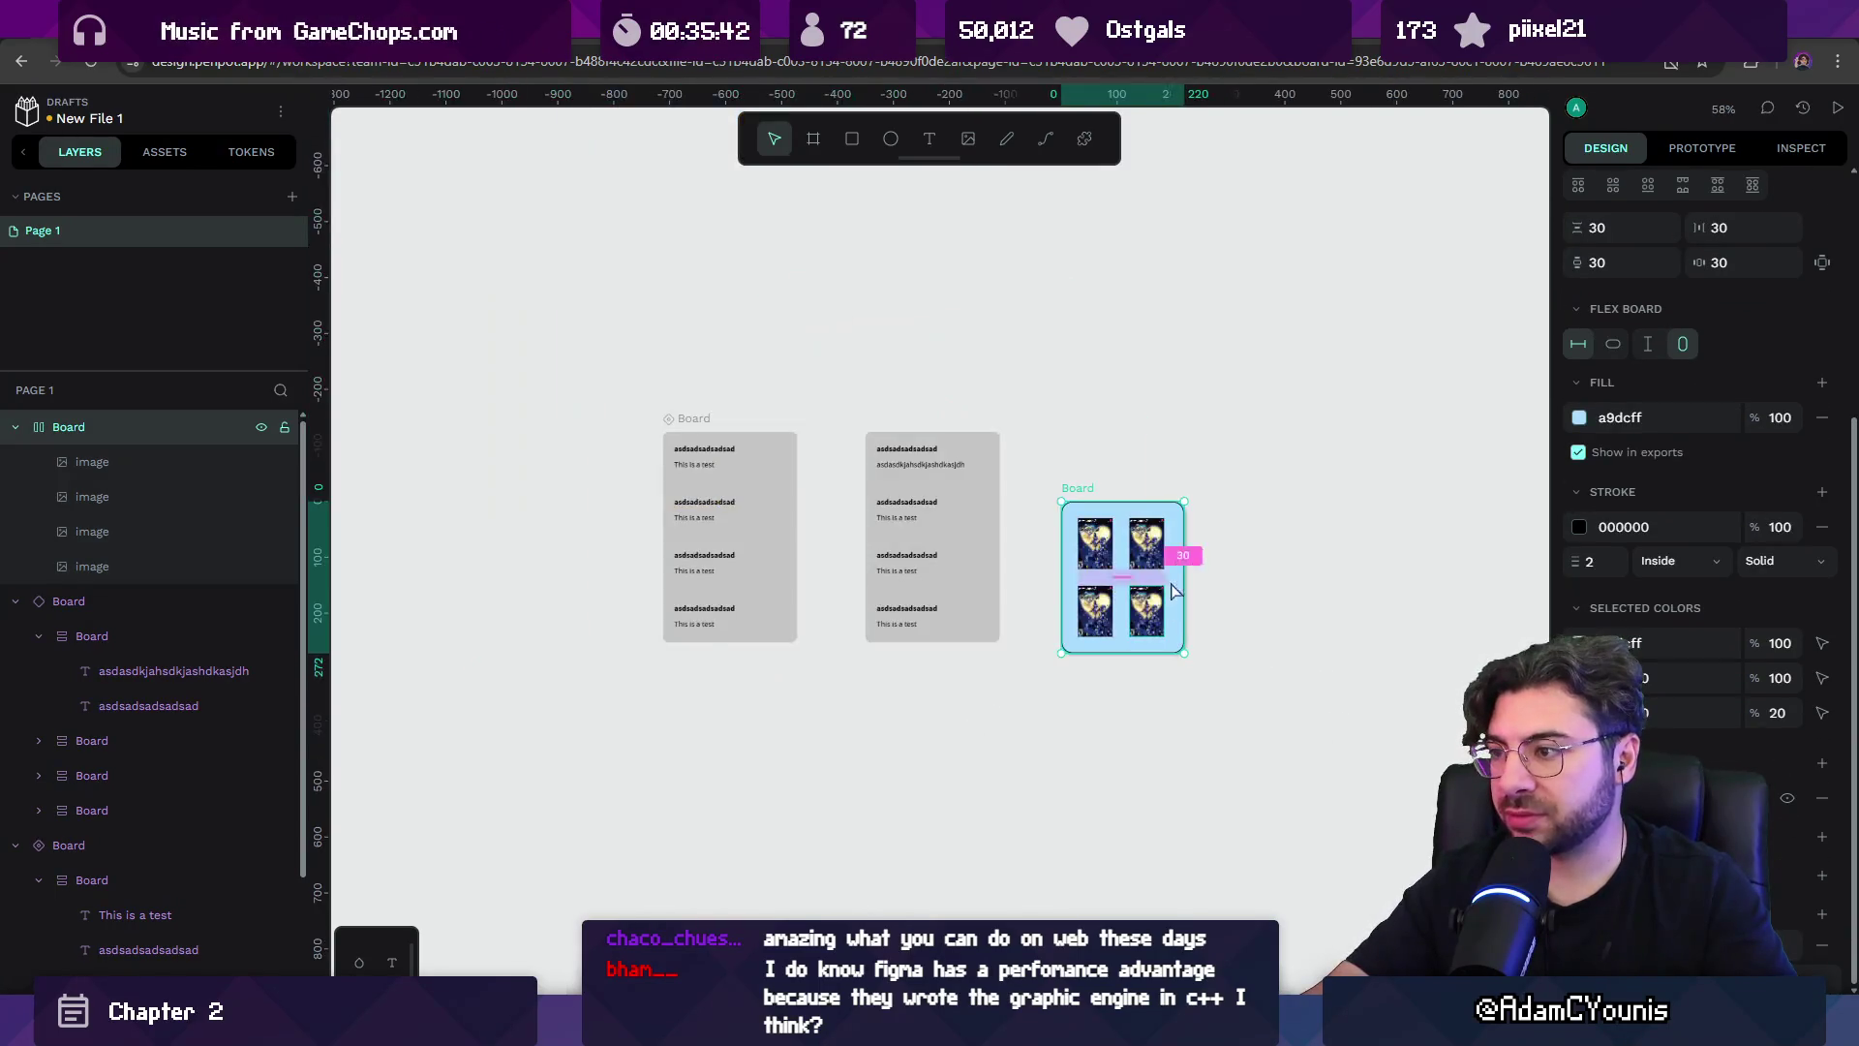
{"action": "key", "text": "shift+2"}
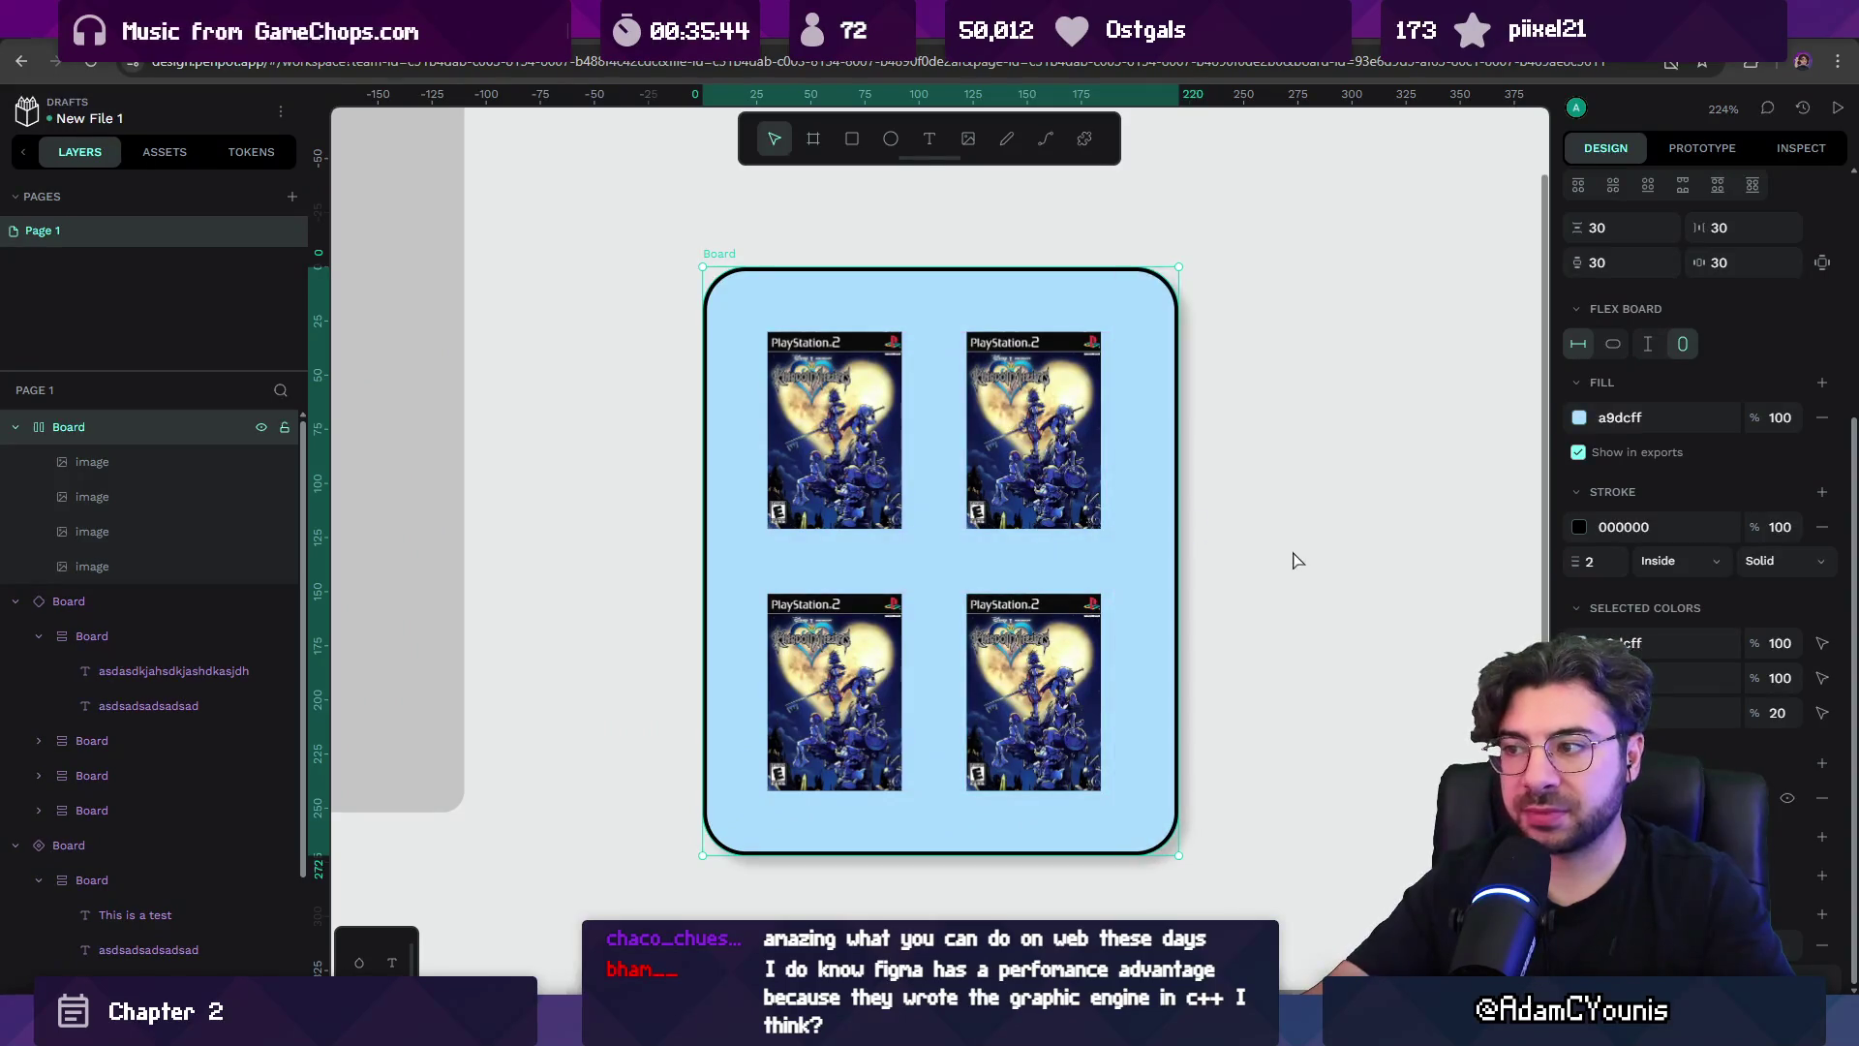
{"action": "left_click", "coordinate": [1175, 594]}
{"action": "scroll", "coordinate": [1175, 593], "scroll_direction": "down", "scroll_amount": 5}
{"action": "key", "text": "shift+0"}
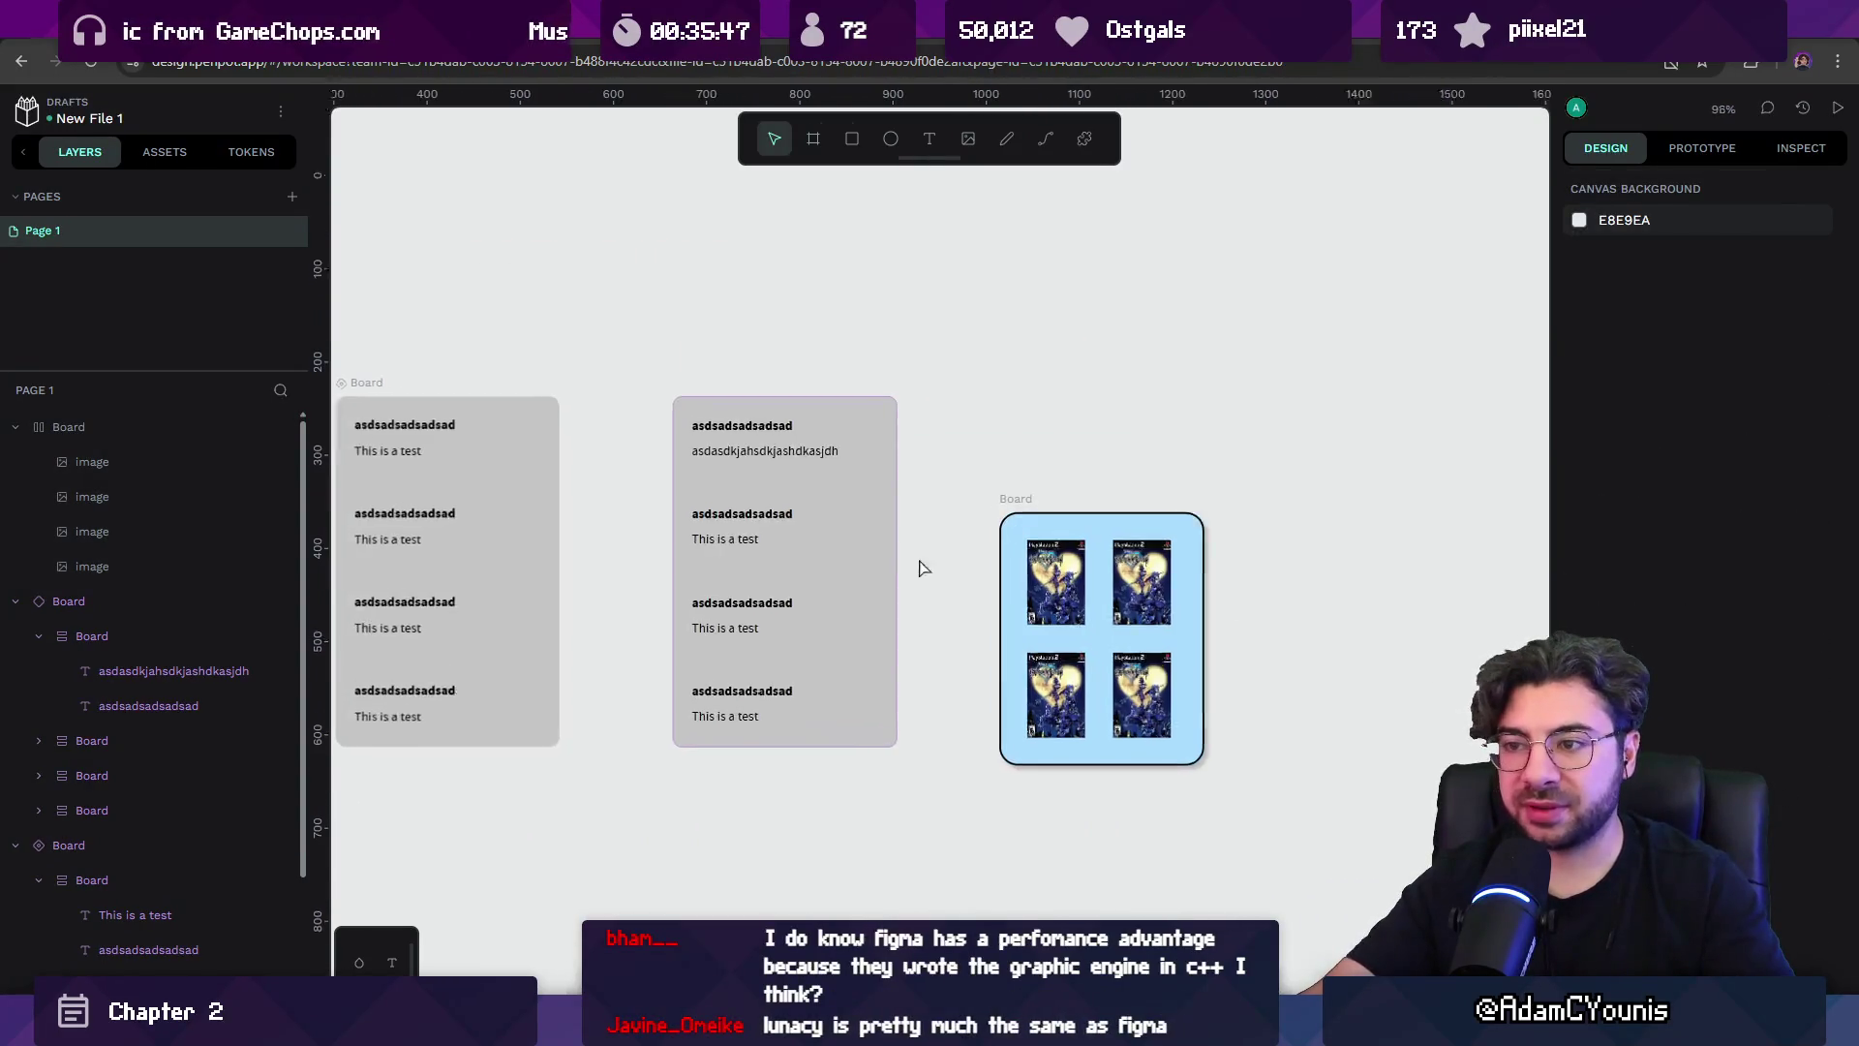
{"action": "scroll", "coordinate": [1337, 528], "scroll_direction": "down", "scroll_amount": 3}
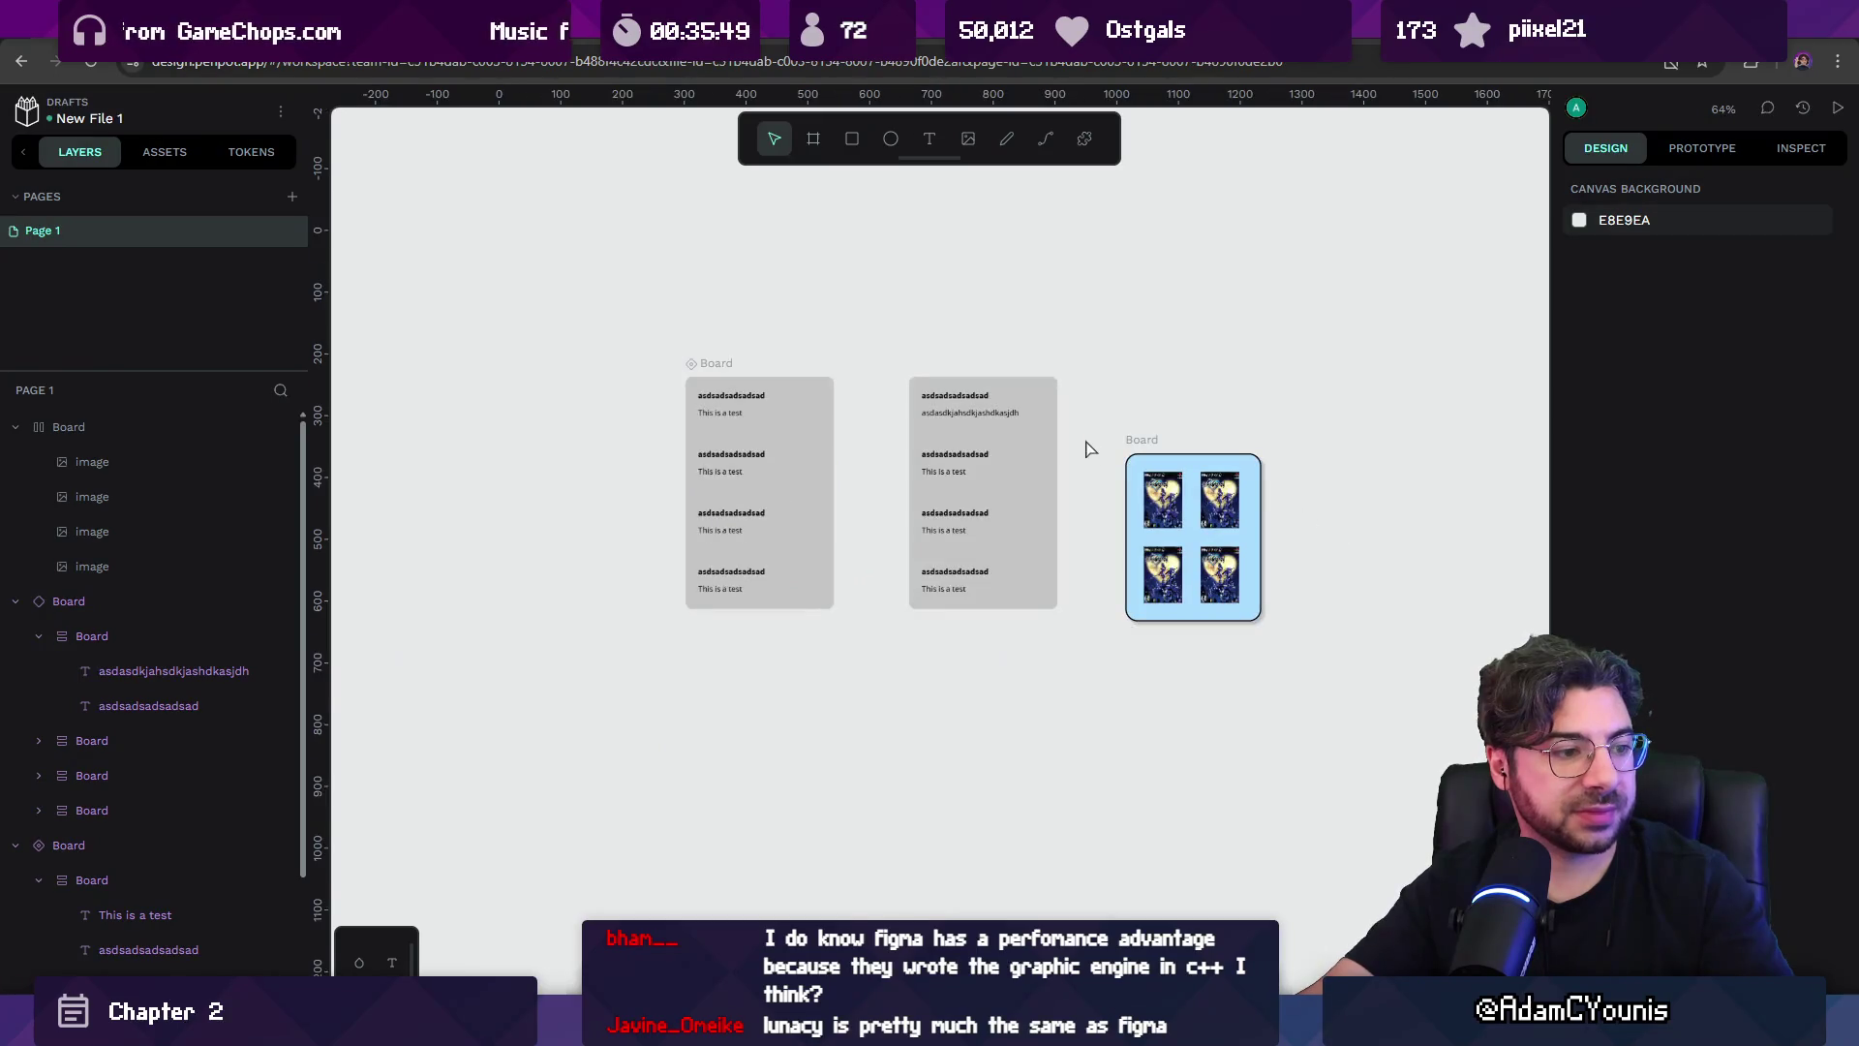
{"action": "scroll", "coordinate": [980, 558], "scroll_direction": "up", "scroll_amount": 3}
{"action": "left_click_drag", "start_coordinate": [1058, 605], "coordinate": [1097, 560]}
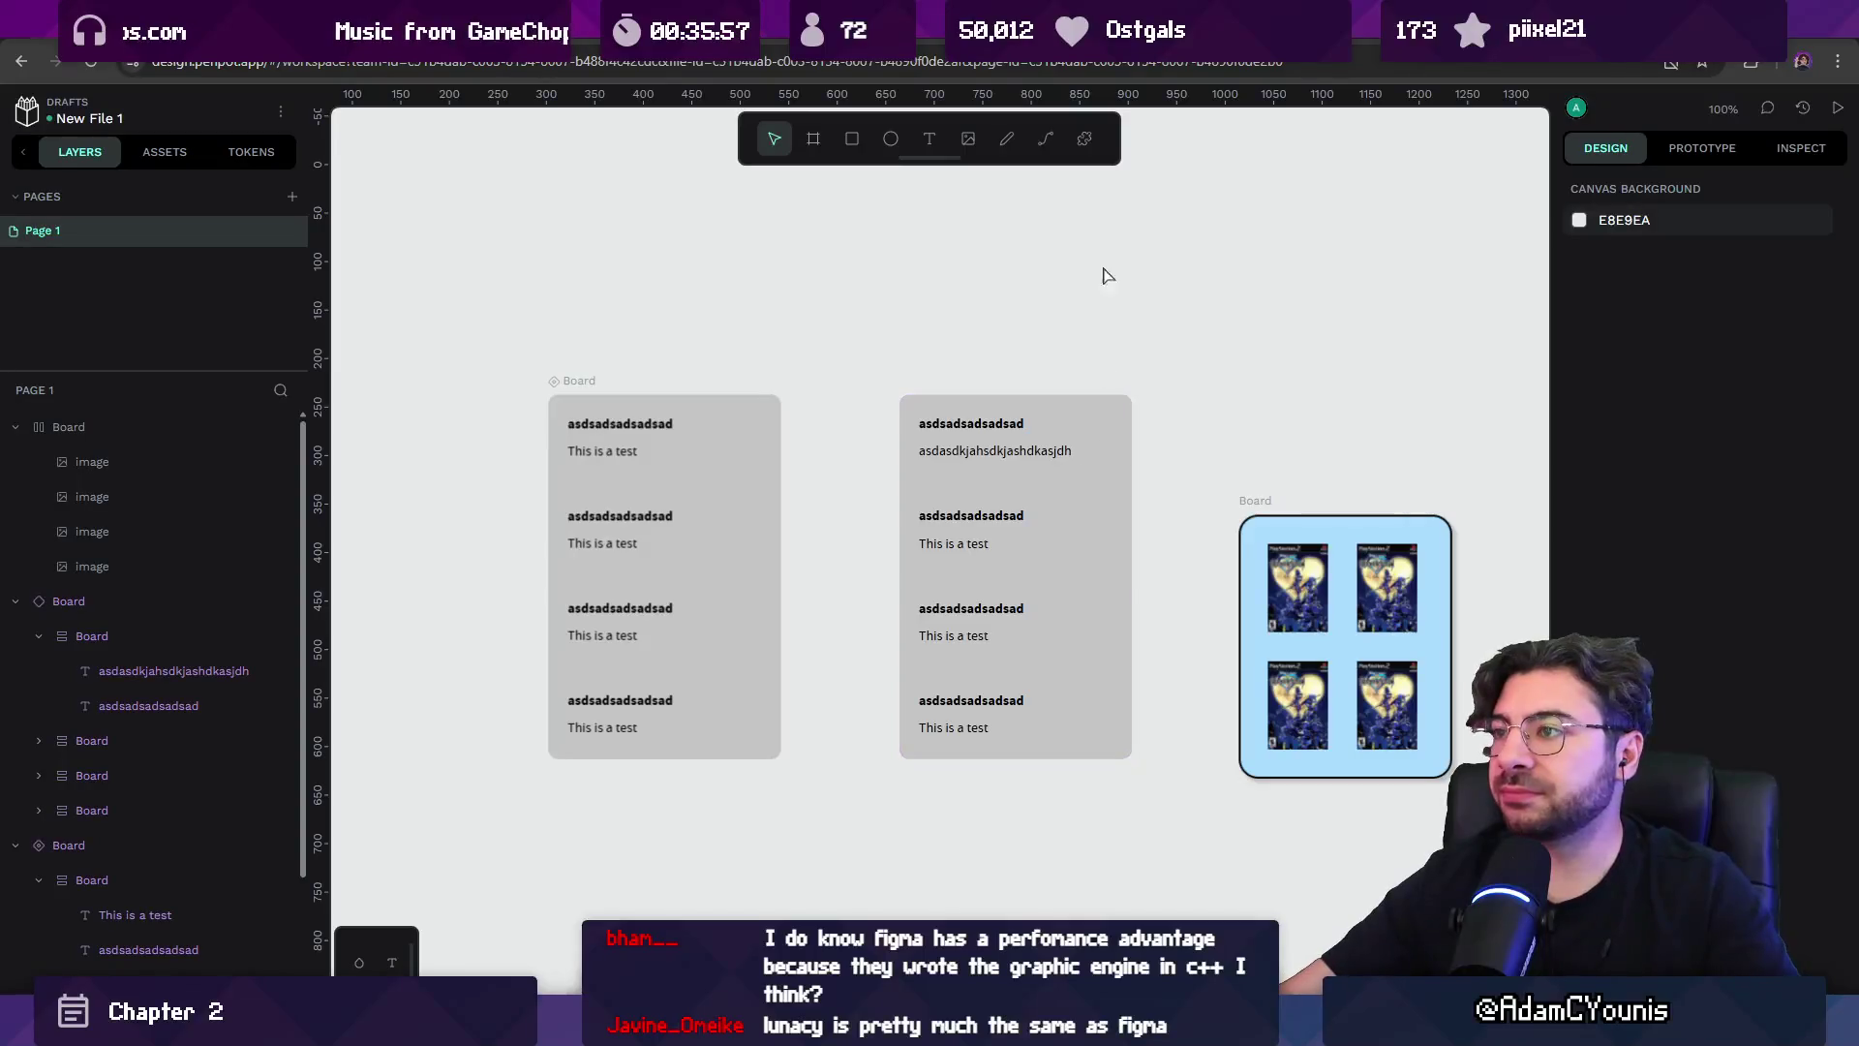
{"action": "left_click", "coordinate": [1046, 138]}
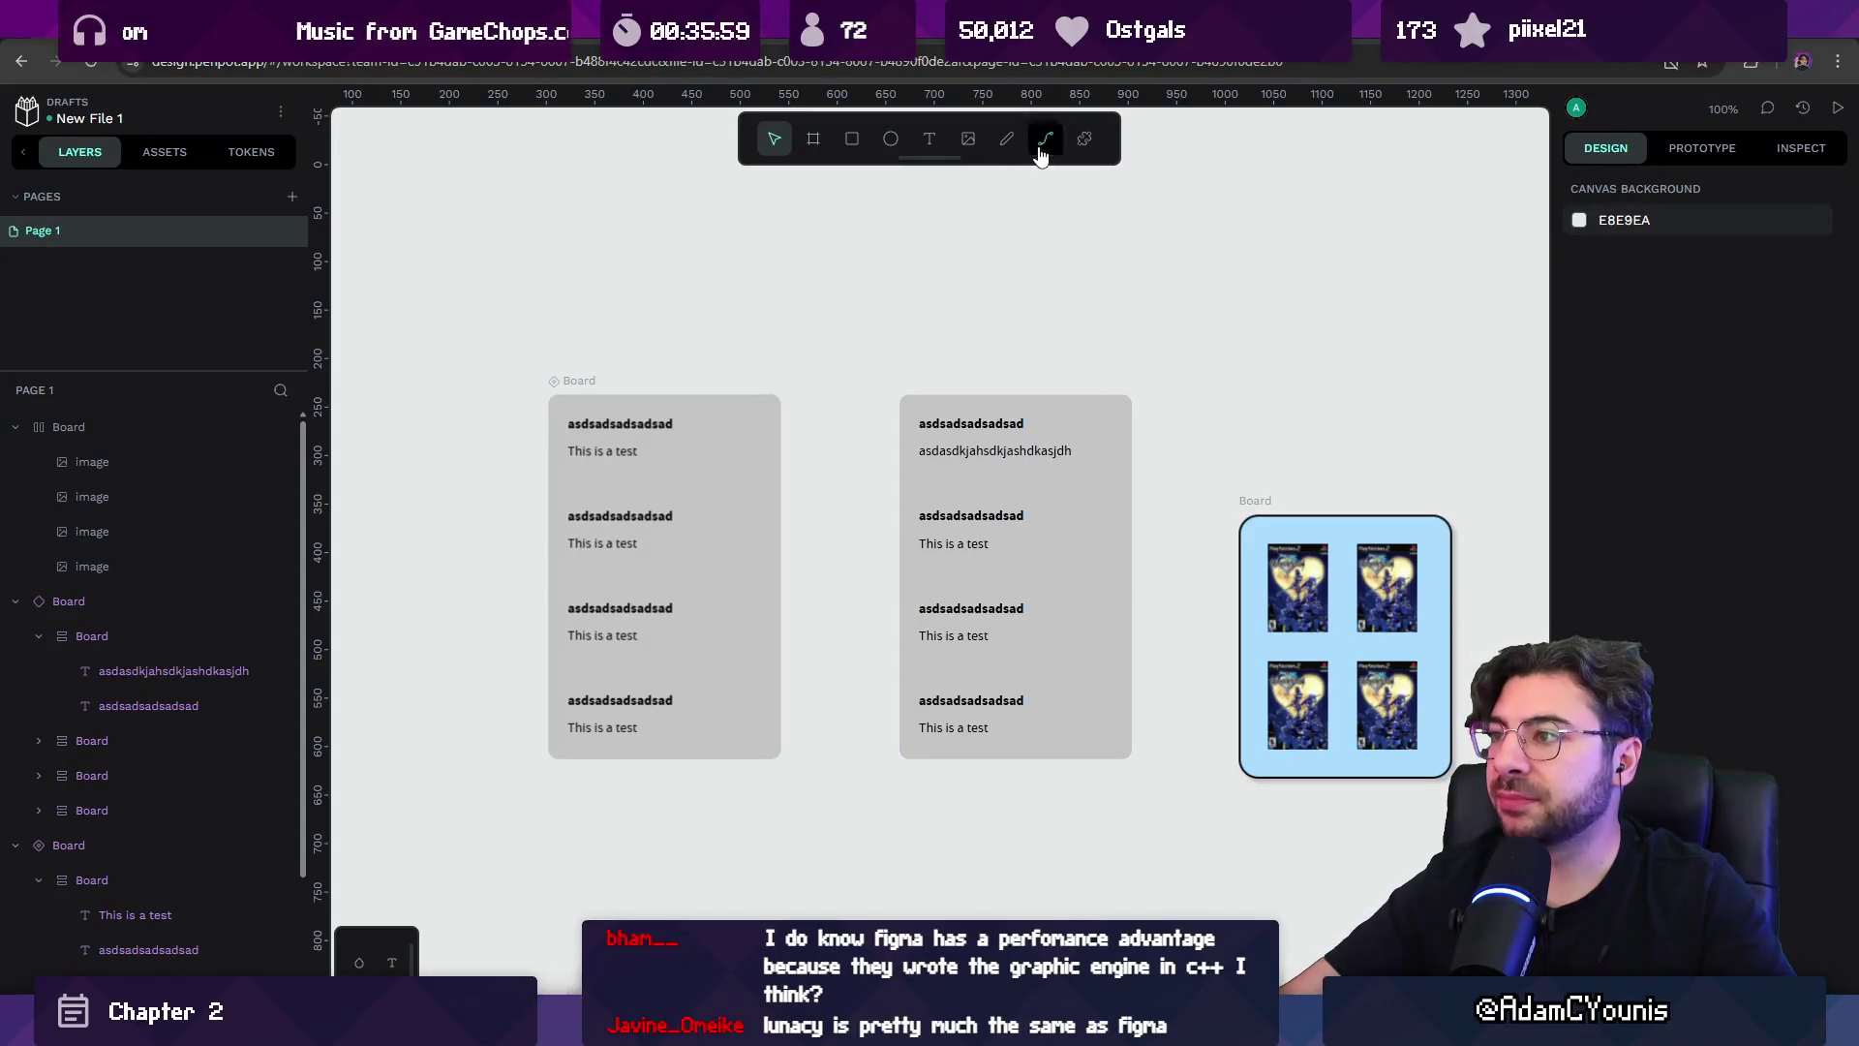
{"action": "left_click", "coordinate": [949, 273]}
{"action": "left_click_drag", "start_coordinate": [1003, 299], "coordinate": [1184, 199]}
{"action": "left_click", "coordinate": [1202, 357]}
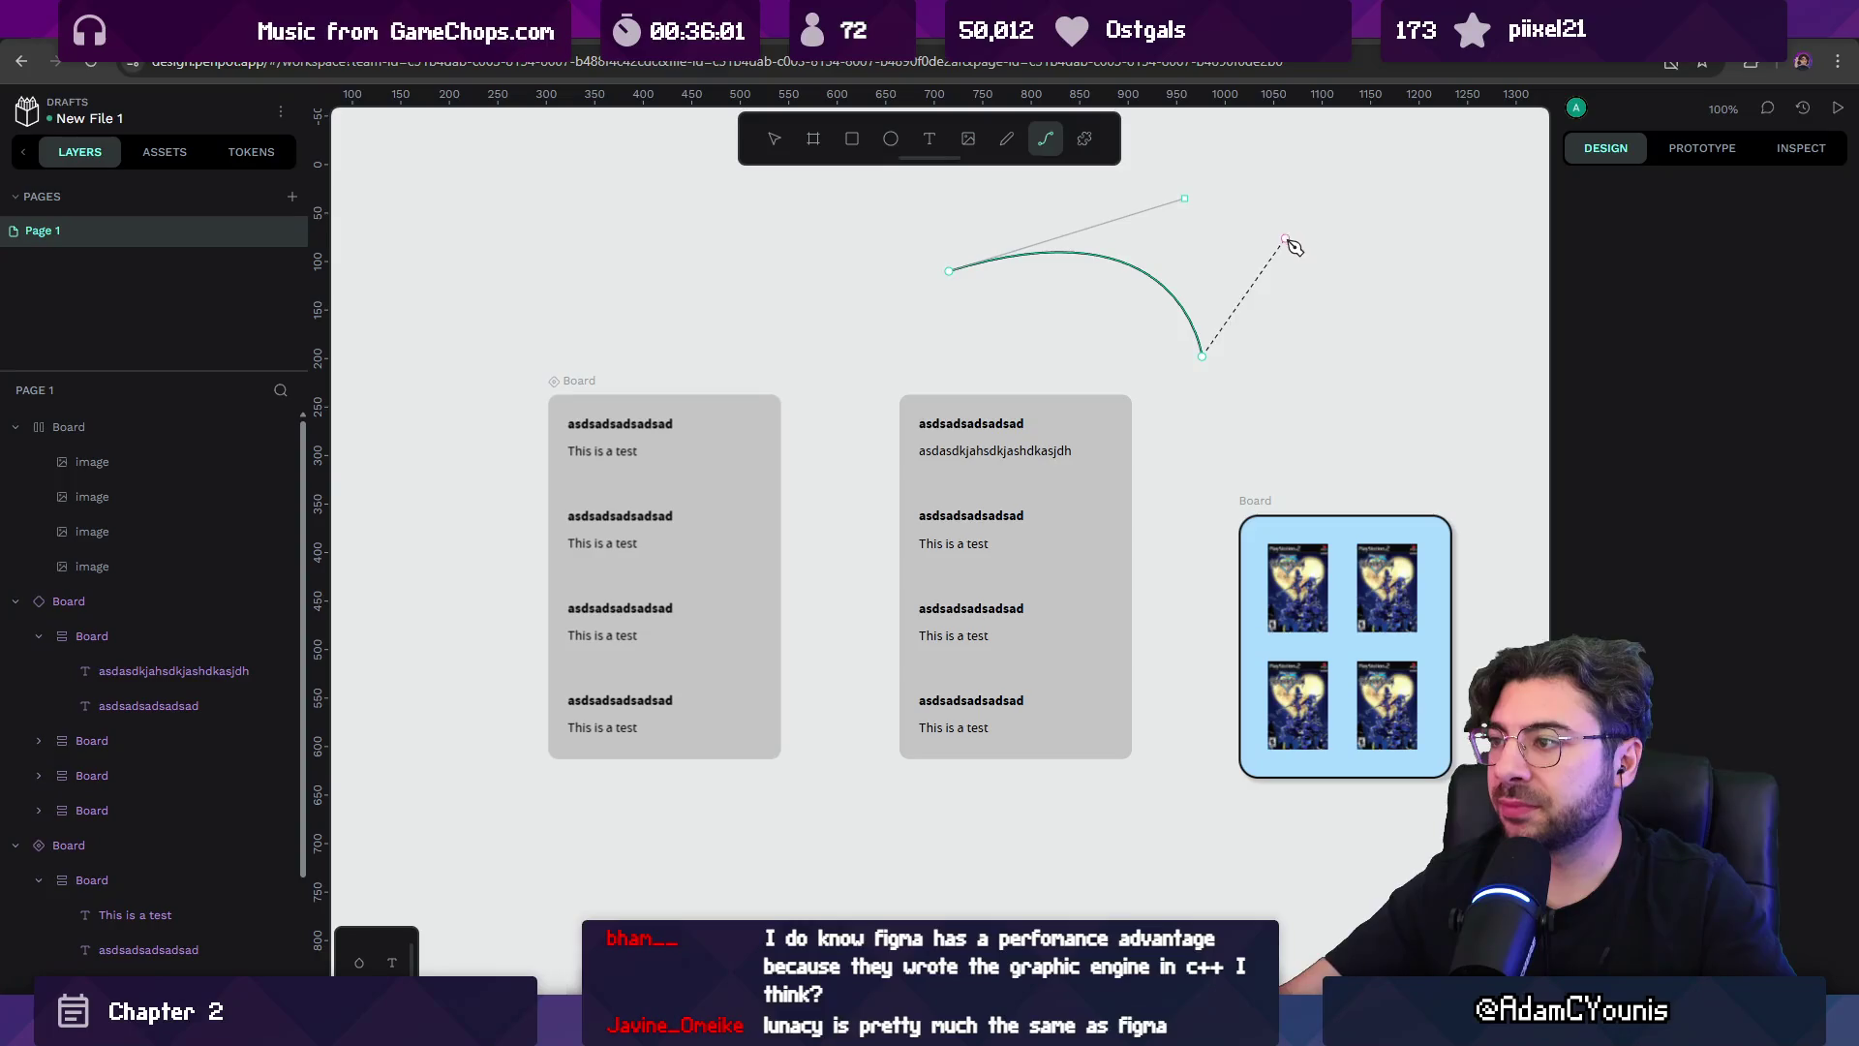
{"action": "mouse_move", "coordinate": [1368, 384]}
{"action": "left_mouse_down"}
{"action": "mouse_move", "coordinate": [1387, 369]}
{"action": "mouse_move", "coordinate": [1360, 204]}
{"action": "left_mouse_up"}
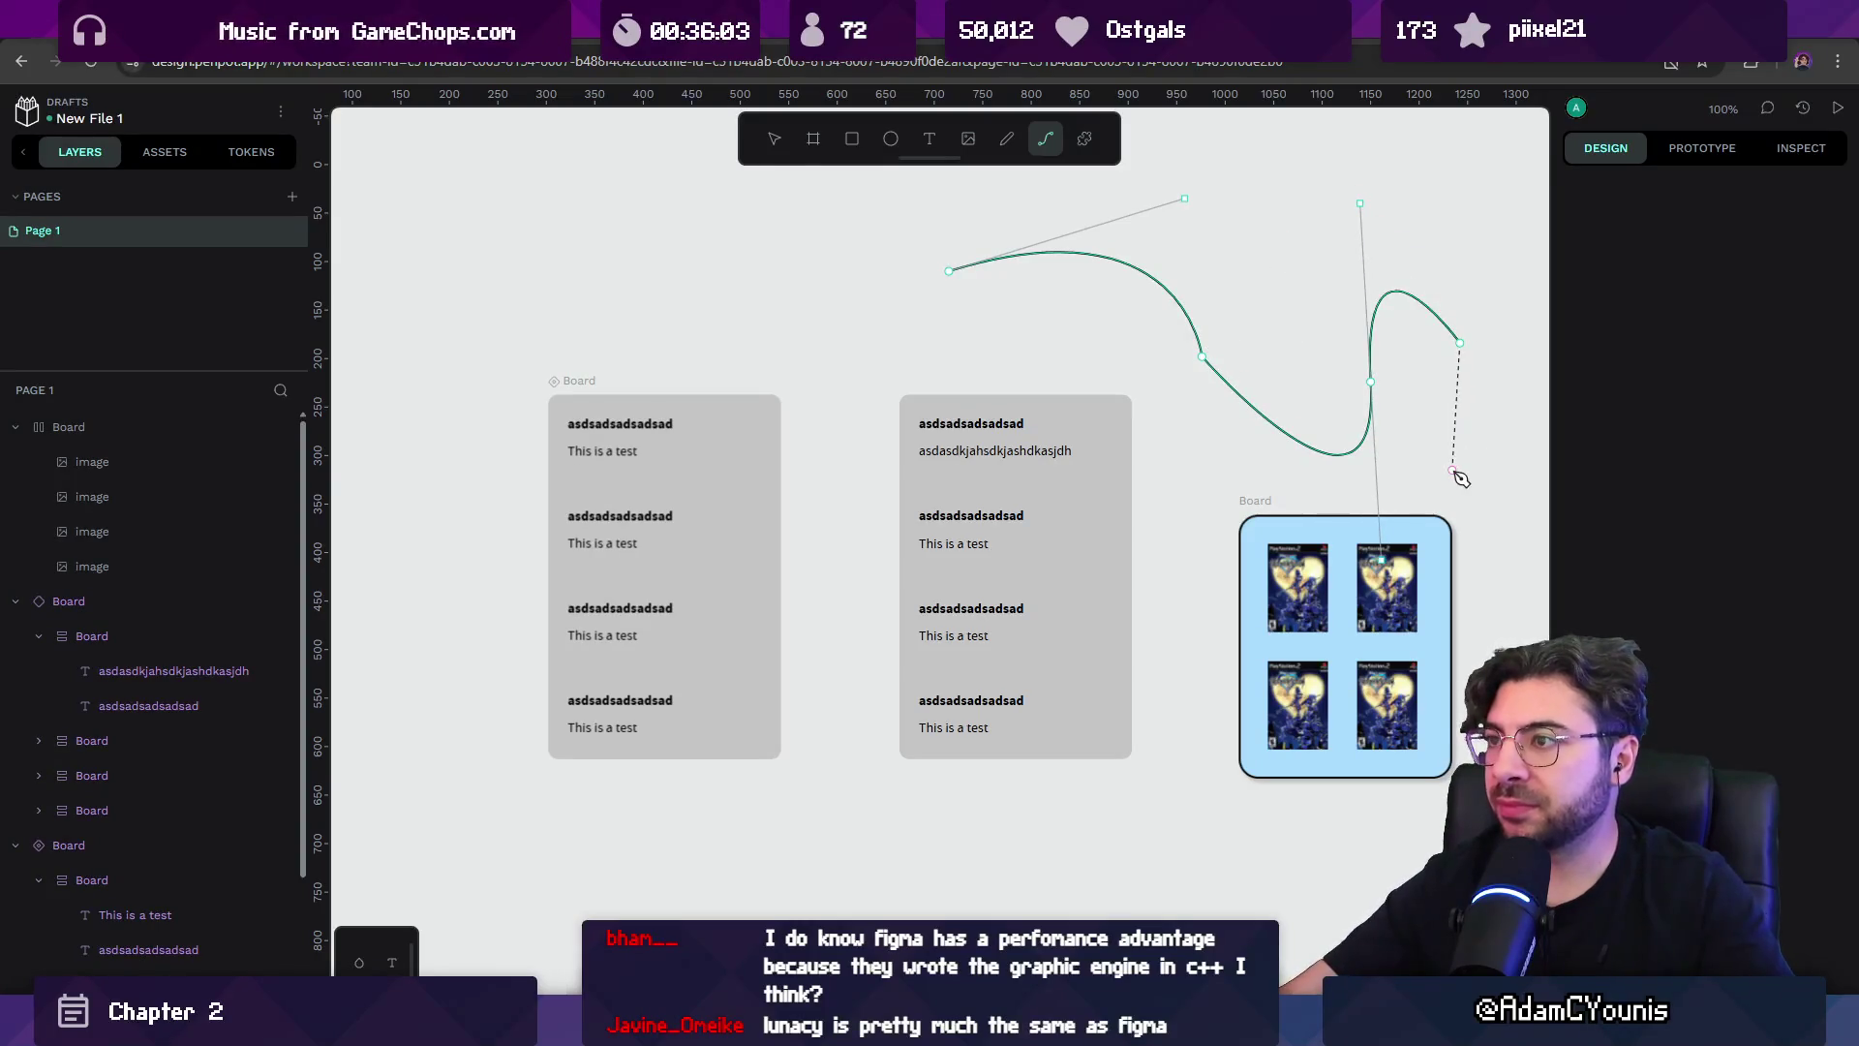
{"action": "key", "text": "Return"}
{"action": "key", "text": "Escape"}
{"action": "left_click", "coordinate": [1082, 255]}
{"action": "key", "text": "Delete"}
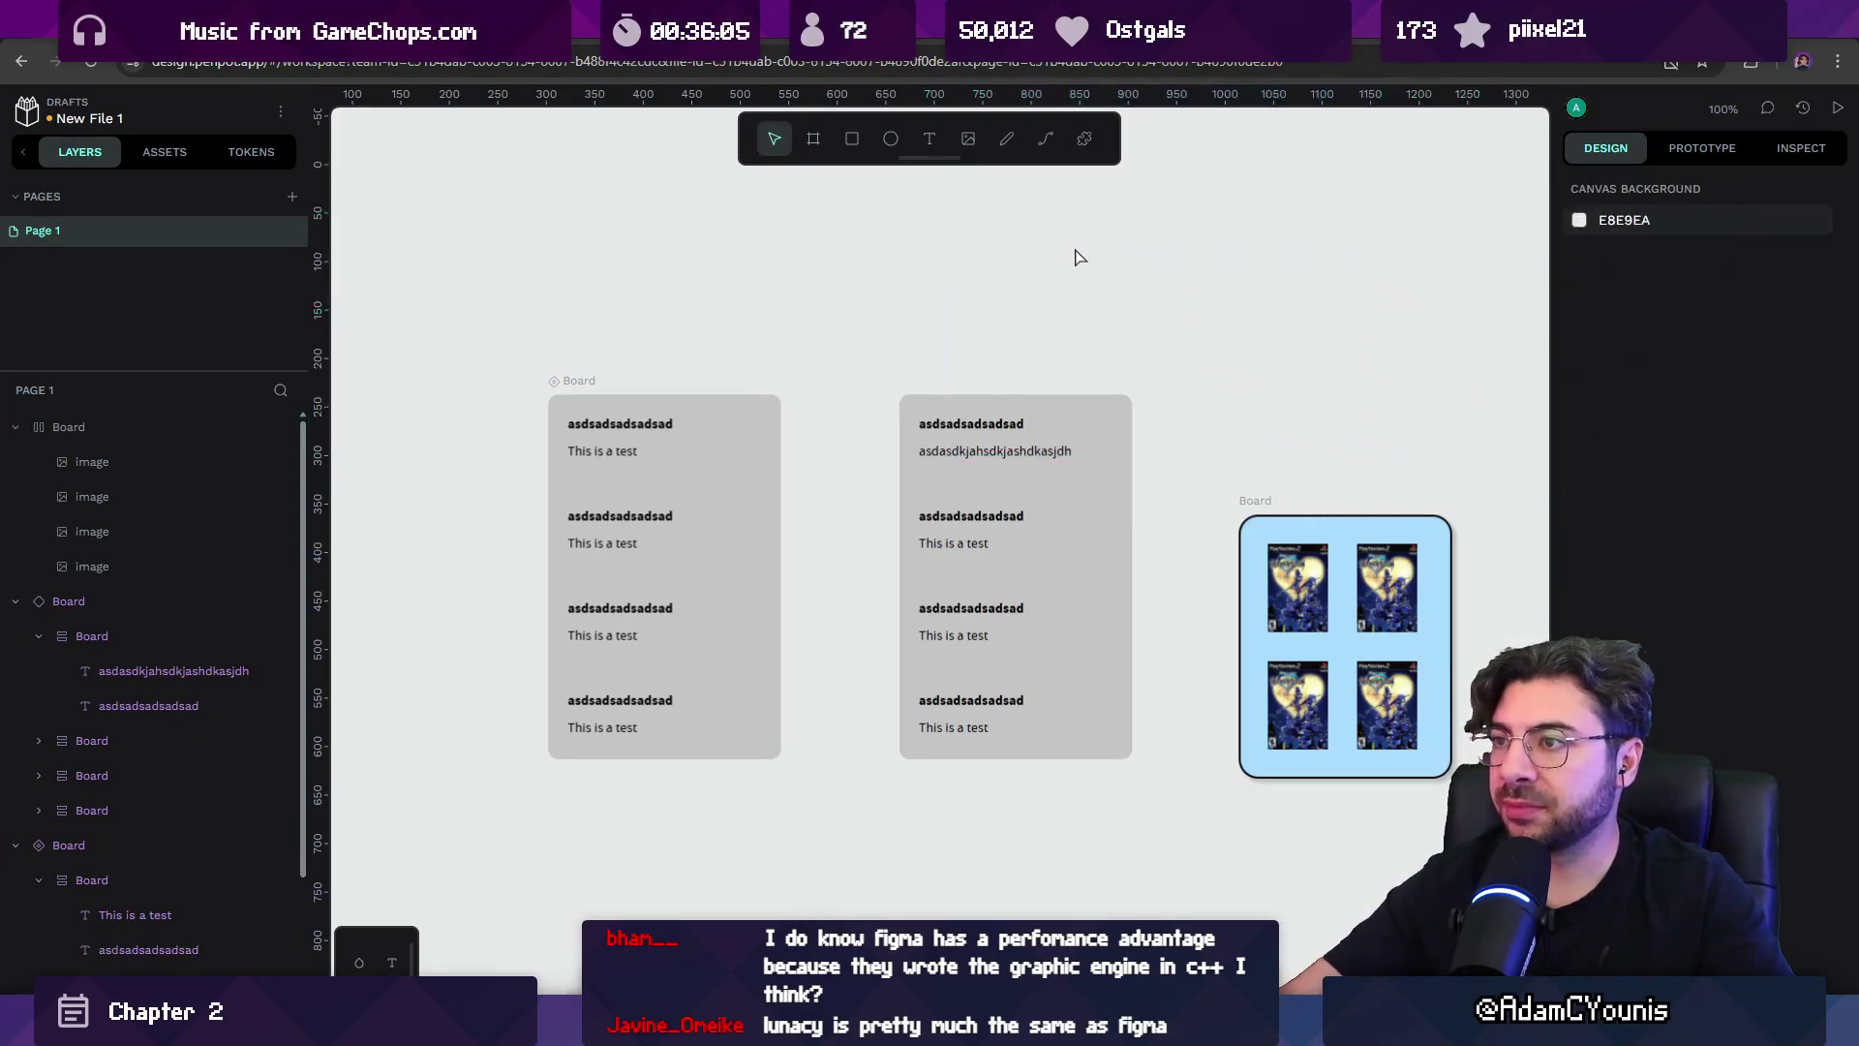
{"action": "left_click", "coordinate": [1007, 139]}
{"action": "mouse_move", "coordinate": [995, 252]}
{"action": "left_mouse_down"}
{"action": "mouse_move", "coordinate": [1077, 233]}
{"action": "mouse_move", "coordinate": [1130, 326]}
{"action": "left_mouse_up"}
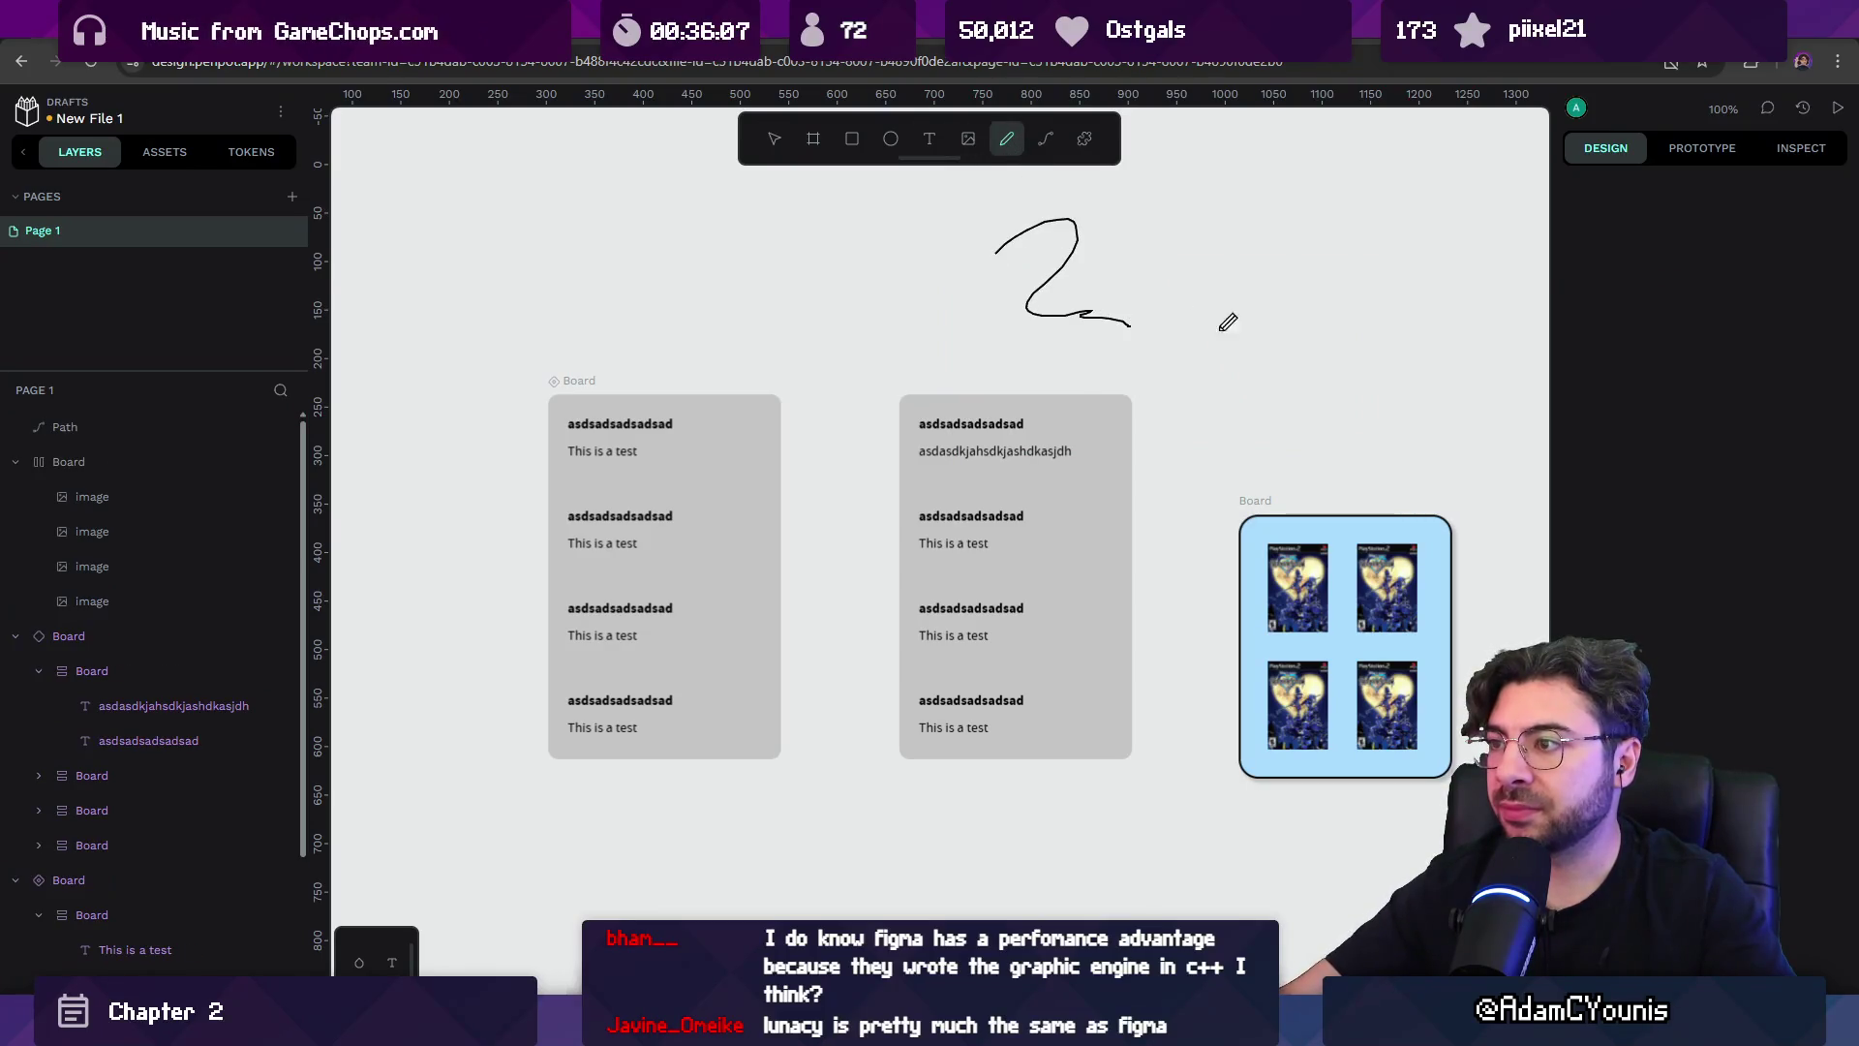
{"action": "key", "text": "ctrl+z"}
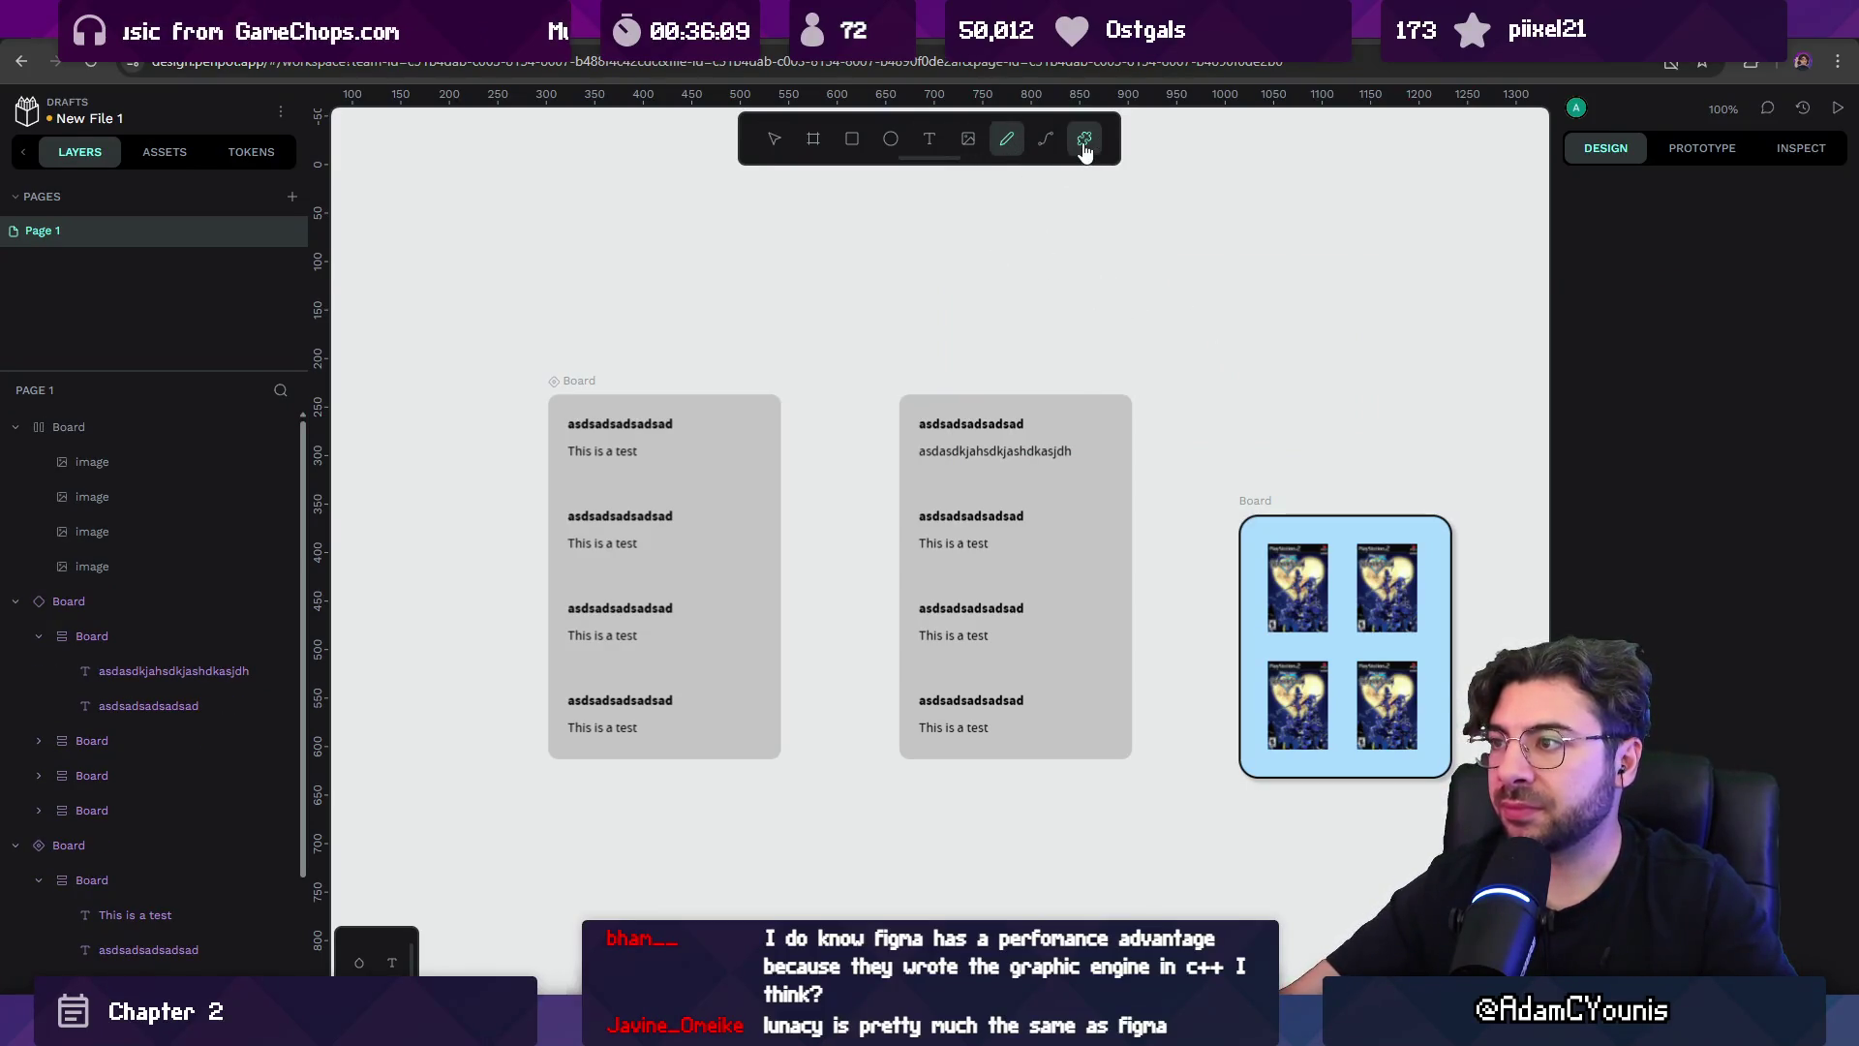
Open the online Plugins list, browse the catalogue, and search plugins for 'car'.
{"action": "left_click", "coordinate": [1084, 145]}
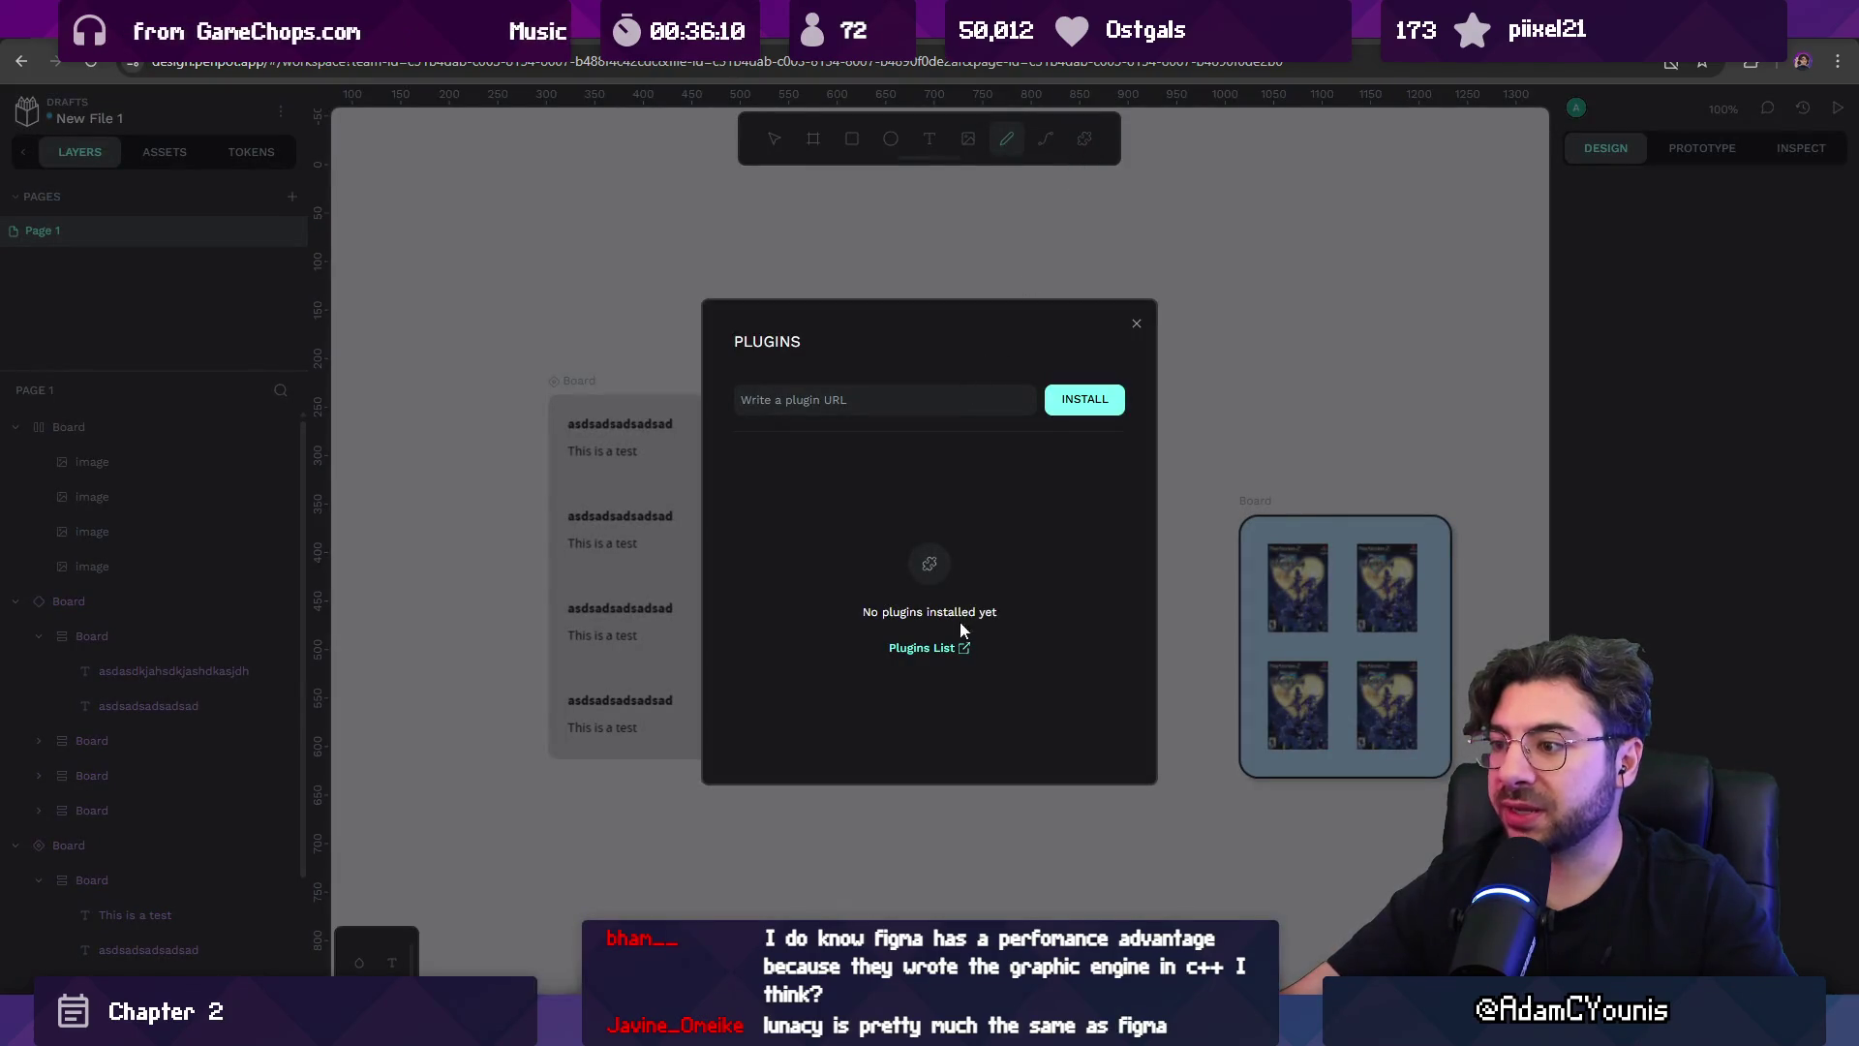
{"action": "left_click", "coordinate": [930, 649]}
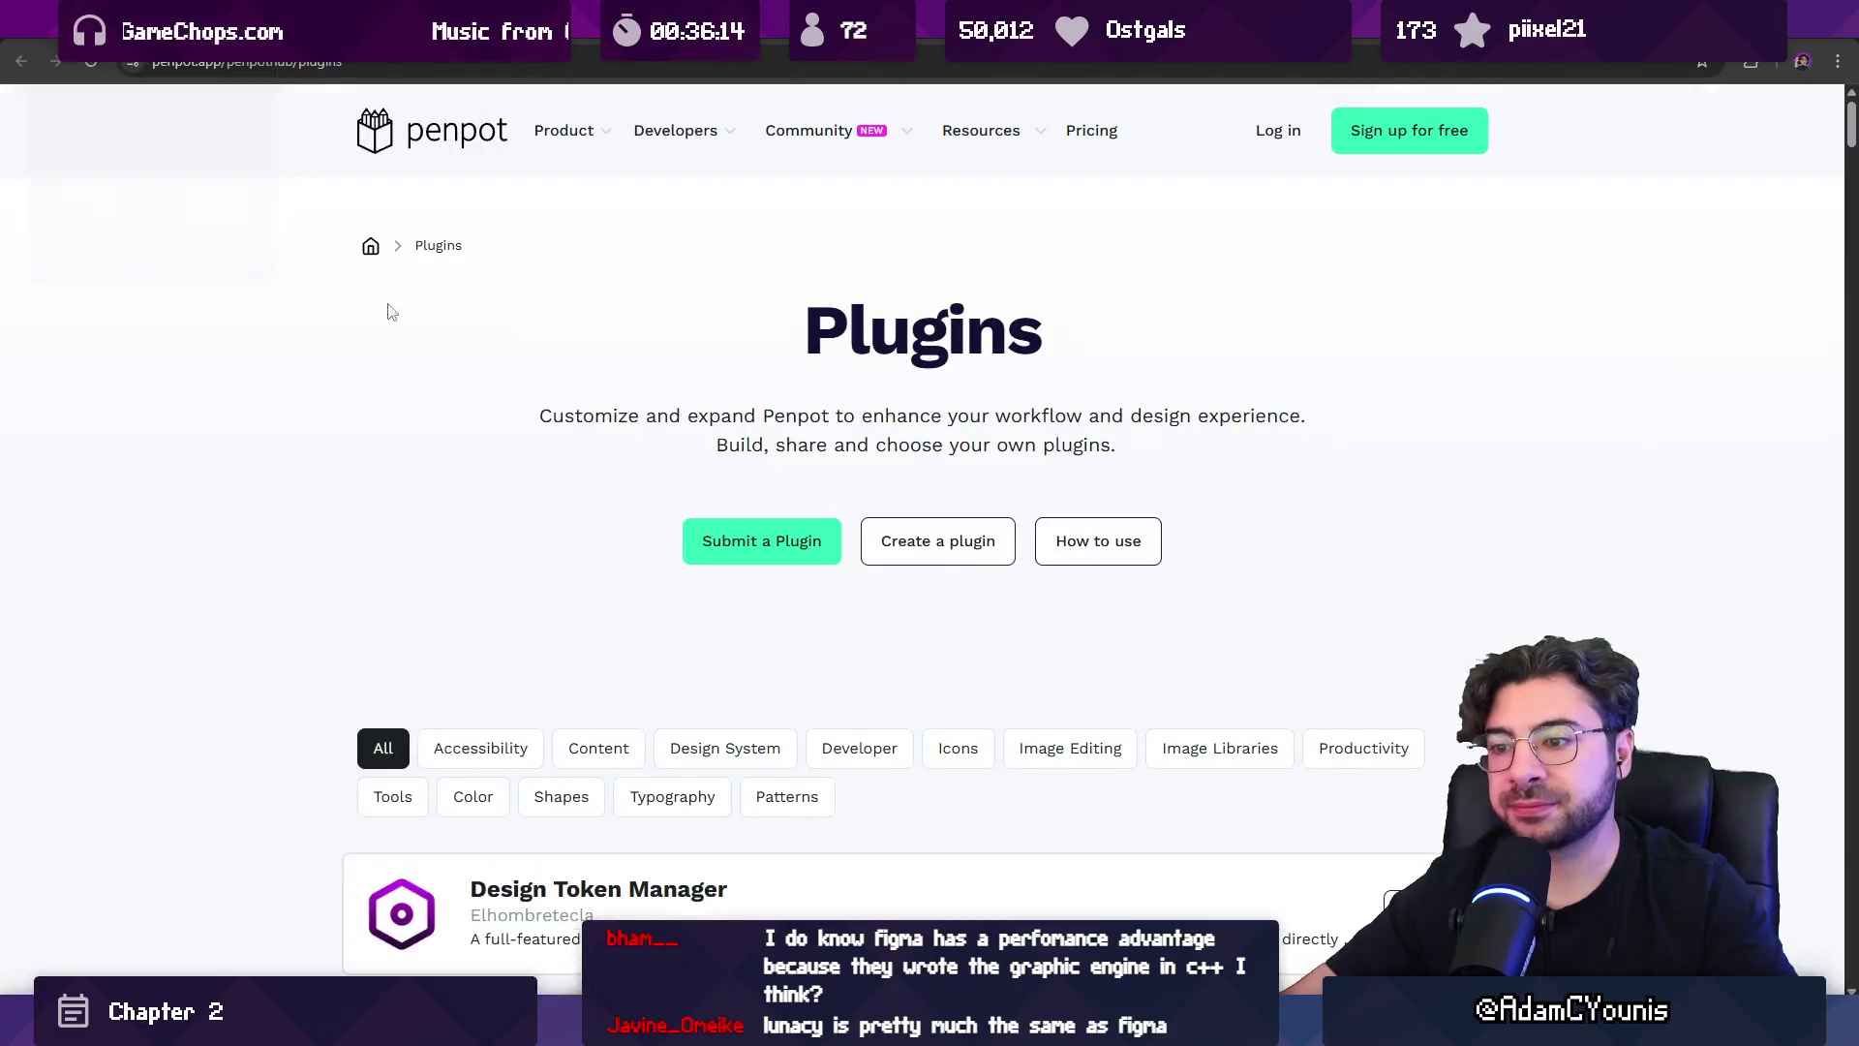
{"action": "scroll", "coordinate": [437, 323], "scroll_direction": "down", "scroll_amount": 3}
{"action": "scroll", "coordinate": [437, 323], "scroll_direction": "down", "scroll_amount": 5}
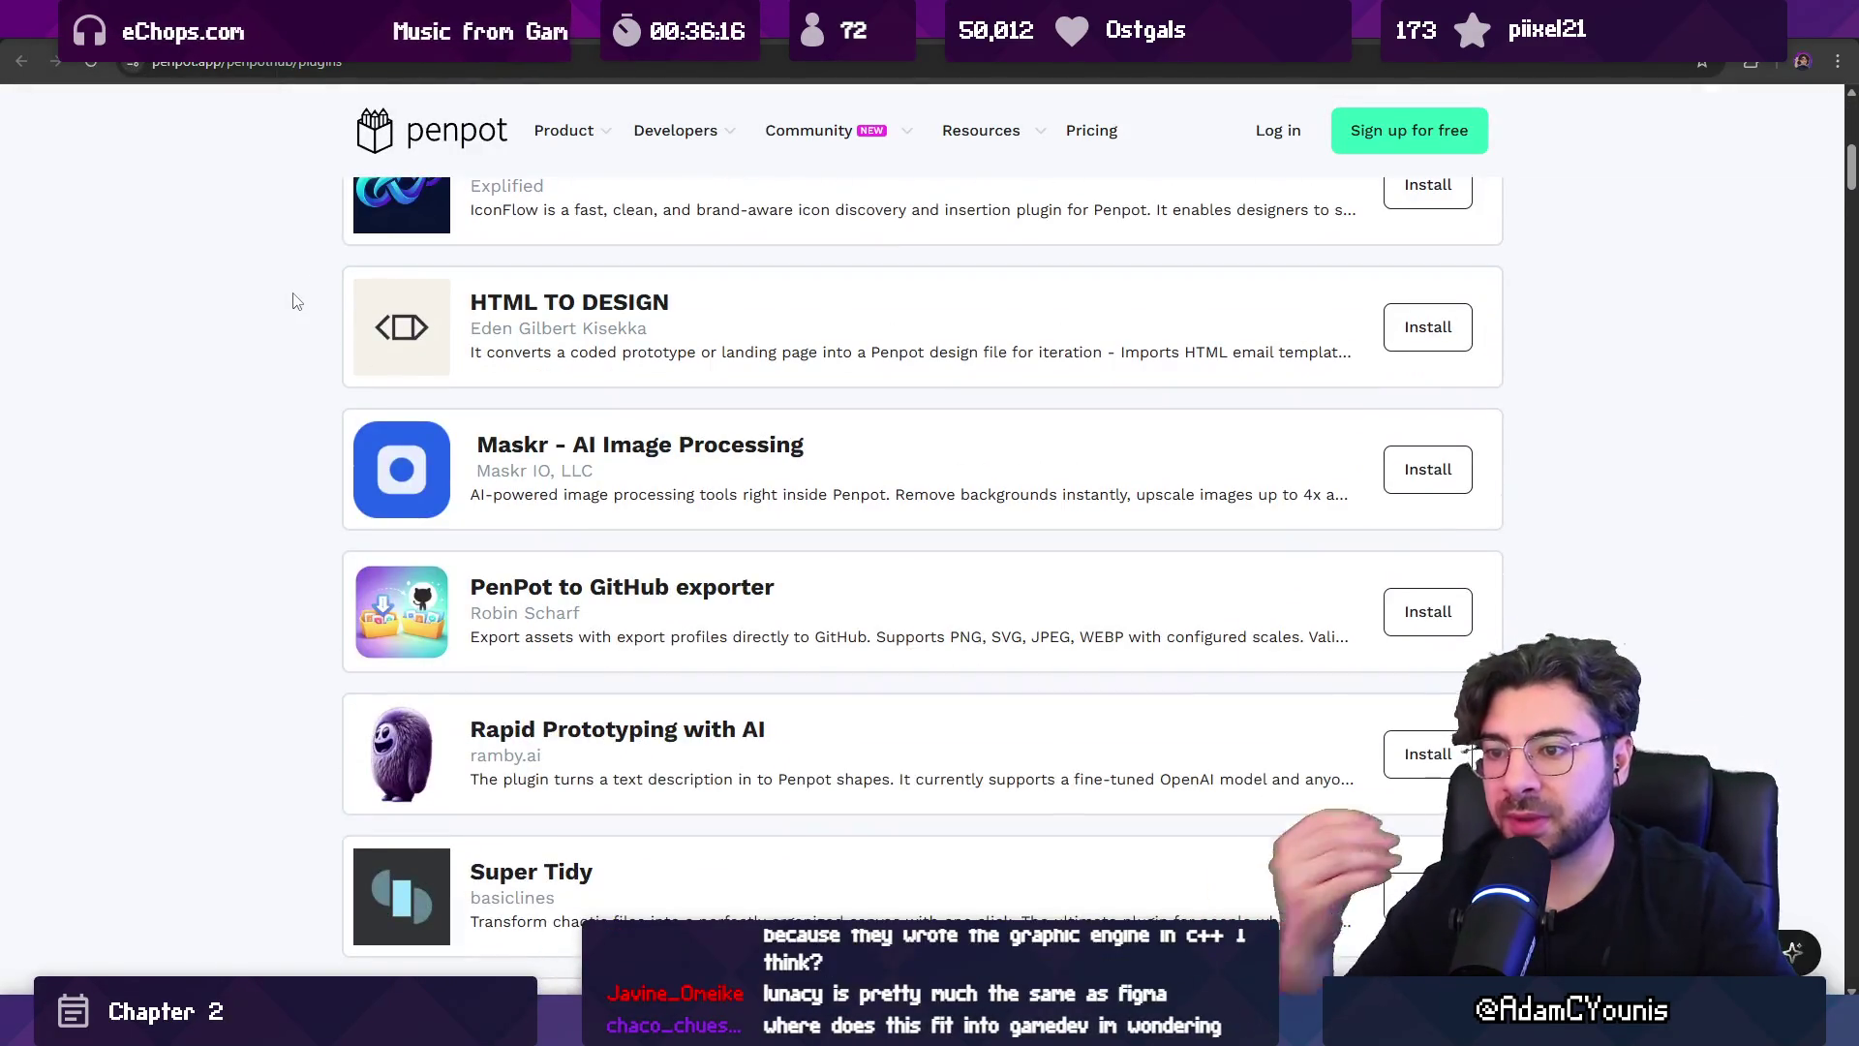
{"action": "scroll", "coordinate": [290, 310], "scroll_direction": "down", "scroll_amount": 12}
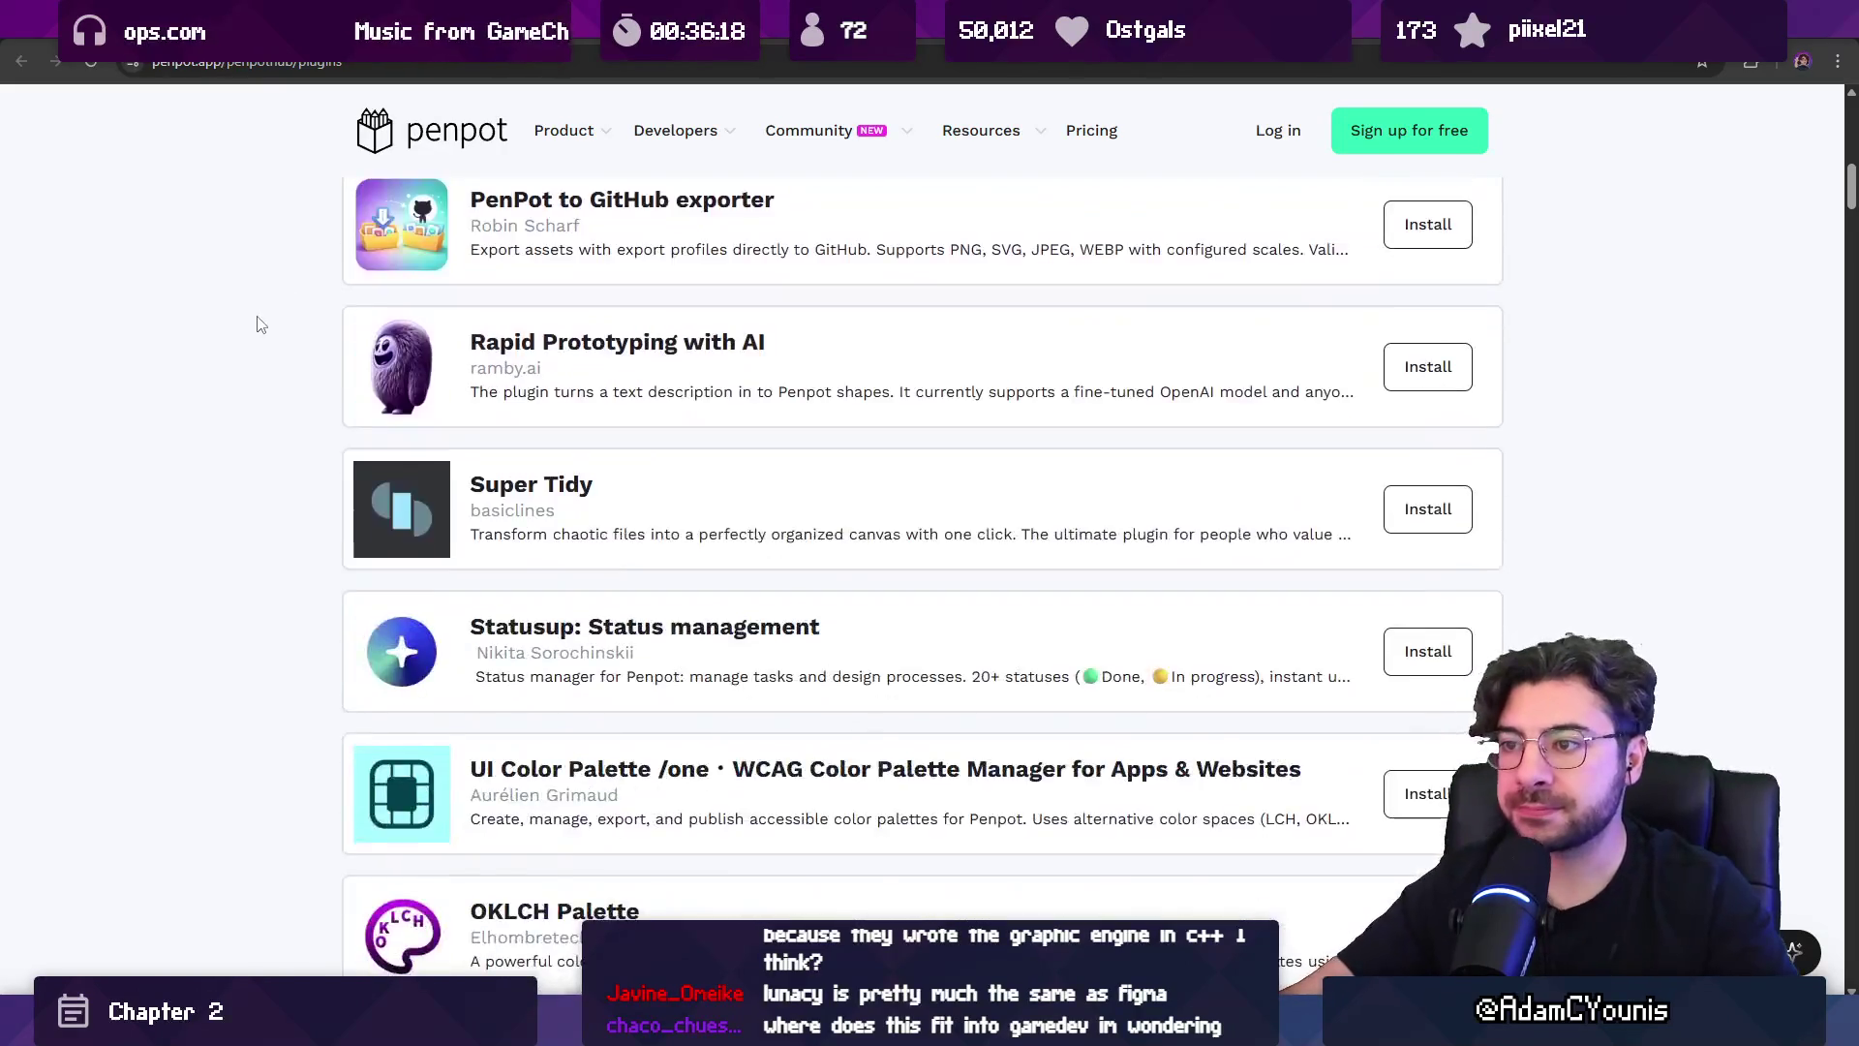
{"action": "scroll", "coordinate": [256, 351], "scroll_direction": "down", "scroll_amount": 10}
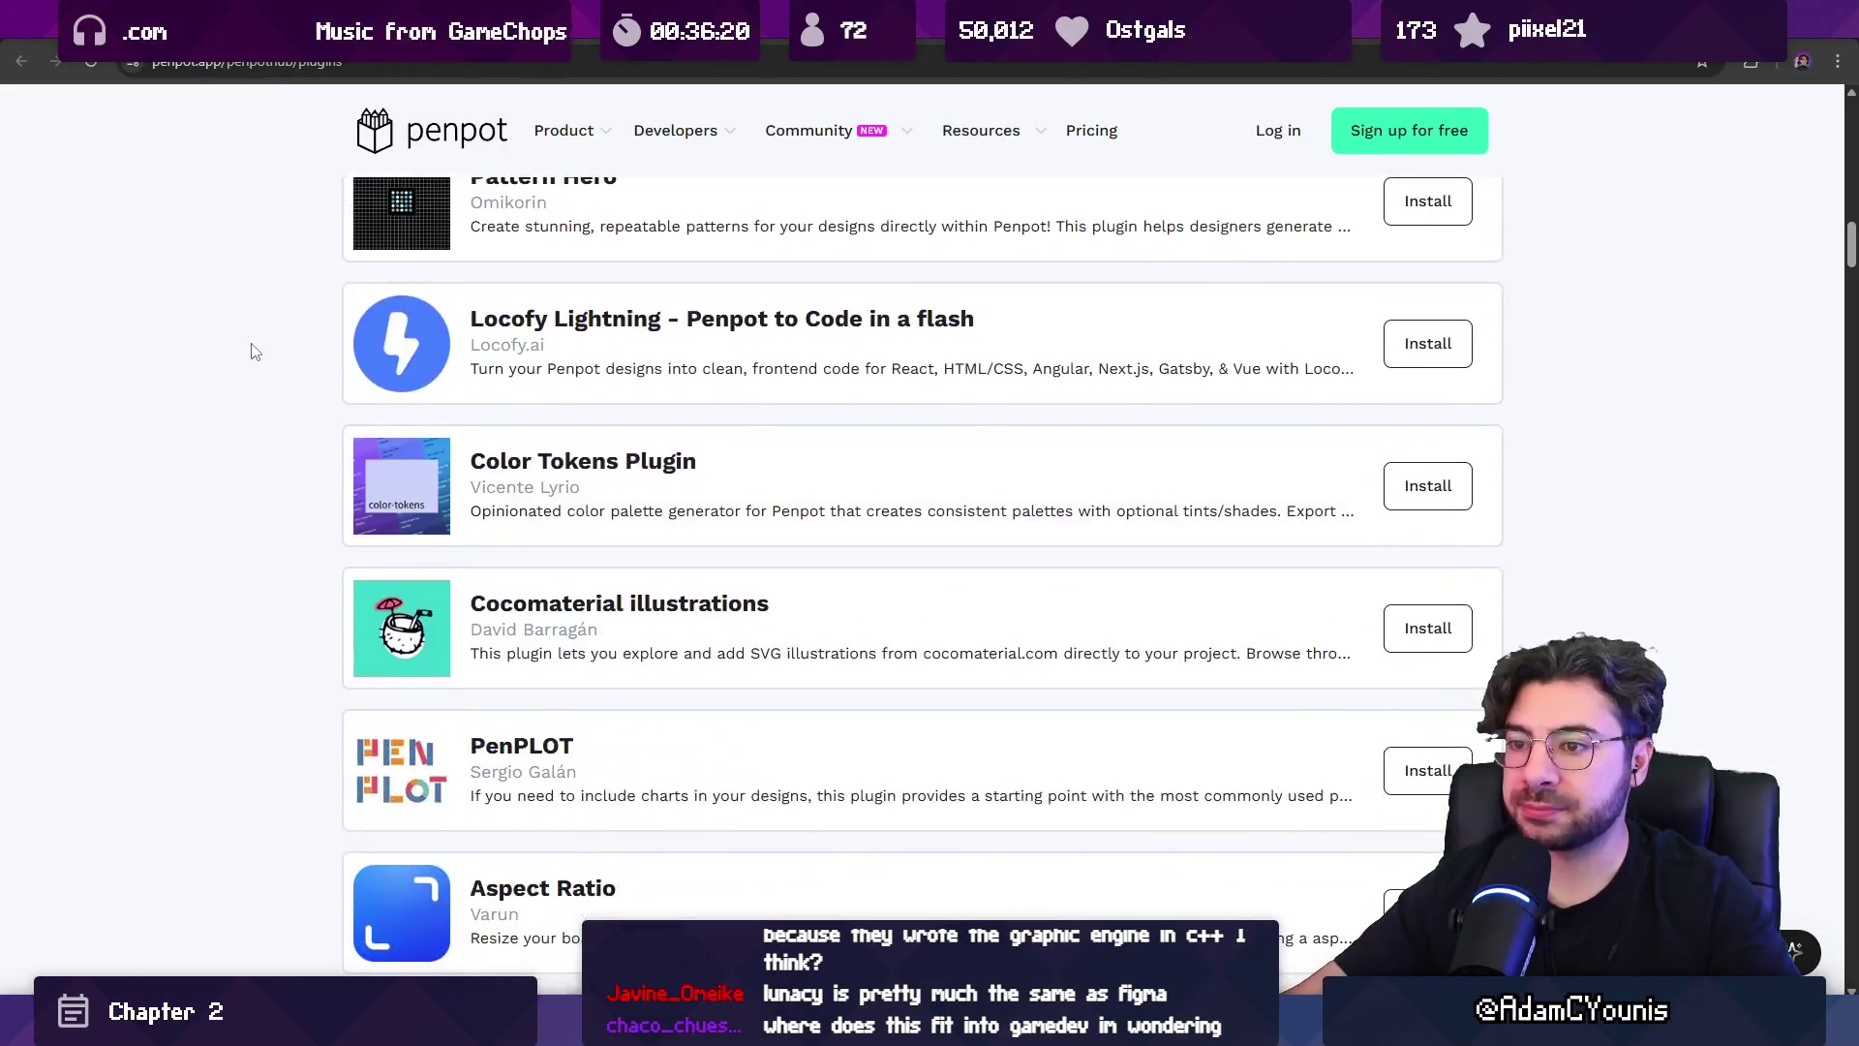
{"action": "key", "text": "Home"}
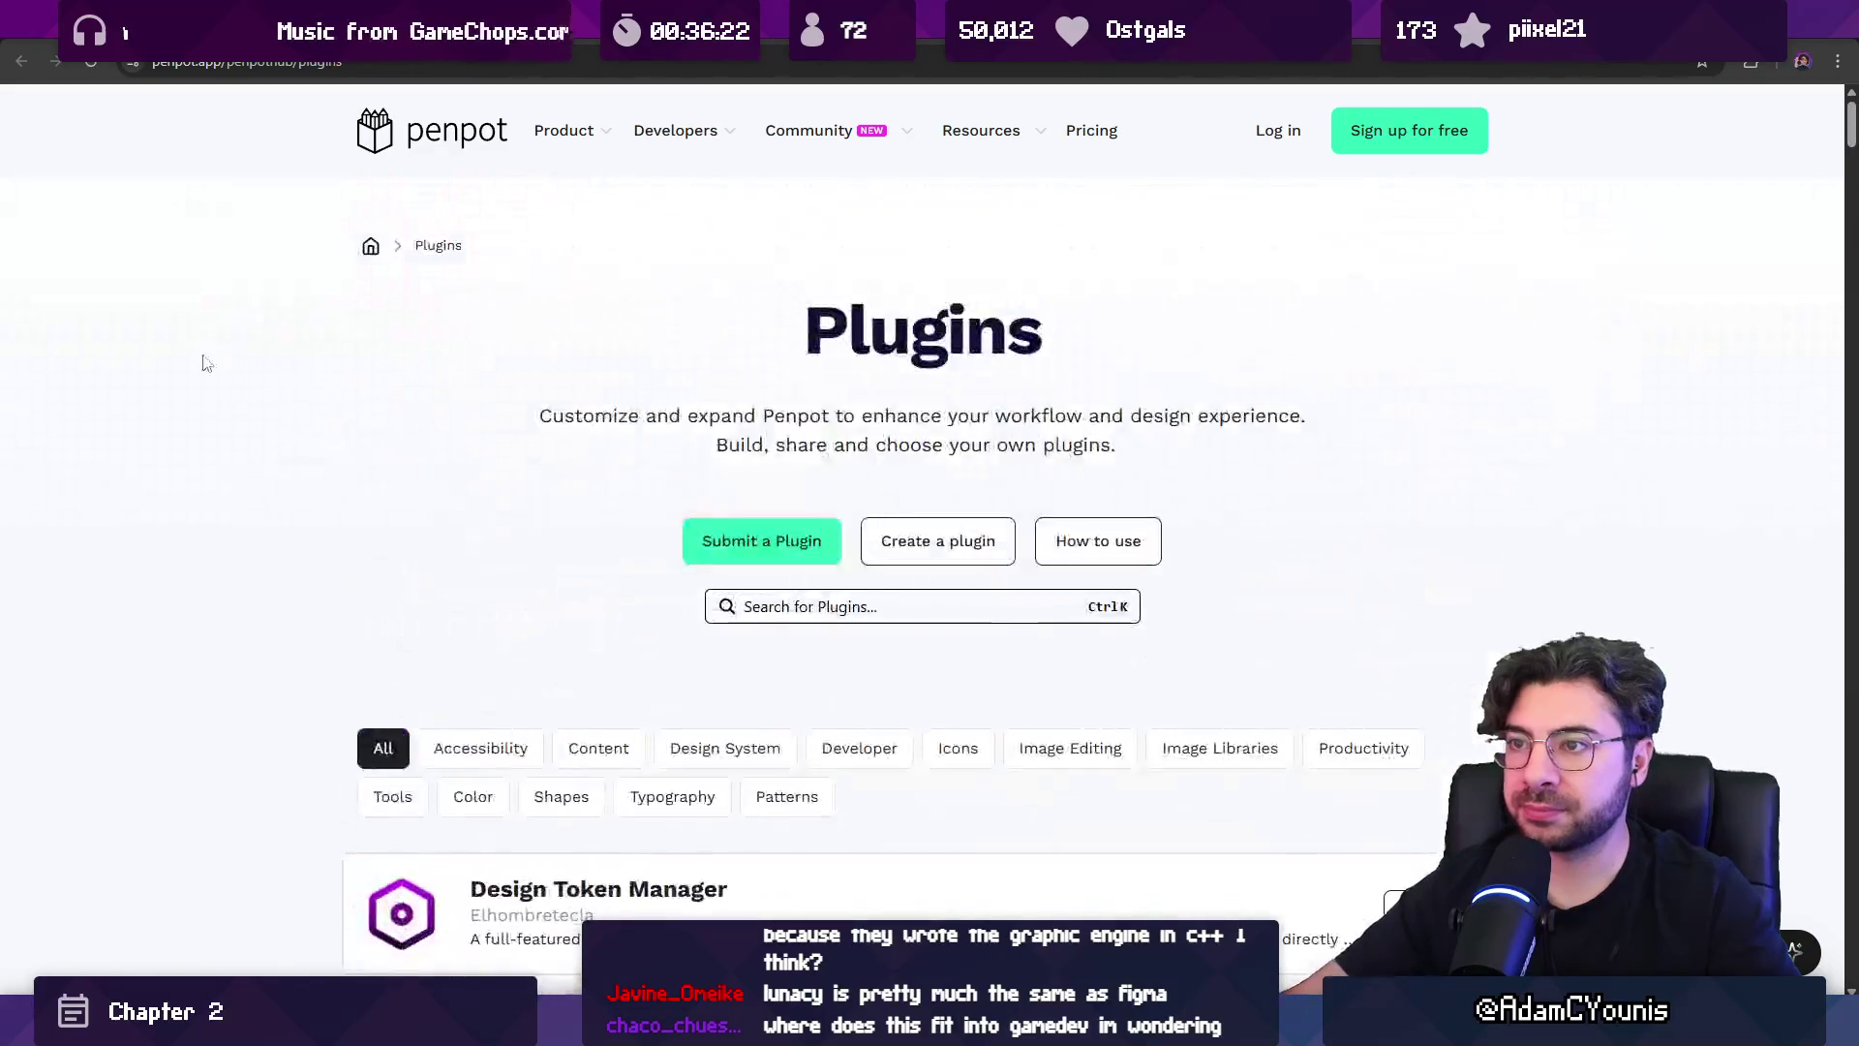
{"action": "left_click", "coordinate": [780, 608]}
{"action": "type", "text": "ca"}
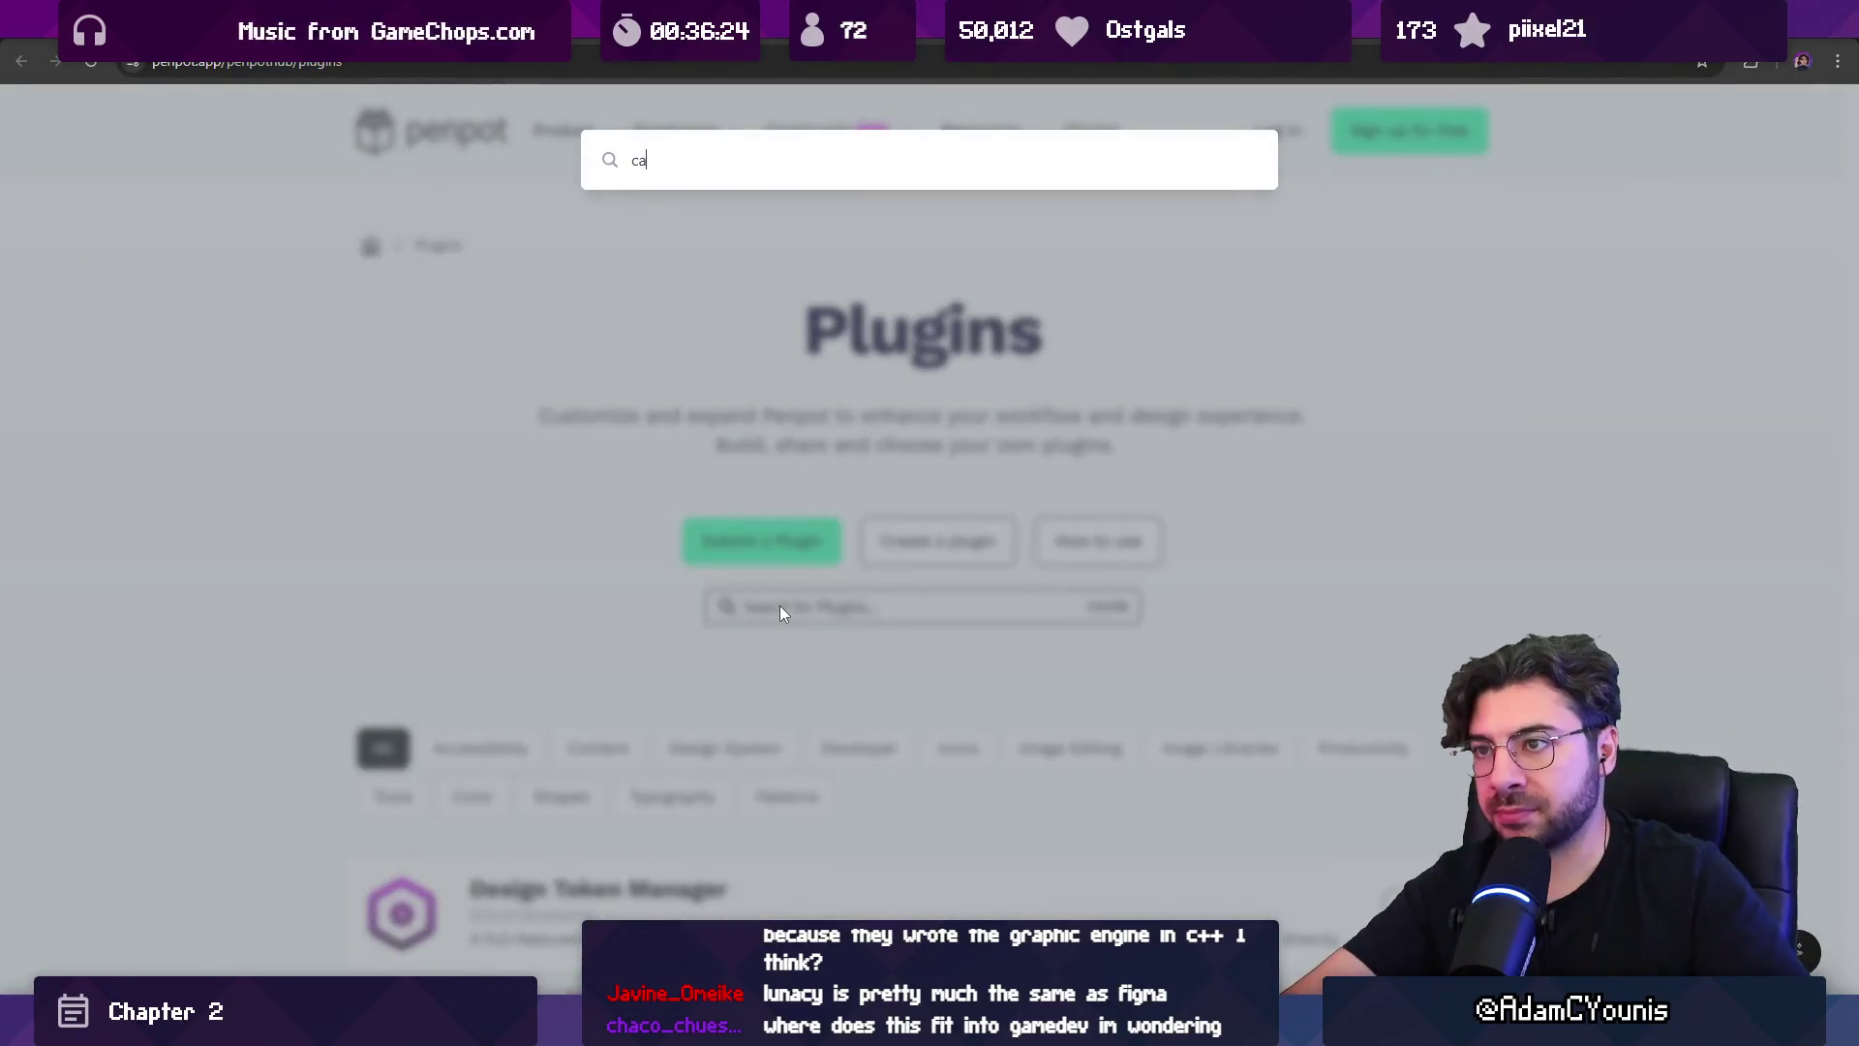
{"action": "type", "text": "lendar"}
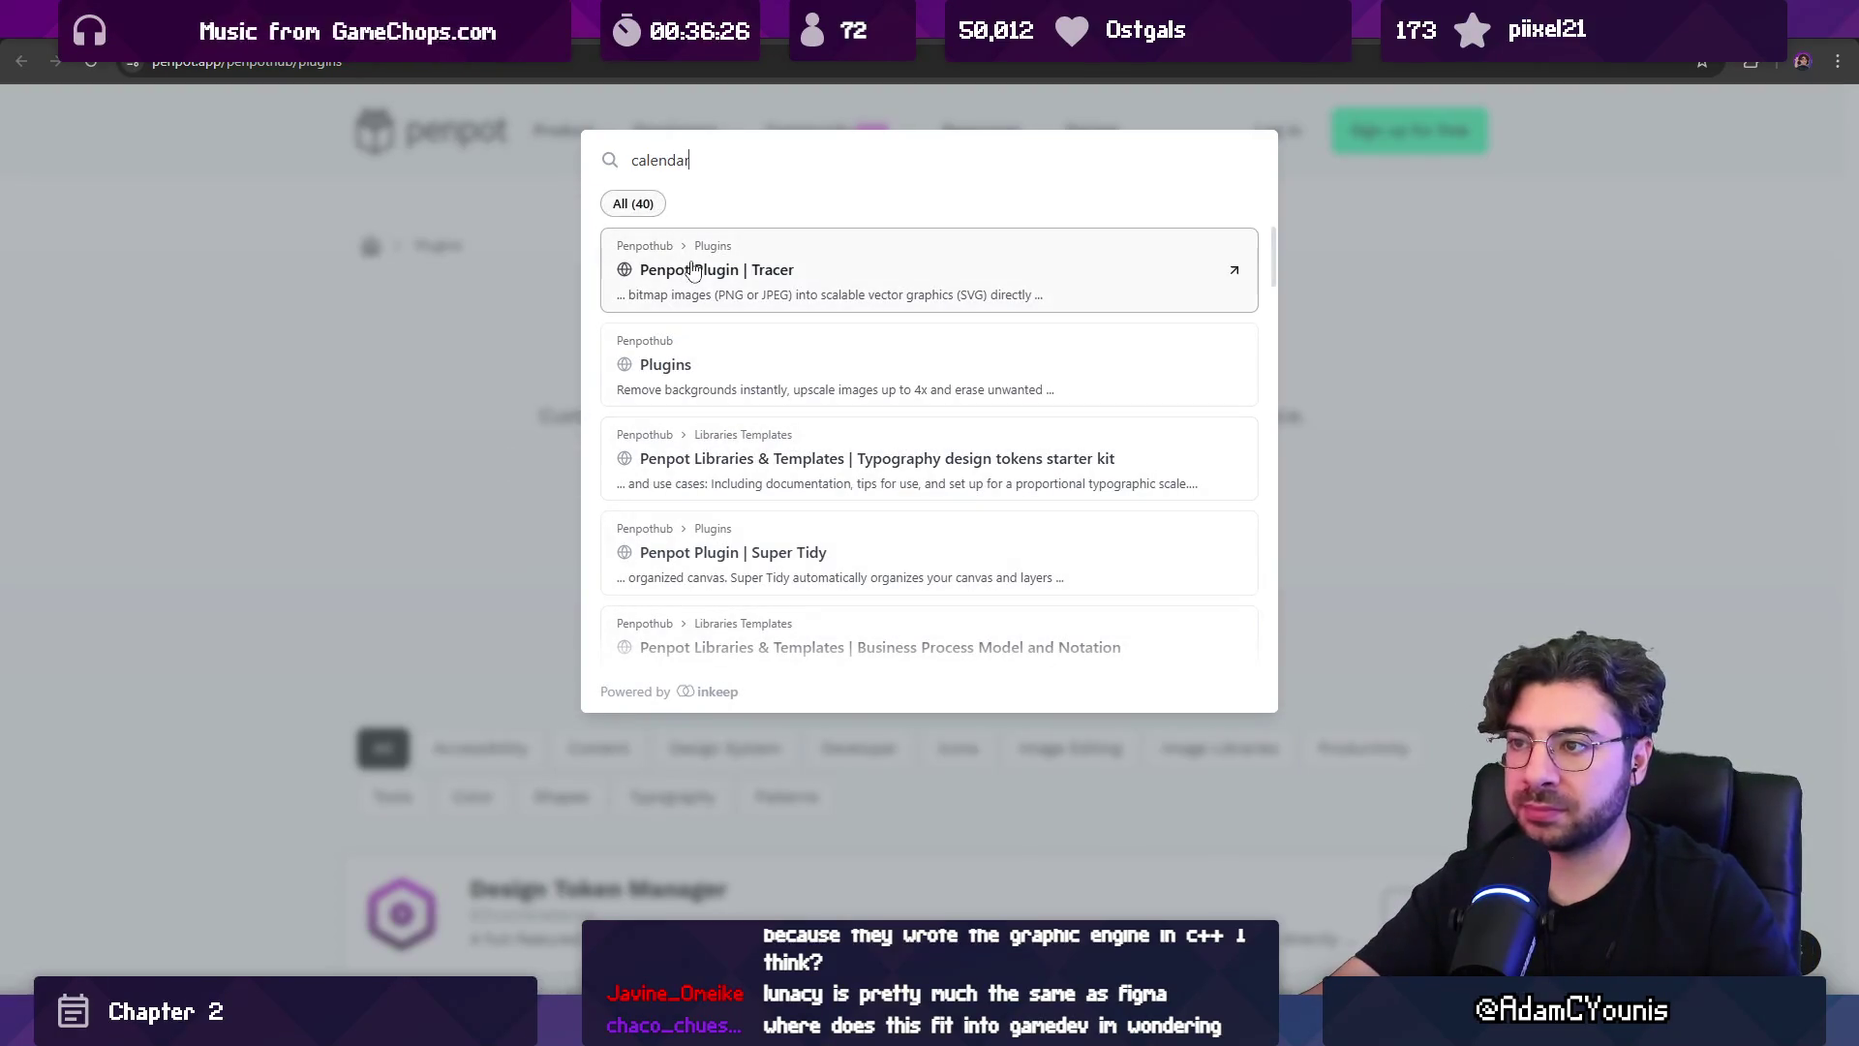
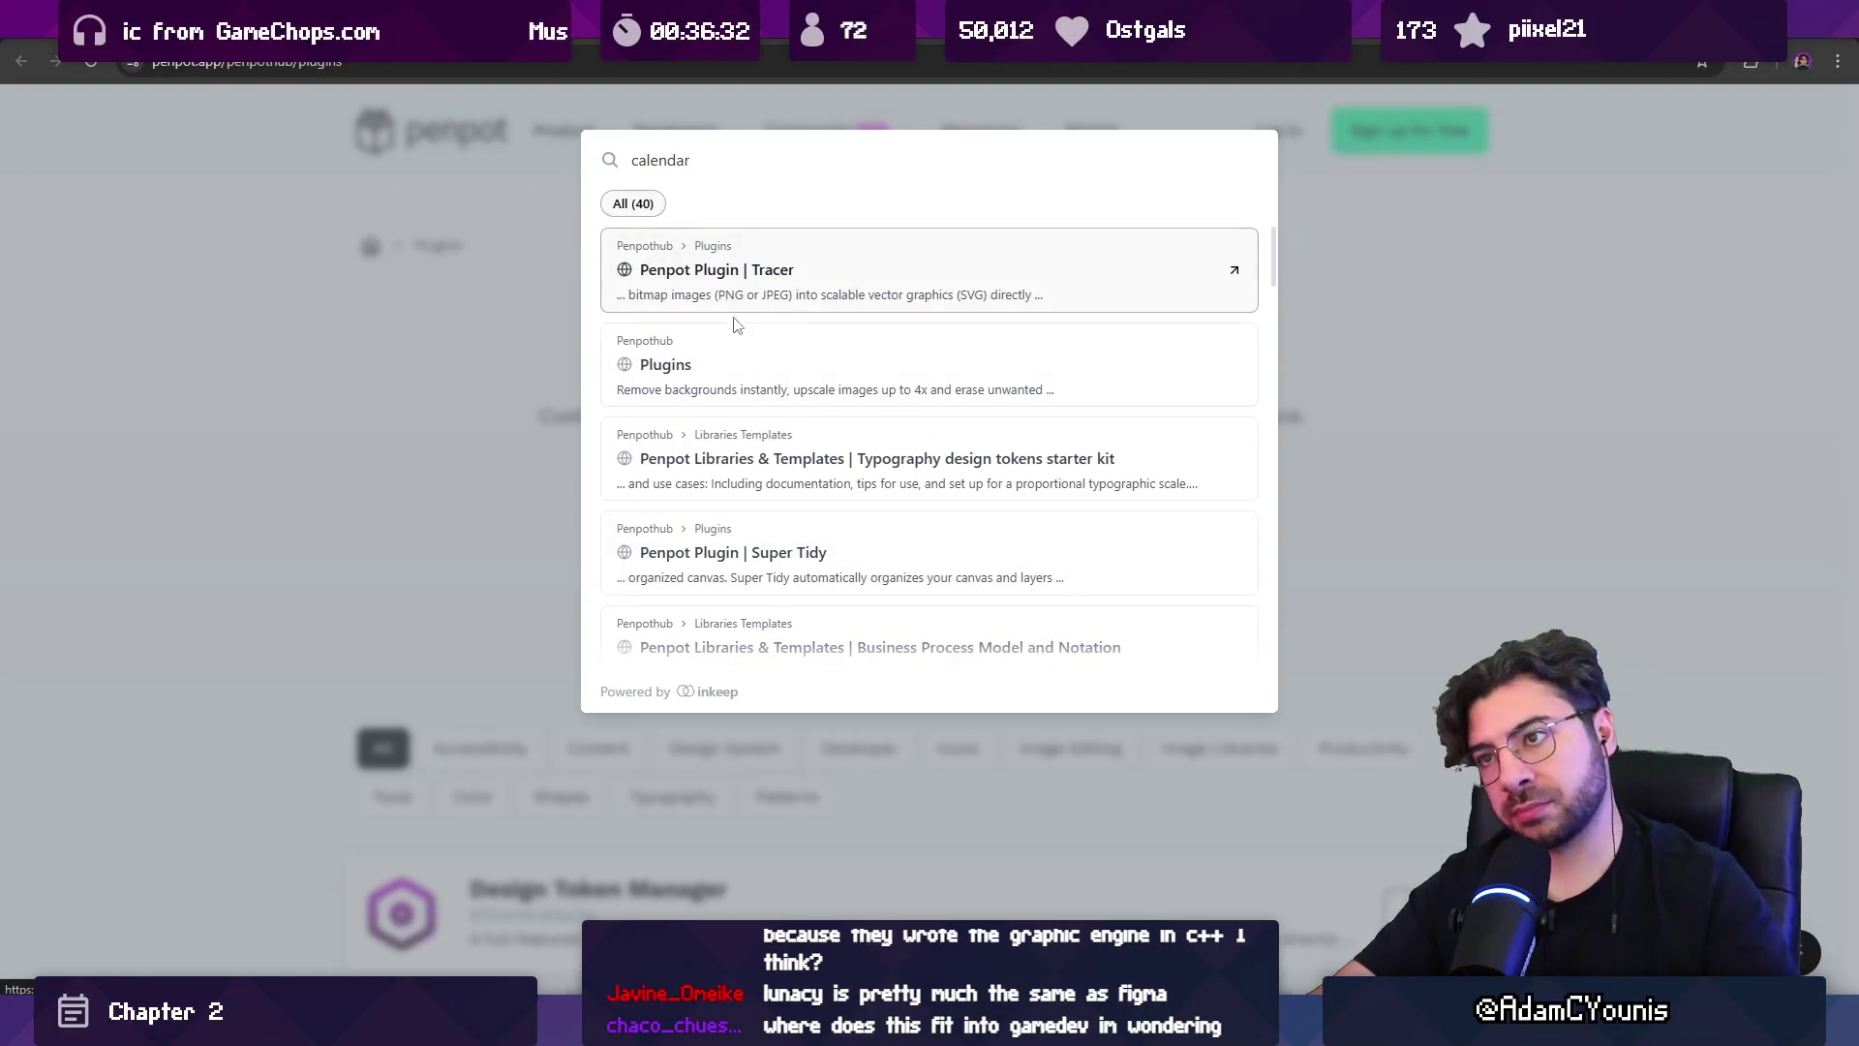
Dismiss the plugin search, scroll down the Penpot plugins list and install Pomodoro.
{"action": "scroll", "coordinate": [733, 324], "scroll_direction": "down", "scroll_amount": 15}
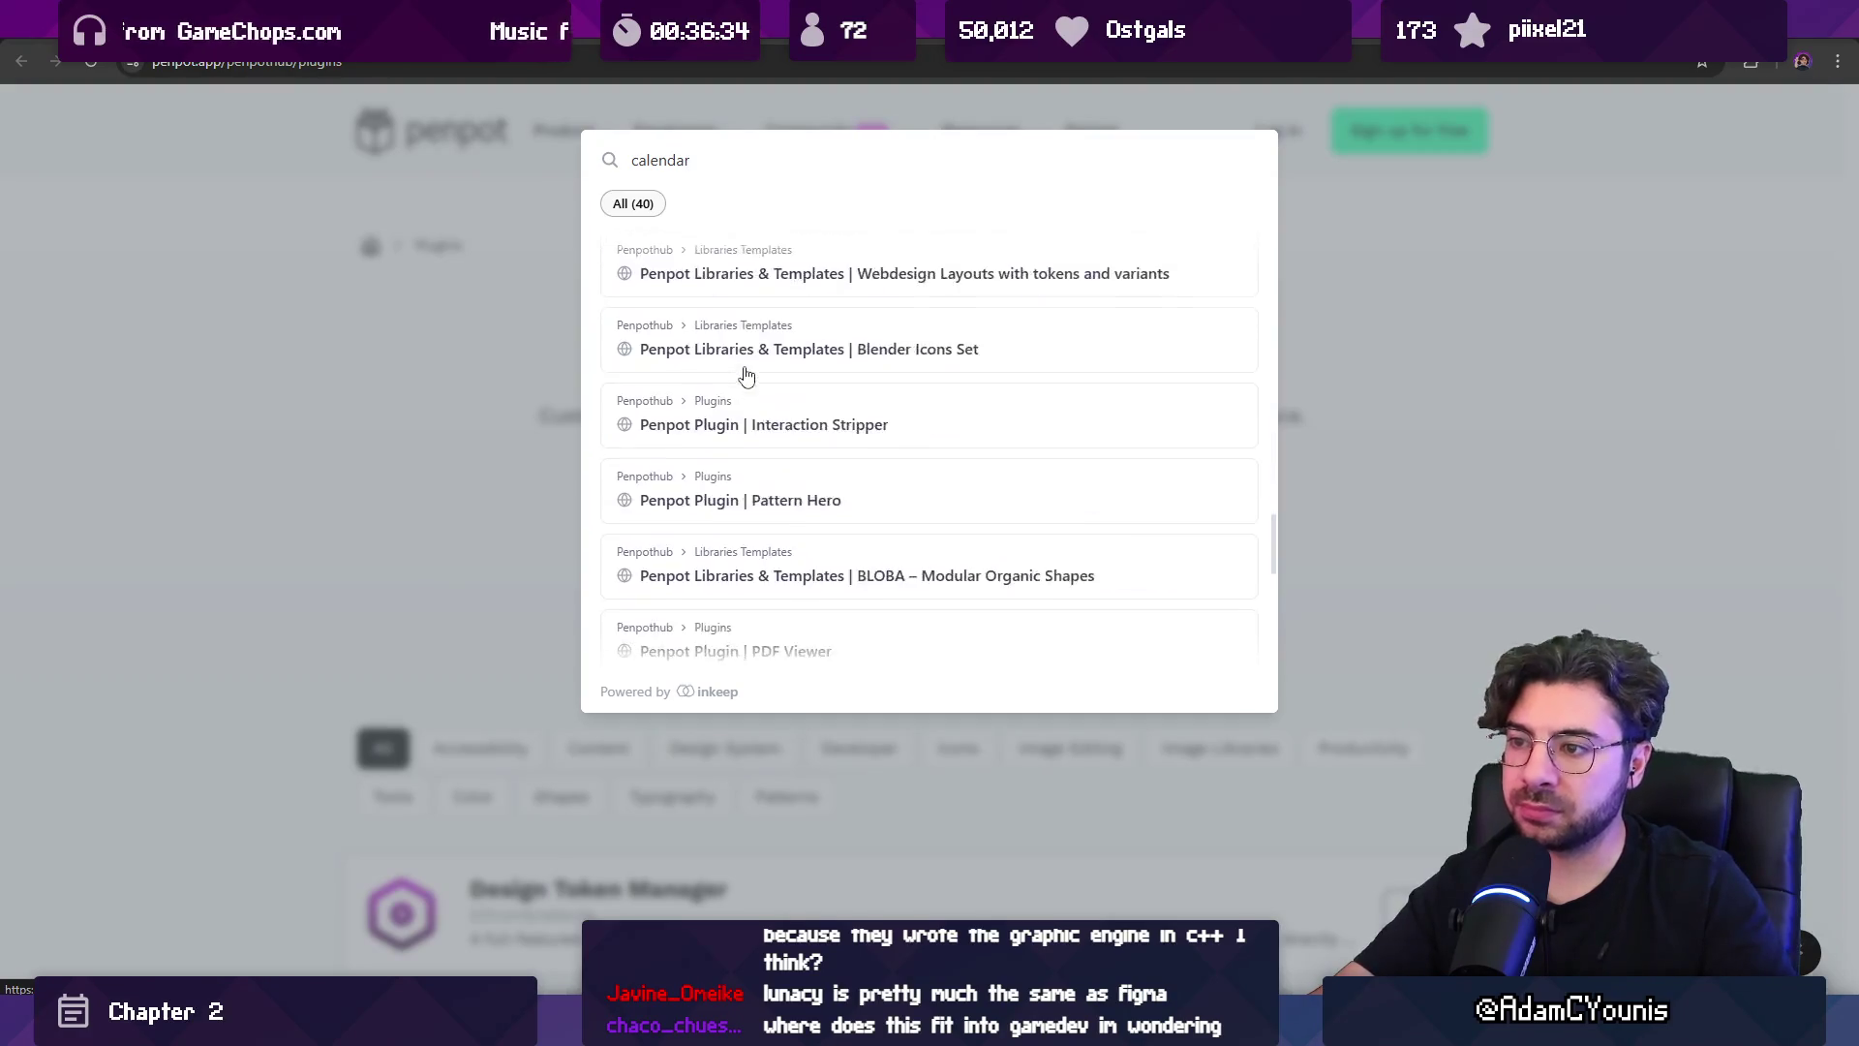
{"action": "key", "text": "Escape"}
{"action": "scroll", "coordinate": [755, 406], "scroll_direction": "down", "scroll_amount": 6}
{"action": "scroll", "coordinate": [770, 527], "scroll_direction": "up", "scroll_amount": 7}
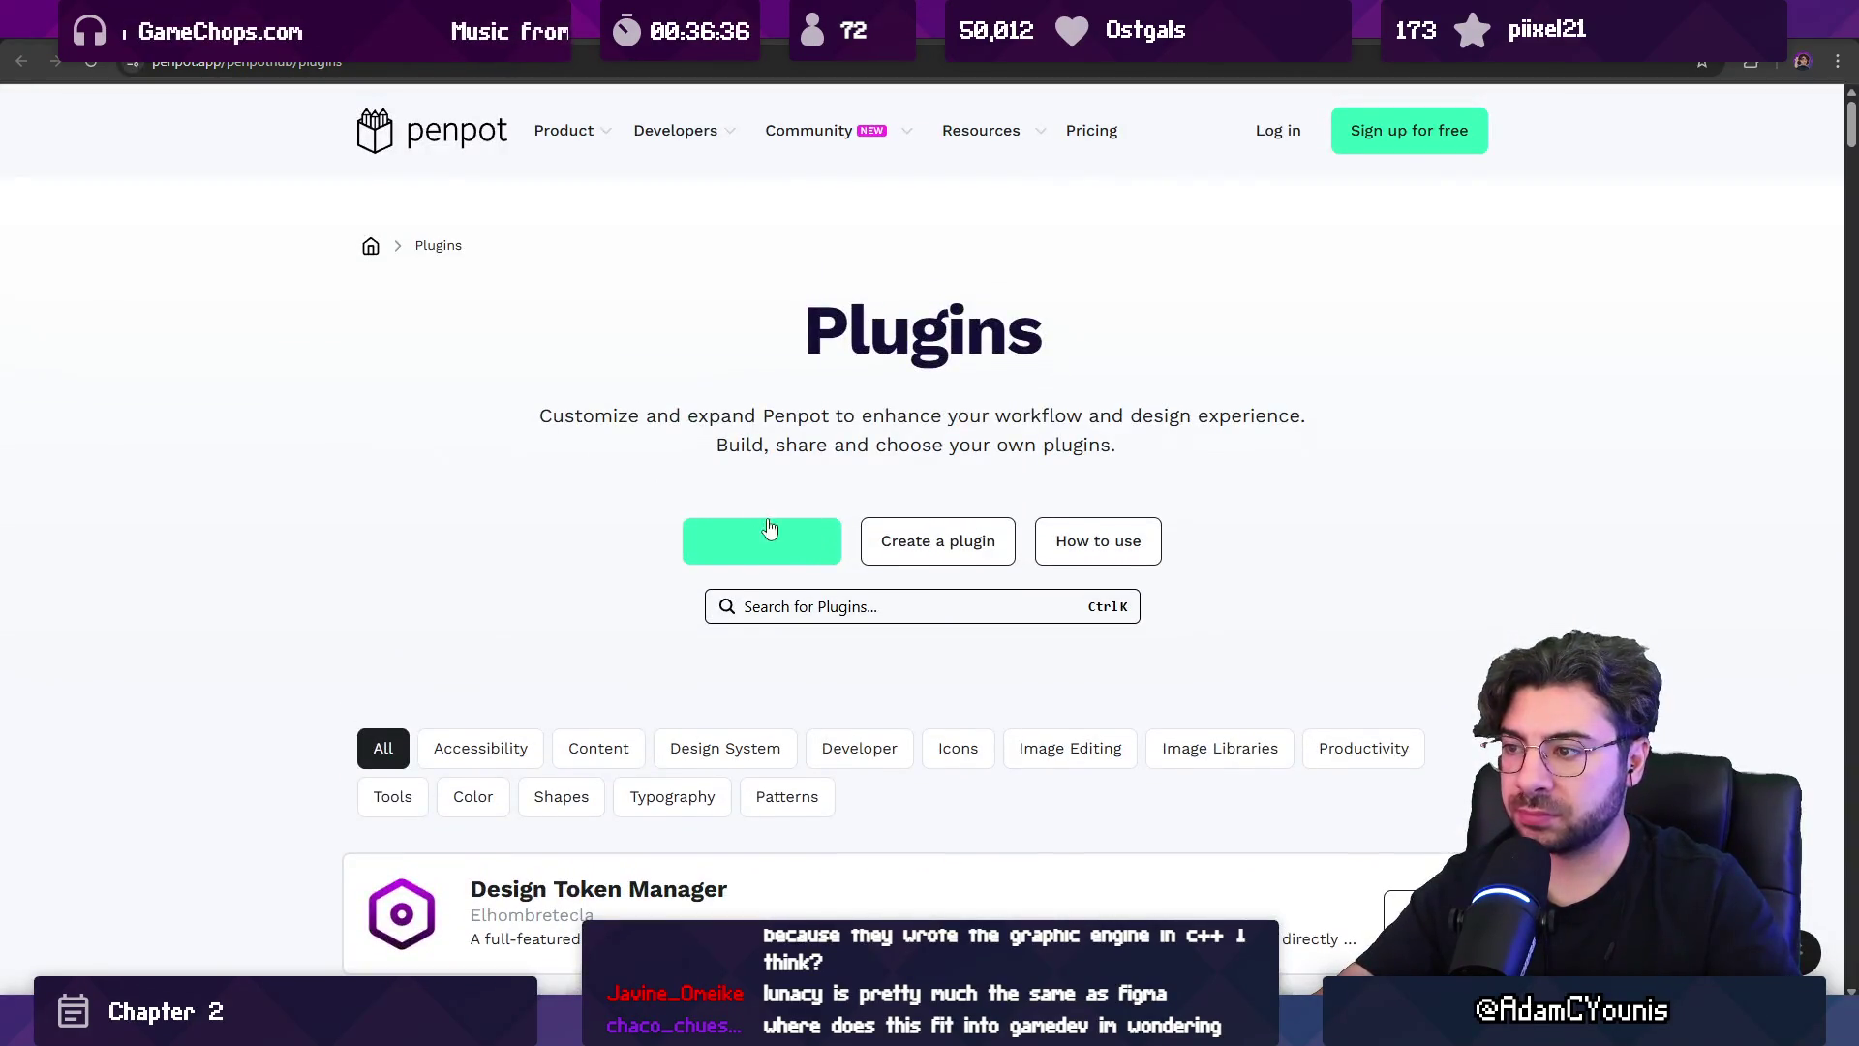
{"action": "scroll", "coordinate": [770, 528], "scroll_direction": "down", "scroll_amount": 15}
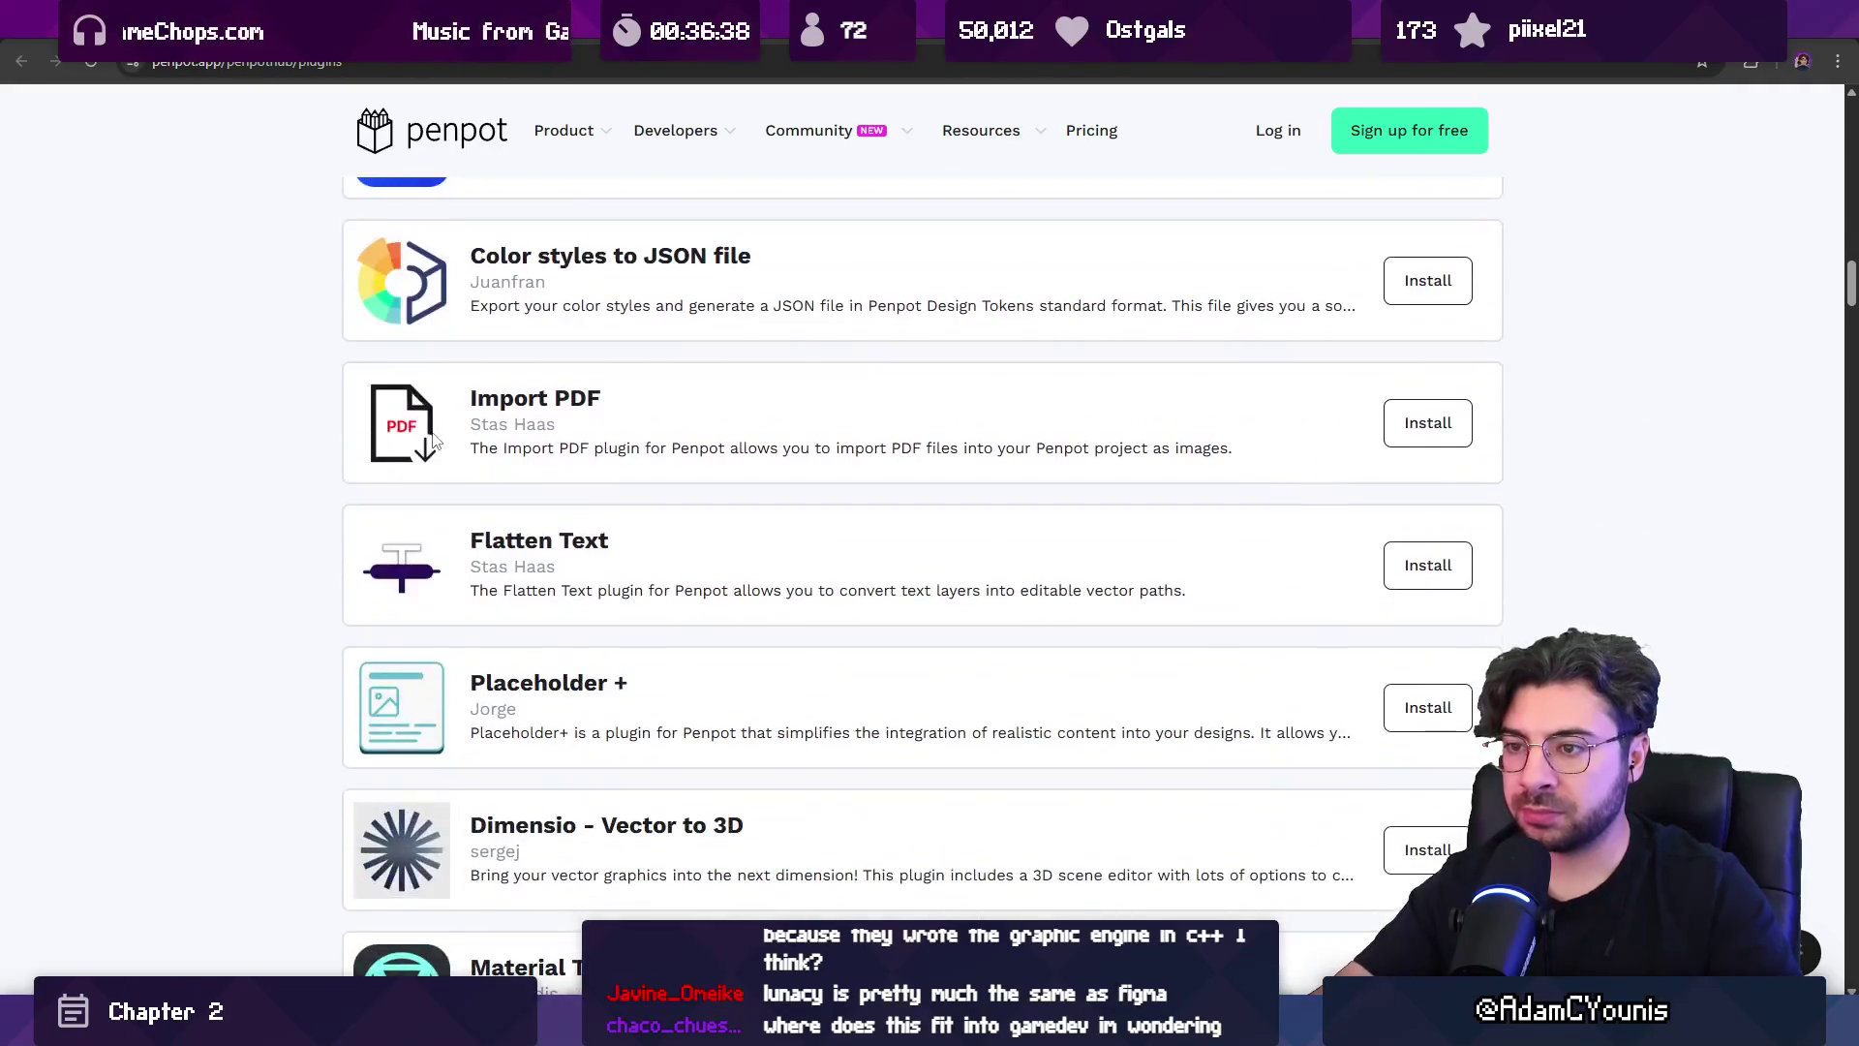
{"action": "scroll", "coordinate": [433, 440], "scroll_direction": "down", "scroll_amount": 4}
{"action": "scroll", "coordinate": [432, 444], "scroll_direction": "down", "scroll_amount": 8}
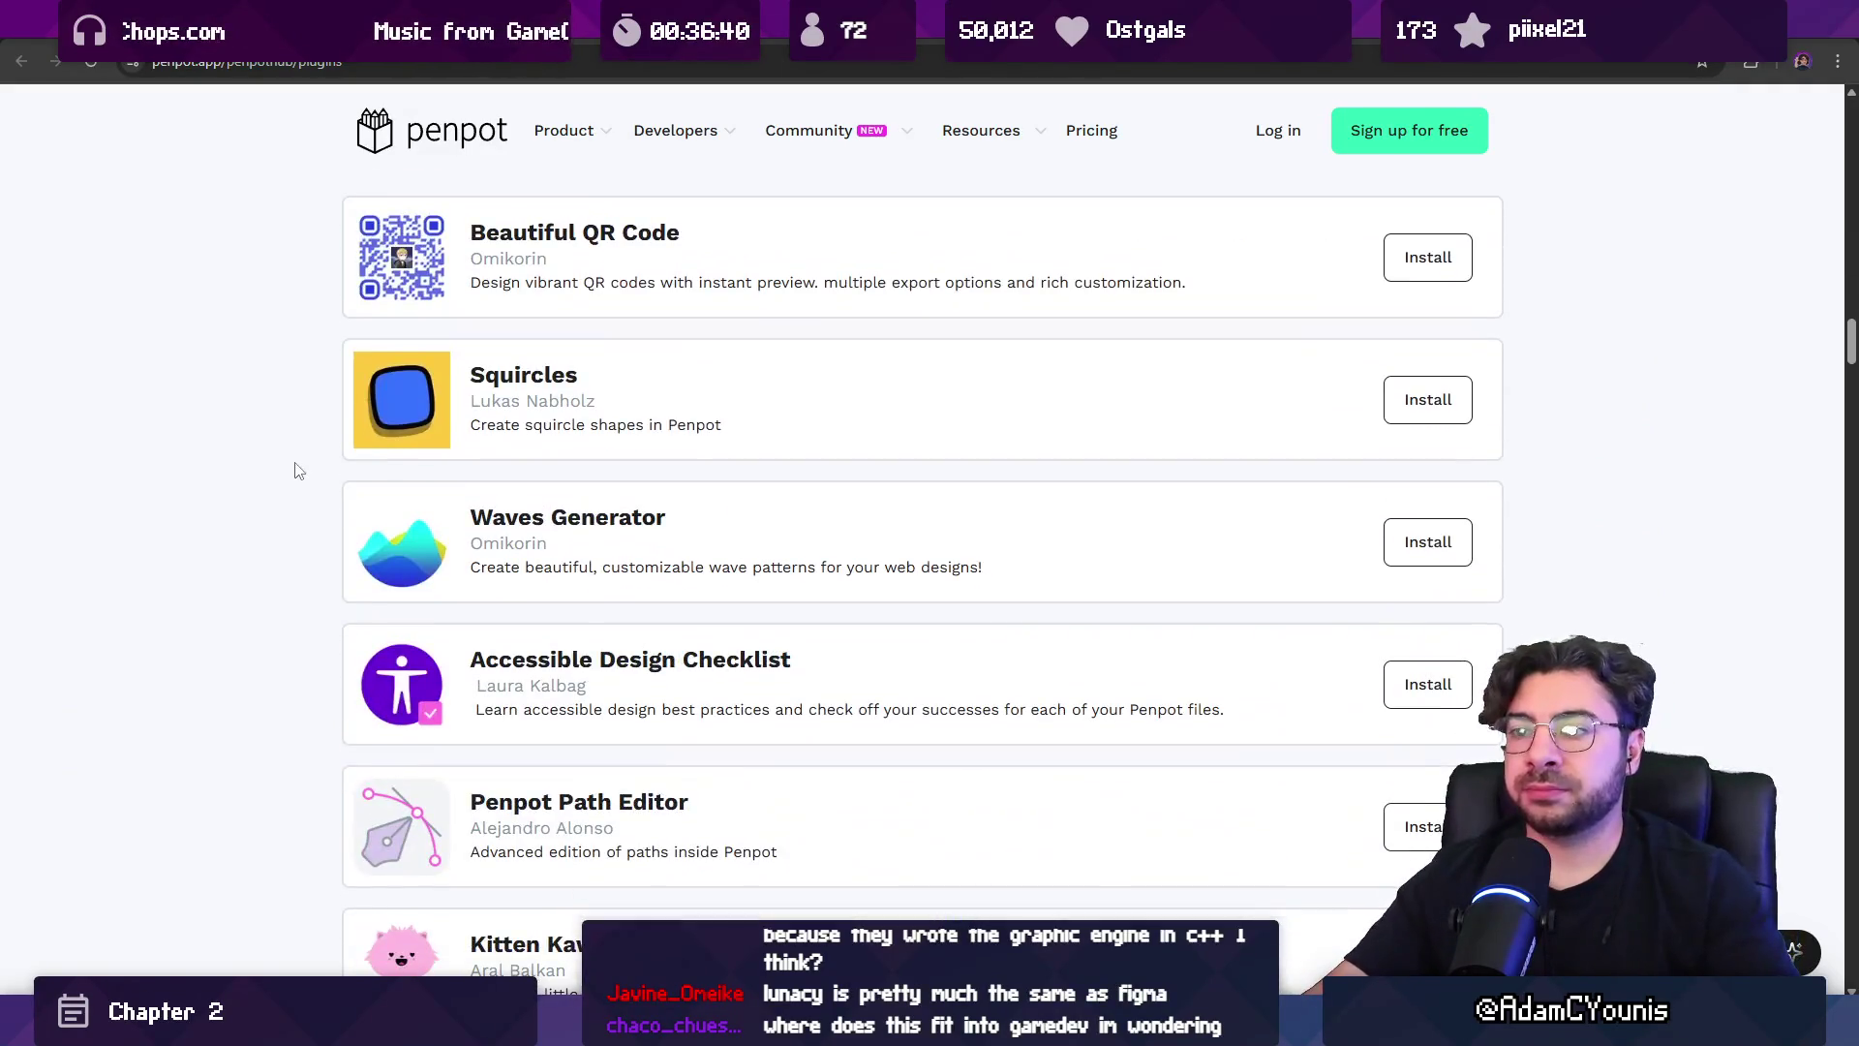
{"action": "scroll", "coordinate": [439, 411], "scroll_direction": "down", "scroll_amount": 5}
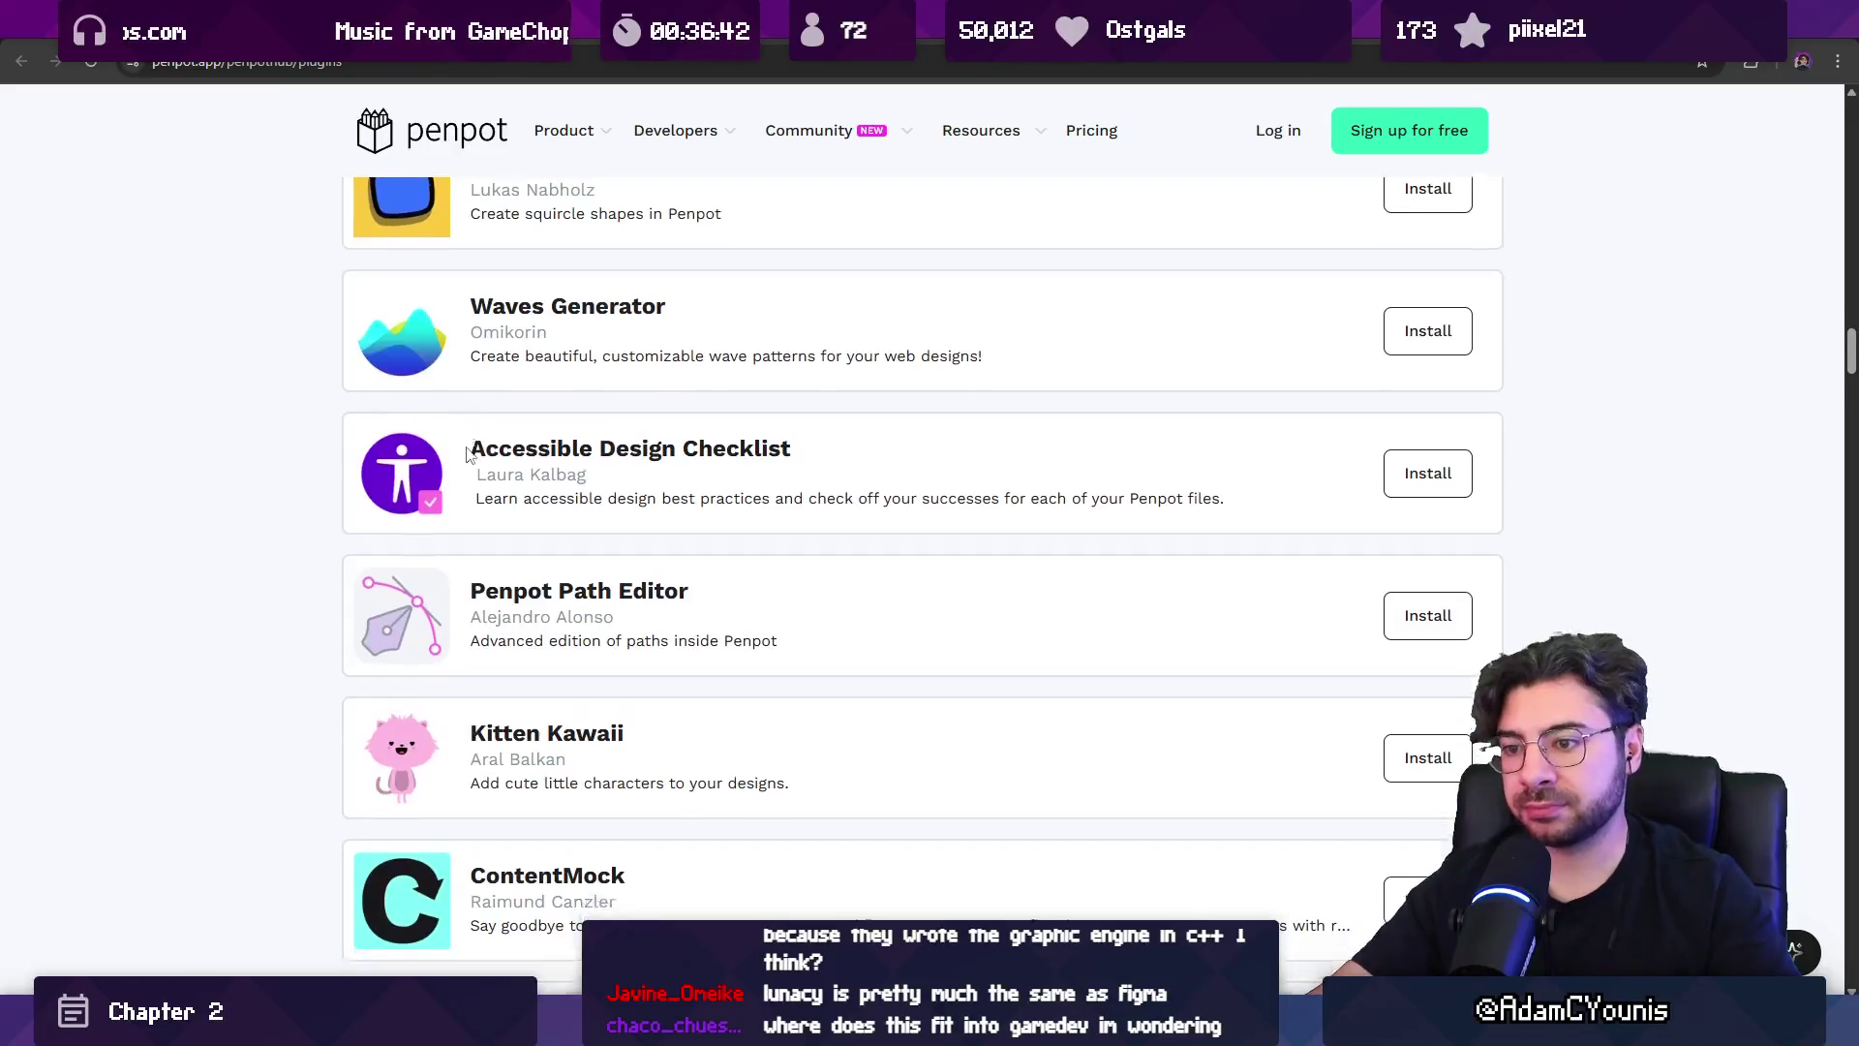
{"action": "scroll", "coordinate": [543, 407], "scroll_direction": "down", "scroll_amount": 6}
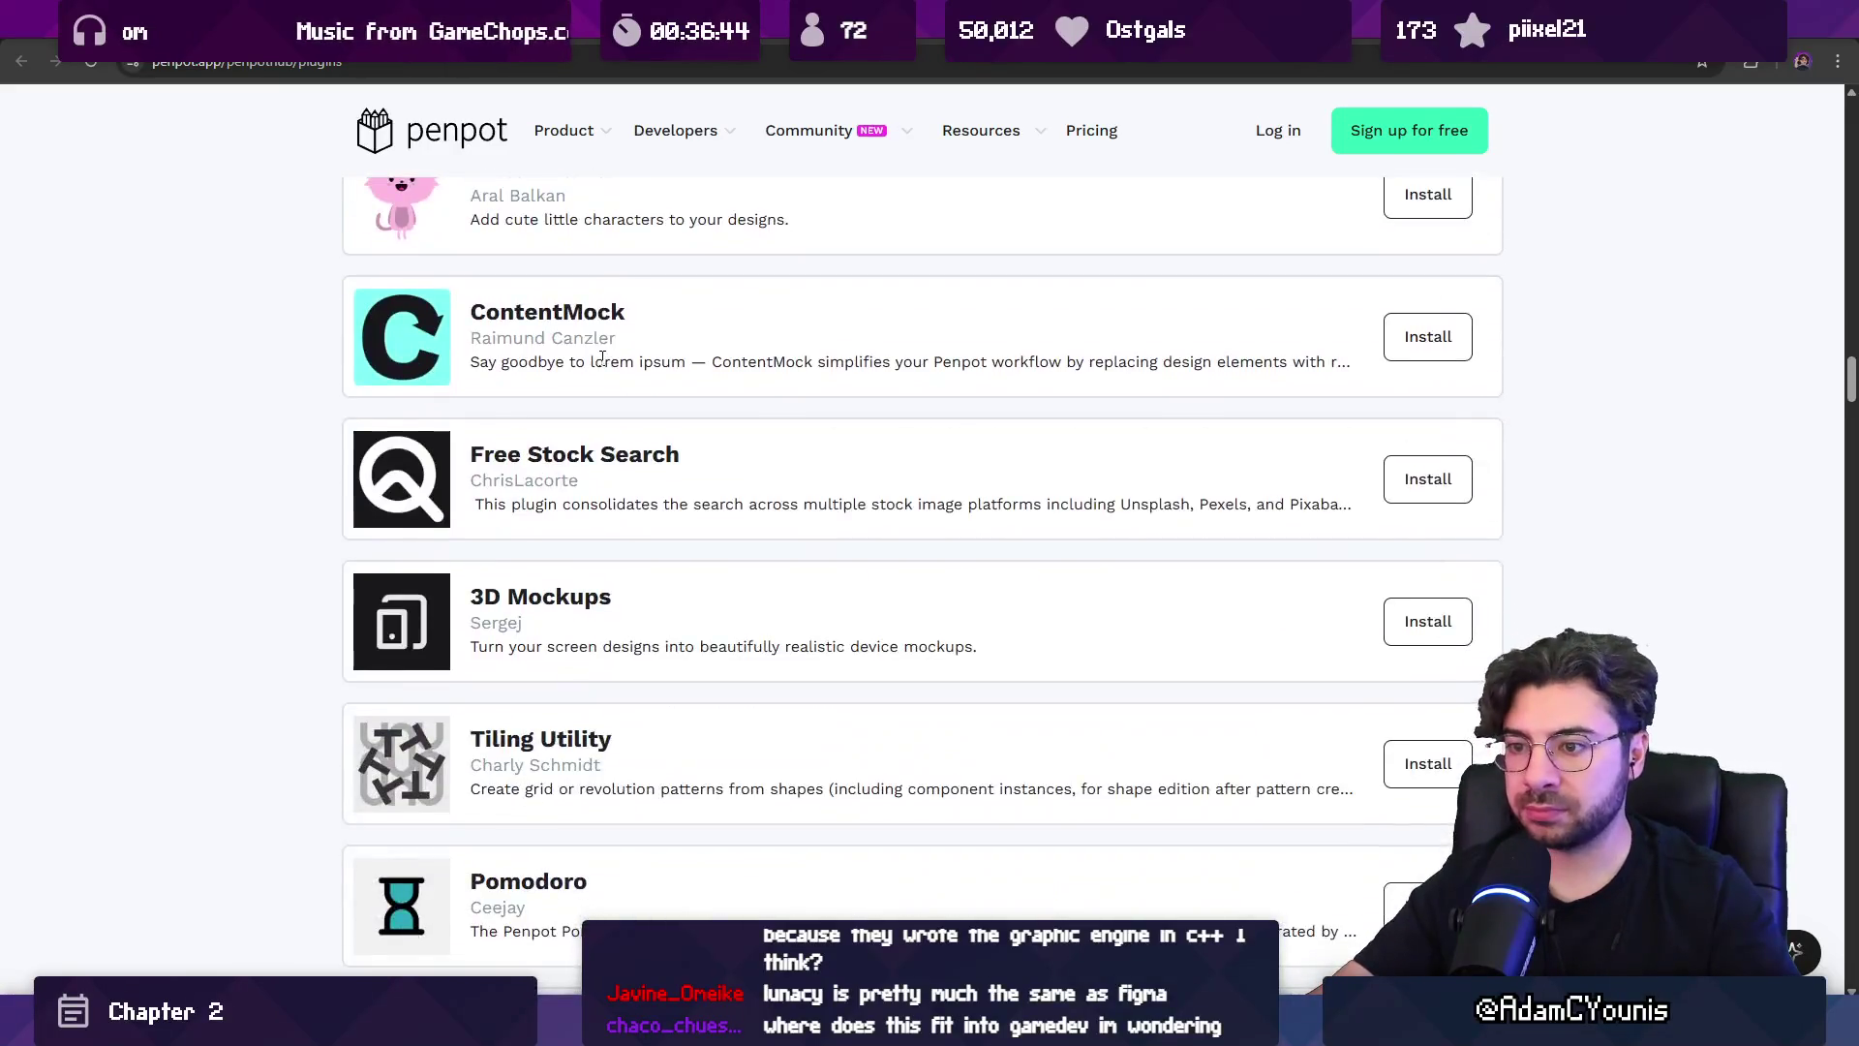
{"action": "scroll", "coordinate": [594, 374], "scroll_direction": "down", "scroll_amount": 4}
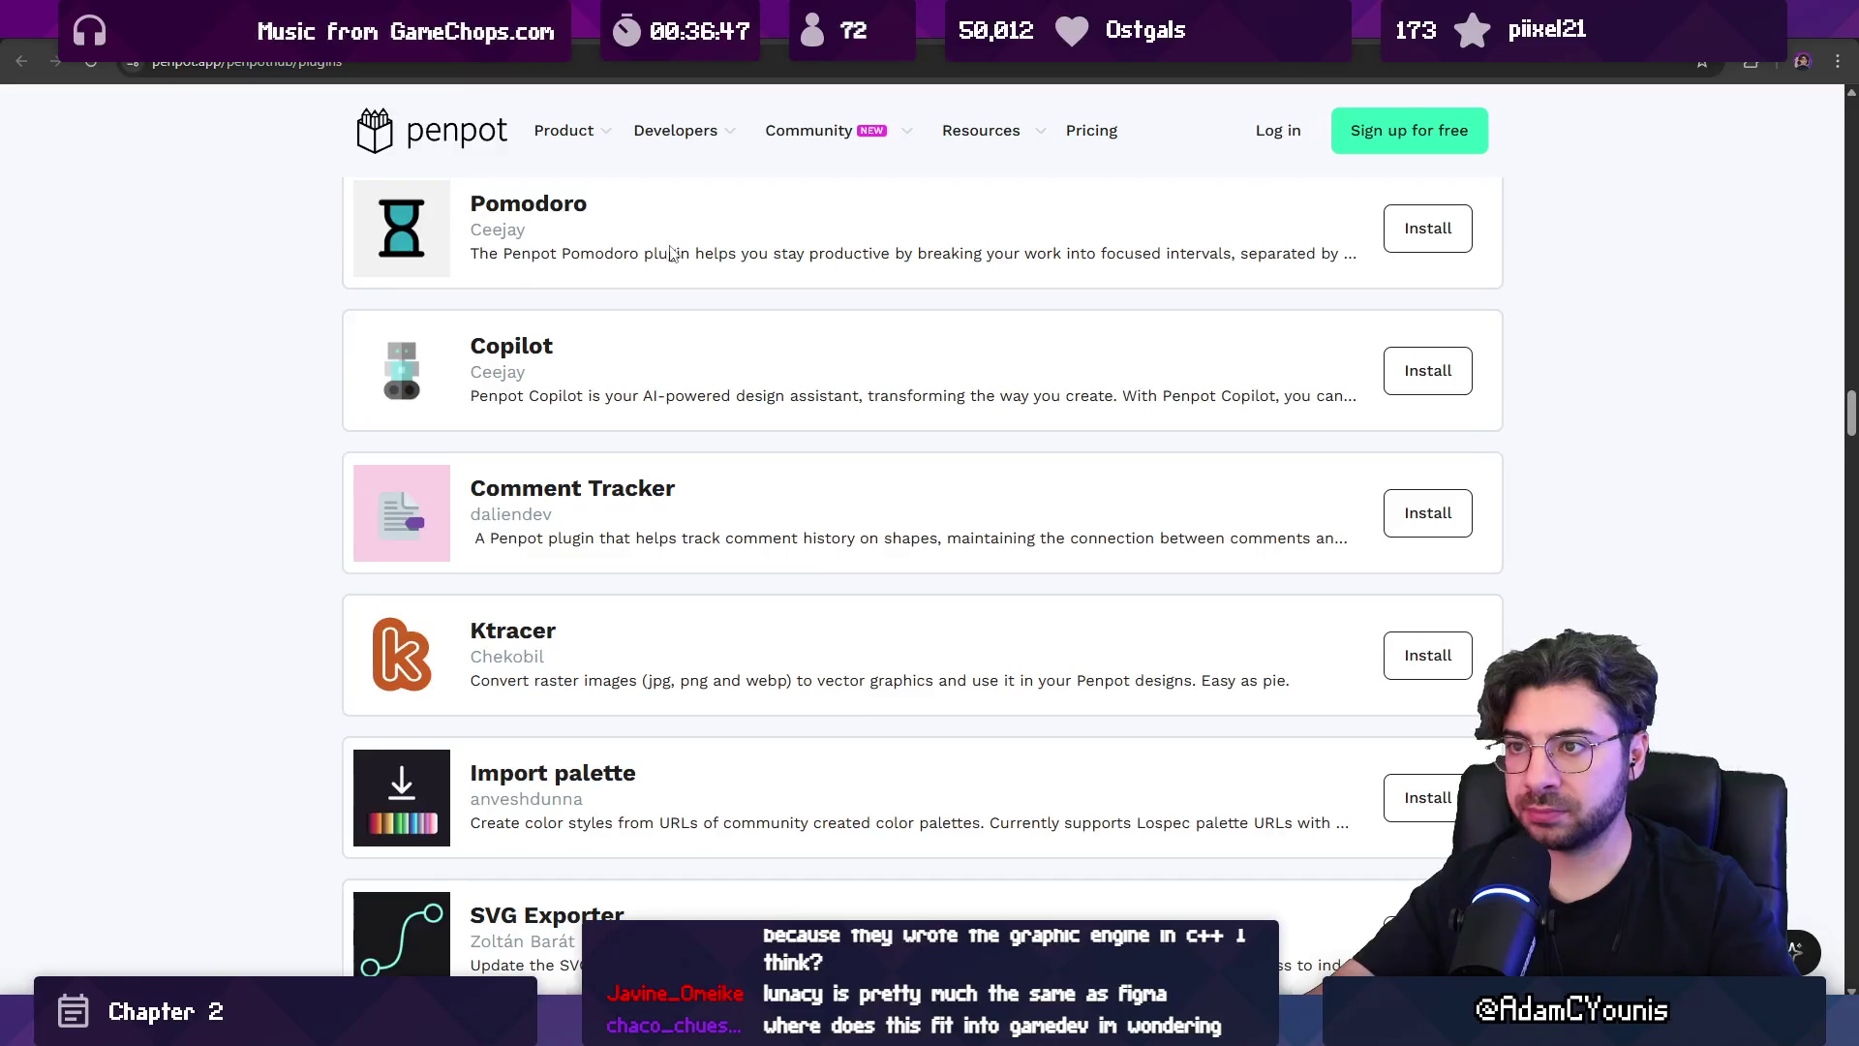
{"action": "scroll", "coordinate": [1312, 424], "scroll_direction": "up", "scroll_amount": 2}
{"action": "left_click", "coordinate": [1425, 422]}
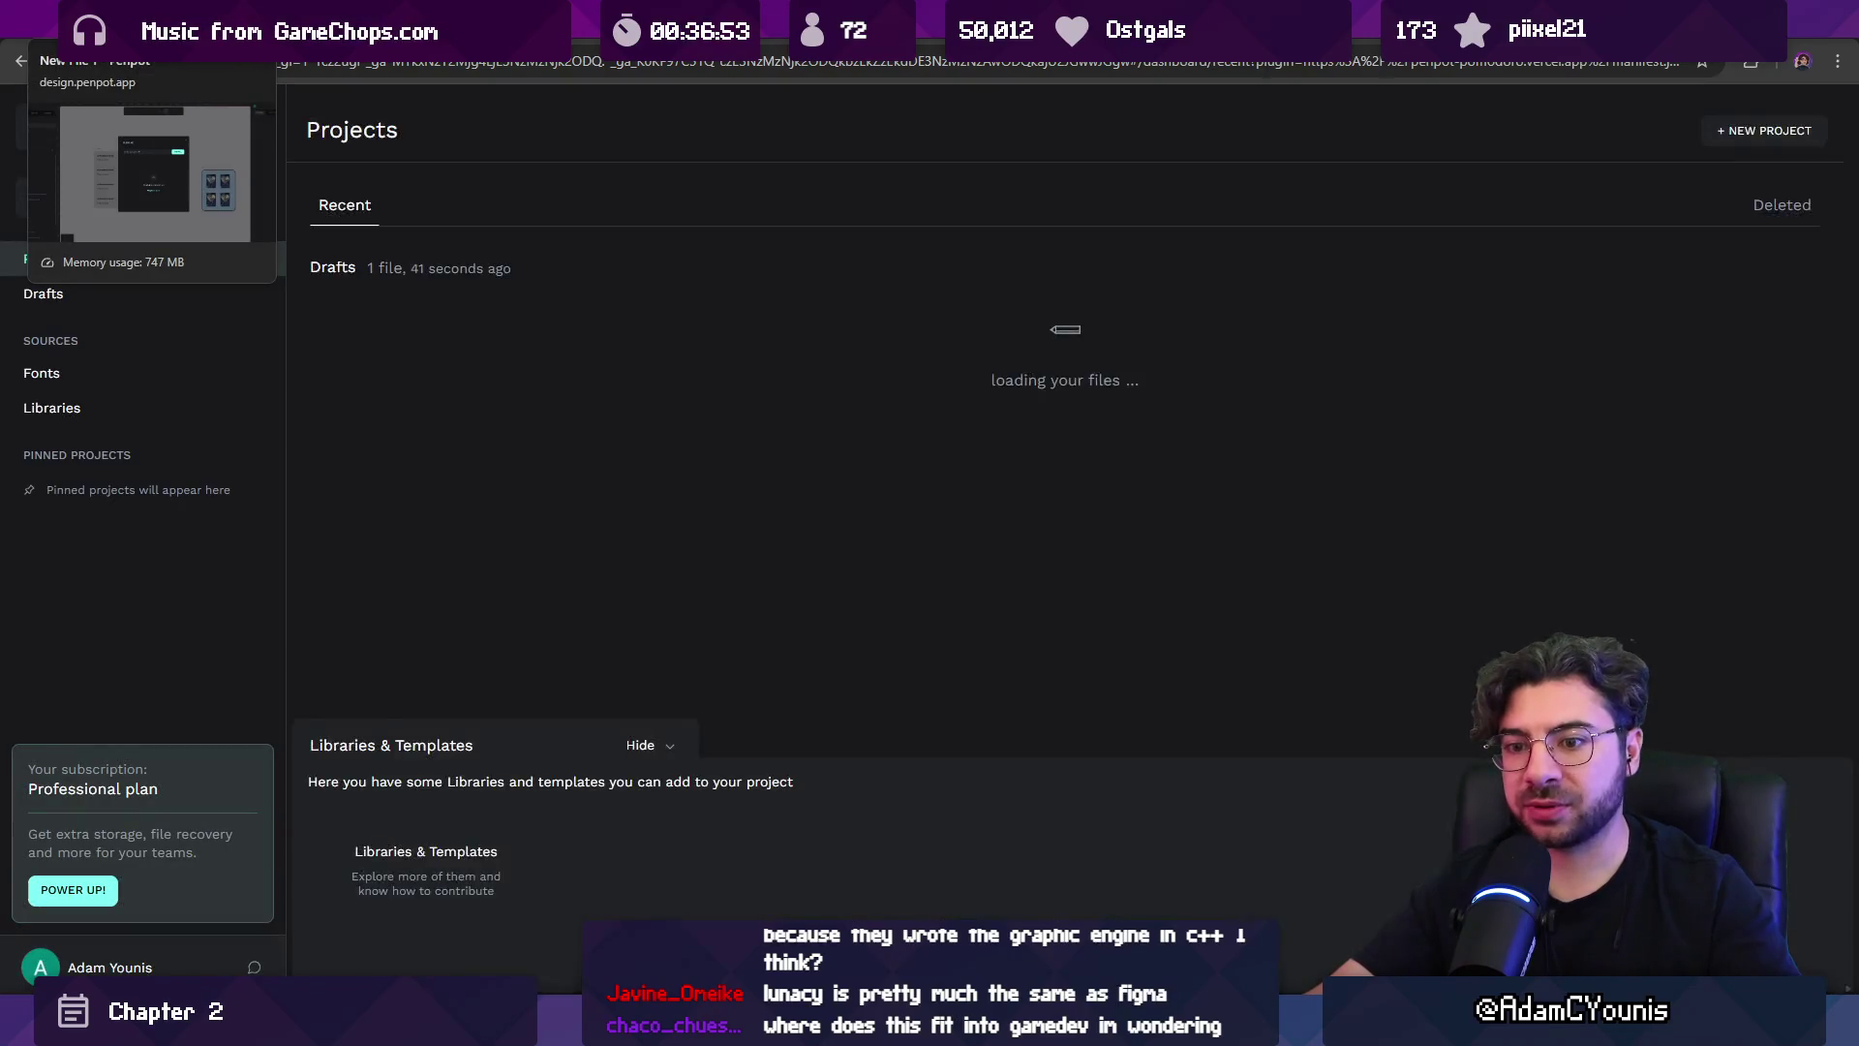
Allow the Pomodoro plugin, try its 25:00 timer panel, then close it and the Plugins dialog.
{"action": "left_click", "coordinate": [1008, 668]}
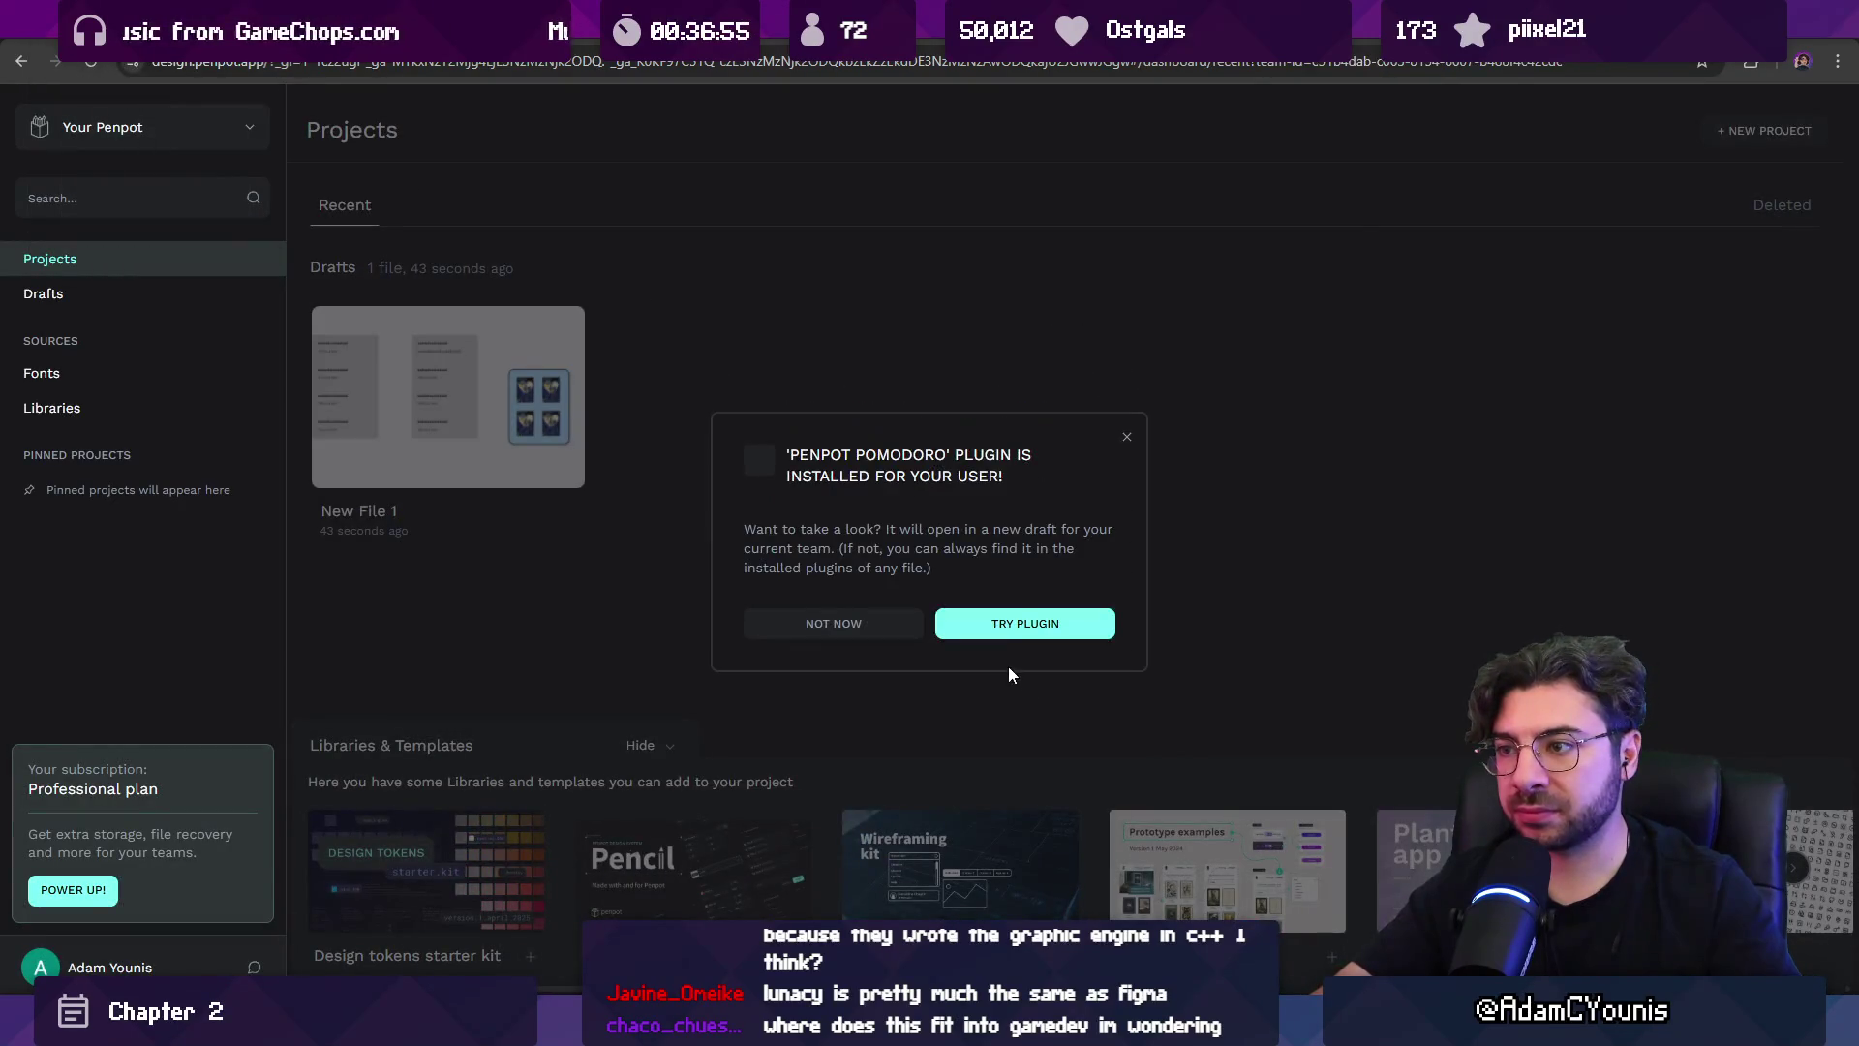
{"action": "left_click", "coordinate": [1002, 623]}
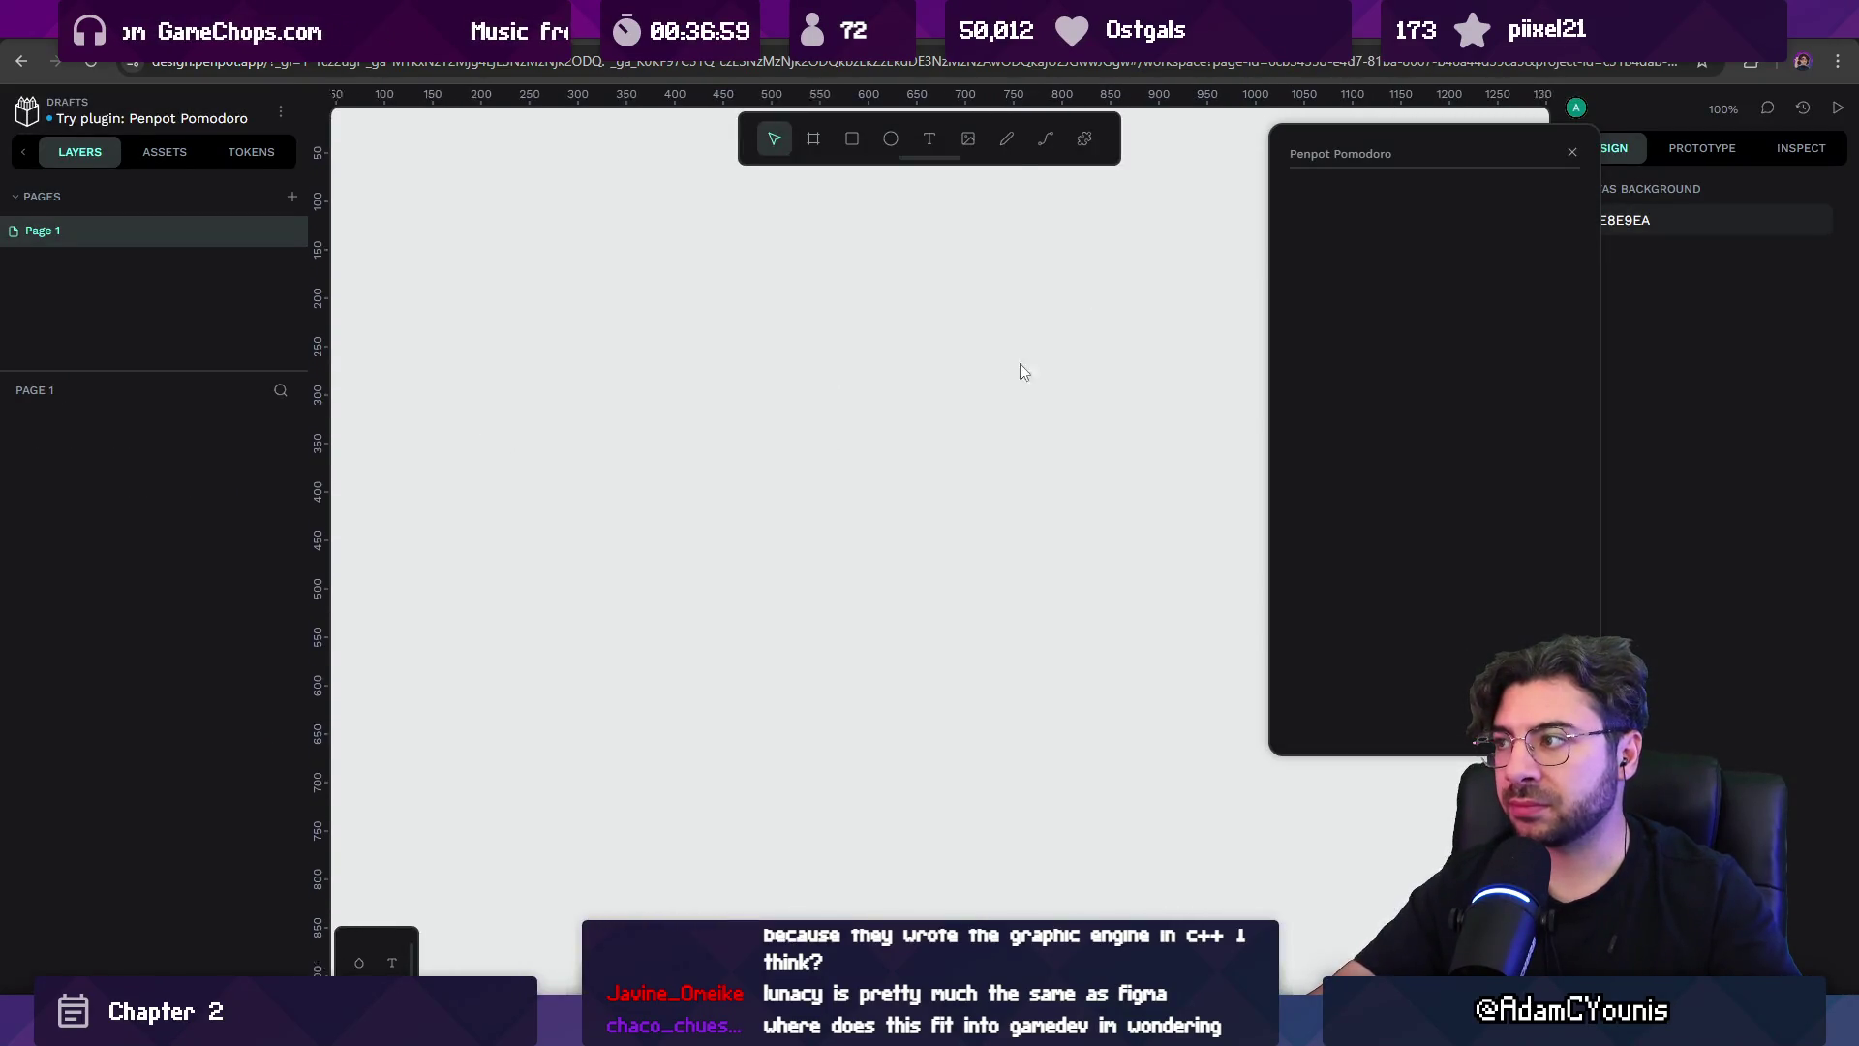
{"action": "left_click_drag", "start_coordinate": [1411, 139], "coordinate": [1296, 196]}
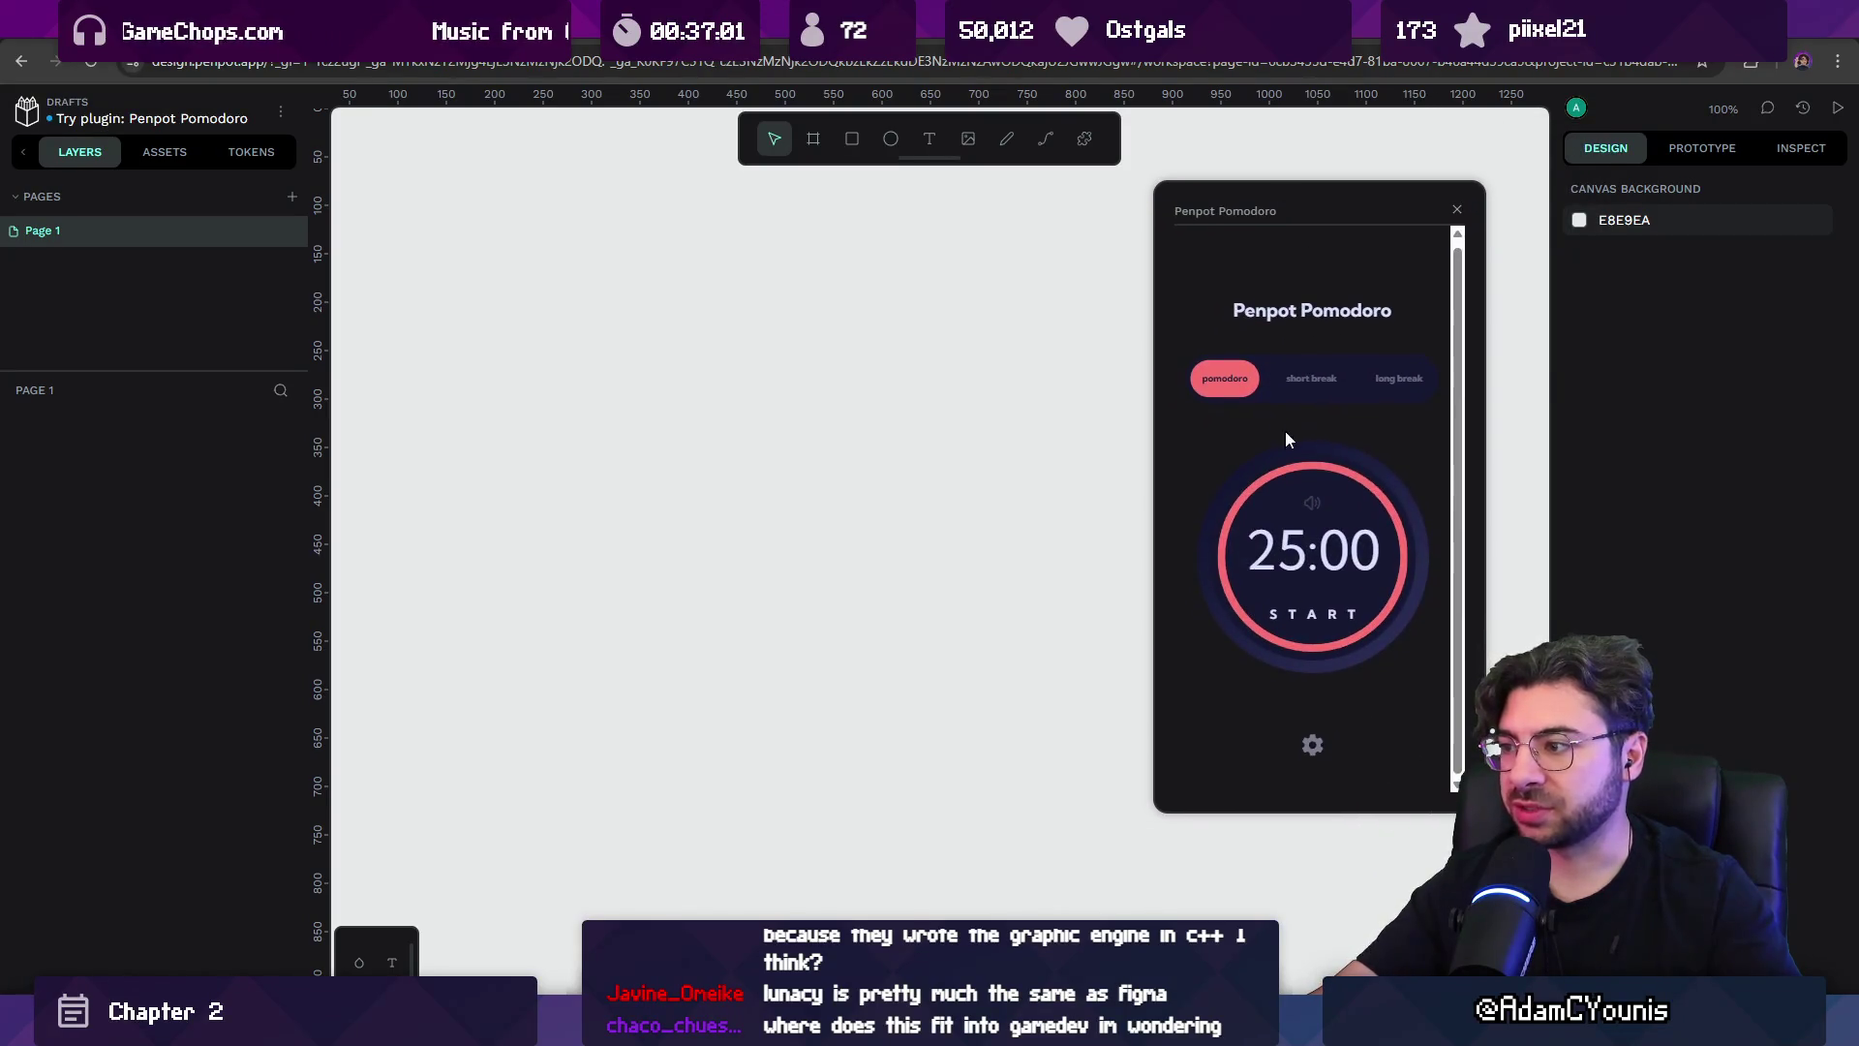
{"action": "left_click", "coordinate": [1459, 211]}
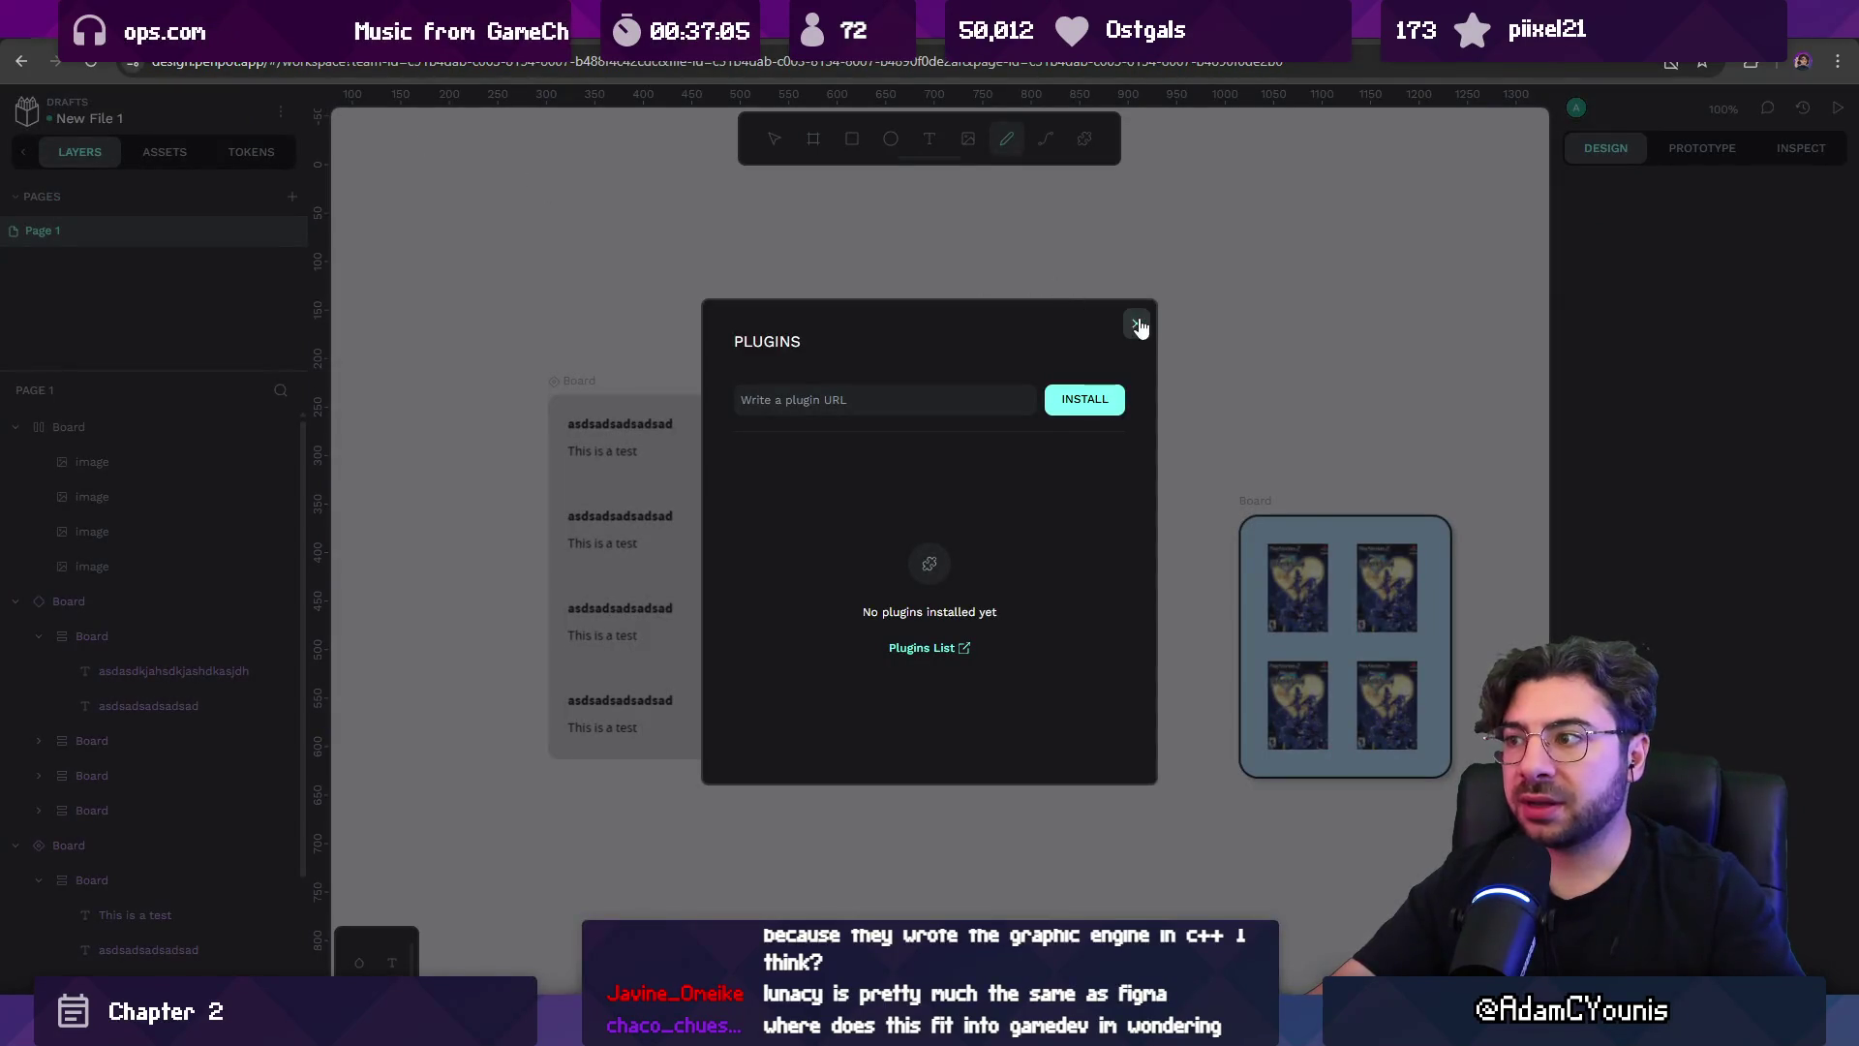
{"action": "left_click", "coordinate": [1136, 323]}
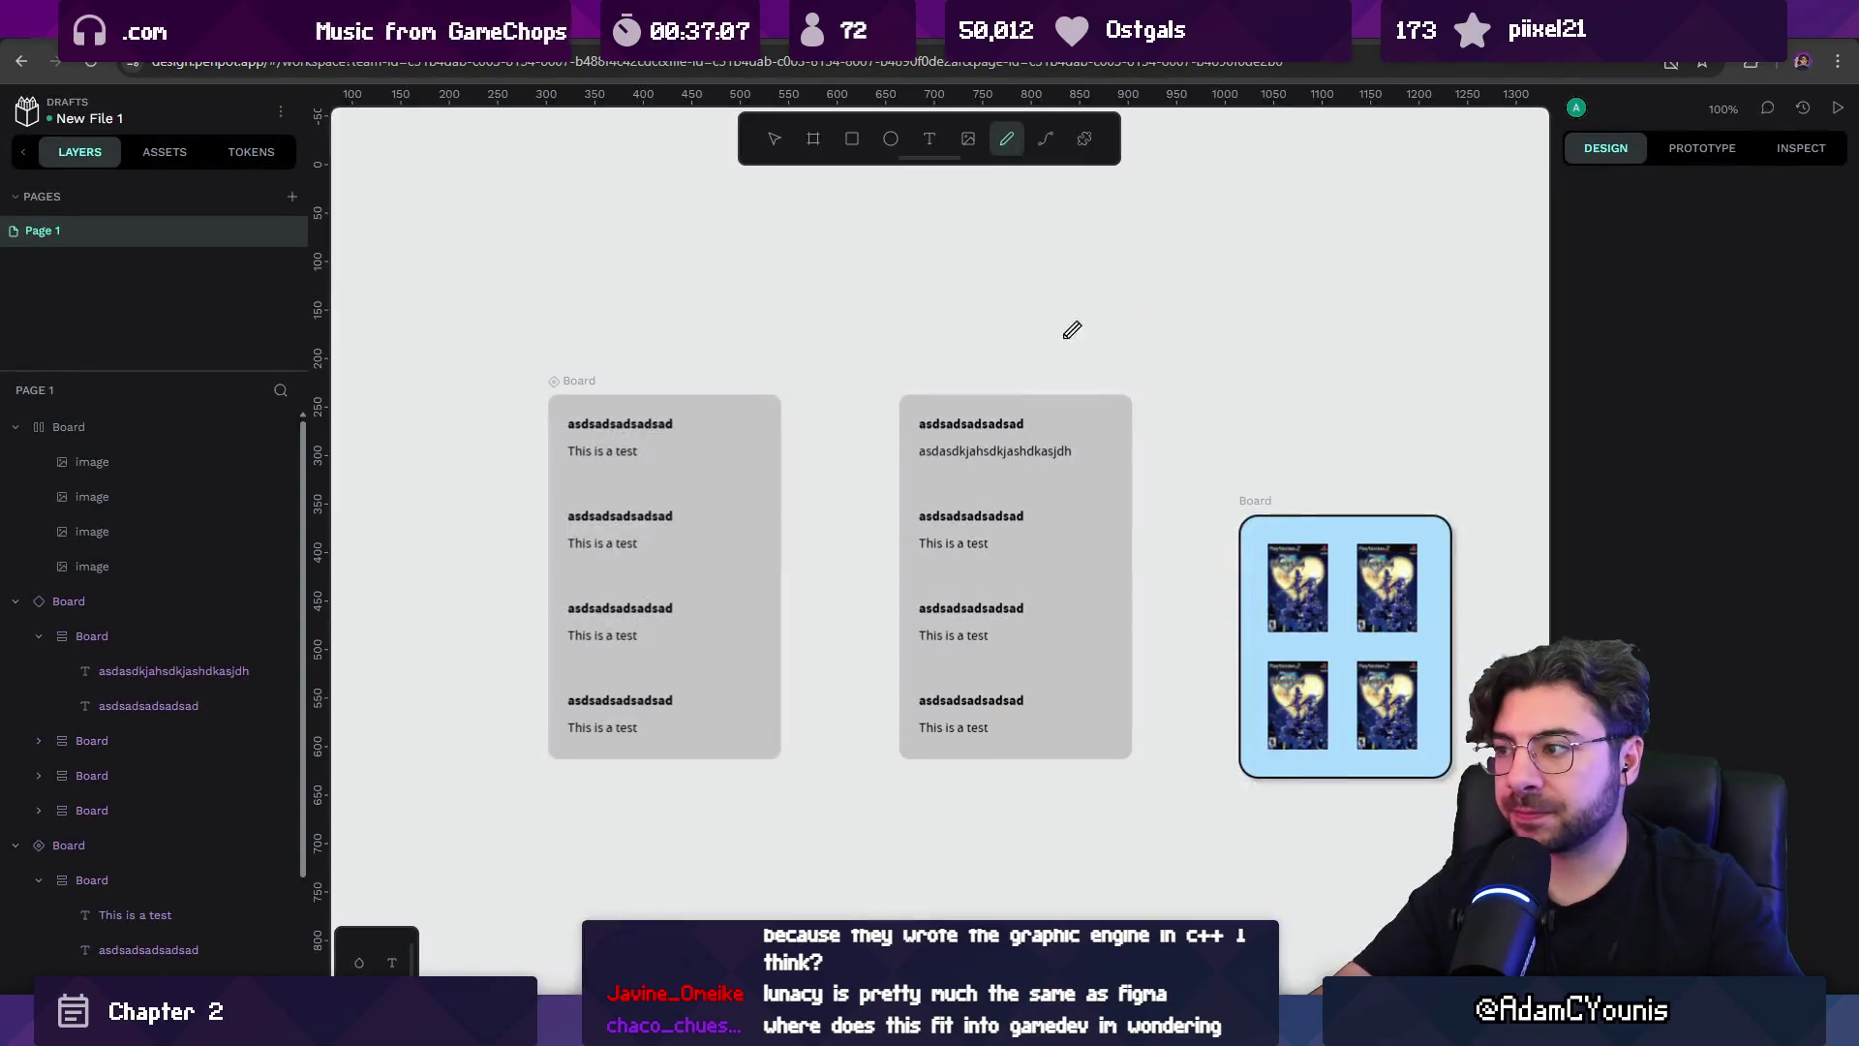
{"action": "scroll", "coordinate": [838, 325], "scroll_direction": "down", "scroll_amount": 4}
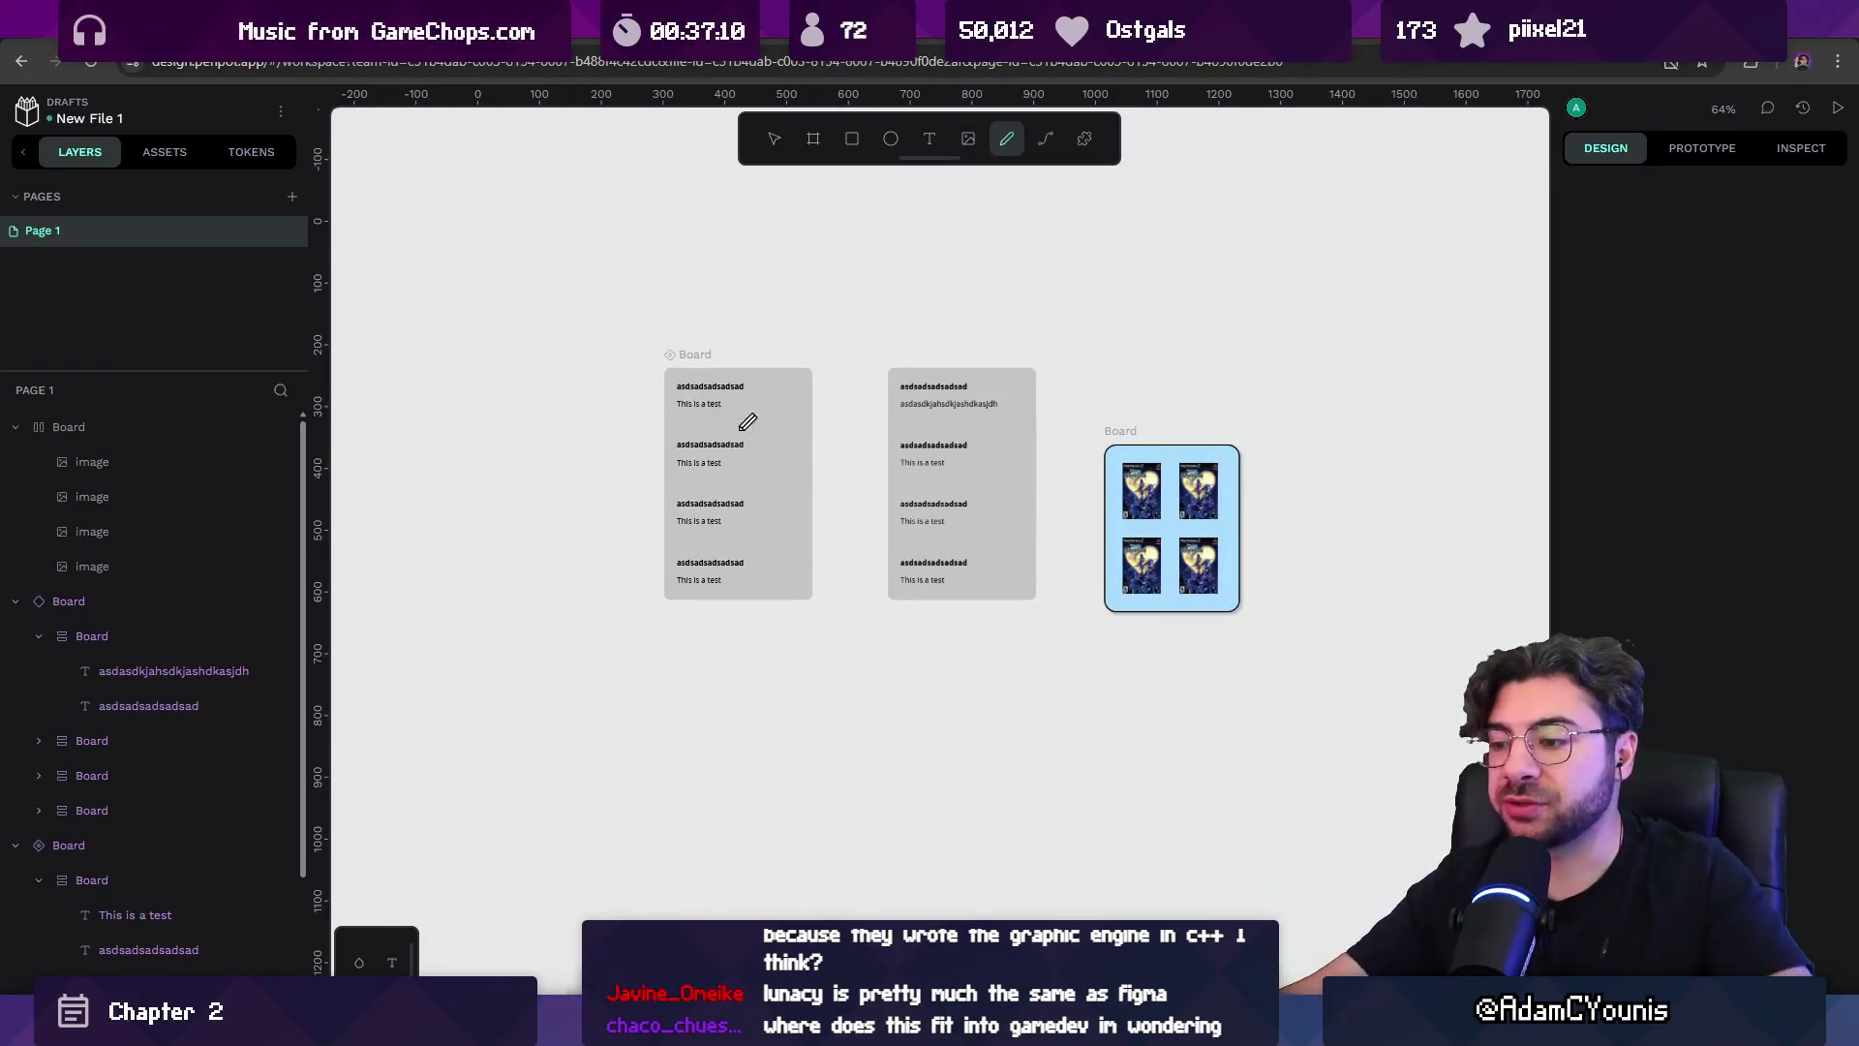
Switch from Penpot to the Figma window showing the Insignia design document.
{"action": "key", "text": "alt+Tab"}
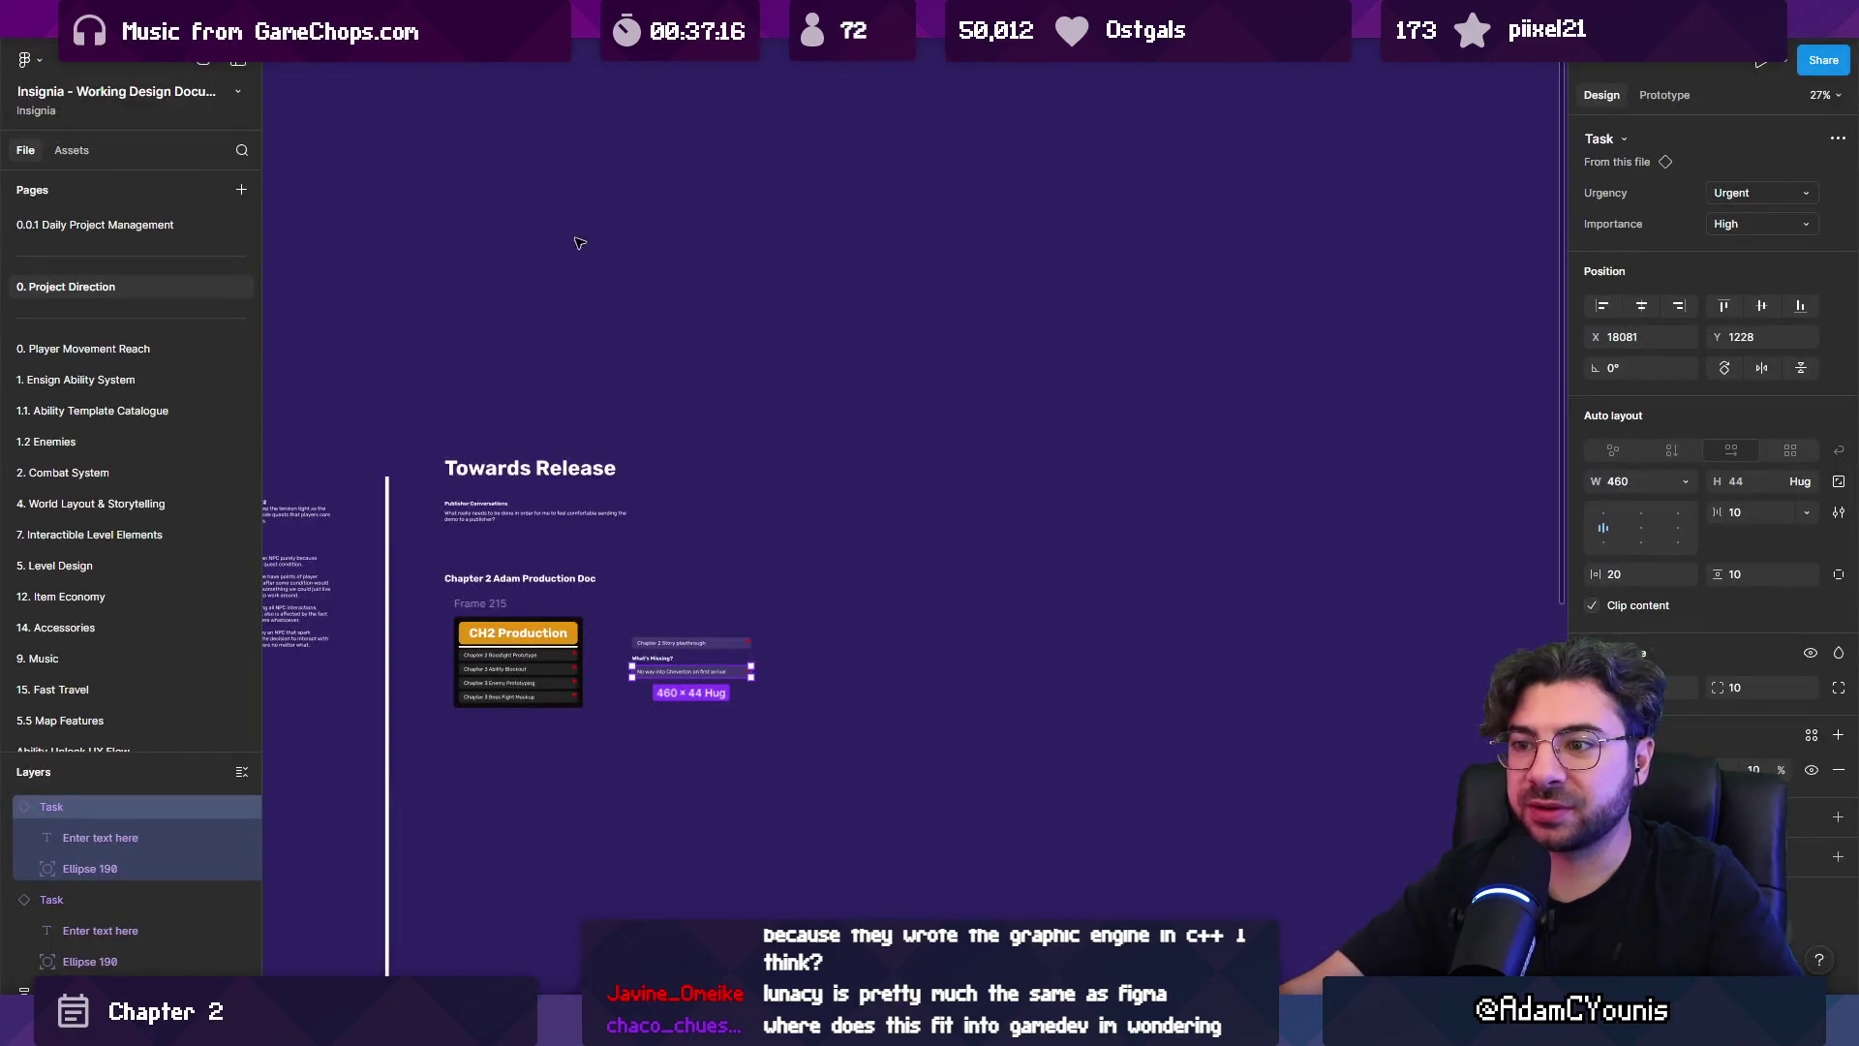
Select Frame 185, the 'What is Insignia?' column in Figma, then go back to Penpot.
{"action": "scroll", "coordinate": [1256, 454], "scroll_direction": "down", "scroll_amount": 10}
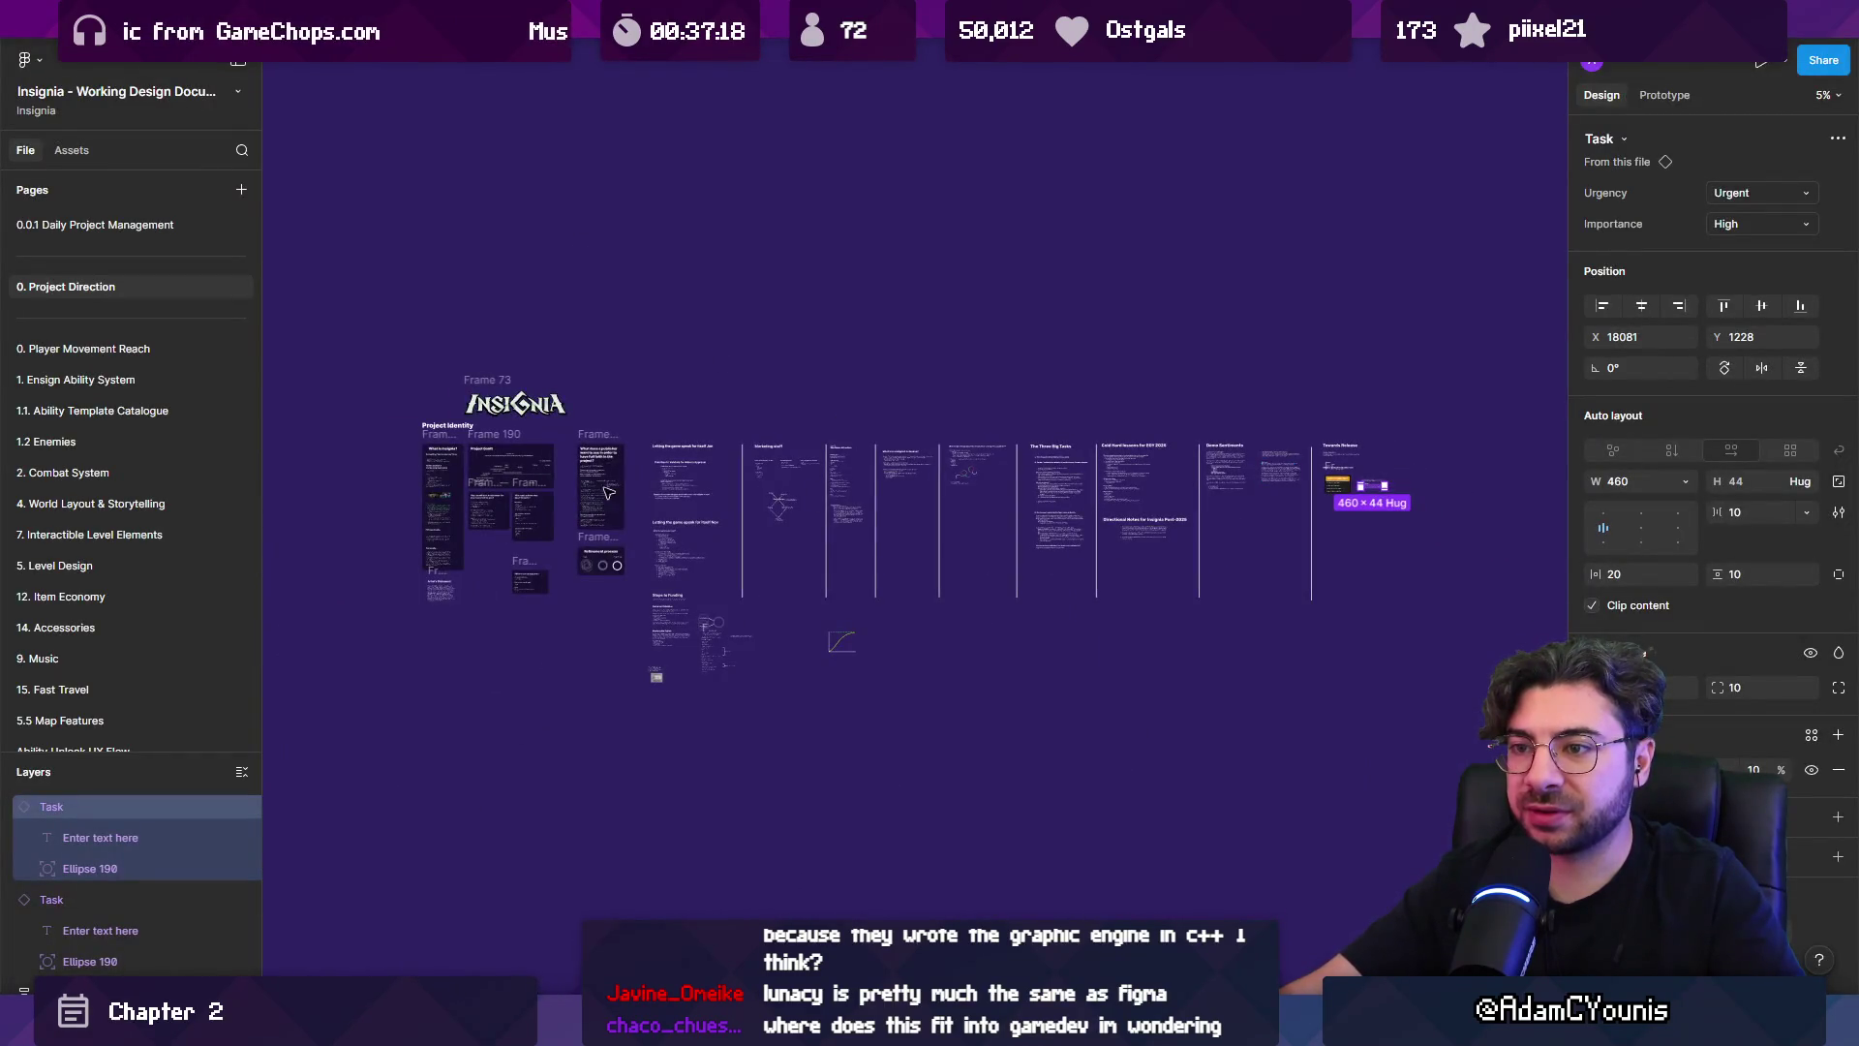
{"action": "scroll", "coordinate": [608, 494], "scroll_direction": "up", "scroll_amount": 4}
{"action": "left_click", "coordinate": [435, 404]}
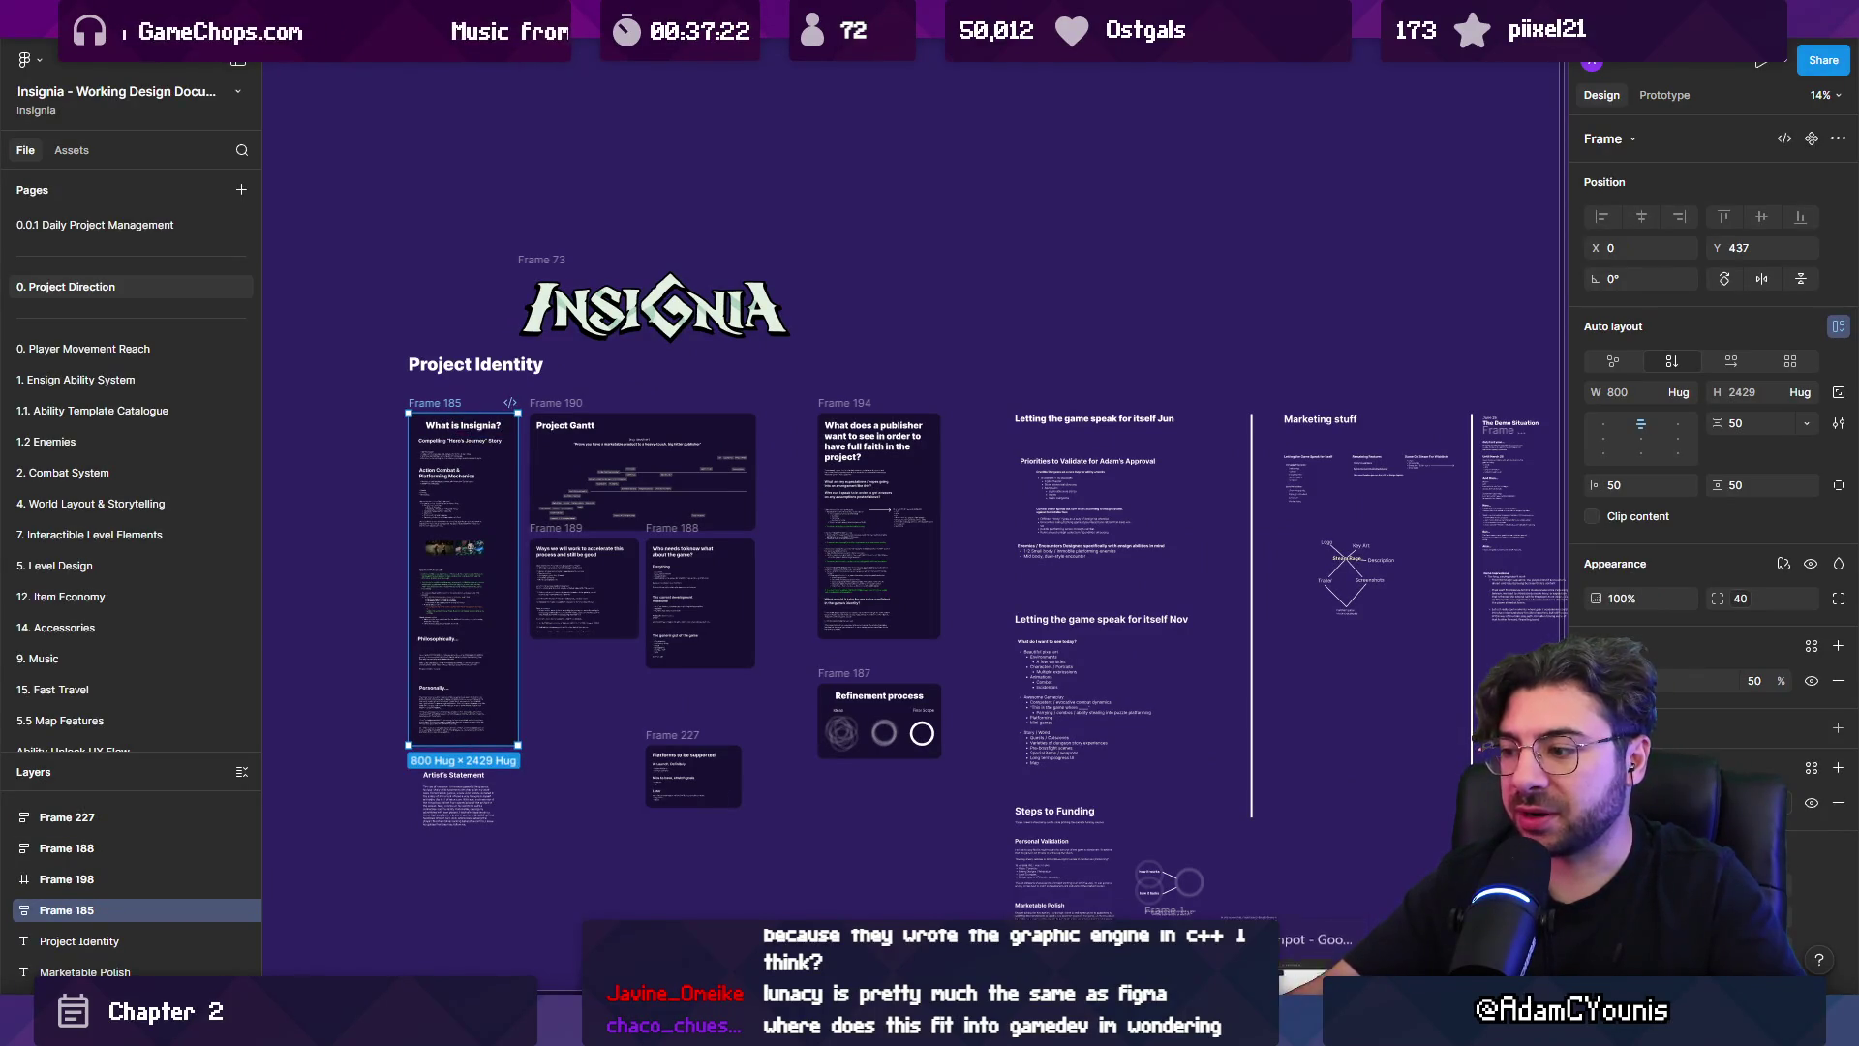
{"action": "left_click", "coordinate": [1172, 862]}
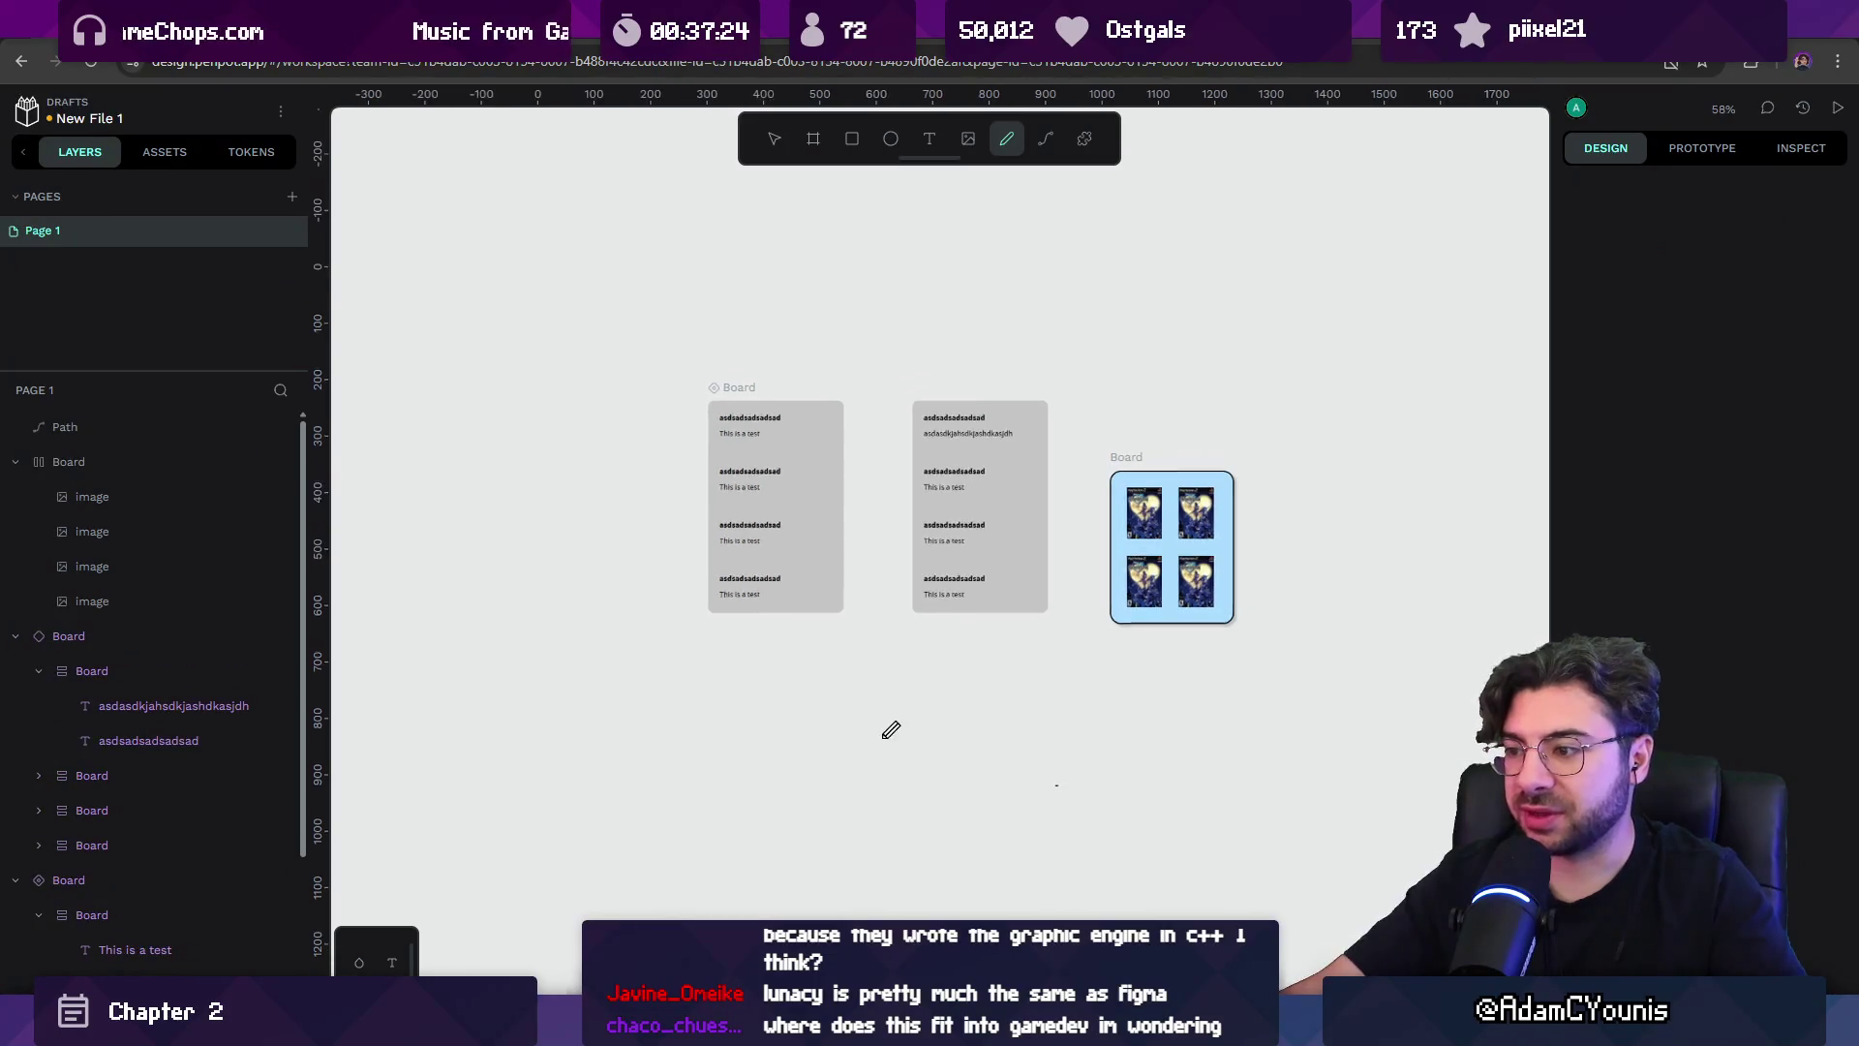
Undo the stray path, paste the Insignia text, then delete the pasted text block.
{"action": "key", "text": "ctrl+z"}
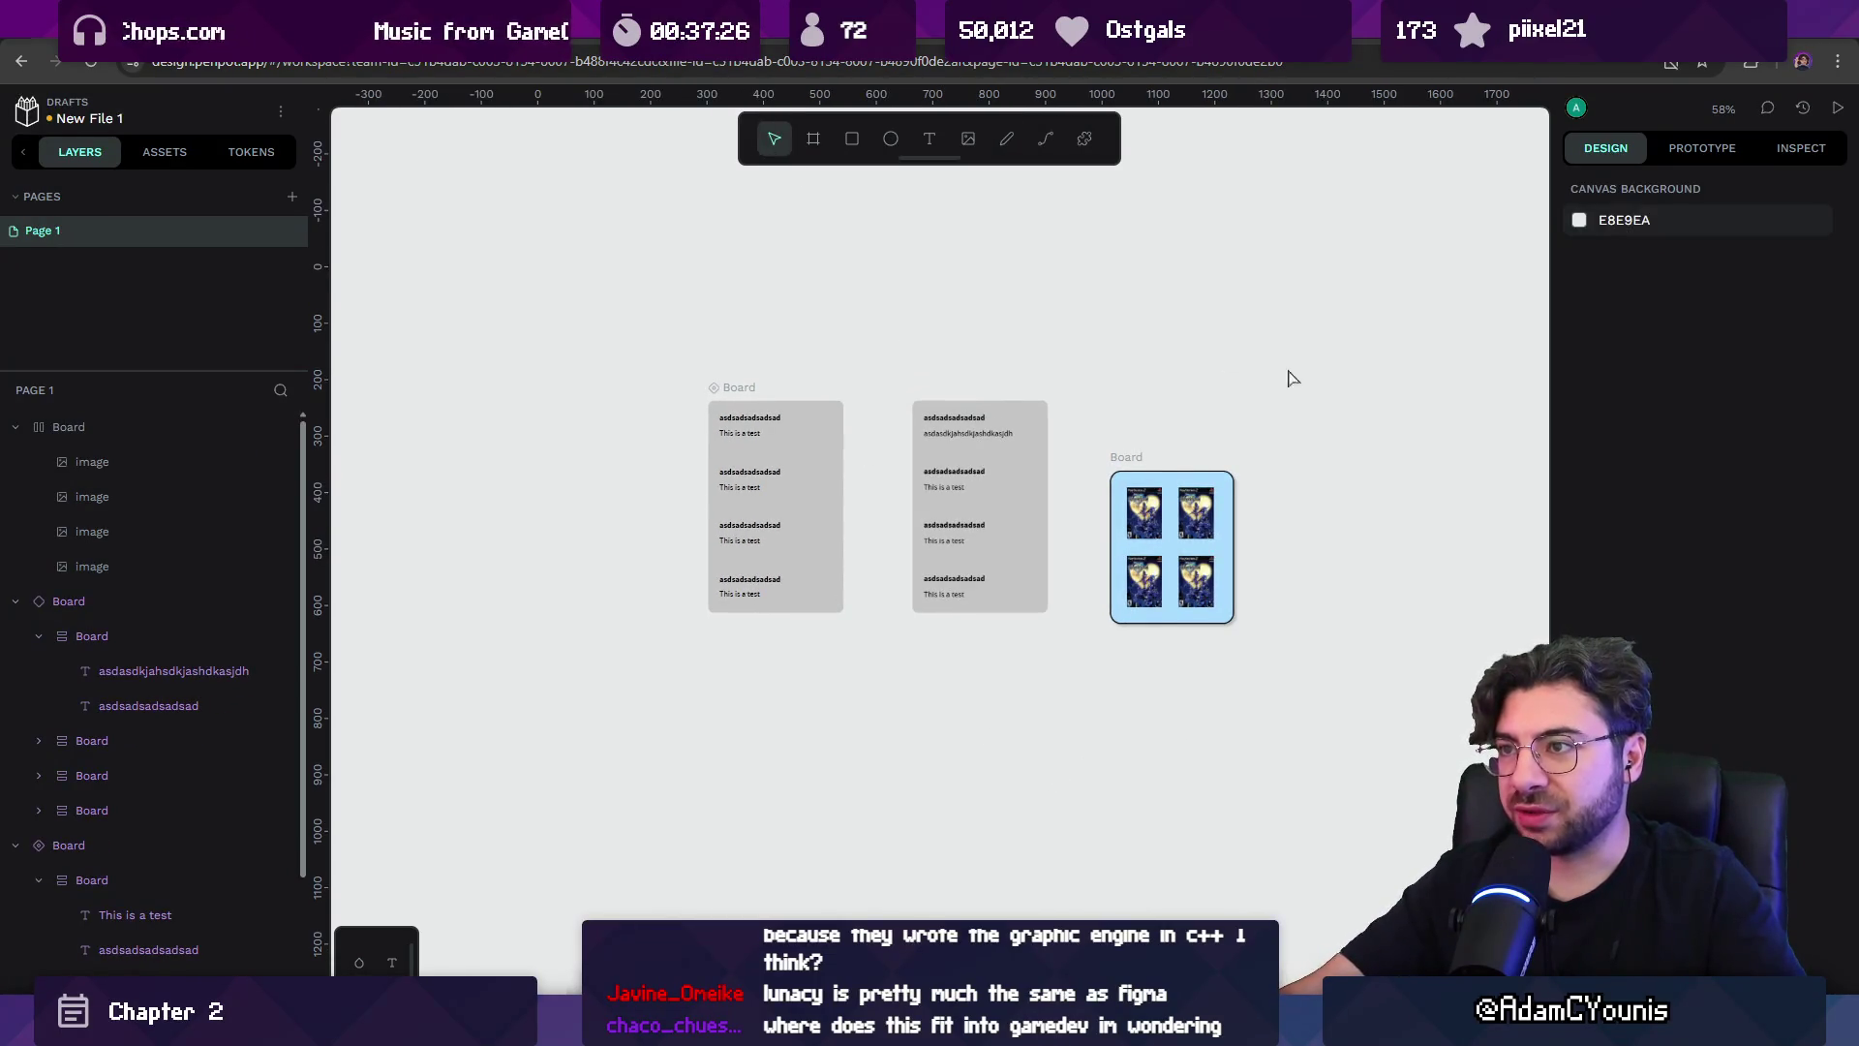
{"action": "scroll", "coordinate": [1286, 378], "scroll_direction": "right", "scroll_amount": 5}
{"action": "key", "text": "ctrl+v"}
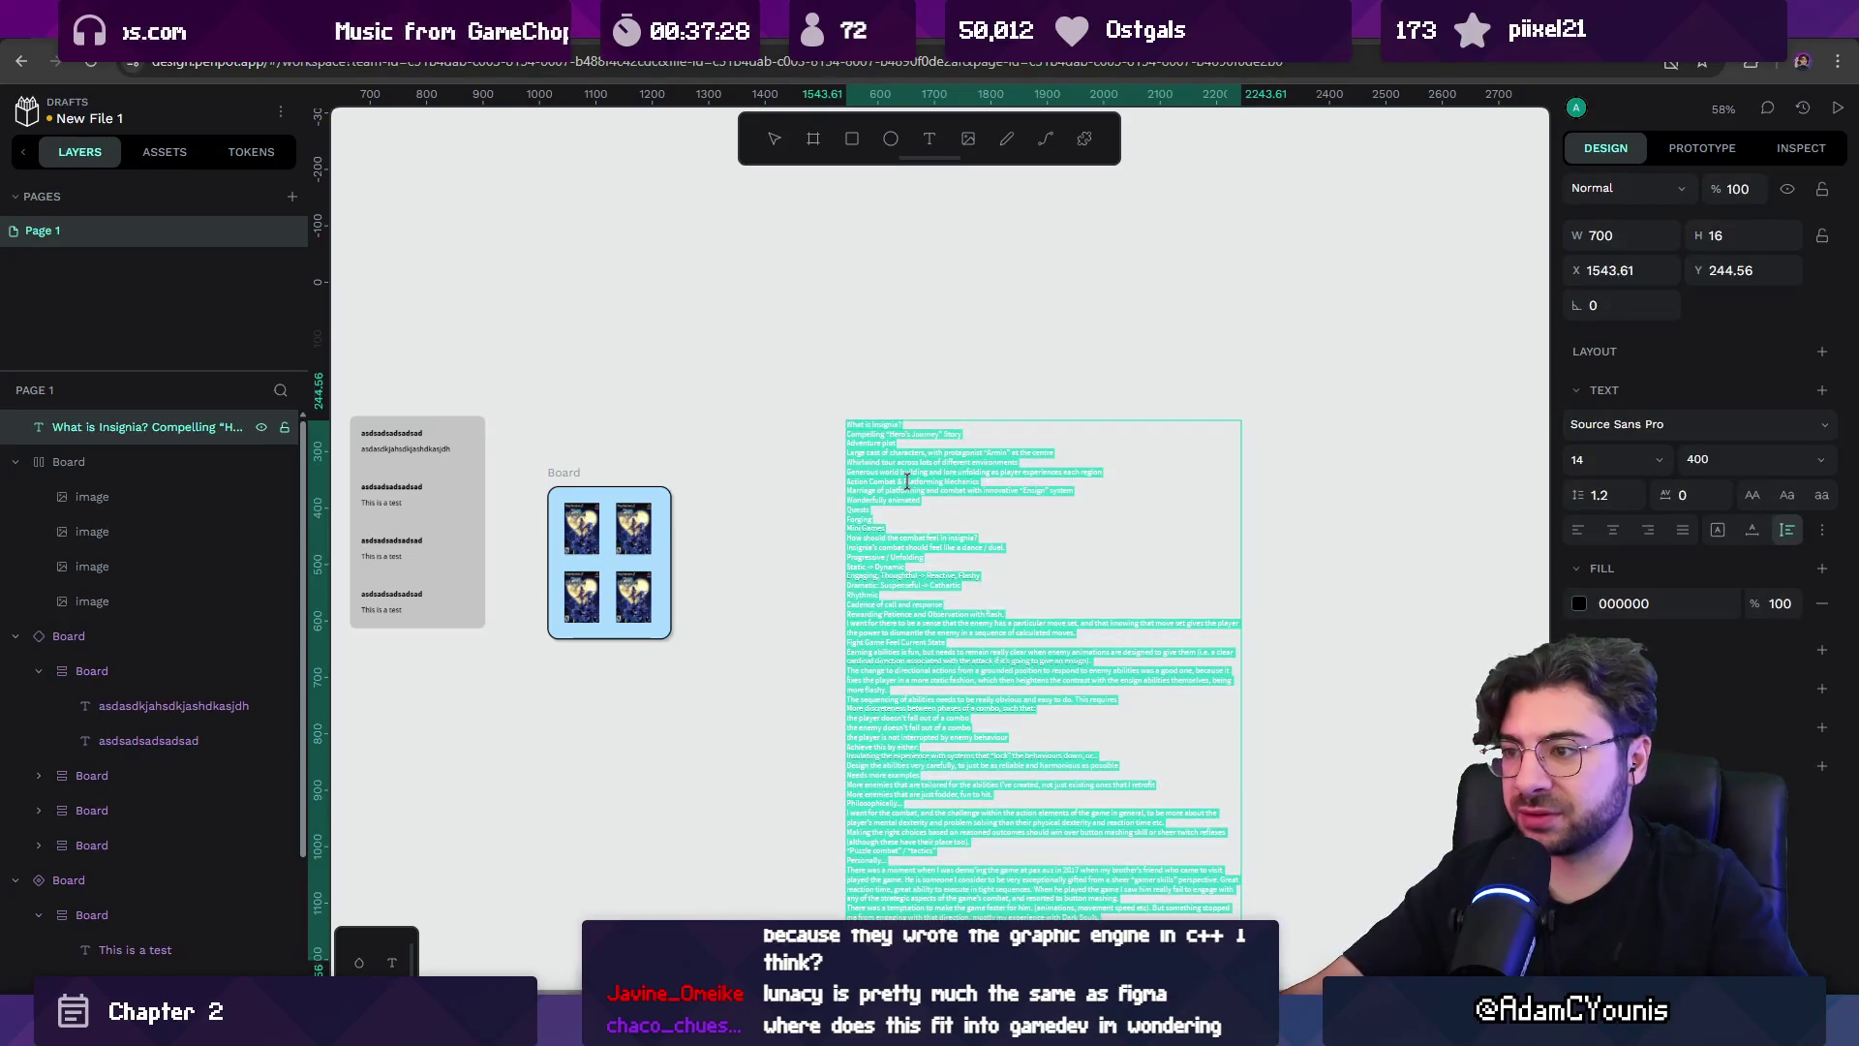
{"action": "scroll", "coordinate": [917, 535], "scroll_direction": "up", "scroll_amount": 10}
{"action": "scroll", "coordinate": [769, 548], "scroll_direction": "down", "scroll_amount": 12}
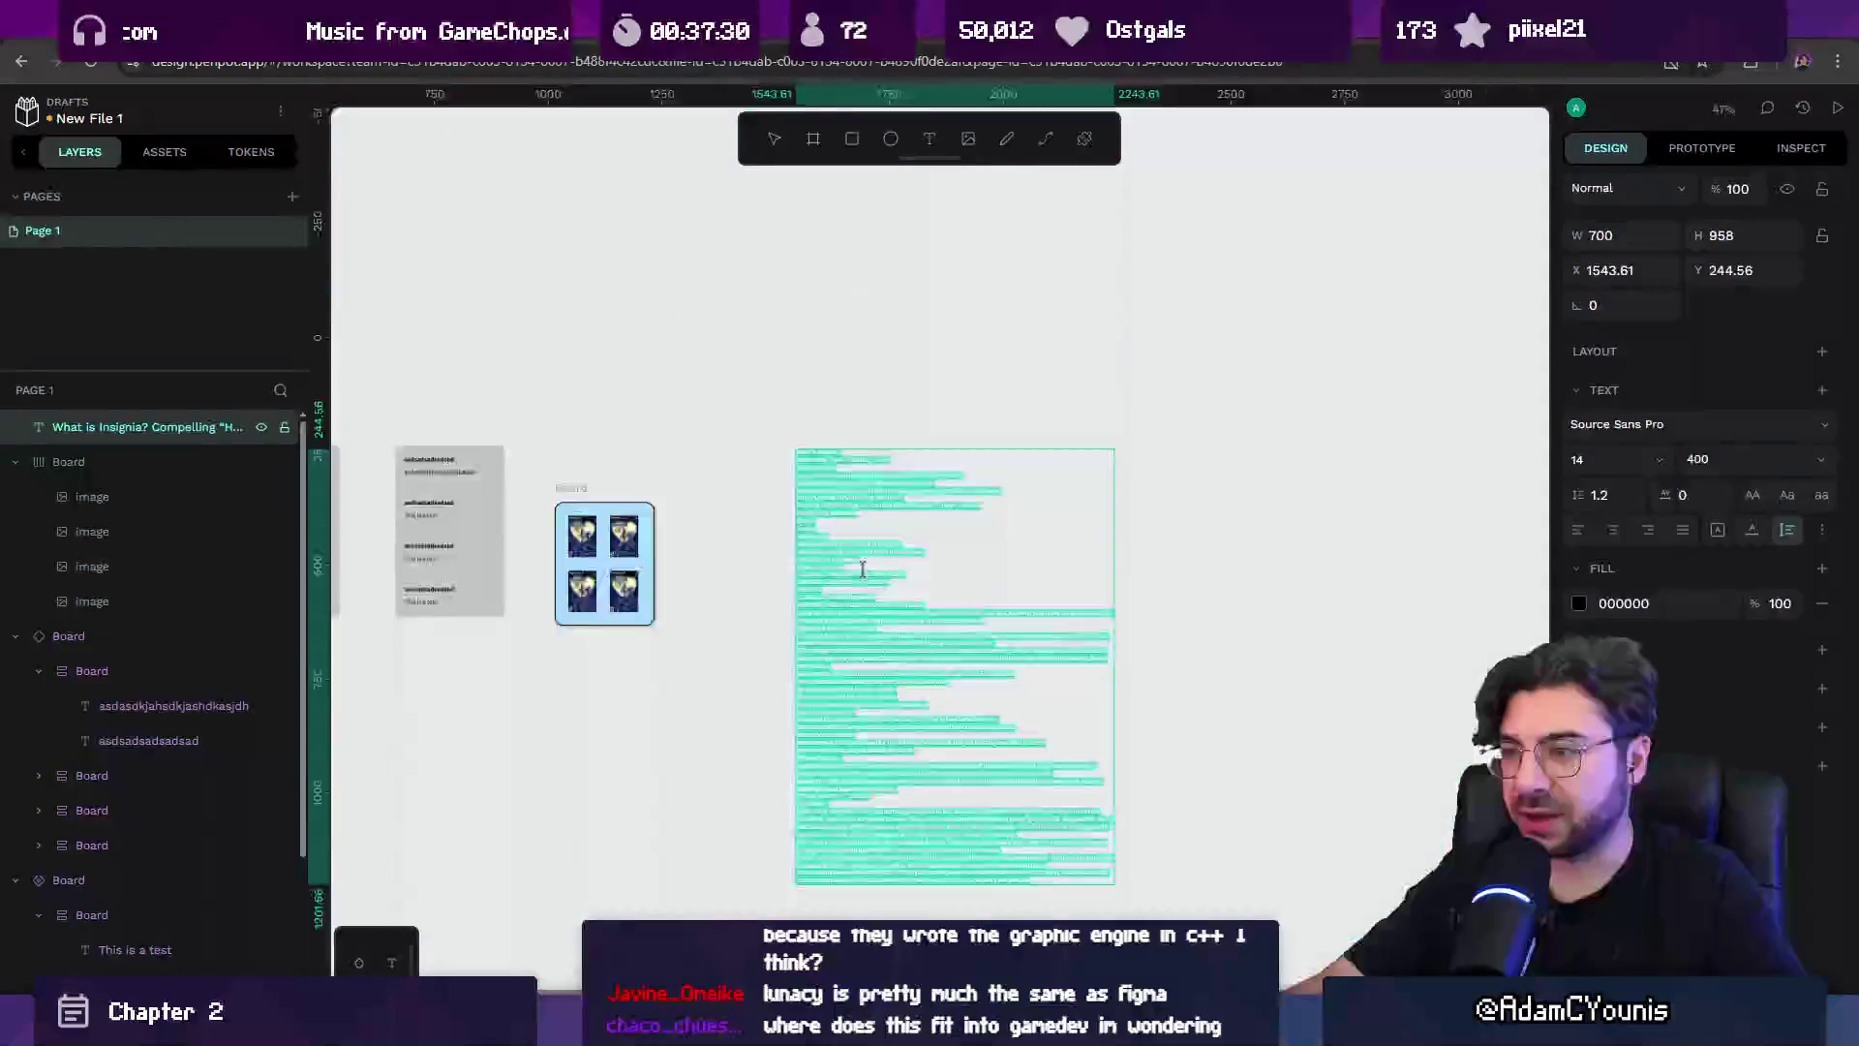
{"action": "key", "text": "Escape"}
{"action": "left_click", "coordinate": [758, 541]}
{"action": "left_click", "coordinate": [820, 513]}
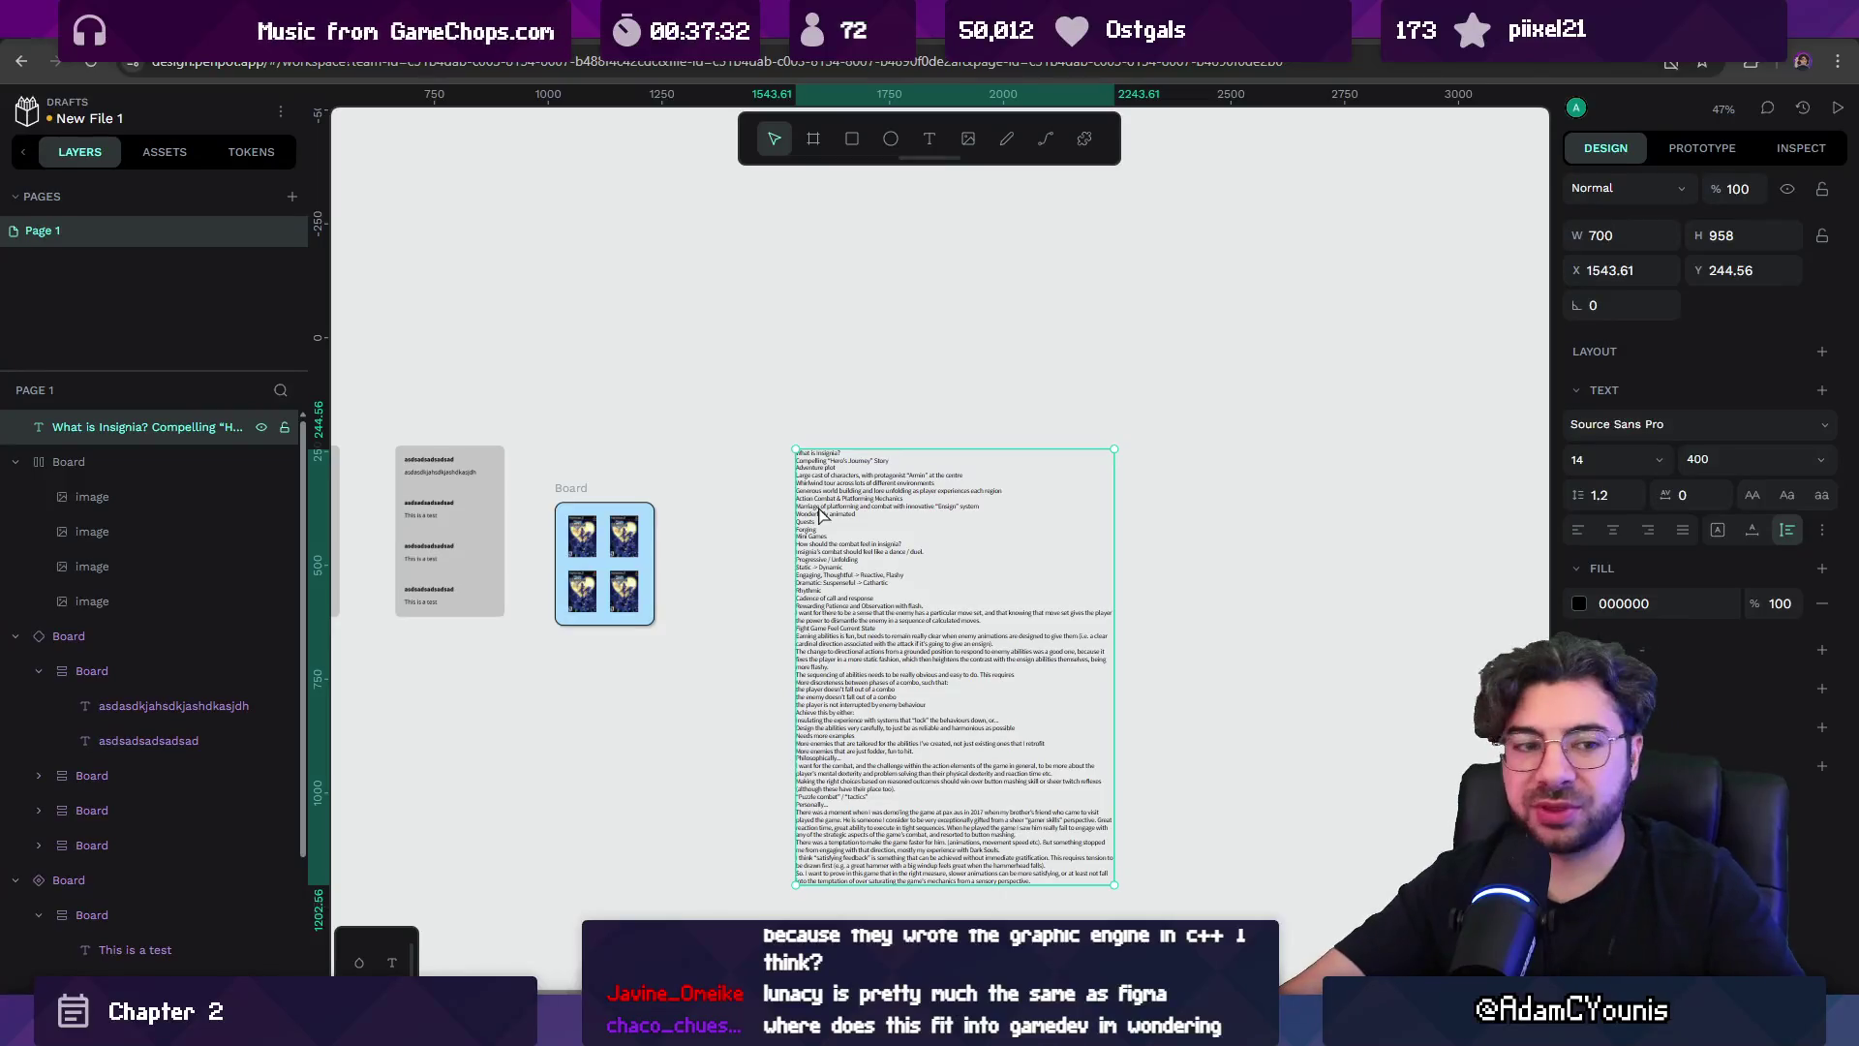
{"action": "key", "text": "Delete"}
{"action": "scroll", "coordinate": [733, 507], "scroll_direction": "up", "scroll_amount": 5}
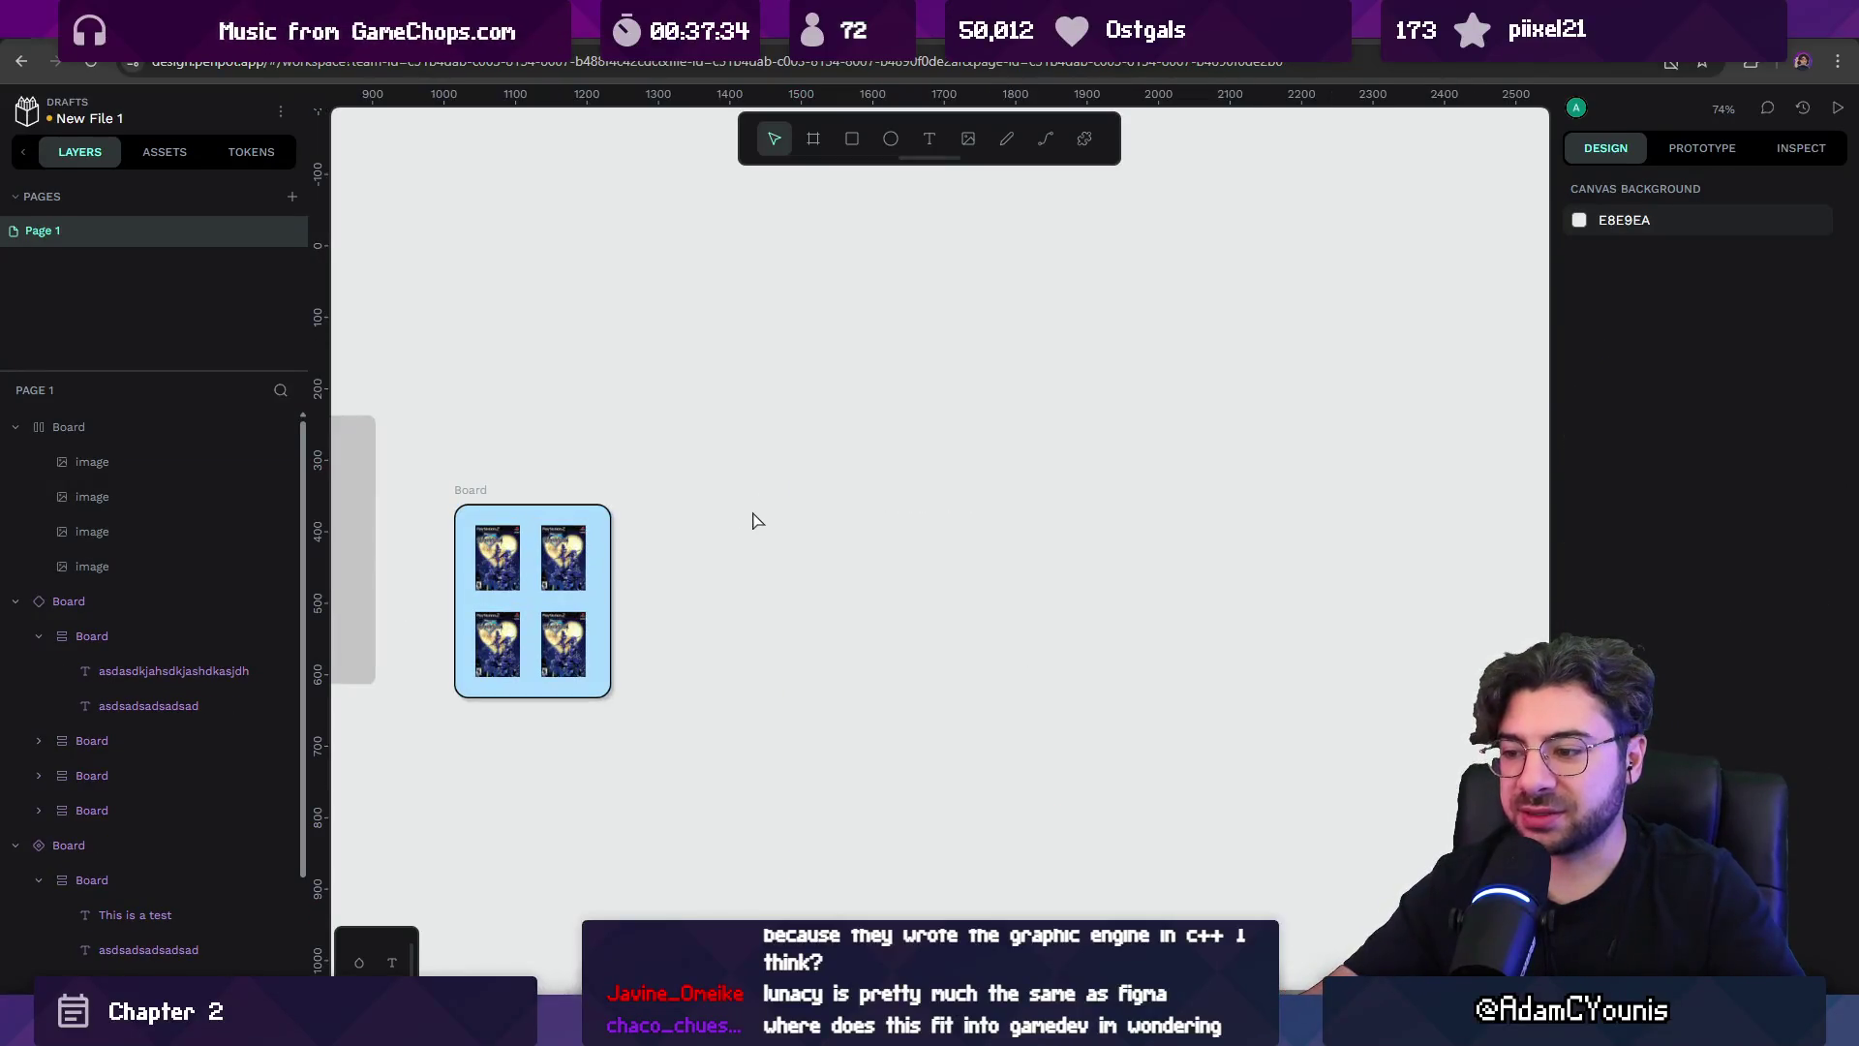
Wrap the three New File 1 boards in one flex-layout parent Board.
{"action": "key", "text": "alt+Tab"}
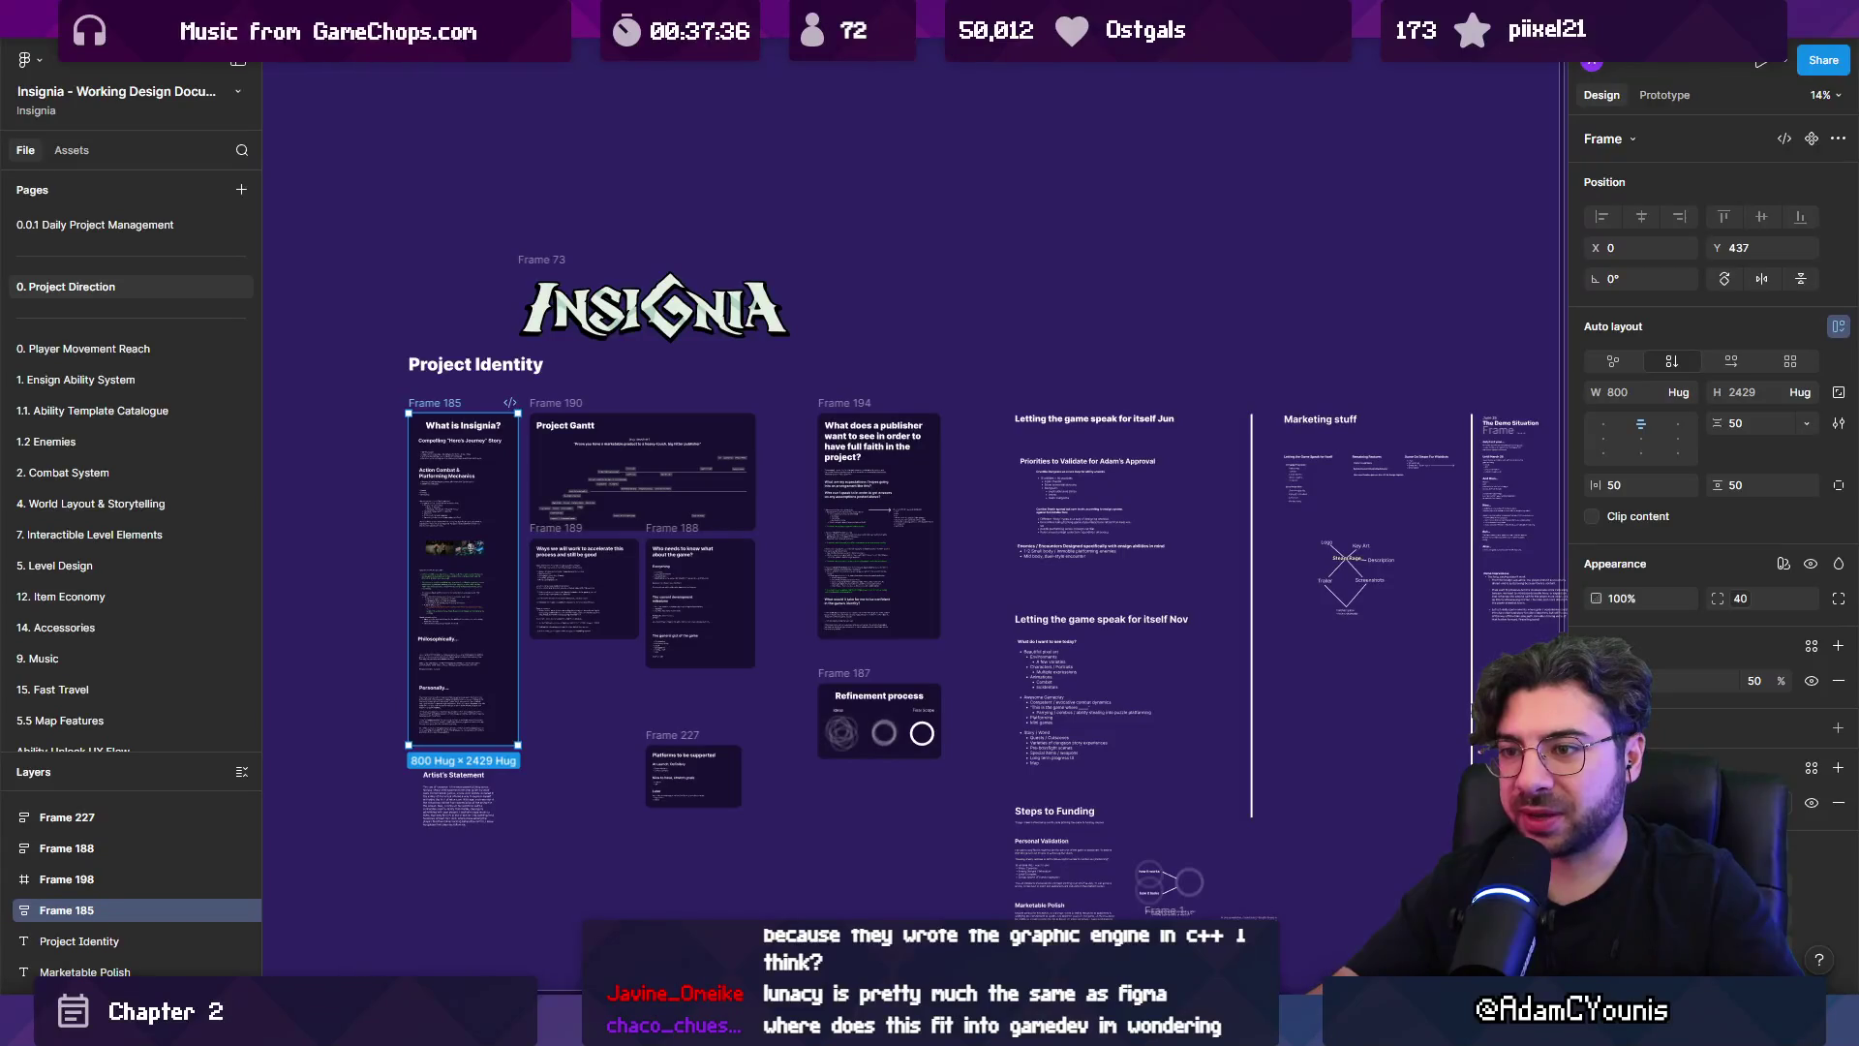
{"action": "key", "text": "alt+Tab"}
{"action": "scroll", "coordinate": [988, 536], "scroll_direction": "down", "scroll_amount": 5}
{"action": "scroll", "coordinate": [988, 543], "scroll_direction": "up", "scroll_amount": 4}
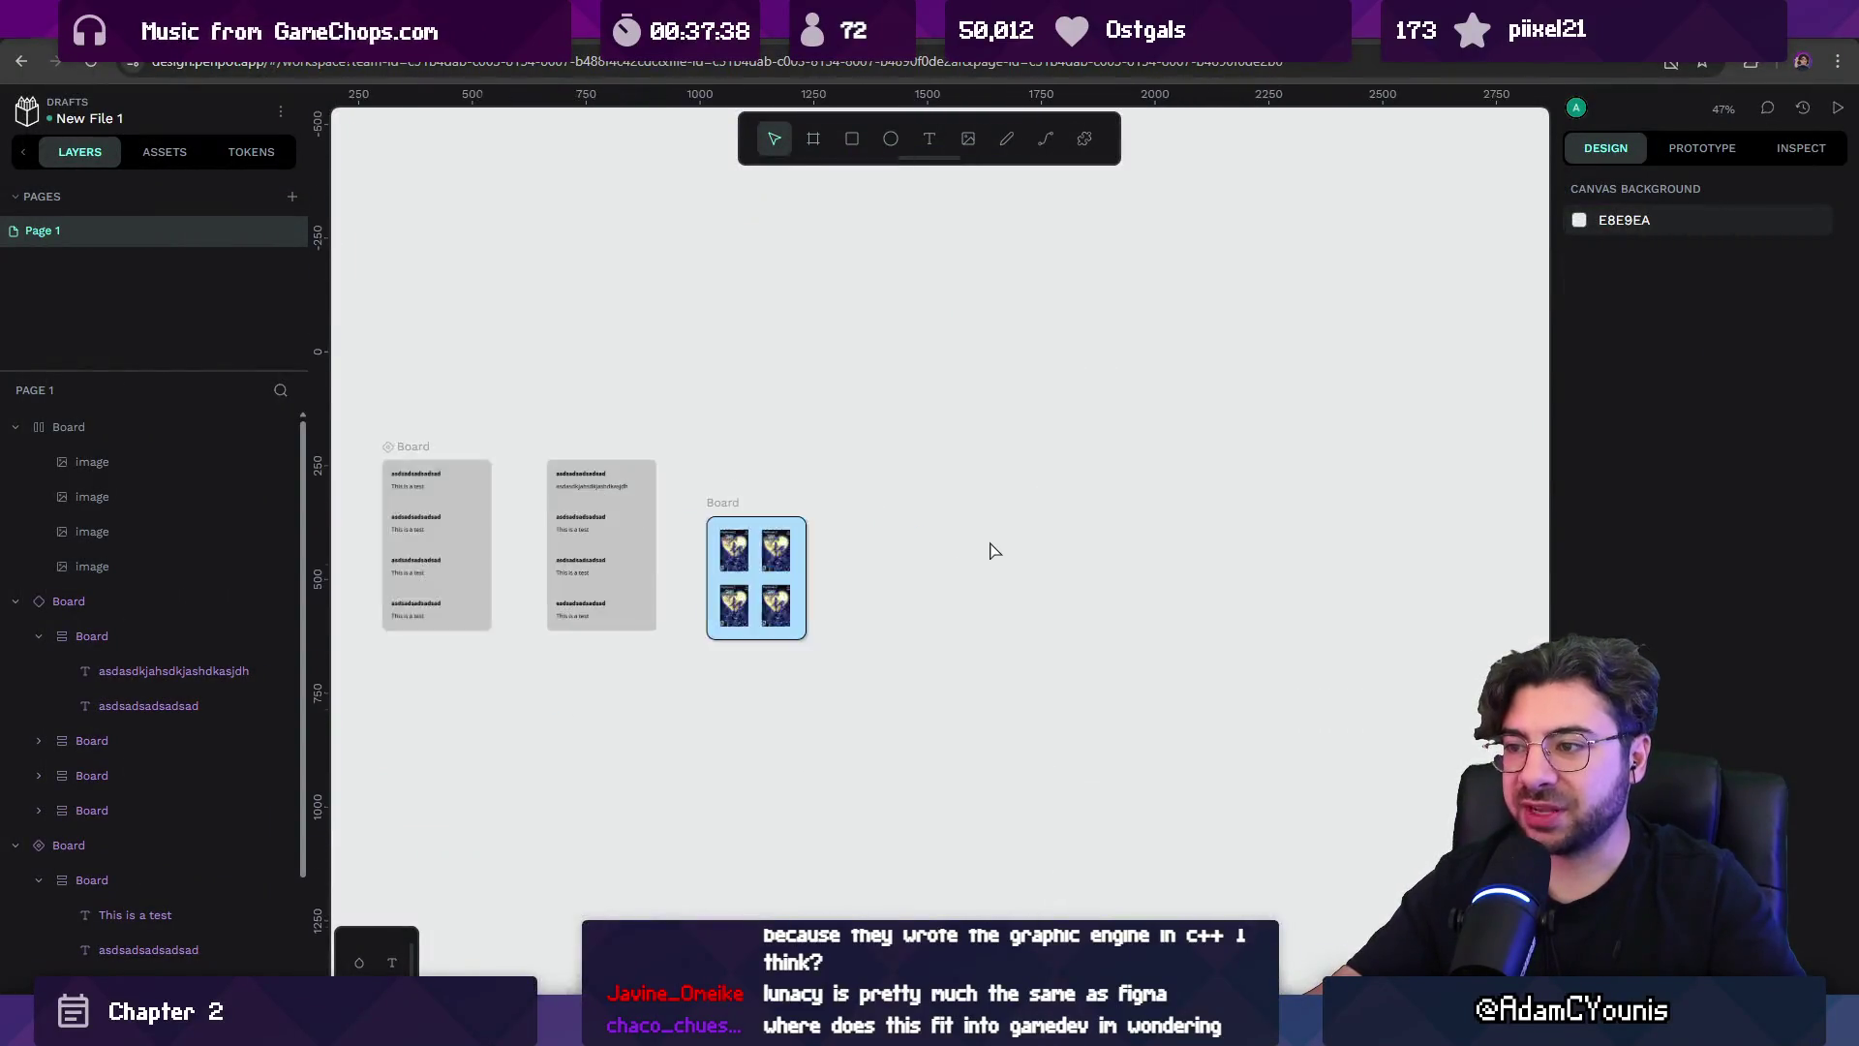
{"action": "scroll", "coordinate": [780, 486], "scroll_direction": "left", "scroll_amount": 5}
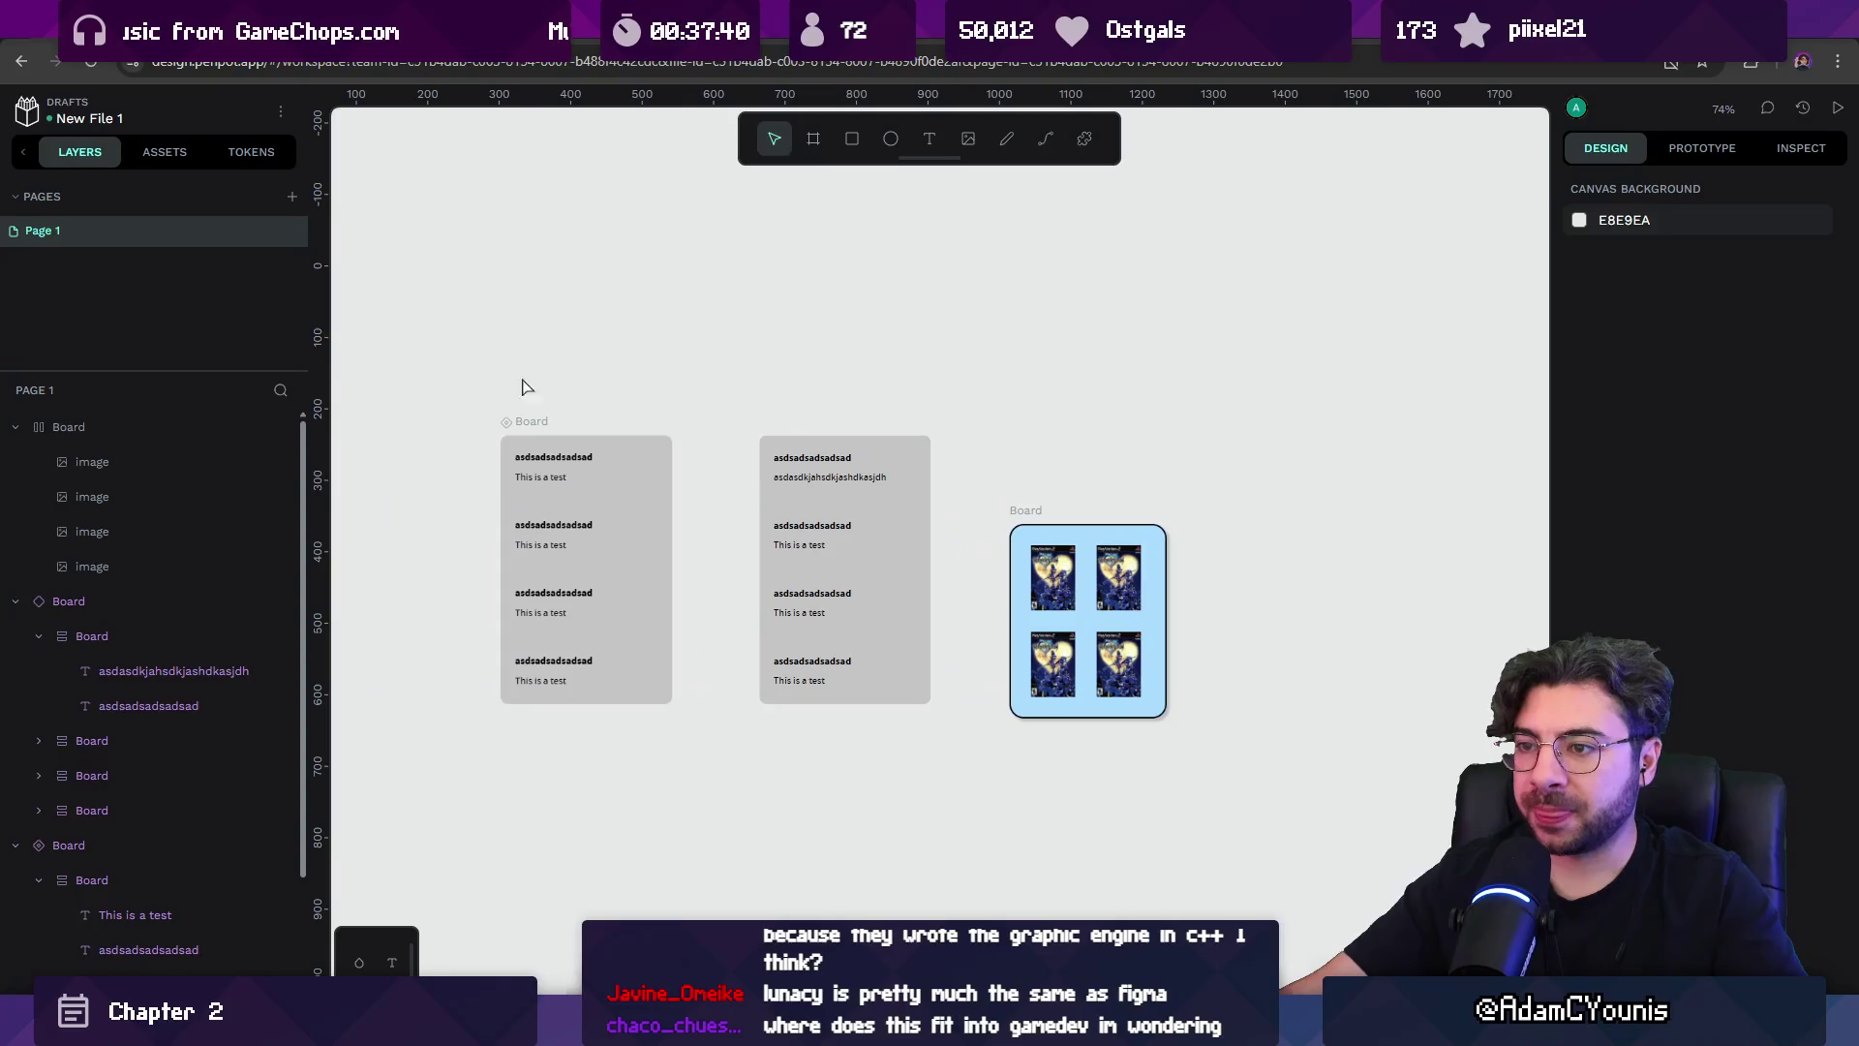
{"action": "left_click_drag", "start_coordinate": [456, 365], "coordinate": [1283, 804]}
{"action": "key", "text": "shift+a"}
{"action": "left_click", "coordinate": [1108, 803]}
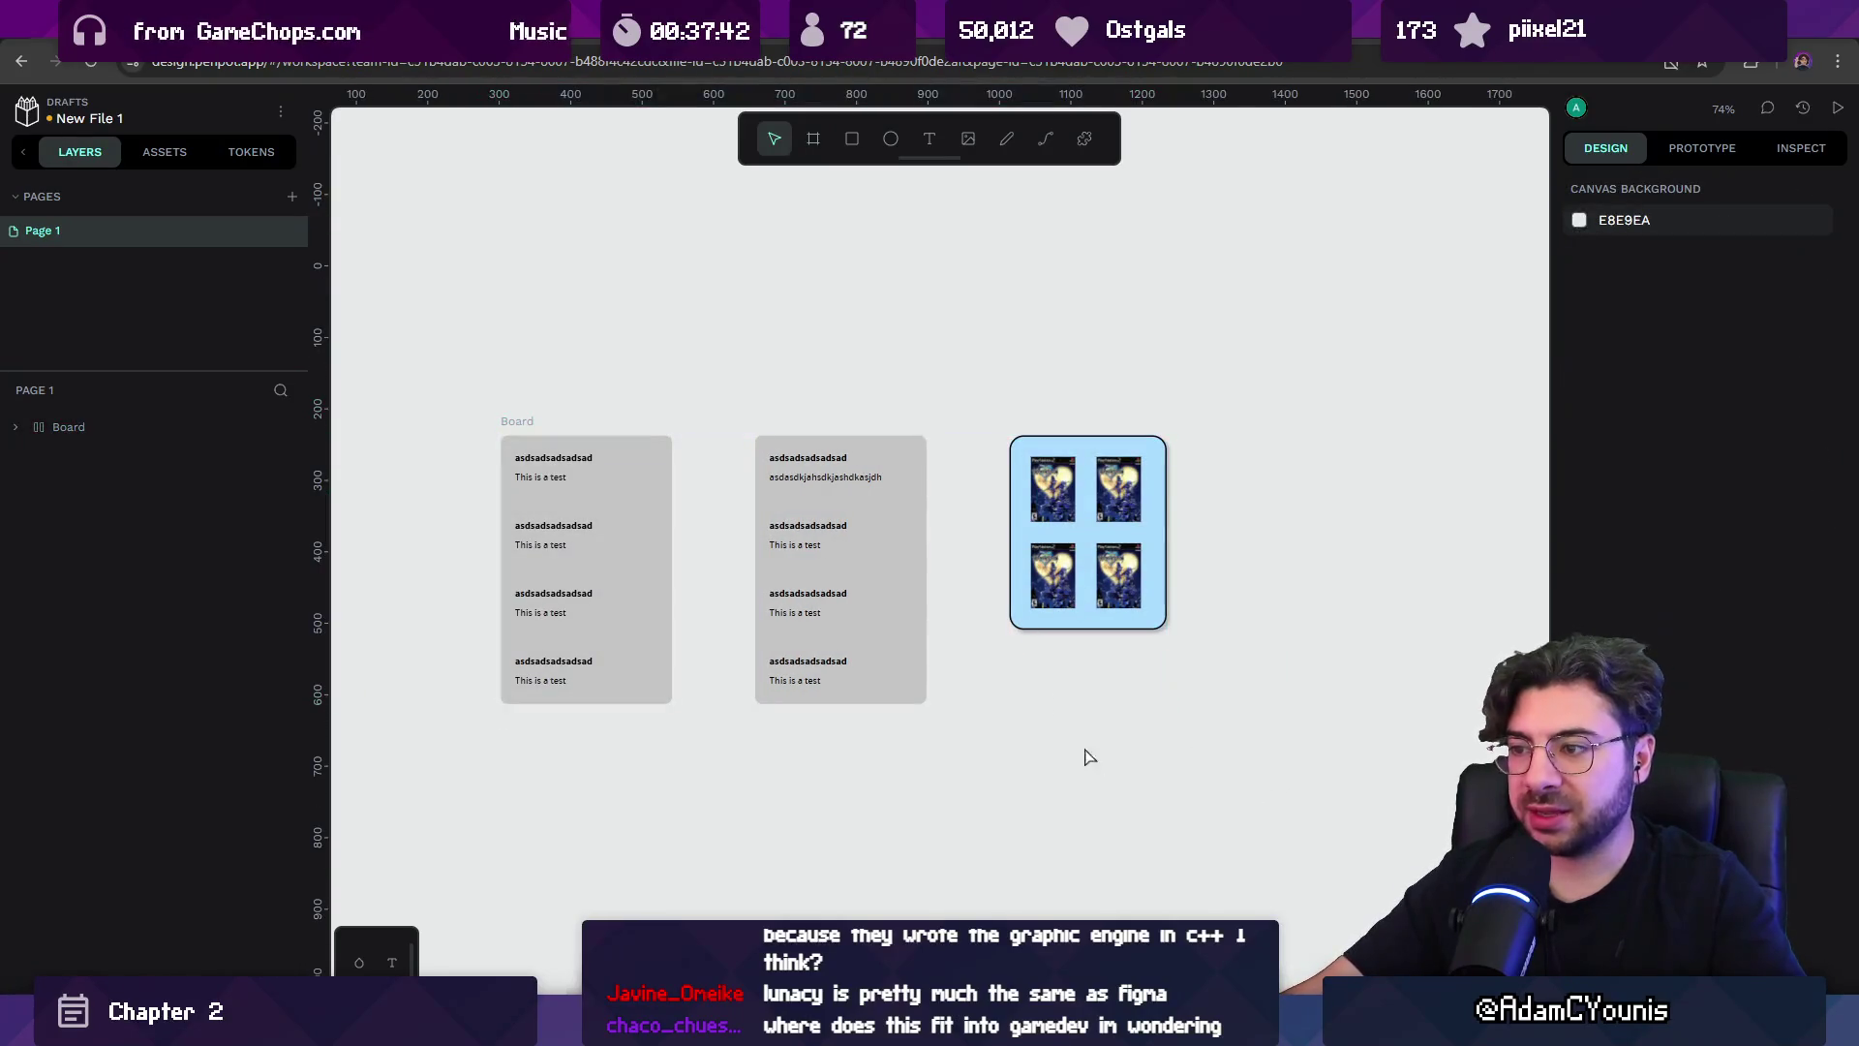
{"action": "scroll", "coordinate": [741, 724], "scroll_direction": "down", "scroll_amount": 3}
{"action": "scroll", "coordinate": [896, 740], "scroll_direction": "up", "scroll_amount": 5}
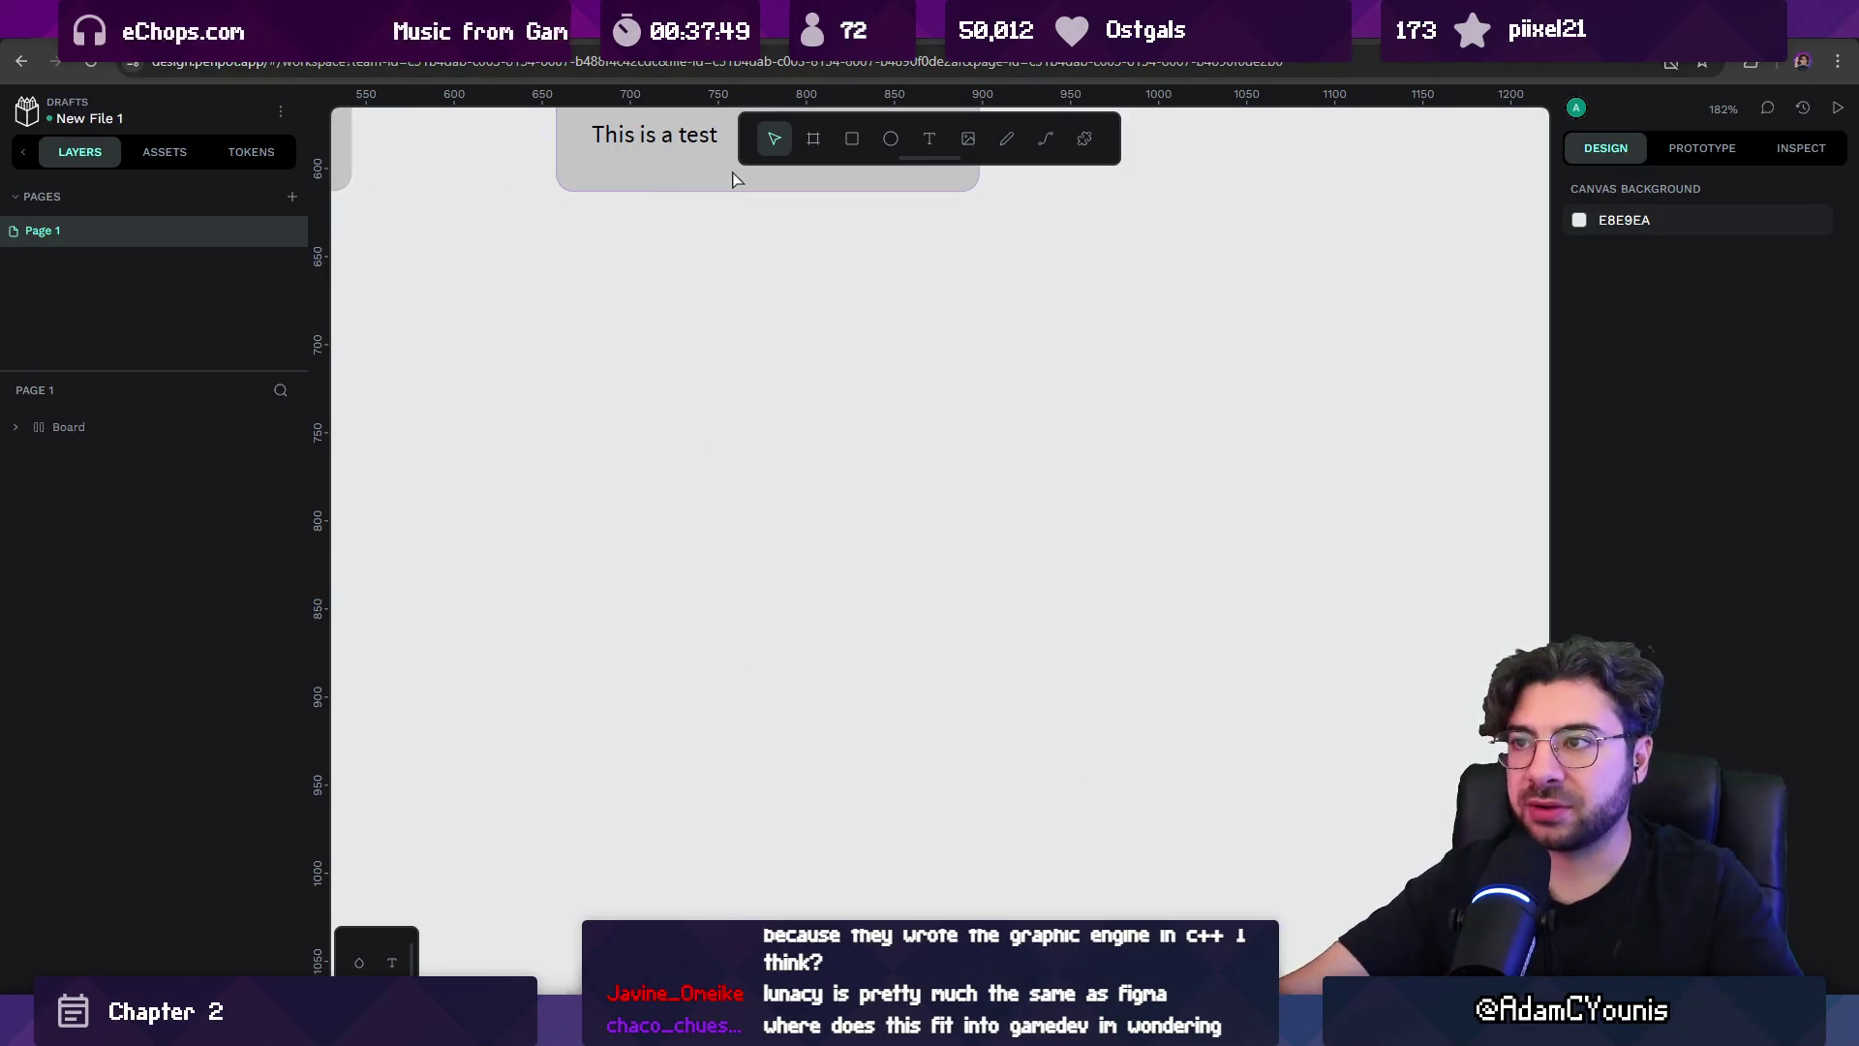
Add a text layer reading 'Task' to the canvas.
{"action": "left_click", "coordinate": [814, 142]}
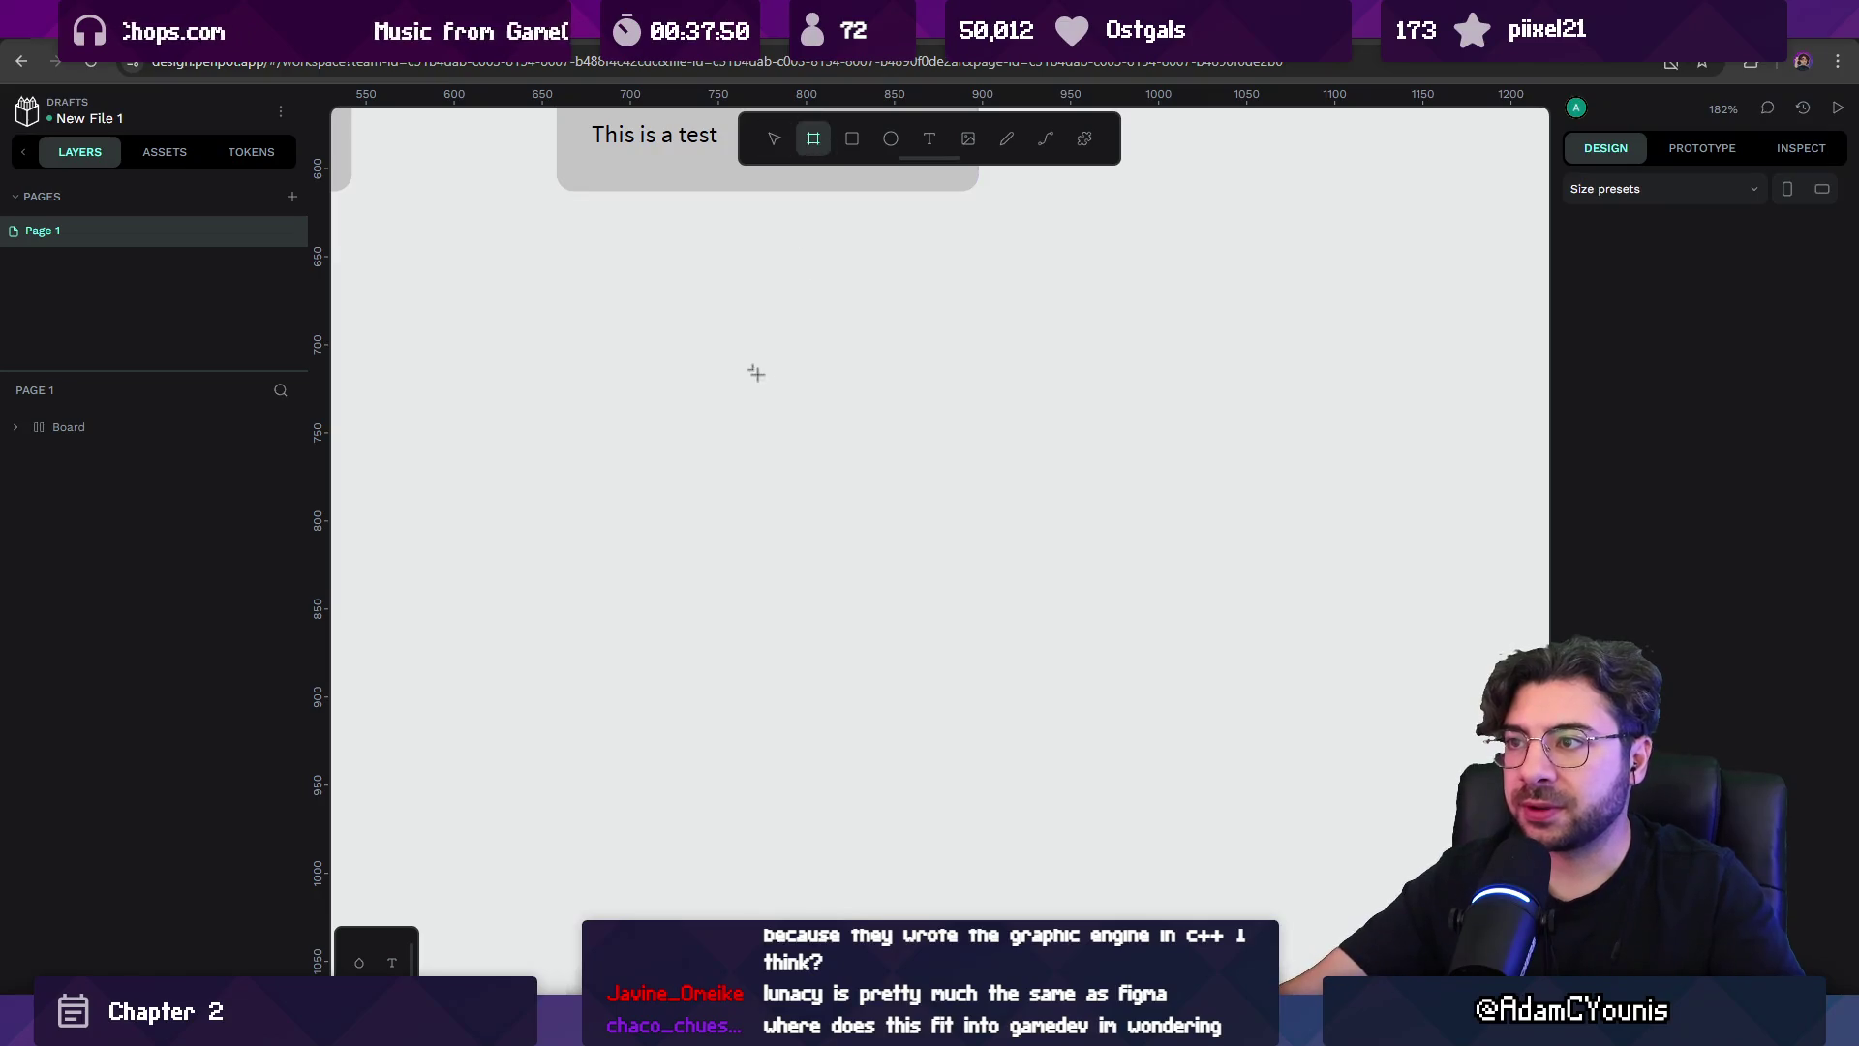
{"action": "left_click", "coordinate": [933, 145]}
{"action": "left_click", "coordinate": [840, 408]}
{"action": "scroll", "coordinate": [971, 436], "scroll_direction": "up", "scroll_amount": 3}
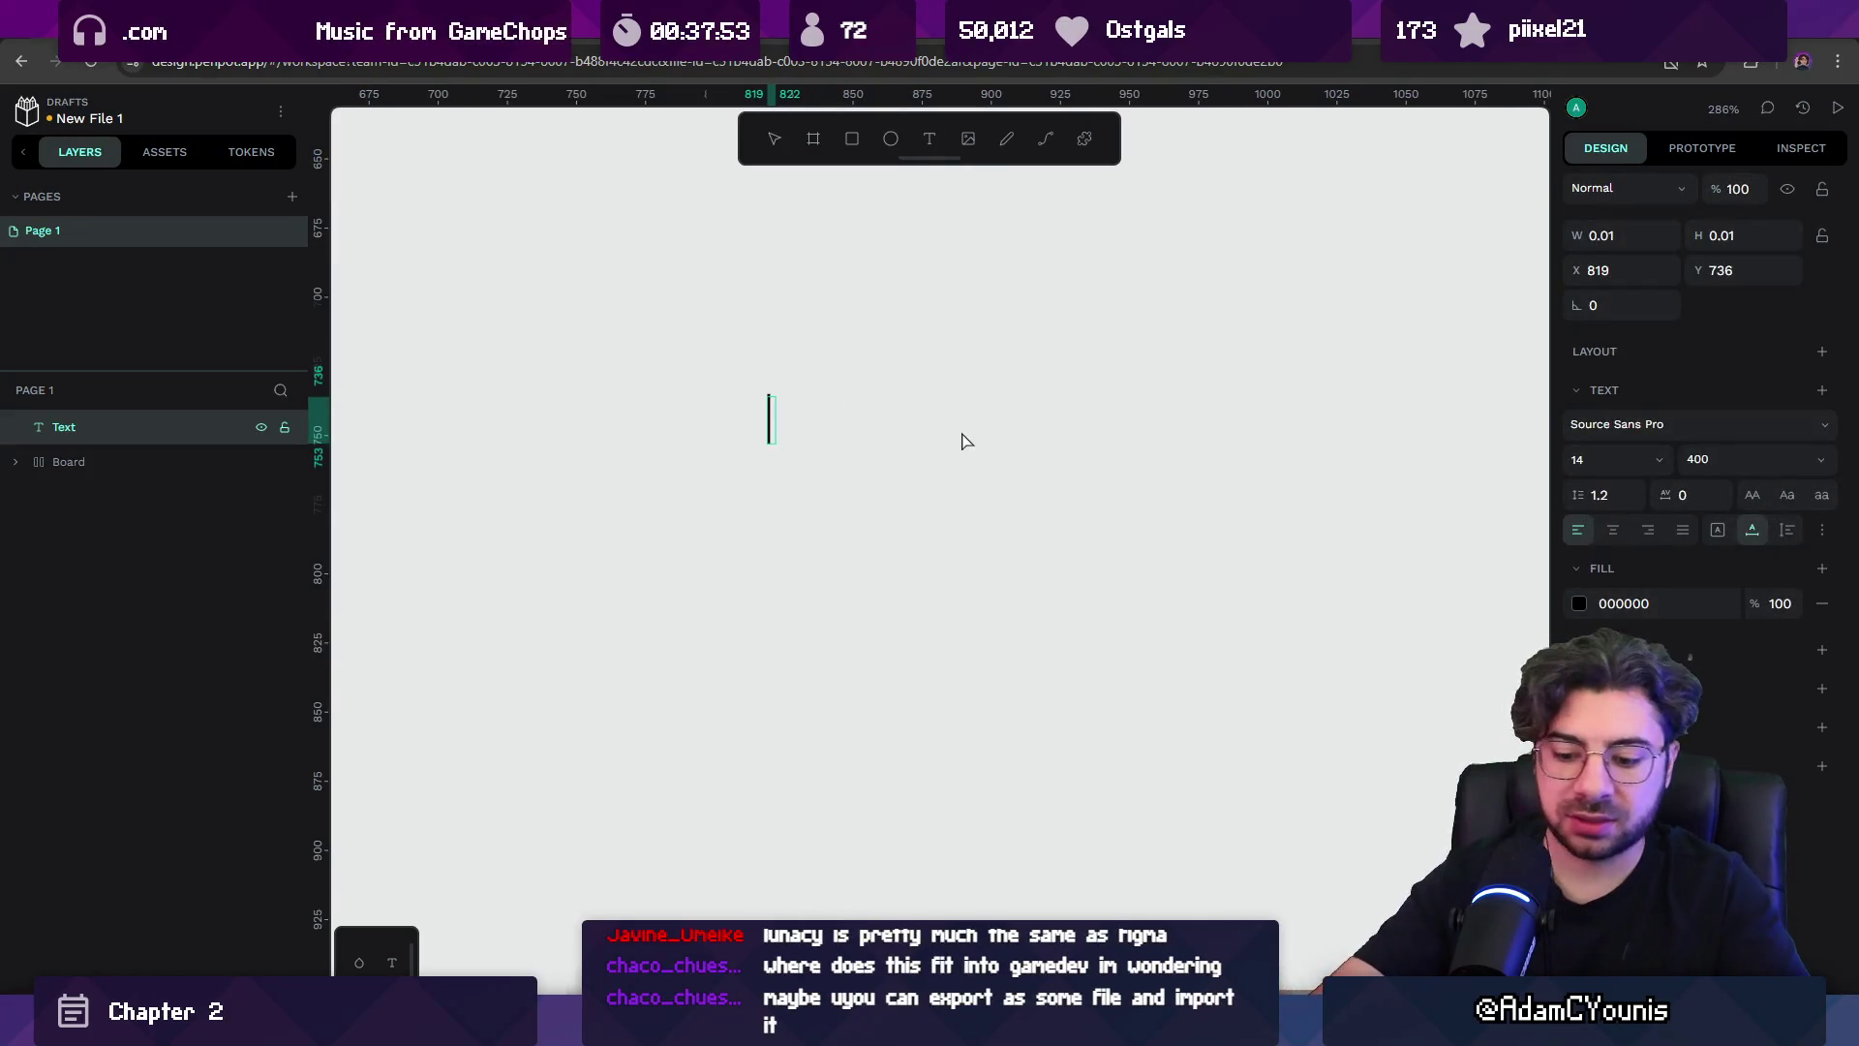
{"action": "type", "text": "Taskj"}
{"action": "key", "text": "Escape"}
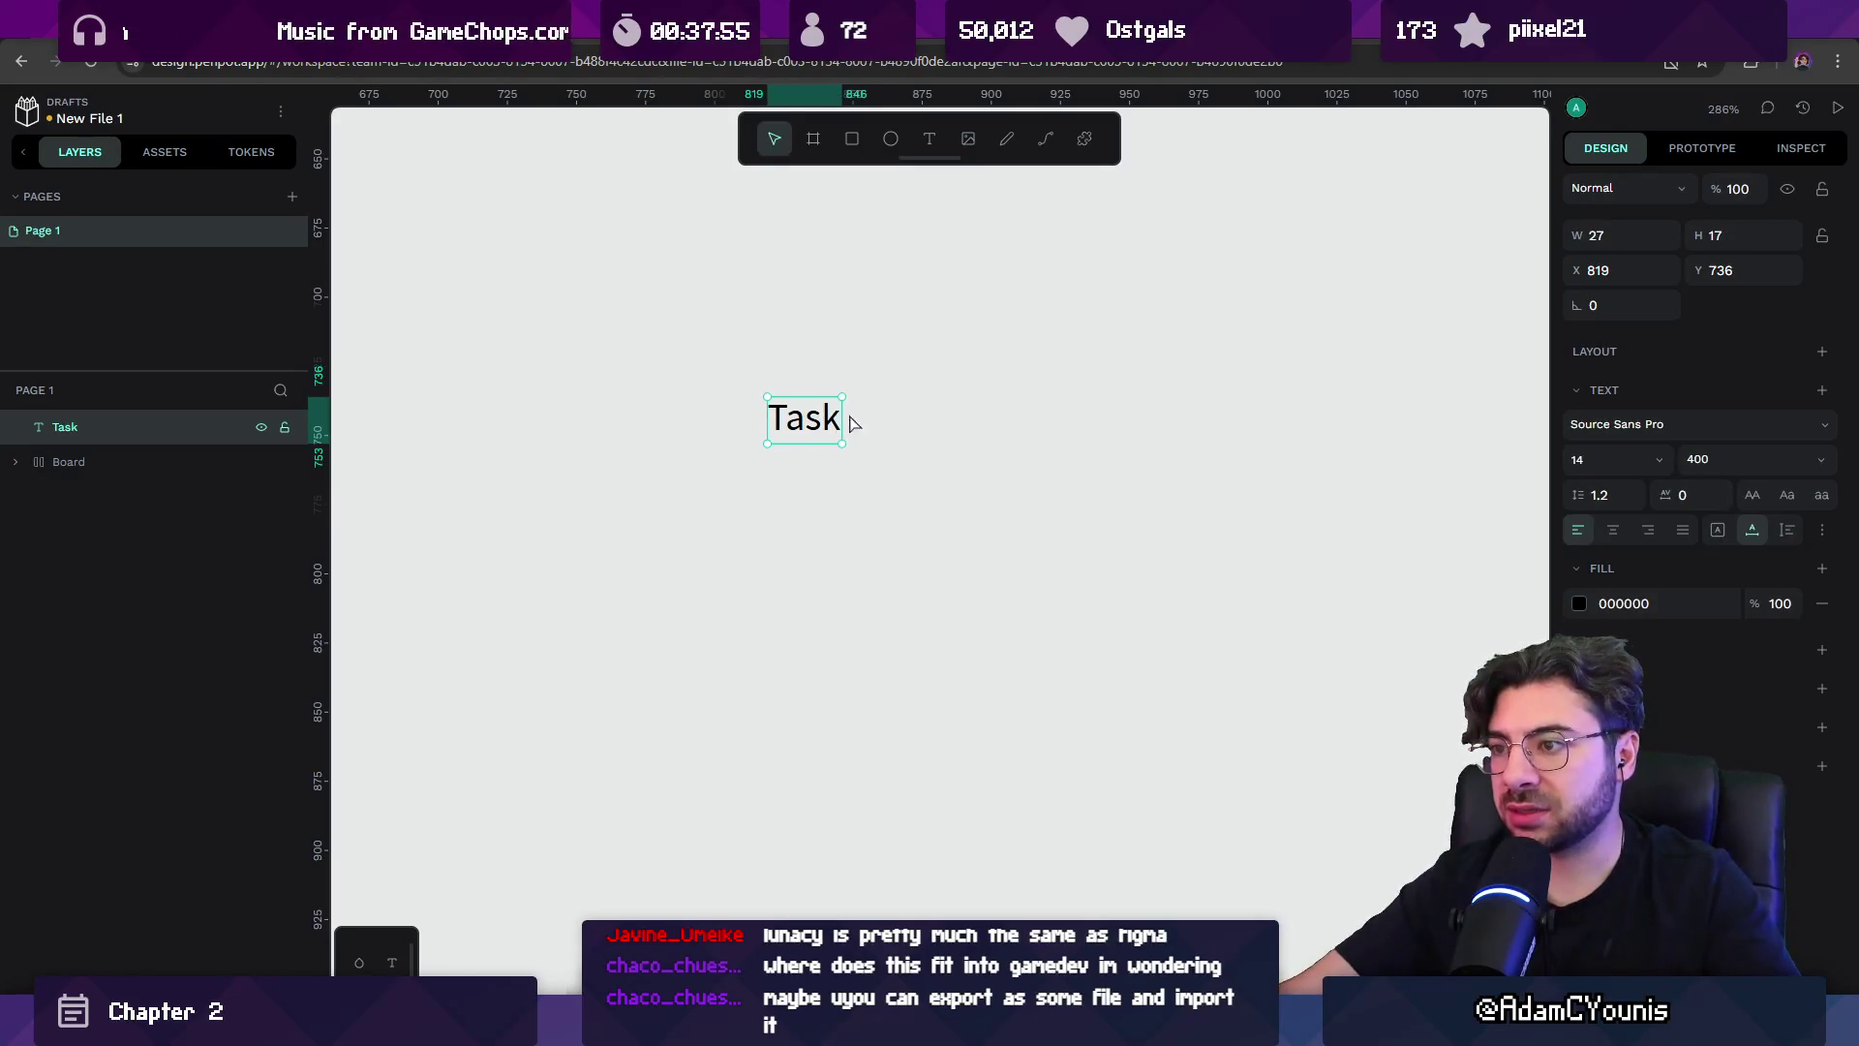
Wrap the Task text in its own flex-layout board.
{"action": "key", "text": "shift+a"}
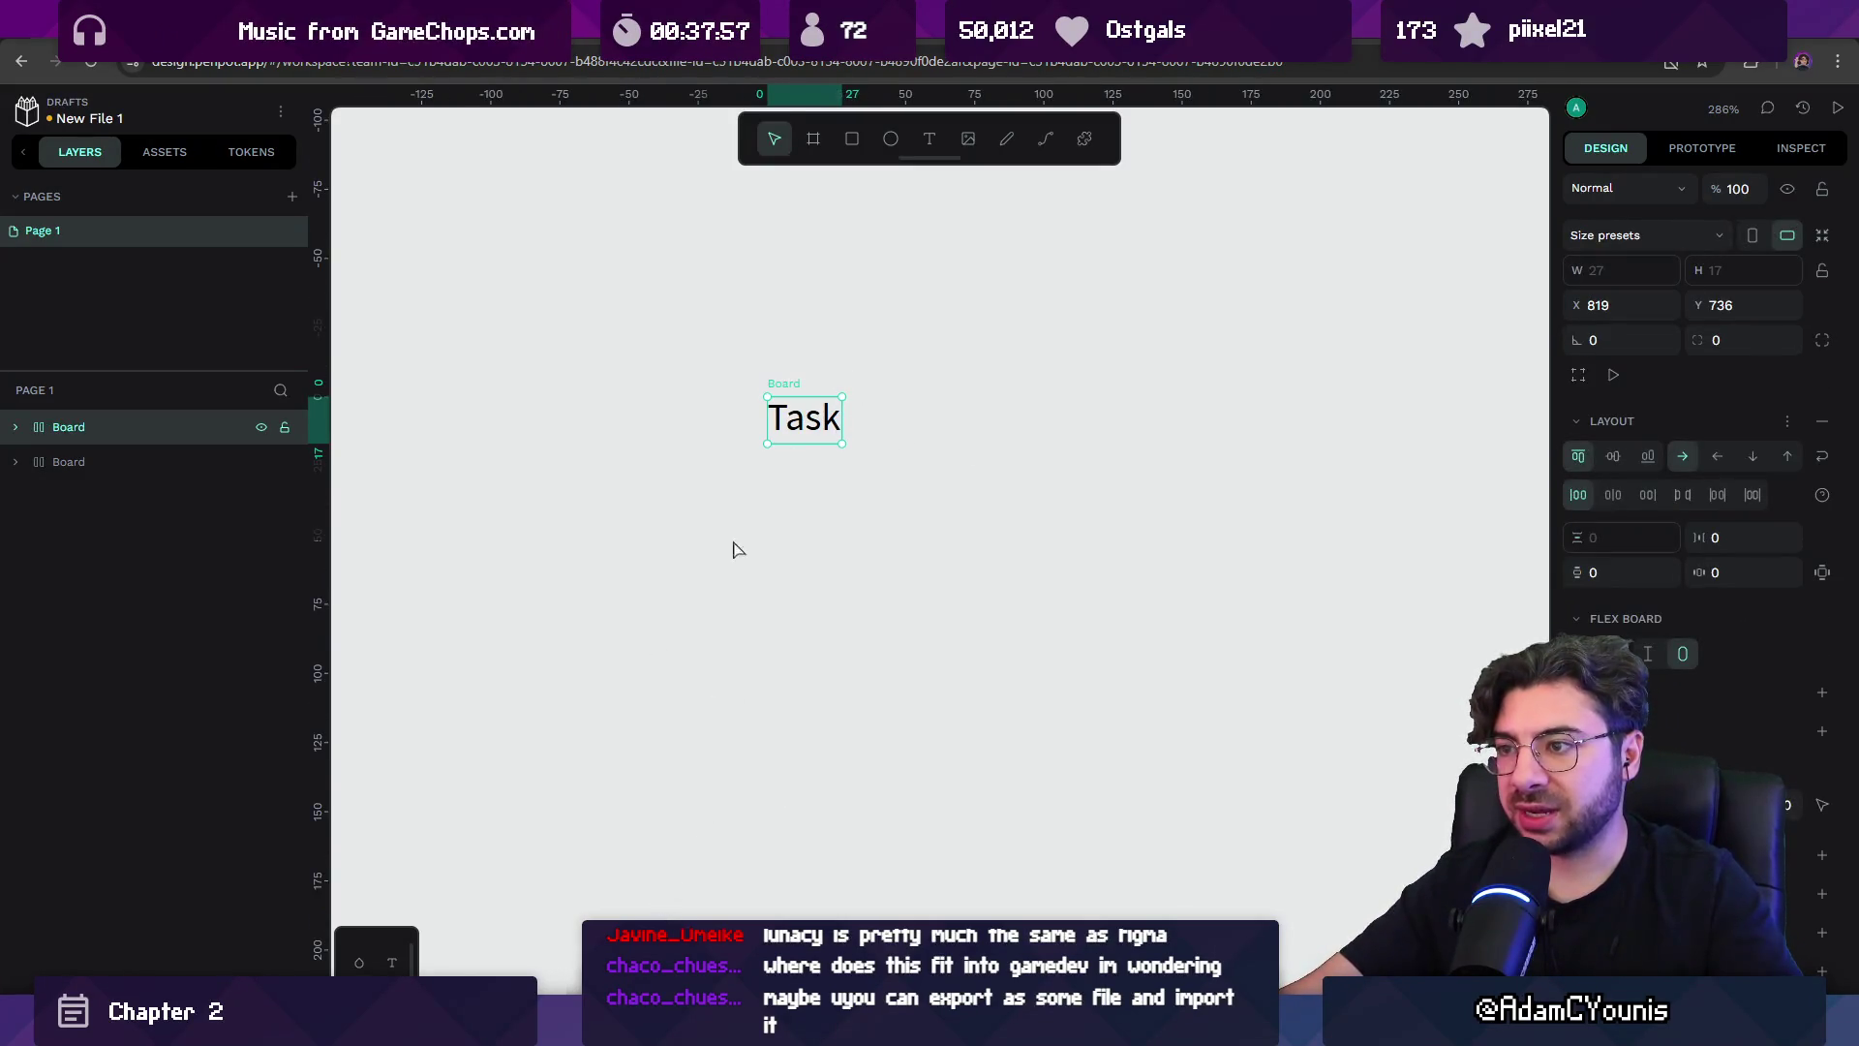
{"action": "left_click", "coordinate": [12, 427]}
{"action": "left_click", "coordinate": [78, 460]}
{"action": "left_click", "coordinate": [77, 439]}
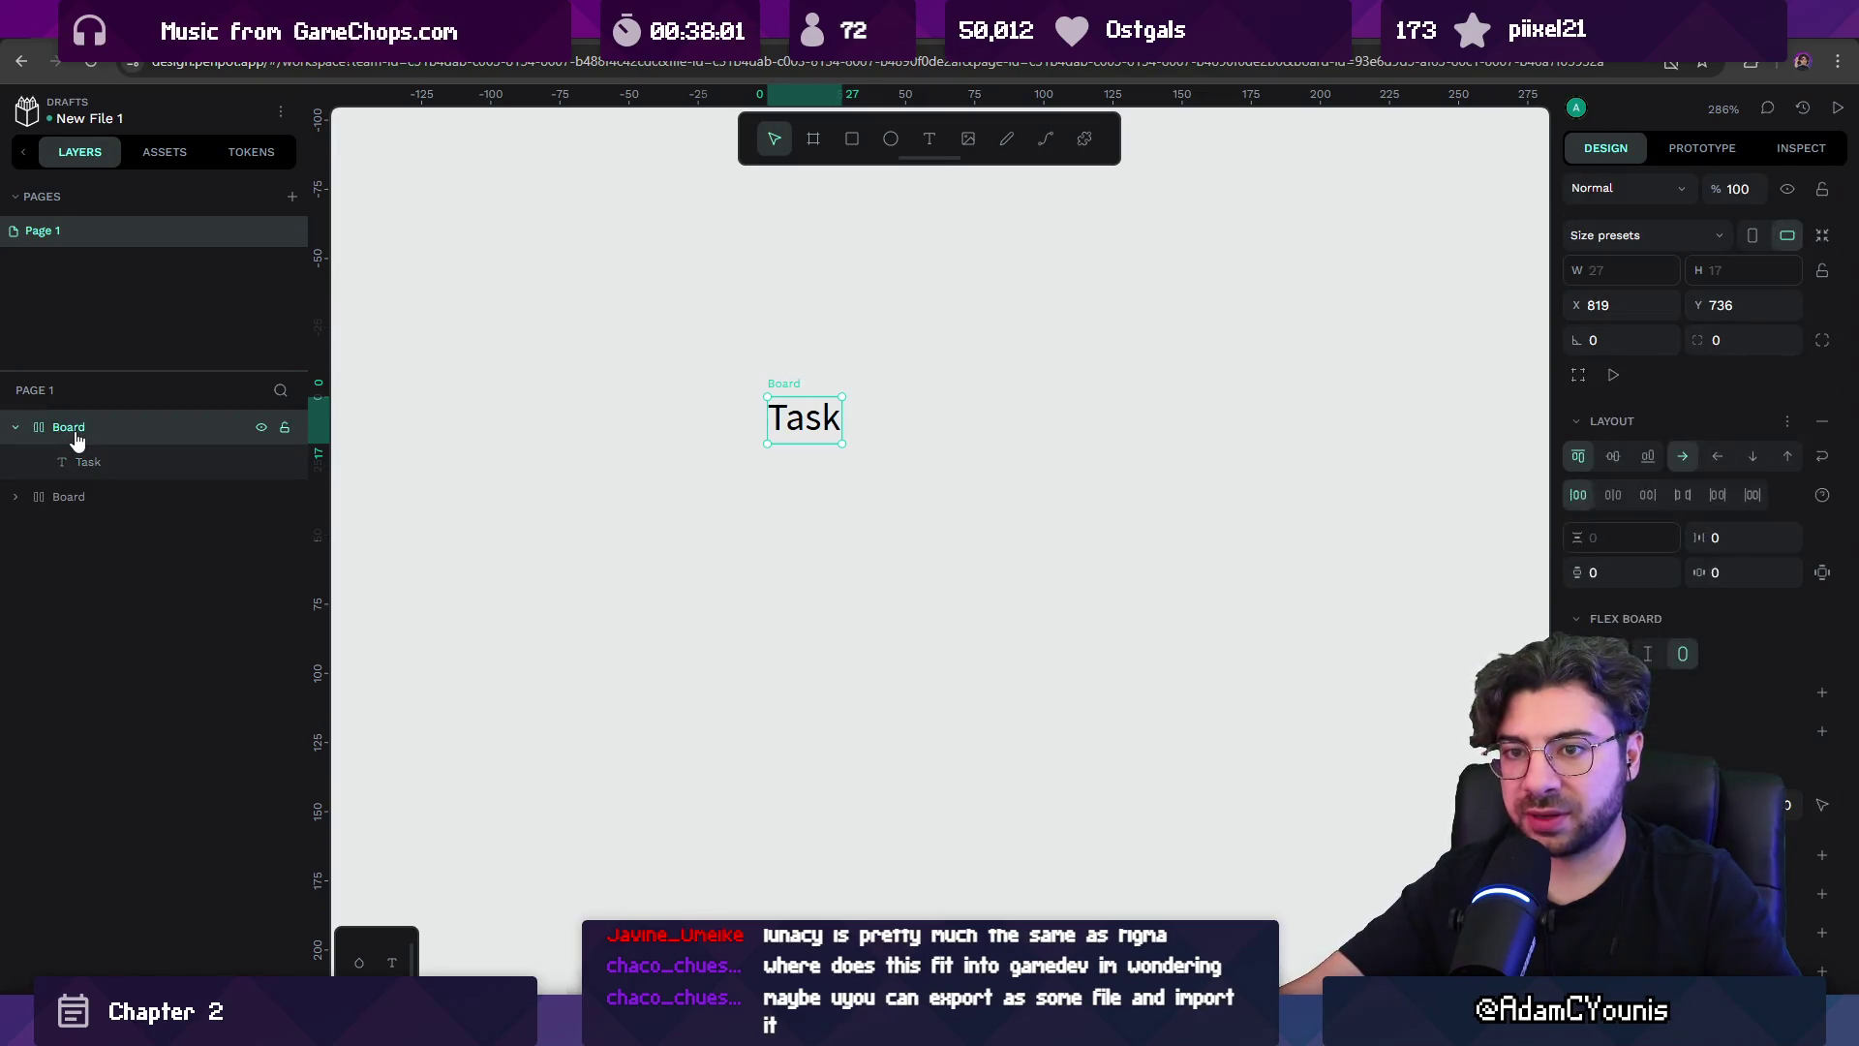
{"action": "key", "text": "shift+a"}
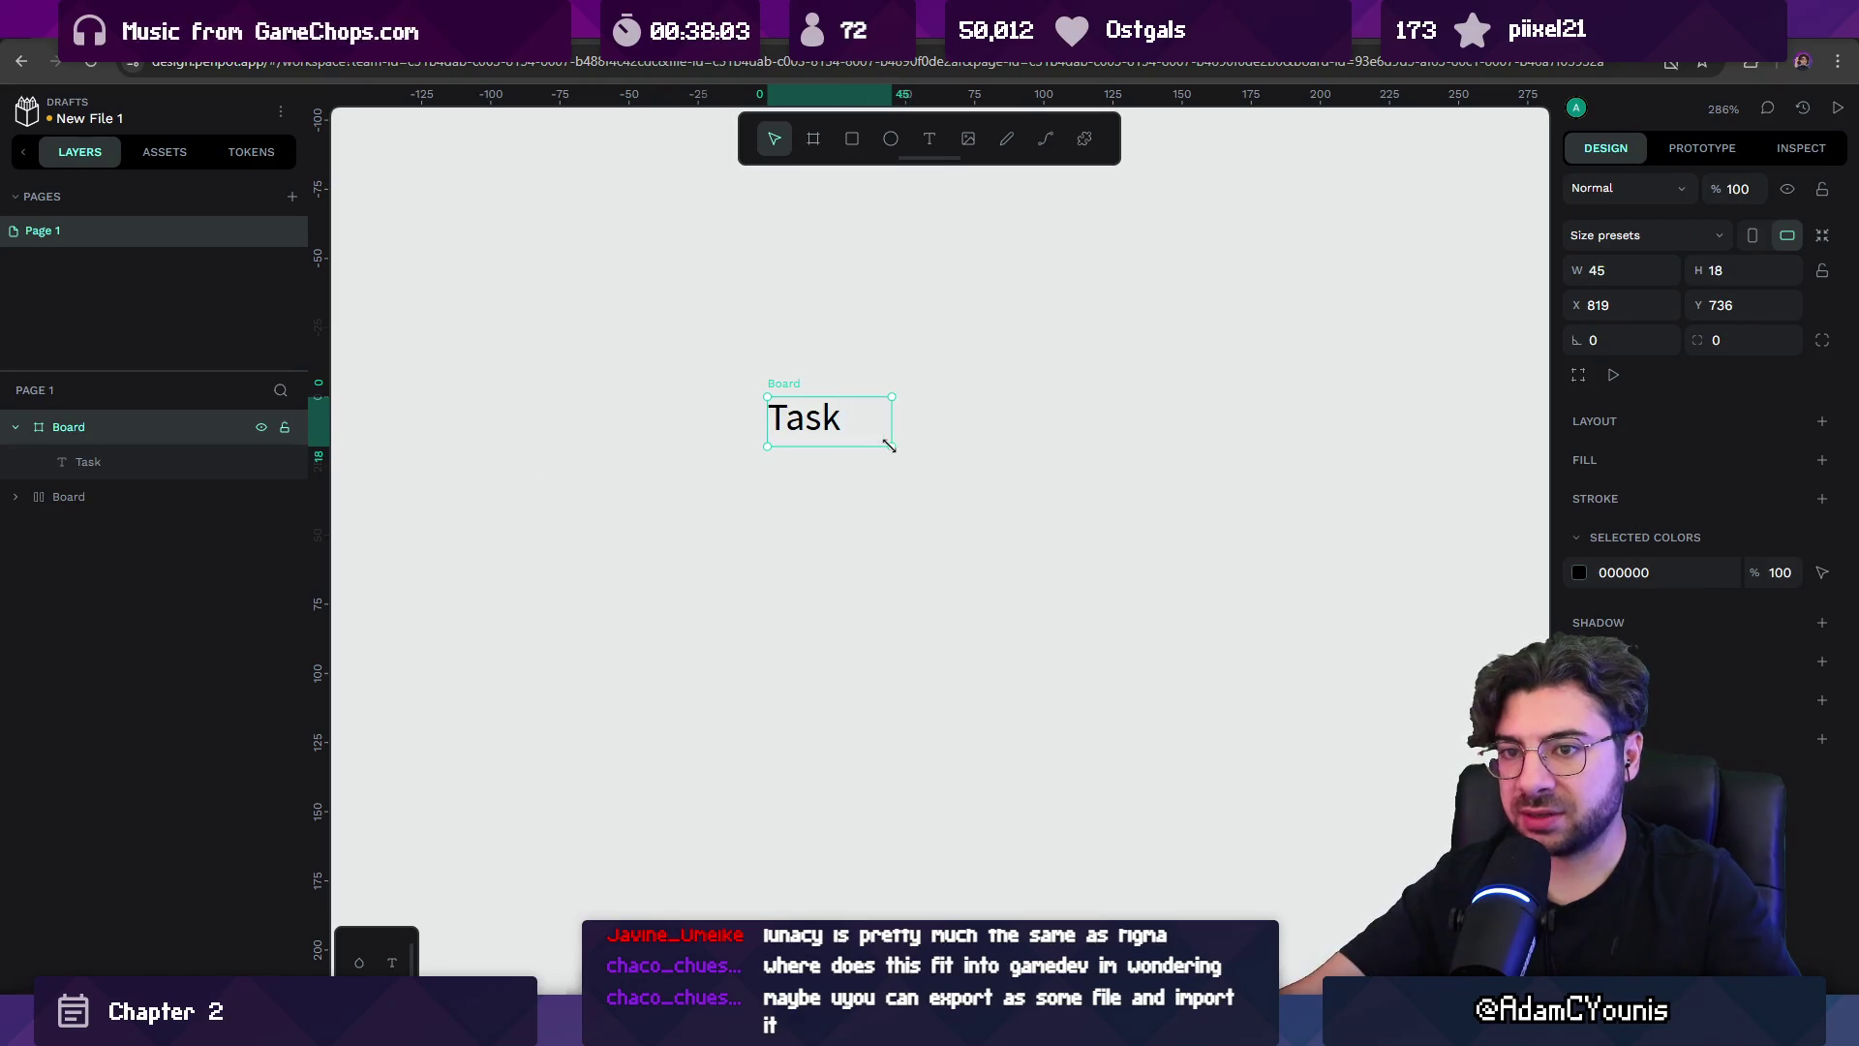
{"action": "key", "text": "shift+a"}
{"action": "key", "text": "Escape"}
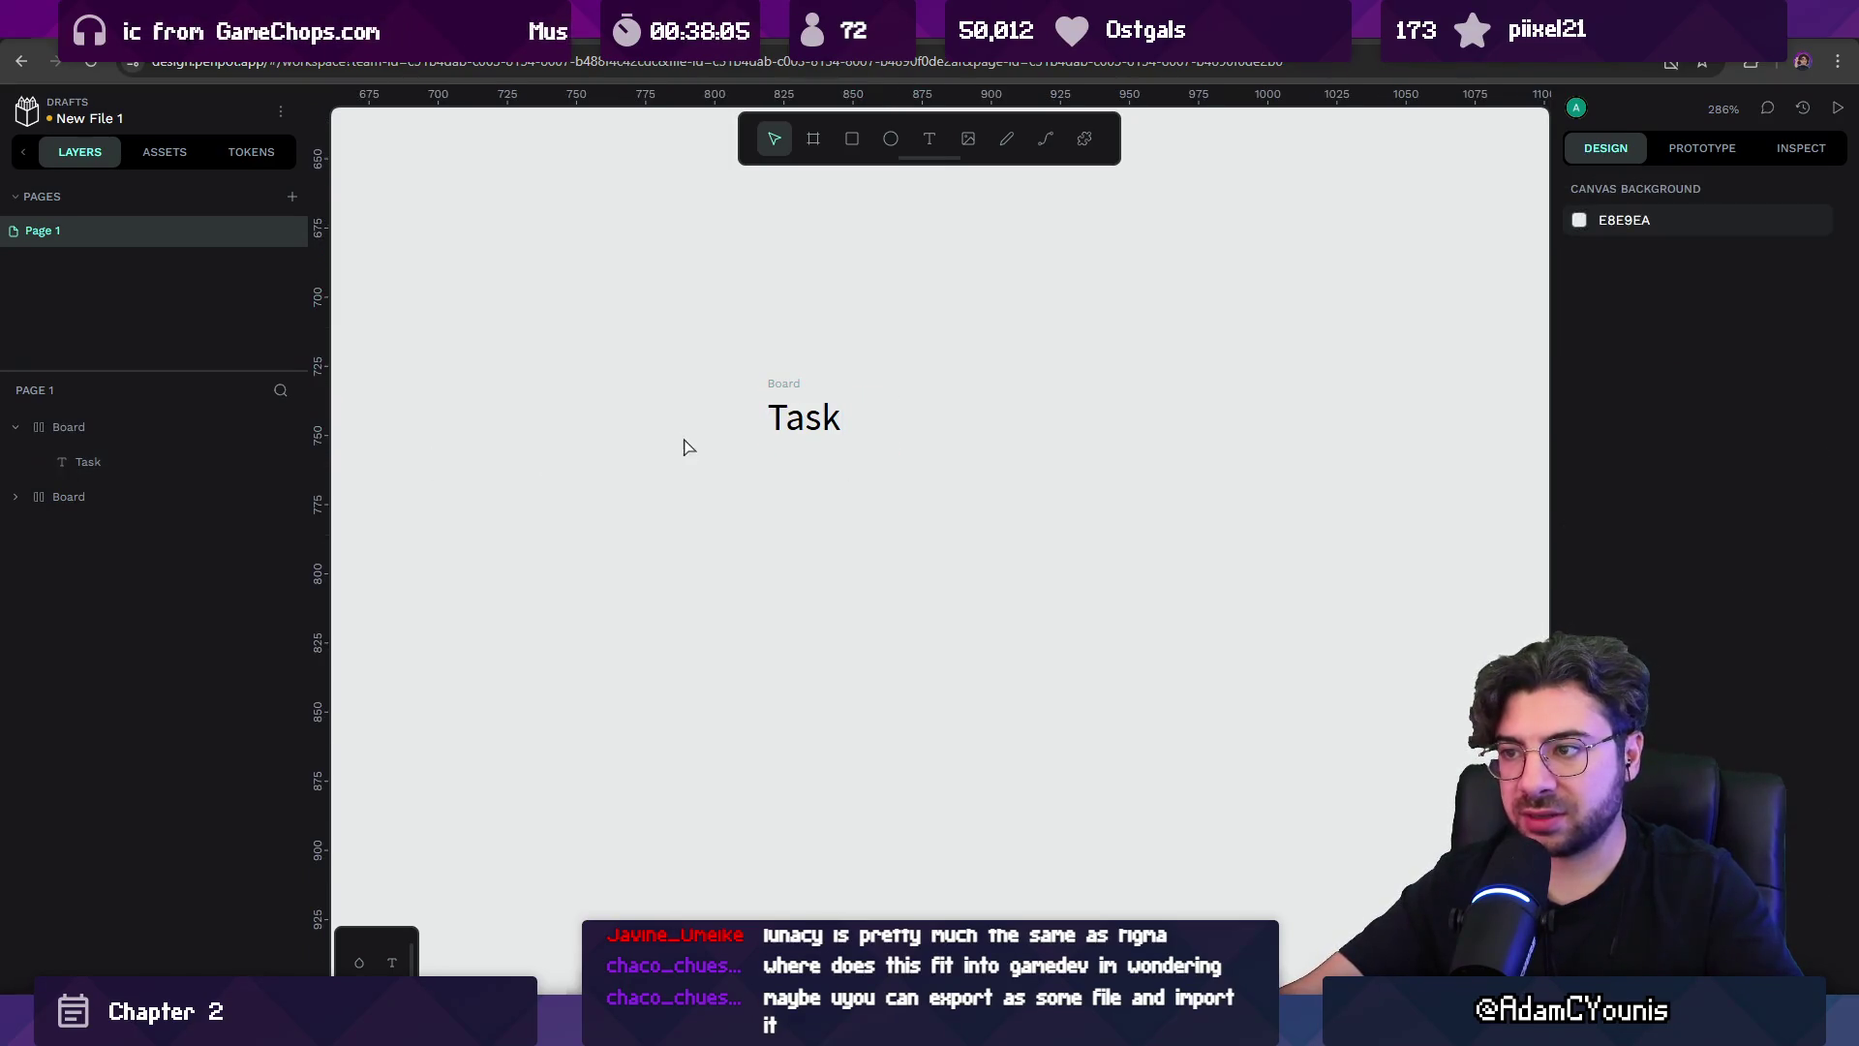
Draw a large board around Task and give the inner Task board a 20% opacity fill.
{"action": "left_click", "coordinate": [822, 143]}
{"action": "mouse_move", "coordinate": [678, 347]}
{"action": "left_mouse_down"}
{"action": "mouse_move", "coordinate": [950, 585]}
{"action": "mouse_move", "coordinate": [1162, 921]}
{"action": "left_mouse_up"}
{"action": "left_click", "coordinate": [778, 417]}
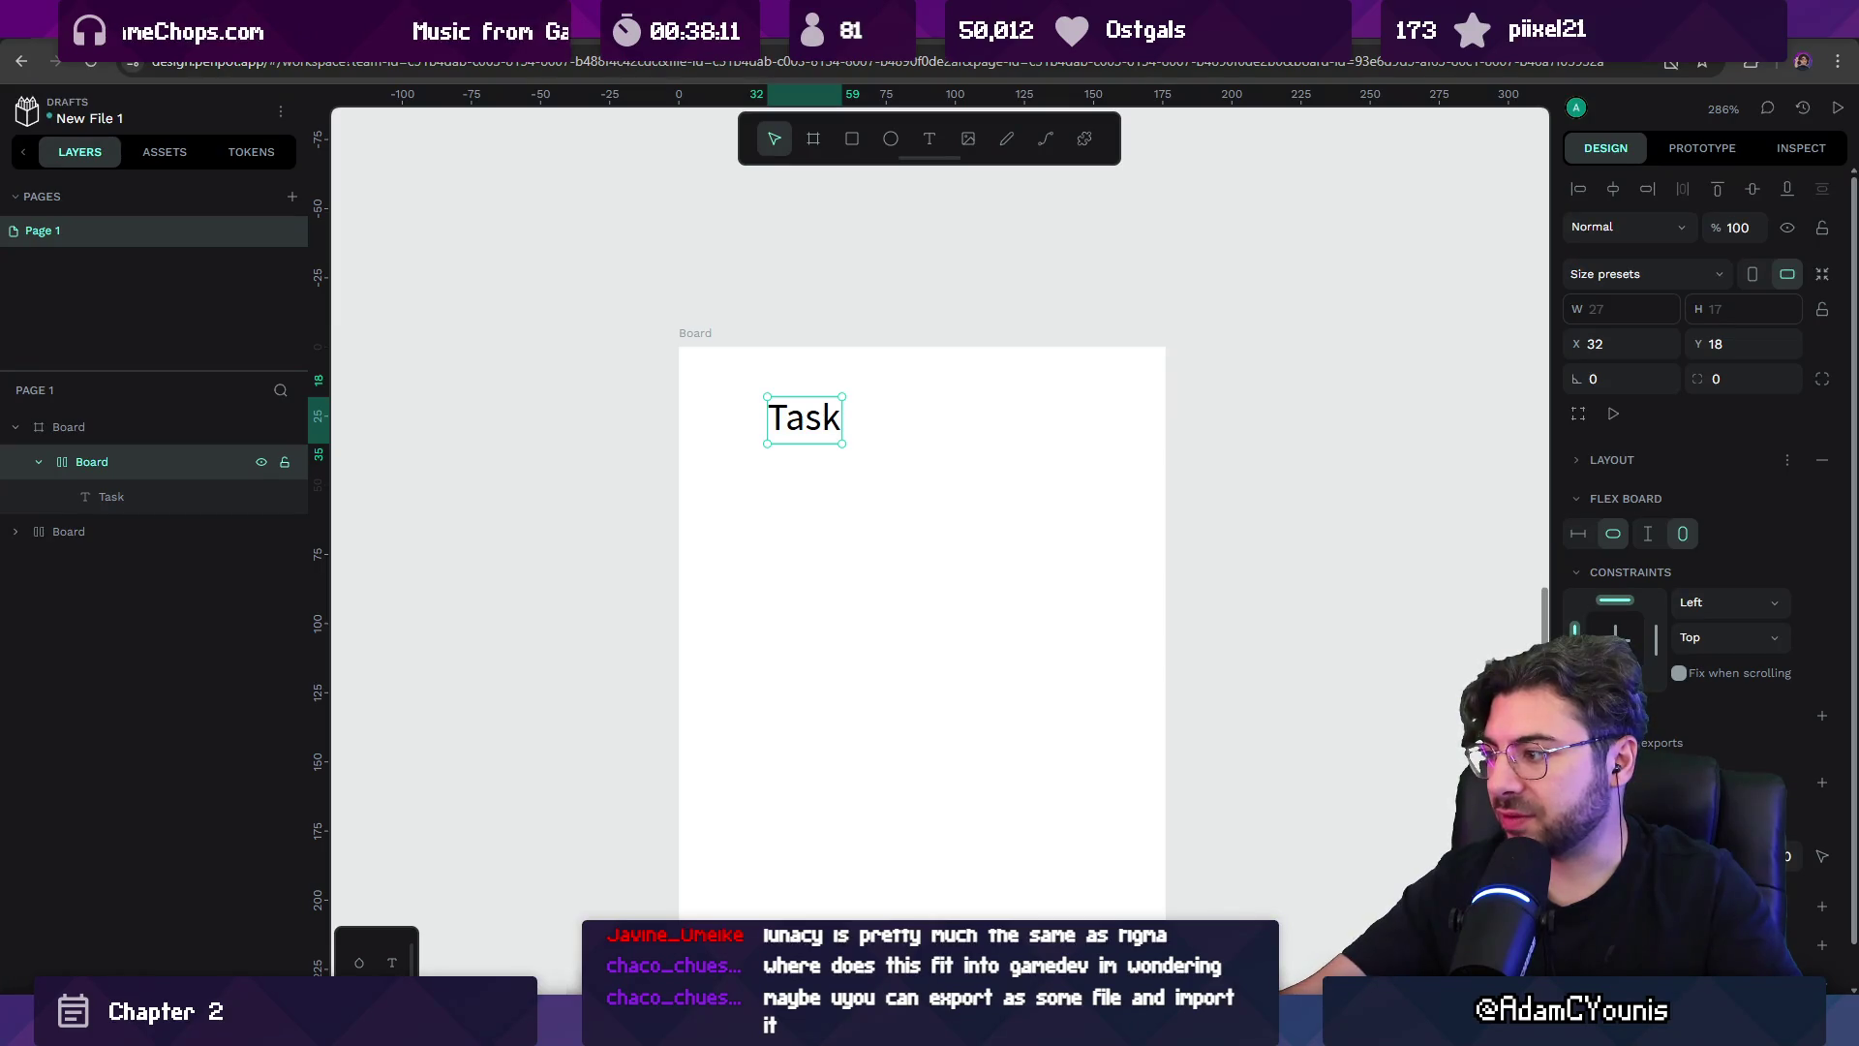
{"action": "left_click", "coordinate": [1824, 717]}
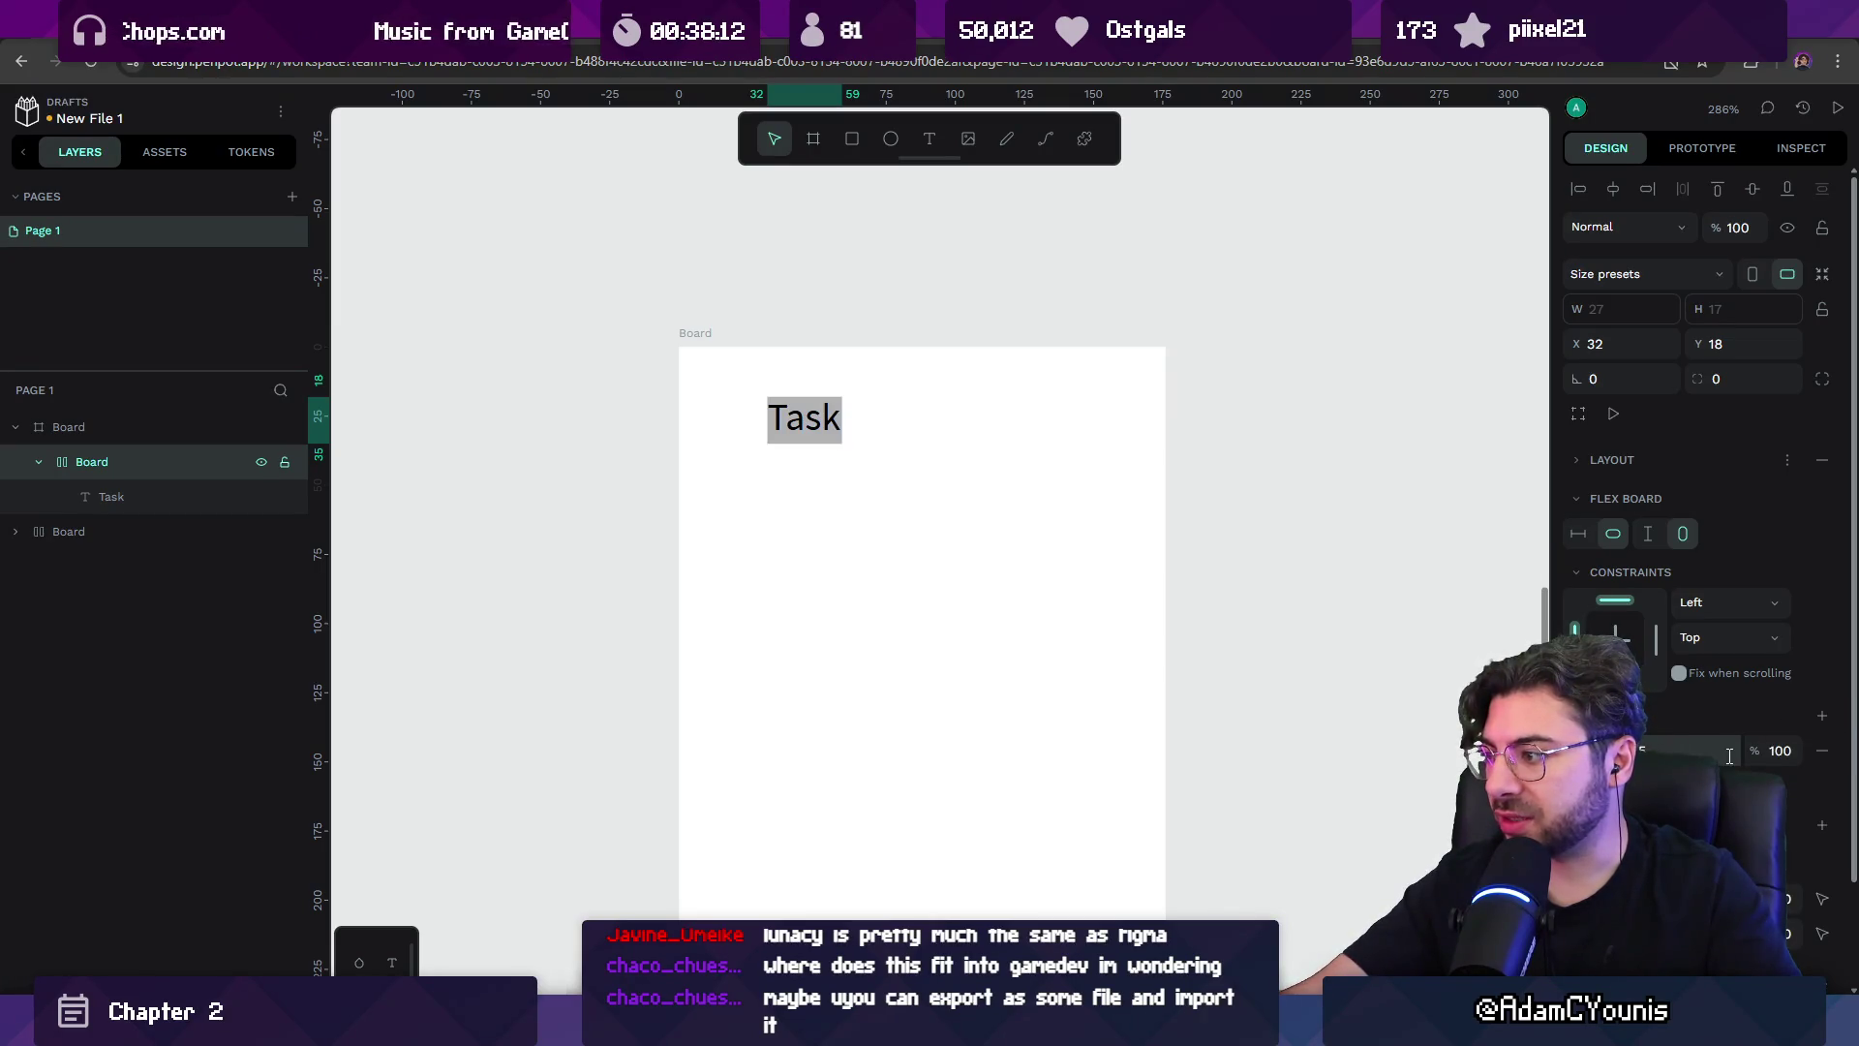
{"action": "double_click", "coordinate": [1778, 752]}
{"action": "type", "text": "20"}
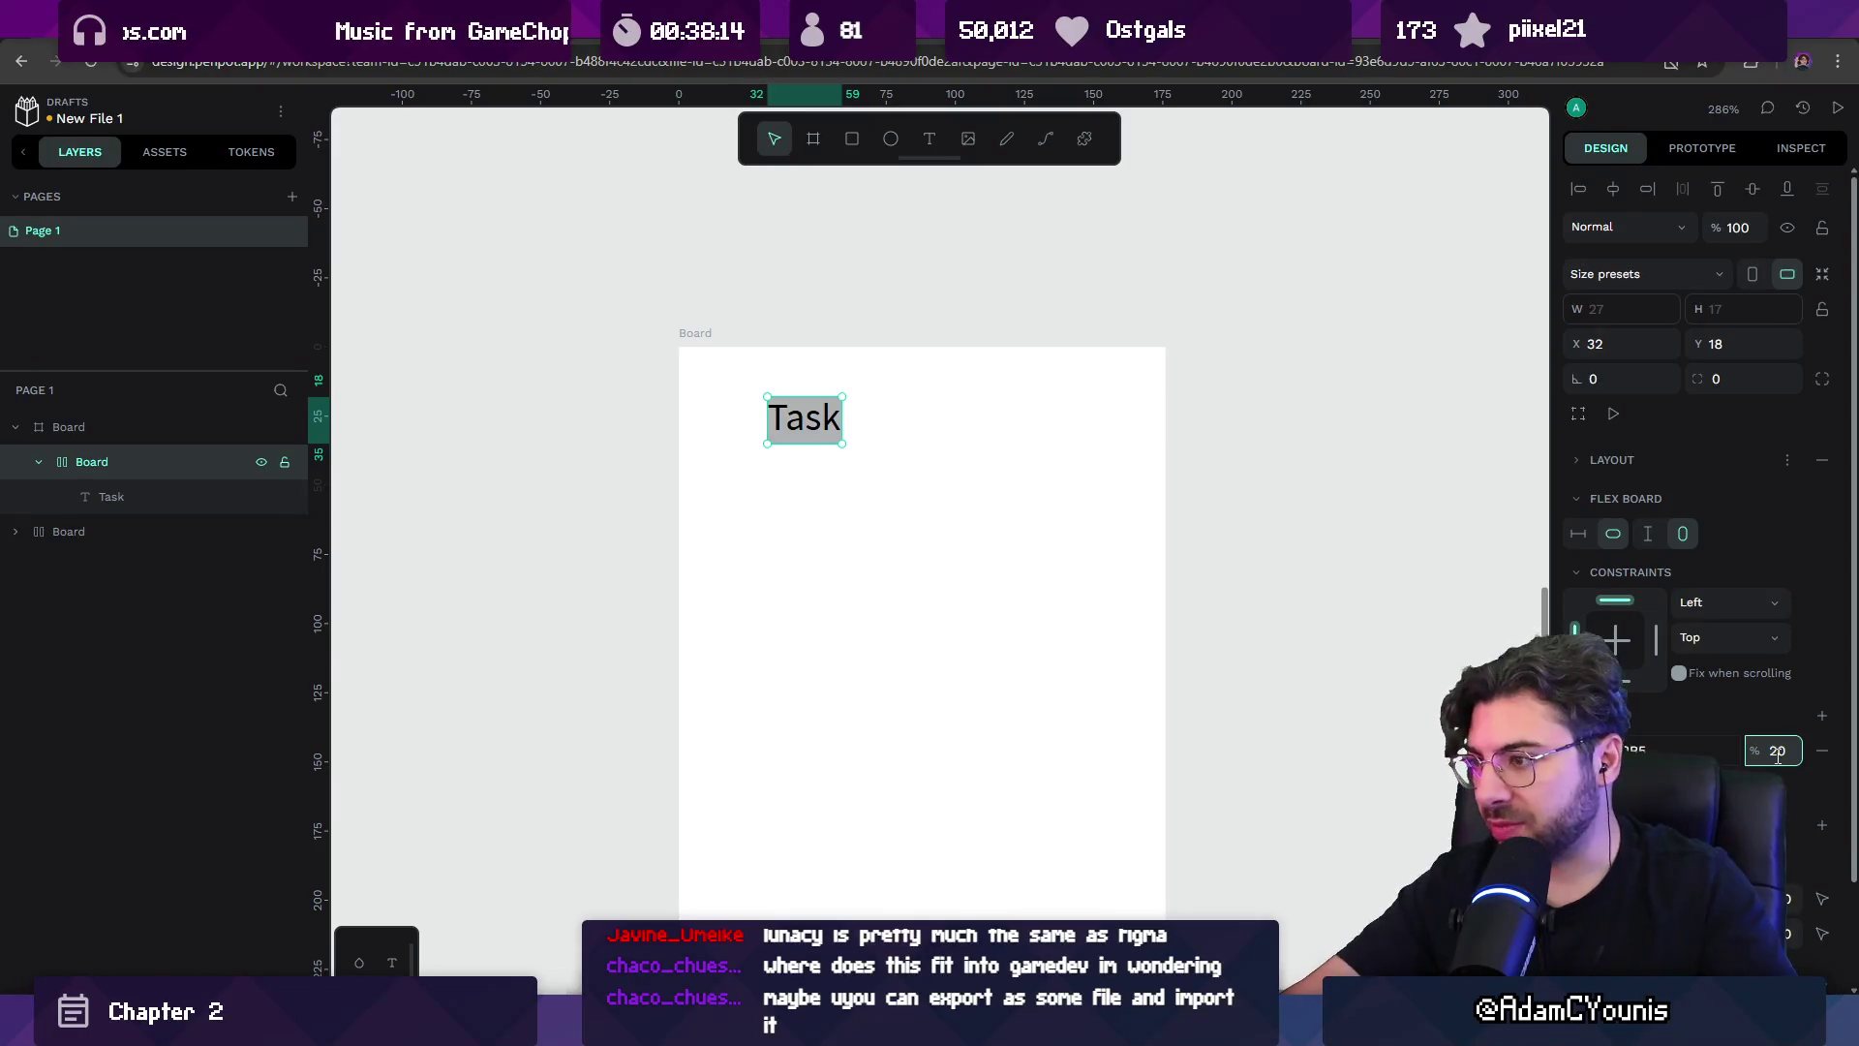
{"action": "key", "text": "Return"}
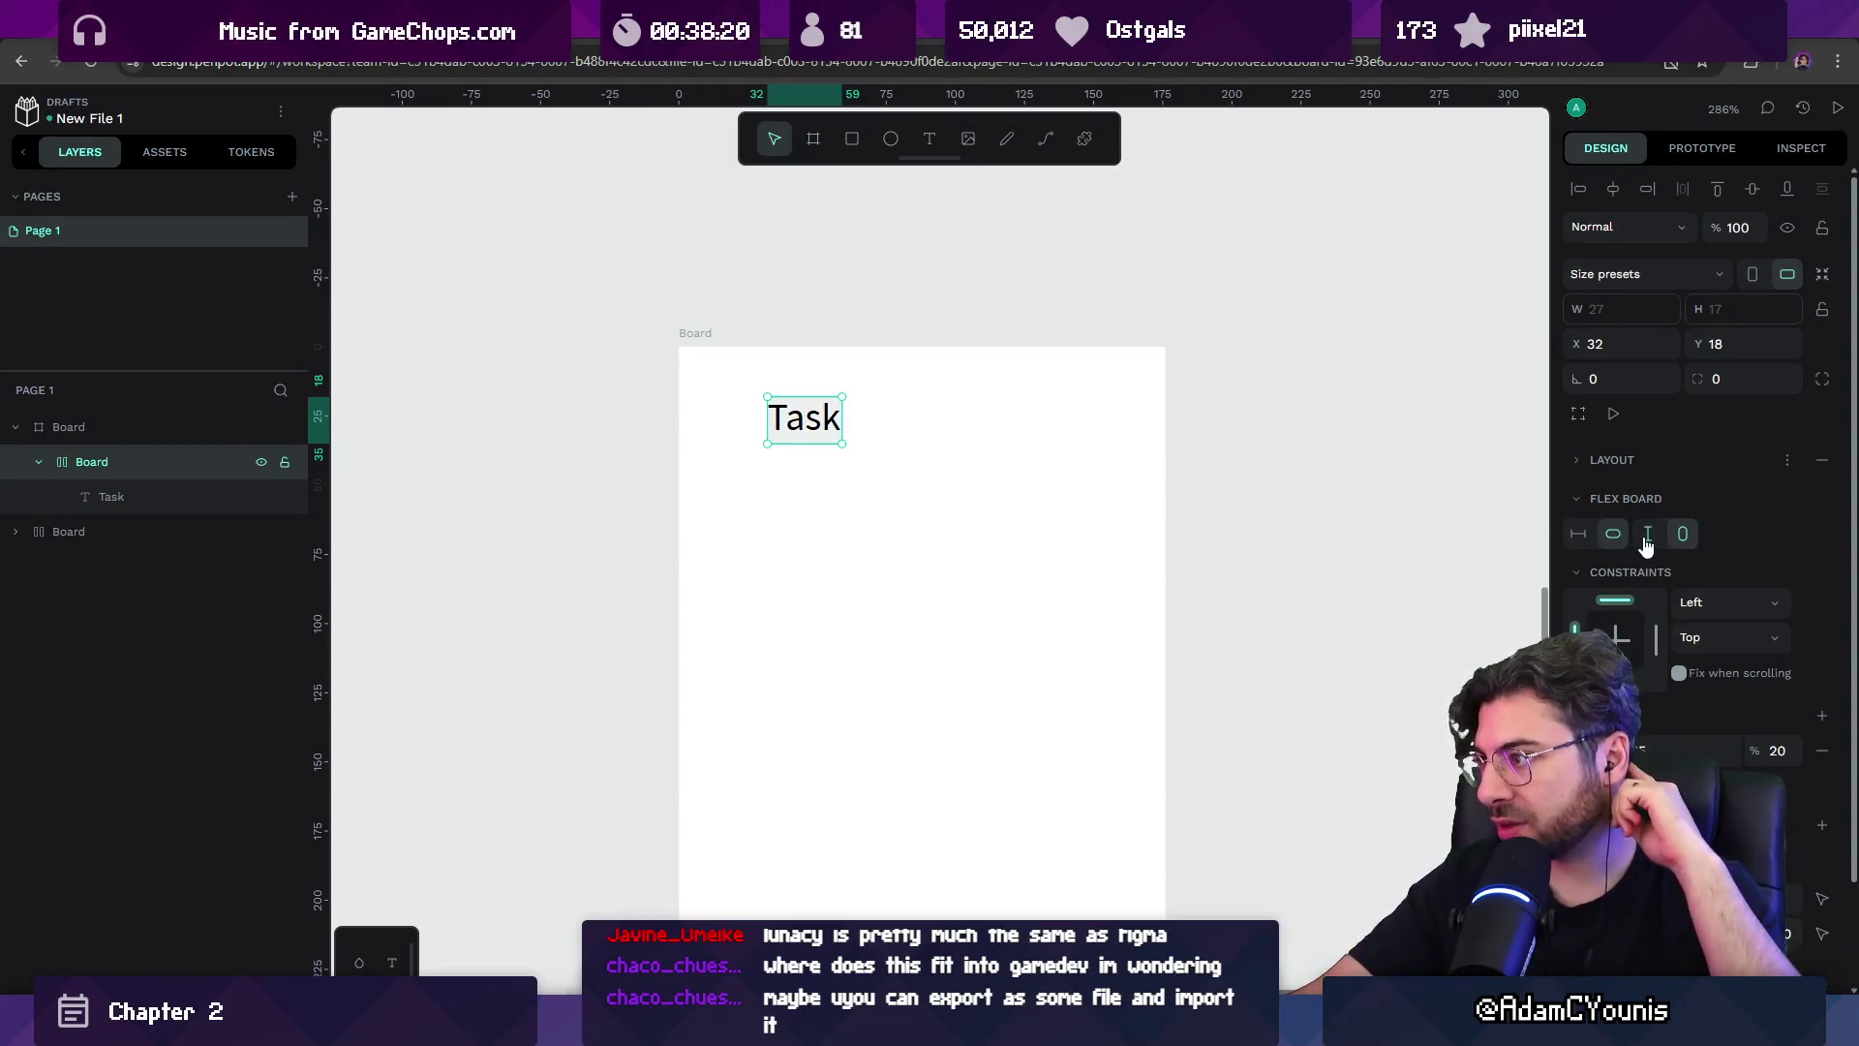
{"action": "left_click", "coordinate": [686, 336]}
Narrow the outer board and set the Task row to fill the board's width.
{"action": "left_click_drag", "start_coordinate": [1164, 491], "coordinate": [1118, 493]}
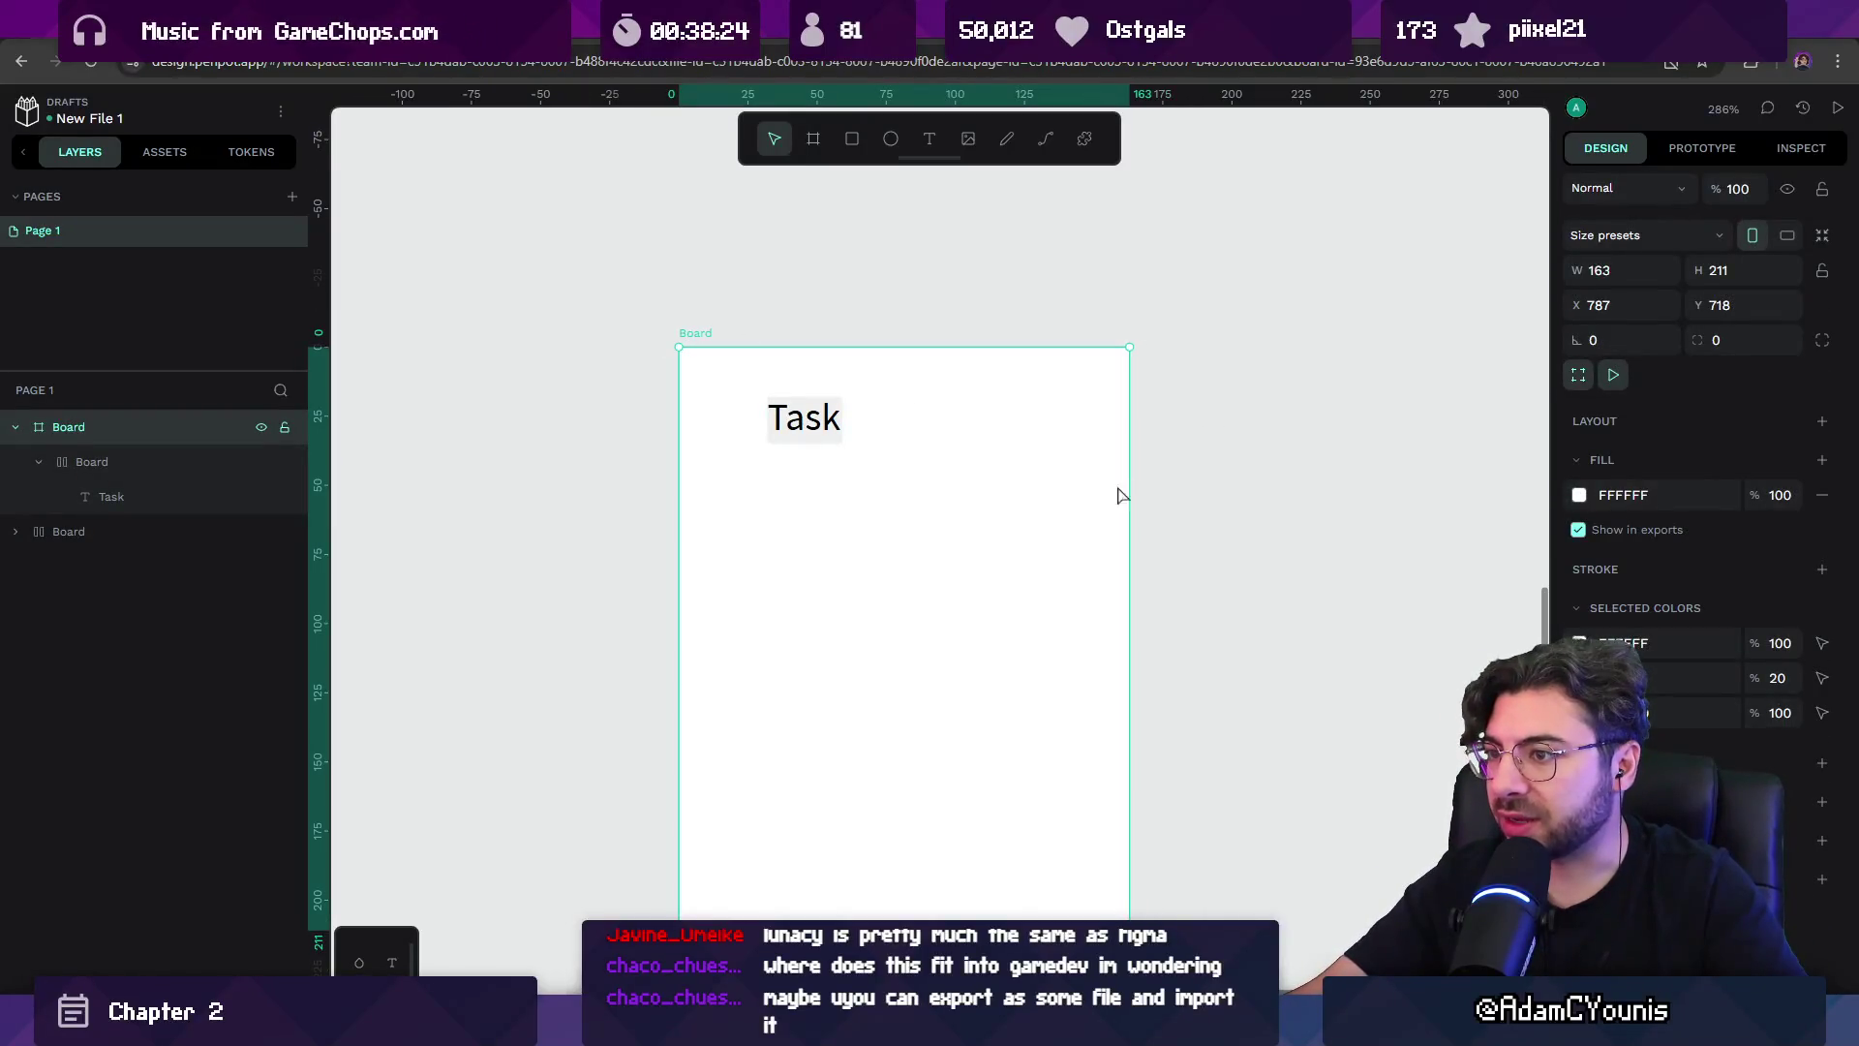
{"action": "left_click", "coordinate": [812, 431]}
{"action": "left_click", "coordinate": [1577, 462]}
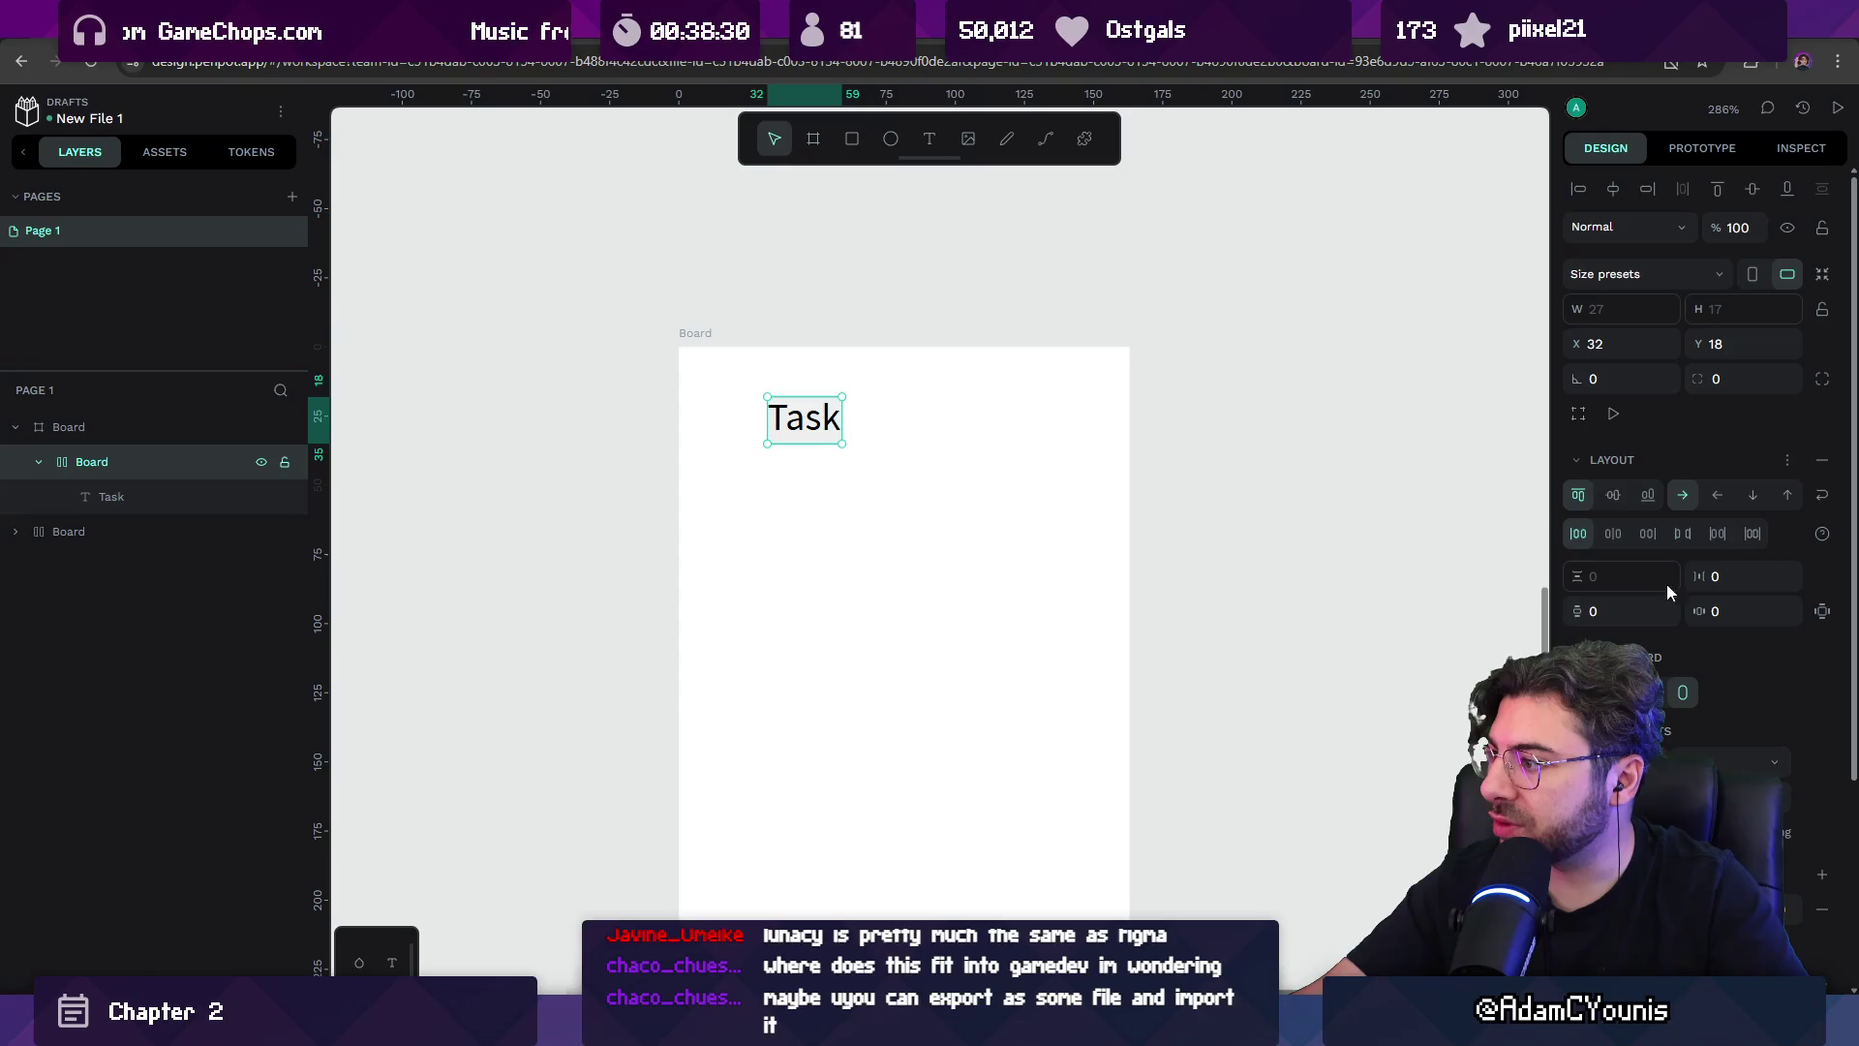
{"action": "left_click", "coordinate": [1683, 692]}
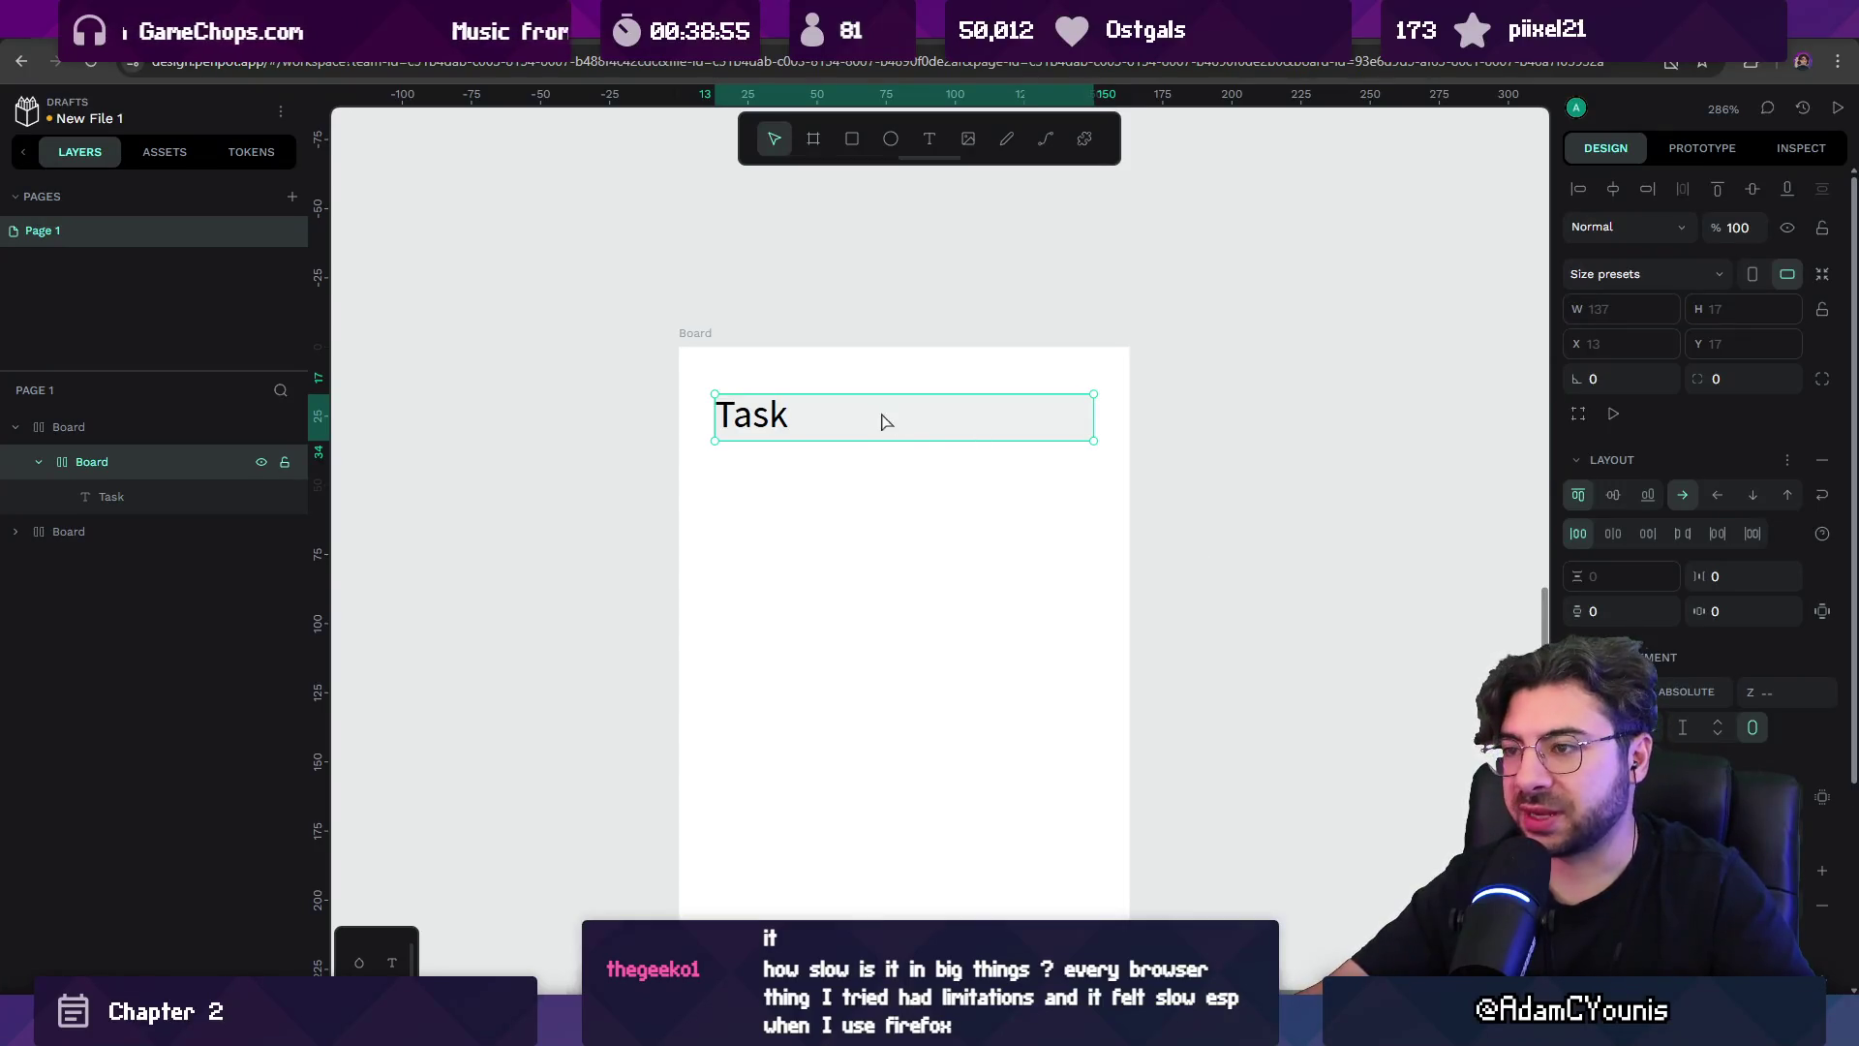
{"action": "left_click", "coordinate": [862, 450]}
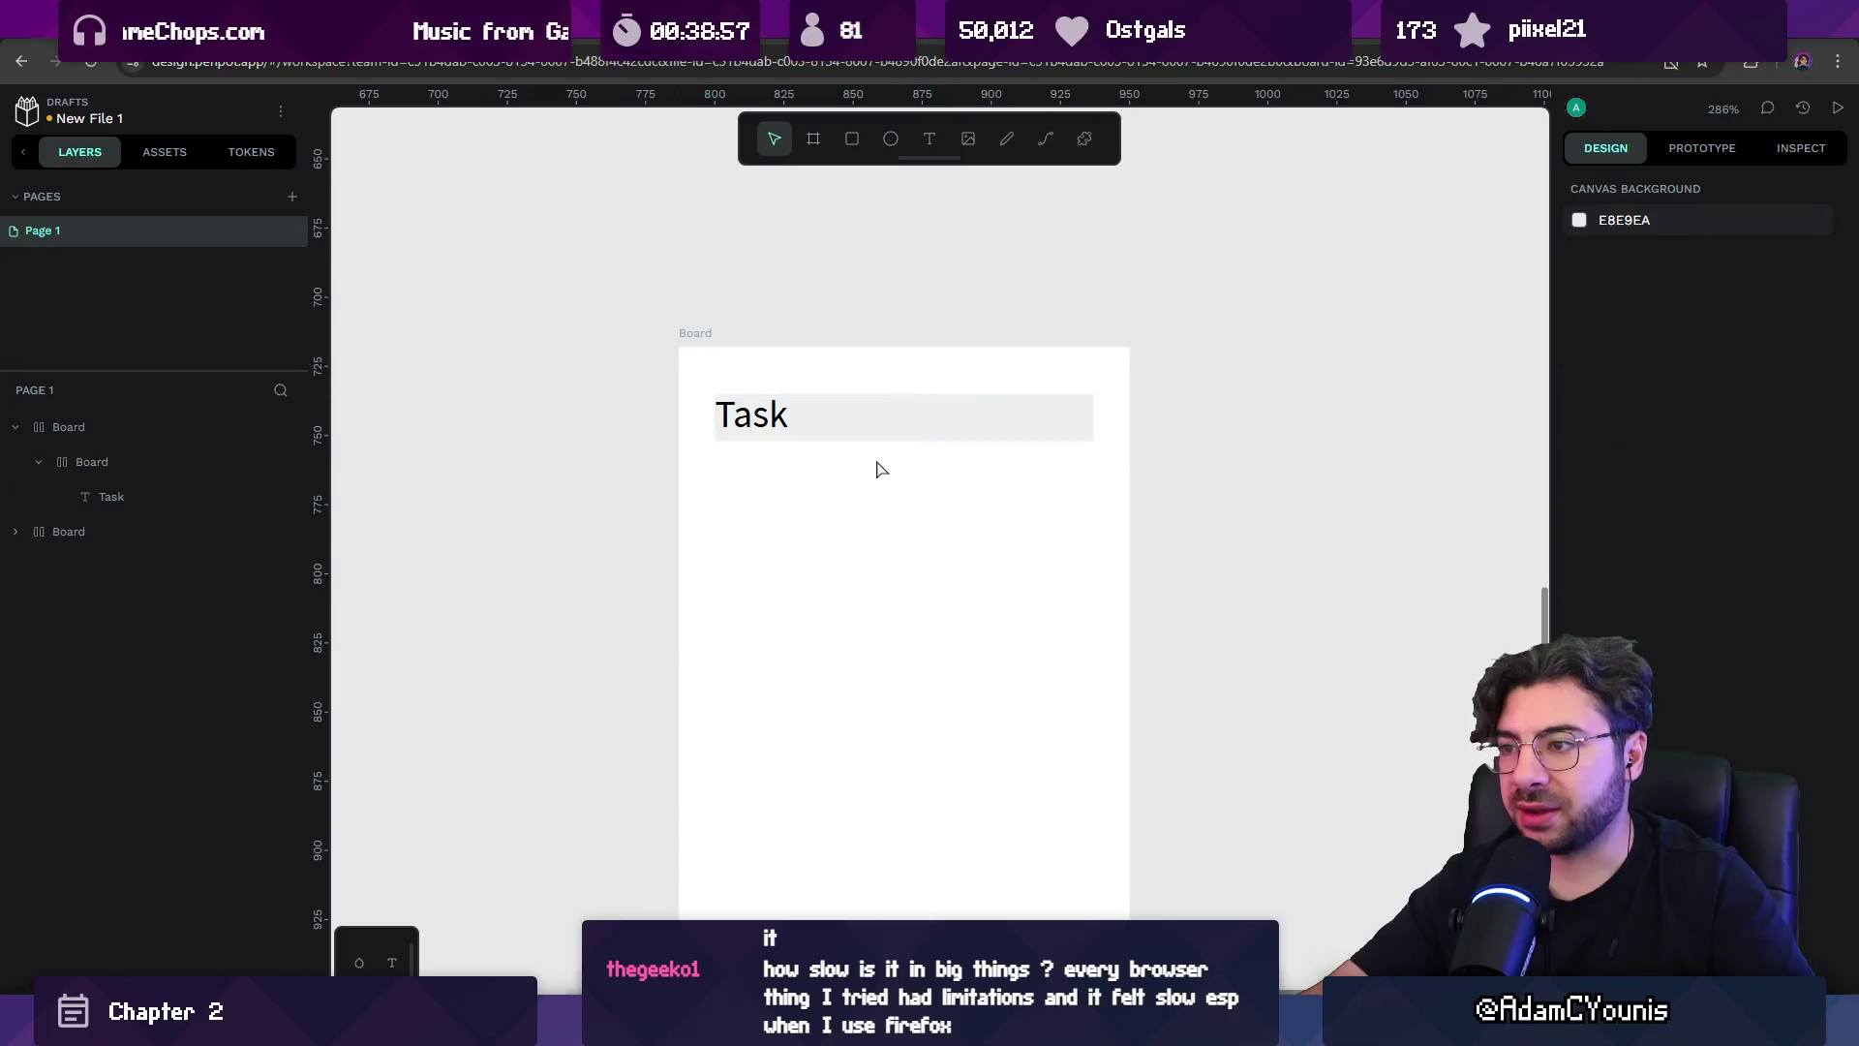
Duplicate the Task row into three rows stacked vertically in the outer board.
{"action": "left_click", "coordinate": [830, 375]}
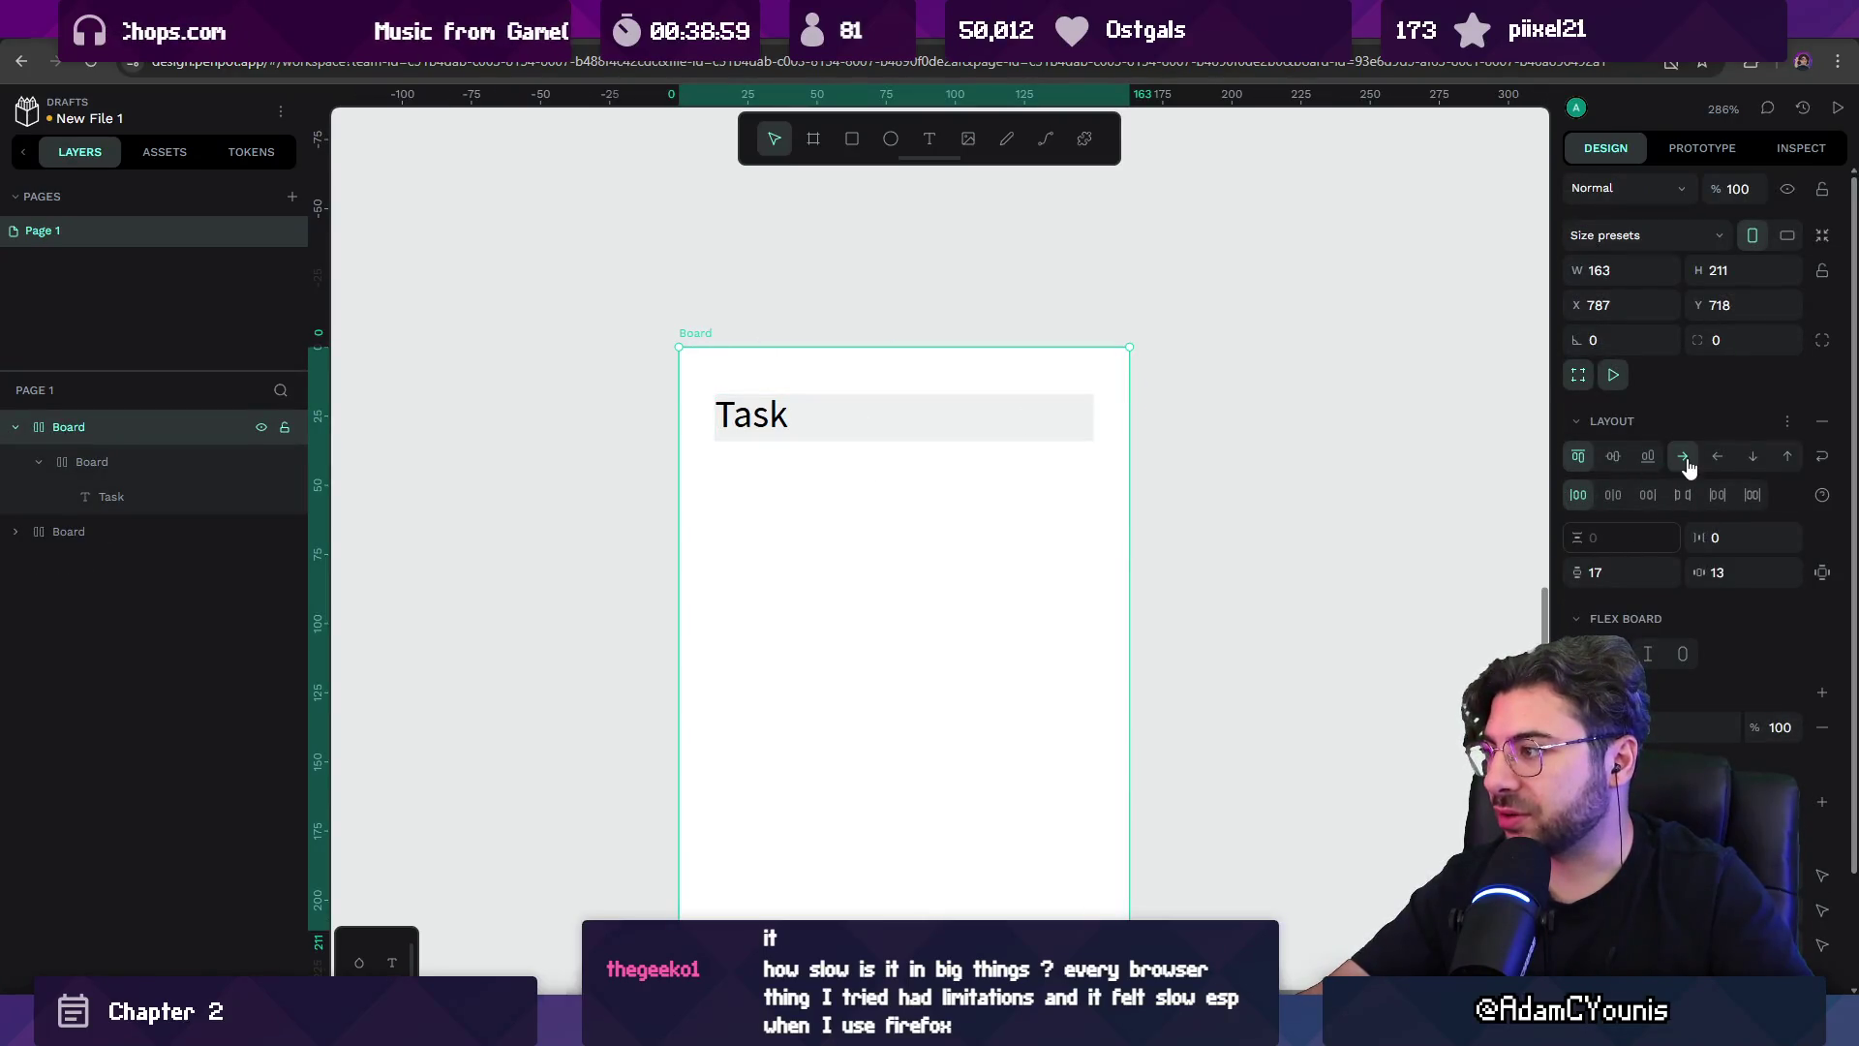
{"action": "left_click", "coordinate": [871, 431]}
{"action": "key", "text": "ctrl+d"}
{"action": "key", "text": "ctrl+d"}
{"action": "key", "text": "ctrl+d"}
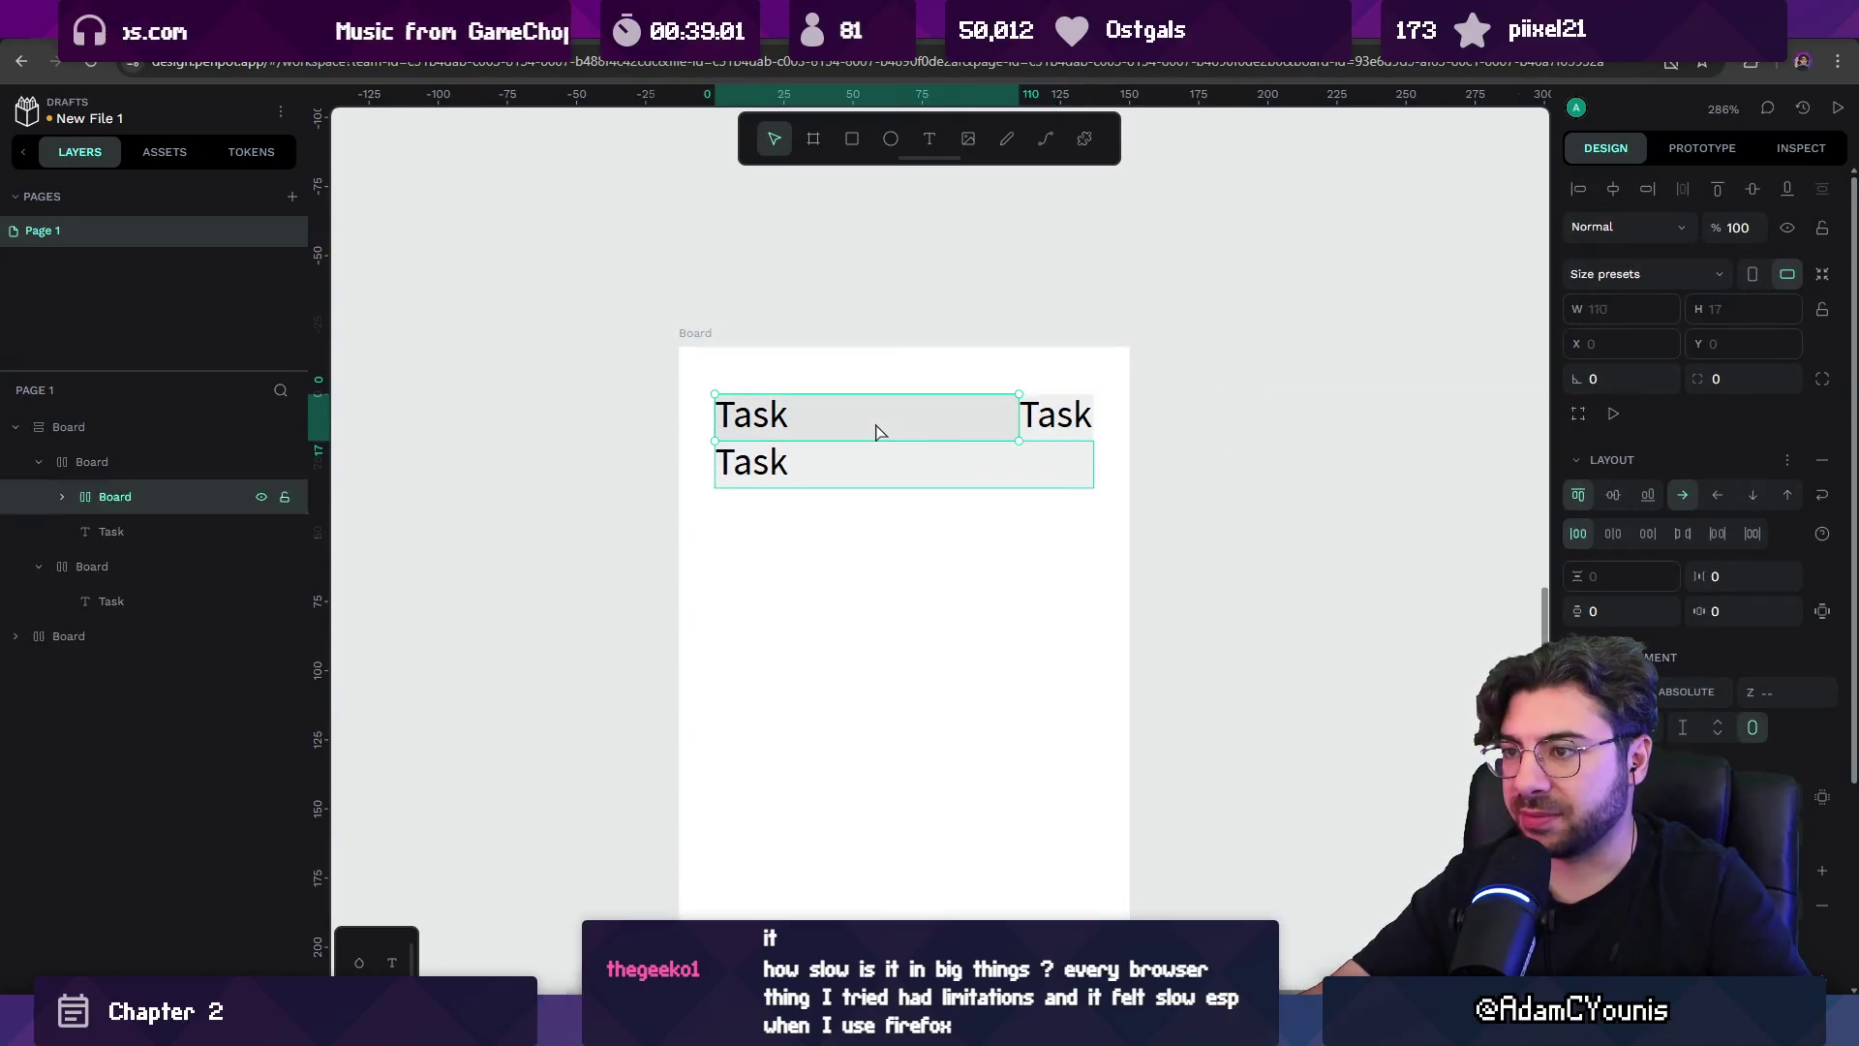
{"action": "key", "text": "ctrl+z"}
{"action": "key", "text": "ctrl+z"}
{"action": "key", "text": "ctrl+z"}
{"action": "left_click", "coordinate": [895, 474]}
{"action": "key", "text": "ctrl+d"}
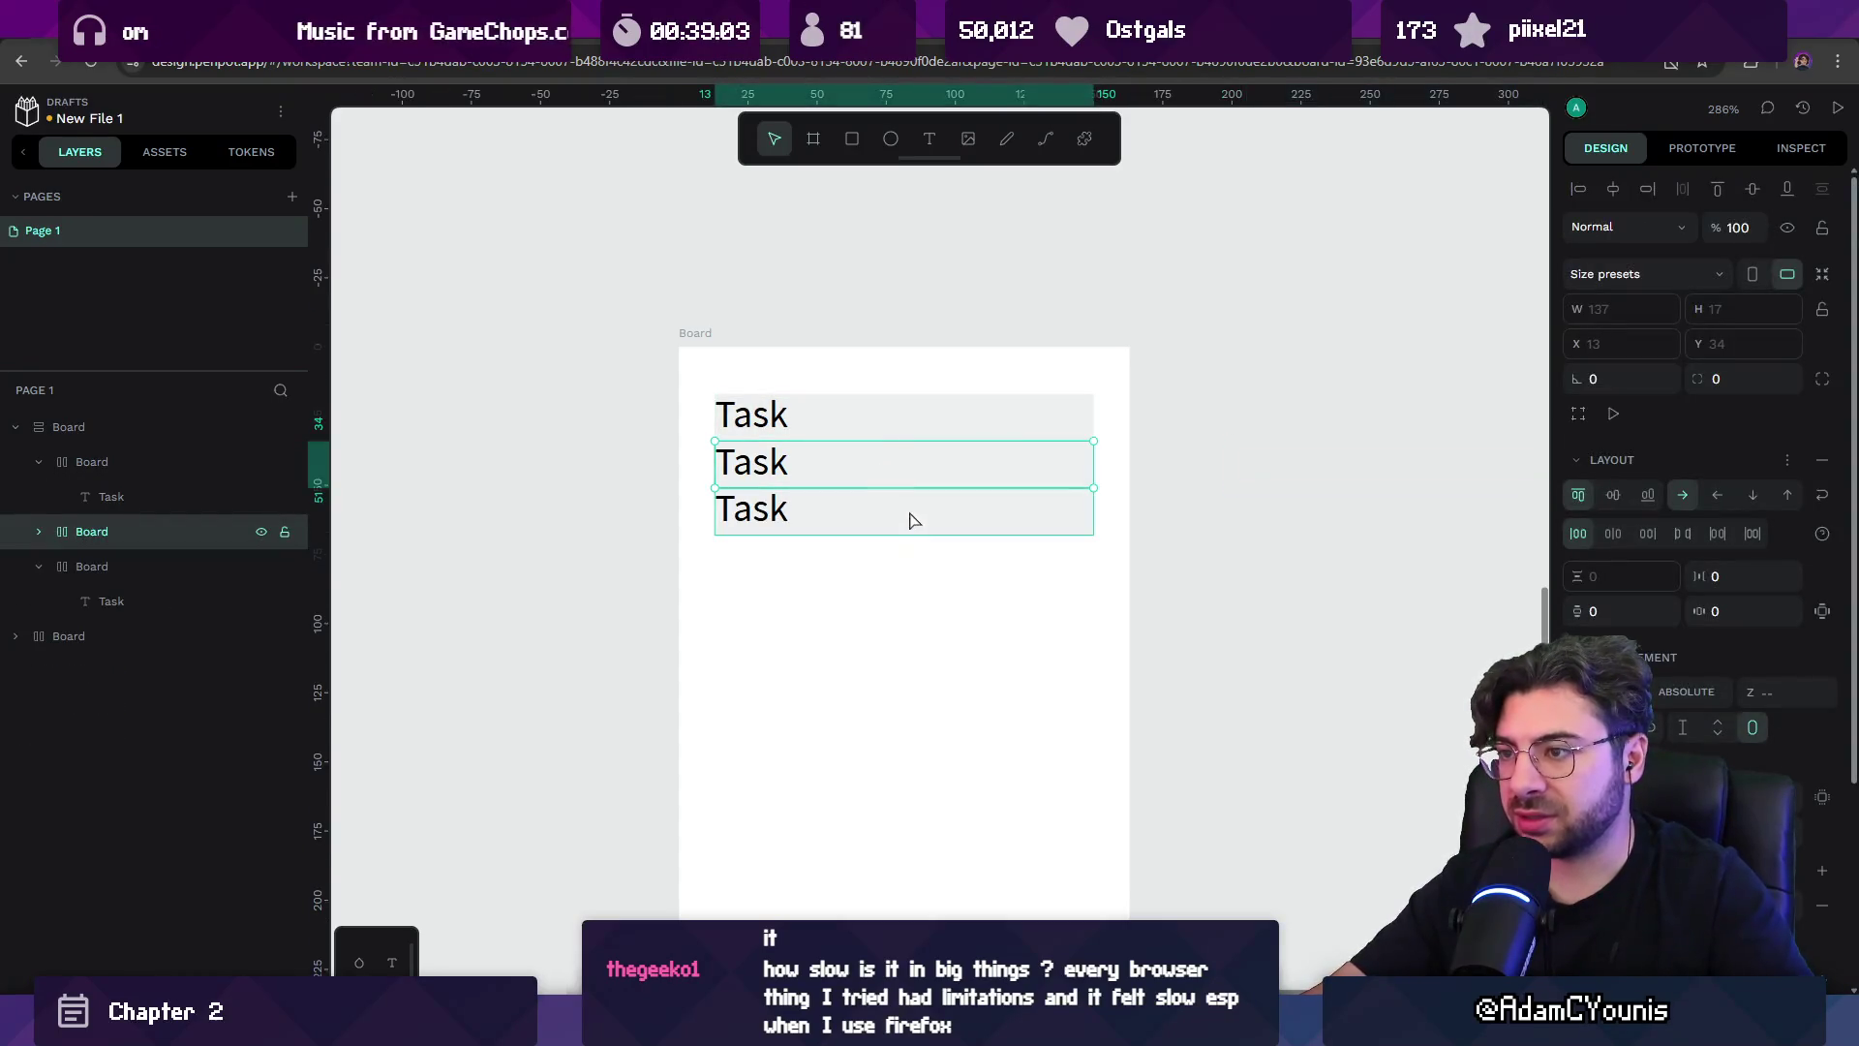
{"action": "left_click", "coordinate": [701, 345]}
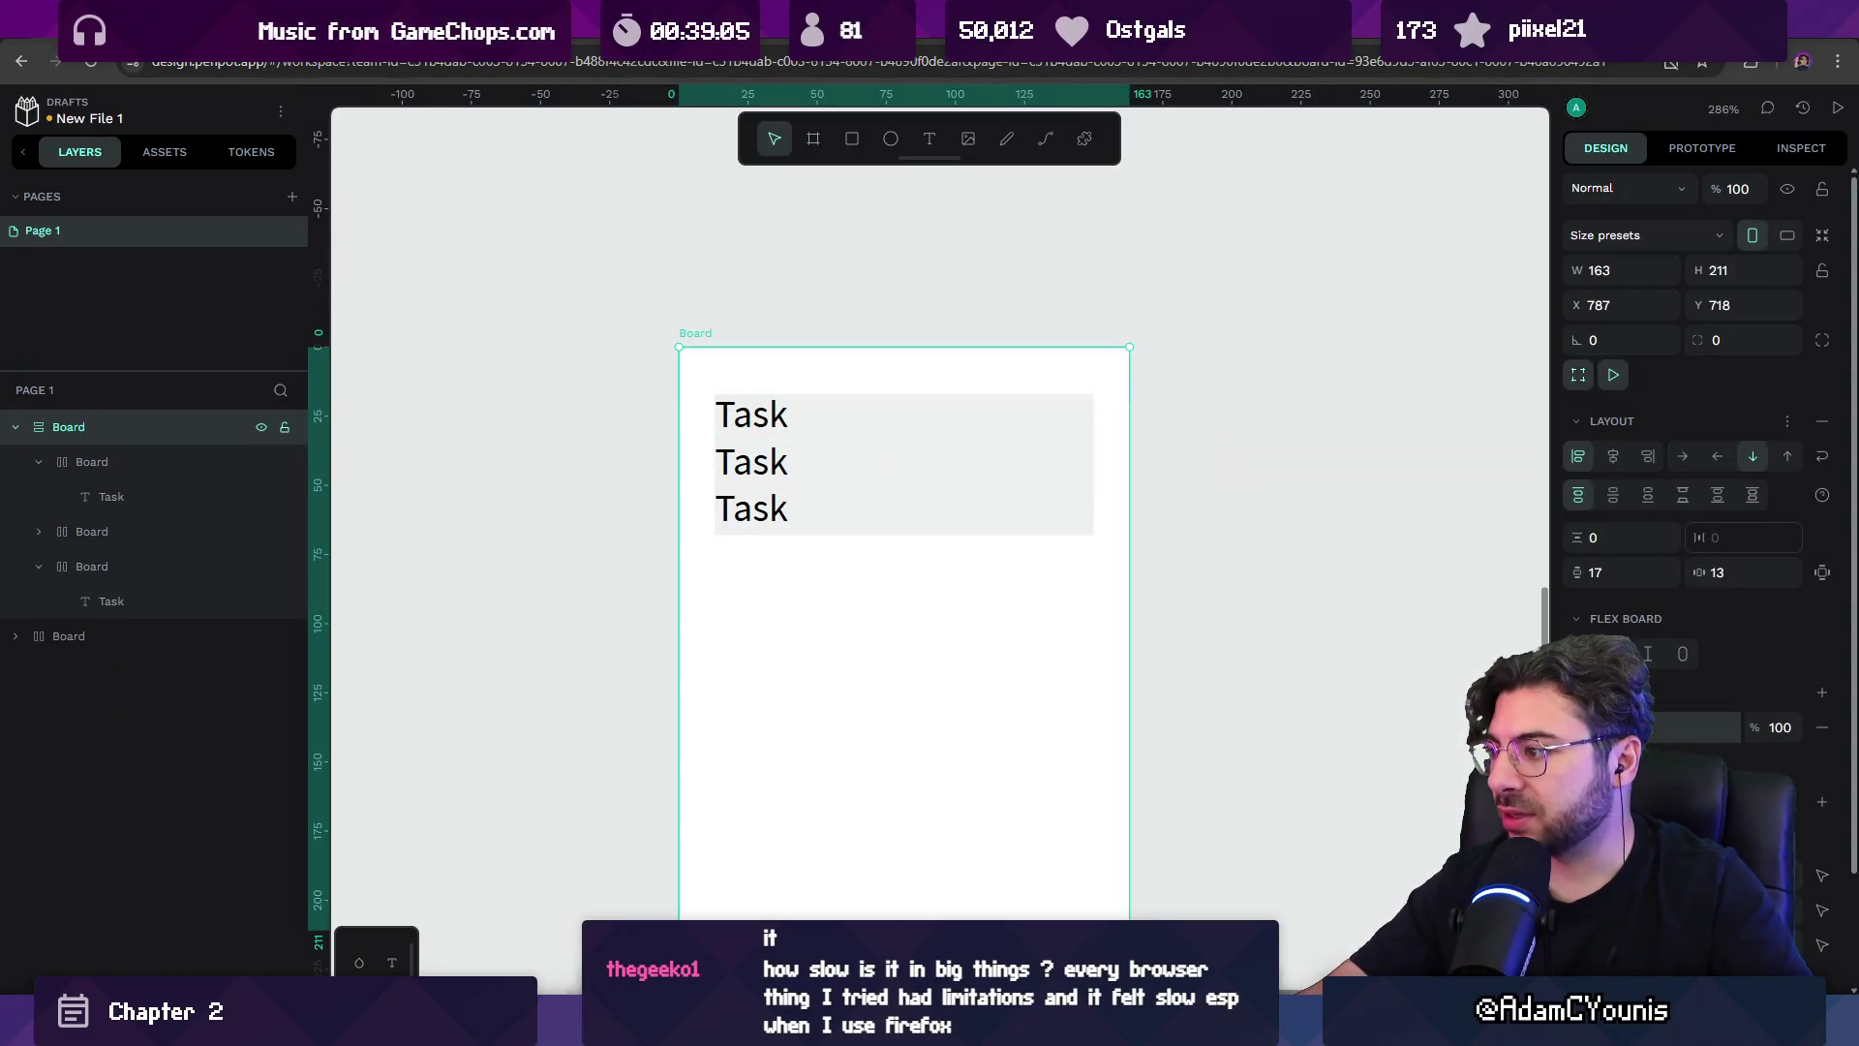
Fill the outer column board with black #000000.
{"action": "left_click", "coordinate": [1580, 727]}
{"action": "left_click_drag", "start_coordinate": [1288, 750], "coordinate": [1224, 810]}
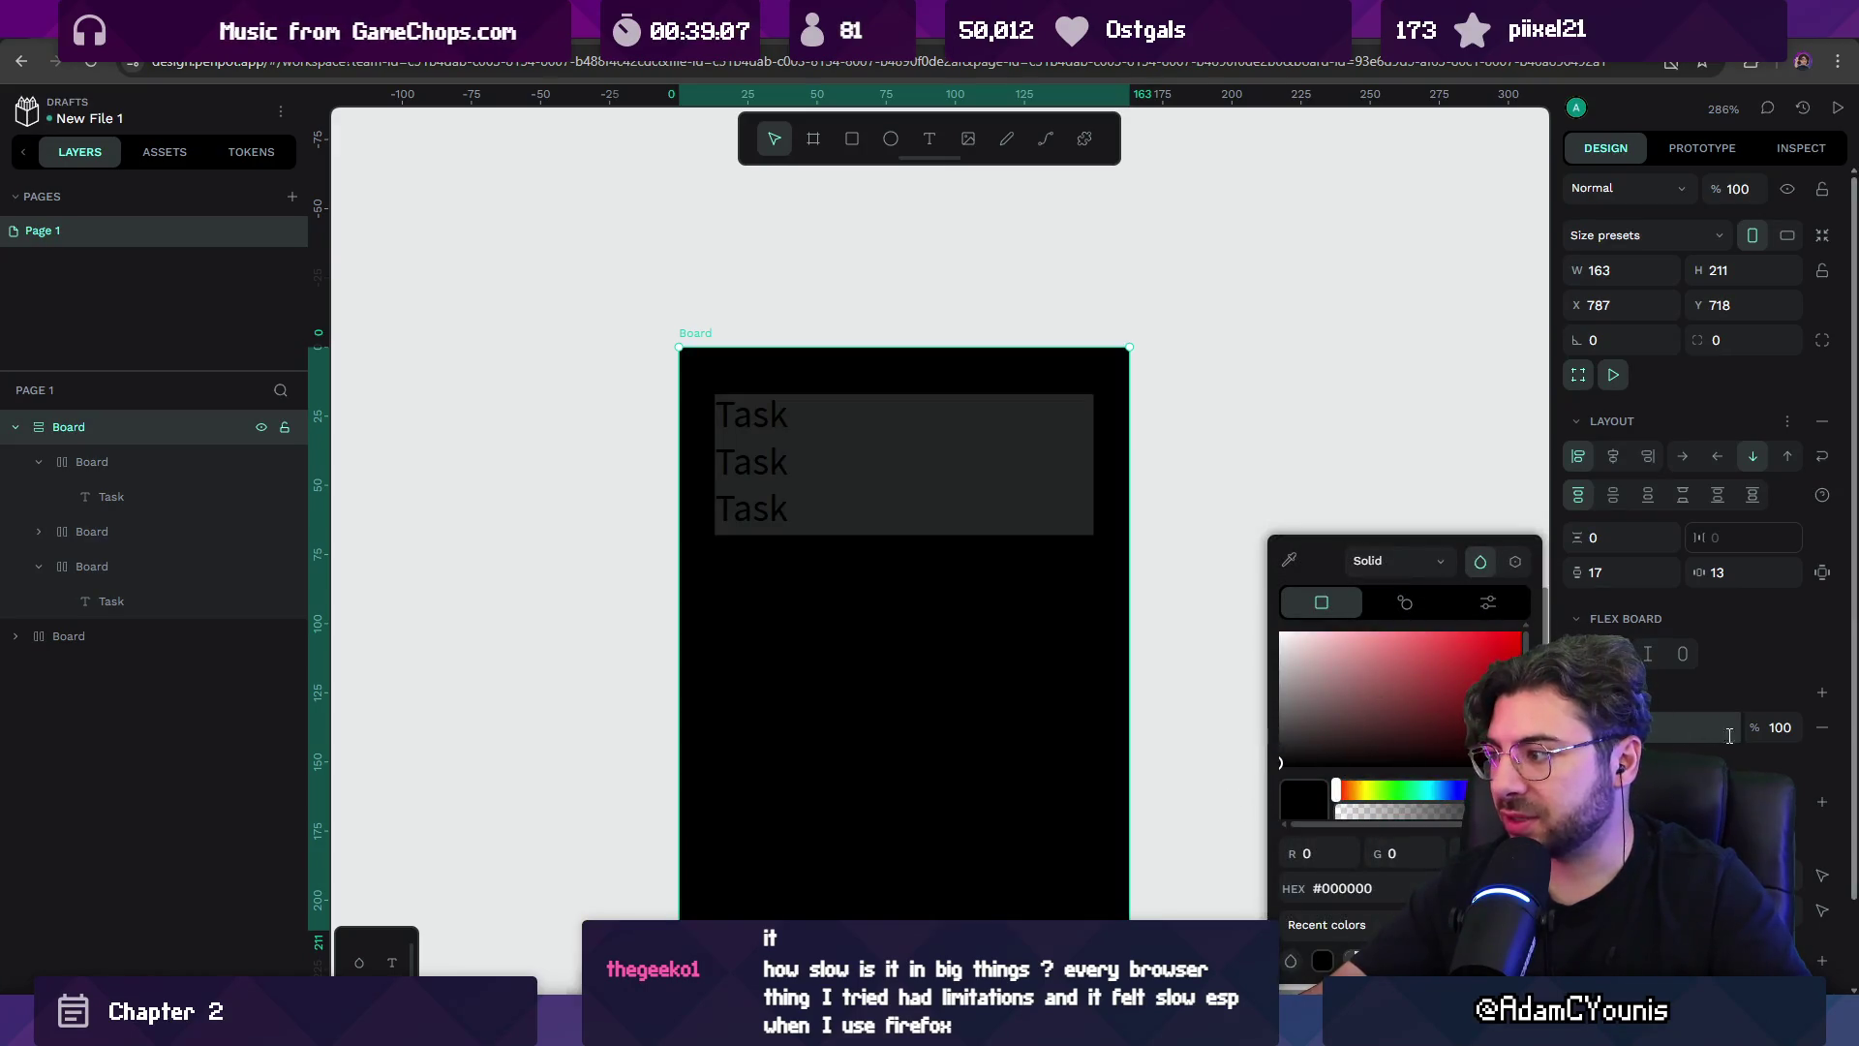
{"action": "left_click", "coordinate": [1790, 726]}
Colour the three Task texts light grey #B1B2B5.
{"action": "mouse_move", "coordinate": [817, 508]}
{"action": "left_mouse_down"}
{"action": "mouse_move", "coordinate": [765, 484]}
{"action": "mouse_move", "coordinate": [712, 392]}
{"action": "left_mouse_up"}
{"action": "scroll", "coordinate": [1611, 523], "scroll_direction": "down", "scroll_amount": 5}
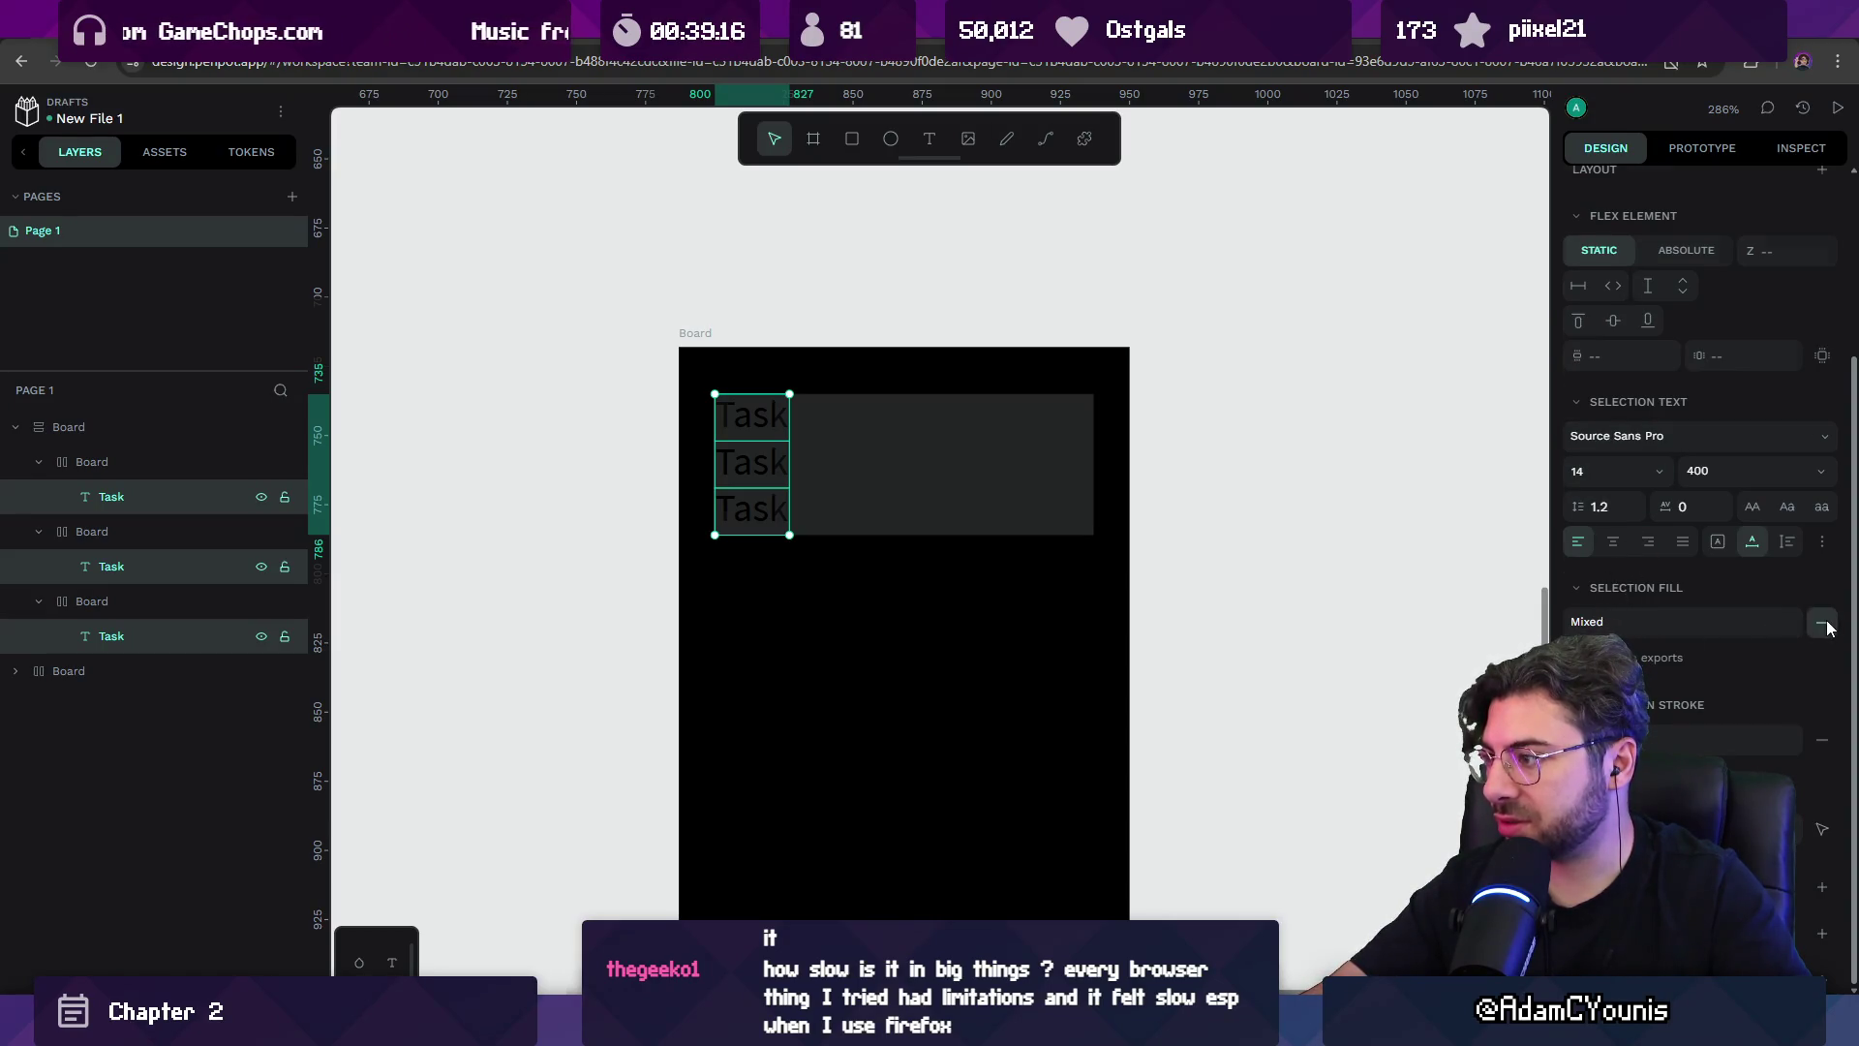
{"action": "left_click", "coordinate": [1823, 662]}
{"action": "left_click", "coordinate": [1579, 696]}
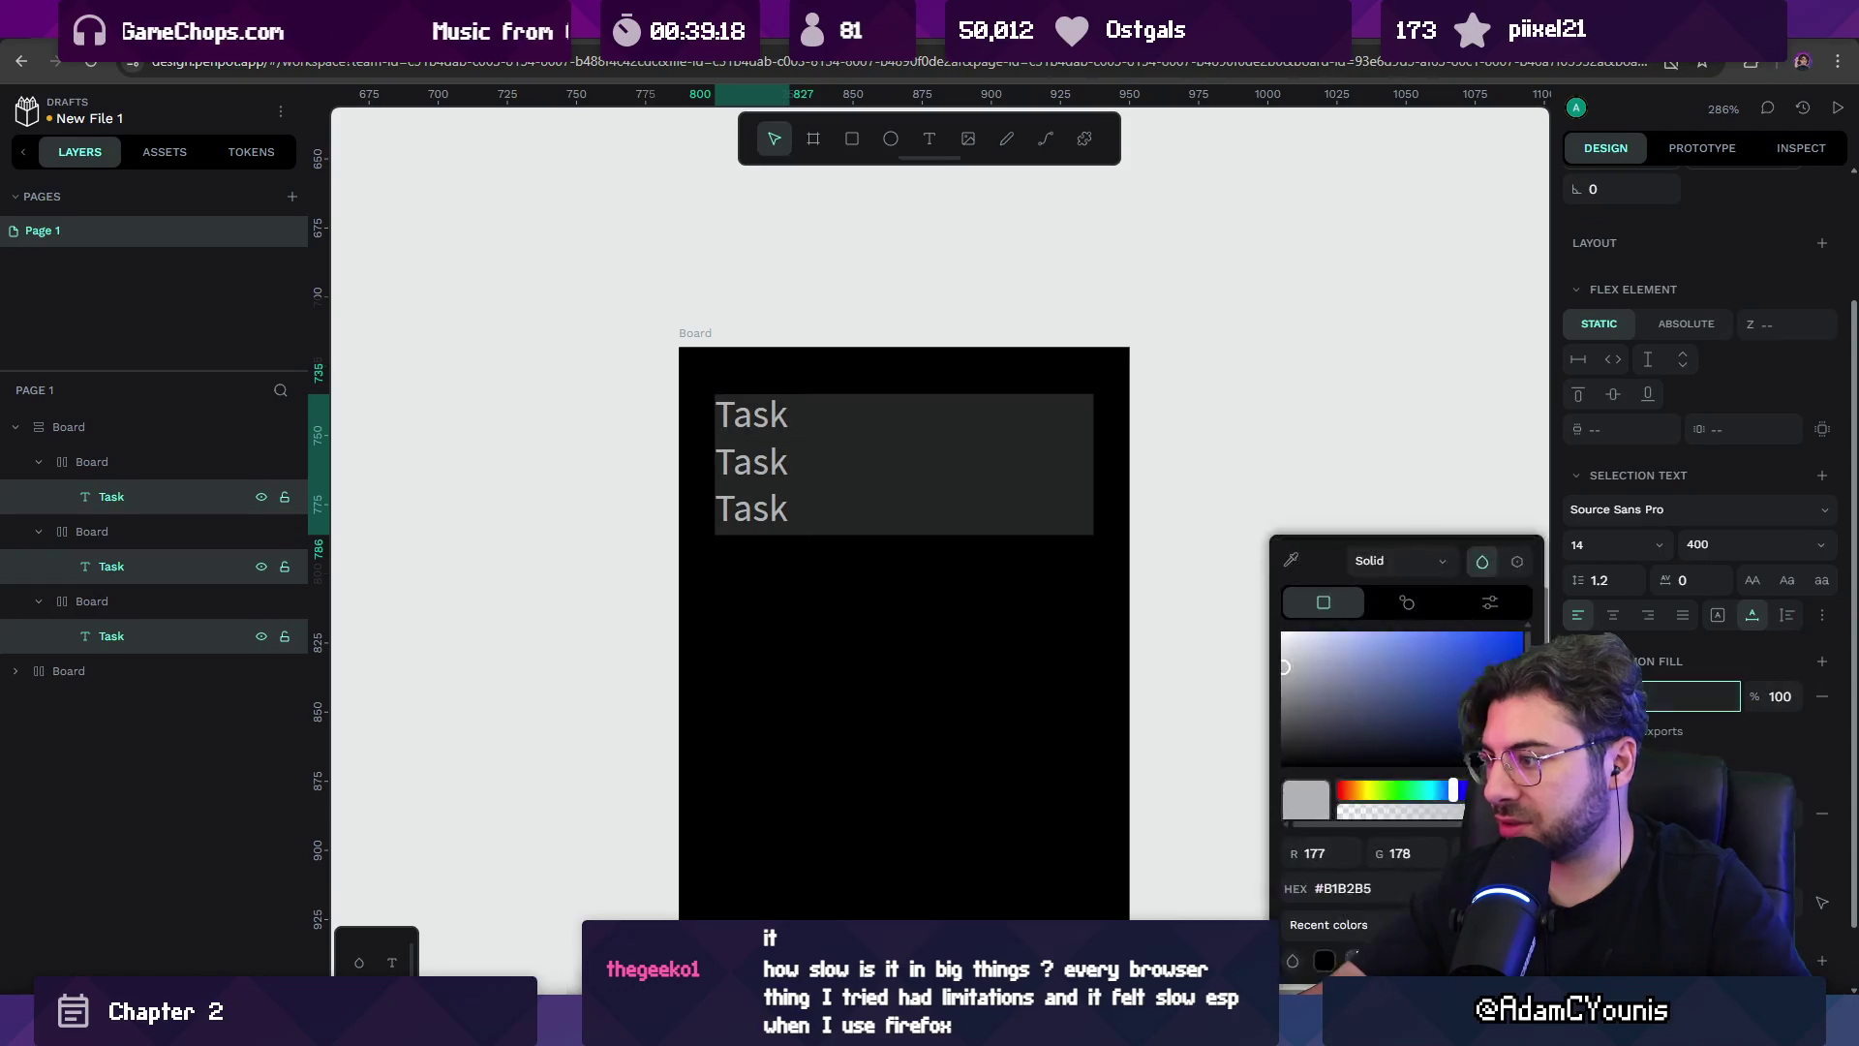
{"action": "left_click", "coordinate": [1157, 511]}
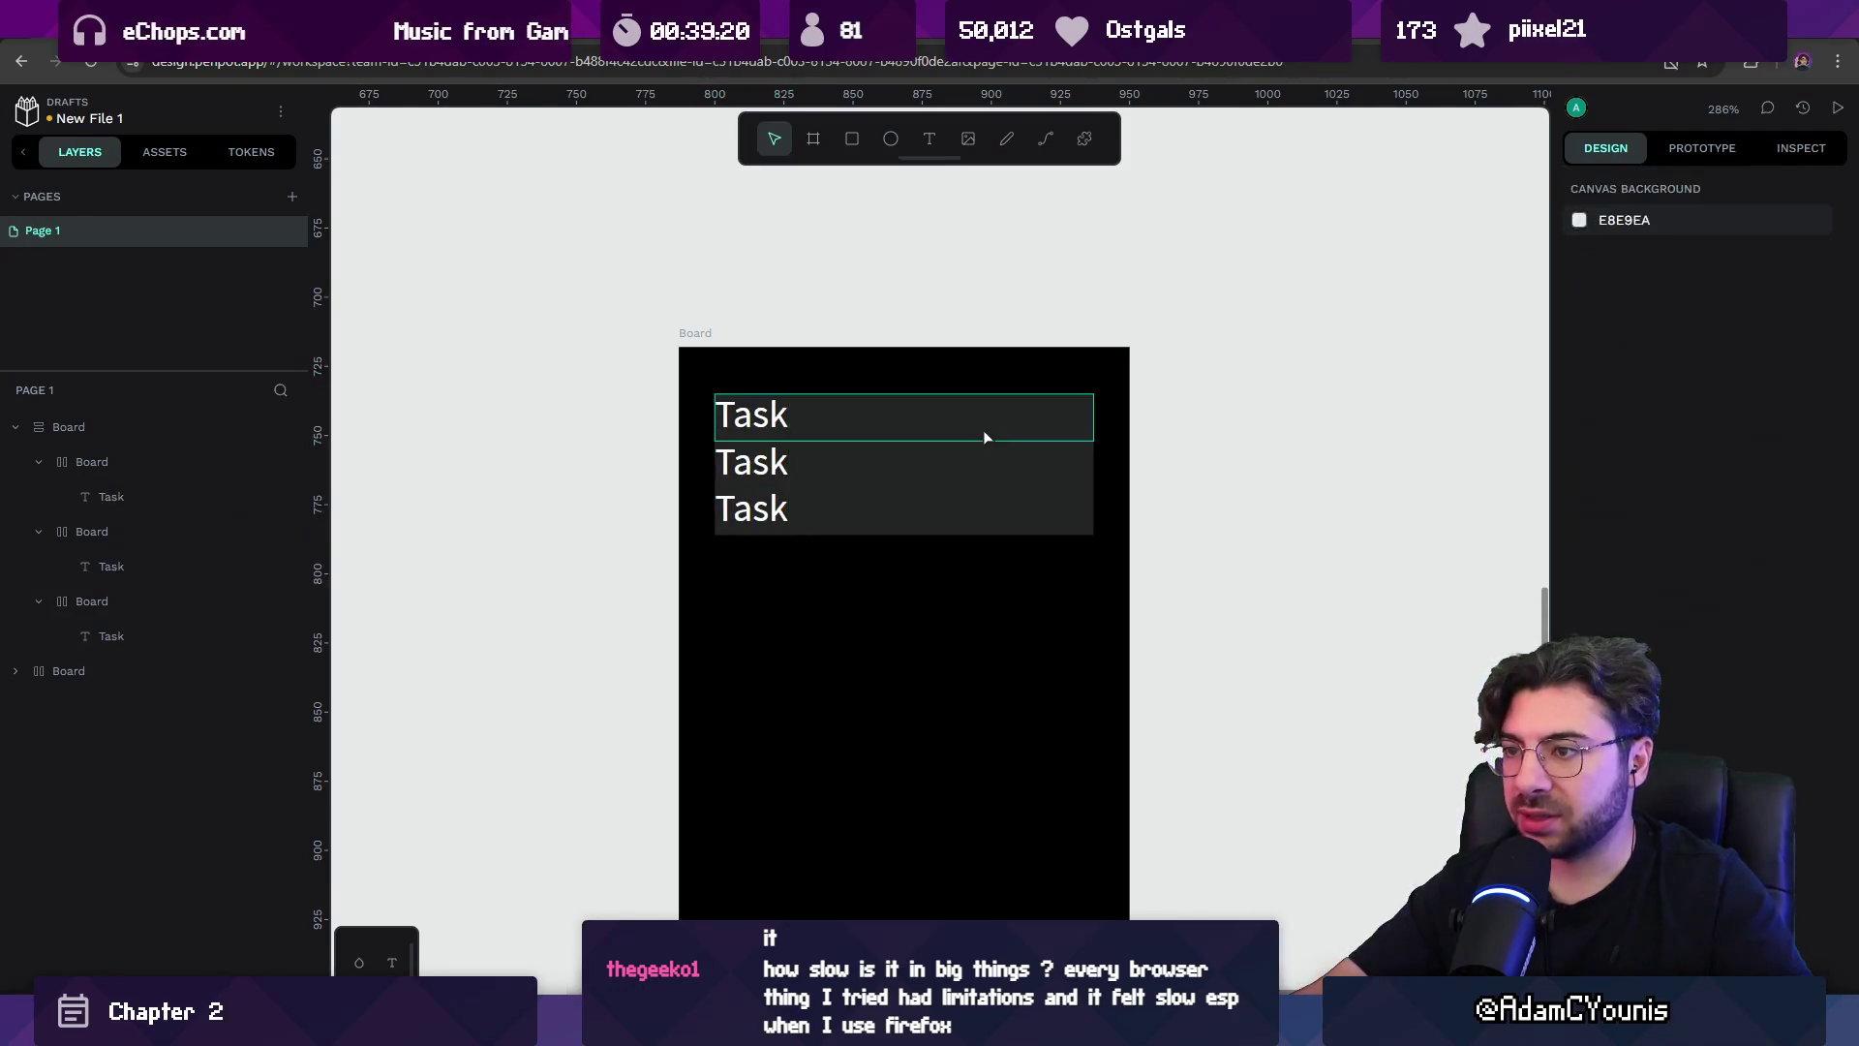
Give the three Task rows padding of 10, with vertical padding reduced to 2.
{"action": "left_click", "coordinate": [984, 436]}
{"action": "left_click", "coordinate": [979, 462], "text": "shift"}
{"action": "left_click", "coordinate": [1003, 515], "text": "shift"}
{"action": "left_click", "coordinate": [1721, 592]}
{"action": "type", "text": "10"}
{"action": "key", "text": "Tab"}
{"action": "type", "text": "10"}
{"action": "key", "text": "Tab"}
{"action": "type", "text": "10"}
{"action": "key", "text": "Return"}
{"action": "left_click", "coordinate": [1627, 626]}
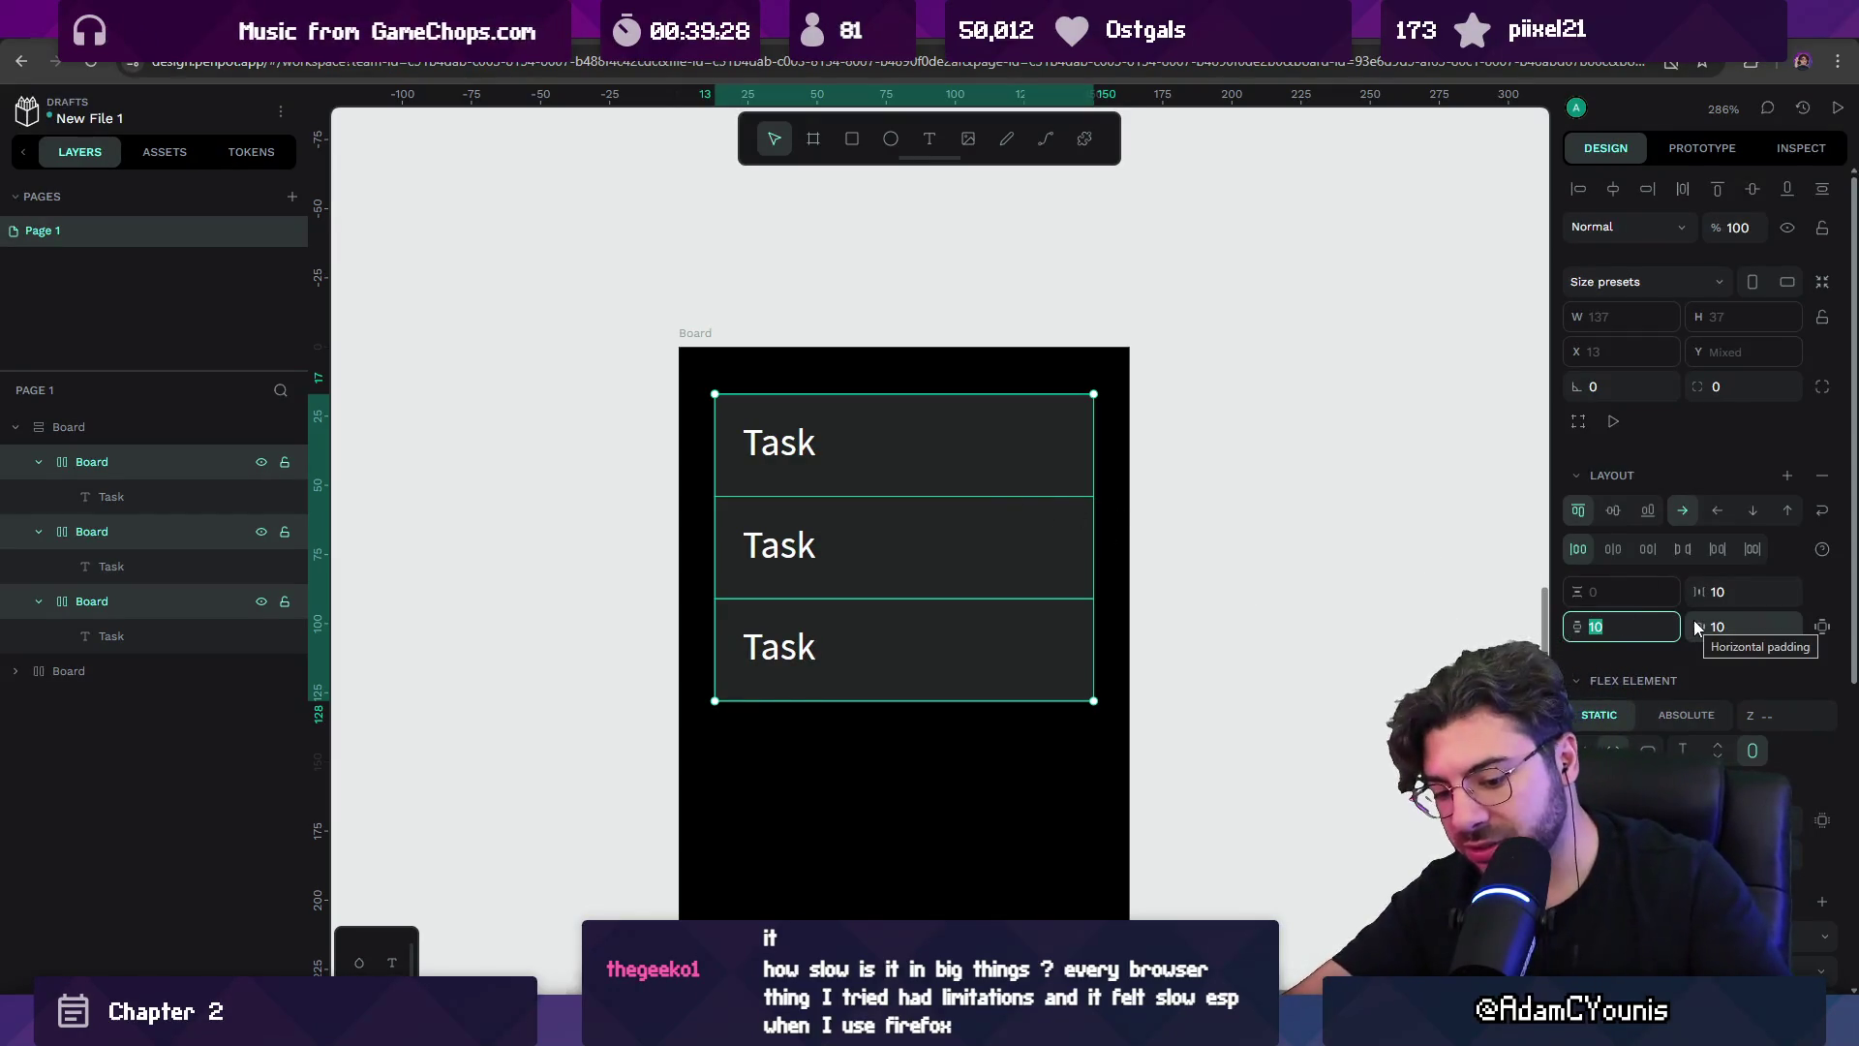
{"action": "type", "text": "2"}
{"action": "key", "text": "Return"}
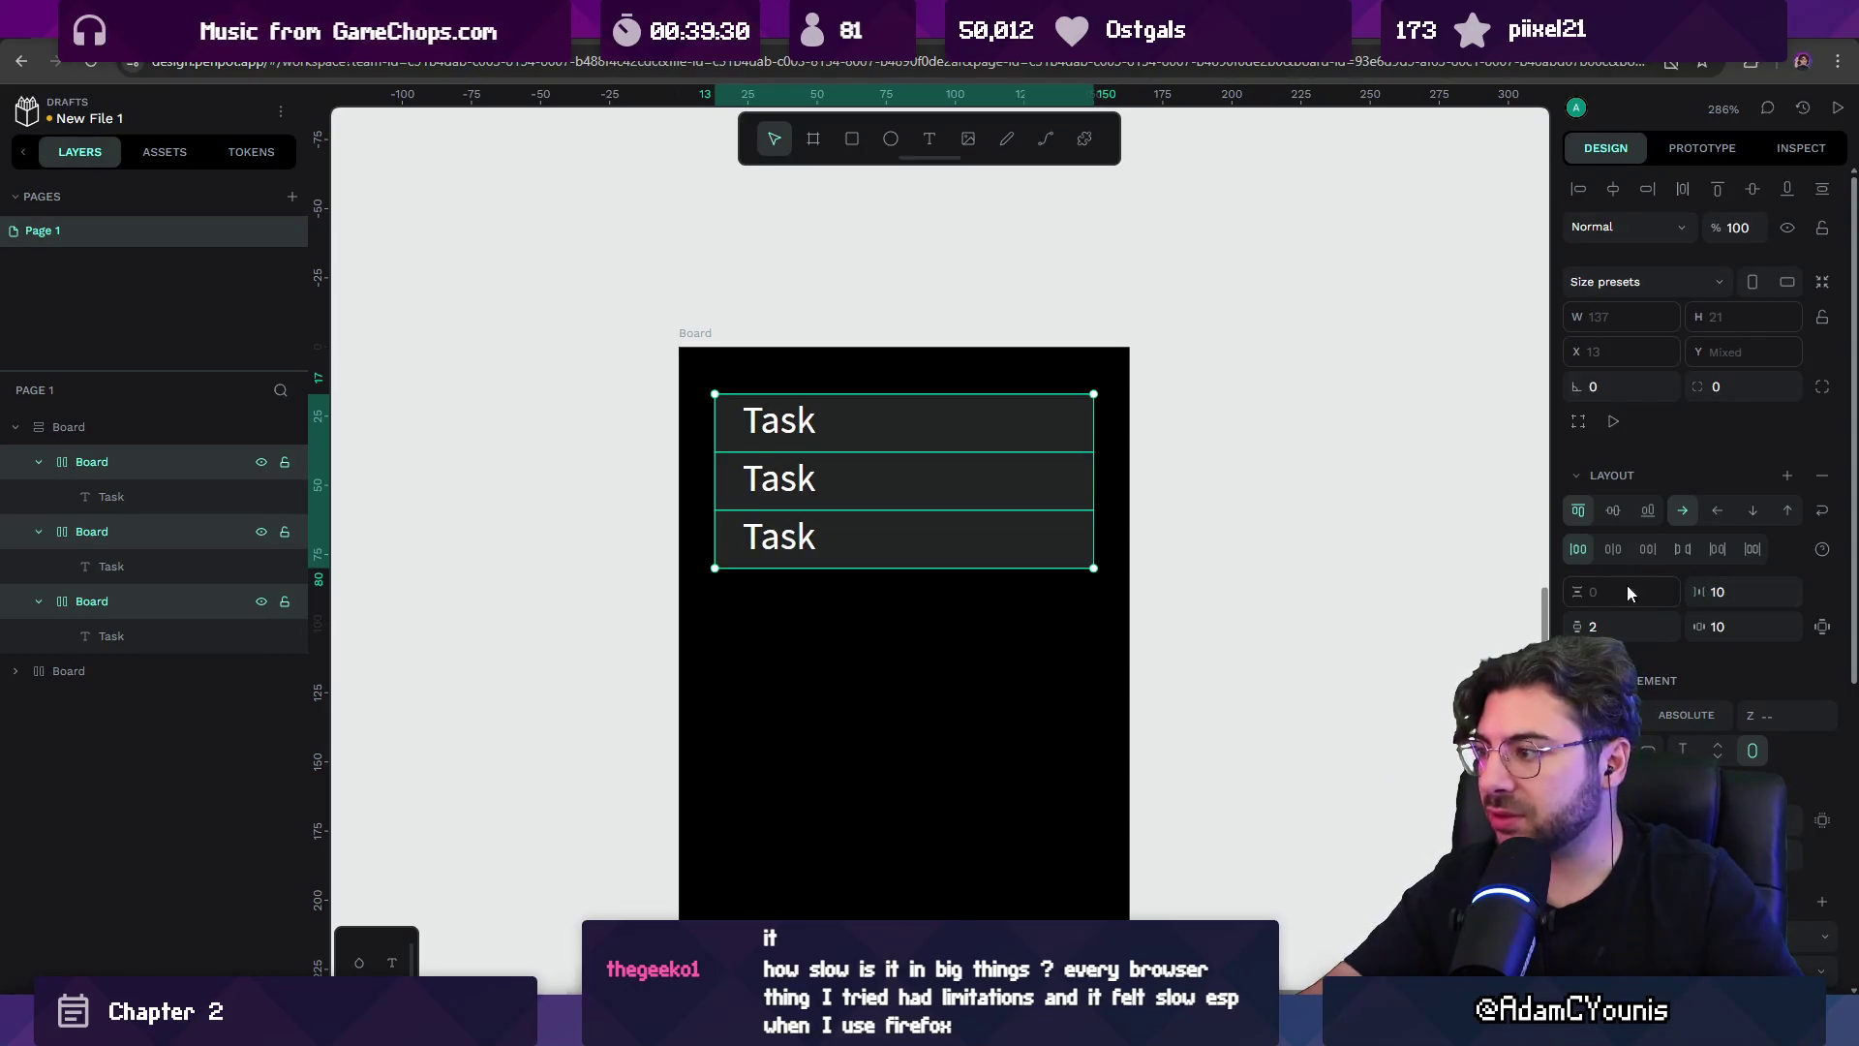
{"action": "key", "text": "Escape"}
Set the black board's gap between rows to 5.
{"action": "left_click", "coordinate": [693, 334]}
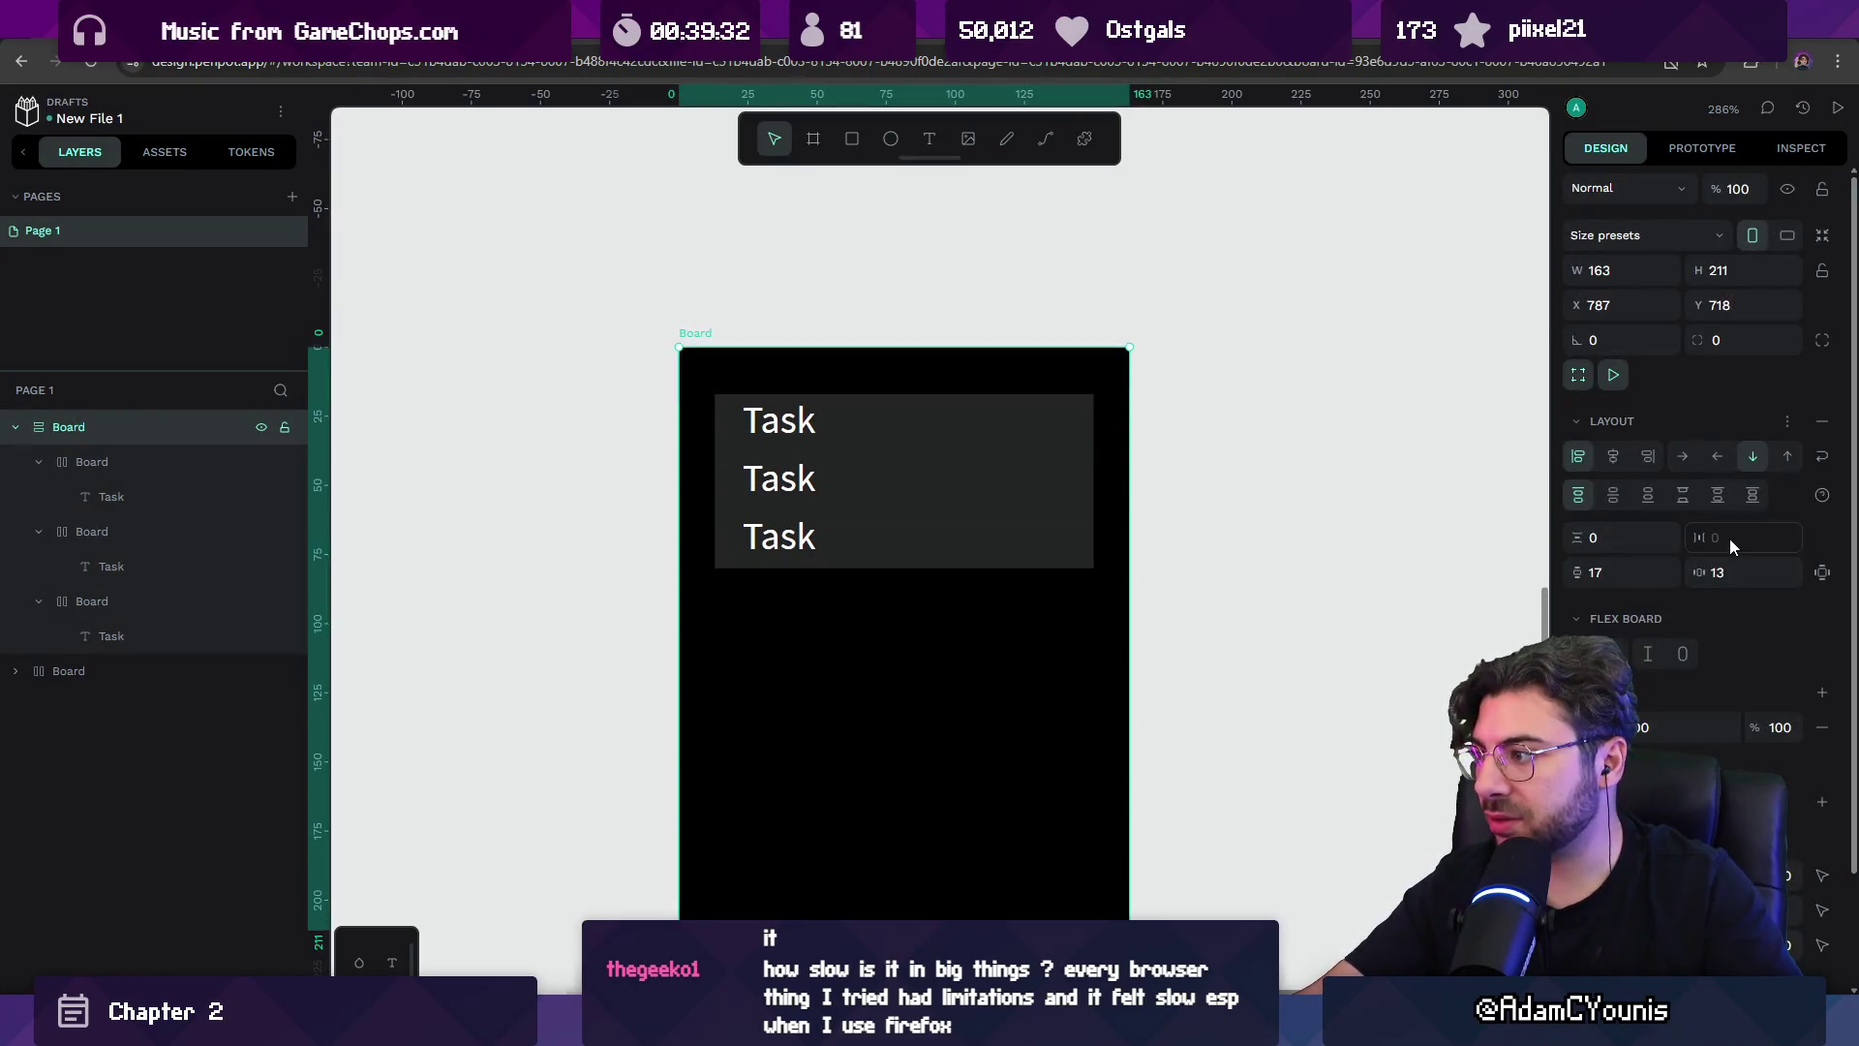
{"action": "key", "text": "shift+Up"}
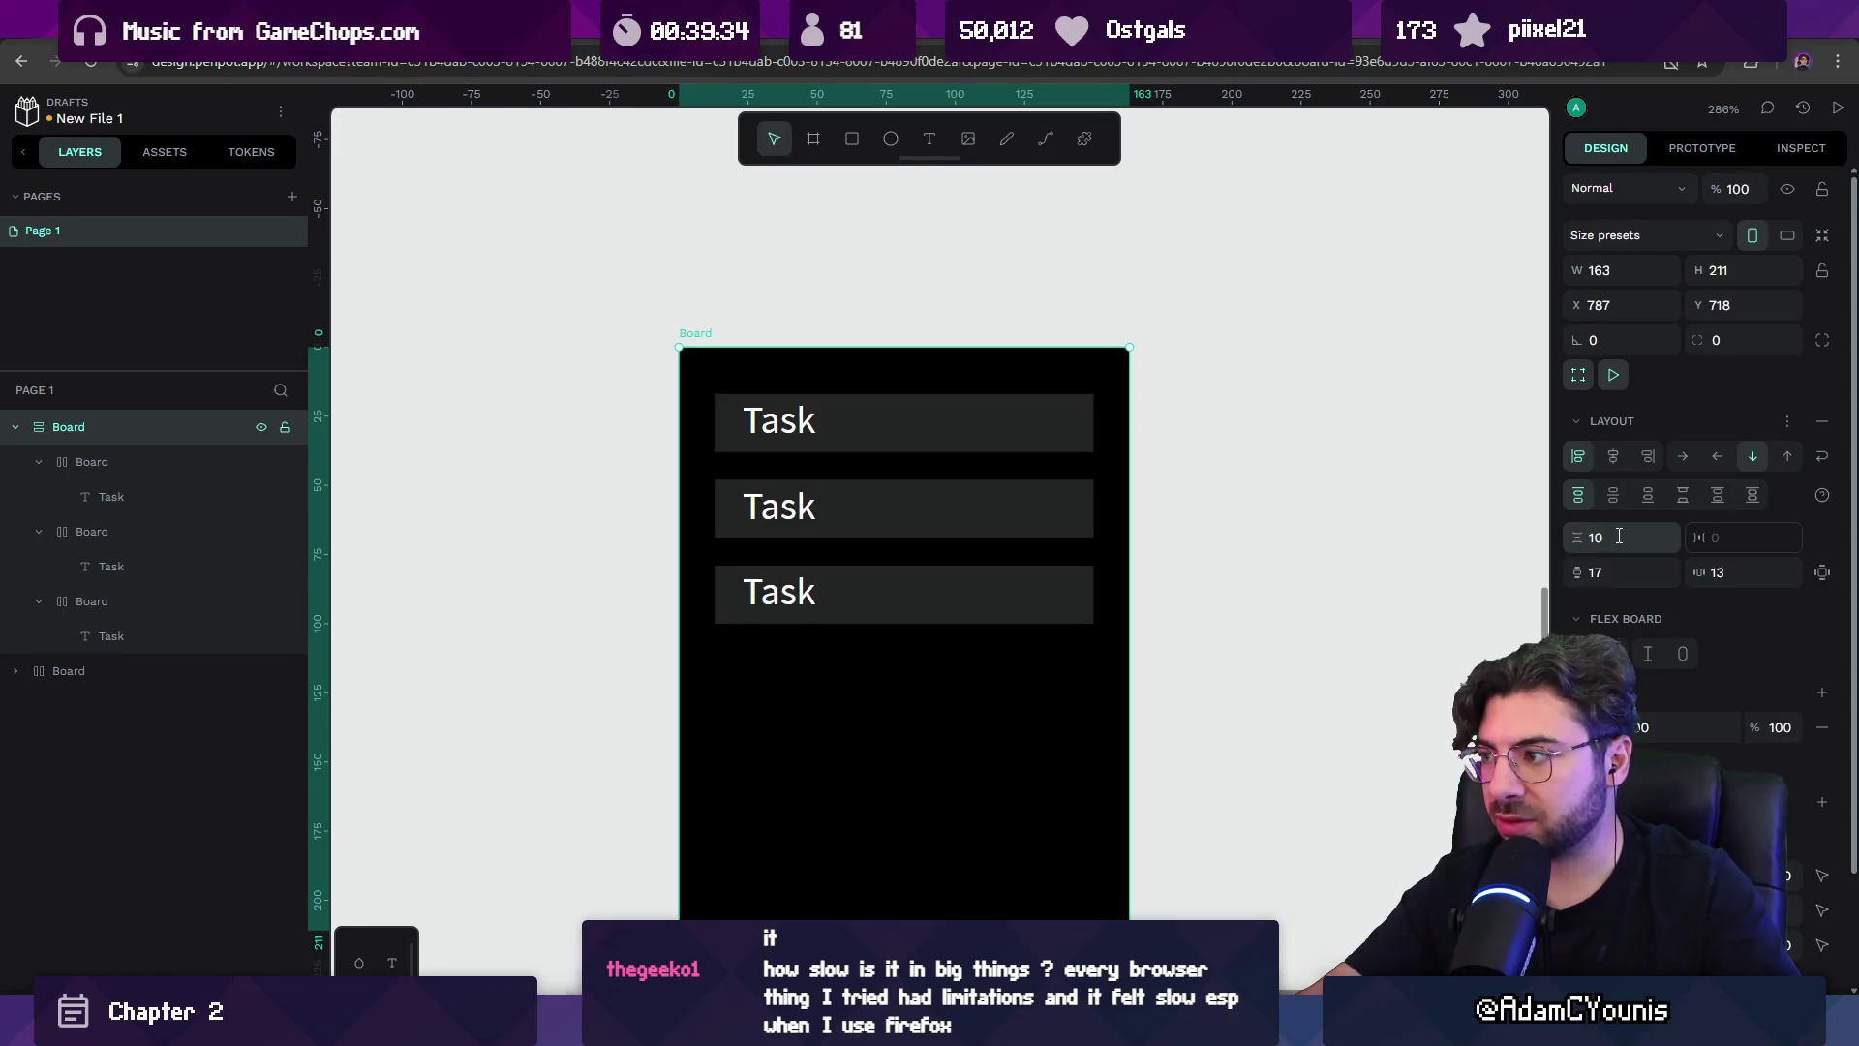
{"action": "type", "text": "5"}
{"action": "key", "text": "Return"}
{"action": "left_click", "coordinate": [1349, 536]}
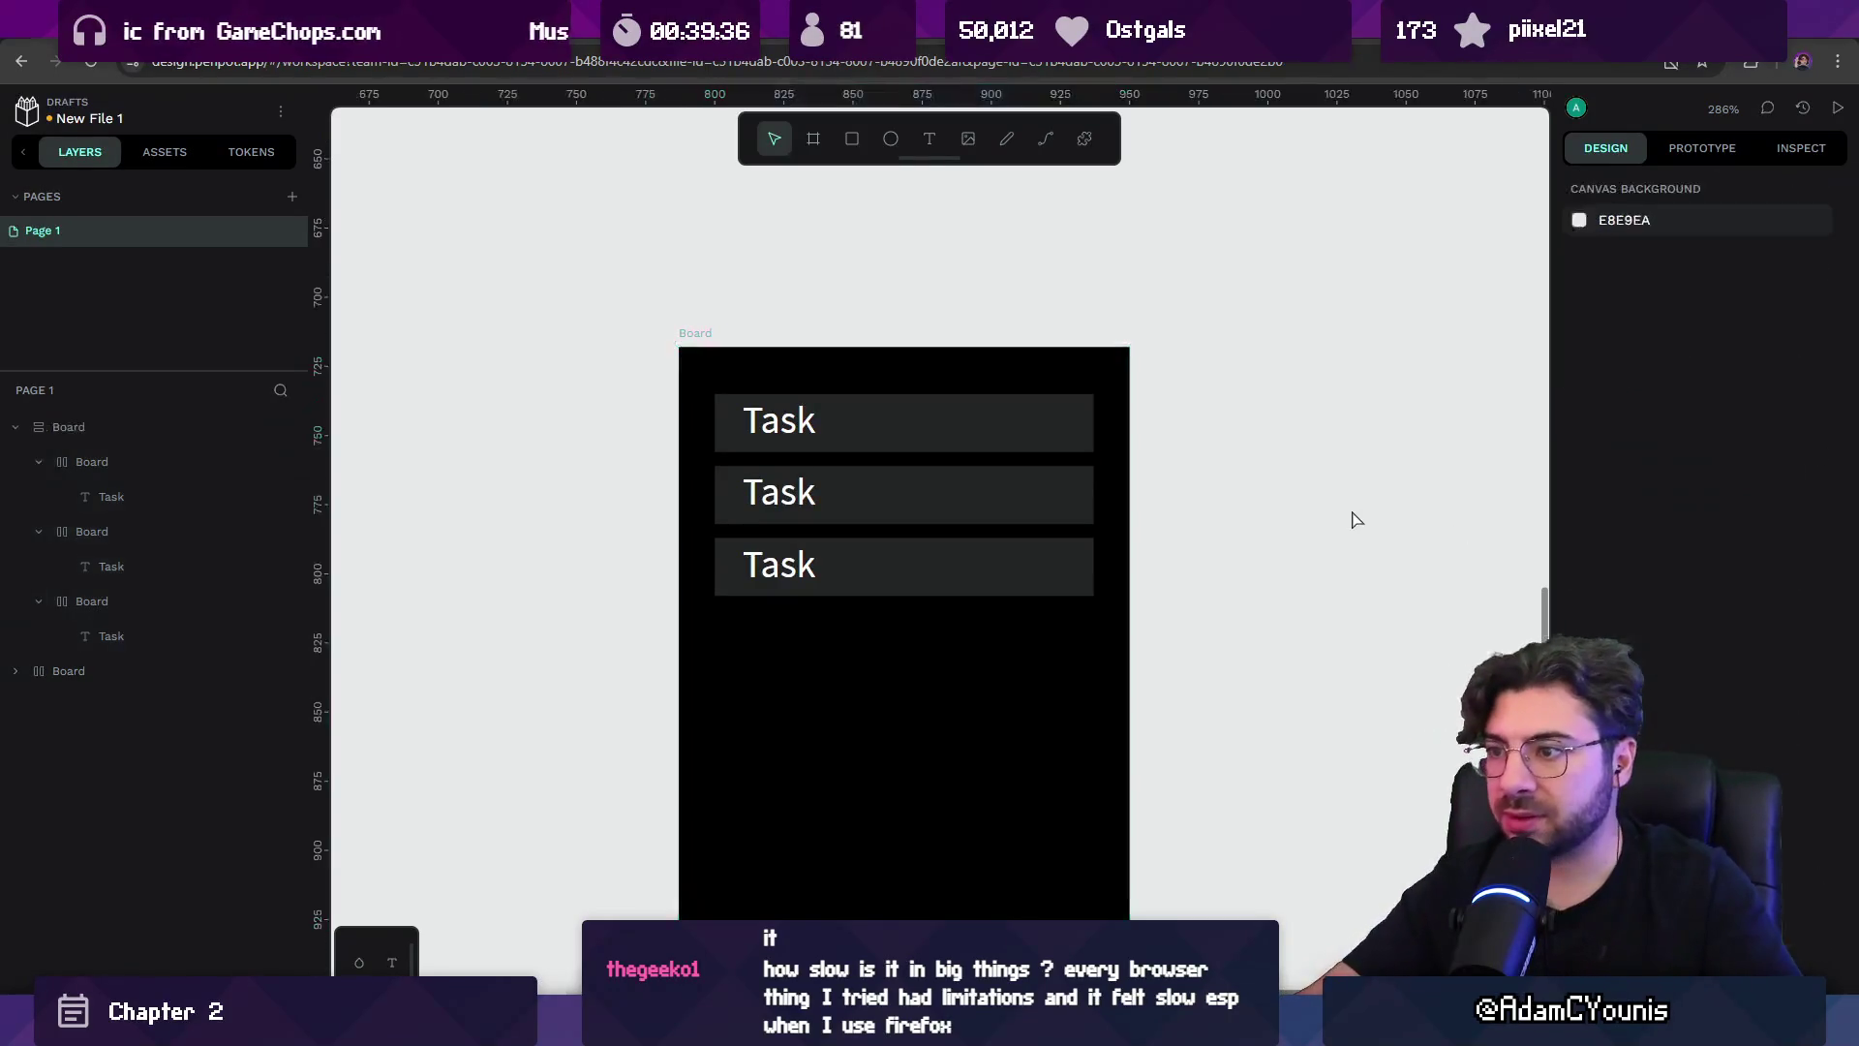
{"action": "left_click", "coordinate": [1065, 426]}
{"action": "left_click", "coordinate": [1066, 494], "text": "shift"}
{"action": "left_click", "coordinate": [1069, 577], "text": "shift"}
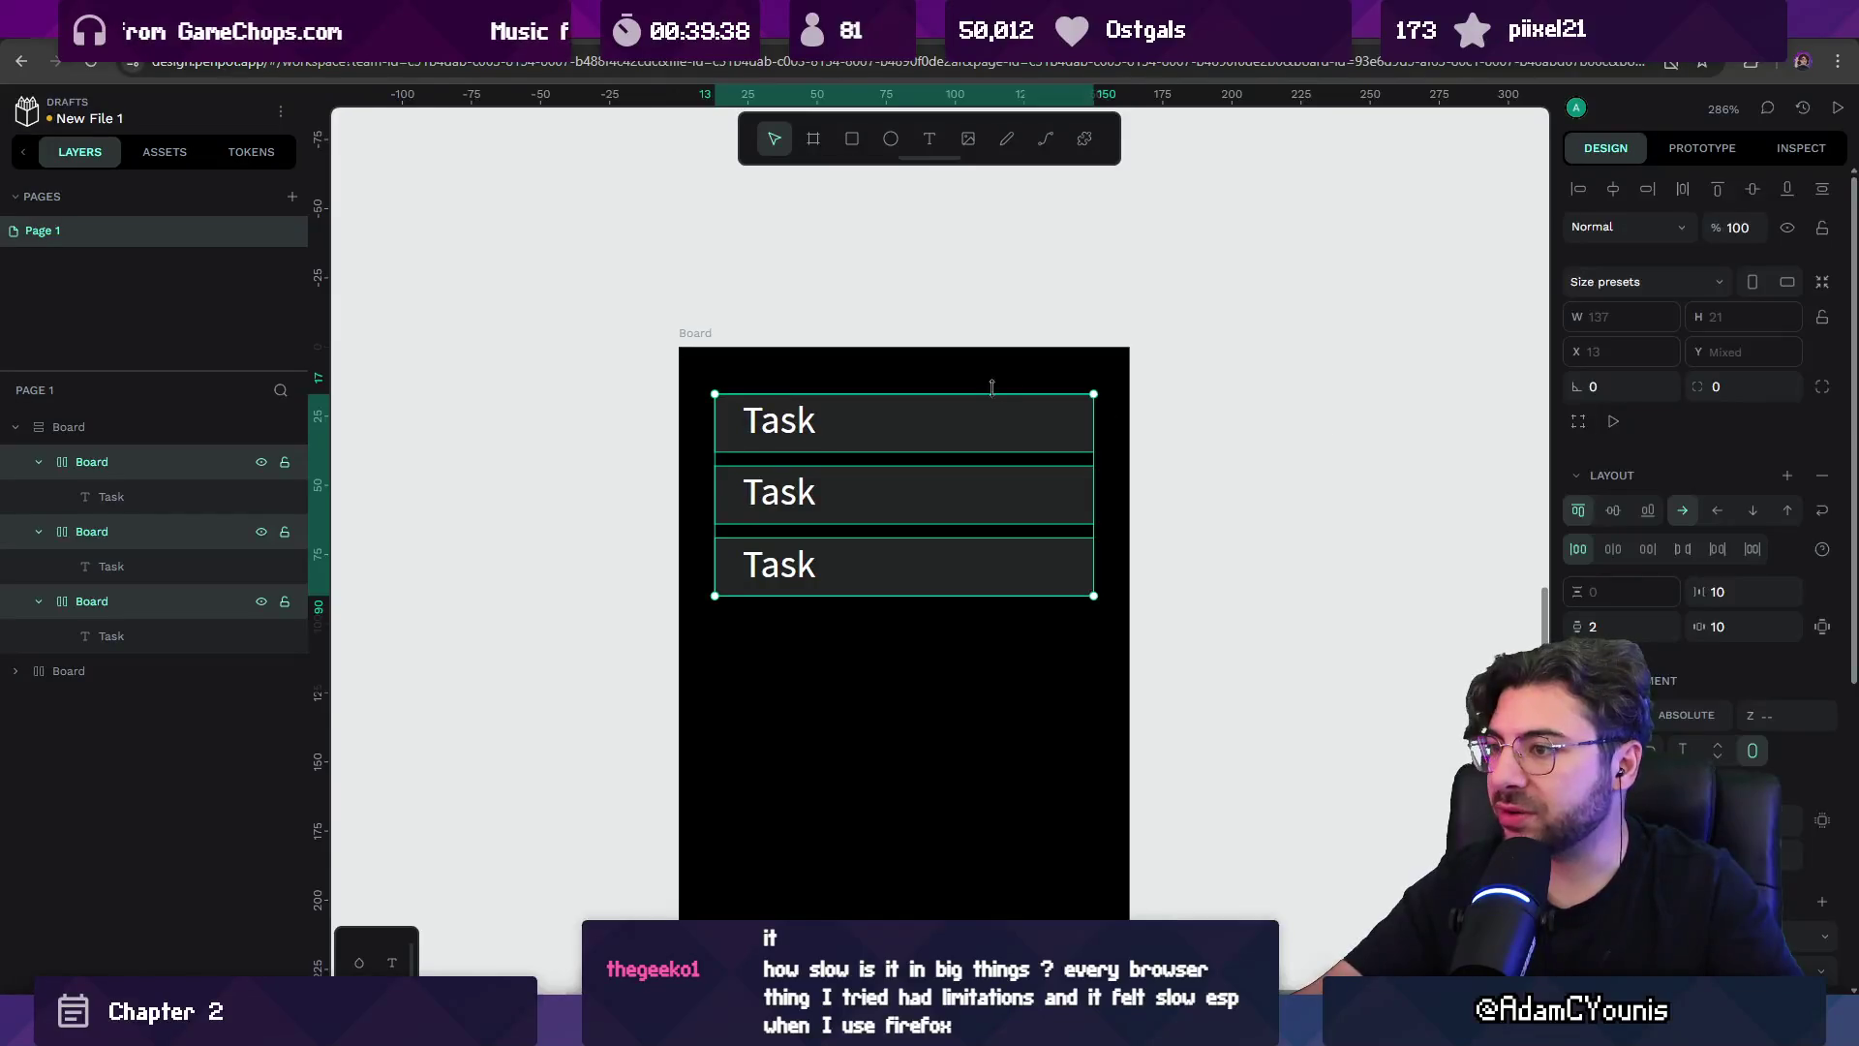
Turn the first Task row into a main component and refill the column with its copies.
{"action": "left_click", "coordinate": [988, 409]}
{"action": "right_click", "coordinate": [988, 409]}
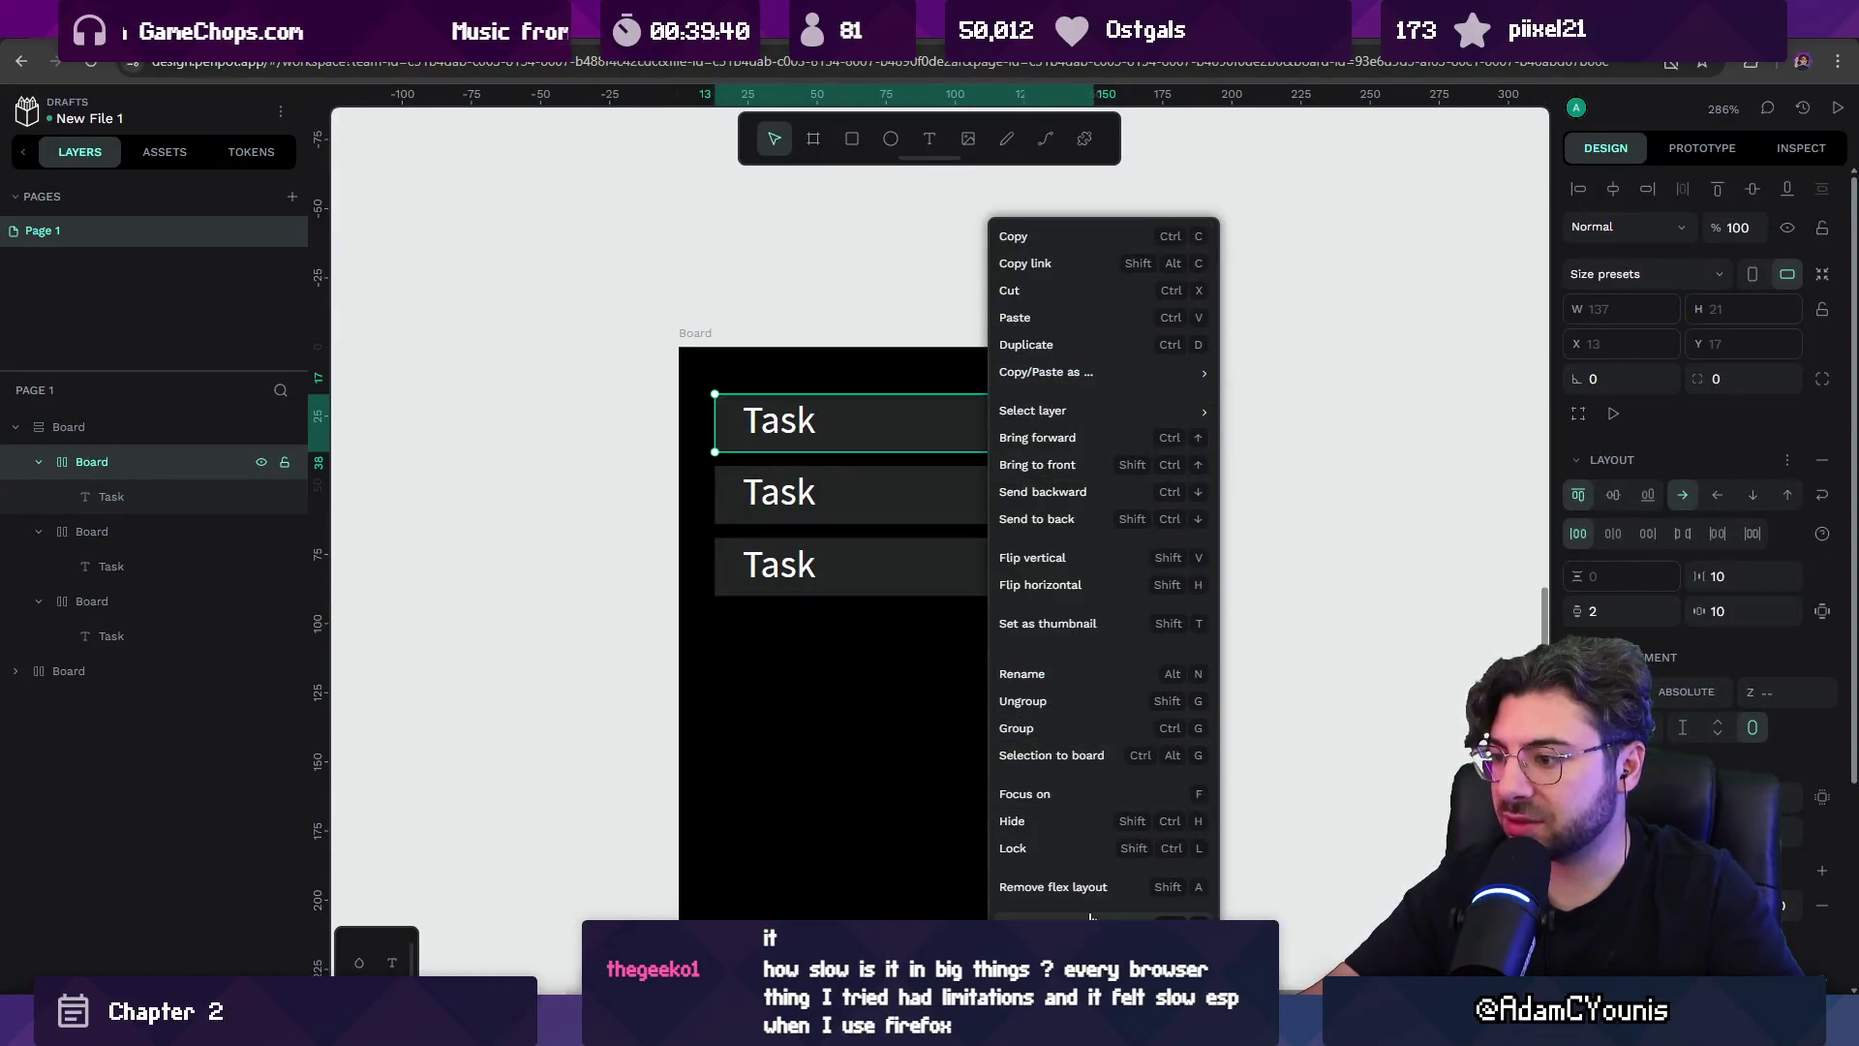
{"action": "left_click", "coordinate": [1066, 911]}
{"action": "left_click_drag", "start_coordinate": [817, 444], "coordinate": [445, 362]}
{"action": "left_click", "coordinate": [780, 441]}
{"action": "left_click", "coordinate": [913, 478], "text": "shift"}
{"action": "key", "text": "Delete"}
{"action": "scroll", "coordinate": [662, 364], "scroll_direction": "left", "scroll_amount": 3}
{"action": "mouse_move", "coordinate": [662, 365]}
{"action": "left_mouse_down"}
{"action": "mouse_move", "coordinate": [842, 406]}
{"action": "mouse_move", "coordinate": [1158, 432]}
{"action": "mouse_move", "coordinate": [1133, 455]}
{"action": "left_mouse_up"}
{"action": "key", "text": "ctrl+d"}
{"action": "key", "text": "ctrl+d"}
{"action": "key", "text": "ctrl+d"}
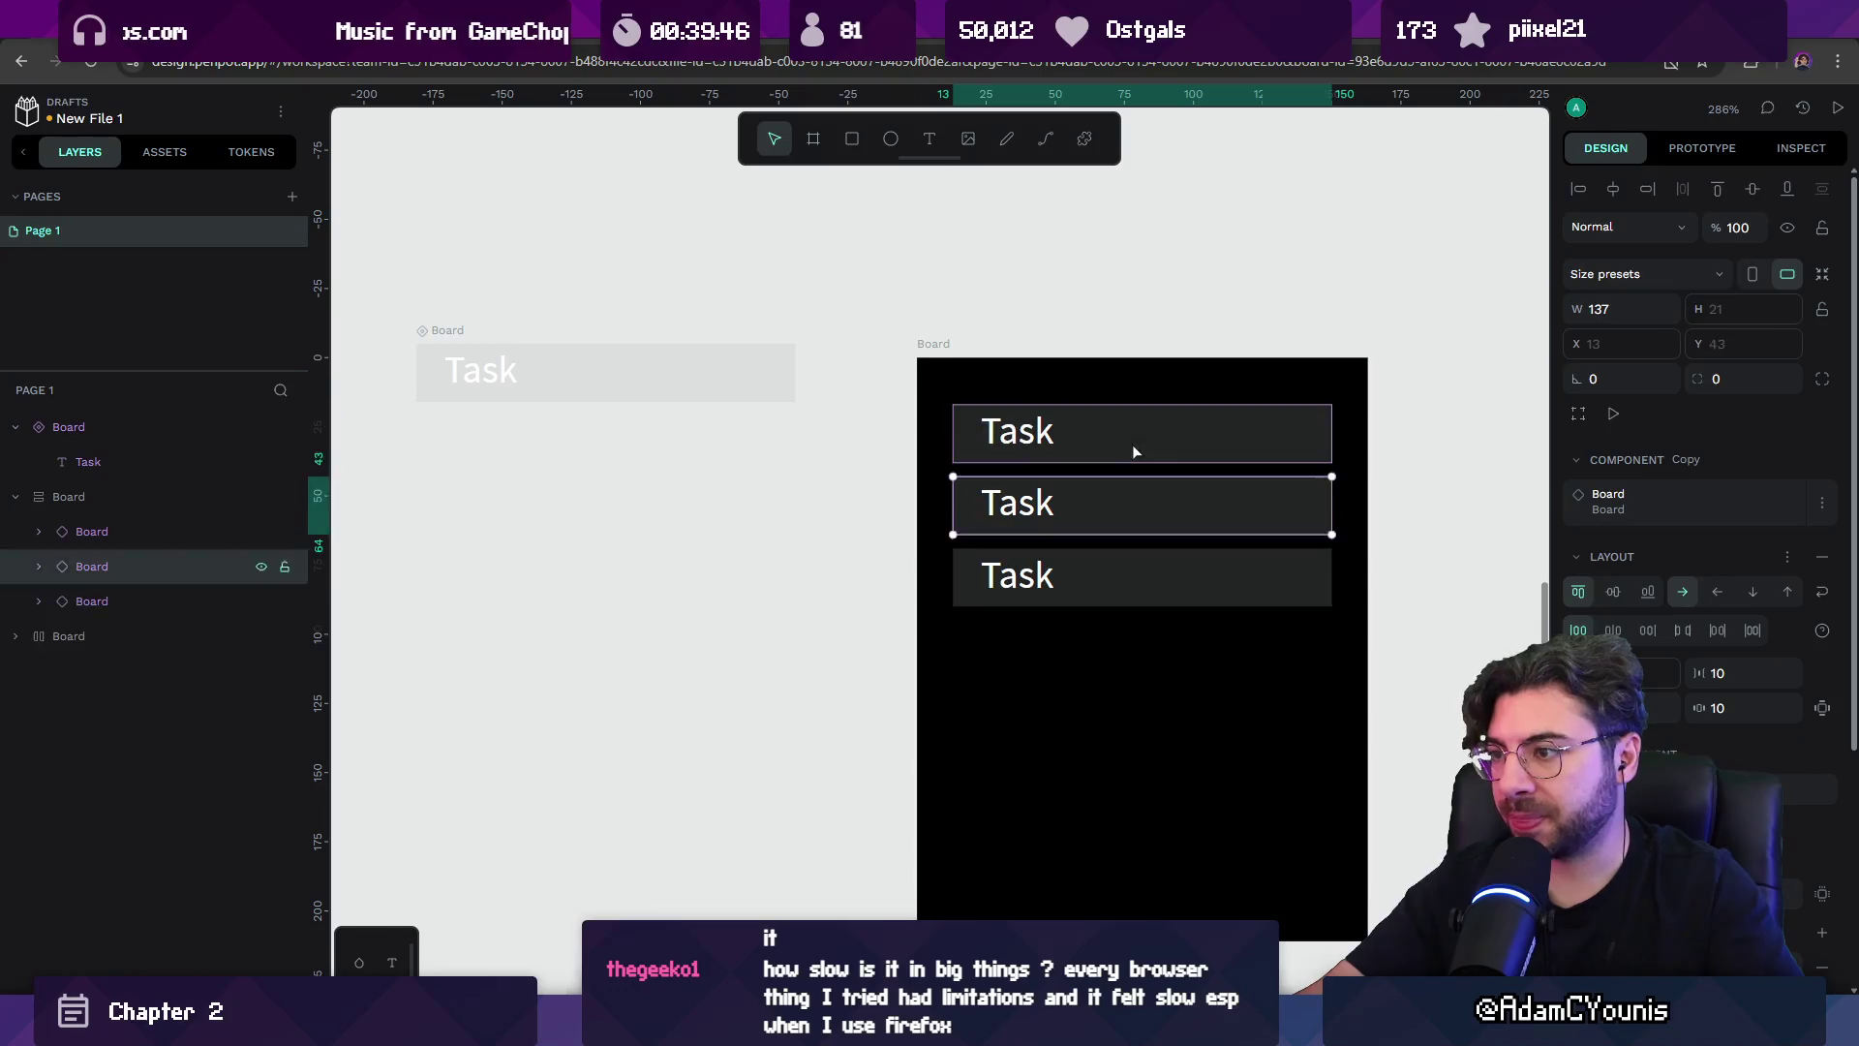
Zoom to the main Task component and draw a 7×7 ellipse beside its text.
{"action": "left_click", "coordinate": [1071, 434]}
{"action": "left_click", "coordinate": [508, 372]}
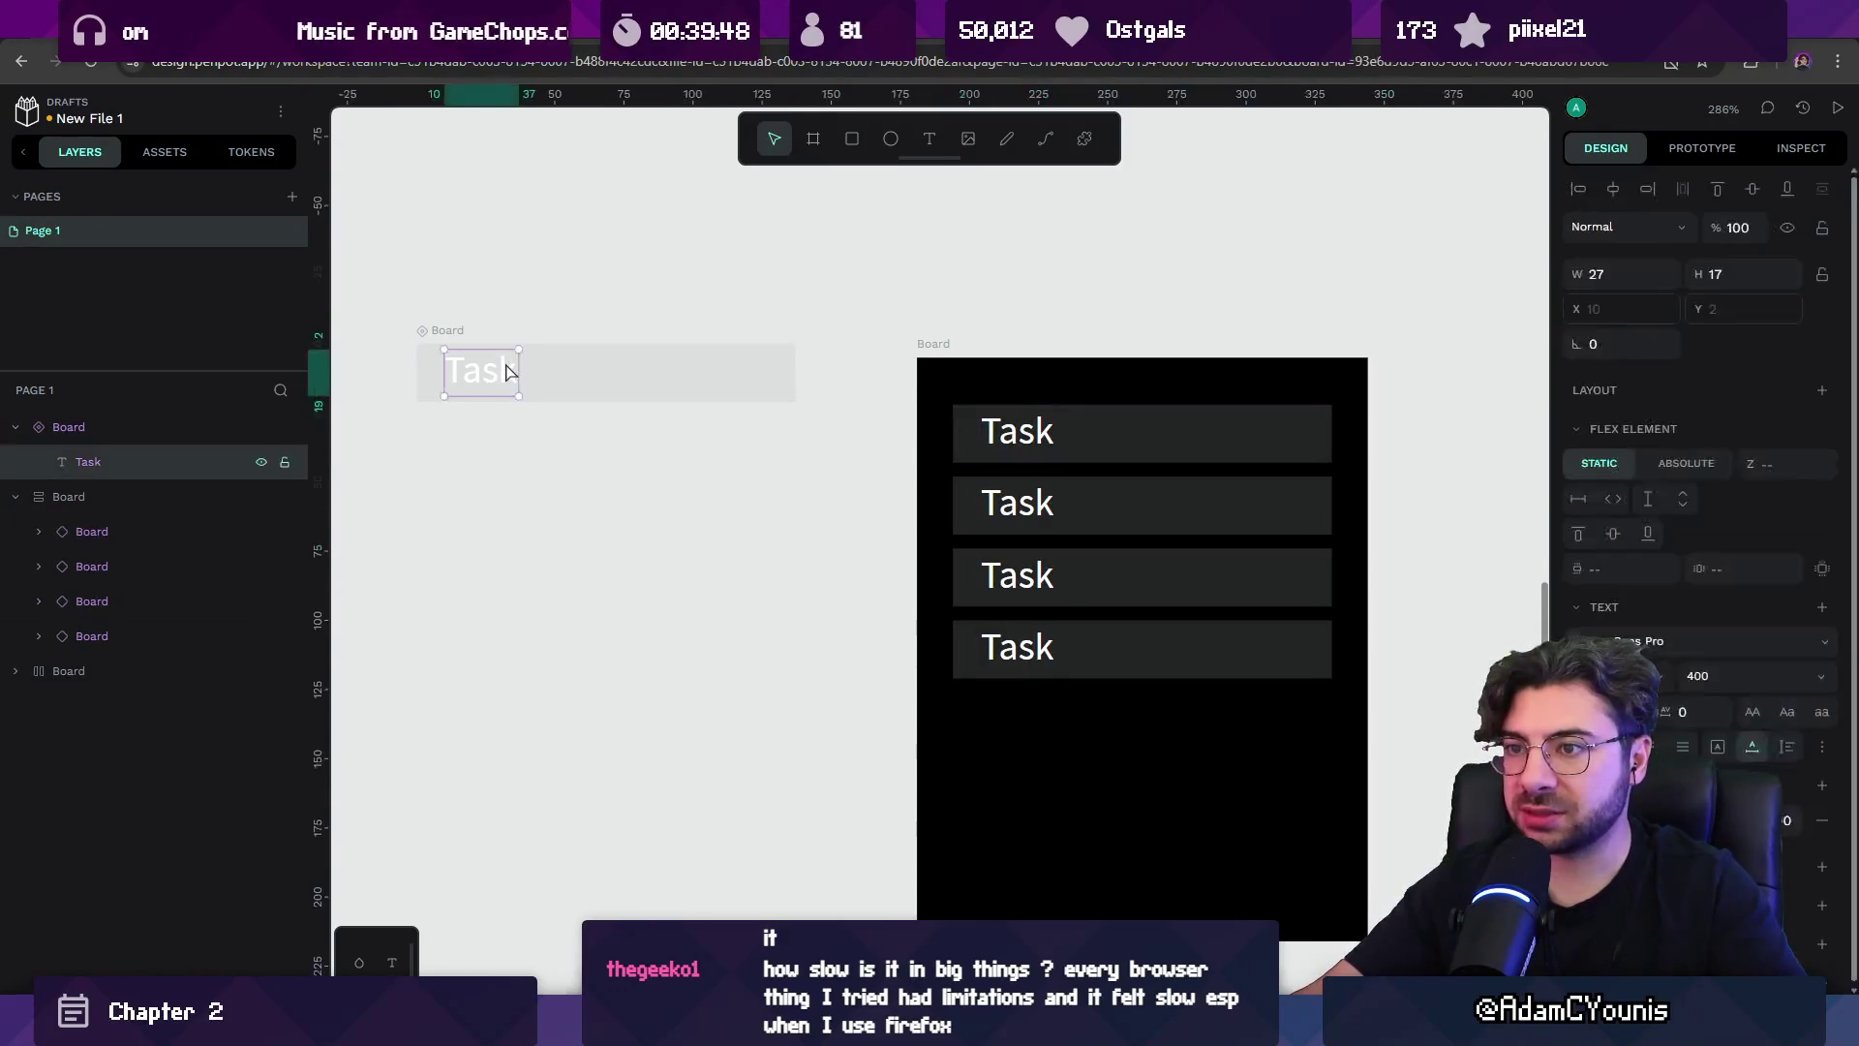
{"action": "left_click", "coordinate": [438, 330]}
{"action": "key", "text": "shift+2"}
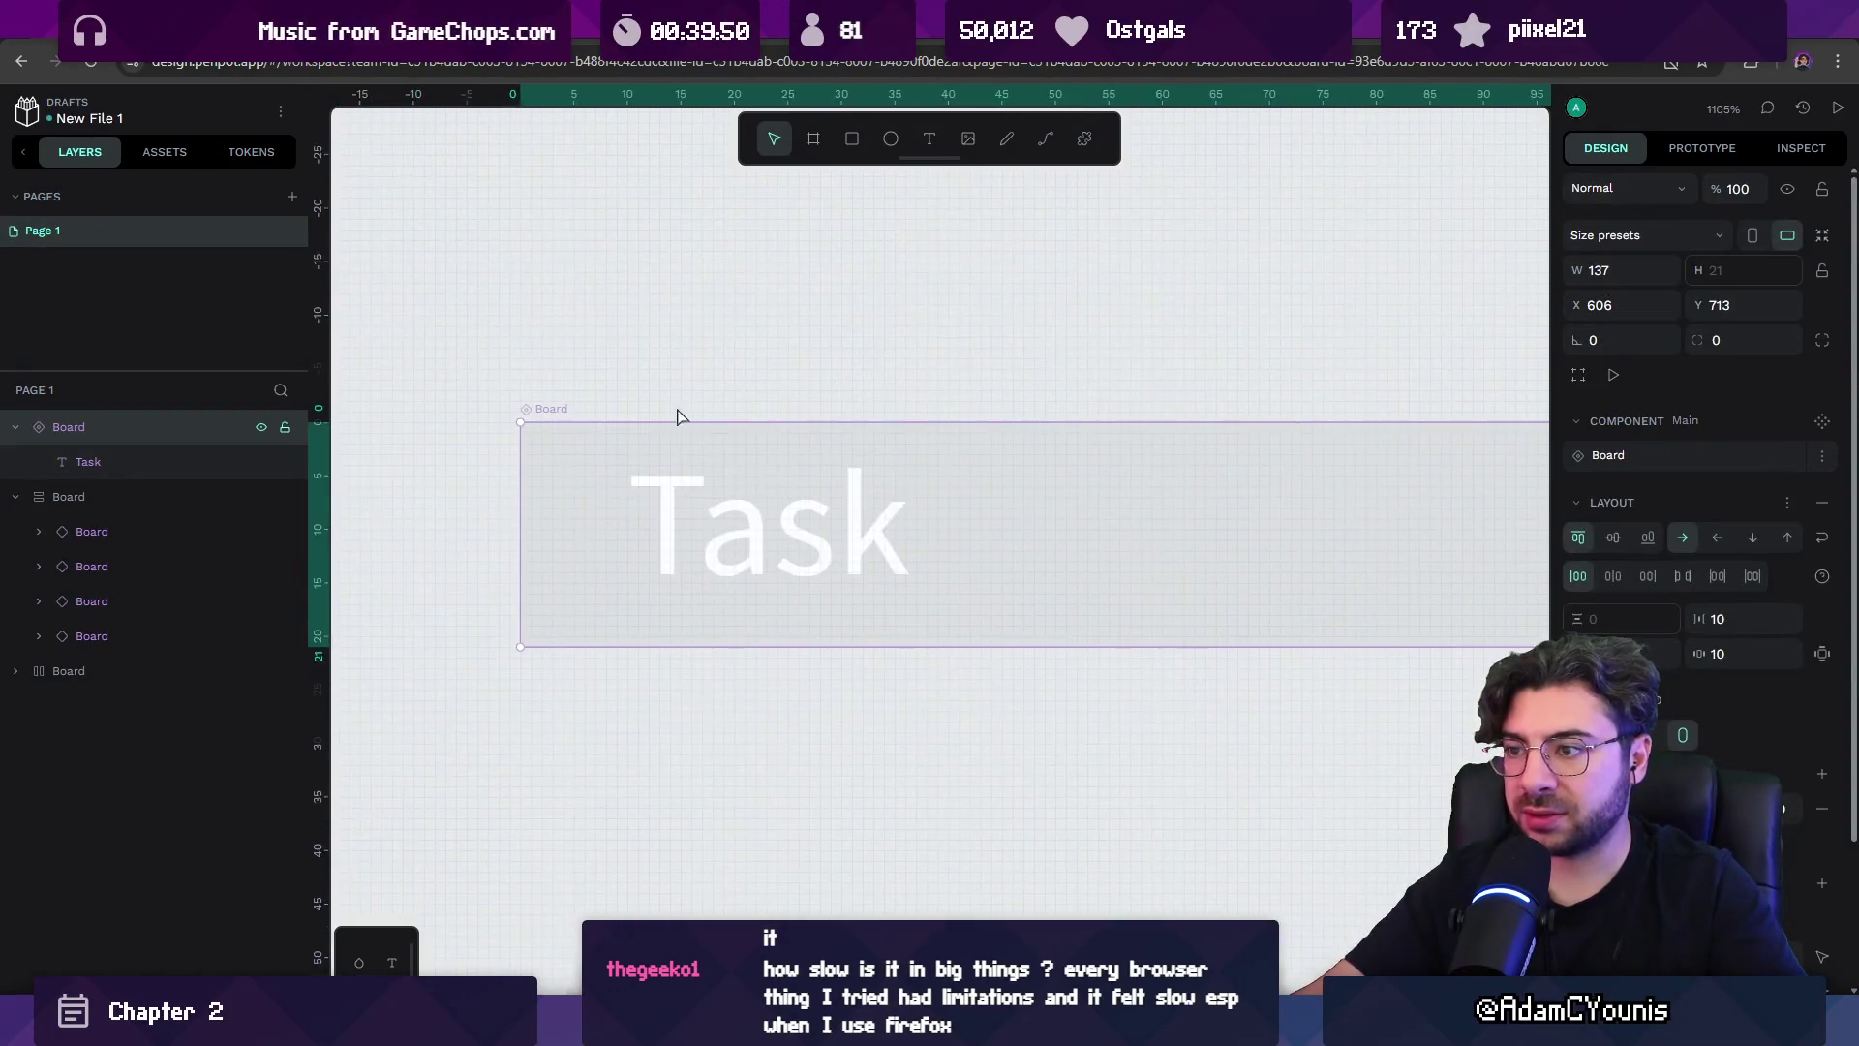
{"action": "scroll", "coordinate": [865, 409], "scroll_direction": "down", "scroll_amount": 3}
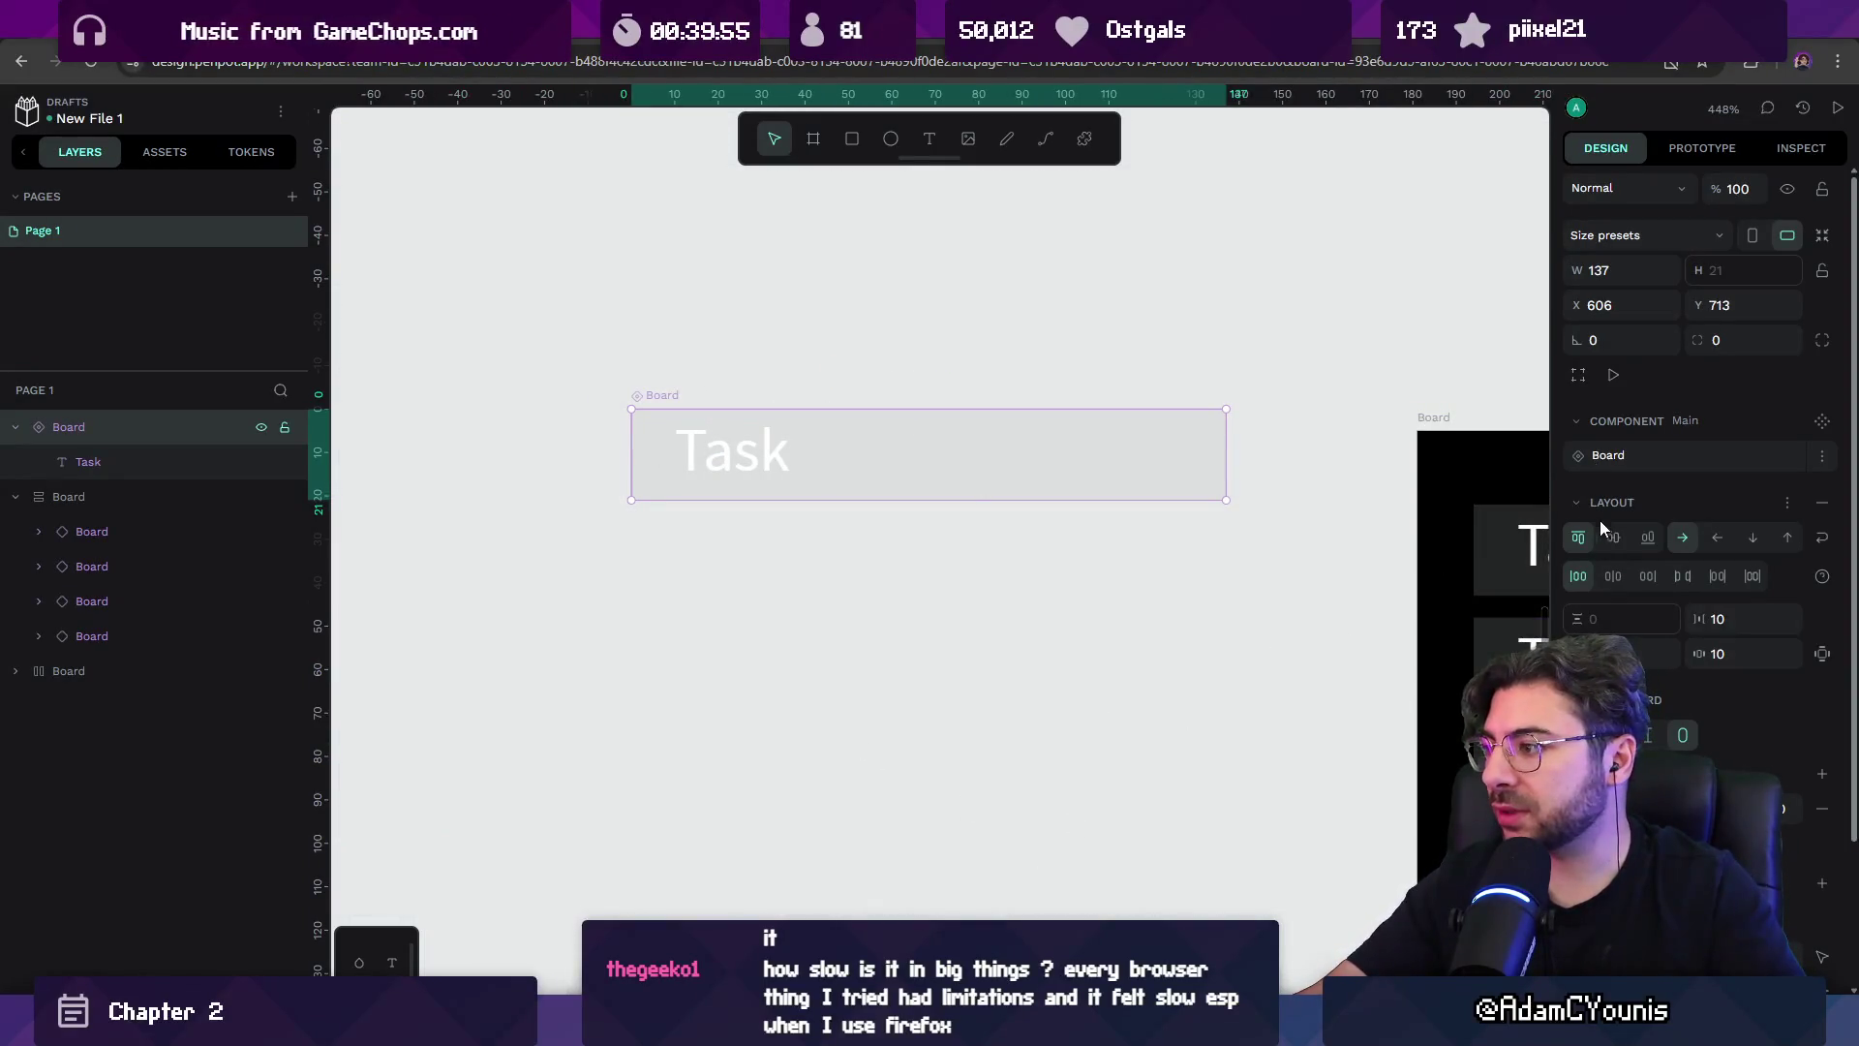
{"action": "left_click", "coordinate": [891, 138]}
{"action": "left_click_drag", "start_coordinate": [1169, 436], "coordinate": [1183, 459]}
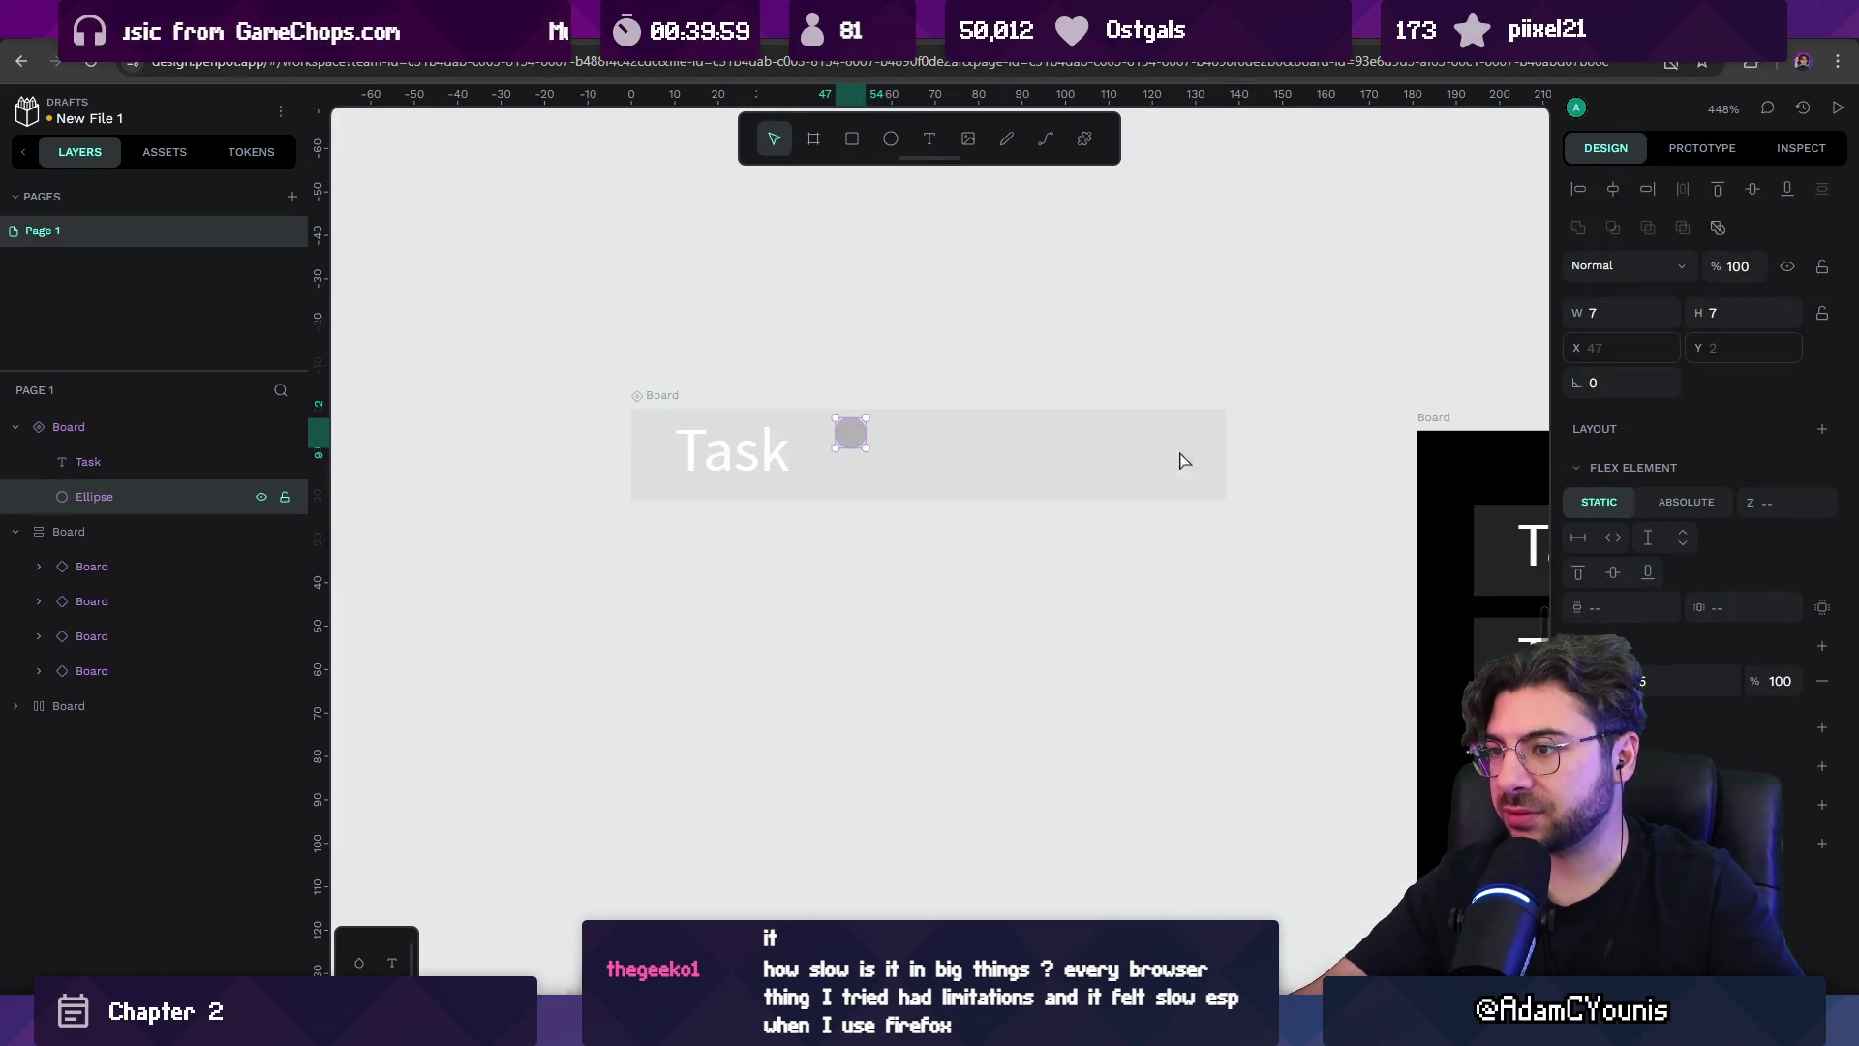
Wrap the Task component's circle in a flex layout board, undoing a trial width change.
{"action": "left_click", "coordinate": [675, 401]}
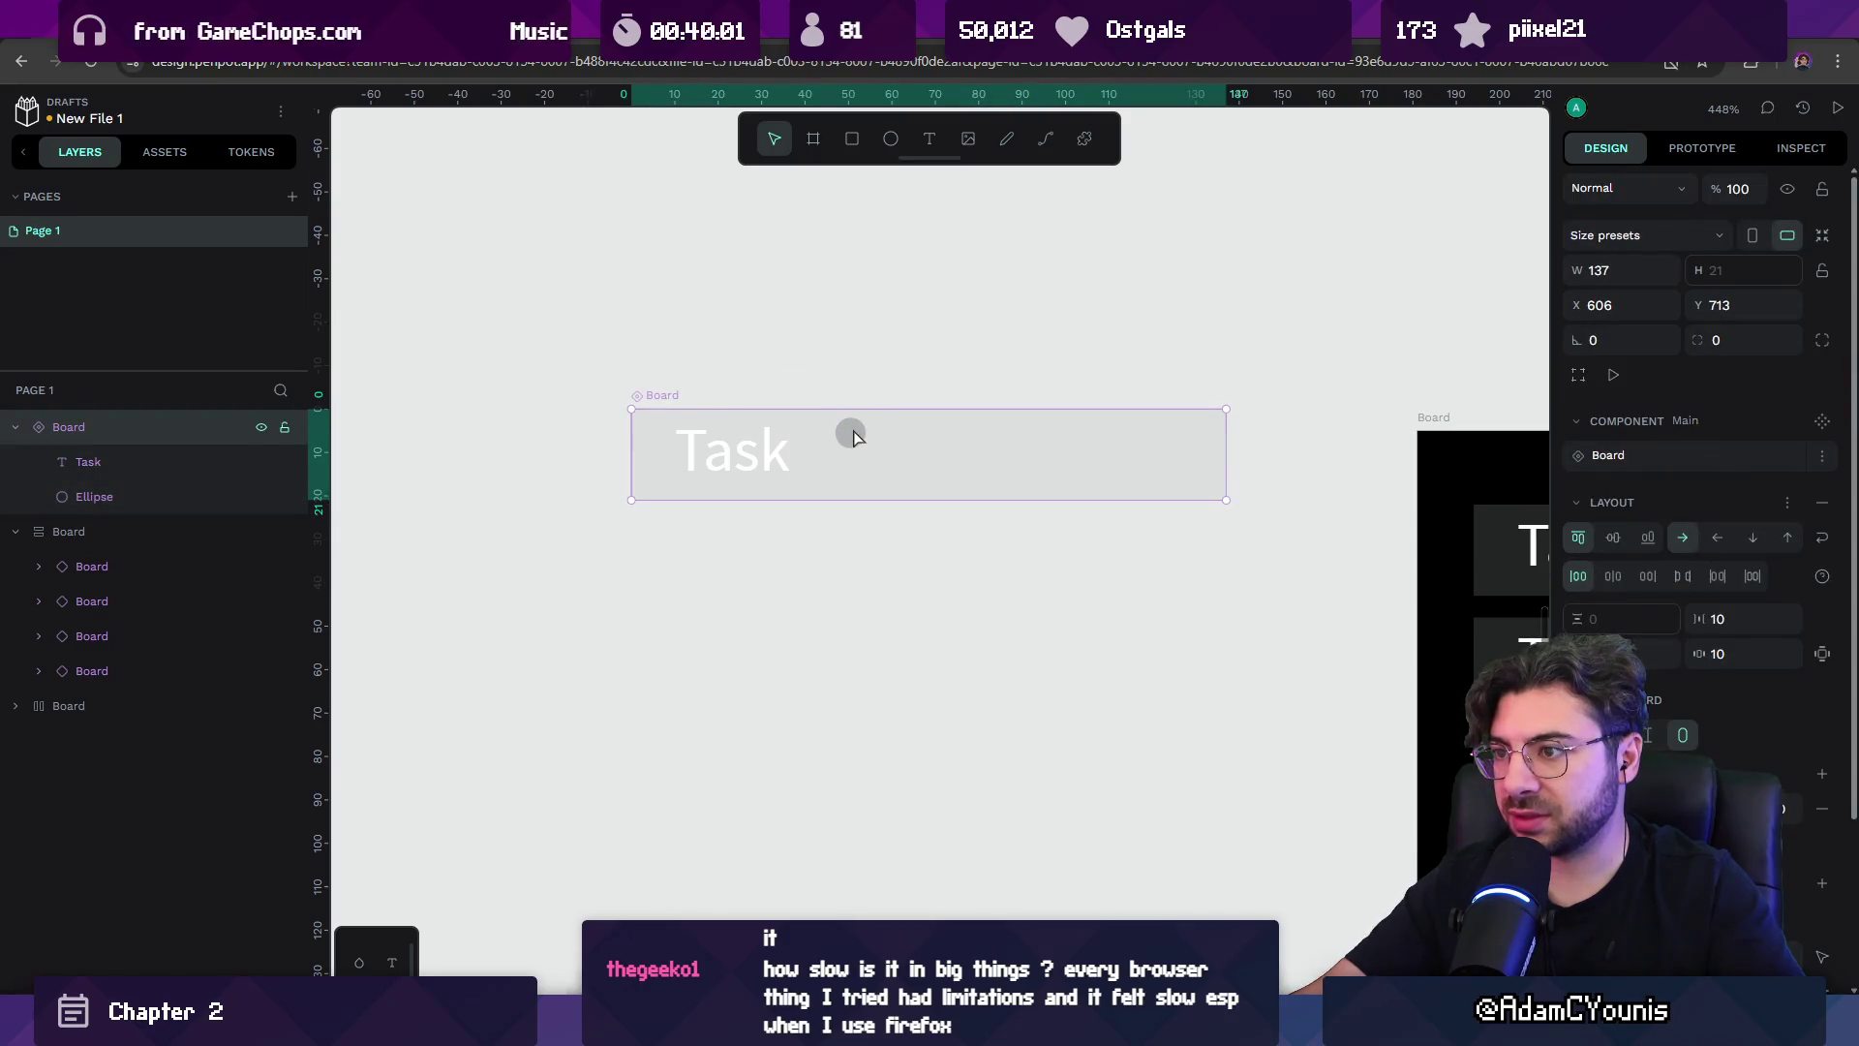
{"action": "left_click", "coordinate": [853, 438]}
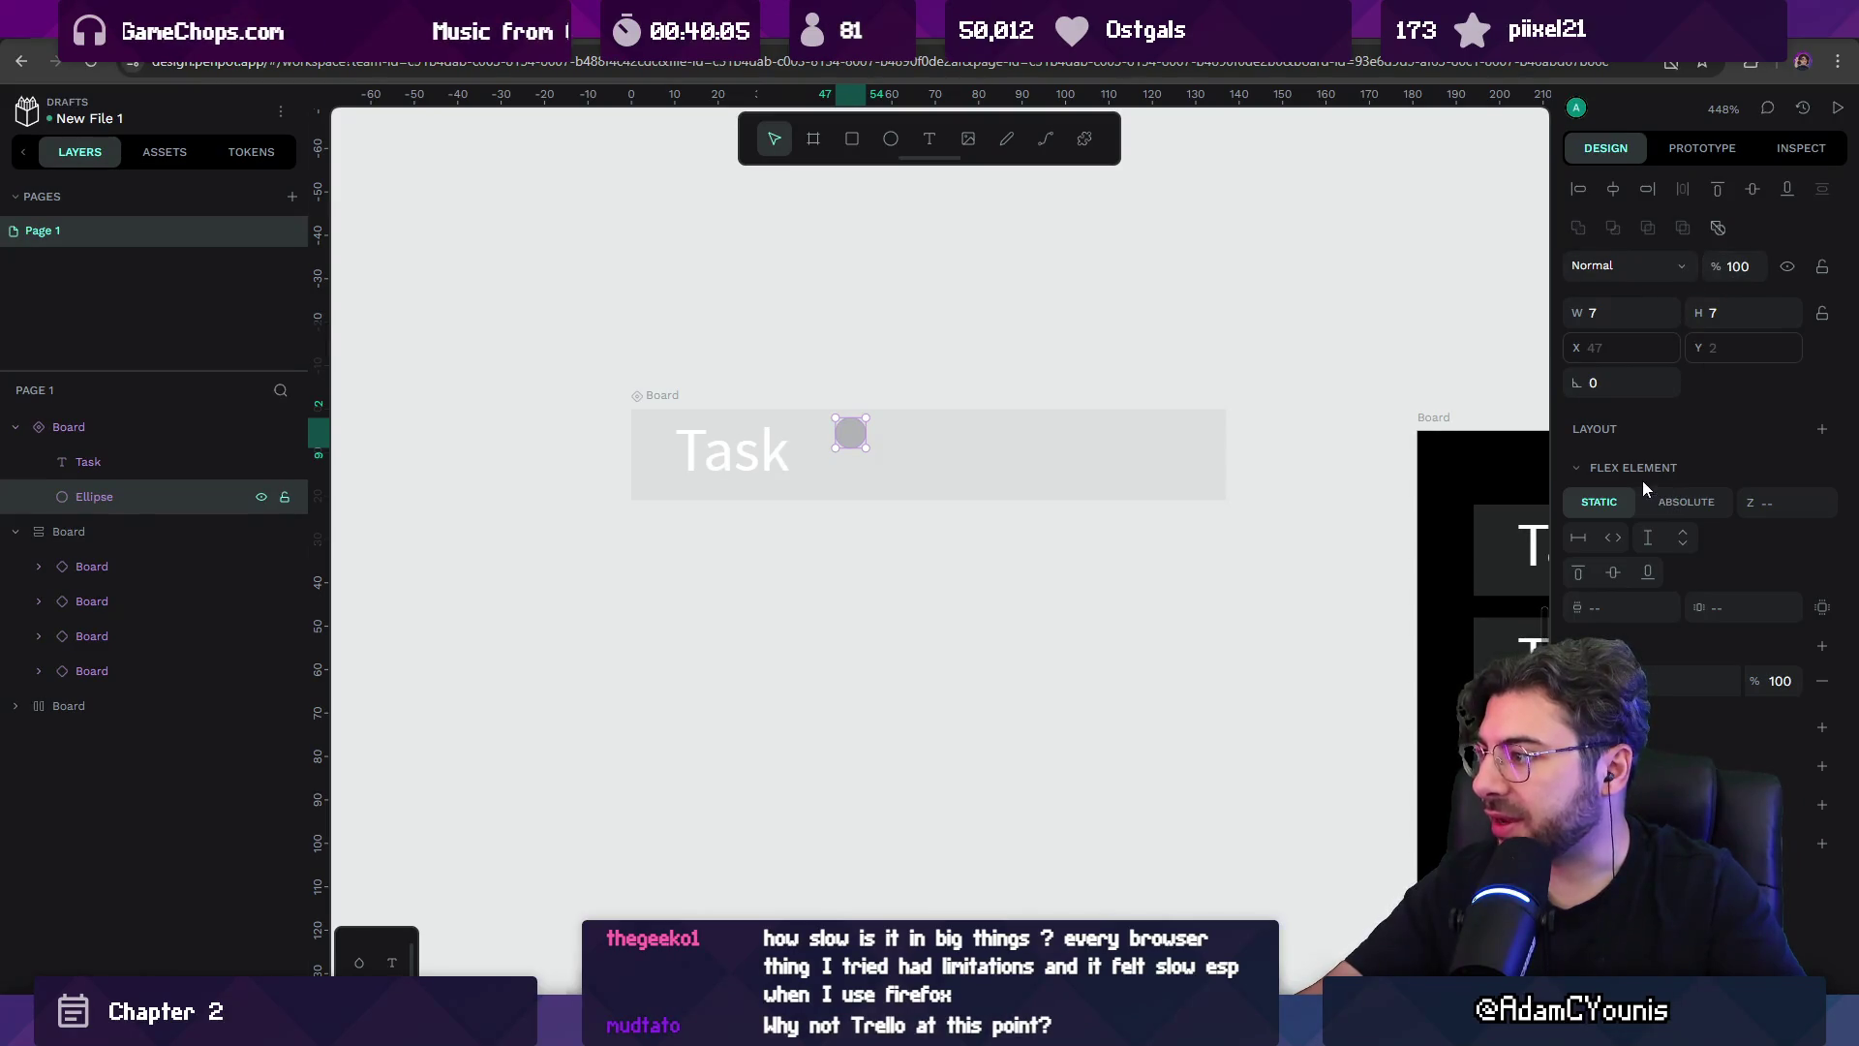
{"action": "left_click", "coordinate": [1821, 429]}
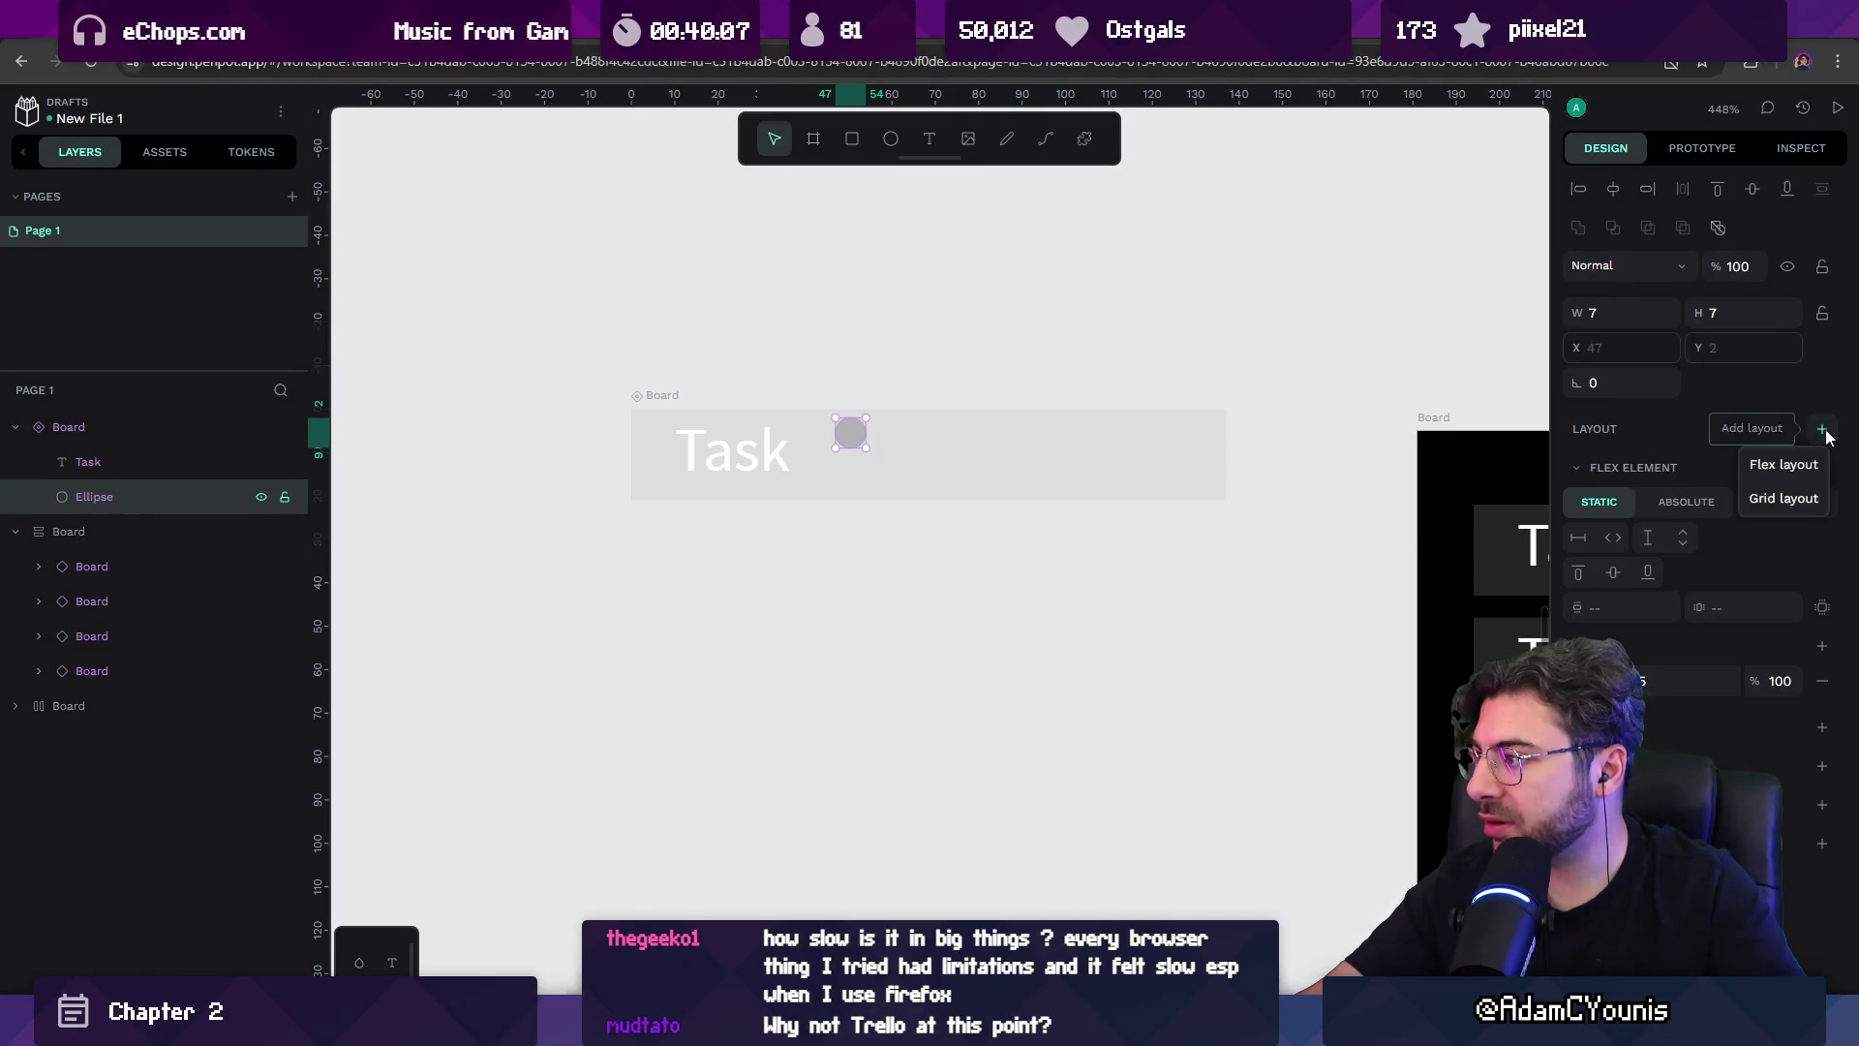
{"action": "left_click", "coordinate": [1808, 467]}
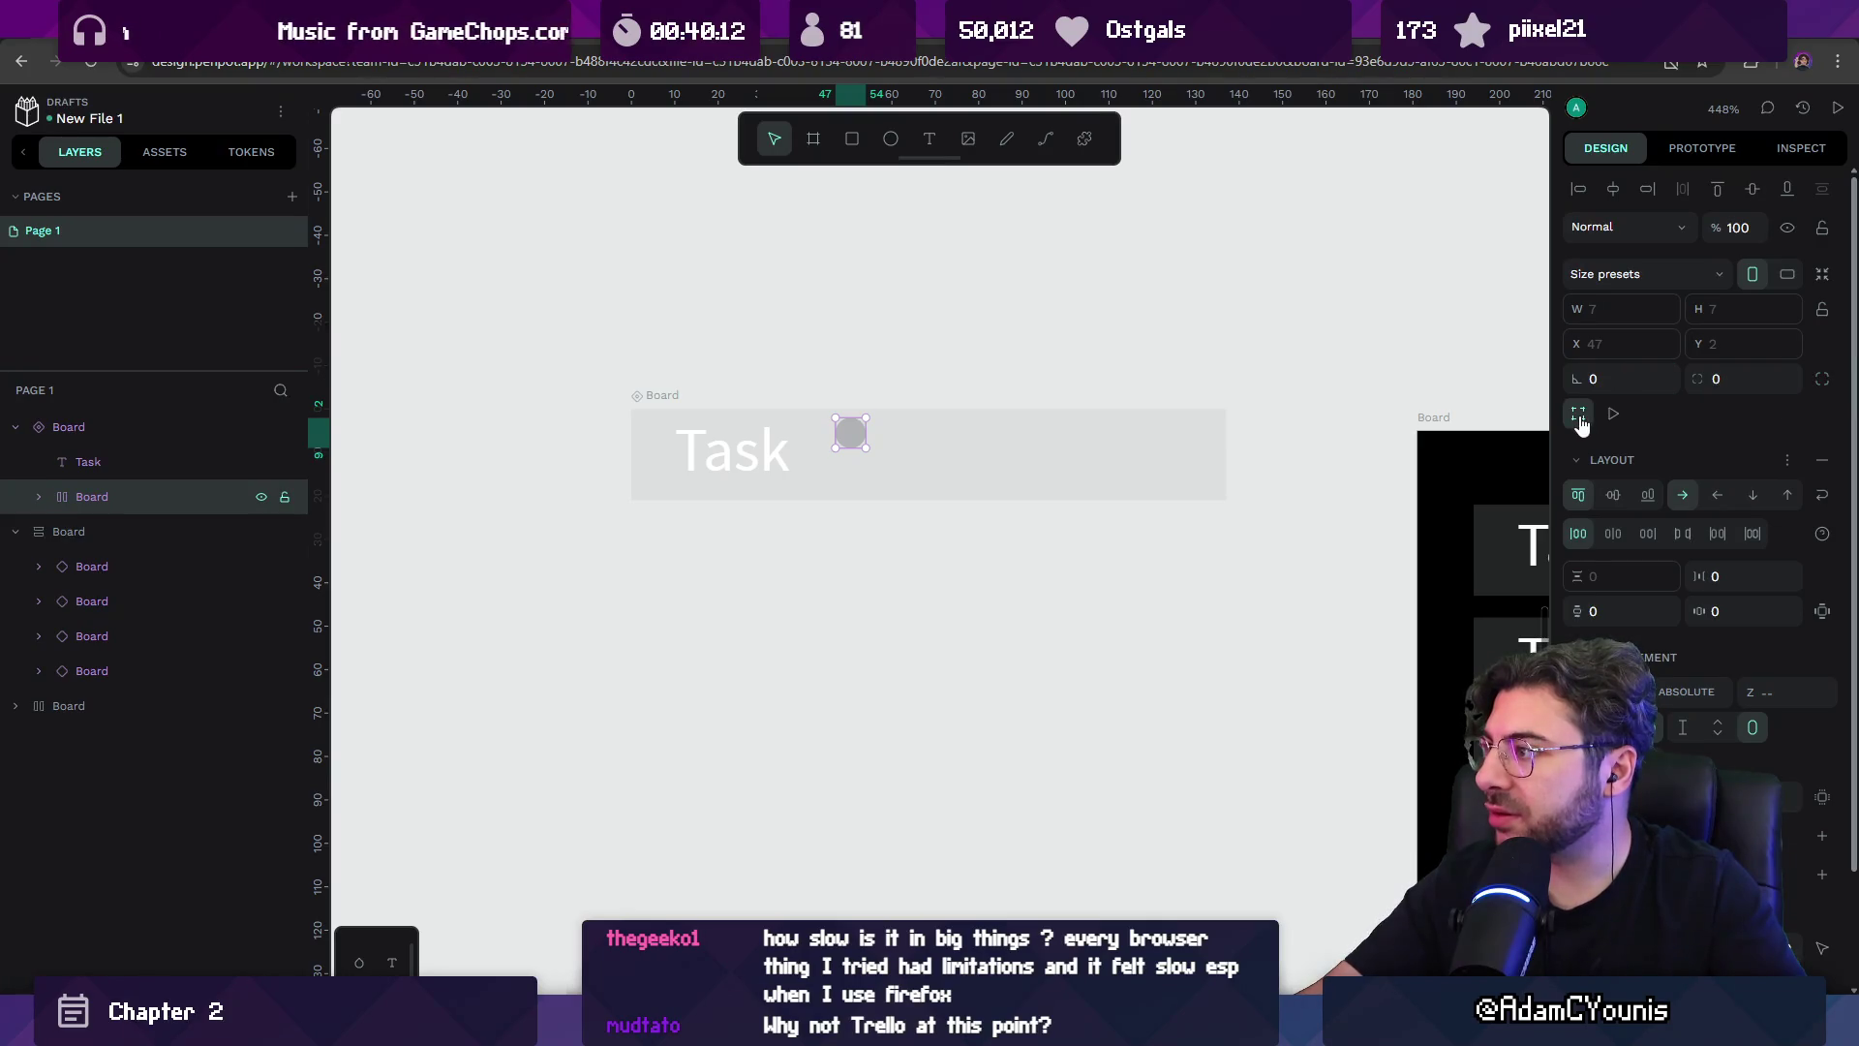
{"action": "left_click_drag", "start_coordinate": [869, 433], "coordinate": [932, 434]}
{"action": "key", "text": "ctrl+z"}
{"action": "left_click_drag", "start_coordinate": [1060, 452], "coordinate": [1092, 477]}
{"action": "left_click_drag", "start_coordinate": [1208, 461], "coordinate": [1187, 467]}
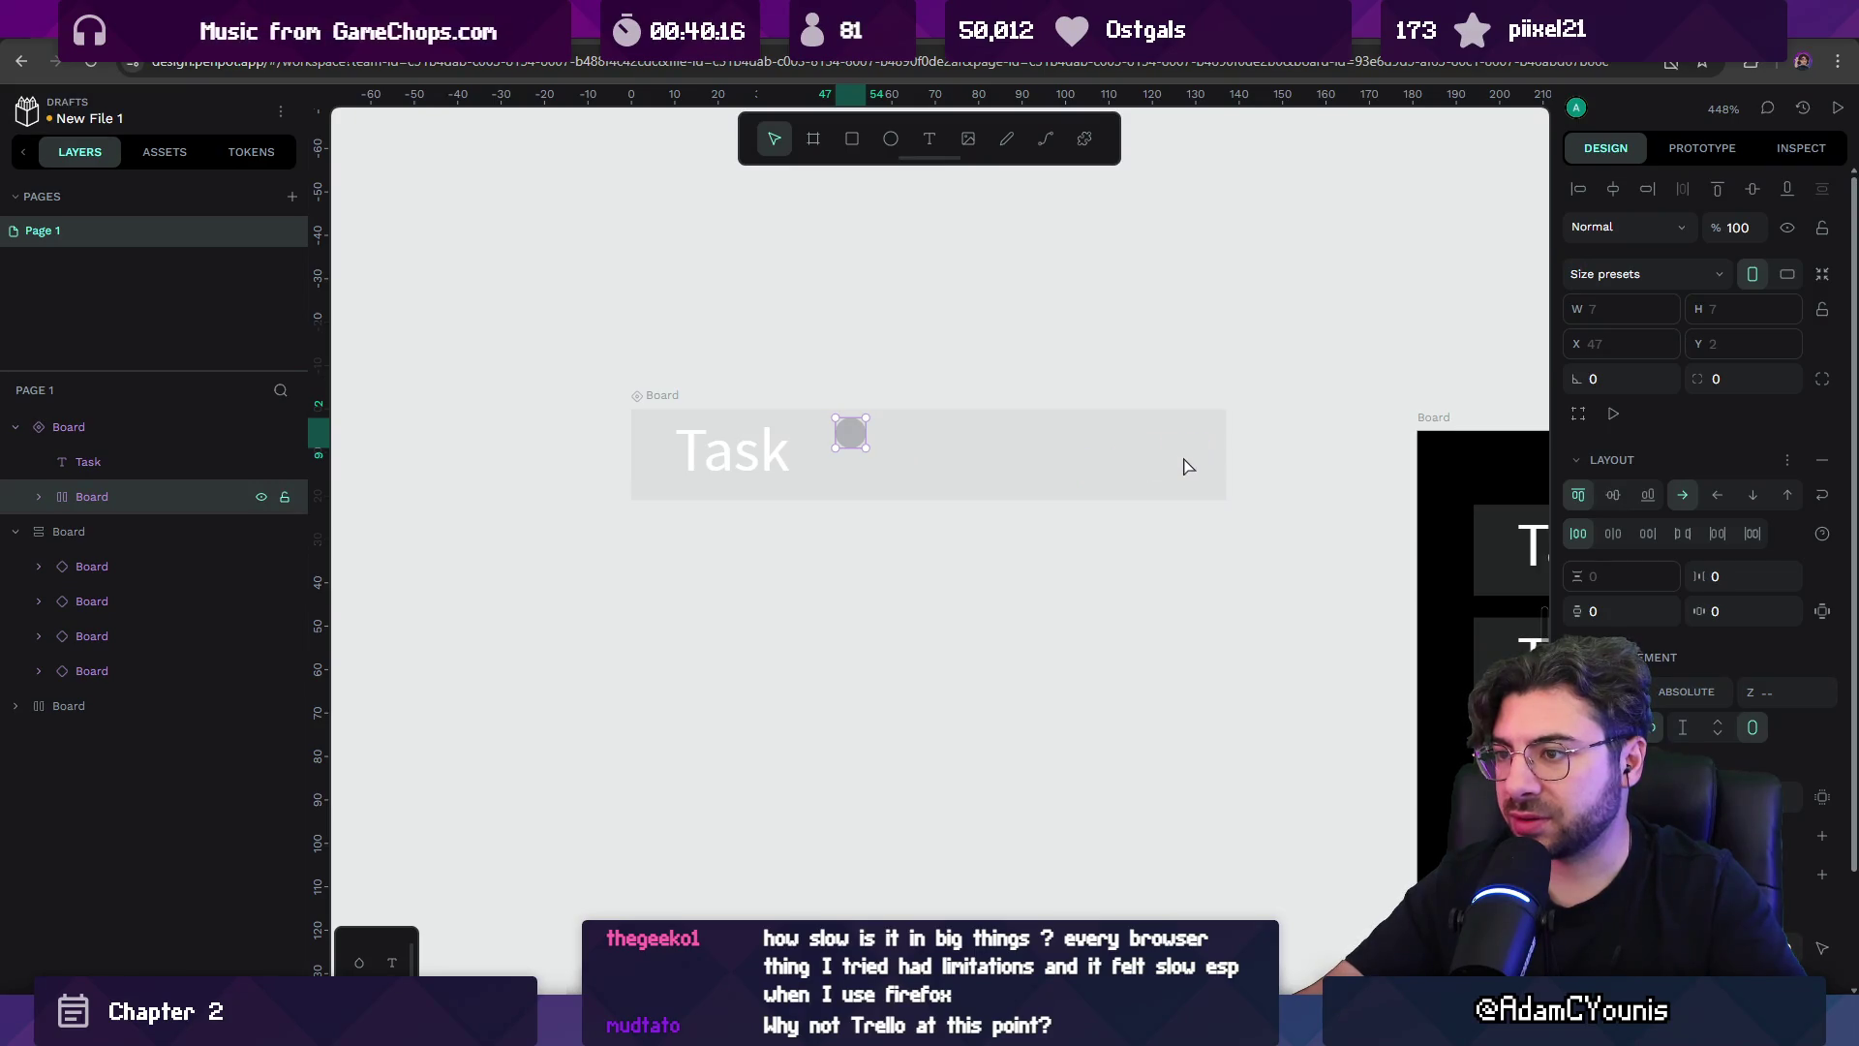
Remove the flex layout, make the circle's board absolute, and move it to the Task board's right end.
{"action": "left_click", "coordinate": [687, 404]}
{"action": "left_click", "coordinate": [846, 433]}
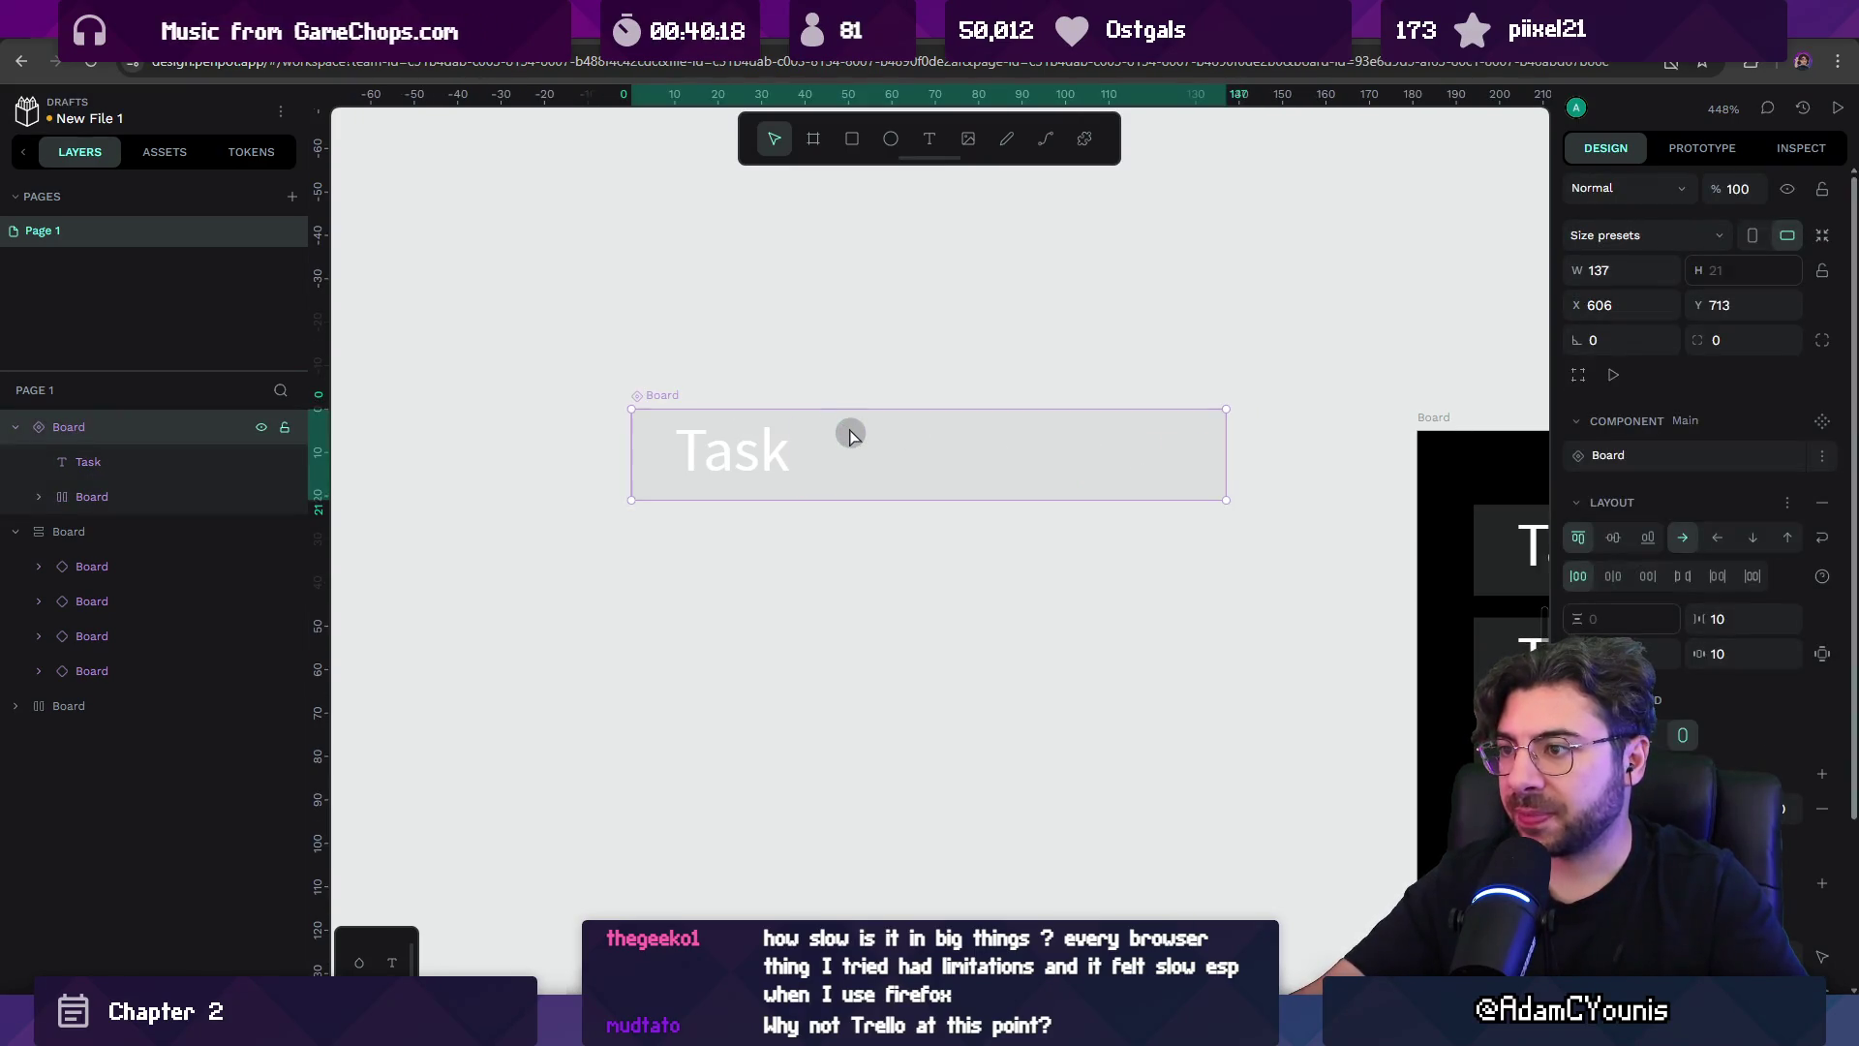
{"action": "double_click", "coordinate": [850, 435]}
{"action": "left_click", "coordinate": [1790, 461]}
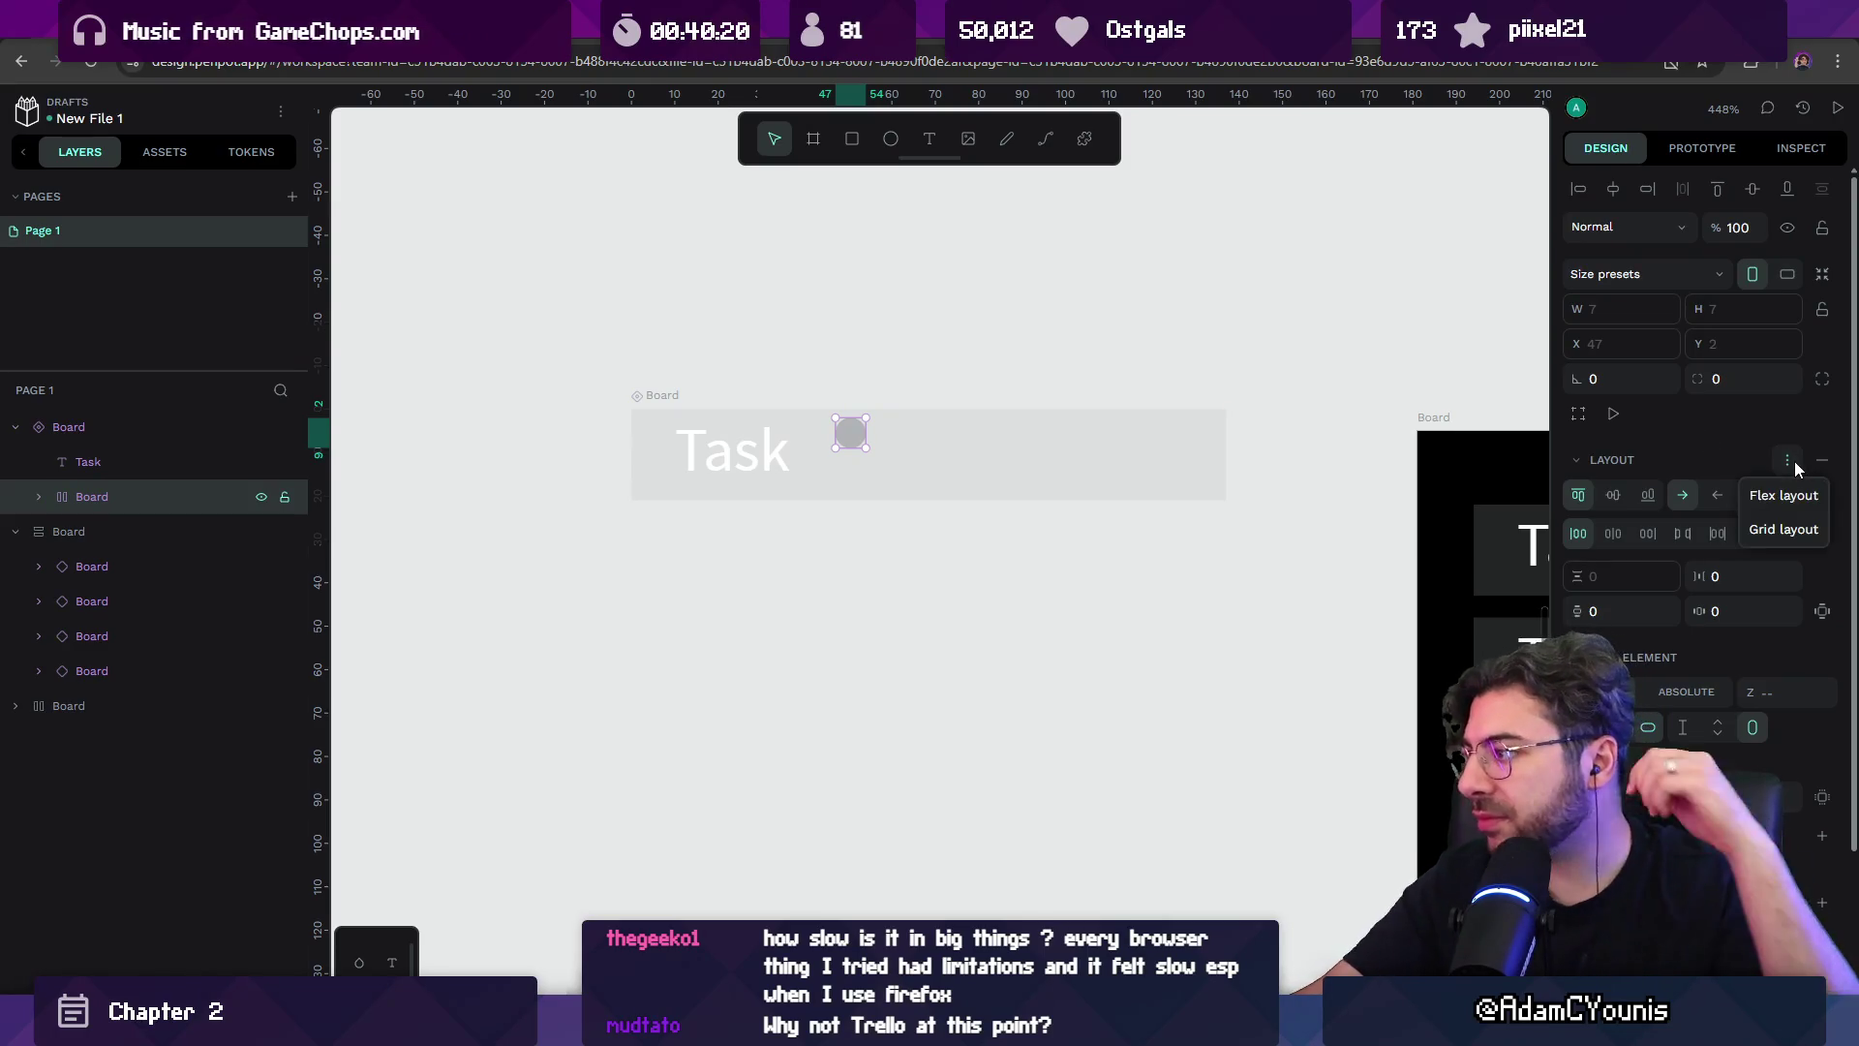
{"action": "left_click", "coordinate": [1820, 459]}
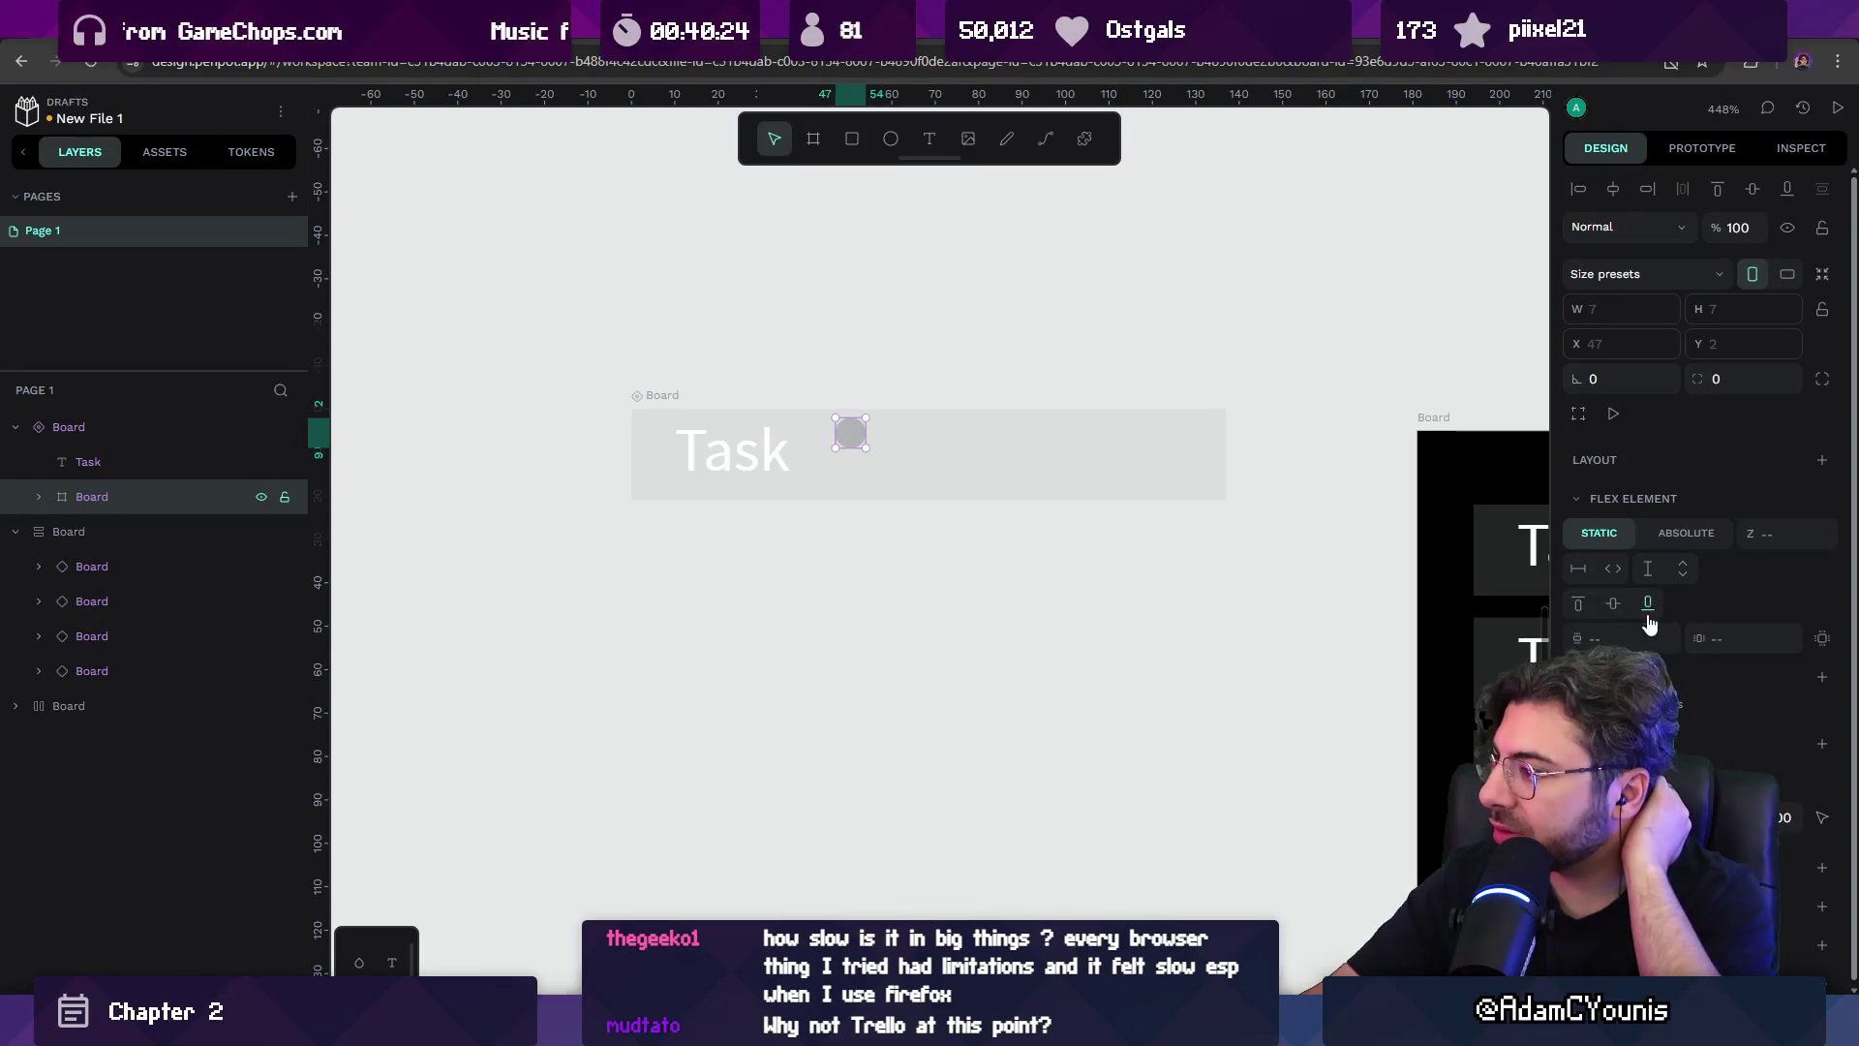
{"action": "left_click", "coordinate": [1688, 533]}
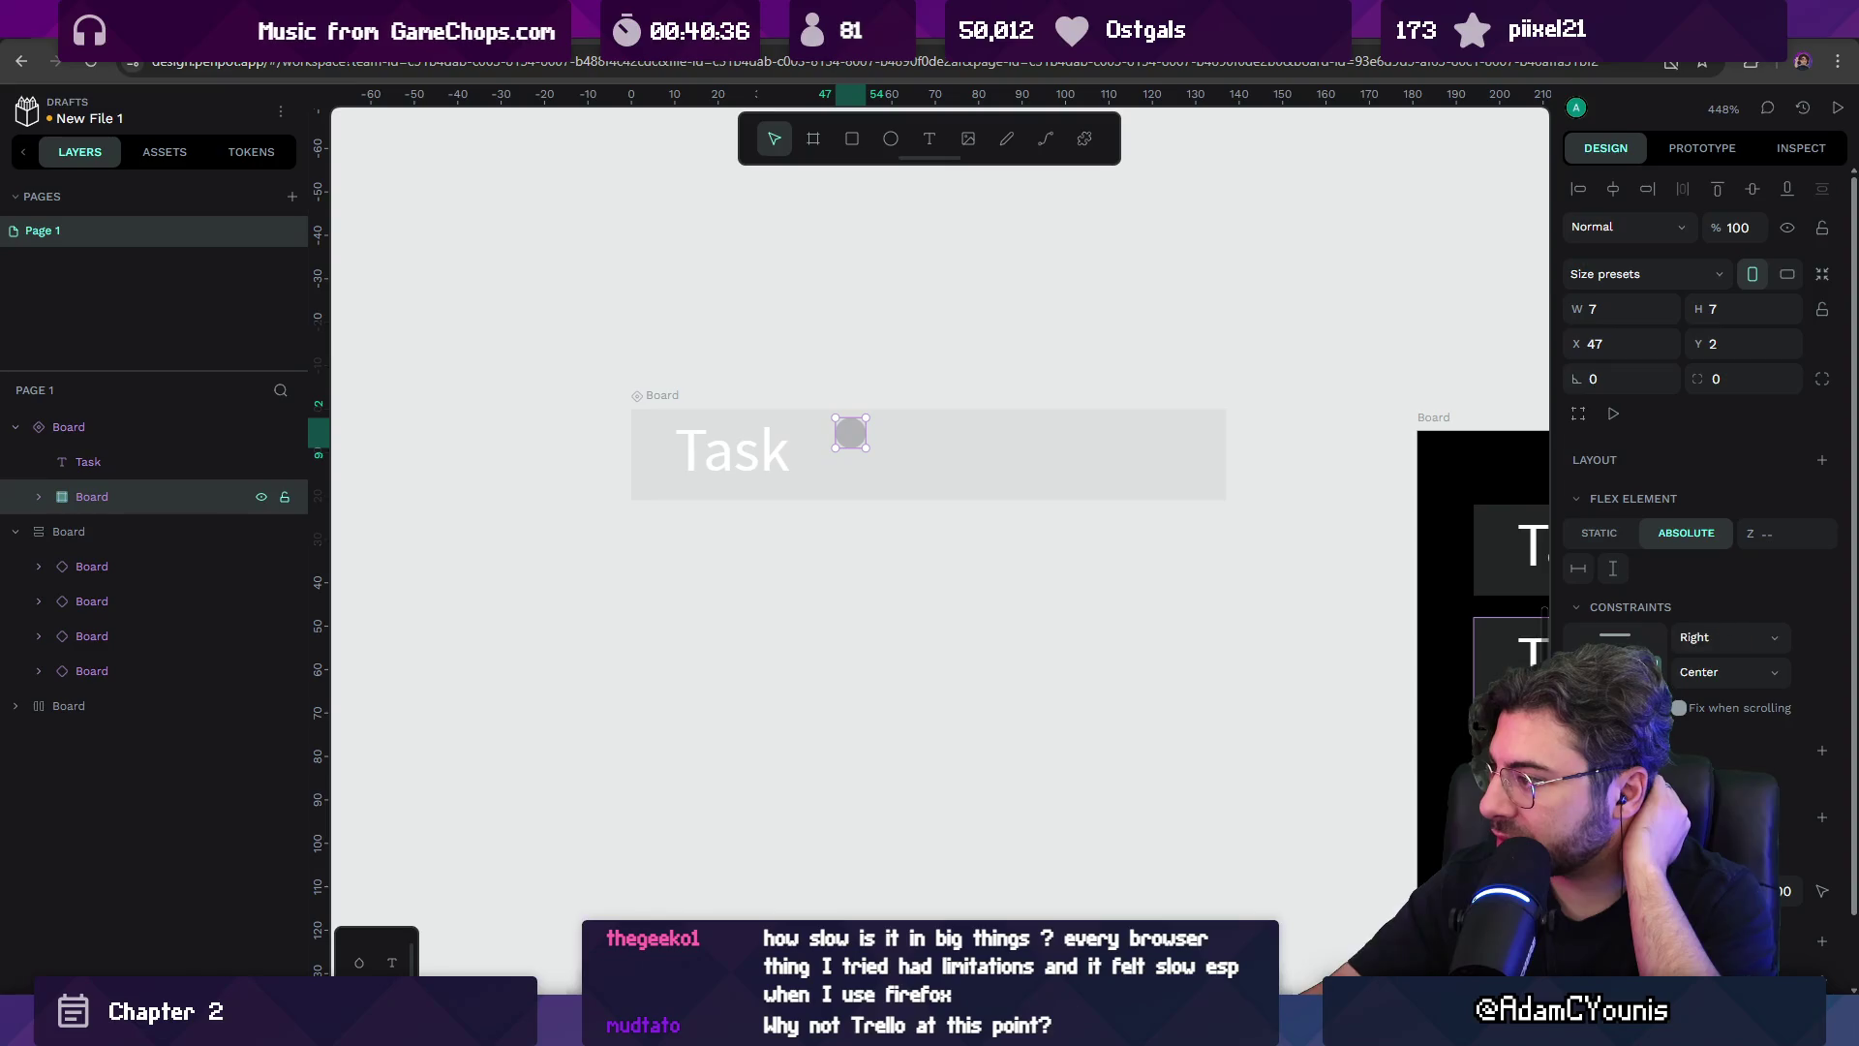
{"action": "left_click_drag", "start_coordinate": [857, 441], "coordinate": [1186, 460]}
{"action": "left_click", "coordinate": [1026, 366]}
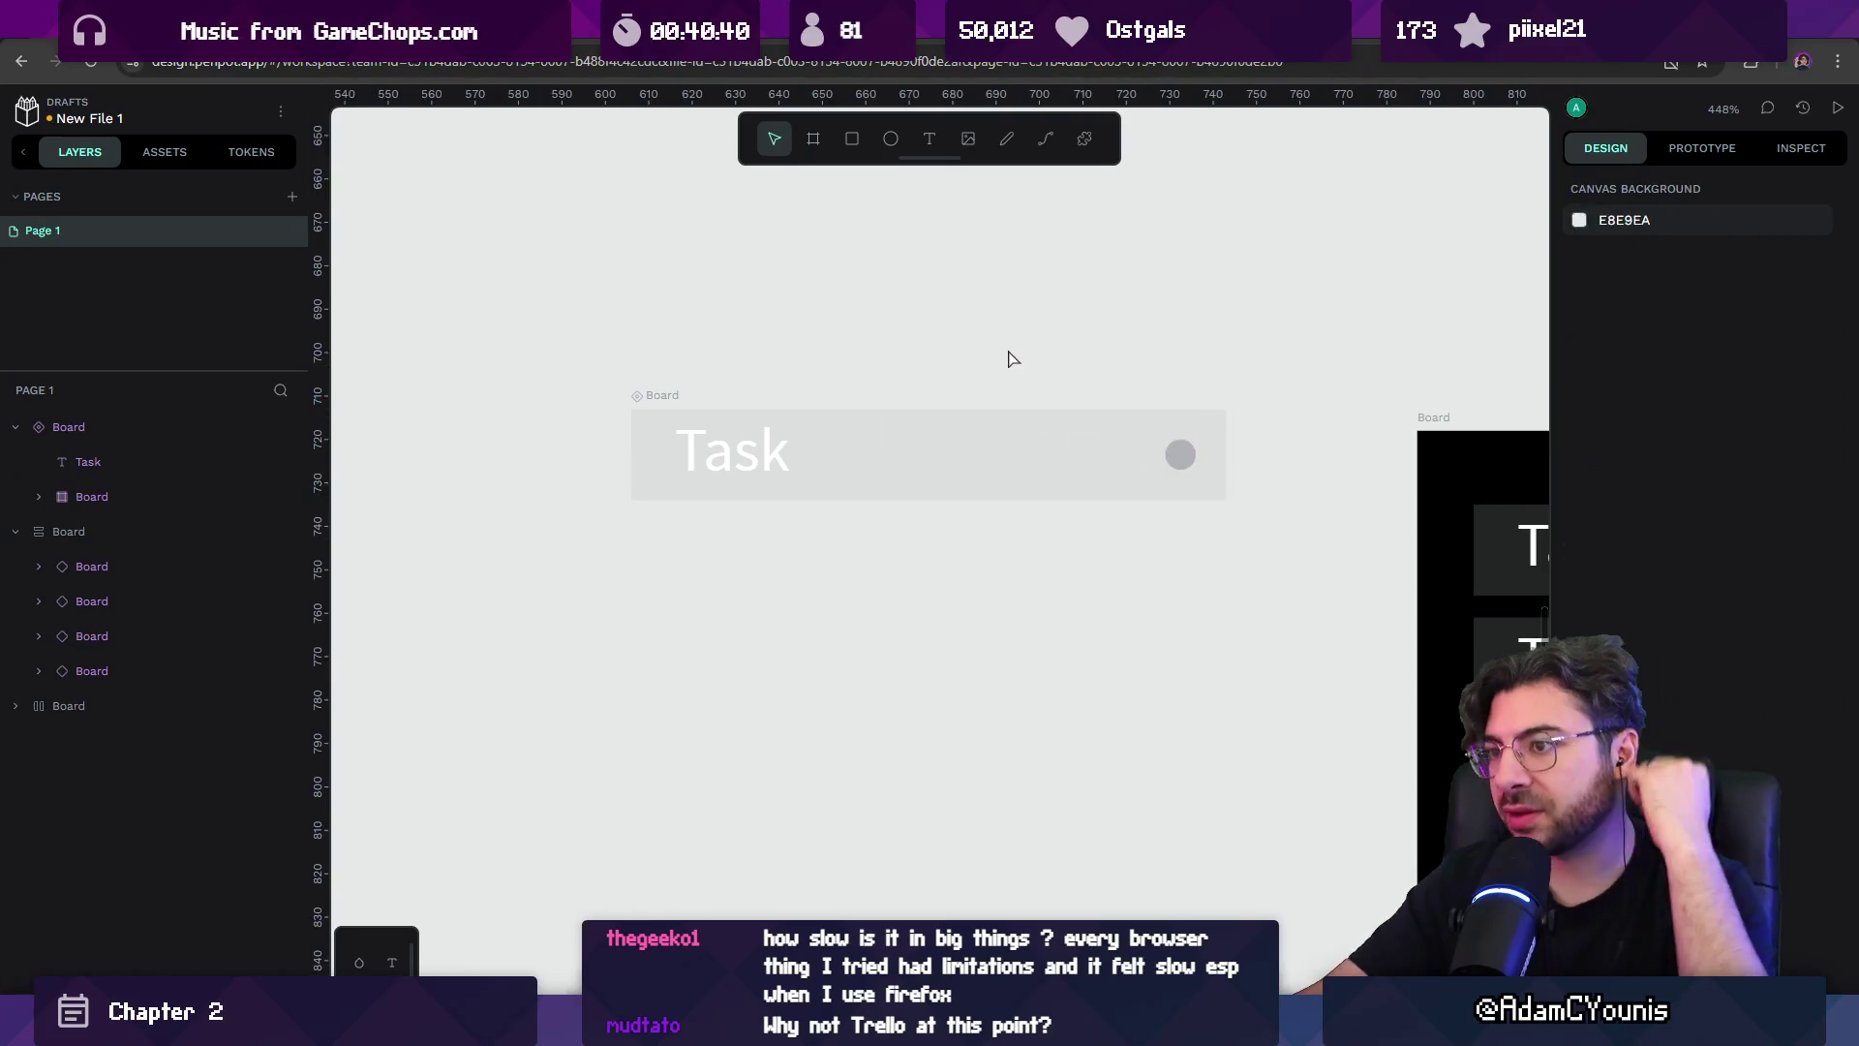
Widen the black list board and check all four Task copies show the circle.
{"action": "scroll", "coordinate": [963, 352], "scroll_direction": "down", "scroll_amount": 5}
{"action": "scroll", "coordinate": [1171, 382], "scroll_direction": "up", "scroll_amount": 6}
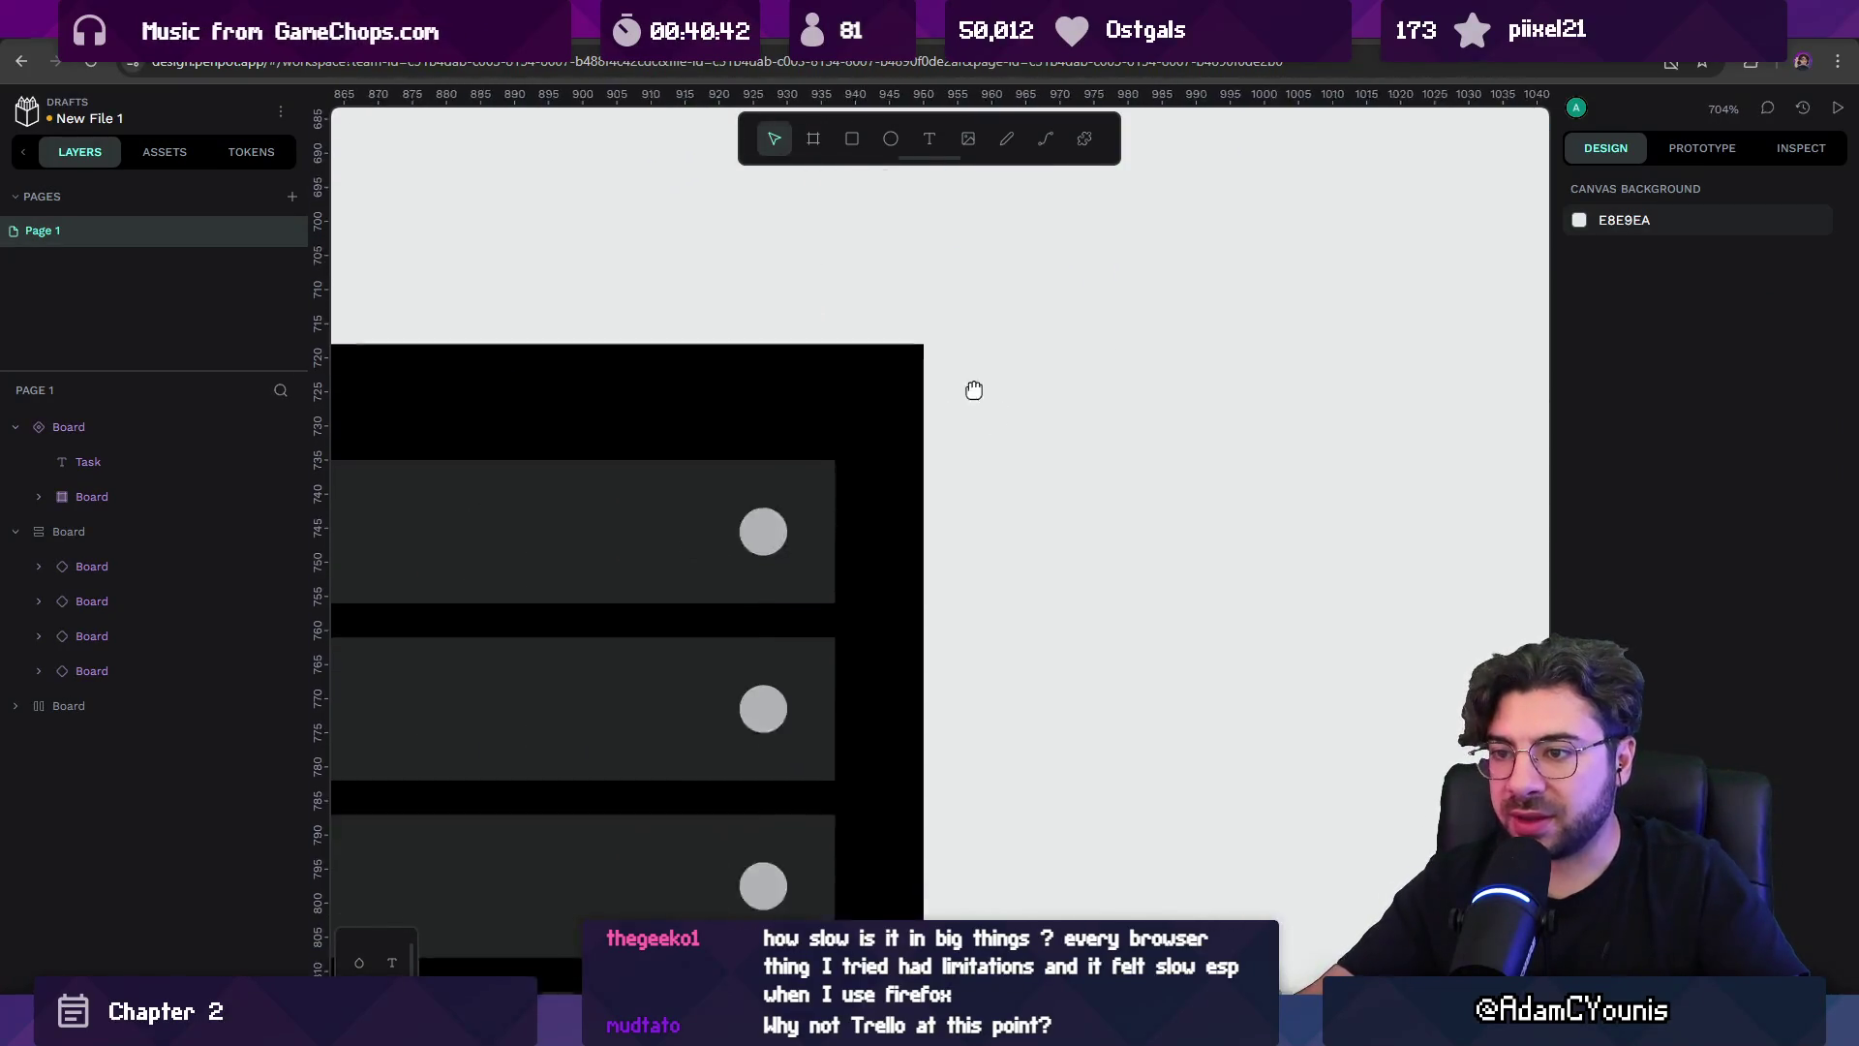
{"action": "scroll", "coordinate": [1156, 376], "scroll_direction": "down", "scroll_amount": 5}
{"action": "left_click", "coordinate": [973, 345]}
{"action": "left_click_drag", "start_coordinate": [1217, 387], "coordinate": [1386, 386]}
{"action": "left_click", "coordinate": [991, 413]}
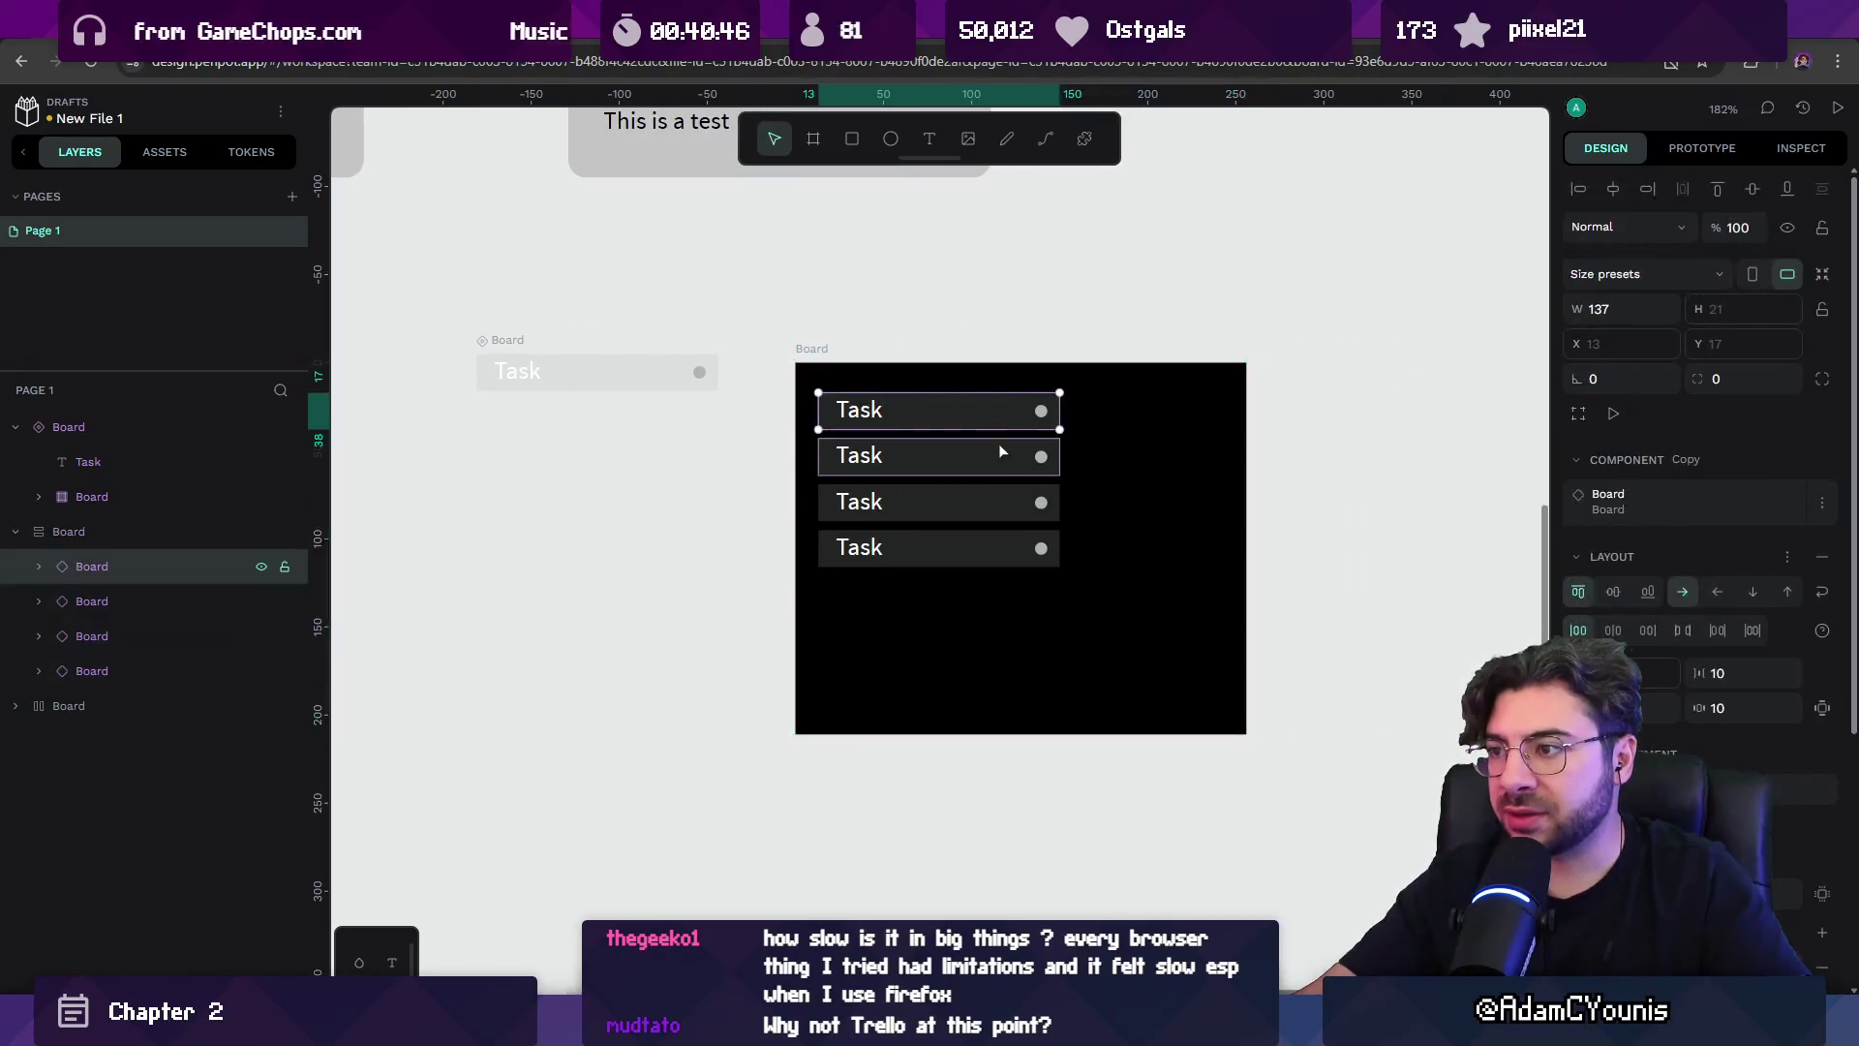
{"action": "left_click", "coordinate": [998, 455], "text": "shift"}
{"action": "left_click", "coordinate": [1002, 502], "text": "shift"}
{"action": "left_click", "coordinate": [1007, 548], "text": "shift"}
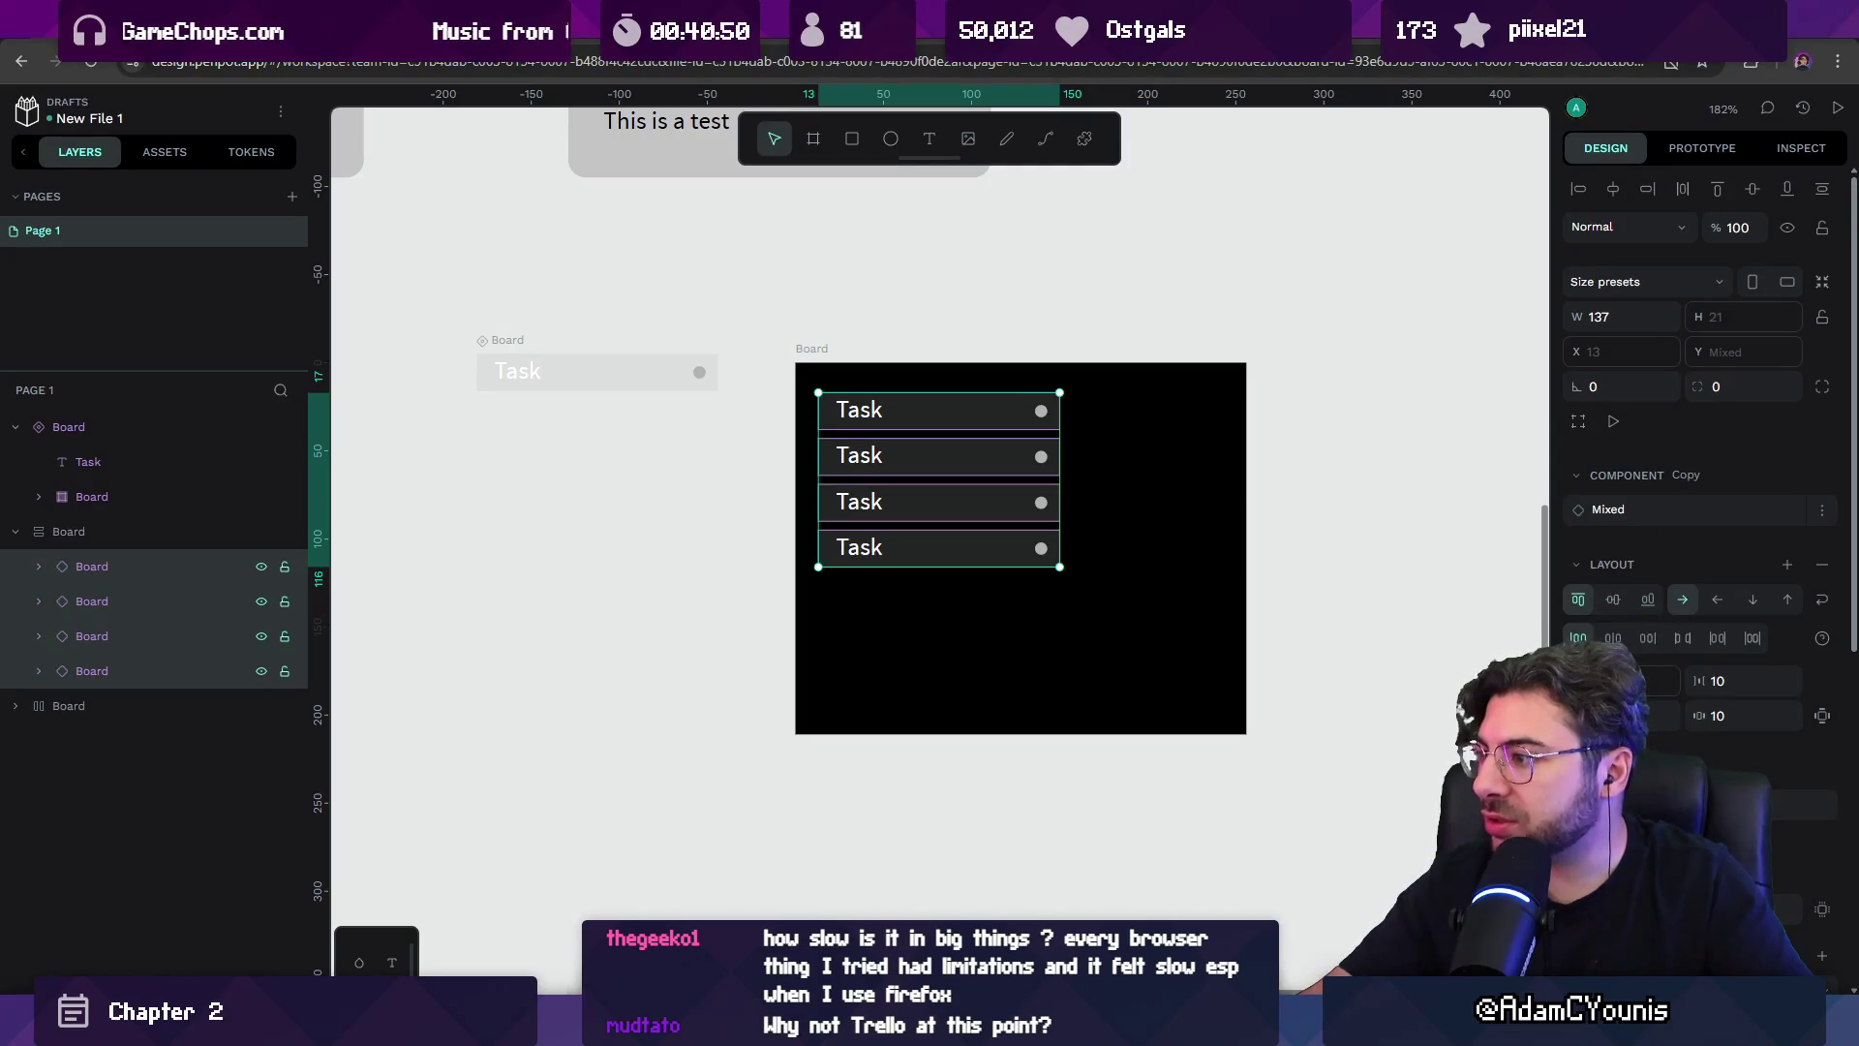
{"action": "left_click", "coordinate": [541, 349]}
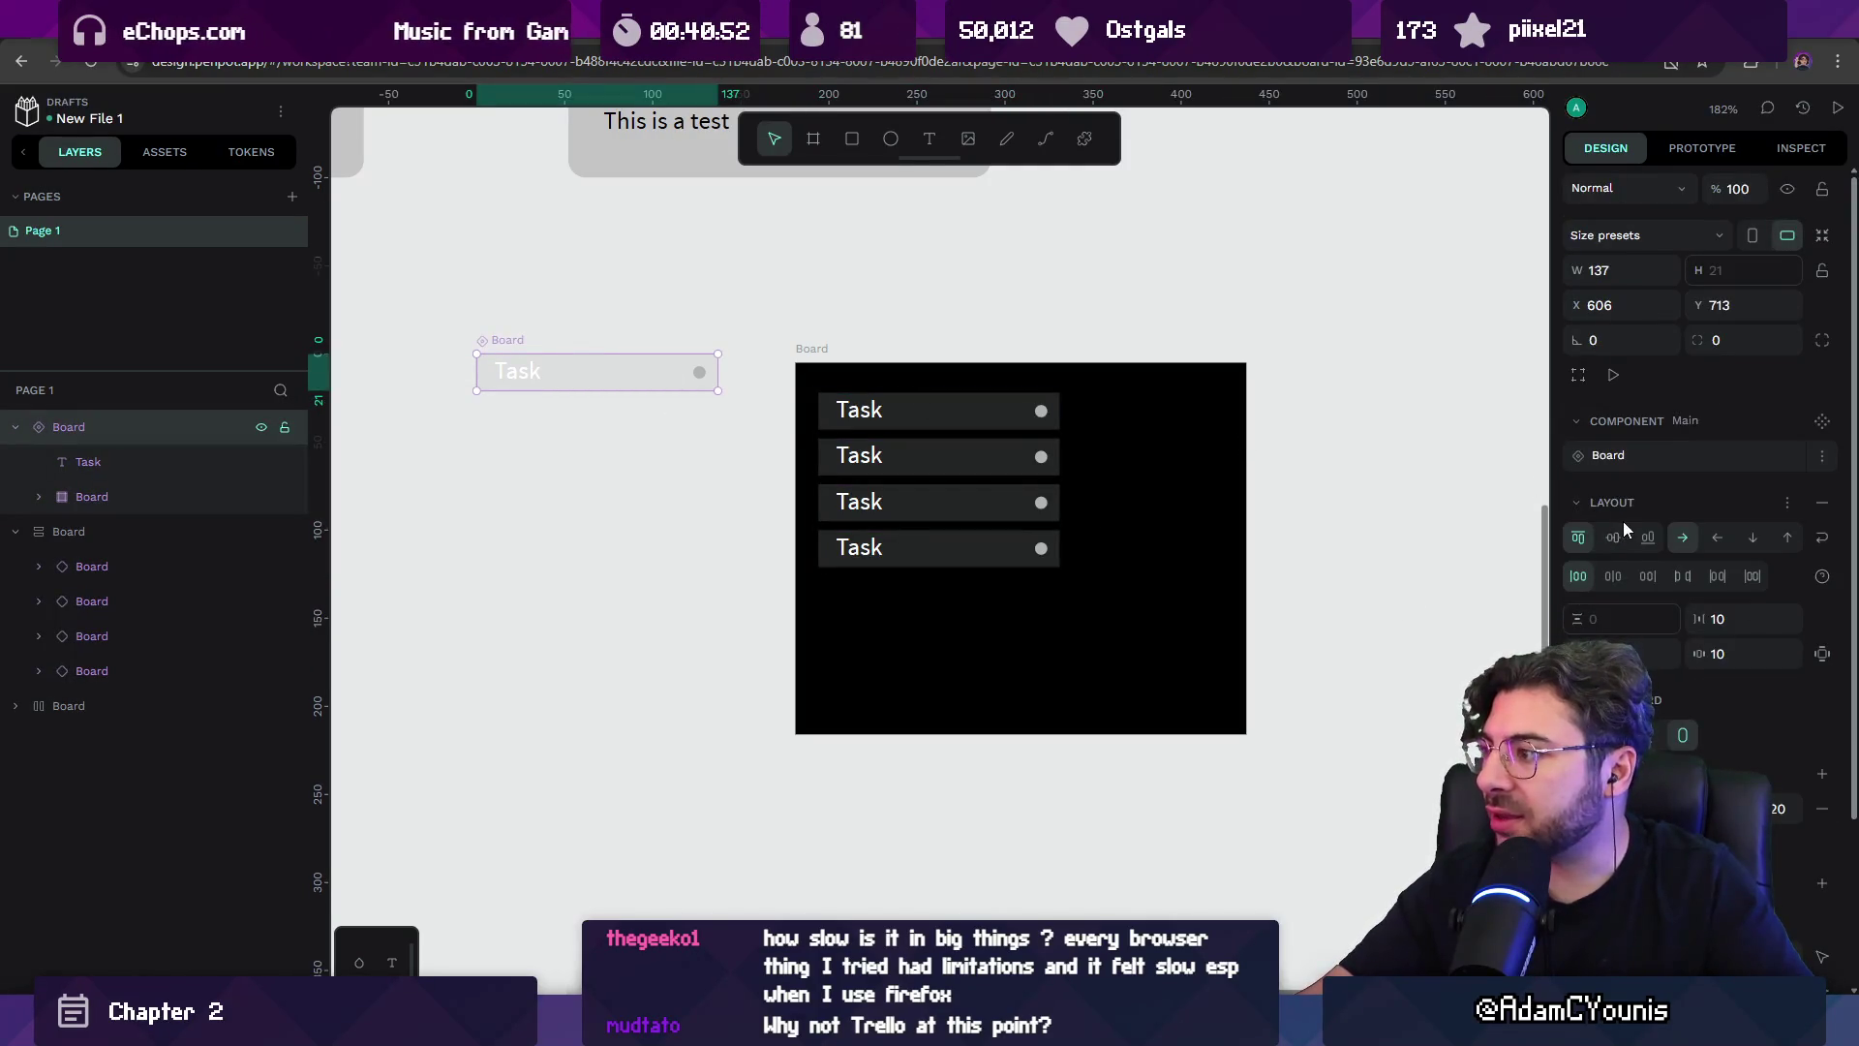
{"action": "left_click", "coordinate": [963, 415]}
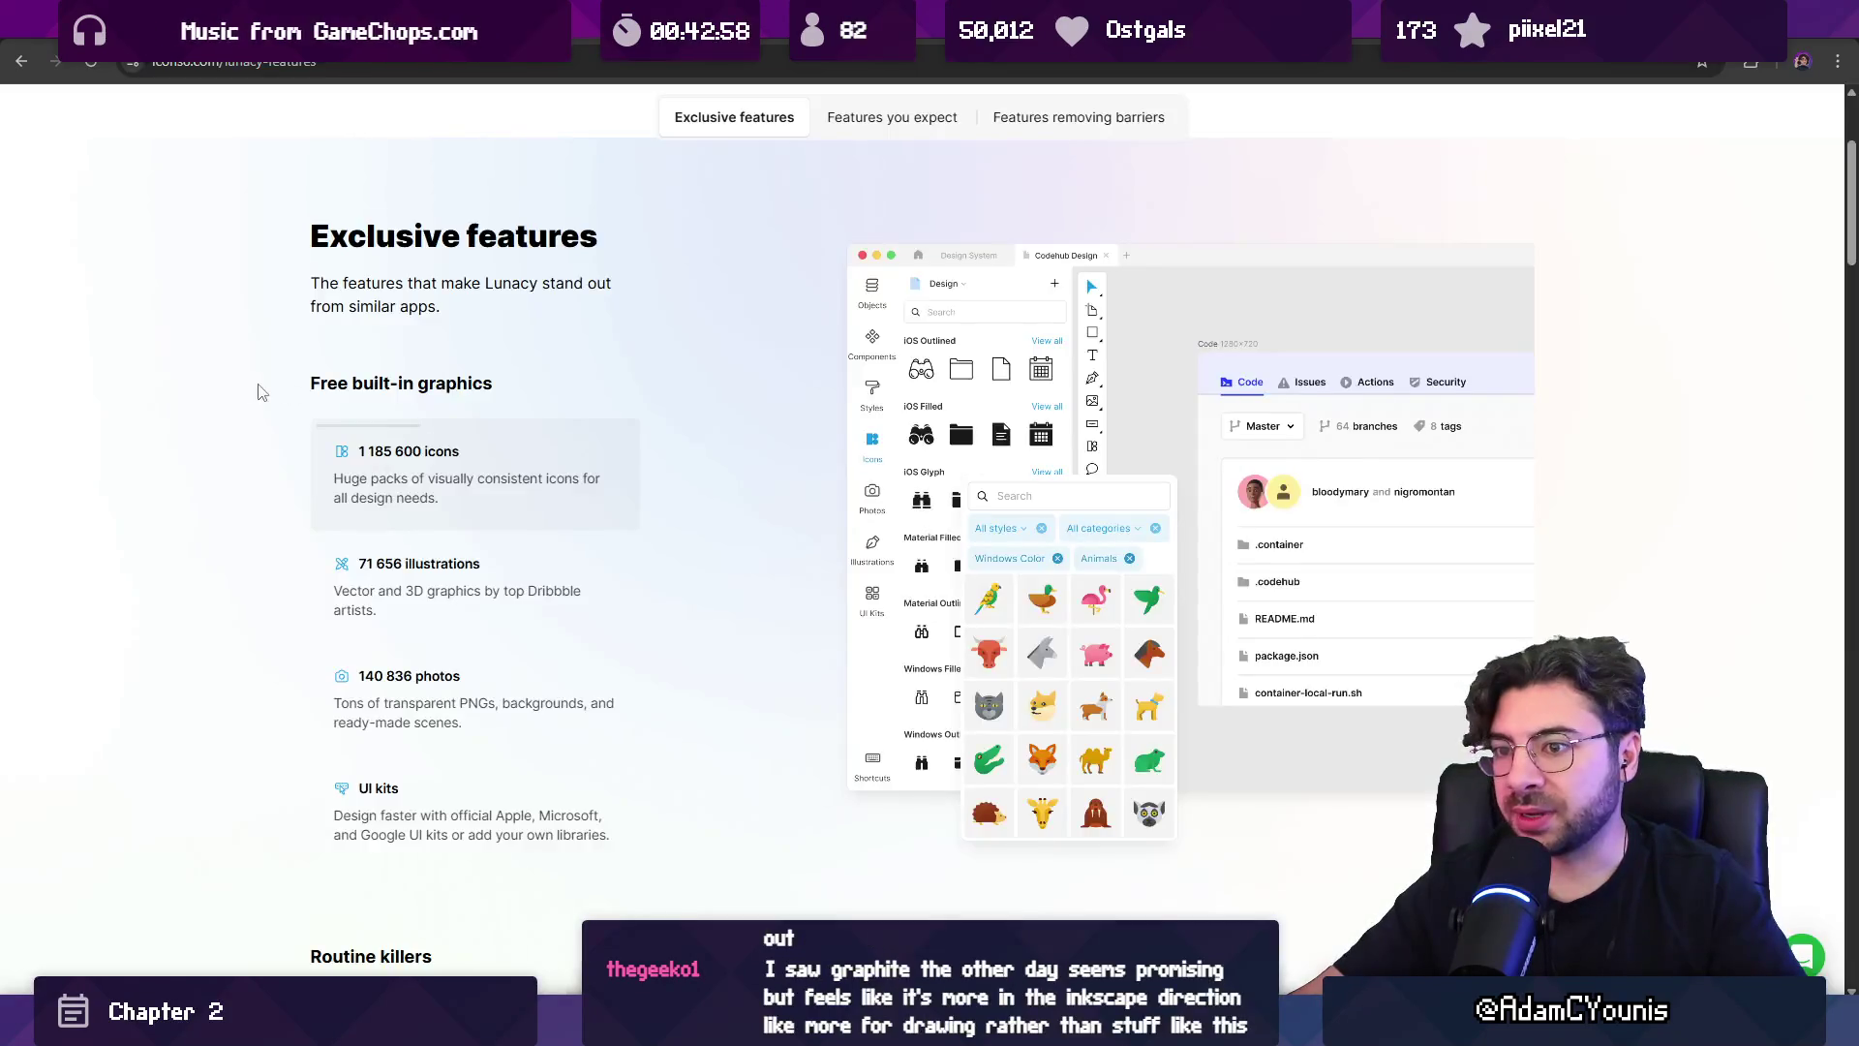
Scroll through the Lunacy features page, then switch back to the Penpot workspace tab.
{"action": "scroll", "coordinate": [280, 337], "scroll_direction": "down", "scroll_amount": 10}
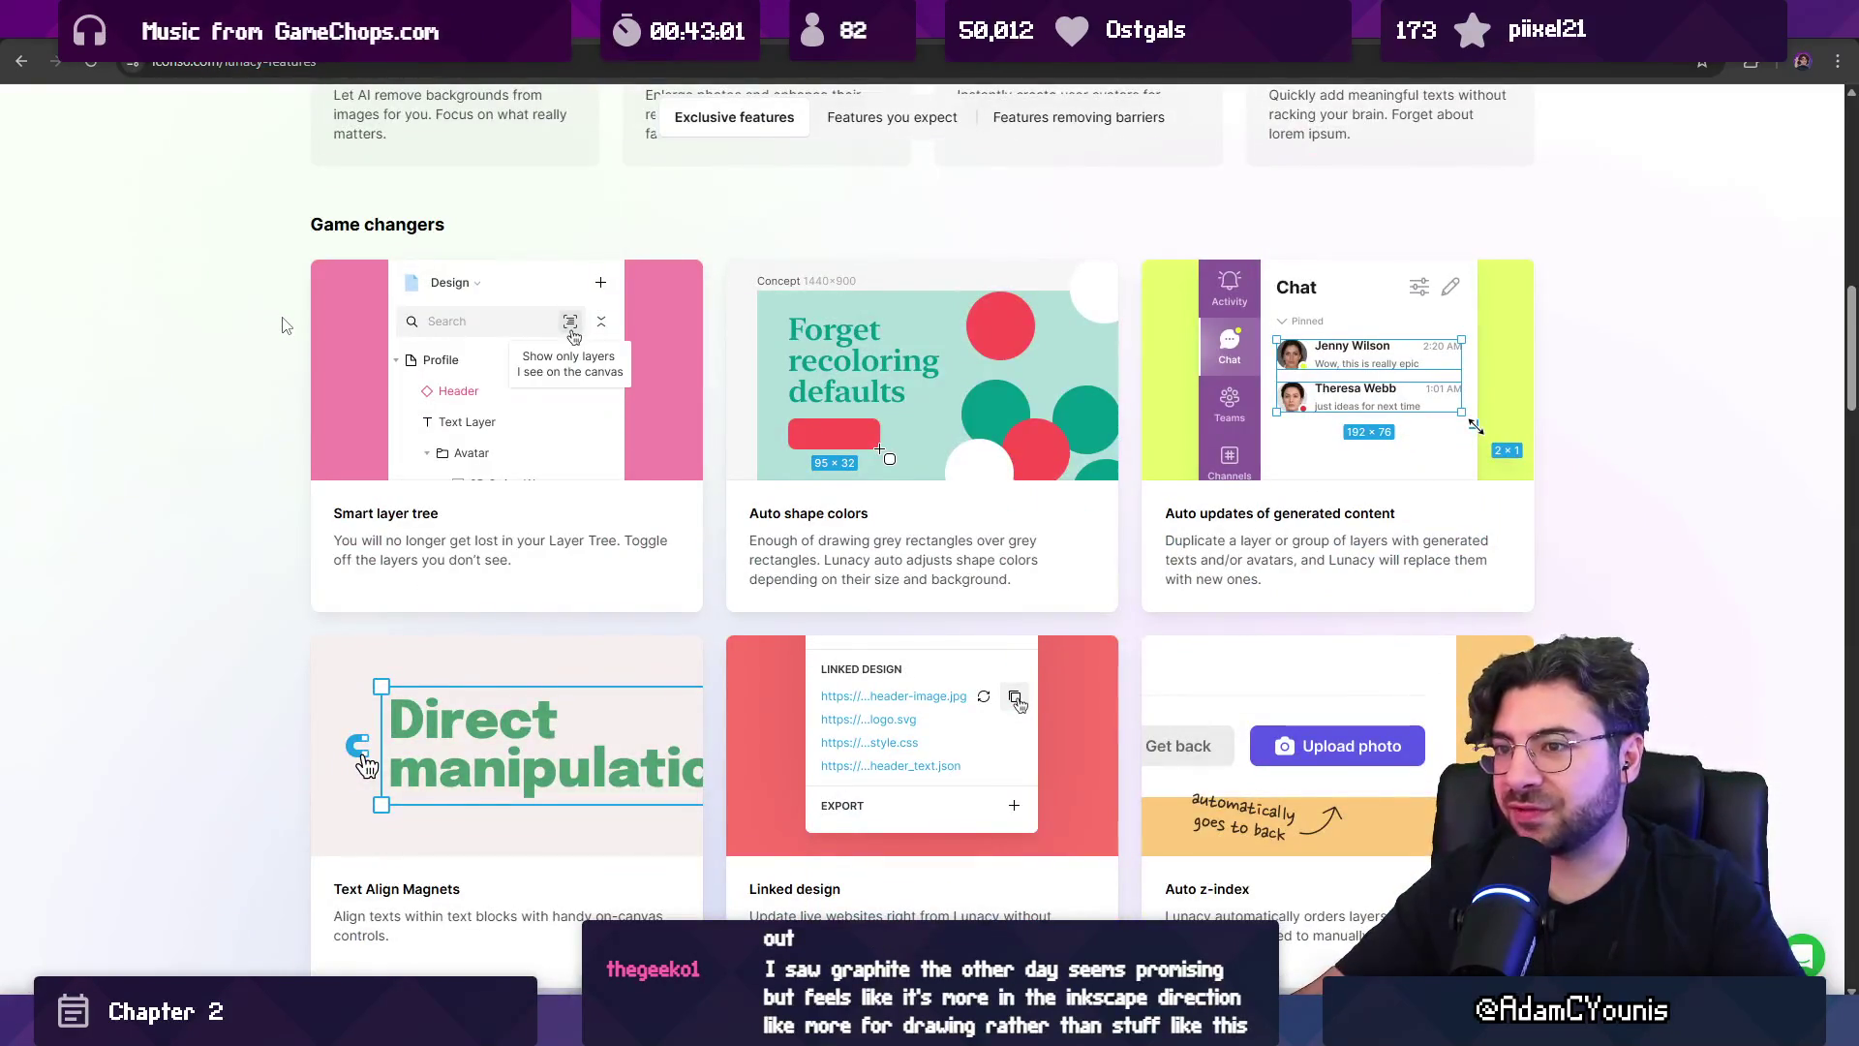
{"action": "scroll", "coordinate": [283, 327], "scroll_direction": "down", "scroll_amount": 3}
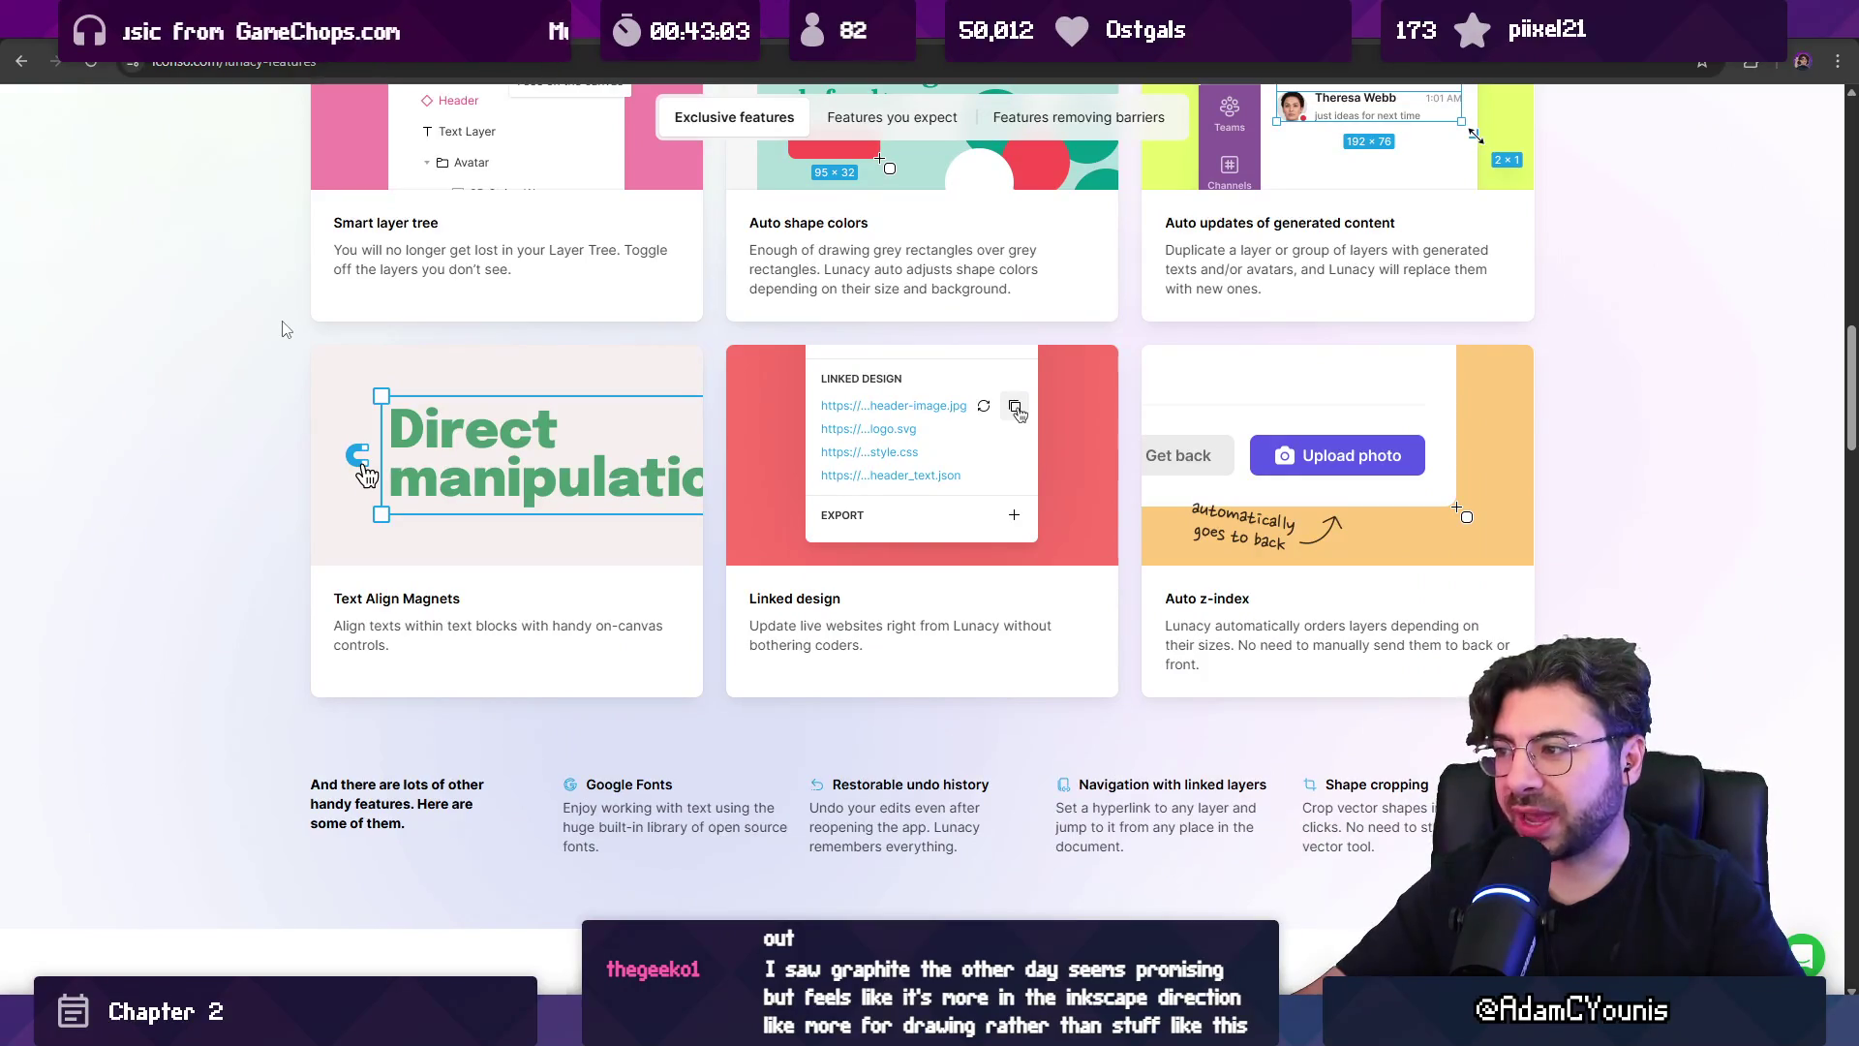
{"action": "scroll", "coordinate": [284, 334], "scroll_direction": "down", "scroll_amount": 15}
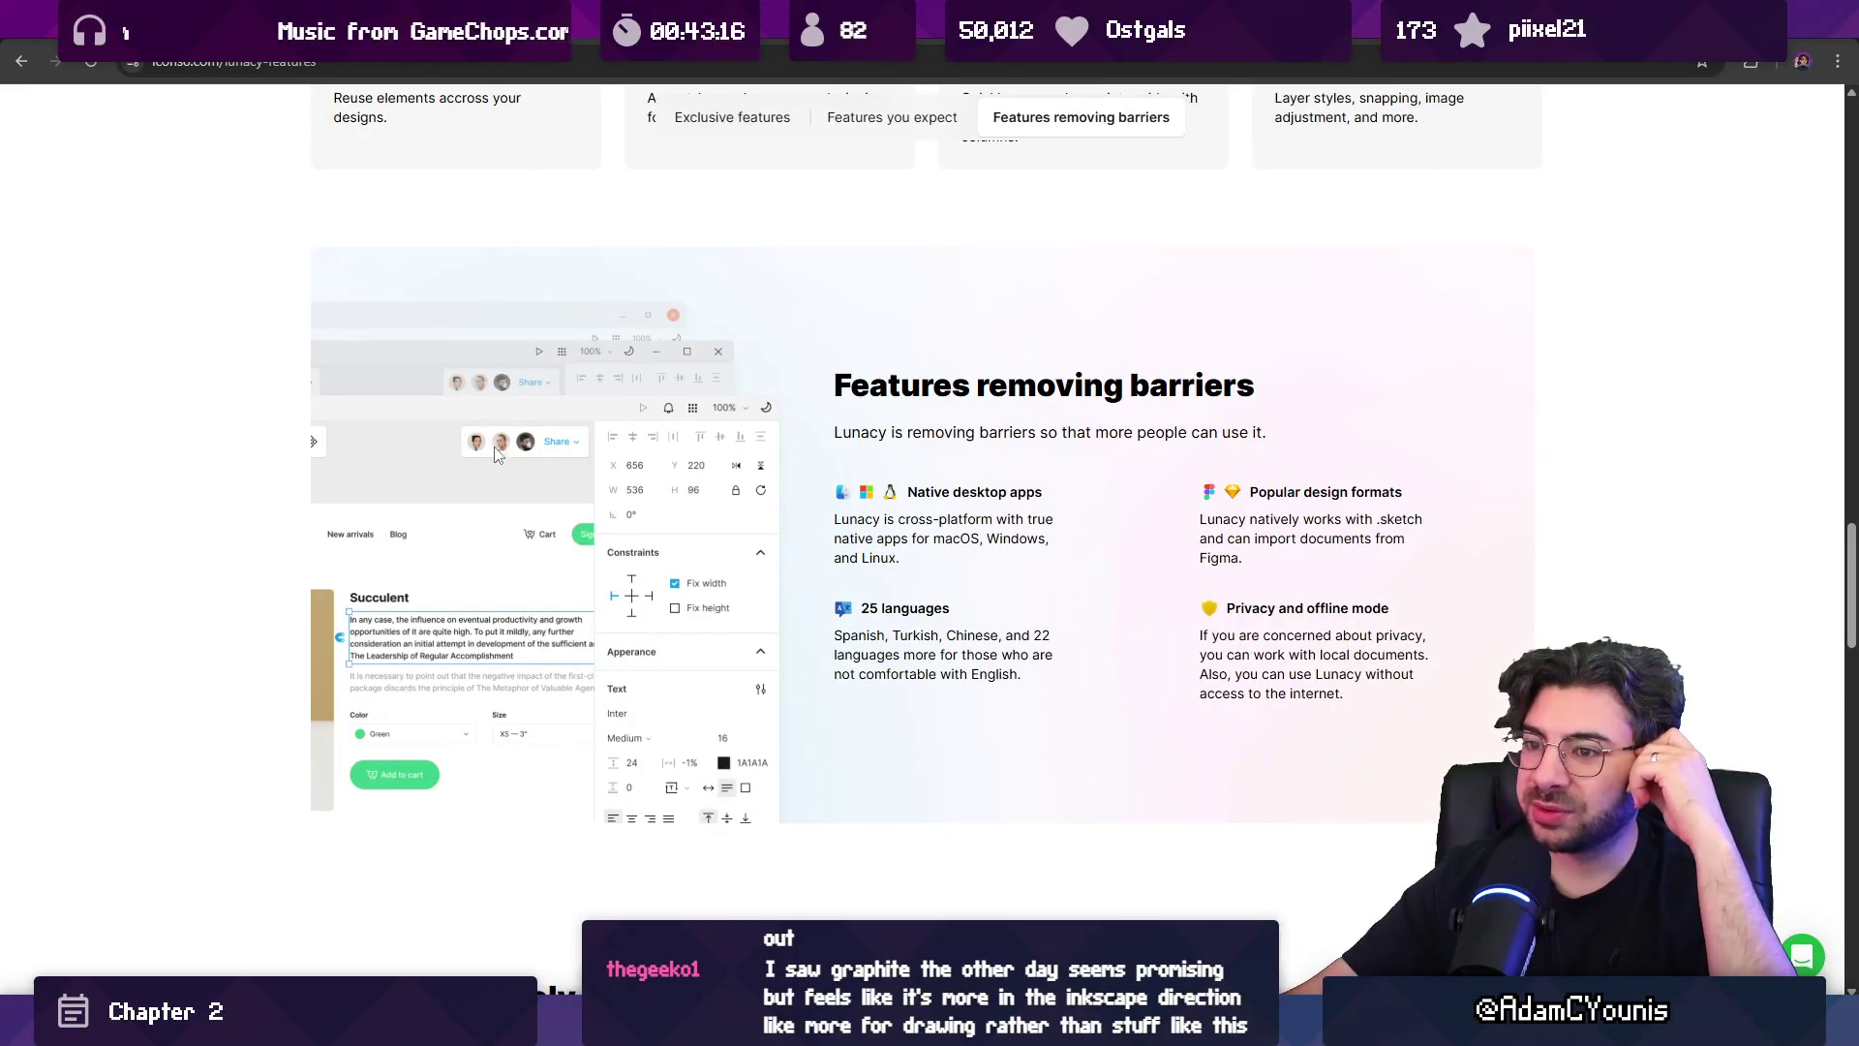
{"action": "scroll", "coordinate": [291, 455], "scroll_direction": "down", "scroll_amount": 9}
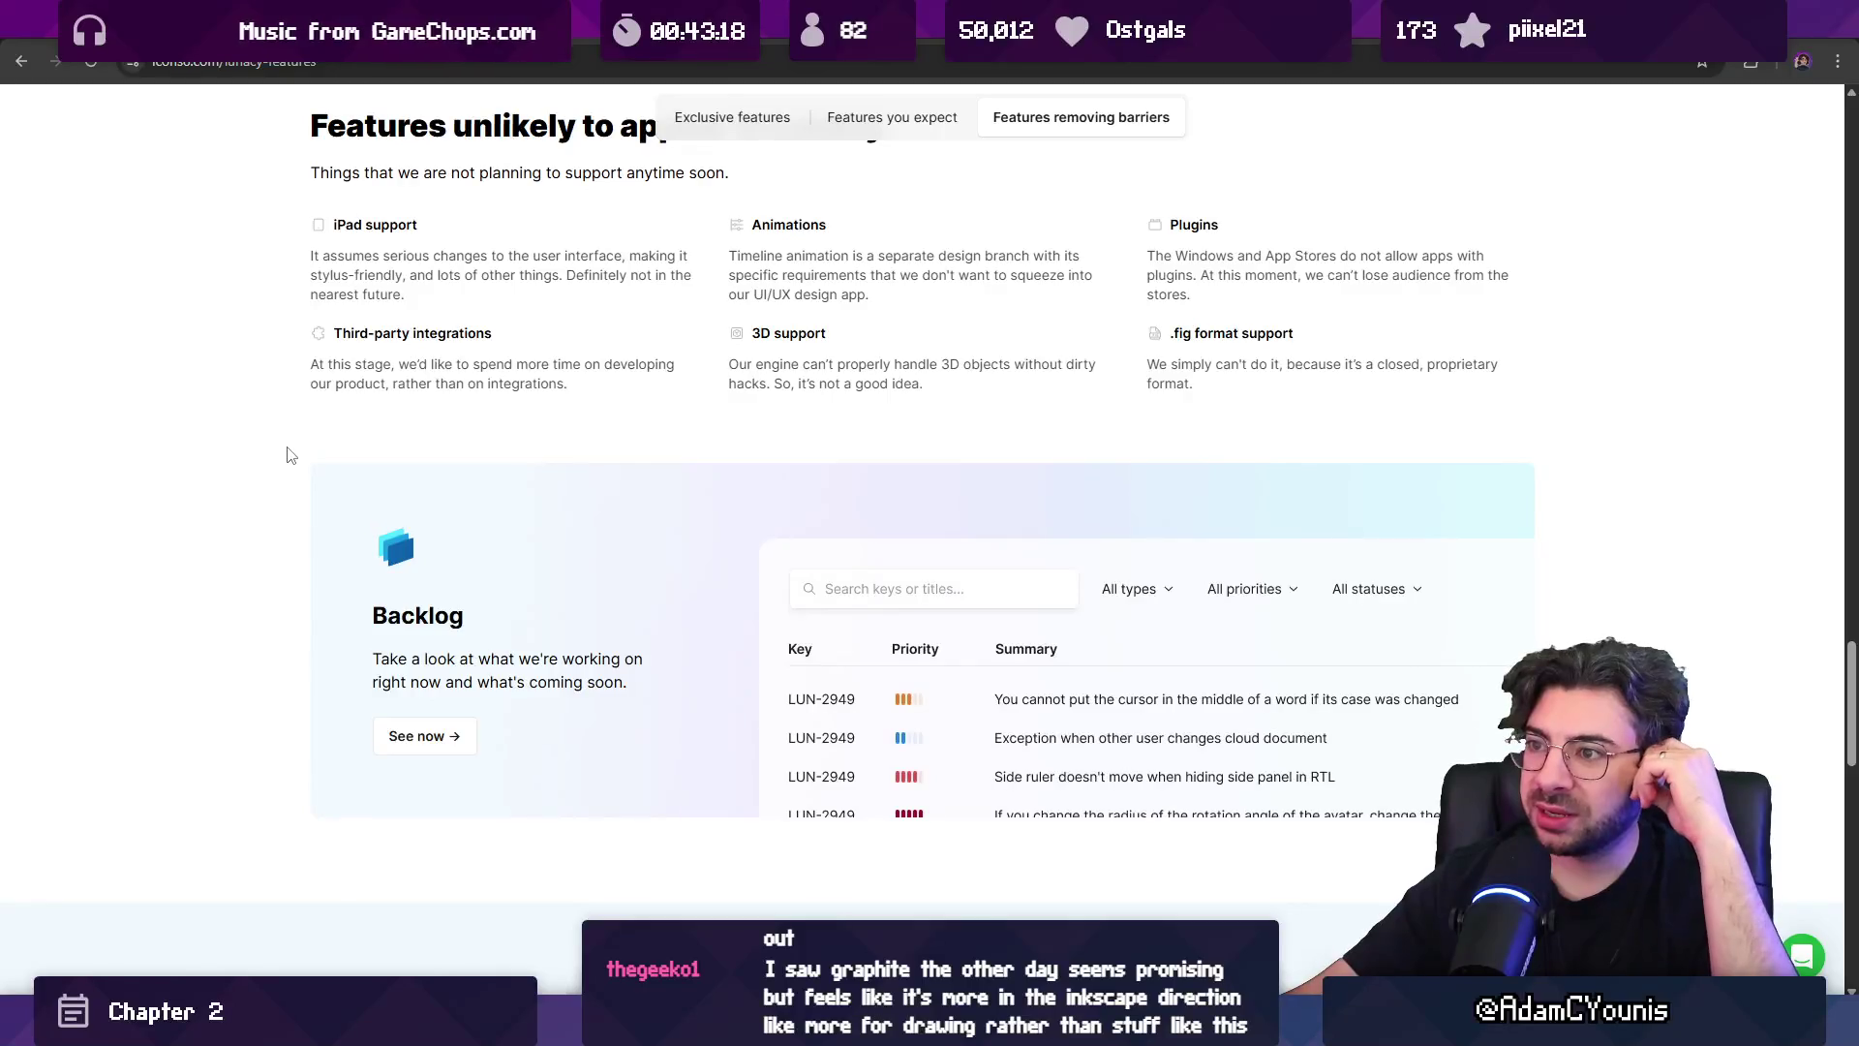
{"action": "scroll", "coordinate": [300, 453], "scroll_direction": "up", "scroll_amount": 8}
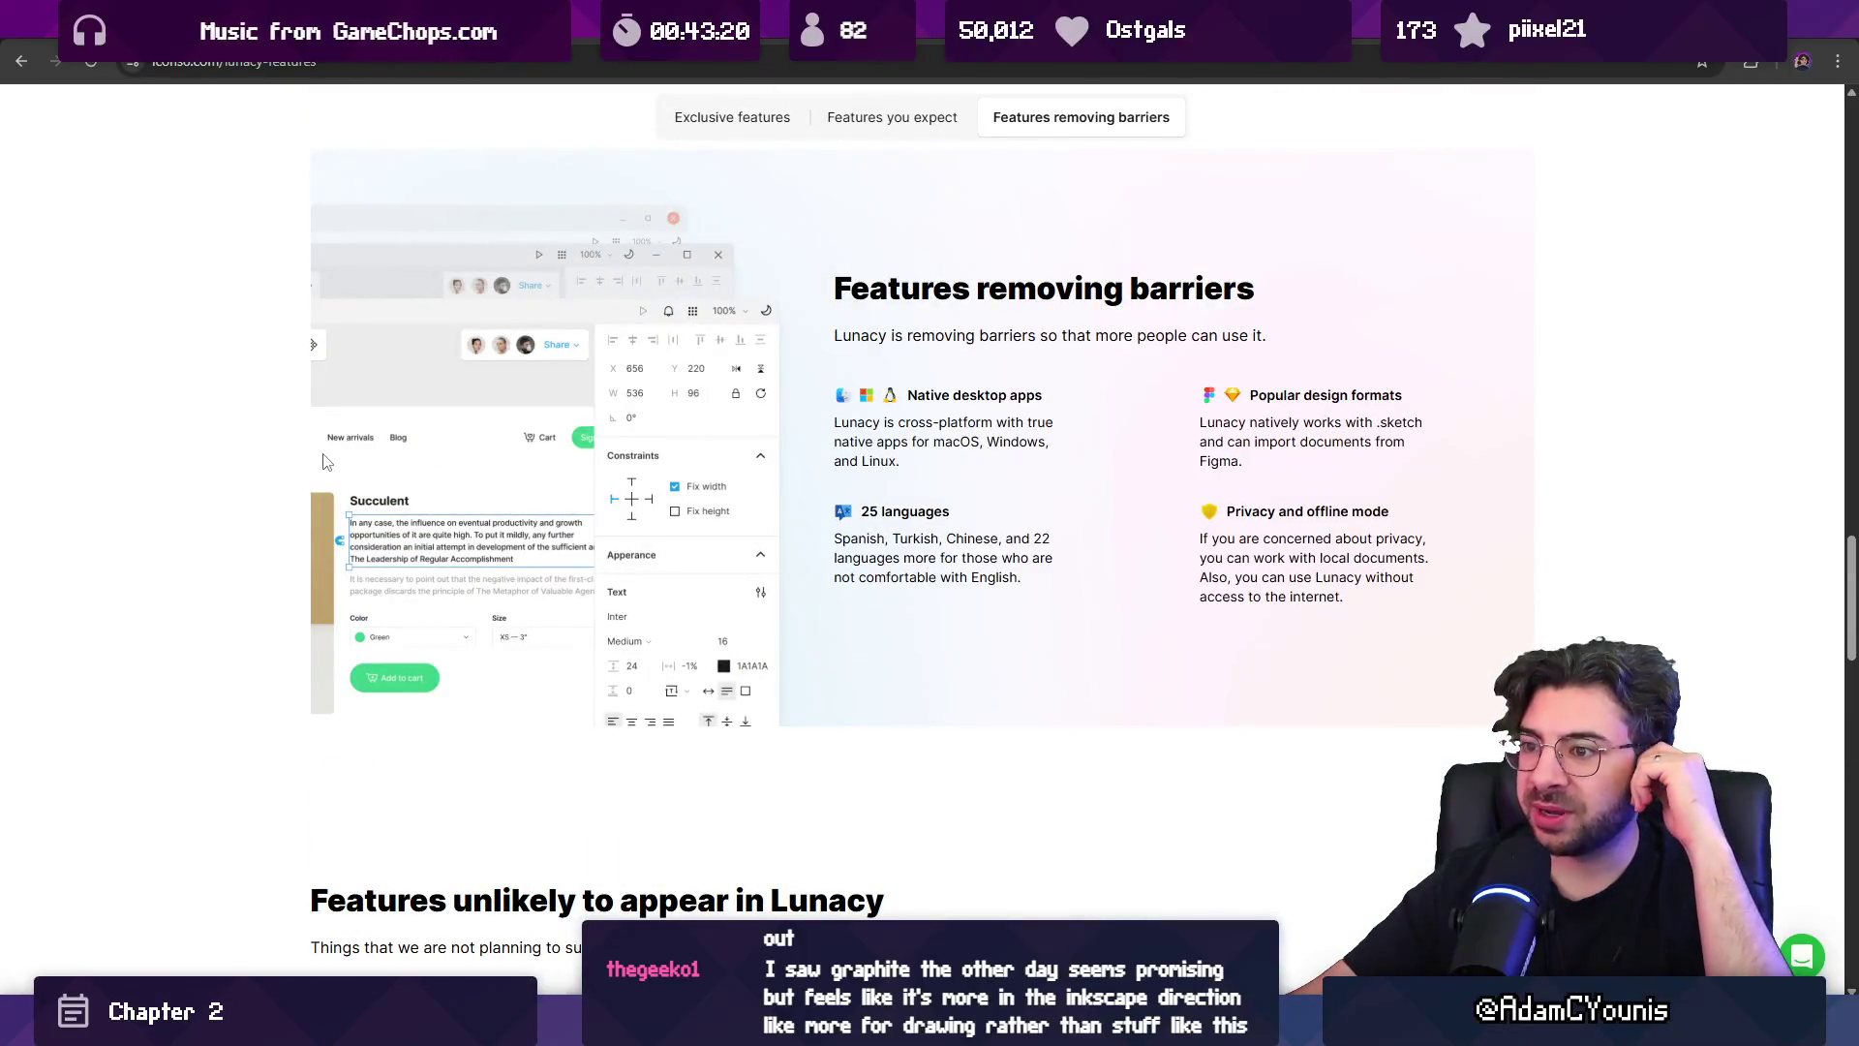
{"action": "scroll", "coordinate": [330, 463], "scroll_direction": "up", "scroll_amount": 15}
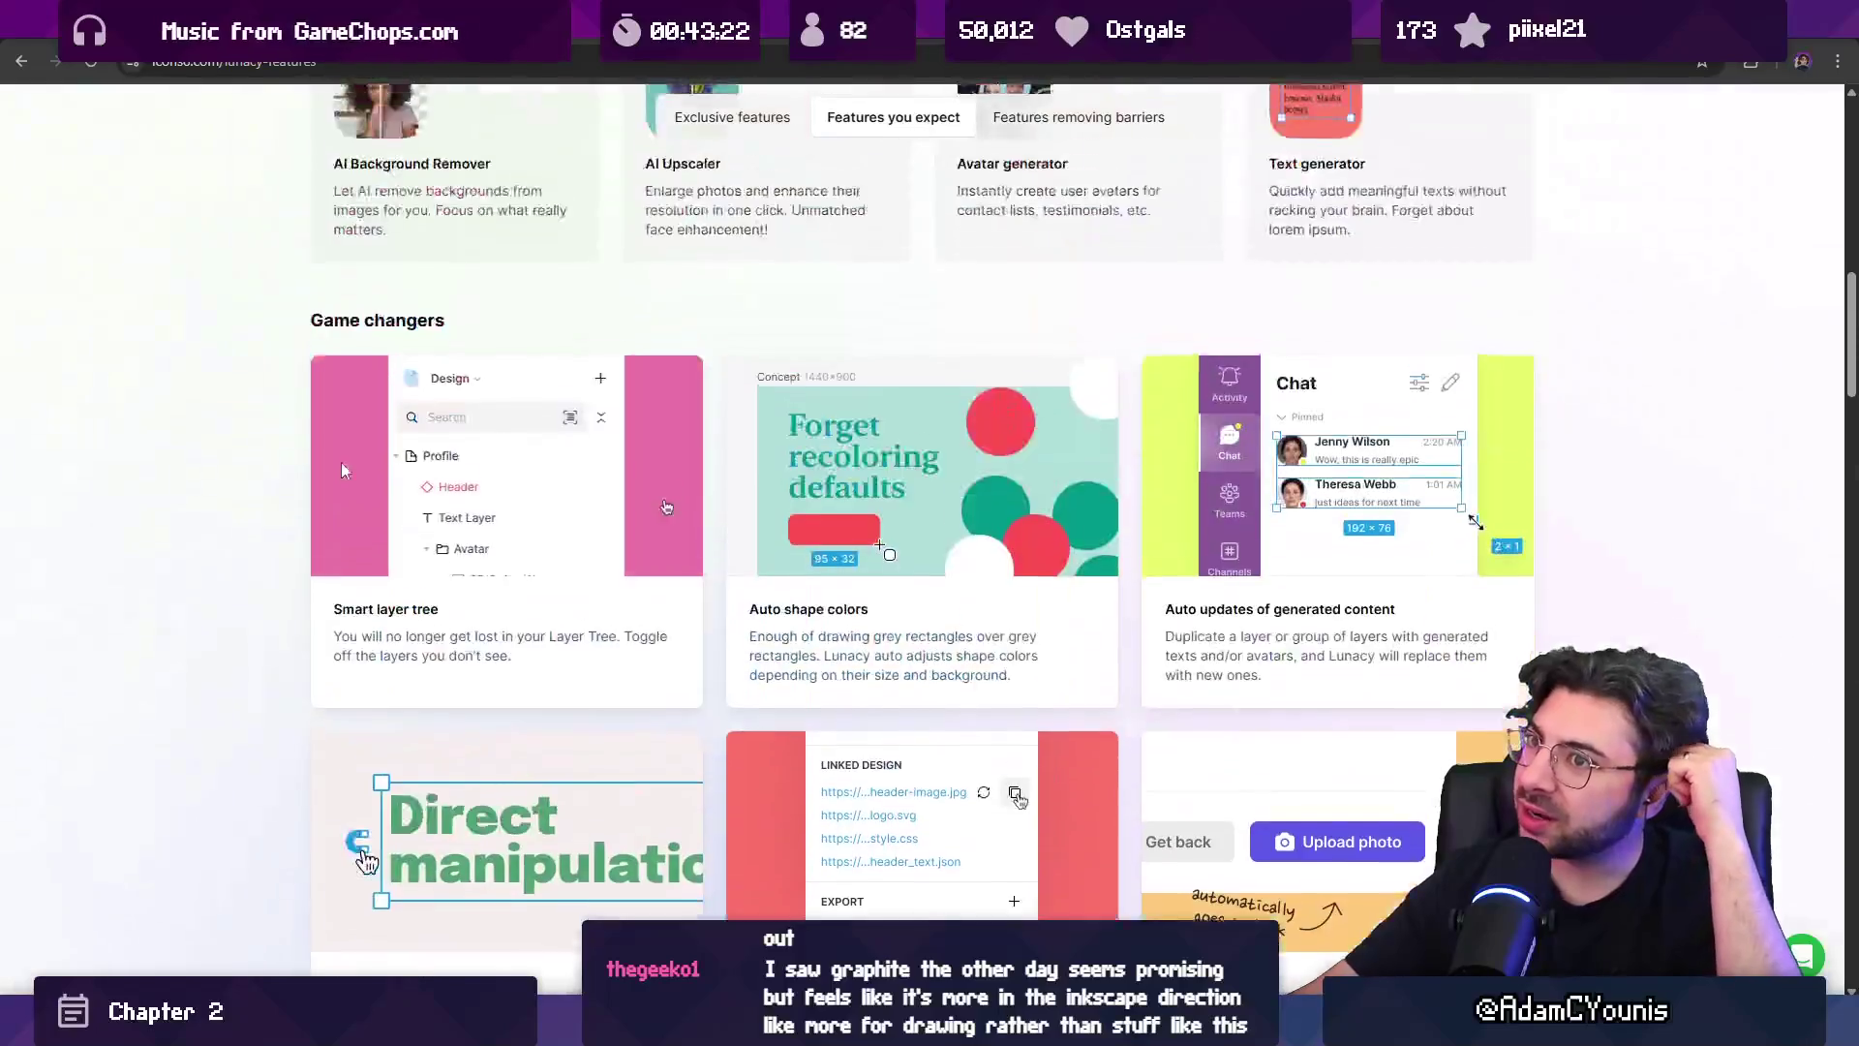
{"action": "scroll", "coordinate": [343, 471], "scroll_direction": "up", "scroll_amount": 15}
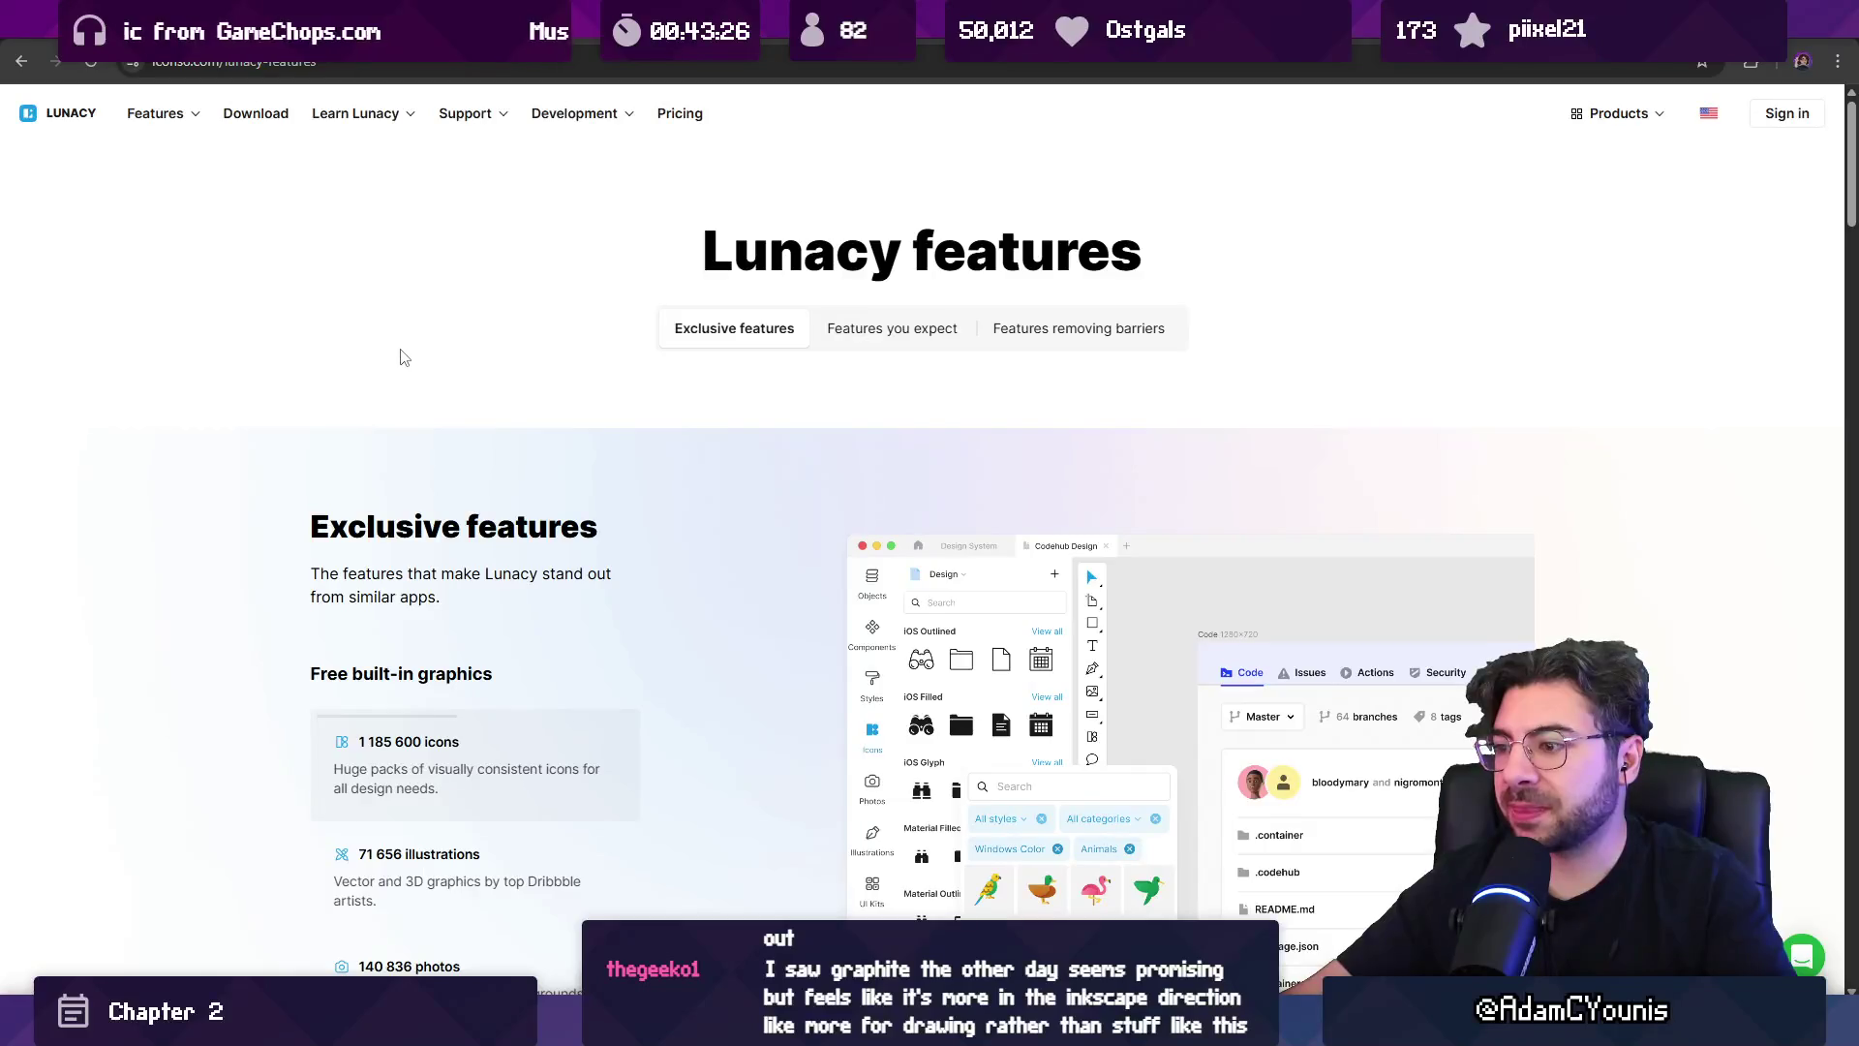
{"action": "scroll", "coordinate": [274, 407], "scroll_direction": "down", "scroll_amount": 10}
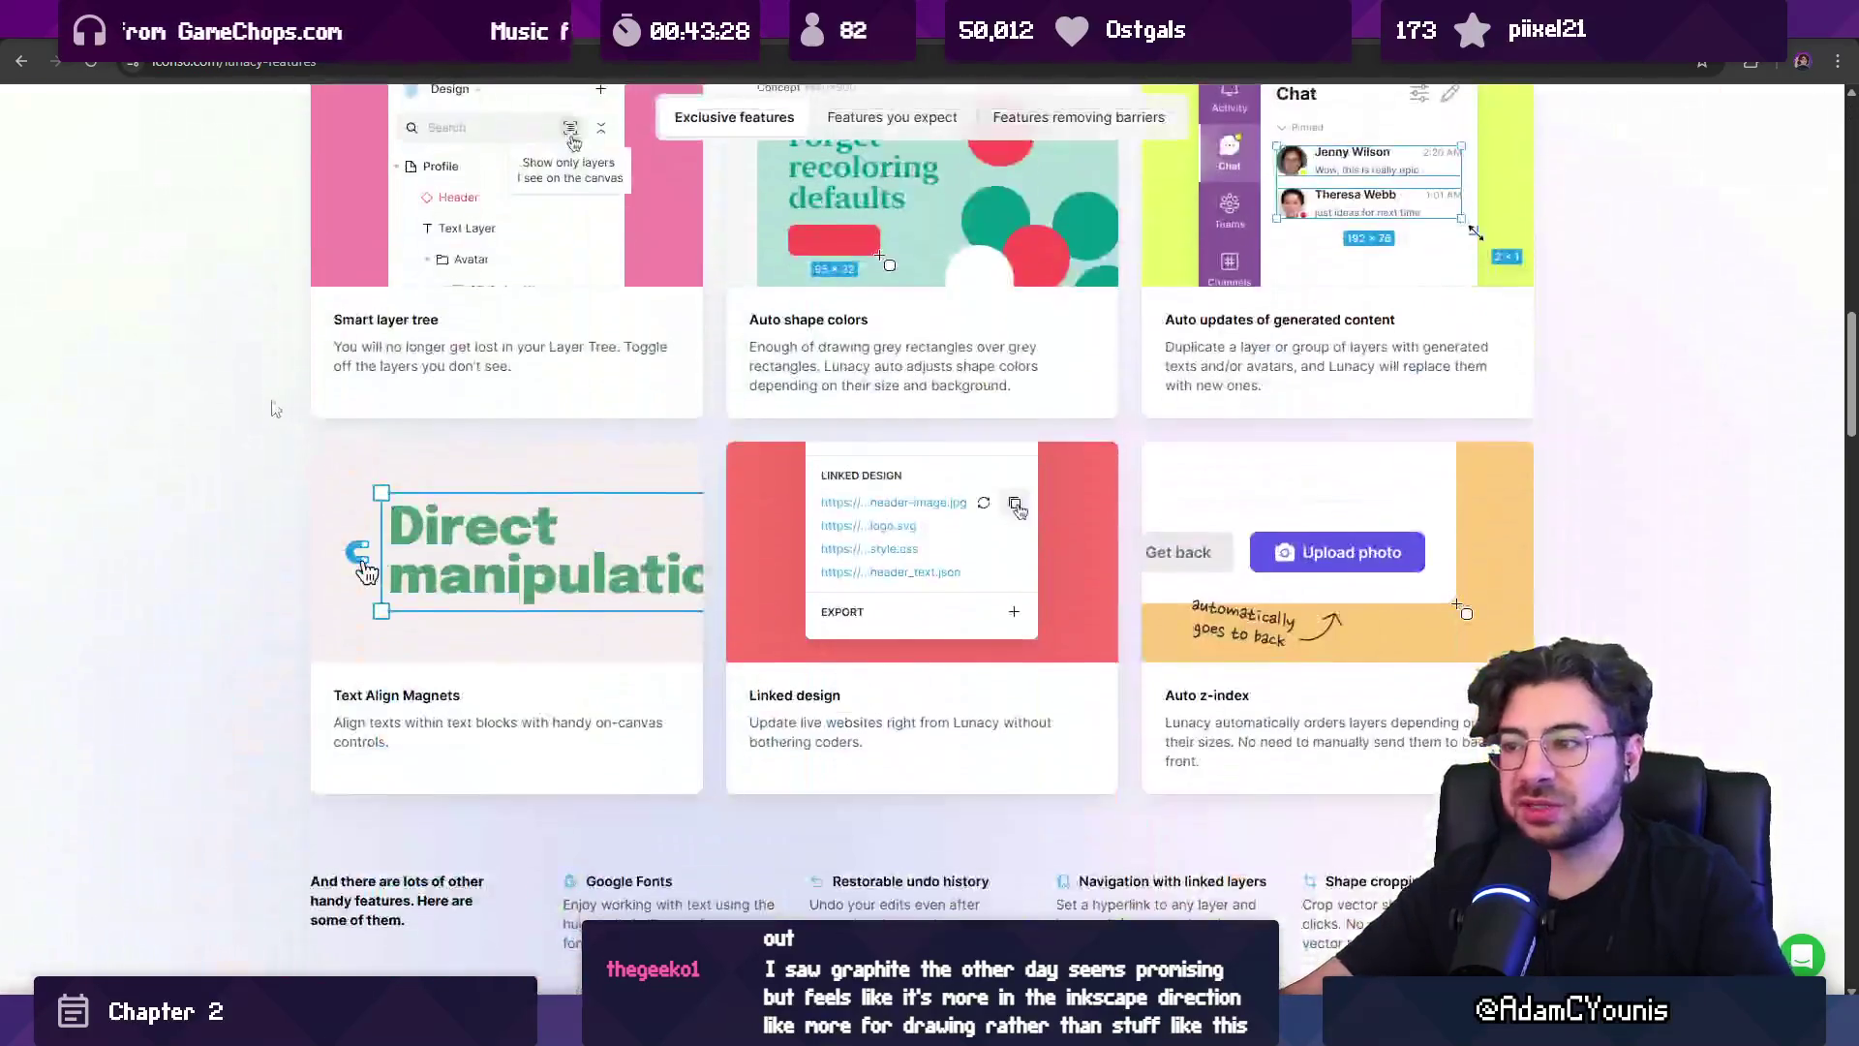
{"action": "scroll", "coordinate": [262, 409], "scroll_direction": "down", "scroll_amount": 4}
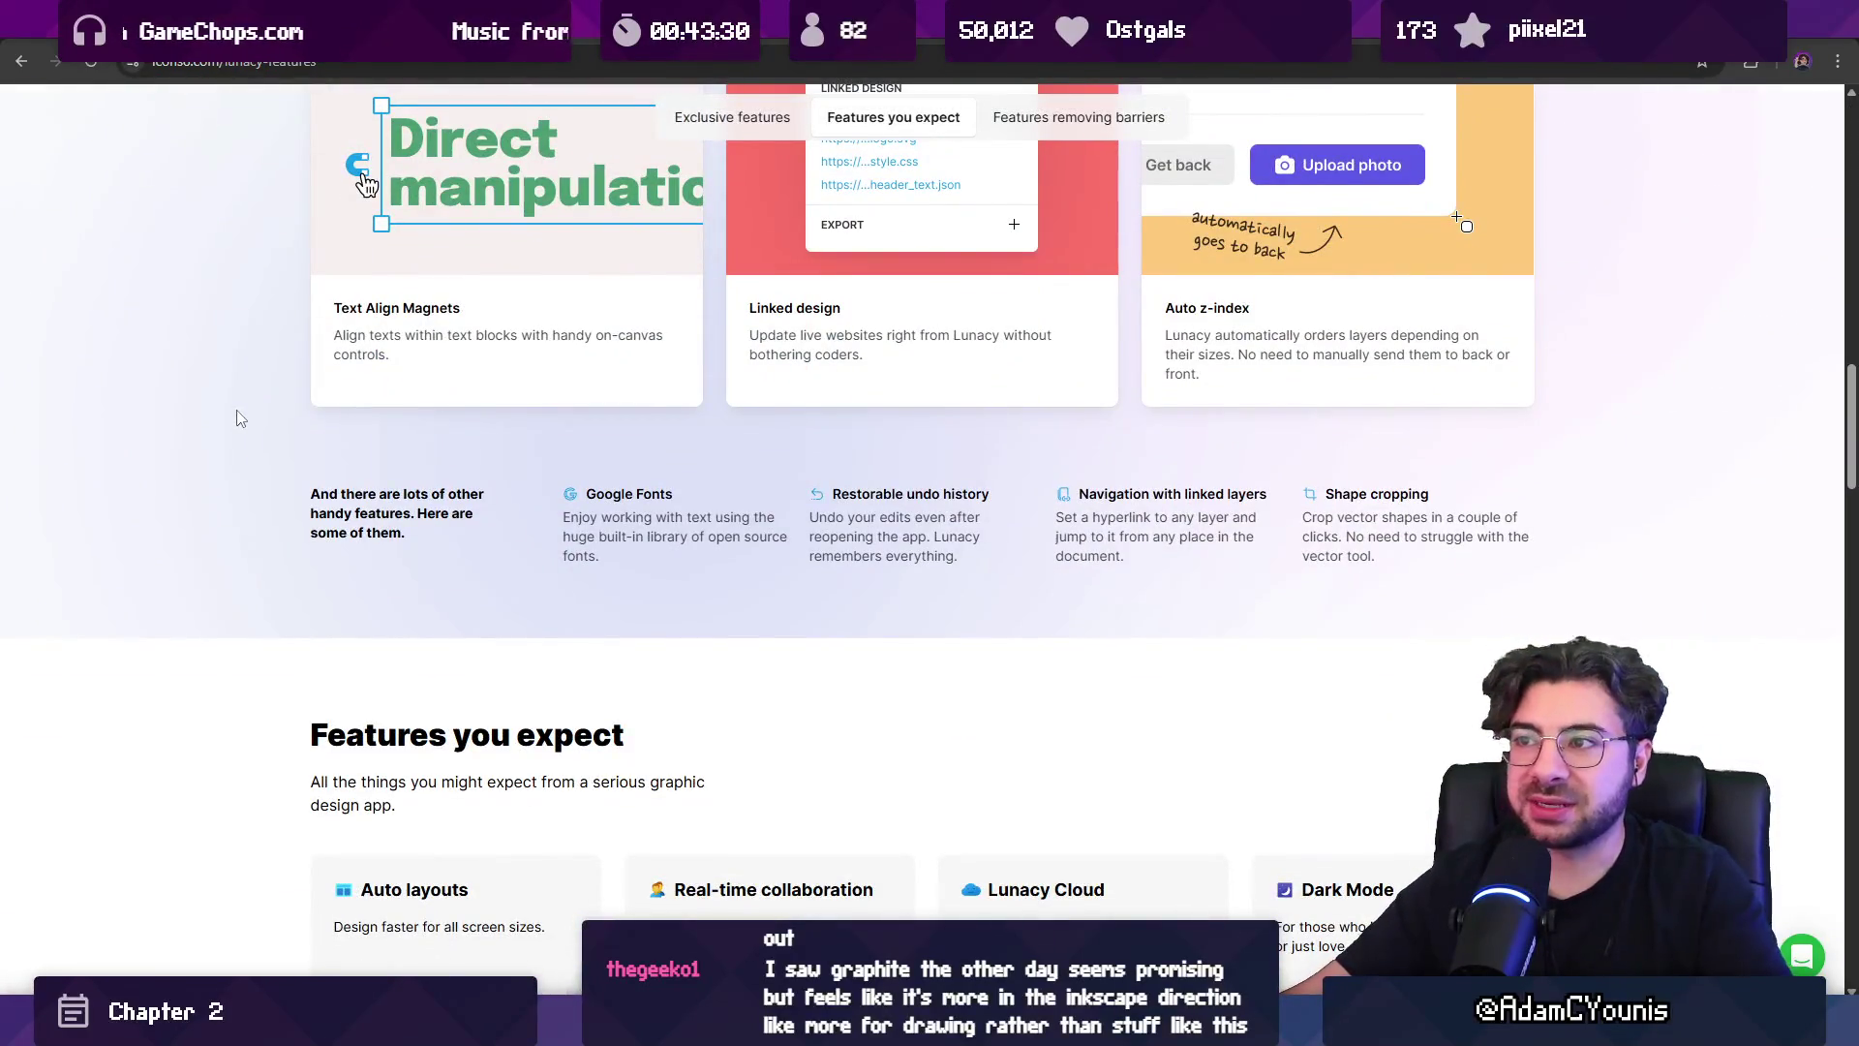
{"action": "scroll", "coordinate": [240, 418], "scroll_direction": "down", "scroll_amount": 3}
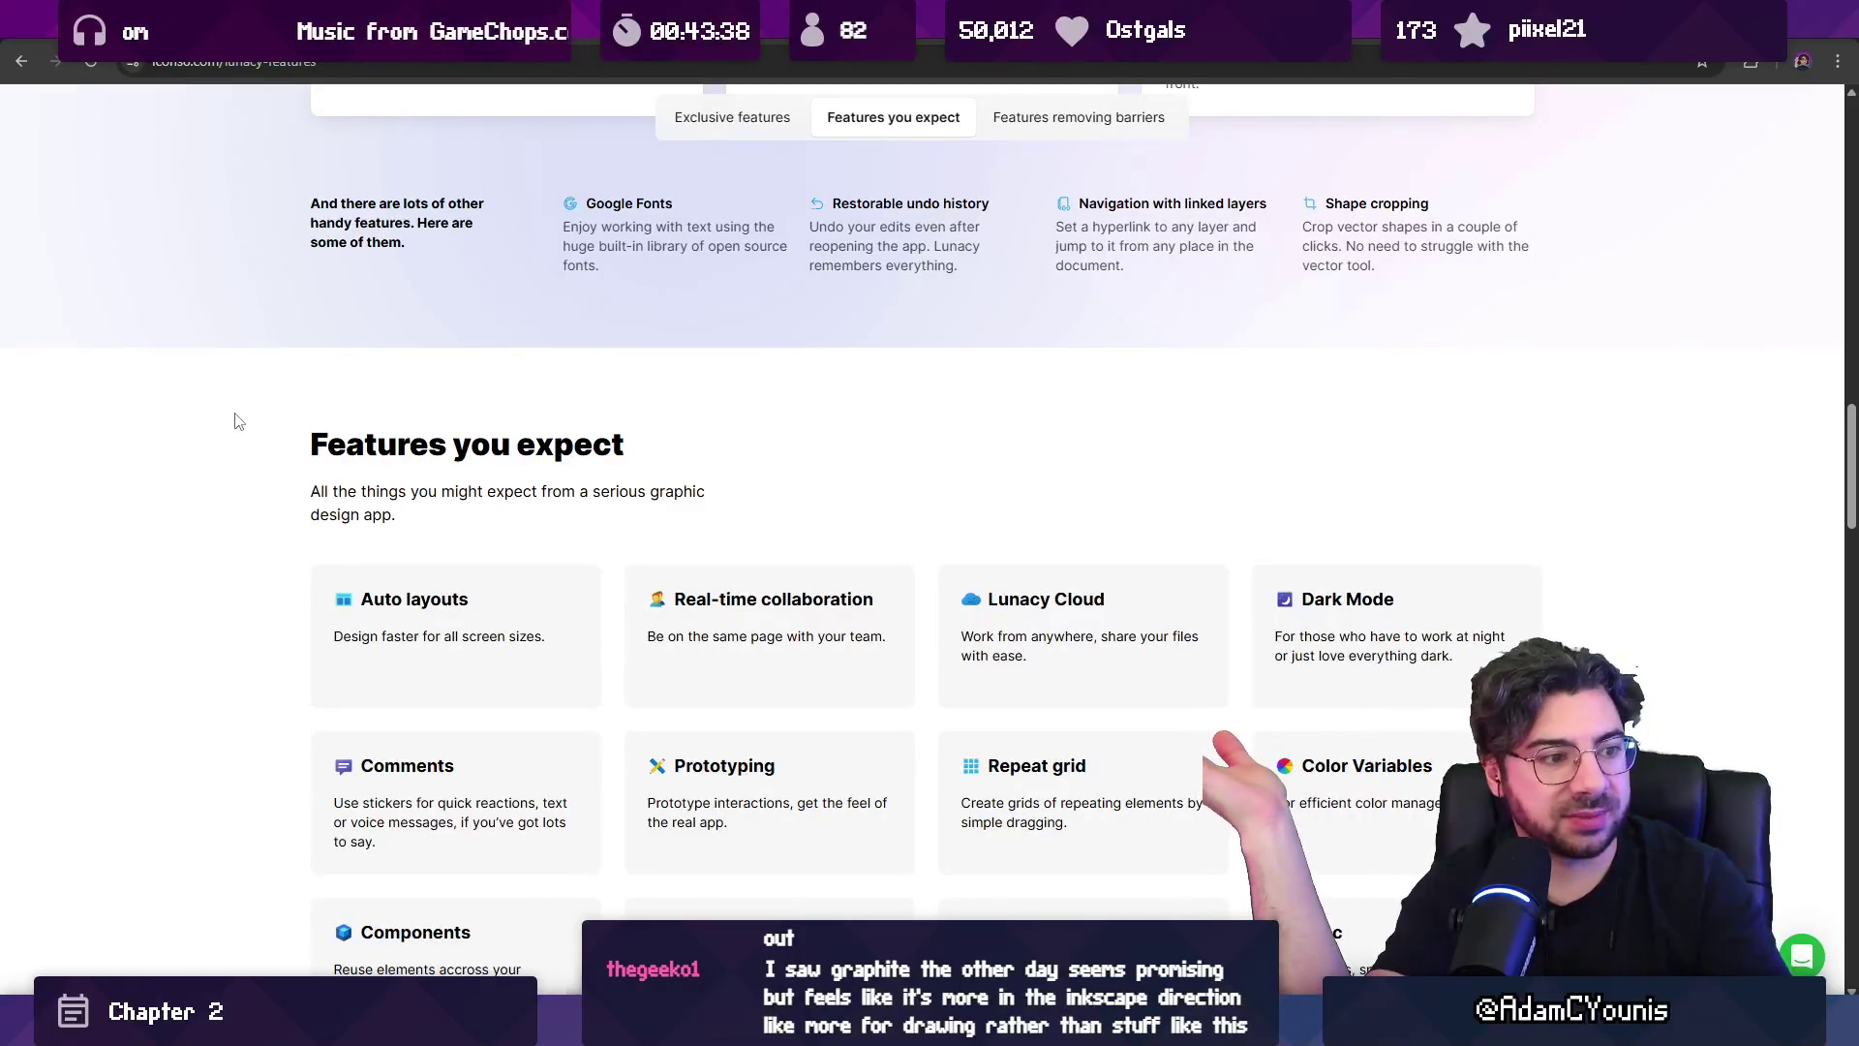
{"action": "scroll", "coordinate": [242, 397], "scroll_direction": "down", "scroll_amount": 10}
{"action": "scroll", "coordinate": [585, 283], "scroll_direction": "up", "scroll_amount": 6}
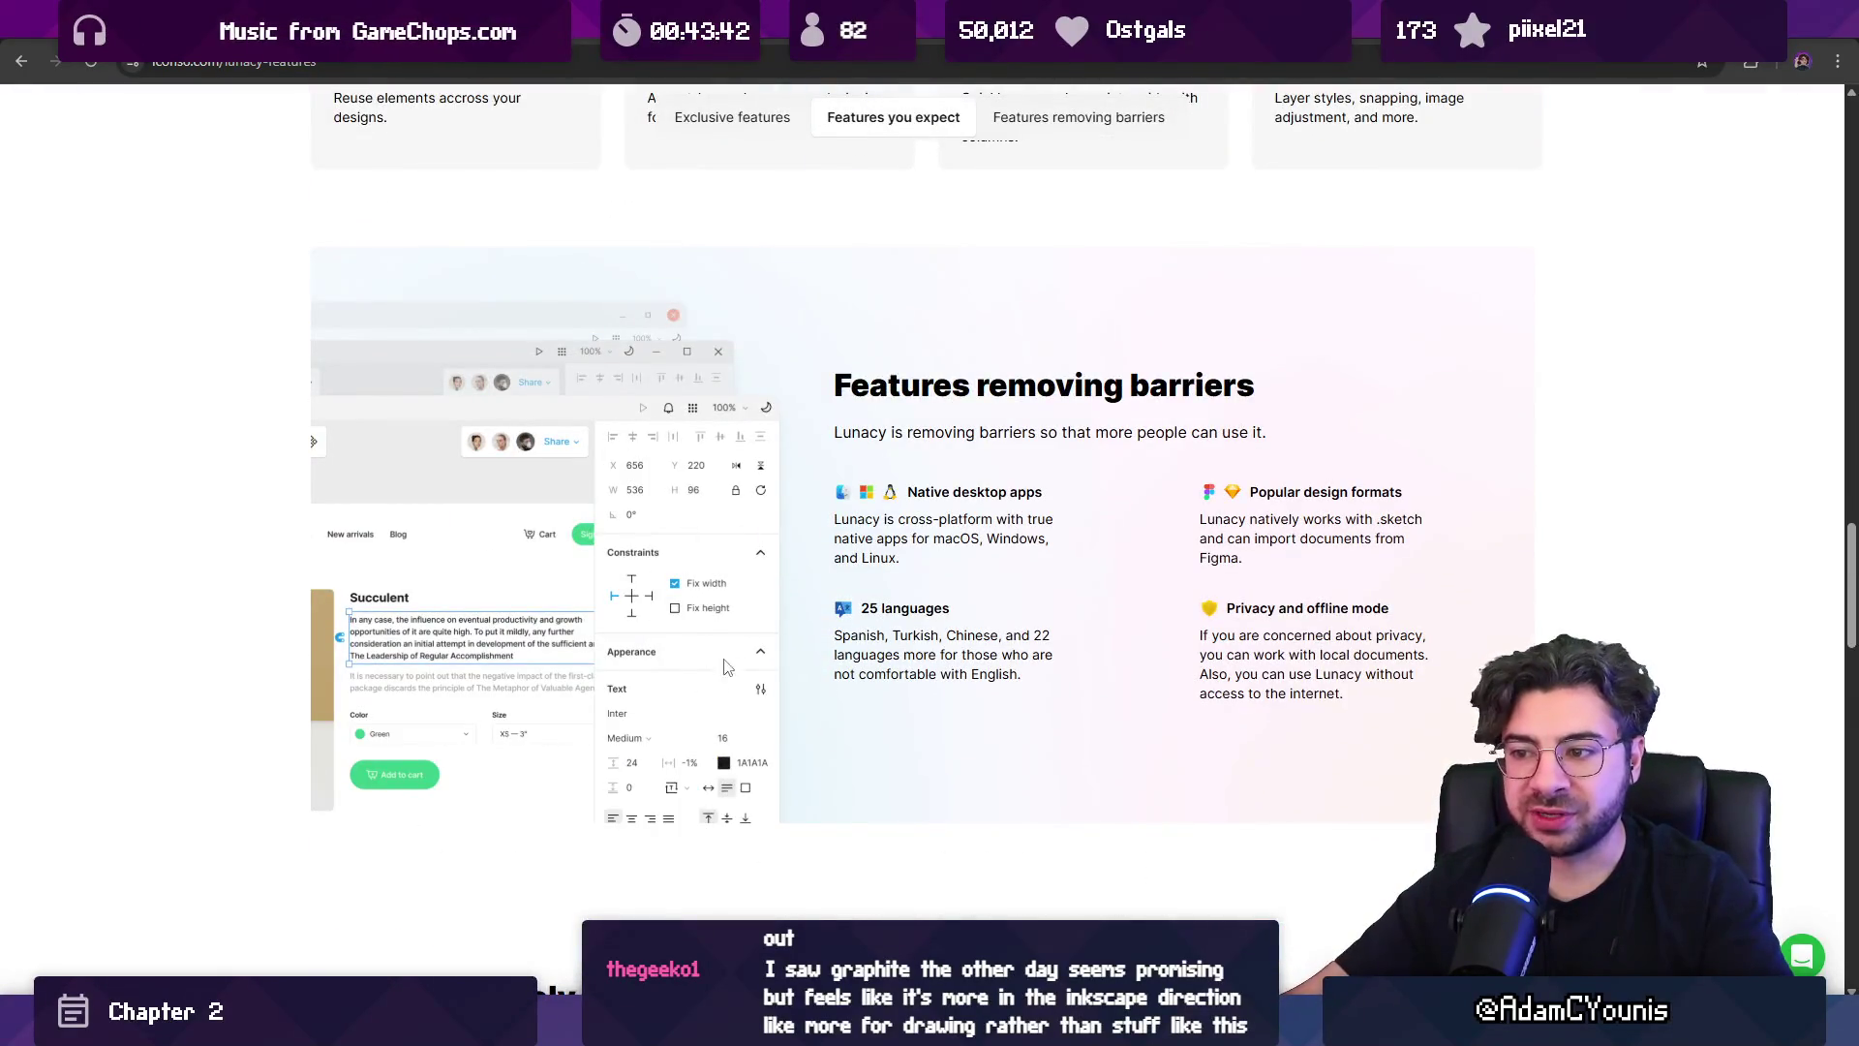
{"action": "scroll", "coordinate": [249, 519], "scroll_direction": "down", "scroll_amount": 10}
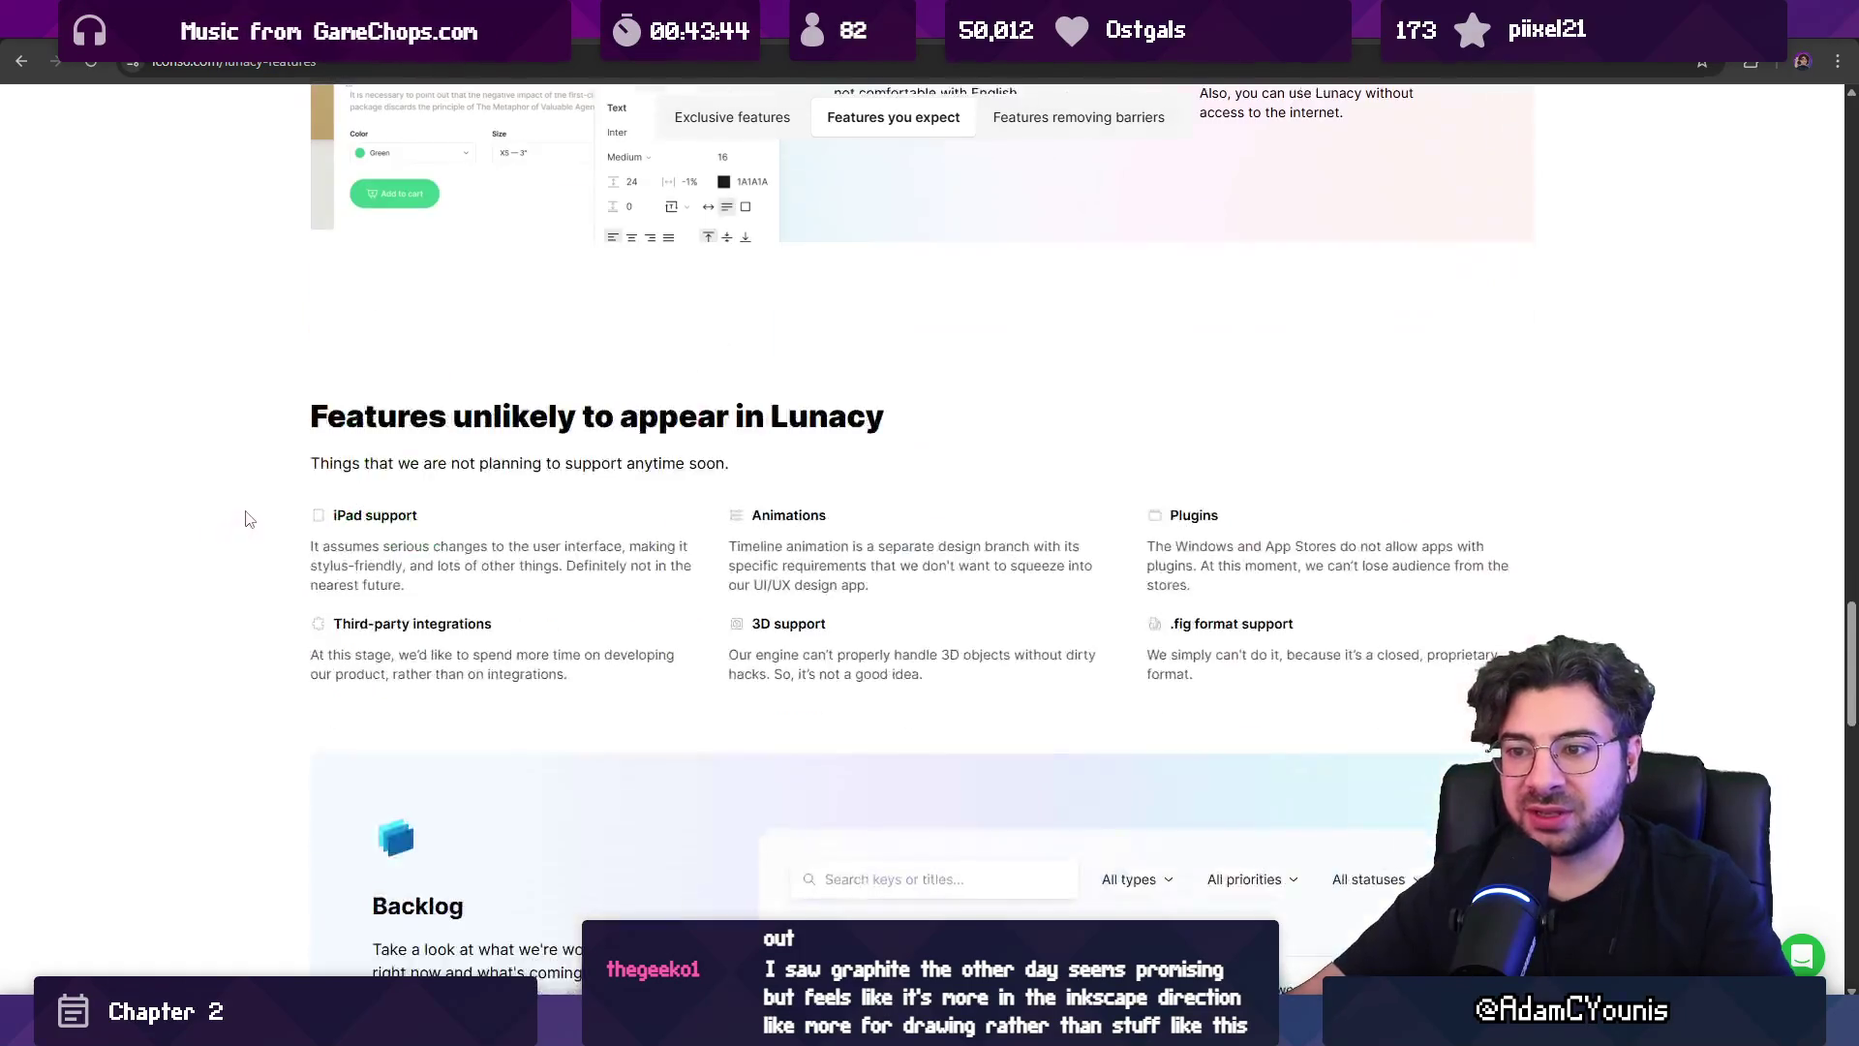
{"action": "key", "text": "ctrl+Tab"}
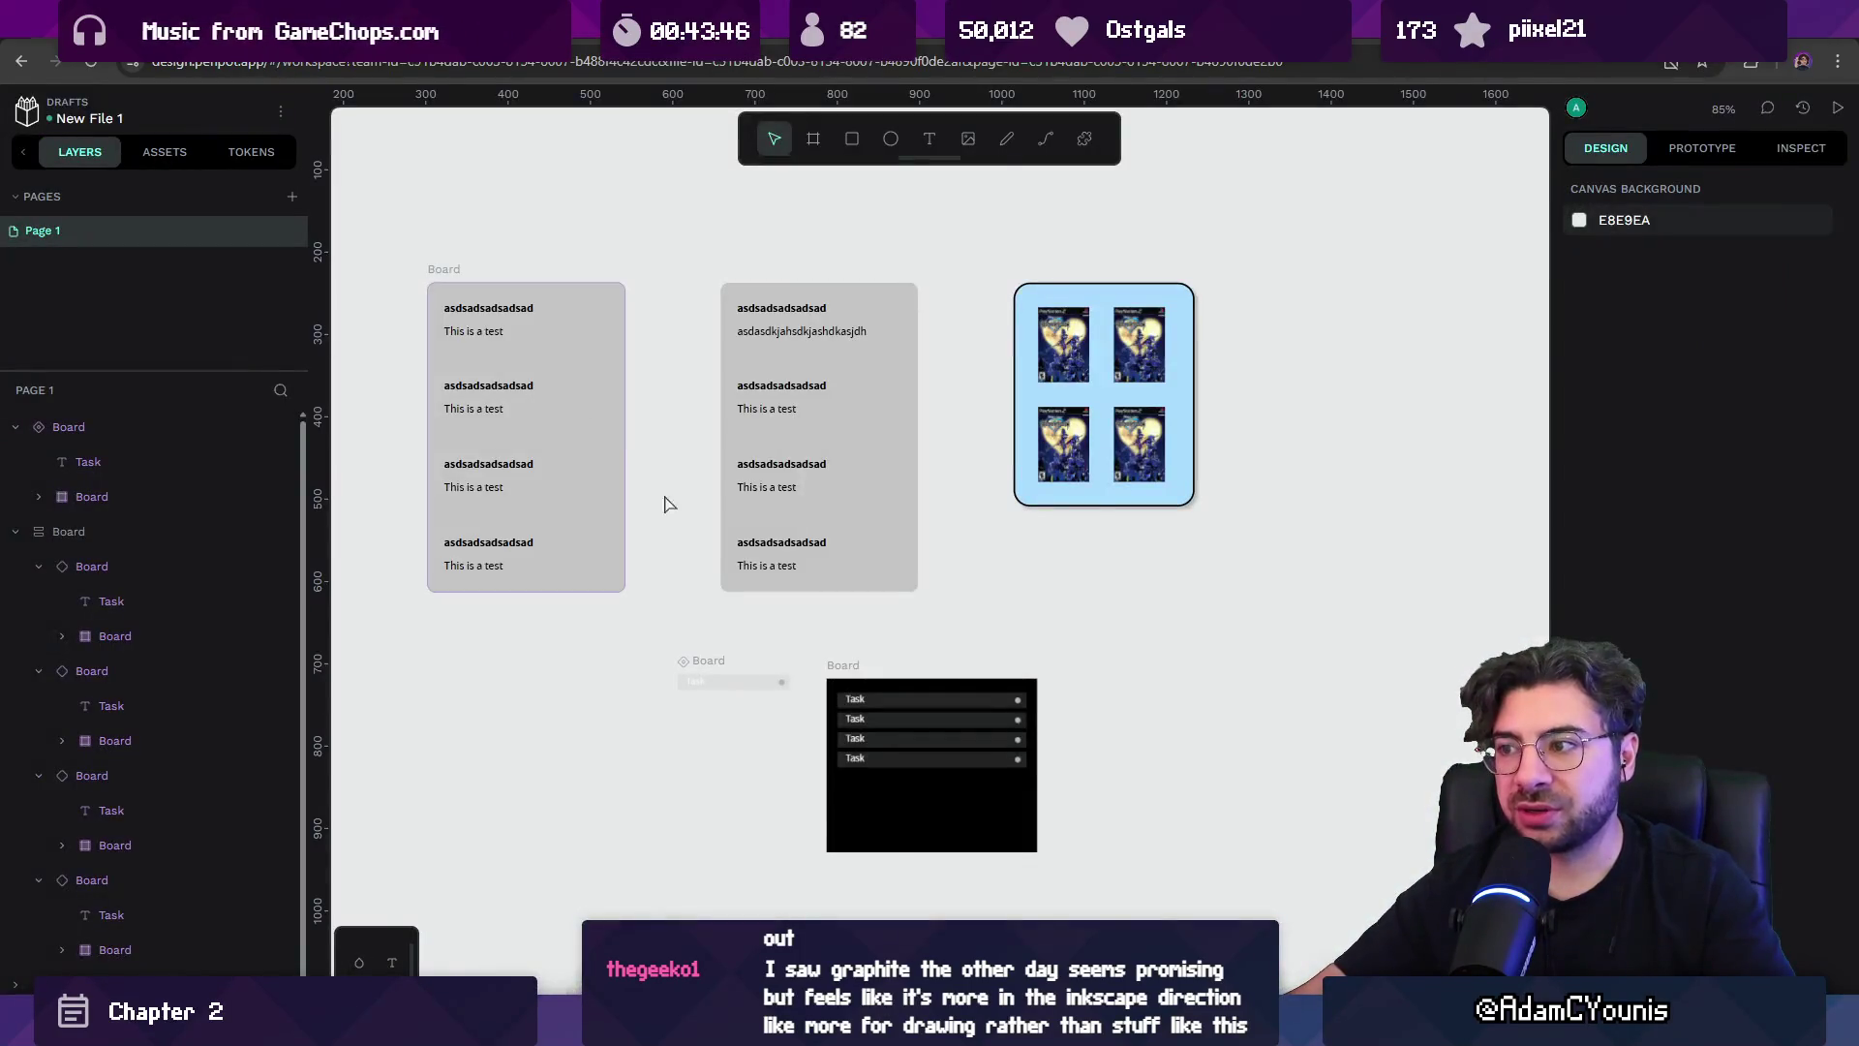
{"action": "left_click", "coordinate": [453, 267]}
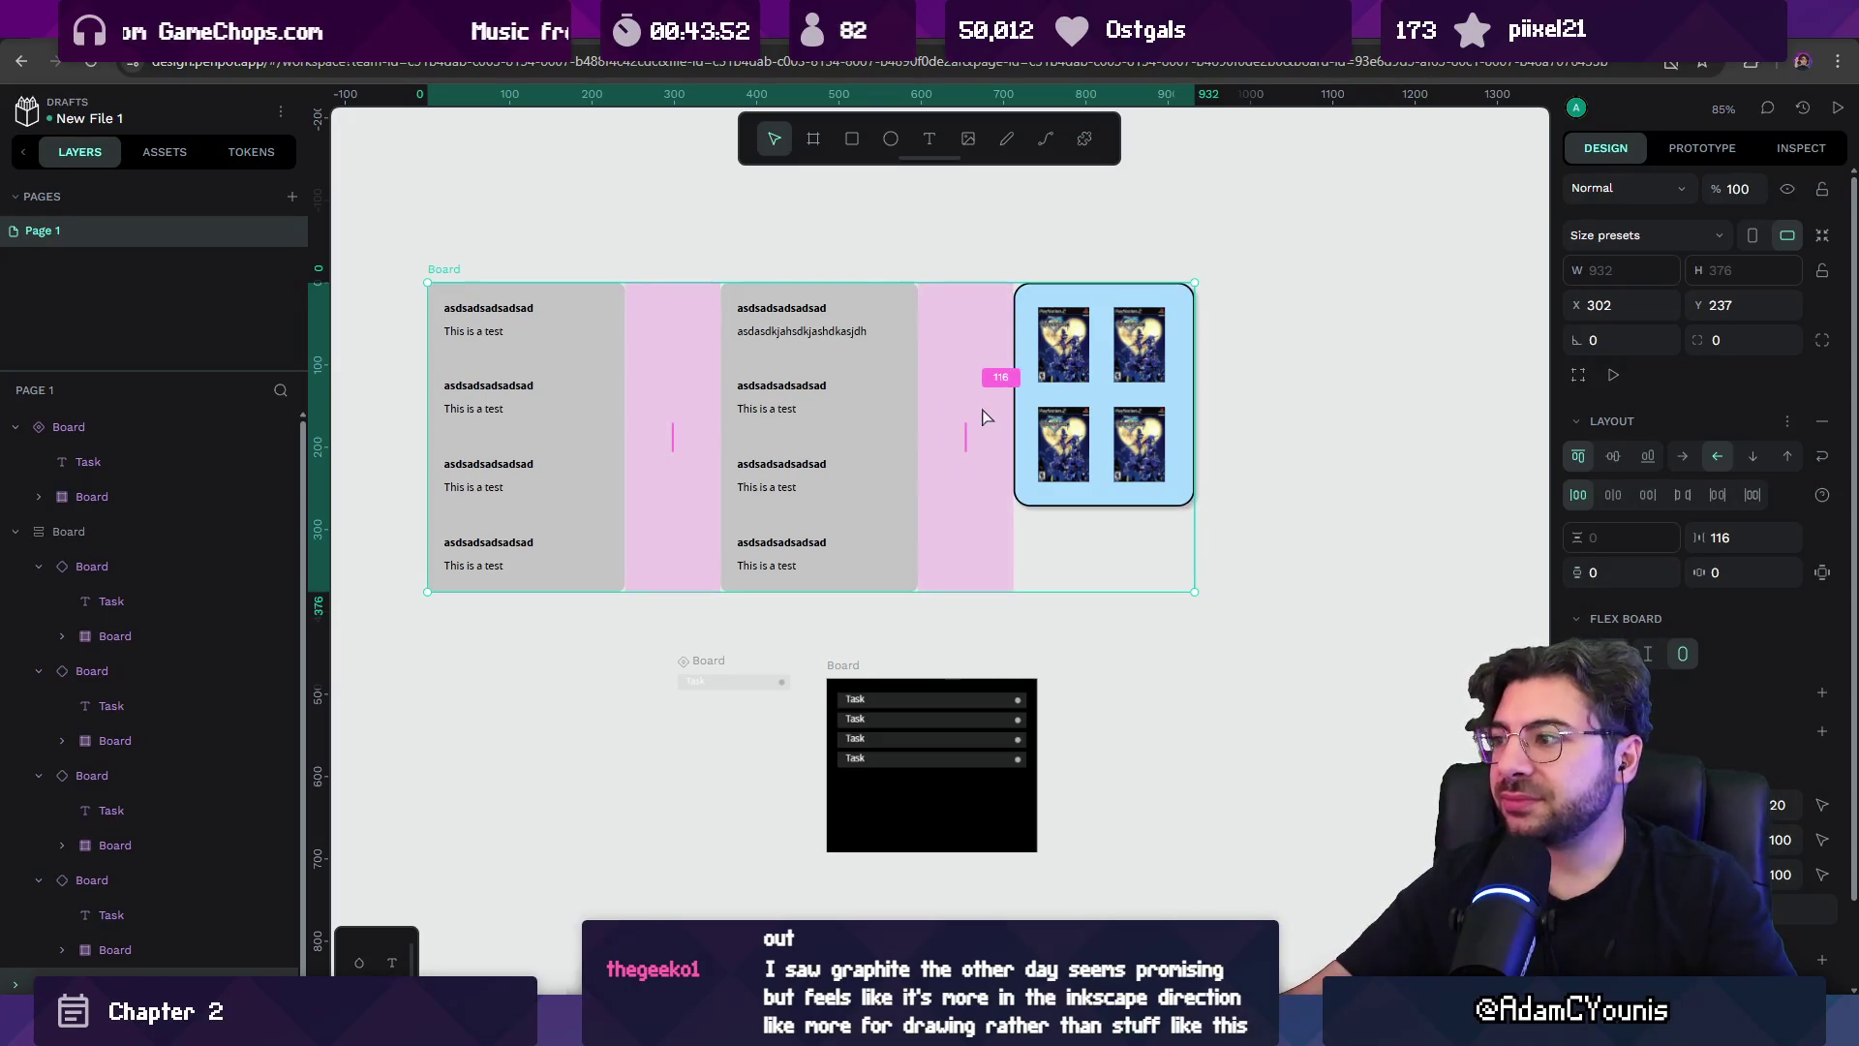
{"action": "scroll", "coordinate": [930, 457], "scroll_direction": "up", "scroll_amount": 3}
{"action": "scroll", "coordinate": [935, 456], "scroll_direction": "down", "scroll_amount": 5}
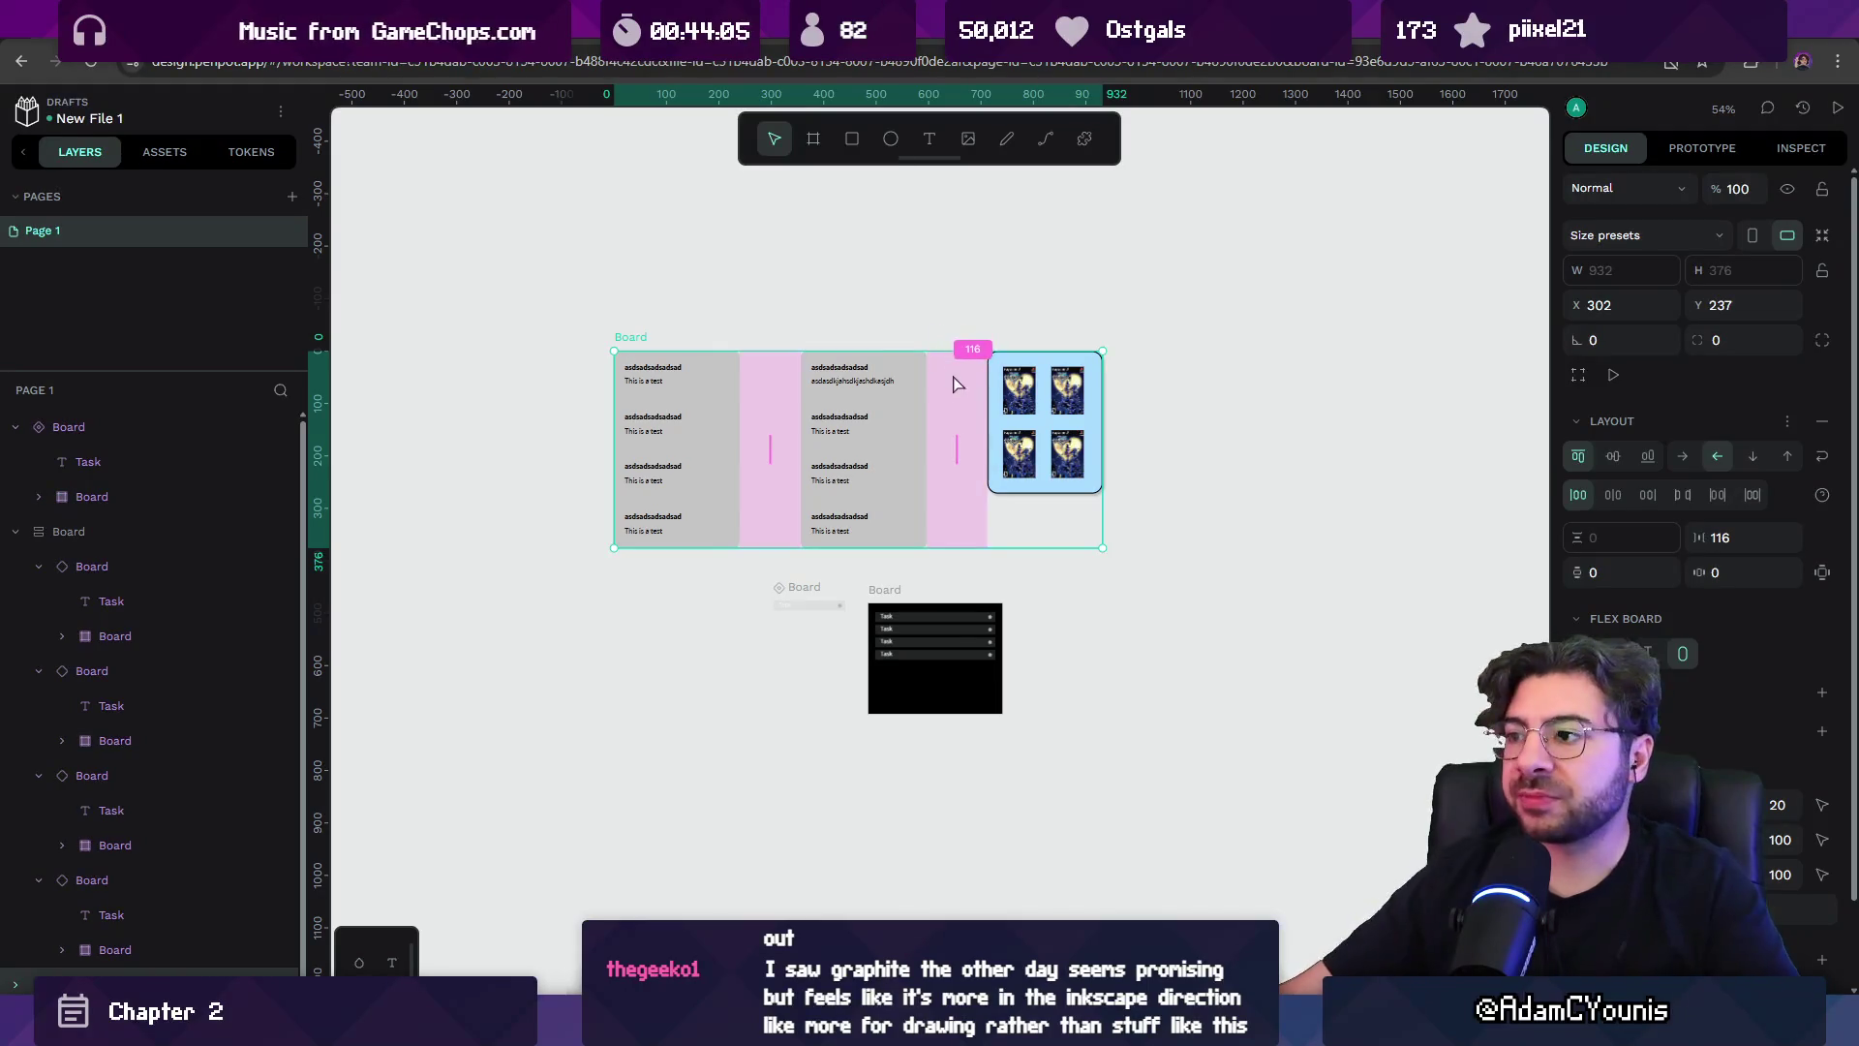
{"action": "left_click_drag", "start_coordinate": [539, 268], "coordinate": [1181, 782]}
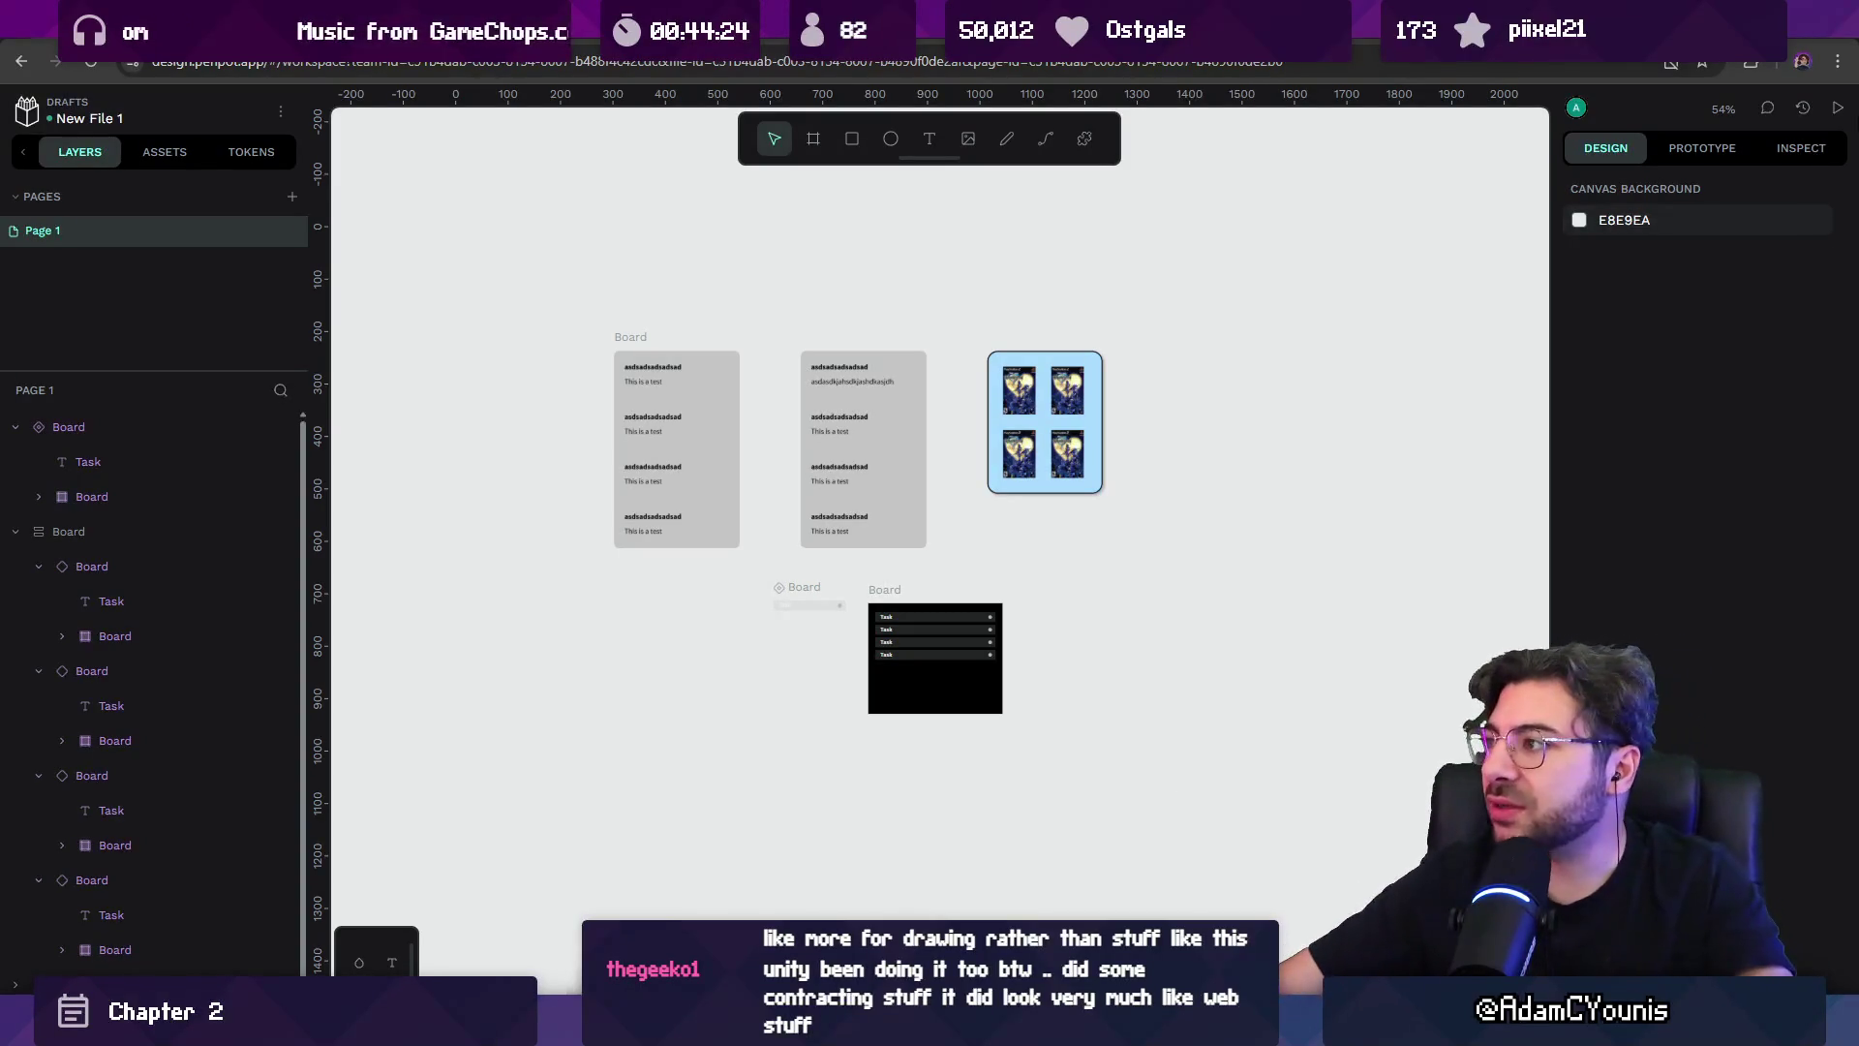
{"action": "left_click", "coordinate": [1761, 112]}
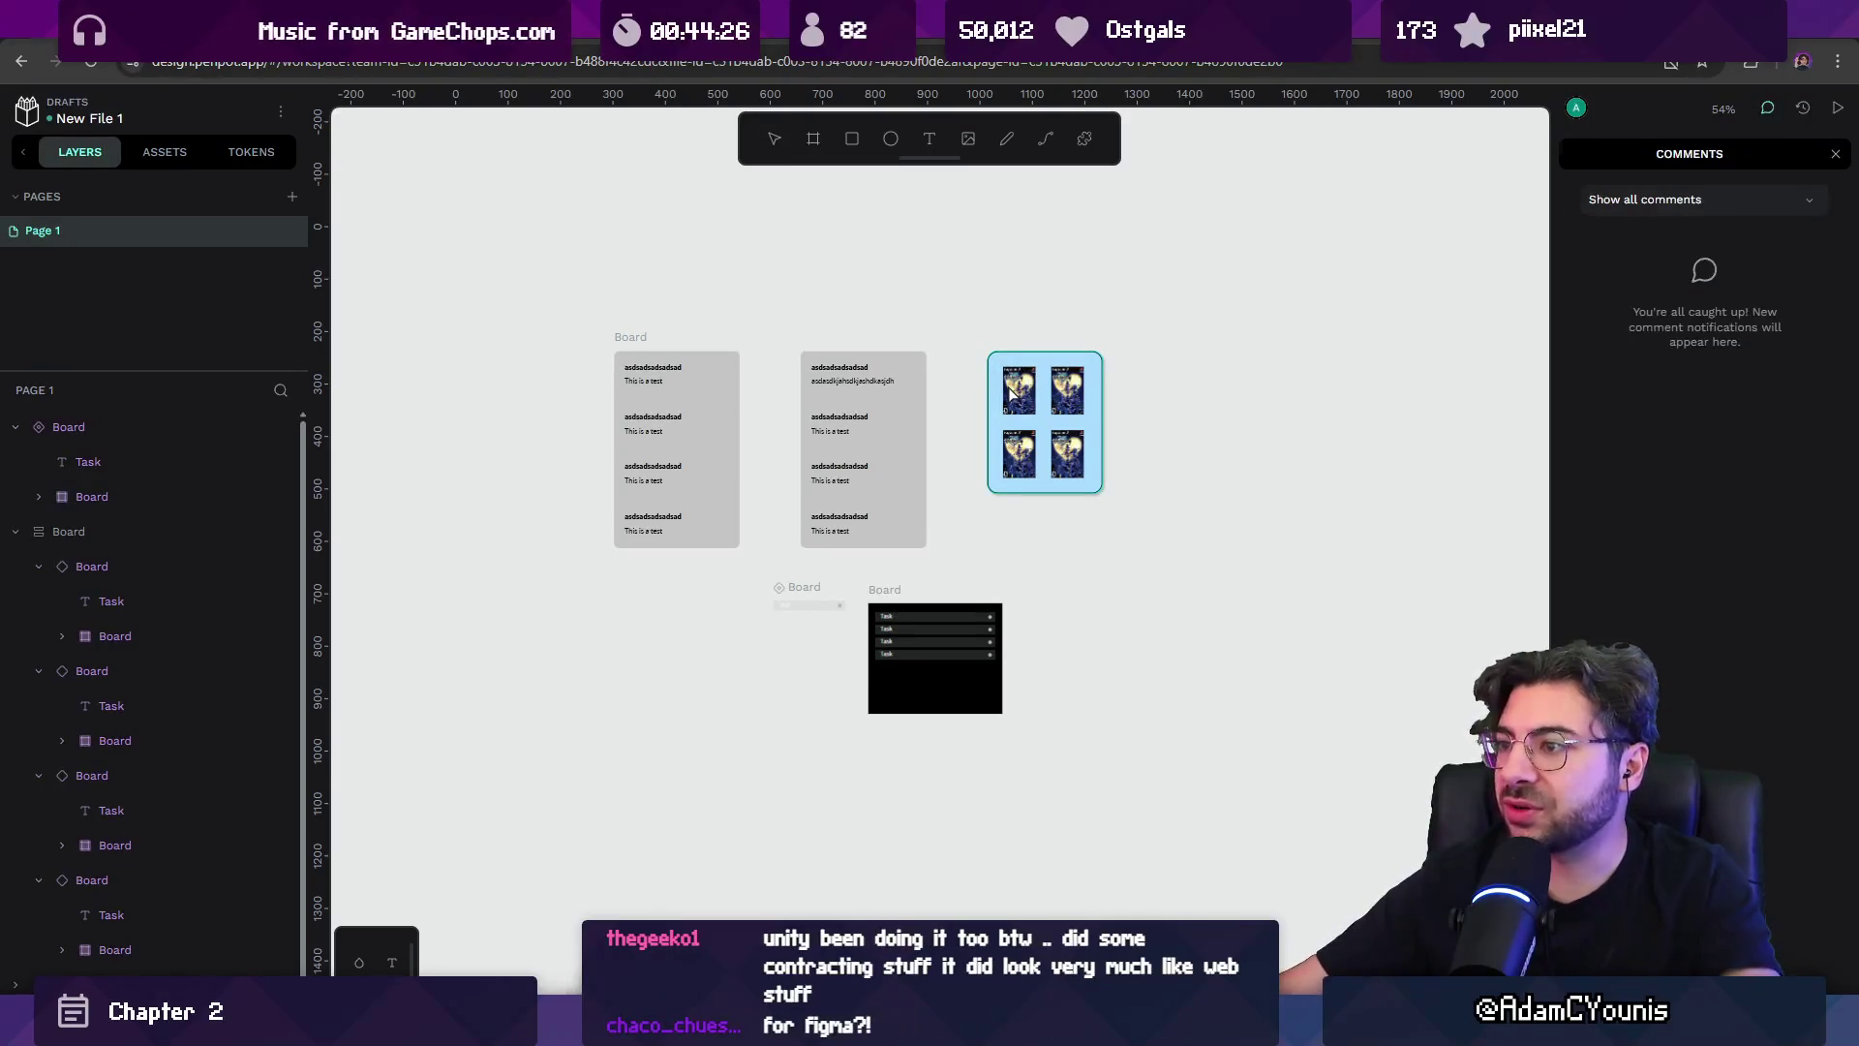
{"action": "key", "text": "Escape"}
{"action": "scroll", "coordinate": [1010, 392], "scroll_direction": "up", "scroll_amount": 3}
{"action": "scroll", "coordinate": [938, 386], "scroll_direction": "up", "scroll_amount": 2}
{"action": "scroll", "coordinate": [938, 387], "scroll_direction": "down", "scroll_amount": 2}
{"action": "left_click_drag", "start_coordinate": [939, 386], "coordinate": [1063, 327]}
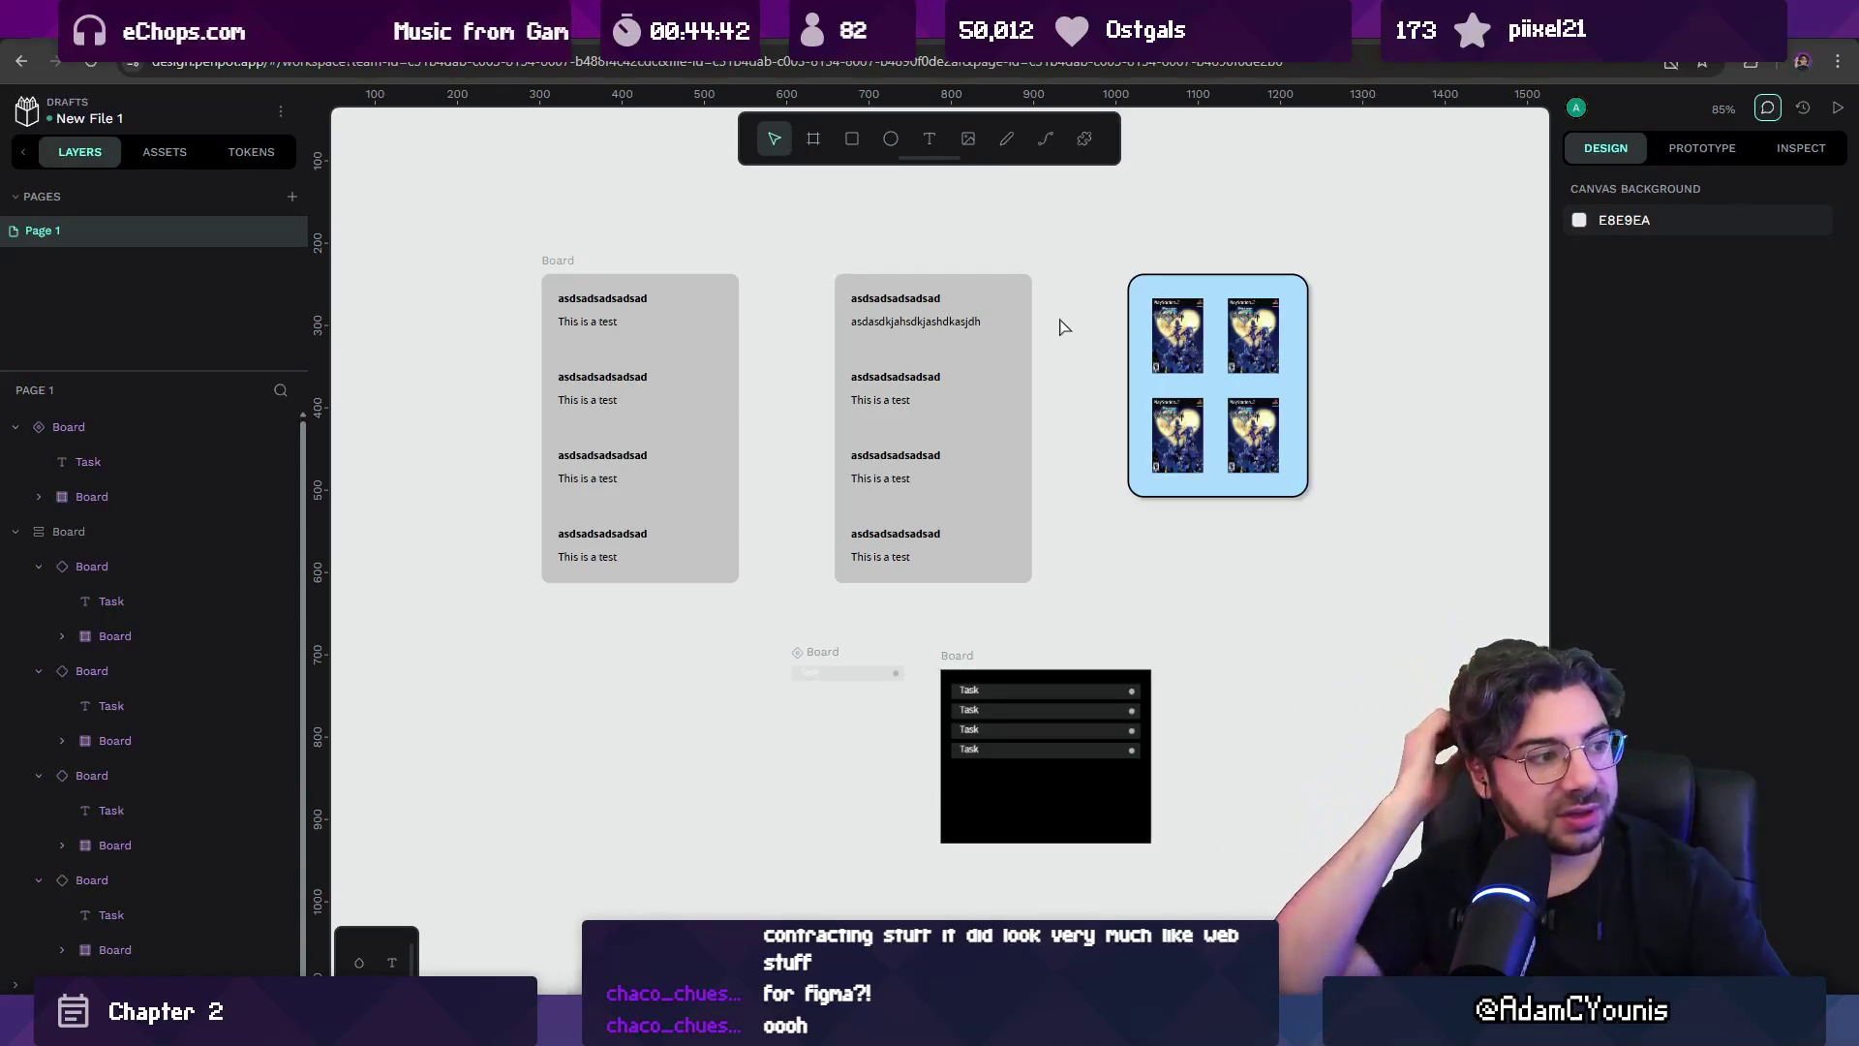
{"action": "left_click_drag", "start_coordinate": [1095, 365], "coordinate": [1056, 408]}
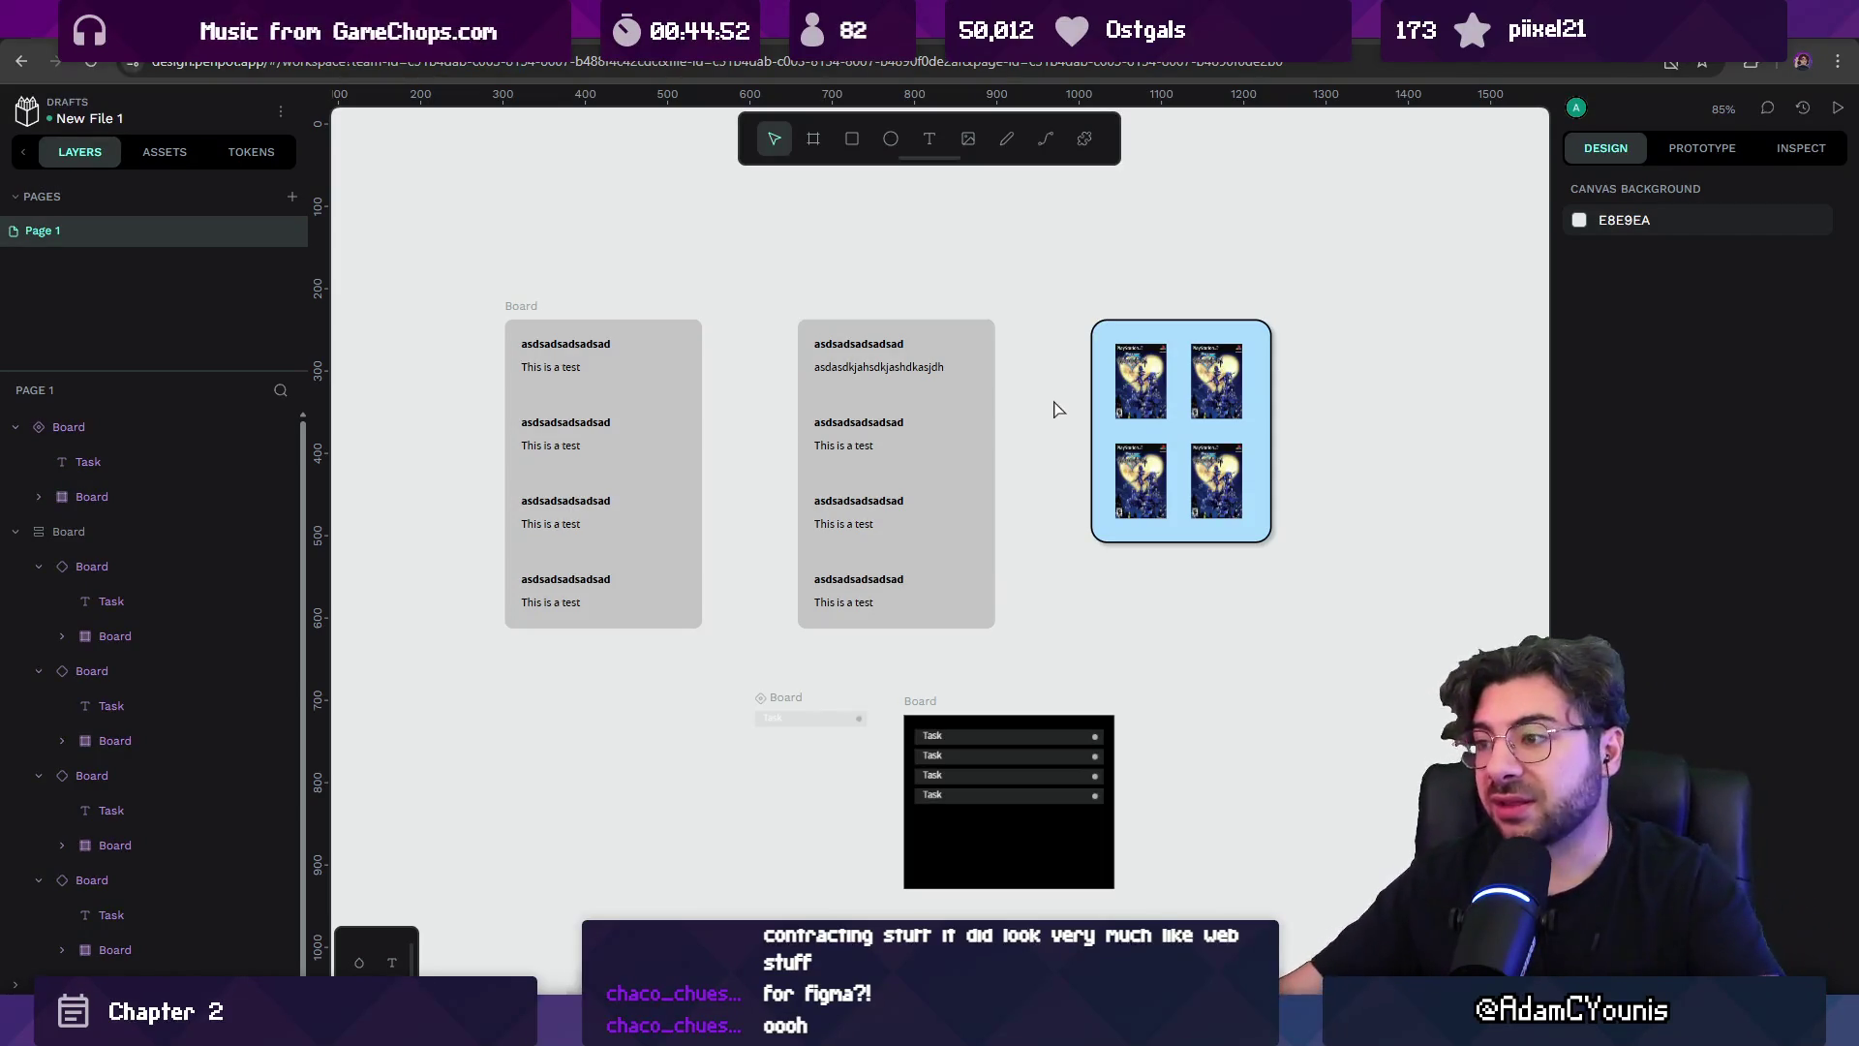
{"action": "left_click", "coordinate": [1112, 348]}
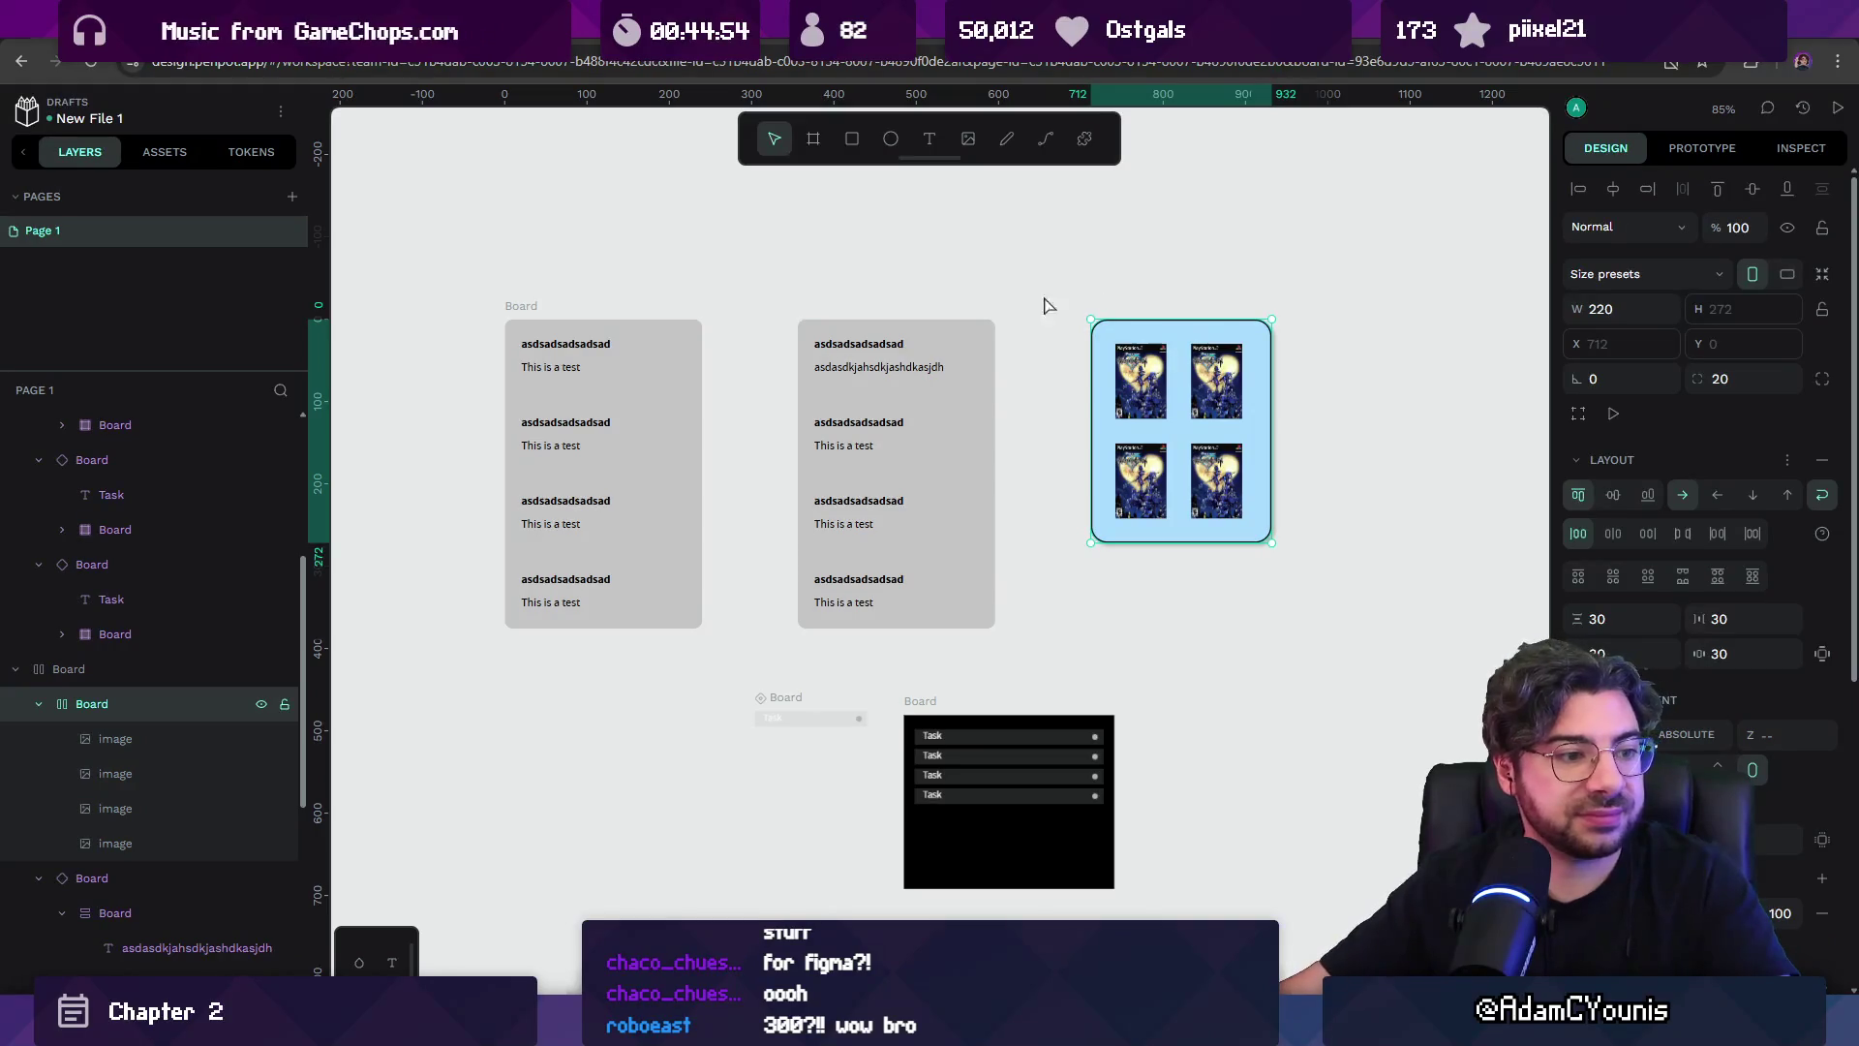
Deselect the image board by clicking empty Penpot canvas.
{"action": "left_click", "coordinate": [905, 274]}
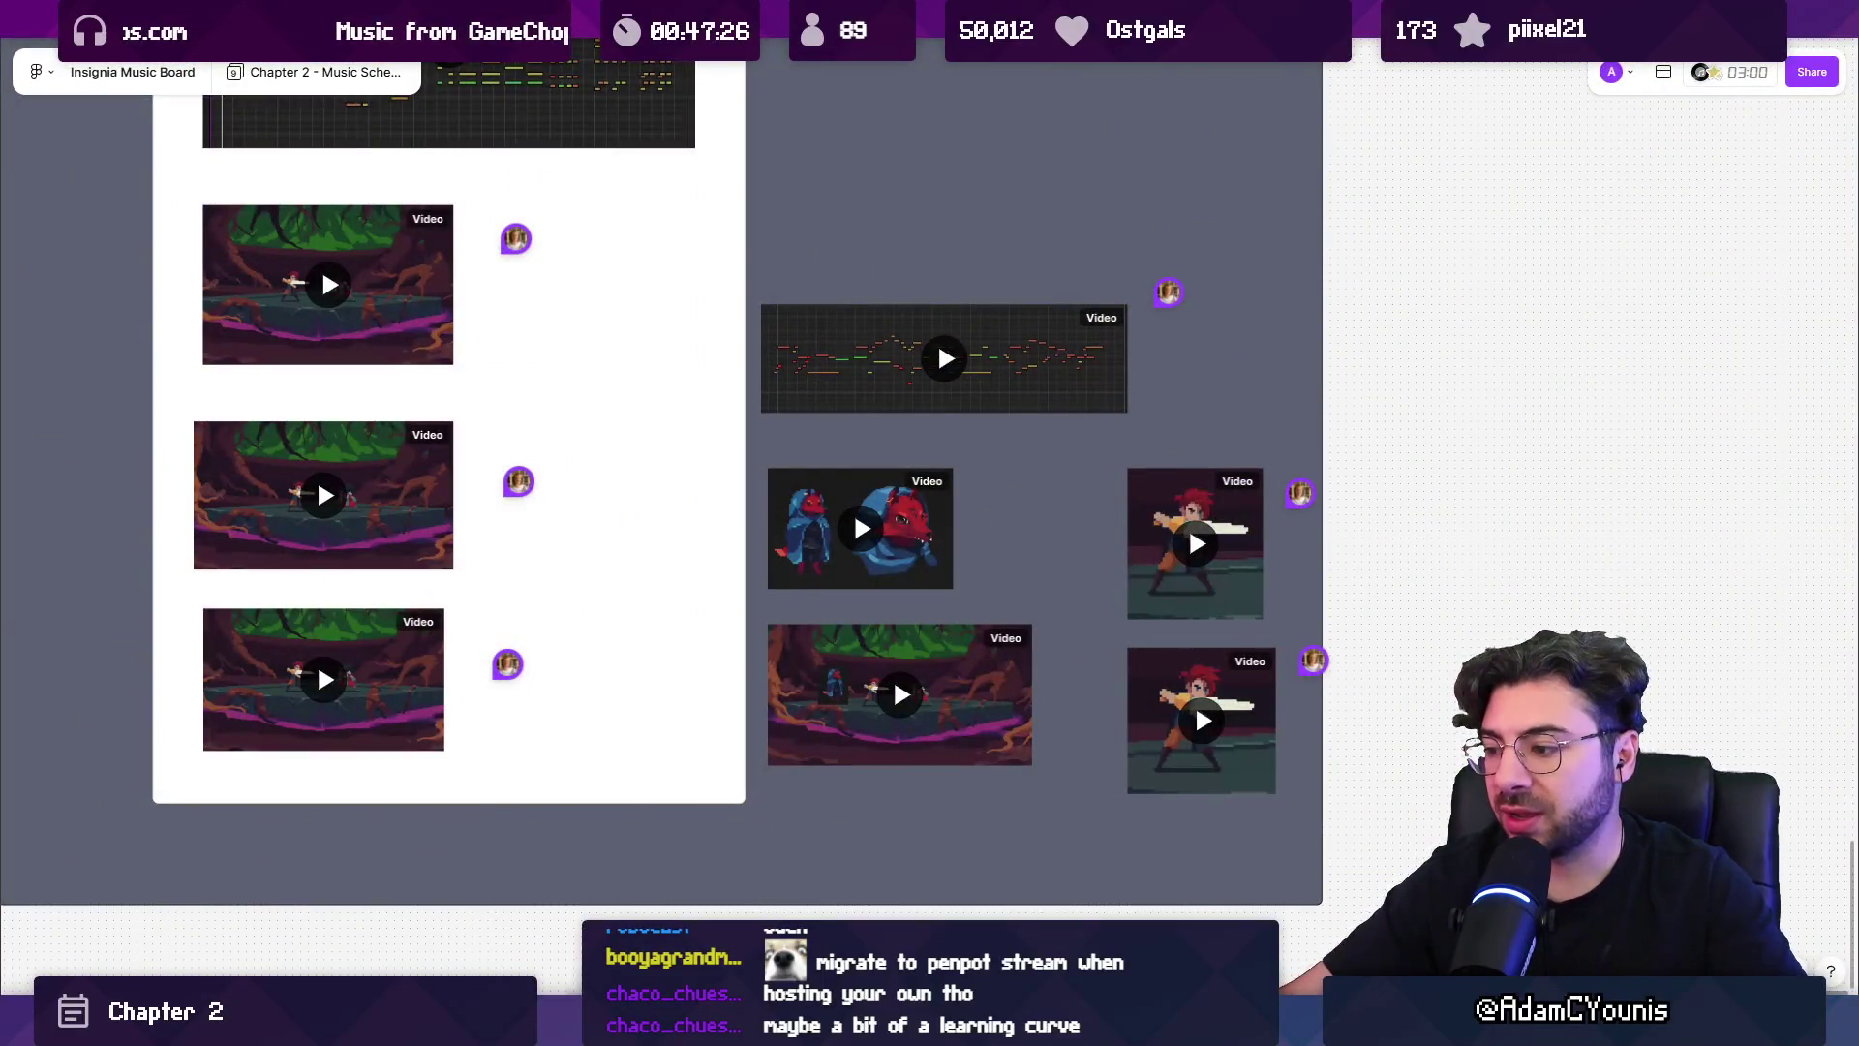
Bring up the Chrome window and switch to the Penpot file tab.
{"action": "mouse_move", "coordinate": [1186, 1027]}
{"action": "left_click", "coordinate": [1258, 910]}
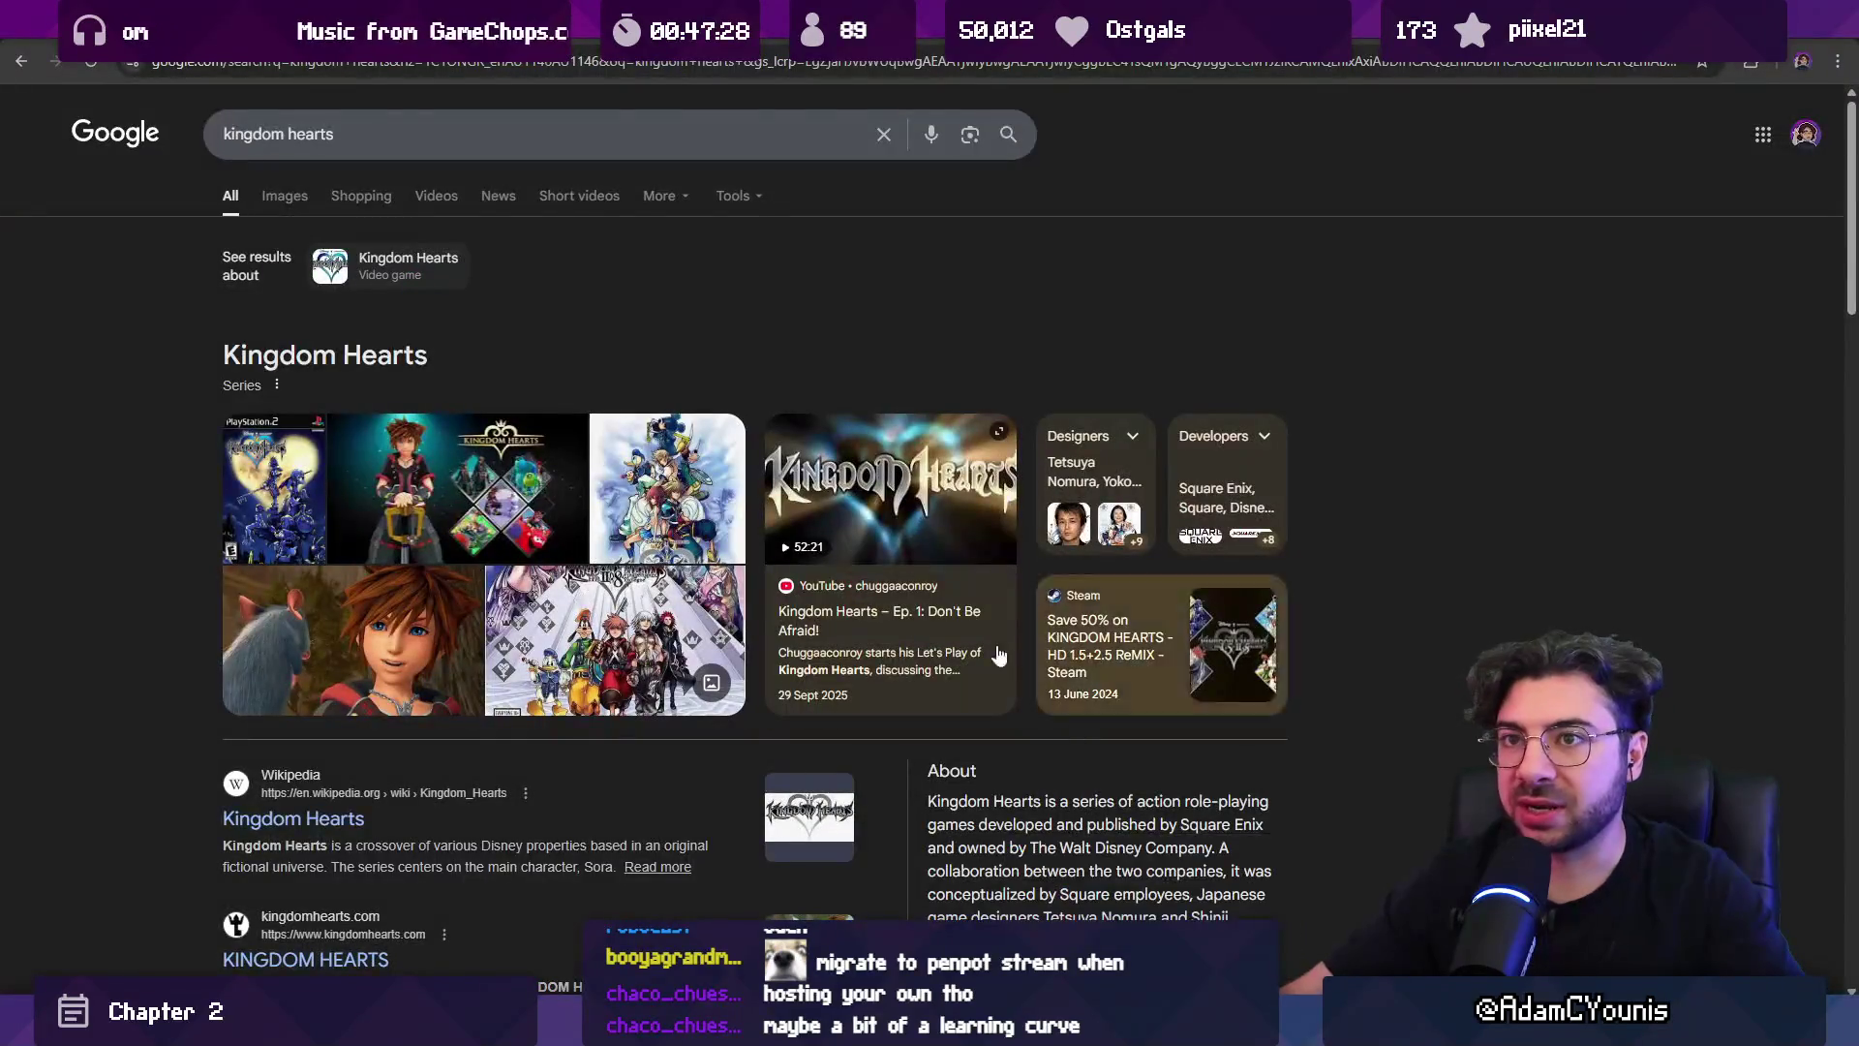
{"action": "key", "text": "ctrl+Tab"}
{"action": "scroll", "coordinate": [717, 772], "scroll_direction": "down", "scroll_amount": 5}
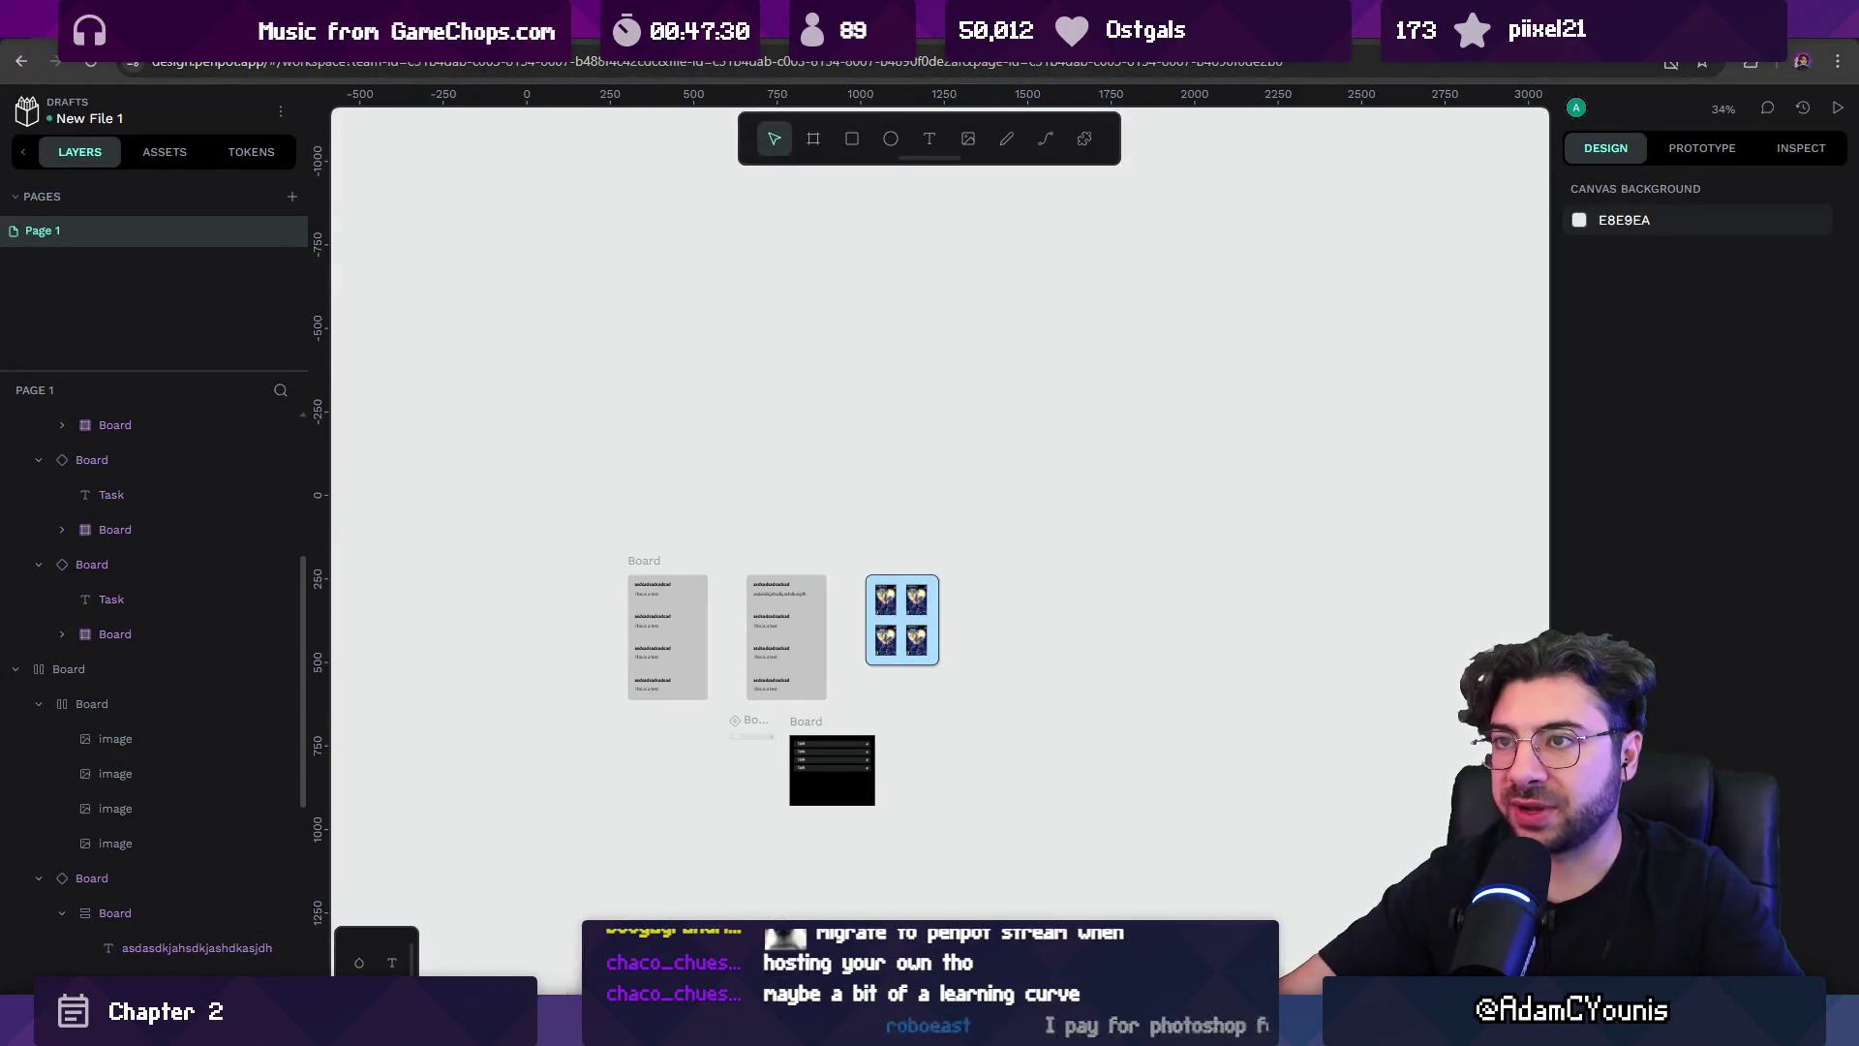
Open the suggested YouTube channel from 'youtube.com/a' in a new tab, then go back to Penpot.
{"action": "key", "text": "ctrl+t"}
{"action": "type", "text": "youtube.com"}
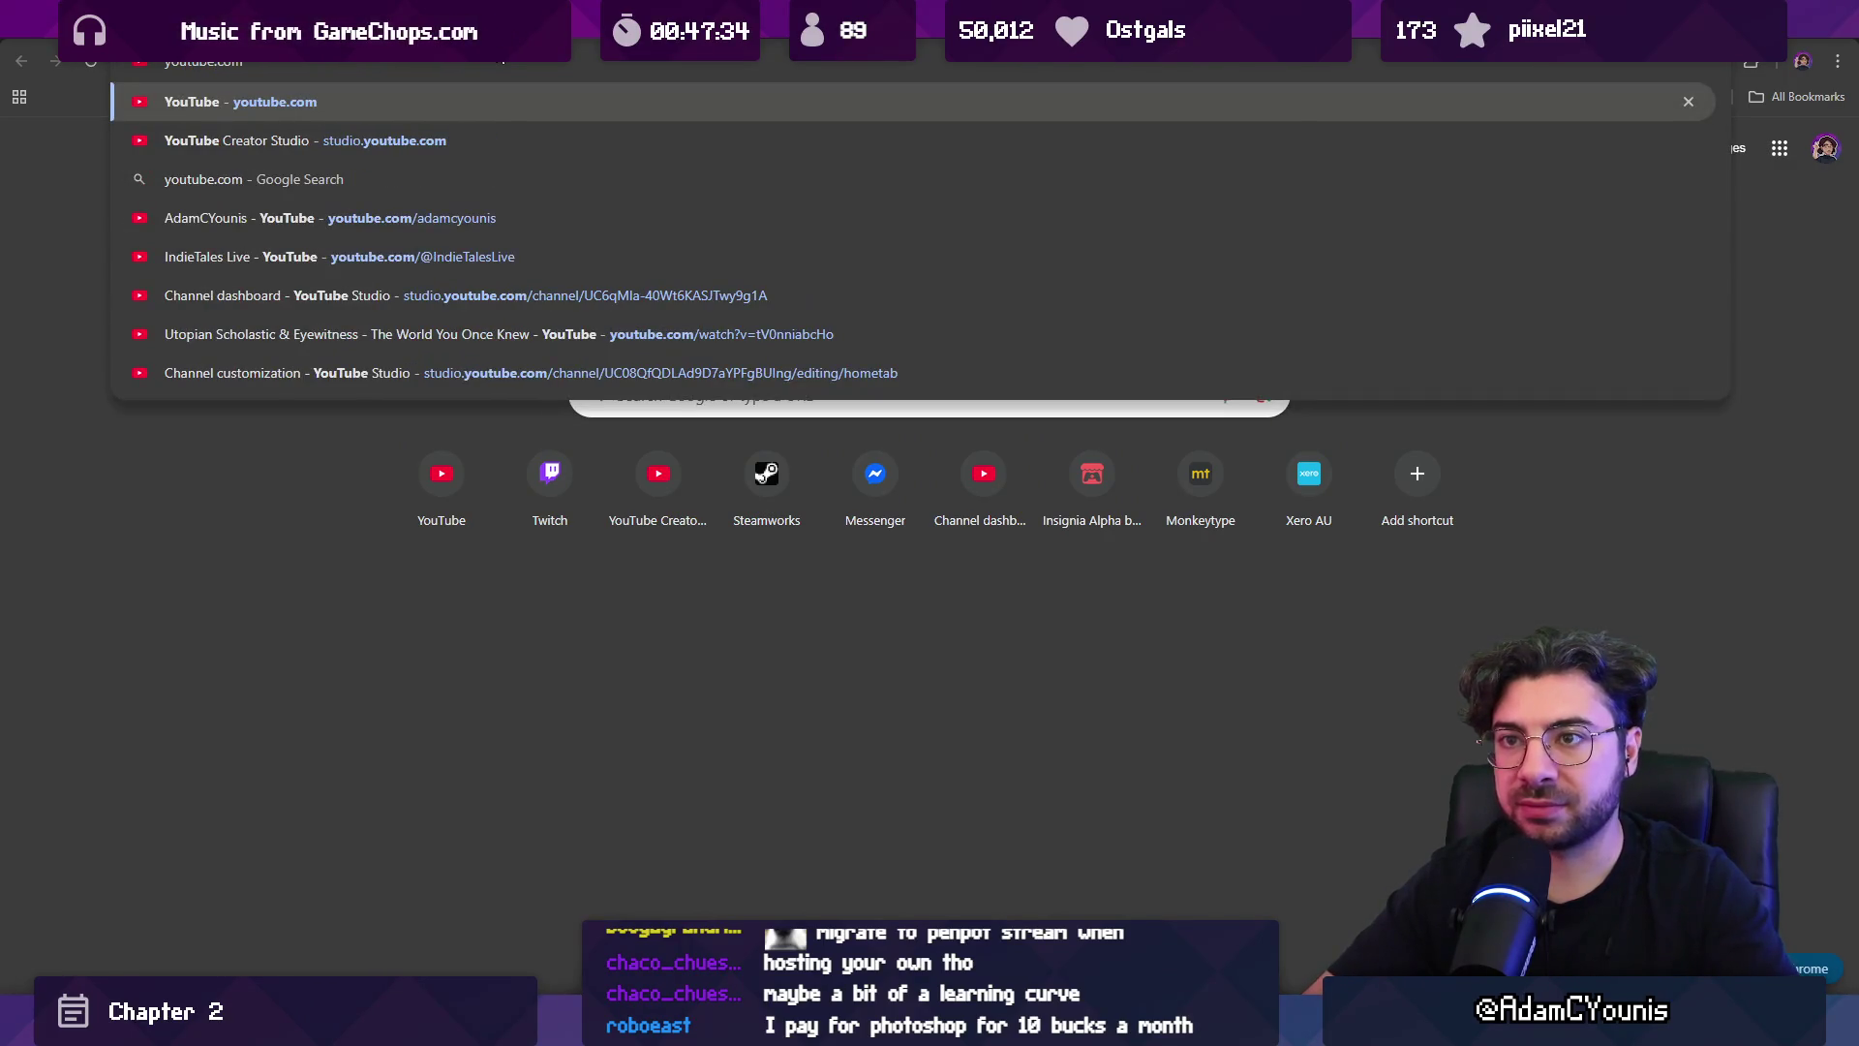
{"action": "type", "text": "/adamc"}
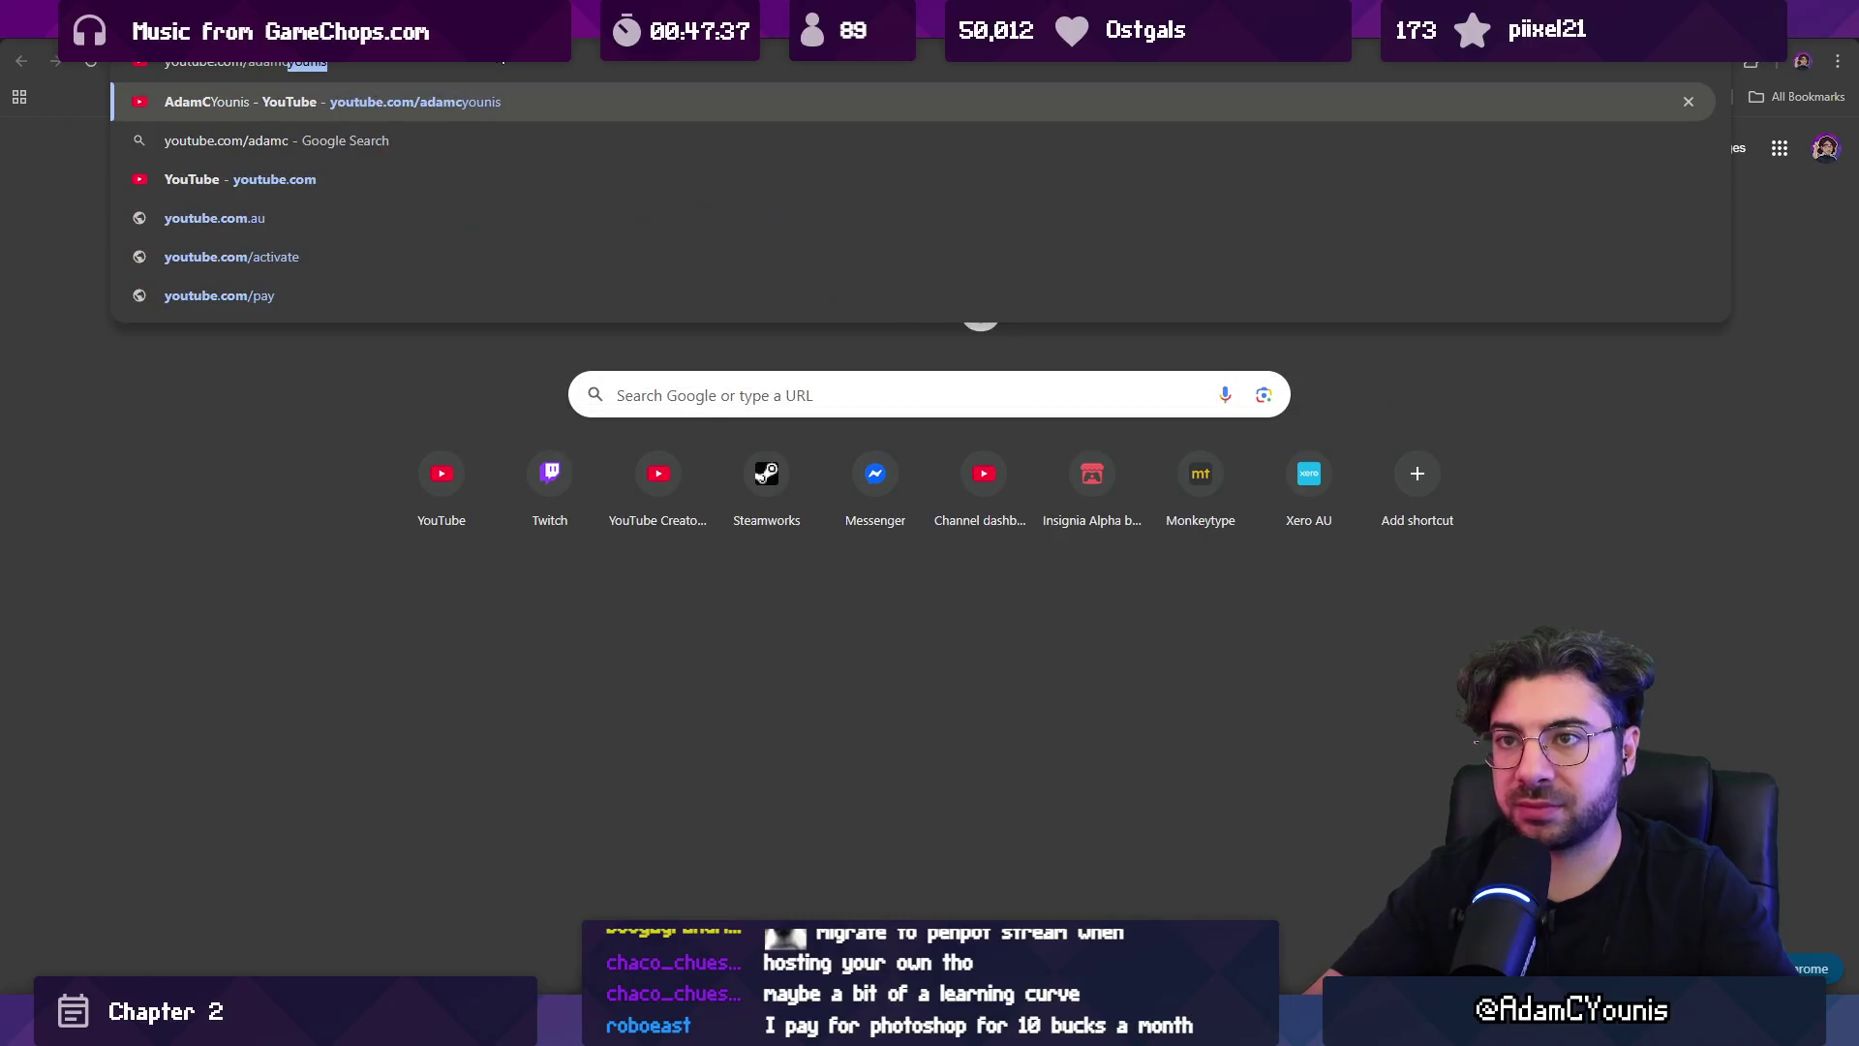
{"action": "key", "text": "Return"}
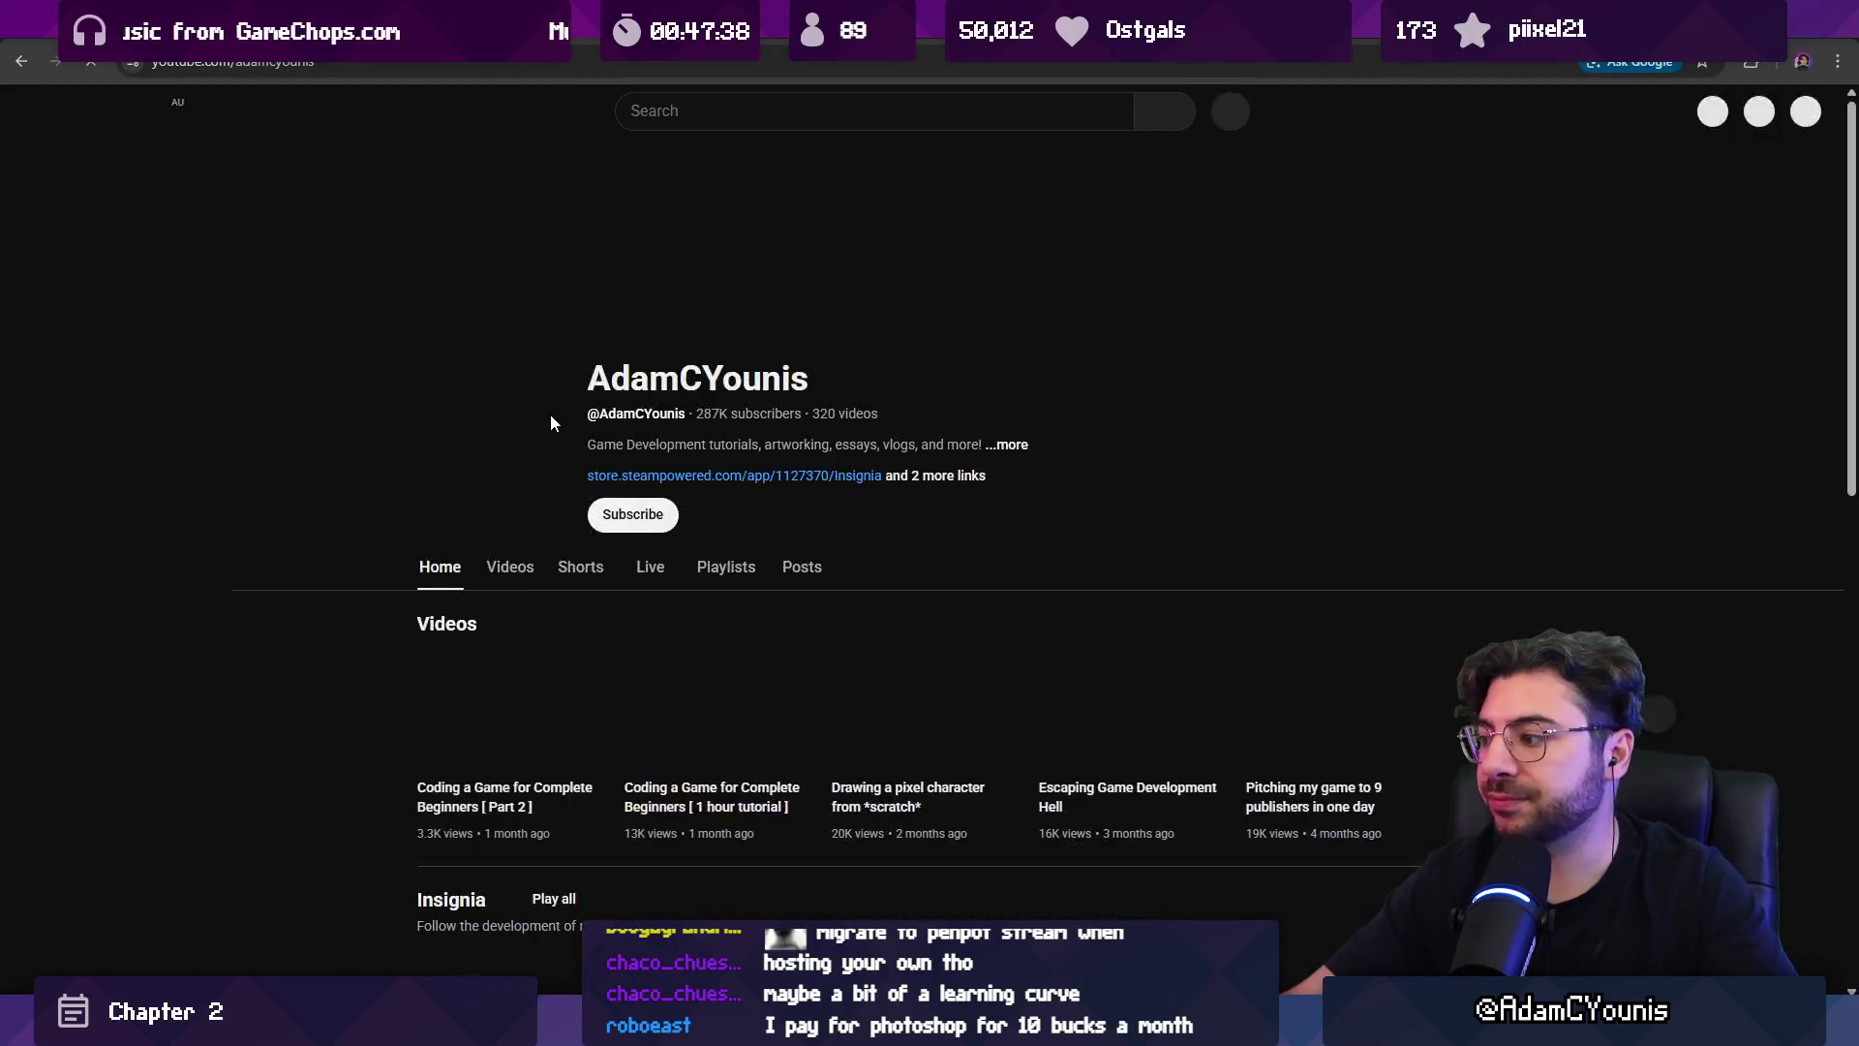
{"action": "key", "text": "alt+Left"}
{"action": "key", "text": "alt+Left"}
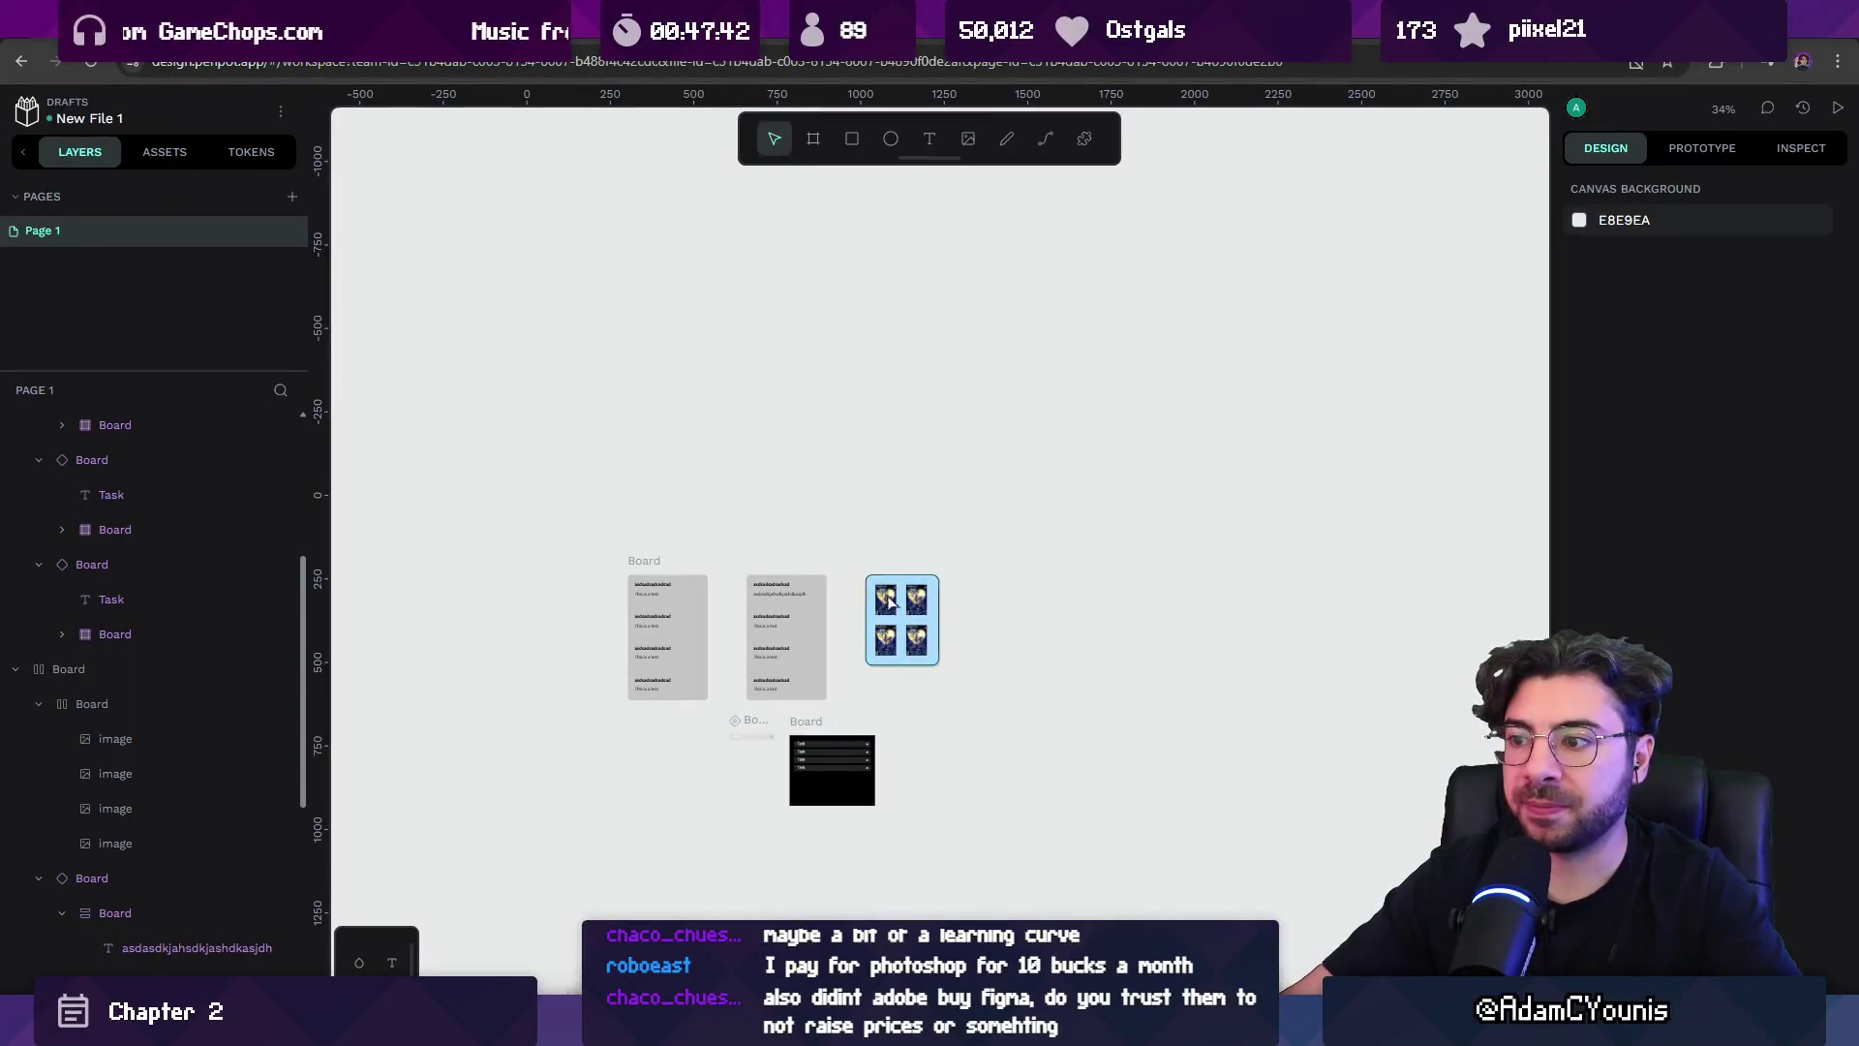
Paste the YouTube video link as a text layer, pause the video, and deselect the link.
{"action": "key", "text": "ctrl+v"}
{"action": "key", "text": "alt+Tab"}
{"action": "left_click", "coordinate": [657, 403]}
{"action": "key", "text": "alt+Tab"}
{"action": "scroll", "coordinate": [979, 648], "scroll_direction": "up", "scroll_amount": 10, "text": "ctrl"}
{"action": "scroll", "coordinate": [833, 693], "scroll_direction": "down", "scroll_amount": 5, "text": "ctrl"}
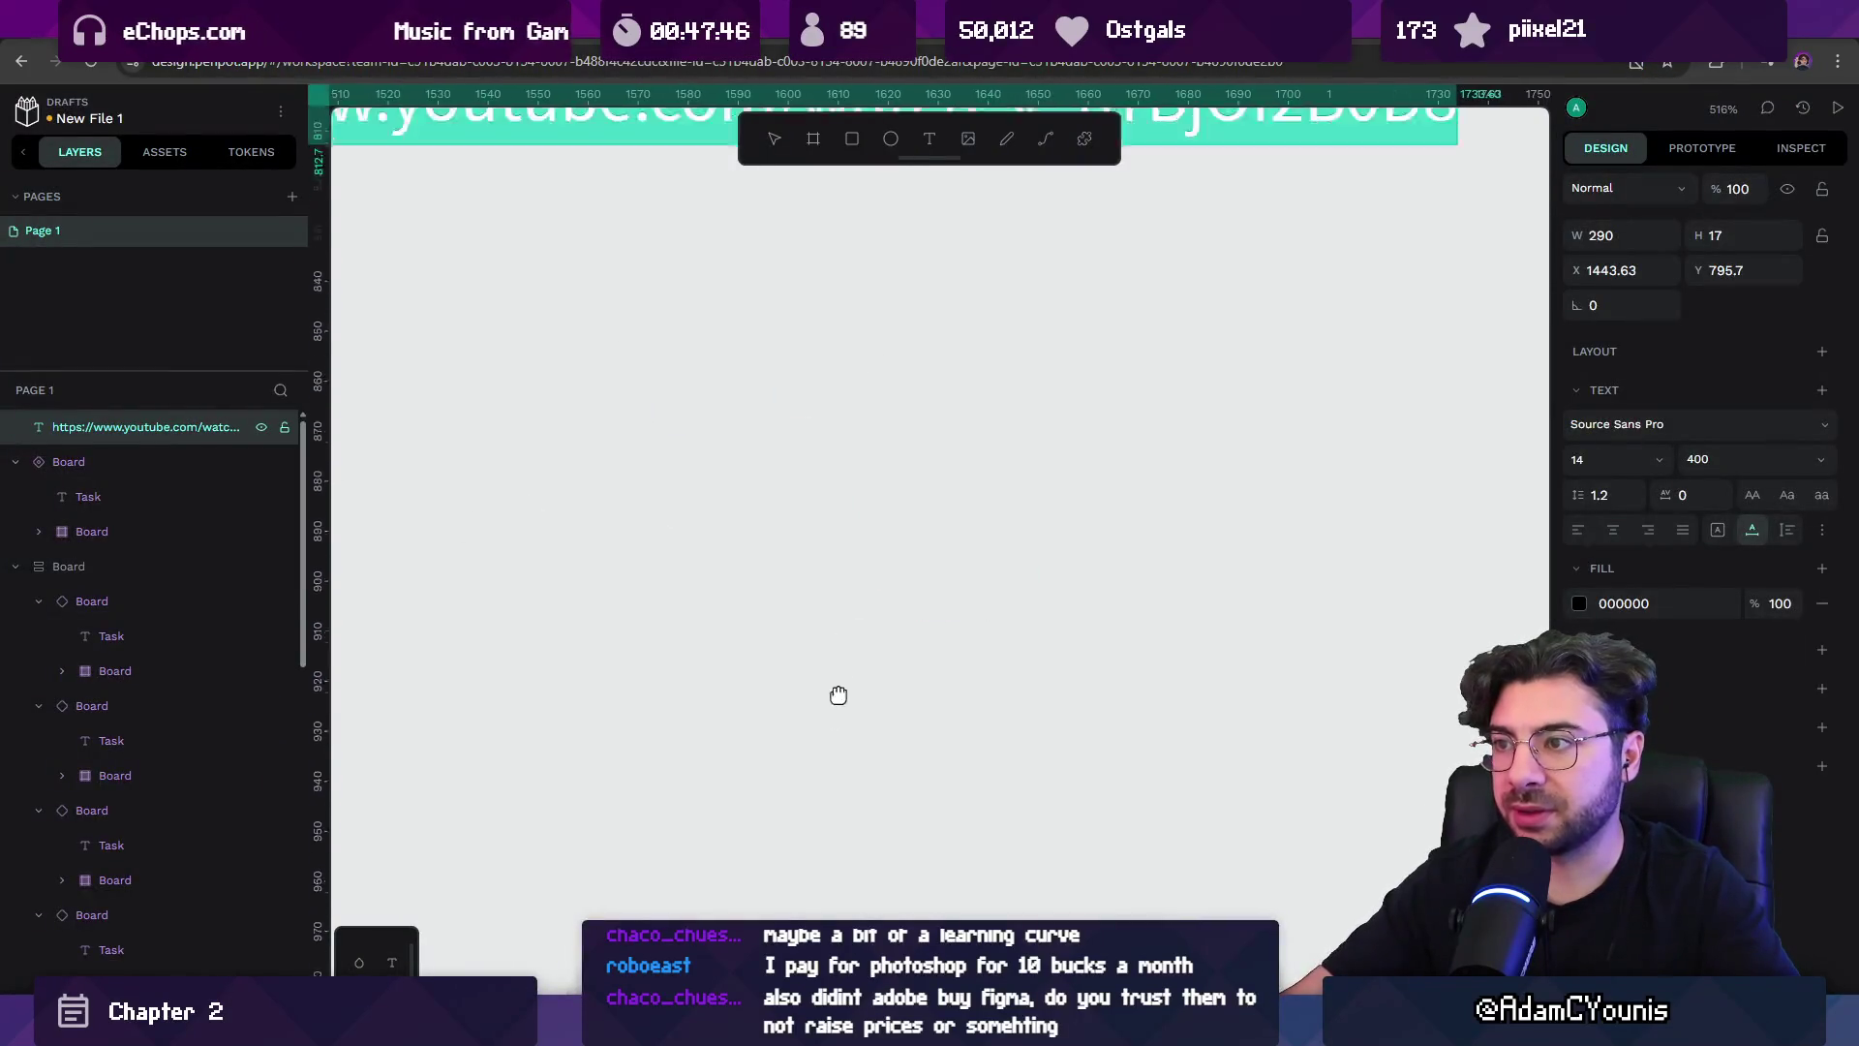
{"action": "key", "text": "Escape"}
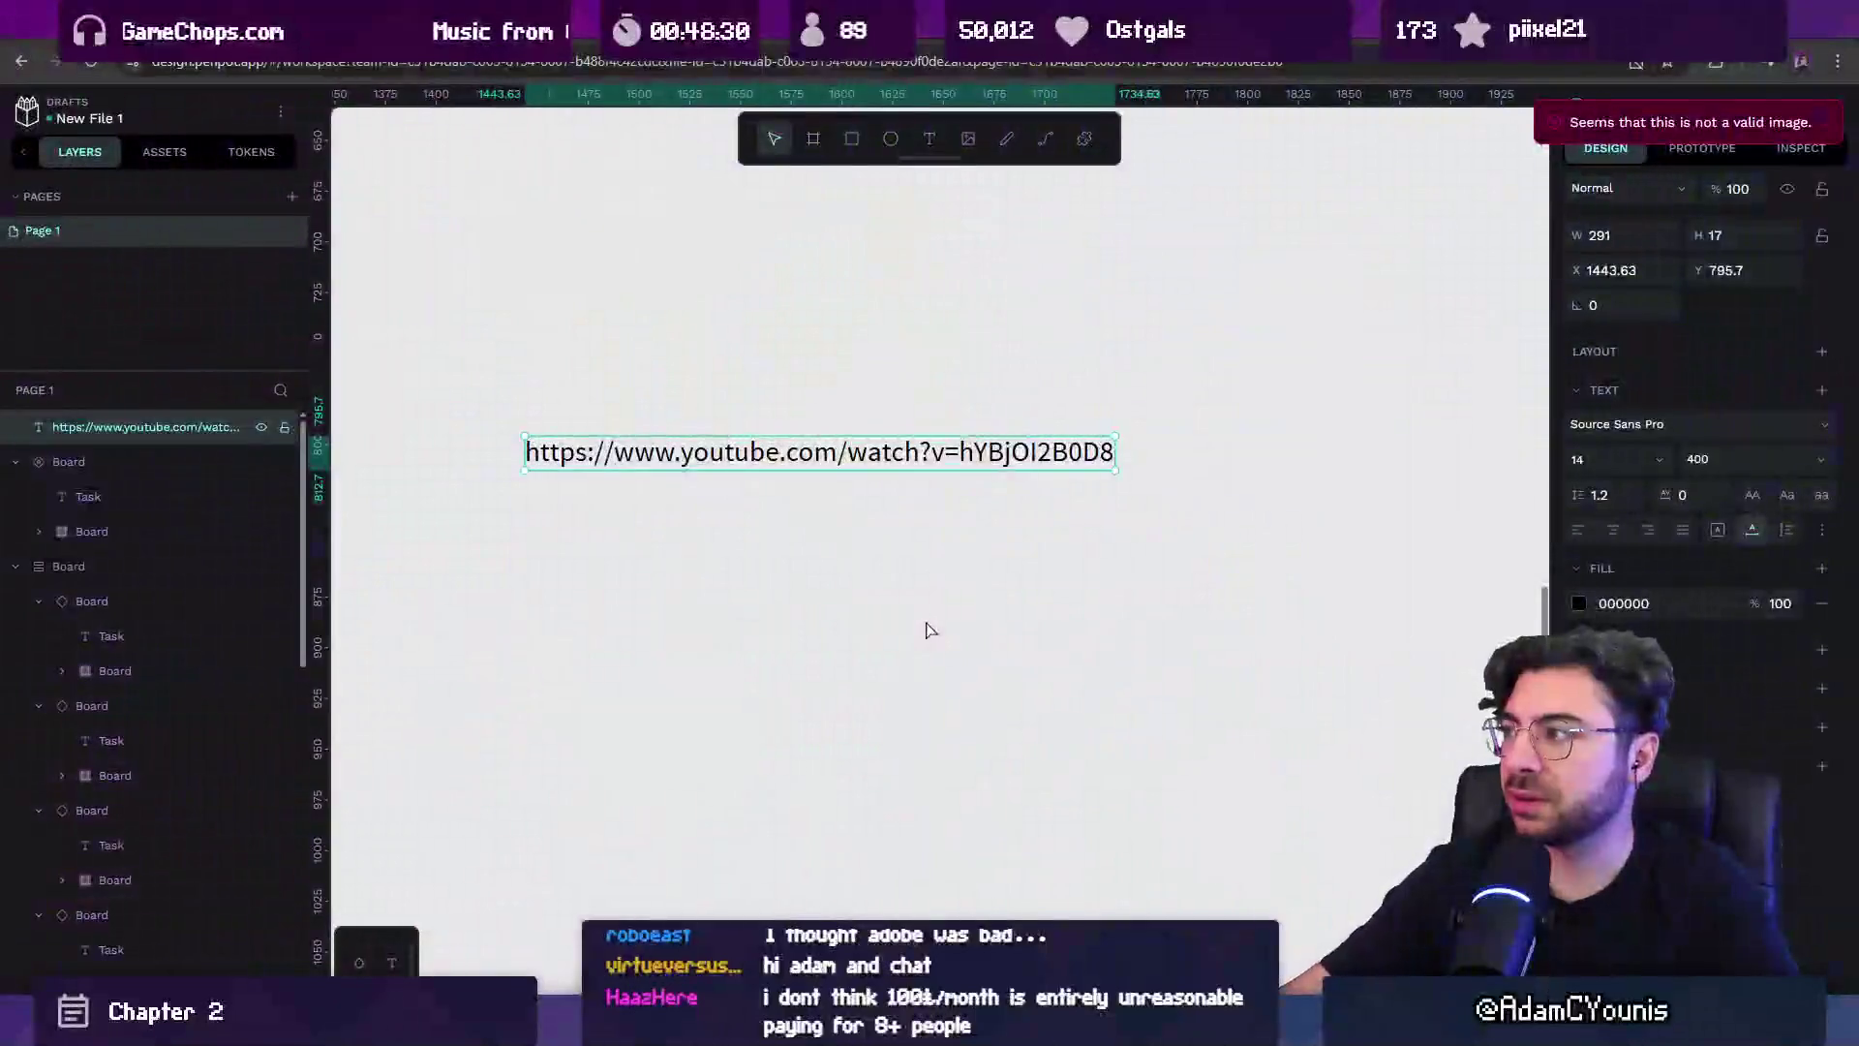
{"action": "left_click", "coordinate": [907, 530]}
{"action": "scroll", "coordinate": [968, 455], "scroll_direction": "down", "scroll_amount": 10}
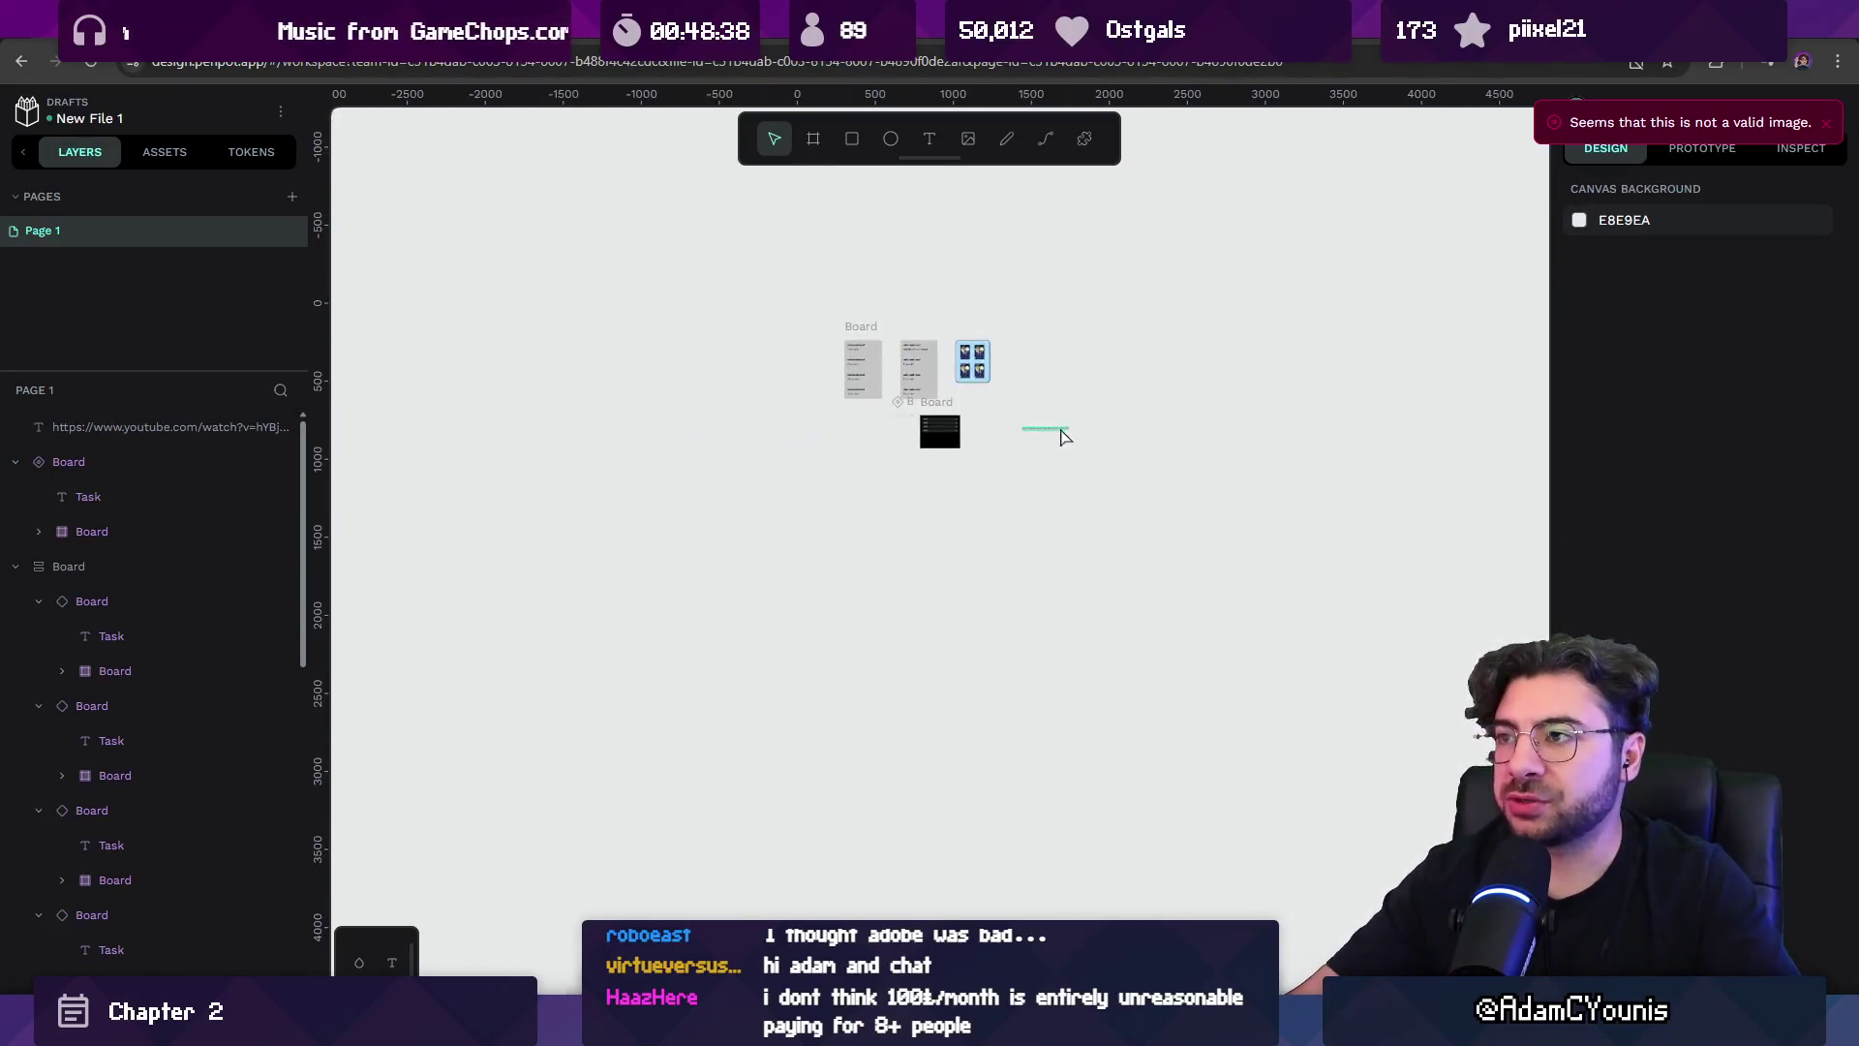
{"action": "scroll", "coordinate": [1017, 418], "scroll_direction": "up", "scroll_amount": 10}
{"action": "scroll", "coordinate": [1124, 629], "scroll_direction": "down", "scroll_amount": 5}
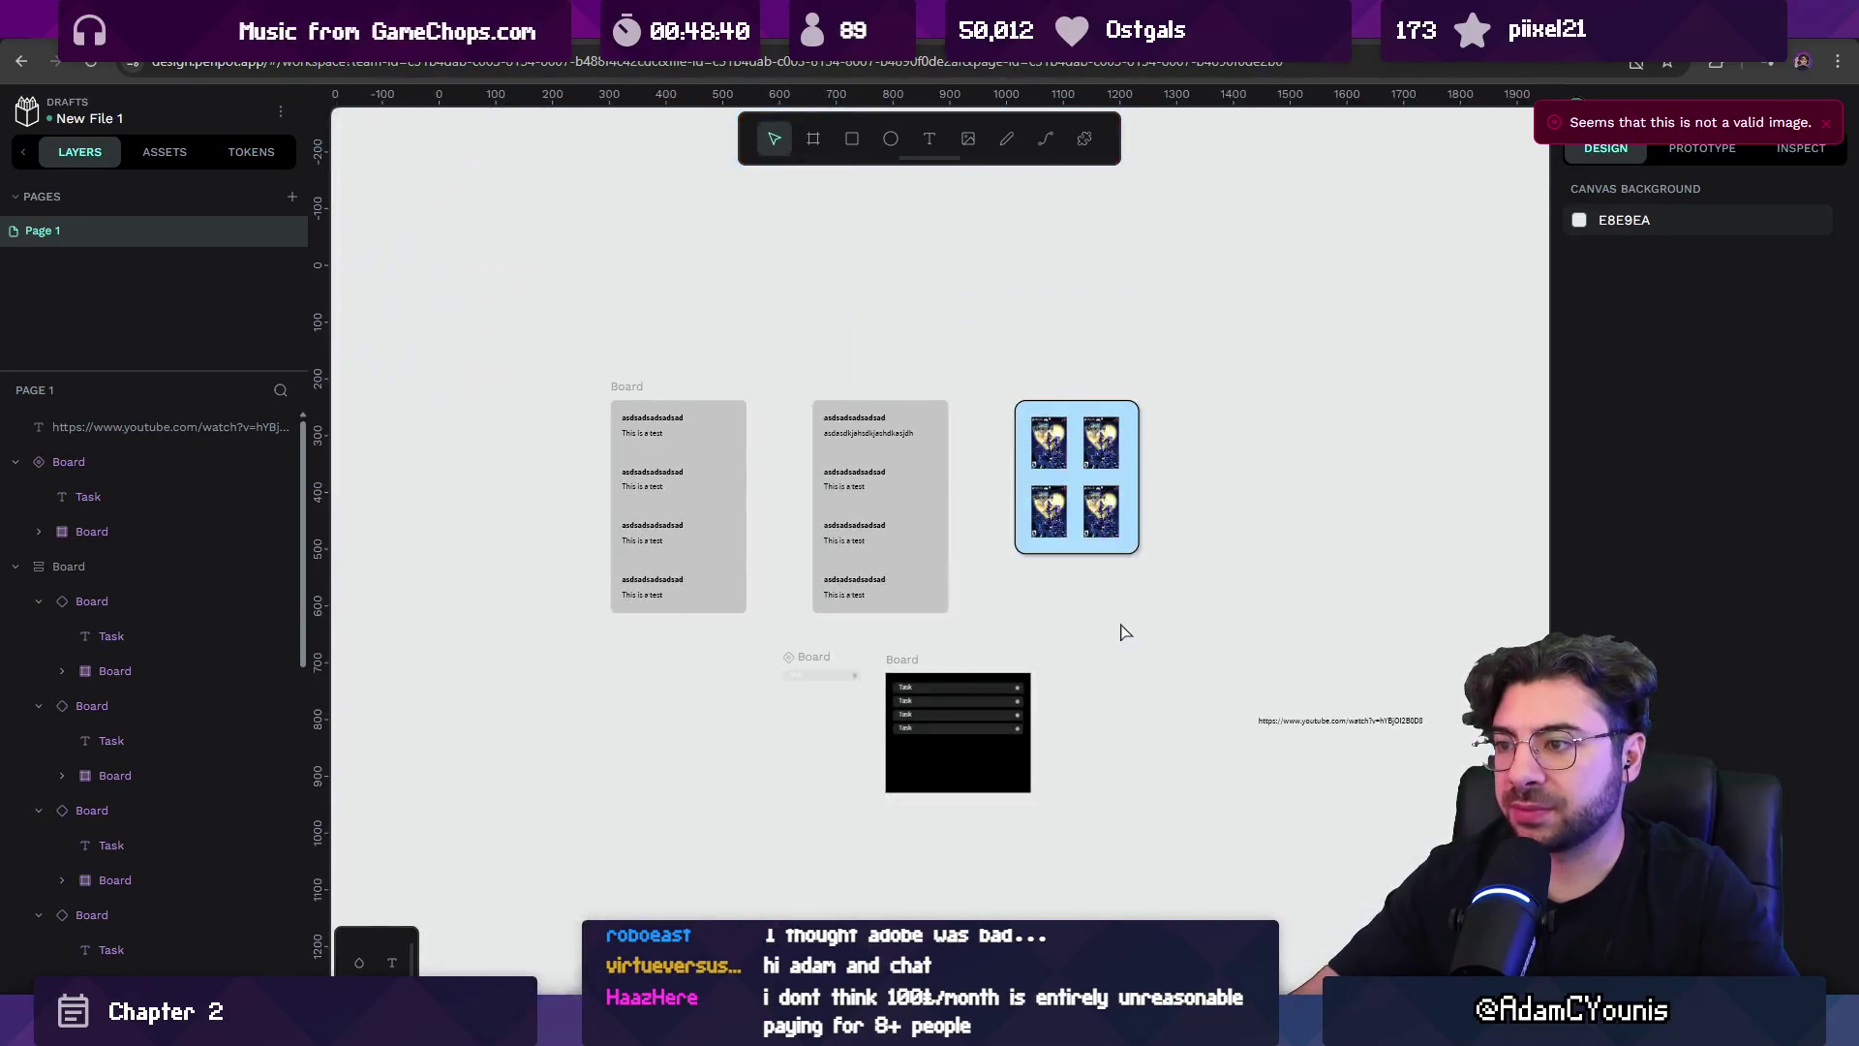
{"action": "scroll", "coordinate": [1123, 630], "scroll_direction": "up", "scroll_amount": 2}
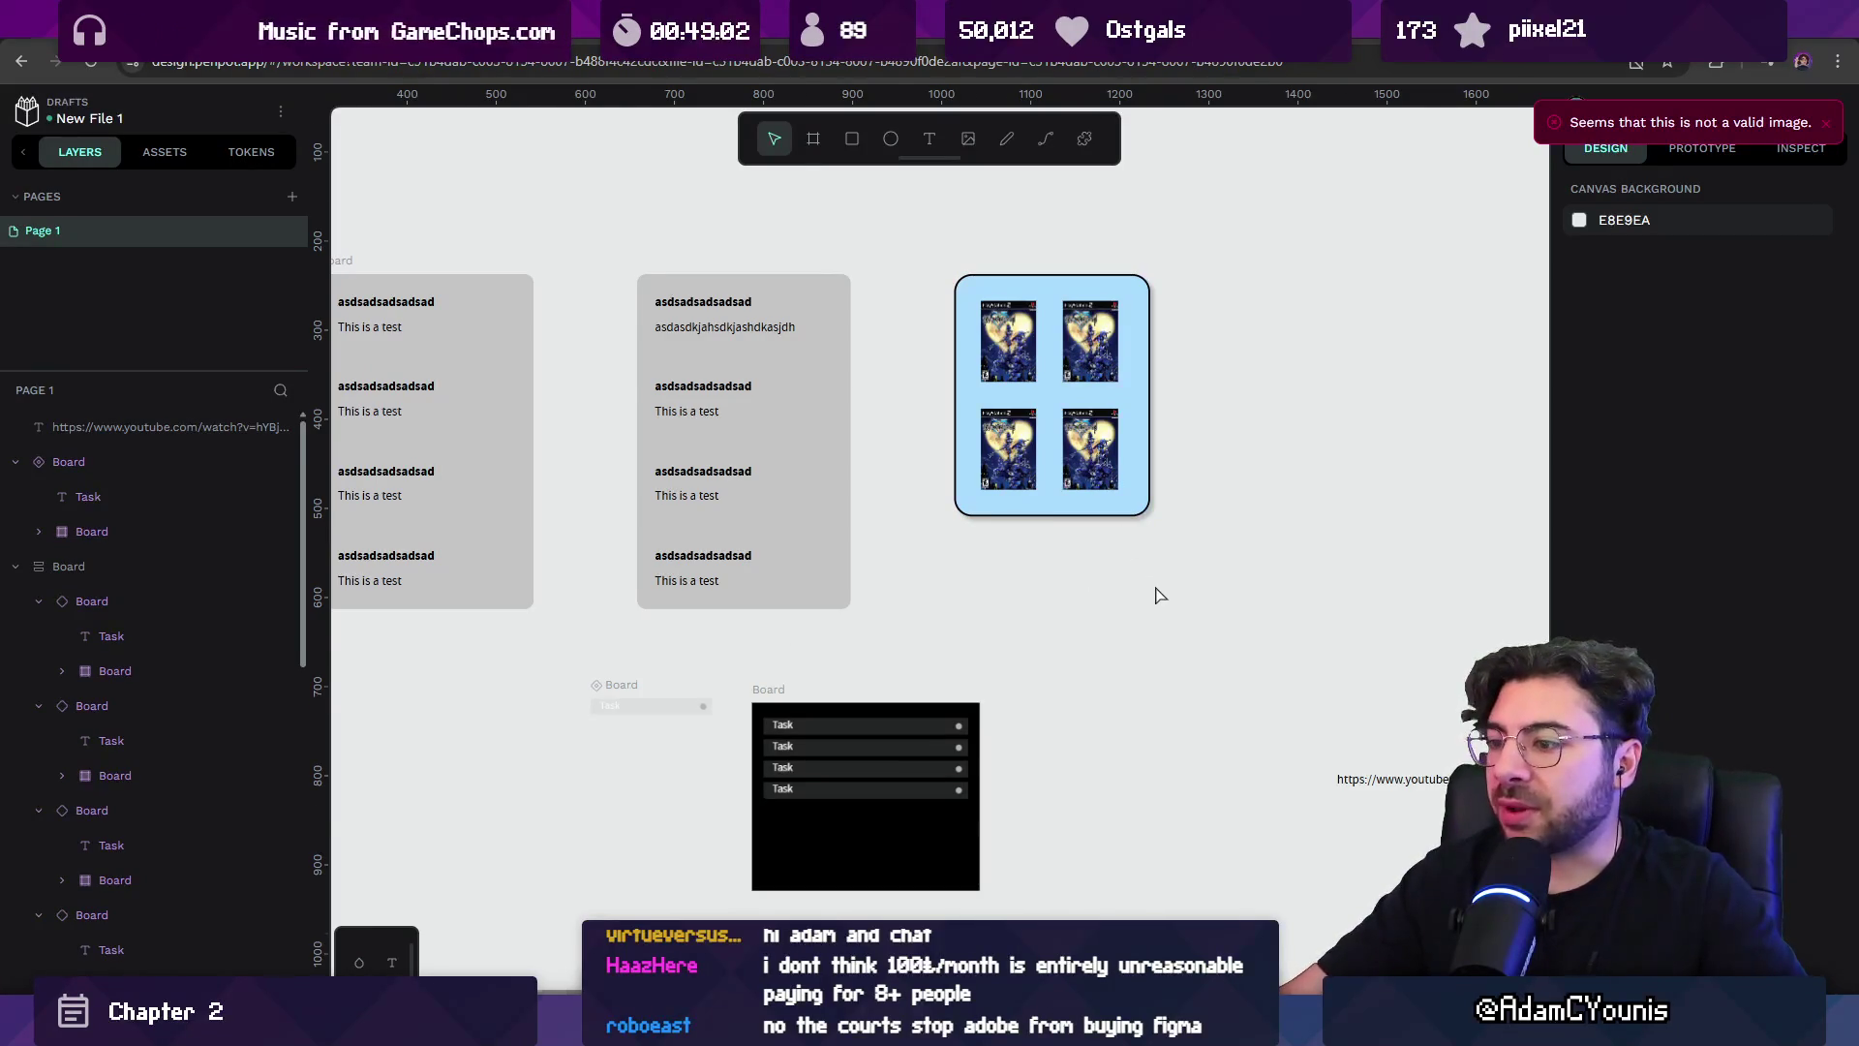
{"action": "scroll", "coordinate": [1162, 594], "scroll_direction": "down", "scroll_amount": 3, "text": "ctrl"}
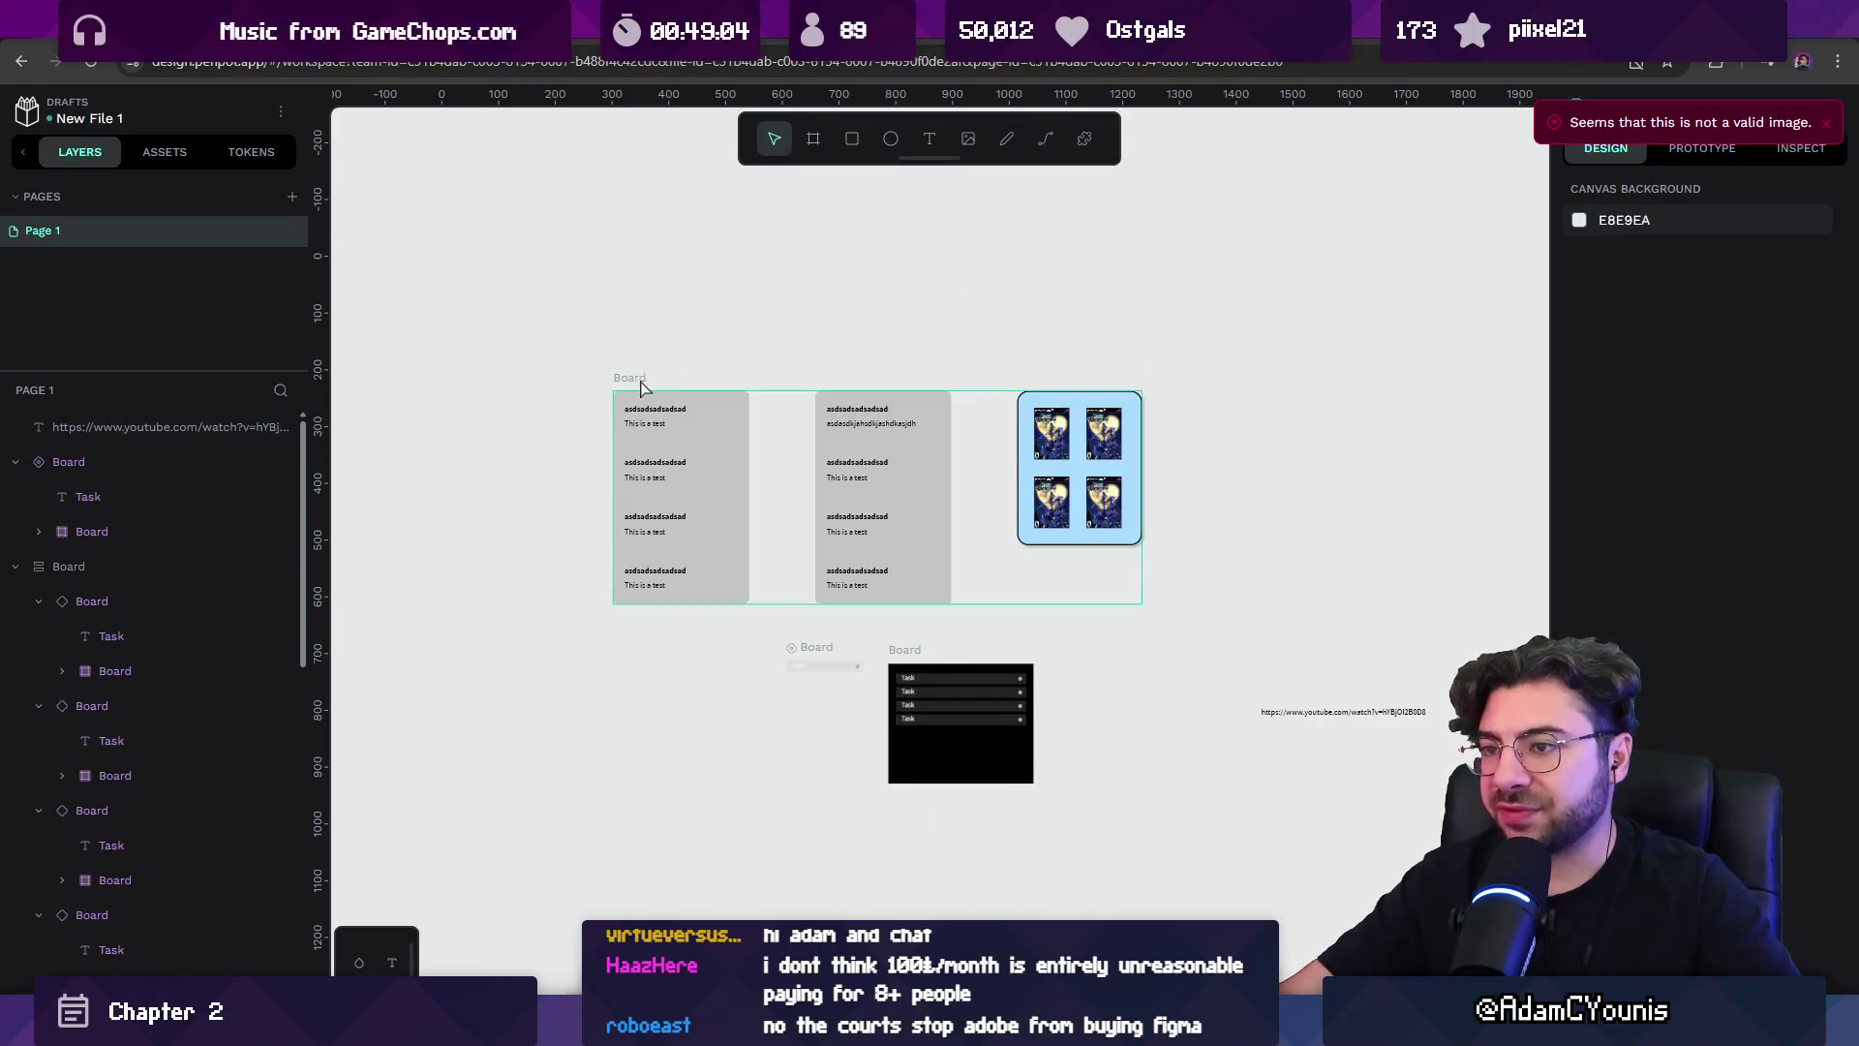
Box-select every board plus the link text, delete them, and switch to the music board tab.
{"action": "left_click", "coordinate": [915, 518]}
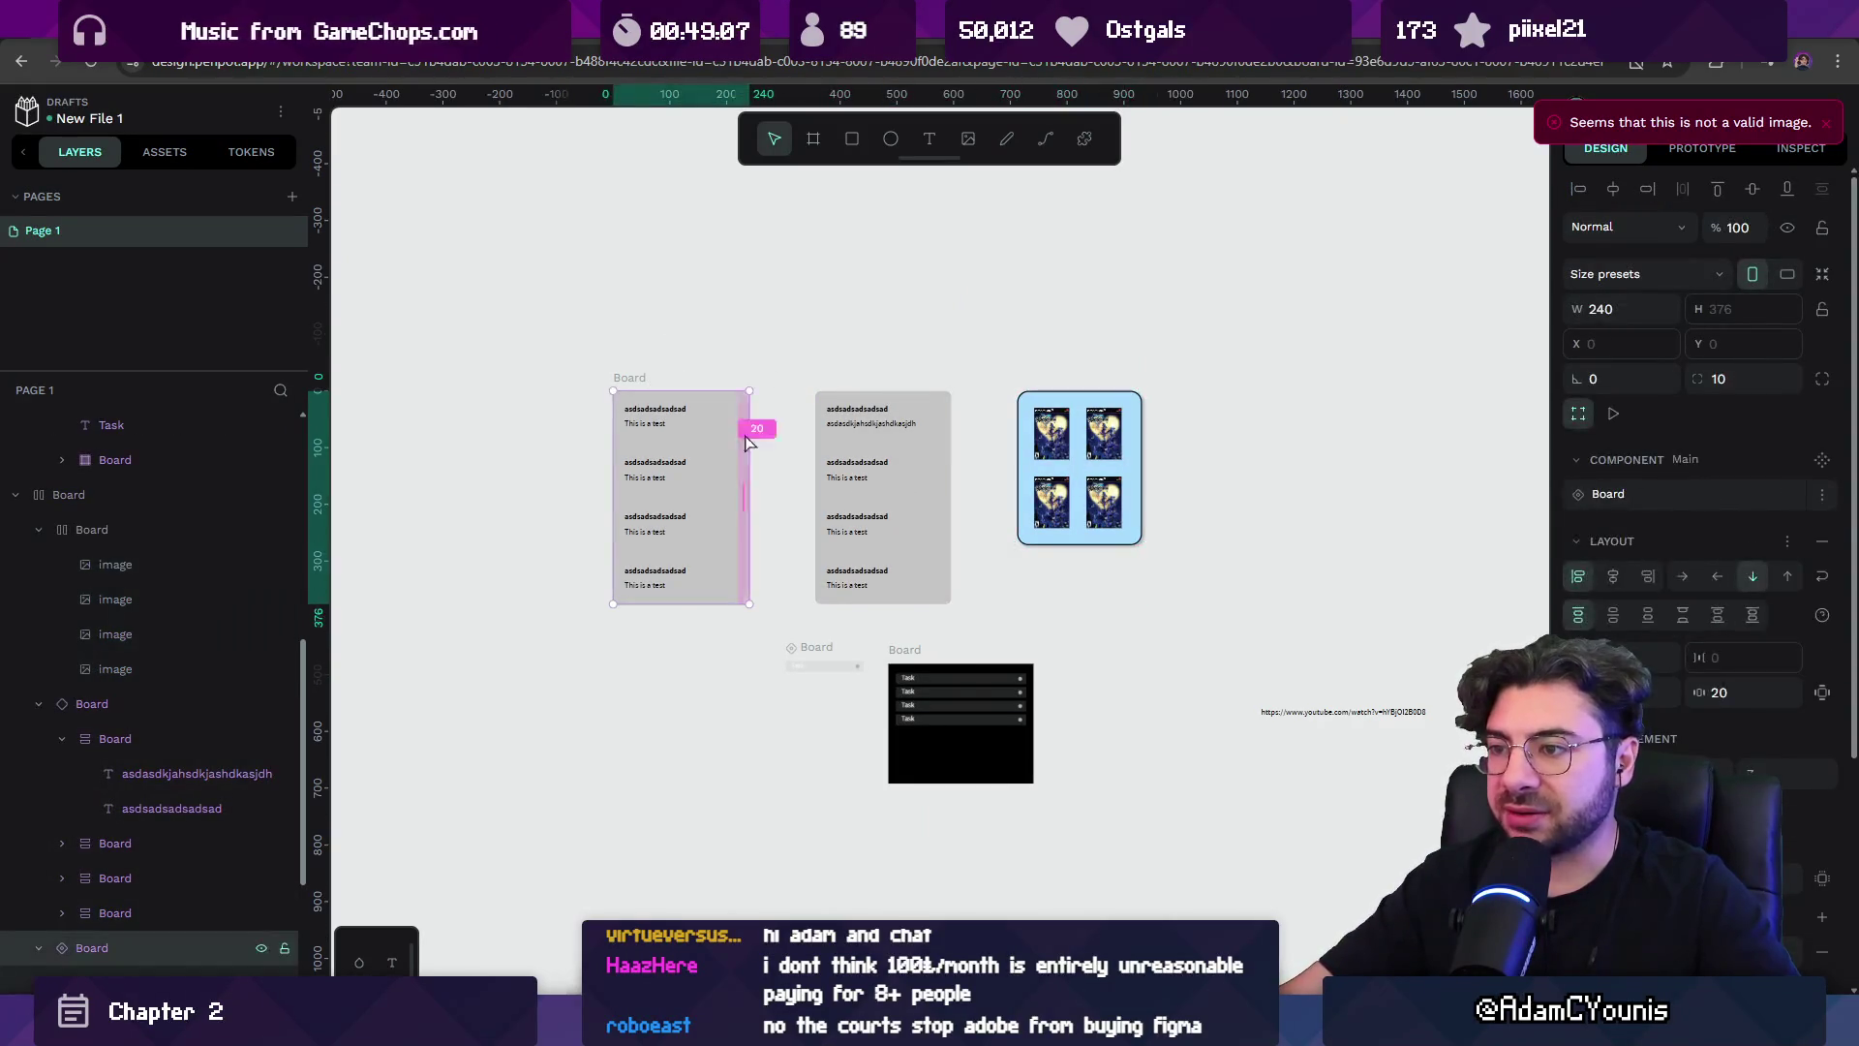
{"action": "left_click", "coordinate": [769, 318]}
{"action": "left_click_drag", "start_coordinate": [569, 350], "coordinate": [920, 600]}
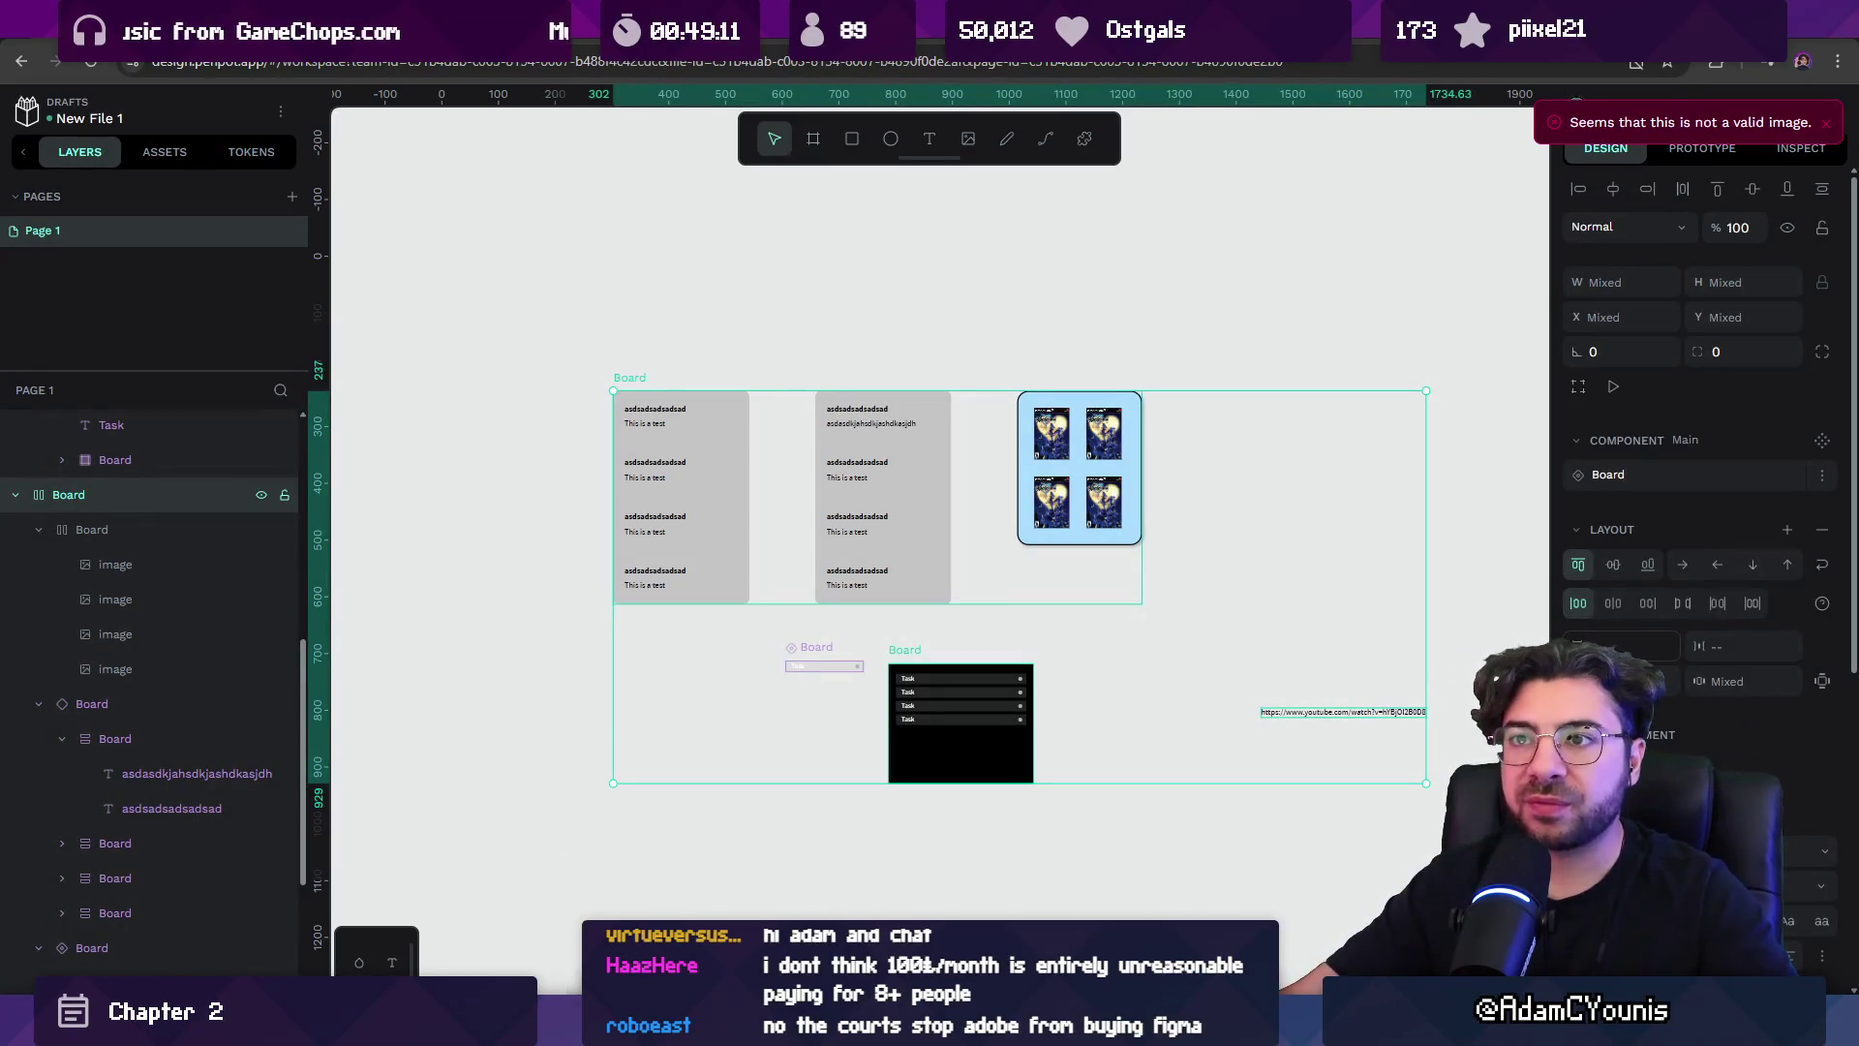
{"action": "key", "text": "Delete"}
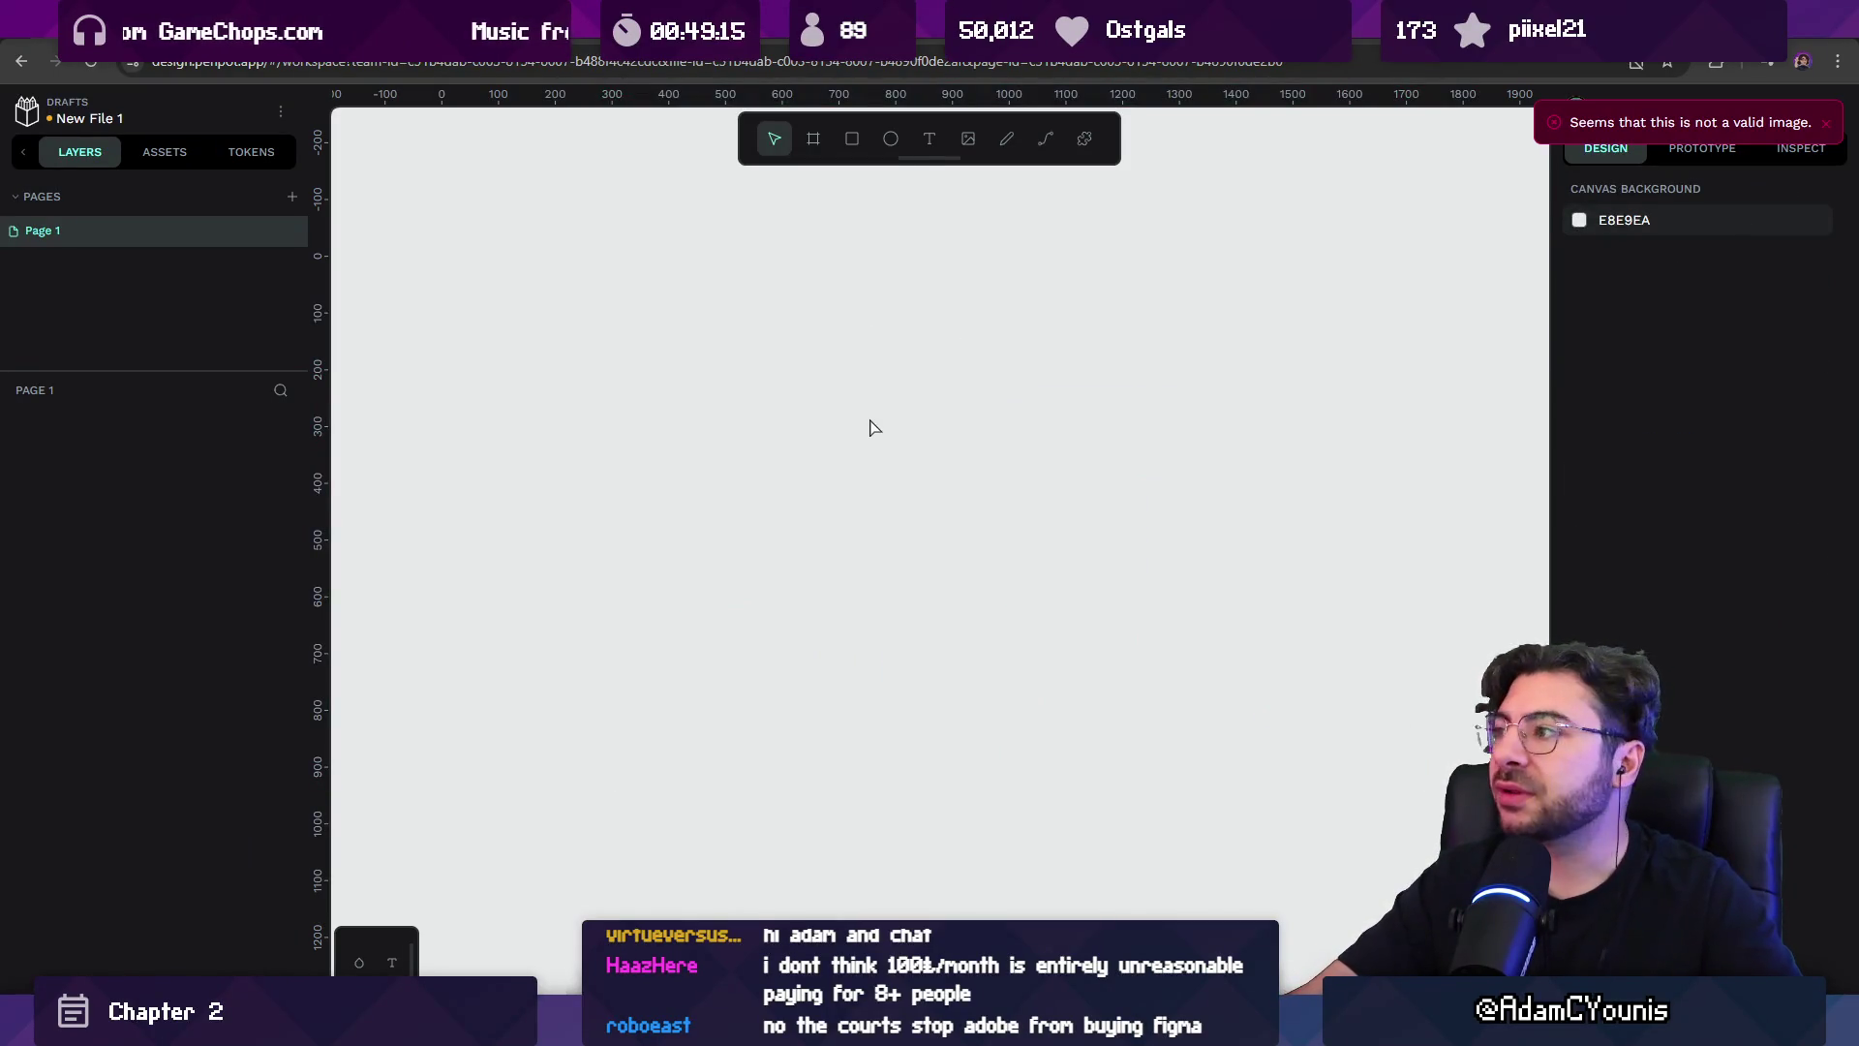
{"action": "key", "text": "ctrl+Tab"}
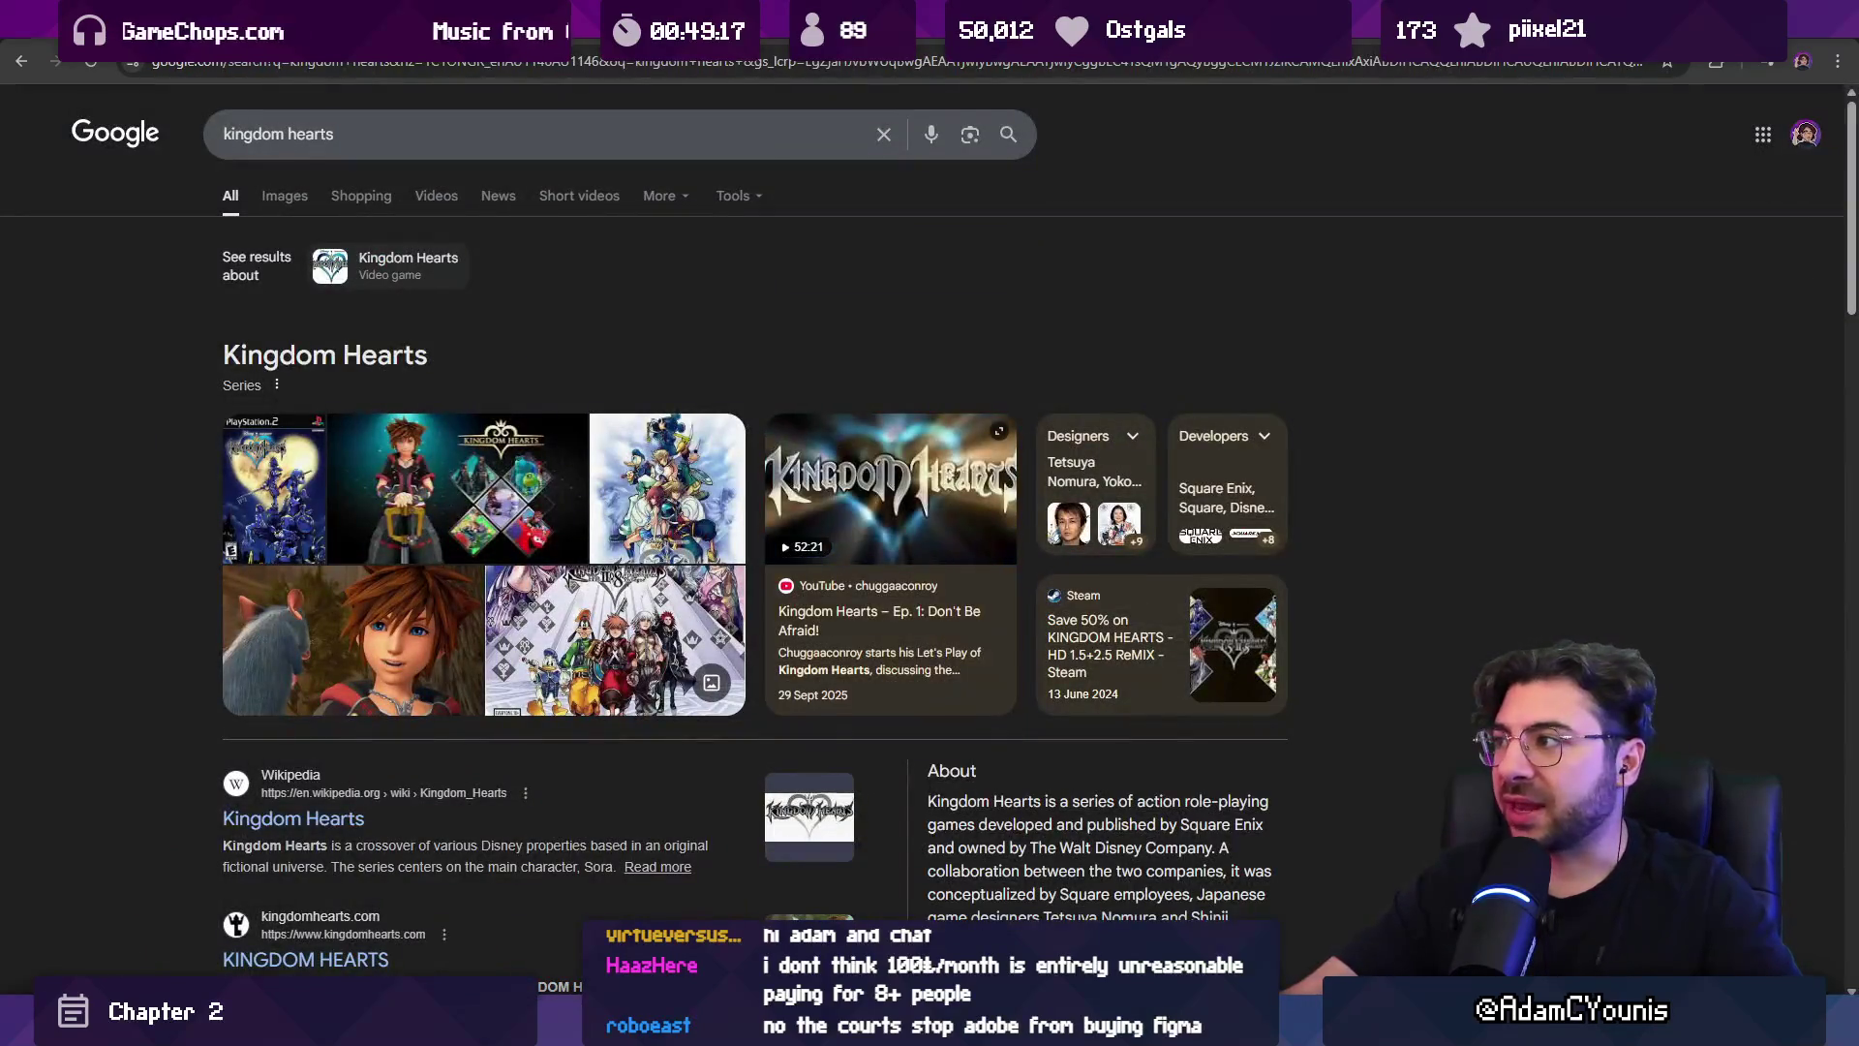
{"action": "key", "text": "ctrl+Tab"}
{"action": "key", "text": "ctrl+Tab"}
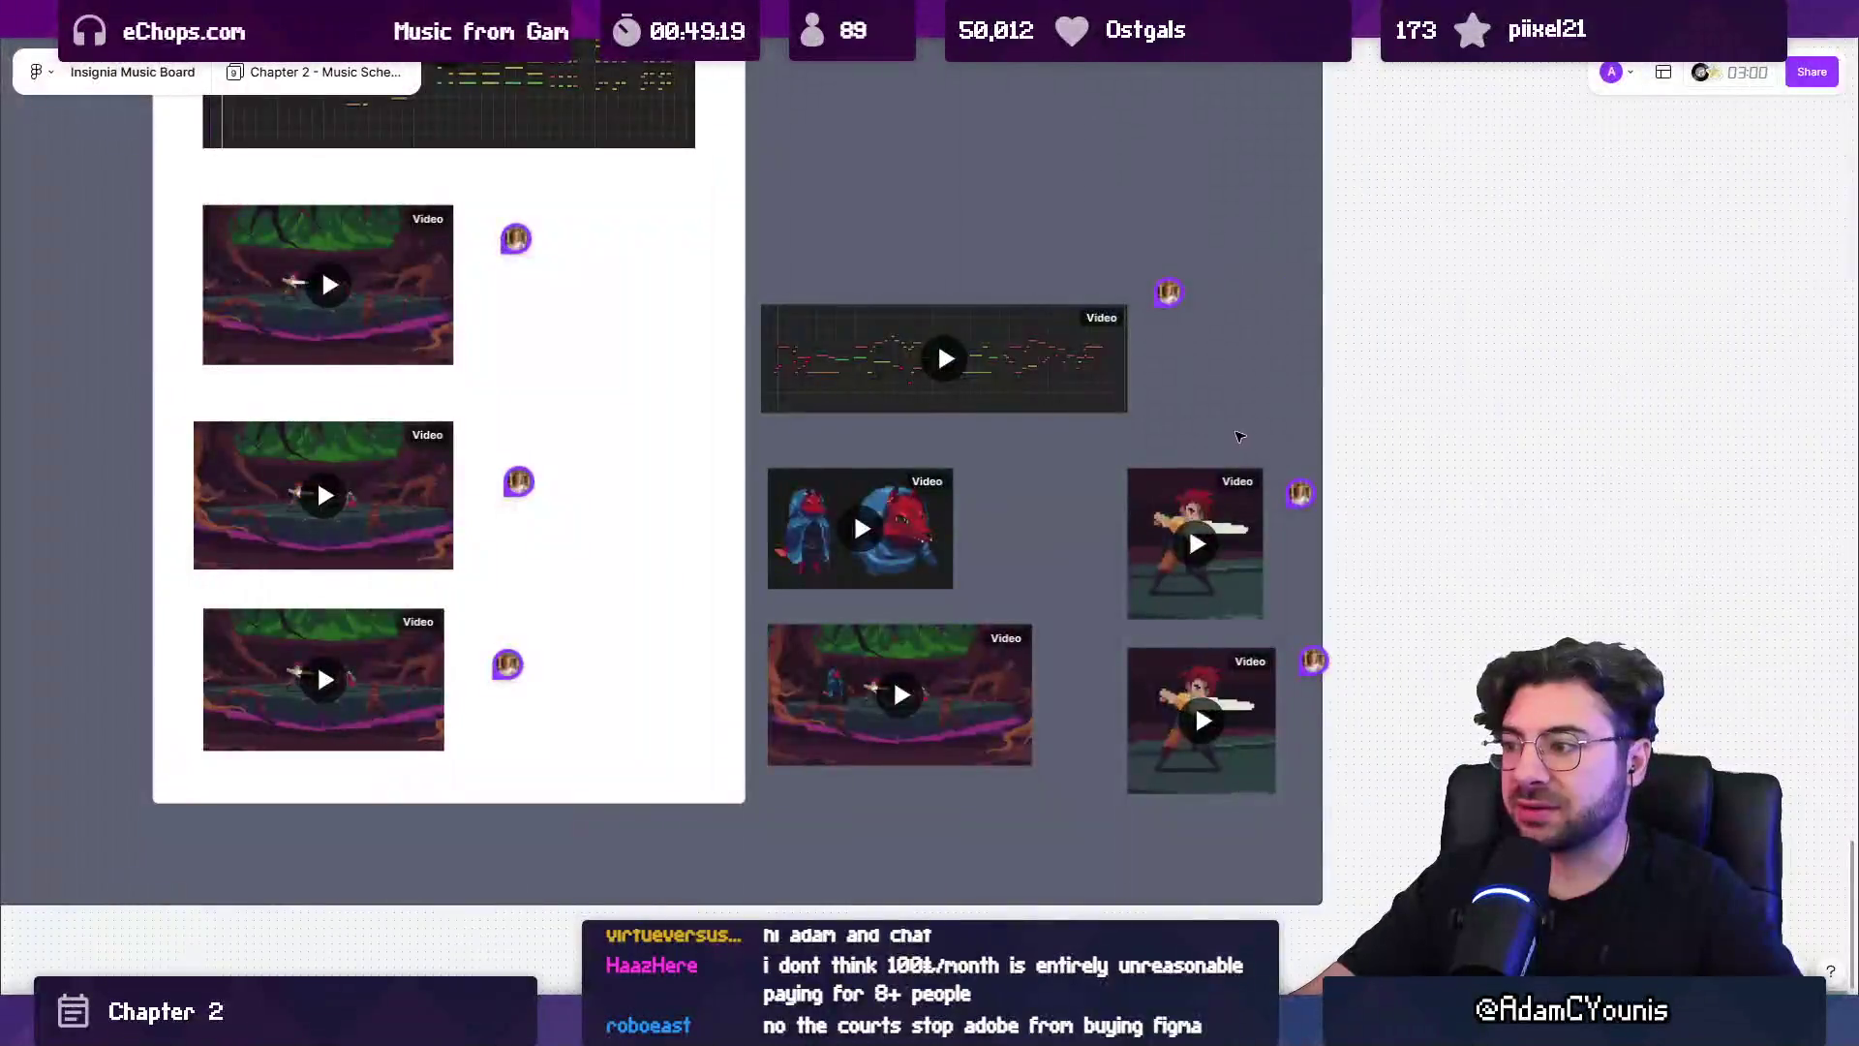
Zoom and pan around the music board columns, then switch to the Unity editor.
{"action": "scroll", "coordinate": [1238, 423], "scroll_direction": "down", "scroll_amount": 5}
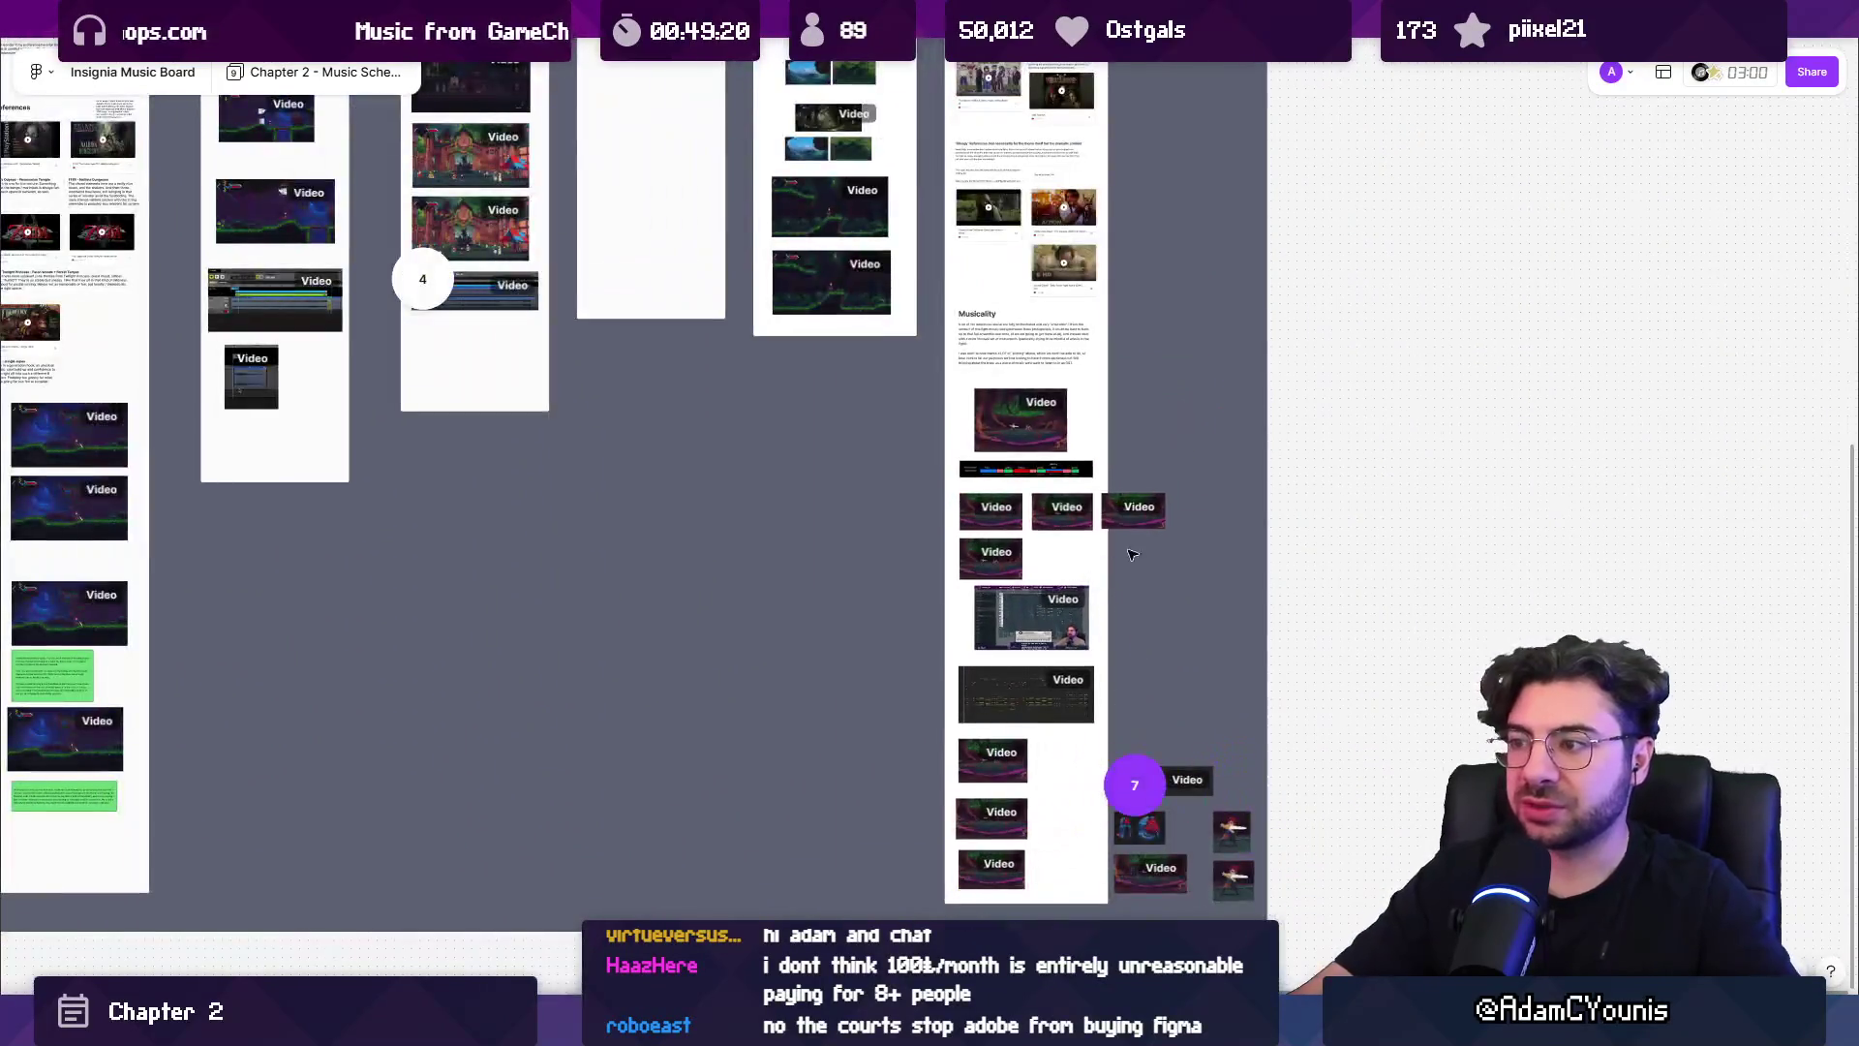
{"action": "scroll", "coordinate": [1077, 470], "scroll_direction": "up", "scroll_amount": 3}
{"action": "scroll", "coordinate": [1060, 533], "scroll_direction": "down", "scroll_amount": 8}
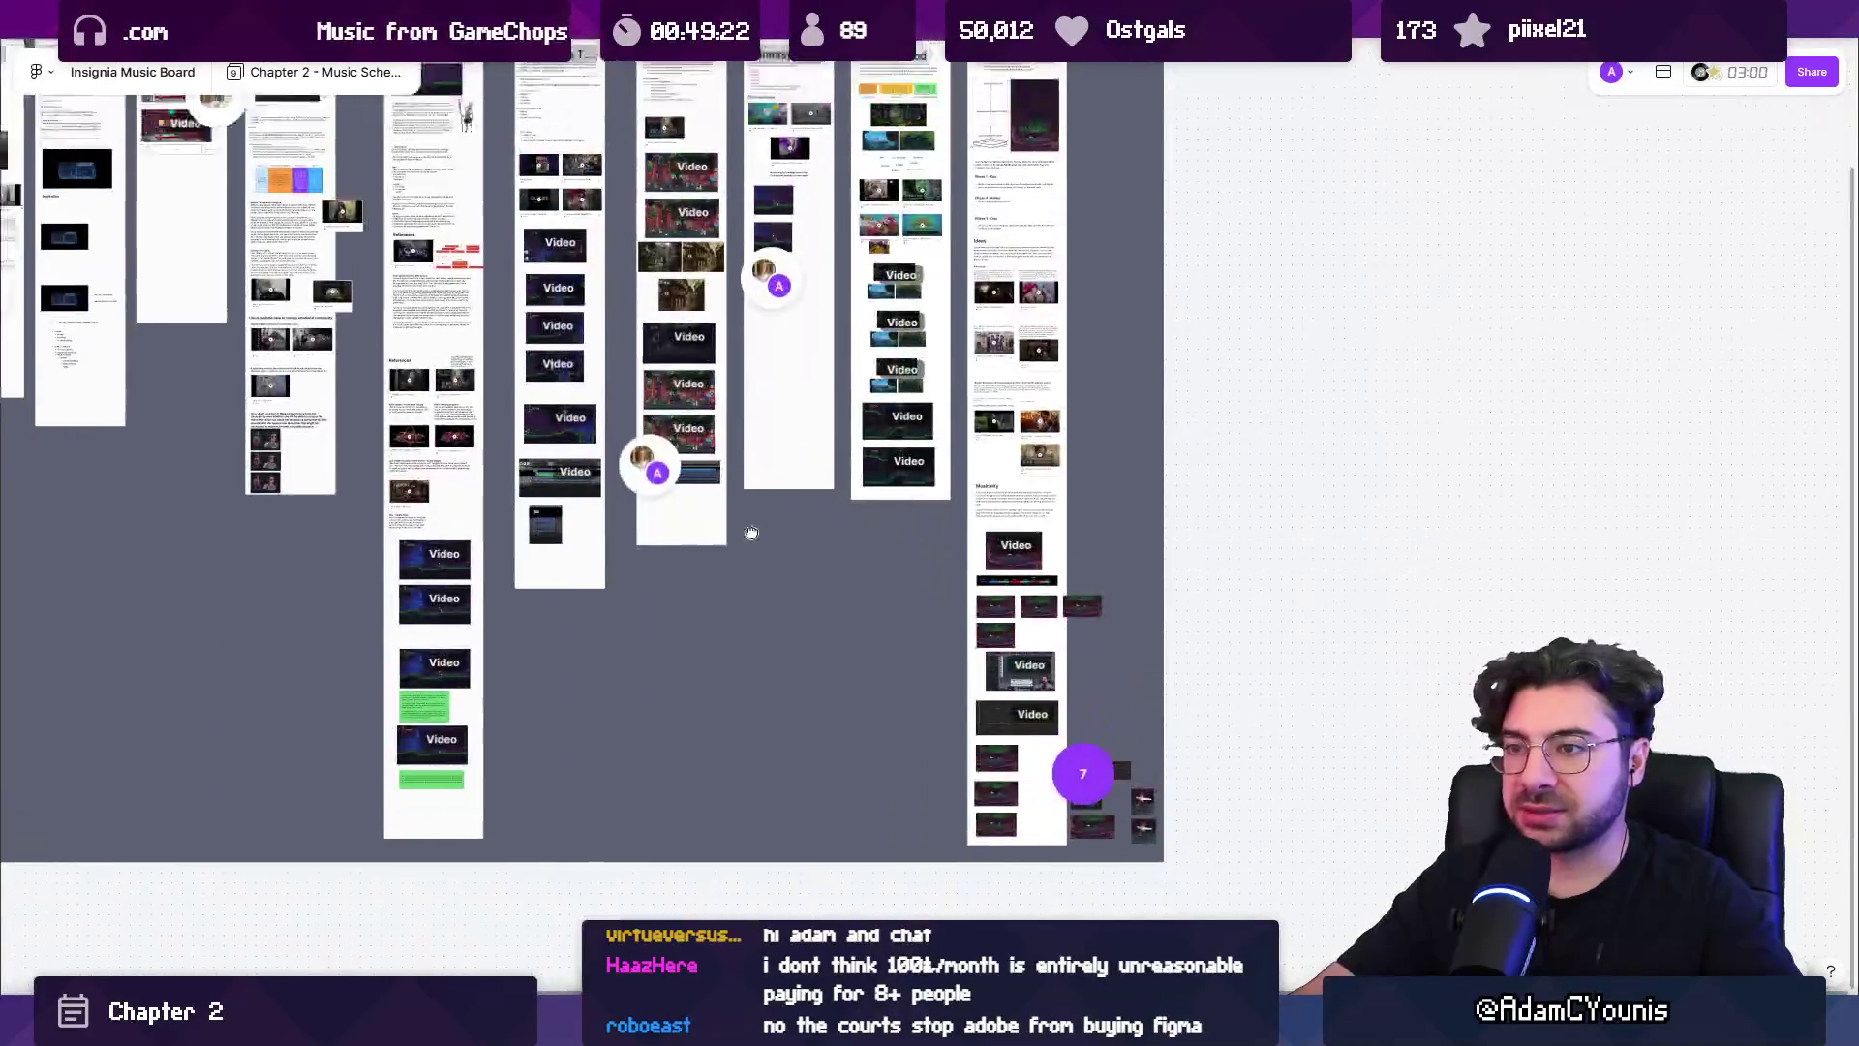
{"action": "scroll", "coordinate": [1037, 664], "scroll_direction": "down", "scroll_amount": 2}
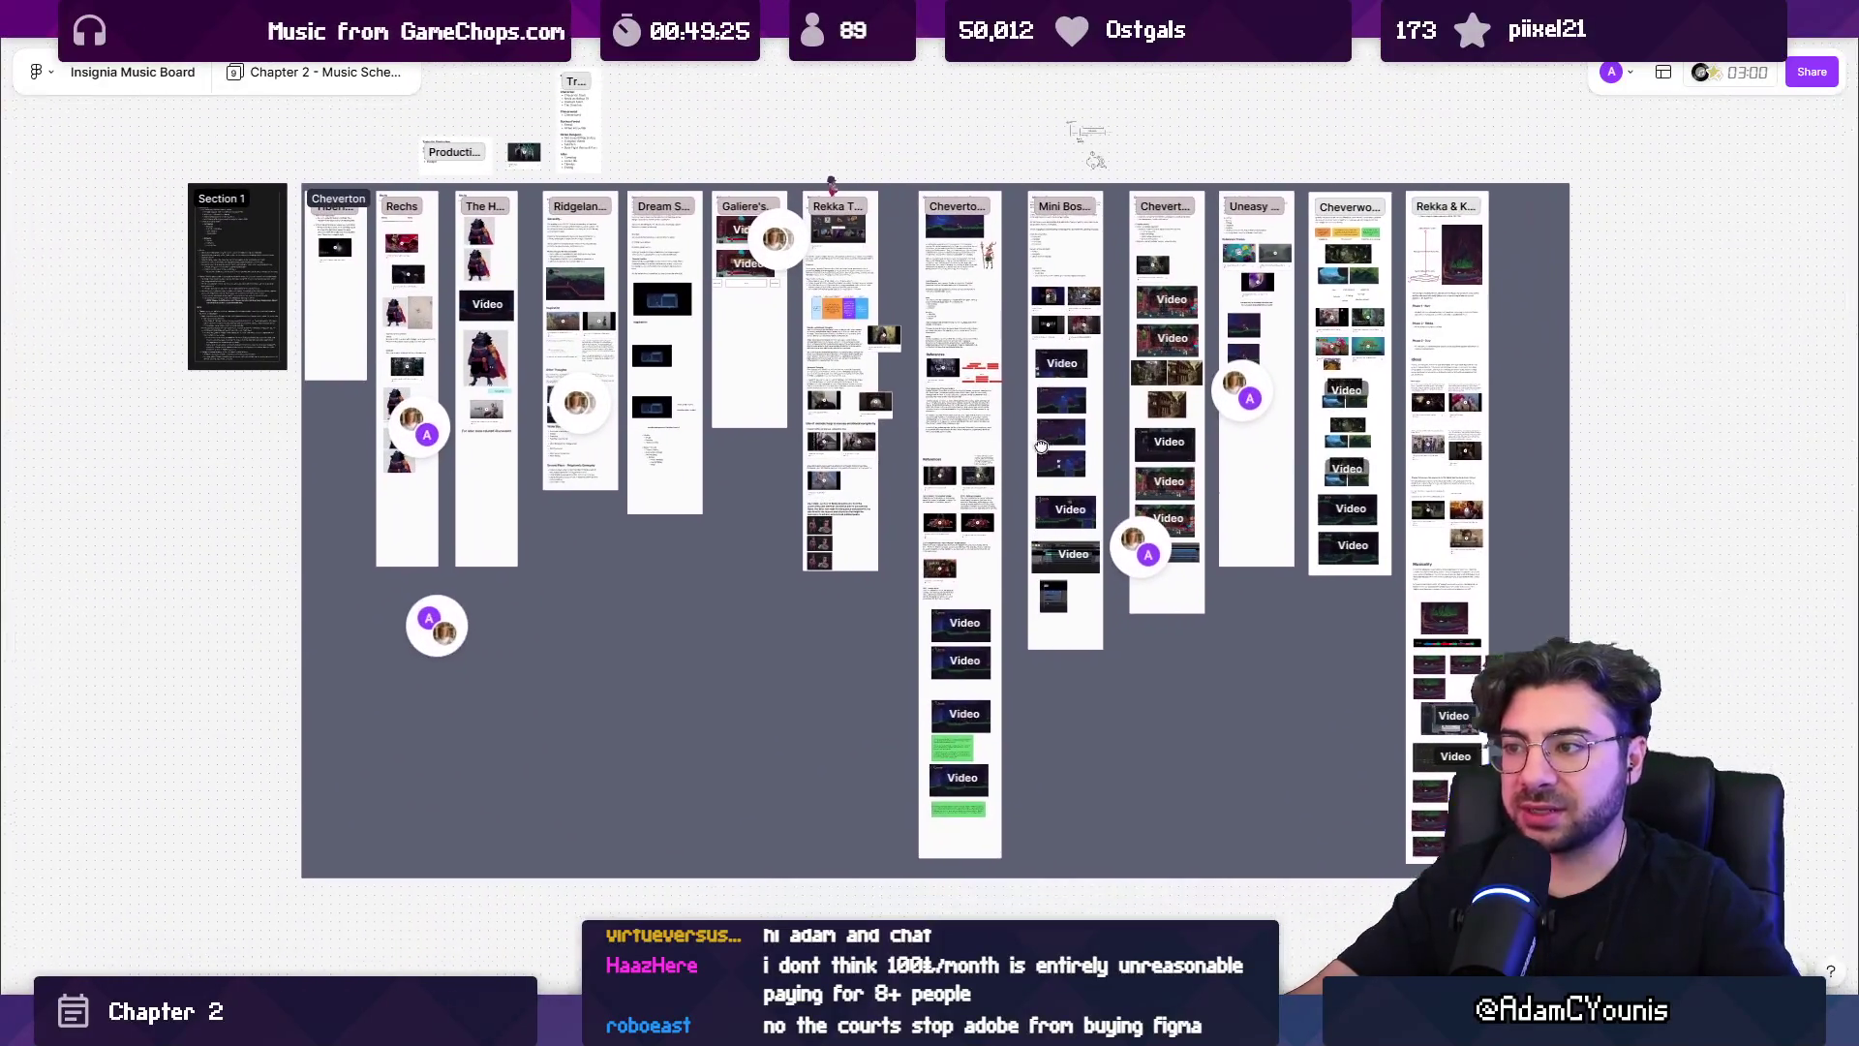
{"action": "left_click_drag", "start_coordinate": [1041, 446], "coordinate": [958, 508]}
{"action": "left_click_drag", "start_coordinate": [866, 457], "coordinate": [860, 445]}
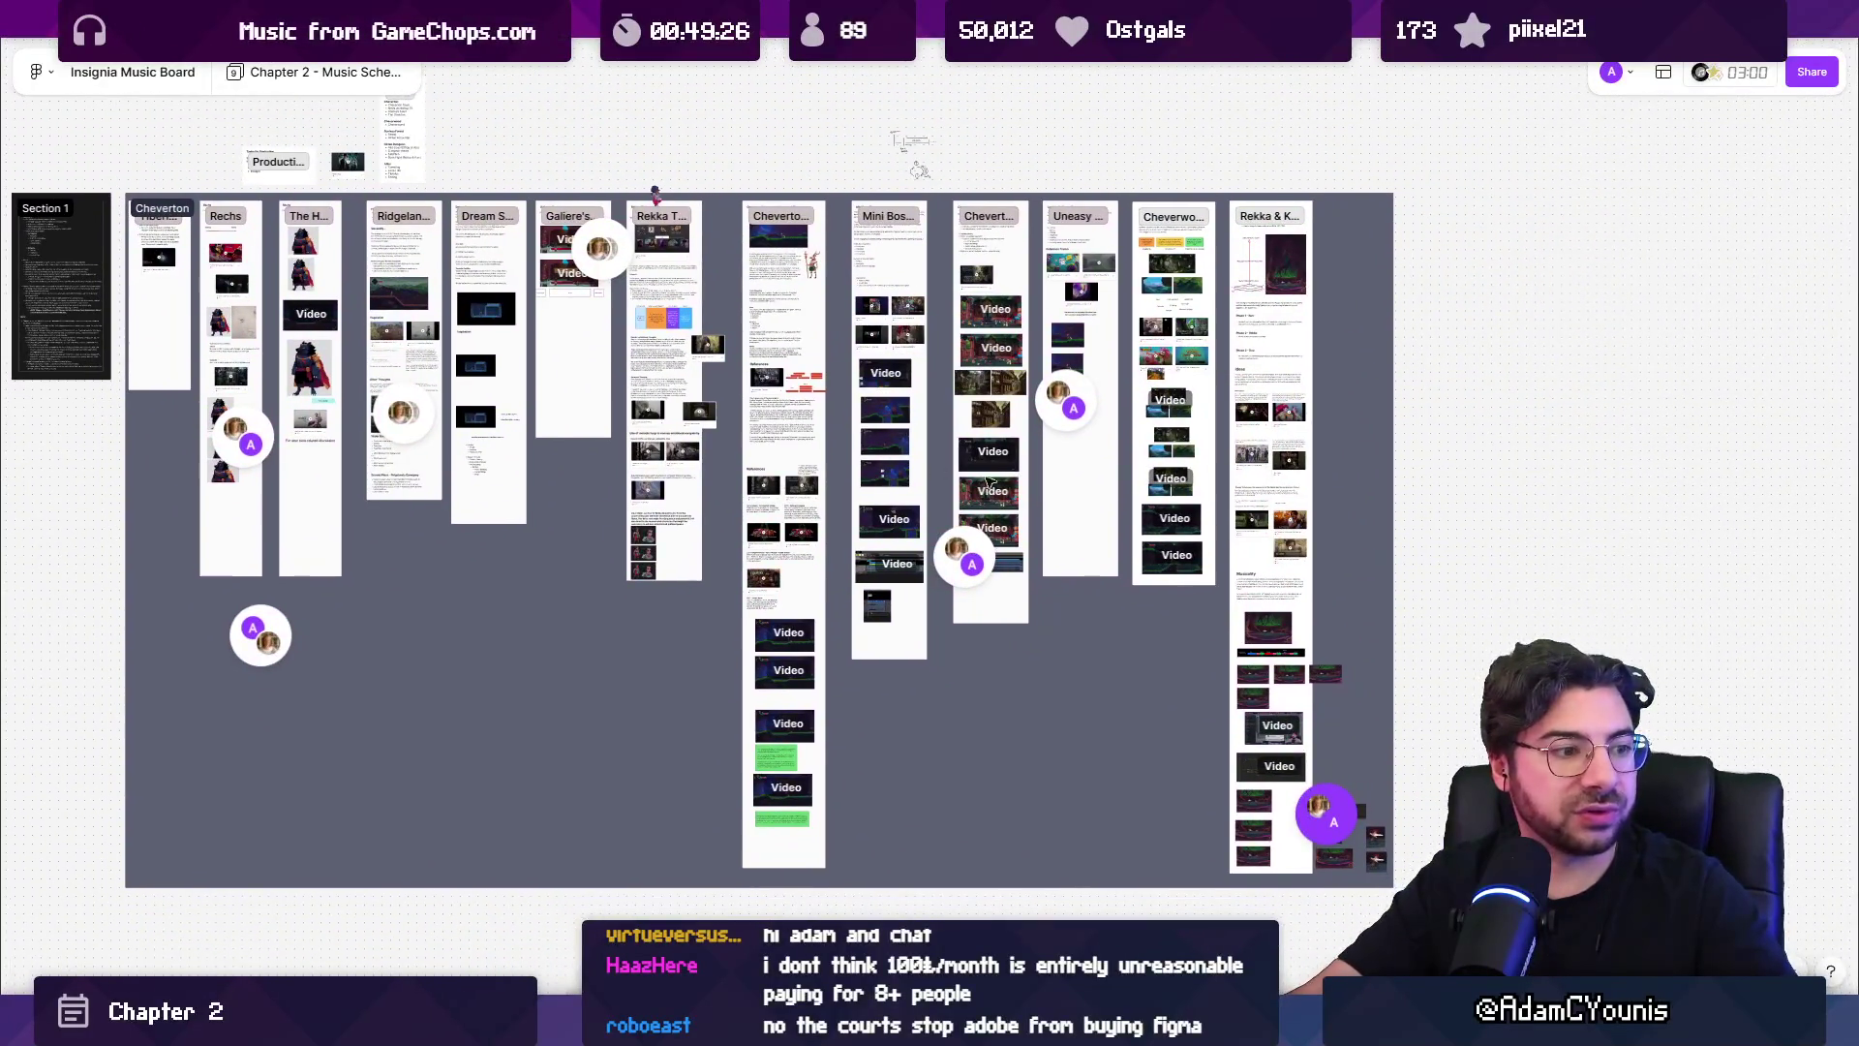
{"action": "scroll", "coordinate": [1006, 453], "scroll_direction": "up", "scroll_amount": 5}
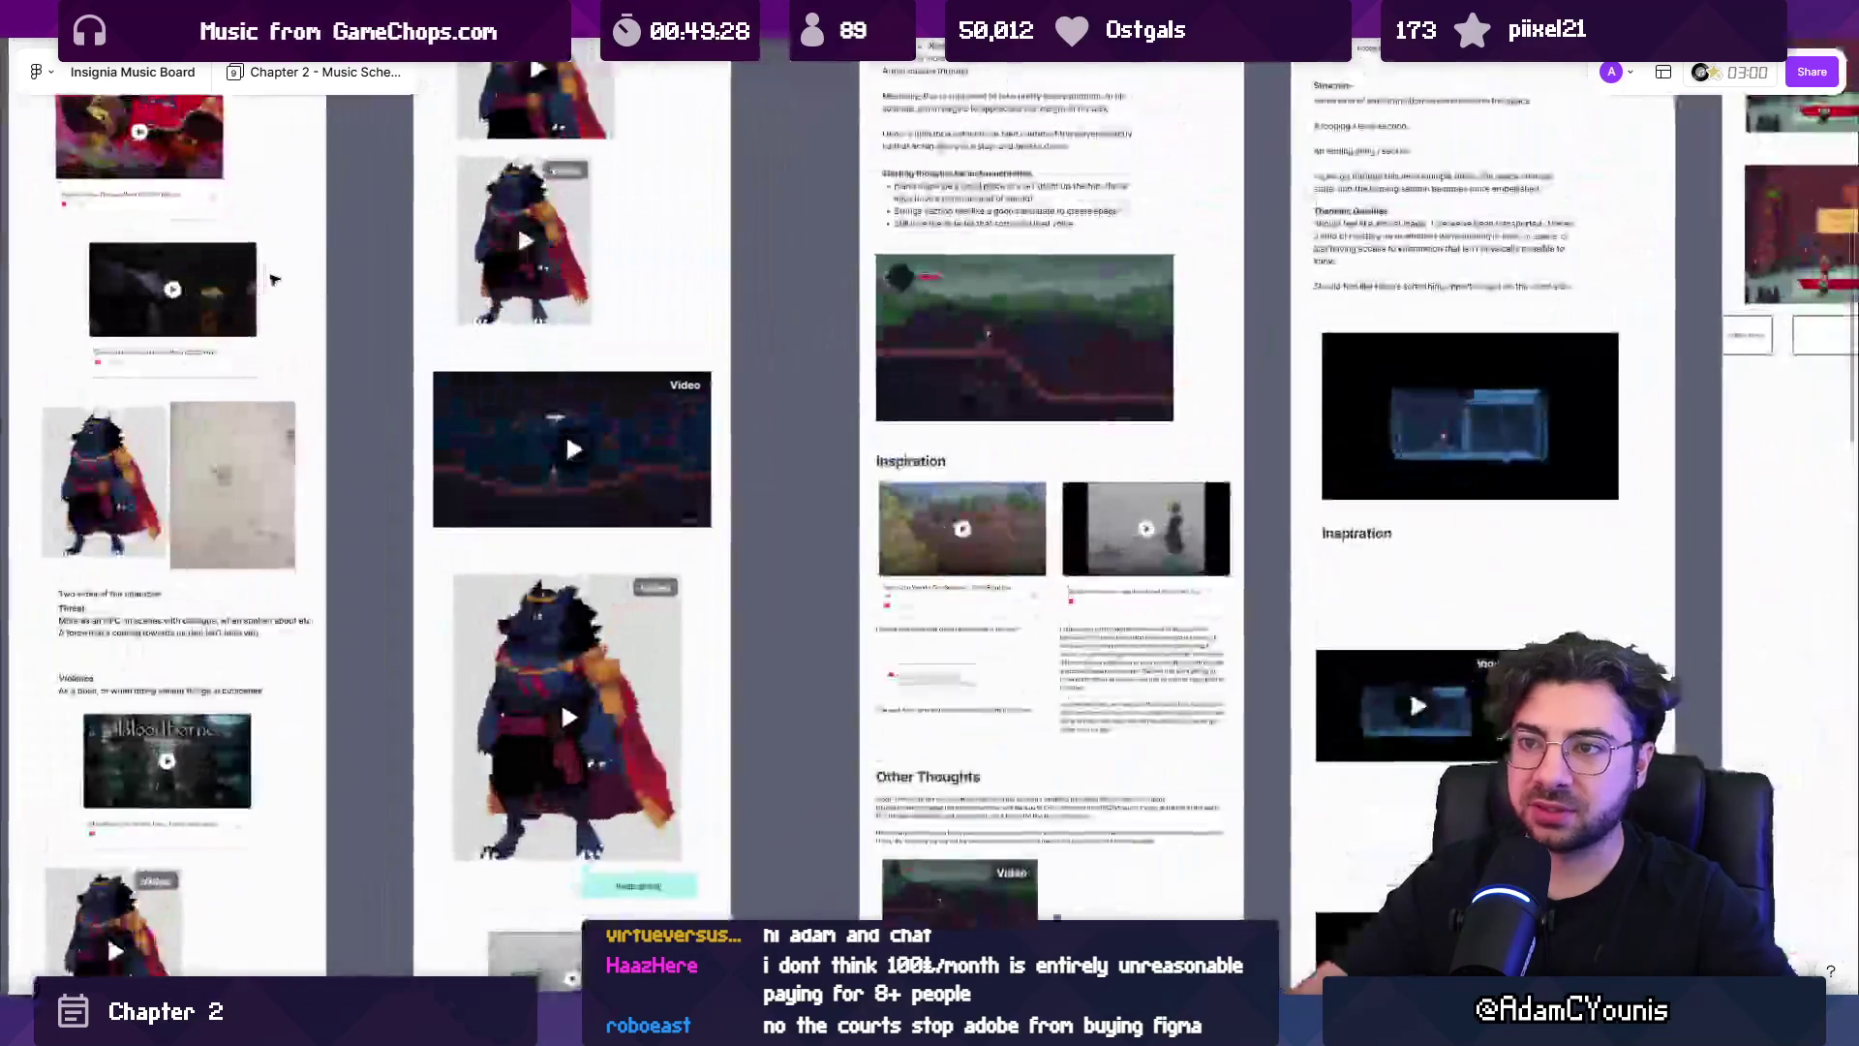
{"action": "scroll", "coordinate": [1005, 454], "scroll_direction": "down", "scroll_amount": 5}
{"action": "scroll", "coordinate": [933, 717], "scroll_direction": "up", "scroll_amount": 4}
{"action": "scroll", "coordinate": [933, 717], "scroll_direction": "up", "scroll_amount": 2}
{"action": "scroll", "coordinate": [1079, 714], "scroll_direction": "down", "scroll_amount": 8}
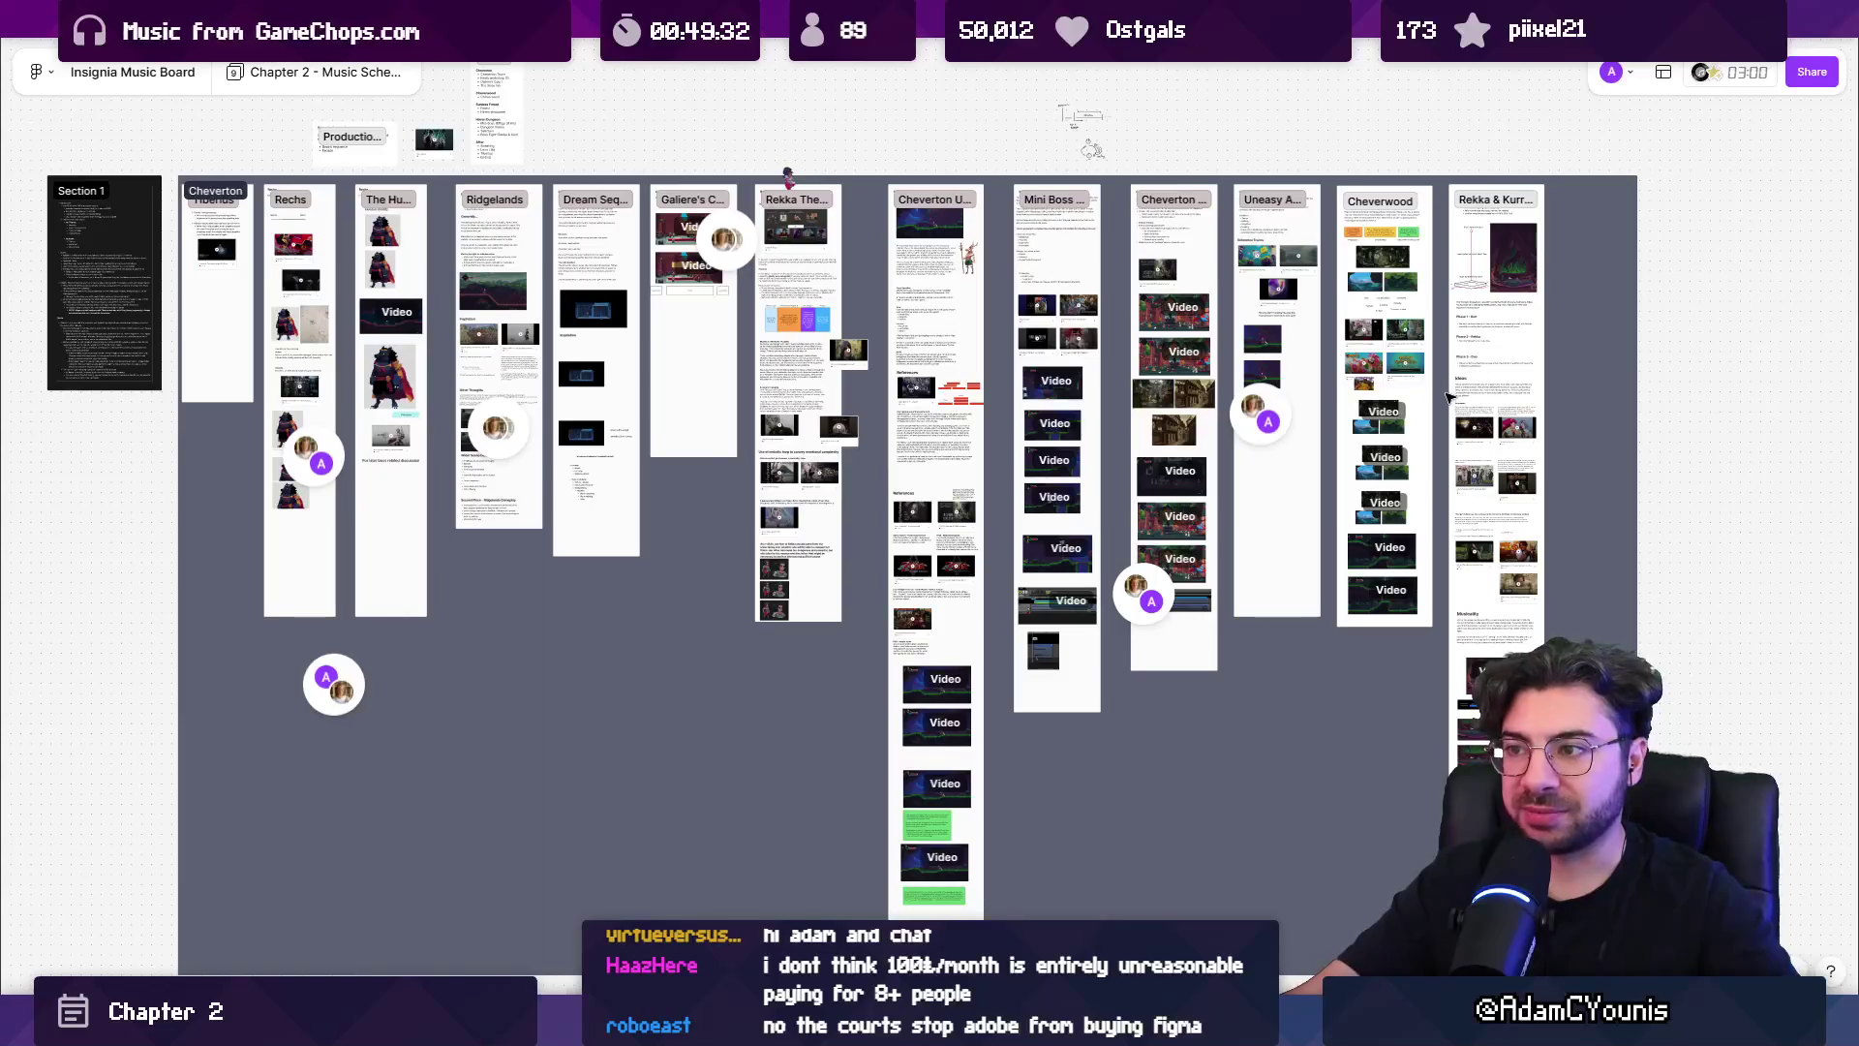
{"action": "scroll", "coordinate": [938, 312], "scroll_direction": "up", "scroll_amount": 5}
{"action": "scroll", "coordinate": [939, 313], "scroll_direction": "up", "scroll_amount": 3}
{"action": "scroll", "coordinate": [1118, 793], "scroll_direction": "down", "scroll_amount": 10}
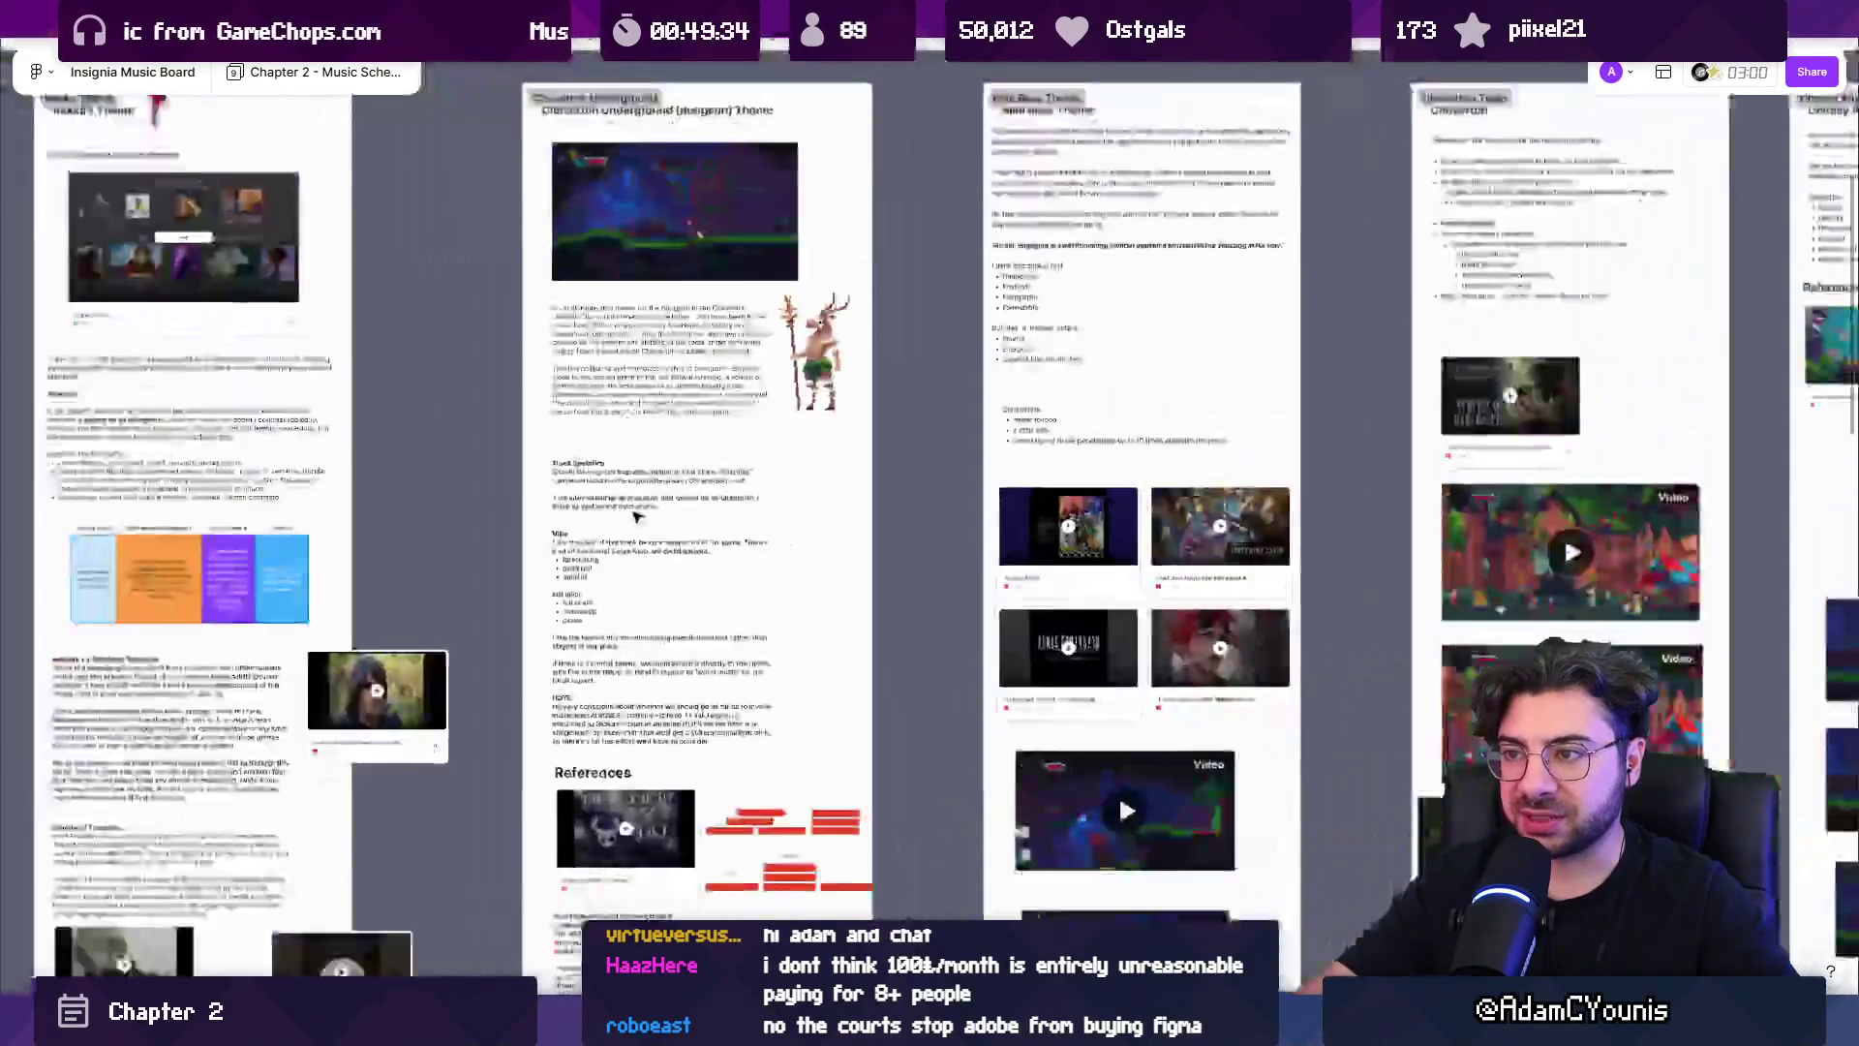
{"action": "scroll", "coordinate": [1593, 502], "scroll_direction": "up", "scroll_amount": 2}
{"action": "scroll", "coordinate": [1593, 503], "scroll_direction": "right", "scroll_amount": 8}
{"action": "scroll", "coordinate": [694, 451], "scroll_direction": "up", "scroll_amount": 3}
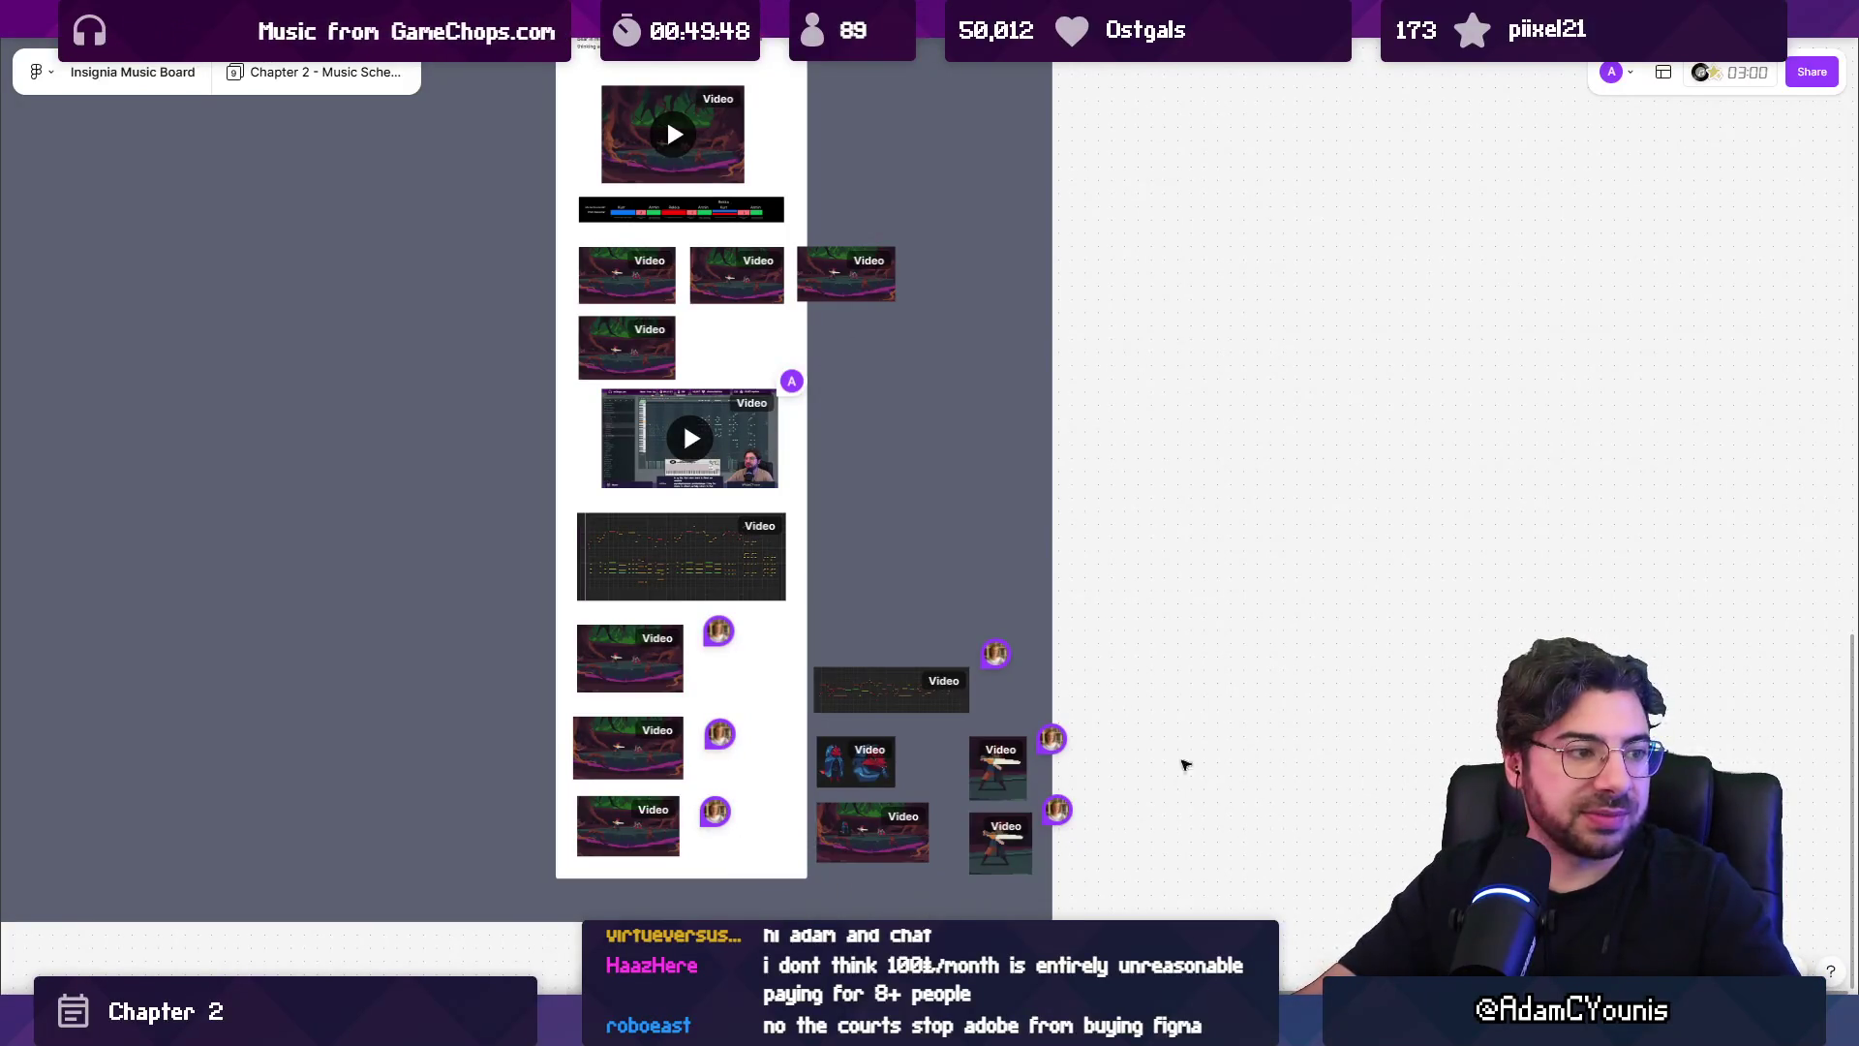
{"action": "key", "text": "alt+Tab"}
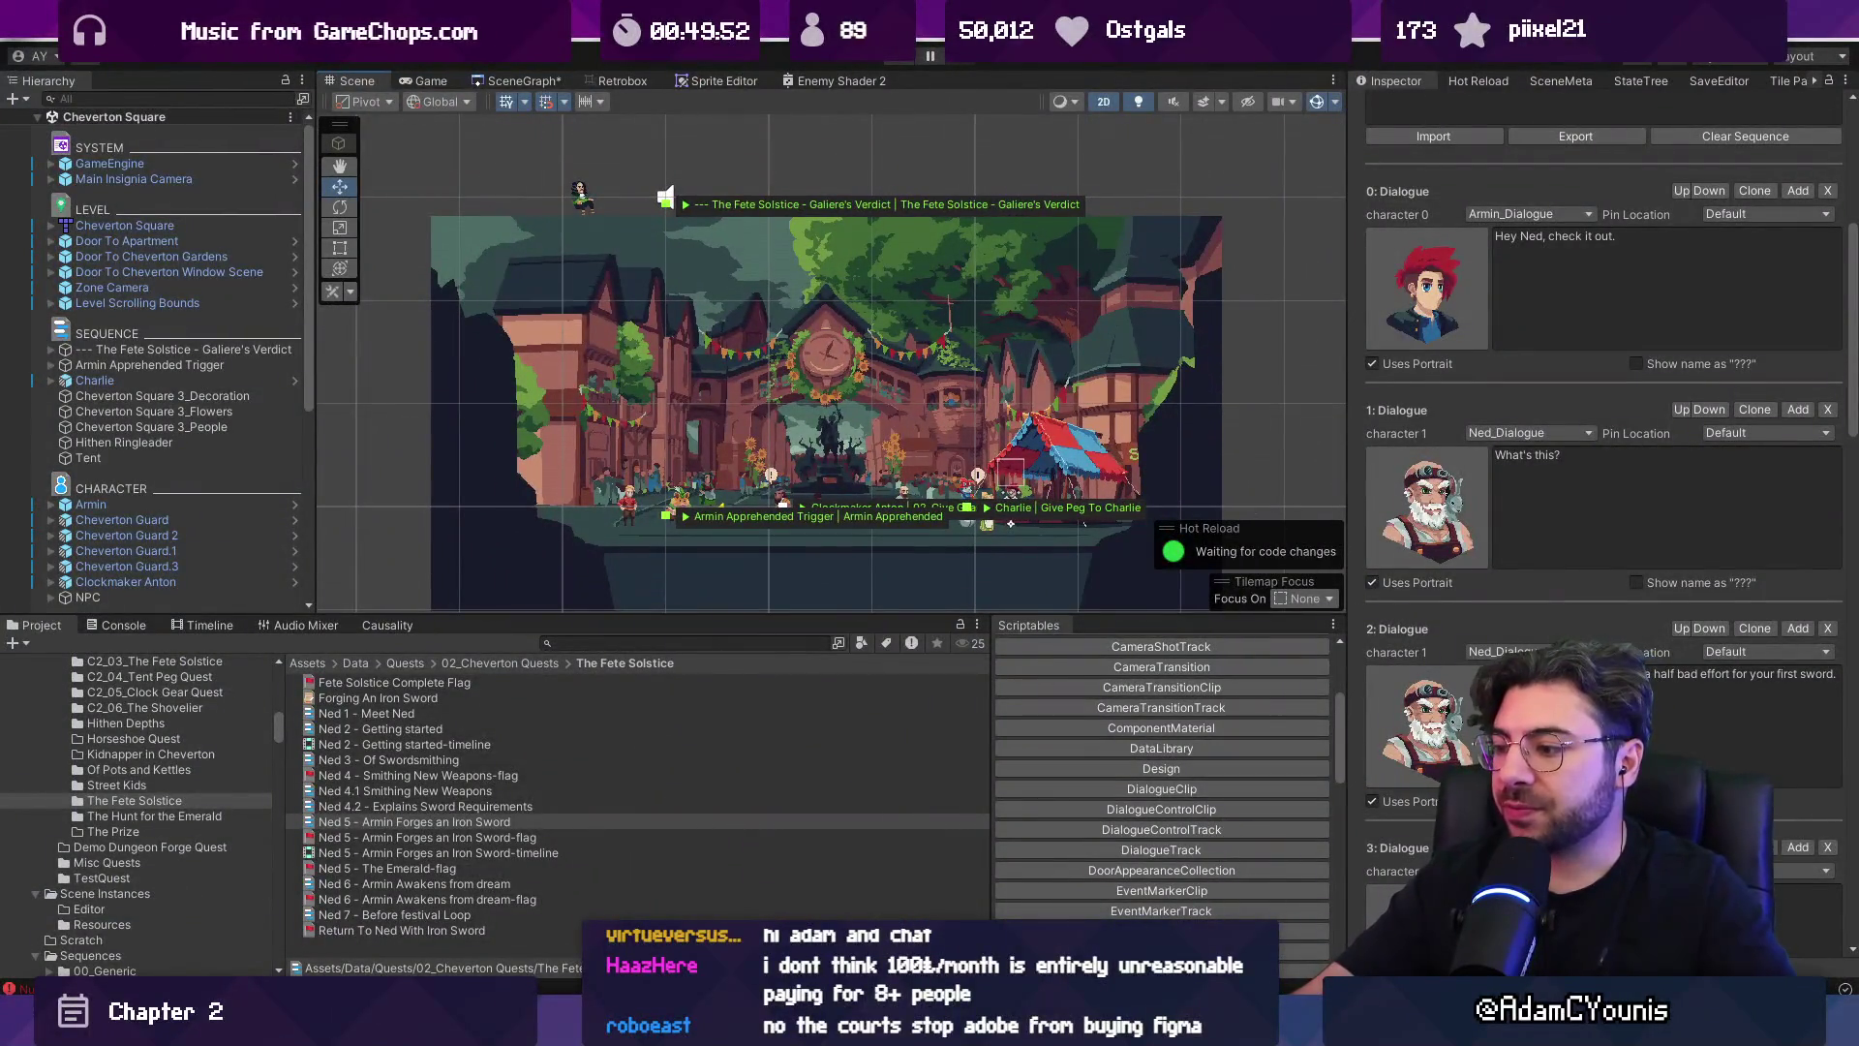
Pan the Cheverton Square scene view, then switch back to the Figma music board.
{"action": "mouse_move", "coordinate": [1184, 1027]}
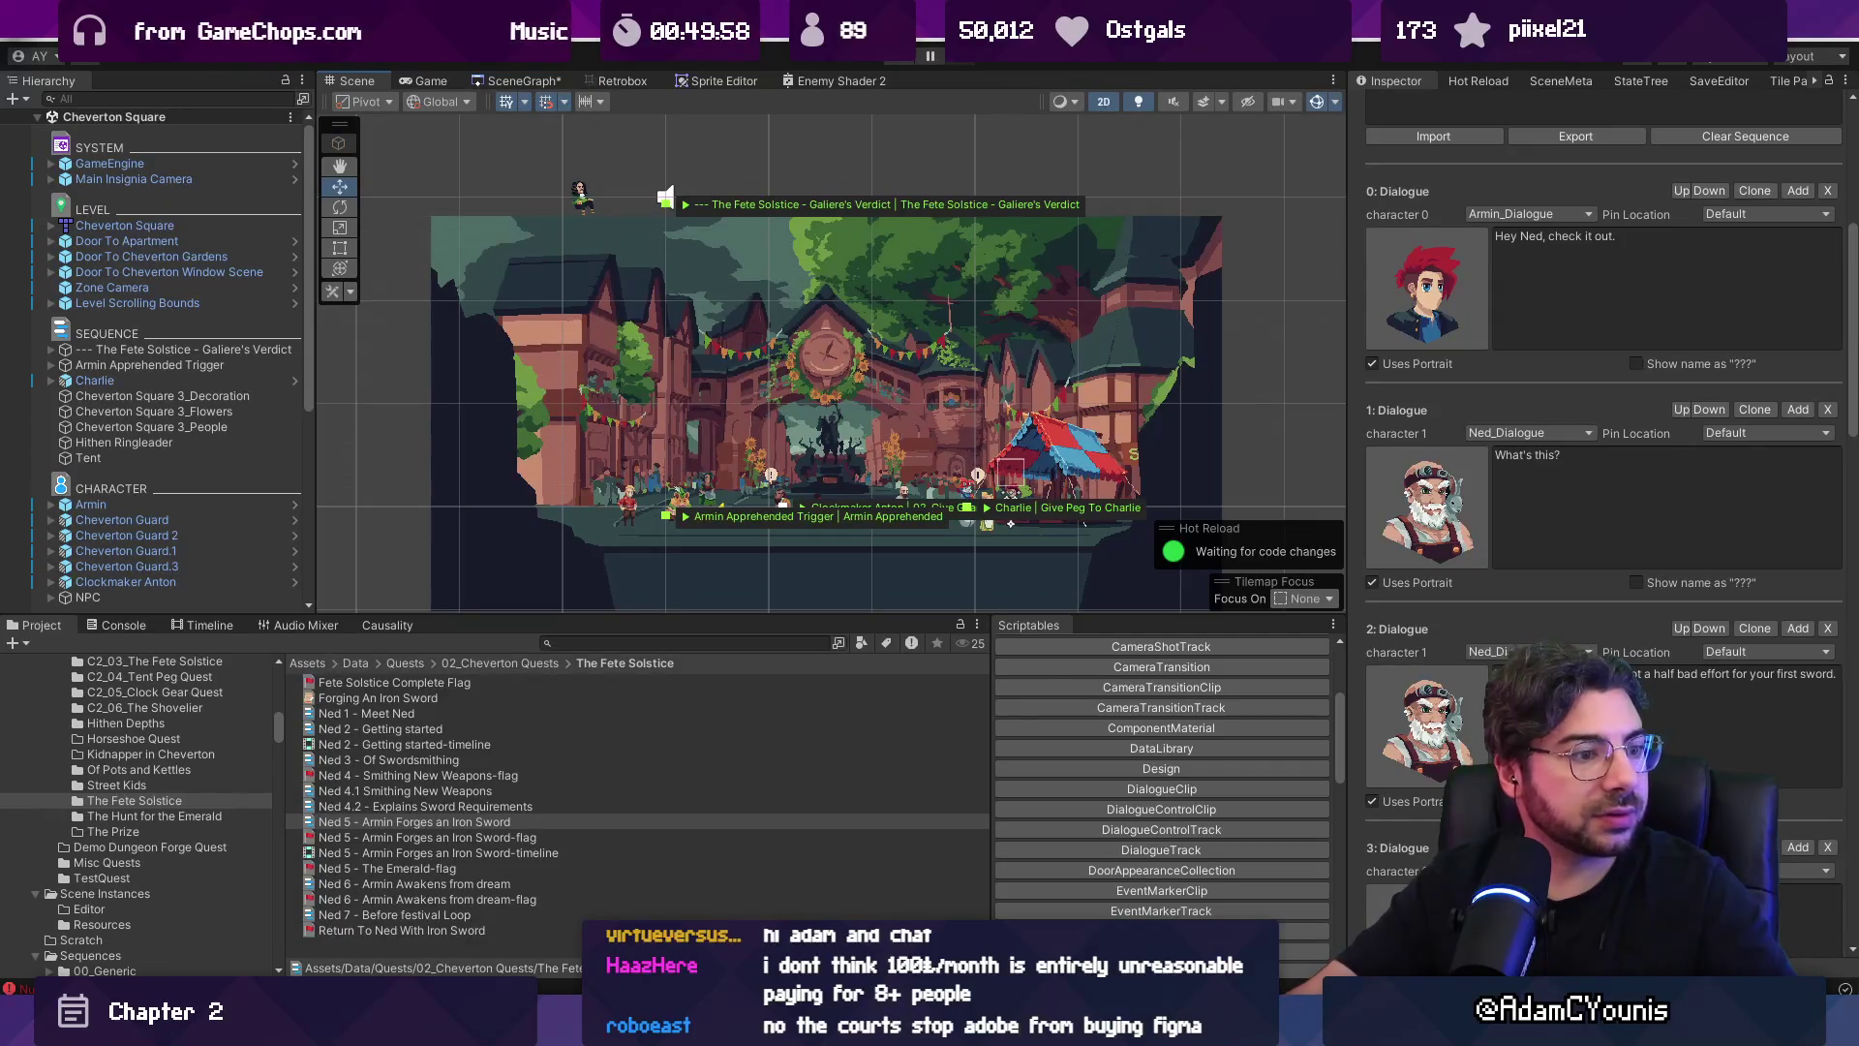
{"action": "left_click_drag", "start_coordinate": [918, 416], "coordinate": [876, 361]}
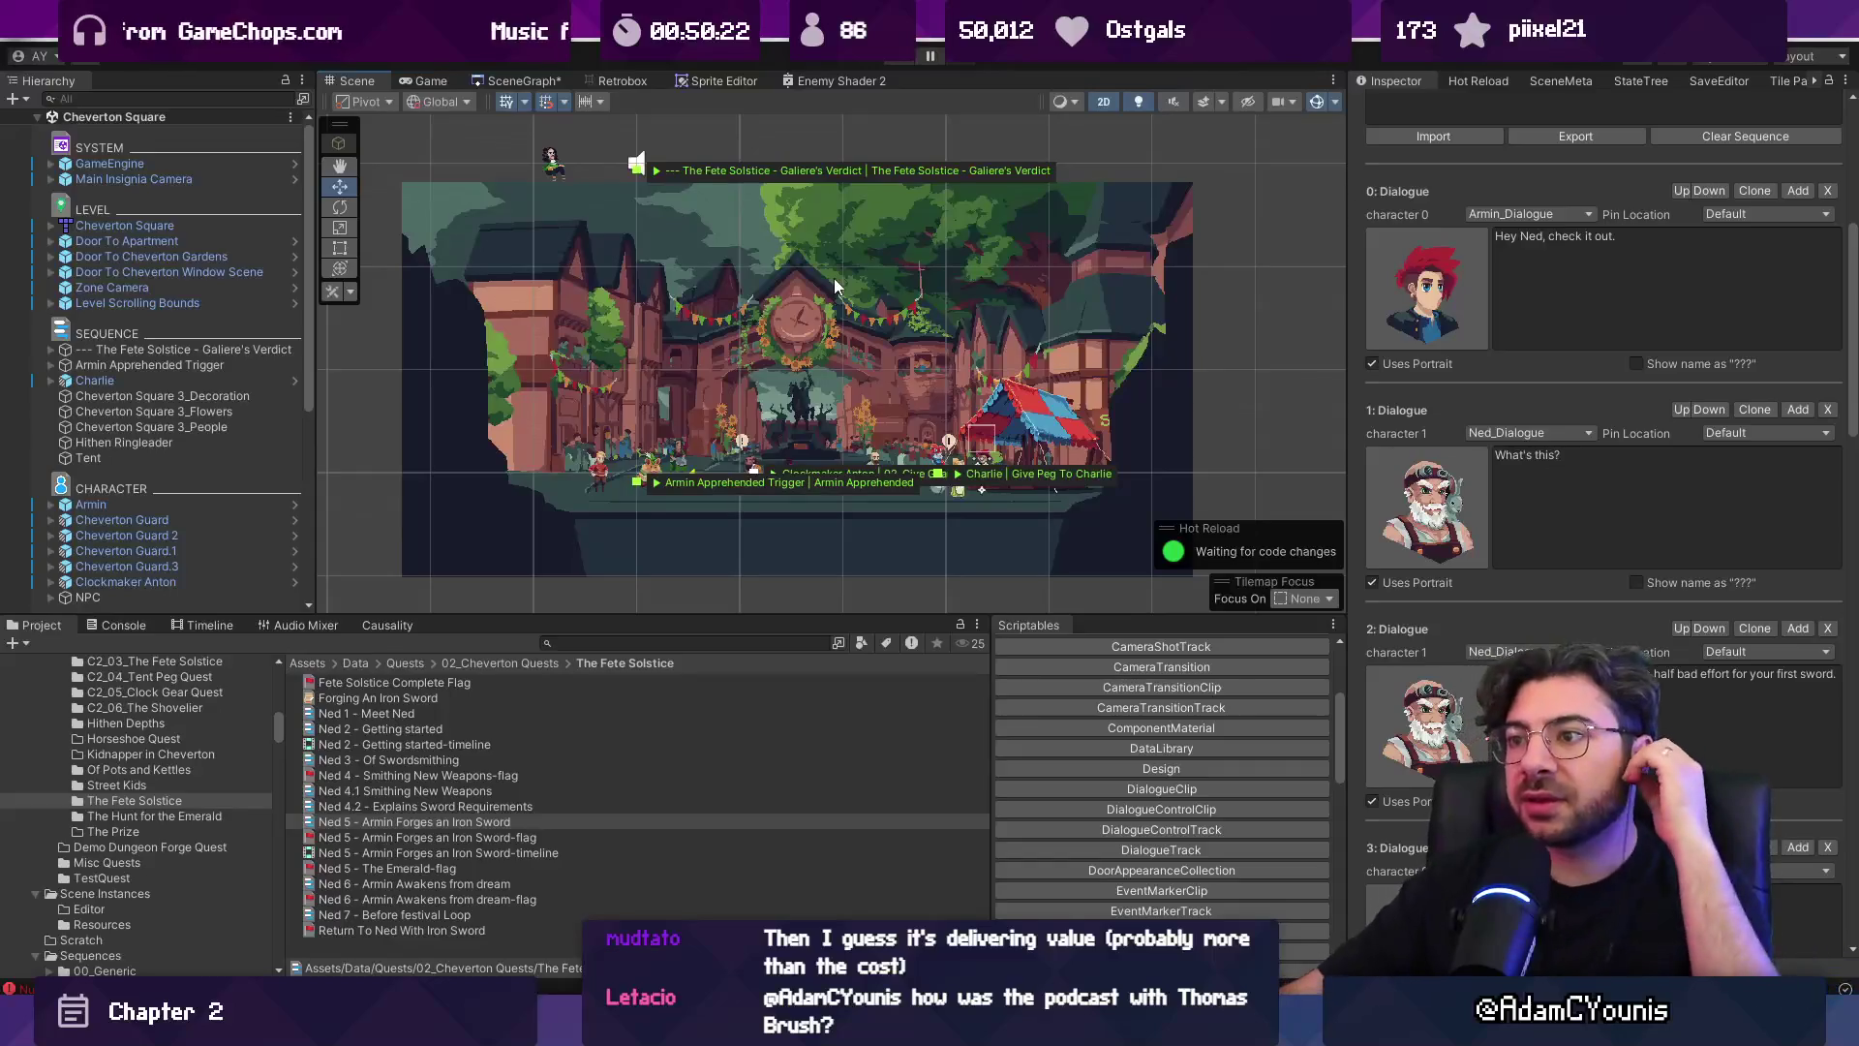
{"action": "key", "text": "alt+Tab"}
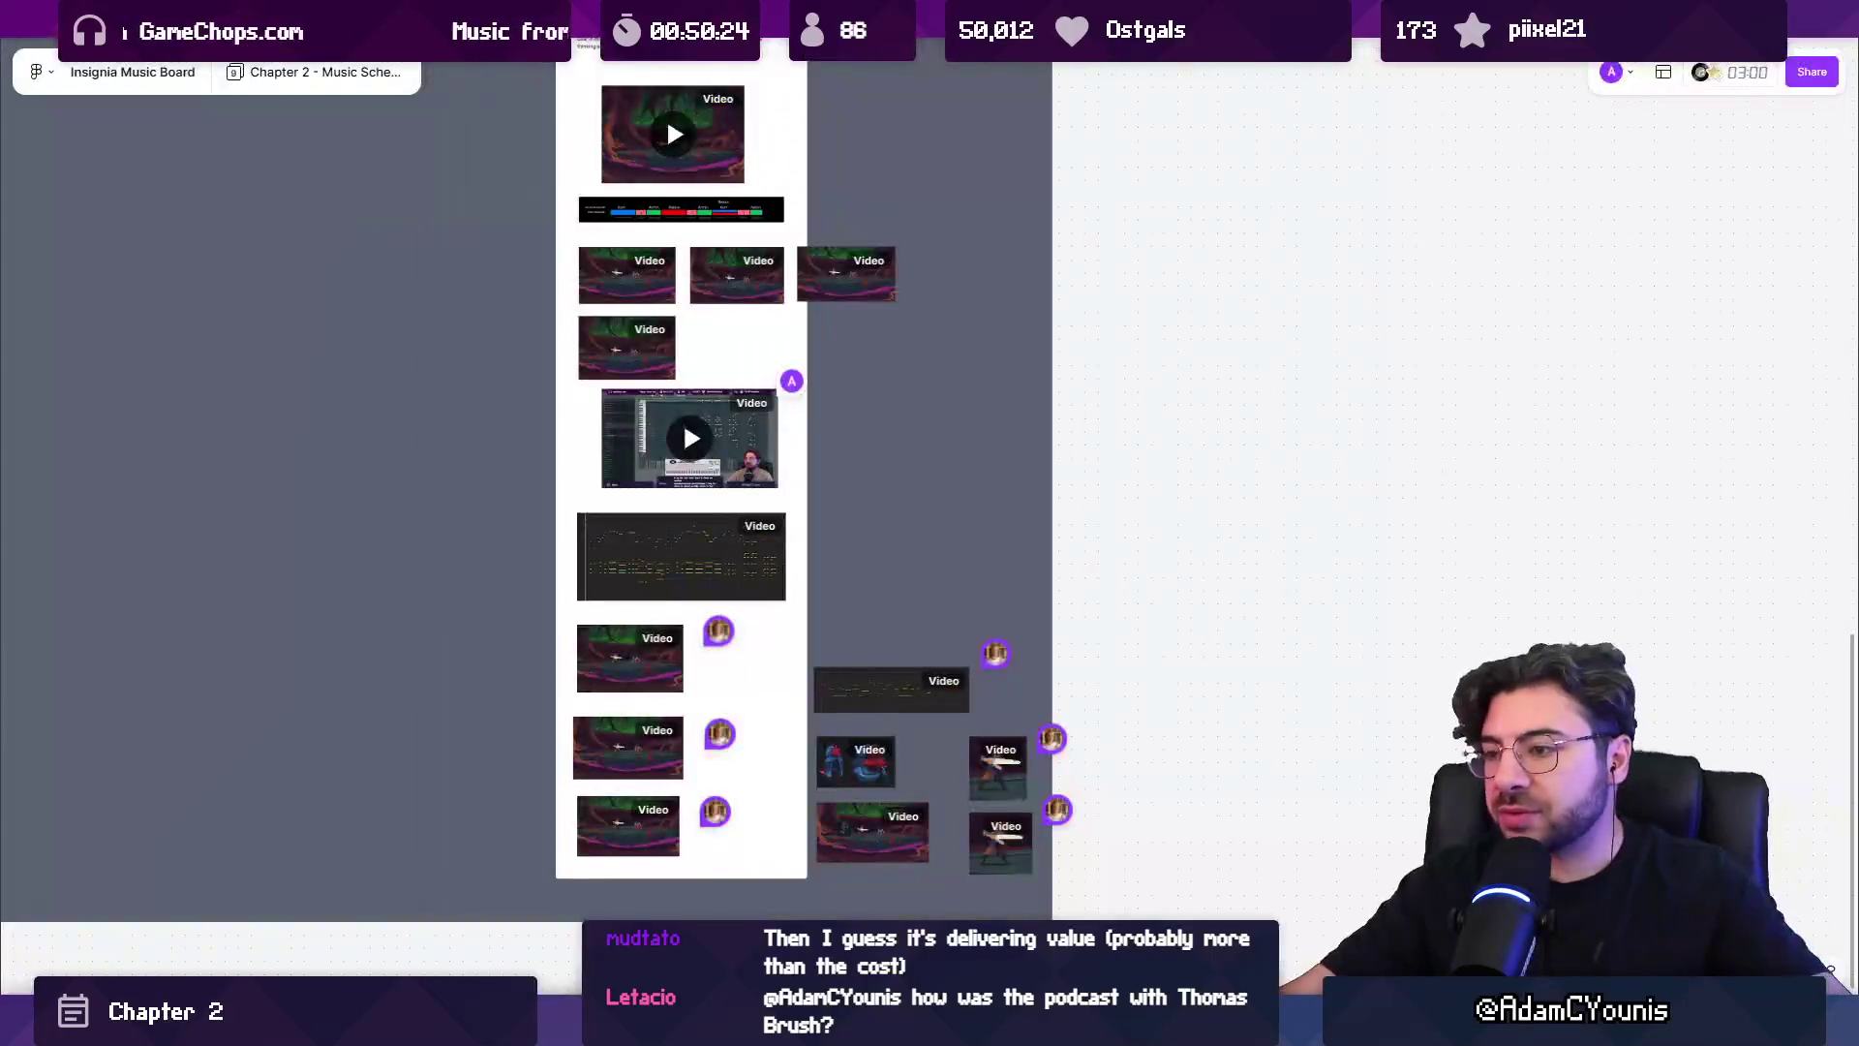
Open the Chapter 2 World Layout board and copy the 'Armin Arrives at Cheverton' box to its right.
{"action": "left_click", "coordinate": [1404, 19]}
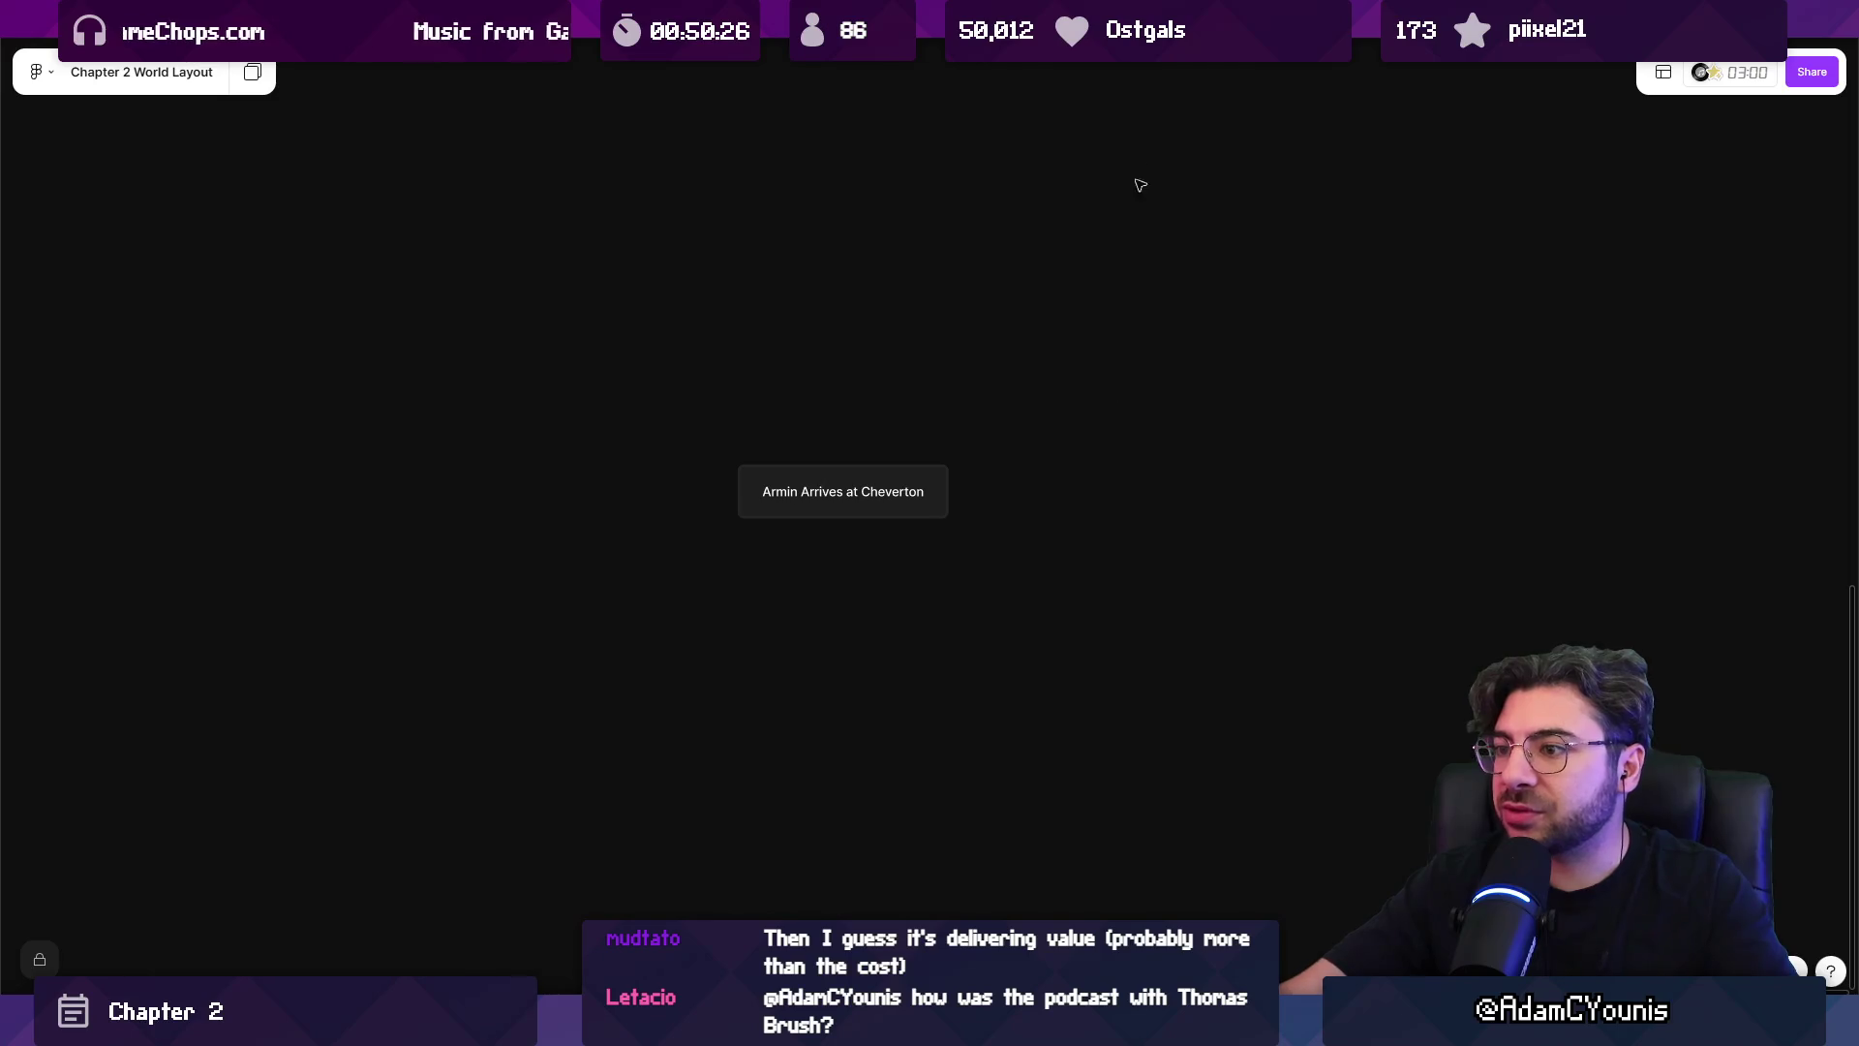
{"action": "scroll", "coordinate": [914, 485], "scroll_direction": "up", "scroll_amount": 3}
{"action": "left_click", "coordinate": [833, 490]}
{"action": "mouse_move", "coordinate": [833, 490]}
{"action": "left_mouse_down"}
{"action": "mouse_move", "coordinate": [1145, 482]}
{"action": "mouse_move", "coordinate": [1211, 516]}
{"action": "left_mouse_up"}
Retype the copied box's text as 'Turned away by gatekeeper'.
{"action": "double_click", "coordinate": [1210, 516]}
{"action": "key", "text": "ctrl+a"}
{"action": "type", "text": "Turned away by ha"}
{"action": "key", "text": "BackSpace"}
{"action": "key", "text": "BackSpace"}
{"action": "type", "text": "f"}
{"action": "key", "text": "BackSpace"}
{"action": "type", "text": "ga"}
{"action": "key", "text": "BackSpace"}
{"action": "key", "text": "BackSpace"}
{"action": "key", "text": "BackSpace"}
{"action": "type", "text": "y gatekeeper"}
{"action": "key", "text": "Escape"}
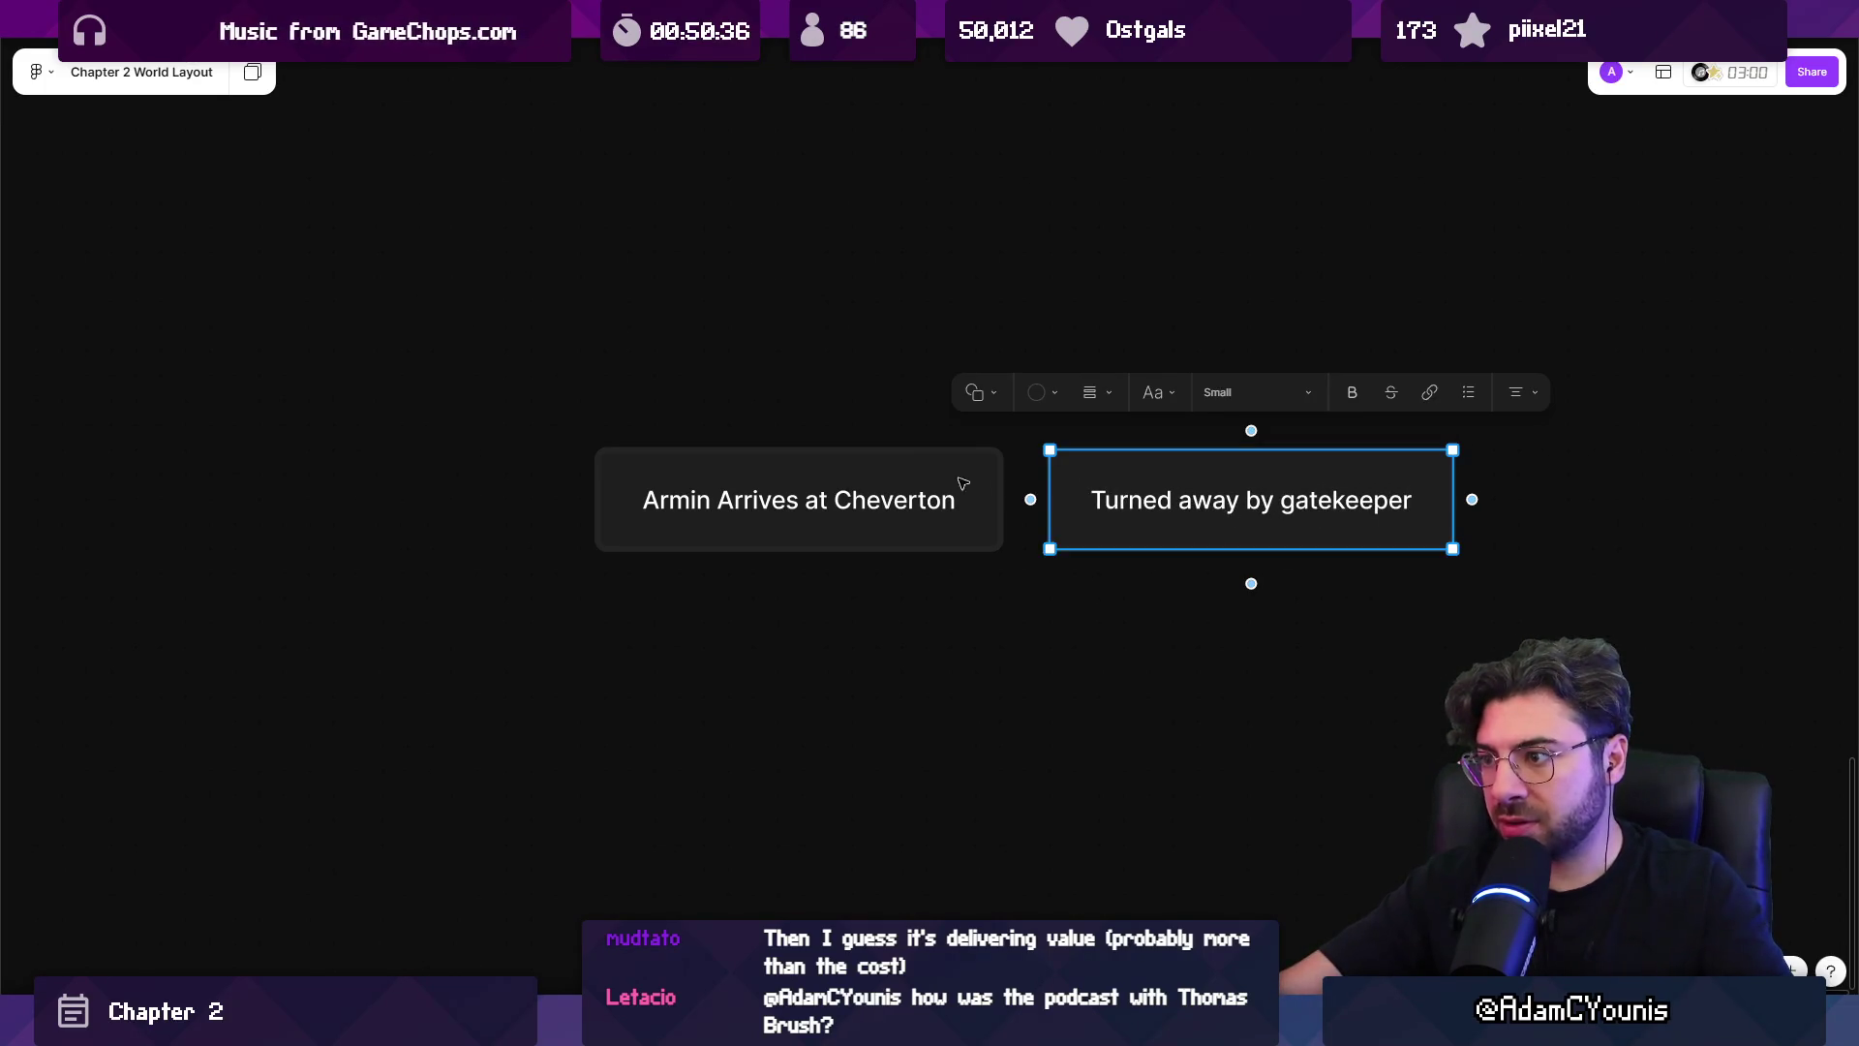
Draw a white arrow from 'Armin Arrives at Cheverton' to 'Turned away by gatekeeper'.
{"action": "left_click", "coordinate": [962, 483]}
{"action": "left_click_drag", "start_coordinate": [1024, 498], "coordinate": [1061, 499]}
{"action": "scroll", "coordinate": [1153, 614], "scroll_direction": "down", "scroll_amount": 2}
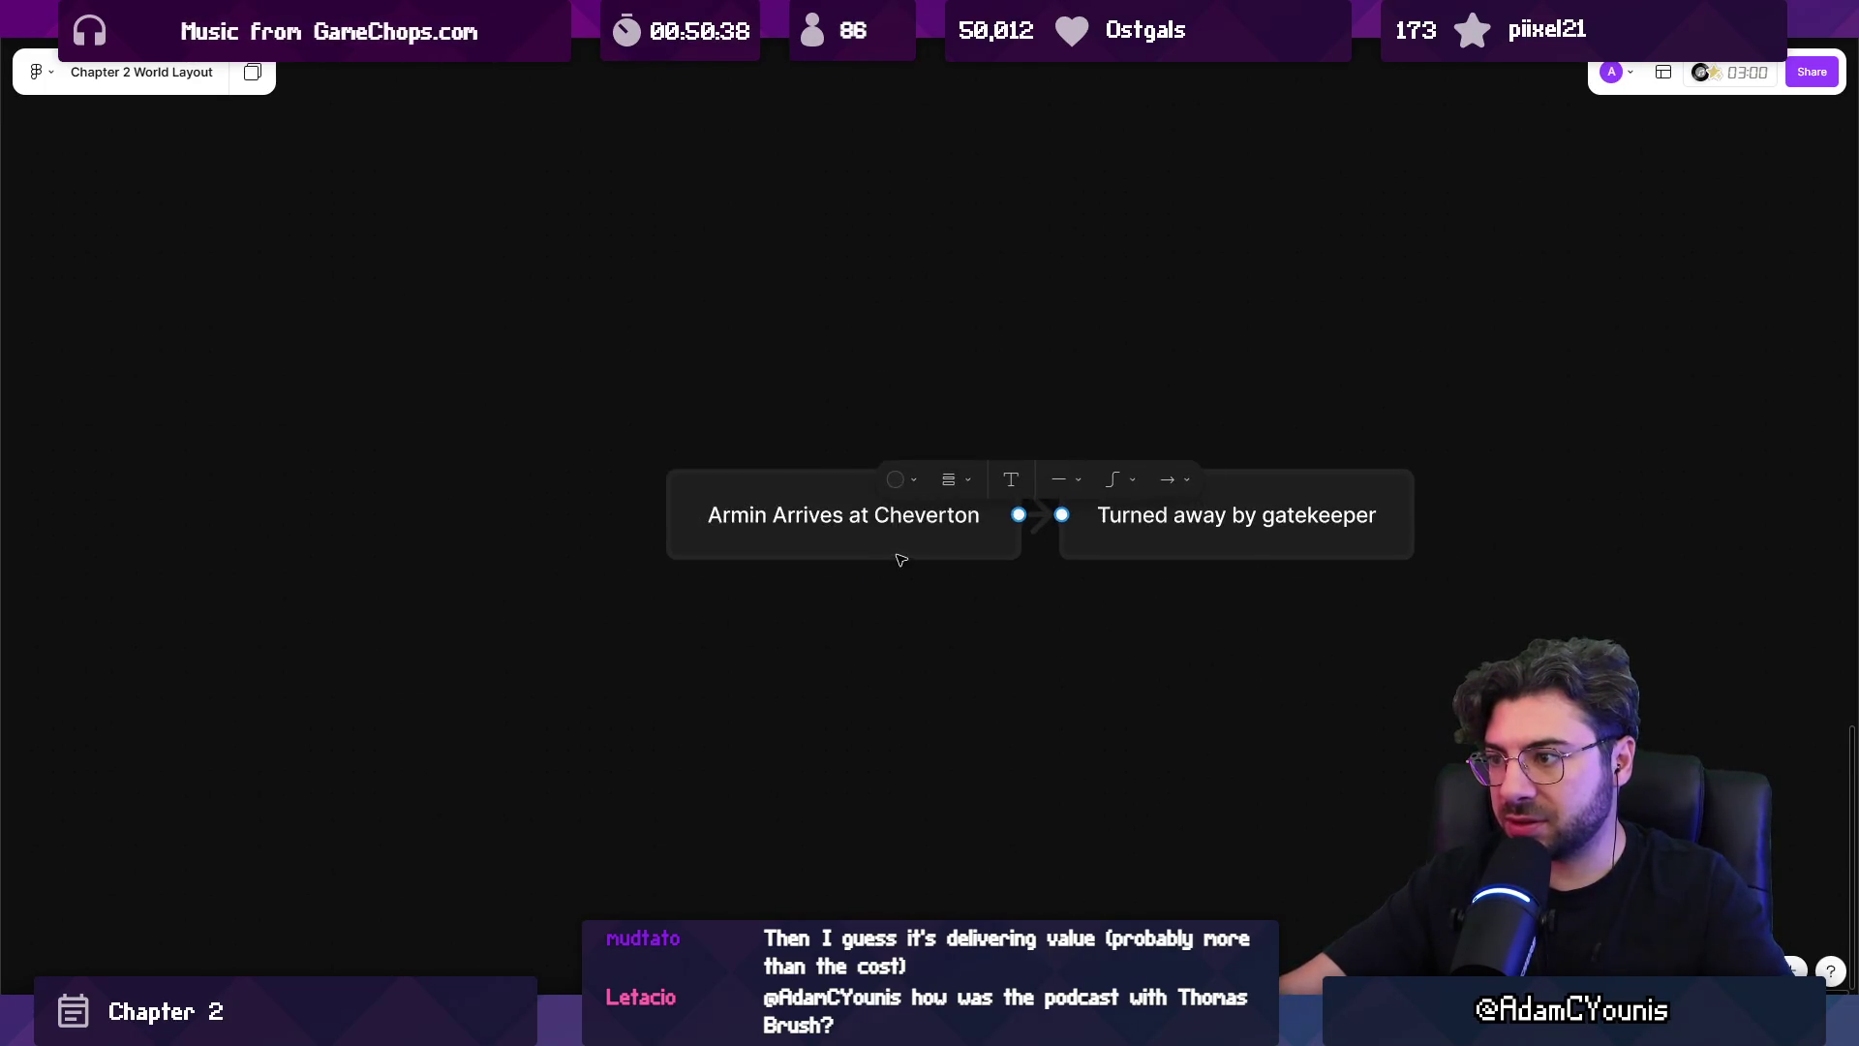
{"action": "left_click_drag", "start_coordinate": [896, 554], "coordinate": [752, 554]}
{"action": "scroll", "coordinate": [640, 525], "scroll_direction": "down", "scroll_amount": 2}
{"action": "left_click", "coordinate": [884, 518]}
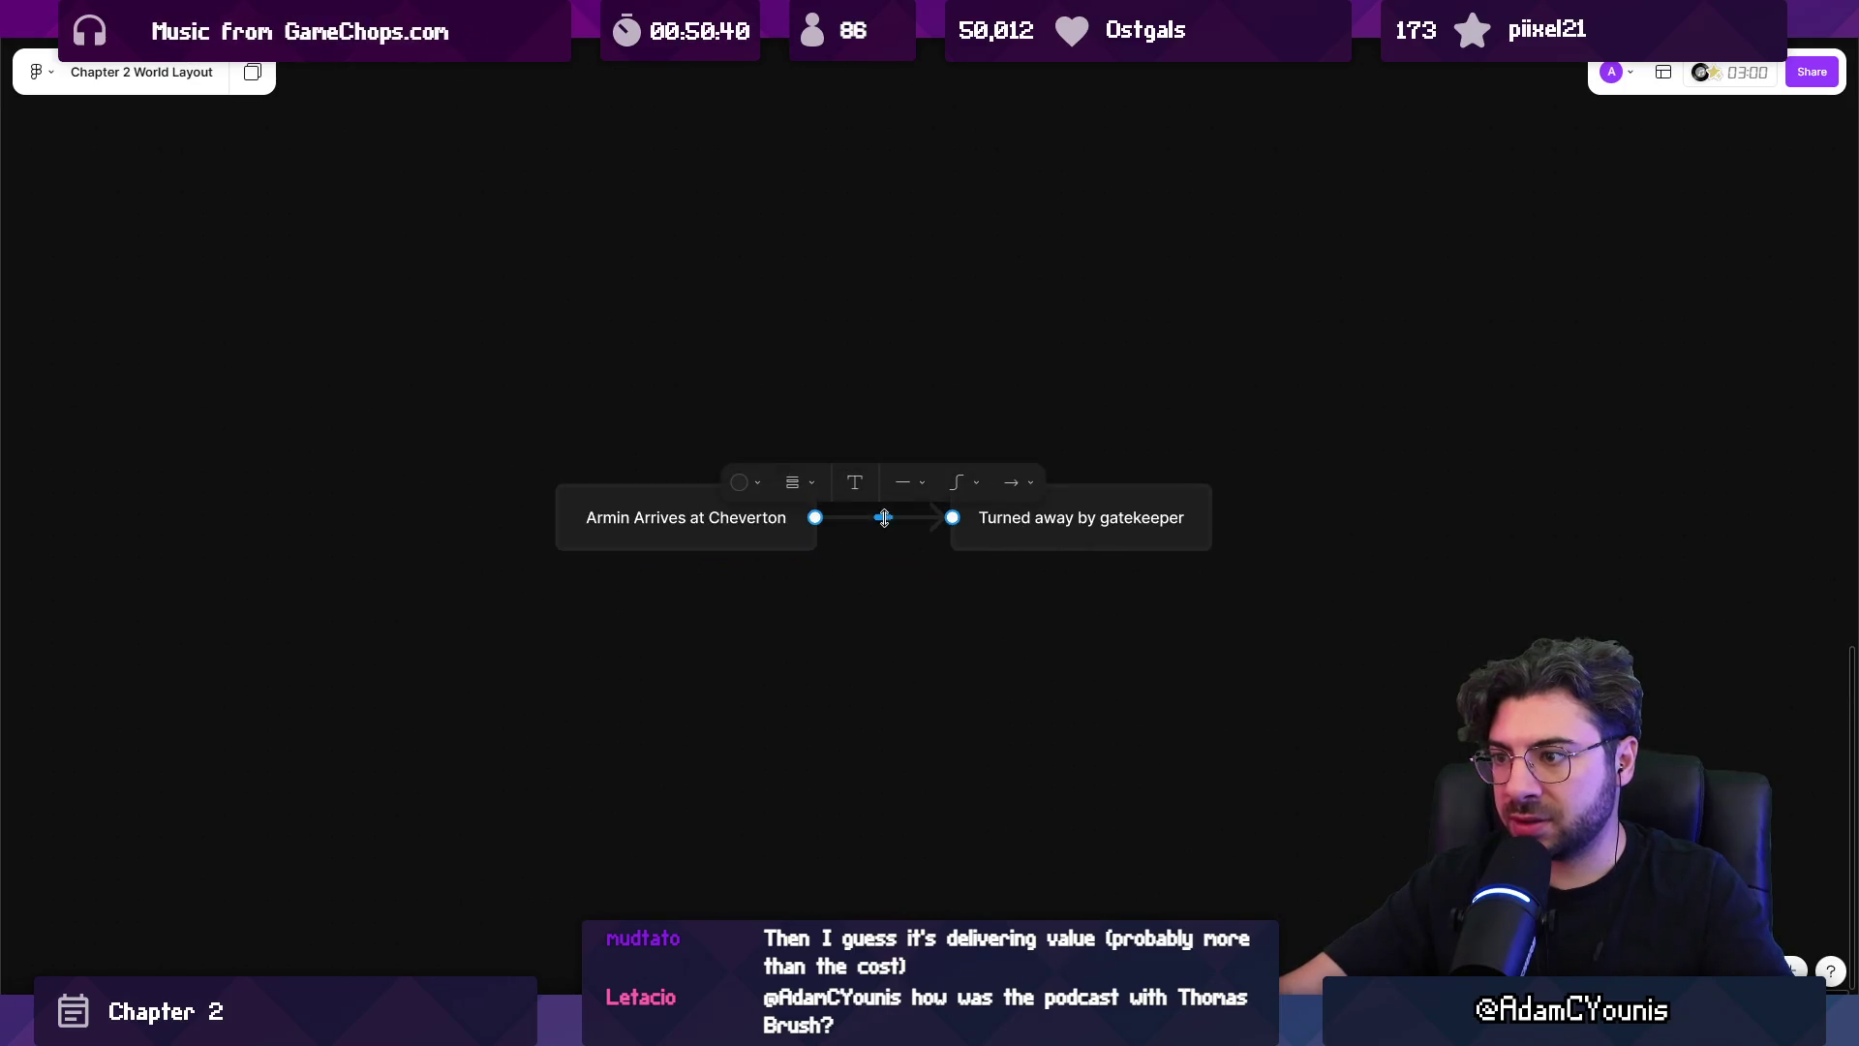
{"action": "left_click", "coordinate": [743, 482]}
{"action": "left_click", "coordinate": [901, 399]}
{"action": "left_click", "coordinate": [911, 638]}
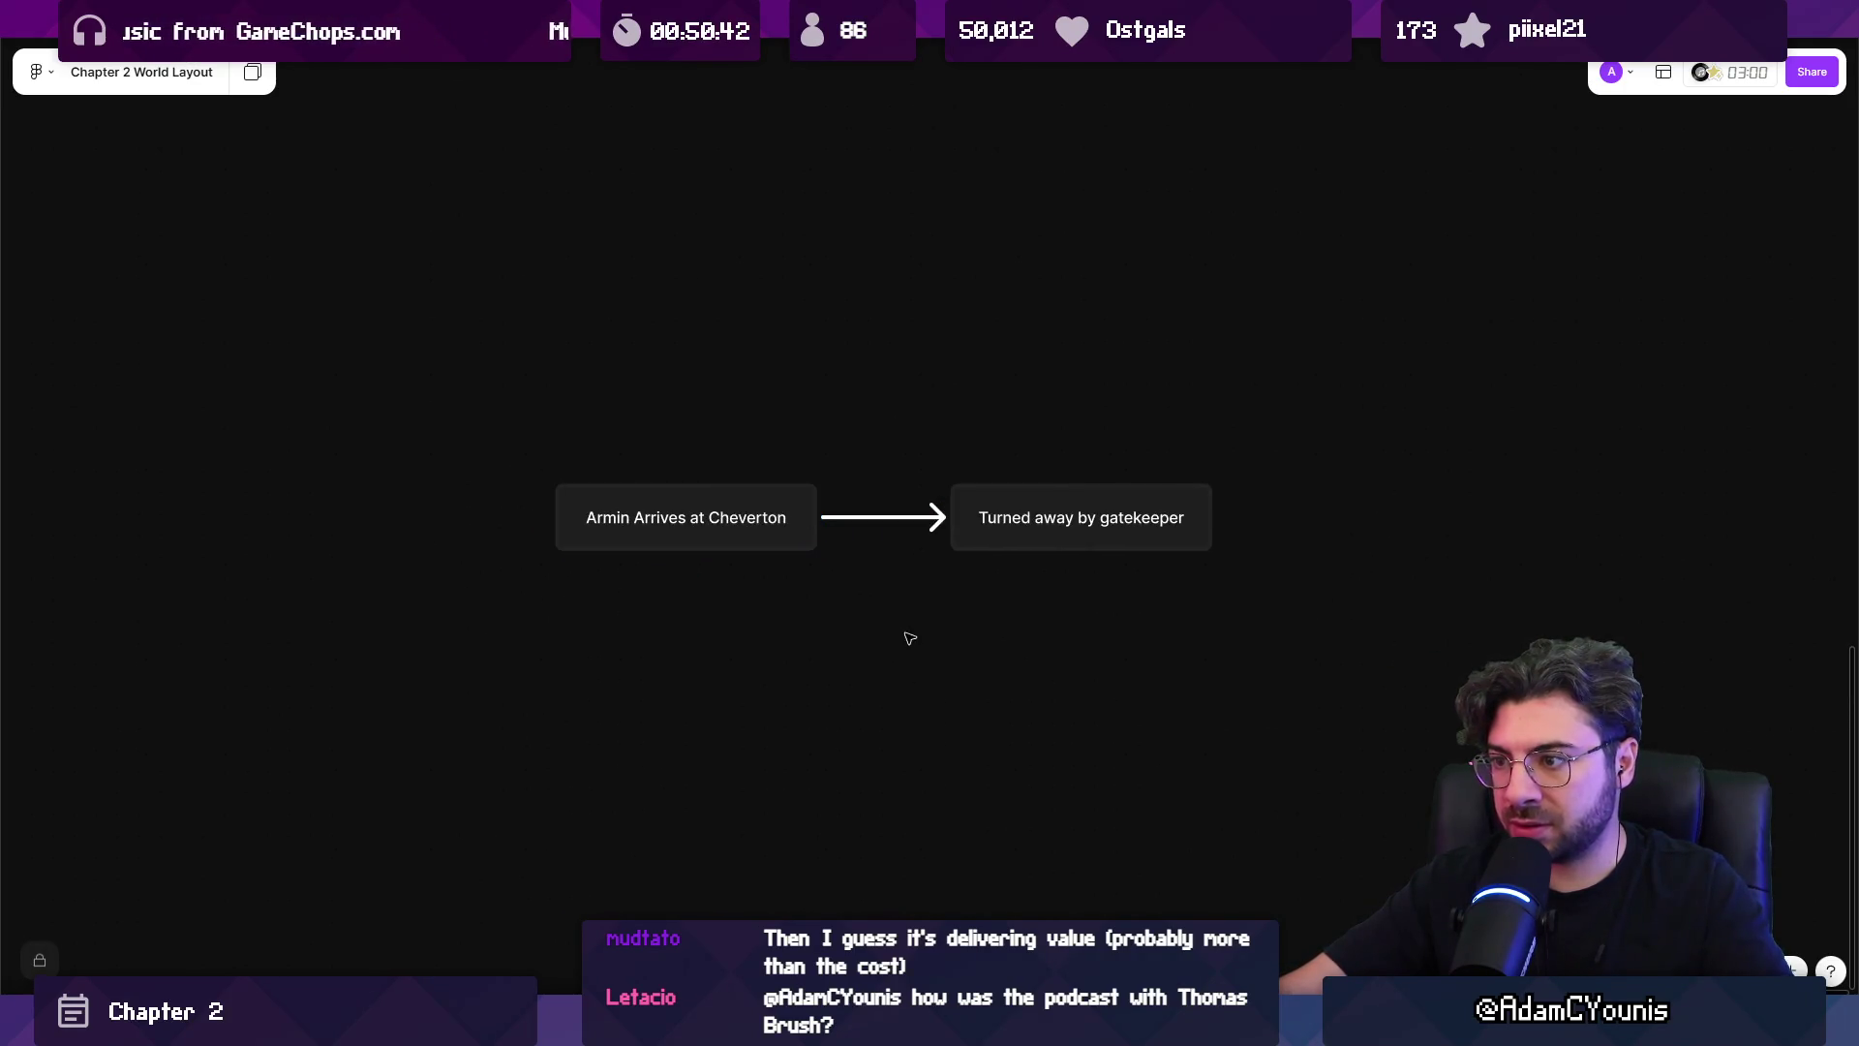
{"action": "scroll", "coordinate": [911, 638], "scroll_direction": "down", "scroll_amount": 2}
{"action": "left_click", "coordinate": [839, 558]}
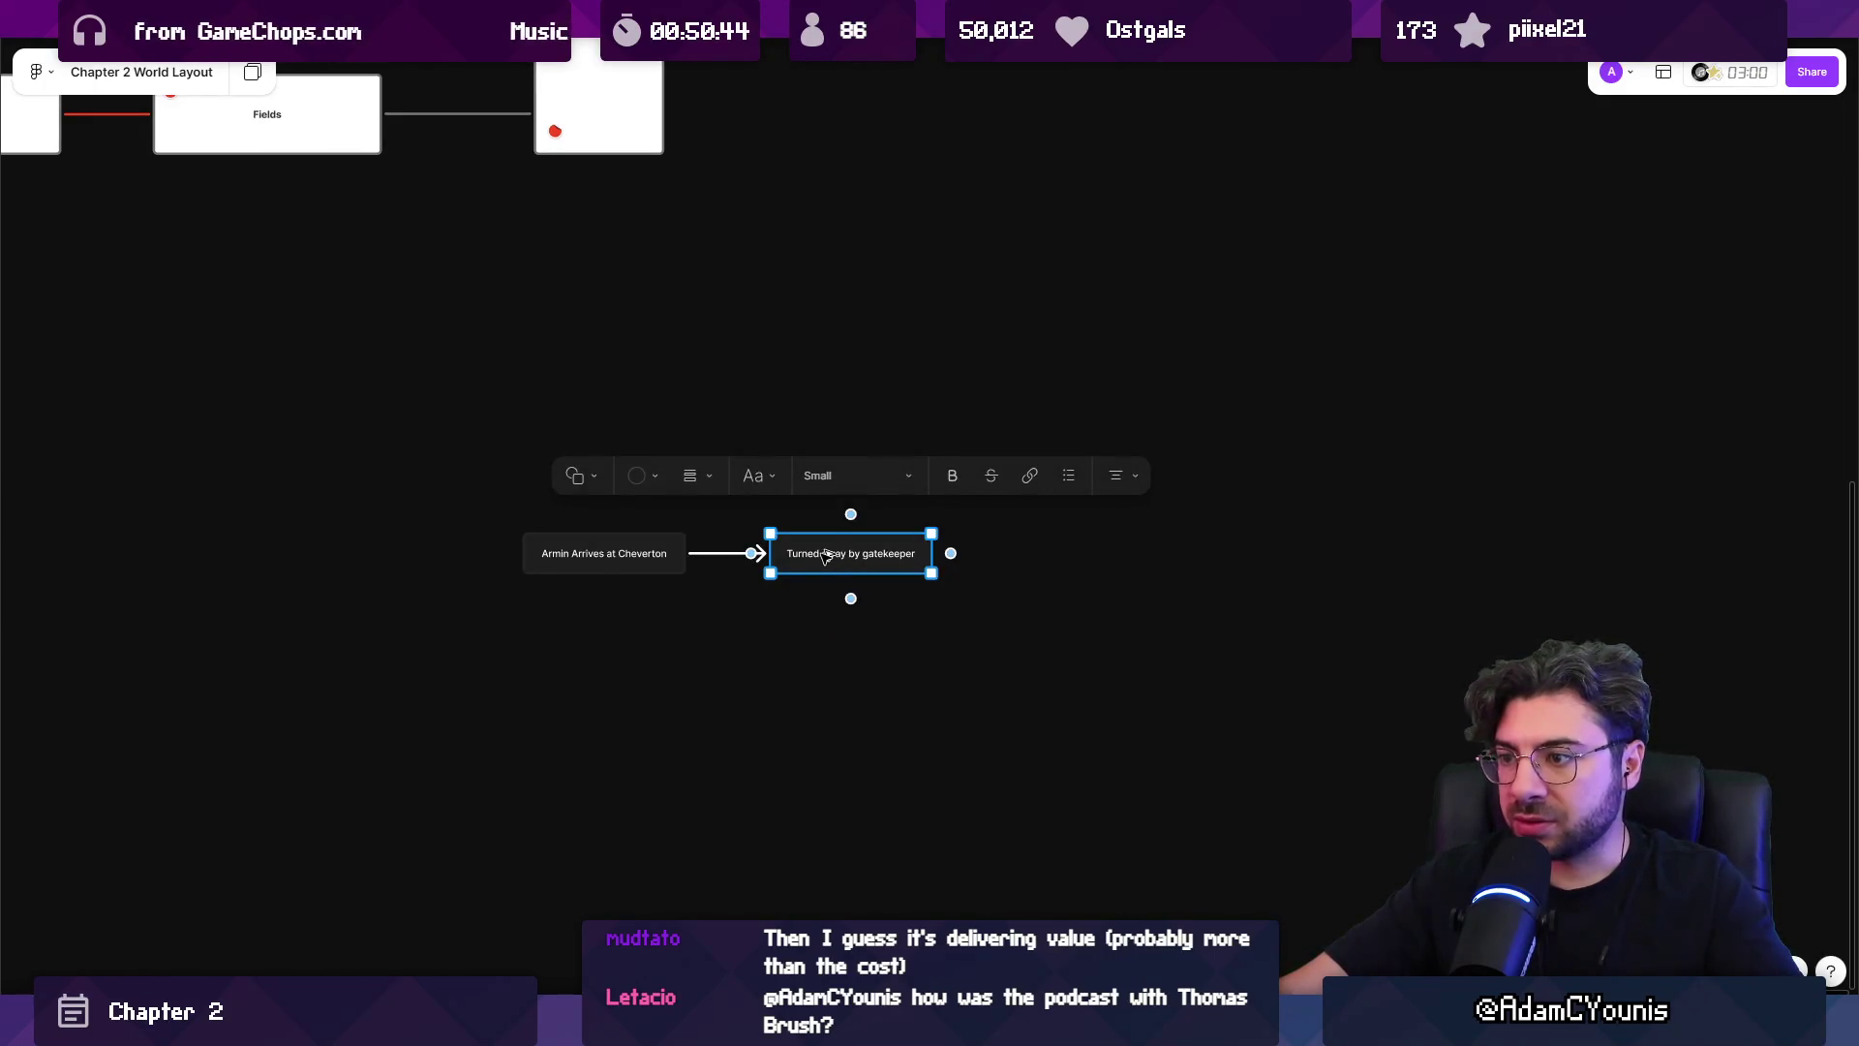
Copy the 'Turned away by gatekeeper' box and retype it as 'Armin is let in by children'.
{"action": "left_click_drag", "start_coordinate": [825, 555], "coordinate": [1022, 557]}
{"action": "scroll", "coordinate": [1053, 587], "scroll_direction": "up", "scroll_amount": 2}
{"action": "left_click", "coordinate": [1035, 544]}
{"action": "key", "text": "ctrl+a"}
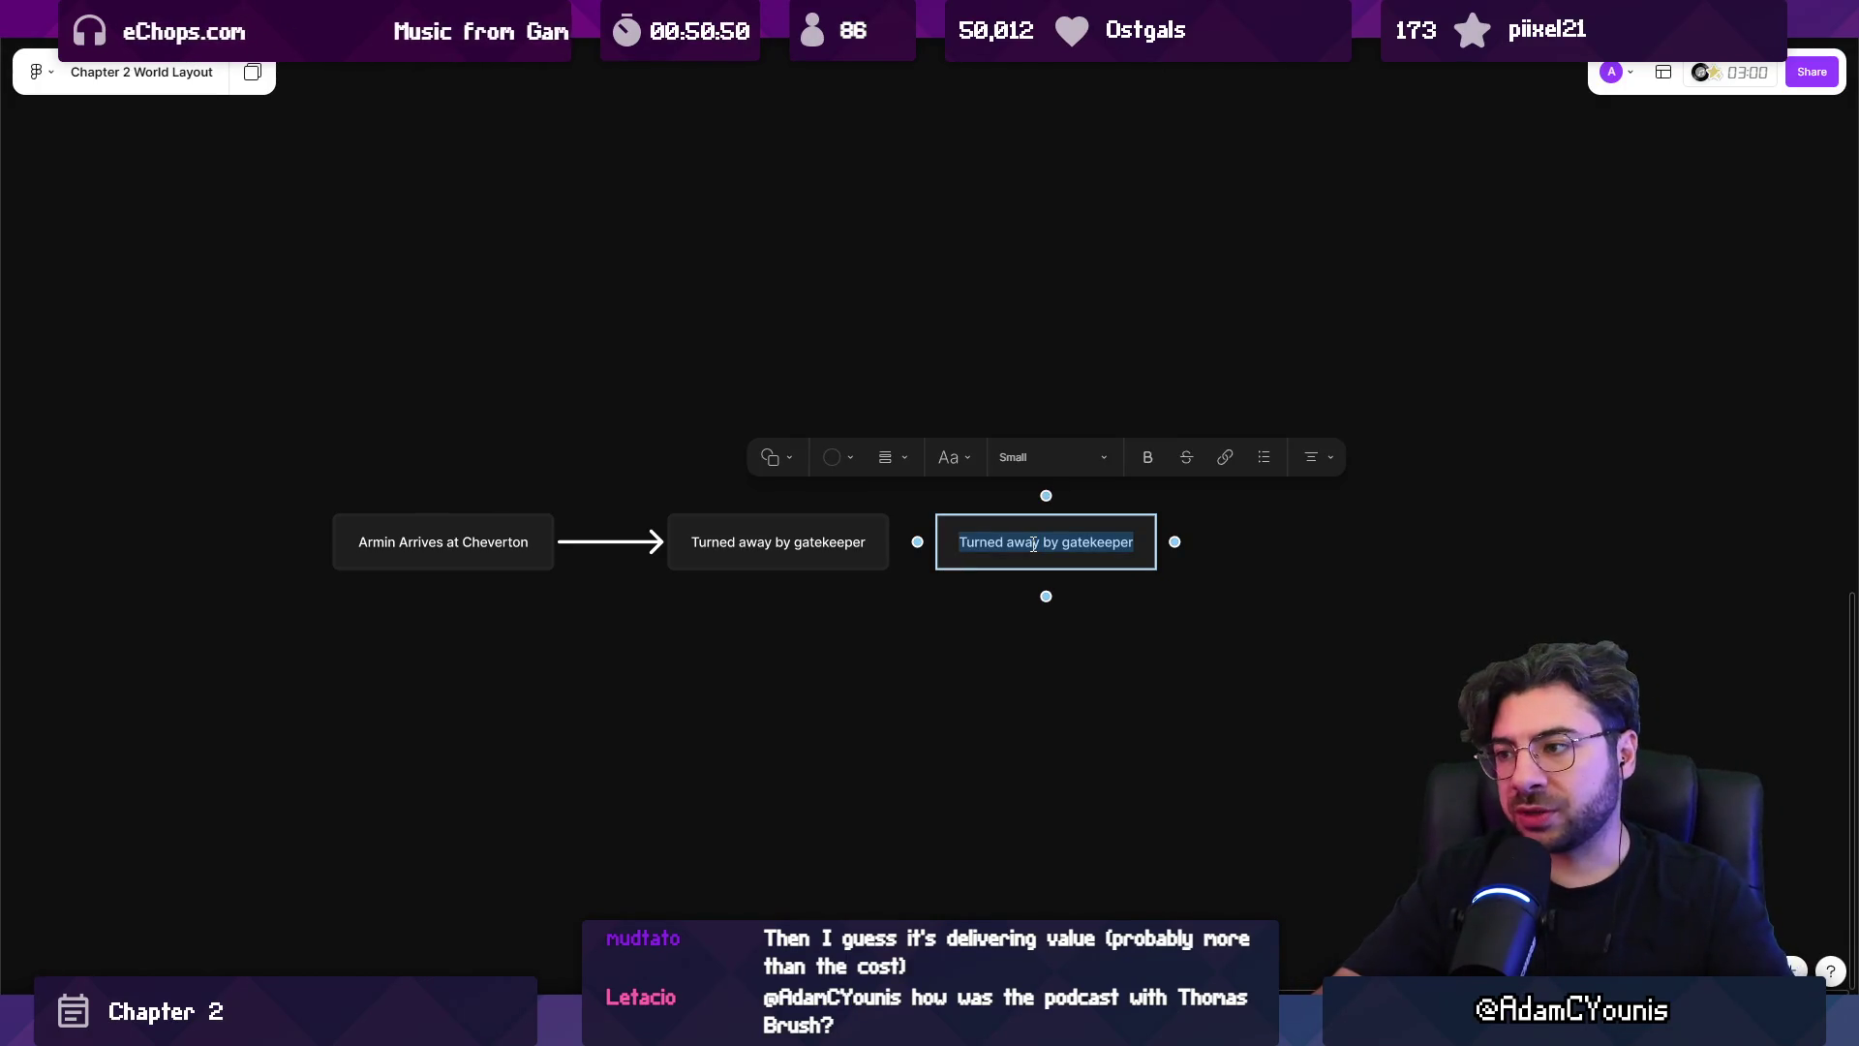
{"action": "type", "text": "Let in by childn"}
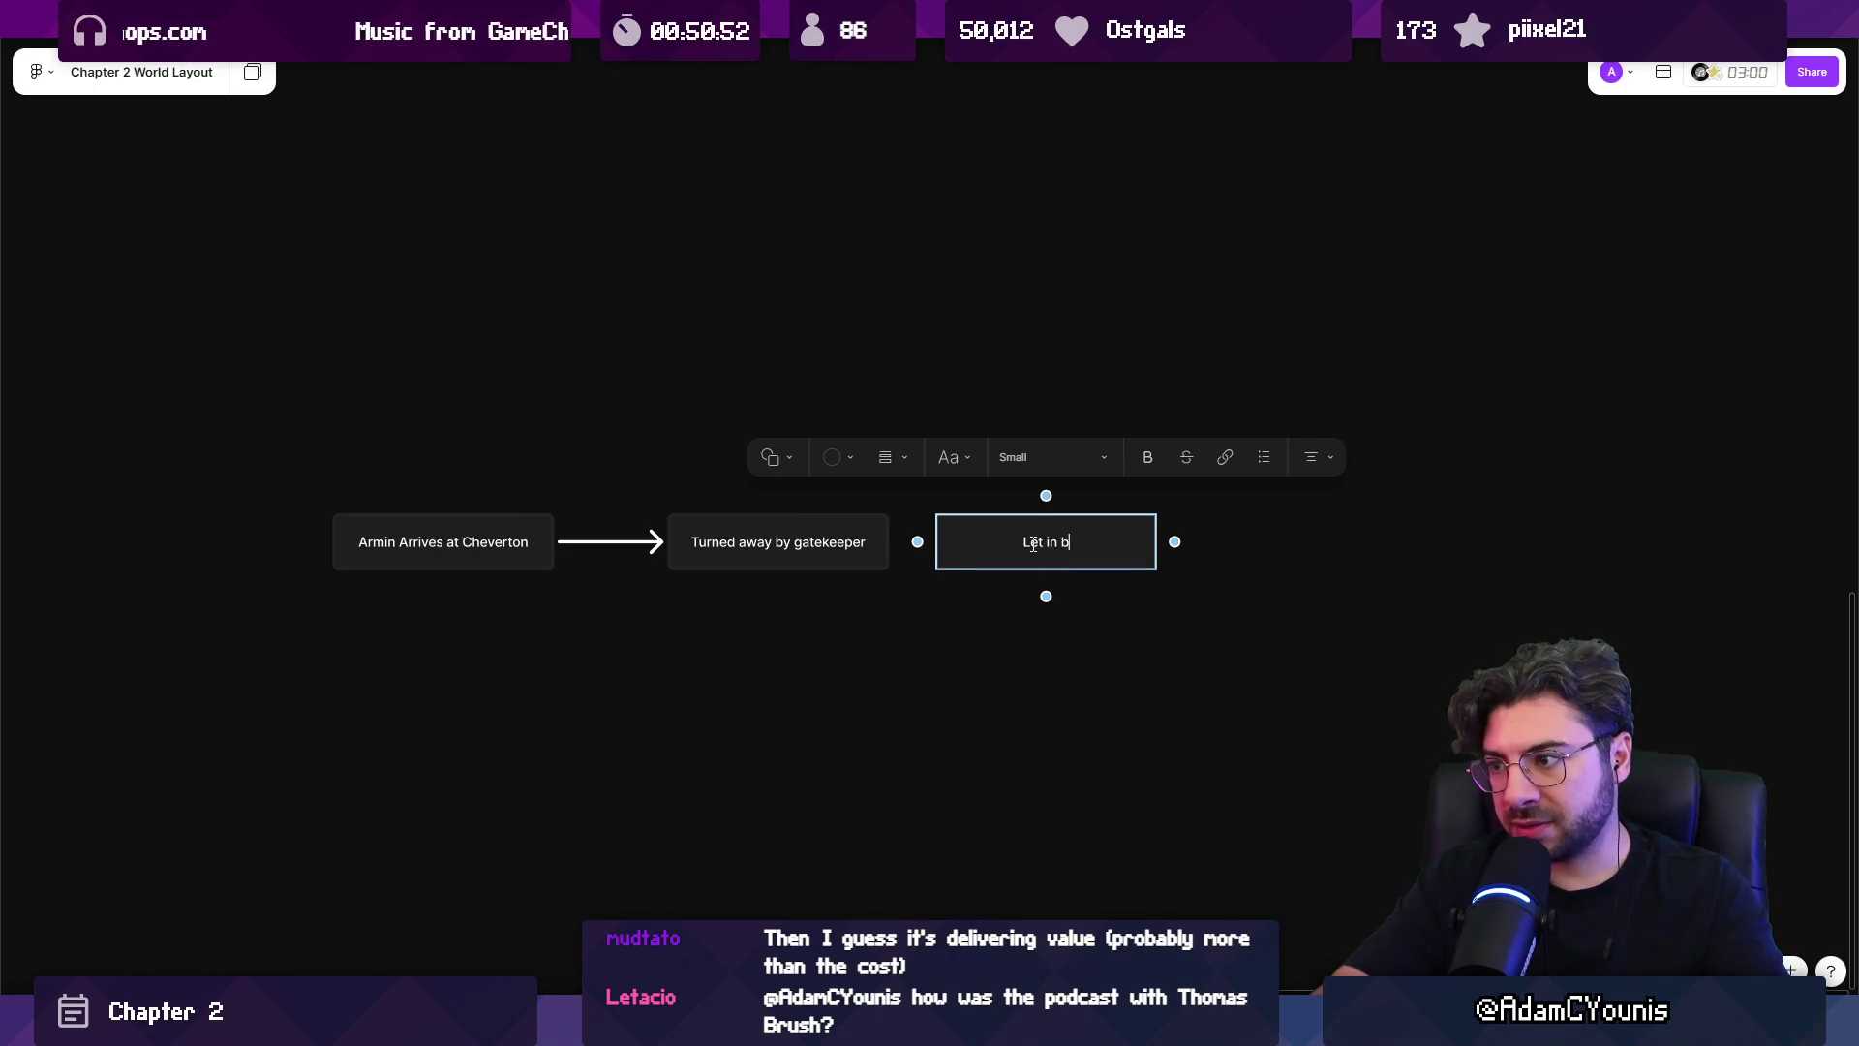
{"action": "key", "text": "BackSpace"}
{"action": "type", "text": "ren"}
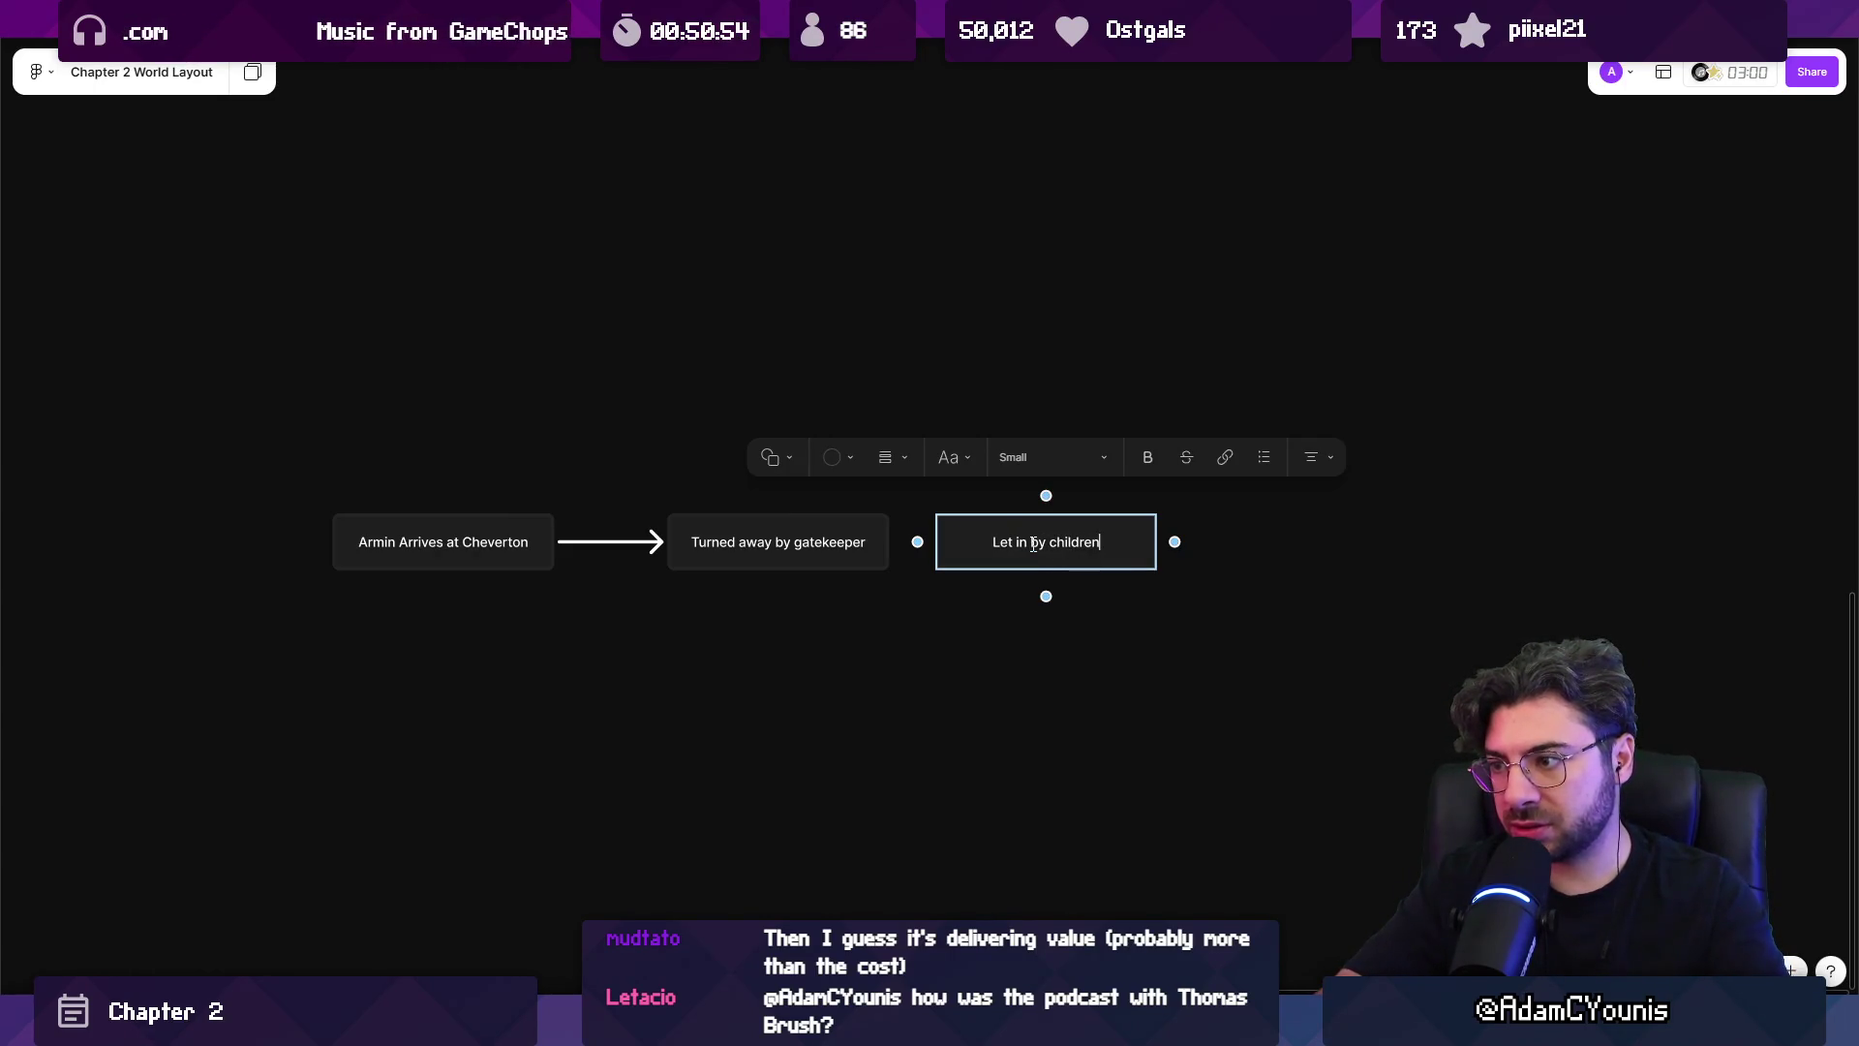
{"action": "key", "text": "Home"}
{"action": "type", "text": "Armin is"}
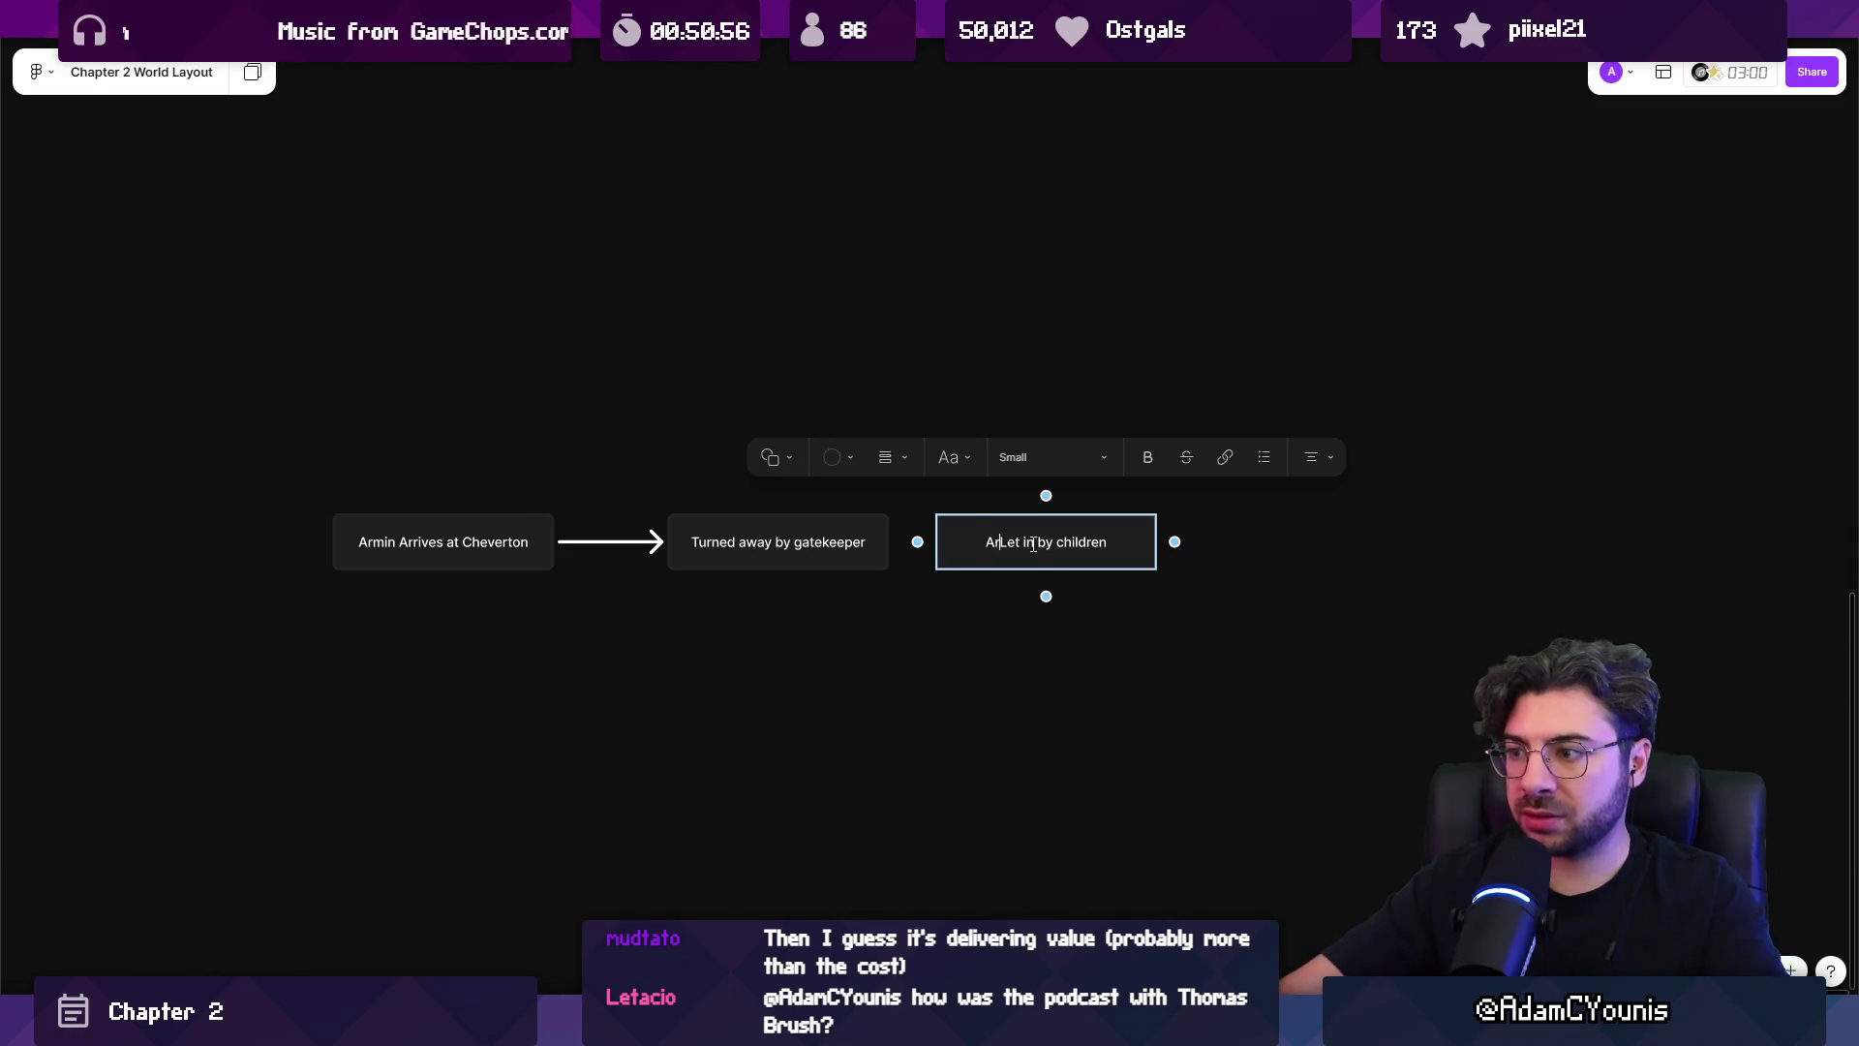
{"action": "key", "text": "shift+Right"}
{"action": "type", "text": "l"}
{"action": "key", "text": "Escape"}
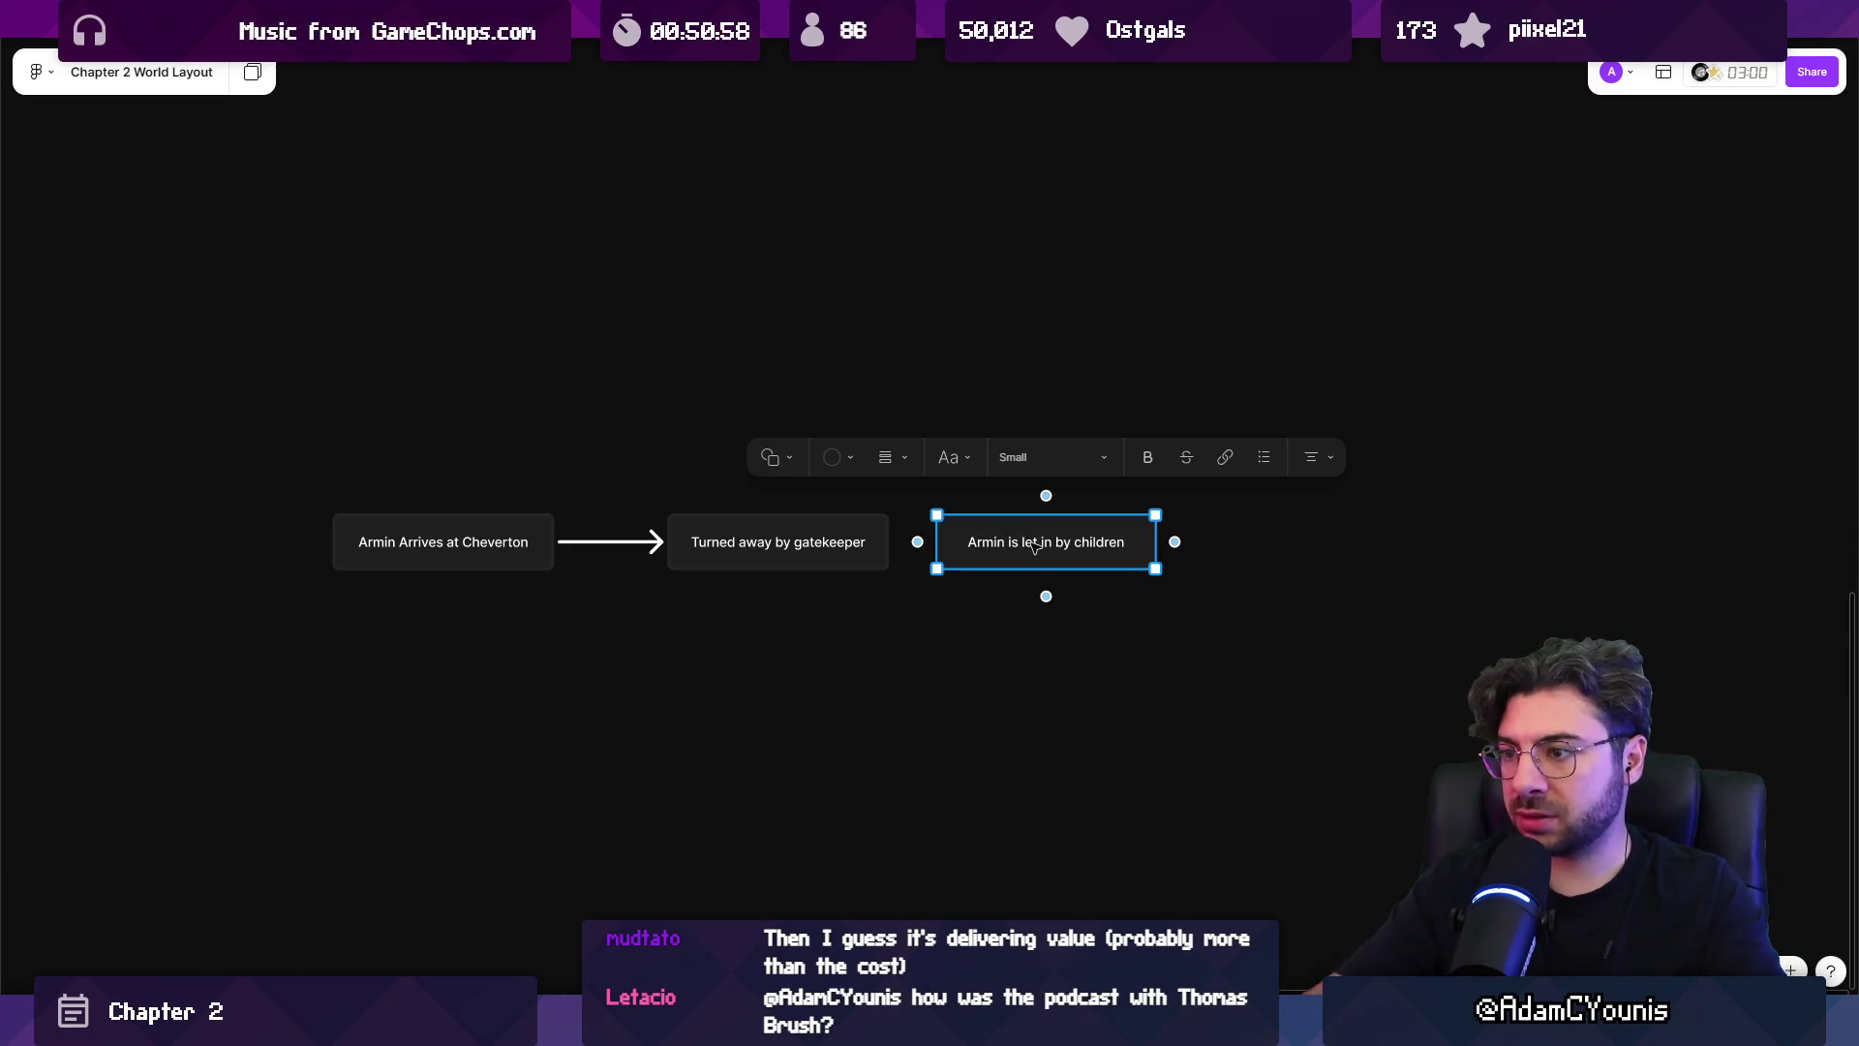
{"action": "scroll", "coordinate": [932, 561], "scroll_direction": "up", "scroll_amount": 2}
{"action": "key", "text": "Escape"}
Connect 'Turned away by gatekeeper' to the new box with an arrow and nudge the box left.
{"action": "left_click", "coordinate": [869, 537]}
{"action": "mouse_move", "coordinate": [890, 535]}
{"action": "left_mouse_down"}
{"action": "mouse_move", "coordinate": [959, 537]}
{"action": "mouse_move", "coordinate": [938, 534]}
{"action": "left_mouse_up"}
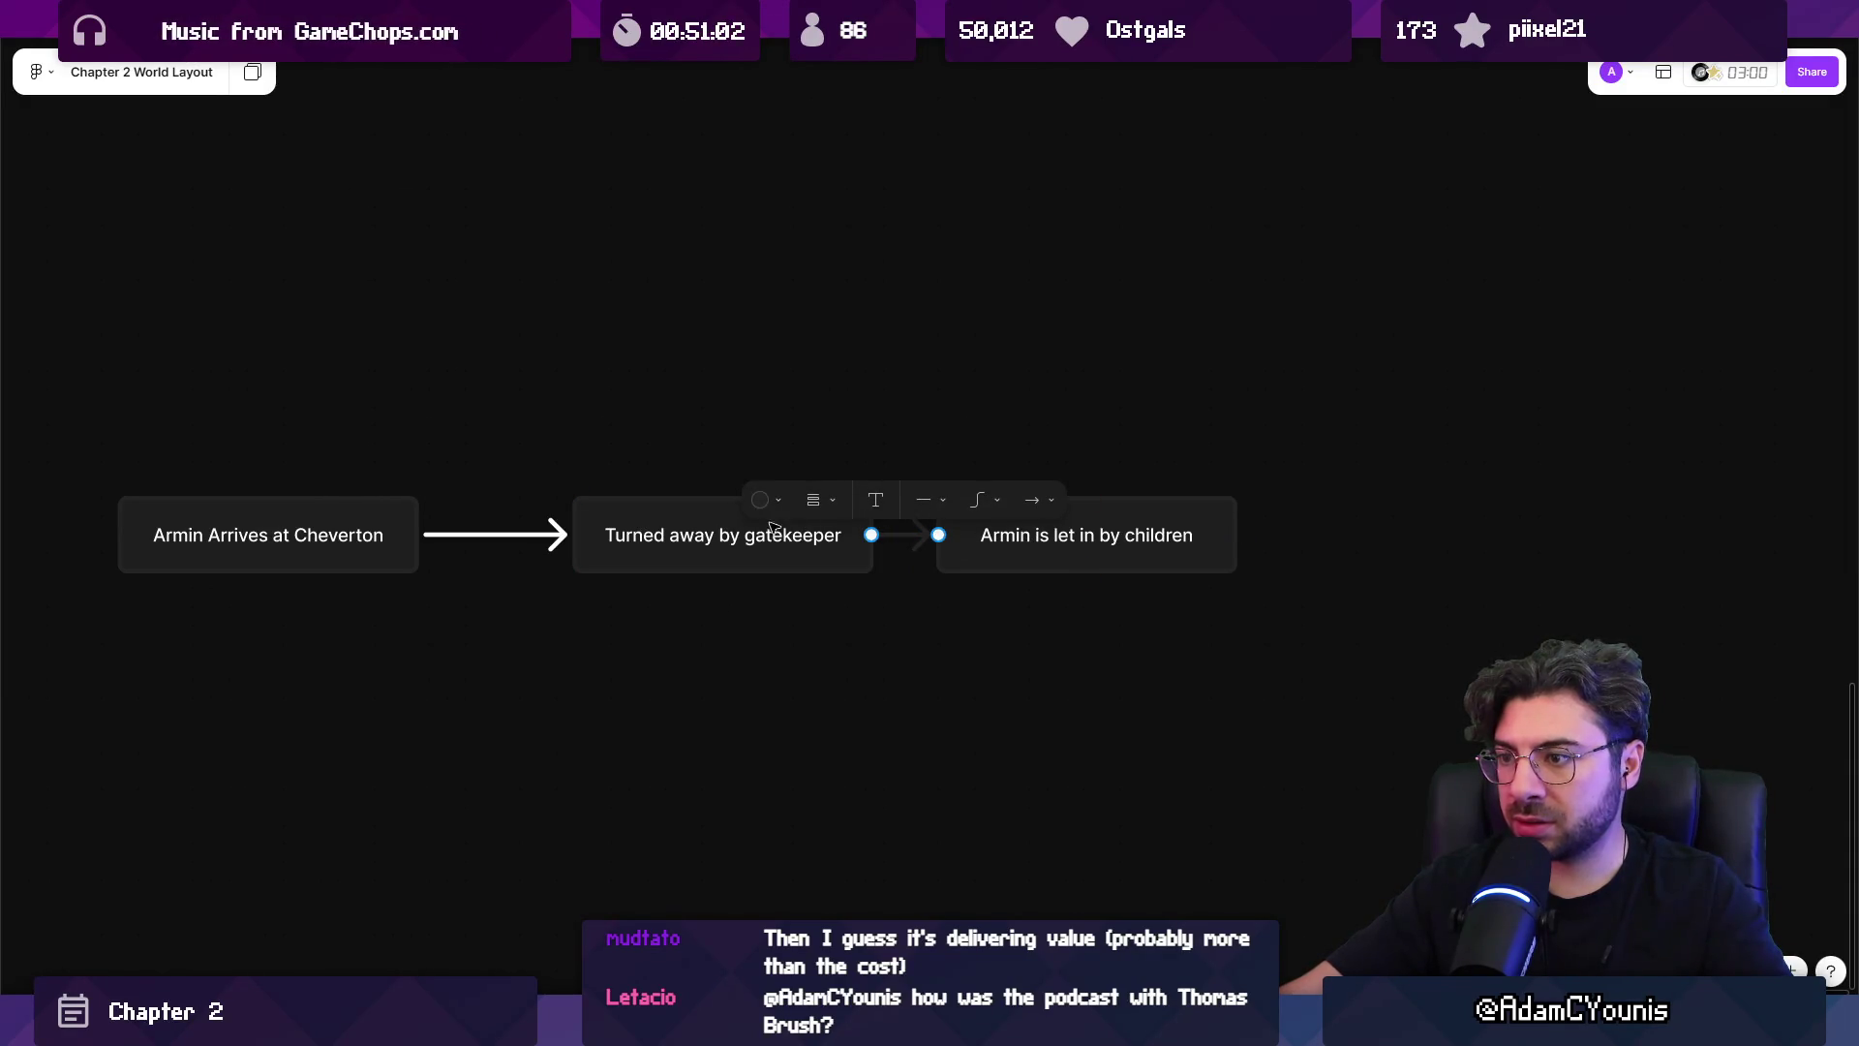
{"action": "key", "text": "ctrl+z"}
{"action": "left_click", "coordinate": [523, 539]}
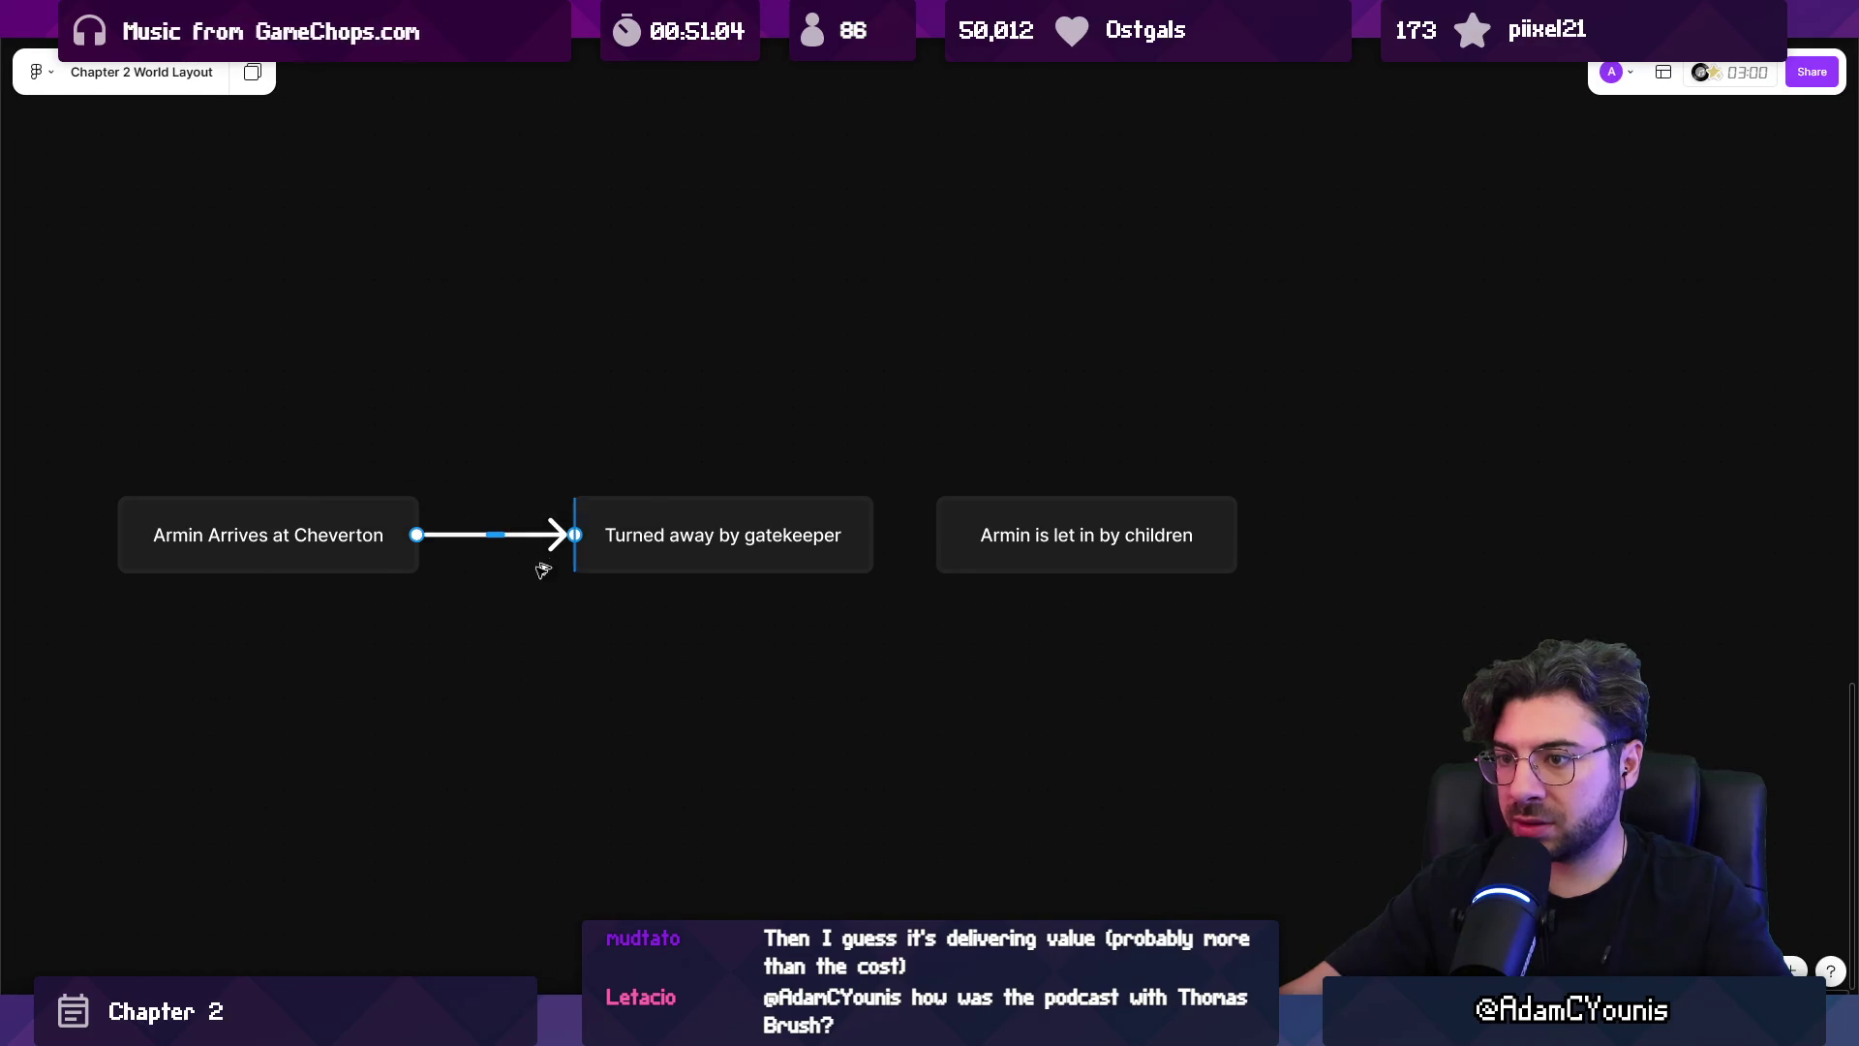
{"action": "left_click_drag", "start_coordinate": [495, 535], "coordinate": [502, 559]}
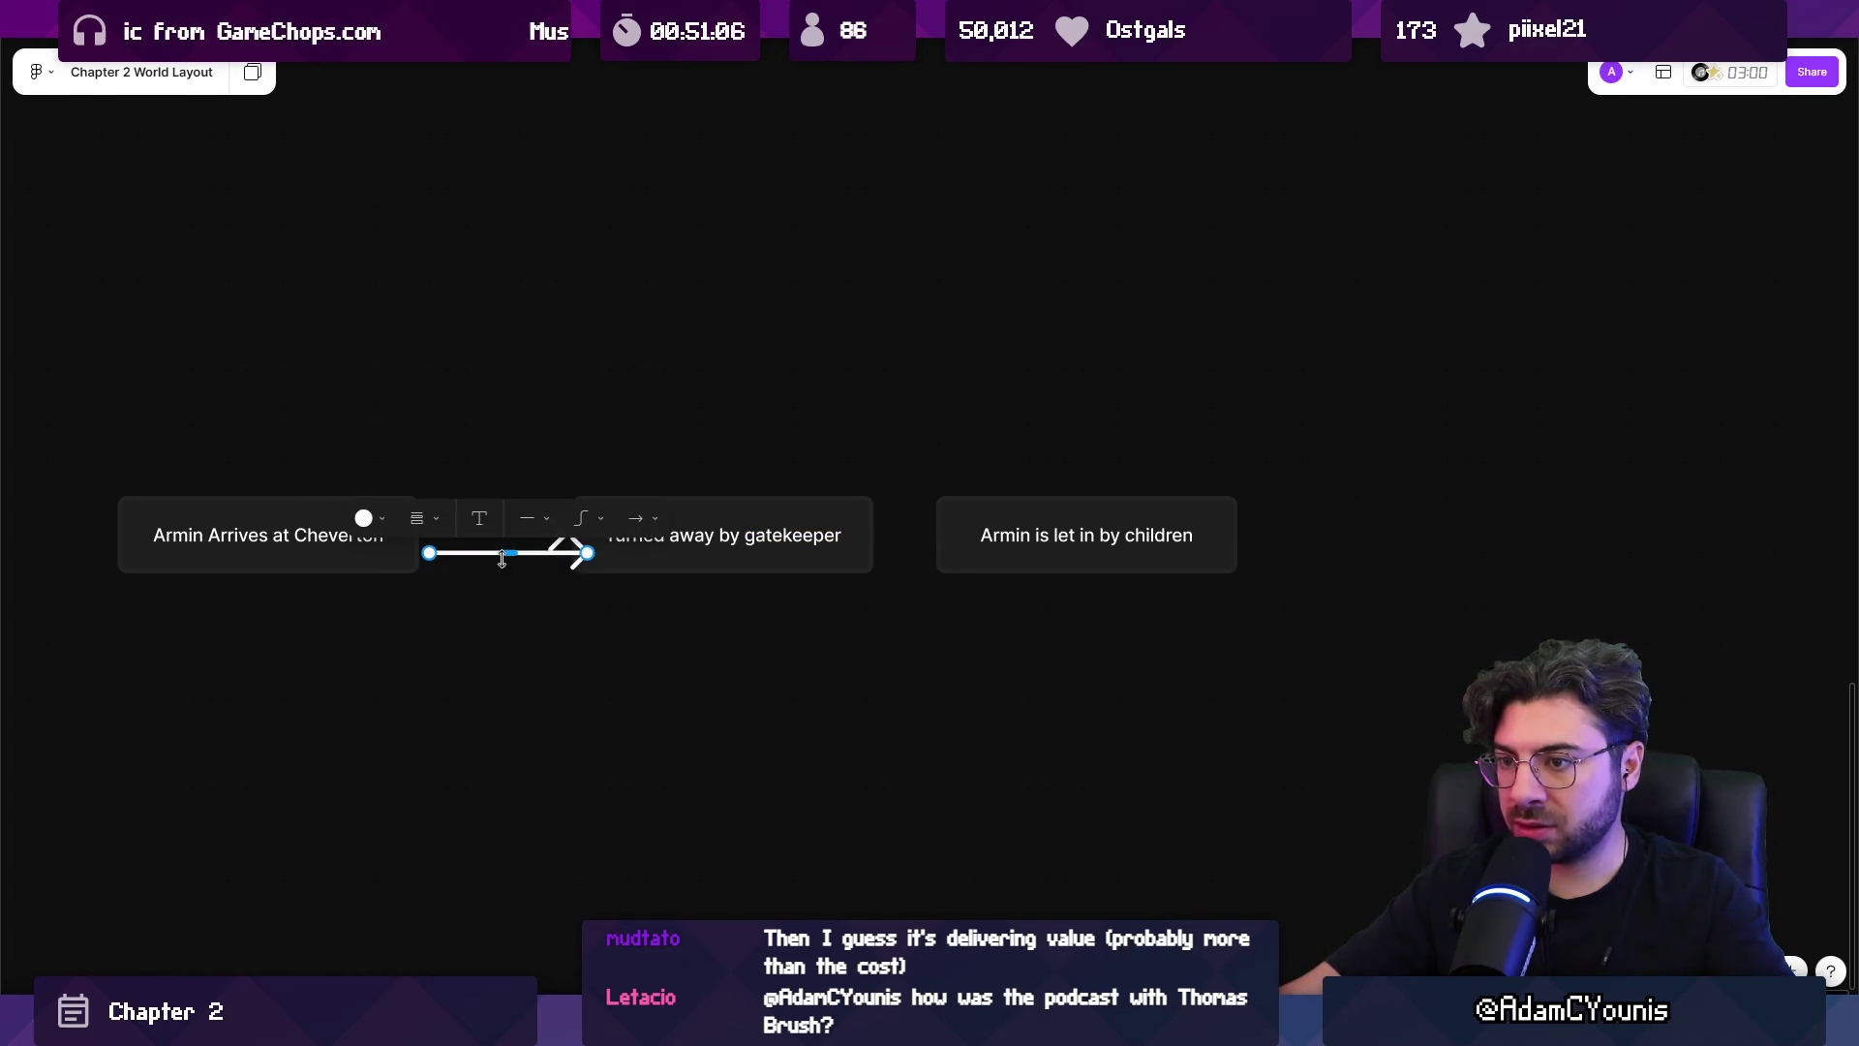
{"action": "key", "text": "ctrl+z"}
{"action": "left_click", "coordinate": [721, 534]}
{"action": "mouse_move", "coordinate": [872, 535]}
{"action": "left_mouse_down"}
{"action": "mouse_move", "coordinate": [902, 554]}
{"action": "mouse_move", "coordinate": [936, 532]}
{"action": "mouse_move", "coordinate": [1086, 550]}
{"action": "left_mouse_up"}
{"action": "left_click", "coordinate": [983, 538]}
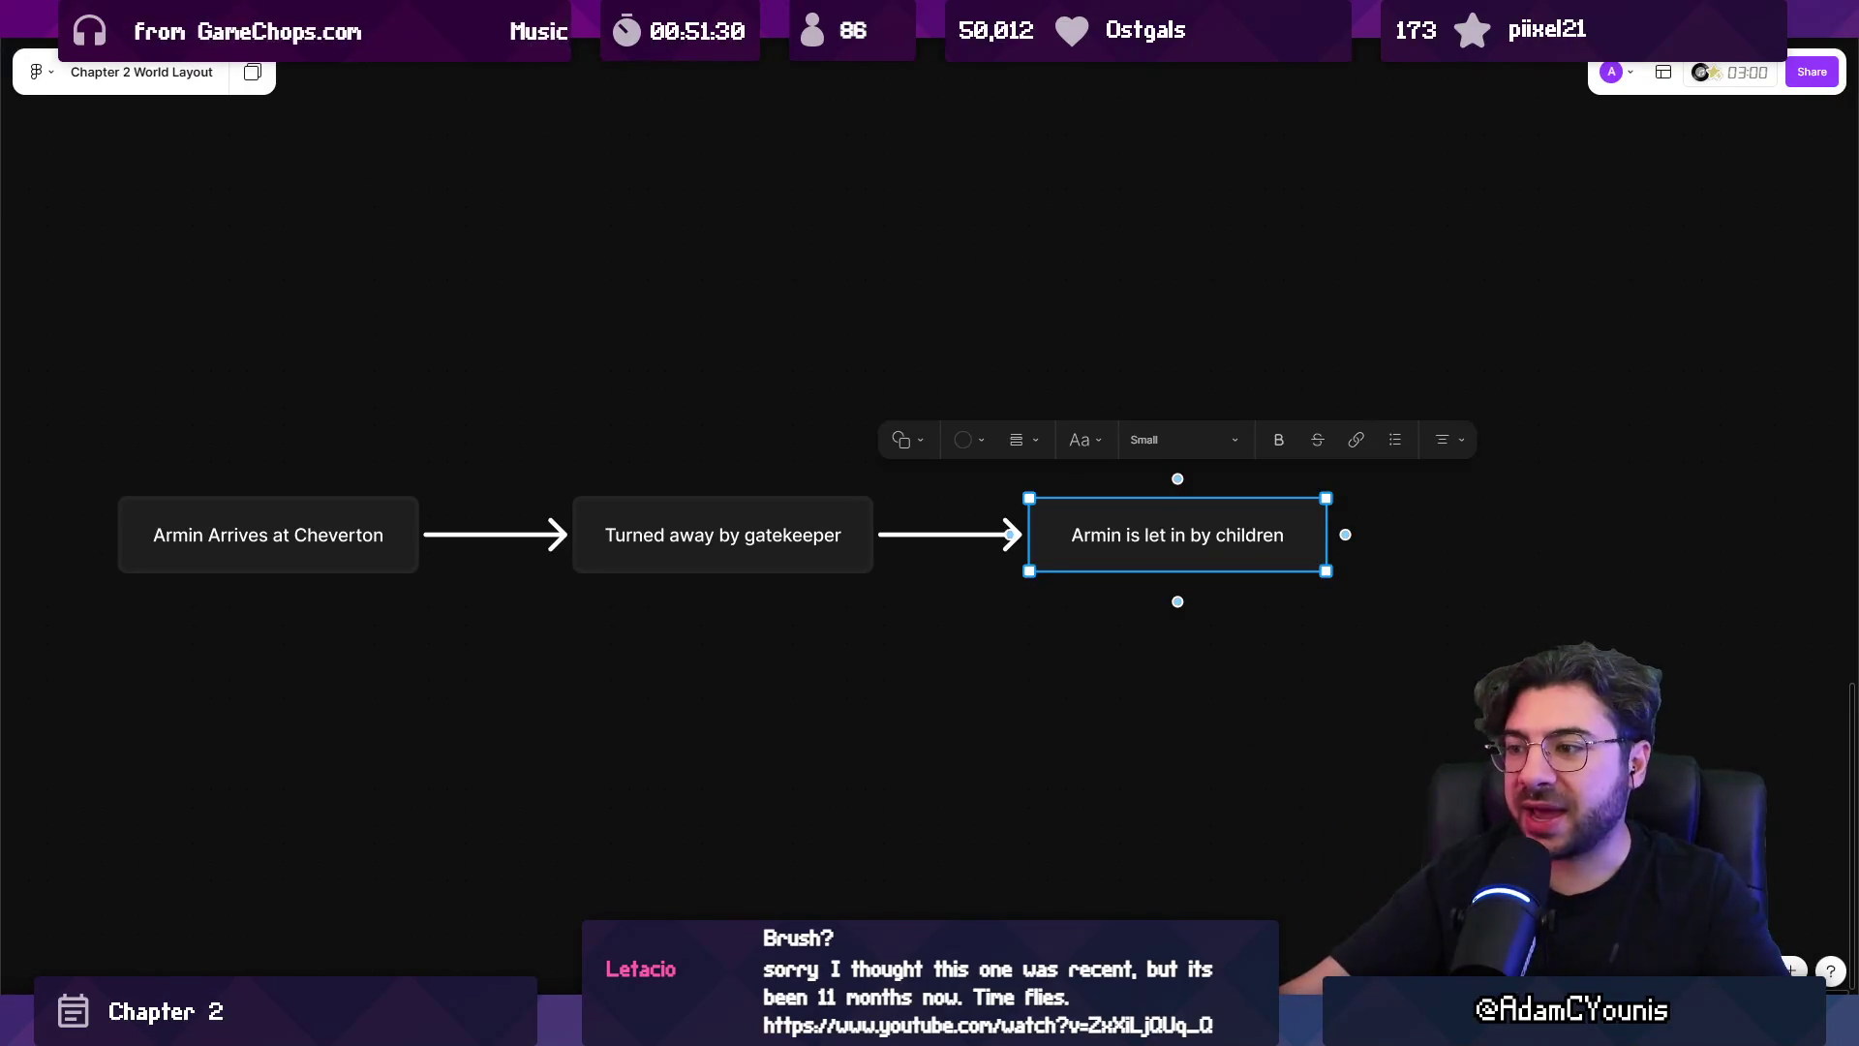
{"action": "left_click_drag", "start_coordinate": [1123, 534], "coordinate": [1047, 504]}
{"action": "key", "text": "Escape"}
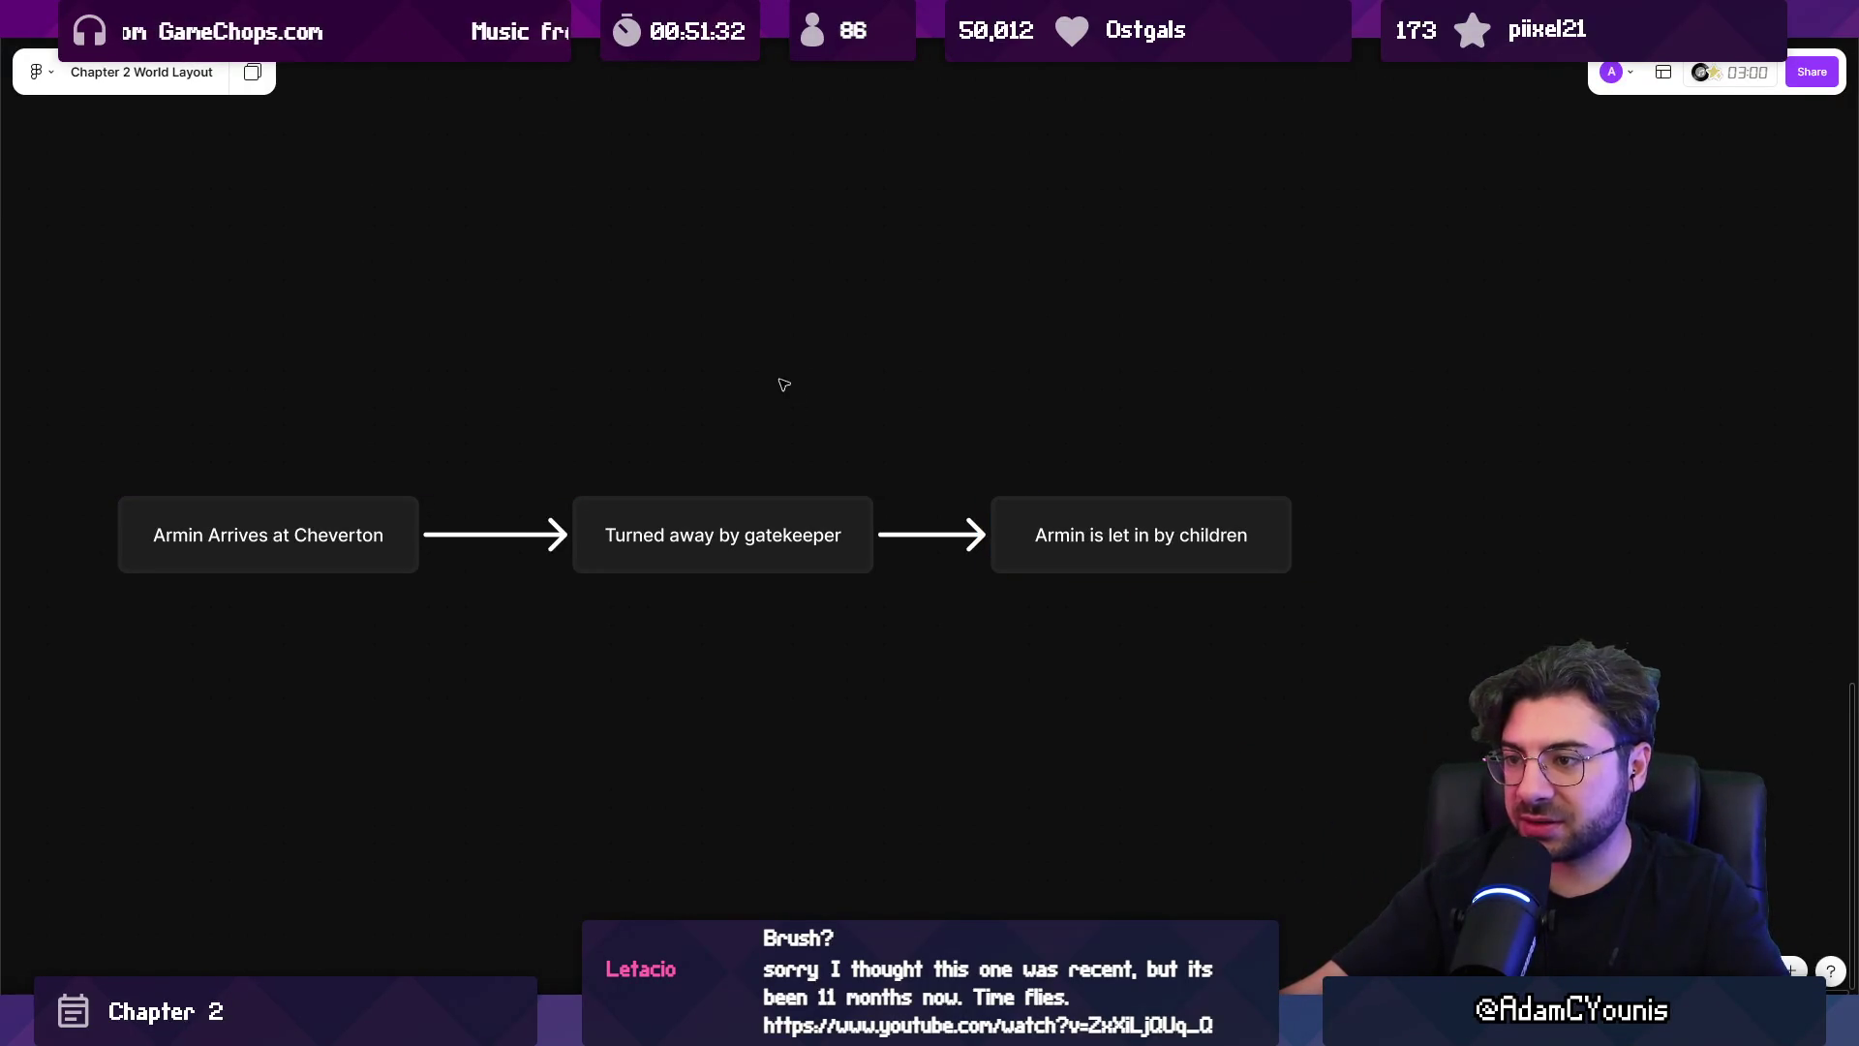
Copy the 'Armin is let in by children' box to the right and connect it with an arrow.
{"action": "scroll", "coordinate": [765, 397], "scroll_direction": "down", "scroll_amount": 1}
{"action": "scroll", "coordinate": [712, 426], "scroll_direction": "right", "scroll_amount": 5}
{"action": "scroll", "coordinate": [711, 426], "scroll_direction": "up", "scroll_amount": 2}
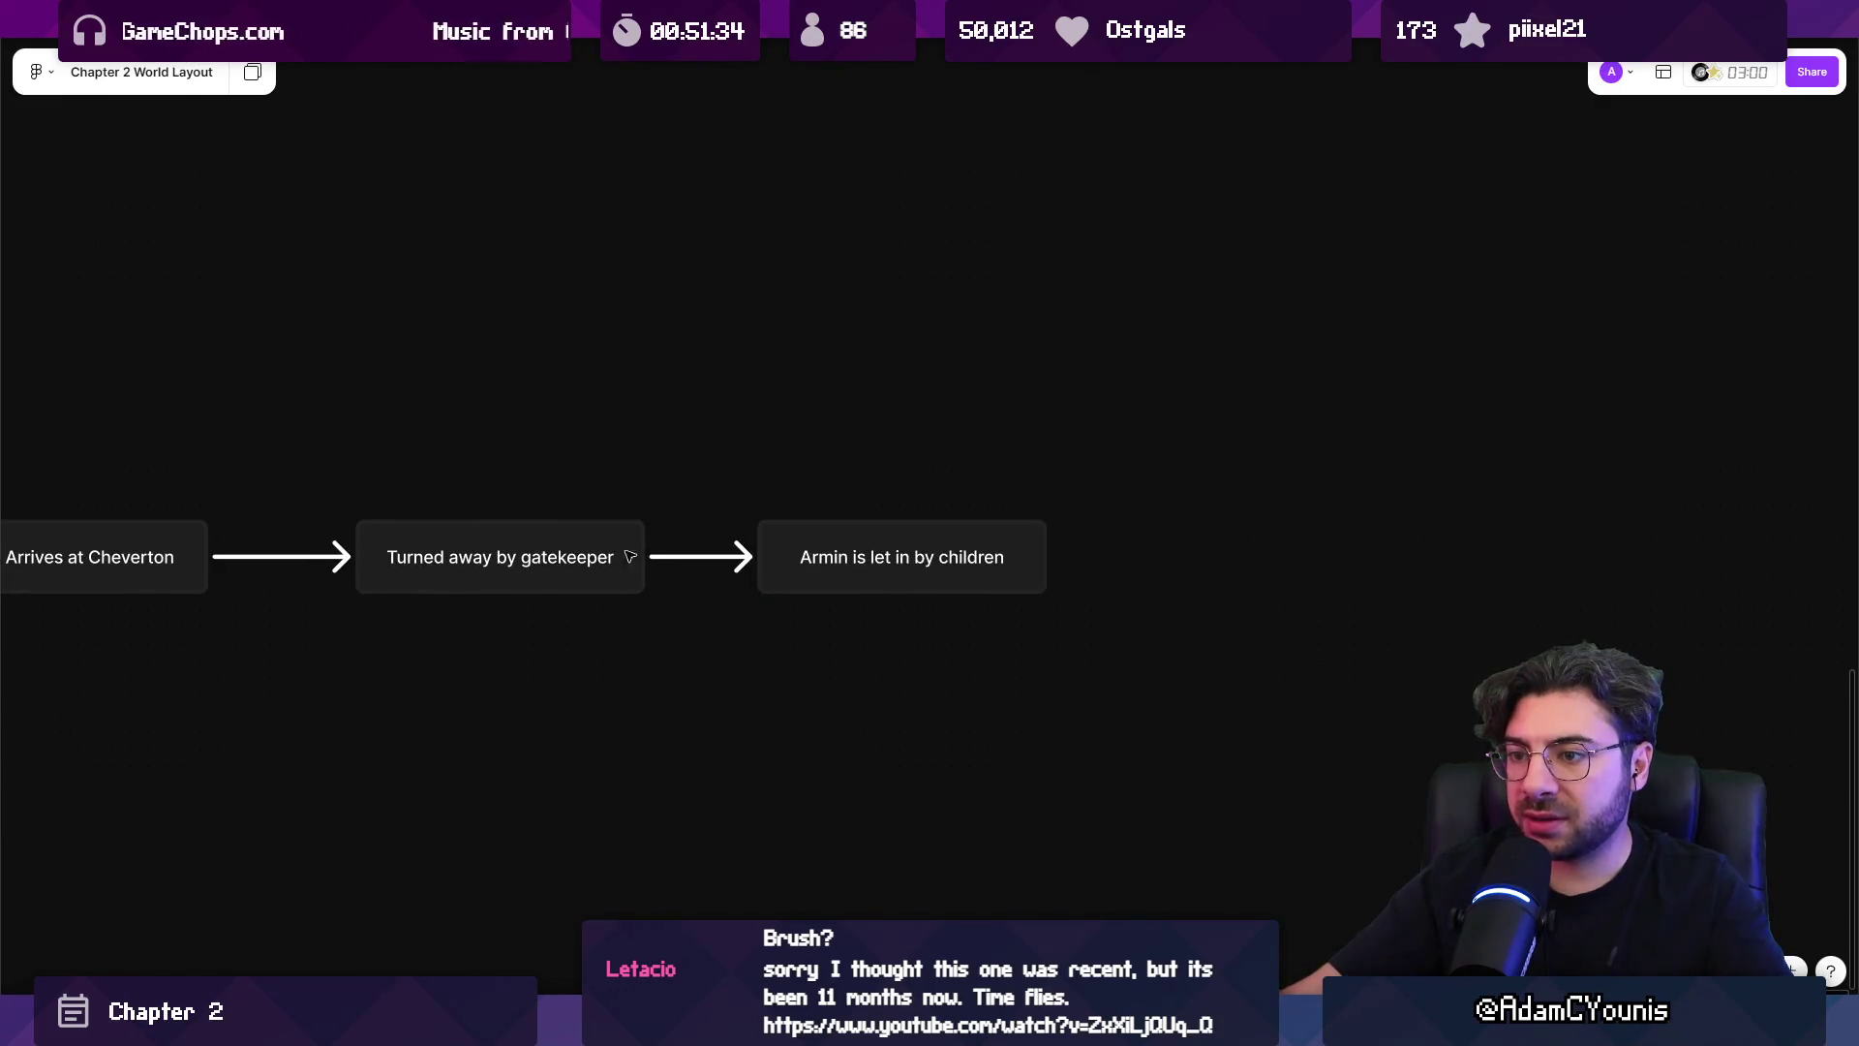
{"action": "left_click", "coordinate": [617, 556]}
{"action": "mouse_move", "coordinate": [803, 569]}
{"action": "left_mouse_down"}
{"action": "mouse_move", "coordinate": [1333, 626]}
{"action": "mouse_move", "coordinate": [1190, 568]}
{"action": "left_mouse_up"}
{"action": "left_click", "coordinate": [711, 560]}
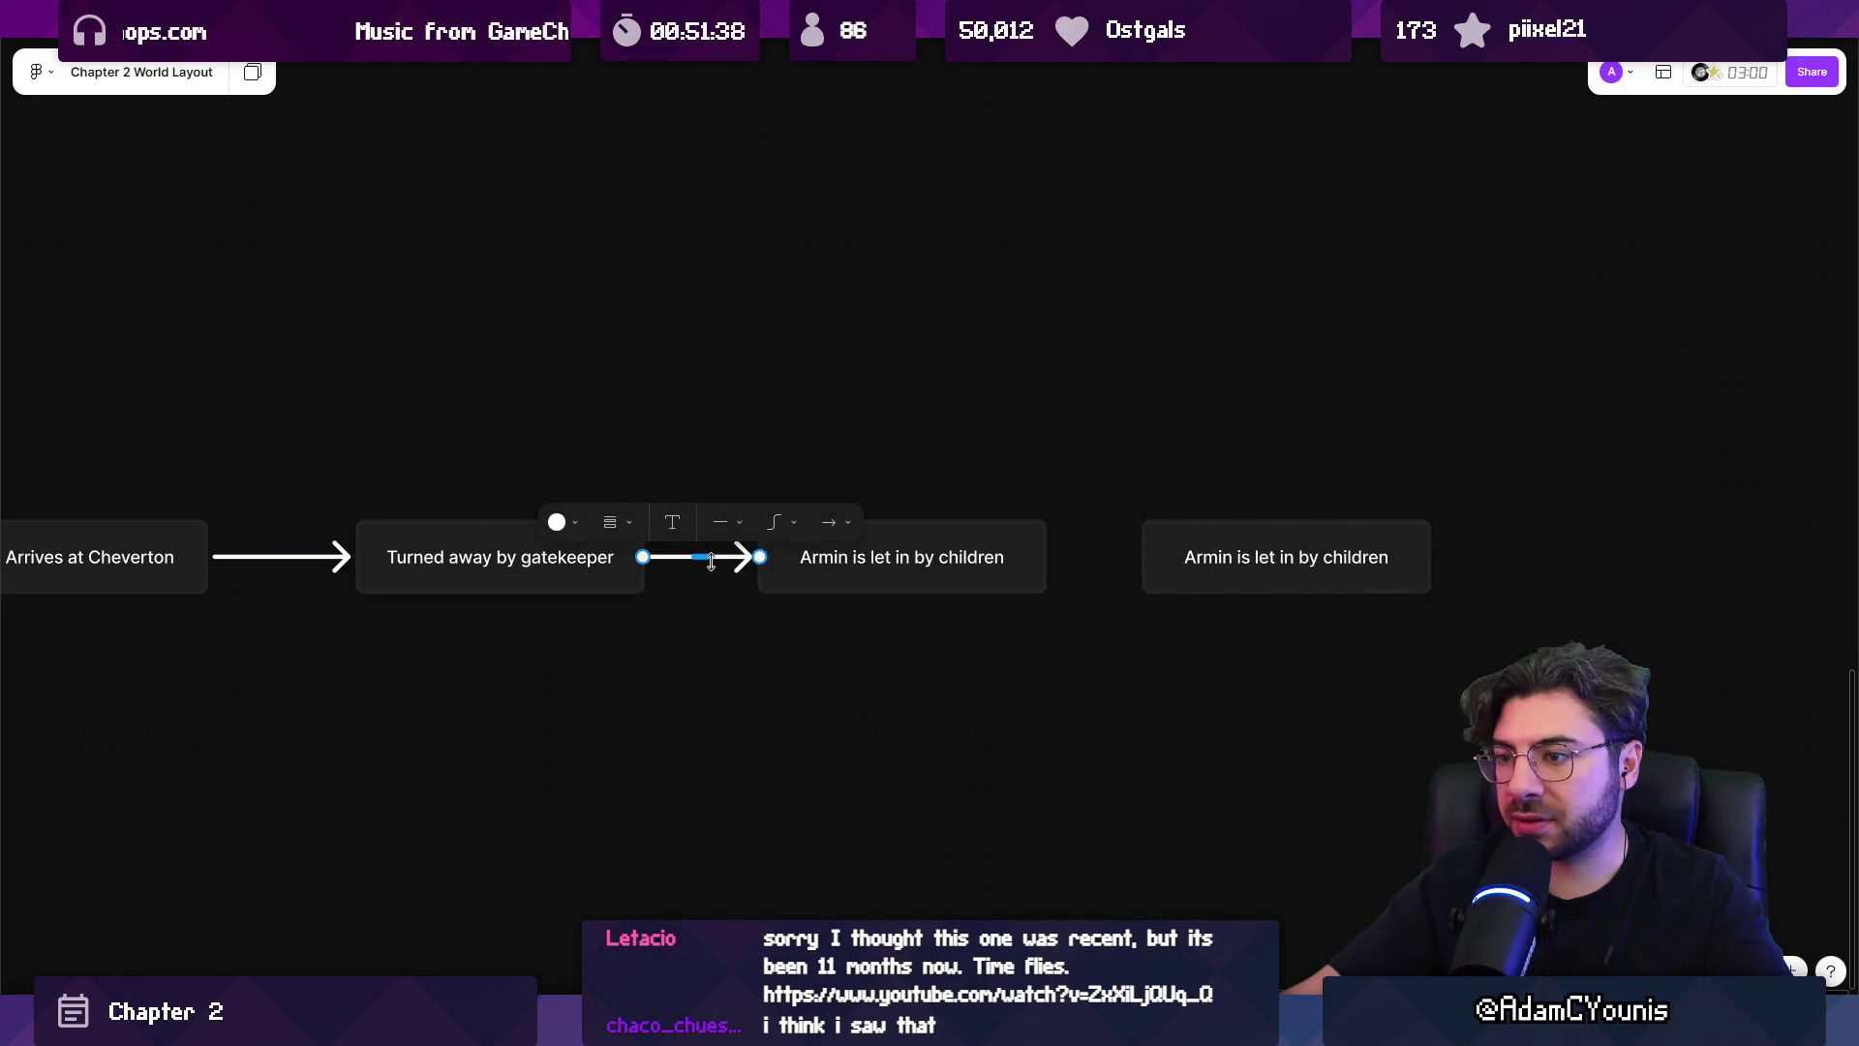
{"action": "left_click", "coordinate": [1034, 564]}
{"action": "left_click_drag", "start_coordinate": [1046, 557], "coordinate": [1196, 560]}
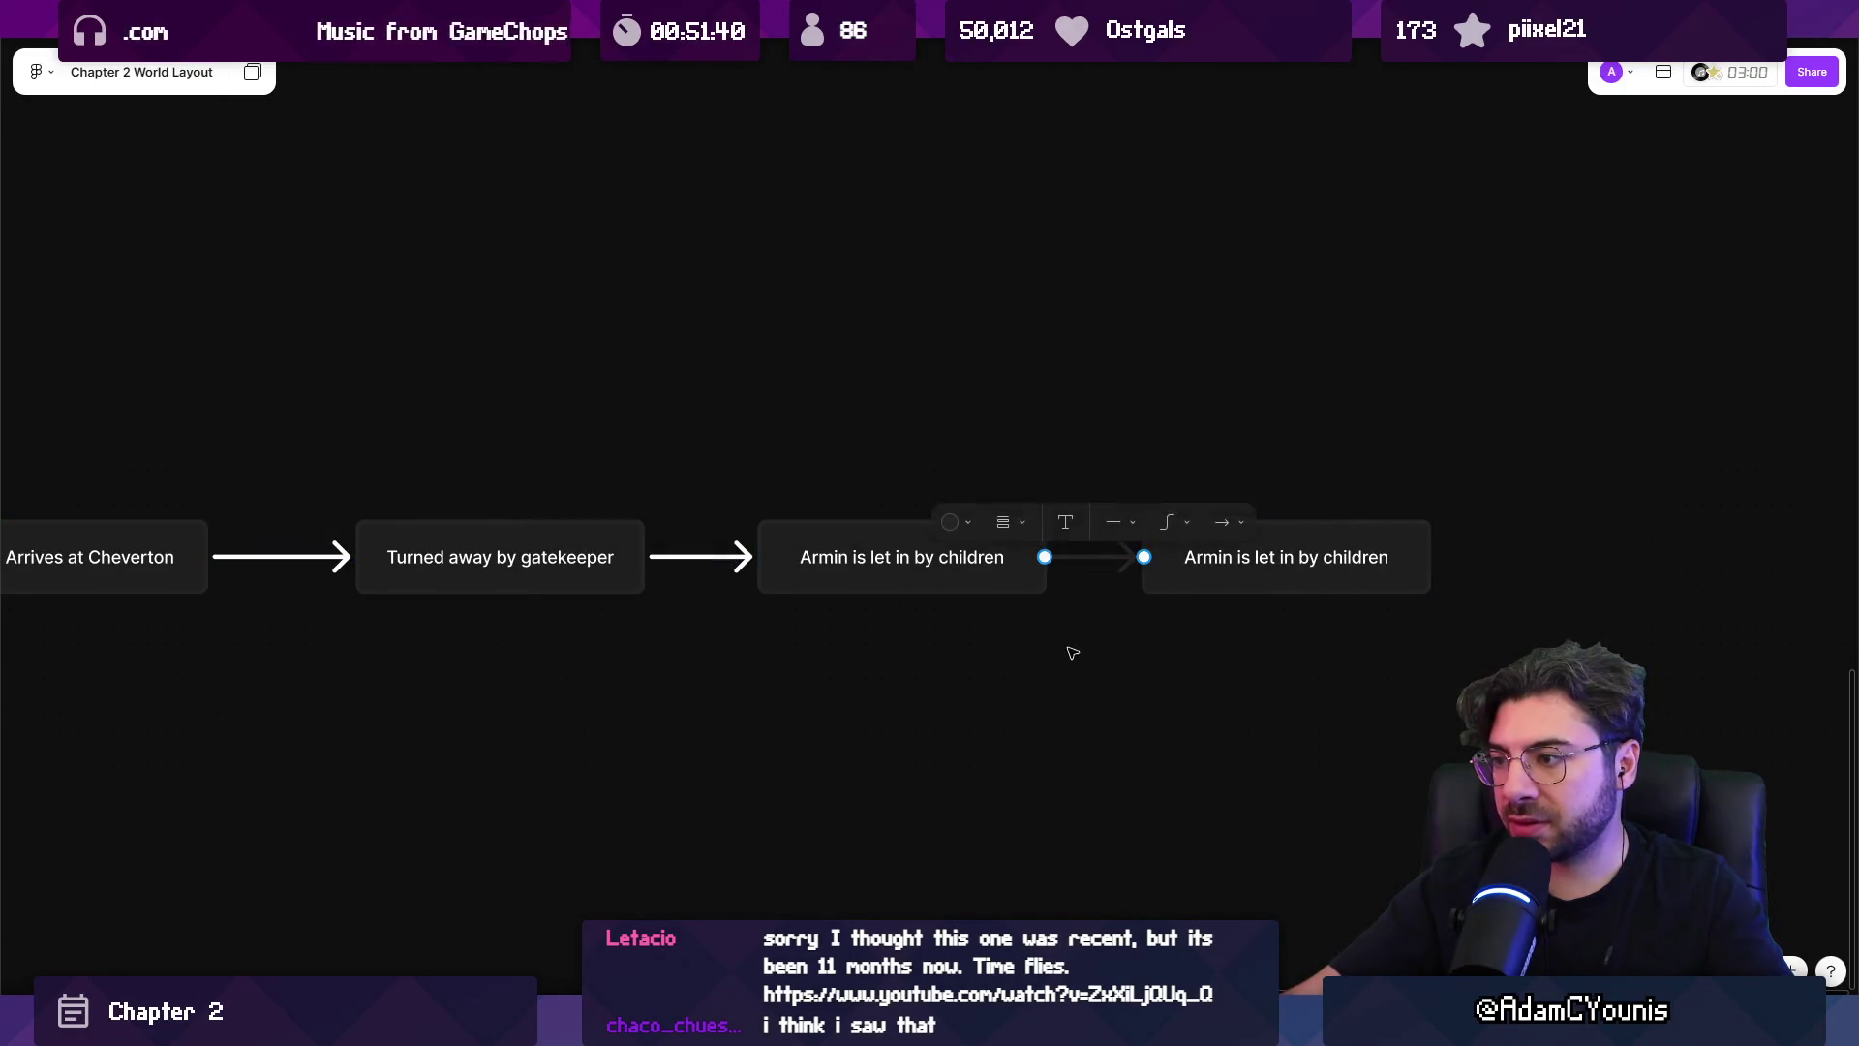
{"action": "scroll", "coordinate": [1072, 653], "scroll_direction": "down", "scroll_amount": 3, "text": "ctrl"}
{"action": "scroll", "coordinate": [1093, 600], "scroll_direction": "up", "scroll_amount": 1, "text": "ctrl"}
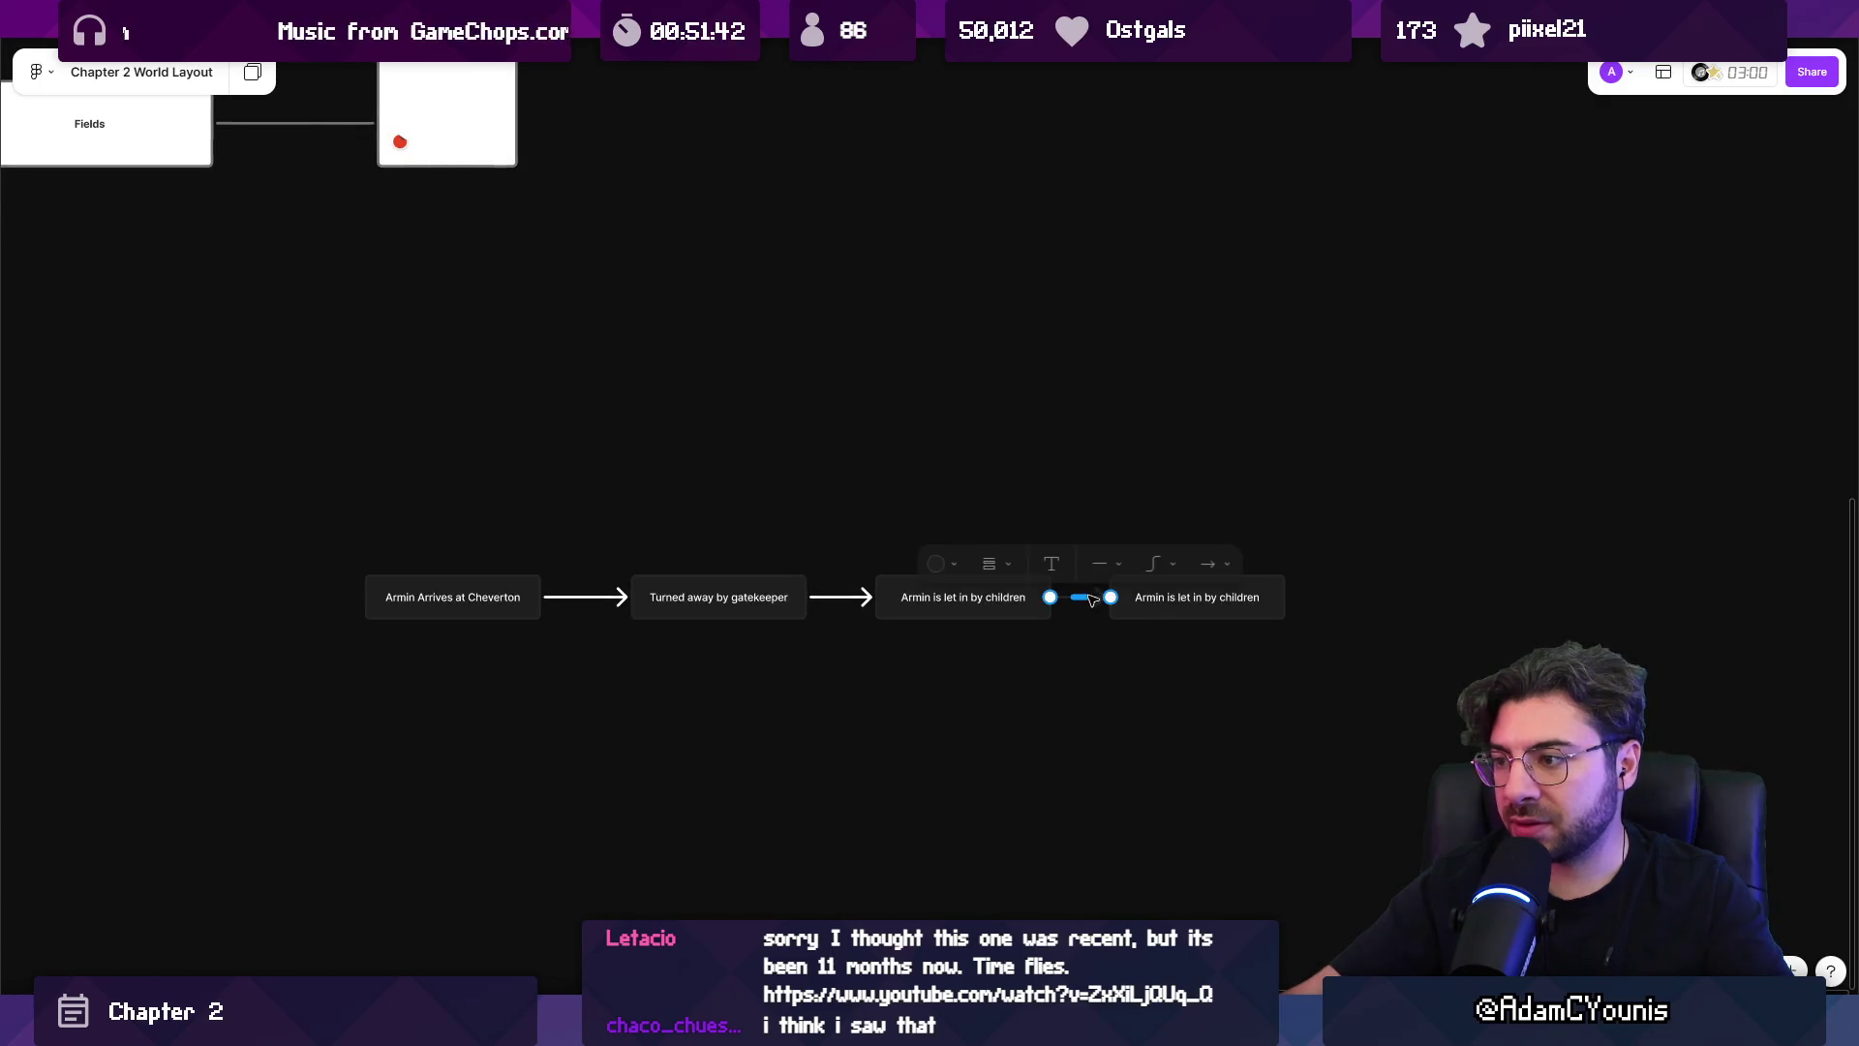
{"action": "left_click", "coordinate": [1037, 510]}
Make both connector arrows black.
{"action": "scroll", "coordinate": [940, 508], "scroll_direction": "right", "scroll_amount": 3}
{"action": "scroll", "coordinate": [940, 508], "scroll_direction": "down", "scroll_amount": 1}
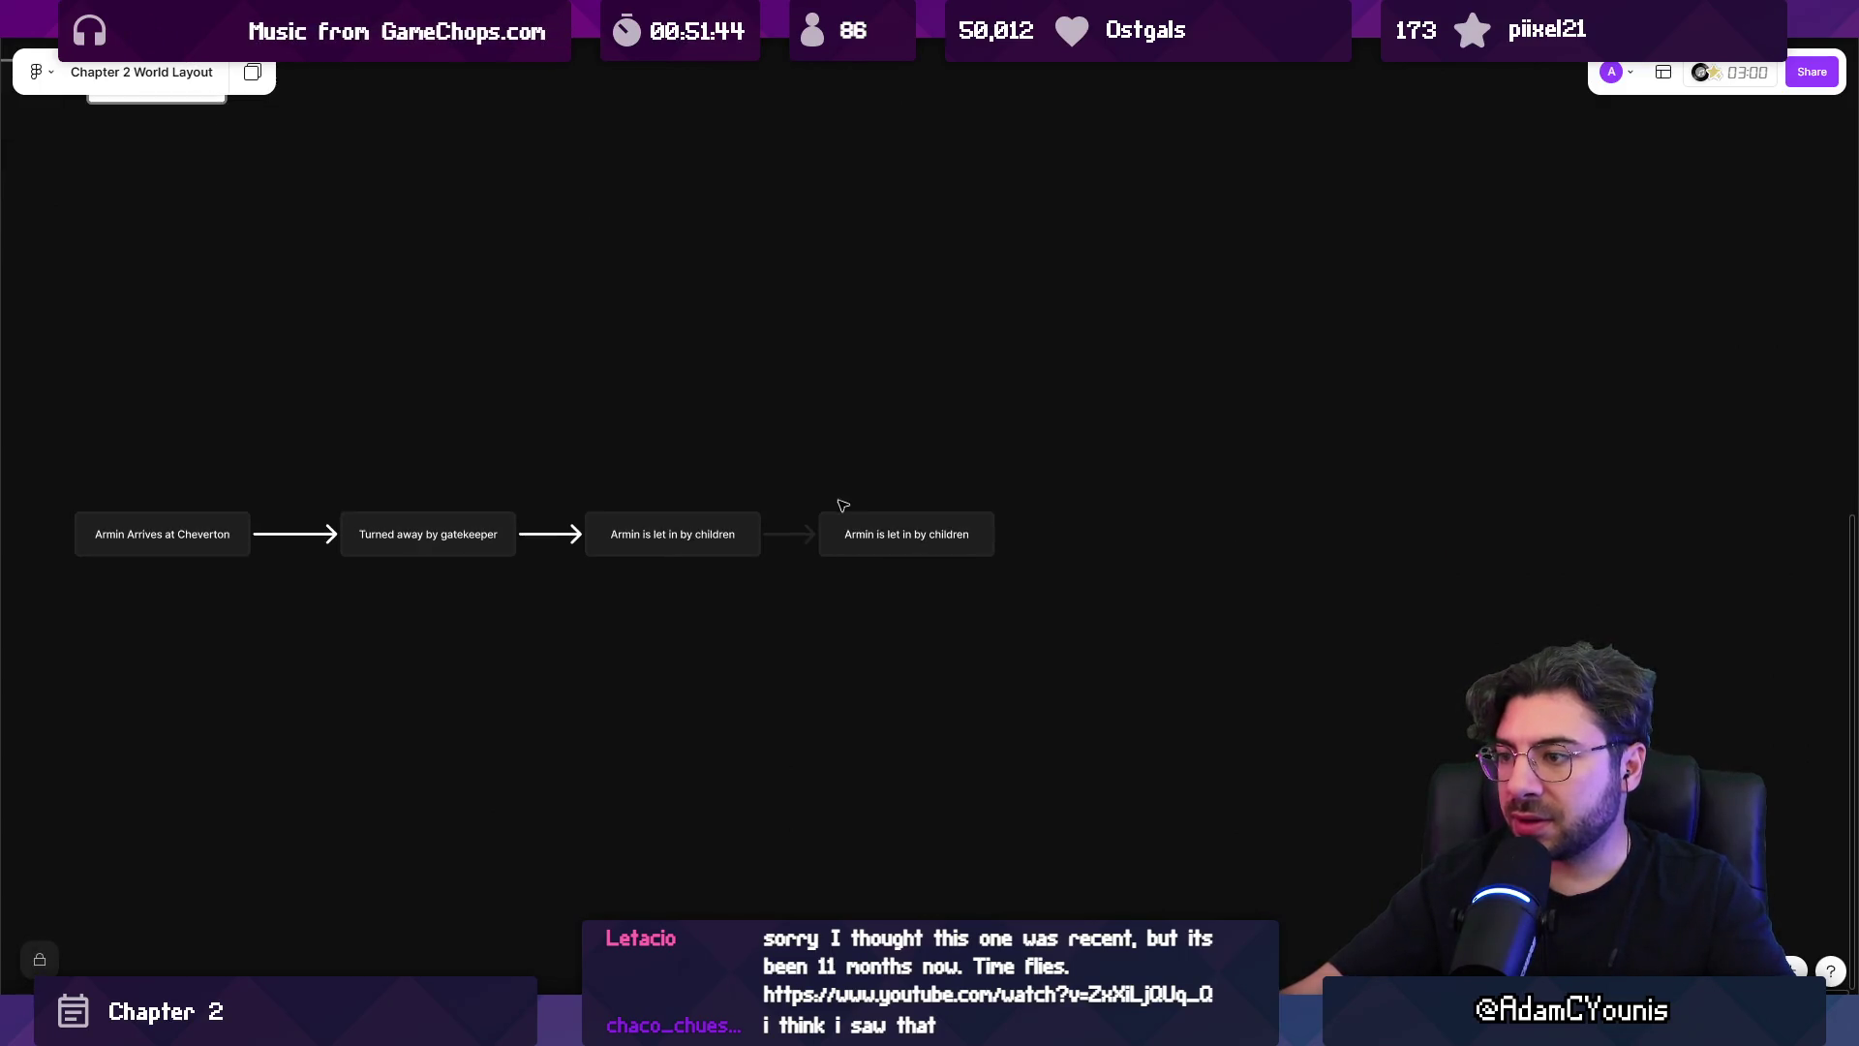
{"action": "left_click", "coordinate": [554, 531]}
{"action": "left_click", "coordinate": [320, 534], "text": "shift"}
{"action": "left_click", "coordinate": [278, 501]}
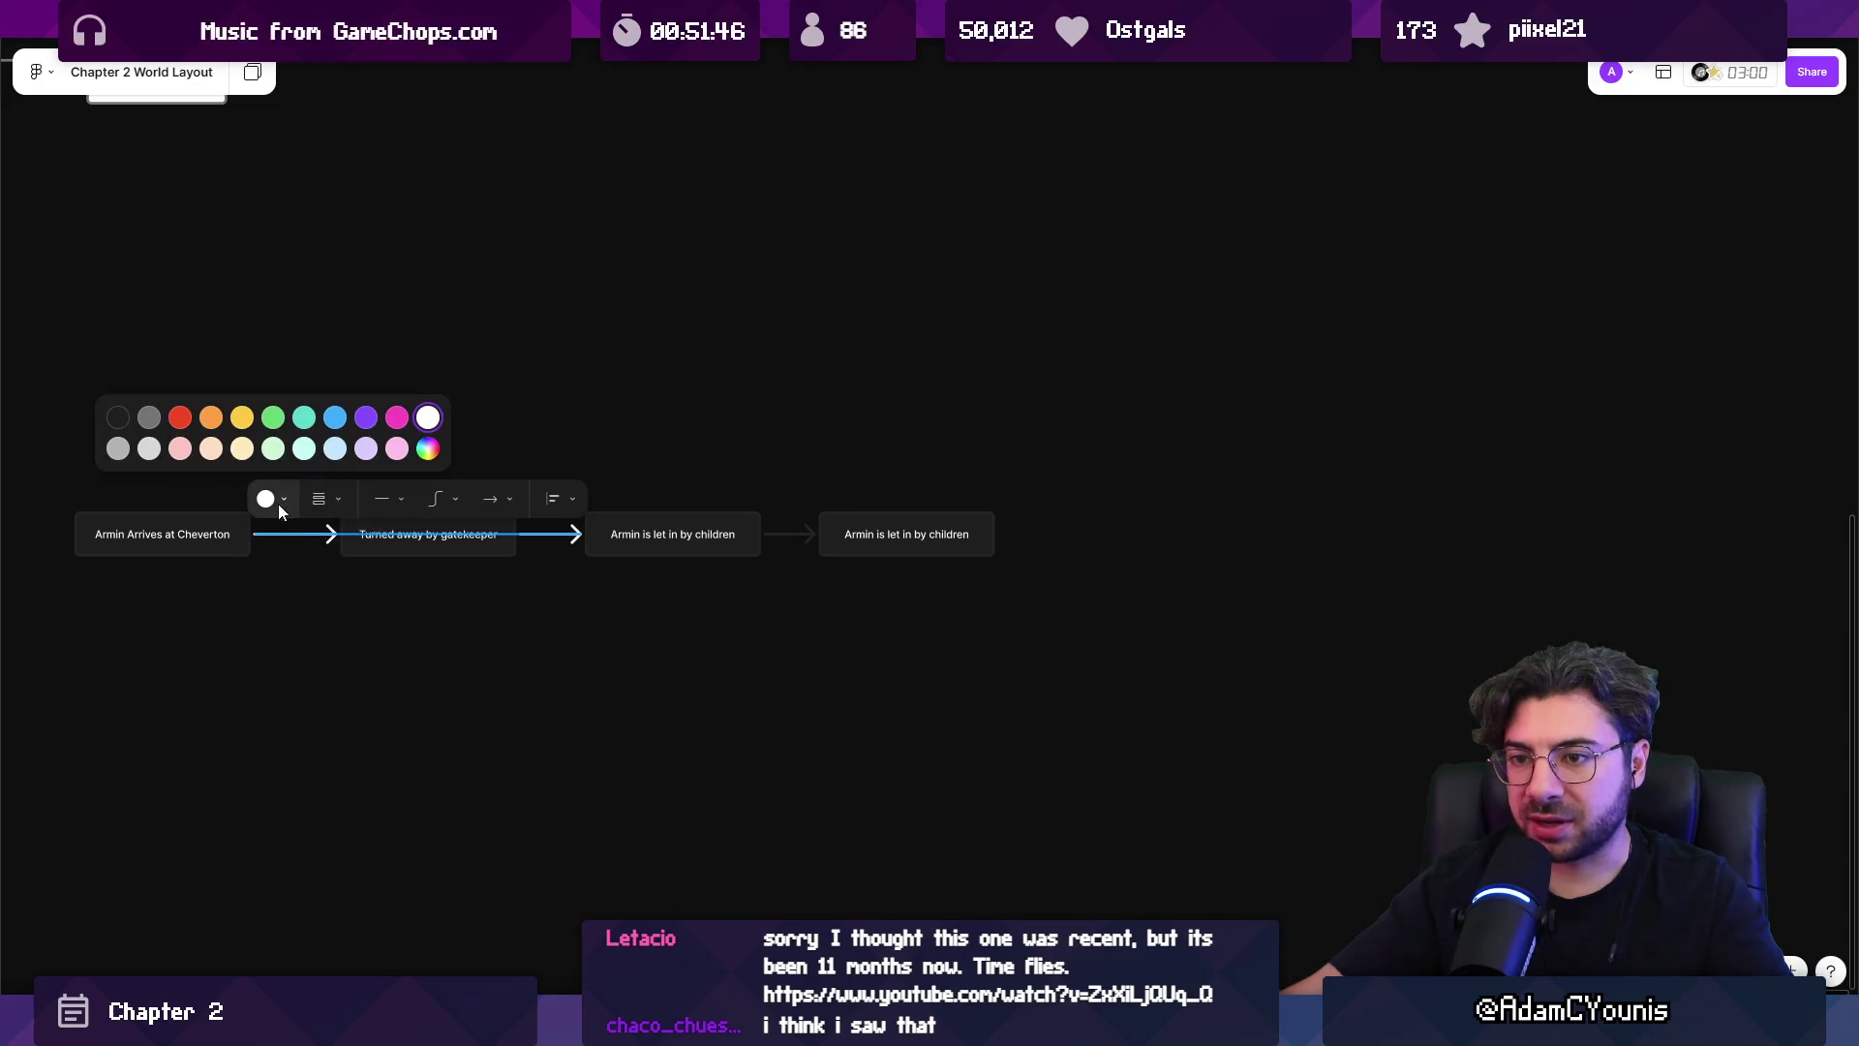
{"action": "left_click", "coordinate": [118, 418]}
{"action": "left_click", "coordinate": [415, 643]}
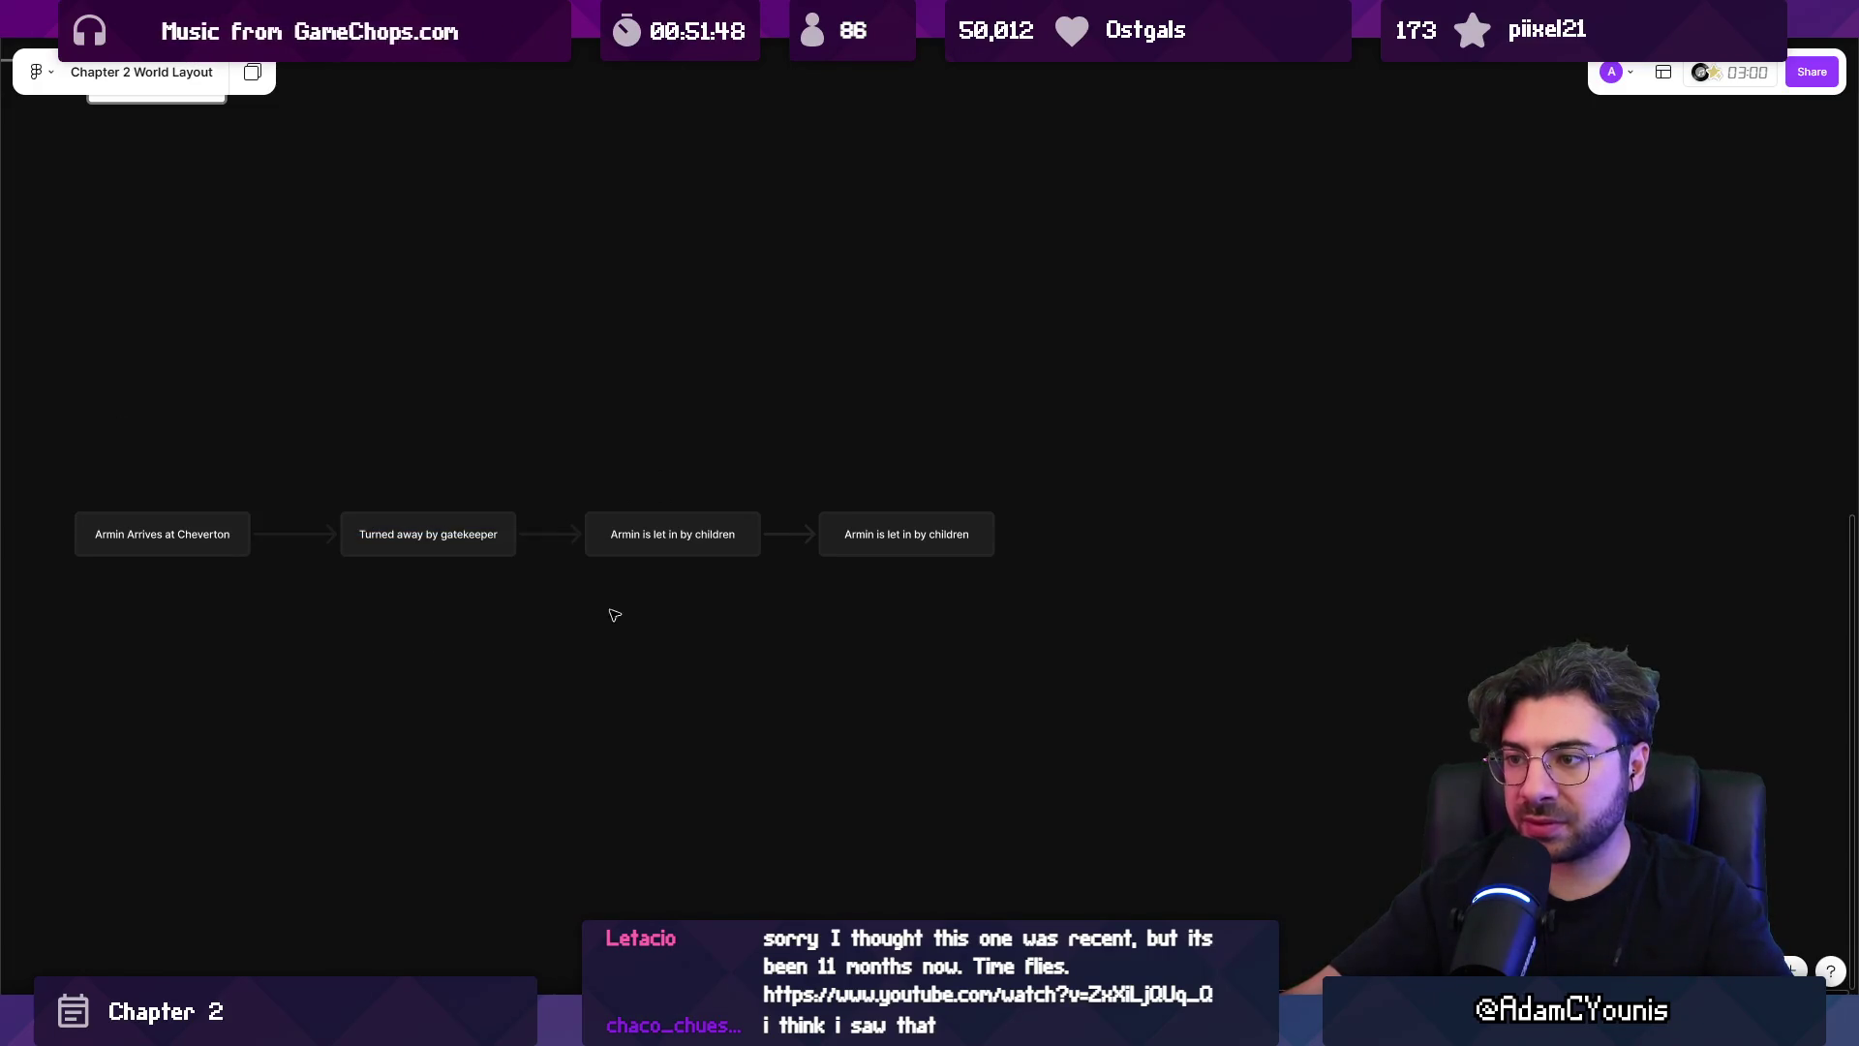
{"action": "scroll", "coordinate": [705, 456], "scroll_direction": "left", "scroll_amount": 4}
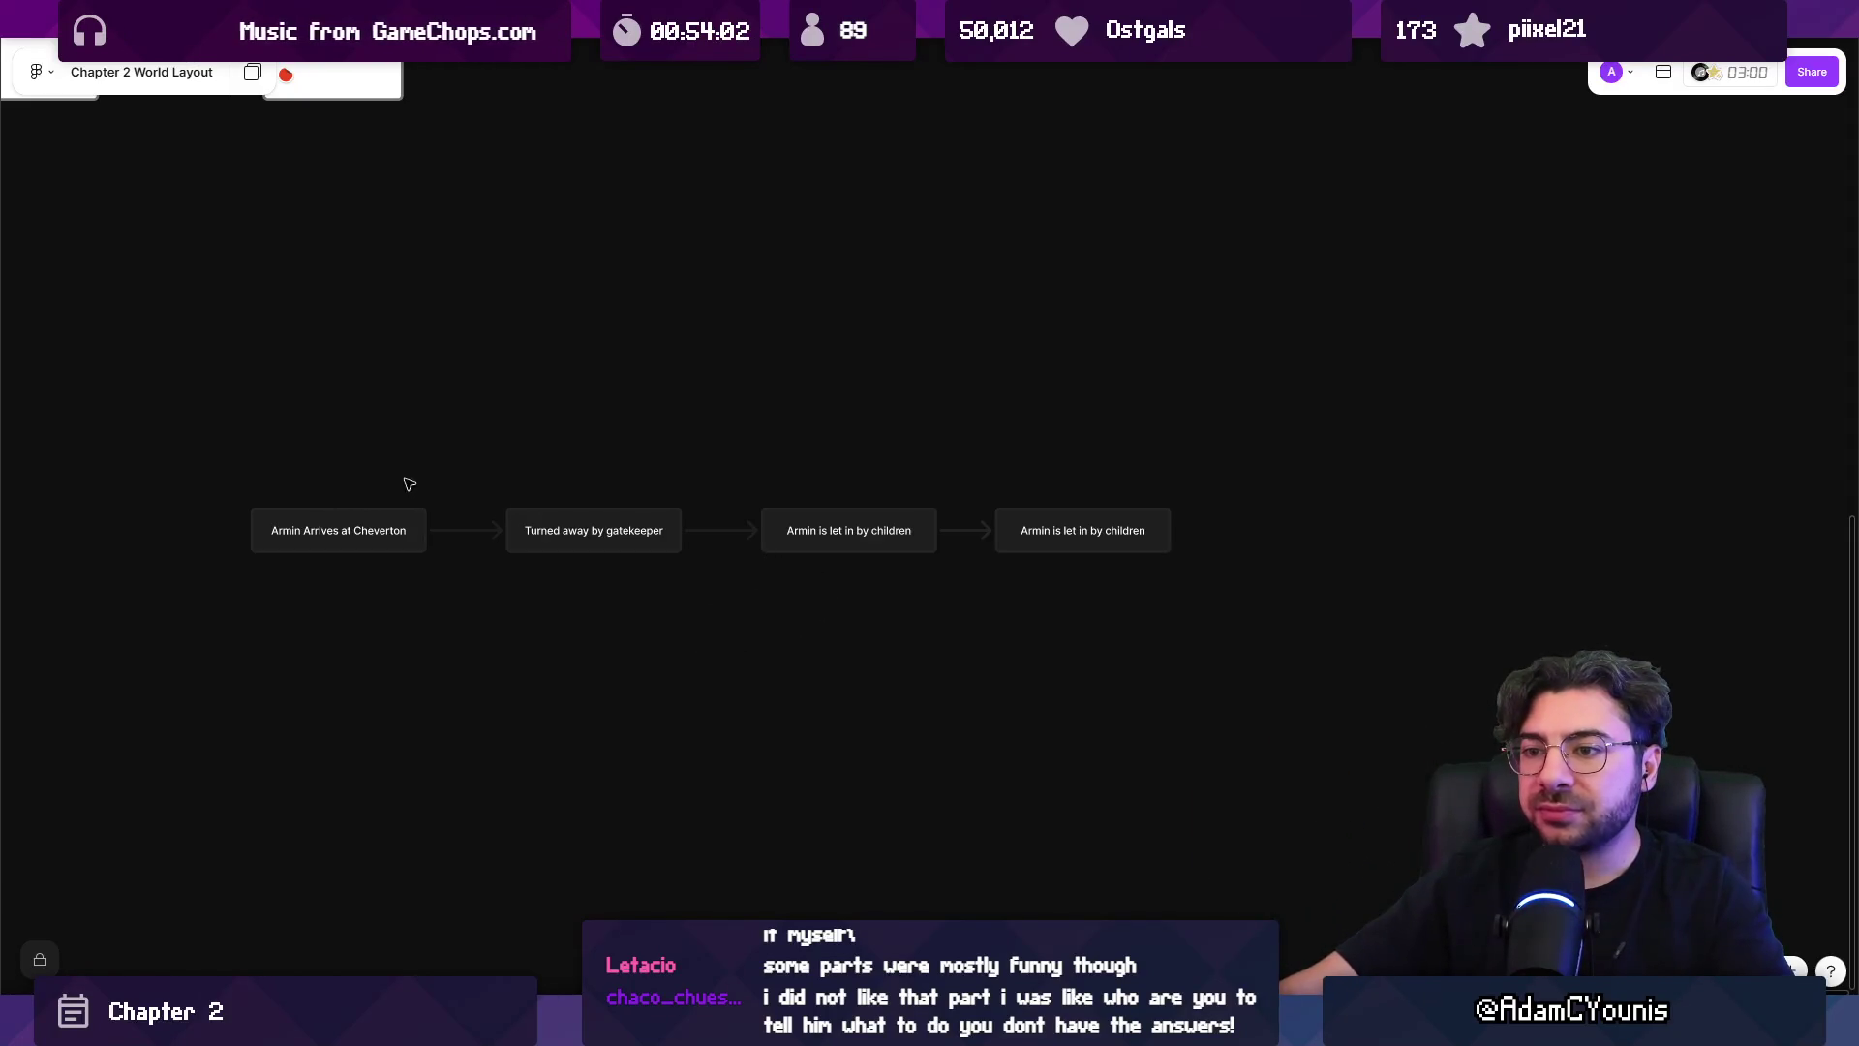
{"action": "left_click", "coordinate": [461, 534]}
Check the first connector, then drag the last story box back into line.
{"action": "left_click", "coordinate": [601, 445]}
{"action": "left_click", "coordinate": [482, 535]}
{"action": "left_click", "coordinate": [487, 568]}
{"action": "left_click", "coordinate": [475, 534]}
{"action": "left_click", "coordinate": [473, 570]}
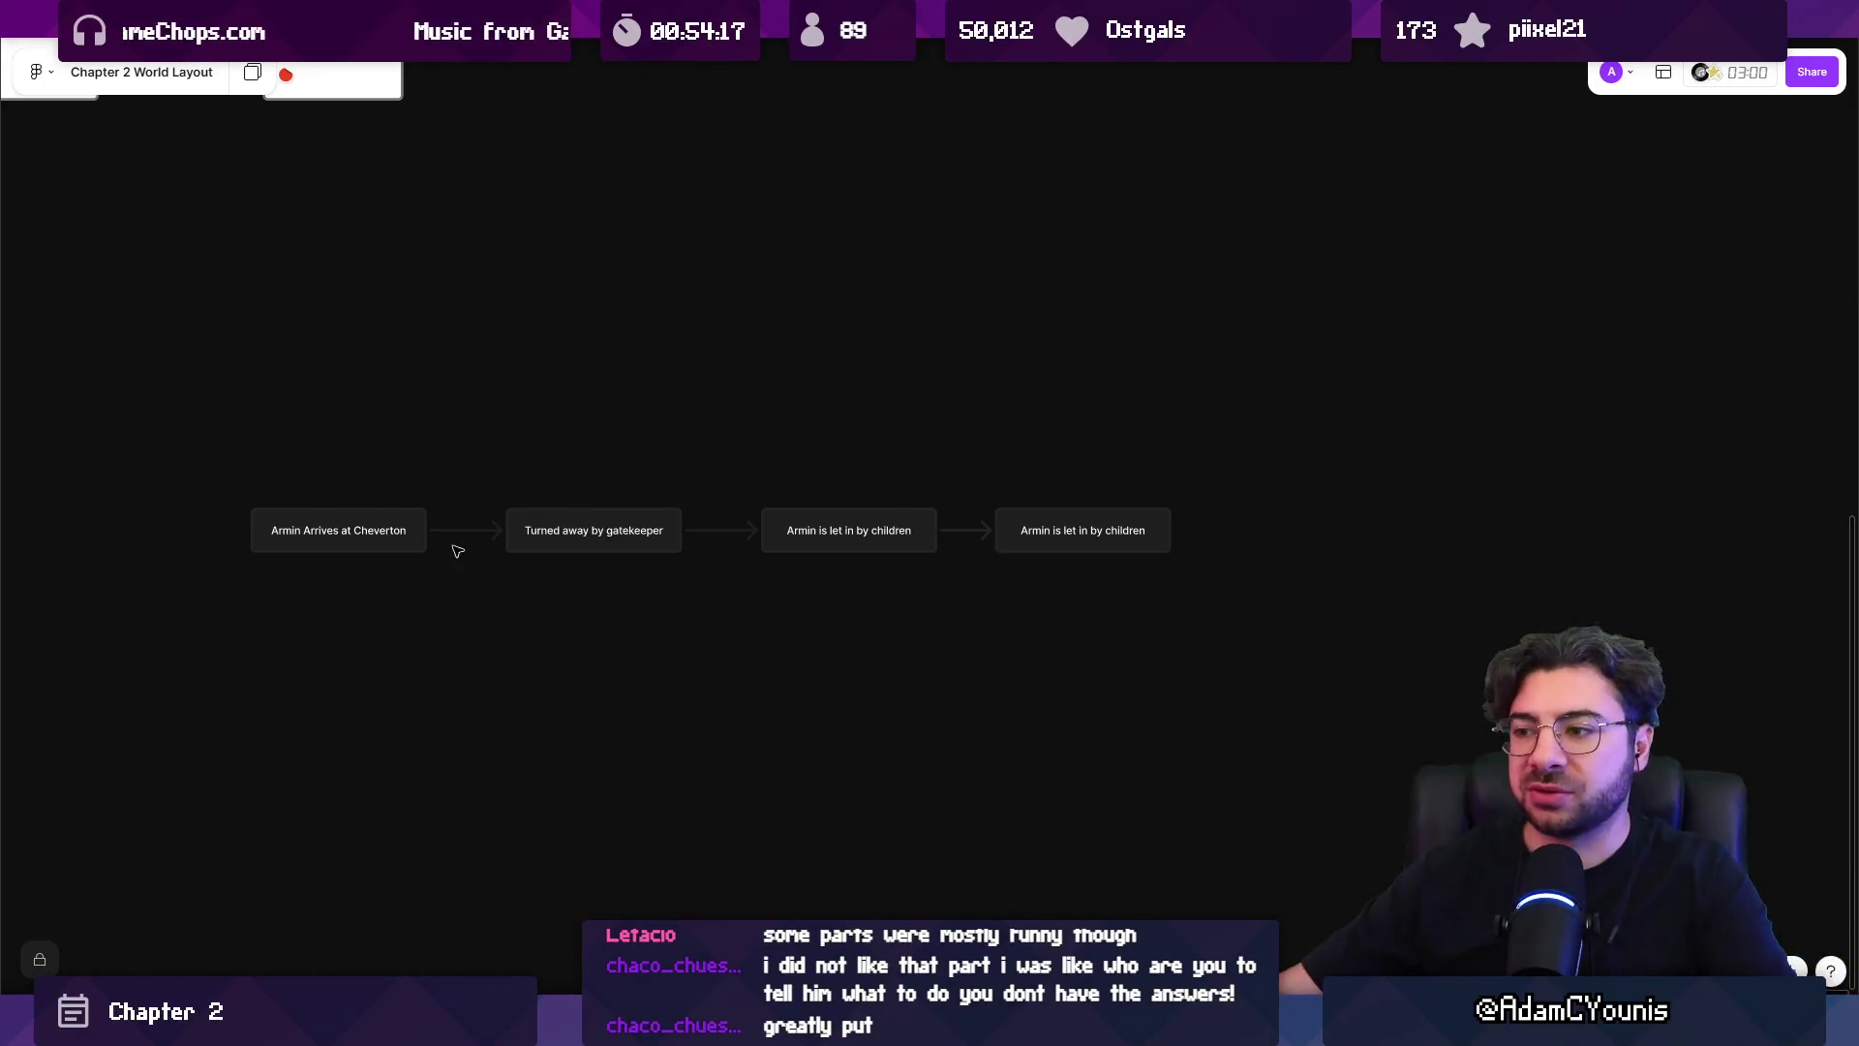
{"action": "scroll", "coordinate": [974, 547], "scroll_direction": "up", "scroll_amount": 3}
{"action": "scroll", "coordinate": [976, 548], "scroll_direction": "up", "scroll_amount": 1}
{"action": "left_click", "coordinate": [956, 514]}
{"action": "mouse_move", "coordinate": [1162, 514]}
{"action": "left_mouse_down"}
{"action": "mouse_move", "coordinate": [1176, 414]}
{"action": "mouse_move", "coordinate": [1159, 518]}
{"action": "mouse_move", "coordinate": [1200, 517]}
{"action": "left_mouse_up"}
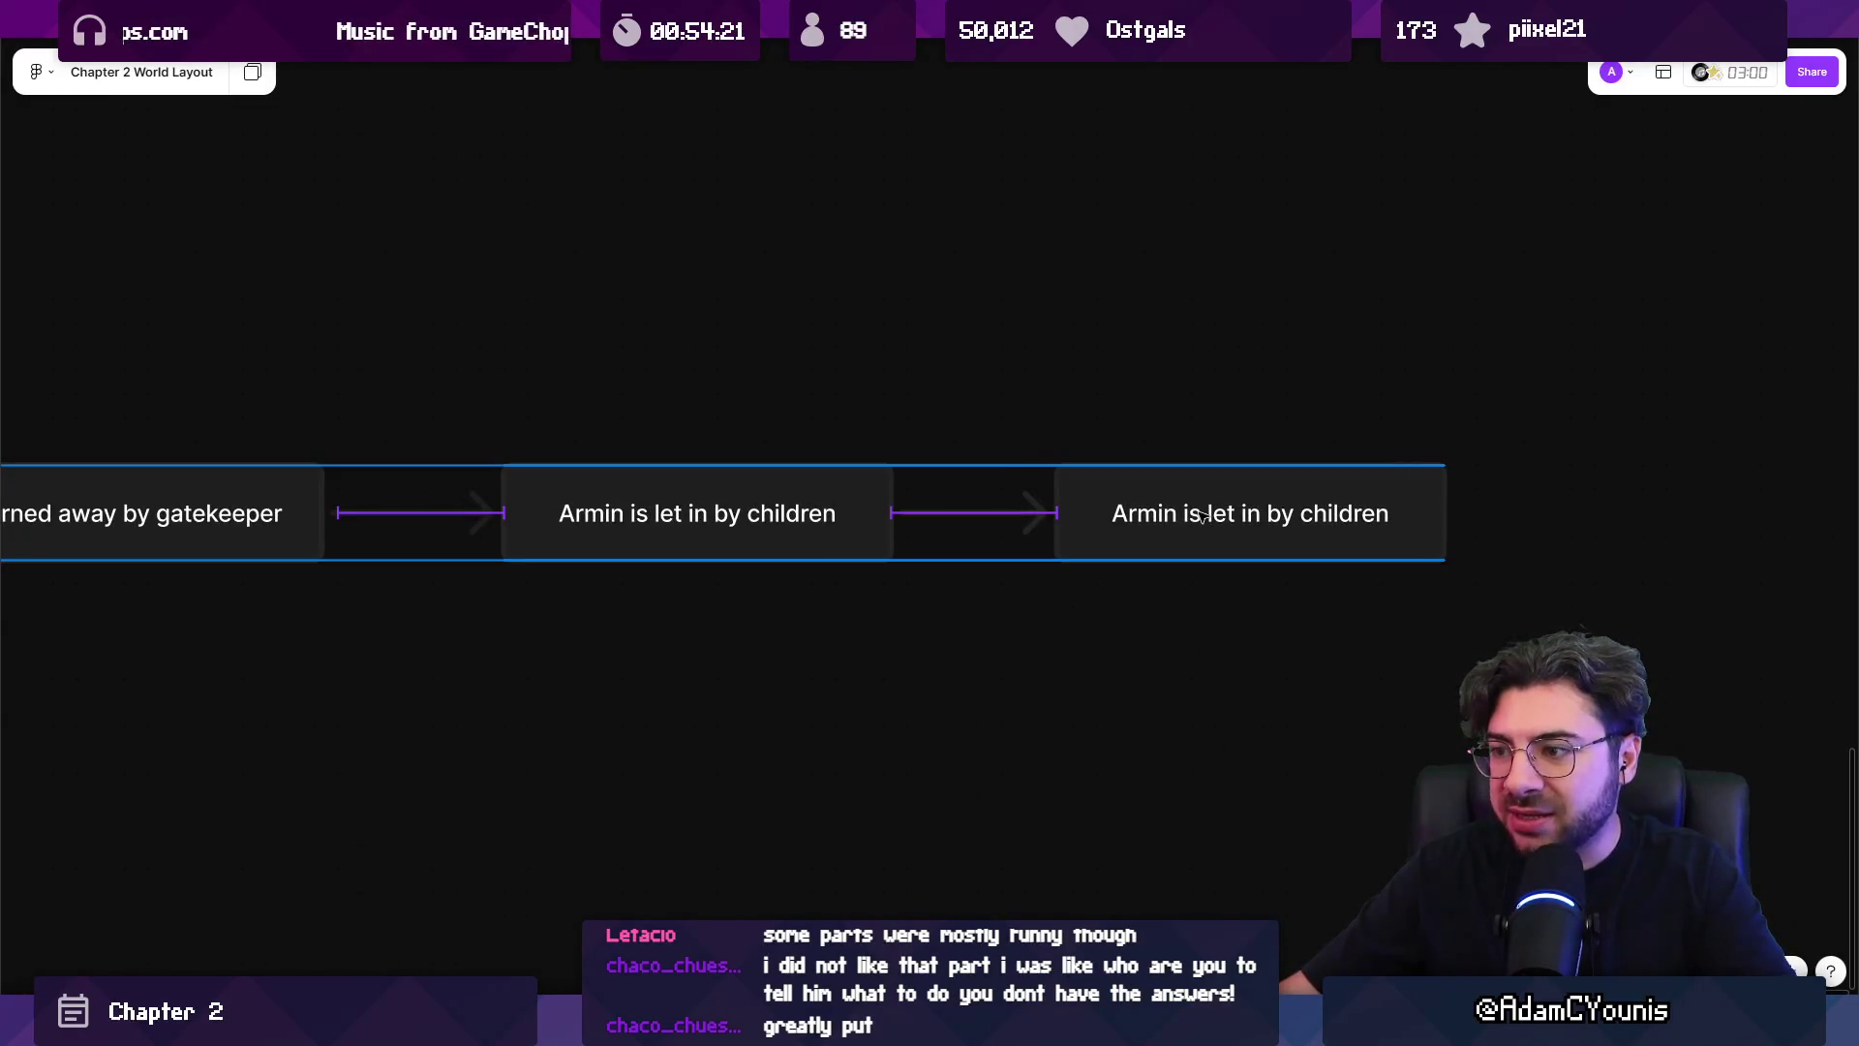
{"action": "left_click", "coordinate": [1114, 623]}
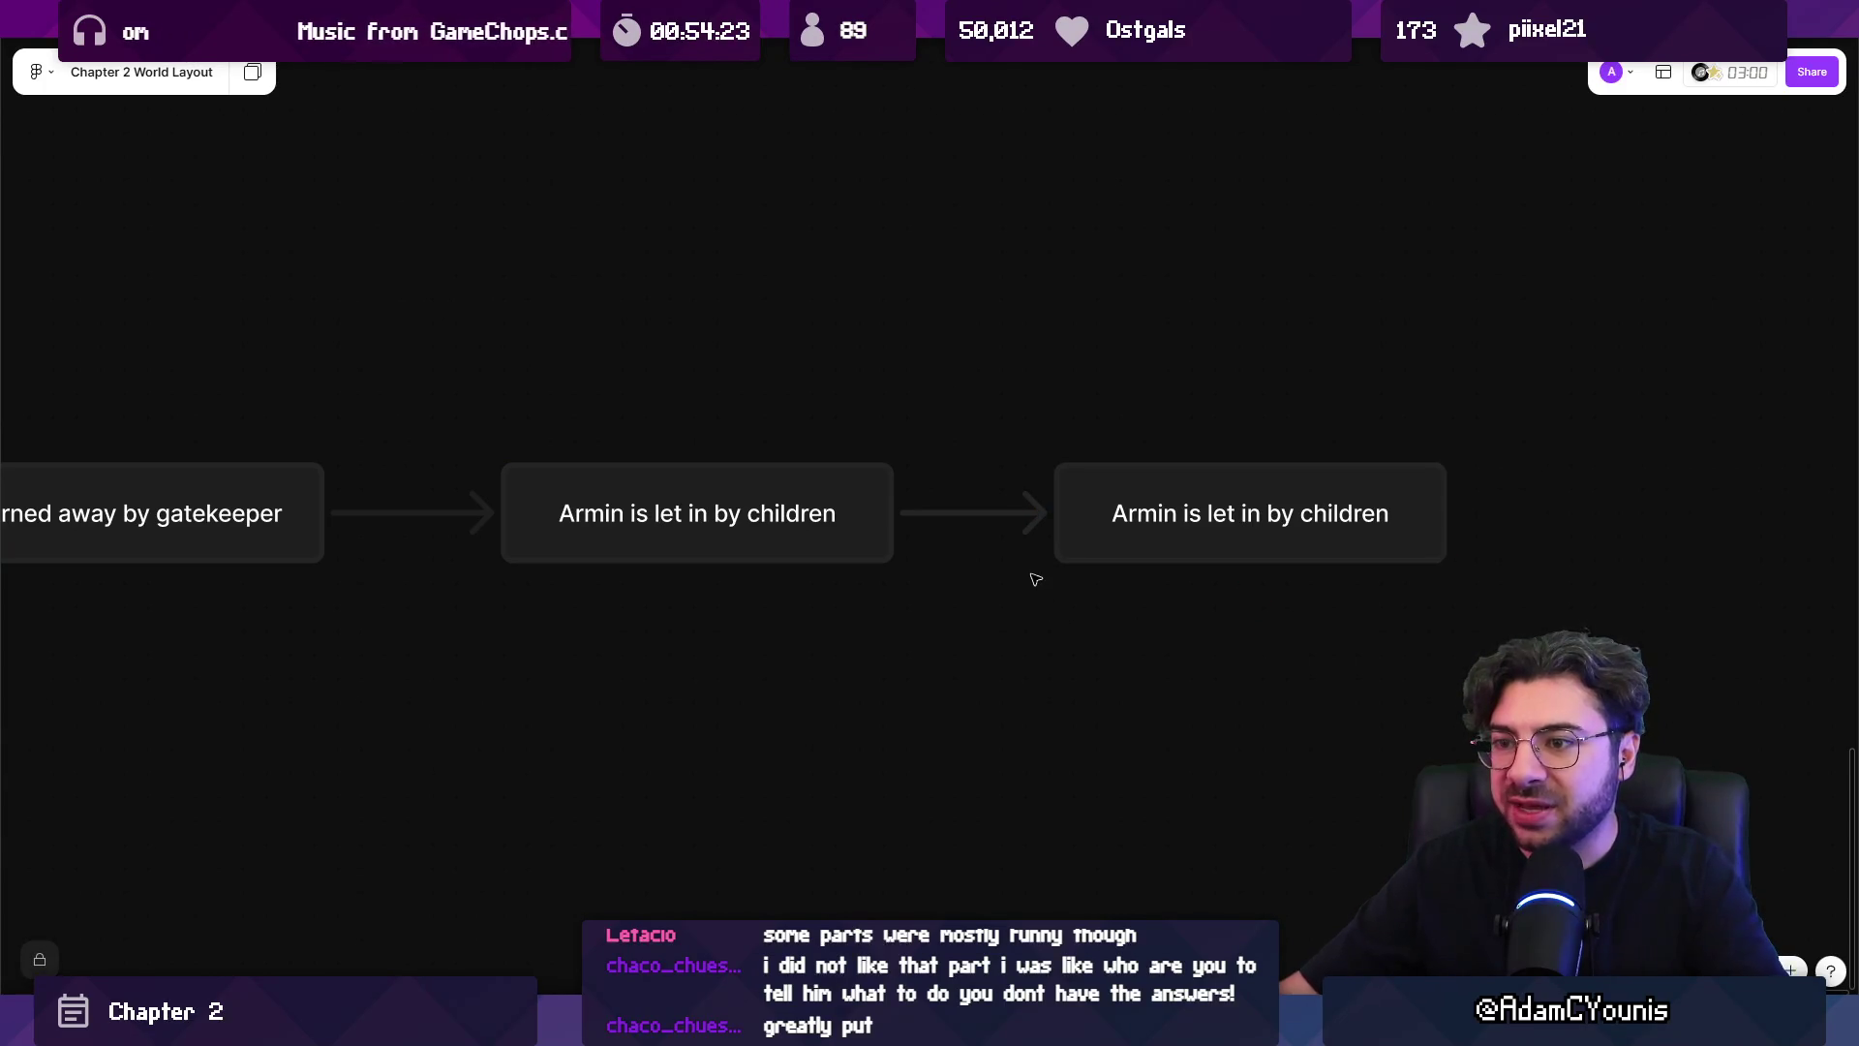
Move the last two story boxes into one row with the first two.
{"action": "scroll", "coordinate": [1012, 573], "scroll_direction": "down", "scroll_amount": 3}
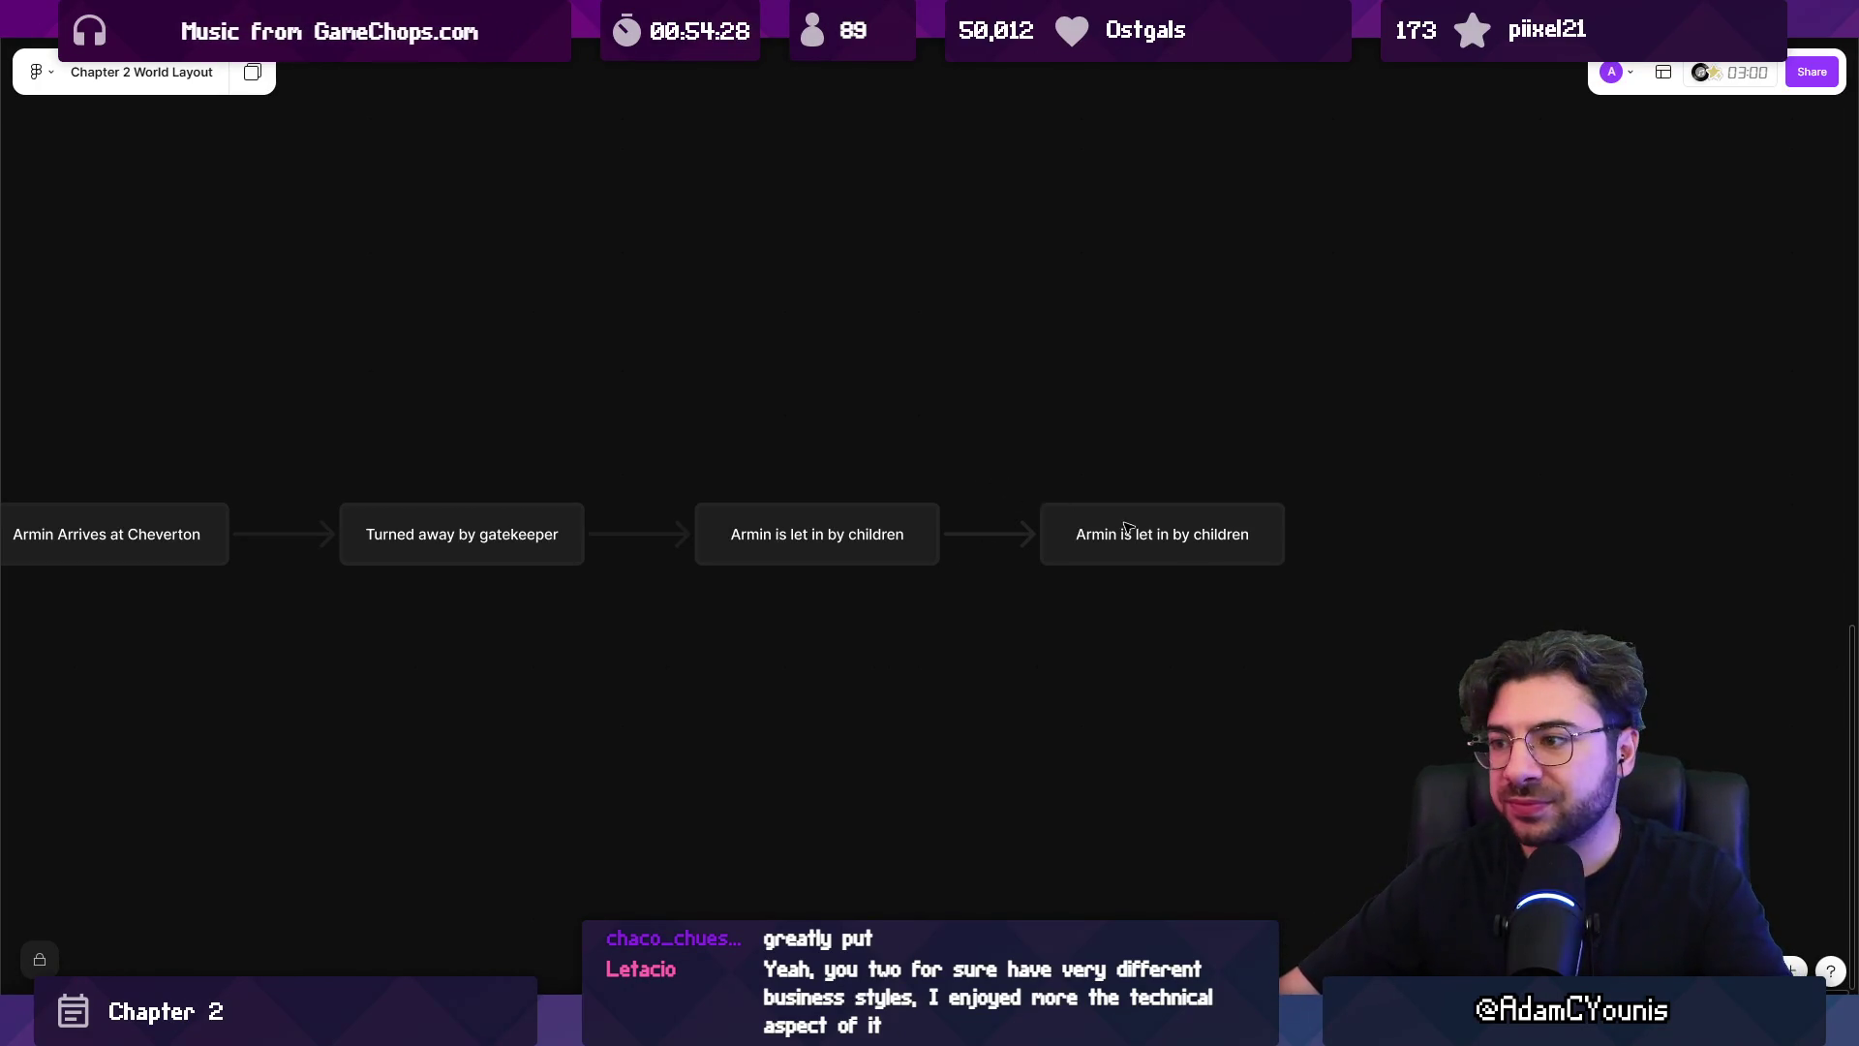
{"action": "scroll", "coordinate": [1126, 526], "scroll_direction": "down", "scroll_amount": 3}
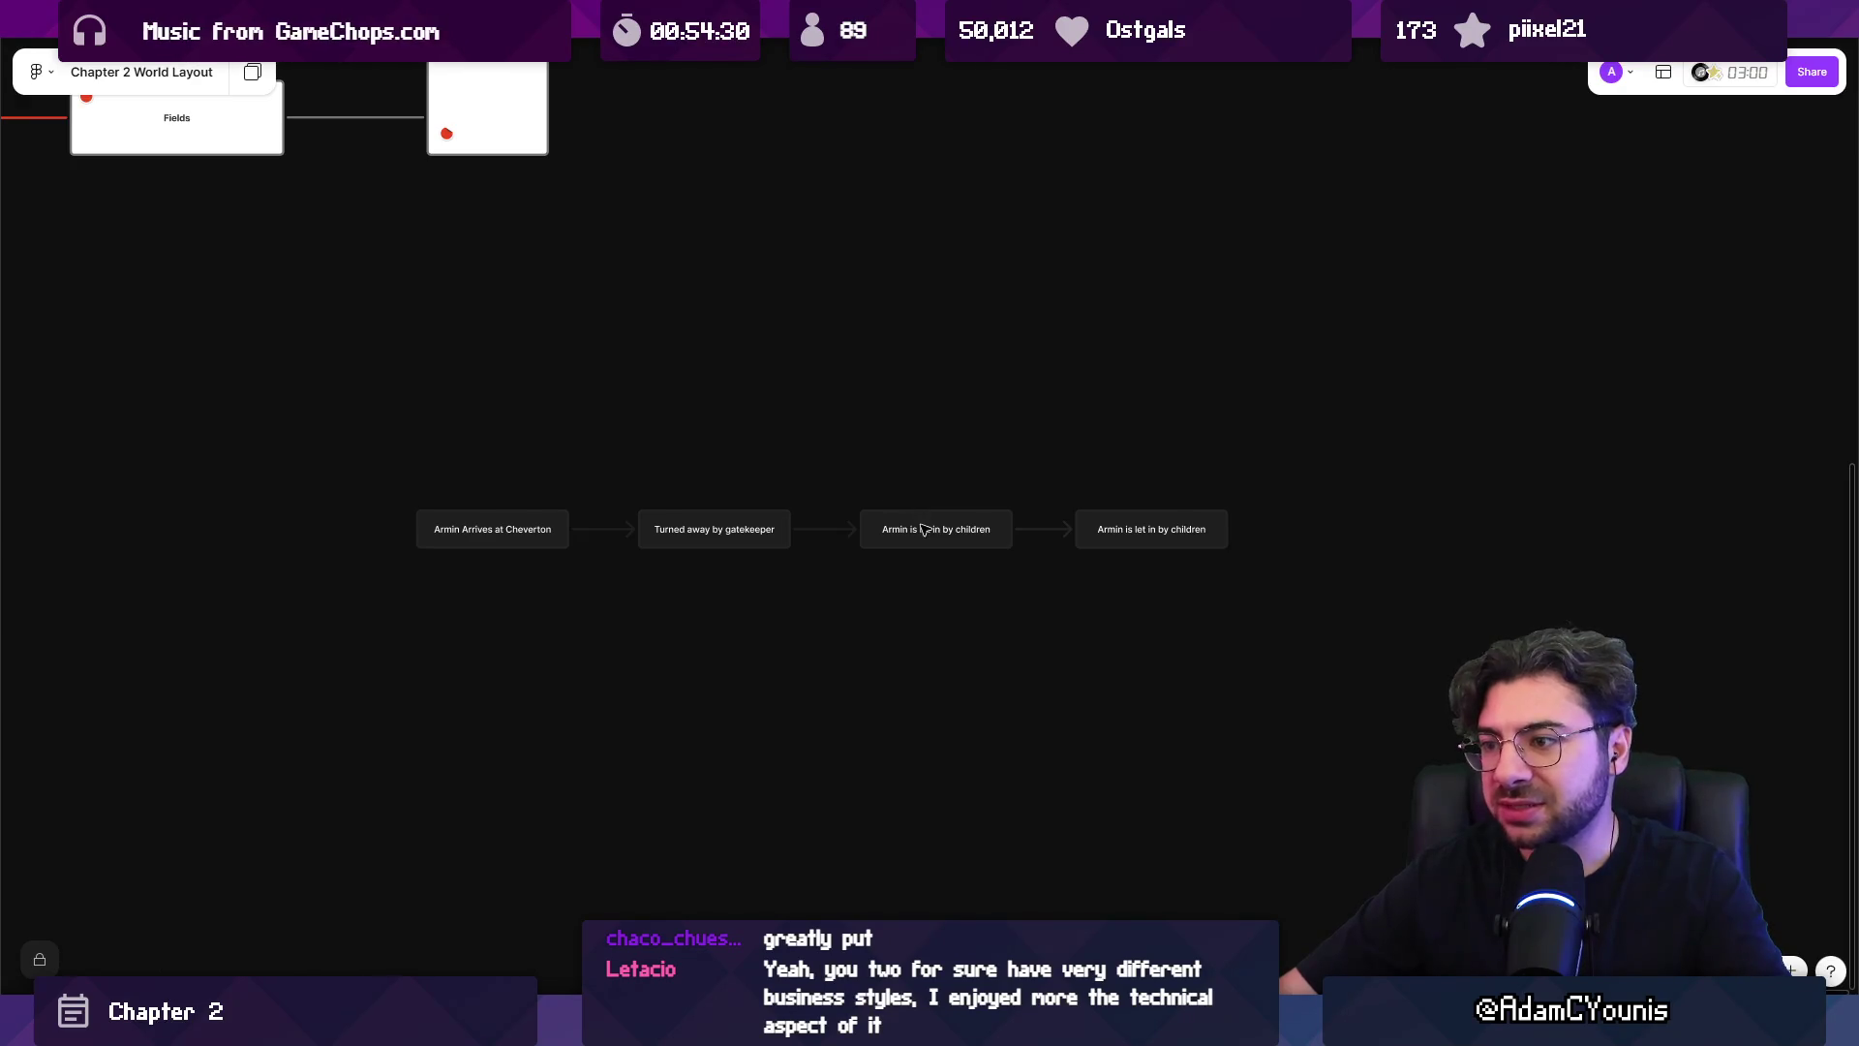
{"action": "left_click_drag", "start_coordinate": [915, 455], "coordinate": [1235, 572]}
{"action": "left_click_drag", "start_coordinate": [971, 531], "coordinate": [531, 594]}
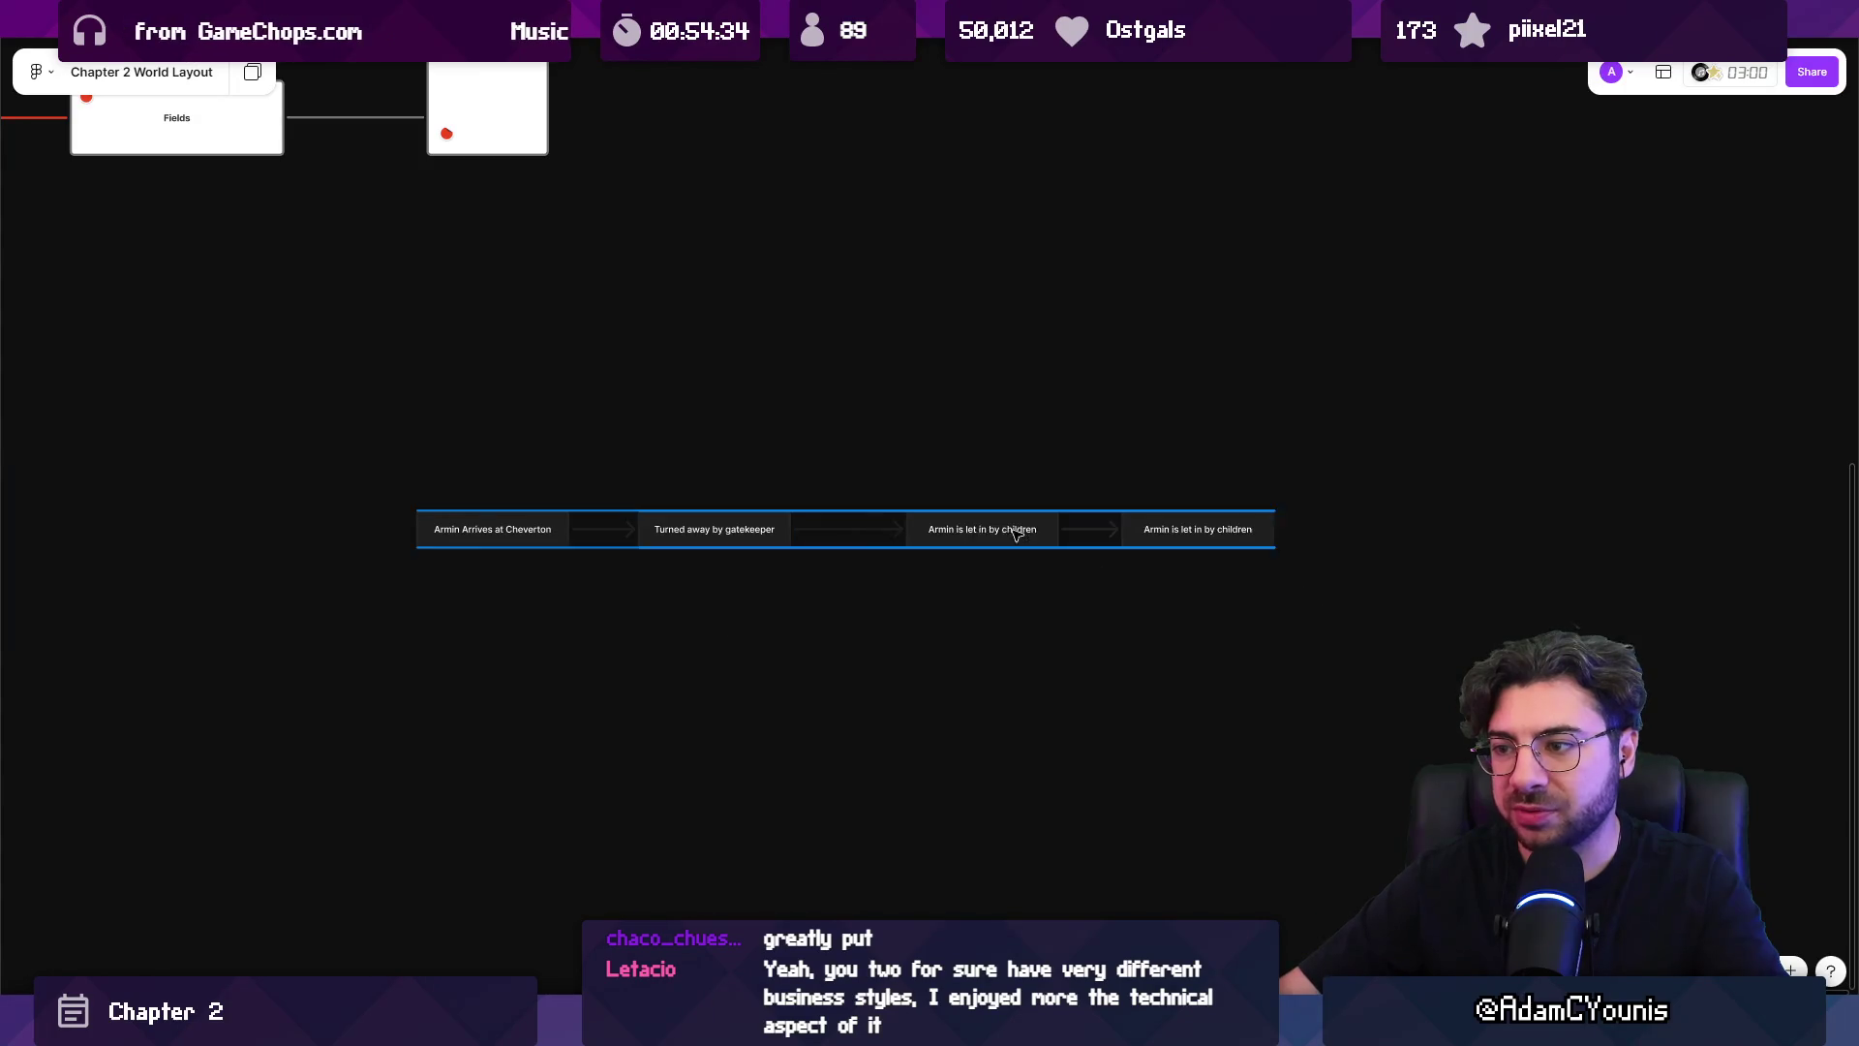
{"action": "left_click", "coordinate": [962, 607]}
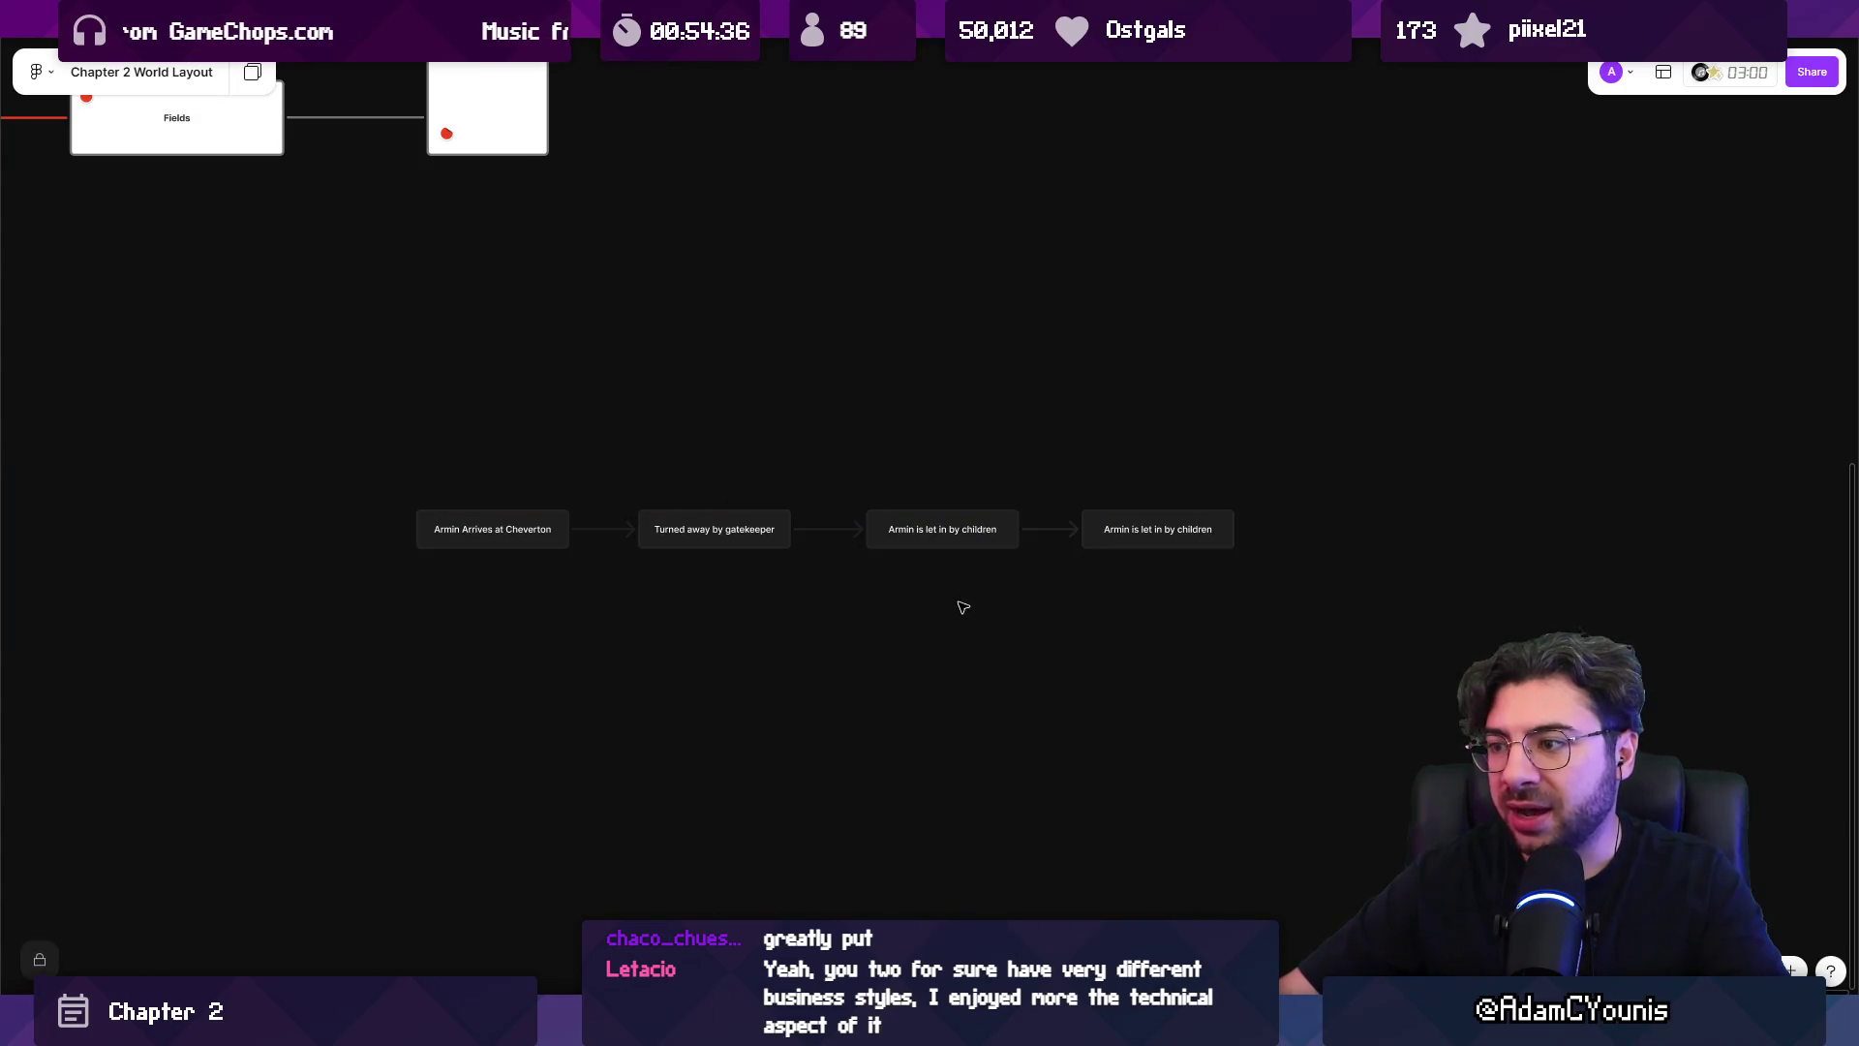
Try automatic even spacing on the row of boxes, then undo it with Ctrl+Z.
{"action": "left_click", "coordinate": [1121, 530]}
{"action": "key", "text": "Escape"}
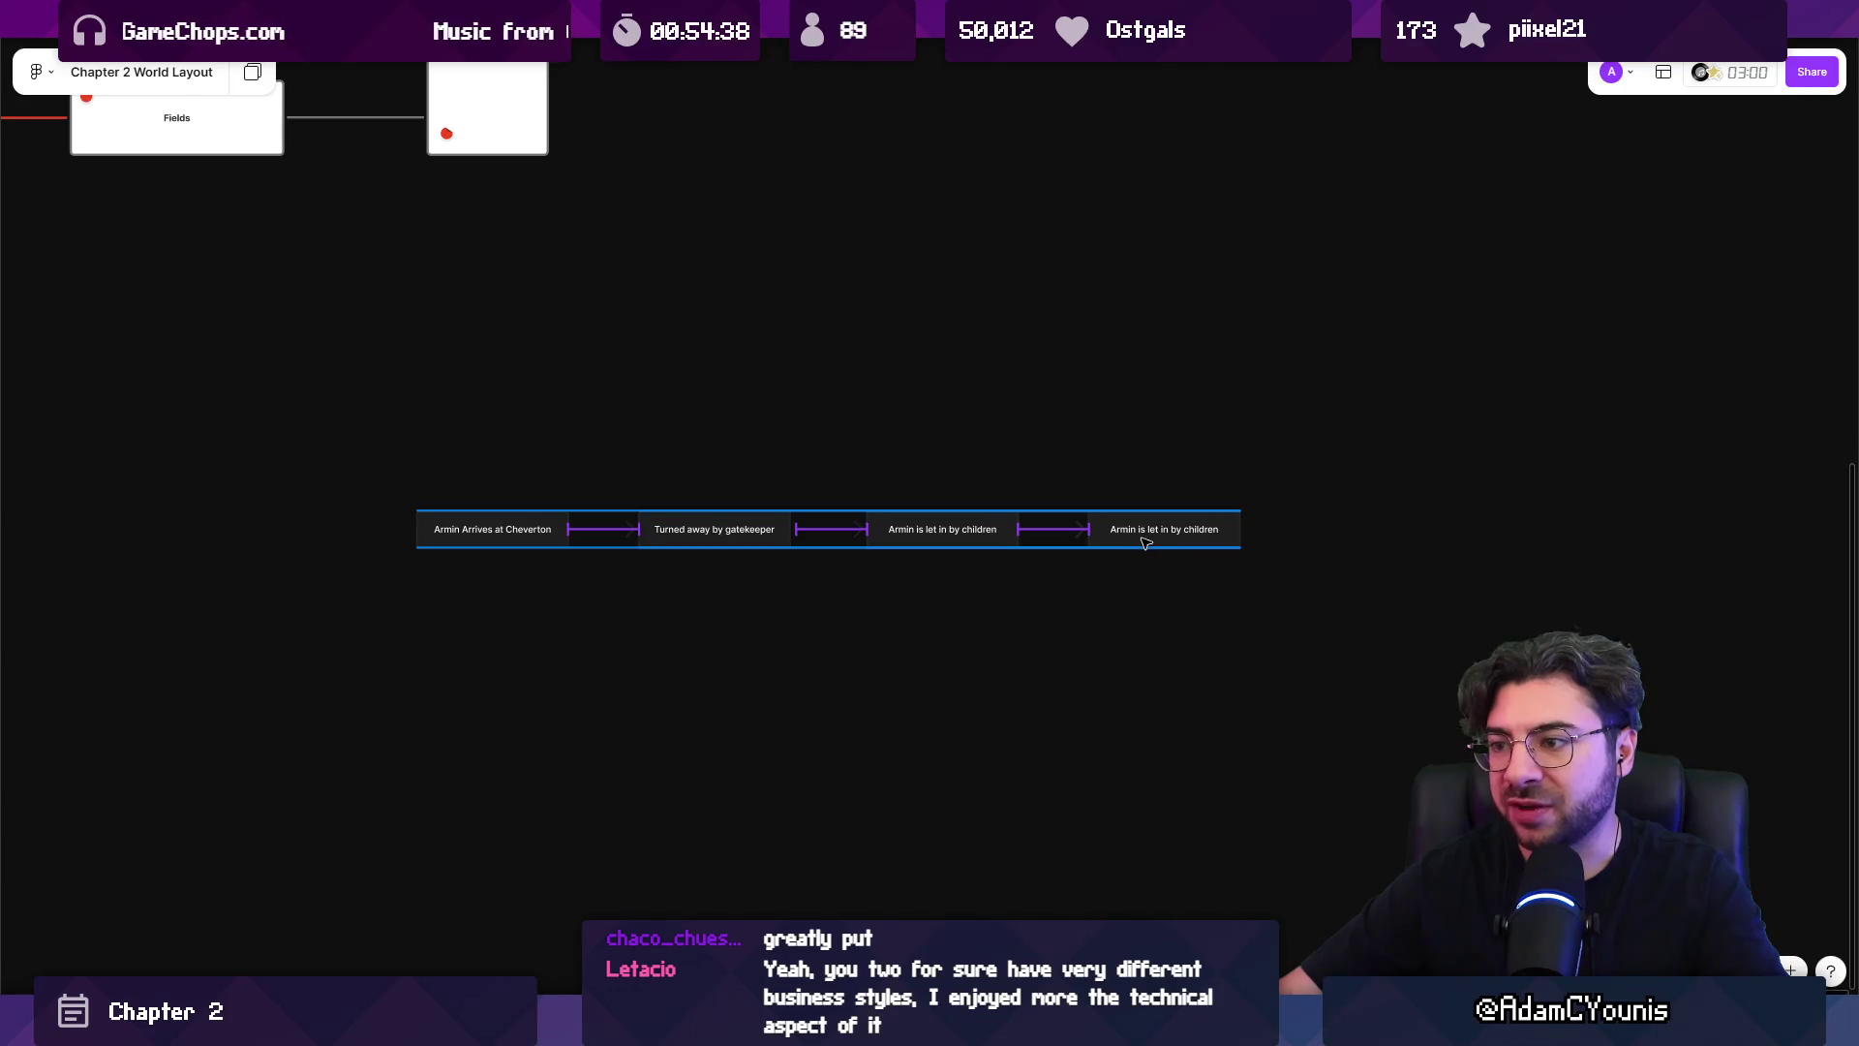
{"action": "left_click", "coordinate": [1145, 542]}
{"action": "left_click", "coordinate": [936, 523], "text": "shift"}
{"action": "key", "text": "Escape"}
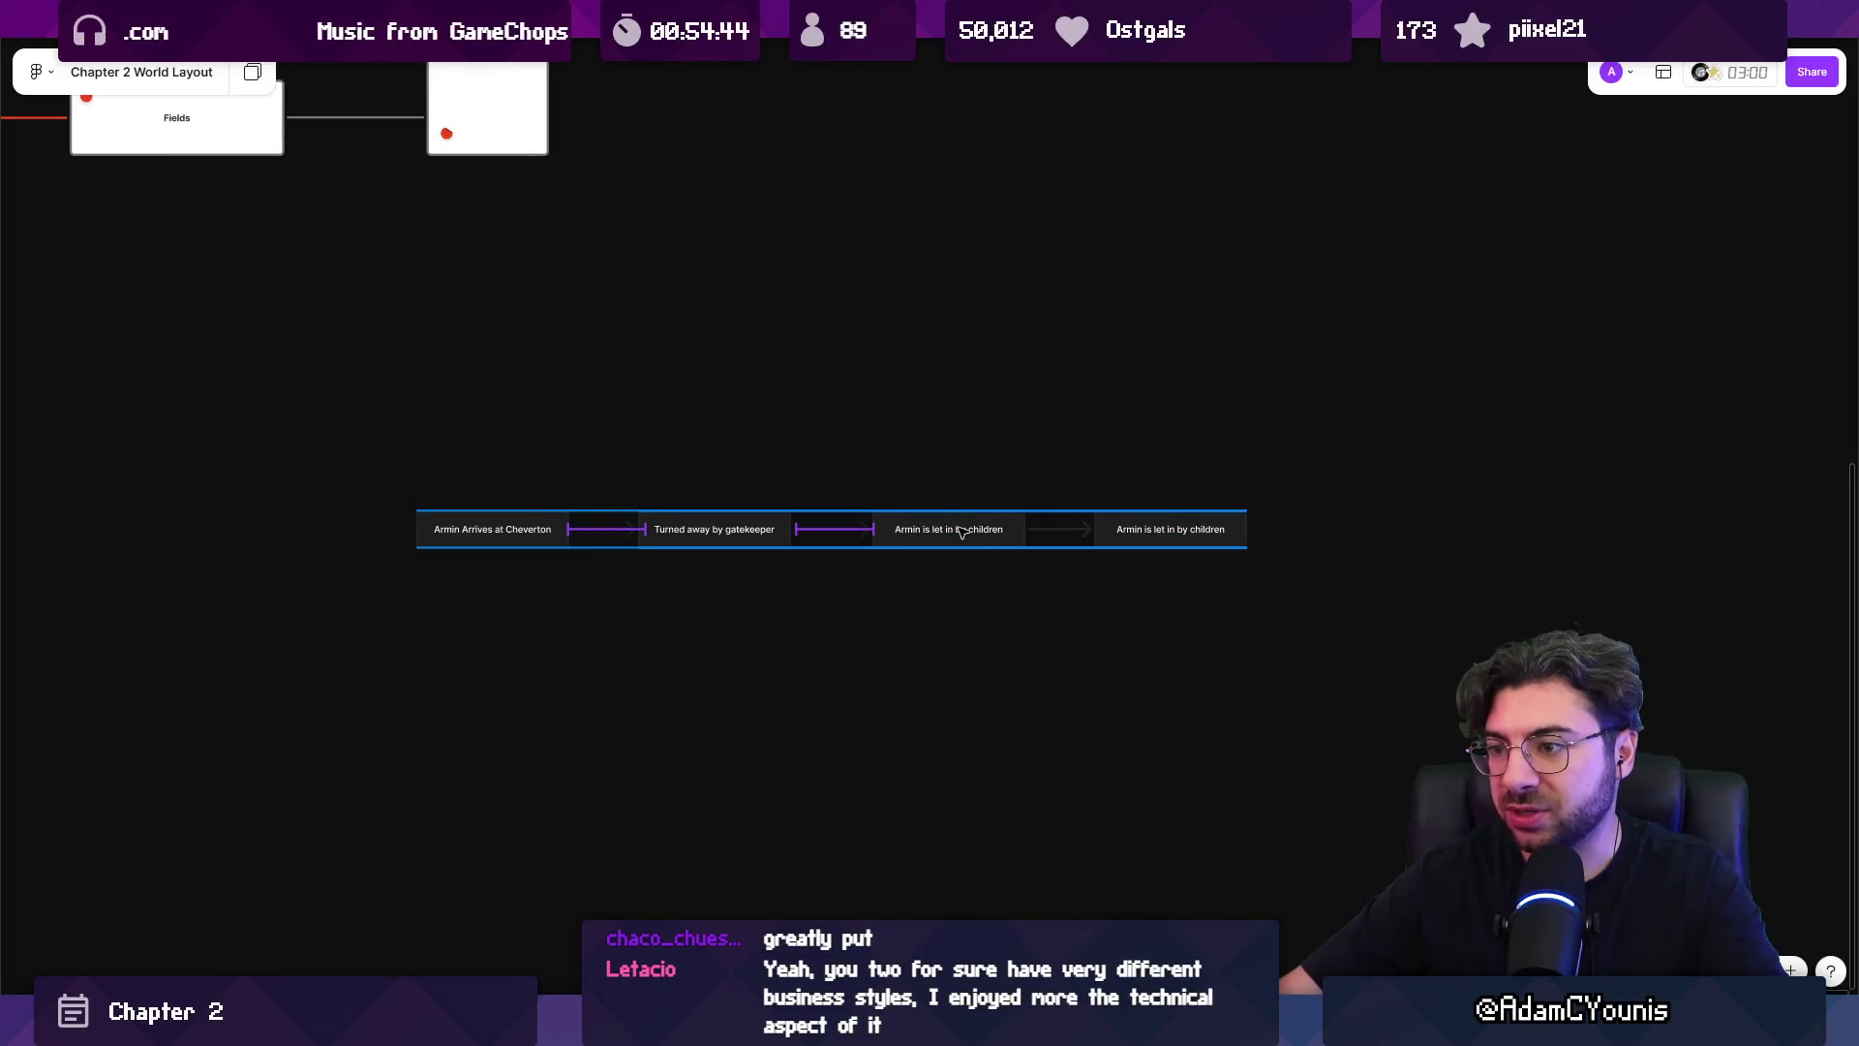
{"action": "key", "text": "ctrl+z"}
{"action": "left_click", "coordinate": [1007, 608]}
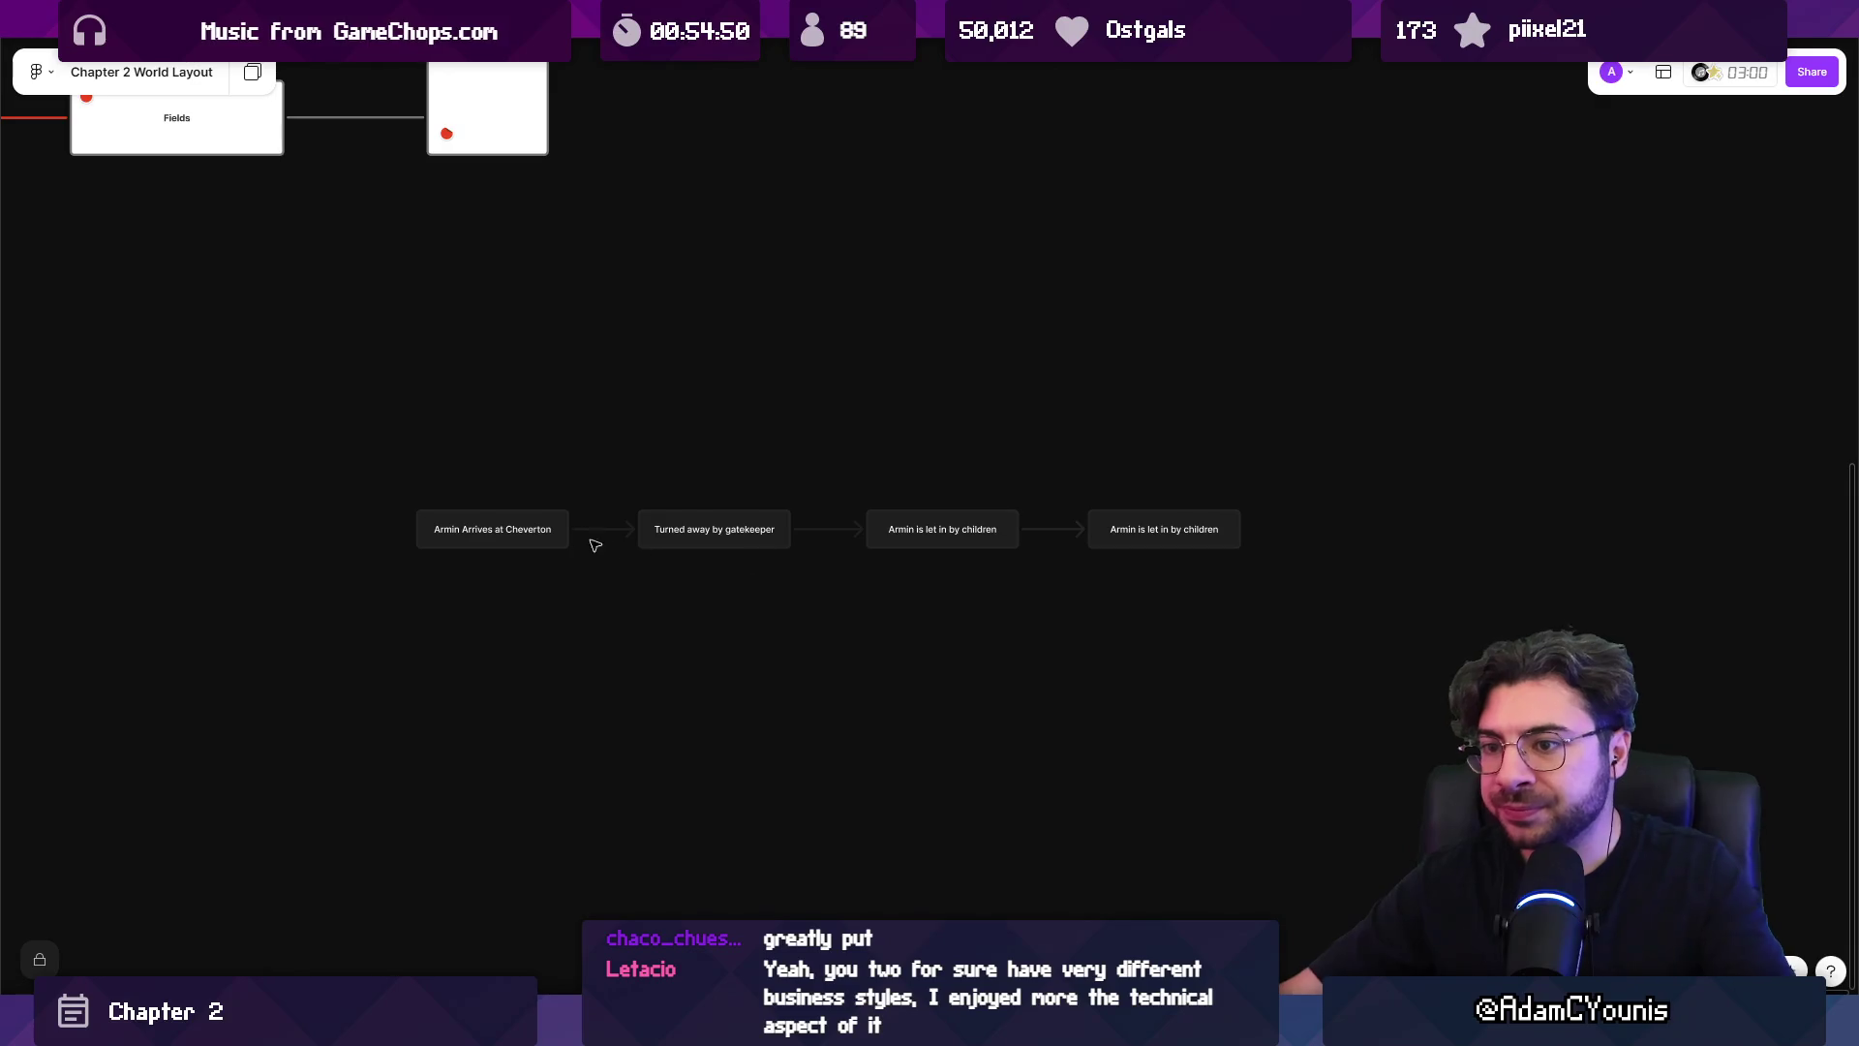
Select the fourth story box for editing.
{"action": "scroll", "coordinate": [527, 535], "scroll_direction": "up", "scroll_amount": 2}
{"action": "scroll", "coordinate": [975, 560], "scroll_direction": "right", "scroll_amount": 3}
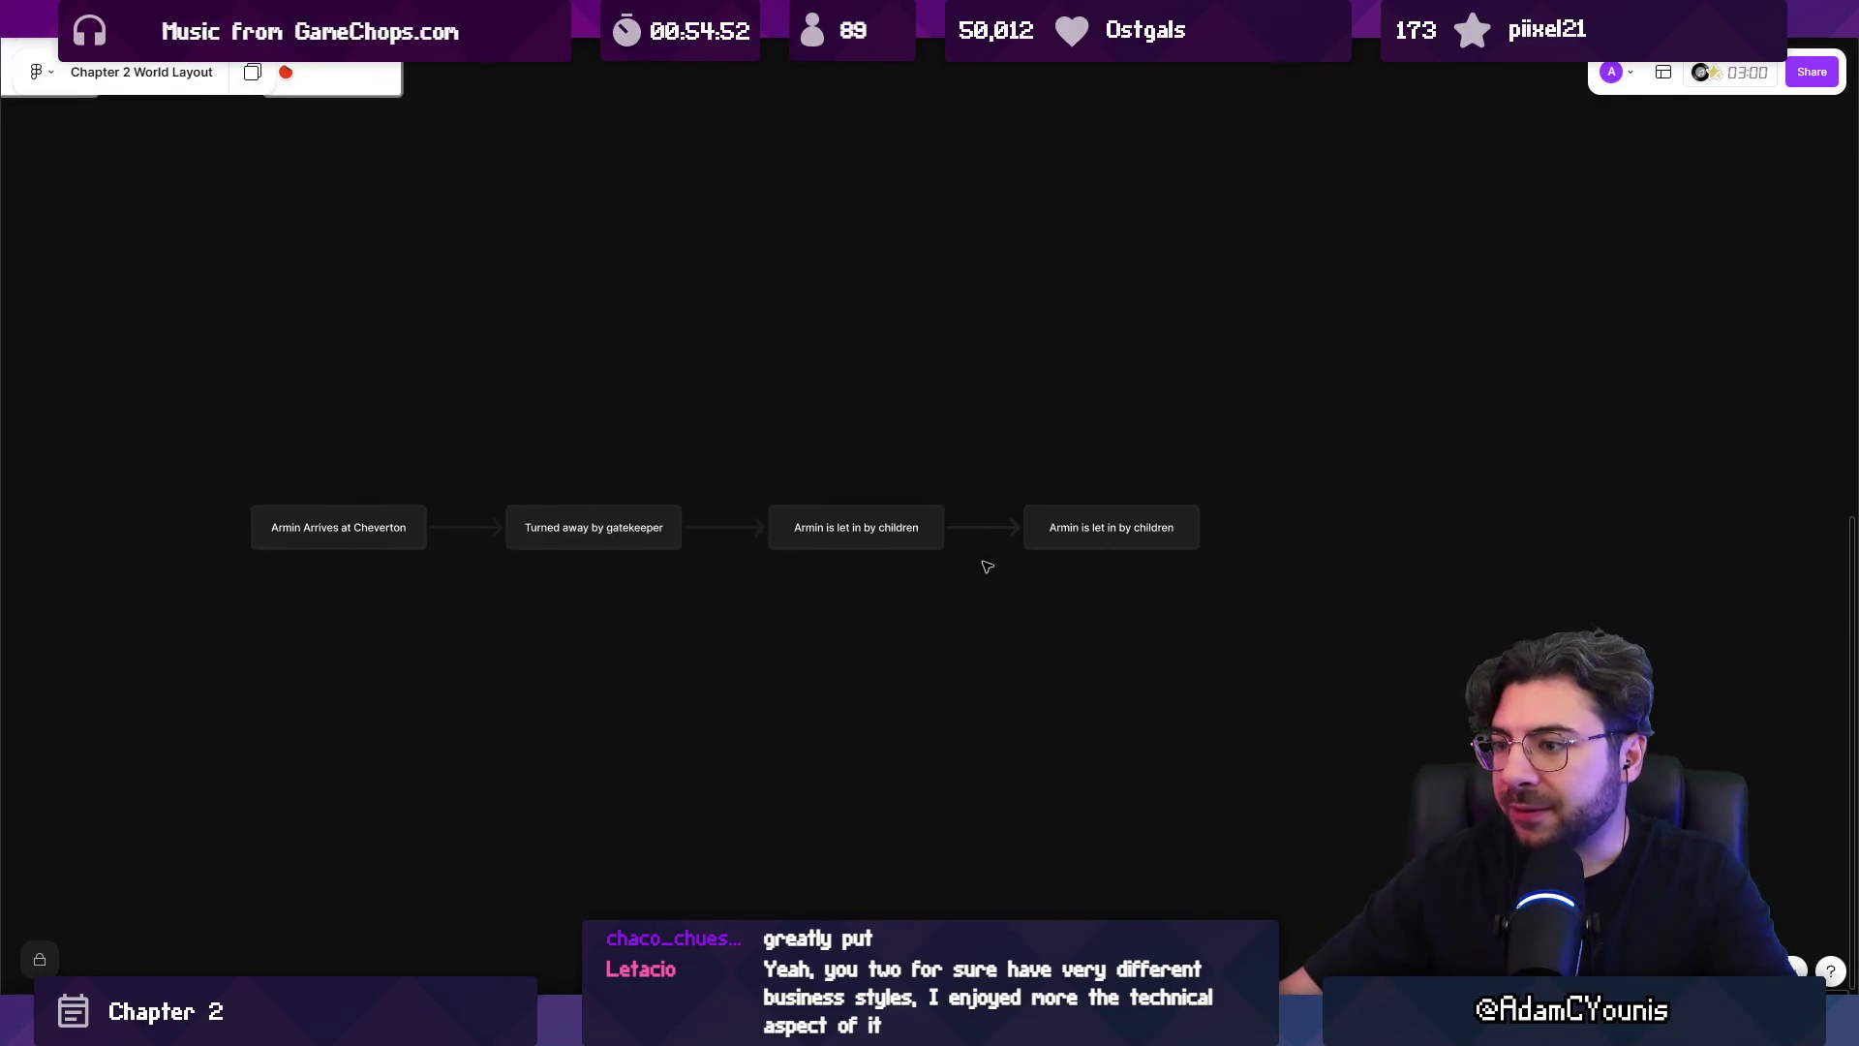
{"action": "scroll", "coordinate": [1065, 542], "scroll_direction": "up", "scroll_amount": 3}
{"action": "left_click", "coordinate": [1109, 523]}
Relabel the fourth box 'Armin is caught by the guards'.
{"action": "triple_click", "coordinate": [1116, 521]}
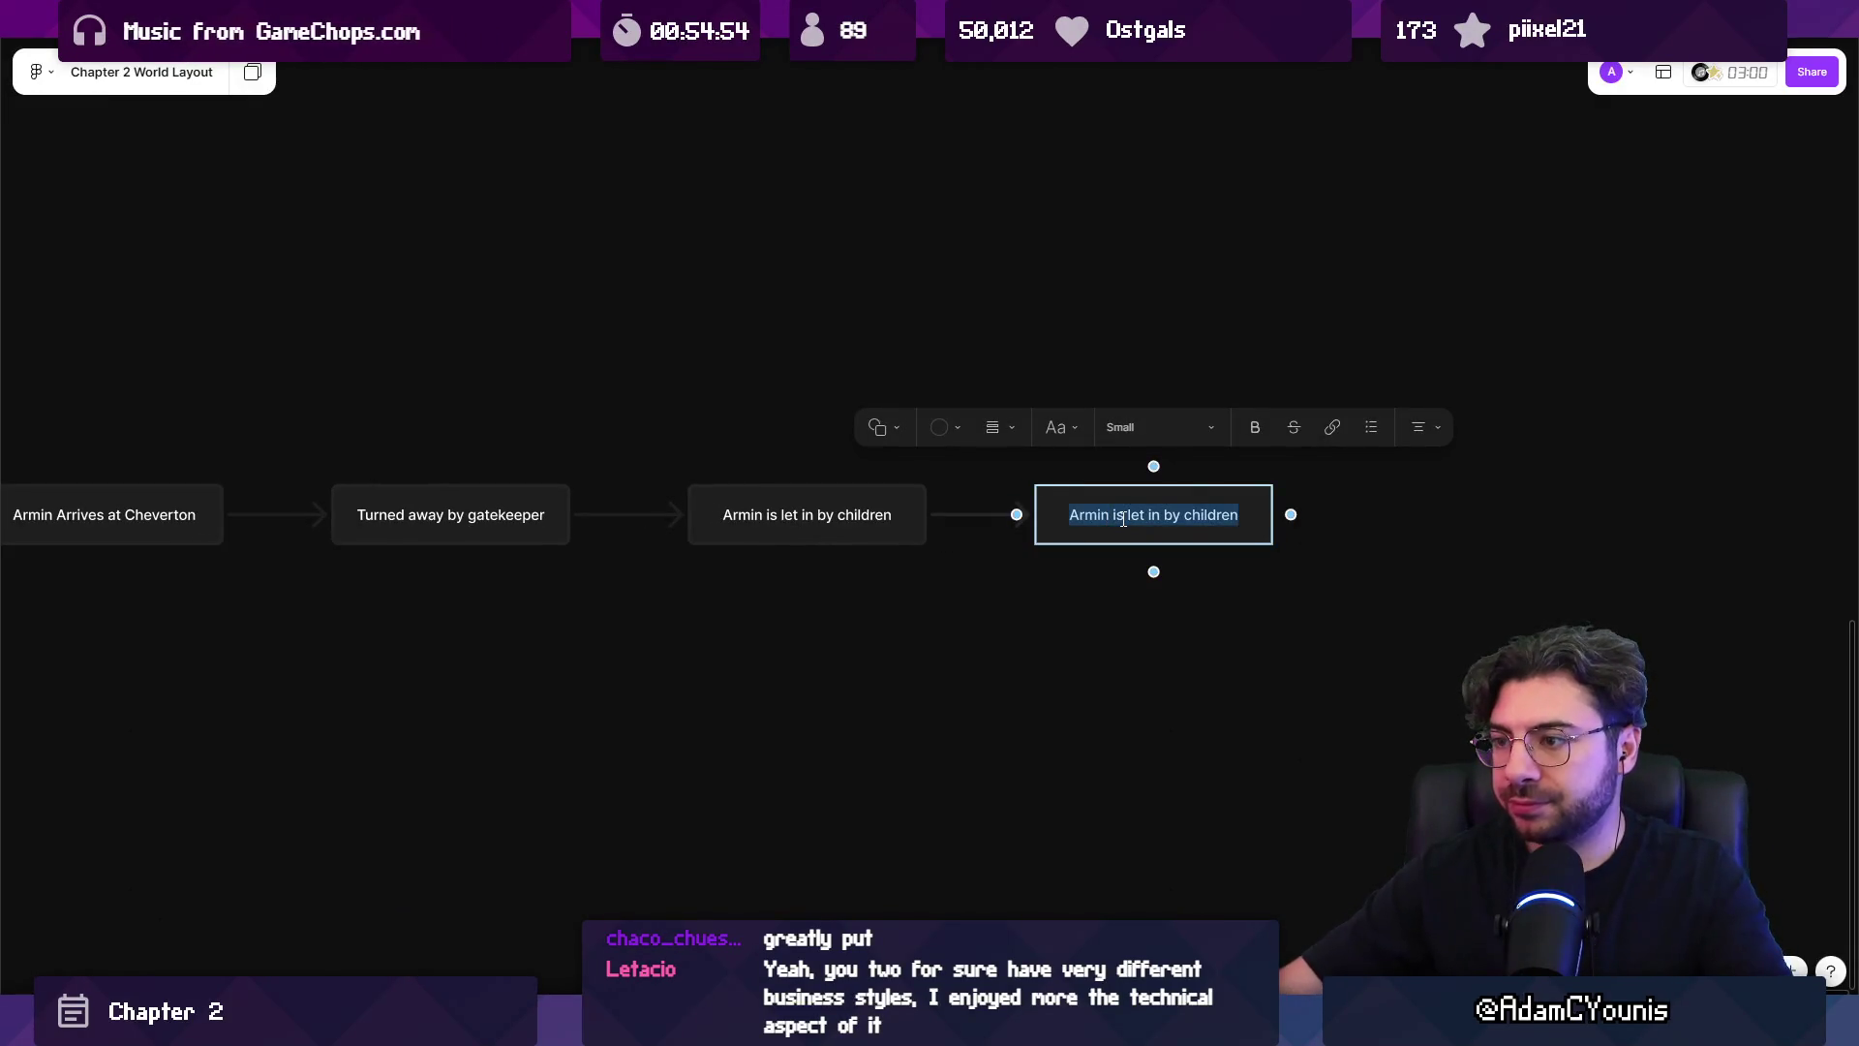
{"action": "type", "text": "Armi"}
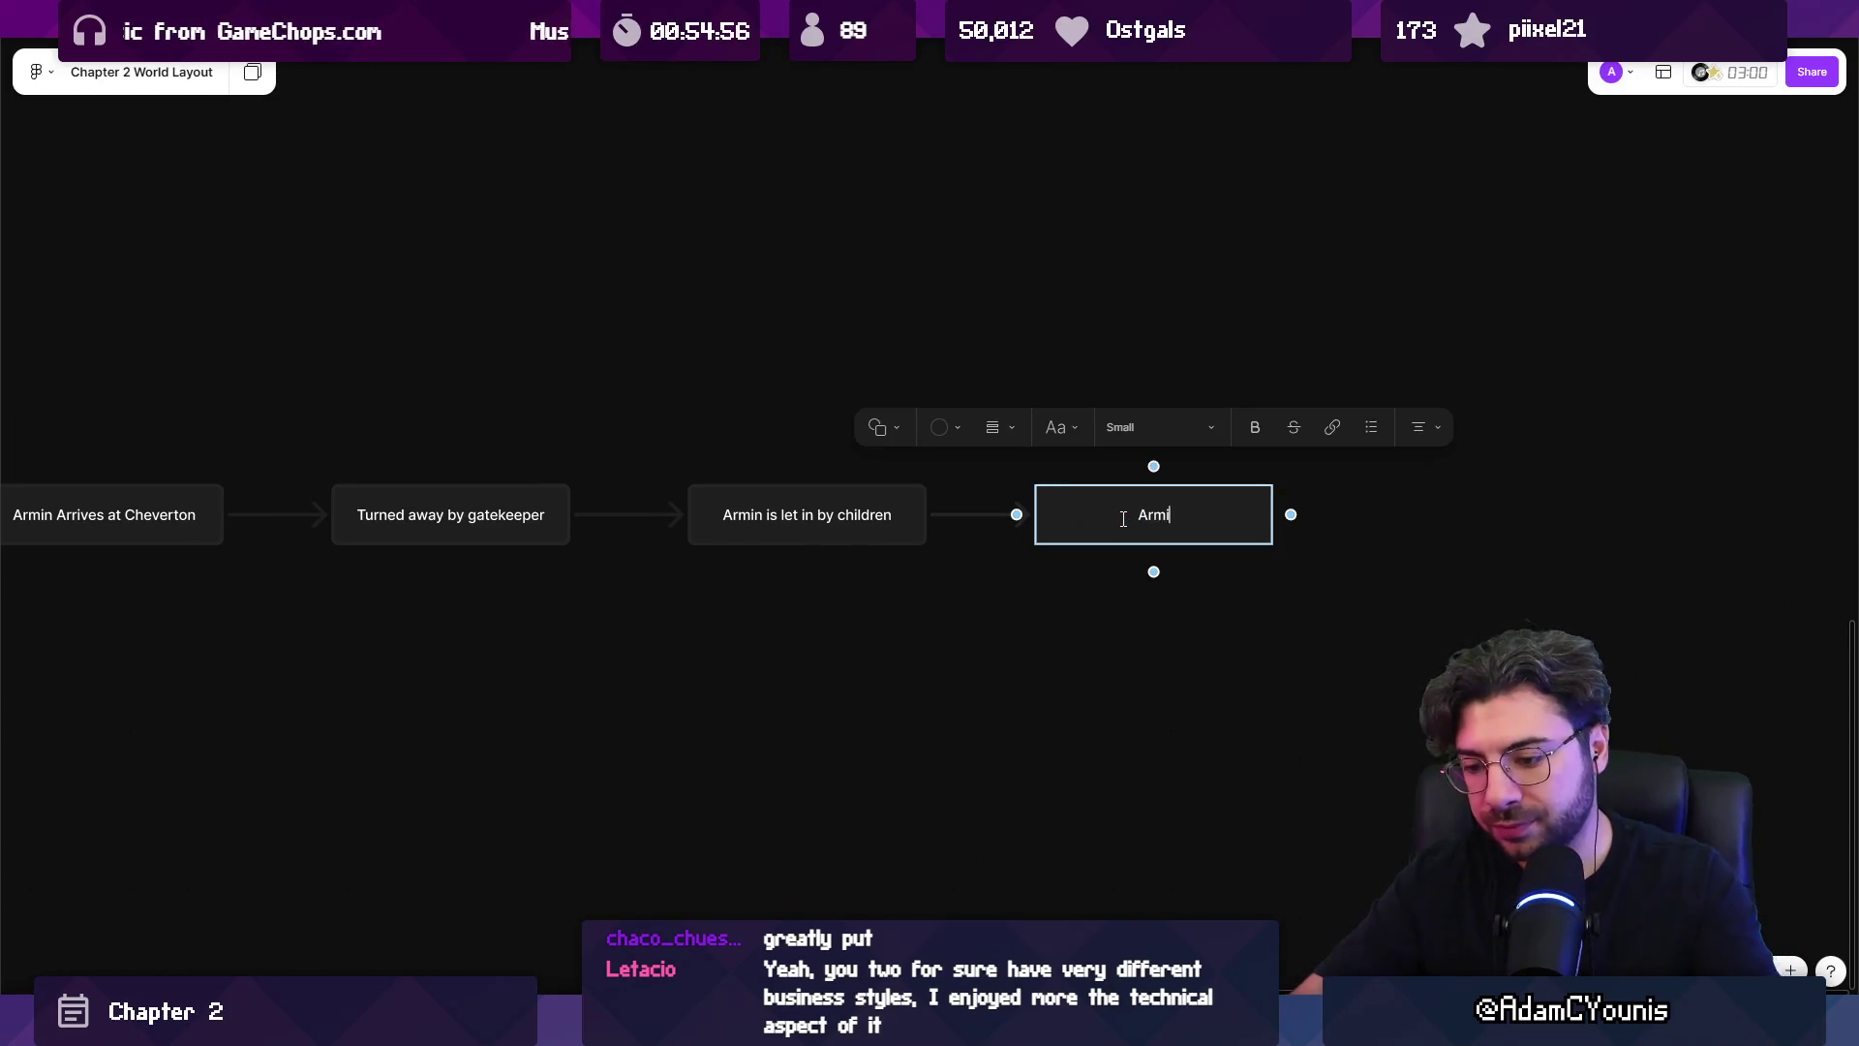
{"action": "type", "text": "n is caught by t"}
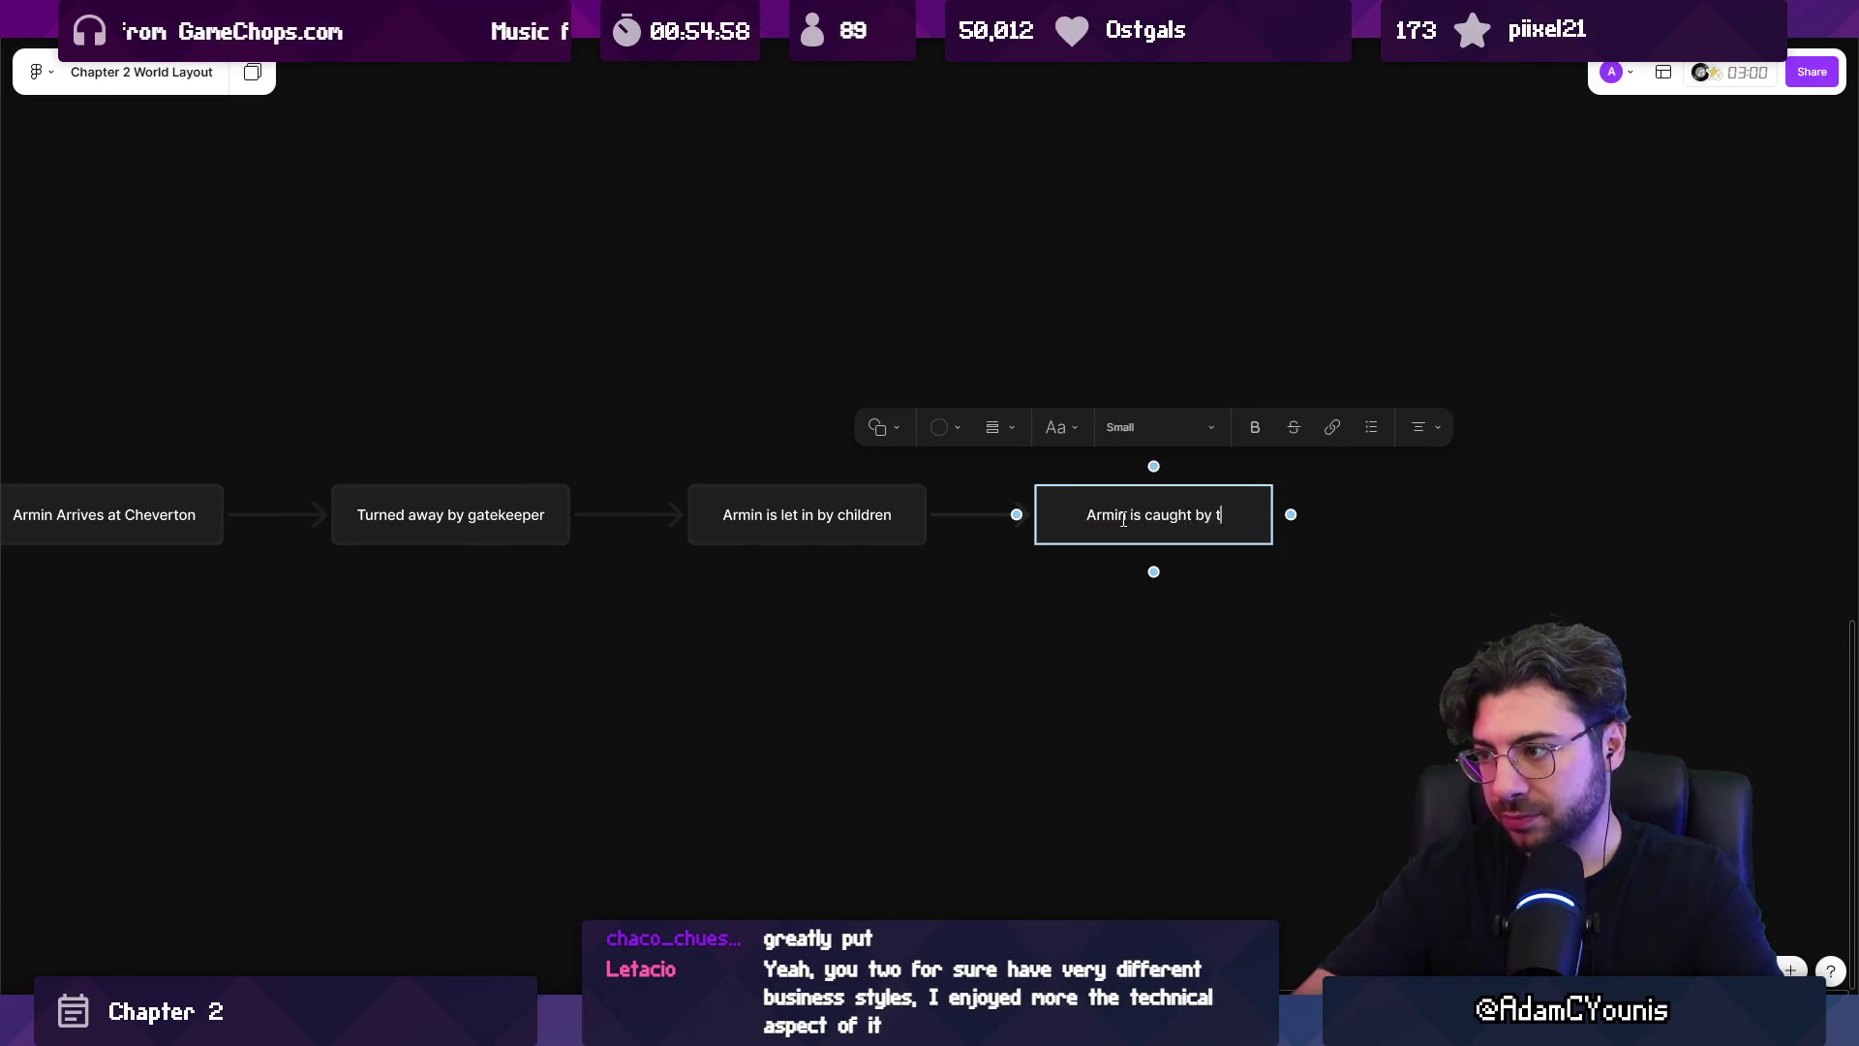
{"action": "type", "text": "he gards"}
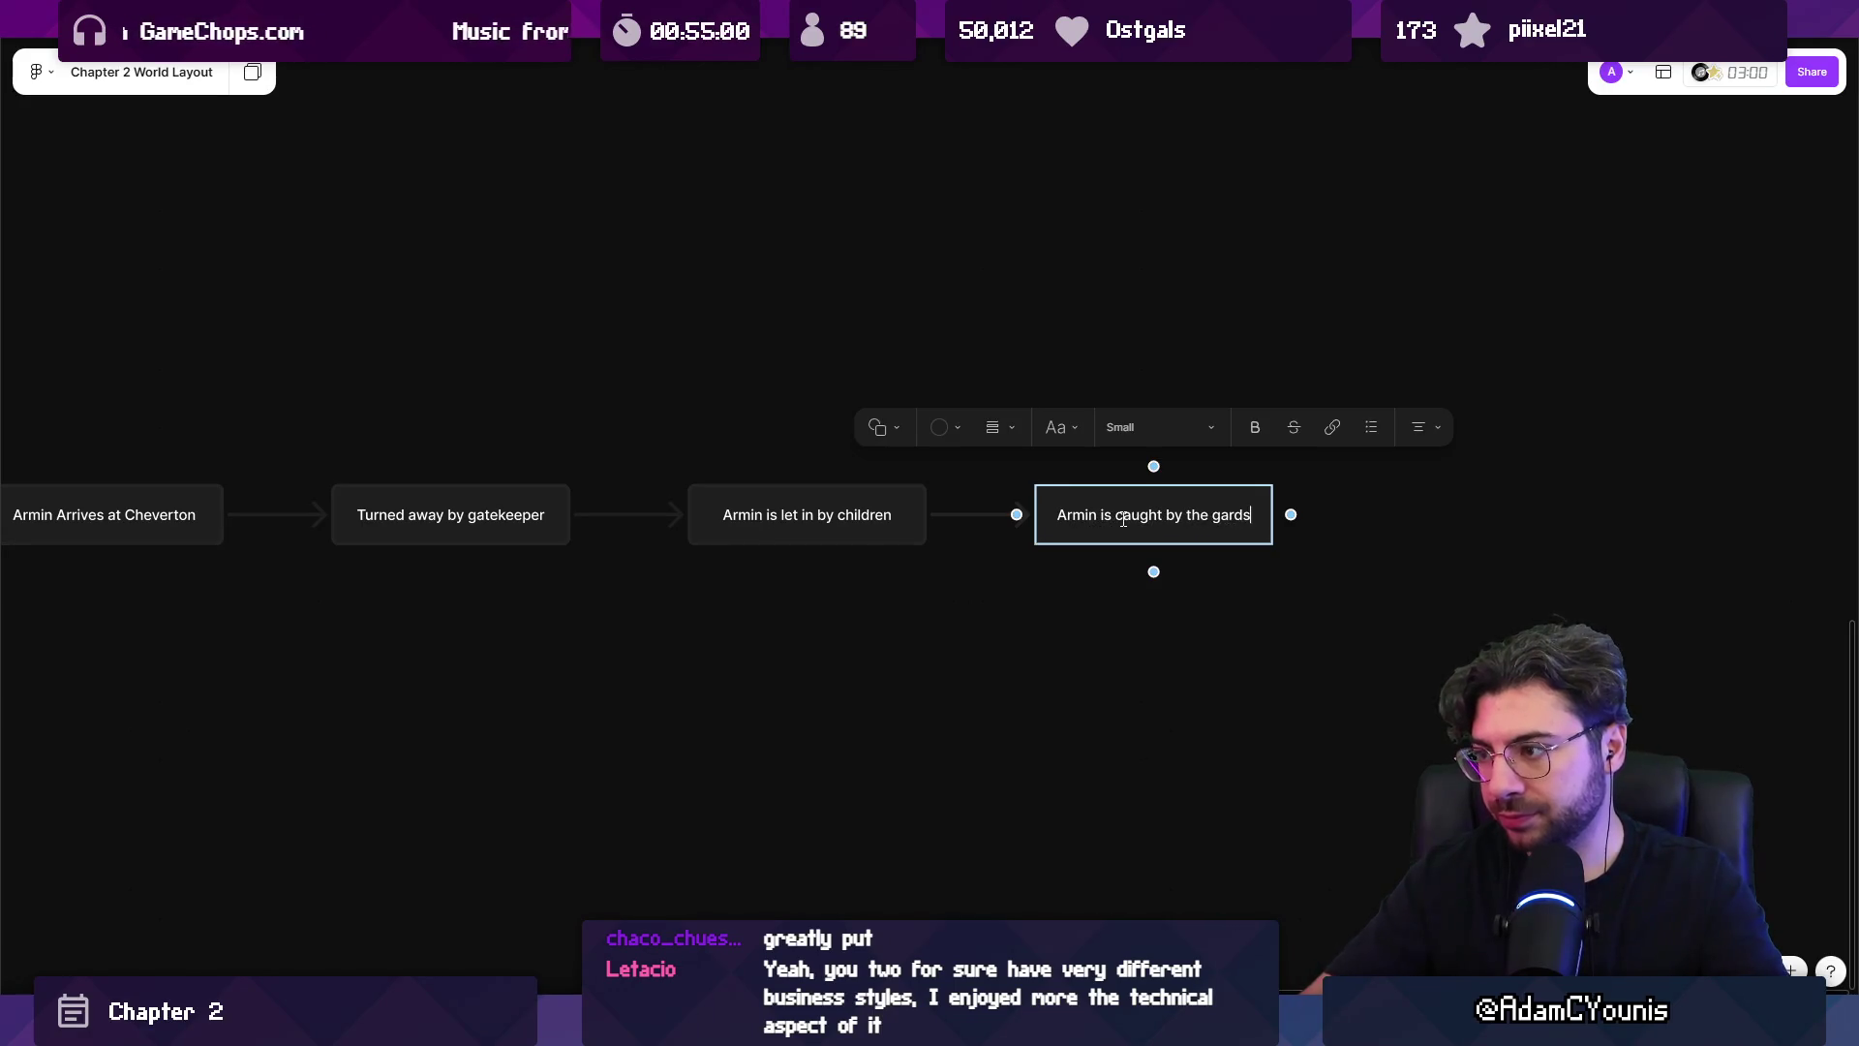
{"action": "type", "text": "urds"}
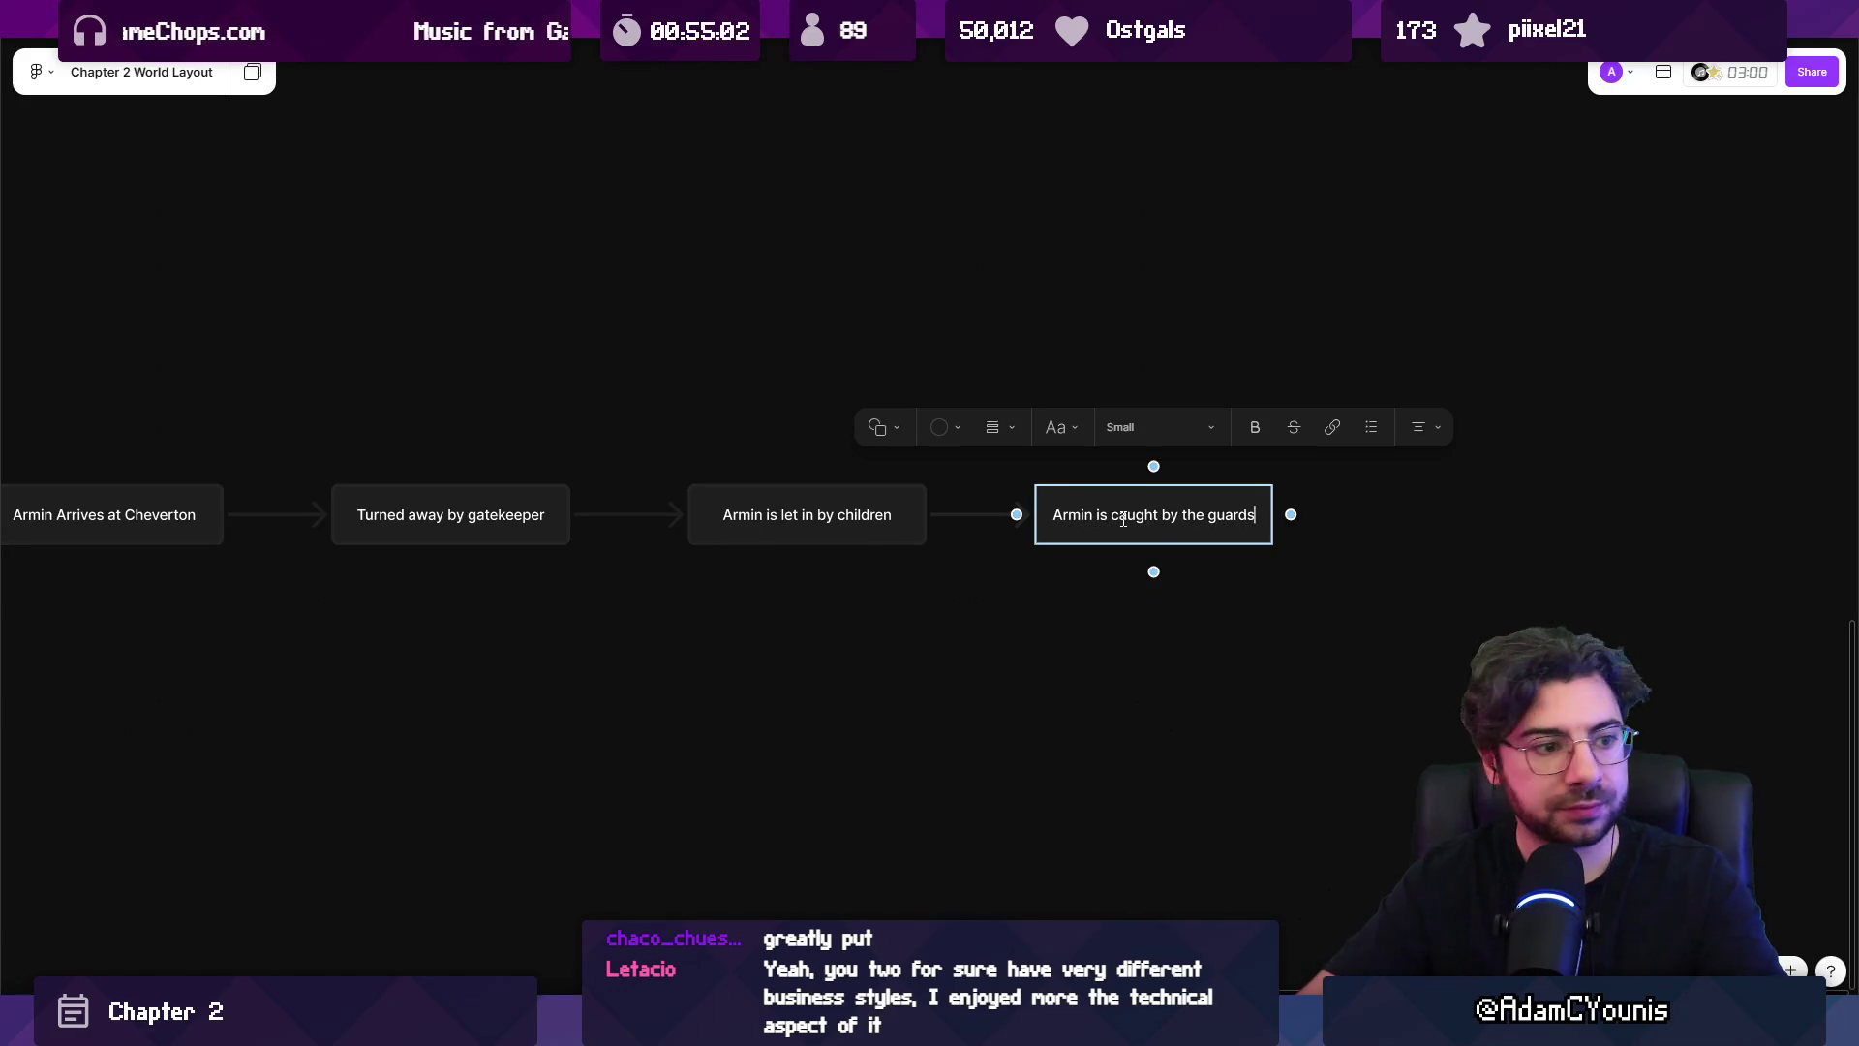
{"action": "key", "text": "Escape"}
Duplicate the guards box to its right and connect the two with an arrow.
{"action": "left_click_drag", "start_coordinate": [1391, 644], "coordinate": [1060, 644]}
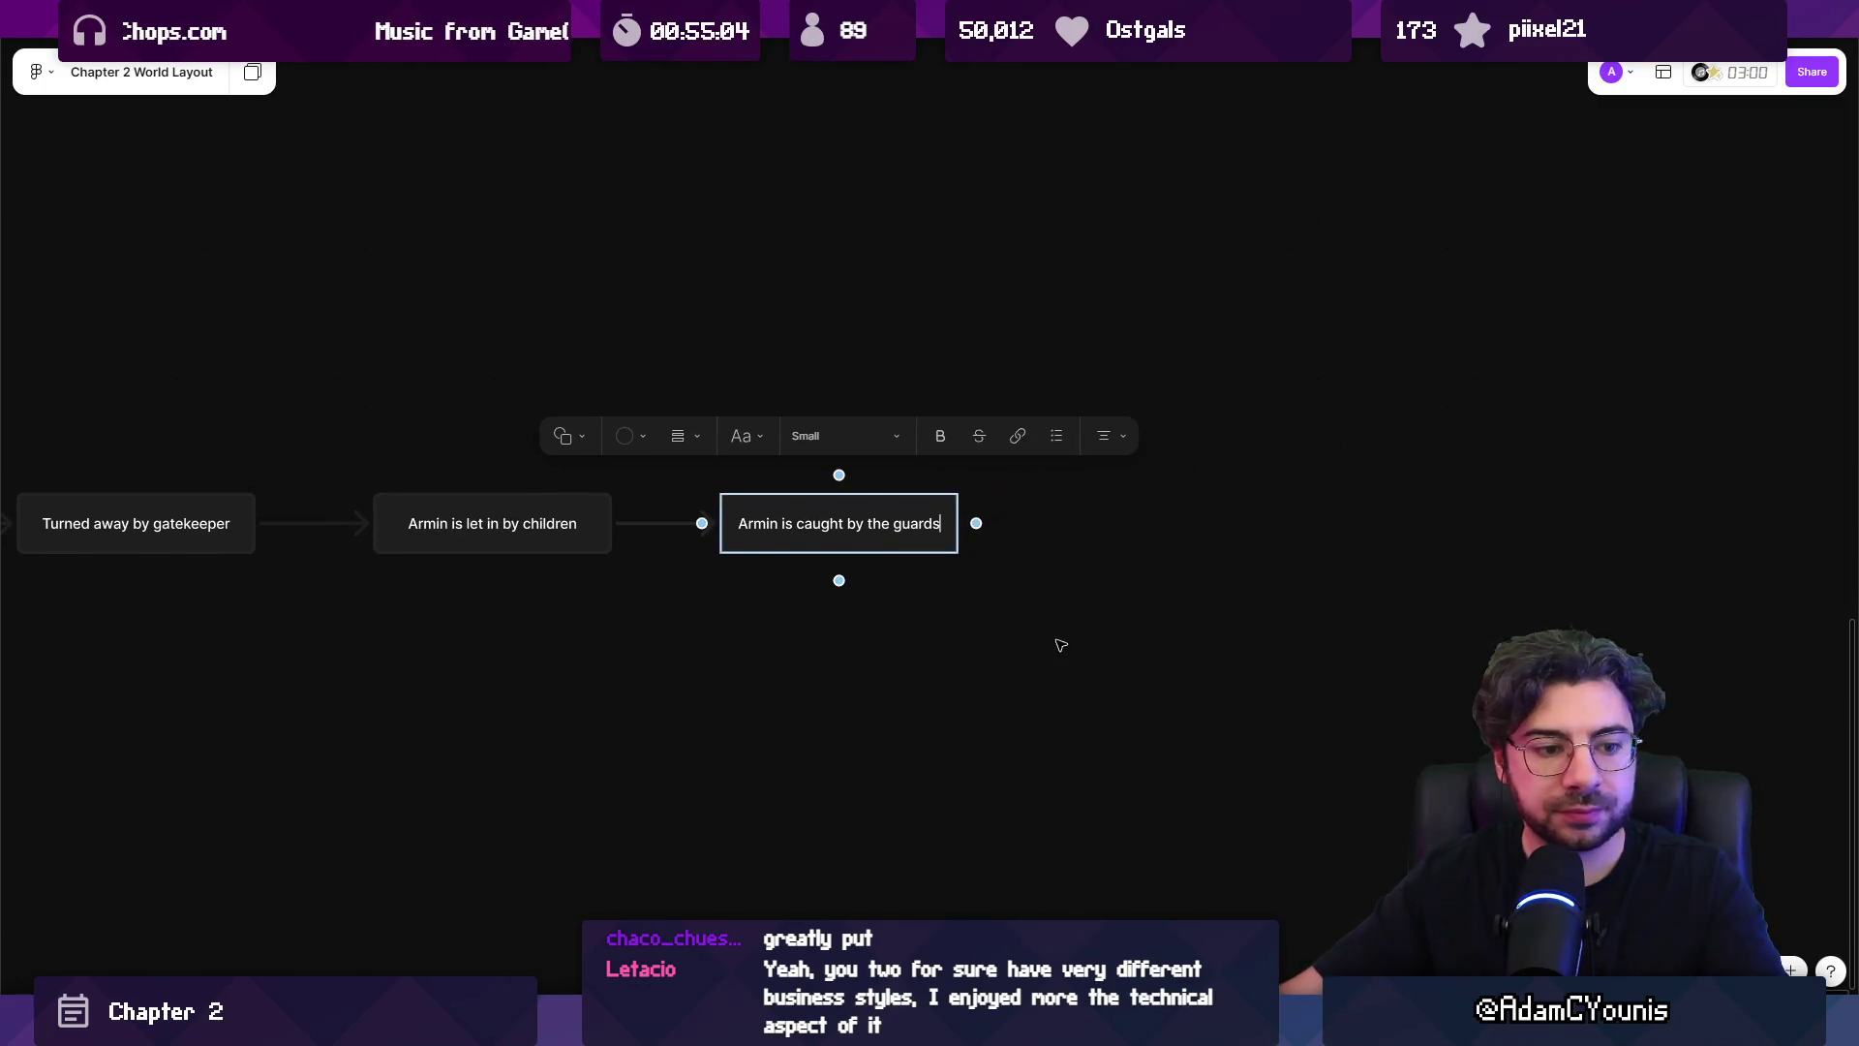
{"action": "left_click", "coordinate": [890, 524]}
{"action": "left_click", "coordinate": [926, 555]}
{"action": "left_click", "coordinate": [855, 534]}
{"action": "left_click_drag", "start_coordinate": [855, 535], "coordinate": [1197, 529]}
{"action": "left_click", "coordinate": [930, 523]}
{"action": "left_click_drag", "start_coordinate": [978, 524], "coordinate": [1071, 523]}
Label the copy 'Led to an audience with galiere'.
{"action": "scroll", "coordinate": [1105, 606], "scroll_direction": "right", "scroll_amount": 3}
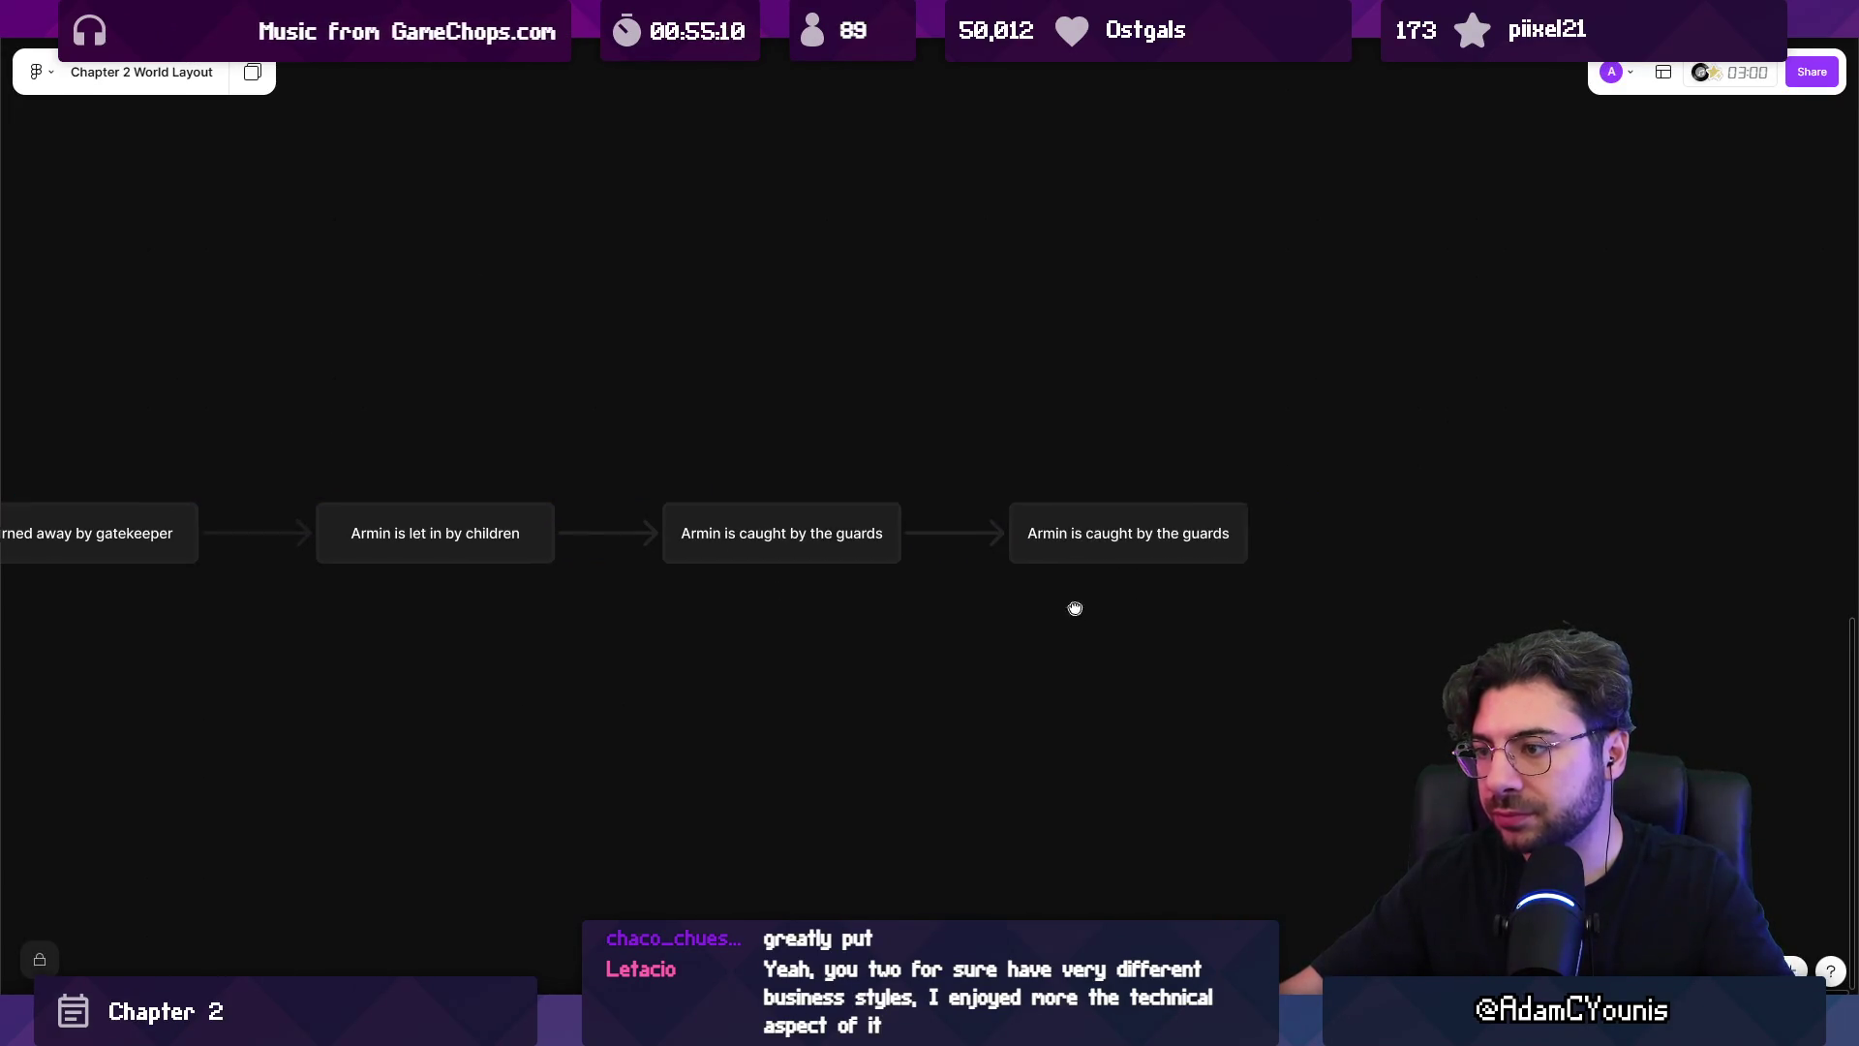
{"action": "double_click", "coordinate": [1014, 537]}
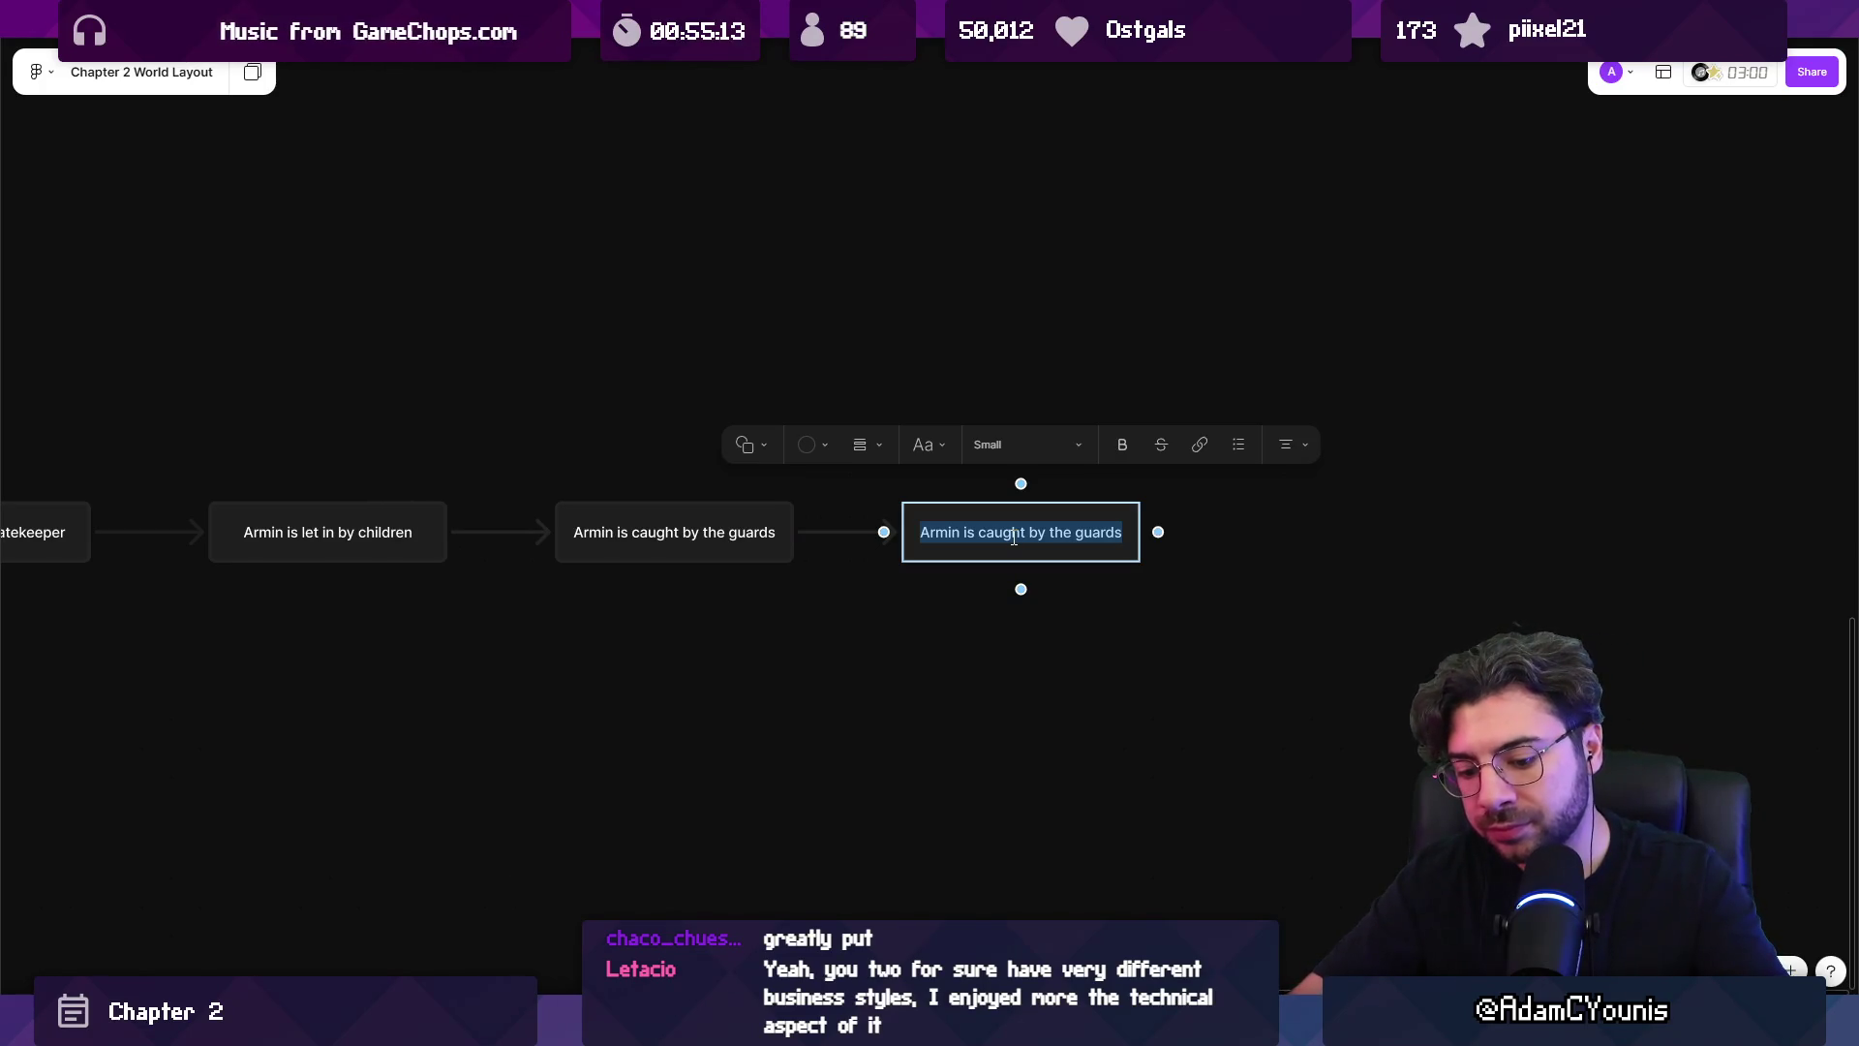
{"action": "type", "text": "Led to an ud"}
{"action": "key", "text": "BackSpace"}
{"action": "key", "text": "BackSpace"}
{"action": "type", "text": "audience with galiere"}
{"action": "key", "text": "Escape"}
Add a connected copy after the audience box and label it 'taken in by Ned'.
{"action": "scroll", "coordinate": [898, 636], "scroll_direction": "right", "scroll_amount": 3}
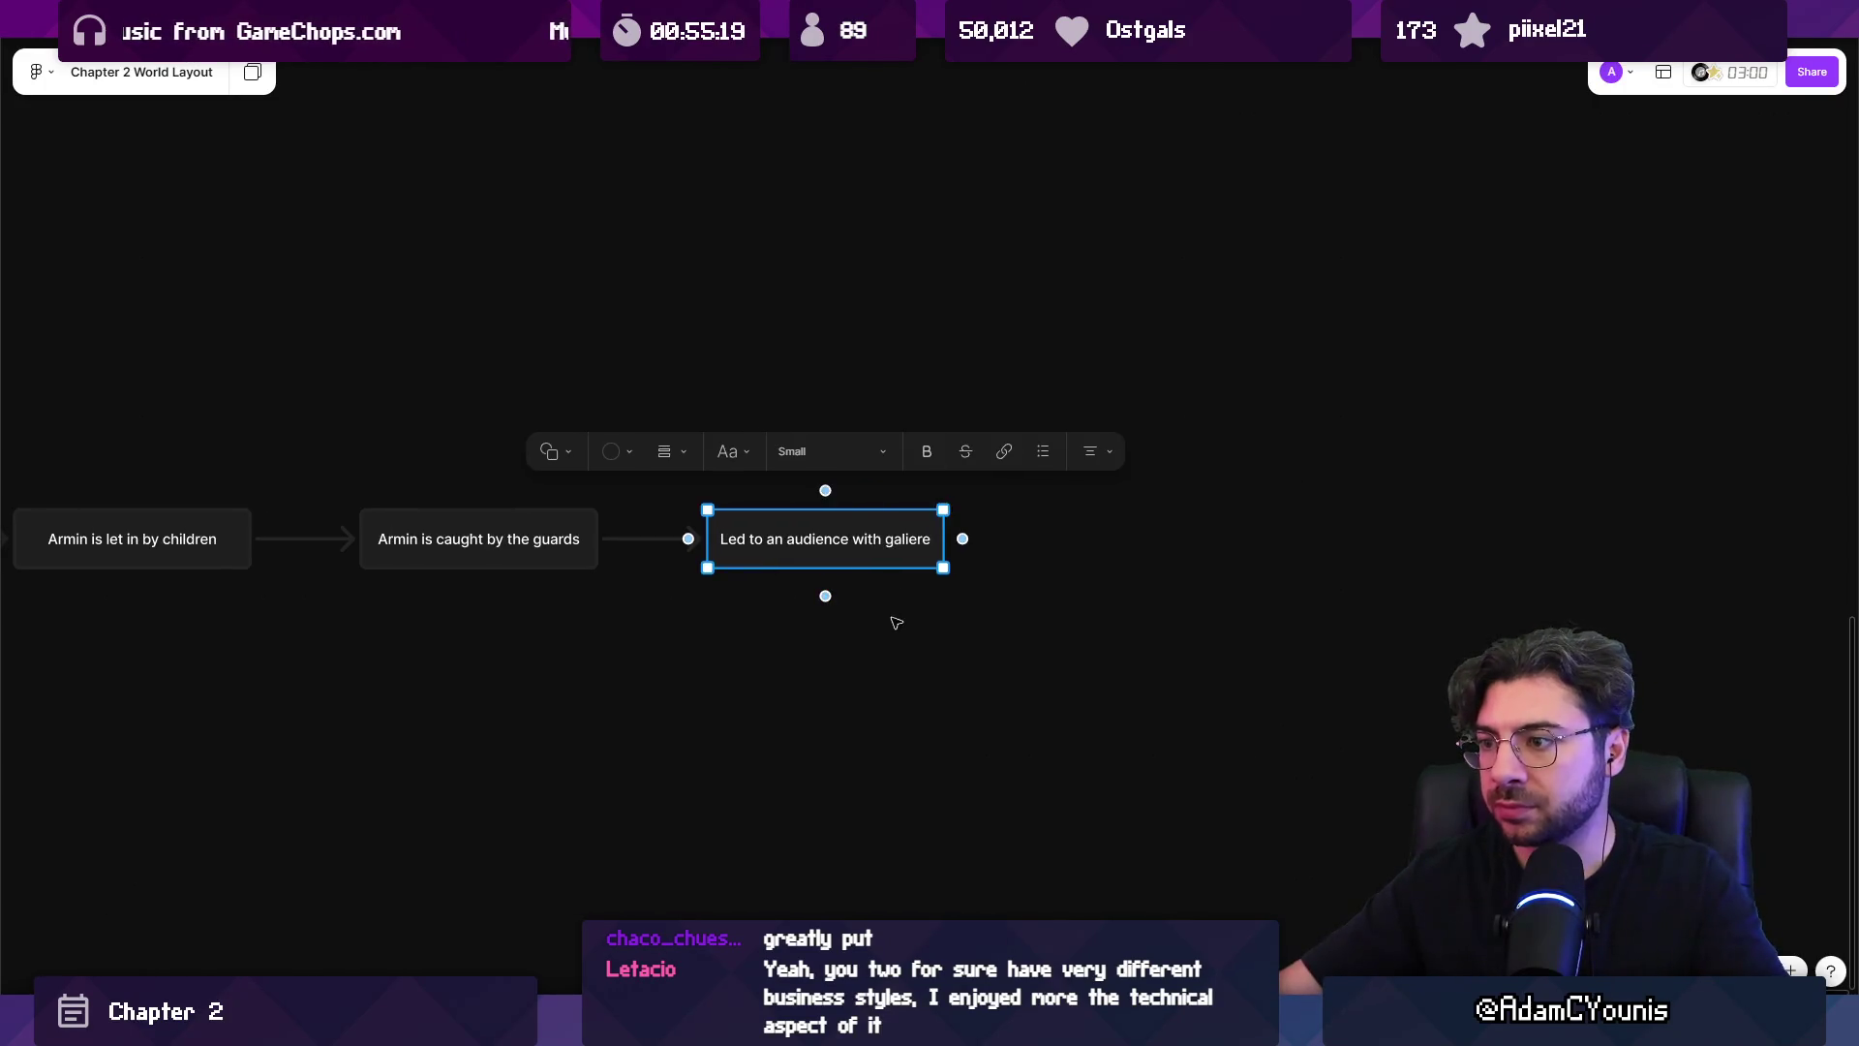
{"action": "mouse_move", "coordinate": [774, 560]}
{"action": "left_mouse_down"}
{"action": "mouse_move", "coordinate": [790, 576]}
{"action": "mouse_move", "coordinate": [1122, 559]}
{"action": "left_mouse_up"}
{"action": "left_click", "coordinate": [825, 560]}
{"action": "left_click_drag", "start_coordinate": [960, 538], "coordinate": [1113, 543]}
{"action": "key", "text": "ctrl+a"}
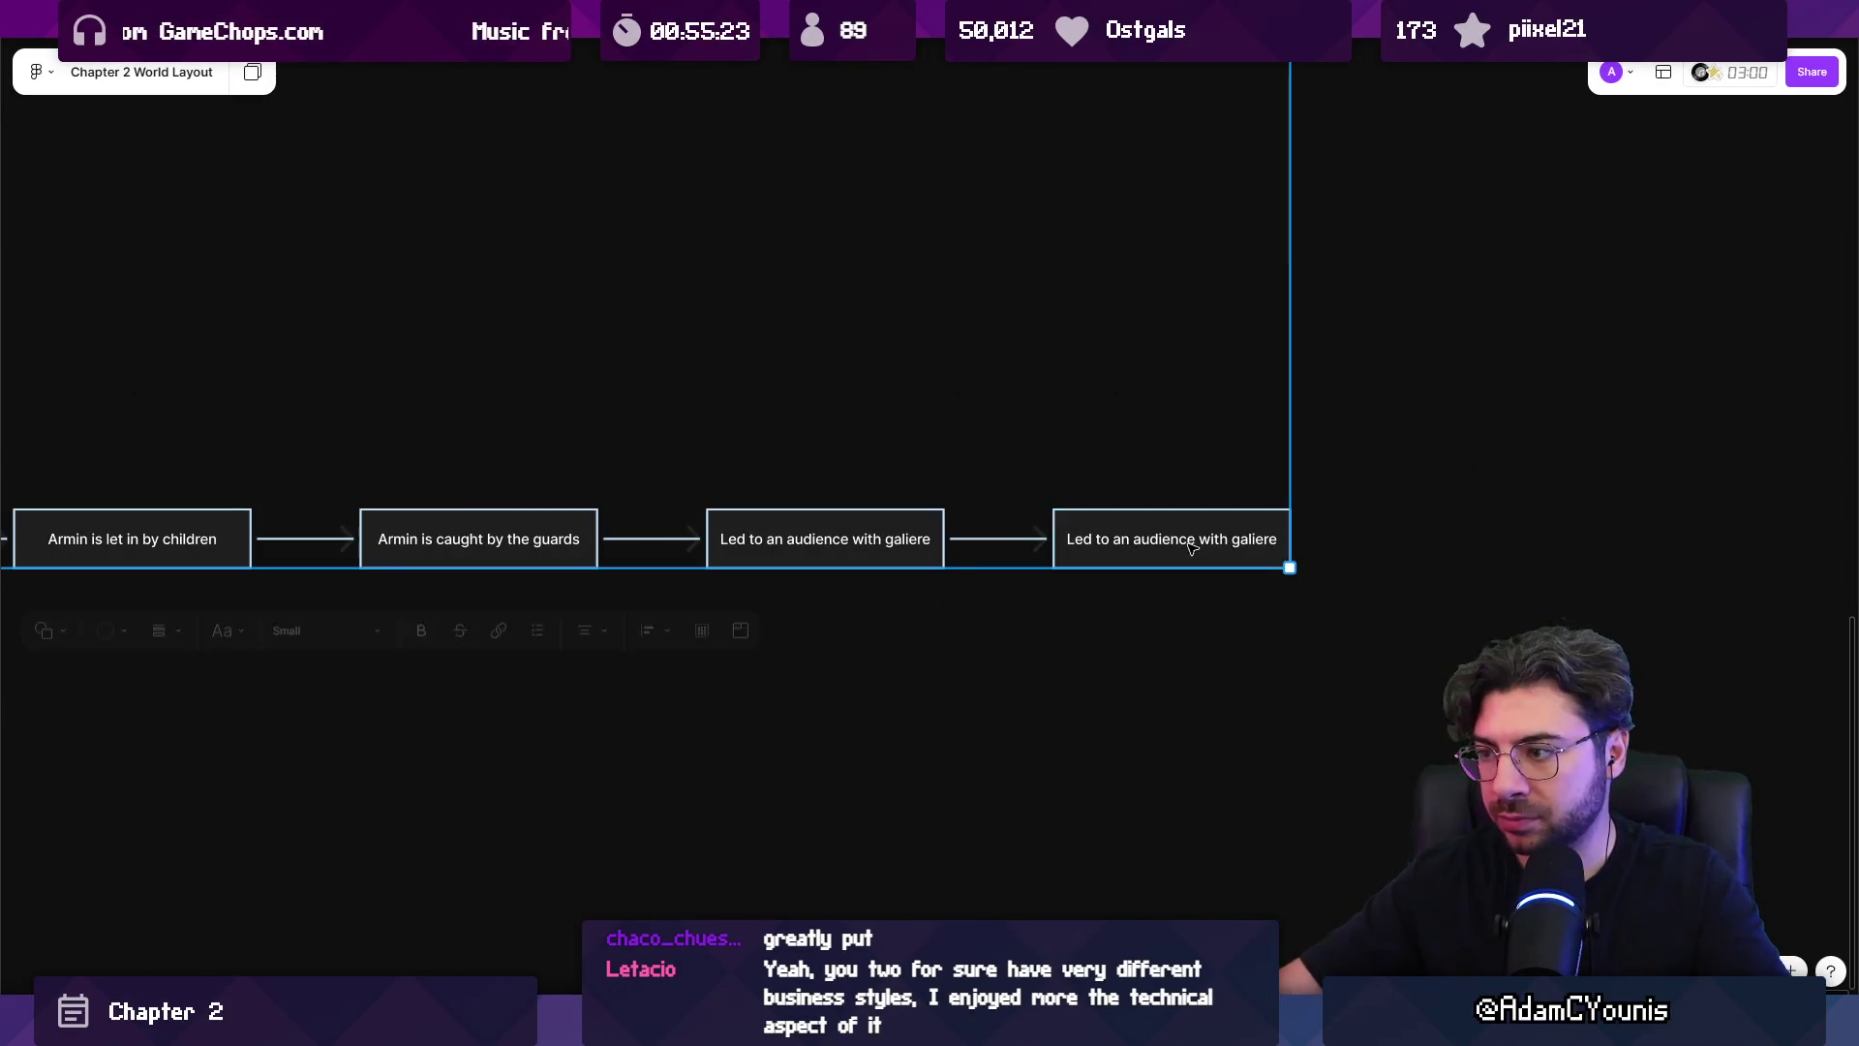
{"action": "double_click", "coordinate": [1191, 546]}
{"action": "type", "text": "taken in by "}
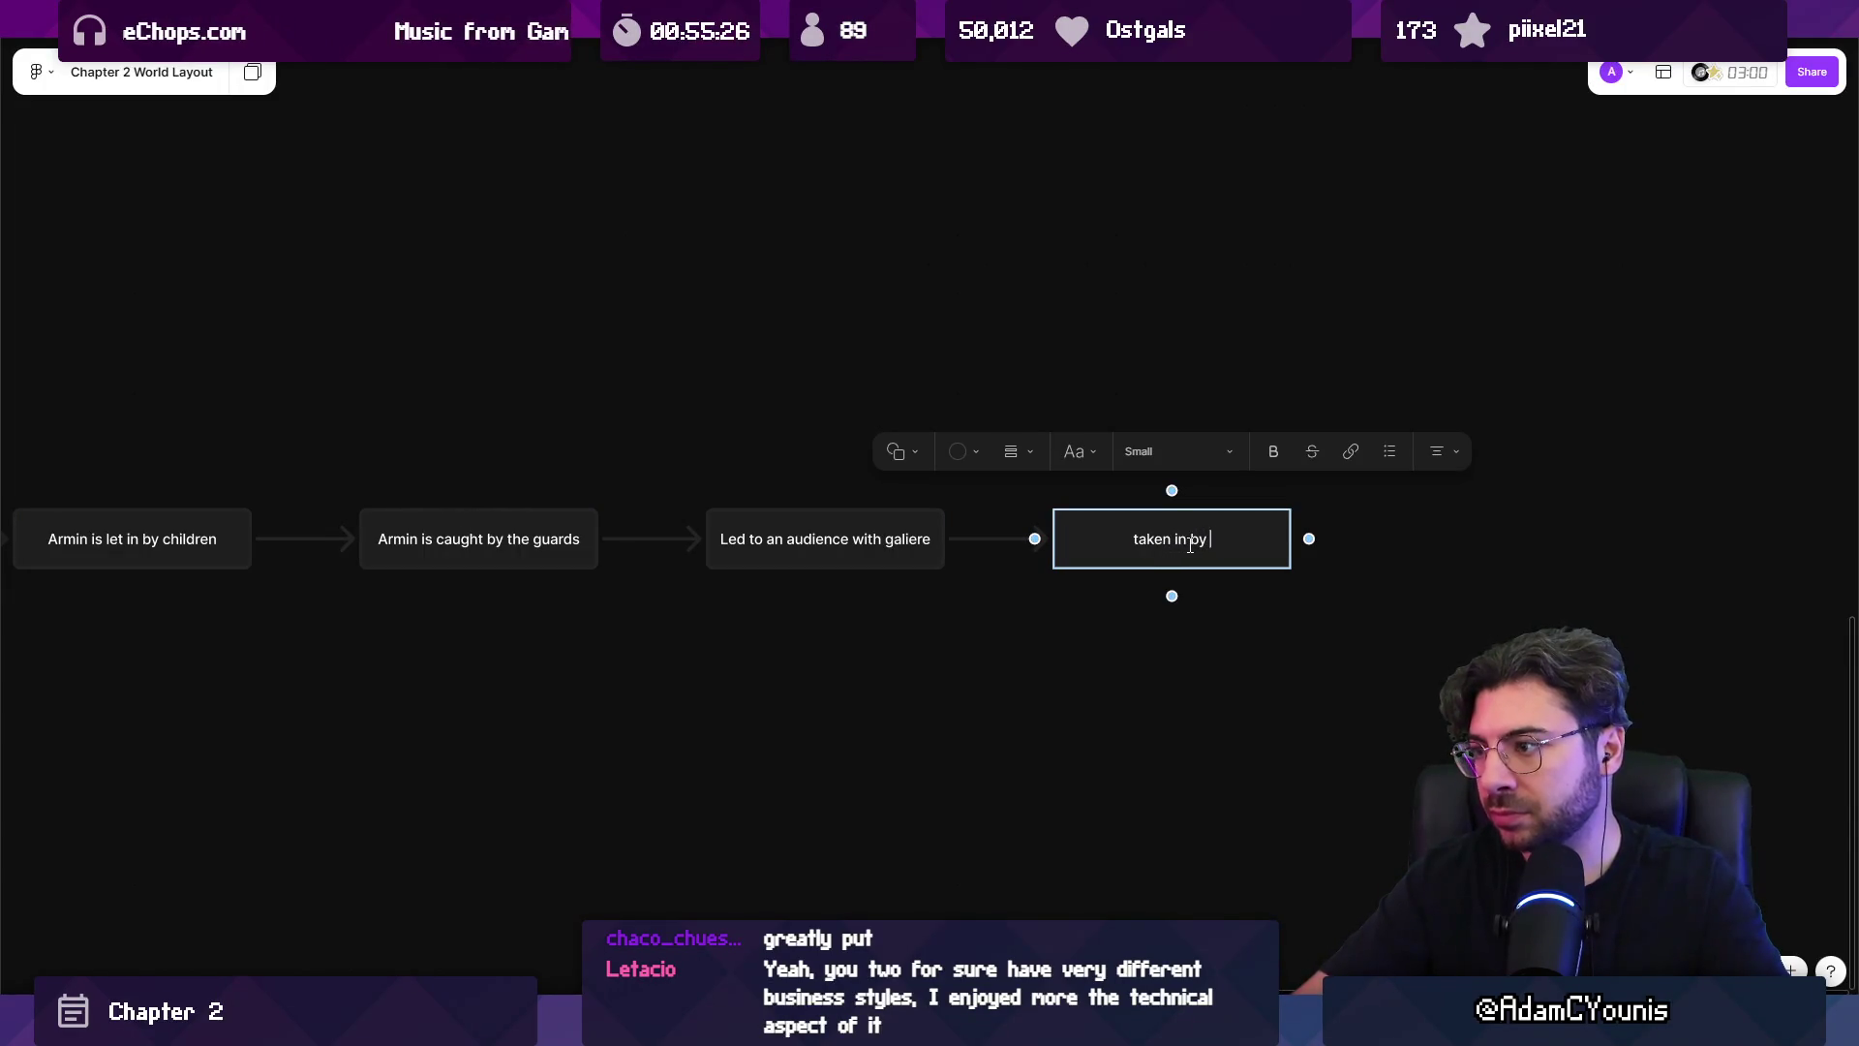
{"action": "type", "text": "Ned"}
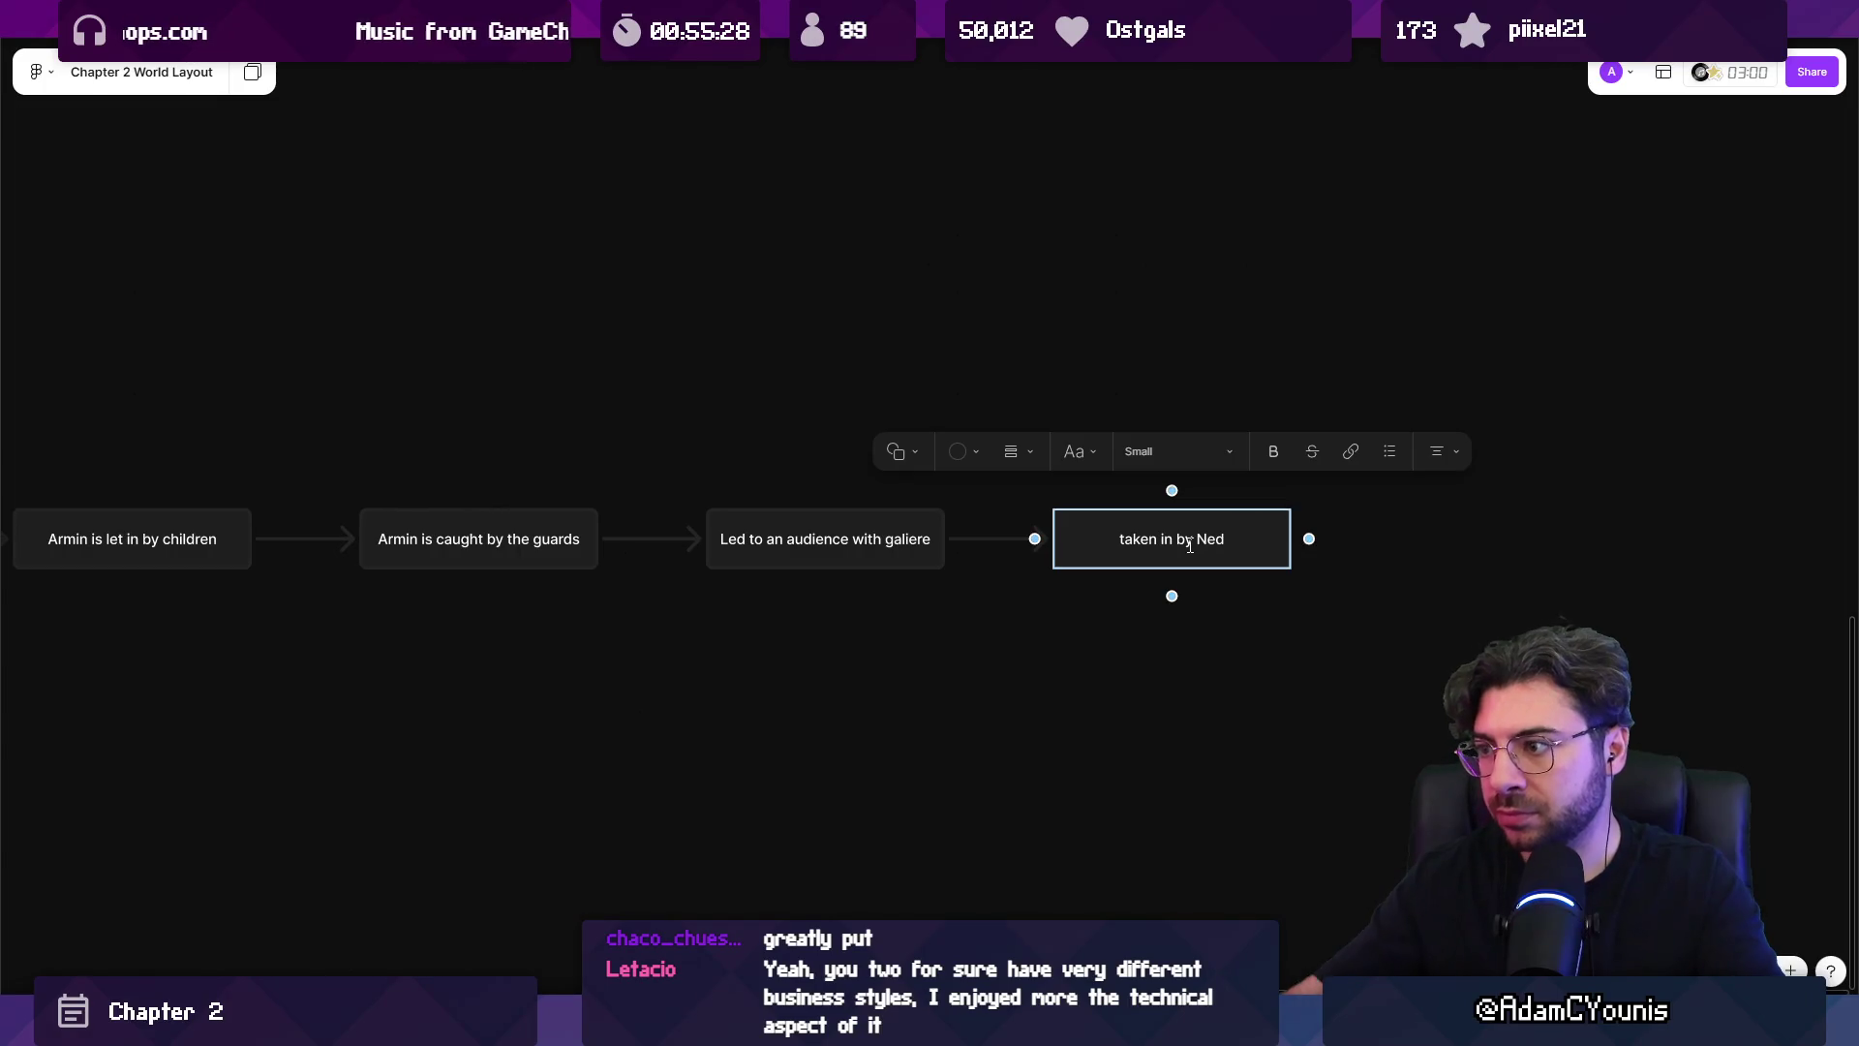
Add an empty connected box below 'taken in by Ned', deleting the one added above it.
{"action": "left_click", "coordinate": [1220, 685]}
{"action": "scroll", "coordinate": [1066, 629], "scroll_direction": "right", "scroll_amount": 3}
{"action": "left_click", "coordinate": [961, 490]}
{"action": "left_click", "coordinate": [955, 594]}
{"action": "left_click", "coordinate": [957, 567]}
{"action": "left_click", "coordinate": [959, 594]}
{"action": "left_click", "coordinate": [1130, 514]}
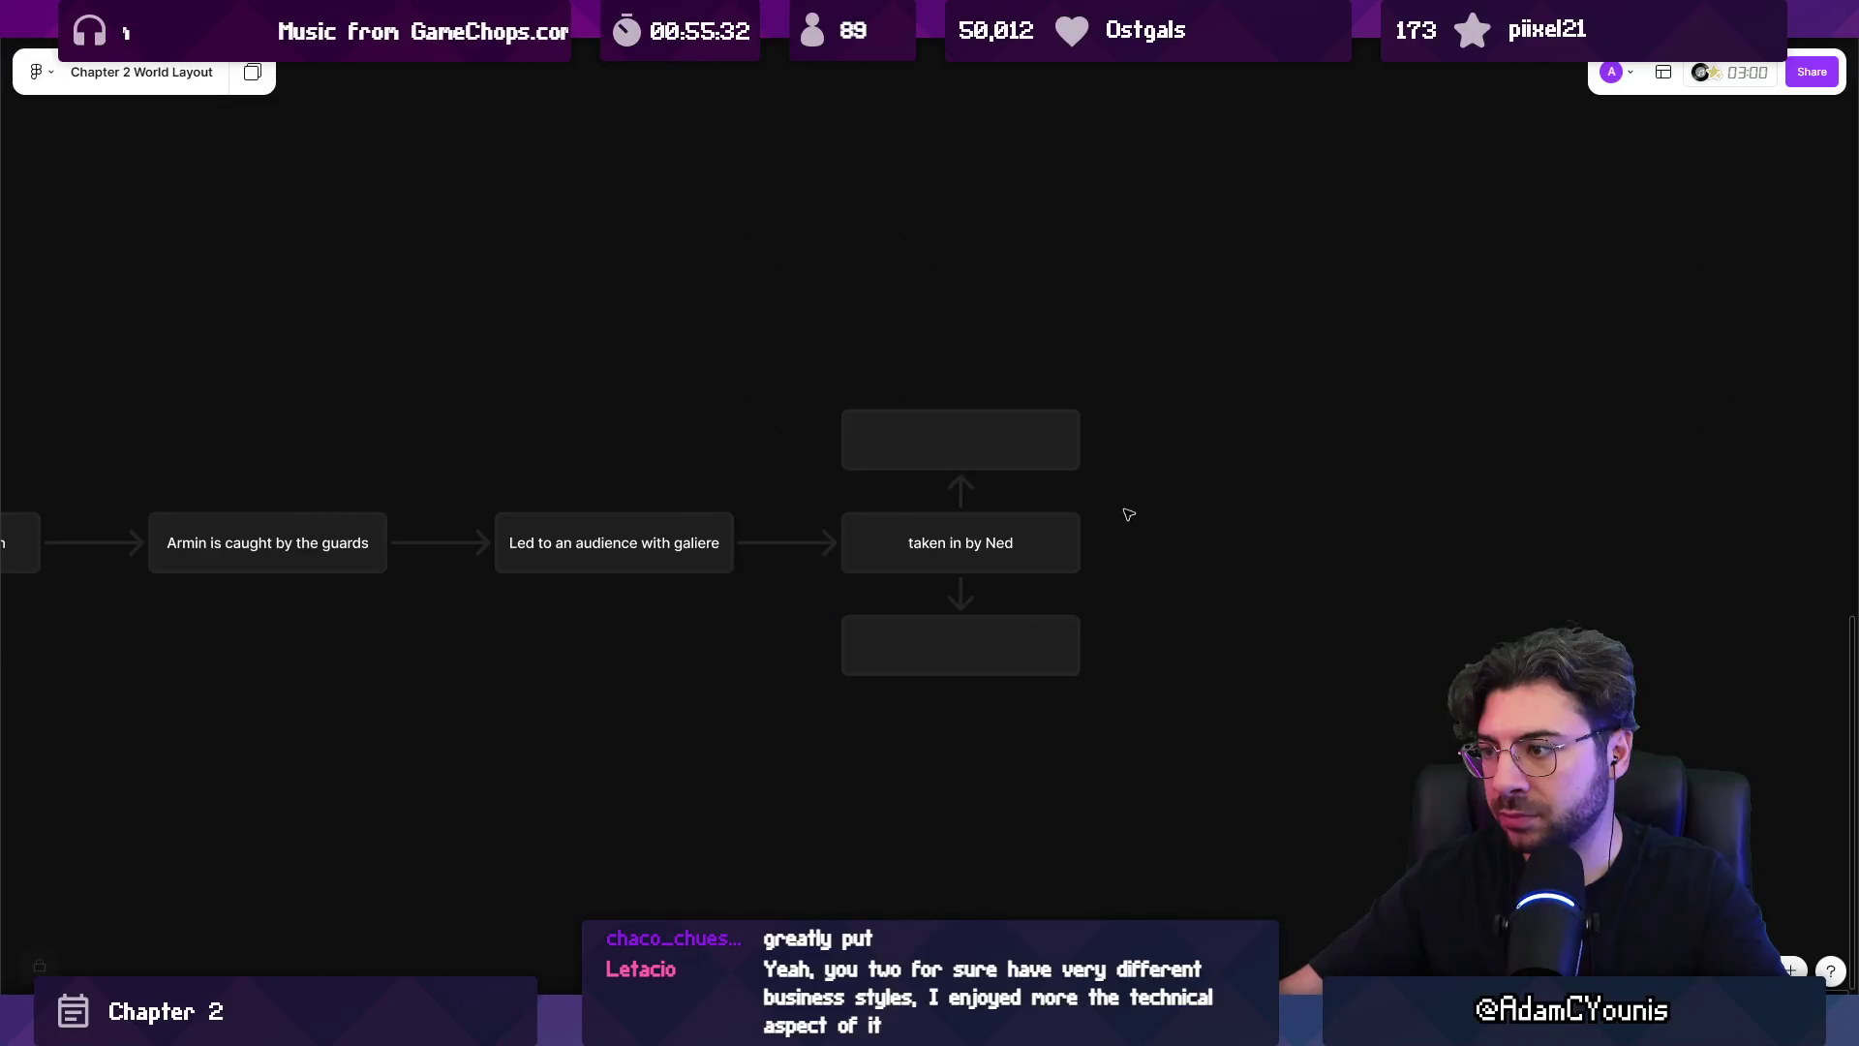
{"action": "left_click", "coordinate": [1073, 539]}
{"action": "left_click", "coordinate": [1002, 430]}
{"action": "key", "text": "Delete"}
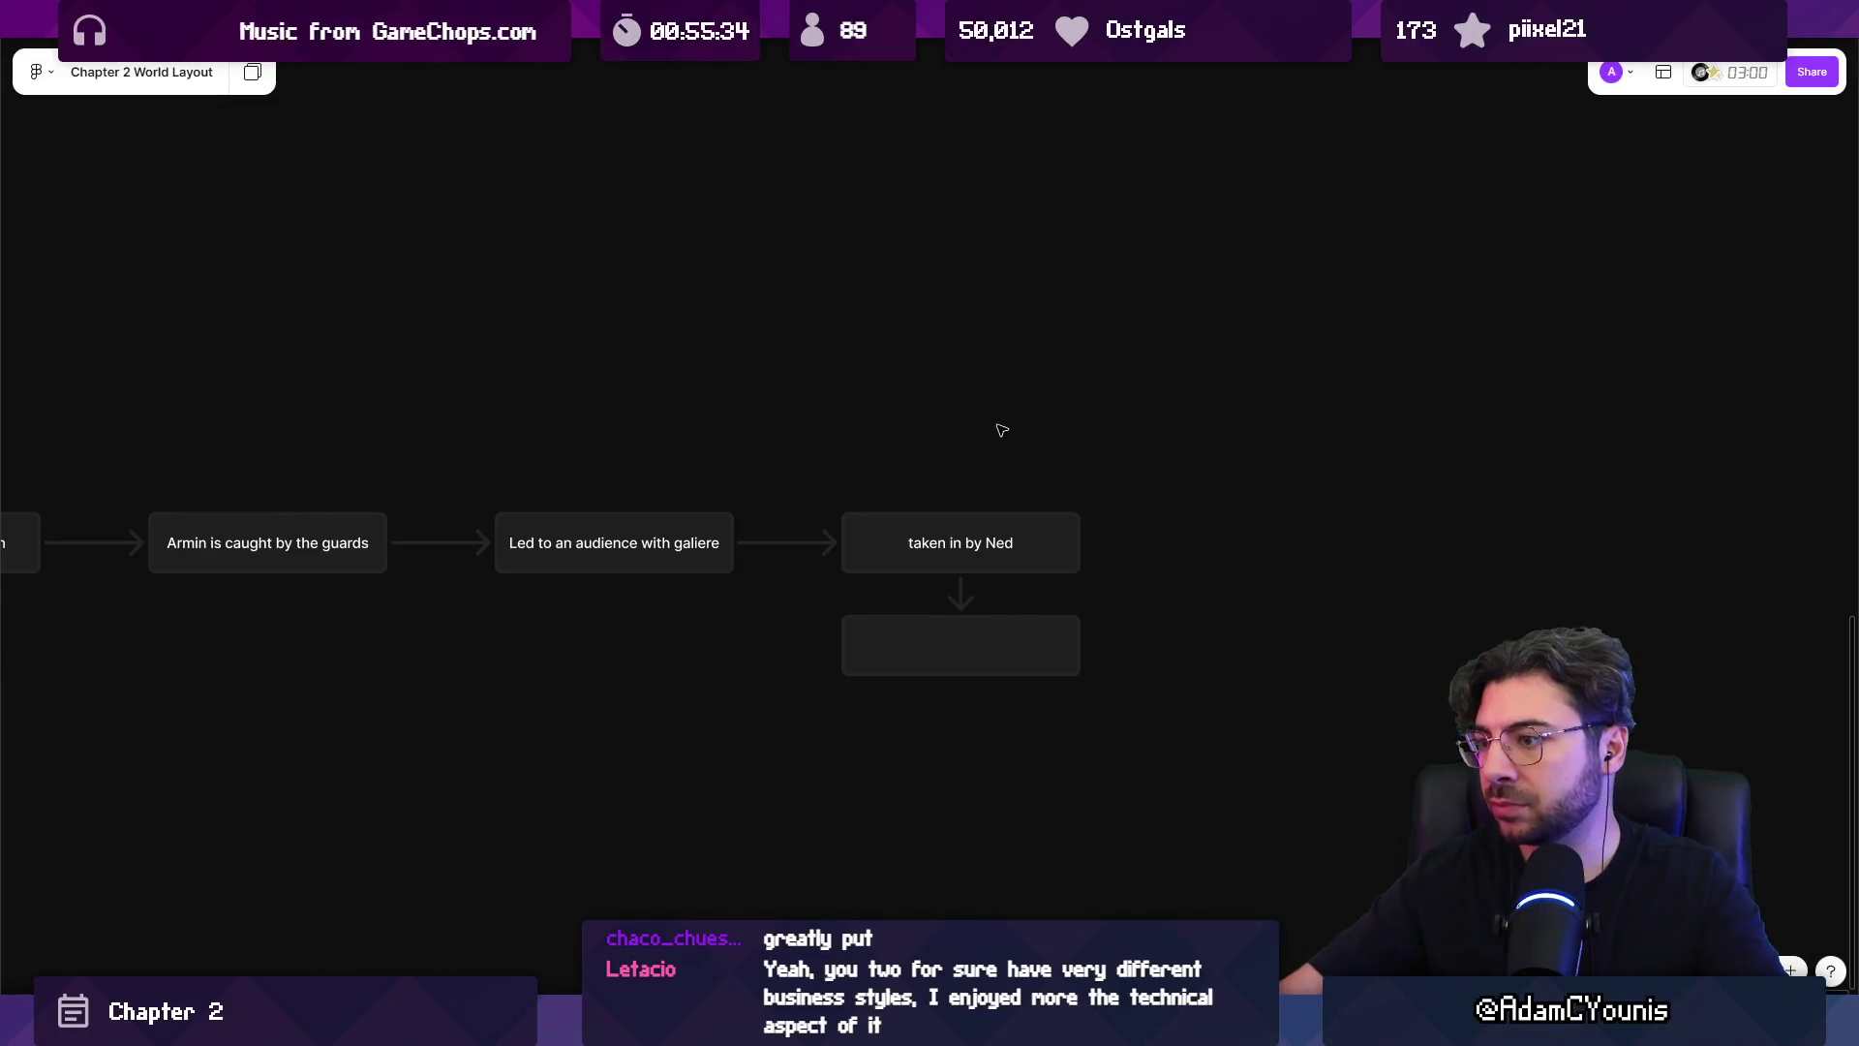
{"action": "left_click_drag", "start_coordinate": [959, 673], "coordinate": [748, 673]}
{"action": "left_click", "coordinate": [960, 573]}
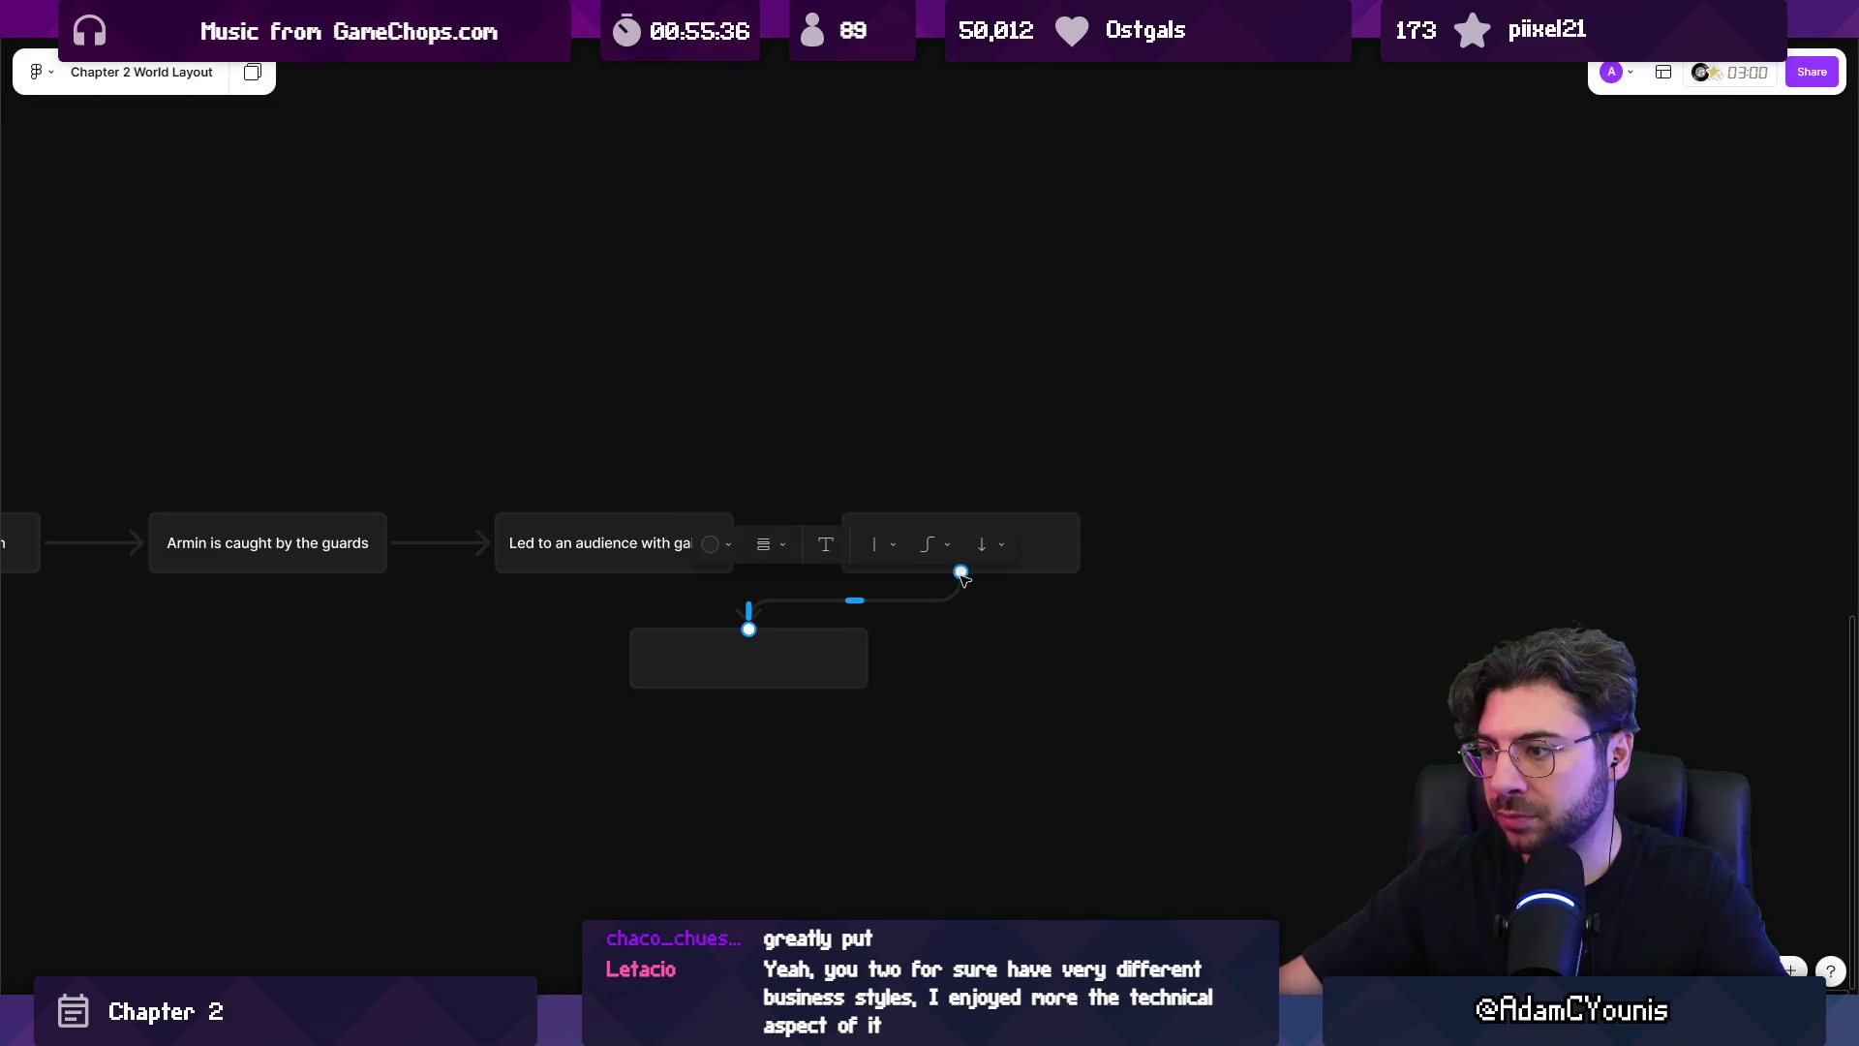
{"action": "mouse_move", "coordinate": [961, 573]}
{"action": "left_mouse_down"}
{"action": "mouse_move", "coordinate": [979, 627]}
{"action": "mouse_move", "coordinate": [960, 571]}
{"action": "left_mouse_up"}
Copy the empty box to the right and connect 'taken in by Ned' to it.
{"action": "left_click", "coordinate": [852, 668]}
{"action": "mouse_move", "coordinate": [853, 683]}
{"action": "left_mouse_down"}
{"action": "mouse_move", "coordinate": [930, 718]}
{"action": "mouse_move", "coordinate": [1144, 683]}
{"action": "left_mouse_up"}
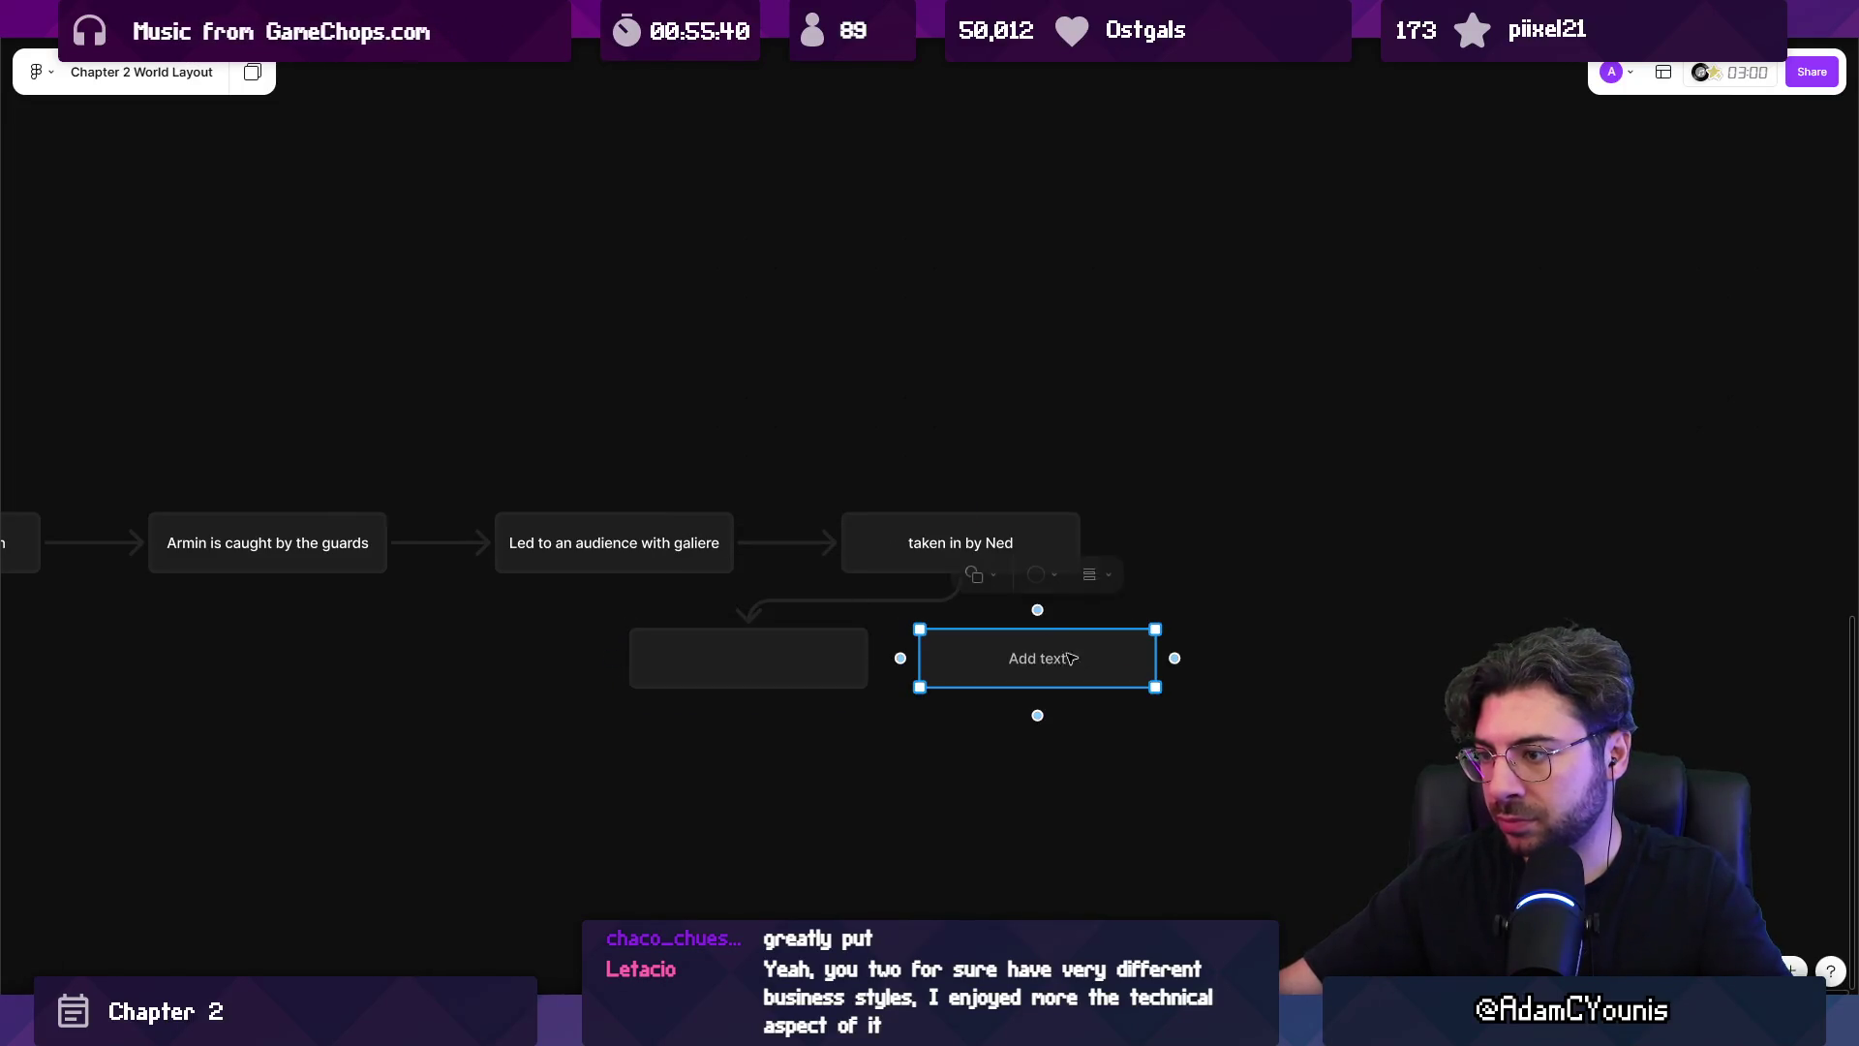
{"action": "left_click", "coordinate": [938, 601]}
{"action": "left_click", "coordinate": [1022, 620]}
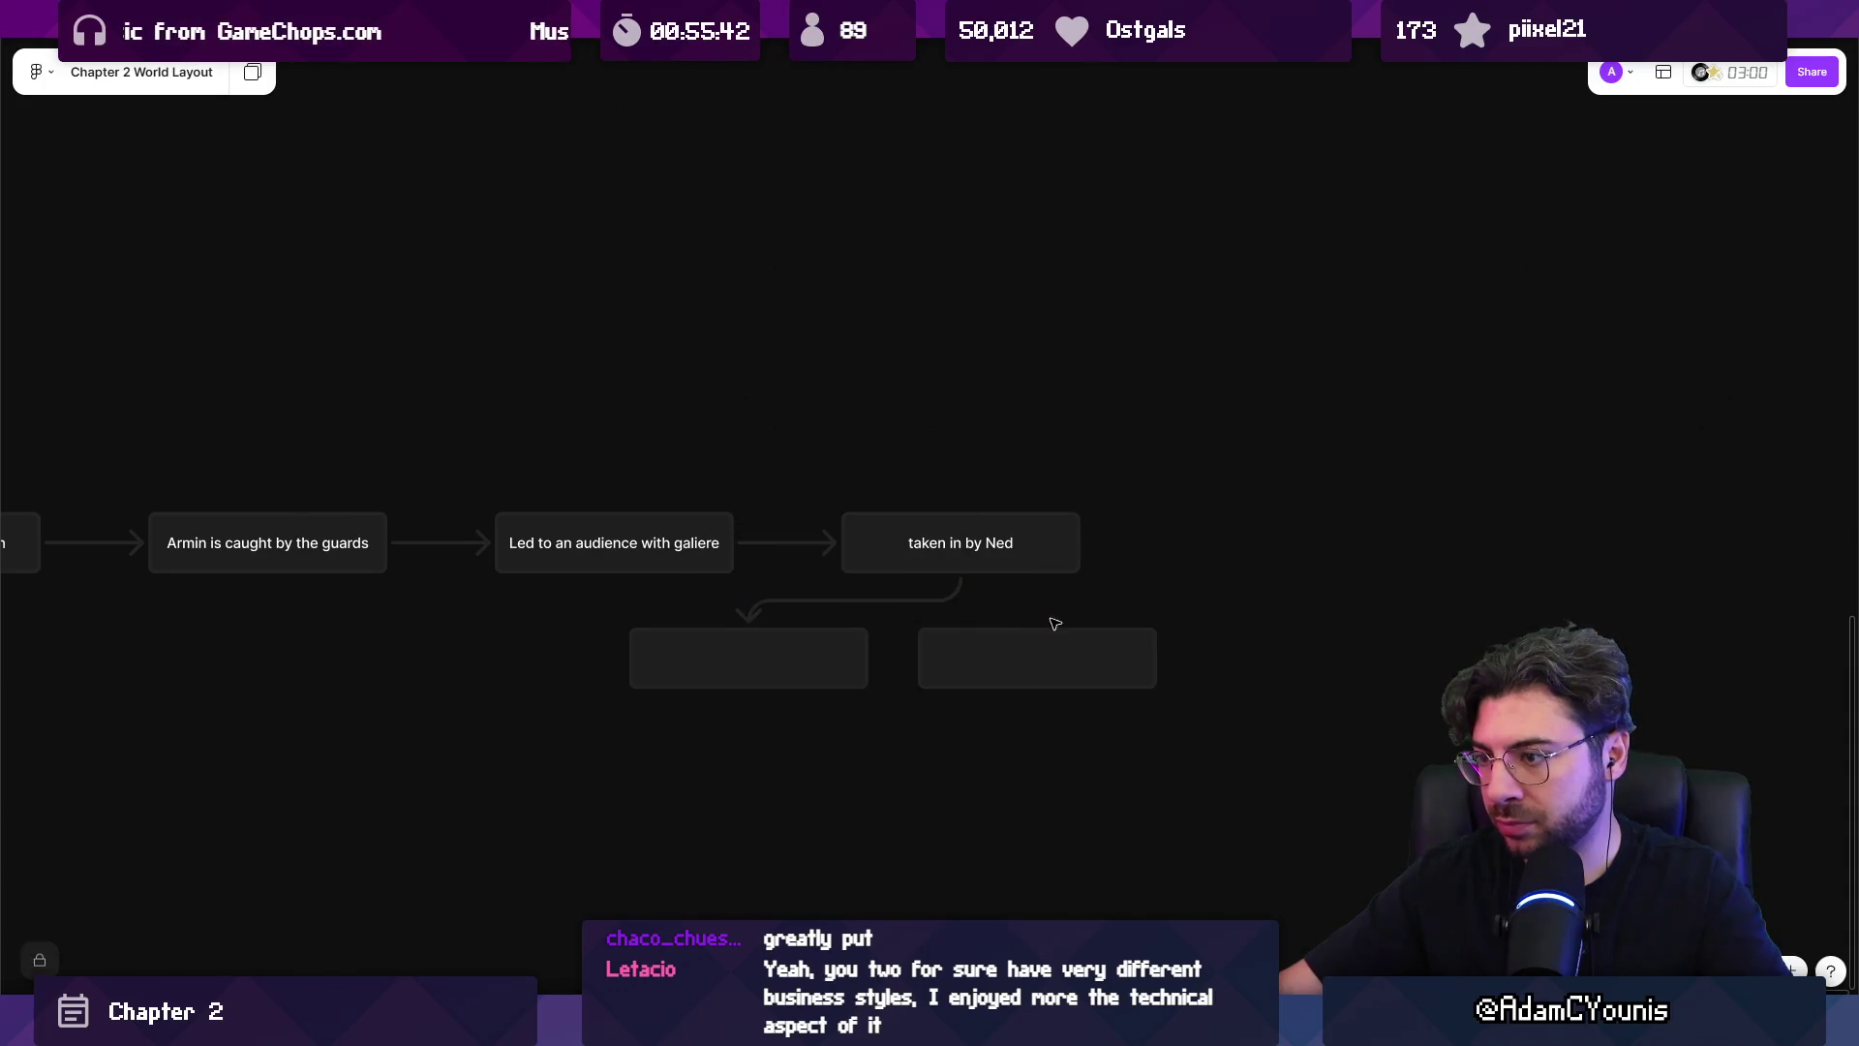
{"action": "left_click", "coordinate": [1046, 653]}
{"action": "left_click", "coordinate": [1007, 618]}
{"action": "scroll", "coordinate": [1007, 618], "scroll_direction": "up", "scroll_amount": 3}
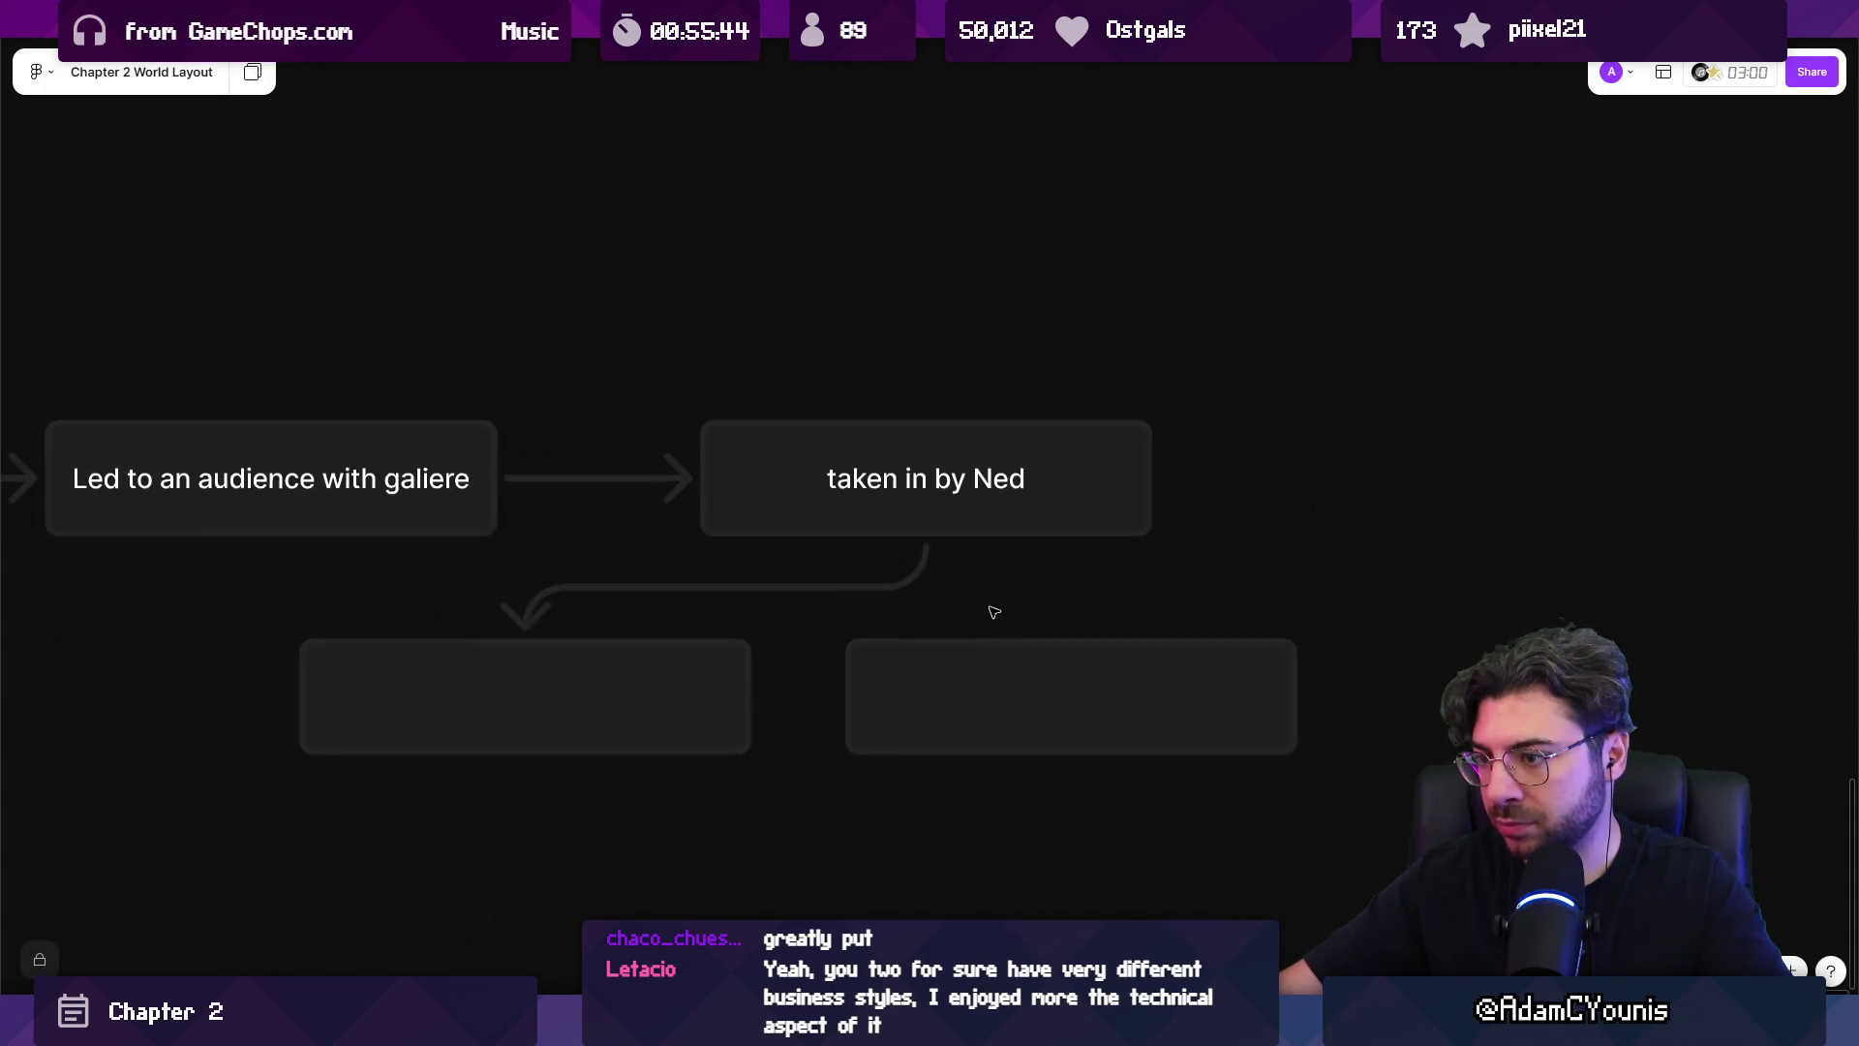
{"action": "left_click", "coordinate": [961, 531]}
{"action": "mouse_move", "coordinate": [921, 560]}
{"action": "left_mouse_down"}
{"action": "mouse_move", "coordinate": [996, 618]}
{"action": "mouse_move", "coordinate": [972, 646]}
{"action": "left_mouse_up"}
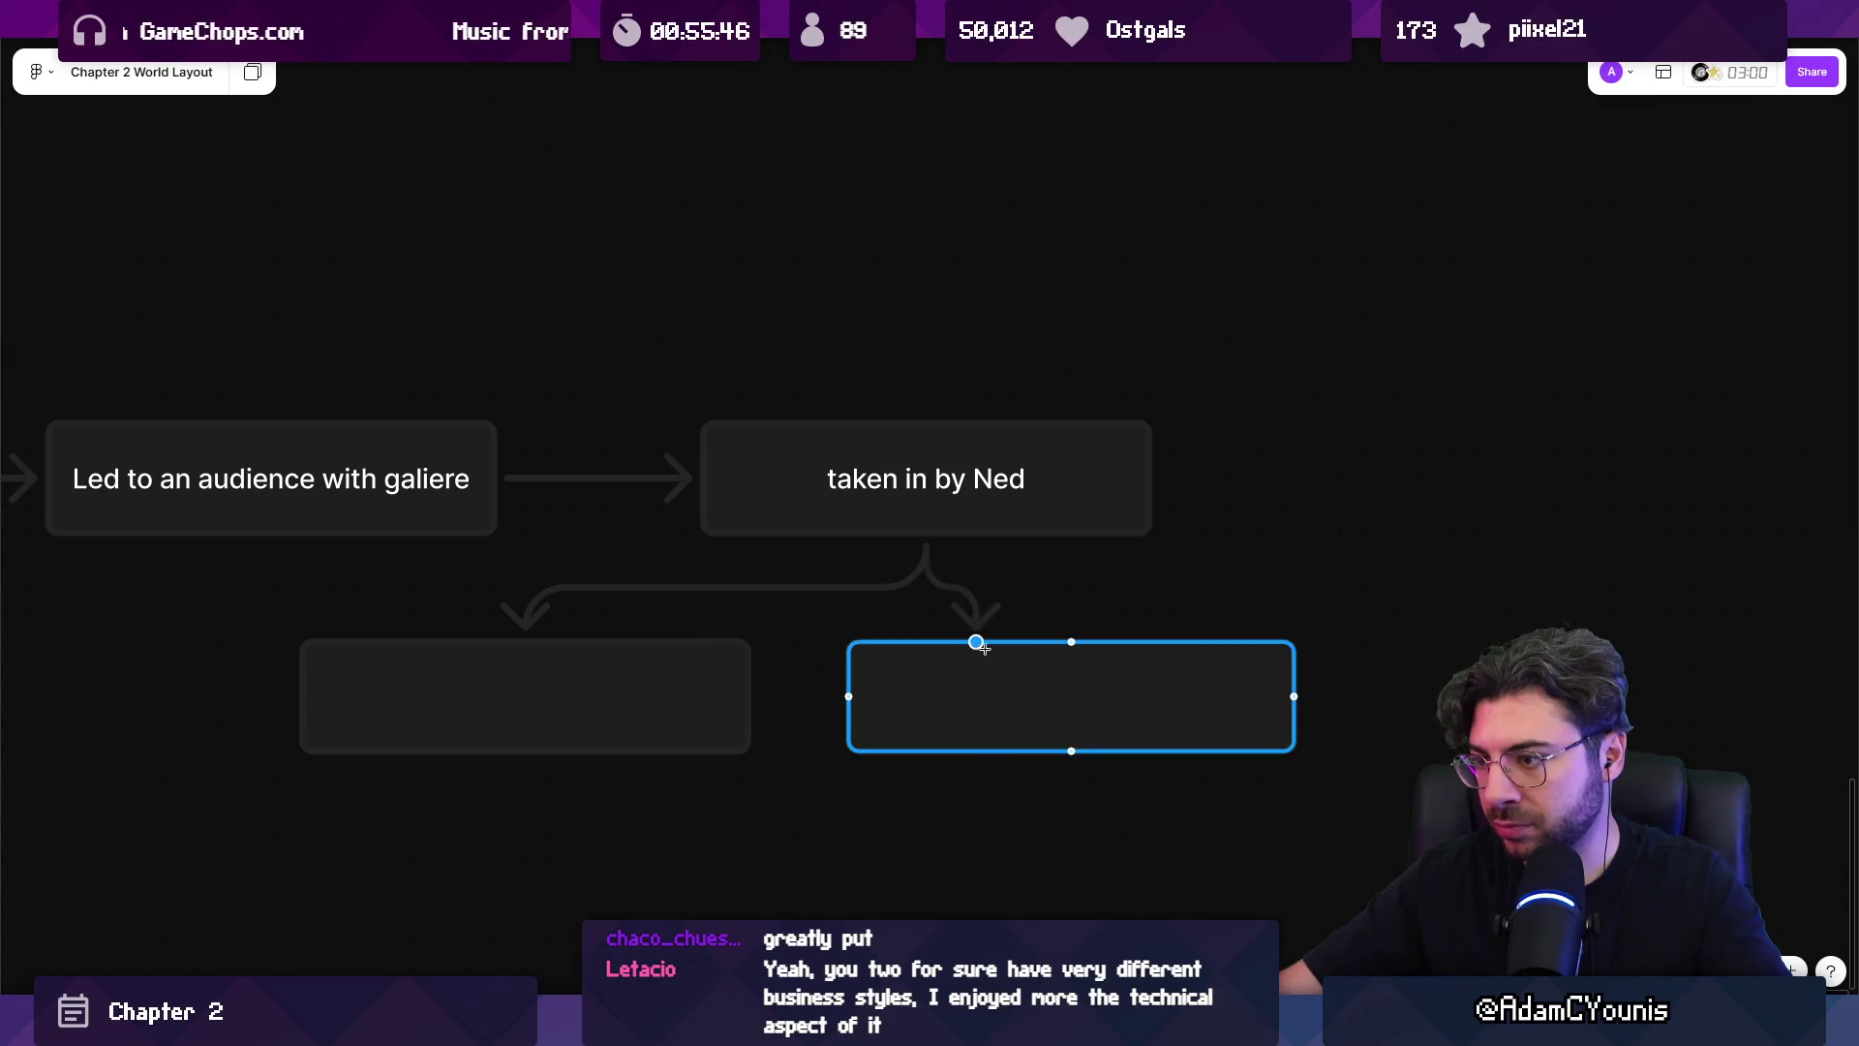
Pull another connector out of 'taken in by Ned'.
{"action": "scroll", "coordinate": [1007, 668], "scroll_direction": "down", "scroll_amount": 3}
{"action": "left_click", "coordinate": [969, 693]}
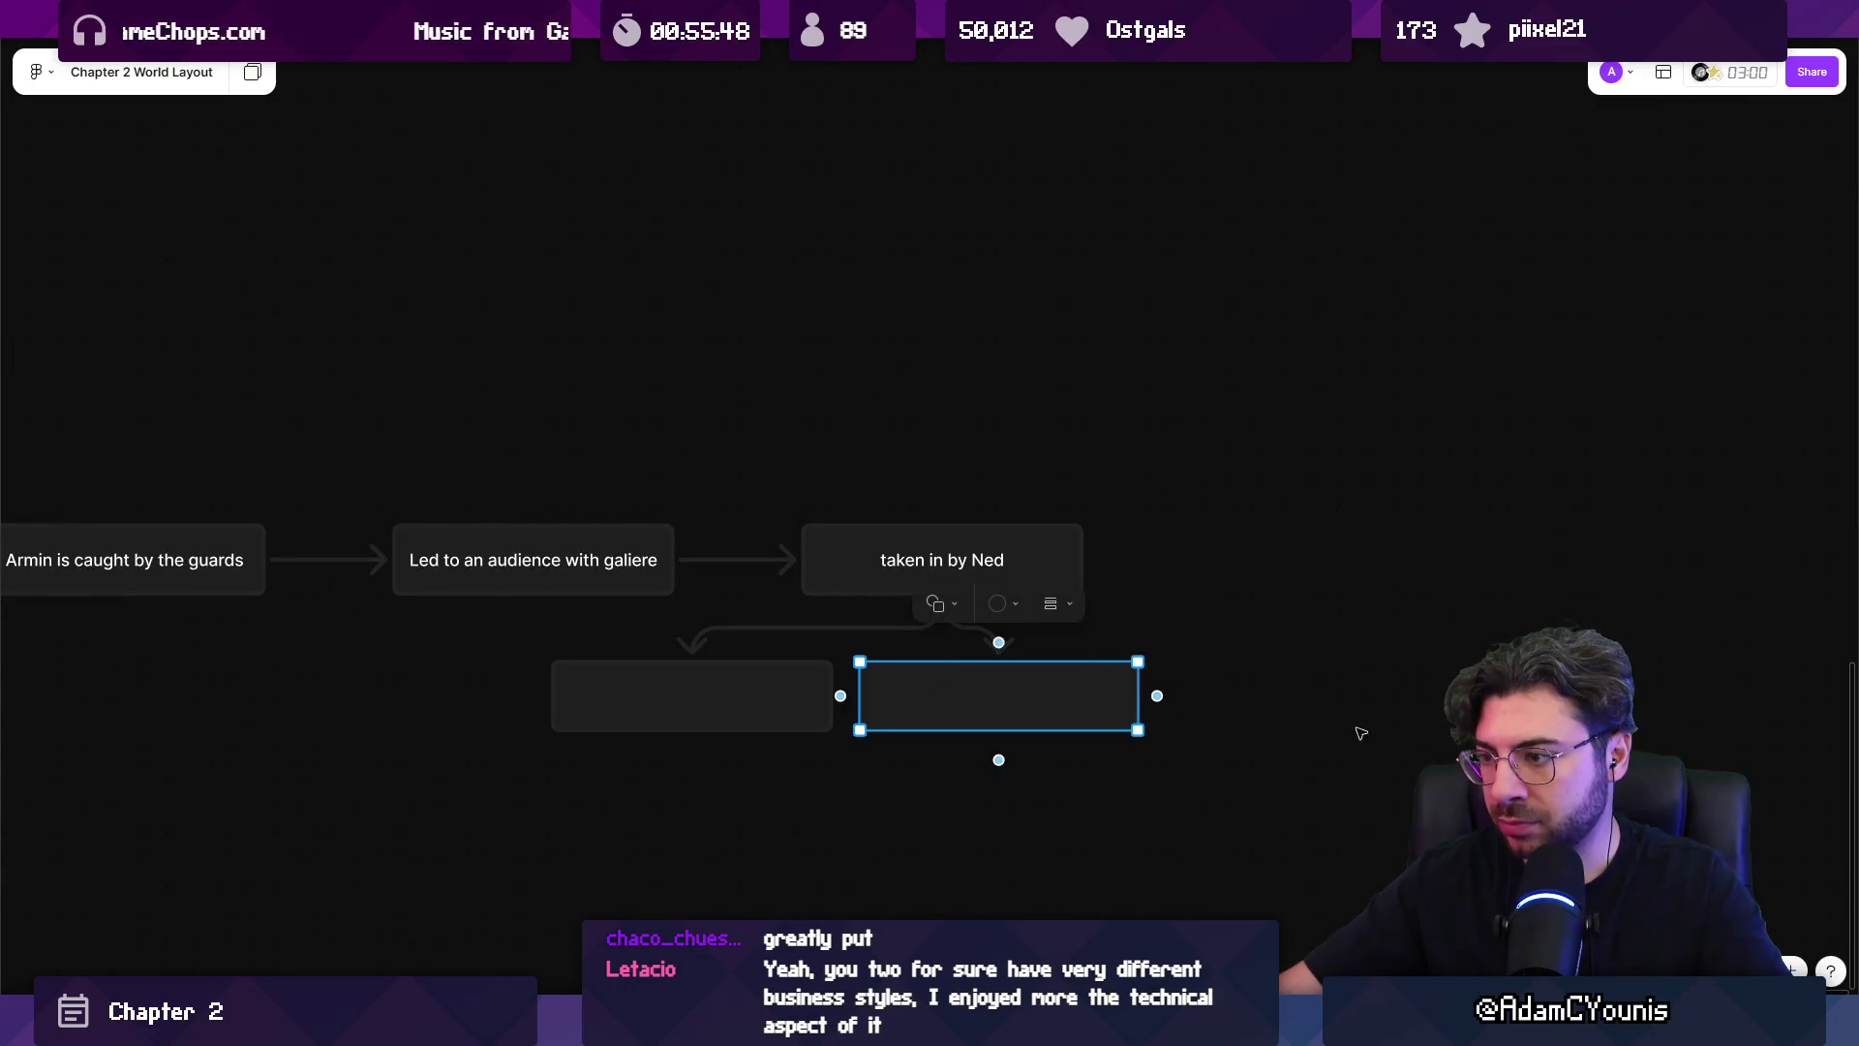
{"action": "left_click", "coordinate": [1361, 733]}
{"action": "scroll", "coordinate": [1259, 693], "scroll_direction": "down", "scroll_amount": 1}
{"action": "scroll", "coordinate": [865, 579], "scroll_direction": "up", "scroll_amount": 5}
{"action": "left_click", "coordinate": [855, 543]}
{"action": "mouse_move", "coordinate": [835, 585]}
{"action": "left_mouse_down"}
{"action": "mouse_move", "coordinate": [1399, 748]}
{"action": "mouse_move", "coordinate": [1544, 610]}
{"action": "mouse_move", "coordinate": [1481, 659]}
{"action": "left_mouse_up"}
Add a third empty box, delete the stray lower connector, and link 'taken in by Ned' to it.
{"action": "left_click", "coordinate": [840, 741]}
{"action": "scroll", "coordinate": [840, 740], "scroll_direction": "right", "scroll_amount": 3}
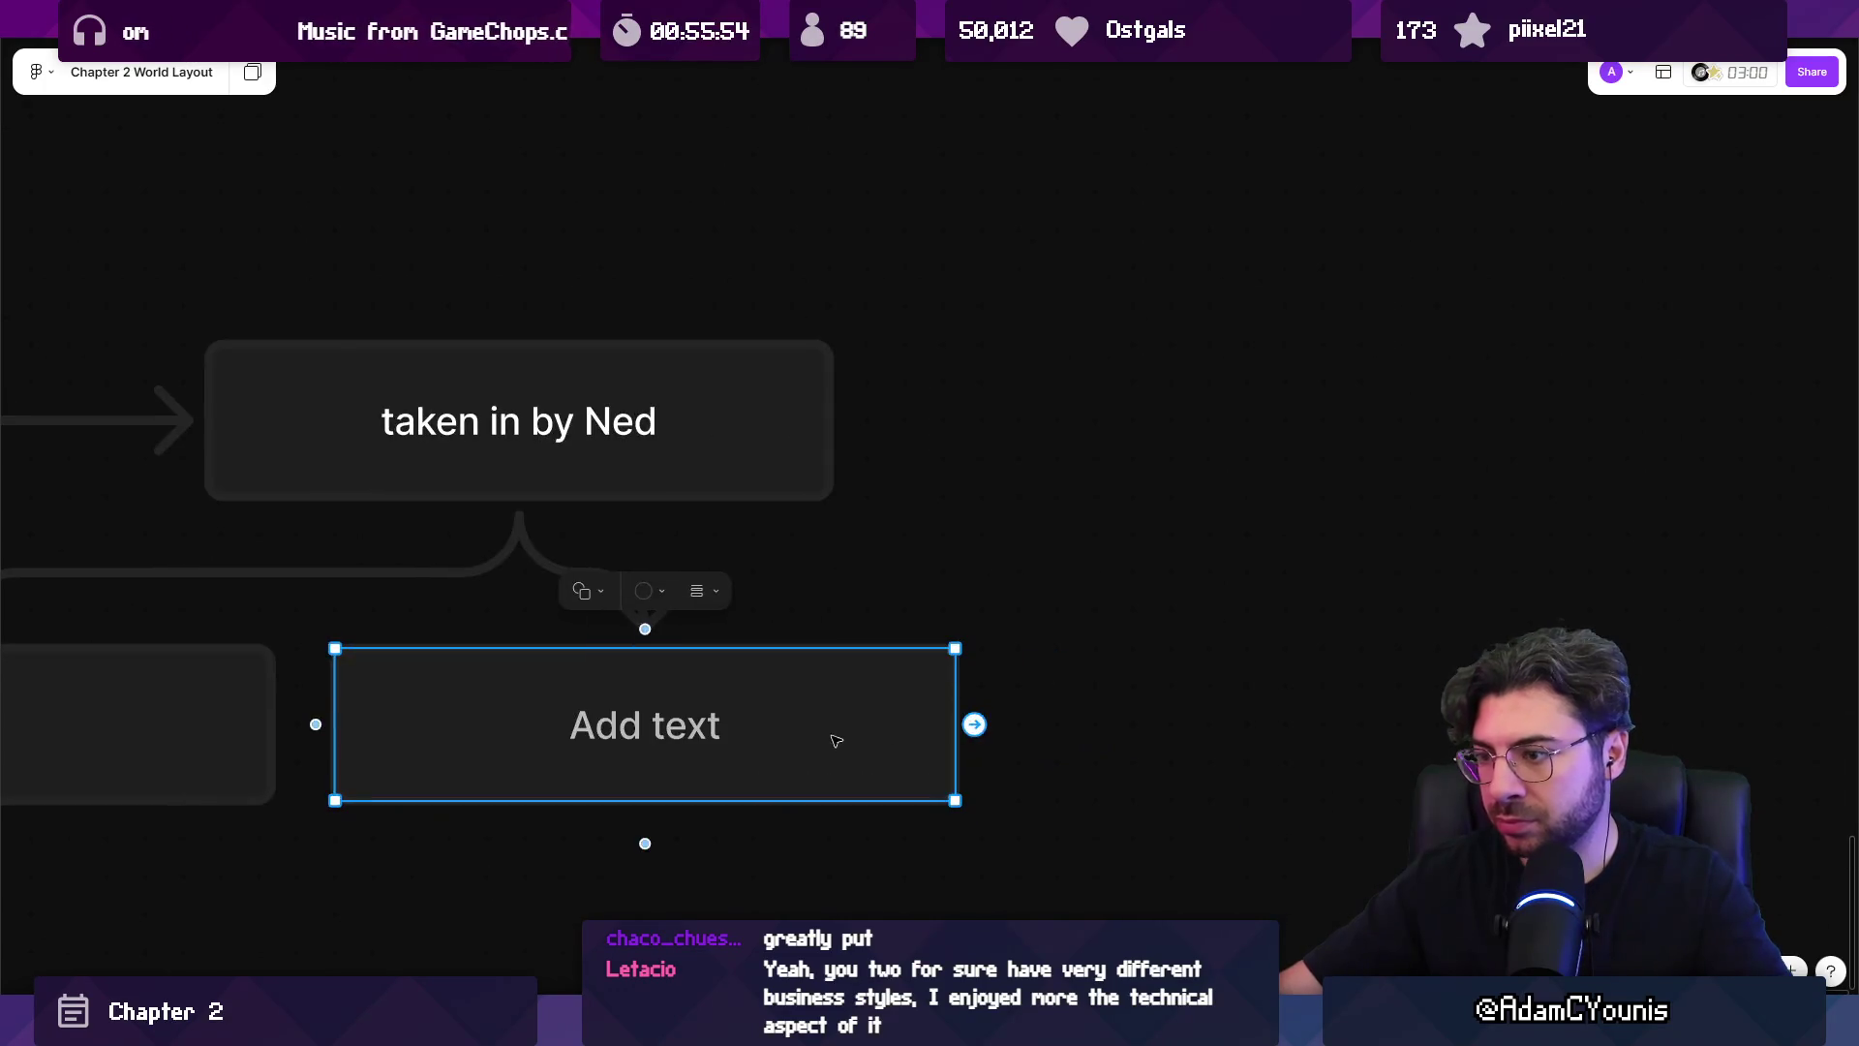
{"action": "left_click", "coordinate": [974, 727]}
{"action": "left_click", "coordinate": [1027, 728]}
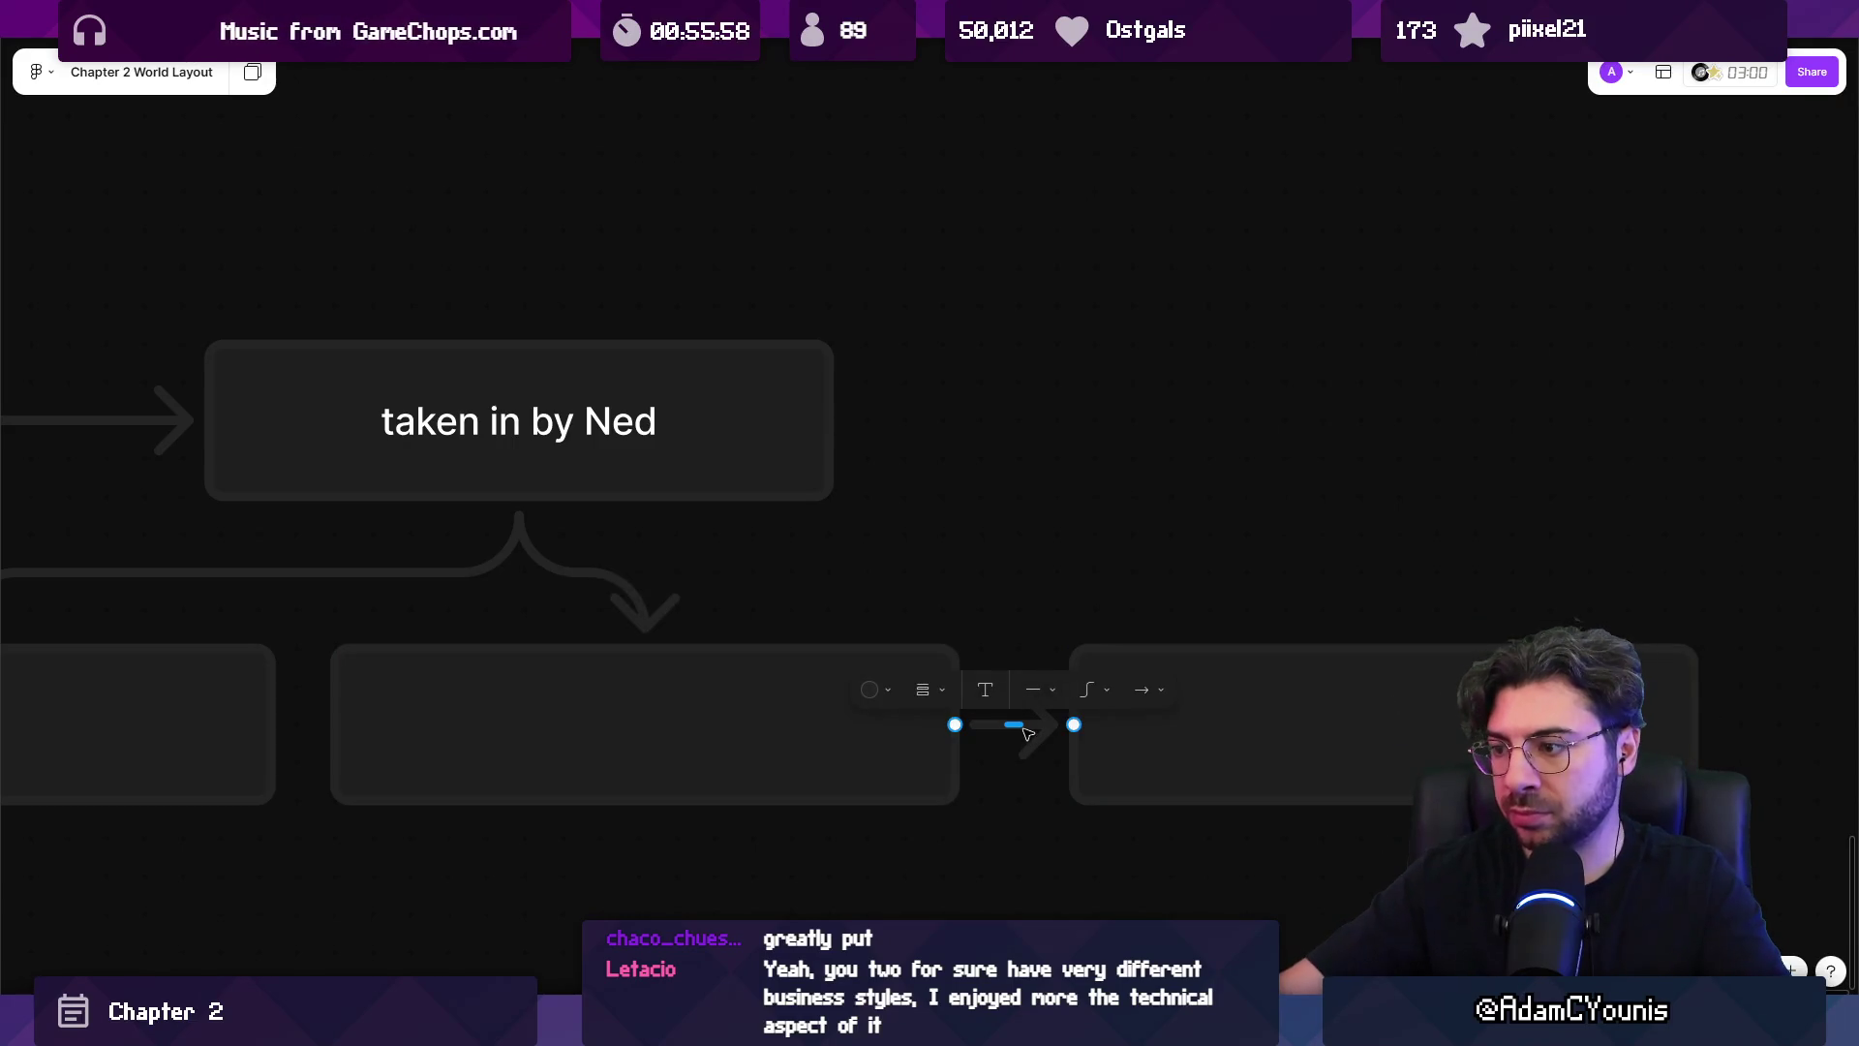
{"action": "key", "text": "Delete"}
{"action": "left_click", "coordinate": [520, 489]}
{"action": "mouse_move", "coordinate": [523, 544]}
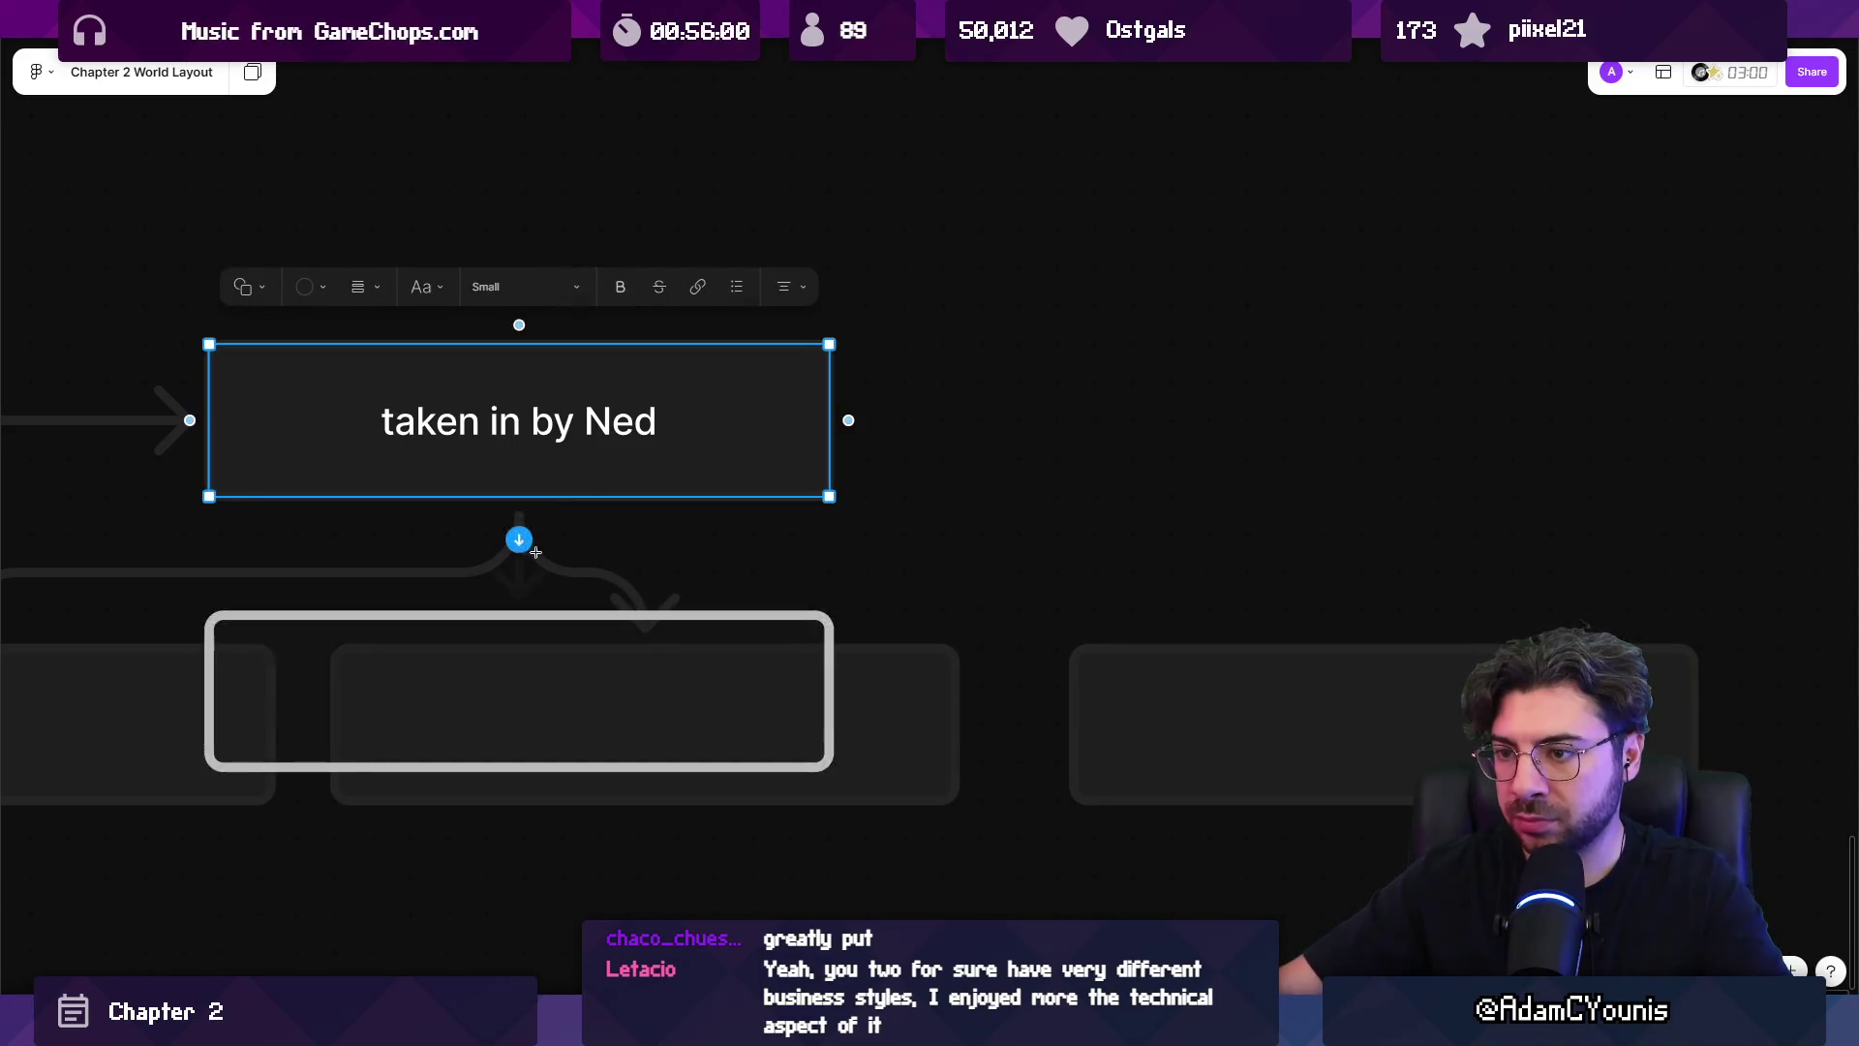
{"action": "left_click_drag", "start_coordinate": [530, 552], "coordinate": [1383, 652]}
Arrange the three empty boxes evenly in a row under 'taken in by Ned'.
{"action": "scroll", "coordinate": [664, 714], "scroll_direction": "down", "scroll_amount": 5}
{"action": "left_click", "coordinate": [692, 673]}
{"action": "double_click", "coordinate": [772, 652]}
{"action": "left_click", "coordinate": [856, 692]}
{"action": "left_click", "coordinate": [736, 668]}
{"action": "double_click", "coordinate": [622, 651]}
{"action": "left_click_drag", "start_coordinate": [622, 651], "coordinate": [450, 689]}
{"action": "double_click", "coordinate": [1004, 660]}
{"action": "left_click_drag", "start_coordinate": [932, 644], "coordinate": [873, 678]}
{"action": "left_click_drag", "start_coordinate": [1273, 683], "coordinate": [1363, 677]}
{"action": "scroll", "coordinate": [552, 652], "scroll_direction": "down", "scroll_amount": 1}
Label the left branch box 'Tent Peg Side Quest'.
{"action": "double_click", "coordinate": [551, 650]}
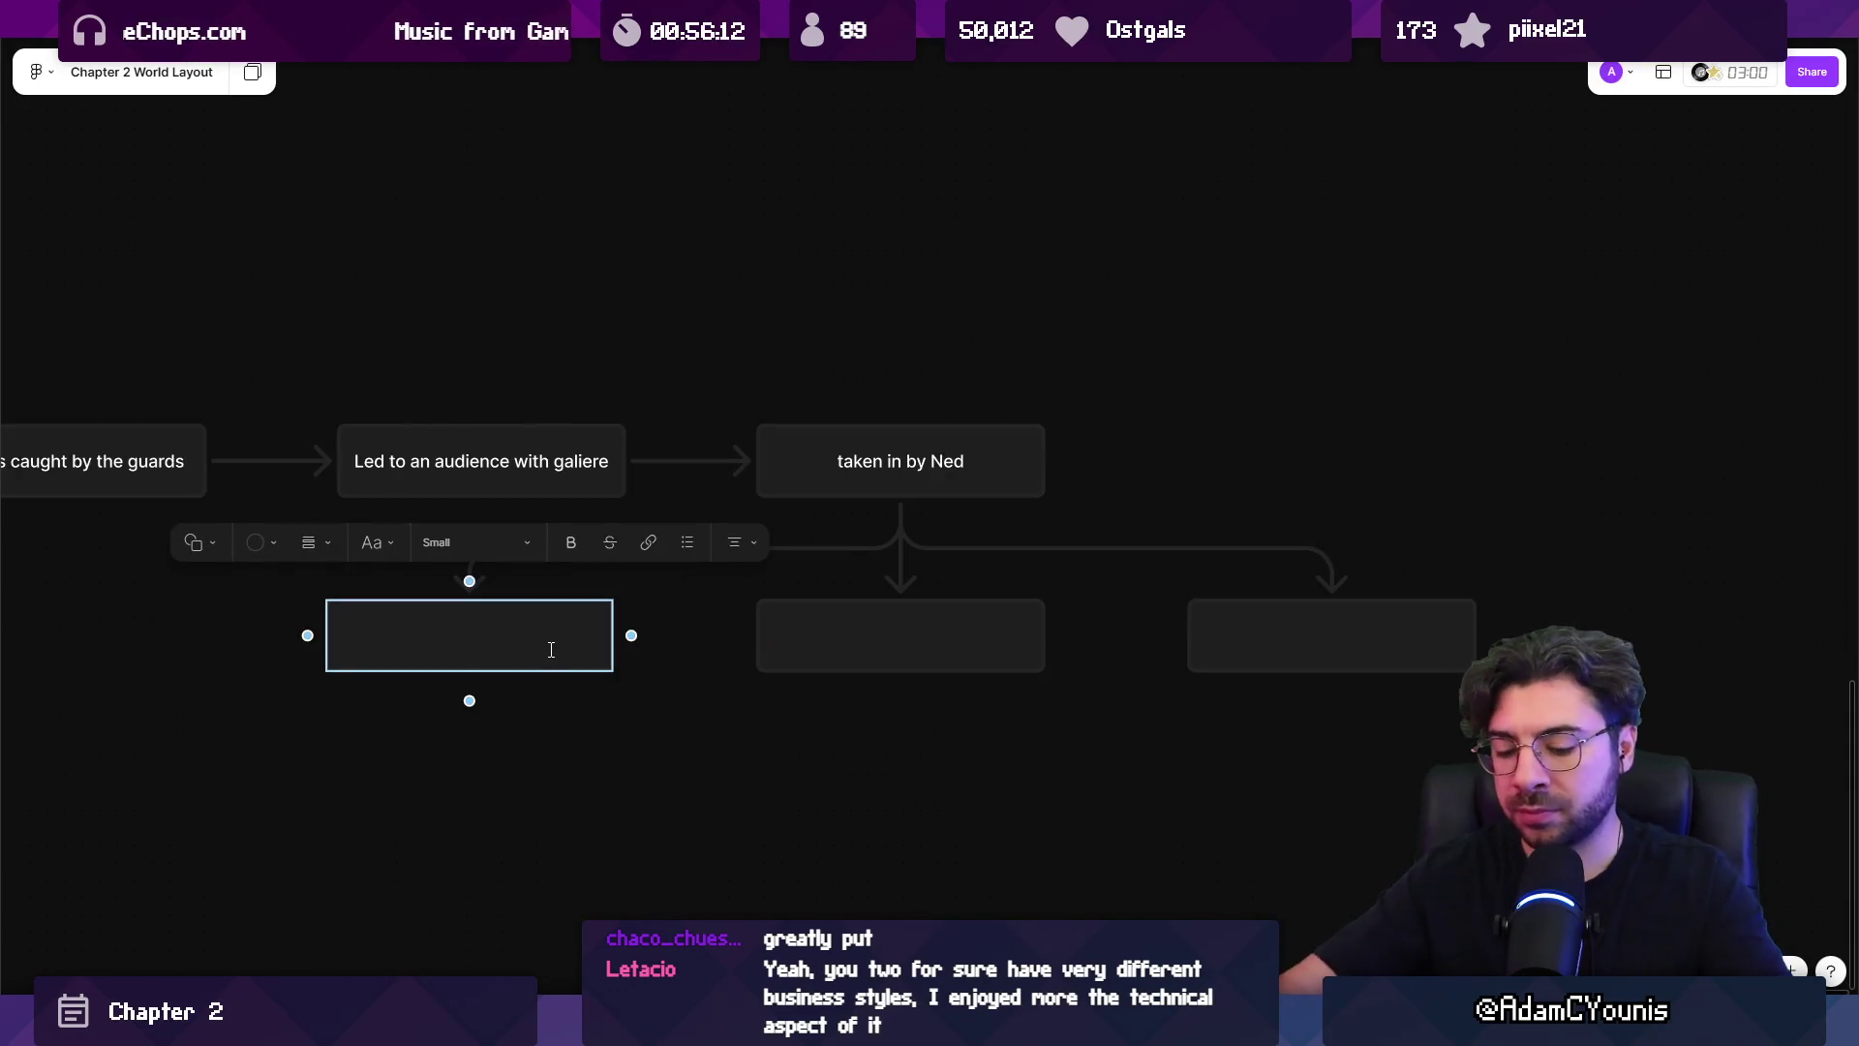
{"action": "type", "text": "Peg"}
{"action": "key", "text": "ctrl+a"}
{"action": "type", "text": "Tent Peg Side Quest"}
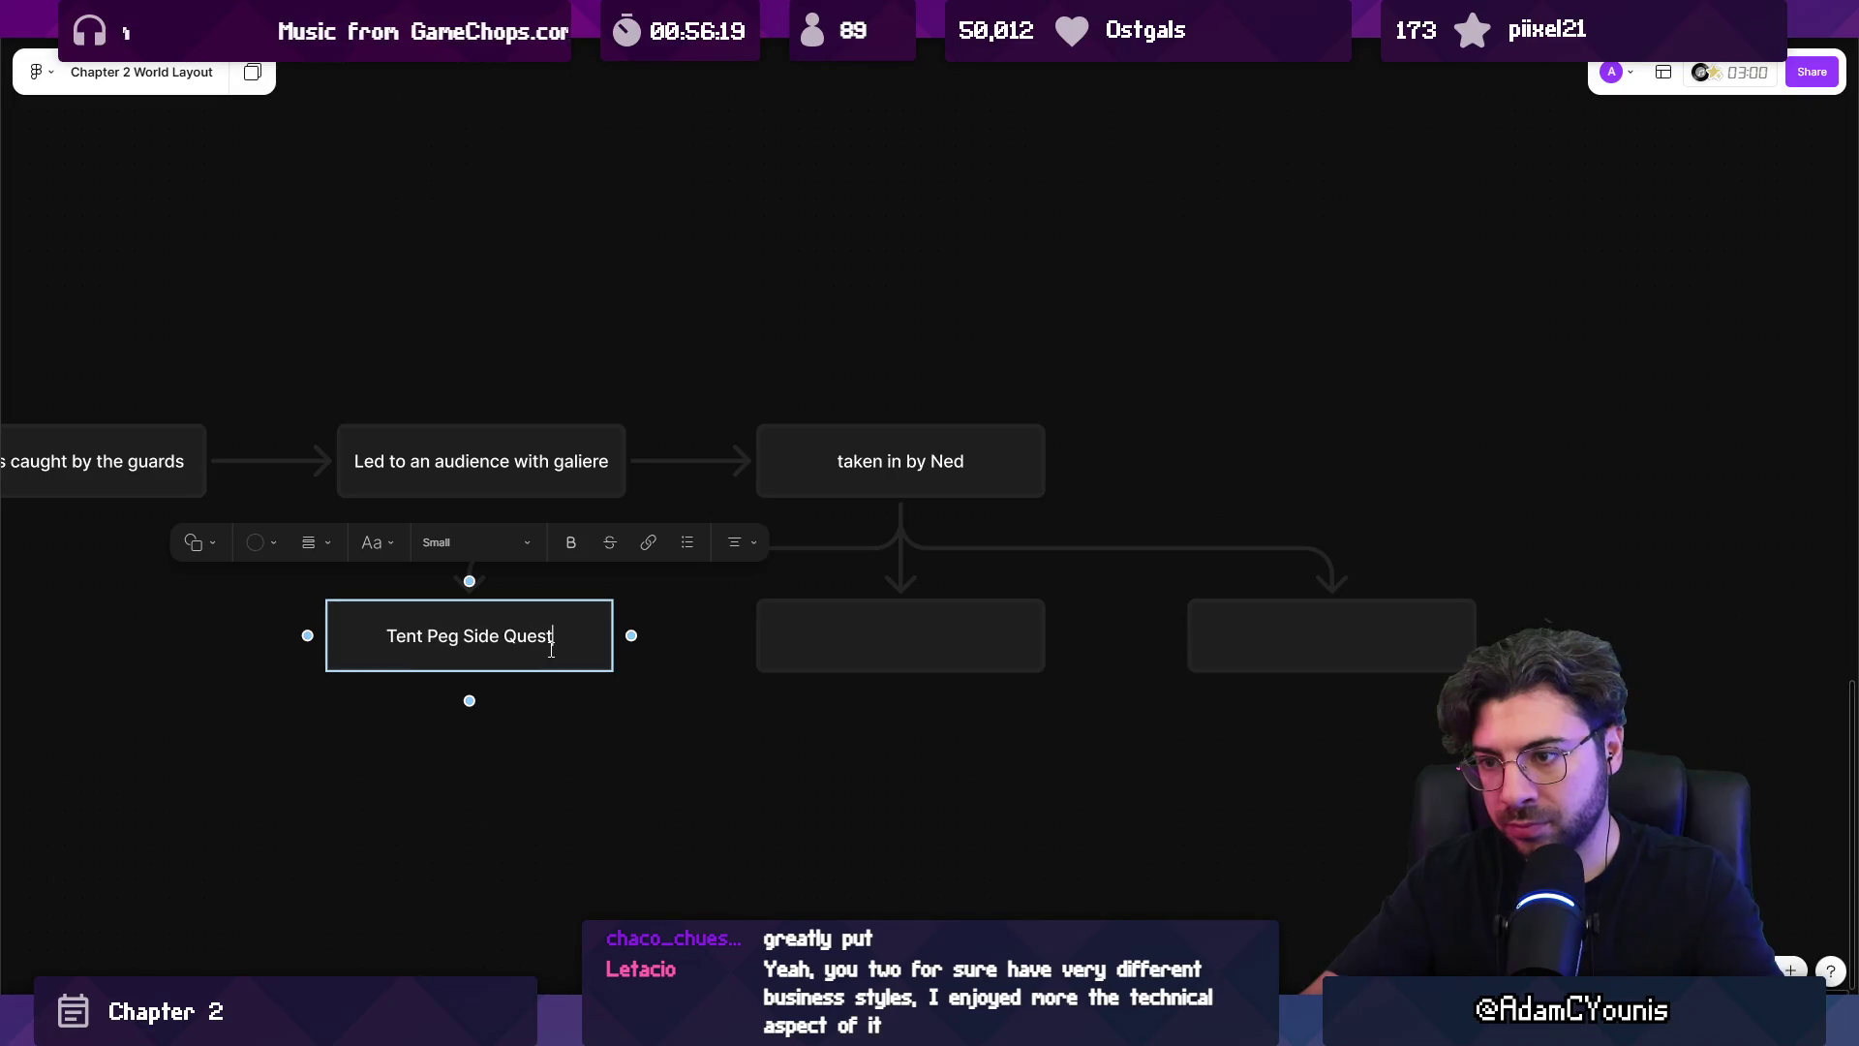
Label the middle branch box 'Clock Gear Sidequest'.
{"action": "double_click", "coordinate": [901, 636]}
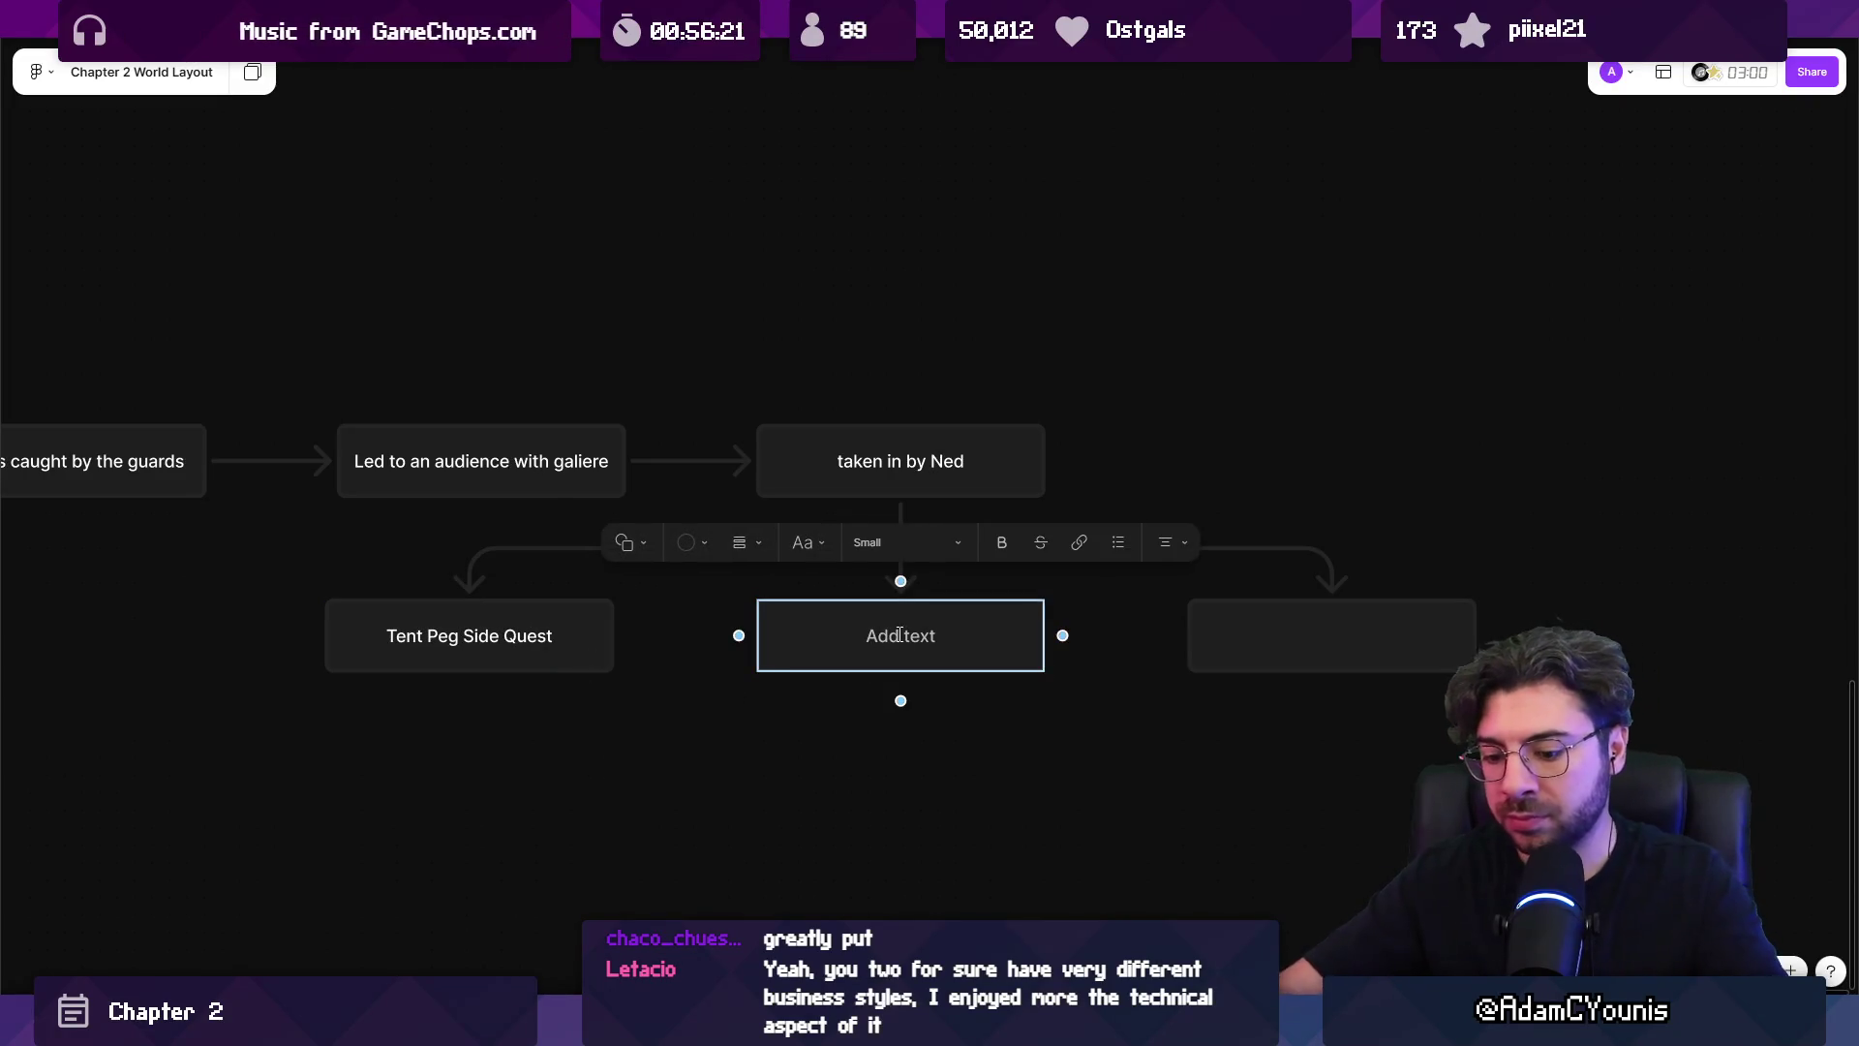
{"action": "type", "text": "ClockiGear Side"}
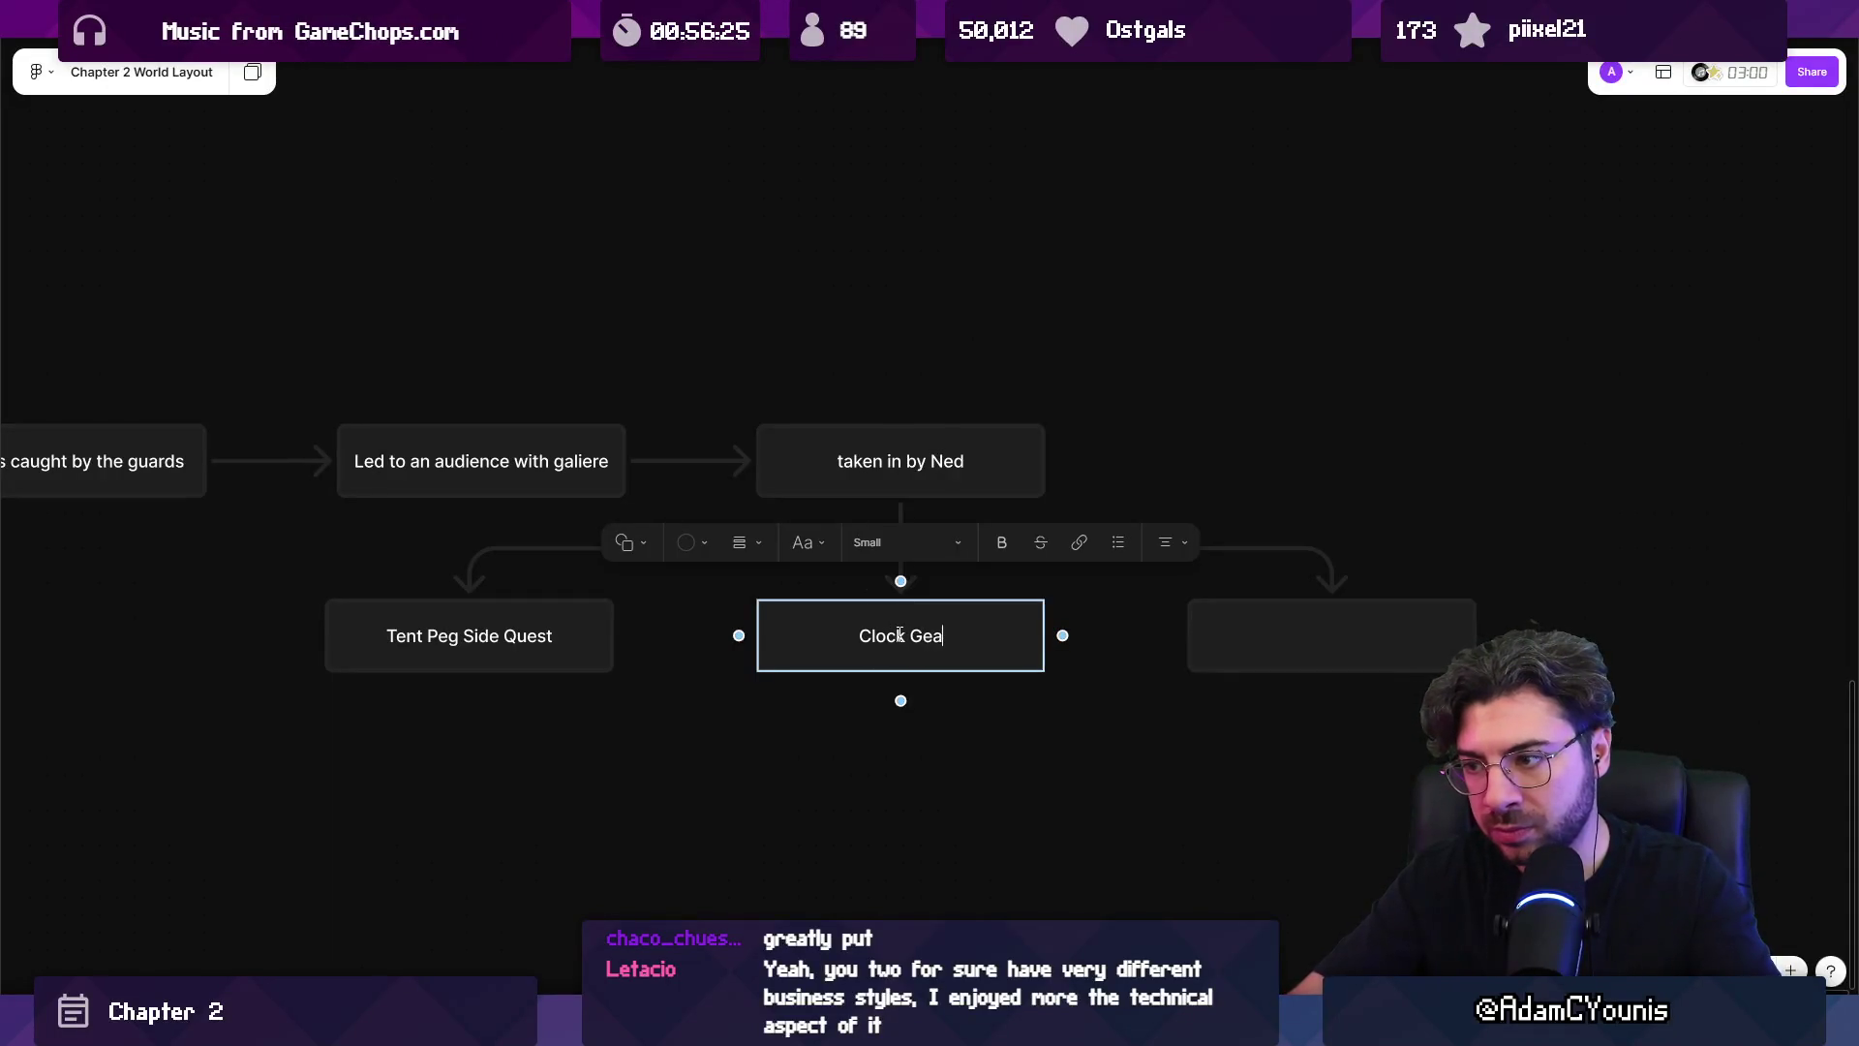
{"action": "type", "text": "wal"}
{"action": "key", "text": "BackSpace"}
{"action": "key", "text": "BackSpace"}
{"action": "key", "text": "BackSpace"}
{"action": "type", "text": "quest"}
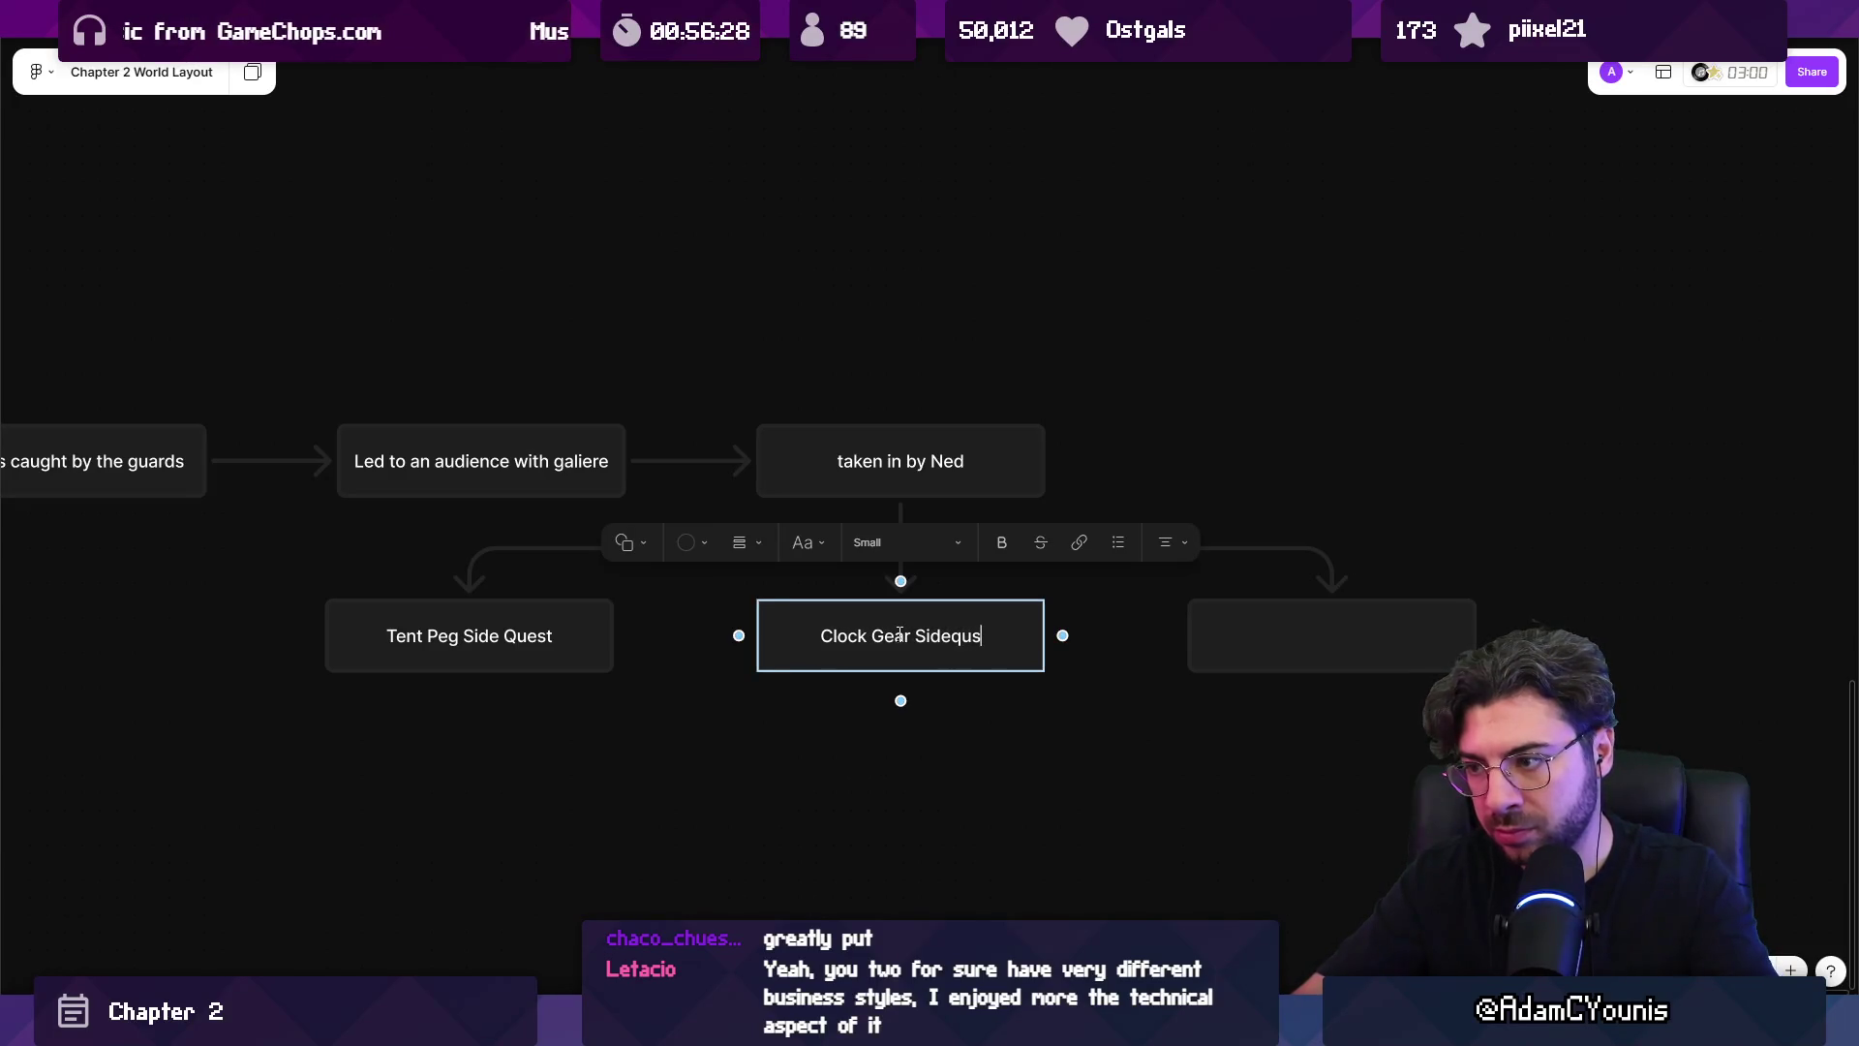
Label the right branch box 'Sword Smith Sidequest'.
{"action": "left_click", "coordinate": [1341, 636]}
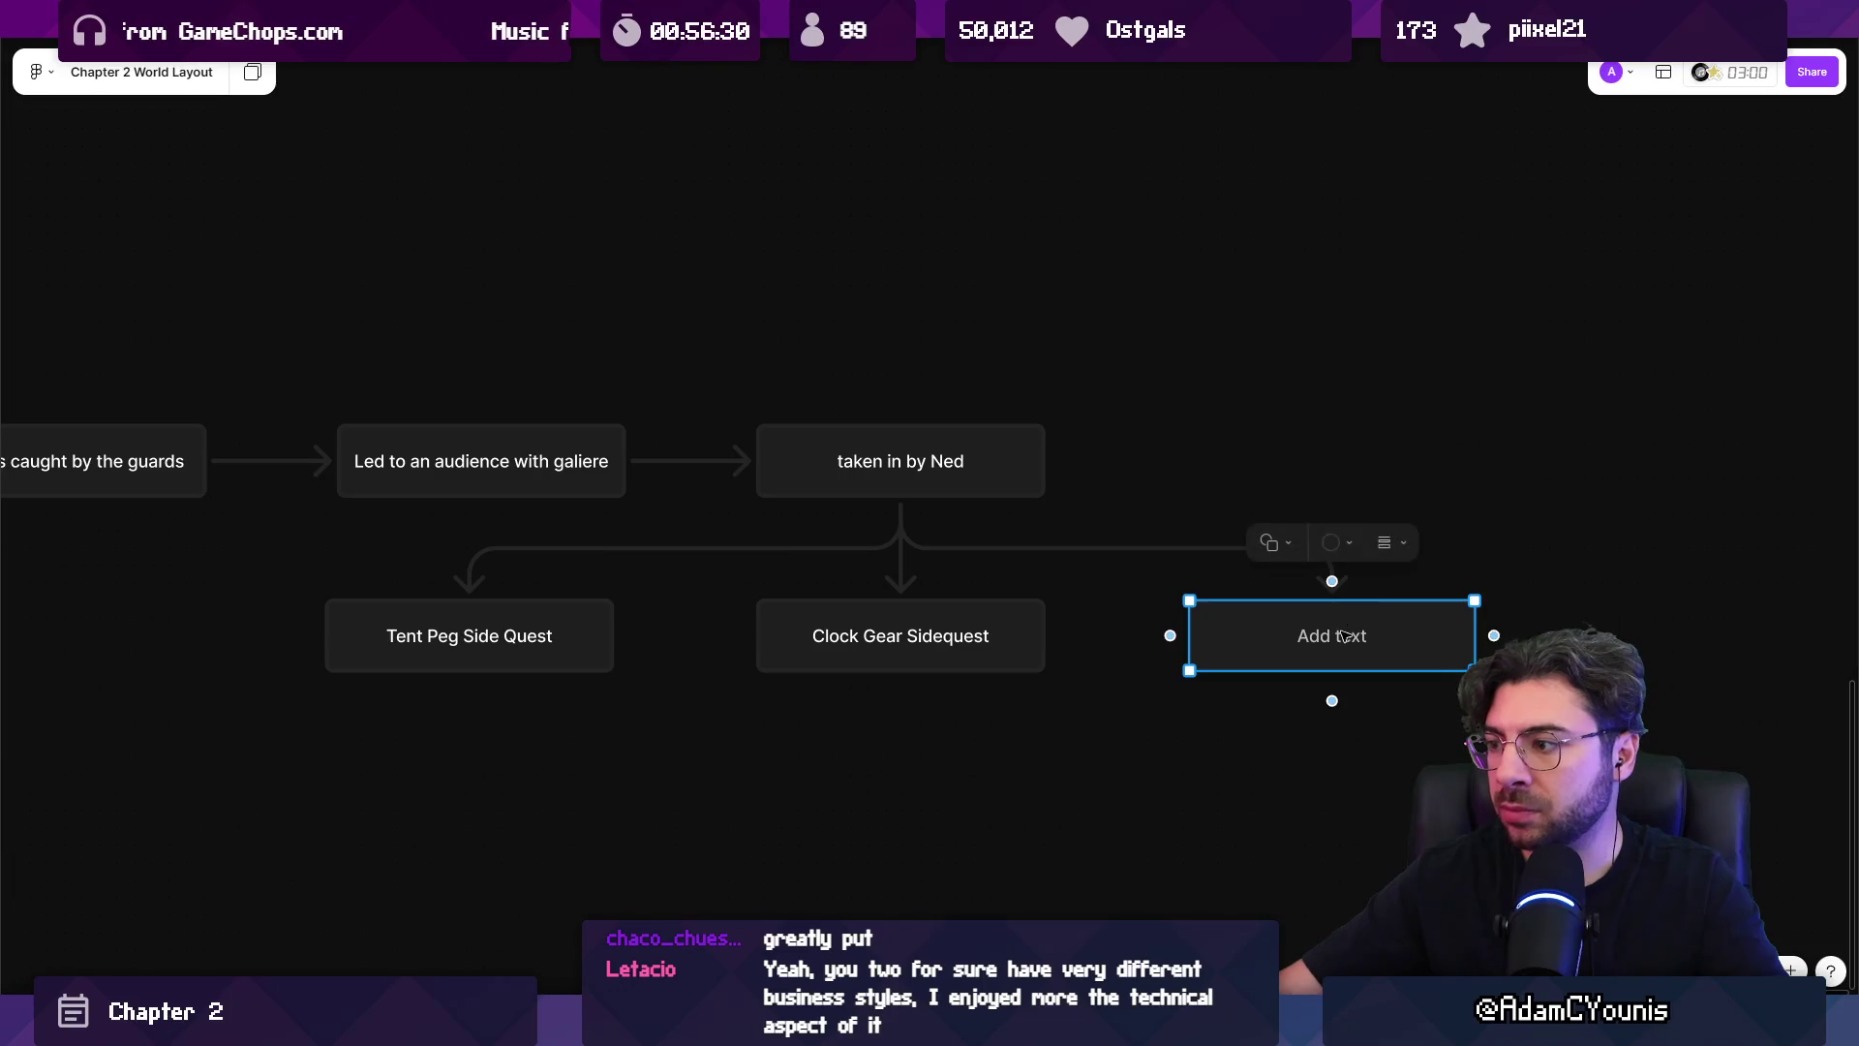
{"action": "type", "text": "sWORD "}
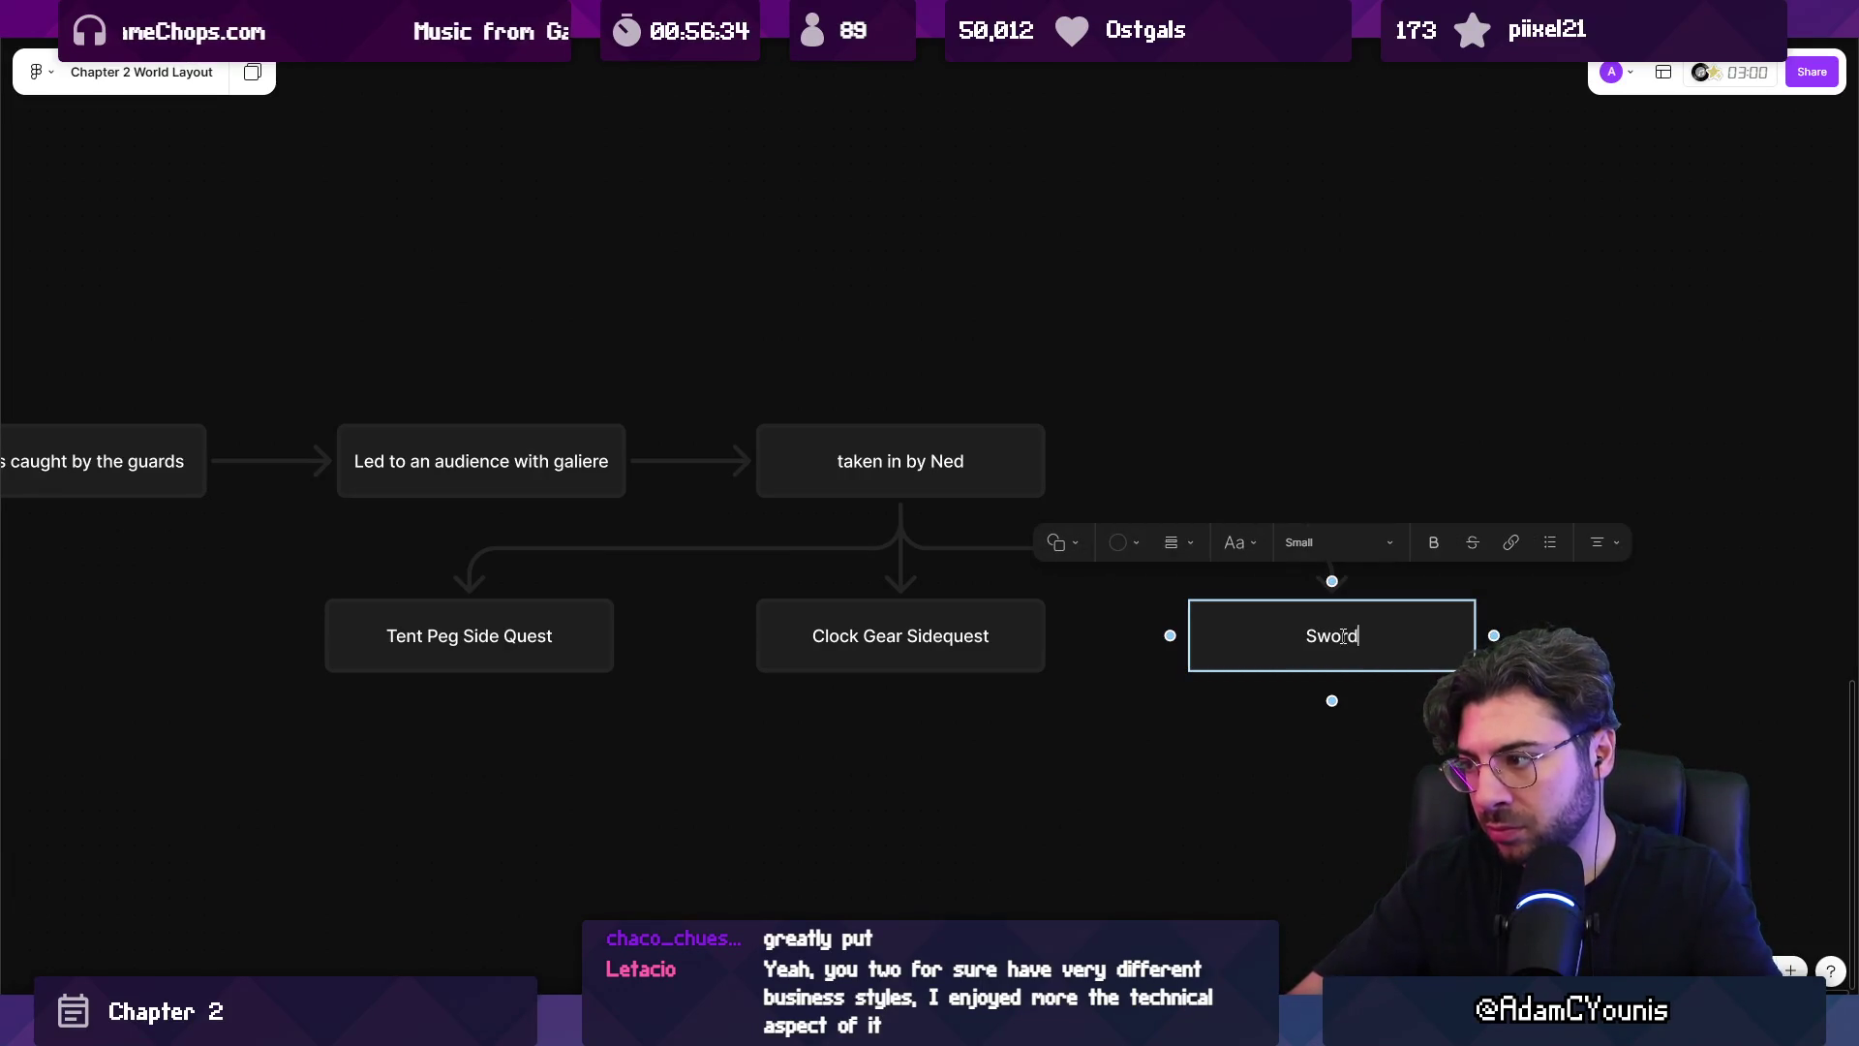
{"action": "type", "text": "Smith Si"}
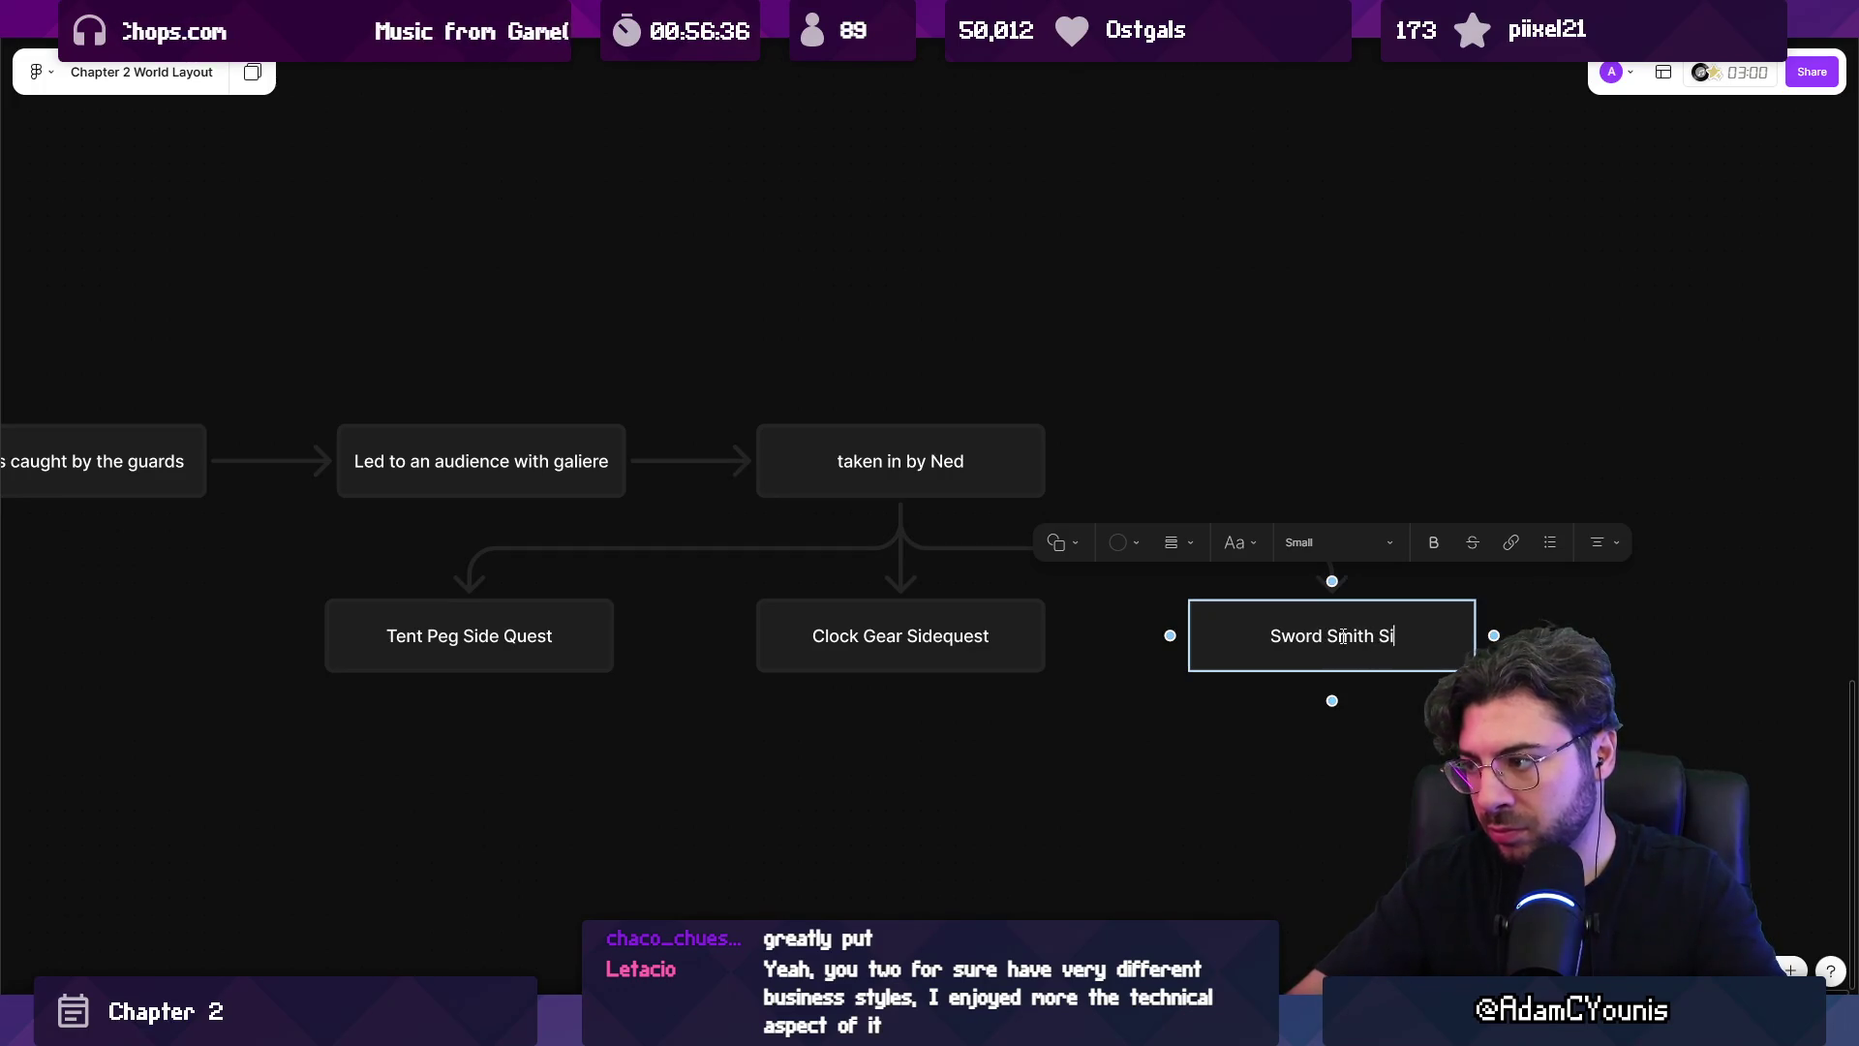
{"action": "type", "text": "deque"}
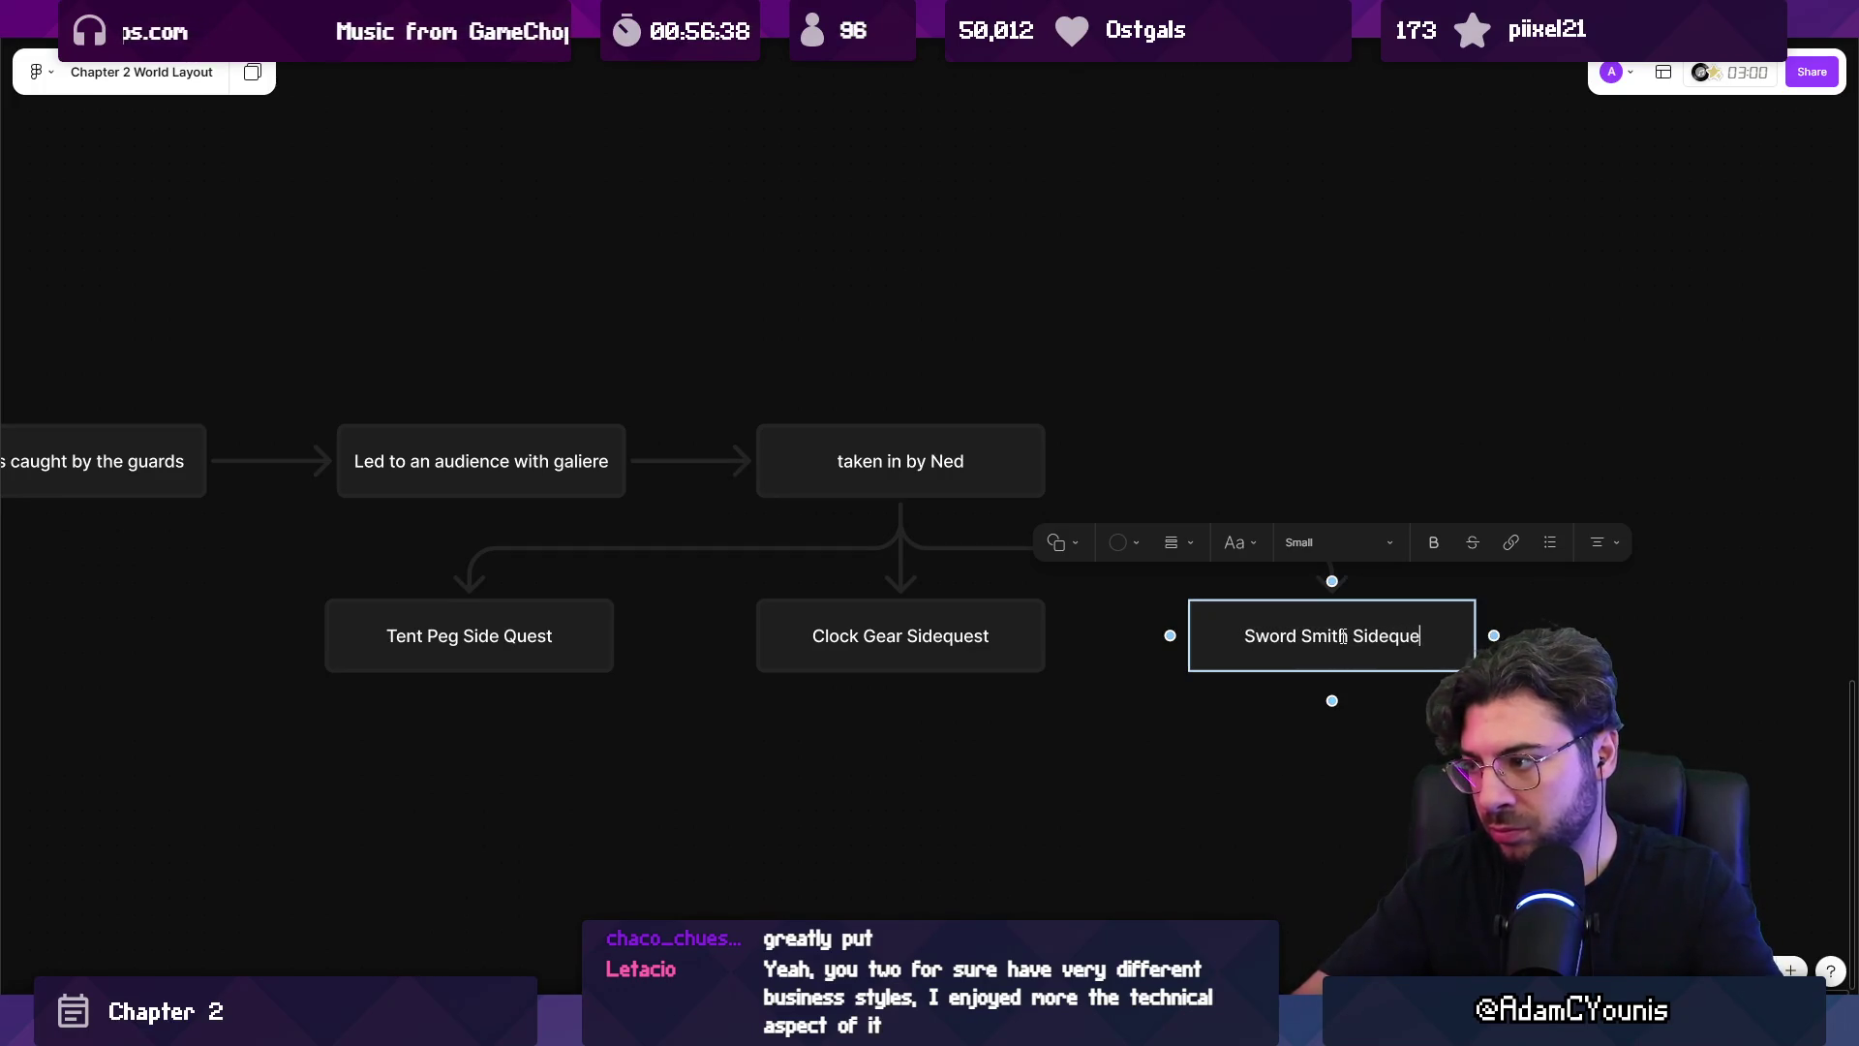
{"action": "type", "text": "st"}
{"action": "key", "text": "Escape"}
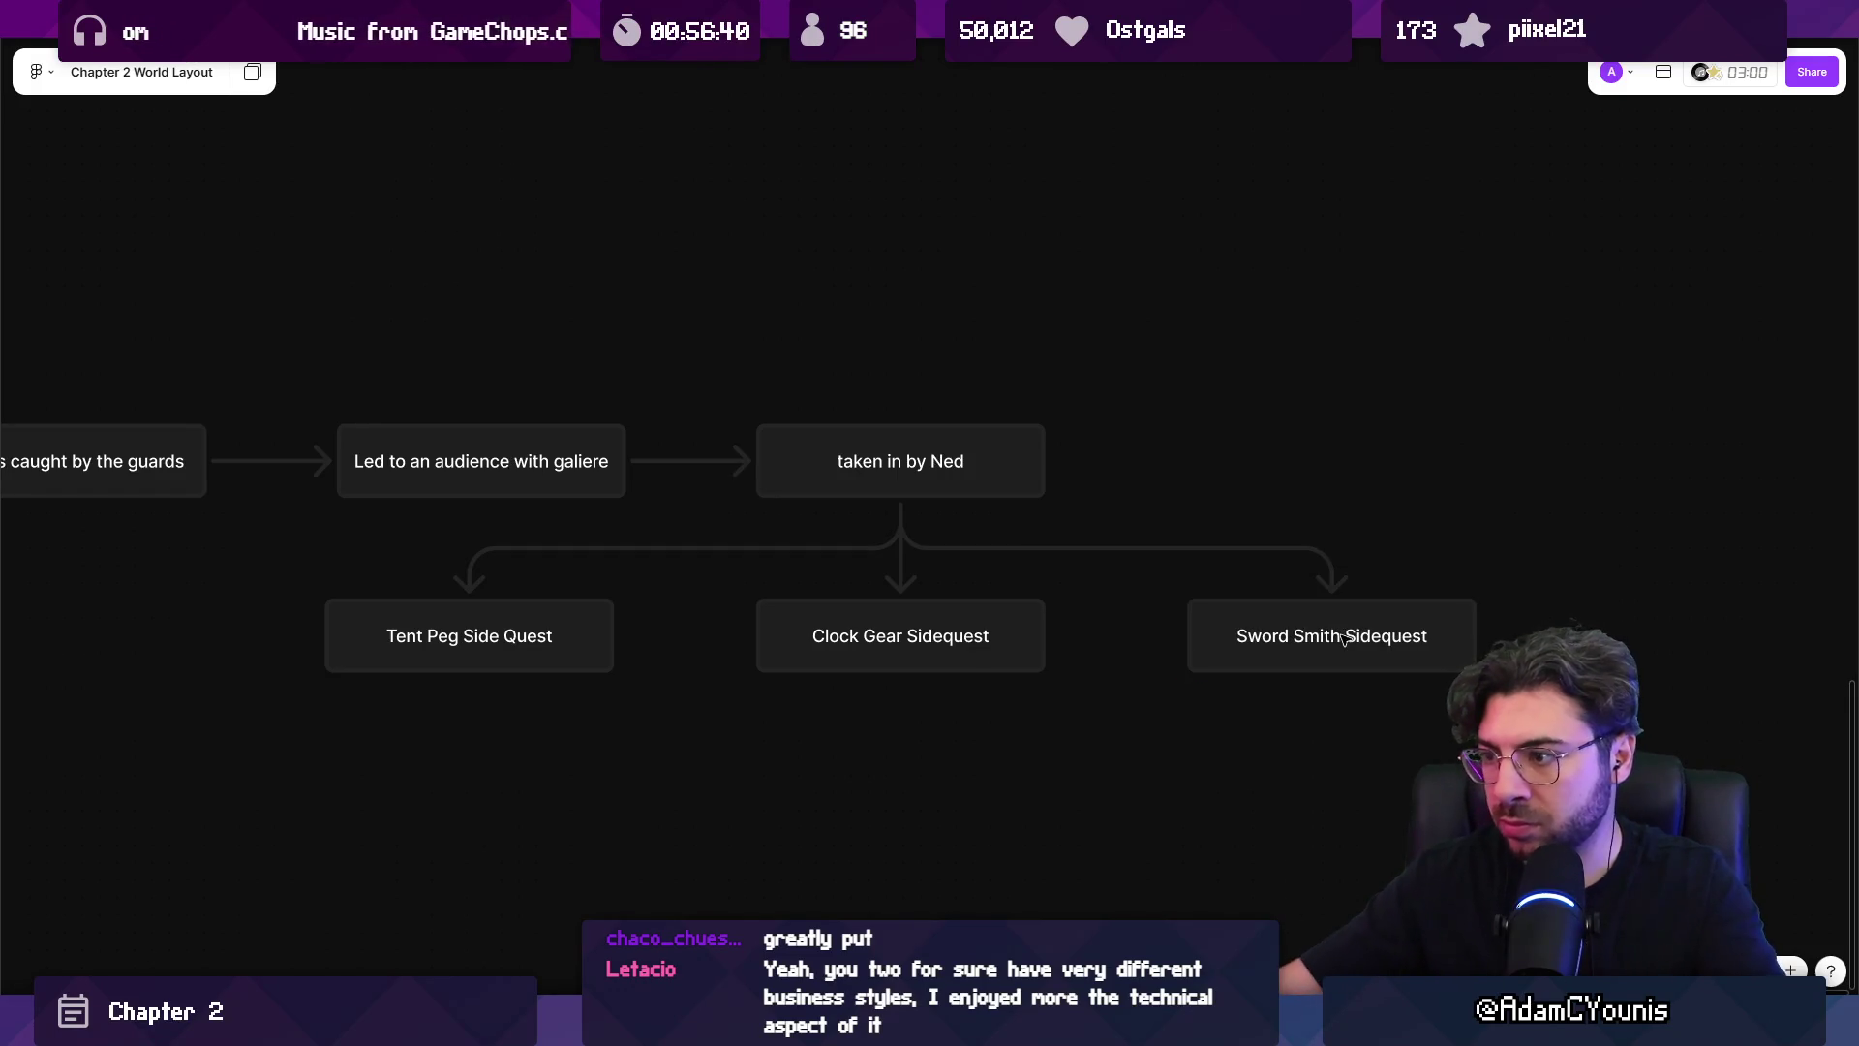
{"action": "scroll", "coordinate": [1187, 645], "scroll_direction": "down", "scroll_amount": 3}
Duplicate the Clock Gear box below Tent Peg Side Quest and retitle it 'Cooking Pot sidequest?'.
{"action": "left_click", "coordinate": [984, 456]}
{"action": "left_click_drag", "start_coordinate": [983, 456], "coordinate": [677, 592]}
{"action": "double_click", "coordinate": [743, 591]}
{"action": "triple_click", "coordinate": [795, 591]}
{"action": "type", "text": "c"}
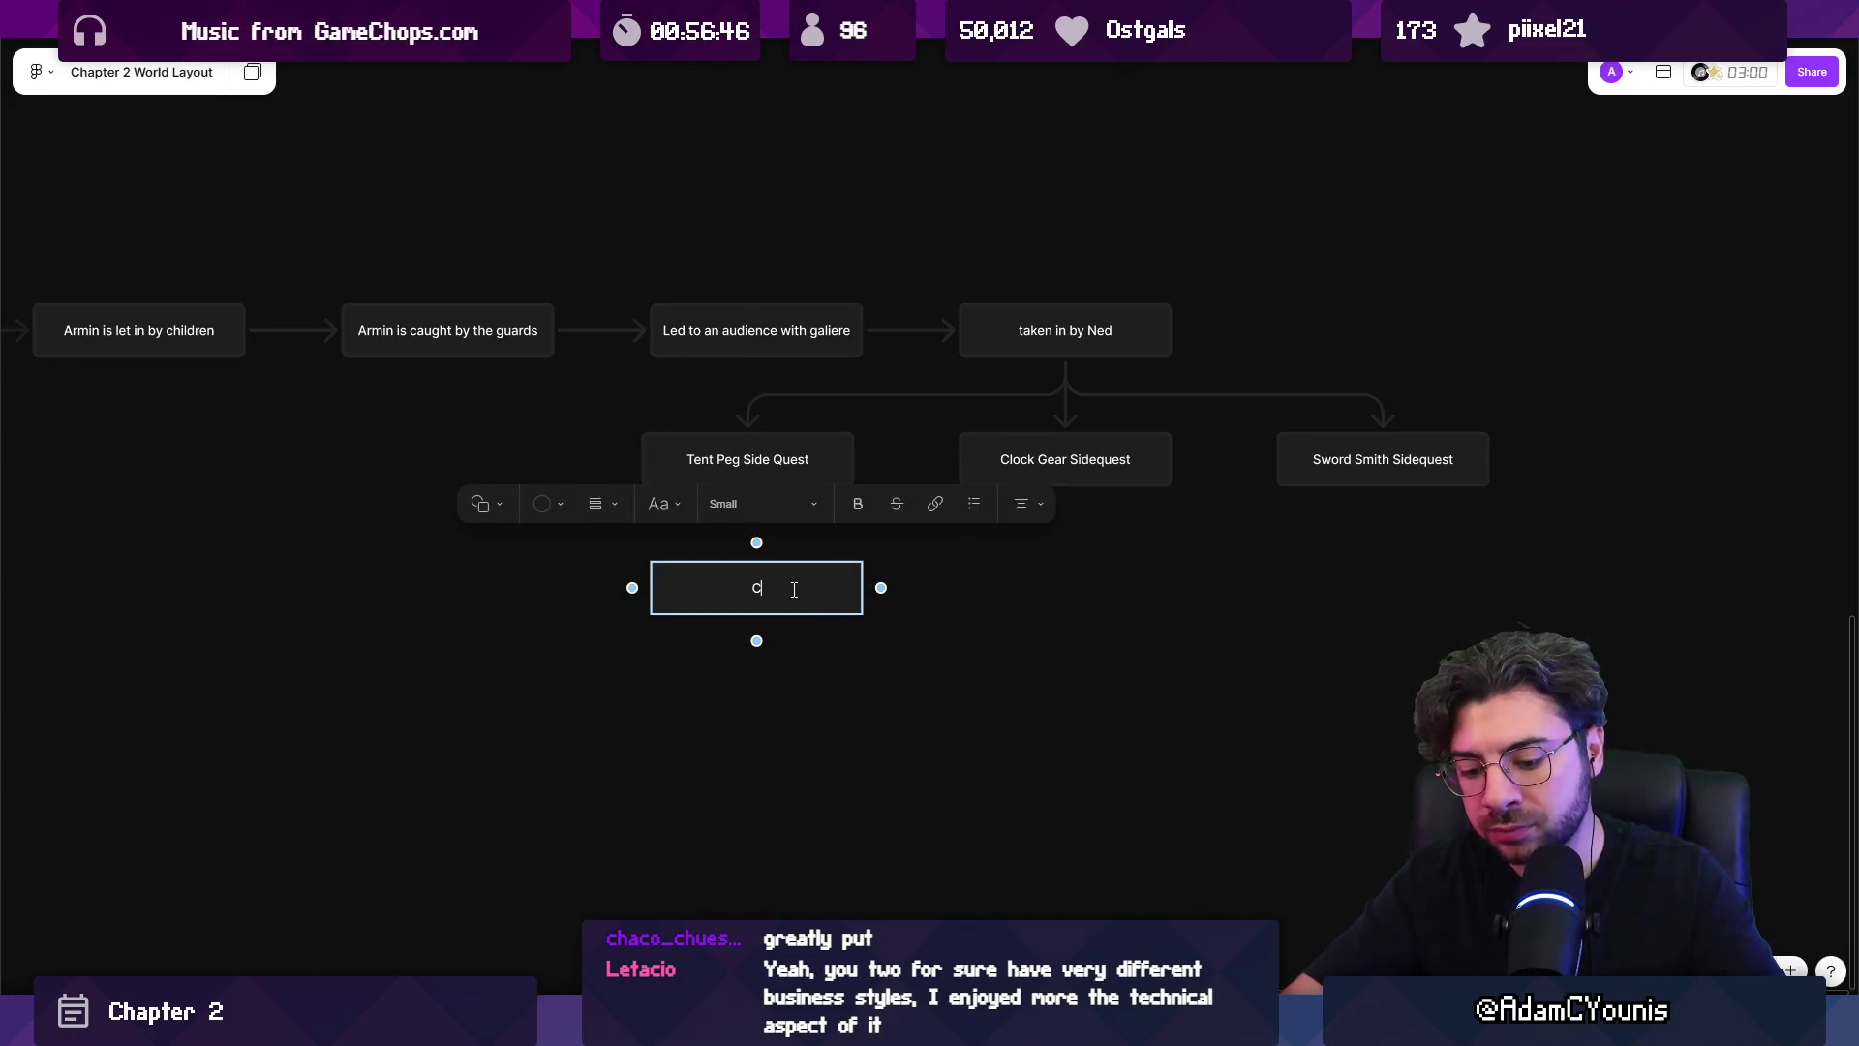
{"action": "key", "text": "BackSpace"}
{"action": "key", "text": "BackSpace"}
{"action": "key", "text": "BackSpace"}
{"action": "type", "text": "t sidequest"}
{"action": "key", "text": "Escape"}
{"action": "key", "text": "Escape"}
{"action": "left_click", "coordinate": [794, 591]}
{"action": "left_click", "coordinate": [794, 589]}
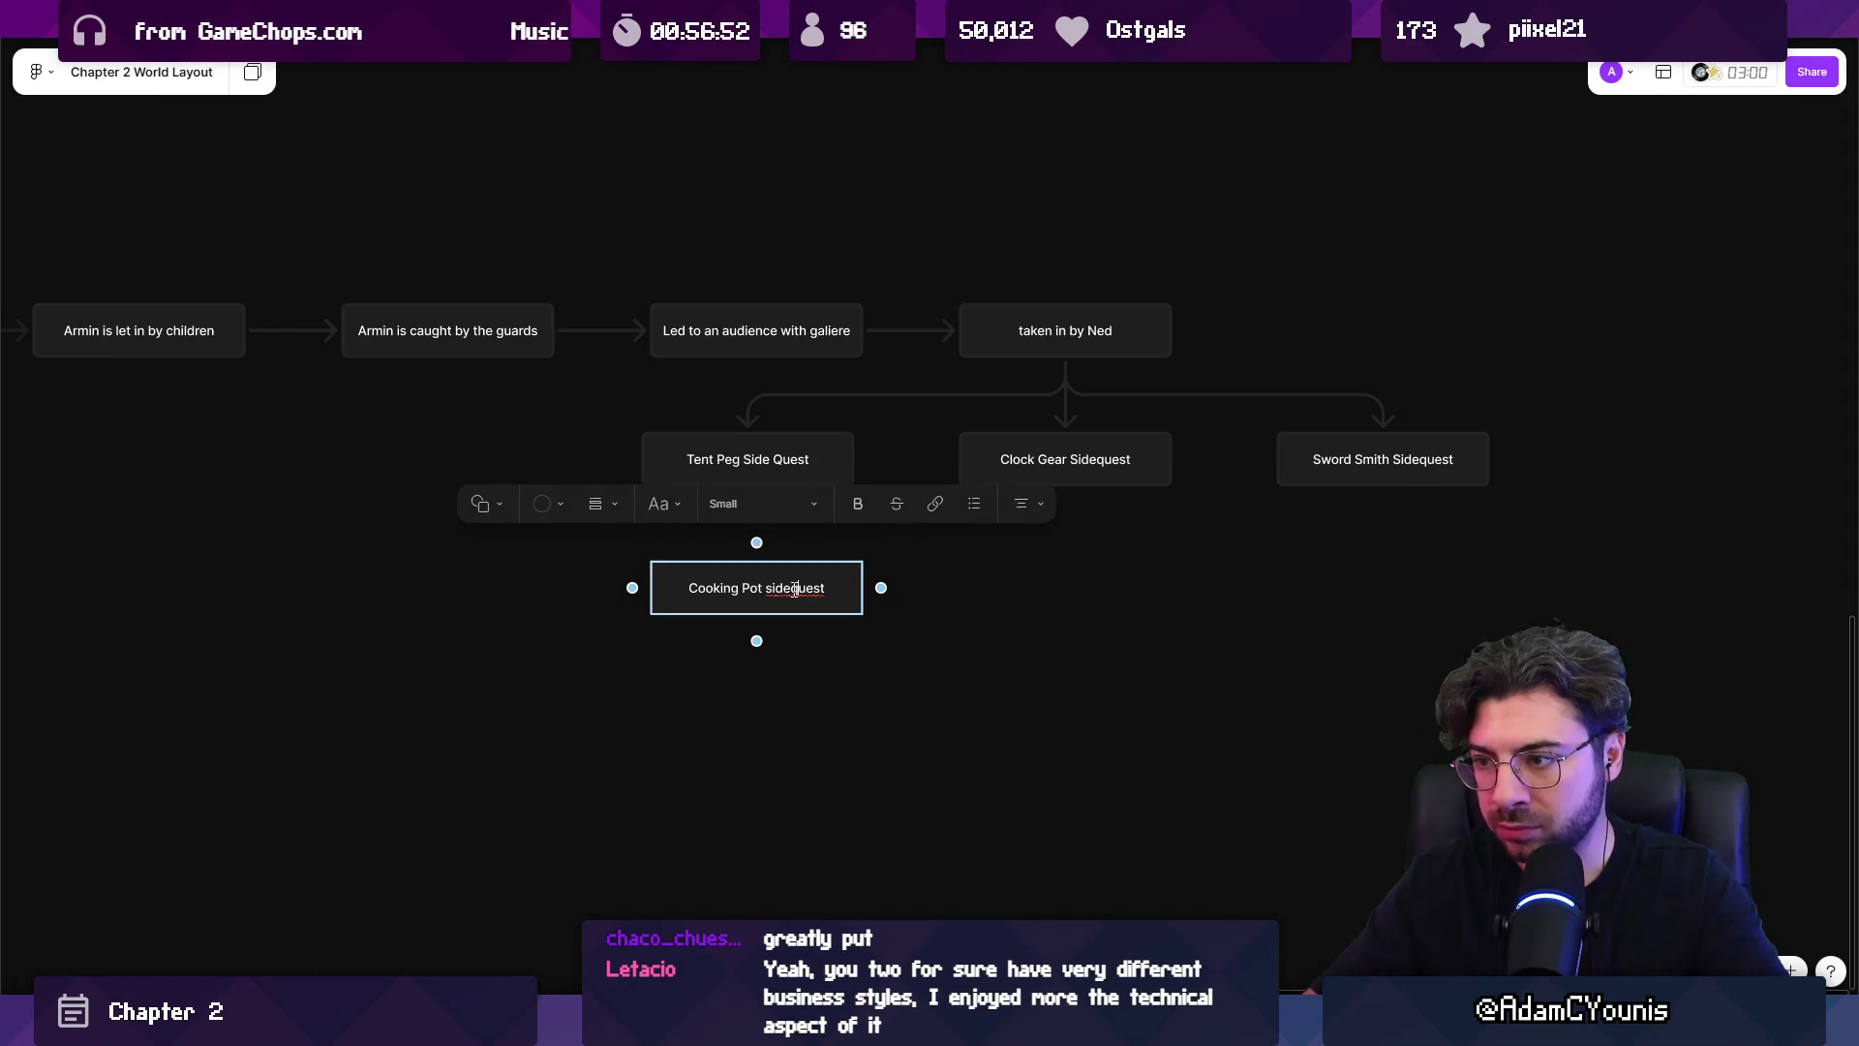
{"action": "type", "text": "?"}
{"action": "key", "text": "Escape"}
Make a second Cooking Pot copy and arrange the Cooking Pot boxes under the sidequest row.
{"action": "scroll", "coordinate": [690, 594], "scroll_direction": "right", "scroll_amount": 5}
{"action": "mouse_move", "coordinate": [640, 587]}
{"action": "left_mouse_down"}
{"action": "mouse_move", "coordinate": [947, 560]}
{"action": "mouse_move", "coordinate": [949, 581]}
{"action": "left_mouse_up"}
{"action": "double_click", "coordinate": [850, 588]}
{"action": "left_click", "coordinate": [743, 614]}
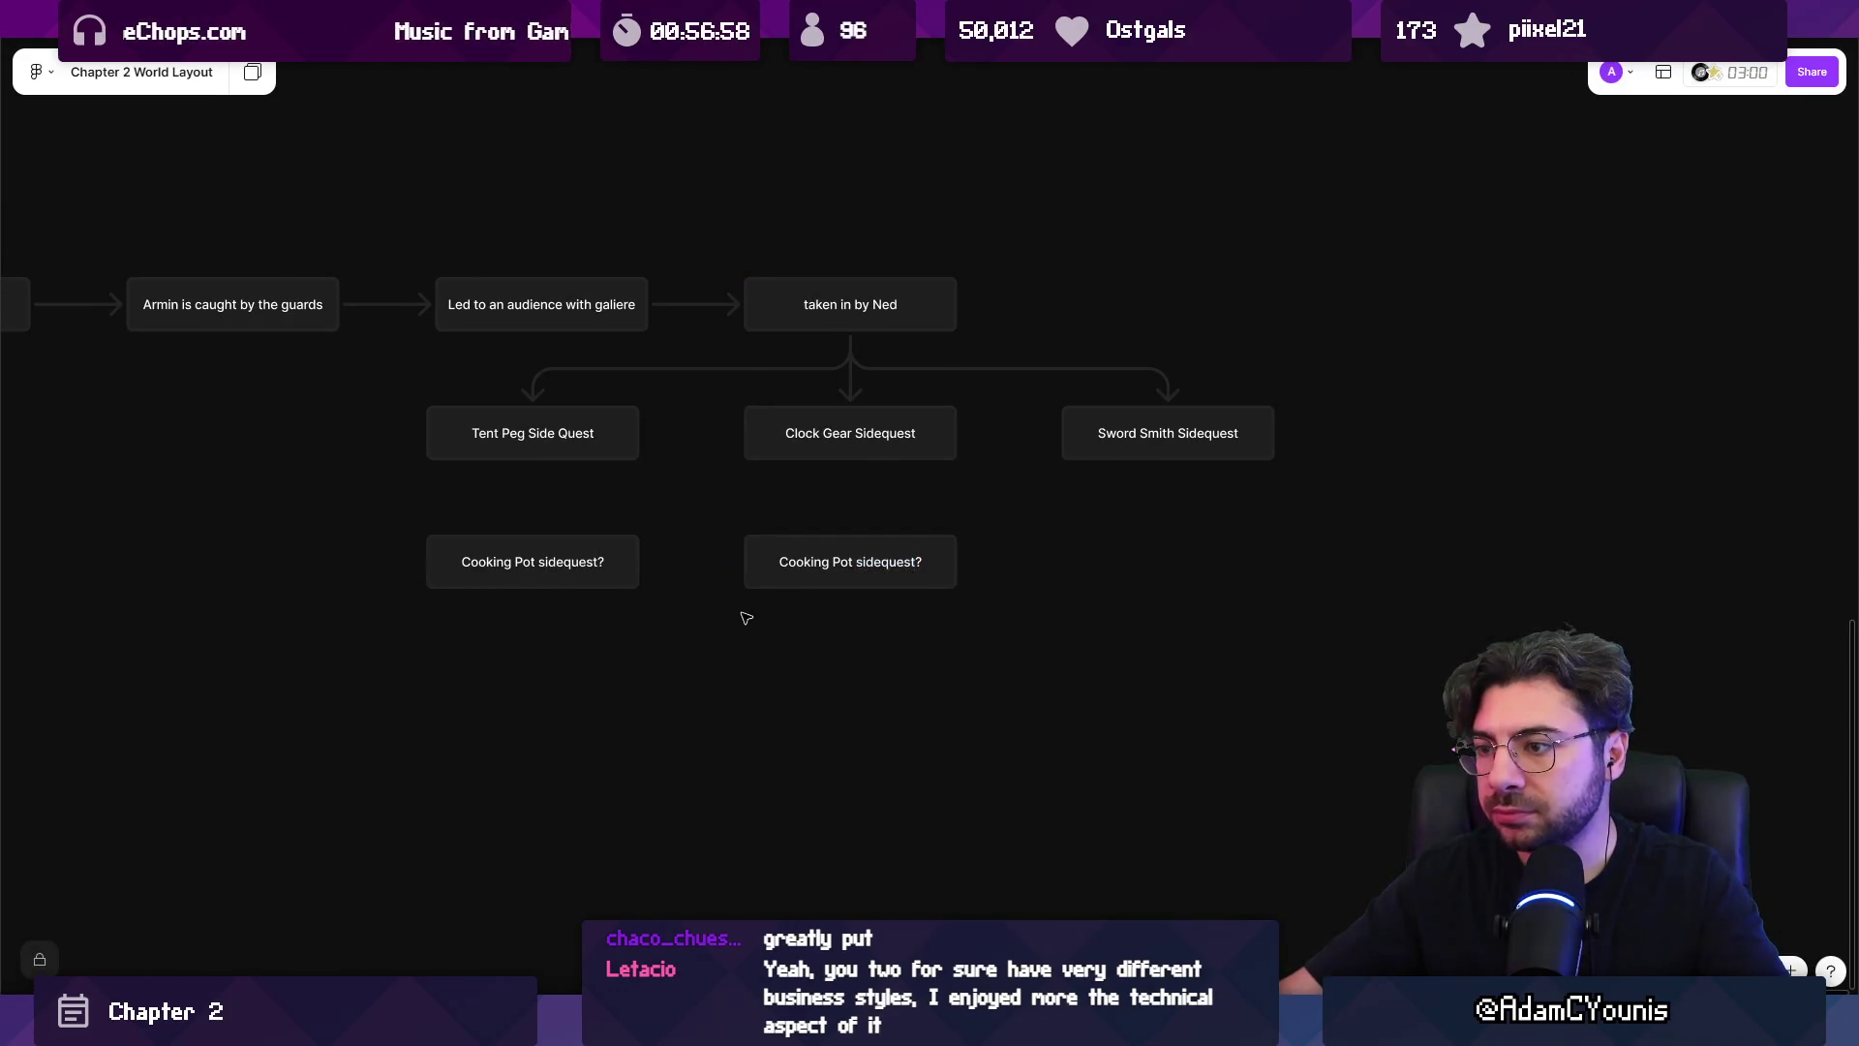
{"action": "scroll", "coordinate": [743, 614], "scroll_direction": "left", "scroll_amount": 3}
{"action": "left_click_drag", "start_coordinate": [1098, 491], "coordinate": [623, 614]}
{"action": "key", "text": "Escape"}
{"action": "mouse_move", "coordinate": [901, 533]}
{"action": "left_mouse_down"}
{"action": "mouse_move", "coordinate": [673, 619]}
{"action": "mouse_move", "coordinate": [571, 611]}
{"action": "left_mouse_up"}
Delete the extra Cooking Pot copy and add a '…rlie and Nettie' bullet under Tent Peg Side Quest.
{"action": "key", "text": "Delete"}
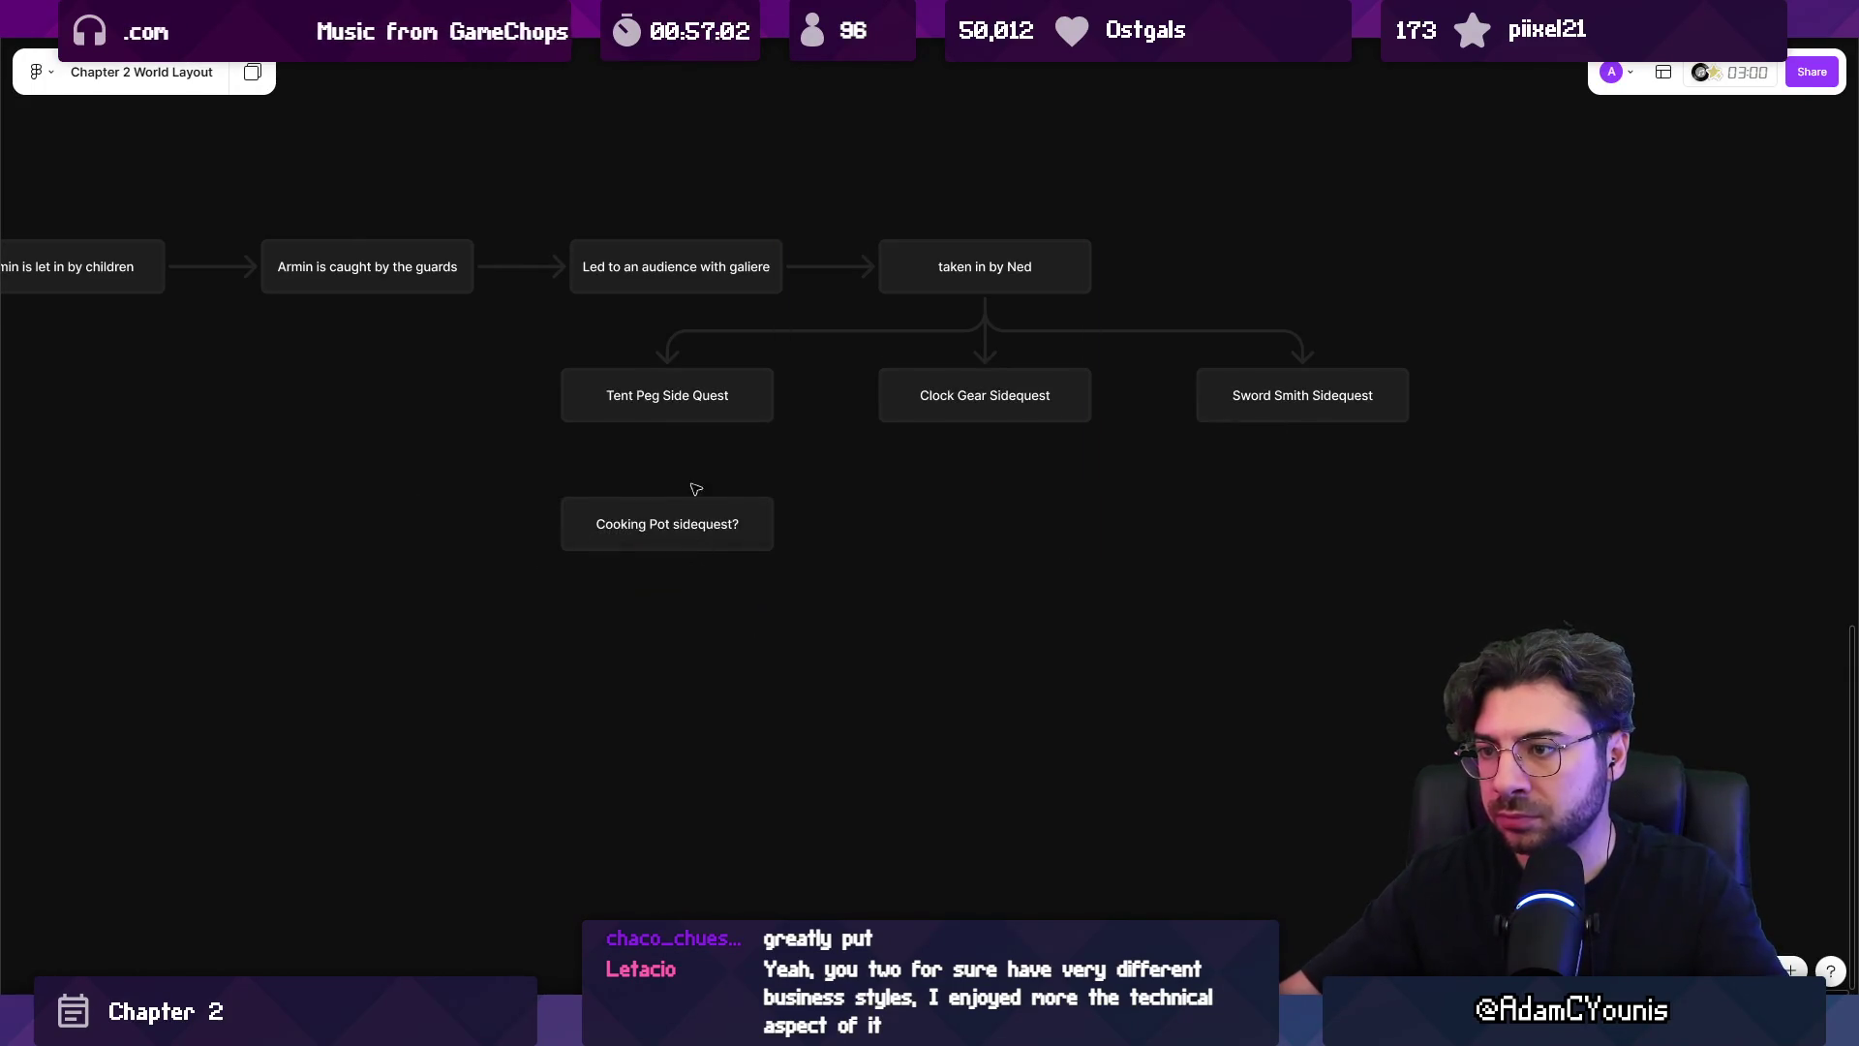
{"action": "scroll", "coordinate": [692, 518], "scroll_direction": "up", "scroll_amount": 2}
{"action": "double_click", "coordinate": [685, 445]}
{"action": "key", "text": "Return"}
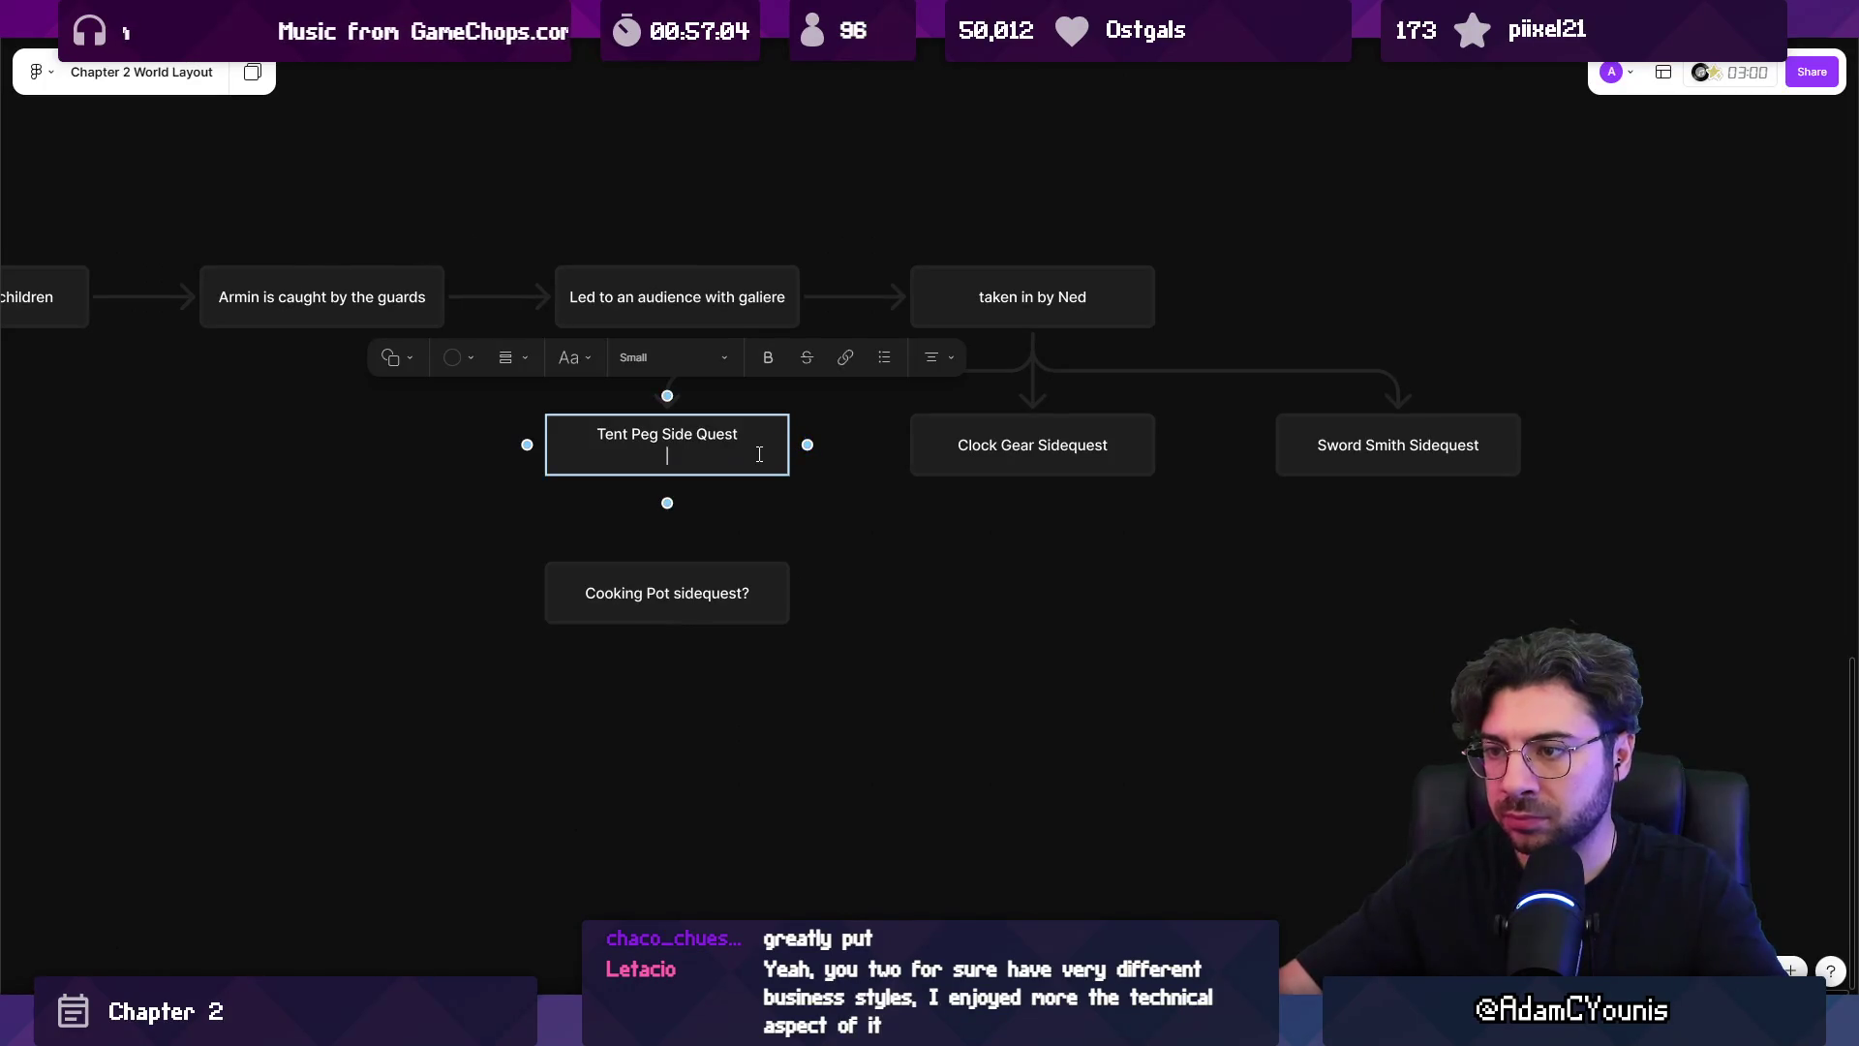
{"action": "type", "text": "- "}
{"action": "type", "text": "rlie and Nettie"}
{"action": "key", "text": "Escape"}
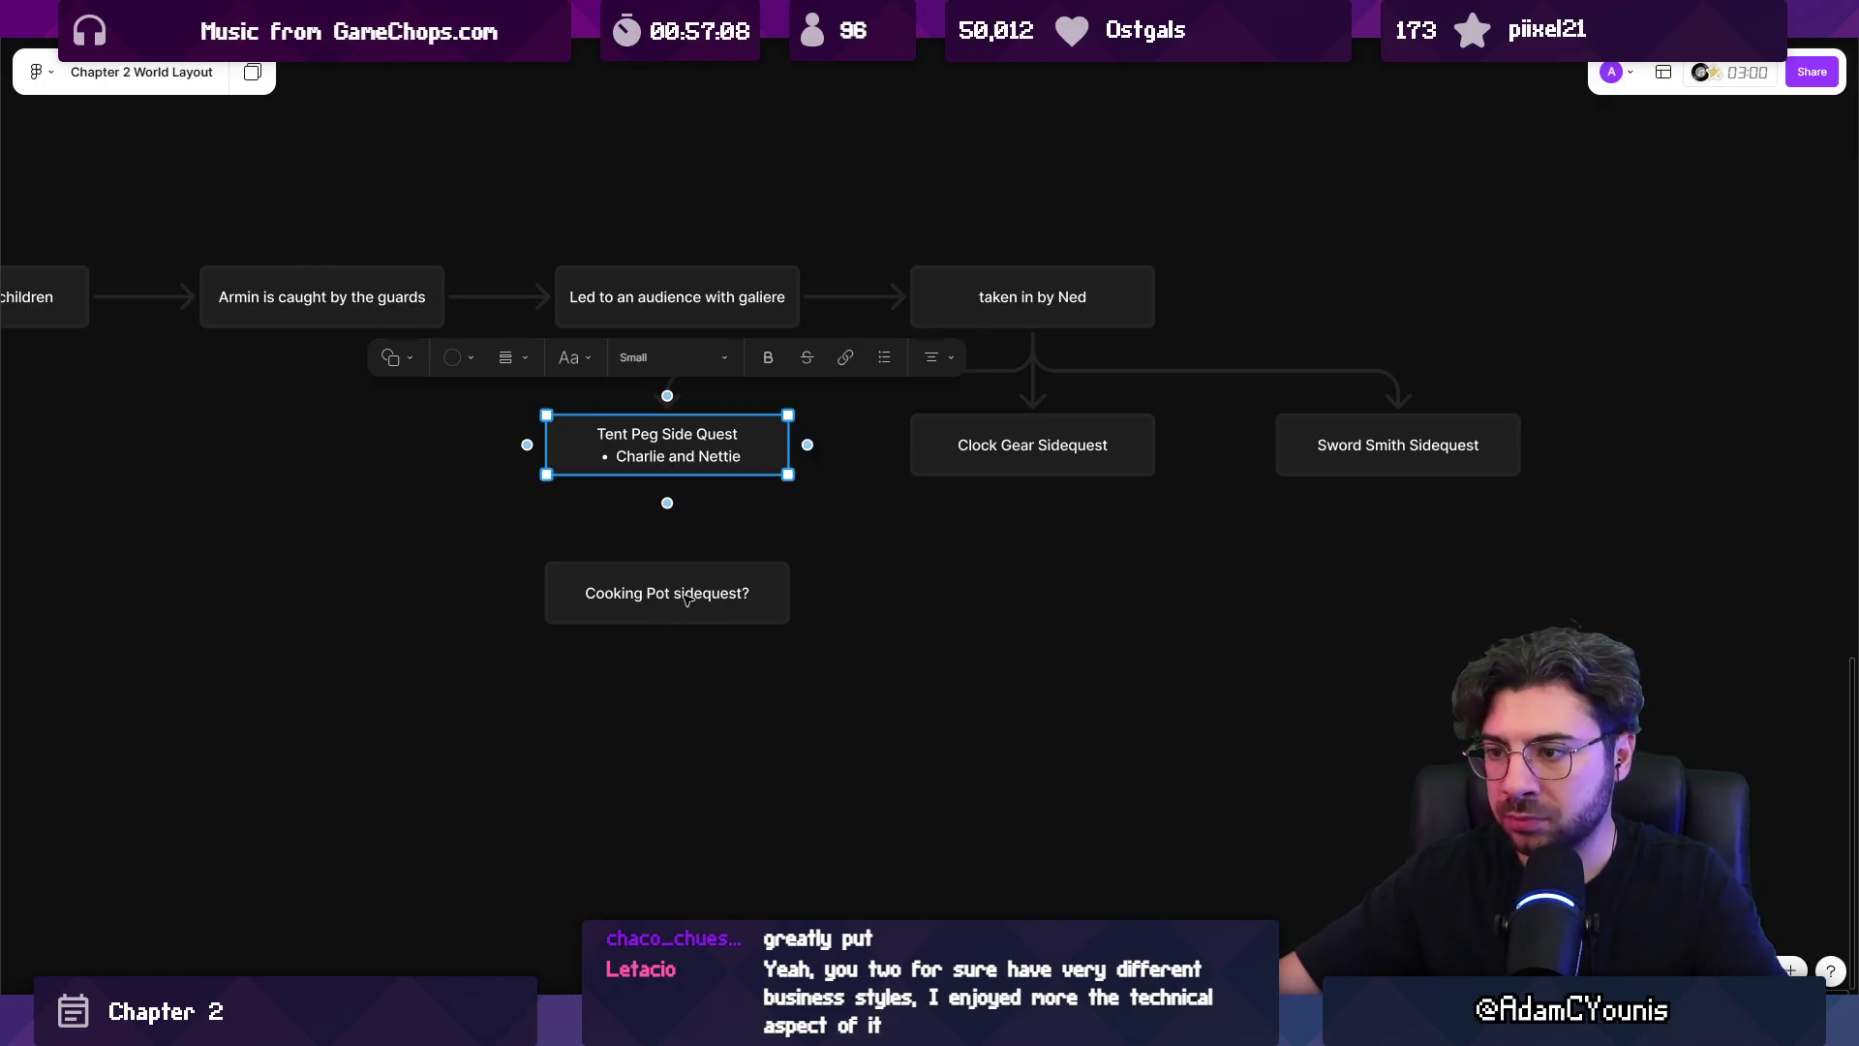
Add a 'Kitchenhand Kyle' bullet to the Cooking Pot box and make the box taller.
{"action": "double_click", "coordinate": [685, 597]}
{"action": "key", "text": "Return"}
{"action": "type", "text": "-"}
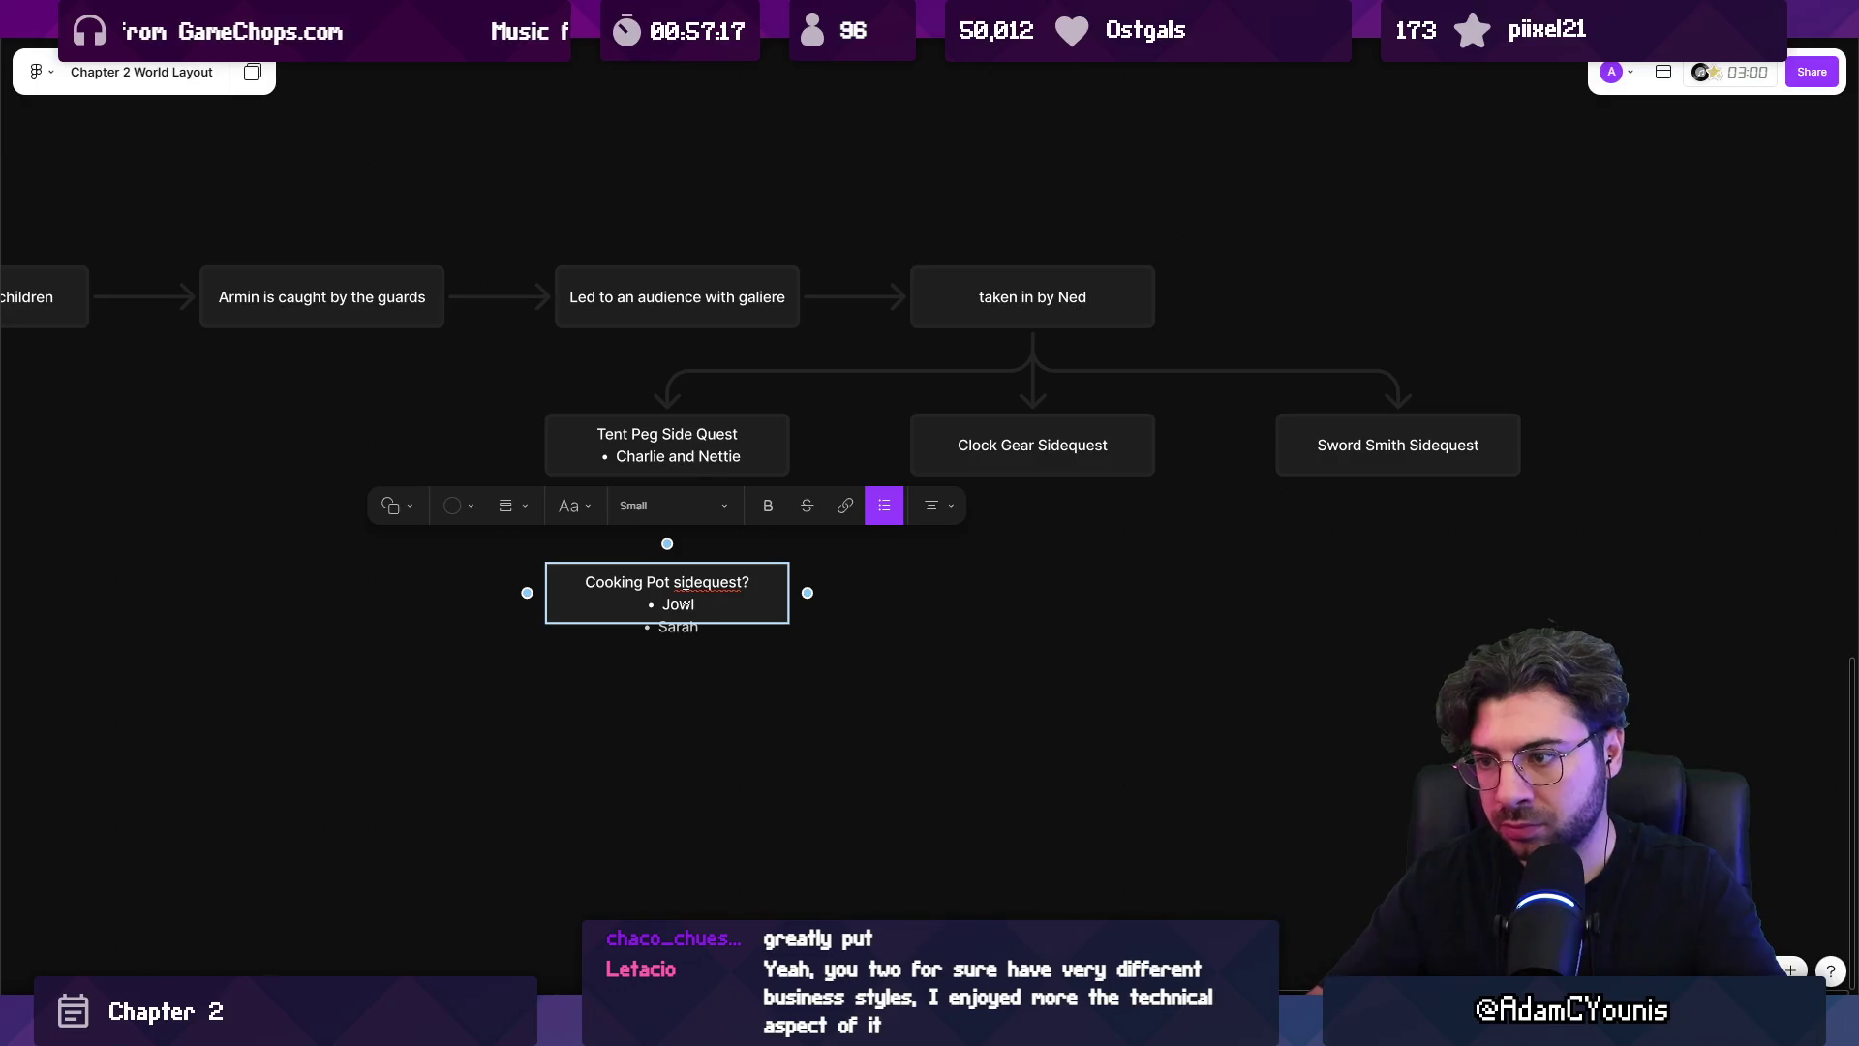
{"action": "type", "text": "itchenhand Kyle"}
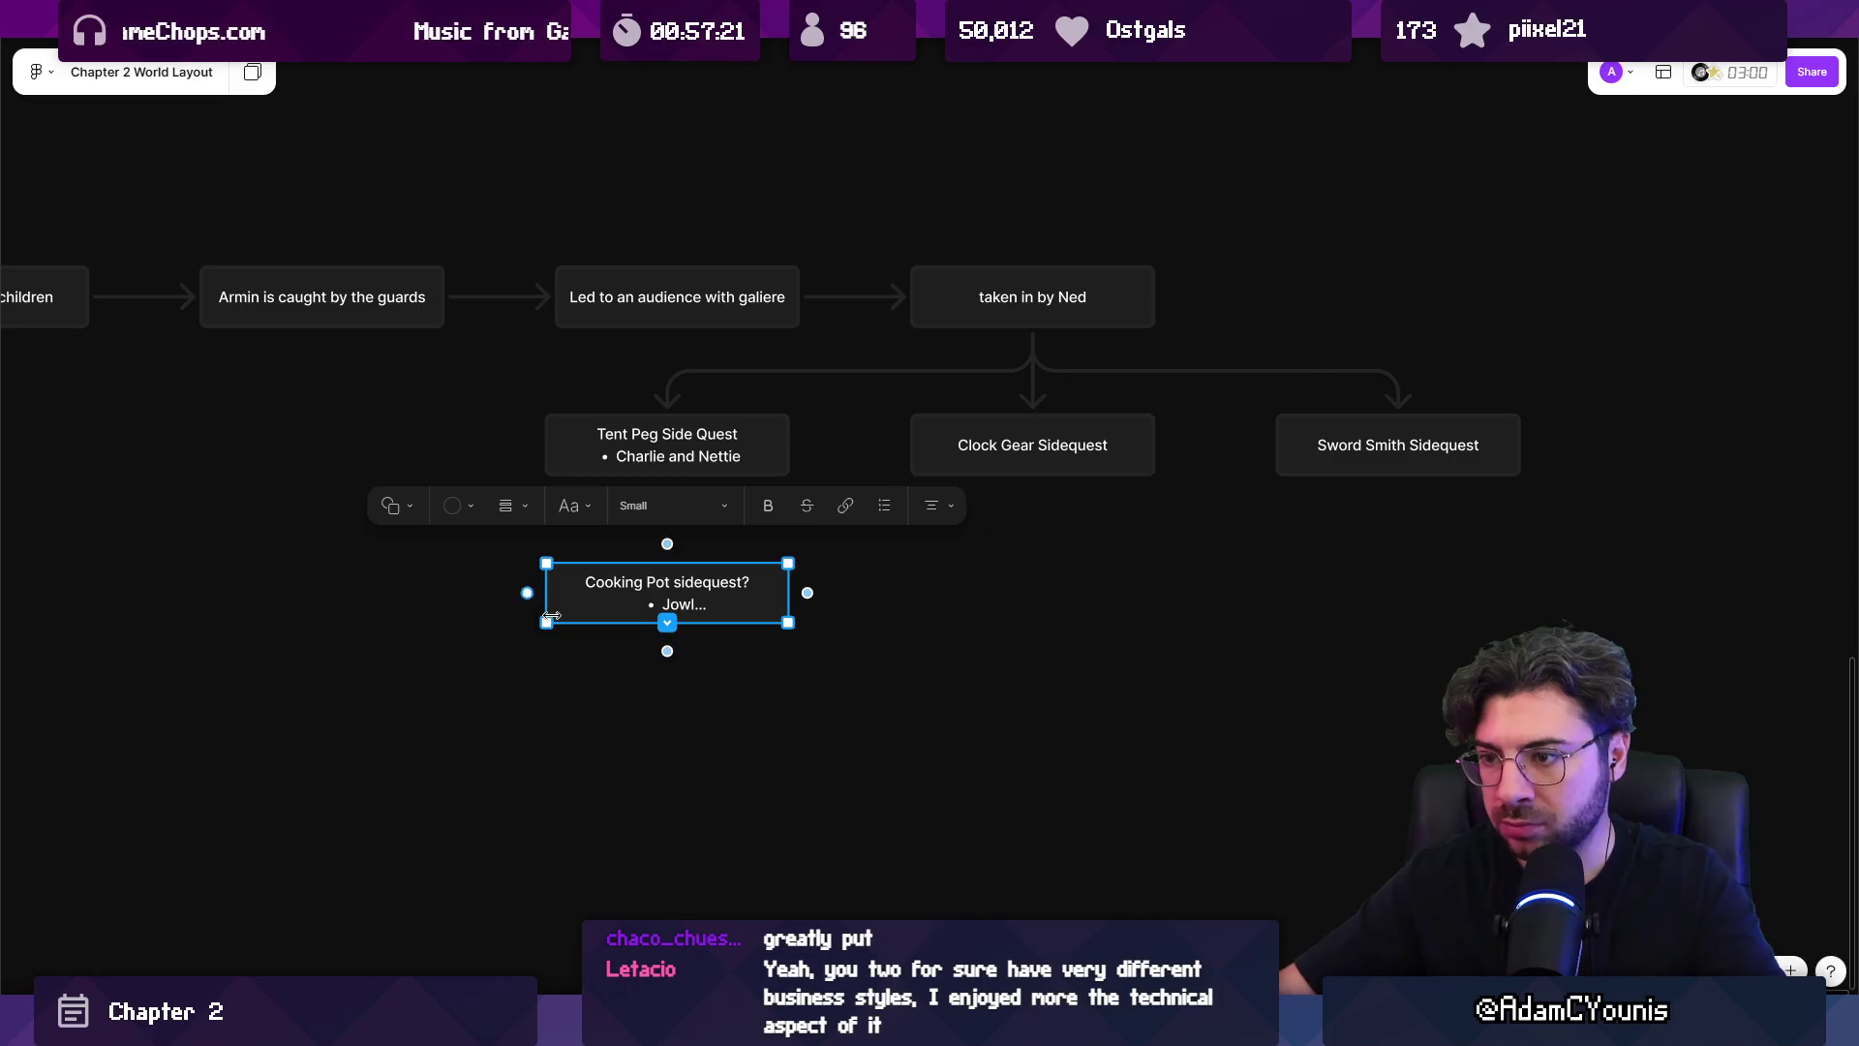
{"action": "mouse_move", "coordinate": [593, 623]}
{"action": "left_mouse_down"}
{"action": "mouse_move", "coordinate": [593, 702]}
{"action": "mouse_move", "coordinate": [593, 683]}
{"action": "left_mouse_up"}
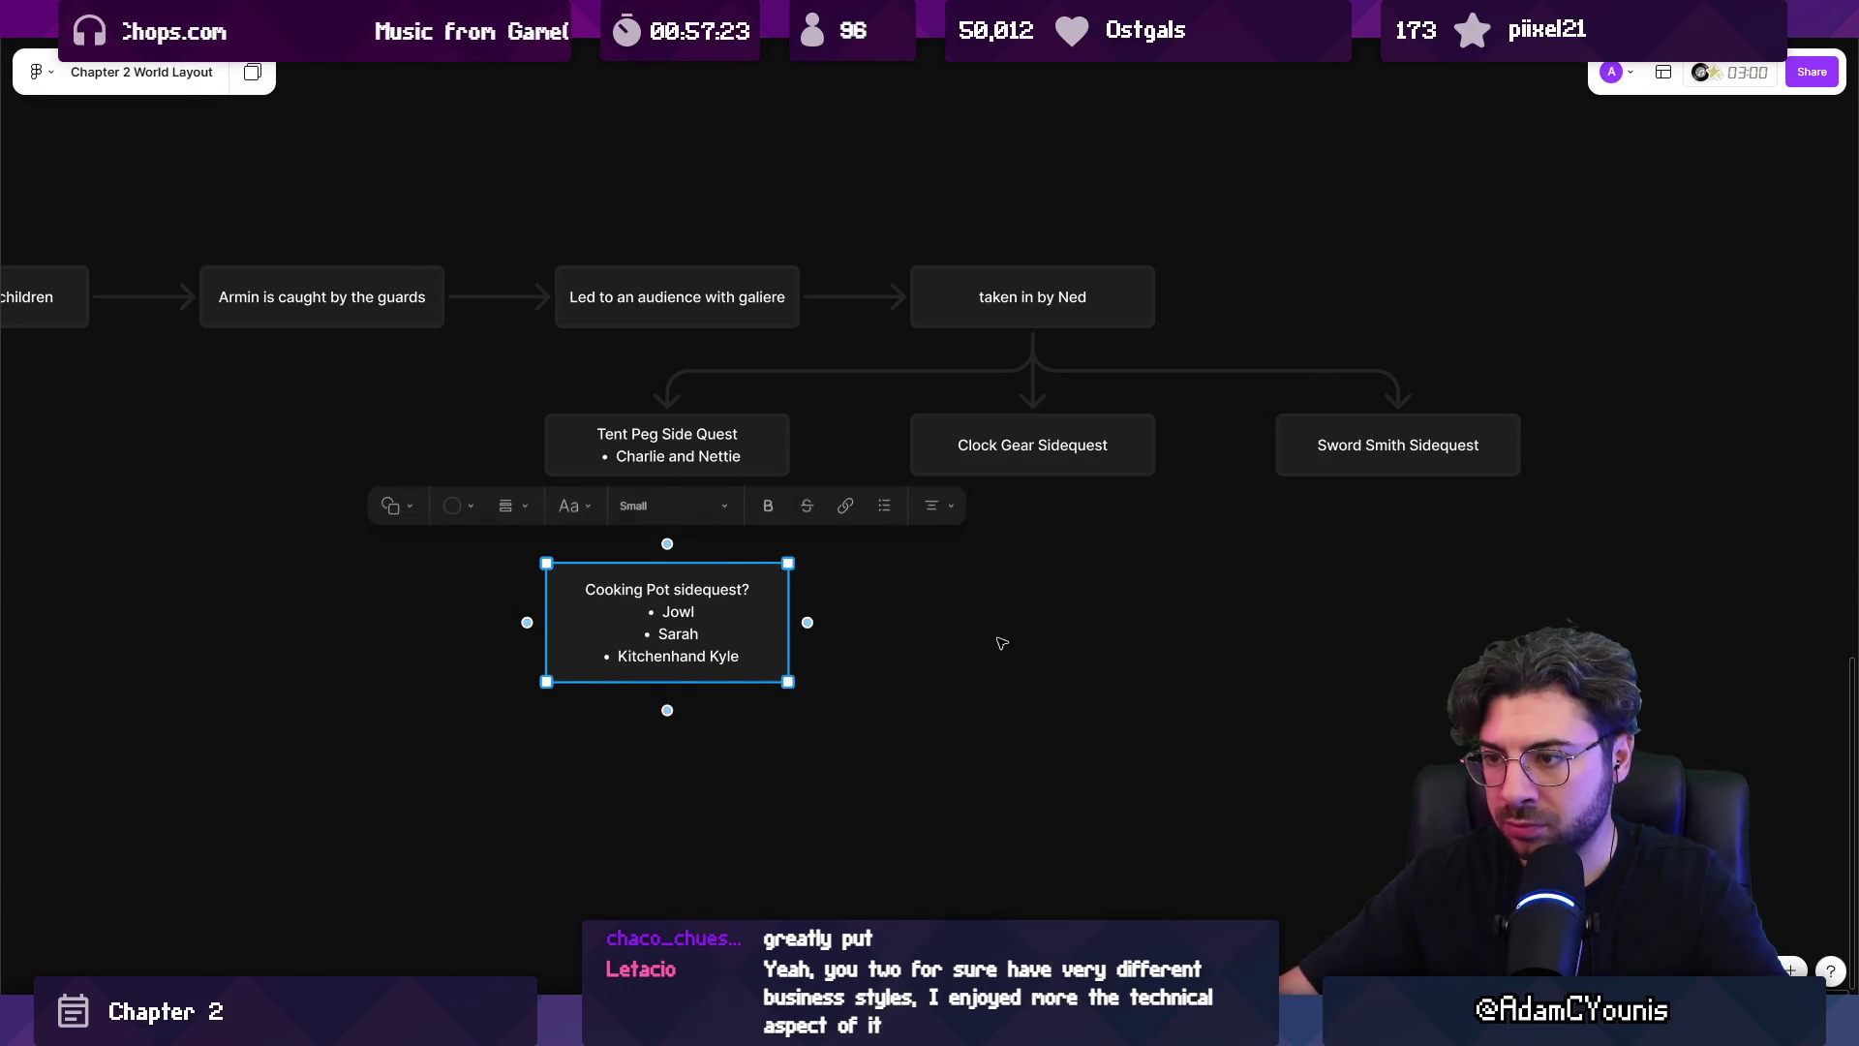
Start a bullet line beginning 'A' under Clock Gear Sidequest.
{"action": "scroll", "coordinate": [987, 643], "scroll_direction": "right", "scroll_amount": 5}
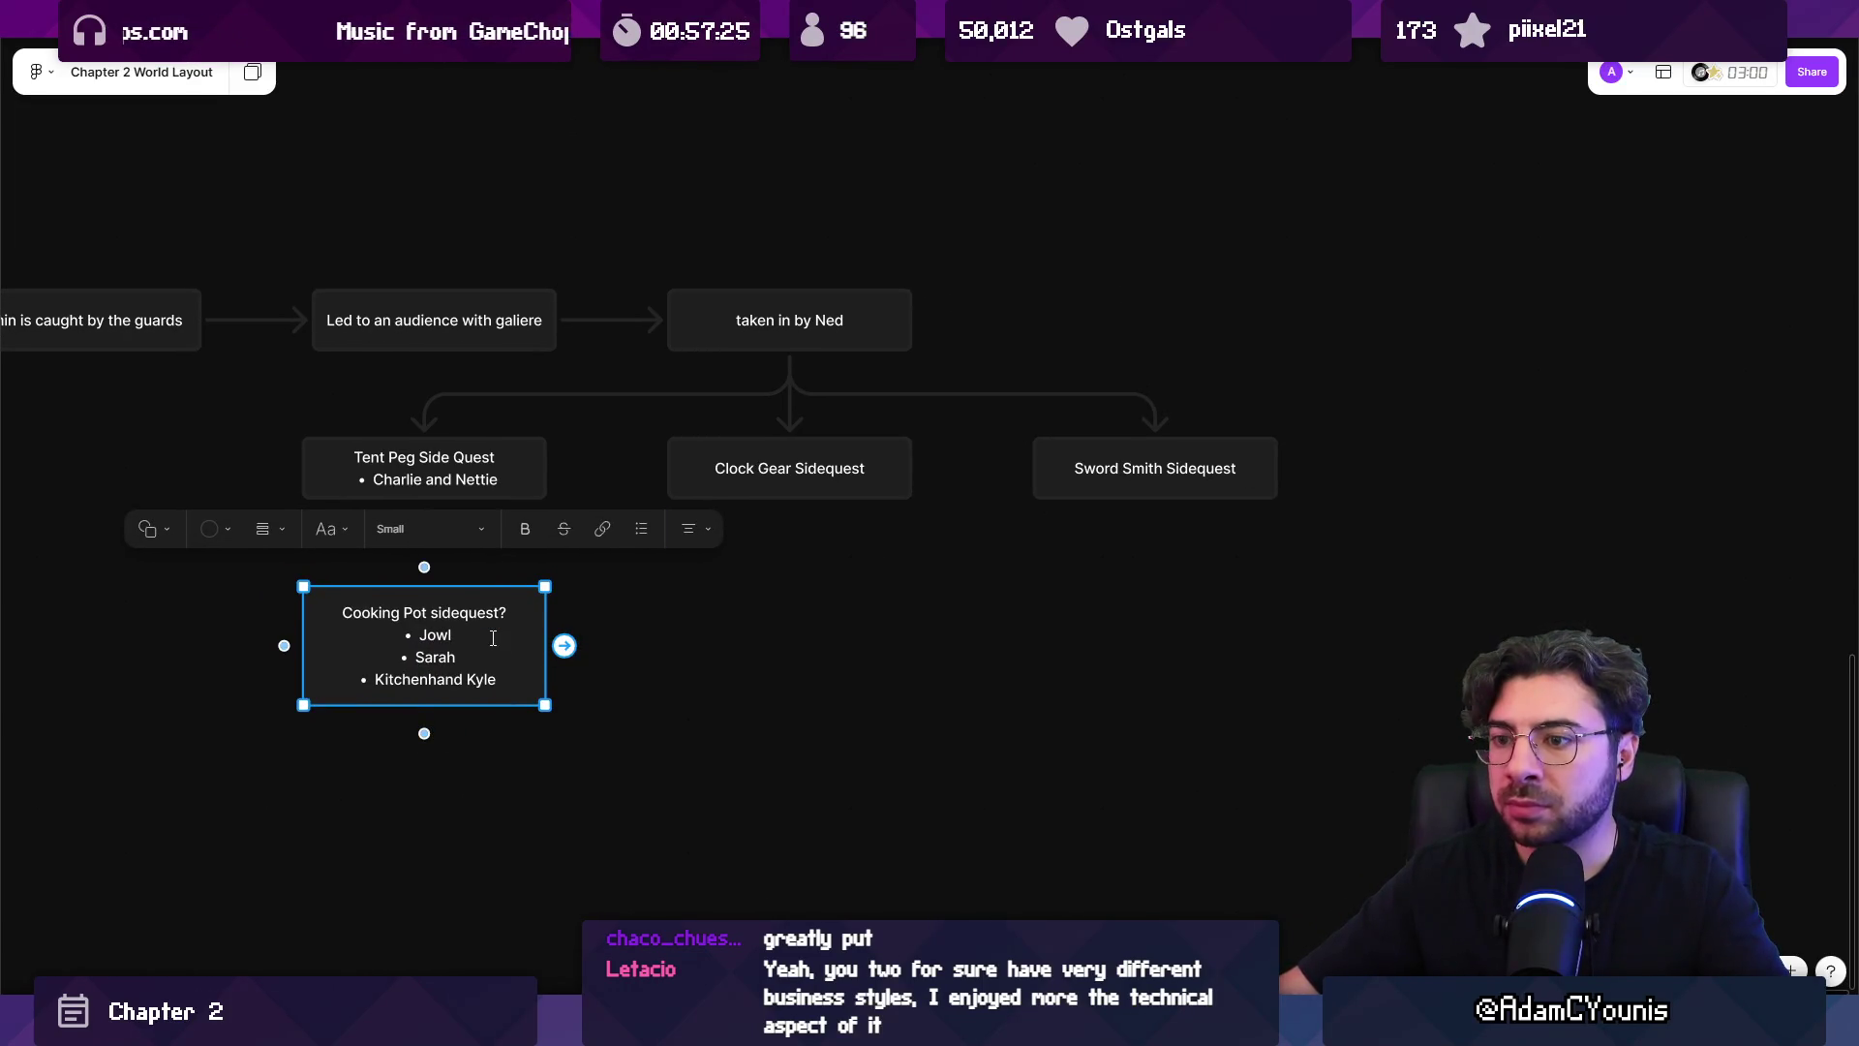
{"action": "left_click", "coordinate": [784, 489]}
{"action": "left_click", "coordinate": [788, 472]}
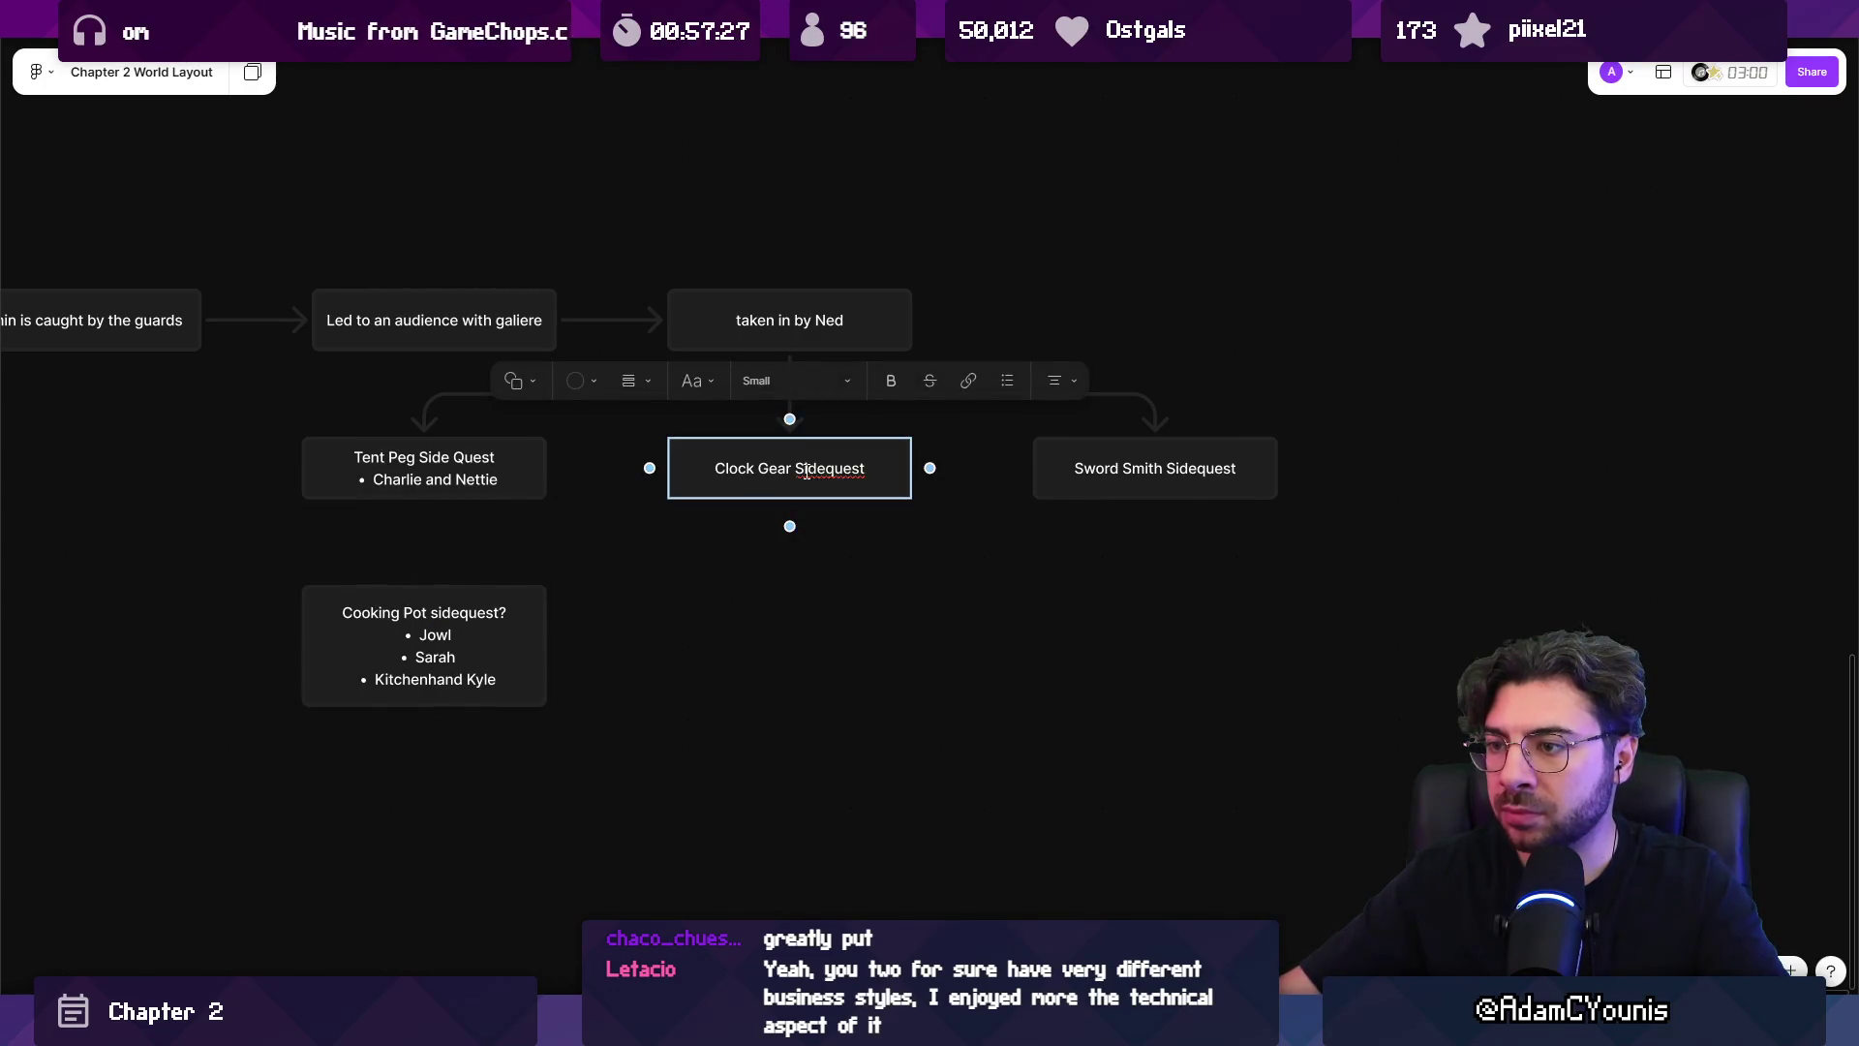
{"action": "key", "text": "Return"}
{"action": "type", "text": "- A"}
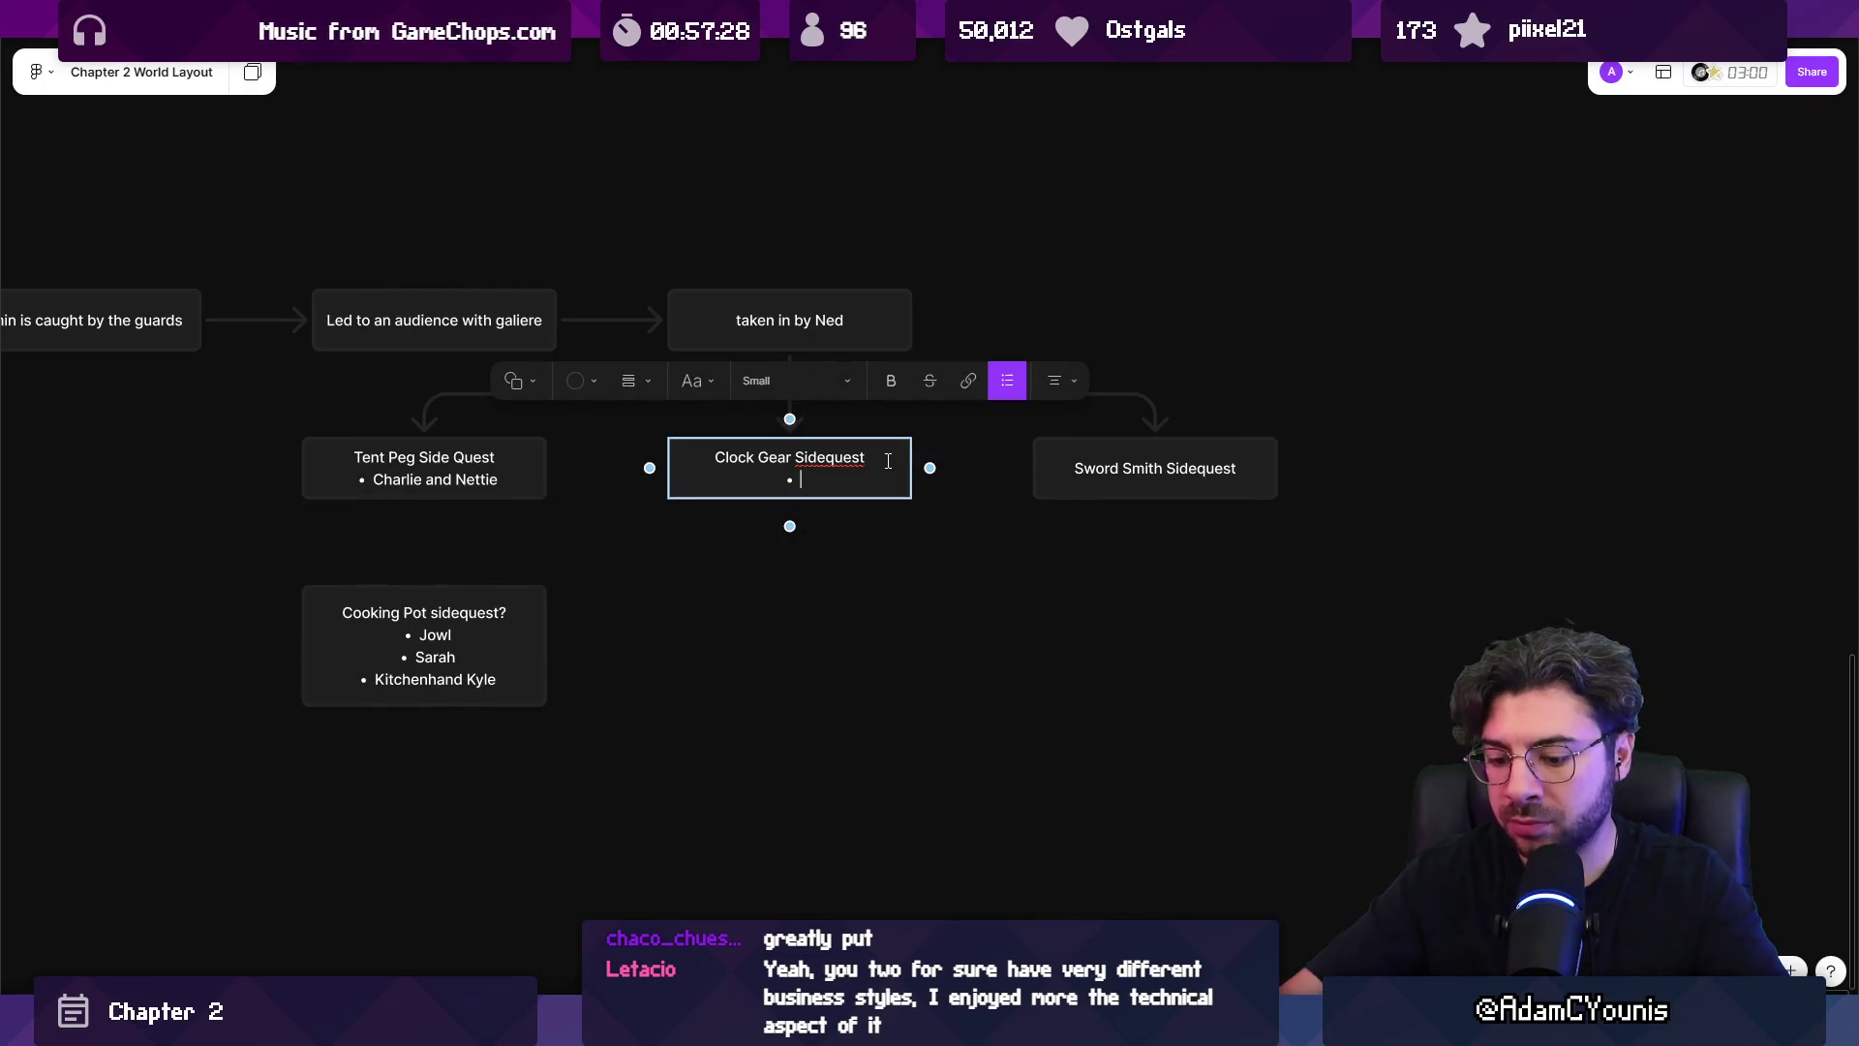
{"action": "key", "text": "Escape"}
Add a ??? line under Sword Smith Sidequest and move the four sidequest boxes down slightly.
{"action": "left_click", "coordinate": [1223, 475]}
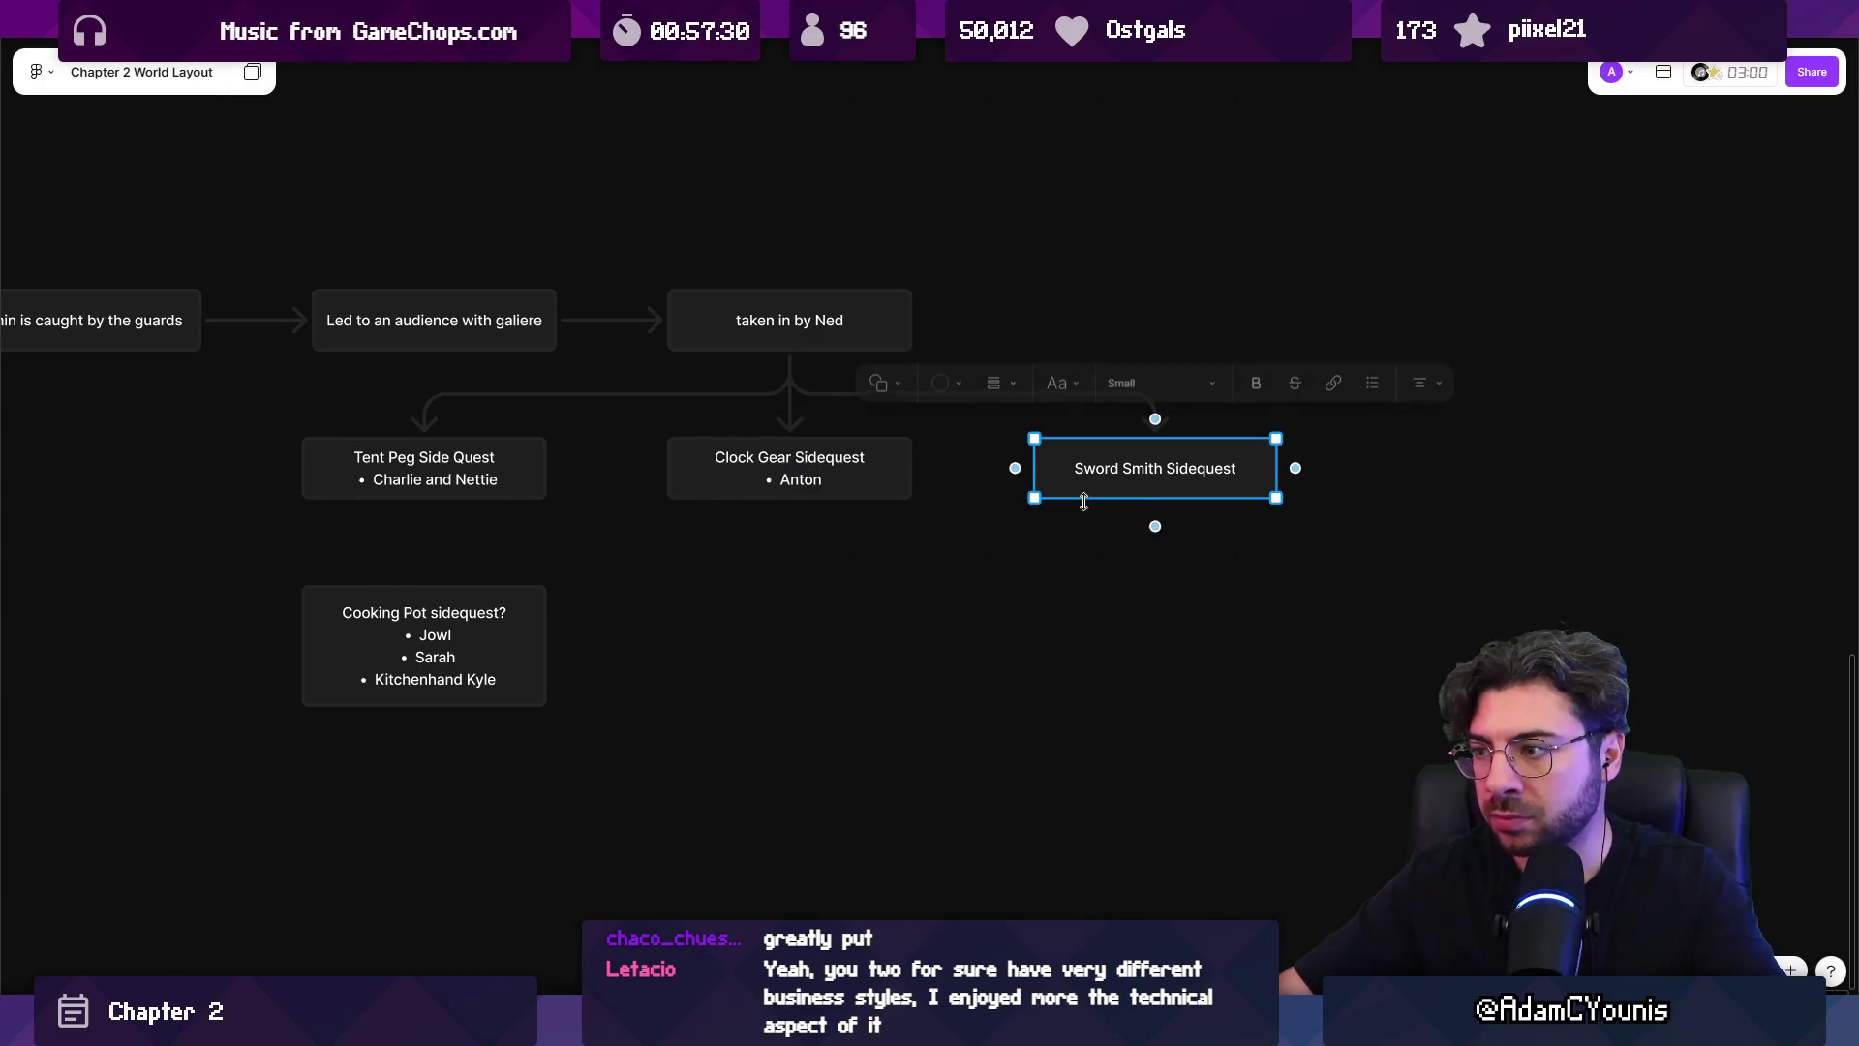
{"action": "left_click", "coordinate": [1222, 474]}
{"action": "left_click", "coordinate": [1244, 473]}
{"action": "key", "text": "Return"}
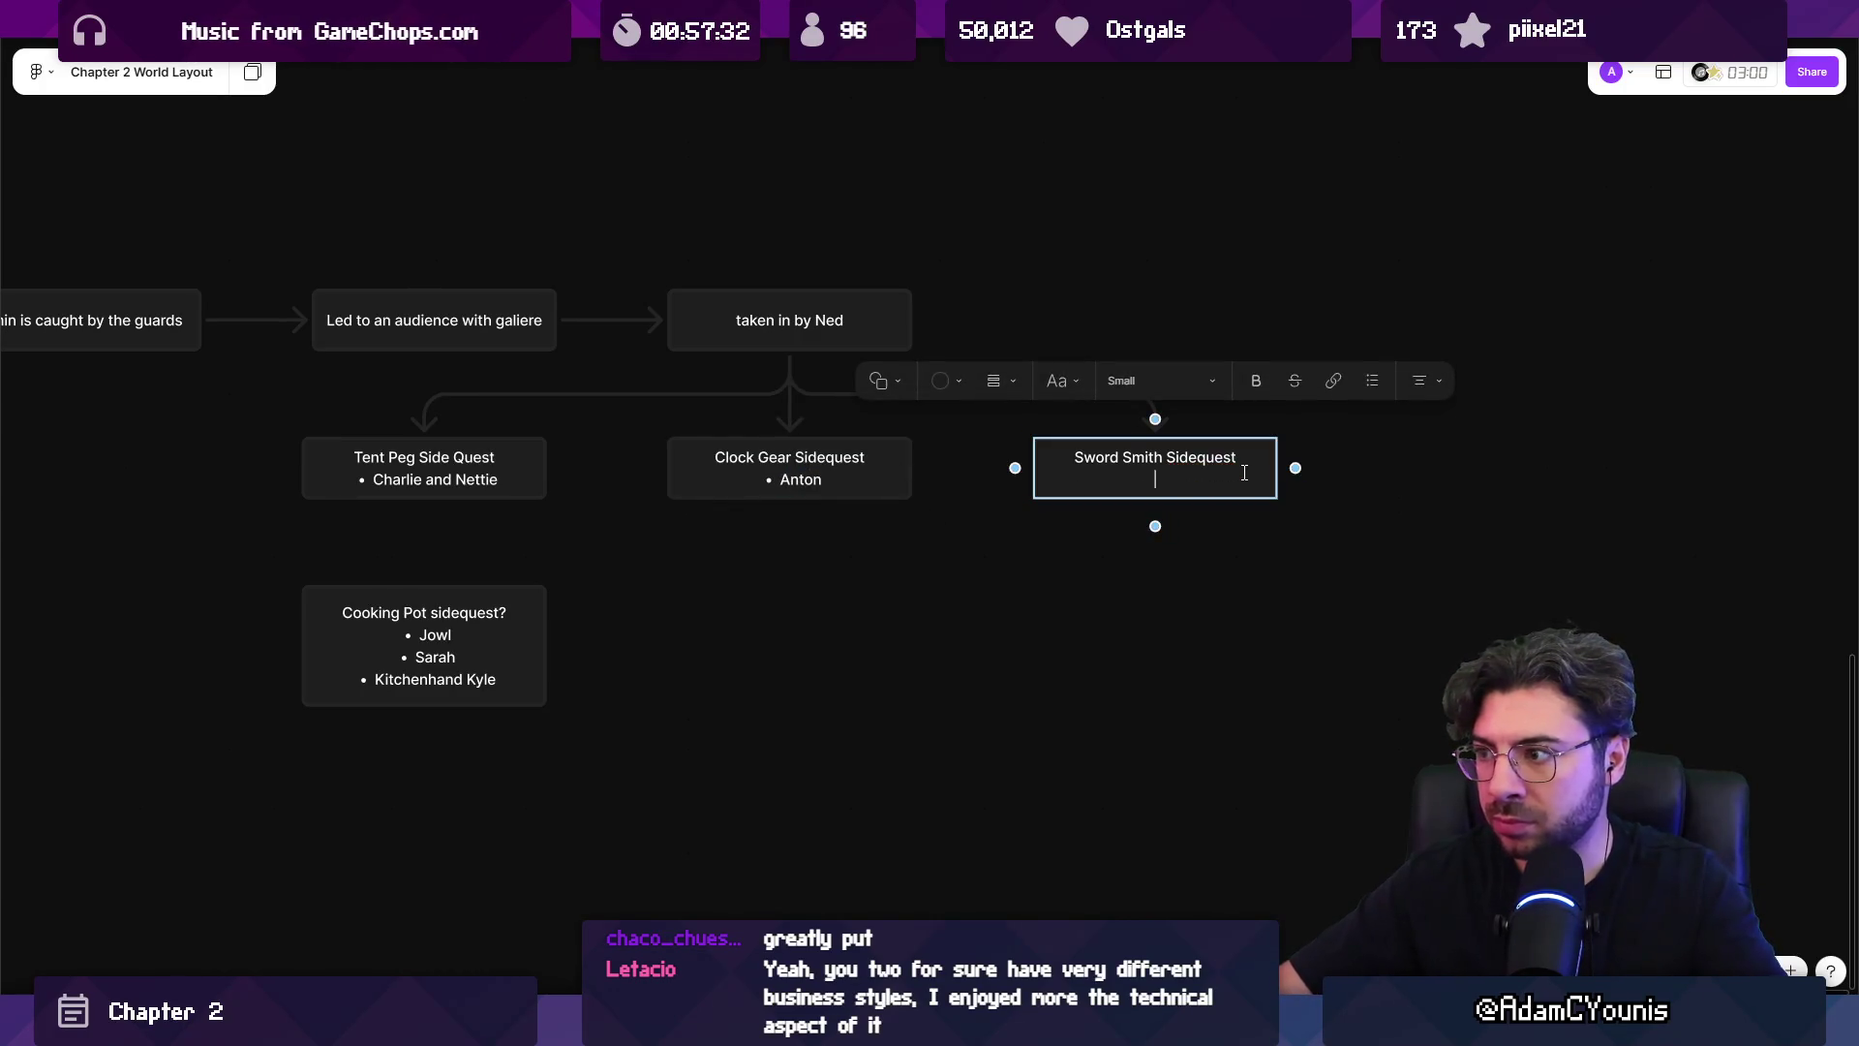
{"action": "type", "text": "???"}
{"action": "left_click", "coordinate": [1204, 577]}
{"action": "scroll", "coordinate": [1204, 577], "scroll_direction": "right", "scroll_amount": 2}
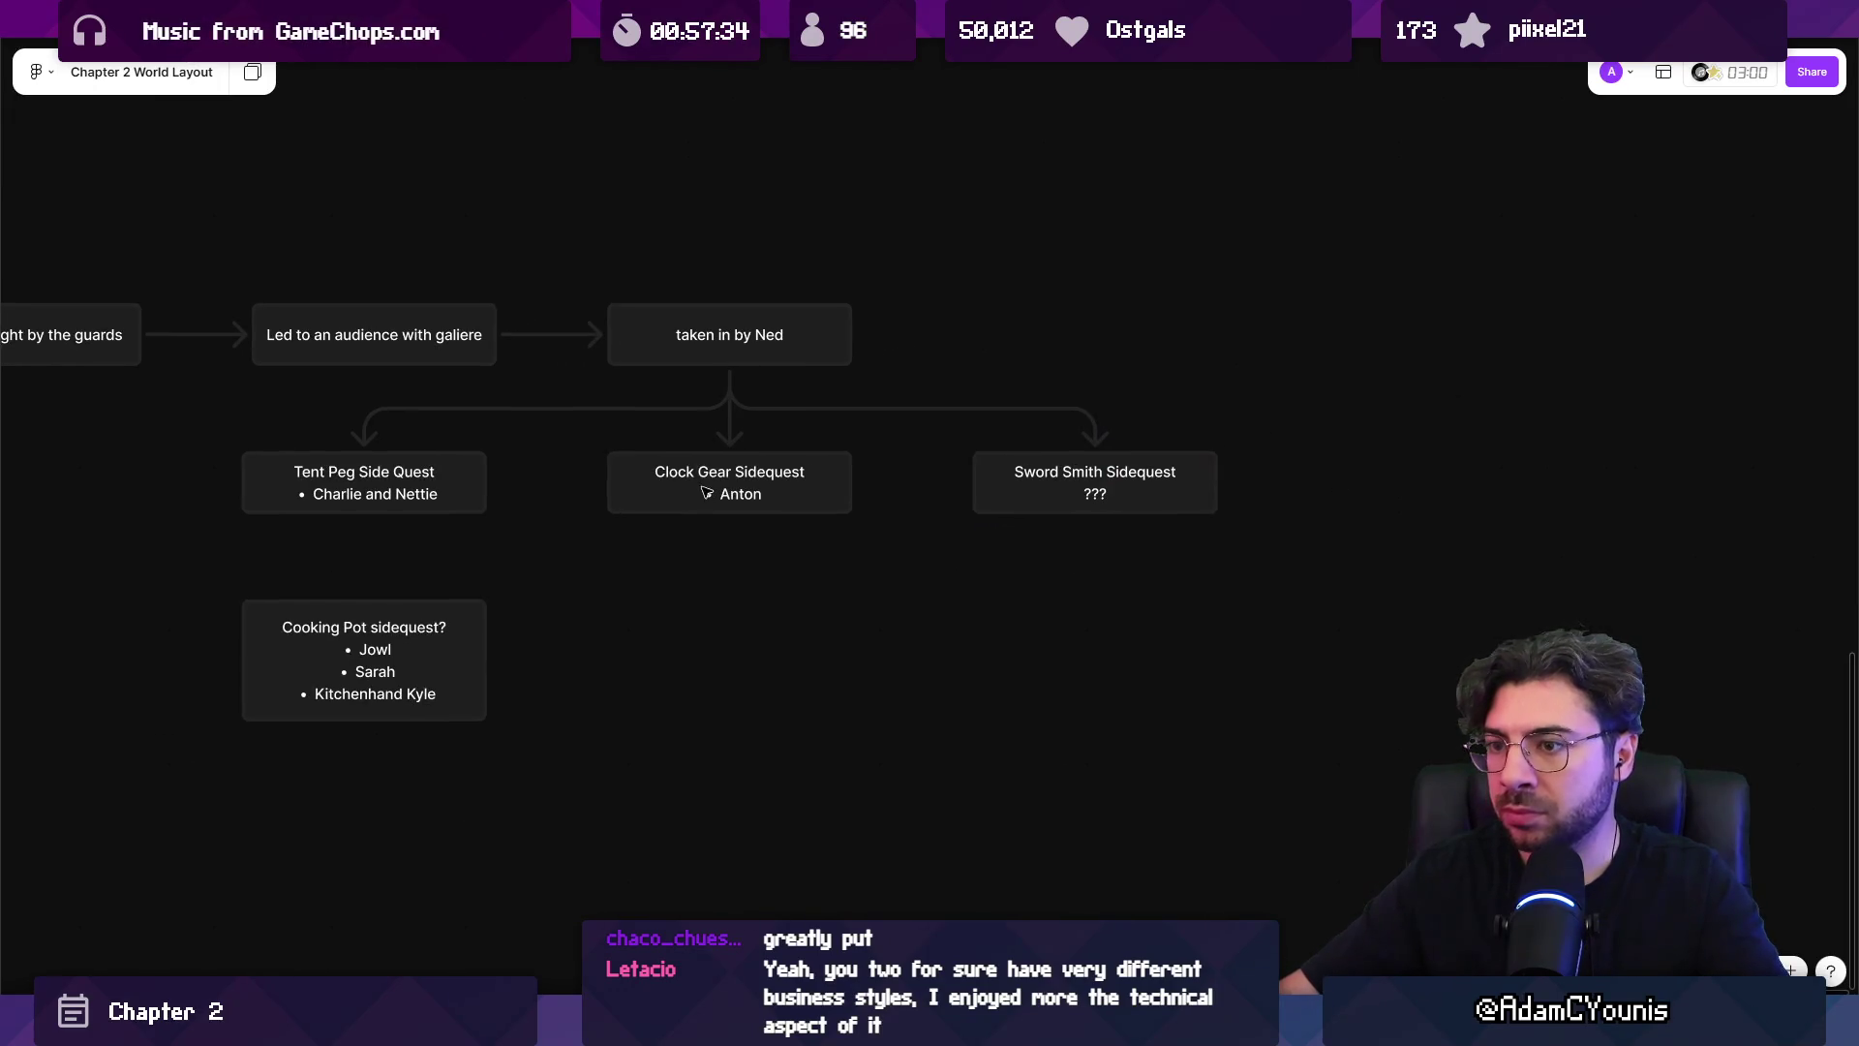
{"action": "mouse_move", "coordinate": [250, 835]}
{"action": "left_mouse_down"}
{"action": "mouse_move", "coordinate": [1195, 527]}
{"action": "mouse_move", "coordinate": [1230, 438]}
{"action": "mouse_move", "coordinate": [1201, 518]}
{"action": "left_mouse_up"}
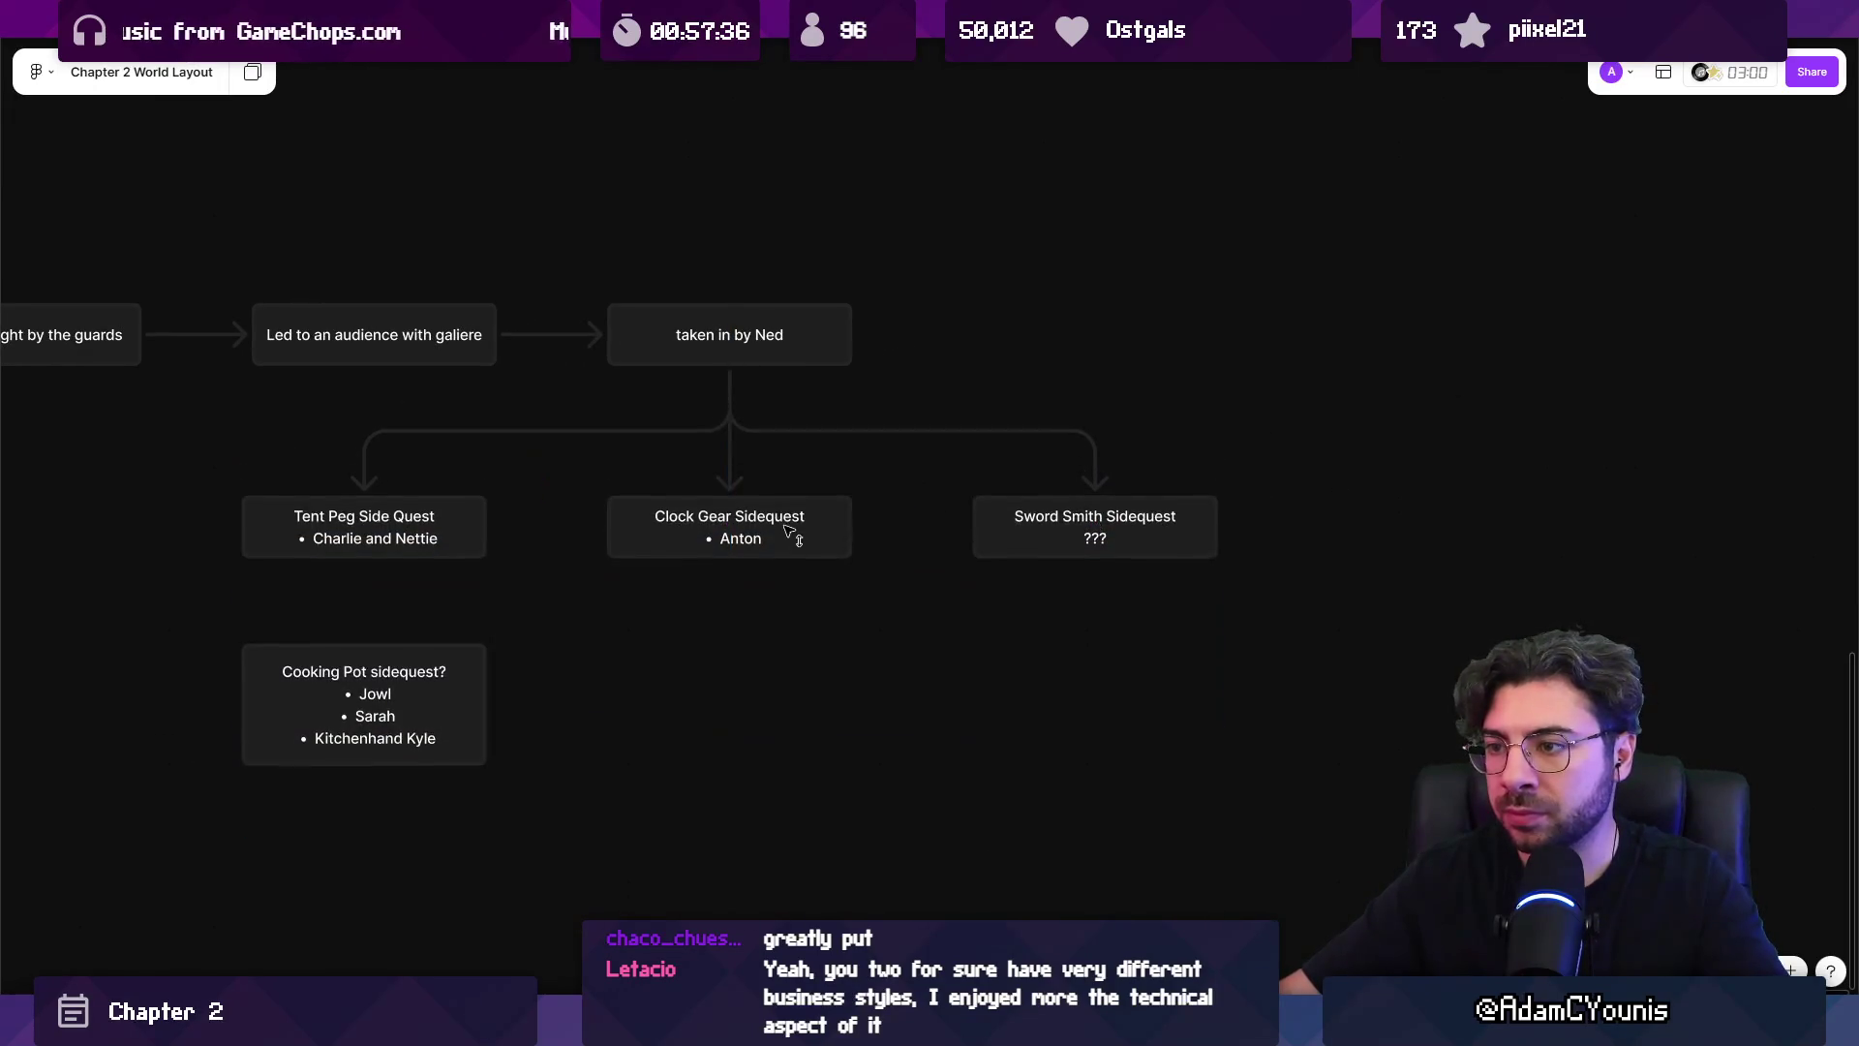
{"action": "left_click", "coordinate": [1220, 352]}
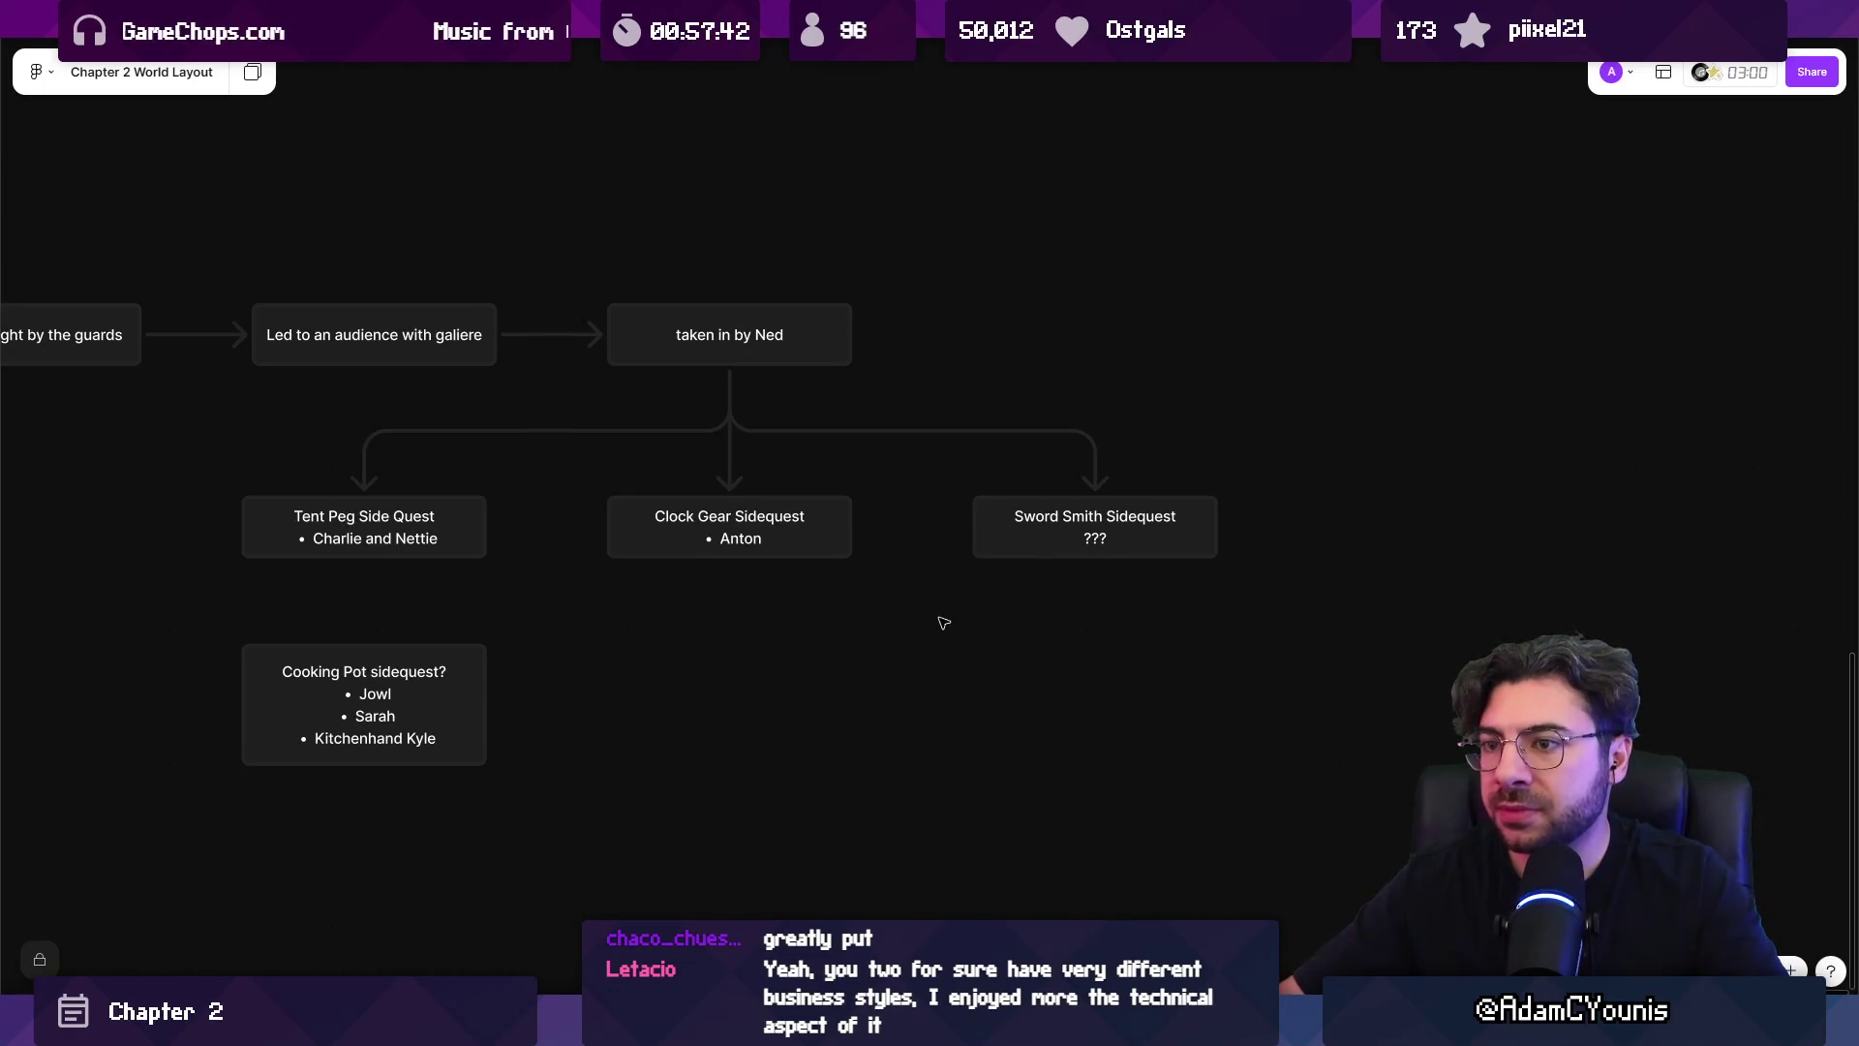
Copy the Cooking Pot box below Clock Gear as 'Shovellier Sidequest' with a Shovellier bullet.
{"action": "left_click", "coordinate": [447, 675]}
{"action": "left_click_drag", "start_coordinate": [504, 704], "coordinate": [870, 704]}
{"action": "key", "text": "ctrl+a"}
{"action": "type", "text": "Shovellier Sidequest"}
{"action": "key", "text": "Escape"}
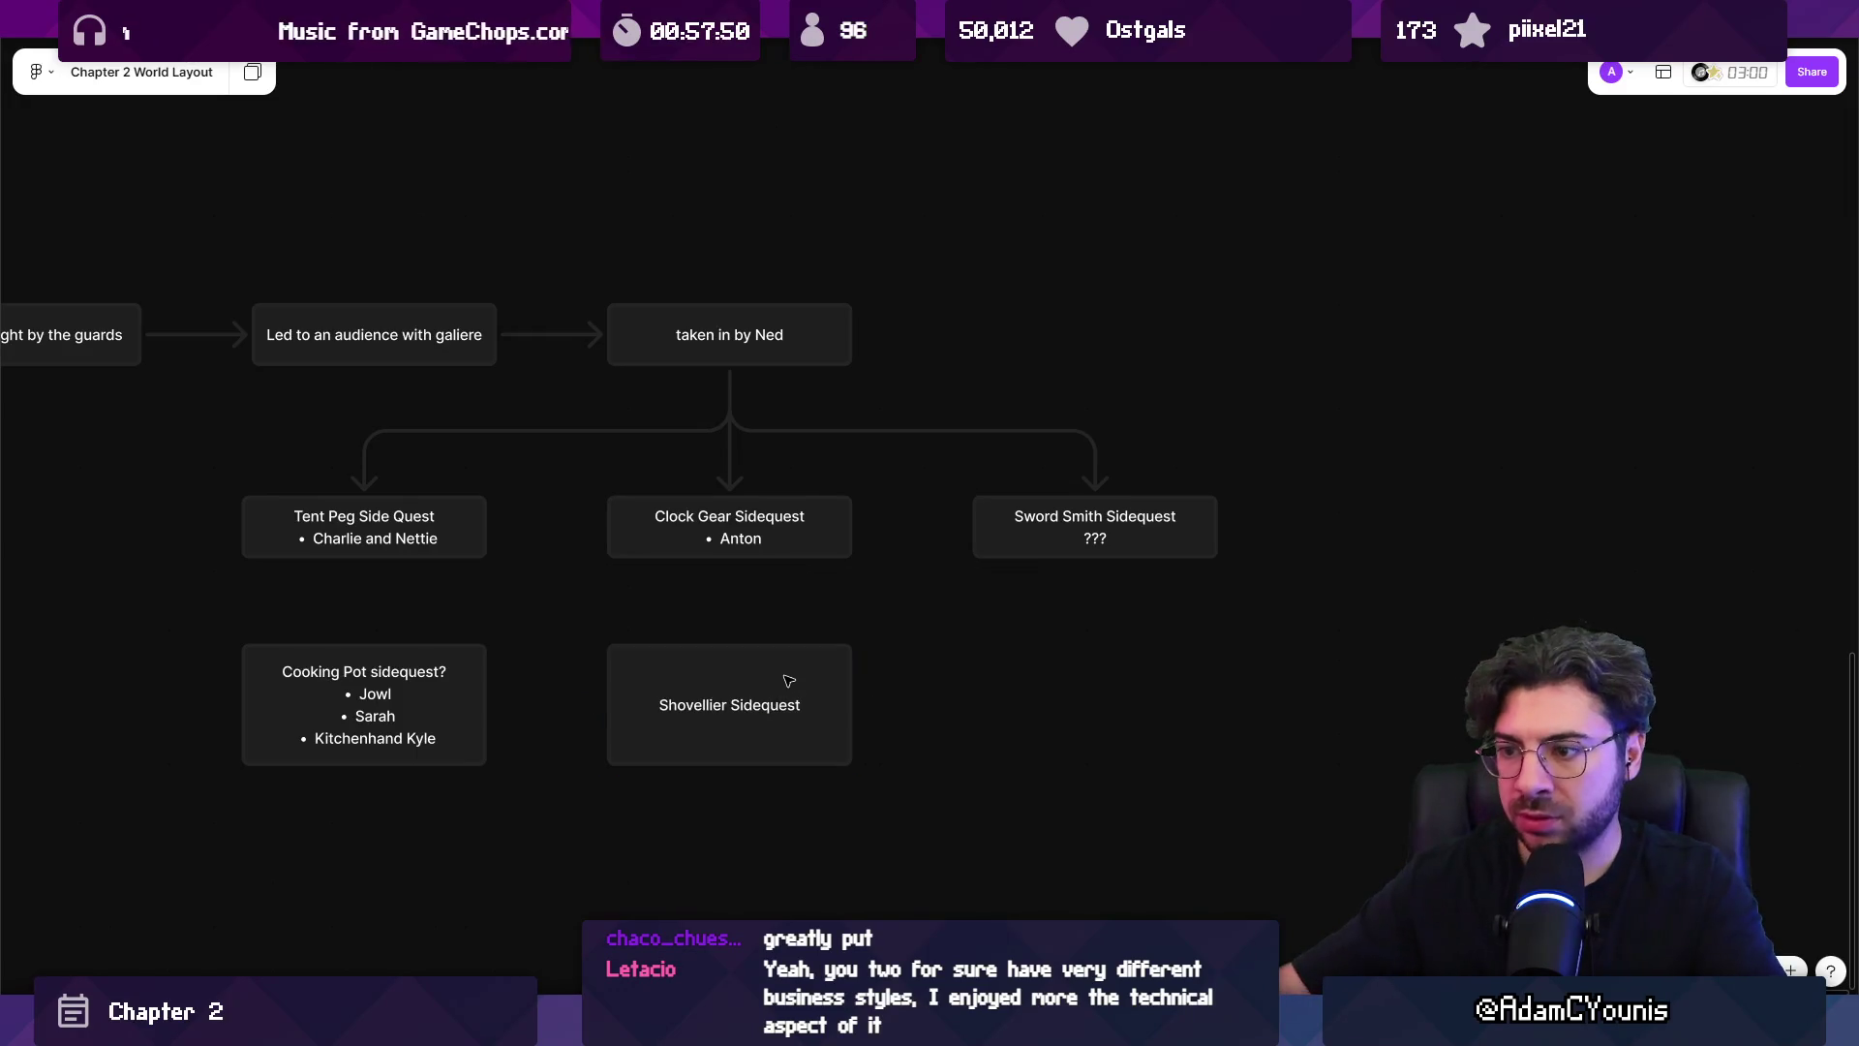
{"action": "double_click", "coordinate": [789, 717]}
{"action": "left_click", "coordinate": [813, 711]}
{"action": "type", "text": "\\"}
{"action": "key", "text": "Return"}
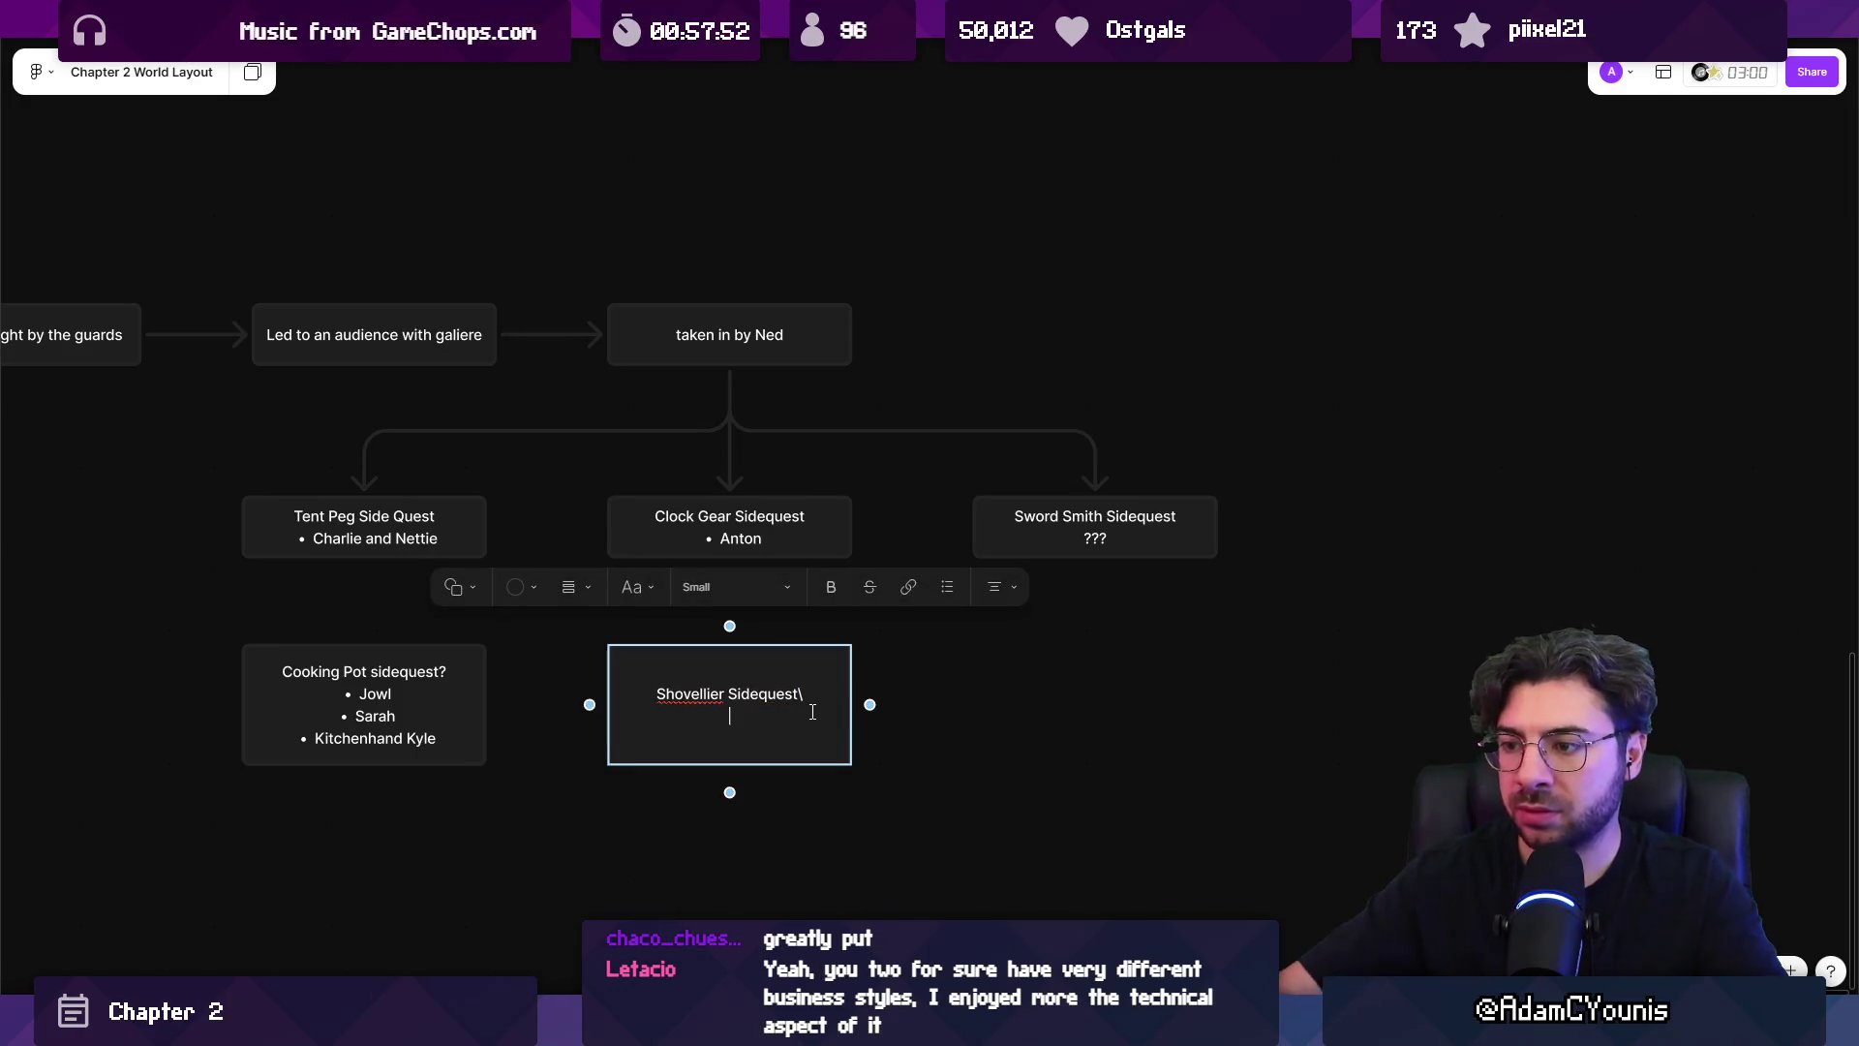
{"action": "type", "text": "- "}
{"action": "type", "text": "hovellier"}
{"action": "key", "text": "Return"}
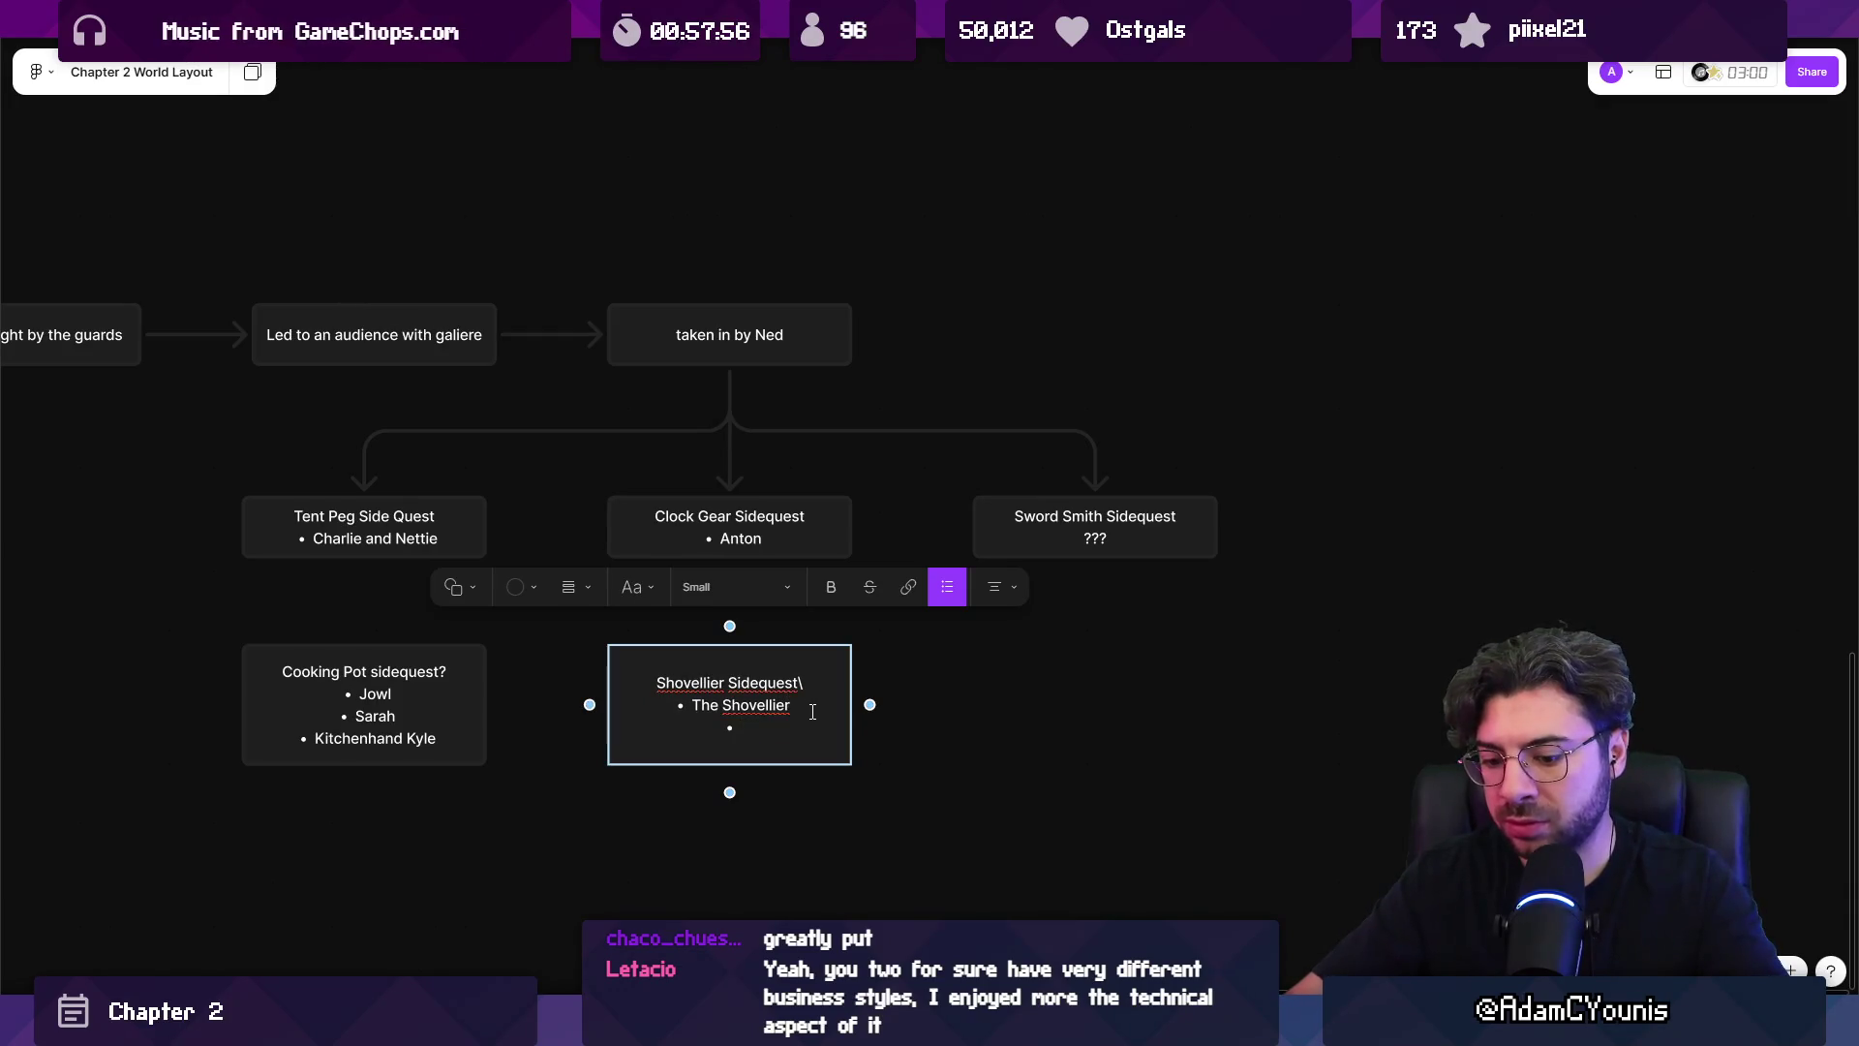
{"action": "key", "text": "Up"}
{"action": "key", "text": "Up"}
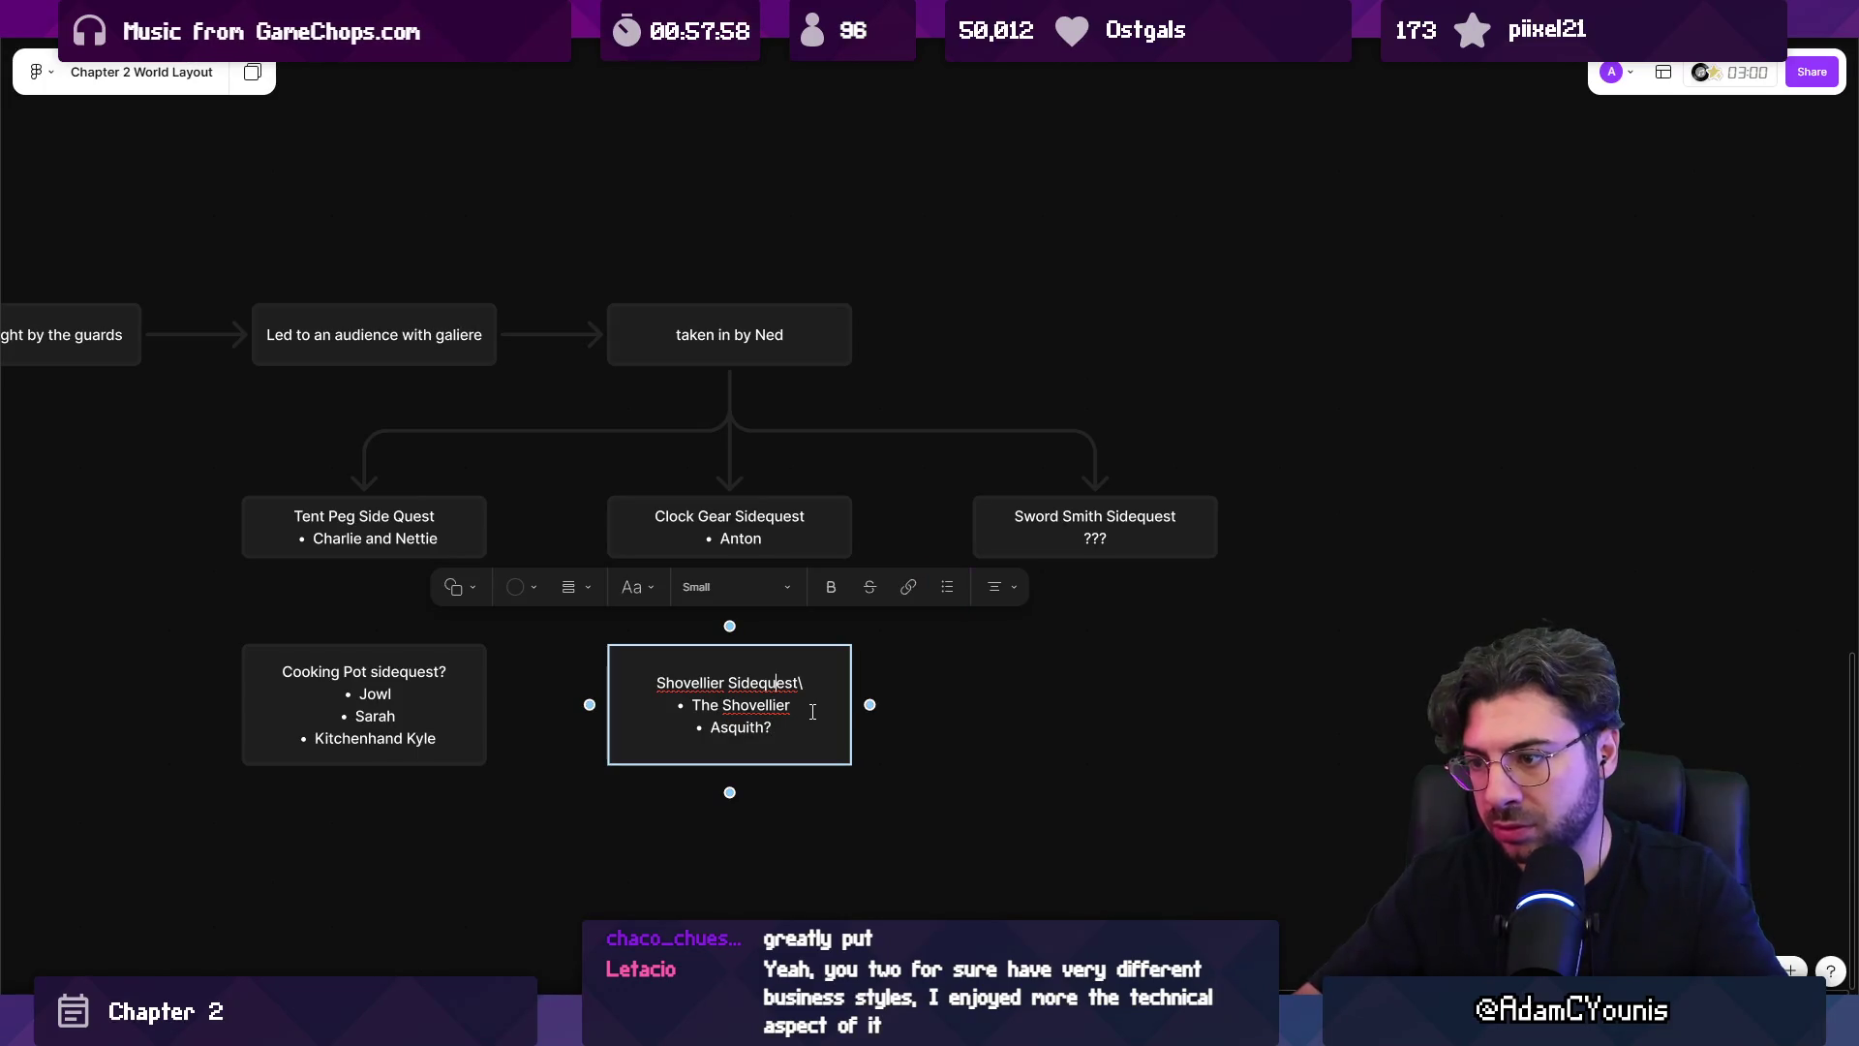
{"action": "key", "text": "BackSpace"}
{"action": "left_click", "coordinate": [1142, 753]}
Copy it under Sword Smith as 'Shoe Inn Quest' with a 'Tale of the shapeshifter' bullet.
{"action": "left_click", "coordinate": [785, 664]}
{"action": "left_click_drag", "start_coordinate": [785, 664], "coordinate": [1151, 644]}
{"action": "double_click", "coordinate": [1110, 721]}
{"action": "type", "text": "sHO"}
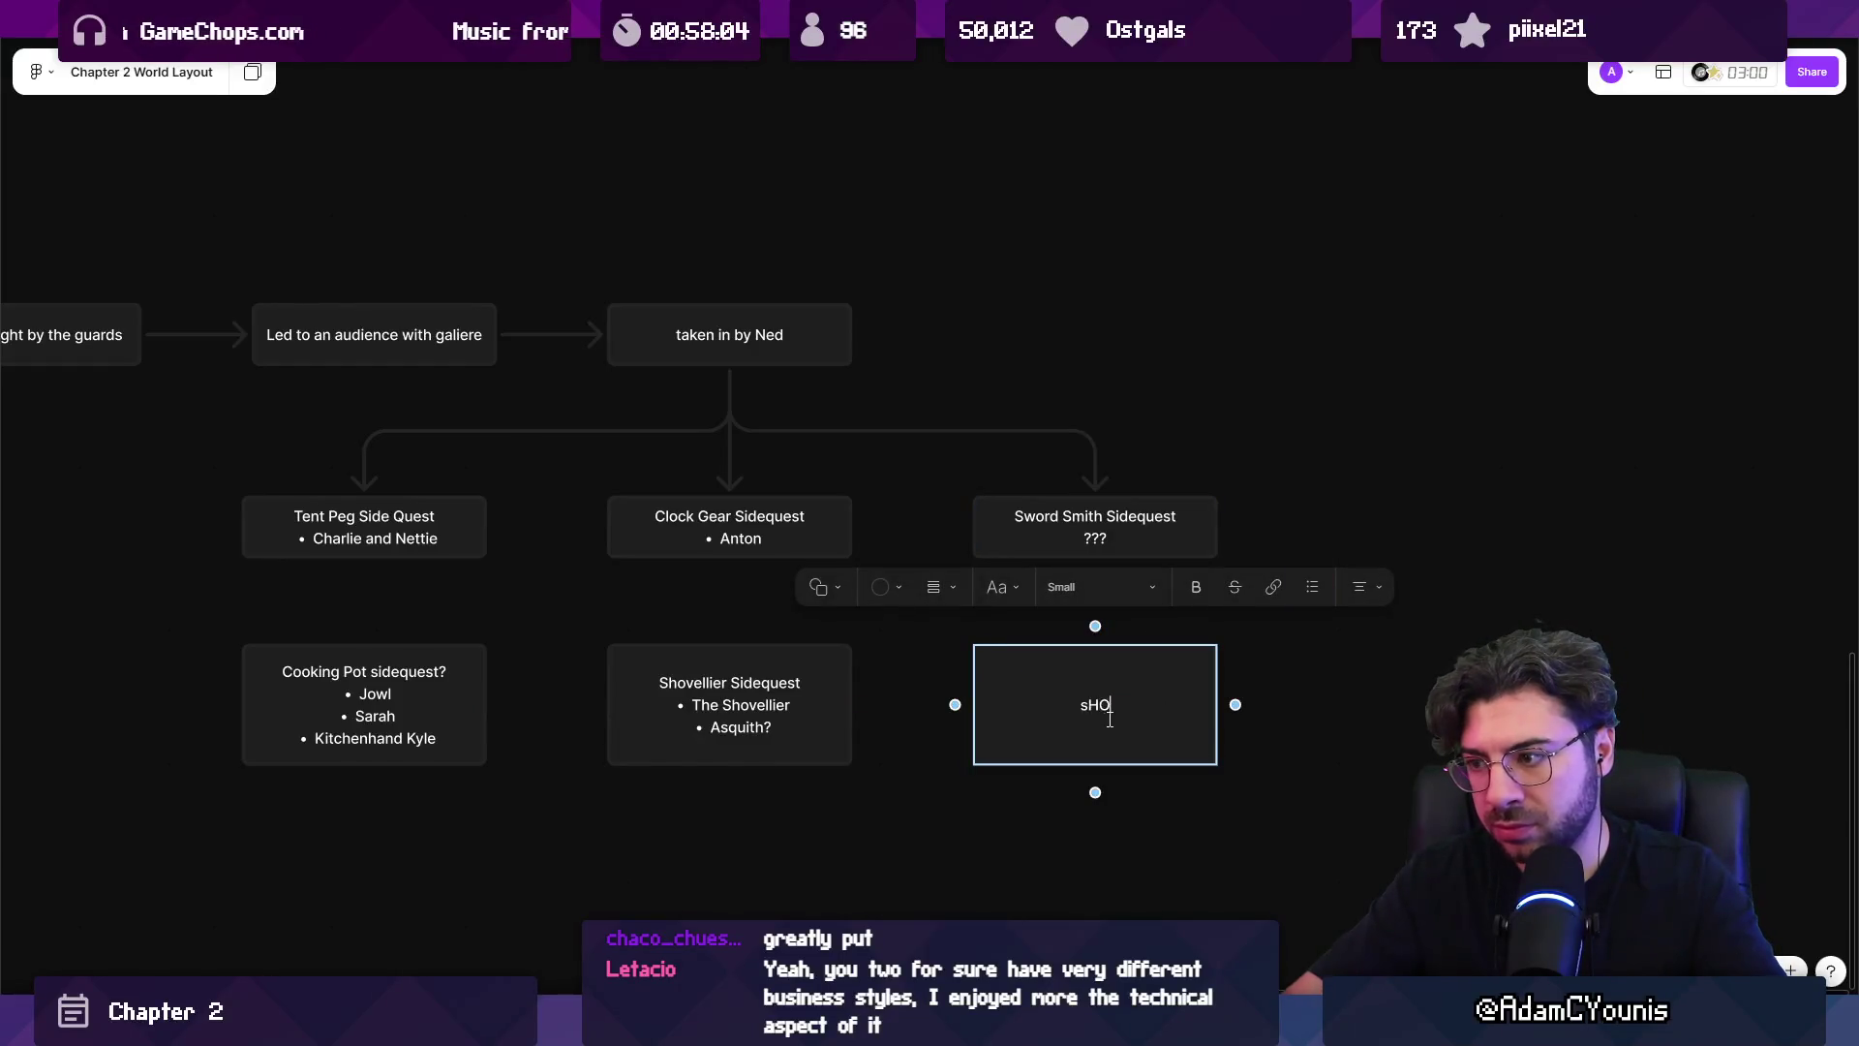
{"action": "key", "text": "BackSpace"}
{"action": "key", "text": "BackSpace"}
{"action": "key", "text": "BackSpace"}
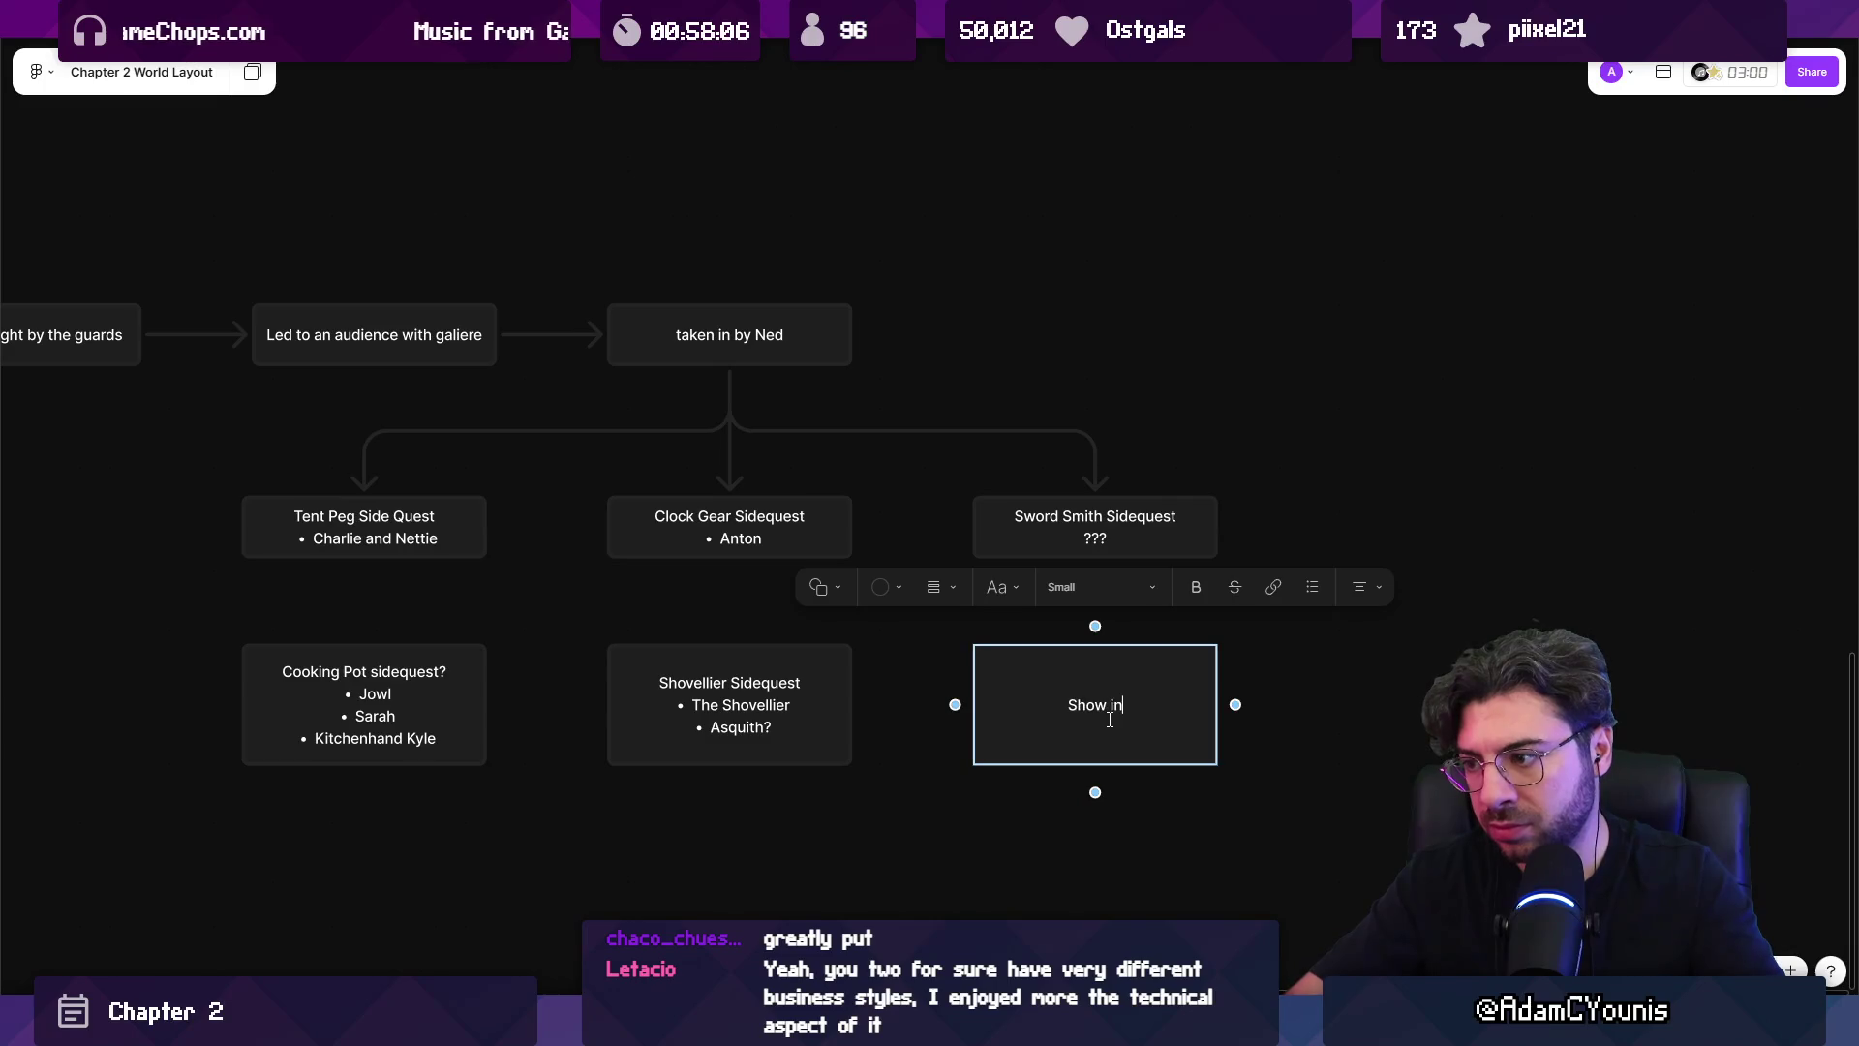
{"action": "key", "text": "BackSpace"}
{"action": "key", "text": "BackSpace"}
{"action": "type", "text": "Inn "}
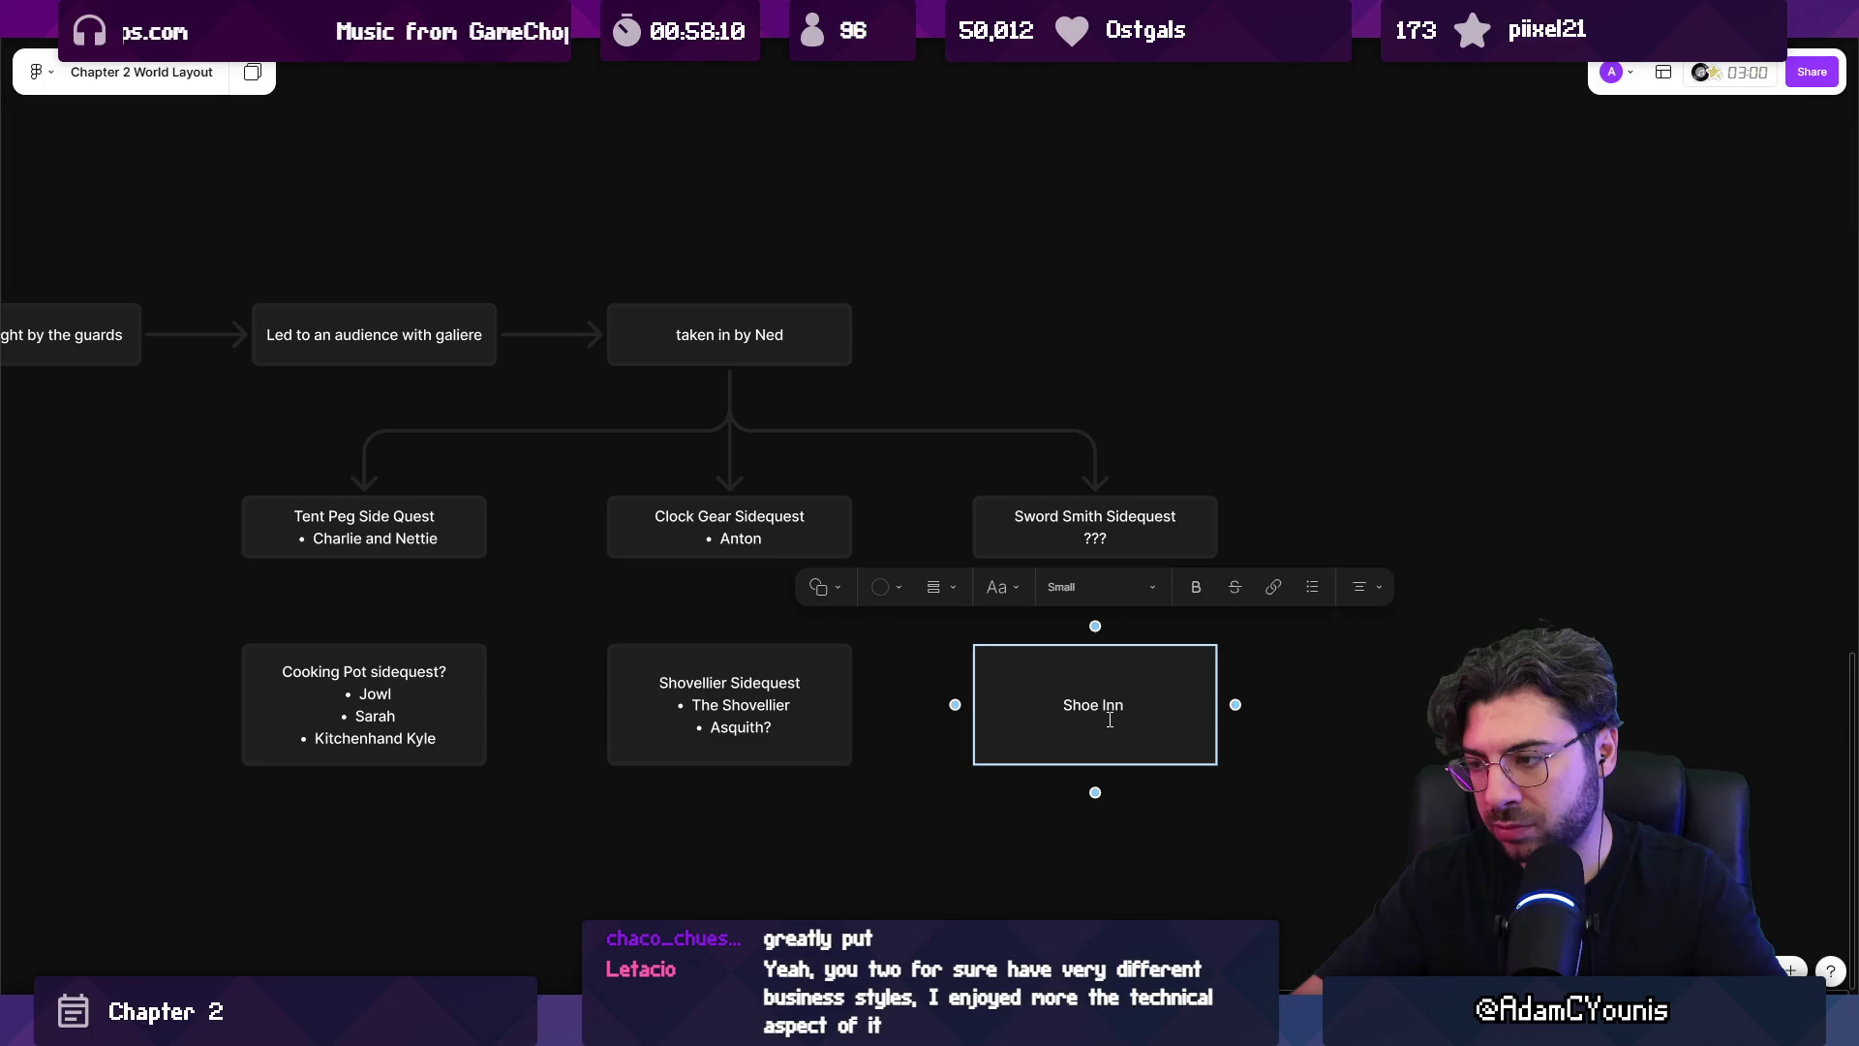
{"action": "type", "text": "Quest"}
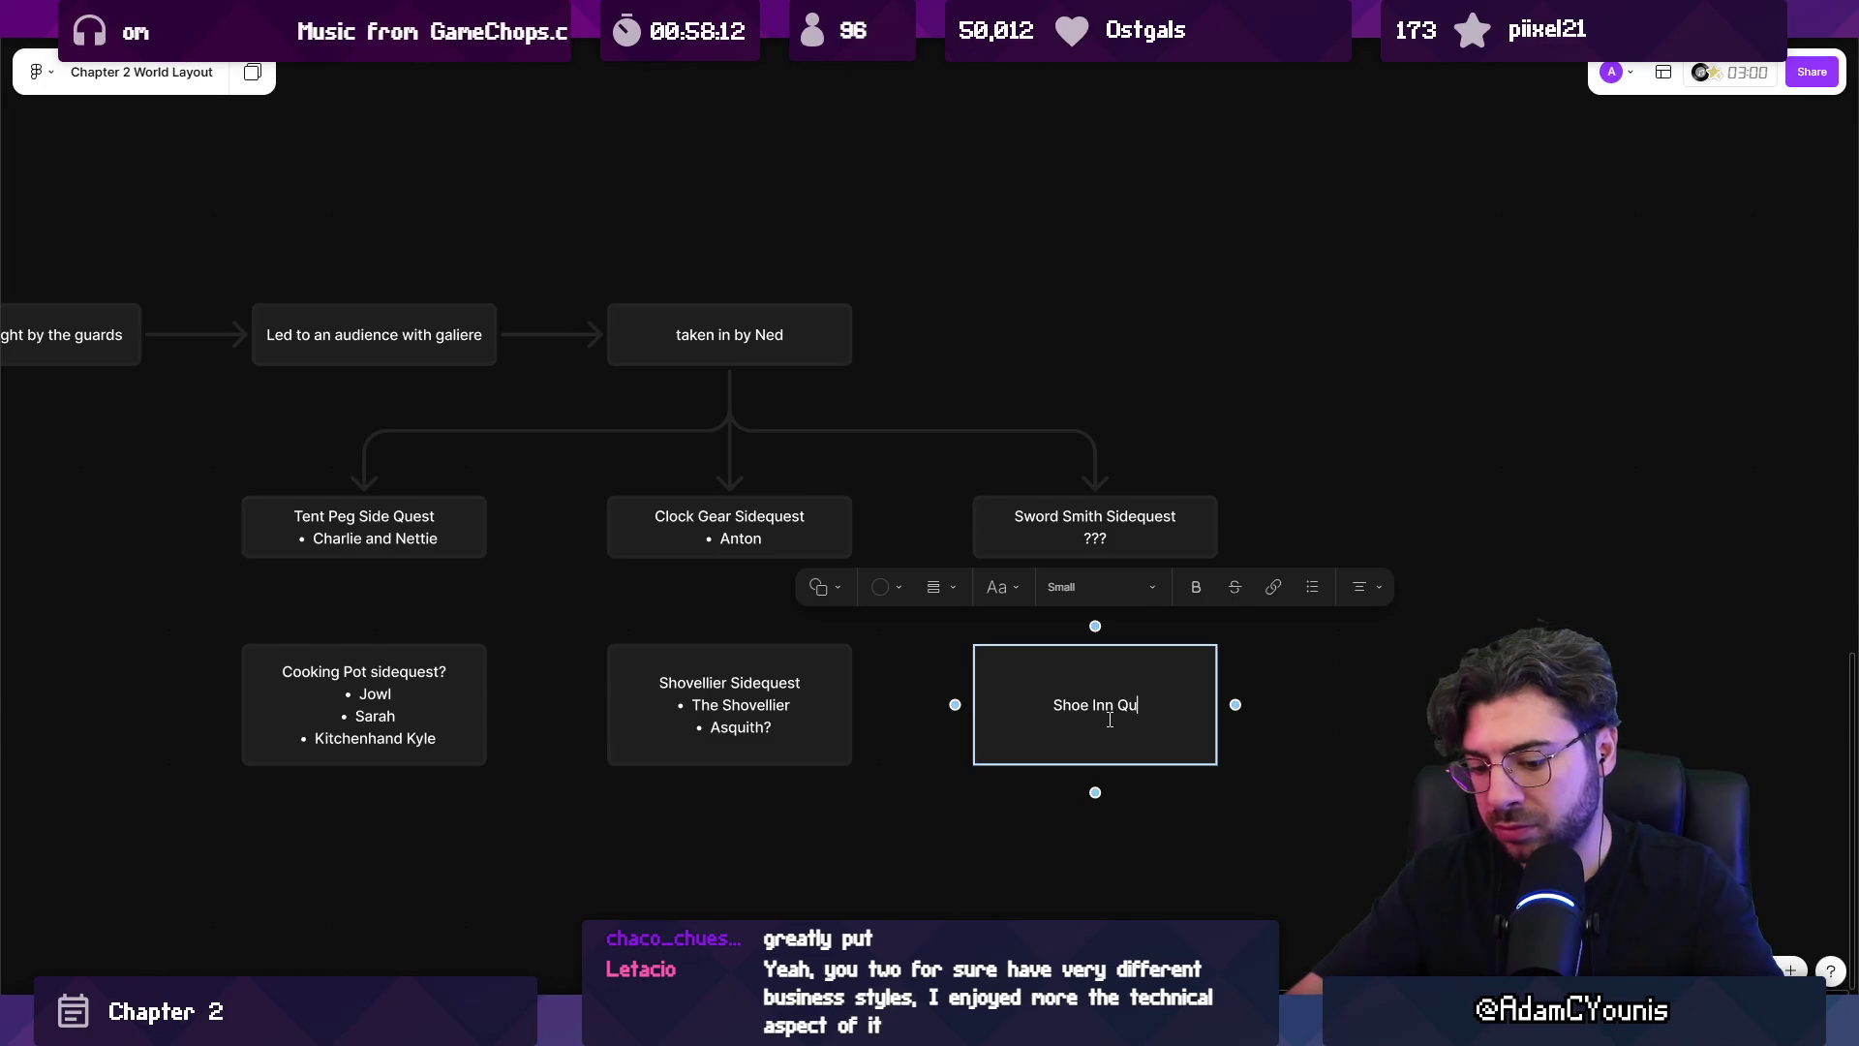
{"action": "key", "text": "Return"}
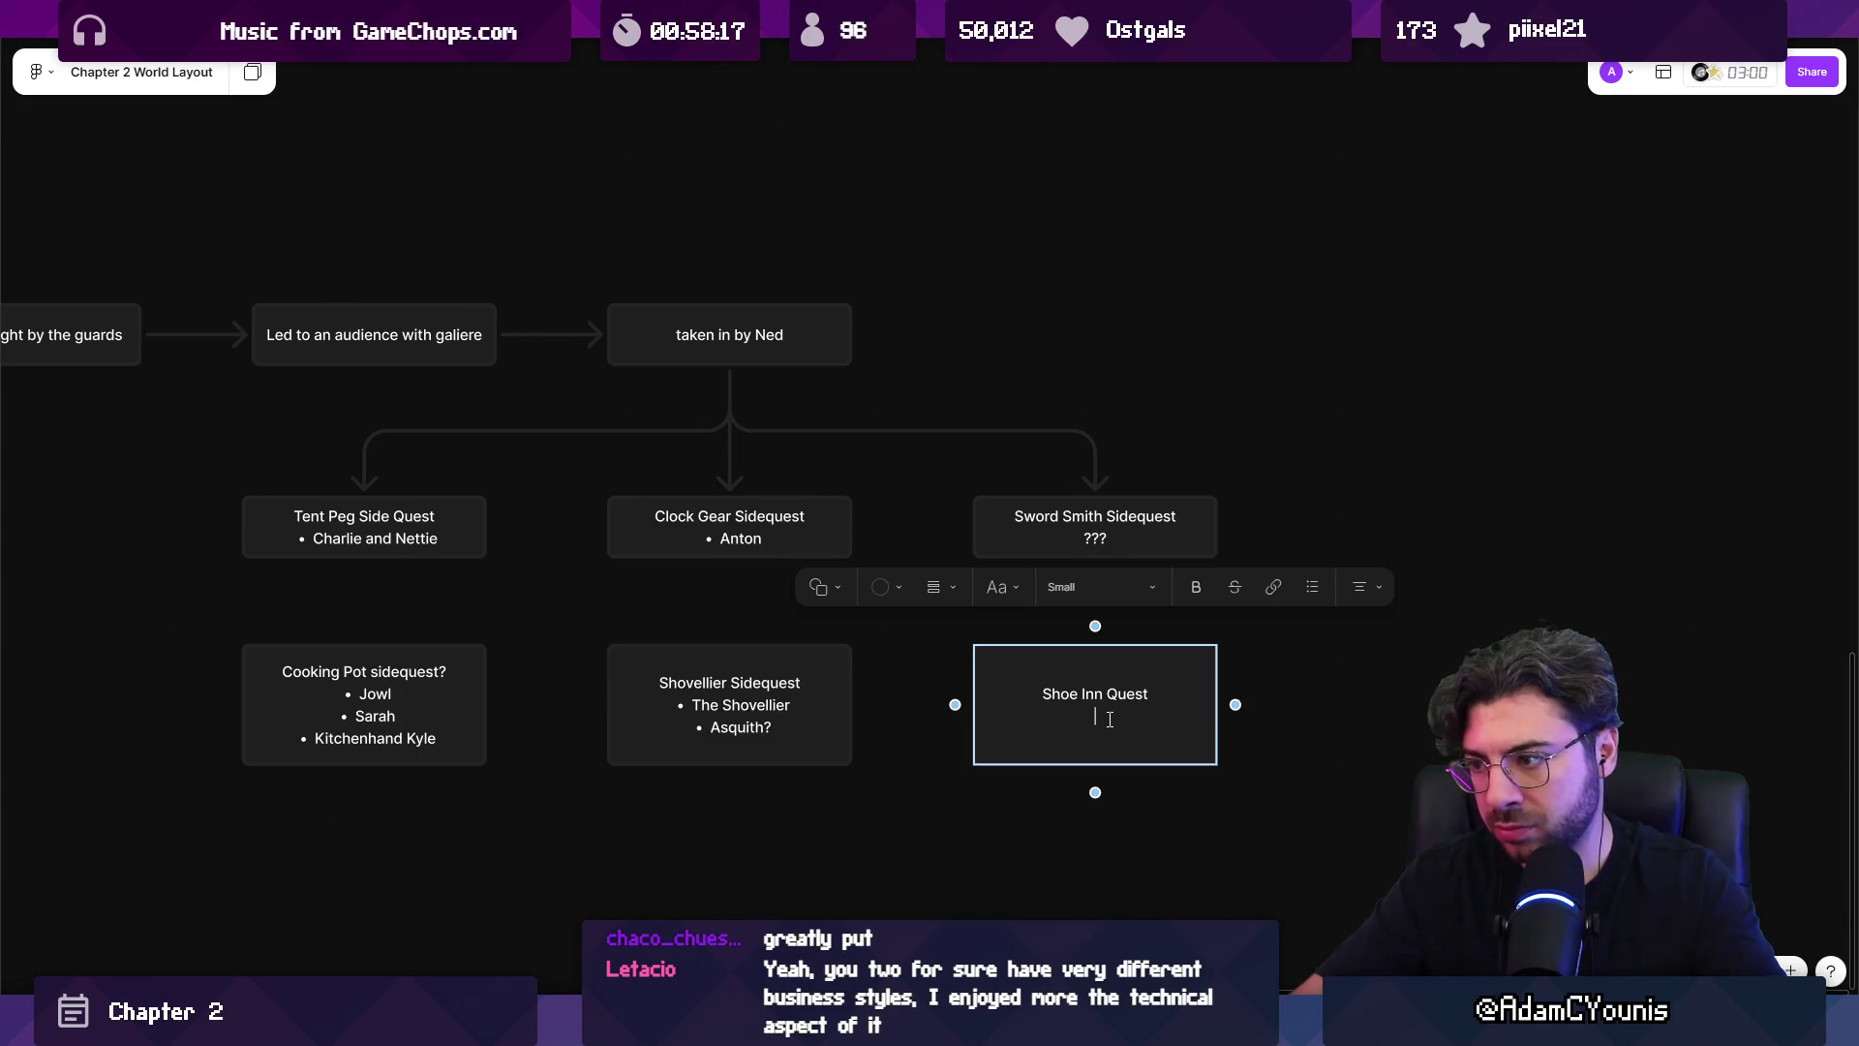
{"action": "key", "text": "ctrl+shift+8"}
{"action": "type", "text": "The"}
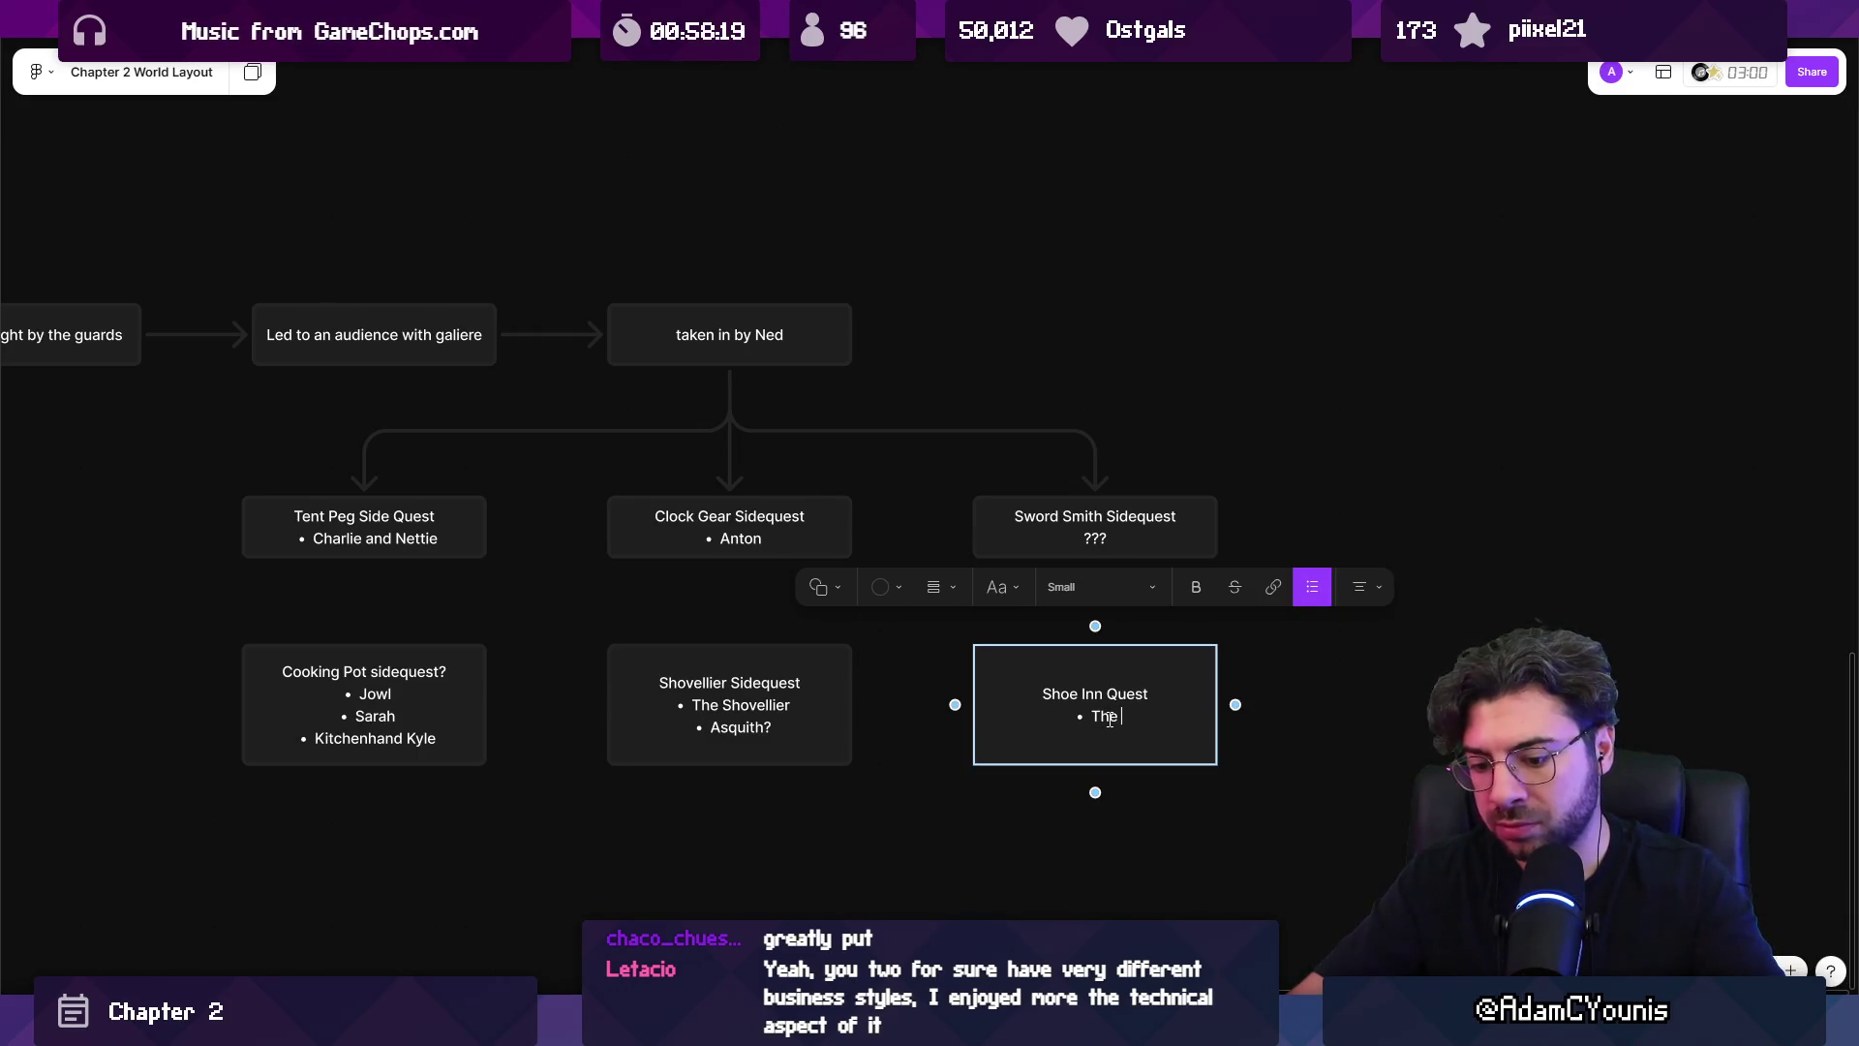
{"action": "type", "text": "Tale of the "}
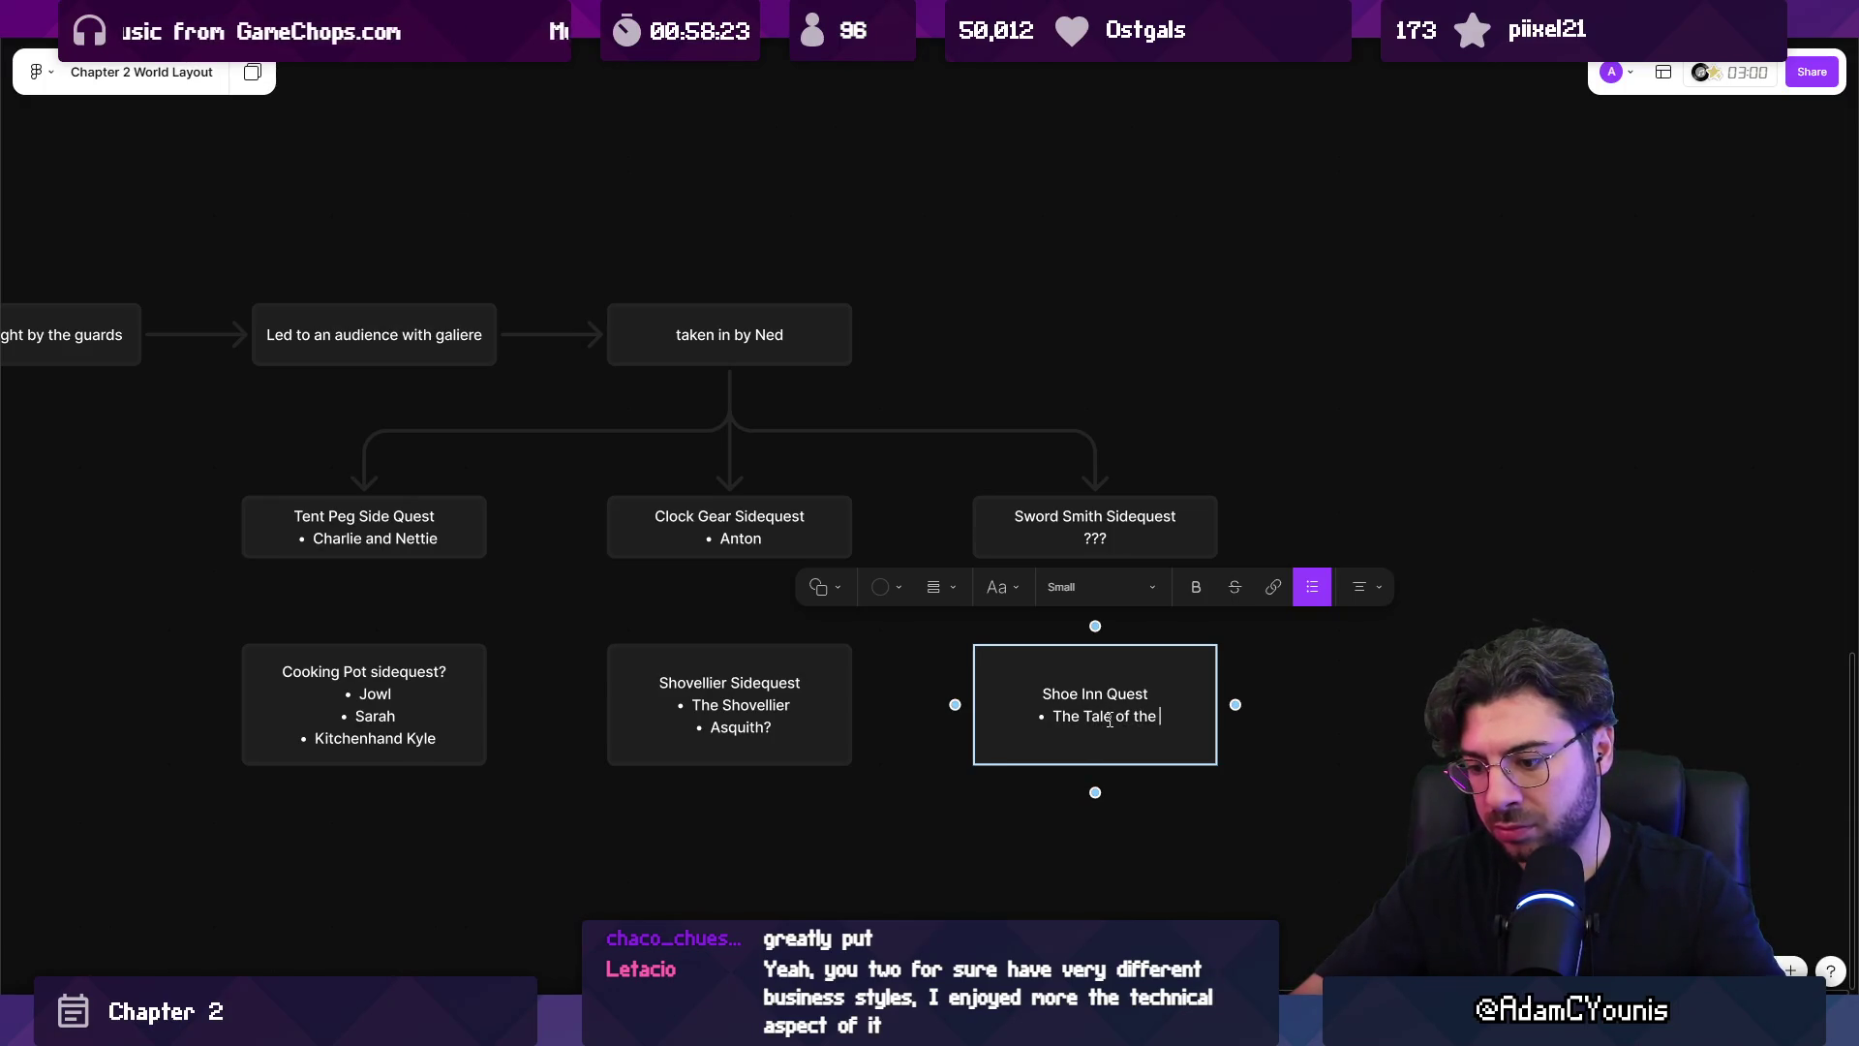
{"action": "type", "text": "shapeshi"}
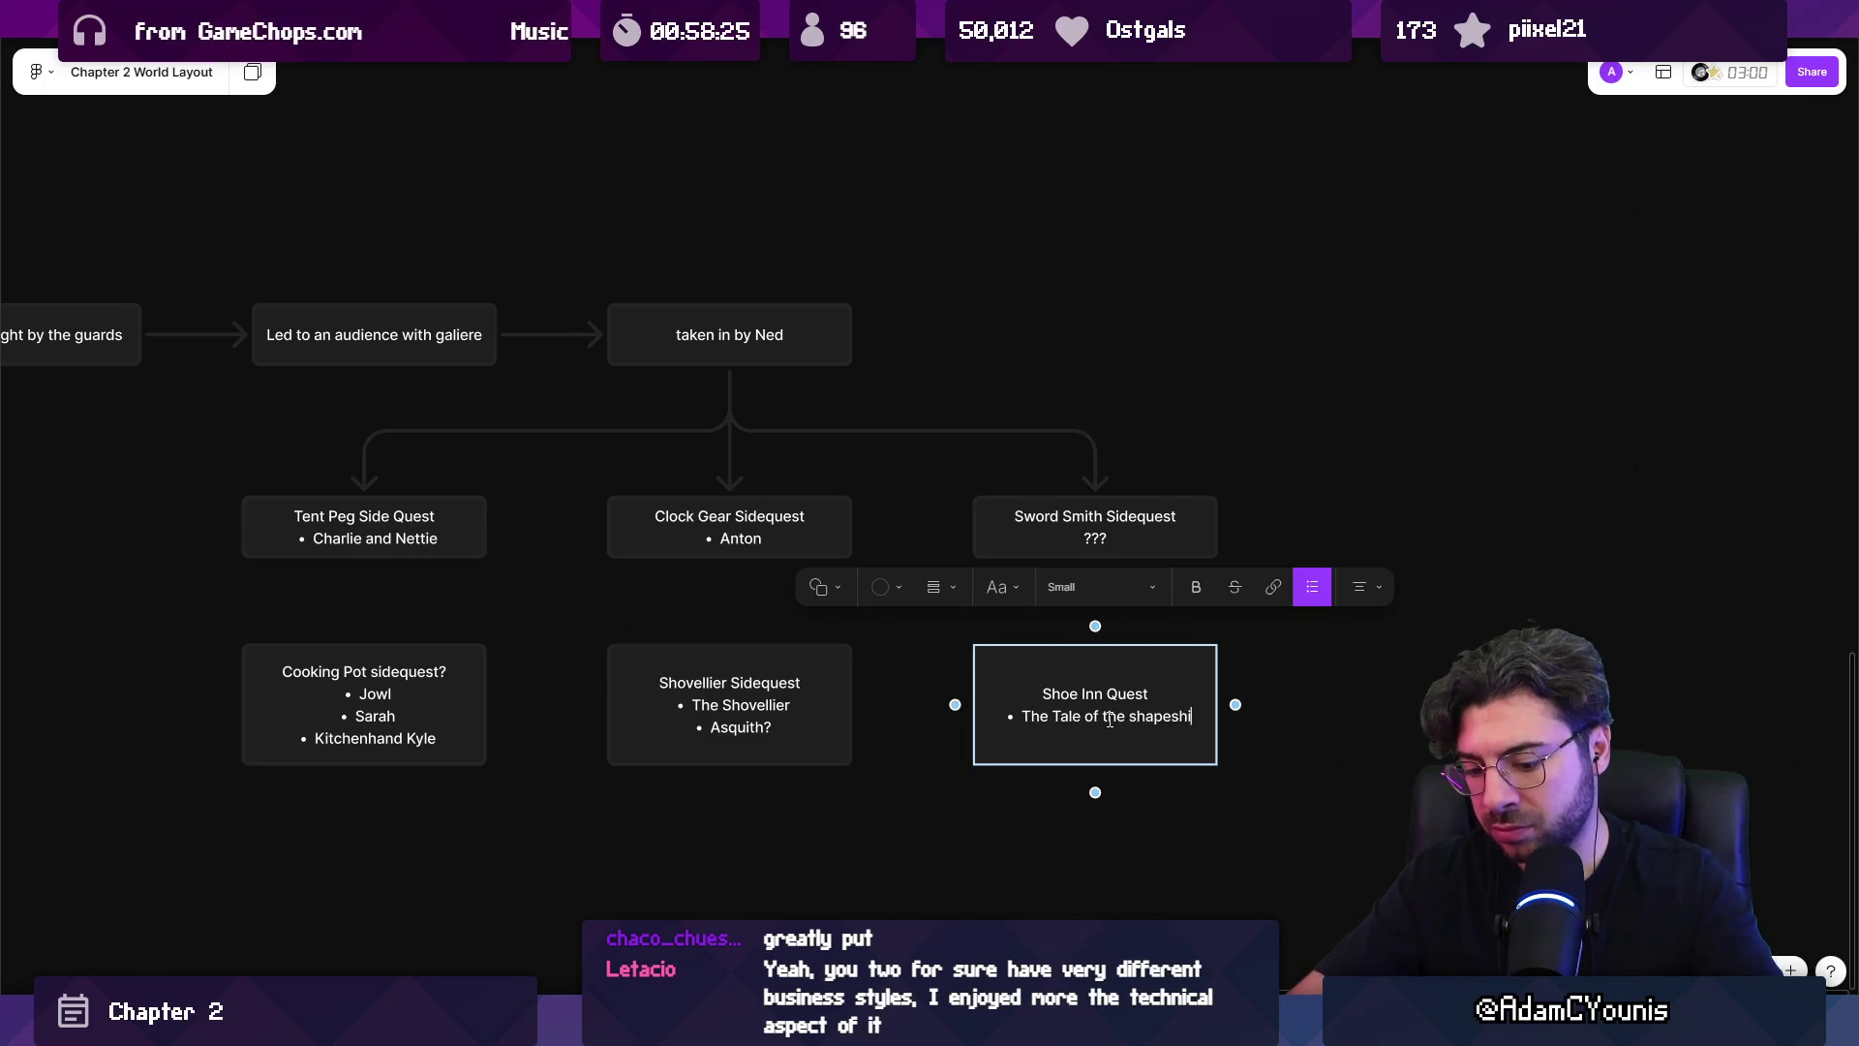
{"action": "type", "text": "fter"}
{"action": "key", "text": "Escape"}
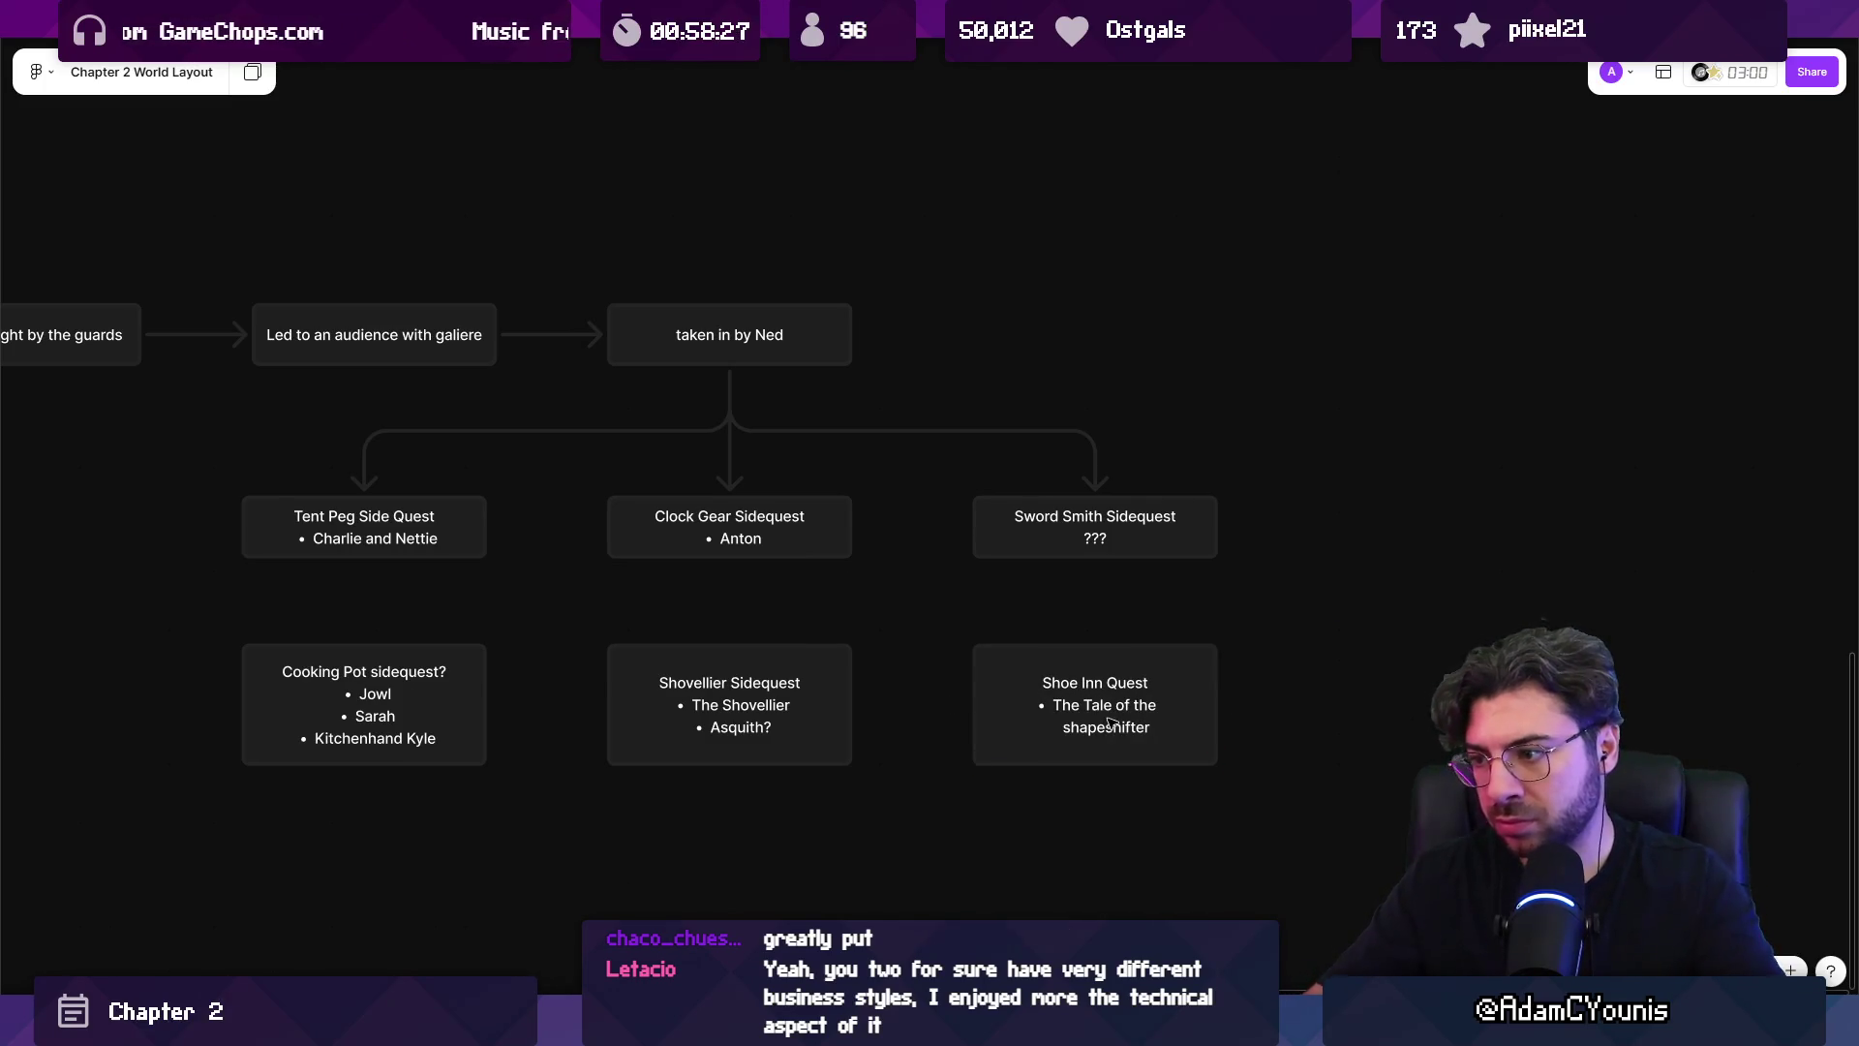
Add a new connected story step after 'taken in by Ned'.
{"action": "scroll", "coordinate": [1026, 568], "scroll_direction": "left", "scroll_amount": 3}
{"action": "scroll", "coordinate": [1000, 544], "scroll_direction": "up", "scroll_amount": 3}
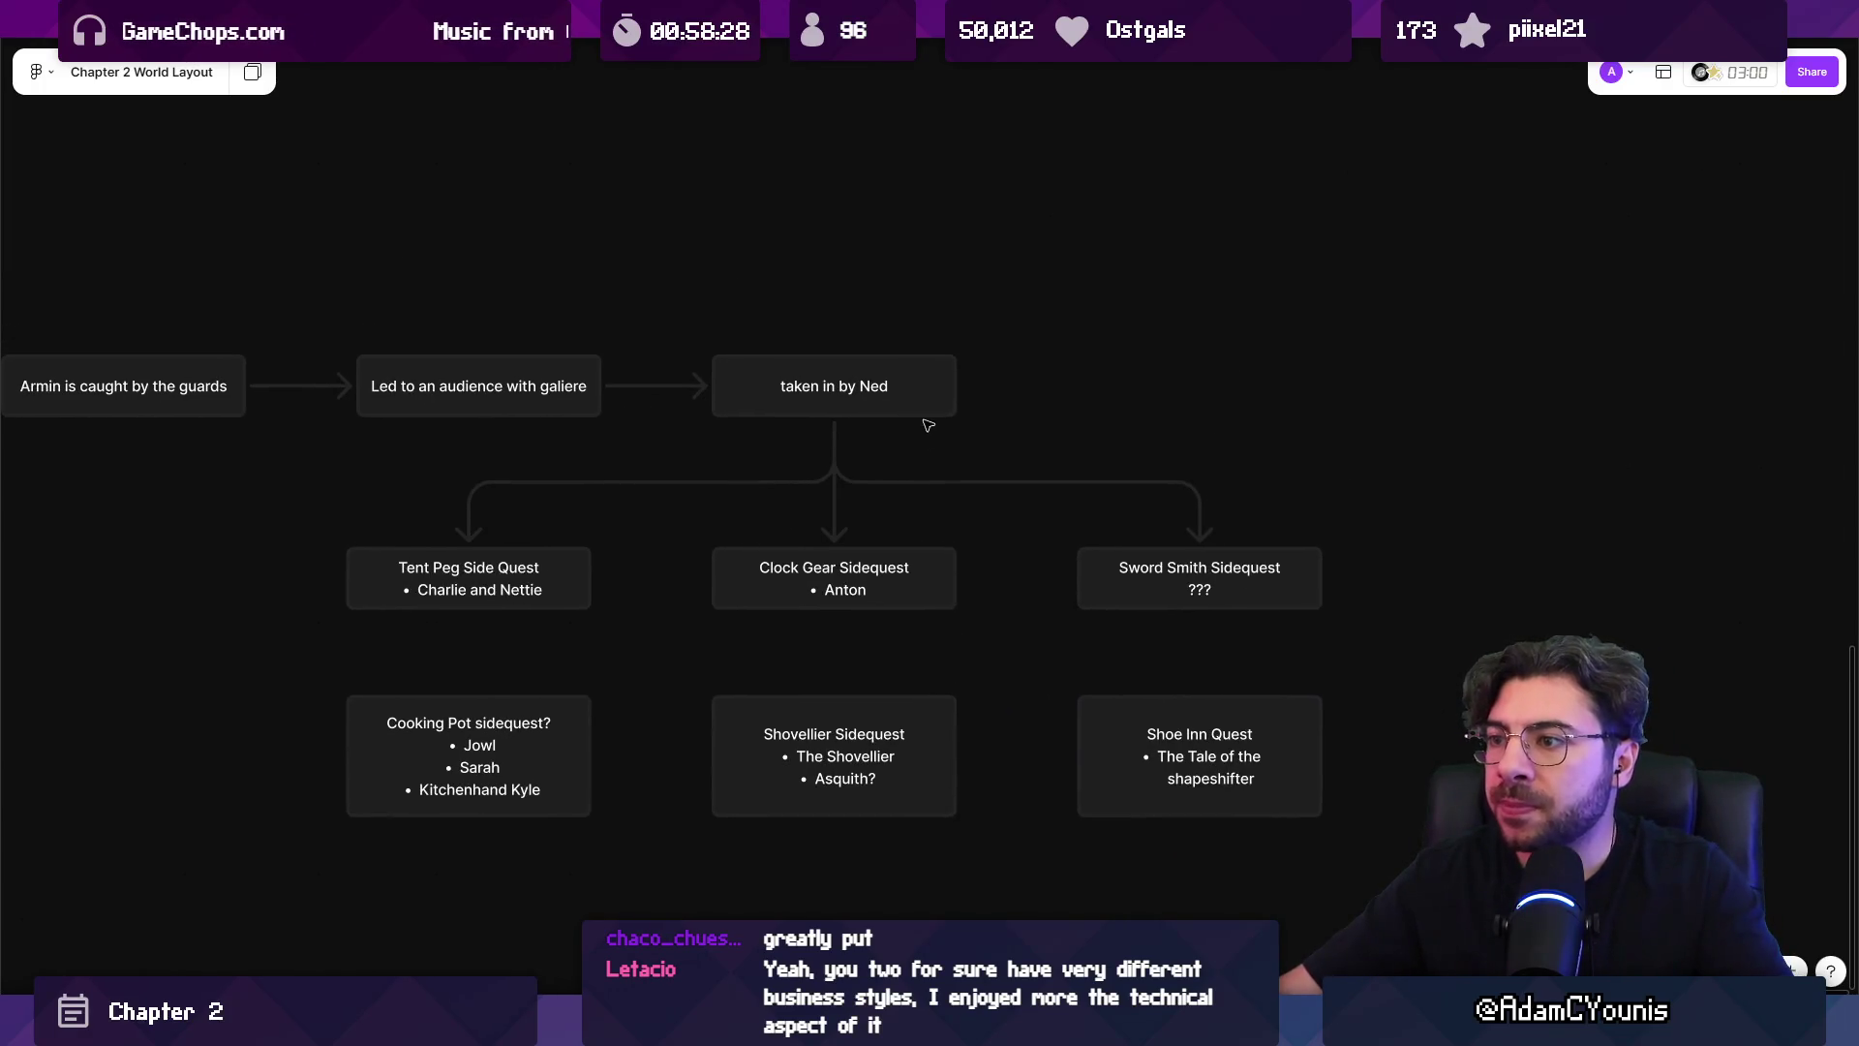
{"action": "left_click", "coordinate": [866, 438]}
{"action": "left_click", "coordinate": [898, 439]}
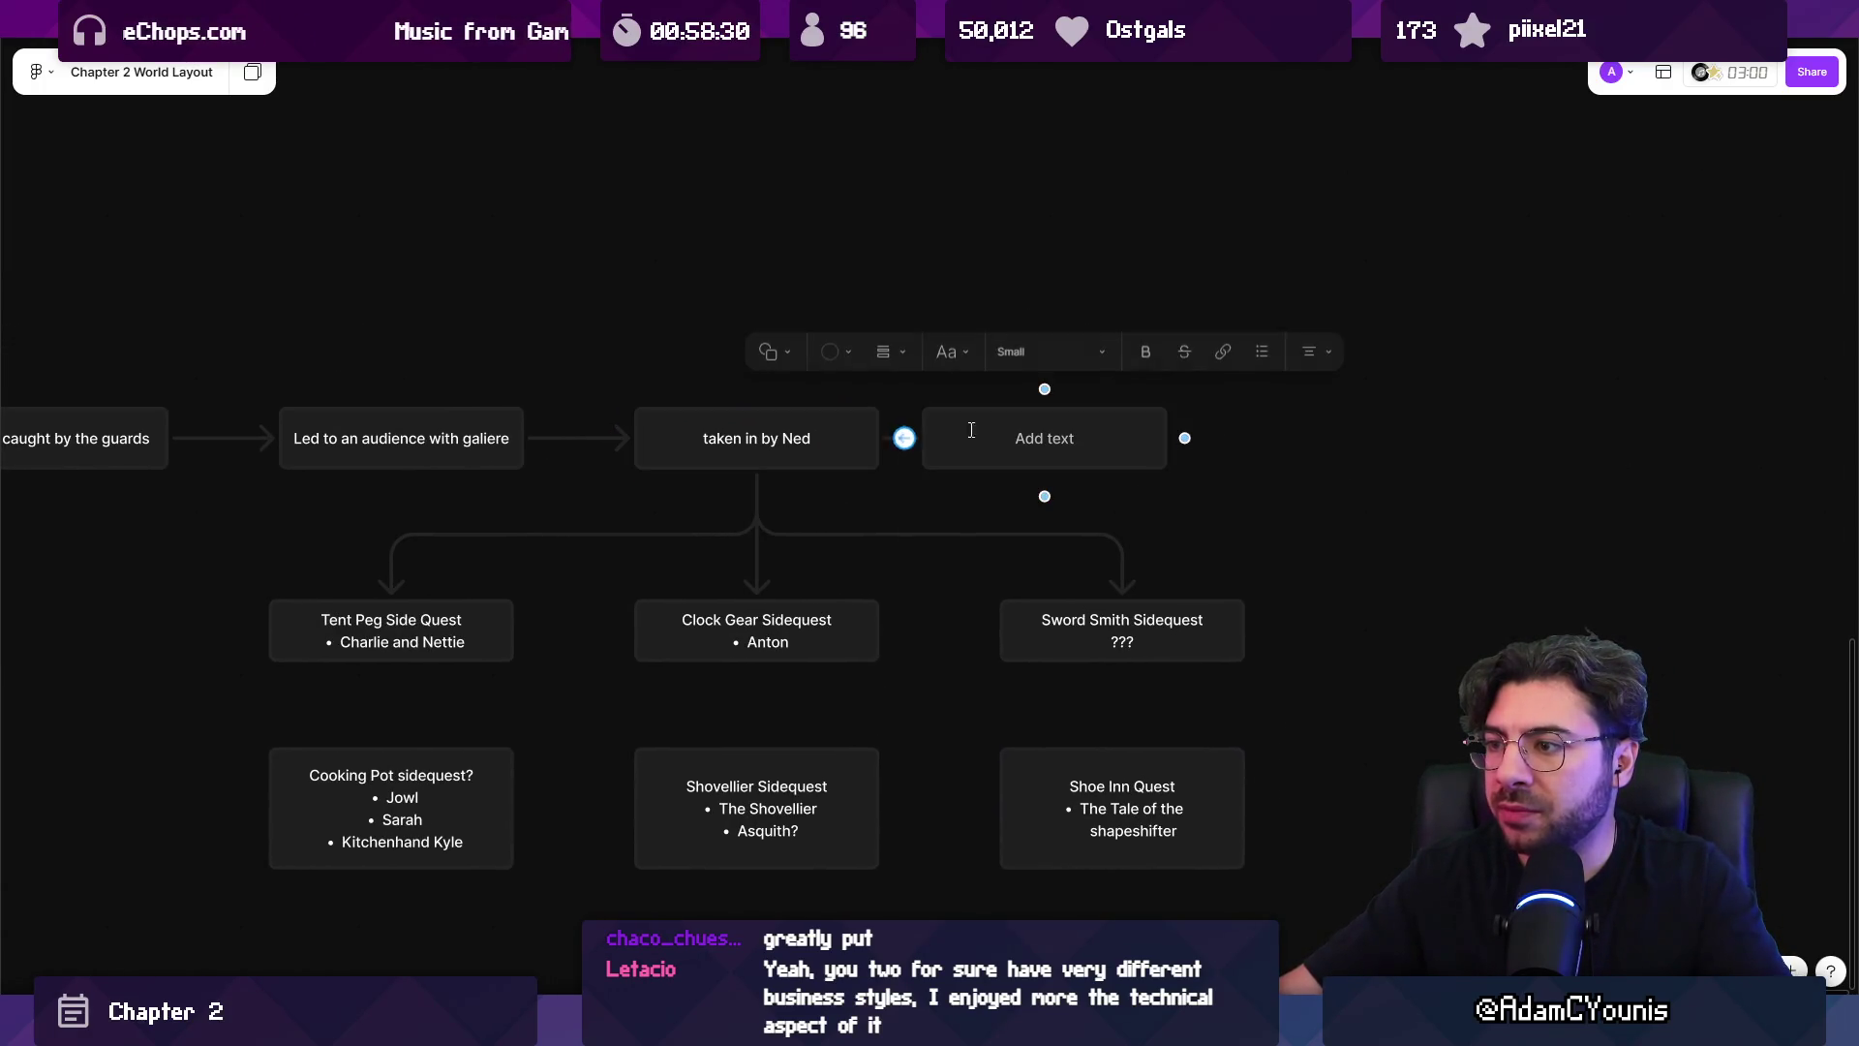
Label the new story step 'Fete Solstice'.
{"action": "type", "text": "Fete Solstice"}
{"action": "key", "text": "Escape"}
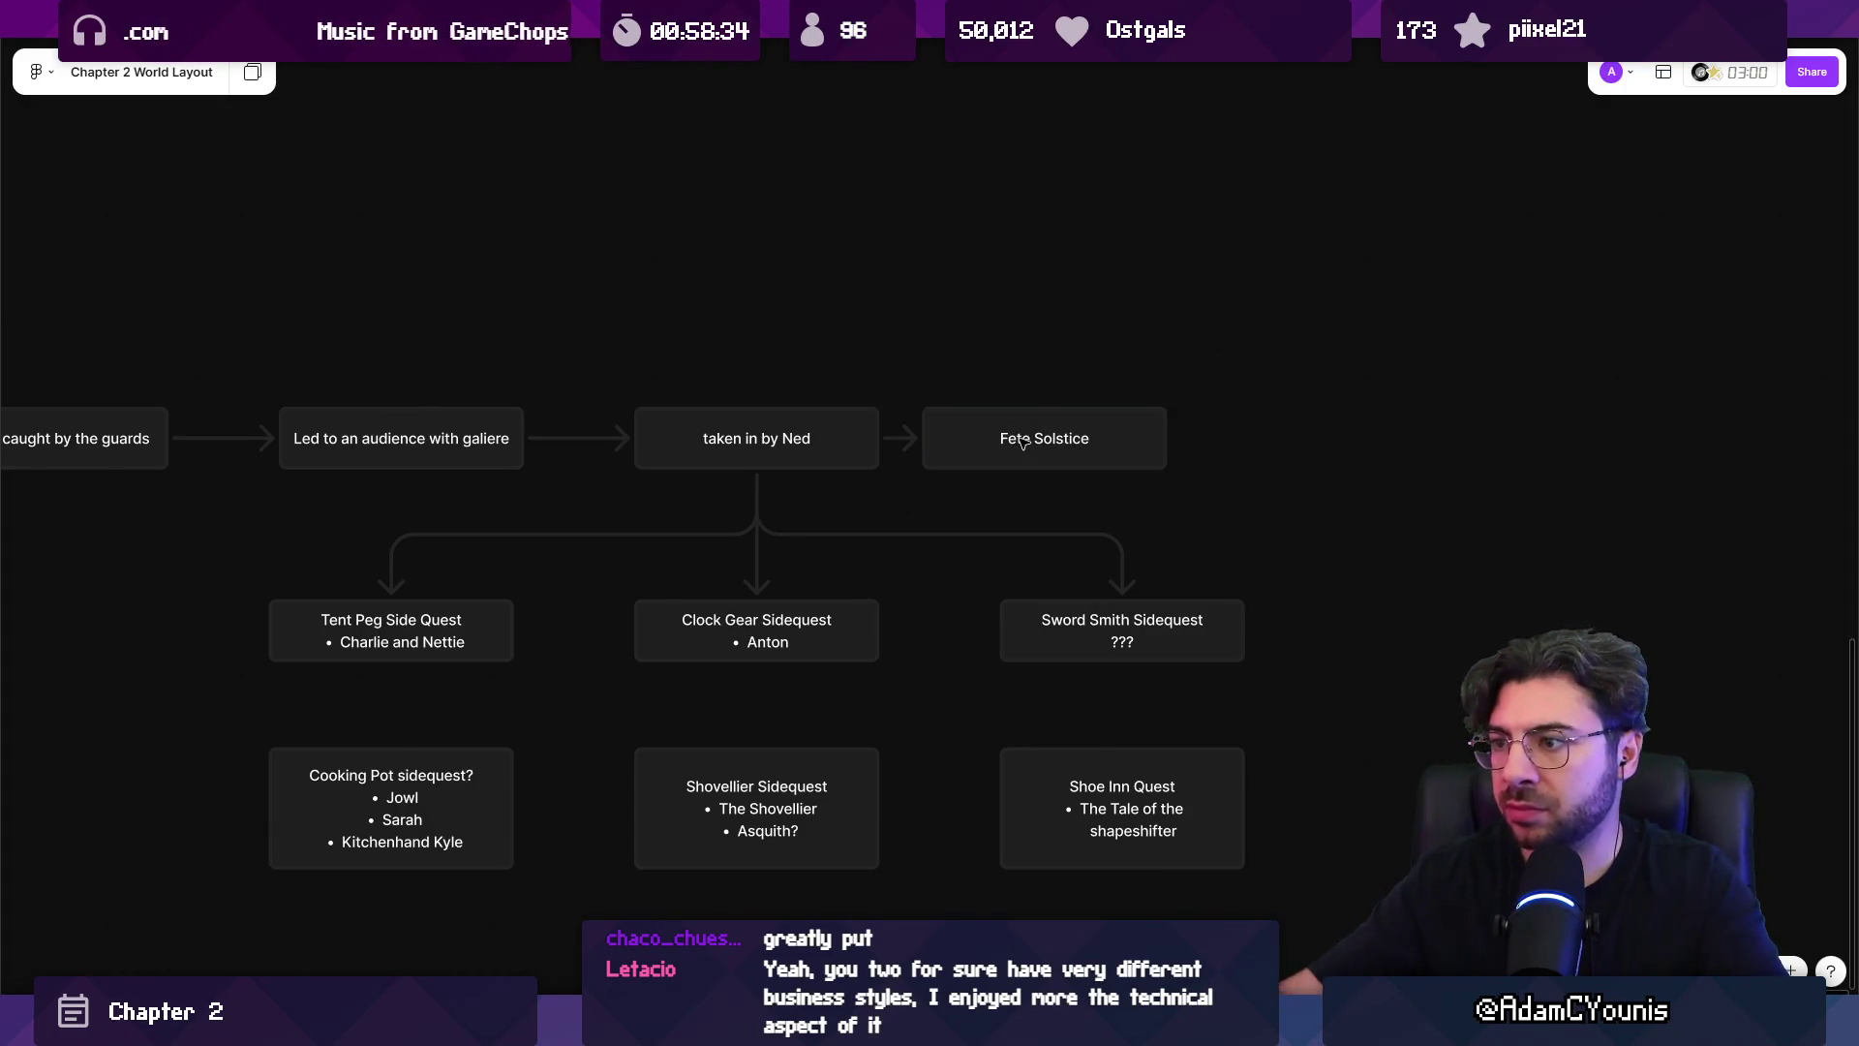
{"action": "scroll", "coordinate": [1104, 622], "scroll_direction": "down", "scroll_amount": 3}
Copy the Shovellier box below itself as 'Hirren Sidequest' with a 'Hoggen introduced?' bullet.
{"action": "left_click", "coordinate": [1201, 629]}
{"action": "scroll", "coordinate": [1065, 620], "scroll_direction": "down", "scroll_amount": 2}
{"action": "left_click_drag", "start_coordinate": [959, 560], "coordinate": [959, 721]}
{"action": "double_click", "coordinate": [888, 712]}
{"action": "key", "text": "ctrl+a"}
{"action": "type", "text": "H"}
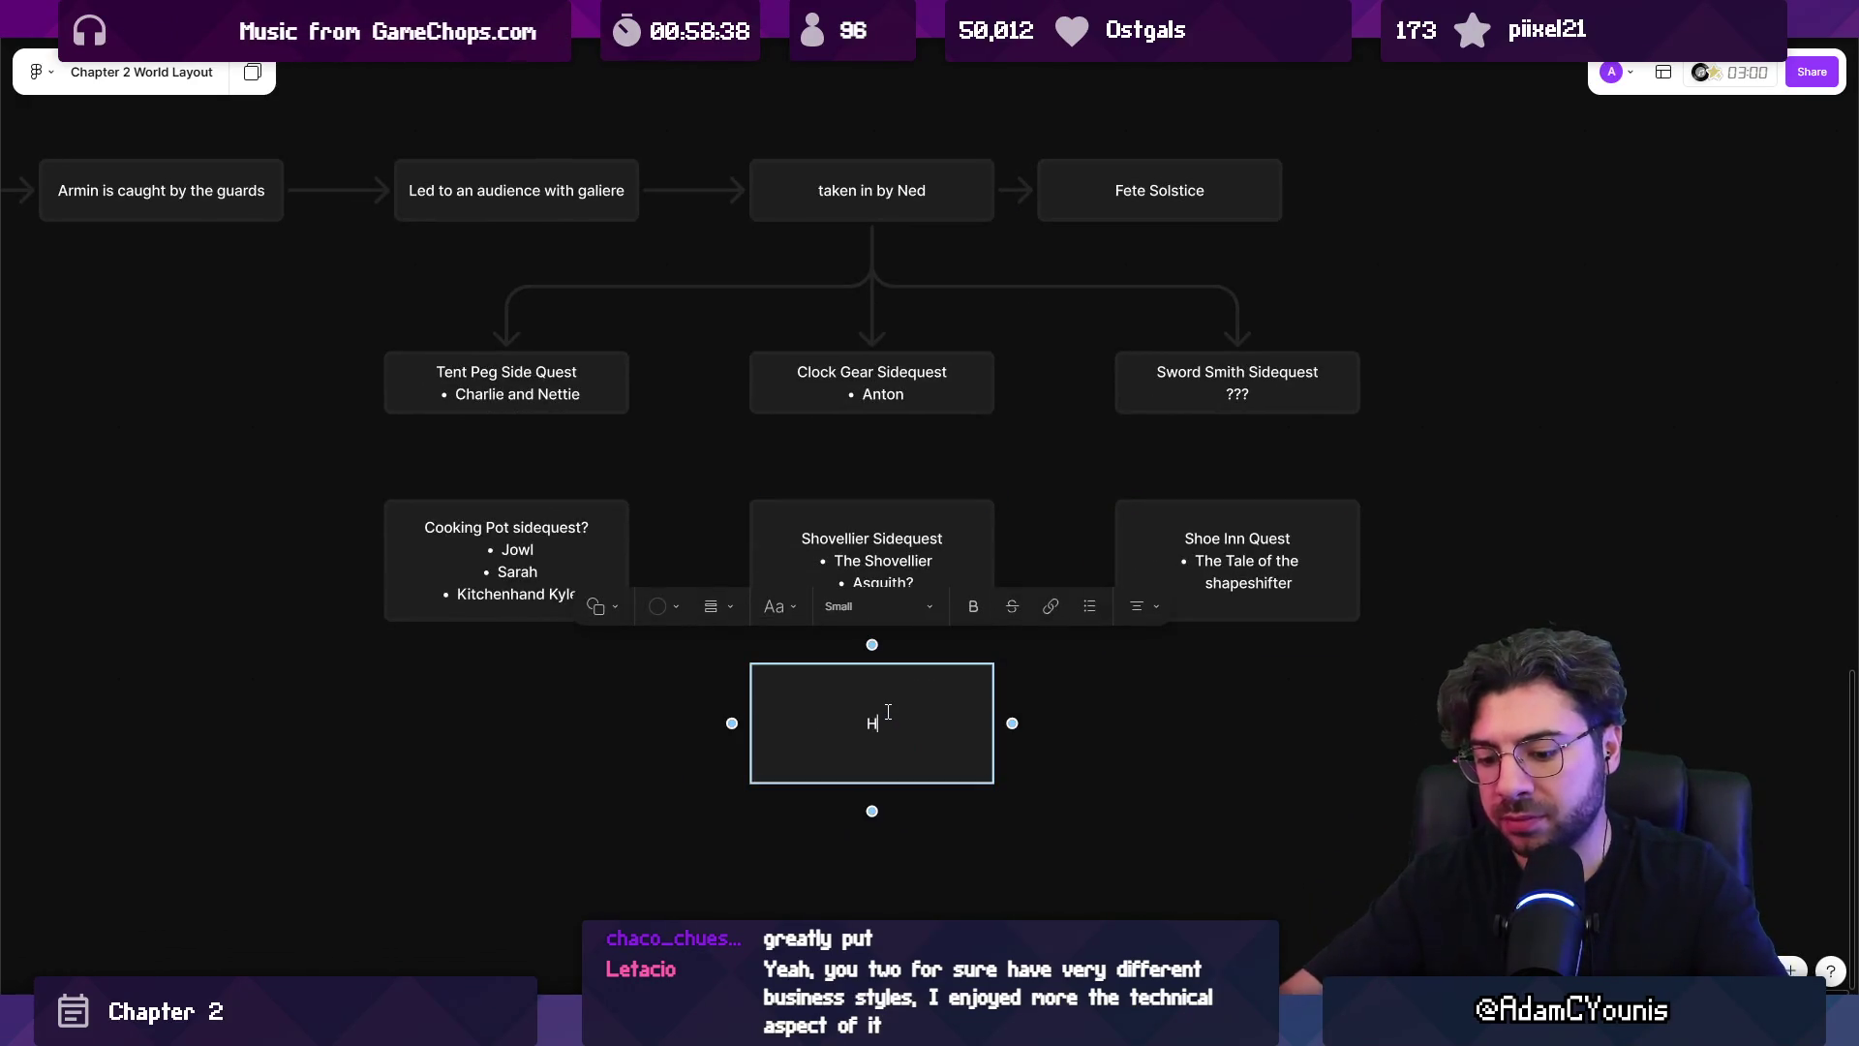
{"action": "type", "text": "irren Sidequest"}
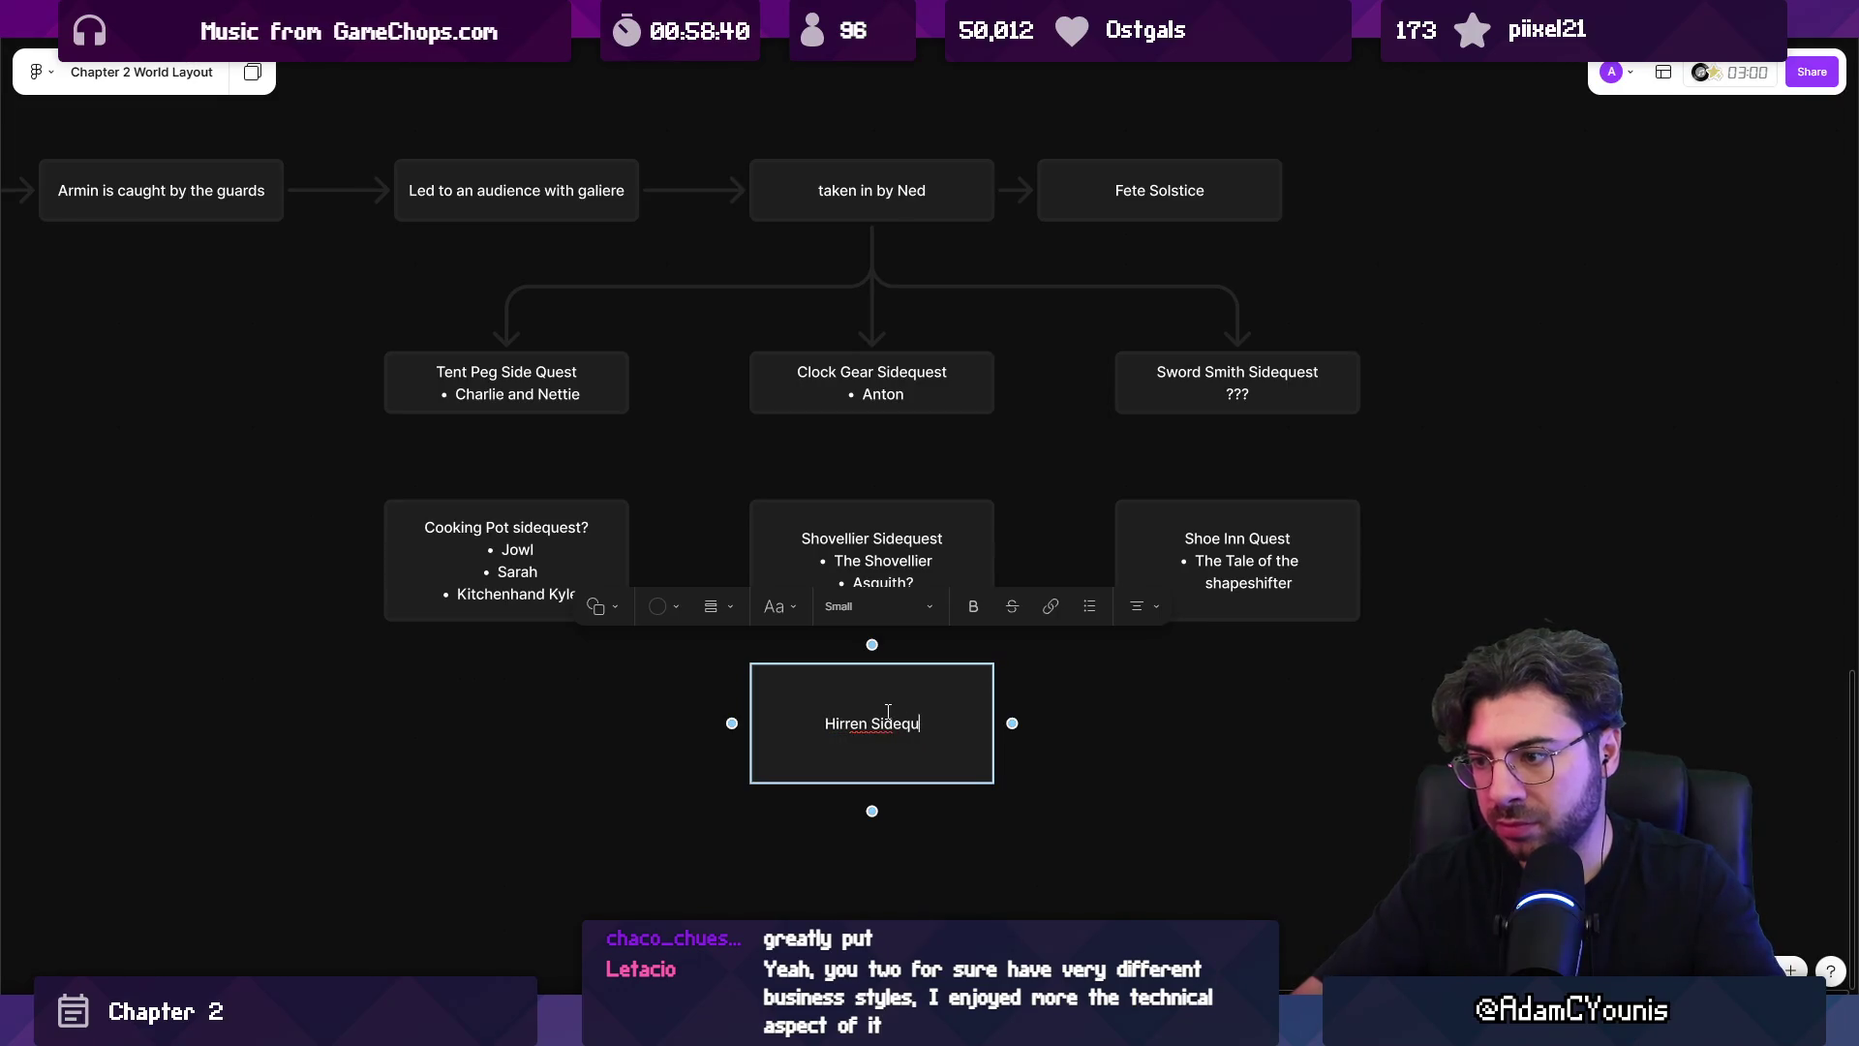
{"action": "key", "text": "Return"}
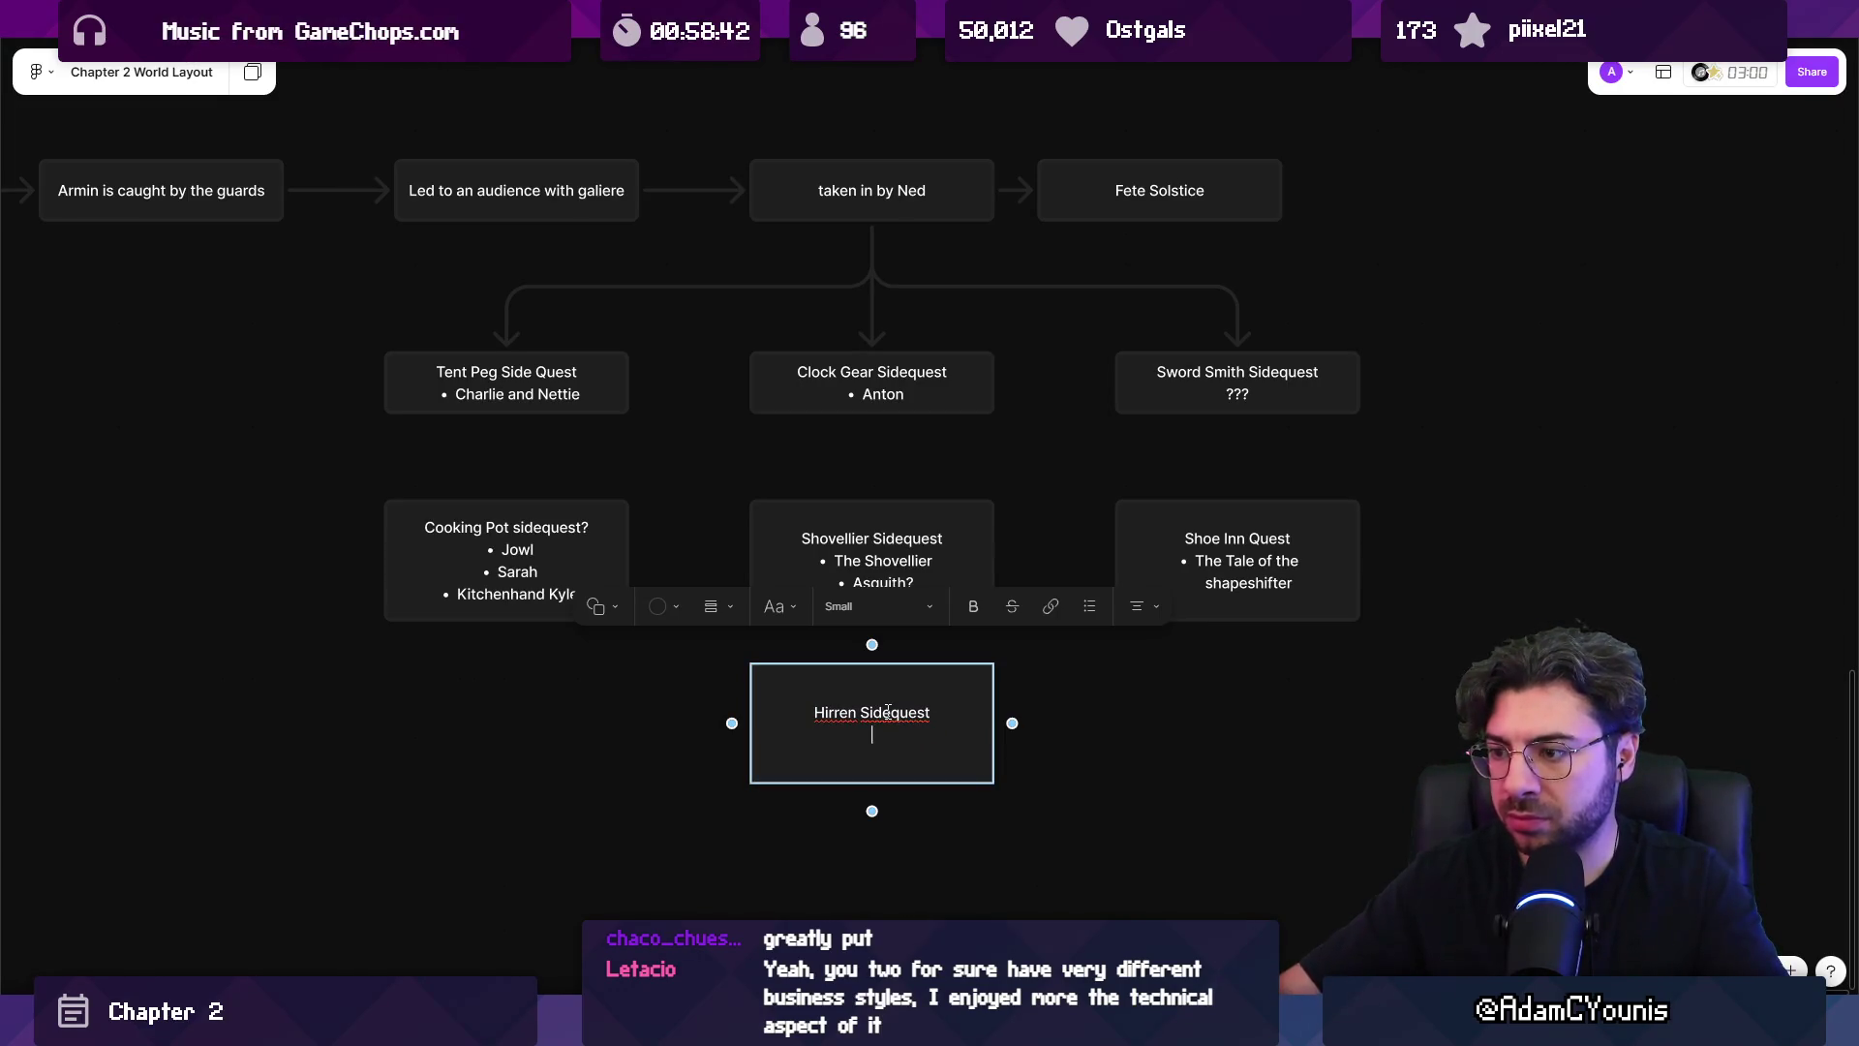
{"action": "key", "text": "ctrl+shift+8"}
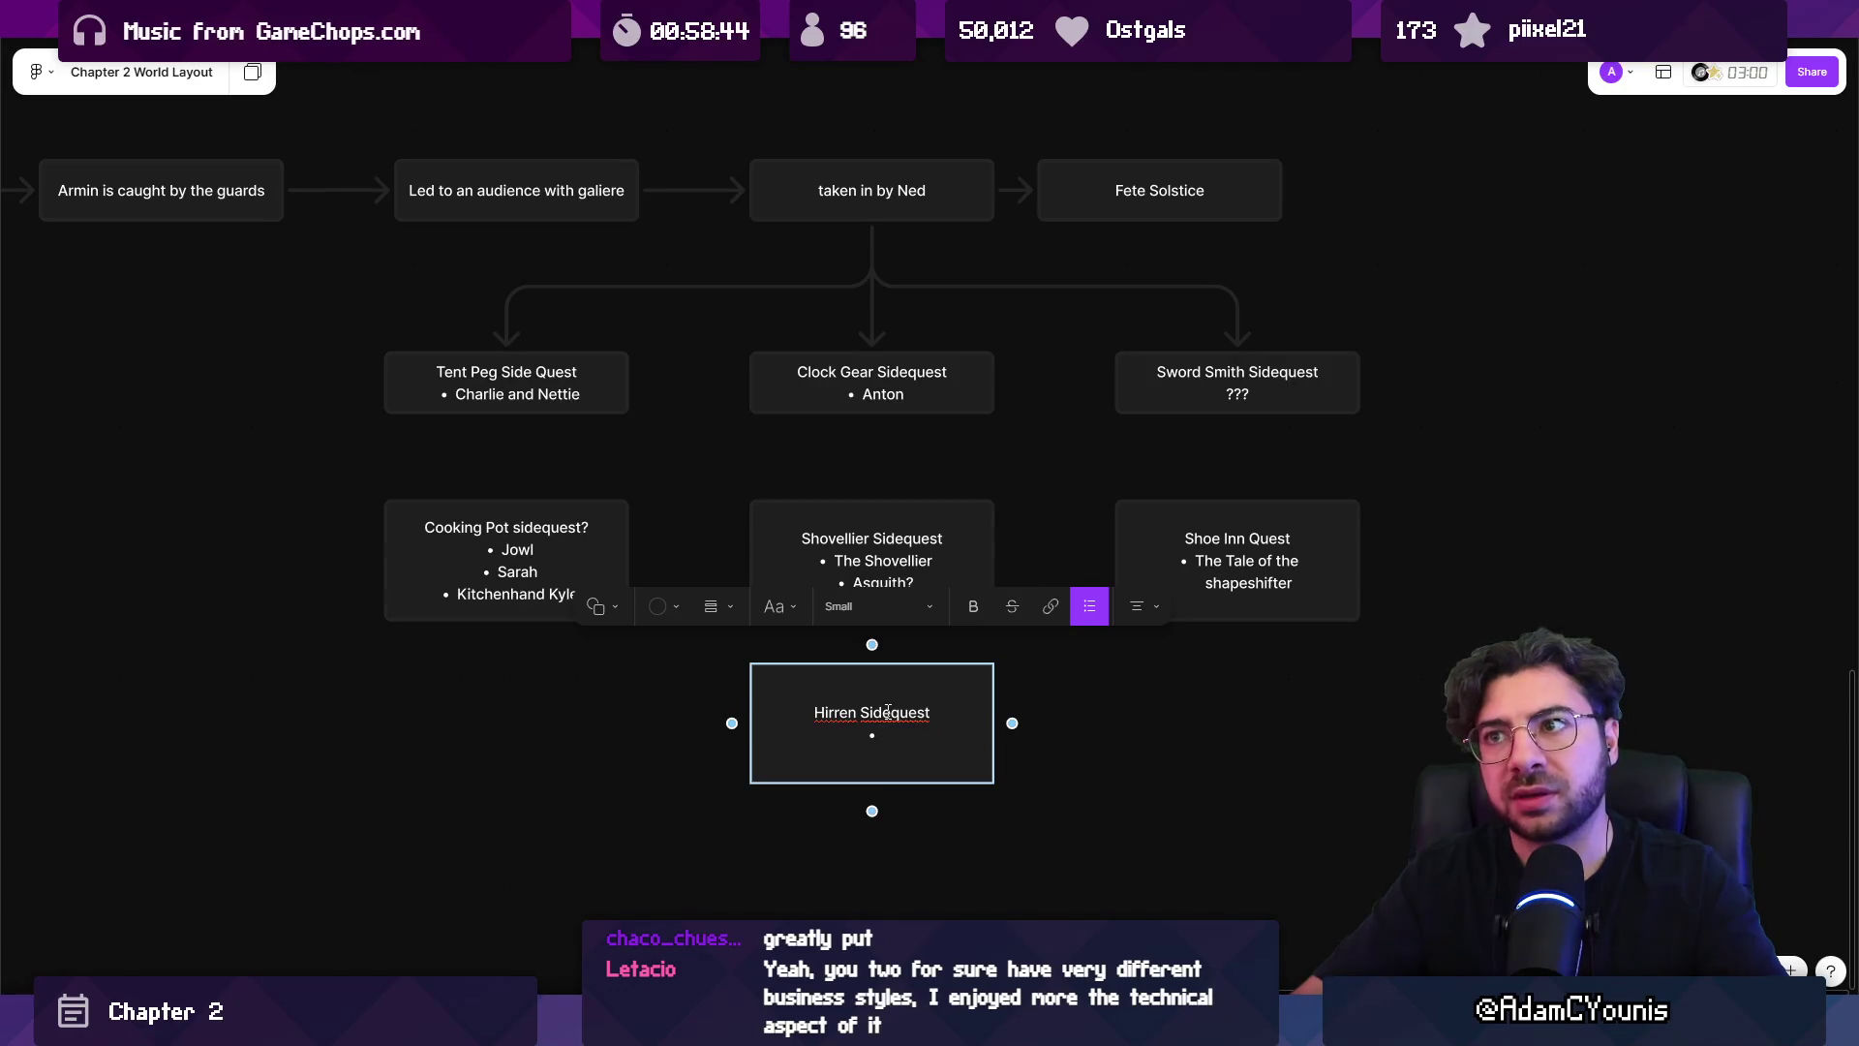
{"action": "type", "text": "Hoggen introduced?"}
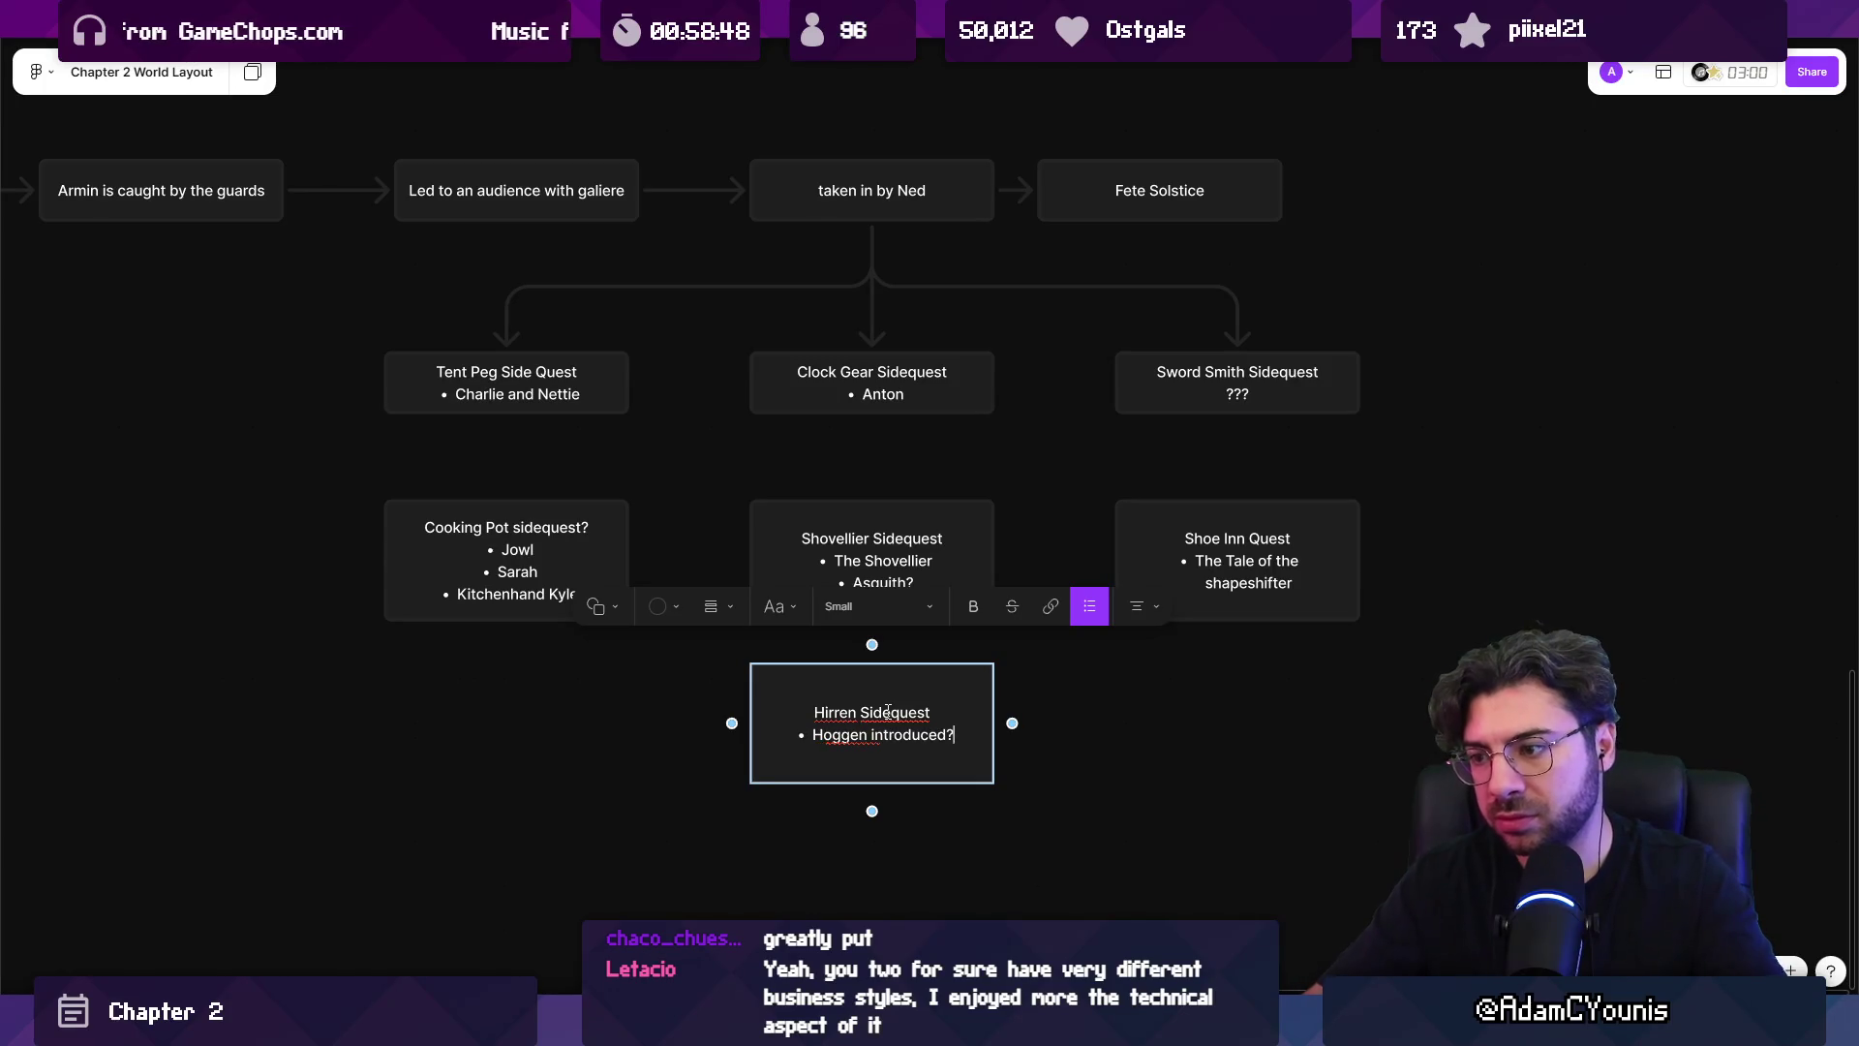
{"action": "left_click", "coordinate": [1141, 801]}
Line Fete Solstice up above the Sword Smith column.
{"action": "scroll", "coordinate": [1141, 801], "scroll_direction": "right", "scroll_amount": 2}
{"action": "scroll", "coordinate": [1140, 801], "scroll_direction": "up", "scroll_amount": 1}
{"action": "left_click", "coordinate": [1026, 293]}
{"action": "left_click_drag", "start_coordinate": [1027, 293], "coordinate": [1102, 301]}
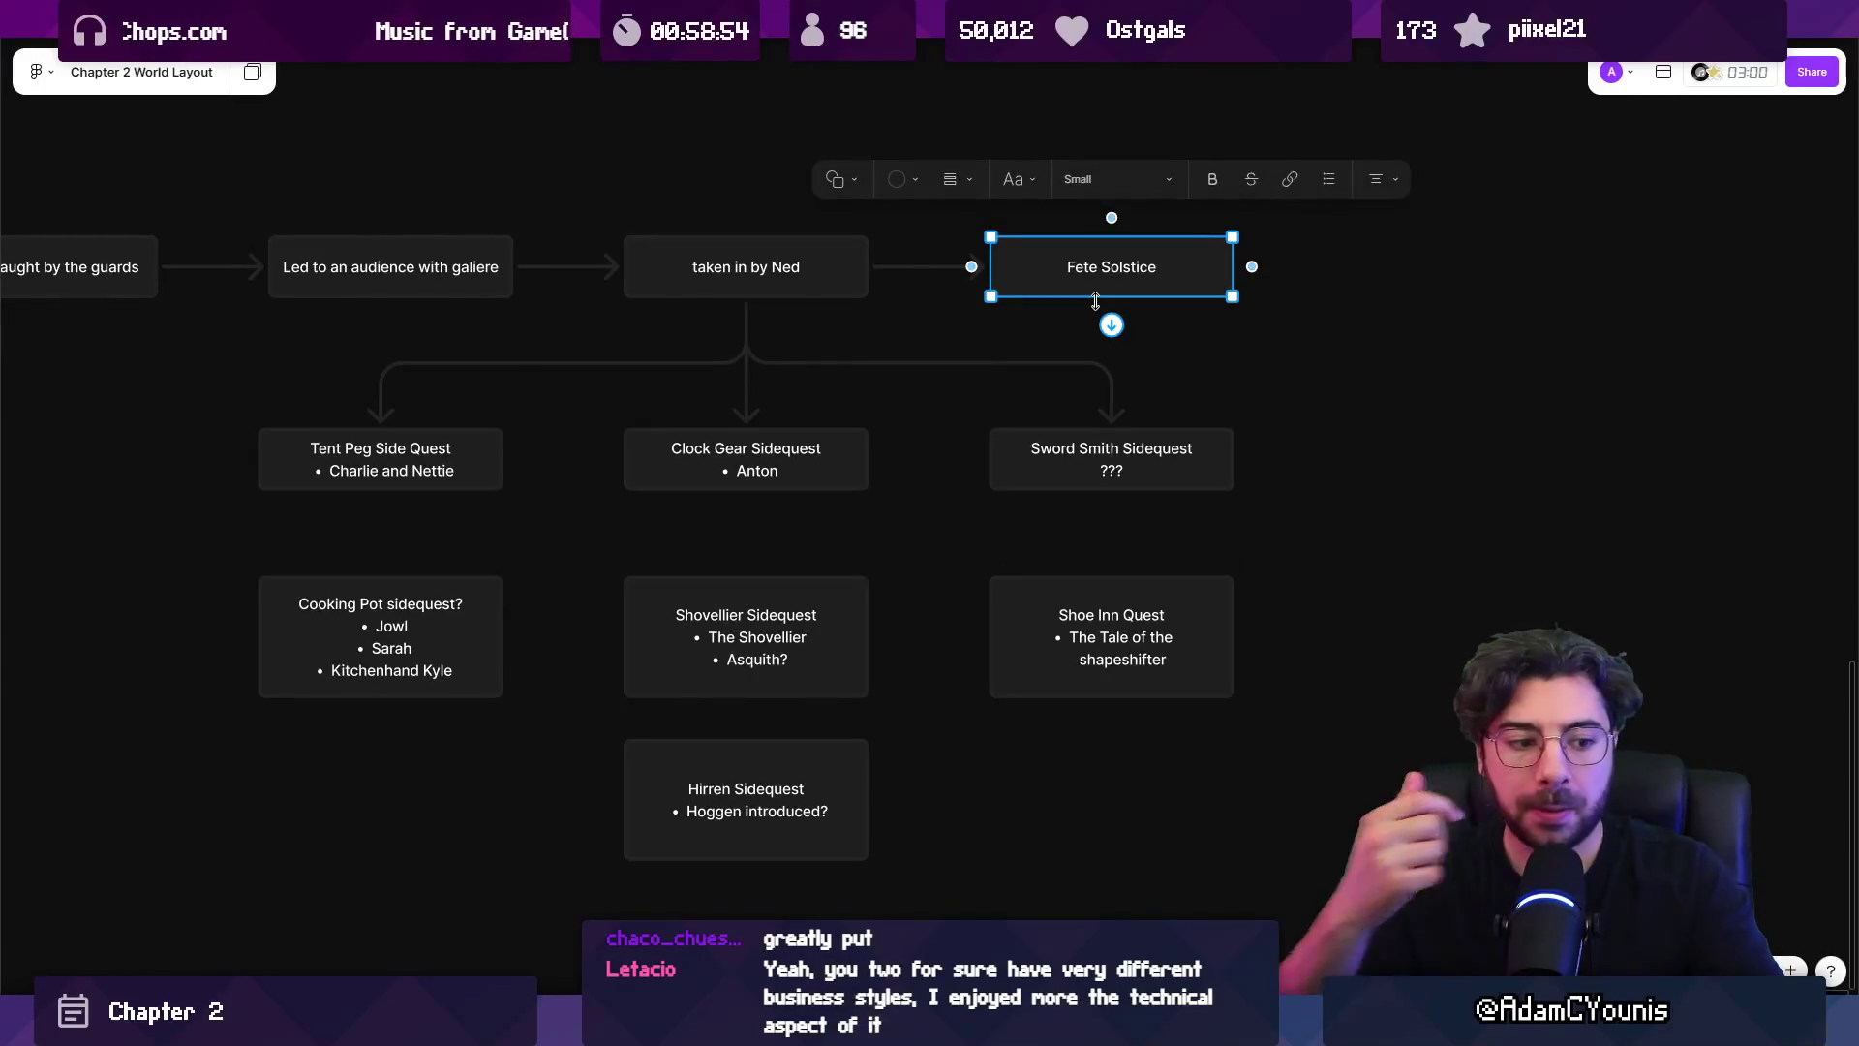
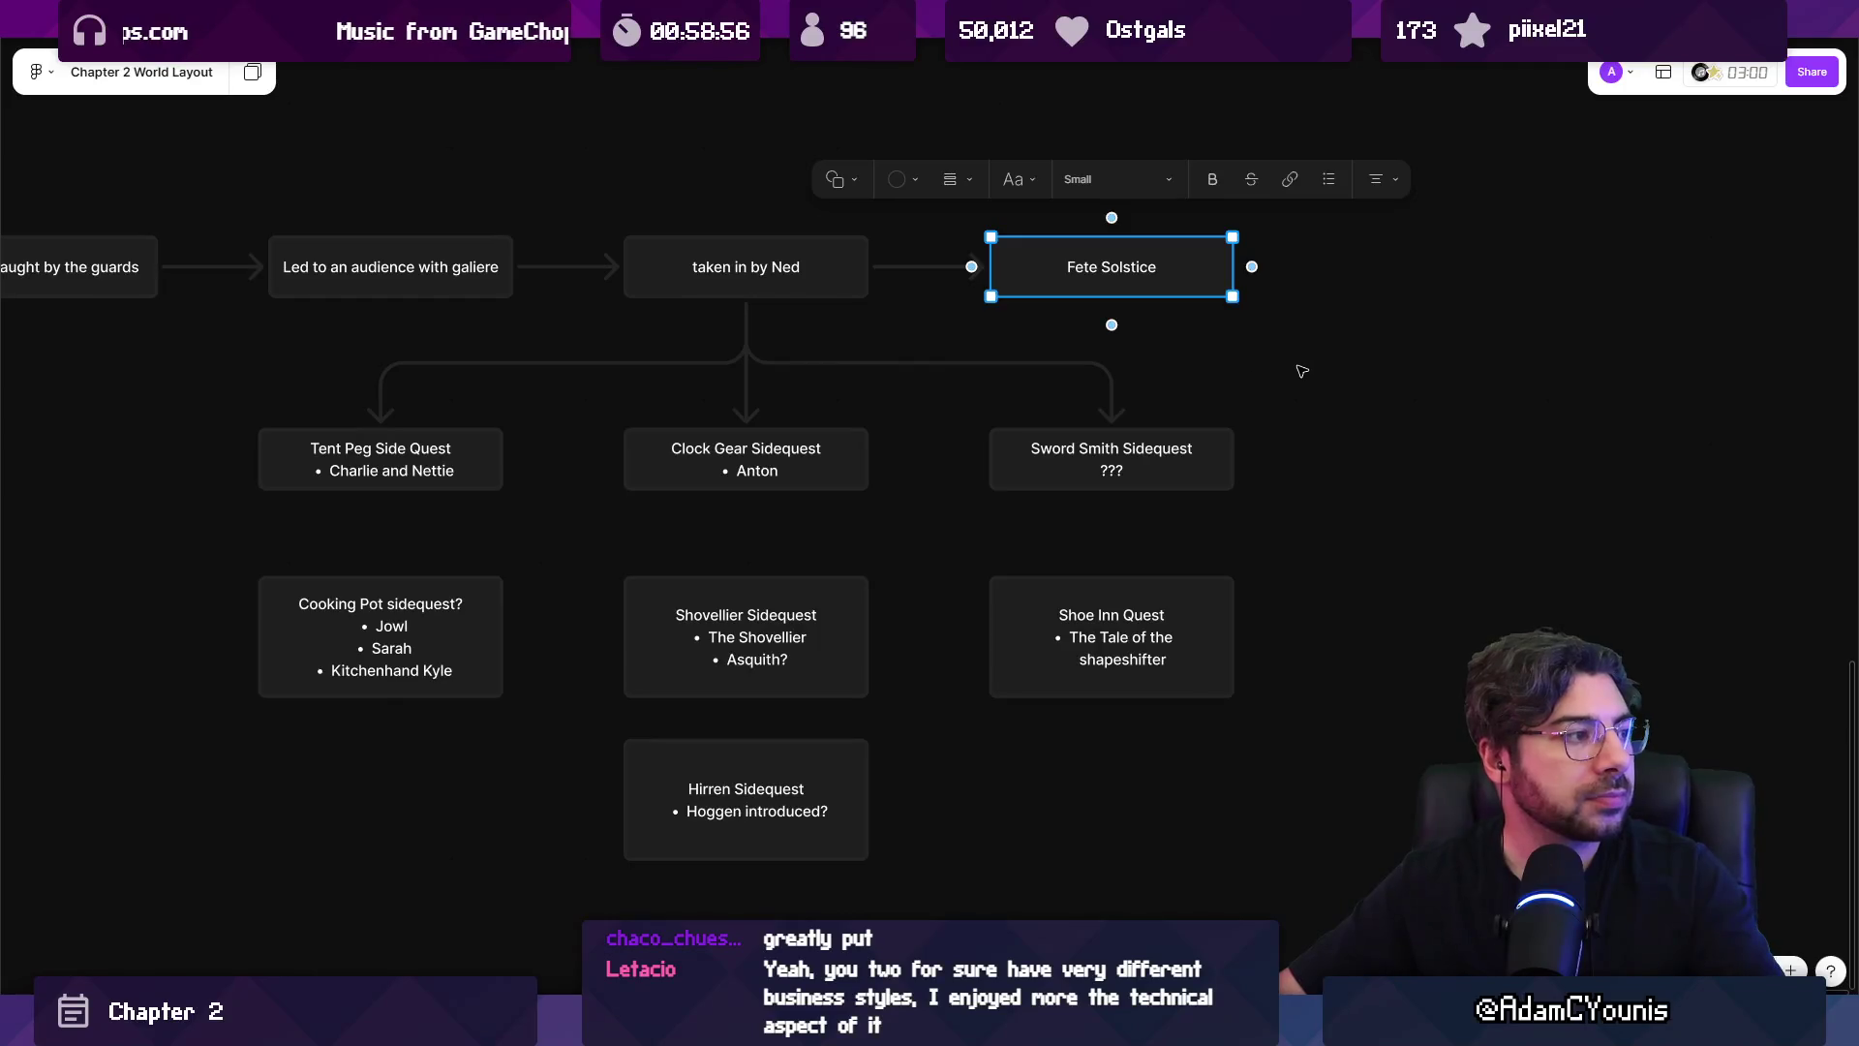
Add a connected box labelled 'Dungeon' after Fete Solstice.
{"action": "left_click_drag", "start_coordinate": [1287, 384], "coordinate": [922, 516]}
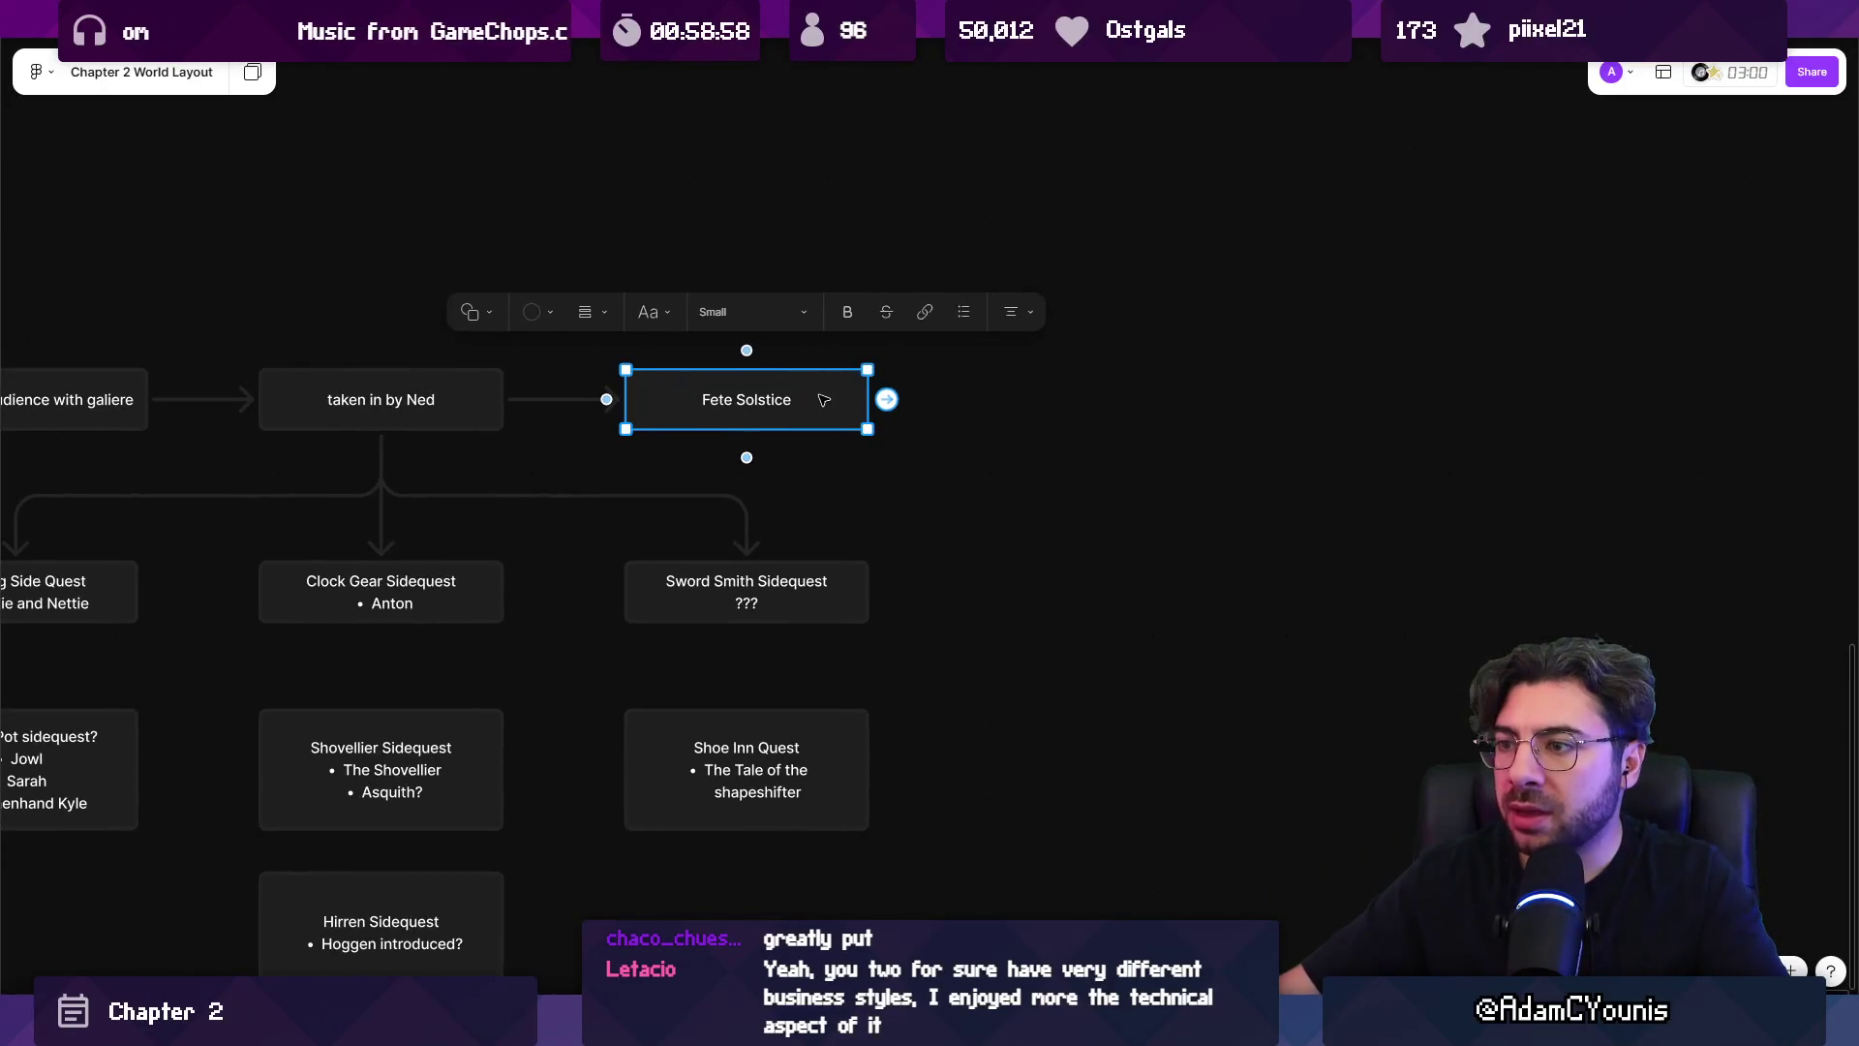
{"action": "left_click", "coordinate": [887, 399]}
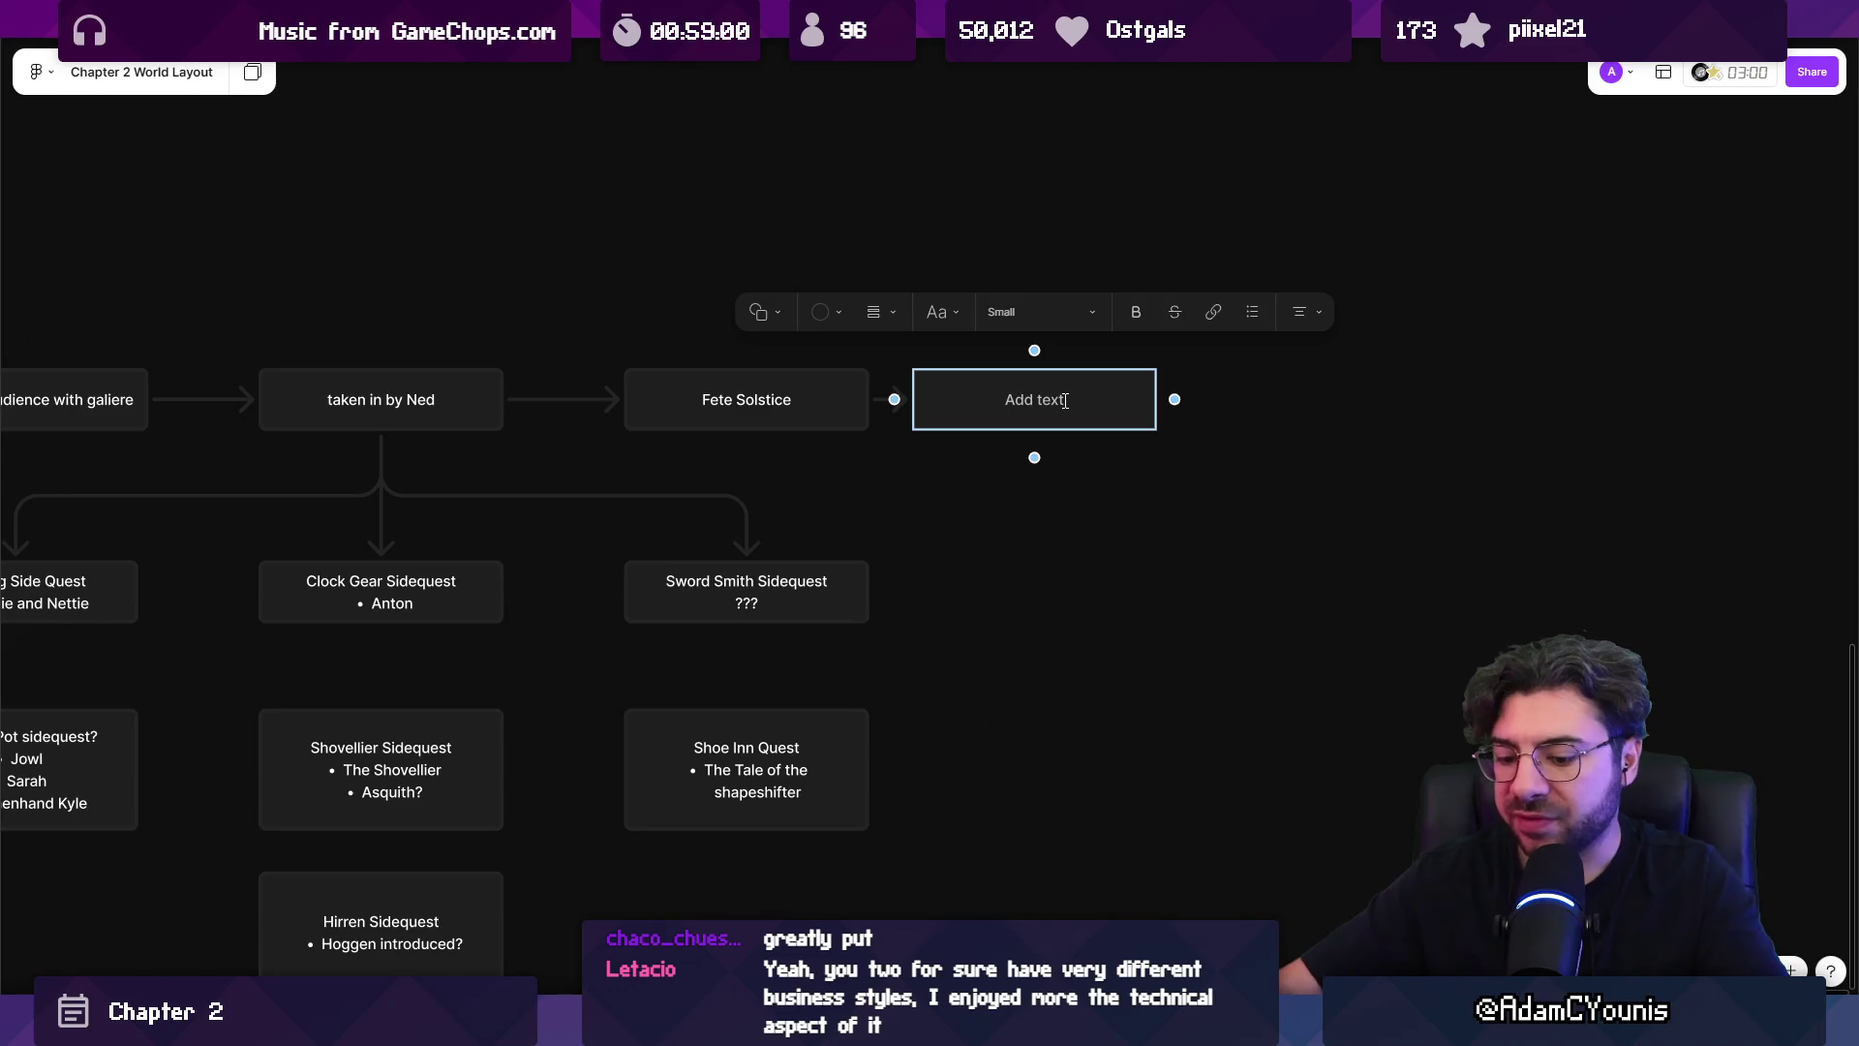
{"action": "type", "text": "Dungeon"}
{"action": "key", "text": "Escape"}
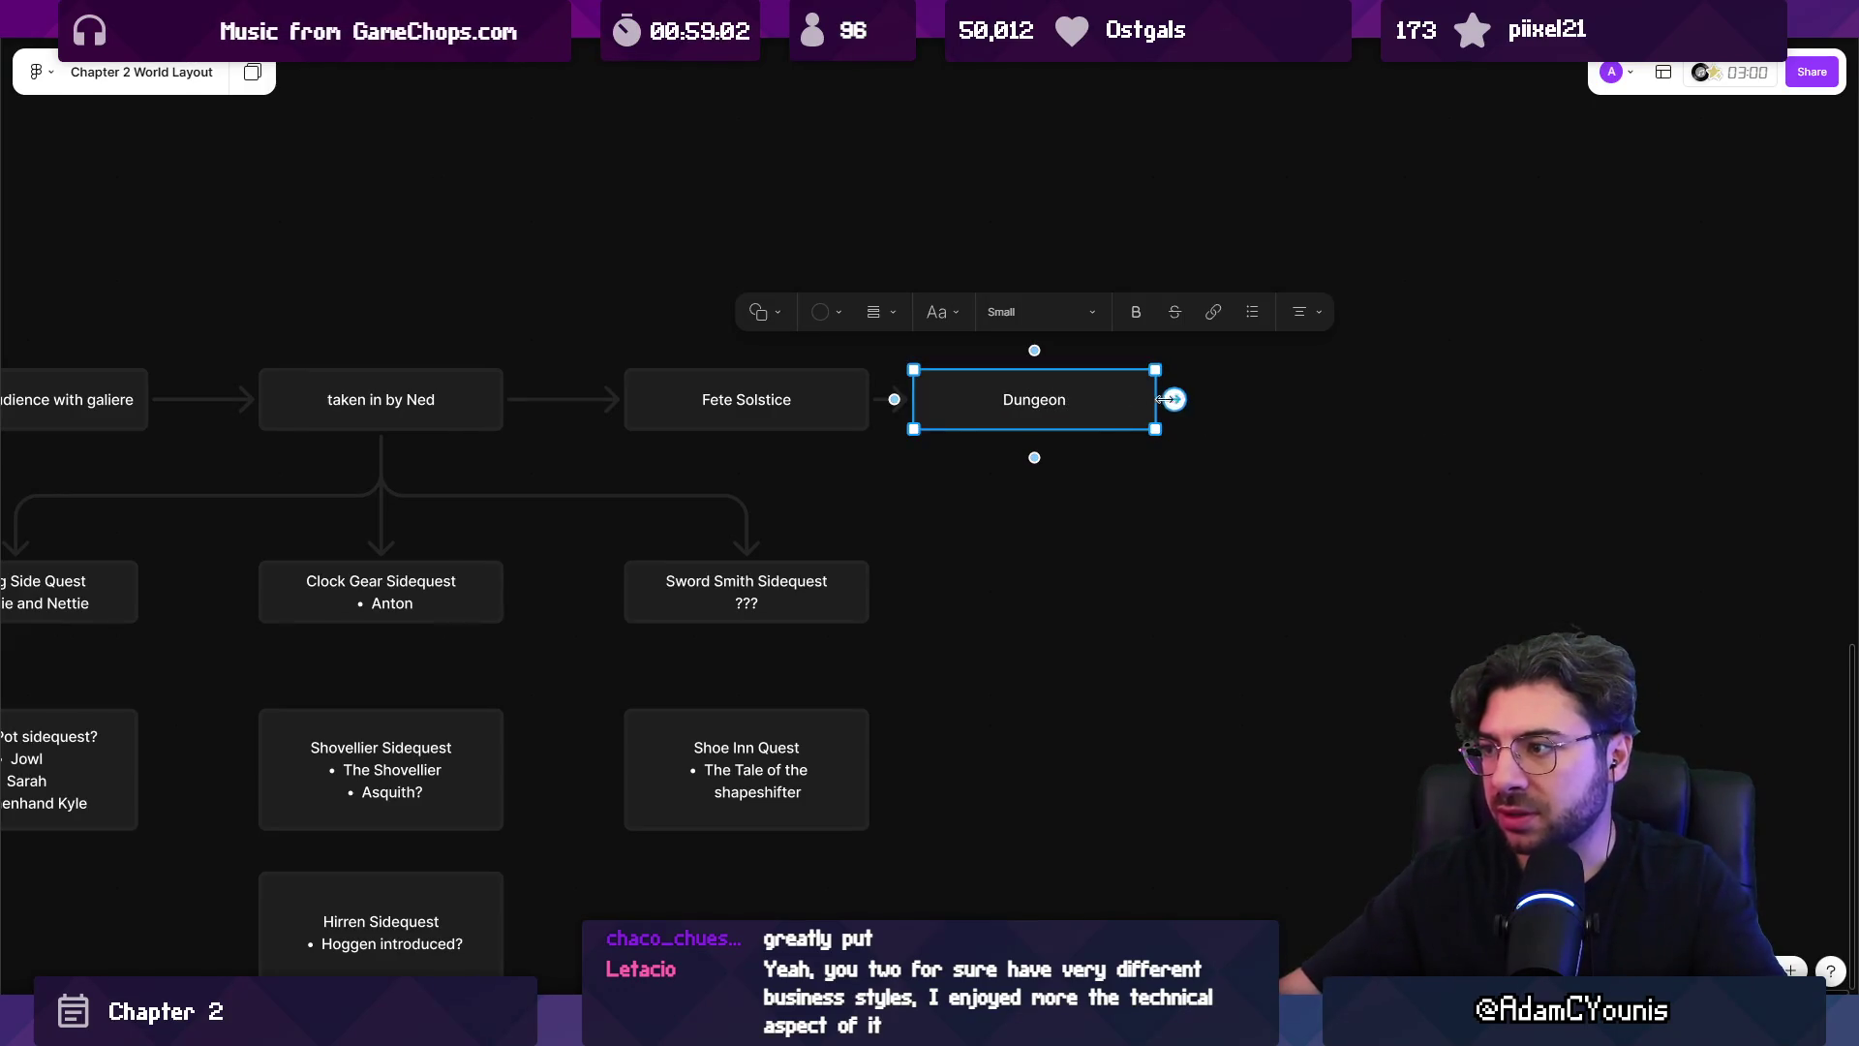
Add a connected 'End of Chapter 2' box after Dungeon.
{"action": "left_click", "coordinate": [1175, 399]}
{"action": "type", "text": "End of "}
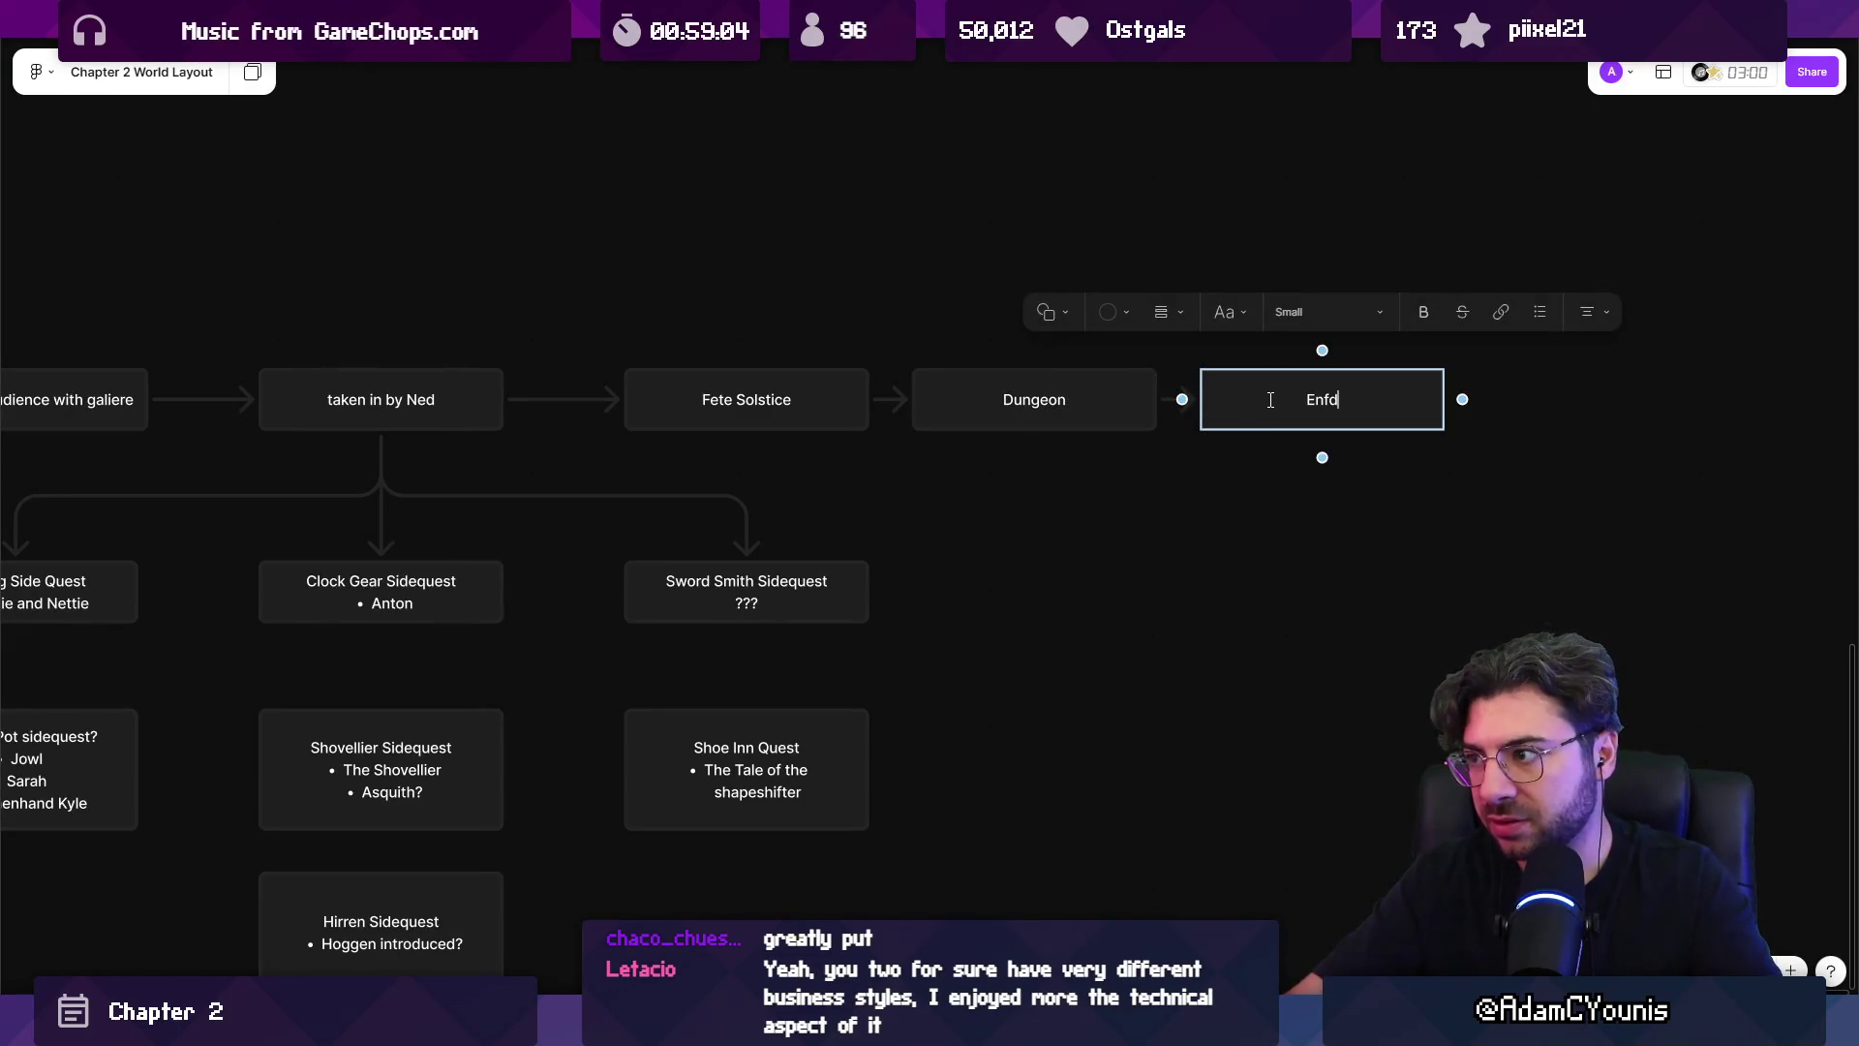
{"action": "type", "text": "Chapter 2"}
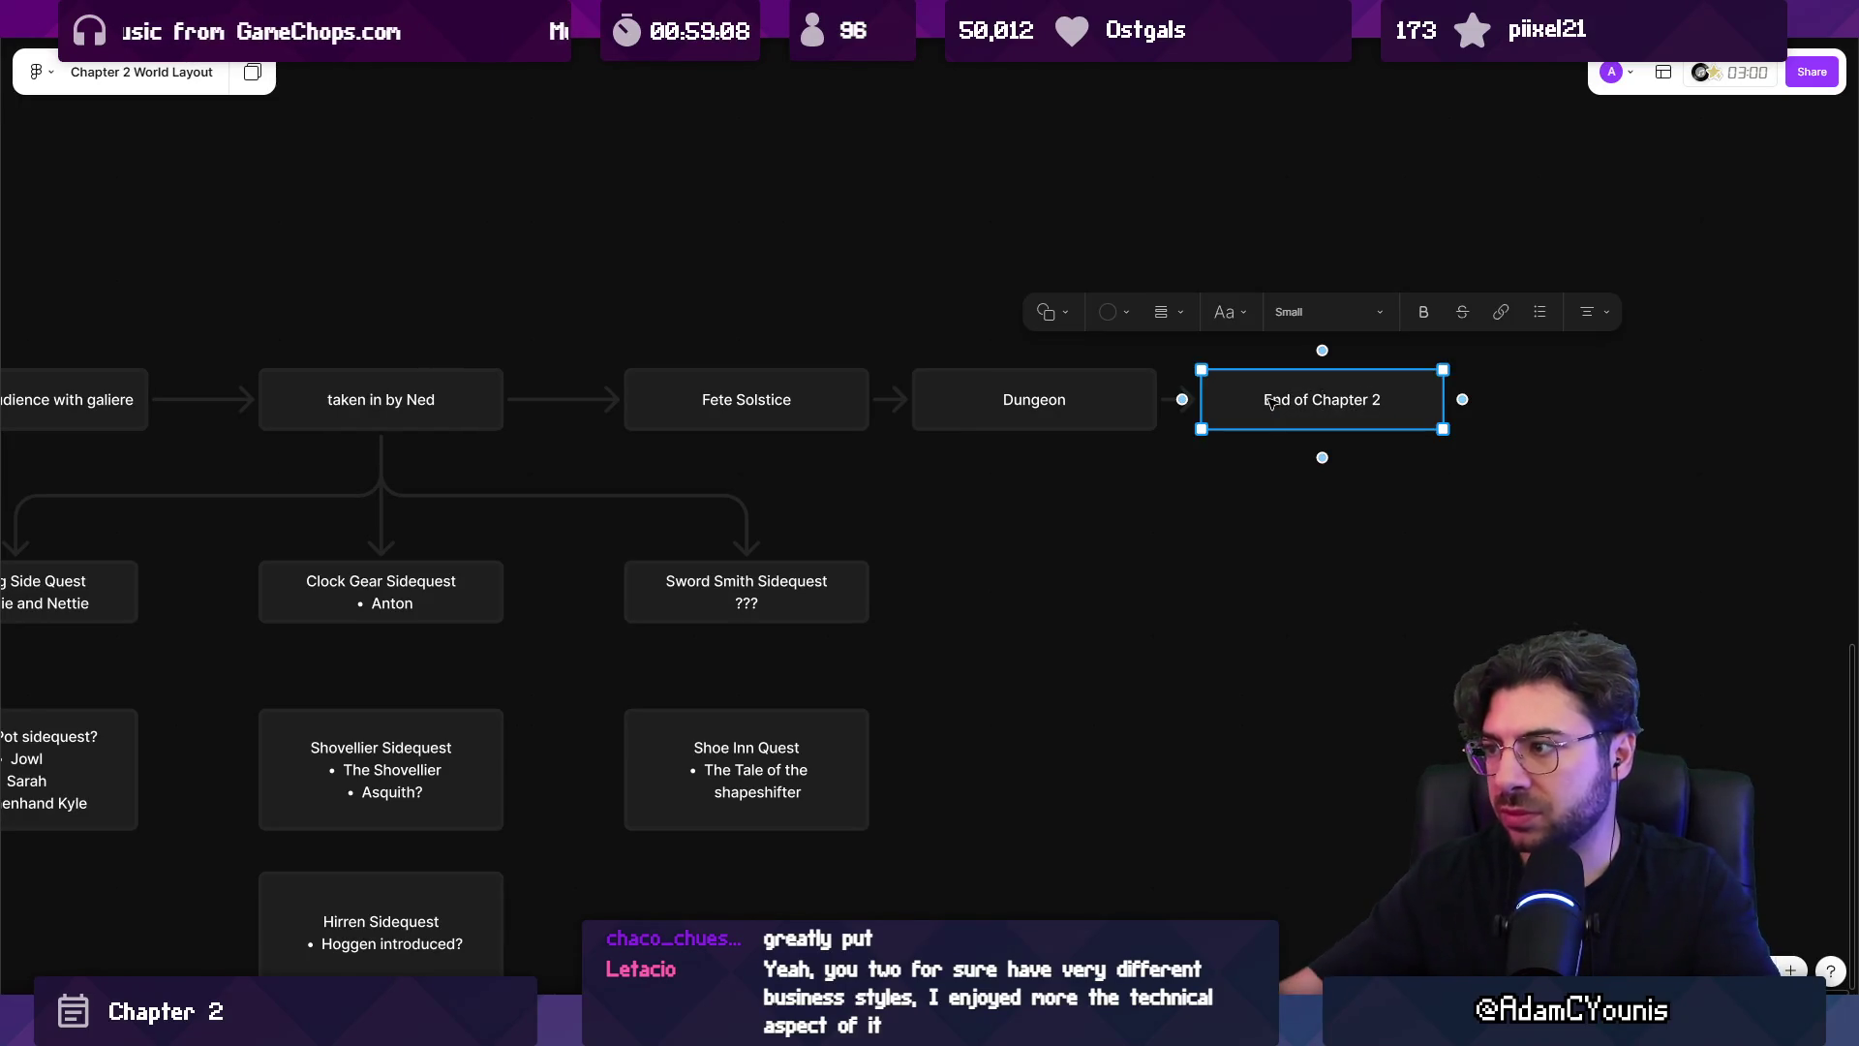
{"action": "scroll", "coordinate": [1082, 589], "scroll_direction": "right", "scroll_amount": 3}
{"action": "left_click", "coordinate": [953, 526]}
Move End of Chapter 2 and a Dungeon box far to the right.
{"action": "left_click", "coordinate": [958, 466]}
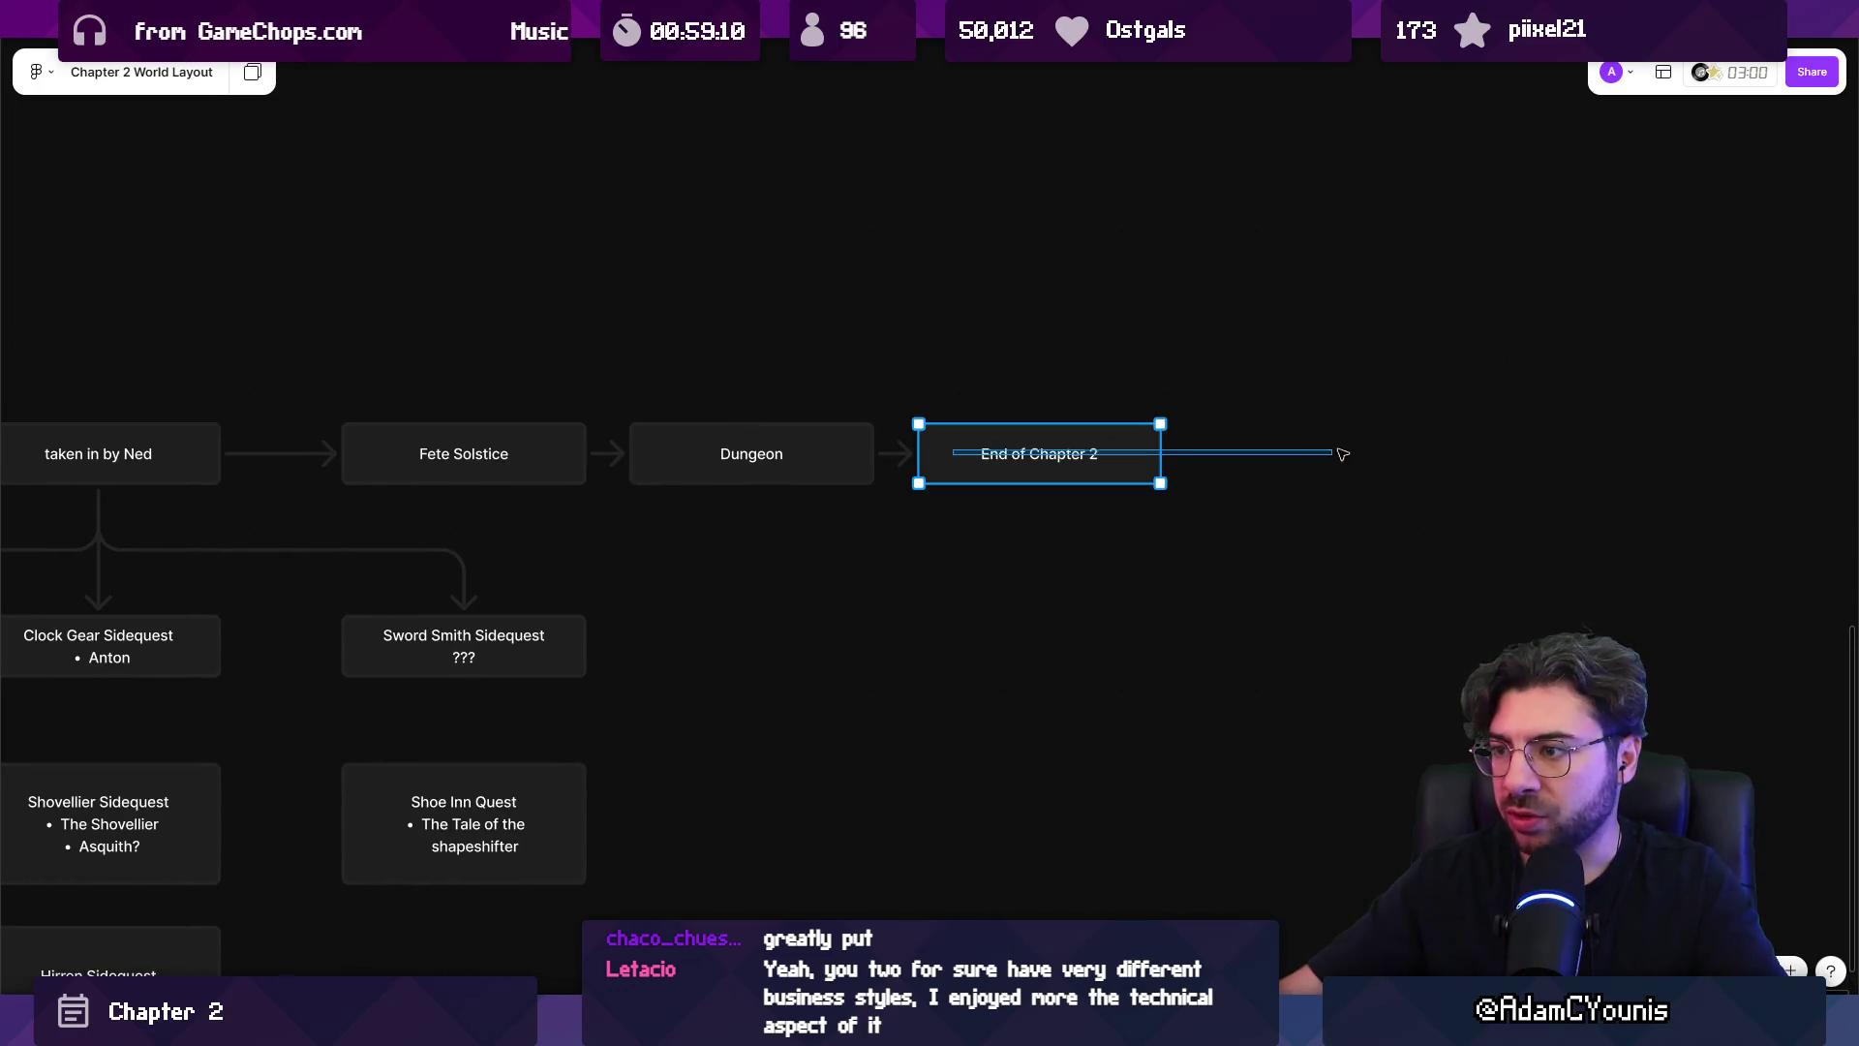
{"action": "left_click_drag", "start_coordinate": [958, 466], "coordinate": [1530, 466]}
{"action": "scroll", "coordinate": [986, 503], "scroll_direction": "right", "scroll_amount": 3}
{"action": "left_click", "coordinate": [639, 466]}
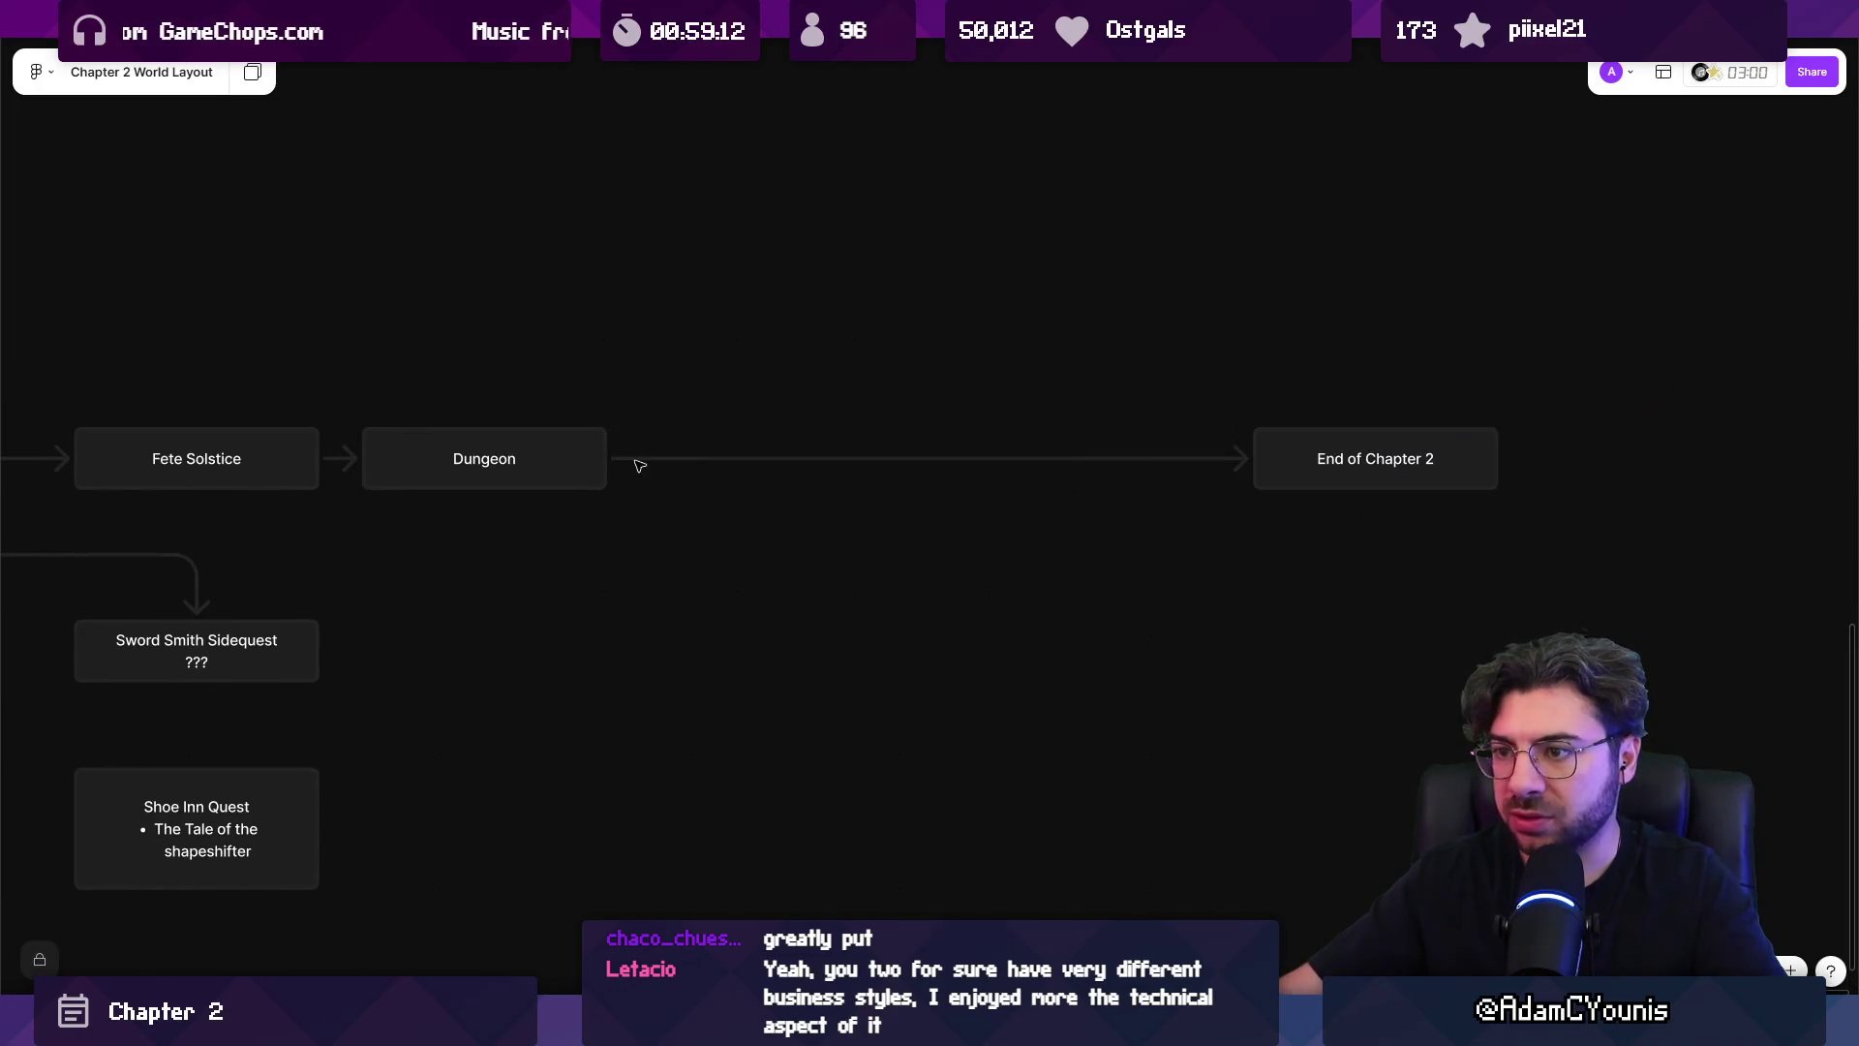
{"action": "left_click", "coordinate": [617, 460]}
{"action": "mouse_move", "coordinate": [536, 469]}
{"action": "left_mouse_down"}
{"action": "mouse_move", "coordinate": [554, 484]}
{"action": "mouse_move", "coordinate": [805, 459]}
{"action": "mouse_move", "coordinate": [1162, 488]}
{"action": "mouse_move", "coordinate": [1525, 488]}
{"action": "left_mouse_up"}
{"action": "scroll", "coordinate": [857, 458], "scroll_direction": "right", "scroll_amount": 5}
Add connected 'Miniboss' and 'Boss fight' boxes after Dungeon.
{"action": "mouse_move", "coordinate": [436, 486]}
{"action": "left_mouse_down"}
{"action": "mouse_move", "coordinate": [631, 540]}
{"action": "mouse_move", "coordinate": [727, 513]}
{"action": "left_mouse_up"}
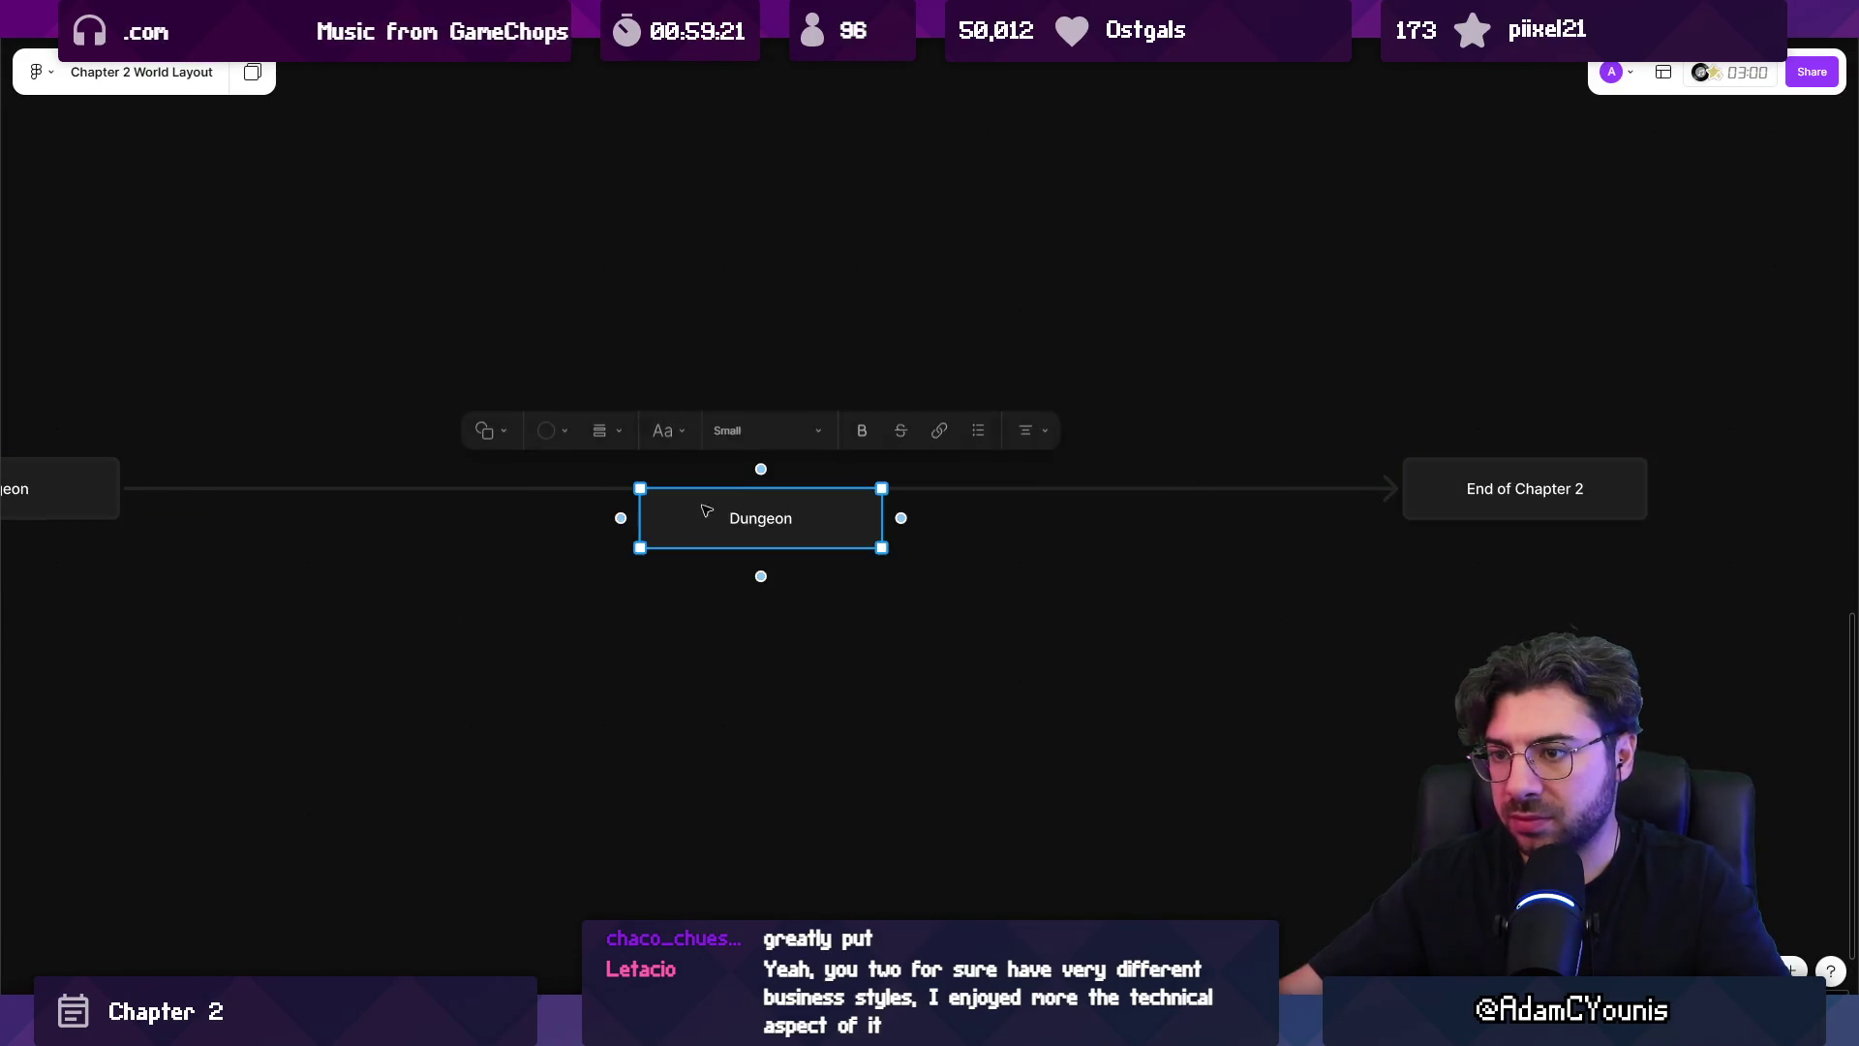
{"action": "key", "text": "ctrl+z"}
{"action": "left_click", "coordinate": [510, 488]}
{"action": "type", "text": "Min"}
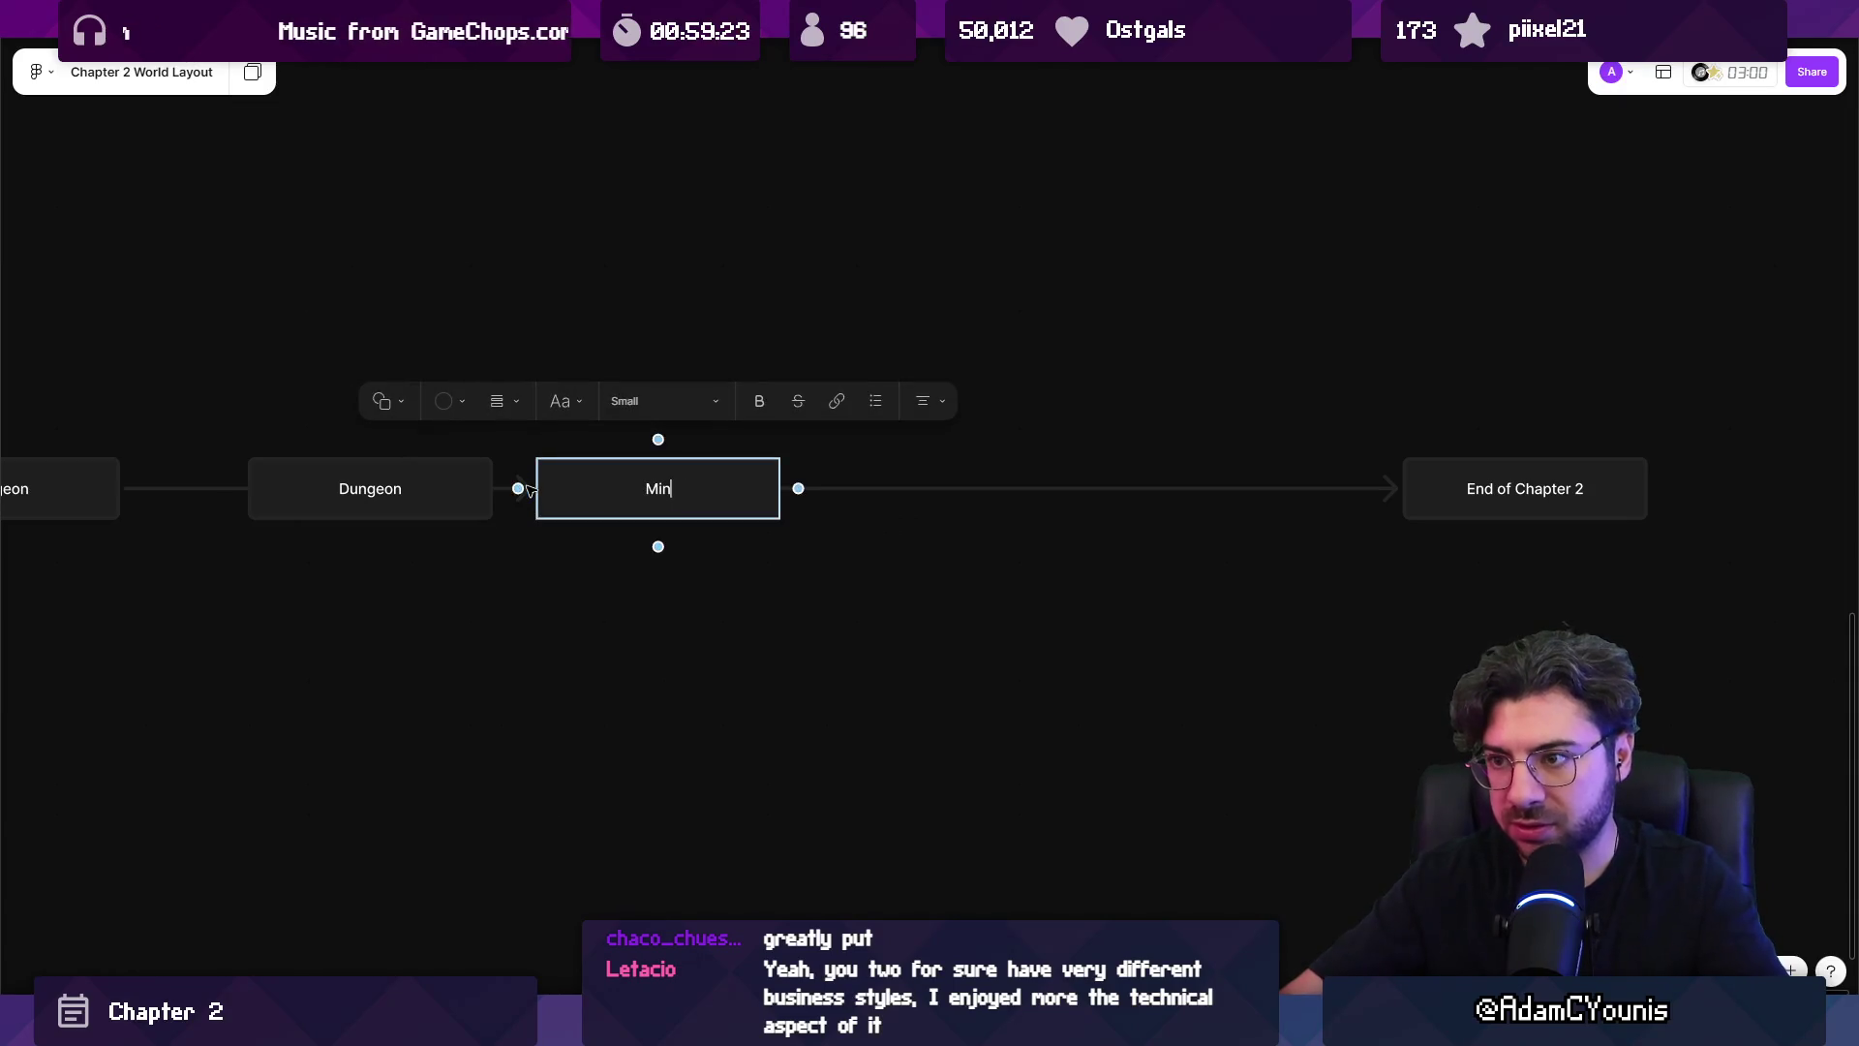
{"action": "type", "text": "iboss"}
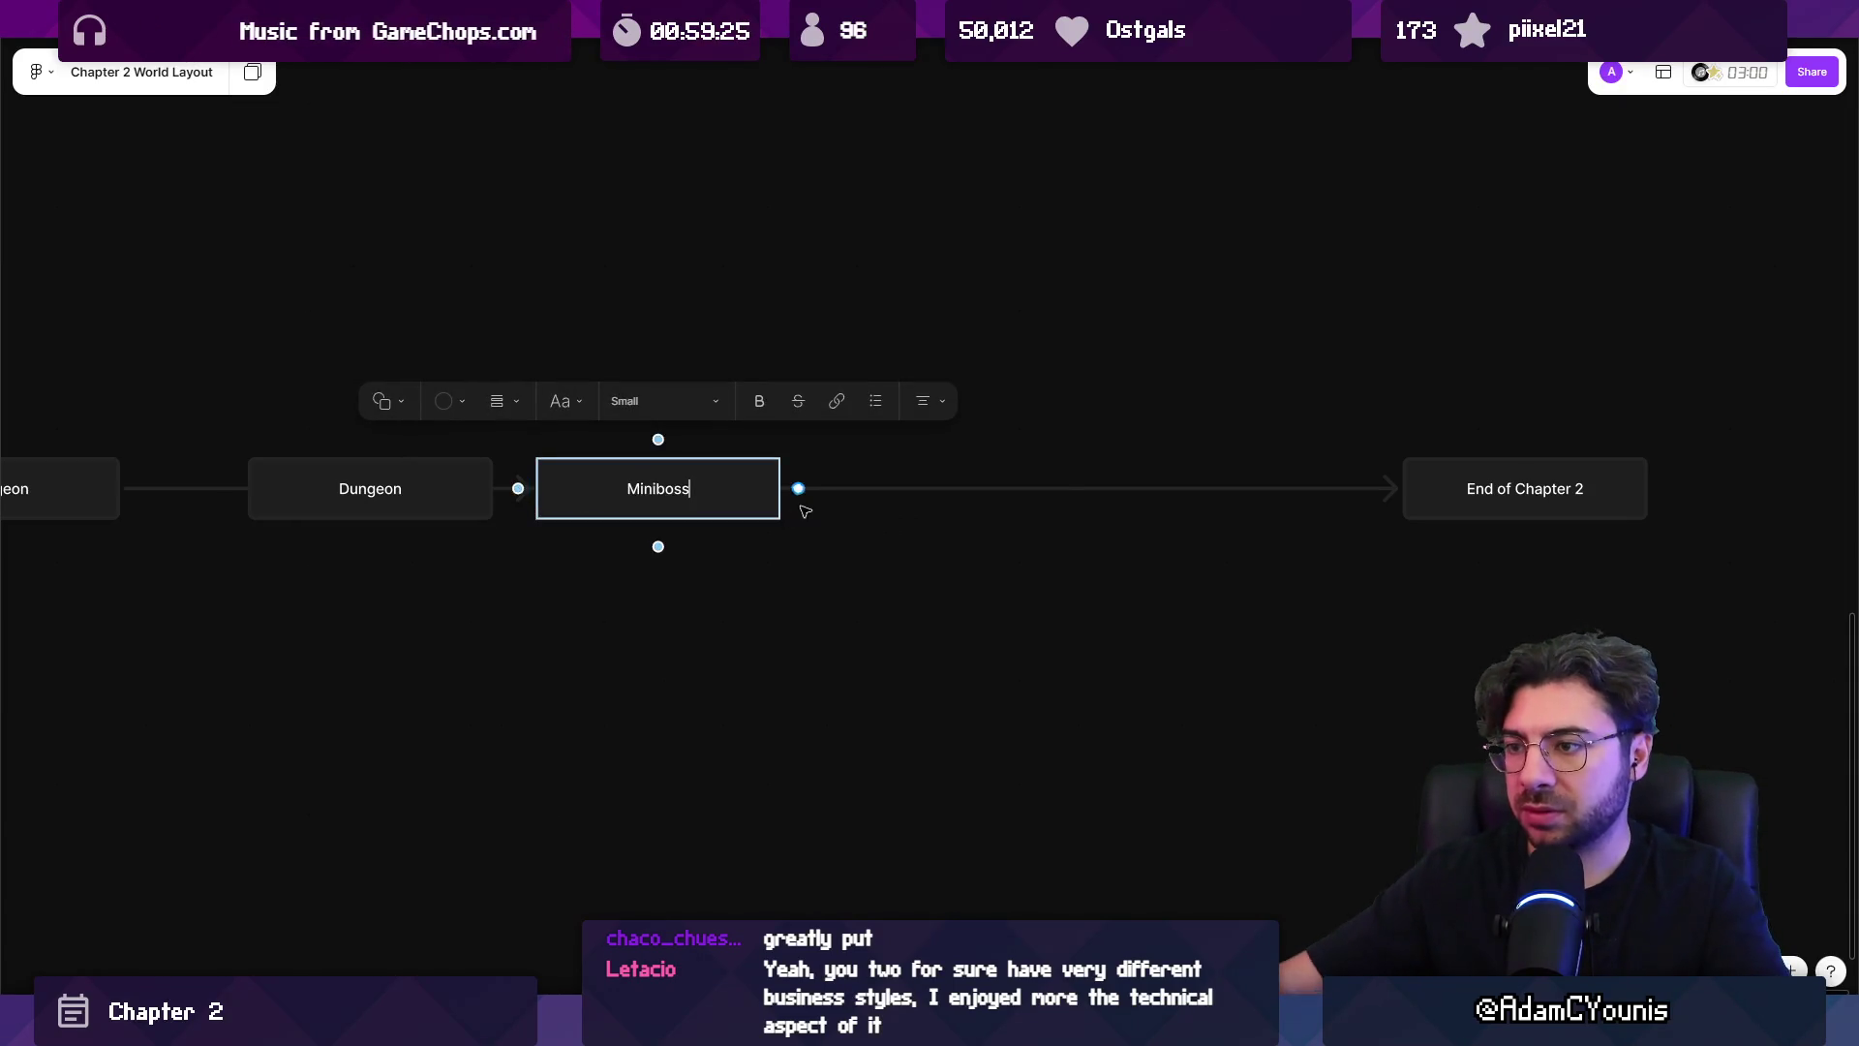
{"action": "left_click", "coordinate": [813, 498]}
{"action": "left_click", "coordinate": [803, 489]}
{"action": "type", "text": "Boss fight"}
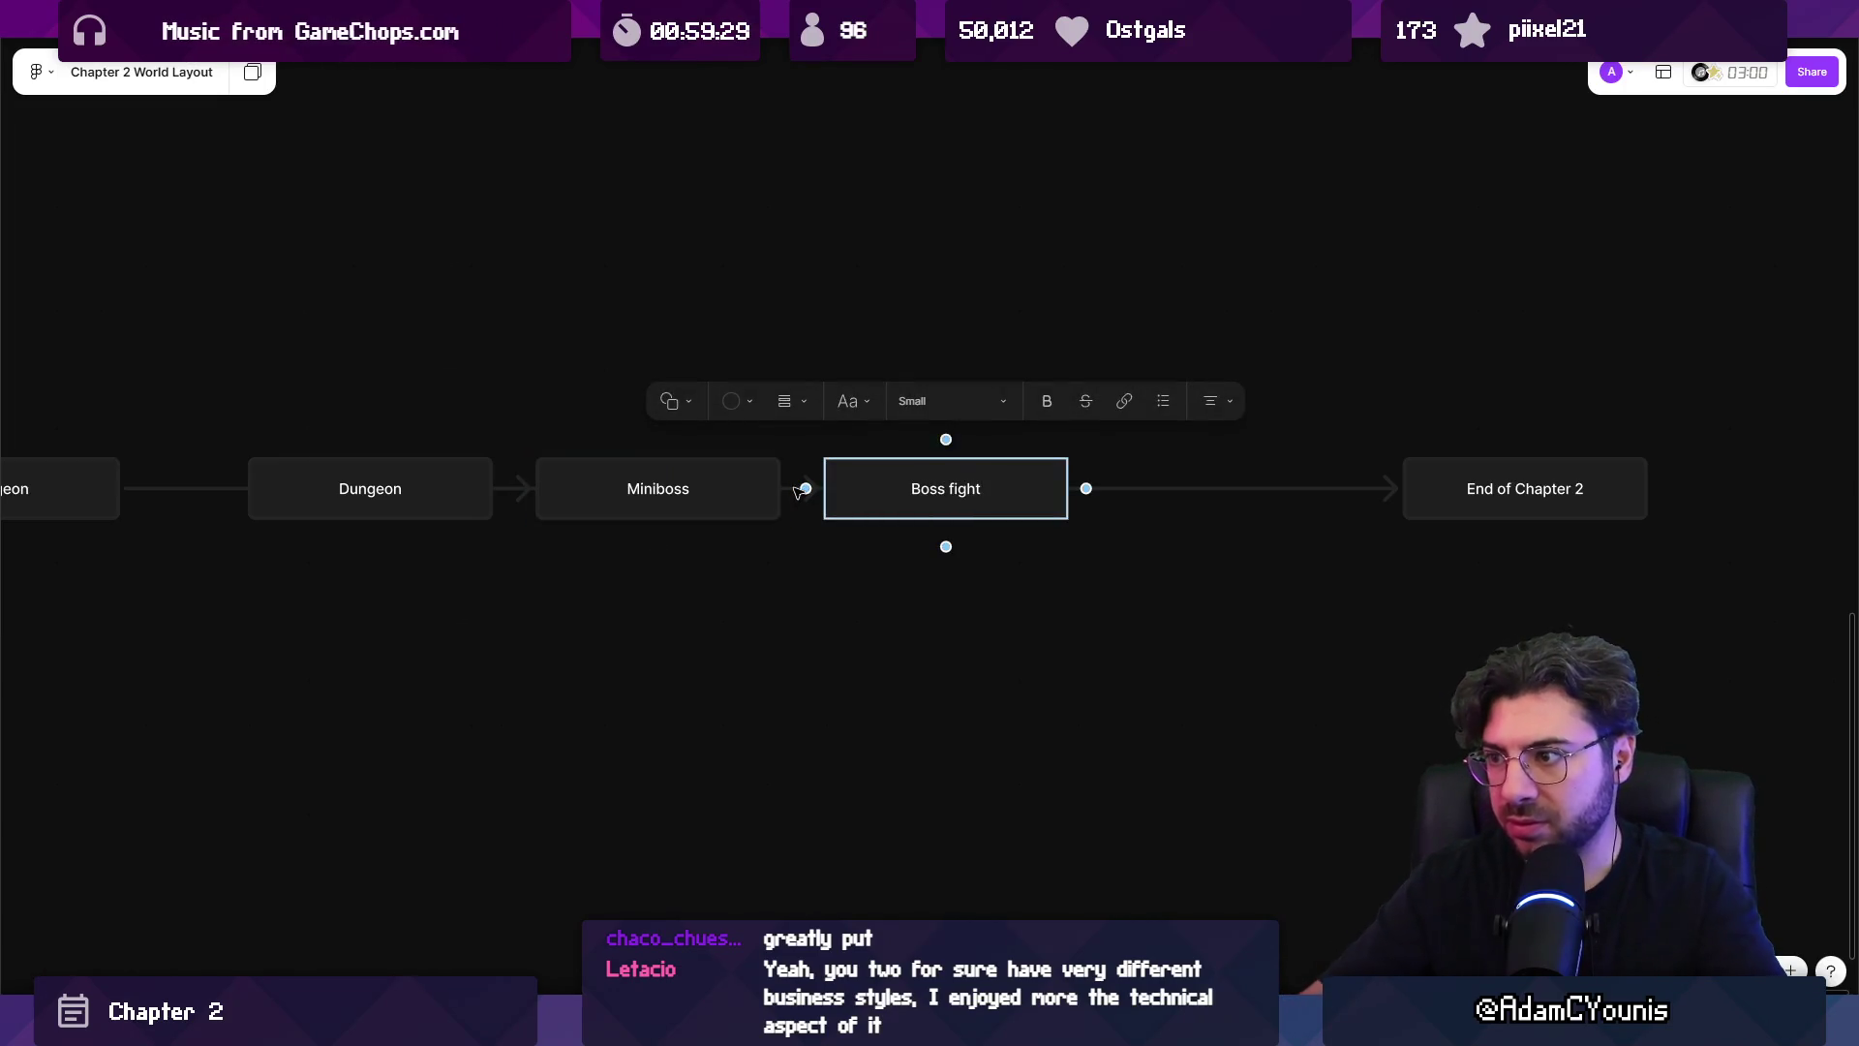
{"action": "left_click", "coordinate": [990, 608]}
Replace the arrow into End of Chapter 2 with a link from Boss fight.
{"action": "left_click", "coordinate": [1239, 489]}
{"action": "key", "text": "Delete"}
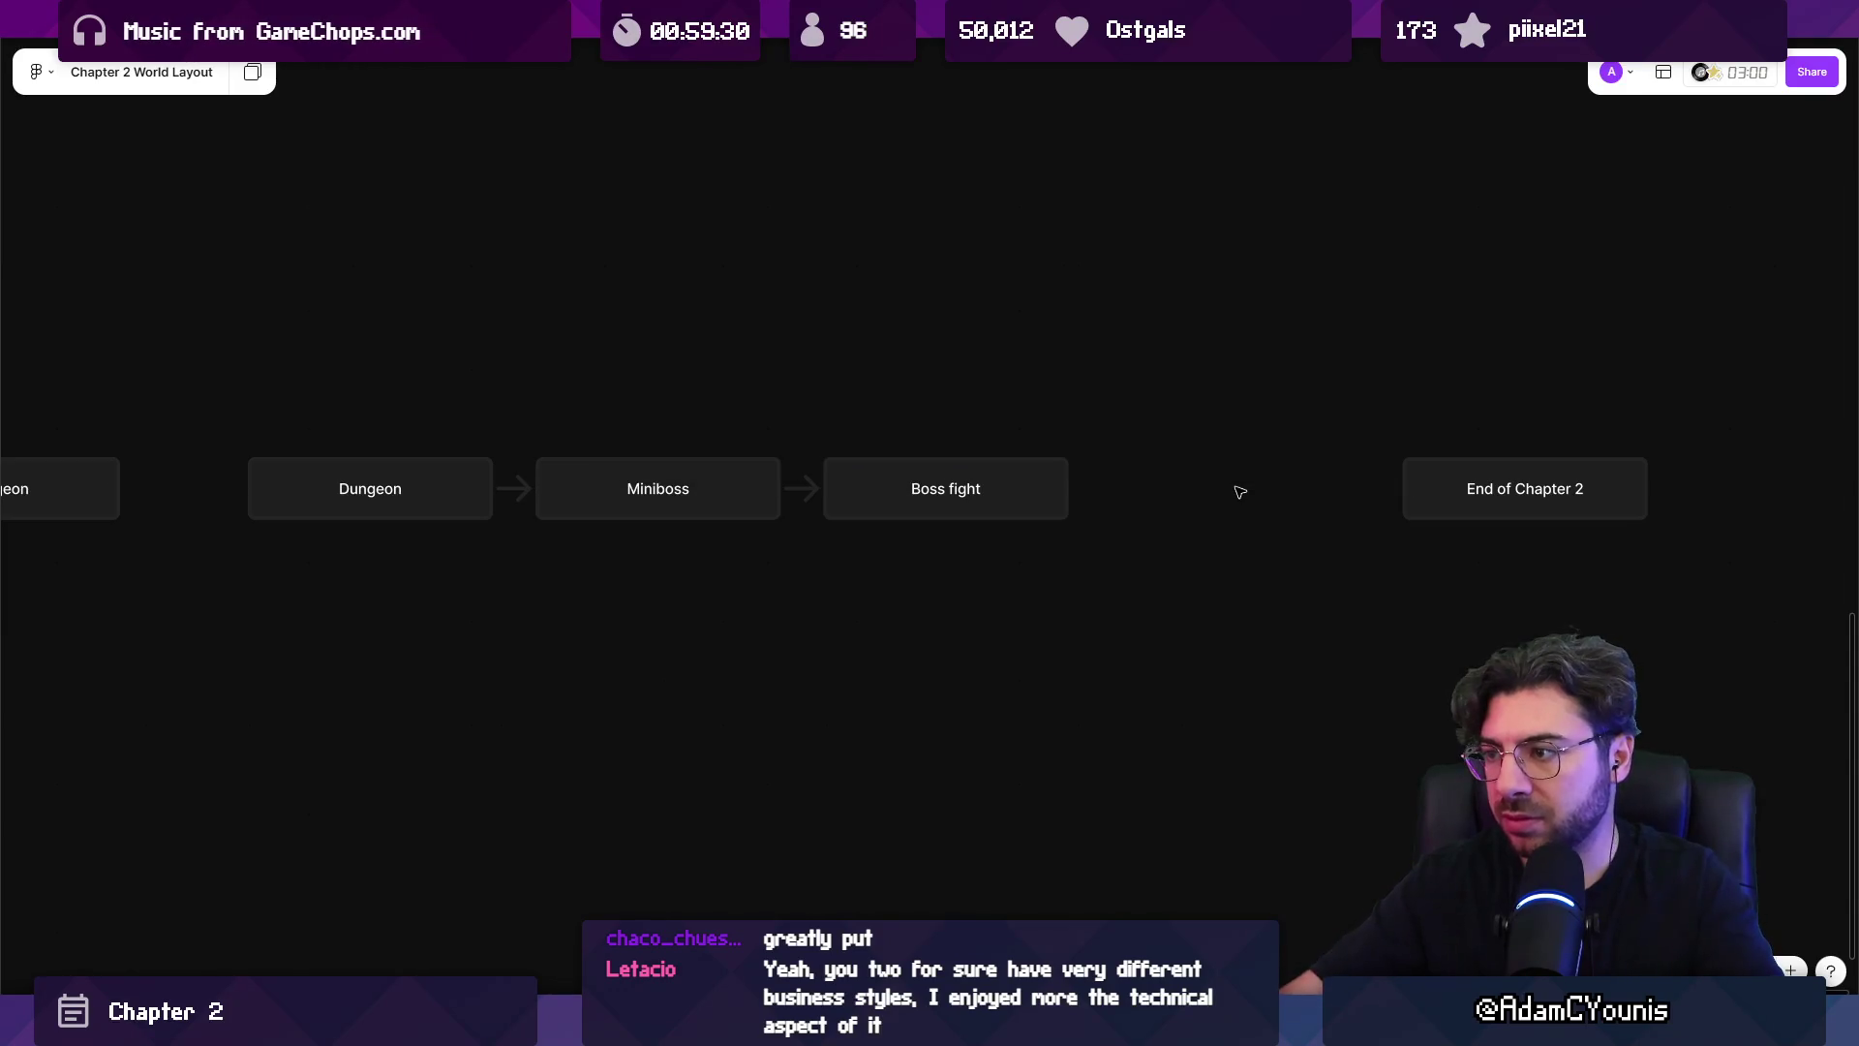
{"action": "left_click", "coordinate": [1065, 491]}
{"action": "left_click_drag", "start_coordinate": [1085, 488], "coordinate": [1511, 489]}
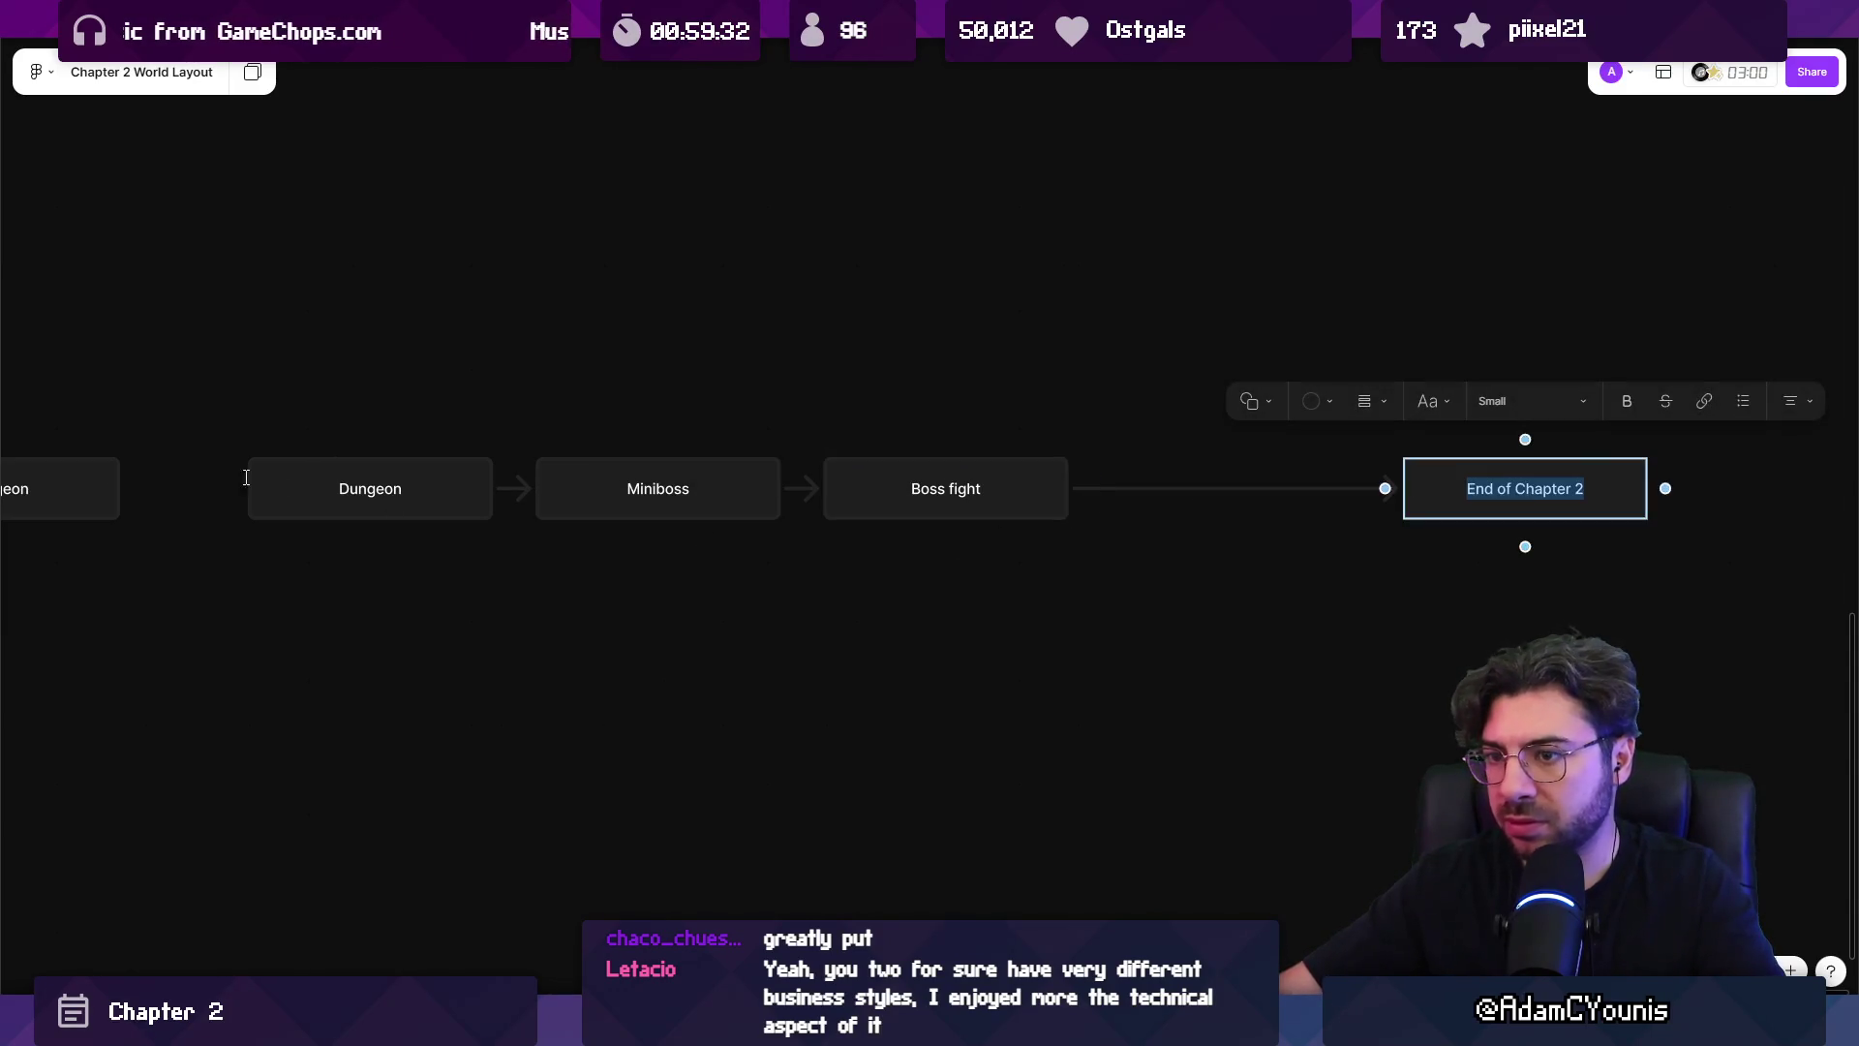
Rename the leftmost duplicate Dungeon box to 'Scouting party'.
{"action": "left_click", "coordinate": [68, 489]}
{"action": "left_click", "coordinate": [388, 499]}
{"action": "left_click", "coordinate": [548, 613]}
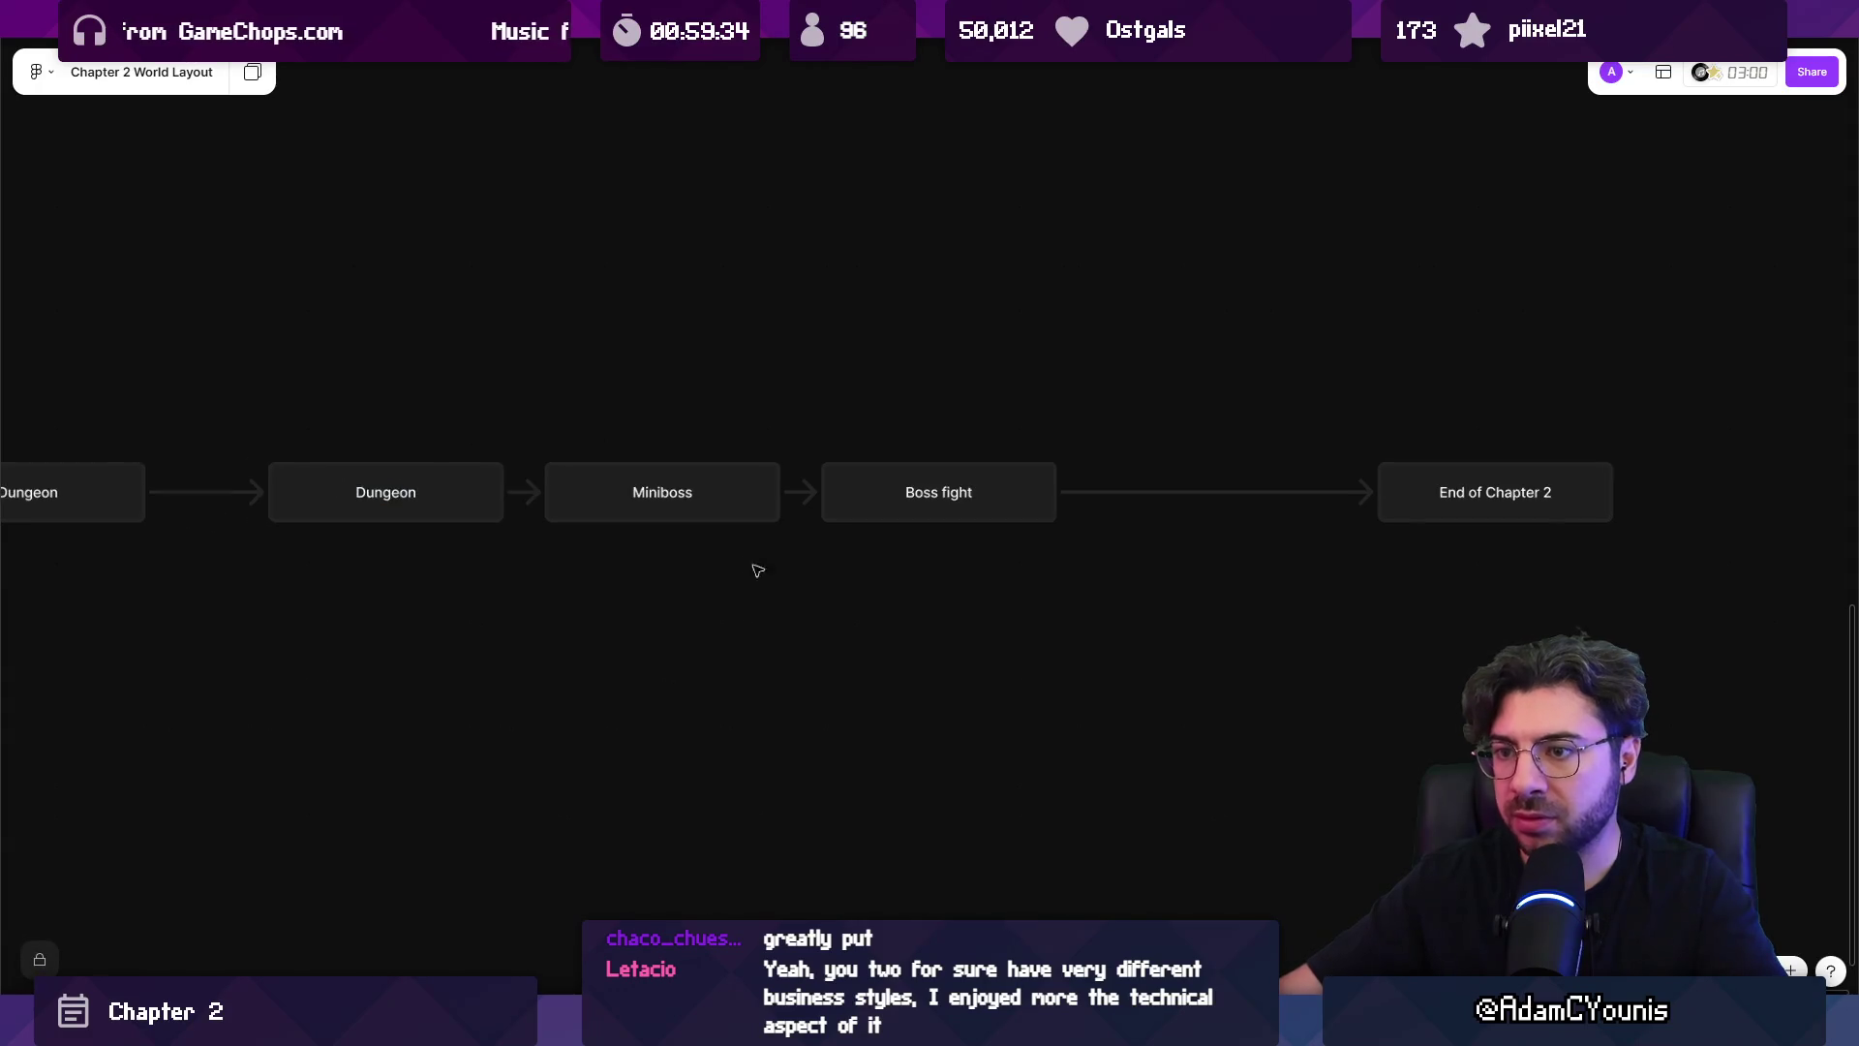
{"action": "scroll", "coordinate": [757, 563], "scroll_direction": "left", "scroll_amount": 5}
{"action": "left_click", "coordinate": [704, 523]}
{"action": "scroll", "coordinate": [980, 507], "scroll_direction": "left", "scroll_amount": 5}
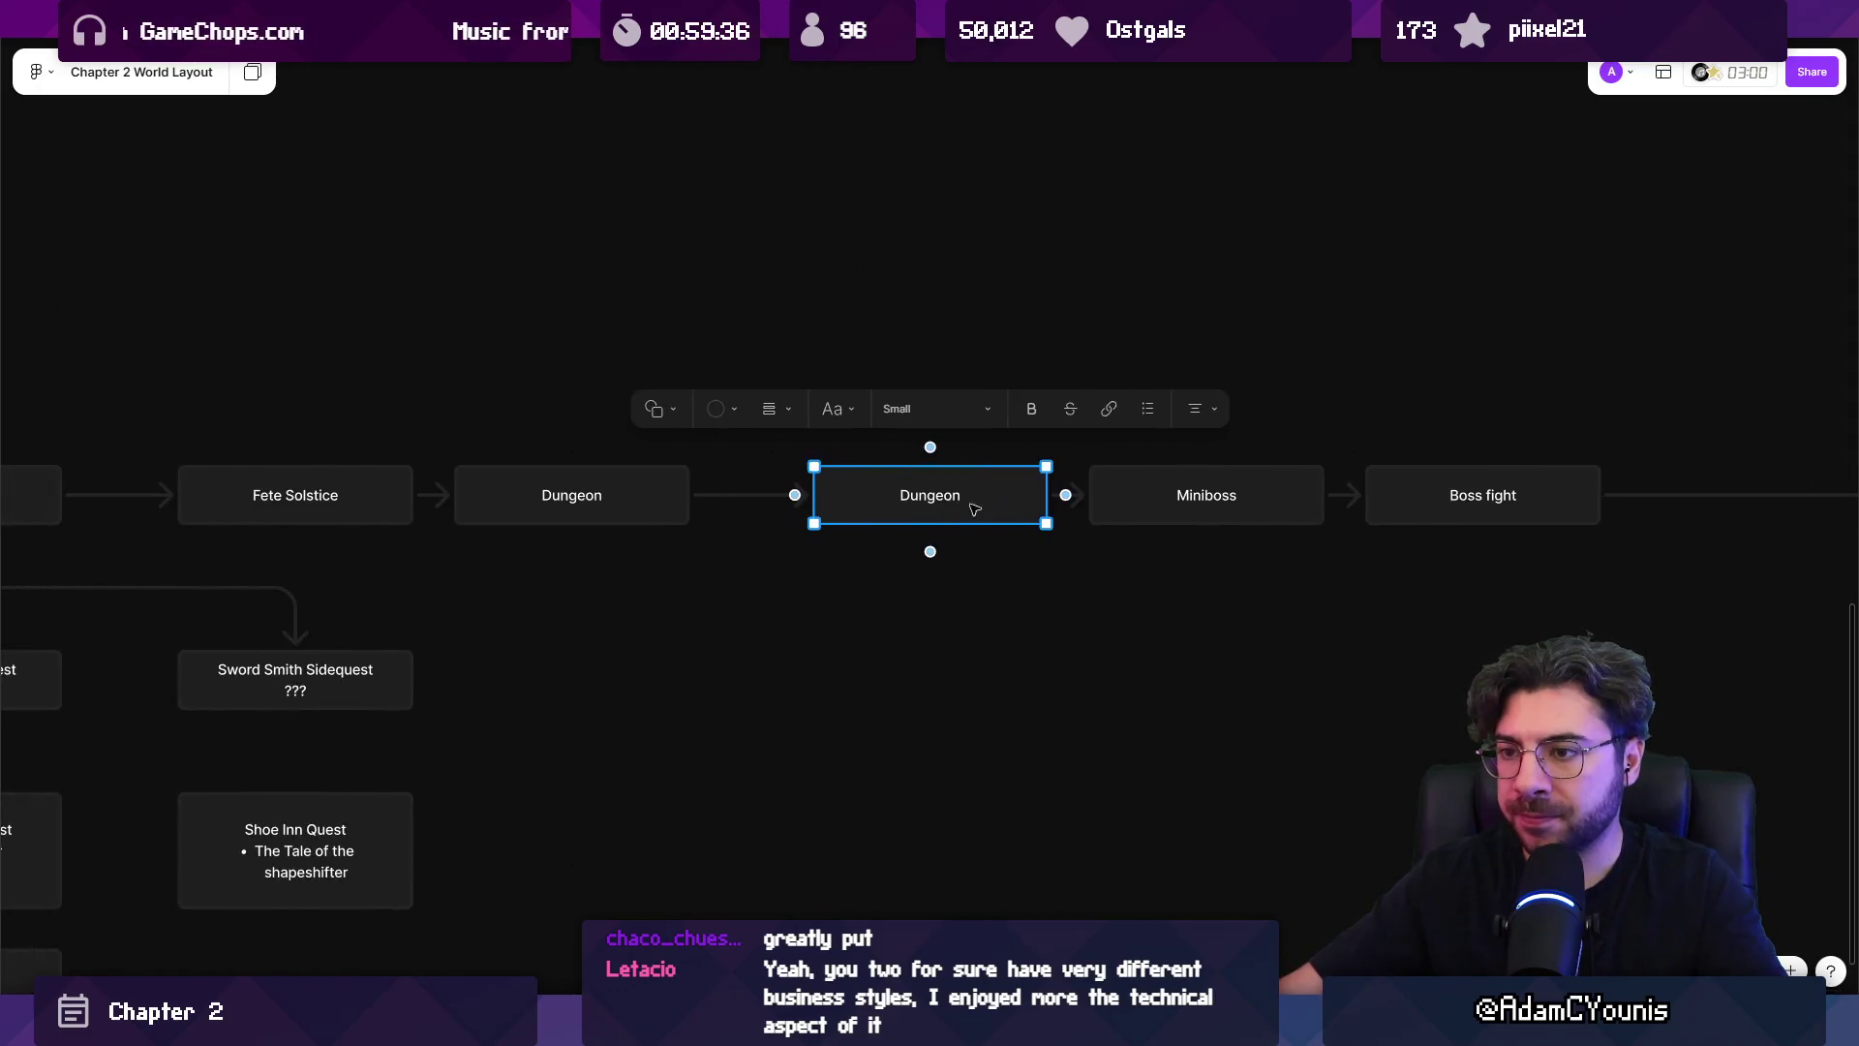
{"action": "left_click", "coordinate": [528, 513]}
{"action": "double_click", "coordinate": [573, 496]}
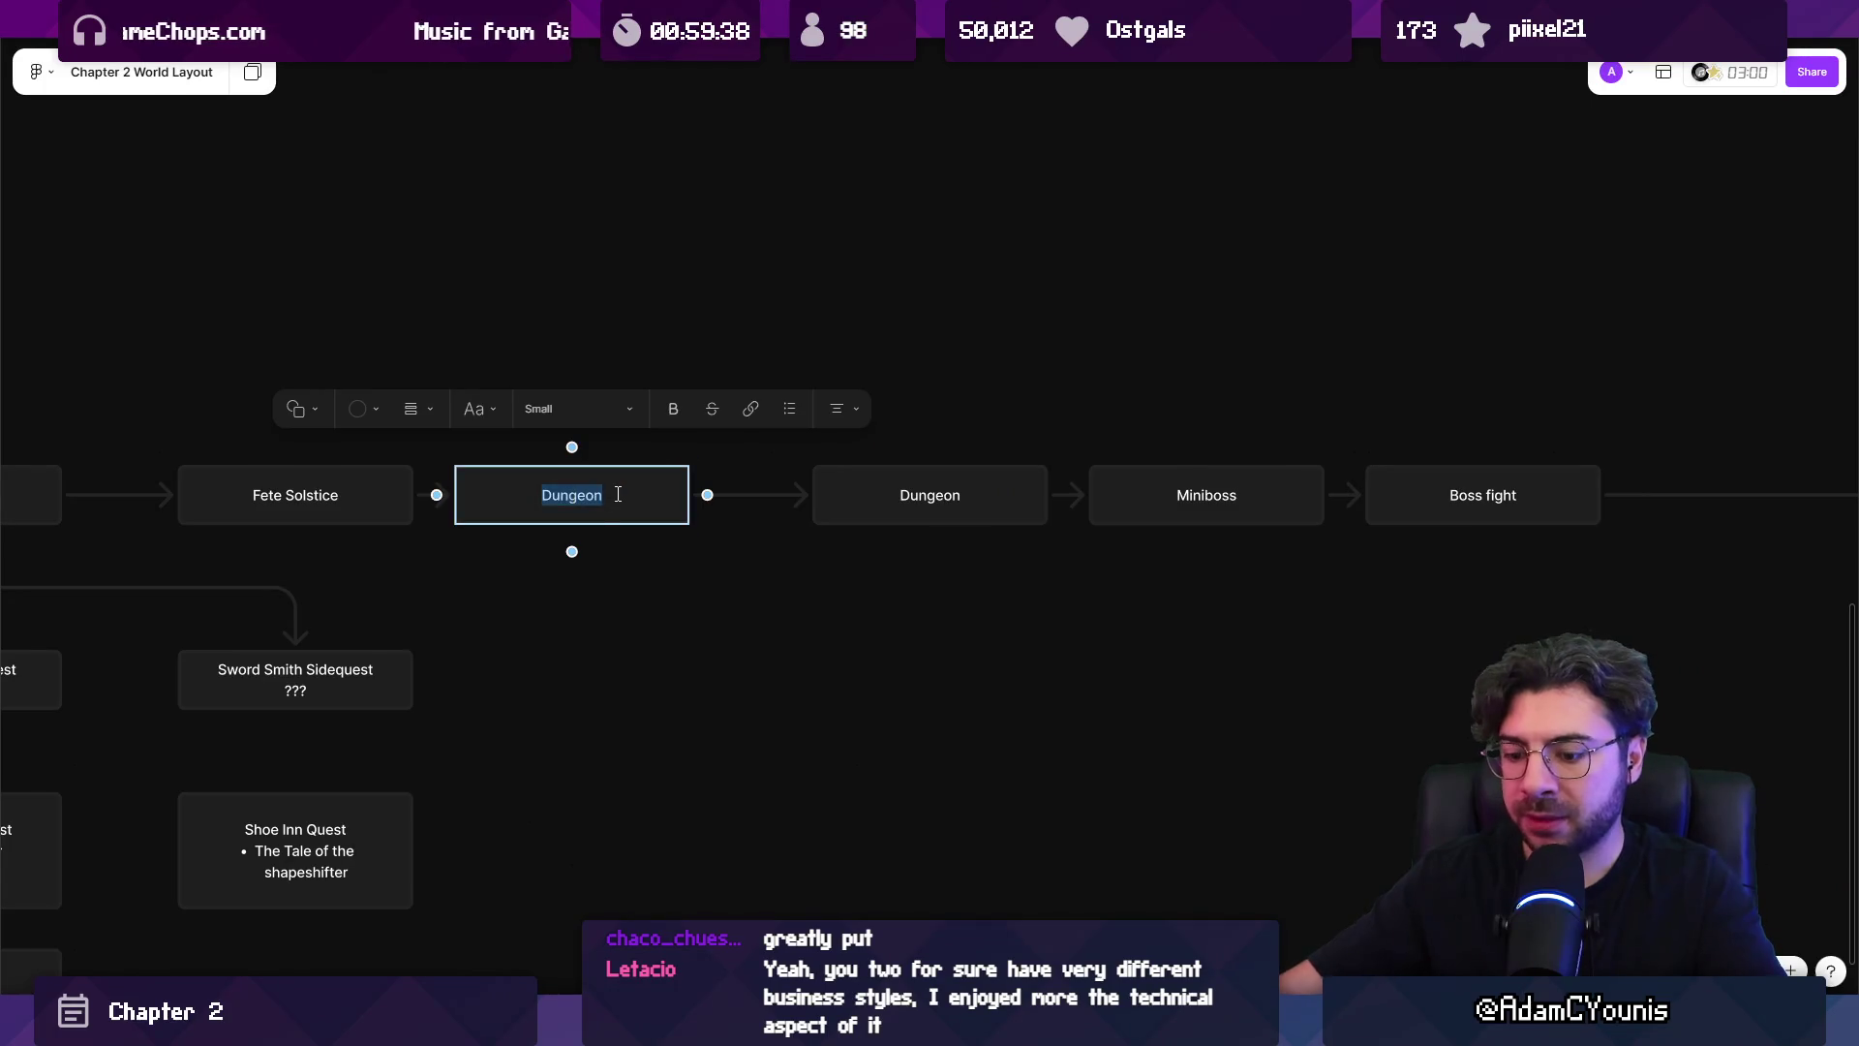
{"action": "type", "text": "Scour"}
{"action": "type", "text": "g party"}
{"action": "key", "text": "Escape"}
Respace Scouting party, Boss fight, Miniboss and End of Chapter 2 further right.
{"action": "left_click_drag", "start_coordinate": [600, 516], "coordinate": [677, 511]}
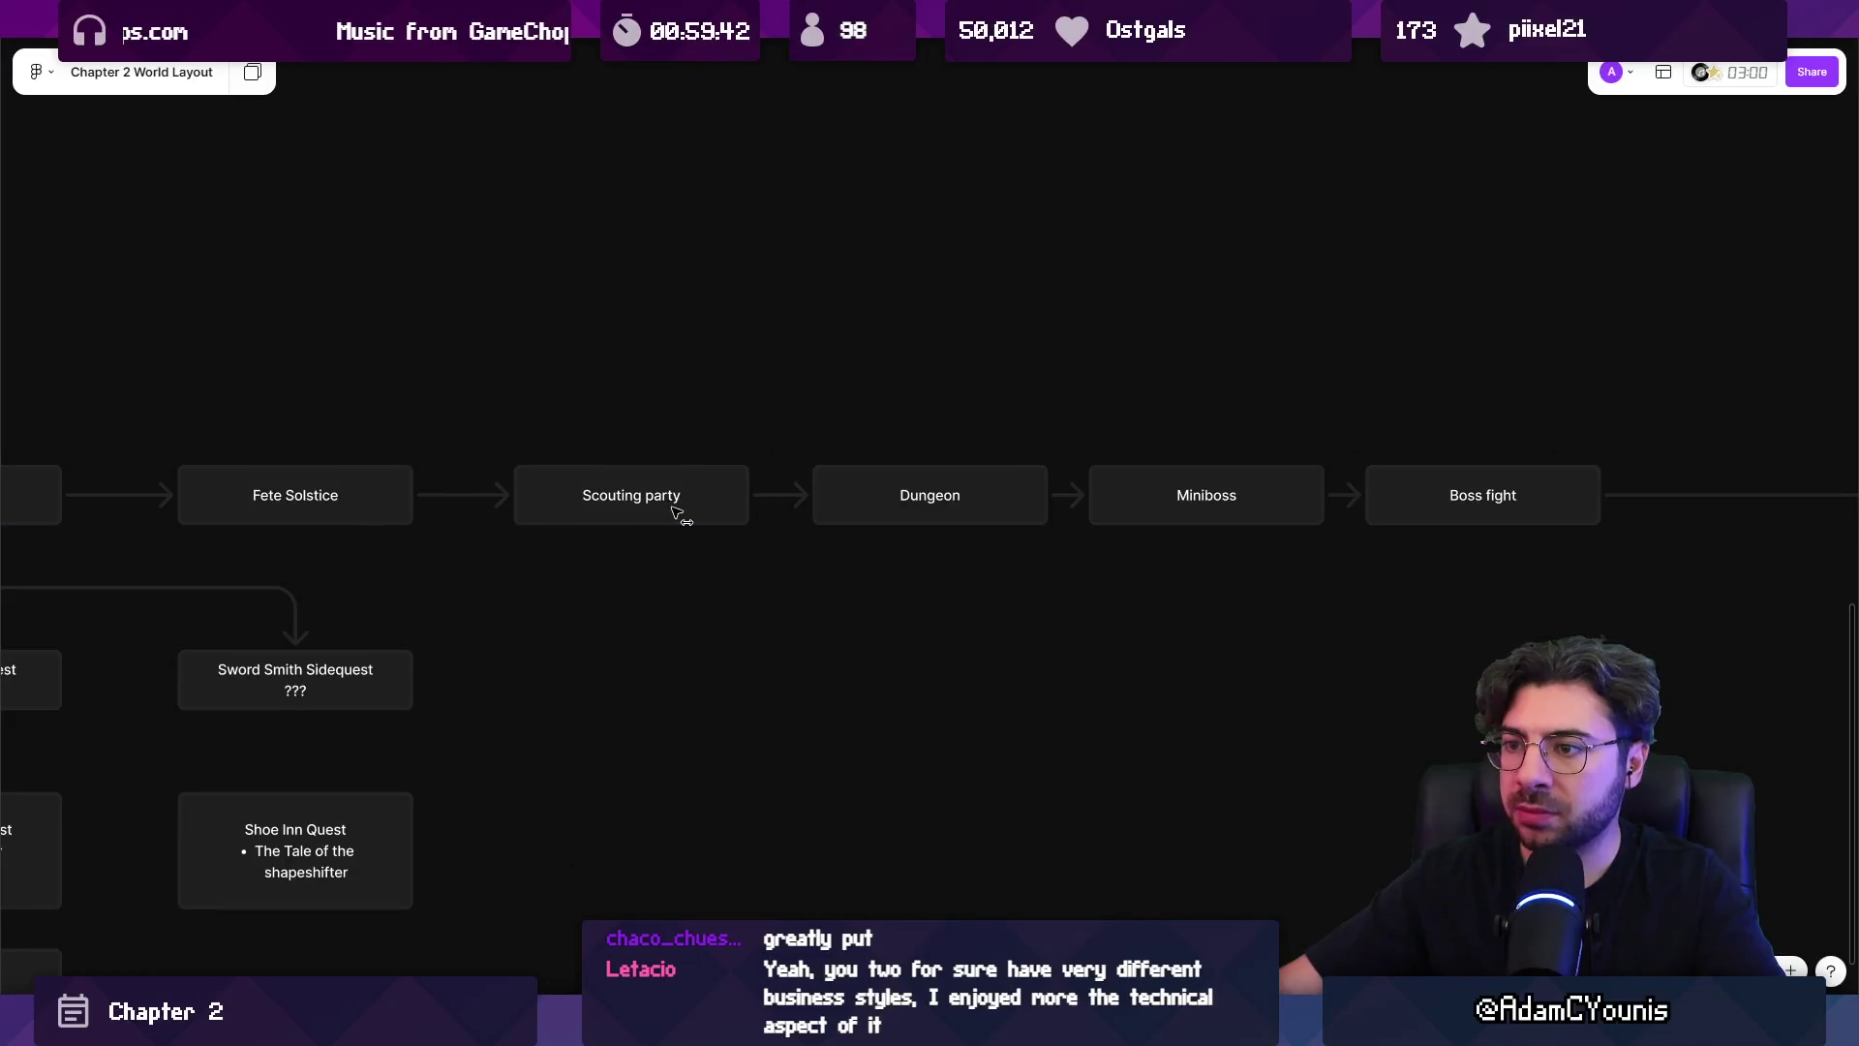
{"action": "scroll", "coordinate": [671, 514], "scroll_direction": "right", "scroll_amount": 5}
{"action": "left_click_drag", "start_coordinate": [1217, 495], "coordinate": [1461, 497]}
{"action": "left_click_drag", "start_coordinate": [1066, 504], "coordinate": [1128, 503]}
{"action": "scroll", "coordinate": [968, 507], "scroll_direction": "right", "scroll_amount": 15}
{"action": "left_click_drag", "start_coordinate": [1007, 507], "coordinate": [1291, 506]}
{"action": "scroll", "coordinate": [892, 516], "scroll_direction": "right", "scroll_amount": 2}
Add a connected 'Run in with Tiberius' box after Boss fight.
{"action": "left_click", "coordinate": [736, 511]}
{"action": "left_click", "coordinate": [785, 510]}
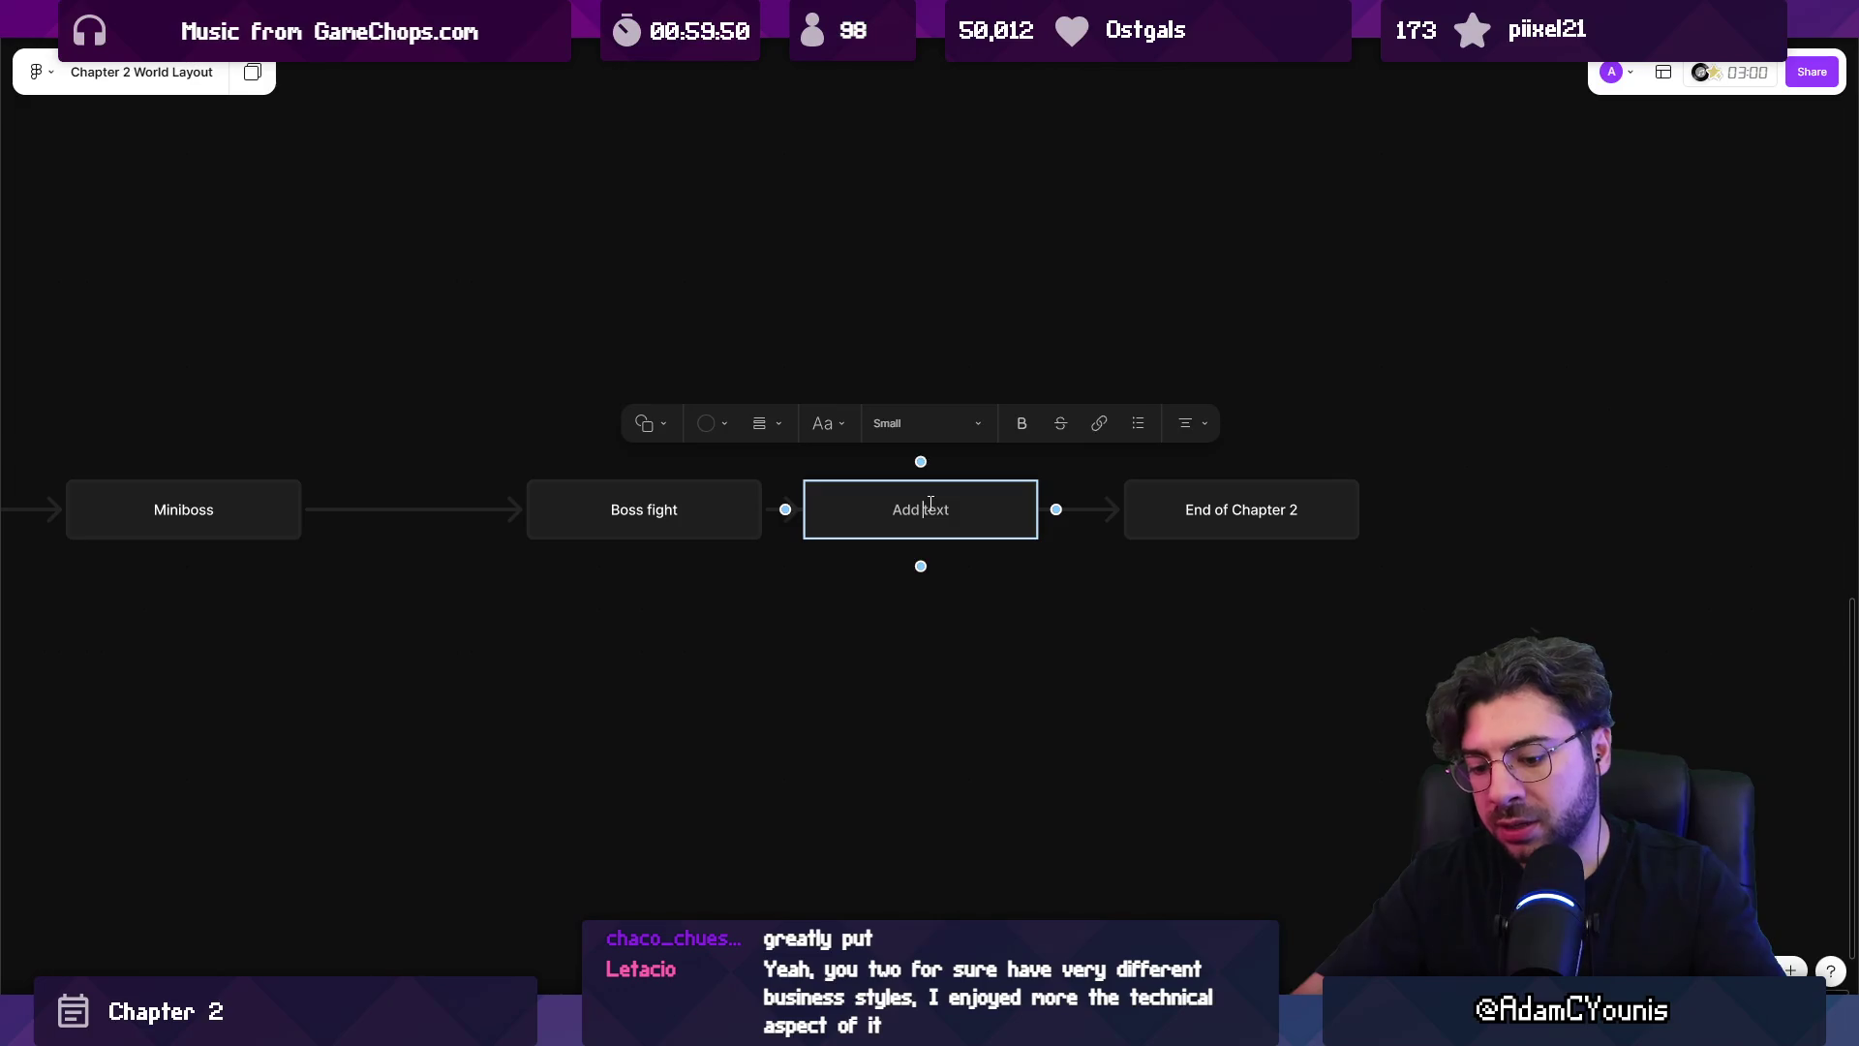
{"action": "type", "text": "Run inwqith"}
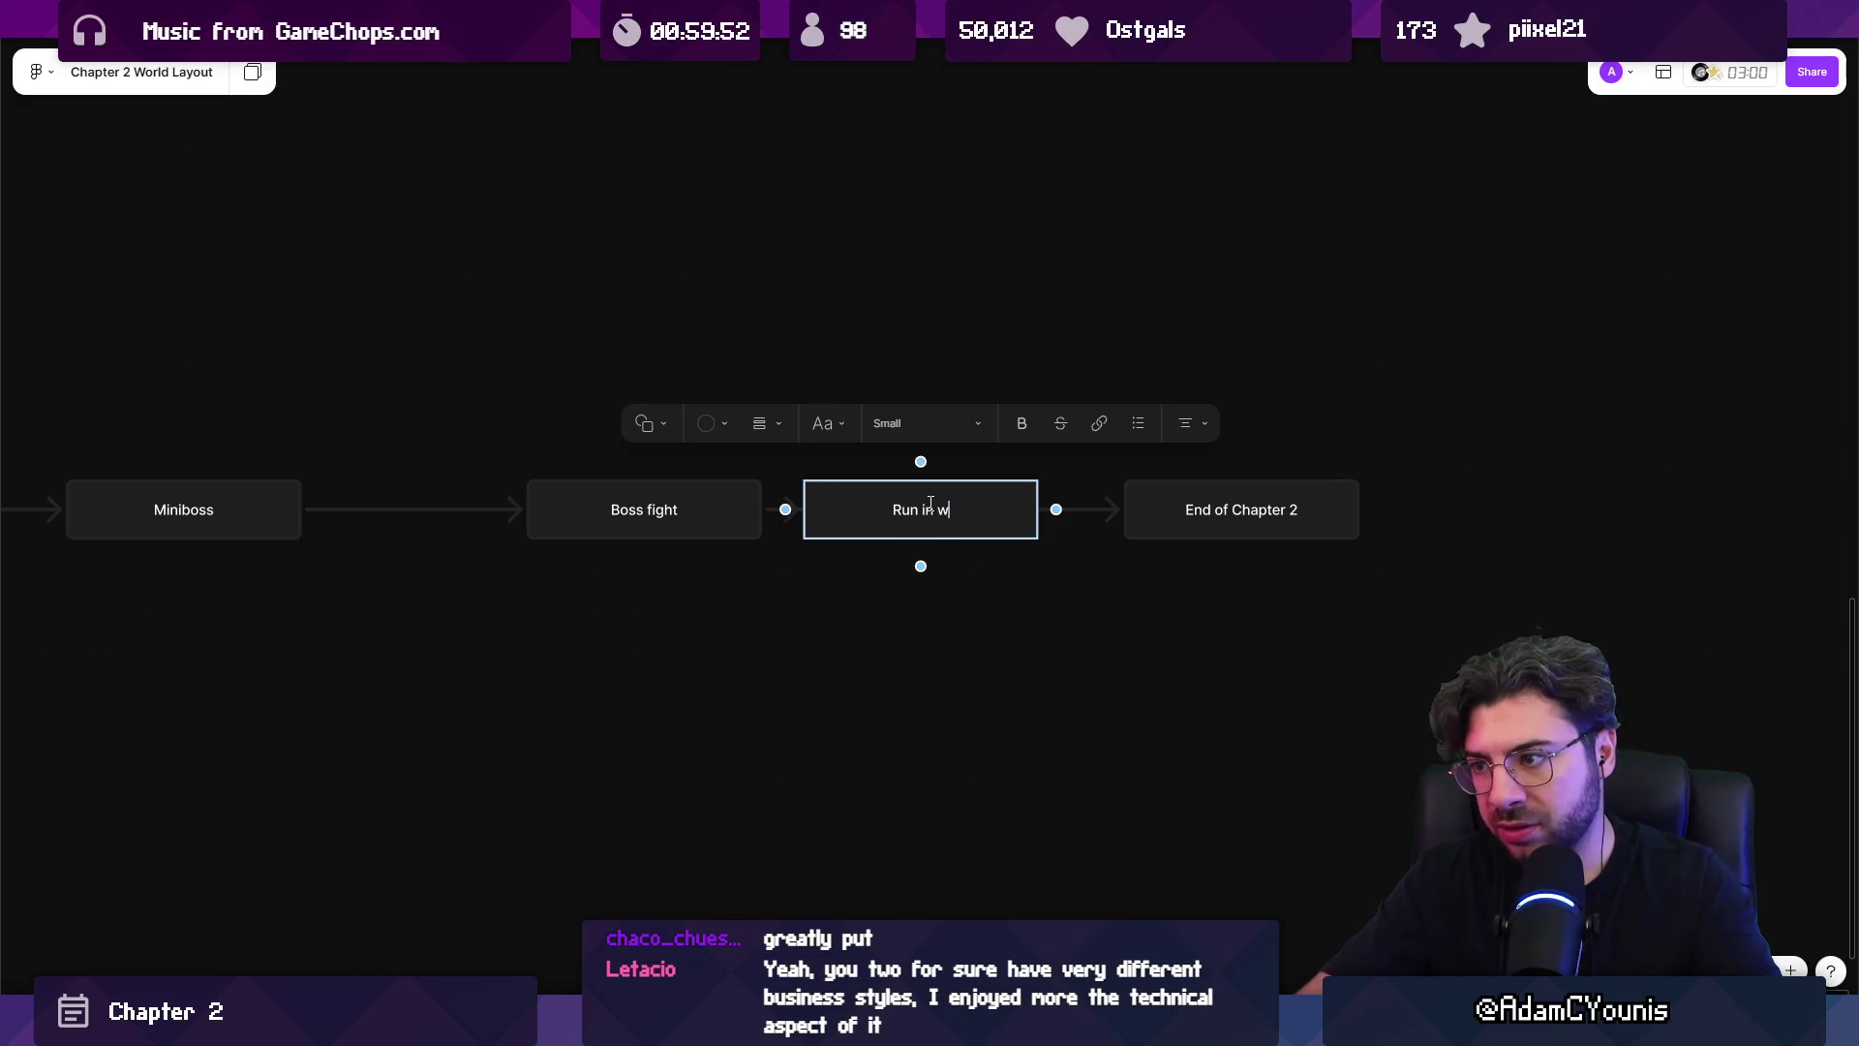
{"action": "key", "text": "BackSpace"}
{"action": "key", "text": "BackSpace"}
{"action": "type", "text": "berius"}
{"action": "key", "text": "Escape"}
{"action": "key", "text": "Escape"}
Remove the arrow into End of Chapter 2, respace Run in with Tiberius, and duplicate it below.
{"action": "left_click", "coordinate": [1081, 516]}
{"action": "key", "text": "Delete"}
{"action": "left_click", "coordinate": [1034, 514]}
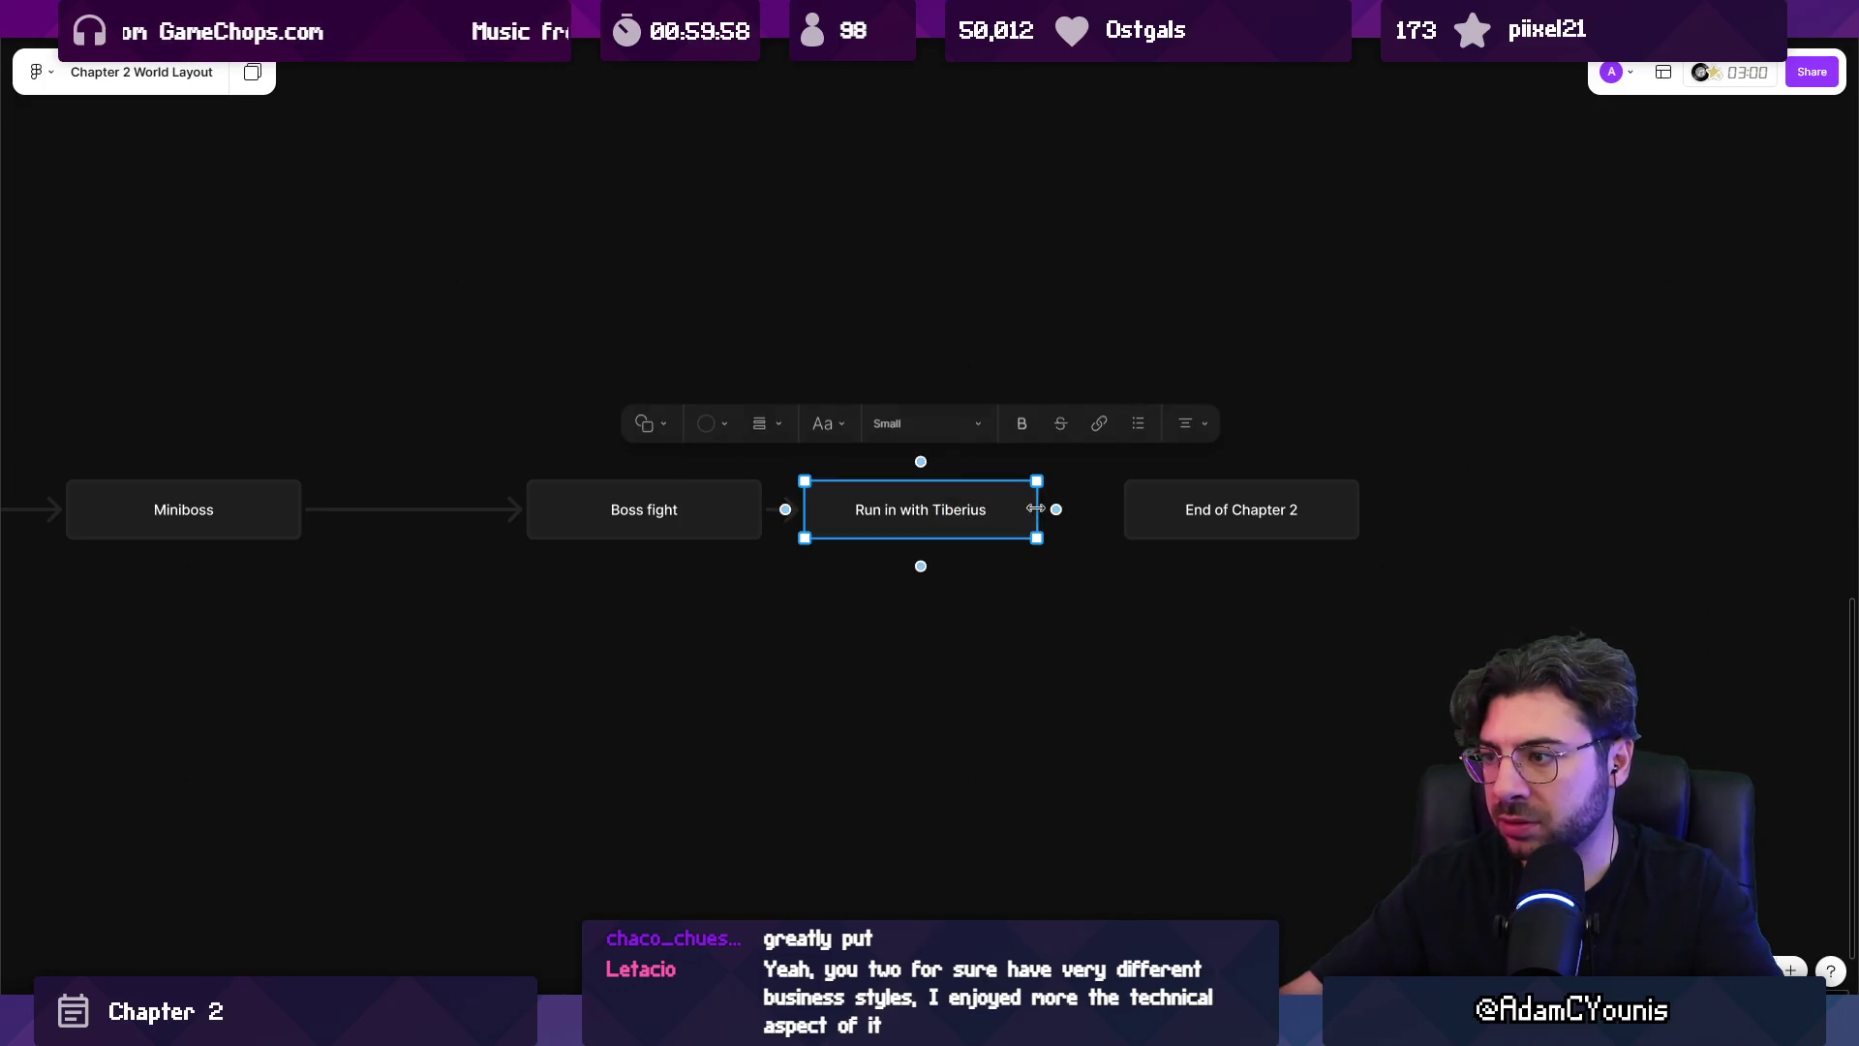
{"action": "left_click", "coordinate": [1079, 627]}
{"action": "left_click", "coordinate": [969, 528]}
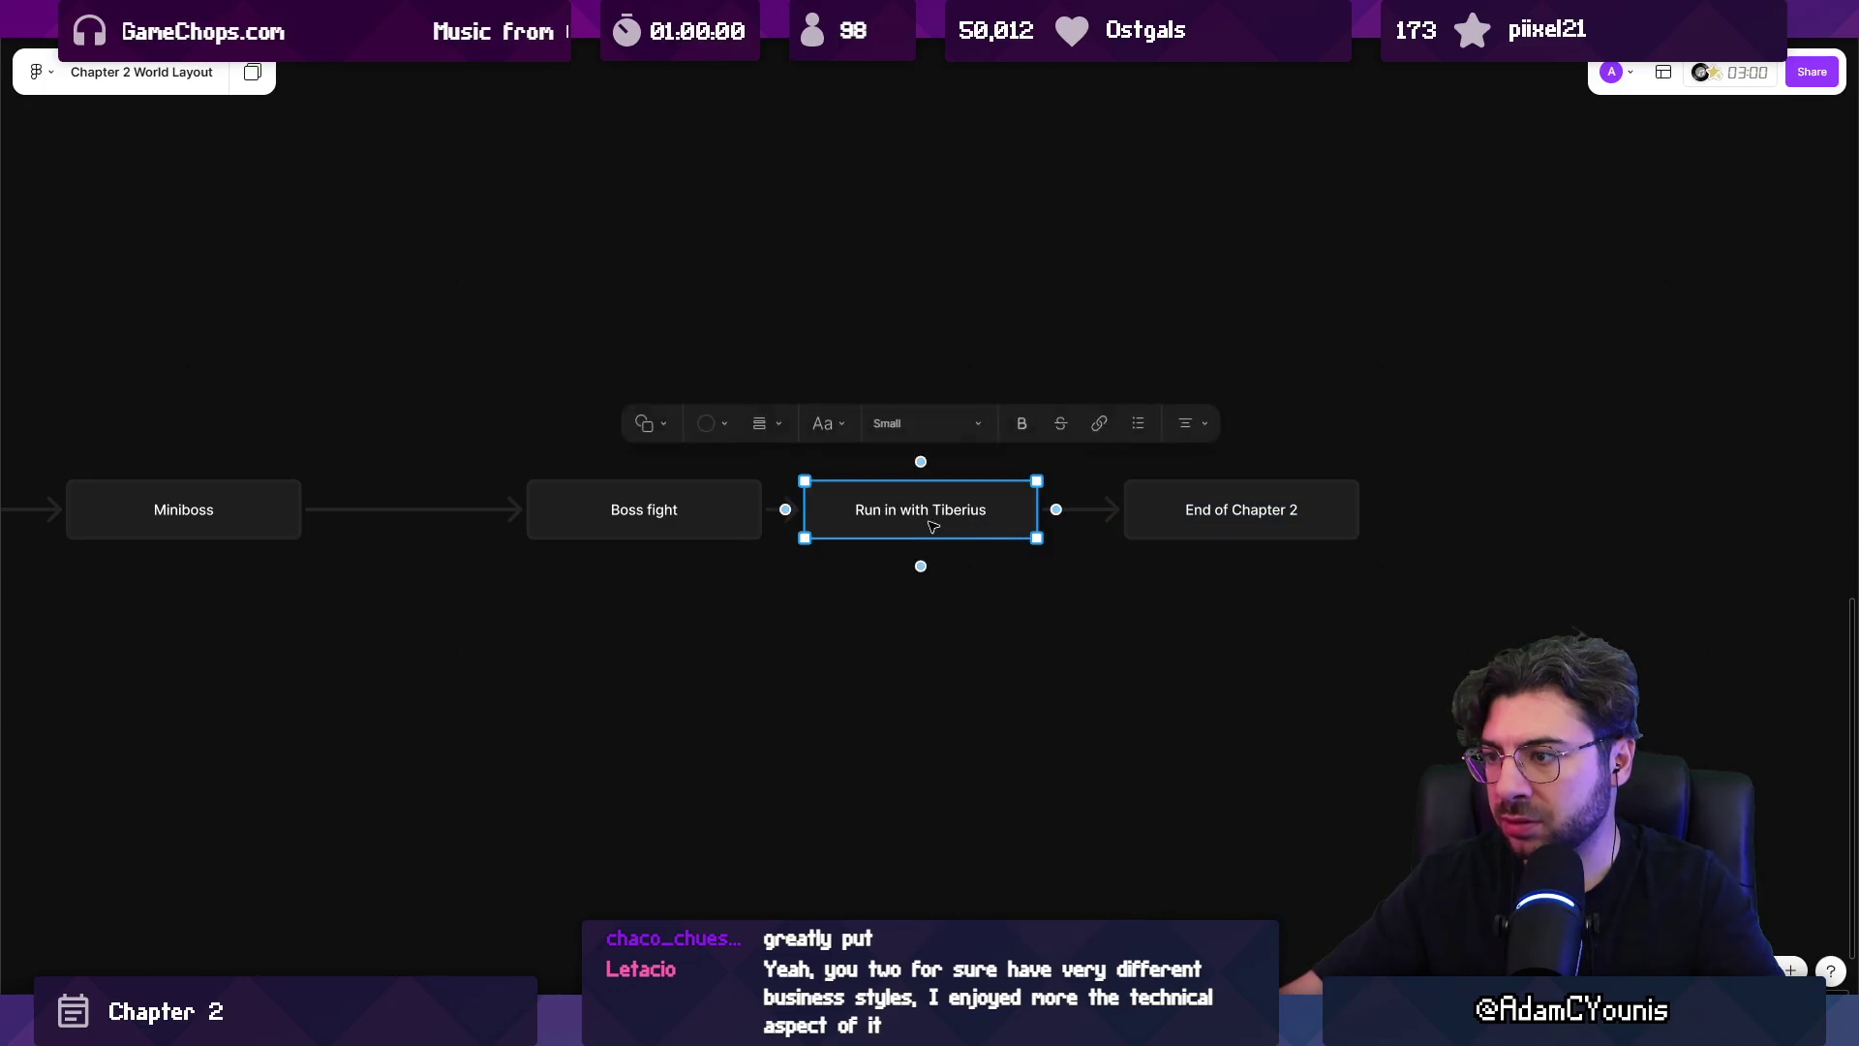
{"action": "left_click_drag", "start_coordinate": [968, 527], "coordinate": [950, 526]}
{"action": "left_click_drag", "start_coordinate": [1282, 506], "coordinate": [1598, 506]}
{"action": "scroll", "coordinate": [1453, 503], "scroll_direction": "right", "scroll_amount": 3}
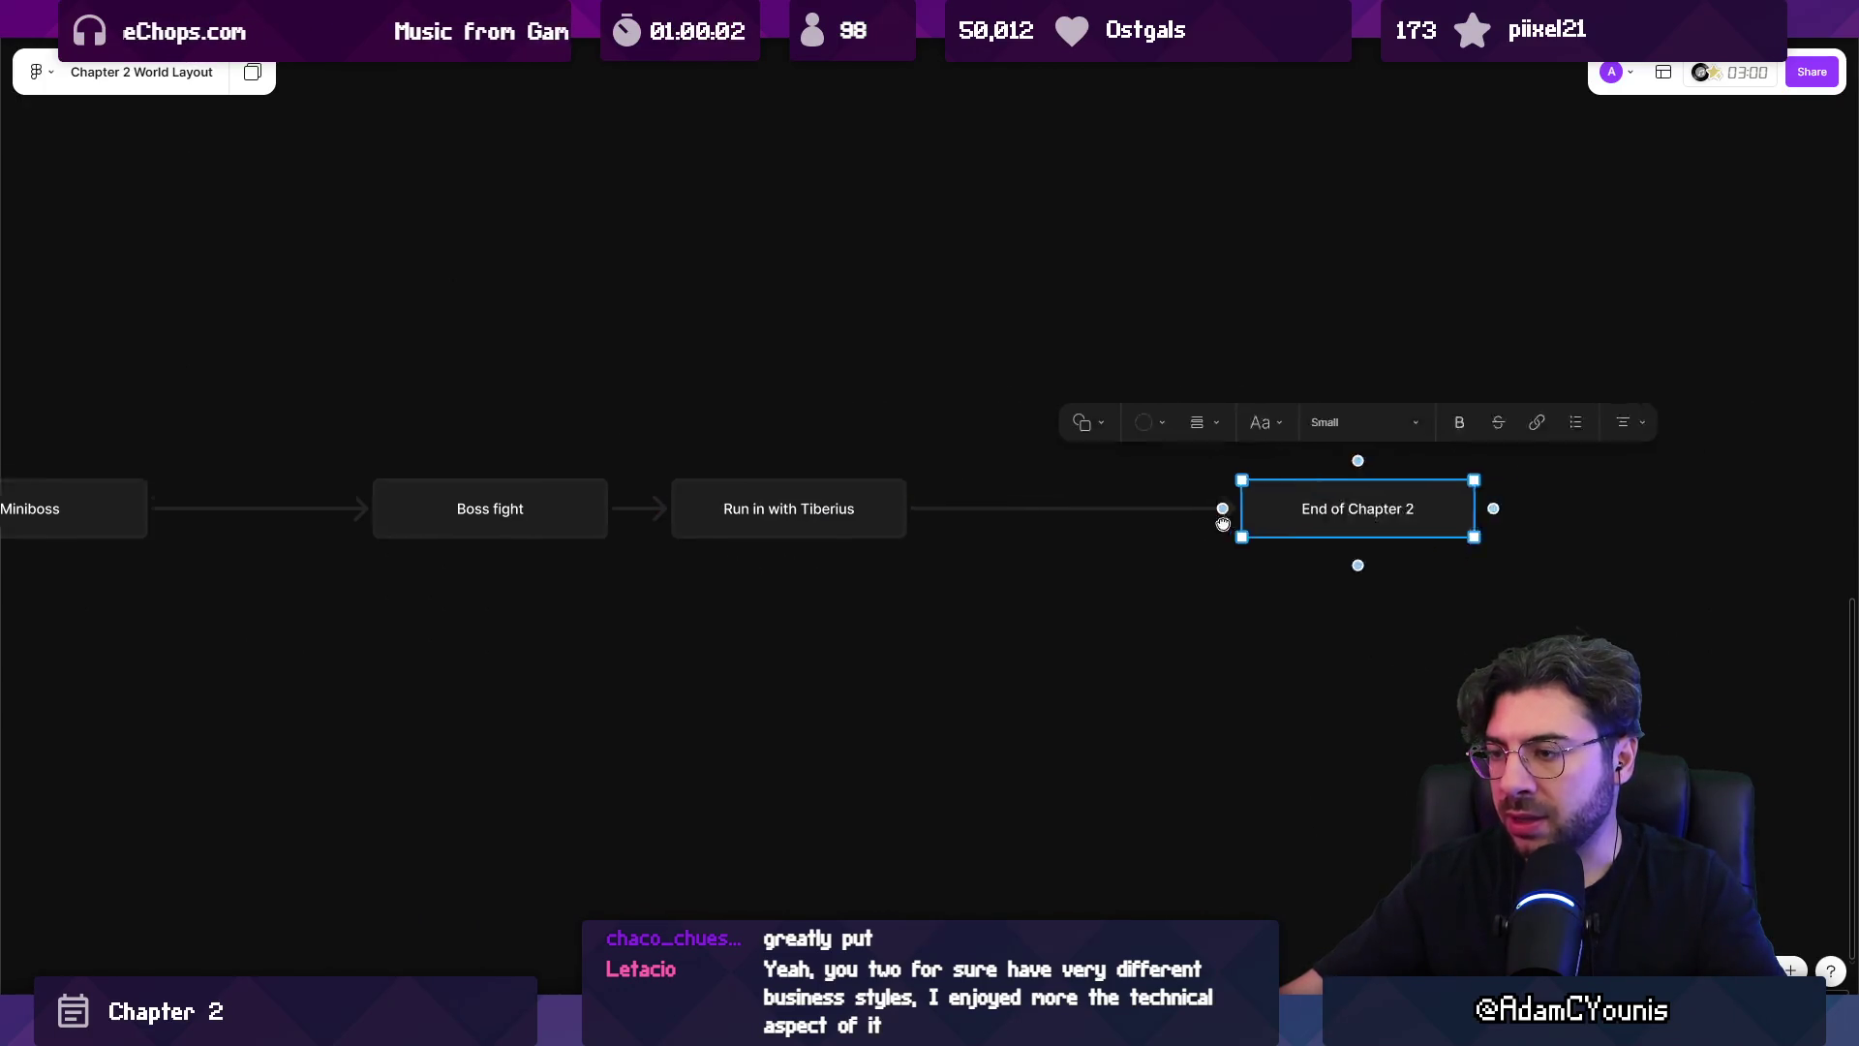
{"action": "left_click", "coordinate": [656, 500]}
{"action": "left_click_drag", "start_coordinate": [656, 499], "coordinate": [662, 599]}
Relabel the copy 'Lena and Ilia' and add another copy below labelled 'Marion'.
{"action": "double_click", "coordinate": [661, 580]}
{"action": "type", "text": "Lena and"}
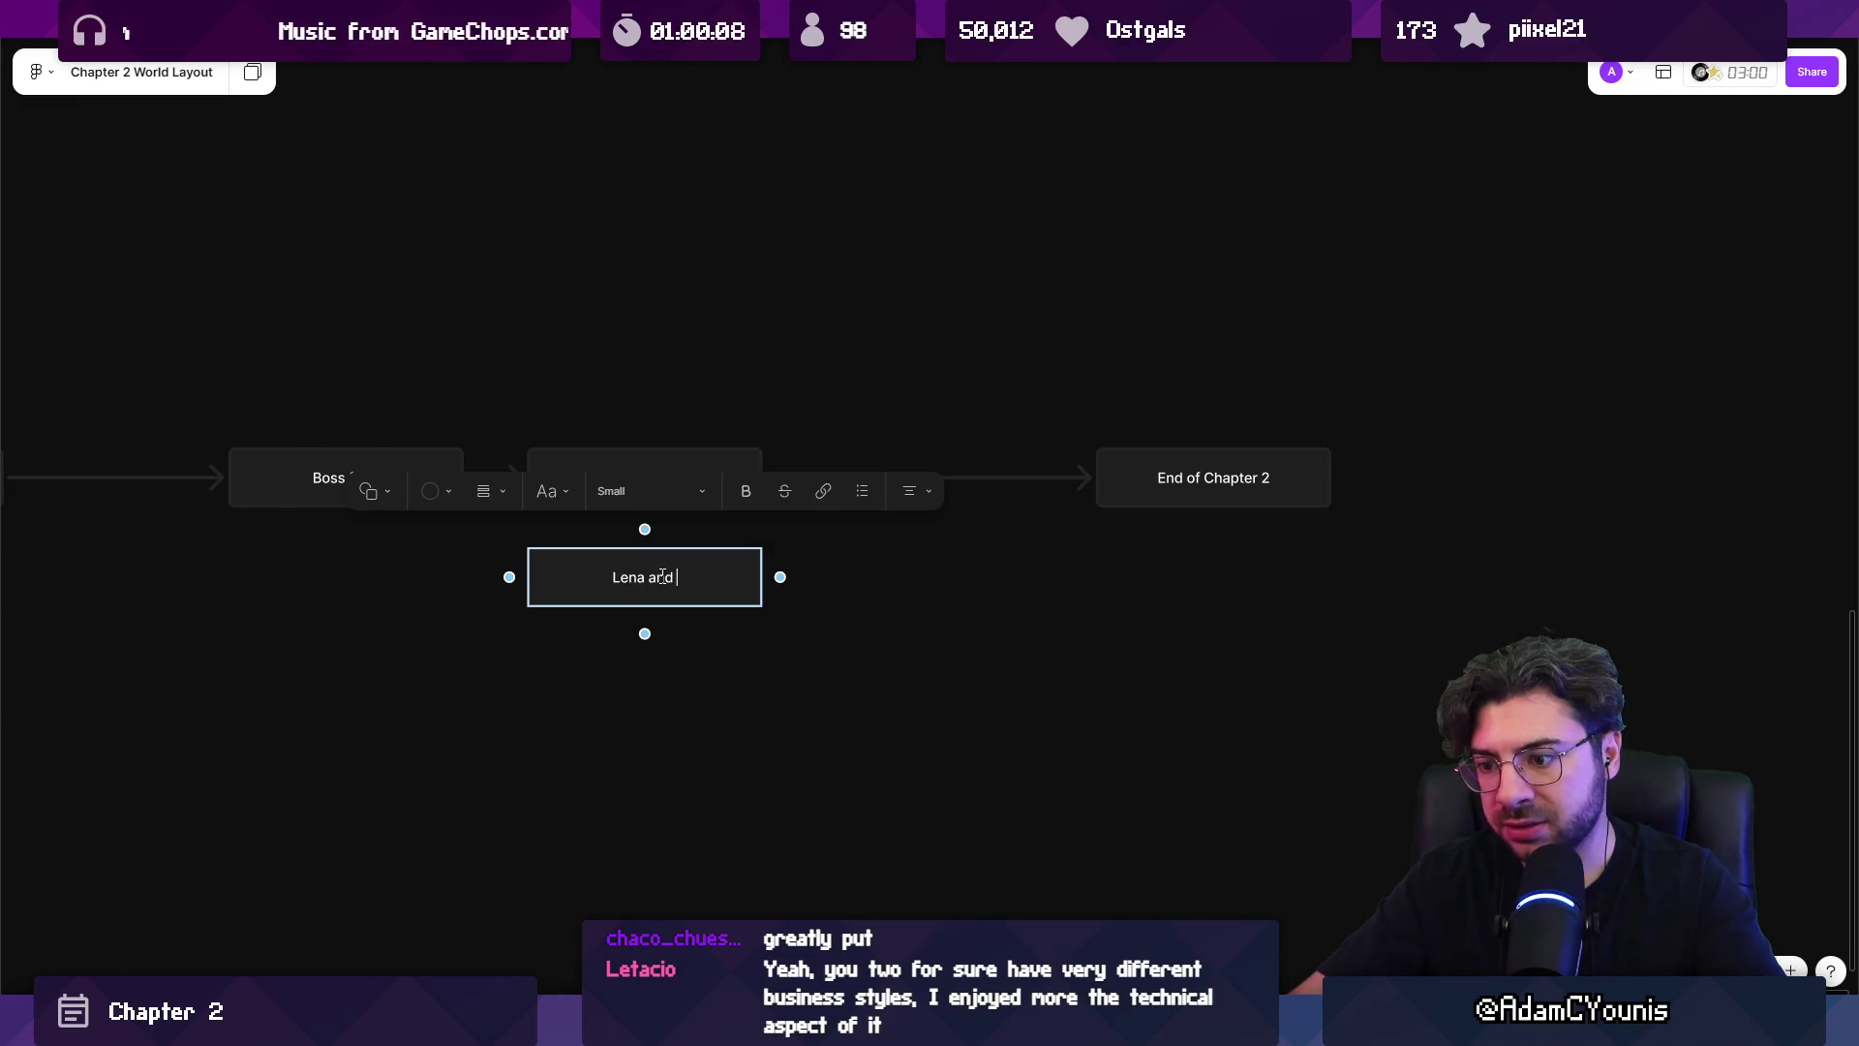
{"action": "key", "text": "Escape"}
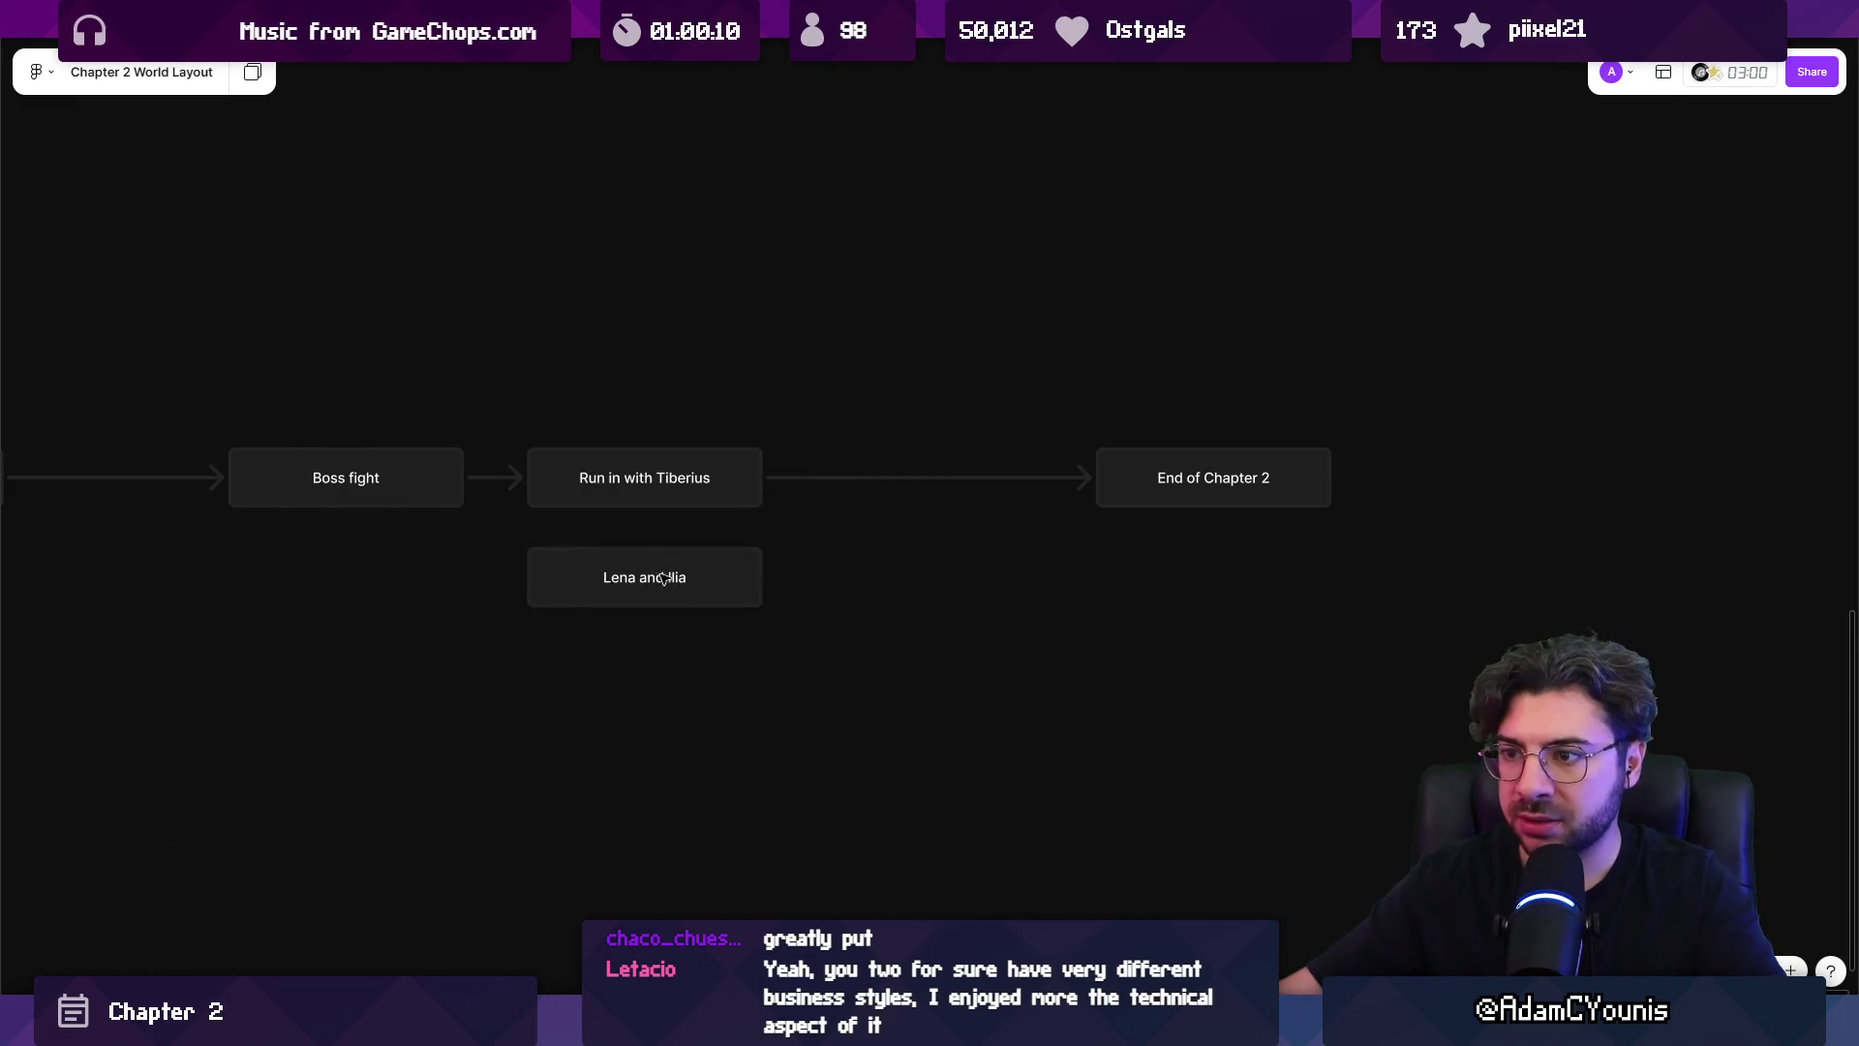
{"action": "scroll", "coordinate": [663, 577], "scroll_direction": "down", "scroll_amount": 2}
{"action": "mouse_move", "coordinate": [757, 472]}
{"action": "left_mouse_down"}
{"action": "mouse_move", "coordinate": [757, 560]}
{"action": "mouse_move", "coordinate": [995, 524]}
{"action": "left_mouse_up"}
{"action": "double_click", "coordinate": [757, 562]}
{"action": "type", "text": "M"}
{"action": "key", "text": "Escape"}
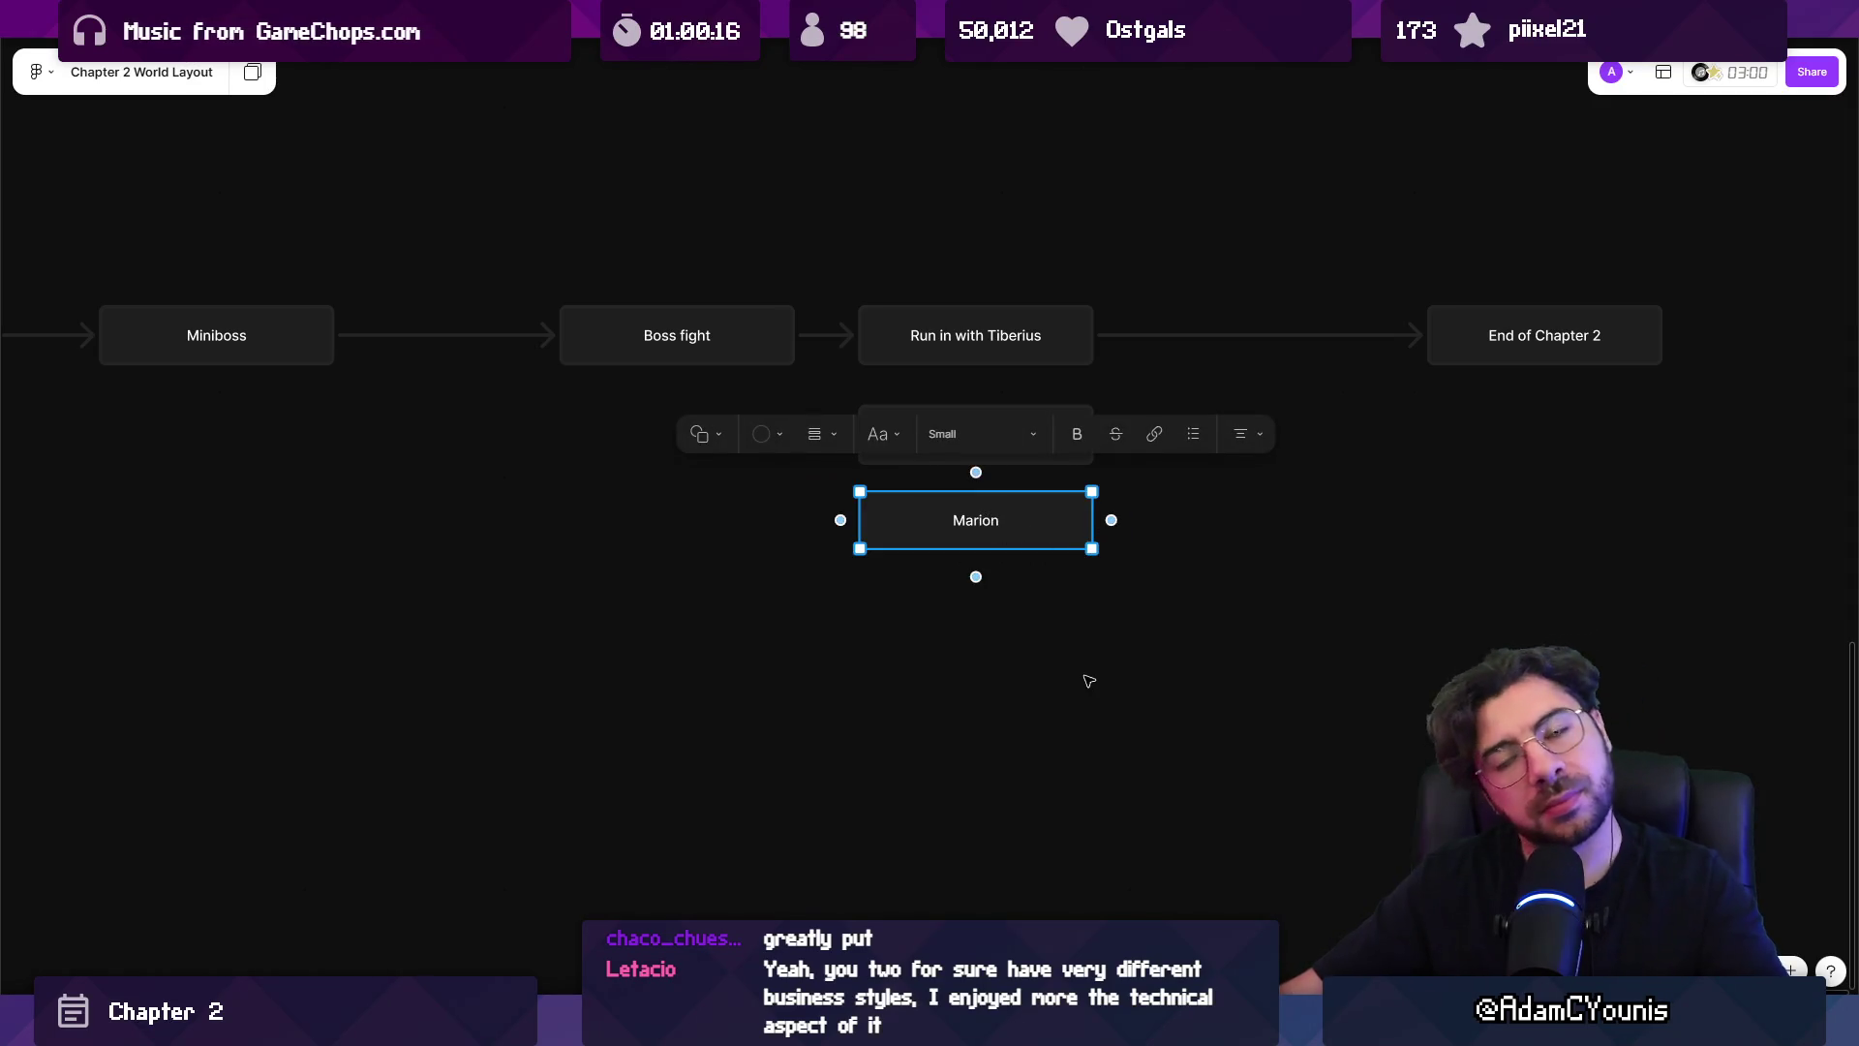
{"action": "left_click", "coordinate": [1076, 652]}
Rename Boss fight to 'Rekka and Kurr', with 'Boss fight' on a second line.
{"action": "scroll", "coordinate": [1133, 678], "scroll_direction": "left", "scroll_amount": 5}
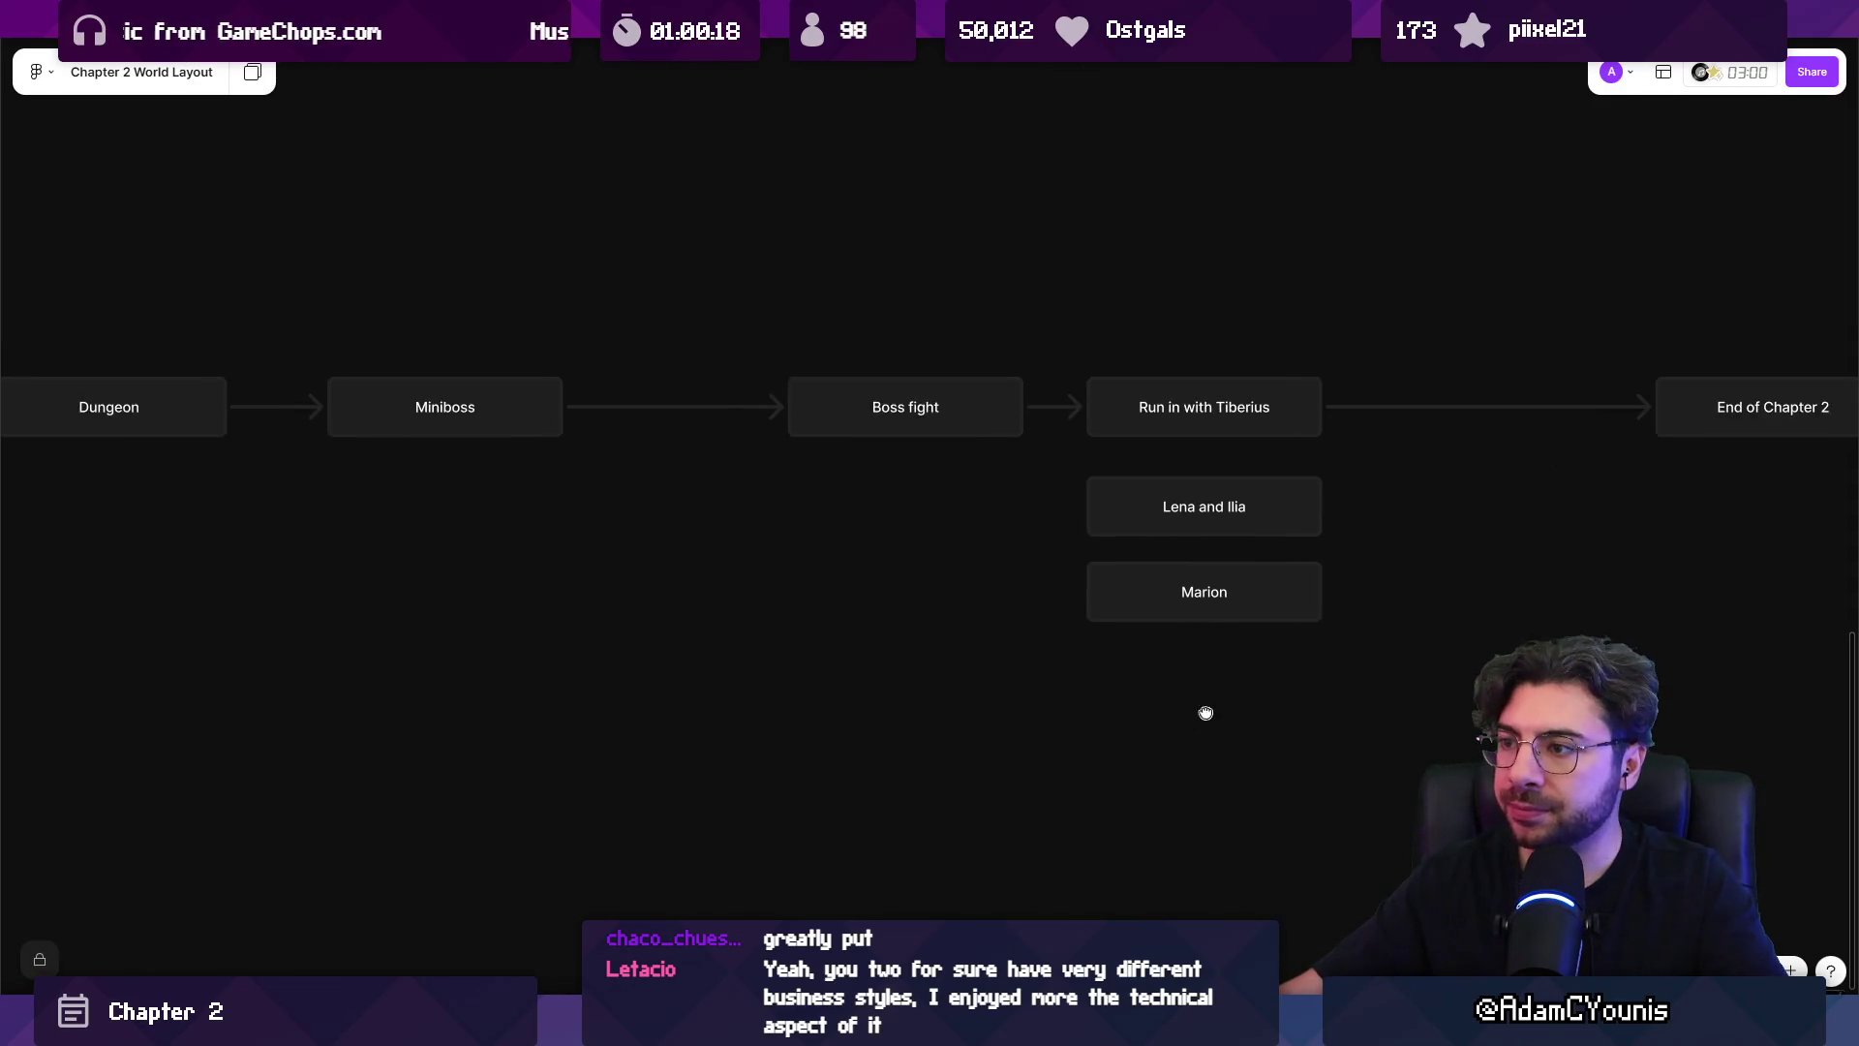
{"action": "left_click", "coordinate": [1136, 527]}
{"action": "left_click", "coordinate": [899, 409]}
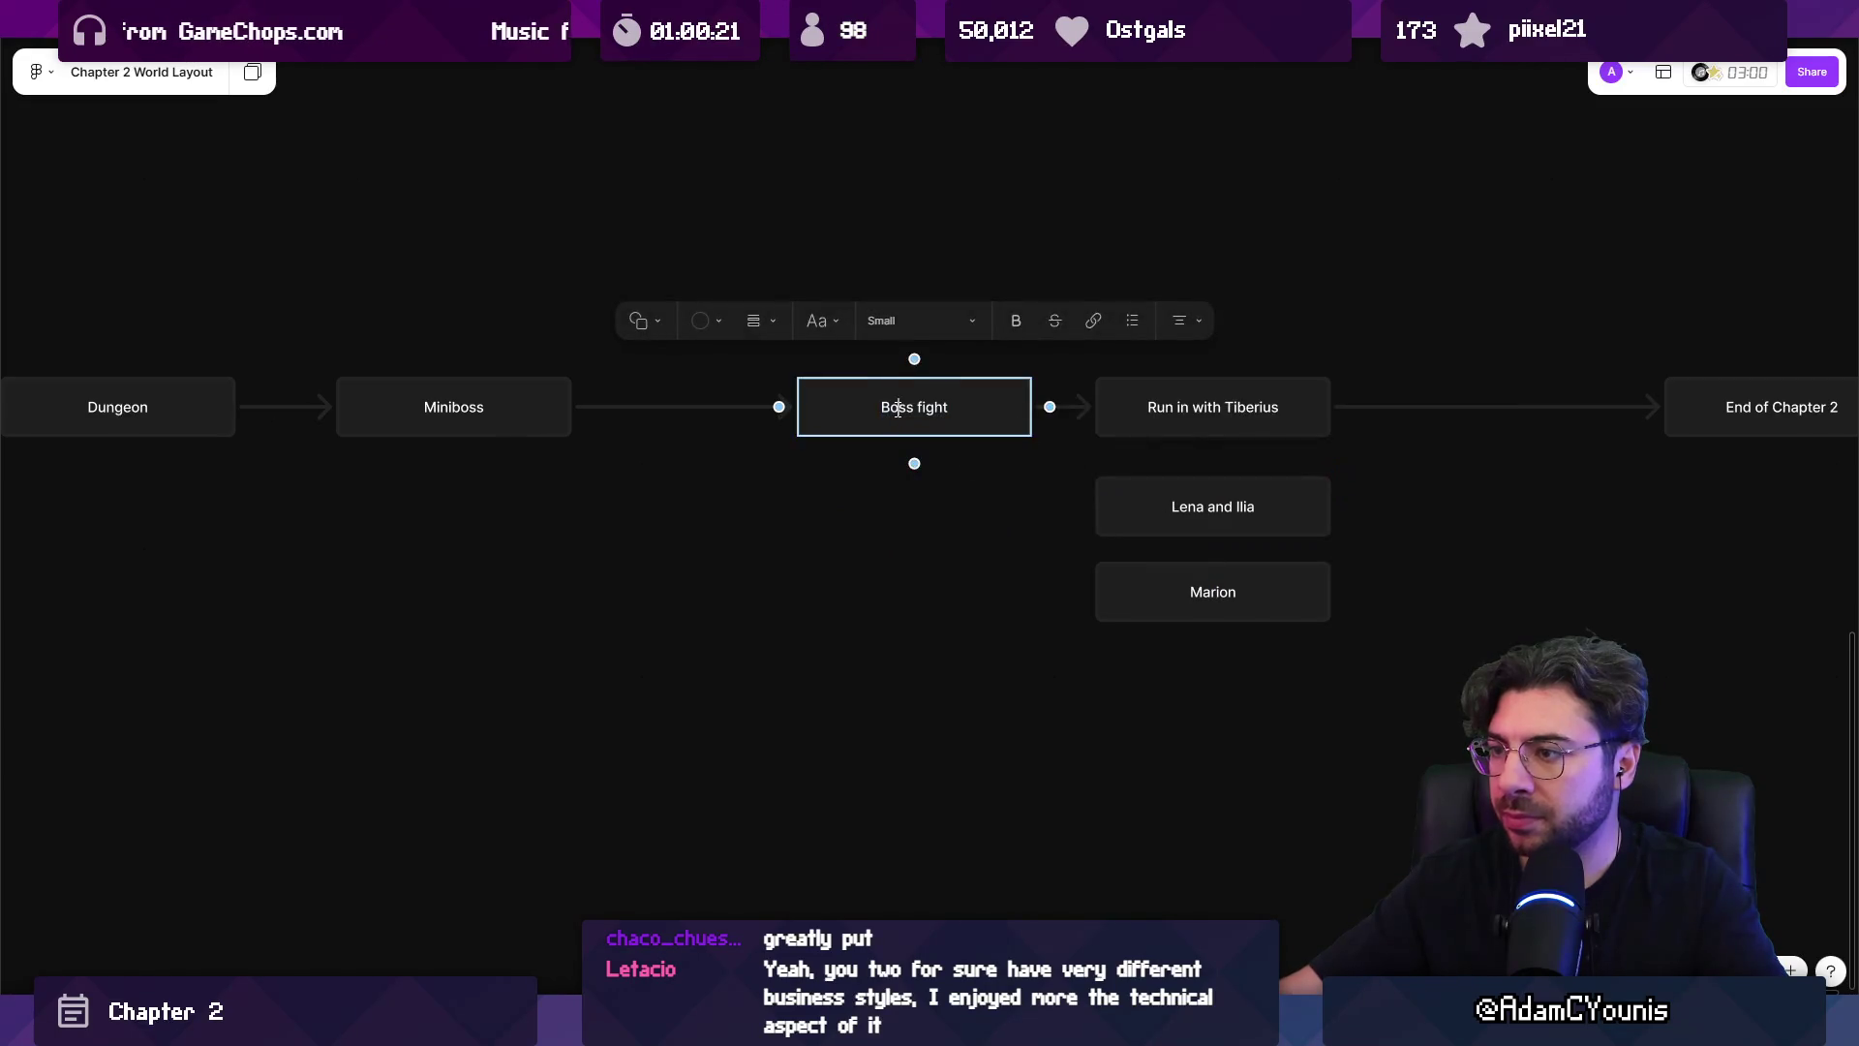
{"action": "type", "text": "Rekka and Kurr"}
{"action": "key", "text": "Return"}
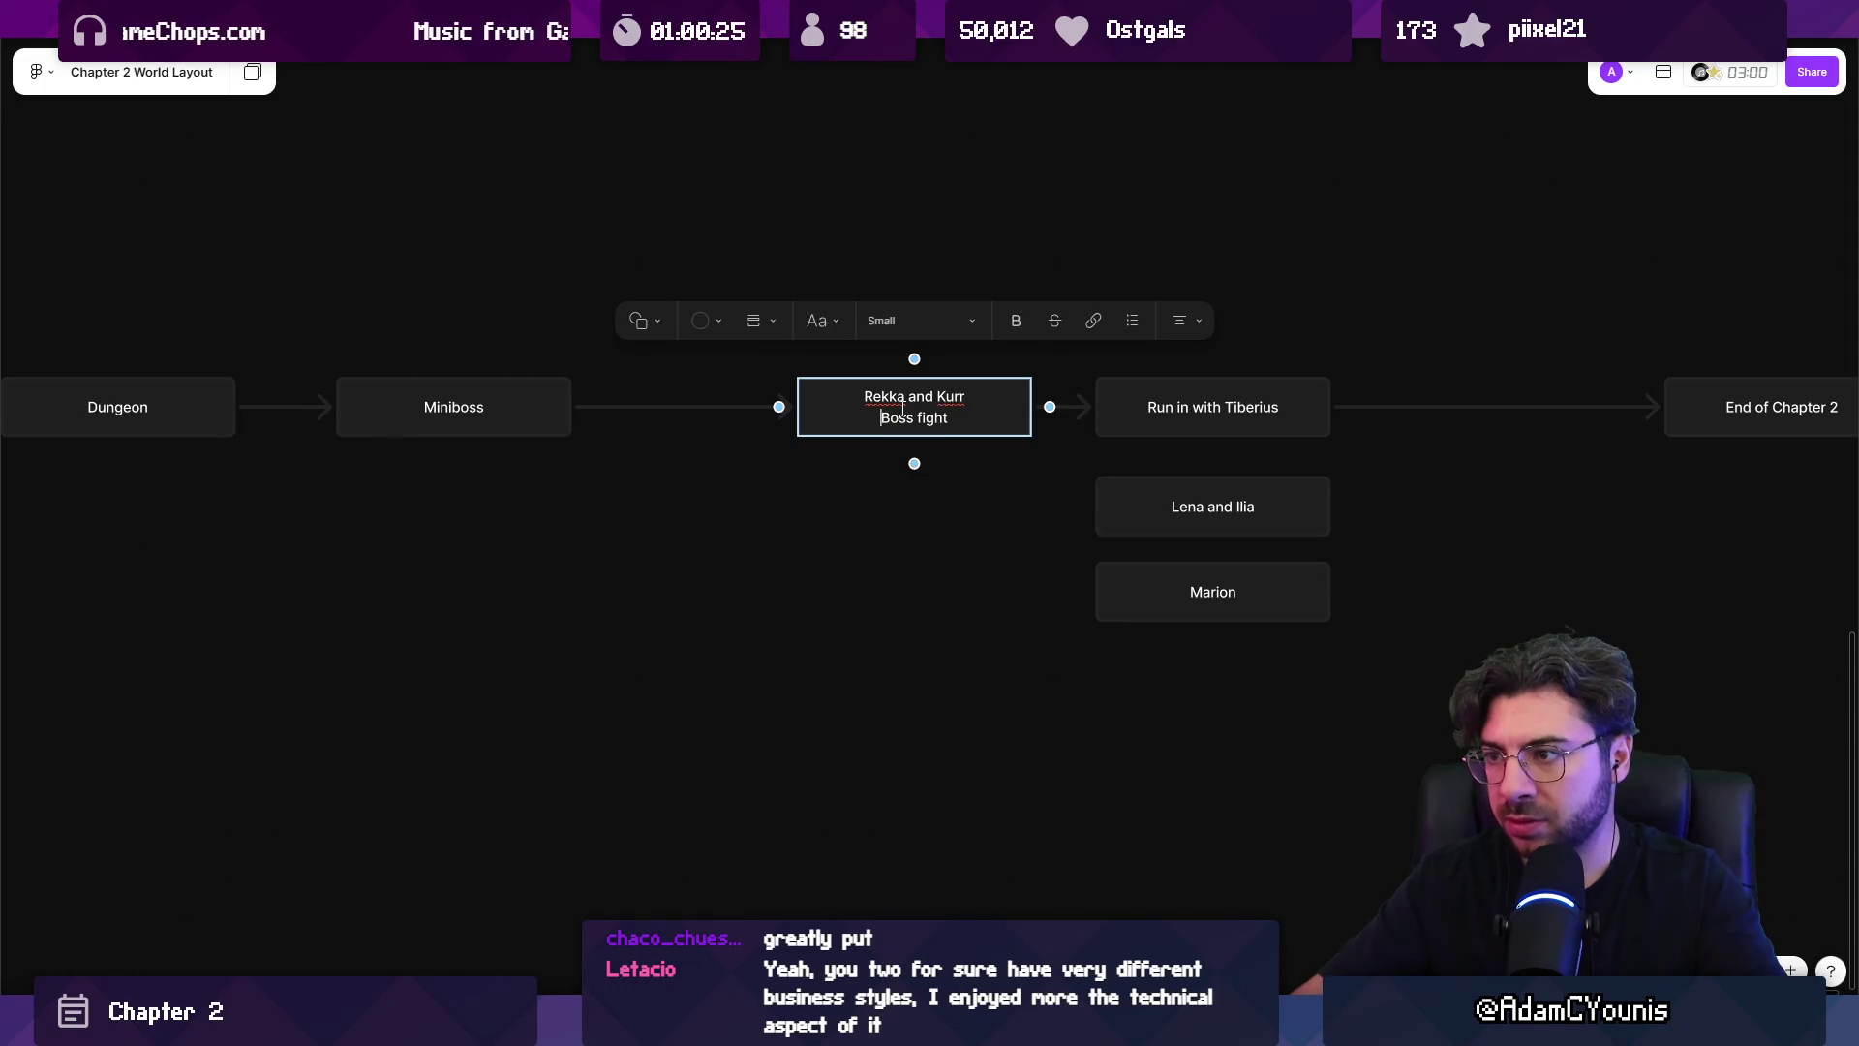
{"action": "left_click", "coordinate": [851, 552]}
{"action": "scroll", "coordinate": [1051, 504], "scroll_direction": "down", "scroll_amount": 3}
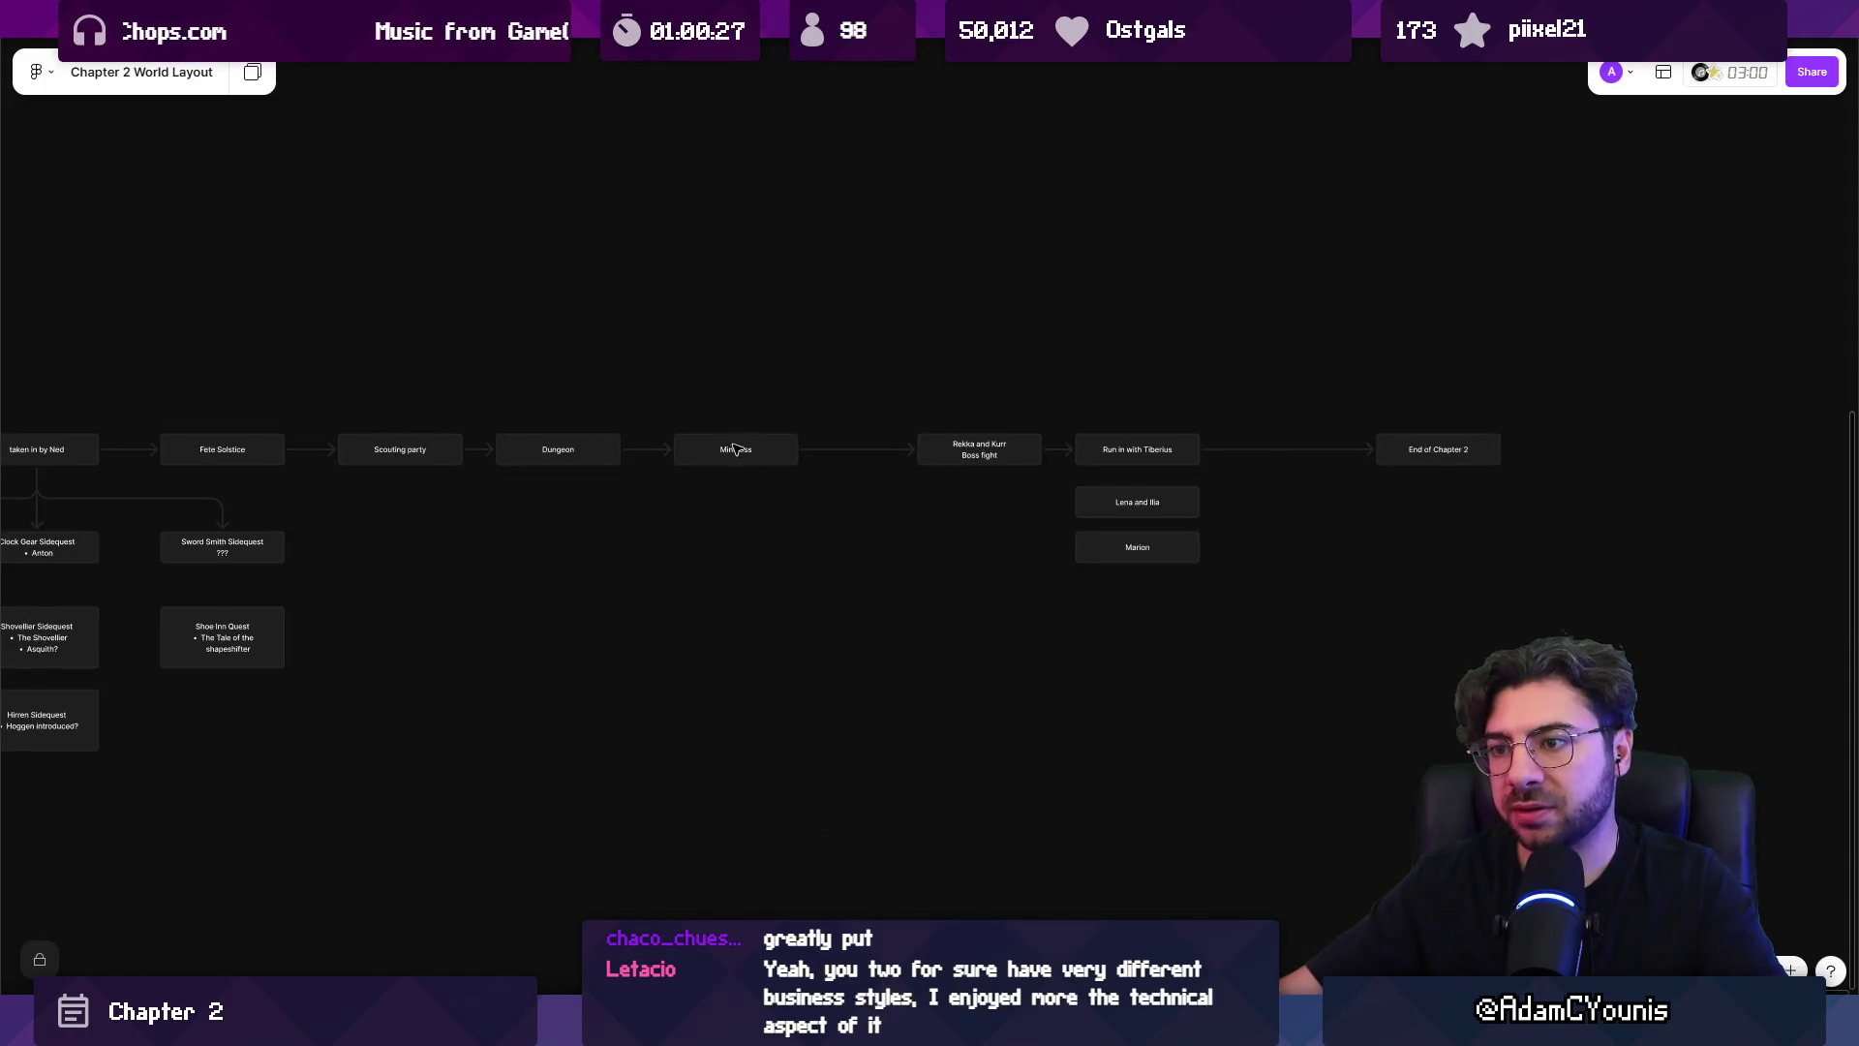
{"action": "scroll", "coordinate": [736, 449], "scroll_direction": "up", "scroll_amount": 3}
Add a connected 'Meet the Hirren' box after Miniboss.
{"action": "left_click", "coordinate": [779, 449]}
{"action": "double_click", "coordinate": [794, 450]}
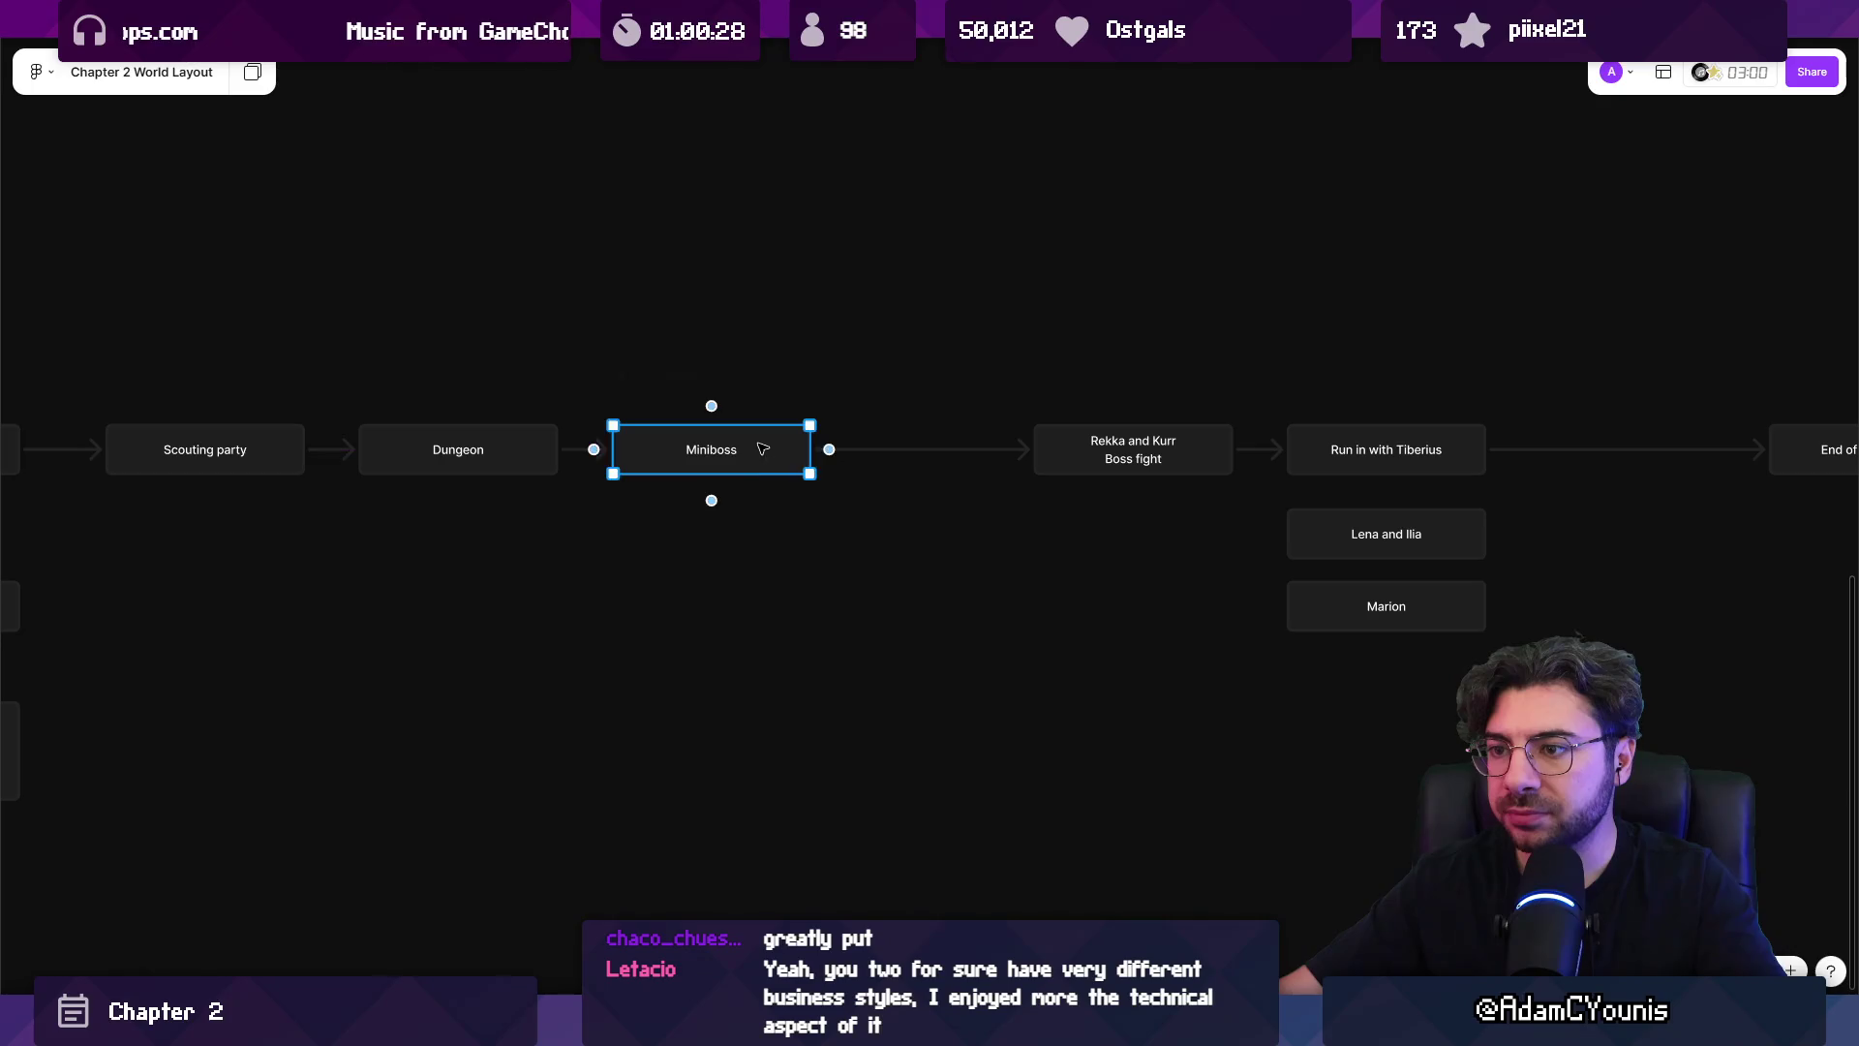
{"action": "left_click", "coordinate": [829, 449]}
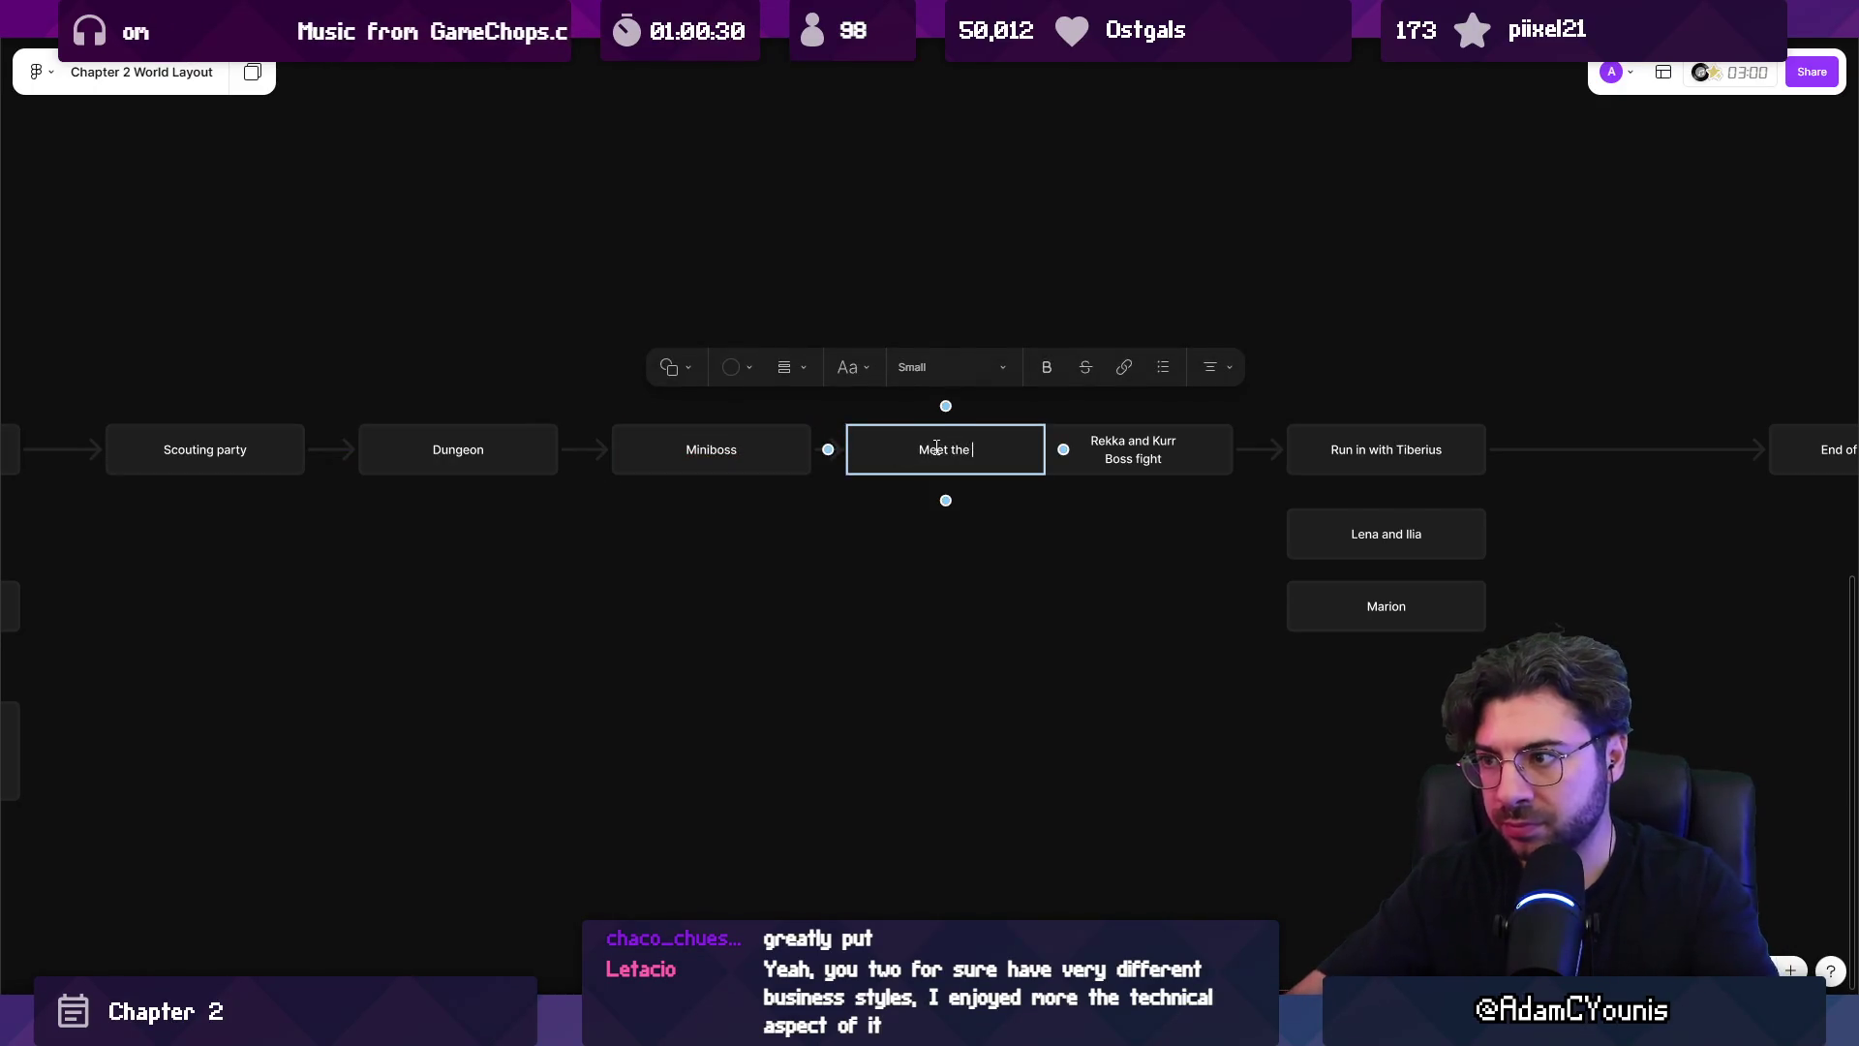
{"action": "key", "text": "Escape"}
{"action": "key", "text": "Escape"}
Shift the later beats right and nudge Meet the Hirren to even the spacing.
{"action": "scroll", "coordinate": [1216, 365], "scroll_direction": "right", "scroll_amount": 3}
{"action": "mouse_move", "coordinate": [1727, 655]}
{"action": "left_mouse_down"}
{"action": "mouse_move", "coordinate": [697, 403]}
{"action": "mouse_move", "coordinate": [787, 449]}
{"action": "left_mouse_up"}
{"action": "key", "text": "Escape"}
{"action": "left_click", "coordinate": [712, 446]}
{"action": "key", "text": "Escape"}
{"action": "left_click", "coordinate": [651, 470]}
{"action": "left_click_drag", "start_coordinate": [598, 471], "coordinate": [625, 472]}
{"action": "scroll", "coordinate": [974, 528], "scroll_direction": "down", "scroll_amount": 2}
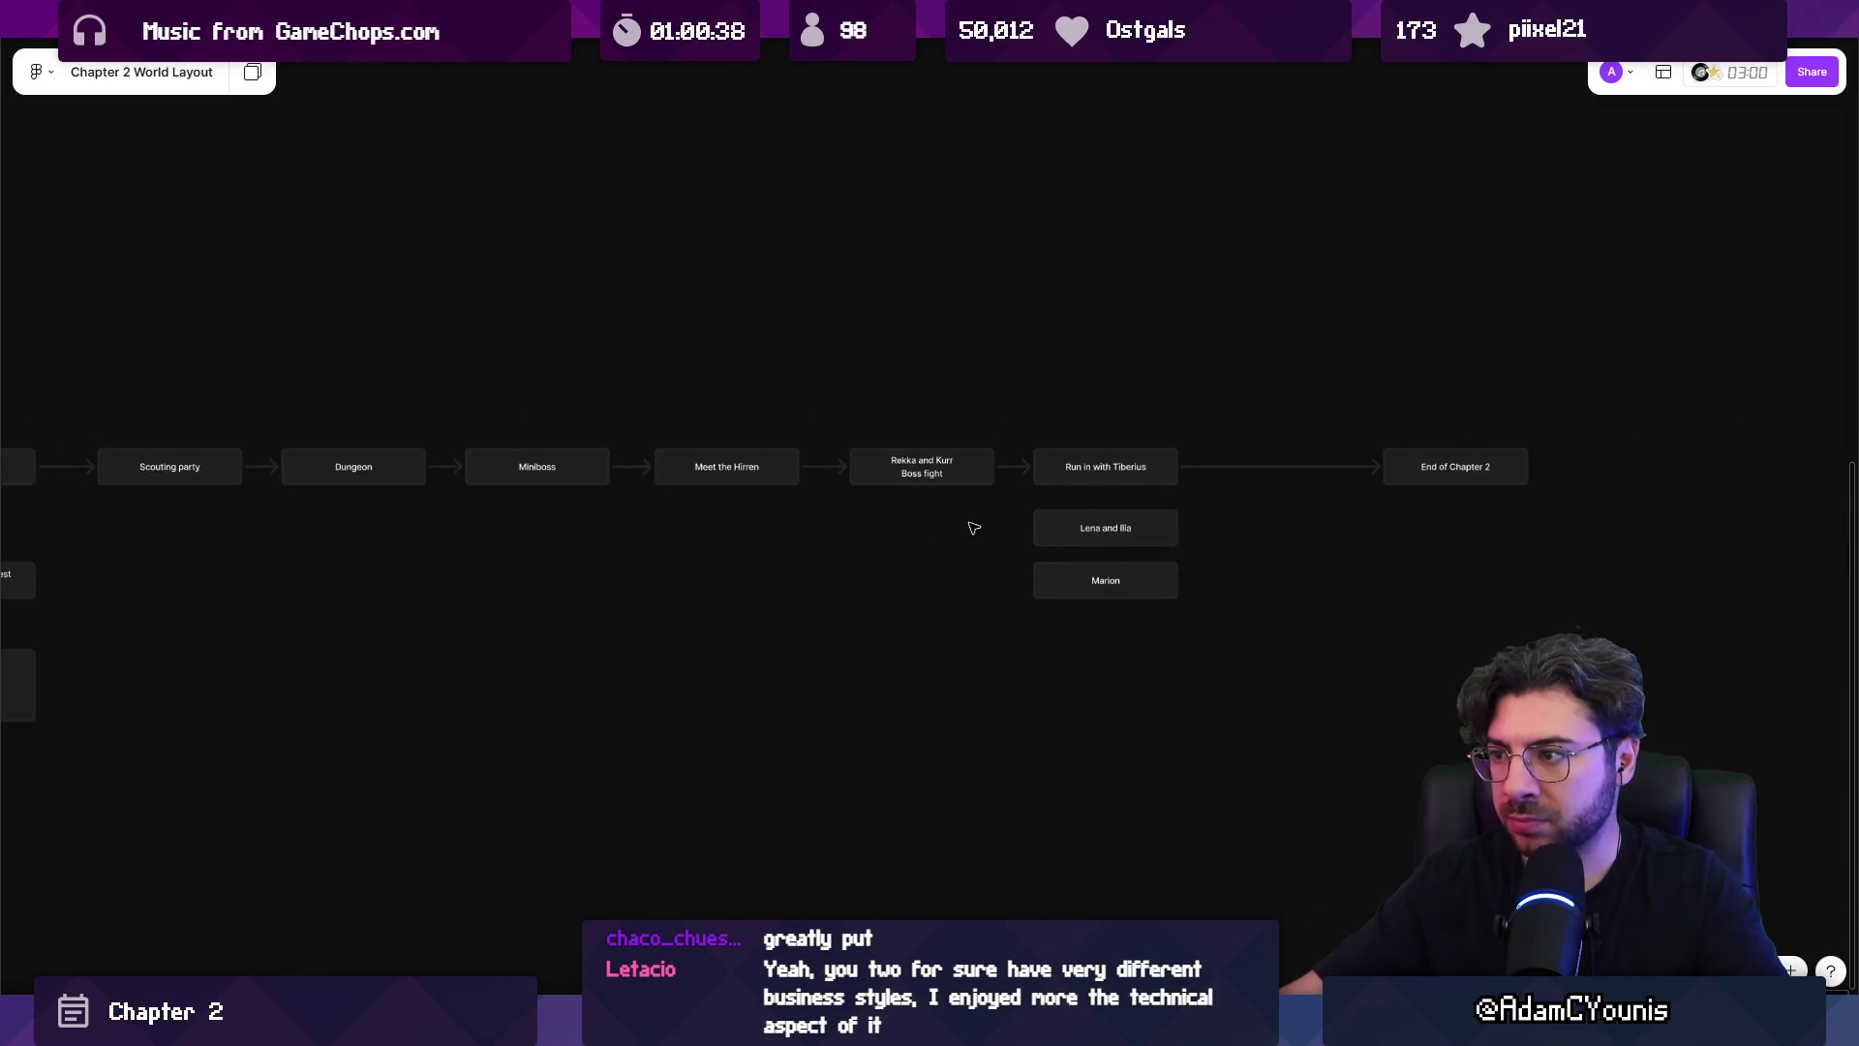
{"action": "scroll", "coordinate": [780, 534], "scroll_direction": "down", "scroll_amount": 5}
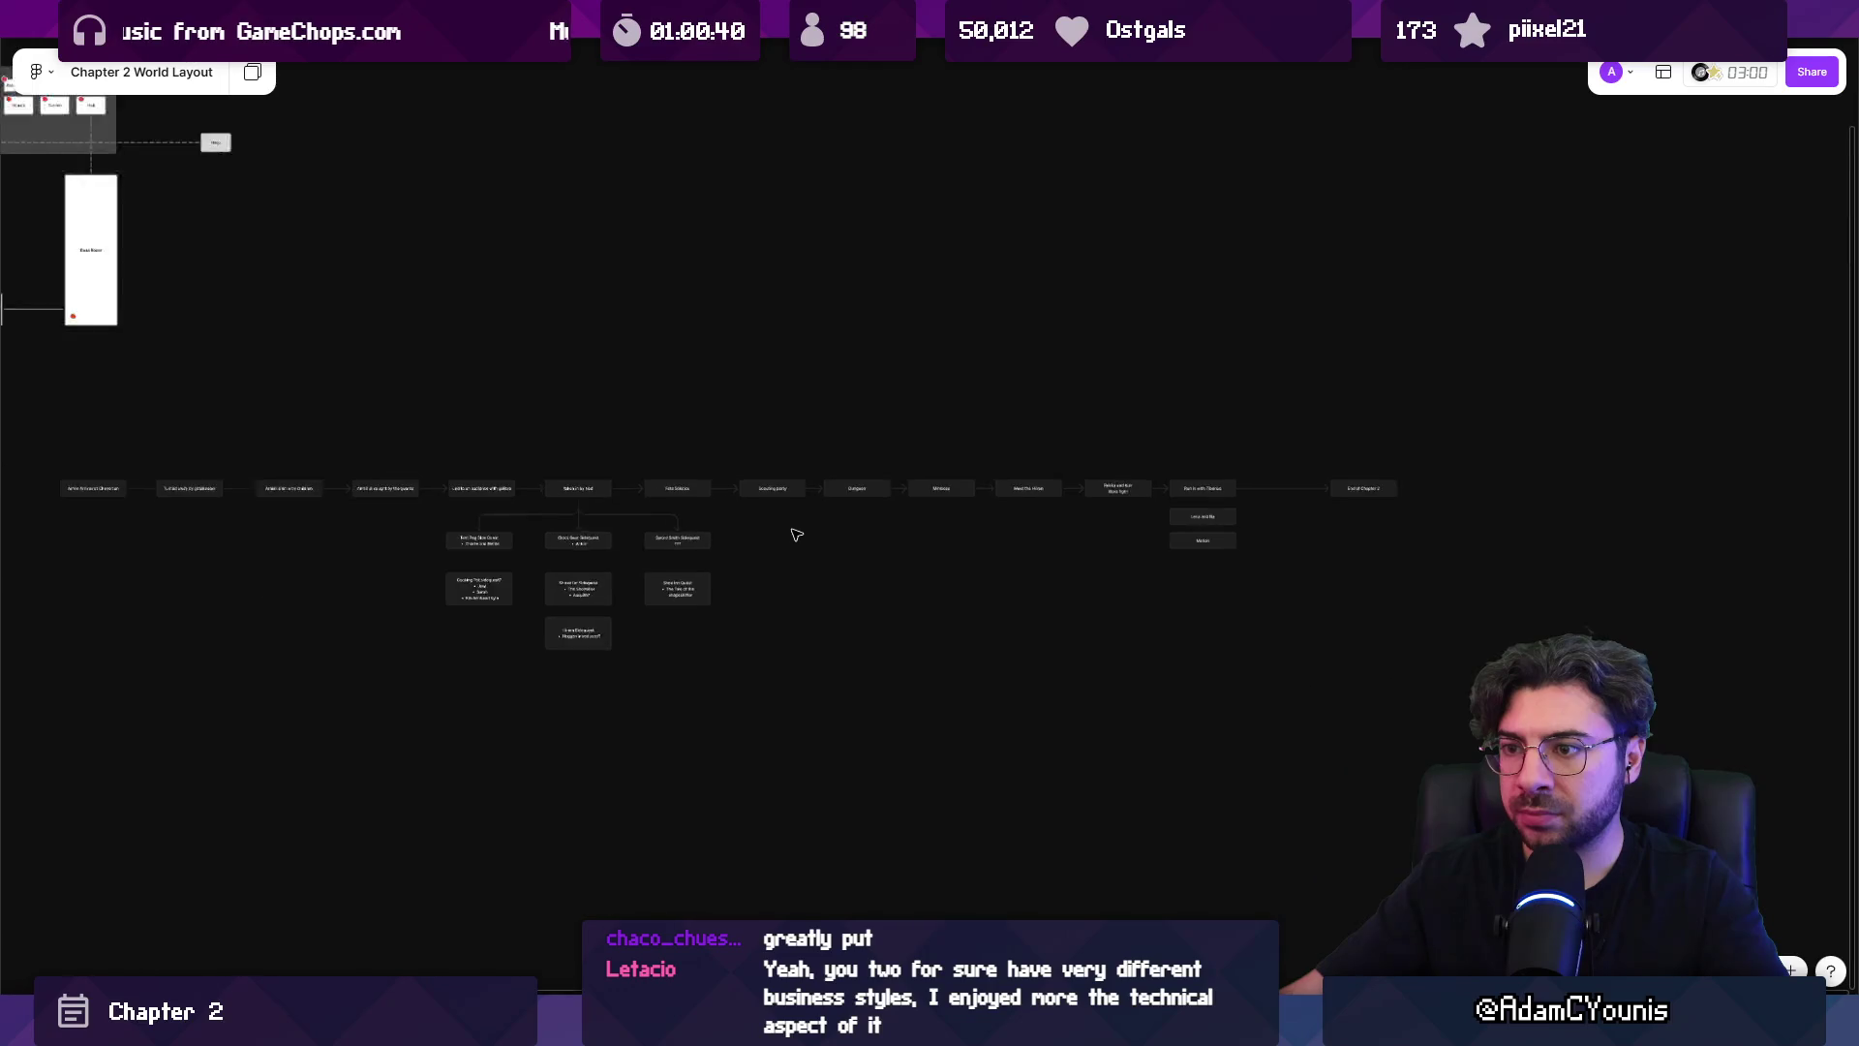
Select each beat along the chain from Scouting party to End of Chapter 2.
{"action": "scroll", "coordinate": [780, 532], "scroll_direction": "down", "scroll_amount": 2}
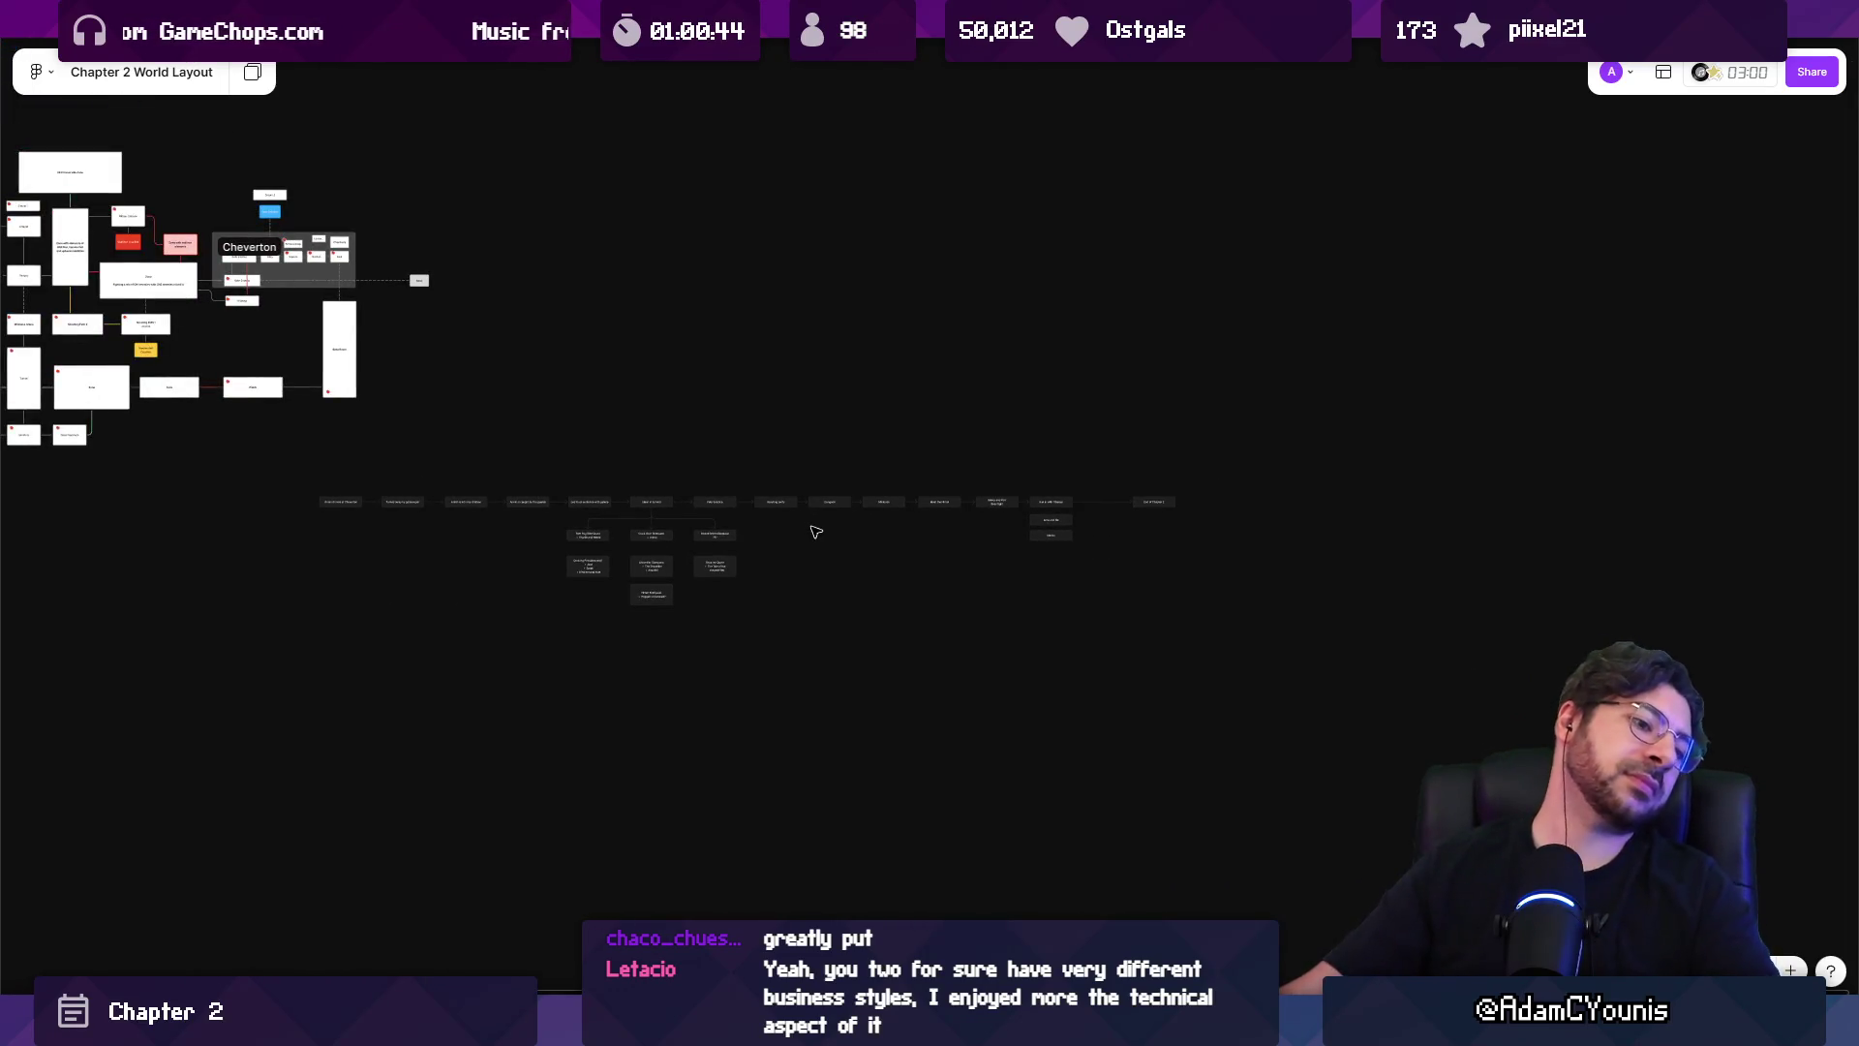
{"action": "scroll", "coordinate": [819, 532], "scroll_direction": "up", "scroll_amount": 5}
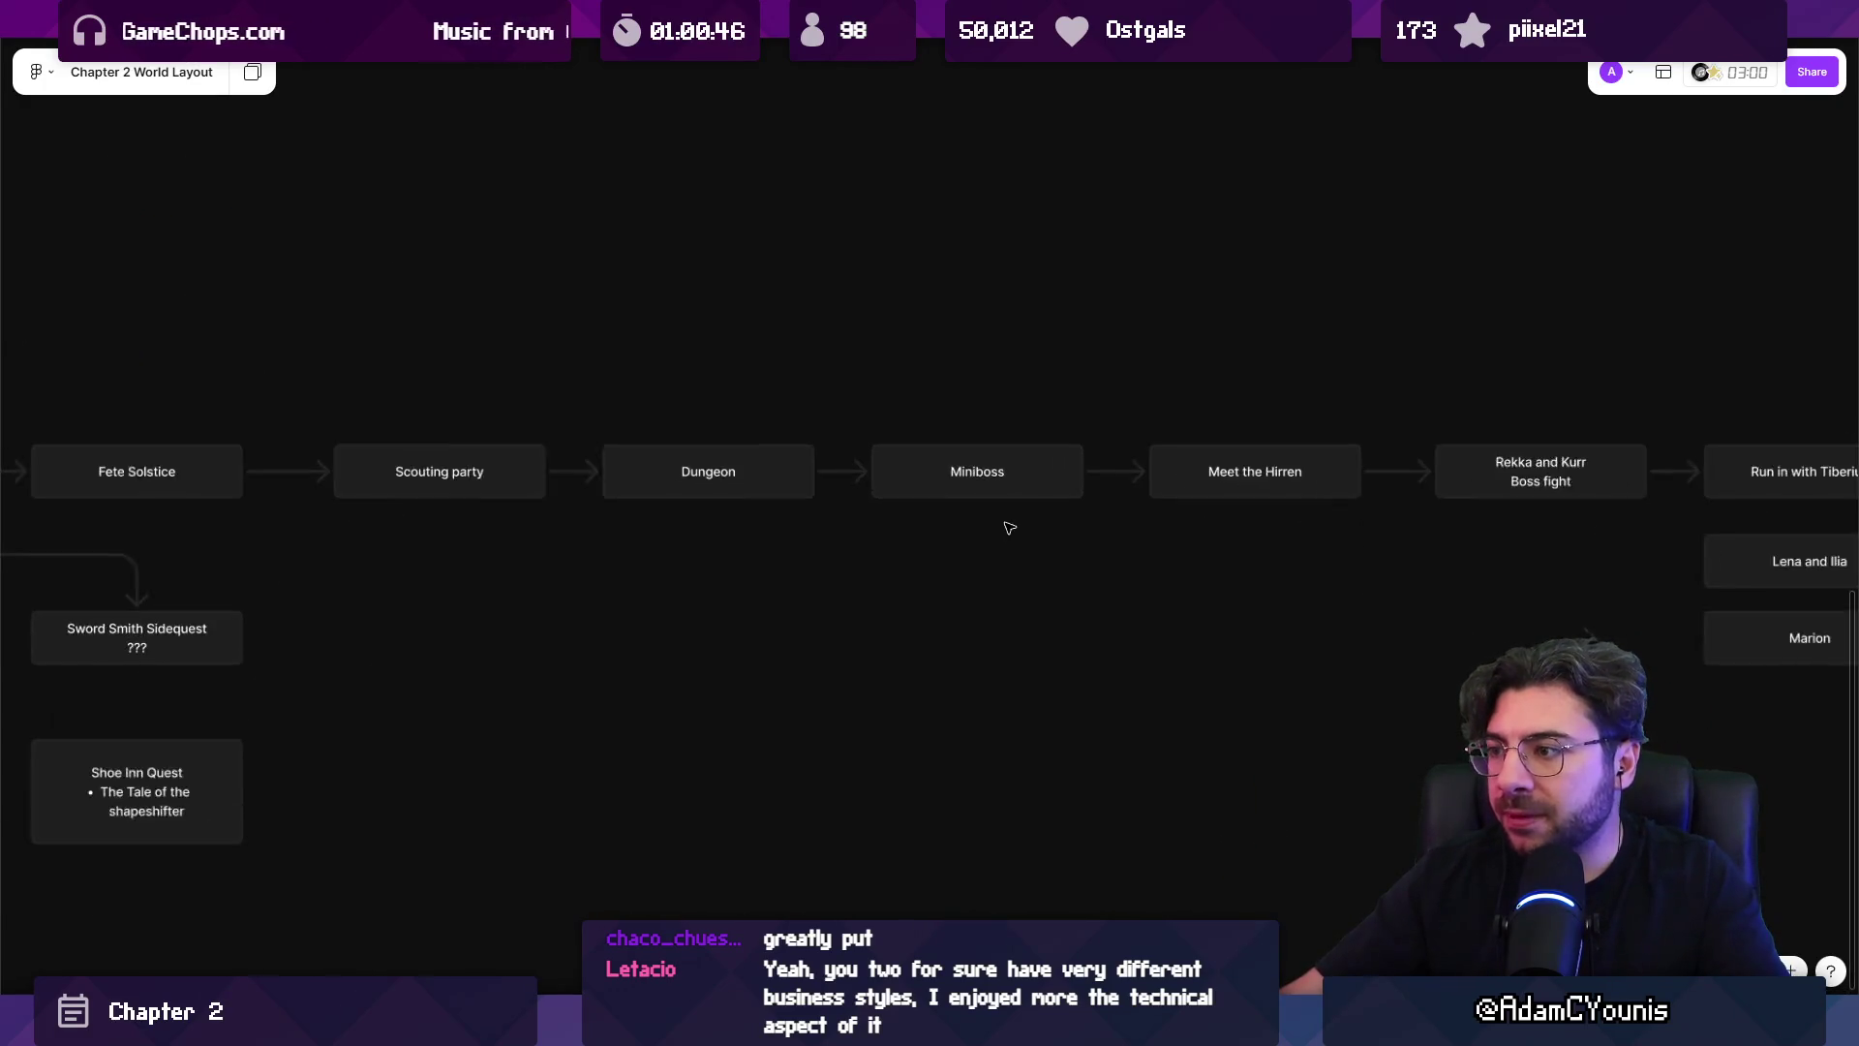
{"action": "left_click", "coordinate": [528, 467]}
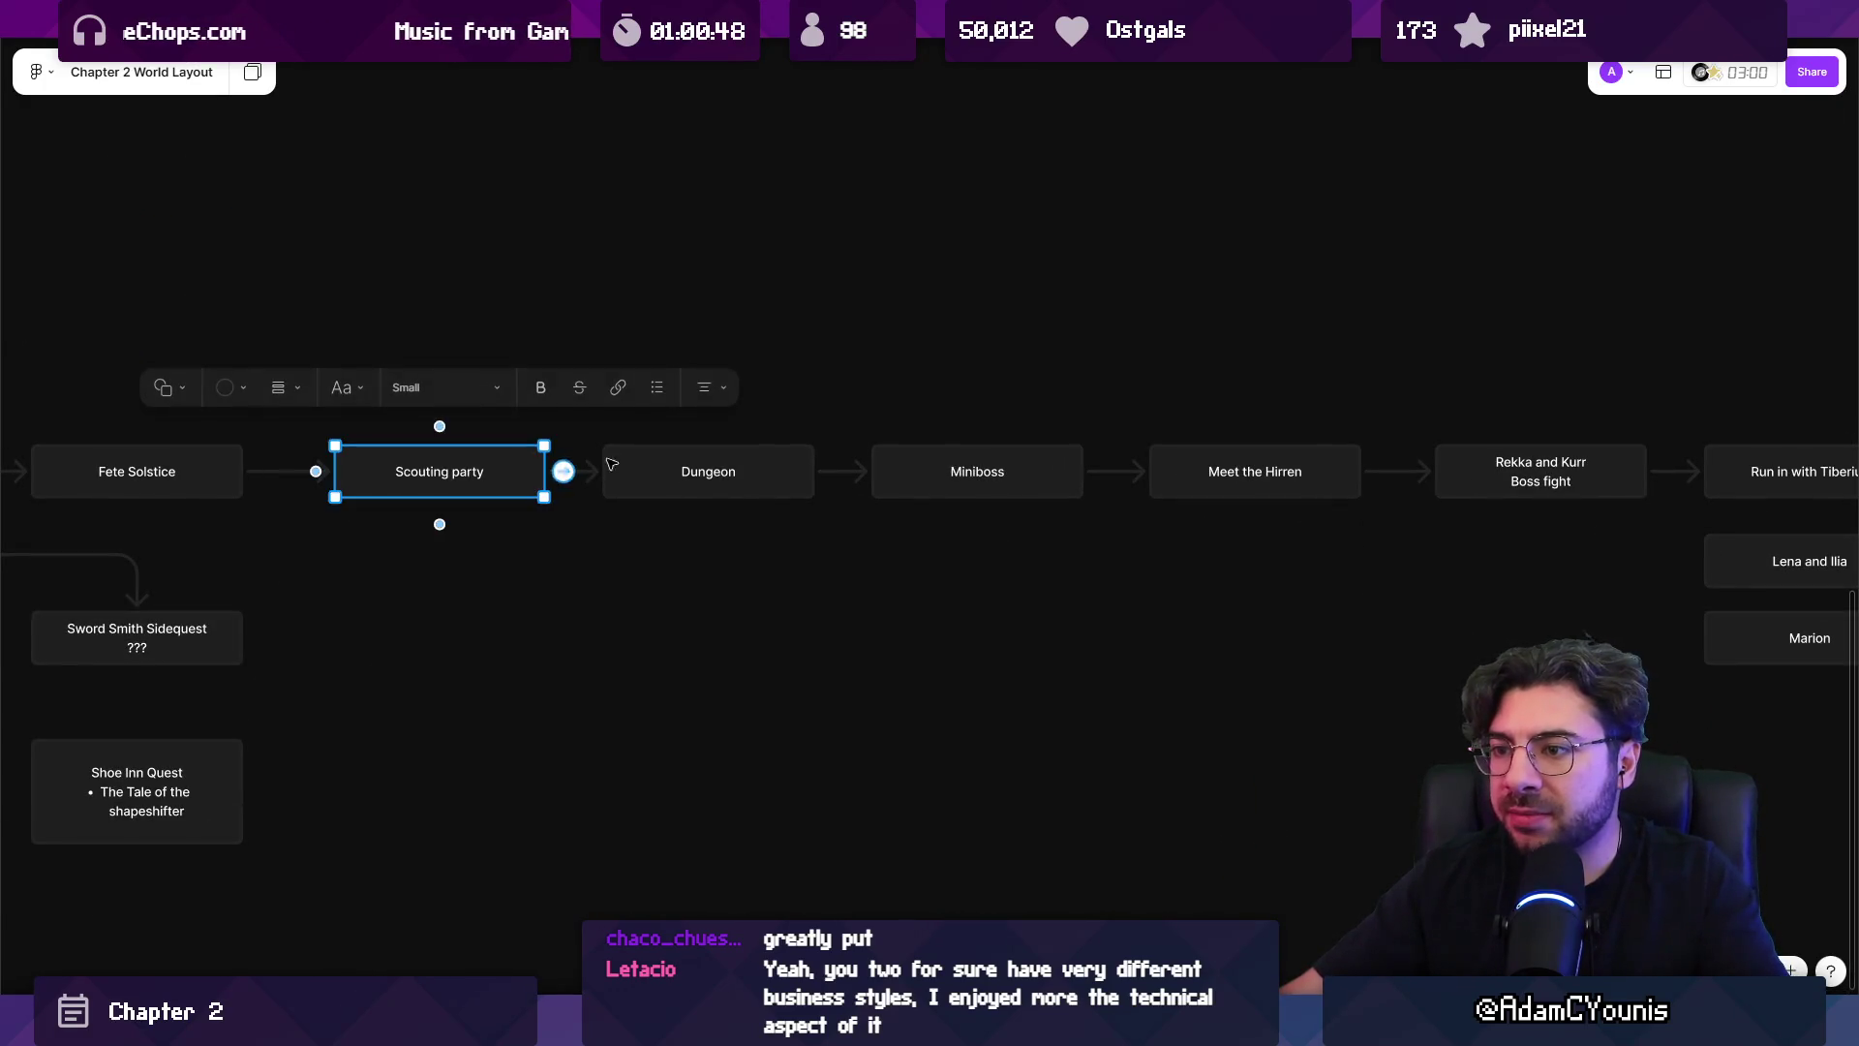
{"action": "left_click", "coordinate": [789, 469]}
{"action": "left_click", "coordinate": [1060, 467]}
{"action": "left_click", "coordinate": [1336, 465]}
{"action": "left_click", "coordinate": [1445, 448]}
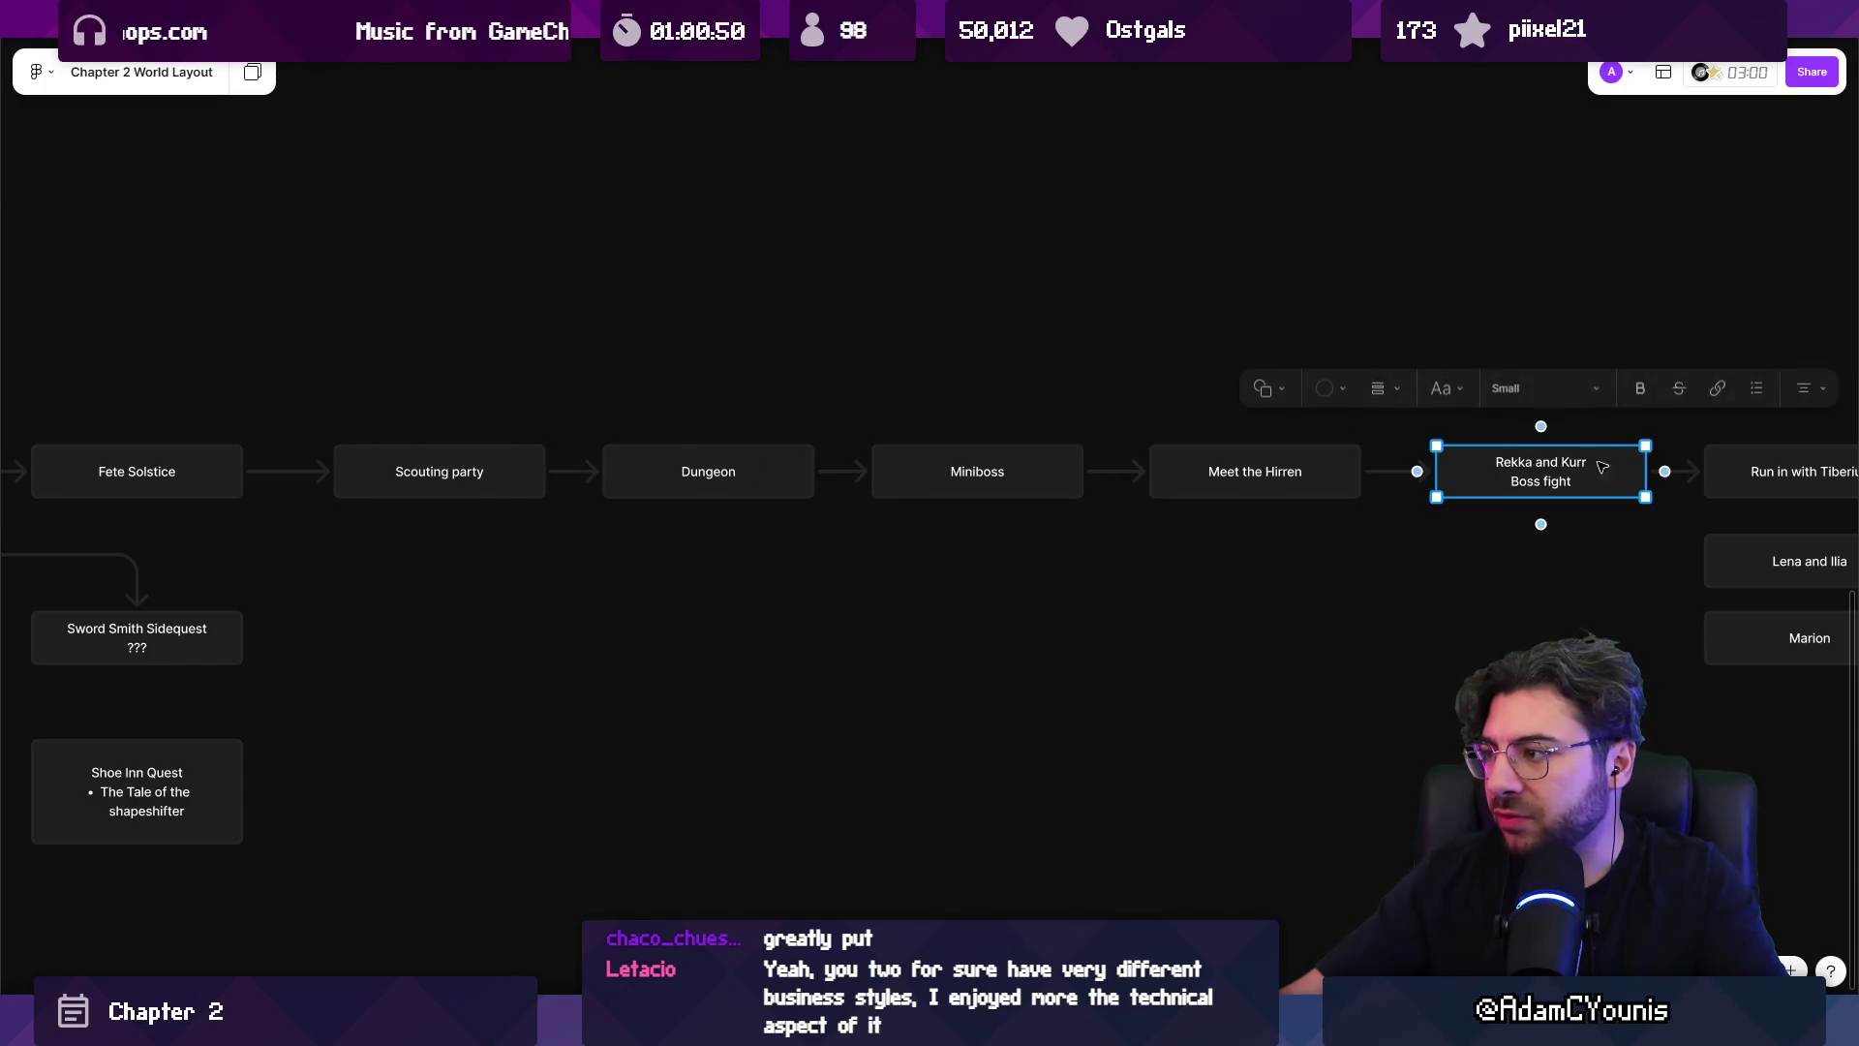
{"action": "scroll", "coordinate": [1355, 485], "scroll_direction": "right", "scroll_amount": 5}
{"action": "left_click", "coordinate": [1162, 489]}
{"action": "left_click", "coordinate": [1550, 479]}
{"action": "scroll", "coordinate": [1405, 479], "scroll_direction": "right", "scroll_amount": 5}
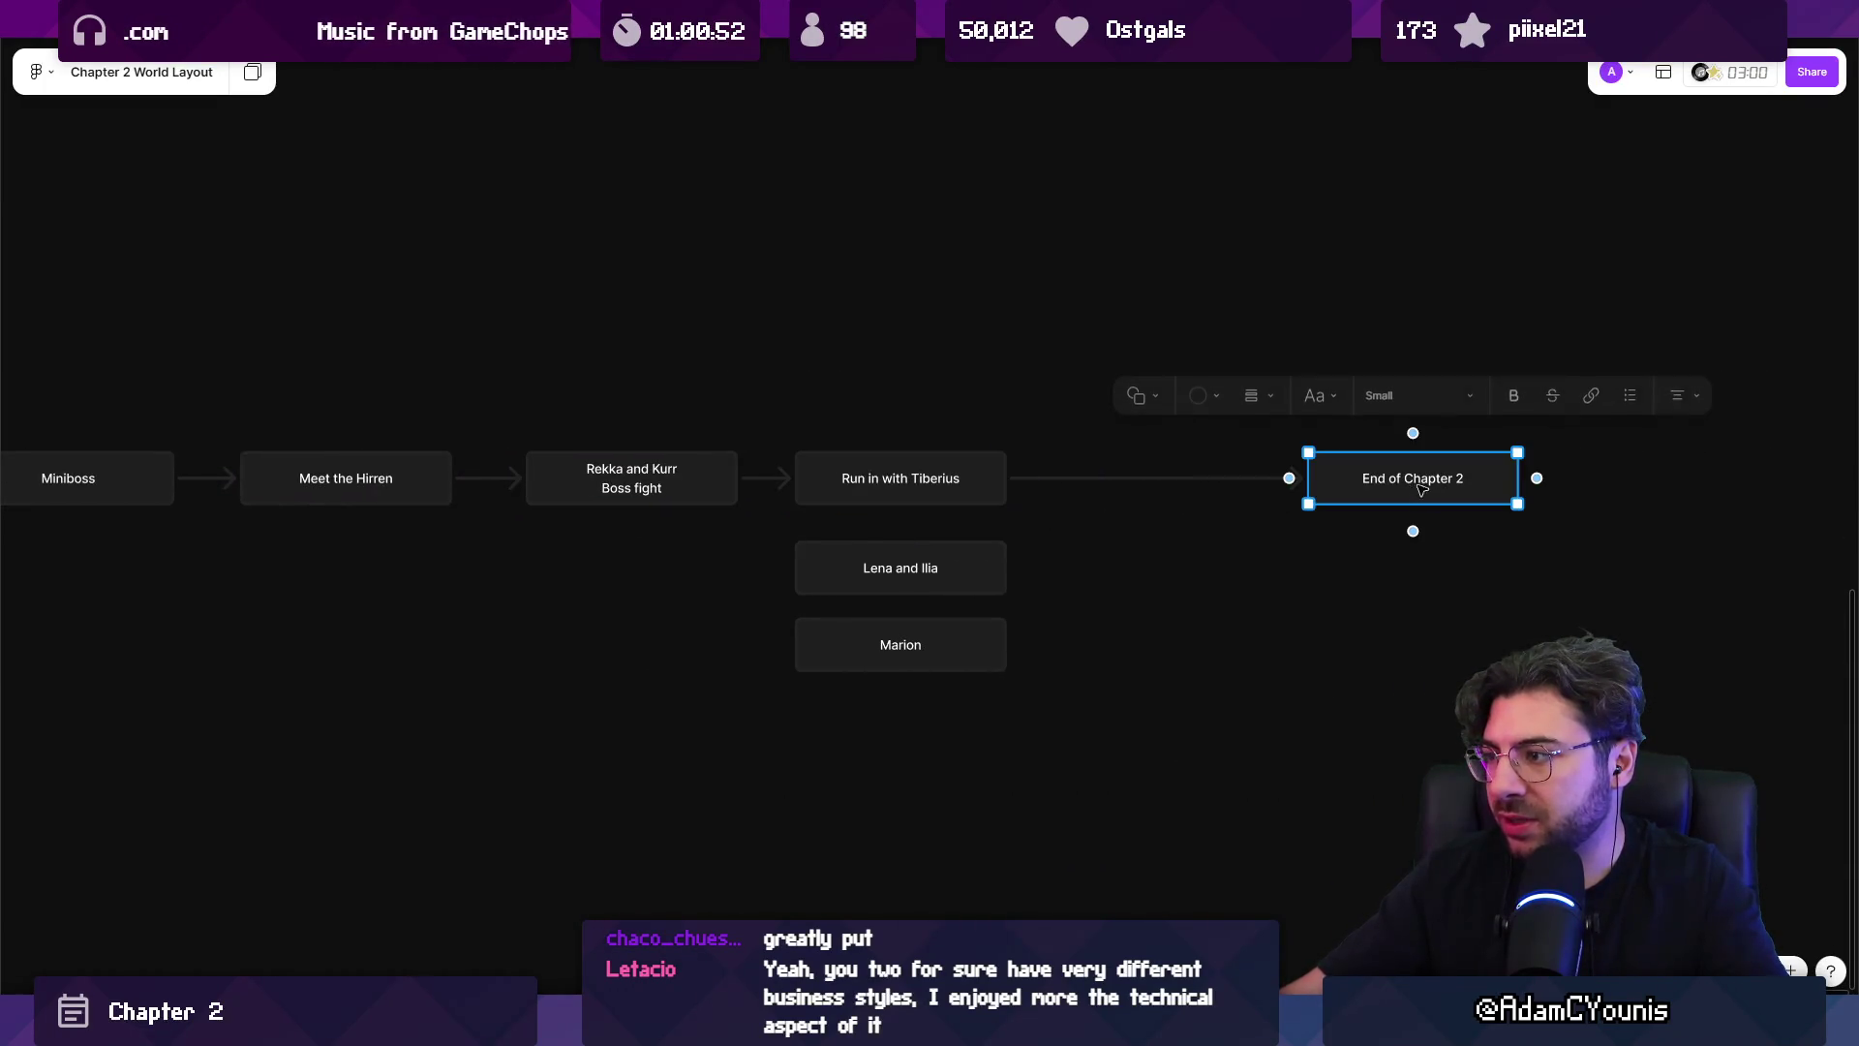
{"action": "left_click", "coordinate": [938, 493]}
Move End of Chapter 2 up out of the row and delete its arrow from Run in with Tiberius.
{"action": "left_click", "coordinate": [947, 482]}
{"action": "left_click", "coordinate": [962, 482]}
{"action": "left_click", "coordinate": [750, 480]}
{"action": "key", "text": "Tab"}
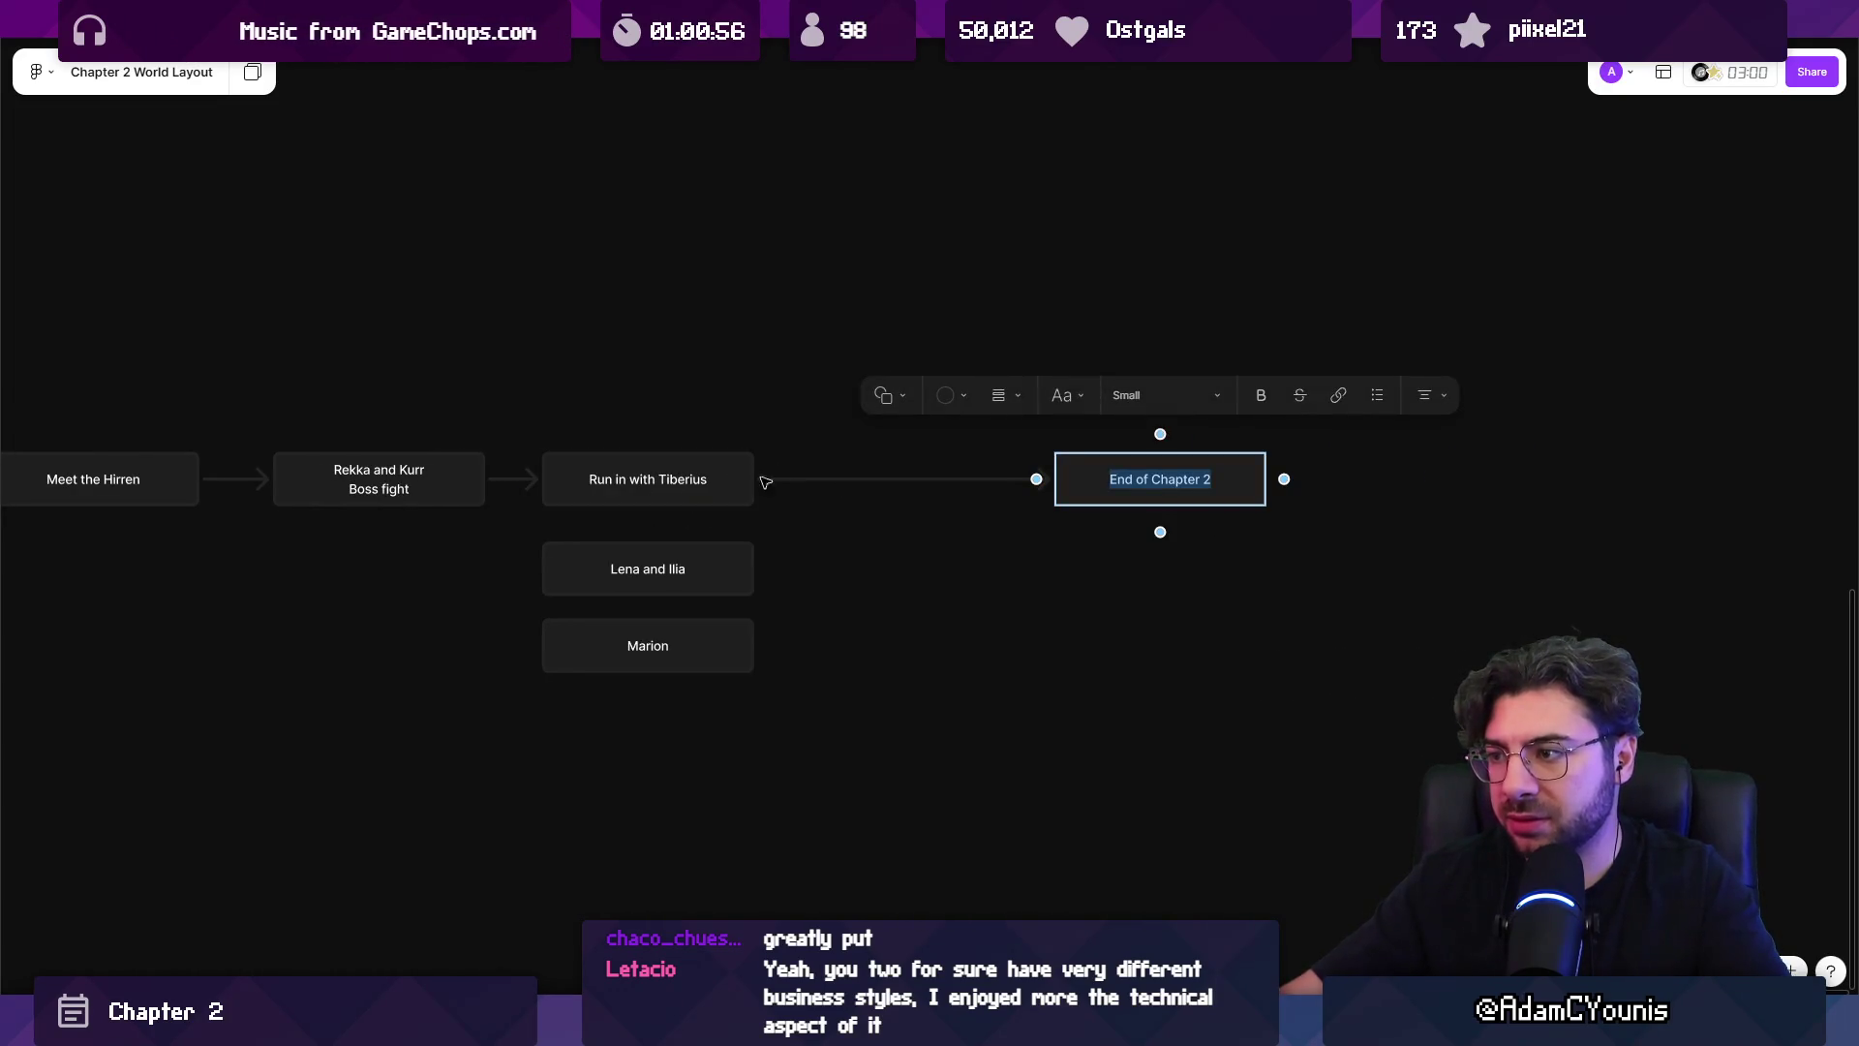
{"action": "left_click", "coordinate": [835, 480]}
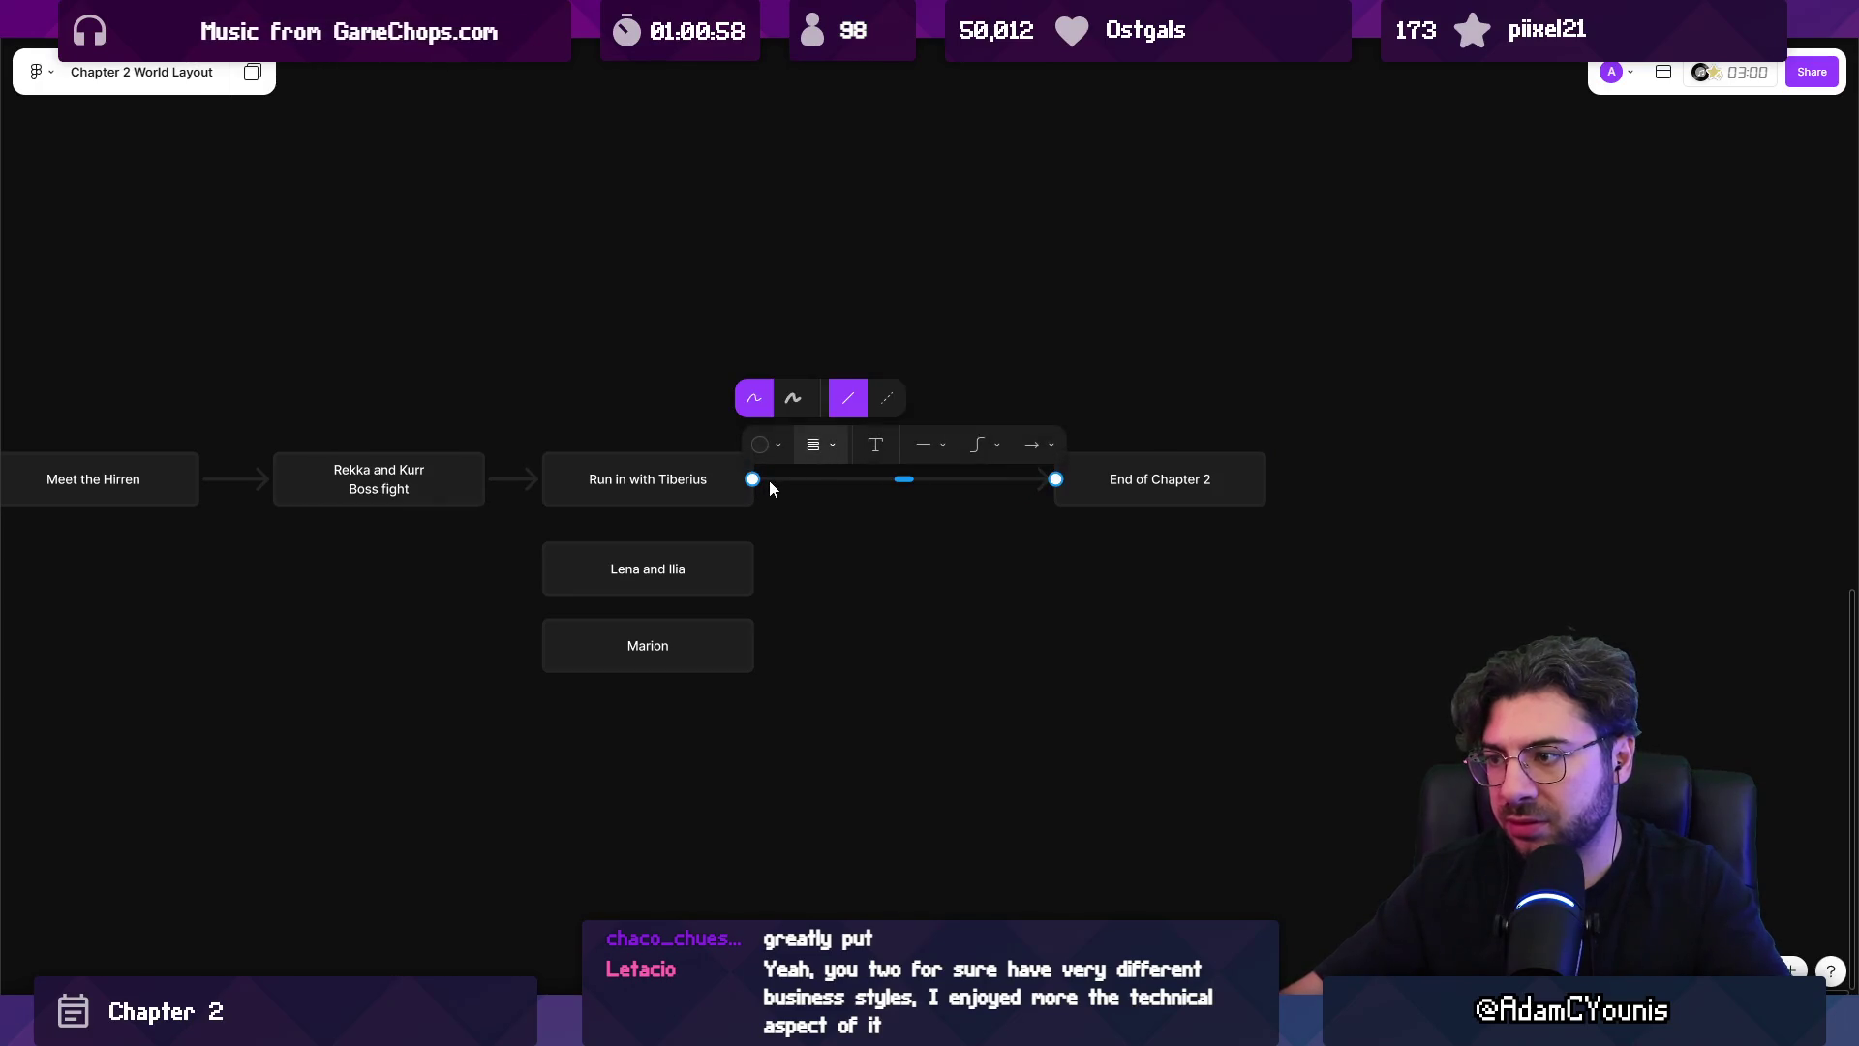
{"action": "left_click", "coordinate": [1220, 482]}
{"action": "left_click", "coordinate": [1211, 568]}
{"action": "left_click_drag", "start_coordinate": [1195, 480], "coordinate": [1195, 359]}
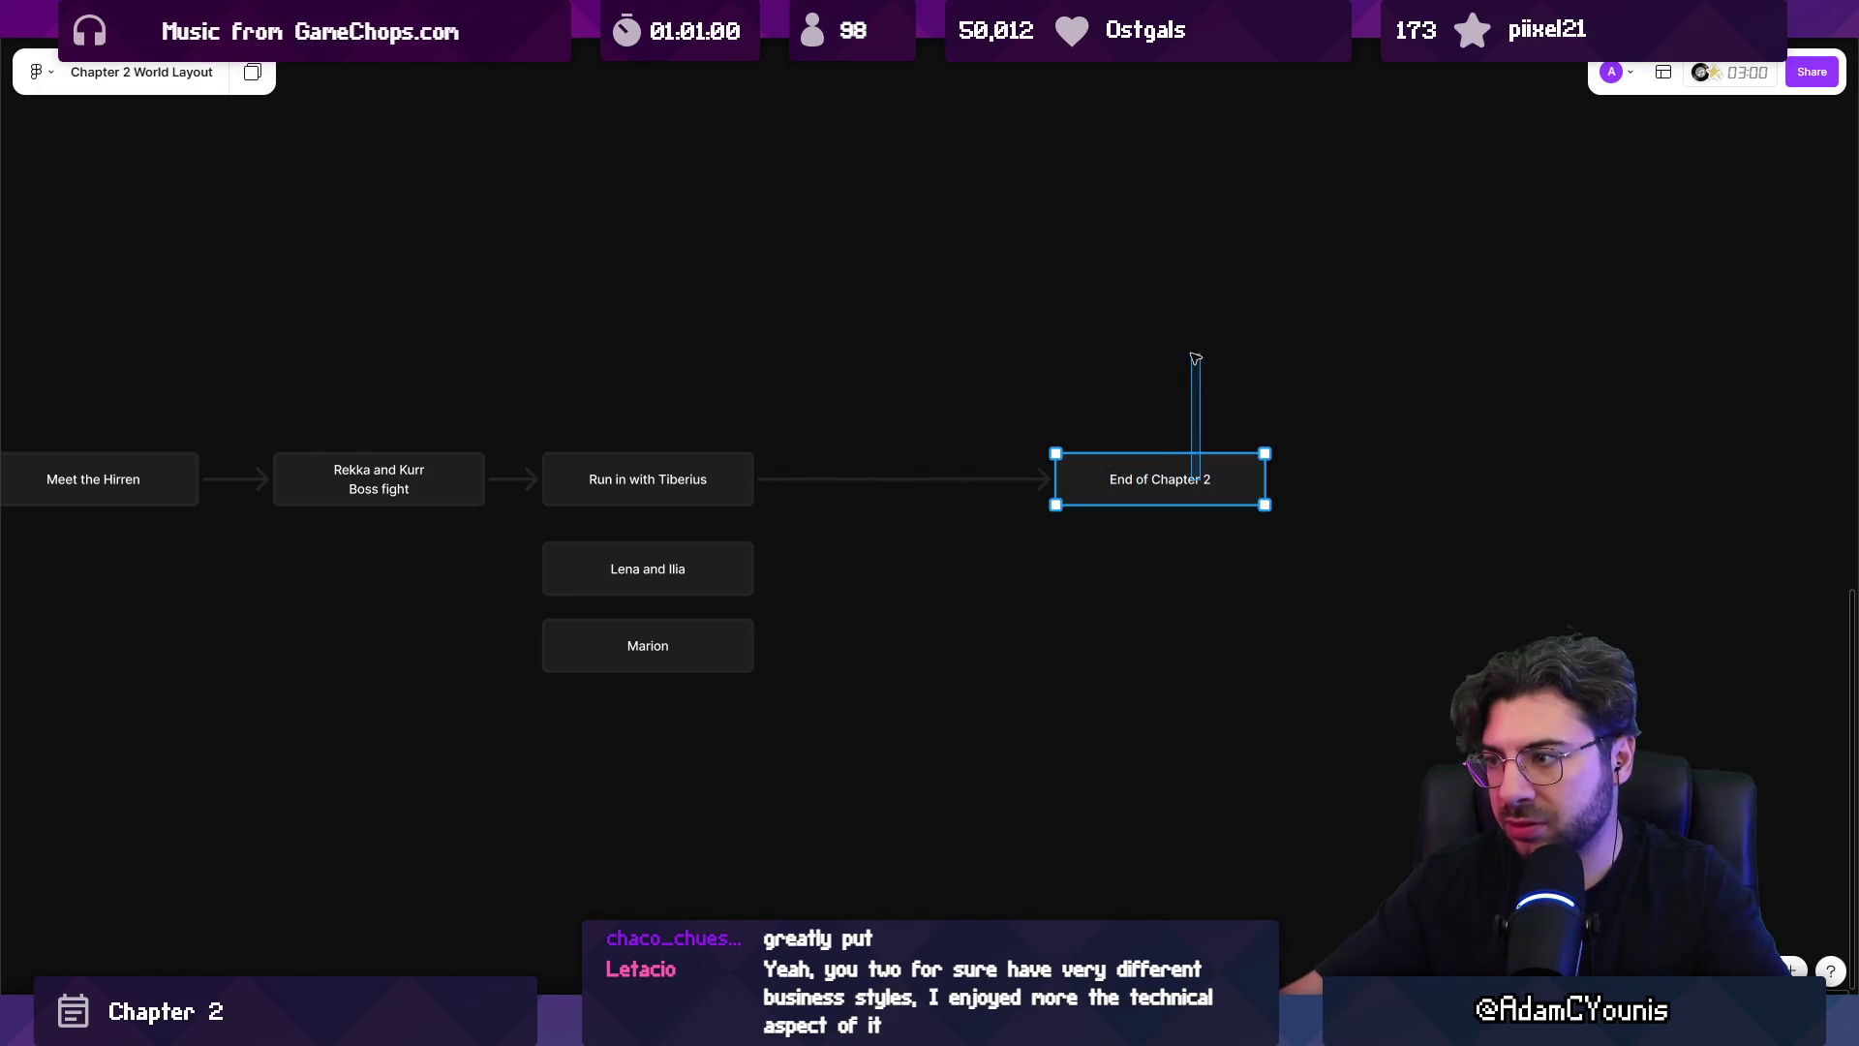
{"action": "double_click", "coordinate": [1089, 481]}
{"action": "left_click_drag", "start_coordinate": [1113, 455], "coordinate": [1152, 353]}
{"action": "left_click", "coordinate": [923, 465]}
{"action": "key", "text": "Delete"}
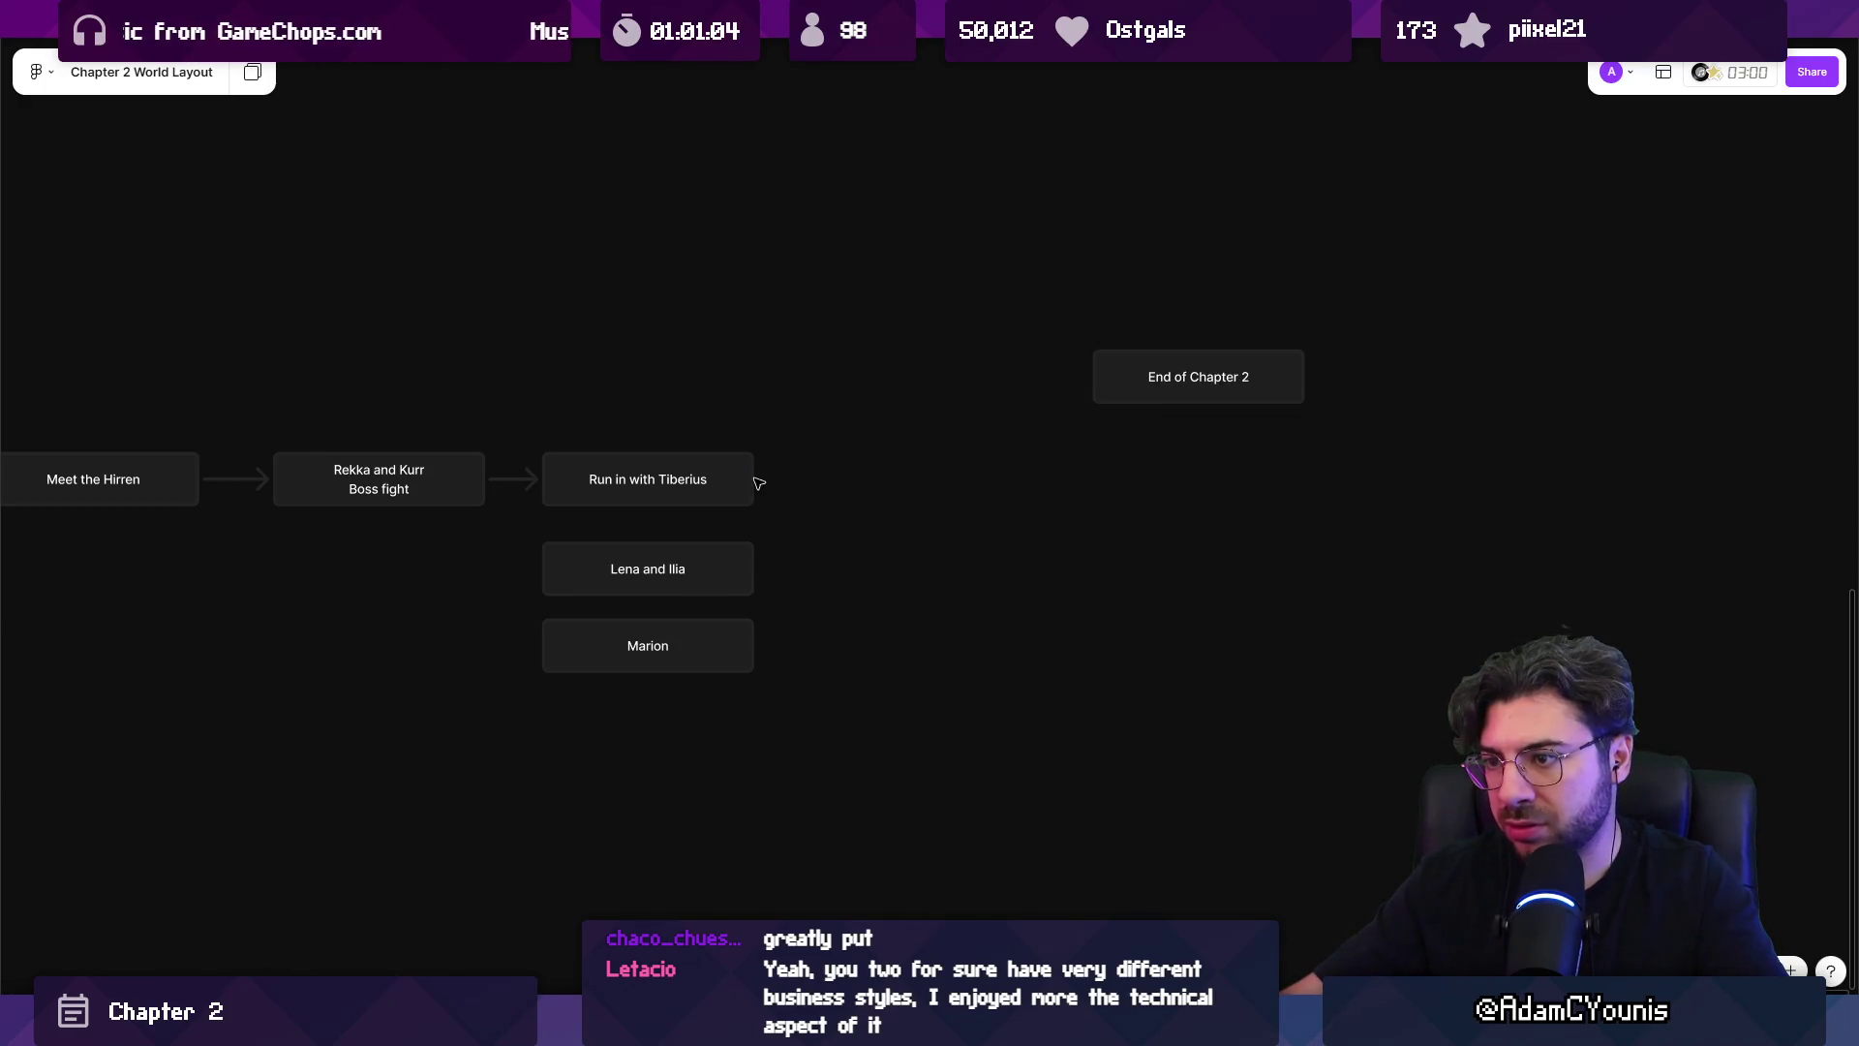
Add an 'Escape with Ilia' beat after Run in with Tiberius, then move End of Chapter 2 back after it.
{"action": "left_click", "coordinate": [750, 481]}
{"action": "left_click", "coordinate": [772, 479]}
{"action": "type", "text": "Escape with Ilia"}
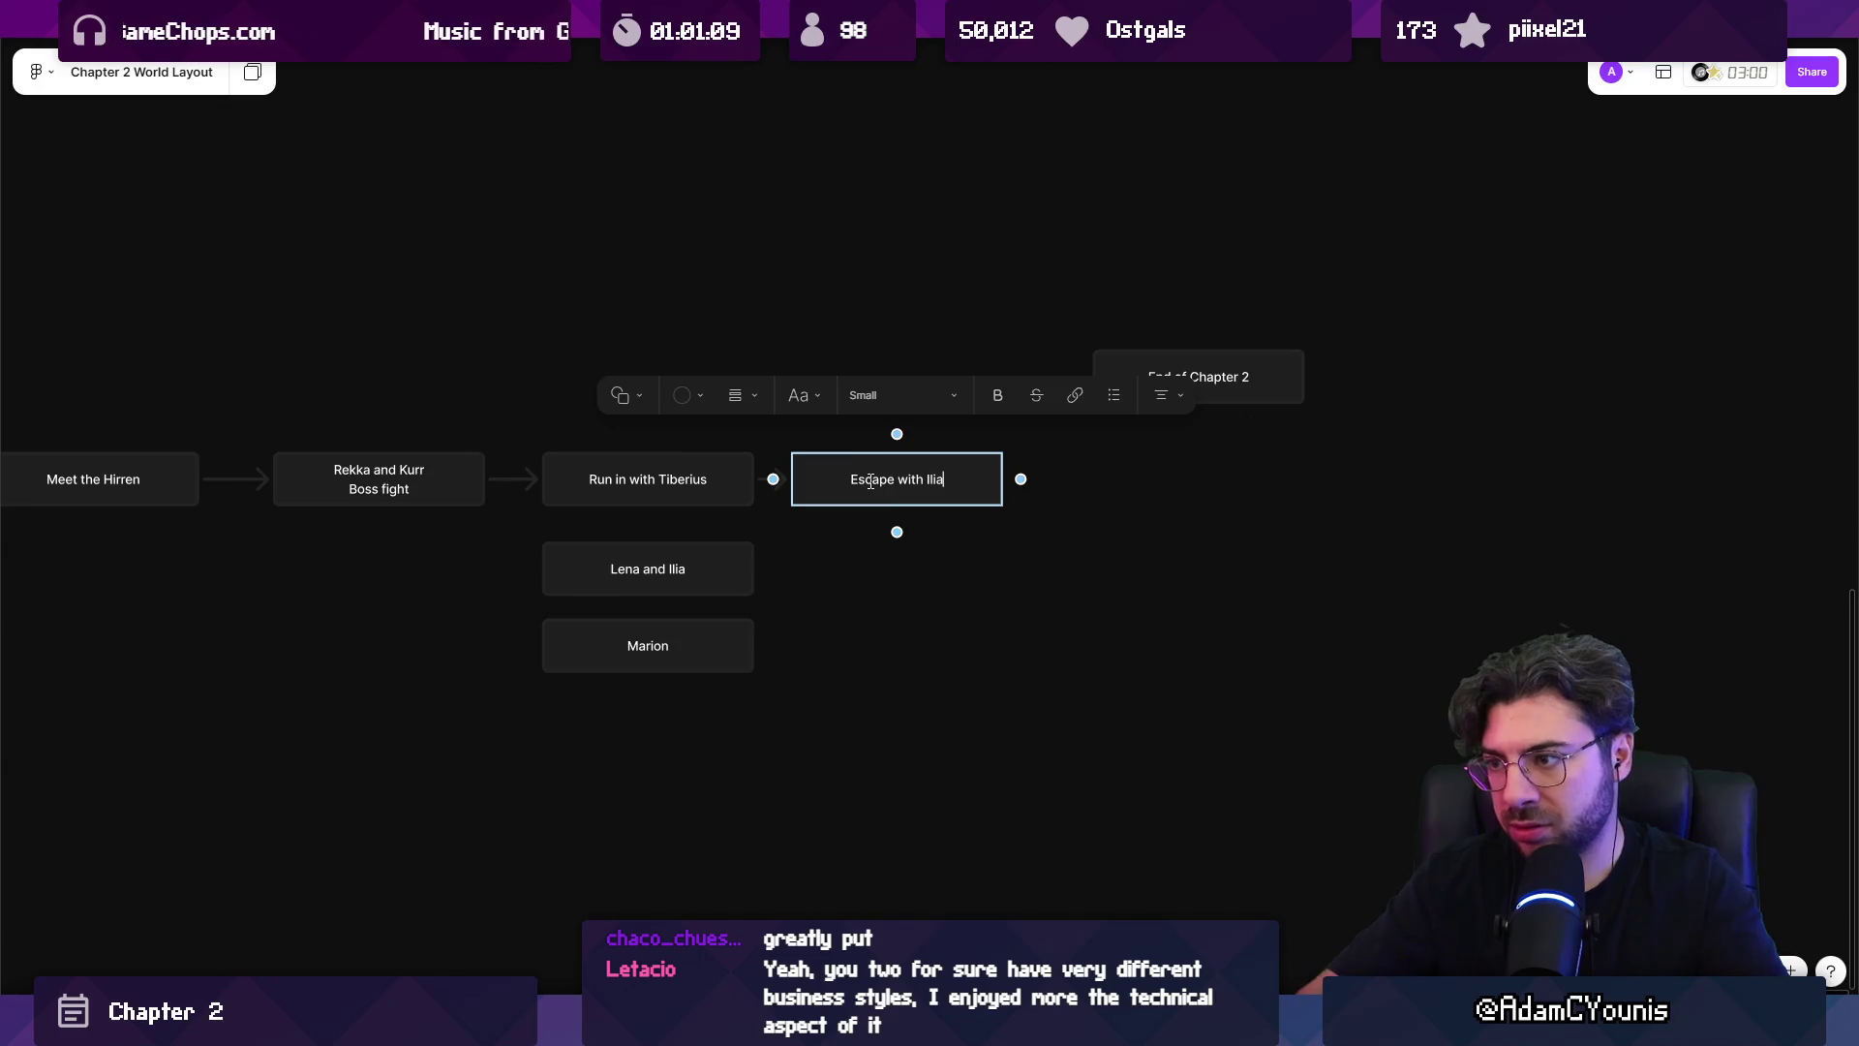
{"action": "left_click", "coordinate": [1045, 436]}
{"action": "left_click_drag", "start_coordinate": [1199, 382], "coordinate": [1182, 485]}
Connect Escape with Ilia onward to End of Chapter 2.
{"action": "left_click", "coordinate": [997, 492]}
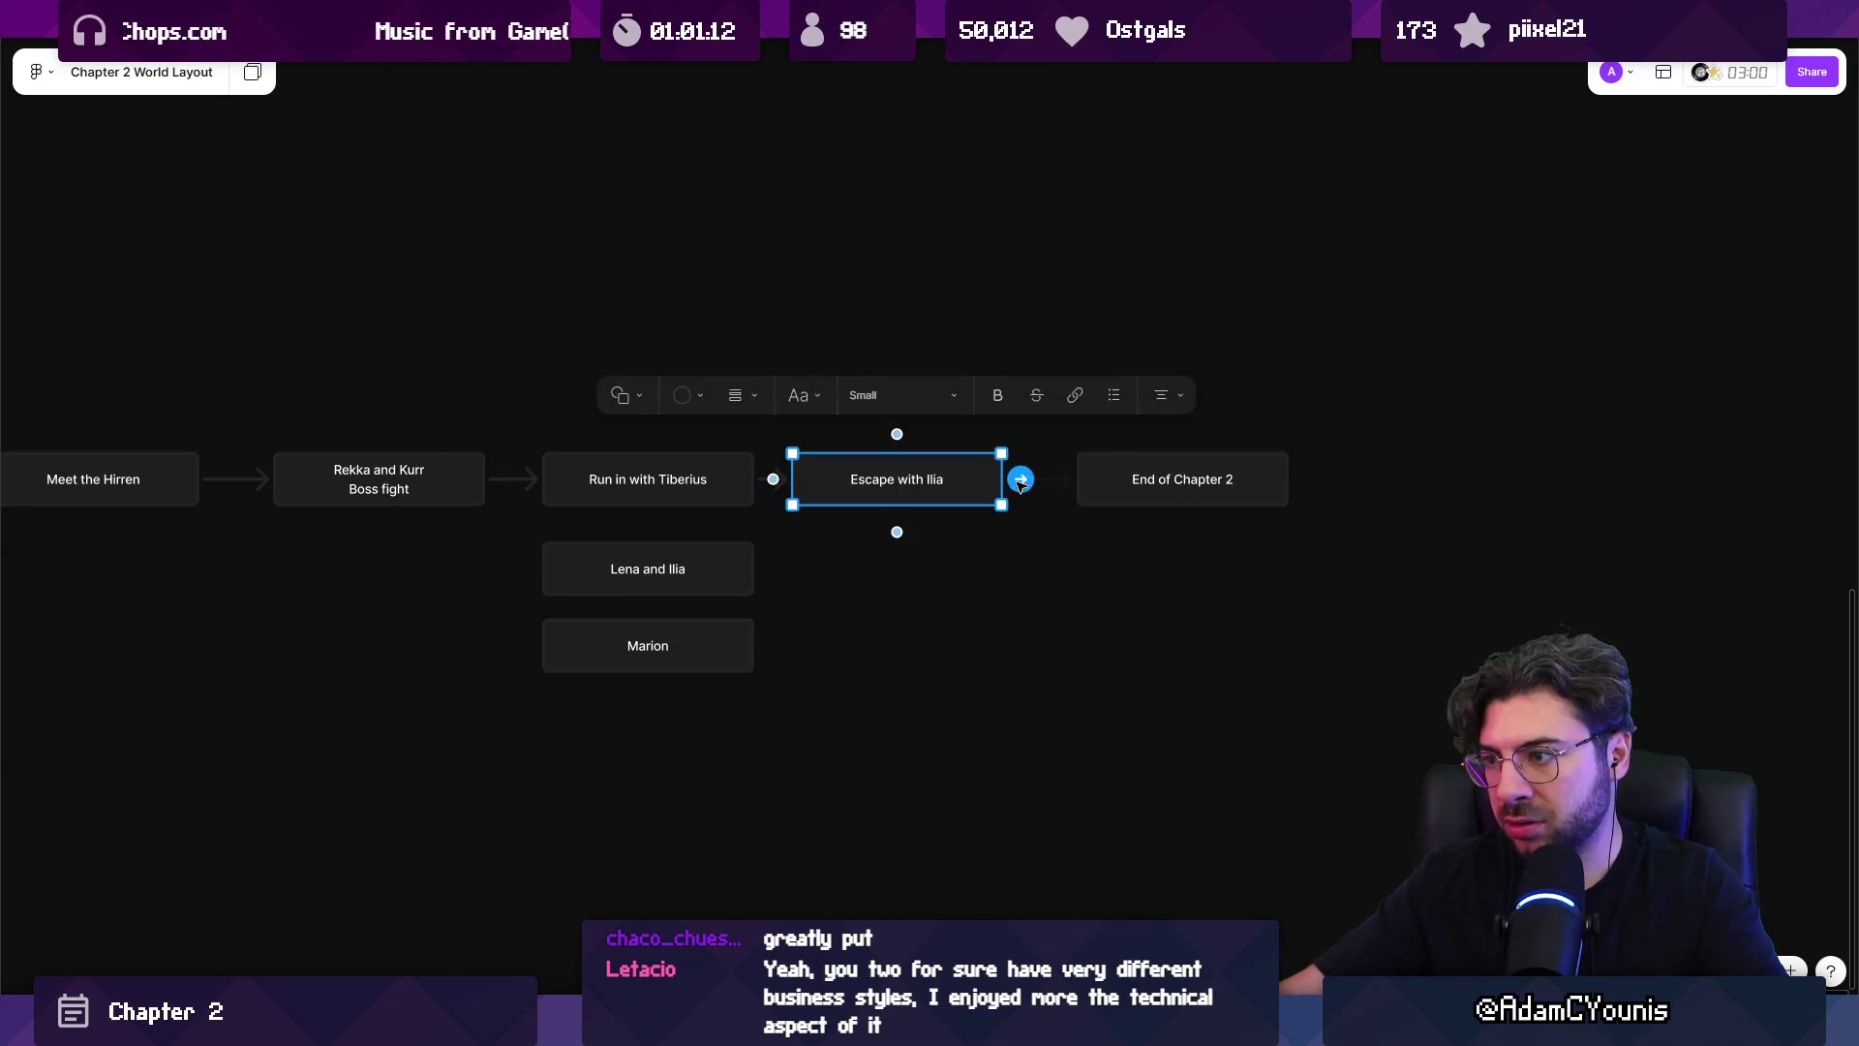
{"action": "left_click", "coordinate": [1017, 479]}
{"action": "left_click", "coordinate": [1035, 513]}
{"action": "left_click", "coordinate": [1012, 481]}
{"action": "left_click", "coordinate": [1113, 648]}
{"action": "scroll", "coordinate": [871, 643], "scroll_direction": "down", "scroll_amount": 5}
{"action": "scroll", "coordinate": [968, 554], "scroll_direction": "down", "scroll_amount": 5}
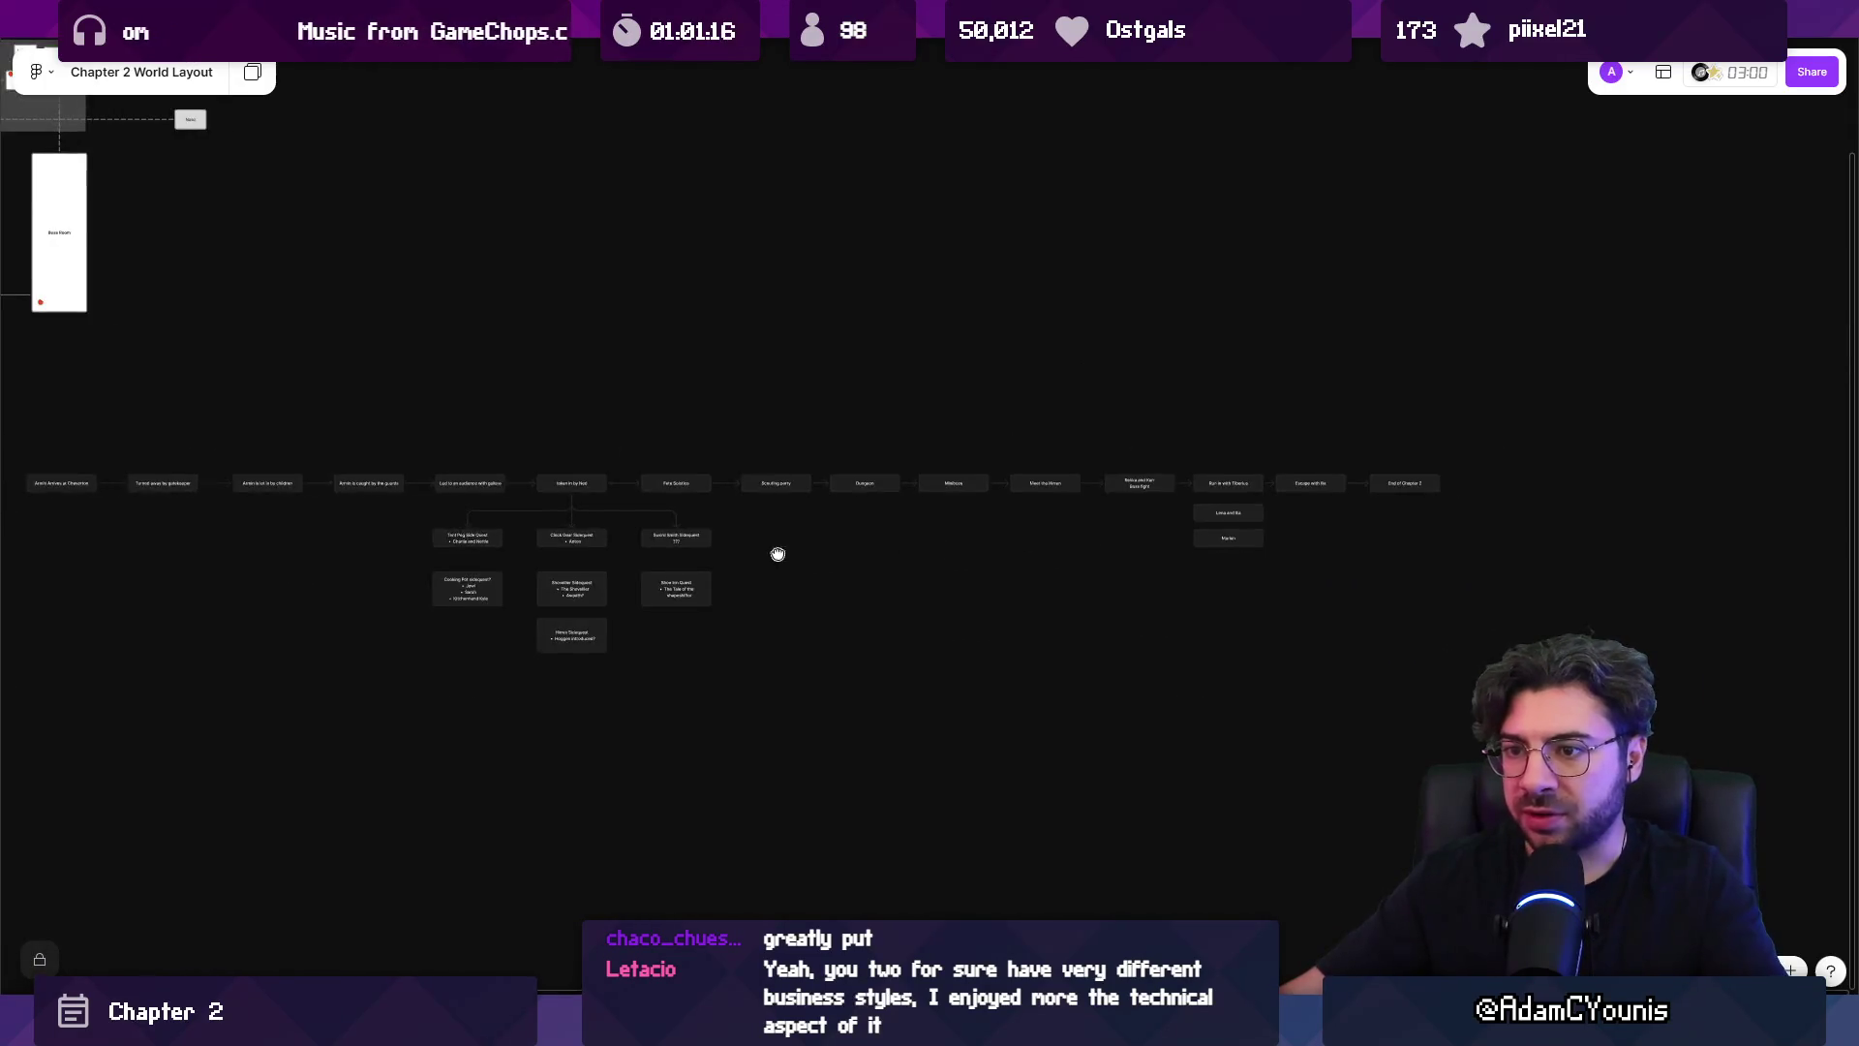
{"action": "scroll", "coordinate": [967, 519], "scroll_direction": "left", "scroll_amount": 3}
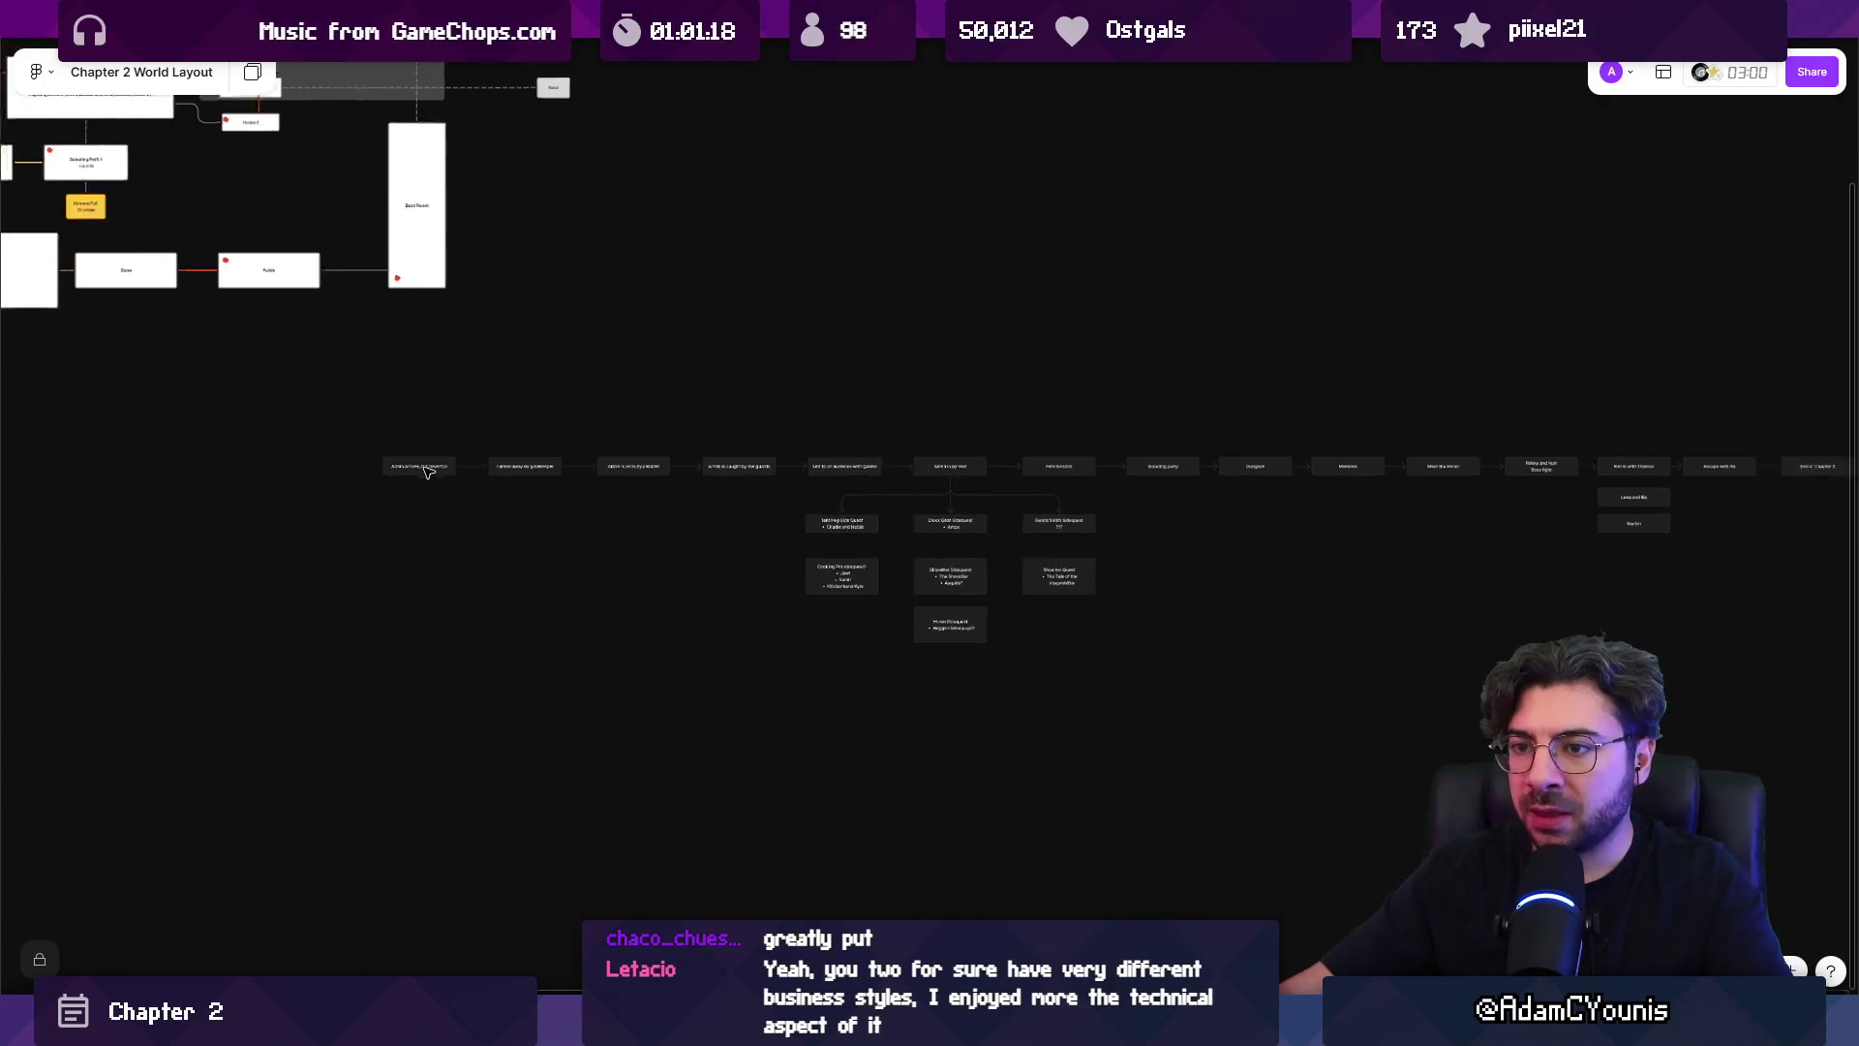
Move the whole story-flow section right and down on the canvas.
{"action": "scroll", "coordinate": [431, 474], "scroll_direction": "up", "scroll_amount": 5}
{"action": "scroll", "coordinate": [439, 481], "scroll_direction": "down", "scroll_amount": 5}
{"action": "left_click", "coordinate": [475, 456]}
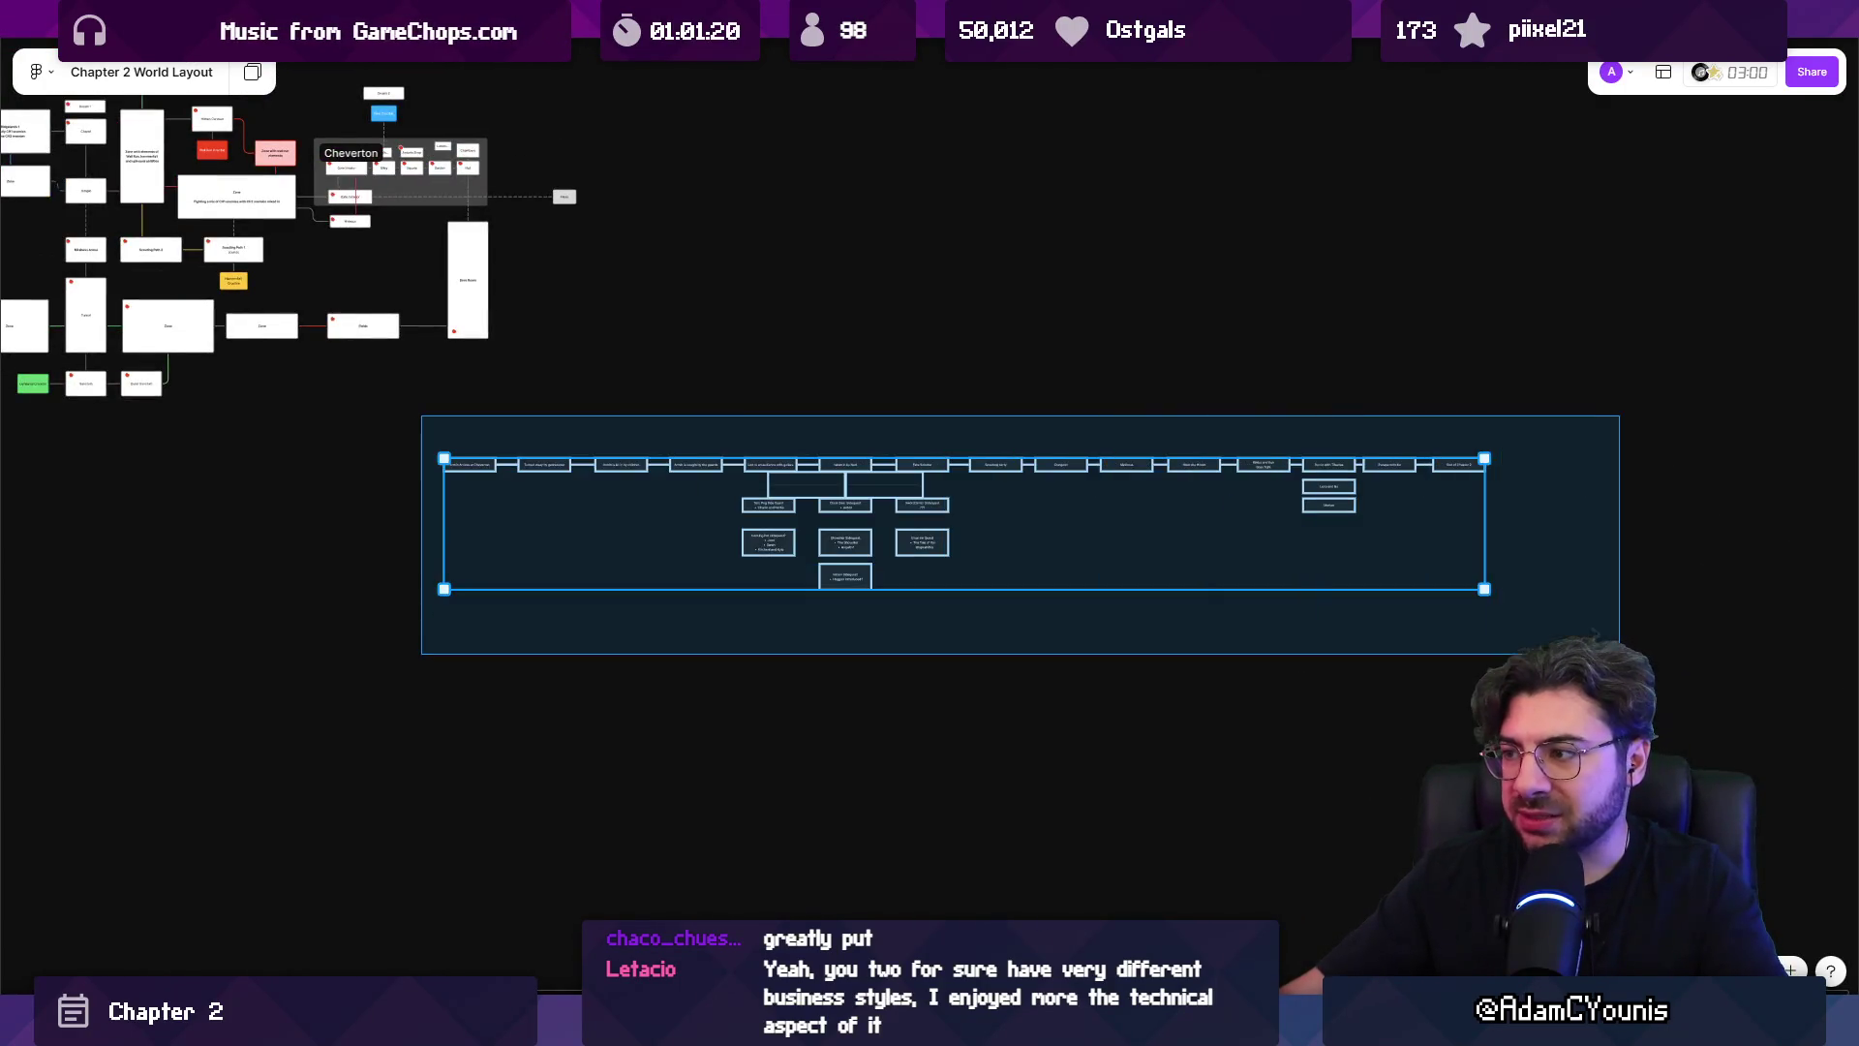
{"action": "mouse_move", "coordinate": [848, 547]}
{"action": "left_mouse_down"}
{"action": "mouse_move", "coordinate": [1141, 575]}
{"action": "mouse_move", "coordinate": [726, 581]}
{"action": "left_mouse_up"}
{"action": "scroll", "coordinate": [1042, 586], "scroll_direction": "right", "scroll_amount": 5}
{"action": "left_click", "coordinate": [786, 598]}
Frame the Dungeon through Rekka and Kurr beats in a section, then remove the frame.
{"action": "scroll", "coordinate": [794, 463], "scroll_direction": "up", "scroll_amount": 5}
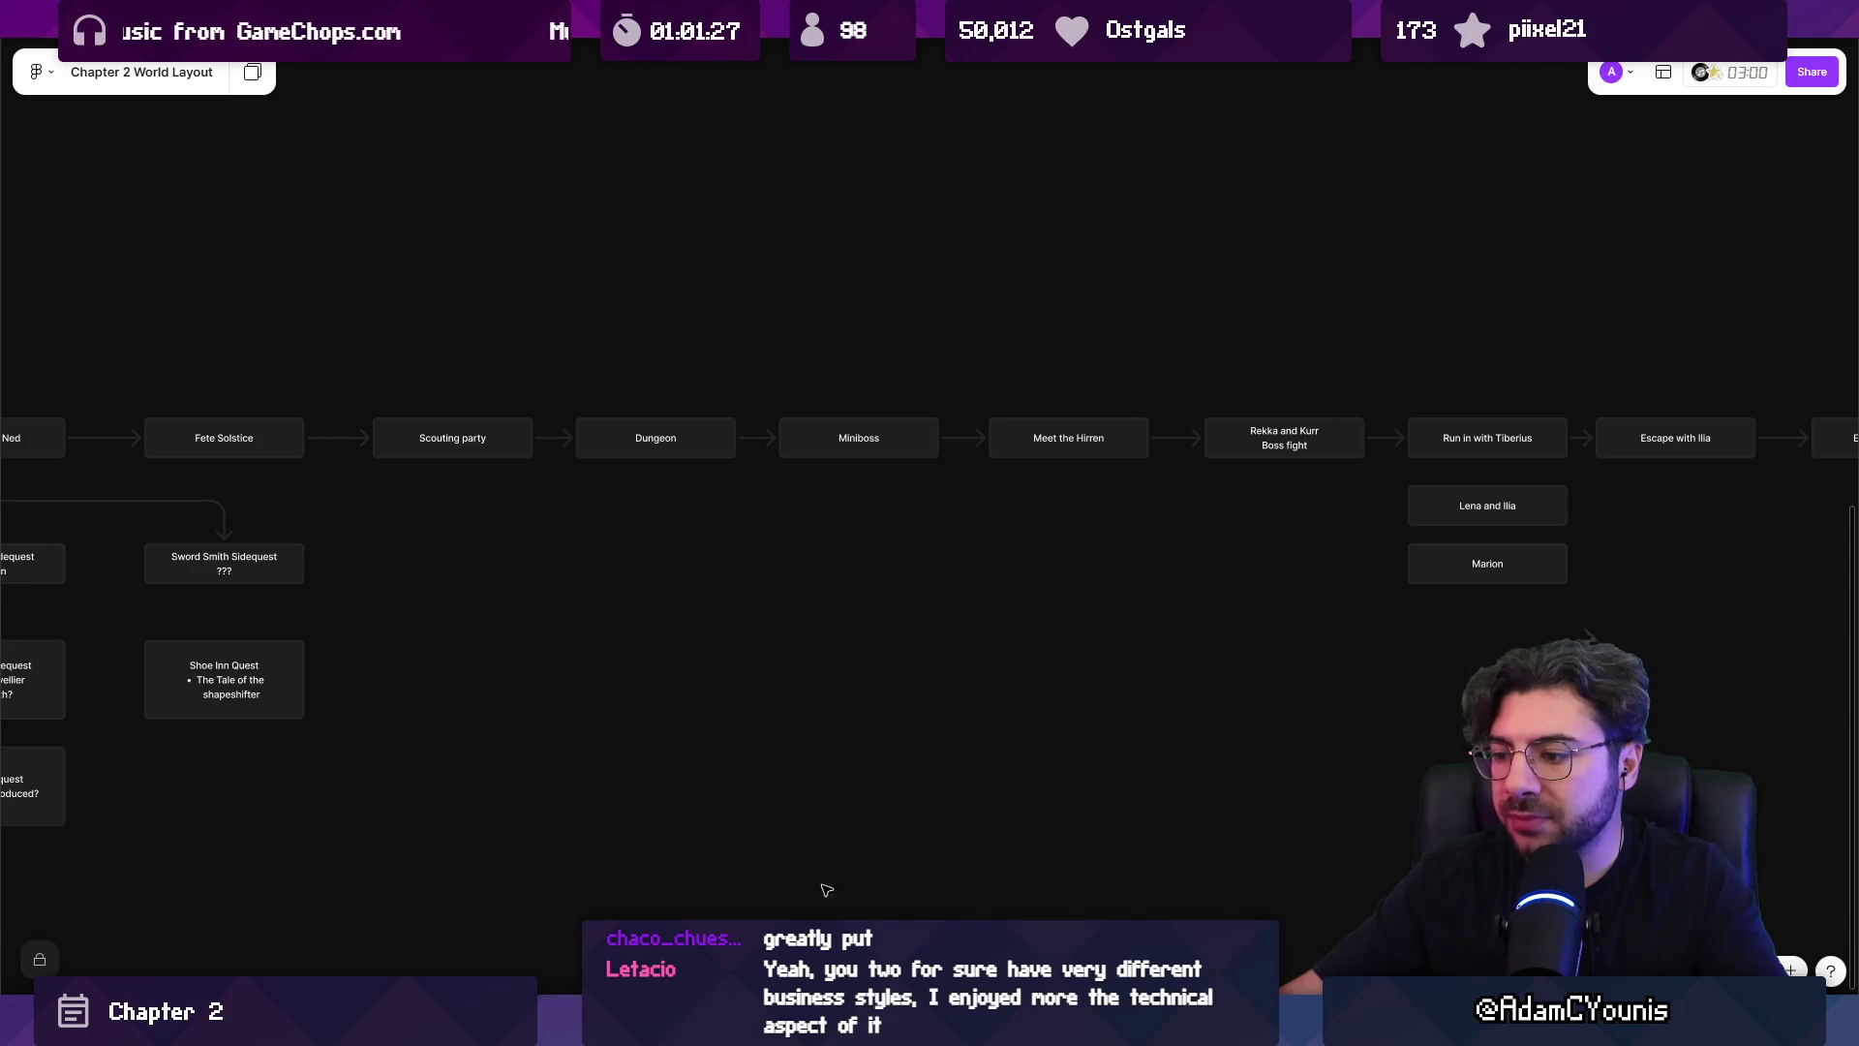
{"action": "scroll", "coordinate": [788, 717], "scroll_direction": "right", "scroll_amount": 3}
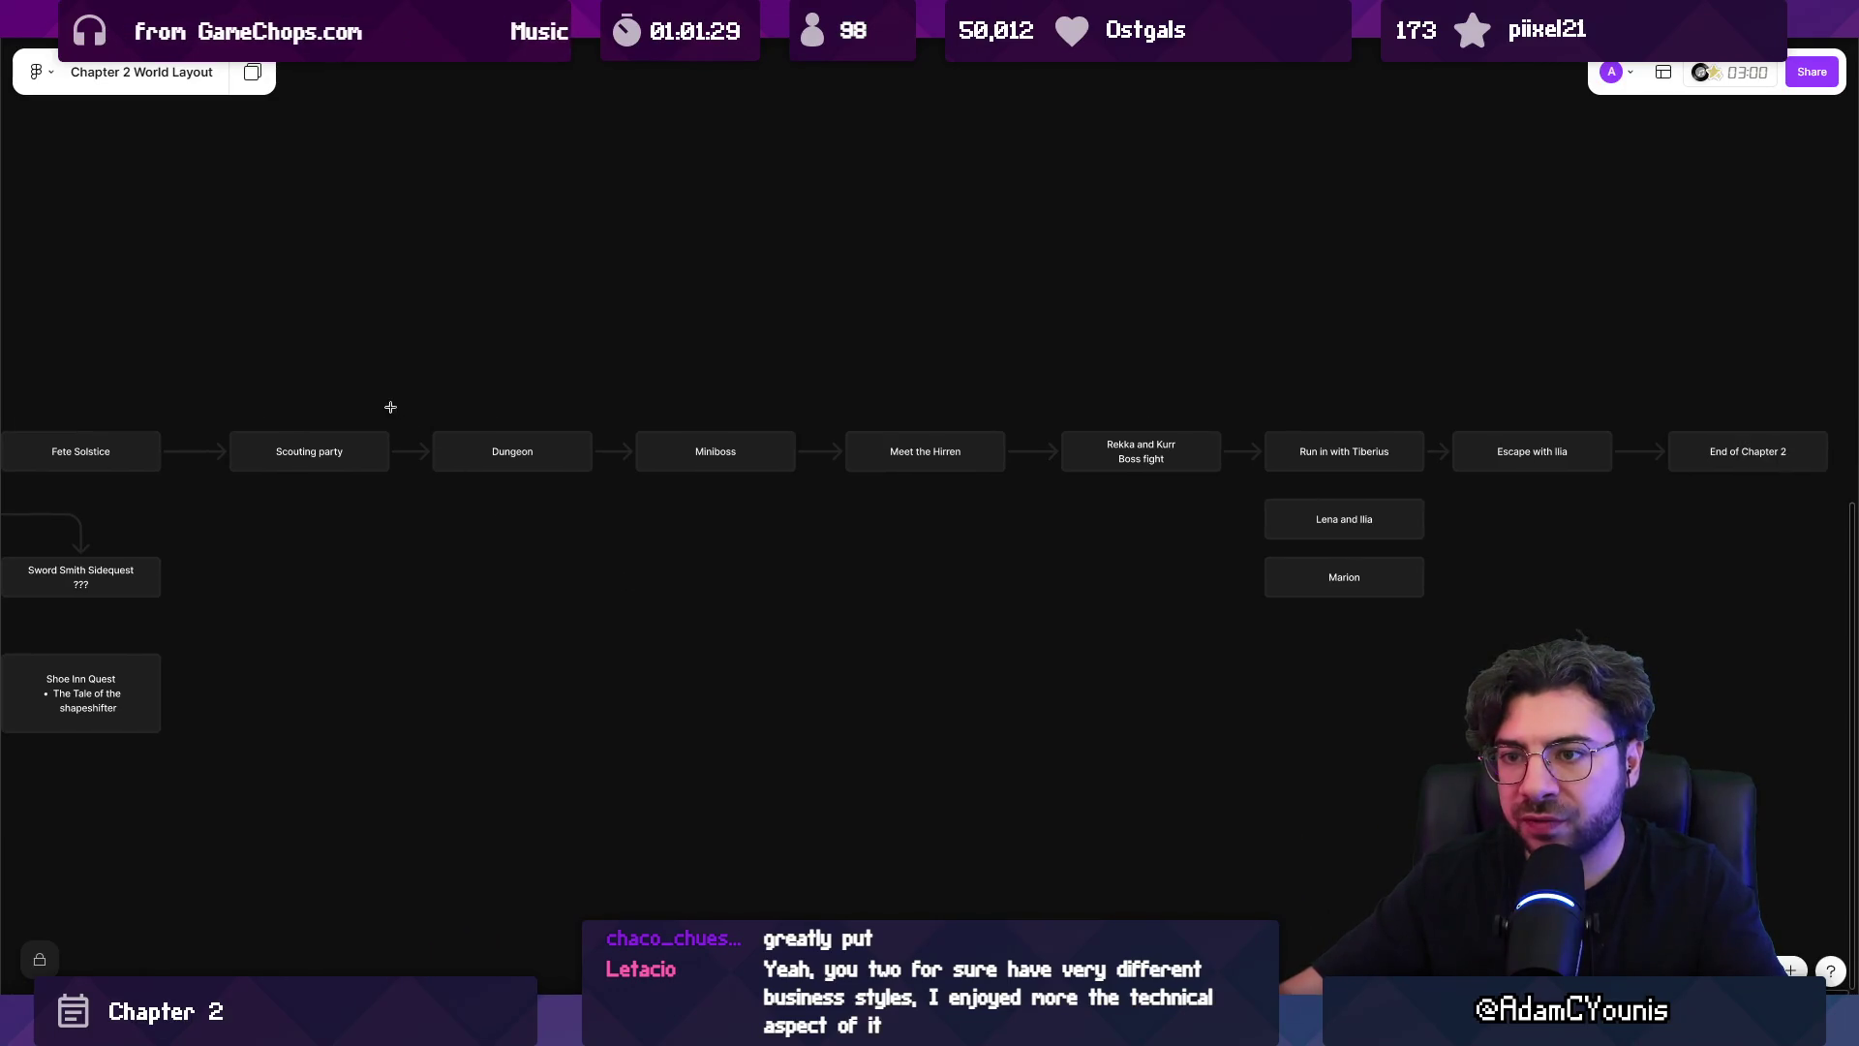
{"action": "mouse_move", "coordinate": [415, 344]}
{"action": "left_mouse_down"}
{"action": "mouse_move", "coordinate": [1365, 694]}
{"action": "mouse_move", "coordinate": [1787, 693]}
{"action": "mouse_move", "coordinate": [1237, 694]}
{"action": "left_mouse_up"}
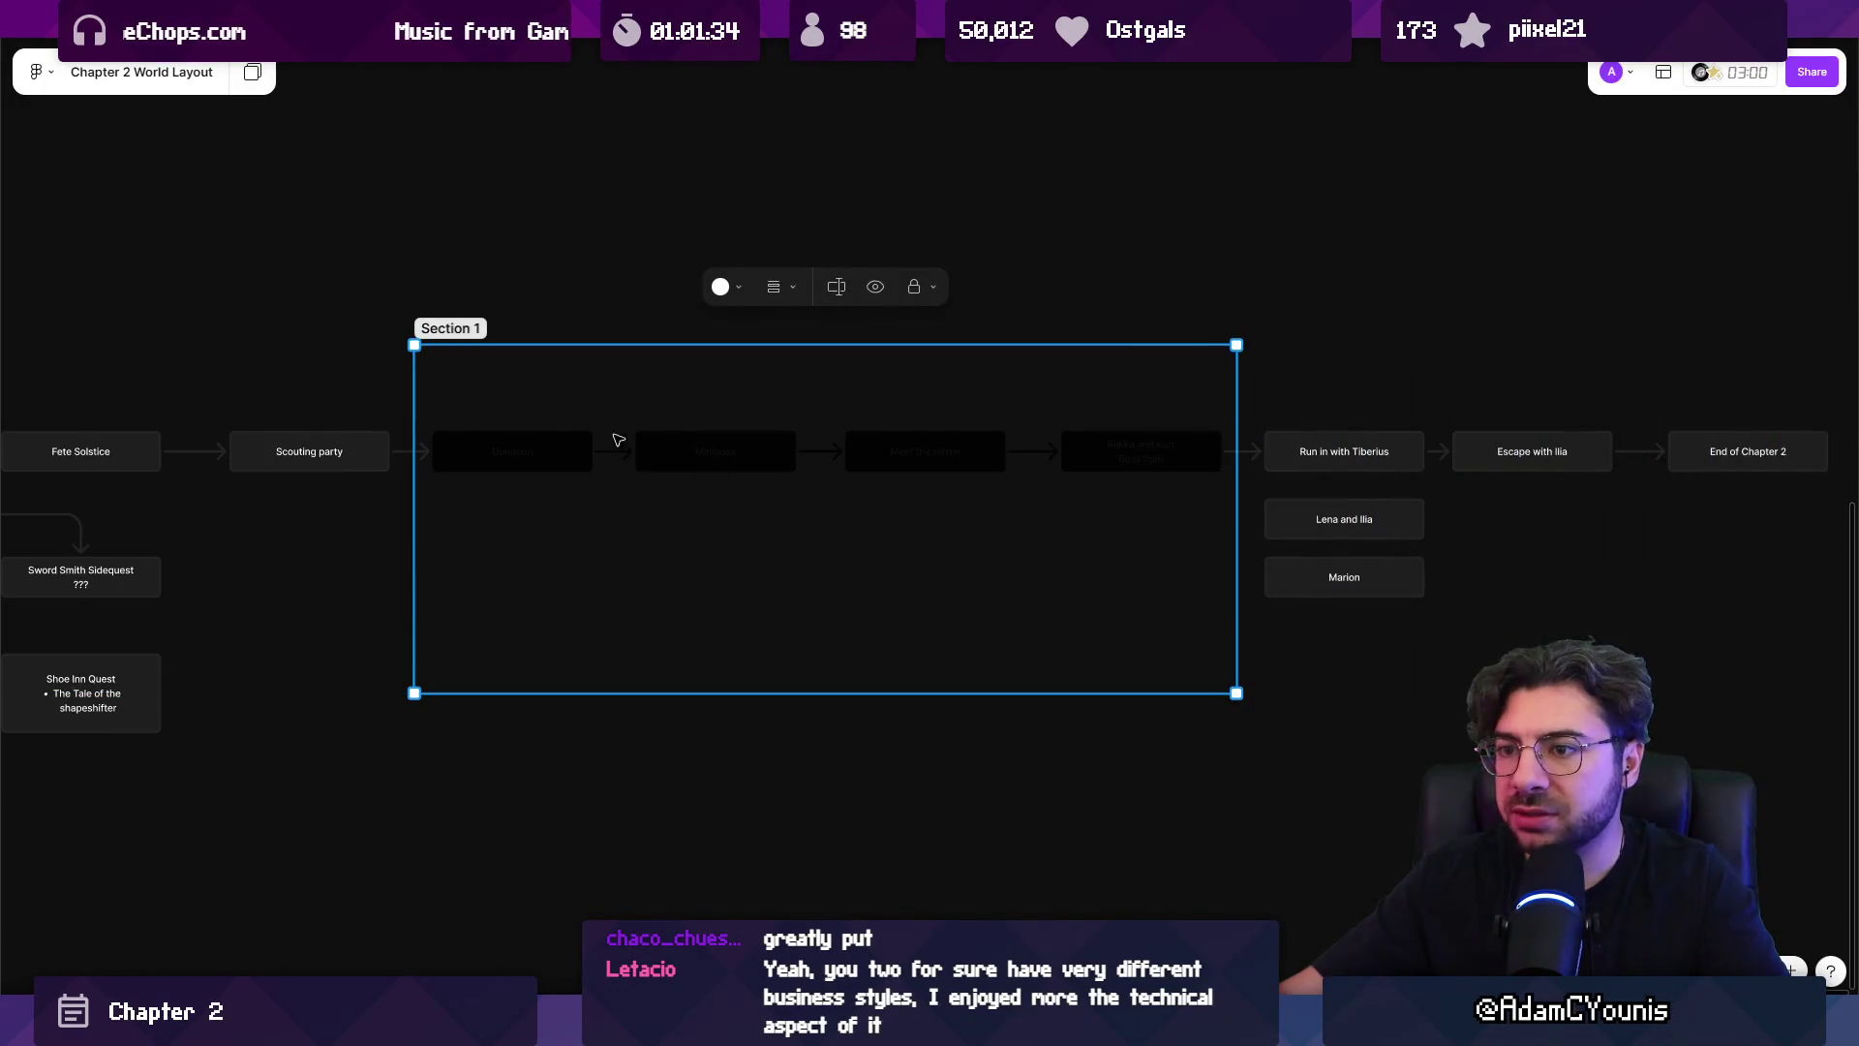
{"action": "key", "text": "Escape"}
{"action": "left_click", "coordinate": [469, 359]}
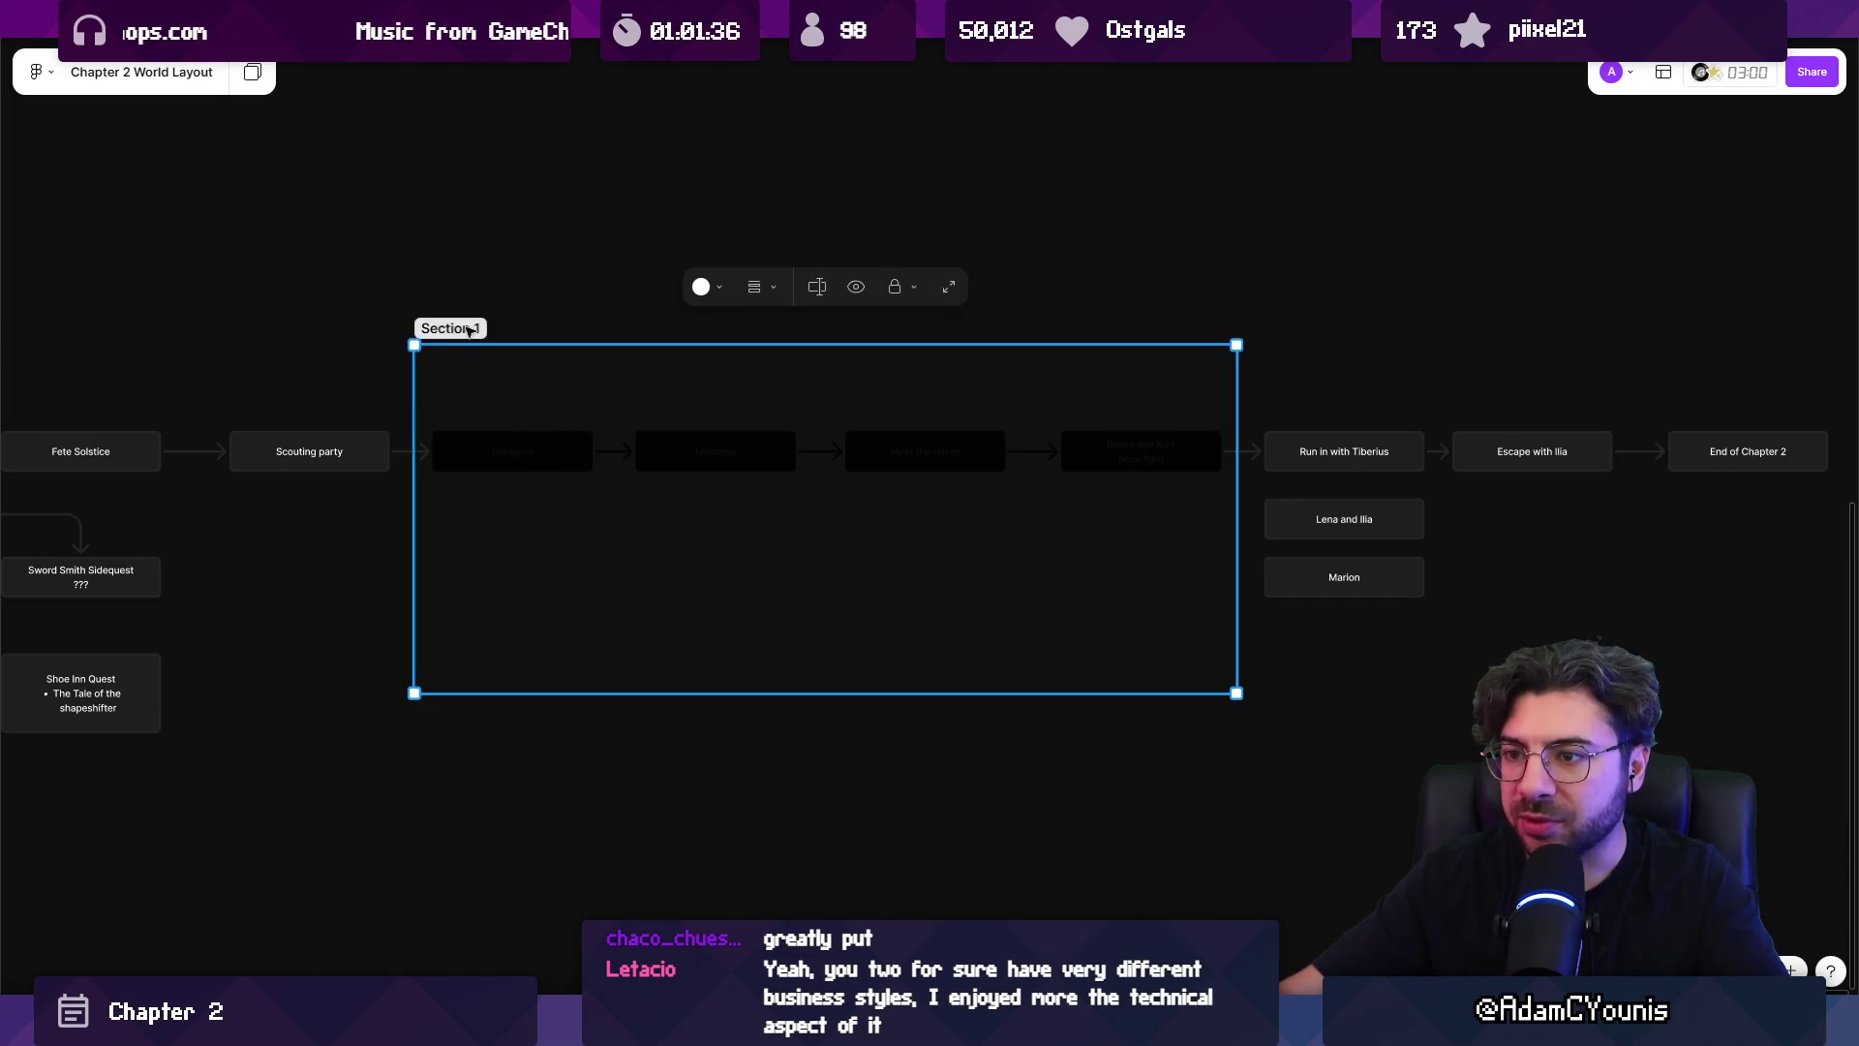
{"action": "left_click", "coordinate": [704, 296]}
{"action": "key", "text": "Escape"}
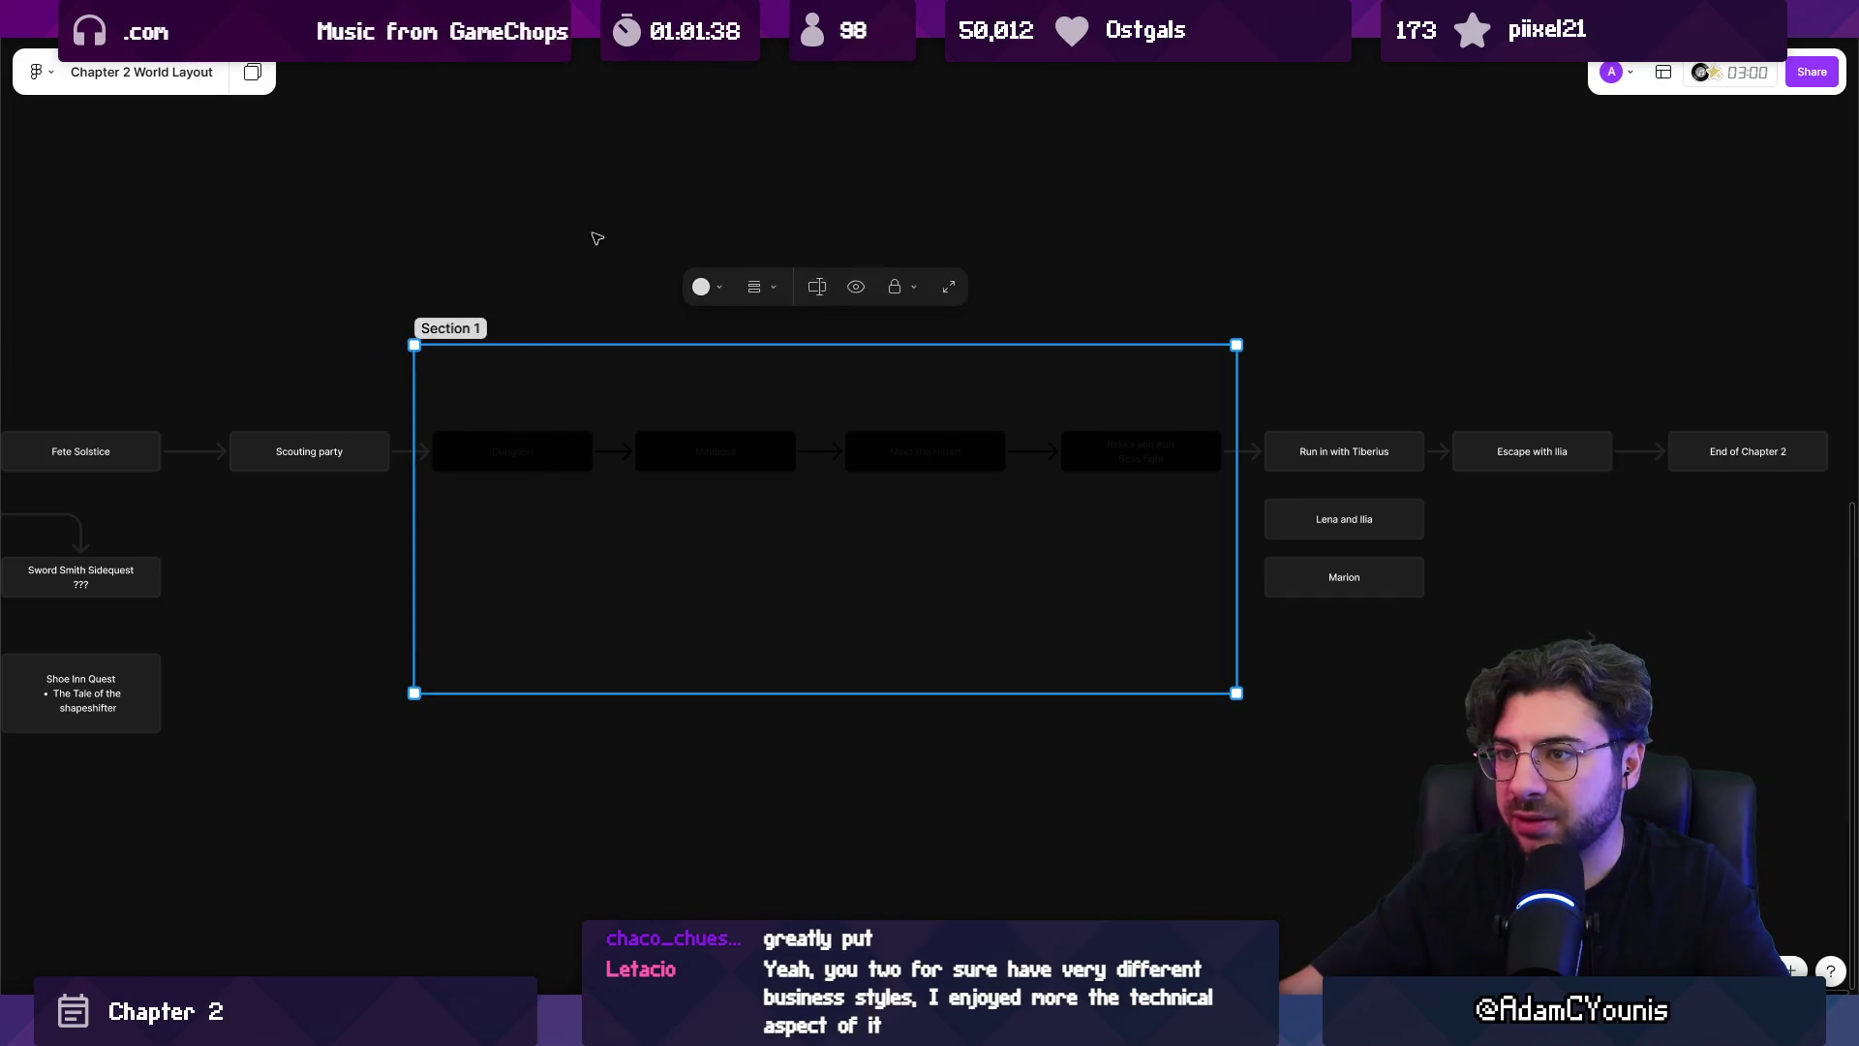
{"action": "key", "text": "ctrl+shift+g"}
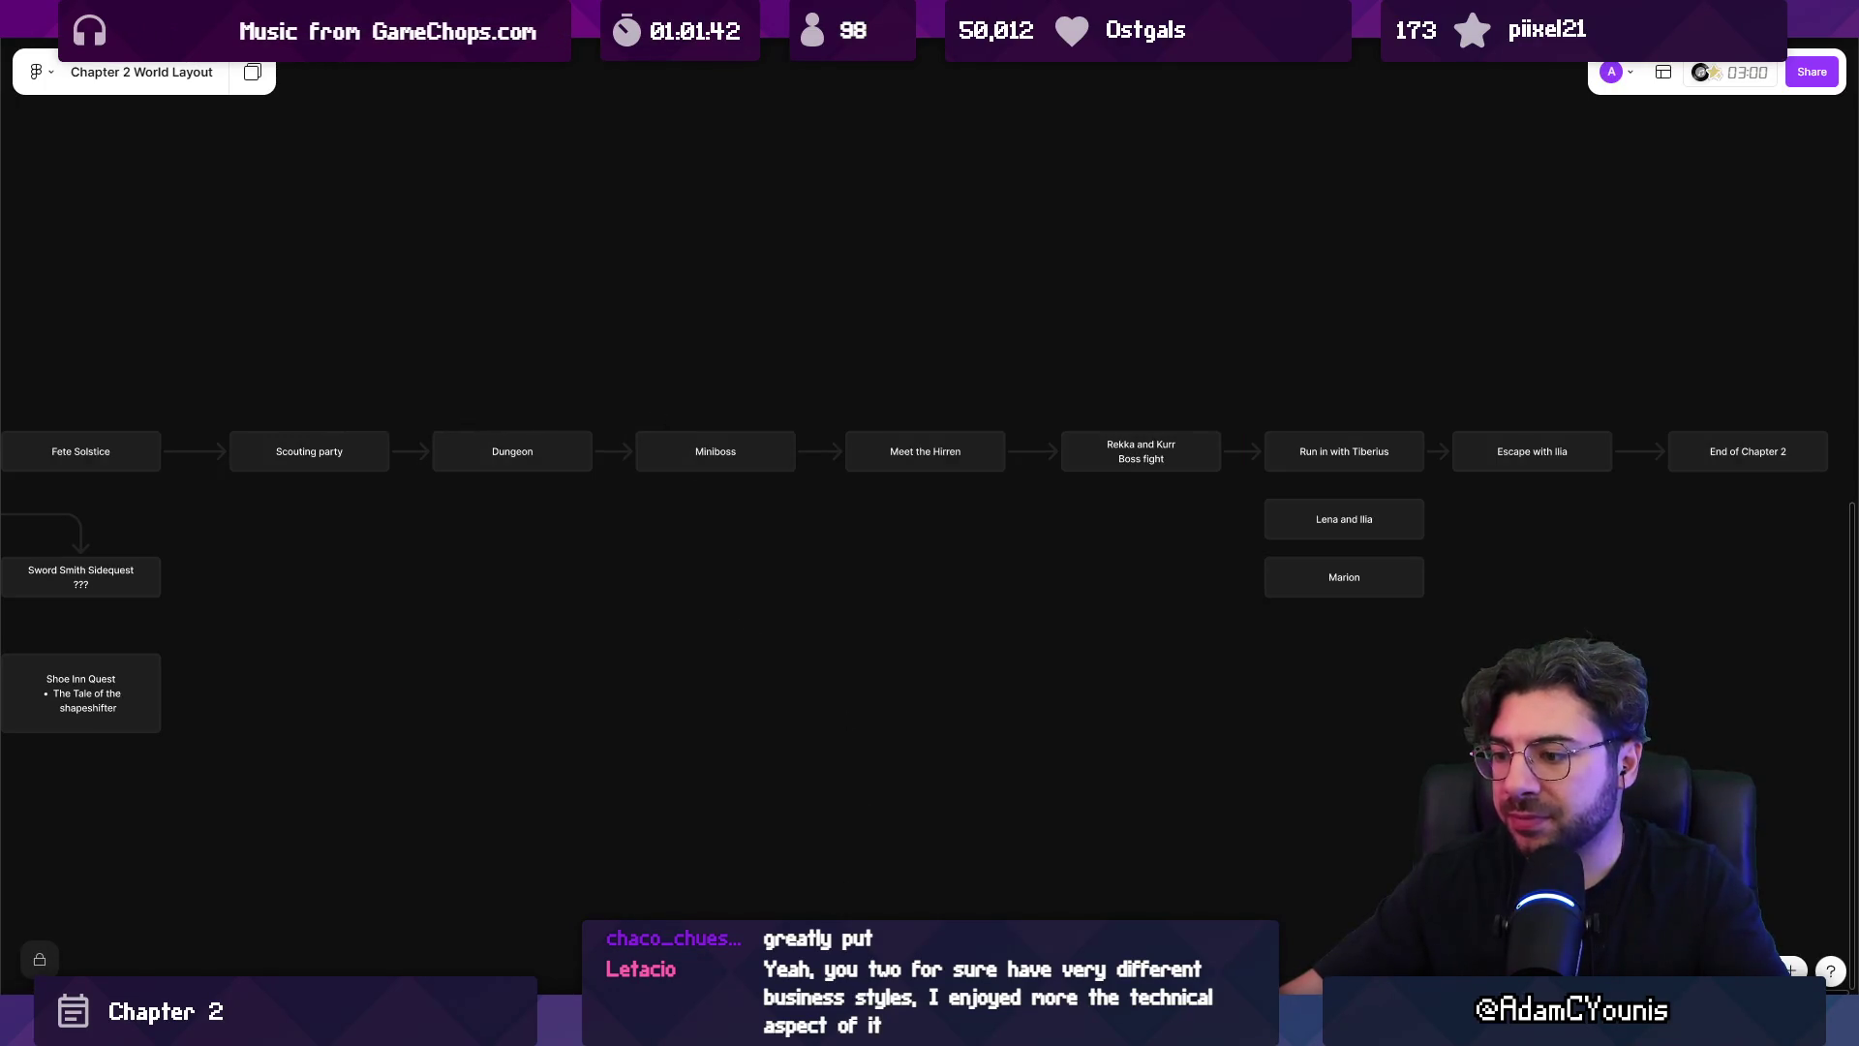
Add and delete a white 'Dungeonr' label, then place a square box above Miniboss.
{"action": "key", "text": "r"}
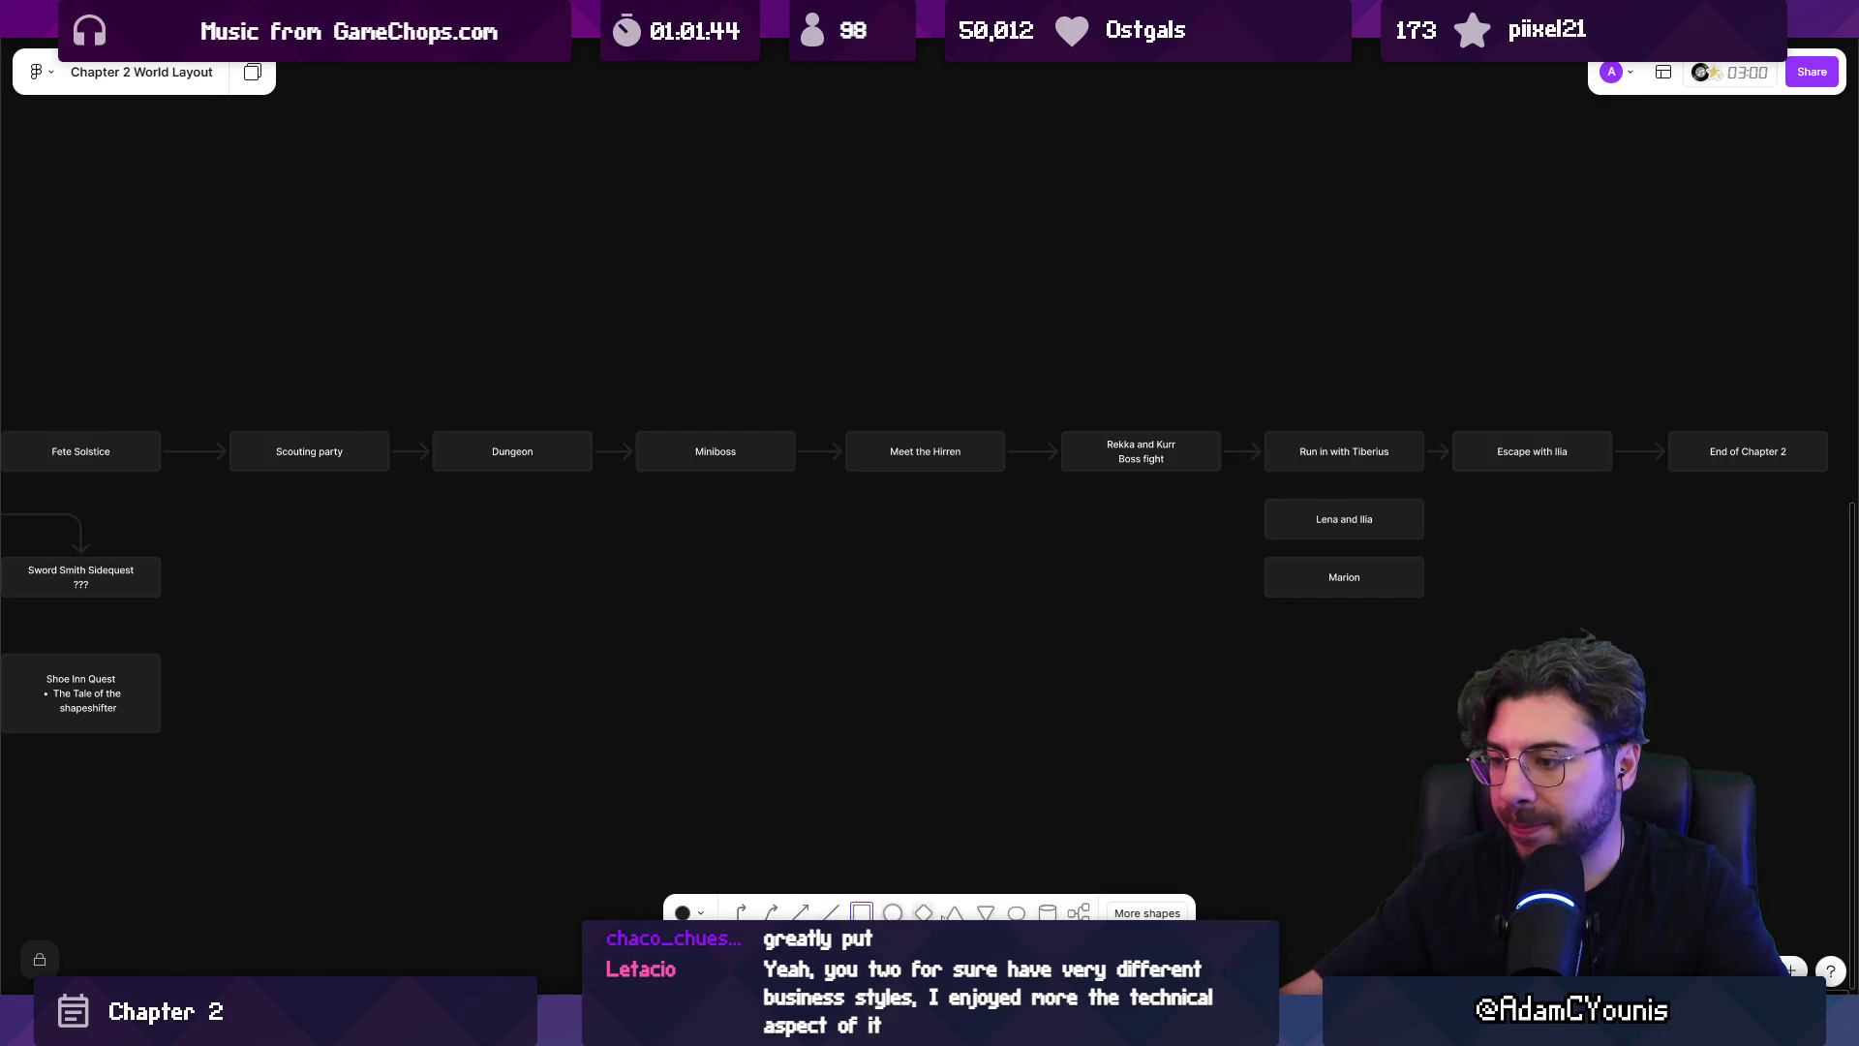
{"action": "key", "text": "Escape"}
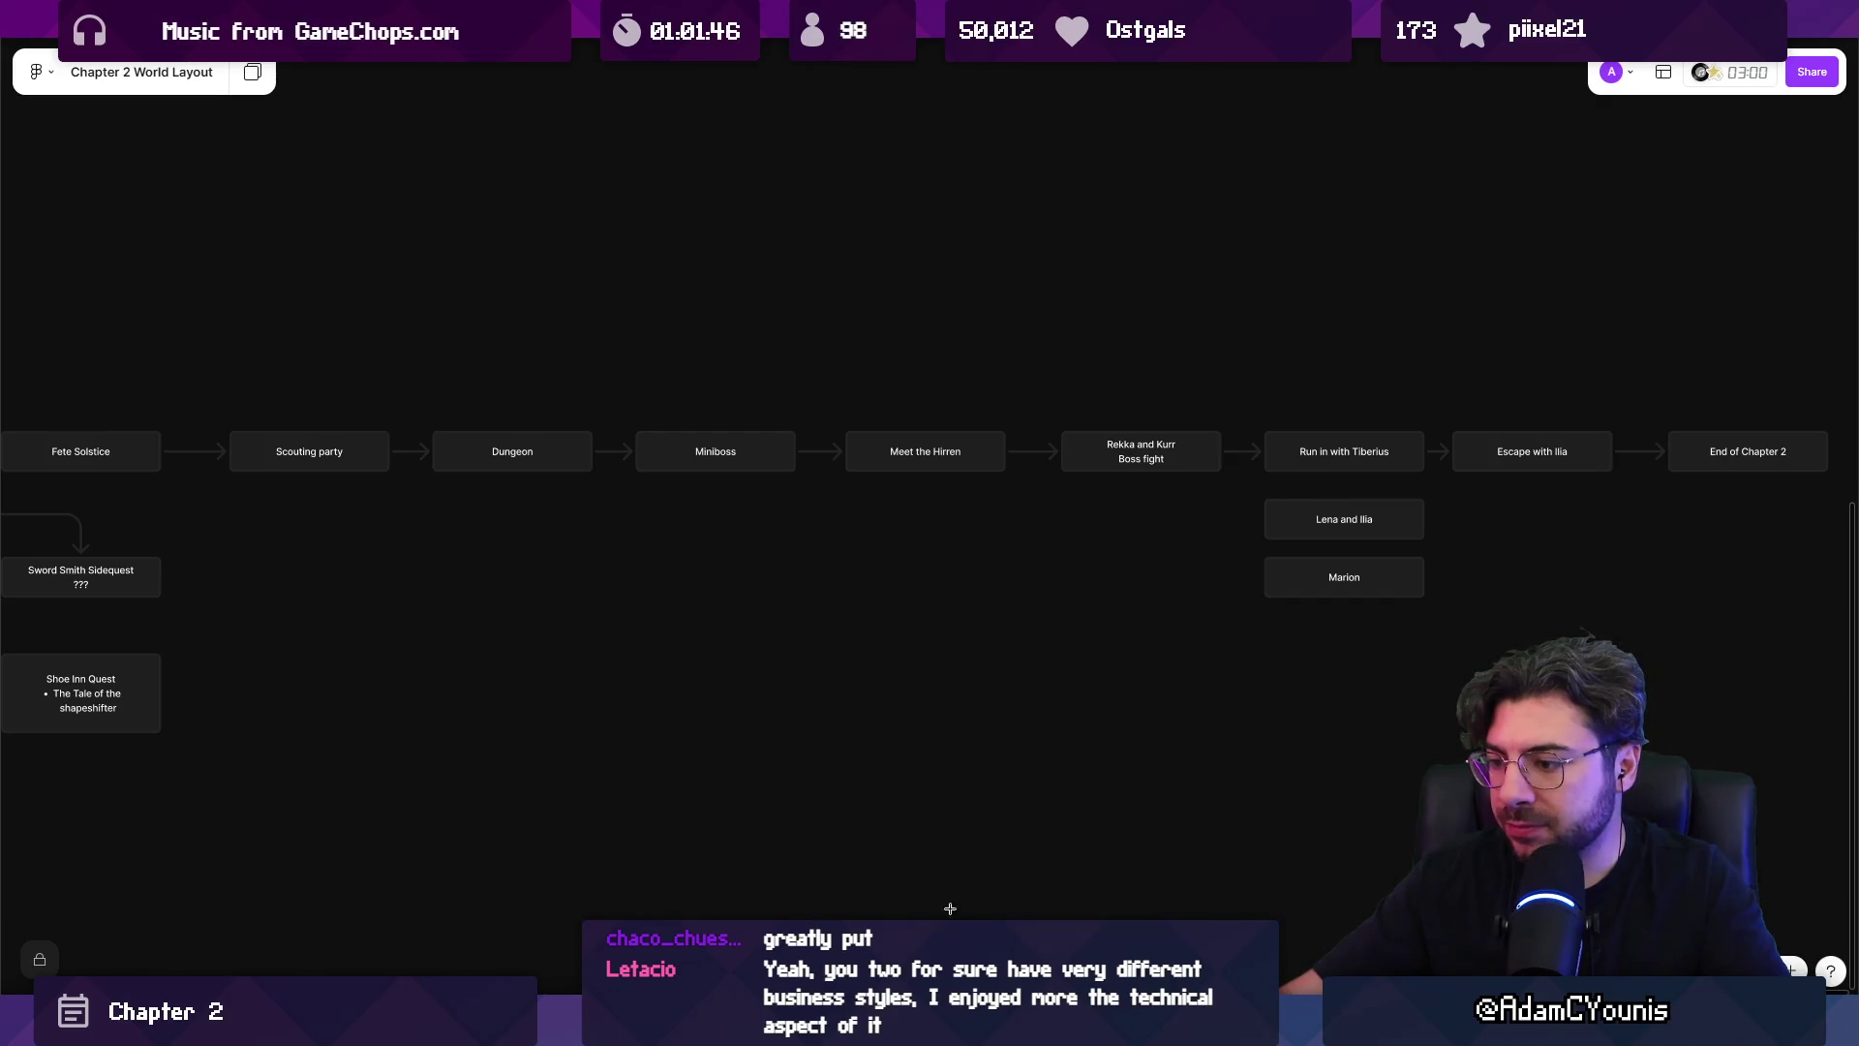
{"action": "key", "text": "t"}
{"action": "left_click", "coordinate": [698, 382]}
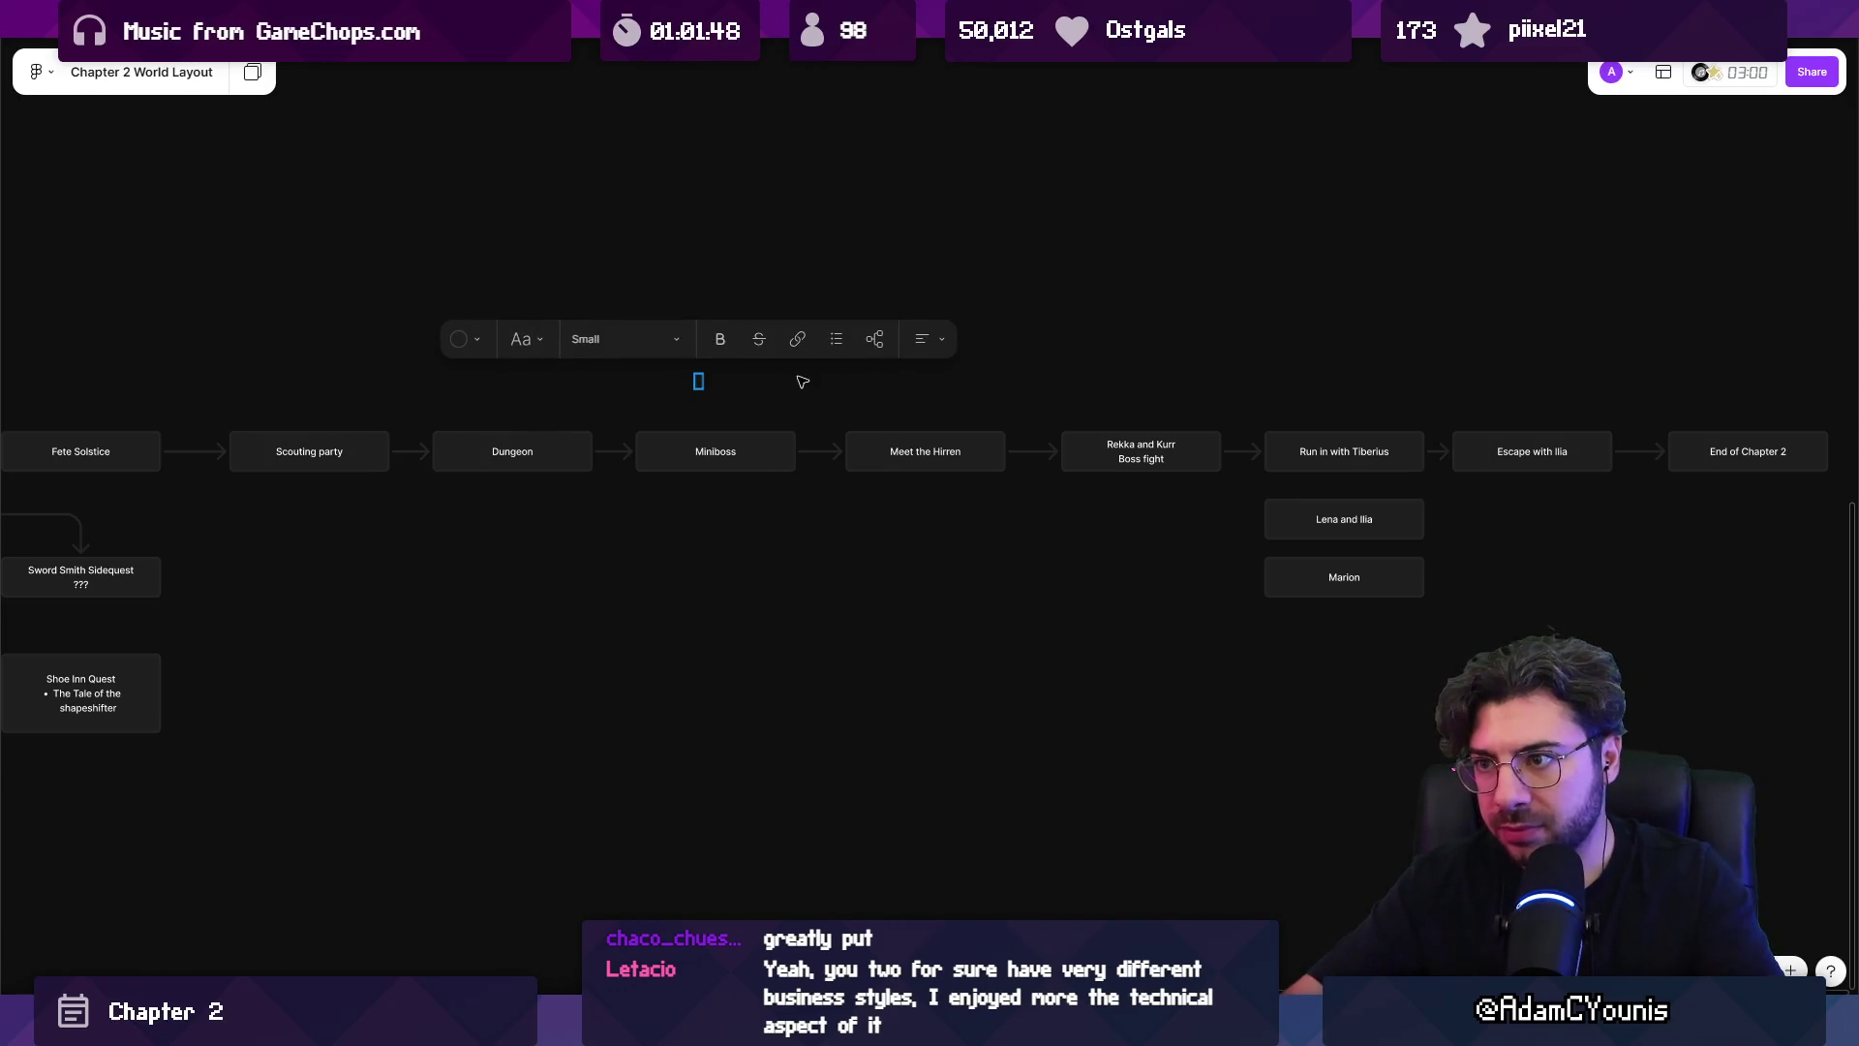
{"action": "left_click", "coordinate": [489, 339]}
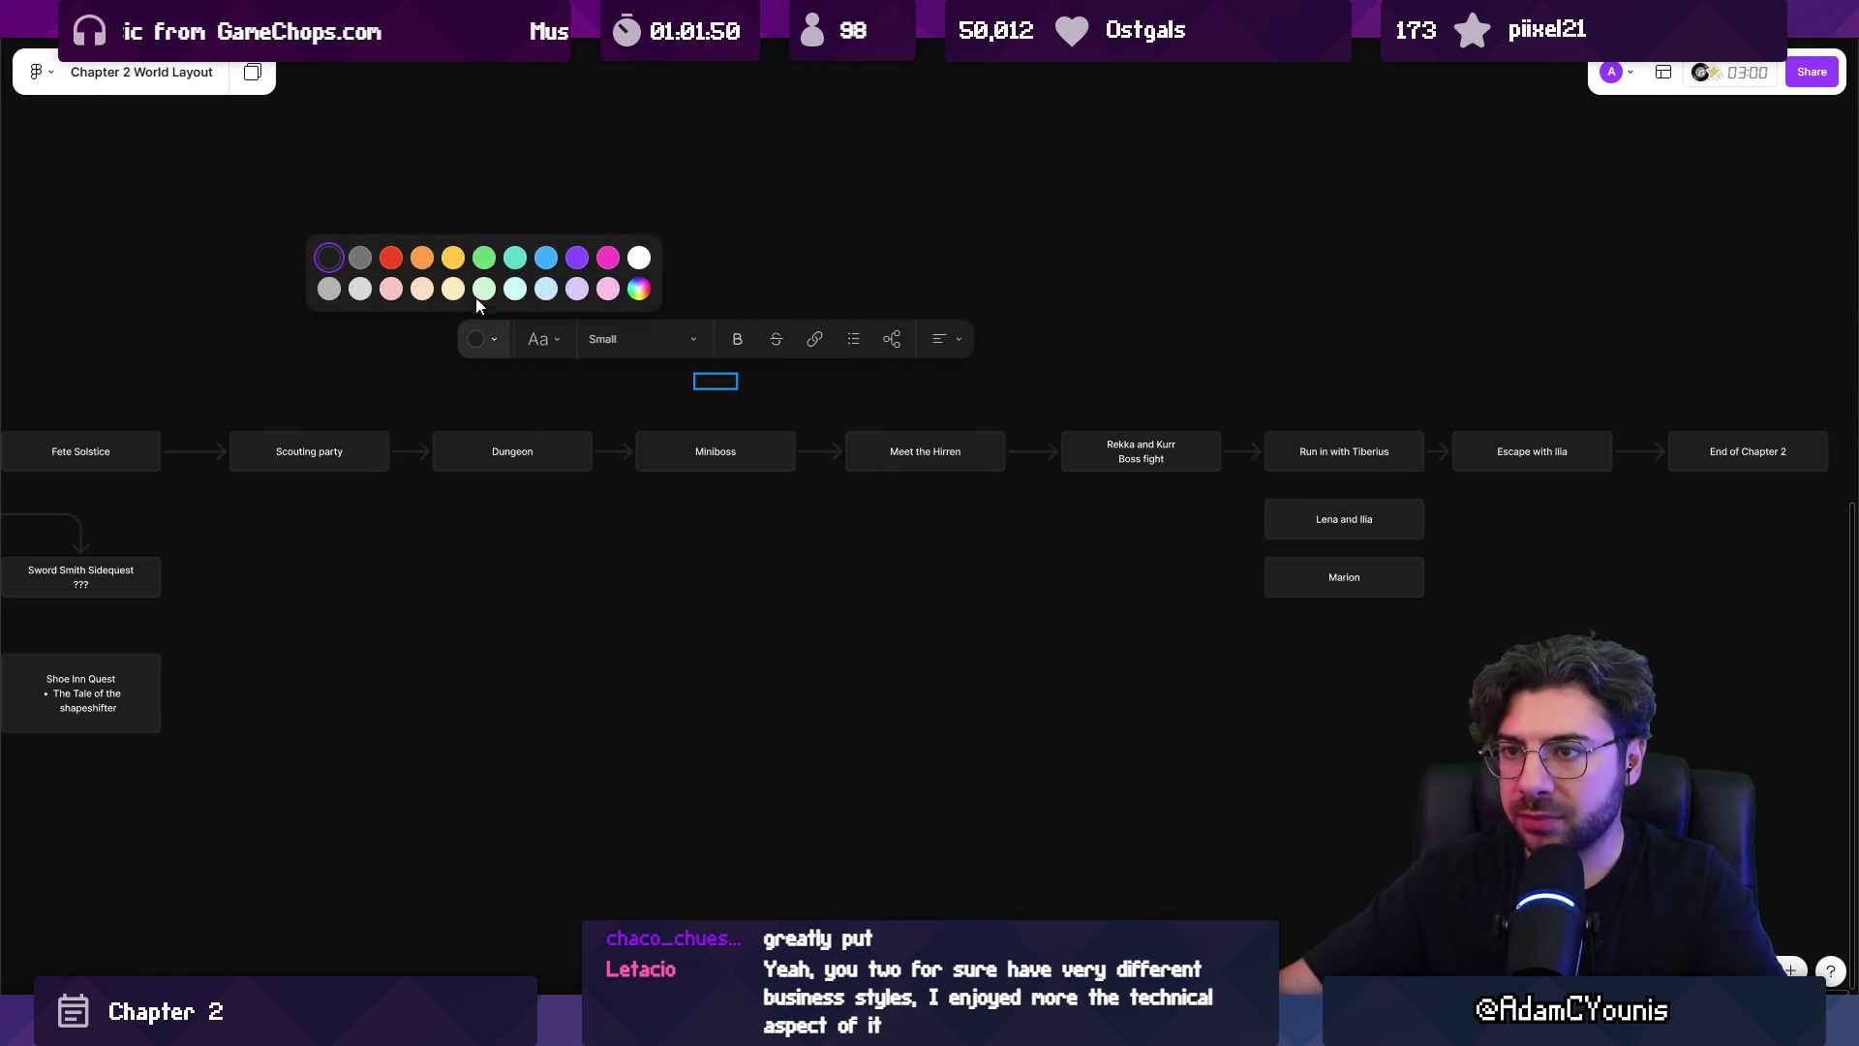
{"action": "left_click", "coordinate": [638, 258]}
{"action": "type", "text": "Dungeon"}
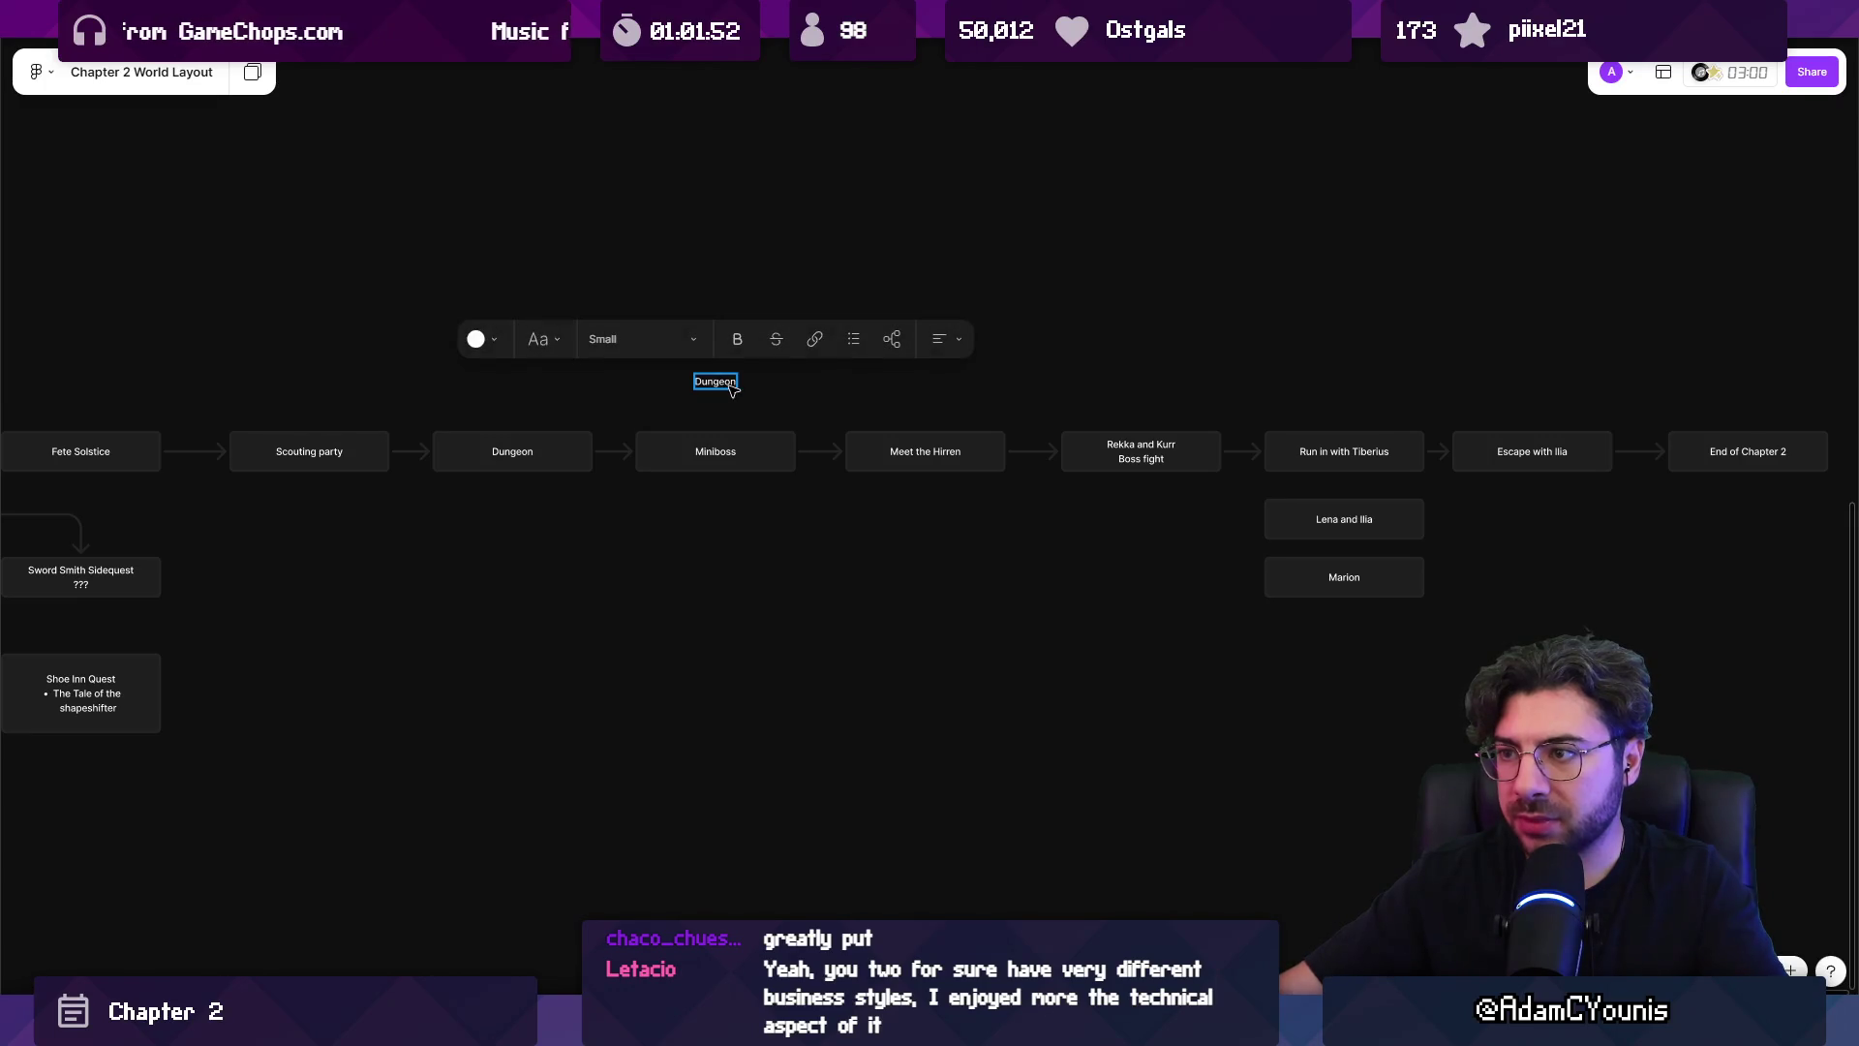
{"action": "type", "text": "r"}
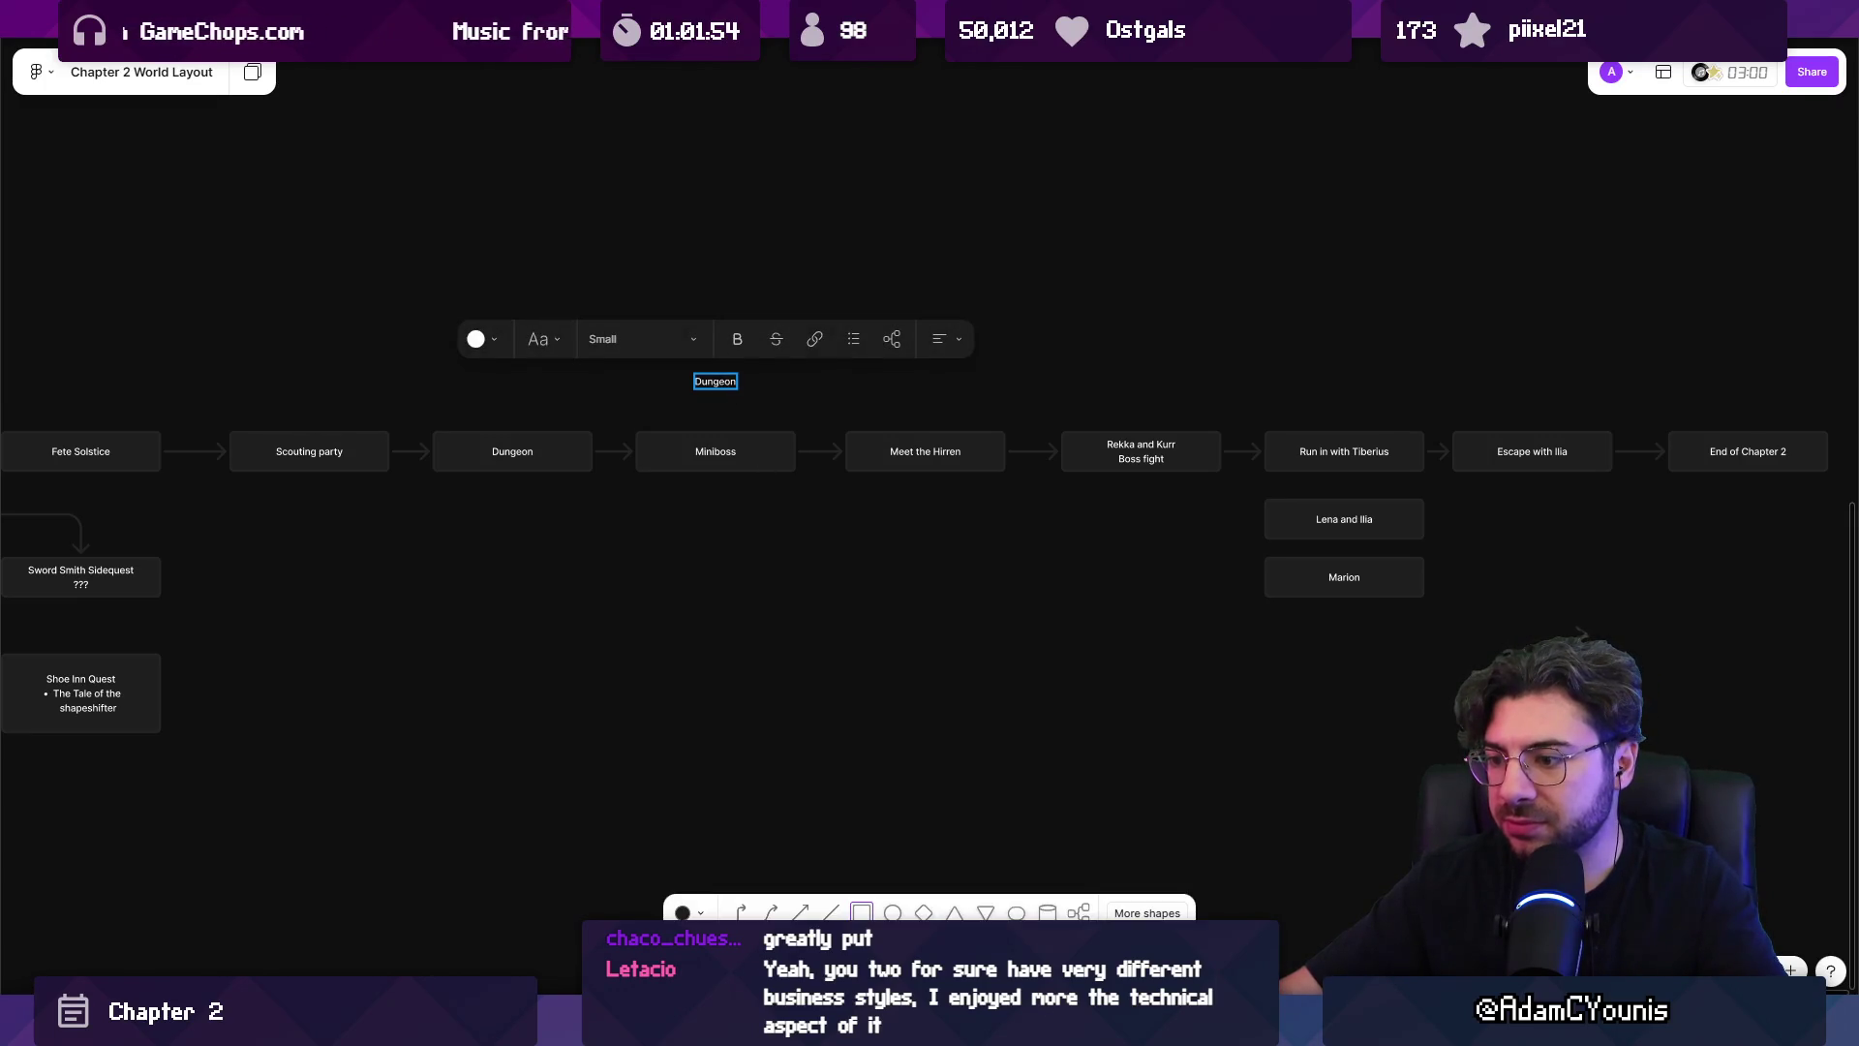
{"action": "key", "text": "Escape"}
{"action": "left_click", "coordinate": [734, 387]}
{"action": "key", "text": "Delete"}
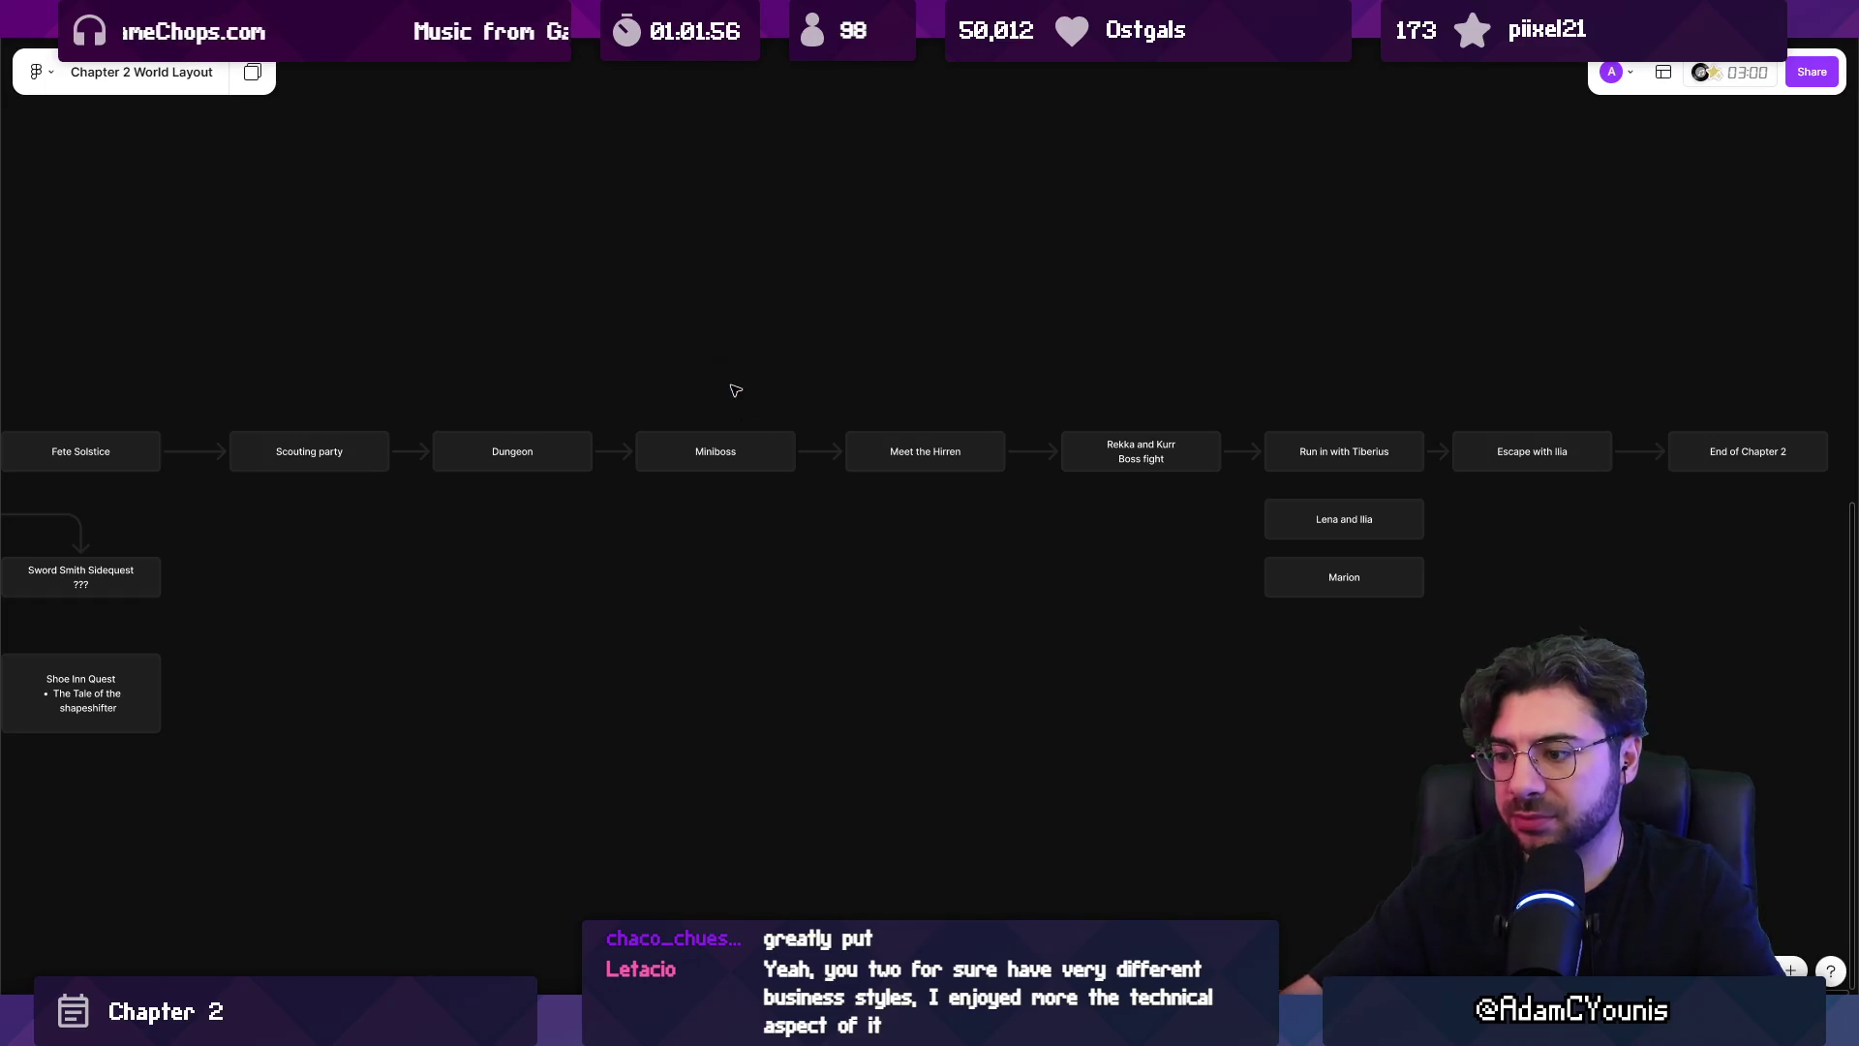
{"action": "key", "text": "r"}
{"action": "left_click", "coordinate": [620, 326]}
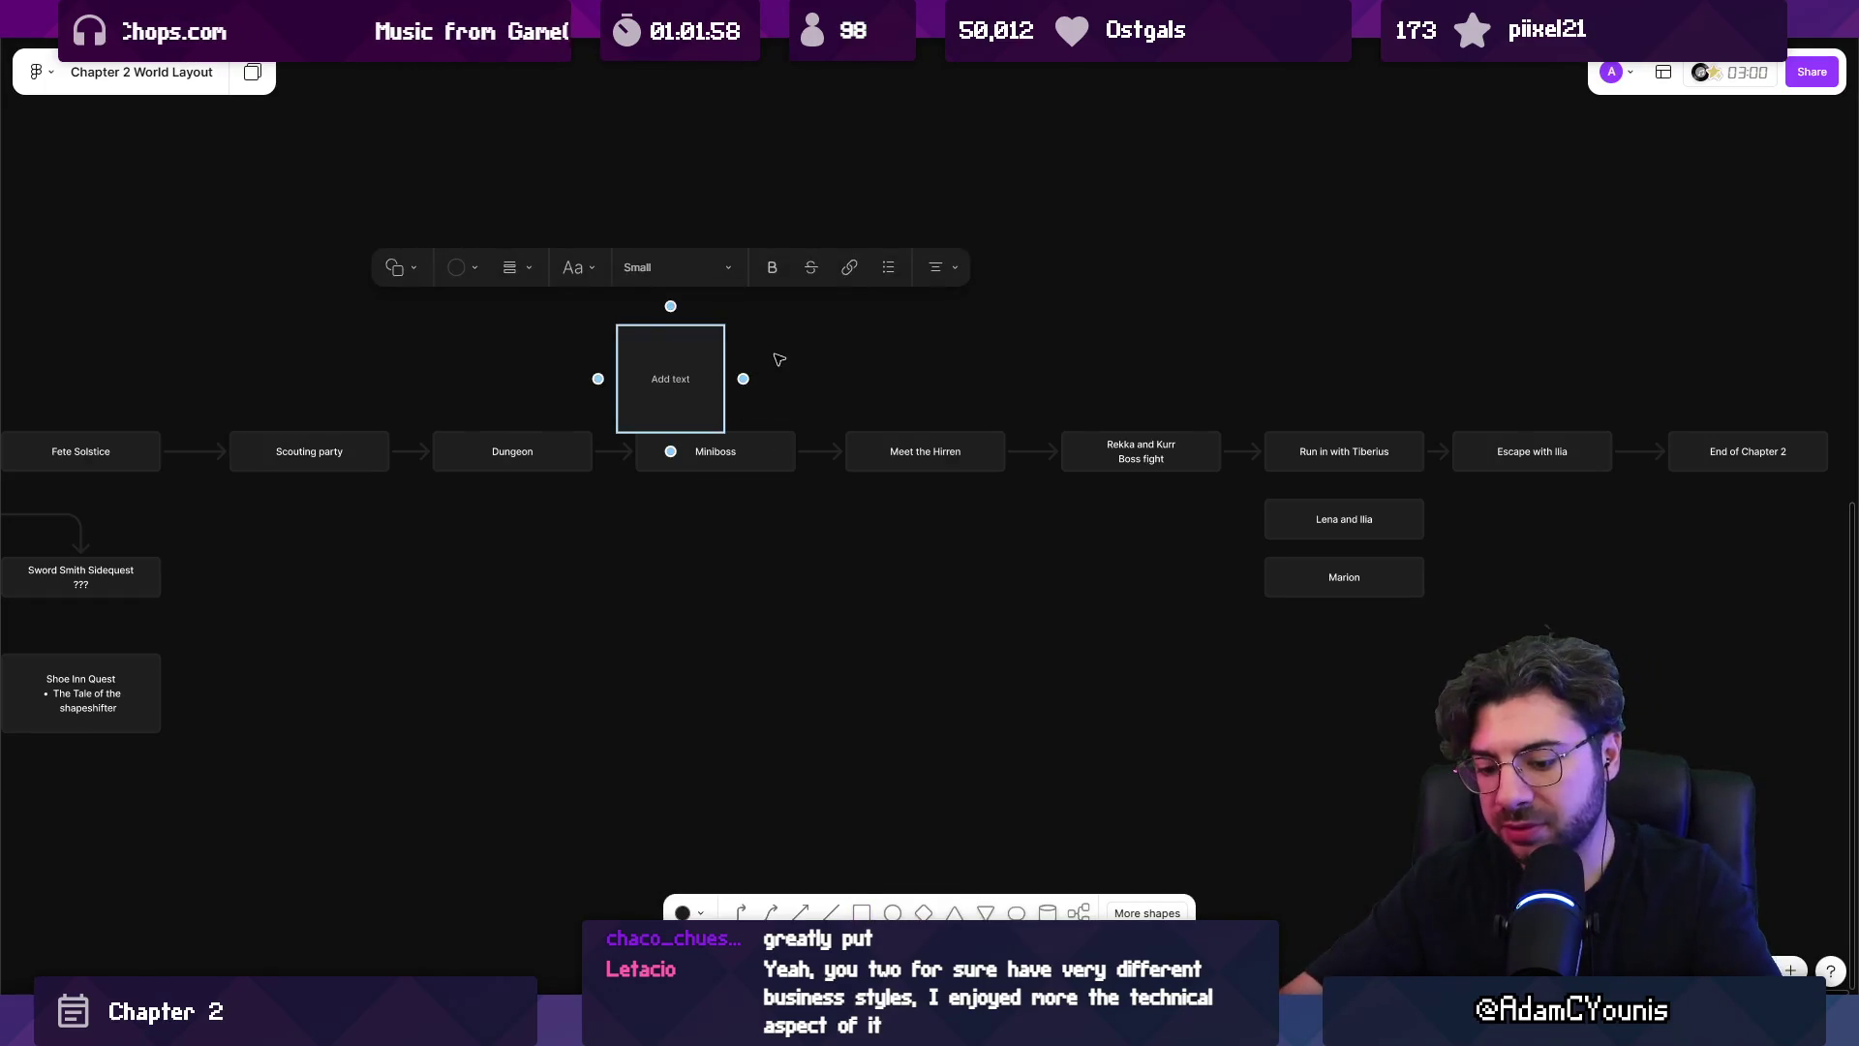
{"action": "type", "text": "Dungeon"}
Stretch the new box into a long, short banner with a custom dark slate-blue fill.
{"action": "mouse_move", "coordinate": [726, 382]}
{"action": "left_mouse_down"}
{"action": "mouse_move", "coordinate": [1176, 358]}
{"action": "mouse_move", "coordinate": [1198, 378]}
{"action": "left_mouse_up"}
{"action": "left_click_drag", "start_coordinate": [933, 431], "coordinate": [937, 366]}
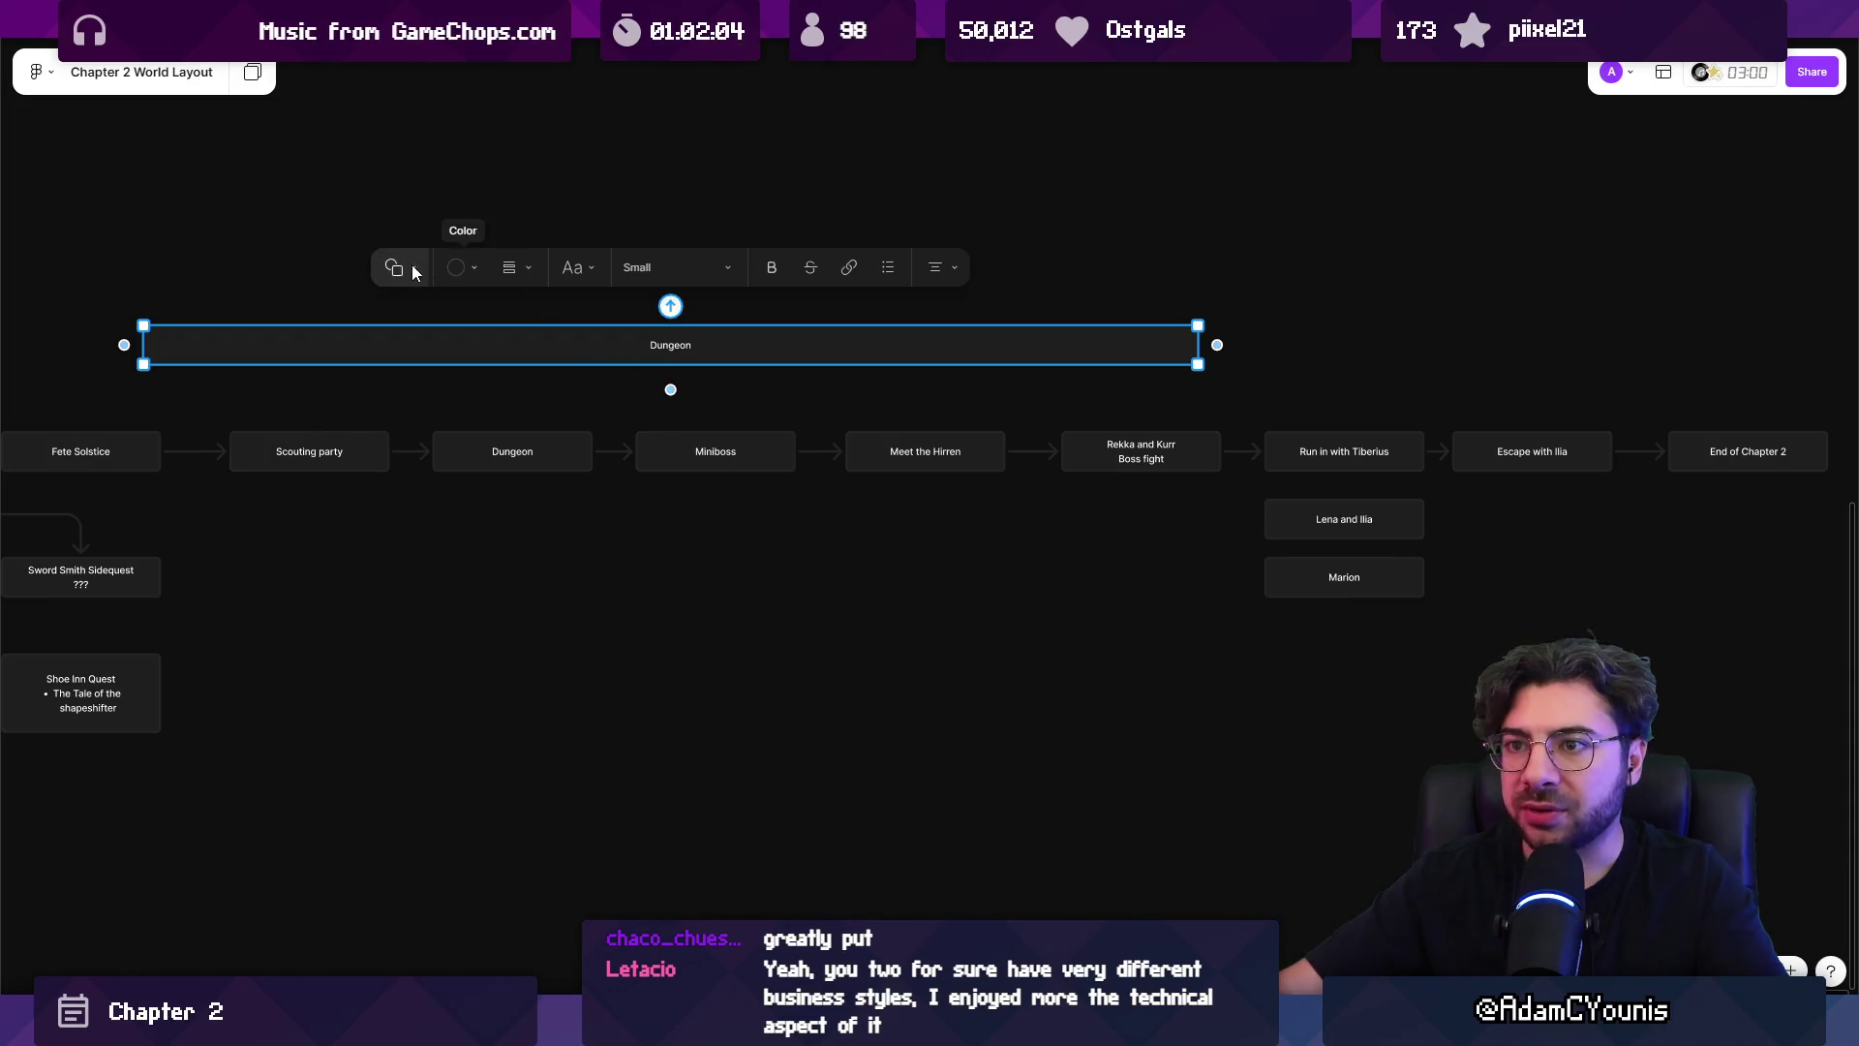
{"action": "left_click", "coordinate": [456, 267]}
{"action": "left_click", "coordinate": [340, 185]}
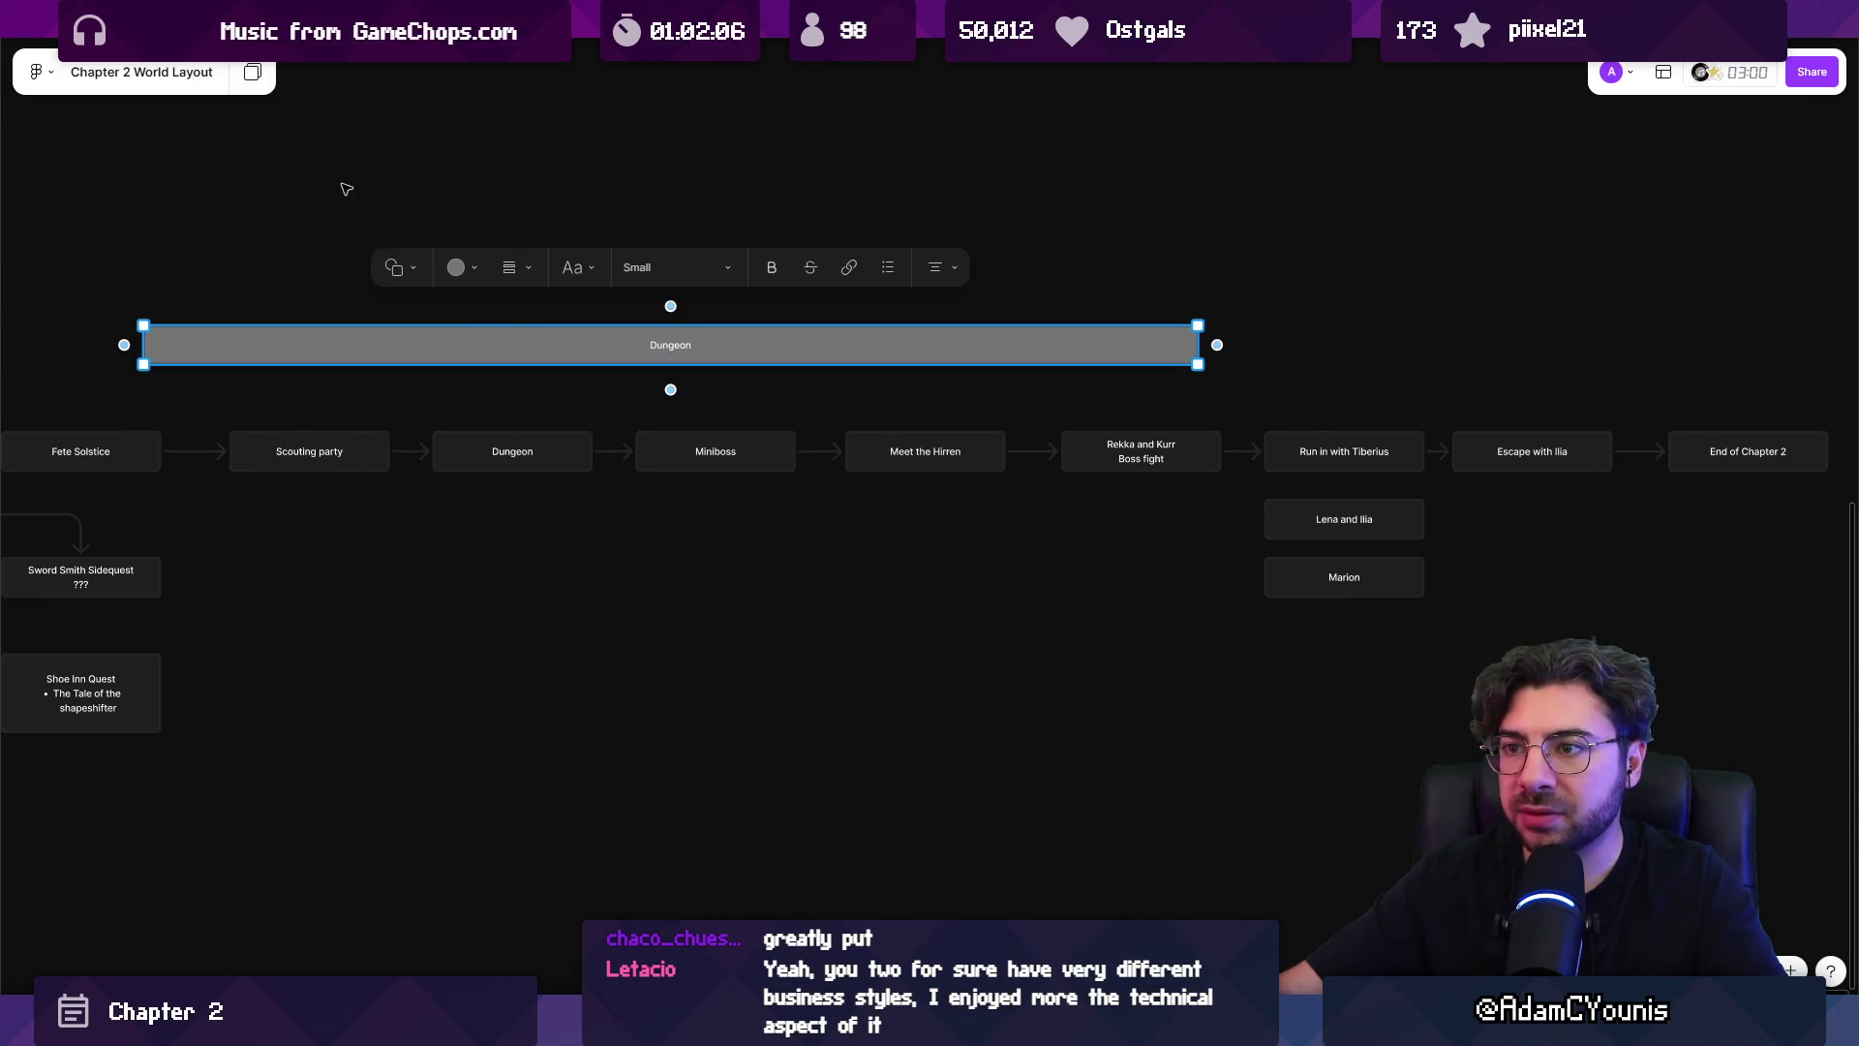
{"action": "left_click", "coordinate": [455, 268]}
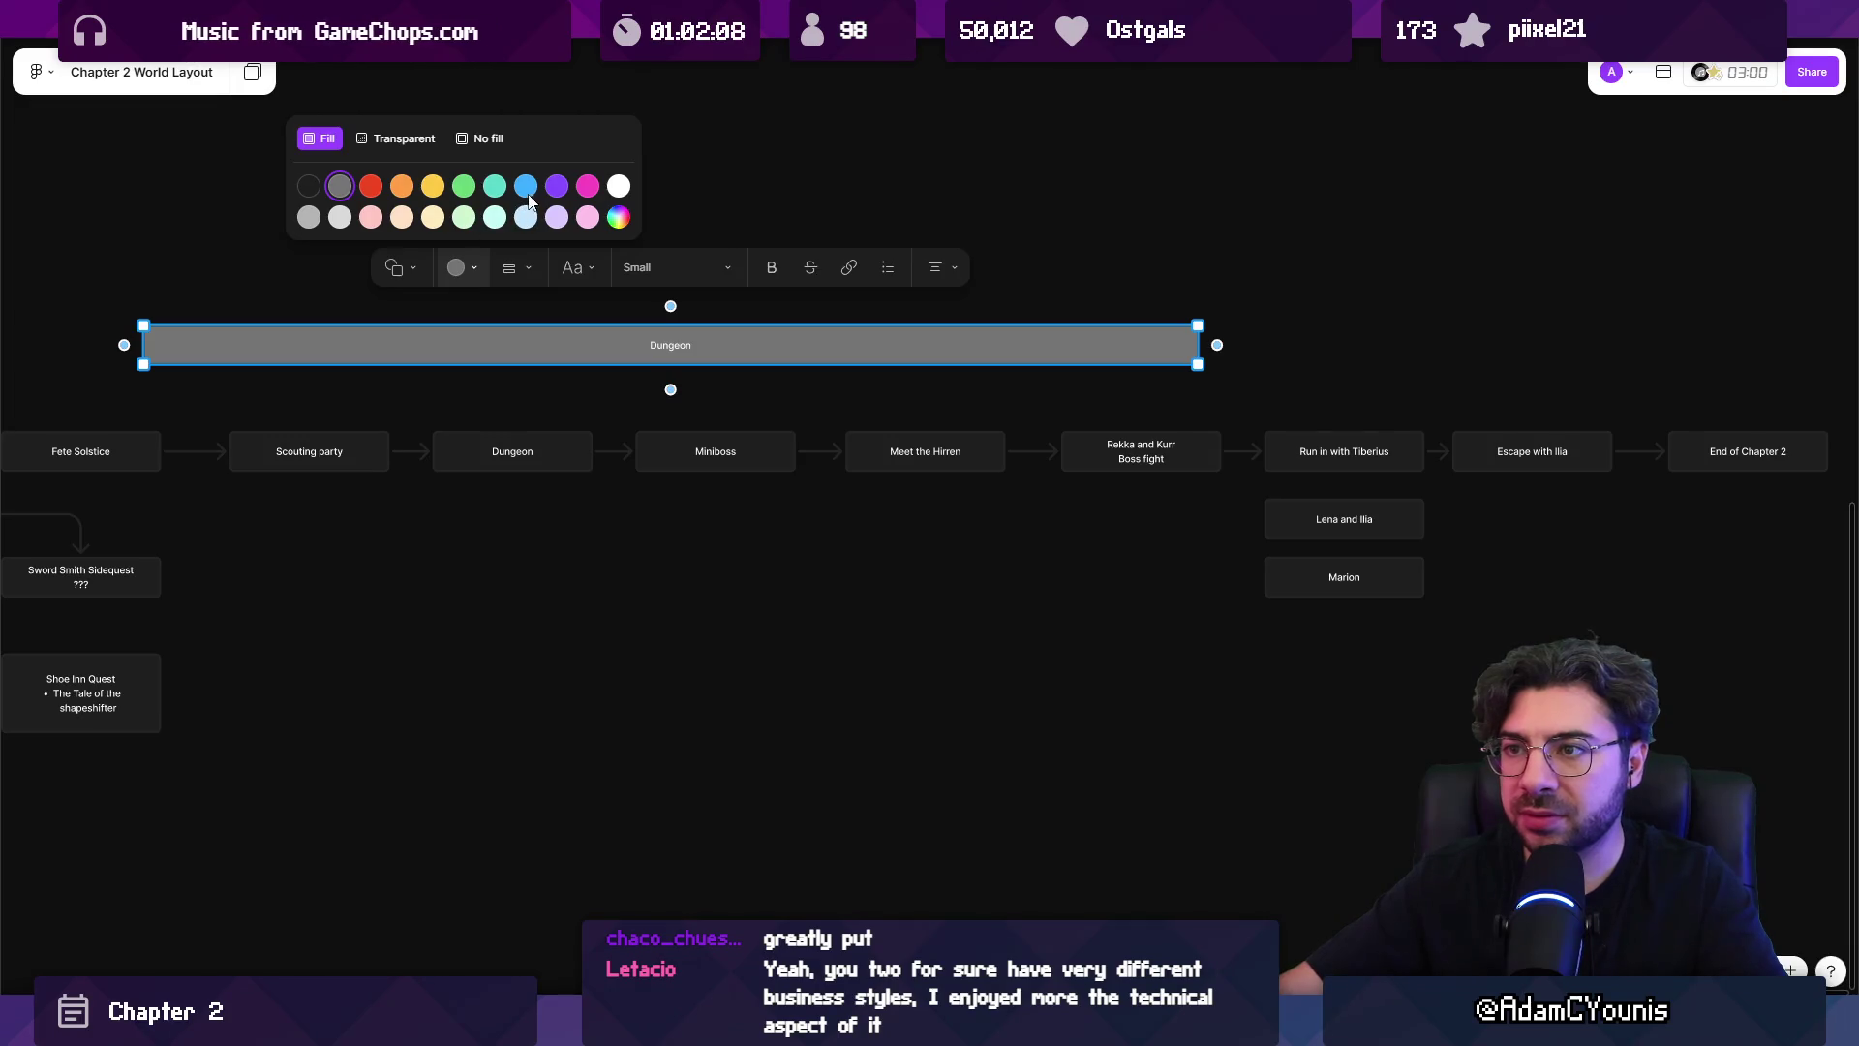
{"action": "left_click", "coordinate": [619, 217]}
{"action": "mouse_move", "coordinate": [579, 416]}
{"action": "left_mouse_down"}
{"action": "mouse_move", "coordinate": [568, 437]}
{"action": "mouse_move", "coordinate": [602, 496]}
{"action": "left_mouse_up"}
{"action": "left_click_drag", "start_coordinate": [553, 316], "coordinate": [631, 322]}
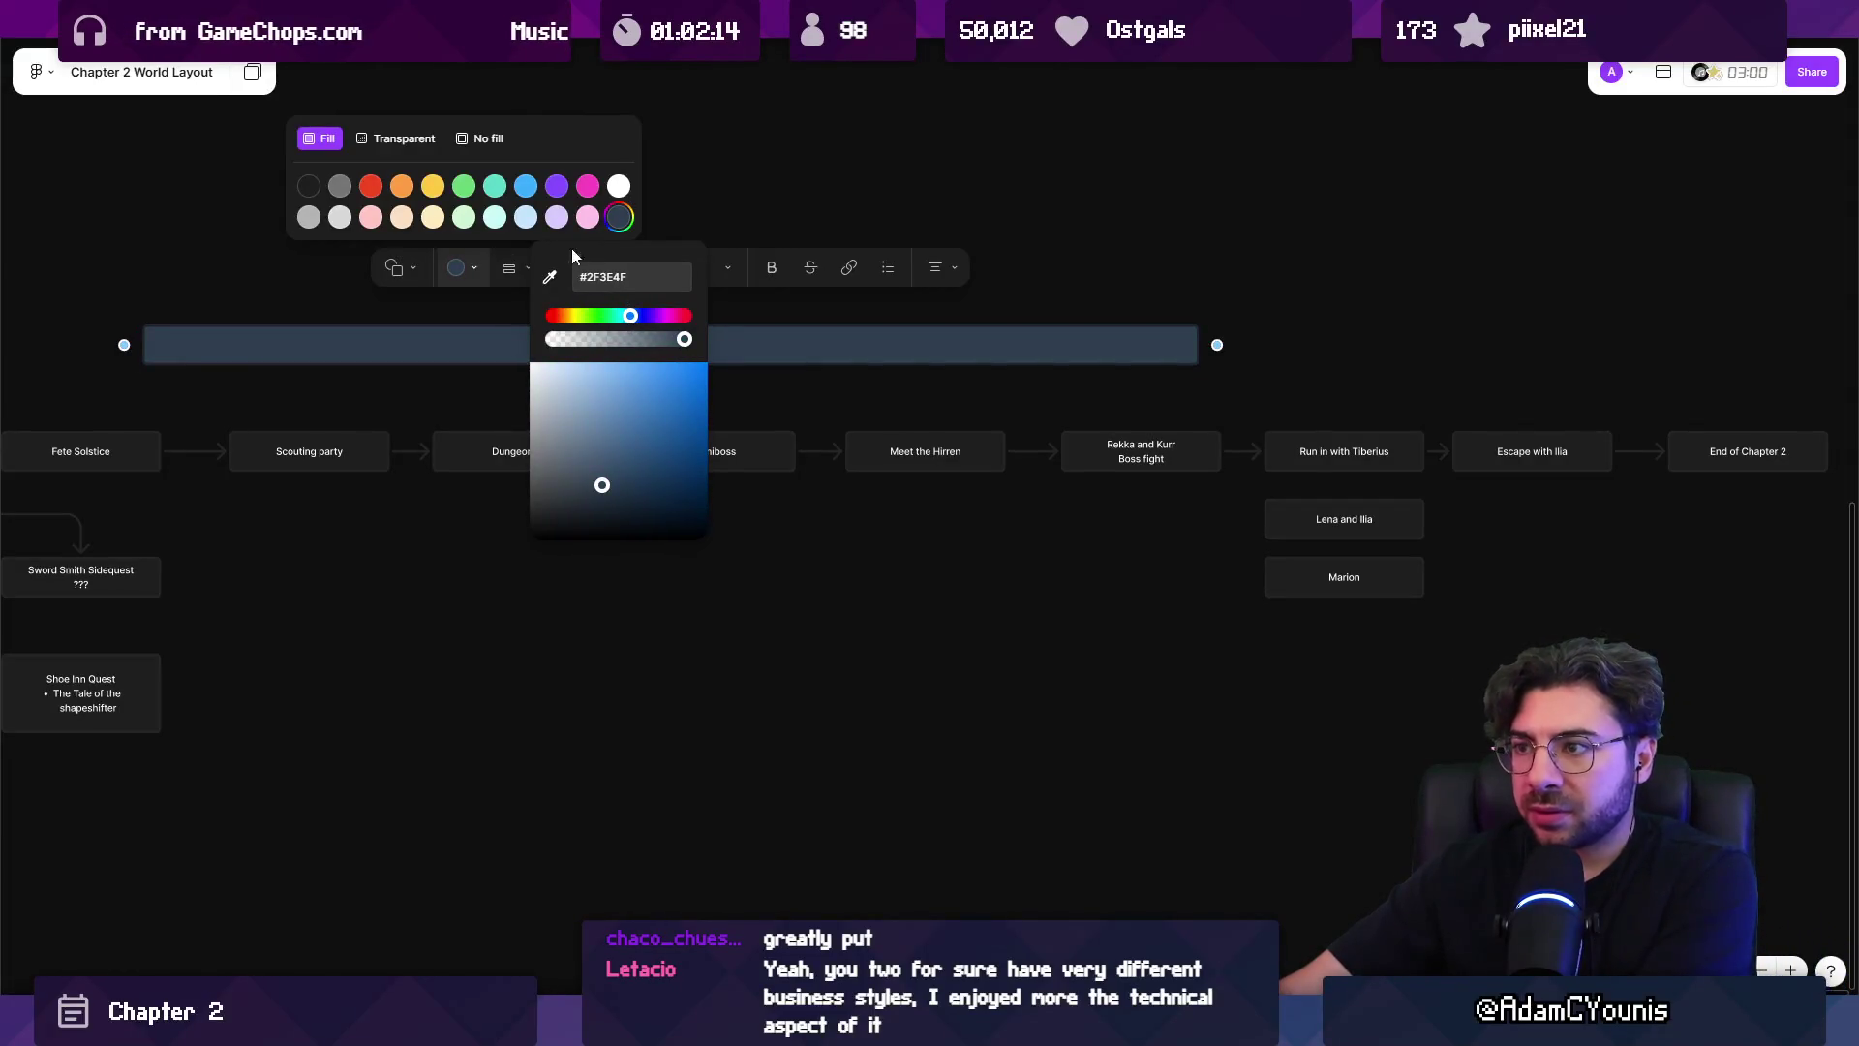
{"action": "left_click", "coordinate": [459, 284]}
Lower the Dungeon banner so it sits just above the story row.
{"action": "left_click", "coordinate": [508, 269]}
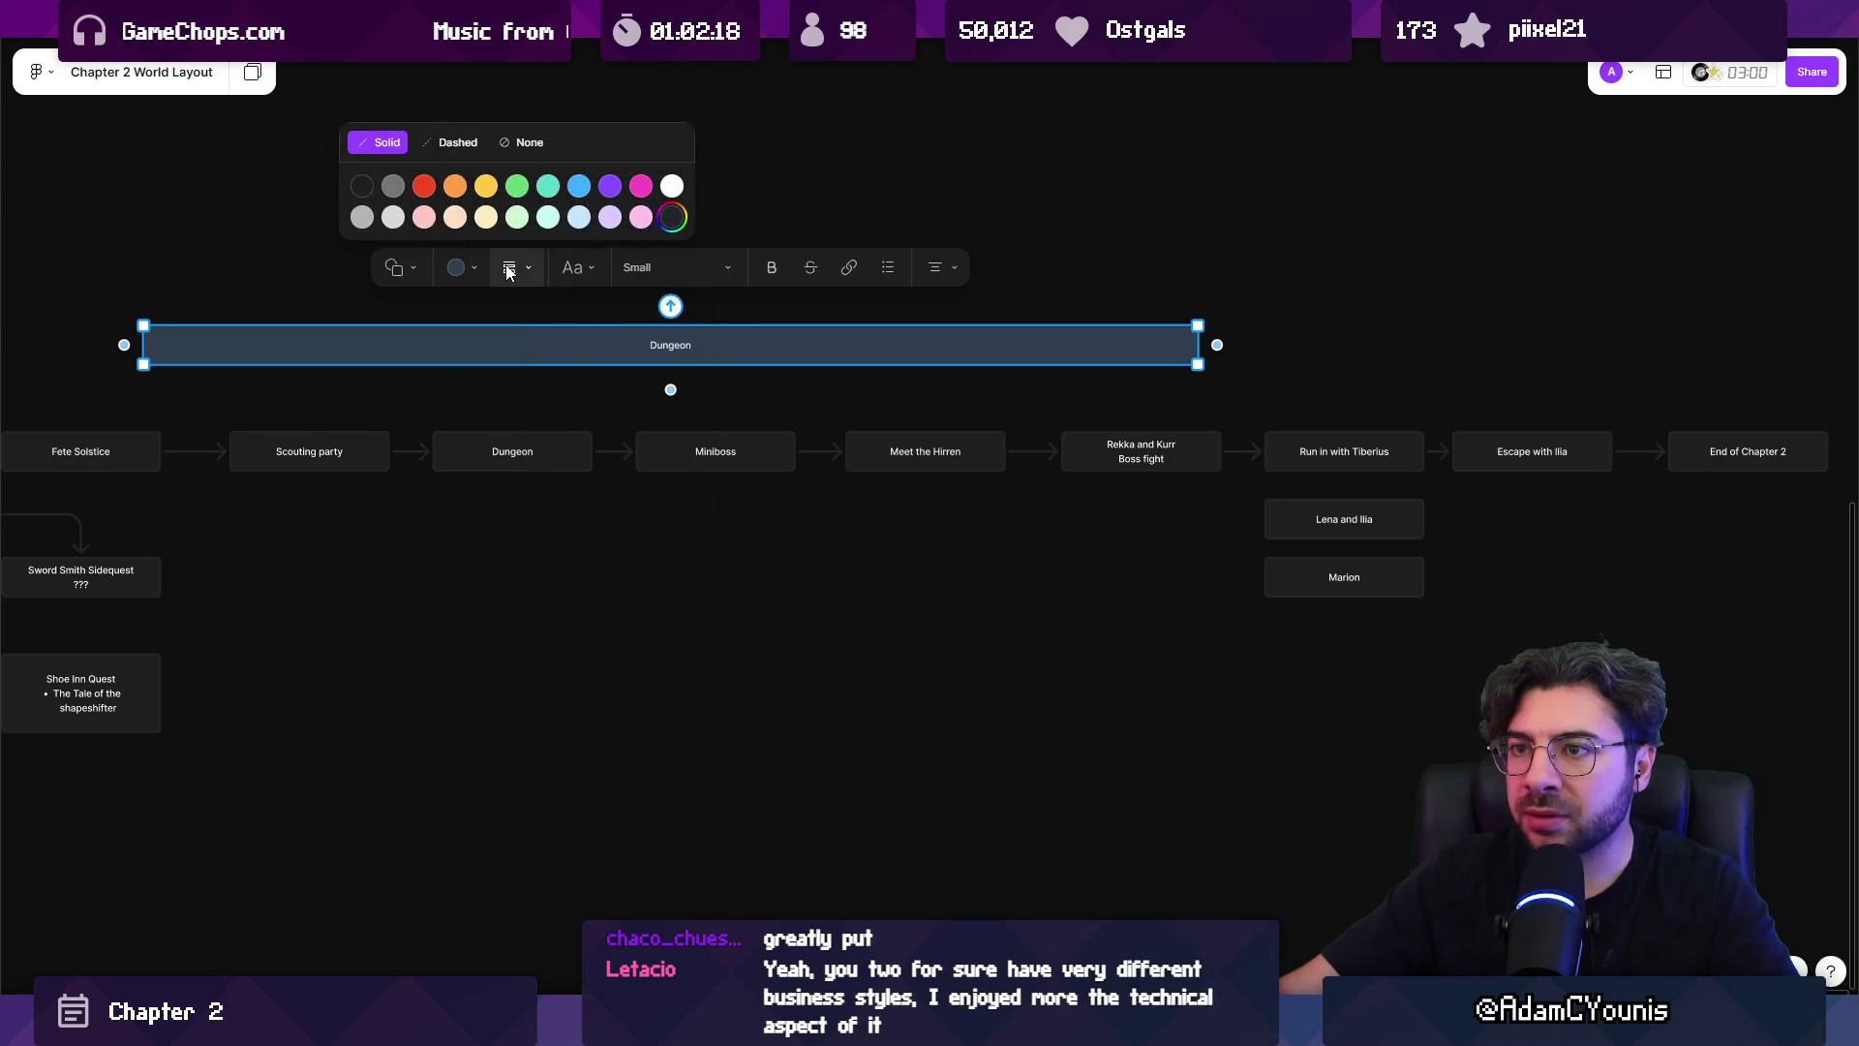
{"action": "left_click", "coordinate": [540, 151]}
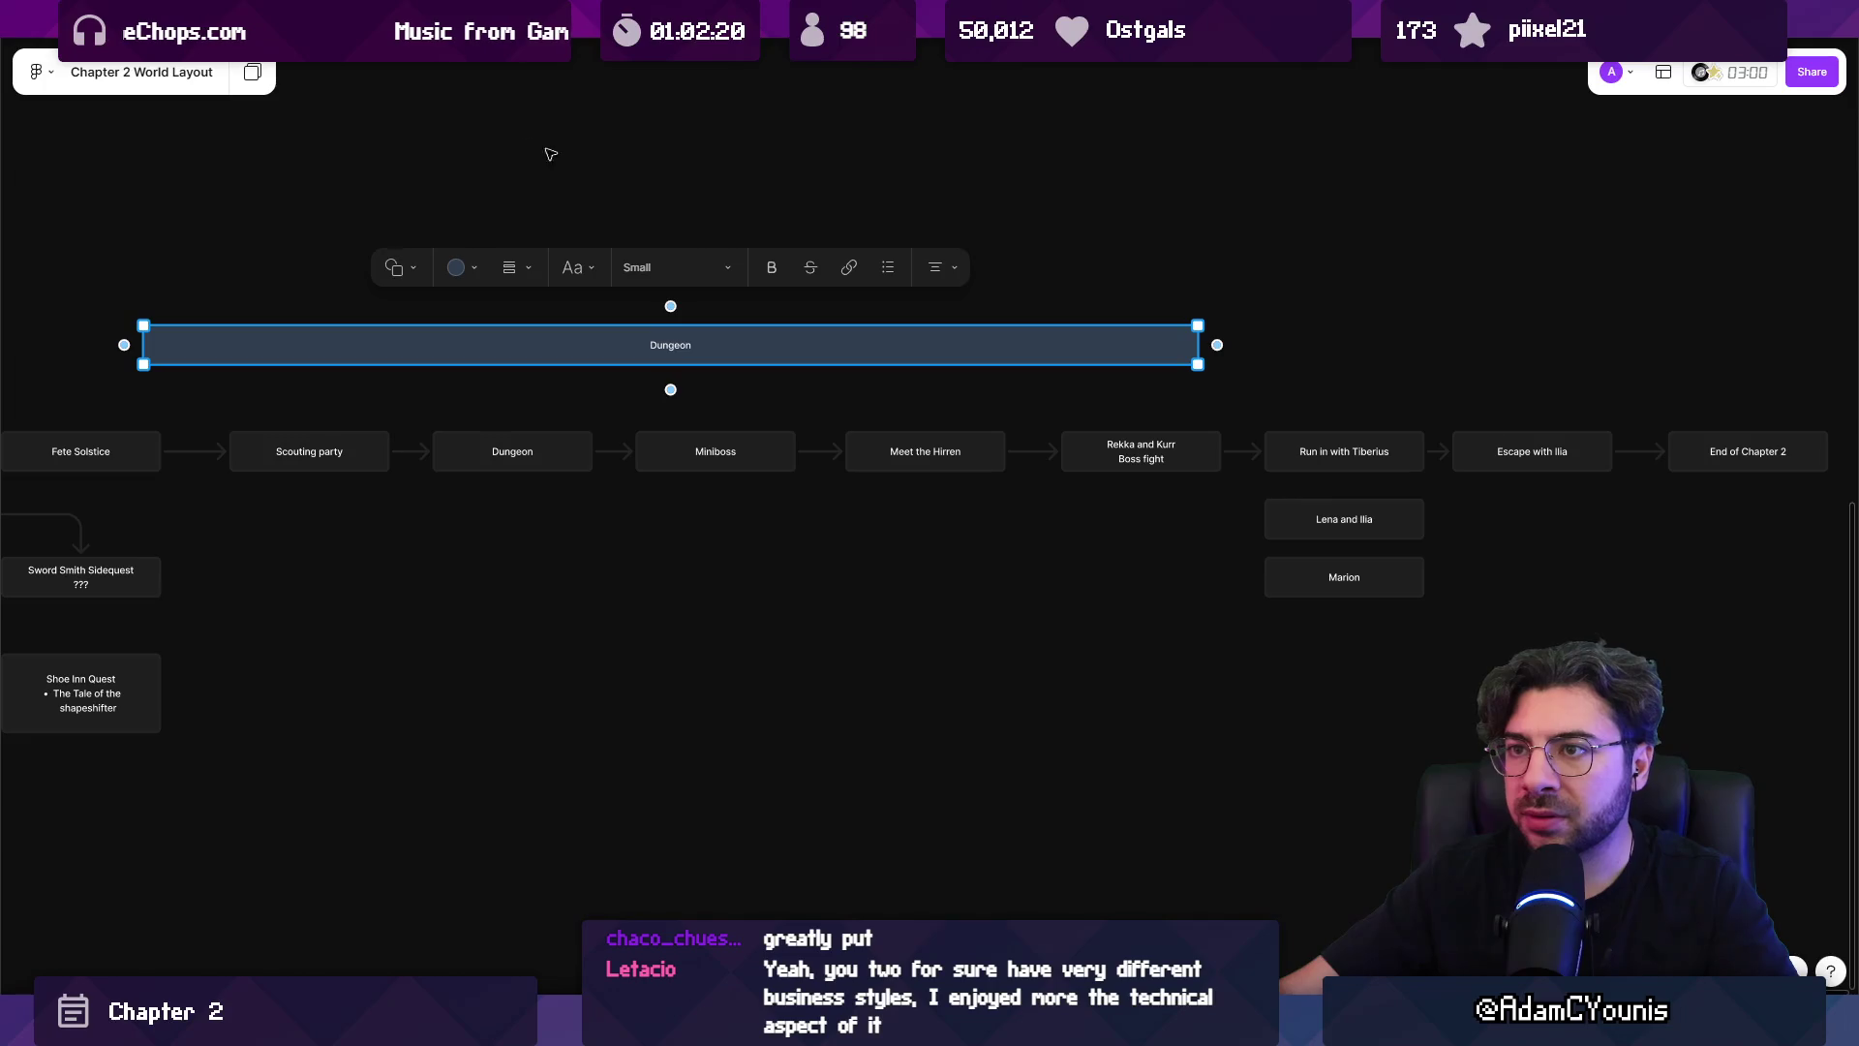
{"action": "left_click", "coordinate": [457, 268]}
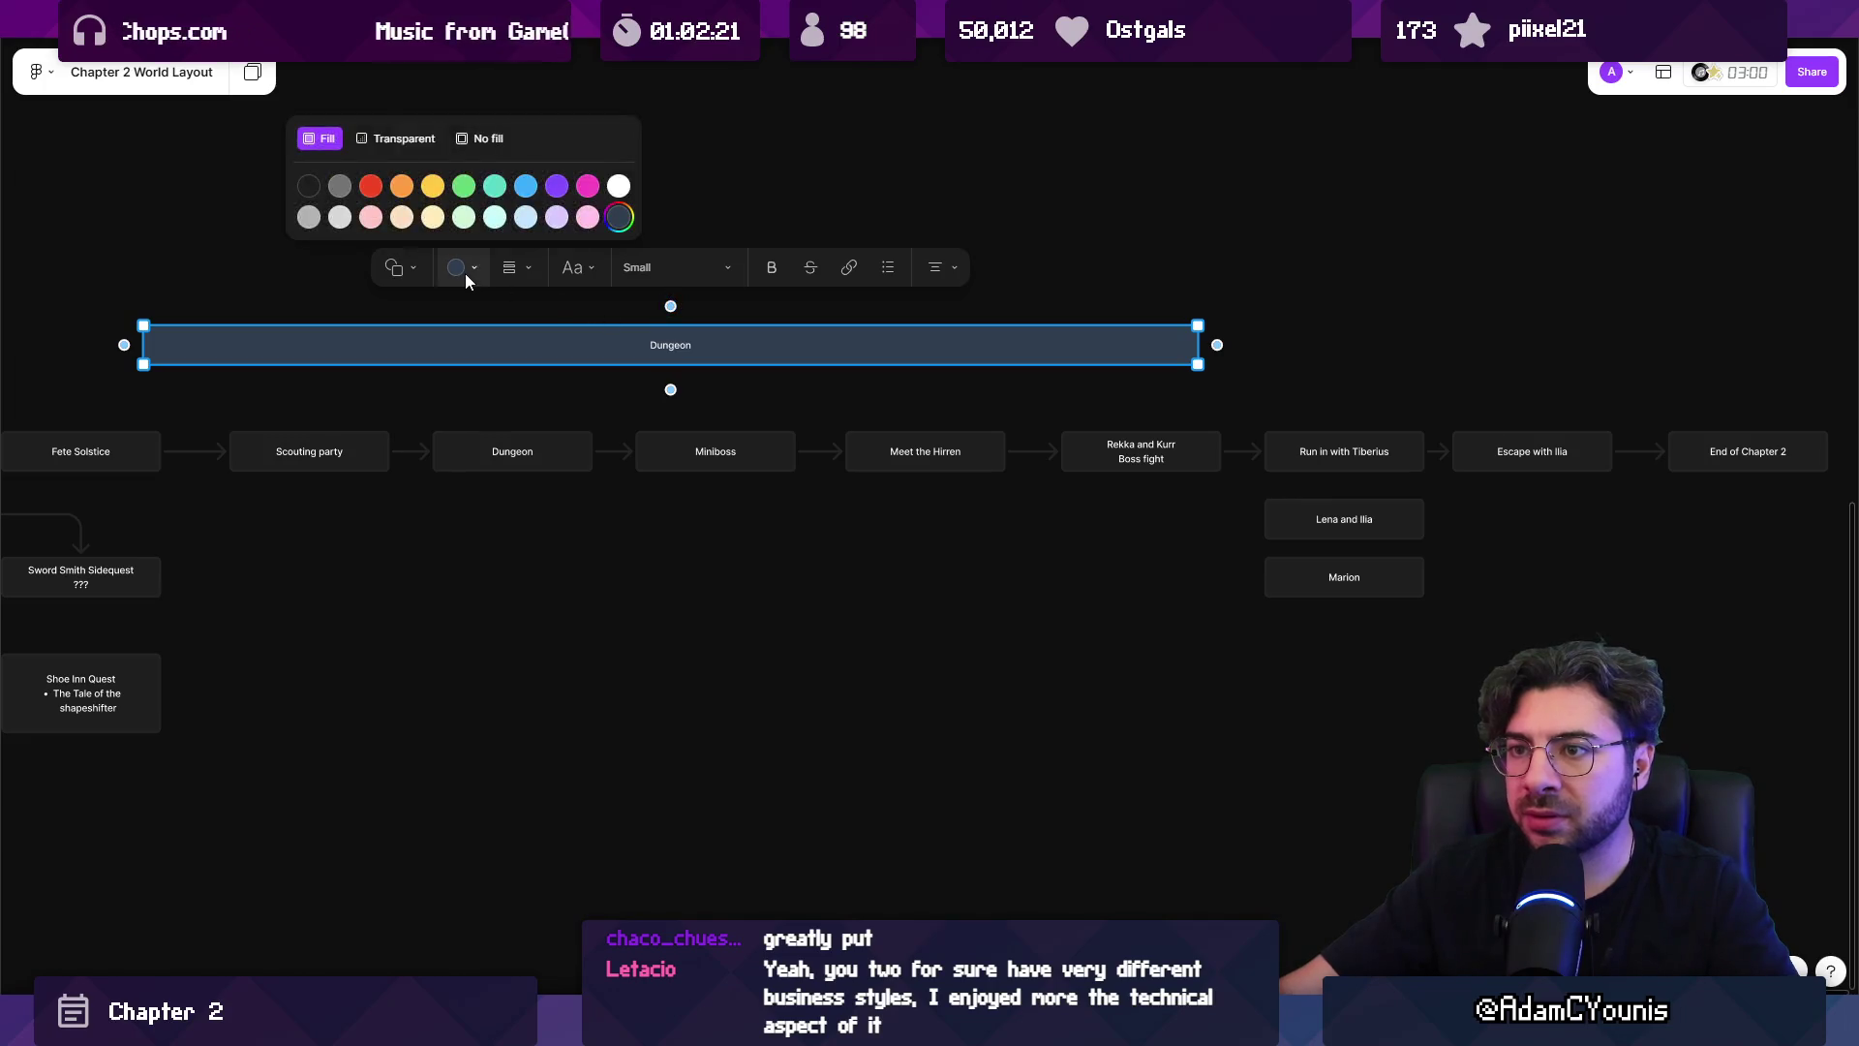
{"action": "left_click", "coordinate": [811, 197]}
{"action": "left_click", "coordinate": [727, 519]}
{"action": "left_click", "coordinate": [730, 354]}
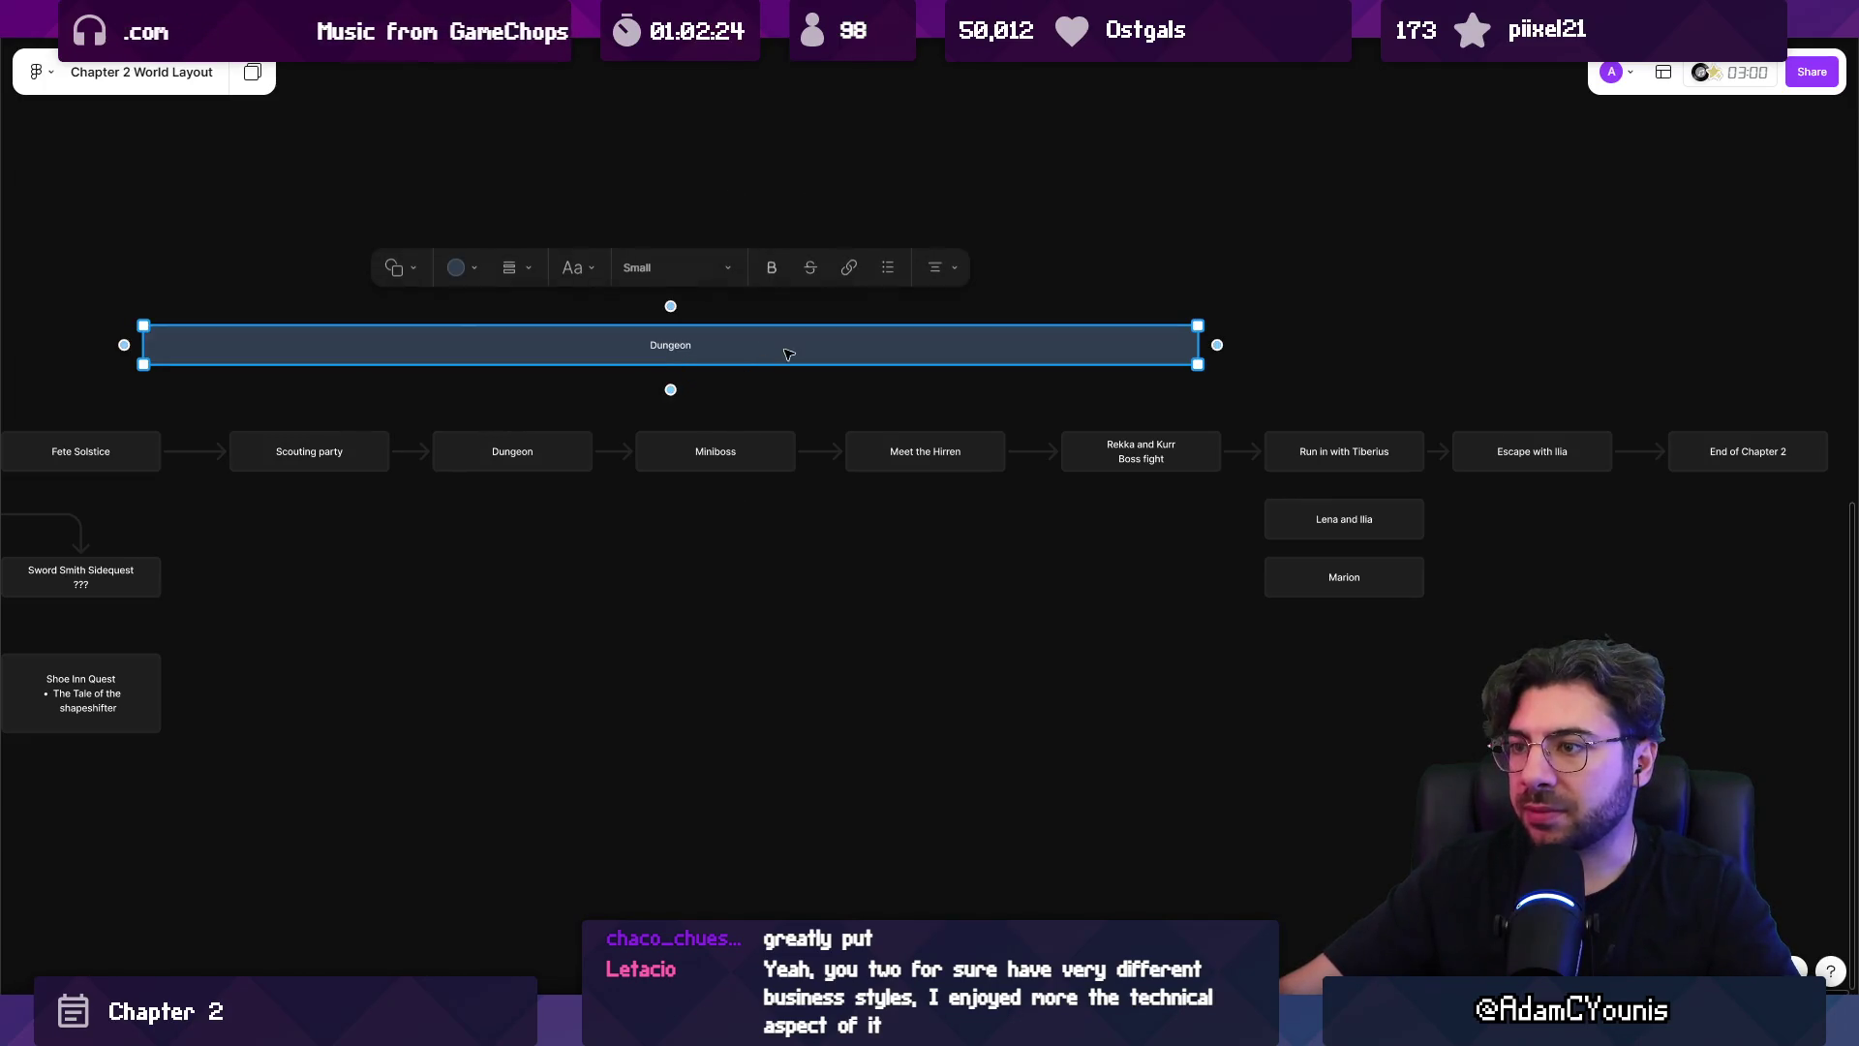
{"action": "left_click", "coordinate": [901, 382]}
{"action": "left_click", "coordinate": [839, 350]}
{"action": "mouse_move", "coordinate": [858, 364]}
{"action": "left_mouse_down"}
{"action": "mouse_move", "coordinate": [883, 393]}
{"action": "mouse_move", "coordinate": [849, 403]}
{"action": "left_mouse_up"}
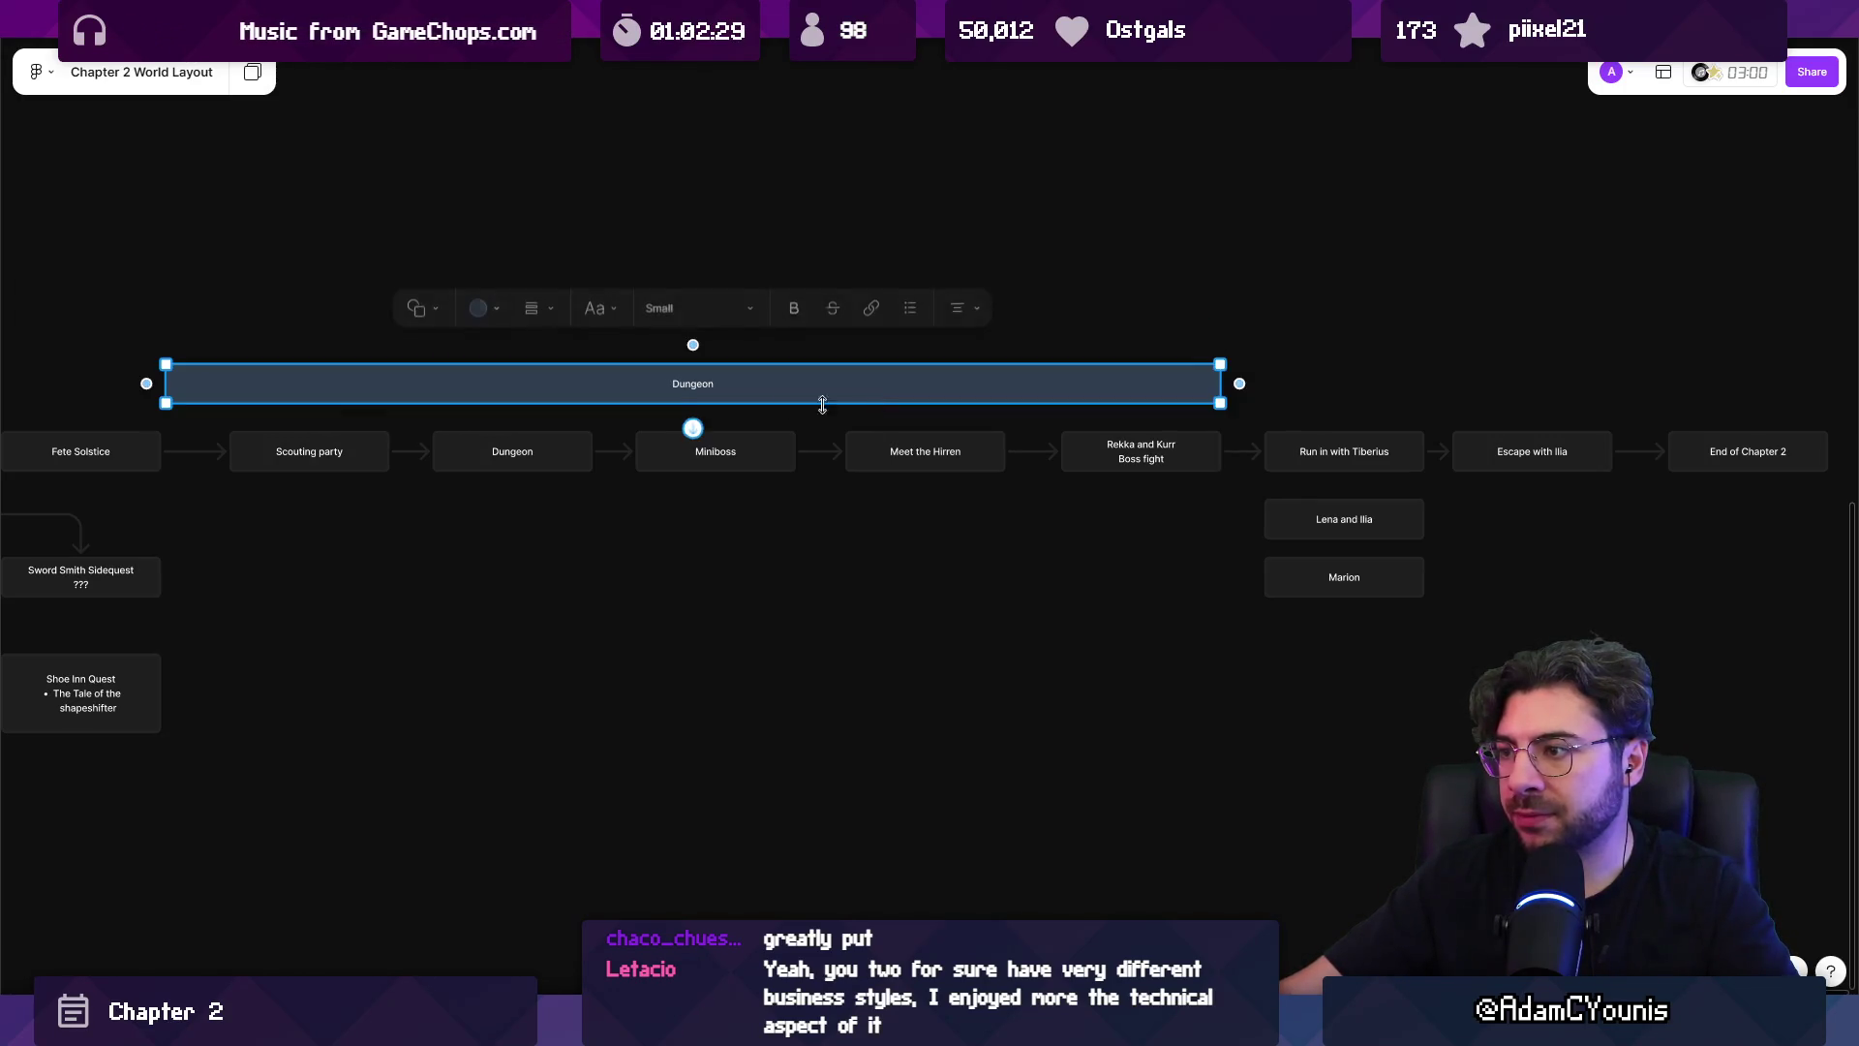
Start the Dungeon banner after Scouting party and stretch a copy left over earlier beats.
{"action": "scroll", "coordinate": [849, 403], "scroll_direction": "left", "scroll_amount": 5}
{"action": "left_click_drag", "start_coordinate": [644, 384], "coordinate": [904, 384]}
{"action": "scroll", "coordinate": [905, 384], "scroll_direction": "left", "scroll_amount": 3}
{"action": "left_click_drag", "start_coordinate": [1153, 383], "coordinate": [420, 379]}
{"action": "scroll", "coordinate": [420, 380], "scroll_direction": "left", "scroll_amount": 4}
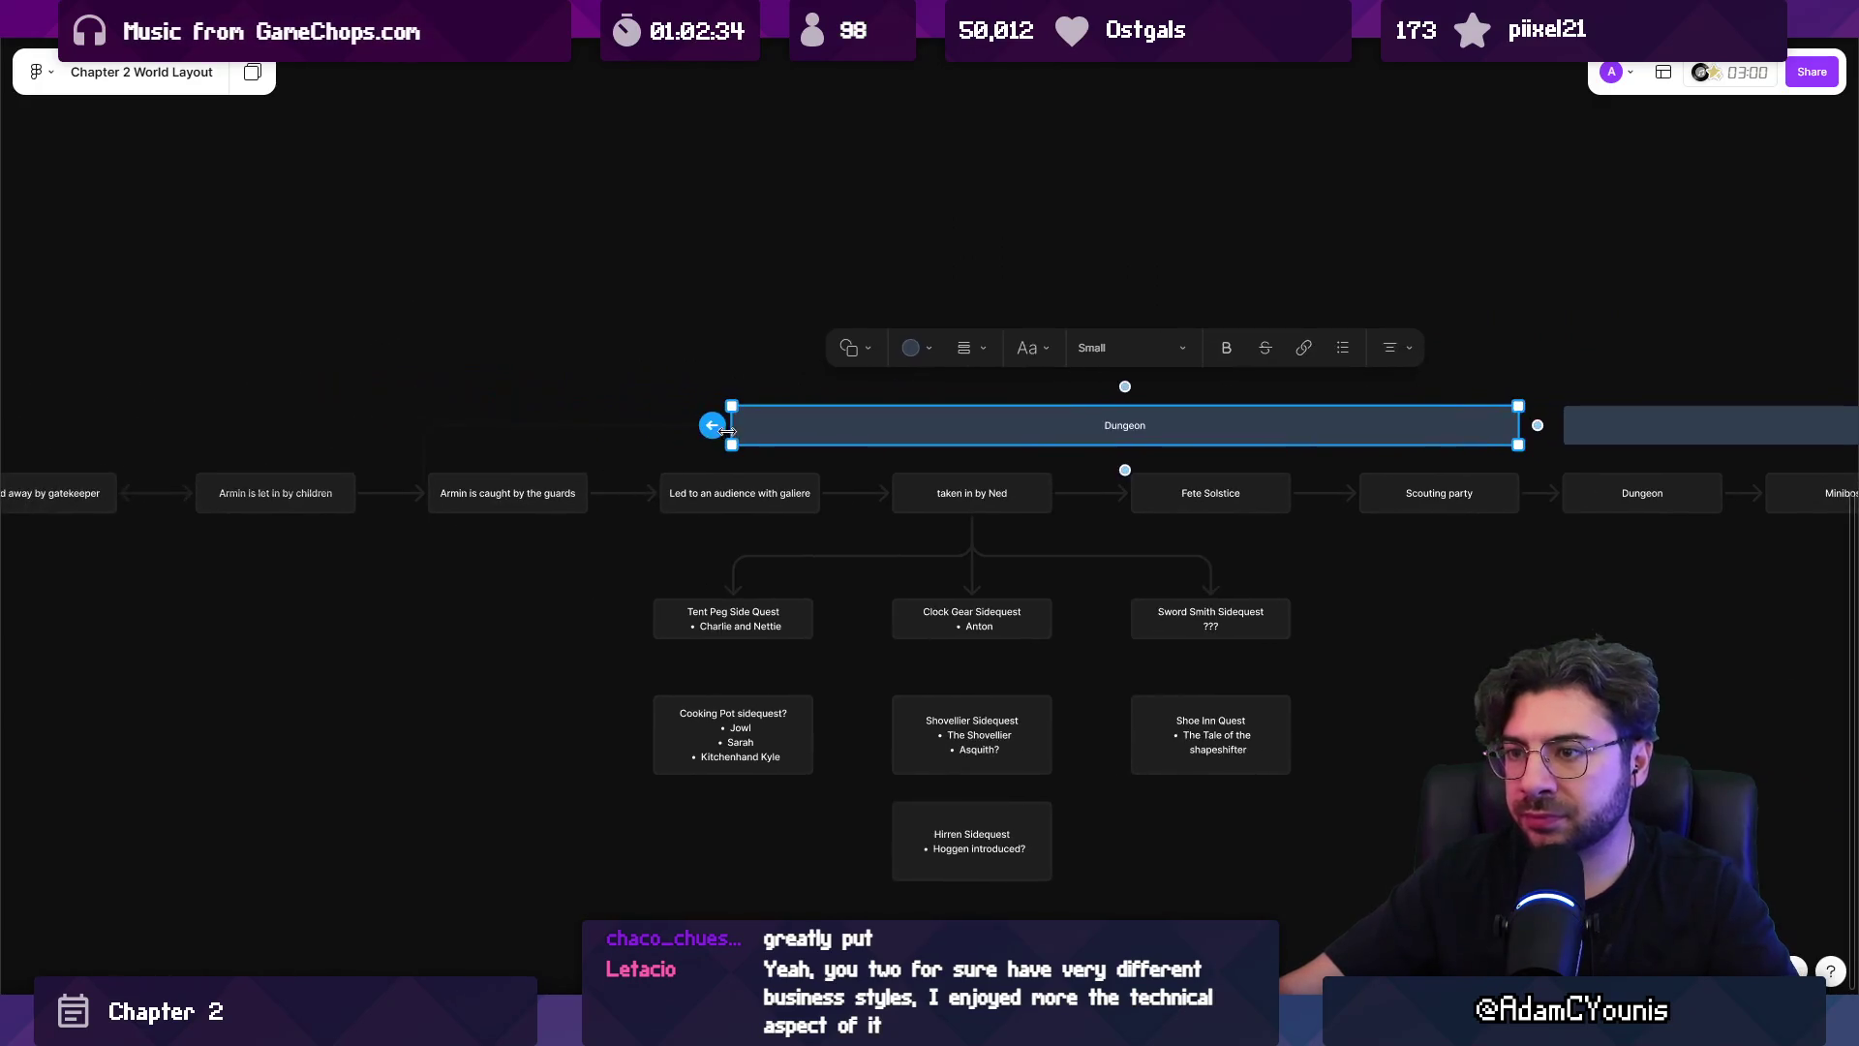
{"action": "mouse_move", "coordinate": [733, 425]}
{"action": "left_mouse_down"}
{"action": "mouse_move", "coordinate": [116, 424]}
{"action": "mouse_move", "coordinate": [215, 424]}
{"action": "mouse_move", "coordinate": [196, 425]}
{"action": "left_mouse_up"}
Rename the copied banner to Cheverton and trim its left end to fit the beats.
{"action": "double_click", "coordinate": [866, 429]}
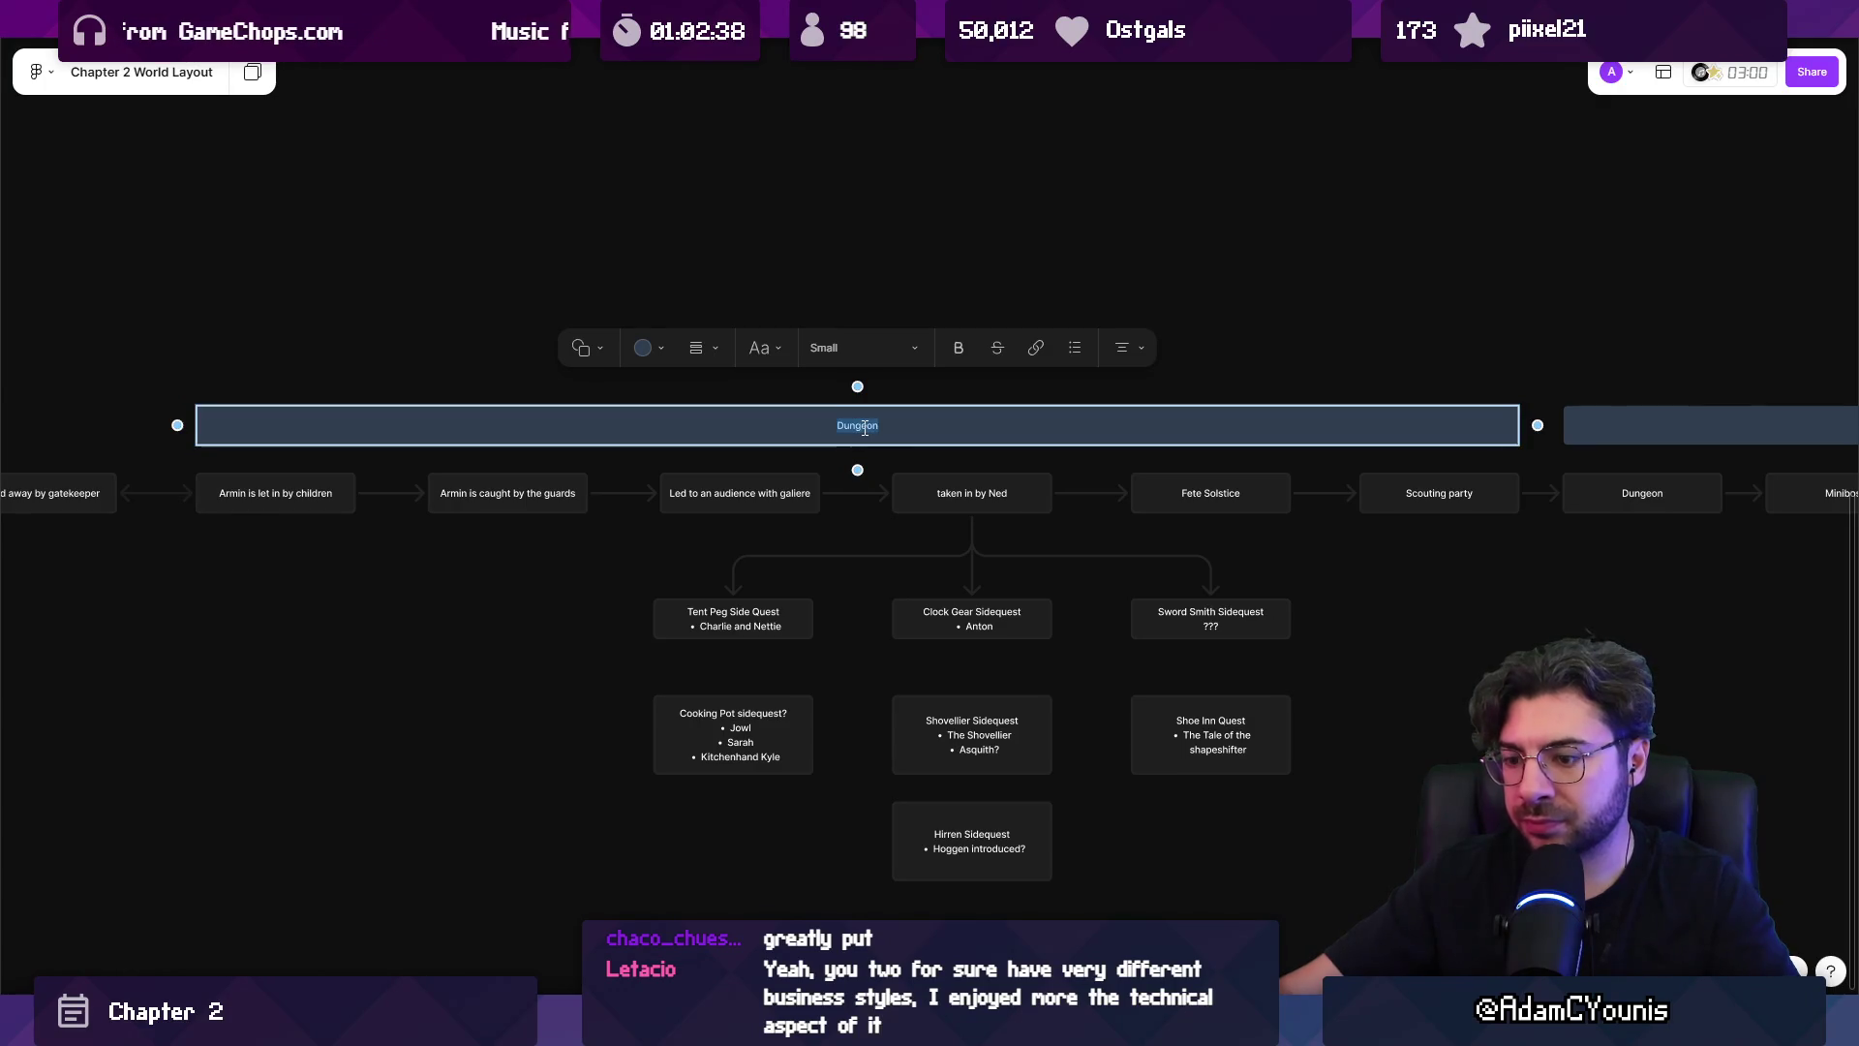
{"action": "type", "text": "Cheaon"}
{"action": "left_click", "coordinate": [511, 328]}
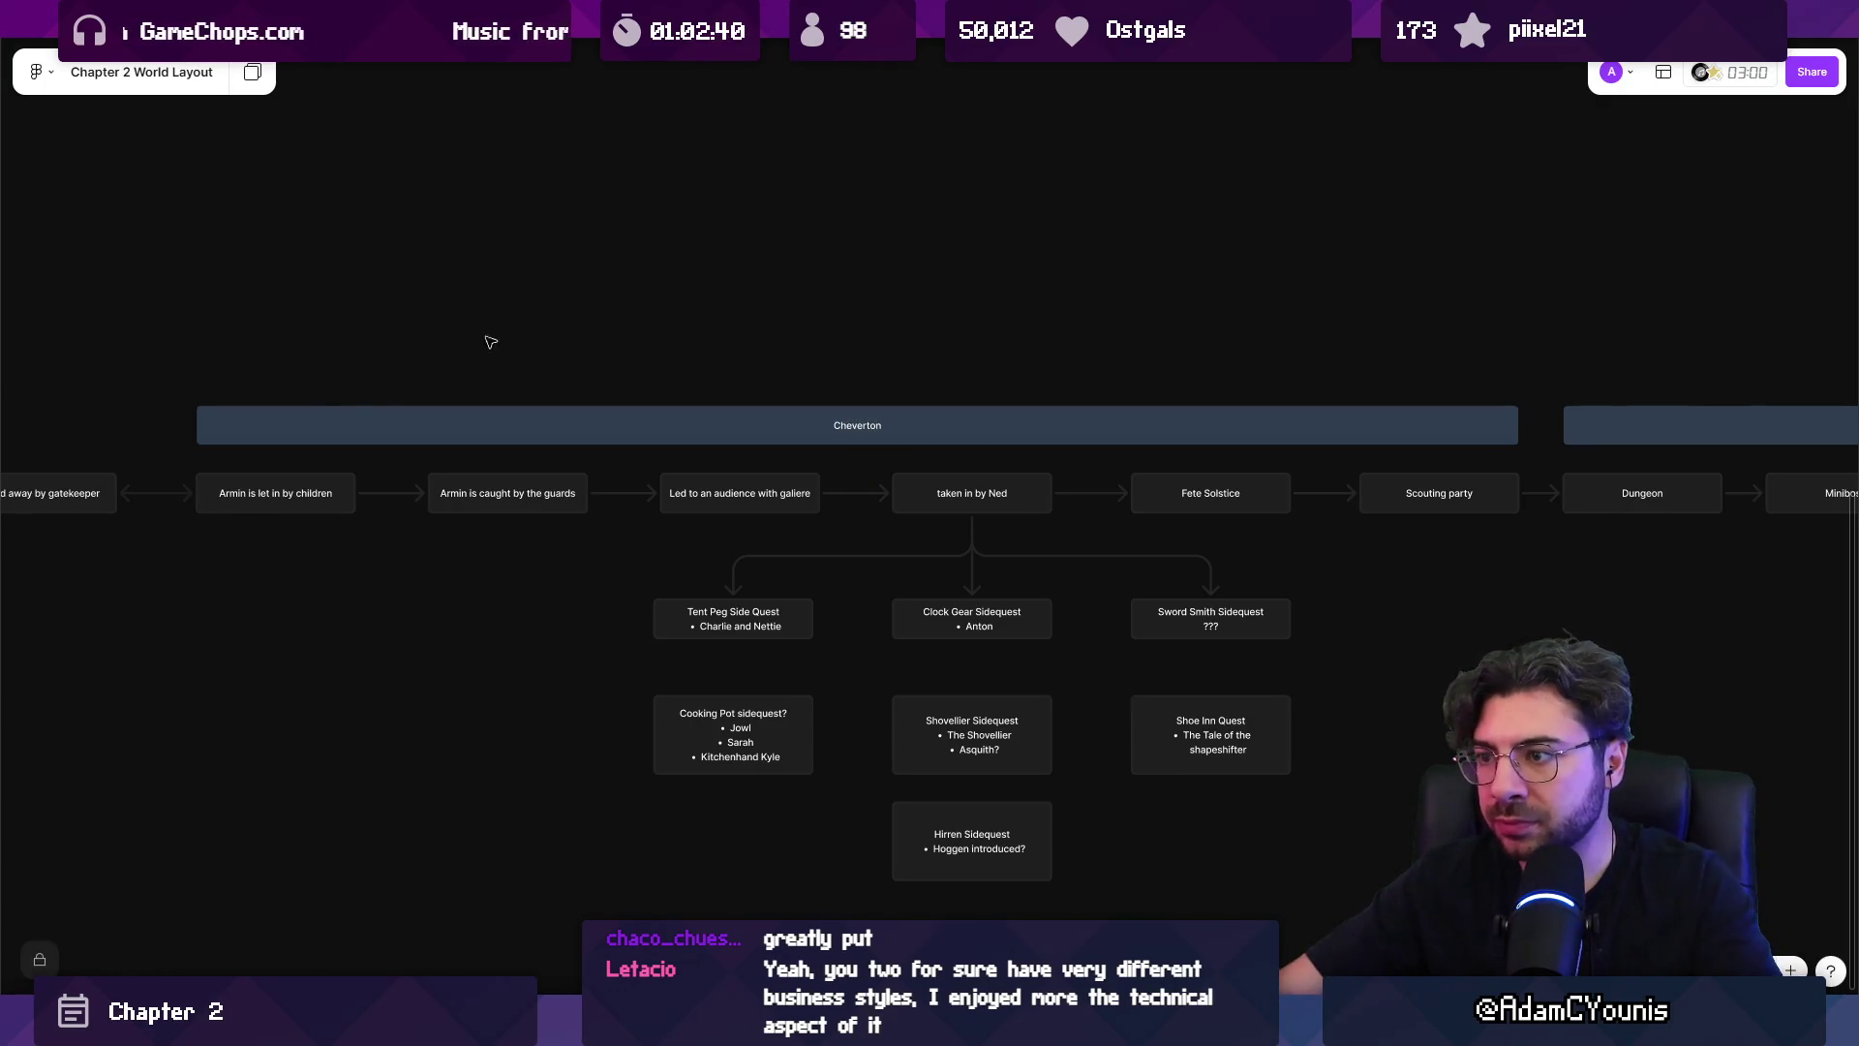
{"action": "left_click", "coordinate": [257, 424]}
{"action": "left_click", "coordinate": [210, 388]}
{"action": "left_click", "coordinate": [199, 425]}
{"action": "left_click_drag", "start_coordinate": [198, 426], "coordinate": [429, 425]}
Retitle the banners 'Part 2 - Cheverton' and 'Part 3 - Dungeon'.
{"action": "scroll", "coordinate": [455, 414], "scroll_direction": "down", "scroll_amount": 5, "text": "ctrl"}
{"action": "scroll", "coordinate": [809, 411], "scroll_direction": "right", "scroll_amount": 2}
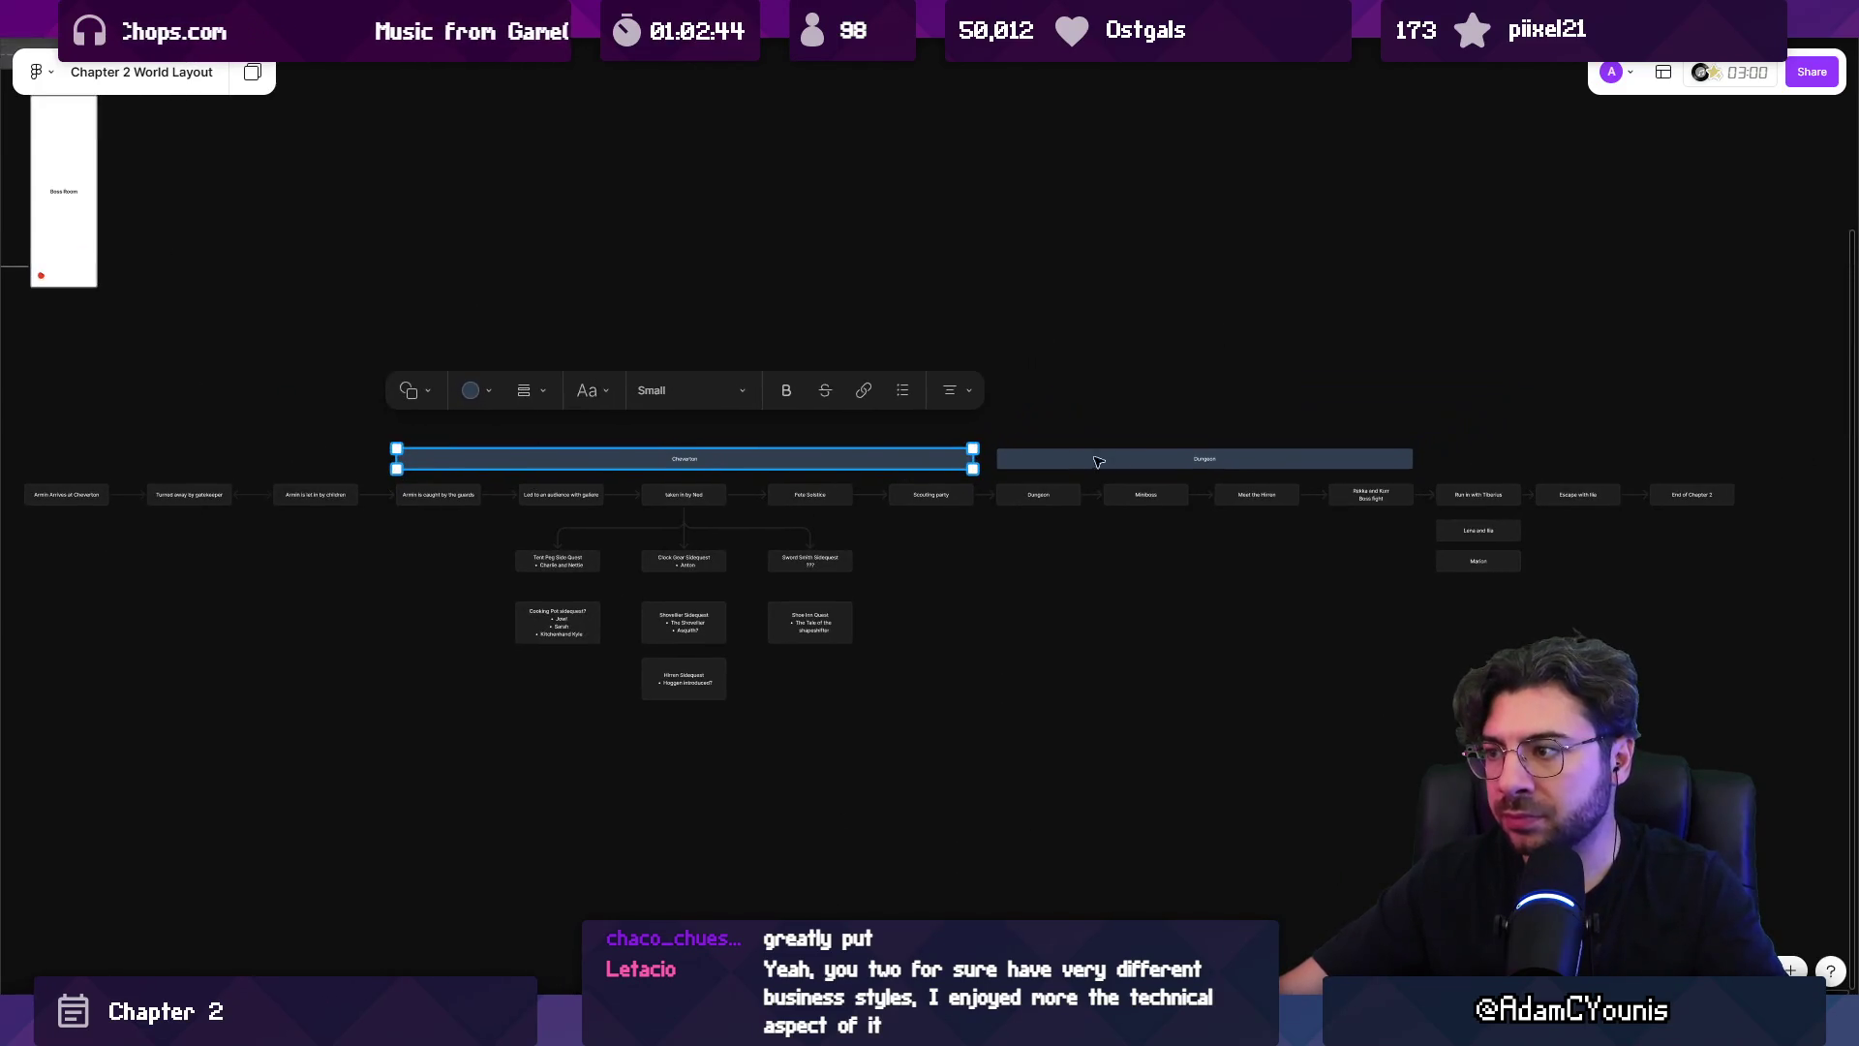
{"action": "scroll", "coordinate": [713, 465], "scroll_direction": "up", "scroll_amount": 3, "text": "ctrl"}
{"action": "double_click", "coordinate": [637, 452]}
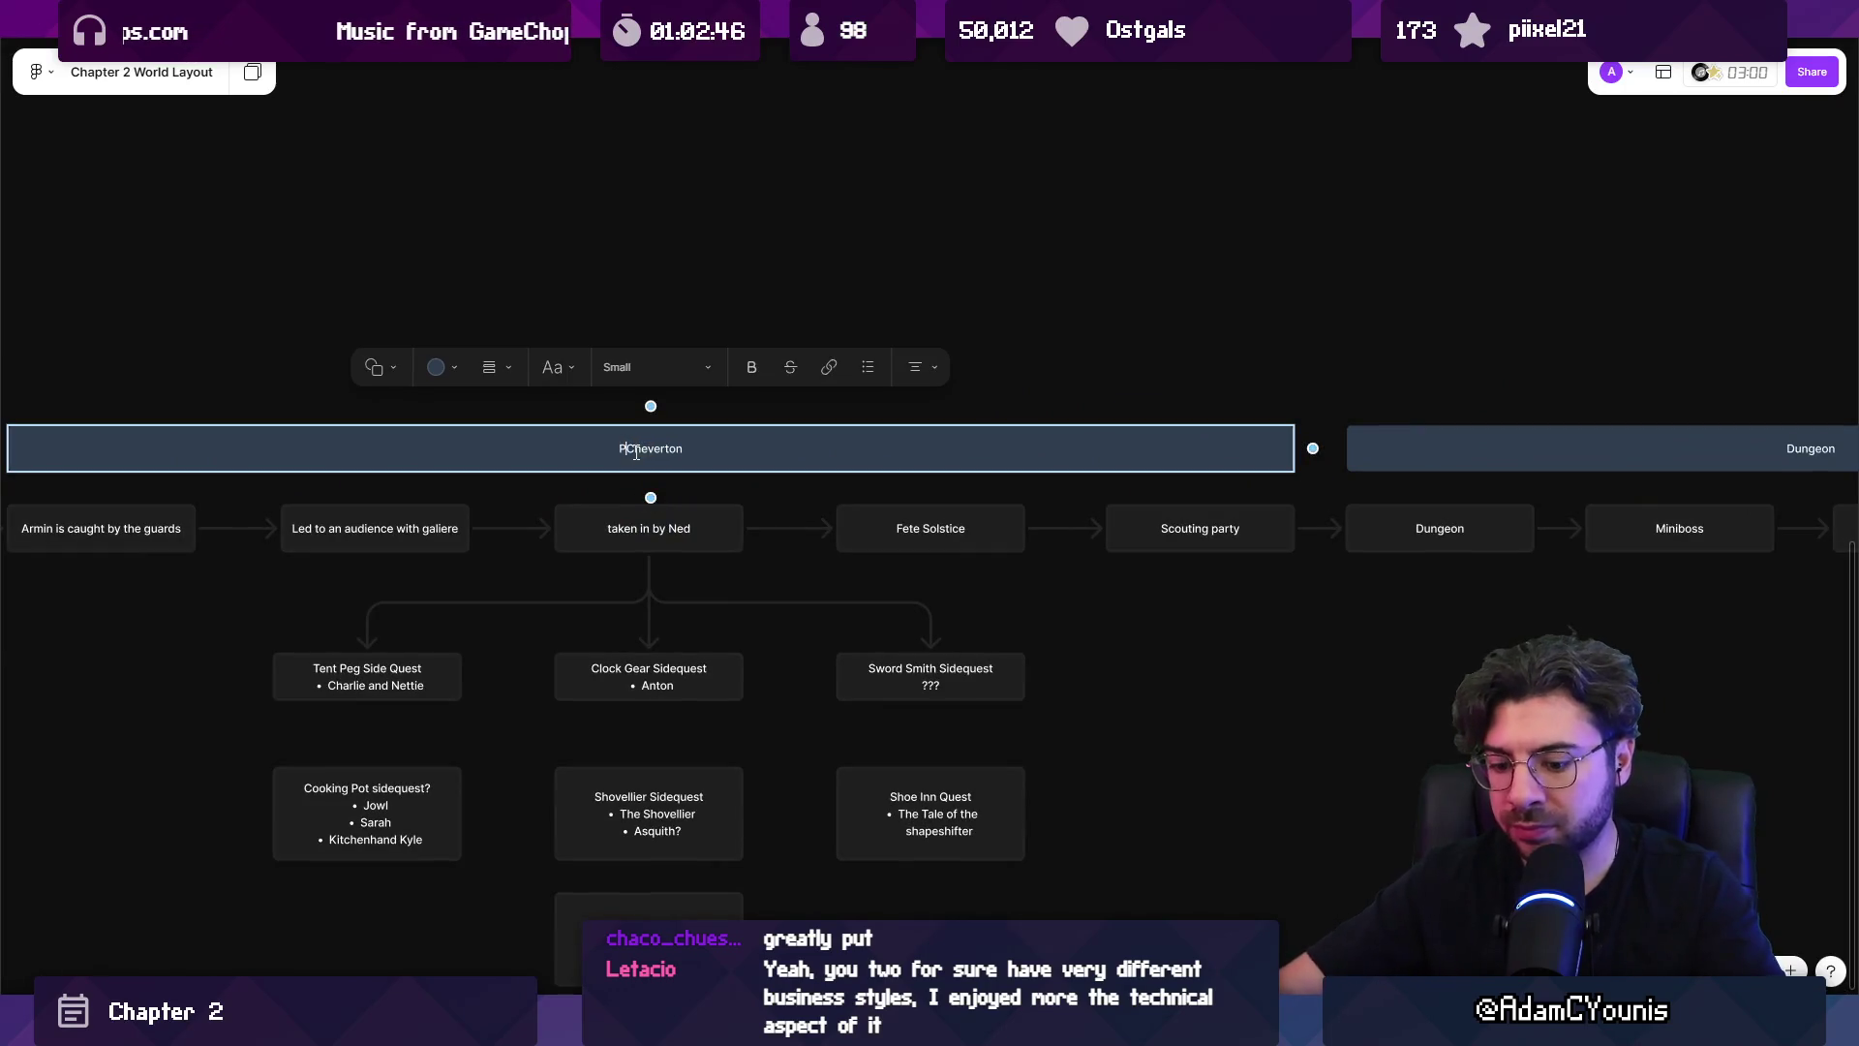
{"action": "type", "text": "art 2"}
{"action": "scroll", "coordinate": [1065, 447], "scroll_direction": "right", "scroll_amount": 4}
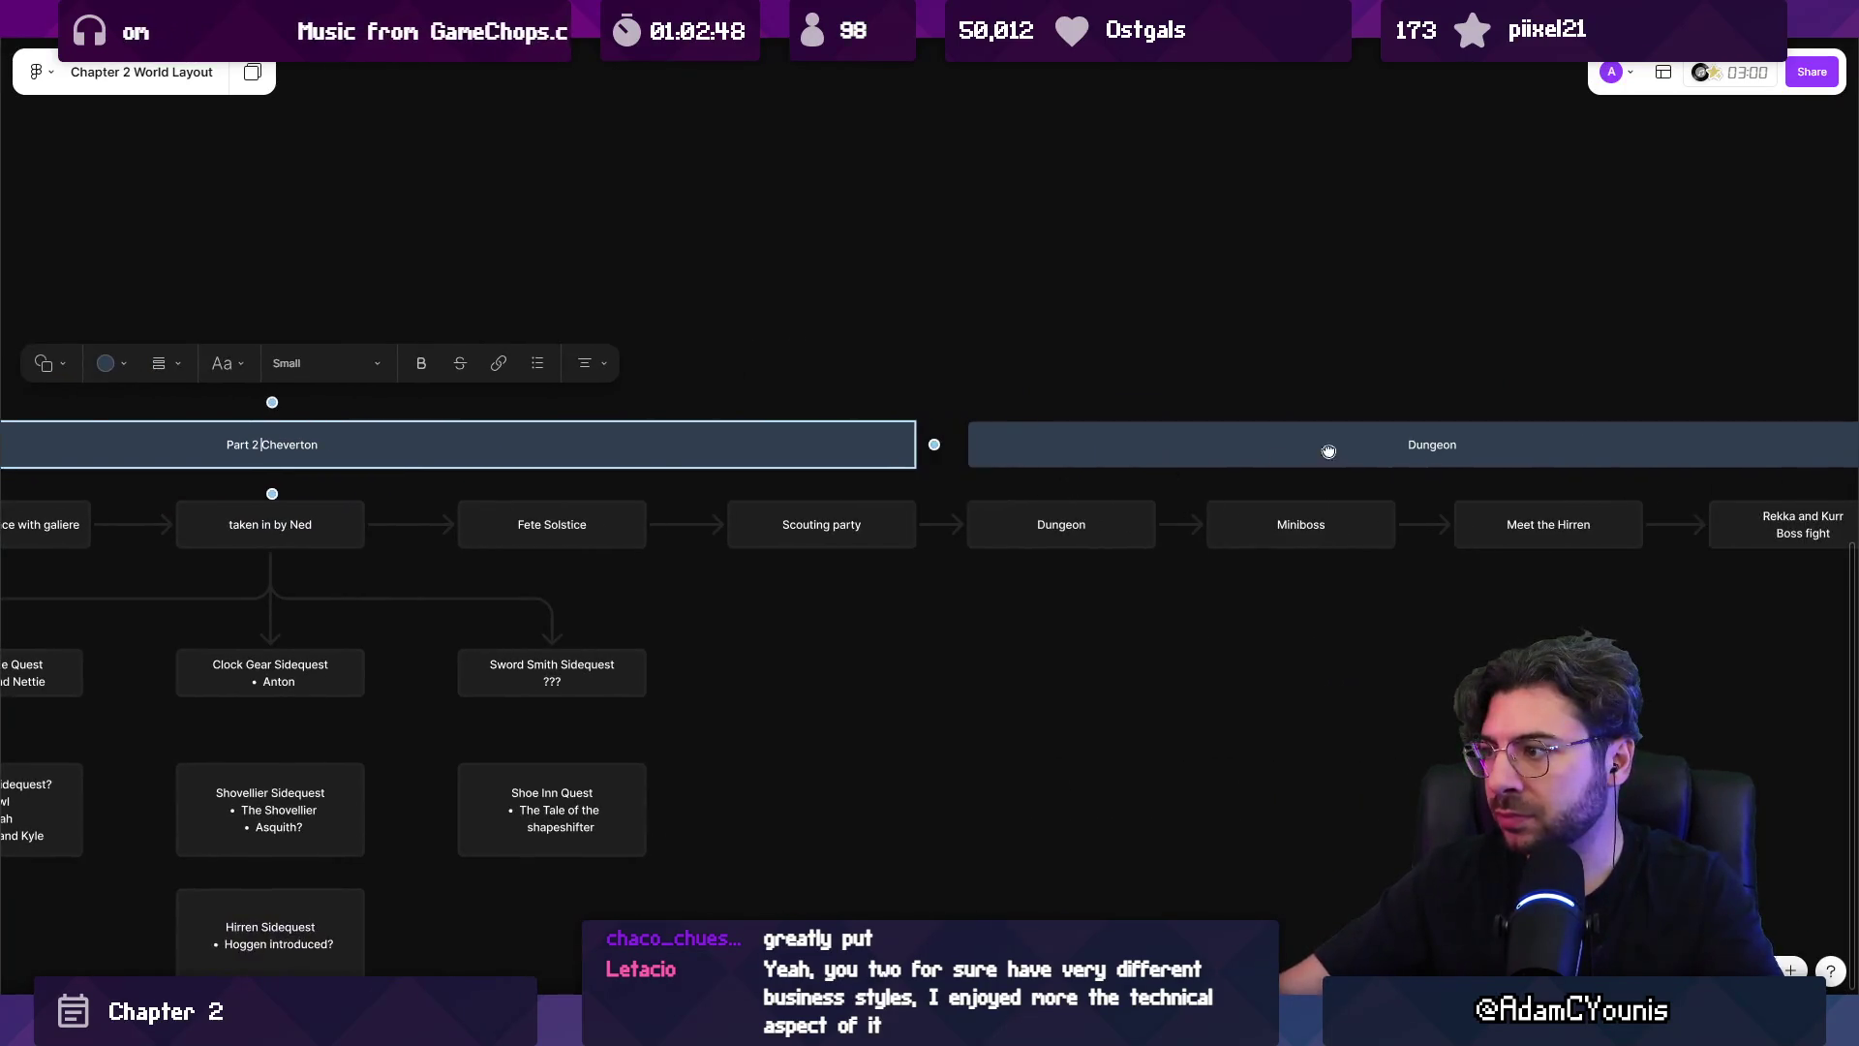
{"action": "double_click", "coordinate": [1416, 447]}
{"action": "type", "text": "Part 3"}
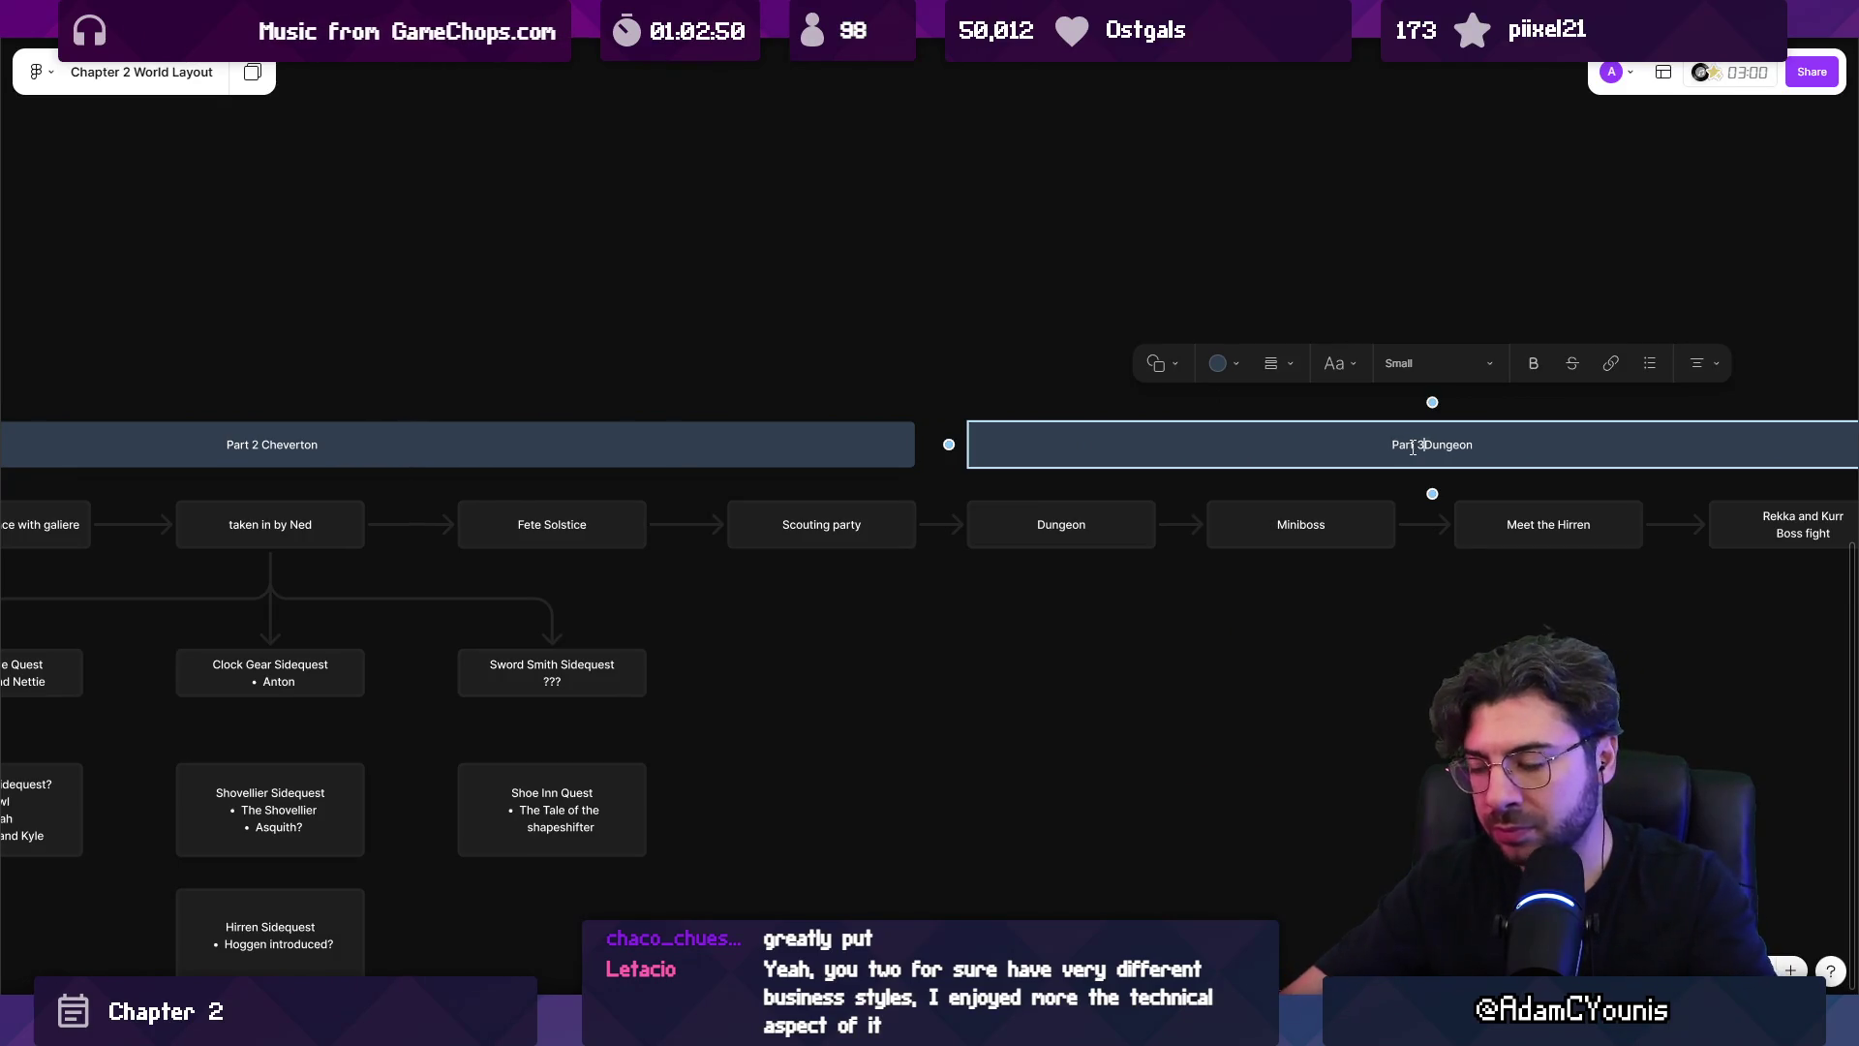
{"action": "type", "text": "-"}
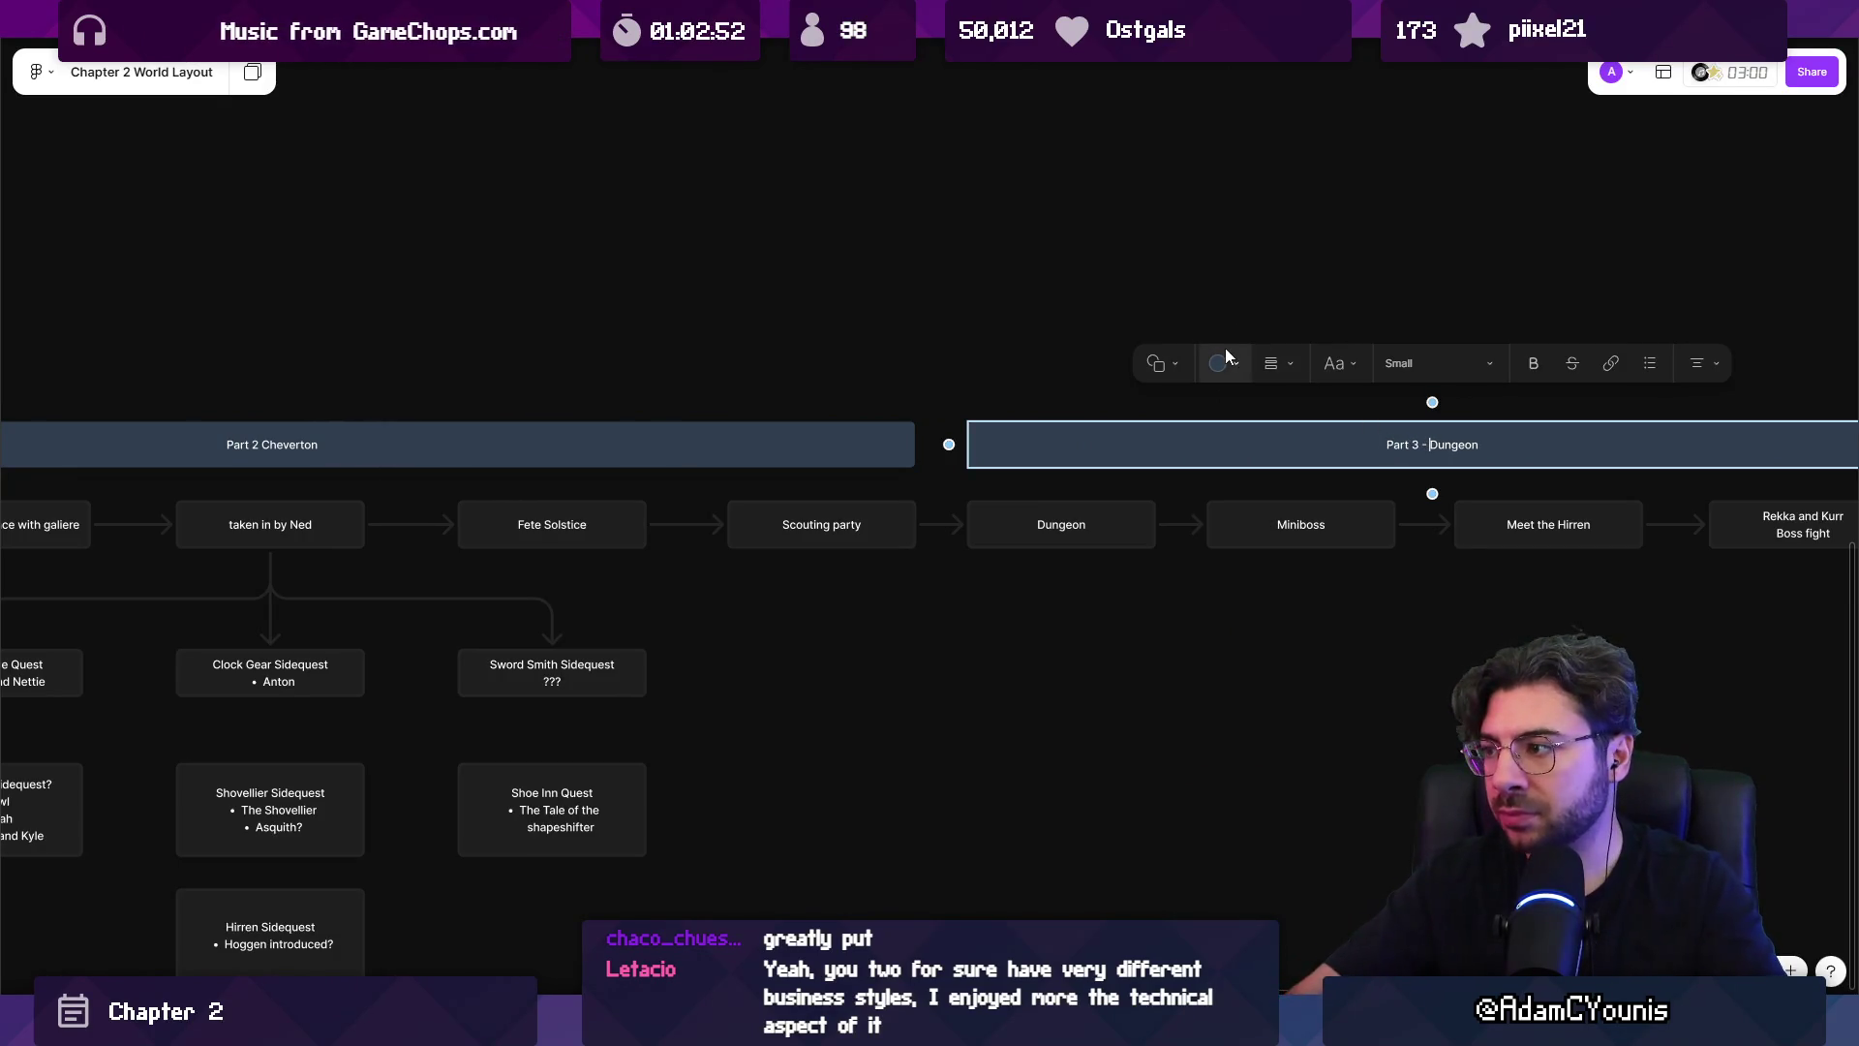
{"action": "left_click", "coordinate": [261, 445]}
{"action": "type", "text": "-"}
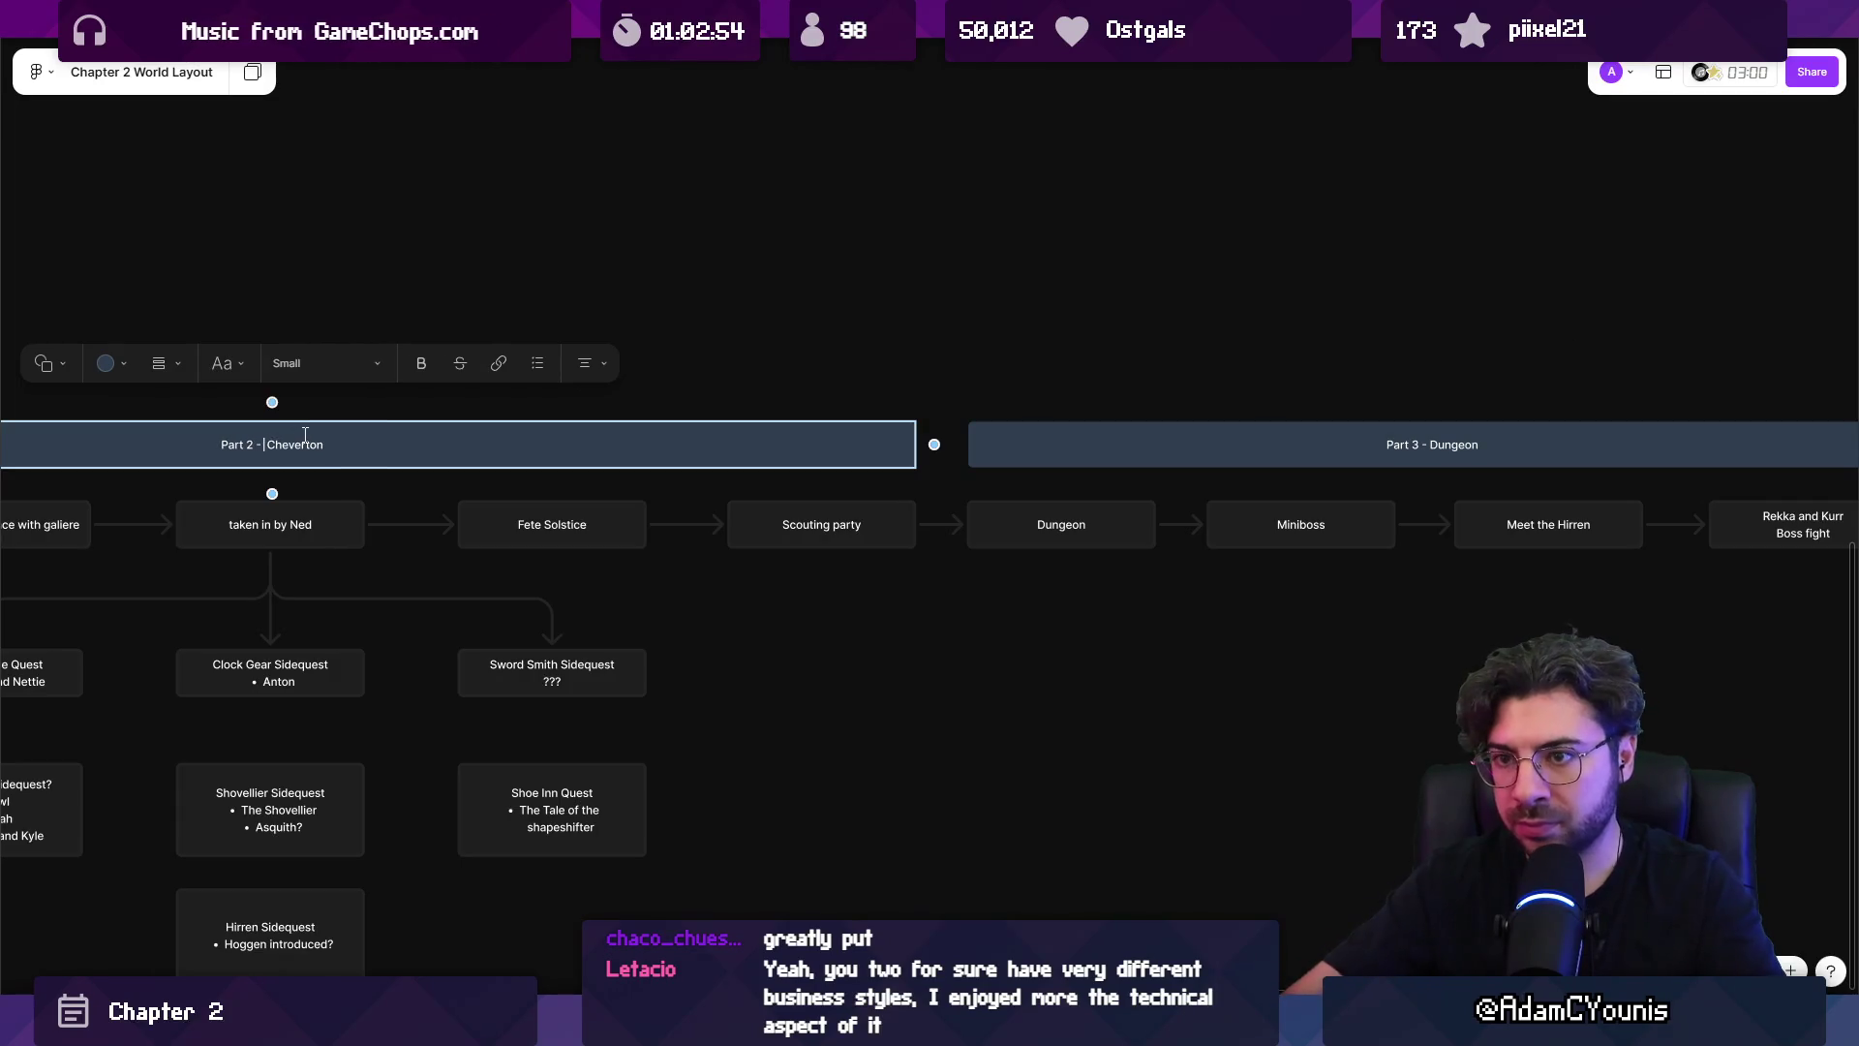
{"action": "left_click", "coordinate": [746, 340]}
{"action": "scroll", "coordinate": [889, 349], "scroll_direction": "down", "scroll_amount": 5}
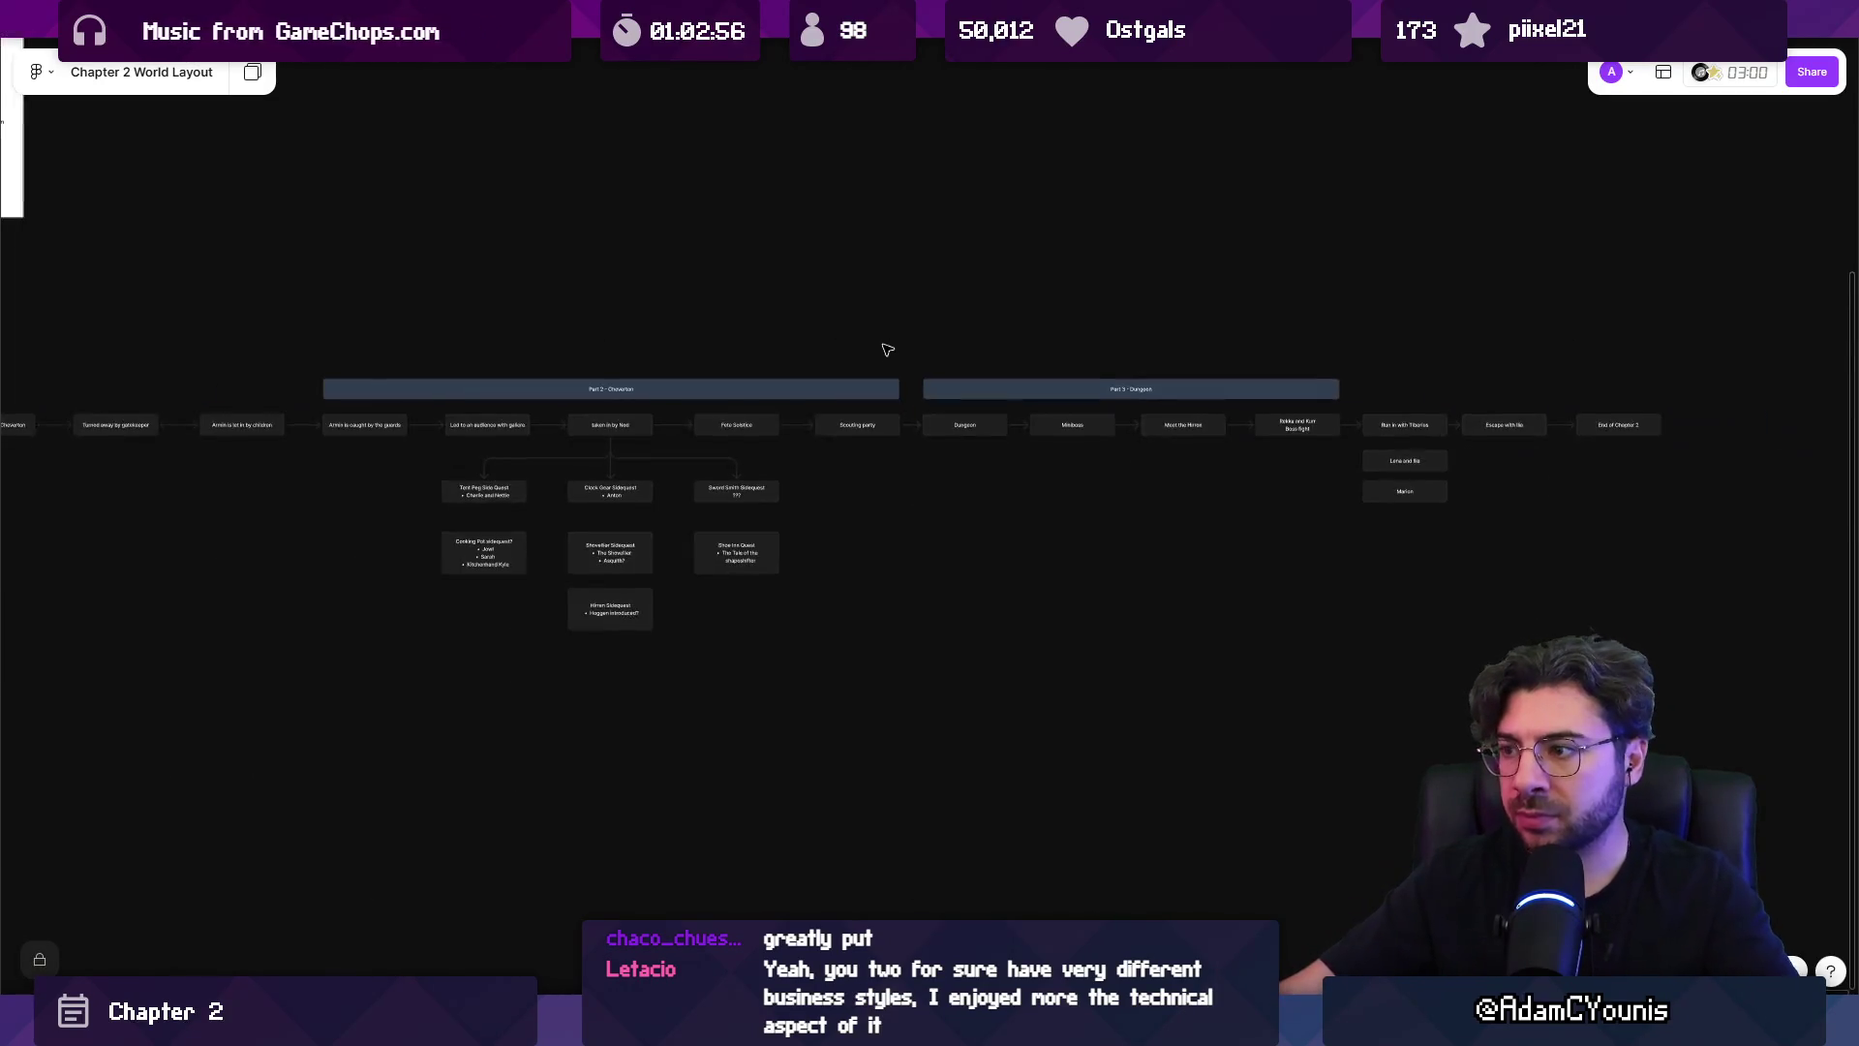
{"action": "left_click_drag", "start_coordinate": [802, 400], "coordinate": [1093, 429]}
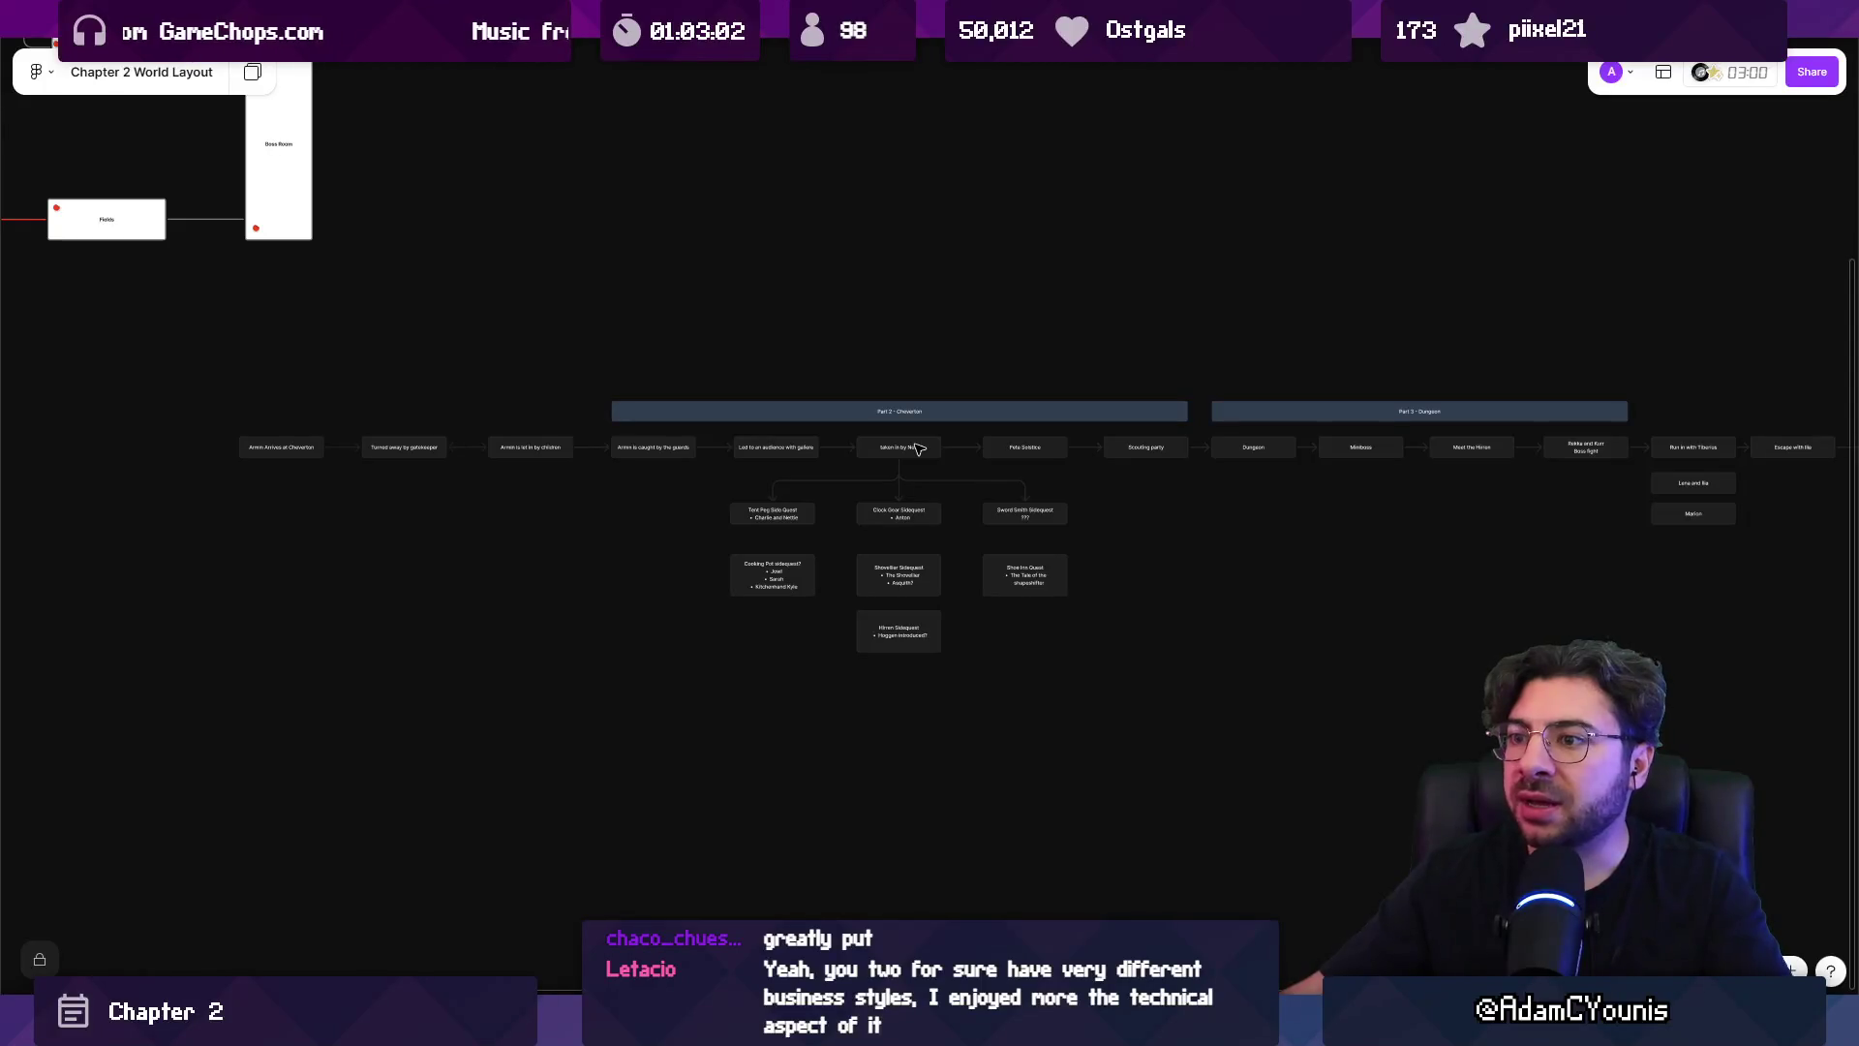
{"action": "left_click", "coordinate": [881, 417]}
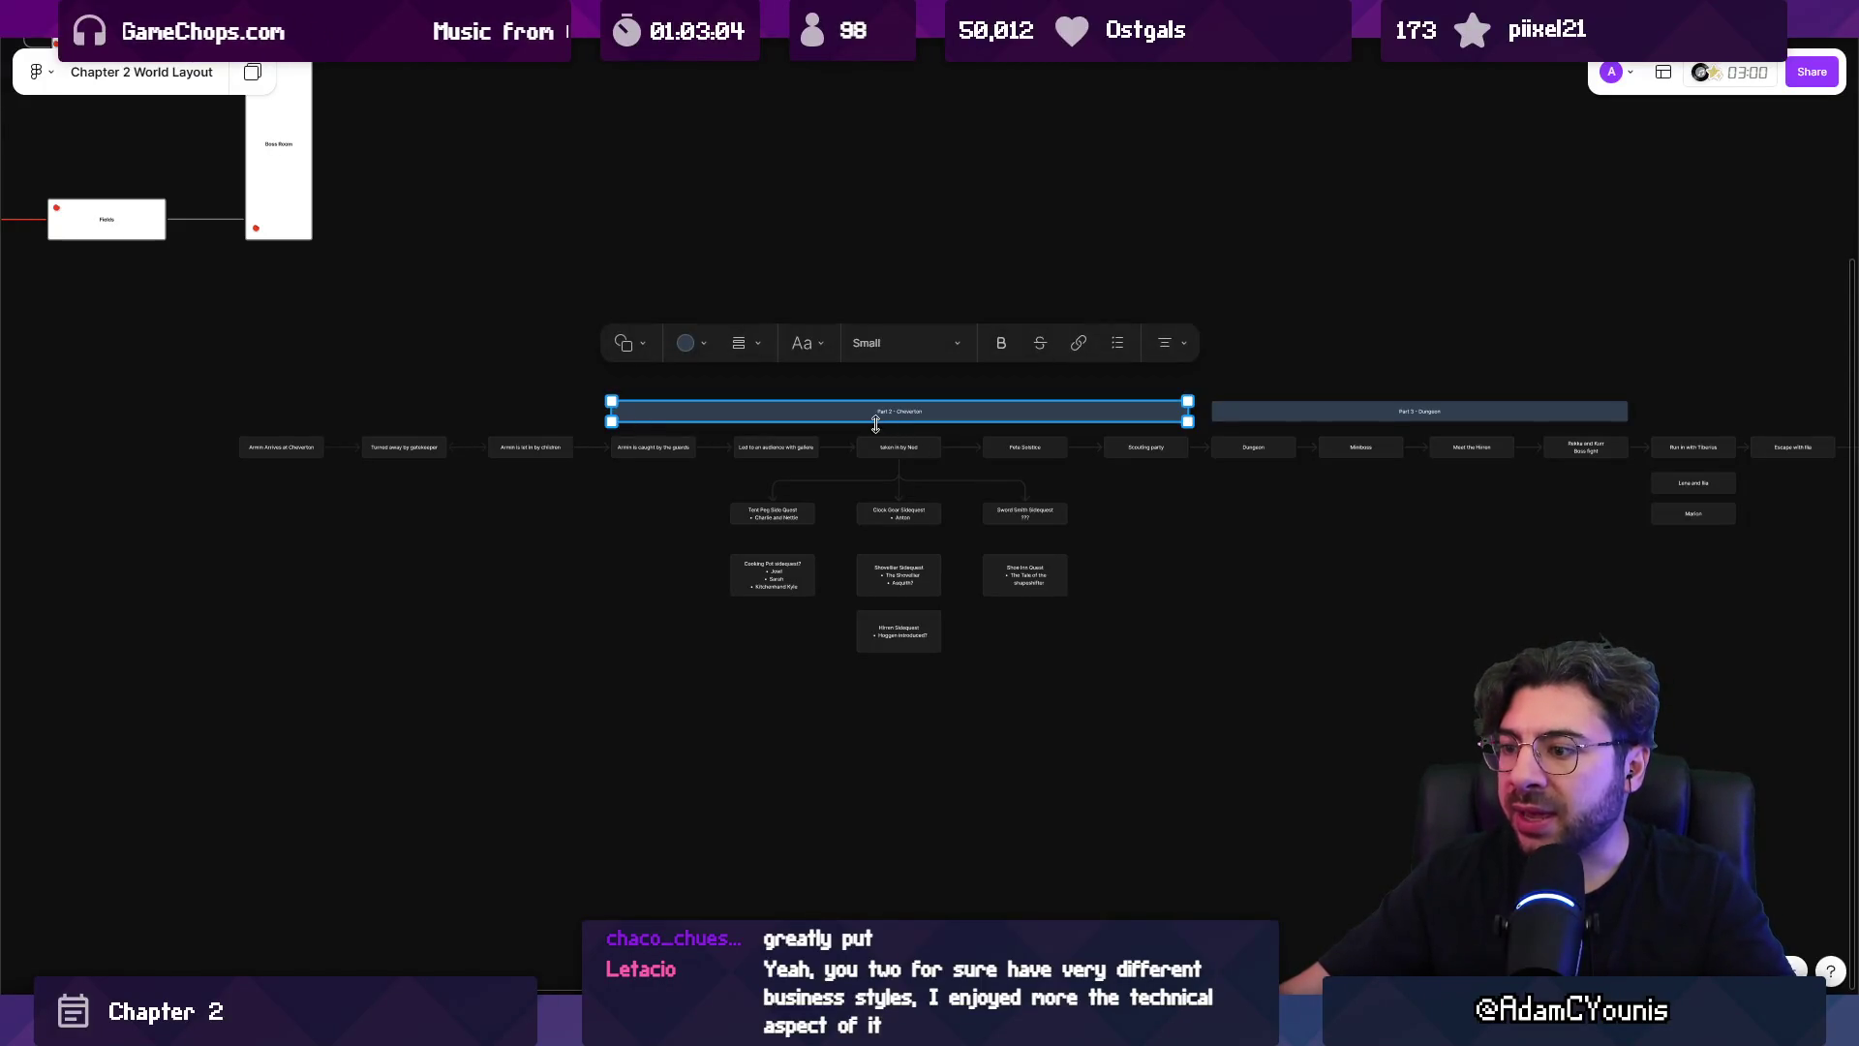
{"action": "scroll", "coordinate": [760, 470], "scroll_direction": "up", "scroll_amount": 3}
{"action": "scroll", "coordinate": [760, 471], "scroll_direction": "down", "scroll_amount": 5}
{"action": "left_click", "coordinate": [408, 406]}
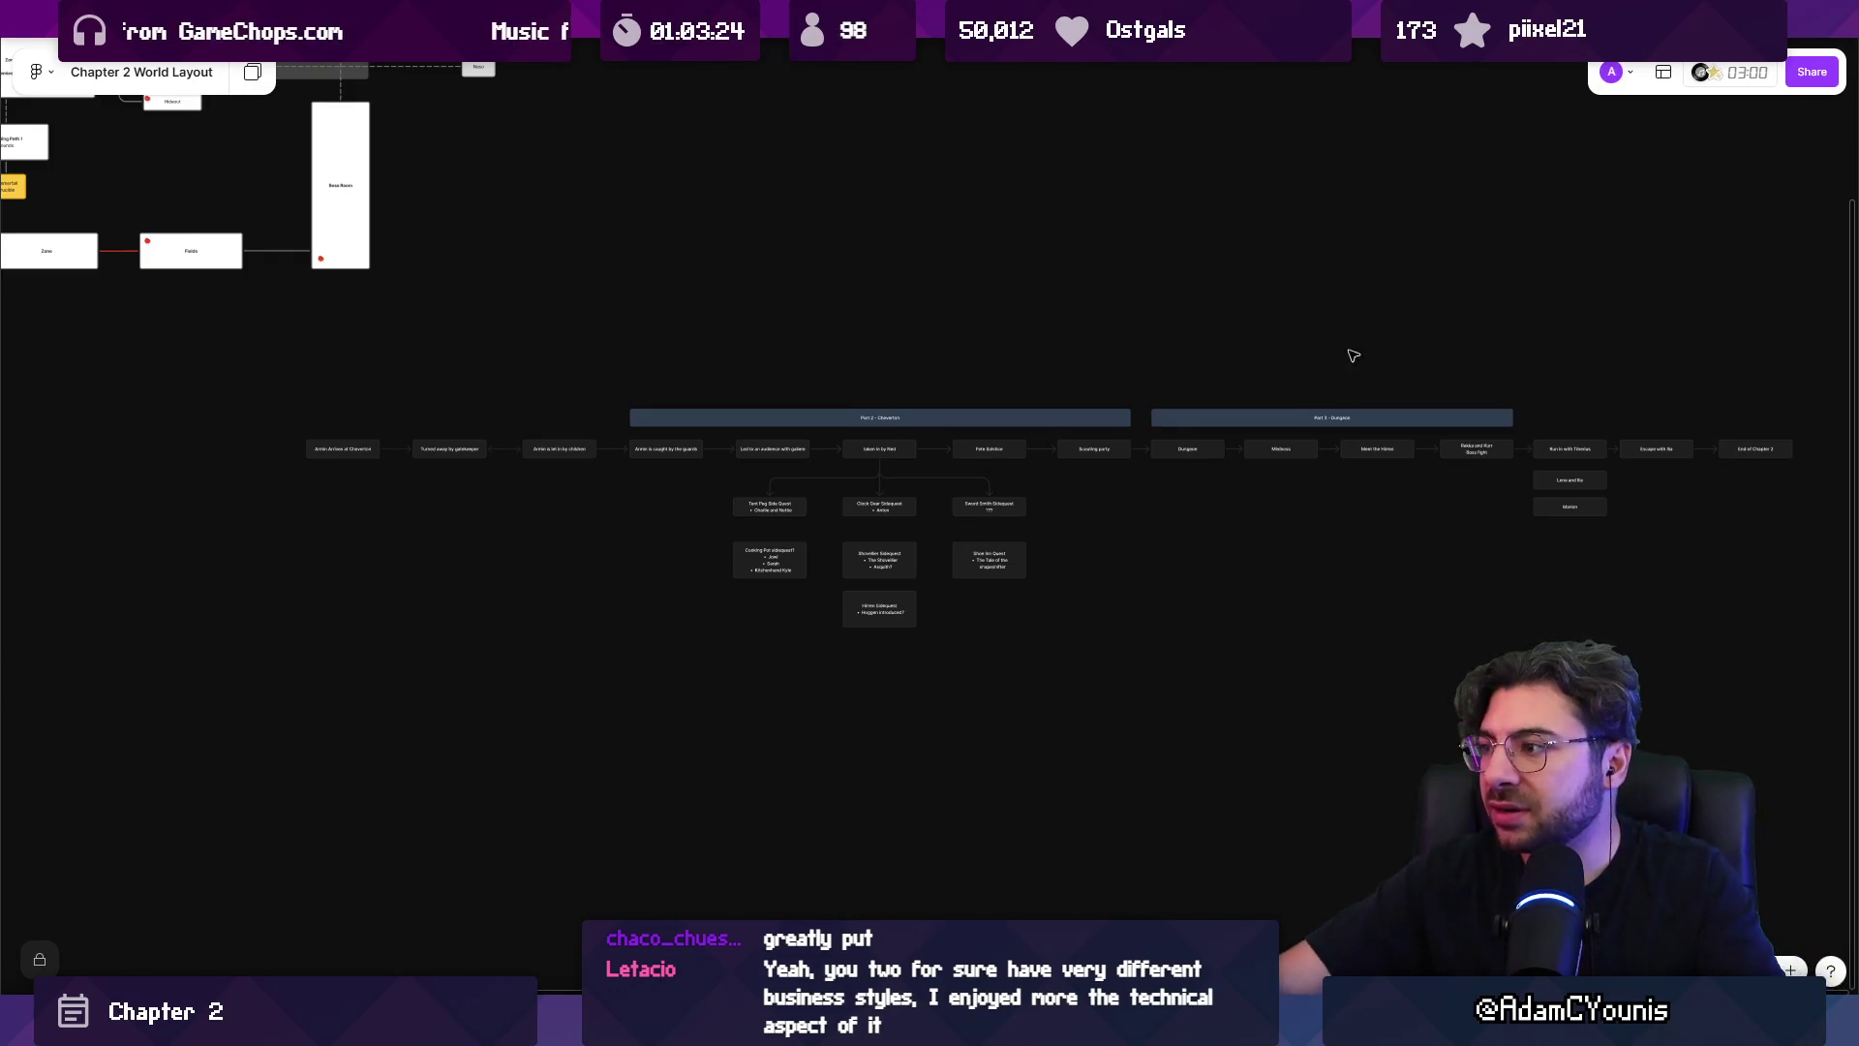
{"action": "scroll", "coordinate": [1108, 403], "scroll_direction": "right", "scroll_amount": 5}
Duplicate the Part 3 header, shorten it over the final beats and rename it 'Epilogue'.
{"action": "scroll", "coordinate": [910, 428], "scroll_direction": "up", "scroll_amount": 5}
{"action": "left_click", "coordinate": [910, 428]}
{"action": "left_click_drag", "start_coordinate": [910, 428], "coordinate": [1771, 426]}
{"action": "scroll", "coordinate": [1770, 426], "scroll_direction": "right", "scroll_amount": 5}
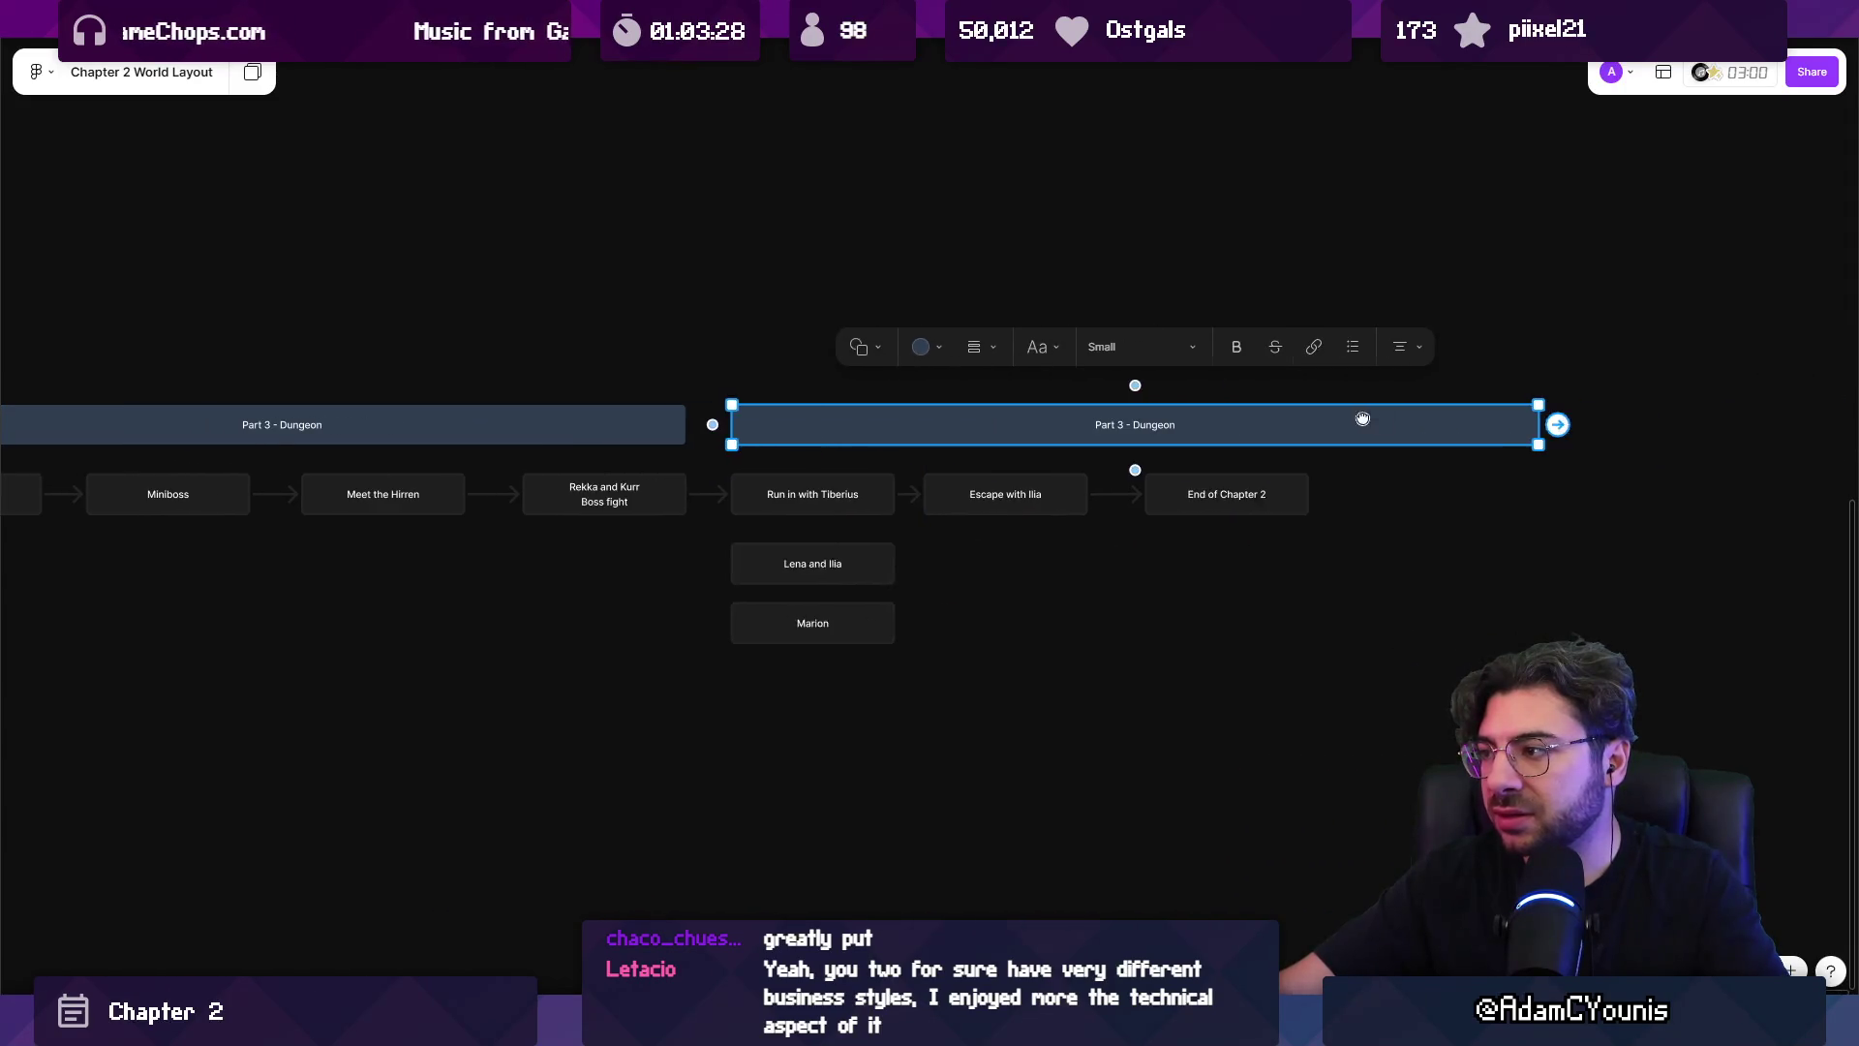
{"action": "left_click_drag", "start_coordinate": [1546, 424], "coordinate": [1300, 426]}
{"action": "double_click", "coordinate": [1047, 430]}
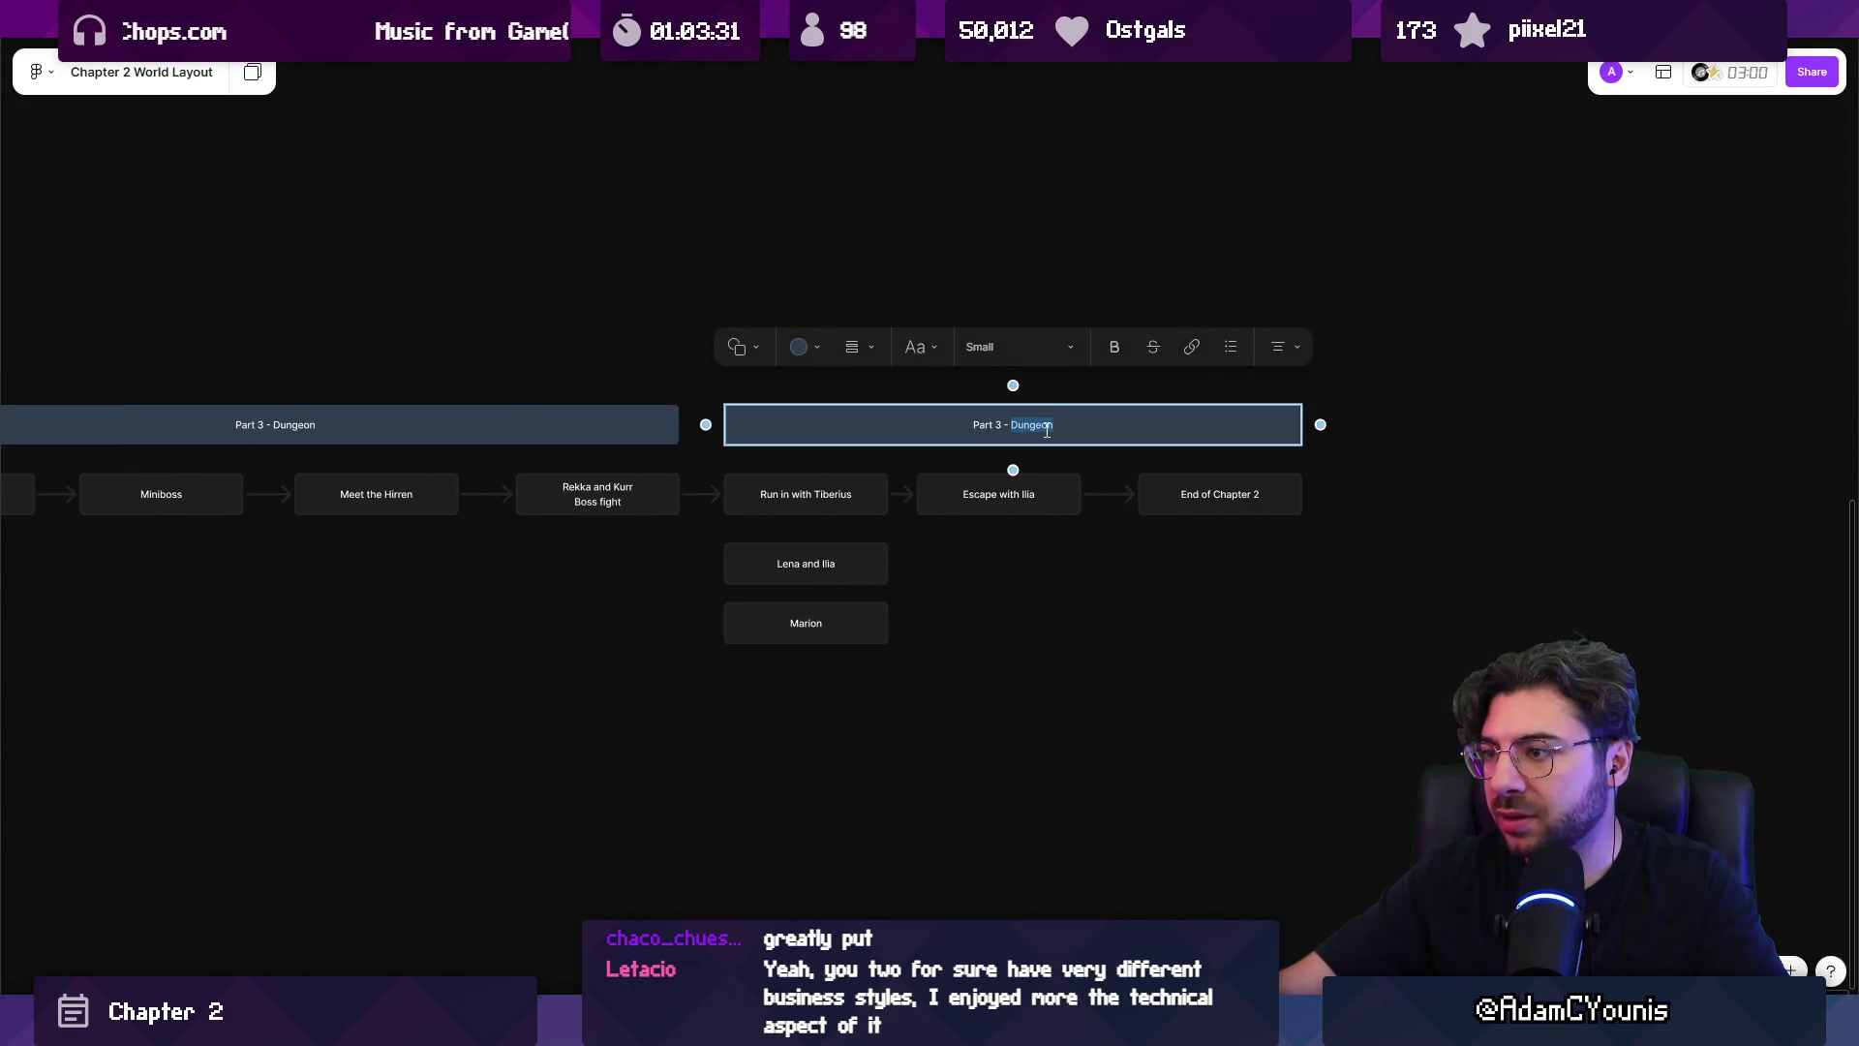
{"action": "type", "text": "Epilogu"}
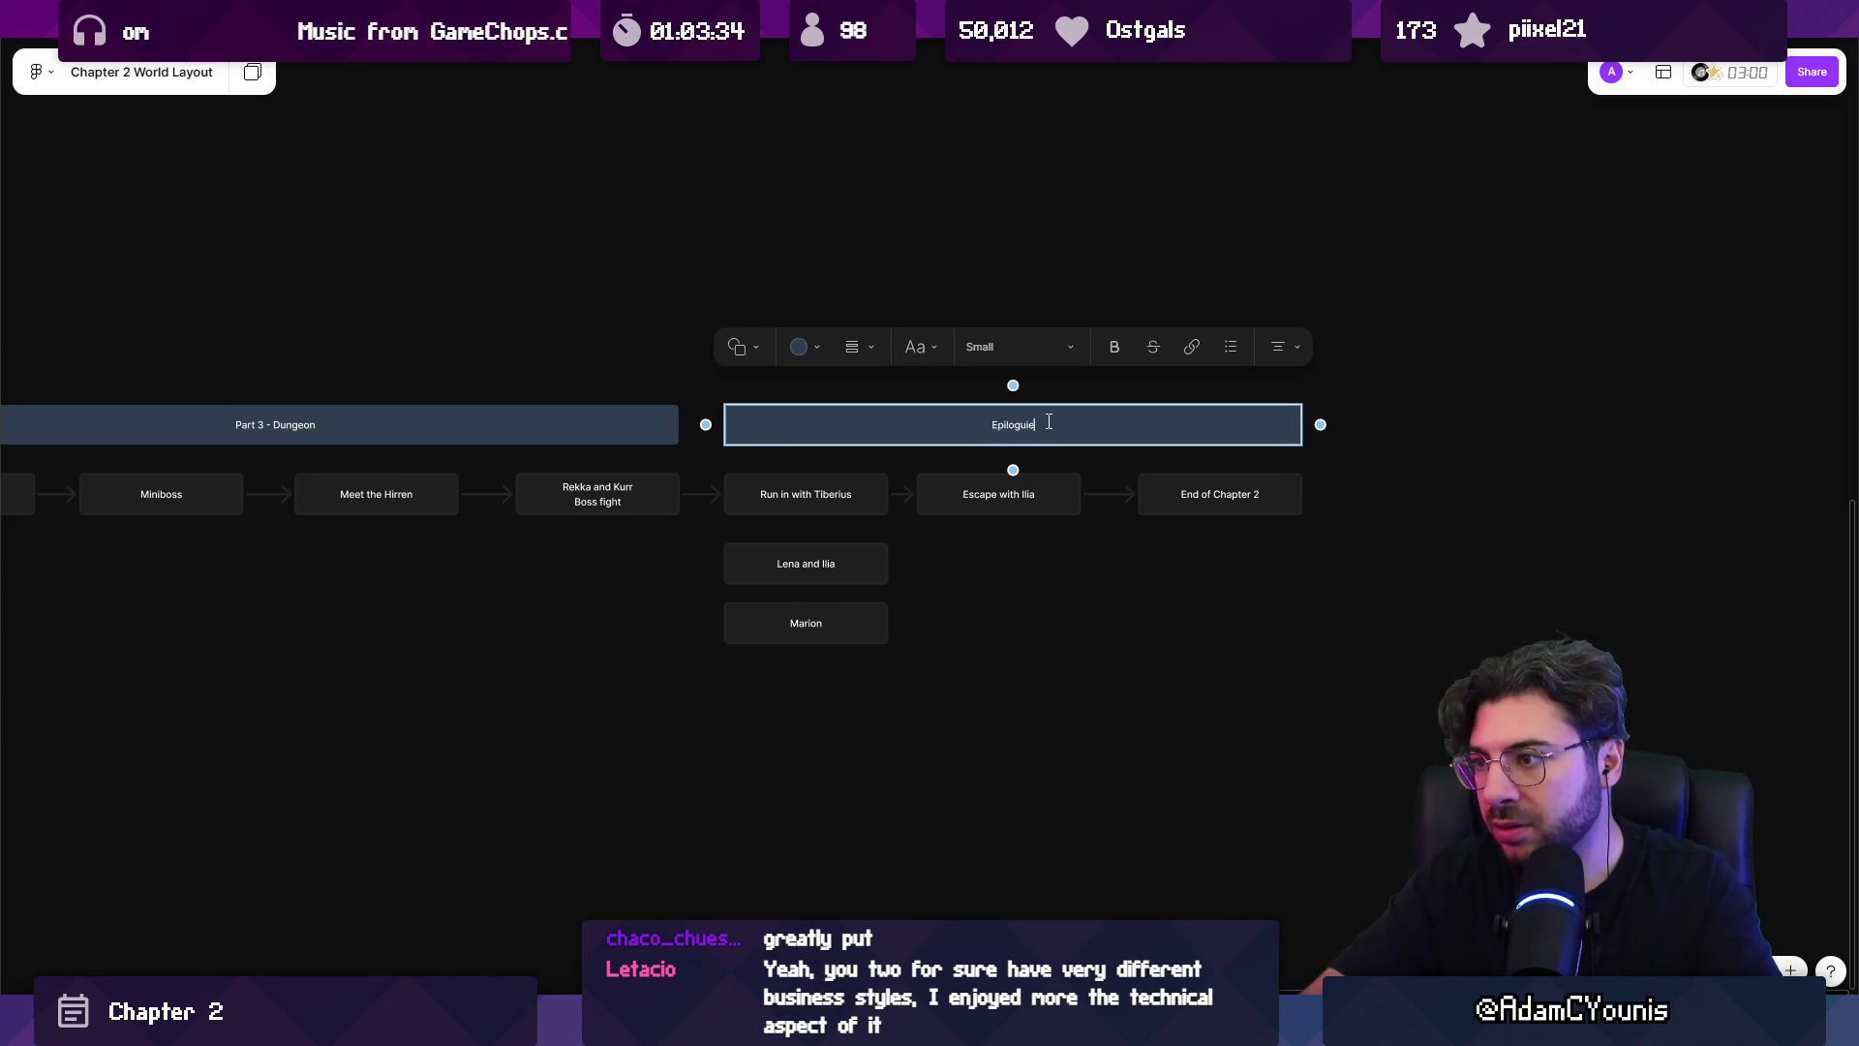
{"action": "type", "text": "e"}
{"action": "key", "text": "Escape"}
Place a copy of the Part 2 - Cheverton header to its left.
{"action": "scroll", "coordinate": [1259, 436], "scroll_direction": "down", "scroll_amount": 5}
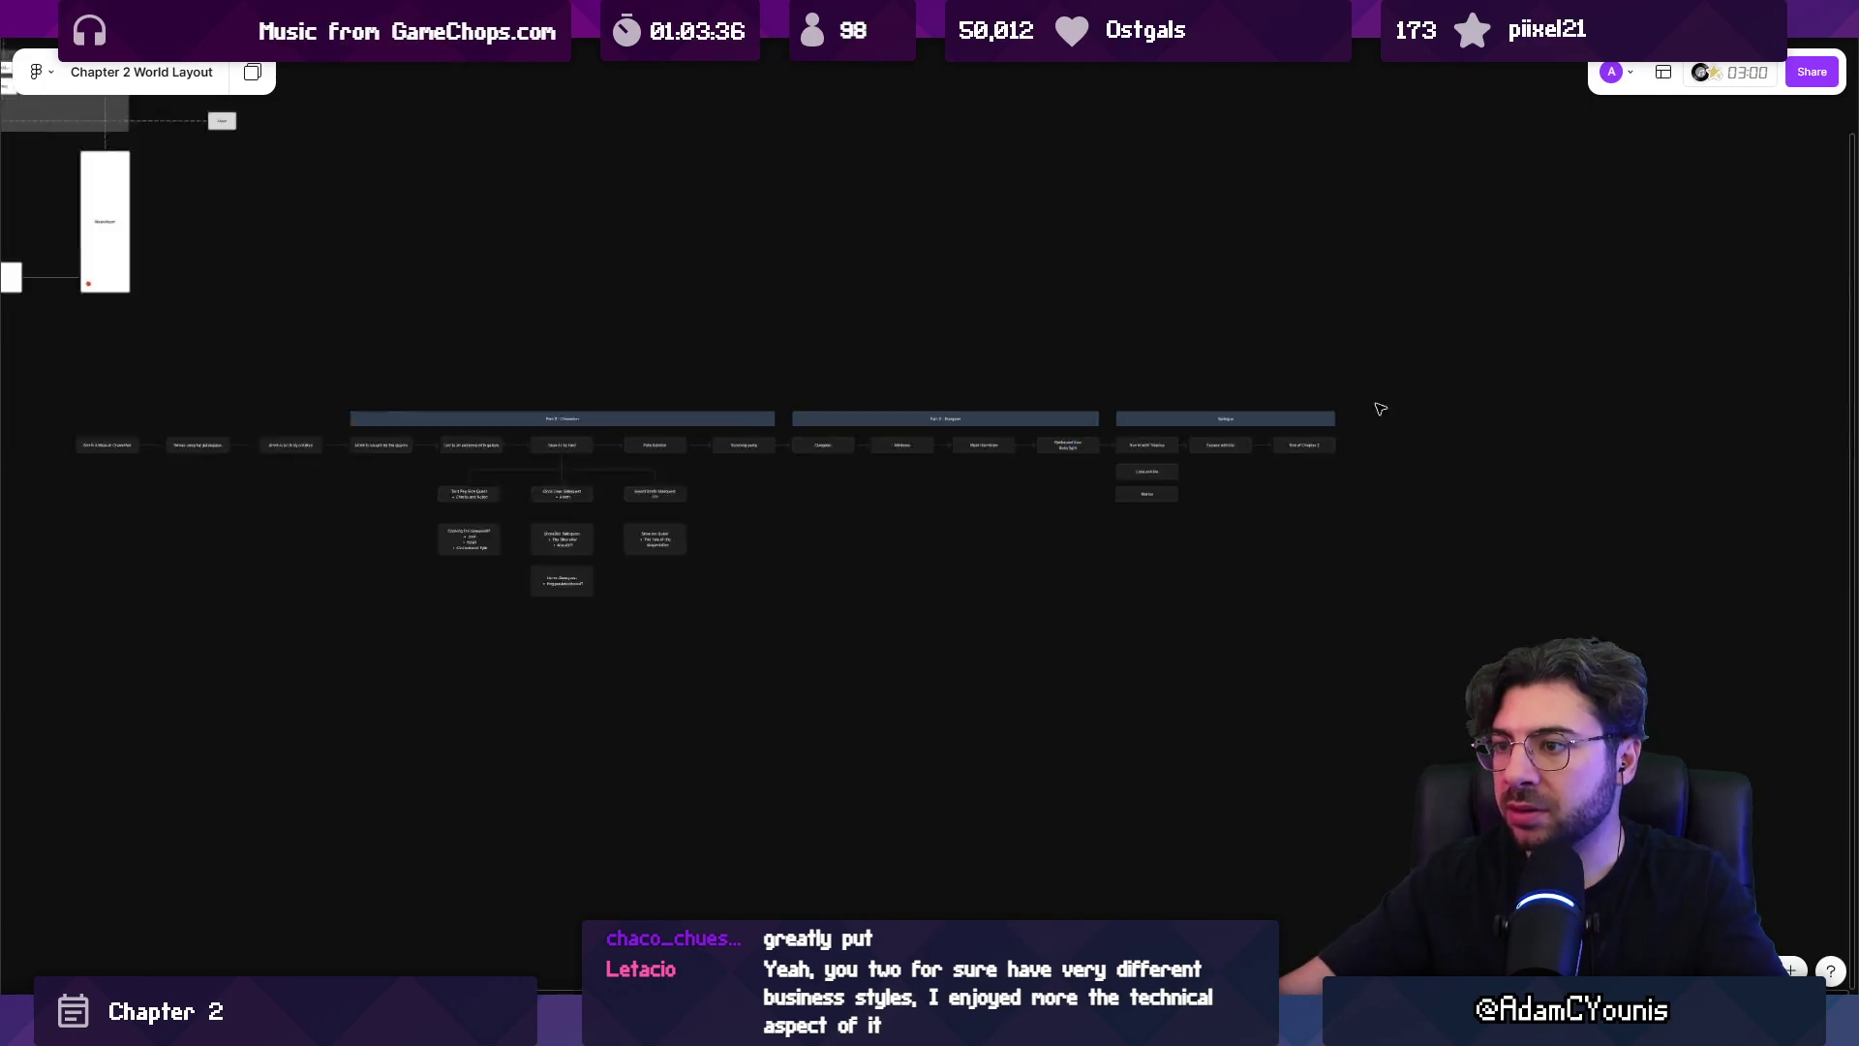
{"action": "scroll", "coordinate": [988, 481], "scroll_direction": "up", "scroll_amount": 5}
{"action": "left_click", "coordinate": [1337, 490]}
{"action": "scroll", "coordinate": [1394, 490], "scroll_direction": "down", "scroll_amount": 4}
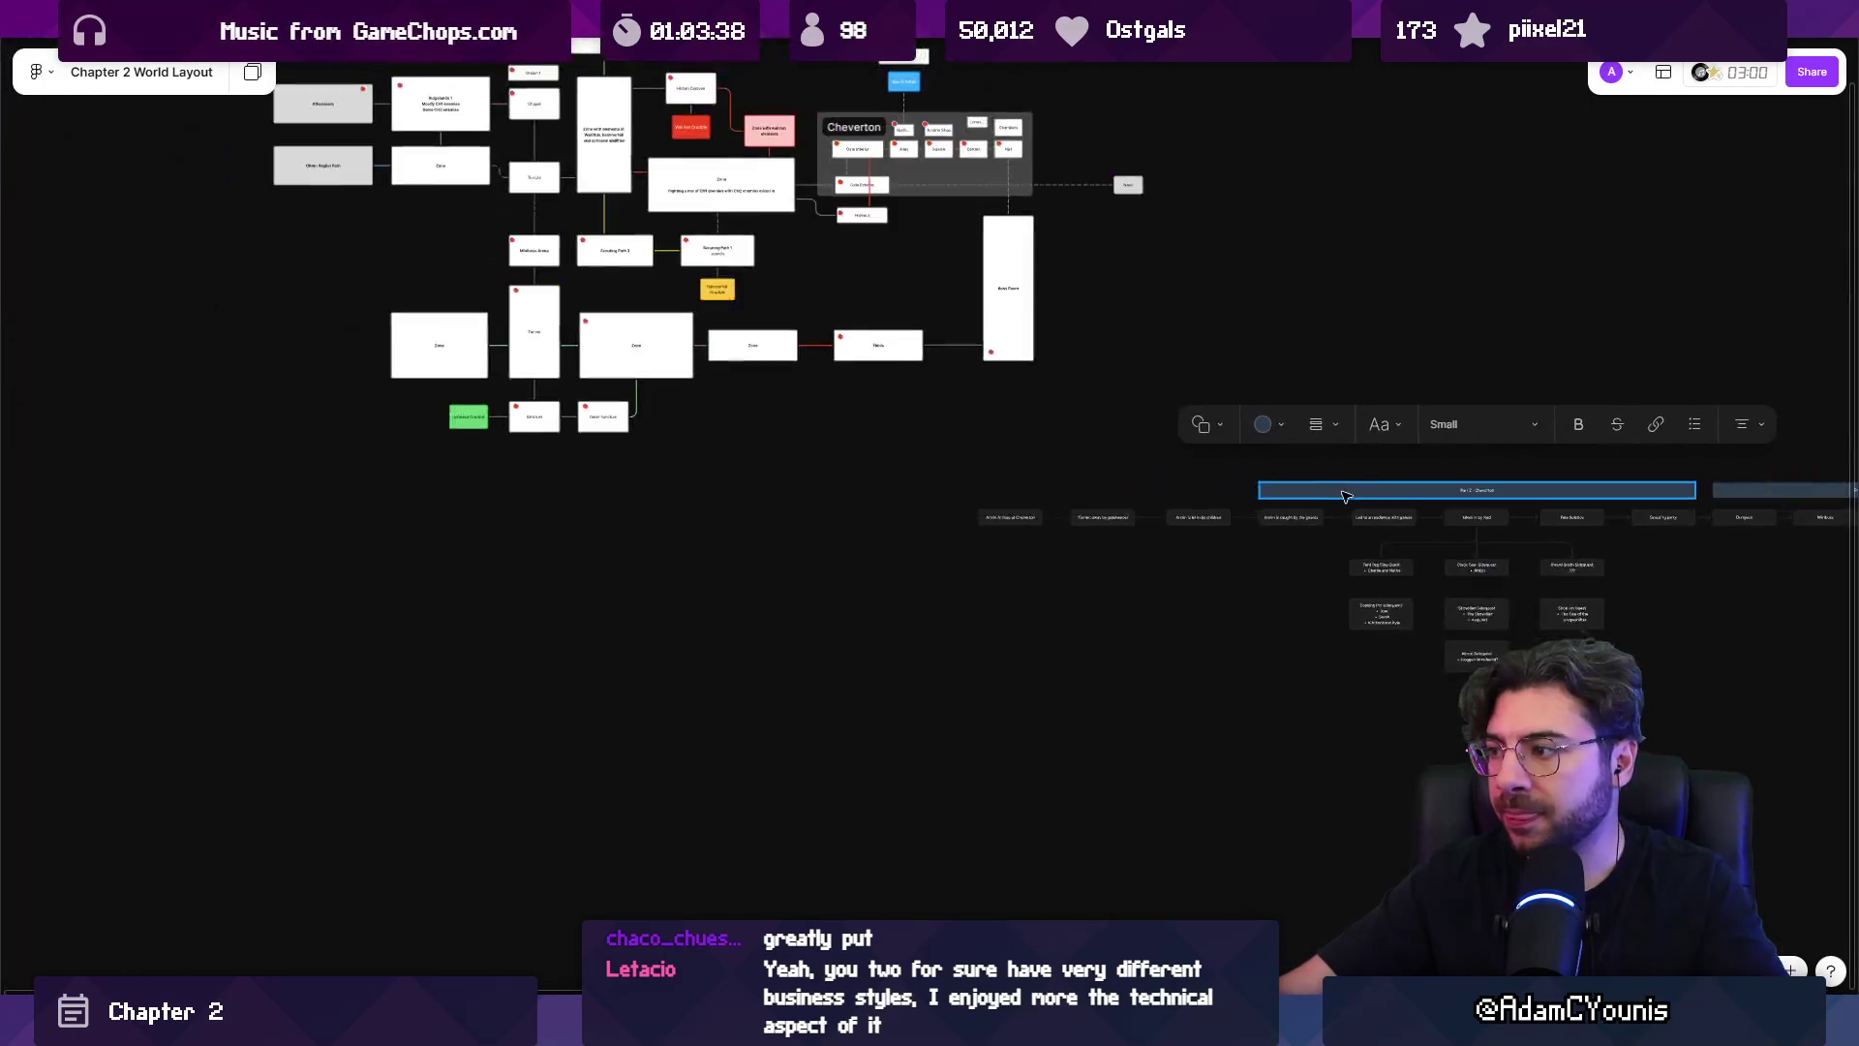
{"action": "left_click_drag", "start_coordinate": [1395, 490], "coordinate": [921, 466]}
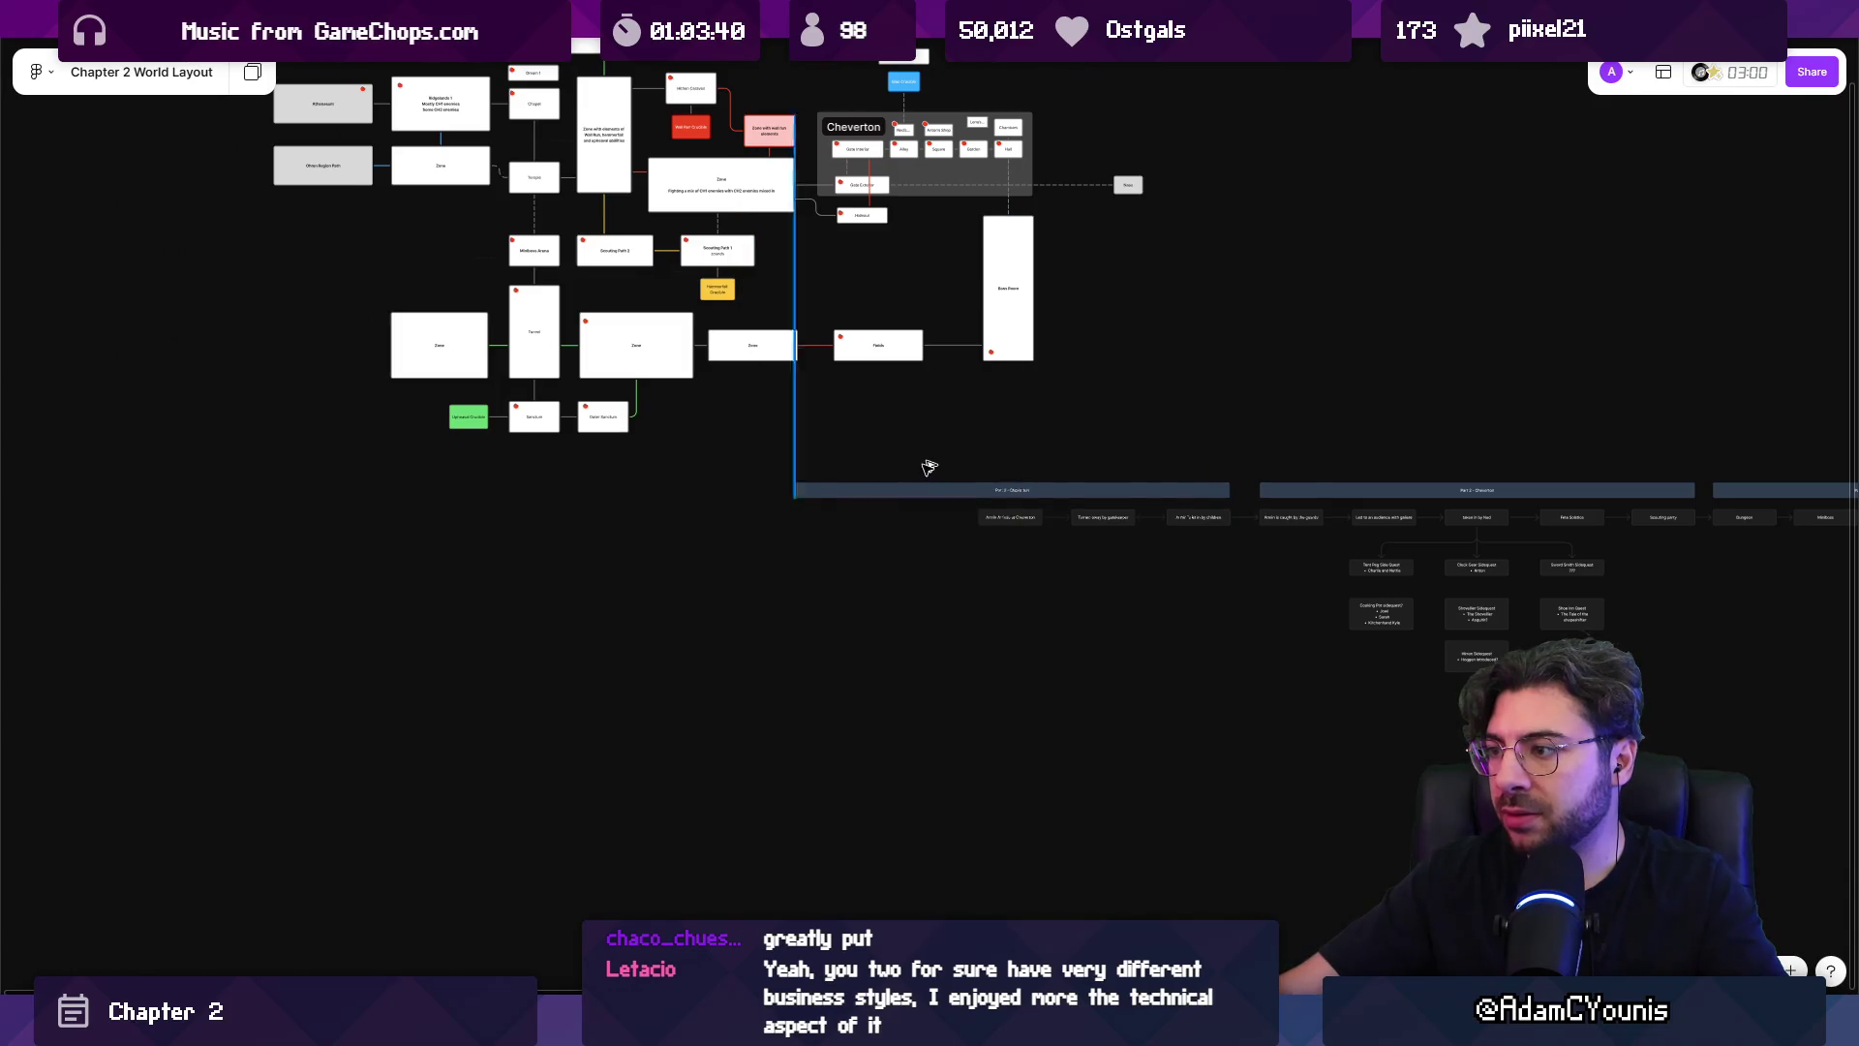
Select the whole timeline with its headers and zoom to the selection.
{"action": "scroll", "coordinate": [931, 468], "scroll_direction": "down", "scroll_amount": 5}
{"action": "left_click_drag", "start_coordinate": [903, 566], "coordinate": [1598, 461]}
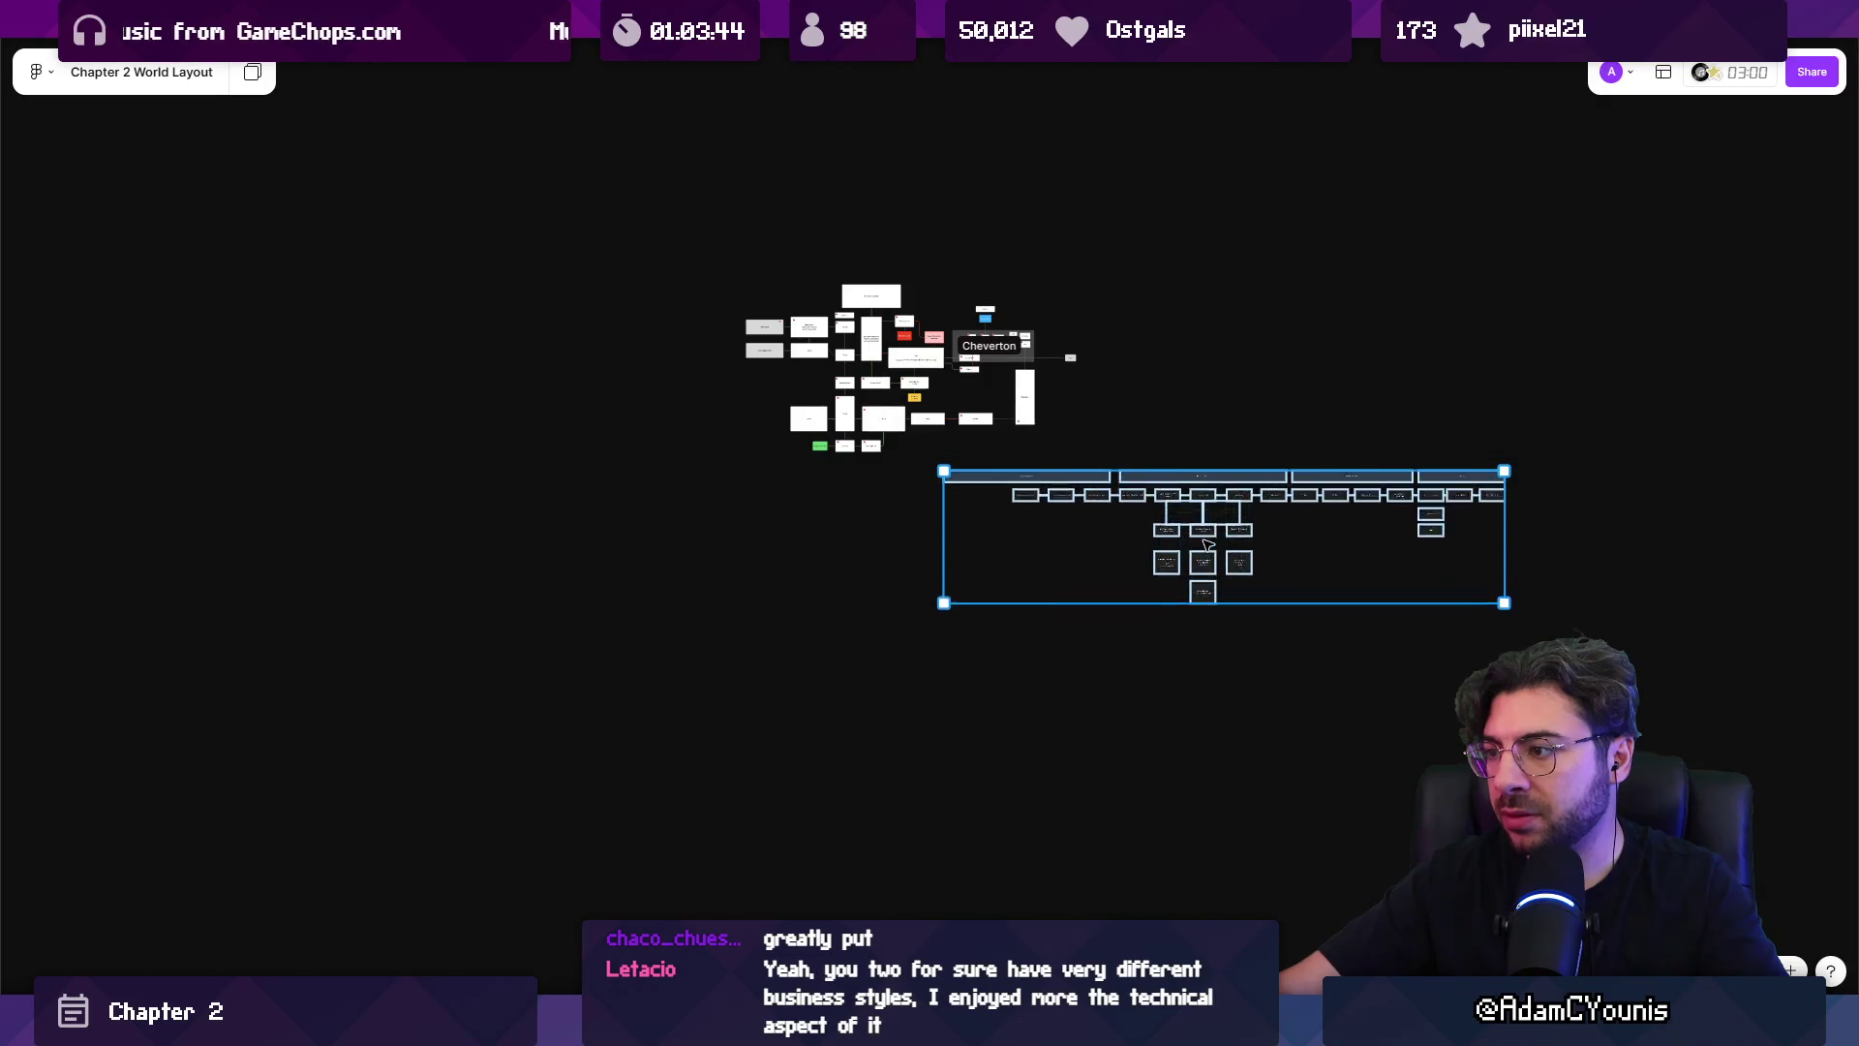
{"action": "key", "text": "shift+2"}
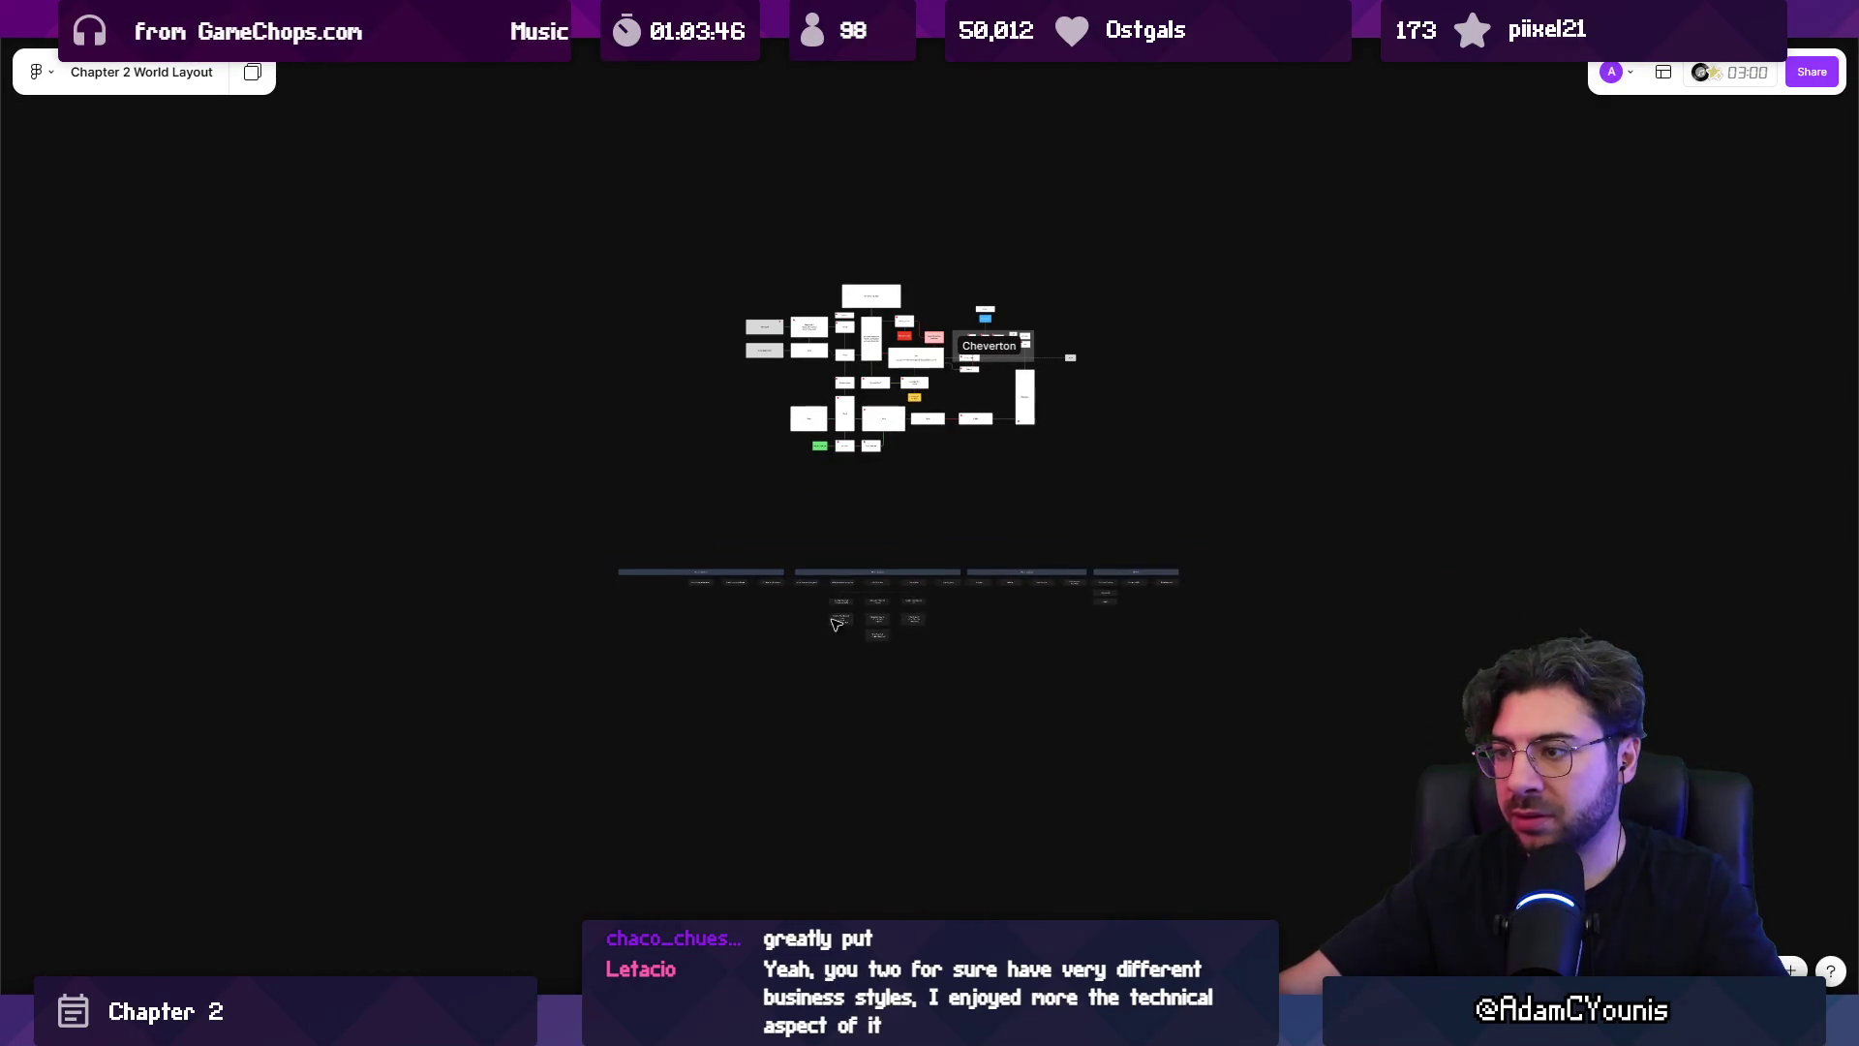
{"action": "scroll", "coordinate": [758, 623], "scroll_direction": "up", "scroll_amount": 8}
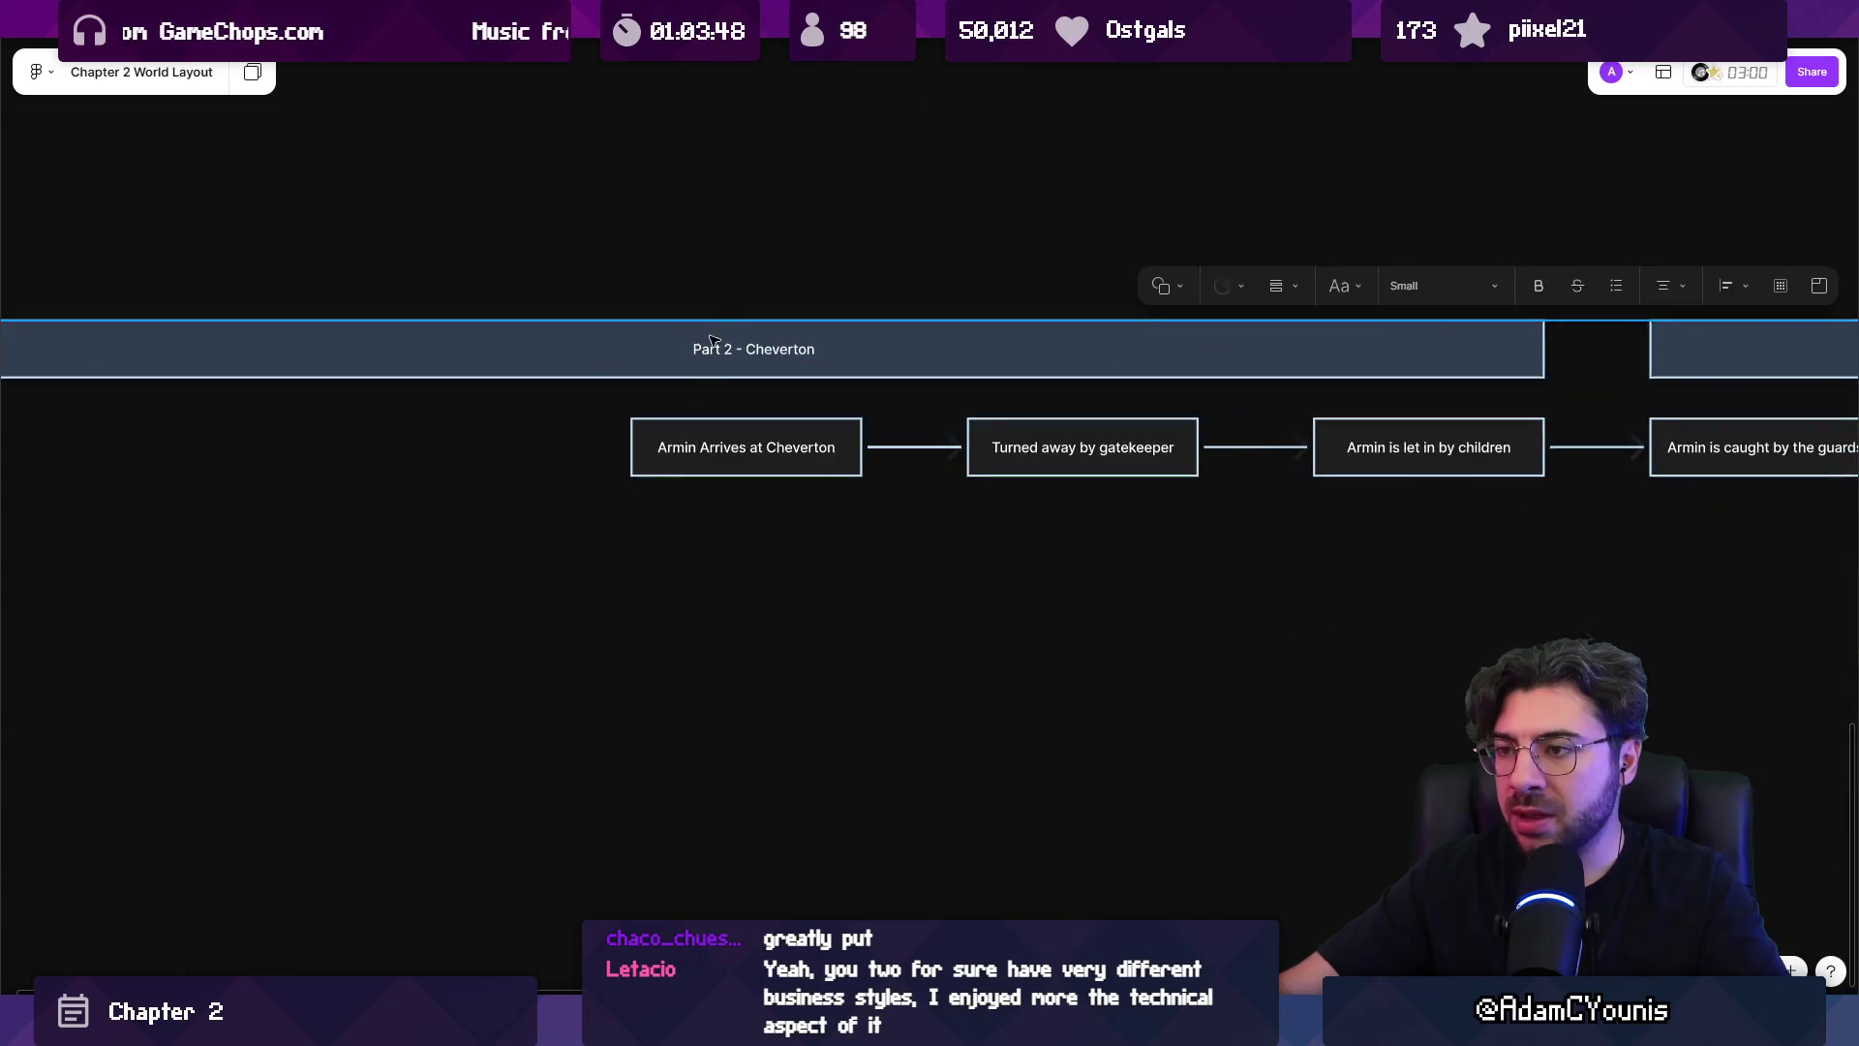
{"action": "scroll", "coordinate": [695, 349], "scroll_direction": "down", "scroll_amount": 2}
{"action": "left_click", "coordinate": [695, 317]}
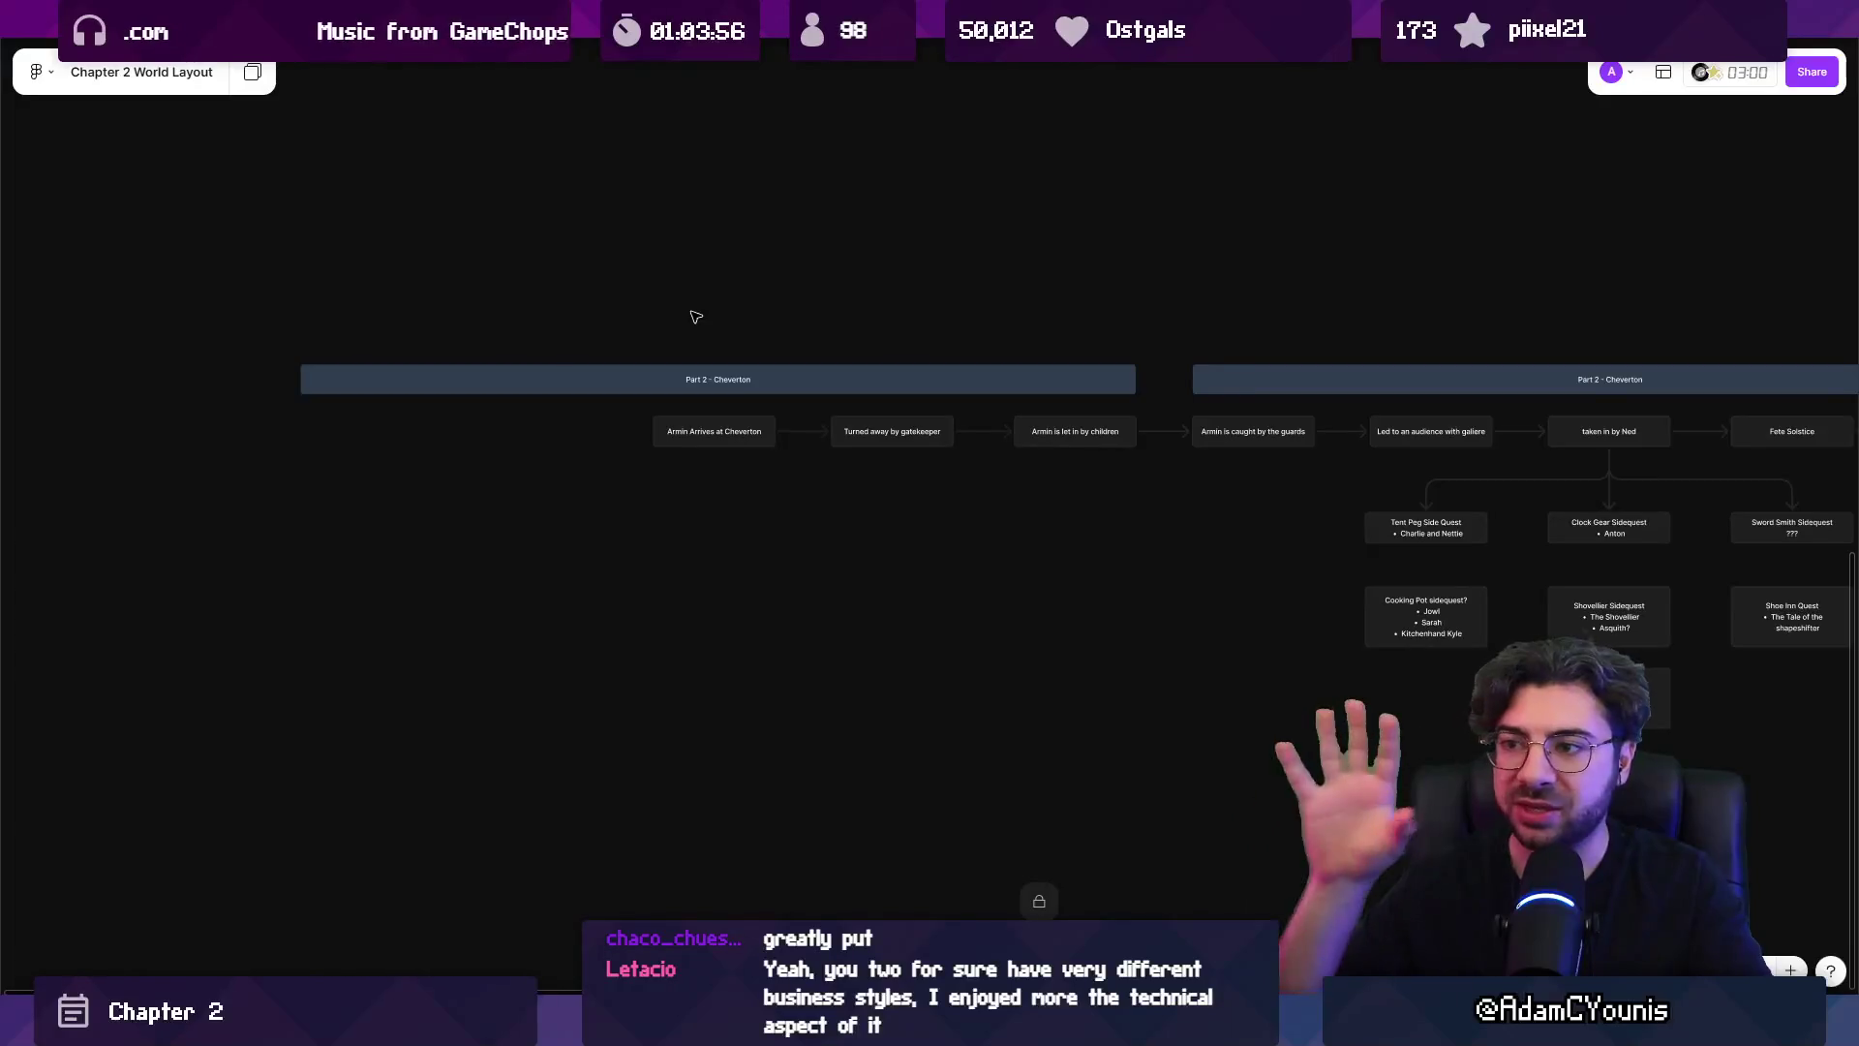
{"action": "scroll", "coordinate": [735, 320], "scroll_direction": "down", "scroll_amount": 3}
{"action": "scroll", "coordinate": [774, 485], "scroll_direction": "right", "scroll_amount": 5}
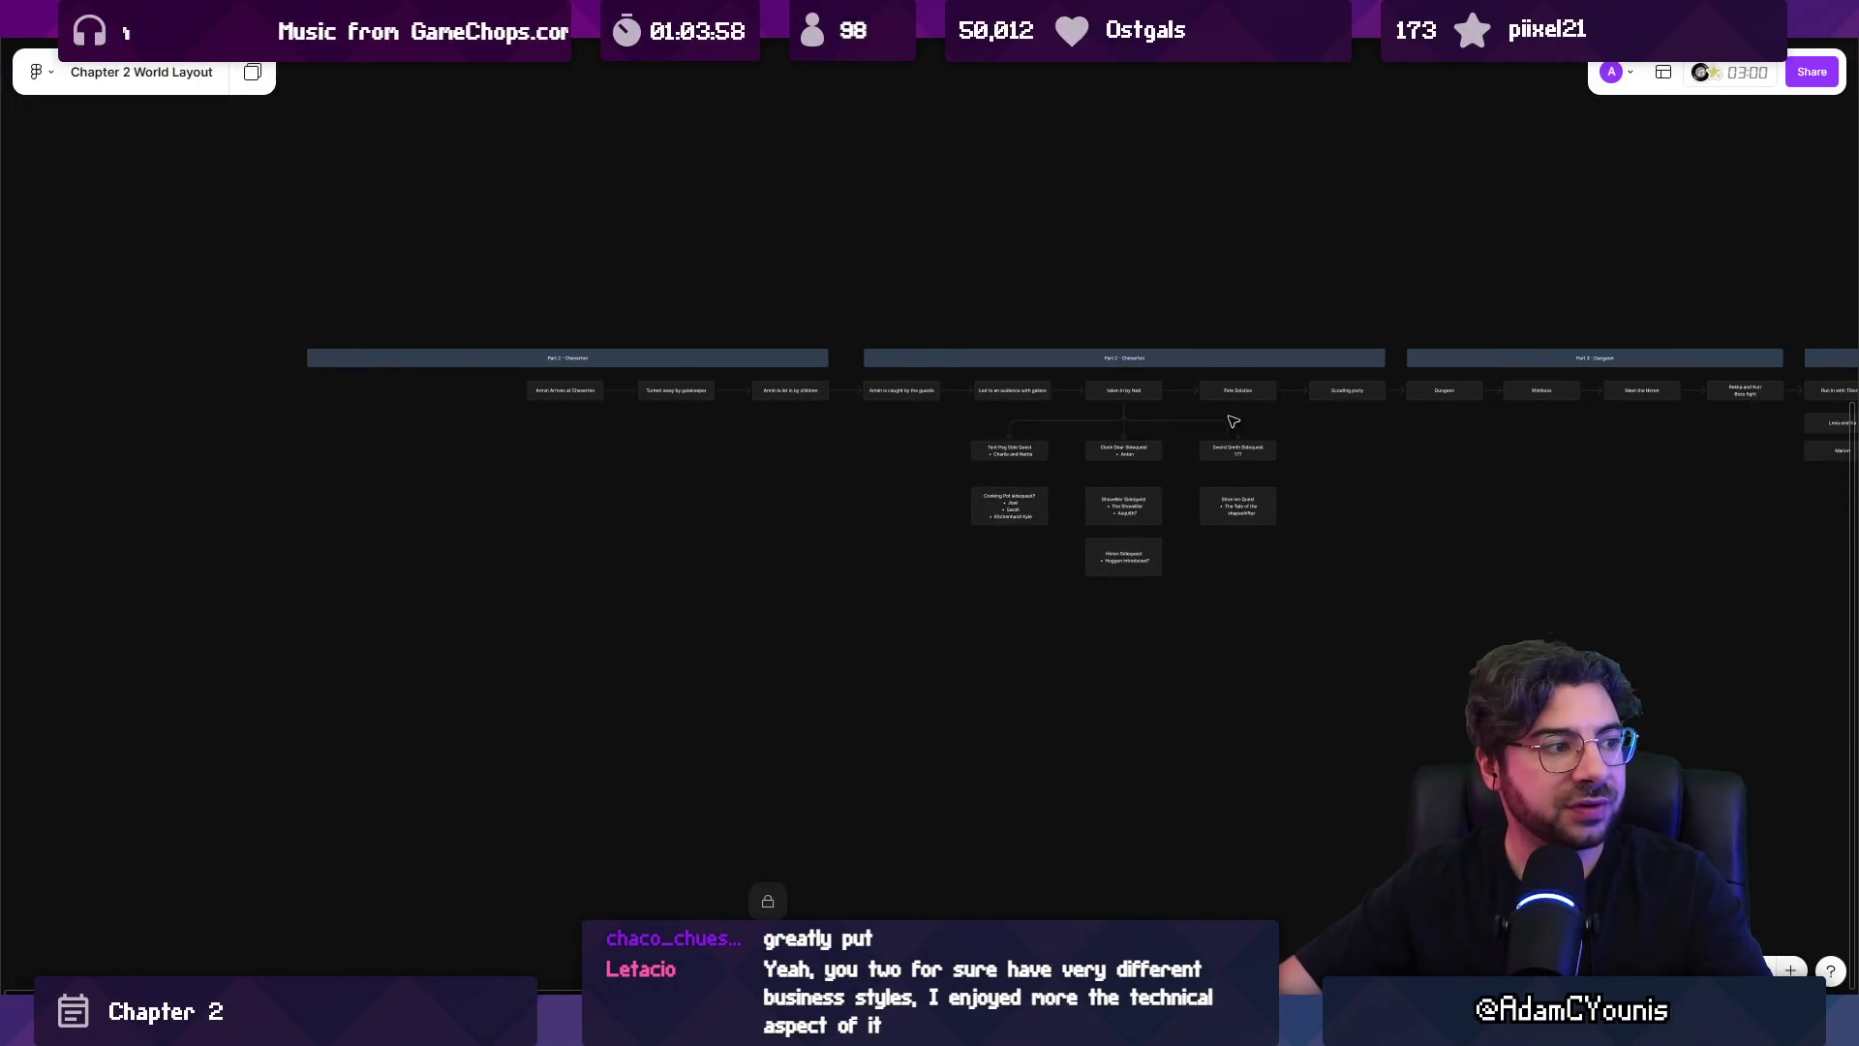
{"action": "scroll", "coordinate": [1102, 473], "scroll_direction": "up", "scroll_amount": 5}
{"action": "left_click", "coordinate": [1074, 477]}
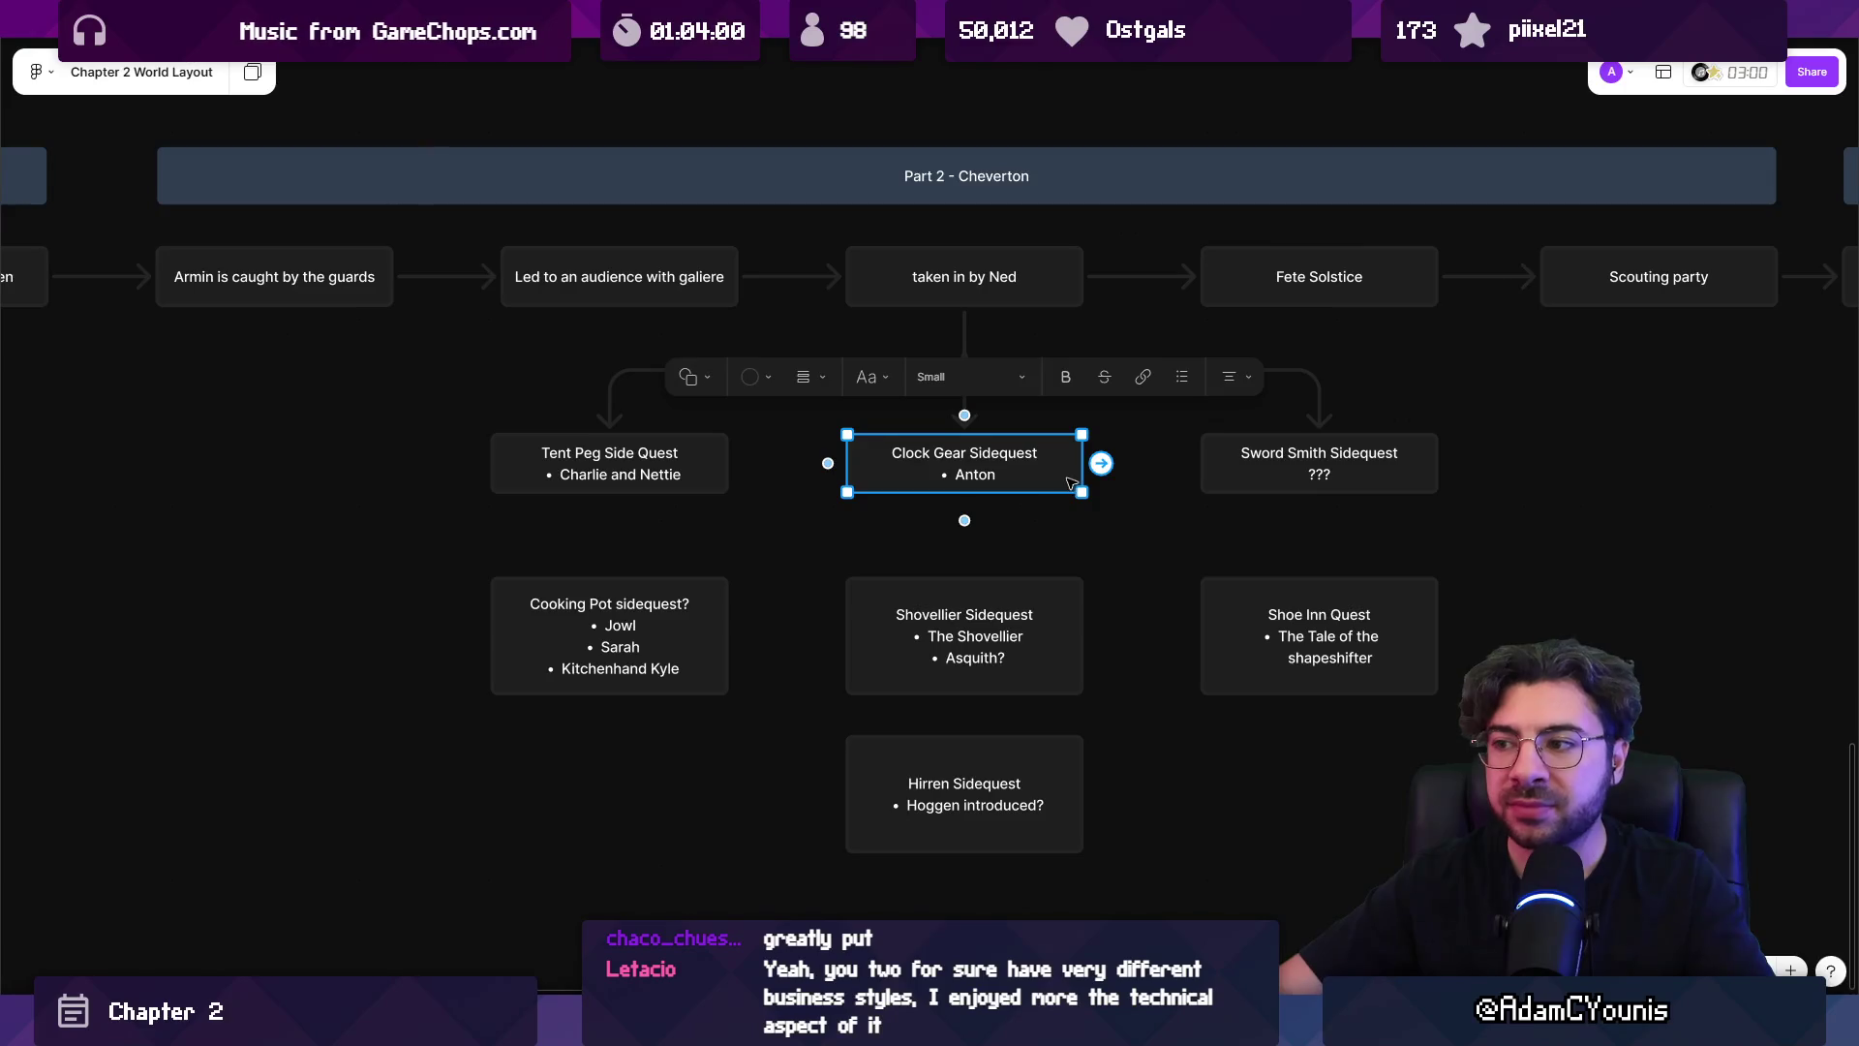
{"action": "left_click", "coordinate": [705, 466]}
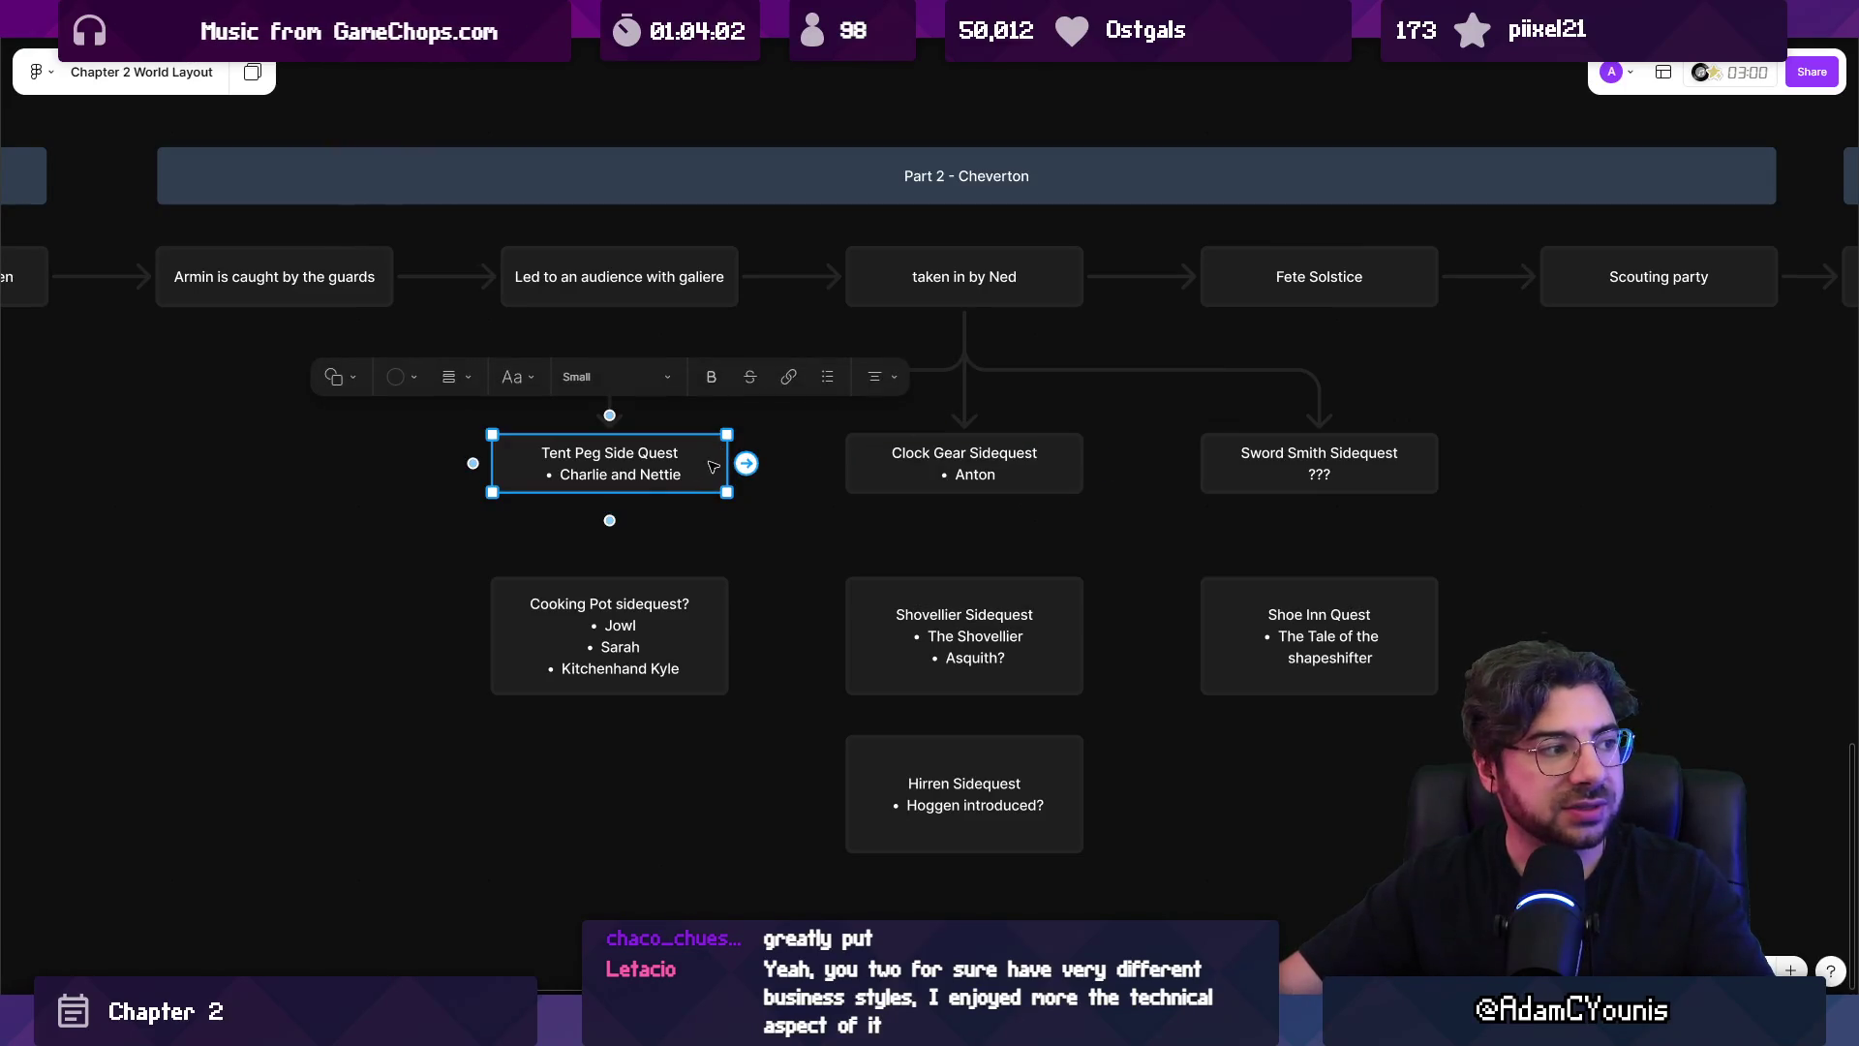
{"action": "scroll", "coordinate": [702, 465], "scroll_direction": "down", "scroll_amount": 3}
{"action": "scroll", "coordinate": [699, 463], "scroll_direction": "up", "scroll_amount": 6}
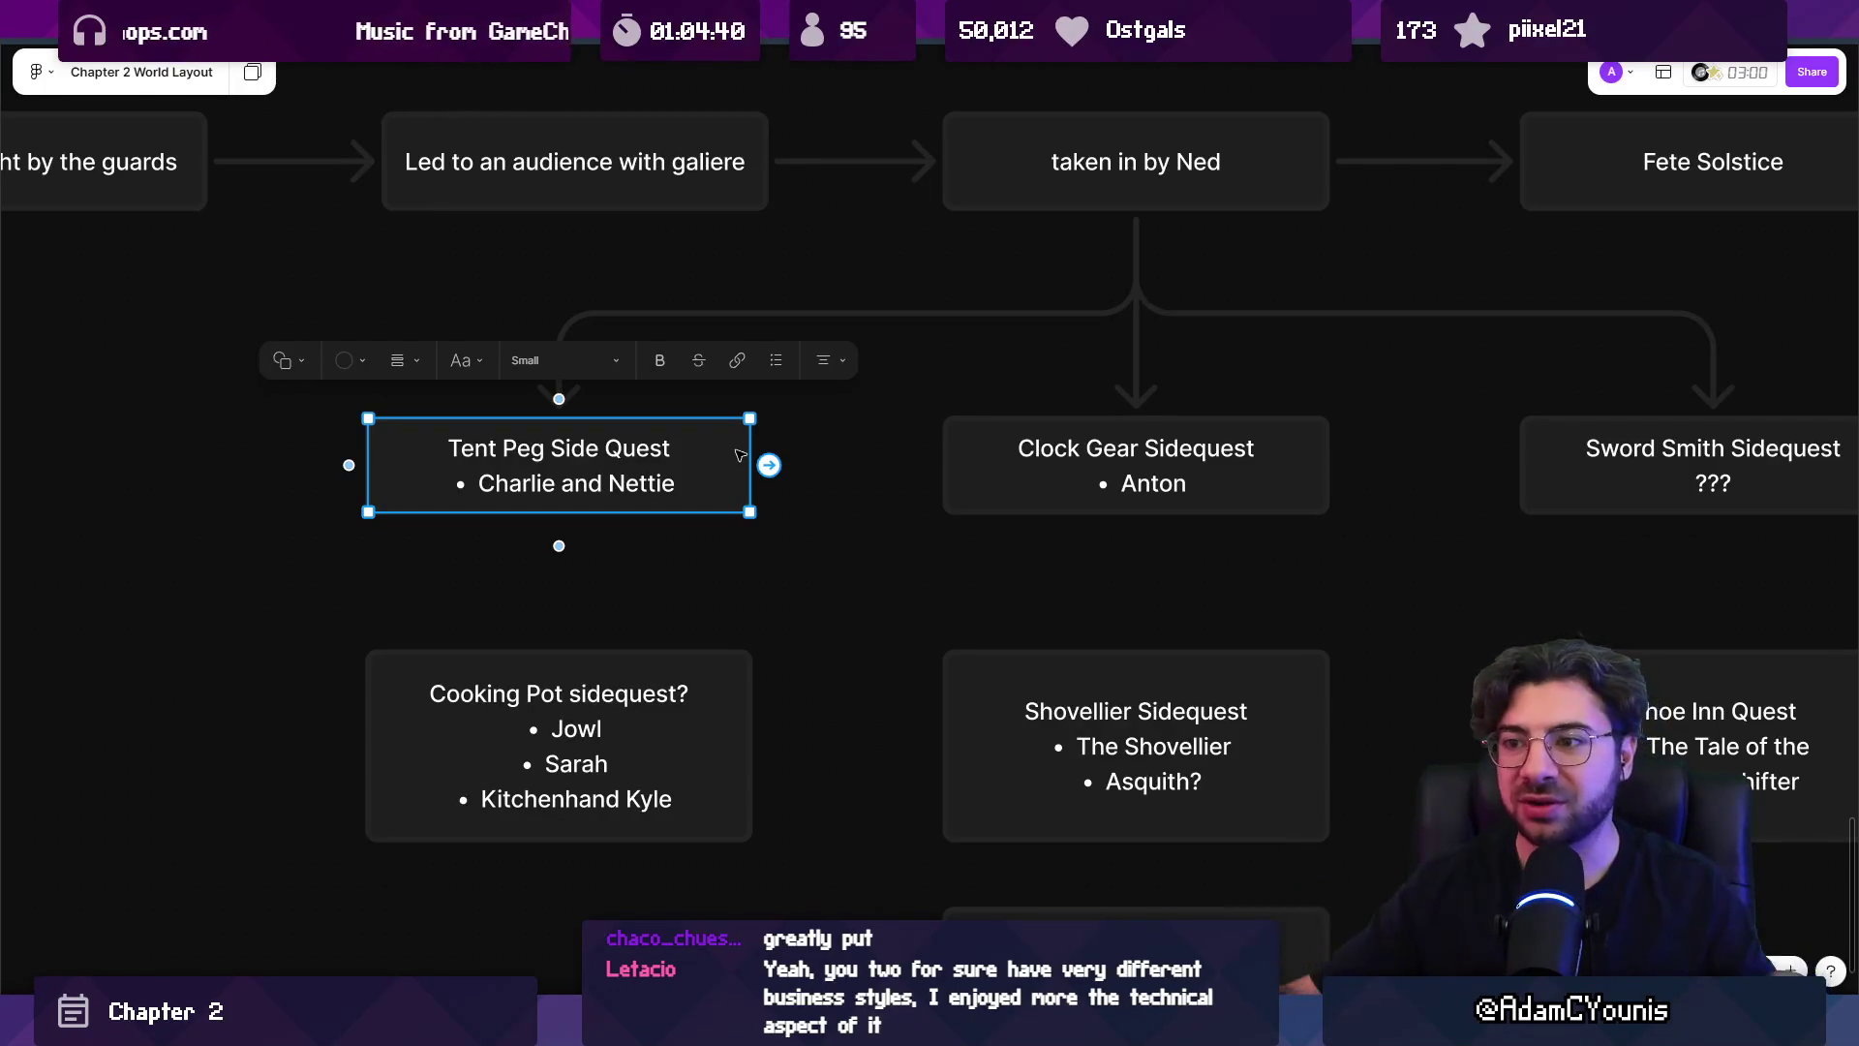
{"action": "left_click", "coordinate": [1034, 505]}
{"action": "scroll", "coordinate": [1034, 506], "scroll_direction": "down", "scroll_amount": 5}
{"action": "scroll", "coordinate": [871, 656], "scroll_direction": "down", "scroll_amount": 3}
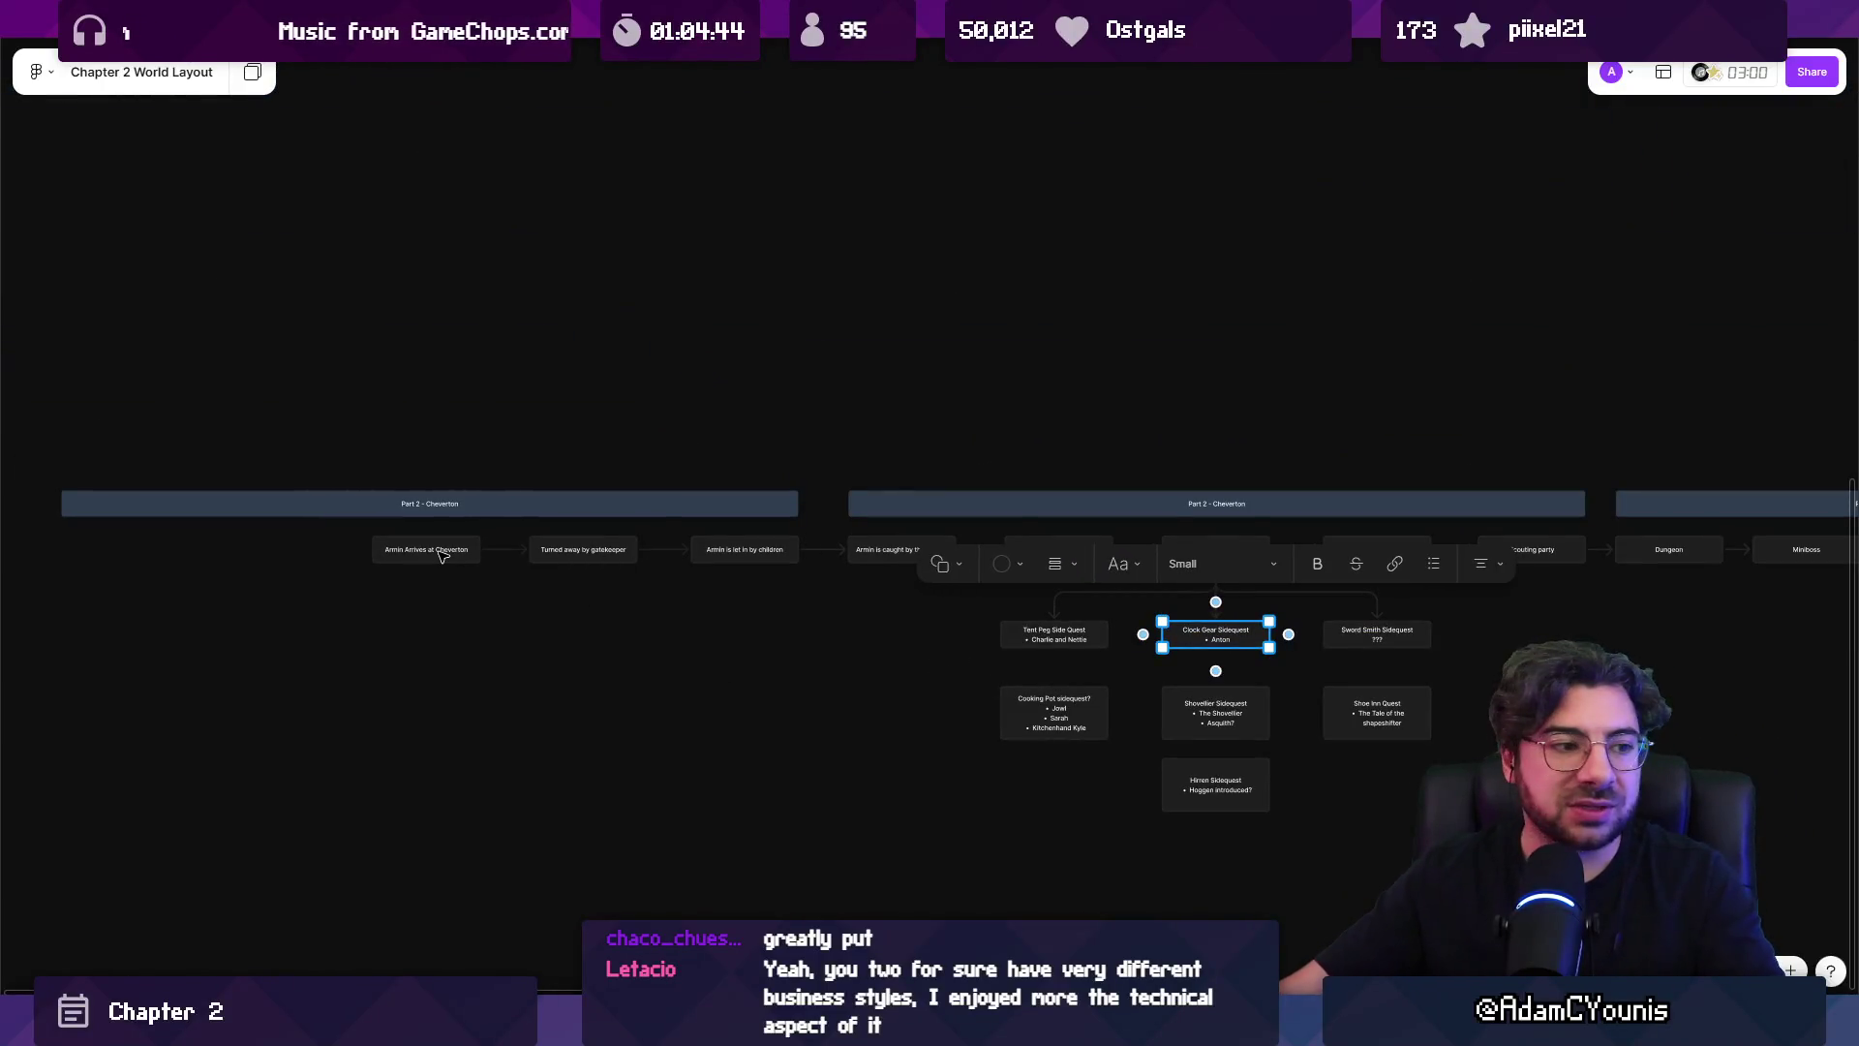
{"action": "left_click", "coordinate": [771, 659]}
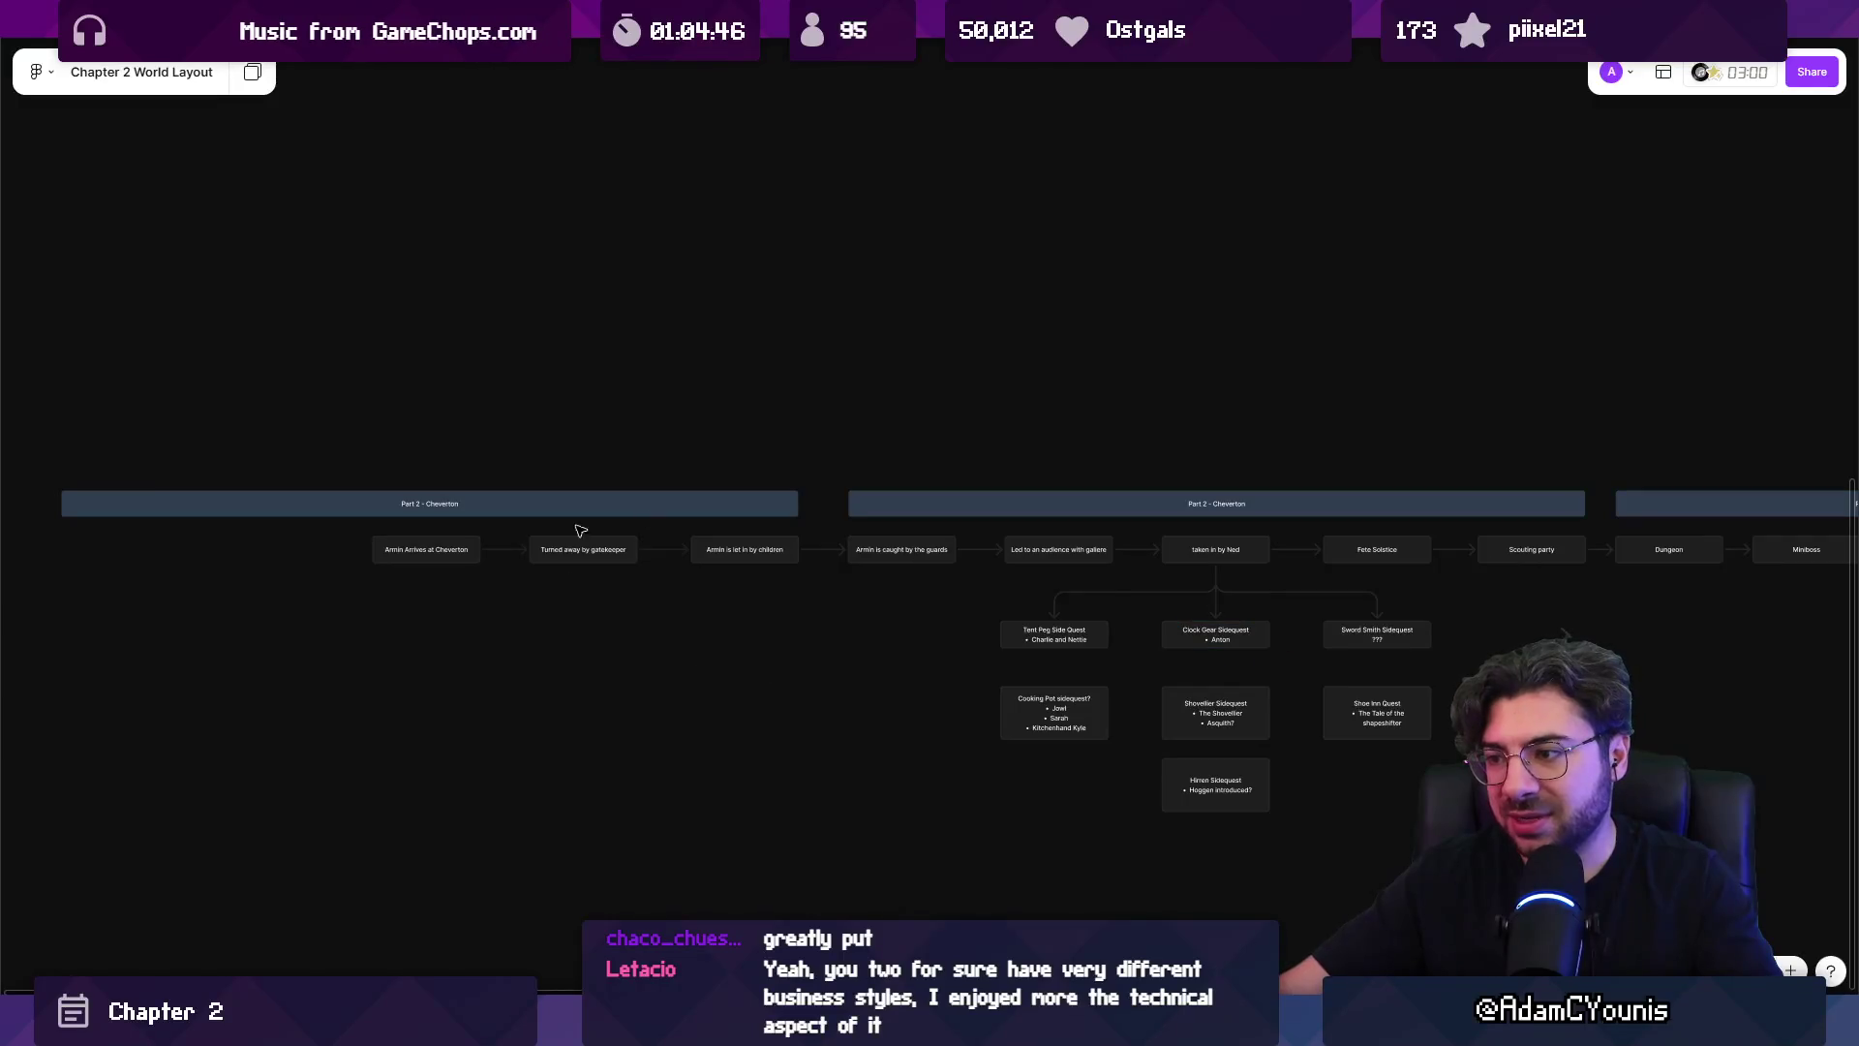
{"action": "scroll", "coordinate": [854, 421], "scroll_direction": "right", "scroll_amount": 3}
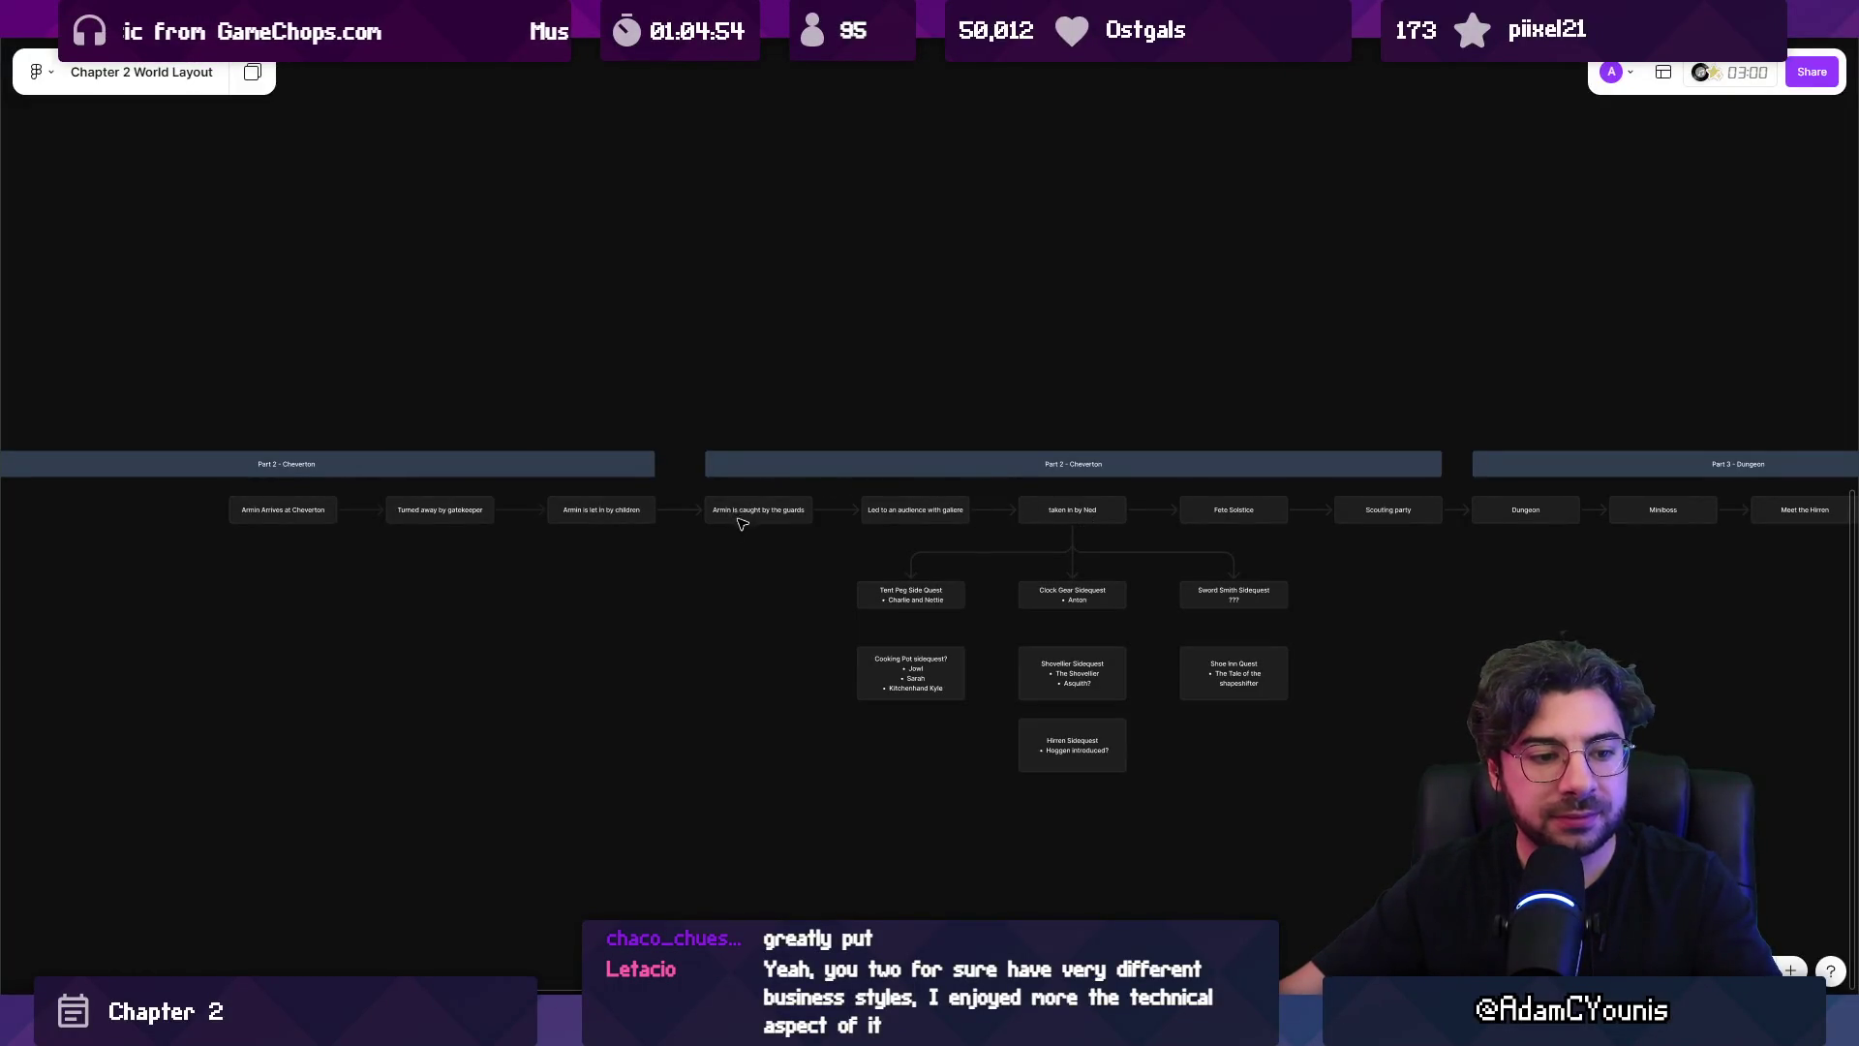
{"action": "mouse_move", "coordinate": [666, 519]}
{"action": "left_mouse_down"}
{"action": "mouse_move", "coordinate": [1120, 532]}
{"action": "mouse_move", "coordinate": [1357, 490]}
{"action": "mouse_move", "coordinate": [1369, 510]}
{"action": "left_mouse_up"}
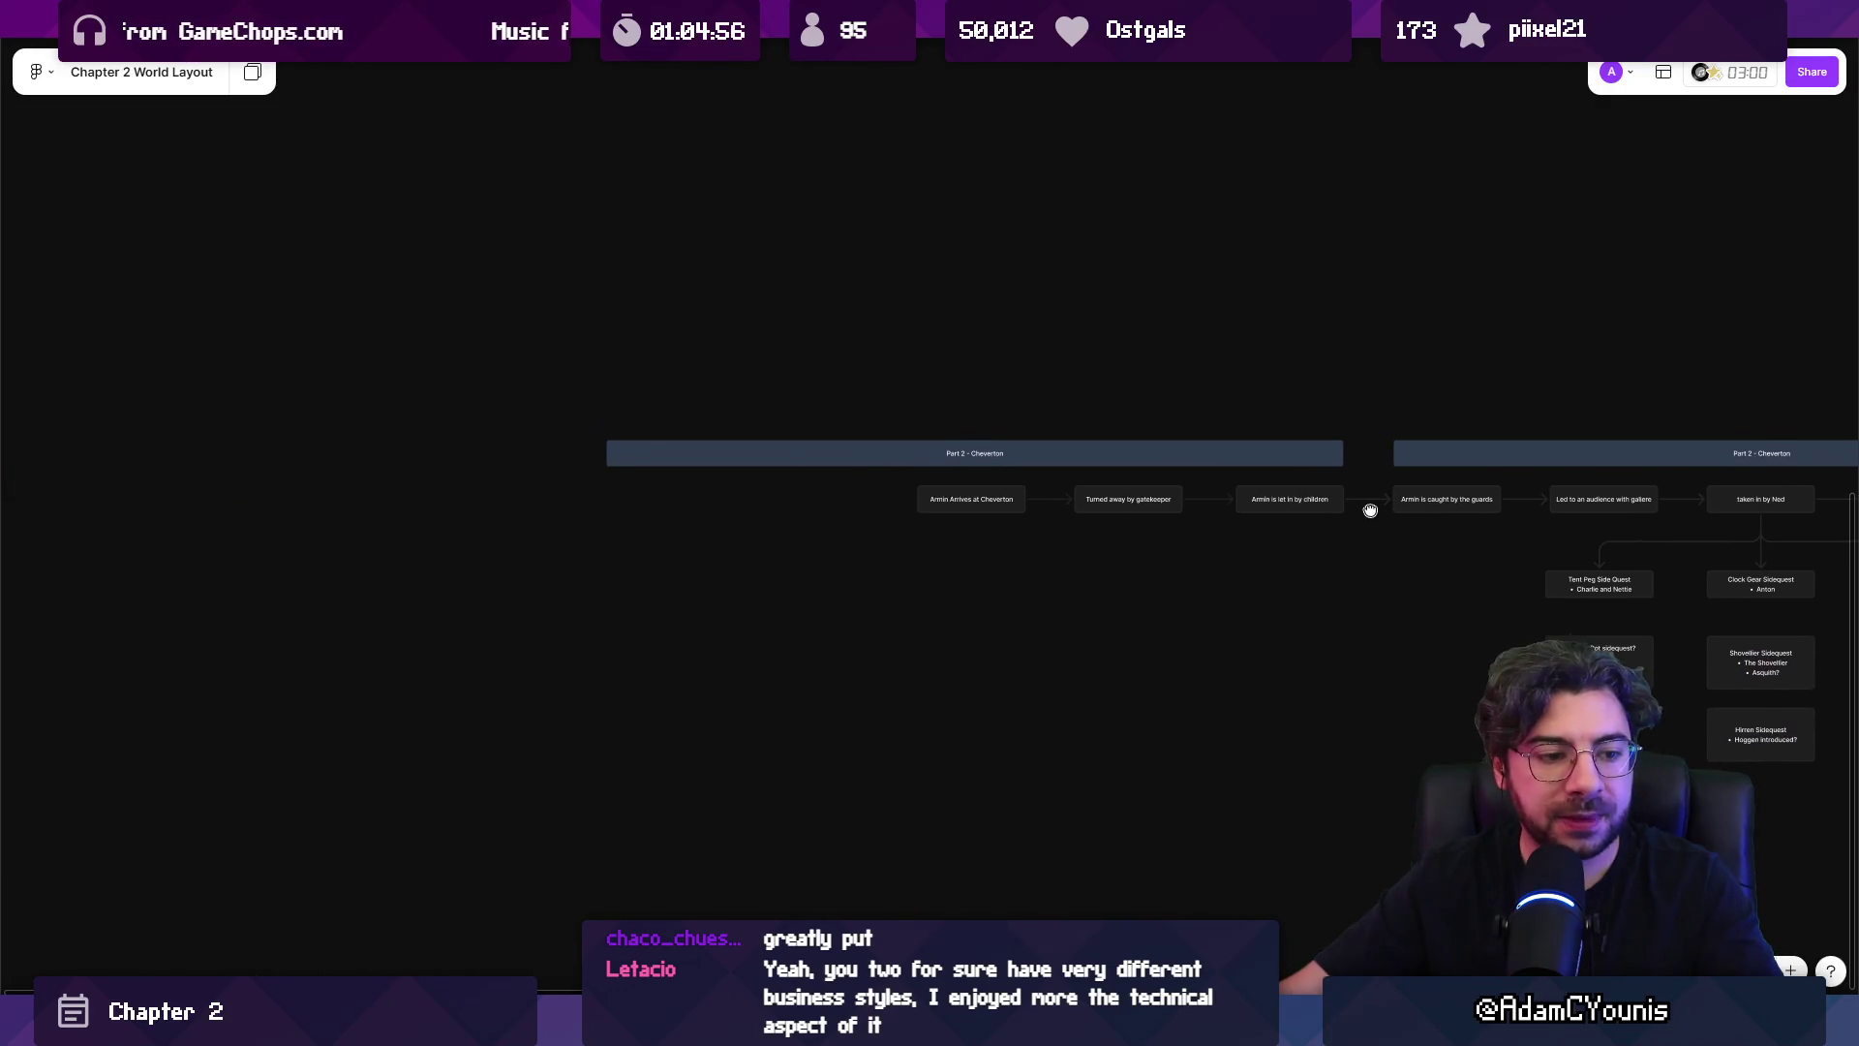
{"action": "scroll", "coordinate": [997, 475], "scroll_direction": "up", "scroll_amount": 5}
{"action": "double_click", "coordinate": [907, 431]}
Retitle the left header 'Part 1 - The Ridgelands', correcting the 'TGhe' typo.
{"action": "key", "text": "BackSpace"}
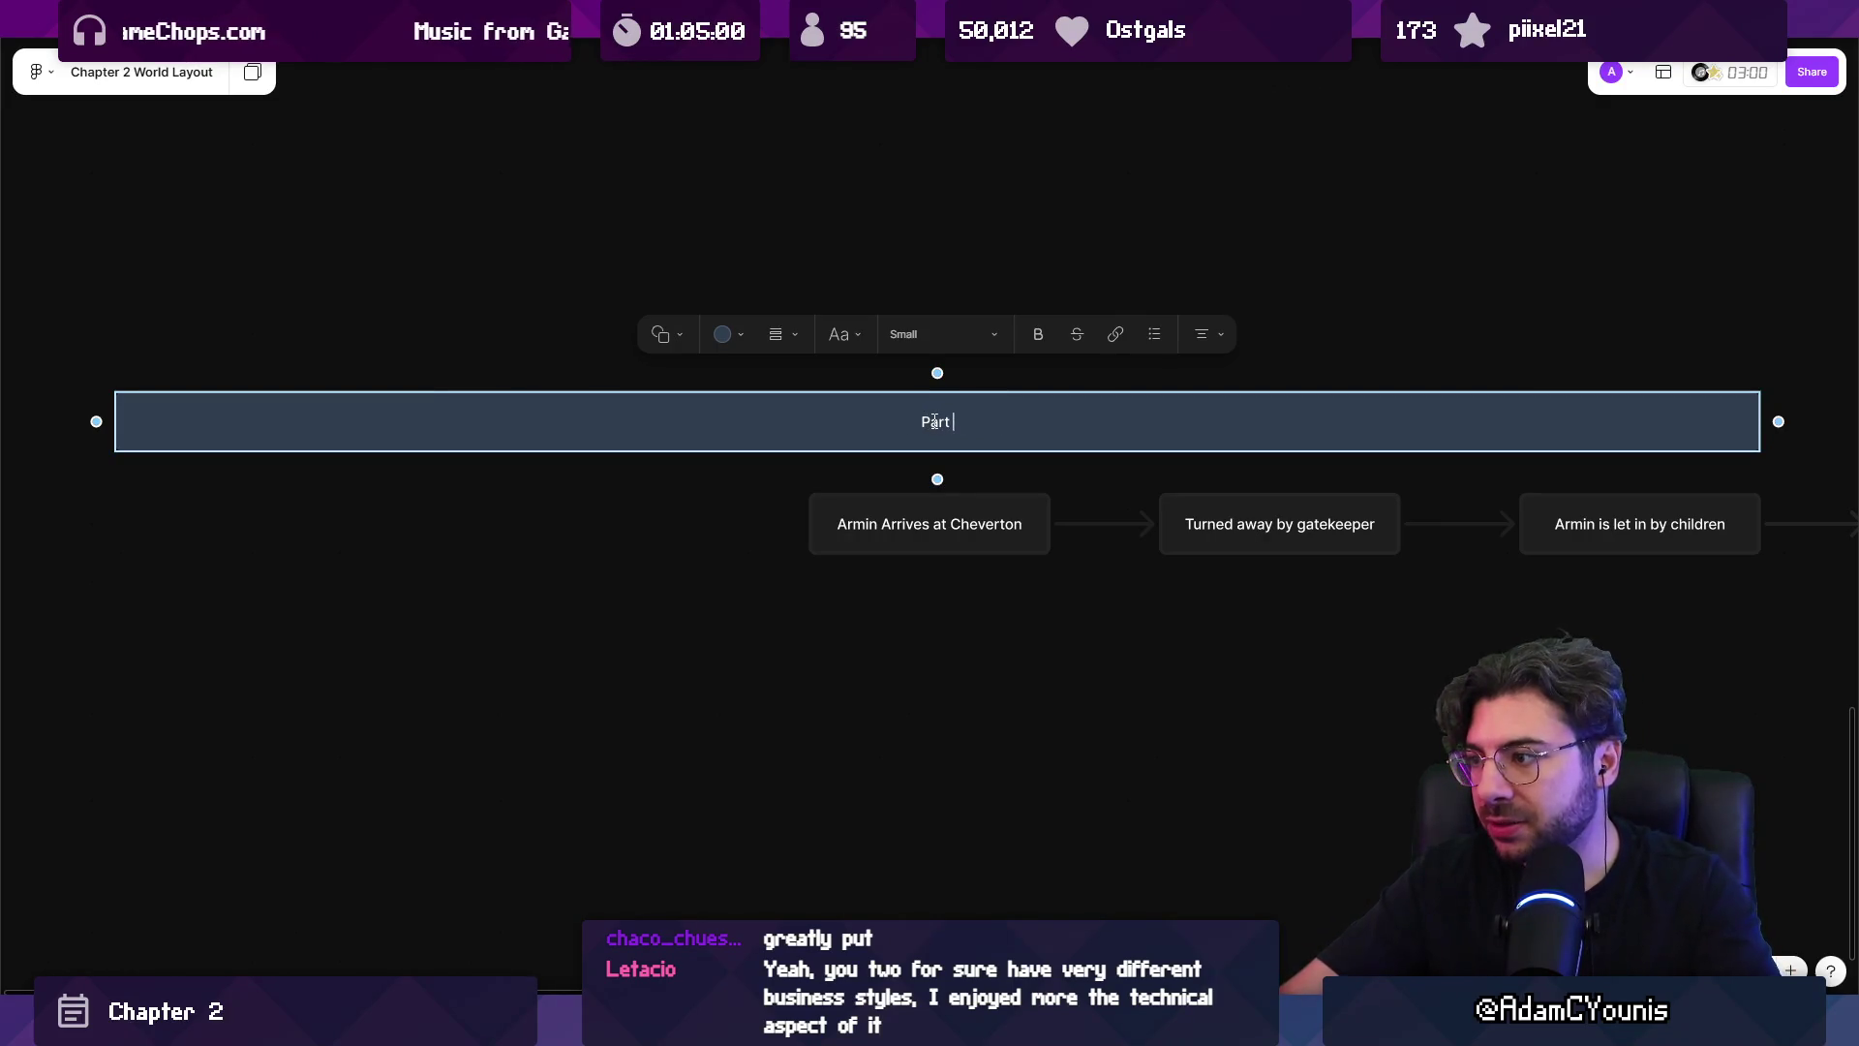
{"action": "type", "text": "1"}
{"action": "scroll", "coordinate": [930, 416], "scroll_direction": "down", "scroll_amount": 2}
{"action": "scroll", "coordinate": [992, 411], "scroll_direction": "up", "scroll_amount": 3}
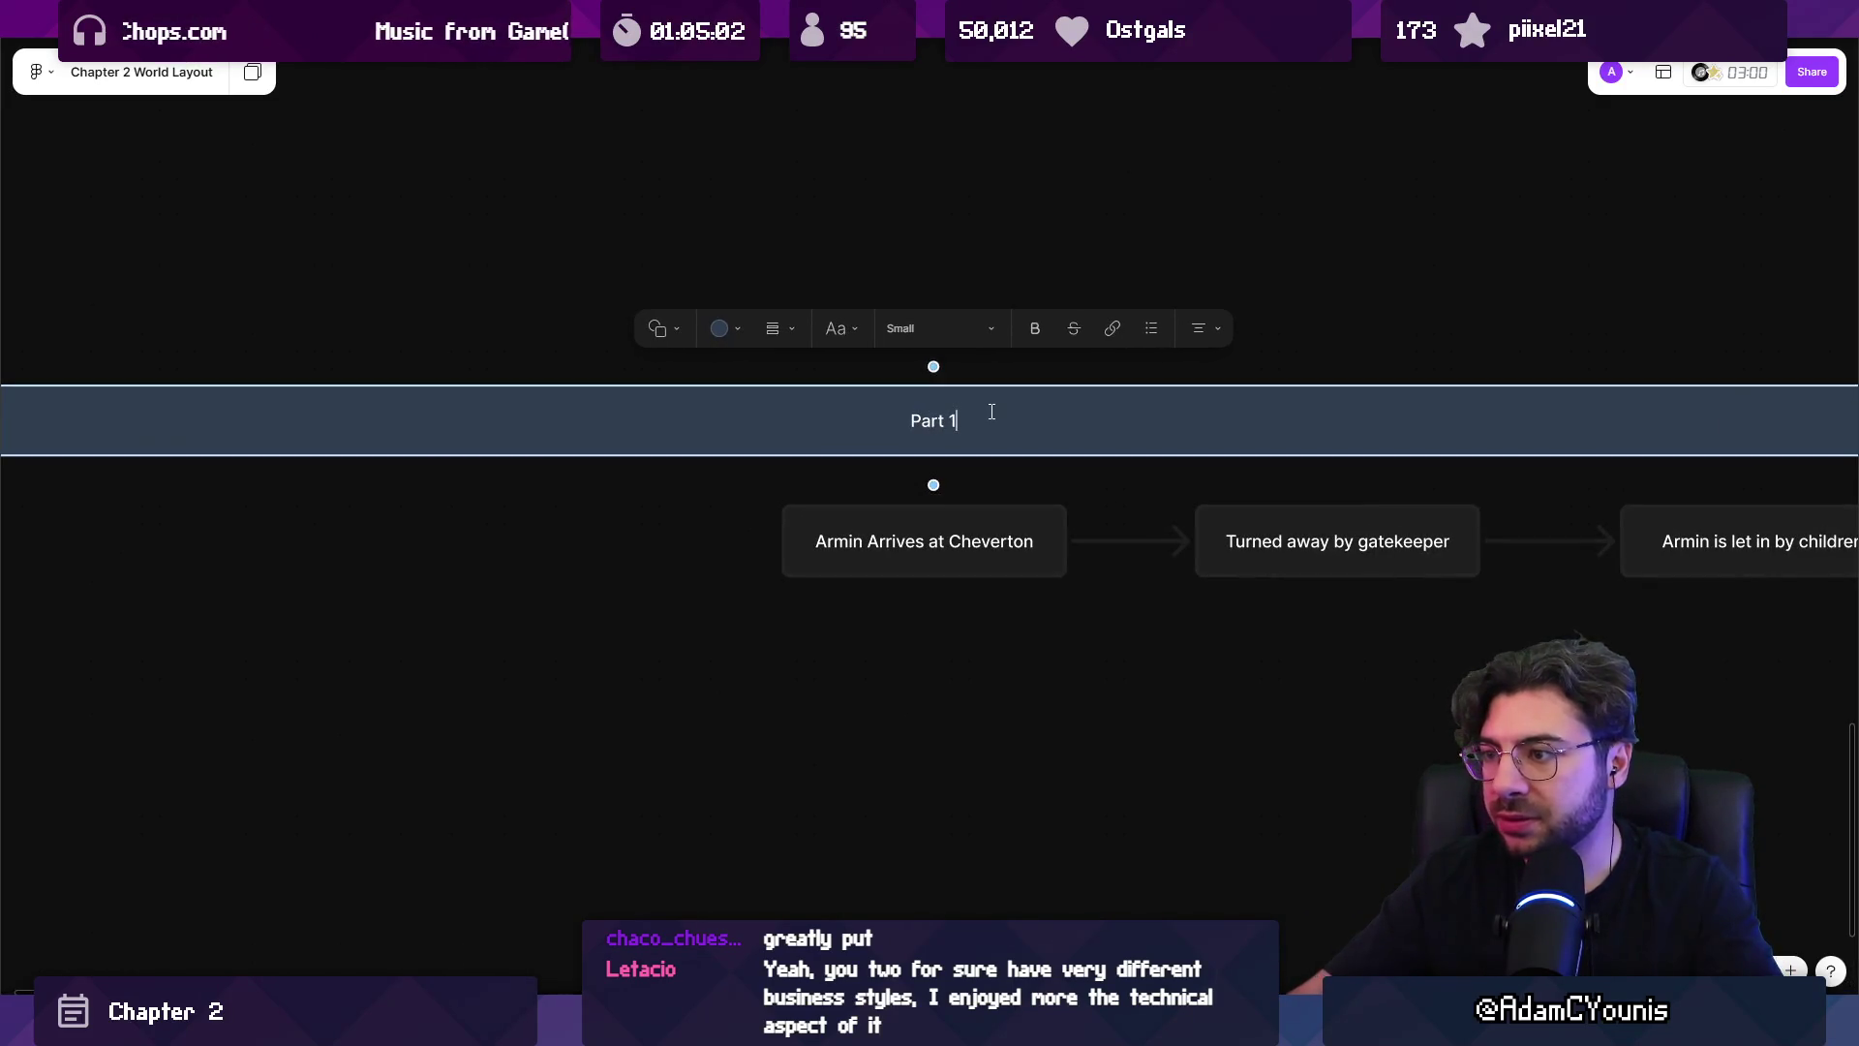
{"action": "type", "text": "-TGhe Ridgelands"}
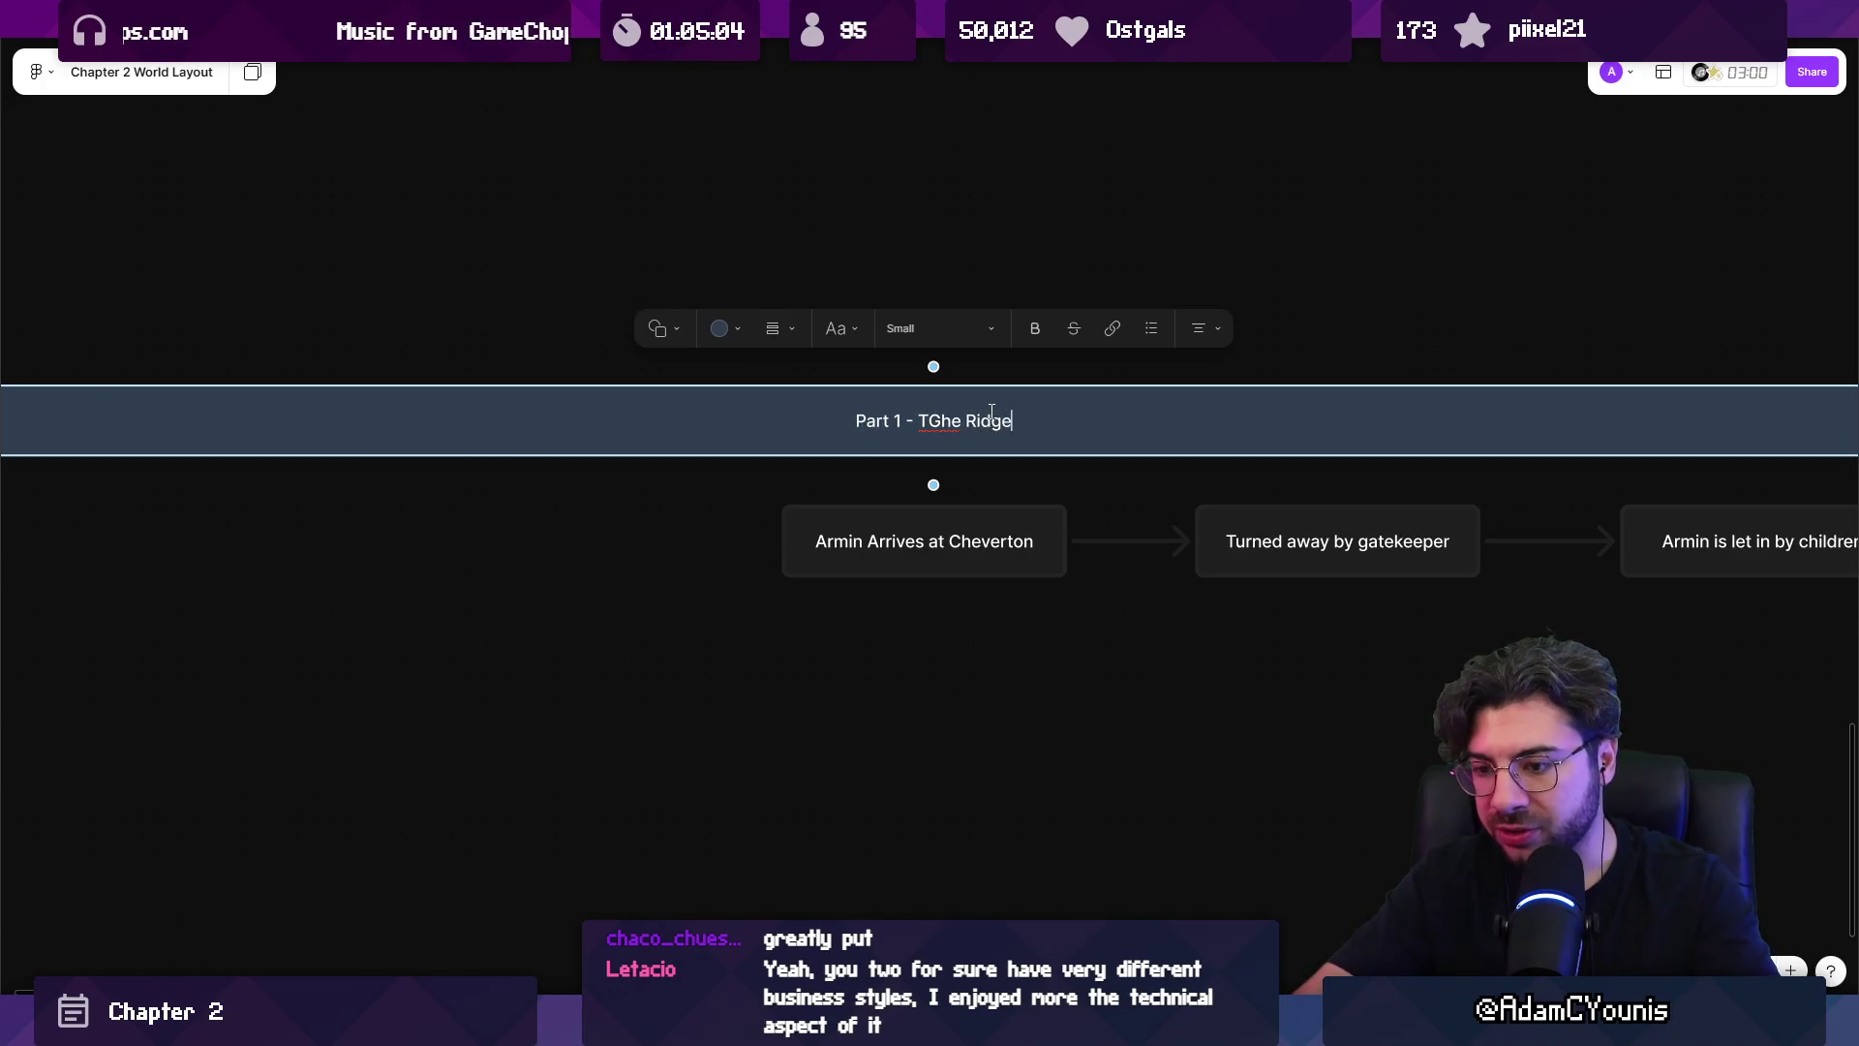
{"action": "key", "text": "Escape"}
{"action": "double_click", "coordinate": [916, 423]}
{"action": "key", "text": "BackSpace"}
{"action": "key", "text": "Escape"}
Place a copy of the 'Armin Arrives at Cheverton' box further left.
{"action": "scroll", "coordinate": [1055, 523], "scroll_direction": "down", "scroll_amount": 5}
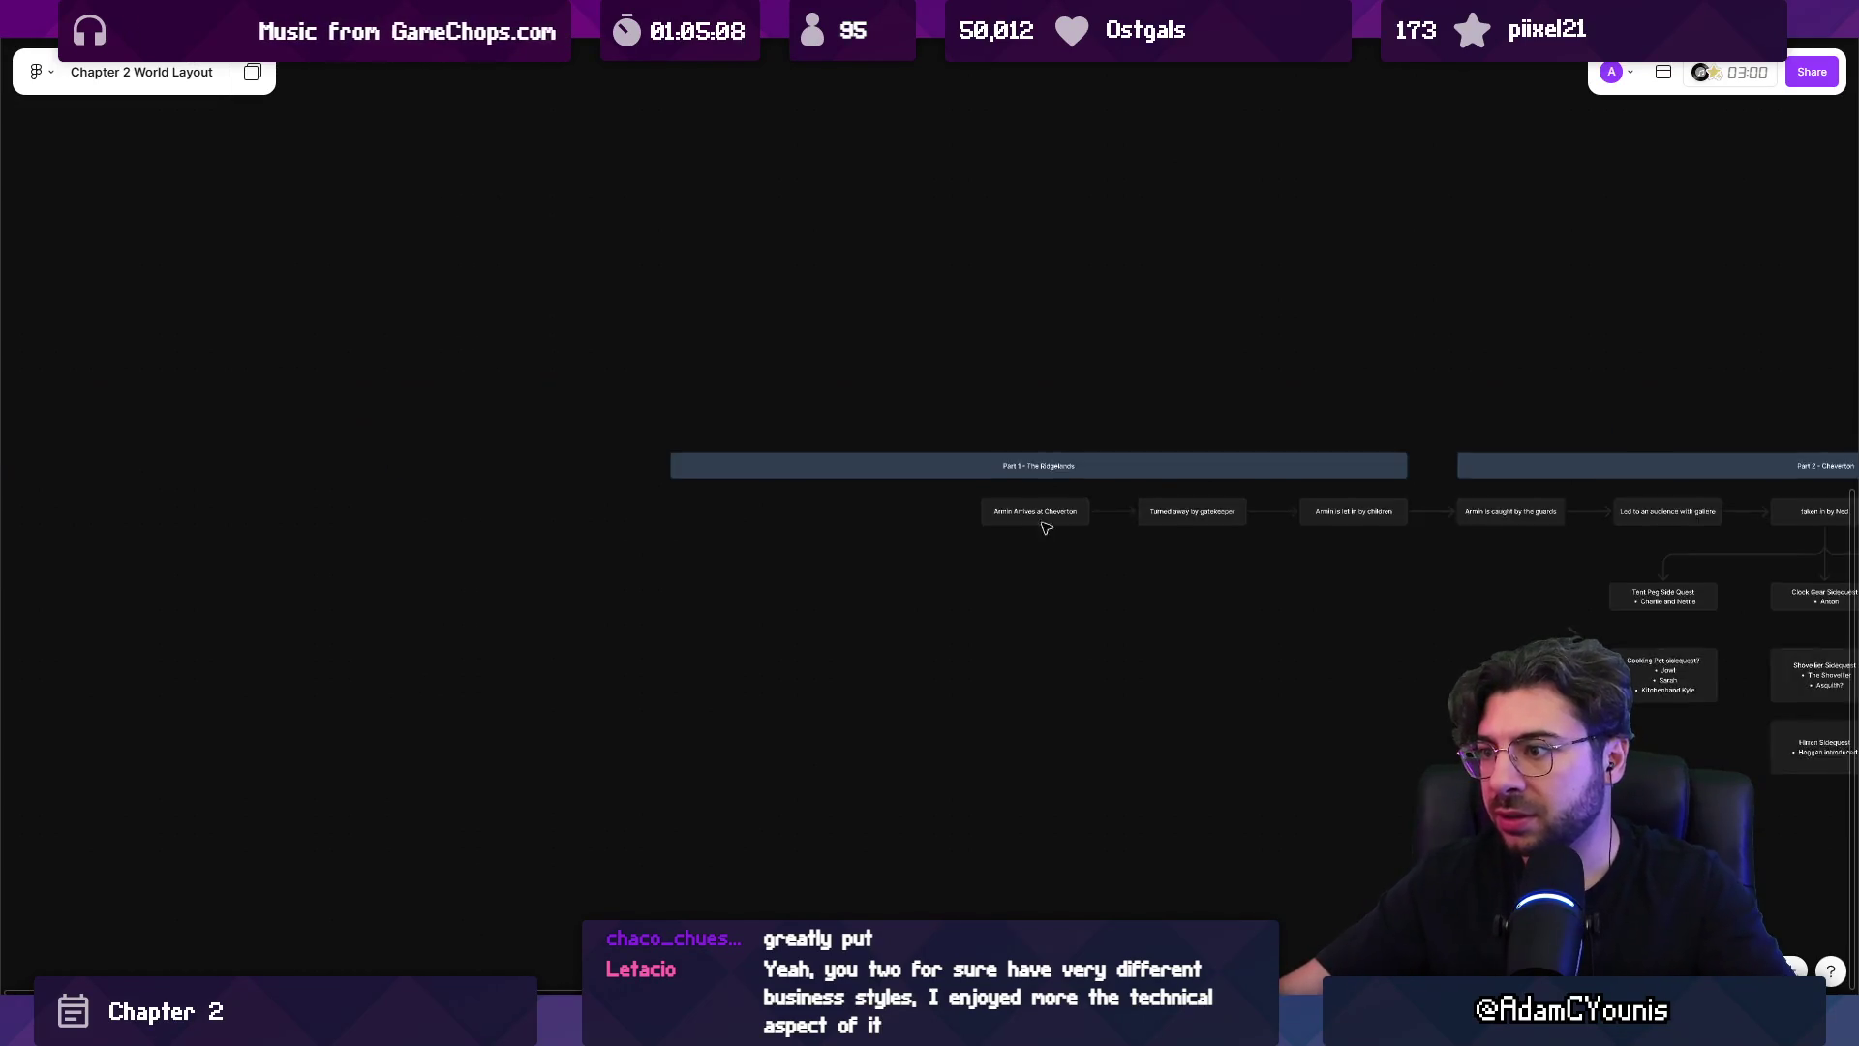
{"action": "left_click", "coordinate": [1055, 523]}
{"action": "left_click_drag", "start_coordinate": [1212, 523], "coordinate": [804, 523]}
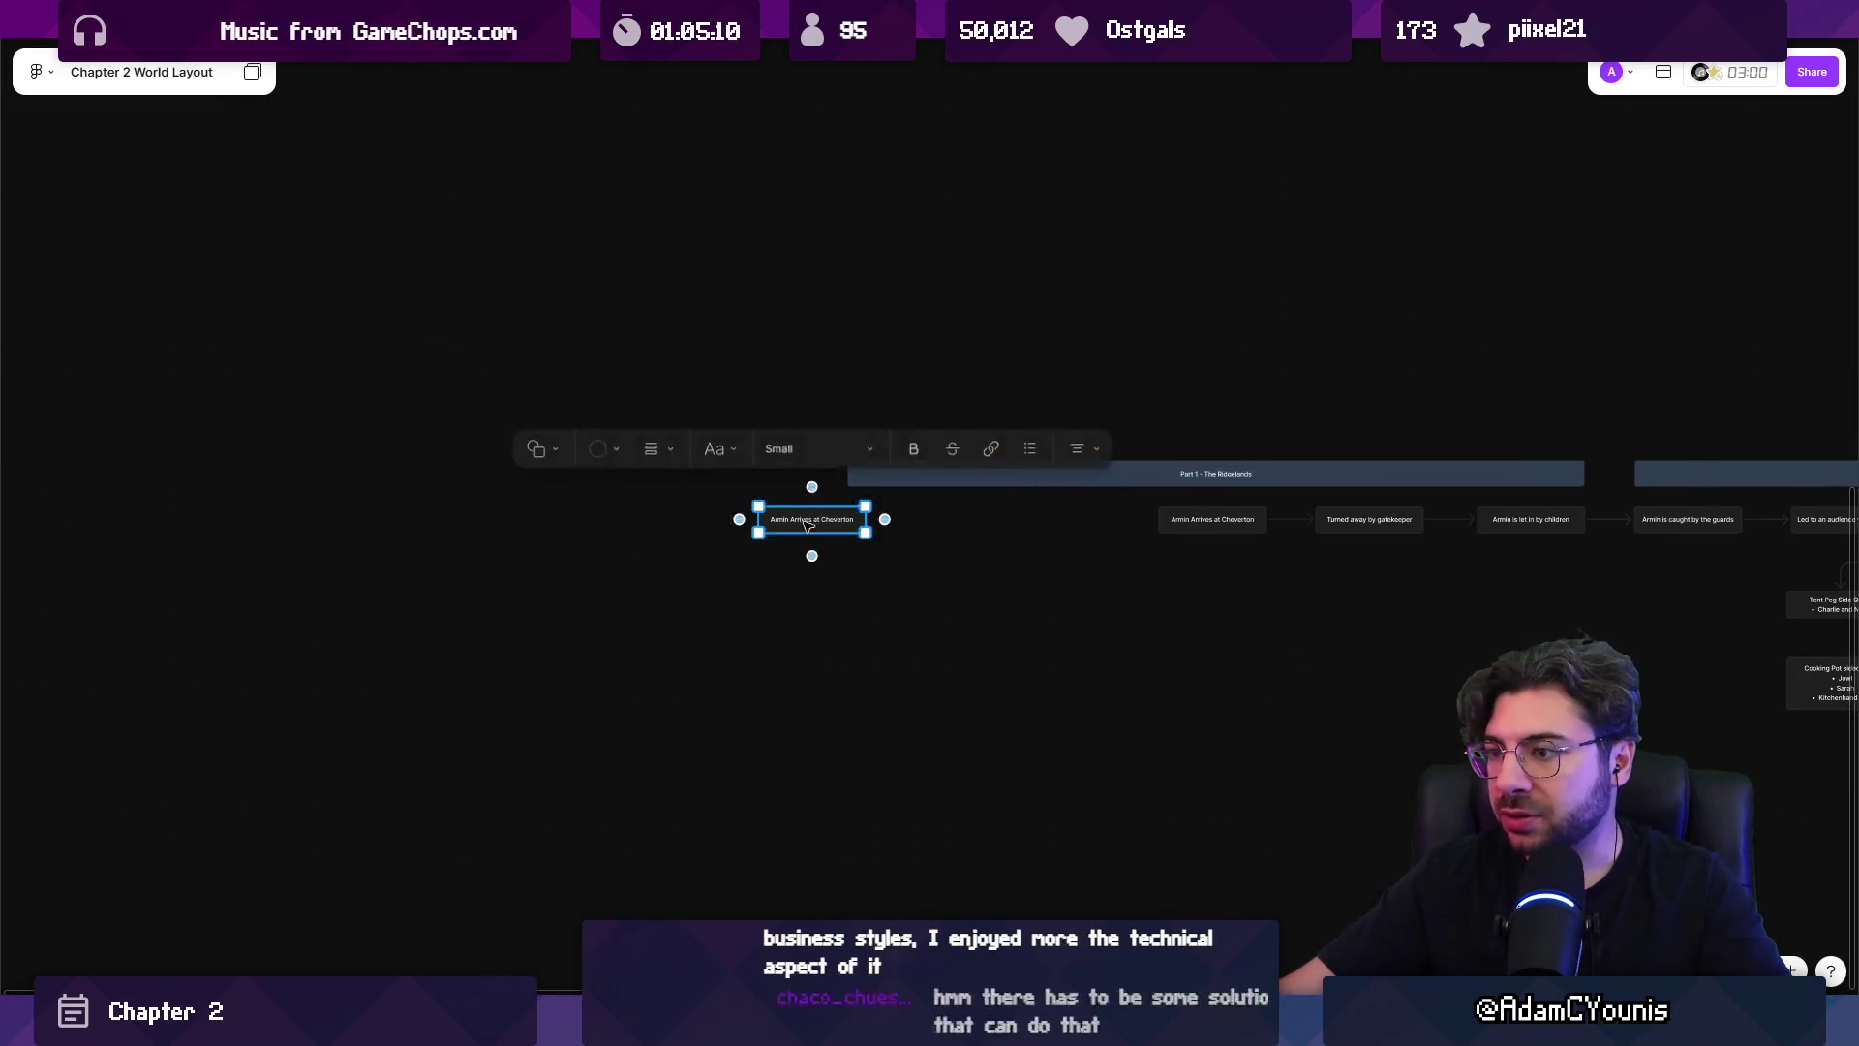
Rename the copy 'Armin Leaves the Athenaeum', duplicate it, and link the two with an arrow.
{"action": "scroll", "coordinate": [804, 524], "scroll_direction": "up", "scroll_amount": 5}
{"action": "key", "text": "Return"}
{"action": "type", "text": "Armin Leaves "}
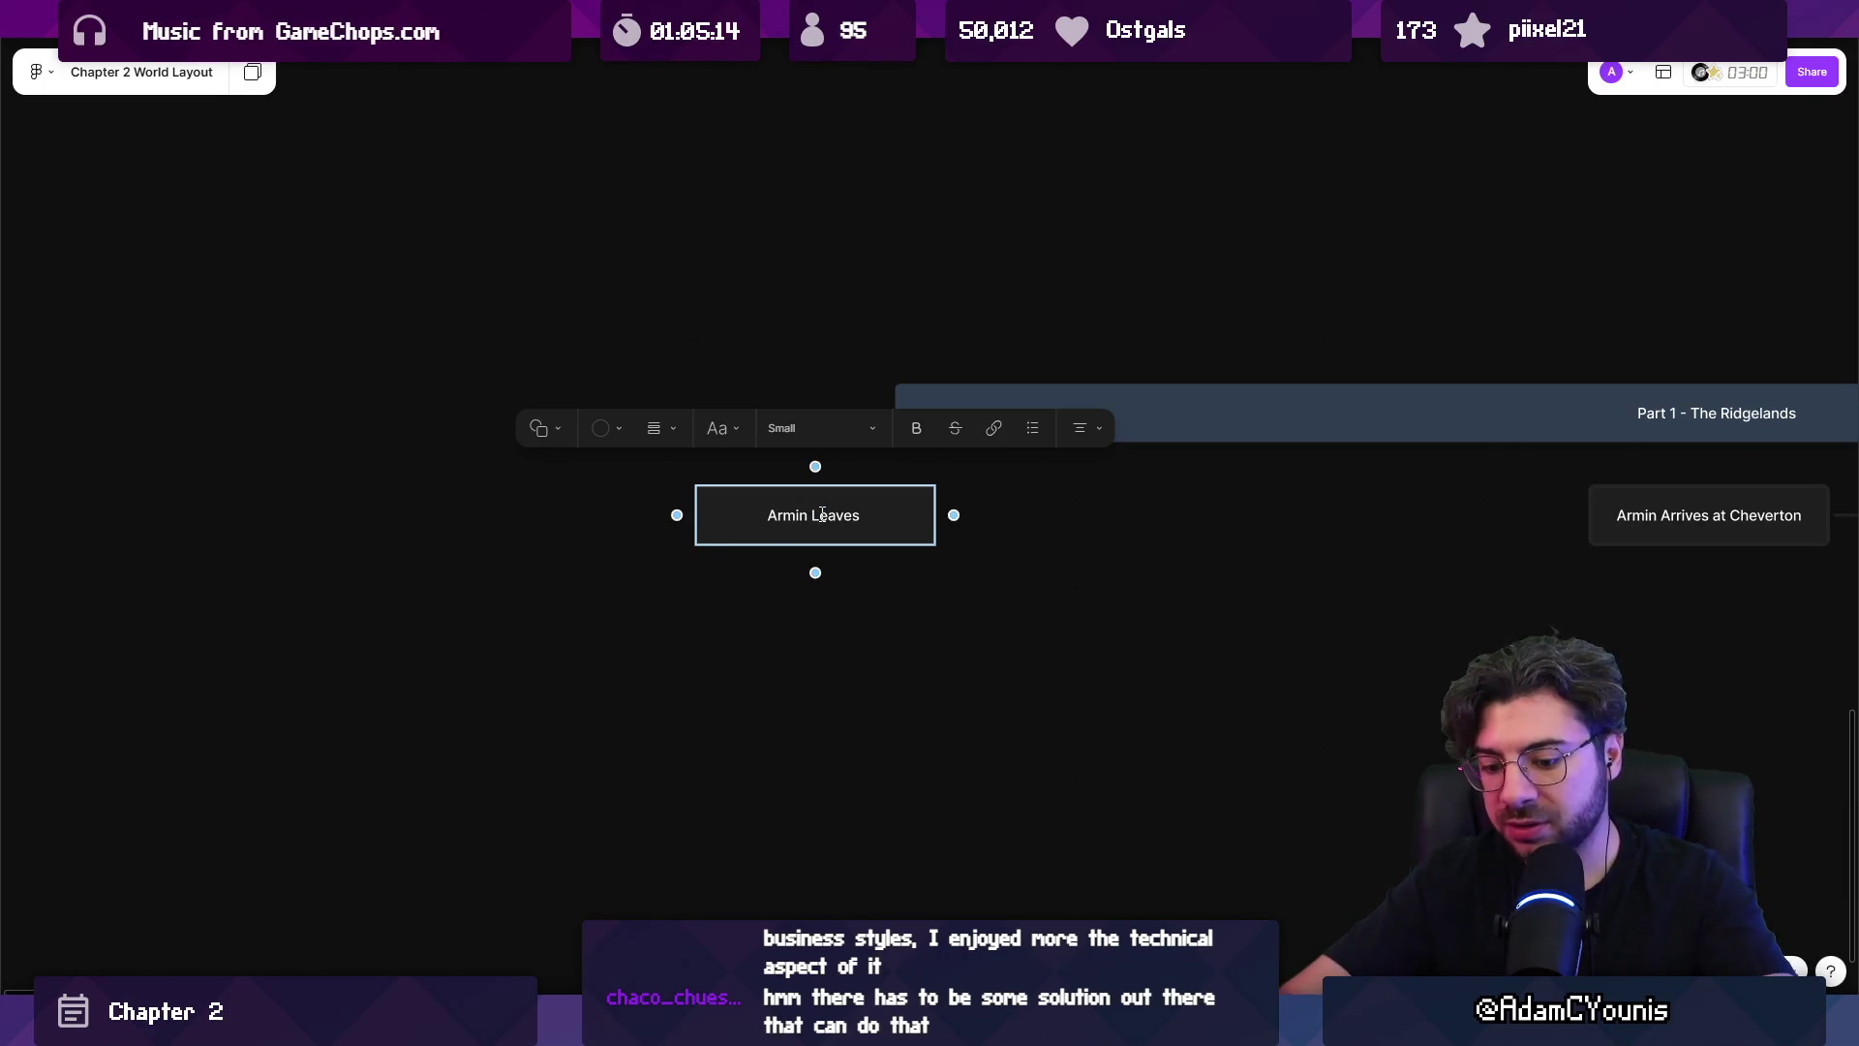
{"action": "type", "text": "the Athenaeum"}
{"action": "key", "text": "Escape"}
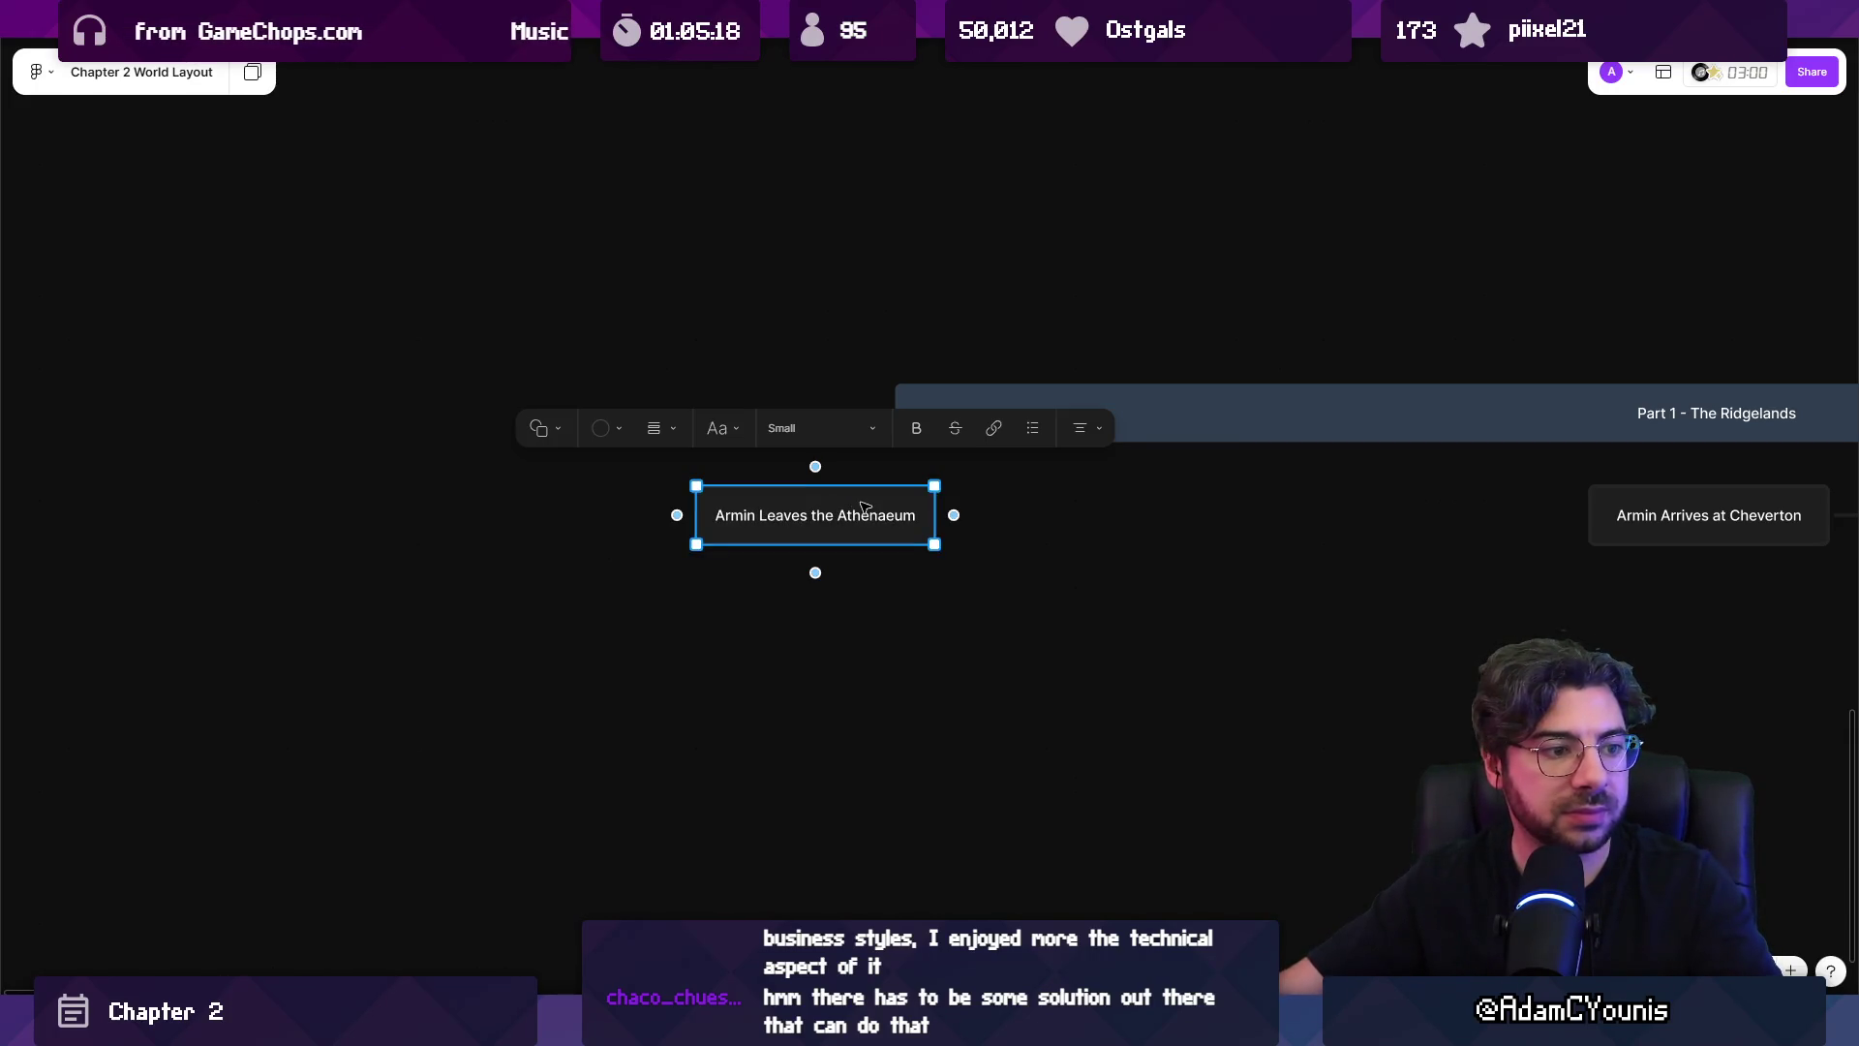
{"action": "mouse_move", "coordinate": [855, 506]}
{"action": "left_mouse_down"}
{"action": "mouse_move", "coordinate": [423, 503]}
{"action": "mouse_move", "coordinate": [710, 511]}
{"action": "left_mouse_up"}
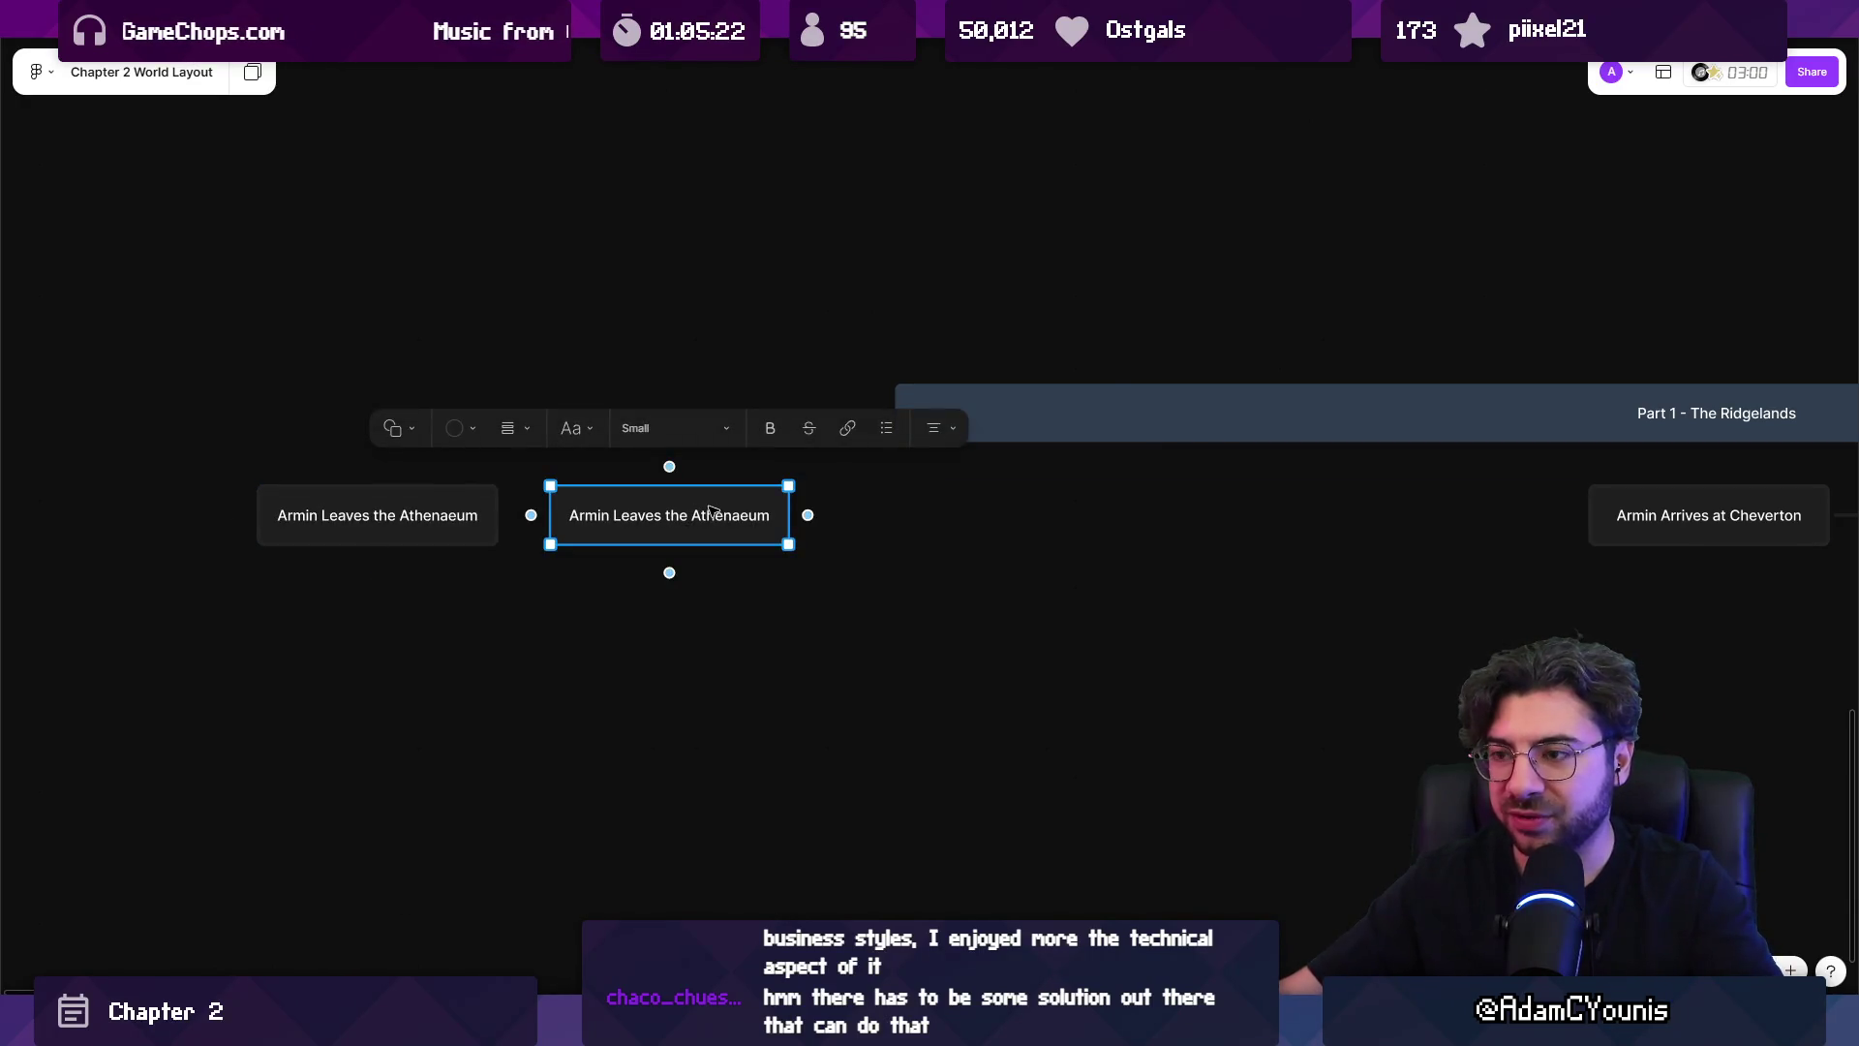
{"action": "left_click", "coordinate": [639, 578]}
{"action": "left_click", "coordinate": [489, 523]}
{"action": "left_click_drag", "start_coordinate": [531, 514], "coordinate": [672, 519]}
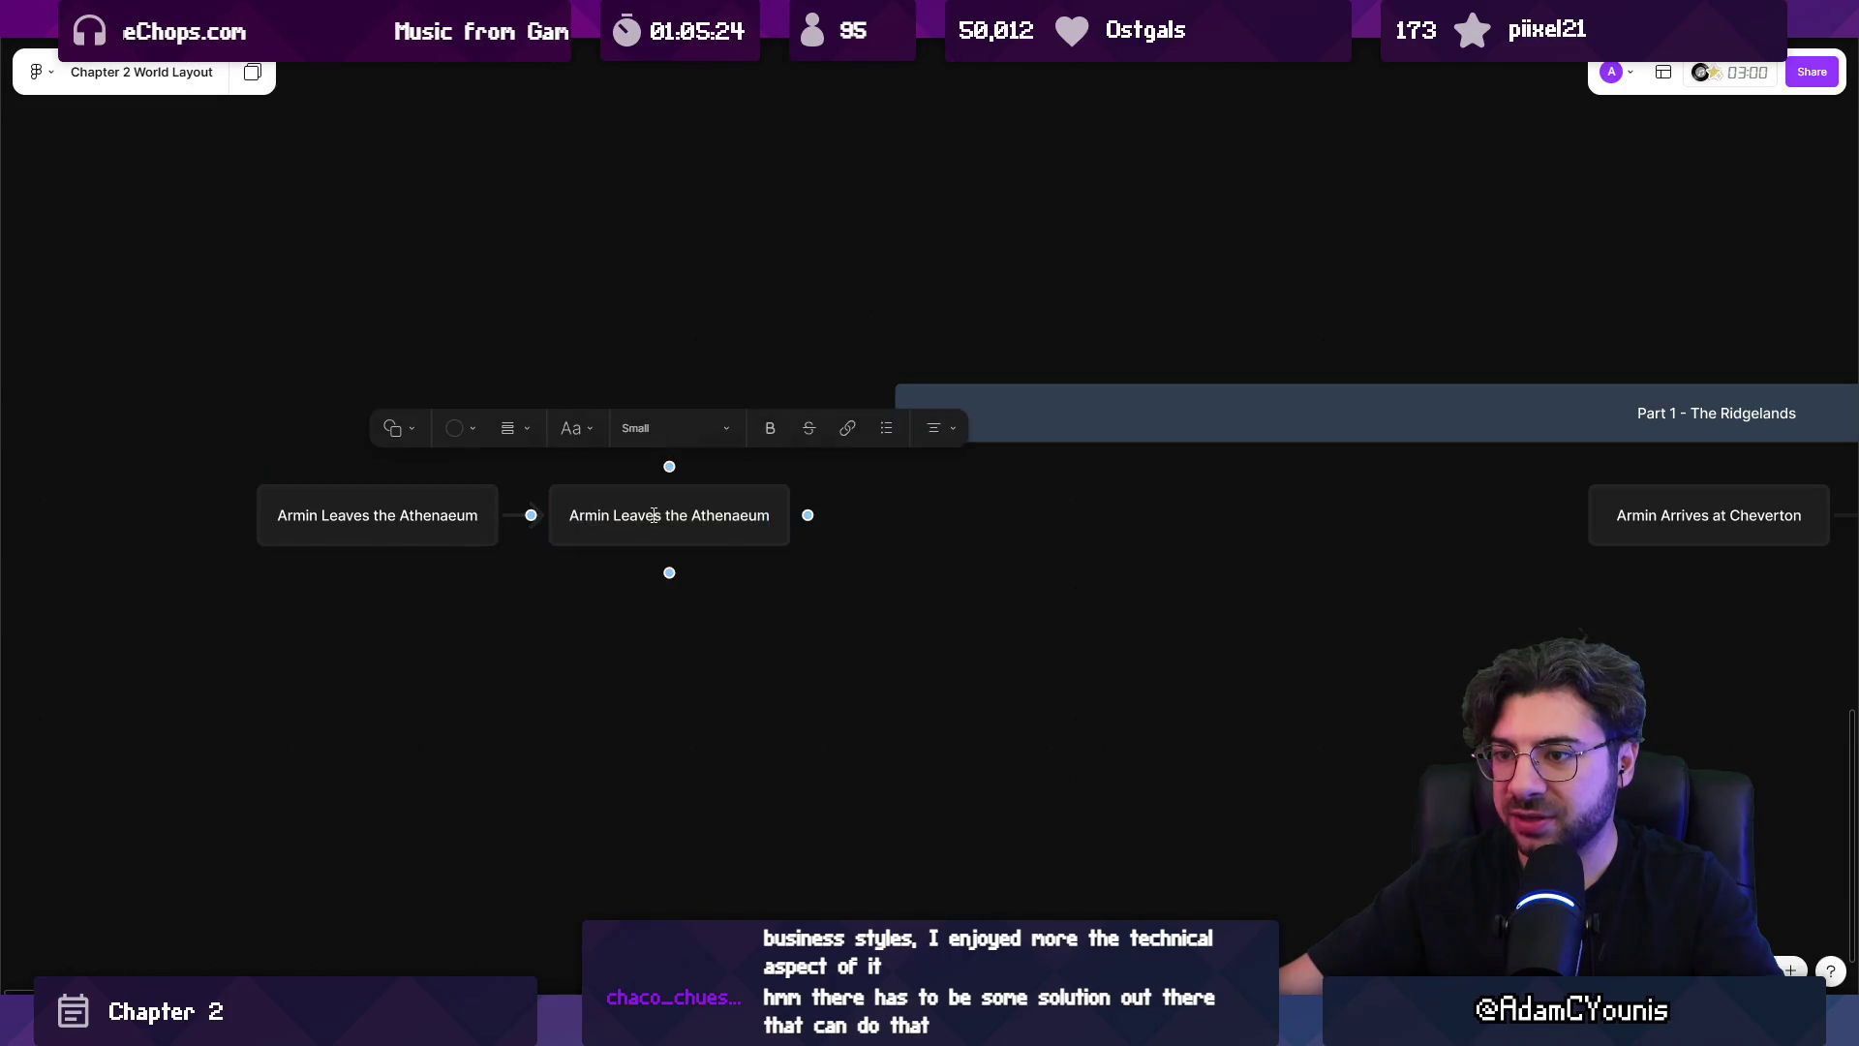
Retype the duplicate as 'Turned away by watchman at Ridgelands' and connect a new box after it.
{"action": "triple_click", "coordinate": [685, 523]}
{"action": "type", "text": "M"}
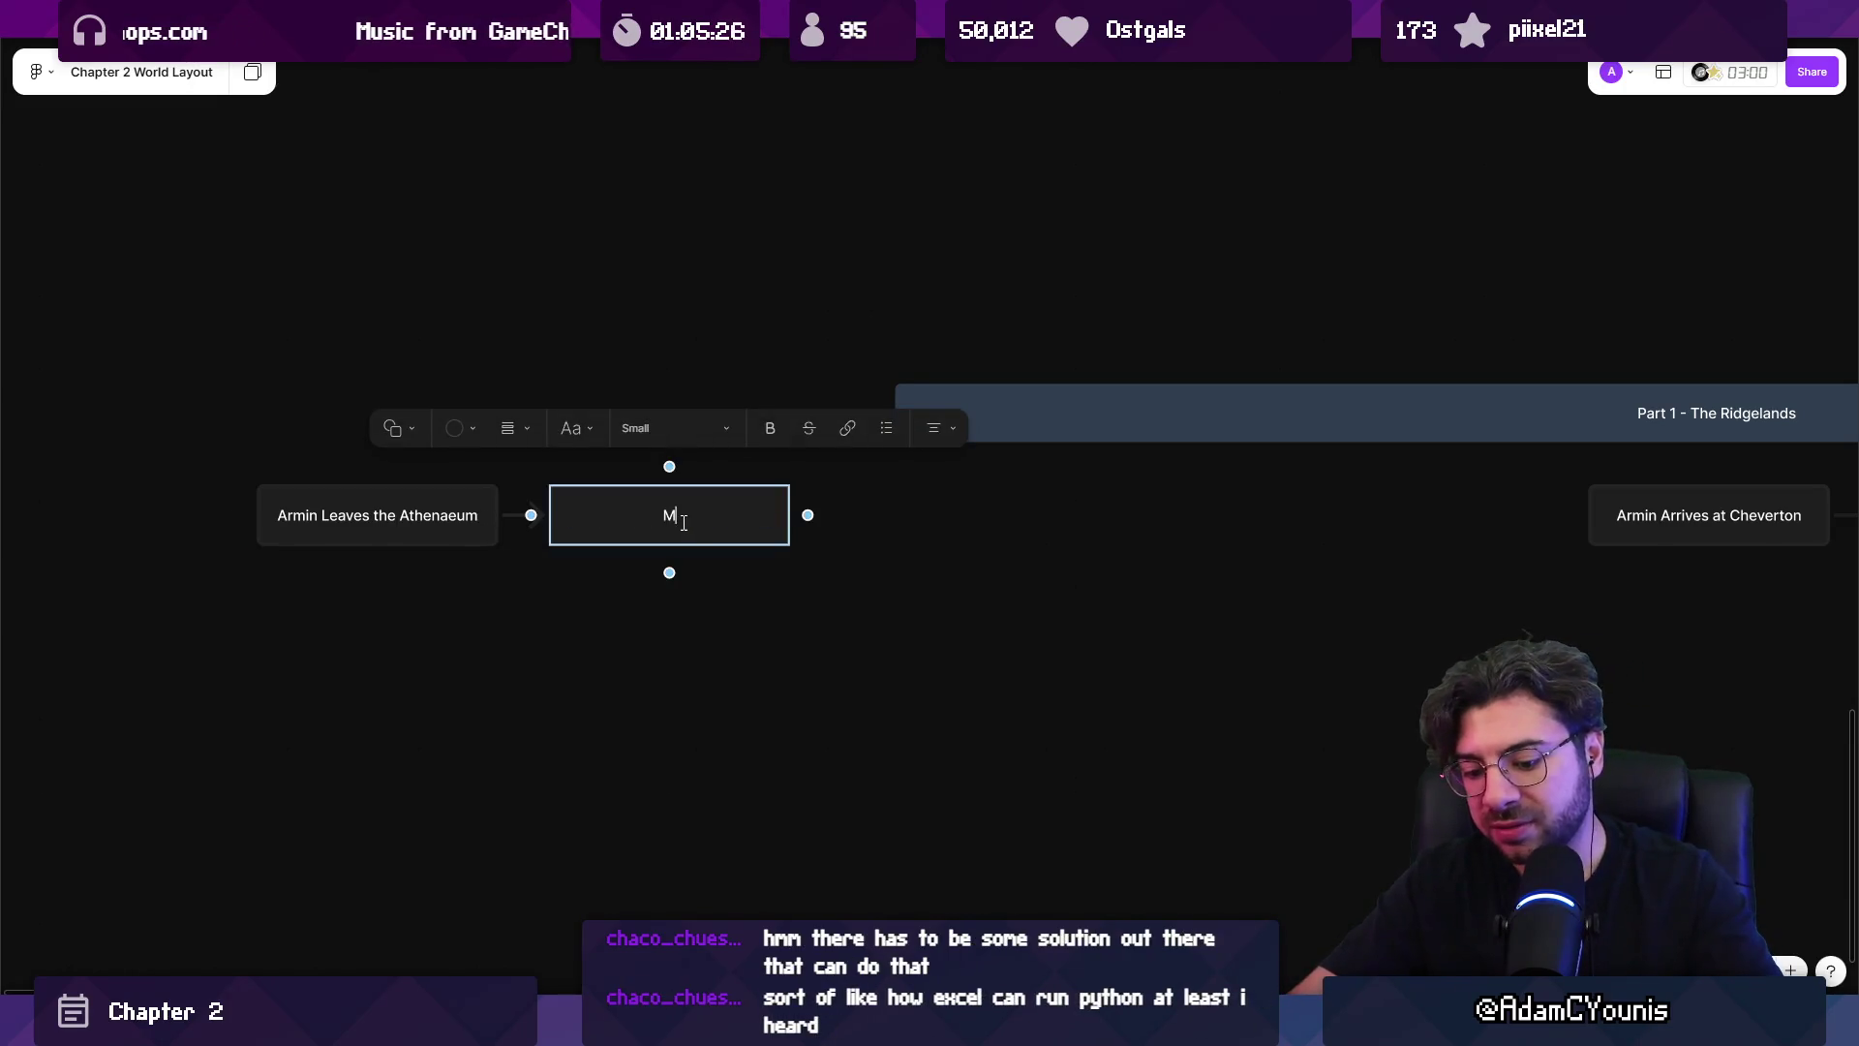
{"action": "type", "text": "eets the watch"}
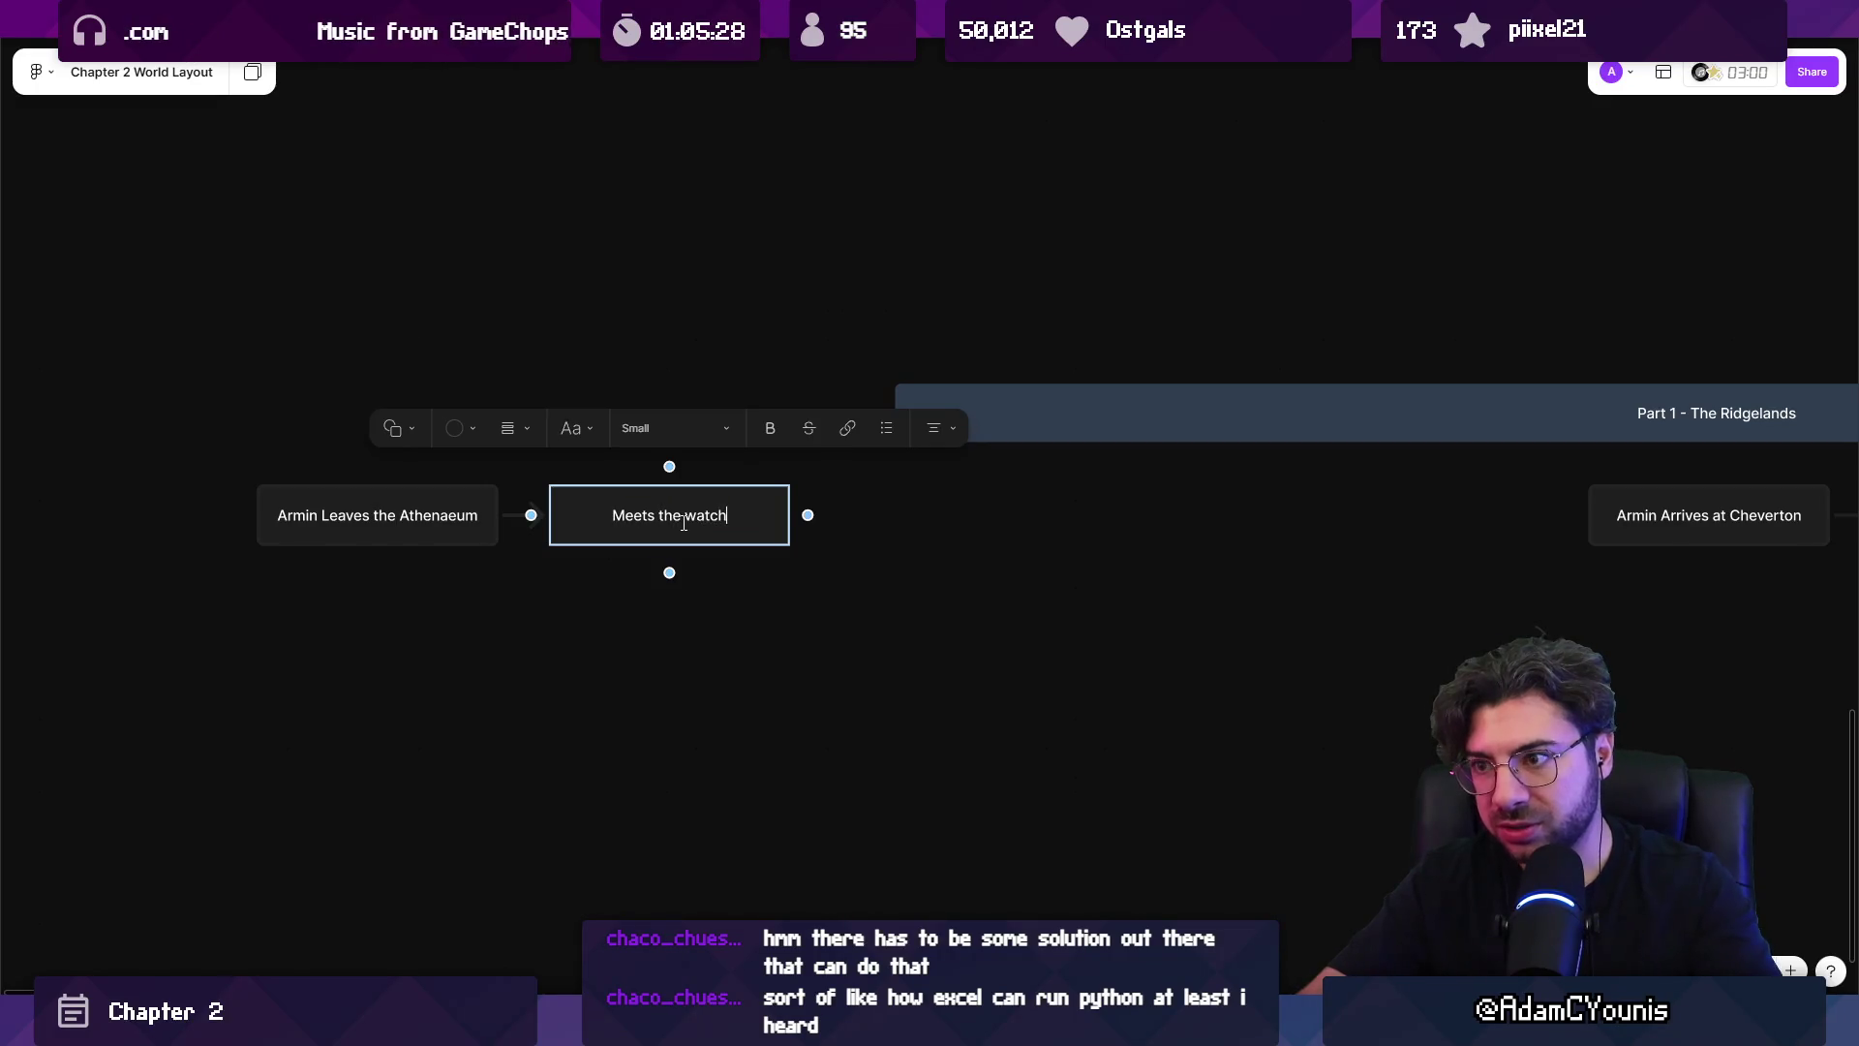
{"action": "type", "text": "man at Ridgelands"}
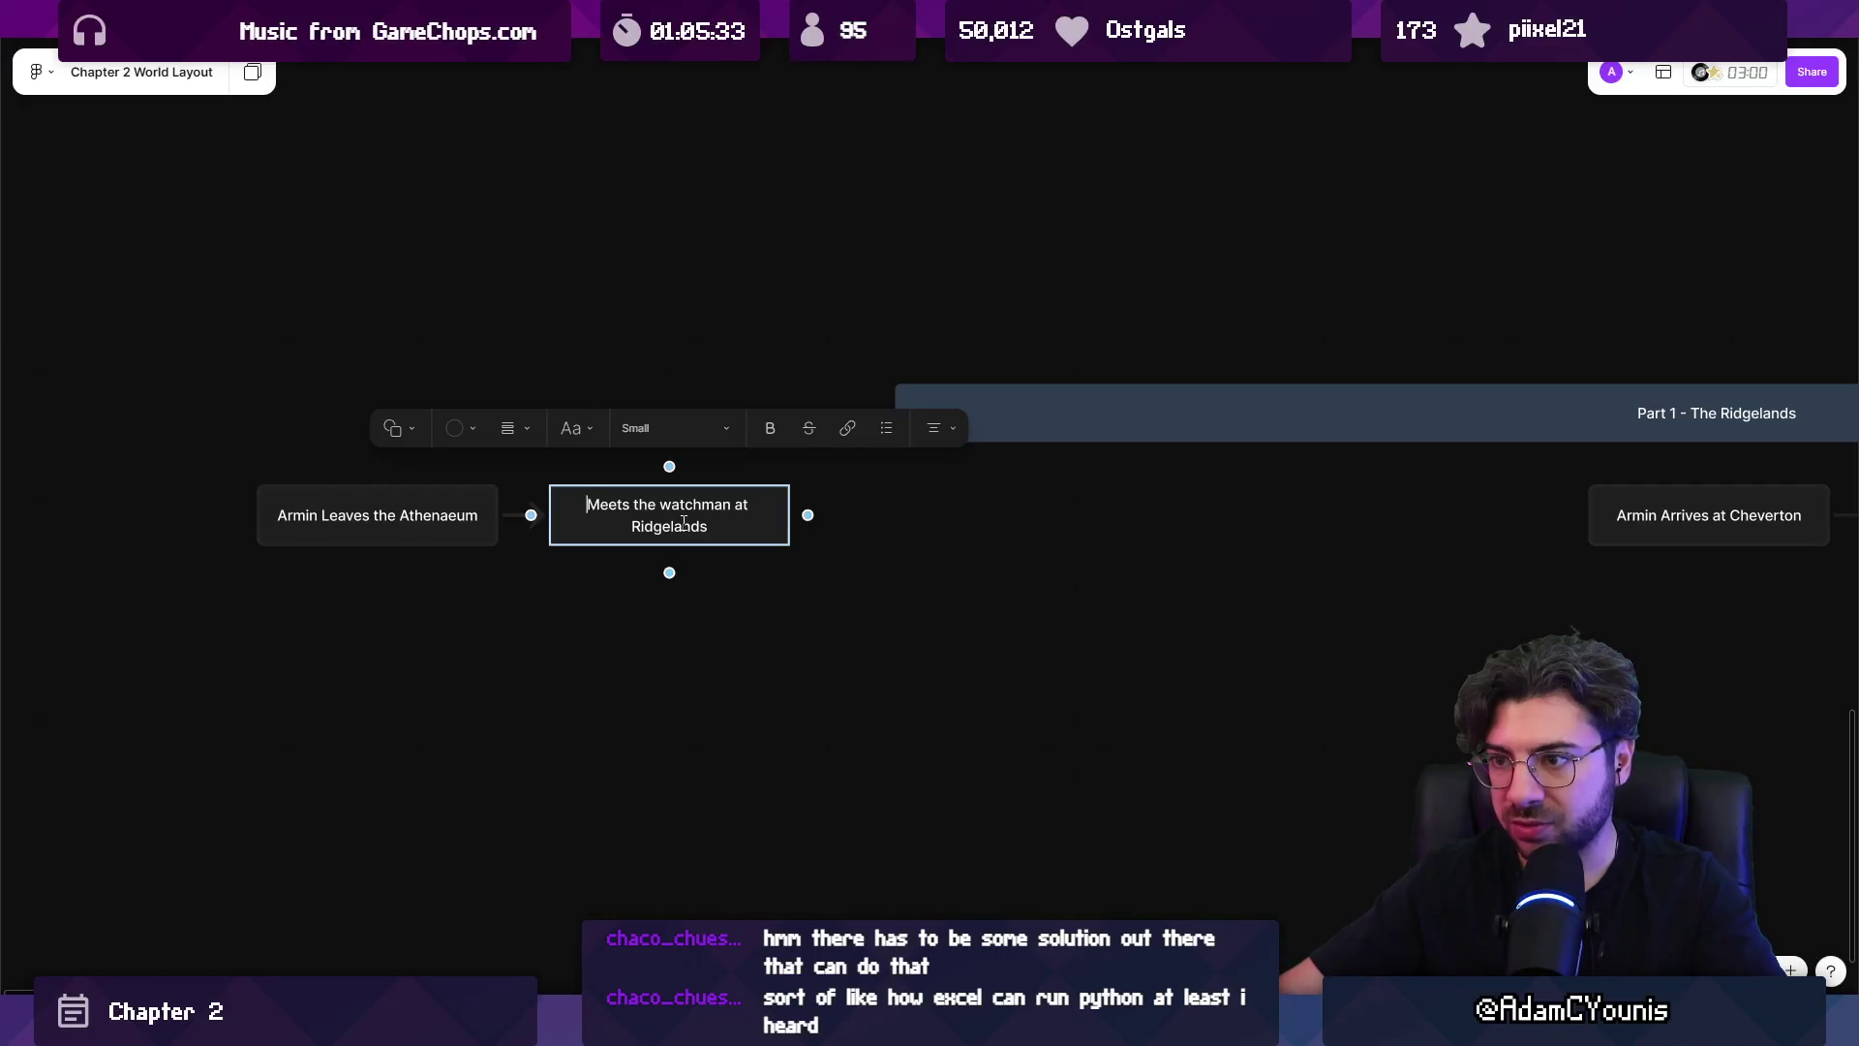
{"action": "type", "text": "Turned aw"}
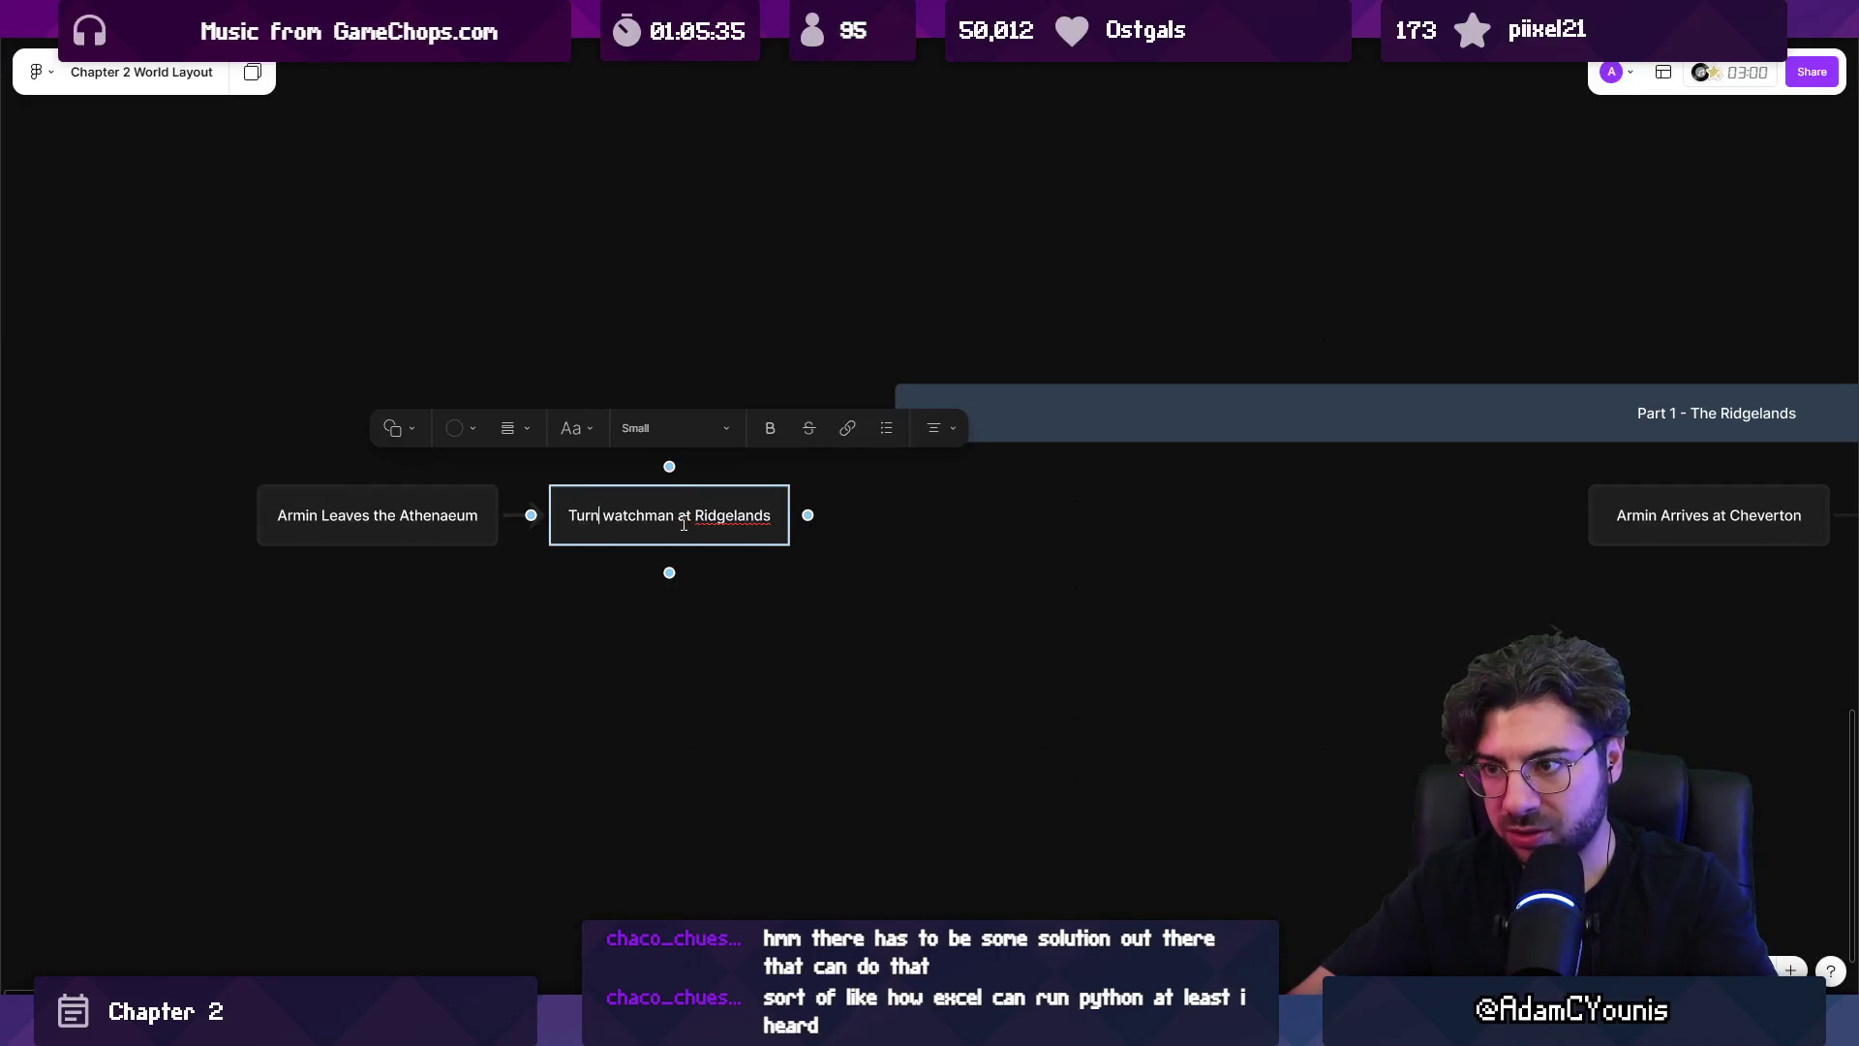
{"action": "type", "text": "ay by"}
{"action": "key", "text": "Escape"}
{"action": "left_click", "coordinate": [781, 525]}
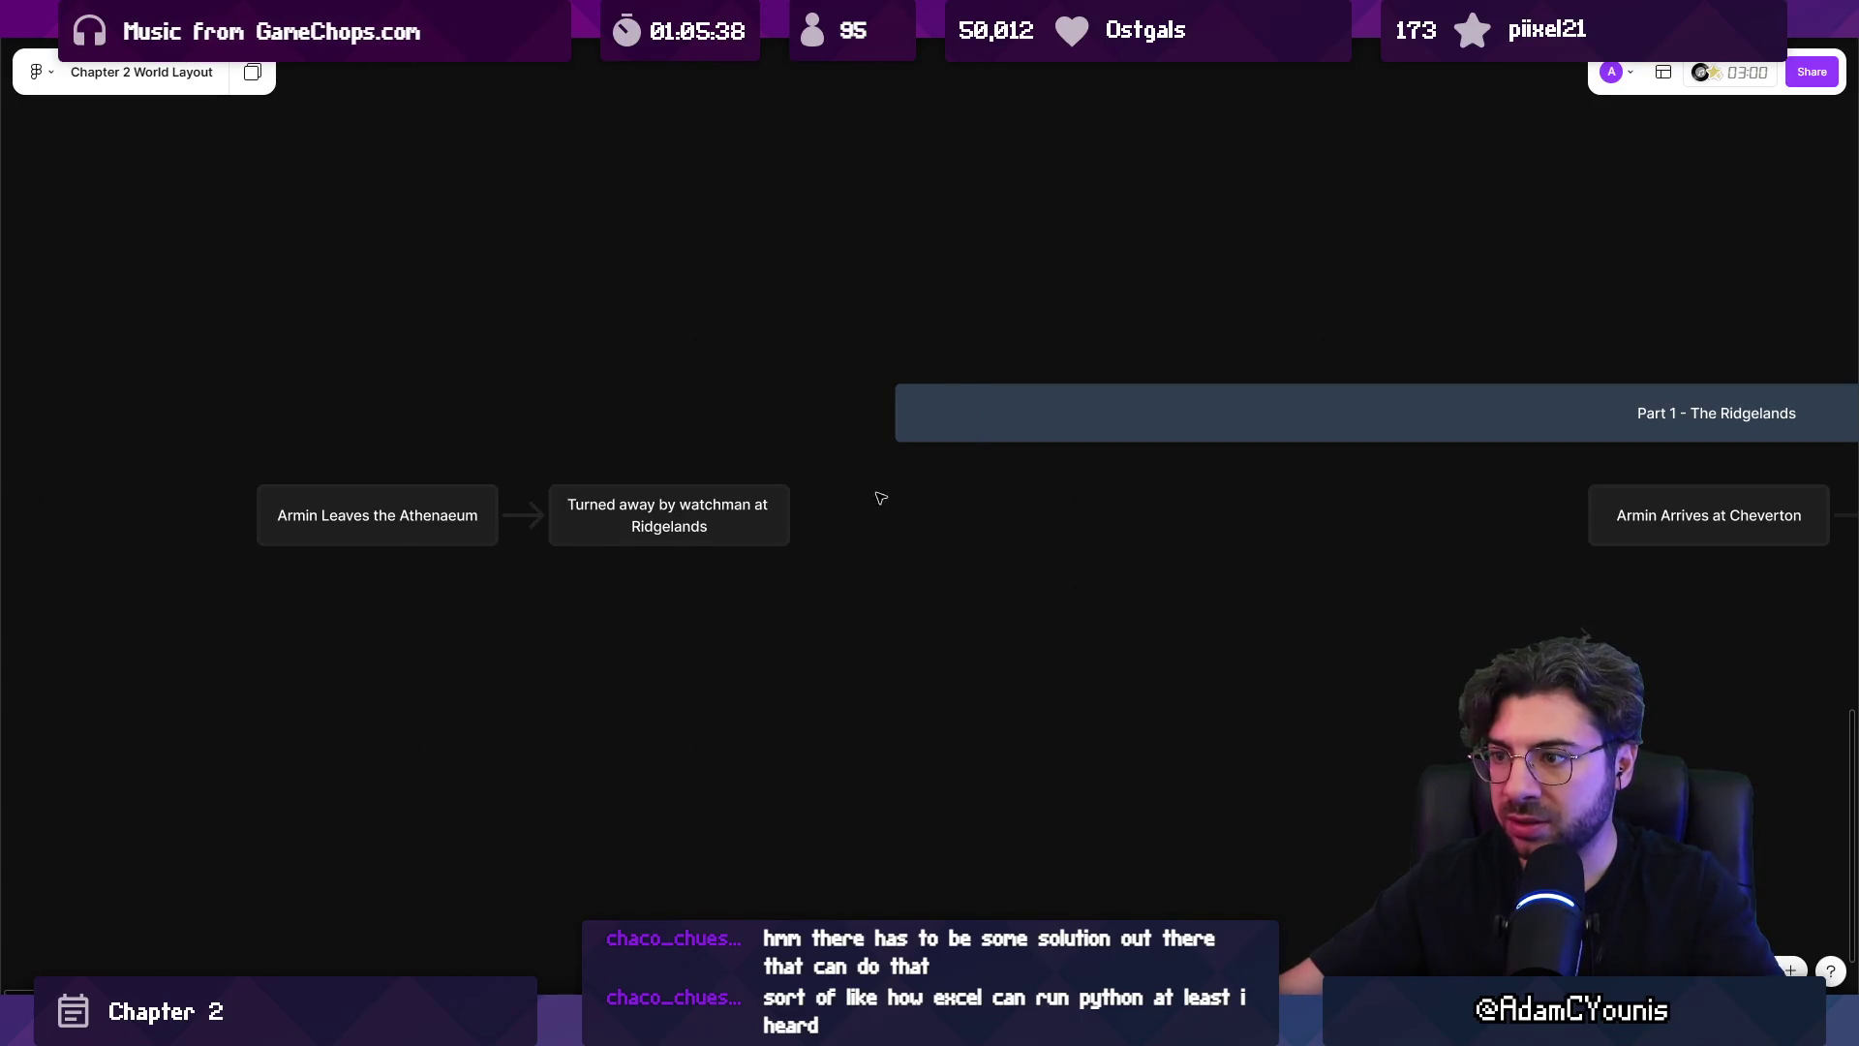
{"action": "mouse_move", "coordinate": [808, 520]}
{"action": "left_mouse_down"}
{"action": "mouse_move", "coordinate": [930, 539]}
{"action": "mouse_move", "coordinate": [917, 516]}
{"action": "left_mouse_up"}
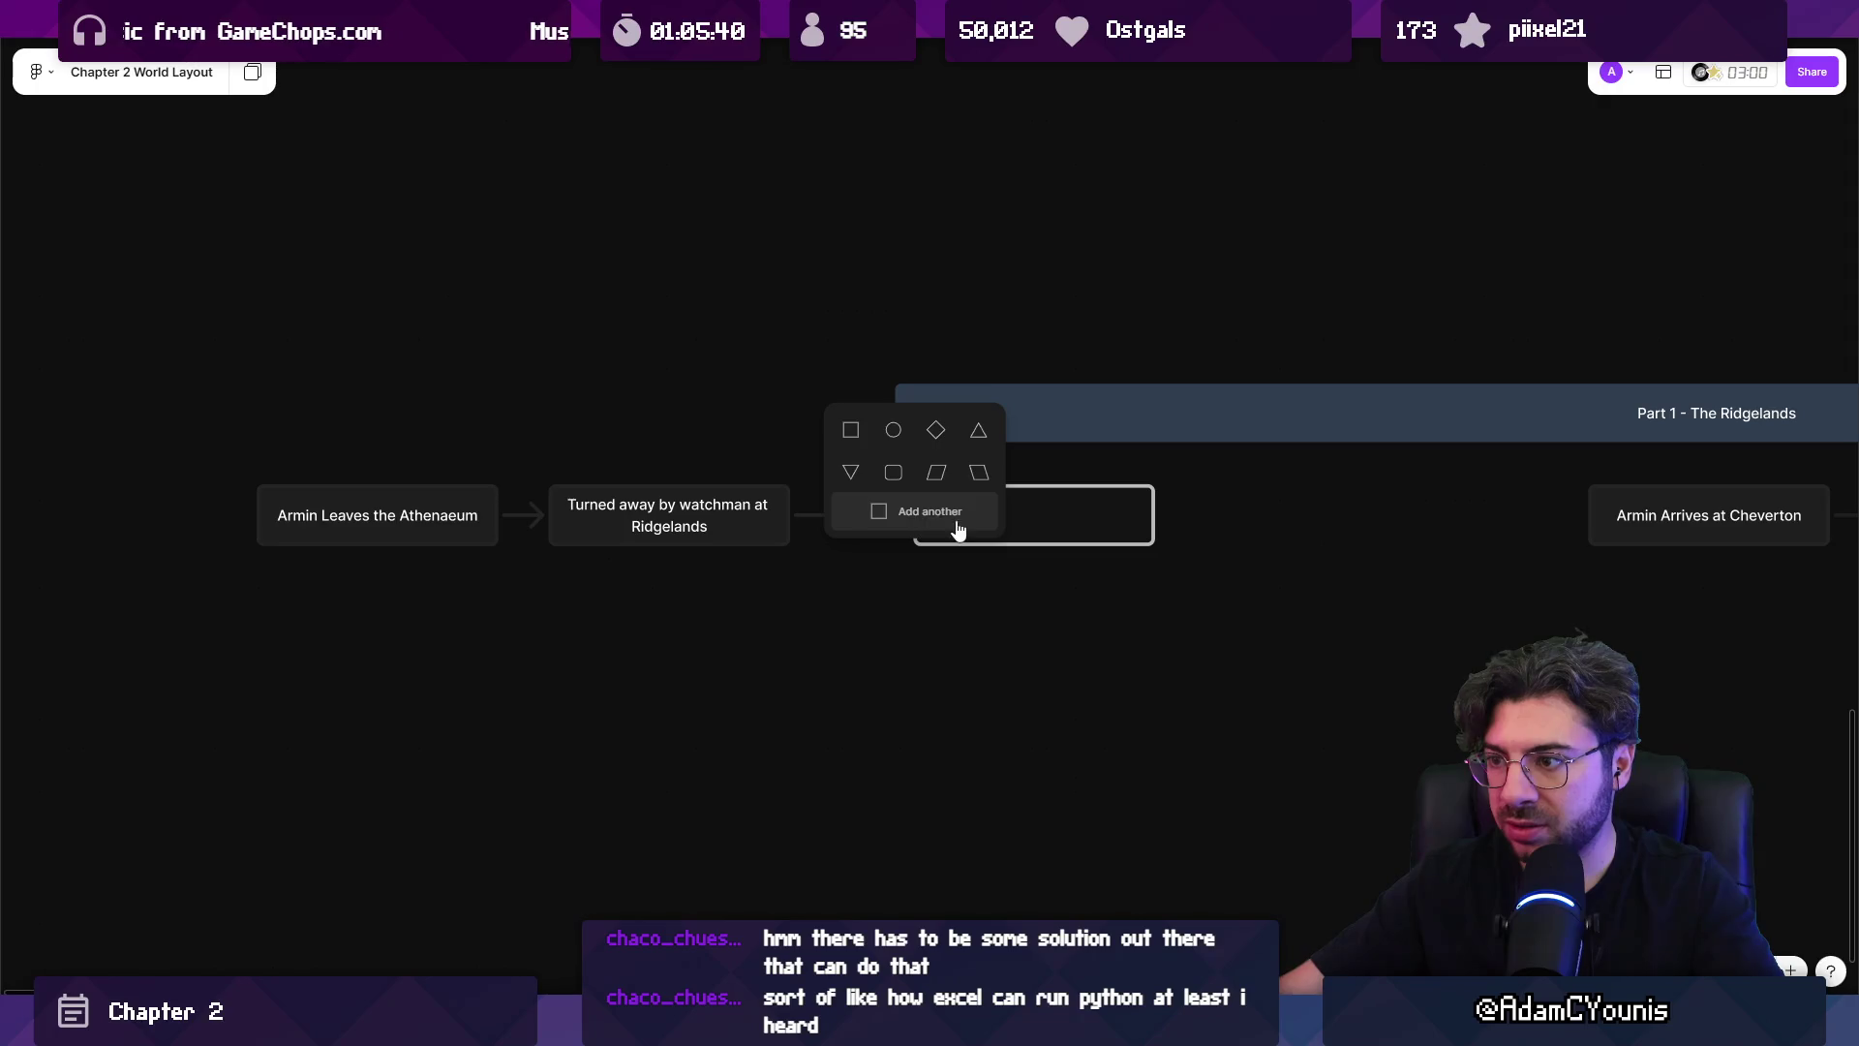
Add a 'Finds place to sleep' box, then undo it along with its connector.
{"action": "left_click", "coordinate": [910, 511]}
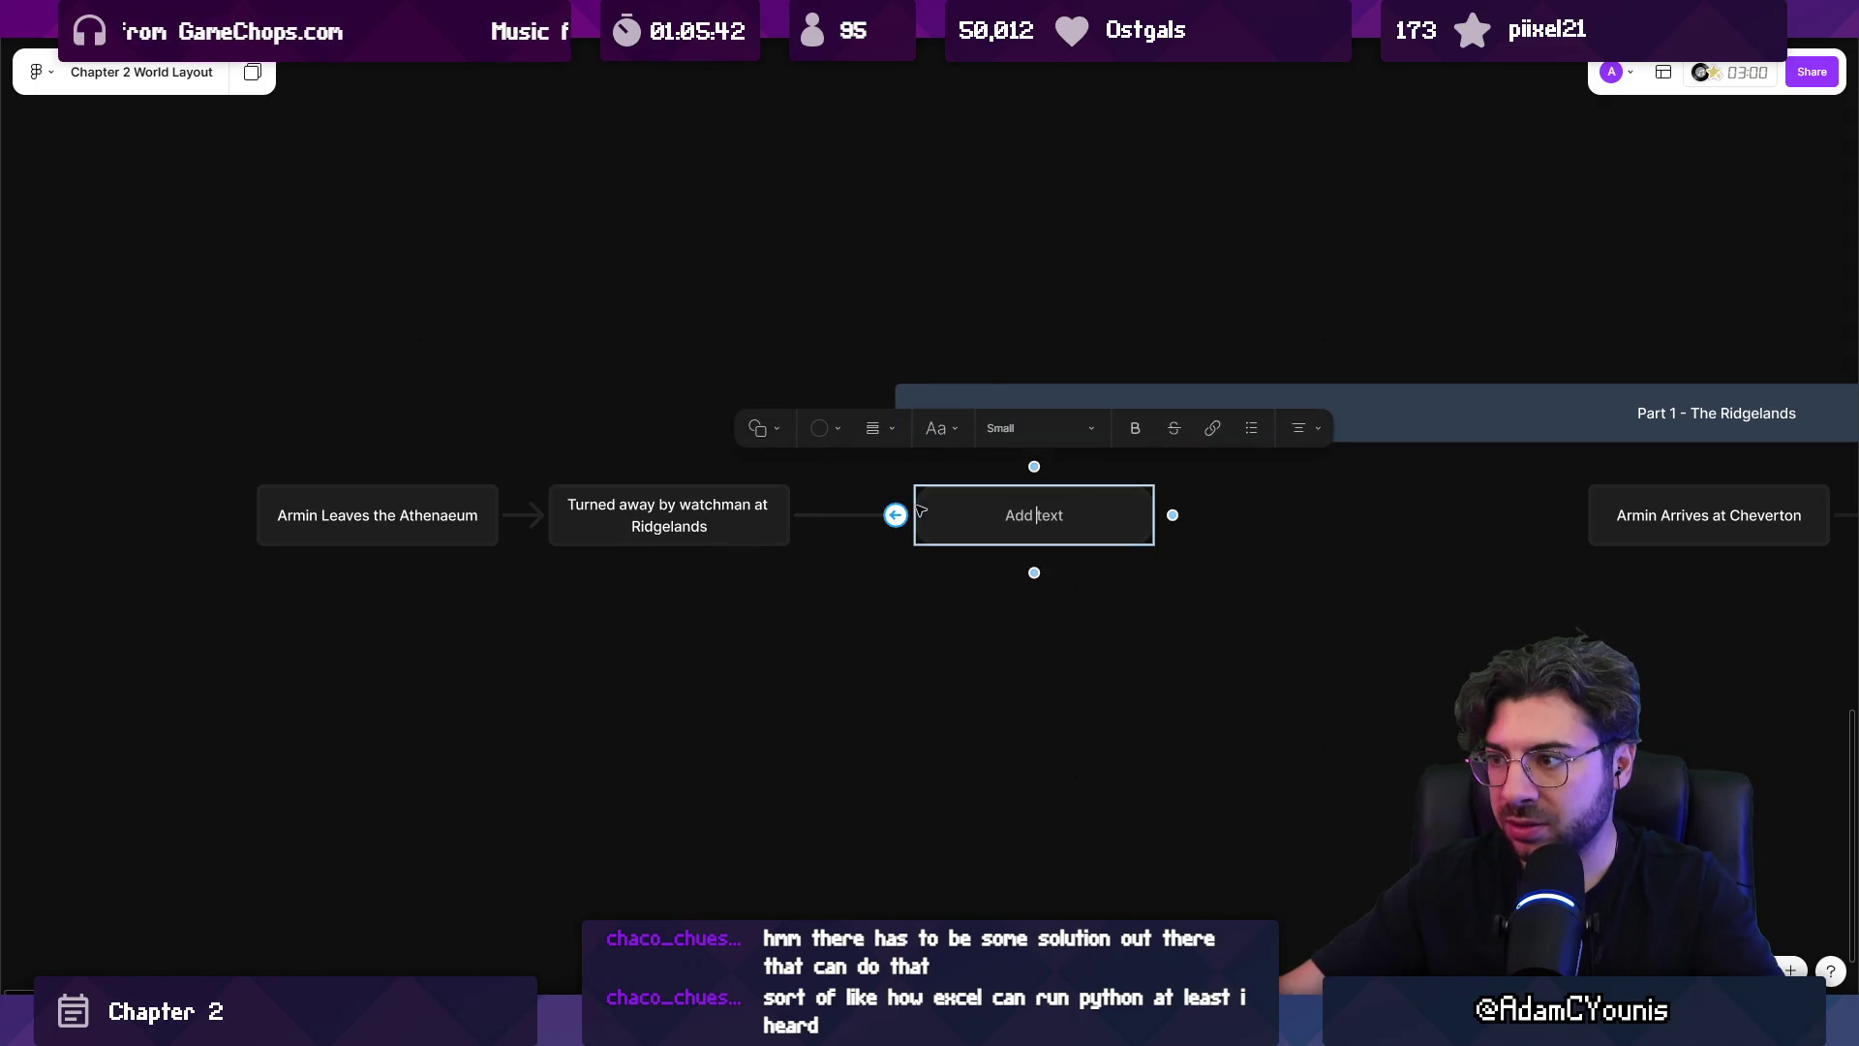
{"action": "type", "text": "Finds place to sleep"}
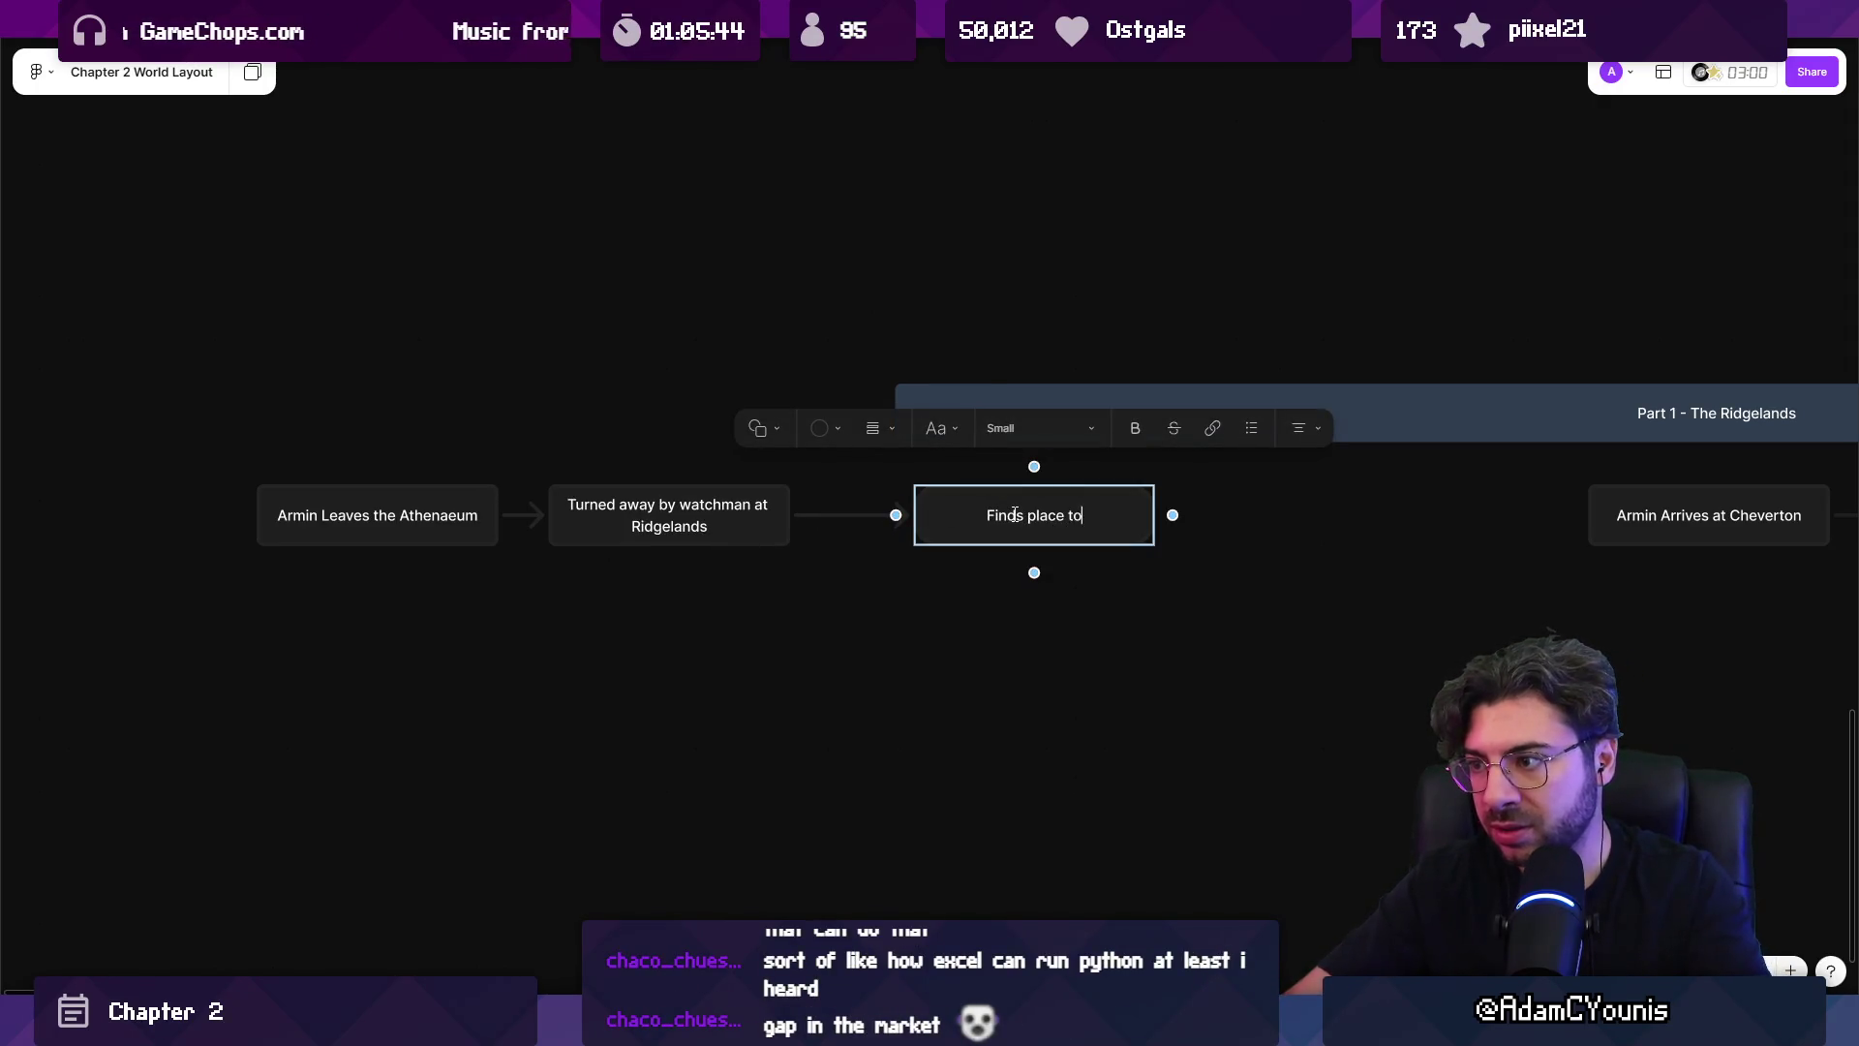
{"action": "left_click", "coordinate": [1020, 627]}
{"action": "scroll", "coordinate": [1059, 619], "scroll_direction": "right", "scroll_amount": 1}
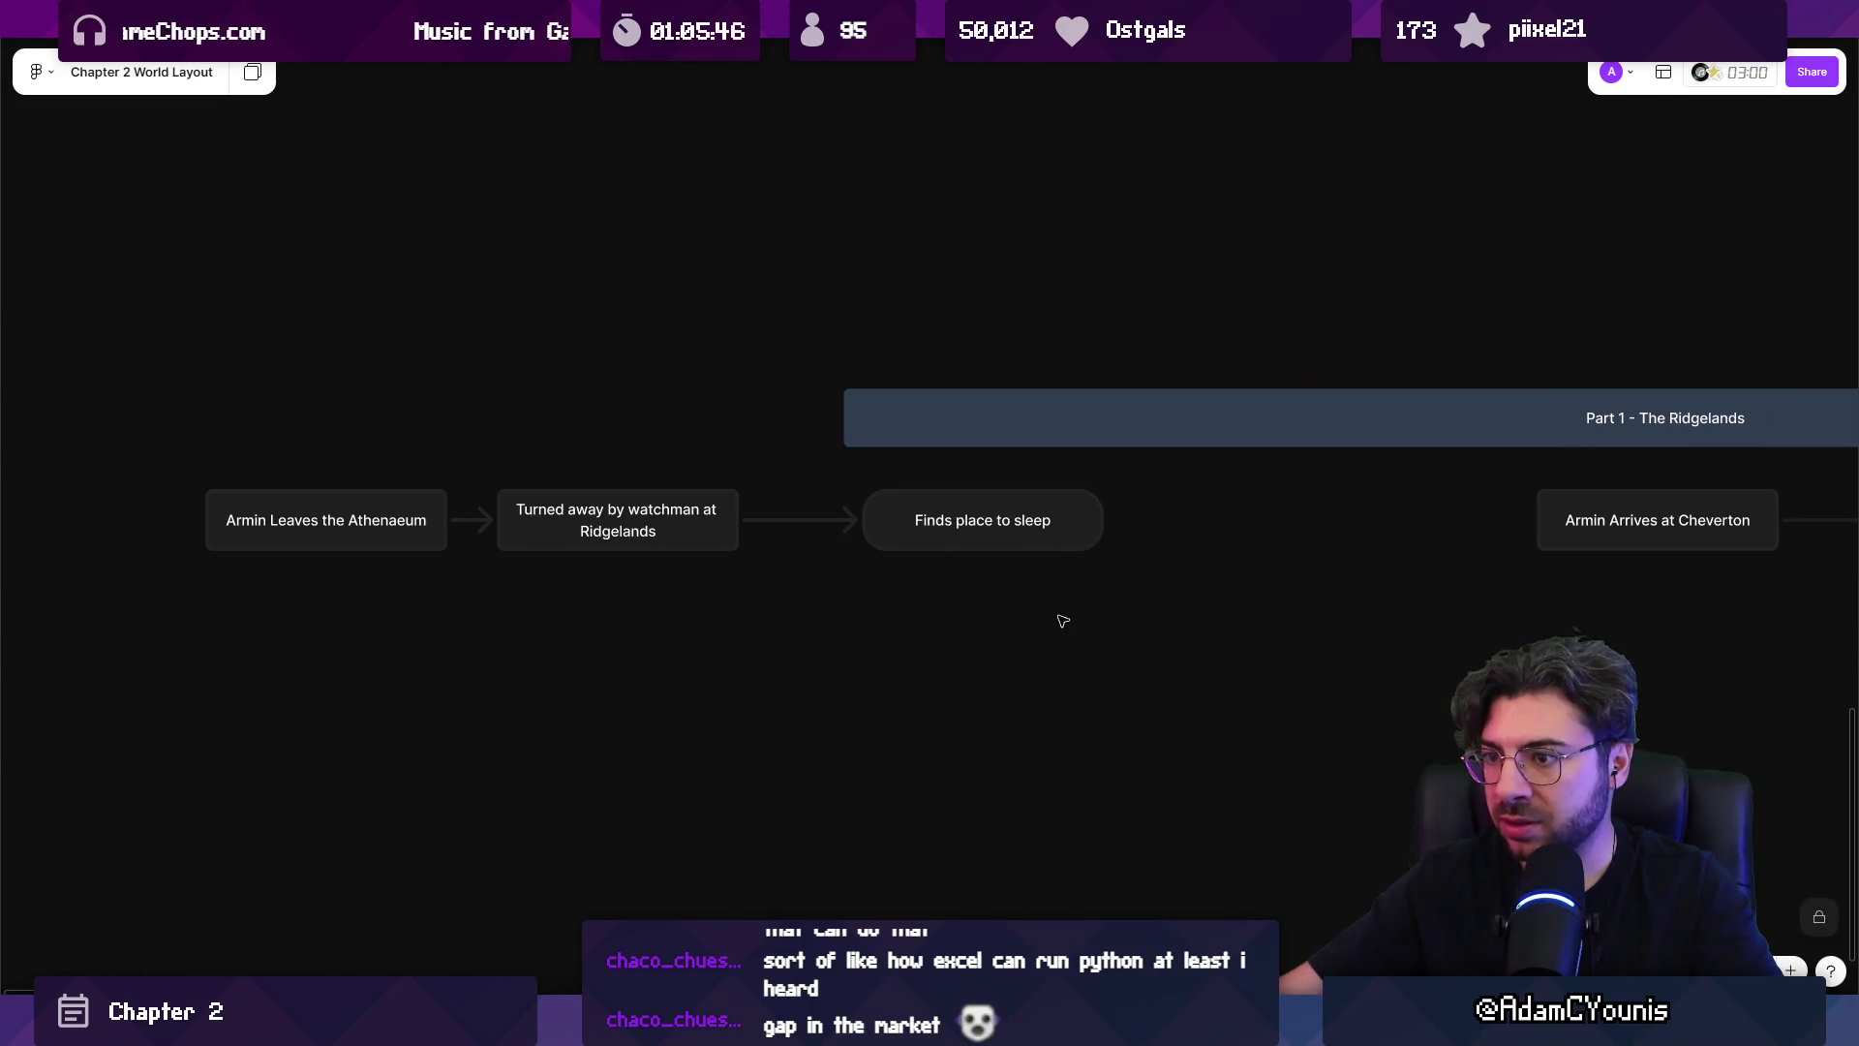
{"action": "key", "text": "ctrl+z"}
{"action": "key", "text": "ctrl+z"}
{"action": "key", "text": "ctrl+z"}
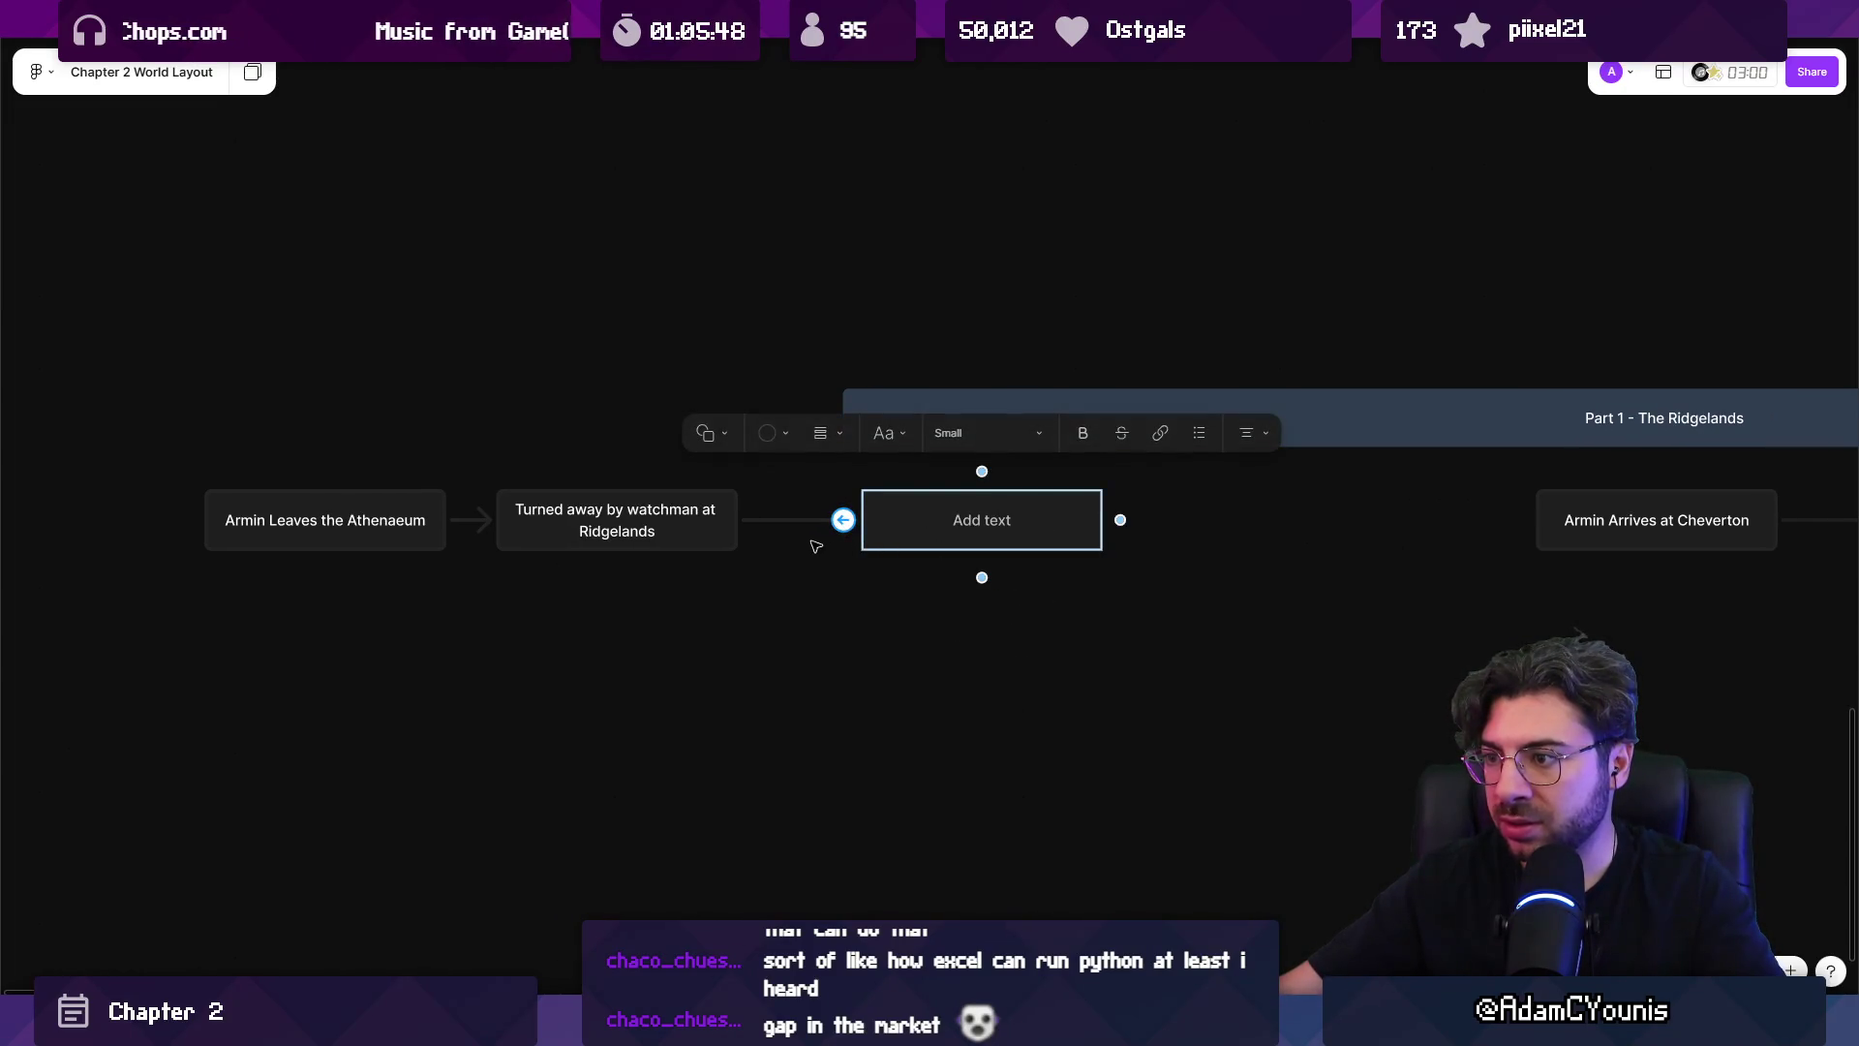
{"action": "key", "text": "ctrl+z"}
Connect a new plain box after Turned away by watchman titled 'Falls asleep in chapel'.
{"action": "left_click", "coordinate": [731, 523]}
{"action": "left_click_drag", "start_coordinate": [756, 520], "coordinate": [857, 528]}
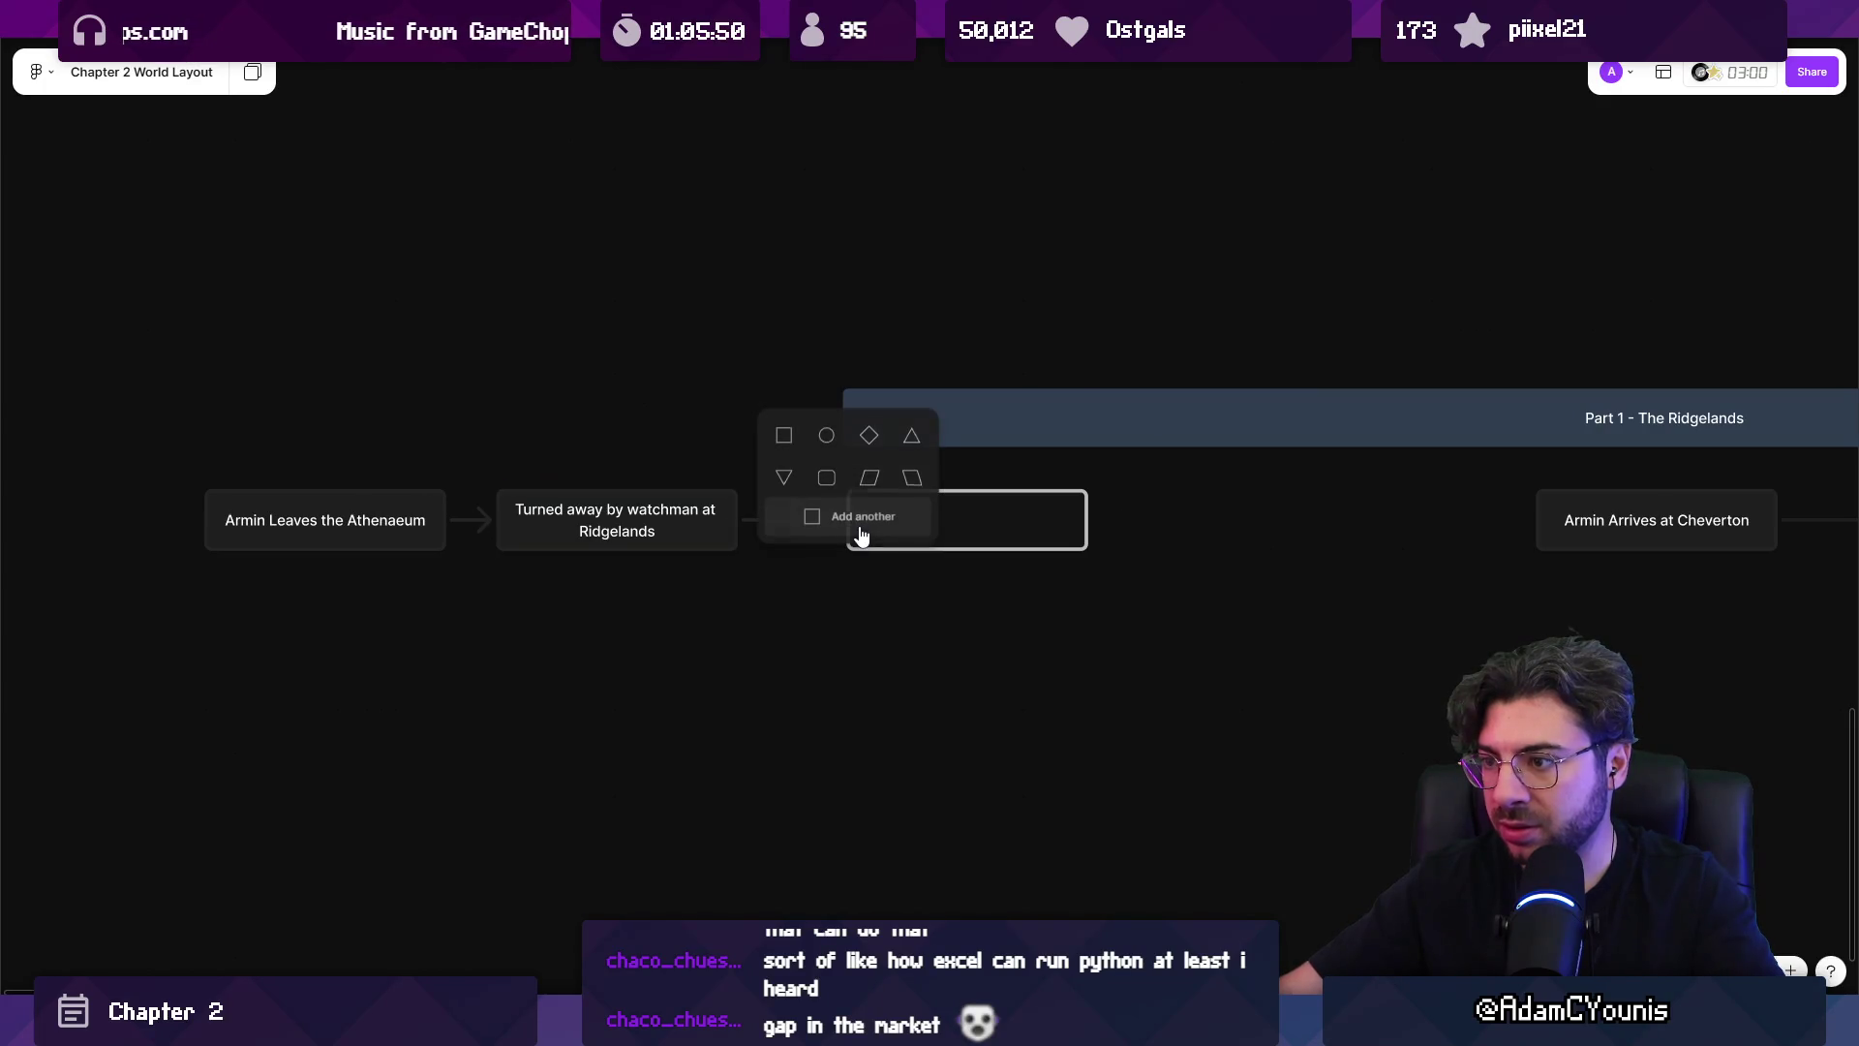
{"action": "left_click", "coordinate": [798, 444]}
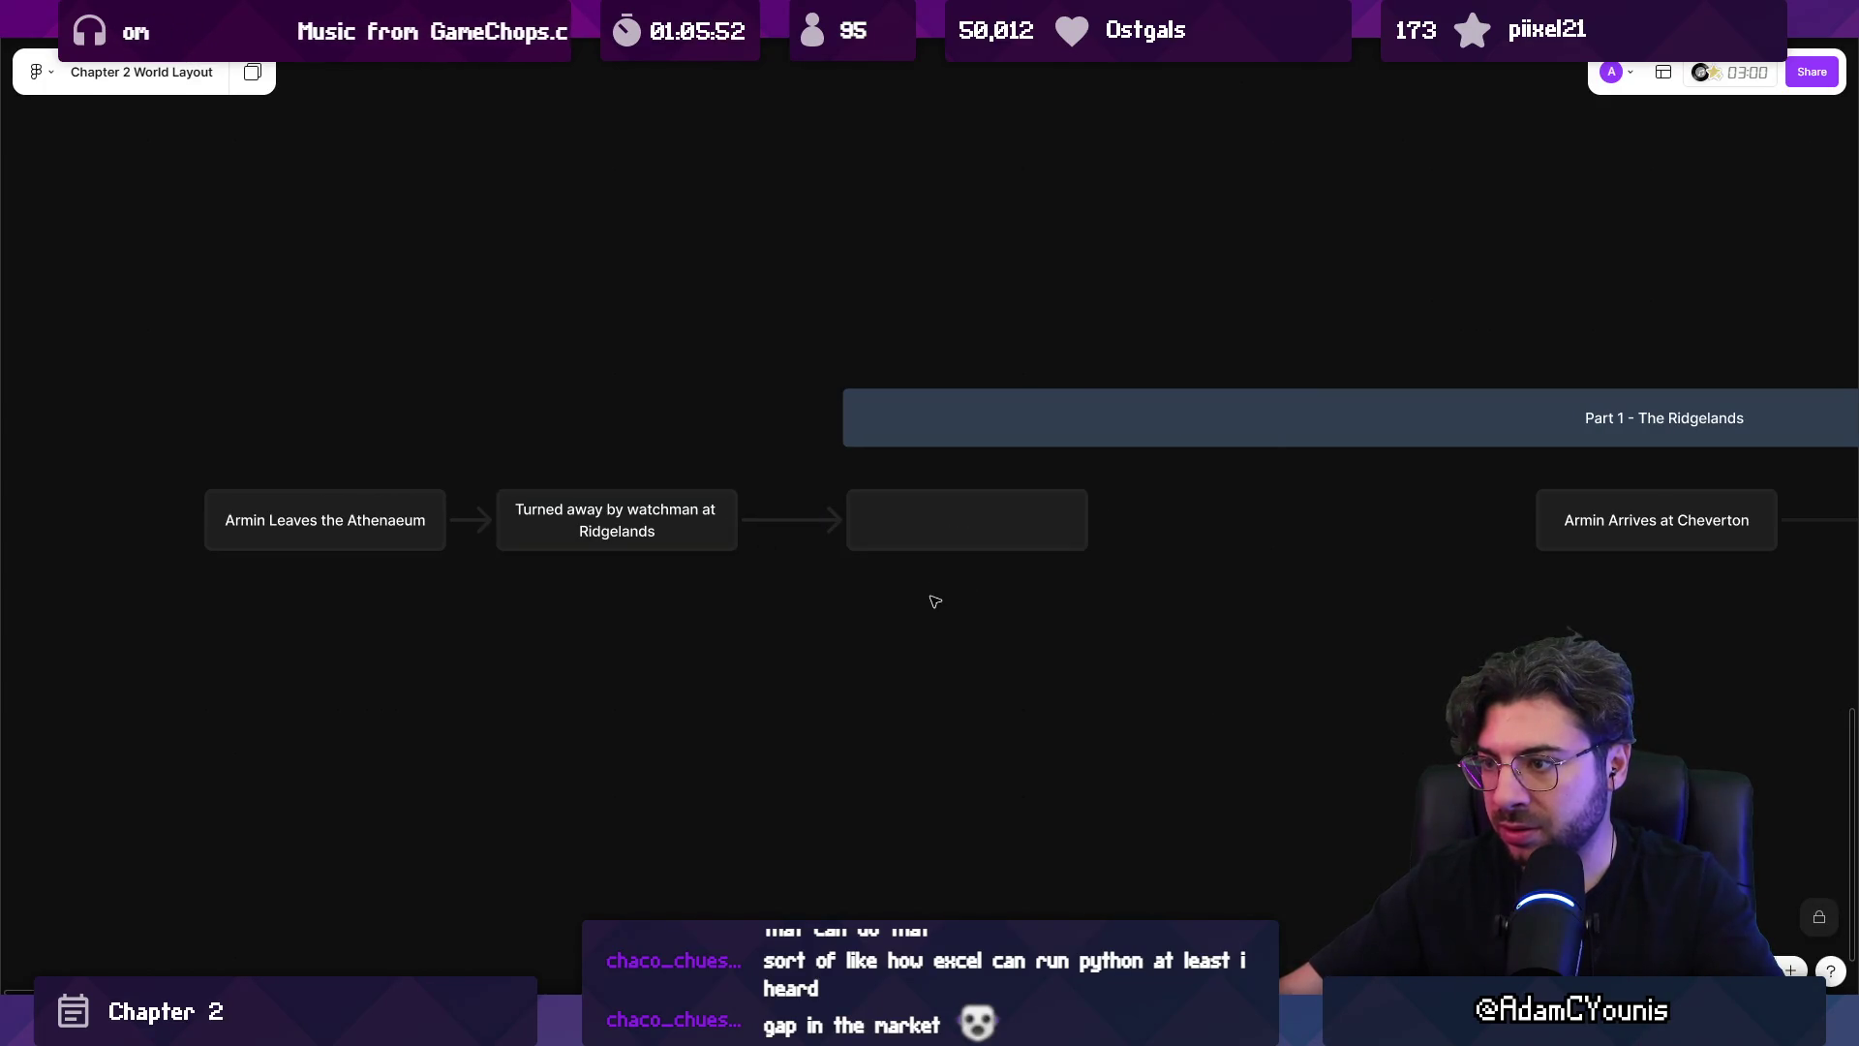
{"action": "scroll", "coordinate": [942, 535], "scroll_direction": "up", "scroll_amount": 3}
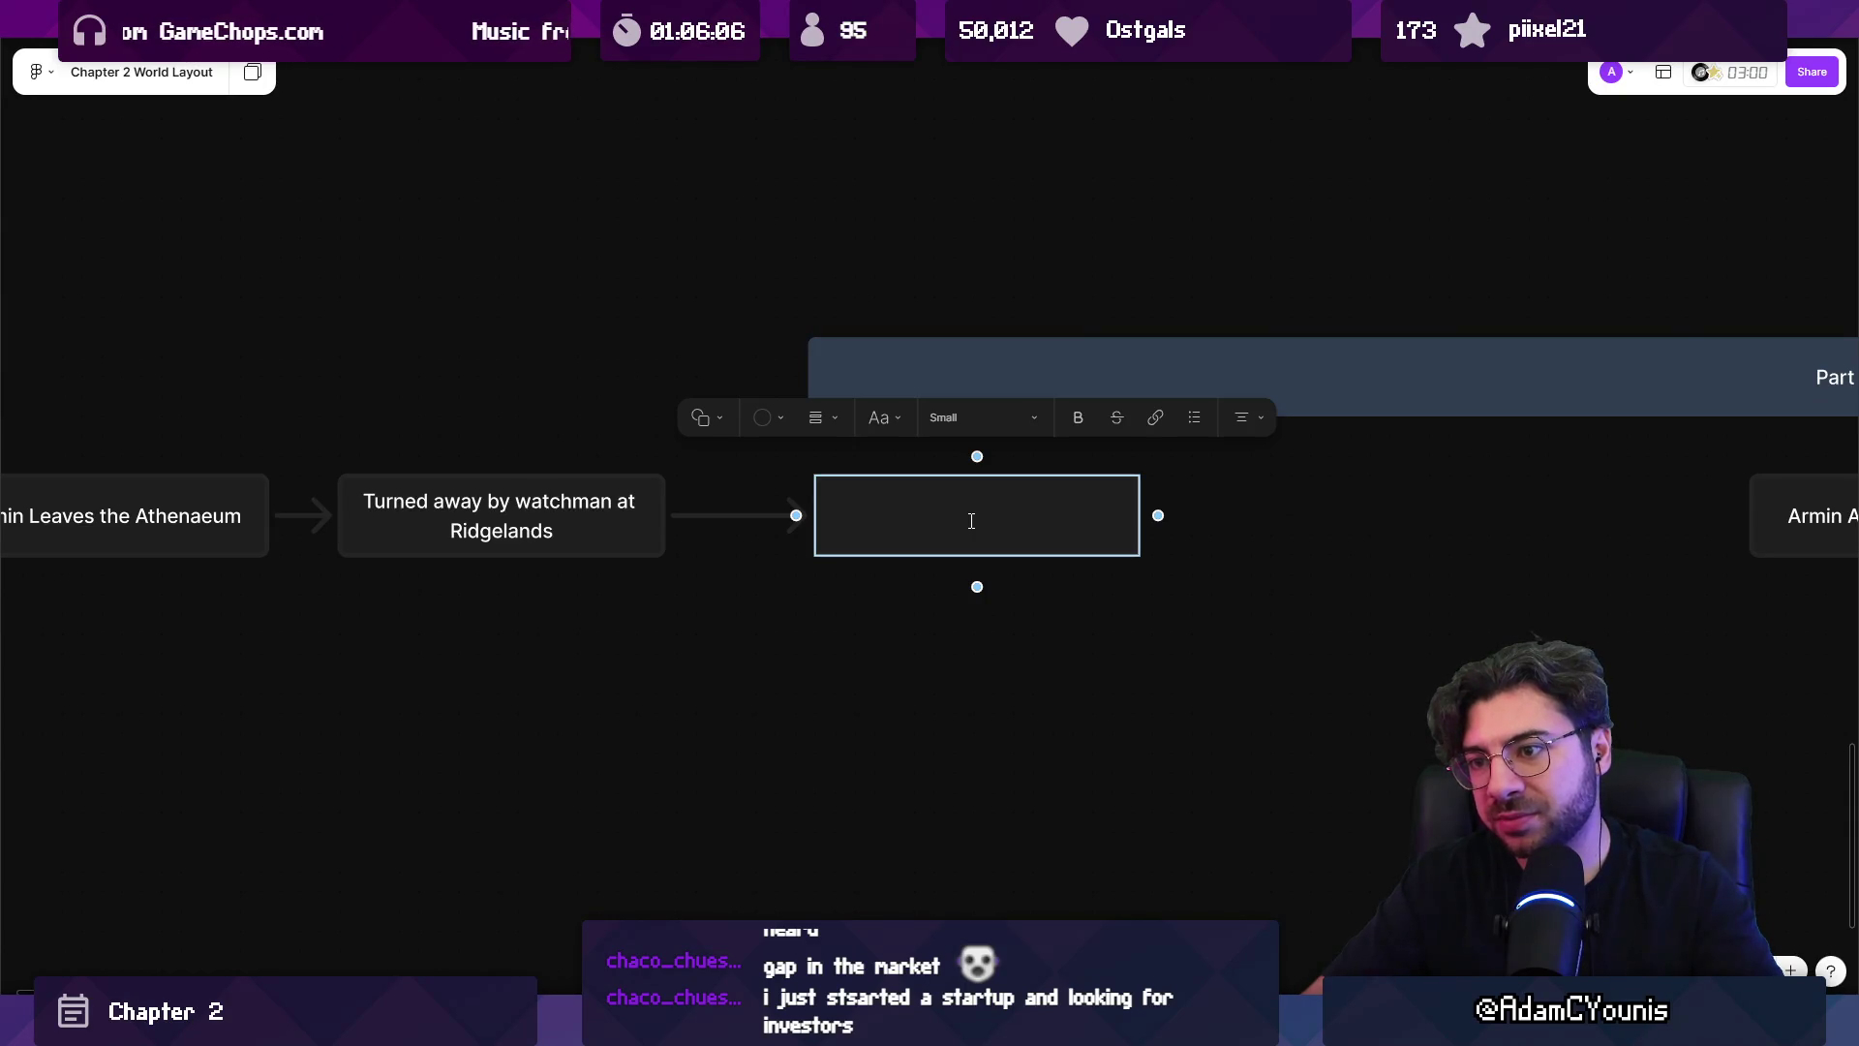
{"action": "type", "text": "Fails s"}
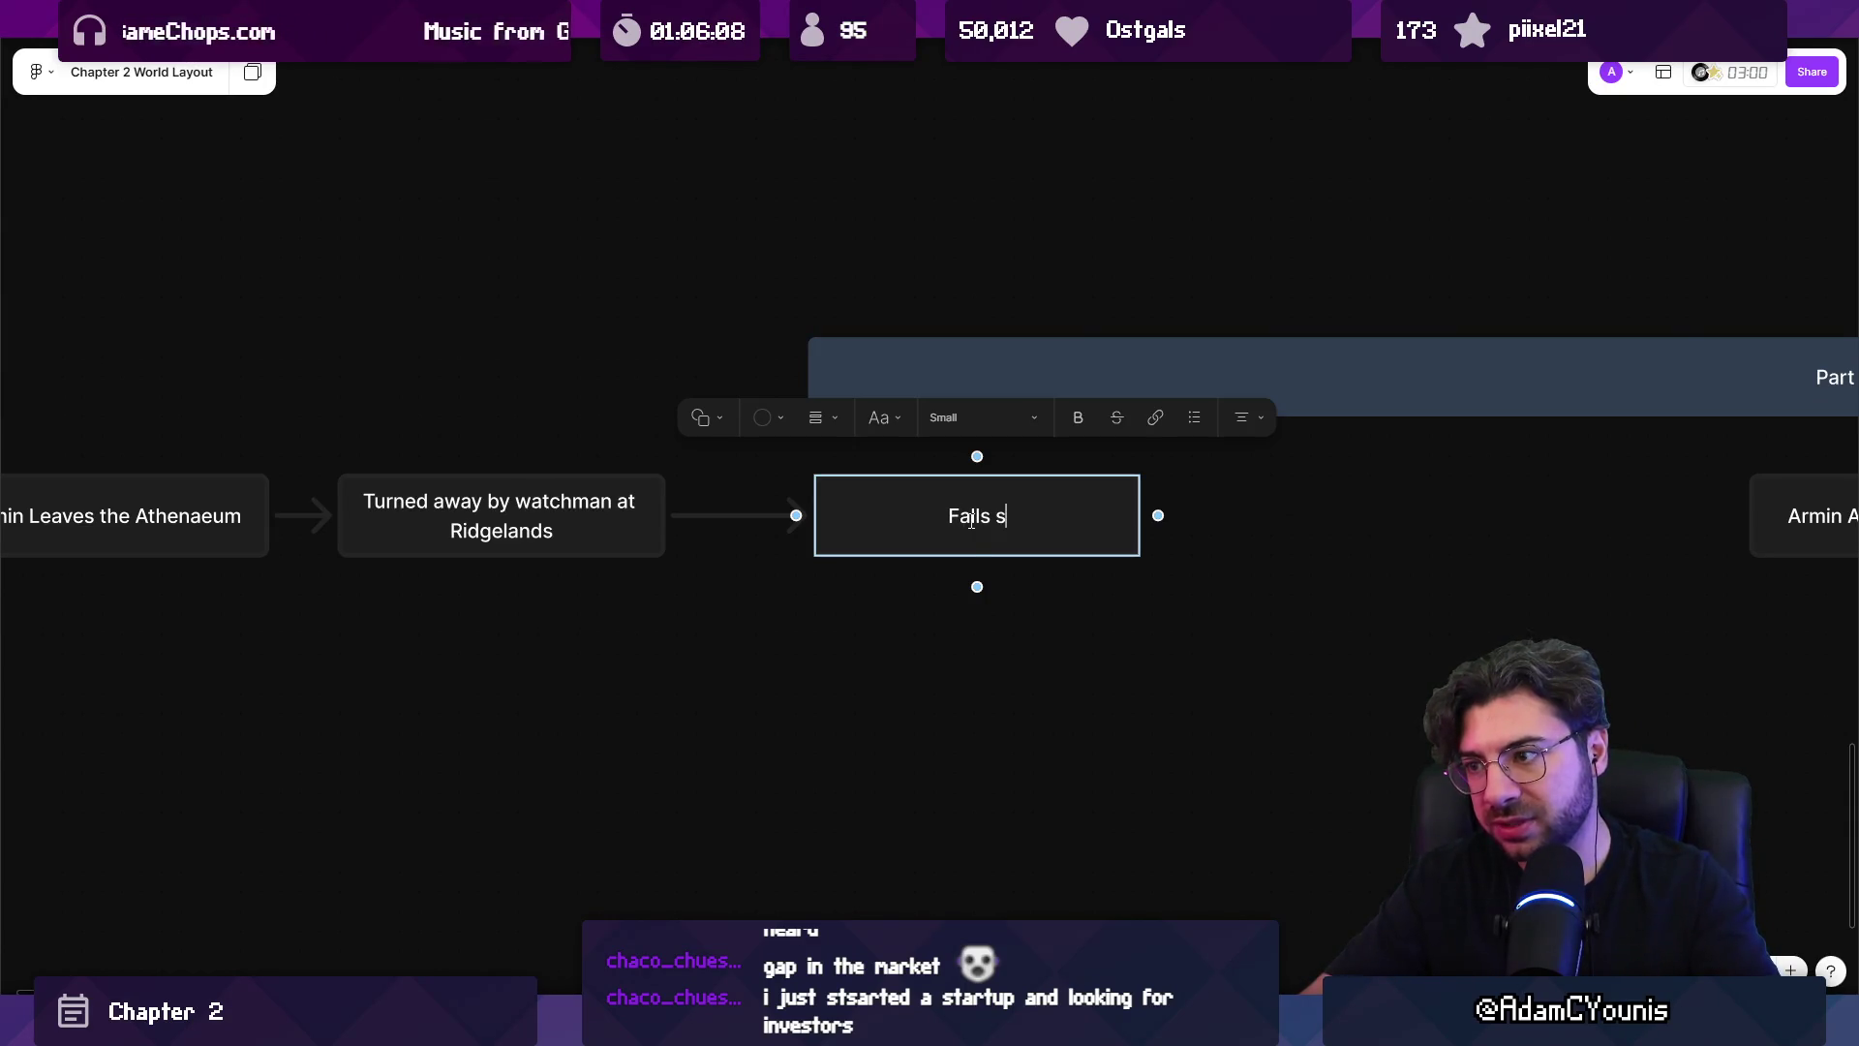
{"action": "key", "text": "BackSpace"}
{"action": "type", "text": "asleep in chapel"}
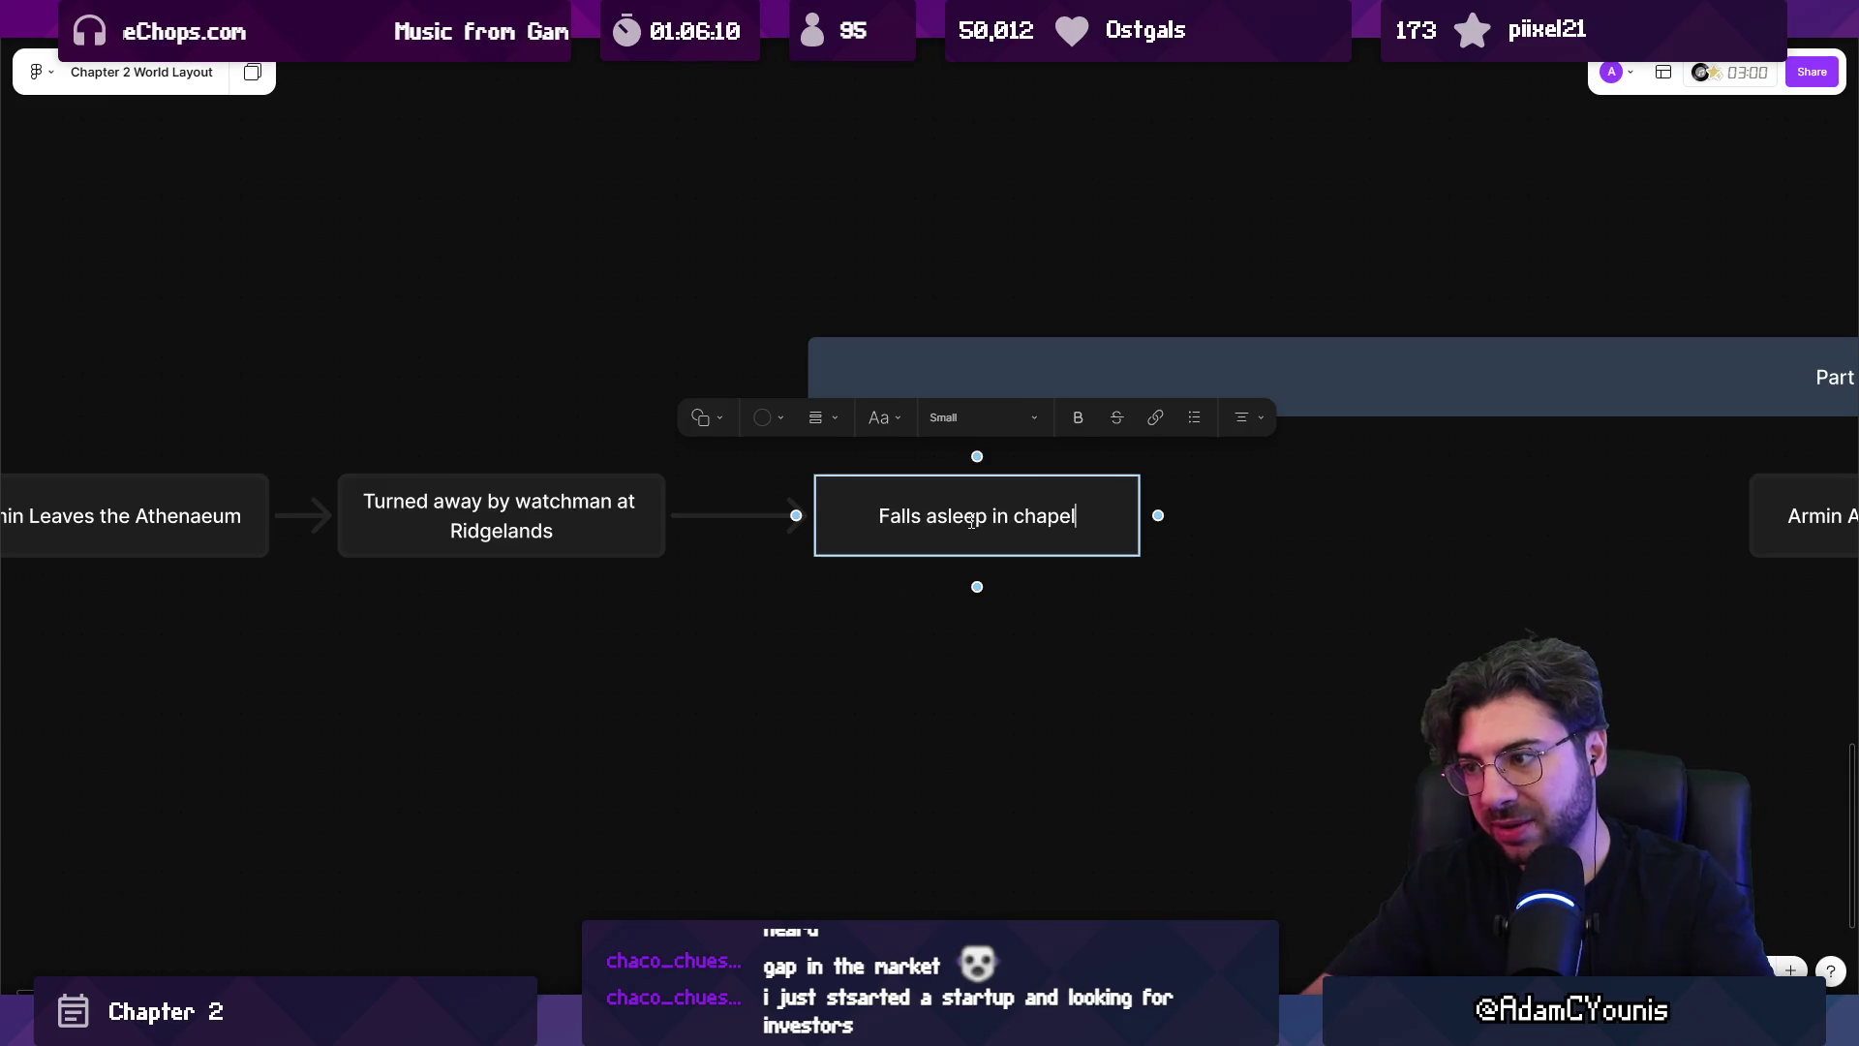
{"action": "key", "text": "Escape"}
Connect a square 'Dream Sequence' box right after Falls asleep in chapel.
{"action": "left_click_drag", "start_coordinate": [1158, 515], "coordinate": [1200, 387]}
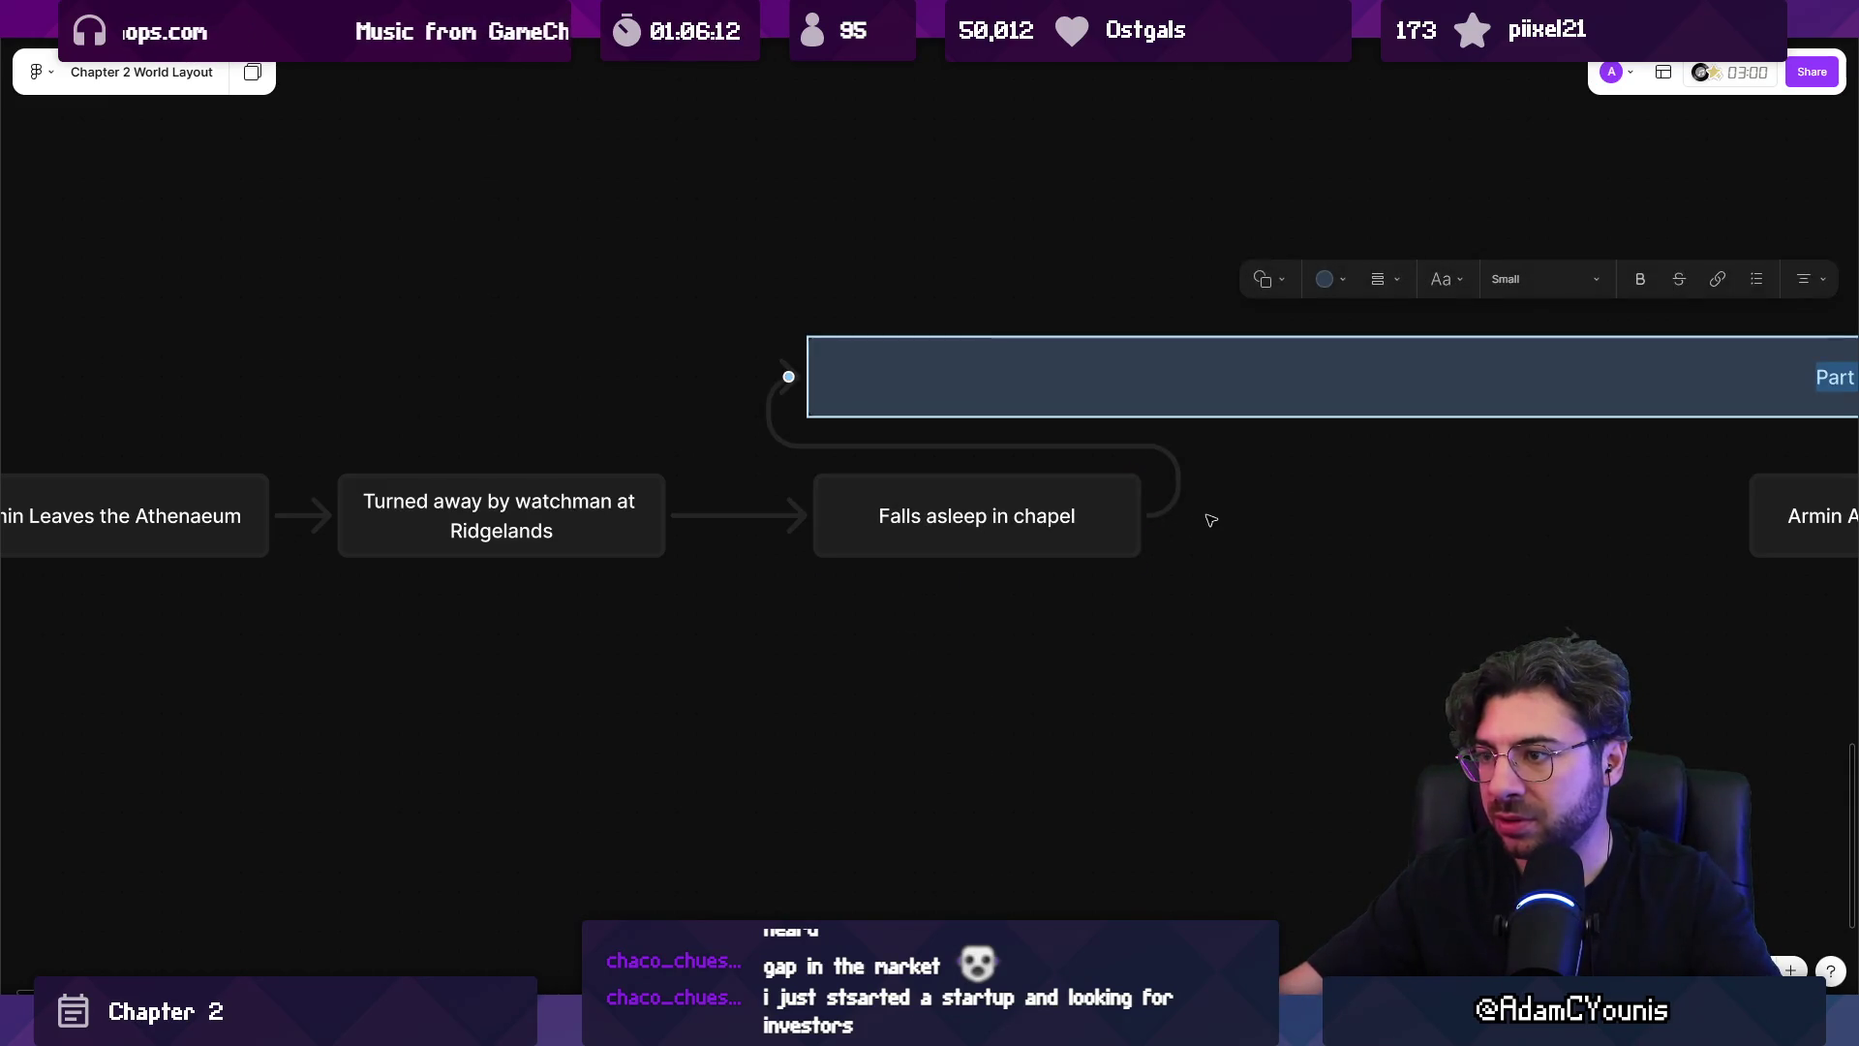
{"action": "key", "text": "ctrl+z"}
{"action": "scroll", "coordinate": [1065, 523], "scroll_direction": "right", "scroll_amount": 3}
{"action": "left_click_drag", "start_coordinate": [831, 507], "coordinate": [937, 507]}
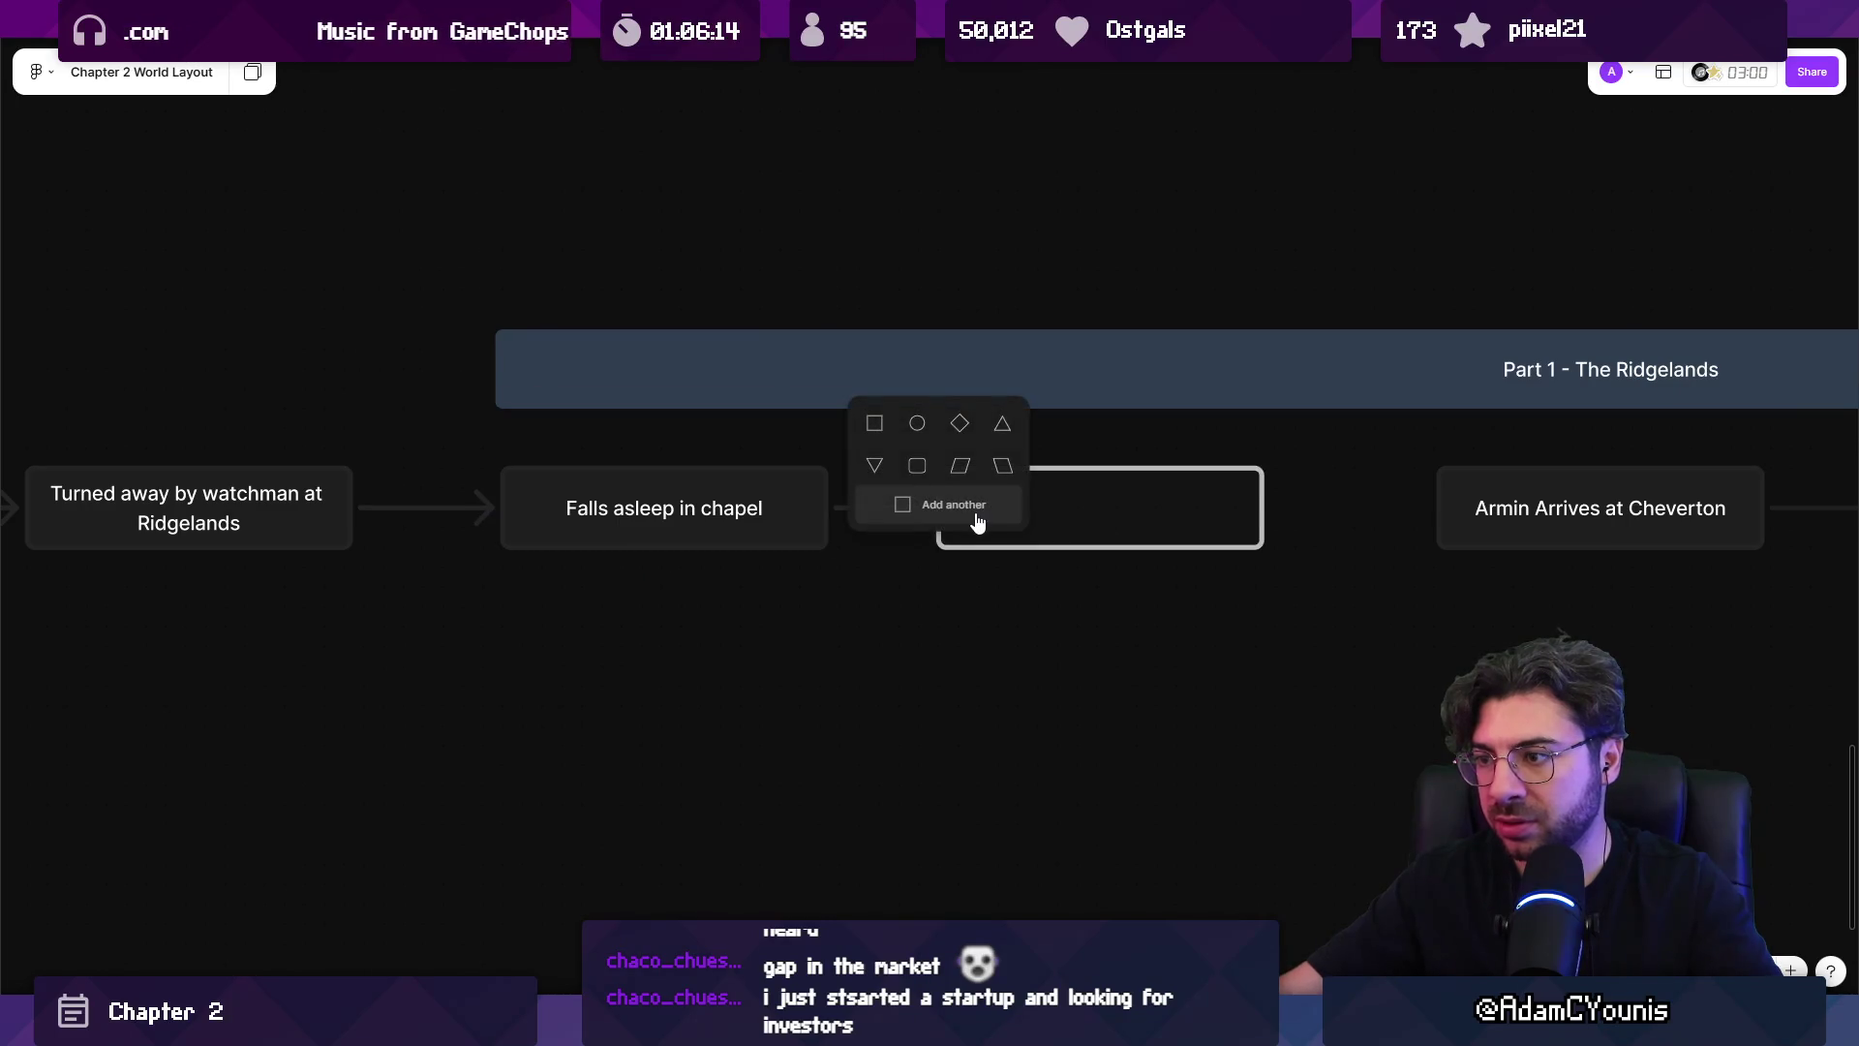
{"action": "left_click", "coordinate": [875, 438]}
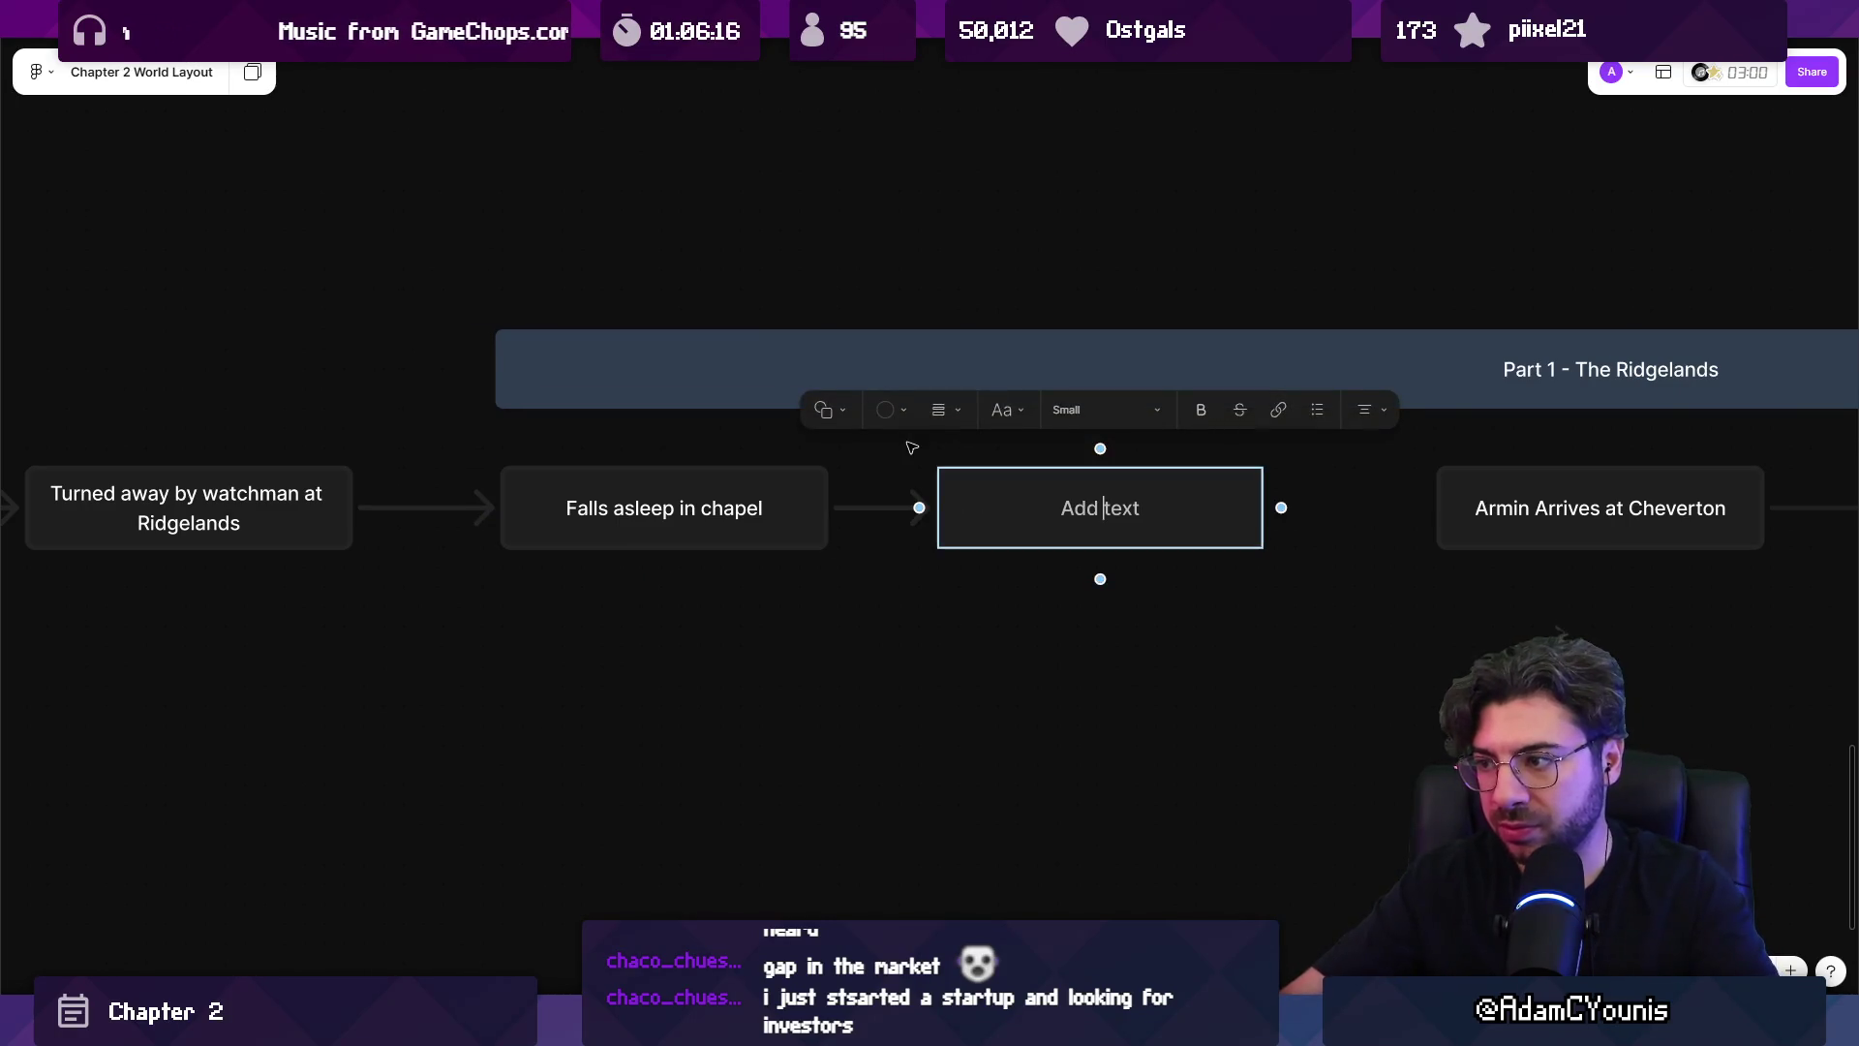
{"action": "type", "text": "D"}
{"action": "key", "text": "BackSpace"}
{"action": "type", "text": "Dreaq"}
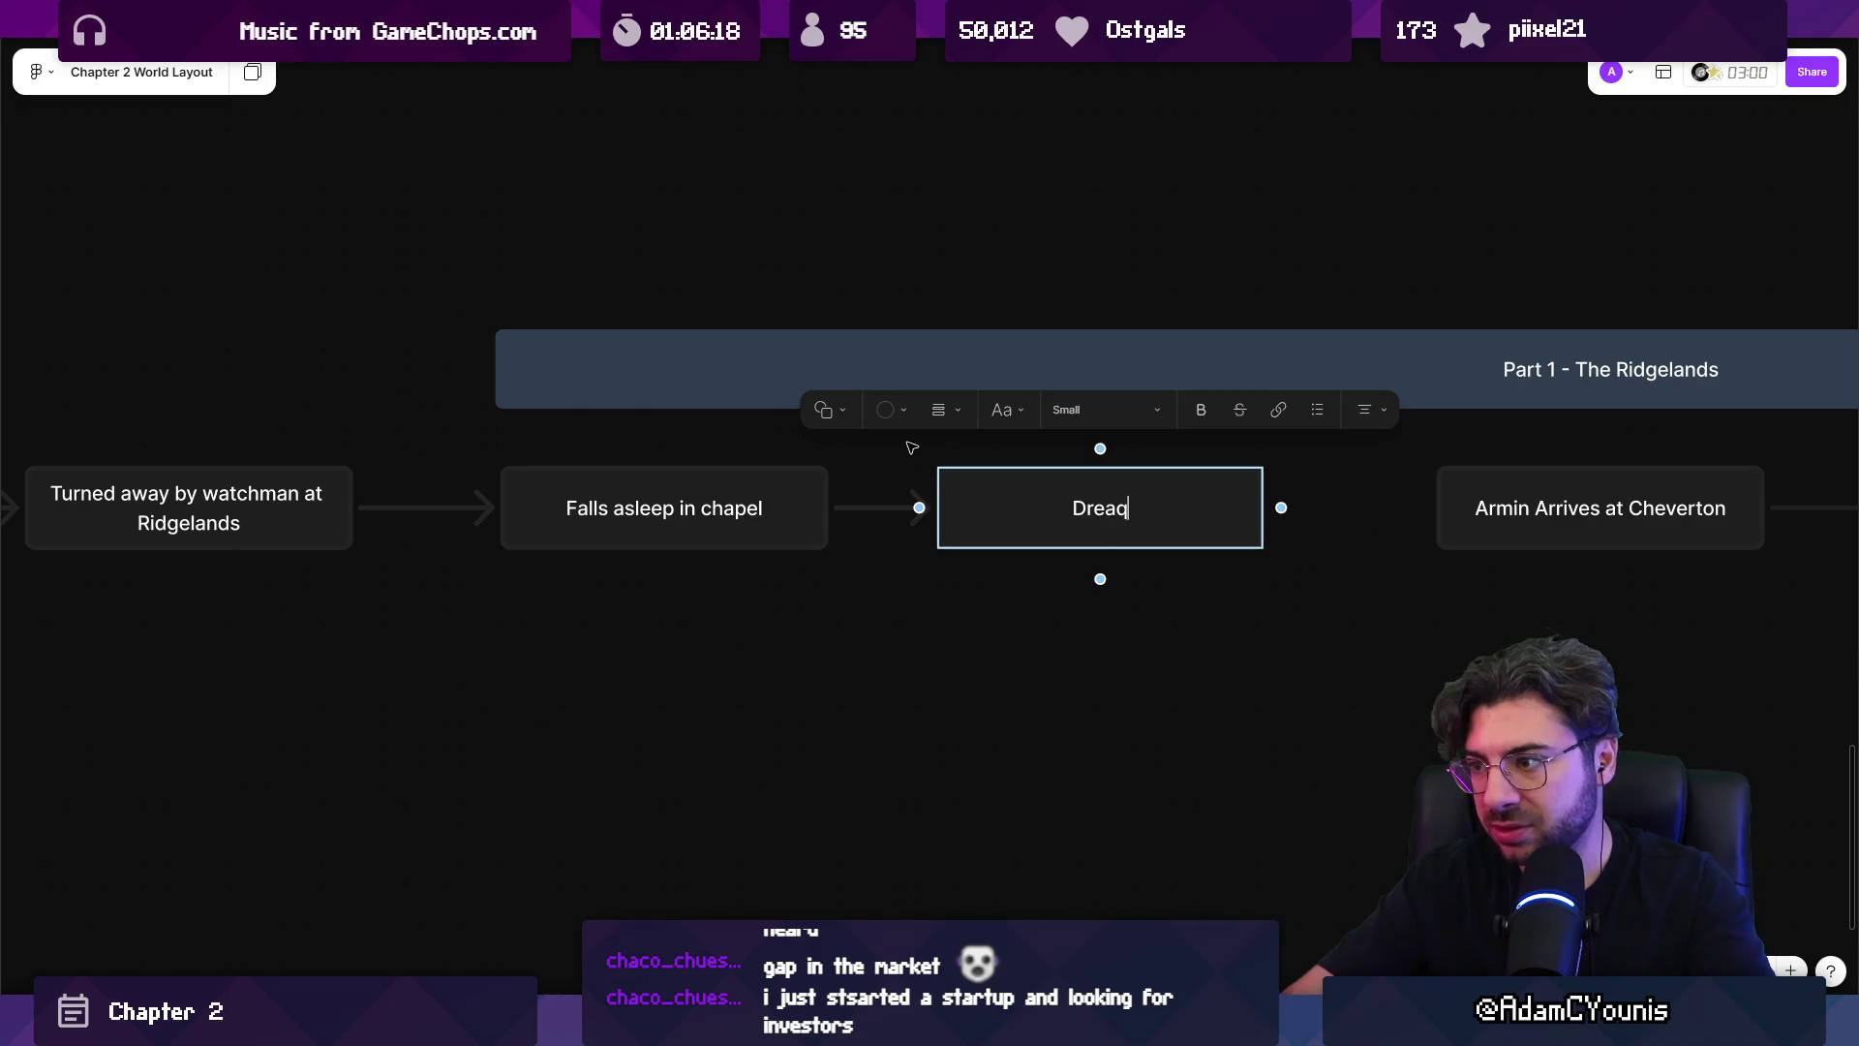
{"action": "key", "text": "BackSpace"}
{"action": "type", "text": "m Sequence"}
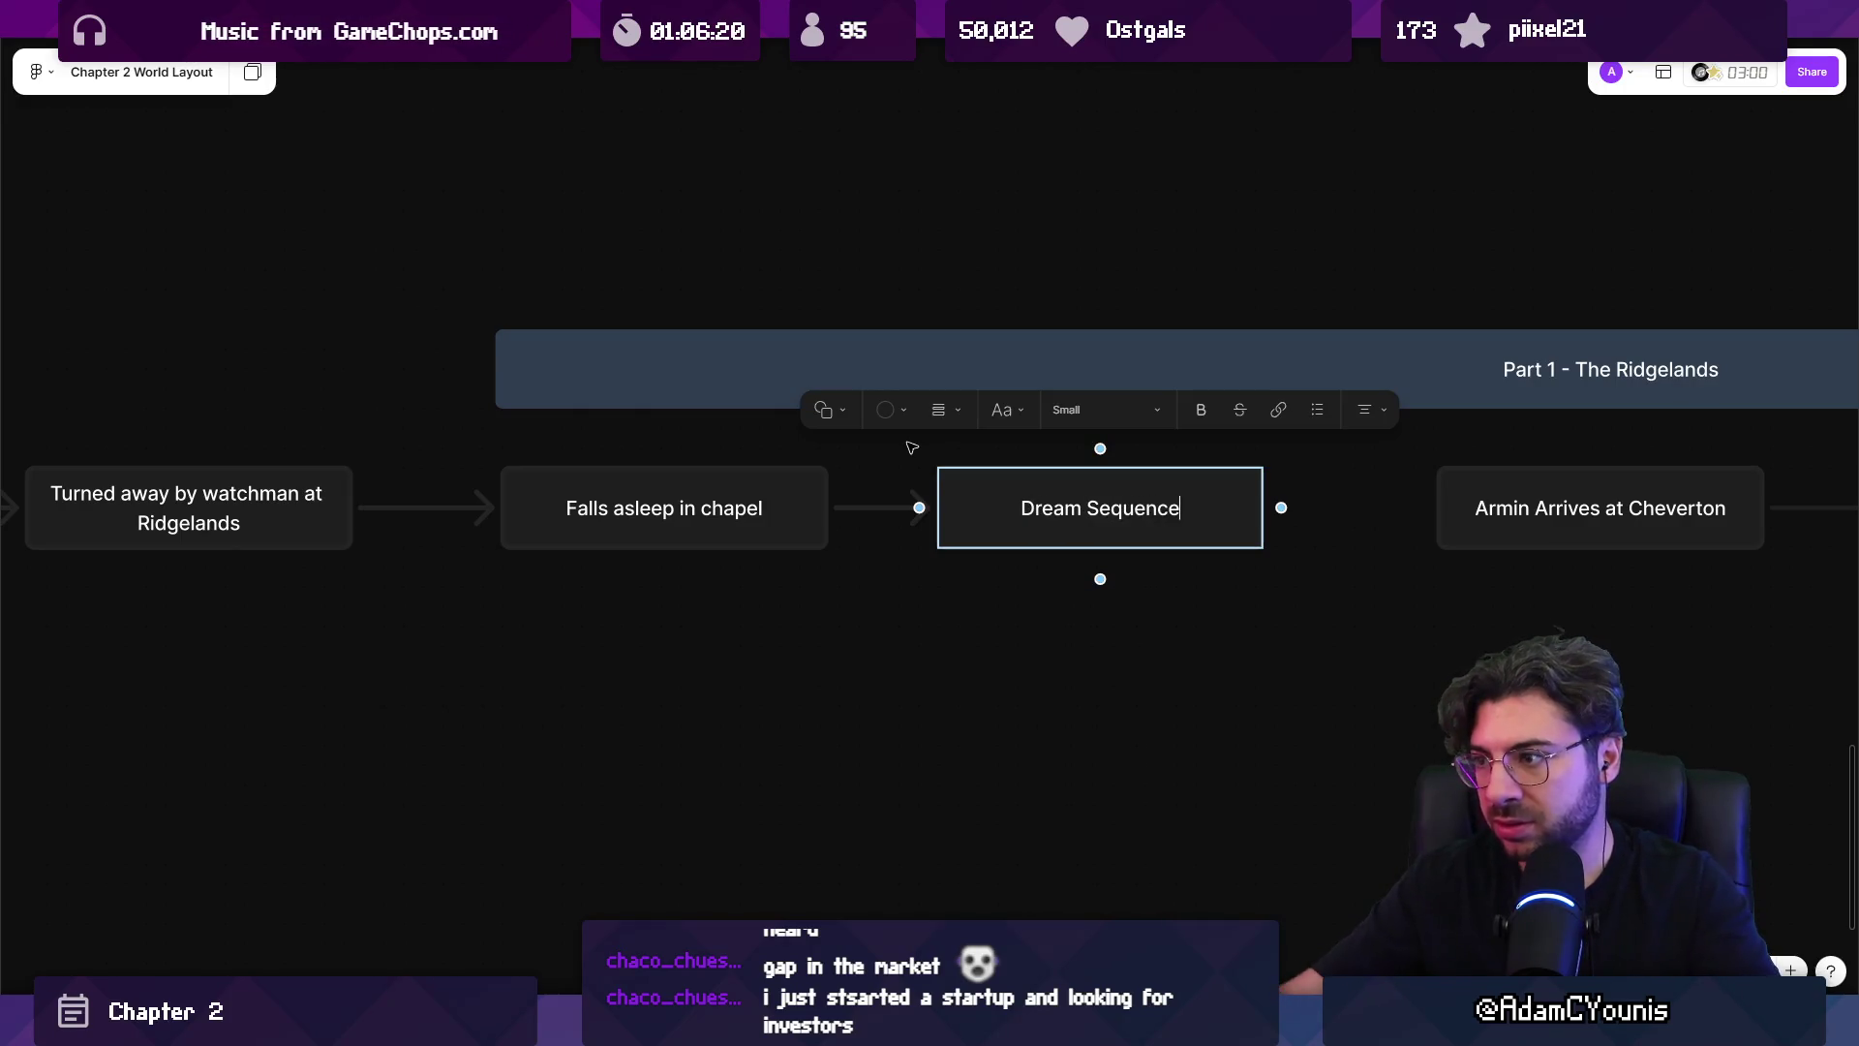
{"action": "left_click", "coordinate": [898, 593]}
{"action": "scroll", "coordinate": [972, 587], "scroll_direction": "down", "scroll_amount": 5}
{"action": "left_click", "coordinate": [838, 520]}
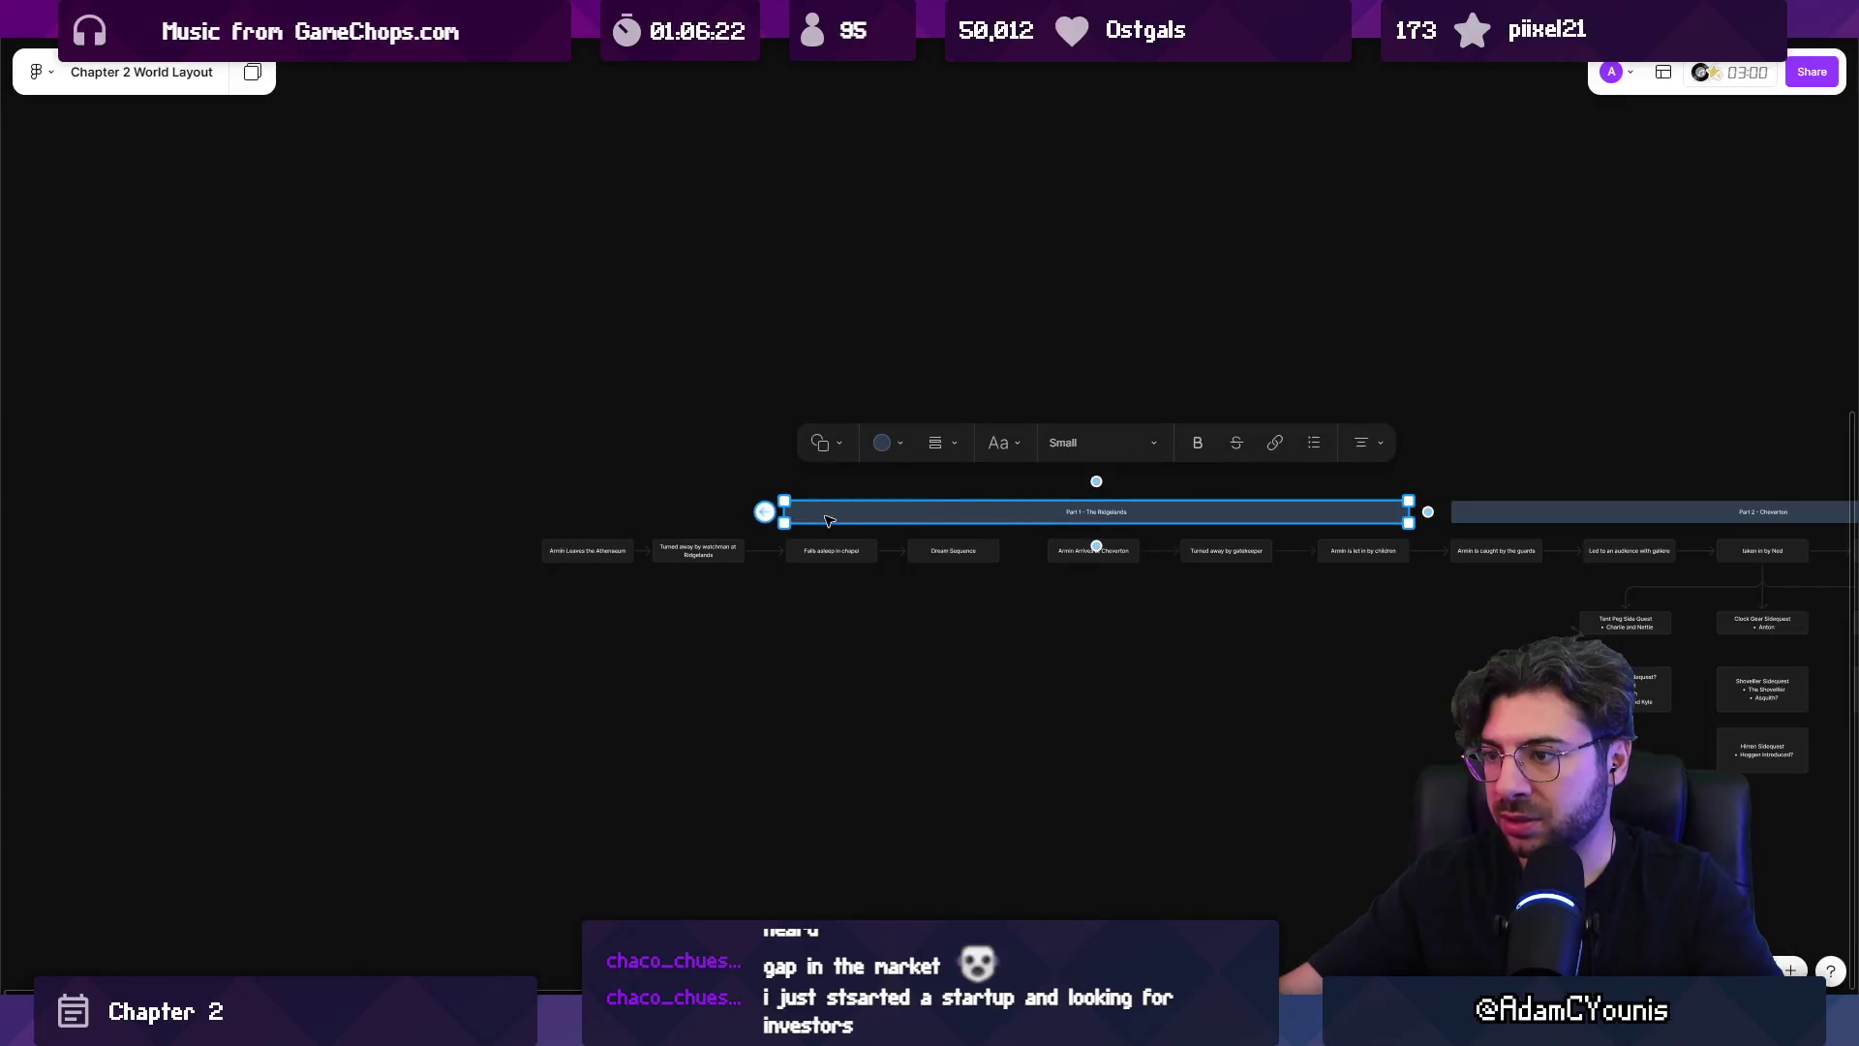
Stretch the Part 1 header further left and shift the first four Part 1 beats left.
{"action": "left_click_drag", "start_coordinate": [785, 512], "coordinate": [254, 513]}
{"action": "scroll", "coordinate": [436, 655], "scroll_direction": "left", "scroll_amount": 3}
{"action": "left_click_drag", "start_coordinate": [650, 644], "coordinate": [1278, 514]}
{"action": "left_click_drag", "start_coordinate": [1128, 532], "coordinate": [841, 532]}
{"action": "scroll", "coordinate": [986, 590], "scroll_direction": "up", "scroll_amount": 5}
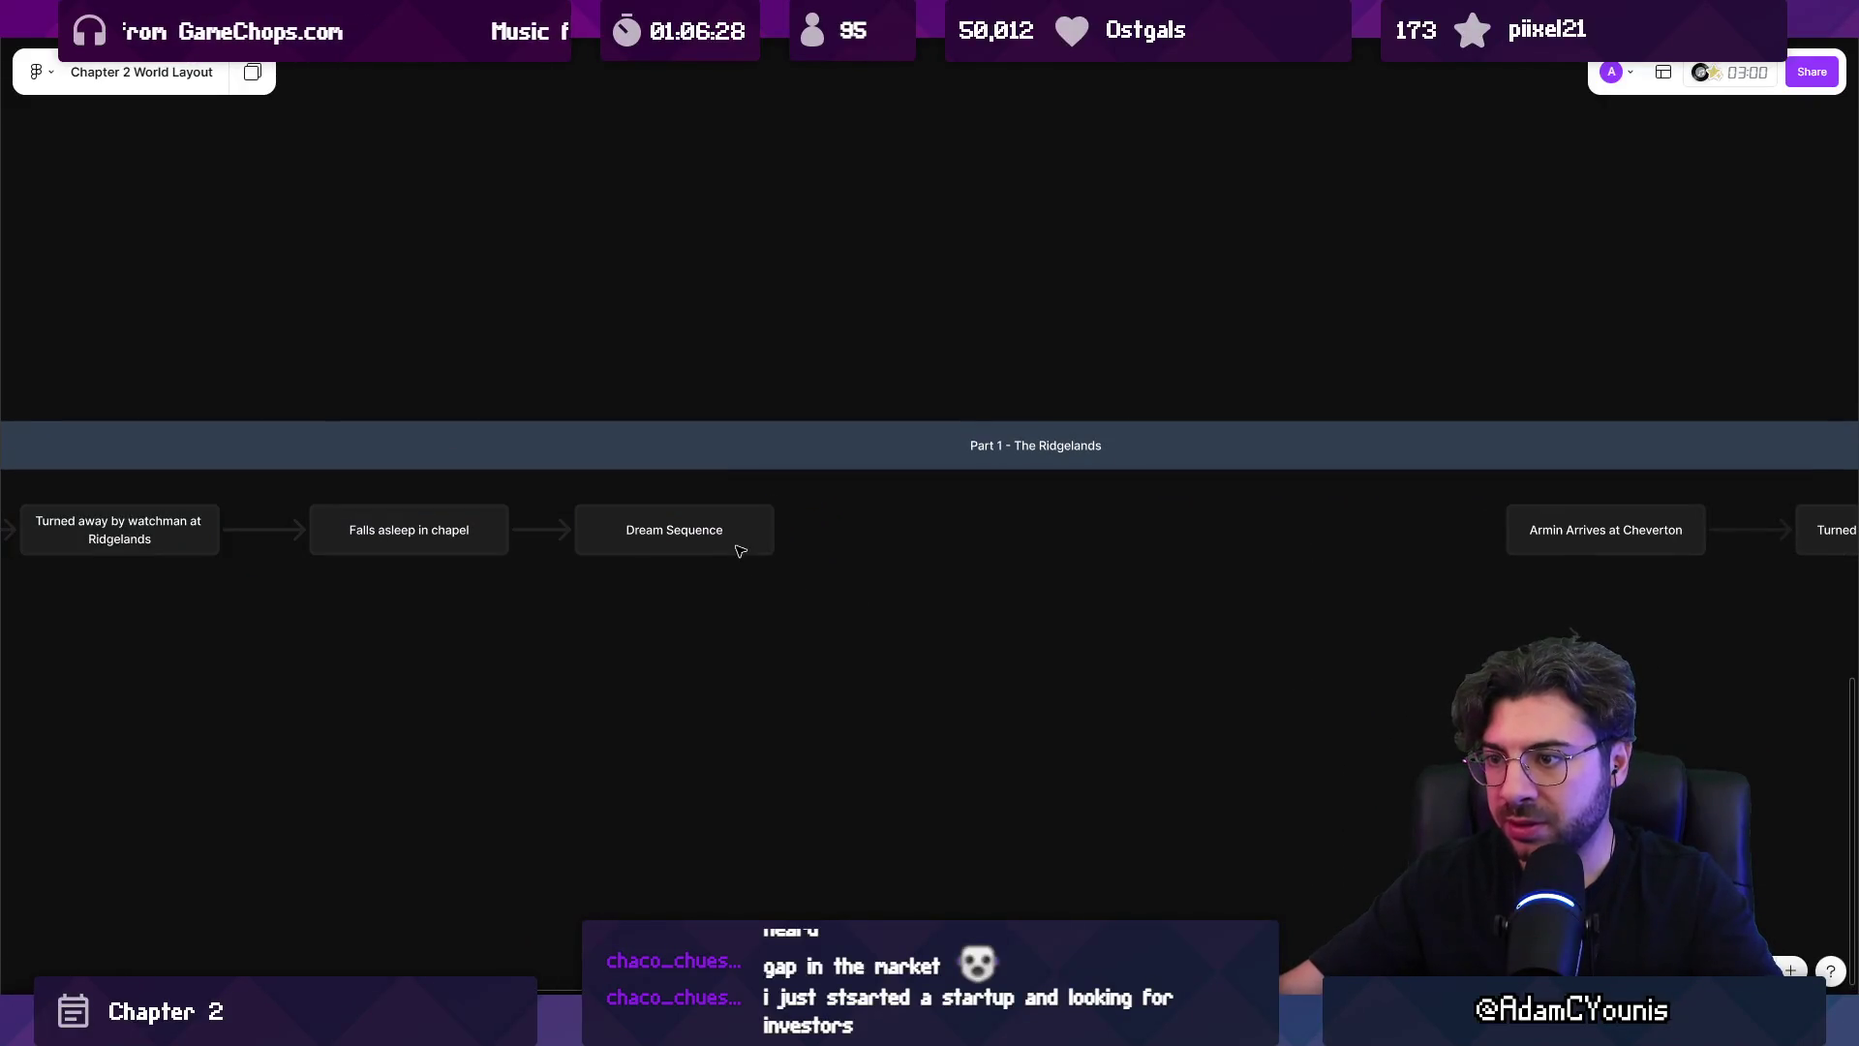
Connect a new rectangle beat 'Awoken by Voices in the Night' after Dream Sequence.
{"action": "left_click", "coordinate": [750, 536]}
{"action": "left_click_drag", "start_coordinate": [790, 531], "coordinate": [823, 528]}
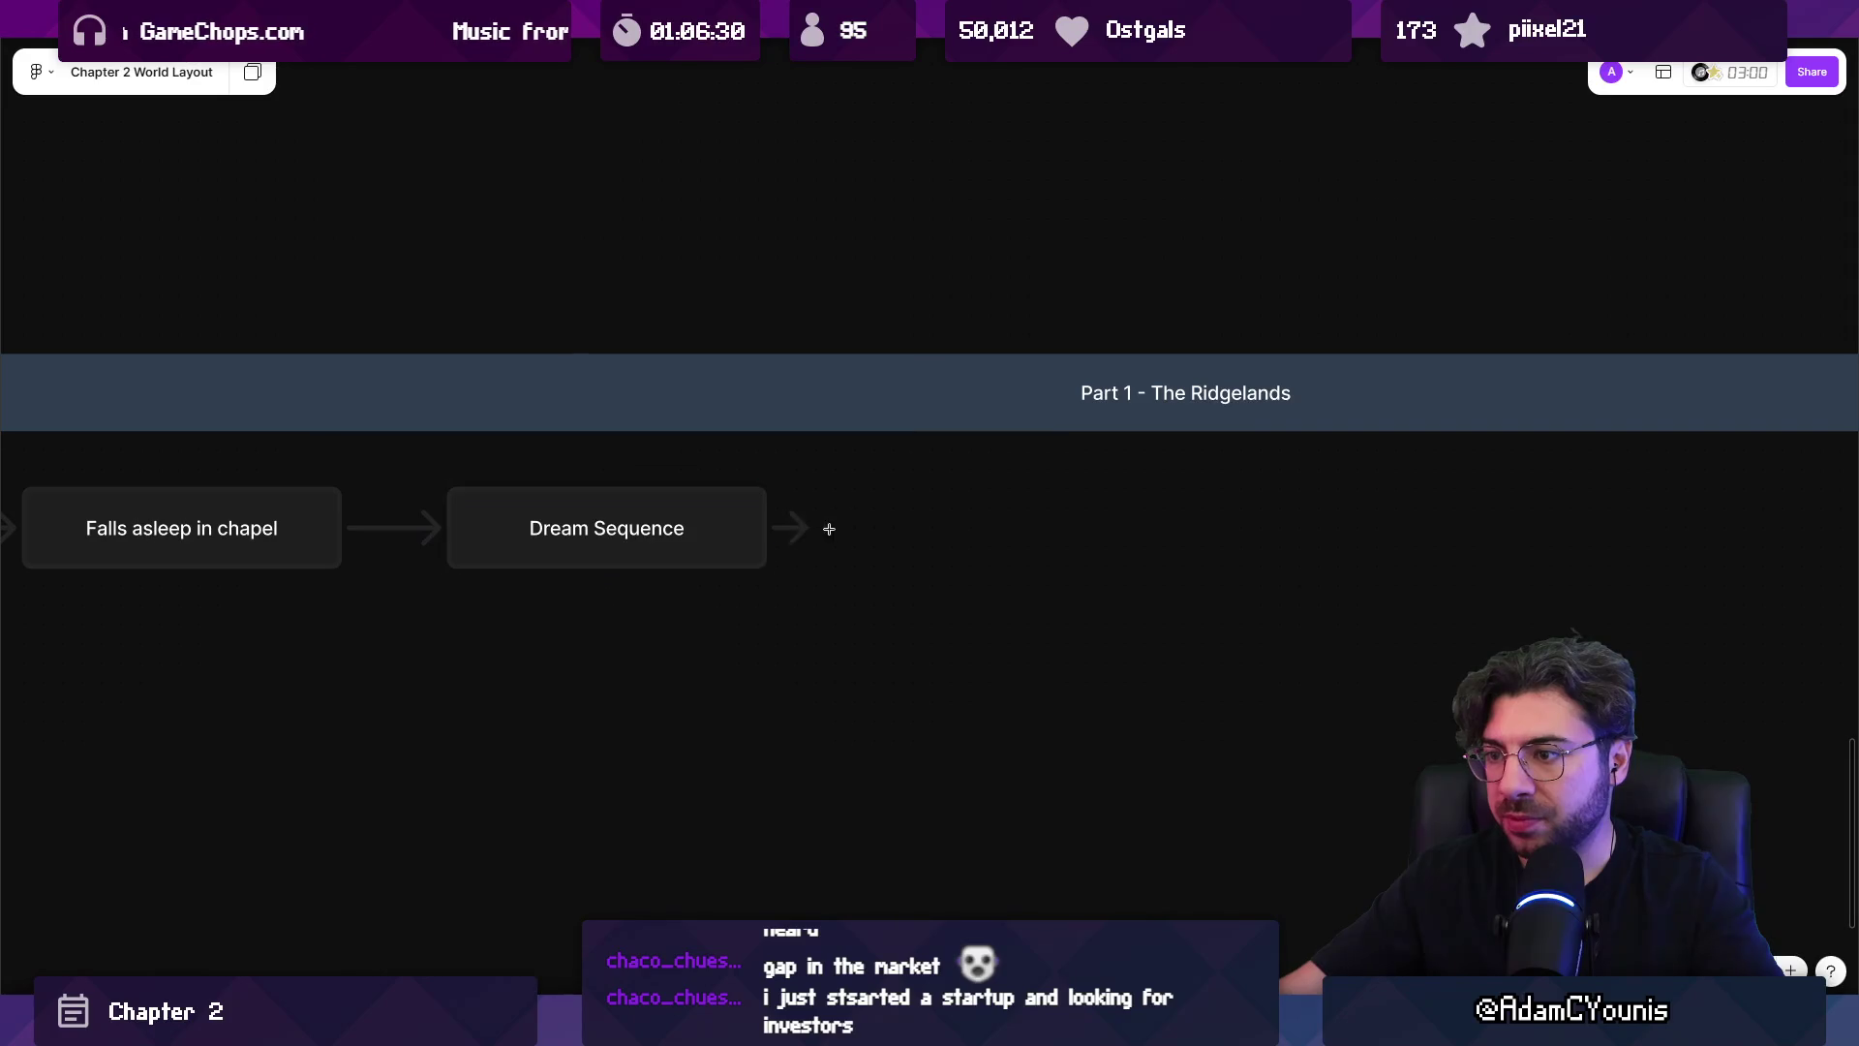
{"action": "scroll", "coordinate": [786, 531], "scroll_direction": "up", "scroll_amount": 2}
{"action": "left_click", "coordinate": [772, 443]}
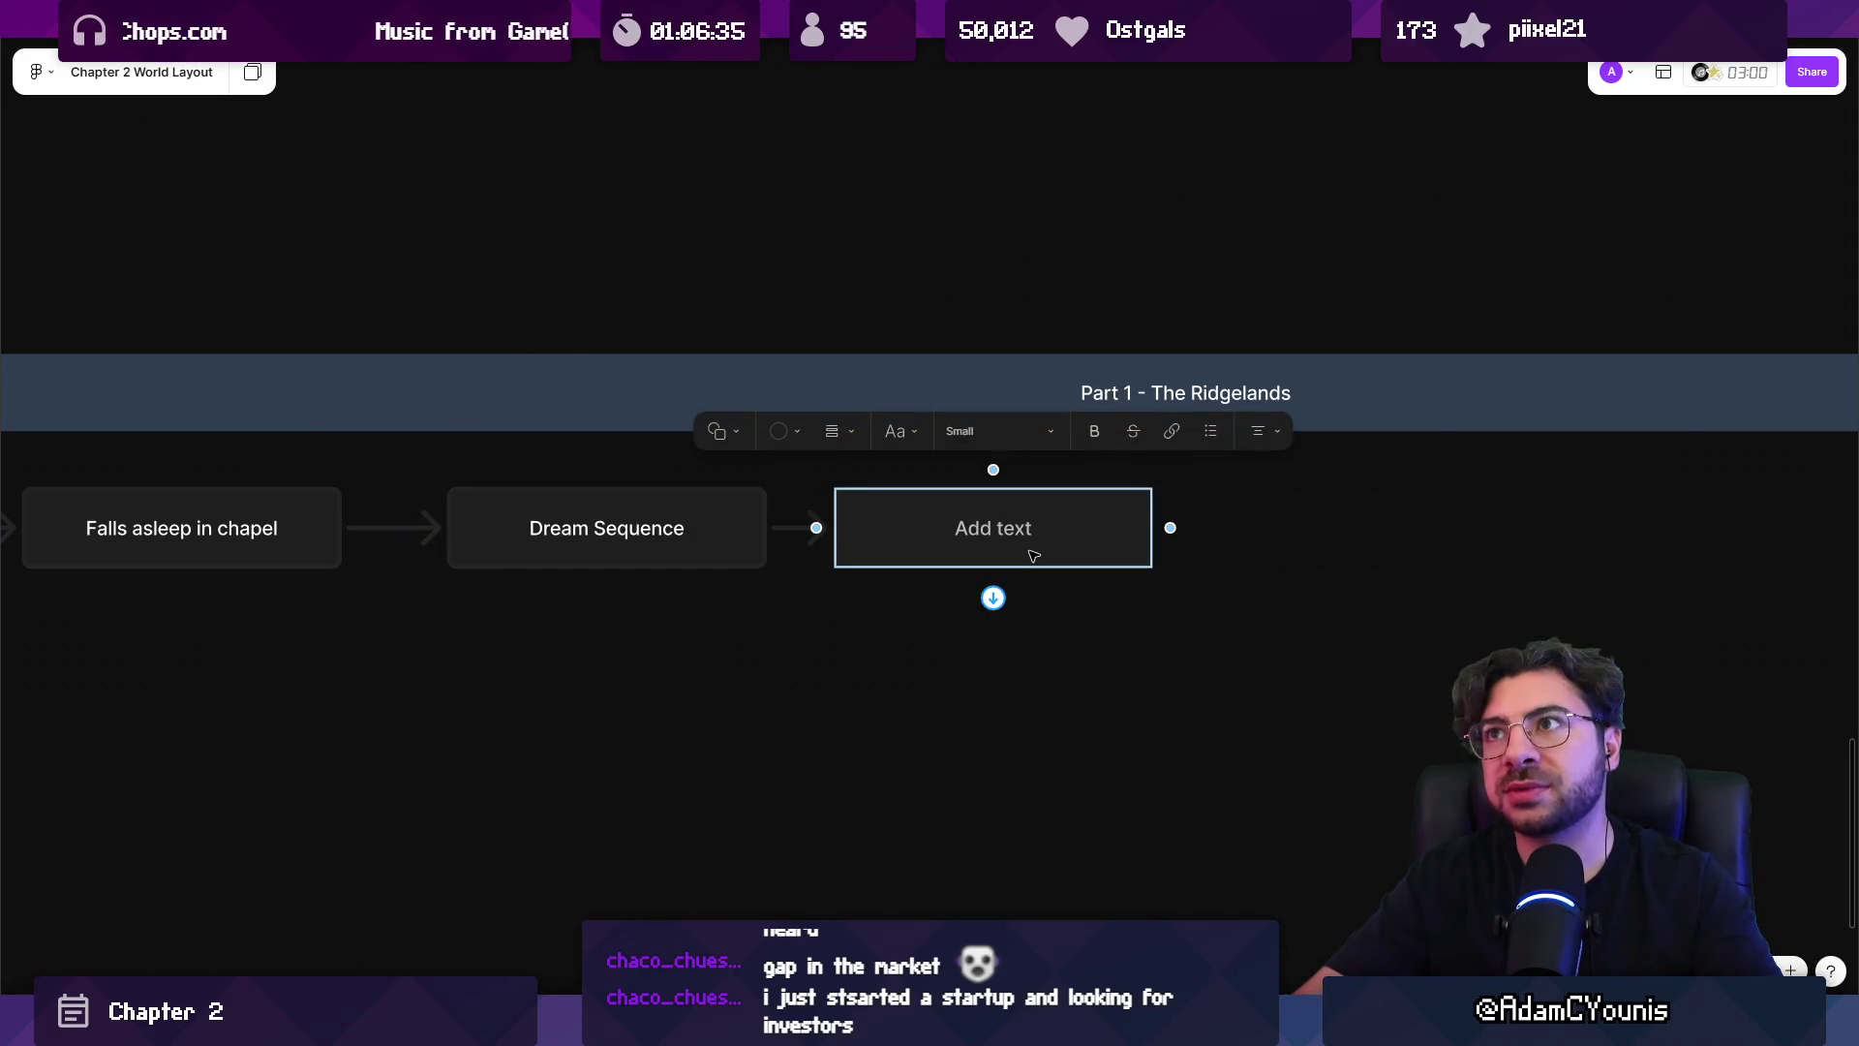
{"action": "type", "text": "Aw"}
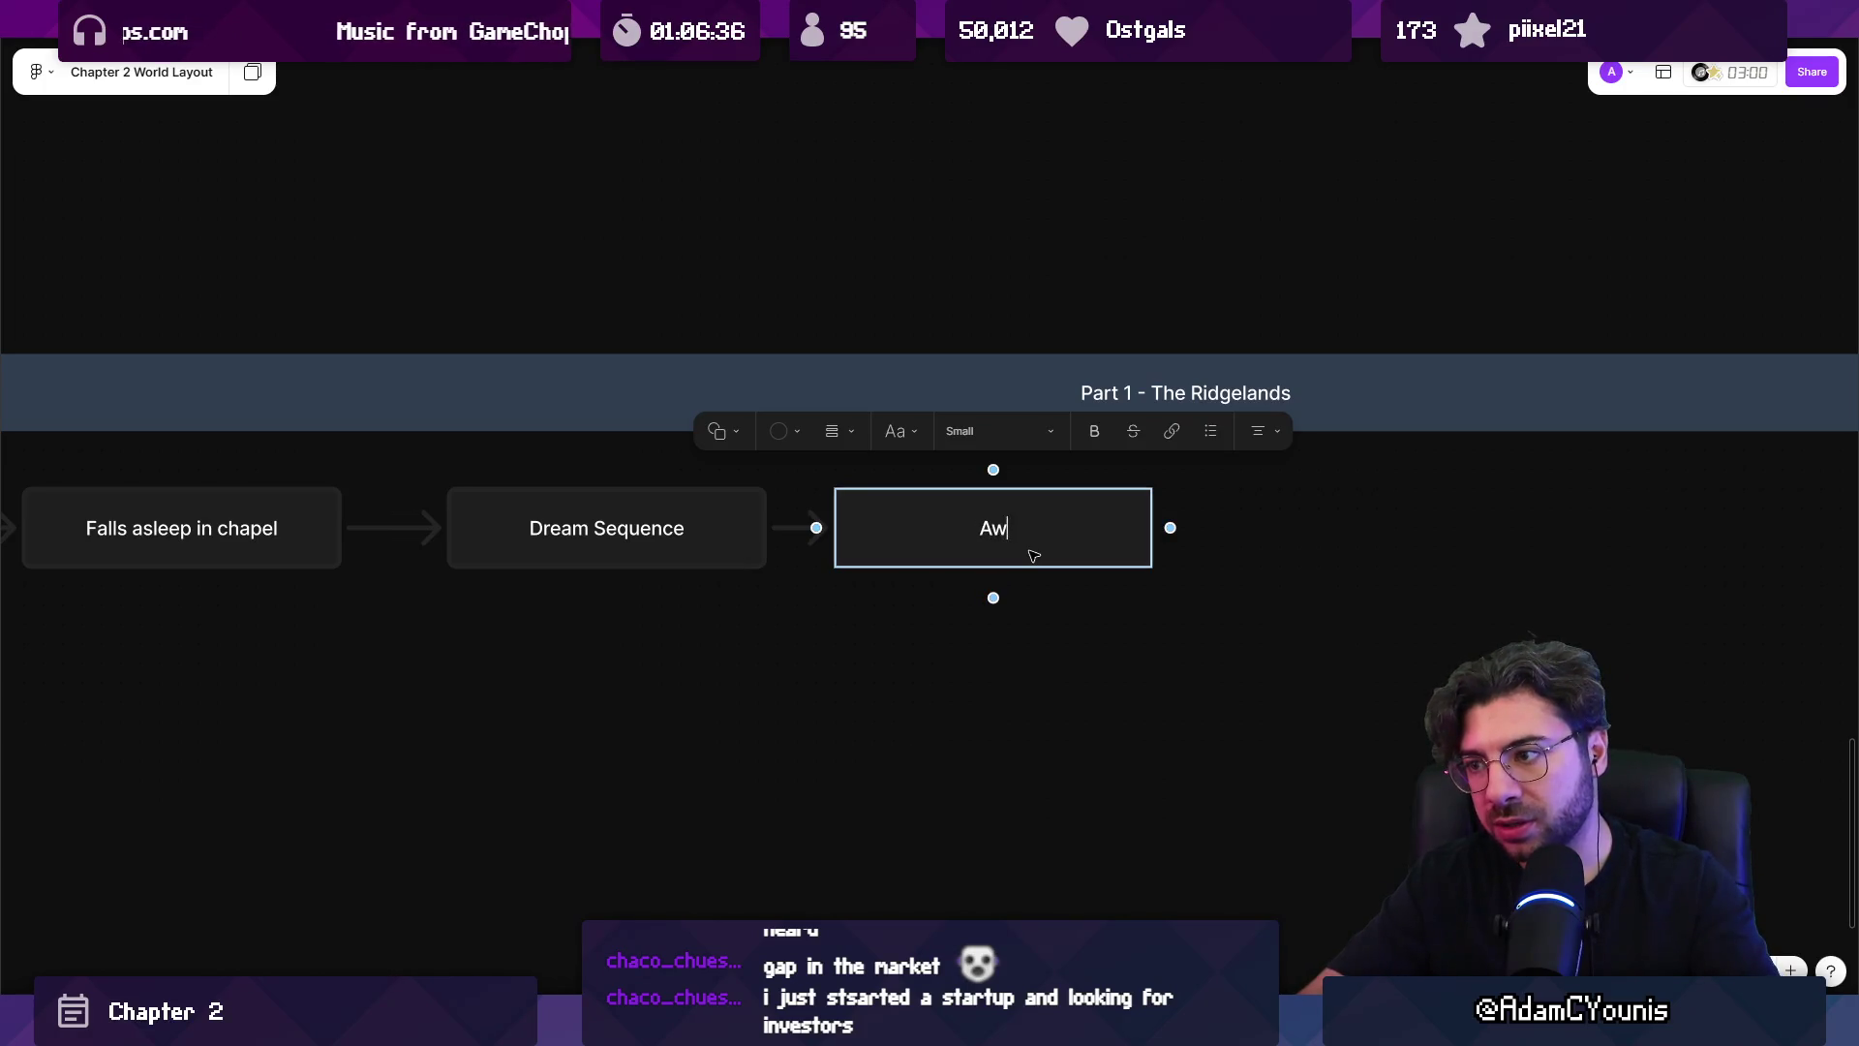
{"action": "type", "text": "oken by Voices in the Night"}
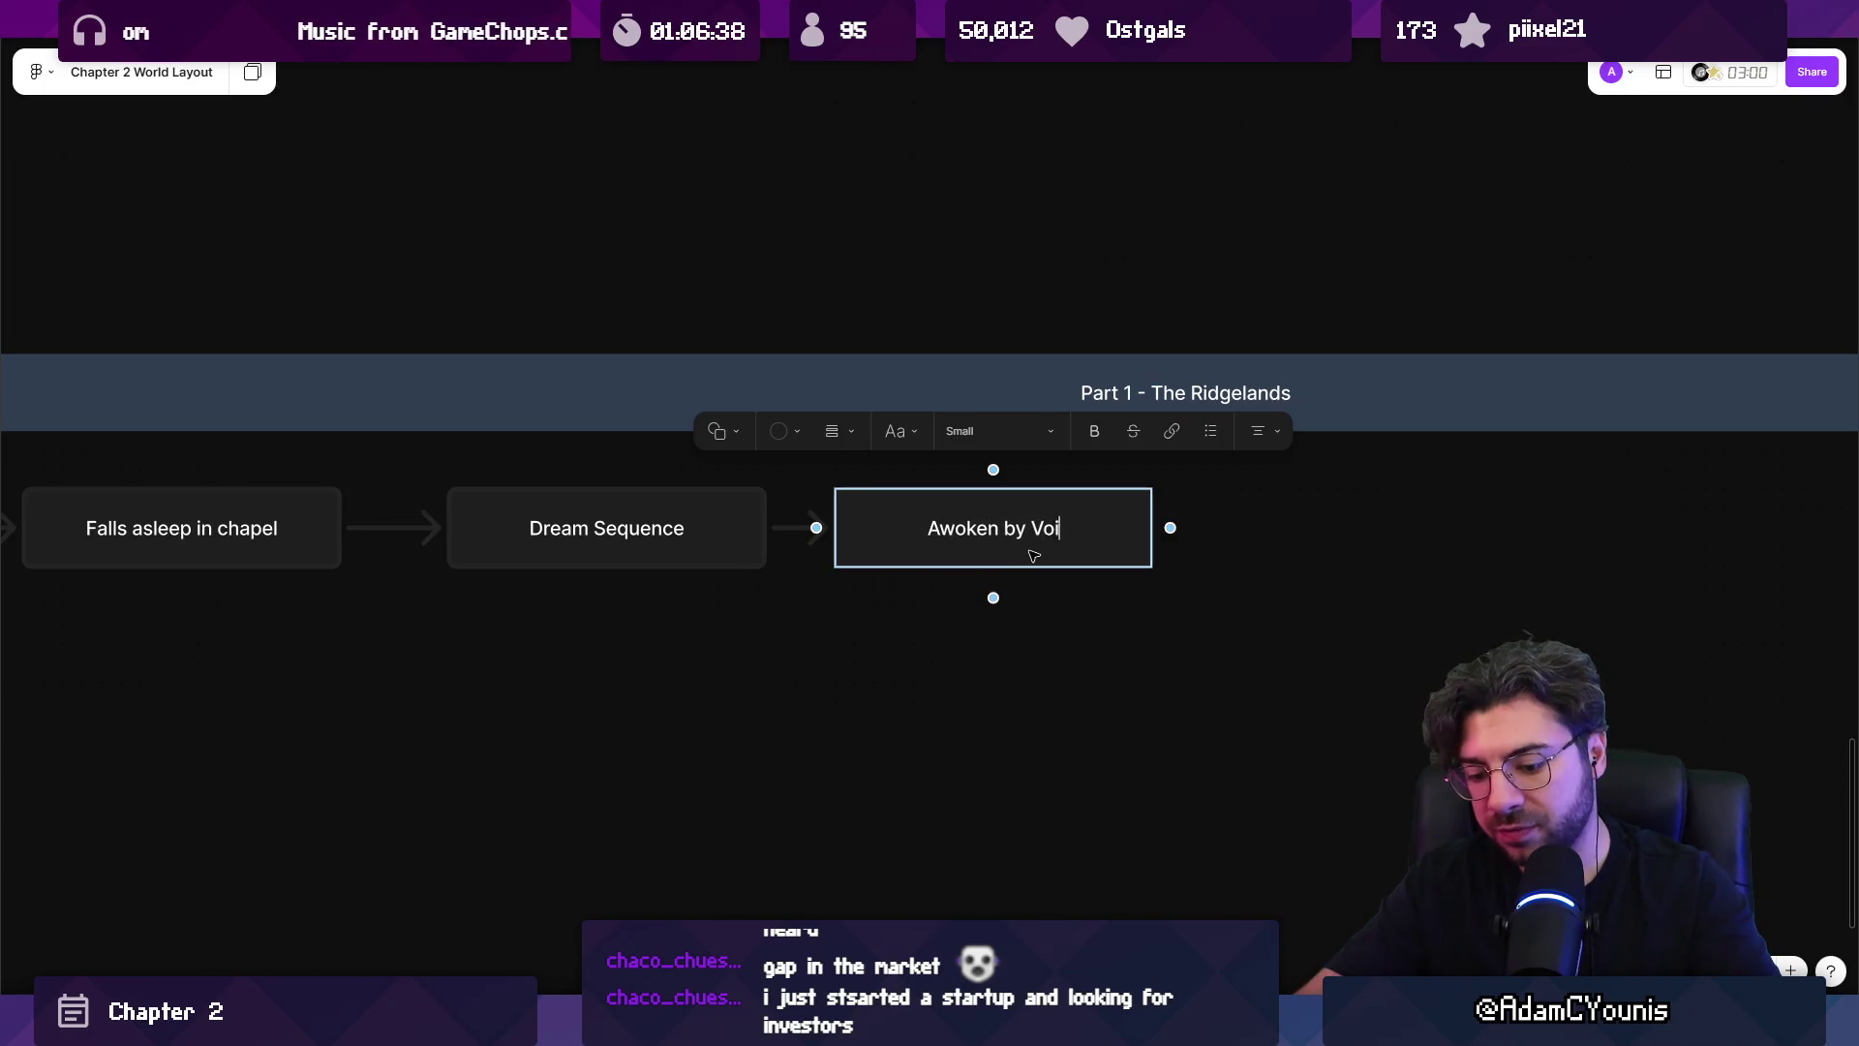
{"action": "key", "text": "Escape"}
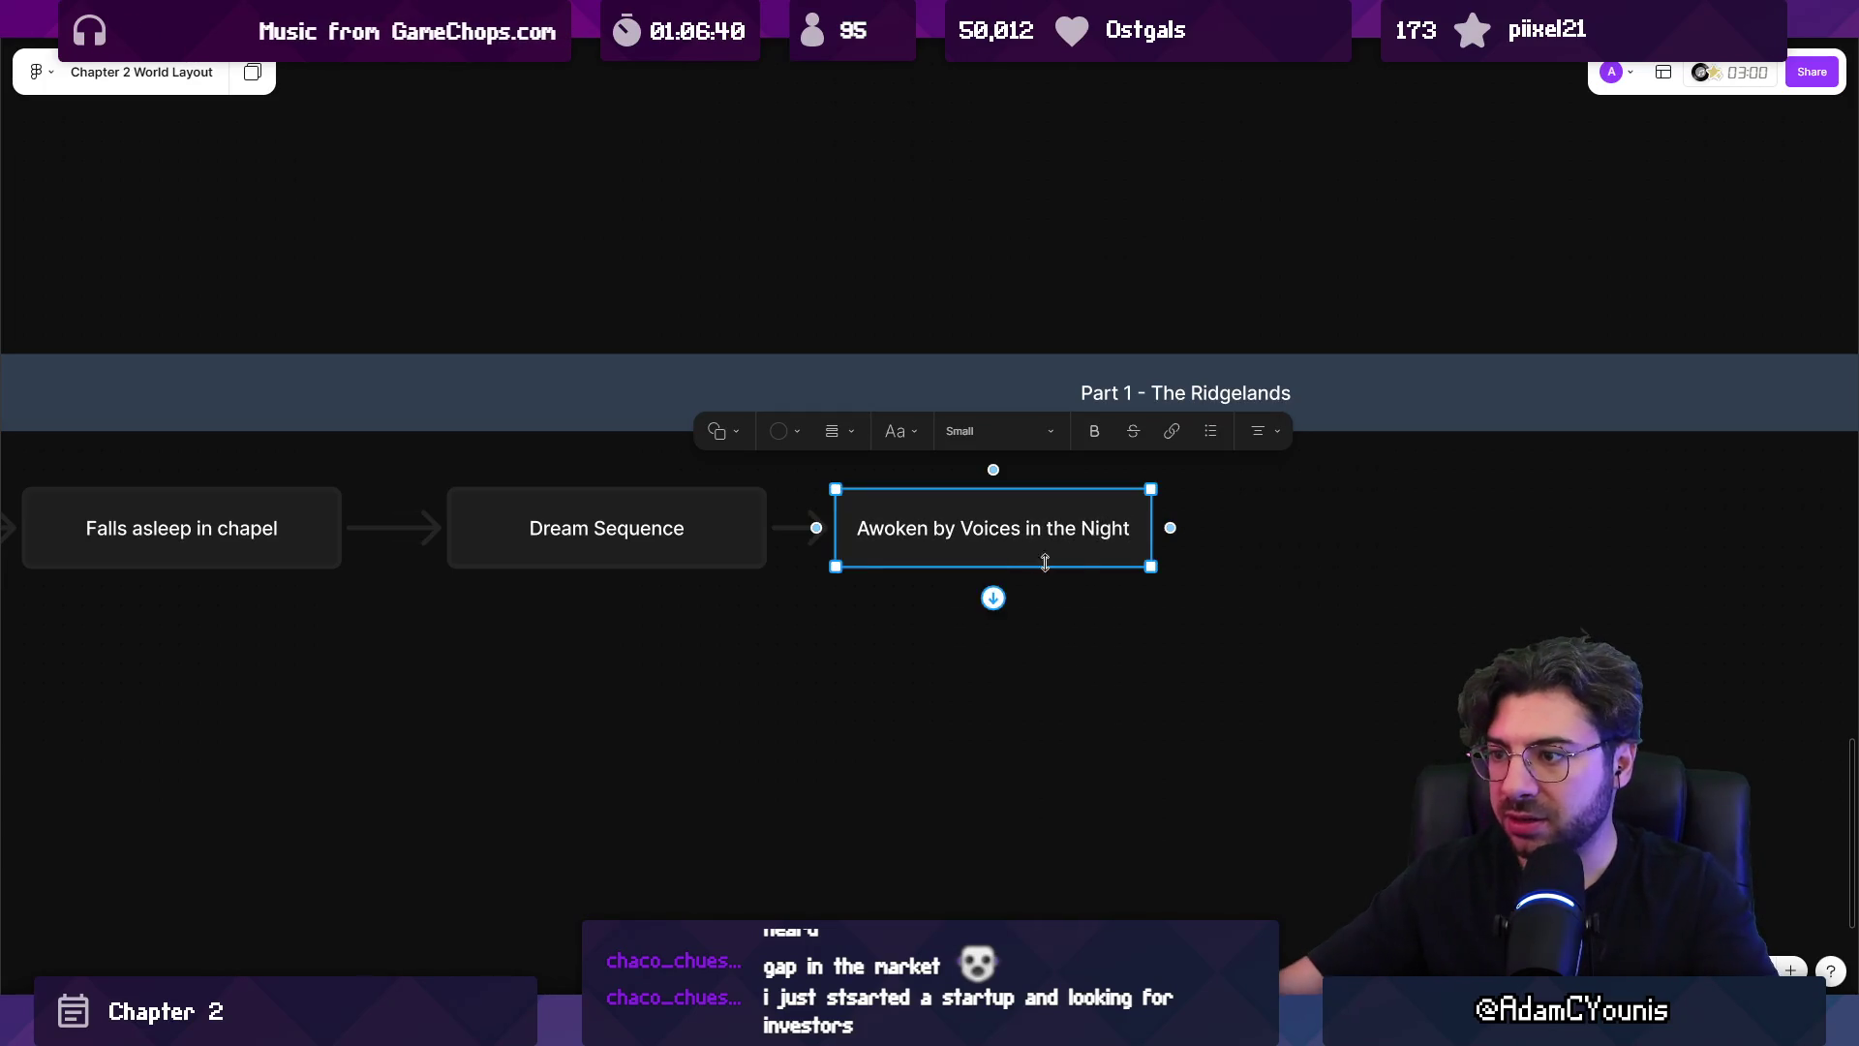
Start another connected node after the Awoken beat, then delete the unwanted shape.
{"action": "scroll", "coordinate": [968, 561], "scroll_direction": "right", "scroll_amount": 5}
{"action": "left_click", "coordinate": [860, 561]}
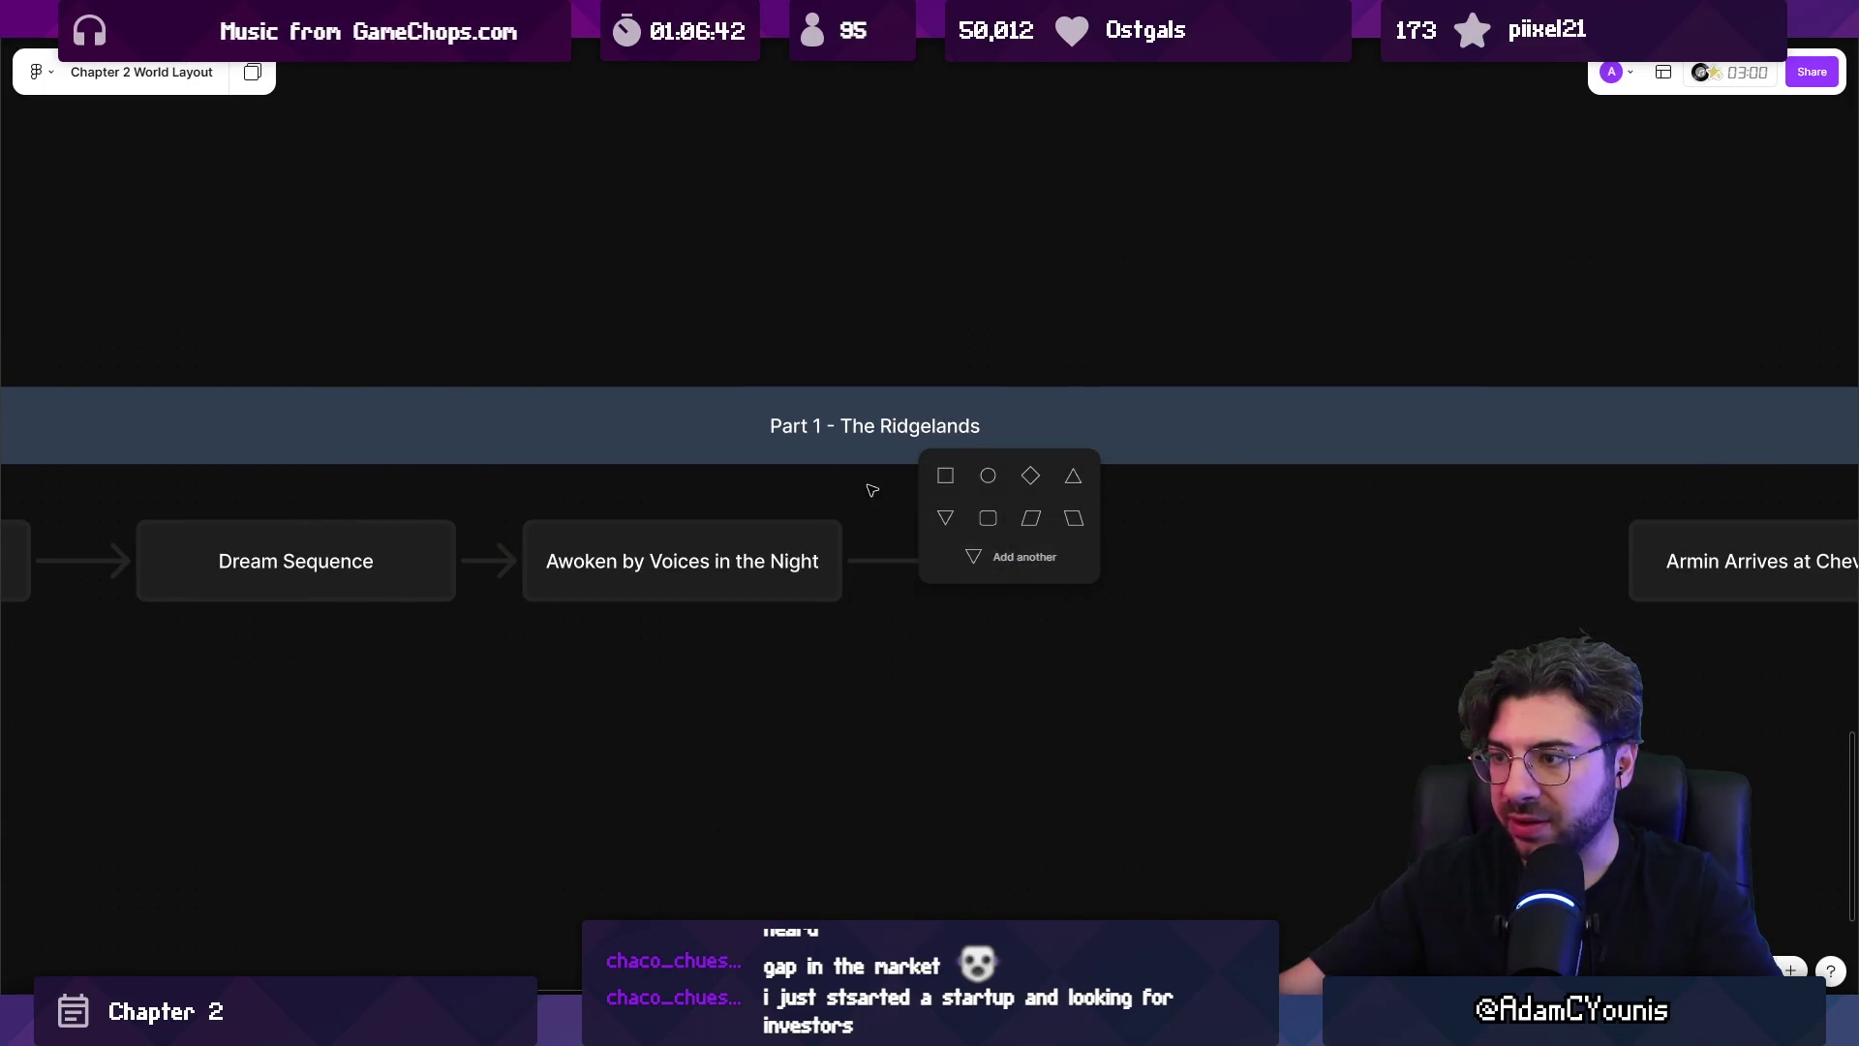
{"action": "left_click", "coordinate": [945, 473]}
{"action": "key", "text": "Delete"}
Add a connected square beat 'Escape sequence into Cheverwood' after Awoken by Voices in the Night.
{"action": "left_click", "coordinate": [828, 562]}
{"action": "left_click", "coordinate": [860, 561]}
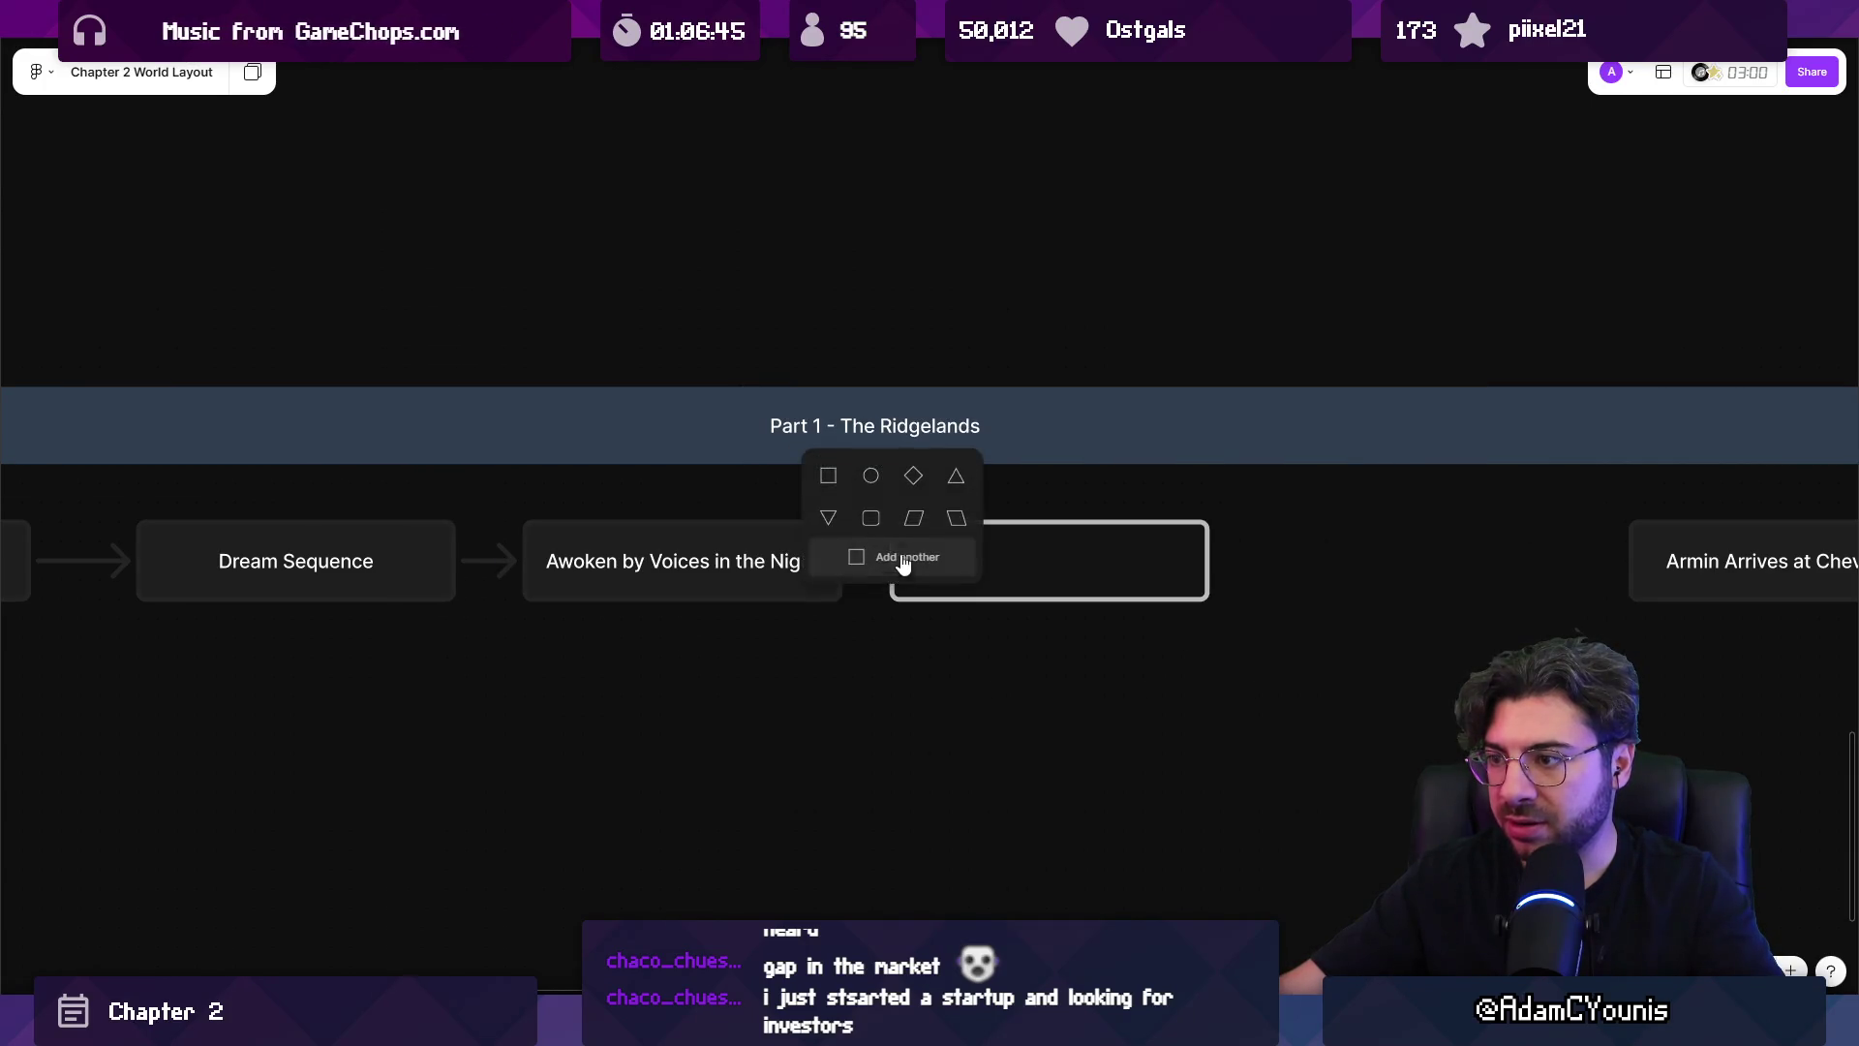
{"action": "left_click", "coordinate": [829, 477]}
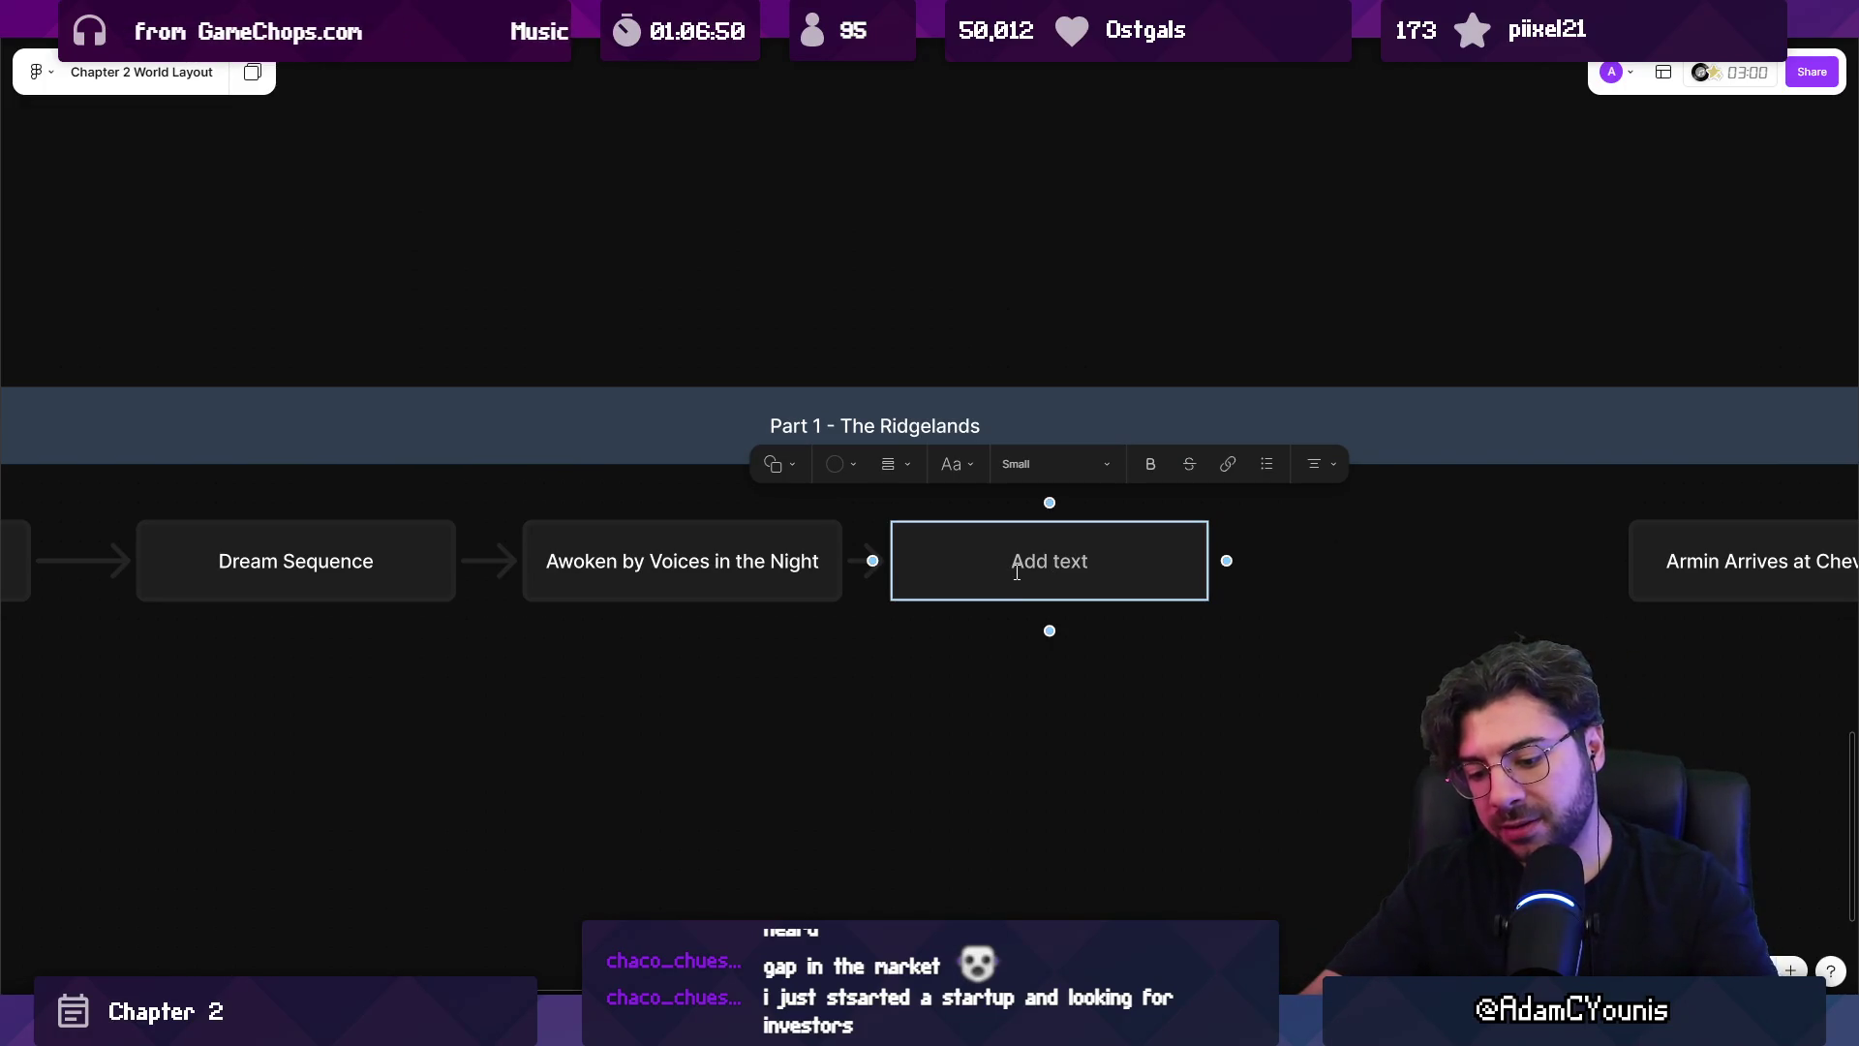
{"action": "type", "text": "Escape sq"}
{"action": "key", "text": "BackSpace"}
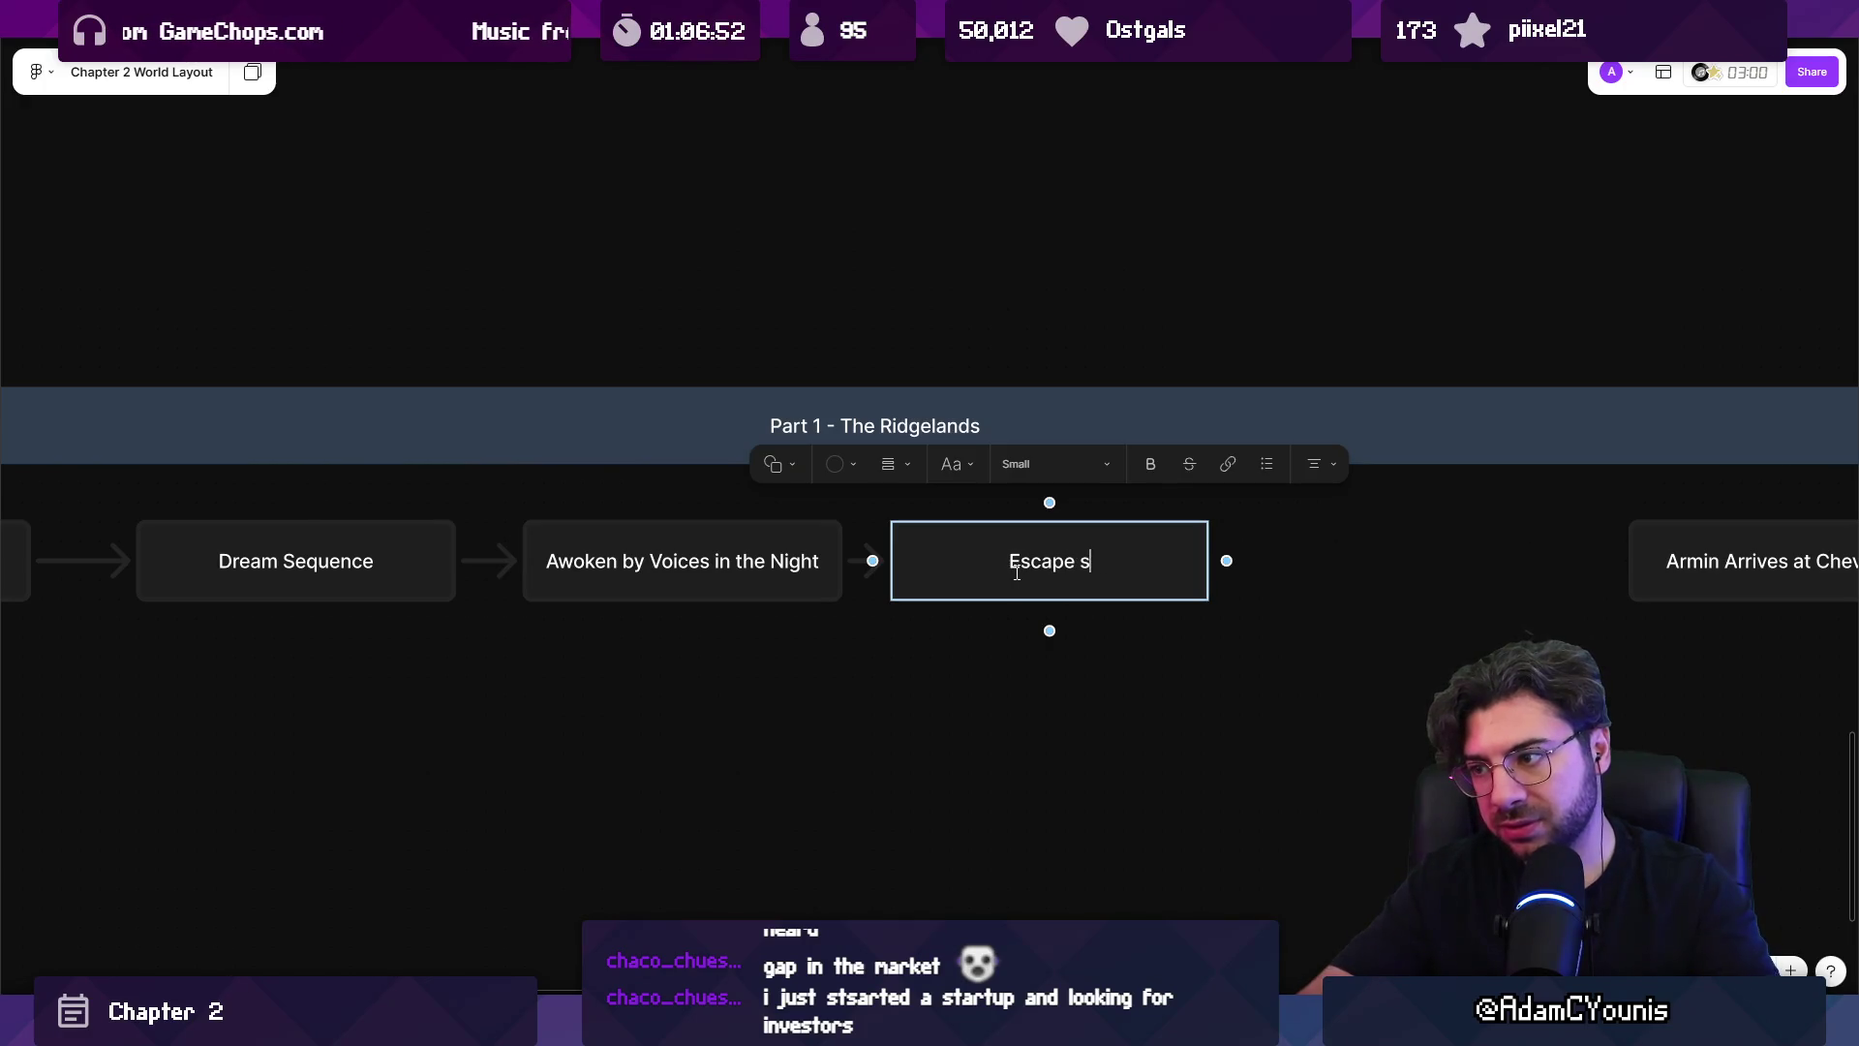
{"action": "key", "text": "BackSpace"}
{"action": "key", "text": "BackSpace"}
{"action": "type", "text": "quence into "}
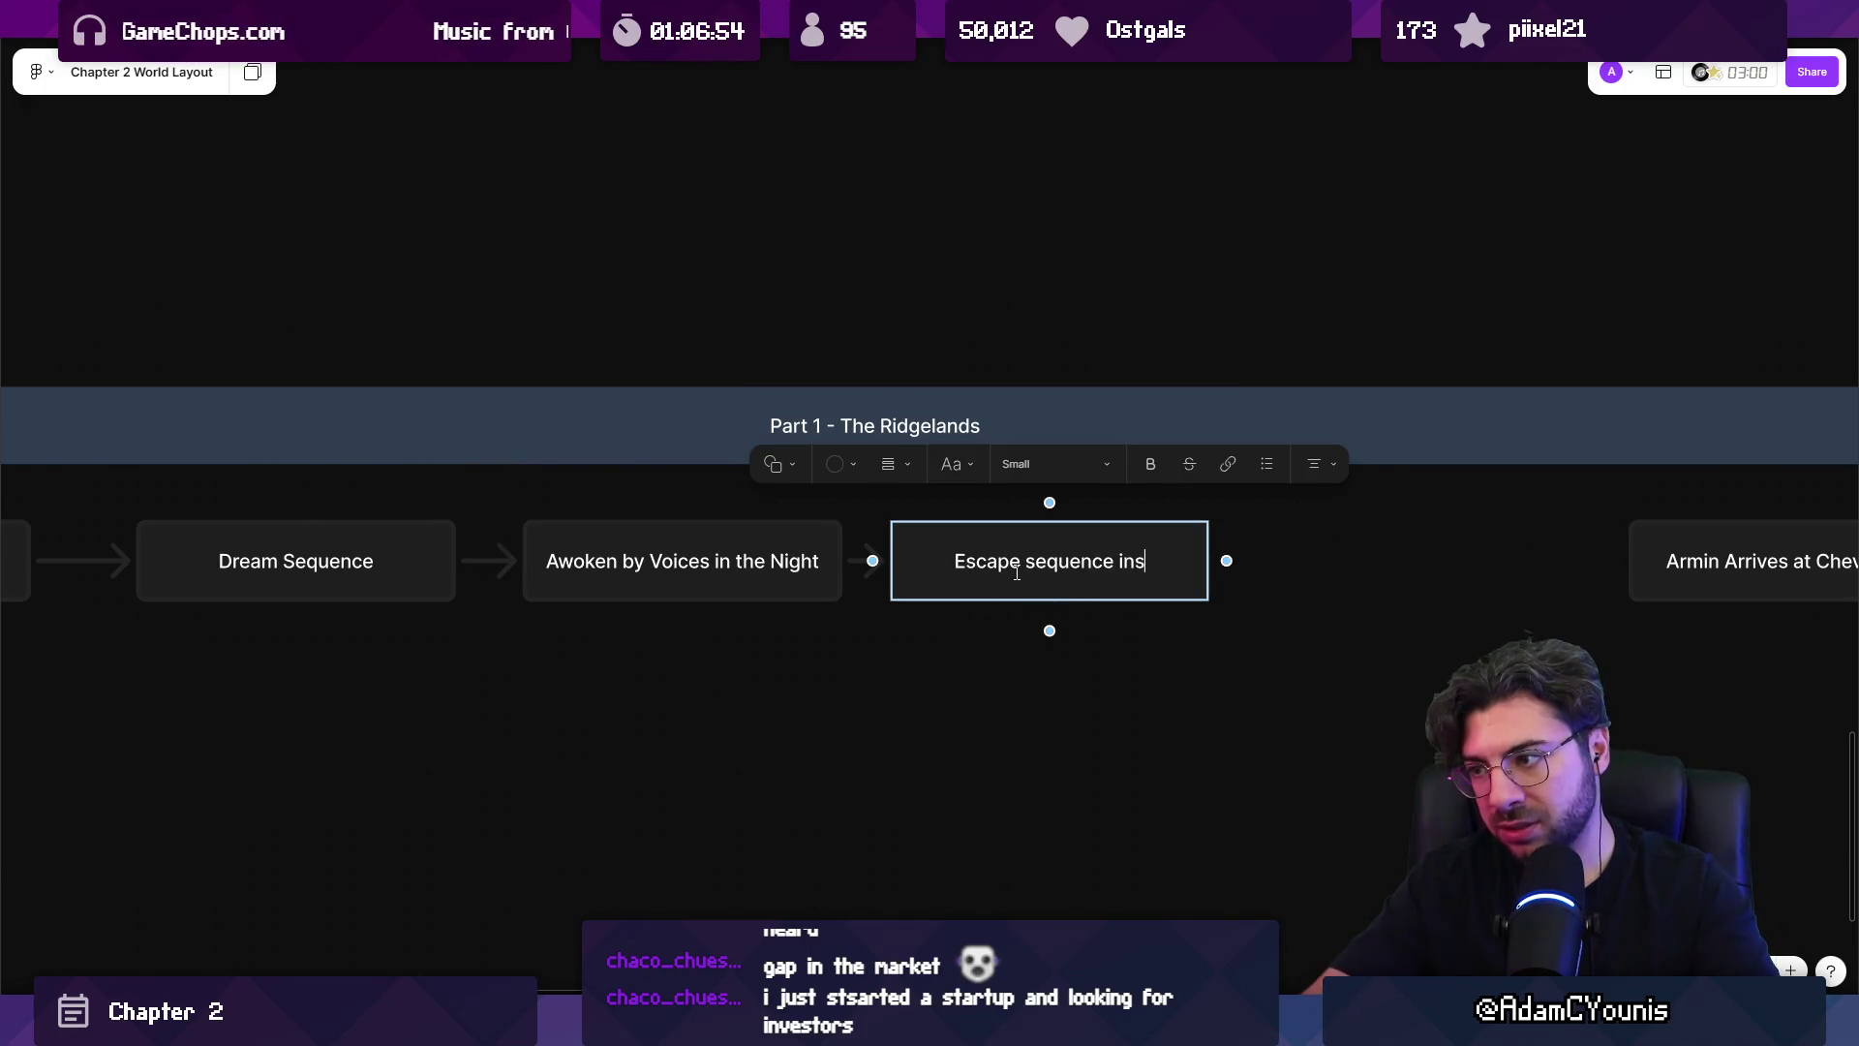
{"action": "type", "text": "Cheverwood"}
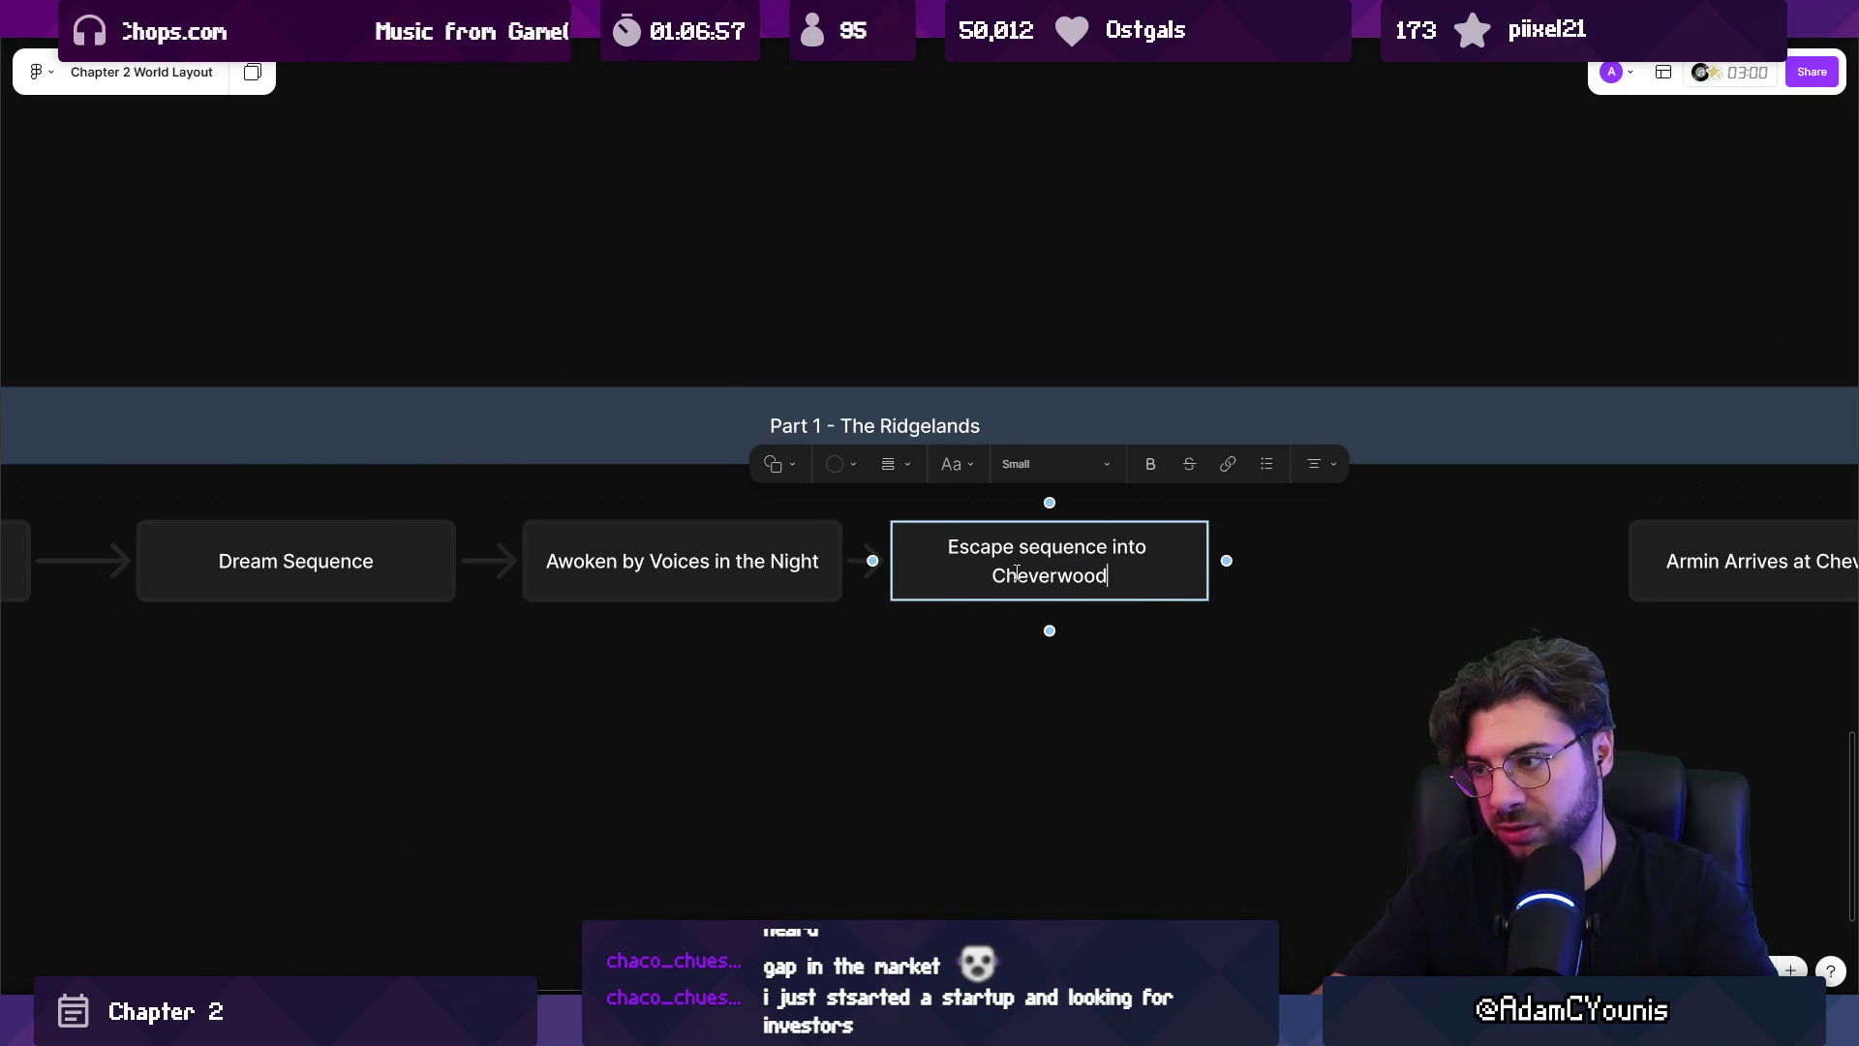
{"action": "left_click", "coordinate": [1065, 618]}
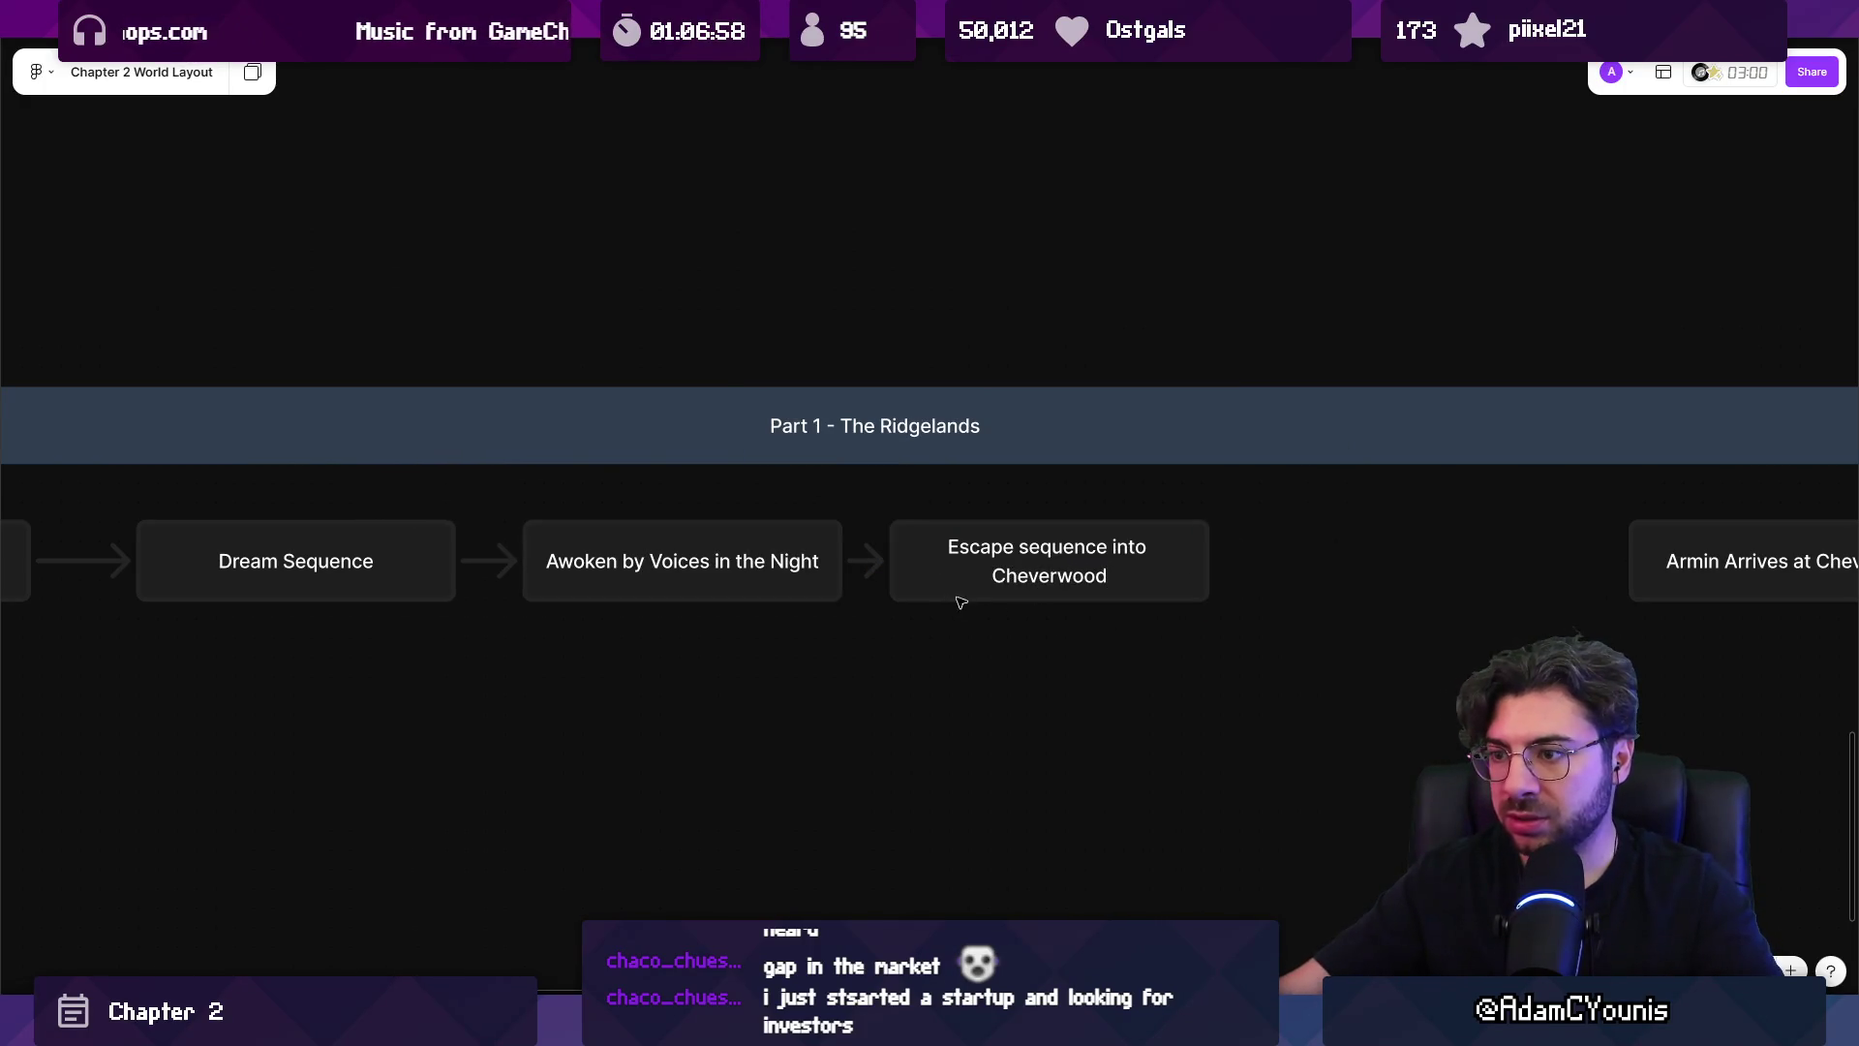
Add a connected rectangle beat 'Zone Gameplay' after the Escape sequence beat.
{"action": "left_click", "coordinate": [1204, 594]}
{"action": "scroll", "coordinate": [1203, 594], "scroll_direction": "right", "scroll_amount": 5}
{"action": "key", "text": "x"}
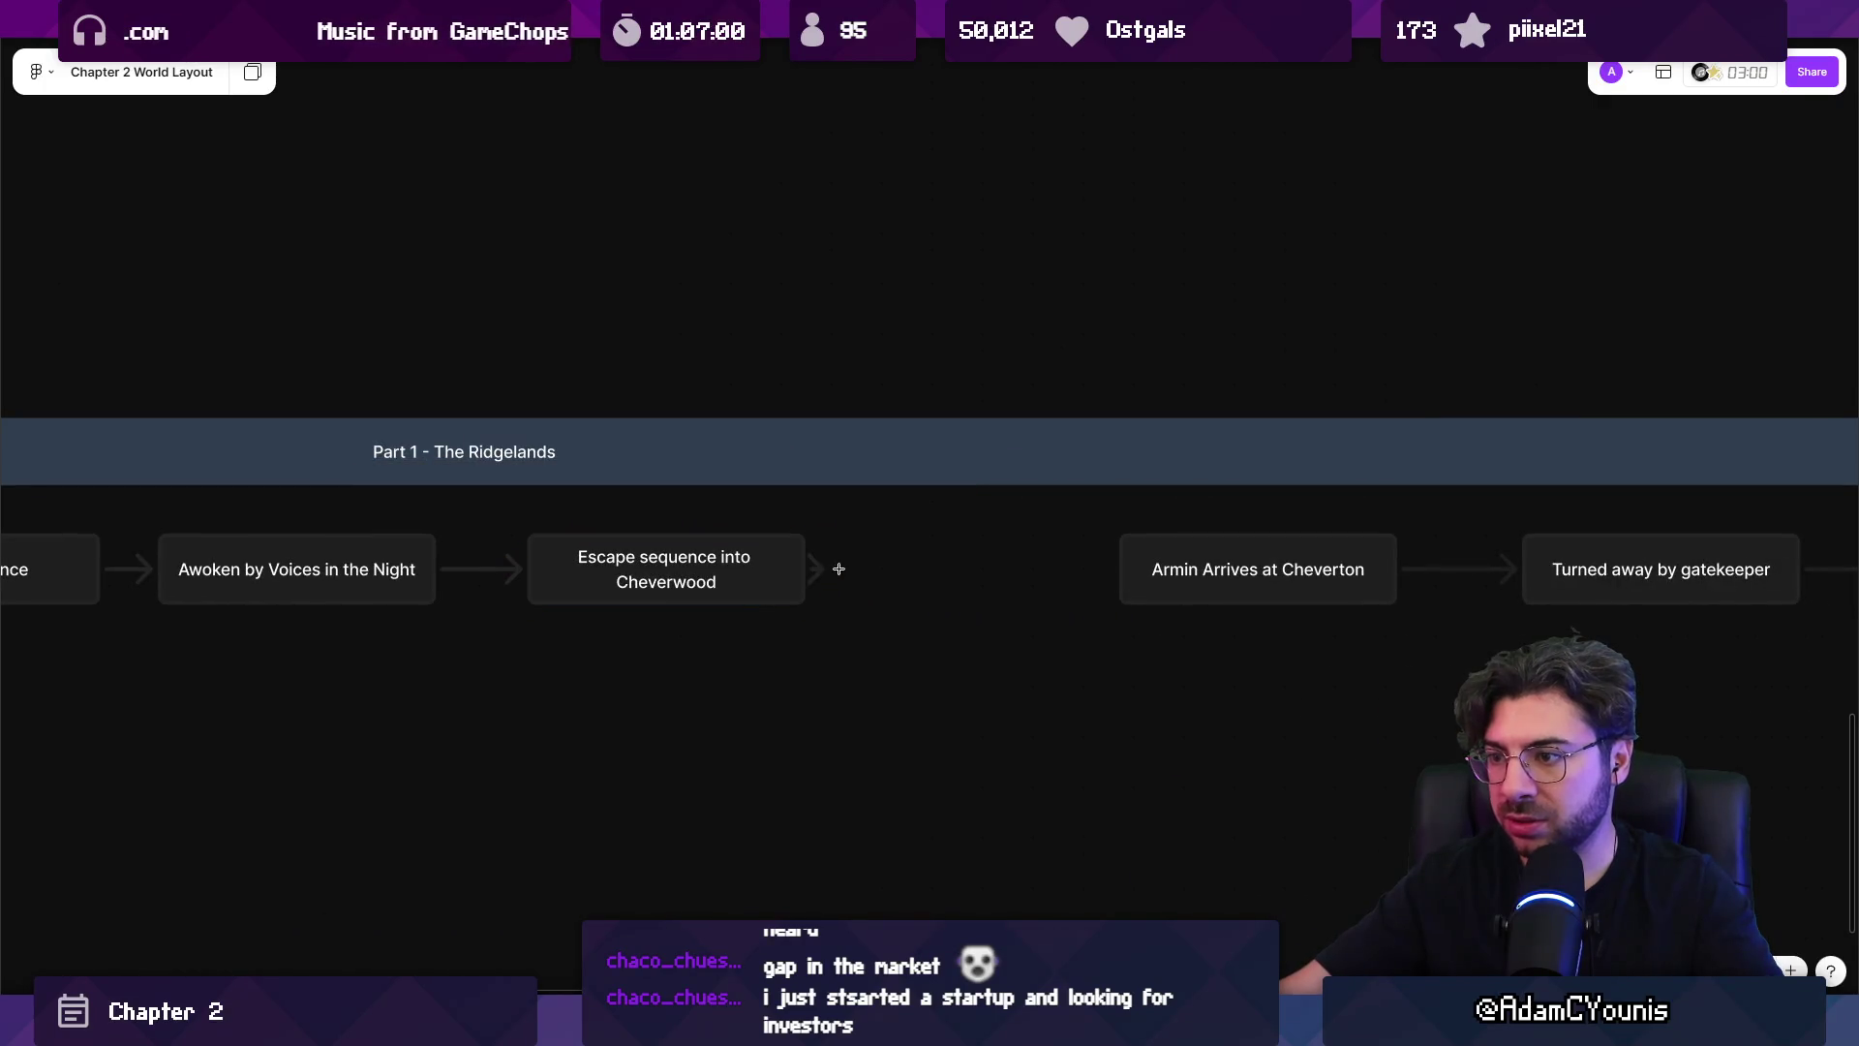
{"action": "left_click", "coordinate": [839, 568]}
{"action": "left_click", "coordinate": [788, 485]}
{"action": "type", "text": "Zone Gmaepla"}
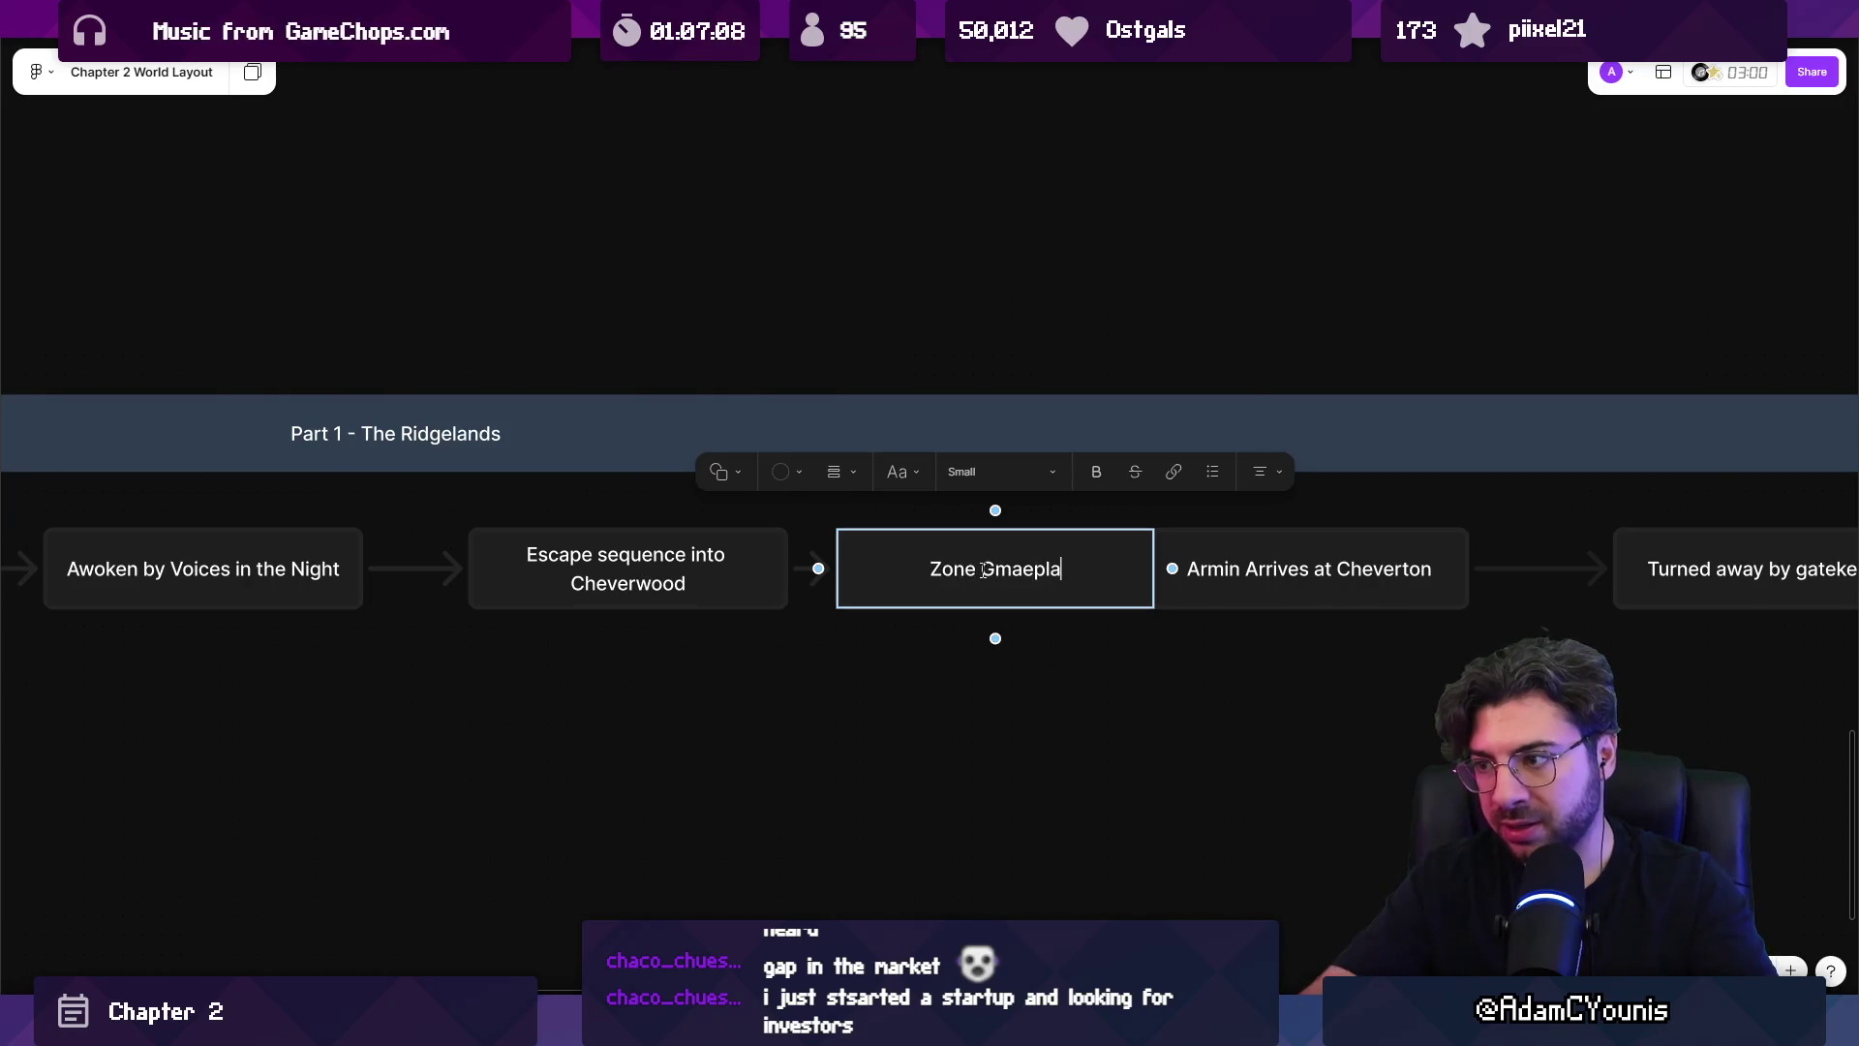
{"action": "key", "text": "BackSpace"}
{"action": "key", "text": "BackSpace"}
{"action": "key", "text": "BackSpace"}
{"action": "type", "text": "lay"}
{"action": "key", "text": "Escape"}
Select the newly added beats in the Part 1 row together, then deselect them.
{"action": "scroll", "coordinate": [896, 697], "scroll_direction": "down", "scroll_amount": 5}
{"action": "key", "text": "Escape"}
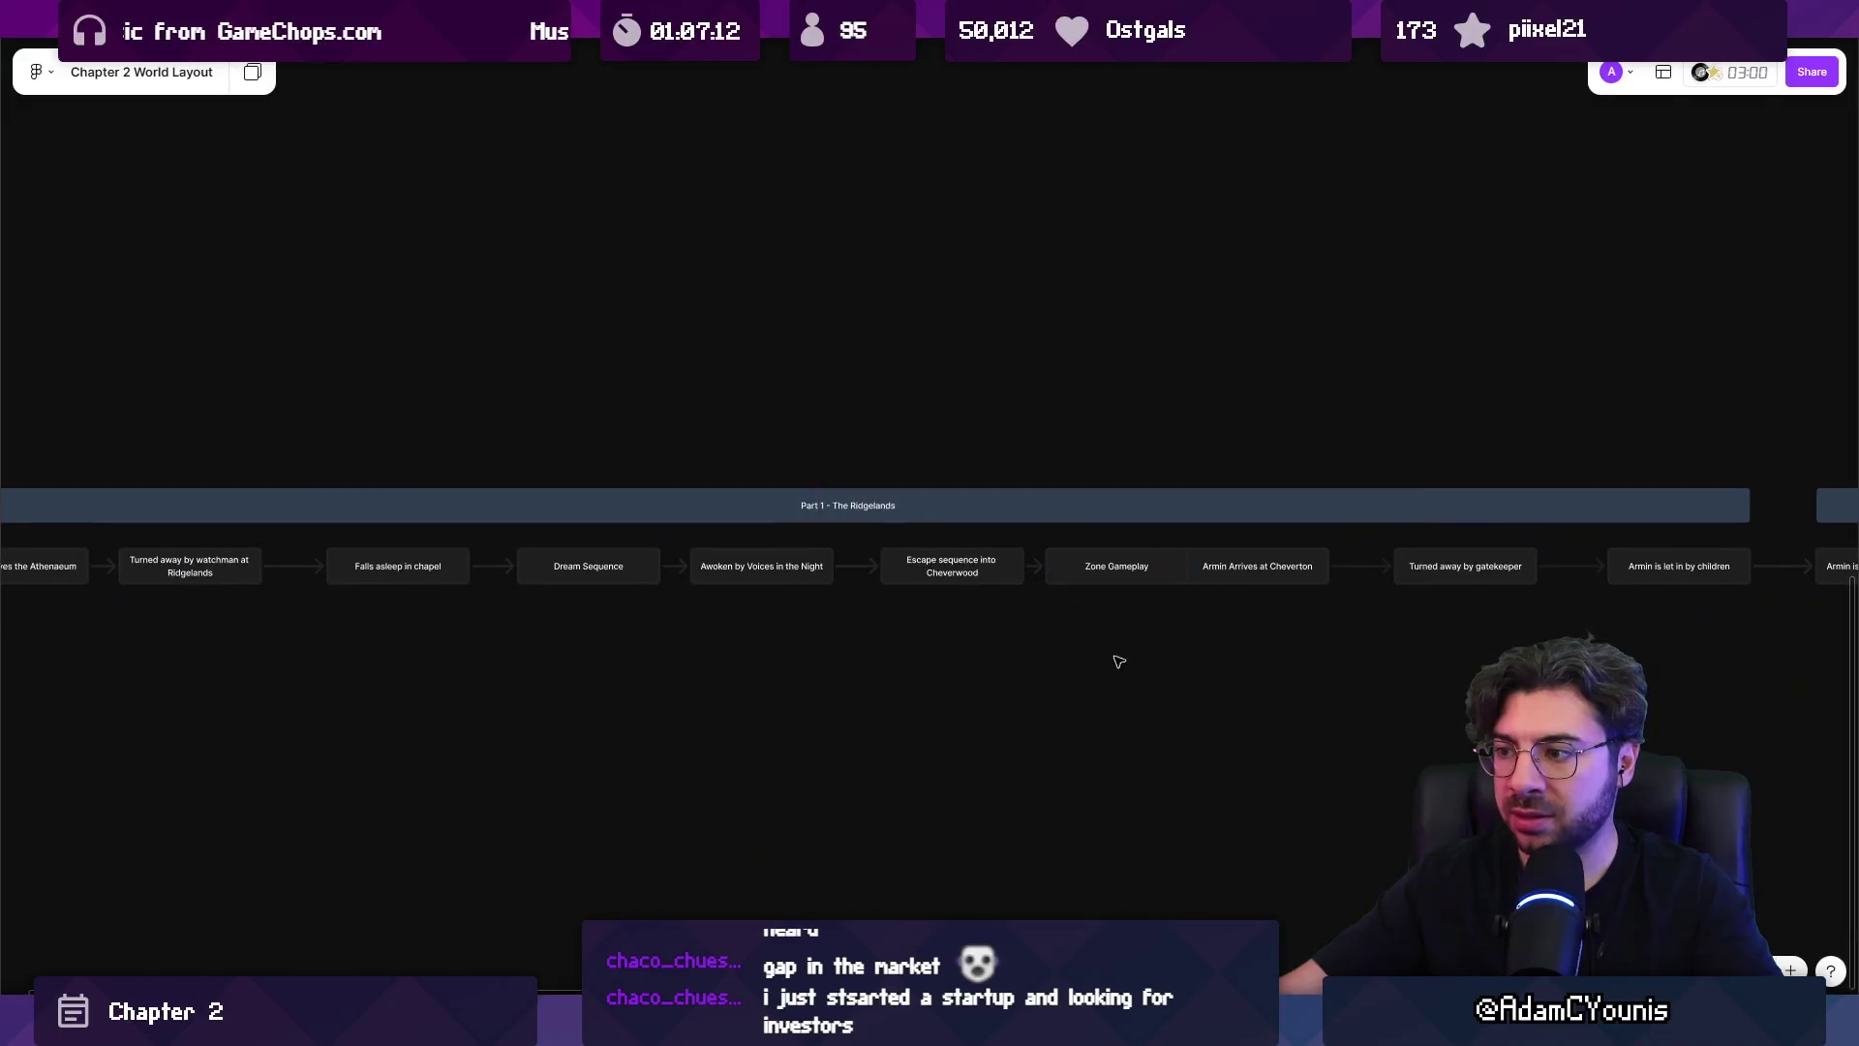
{"action": "scroll", "coordinate": [1122, 664], "scroll_direction": "down", "scroll_amount": 2}
{"action": "mouse_move", "coordinate": [1124, 664]}
{"action": "left_mouse_down"}
{"action": "mouse_move", "coordinate": [623, 581]}
{"action": "mouse_move", "coordinate": [387, 594]}
{"action": "left_mouse_up"}
{"action": "scroll", "coordinate": [969, 657], "scroll_direction": "up", "scroll_amount": 3}
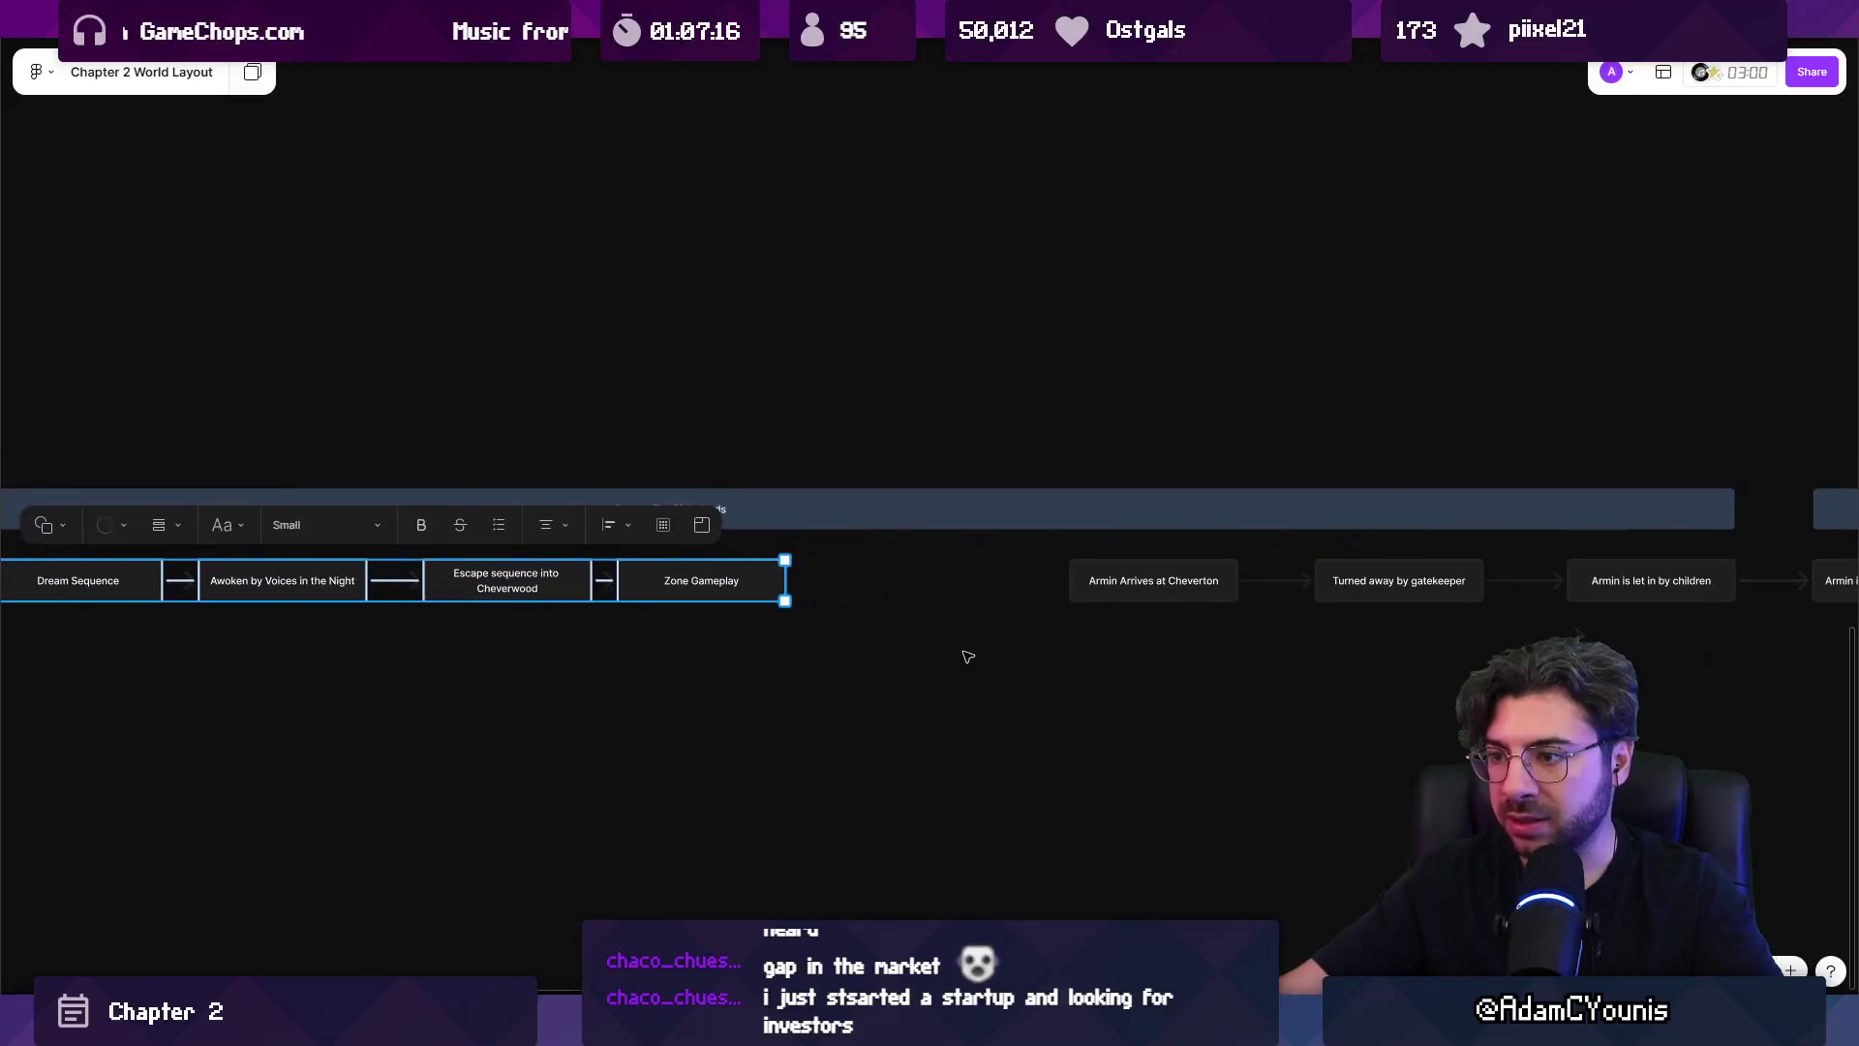
{"action": "key", "text": "Escape"}
{"action": "scroll", "coordinate": [886, 632], "scroll_direction": "up", "scroll_amount": 2}
Add a connected beat 'Learn first Ability' after Zone Gameplay.
{"action": "left_click", "coordinate": [697, 579]}
{"action": "left_click_drag", "start_coordinate": [768, 560], "coordinate": [852, 560]}
{"action": "left_click", "coordinate": [810, 477]}
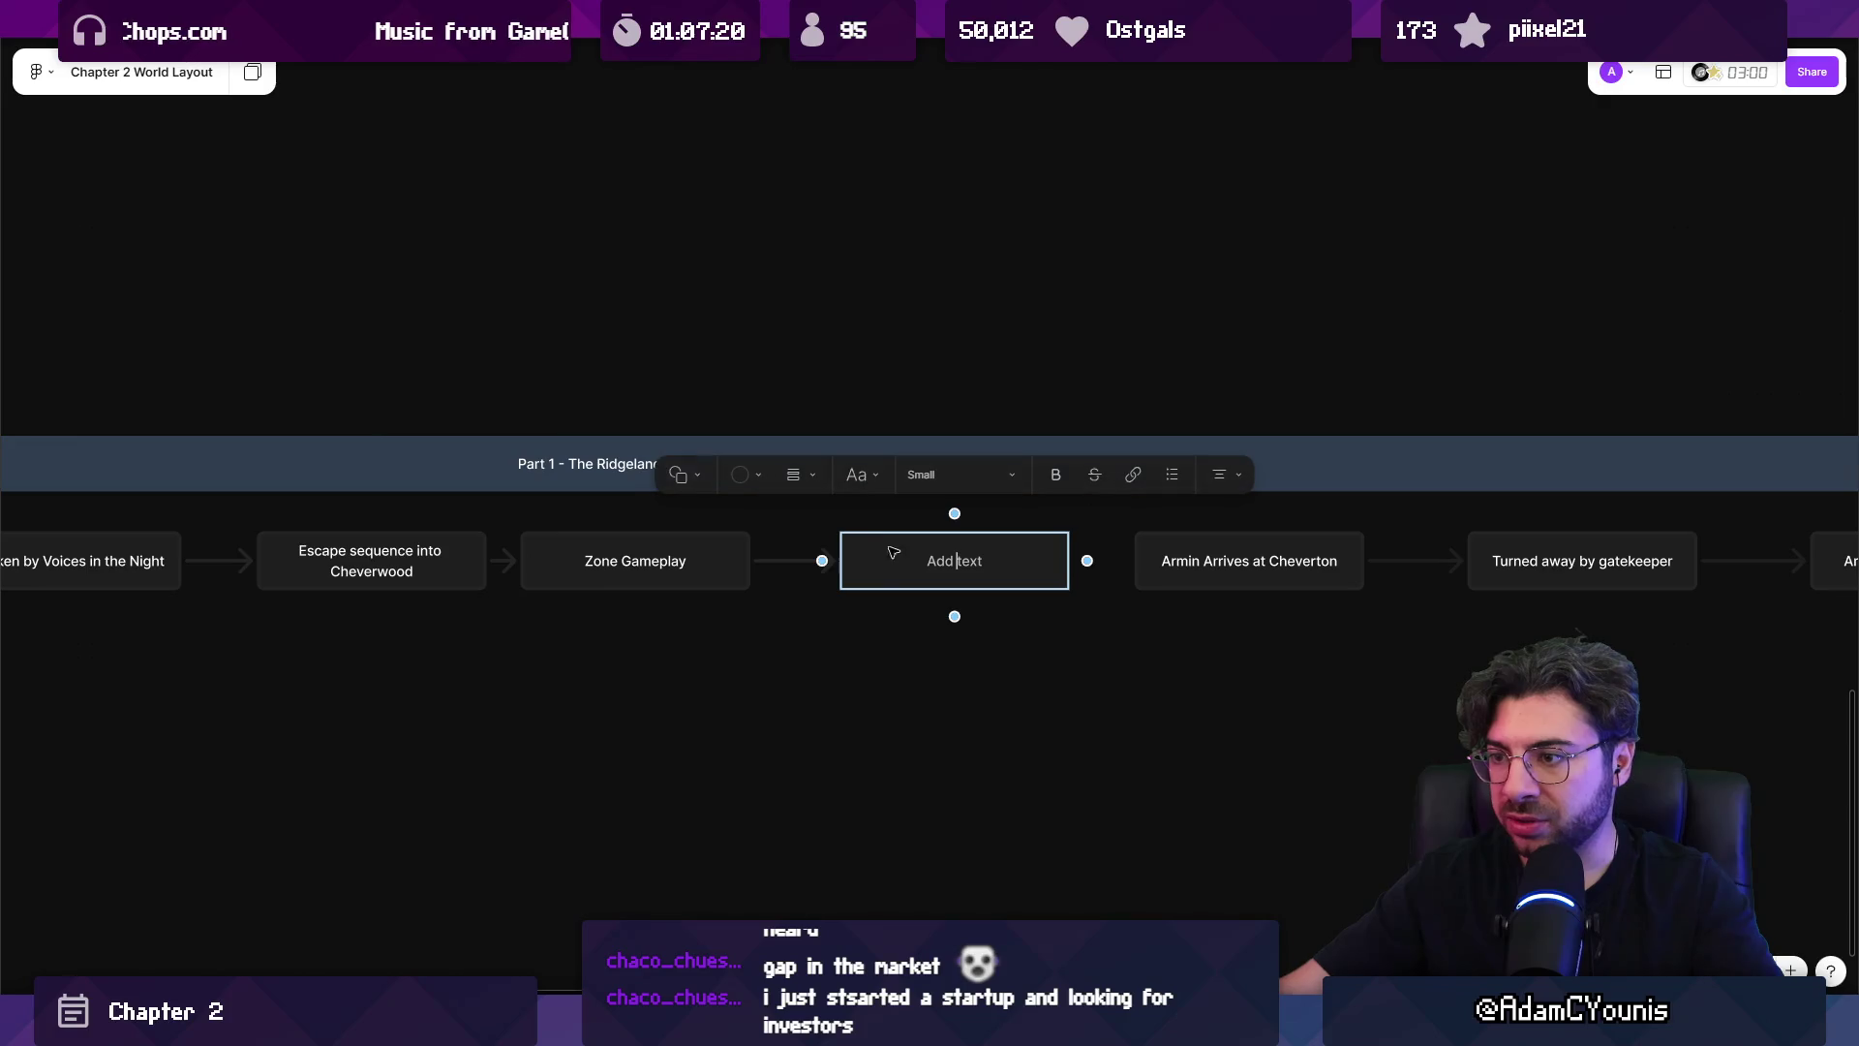
{"action": "type", "text": "Learn first a"}
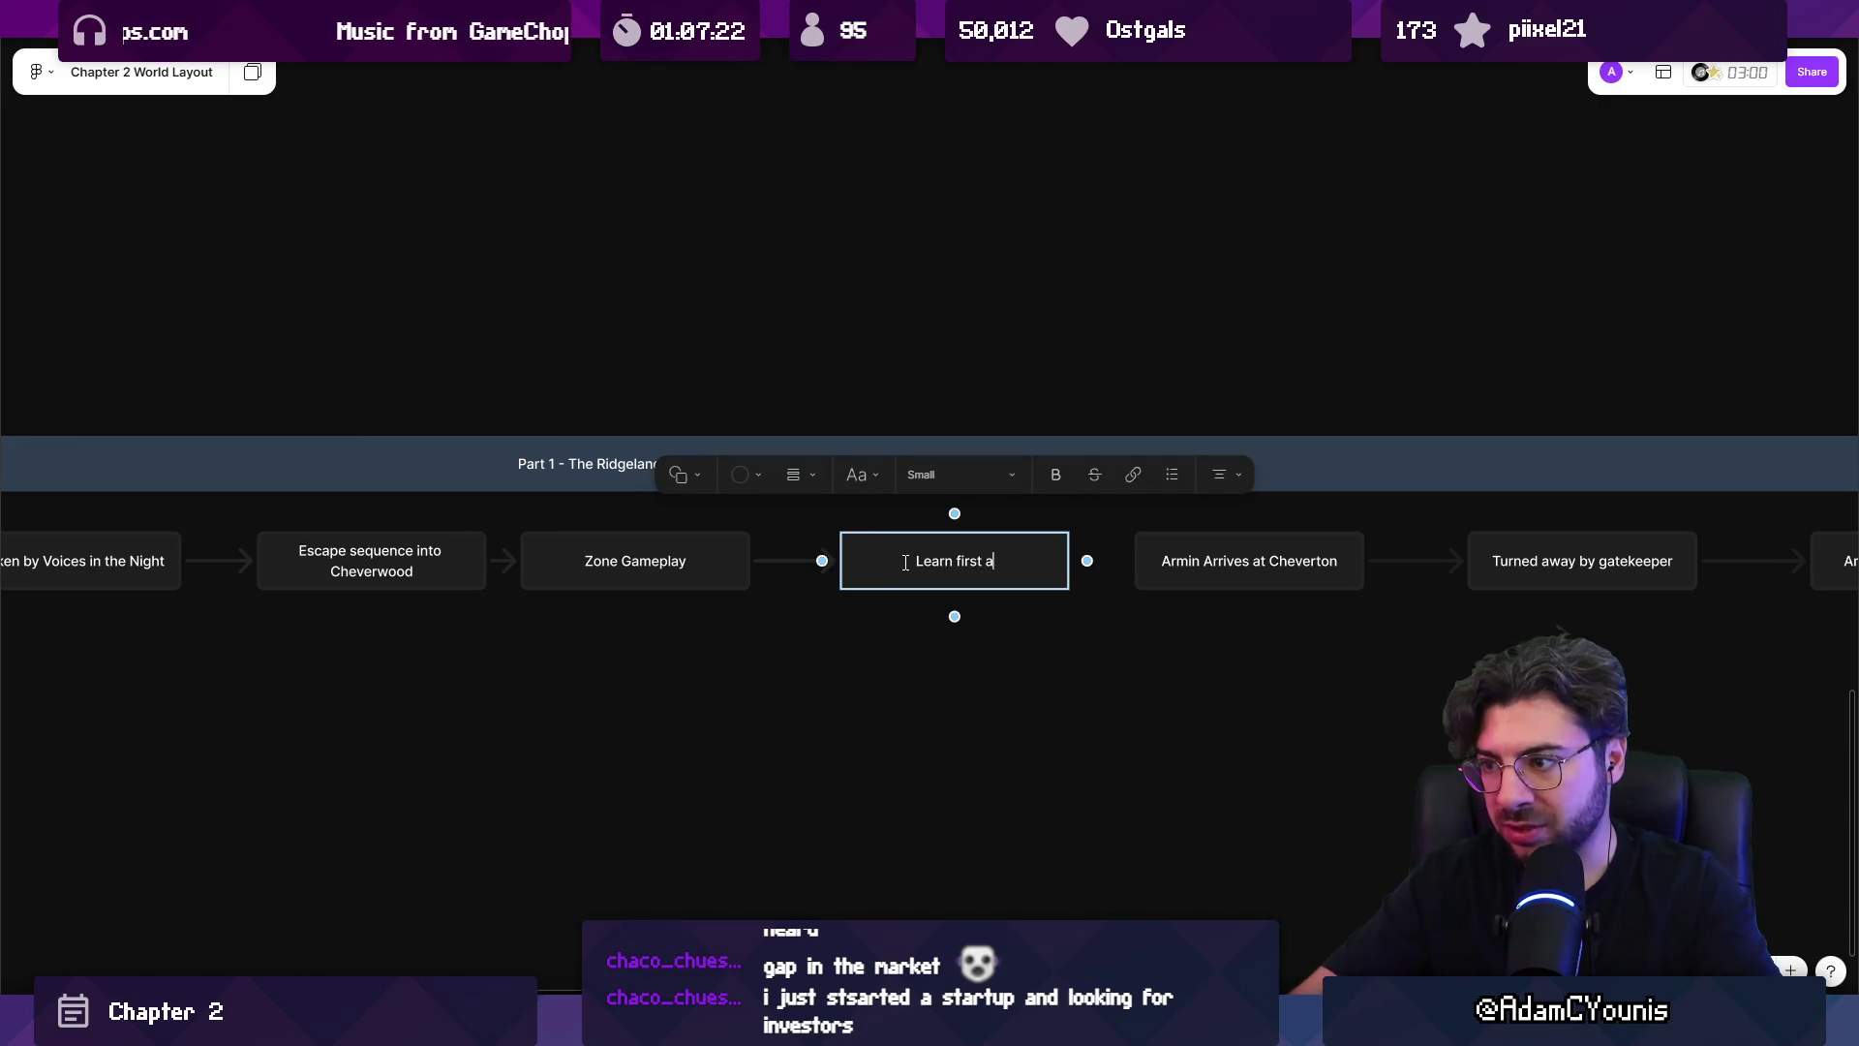
{"action": "type", "text": "bility"}
{"action": "key", "text": "Escape"}
{"action": "scroll", "coordinate": [1083, 652], "scroll_direction": "right", "scroll_amount": 2}
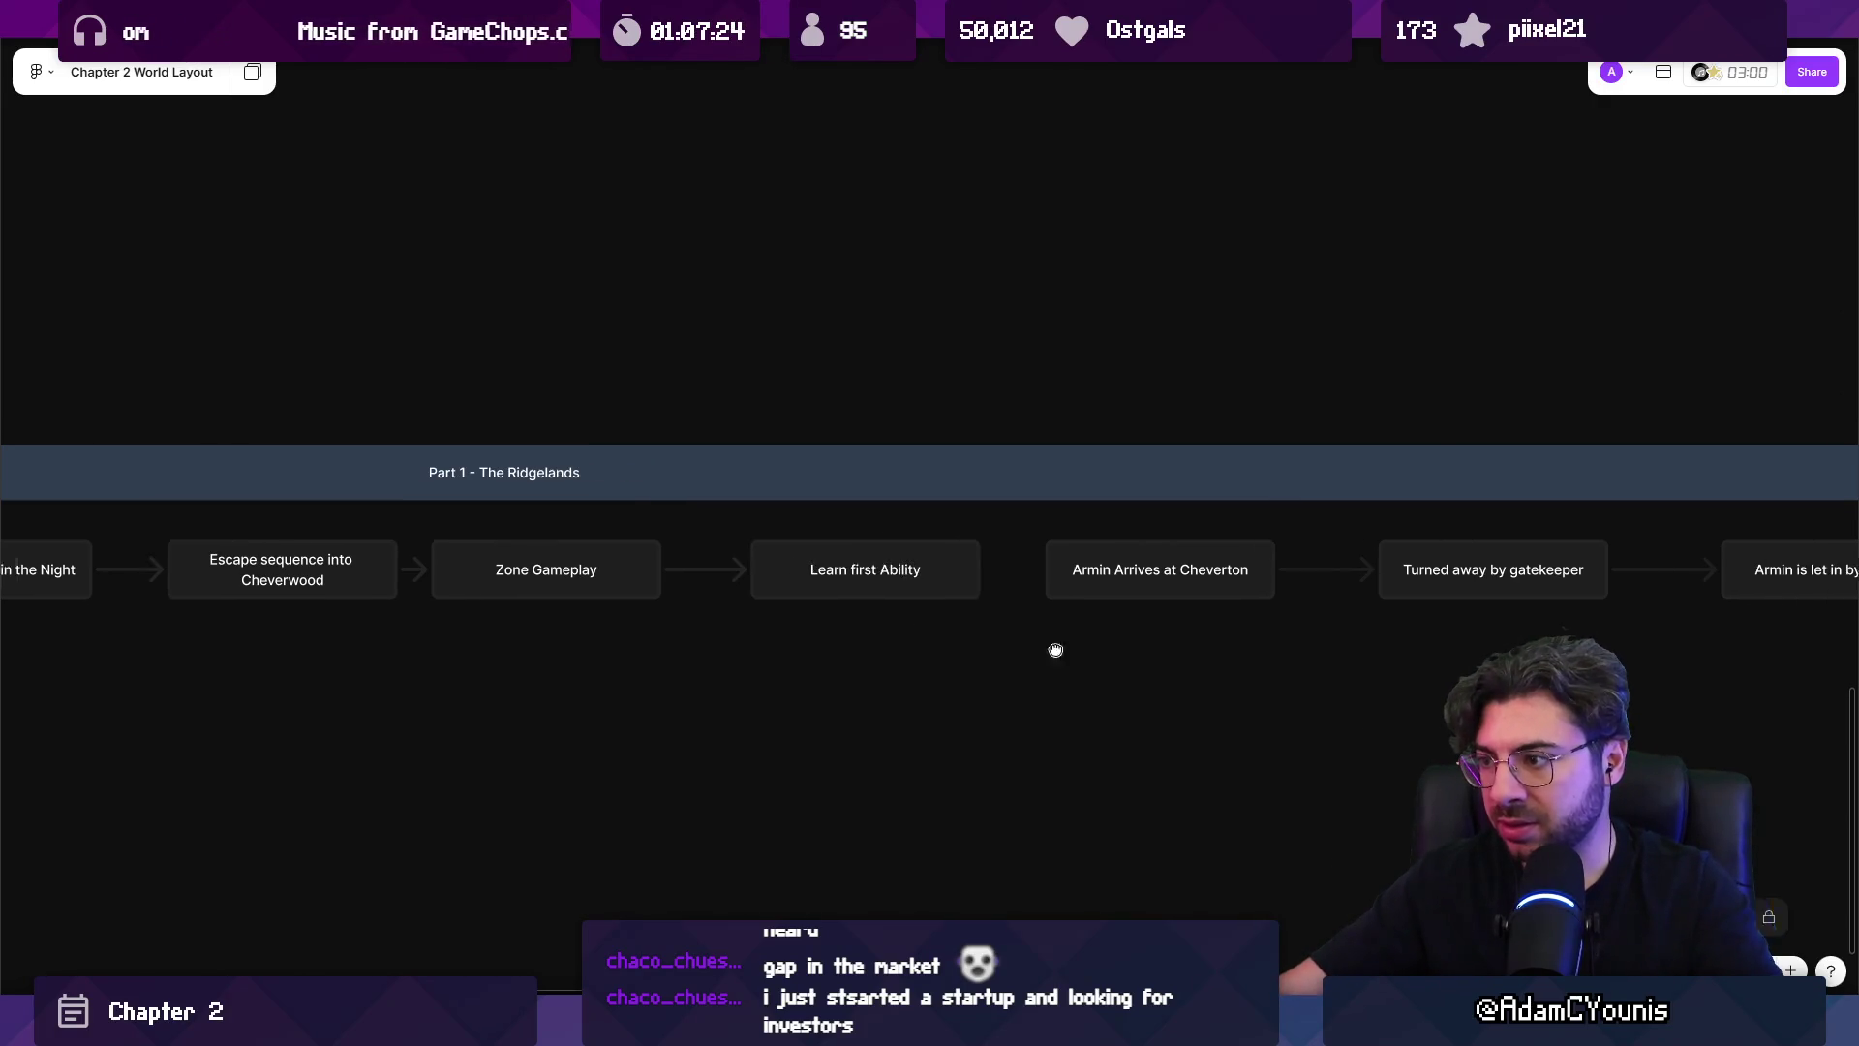
{"action": "key", "text": "Escape"}
{"action": "scroll", "coordinate": [1026, 678], "scroll_direction": "down", "scroll_amount": 5}
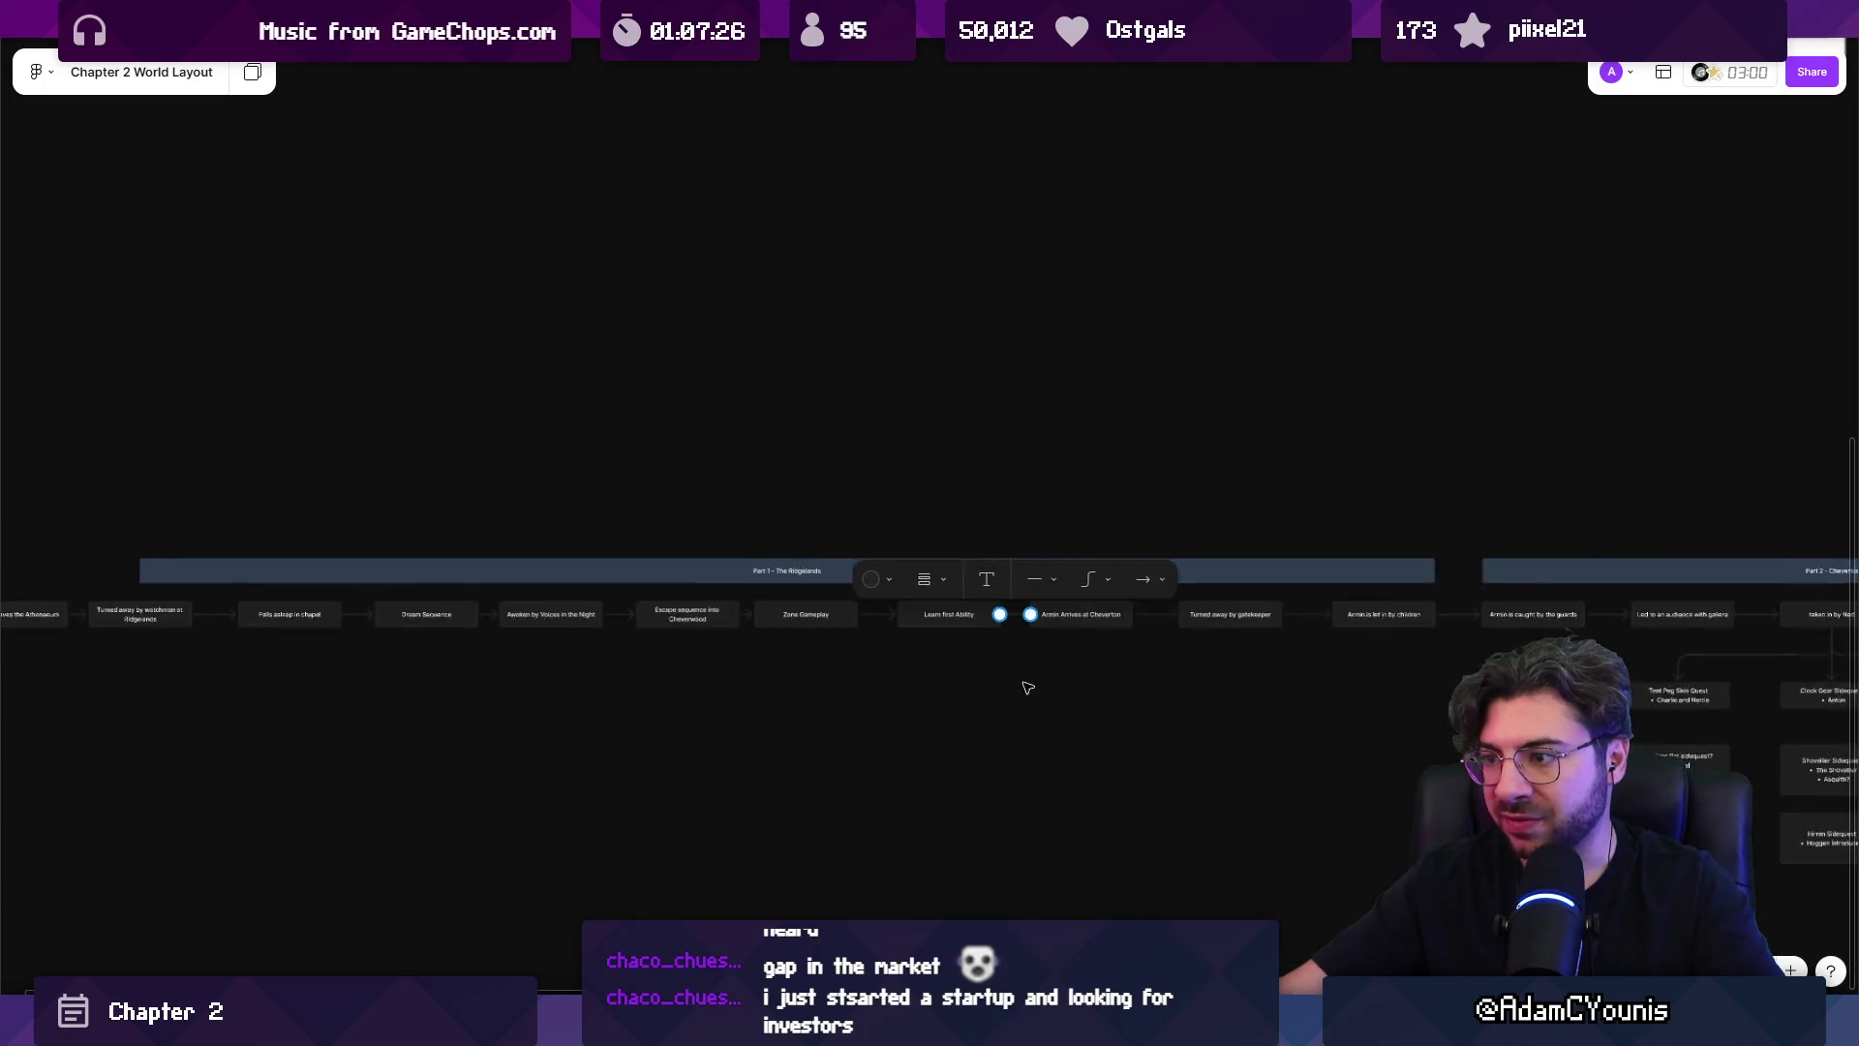
{"action": "scroll", "coordinate": [643, 643], "scroll_direction": "down", "scroll_amount": 5}
{"action": "scroll", "coordinate": [444, 643], "scroll_direction": "up", "scroll_amount": 8}
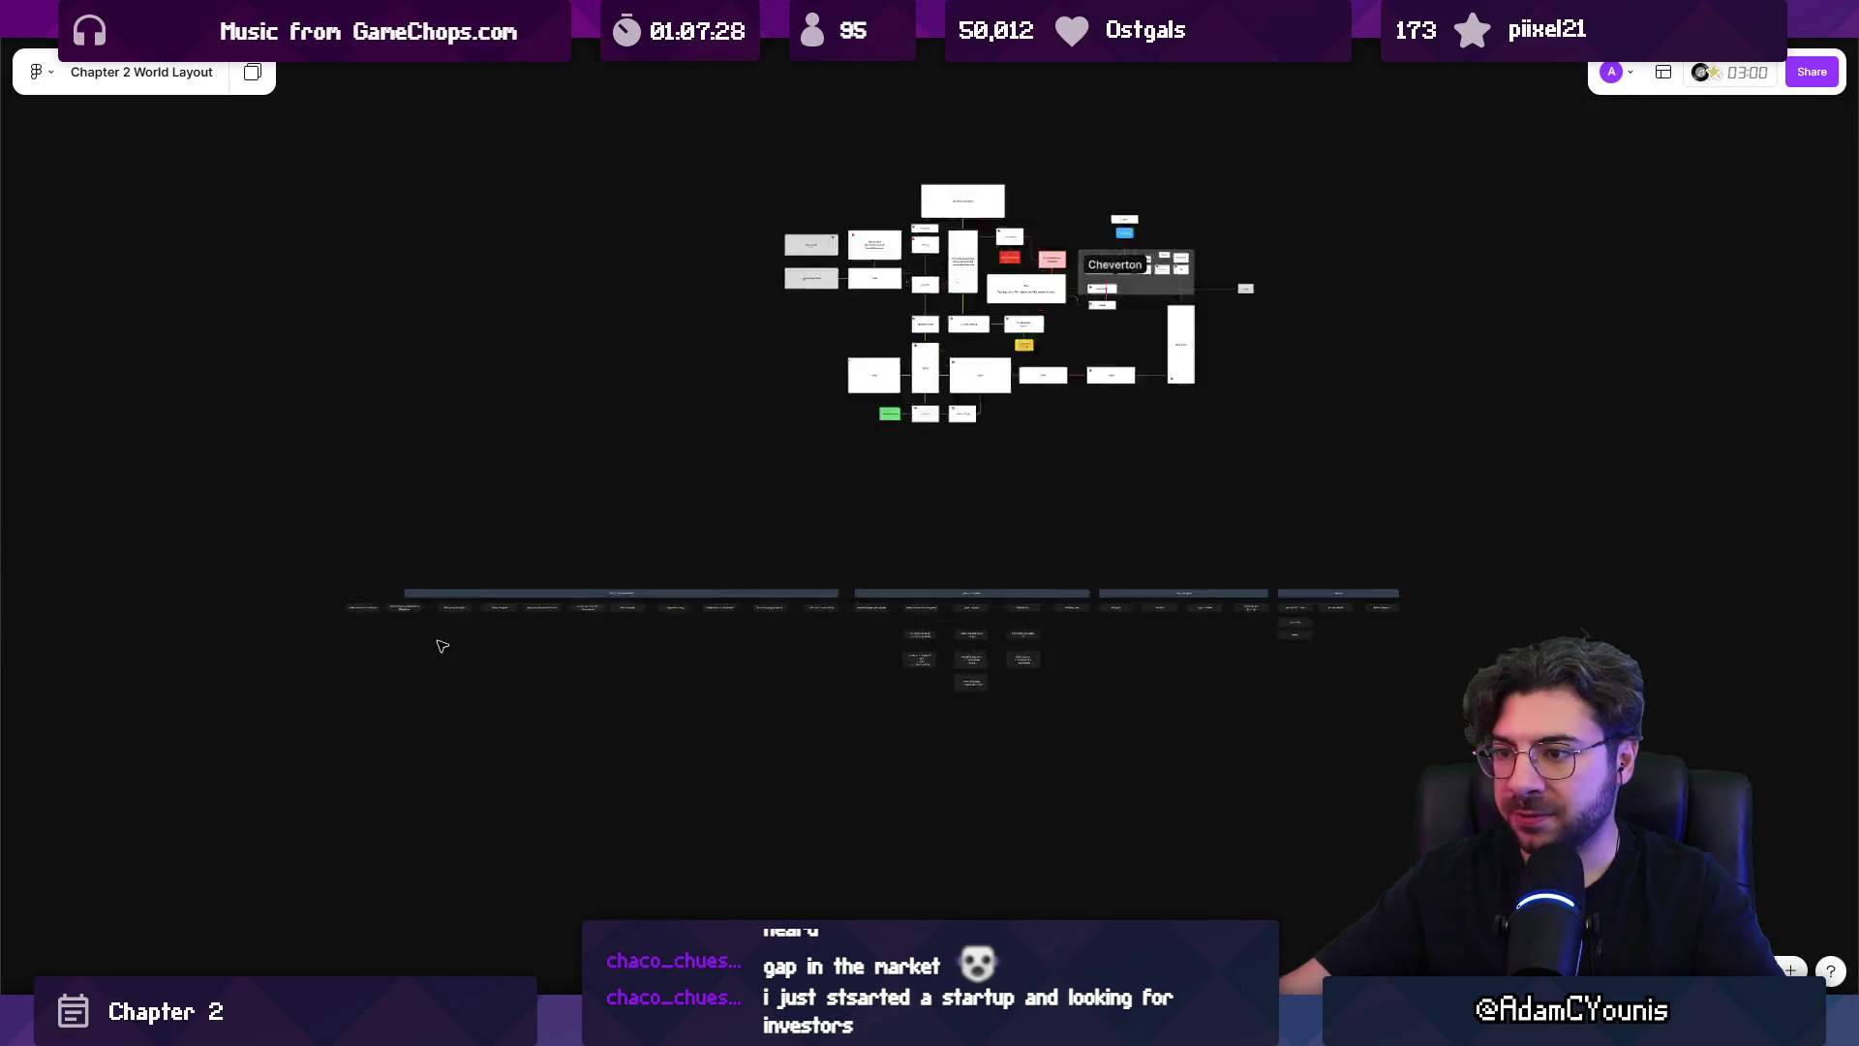
Stack Dream Sequence under Falls asleep in chapel, and Awoken by Voices beneath it.
{"action": "scroll", "coordinate": [461, 627], "scroll_direction": "up", "scroll_amount": 3}
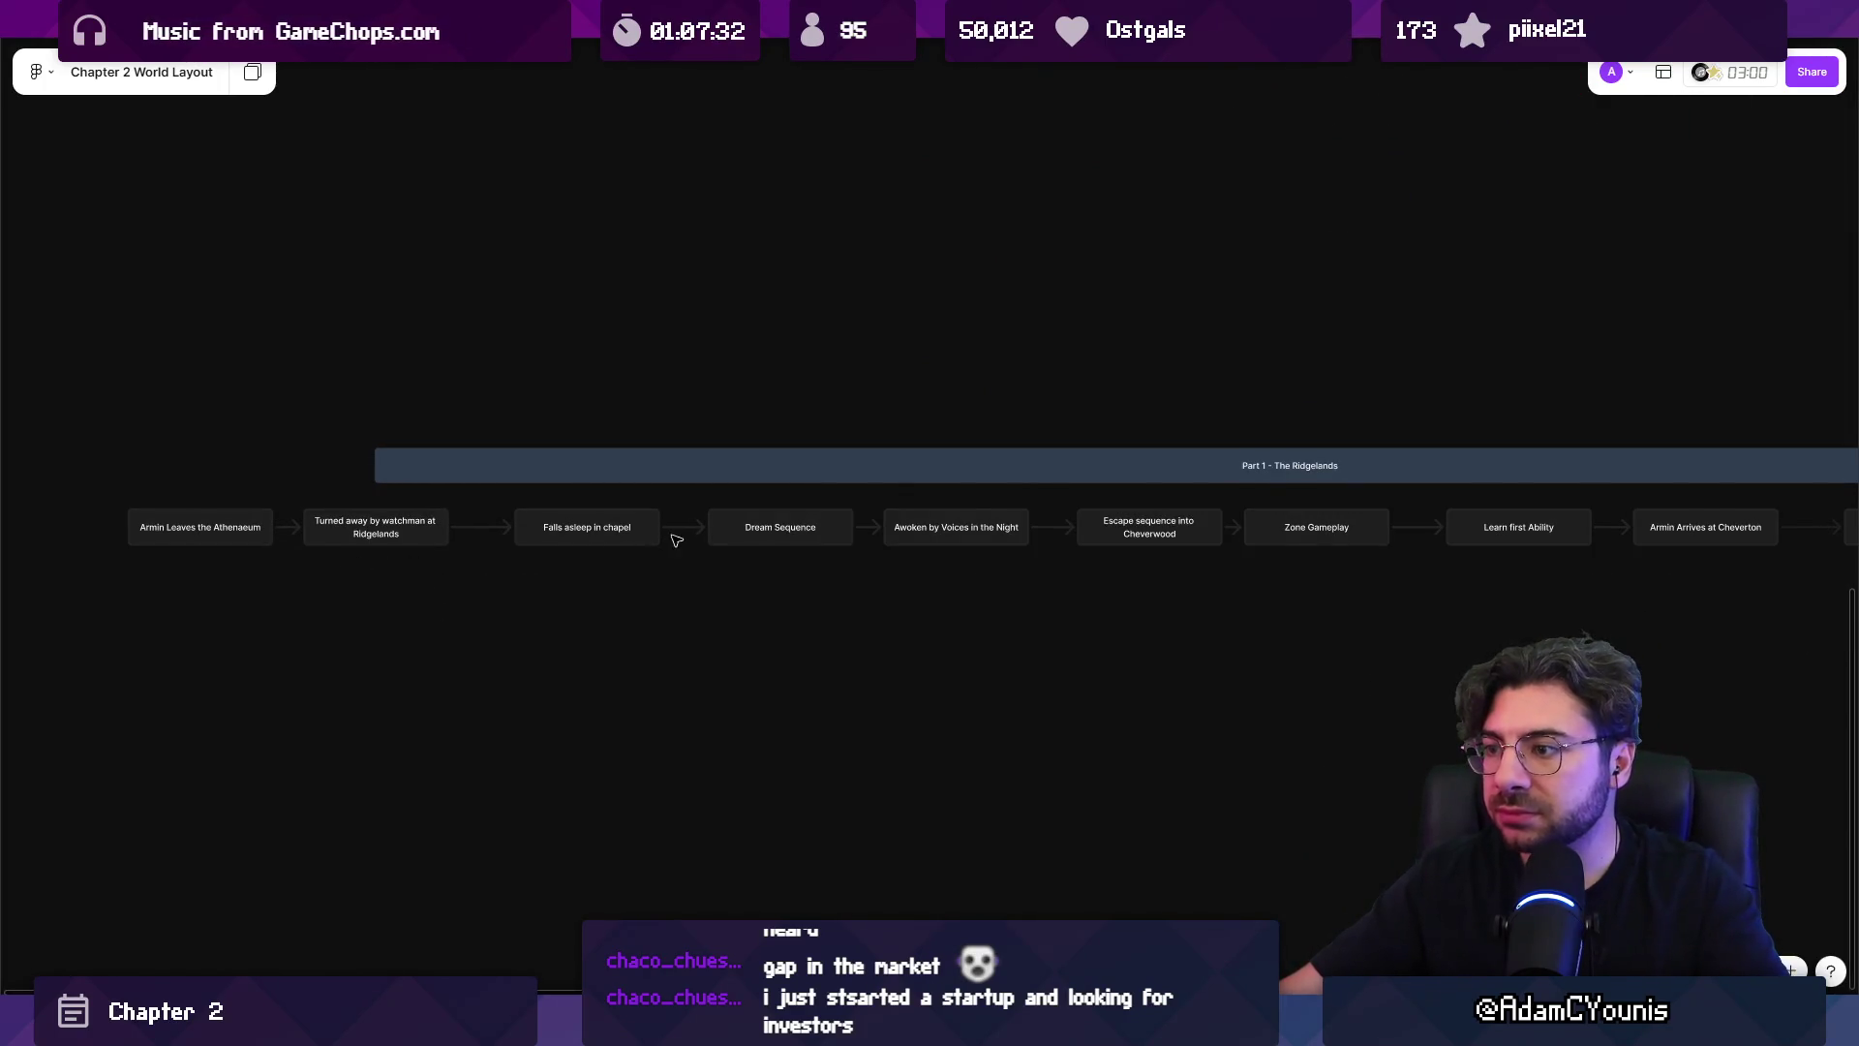
{"action": "scroll", "coordinate": [433, 554], "scroll_direction": "up", "scroll_amount": 2}
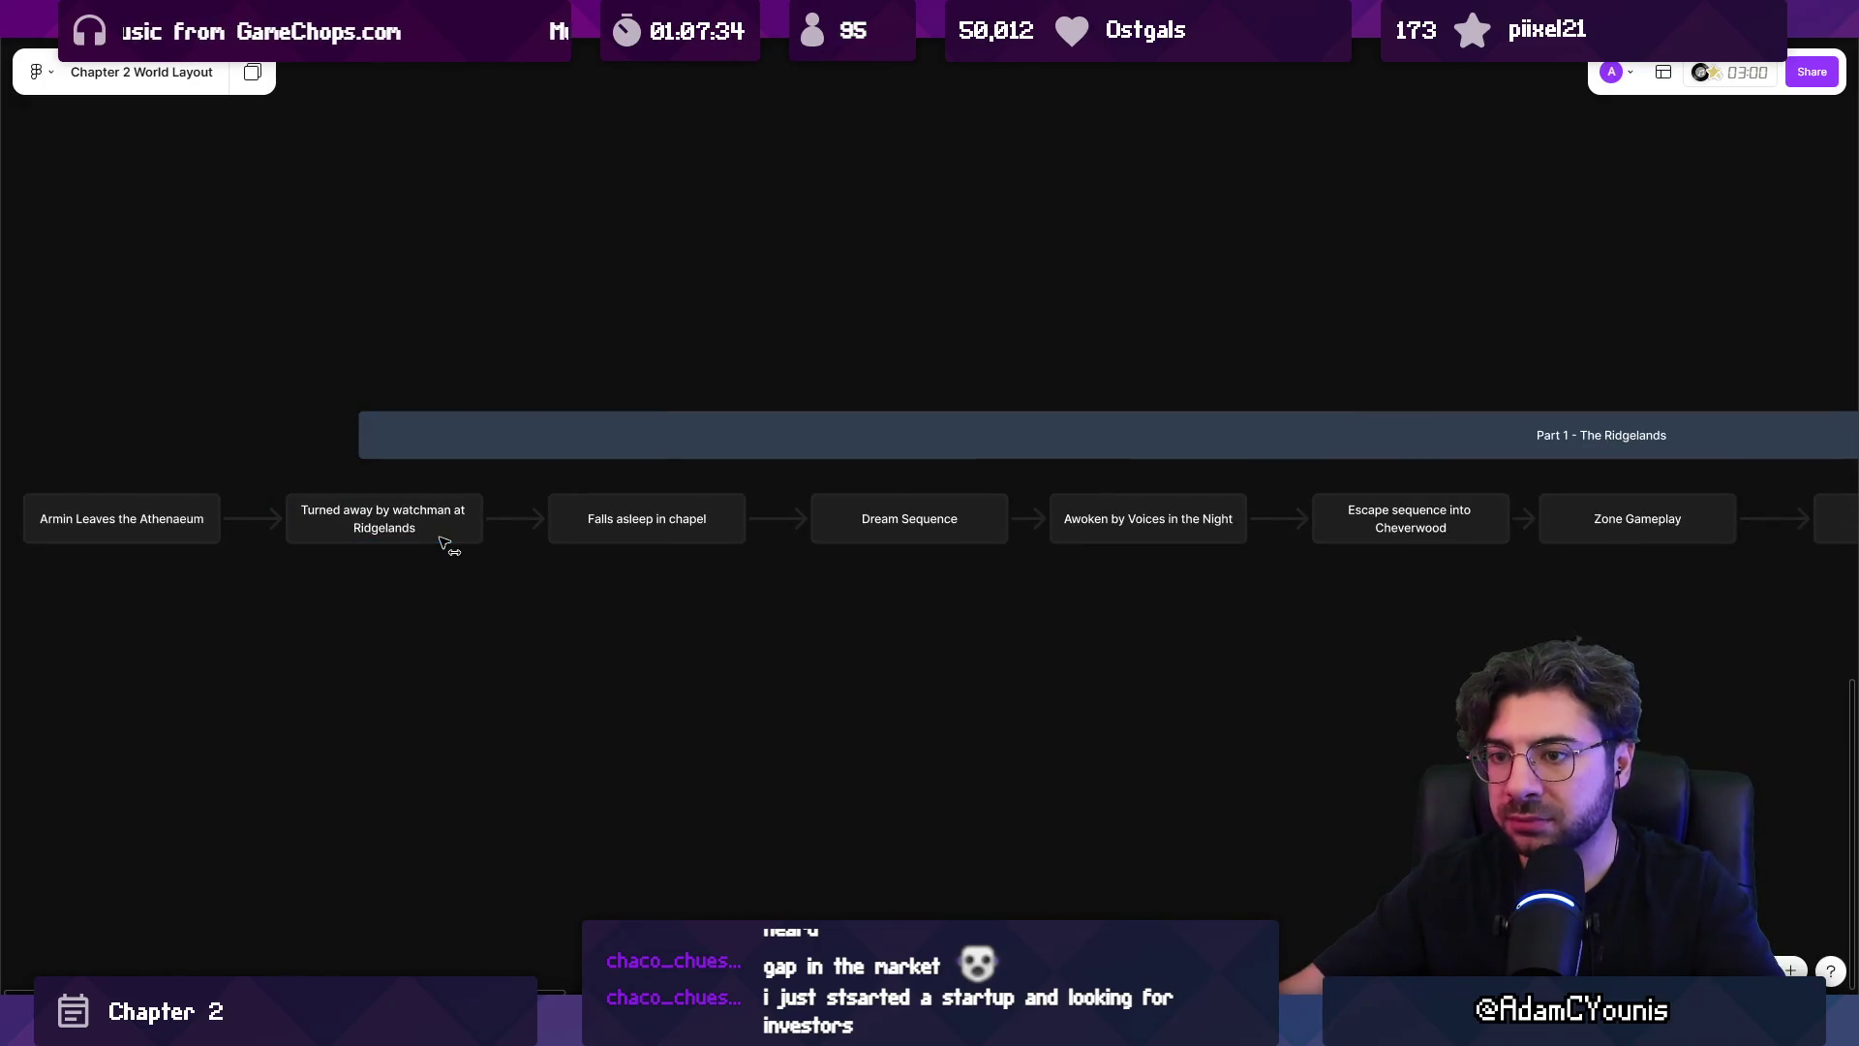
{"action": "left_click", "coordinate": [448, 538]}
{"action": "scroll", "coordinate": [736, 561], "scroll_direction": "down", "scroll_amount": 4}
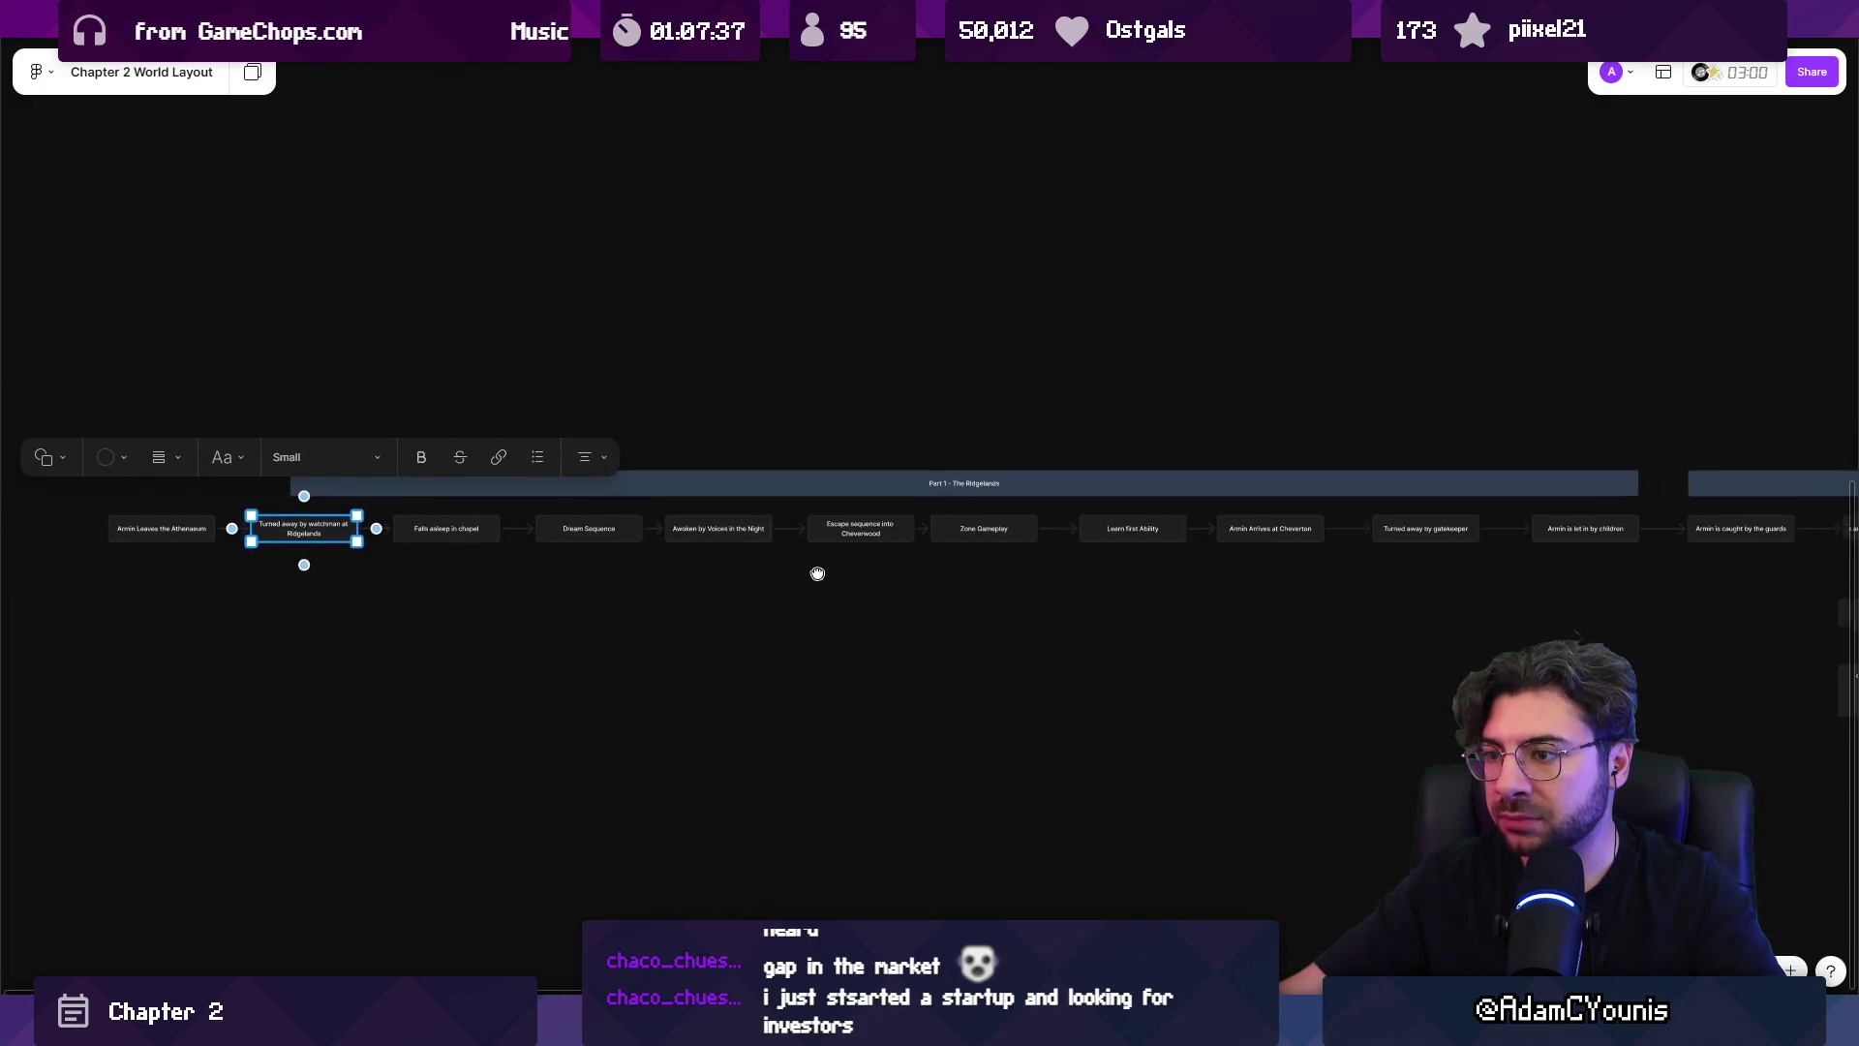
{"action": "scroll", "coordinate": [682, 539], "scroll_direction": "up", "scroll_amount": 2}
{"action": "scroll", "coordinate": [528, 540], "scroll_direction": "left", "scroll_amount": 3}
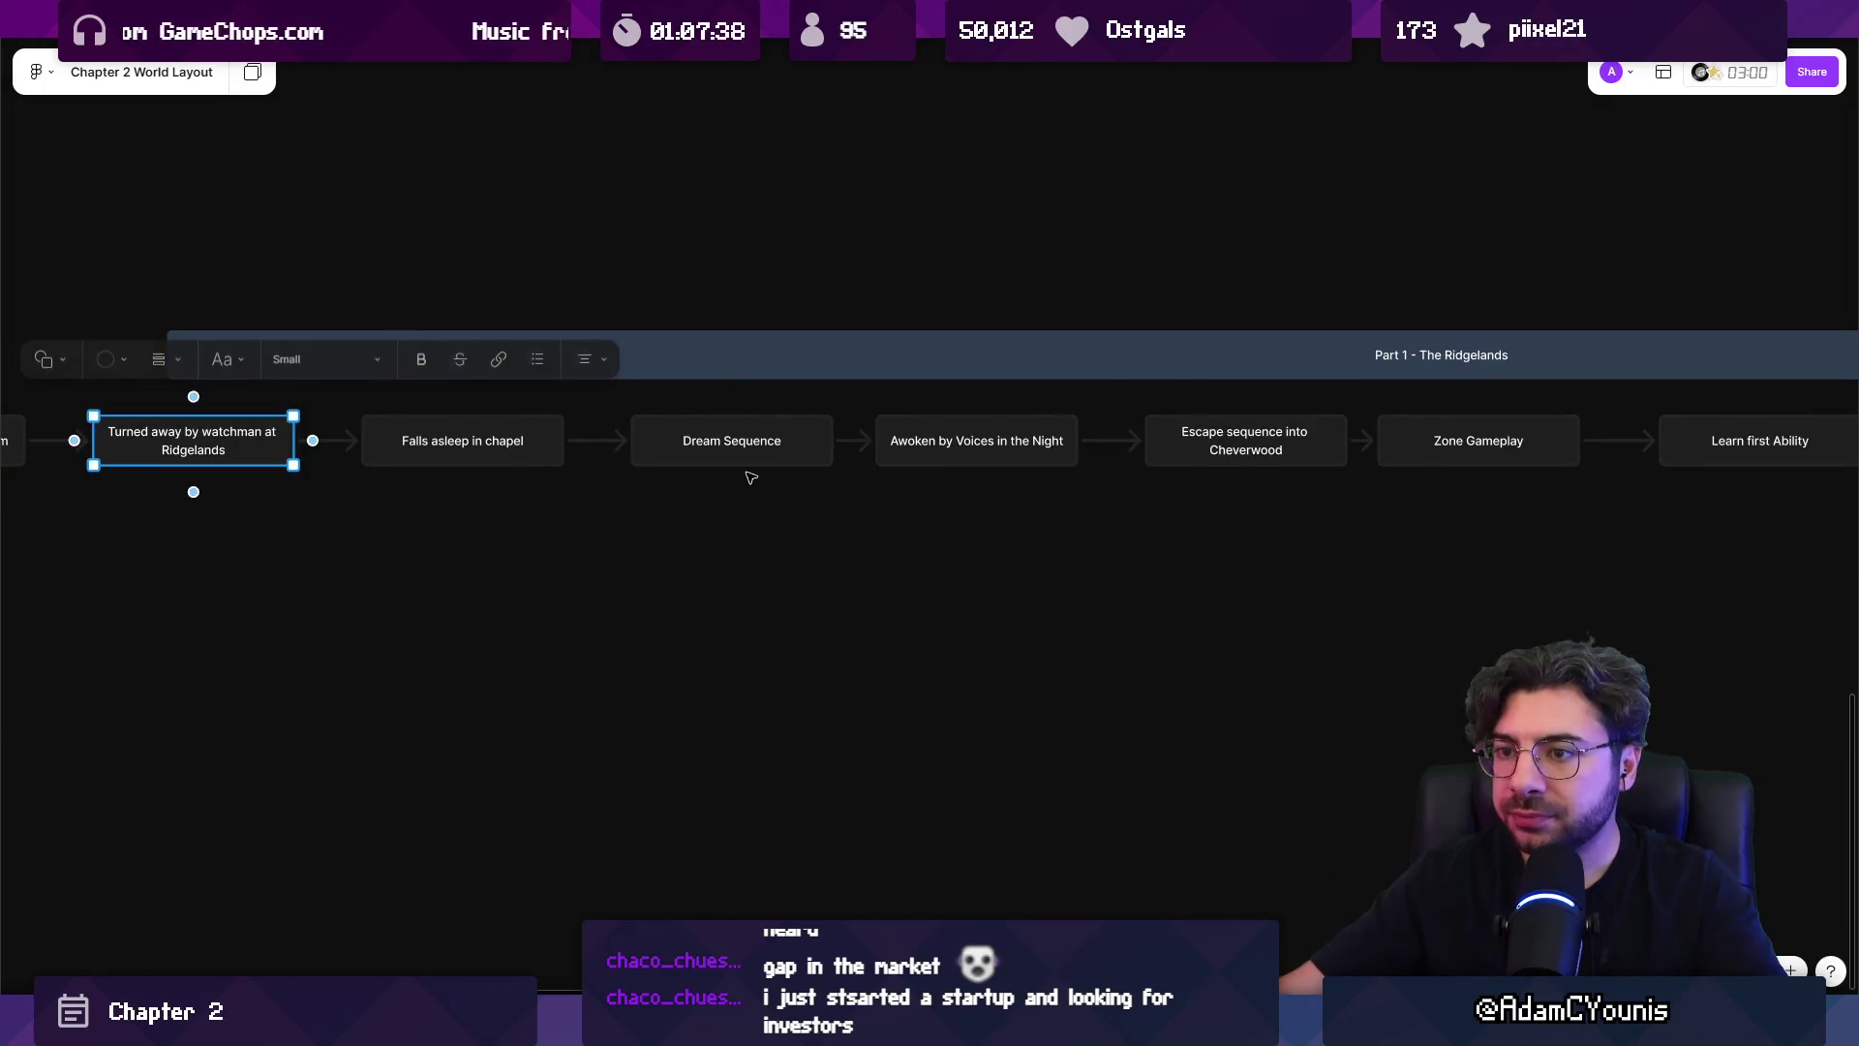
{"action": "scroll", "coordinate": [831, 463], "scroll_direction": "up", "scroll_amount": 1}
{"action": "scroll", "coordinate": [831, 463], "scroll_direction": "left", "scroll_amount": 2}
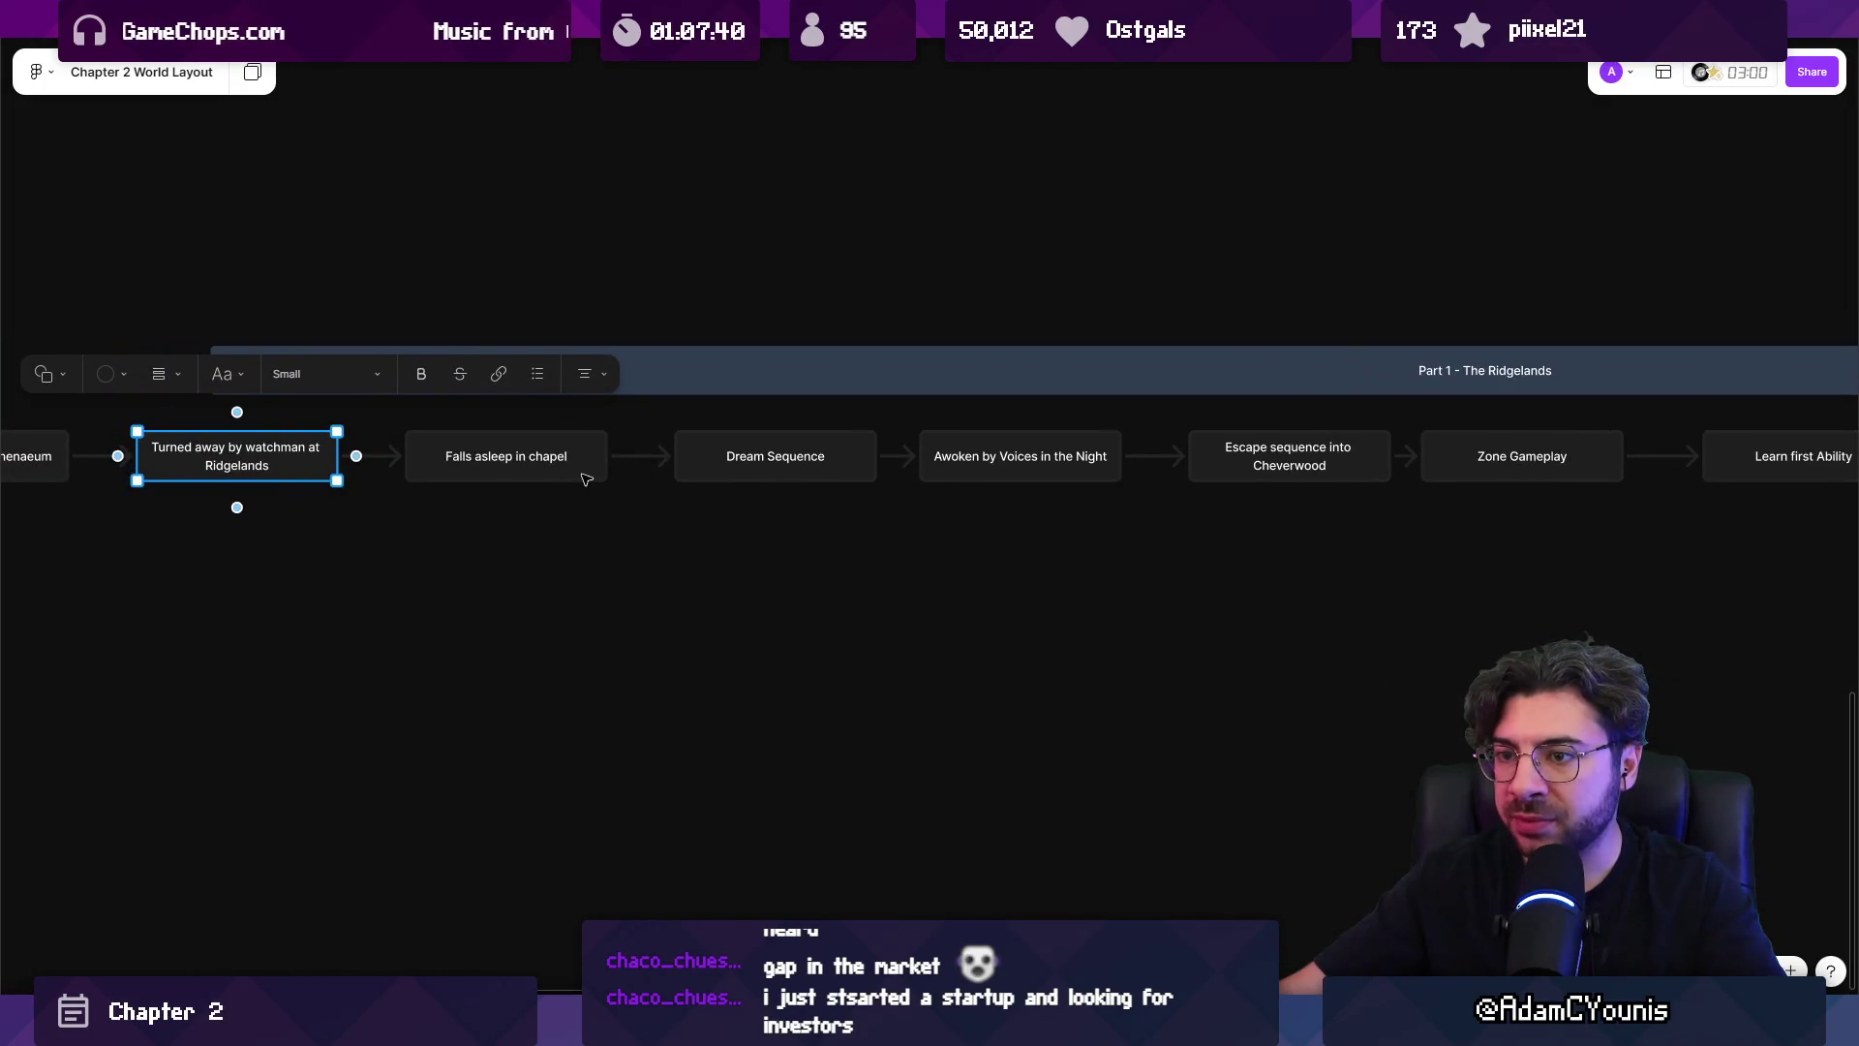
{"action": "left_click_drag", "start_coordinate": [760, 456], "coordinate": [491, 542]}
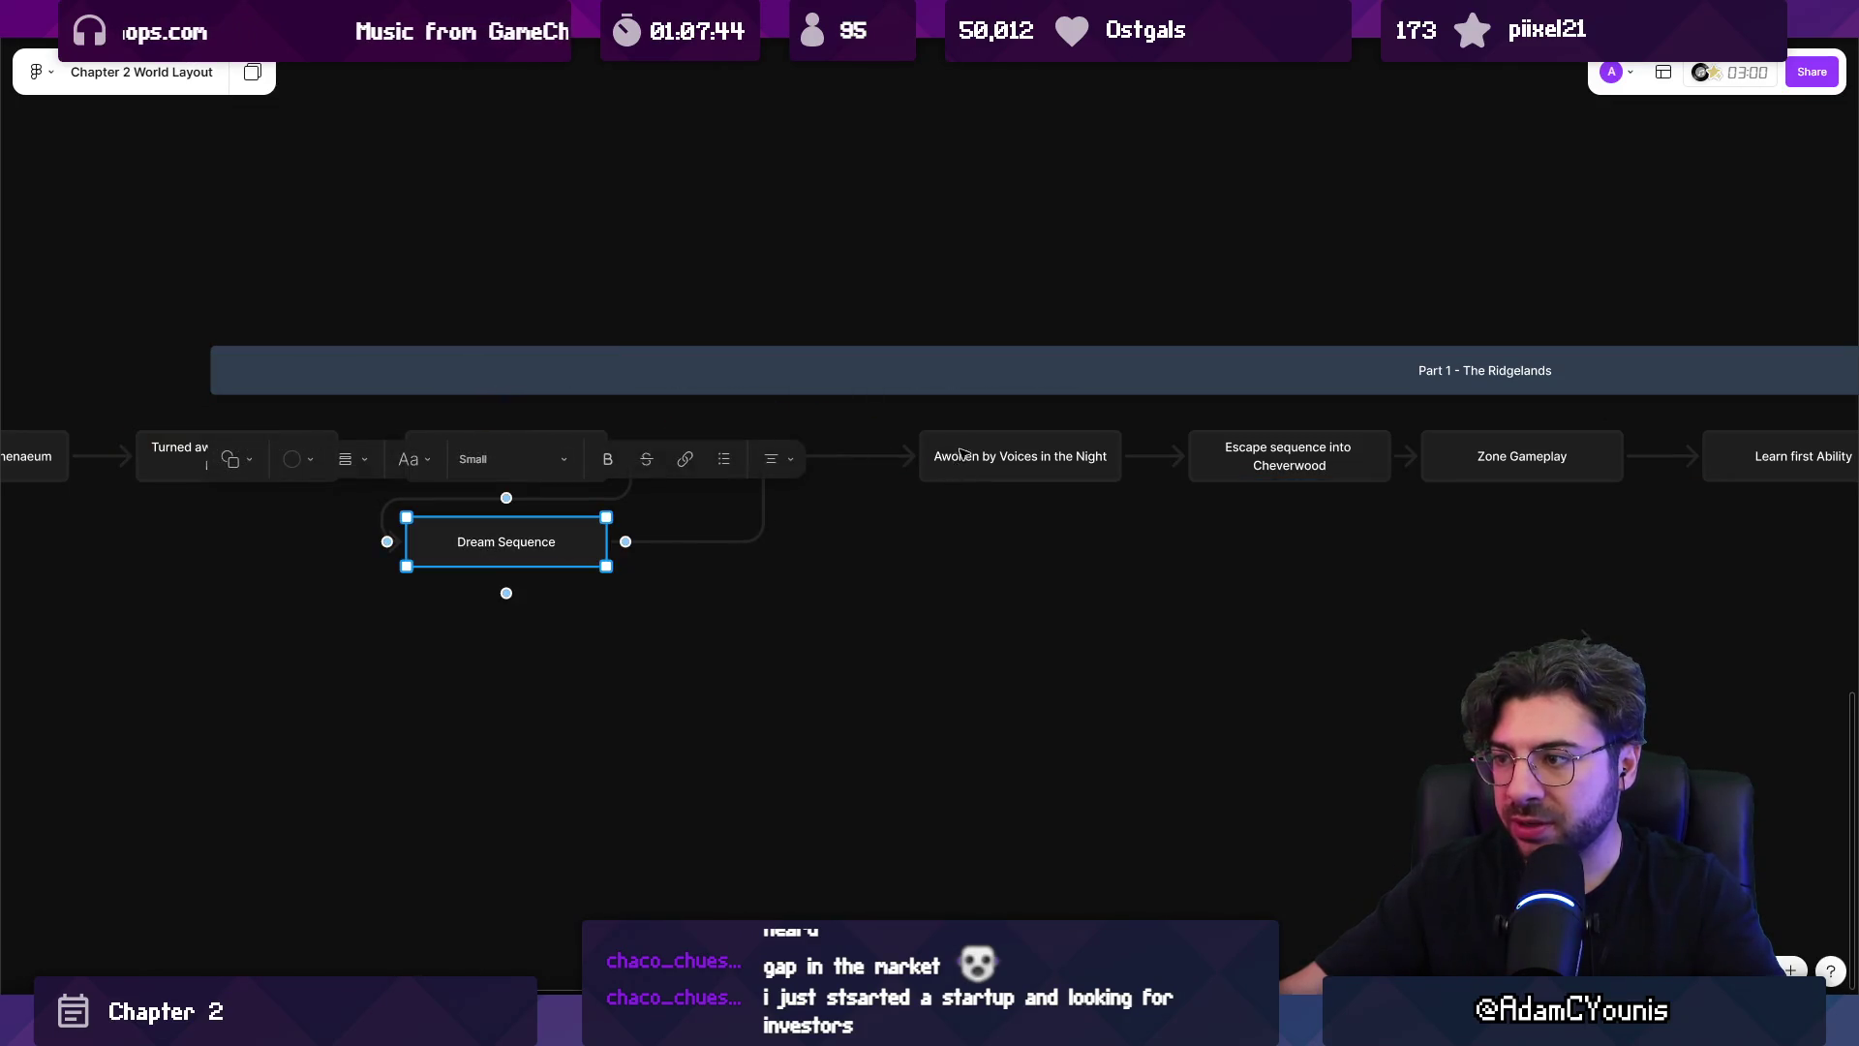
{"action": "left_click_drag", "start_coordinate": [960, 452], "coordinate": [485, 615]}
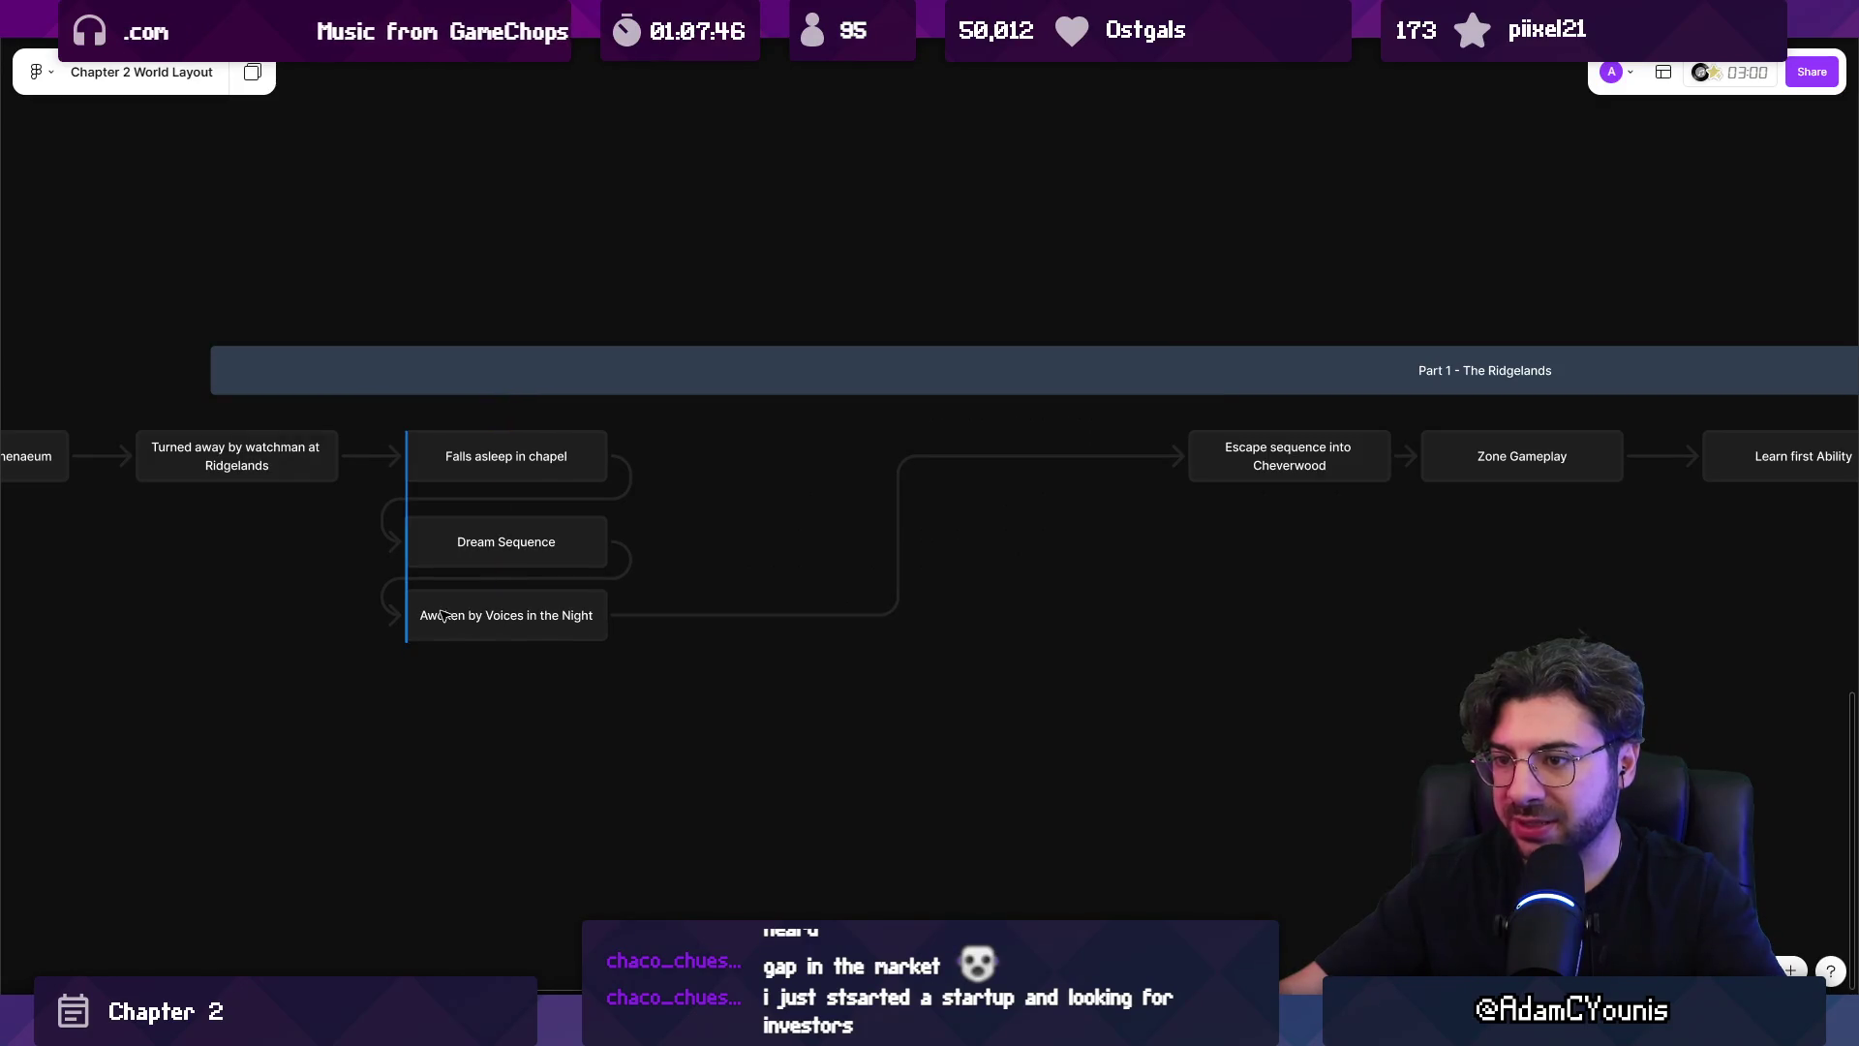
Shift the chapel-dream-awoken stack right and line Escape sequence into Cheverwood up beneath it.
{"action": "scroll", "coordinate": [387, 624], "scroll_direction": "down", "scroll_amount": 2}
{"action": "scroll", "coordinate": [368, 630], "scroll_direction": "left", "scroll_amount": 3}
{"action": "left_click_drag", "start_coordinate": [368, 630], "coordinate": [938, 404]}
{"action": "left_click_drag", "start_coordinate": [829, 419], "coordinate": [976, 417]}
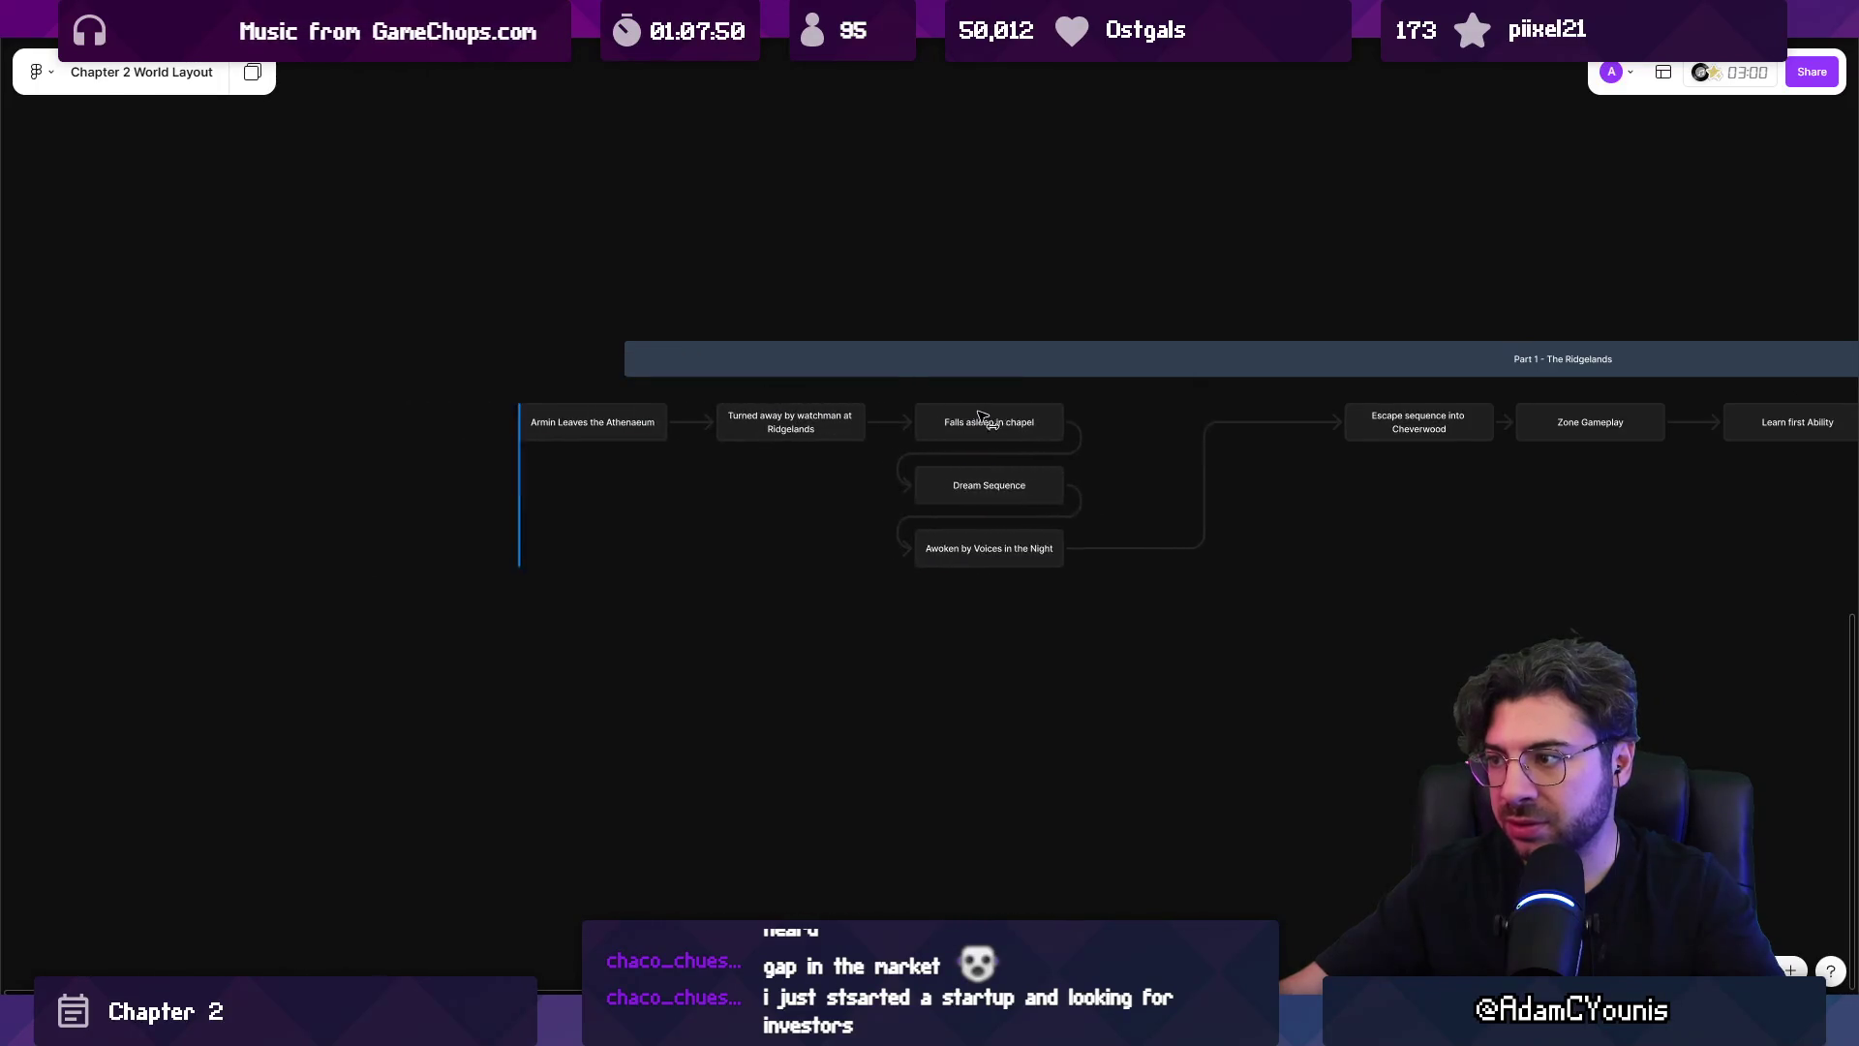
{"action": "left_click", "coordinate": [976, 416]}
{"action": "scroll", "coordinate": [762, 484], "scroll_direction": "up", "scroll_amount": 3}
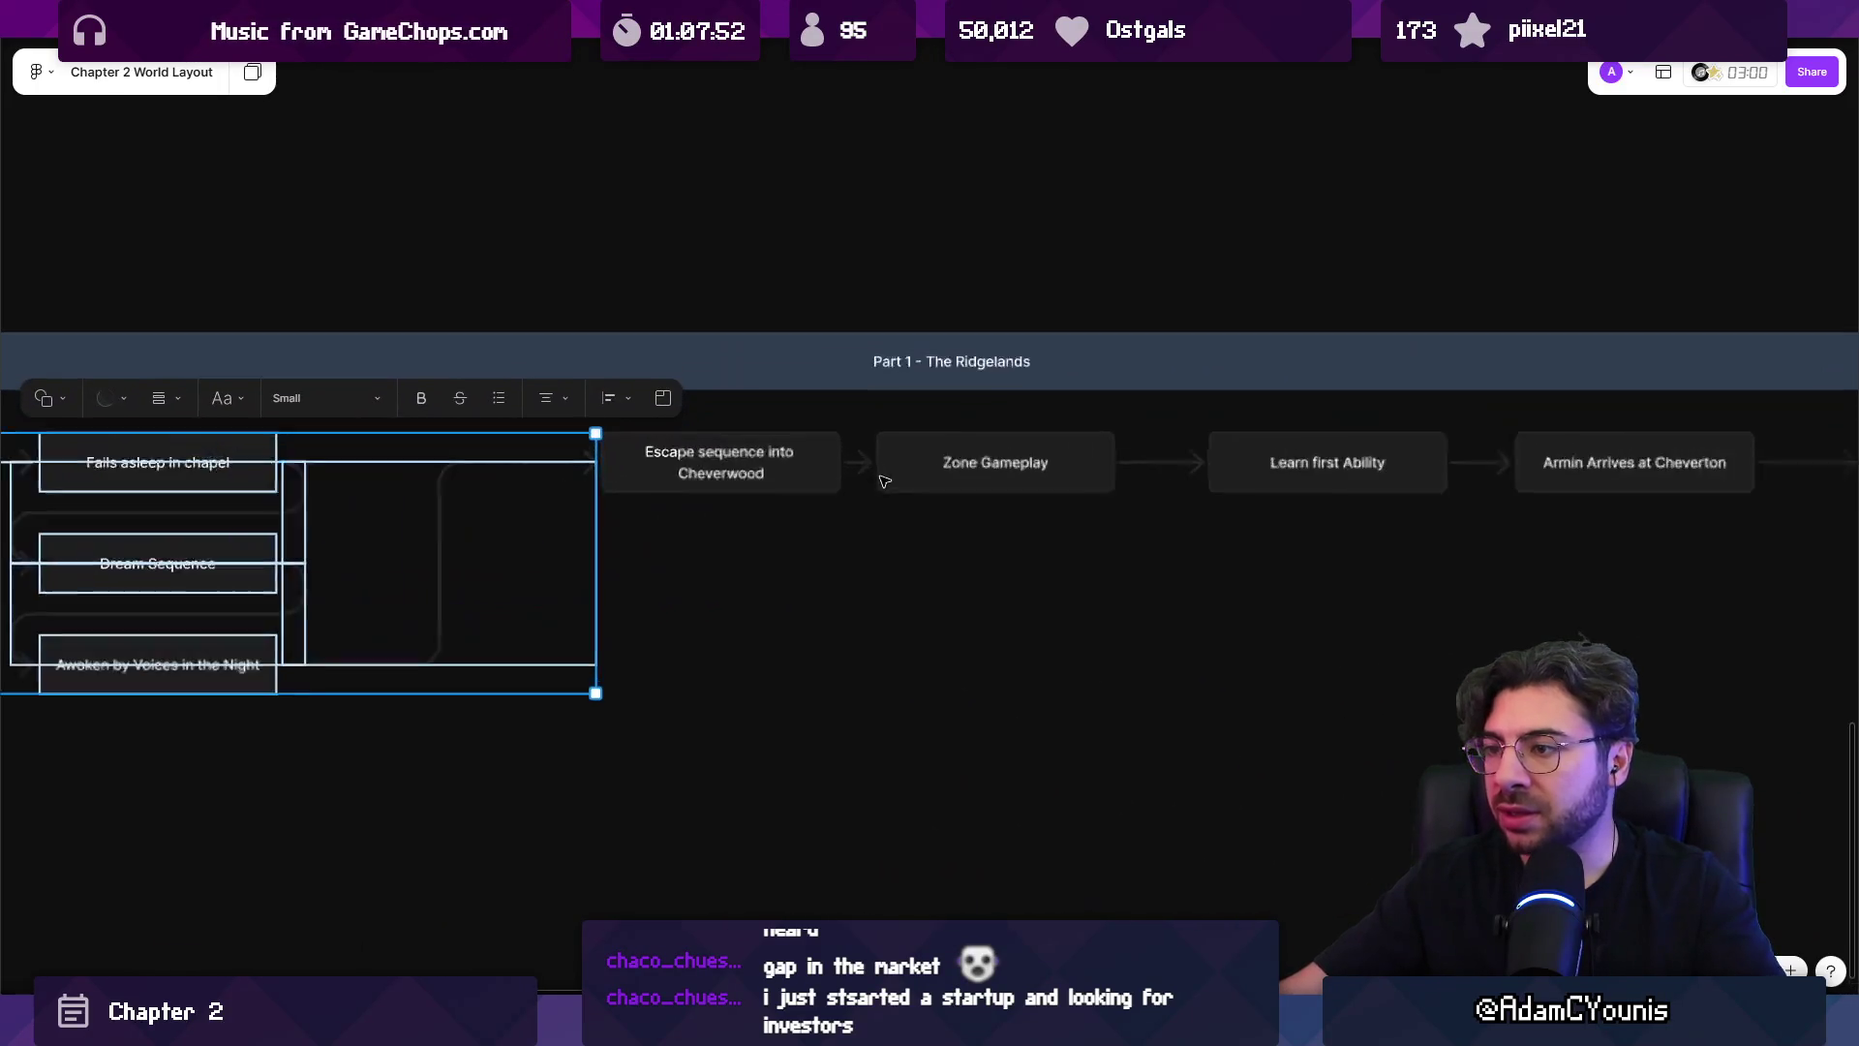
{"action": "left_click", "coordinate": [762, 484]}
{"action": "left_click_drag", "start_coordinate": [619, 468], "coordinate": [55, 771]}
{"action": "left_click_drag", "start_coordinate": [1045, 558], "coordinate": [1036, 563]}
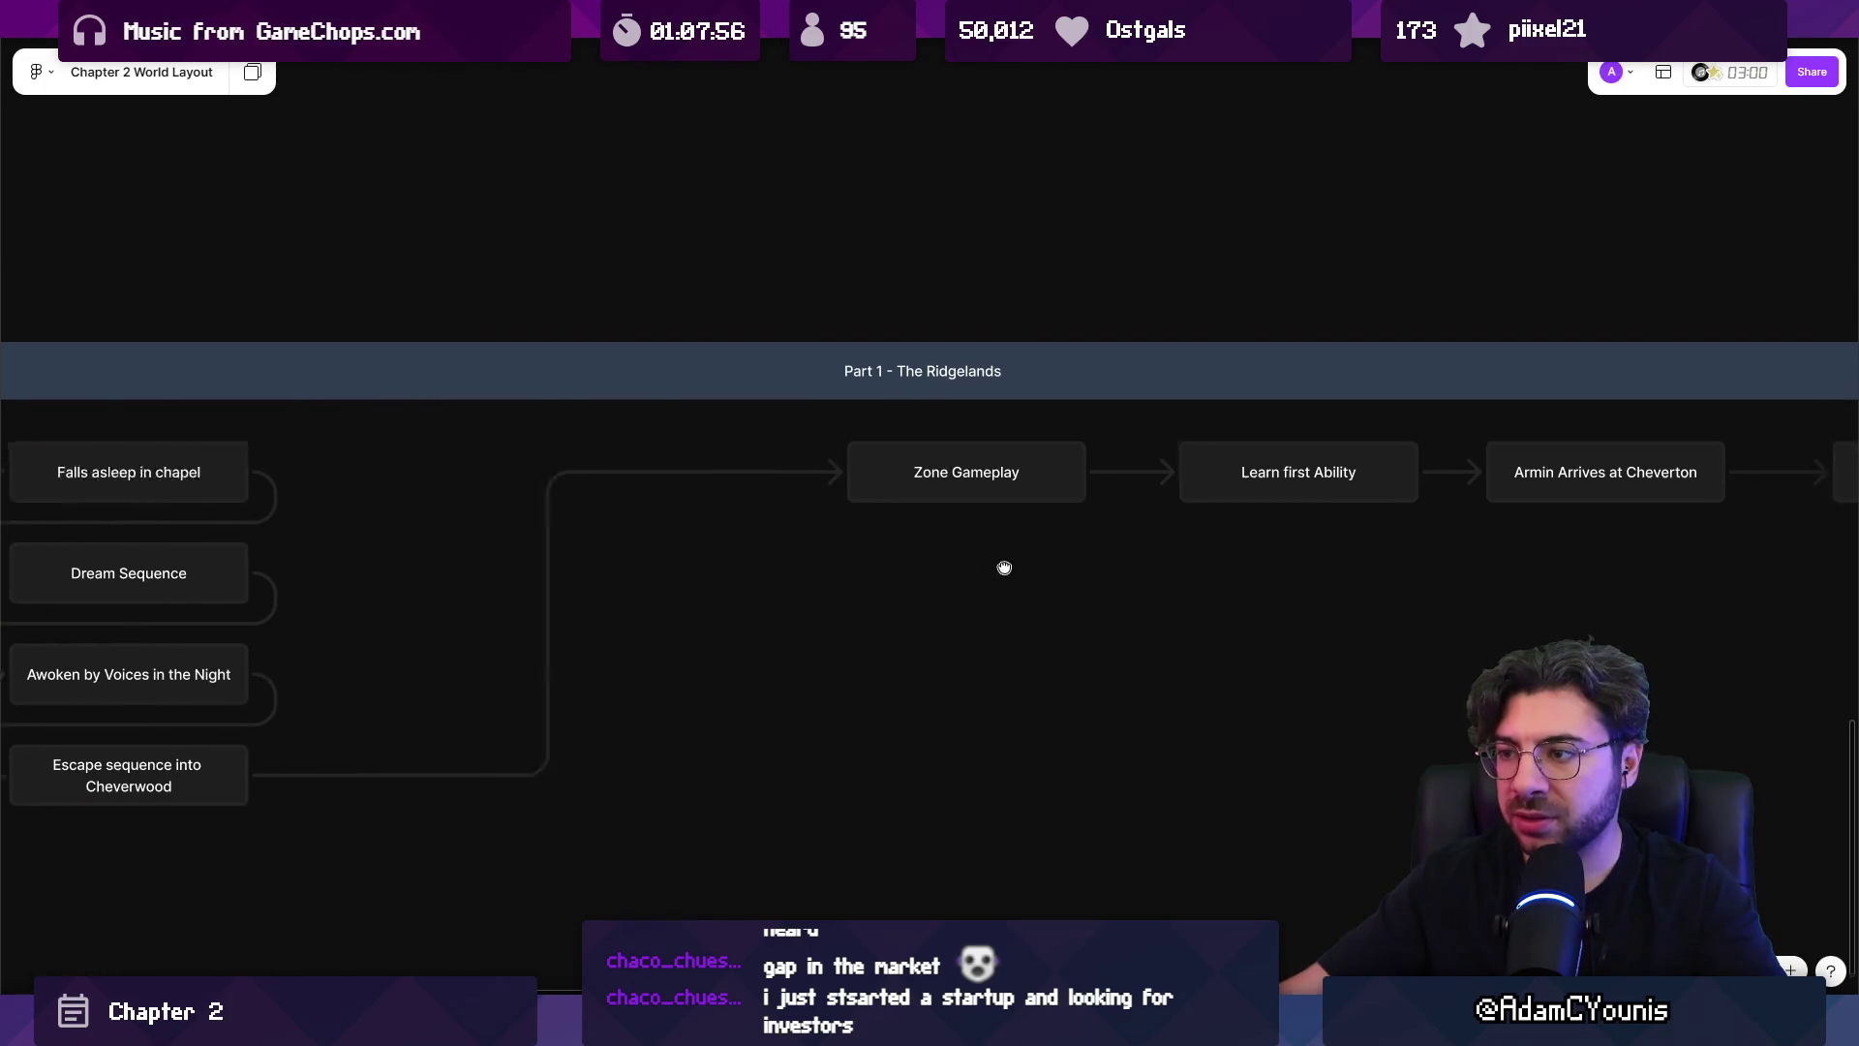
Move Learn first Ability under Zone Gameplay.
{"action": "scroll", "coordinate": [1036, 563], "scroll_direction": "down", "scroll_amount": 5}
{"action": "mouse_move", "coordinate": [179, 695]}
{"action": "left_mouse_down"}
{"action": "mouse_move", "coordinate": [736, 479]}
{"action": "mouse_move", "coordinate": [605, 485]}
{"action": "mouse_move", "coordinate": [771, 484]}
{"action": "left_mouse_up"}
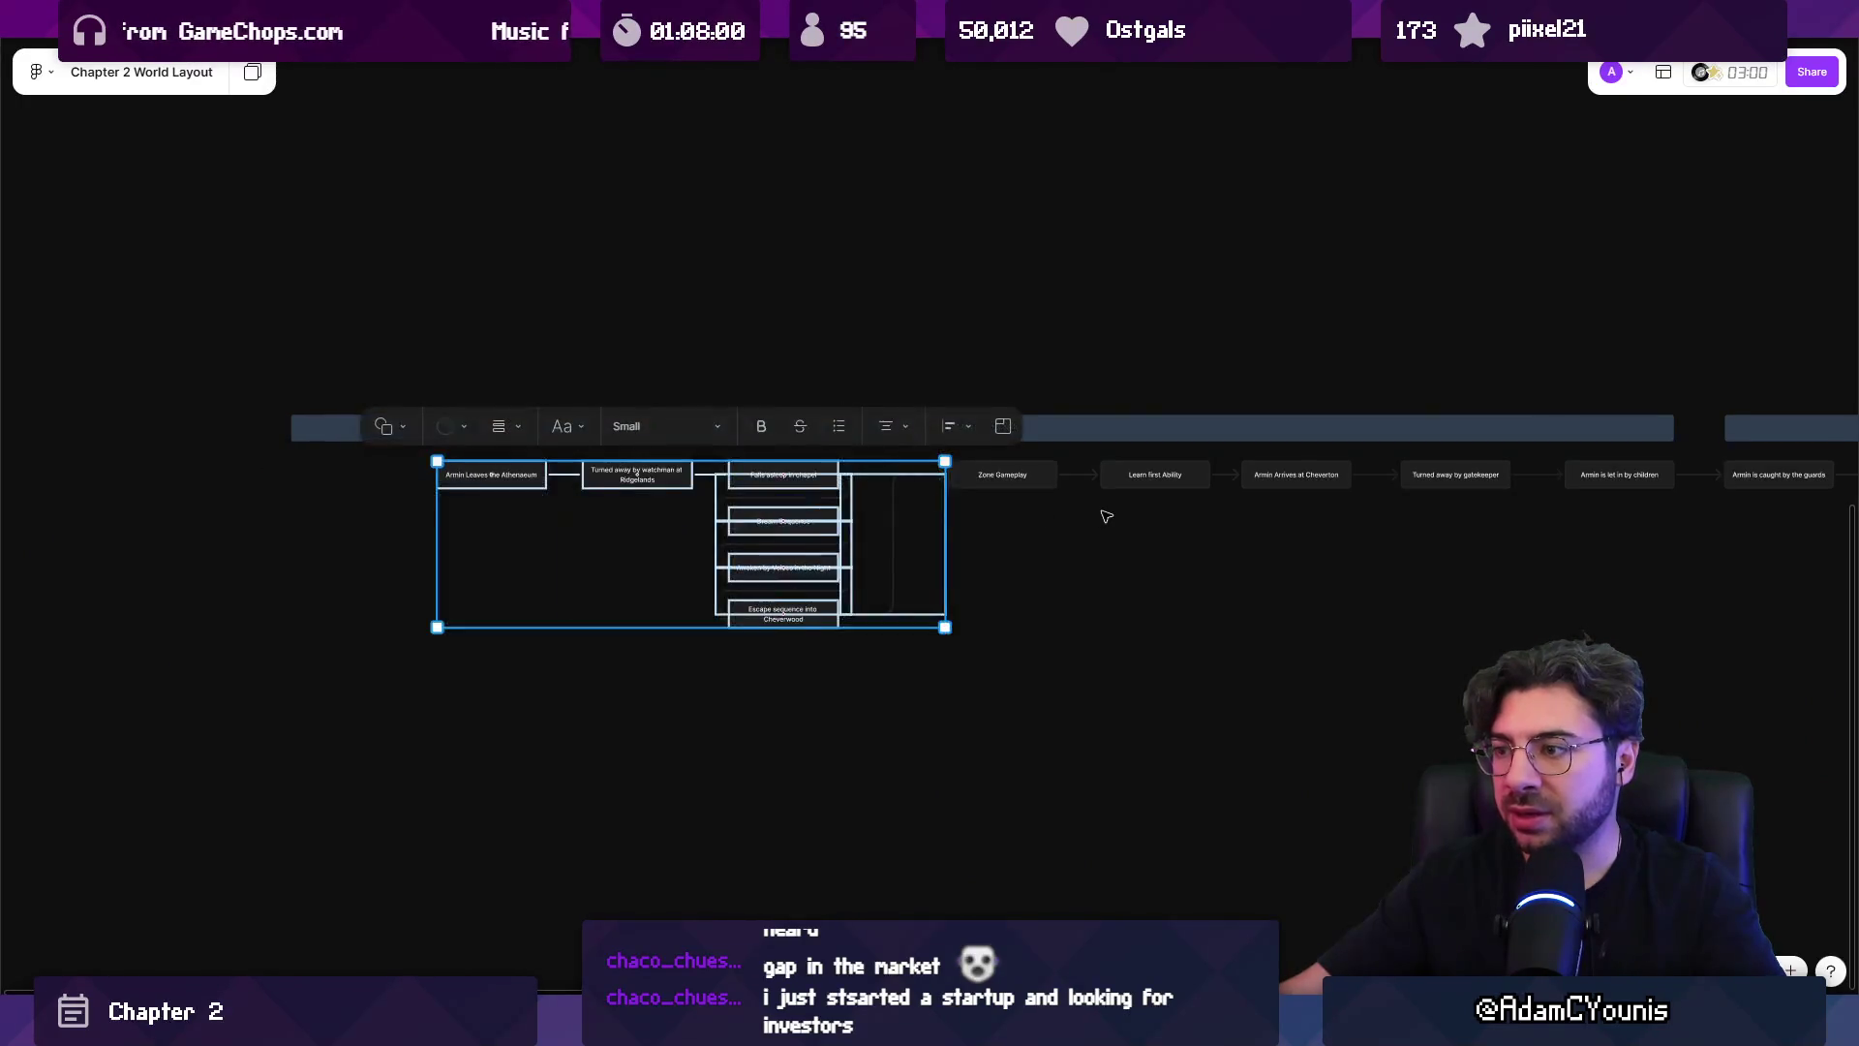
{"action": "scroll", "coordinate": [1107, 516], "scroll_direction": "up", "scroll_amount": 3}
{"action": "left_click", "coordinate": [894, 464]}
{"action": "mouse_move", "coordinate": [894, 464]}
{"action": "left_mouse_down"}
{"action": "mouse_move", "coordinate": [707, 538]}
{"action": "mouse_move", "coordinate": [677, 526]}
{"action": "left_mouse_up"}
Stack 'Turned away by gatekeeper' and 'Armin is let in by children' under Armin Arrives at Cheverton.
{"action": "scroll", "coordinate": [736, 514], "scroll_direction": "right", "scroll_amount": 6}
{"action": "left_click_drag", "start_coordinate": [789, 481], "coordinate": [741, 482]}
{"action": "mouse_move", "coordinate": [1040, 474]}
{"action": "left_mouse_down"}
{"action": "mouse_move", "coordinate": [1013, 506]}
{"action": "mouse_move", "coordinate": [798, 534]}
{"action": "mouse_move", "coordinate": [811, 543]}
{"action": "left_mouse_up"}
{"action": "mouse_move", "coordinate": [1238, 478]}
{"action": "left_mouse_down"}
{"action": "mouse_move", "coordinate": [837, 617]}
{"action": "mouse_move", "coordinate": [781, 609]}
{"action": "left_mouse_up"}
Shorten the Part 1 - The Ridgelands header from the left and shift all Part 1 cards right beneath it.
{"action": "key", "text": "minus"}
{"action": "left_click", "coordinate": [109, 490]}
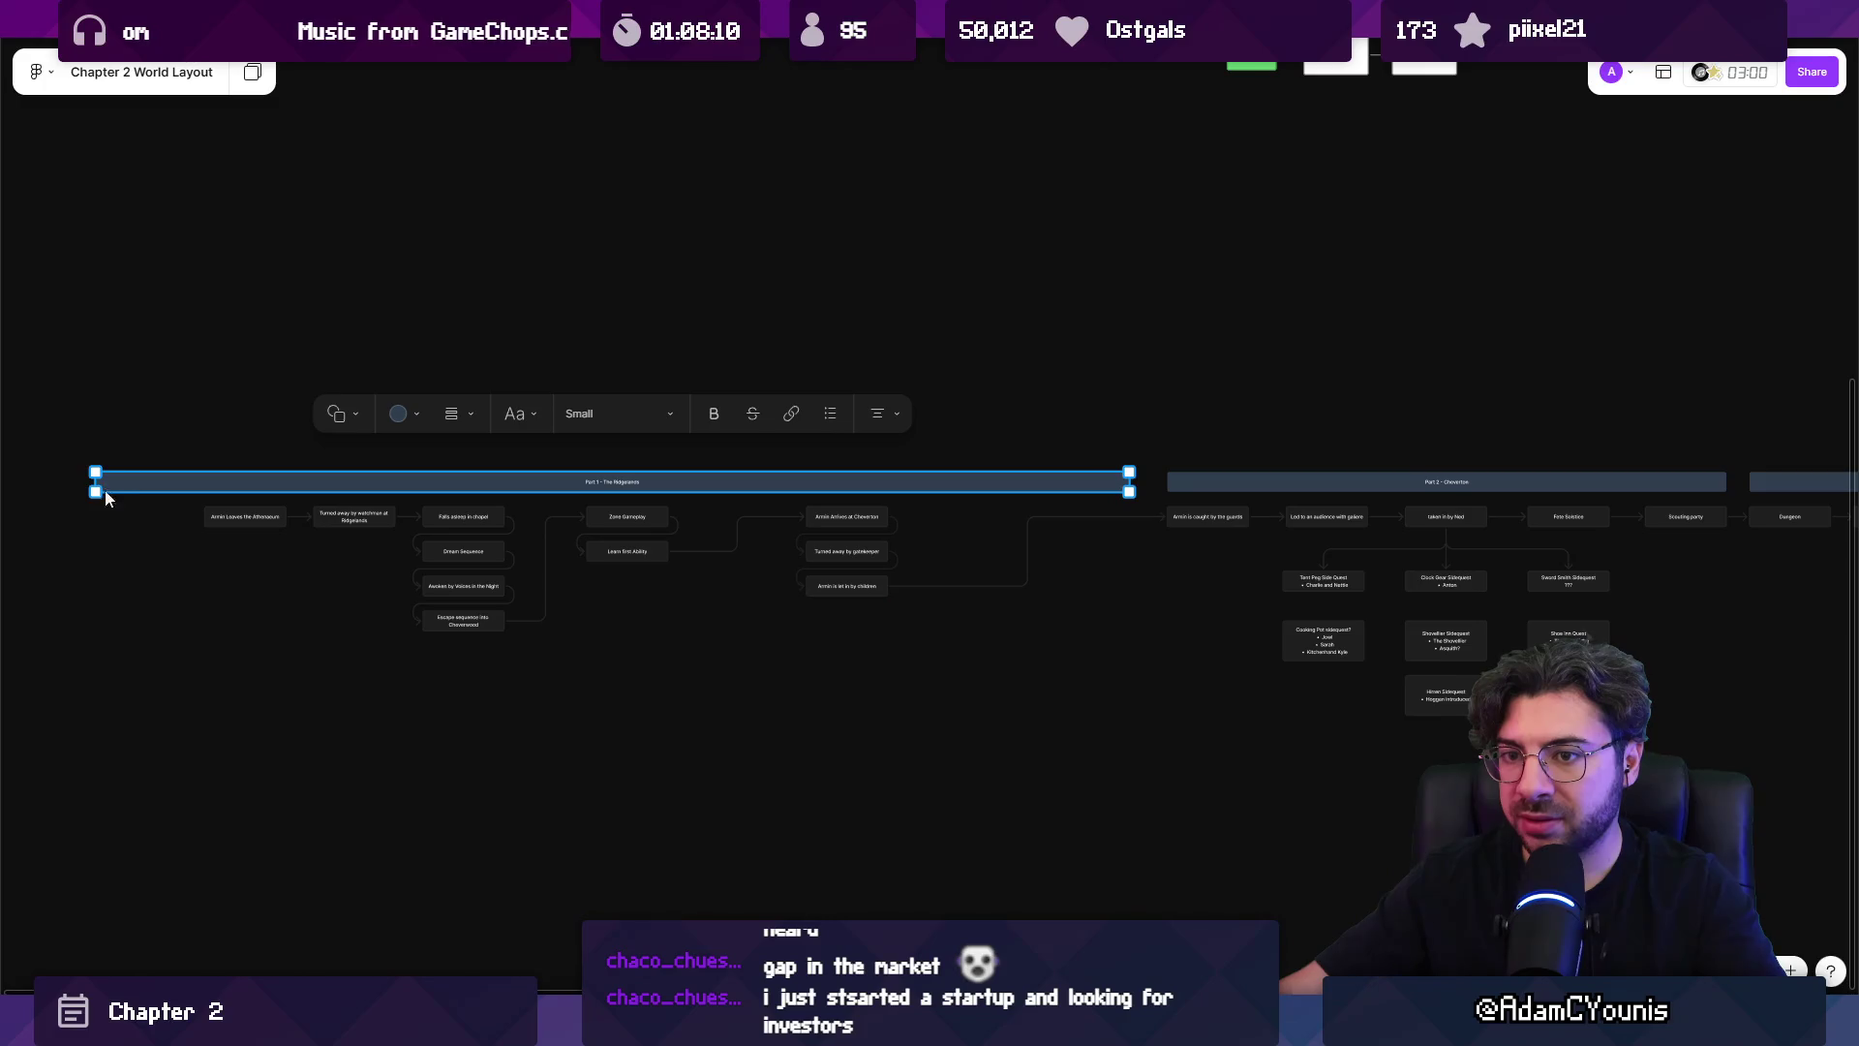
{"action": "mouse_move", "coordinate": [94, 480]}
{"action": "left_mouse_down"}
{"action": "mouse_move", "coordinate": [485, 480]}
{"action": "mouse_move", "coordinate": [464, 480]}
{"action": "left_mouse_up"}
{"action": "left_click_drag", "start_coordinate": [172, 708], "coordinate": [865, 523]}
{"action": "left_click_drag", "start_coordinate": [458, 566], "coordinate": [705, 566]}
{"action": "scroll", "coordinate": [1653, 638], "scroll_direction": "up", "scroll_amount": 5}
{"action": "mouse_move", "coordinate": [1068, 550]}
{"action": "left_mouse_down"}
{"action": "mouse_move", "coordinate": [1068, 458]}
{"action": "mouse_move", "coordinate": [644, 454]}
{"action": "left_mouse_up"}
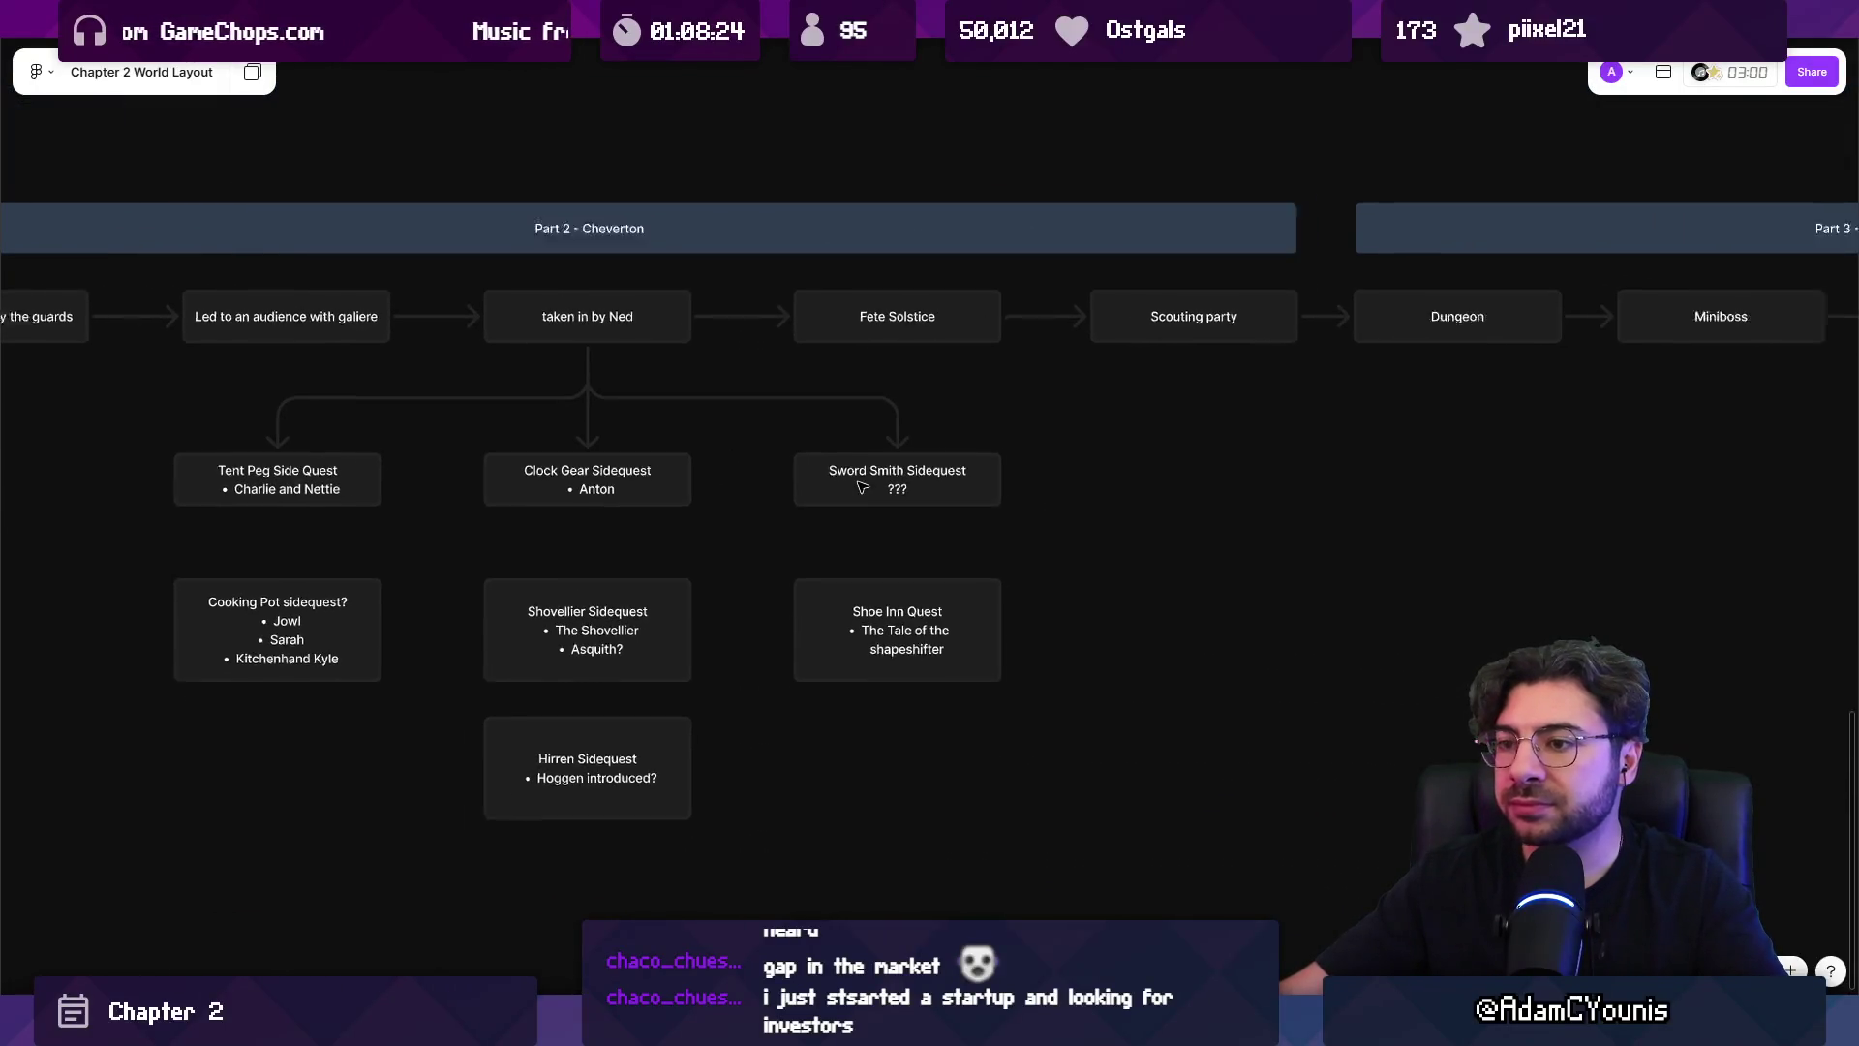
{"action": "scroll", "coordinate": [775, 484], "scroll_direction": "down", "scroll_amount": 5}
{"action": "scroll", "coordinate": [815, 511], "scroll_direction": "left", "scroll_amount": 3}
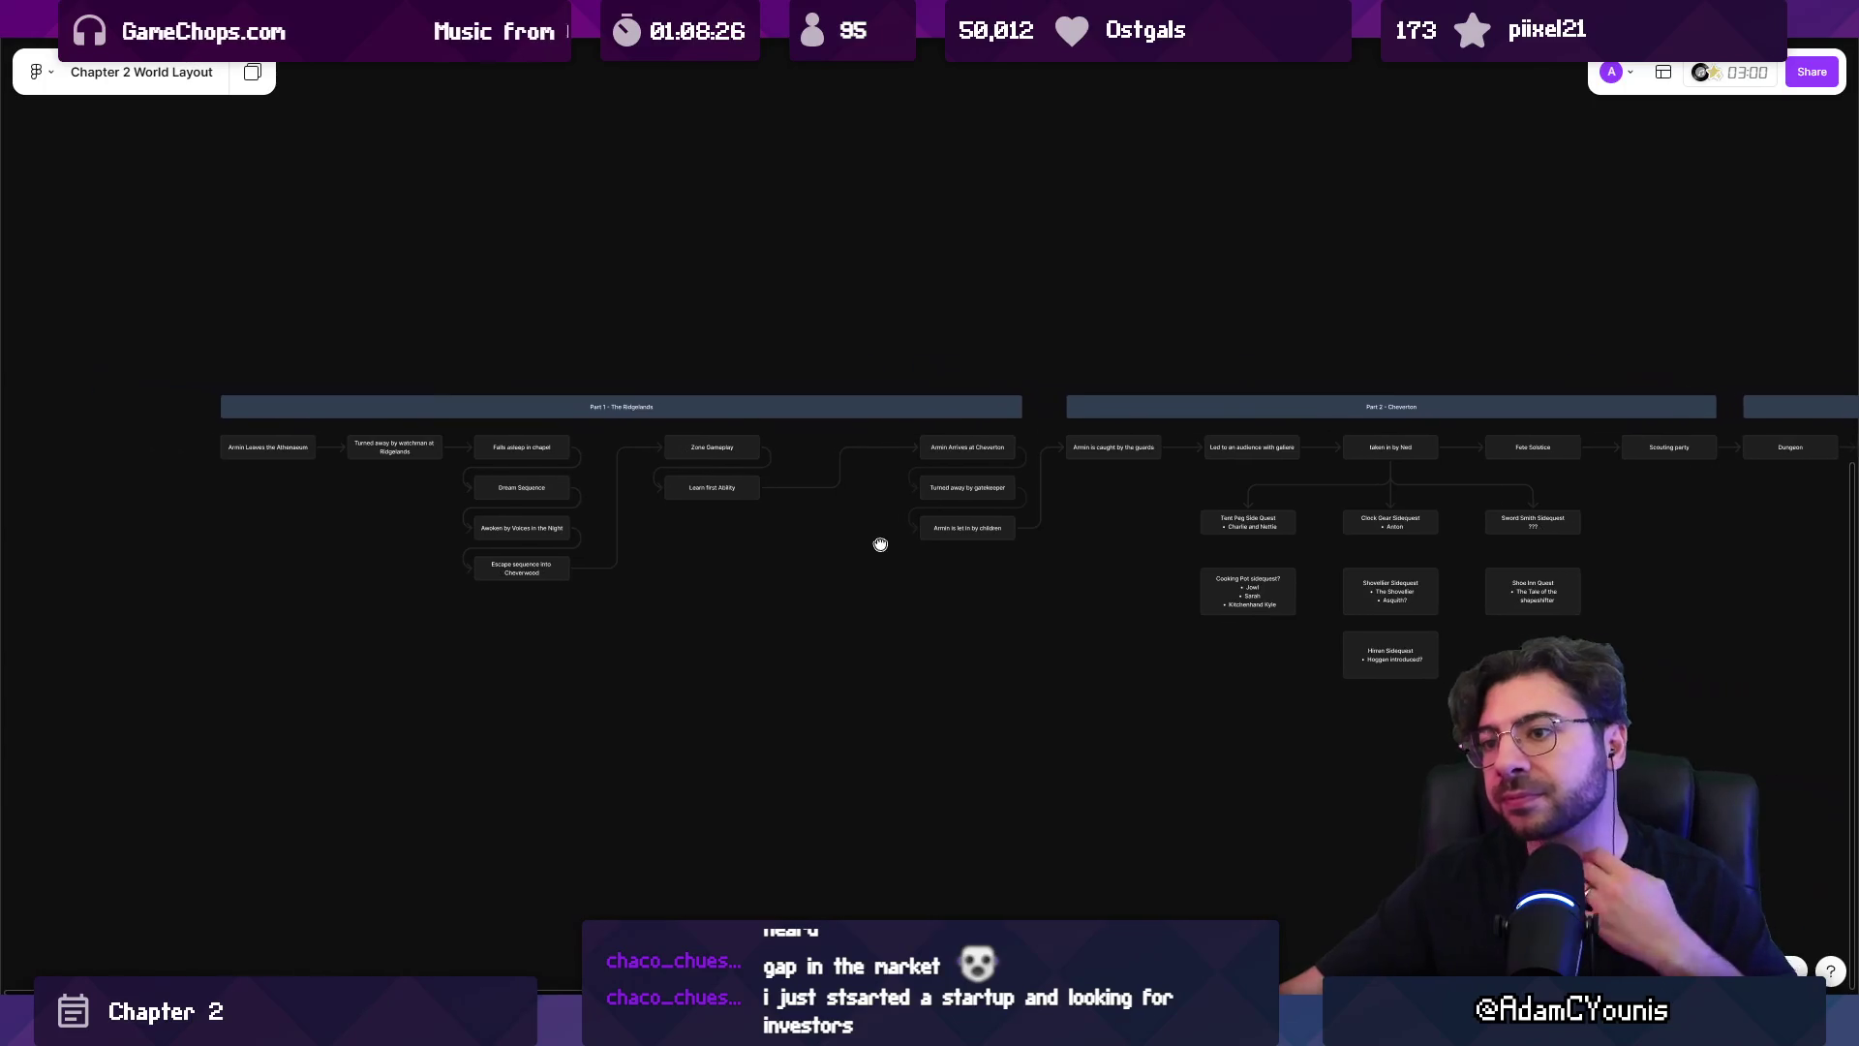
{"action": "scroll", "coordinate": [983, 543], "scroll_direction": "up", "scroll_amount": 5}
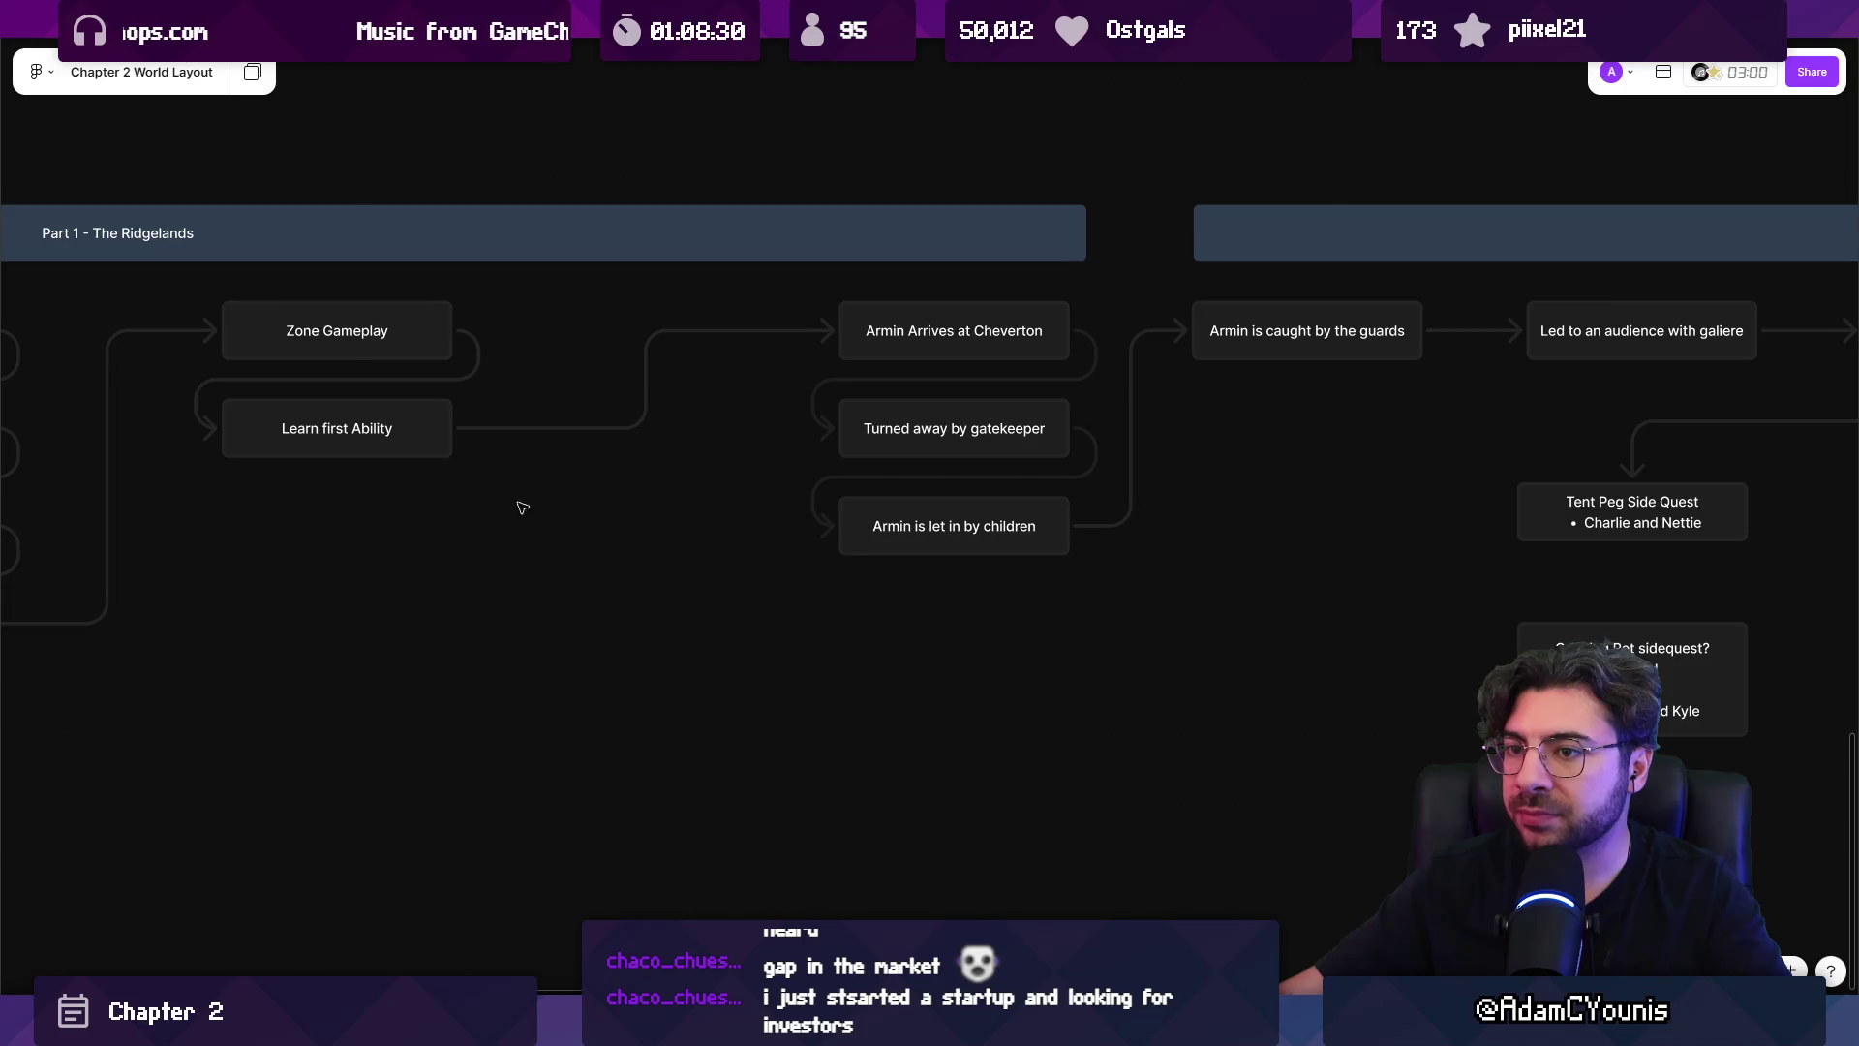
Duplicate Learn first Ability below itself, retitle it 'Introduce Hithen characters', and align it.
{"action": "left_click_drag", "start_coordinate": [522, 507], "coordinate": [1149, 492]}
{"action": "left_click", "coordinate": [944, 415]}
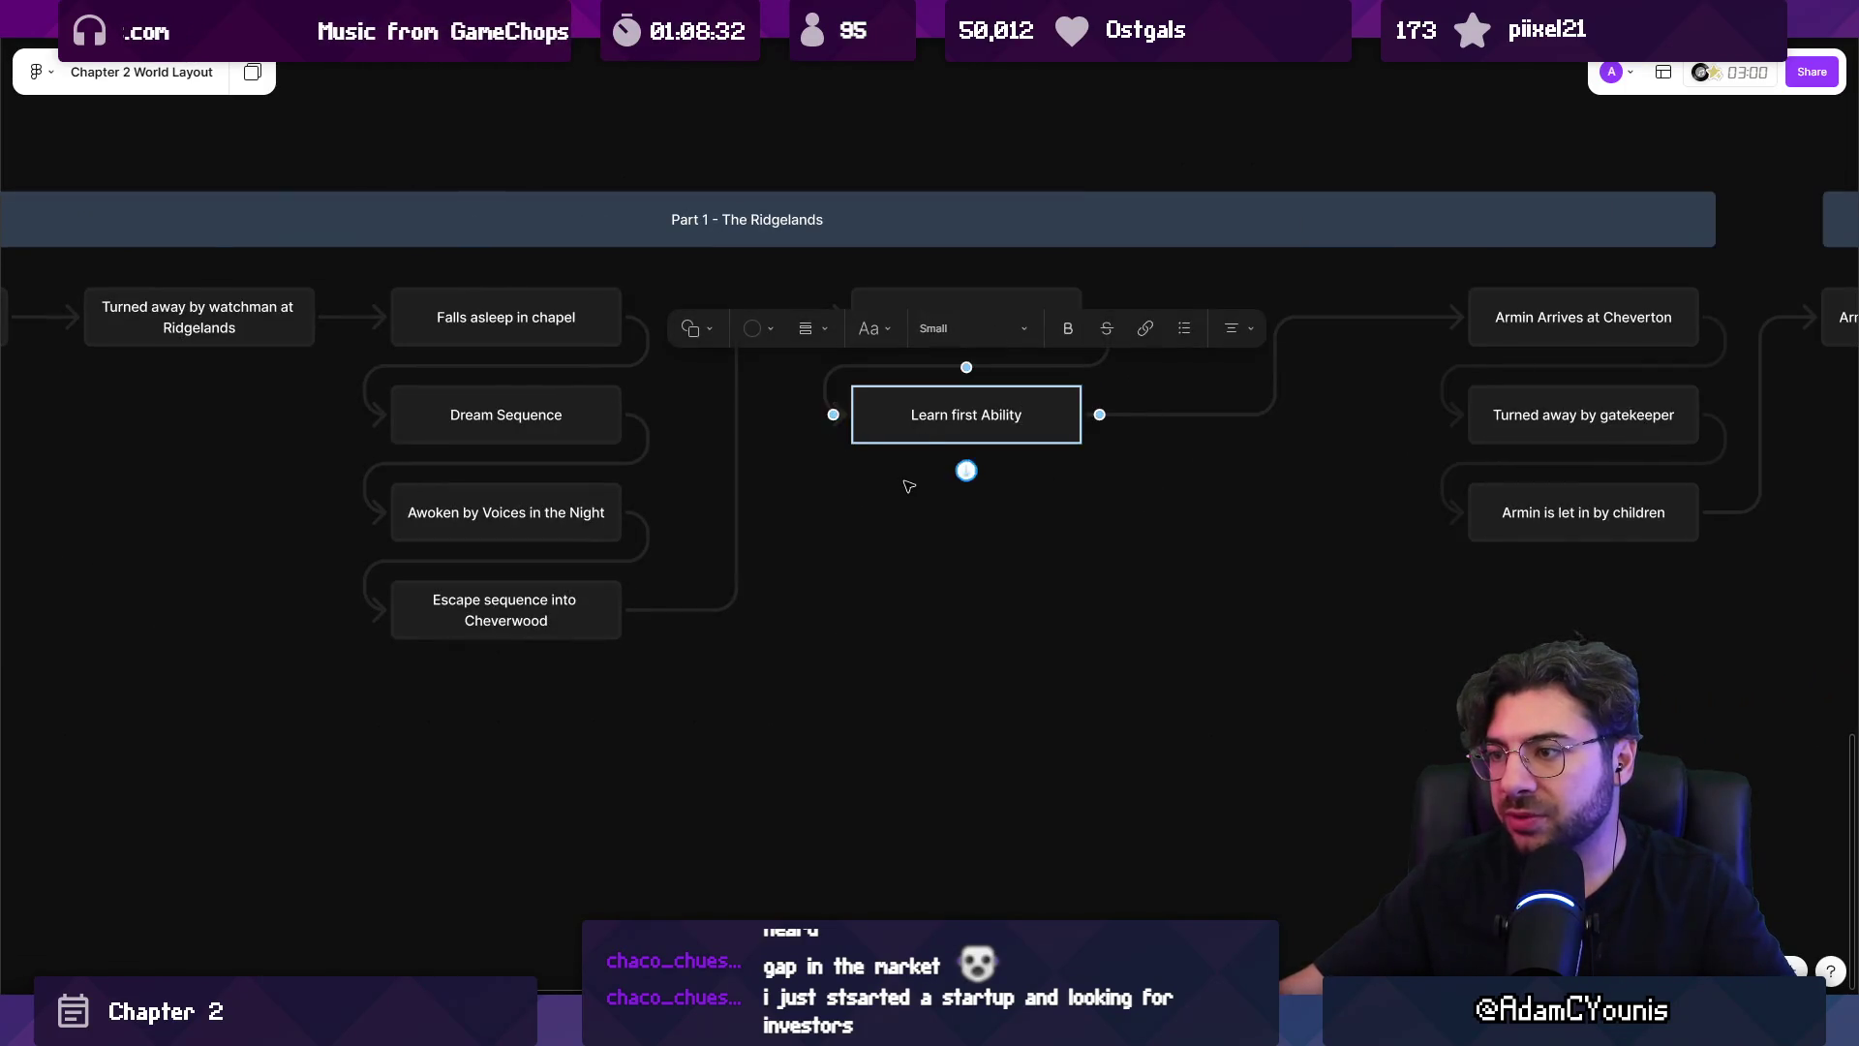
{"action": "left_click", "coordinate": [896, 471]}
{"action": "left_click", "coordinate": [919, 414]}
{"action": "left_click_drag", "start_coordinate": [918, 414], "coordinate": [918, 554]}
{"action": "double_click", "coordinate": [918, 554]}
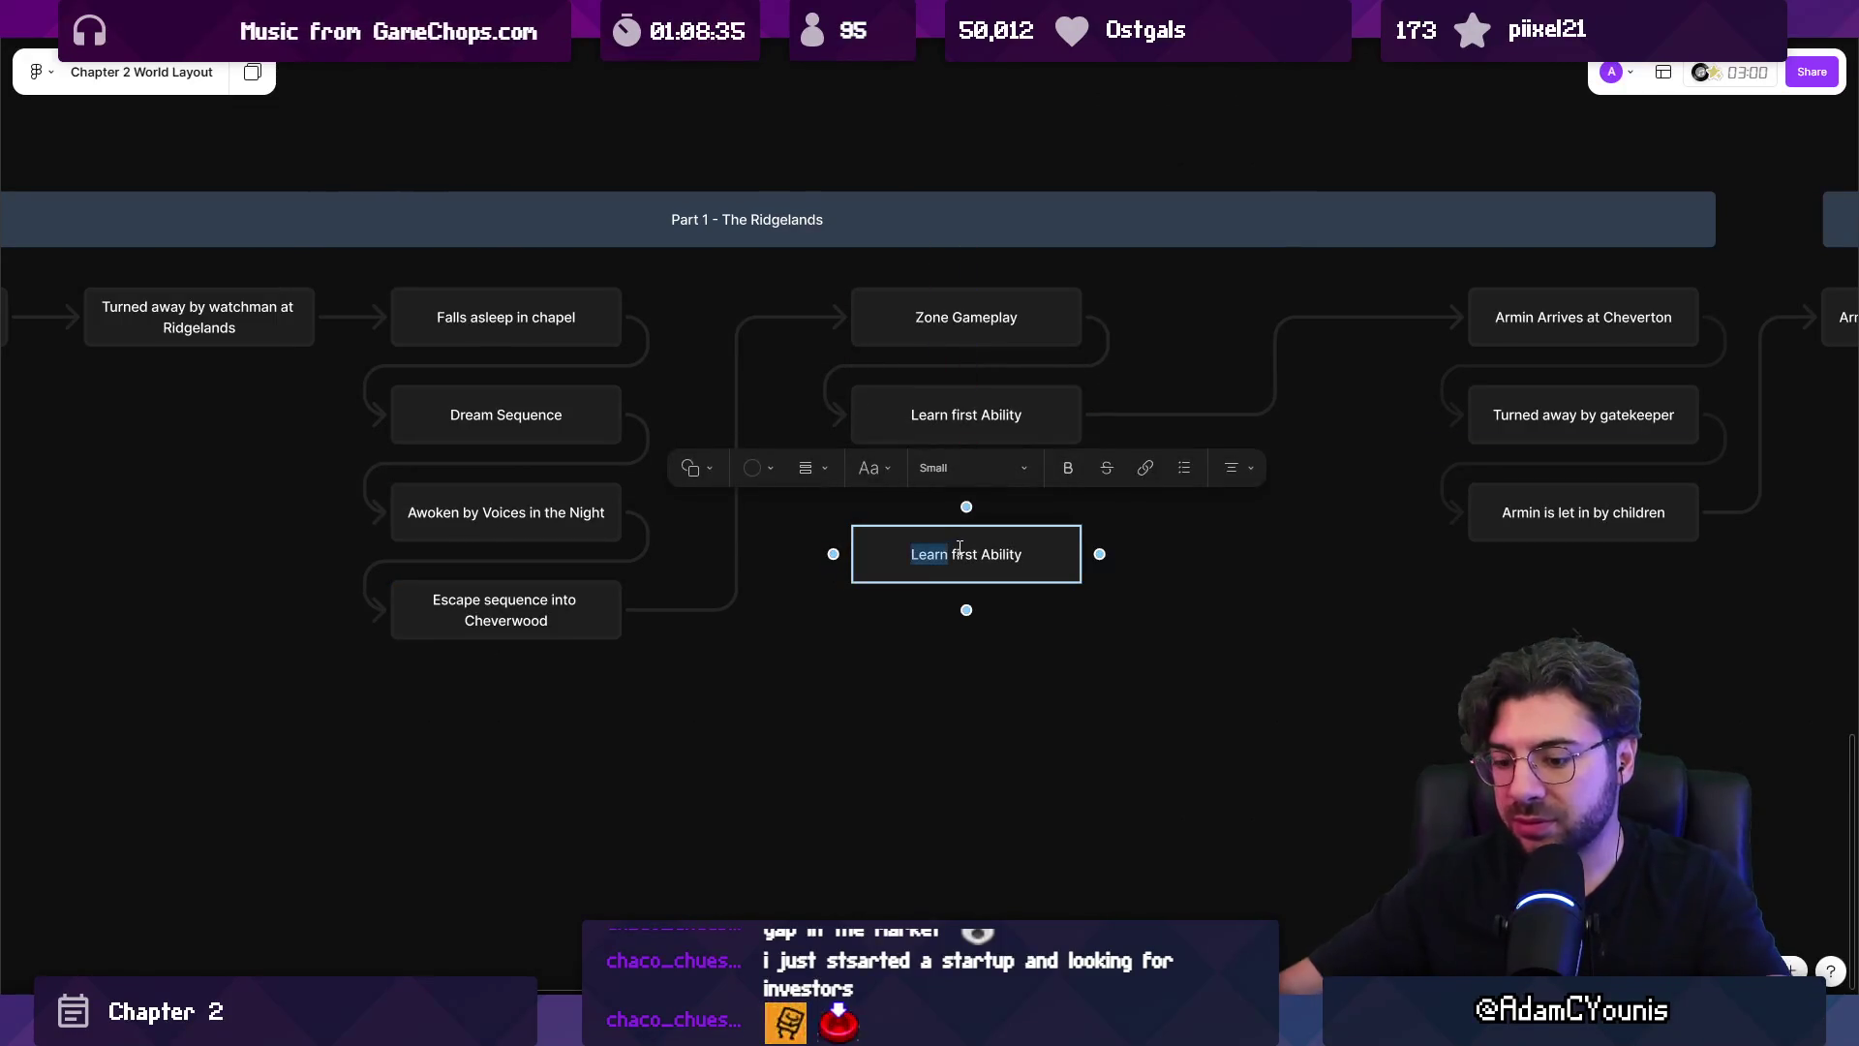
{"action": "key", "text": "ctrl+a"}
{"action": "type", "text": "Introduce"}
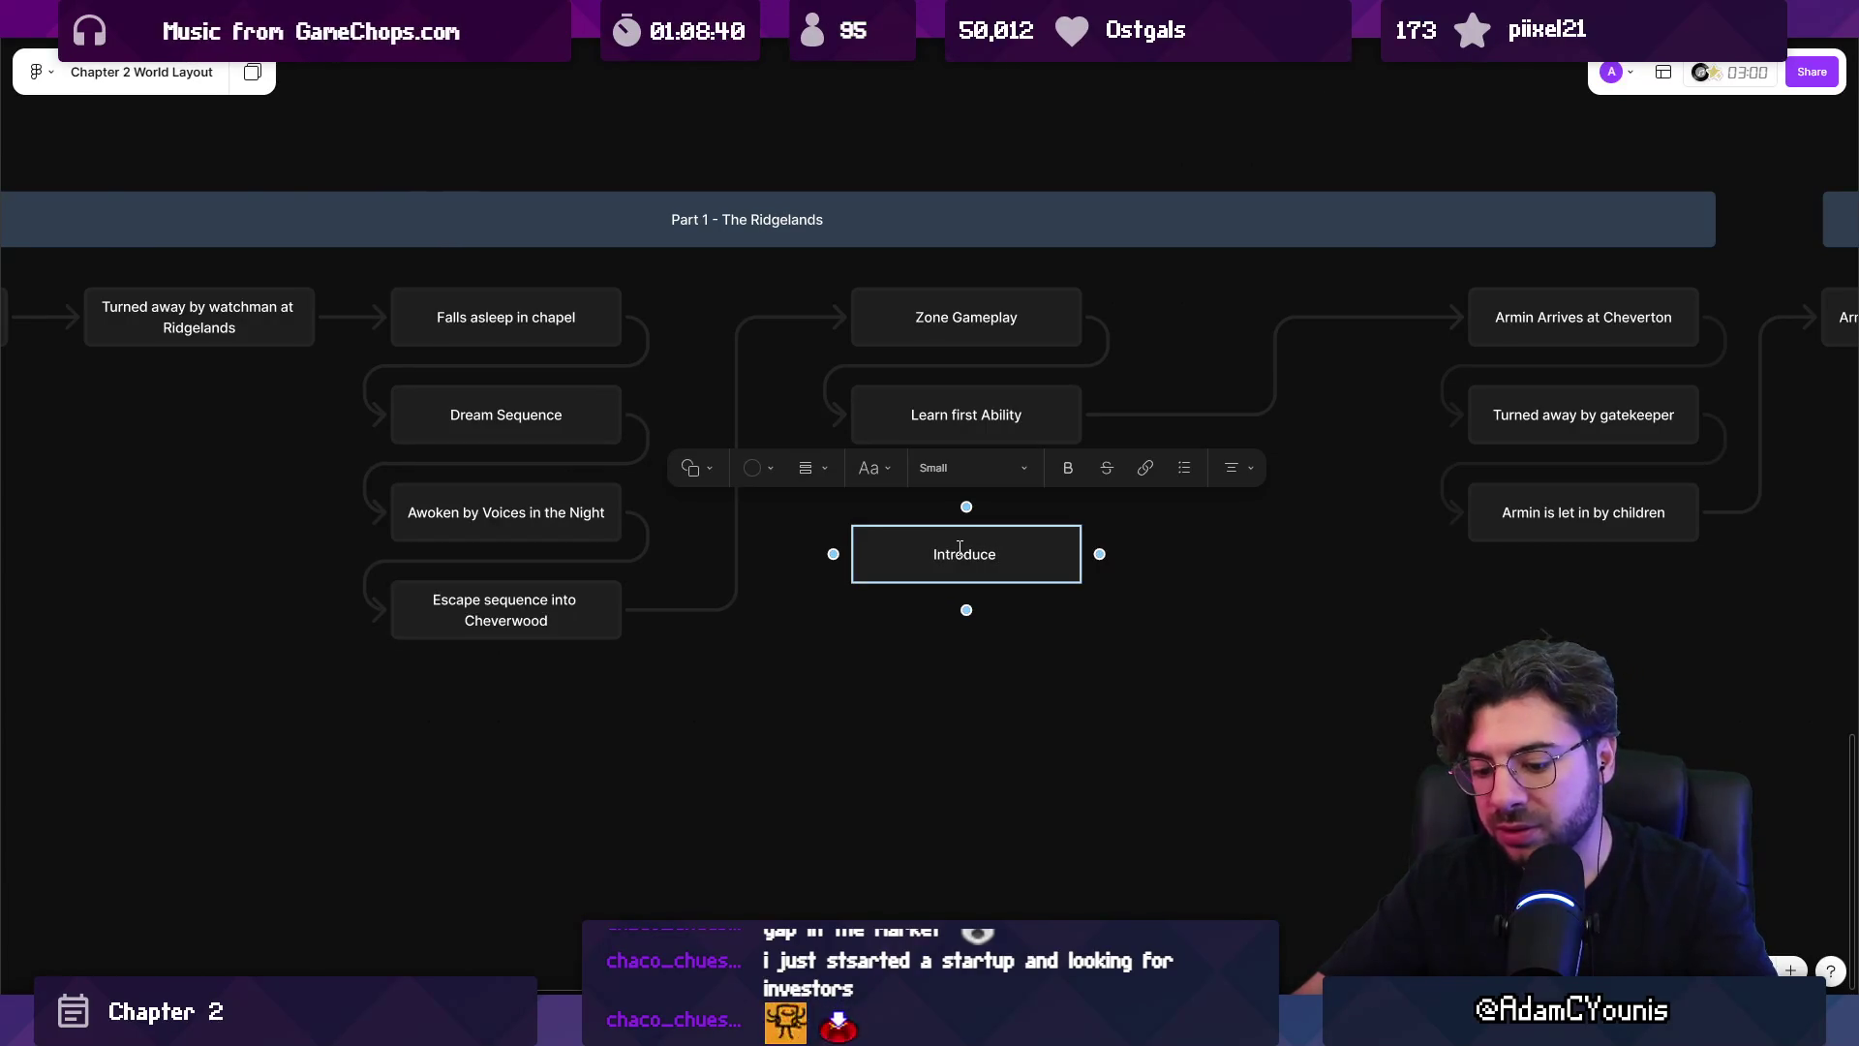
{"action": "type", "text": " Hithen charac"}
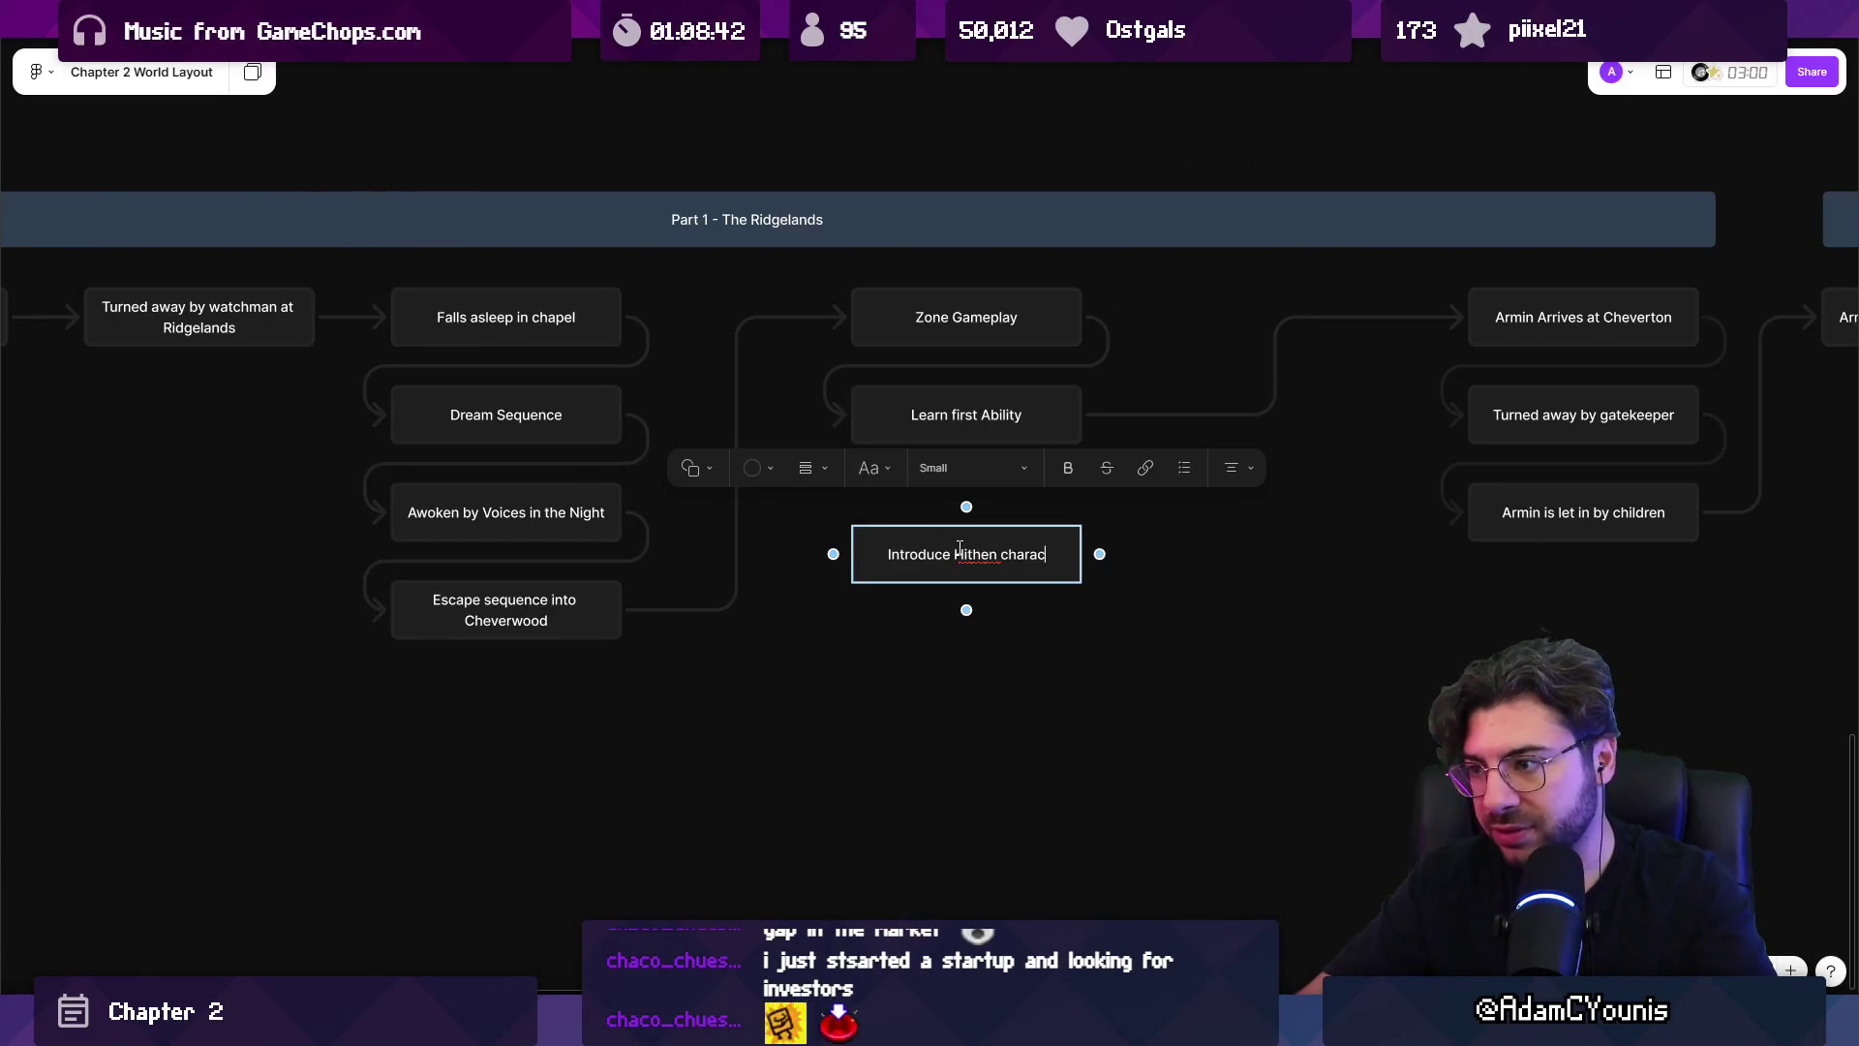
{"action": "type", "text": "ters"}
{"action": "key", "text": "Escape"}
{"action": "left_click_drag", "start_coordinate": [959, 547], "coordinate": [966, 491]}
Review the flowchart and select the 'Armin is caught by the guards' beat opening Part 2.
{"action": "scroll", "coordinate": [889, 505], "scroll_direction": "down", "scroll_amount": 5}
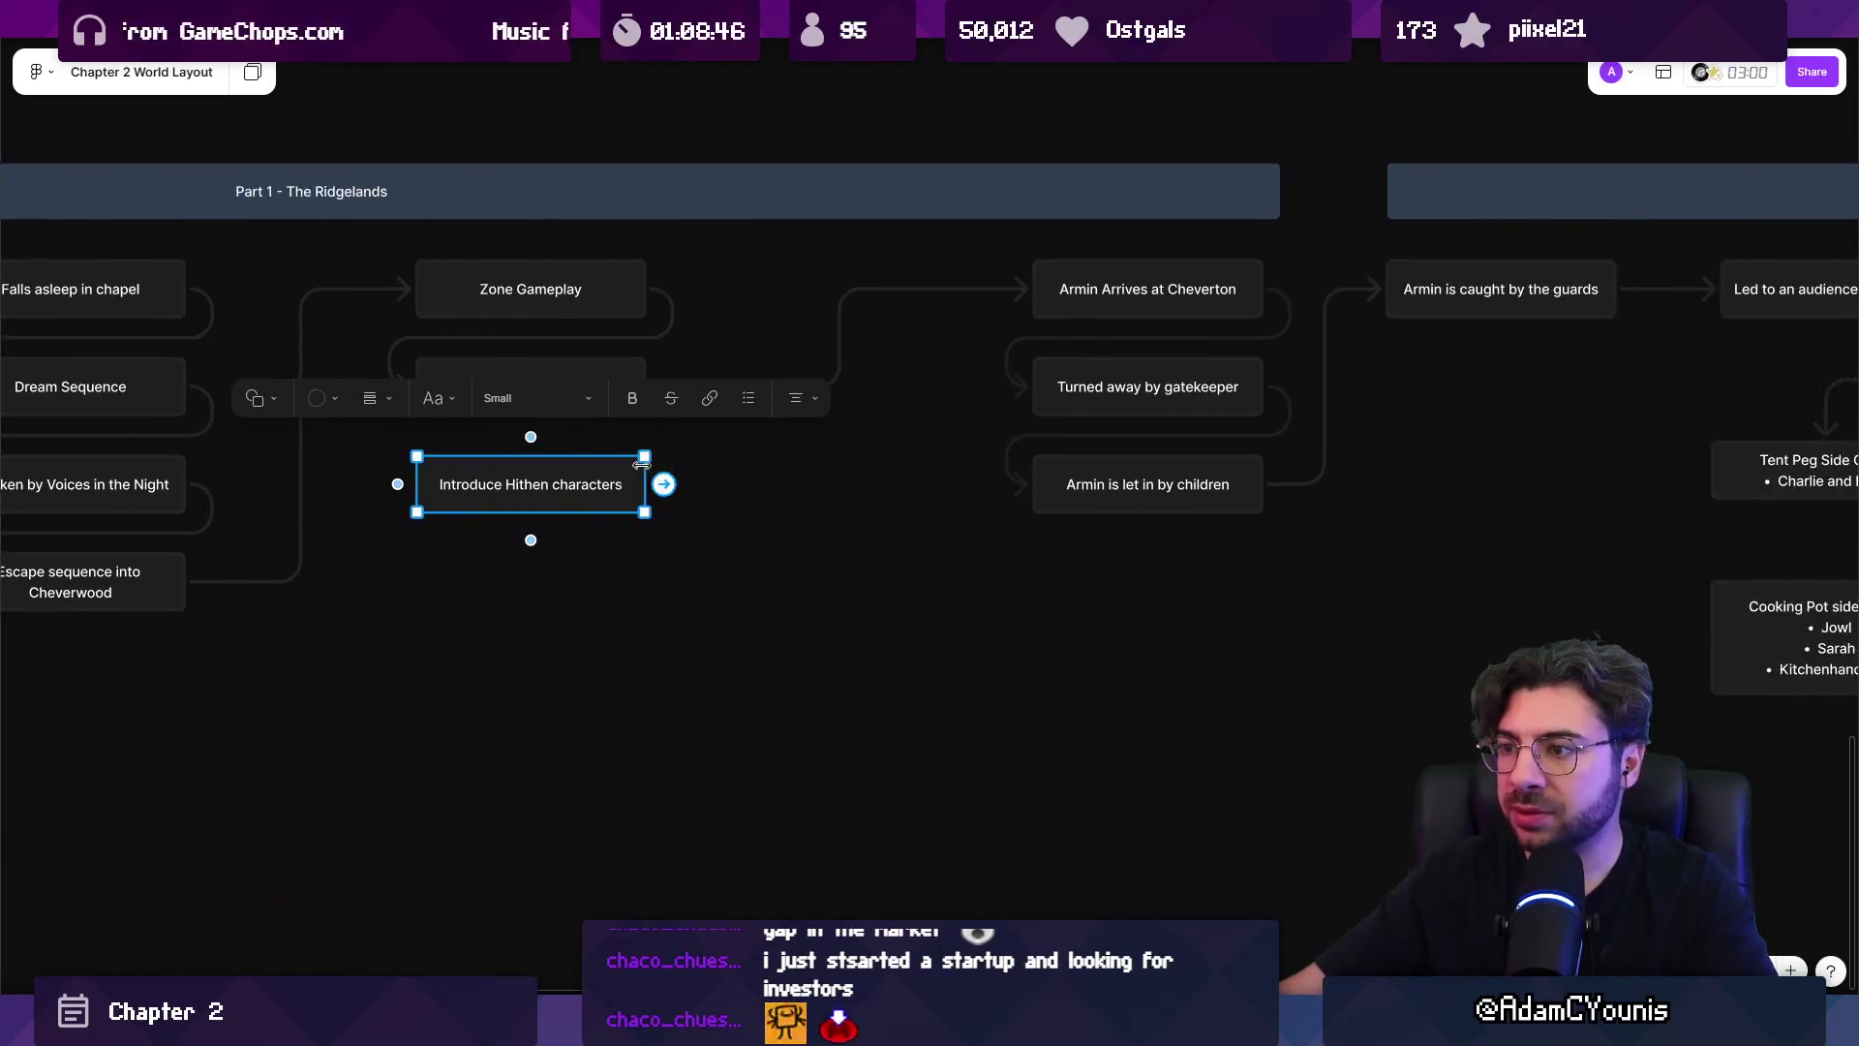
{"action": "scroll", "coordinate": [889, 506], "scroll_direction": "down", "scroll_amount": 3}
{"action": "scroll", "coordinate": [785, 529], "scroll_direction": "down", "scroll_amount": 5}
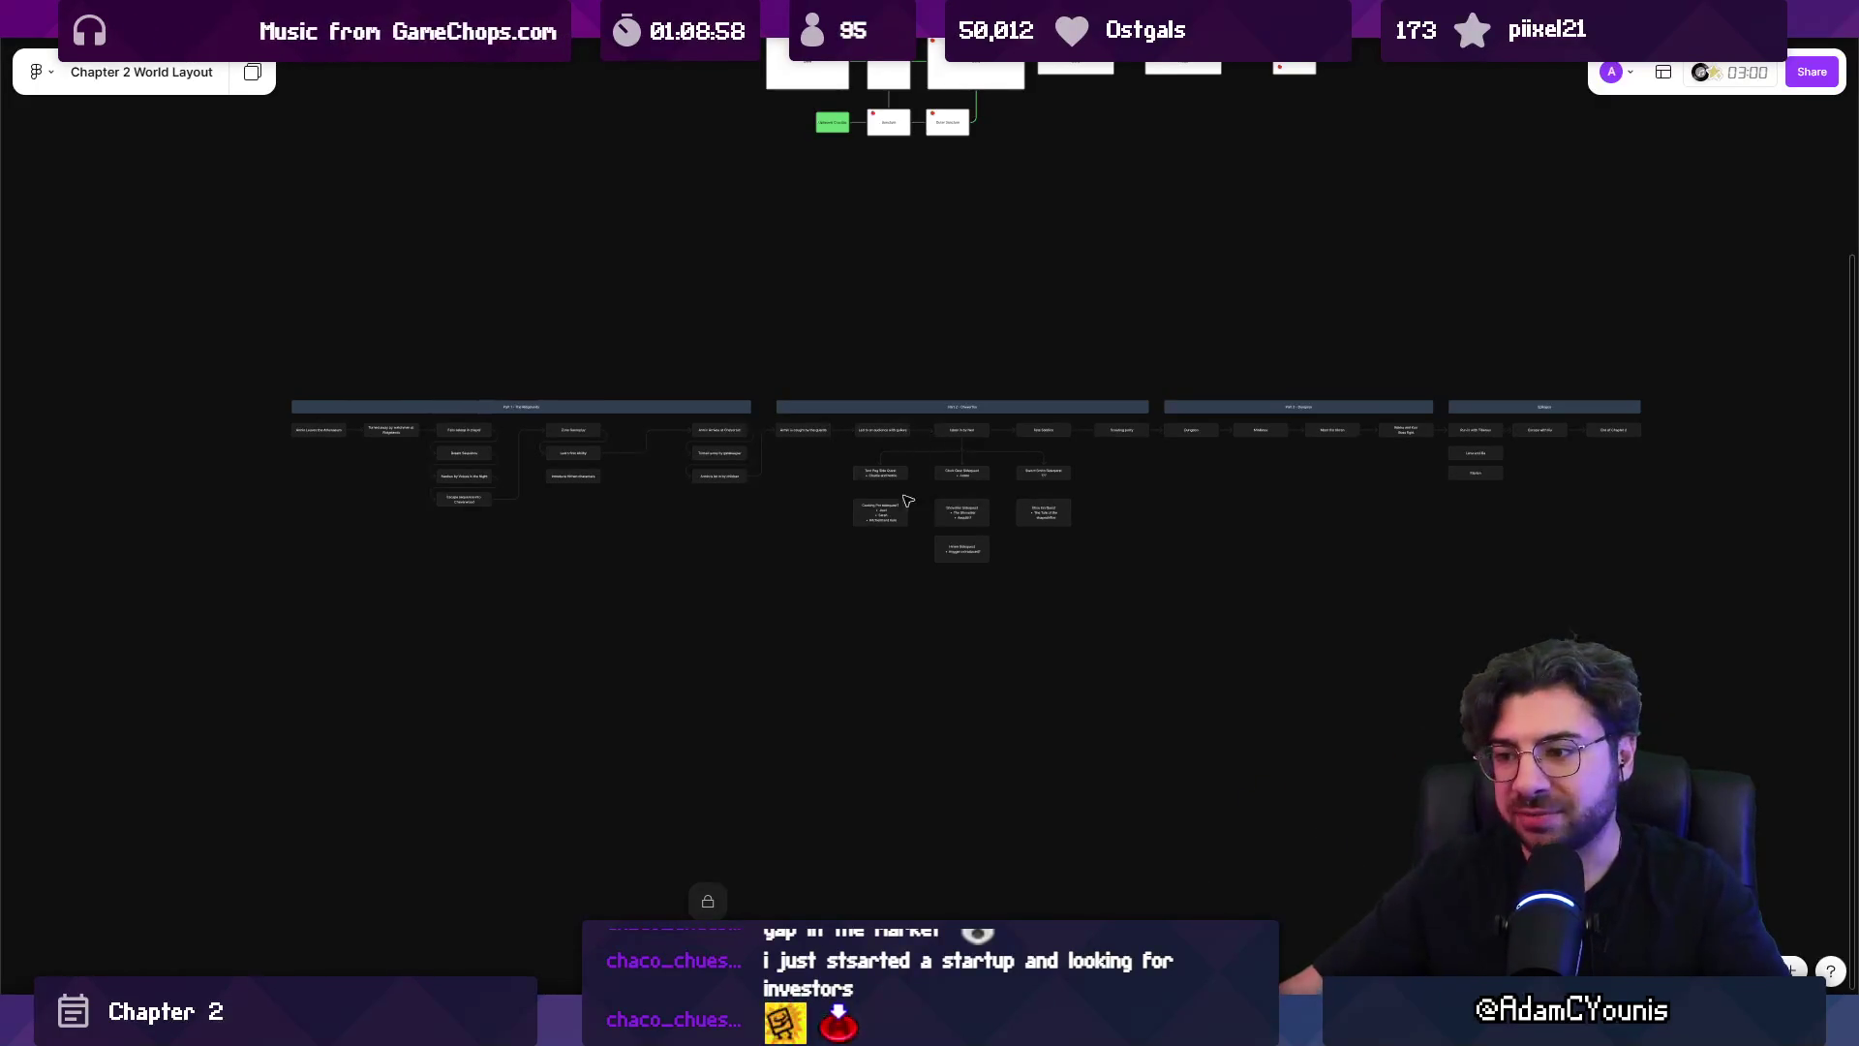
{"action": "scroll", "coordinate": [932, 458], "scroll_direction": "up", "scroll_amount": 5}
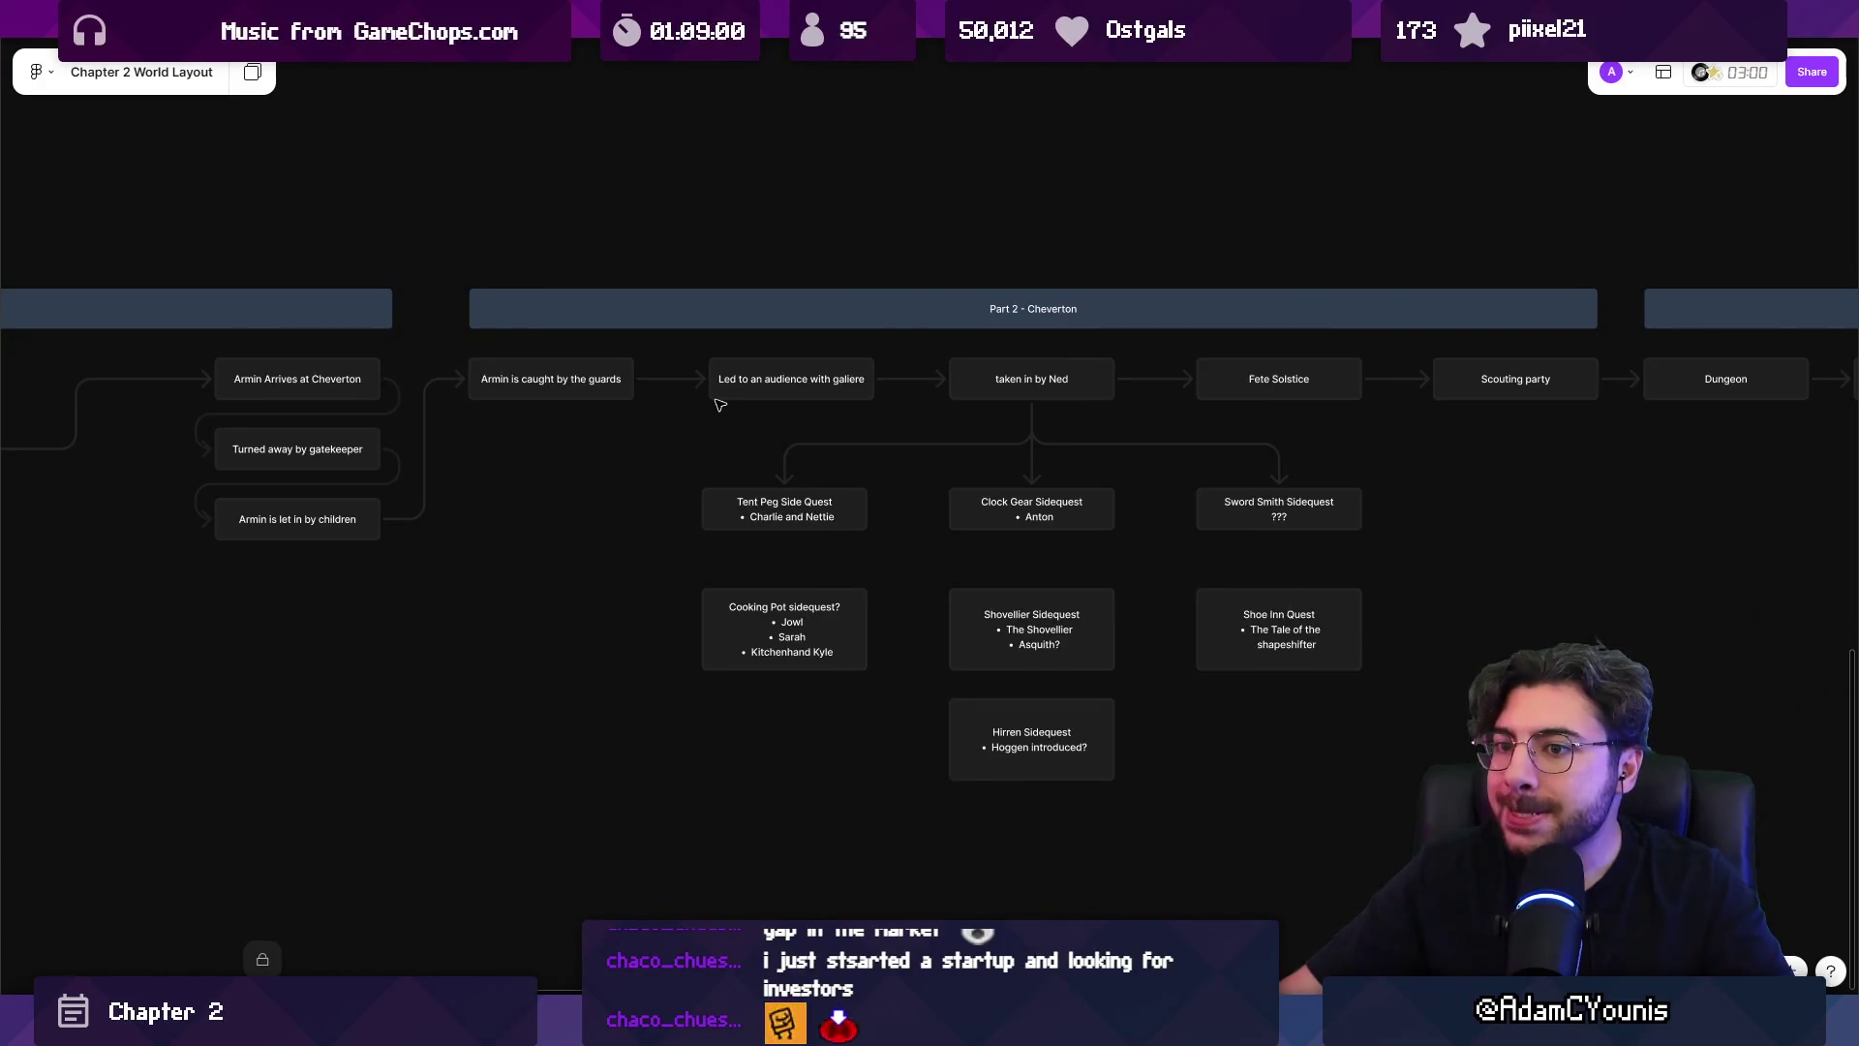
{"action": "scroll", "coordinate": [382, 468], "scroll_direction": "up", "scroll_amount": 2}
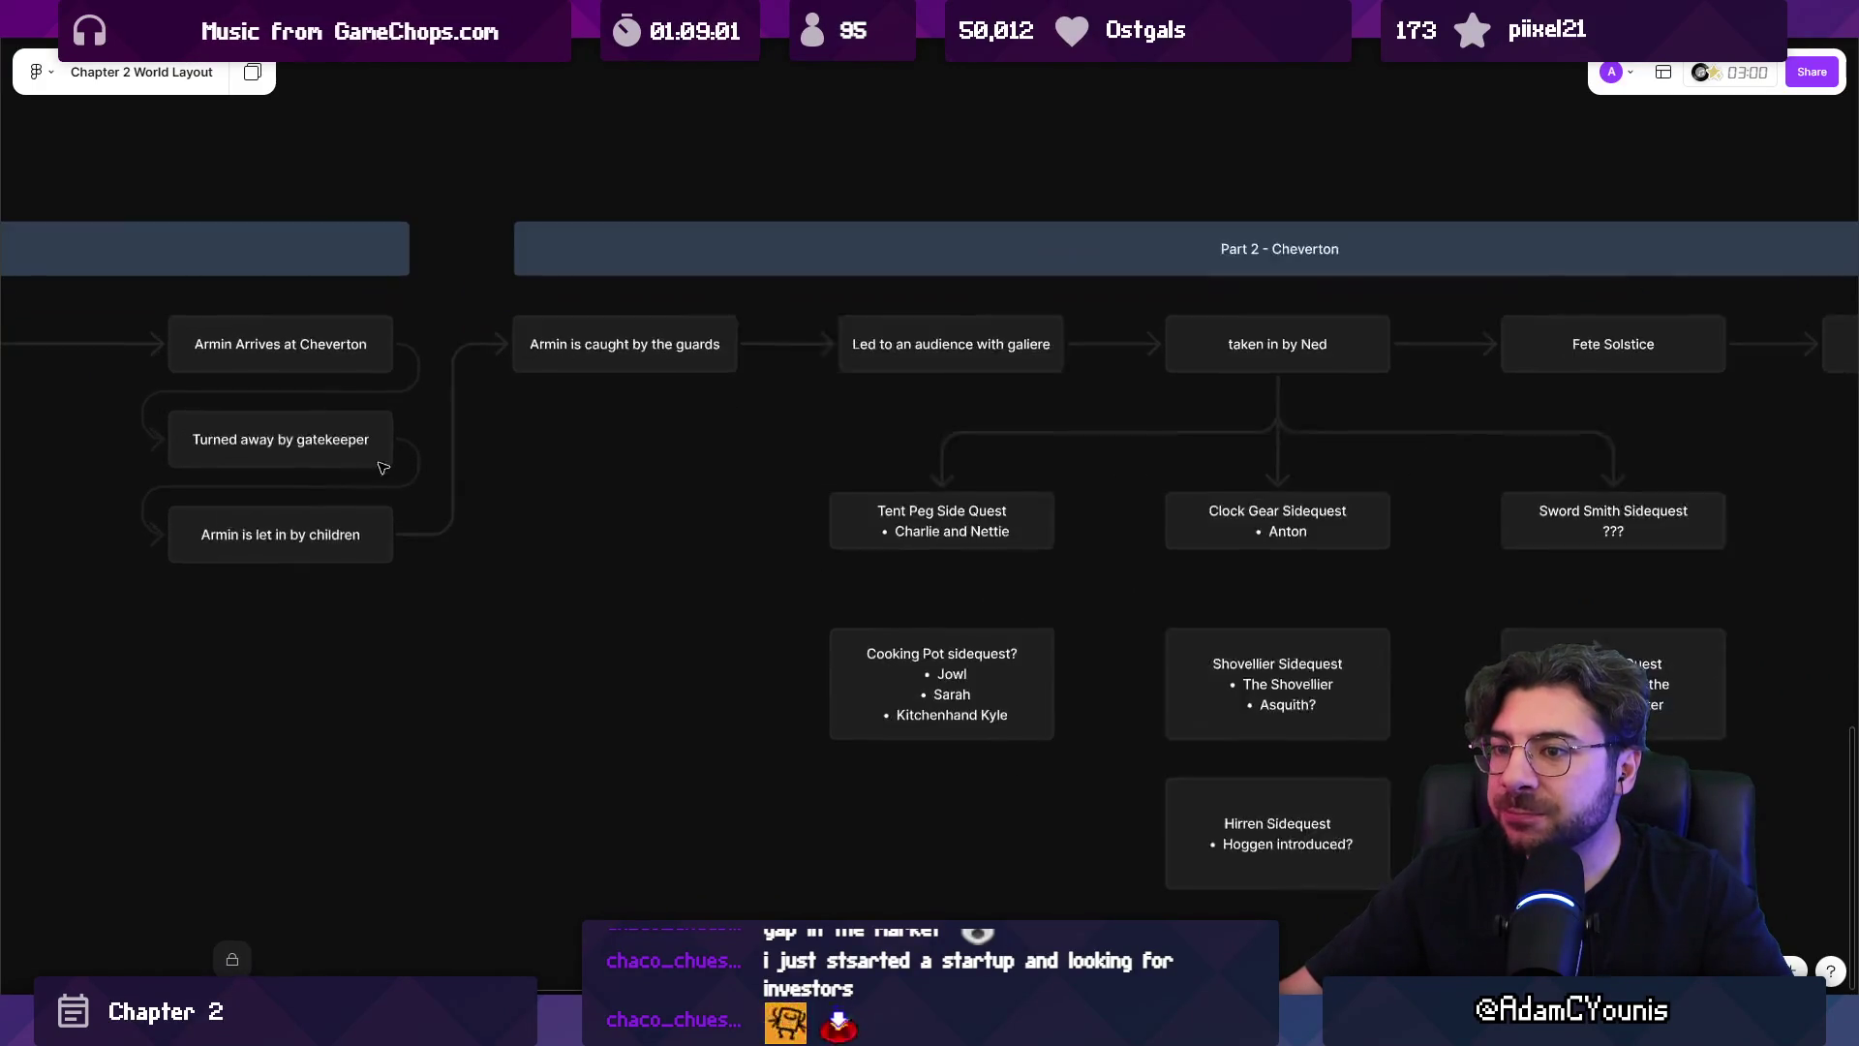
{"action": "left_click", "coordinate": [573, 339]}
{"action": "scroll", "coordinate": [1412, 411], "scroll_direction": "down", "scroll_amount": 3}
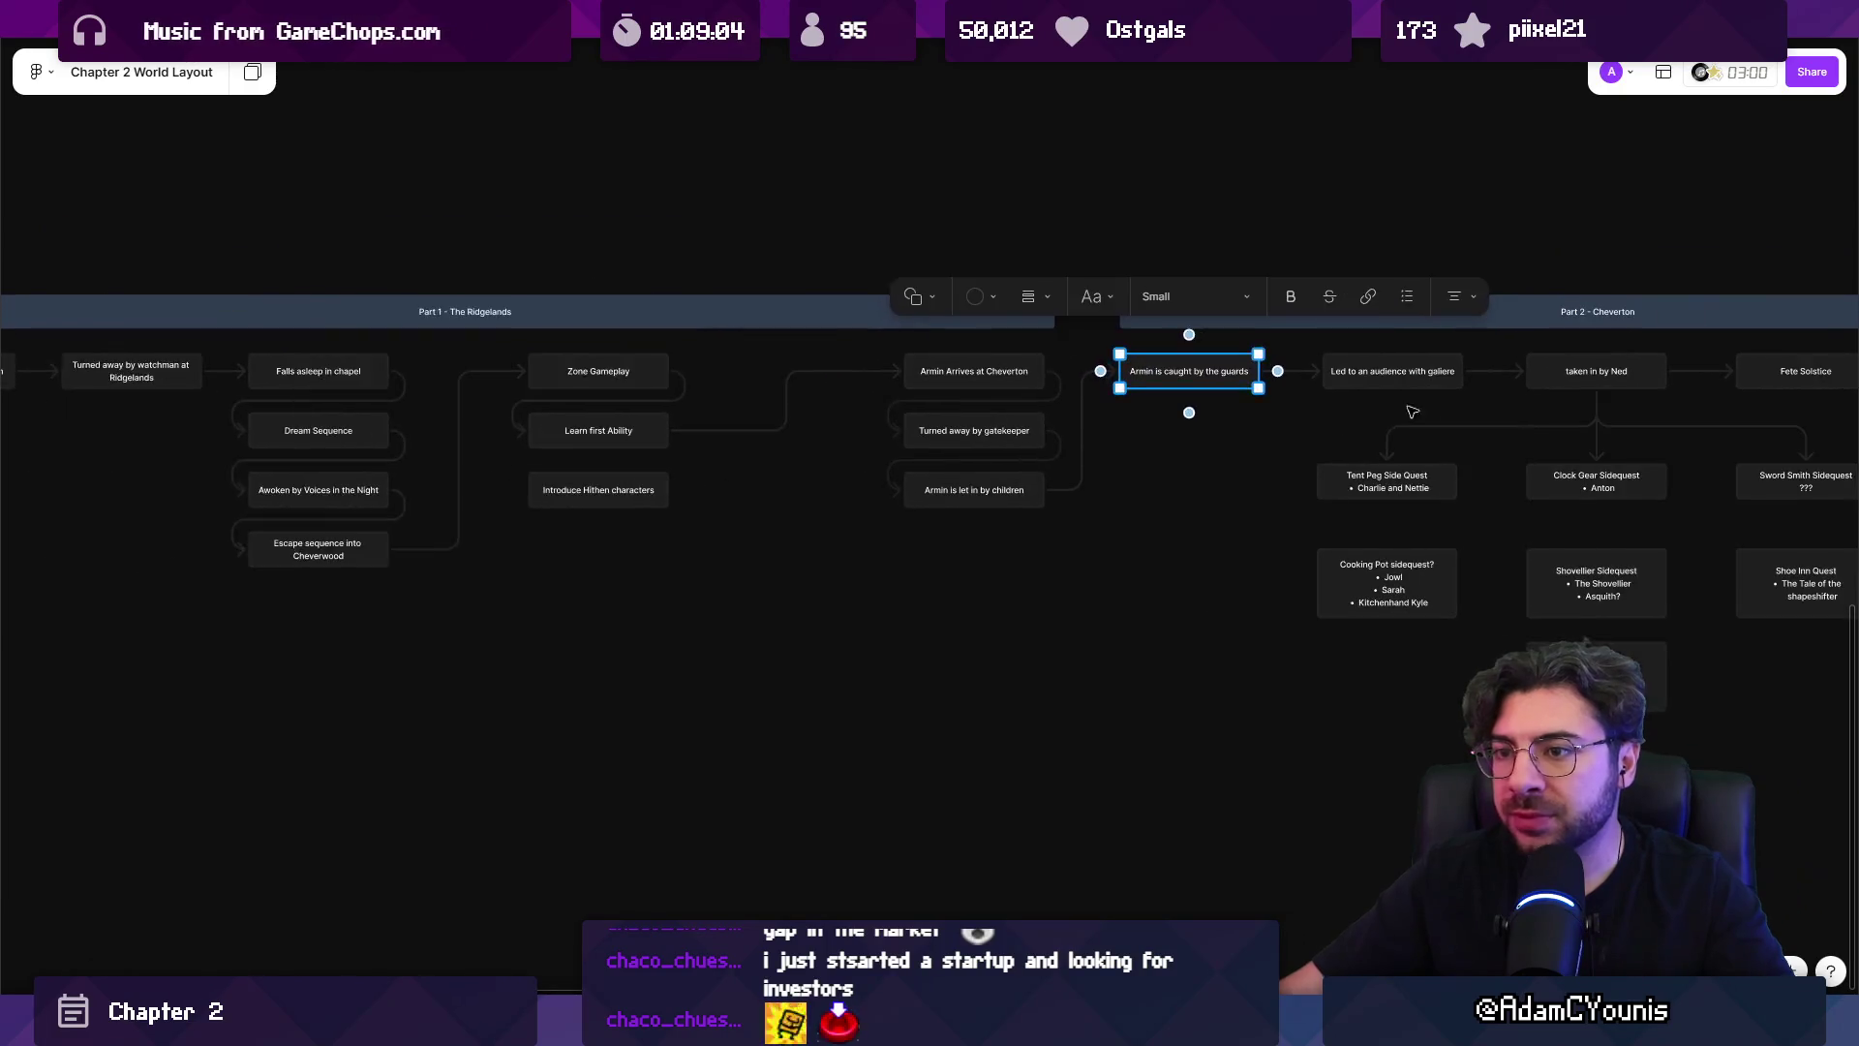
{"action": "scroll", "coordinate": [871, 432], "scroll_direction": "down", "scroll_amount": 5}
{"action": "scroll", "coordinate": [859, 664], "scroll_direction": "up", "scroll_amount": 3}
{"action": "scroll", "coordinate": [1094, 306], "scroll_direction": "up", "scroll_amount": 10}
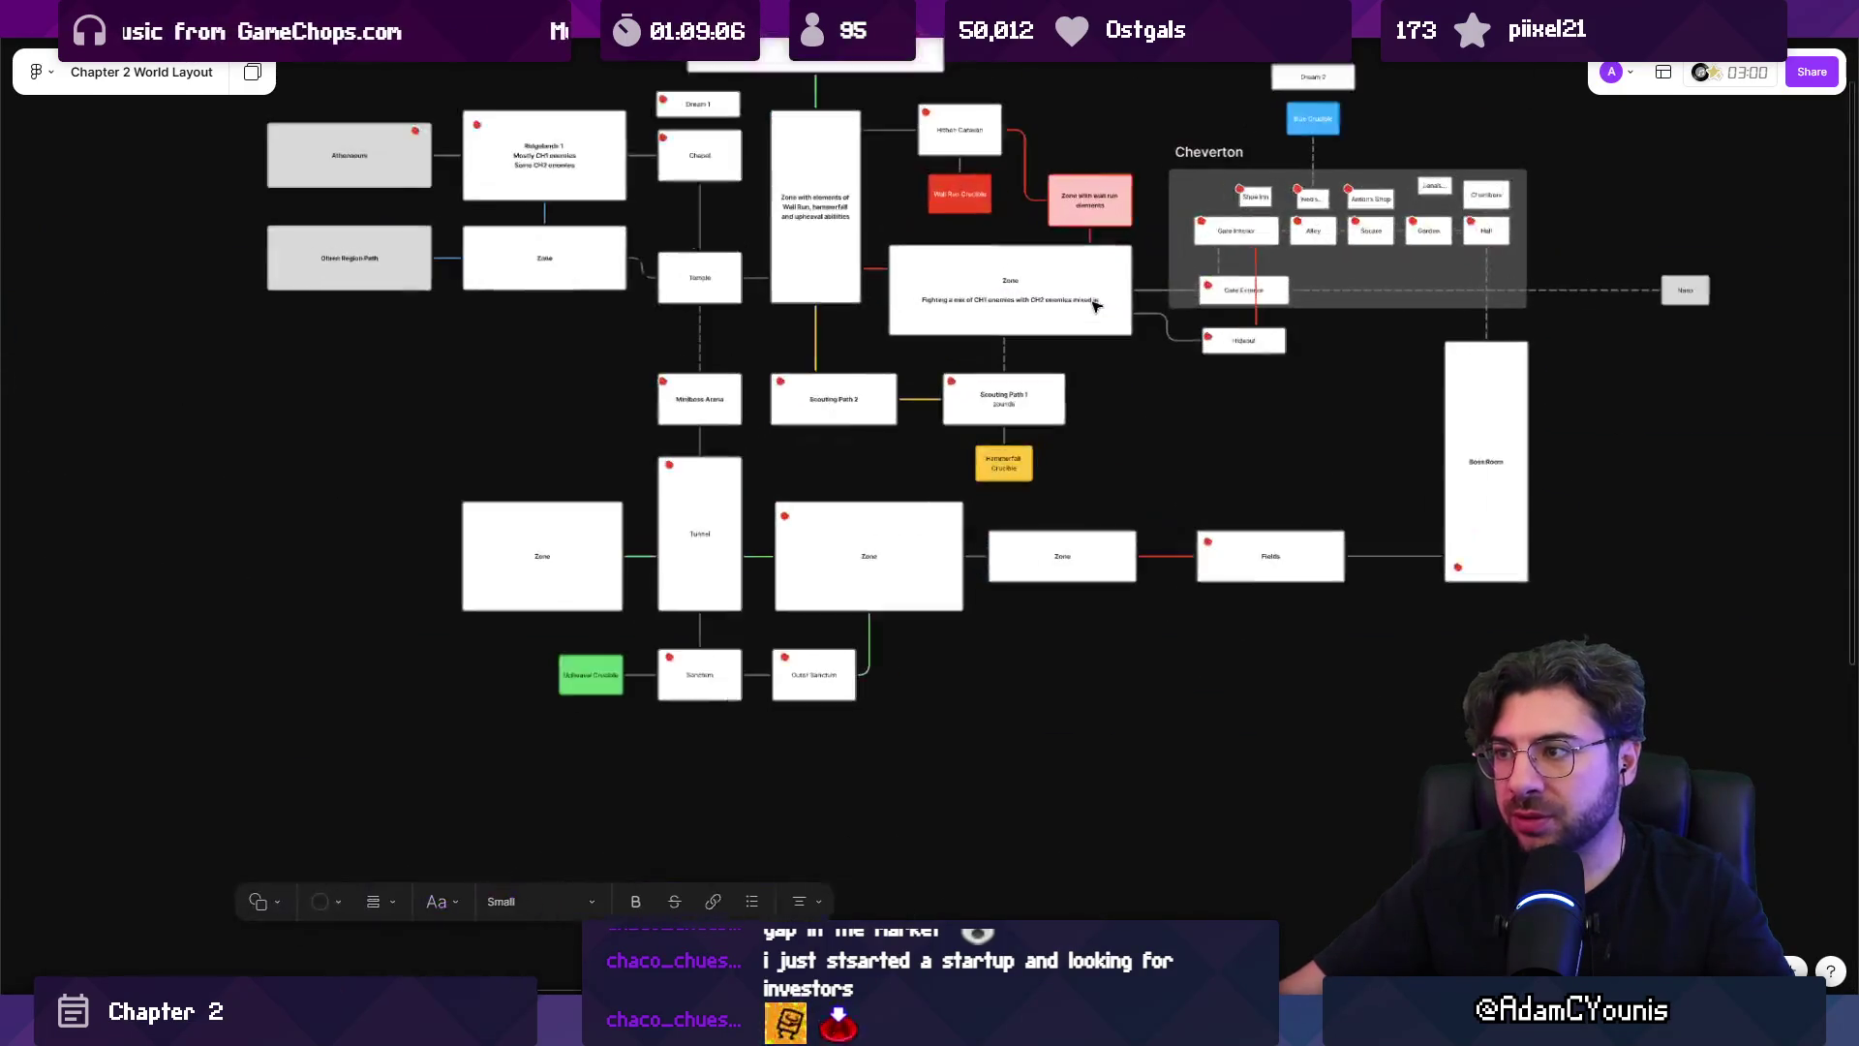
{"action": "scroll", "coordinate": [1094, 307], "scroll_direction": "down", "scroll_amount": 10}
{"action": "scroll", "coordinate": [685, 768], "scroll_direction": "up", "scroll_amount": 8}
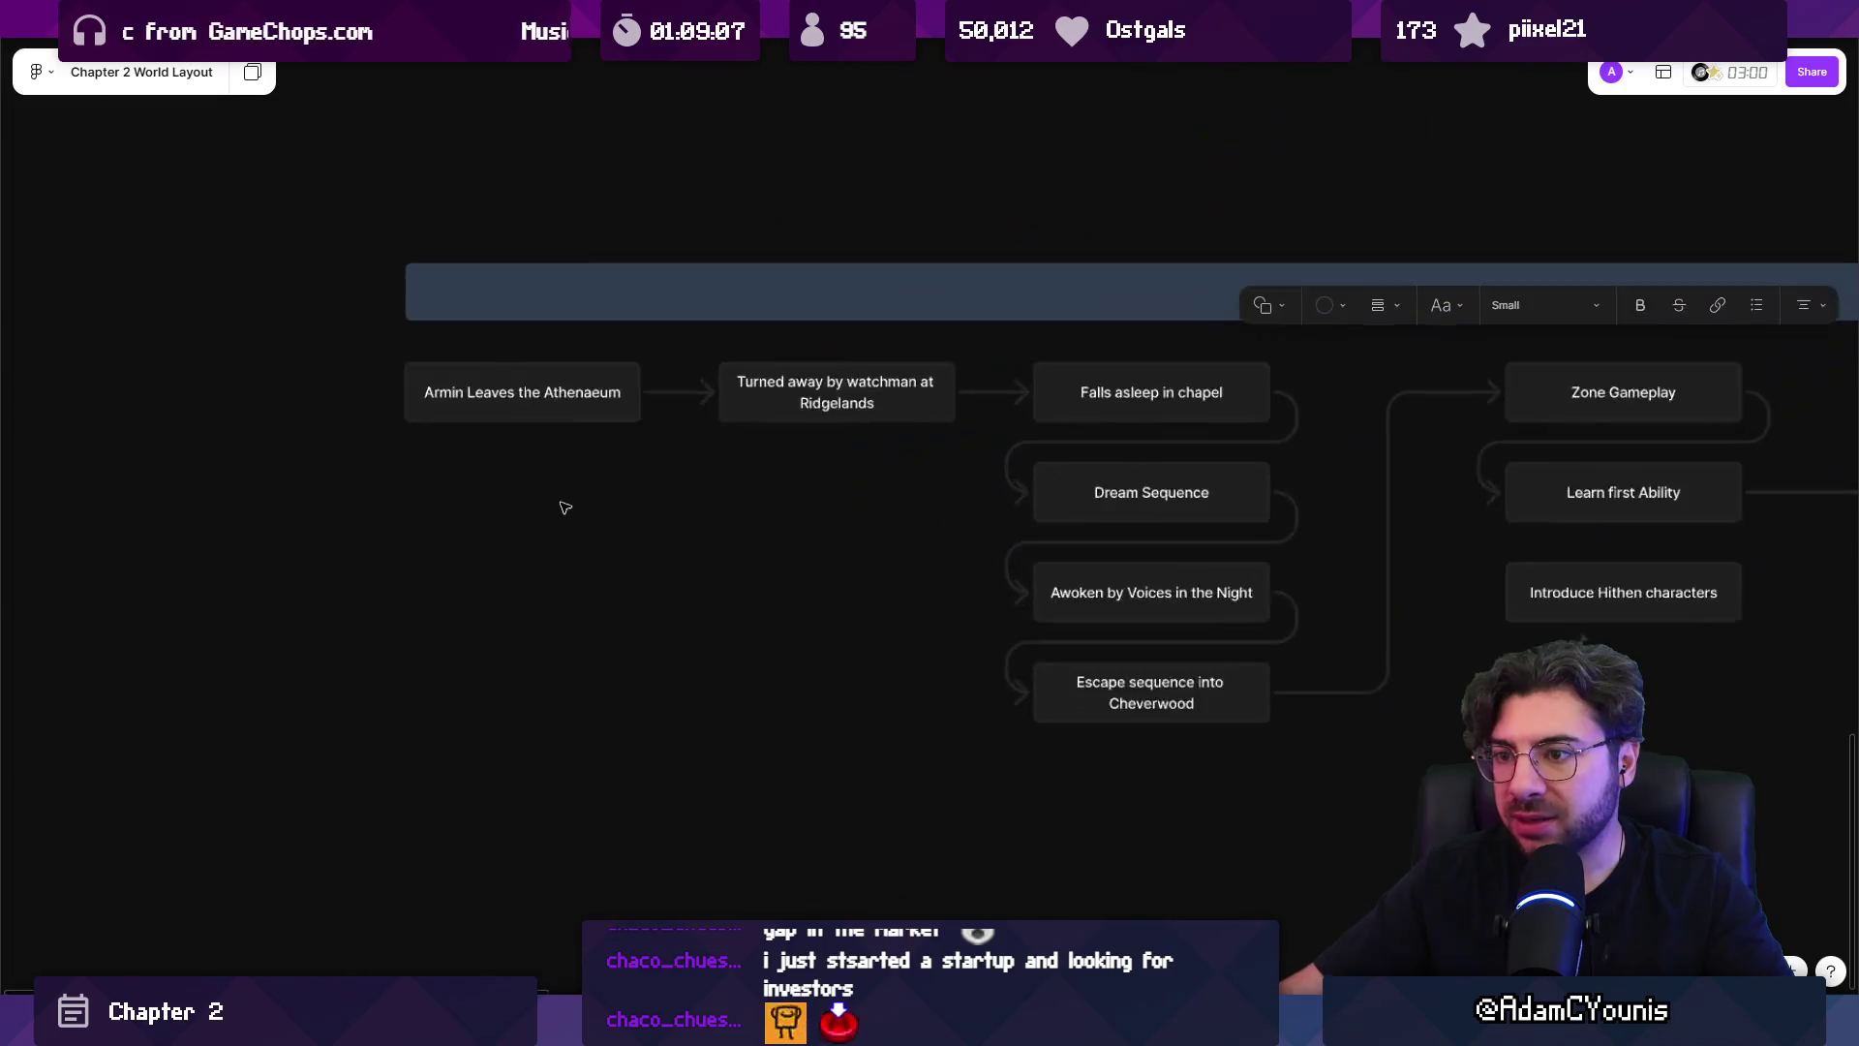
Copy a beat card left of Part 1 to make the first status cards, Designed and Drafted.
{"action": "left_click", "coordinate": [582, 416]}
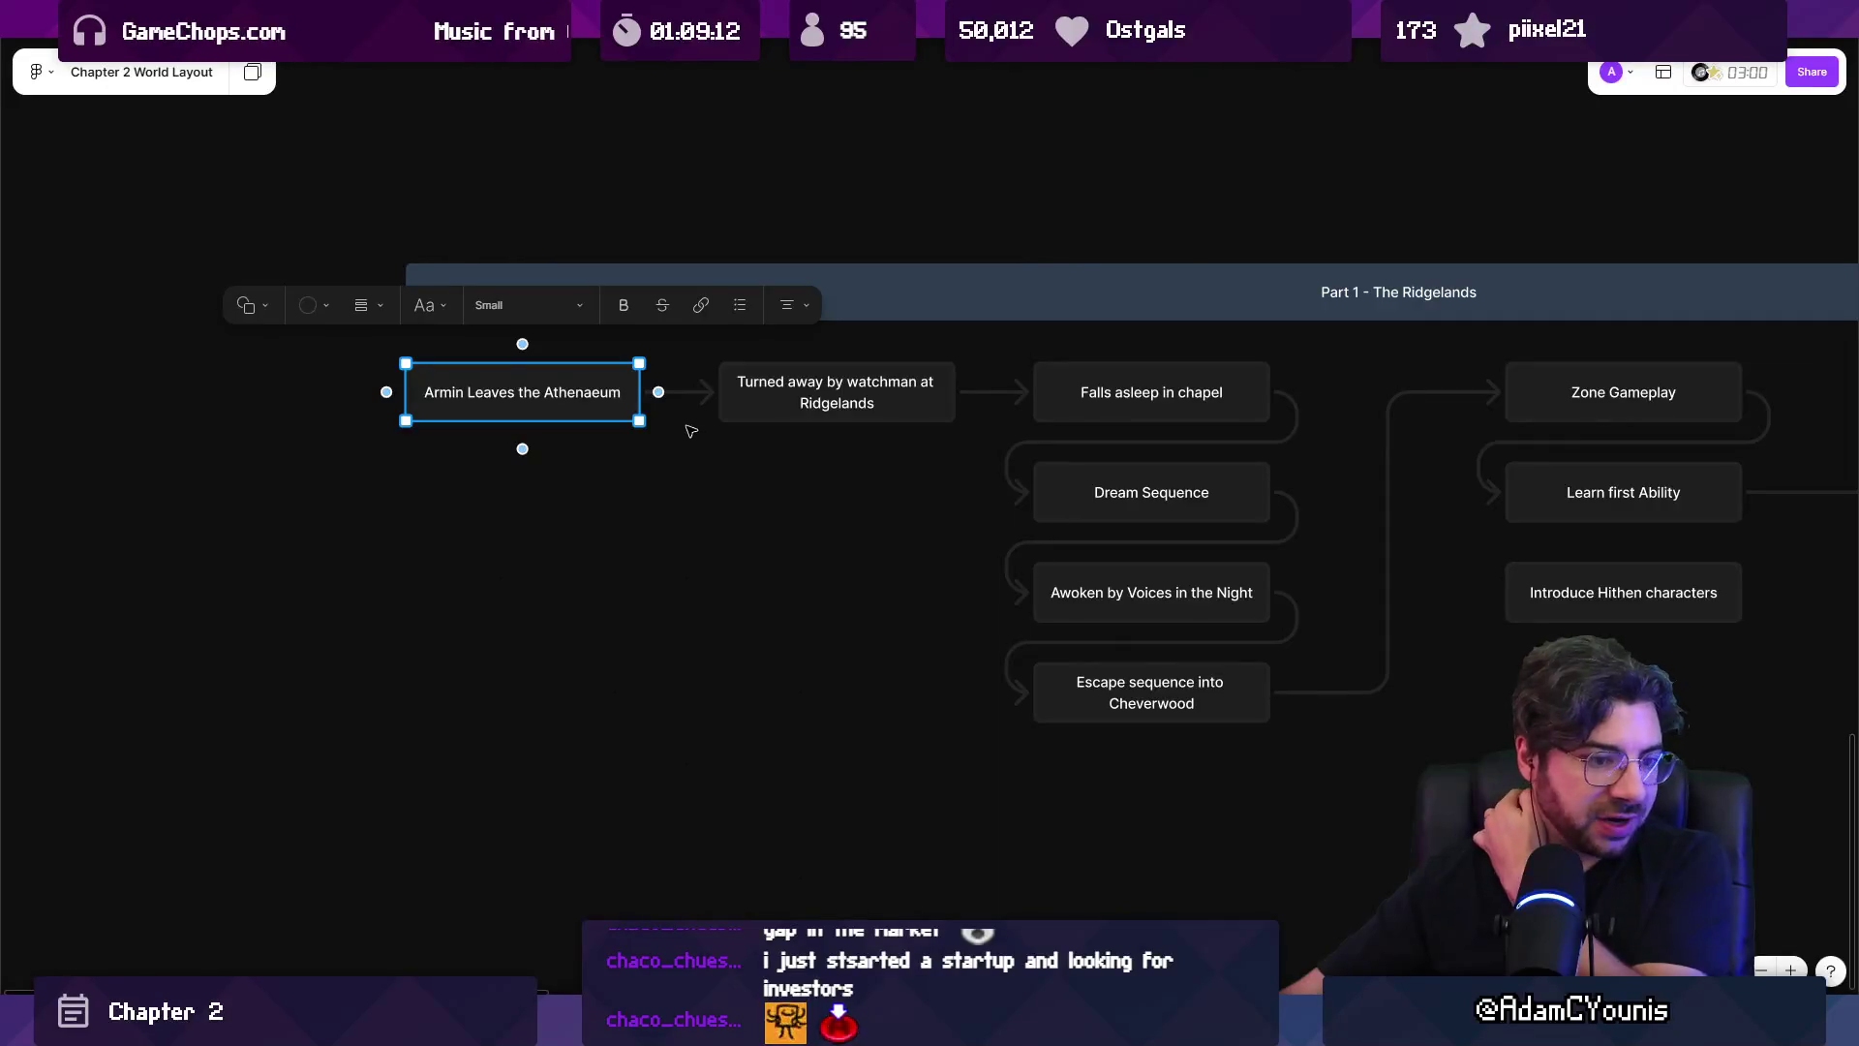
{"action": "scroll", "coordinate": [690, 430], "scroll_direction": "left", "scroll_amount": 10}
{"action": "left_click_drag", "start_coordinate": [1249, 455], "coordinate": [639, 484]}
{"action": "double_click", "coordinate": [664, 467]}
{"action": "type", "text": "Pl"}
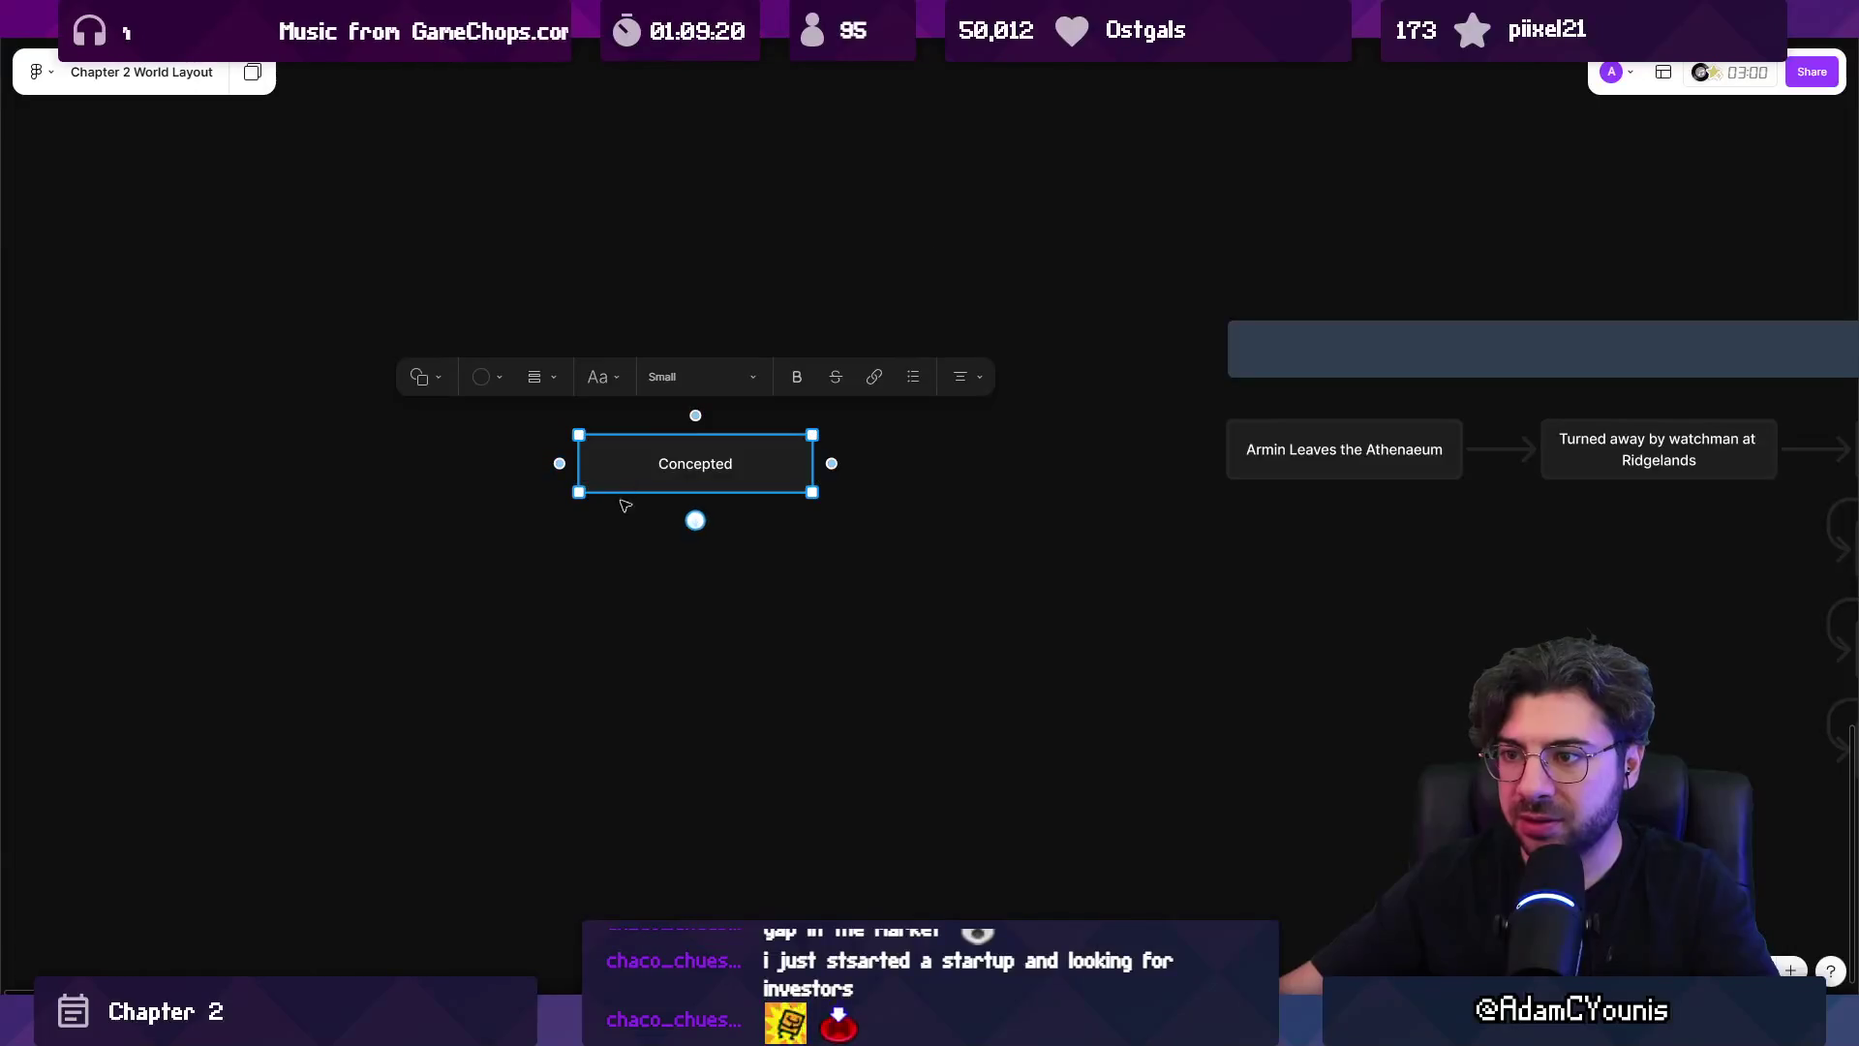
{"action": "double_click", "coordinate": [681, 465]}
{"action": "type", "text": "Dr"}
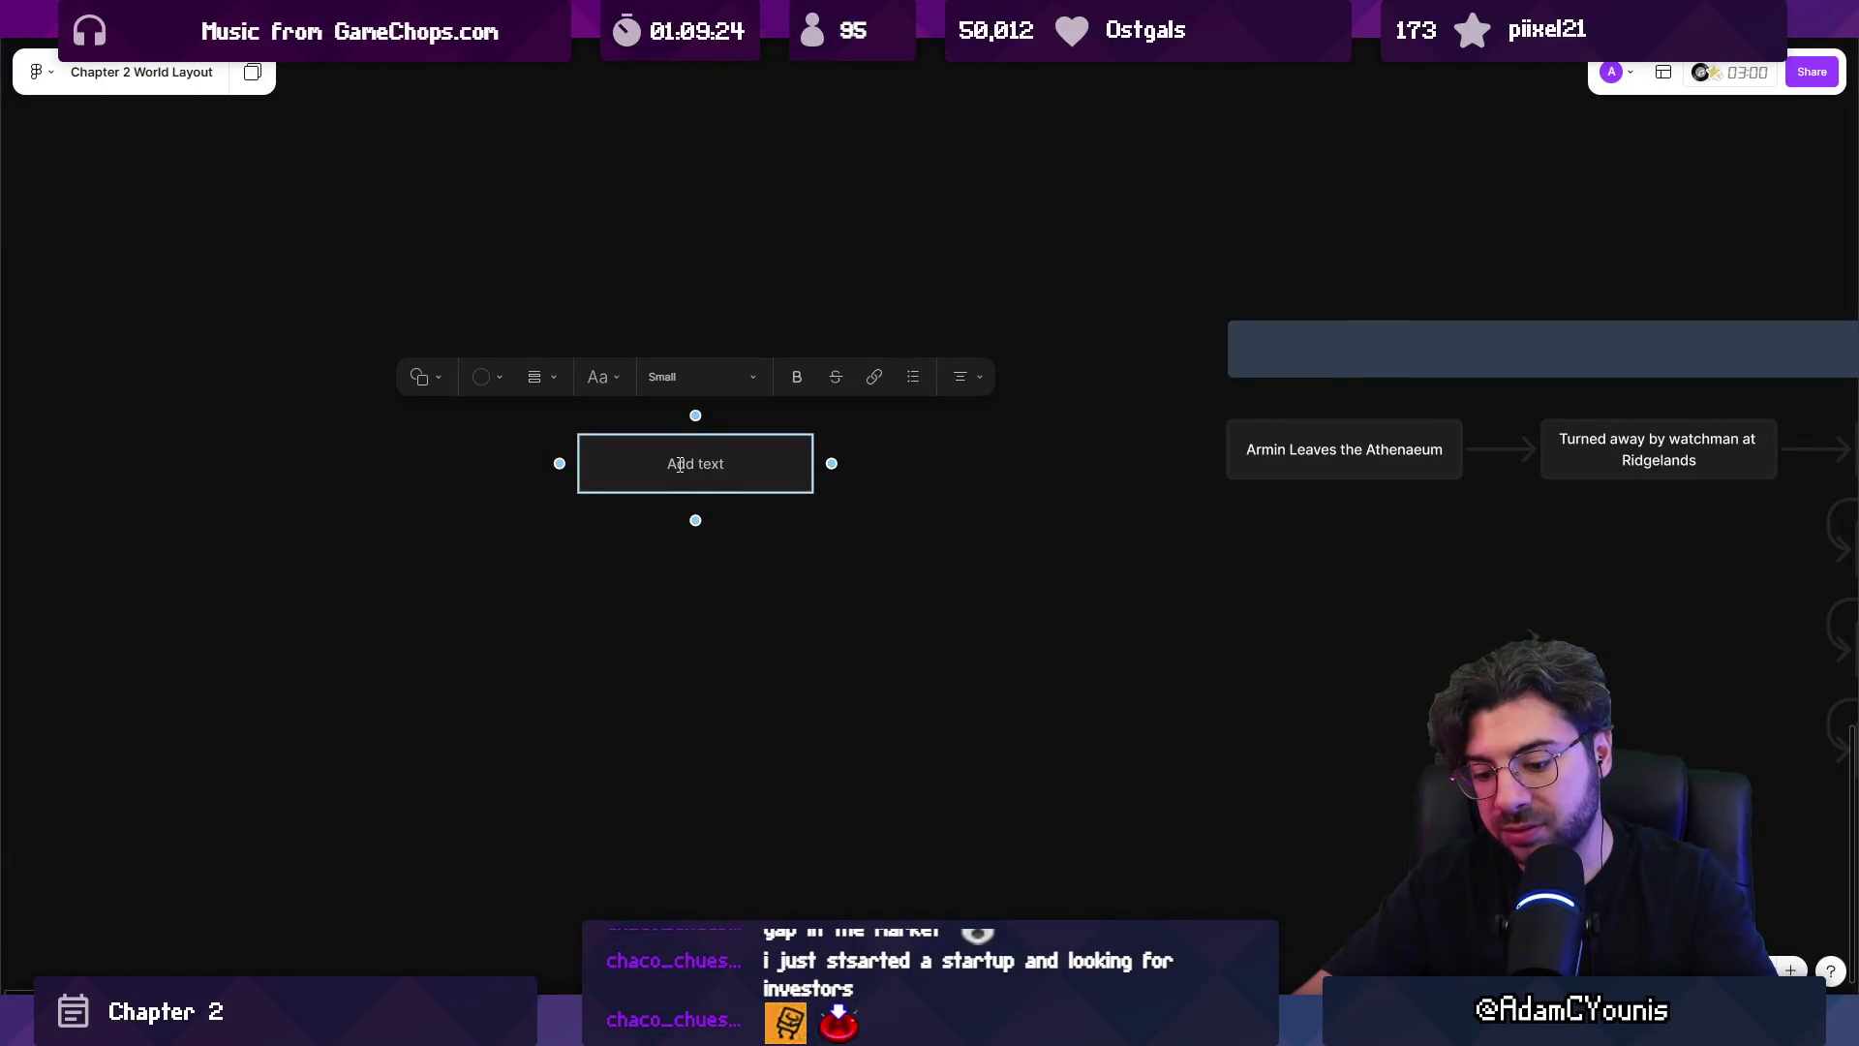
{"action": "type", "text": "Designed"}
{"action": "key", "text": "Escape"}
{"action": "left_click_drag", "start_coordinate": [623, 463], "coordinate": [629, 548]}
{"action": "double_click", "coordinate": [693, 542]}
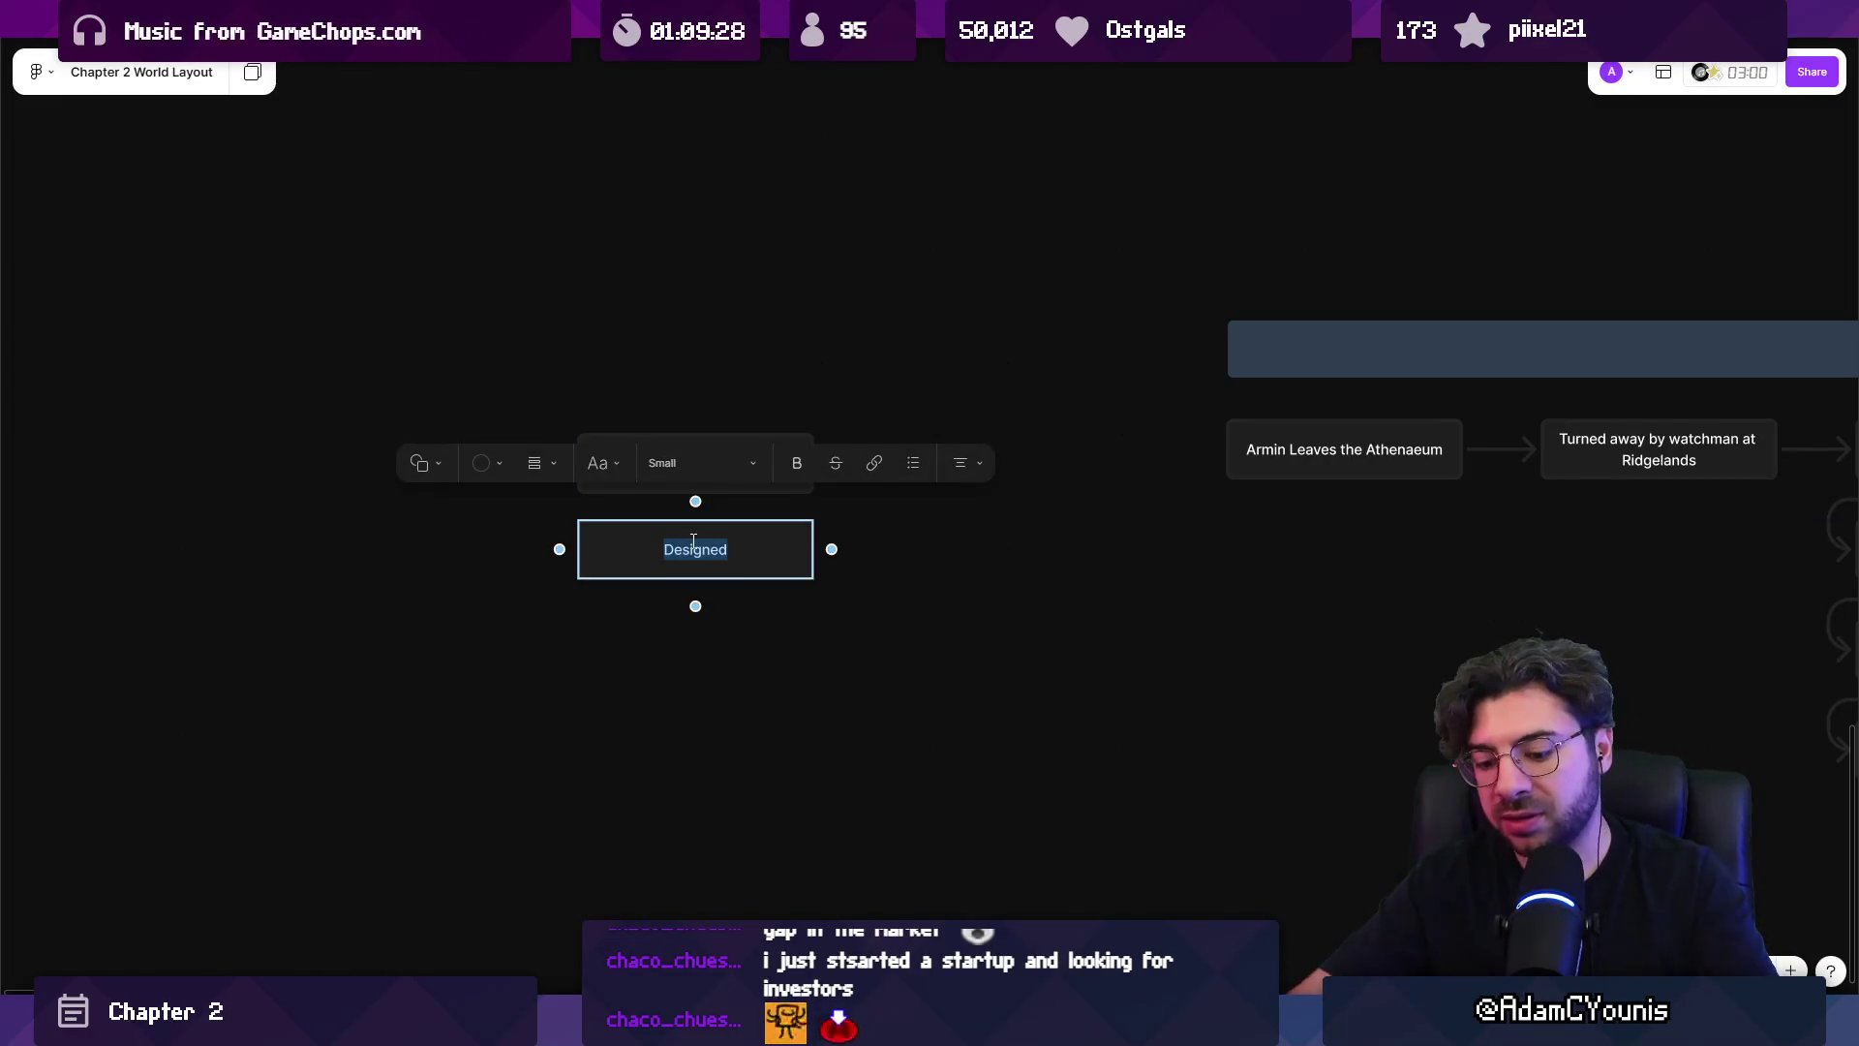
{"action": "type", "text": "Br"}
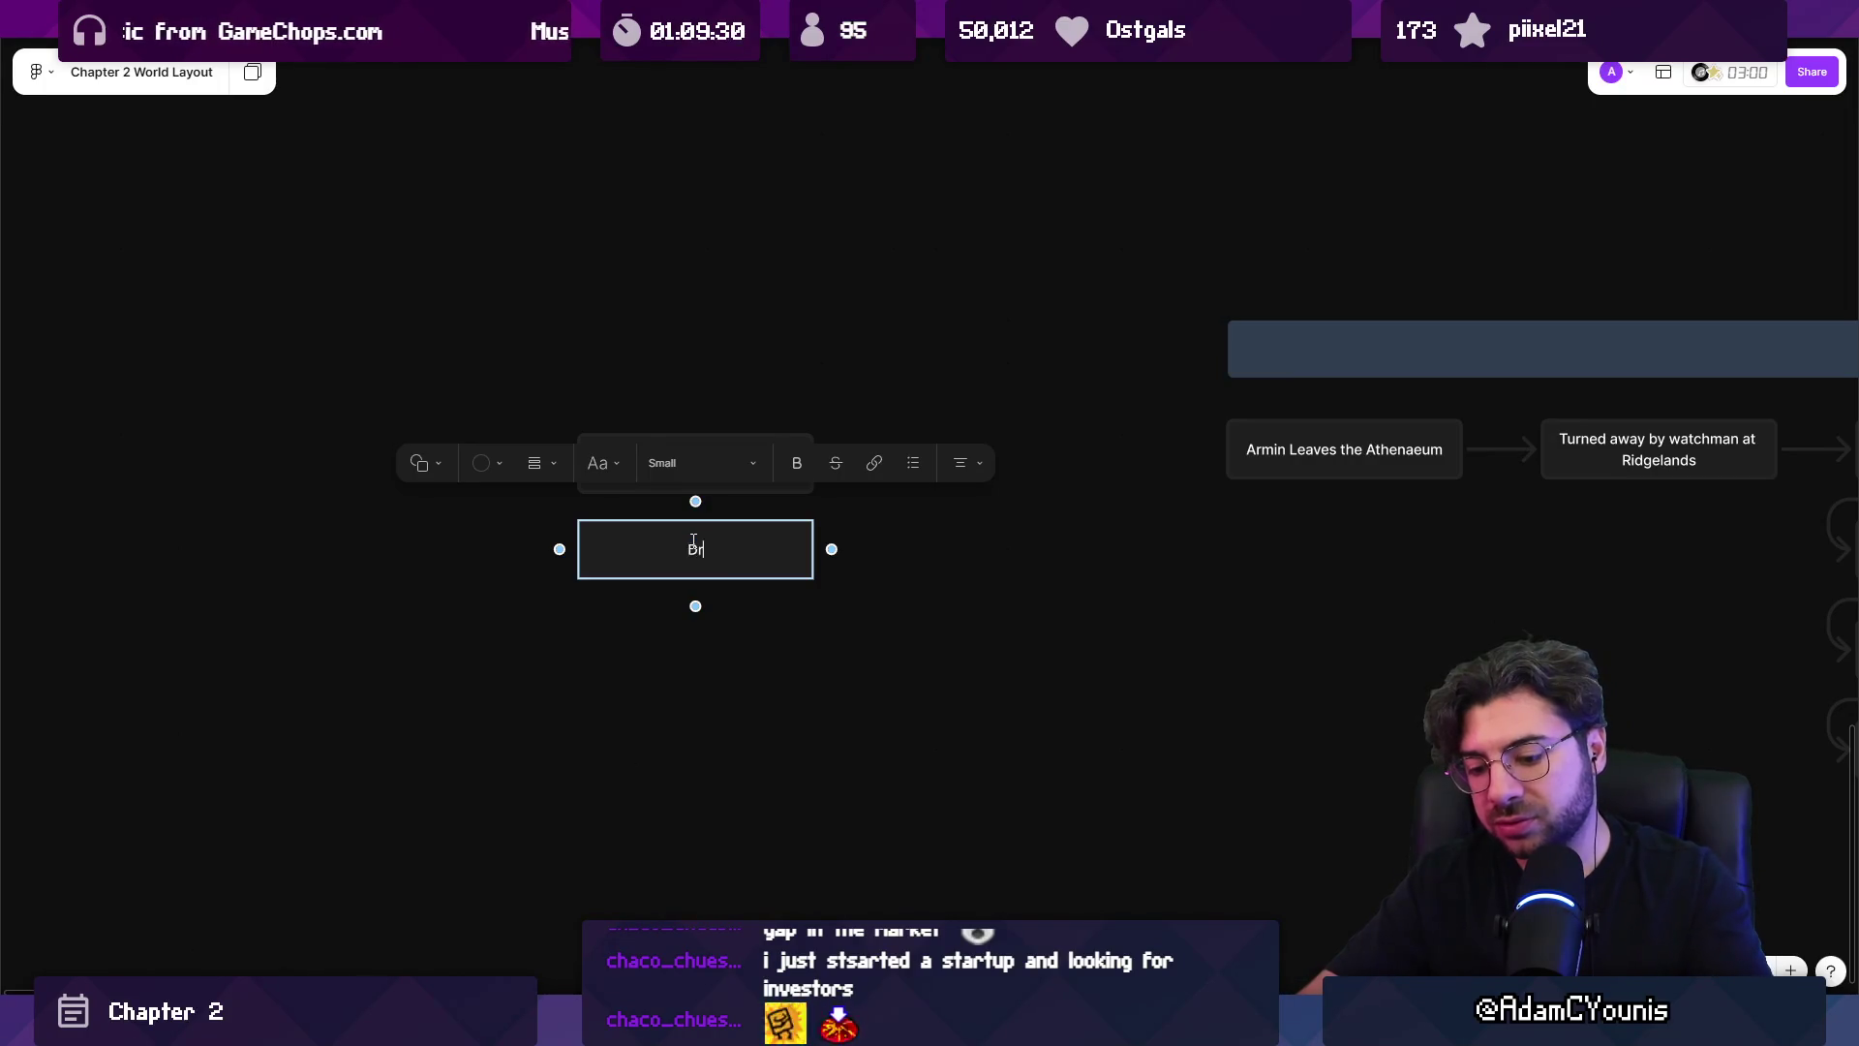
{"action": "type", "text": "d"}
{"action": "key", "text": "Escape"}
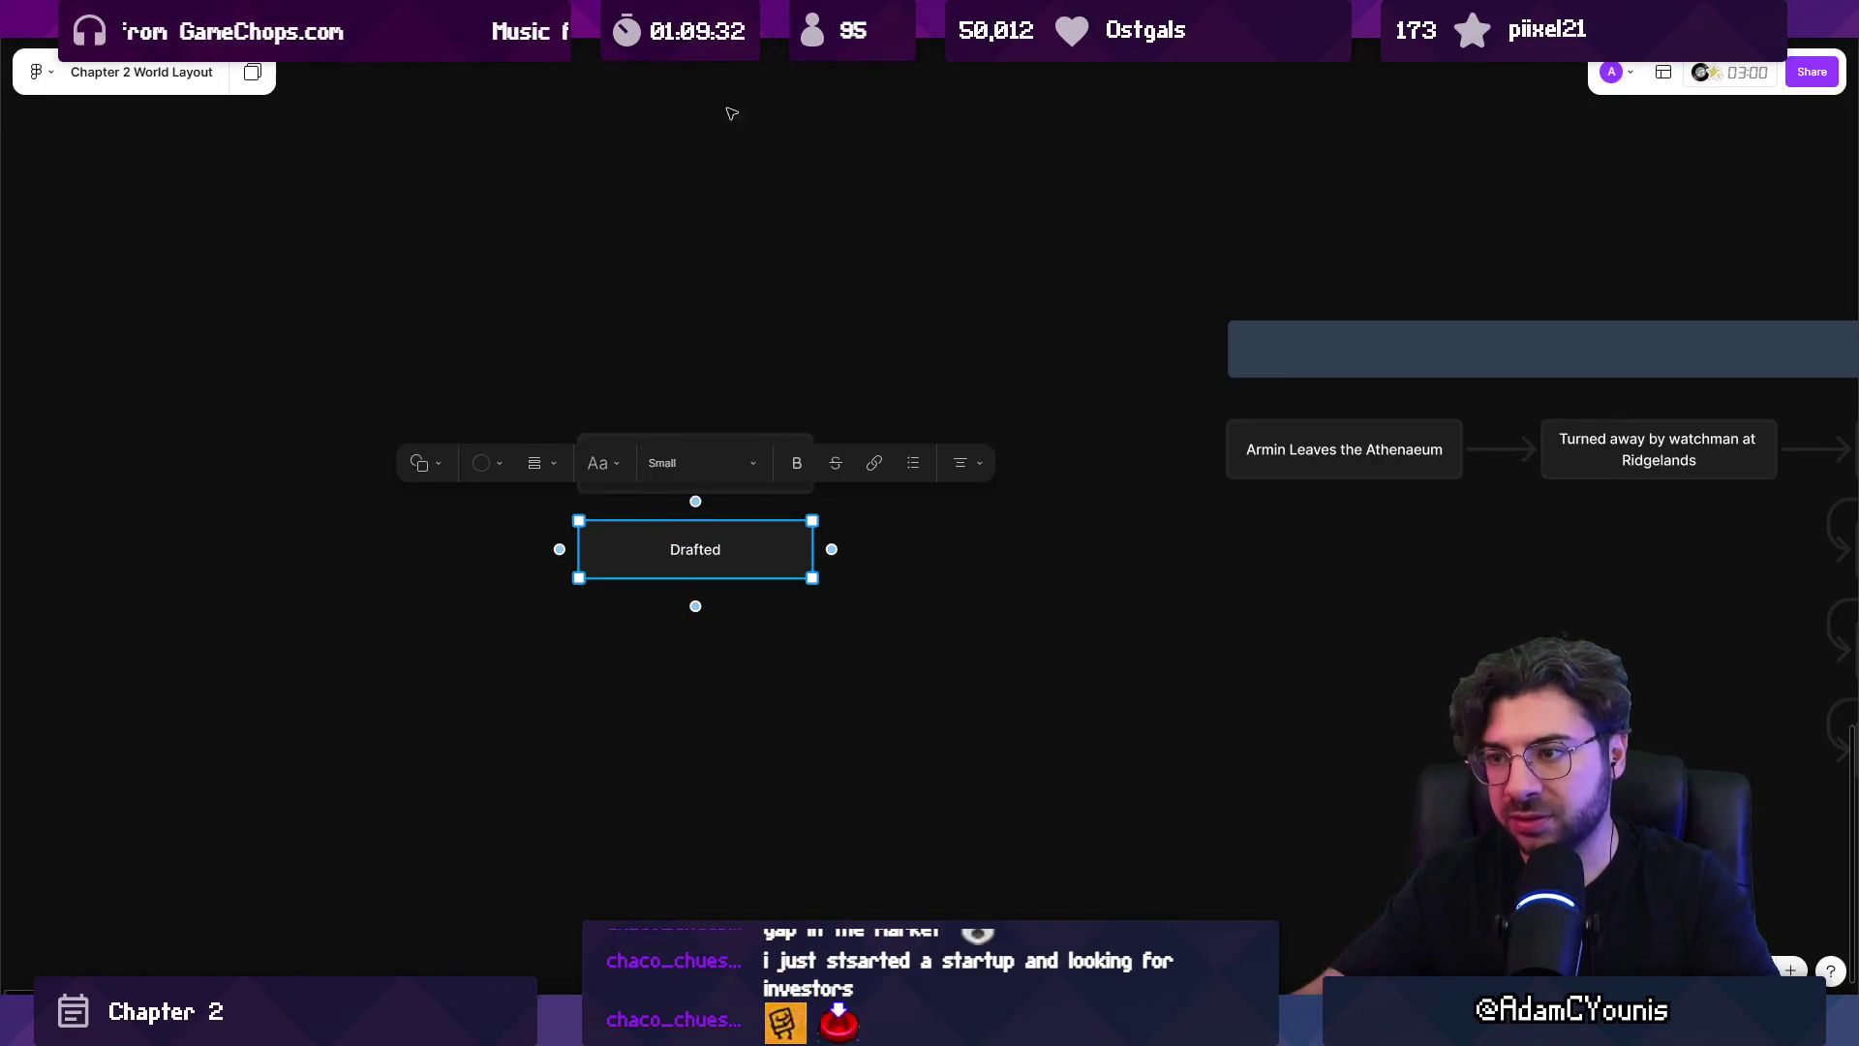
Add connected status boxes Testable, Polishing and Finished below Drafted.
{"action": "left_click", "coordinate": [695, 606]}
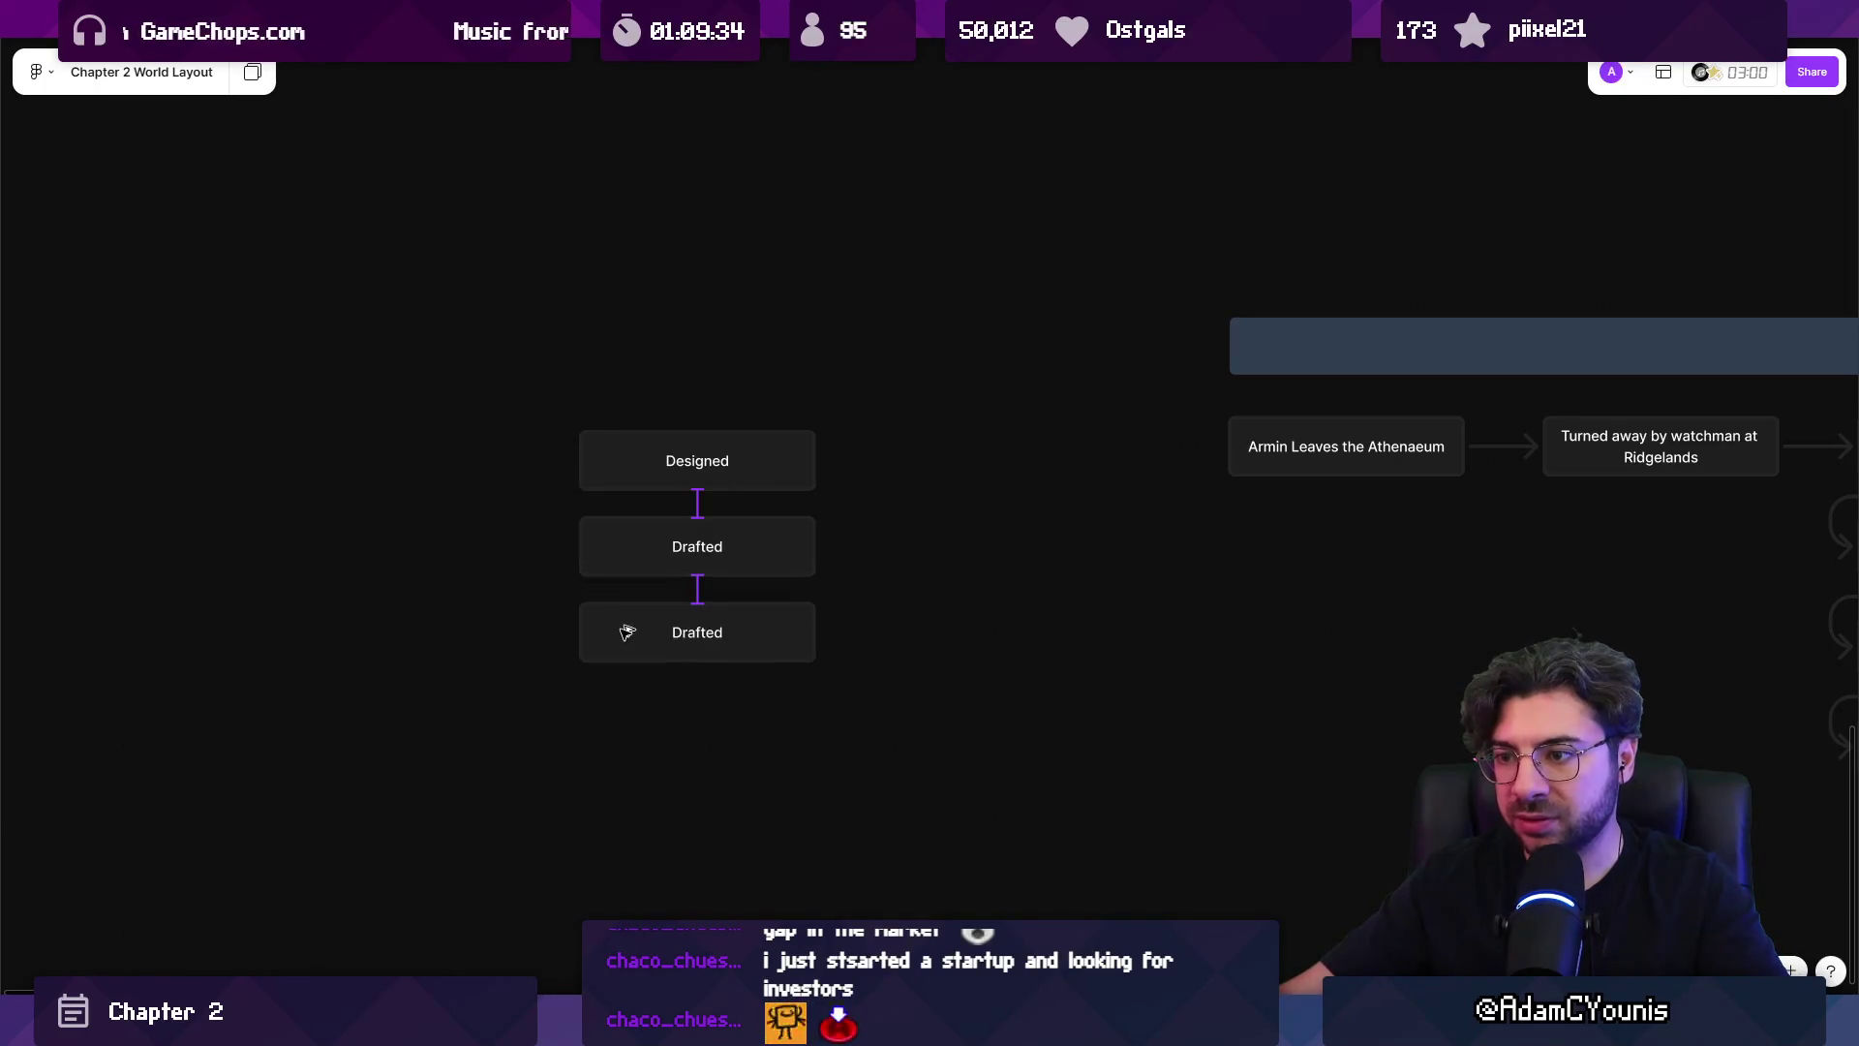
{"action": "left_click", "coordinate": [626, 632]}
{"action": "double_click", "coordinate": [720, 634]}
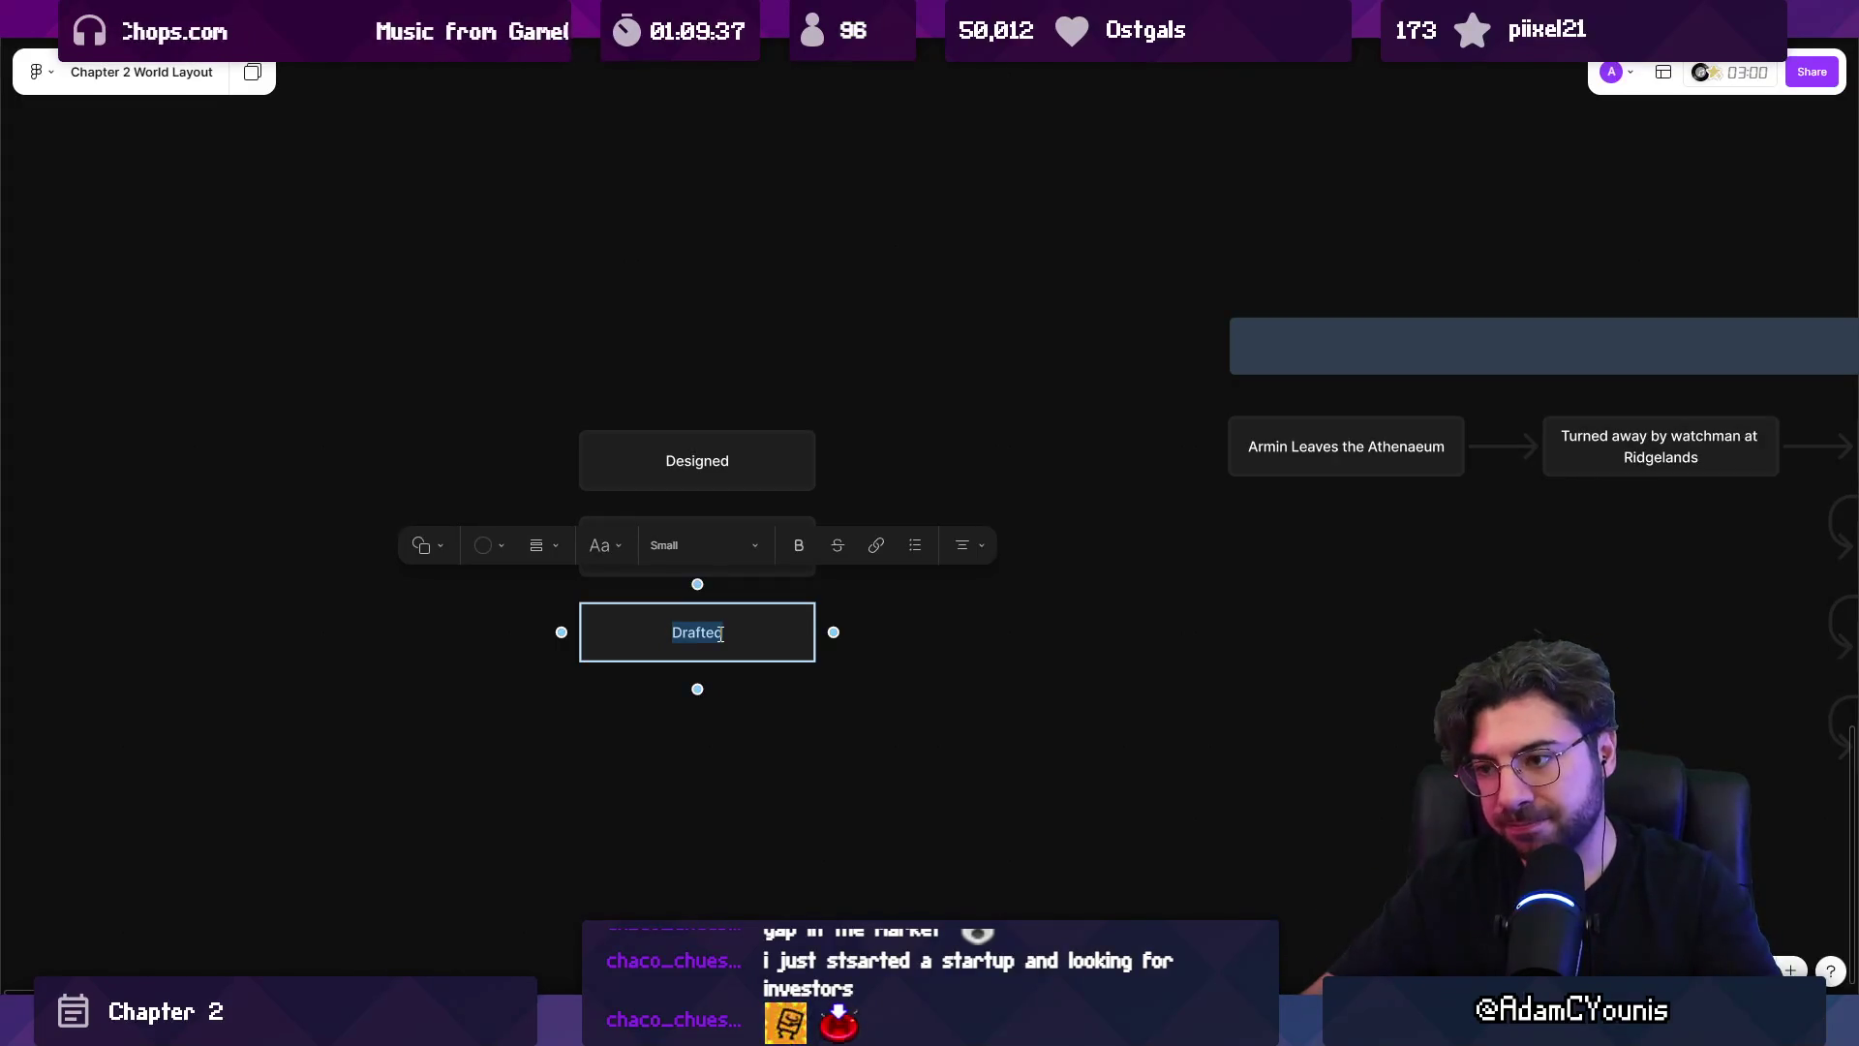
{"action": "type", "text": "Testable"}
{"action": "scroll", "coordinate": [719, 634], "scroll_direction": "down", "scroll_amount": 3}
{"action": "left_click", "coordinate": [813, 575]}
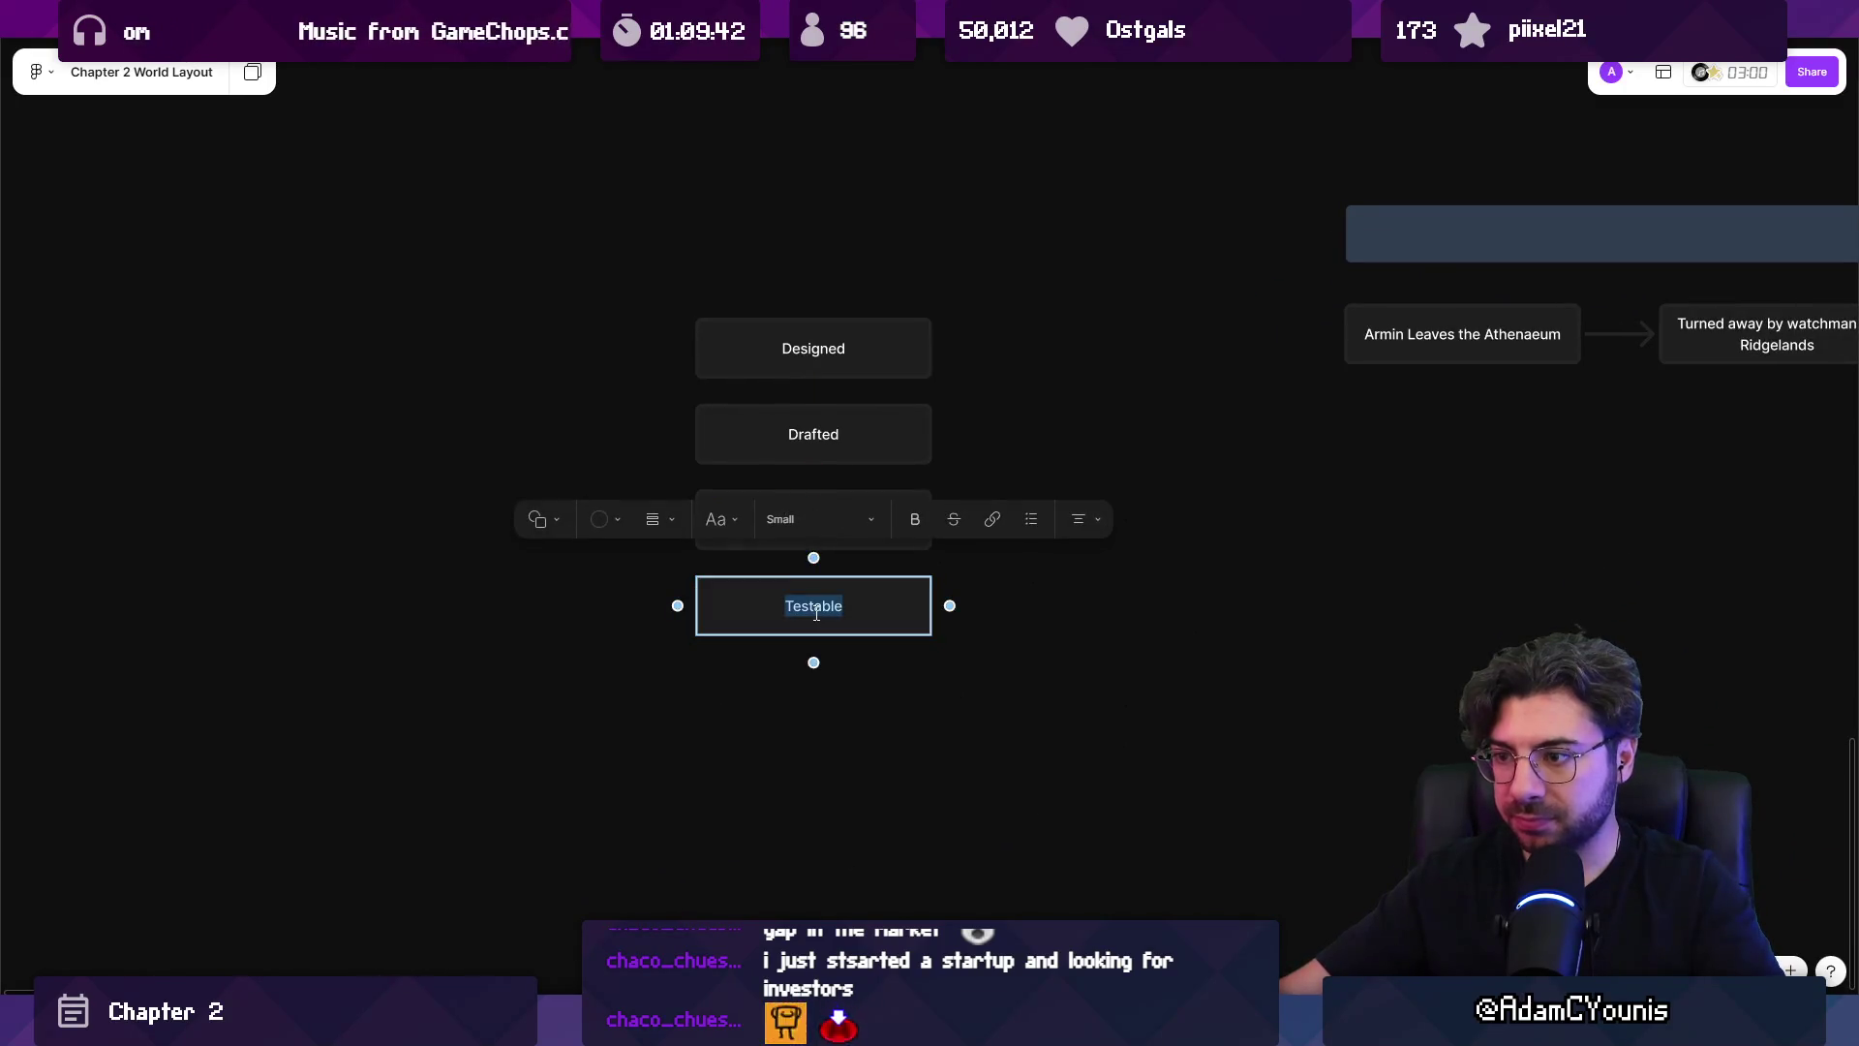
{"action": "type", "text": "Polishing"}
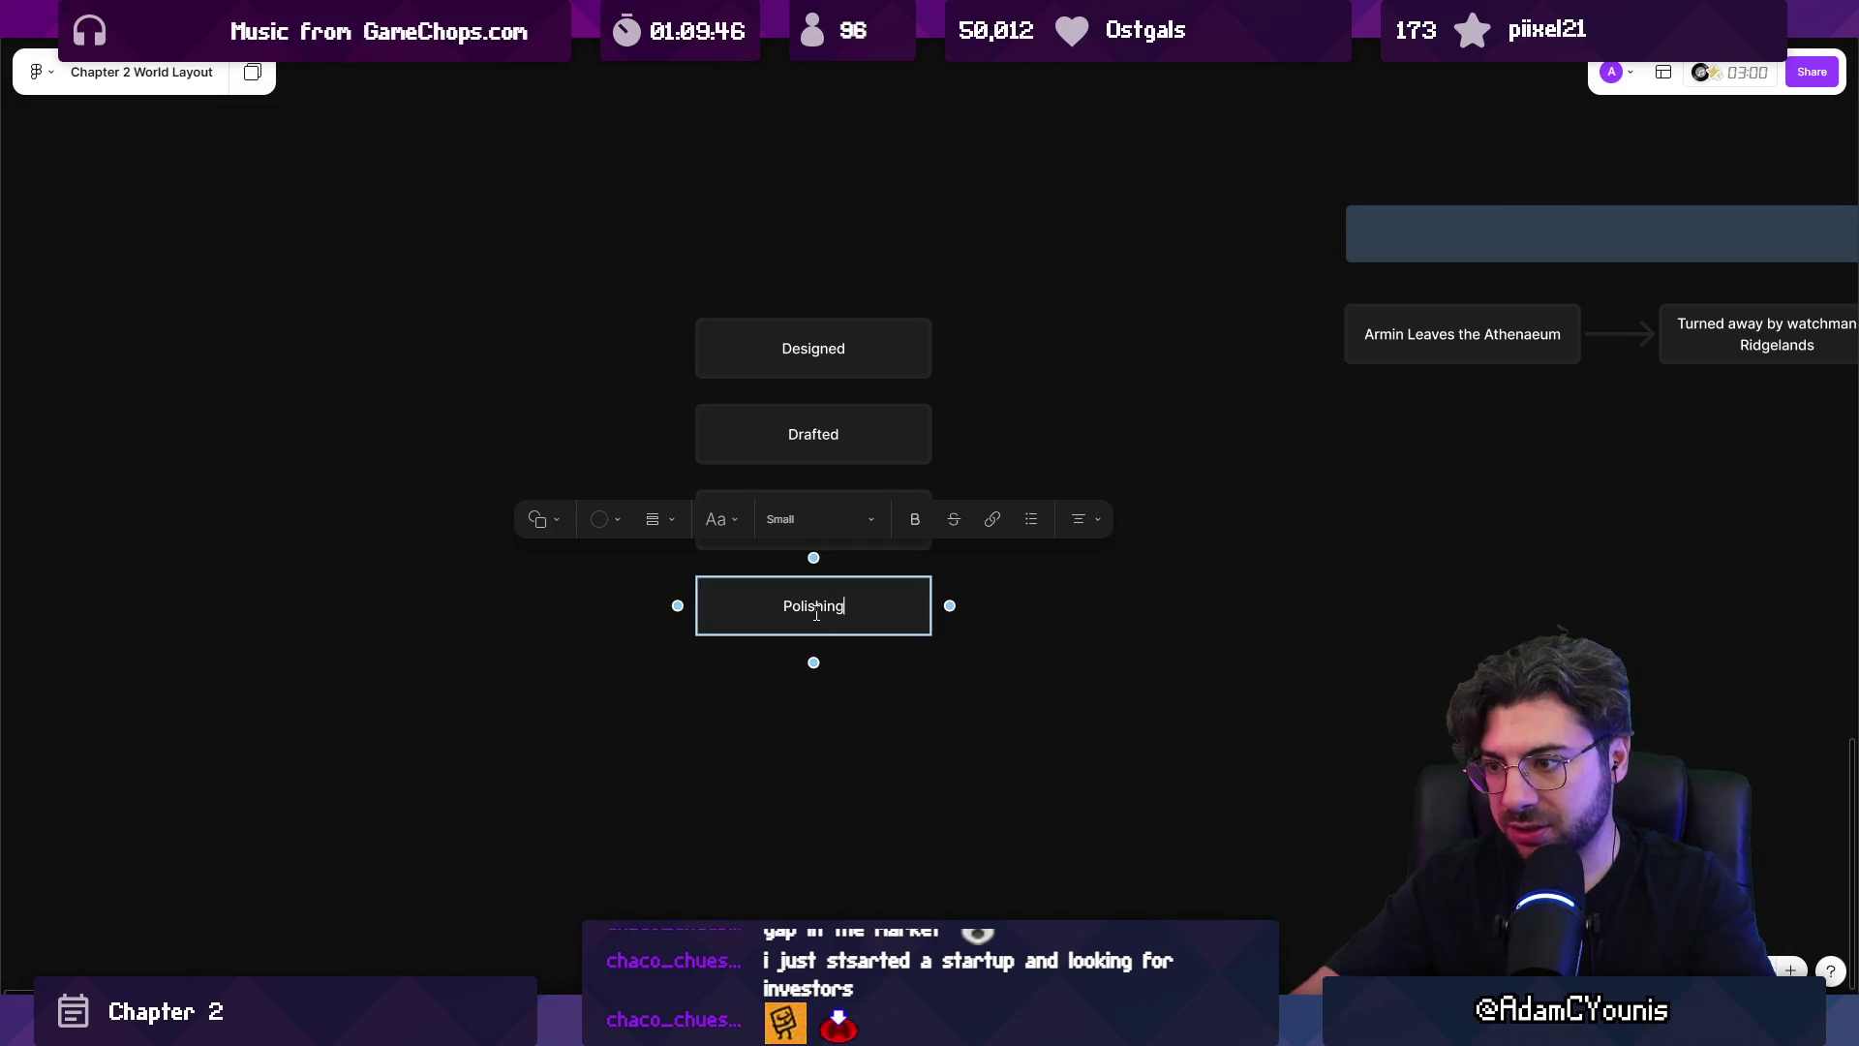
{"action": "key", "text": "Escape"}
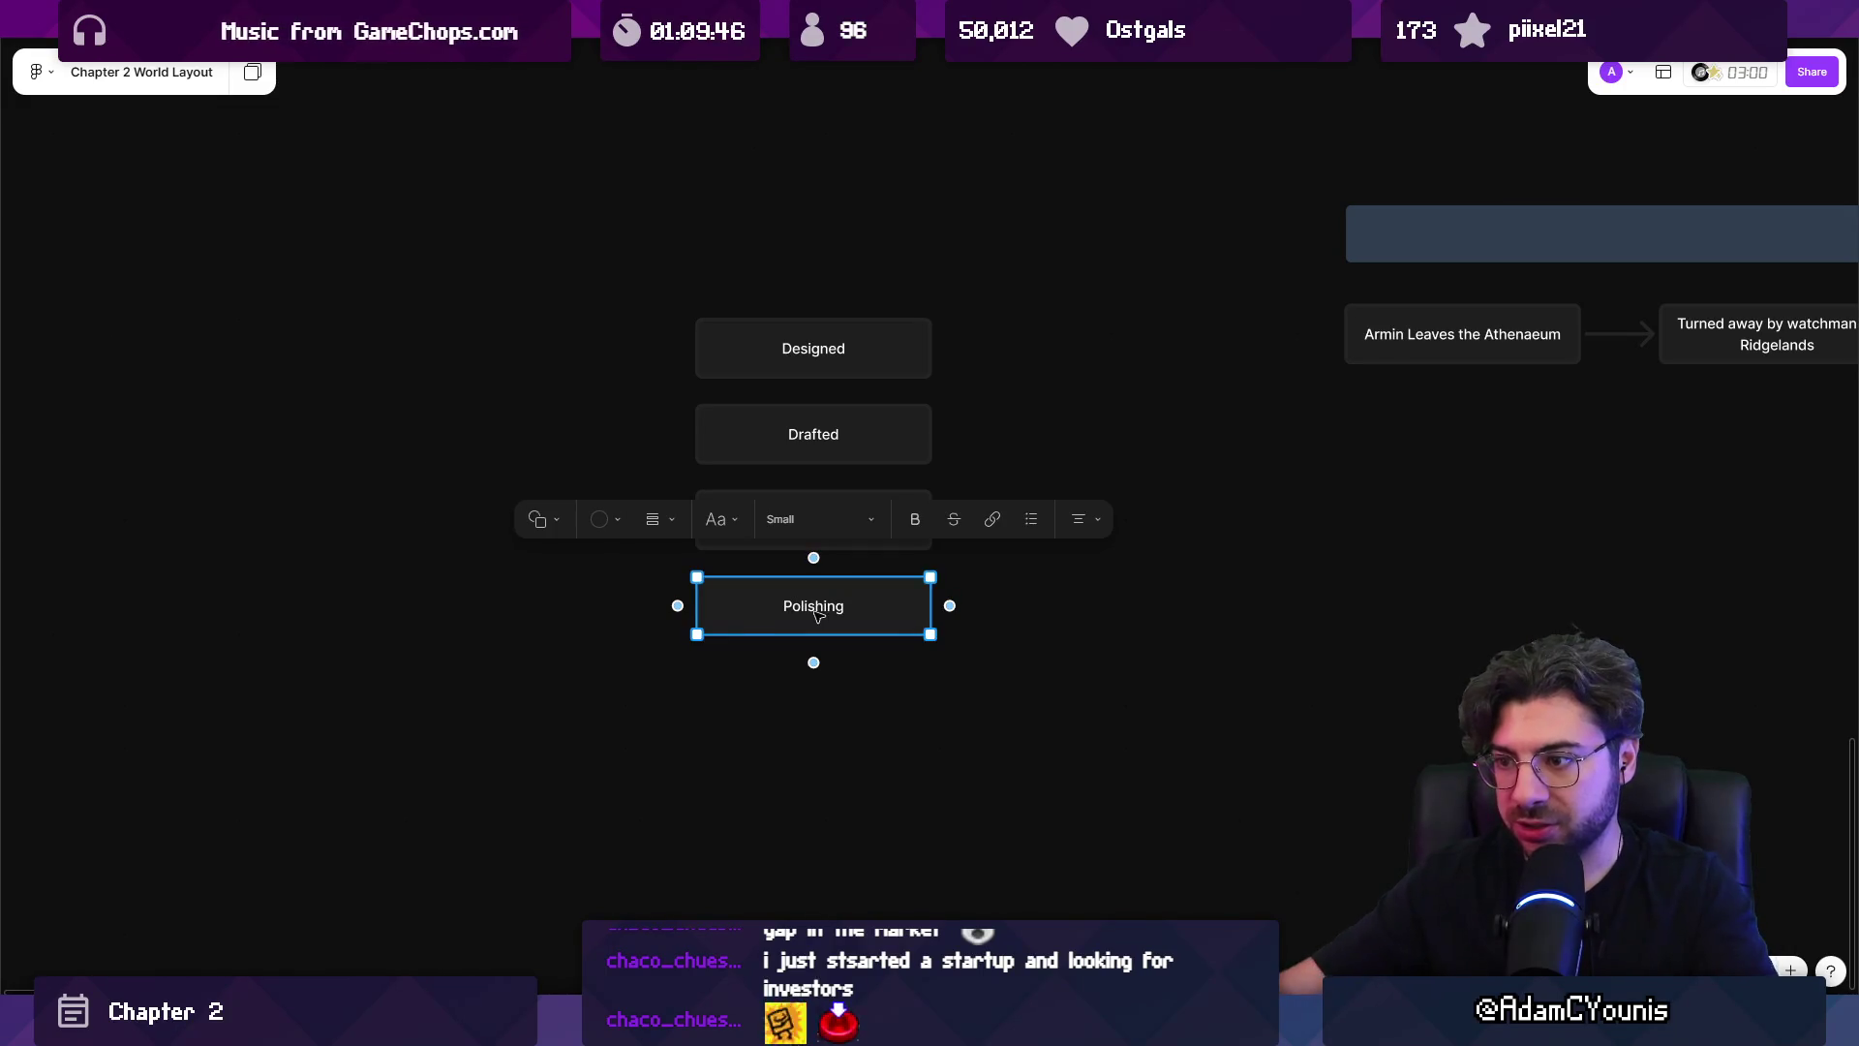
{"action": "key", "text": "ctrl+Down"}
{"action": "key", "text": "BackSpace"}
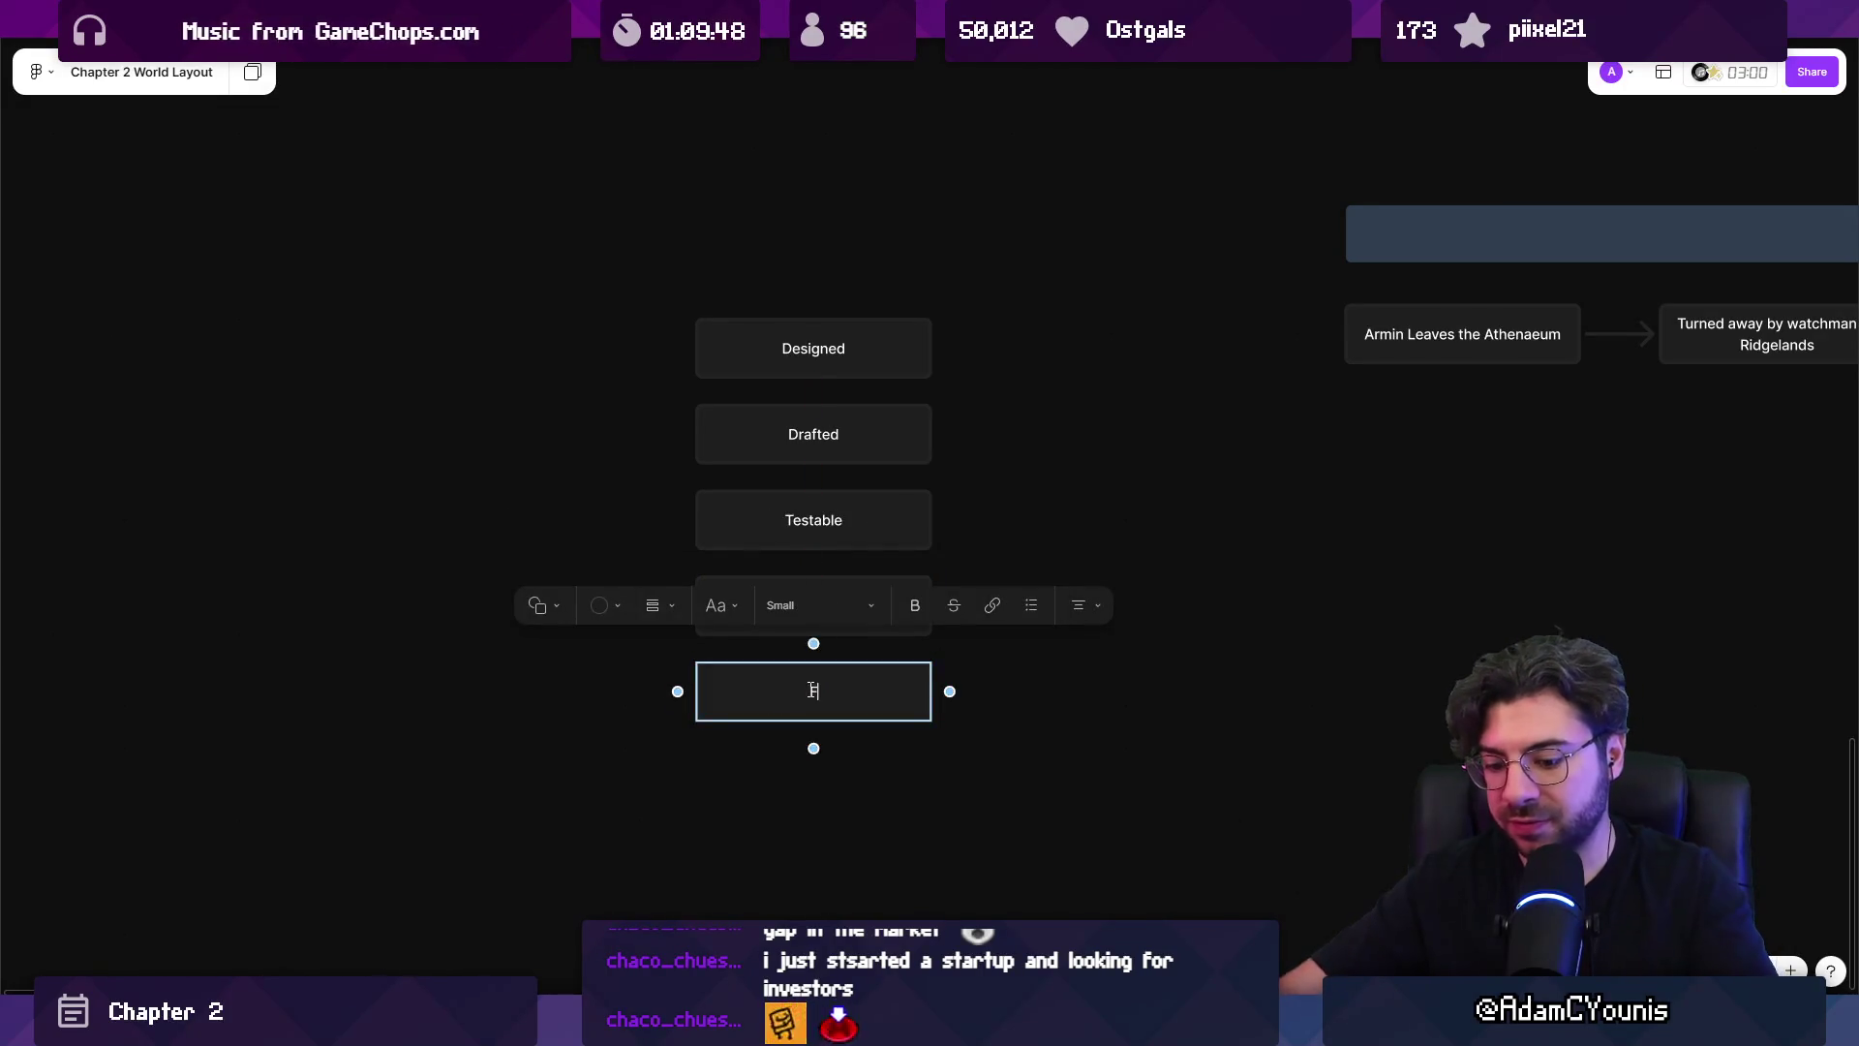
{"action": "type", "text": "Finished"}
{"action": "key", "text": "Escape"}
{"action": "key", "text": "Escape"}
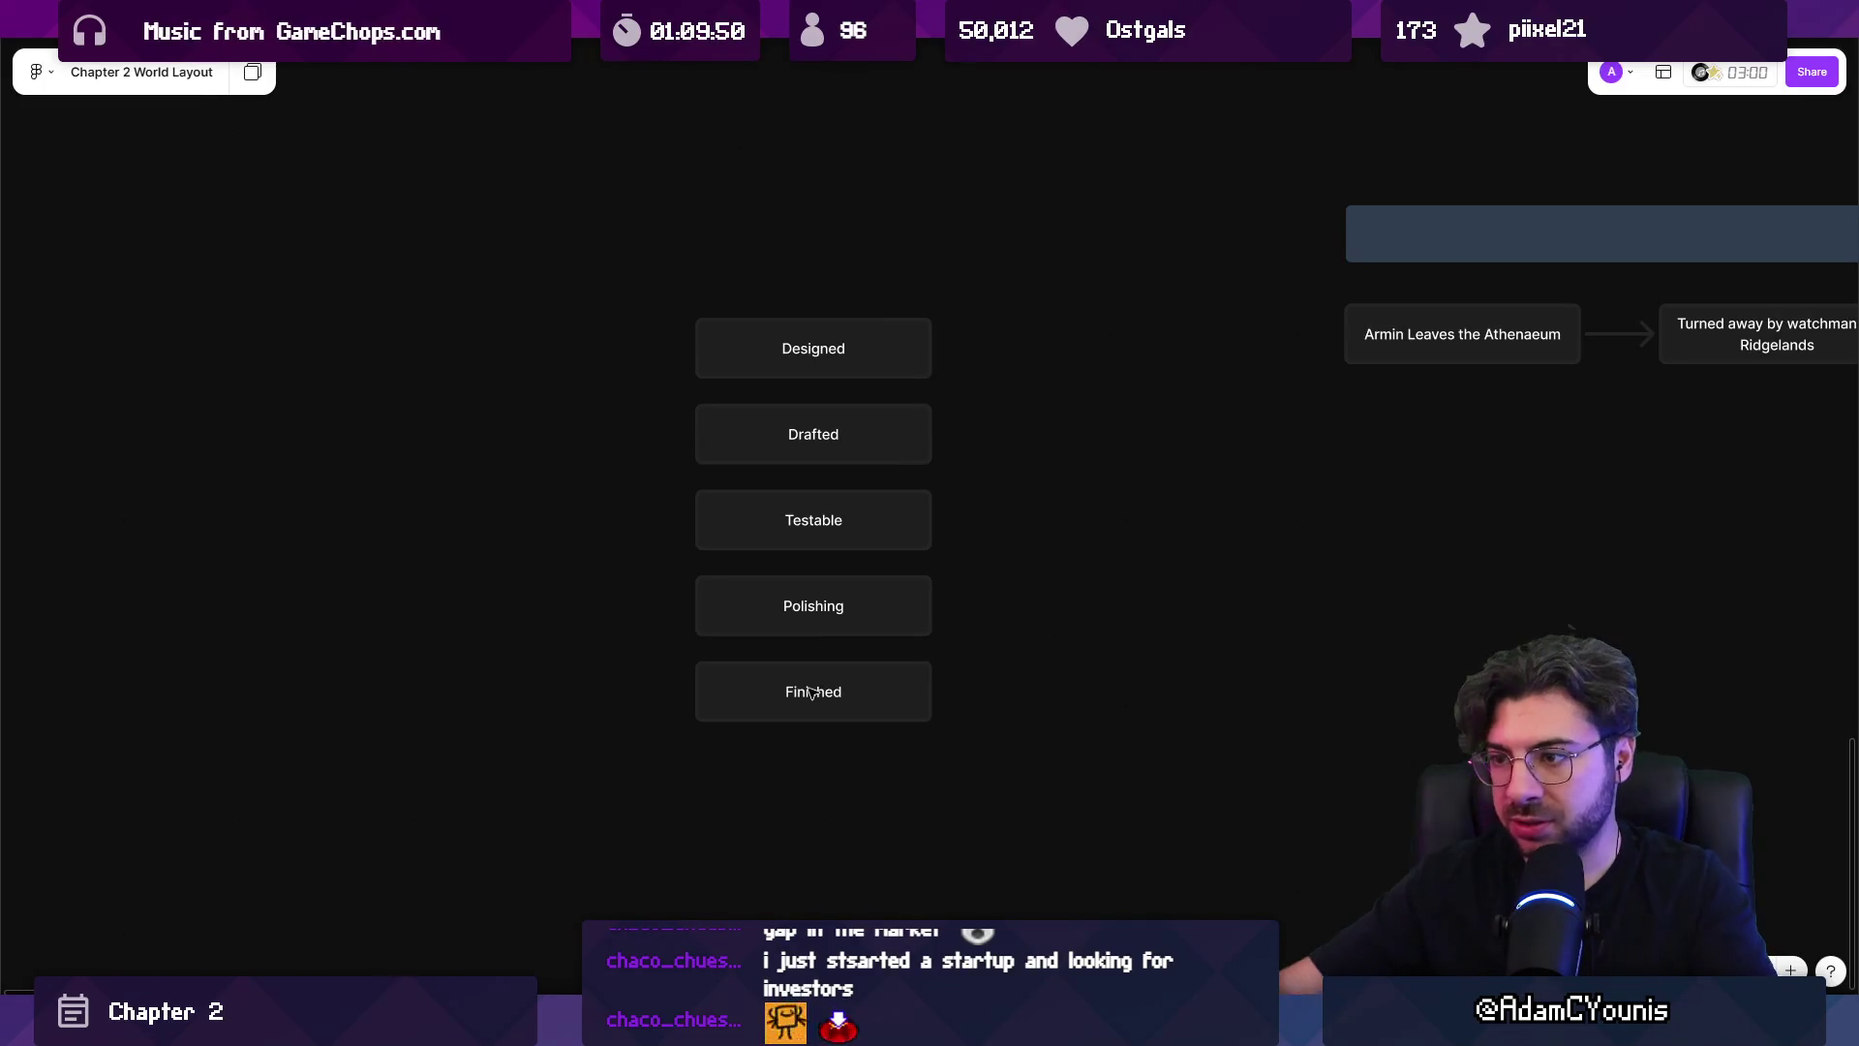
Arrange the boxes into one column: Finished, Polishing, Testable, Drafted, Designed.
{"action": "left_click_drag", "start_coordinate": [644, 333], "coordinate": [971, 738]}
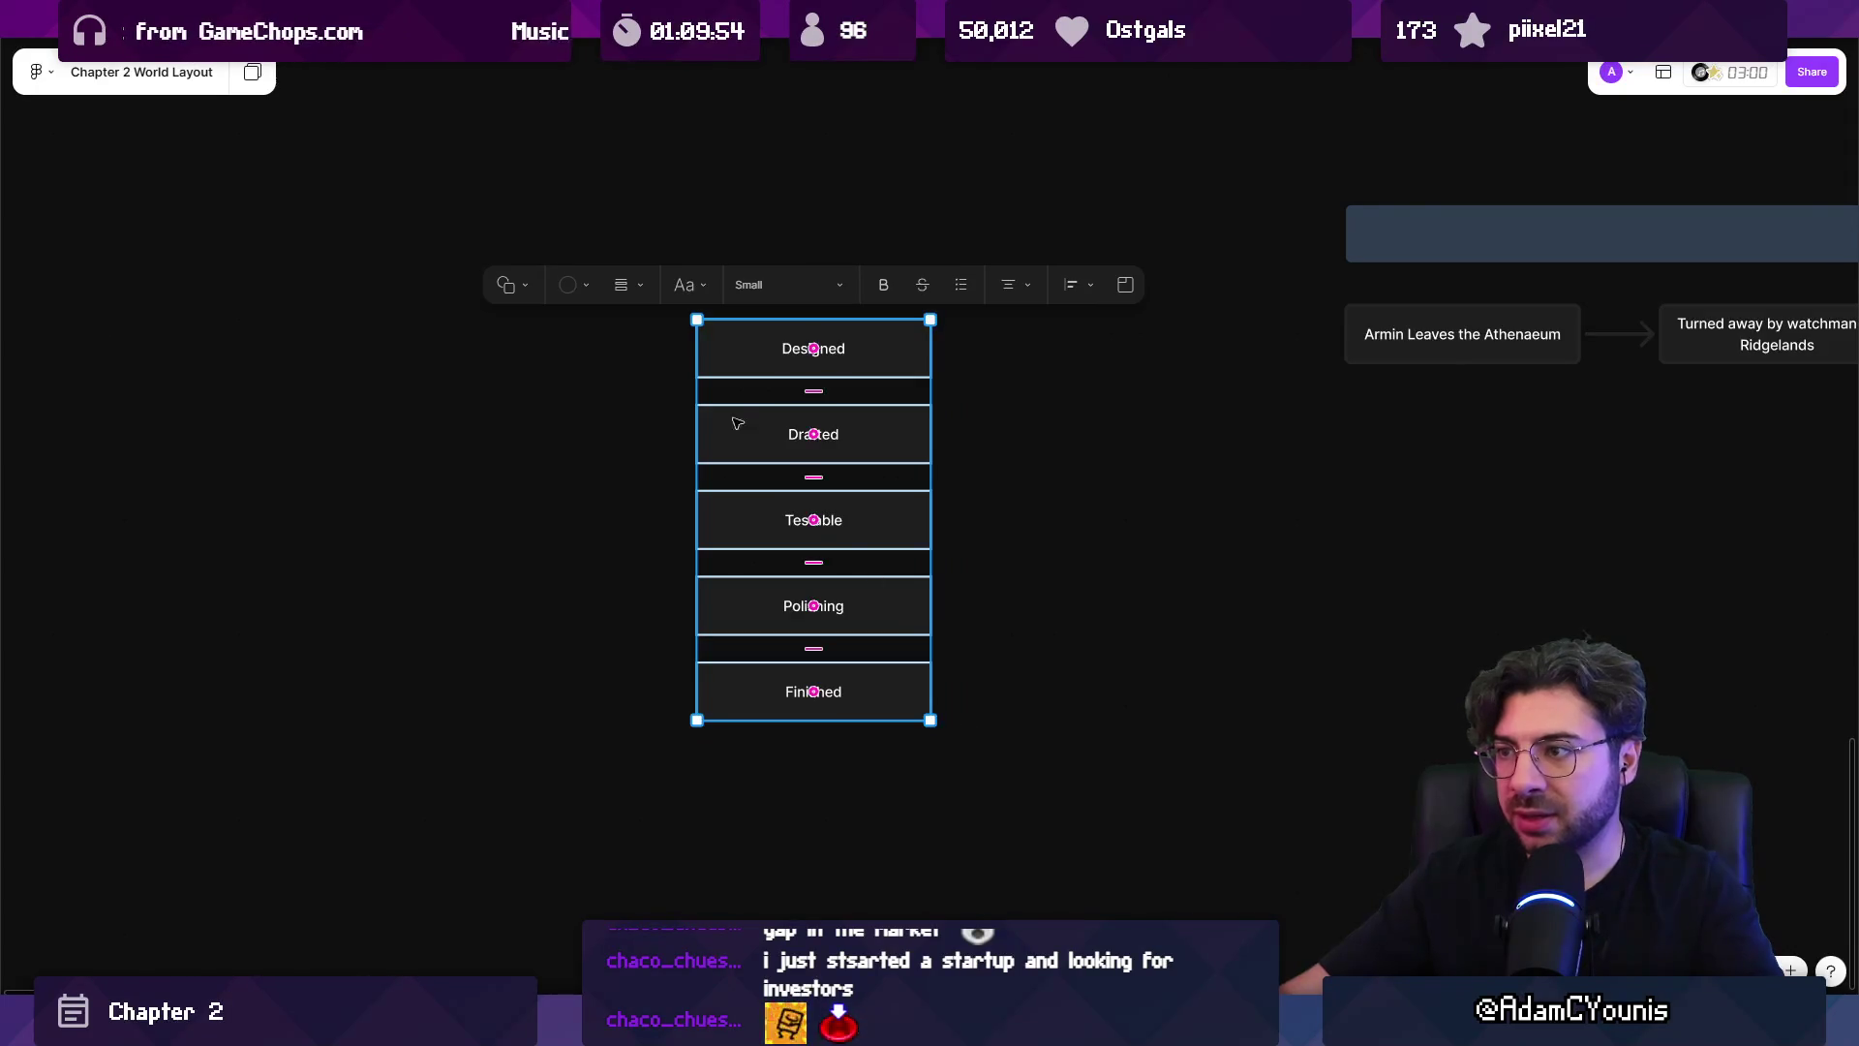
{"action": "left_click", "coordinate": [610, 423]}
{"action": "scroll", "coordinate": [620, 387], "scroll_direction": "down", "scroll_amount": 2}
{"action": "mouse_move", "coordinate": [678, 213]}
{"action": "left_mouse_down"}
{"action": "mouse_move", "coordinate": [756, 456]}
{"action": "mouse_move", "coordinate": [726, 678]}
{"action": "left_mouse_up"}
{"action": "left_click", "coordinate": [726, 678]}
{"action": "left_click", "coordinate": [770, 613]}
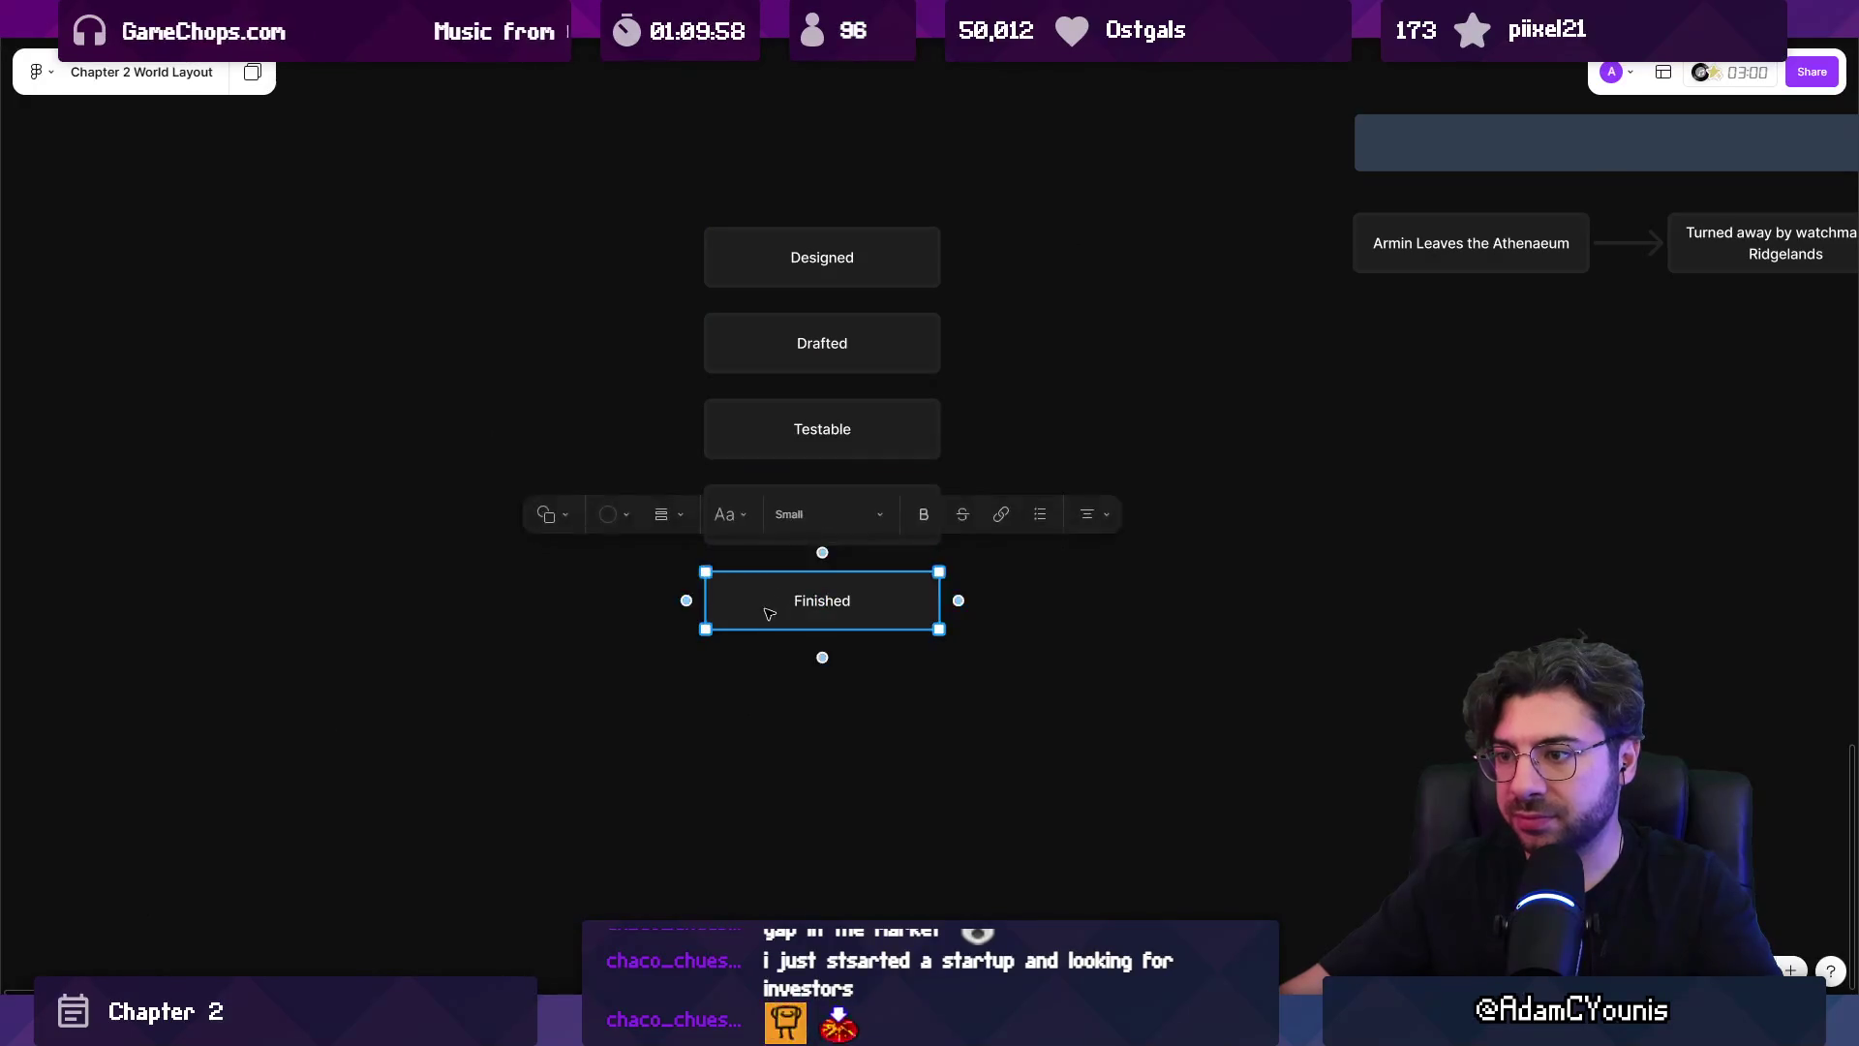
{"action": "left_click_drag", "start_coordinate": [770, 613], "coordinate": [513, 225]}
{"action": "mouse_move", "coordinate": [768, 540]}
{"action": "left_mouse_down"}
{"action": "mouse_move", "coordinate": [655, 523]}
{"action": "mouse_move", "coordinate": [532, 321]}
{"action": "left_mouse_up"}
{"action": "left_click_drag", "start_coordinate": [814, 444], "coordinate": [556, 400]}
{"action": "left_click_drag", "start_coordinate": [817, 365], "coordinate": [559, 494]}
{"action": "mouse_move", "coordinate": [781, 281]}
{"action": "left_mouse_down"}
{"action": "mouse_move", "coordinate": [768, 465]}
{"action": "mouse_move", "coordinate": [532, 554]}
{"action": "left_mouse_up"}
{"action": "mouse_move", "coordinate": [755, 209]}
{"action": "left_mouse_down"}
{"action": "mouse_move", "coordinate": [530, 572]}
{"action": "mouse_move", "coordinate": [830, 585]}
{"action": "left_mouse_up"}
{"action": "left_click", "coordinate": [1124, 461]}
Rename Drafted to Playable and add a Started in Engine box above Designed.
{"action": "scroll", "coordinate": [690, 672], "scroll_direction": "right", "scroll_amount": 3}
{"action": "scroll", "coordinate": [690, 672], "scroll_direction": "up", "scroll_amount": 2}
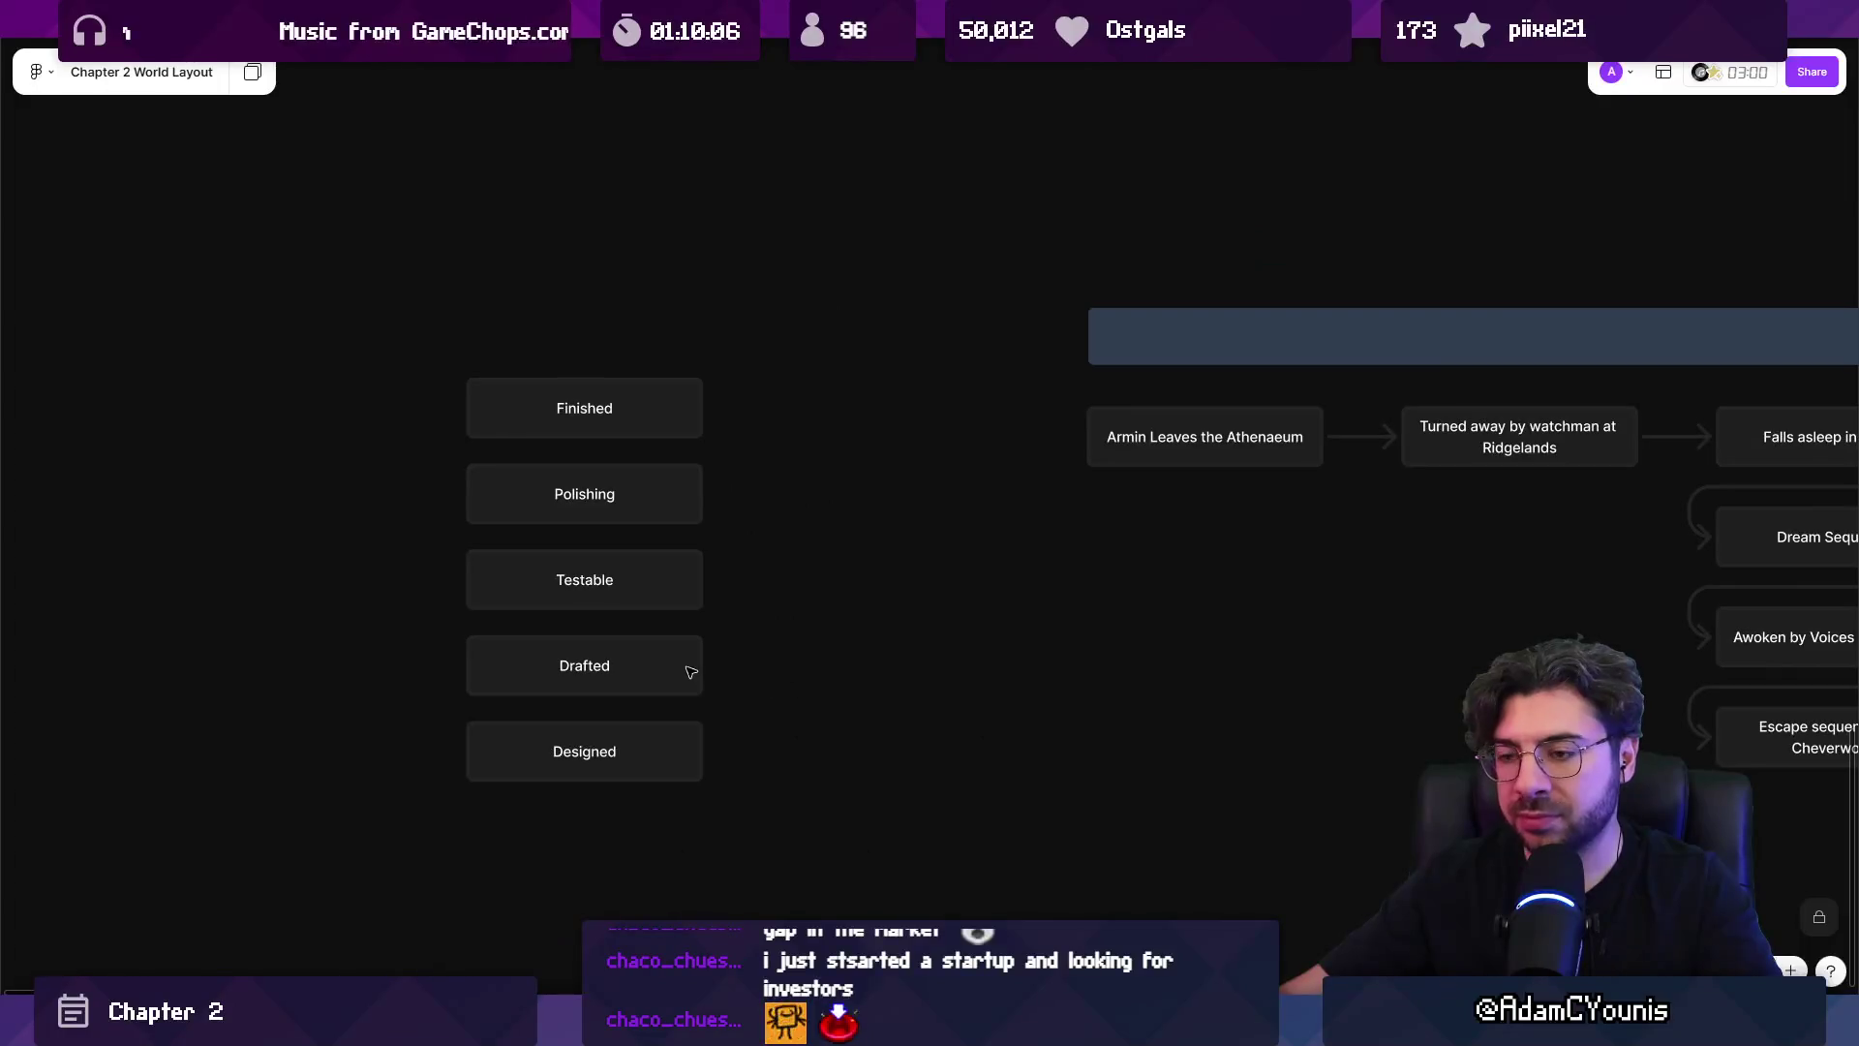
{"action": "scroll", "coordinate": [657, 710], "scroll_direction": "down", "scroll_amount": 3}
{"action": "left_click", "coordinate": [653, 644]}
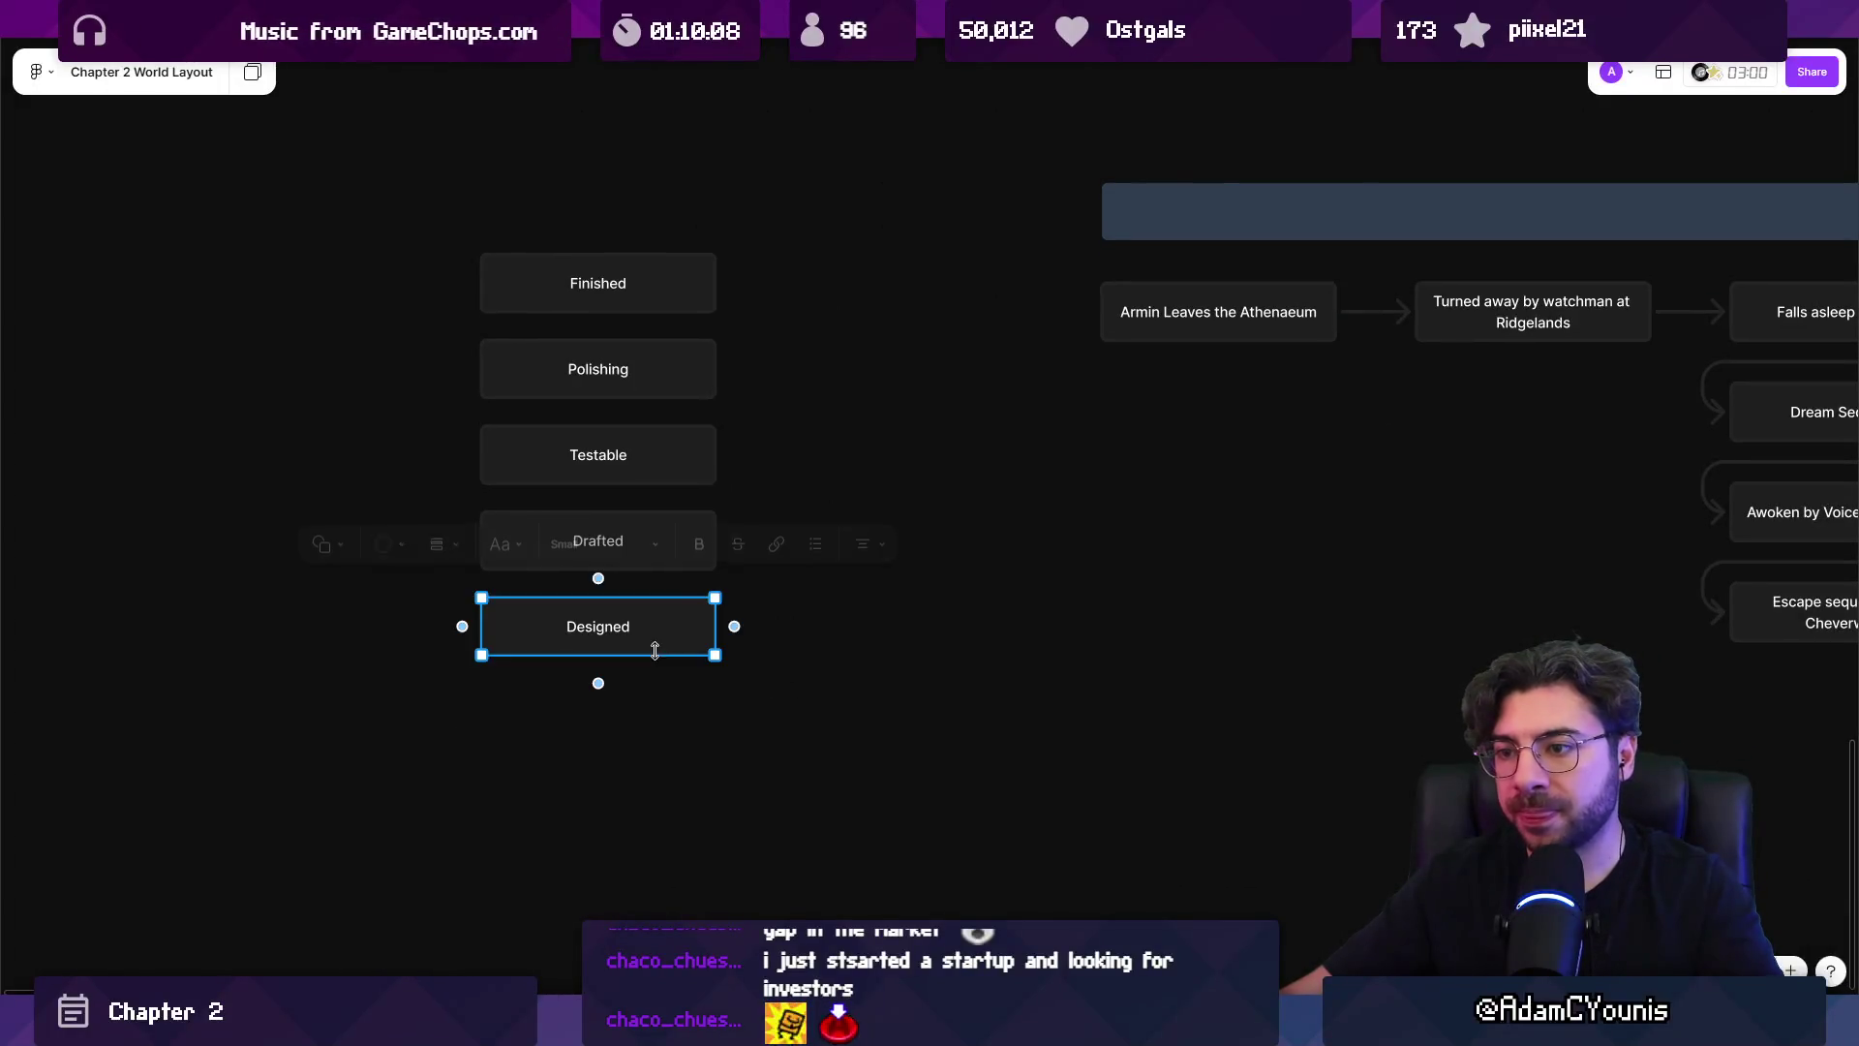
{"action": "left_click", "coordinate": [818, 642]}
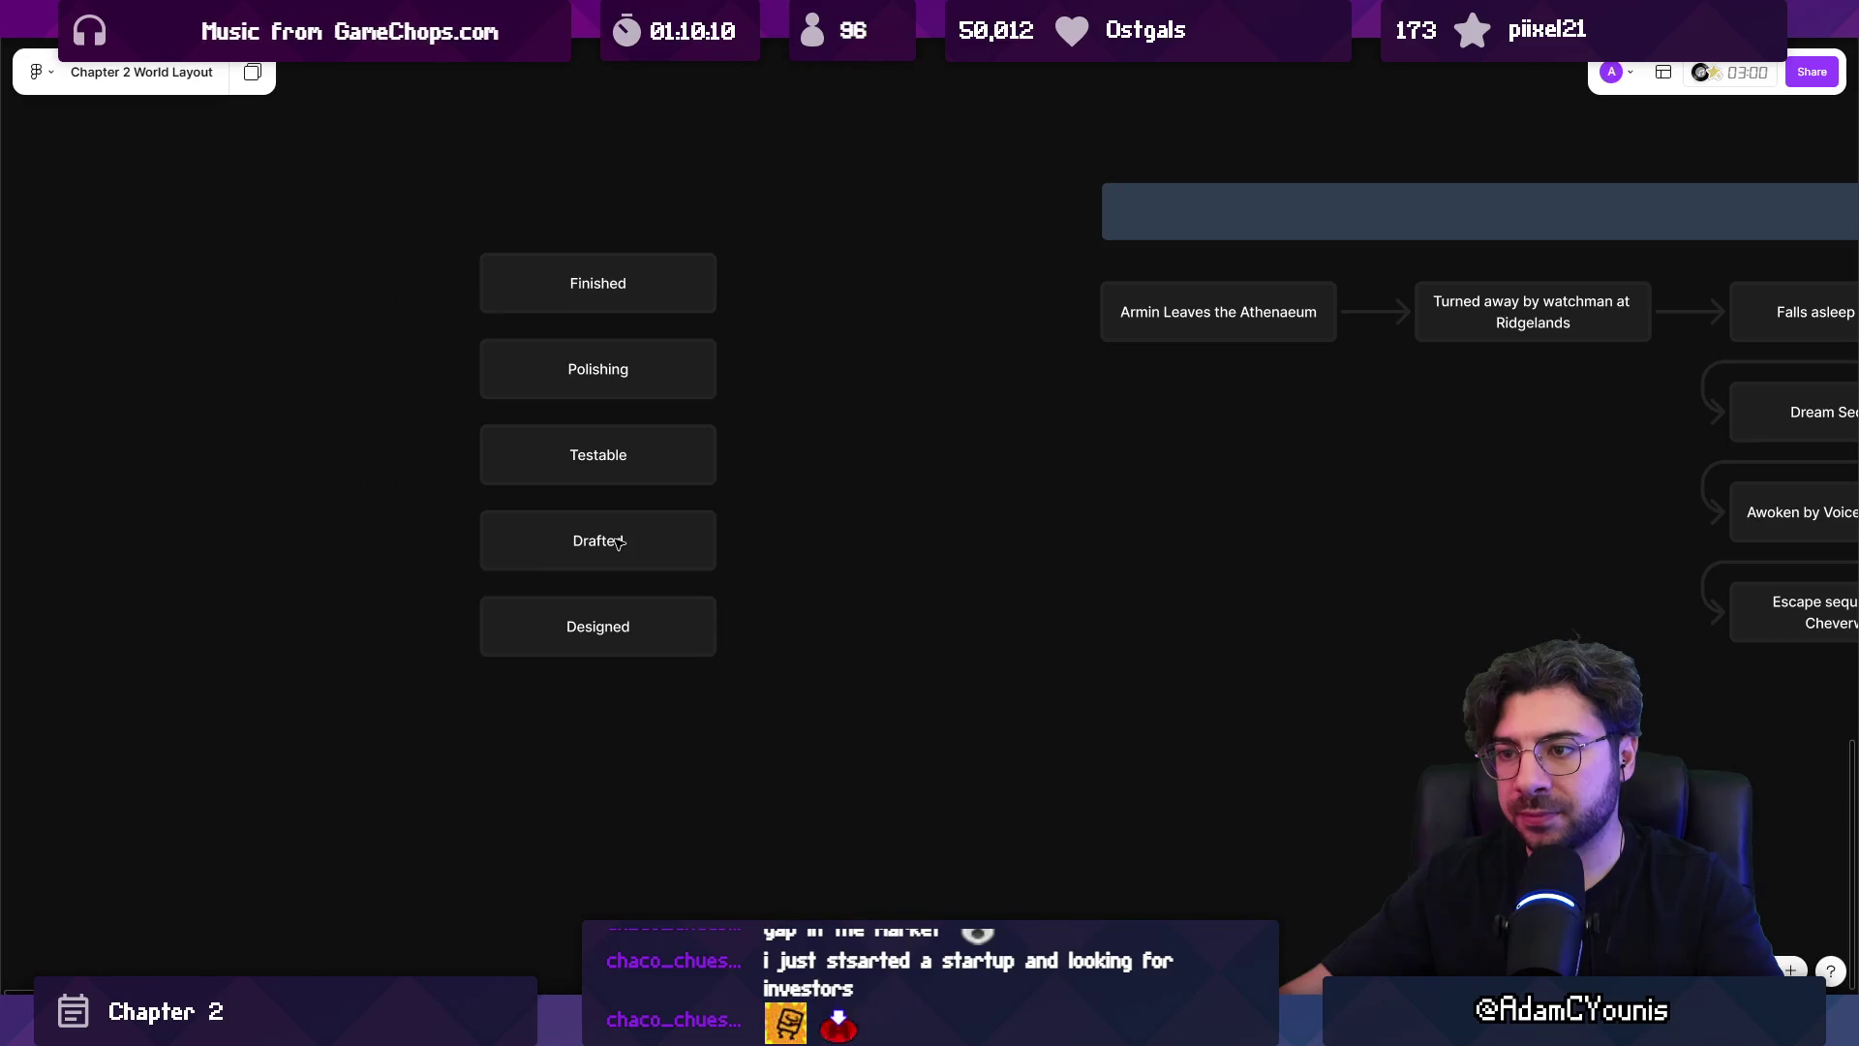
{"action": "double_click", "coordinate": [685, 557]}
{"action": "type", "text": "Playable"}
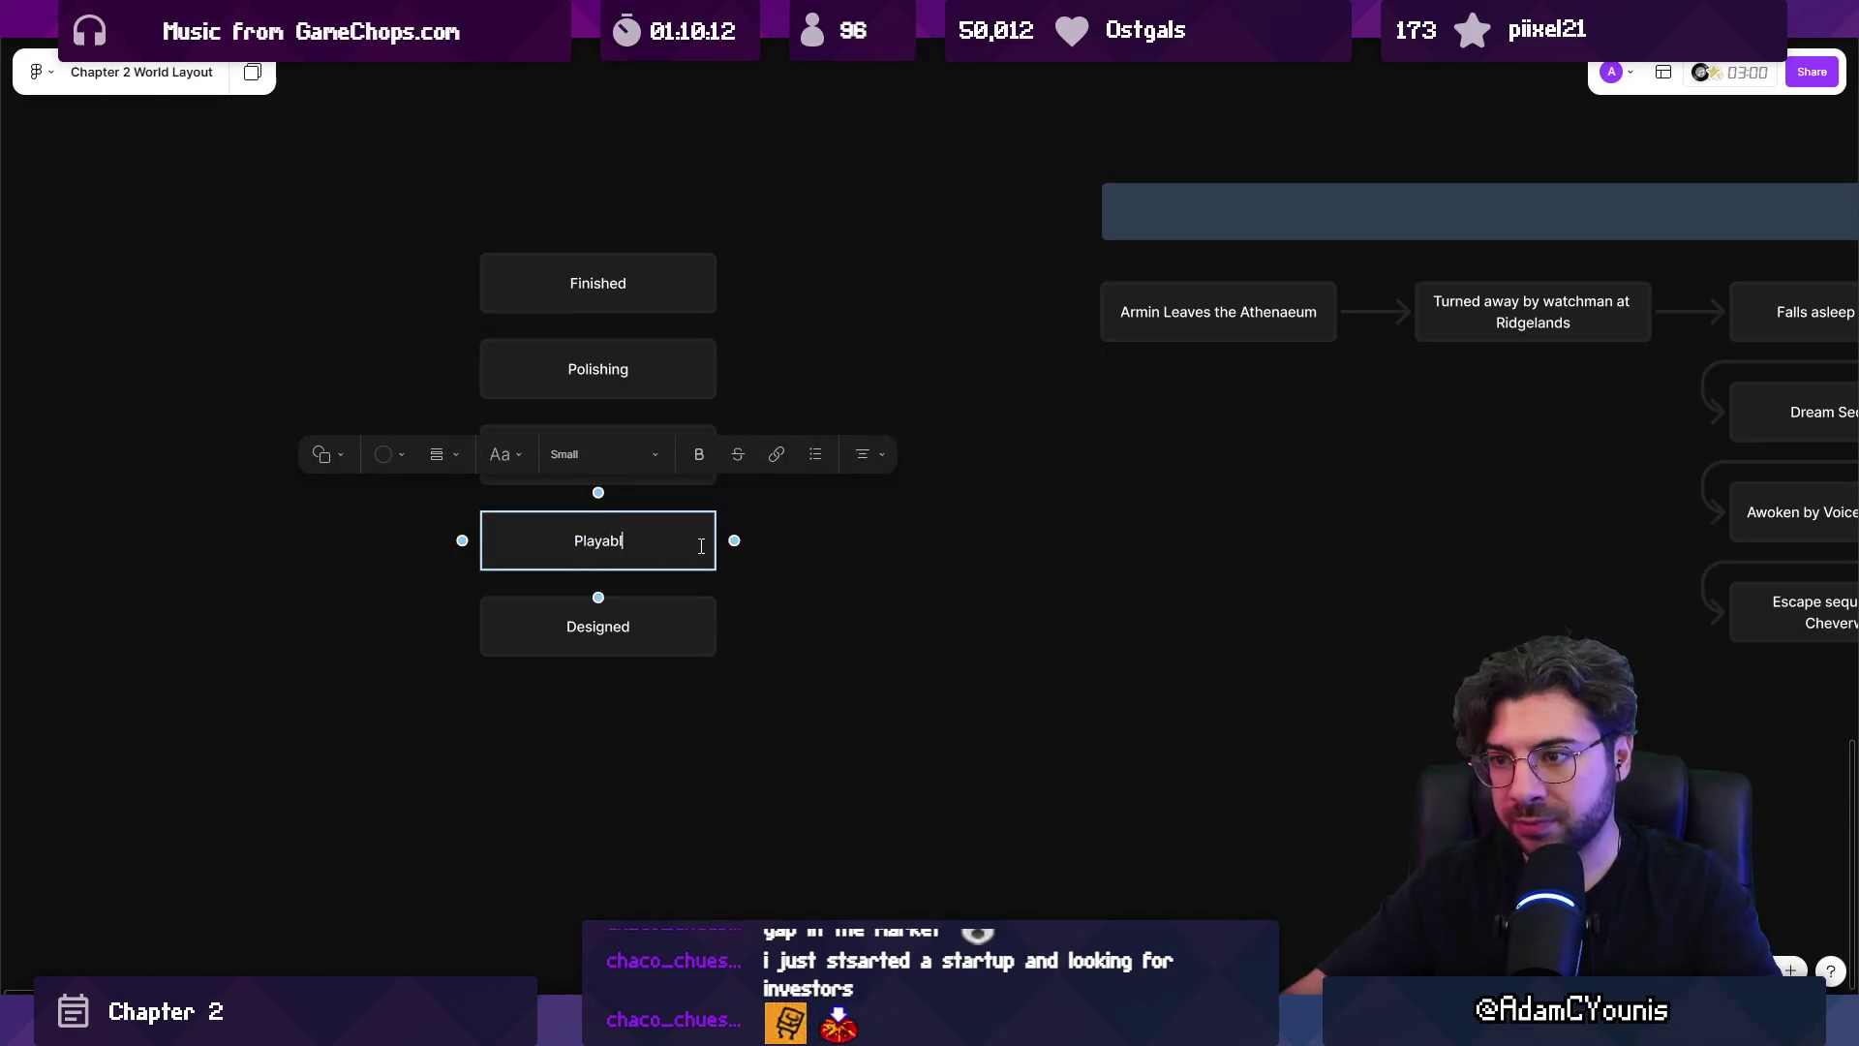
{"action": "left_click", "coordinate": [664, 629]}
{"action": "mouse_move", "coordinate": [665, 629]}
{"action": "left_mouse_down"}
{"action": "mouse_move", "coordinate": [658, 713]}
{"action": "mouse_move", "coordinate": [656, 611]}
{"action": "mouse_move", "coordinate": [644, 628]}
{"action": "left_mouse_up"}
{"action": "double_click", "coordinate": [639, 627]}
{"action": "type", "text": "Started in Engine"}
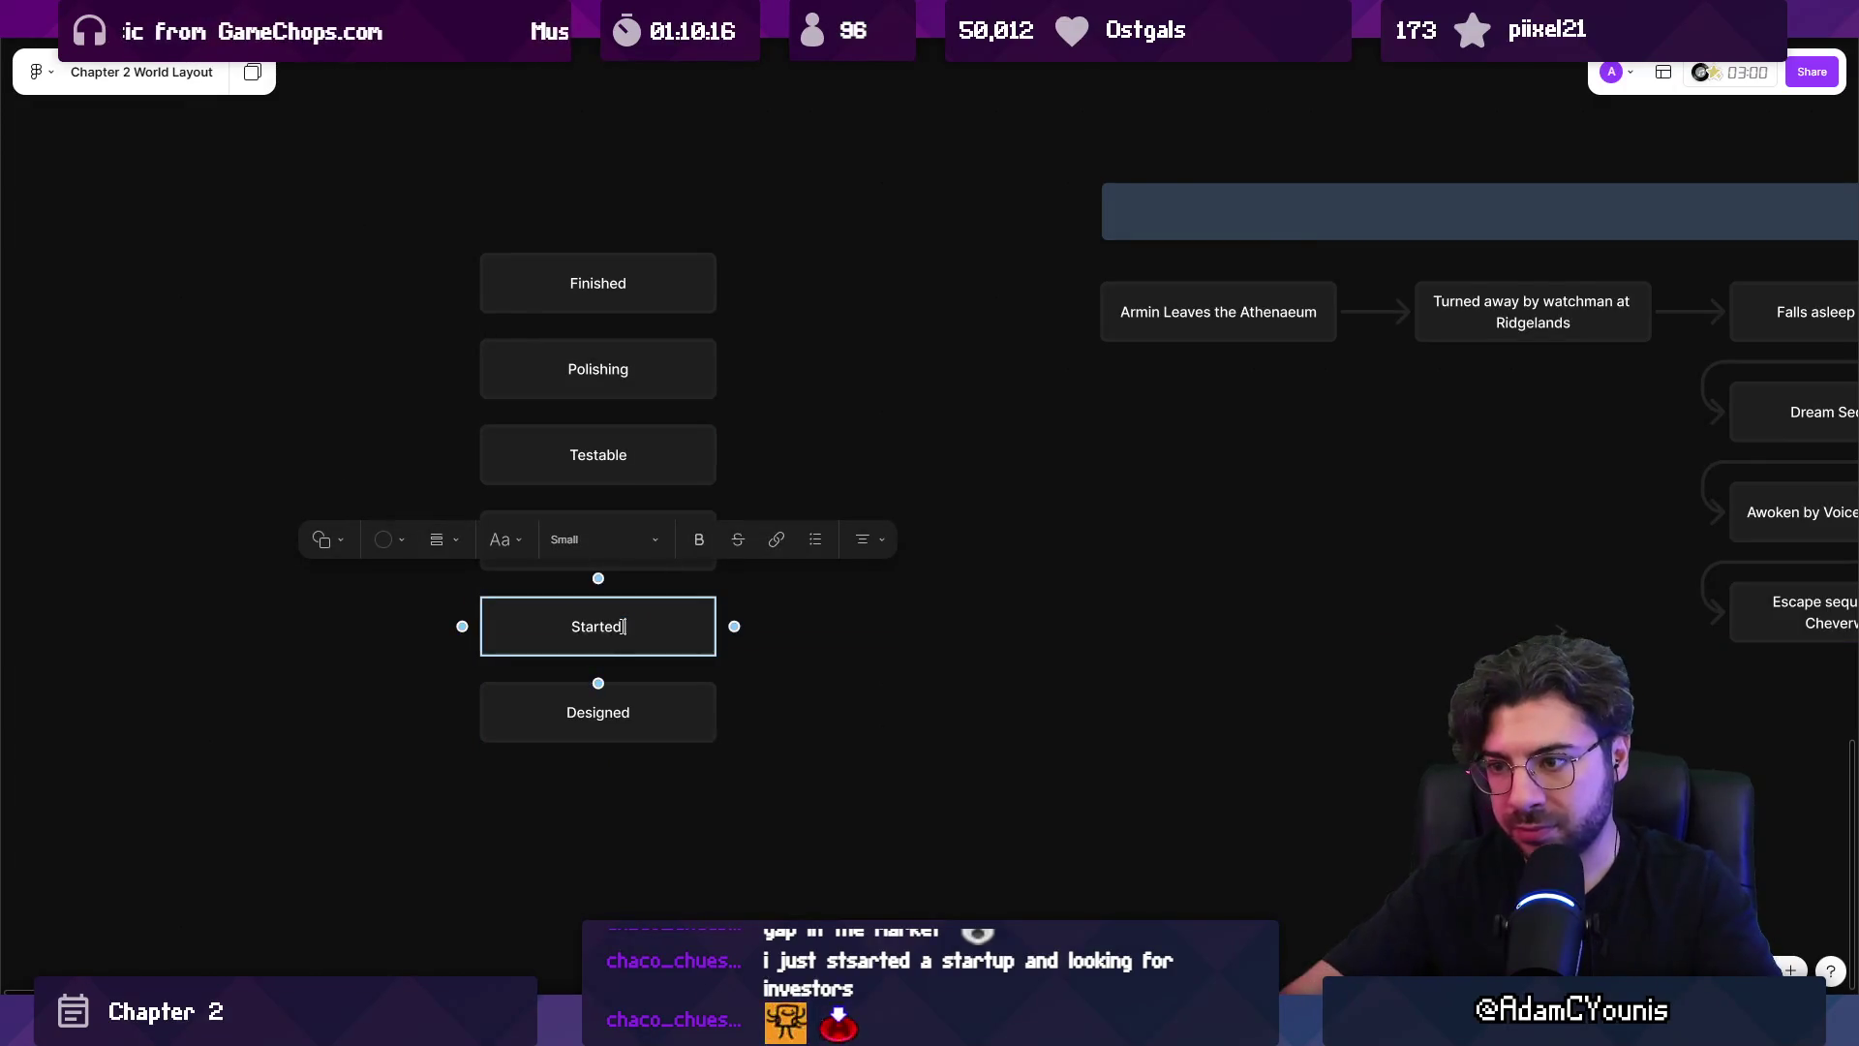
{"action": "key", "text": "Escape"}
{"action": "left_click", "coordinate": [1024, 610]}
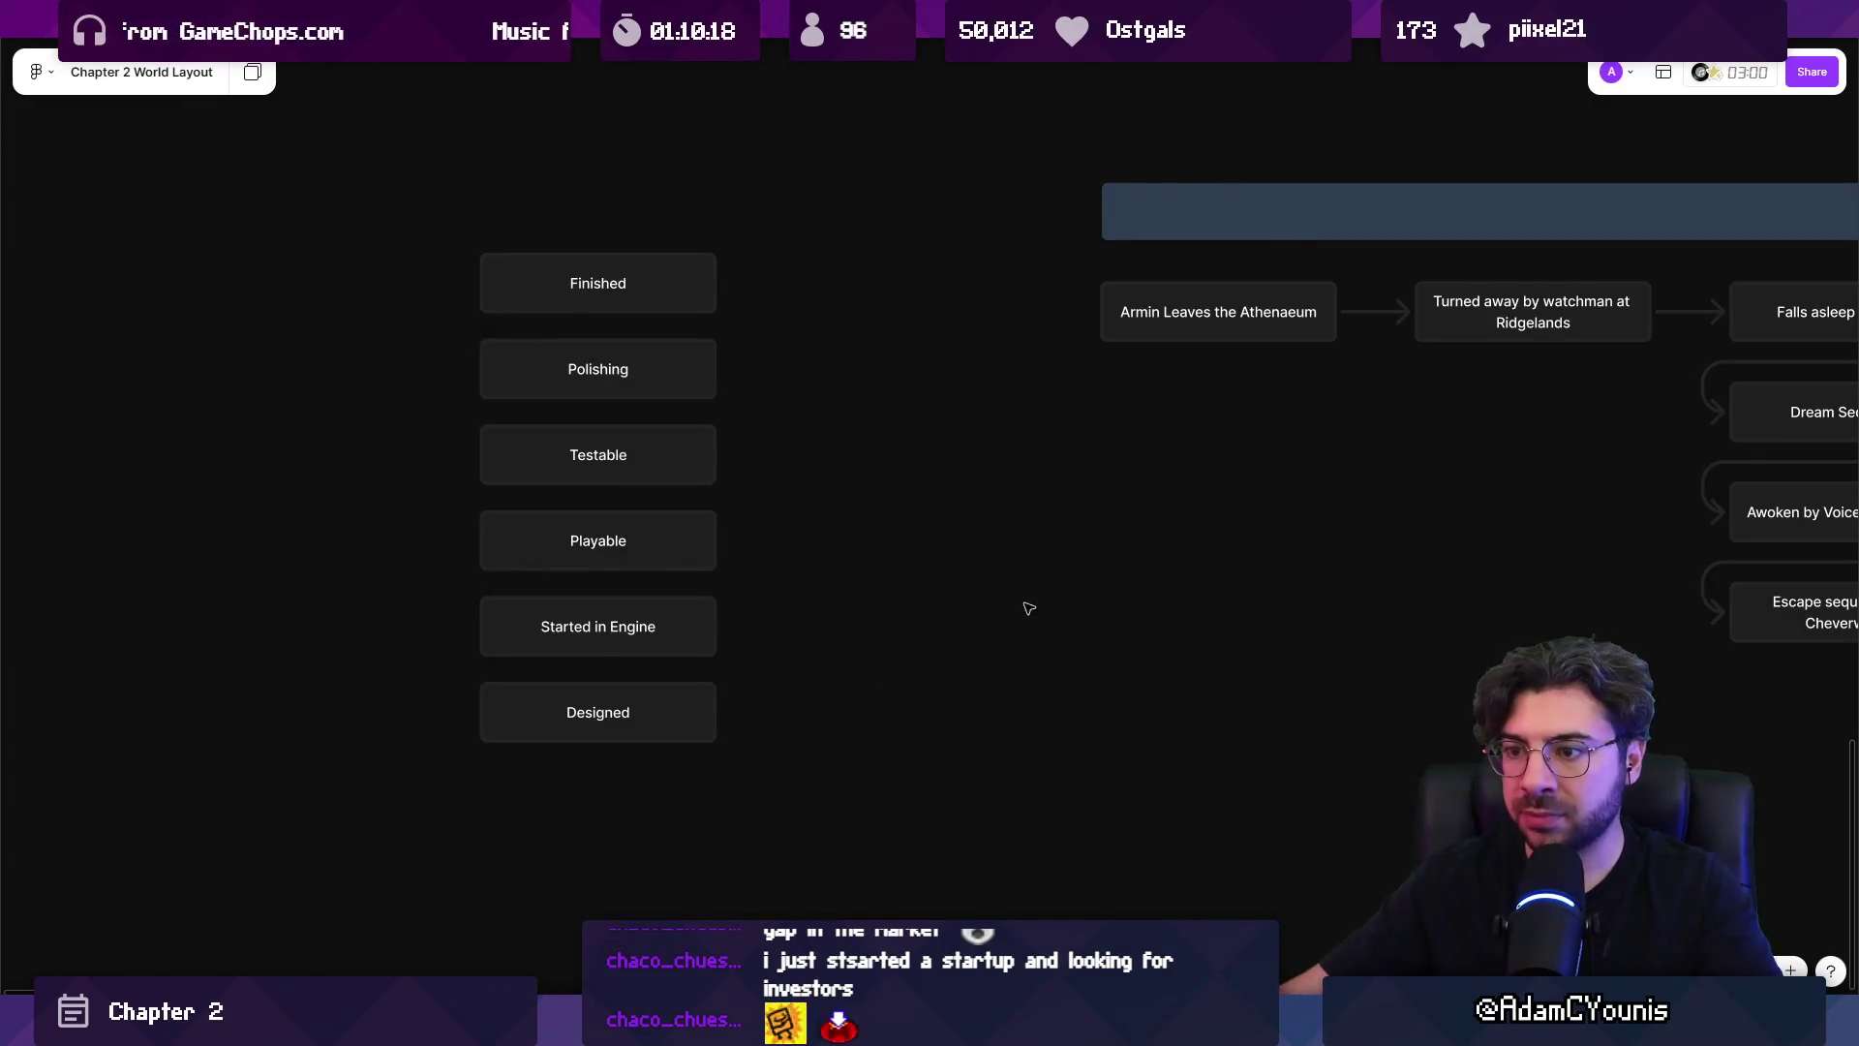
Leave Designed unchanged, fill Started in Engine grey and Playable red.
{"action": "left_click", "coordinate": [602, 725]}
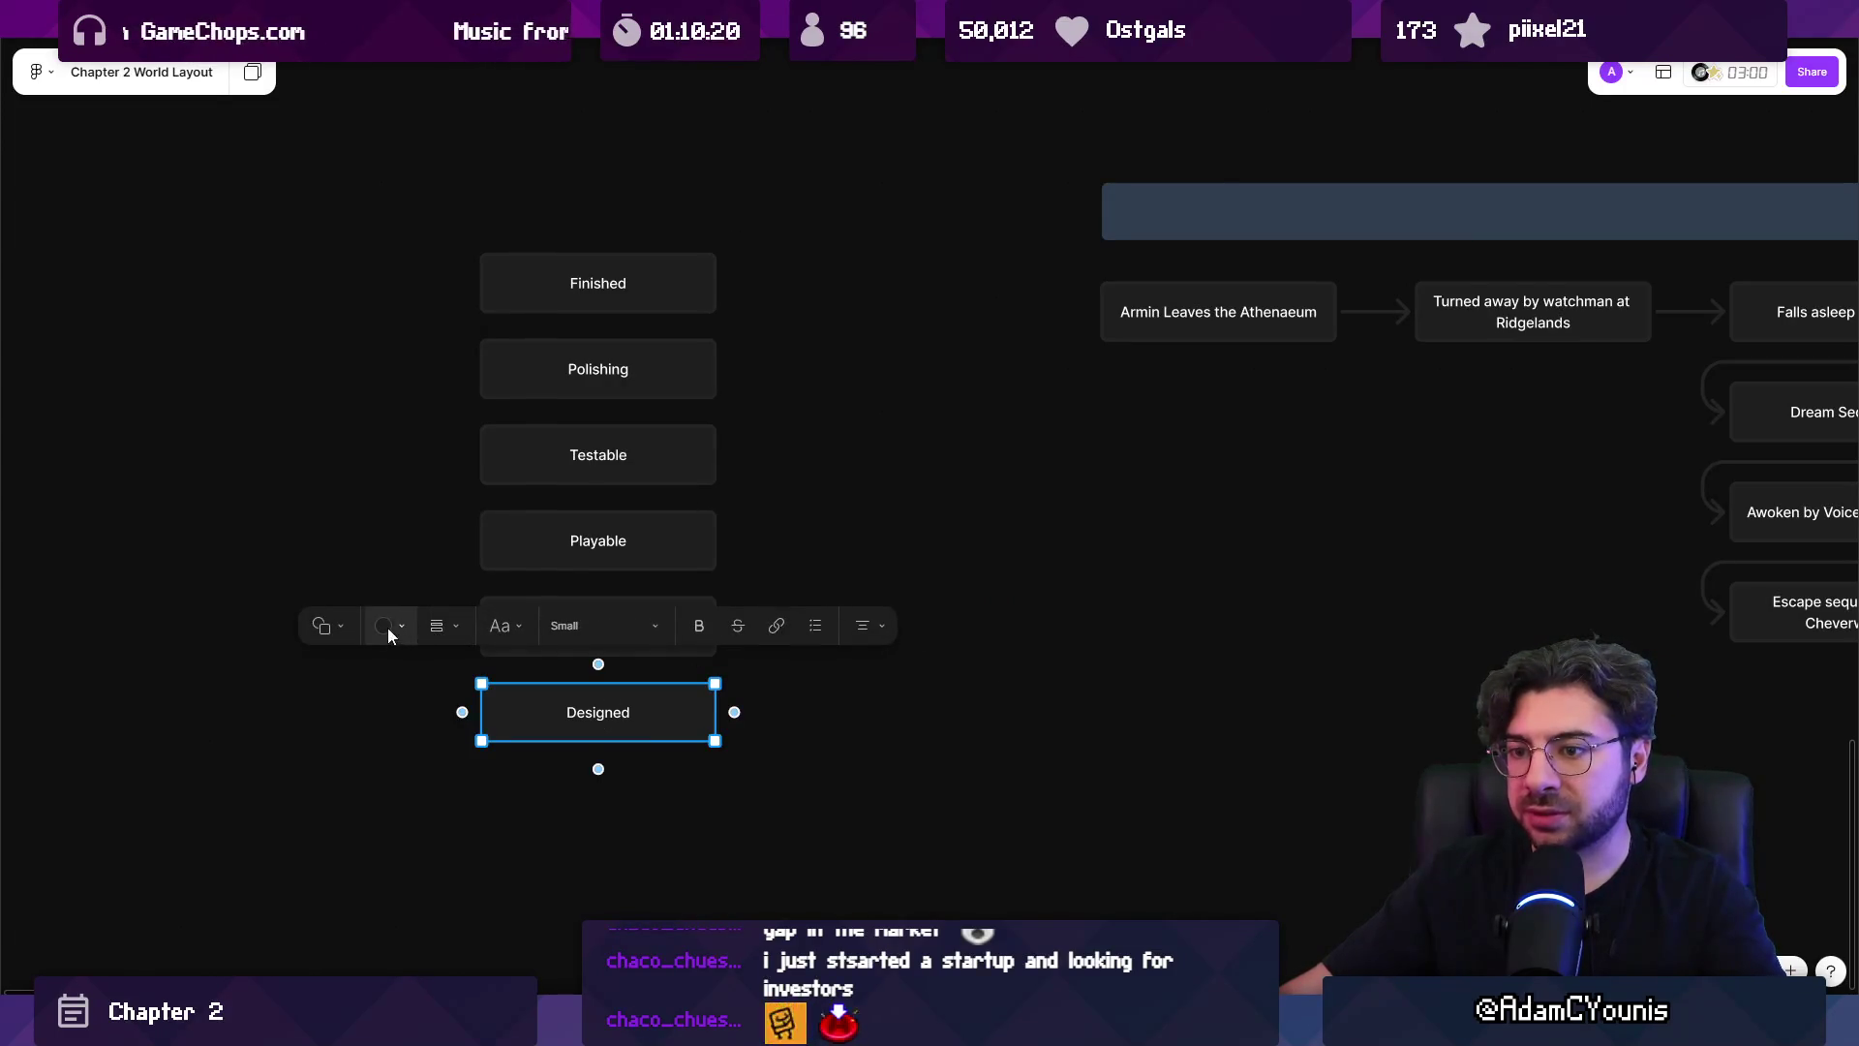
{"action": "left_click", "coordinate": [388, 626]}
{"action": "left_click", "coordinate": [246, 547]}
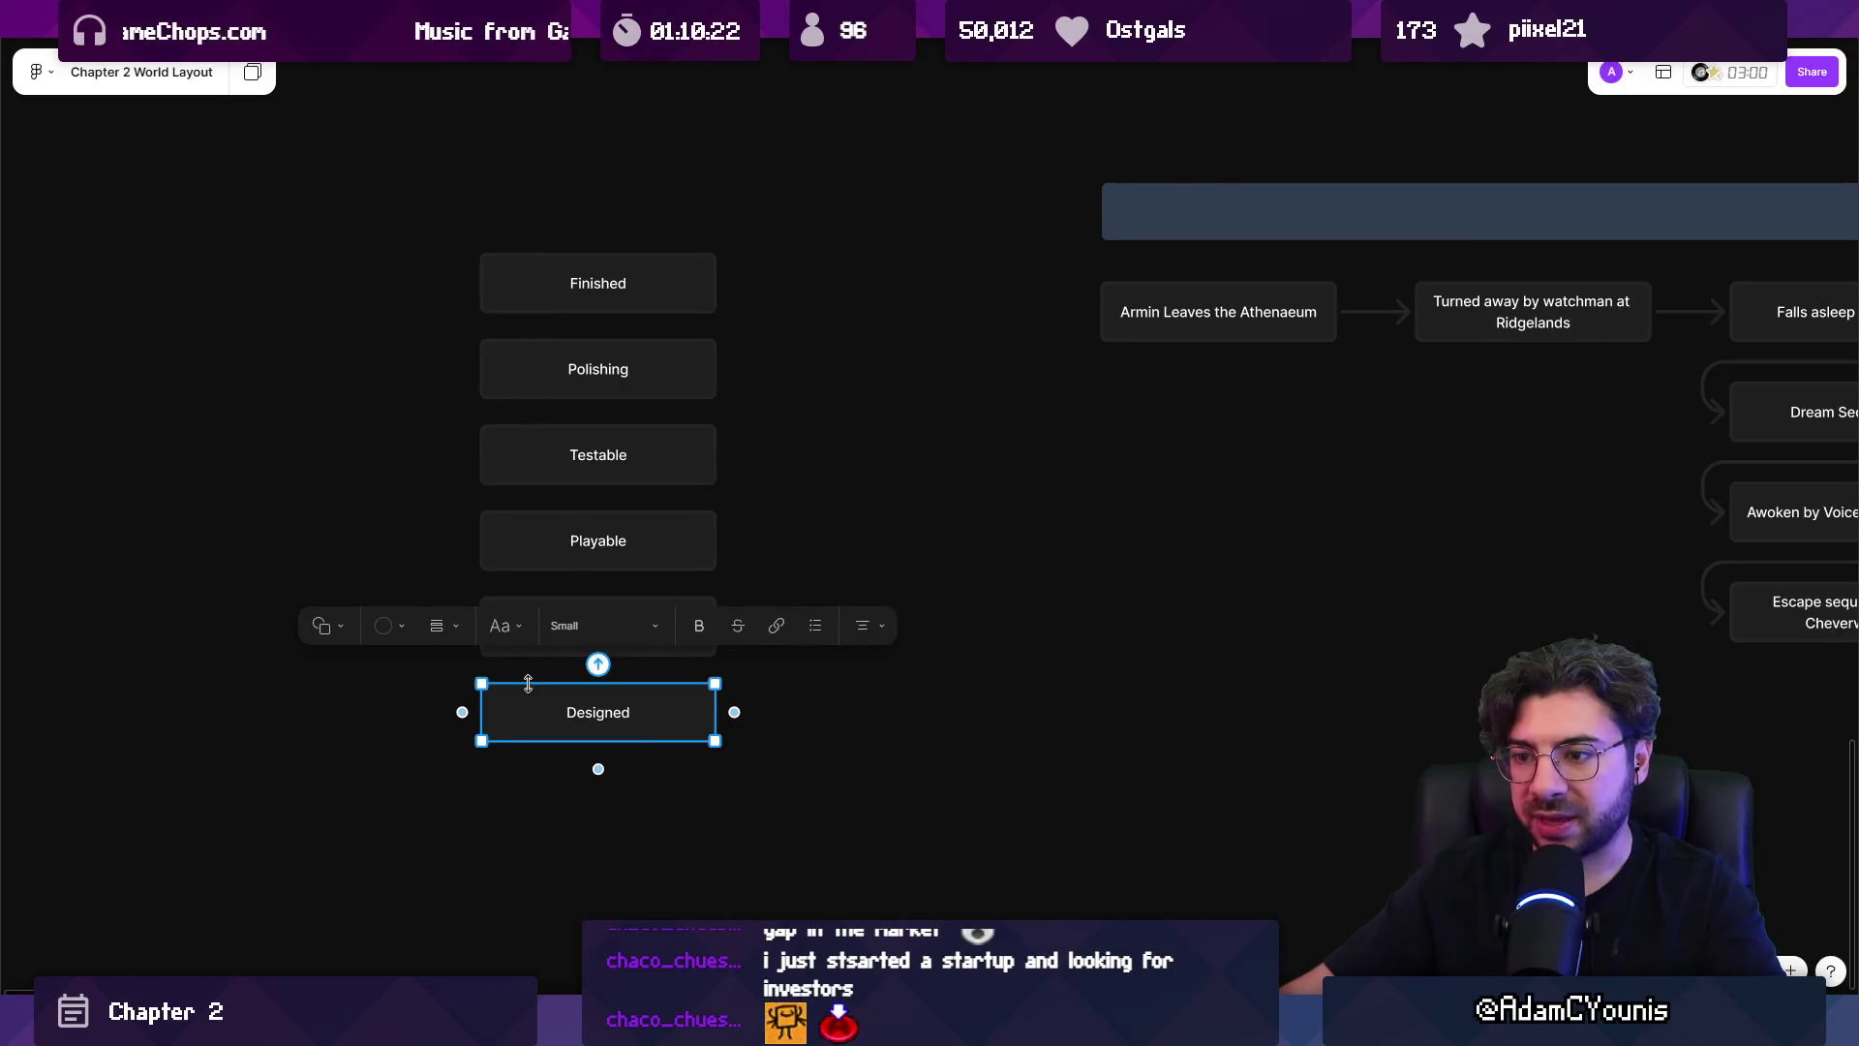
{"action": "left_click", "coordinate": [523, 631]}
{"action": "left_click", "coordinate": [381, 542]}
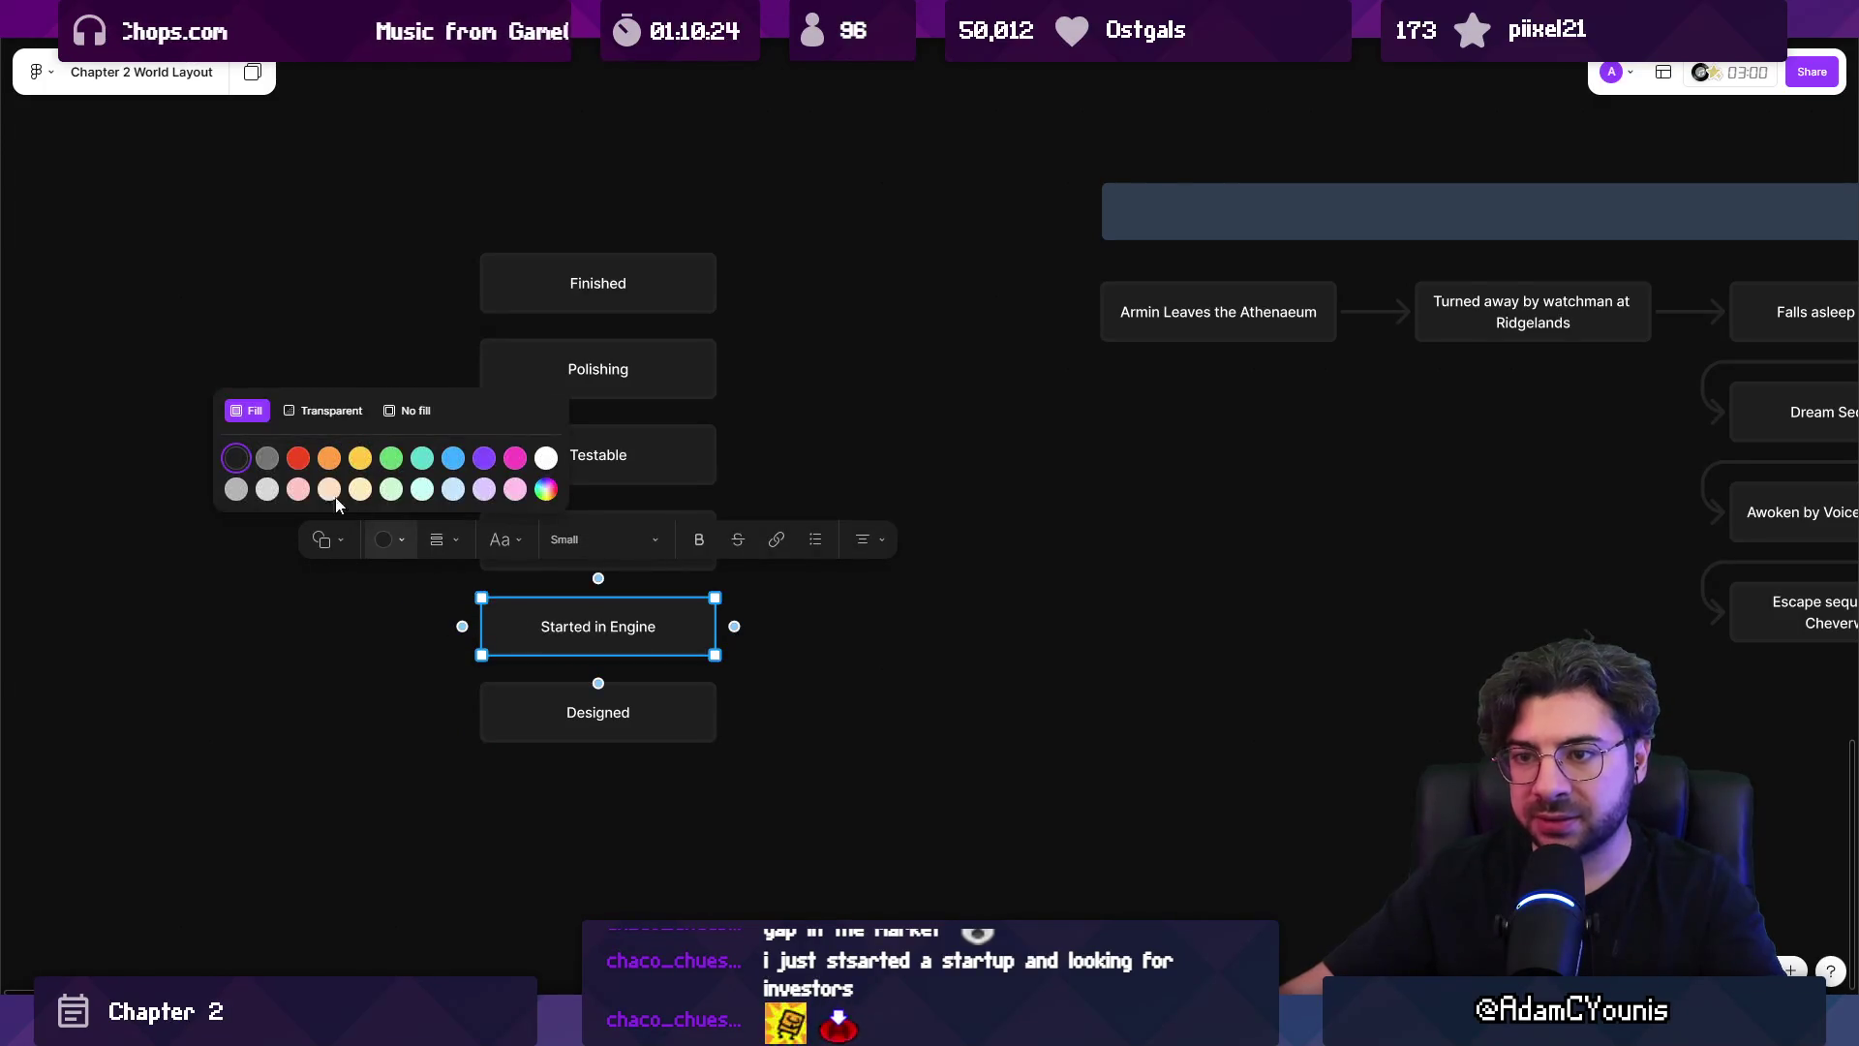
{"action": "left_click", "coordinate": [273, 483]}
{"action": "left_click", "coordinate": [487, 550]}
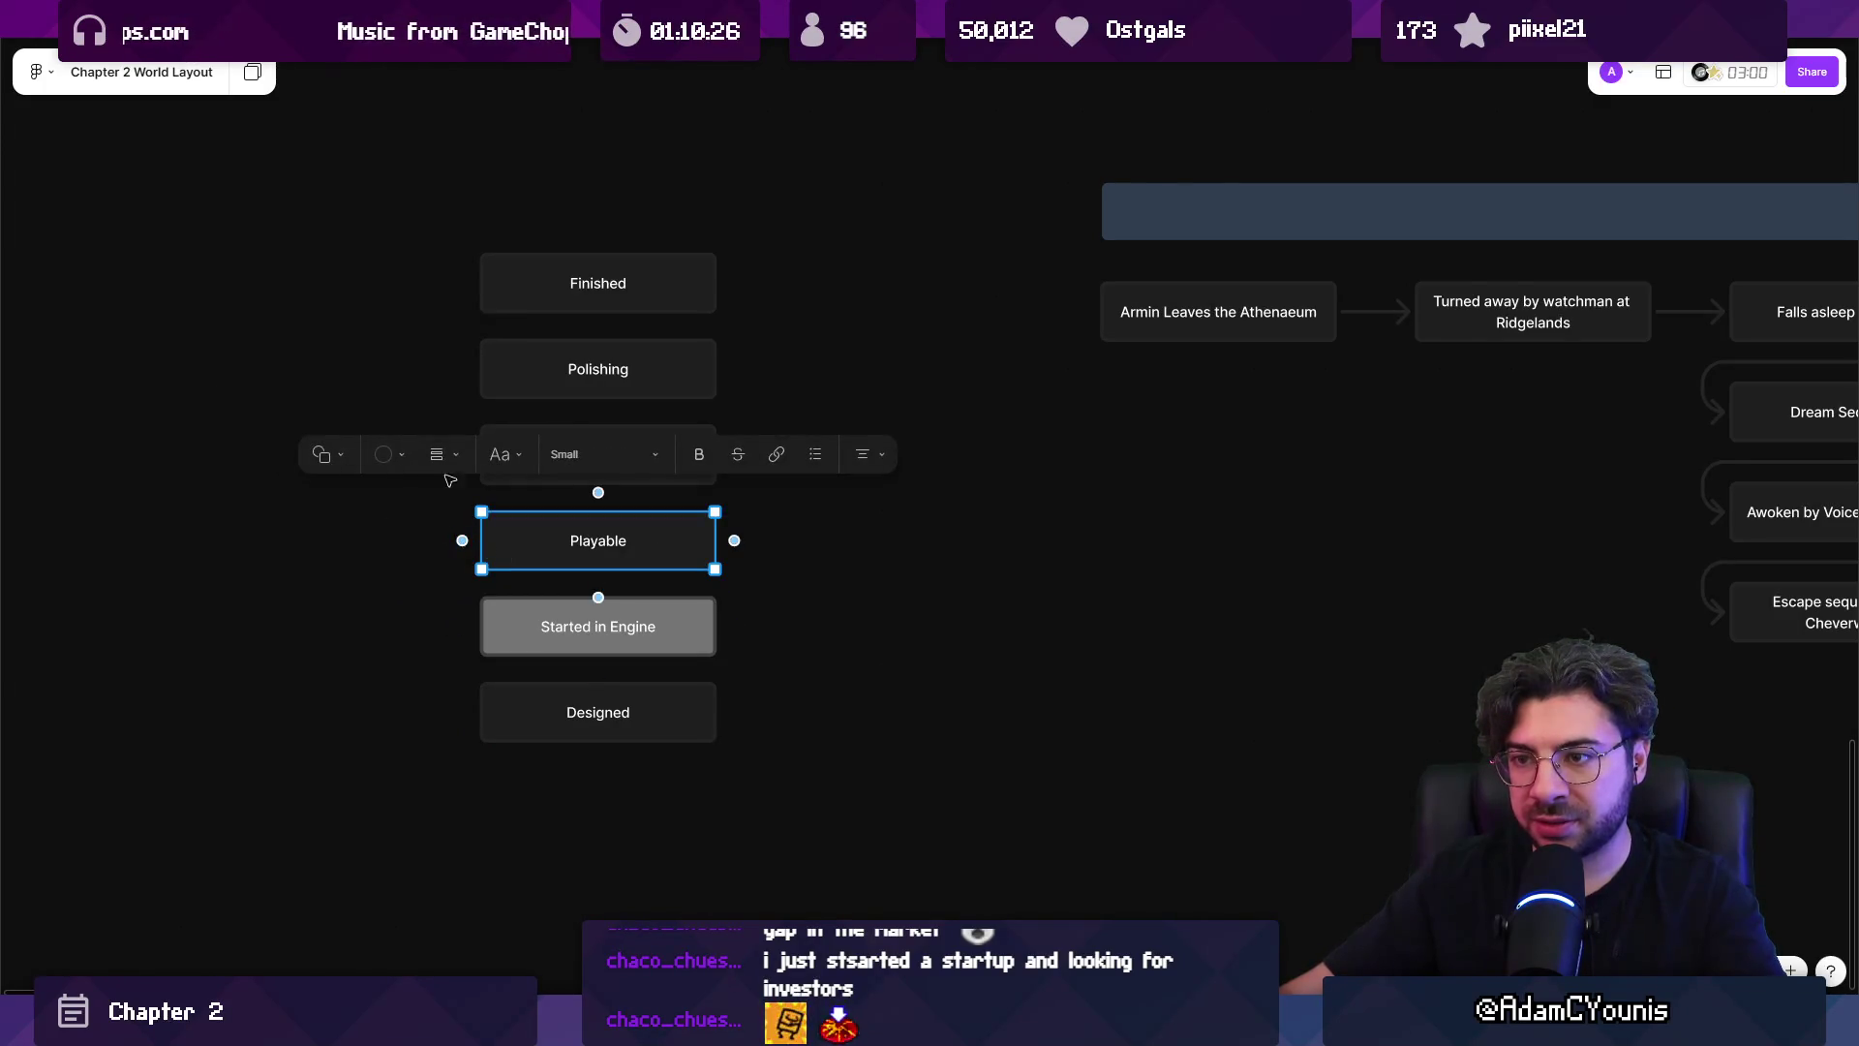
{"action": "left_click", "coordinate": [383, 455]}
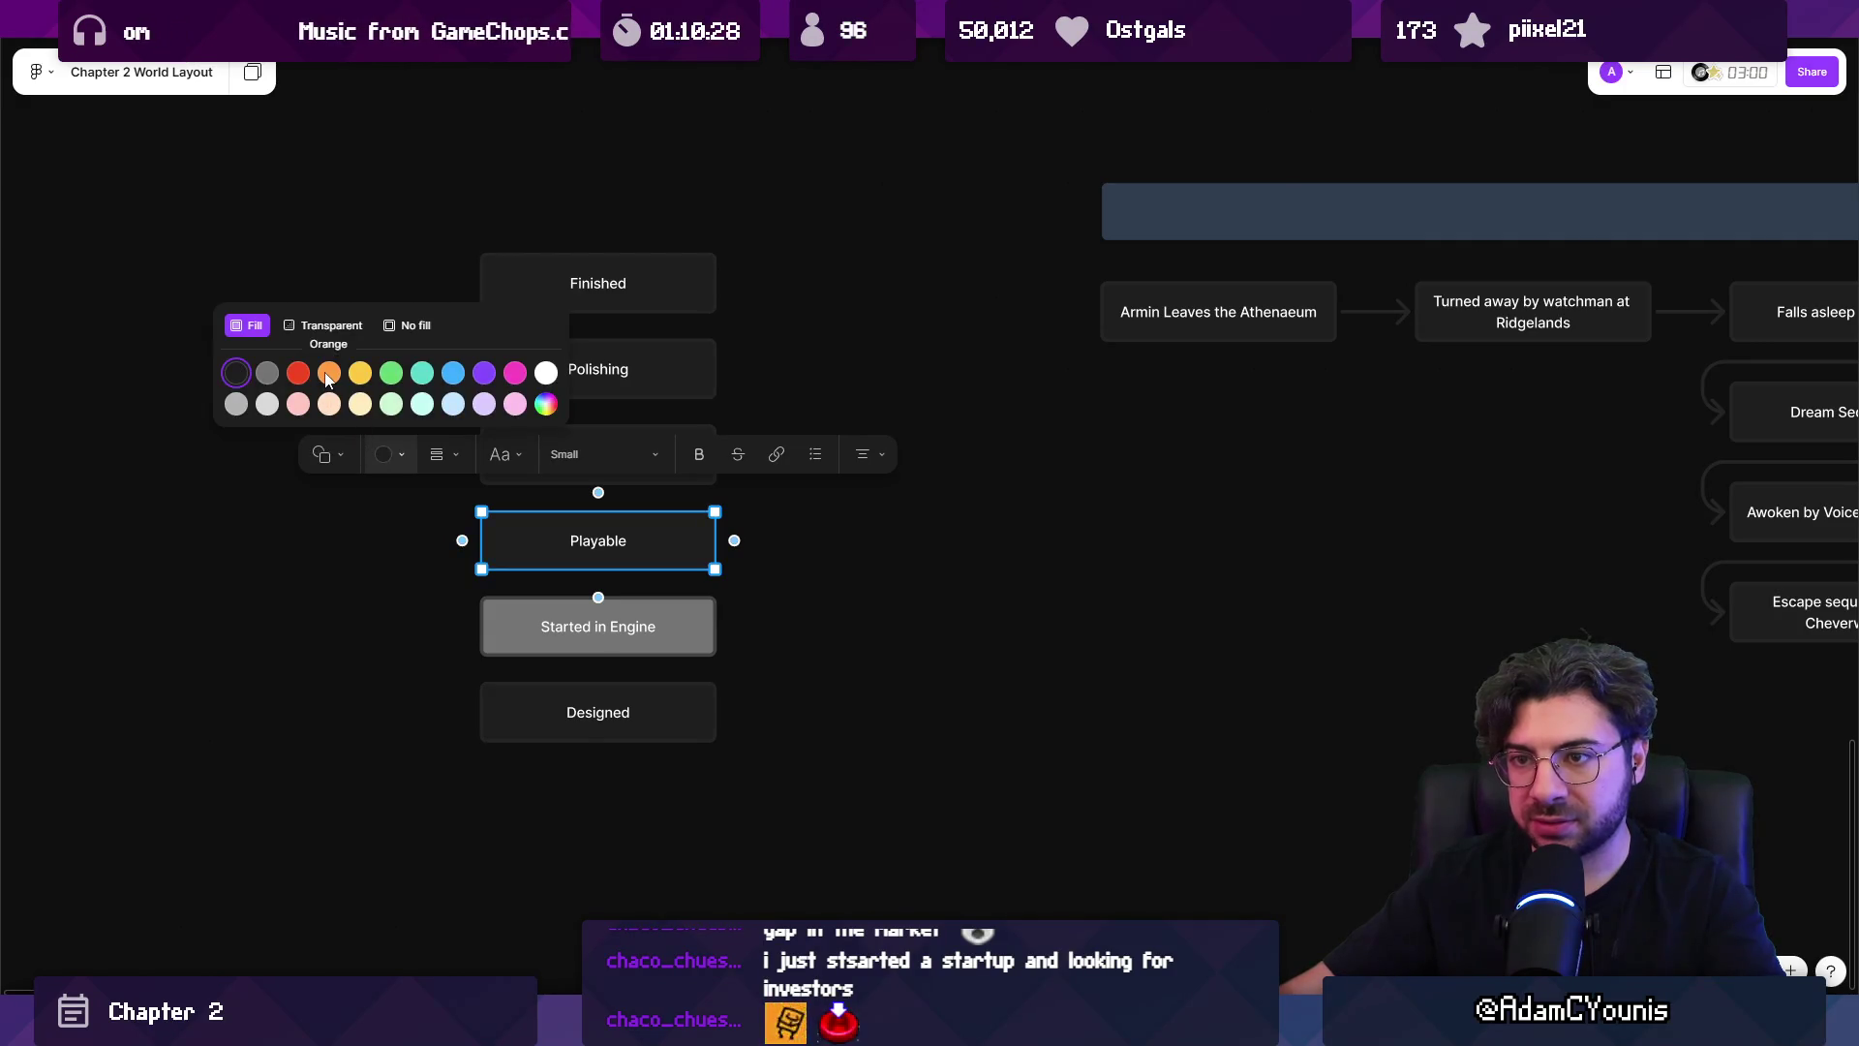
{"action": "left_click", "coordinate": [298, 376]}
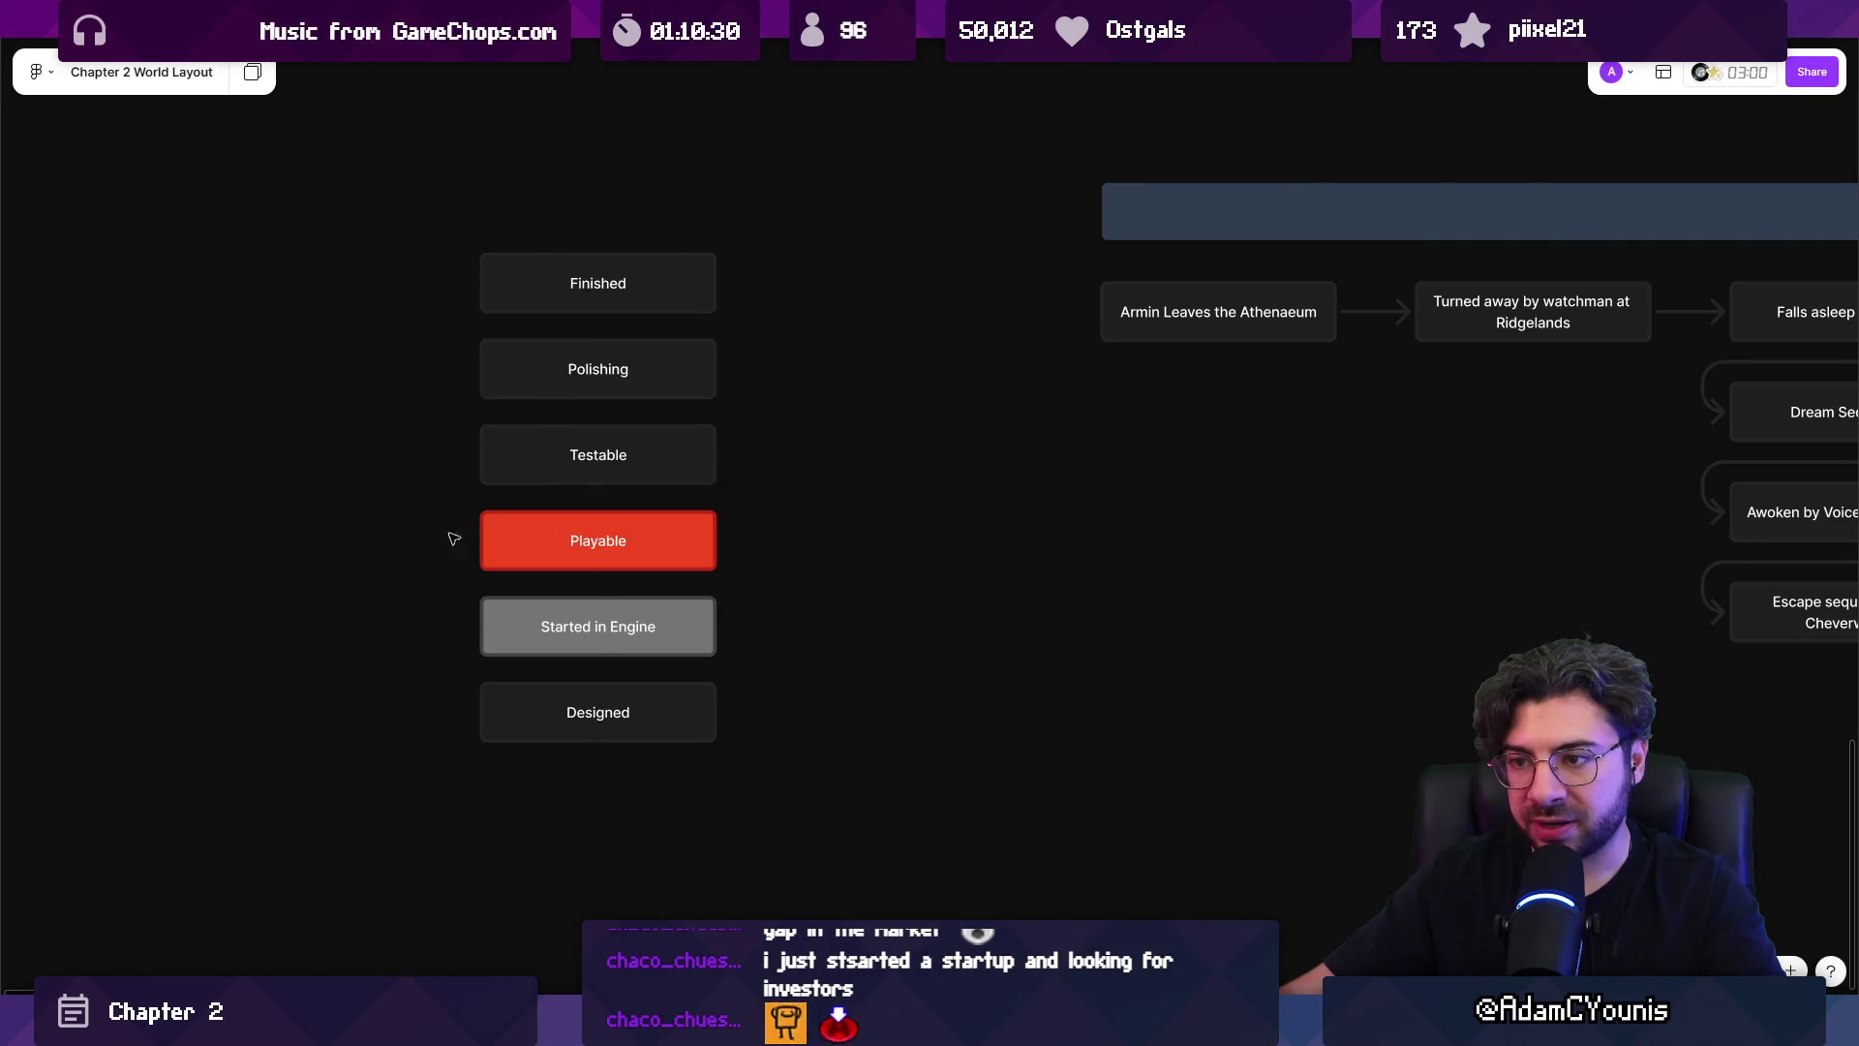
Fill Testable yellow, Polishing green and Finished blue.
{"action": "left_click", "coordinate": [535, 463]}
{"action": "left_click", "coordinate": [392, 366]}
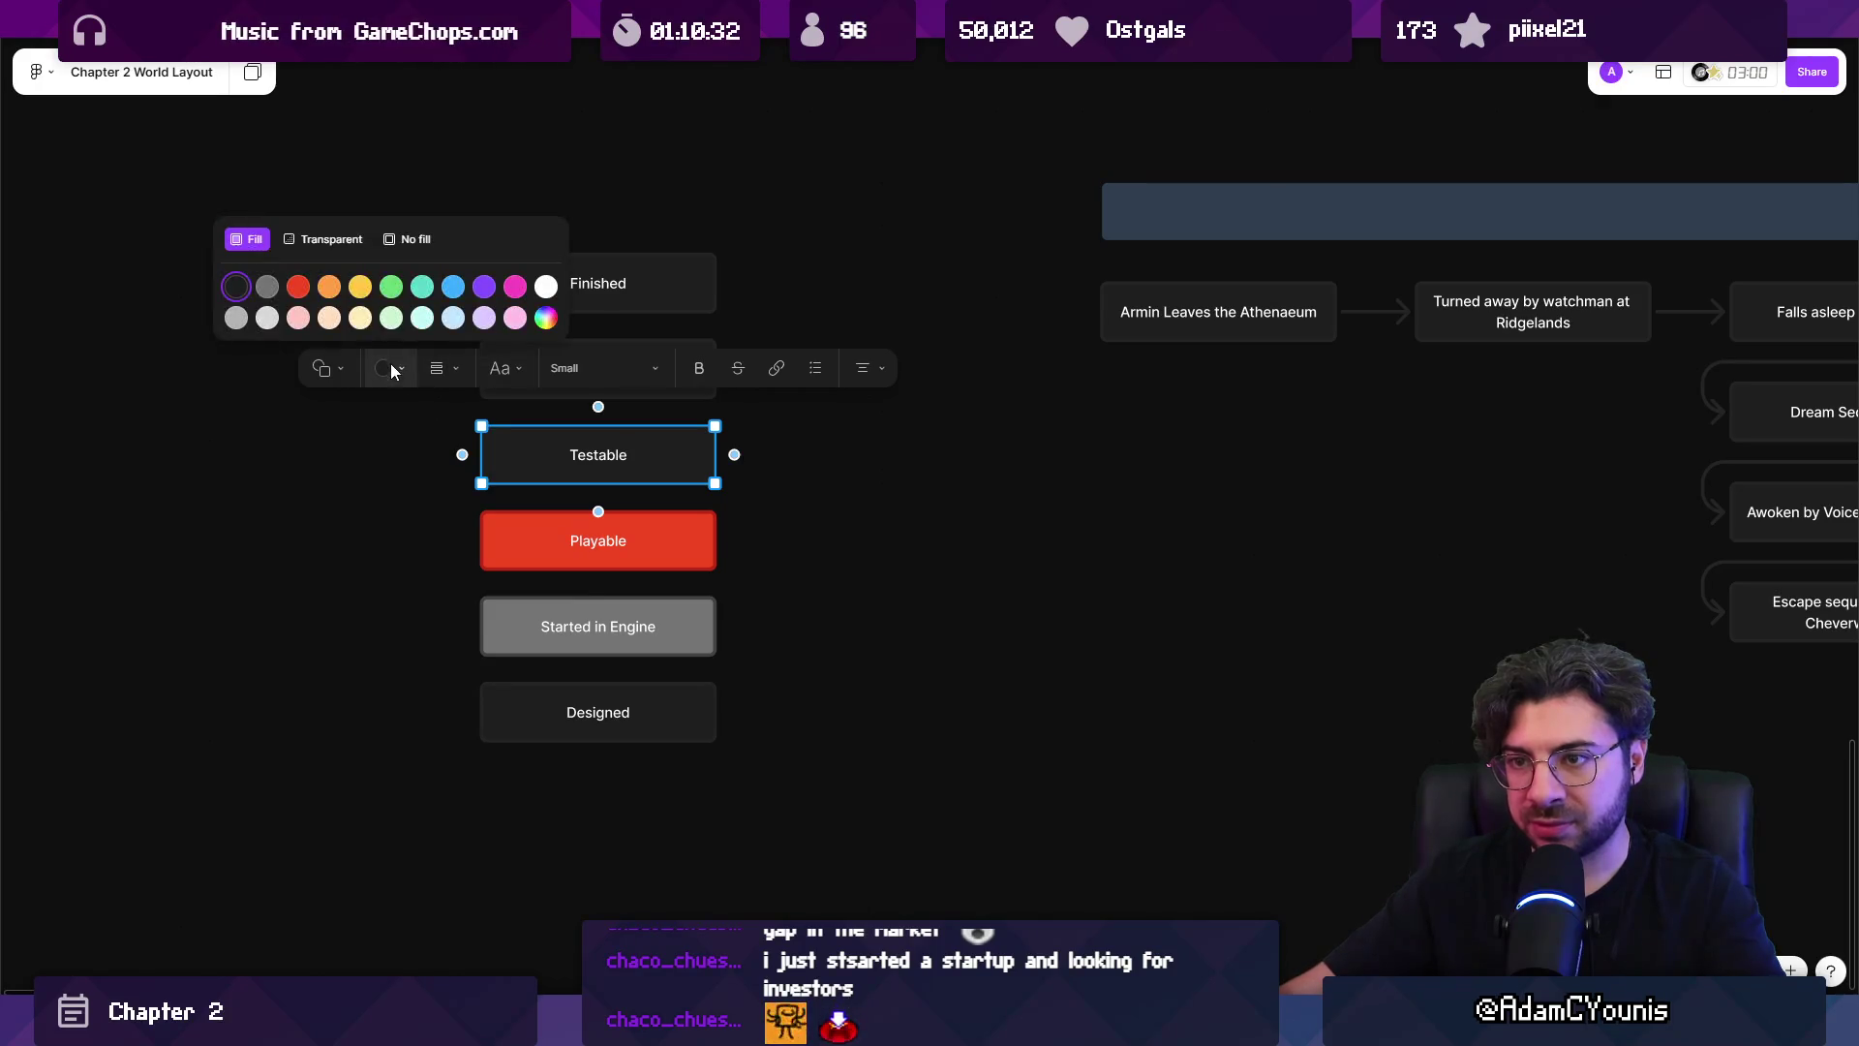
{"action": "left_click", "coordinate": [365, 288]}
{"action": "scroll", "coordinate": [451, 637], "scroll_direction": "up", "scroll_amount": 3}
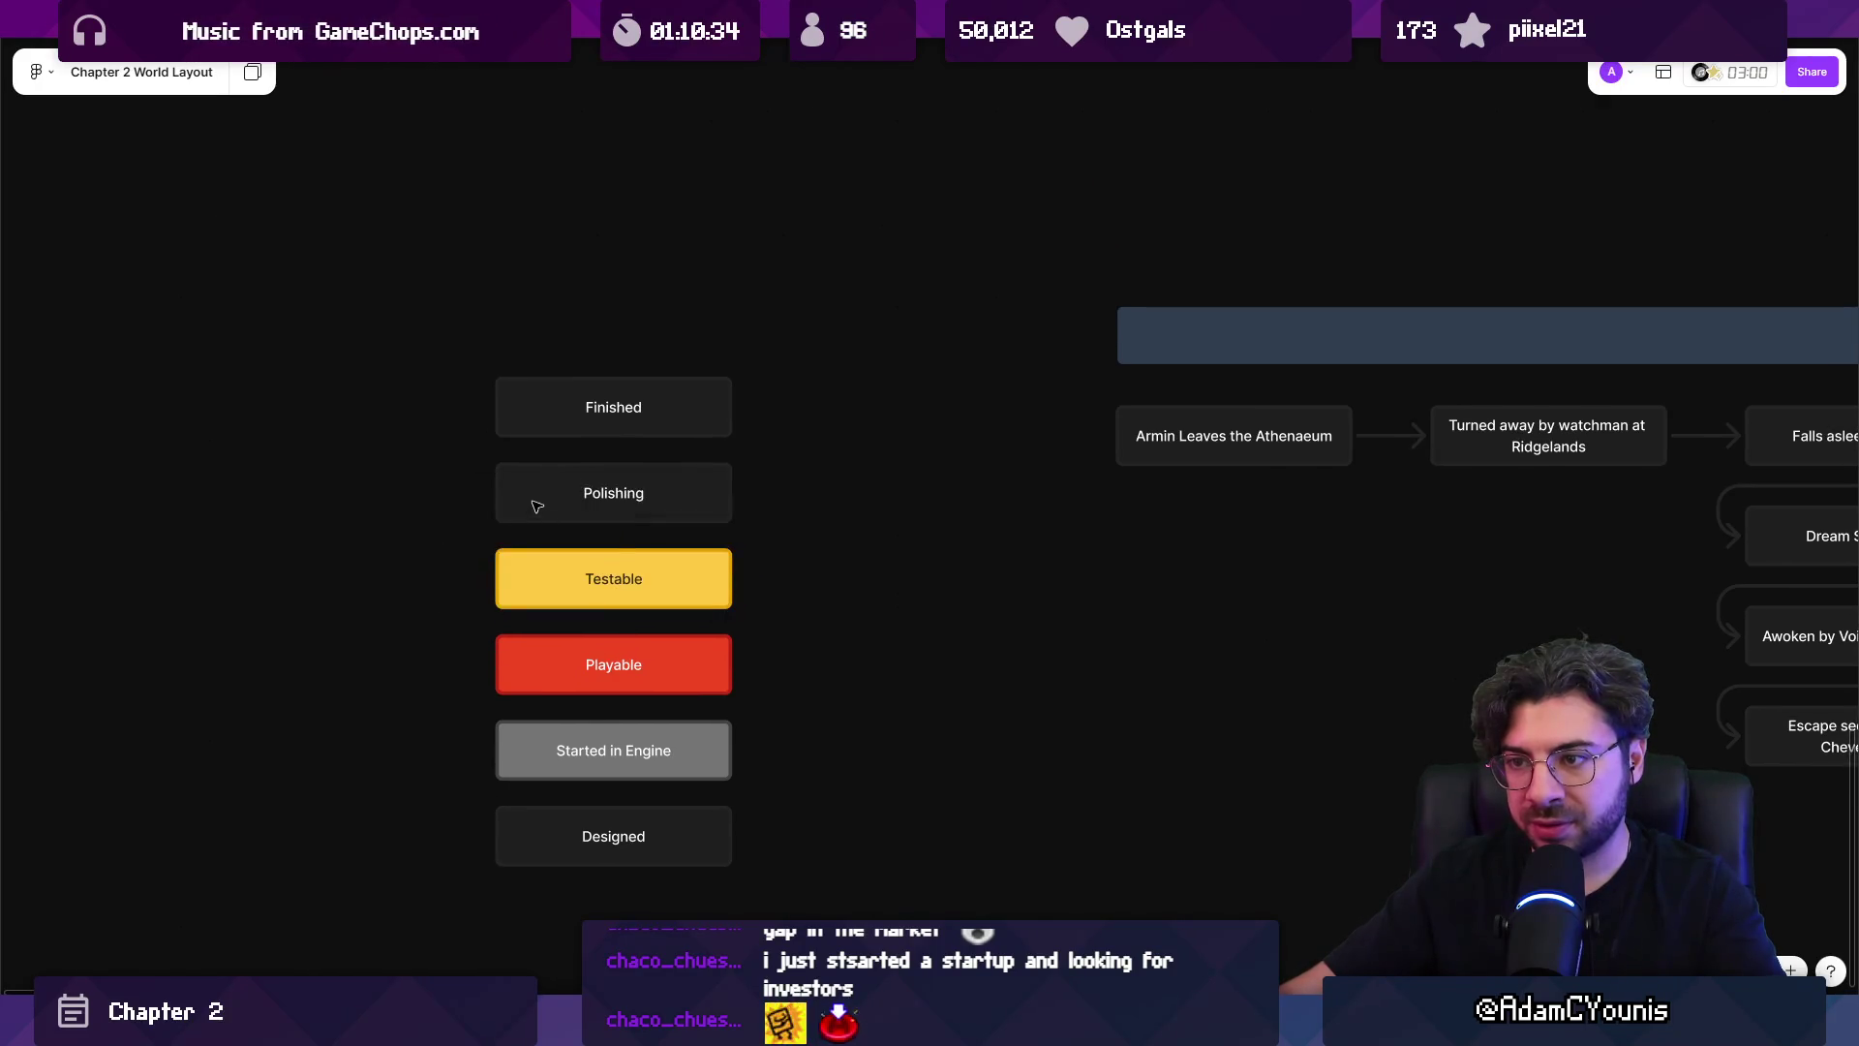
{"action": "left_click", "coordinate": [531, 490]}
{"action": "left_click", "coordinate": [428, 410]}
{"action": "left_click", "coordinate": [407, 325]}
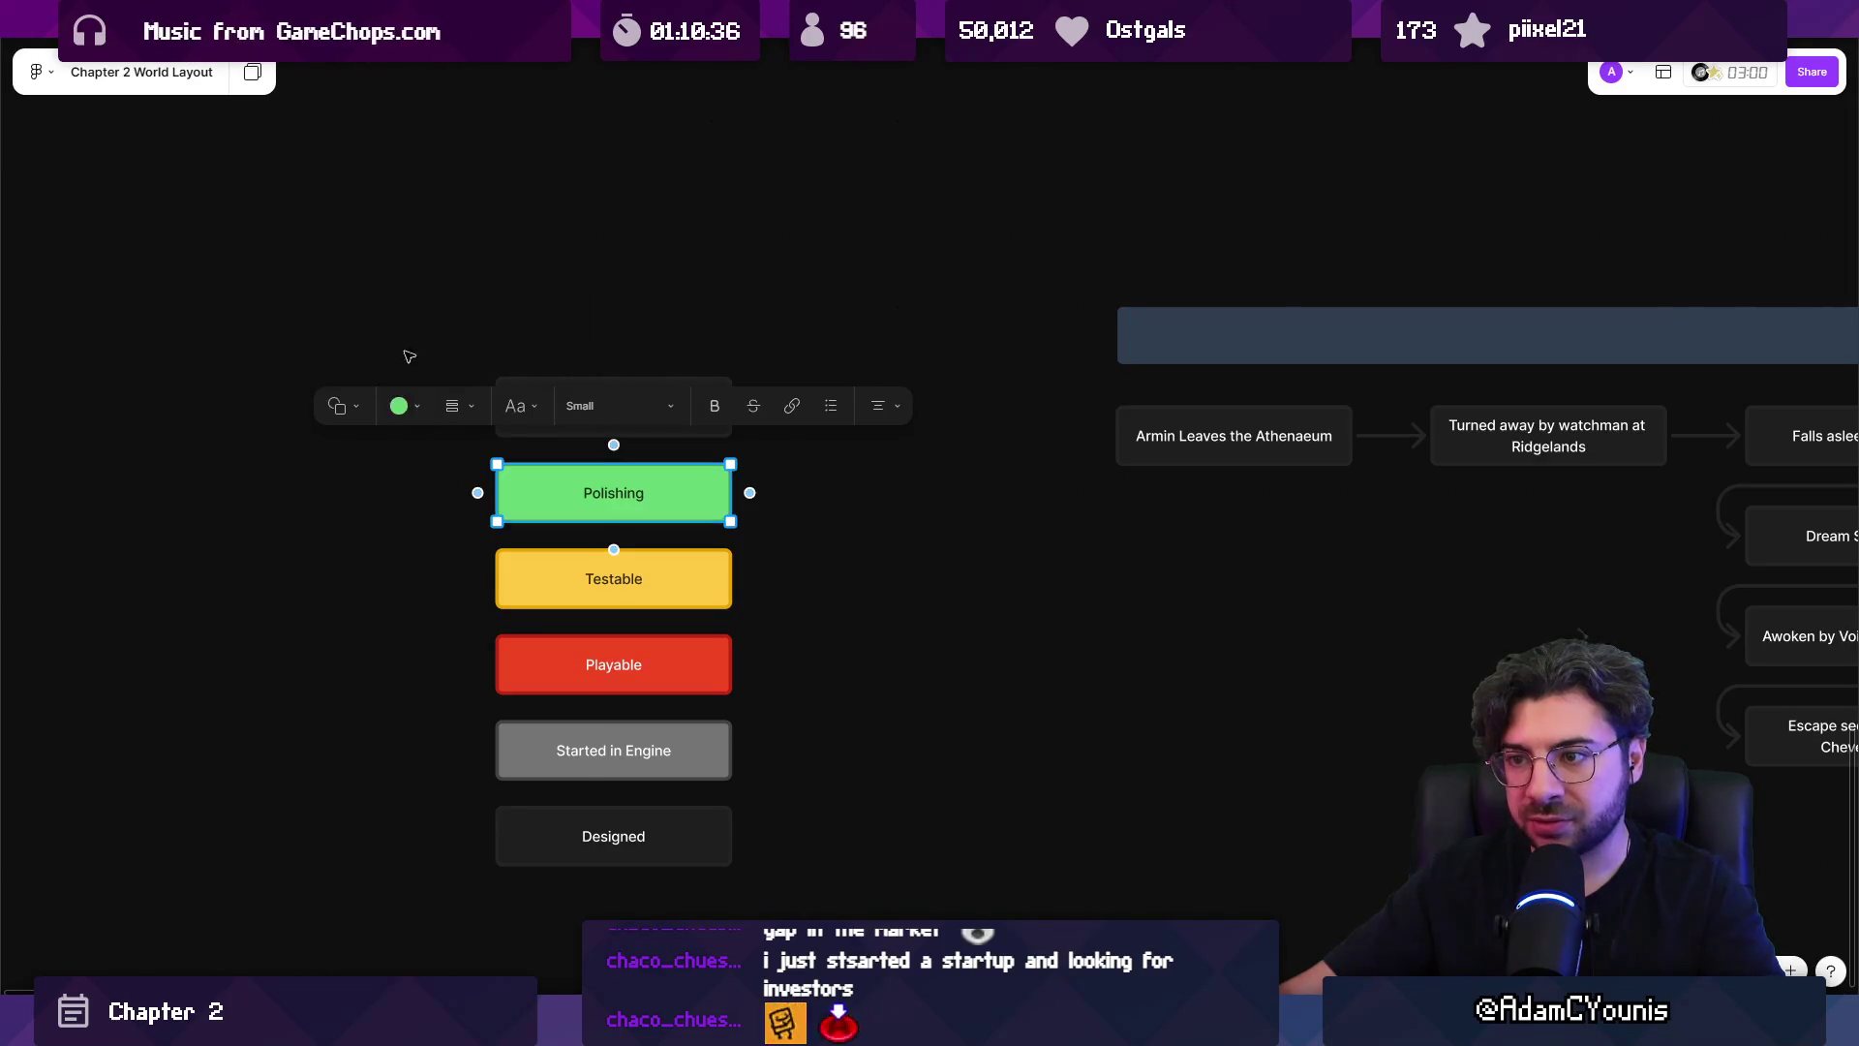
{"action": "key", "text": "Escape"}
{"action": "left_click", "coordinate": [581, 407]}
{"action": "left_click", "coordinate": [400, 320]}
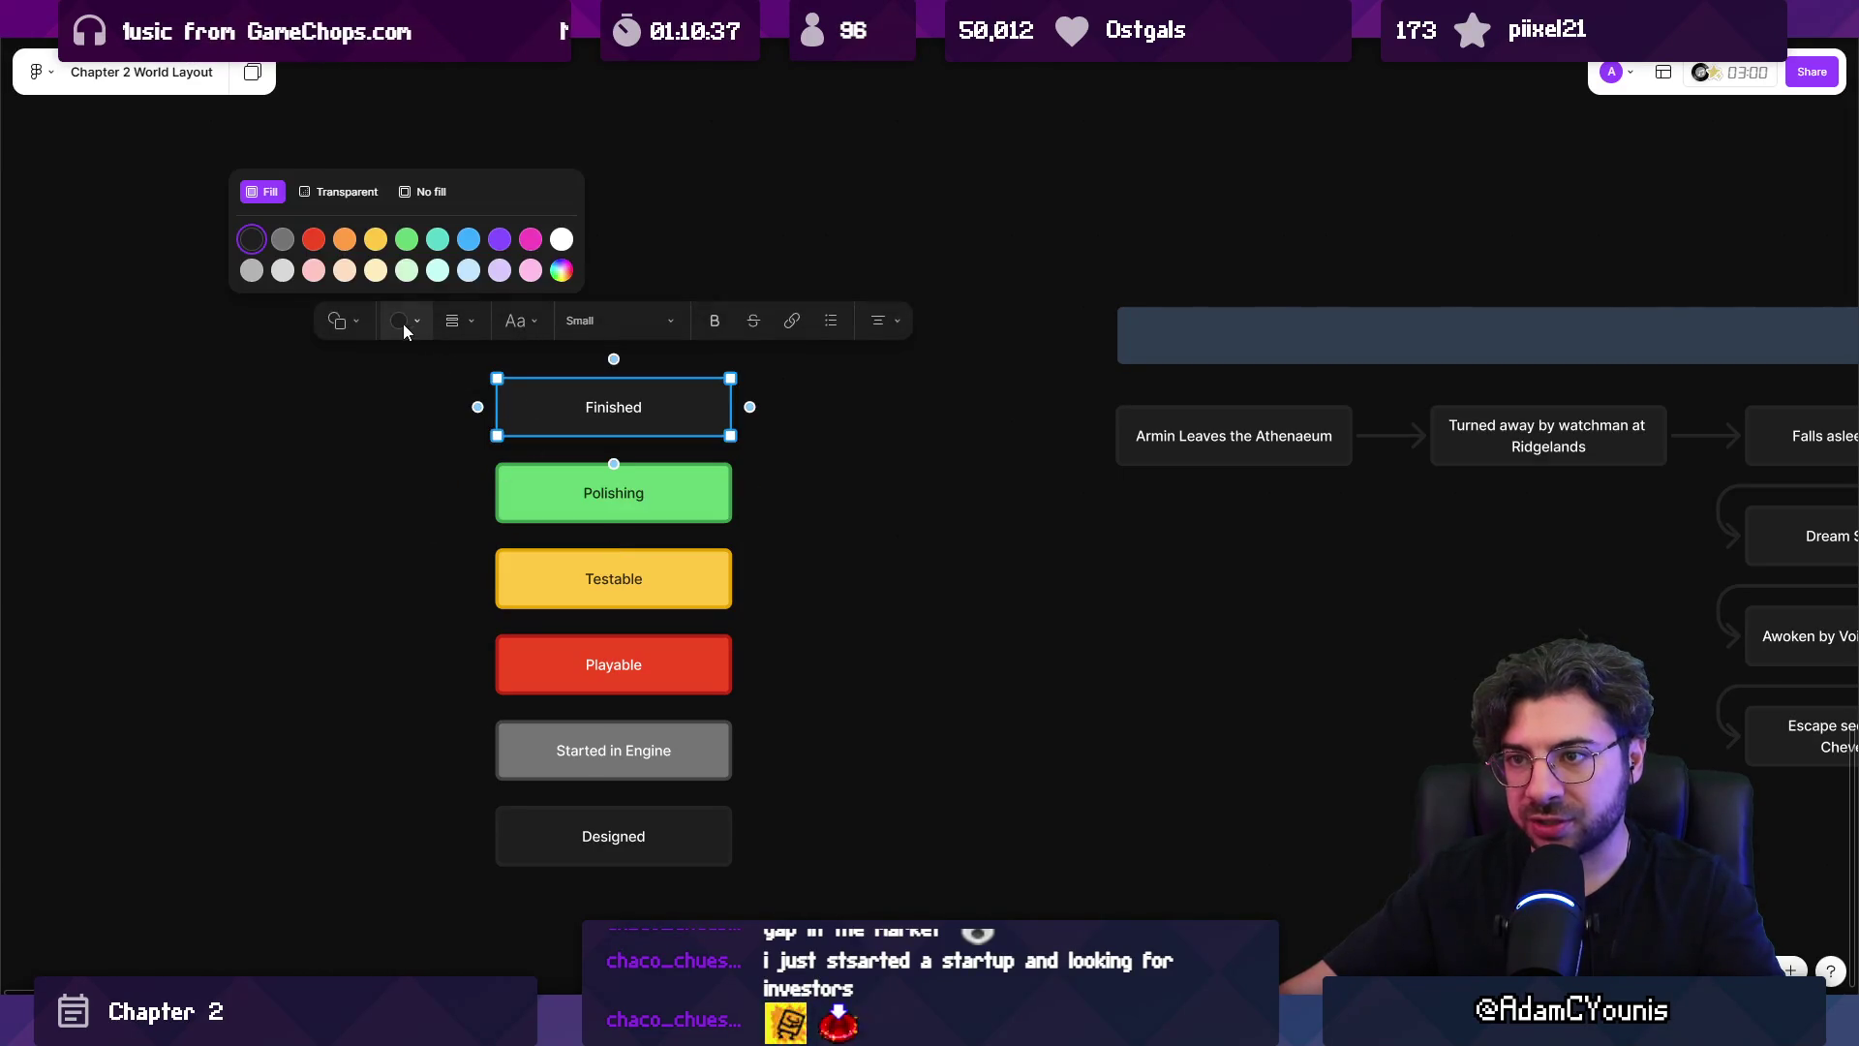
{"action": "left_click", "coordinate": [470, 249]}
{"action": "key", "text": "Escape"}
{"action": "scroll", "coordinate": [875, 573], "scroll_direction": "down", "scroll_amount": 3}
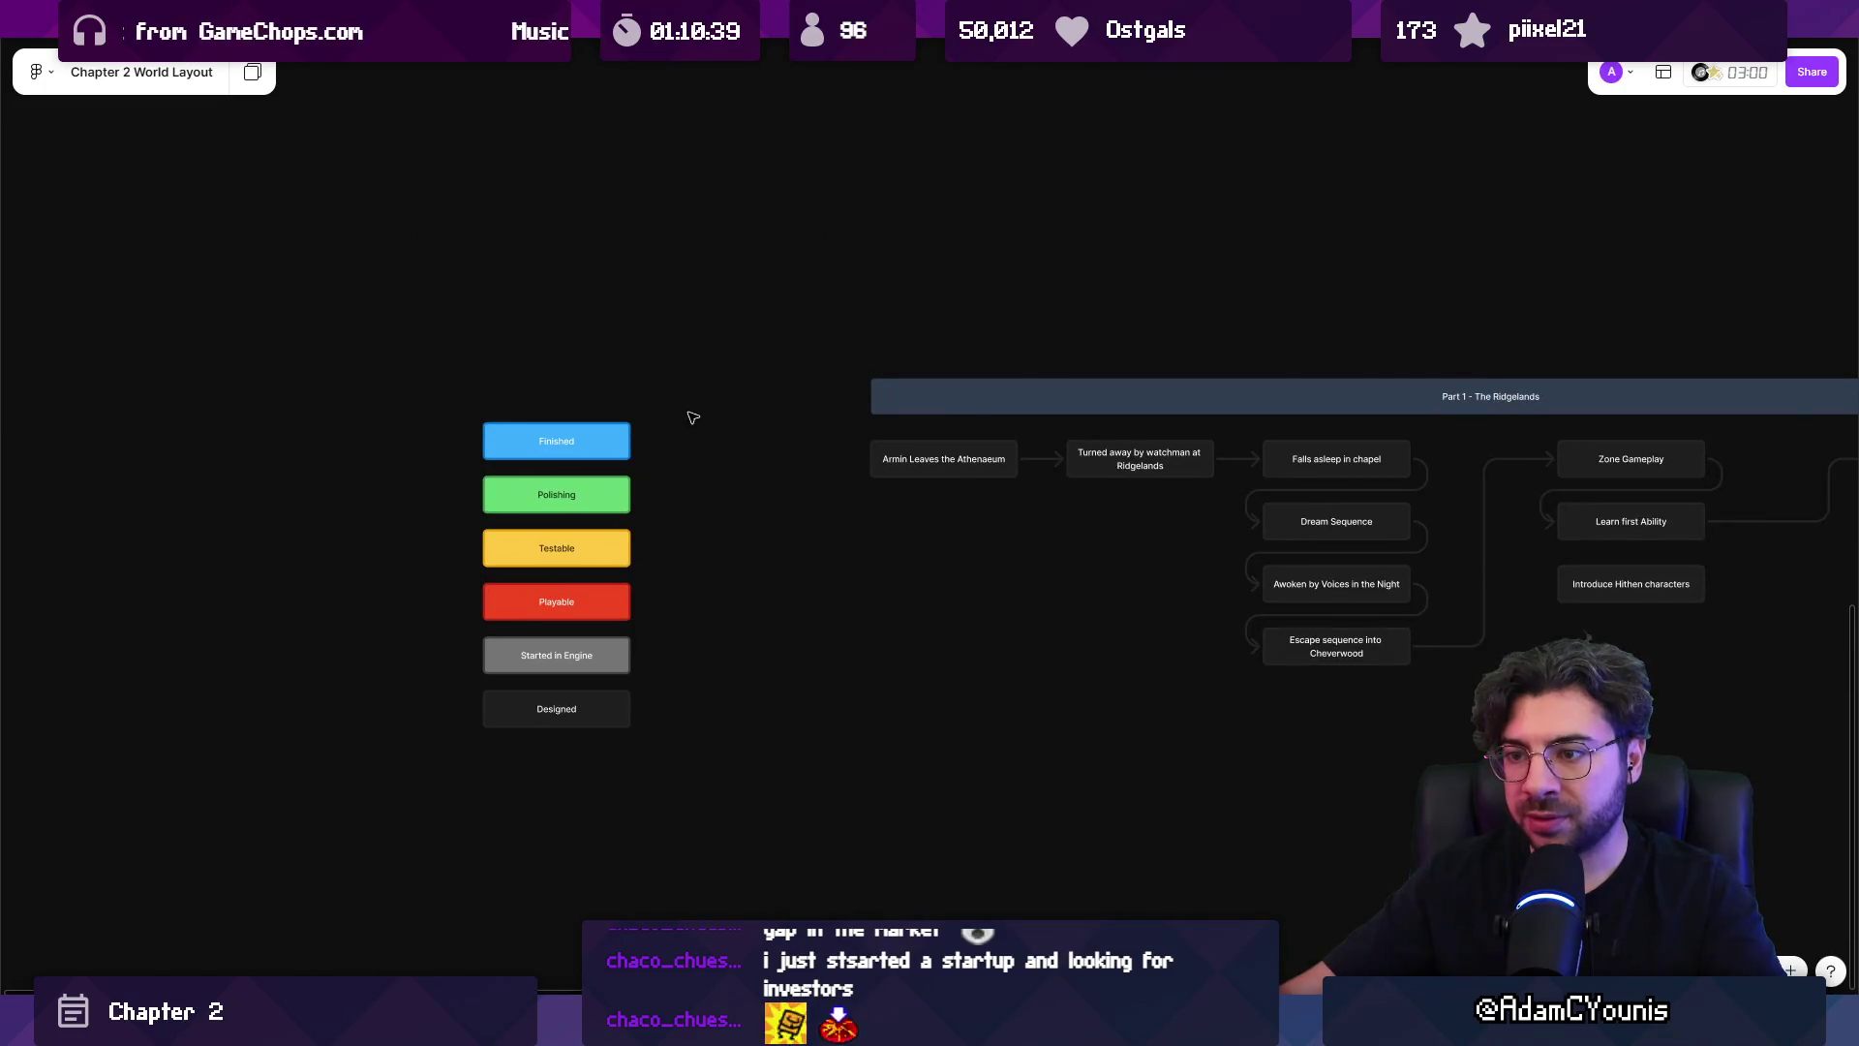
Try renaming Started in Engine to 'Represent', then undo the change.
{"action": "scroll", "coordinate": [599, 470], "scroll_direction": "up", "scroll_amount": 3}
{"action": "scroll", "coordinate": [701, 530], "scroll_direction": "down", "scroll_amount": 3}
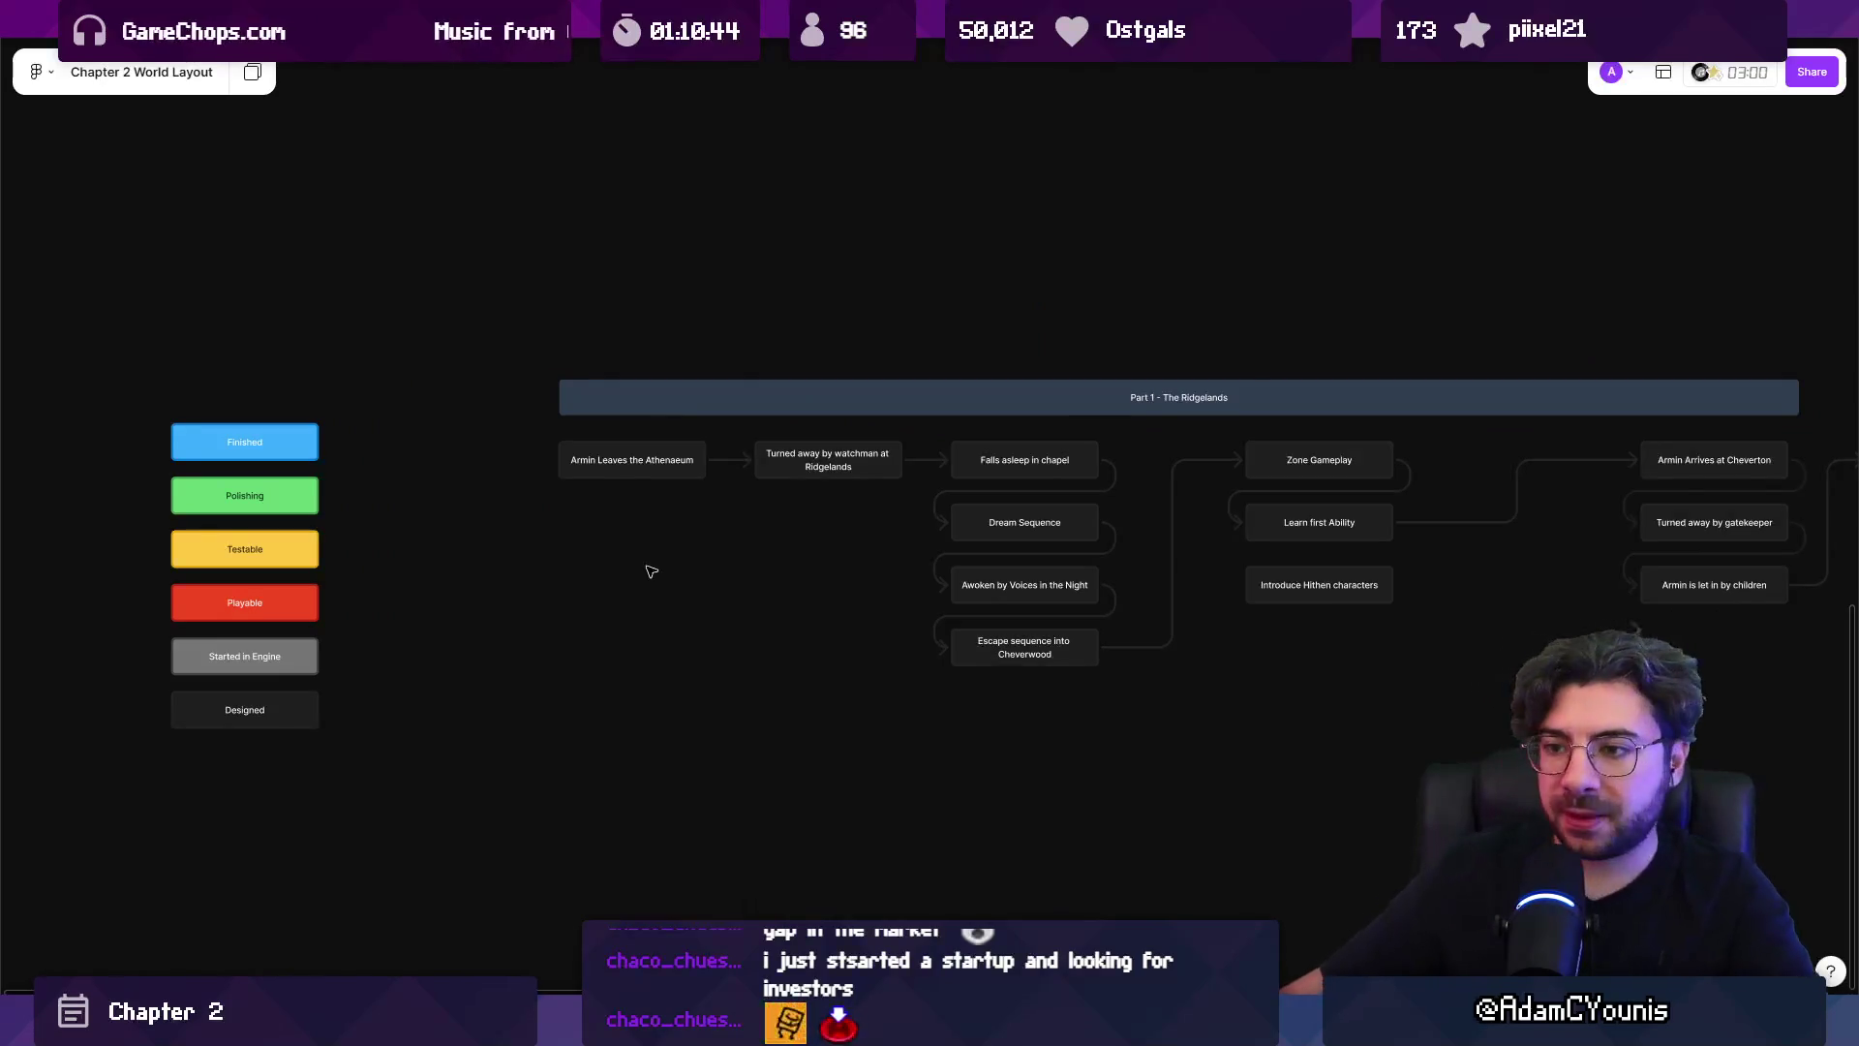
{"action": "scroll", "coordinate": [186, 638], "scroll_direction": "up", "scroll_amount": 3}
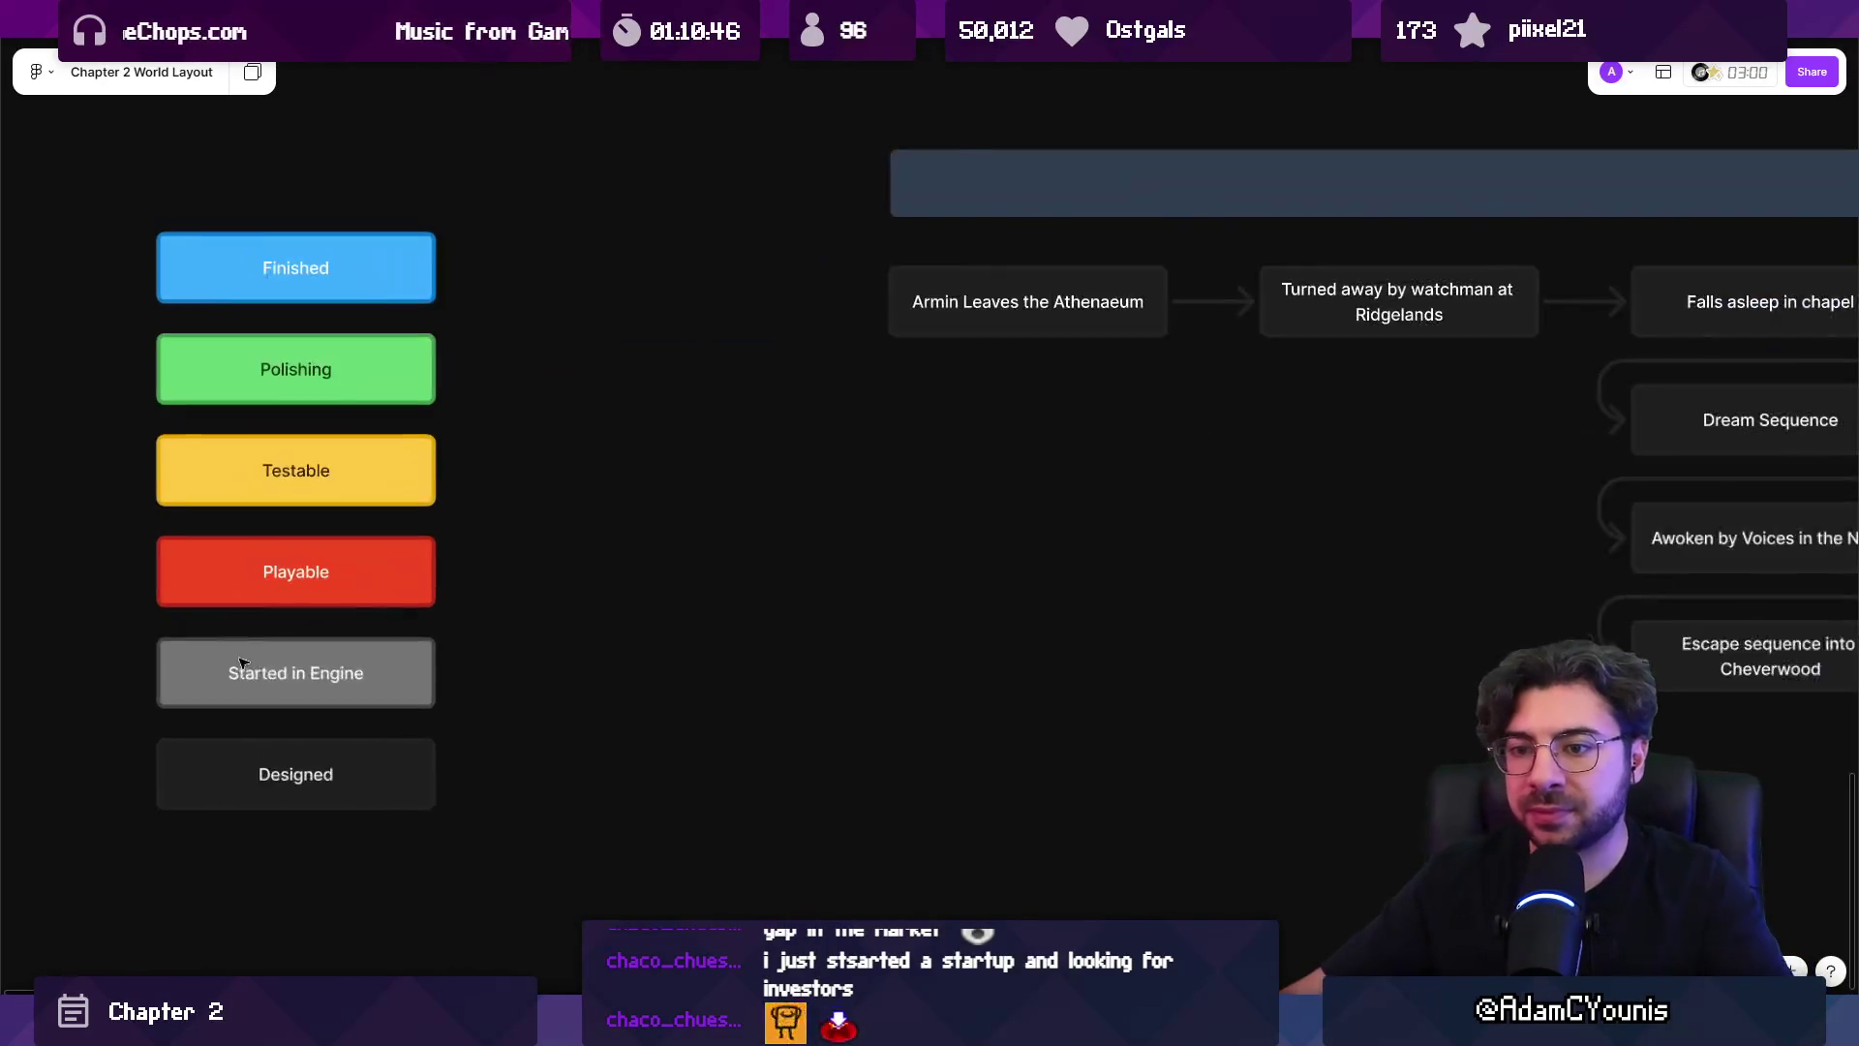
{"action": "double_click", "coordinate": [327, 677]}
{"action": "type", "text": "Represent"}
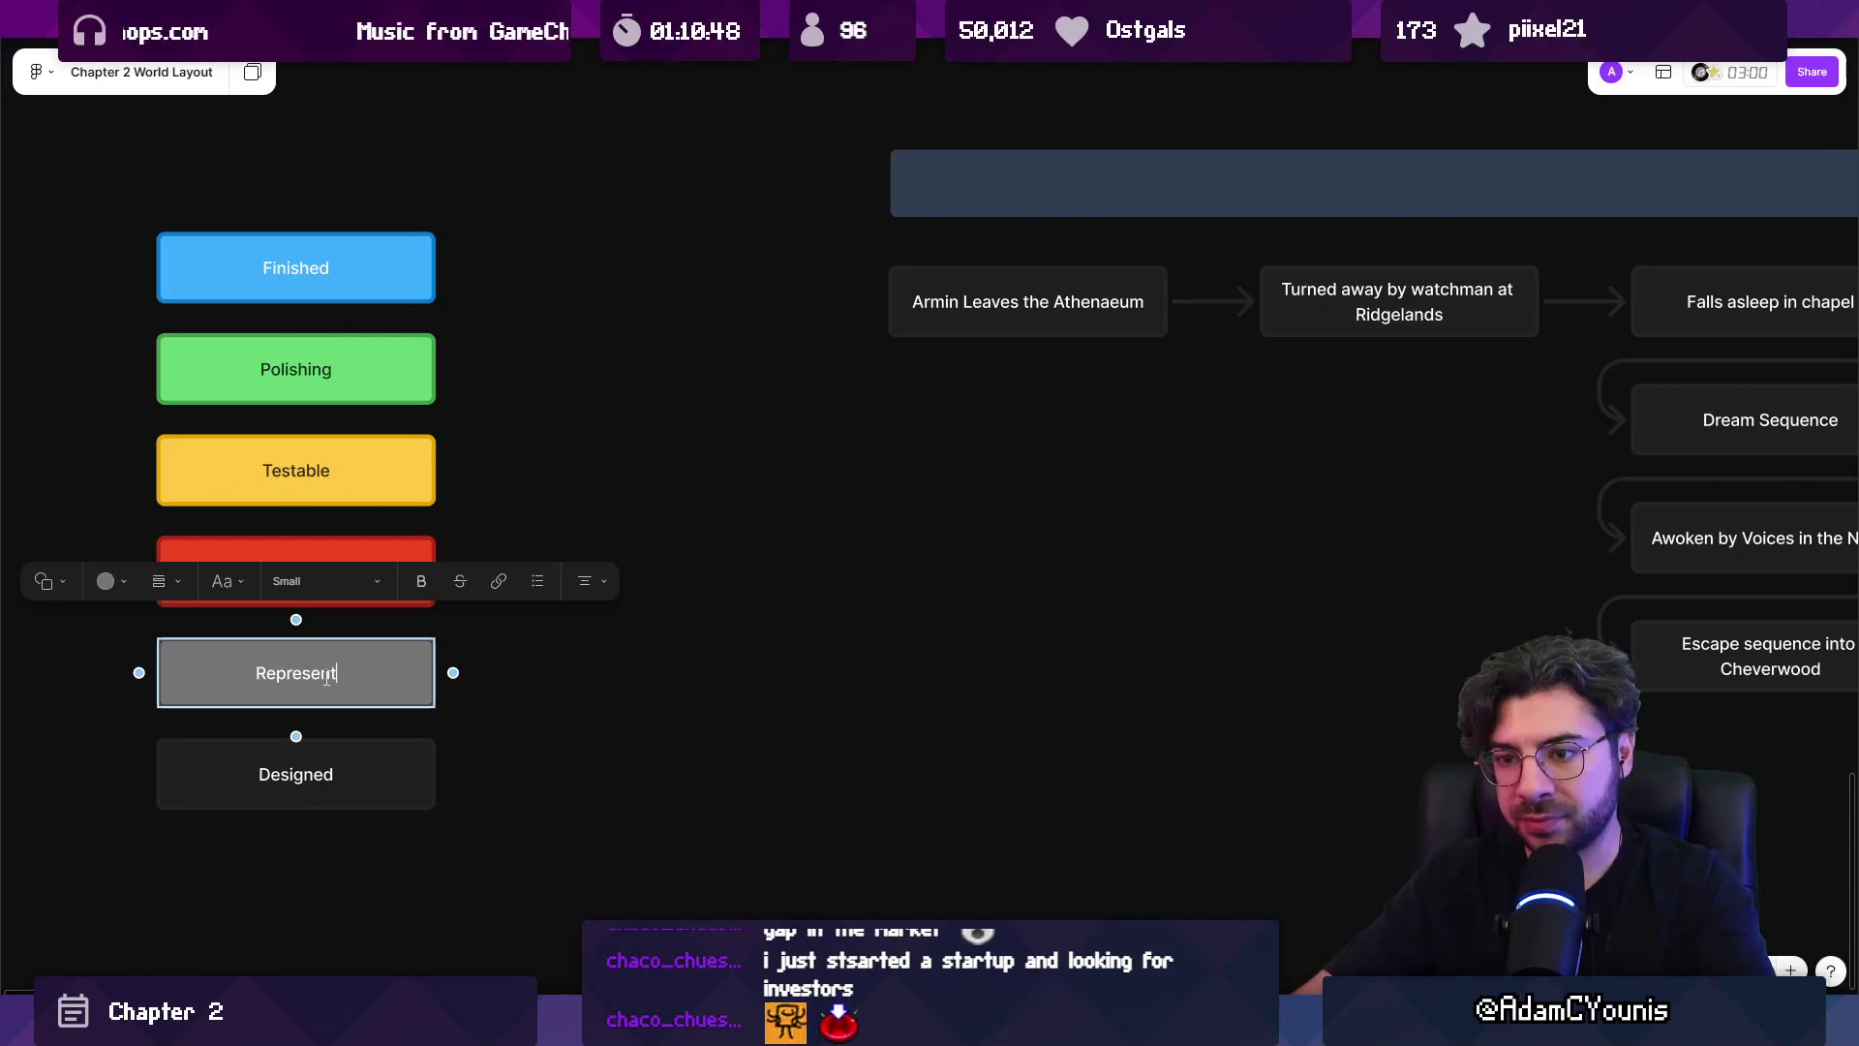
{"action": "key", "text": "ctrl+z"}
{"action": "key", "text": "ctrl+z"}
{"action": "key", "text": "ctrl+z"}
{"action": "left_click", "coordinate": [760, 652]}
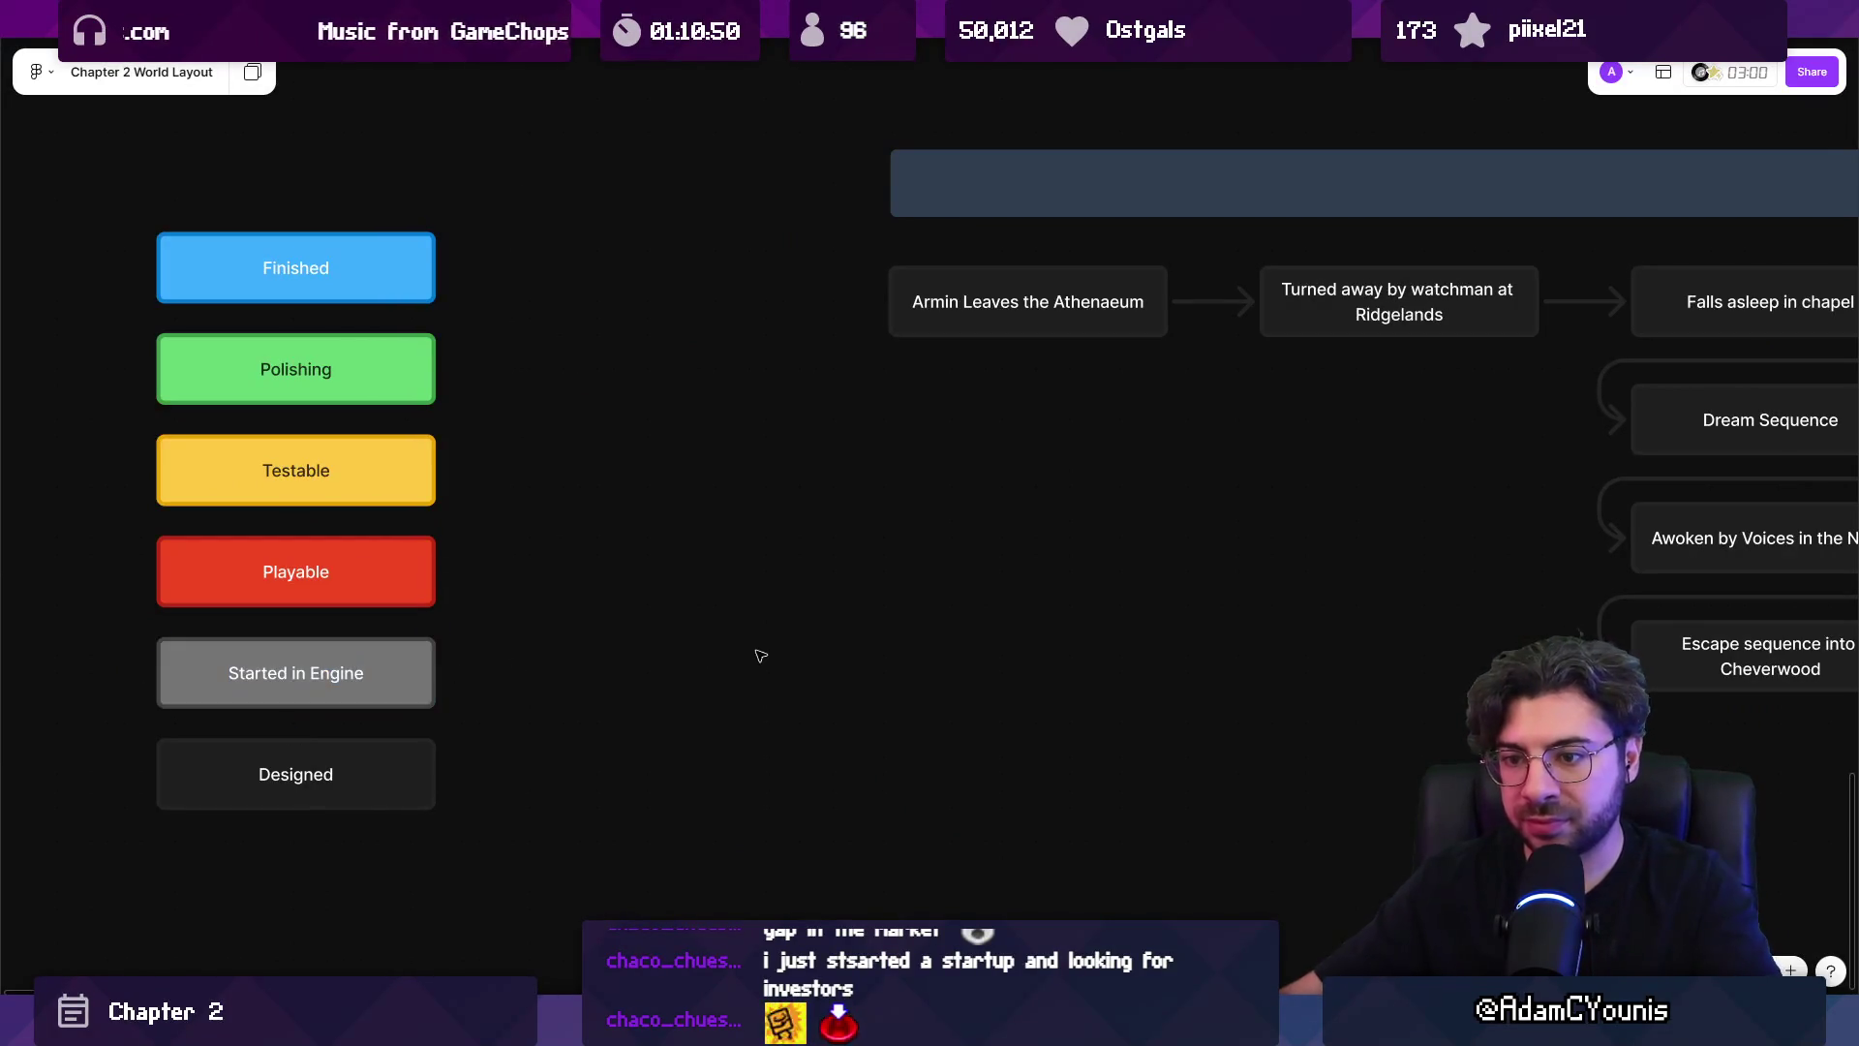
Extend the Playable label to 'Playable By Adam'.
{"action": "scroll", "coordinate": [739, 560], "scroll_direction": "down", "scroll_amount": 2}
{"action": "left_click", "coordinate": [501, 553]}
{"action": "key", "text": "Return"}
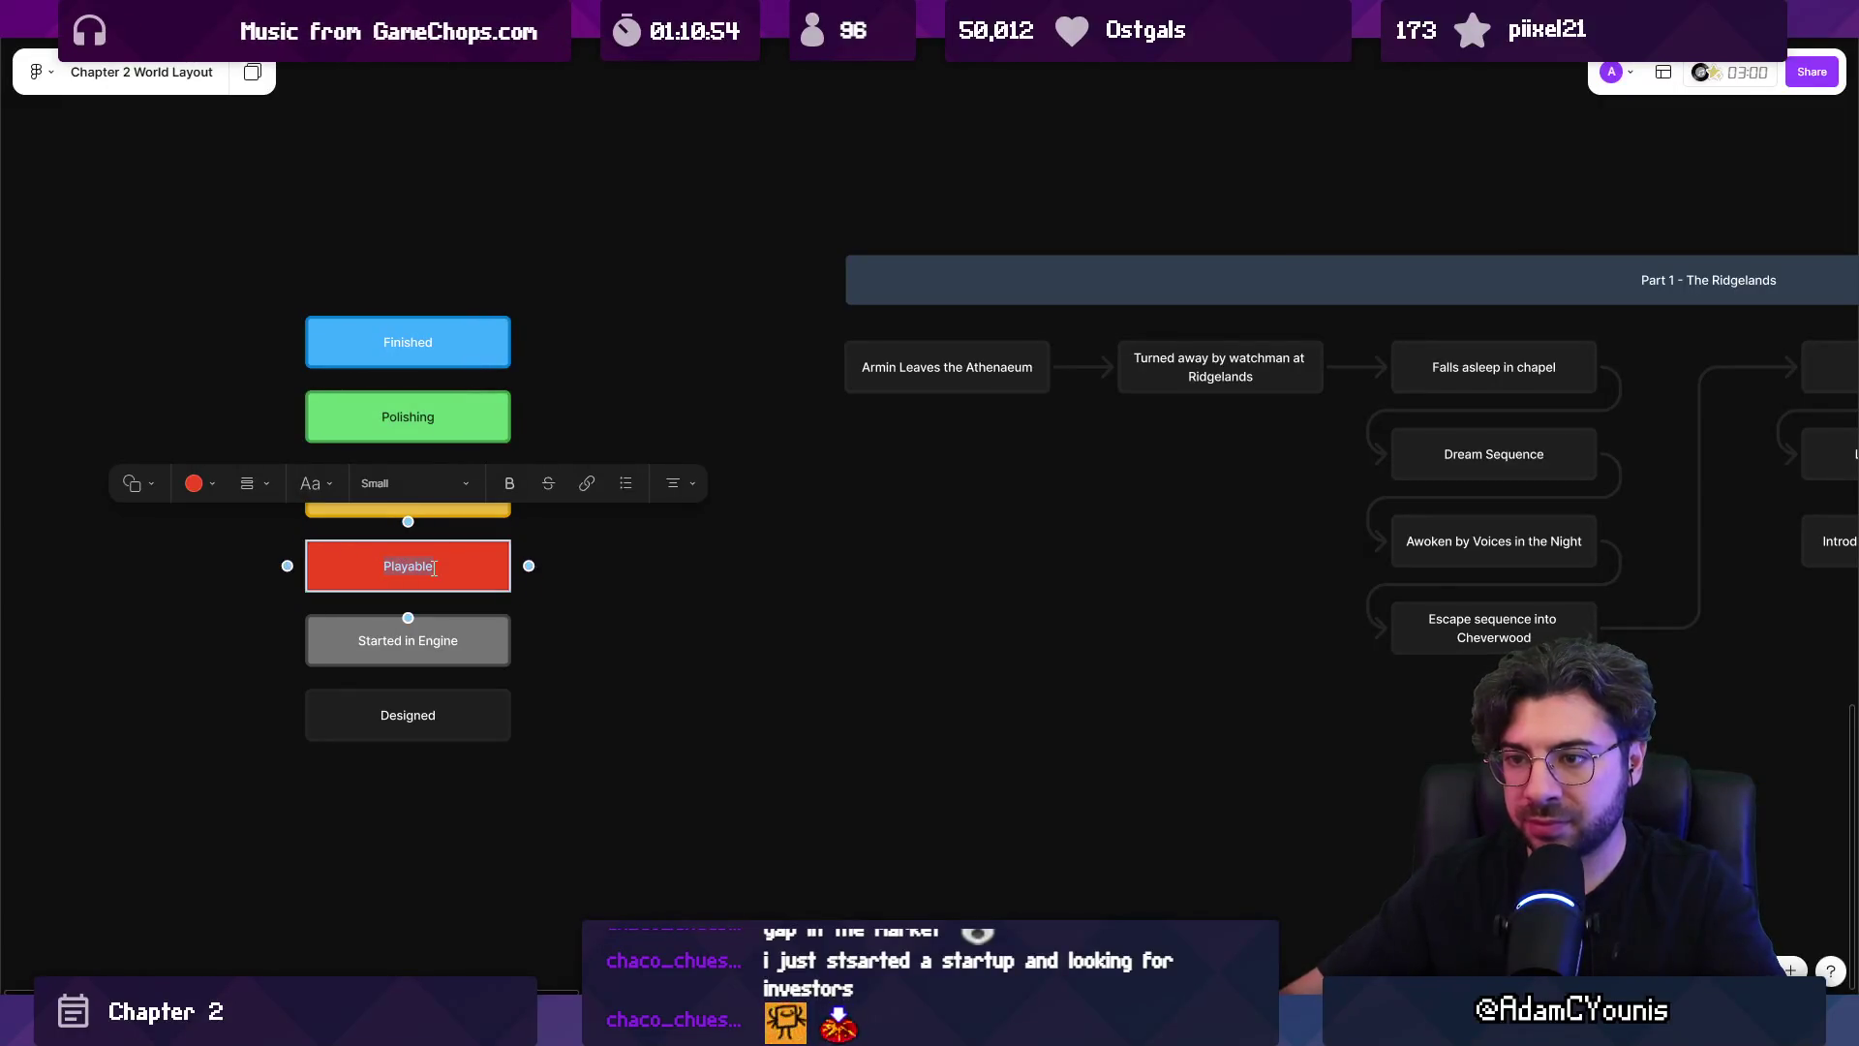
{"action": "key", "text": "End"}
{"action": "type", "text": "By Adam"}
Label the next status box 'Needs Reconecting', then retype it as 'Not Hooked Up'.
{"action": "key", "text": "ctrl+a"}
{"action": "type", "text": "Needs Re"}
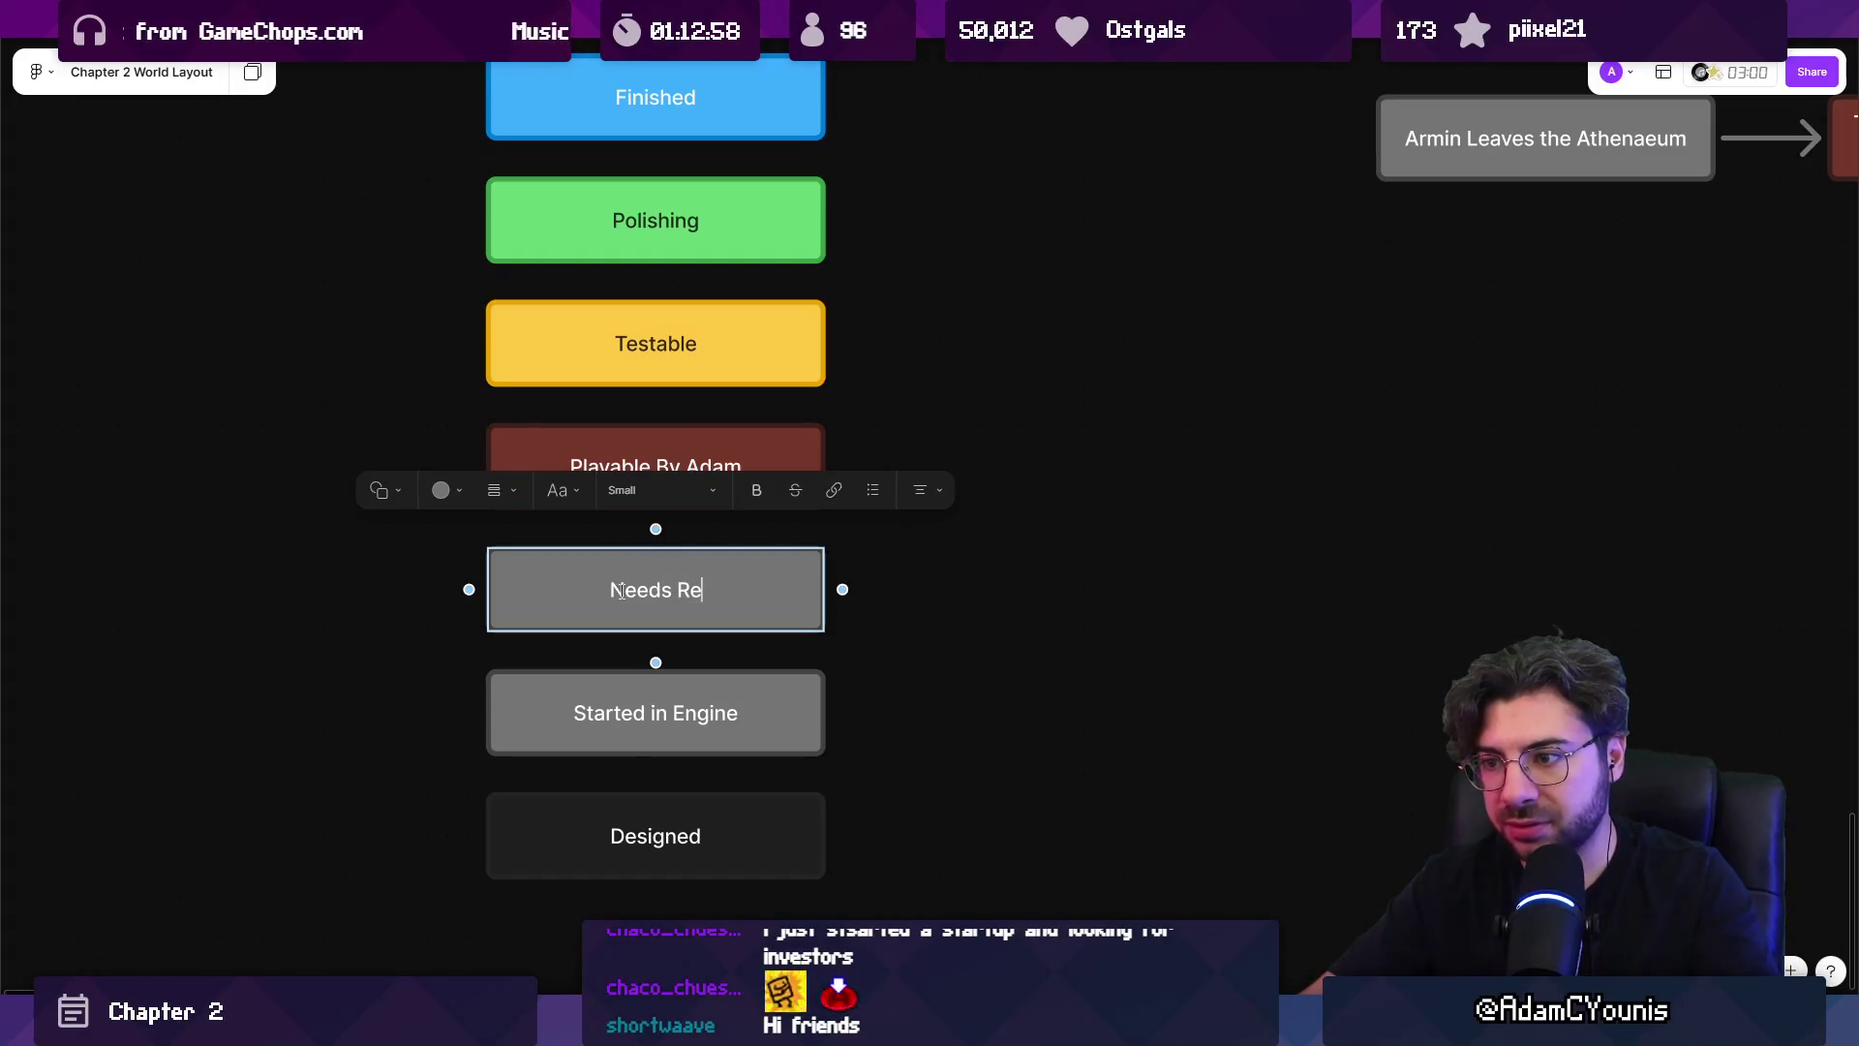
{"action": "type", "text": "conecting"}
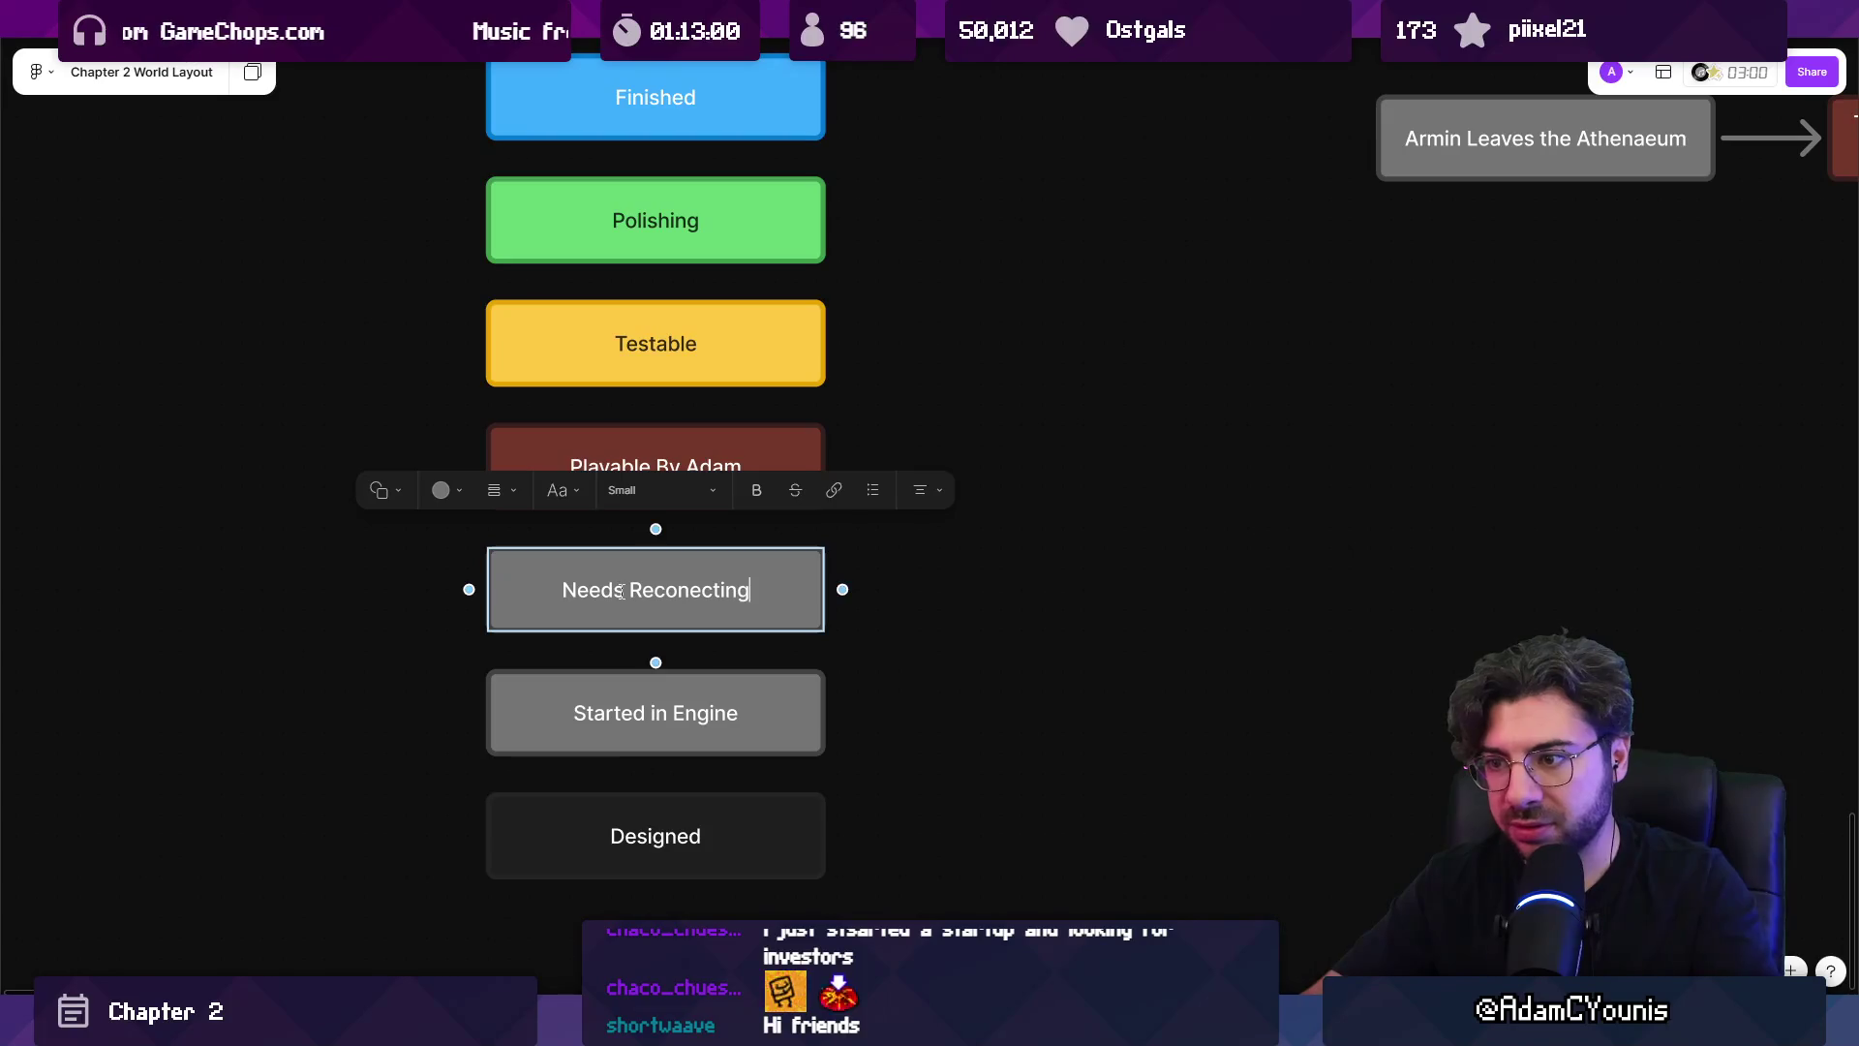
{"action": "type", "text": "n"}
{"action": "key", "text": "ctrl+a"}
{"action": "key", "text": "BackSpace"}
{"action": "type", "text": "Not Hooked "}
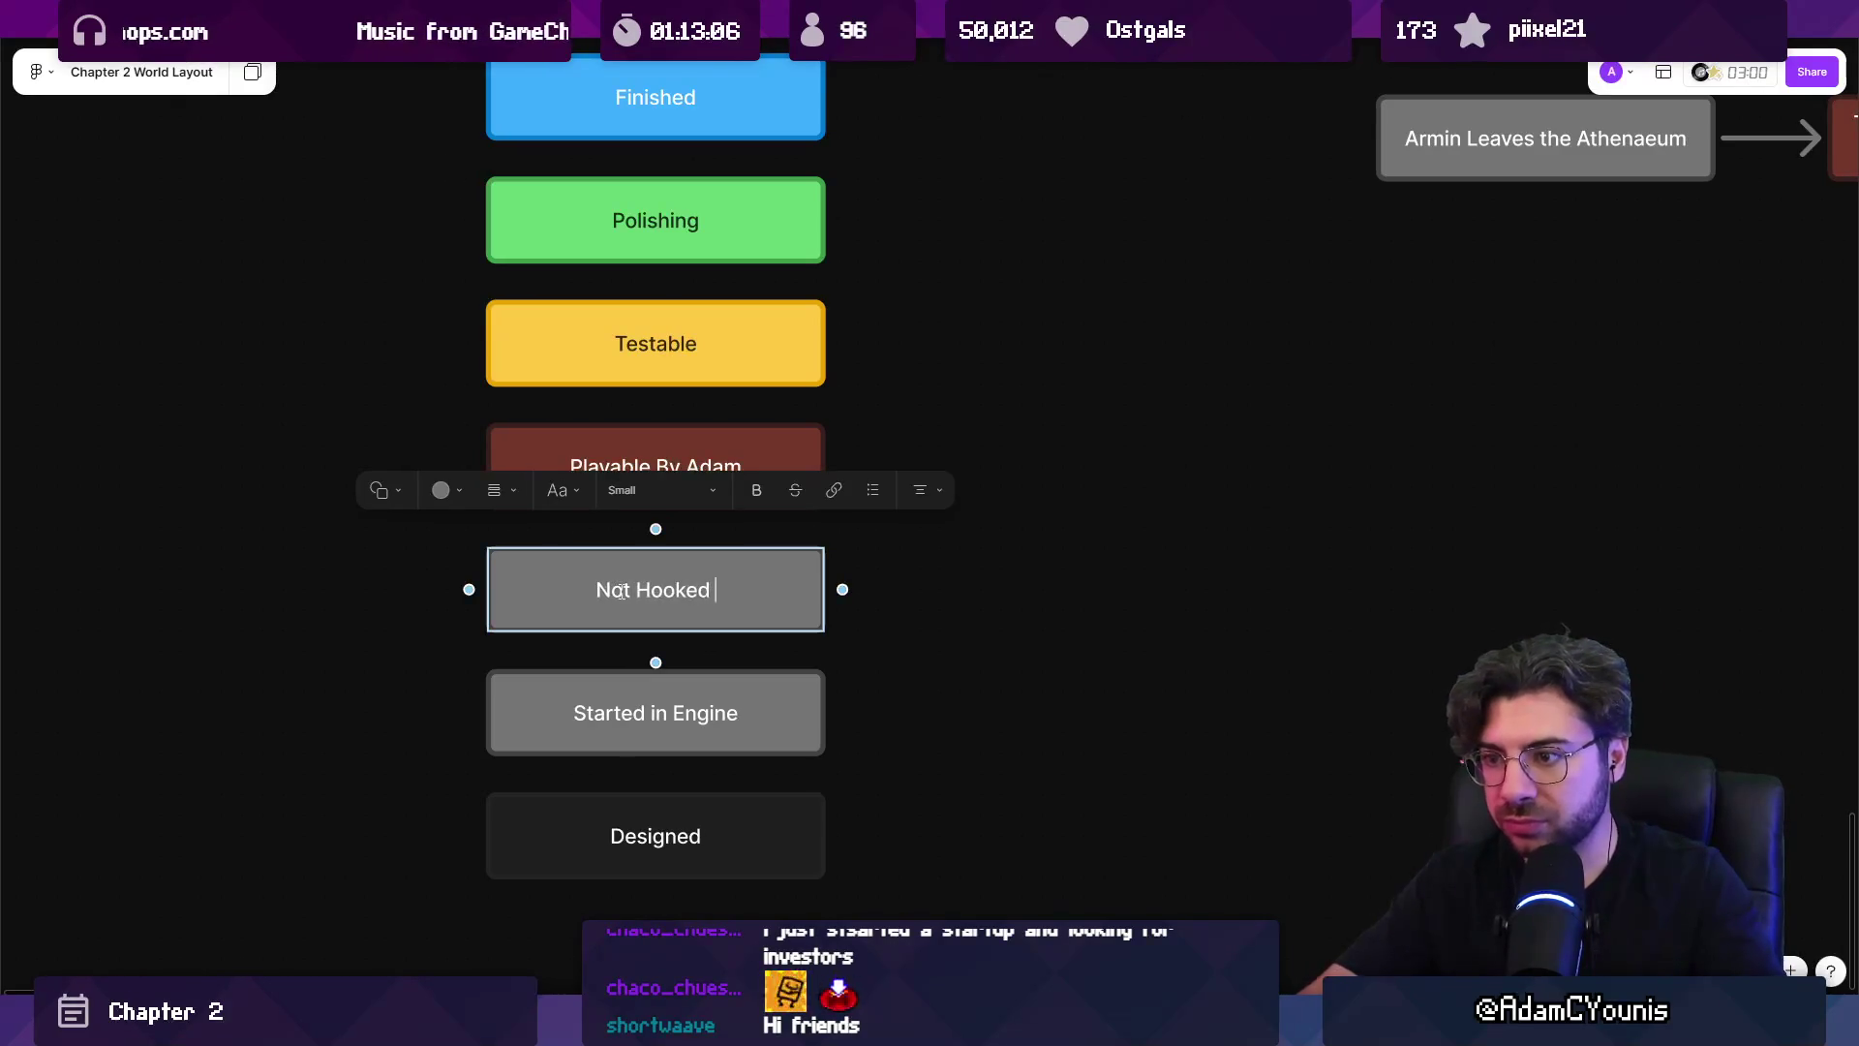
{"action": "type", "text": "Up"}
{"action": "key", "text": "Escape"}
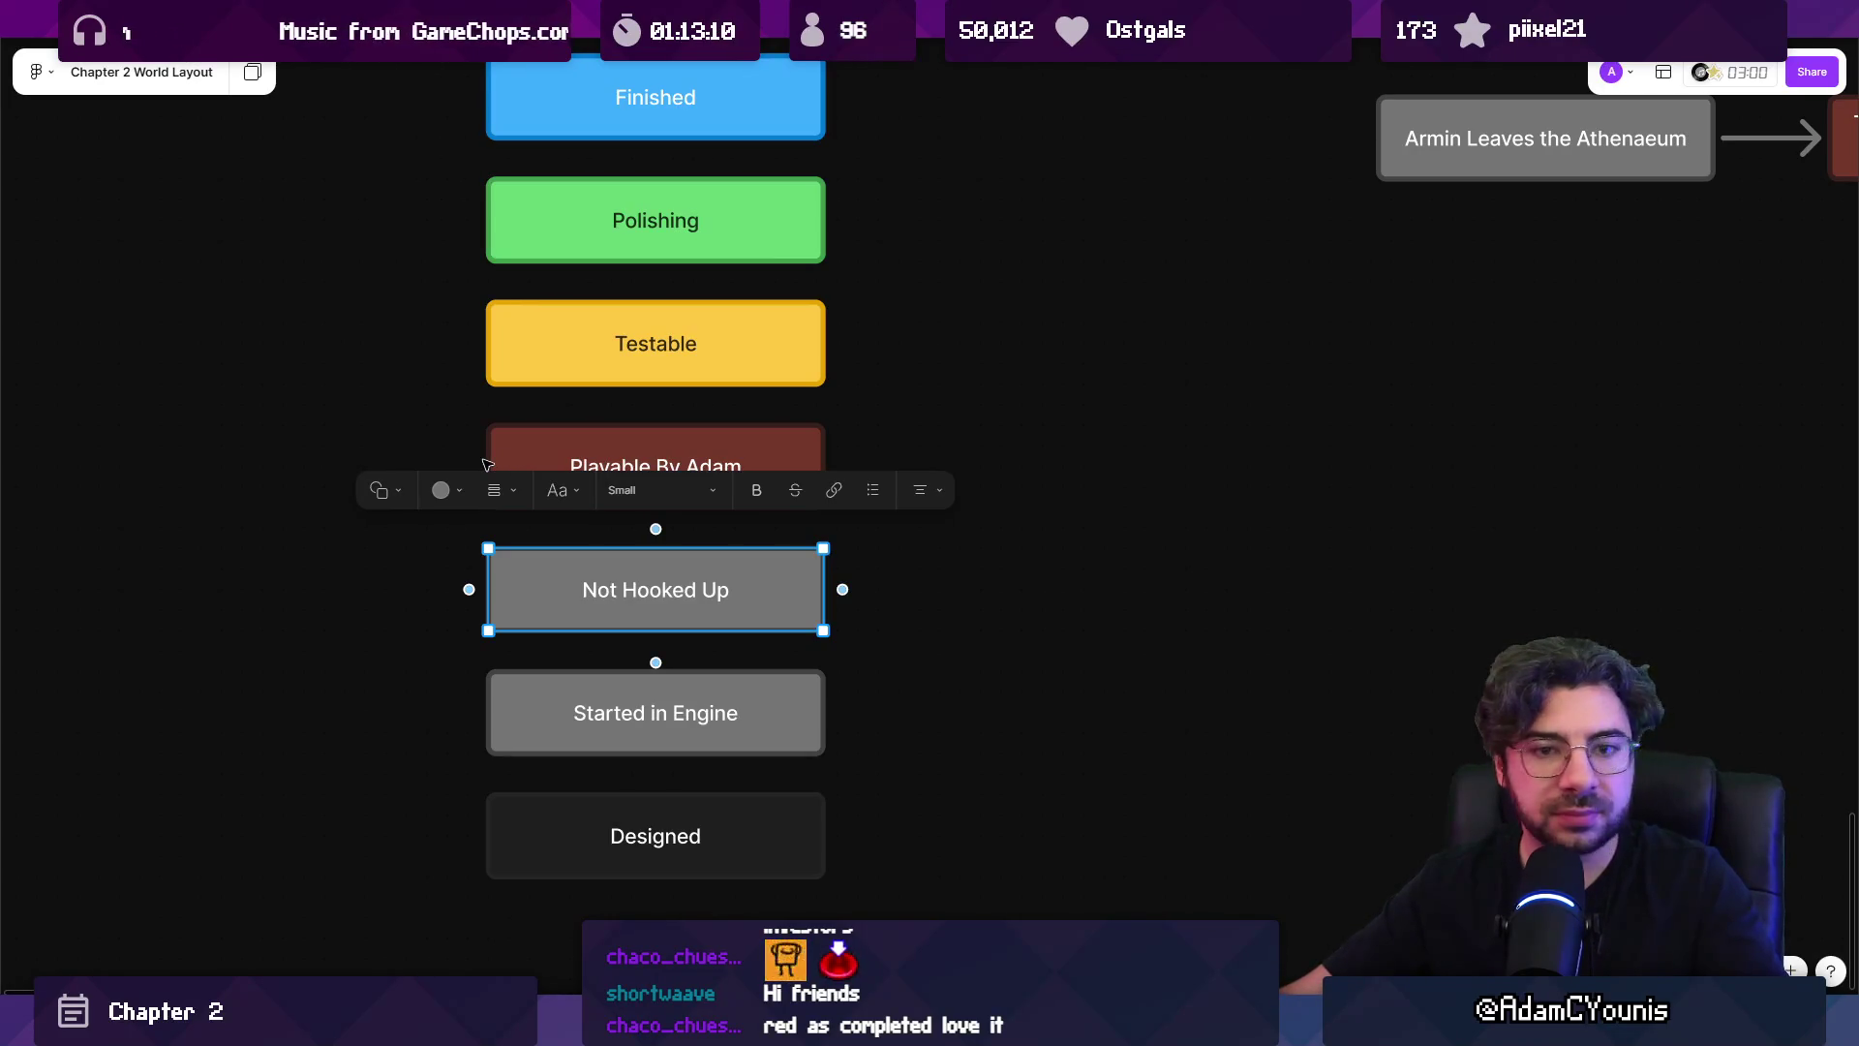
{"action": "key", "text": "Escape"}
{"action": "scroll", "coordinate": [387, 411], "scroll_direction": "up", "scroll_amount": 2}
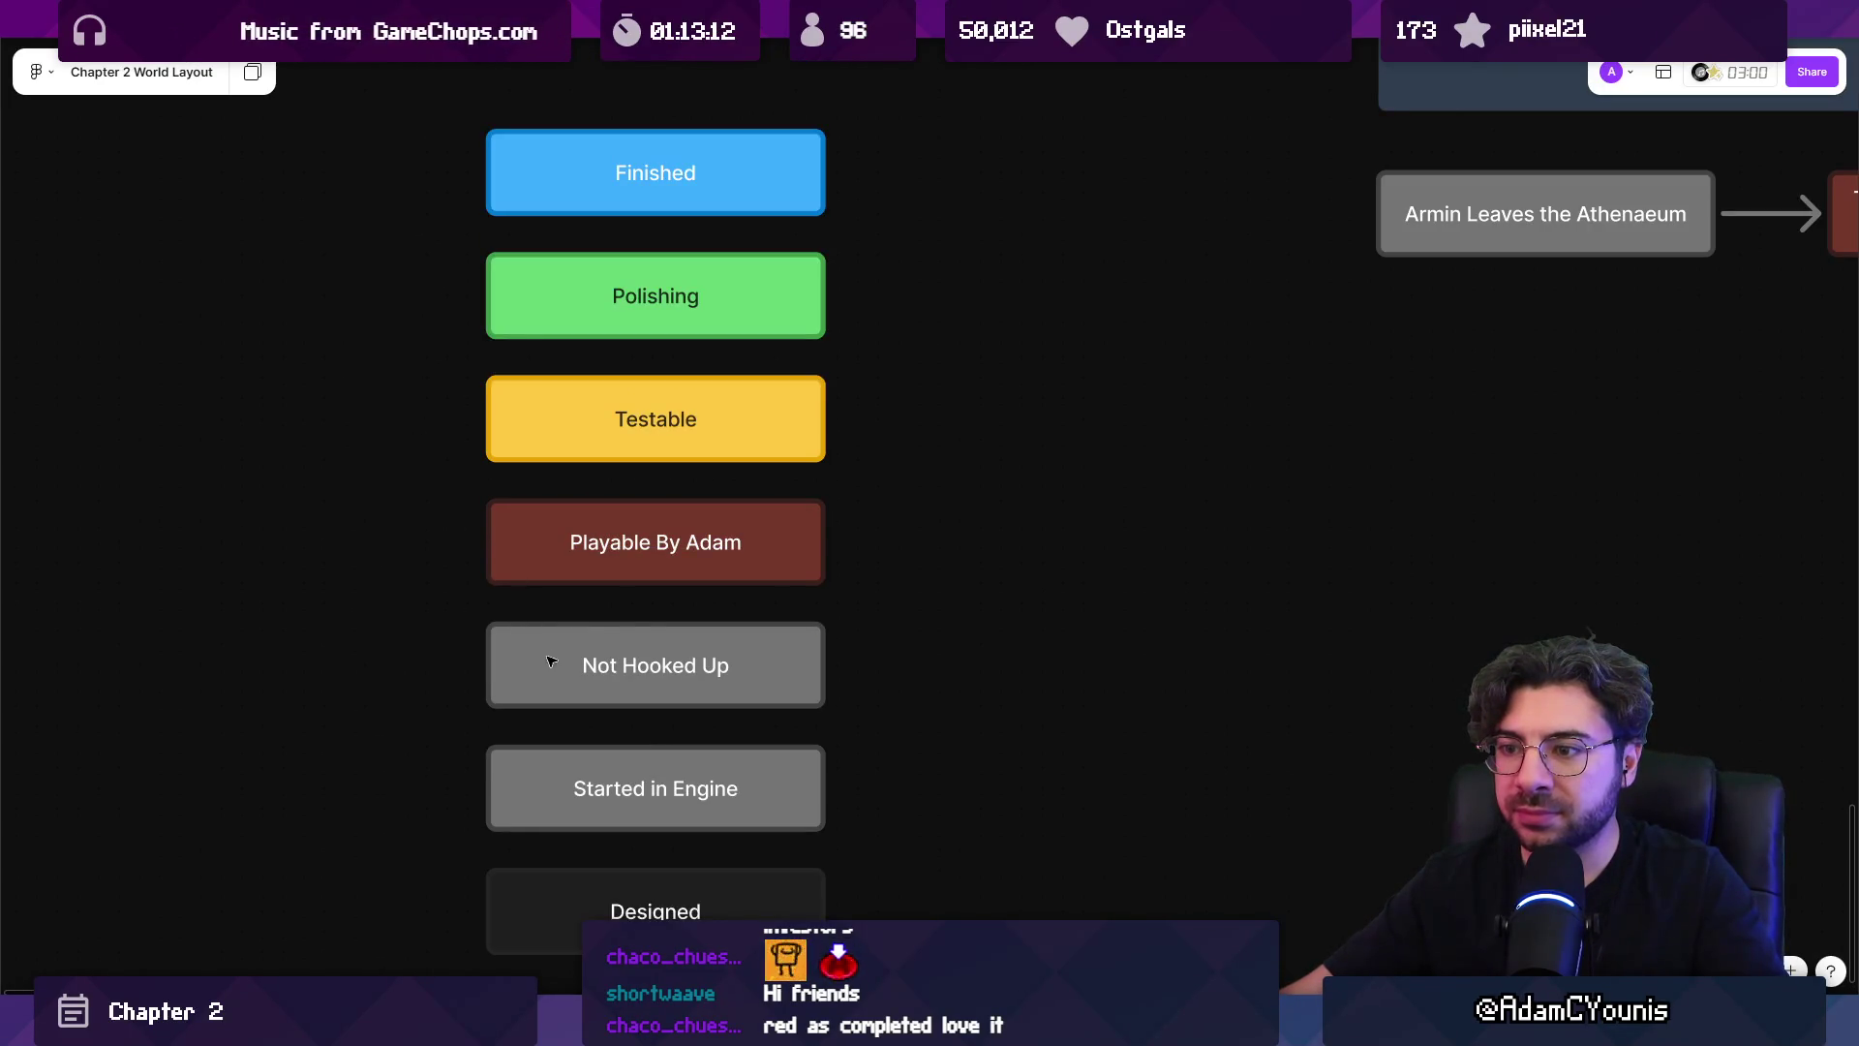
{"action": "left_click", "coordinate": [555, 675]}
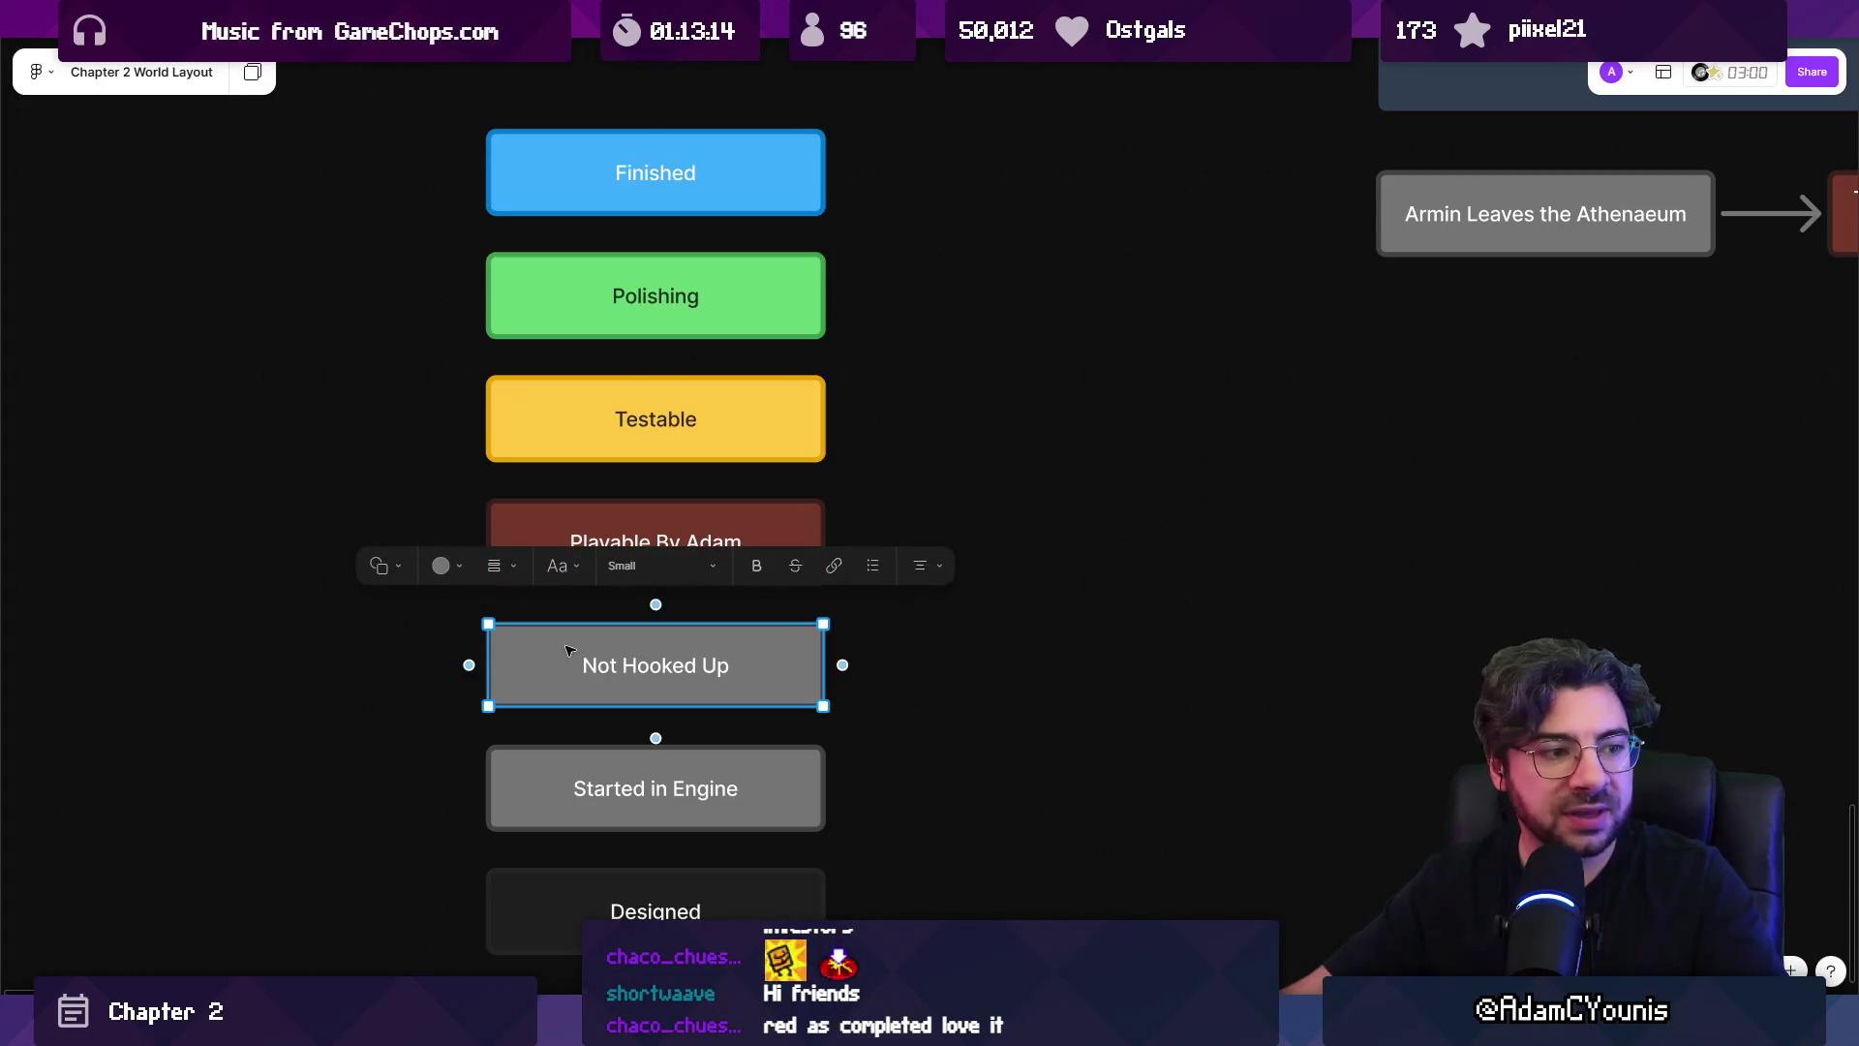
{"action": "left_click", "coordinate": [566, 531]}
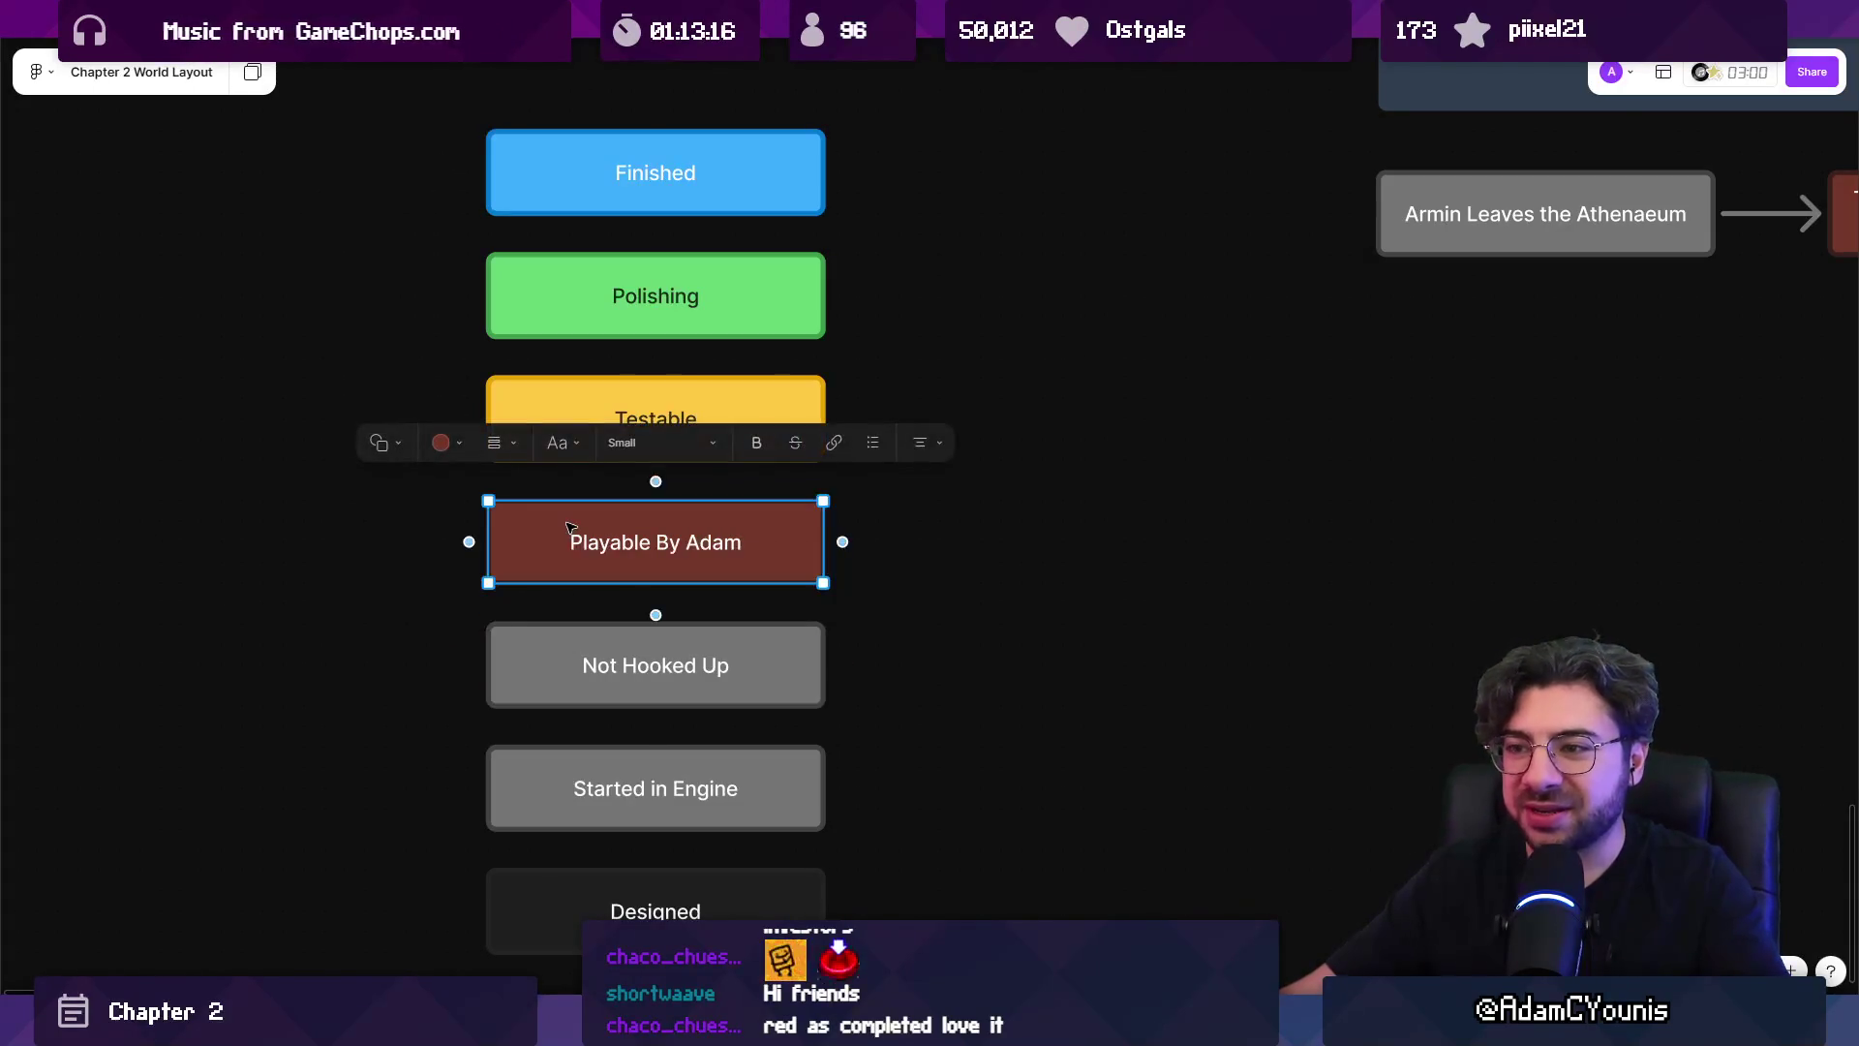
{"action": "left_click", "coordinate": [560, 651]}
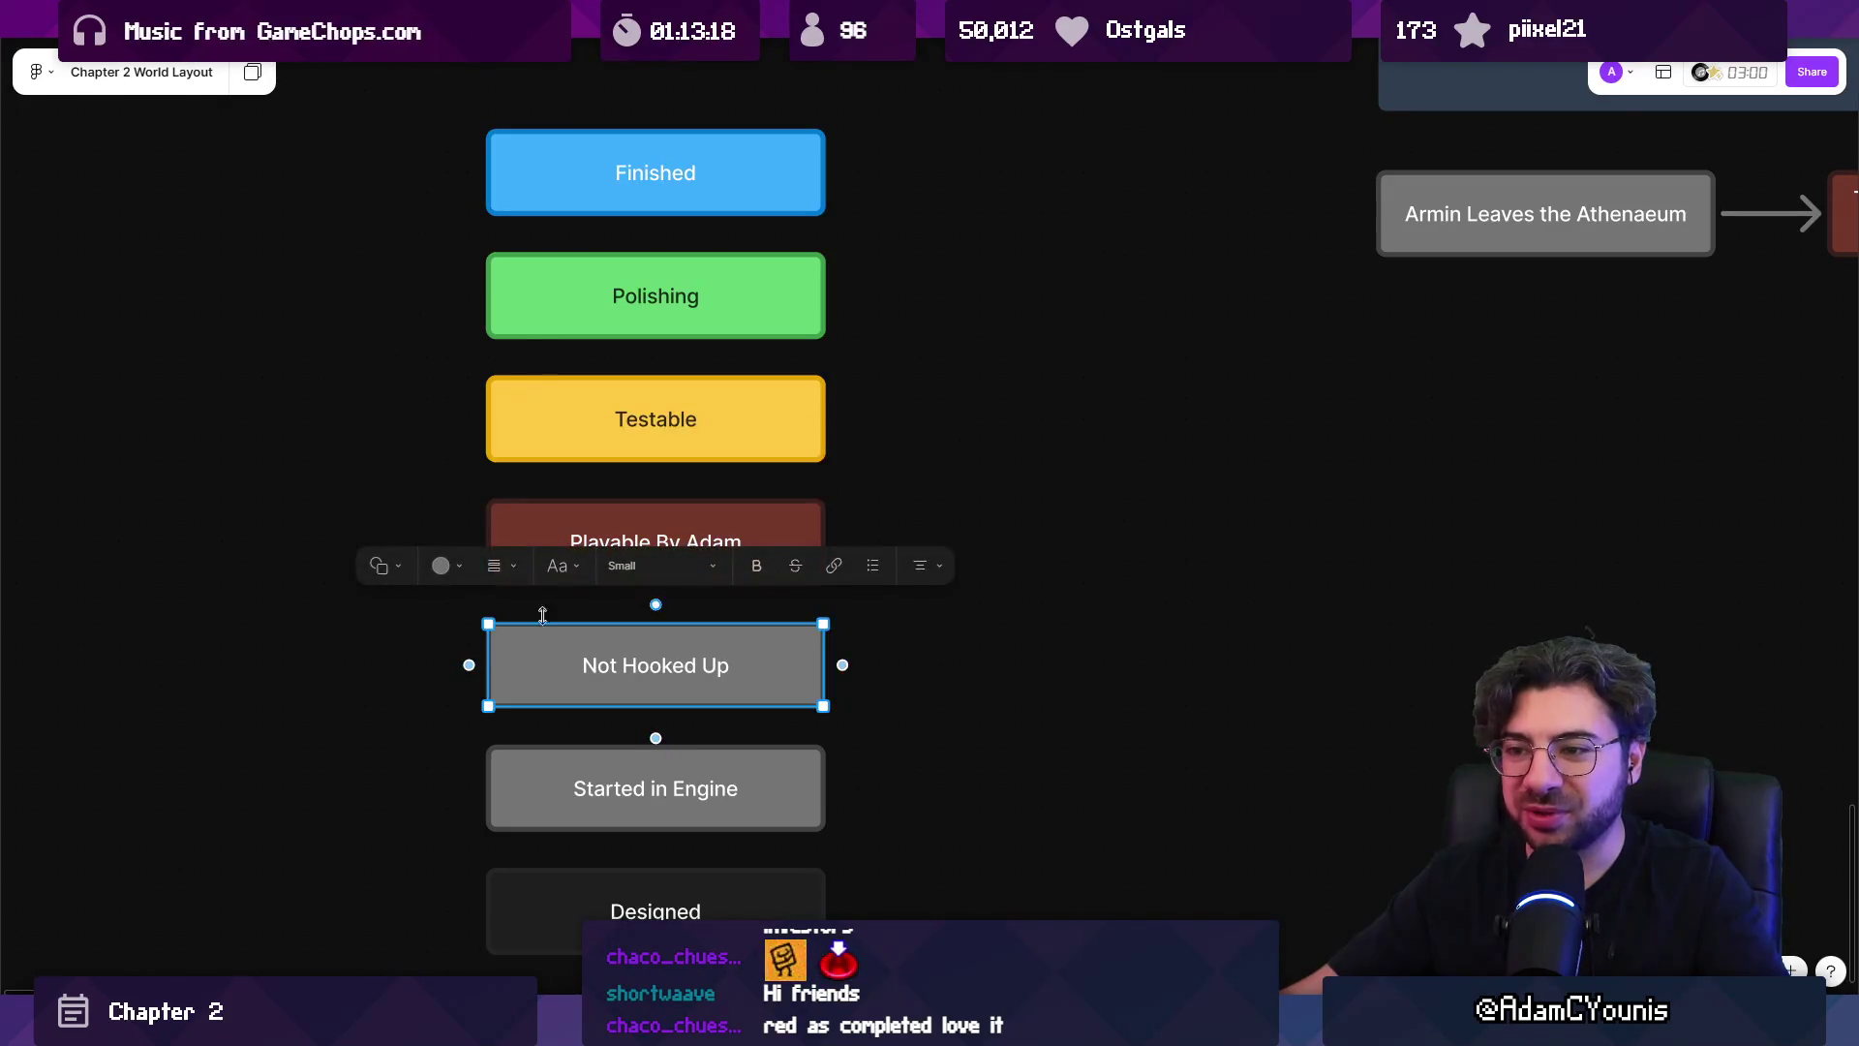
Fill the Not Hooked Up box with the custom light grey #C3C3C3.
{"action": "left_click", "coordinate": [446, 565]}
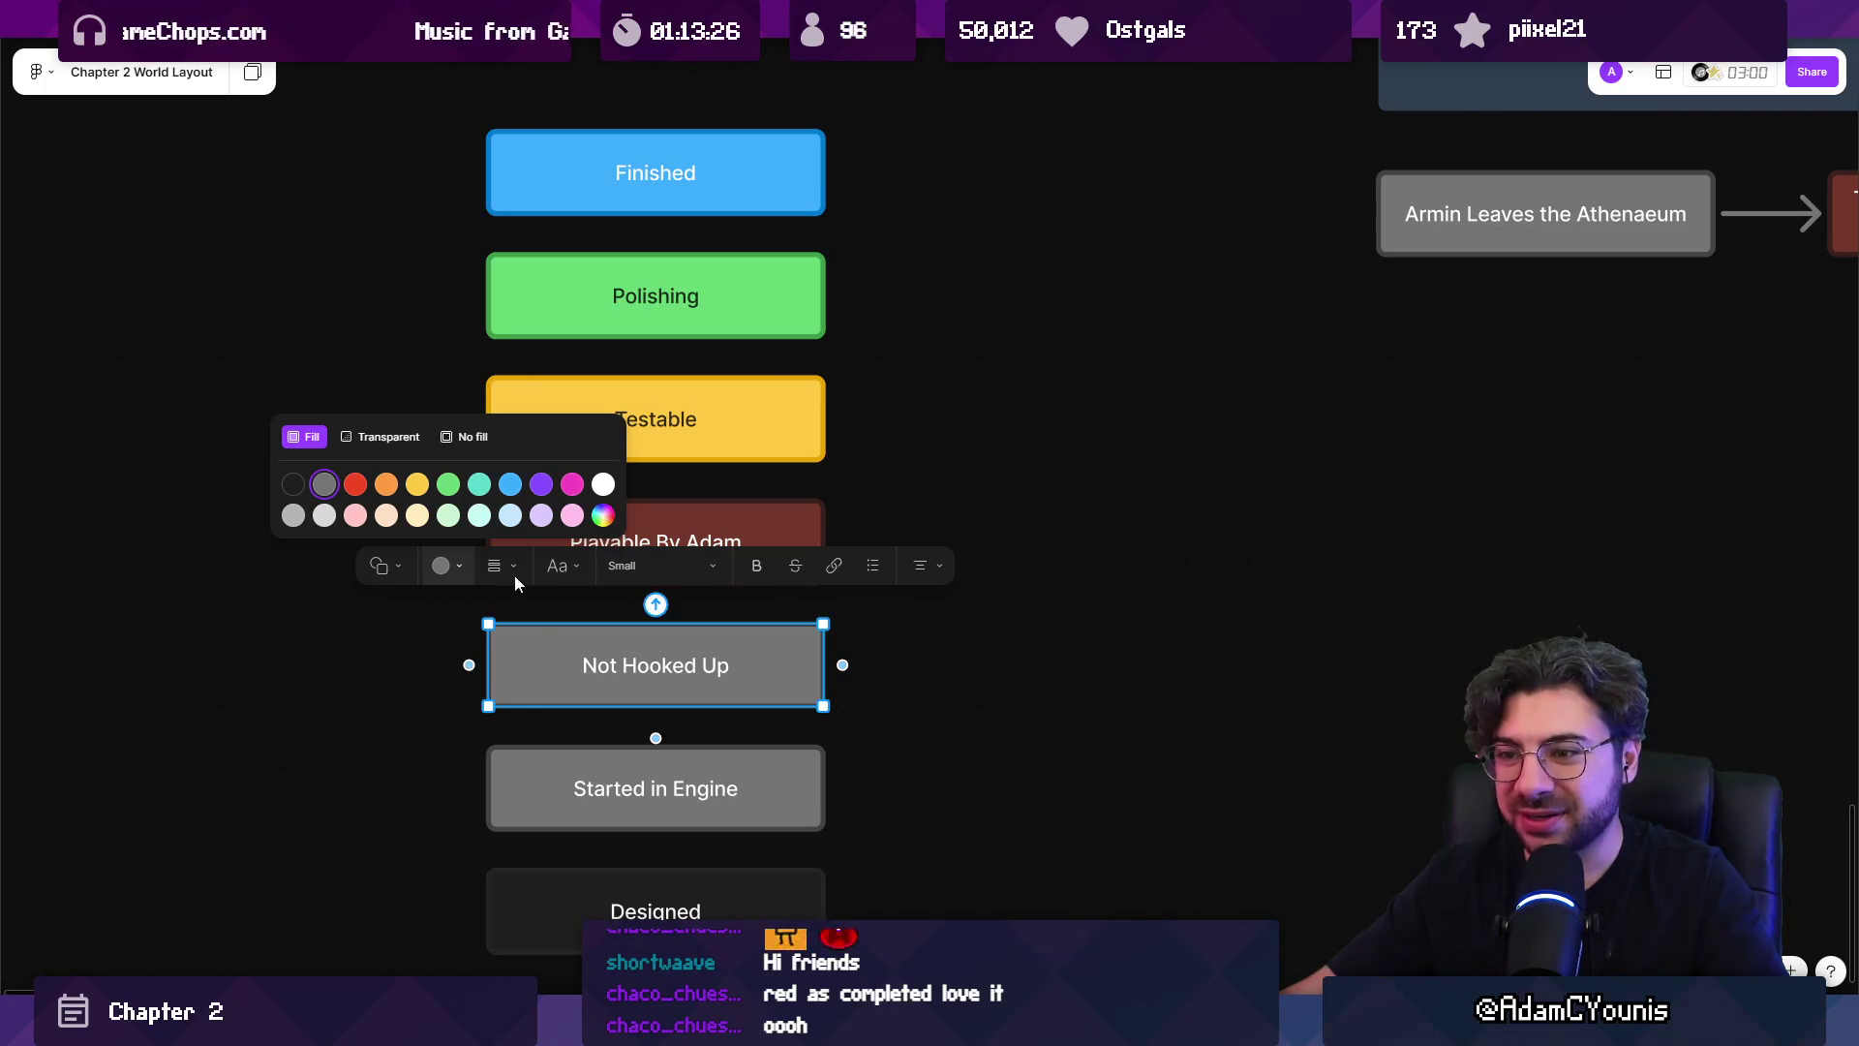
{"action": "left_click", "coordinate": [604, 516]}
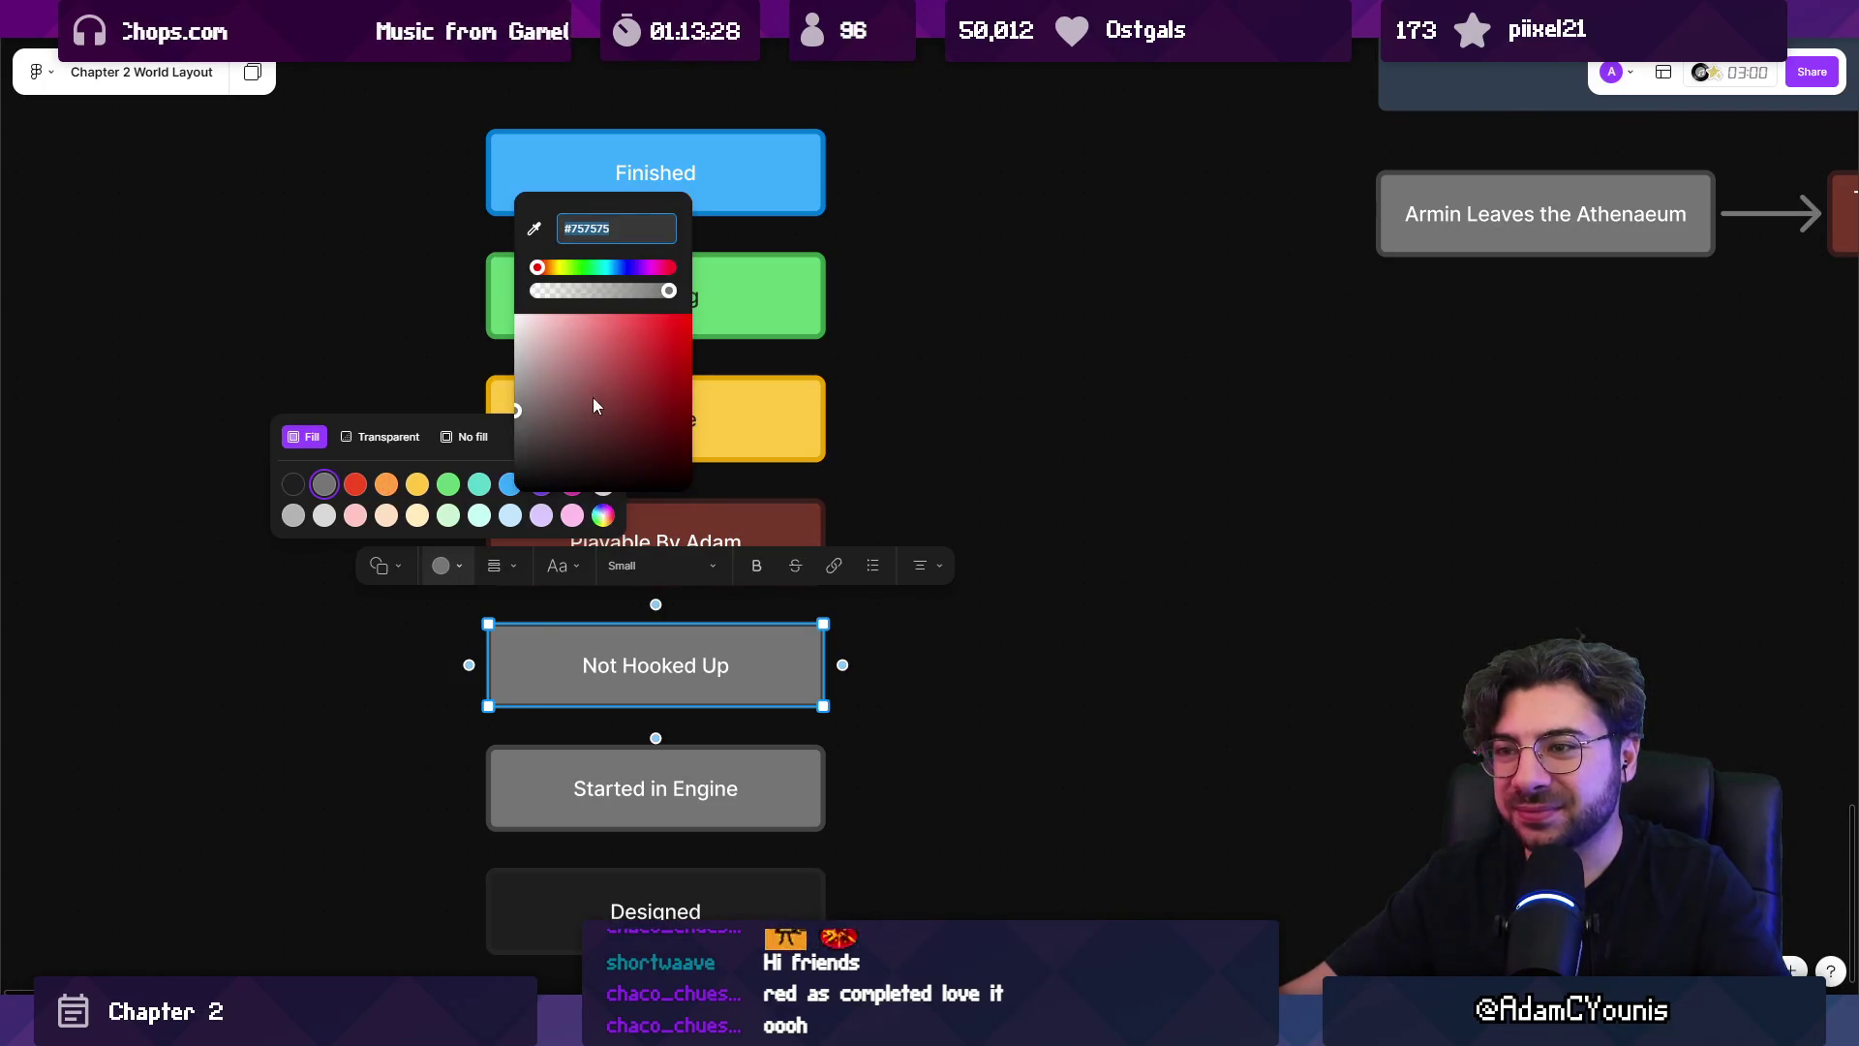
{"action": "left_click", "coordinate": [548, 389]}
{"action": "mouse_move", "coordinate": [548, 391]}
{"action": "left_mouse_down"}
{"action": "mouse_move", "coordinate": [543, 376]}
{"action": "mouse_move", "coordinate": [579, 381]}
{"action": "mouse_move", "coordinate": [494, 385]}
{"action": "mouse_move", "coordinate": [463, 354]}
{"action": "left_mouse_up"}
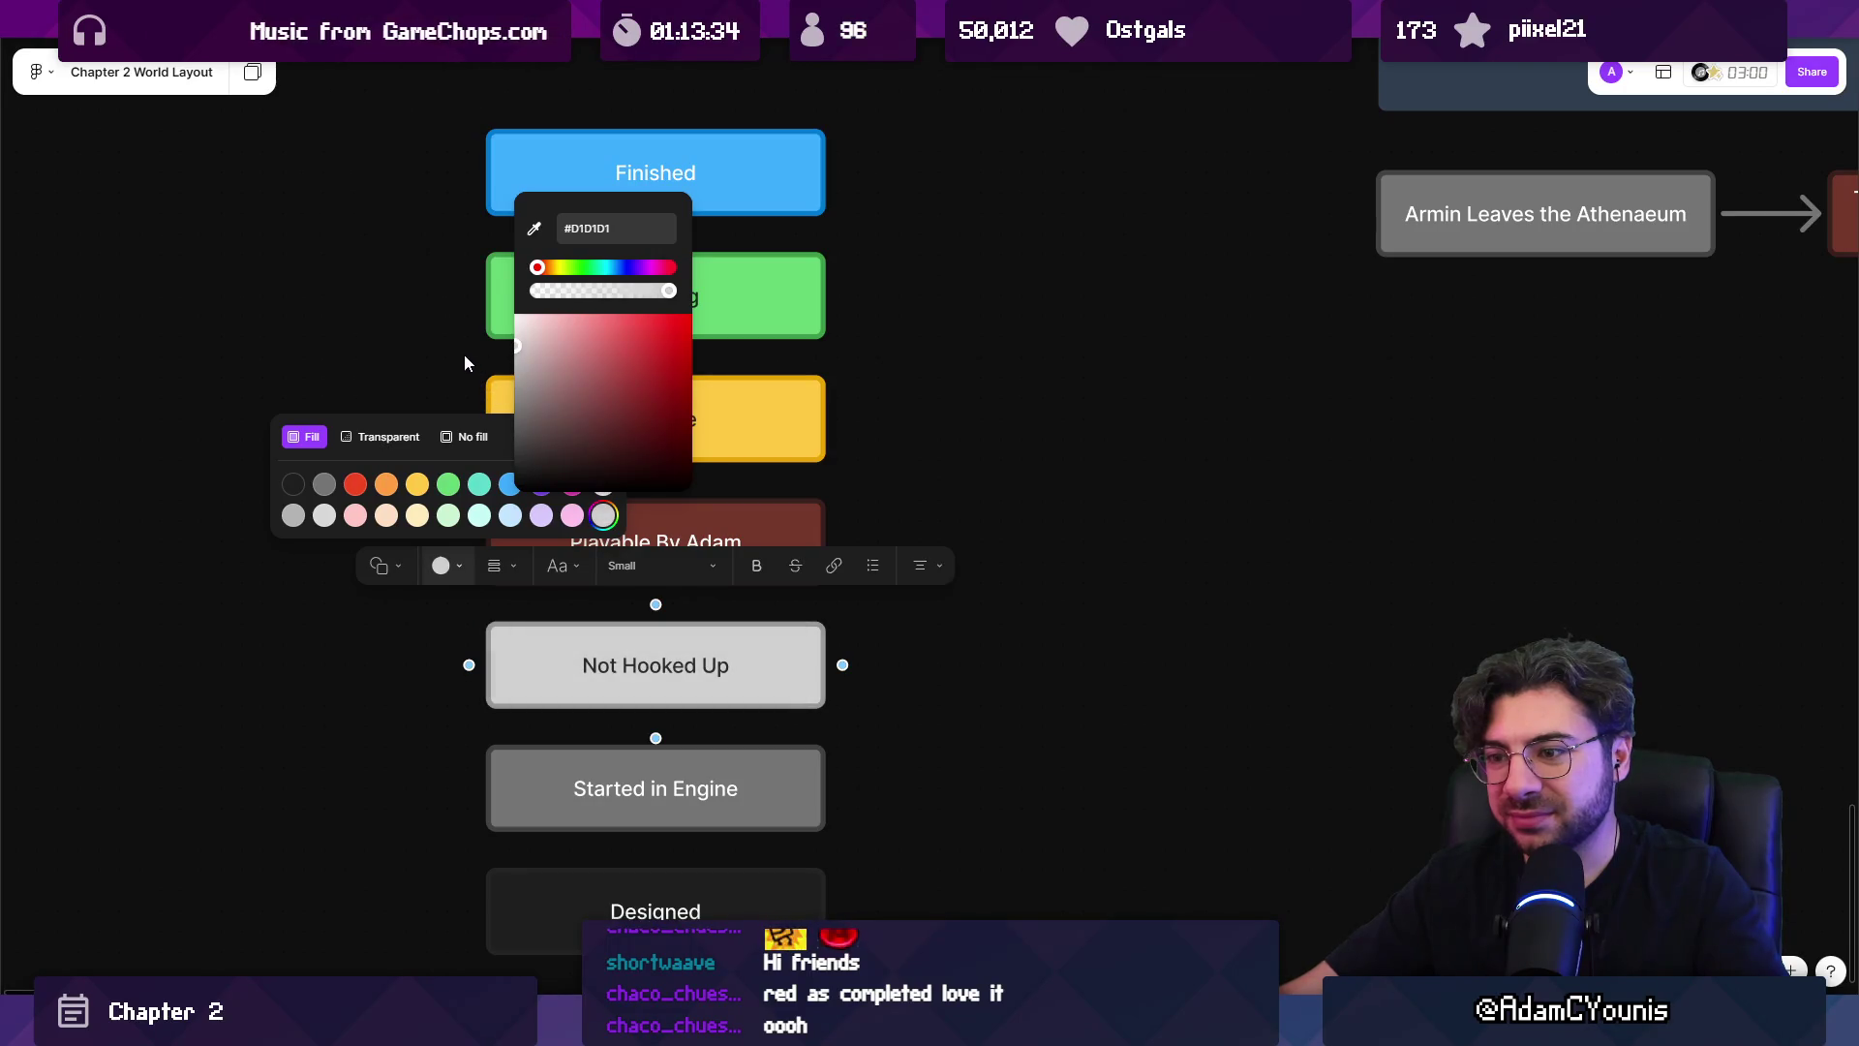
{"action": "left_click", "coordinate": [412, 367]}
{"action": "scroll", "coordinate": [913, 481], "scroll_direction": "down", "scroll_amount": 3}
{"action": "scroll", "coordinate": [249, 440], "scroll_direction": "right", "scroll_amount": 10}
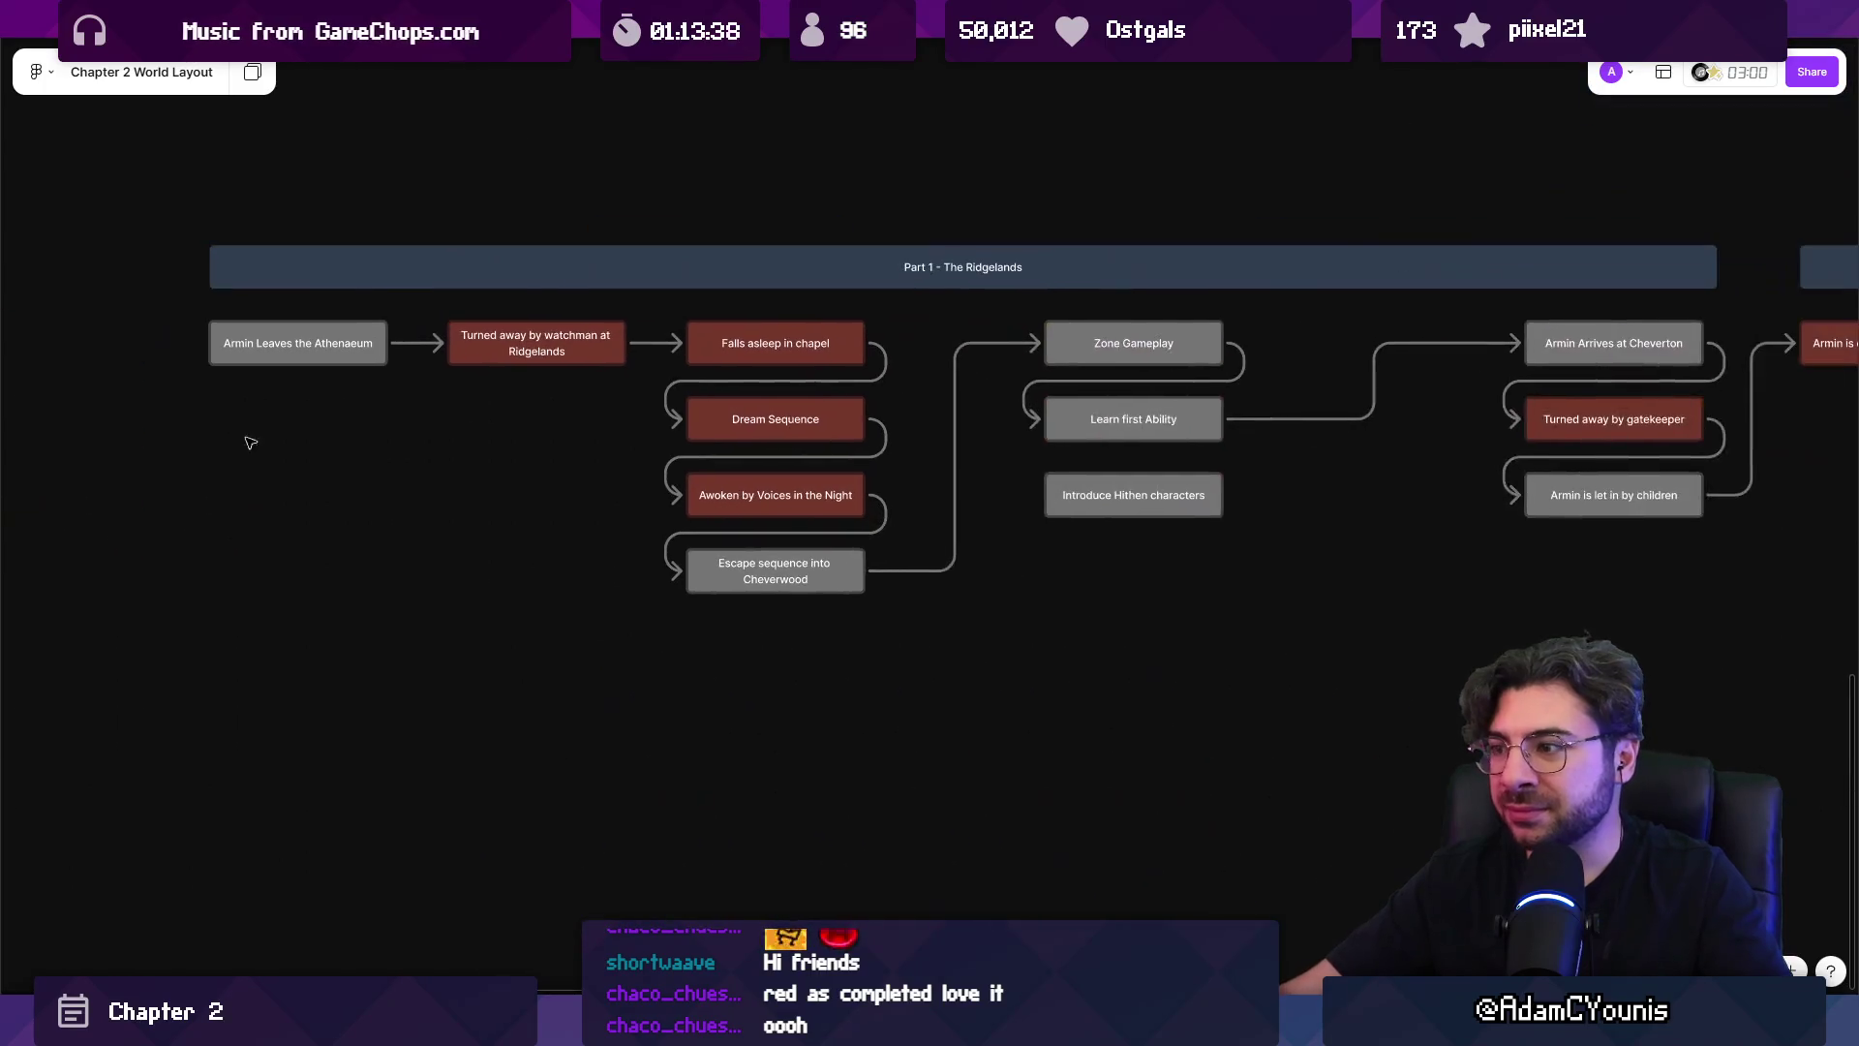
{"action": "scroll", "coordinate": [780, 528], "scroll_direction": "up", "scroll_amount": 1}
{"action": "left_click", "coordinate": [761, 532]}
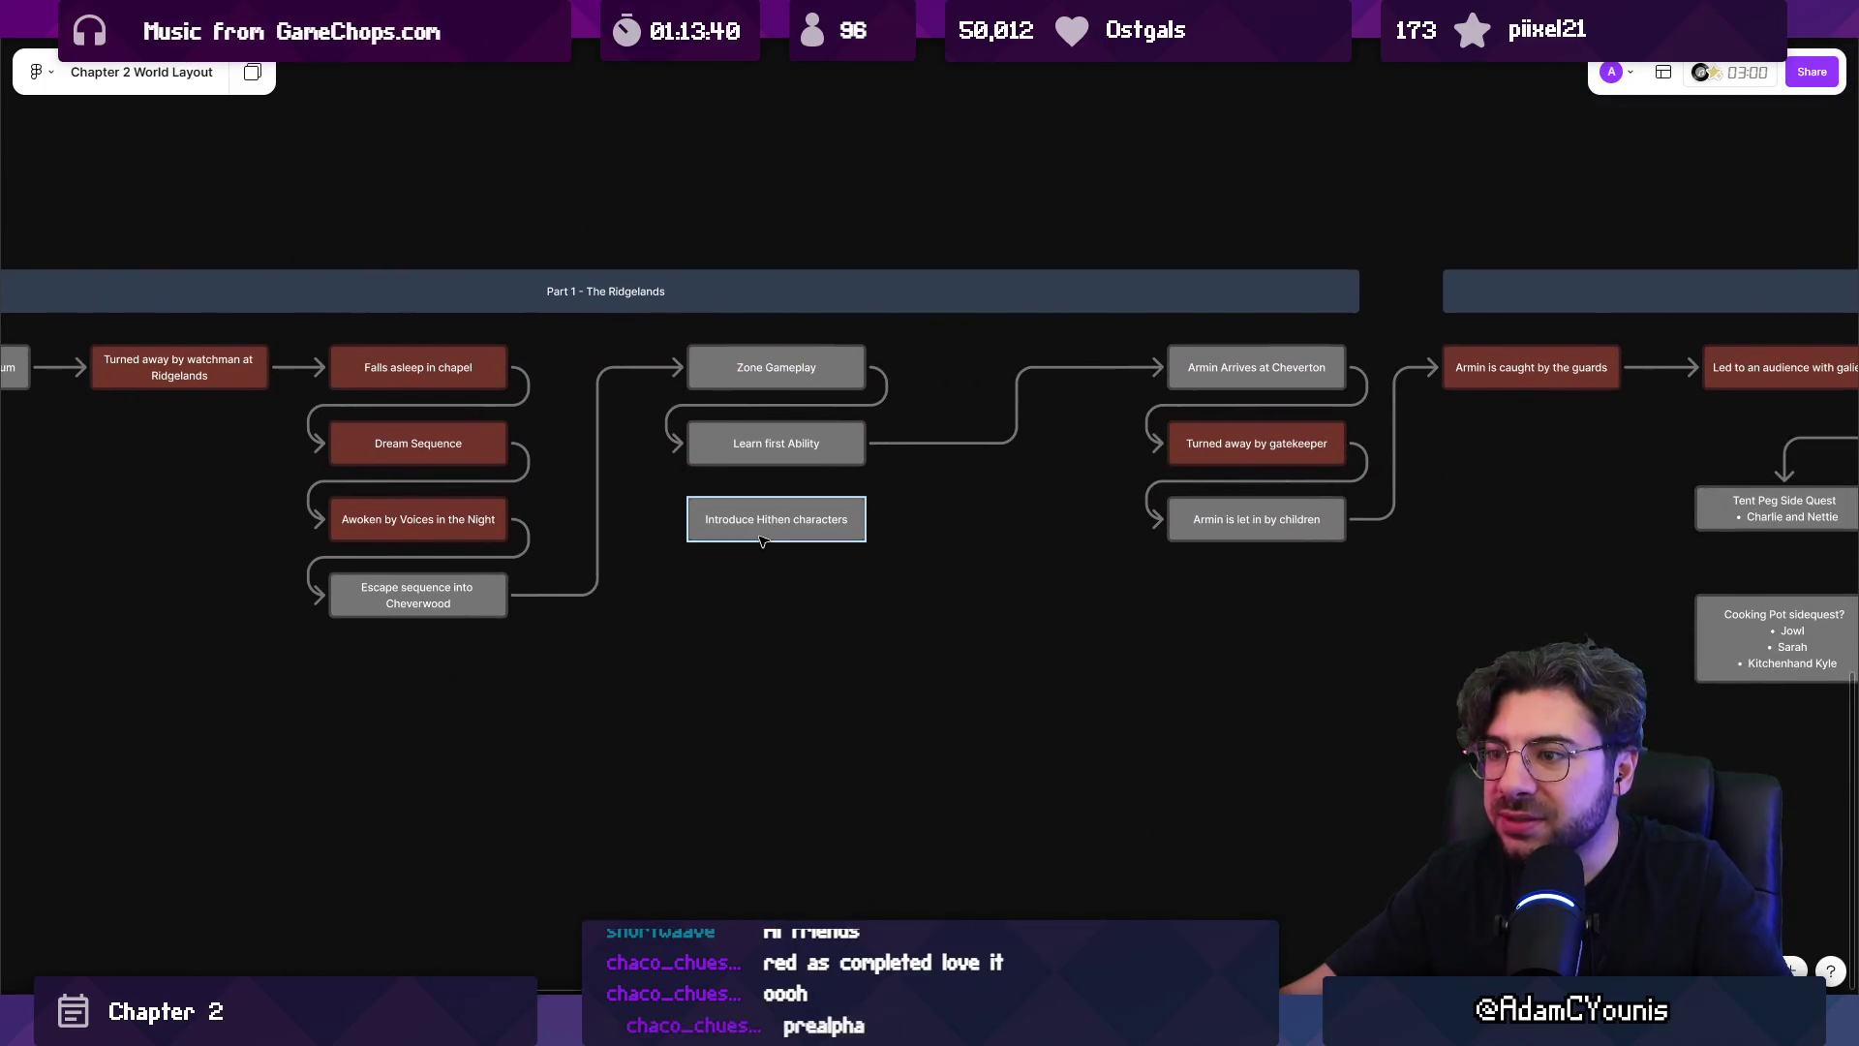
{"action": "left_click", "coordinate": [719, 445], "text": "shift"}
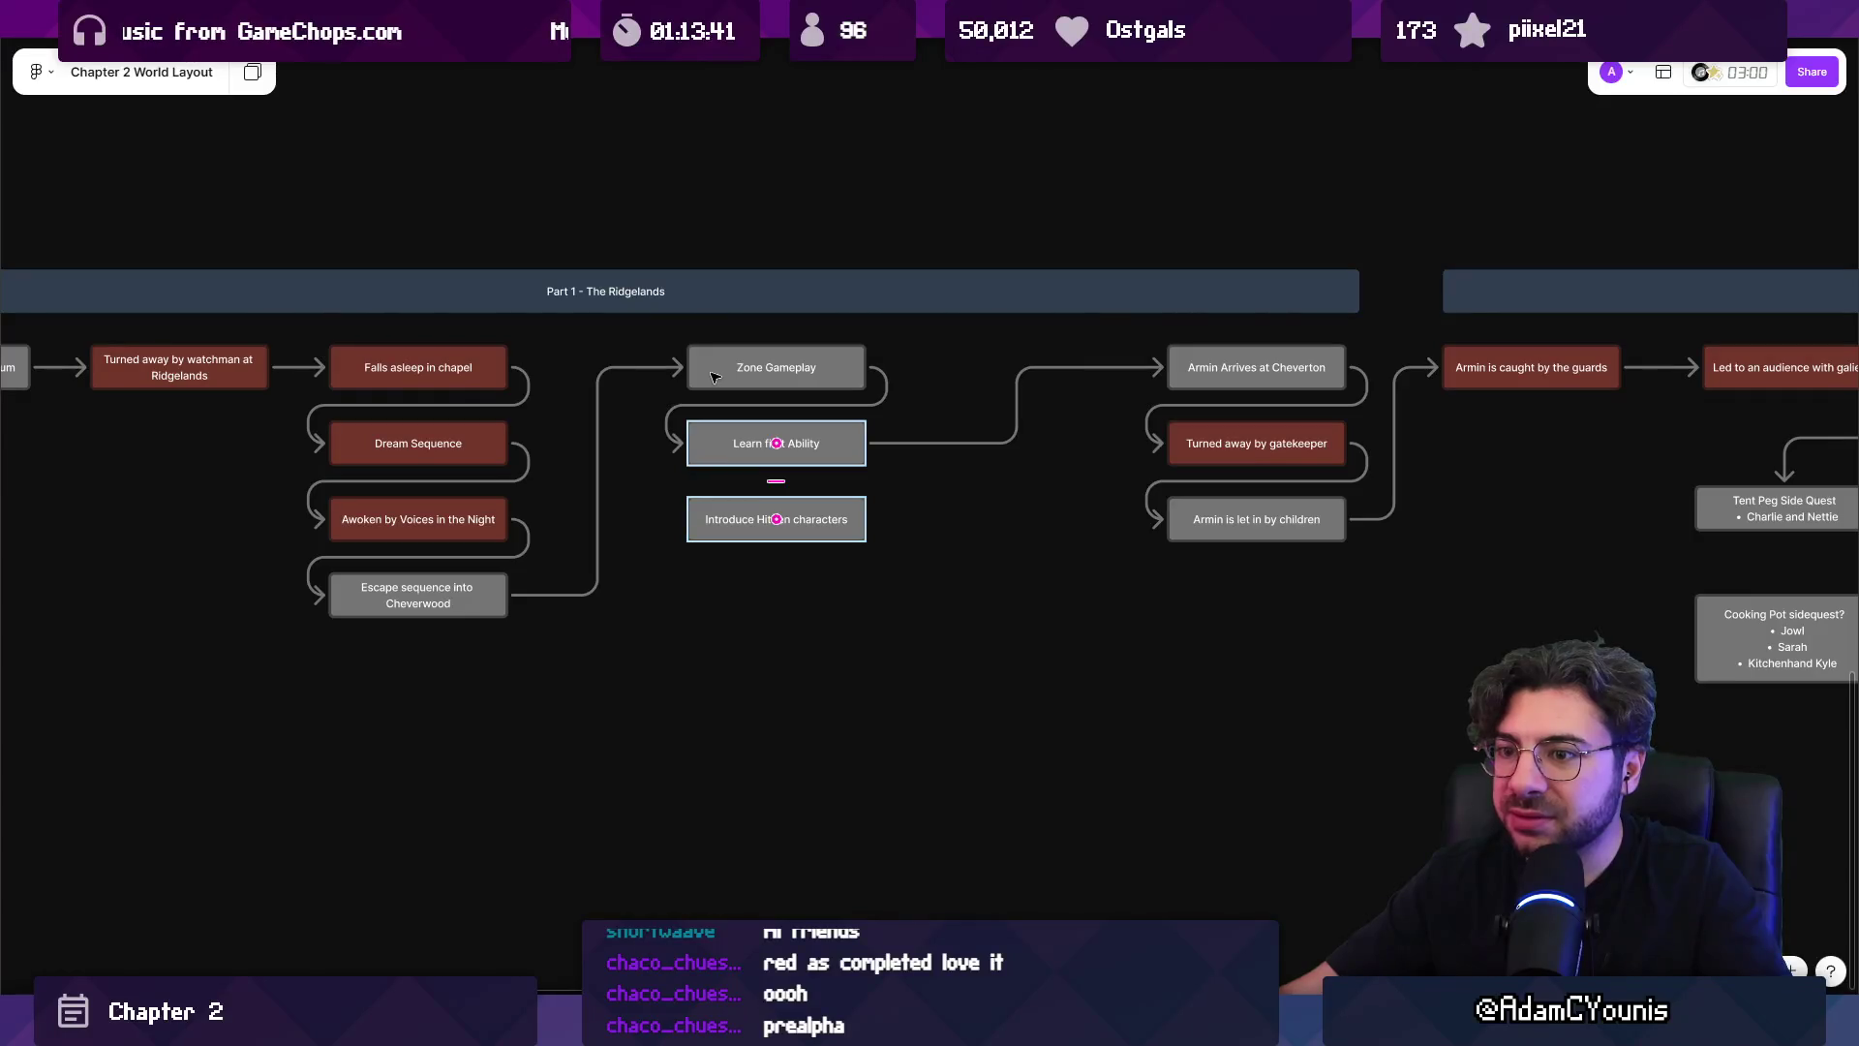
{"action": "scroll", "coordinate": [586, 471], "scroll_direction": "left", "scroll_amount": 8}
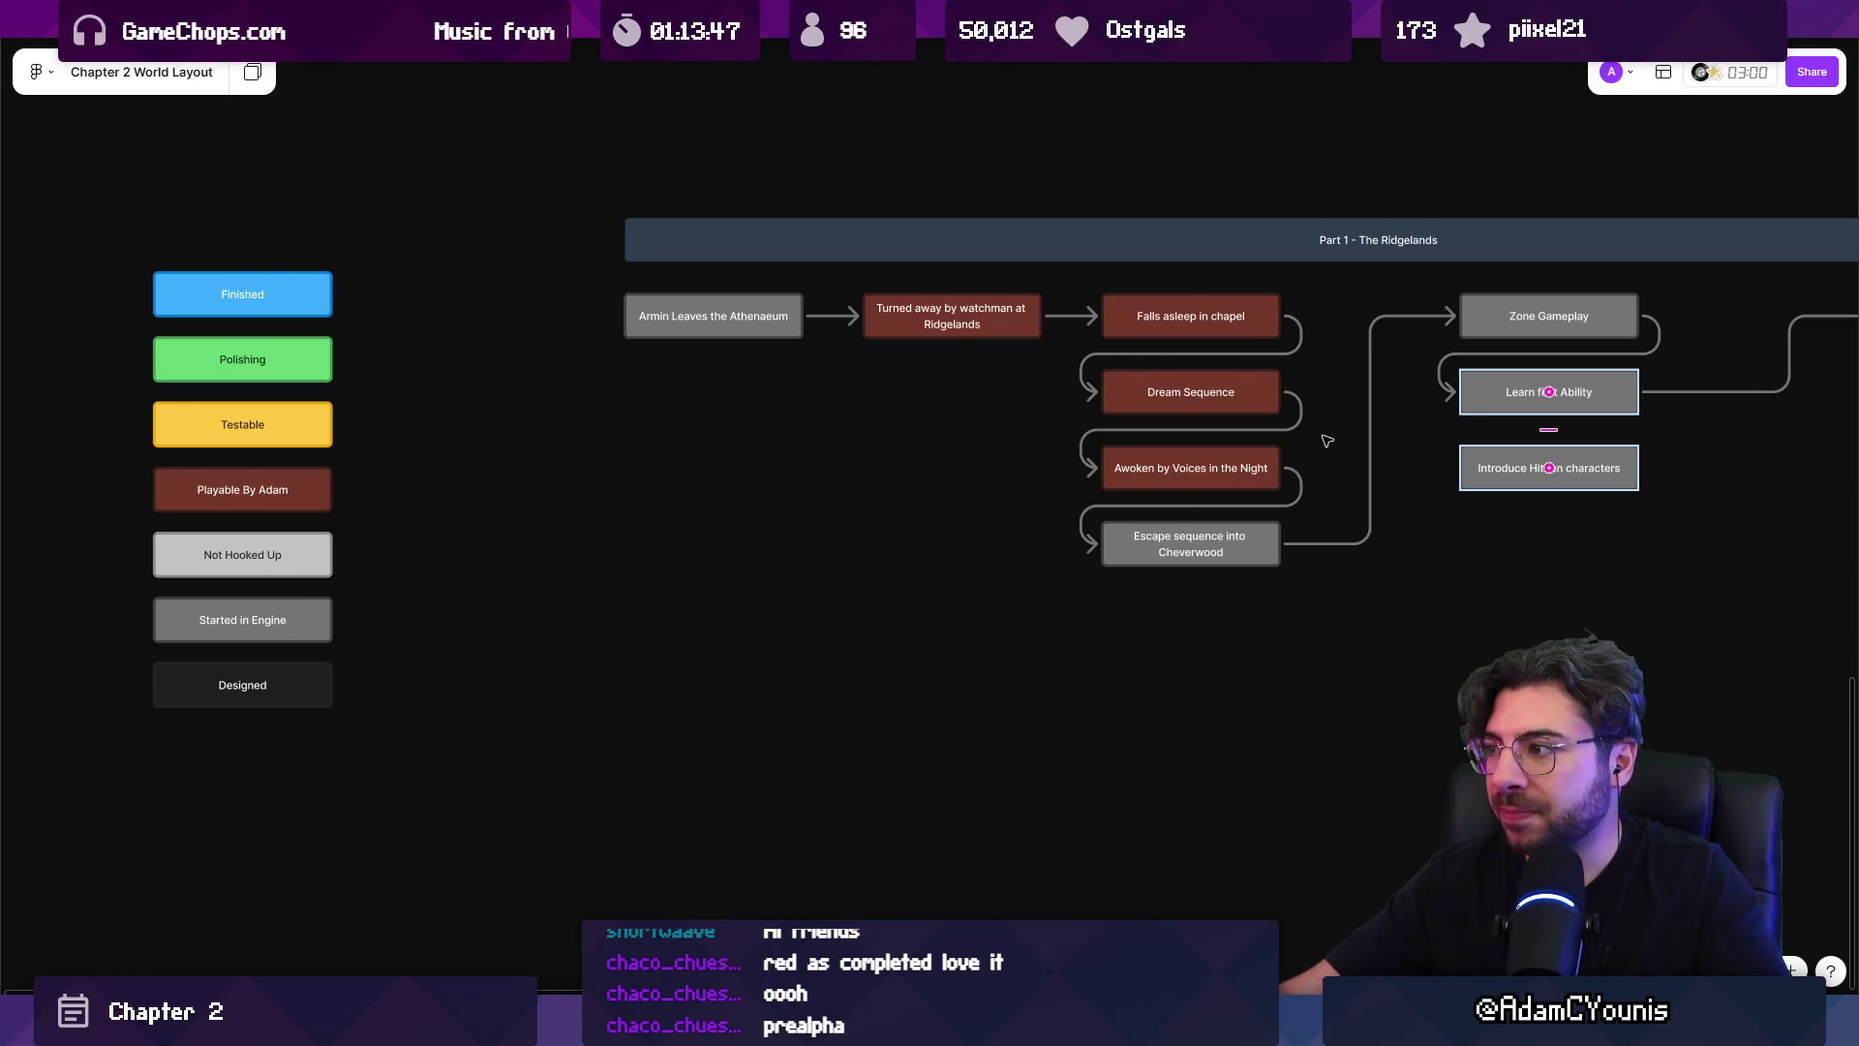
Look up the light grey custom swatch, then cancel the rectangle tool.
{"action": "scroll", "coordinate": [1355, 465], "scroll_direction": "right", "scroll_amount": 3}
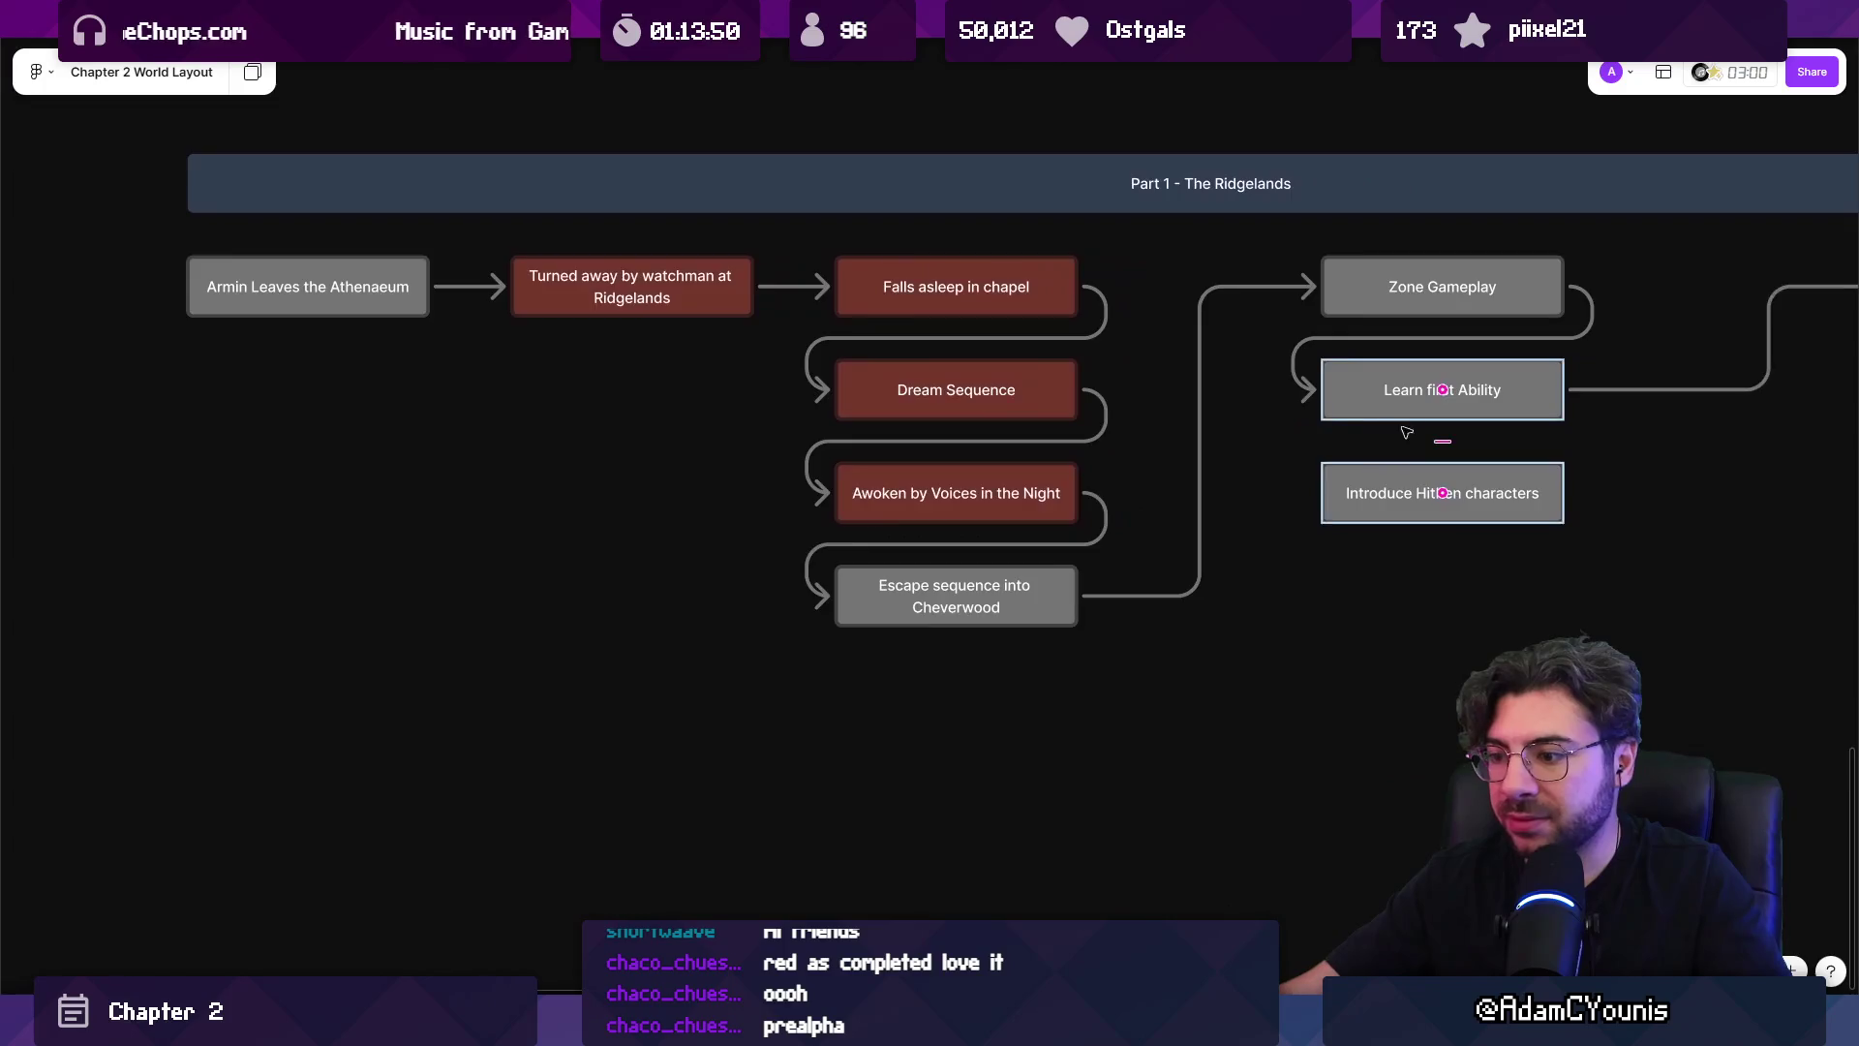
{"action": "scroll", "coordinate": [1113, 527], "scroll_direction": "down", "scroll_amount": 2}
{"action": "key", "text": "r"}
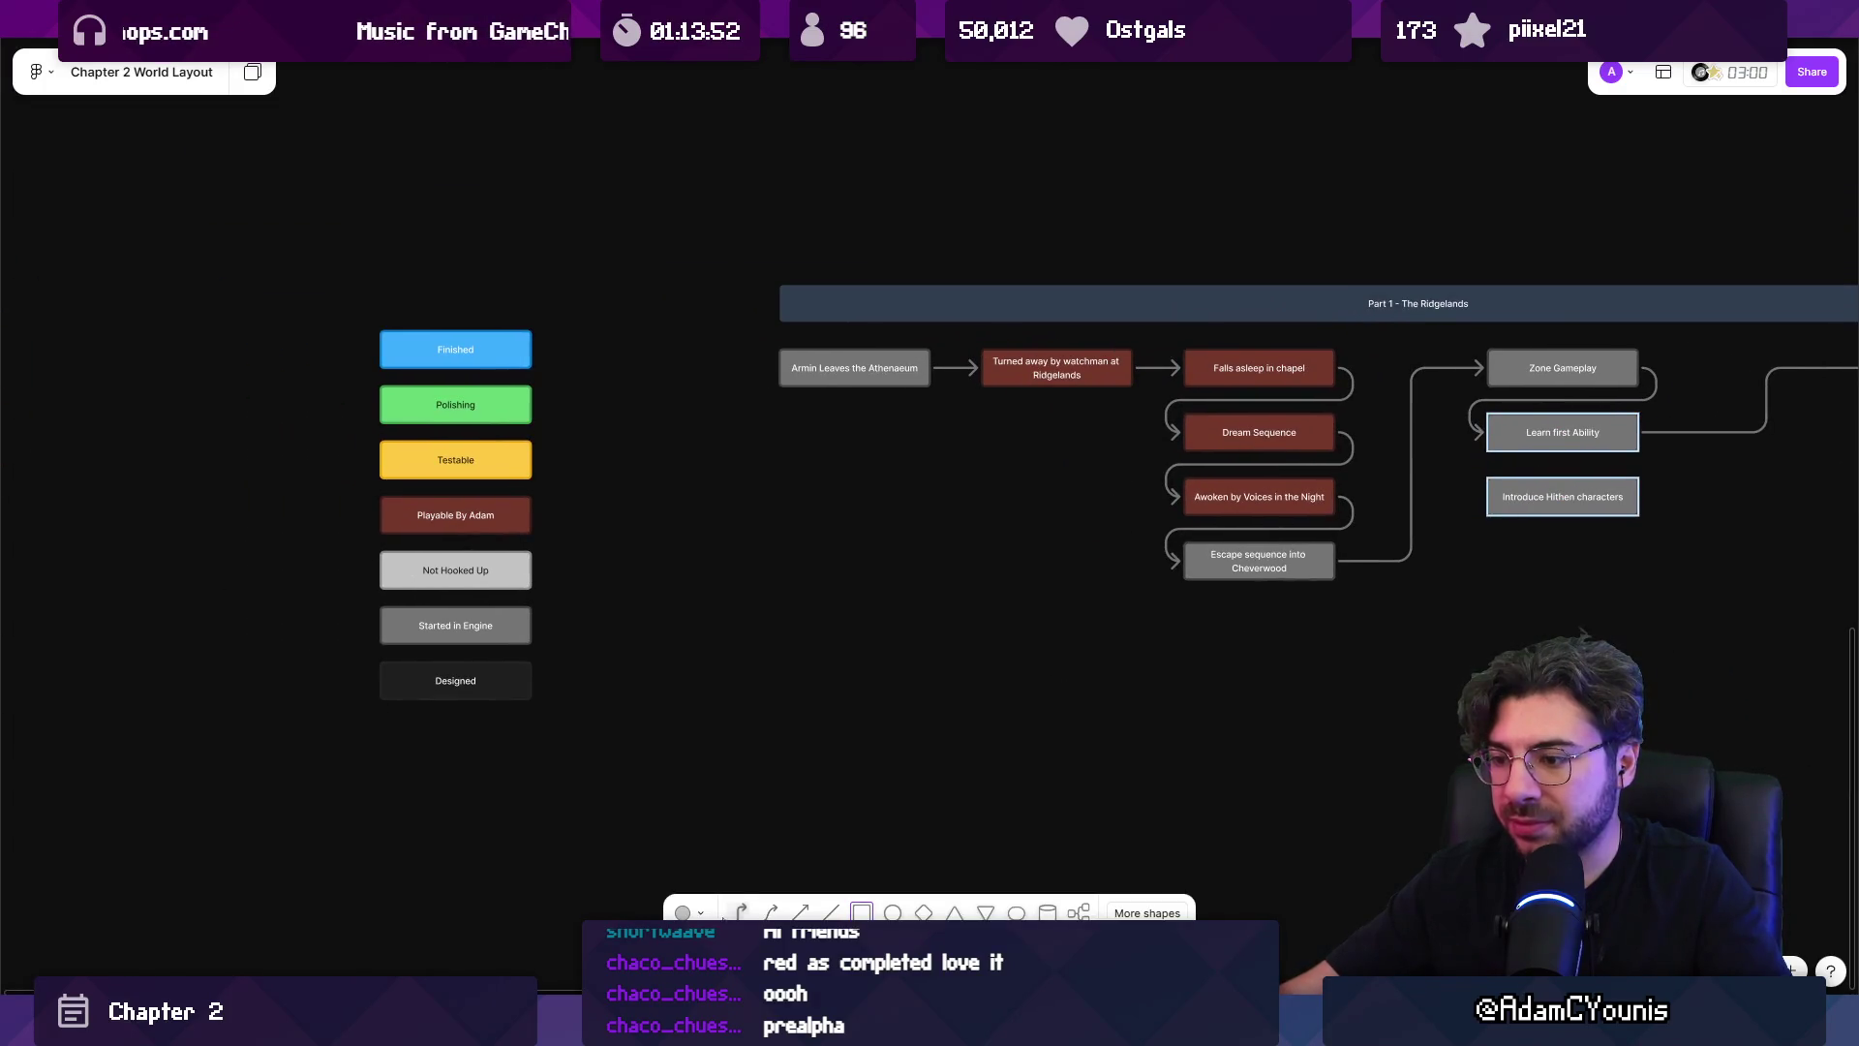
{"action": "left_click", "coordinate": [683, 912]}
{"action": "left_click", "coordinate": [839, 843]}
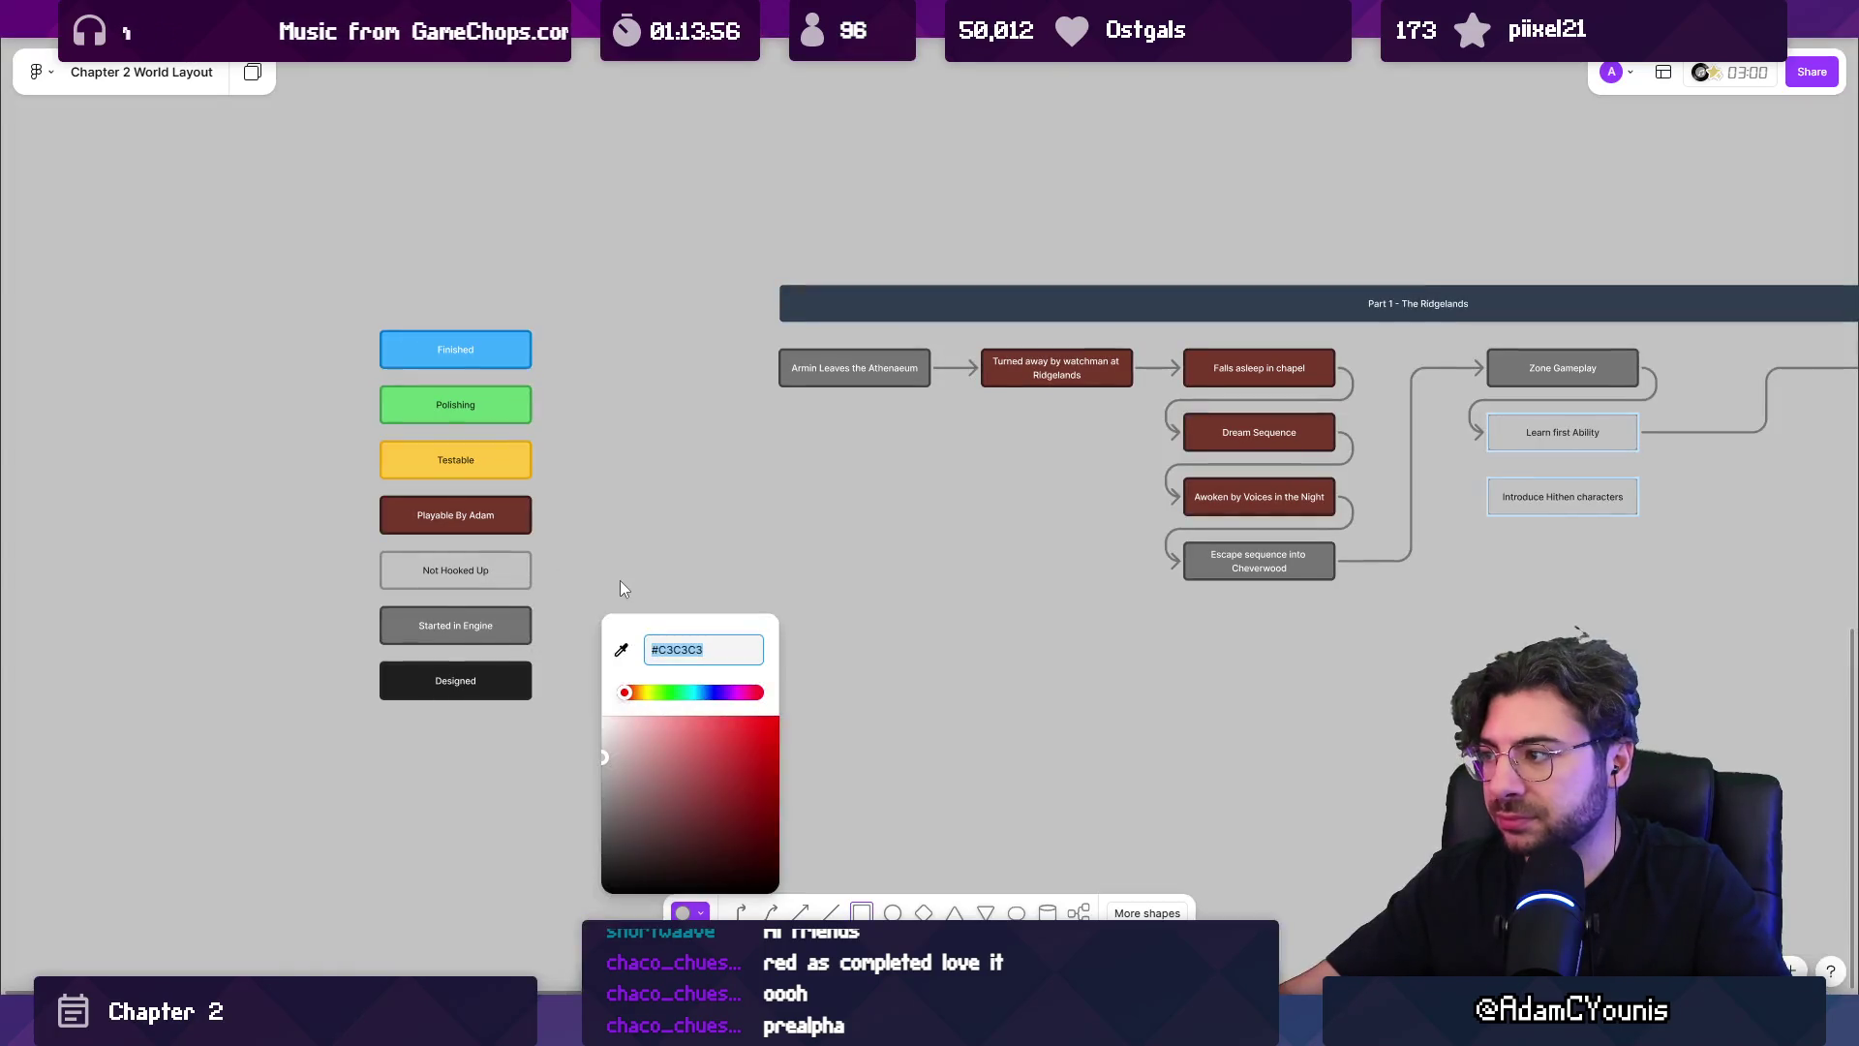
{"action": "key", "text": "Escape"}
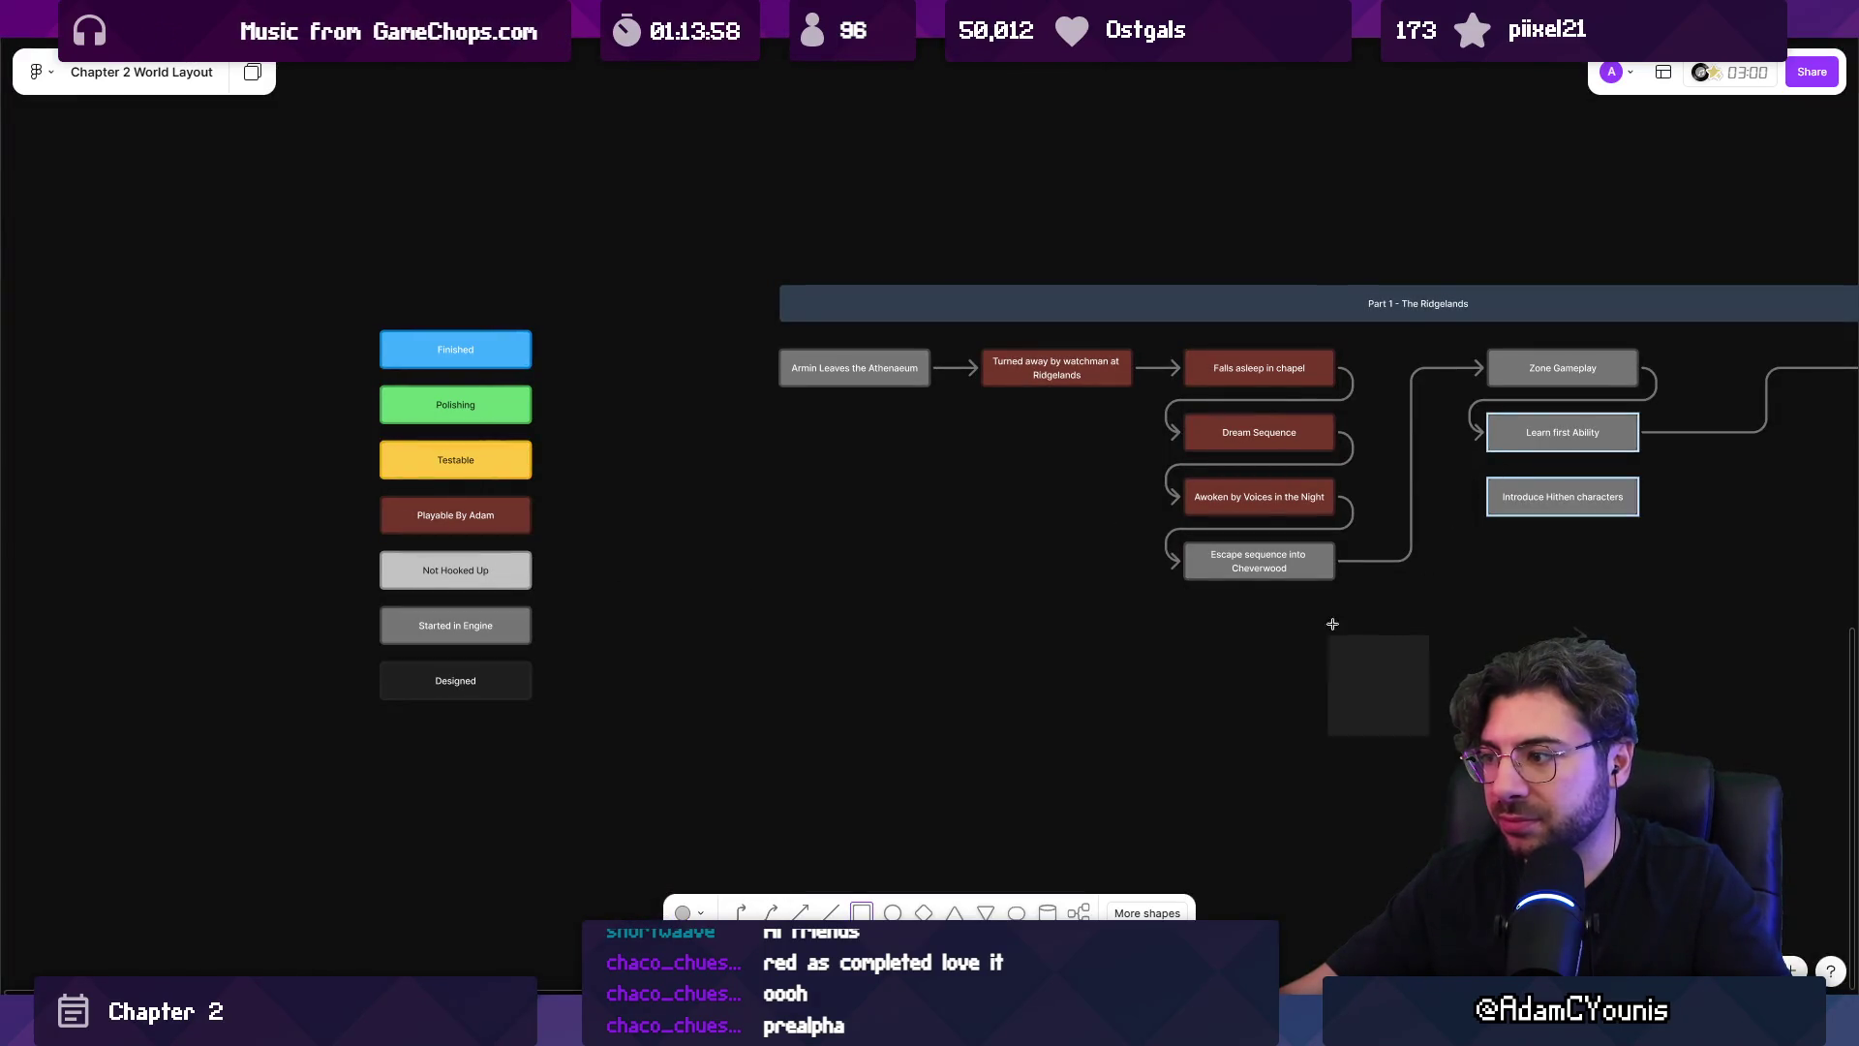
{"action": "key", "text": "Escape"}
Fill the Learn first Ability and Introduce Hithen characters beats with light grey #C3C3C3.
{"action": "left_click_drag", "start_coordinate": [1496, 455], "coordinate": [1512, 504]}
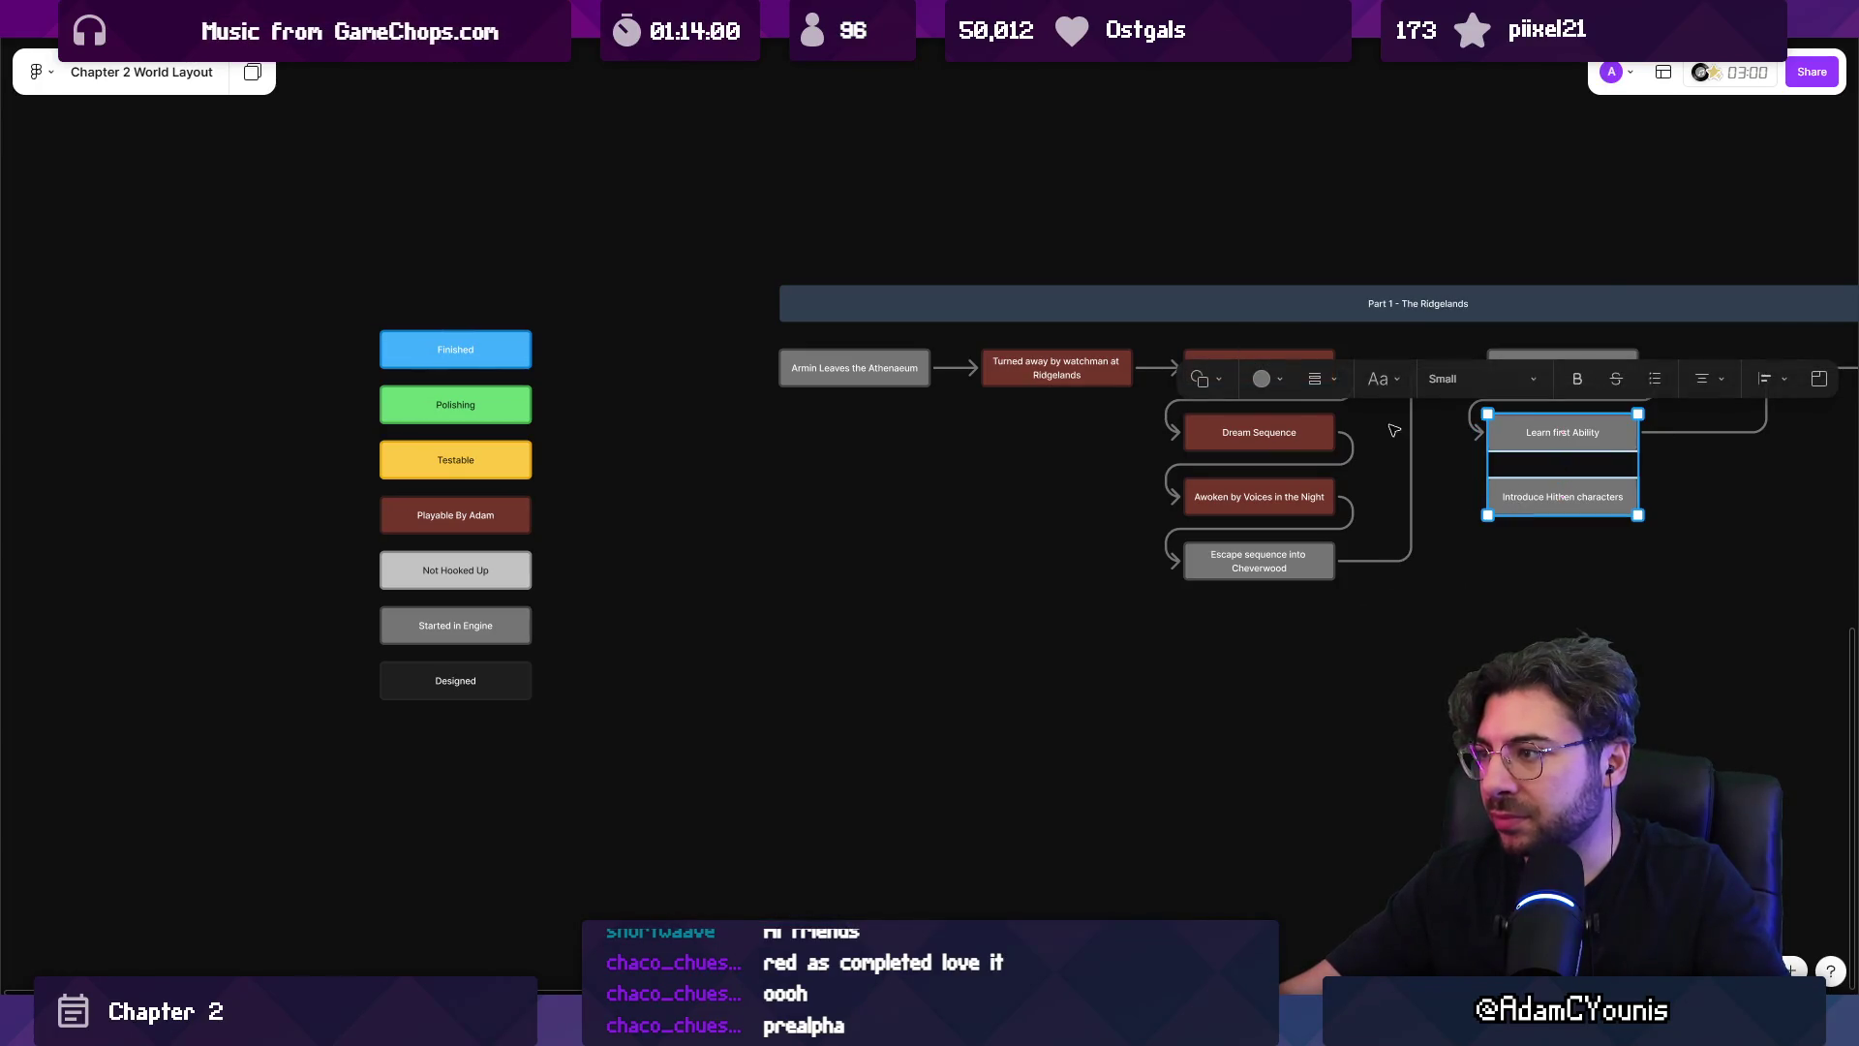
{"action": "left_click", "coordinate": [1264, 385]}
{"action": "left_click", "coordinate": [1414, 332]}
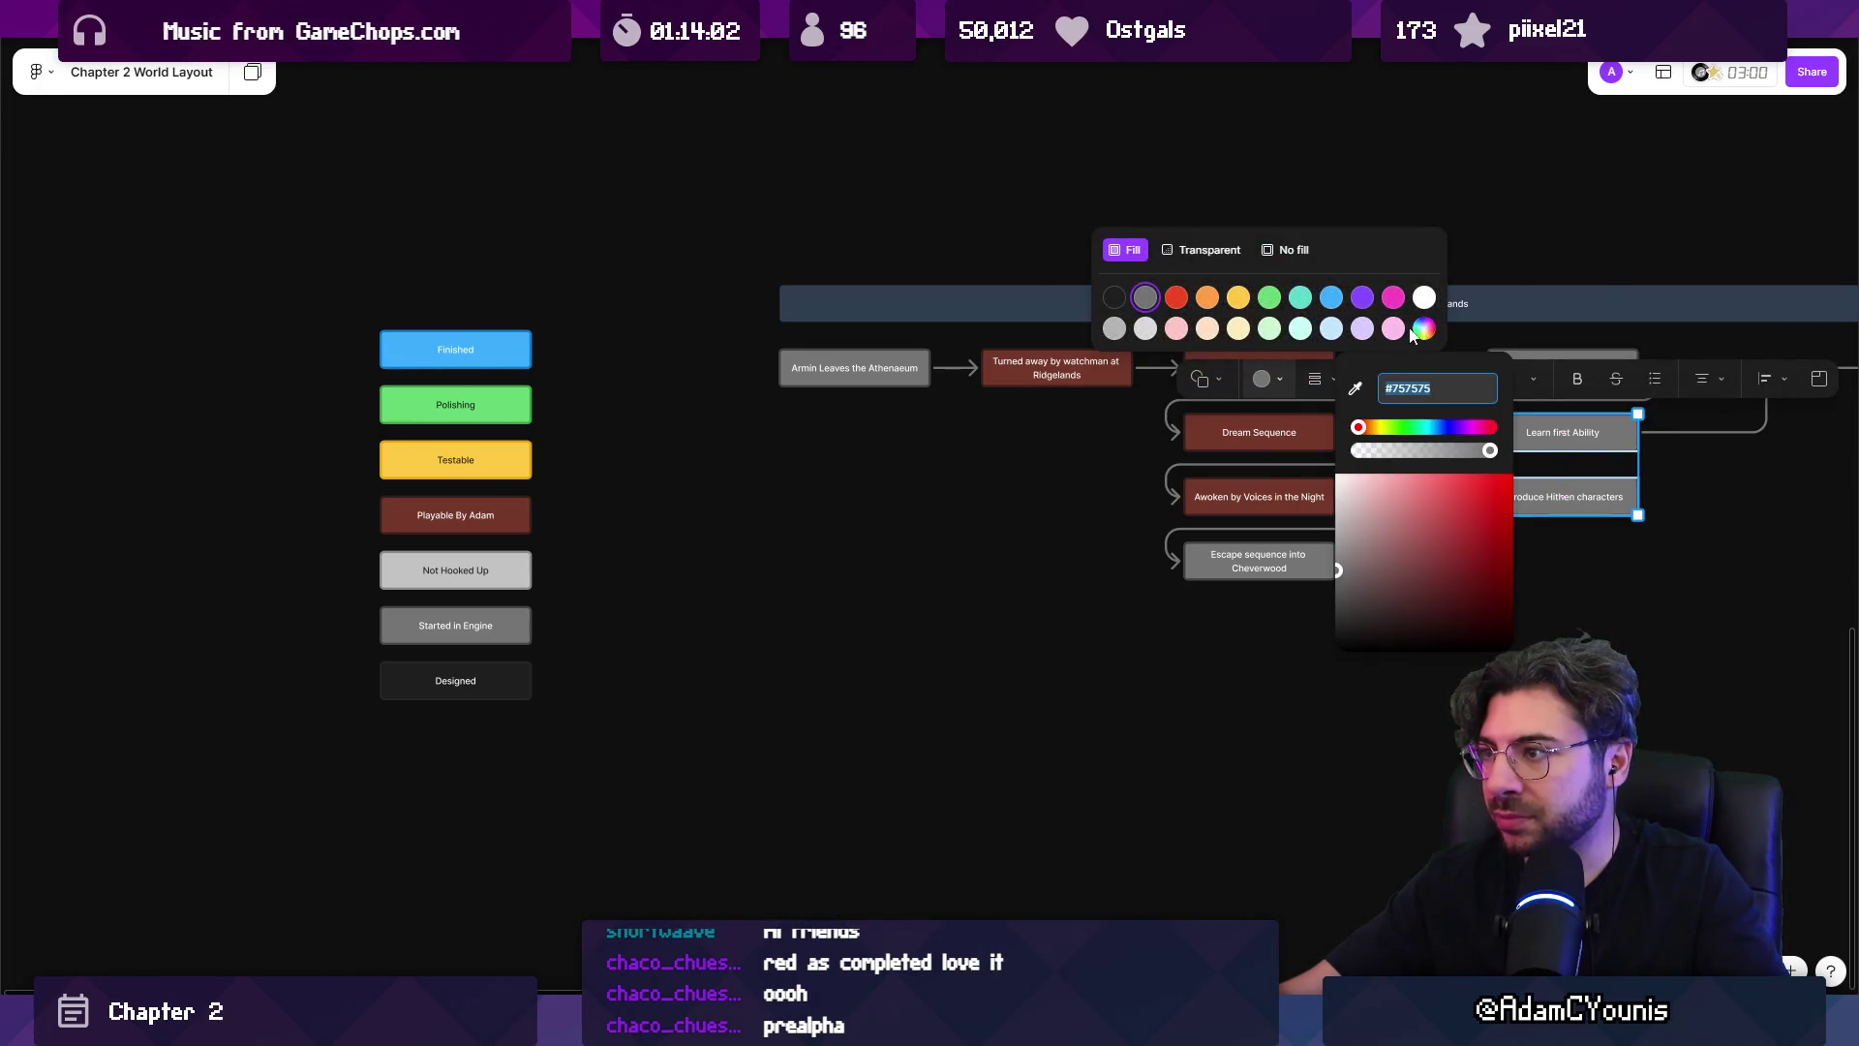
{"action": "left_click", "coordinate": [1355, 388]}
{"action": "left_click", "coordinate": [511, 567]}
{"action": "left_click", "coordinate": [828, 606]}
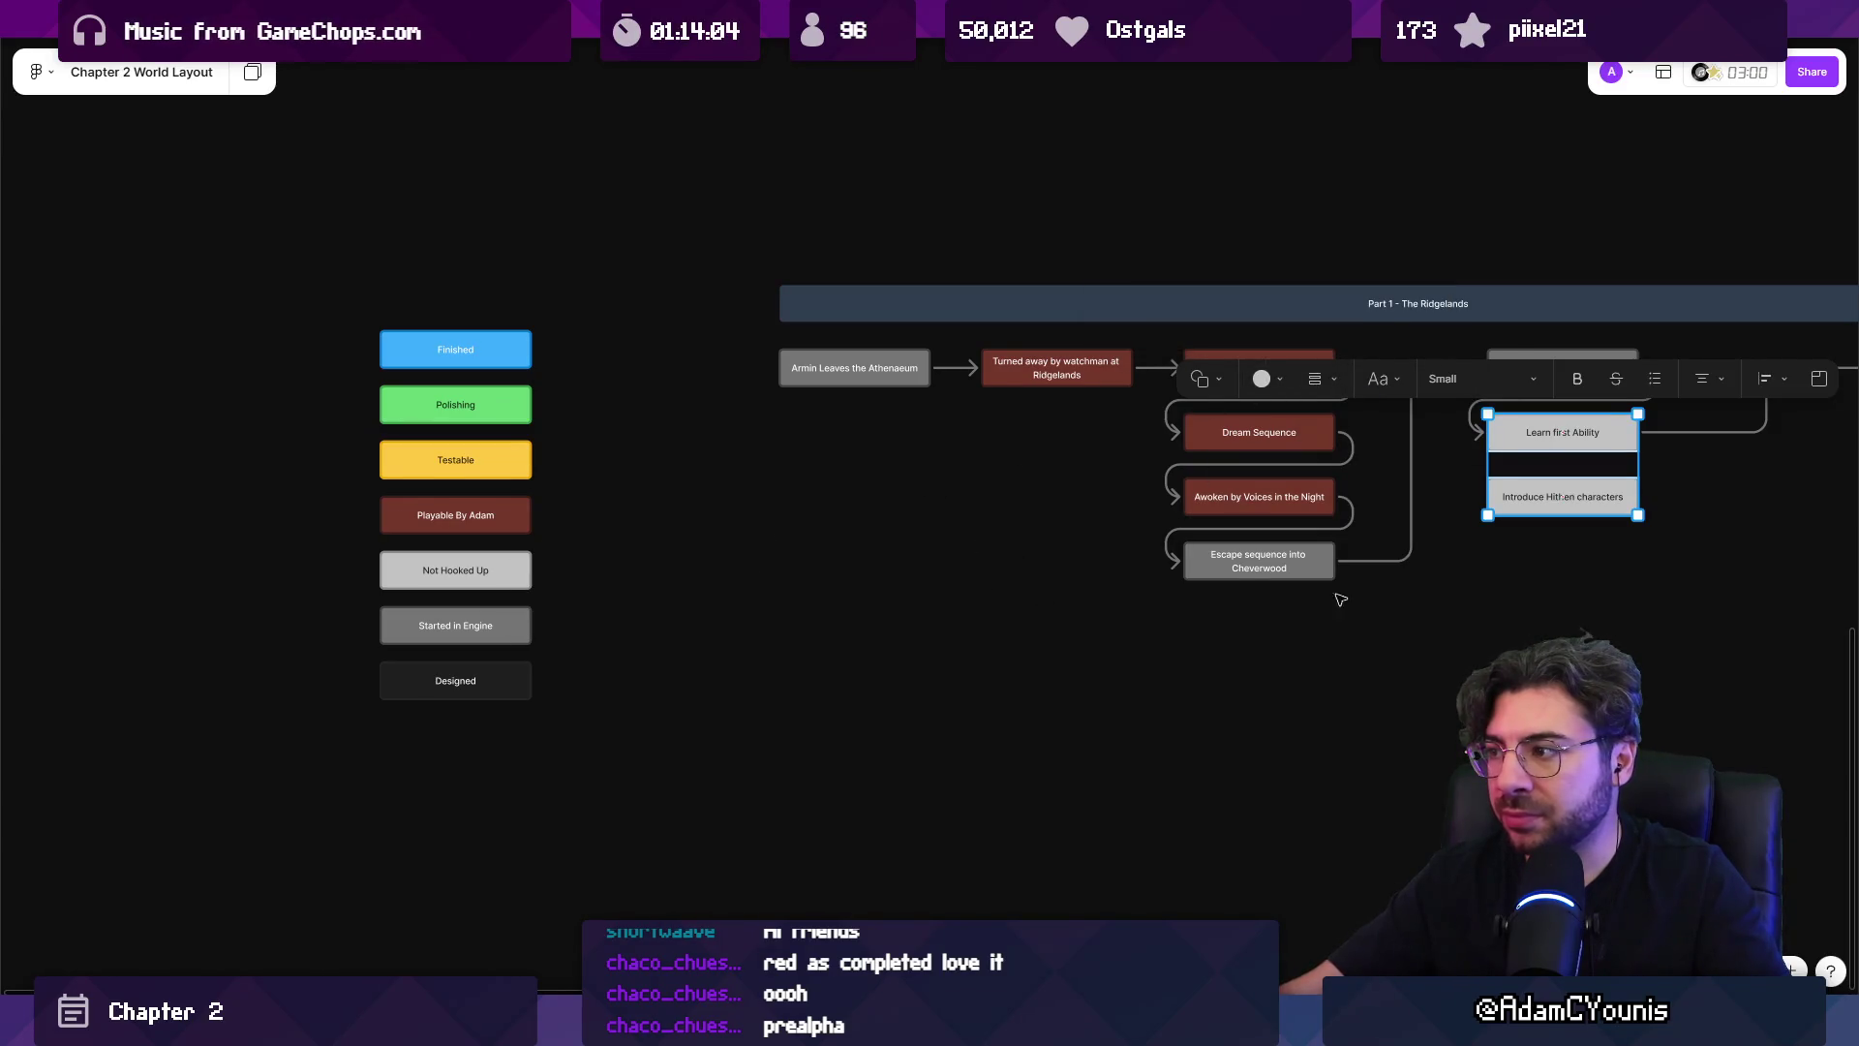
{"action": "scroll", "coordinate": [1211, 610], "scroll_direction": "right", "scroll_amount": 4}
{"action": "scroll", "coordinate": [729, 586], "scroll_direction": "right", "scroll_amount": 6}
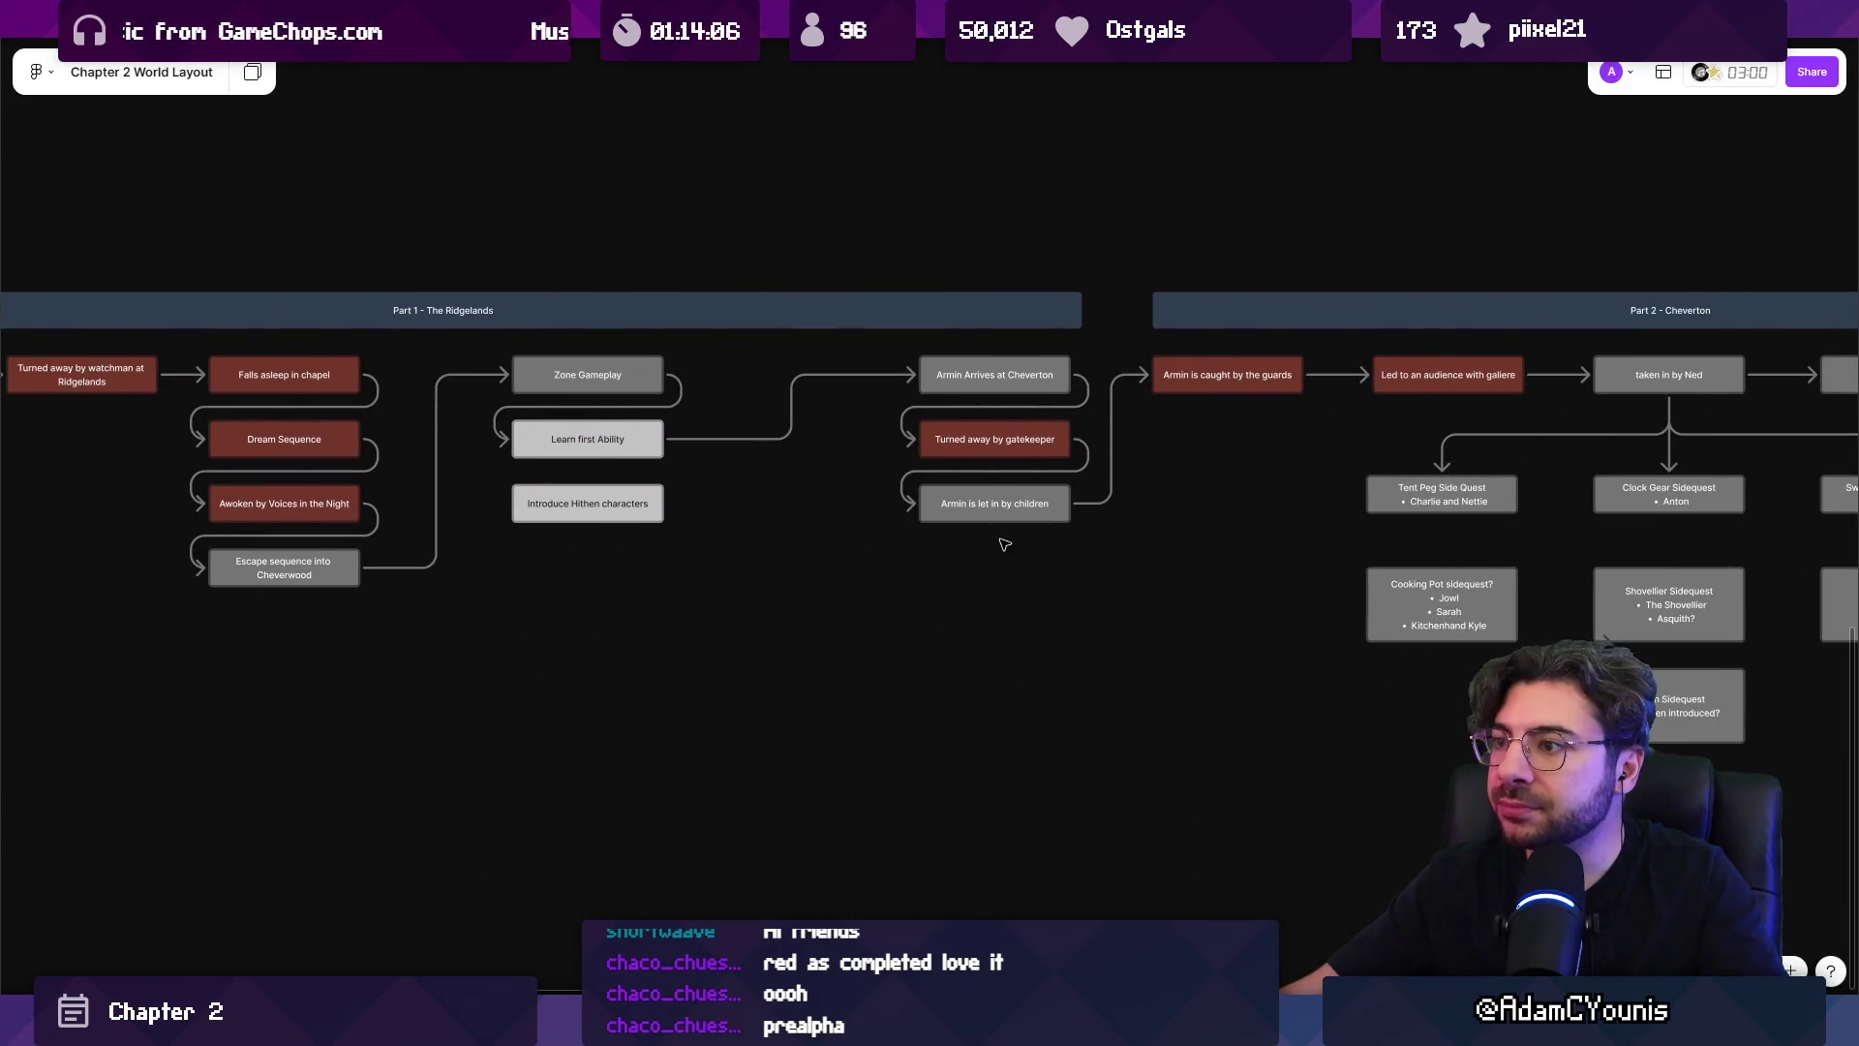
Fill the 'Led to an audience with galiere' beat with yellow eyedropped from the Testable legend swatch.
{"action": "left_click_drag", "start_coordinate": [488, 455], "coordinate": [389, 472]}
{"action": "scroll", "coordinate": [675, 488], "scroll_direction": "right", "scroll_amount": 4}
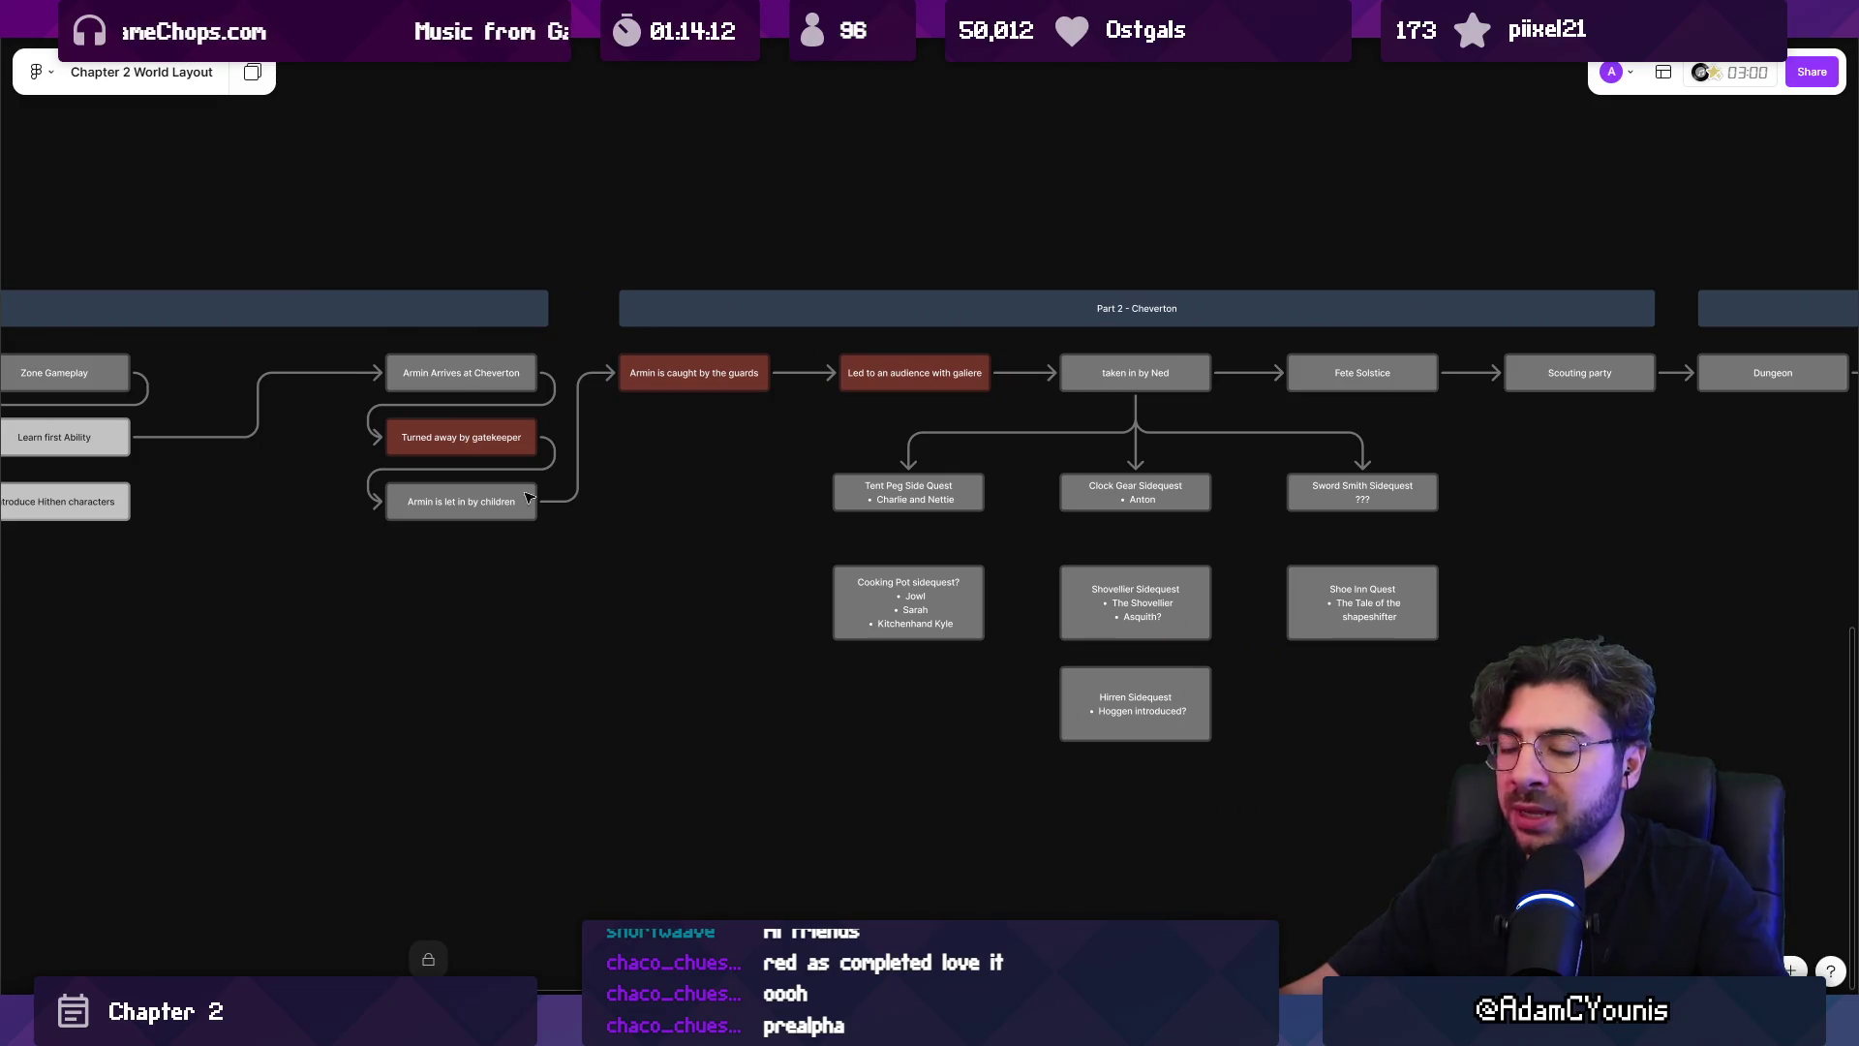
{"action": "scroll", "coordinate": [529, 497], "scroll_direction": "left", "scroll_amount": 7}
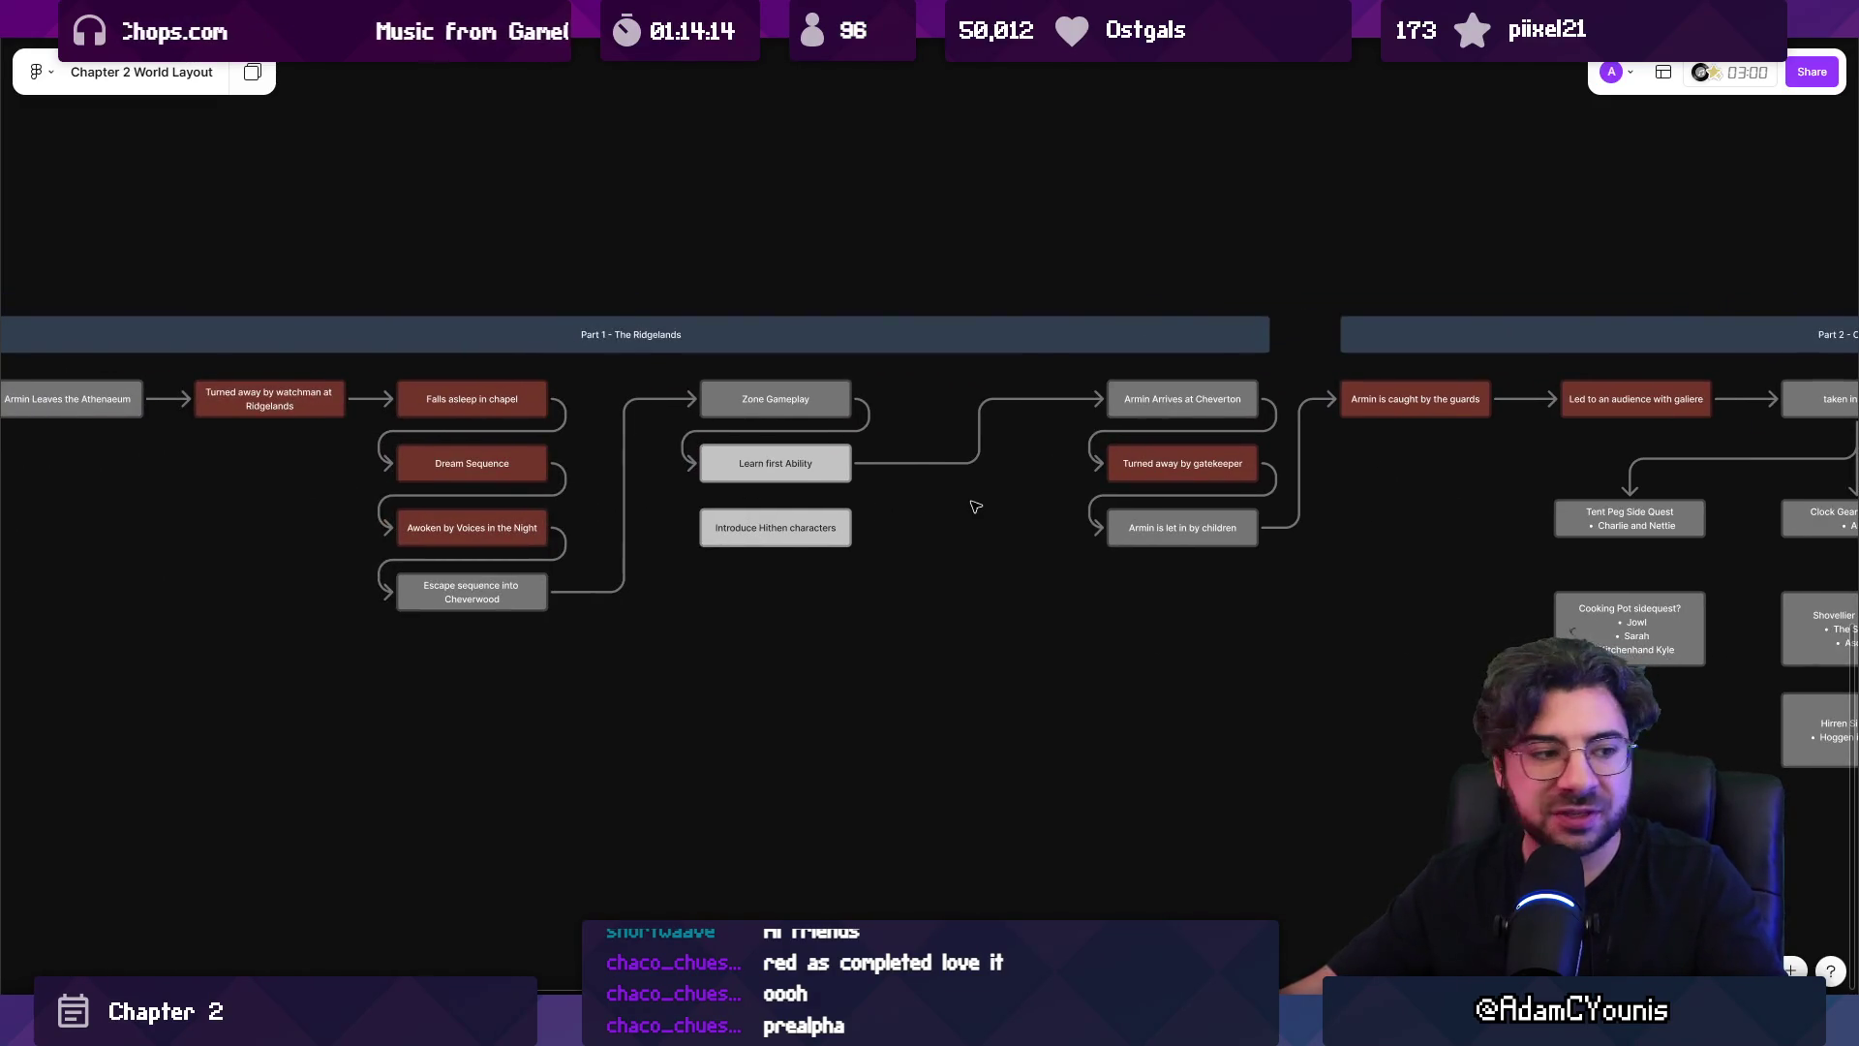
{"action": "scroll", "coordinate": [851, 527], "scroll_direction": "right", "scroll_amount": 5}
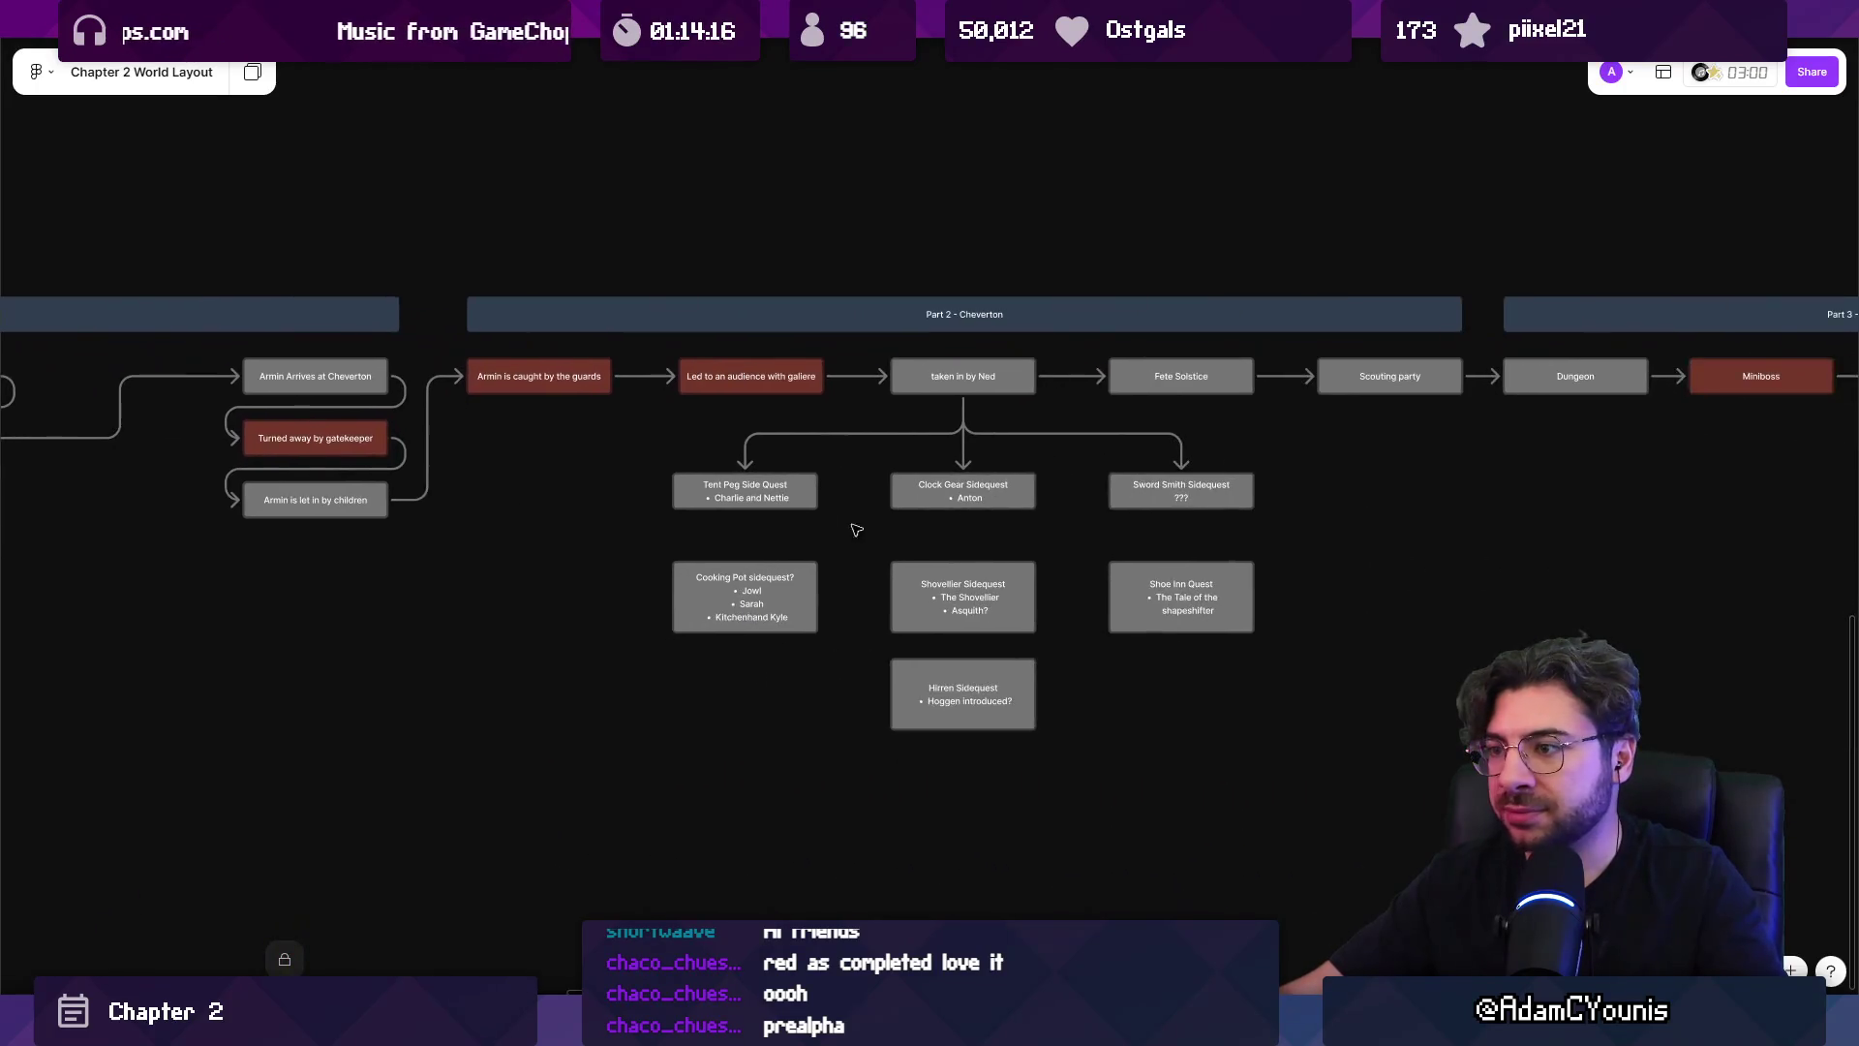
{"action": "scroll", "coordinate": [962, 536], "scroll_direction": "up", "scroll_amount": 3}
{"action": "left_click_drag", "start_coordinate": [1164, 503], "coordinate": [704, 607]}
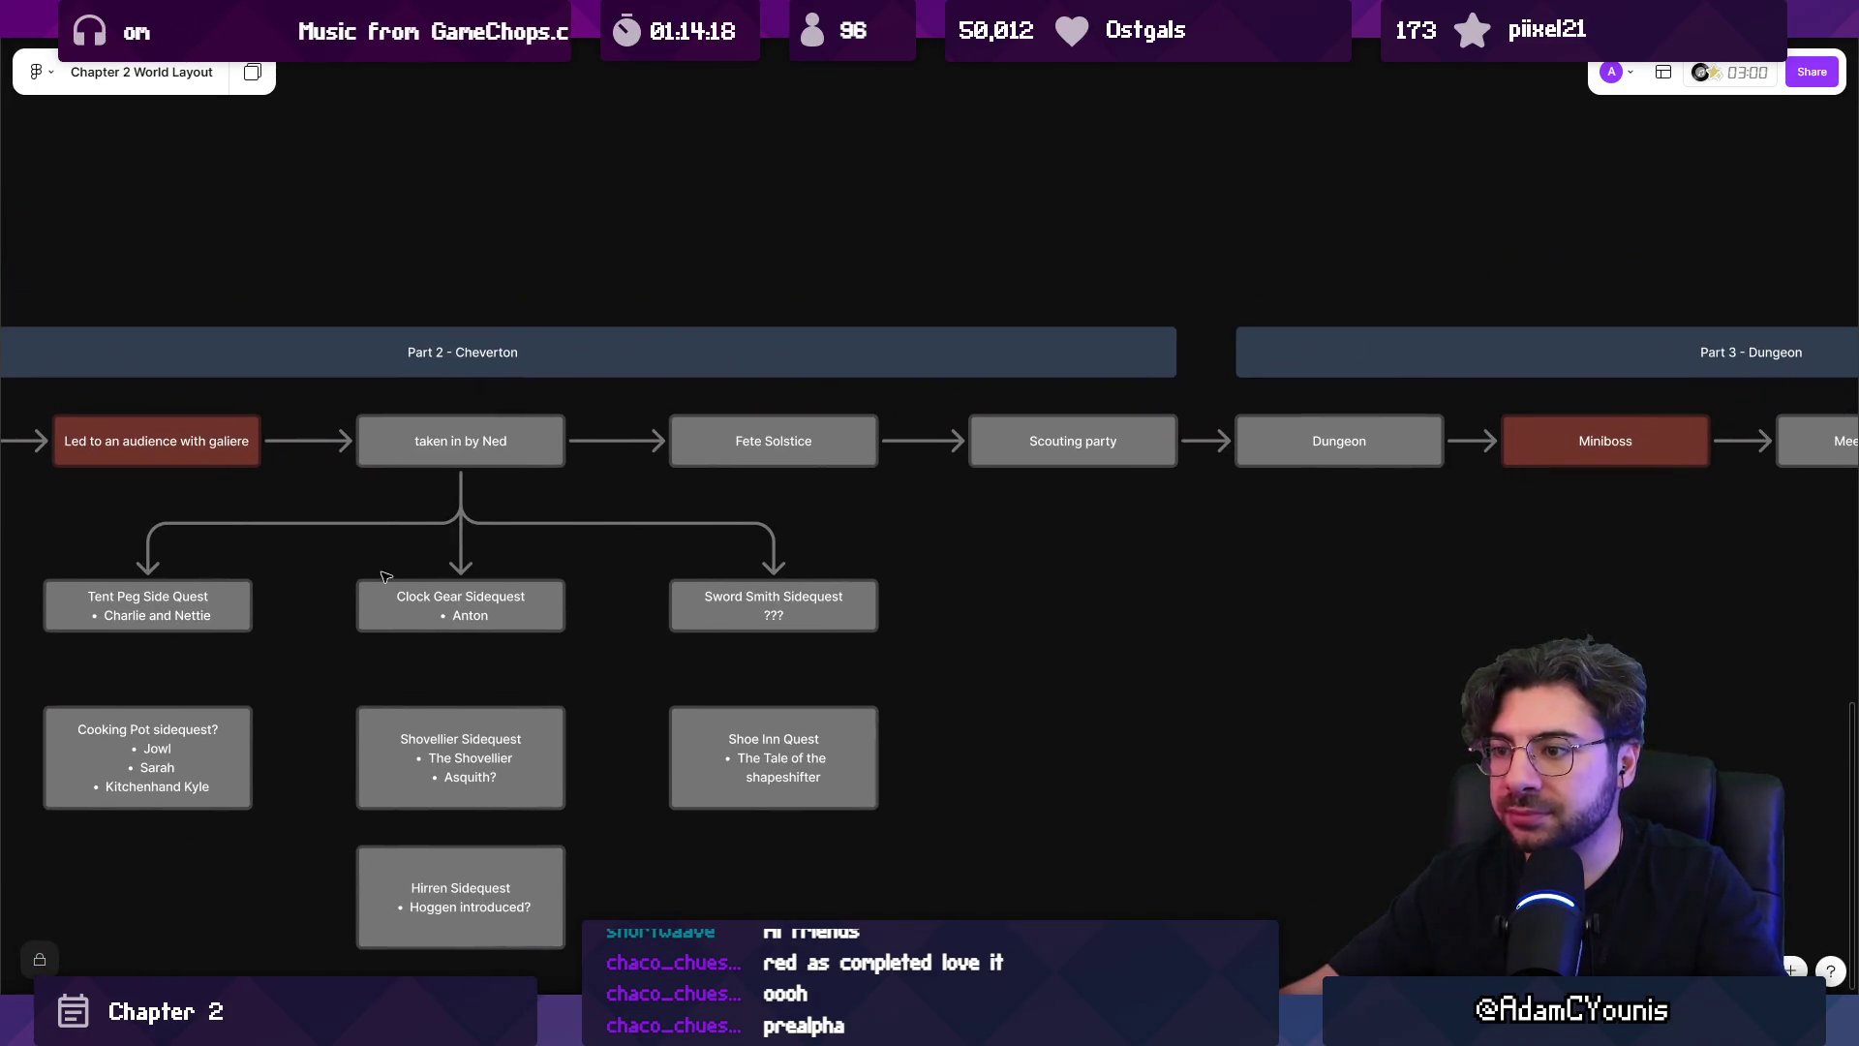
{"action": "scroll", "coordinate": [699, 565], "scroll_direction": "left", "scroll_amount": 4}
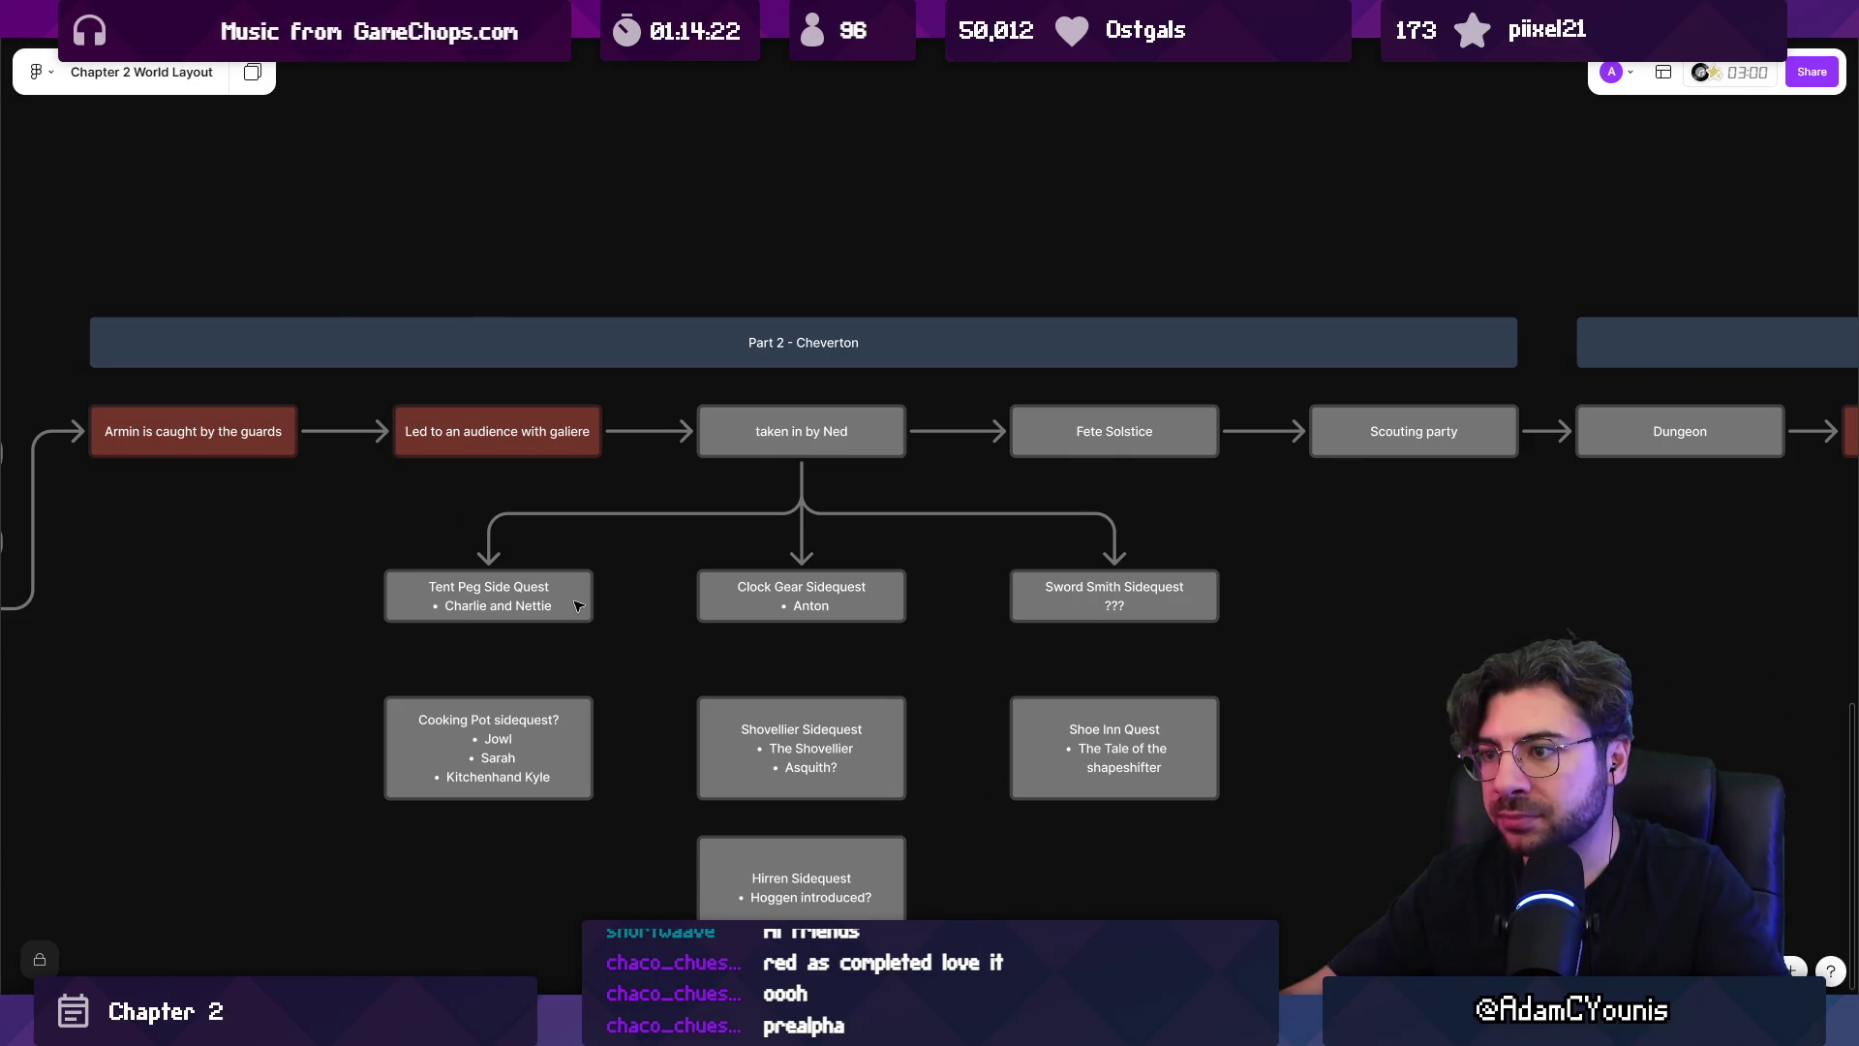
{"action": "scroll", "coordinate": [369, 517], "scroll_direction": "left", "scroll_amount": 2}
{"action": "left_click", "coordinate": [618, 457]}
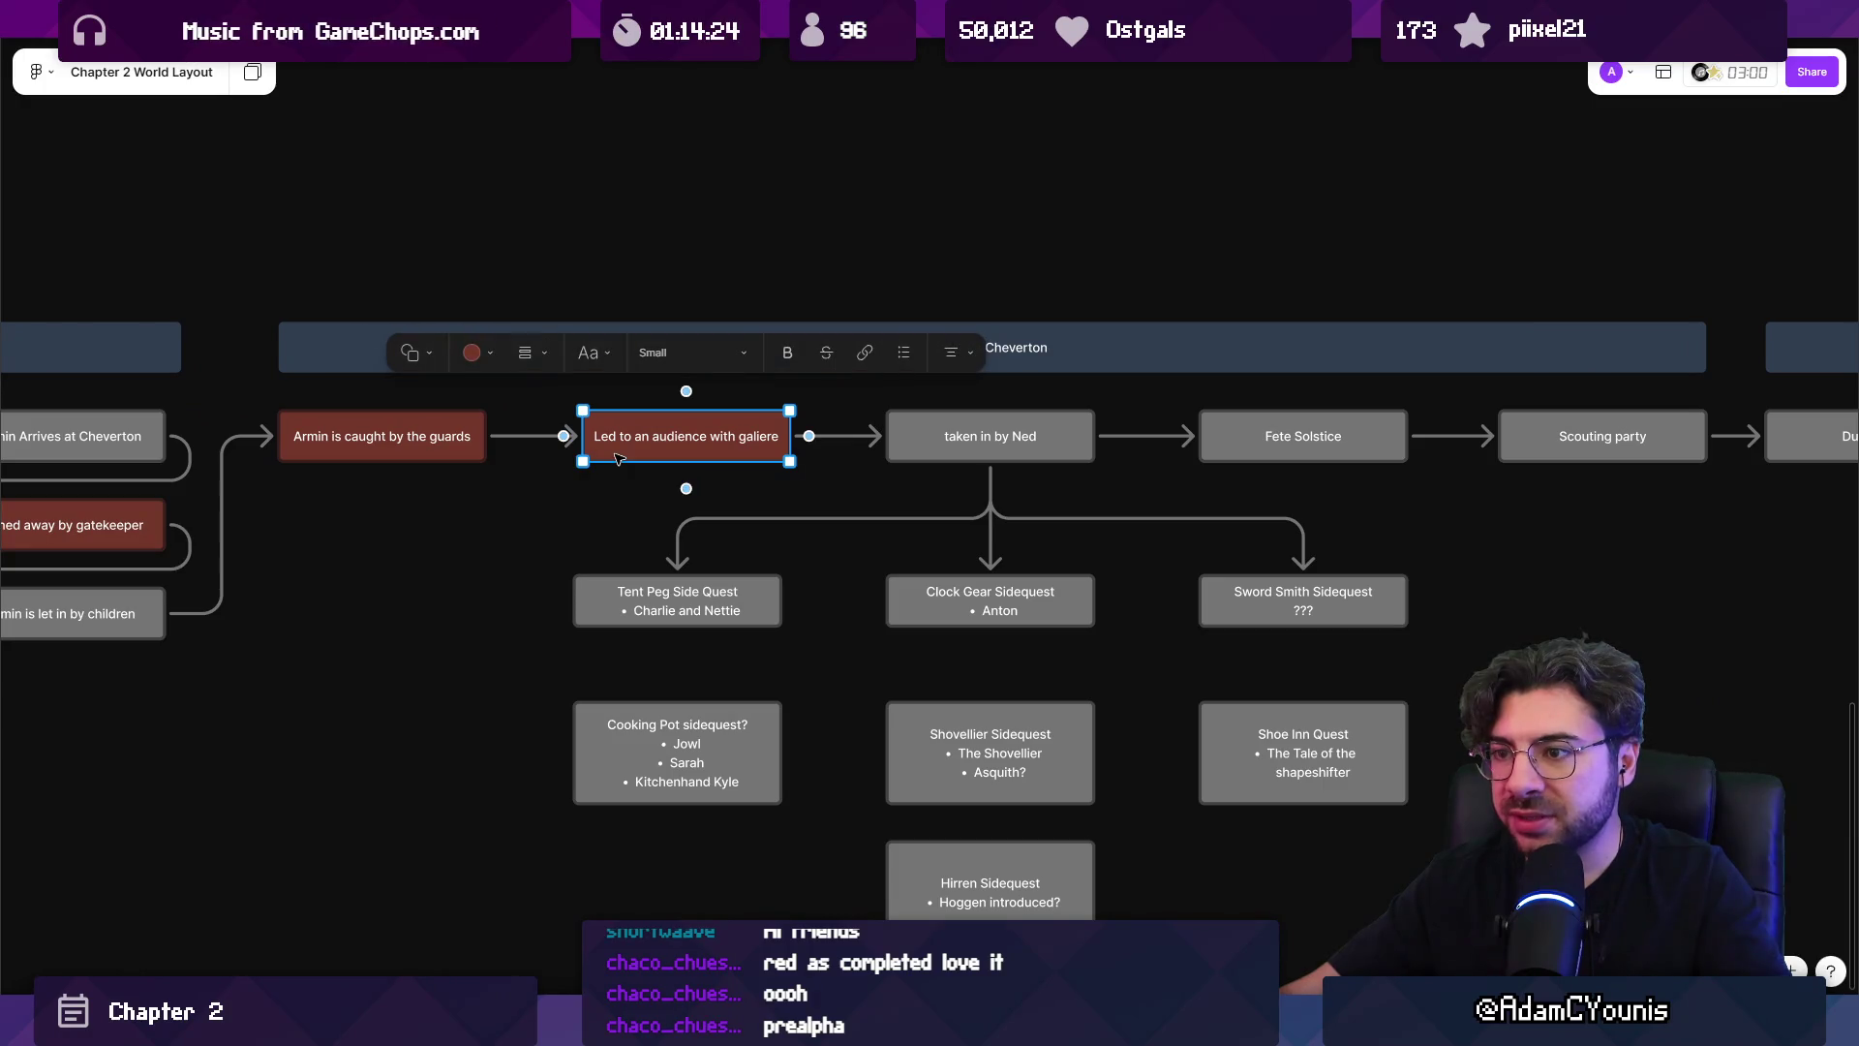
{"action": "left_click", "coordinate": [484, 353]}
{"action": "scroll", "coordinate": [853, 463], "scroll_direction": "down", "scroll_amount": 5}
{"action": "scroll", "coordinate": [717, 475], "scroll_direction": "down", "scroll_amount": 3}
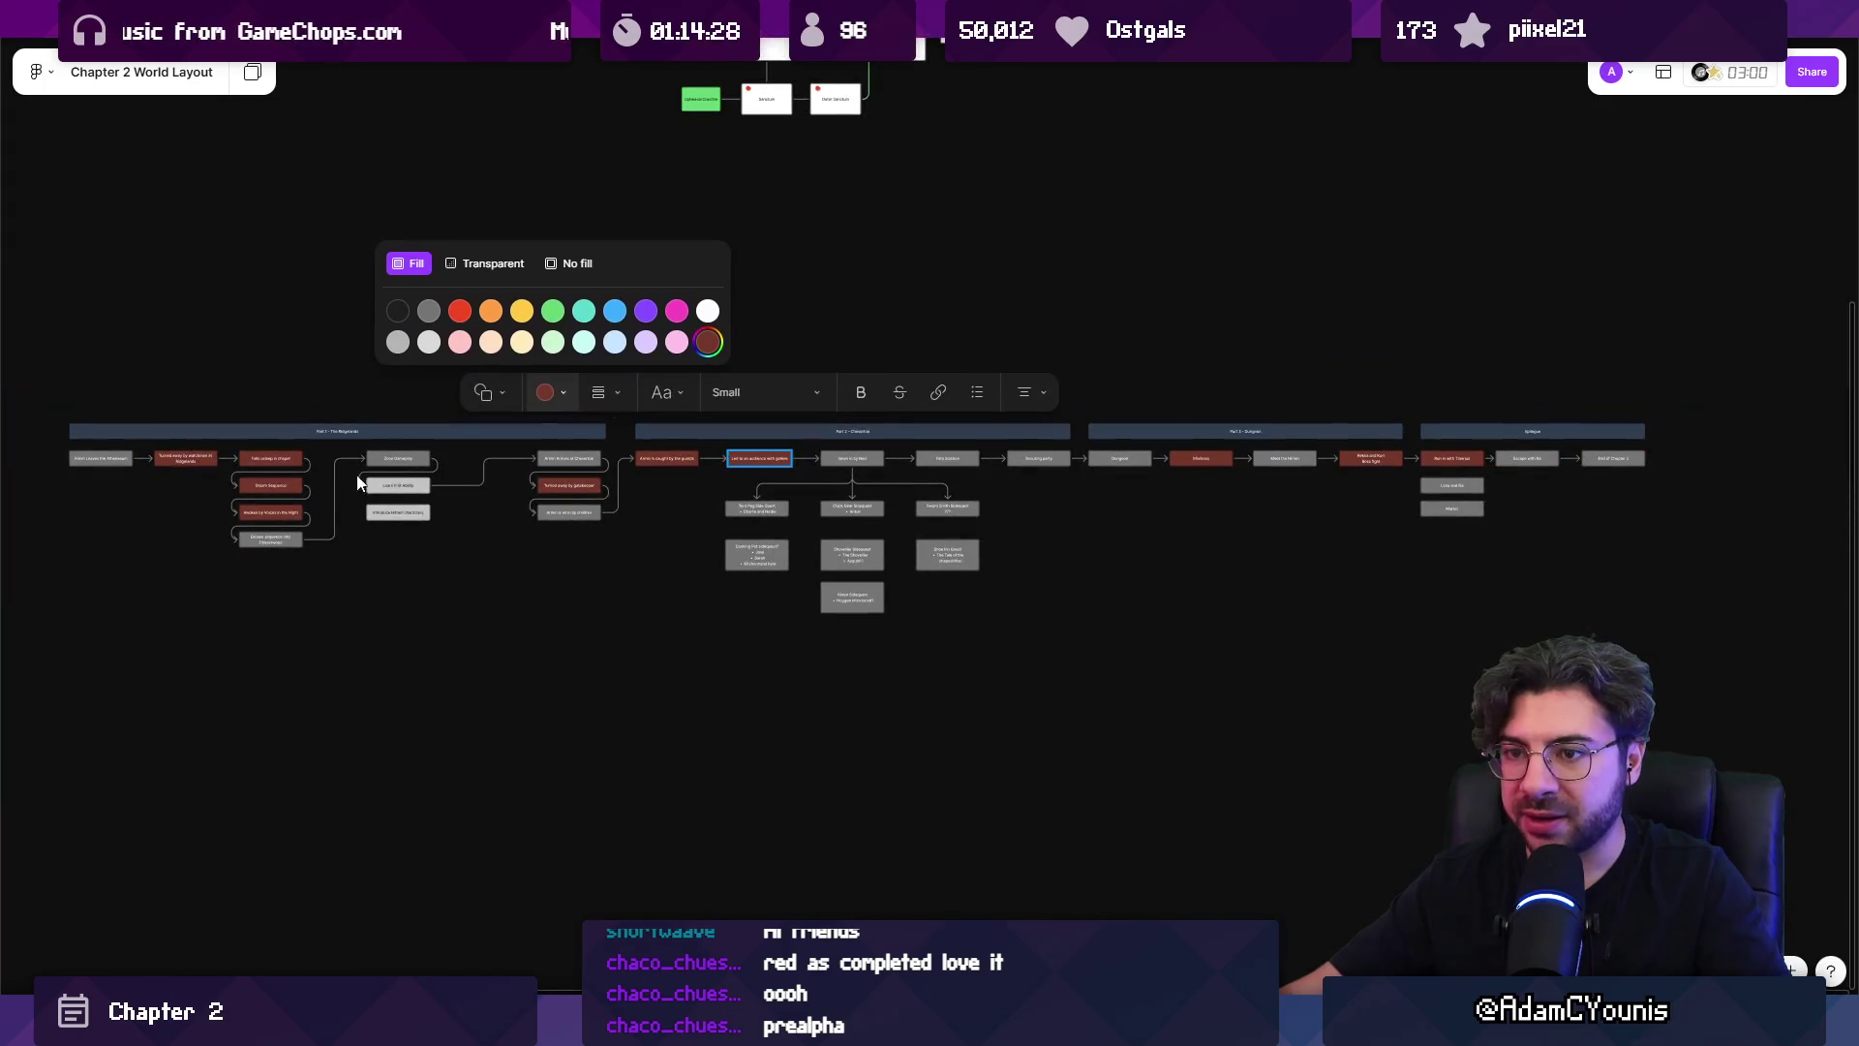
{"action": "left_click", "coordinate": [708, 342]}
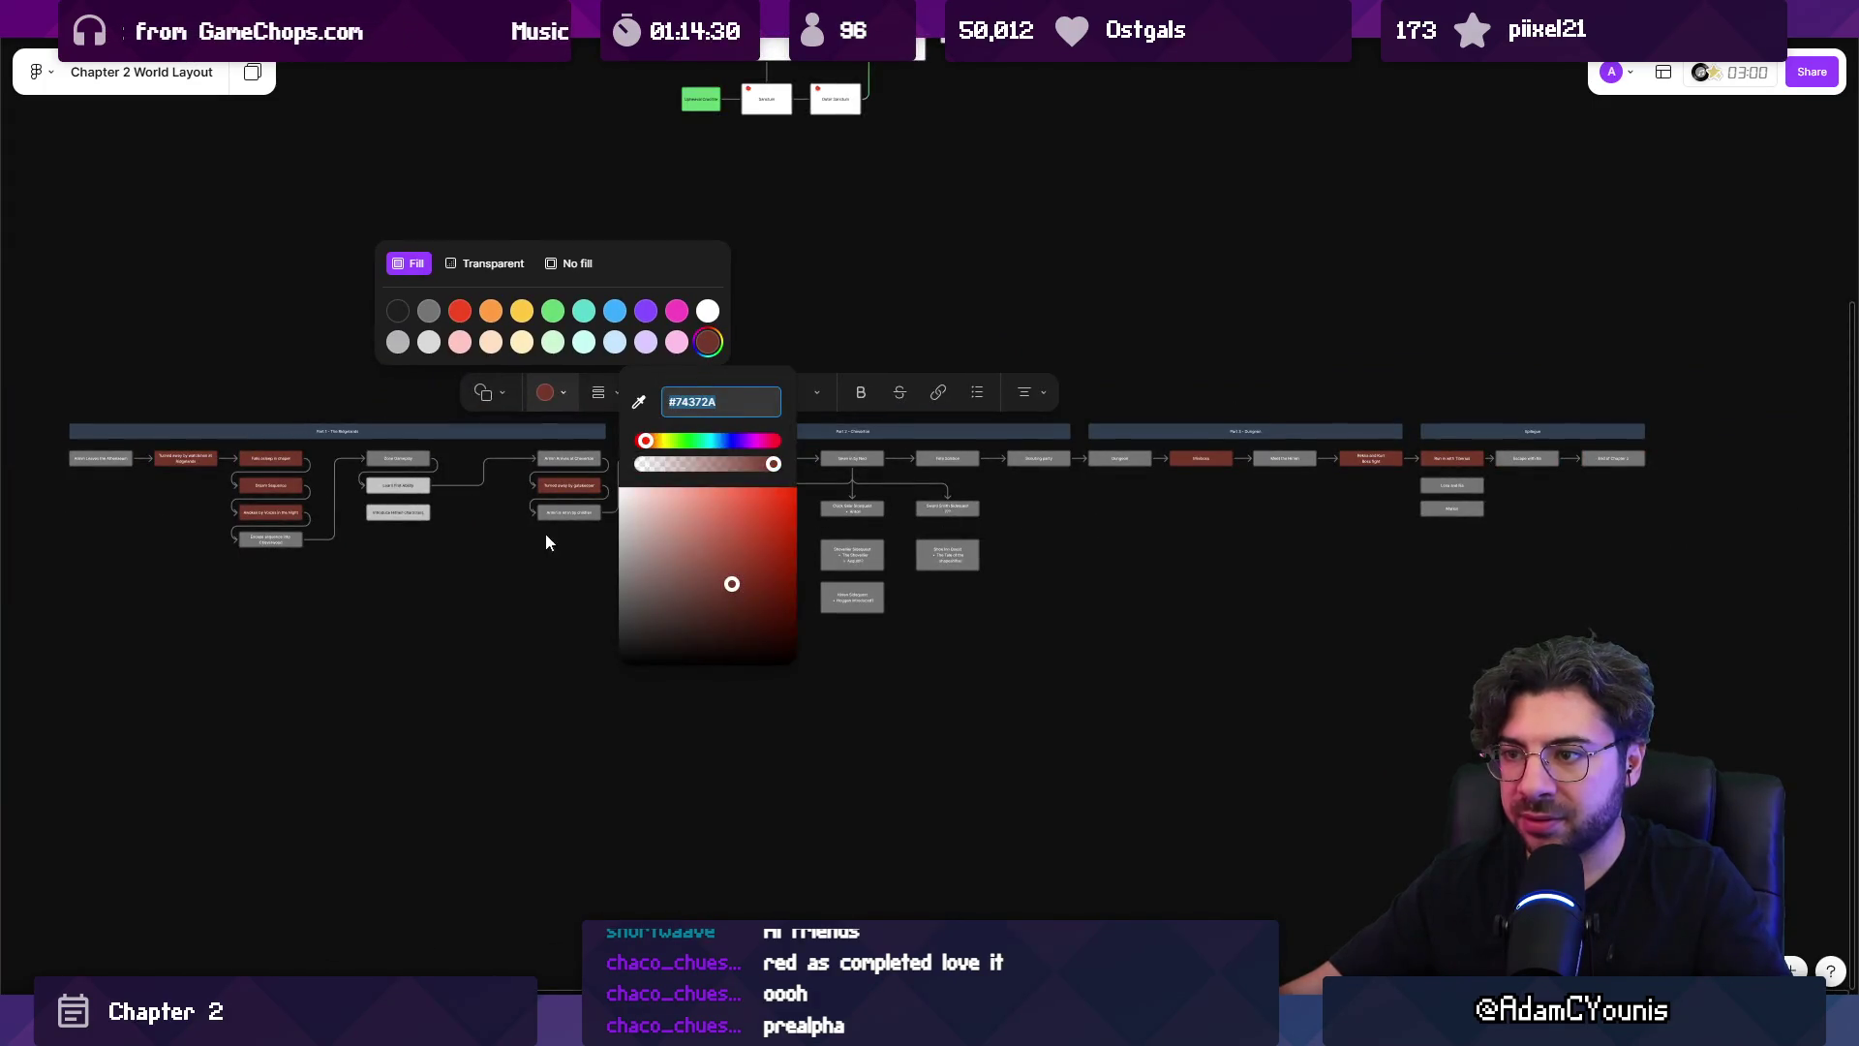
{"action": "scroll", "coordinate": [545, 533], "scroll_direction": "down", "scroll_amount": 3}
{"action": "scroll", "coordinate": [550, 532], "scroll_direction": "up", "scroll_amount": 4}
{"action": "scroll", "coordinate": [550, 533], "scroll_direction": "up", "scroll_amount": 1}
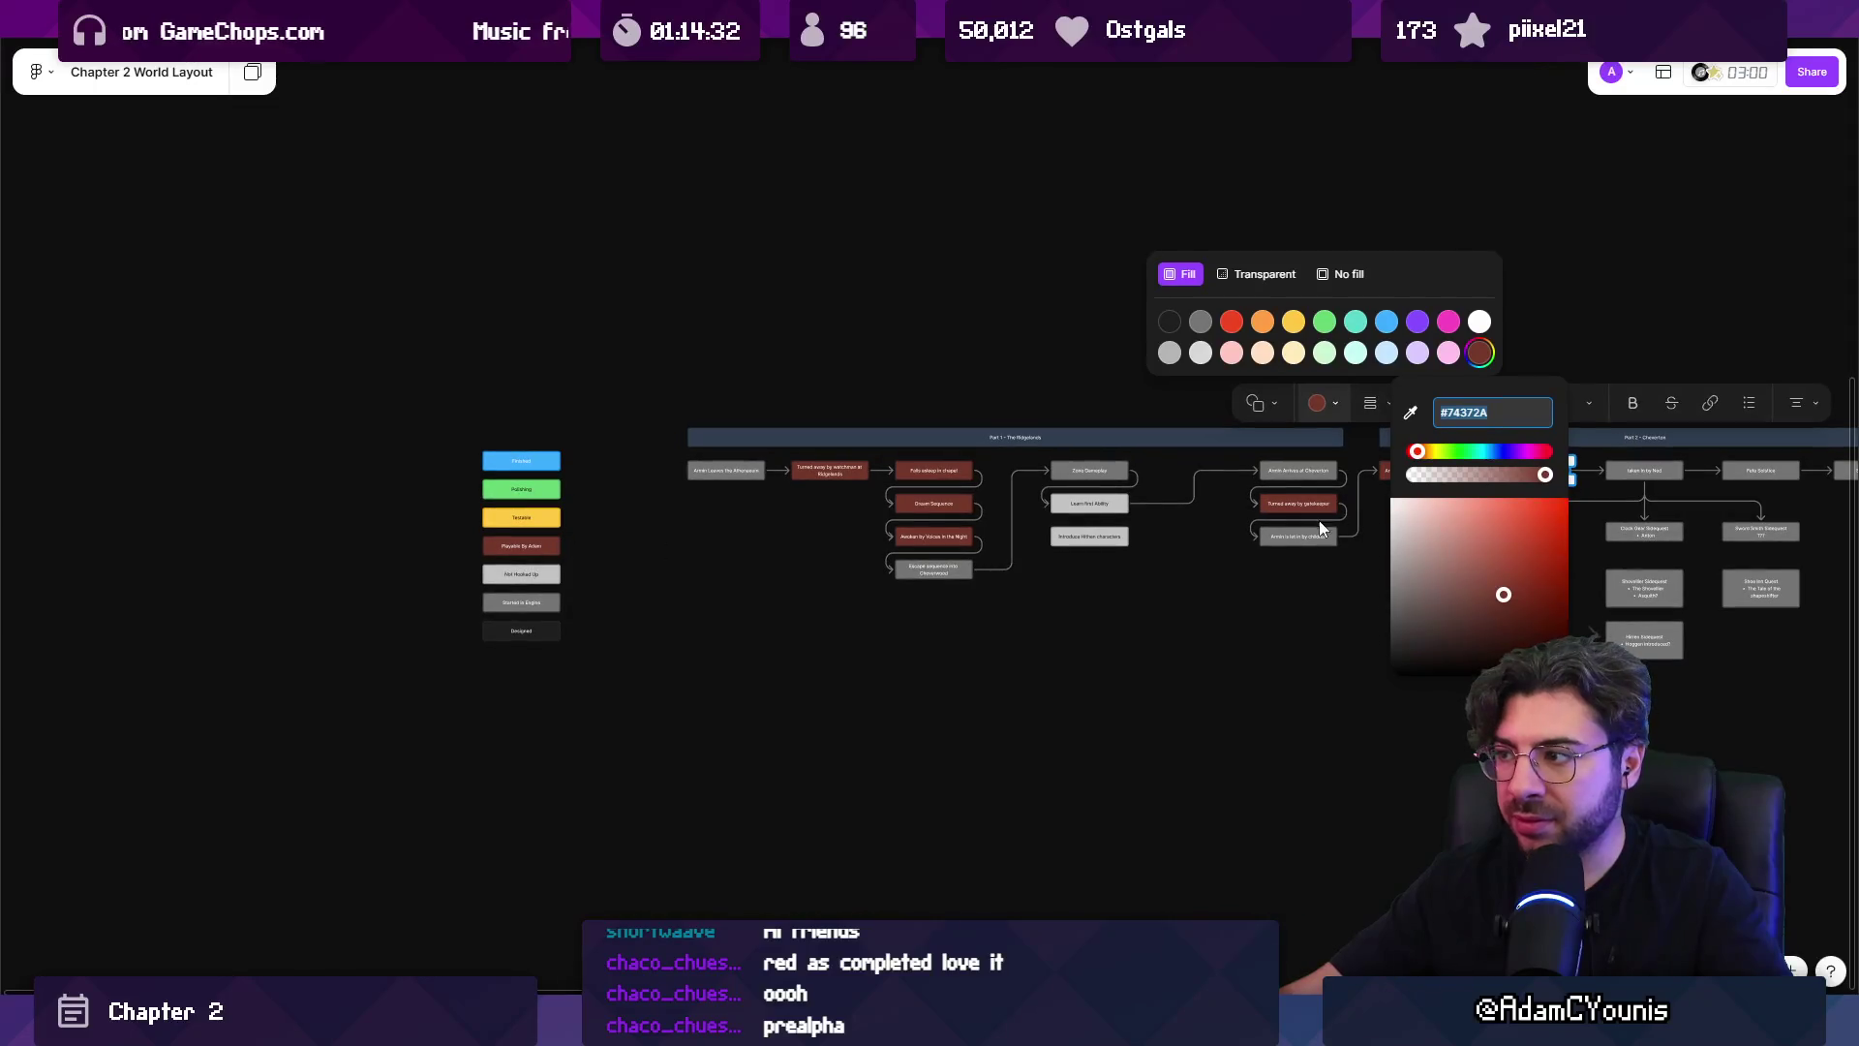
{"action": "left_click", "coordinate": [1410, 417]}
{"action": "scroll", "coordinate": [557, 482], "scroll_direction": "up", "scroll_amount": 3}
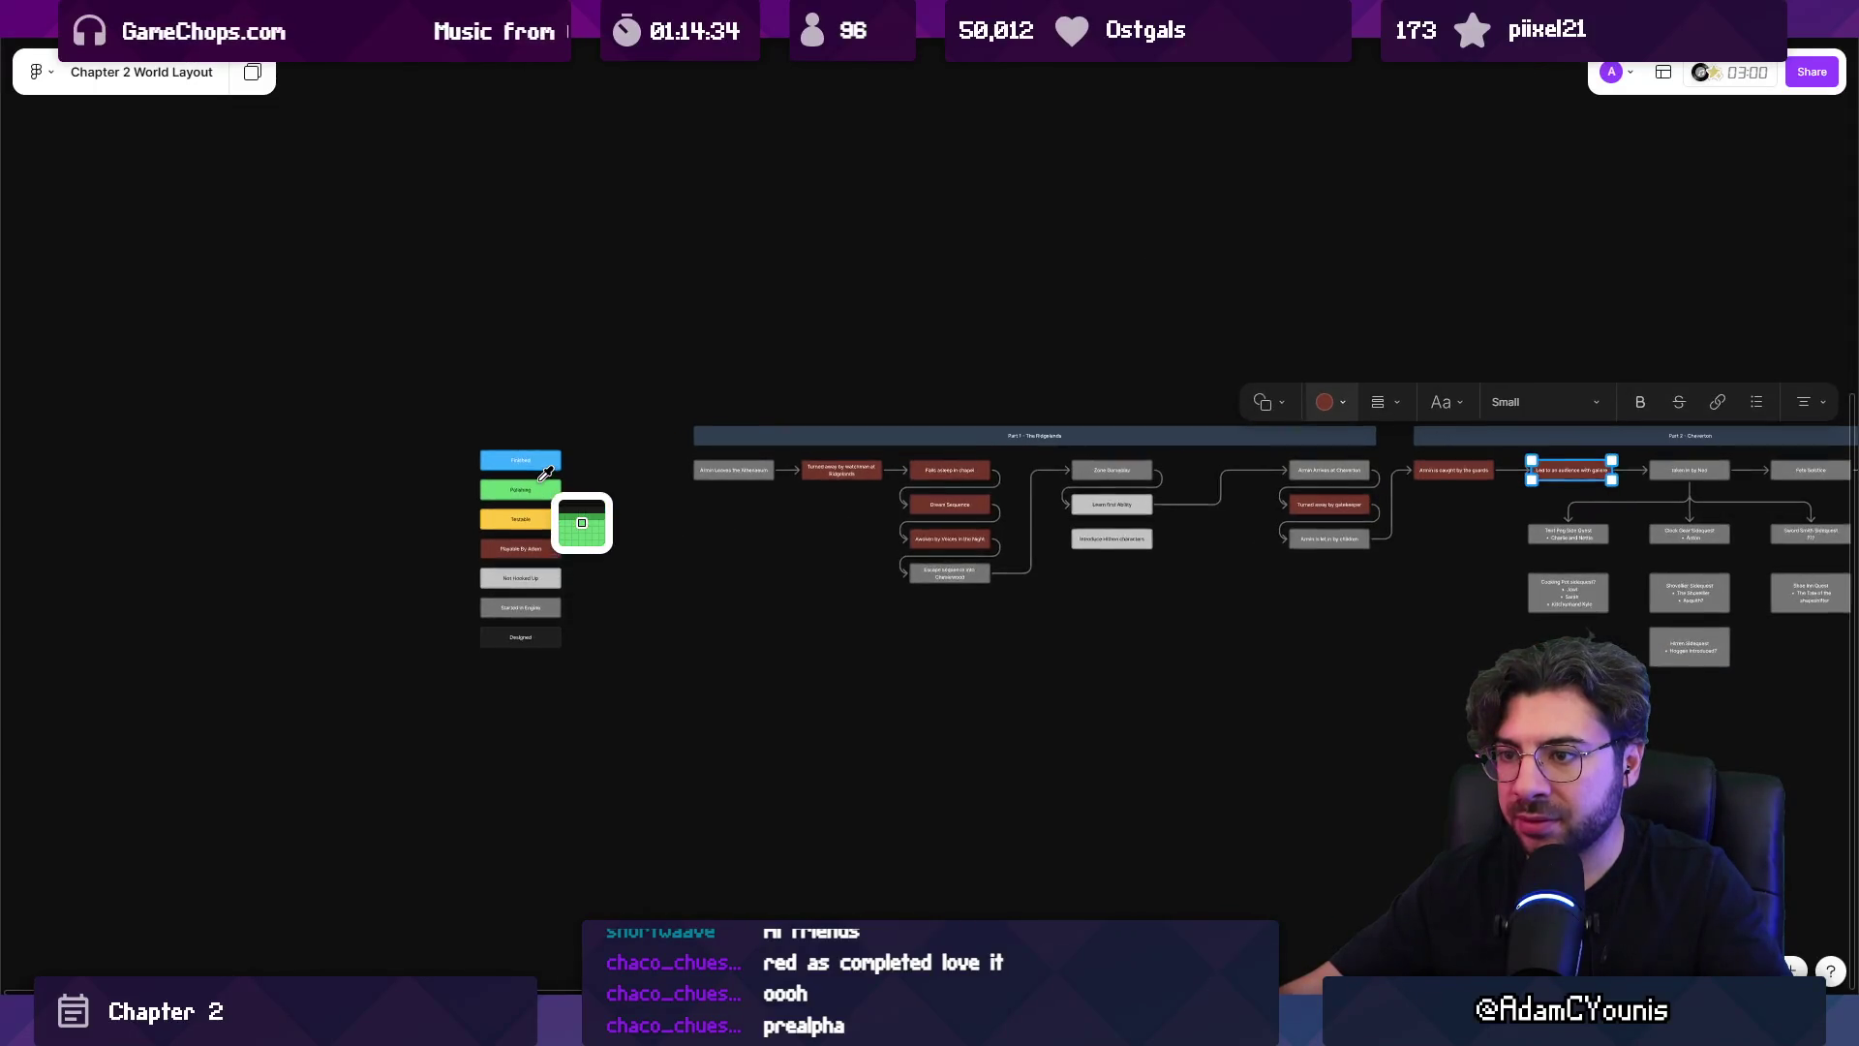
{"action": "left_click", "coordinate": [558, 529]}
Fill 'Awoken by Voices in the Night' yellow from the Fill palette, then pan toward Part 2 - Cheverton.
{"action": "scroll", "coordinate": [681, 513], "scroll_direction": "down", "scroll_amount": 5}
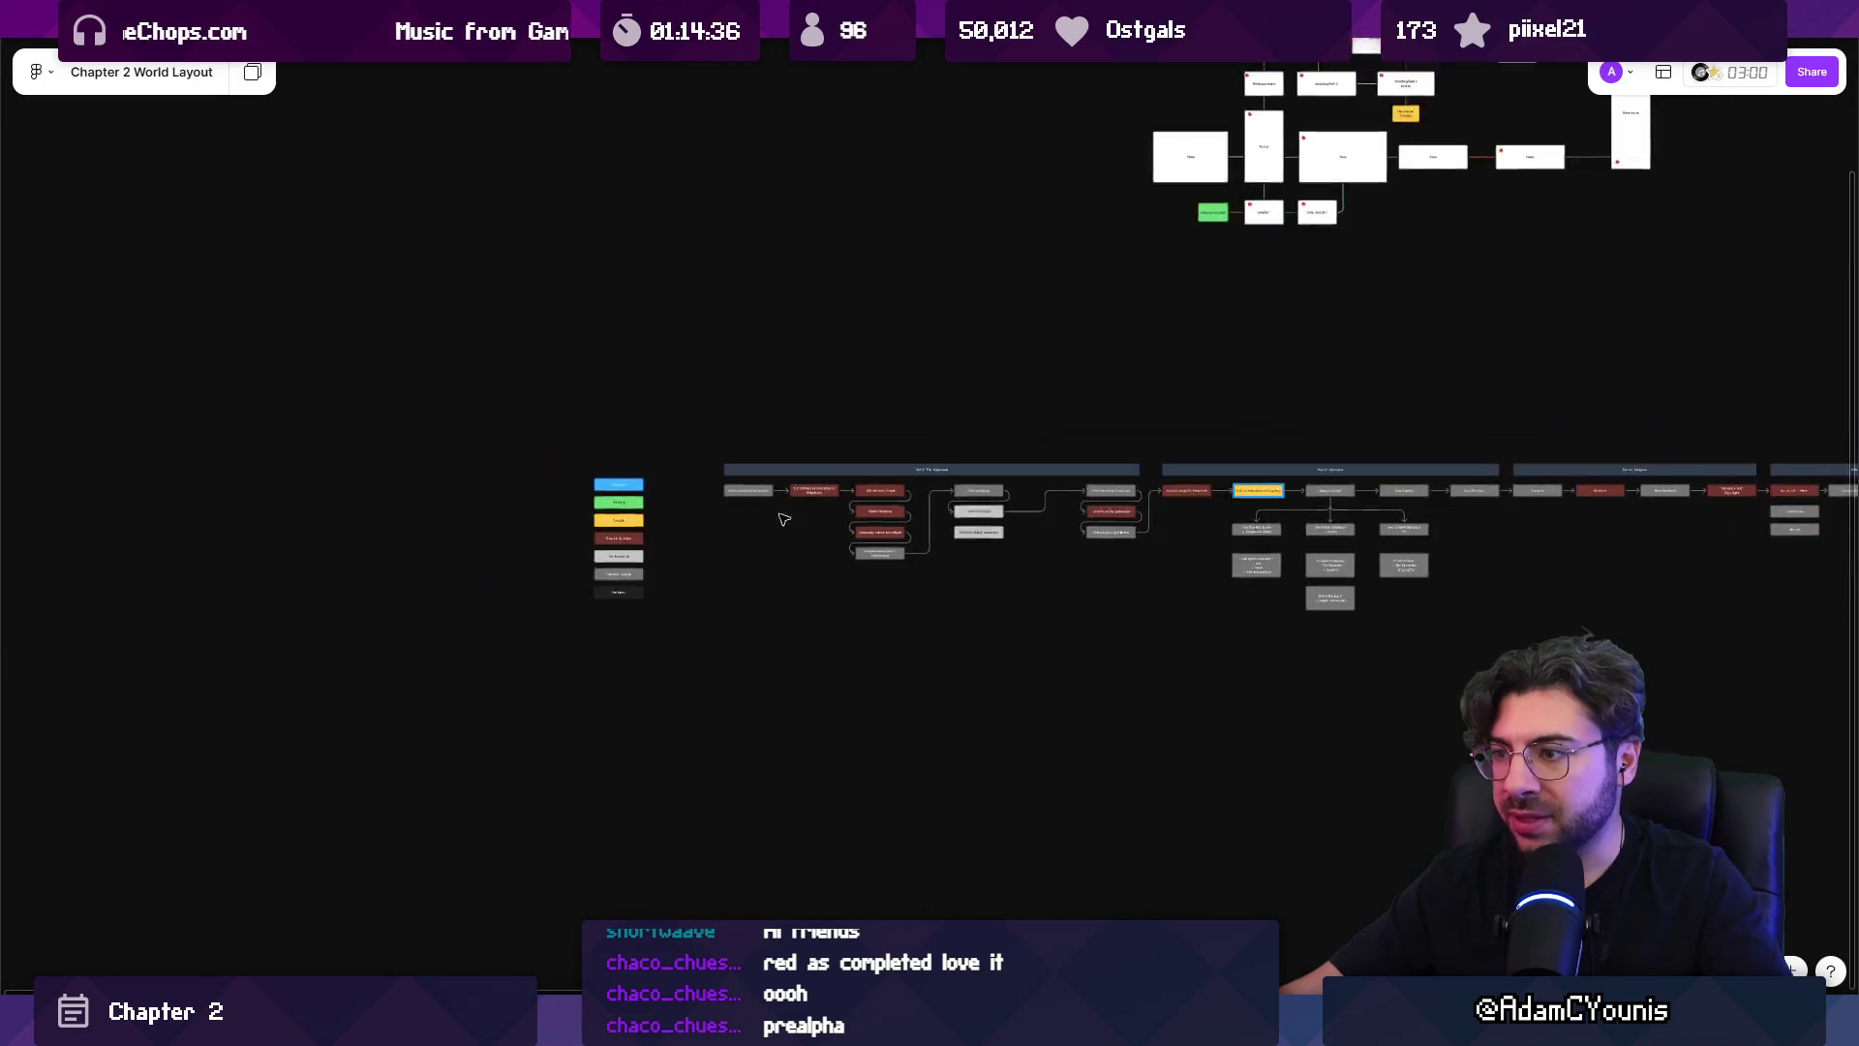
{"action": "scroll", "coordinate": [1443, 512], "scroll_direction": "up", "scroll_amount": 2}
{"action": "scroll", "coordinate": [682, 529], "scroll_direction": "up", "scroll_amount": 3}
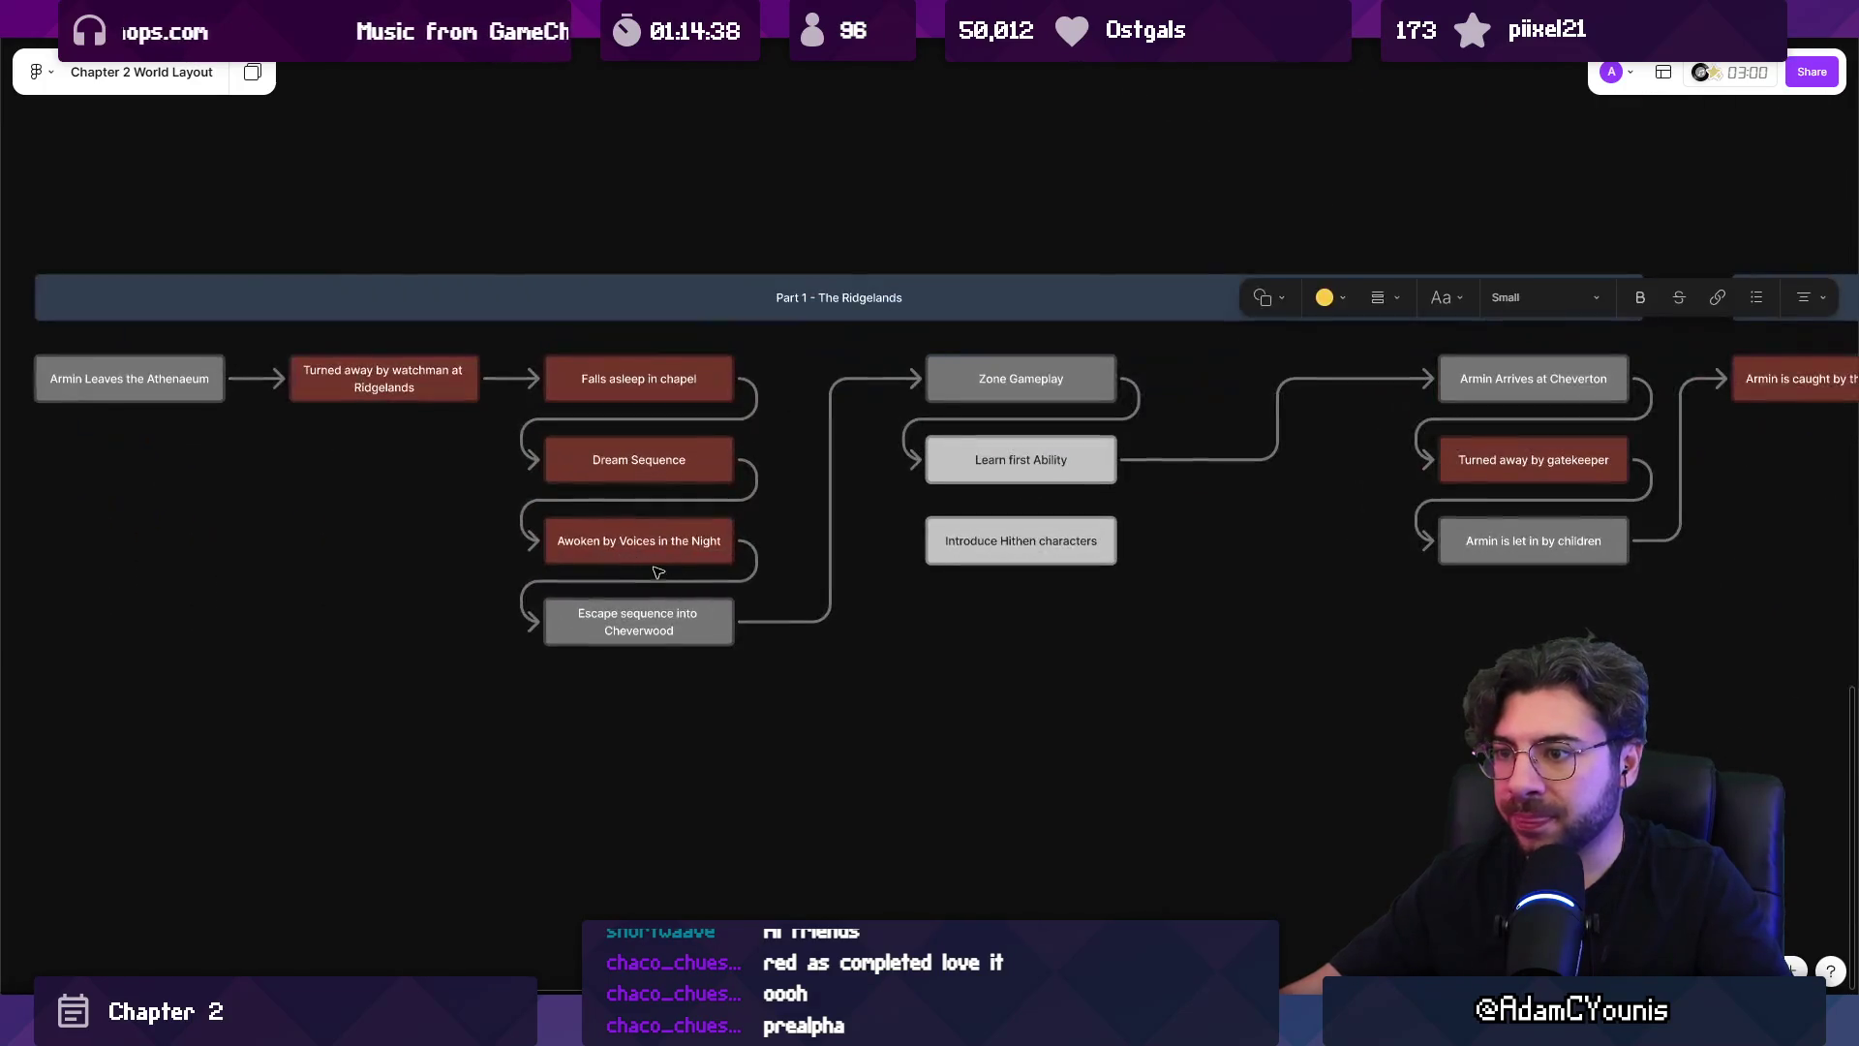
{"action": "left_click", "coordinate": [725, 565]}
{"action": "scroll", "coordinate": [1000, 572], "scroll_direction": "down", "scroll_amount": 2}
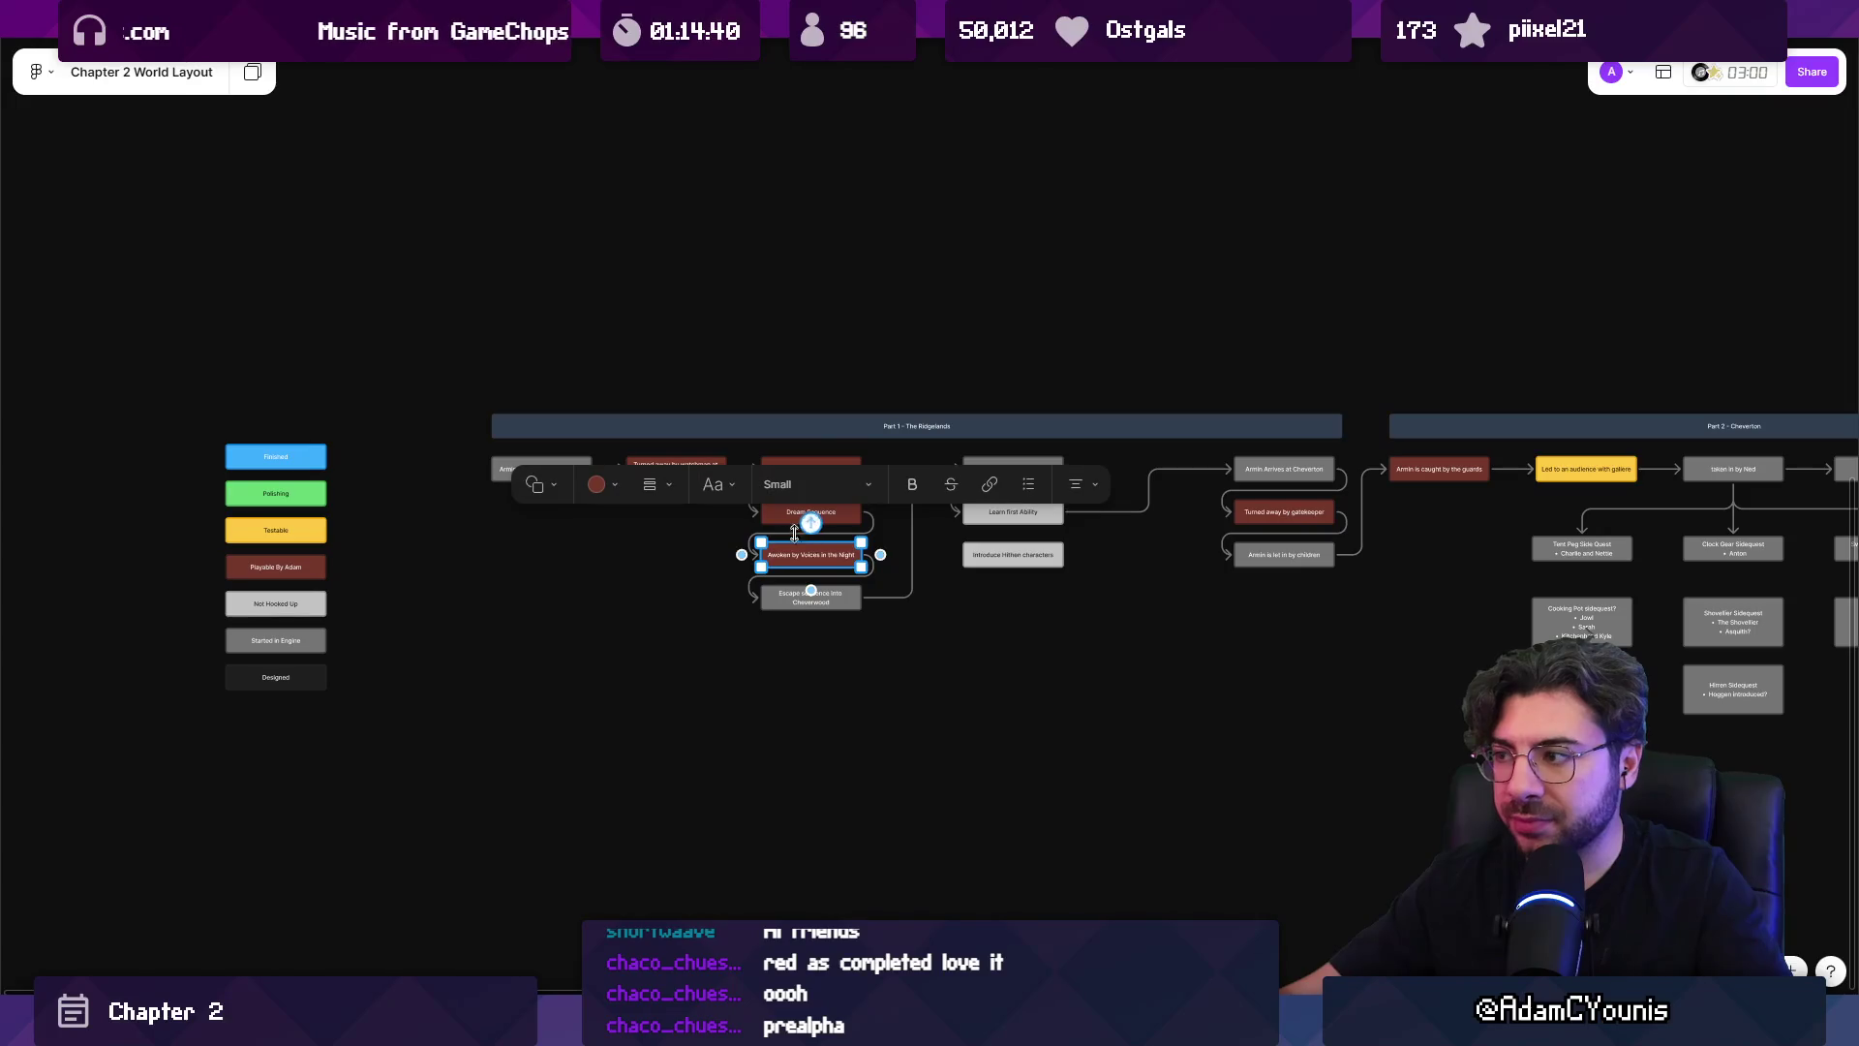
{"action": "left_click", "coordinate": [596, 484]}
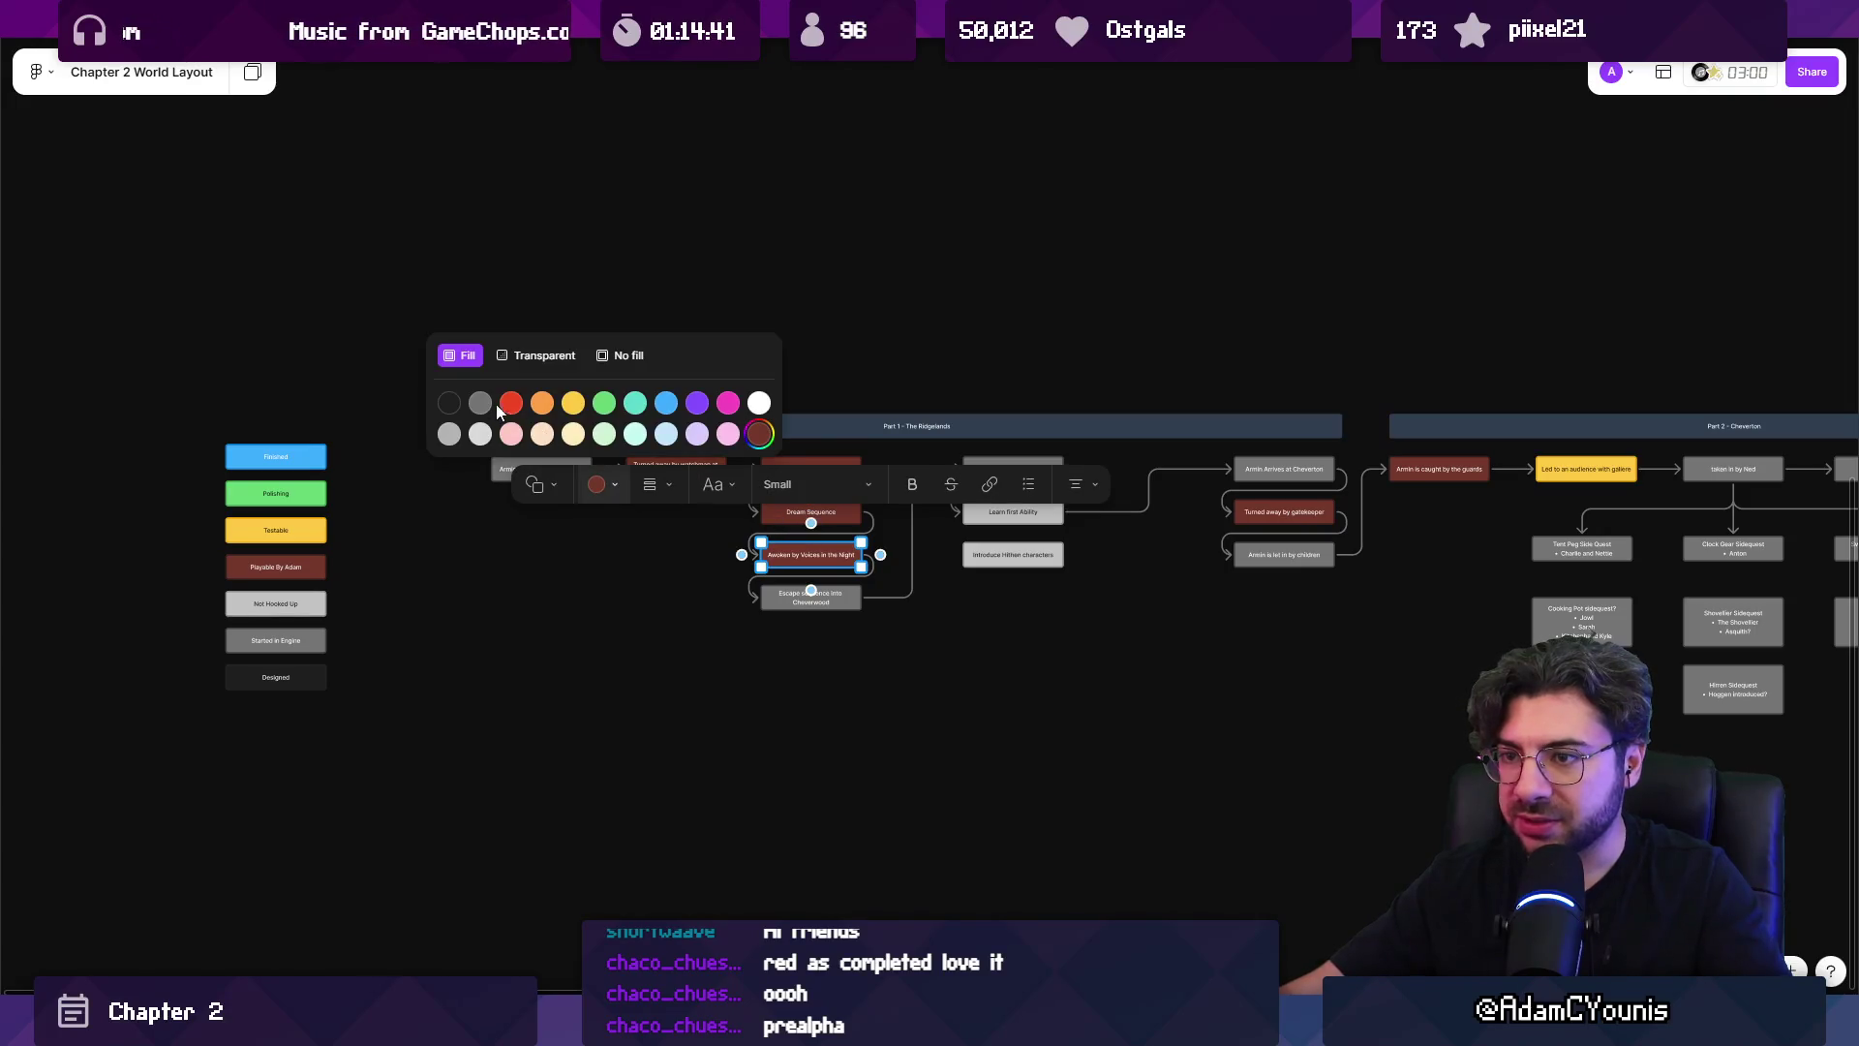
{"action": "left_click", "coordinate": [573, 403]}
{"action": "left_click", "coordinate": [1250, 647]}
{"action": "mouse_move", "coordinate": [1344, 613]}
{"action": "left_mouse_down"}
{"action": "mouse_move", "coordinate": [672, 581]}
{"action": "mouse_move", "coordinate": [1191, 587]}
{"action": "mouse_move", "coordinate": [484, 571]}
{"action": "mouse_move", "coordinate": [291, 547]}
{"action": "left_mouse_up"}
{"action": "scroll", "coordinate": [744, 456], "scroll_direction": "up", "scroll_amount": 5}
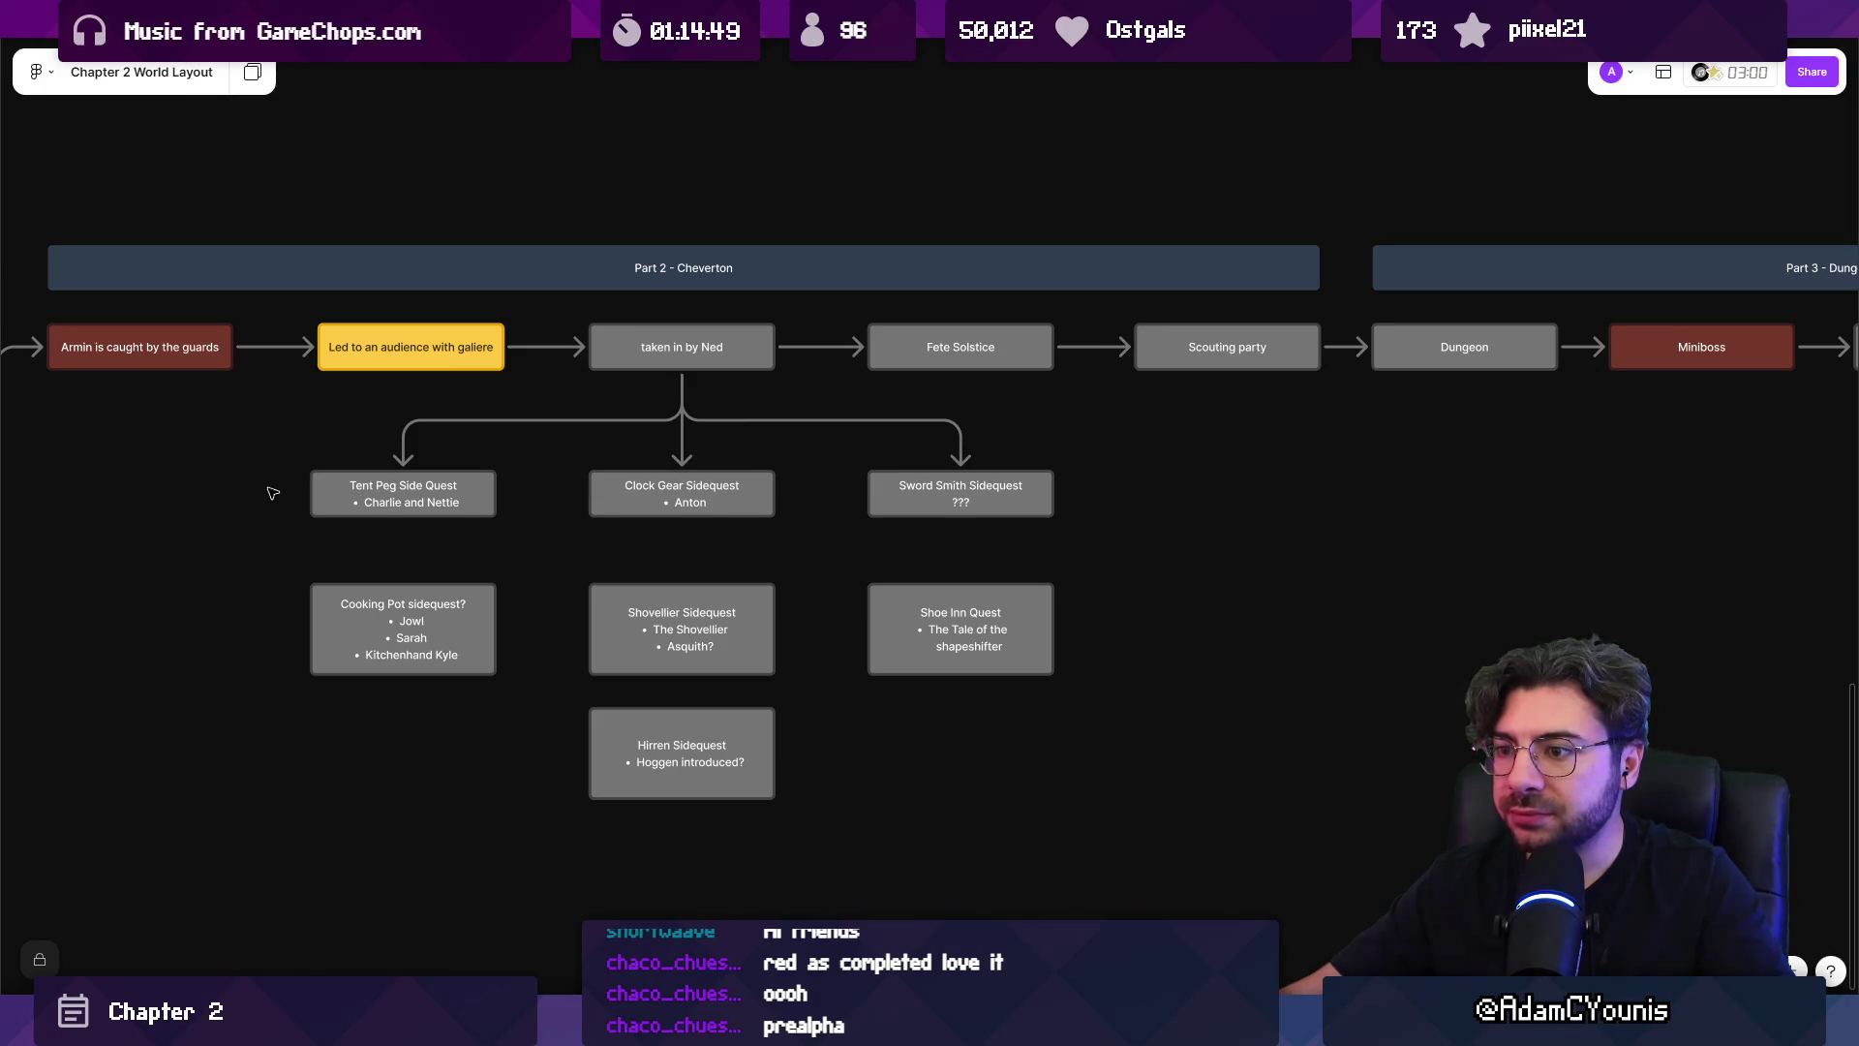
Fill the three marquee-selected sidequest boxes light grey.
{"action": "left_click_drag", "start_coordinate": [274, 494], "coordinate": [1080, 513]}
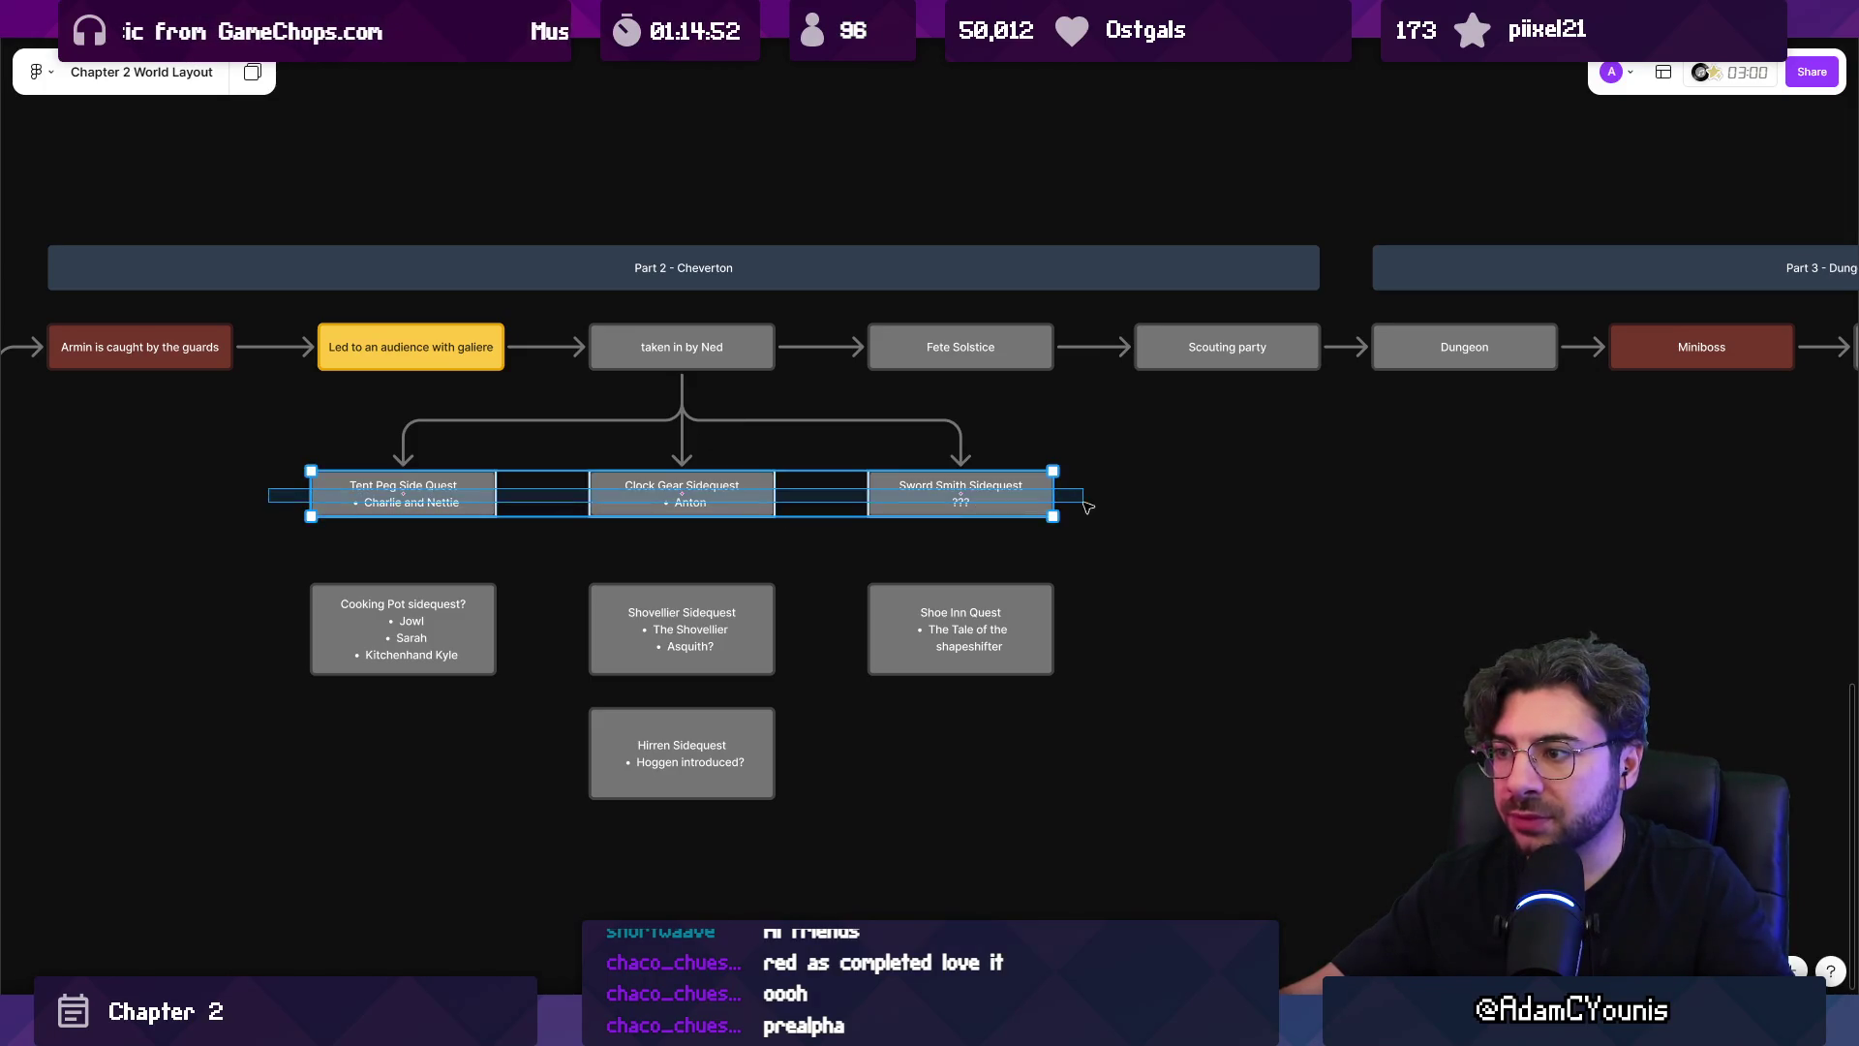
{"action": "left_click", "coordinate": [438, 436]}
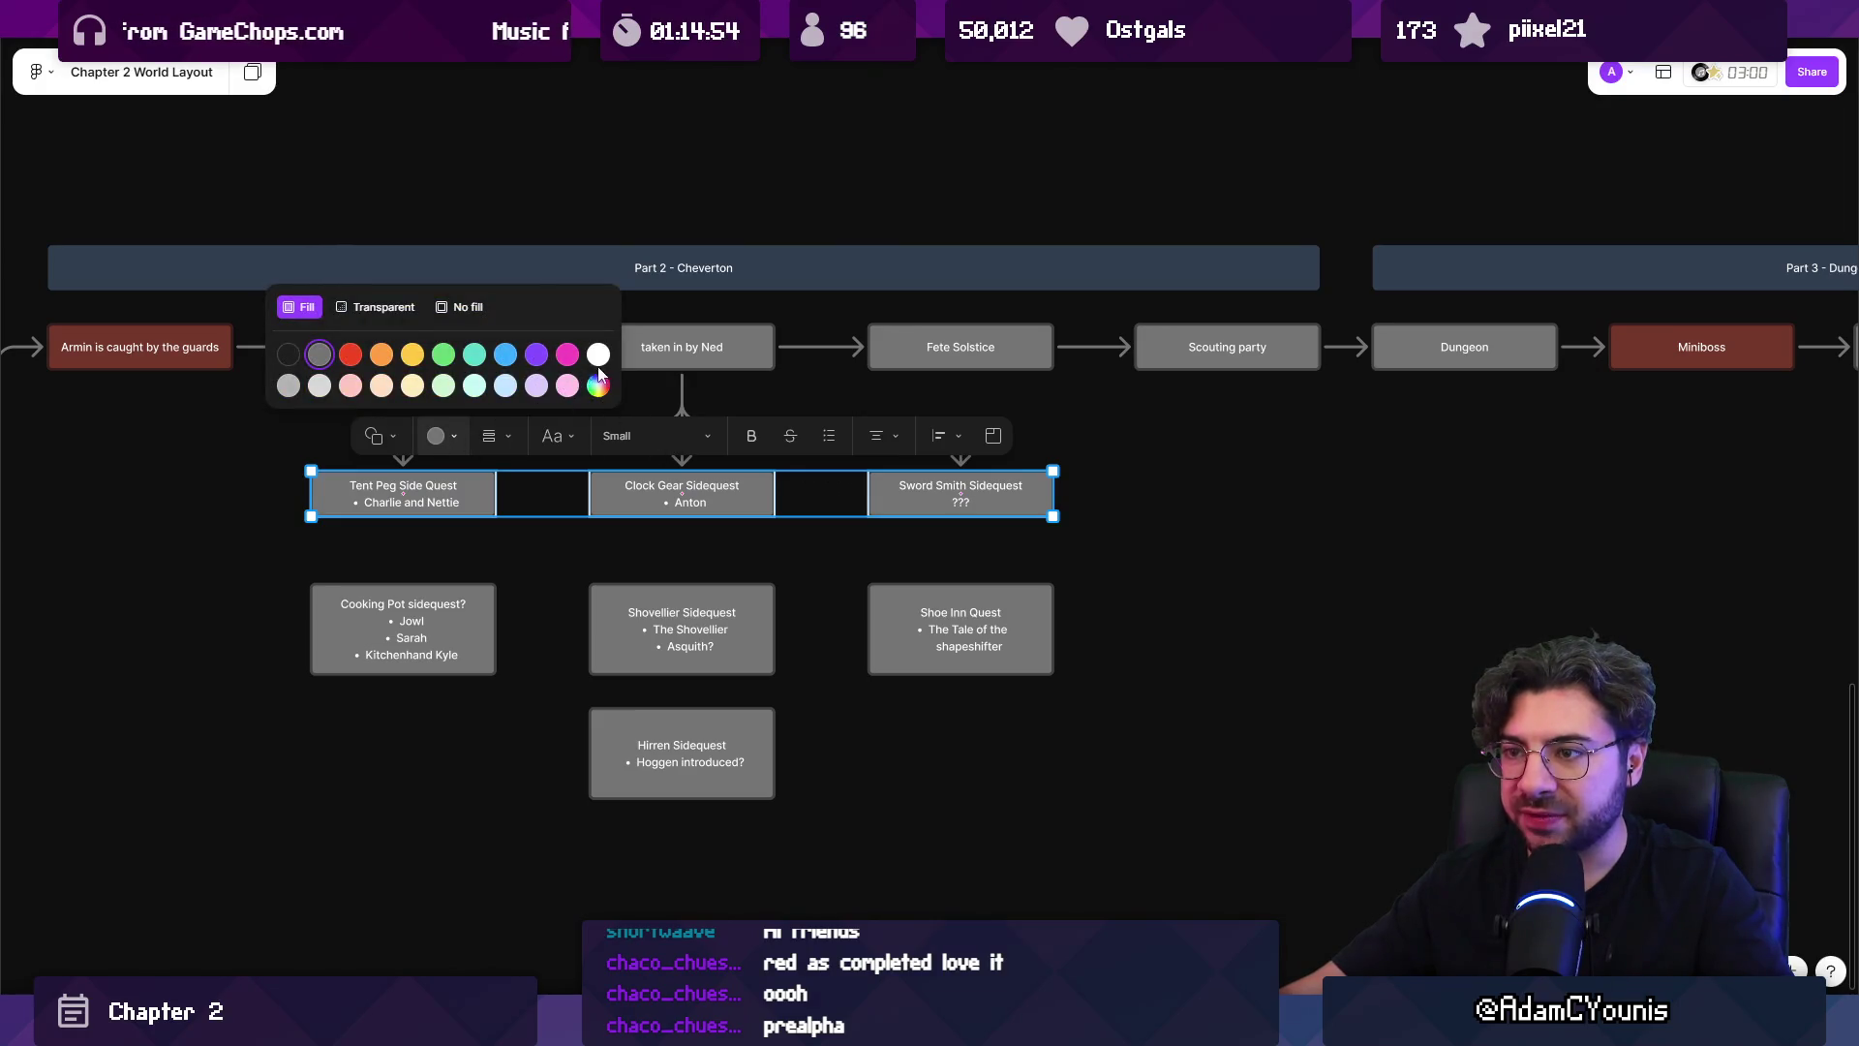
{"action": "left_click", "coordinate": [599, 355]}
{"action": "scroll", "coordinate": [1152, 462], "scroll_direction": "down", "scroll_amount": 10}
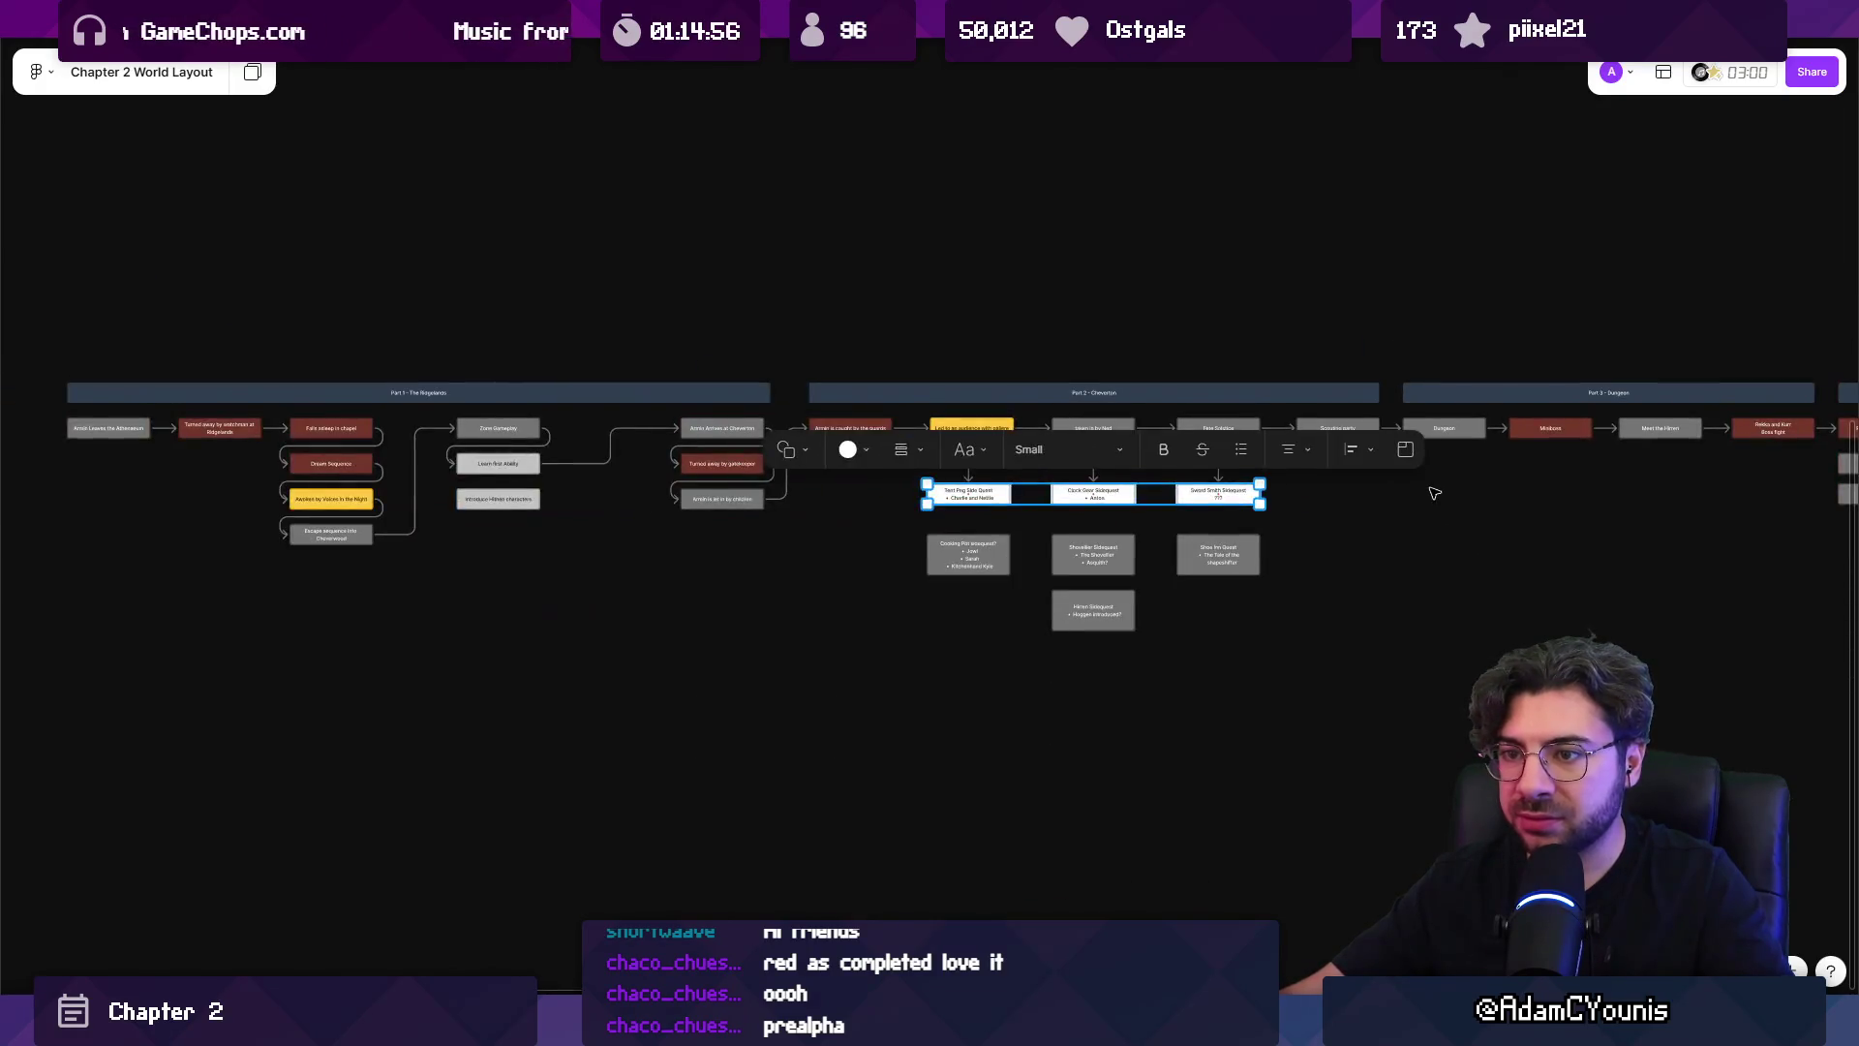
{"action": "left_click", "coordinate": [968, 450]}
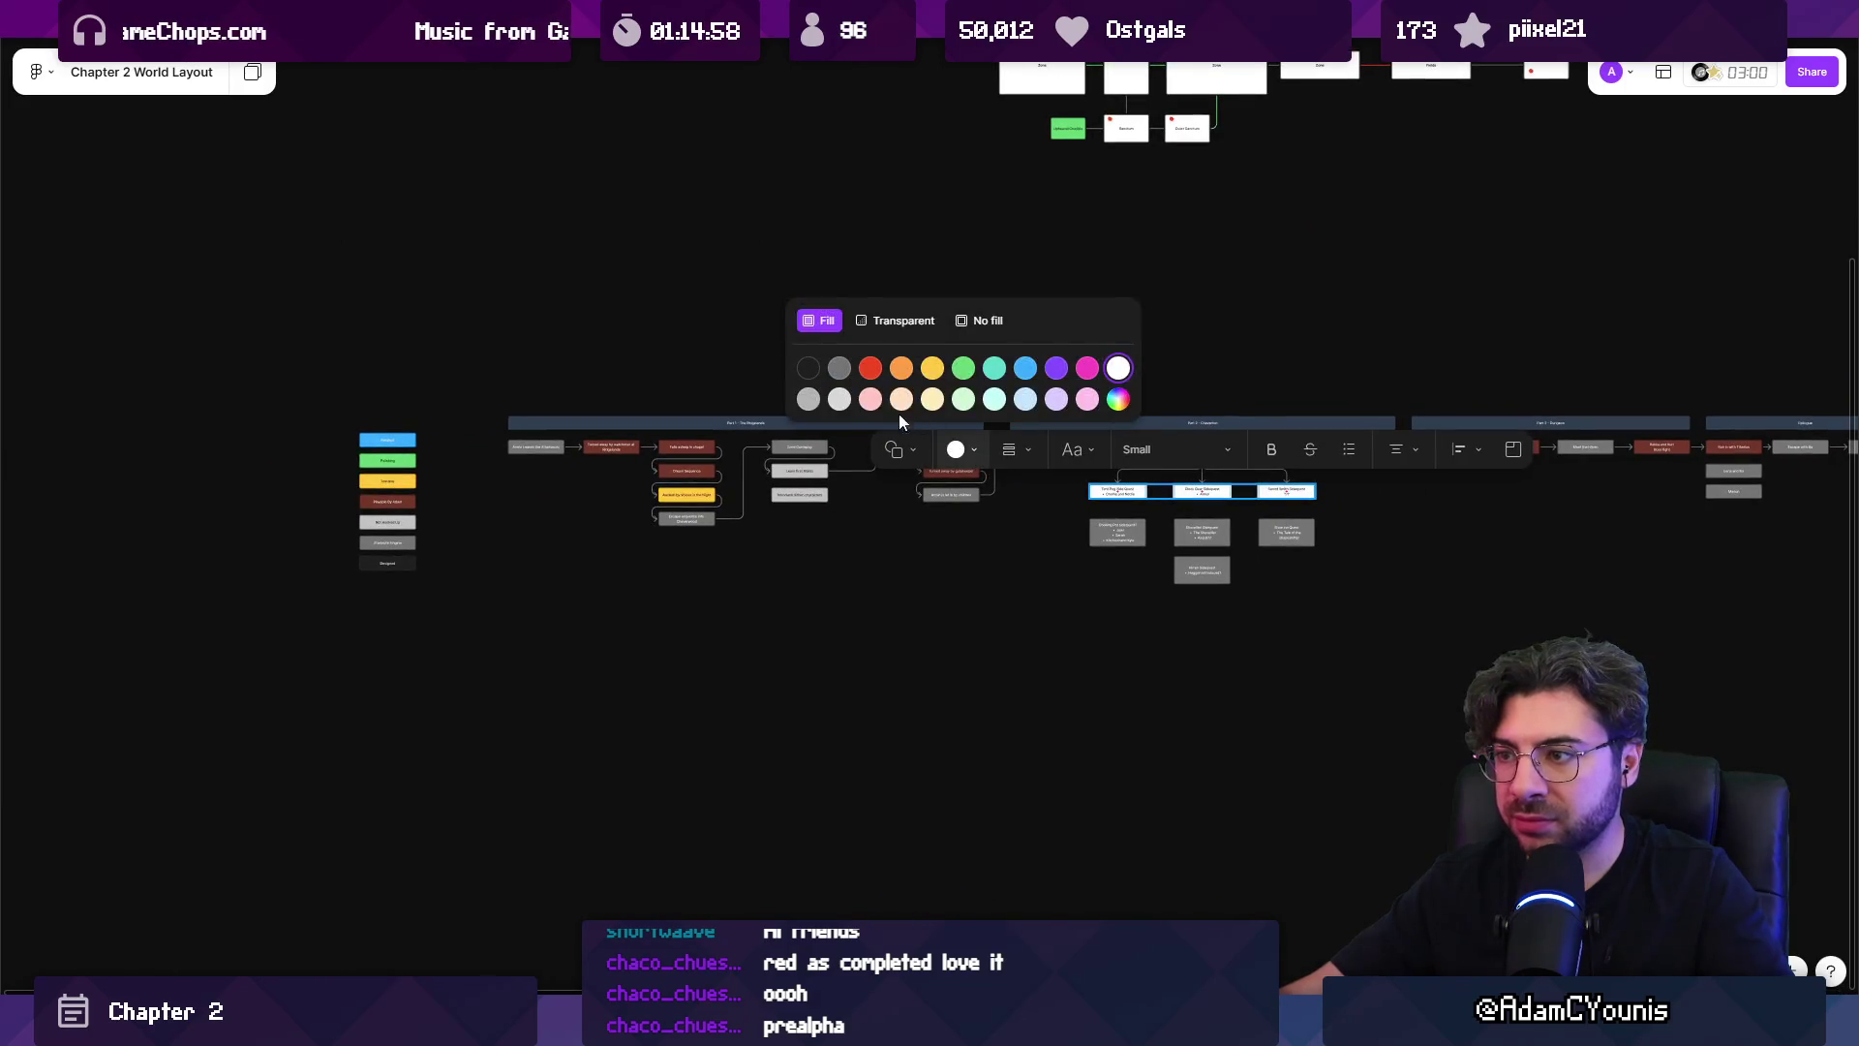
{"action": "left_click", "coordinate": [809, 399]}
{"action": "scroll", "coordinate": [1453, 531], "scroll_direction": "up", "scroll_amount": 1}
{"action": "left_click", "coordinate": [1454, 530]}
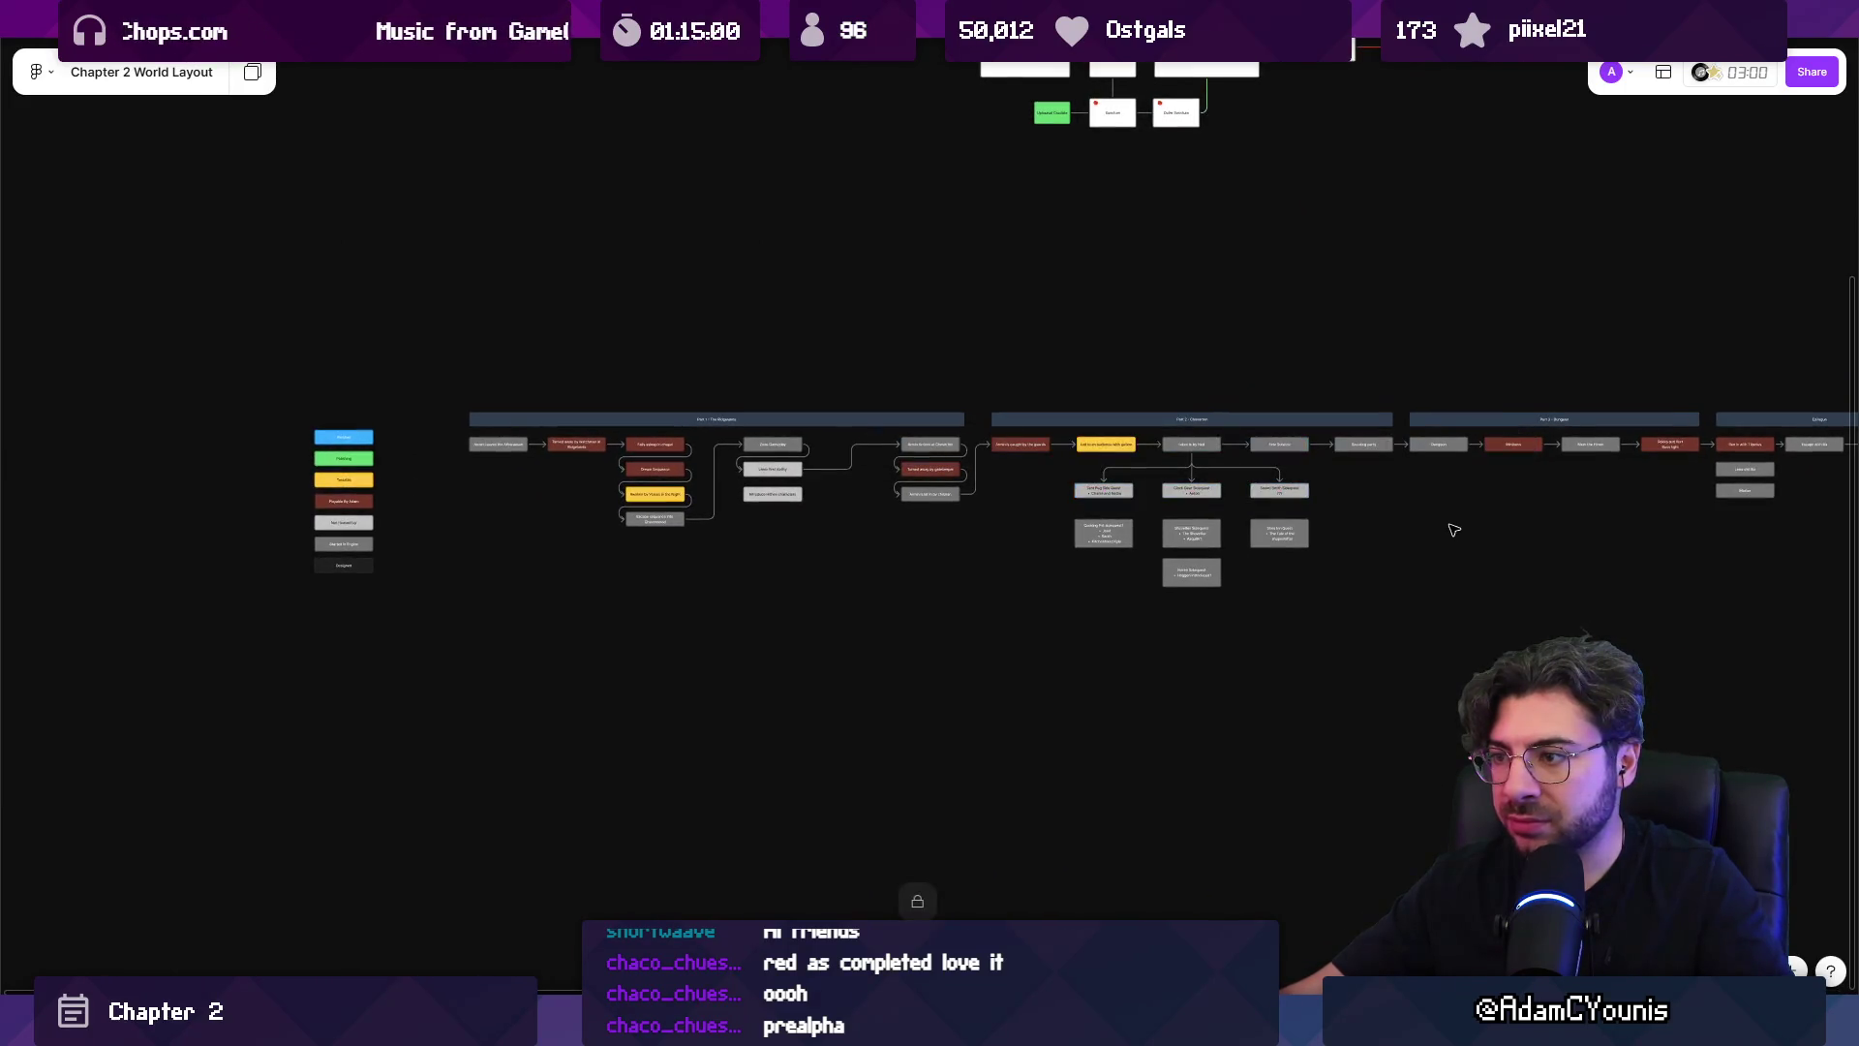
{"action": "scroll", "coordinate": [1388, 503], "scroll_direction": "up", "scroll_amount": 5}
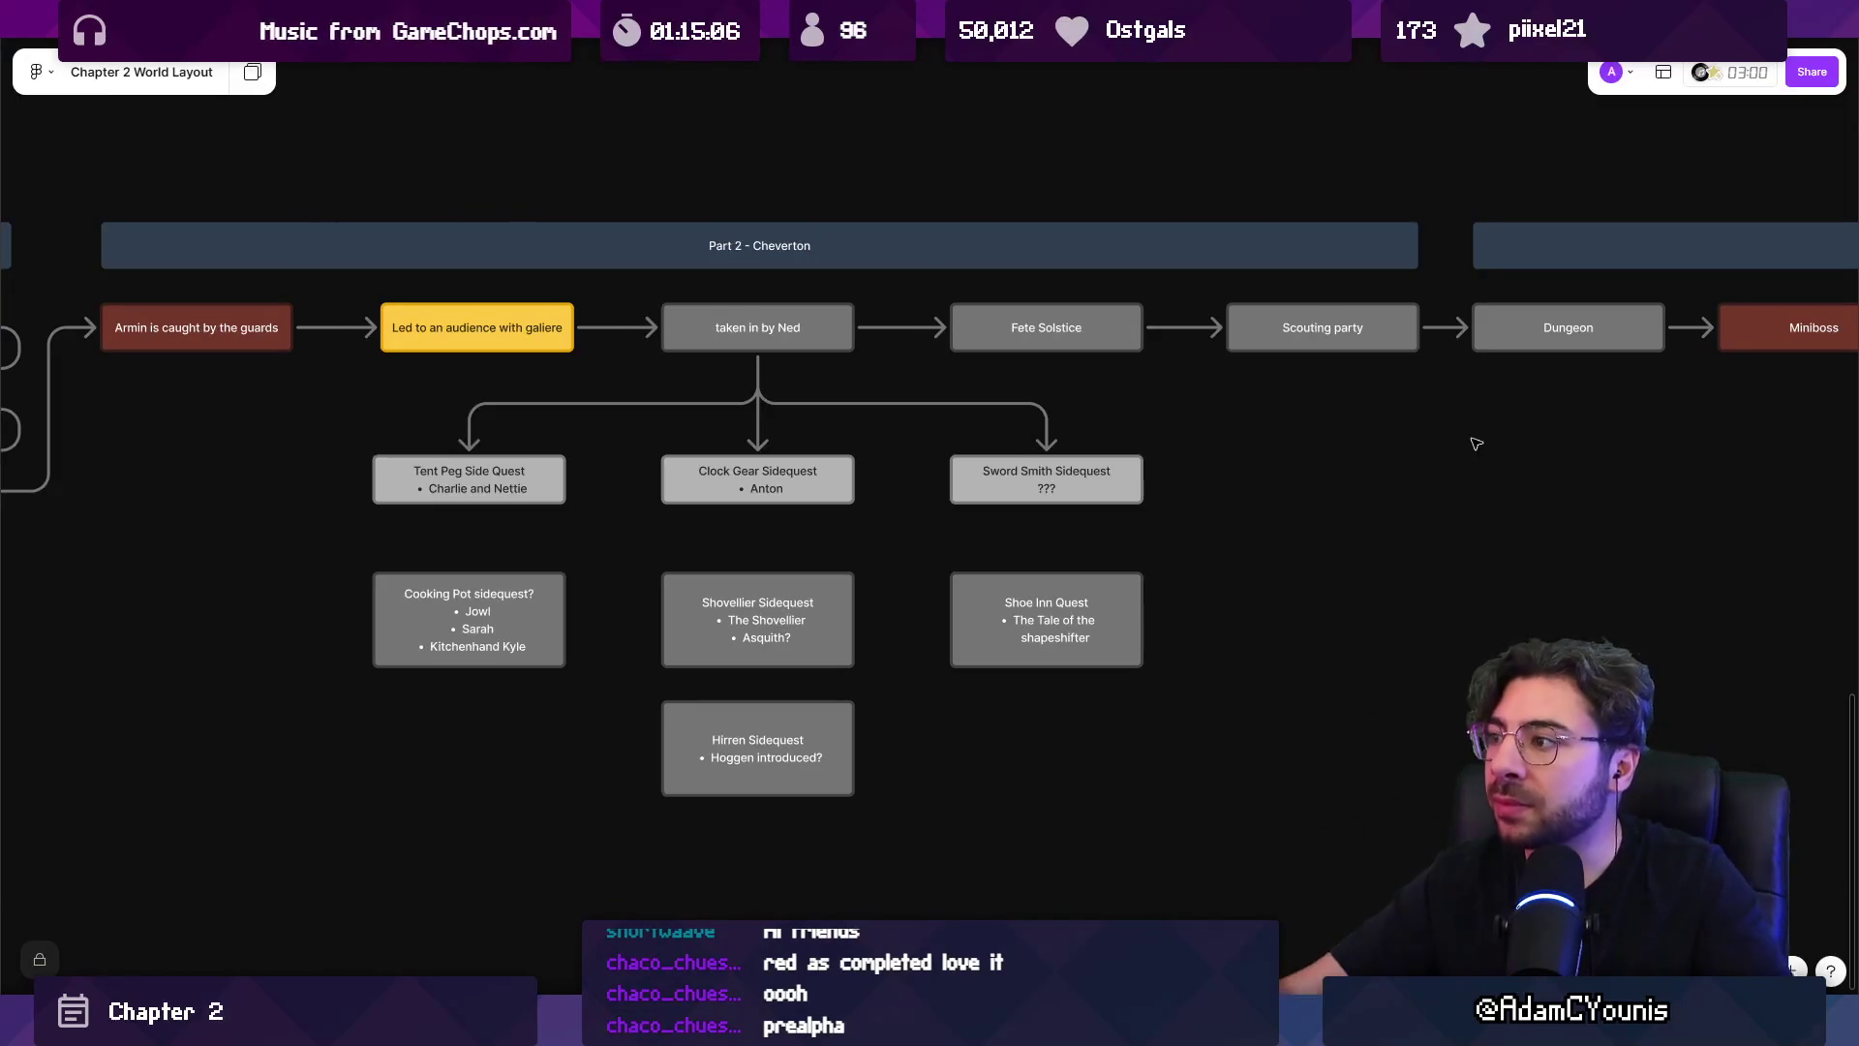
Fill the Scouting party and Dungeon beats light grey.
{"action": "left_click_drag", "start_coordinate": [1469, 432], "coordinate": [660, 480]}
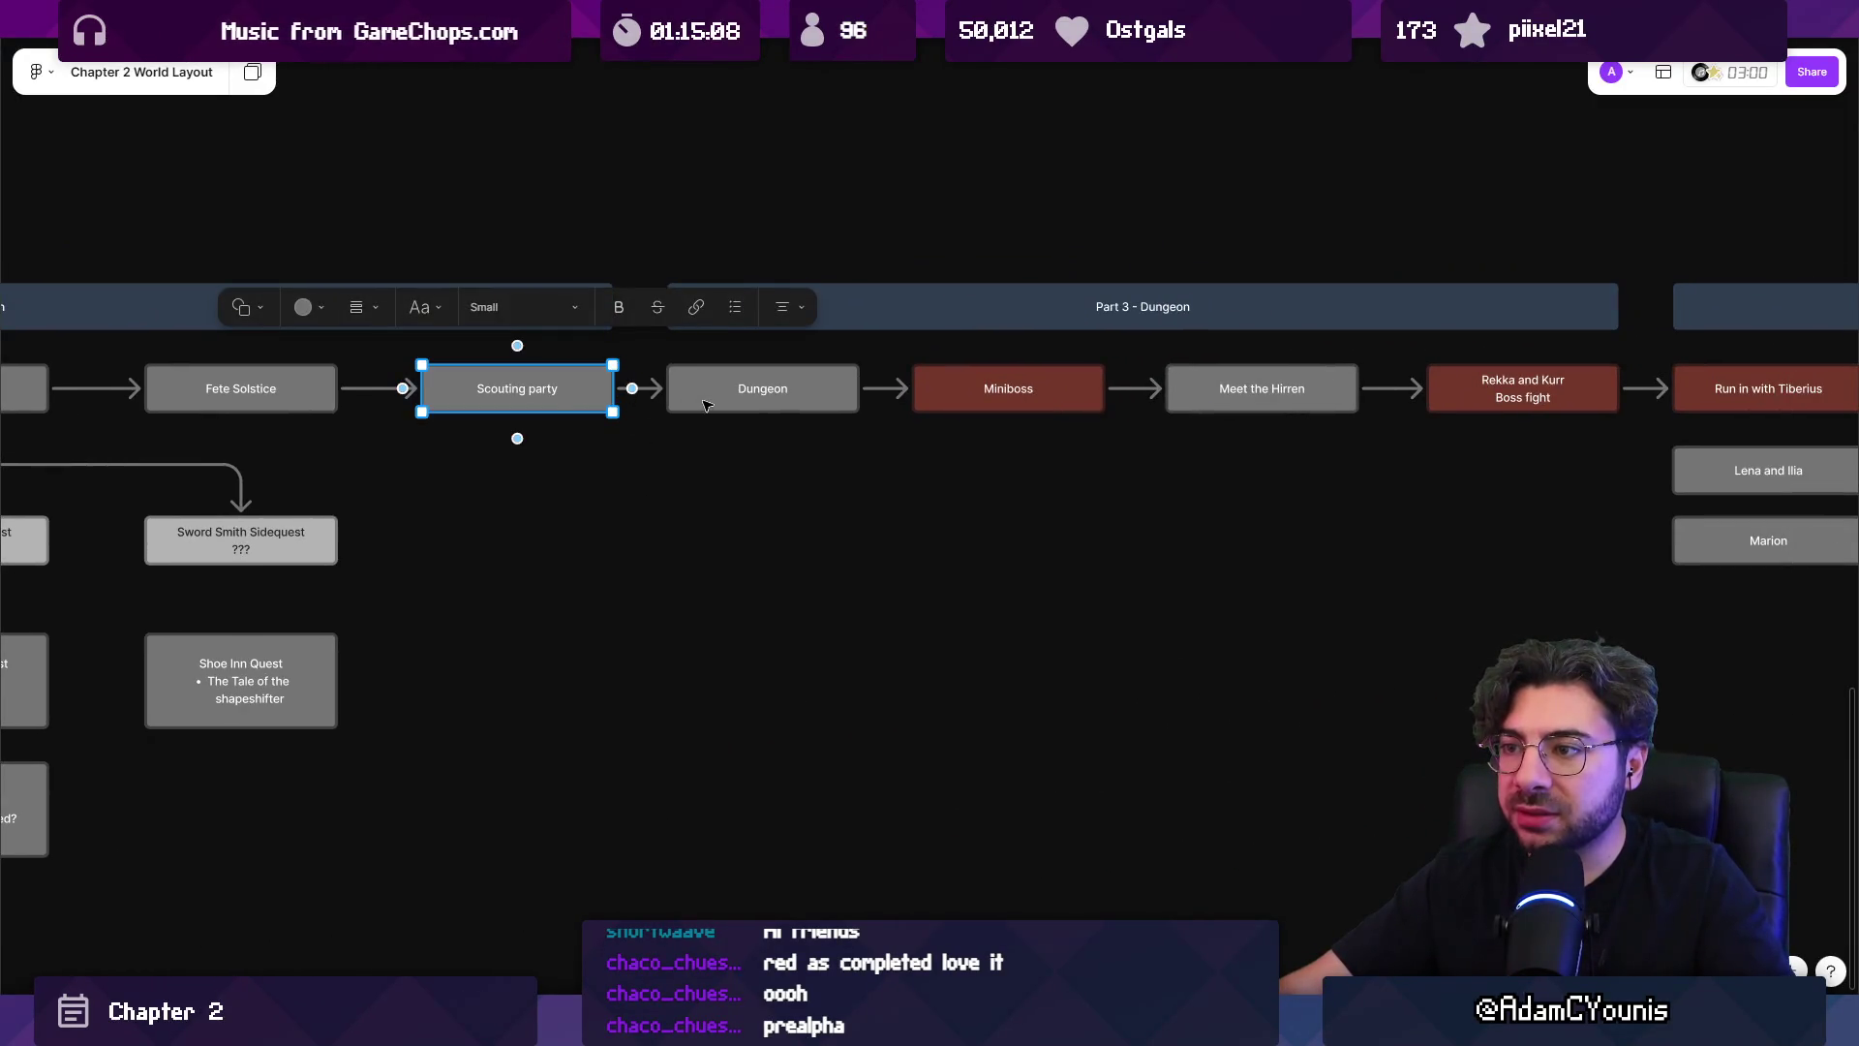
{"action": "left_click", "coordinate": [705, 405], "text": "shift"}
{"action": "left_click", "coordinate": [393, 329]}
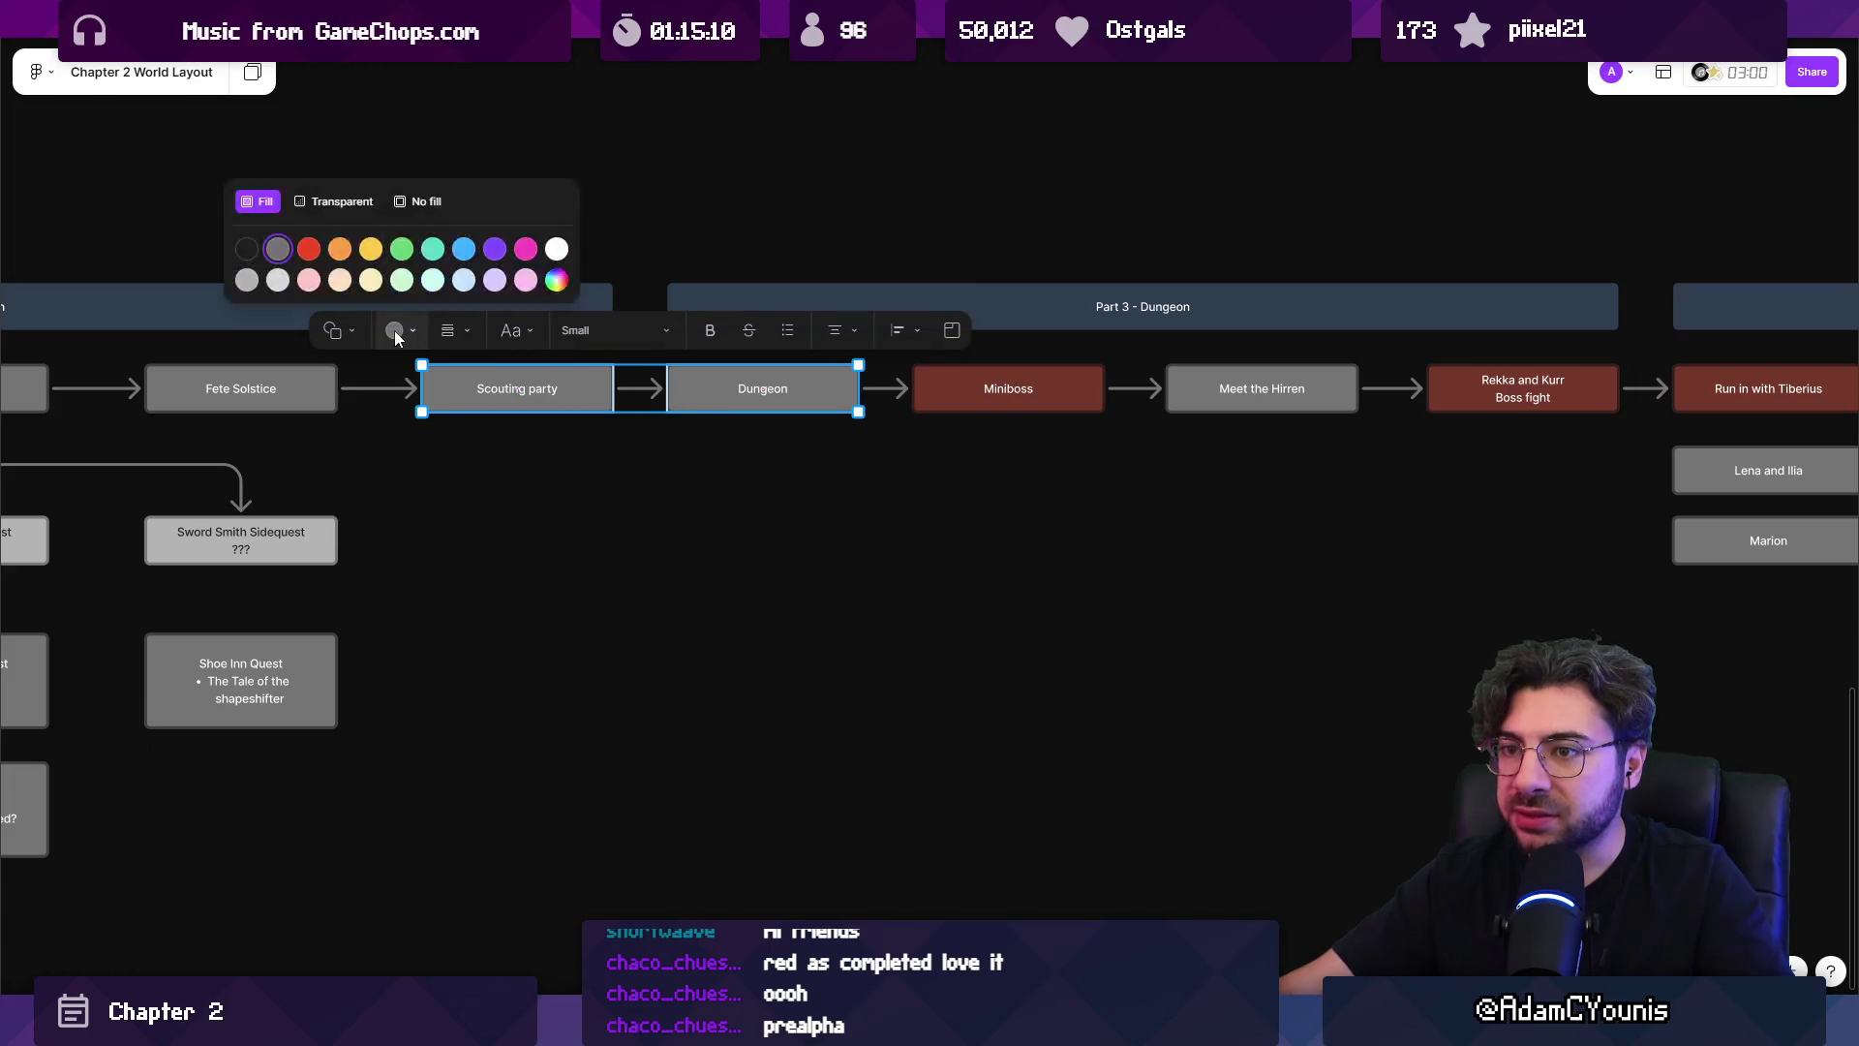
{"action": "left_click", "coordinate": [278, 281]}
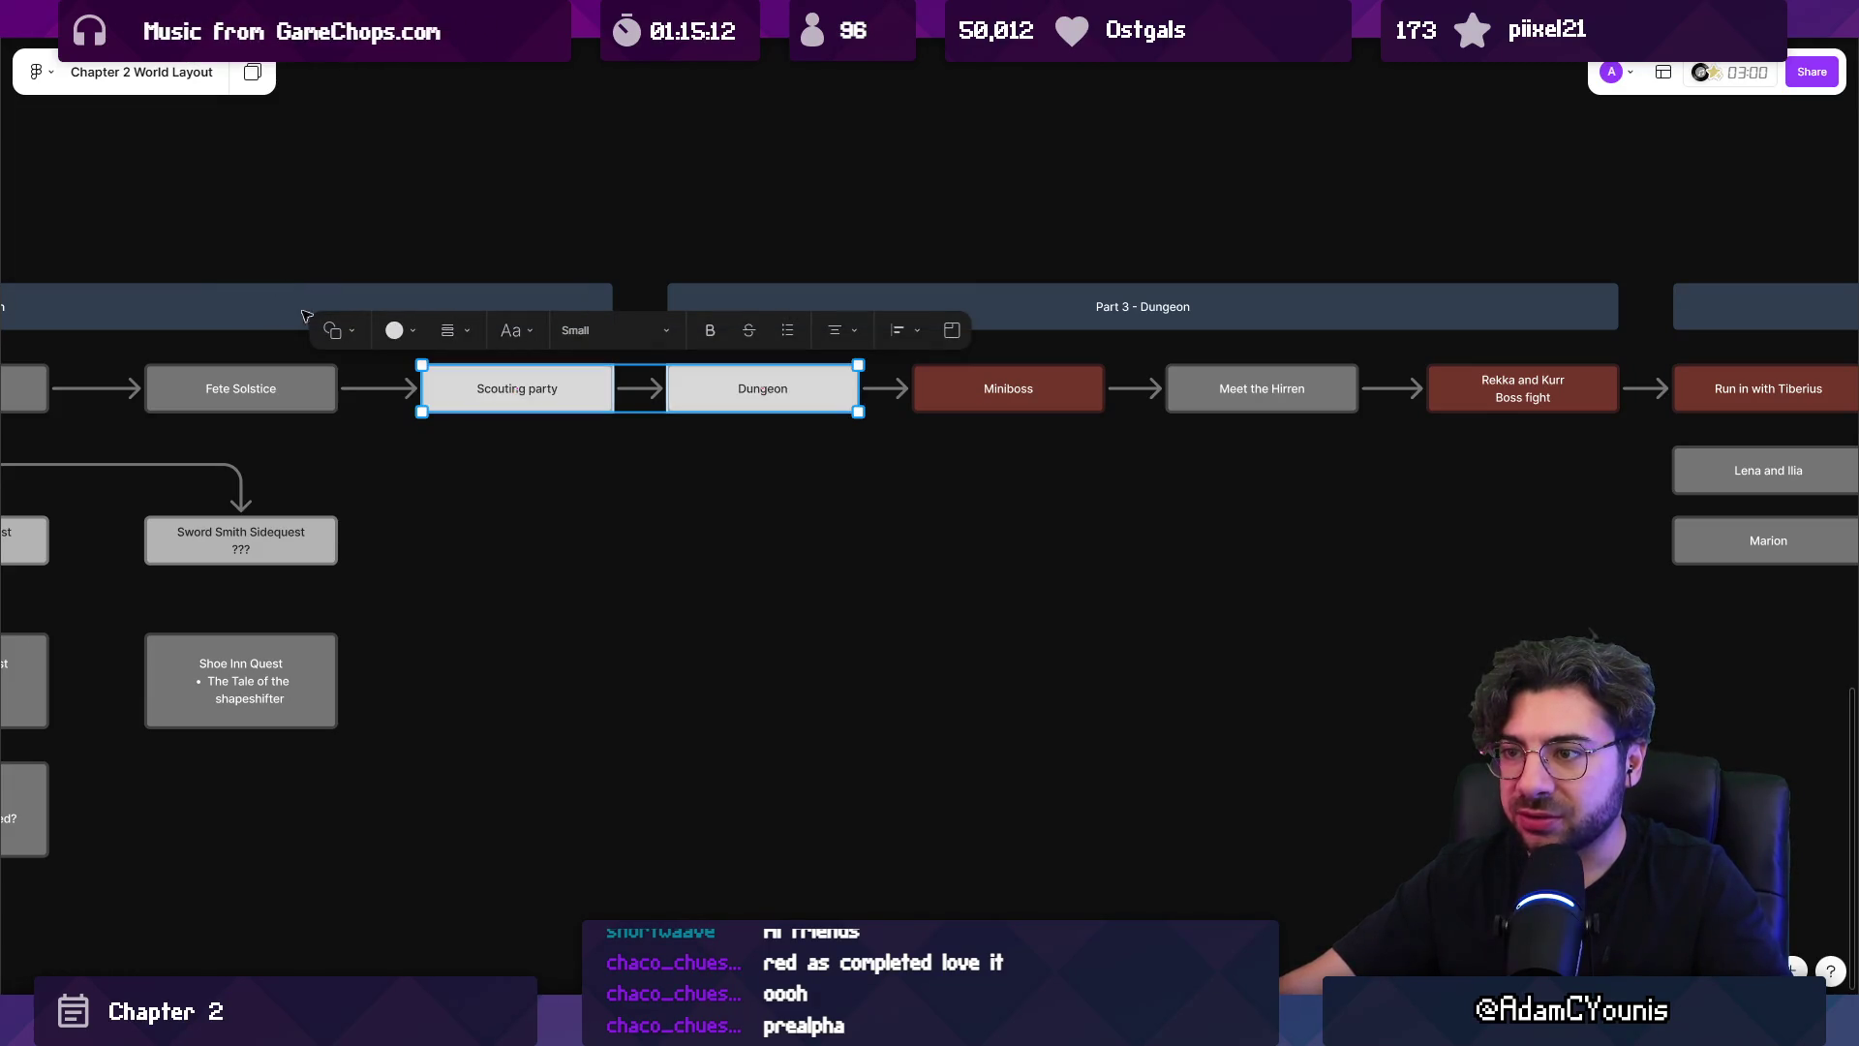
{"action": "left_click", "coordinate": [394, 331]}
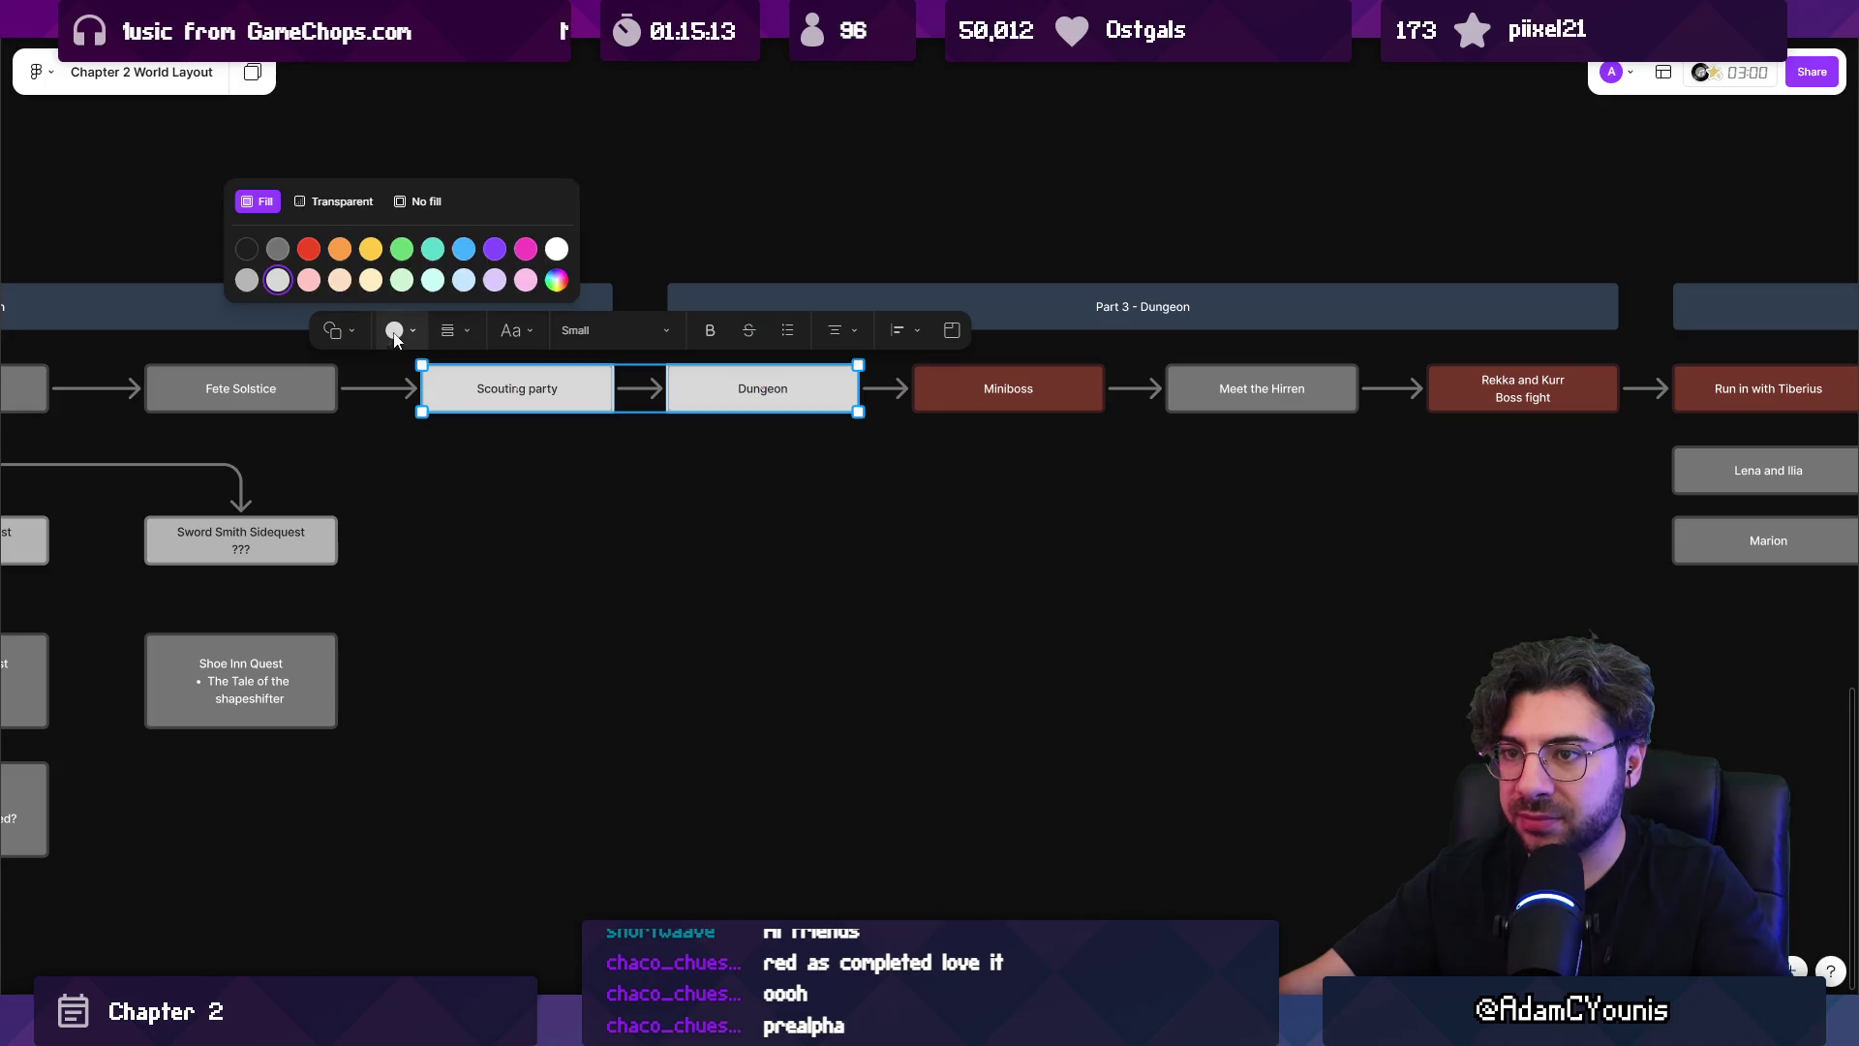
{"action": "left_click", "coordinate": [255, 288]}
{"action": "left_click", "coordinate": [601, 506]}
{"action": "scroll", "coordinate": [992, 473], "scroll_direction": "right", "scroll_amount": 5}
Select the Miniboss and Meet the Hirren beats in the Part 3 - Dungeon row.
{"action": "left_click", "coordinate": [629, 449]}
{"action": "left_click", "coordinate": [831, 447]}
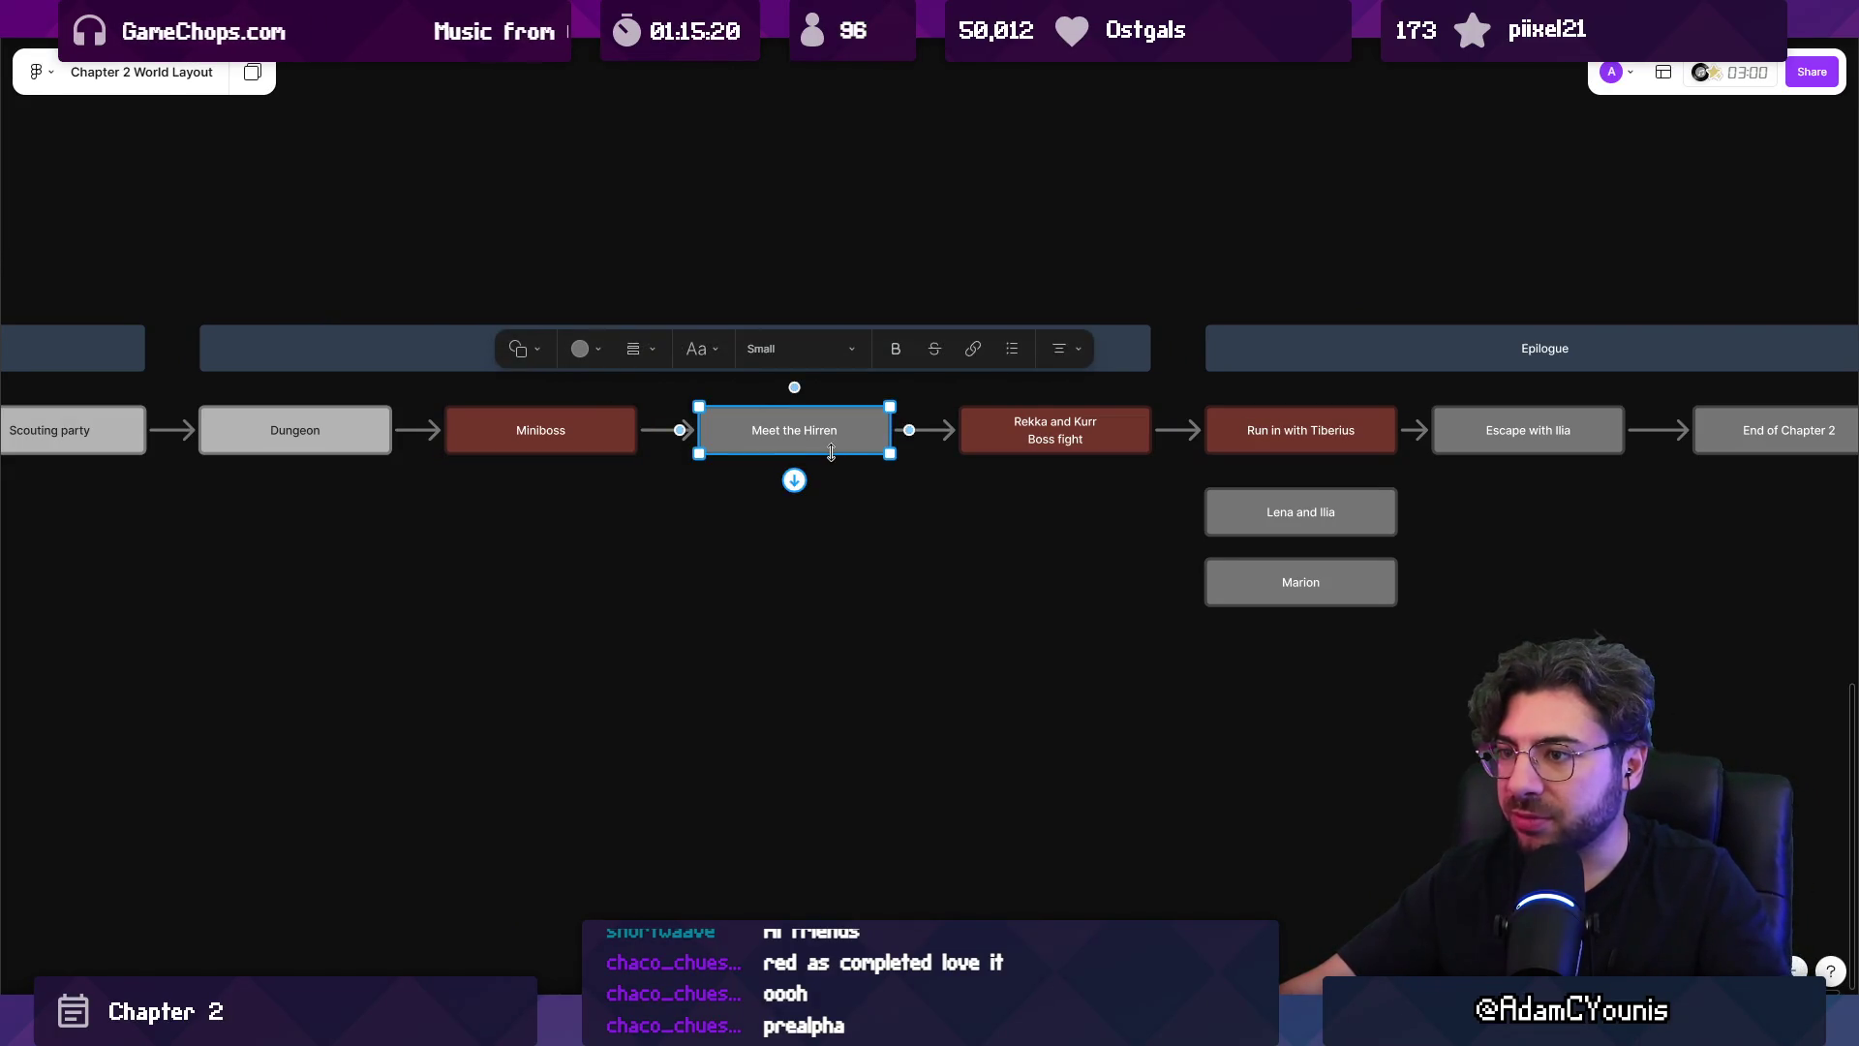
{"action": "scroll", "coordinate": [831, 453], "scroll_direction": "down", "scroll_amount": 3}
{"action": "left_click", "coordinate": [814, 503]}
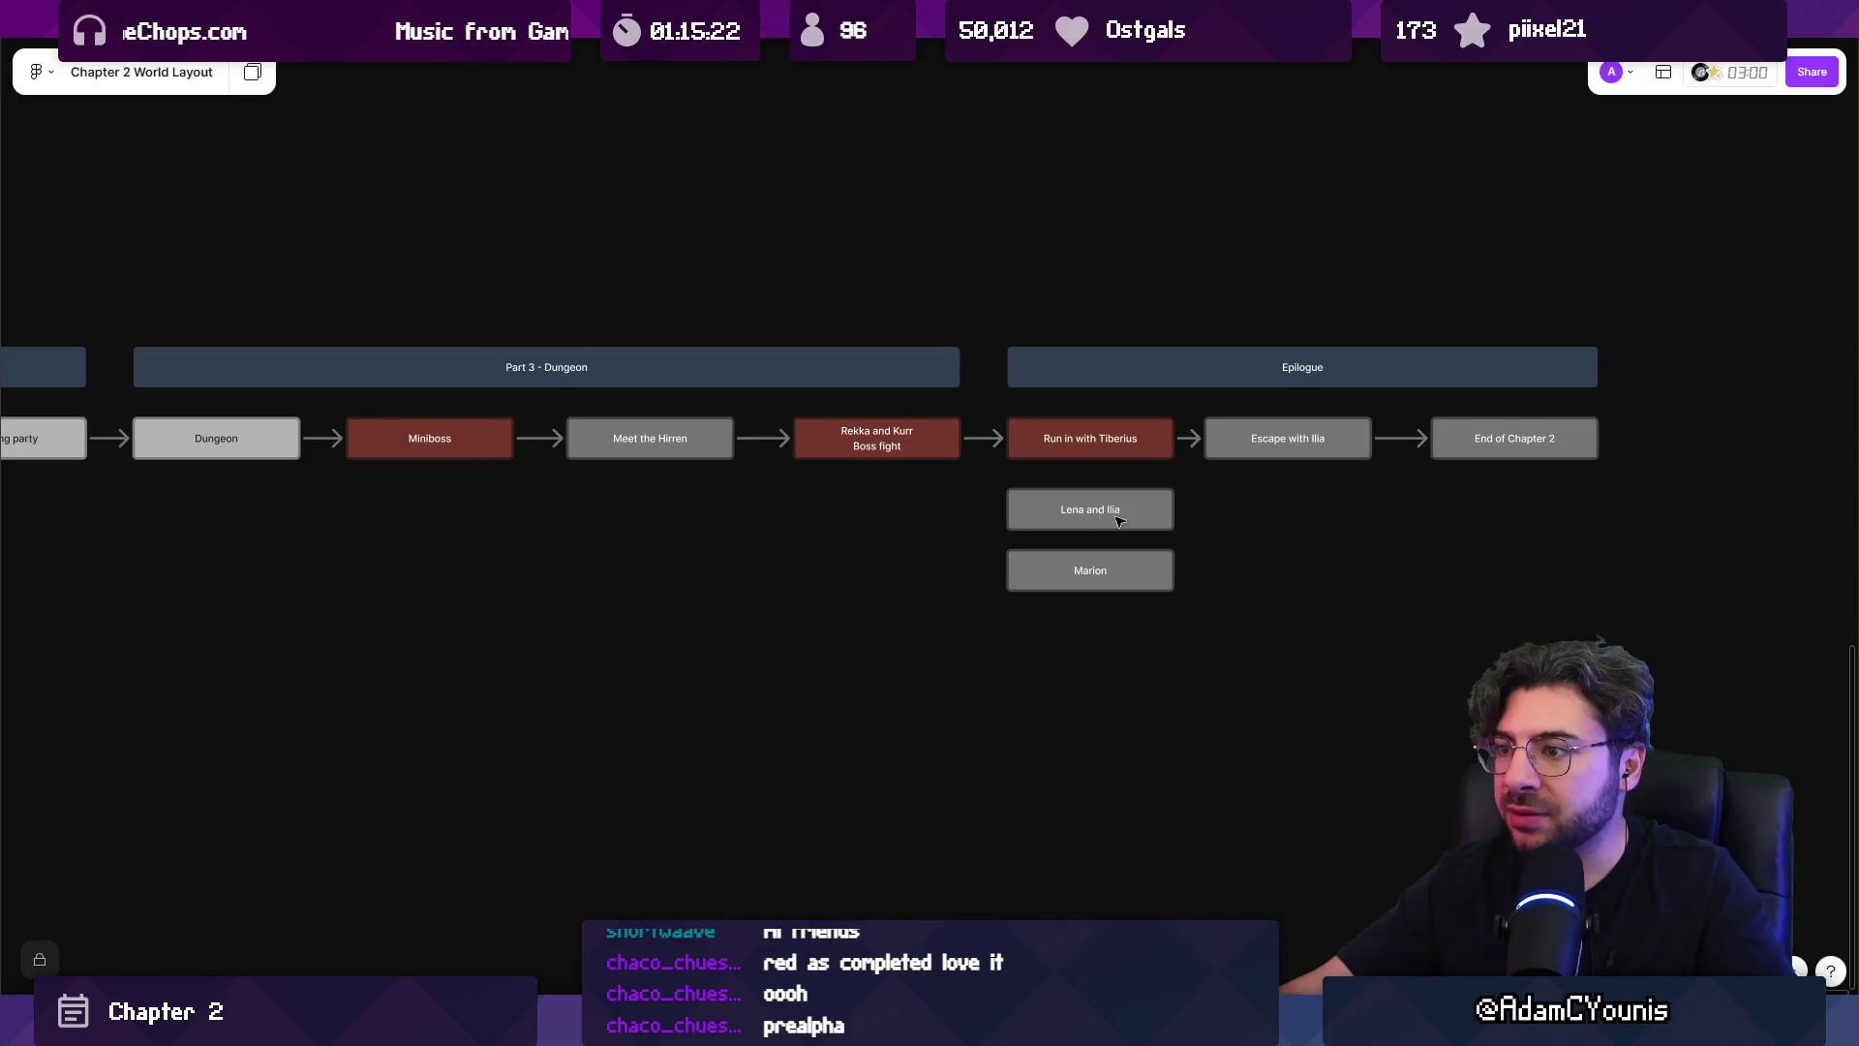
{"action": "scroll", "coordinate": [1249, 519], "scroll_direction": "up", "scroll_amount": 3}
Select the Rekka and Kurr boss fight, Run in with Tiberius, Lena and Ilia, and Escape with Ilia beats.
{"action": "left_click", "coordinate": [883, 438]}
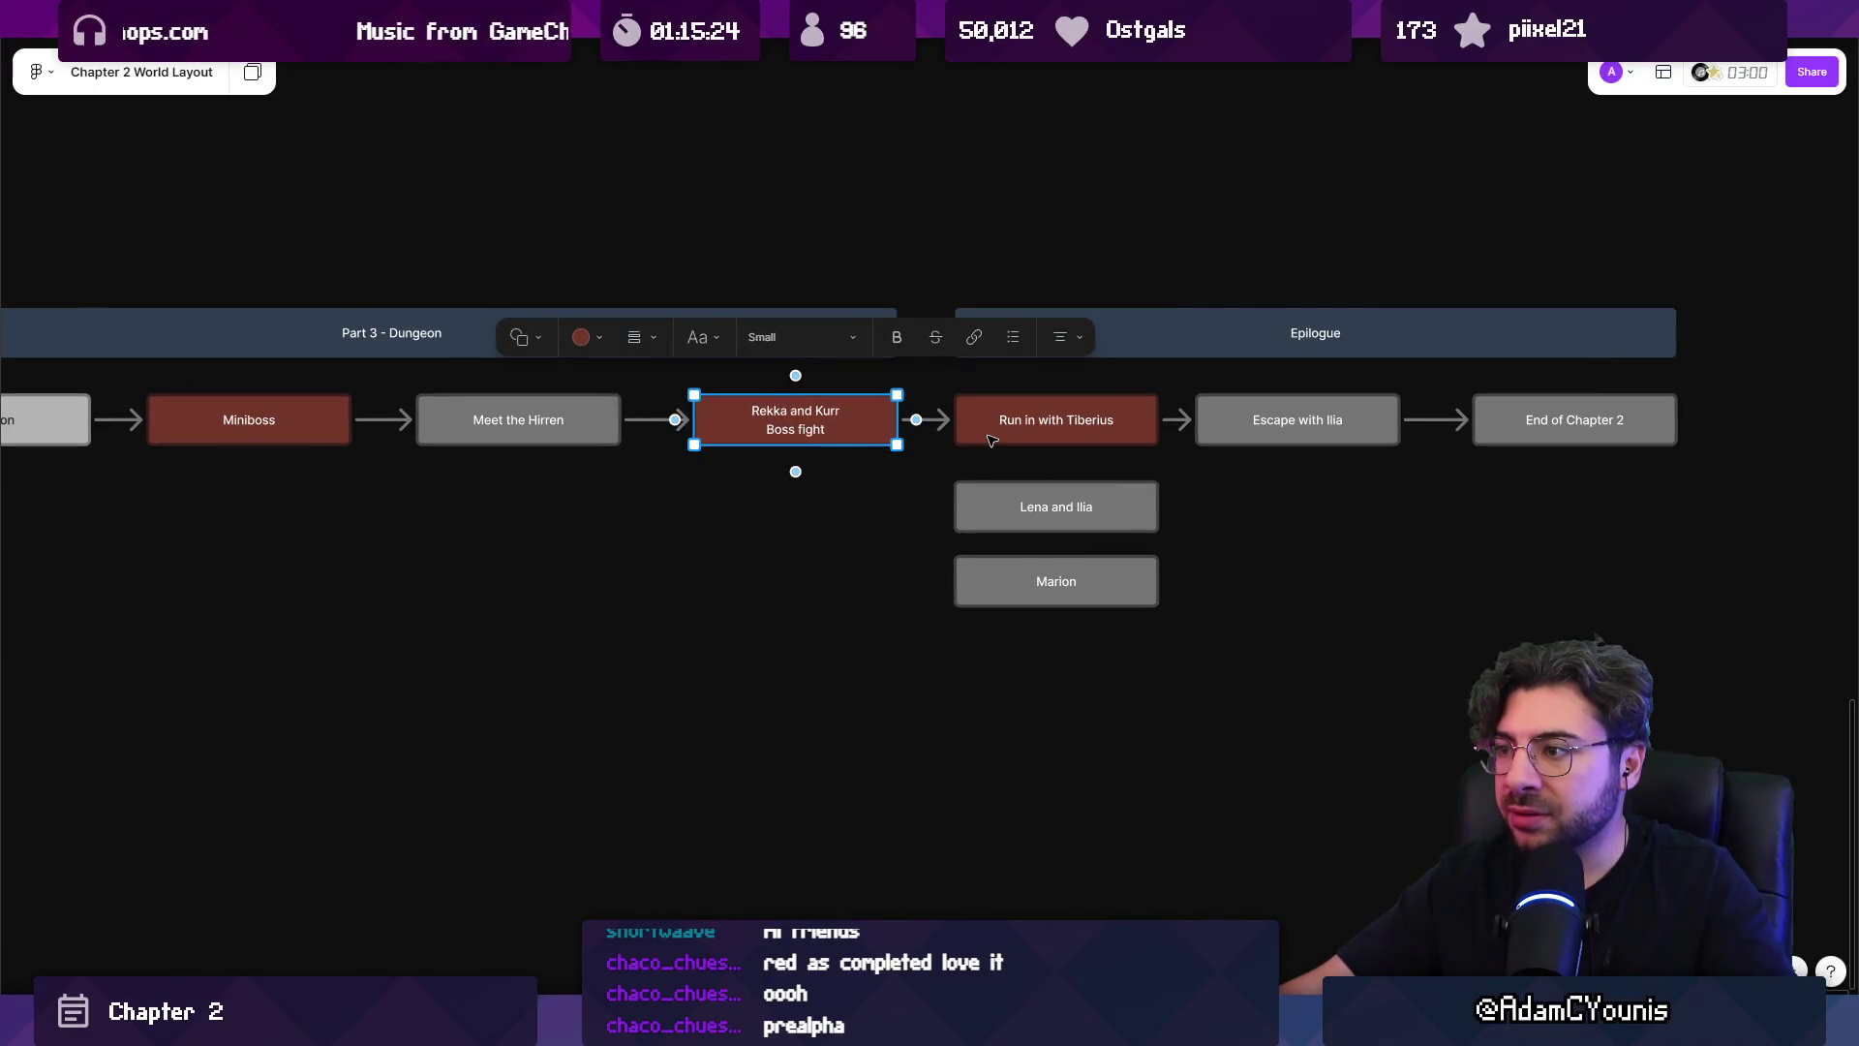
{"action": "left_click", "coordinate": [992, 440]}
{"action": "left_click", "coordinate": [969, 506]}
{"action": "left_click", "coordinate": [1357, 548]}
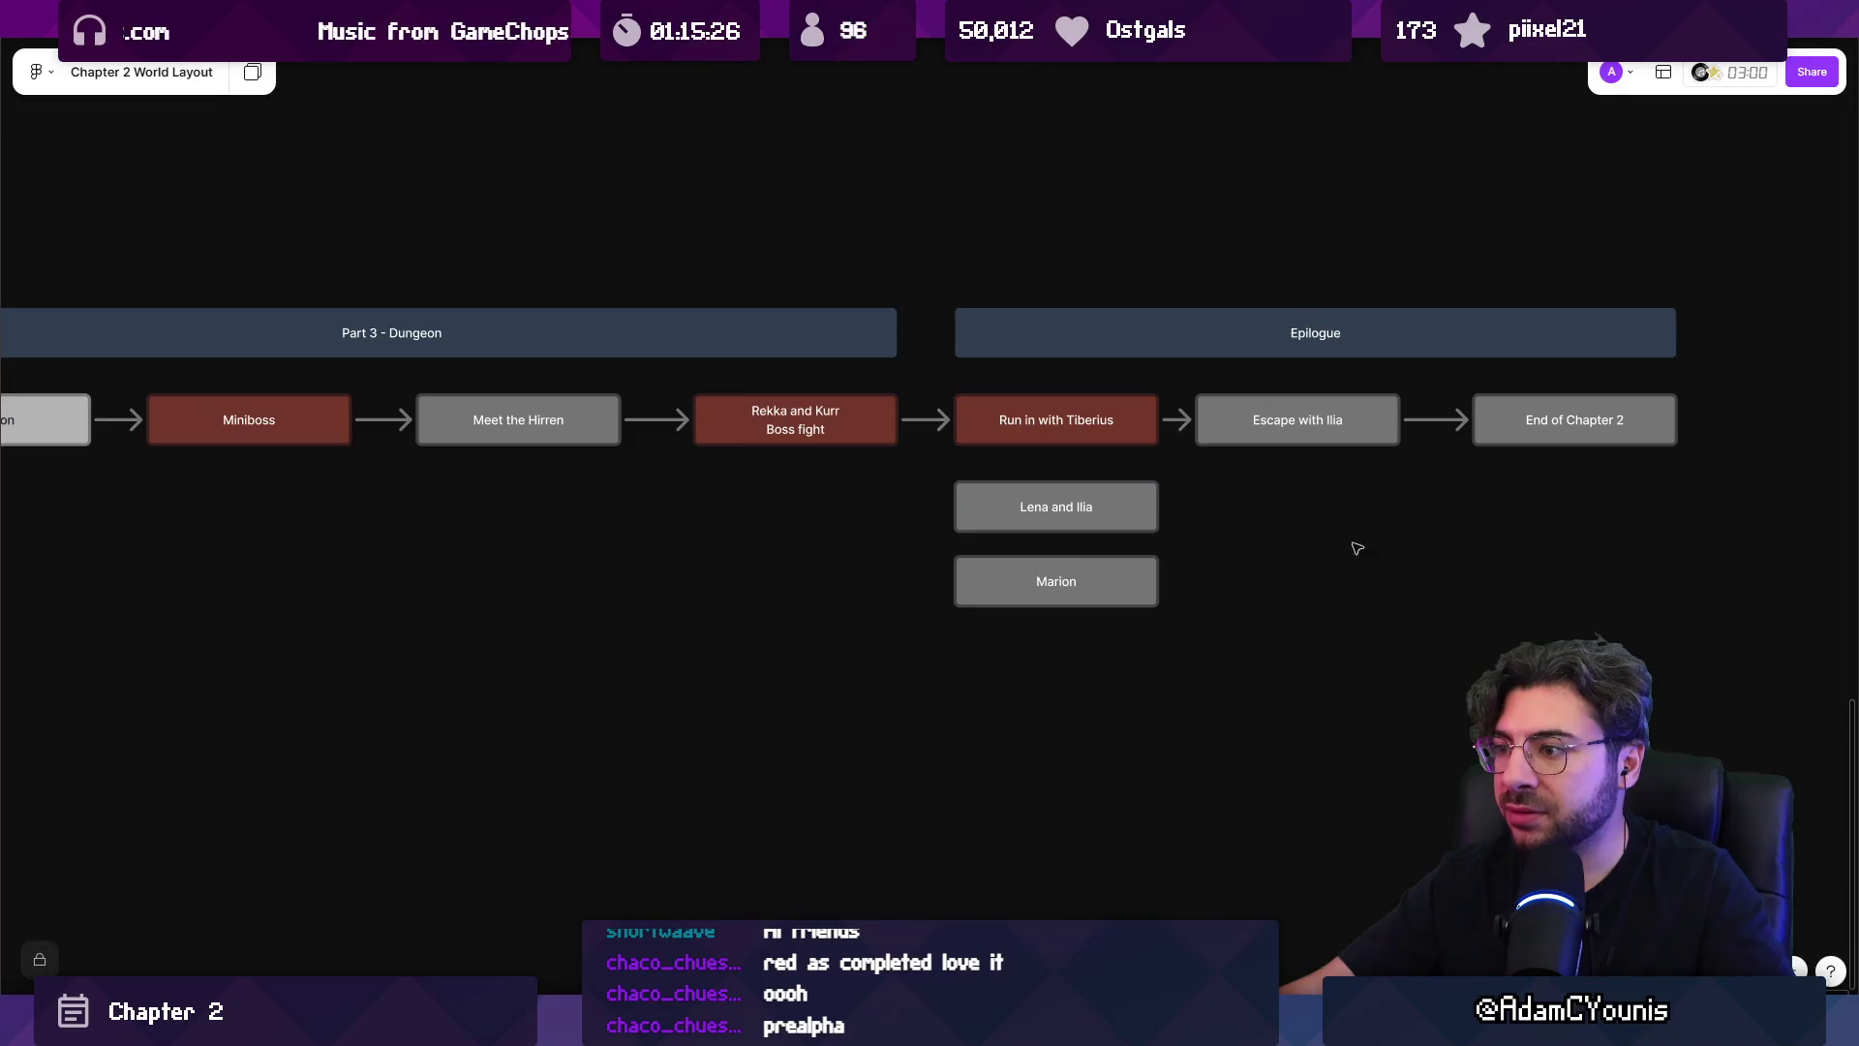
{"action": "scroll", "coordinate": [1279, 542], "scroll_direction": "right", "scroll_amount": 3}
{"action": "left_click", "coordinate": [1157, 445]}
{"action": "scroll", "coordinate": [809, 565], "scroll_direction": "down", "scroll_amount": 10}
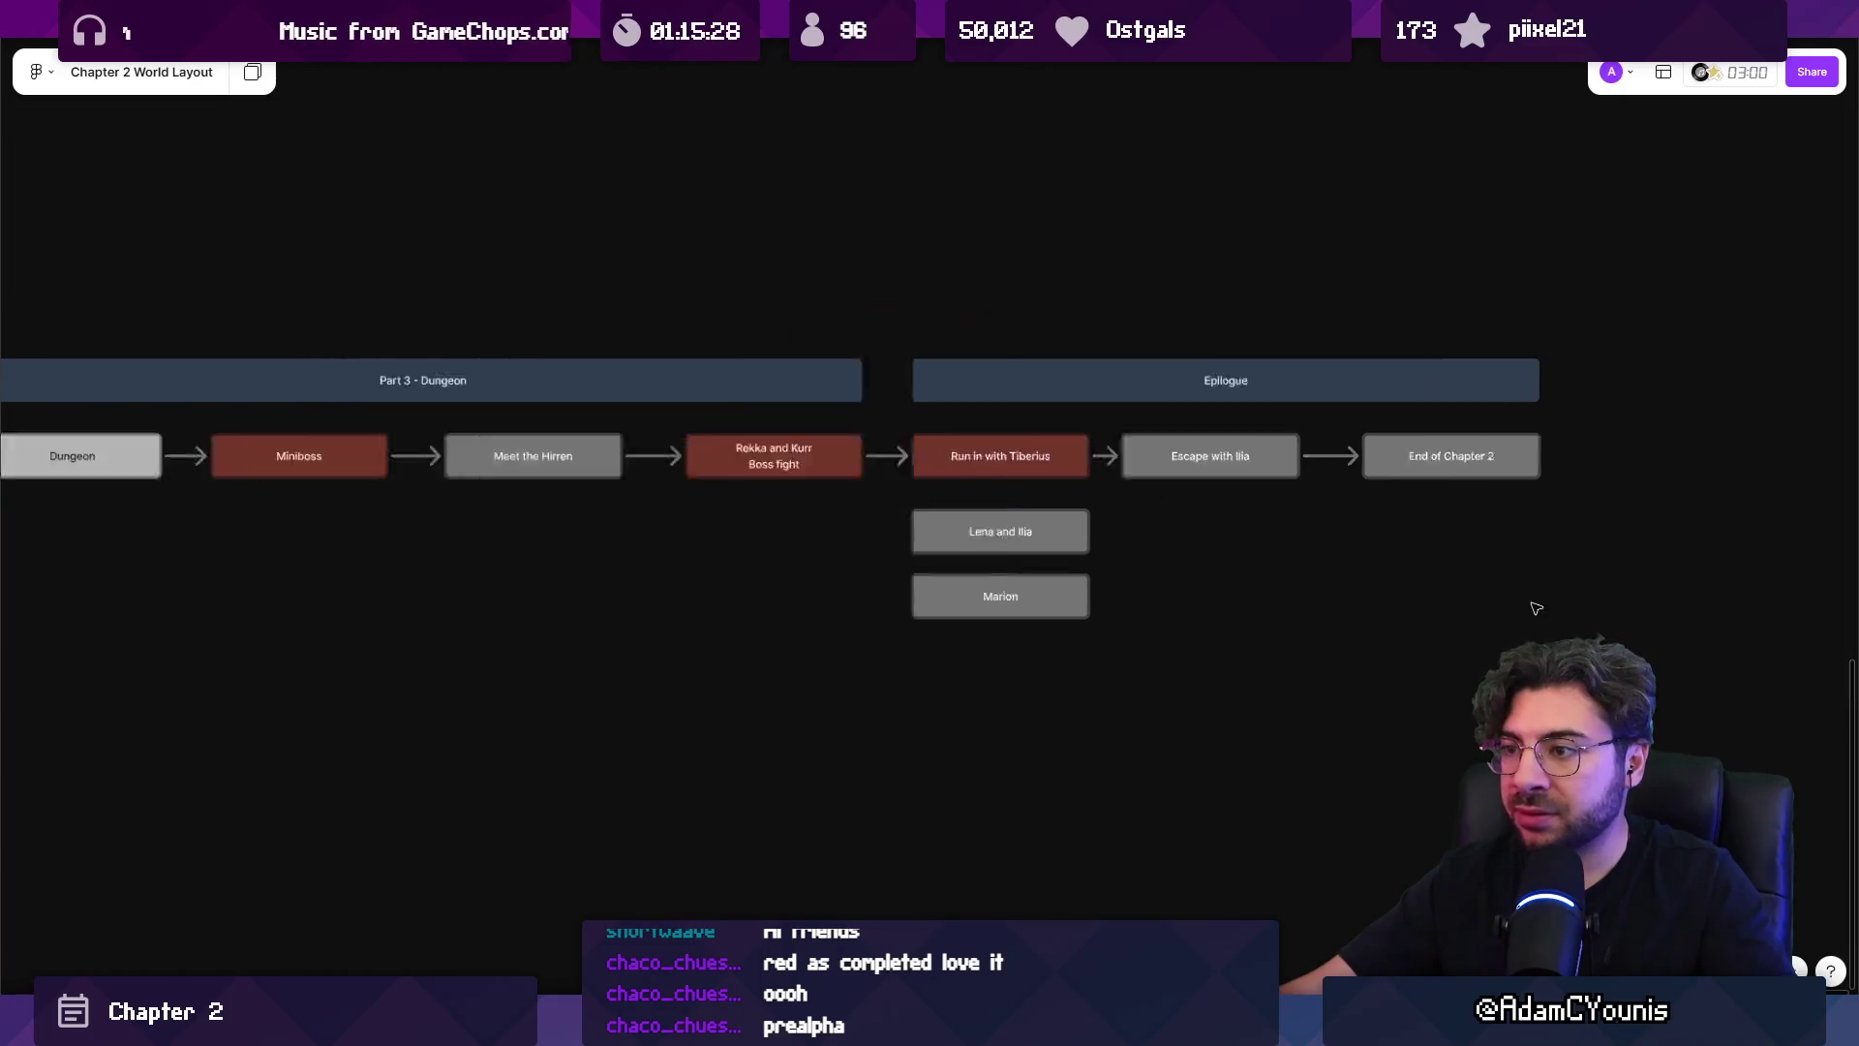
{"action": "scroll", "coordinate": [808, 565], "scroll_direction": "up", "scroll_amount": 3}
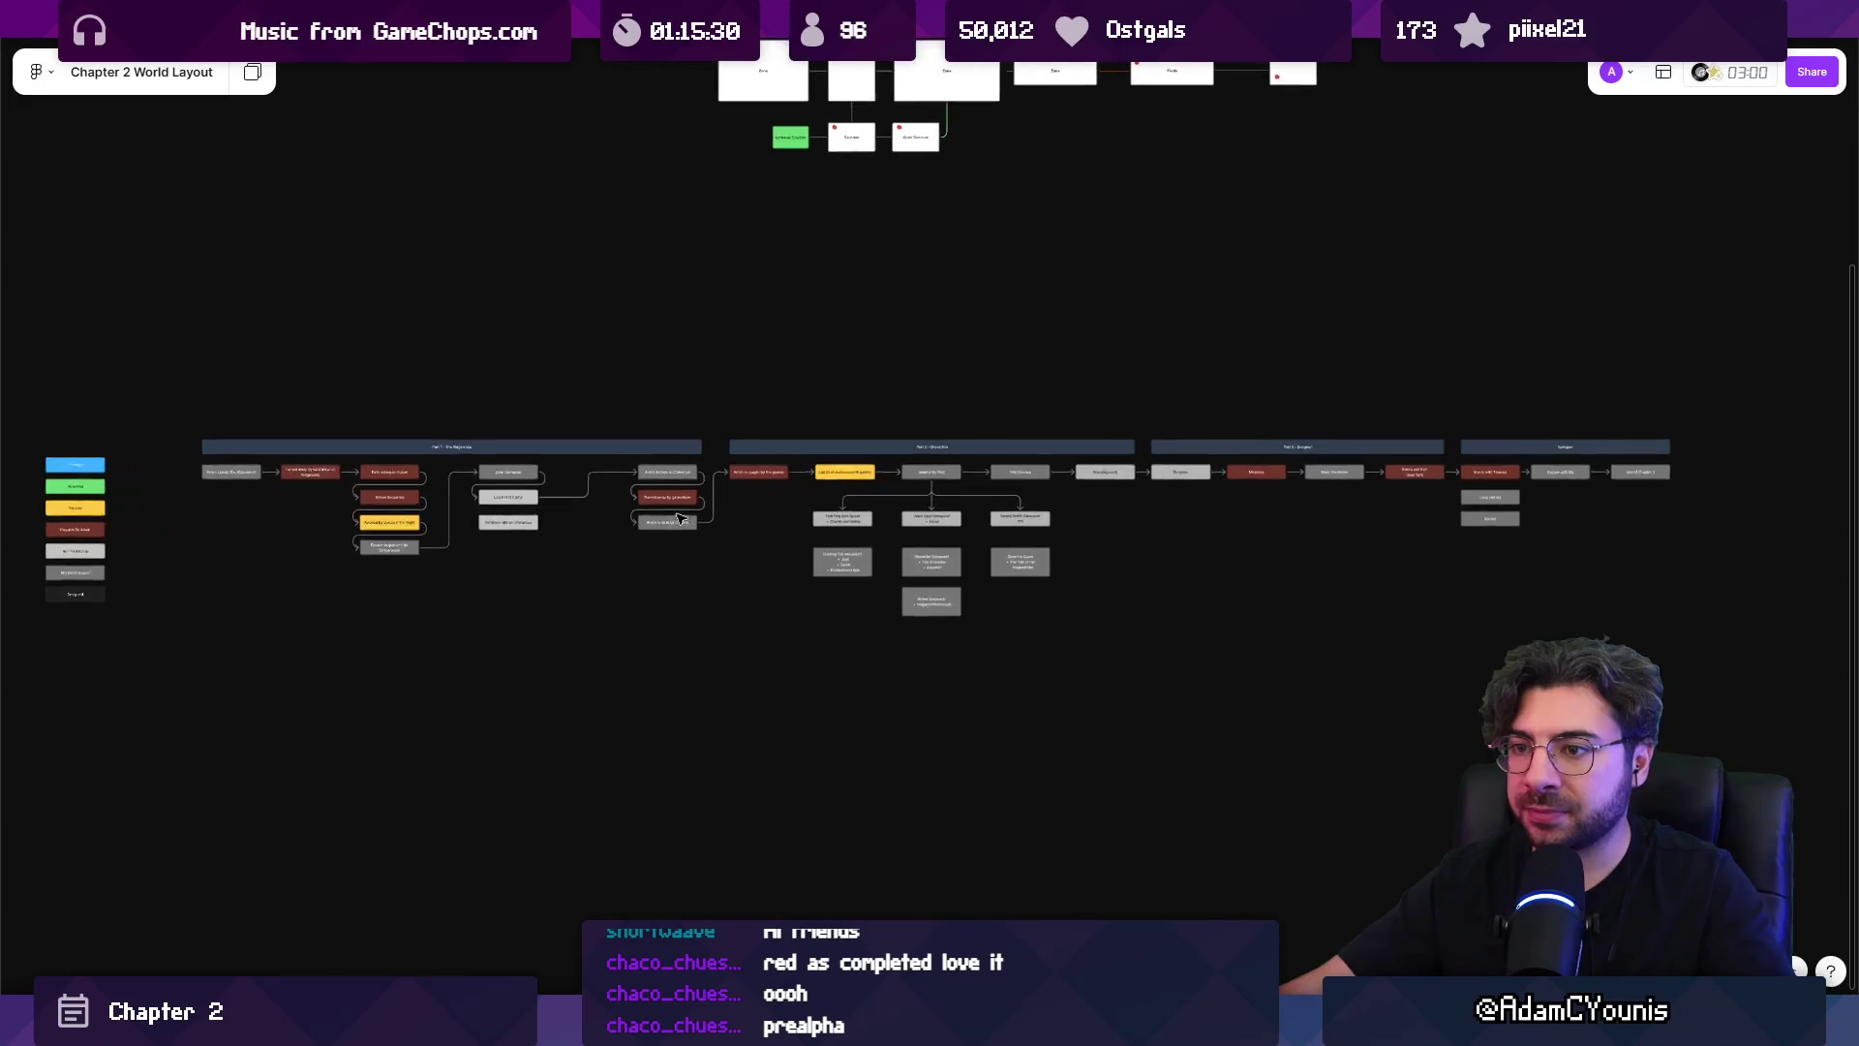
{"action": "scroll", "coordinate": [730, 585], "scroll_direction": "up", "scroll_amount": 2}
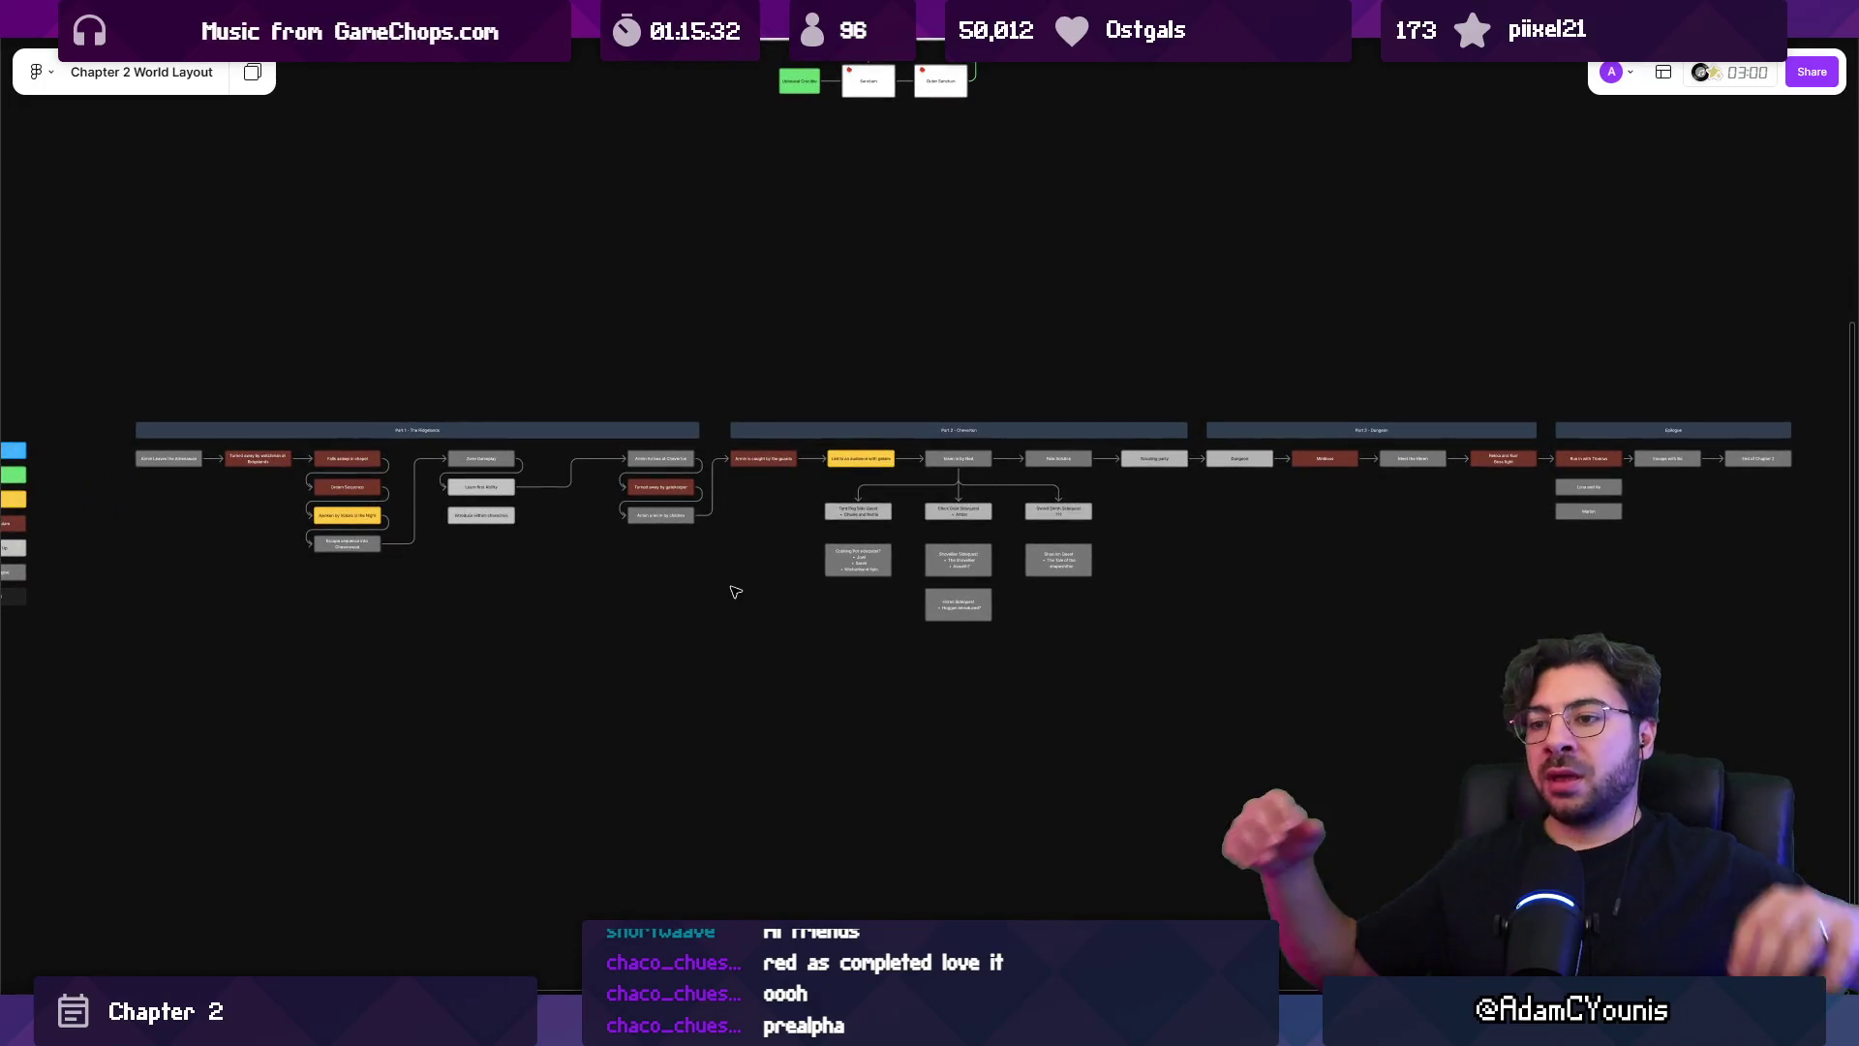
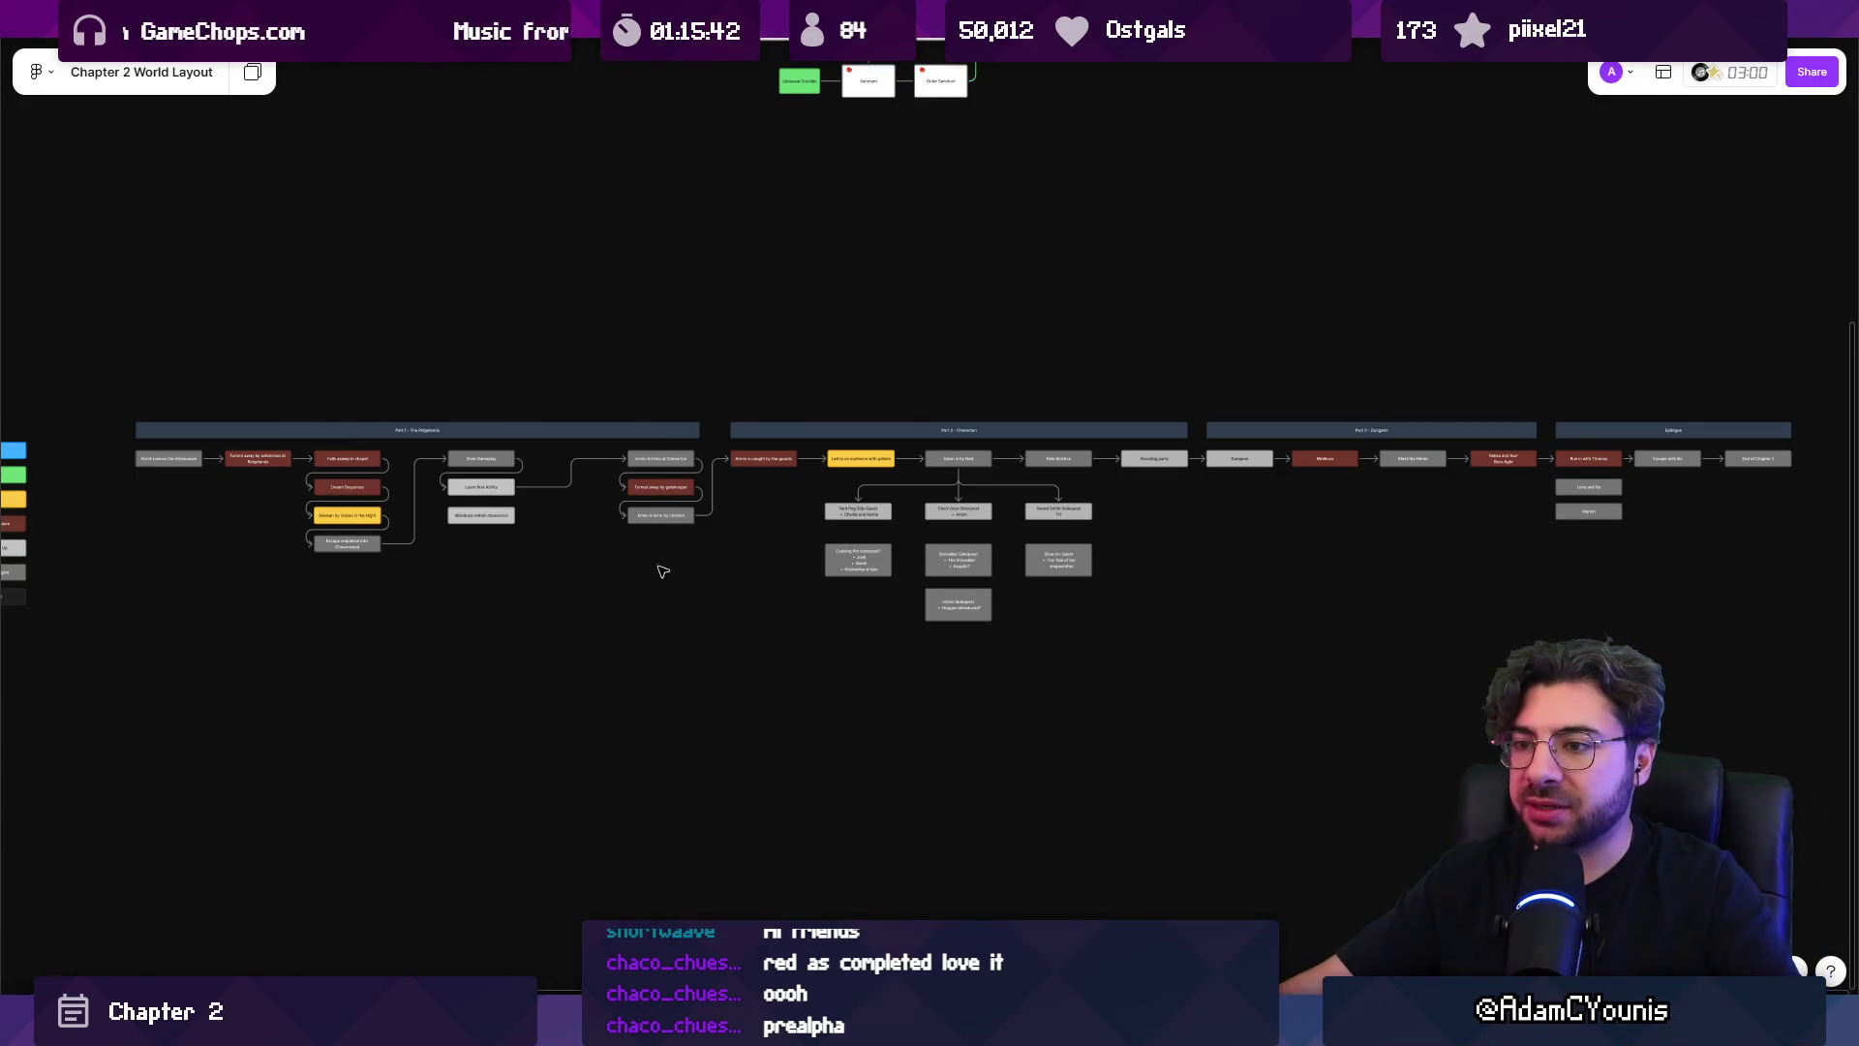
Pan and zoom the board to Part 3 and the Epilogue, then select the Rekka and Kurr Boss fight box.
{"action": "scroll", "coordinate": [664, 571], "scroll_direction": "left", "scroll_amount": 3}
{"action": "scroll", "coordinate": [240, 531], "scroll_direction": "up", "scroll_amount": 5, "text": "ctrl"}
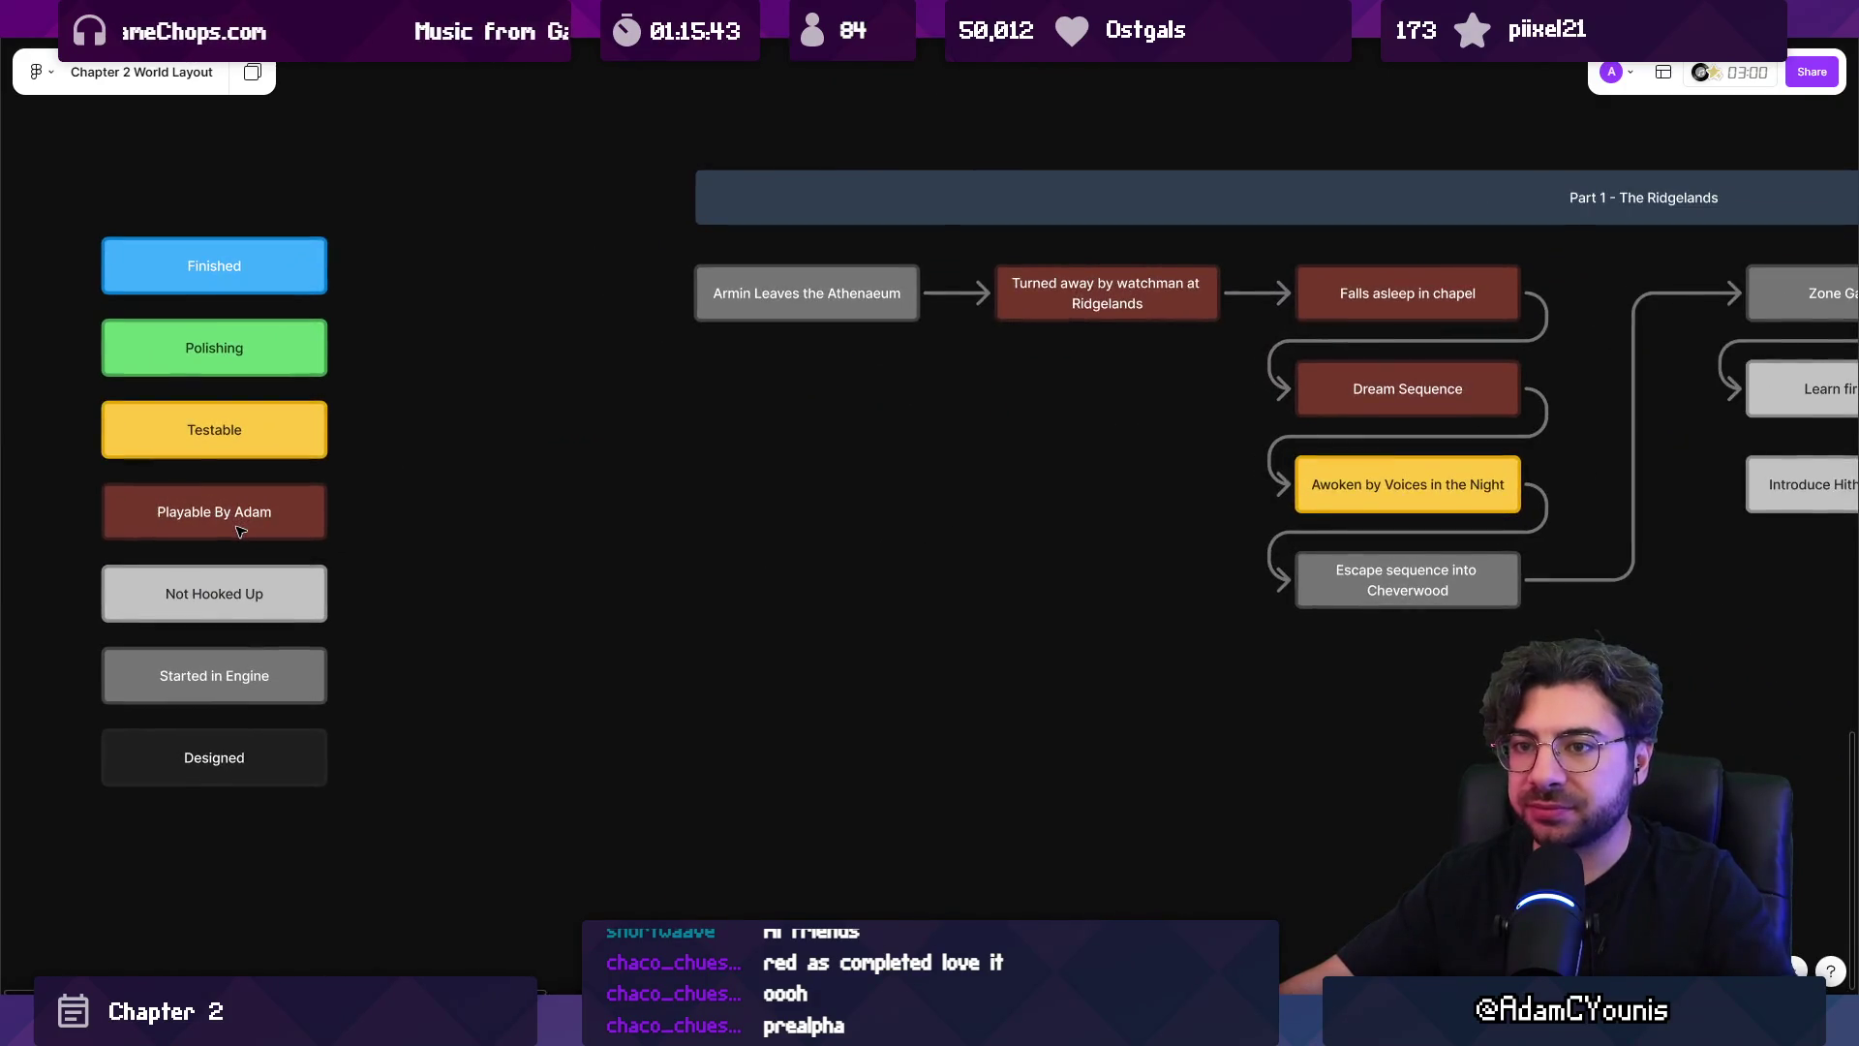
{"action": "scroll", "coordinate": [240, 531], "scroll_direction": "down", "scroll_amount": 5, "text": "ctrl"}
{"action": "scroll", "coordinate": [820, 526], "scroll_direction": "right", "scroll_amount": 2}
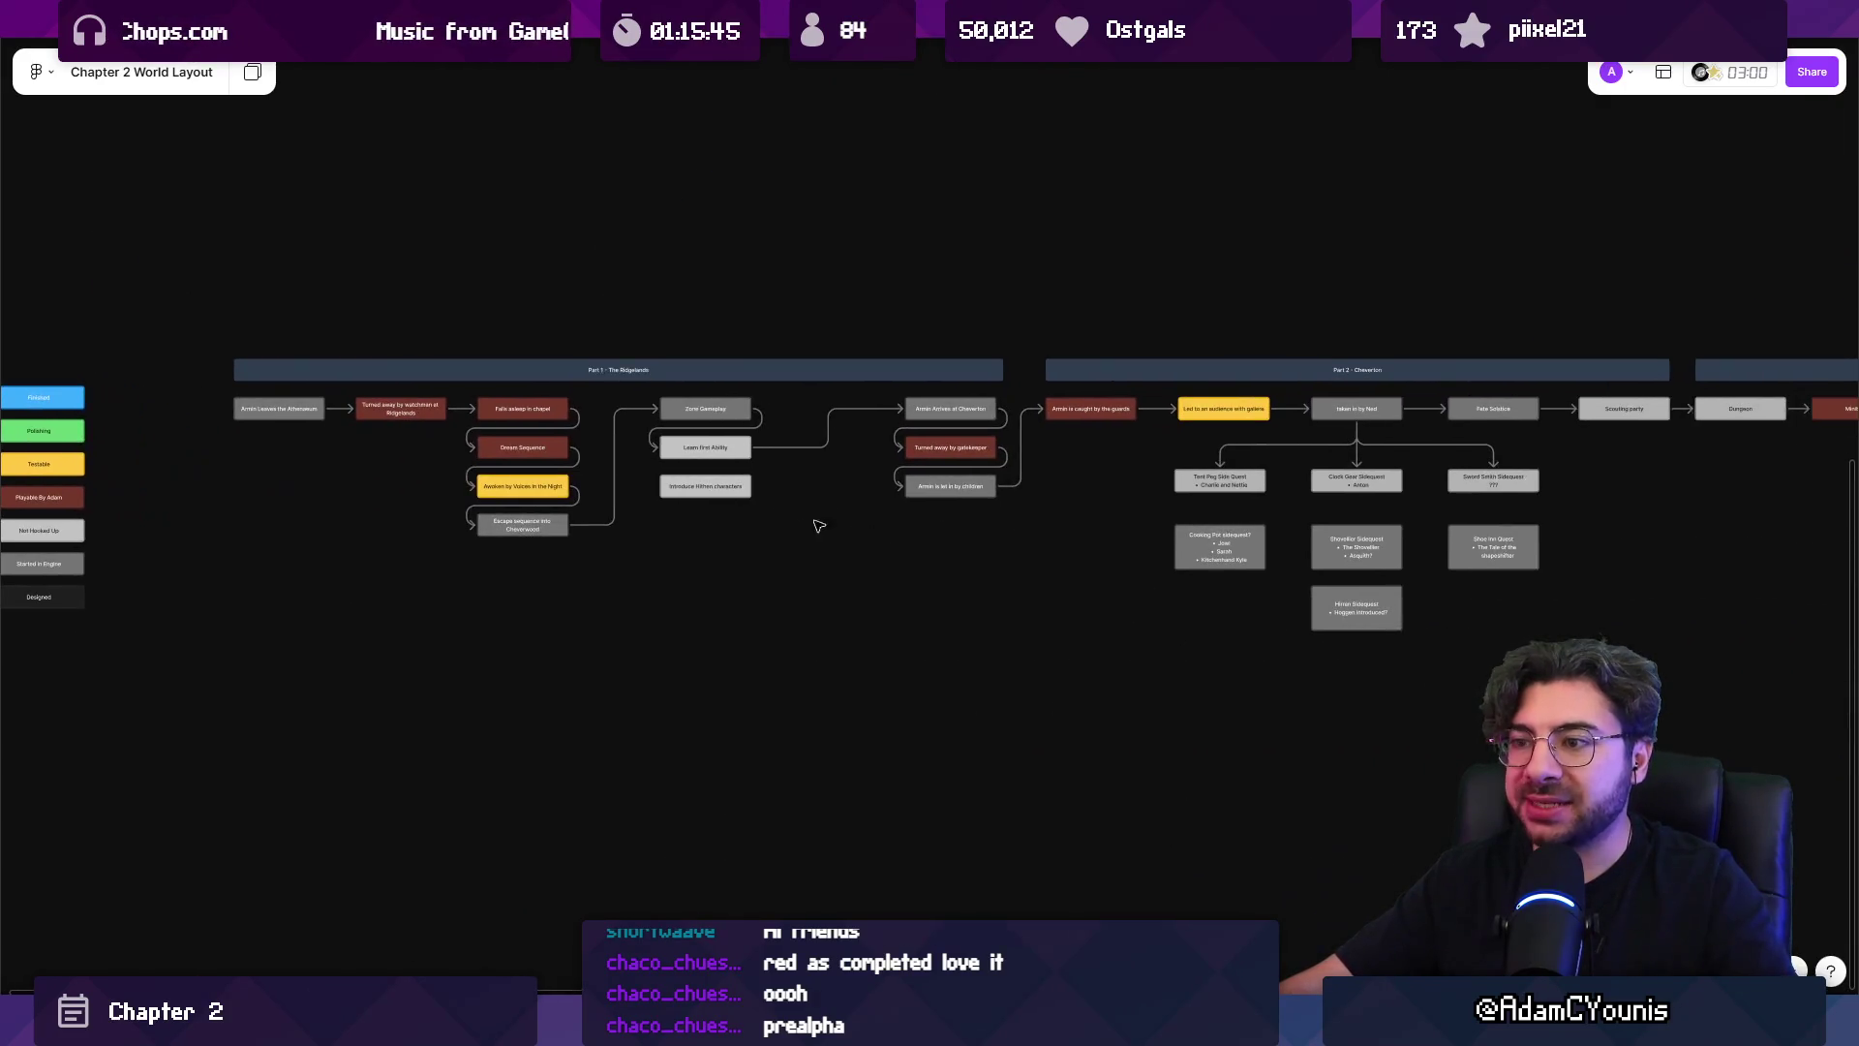
{"action": "scroll", "coordinate": [782, 513], "scroll_direction": "down", "scroll_amount": 2, "text": "ctrl"}
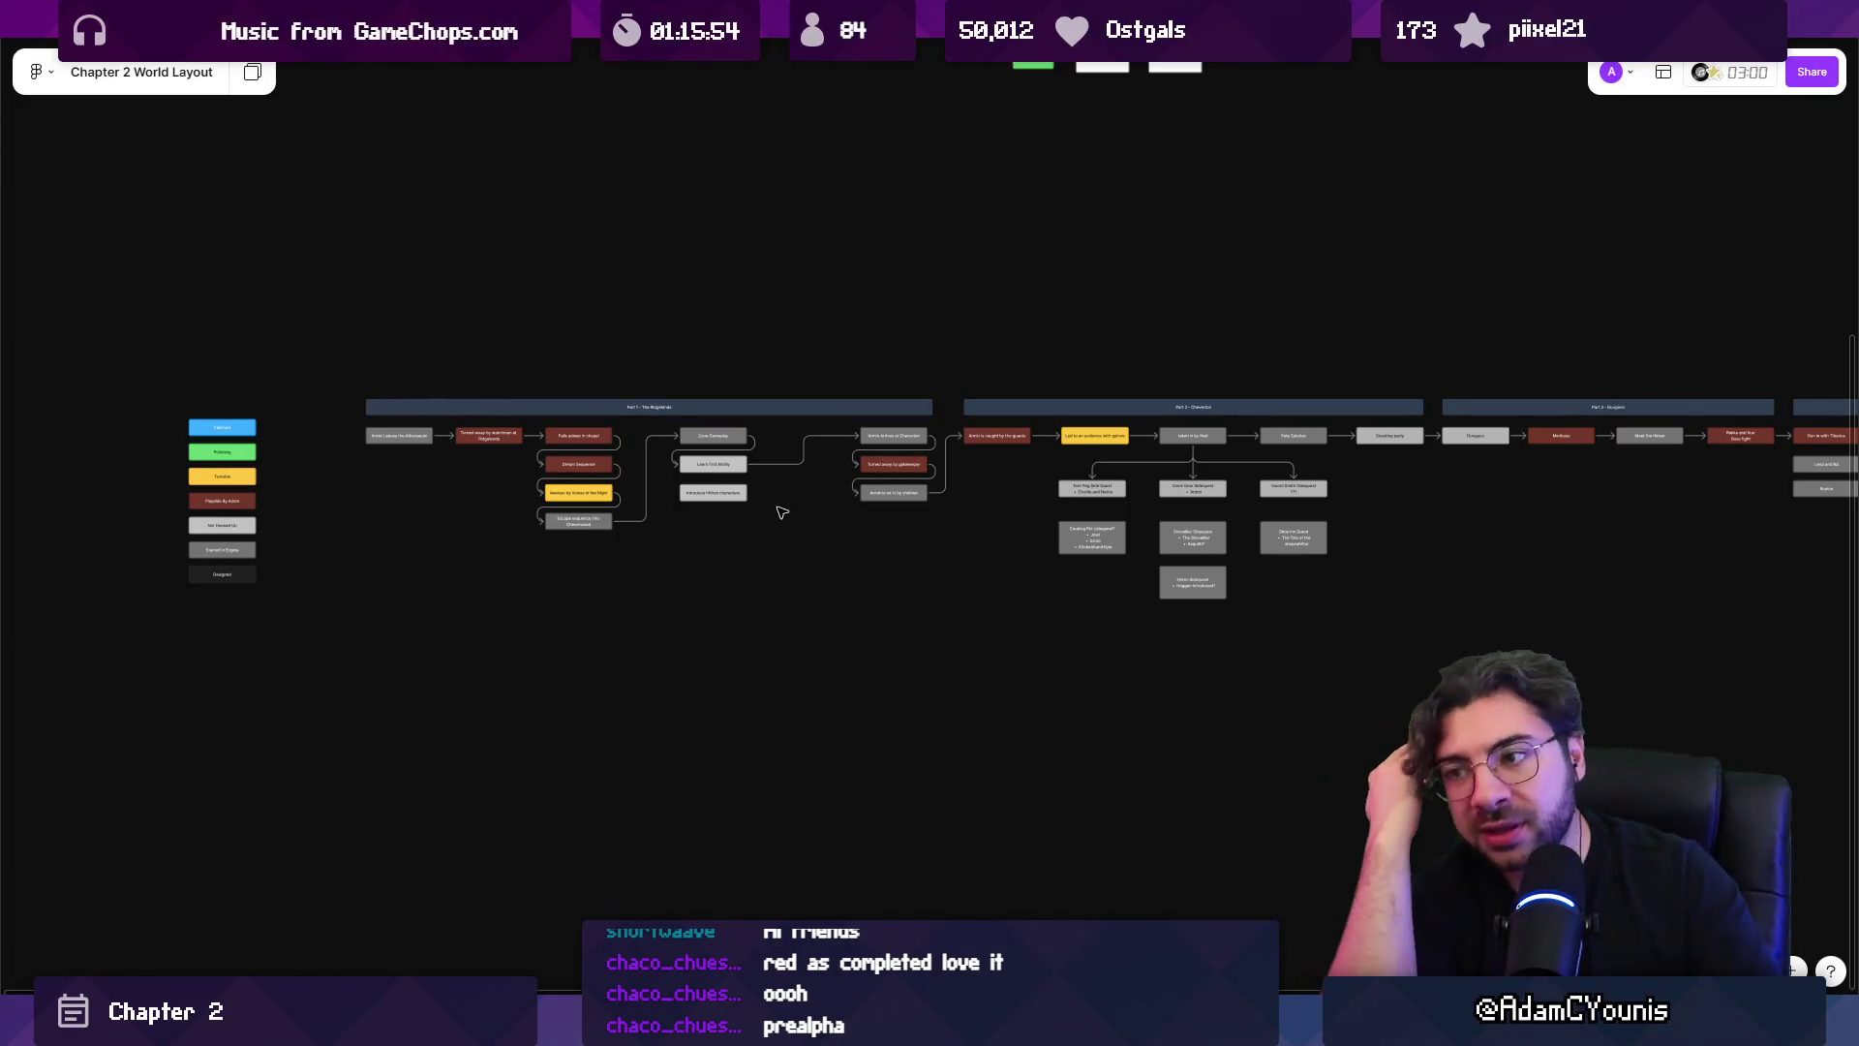
{"action": "left_click_drag", "start_coordinate": [1298, 345], "coordinate": [585, 203]}
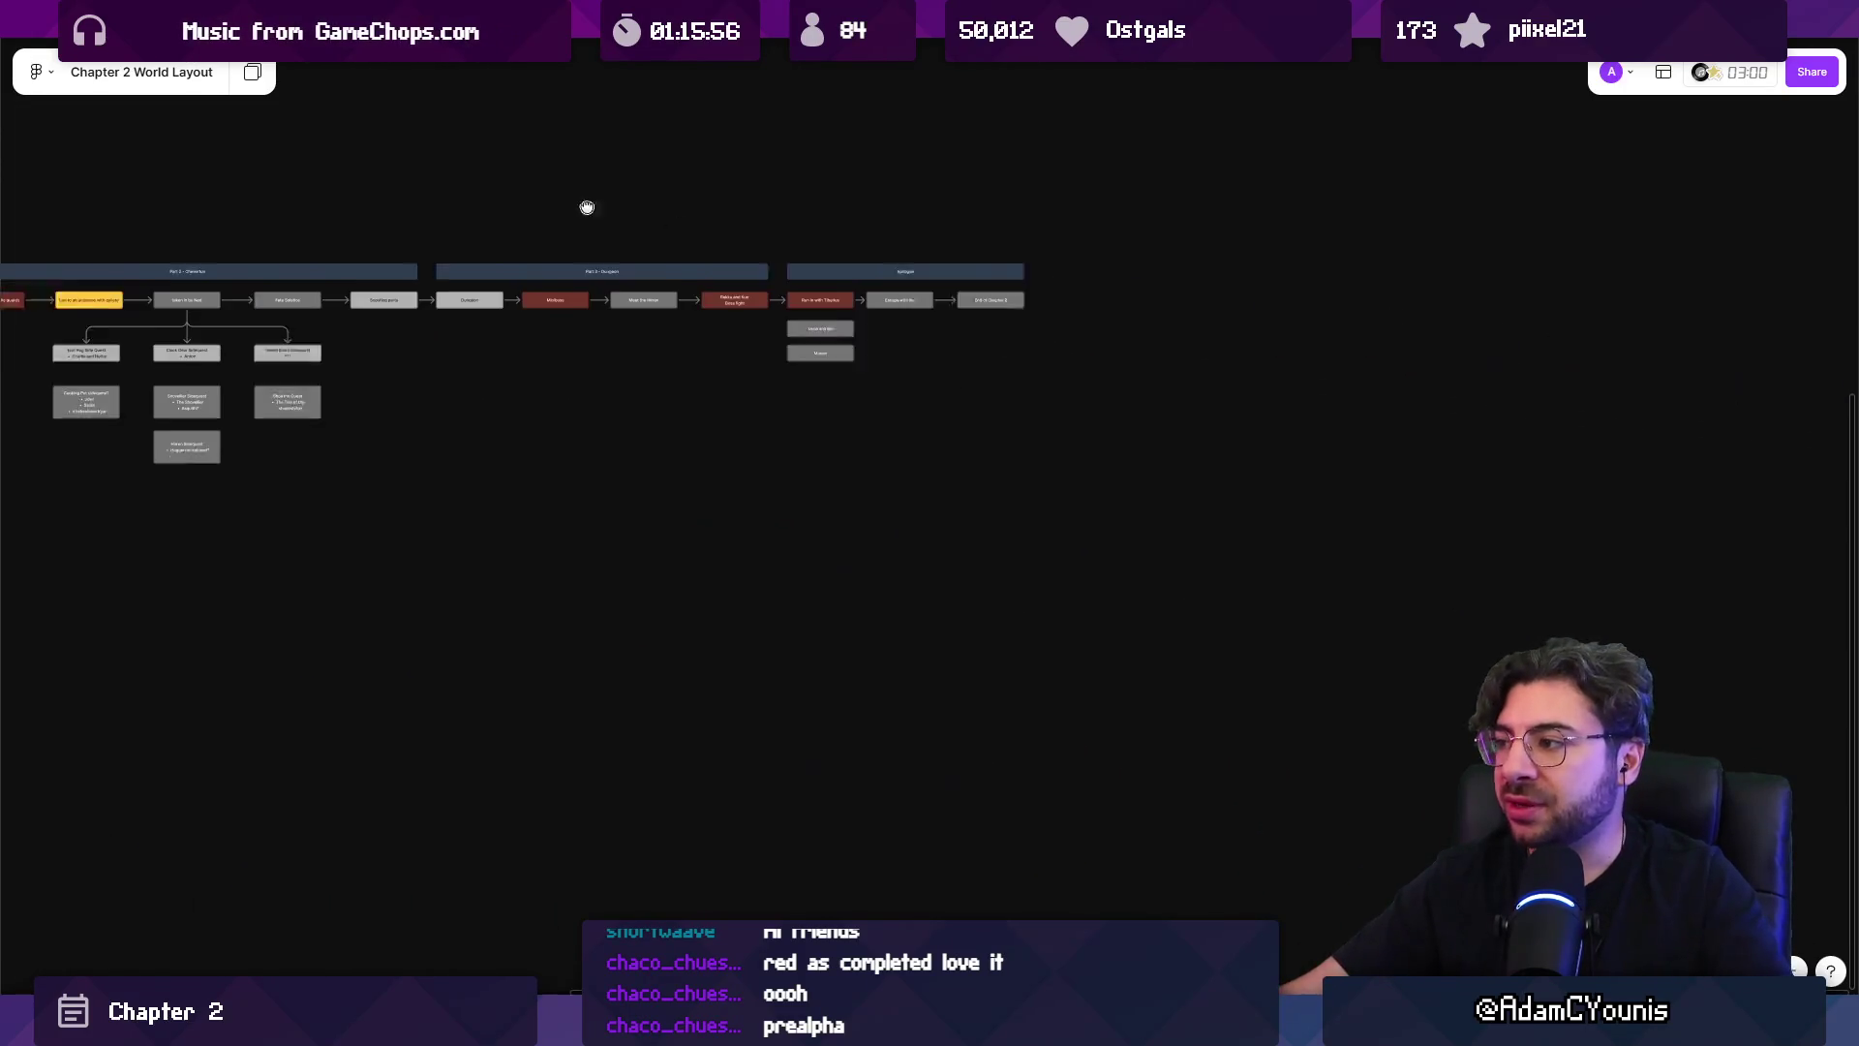
{"action": "scroll", "coordinate": [559, 317], "scroll_direction": "up", "scroll_amount": 5}
{"action": "scroll", "coordinate": [559, 316], "scroll_direction": "up", "scroll_amount": 2}
{"action": "left_click", "coordinate": [475, 323]}
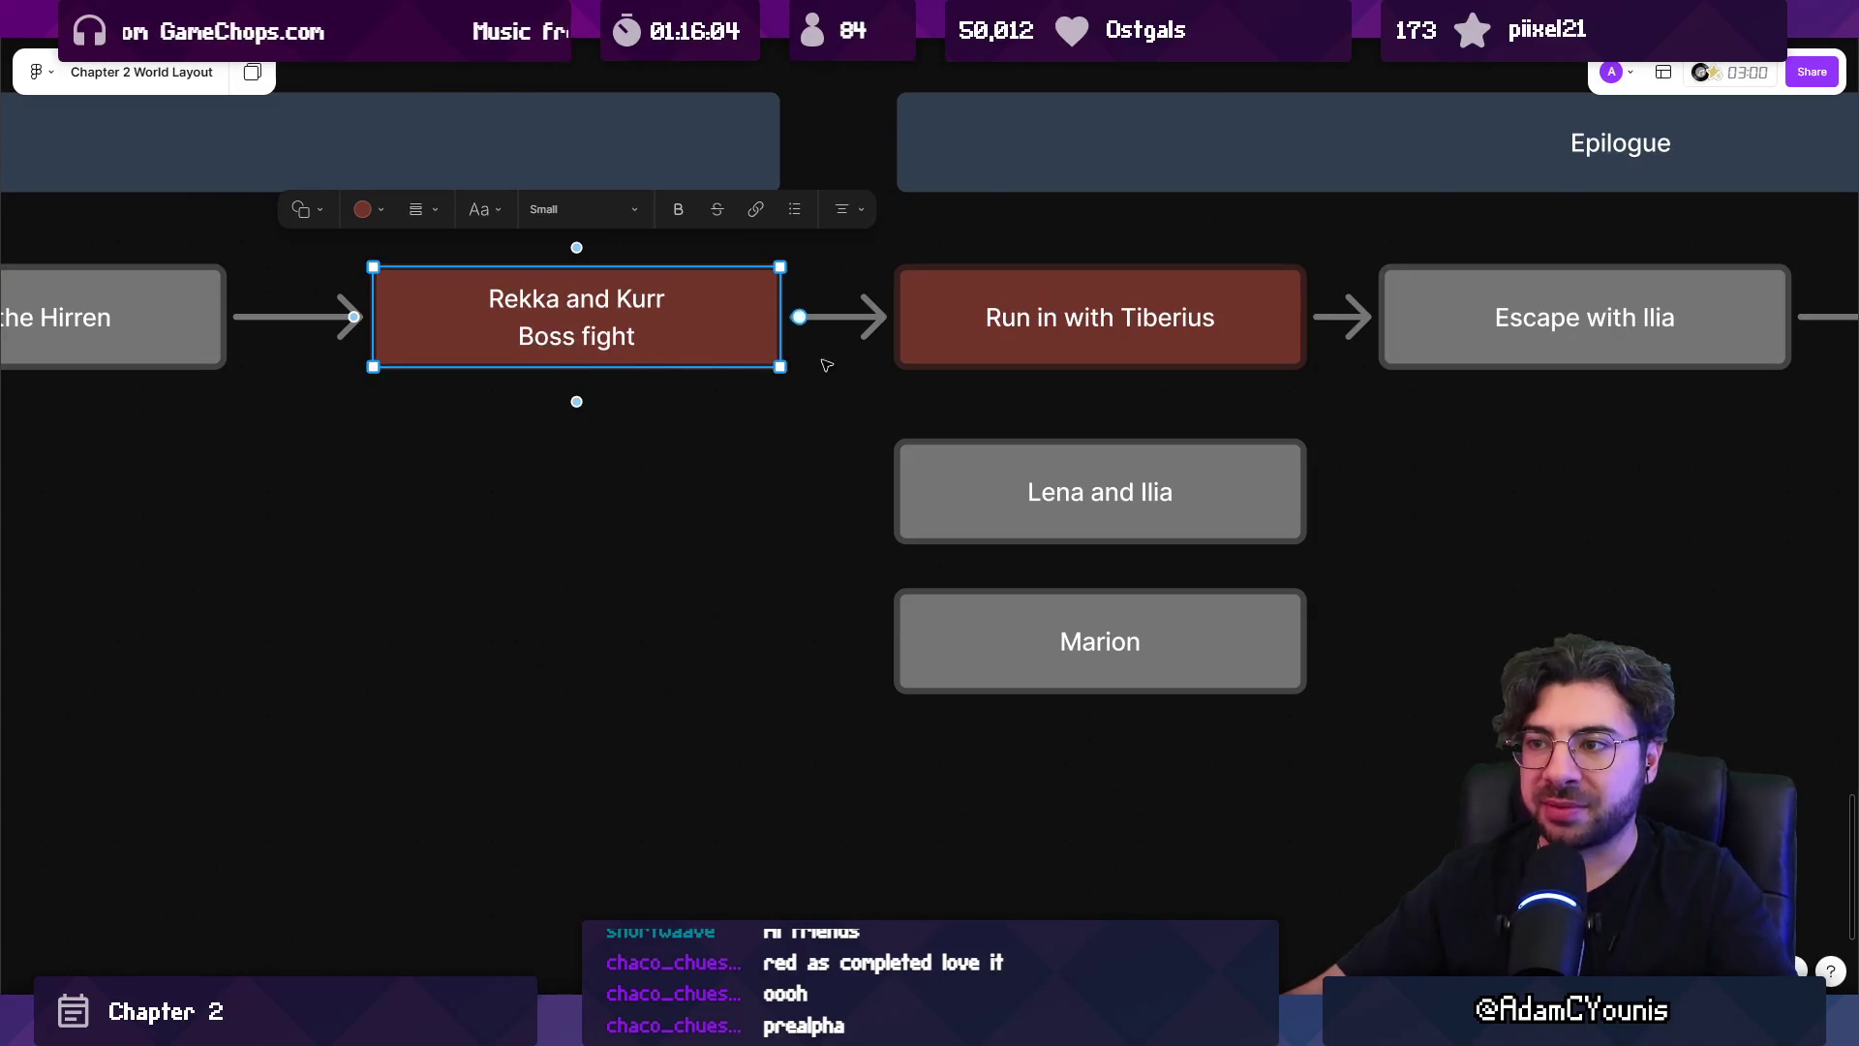
Place a copy of the Meet the Hirren box below Rekka and Kurr, labelled Phase 1.
{"action": "scroll", "coordinate": [771, 494], "scroll_direction": "down", "scroll_amount": 5}
{"action": "left_click", "coordinate": [665, 387]}
{"action": "scroll", "coordinate": [558, 359], "scroll_direction": "up", "scroll_amount": 3}
{"action": "left_click", "coordinate": [452, 334]}
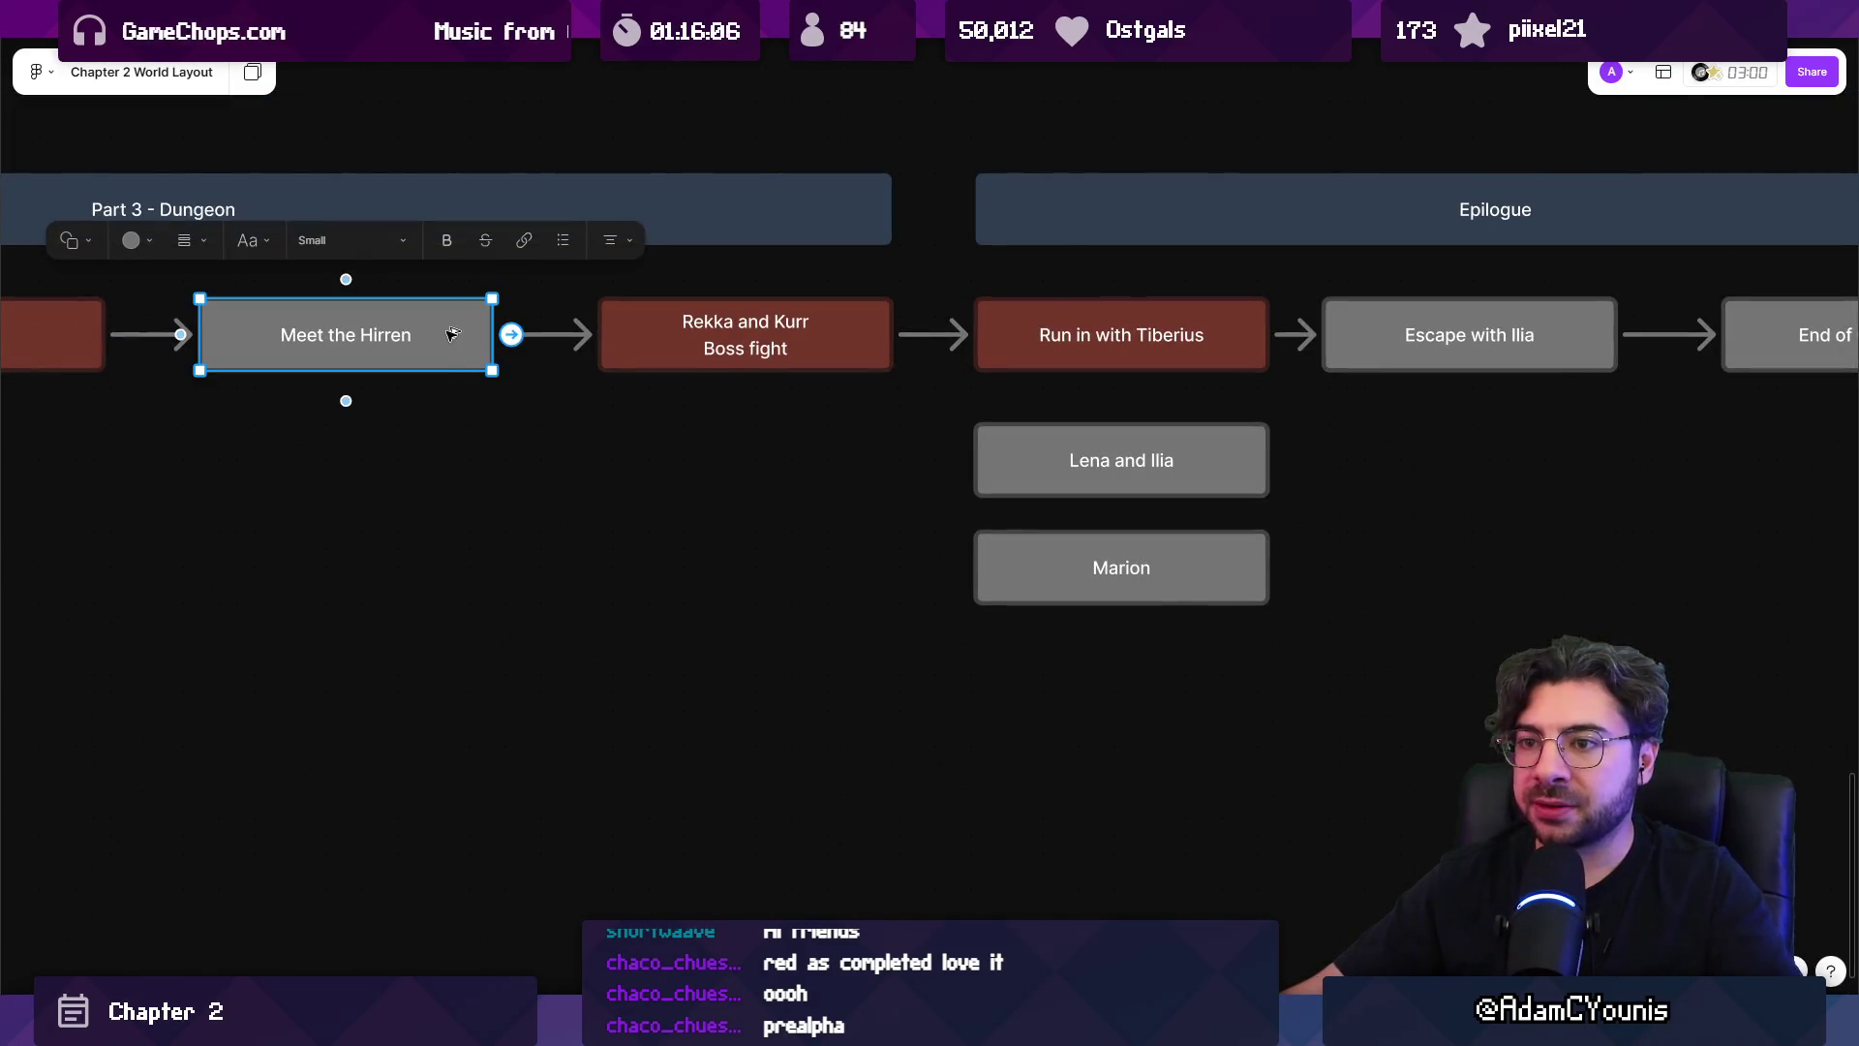
{"action": "left_click", "coordinate": [649, 334]}
{"action": "mouse_move", "coordinate": [470, 315]}
{"action": "left_mouse_down"}
{"action": "mouse_move", "coordinate": [545, 482]}
{"action": "mouse_move", "coordinate": [848, 423]}
{"action": "mouse_move", "coordinate": [871, 441]}
{"action": "left_mouse_up"}
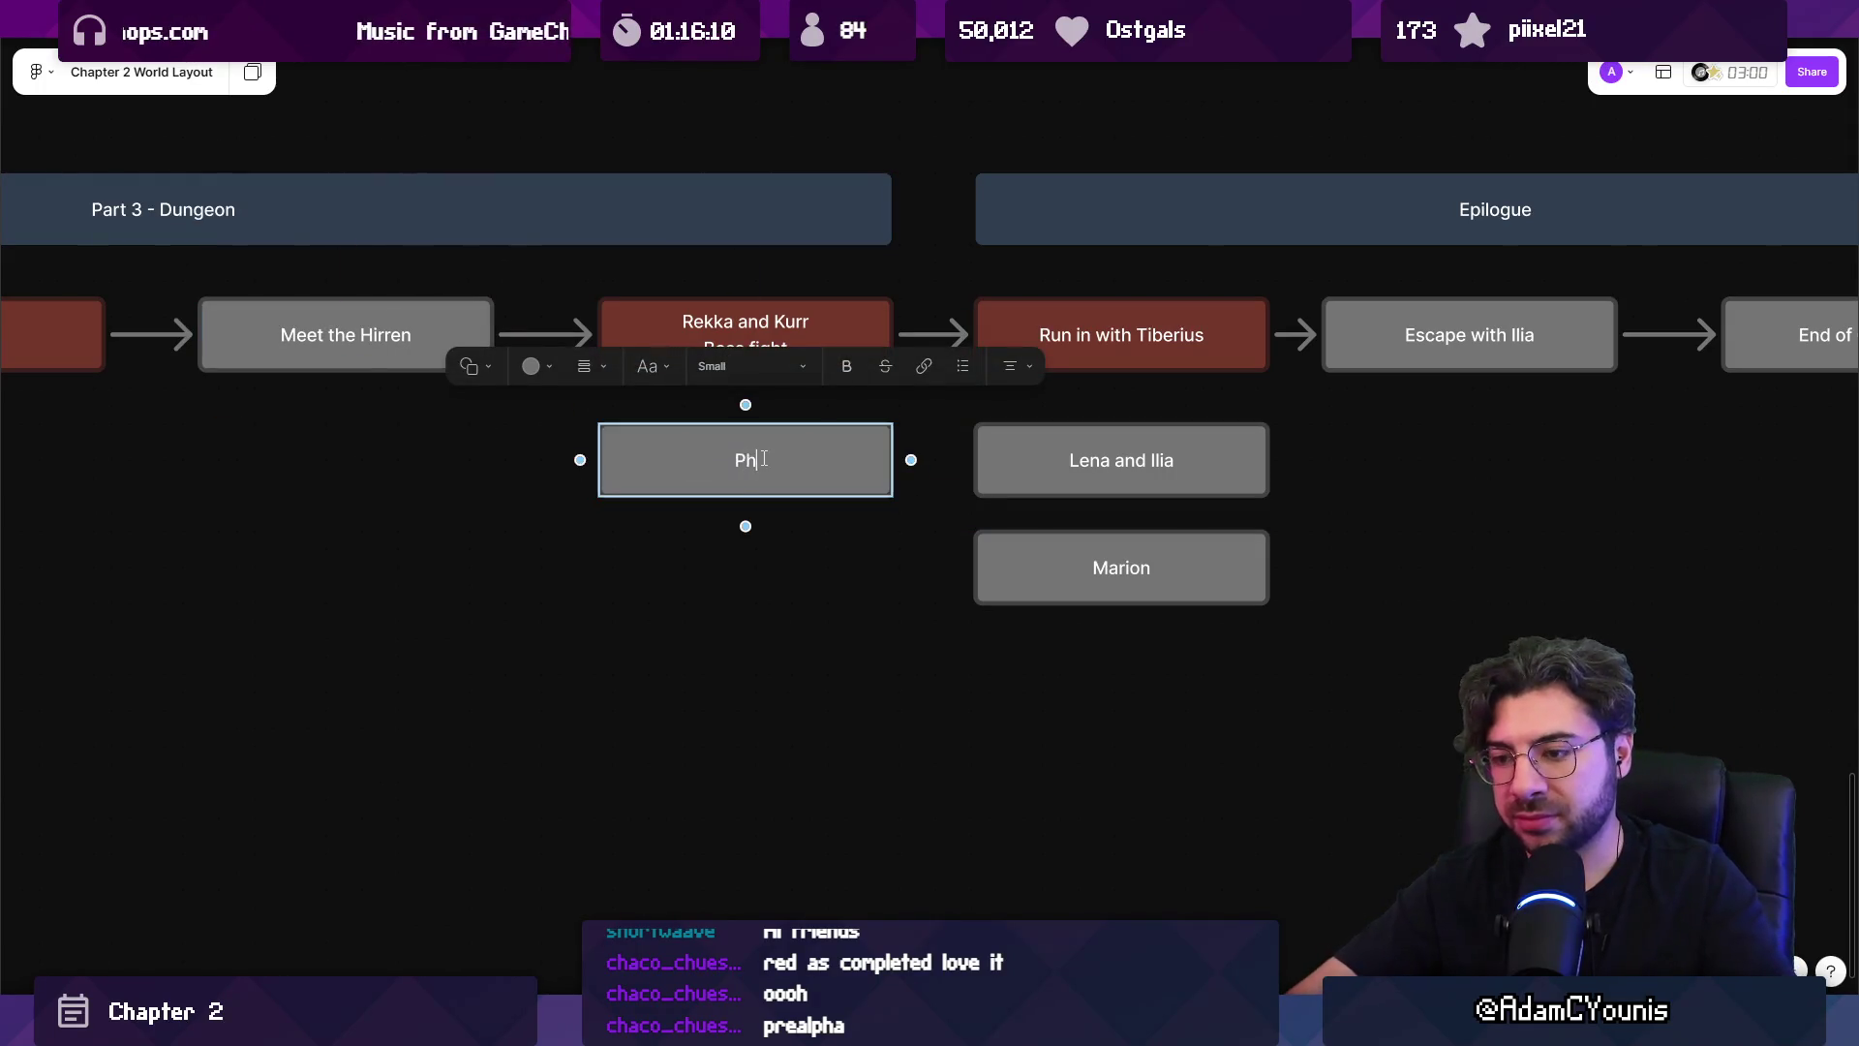
{"action": "type", "text": "ase 1"}
{"action": "left_click", "coordinate": [673, 530]}
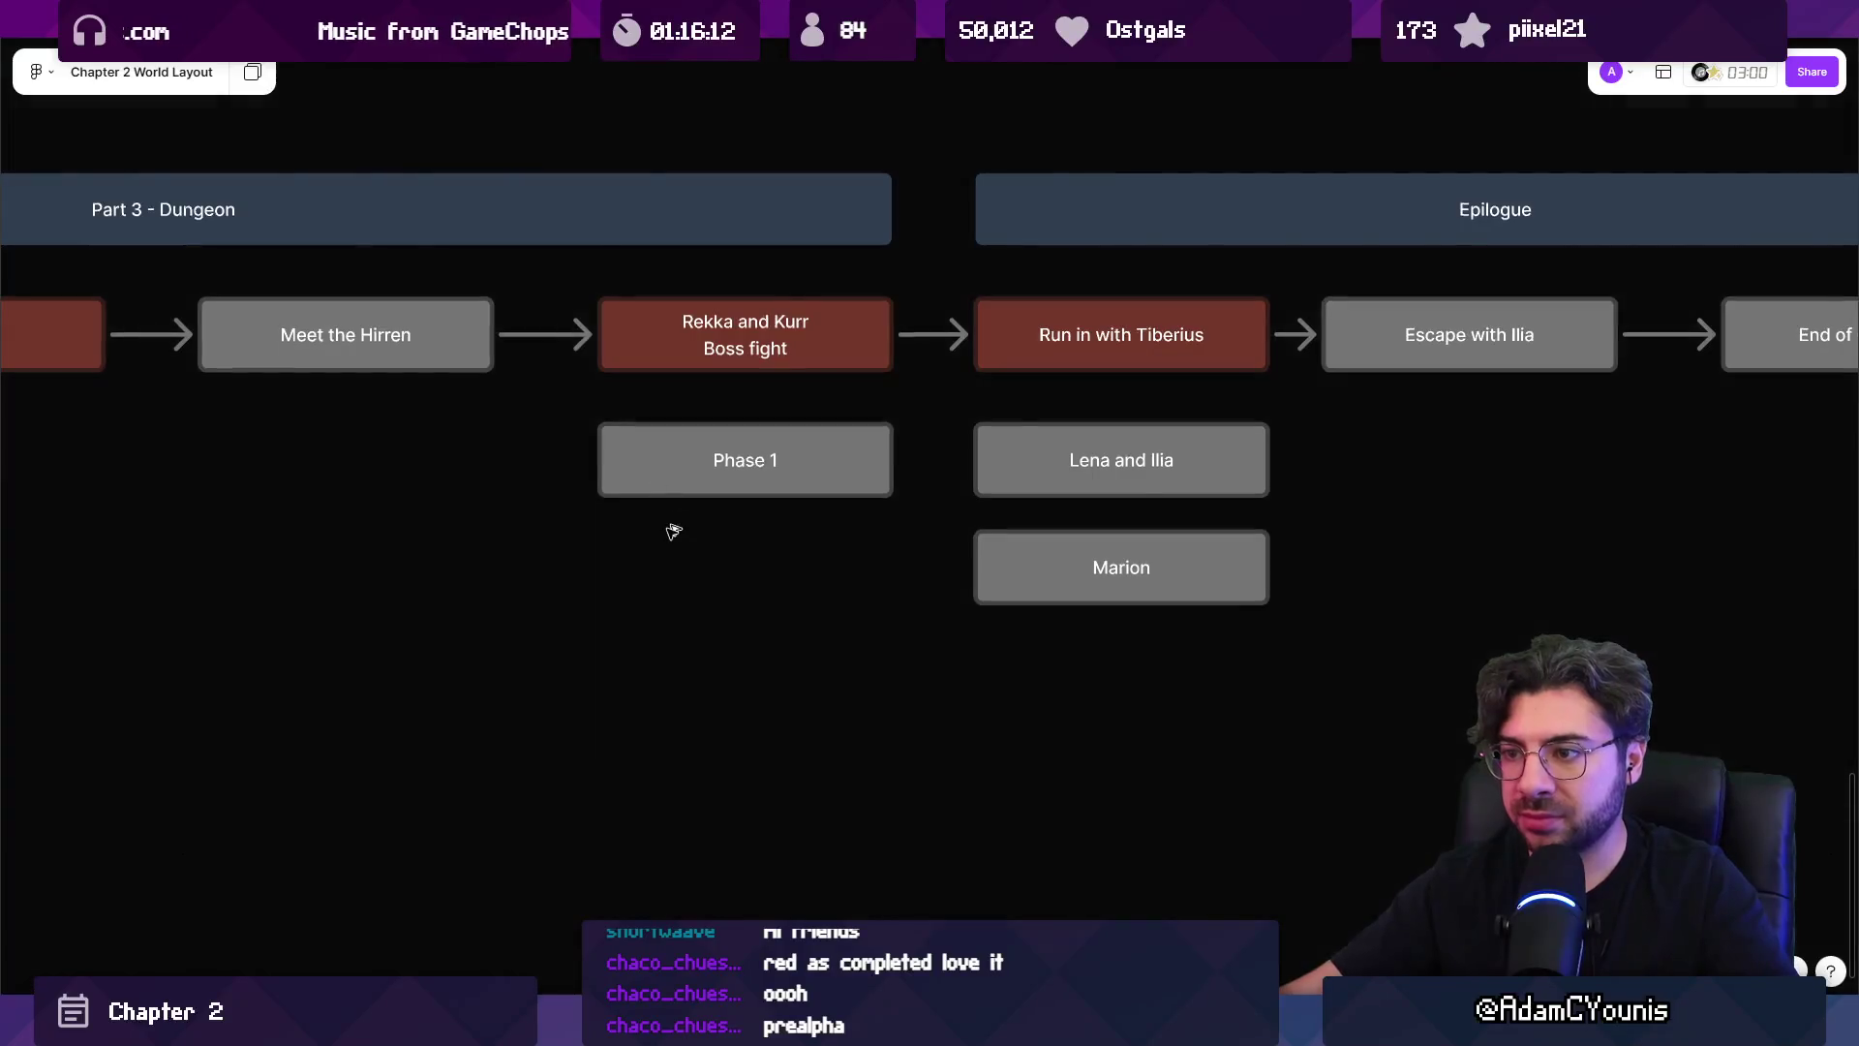
Copy the box downward twice as Phase 2 and Phase 3, lining Phase 3 up beneath.
{"action": "left_click", "coordinate": [663, 472]}
{"action": "mouse_move", "coordinate": [664, 473]}
{"action": "left_mouse_down"}
{"action": "mouse_move", "coordinate": [694, 556]}
{"action": "mouse_move", "coordinate": [623, 651]}
{"action": "left_mouse_up"}
{"action": "key", "text": "Escape"}
{"action": "key", "text": "Escape"}
{"action": "left_click", "coordinate": [689, 560]}
{"action": "double_click", "coordinate": [792, 659]}
{"action": "key", "text": "Escape"}
{"action": "key", "text": "Escape"}
{"action": "left_click", "coordinate": [623, 646]}
{"action": "left_click_drag", "start_coordinate": [622, 646], "coordinate": [623, 665]}
Shift Phase 1–3 down, add Intro Dialogue in the top slot, and space the phases evenly.
{"action": "left_click_drag", "start_coordinate": [521, 554], "coordinate": [559, 479]}
{"action": "left_click", "coordinate": [734, 397]}
{"action": "left_click", "coordinate": [739, 498], "text": "shift"}
{"action": "mouse_move", "coordinate": [739, 498]}
{"action": "left_mouse_down"}
{"action": "mouse_move", "coordinate": [731, 523]}
{"action": "mouse_move", "coordinate": [736, 427]}
{"action": "mouse_move", "coordinate": [794, 376]}
{"action": "left_mouse_up"}
{"action": "type", "text": "Intro Dialogue"}
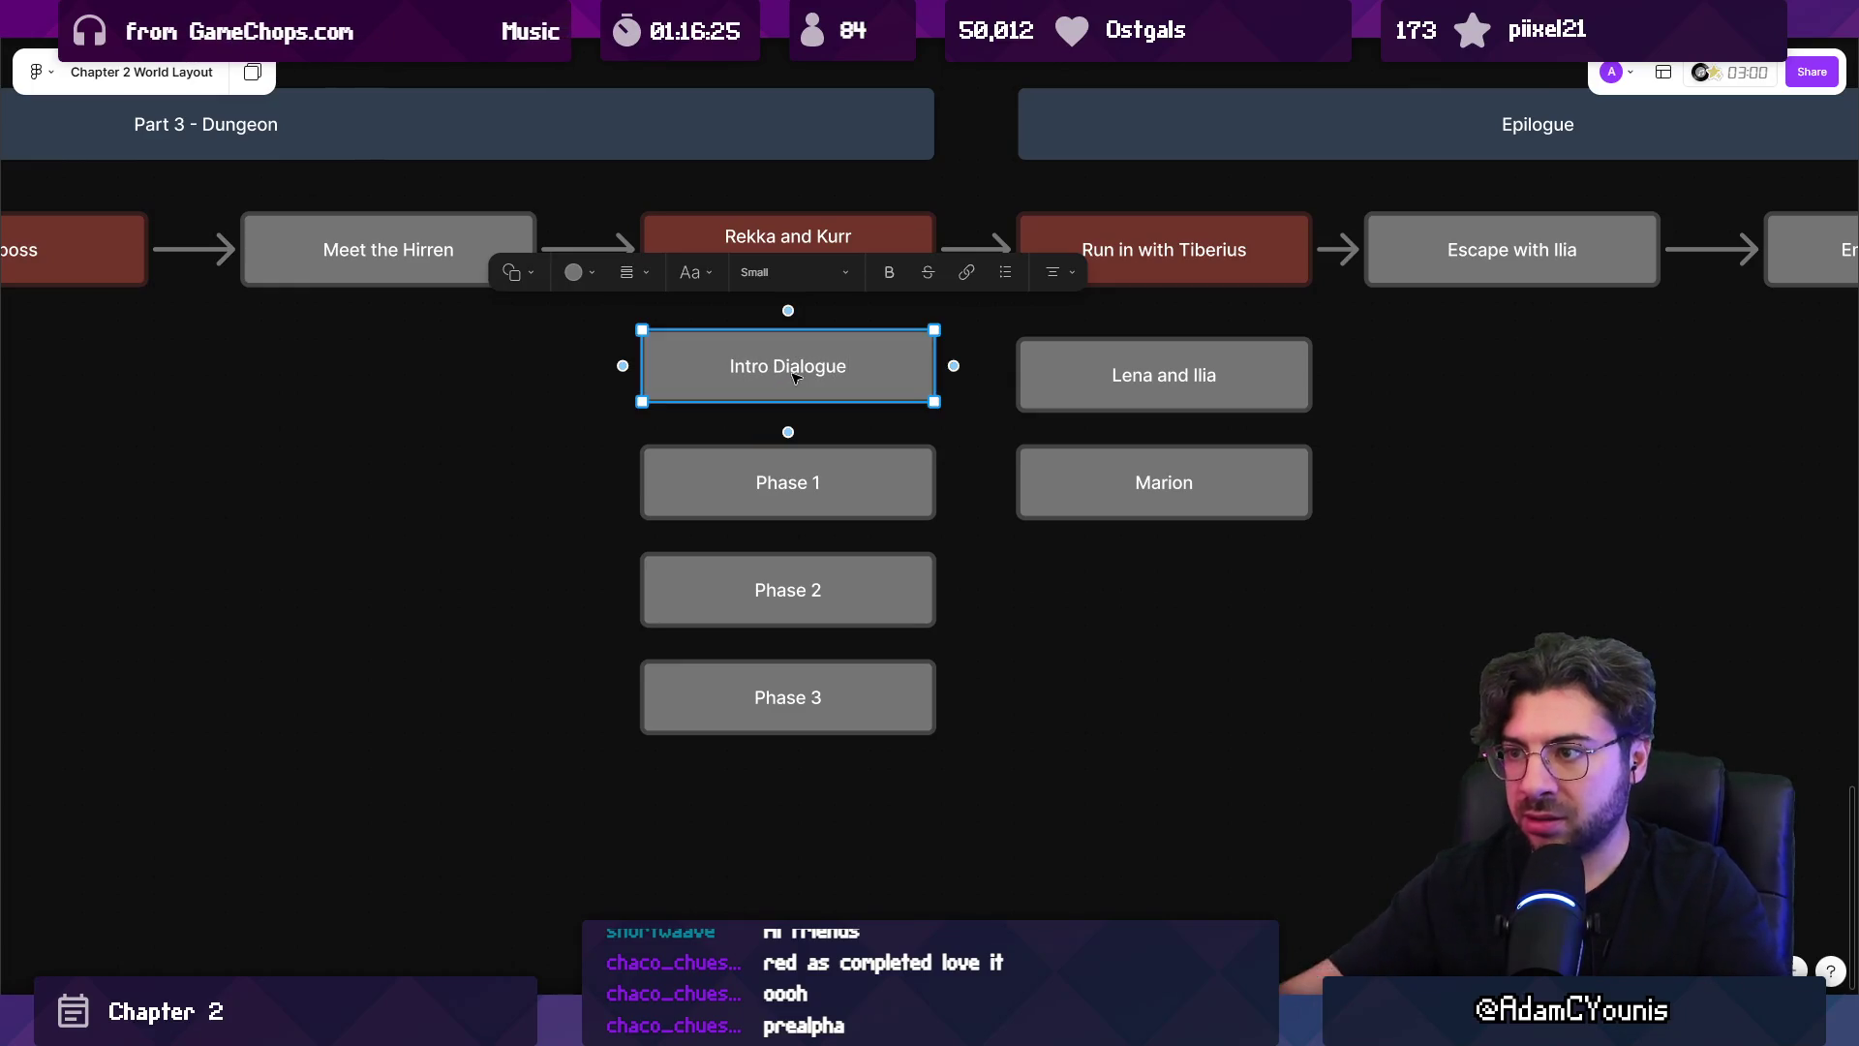
{"action": "left_click", "coordinate": [731, 490]}
{"action": "left_click", "coordinate": [787, 590], "text": "shift"}
{"action": "left_click", "coordinate": [787, 697], "text": "shift"}
{"action": "mouse_move", "coordinate": [733, 525]}
{"action": "left_mouse_down"}
{"action": "mouse_move", "coordinate": [731, 473]}
{"action": "mouse_move", "coordinate": [729, 501]}
{"action": "left_mouse_up"}
Copy Intro Dialogue below Phase 3 and relabel it Ending Cutscene.
{"action": "left_click", "coordinate": [733, 363]}
{"action": "left_click", "coordinate": [733, 359]}
{"action": "left_click_drag", "start_coordinate": [726, 360], "coordinate": [716, 807]}
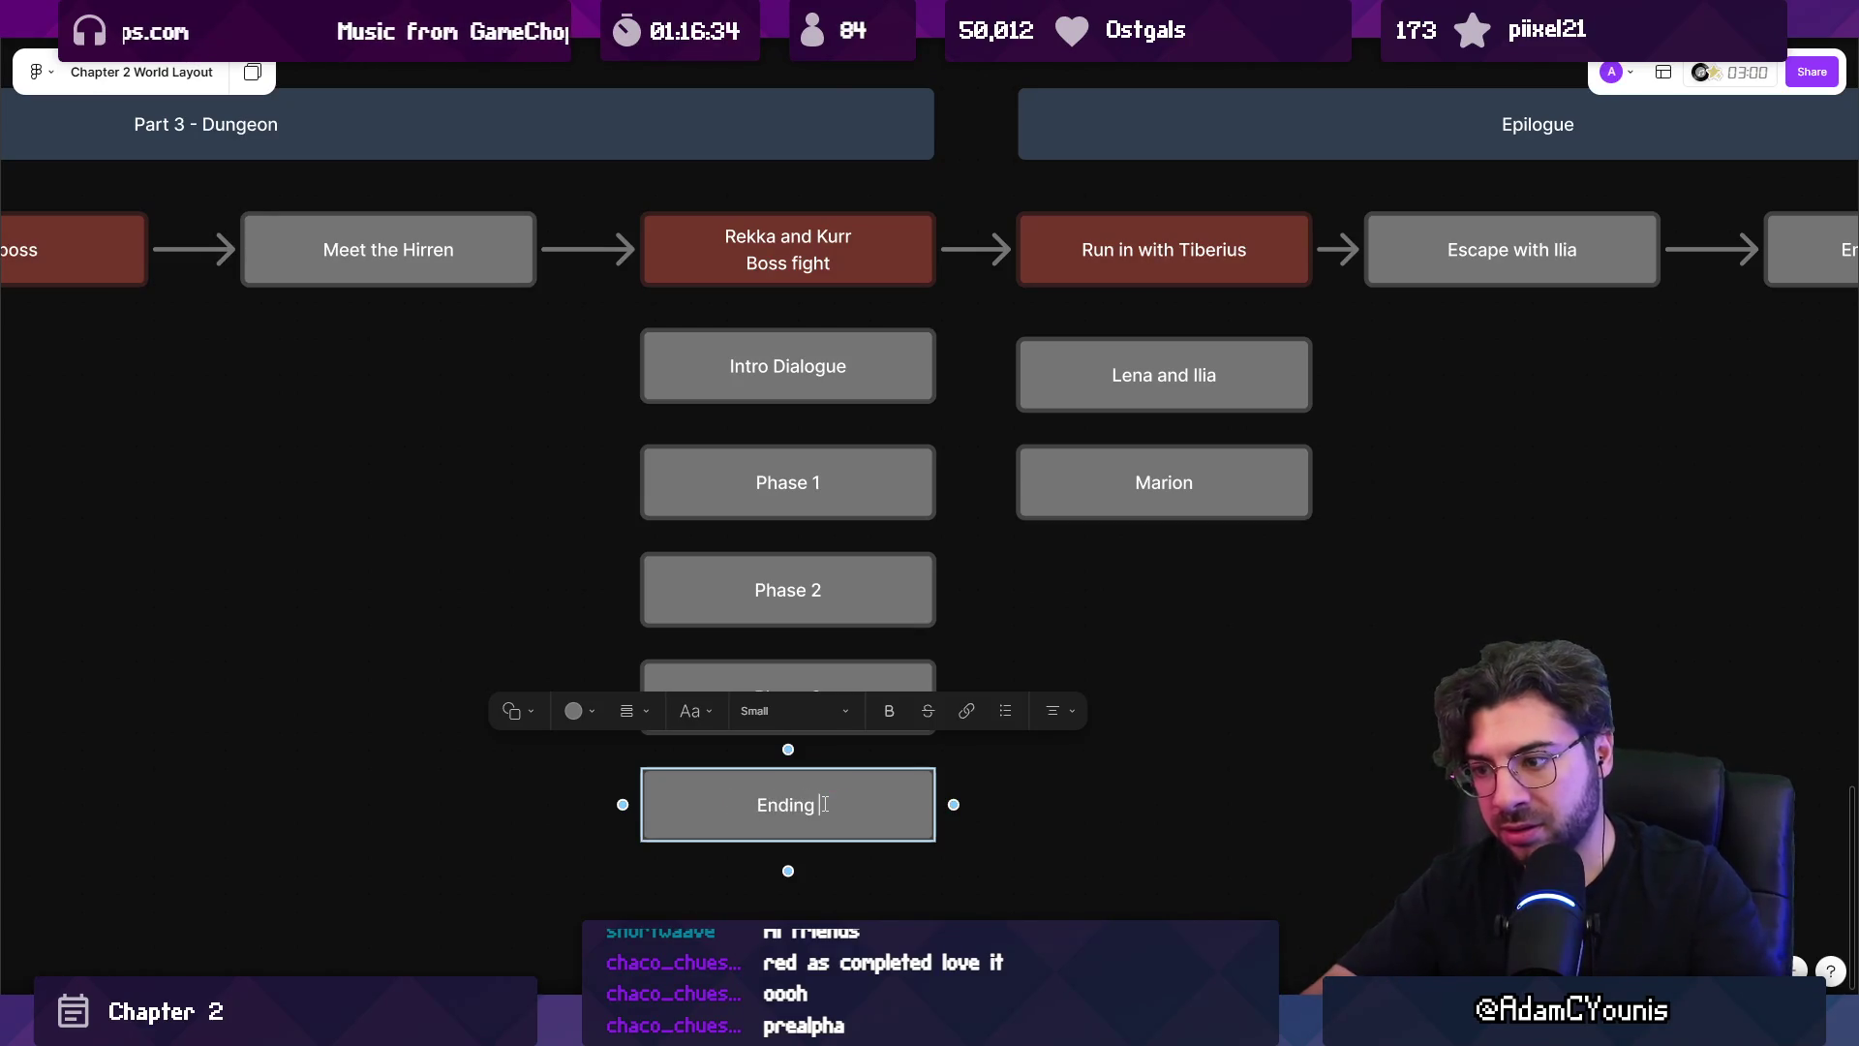
{"action": "key", "text": "Escape"}
{"action": "scroll", "coordinate": [823, 484], "scroll_direction": "down", "scroll_amount": 2}
Chain connectors from Intro Dialogue through Phase 1, Phase 2 and Phase 3 to Ending Cutscene.
{"action": "left_click", "coordinate": [862, 278]}
{"action": "mouse_move", "coordinate": [958, 280]}
{"action": "left_mouse_down"}
{"action": "mouse_move", "coordinate": [784, 392]}
{"action": "mouse_move", "coordinate": [801, 394]}
{"action": "left_mouse_up"}
{"action": "left_click", "coordinate": [902, 403]}
{"action": "mouse_move", "coordinate": [959, 394]}
{"action": "left_mouse_down"}
{"action": "mouse_move", "coordinate": [877, 503]}
{"action": "mouse_move", "coordinate": [661, 606]}
{"action": "left_mouse_up"}
{"action": "left_click", "coordinate": [893, 503]}
{"action": "left_click", "coordinate": [669, 608]}
{"action": "left_click_drag", "start_coordinate": [958, 610], "coordinate": [674, 720]}
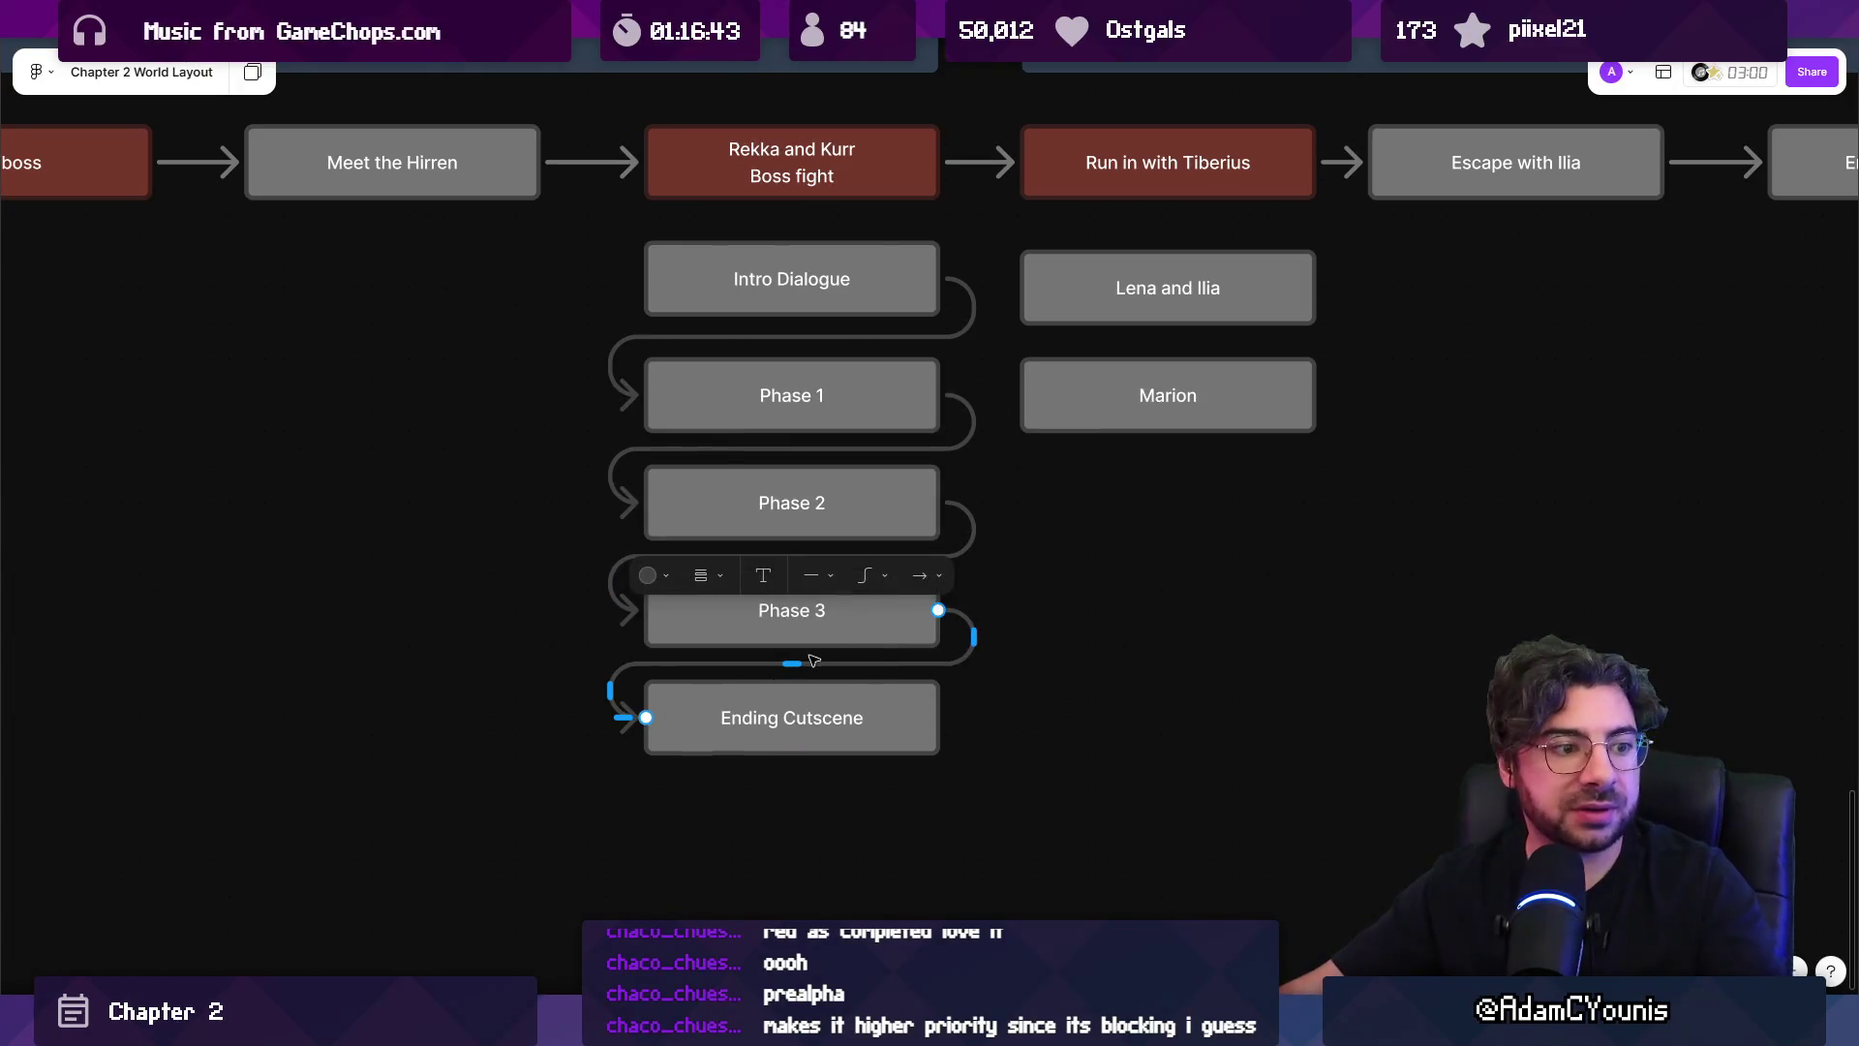
{"action": "left_click", "coordinate": [813, 647]}
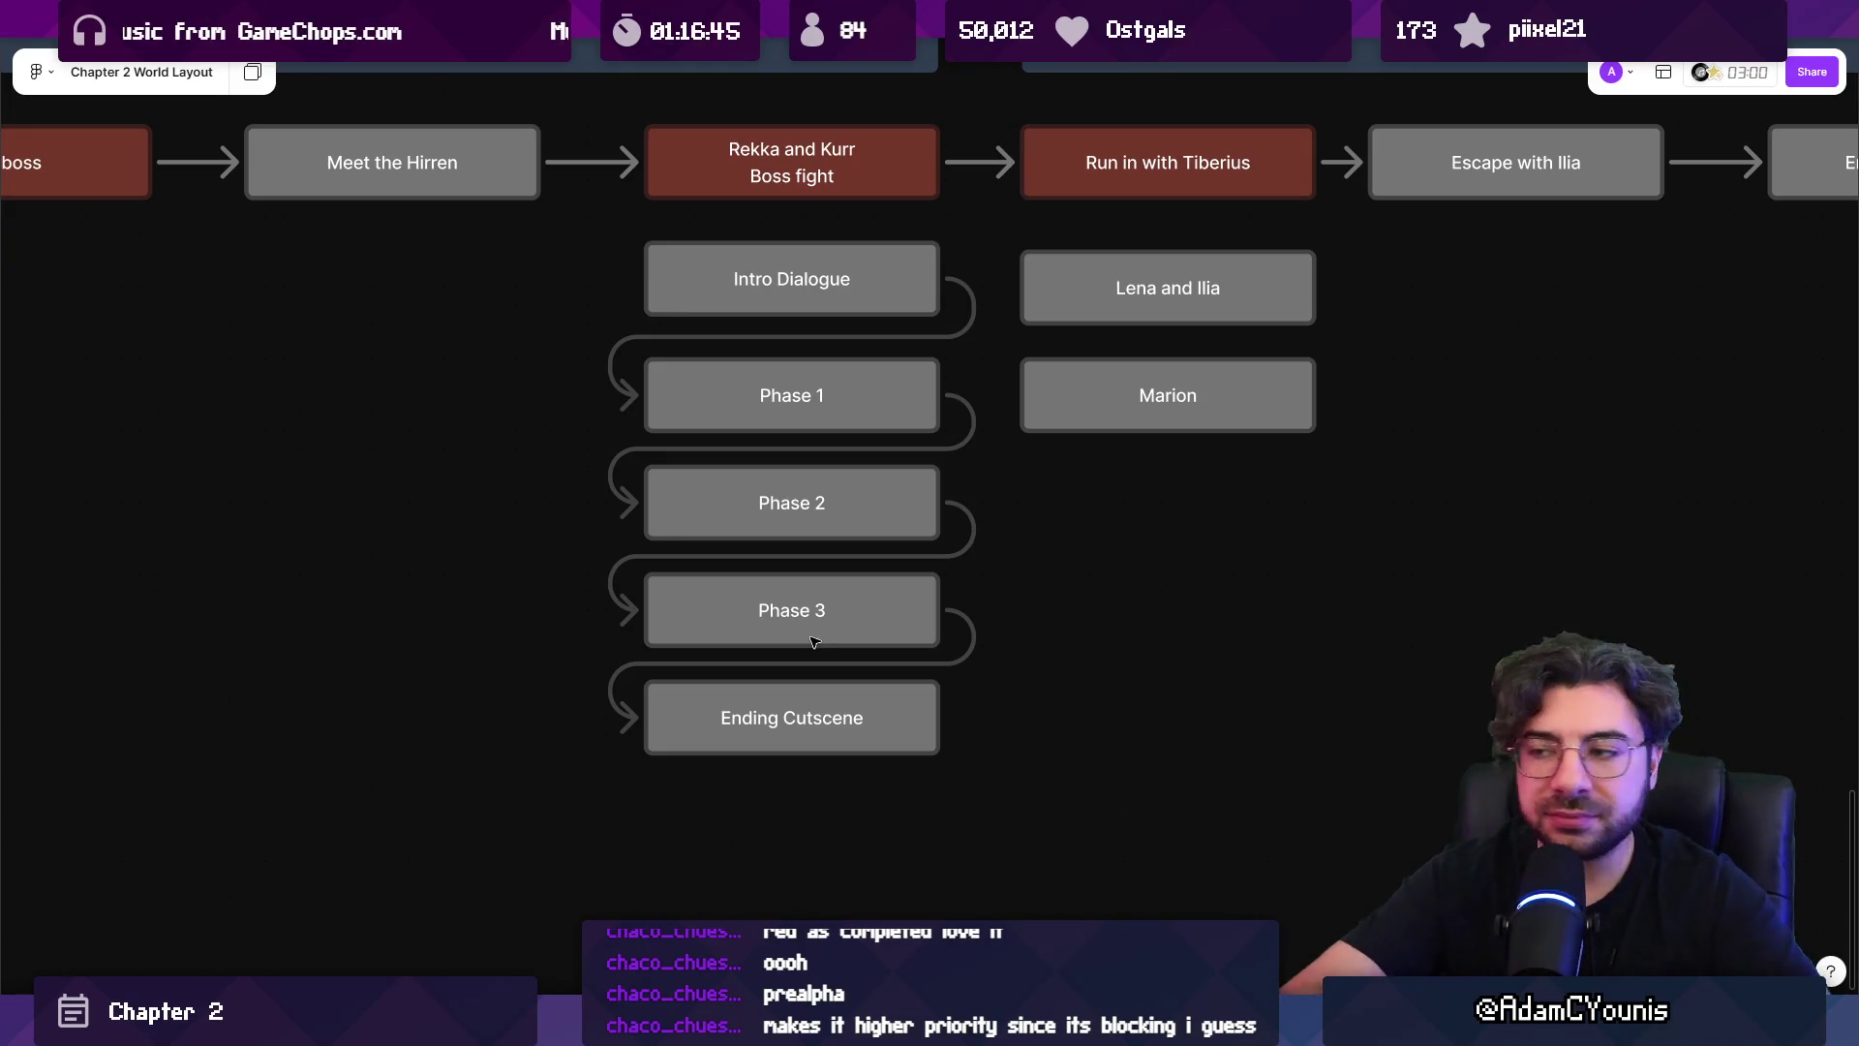
Link Ending Cutscene to Run in with Tiberius, delete the direct arrow, and connect Rekka and Kurr to Intro Dialogue.
{"action": "left_click", "coordinate": [864, 689]}
{"action": "left_click_drag", "start_coordinate": [938, 718], "coordinate": [1023, 162]}
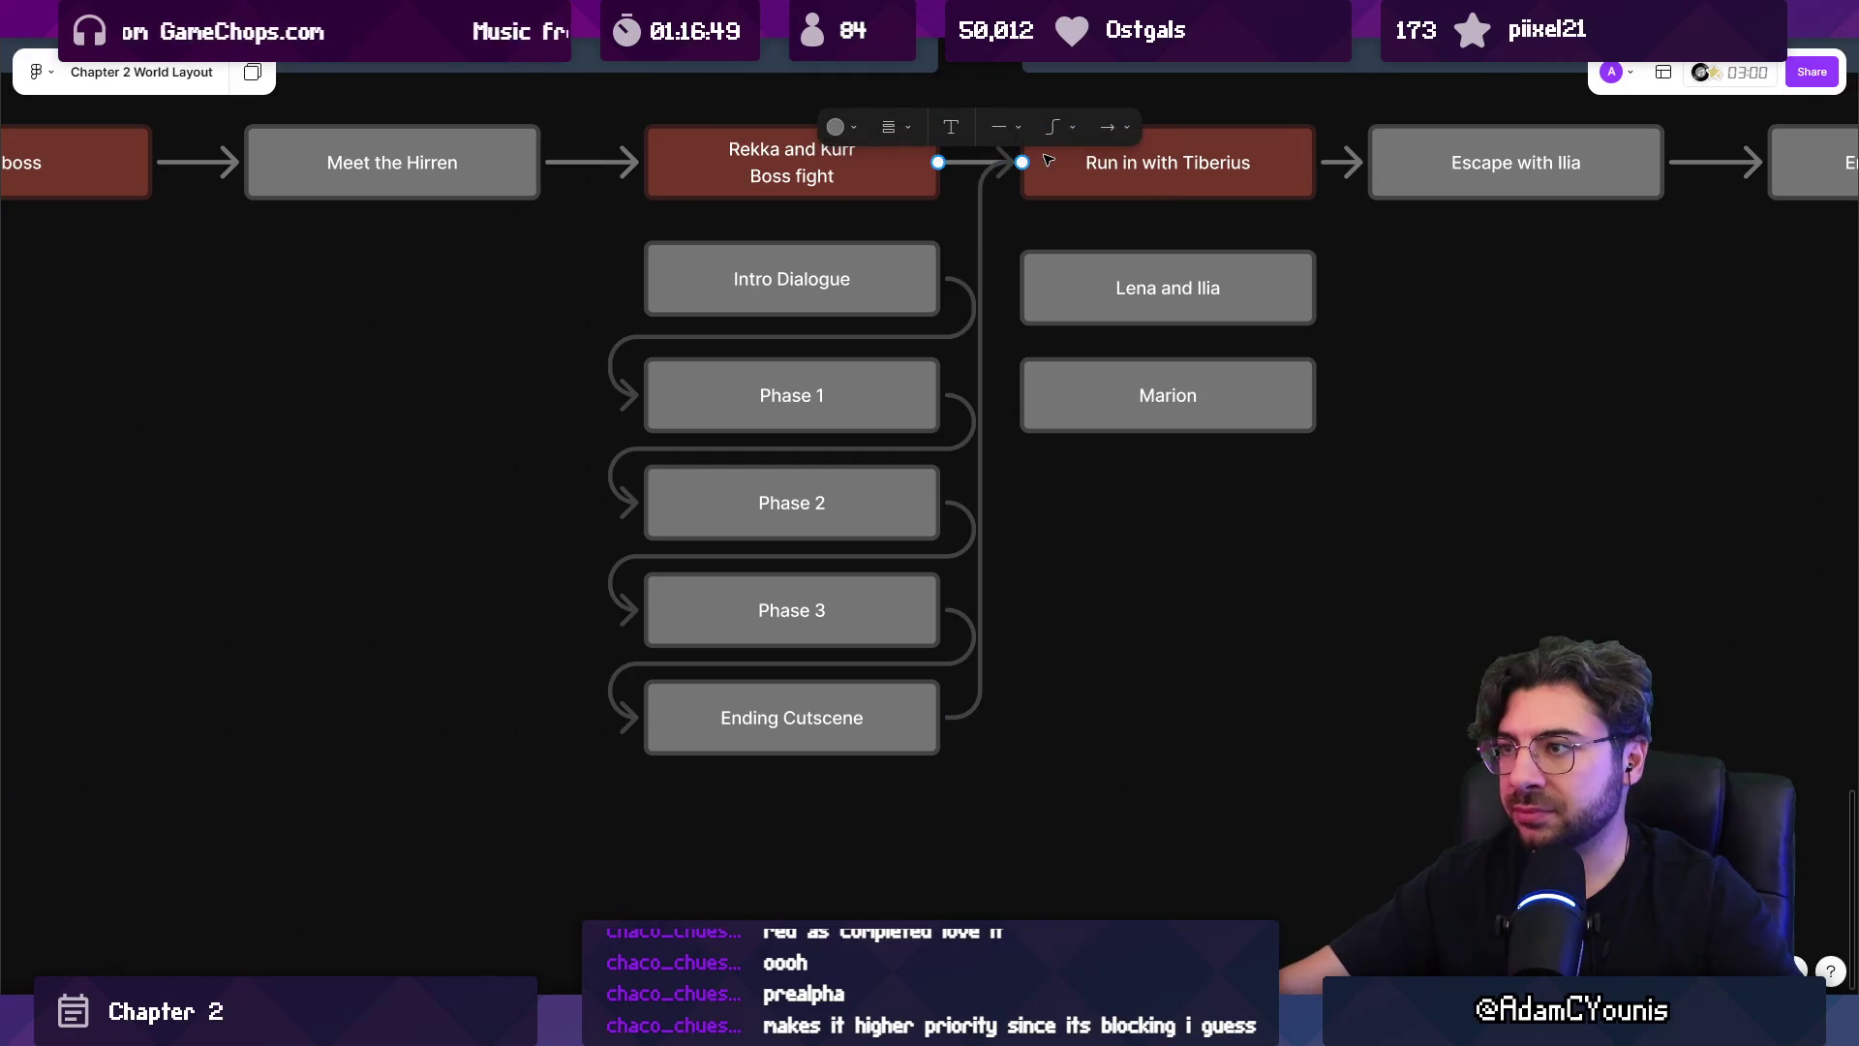
{"action": "key", "text": "Delete"}
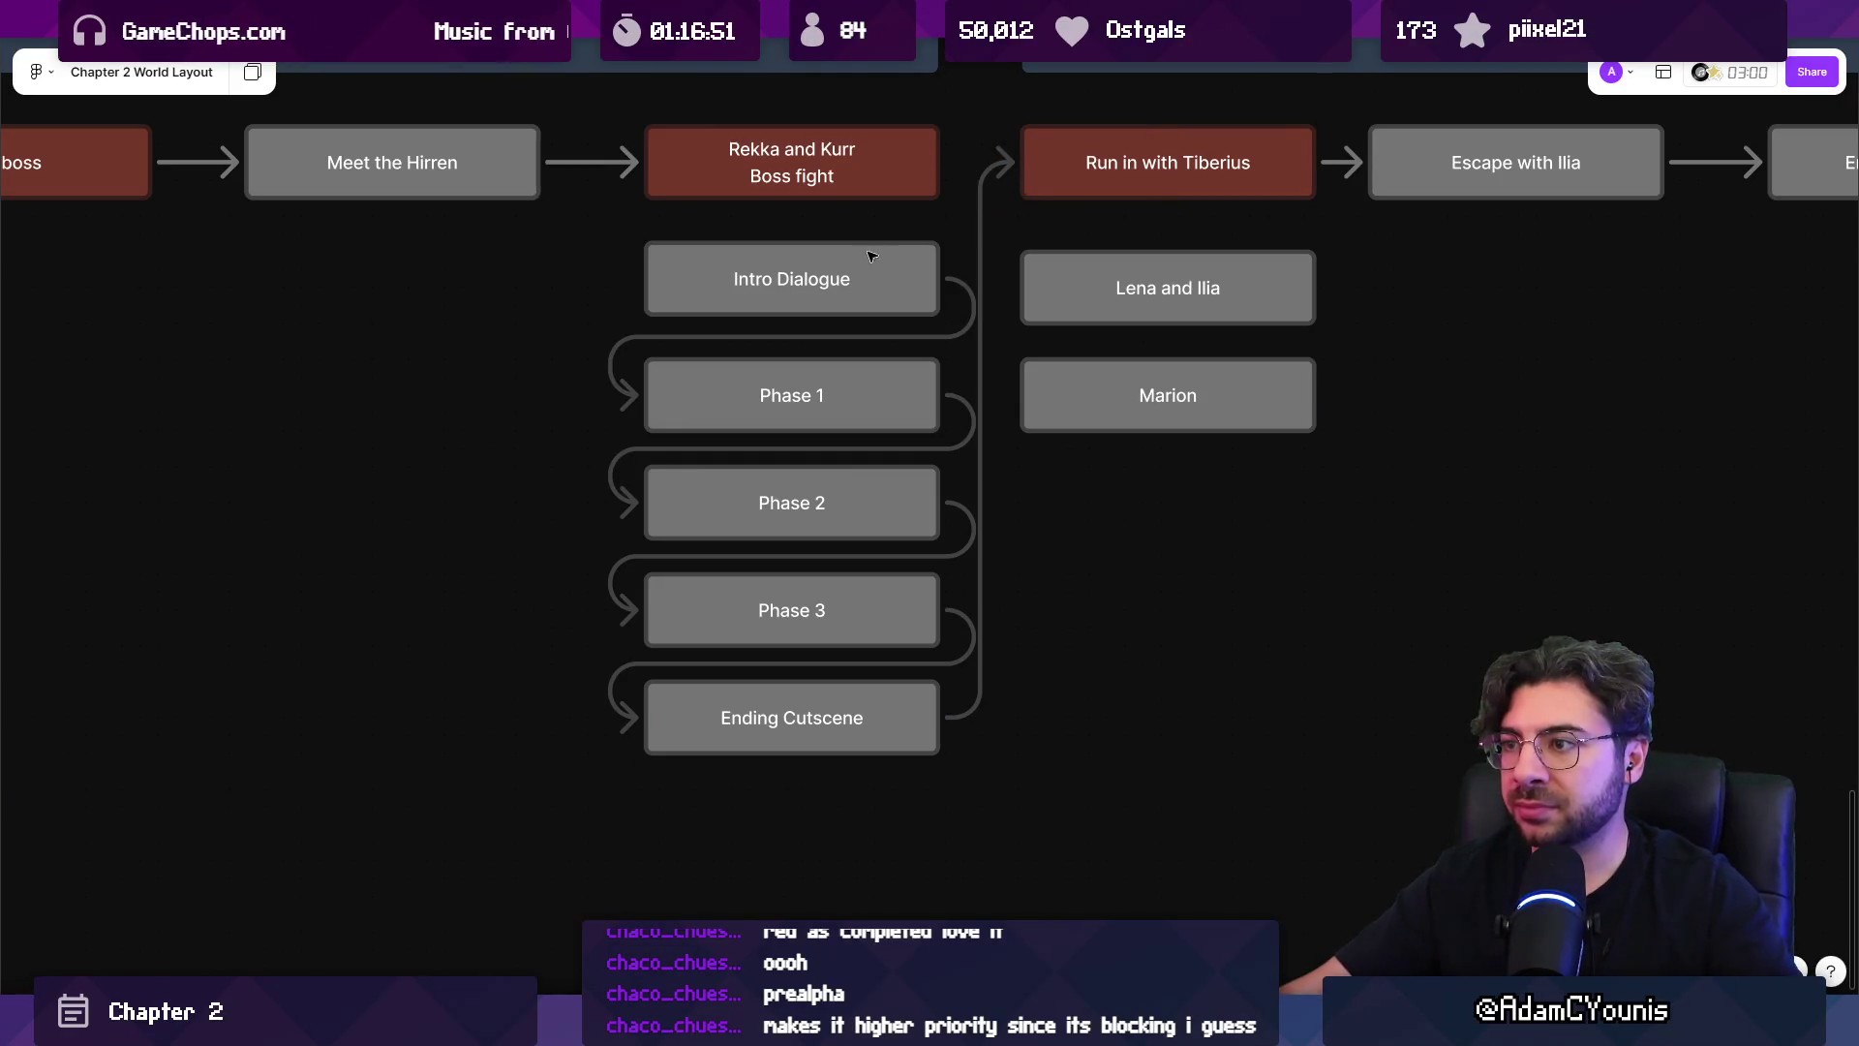
{"action": "left_click", "coordinate": [796, 192]}
{"action": "mouse_move", "coordinate": [955, 164]}
{"action": "left_mouse_down"}
{"action": "mouse_move", "coordinate": [625, 274]}
{"action": "mouse_move", "coordinate": [642, 282]}
{"action": "left_mouse_up"}
{"action": "left_click", "coordinate": [1224, 577]}
{"action": "scroll", "coordinate": [825, 506], "scroll_direction": "down", "scroll_amount": 5}
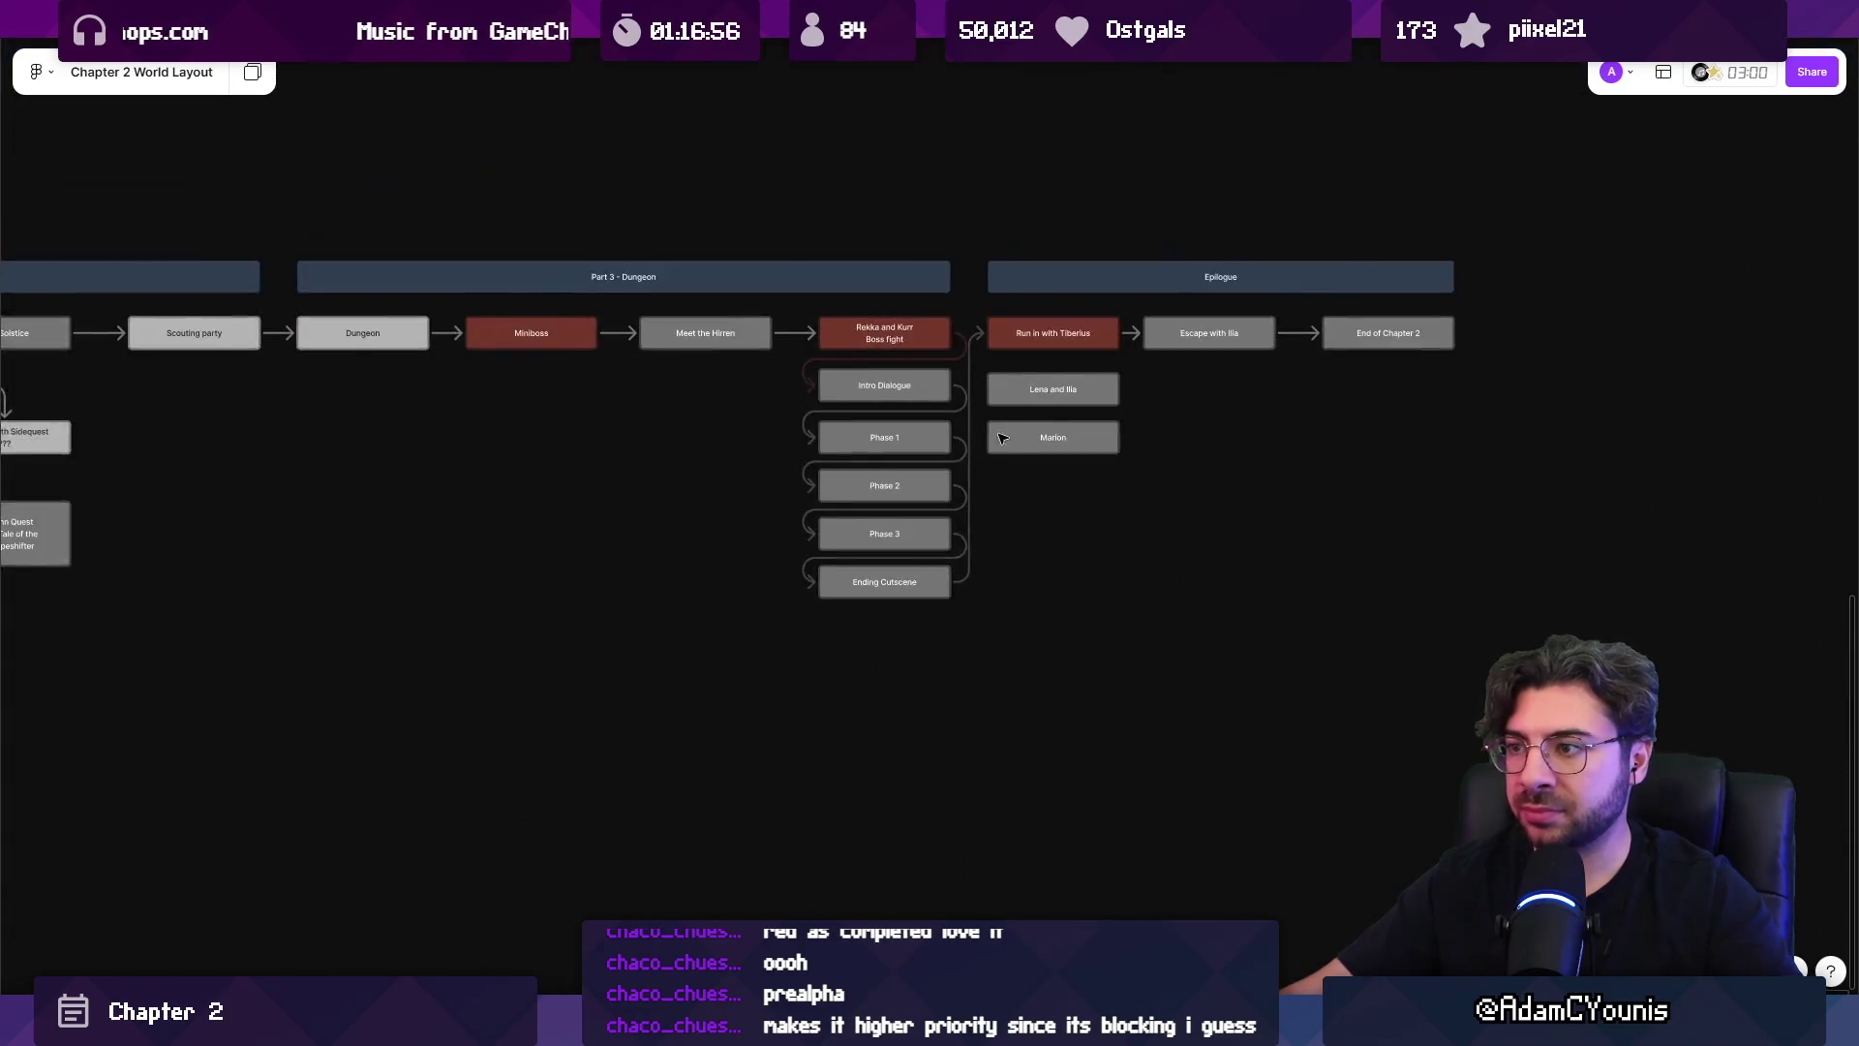
Marquee-select the Epilogue group and nudge it slightly to the right.
{"action": "left_click_drag", "start_coordinate": [825, 507], "coordinate": [1369, 249]}
{"action": "left_click_drag", "start_coordinate": [821, 294], "coordinate": [852, 295]}
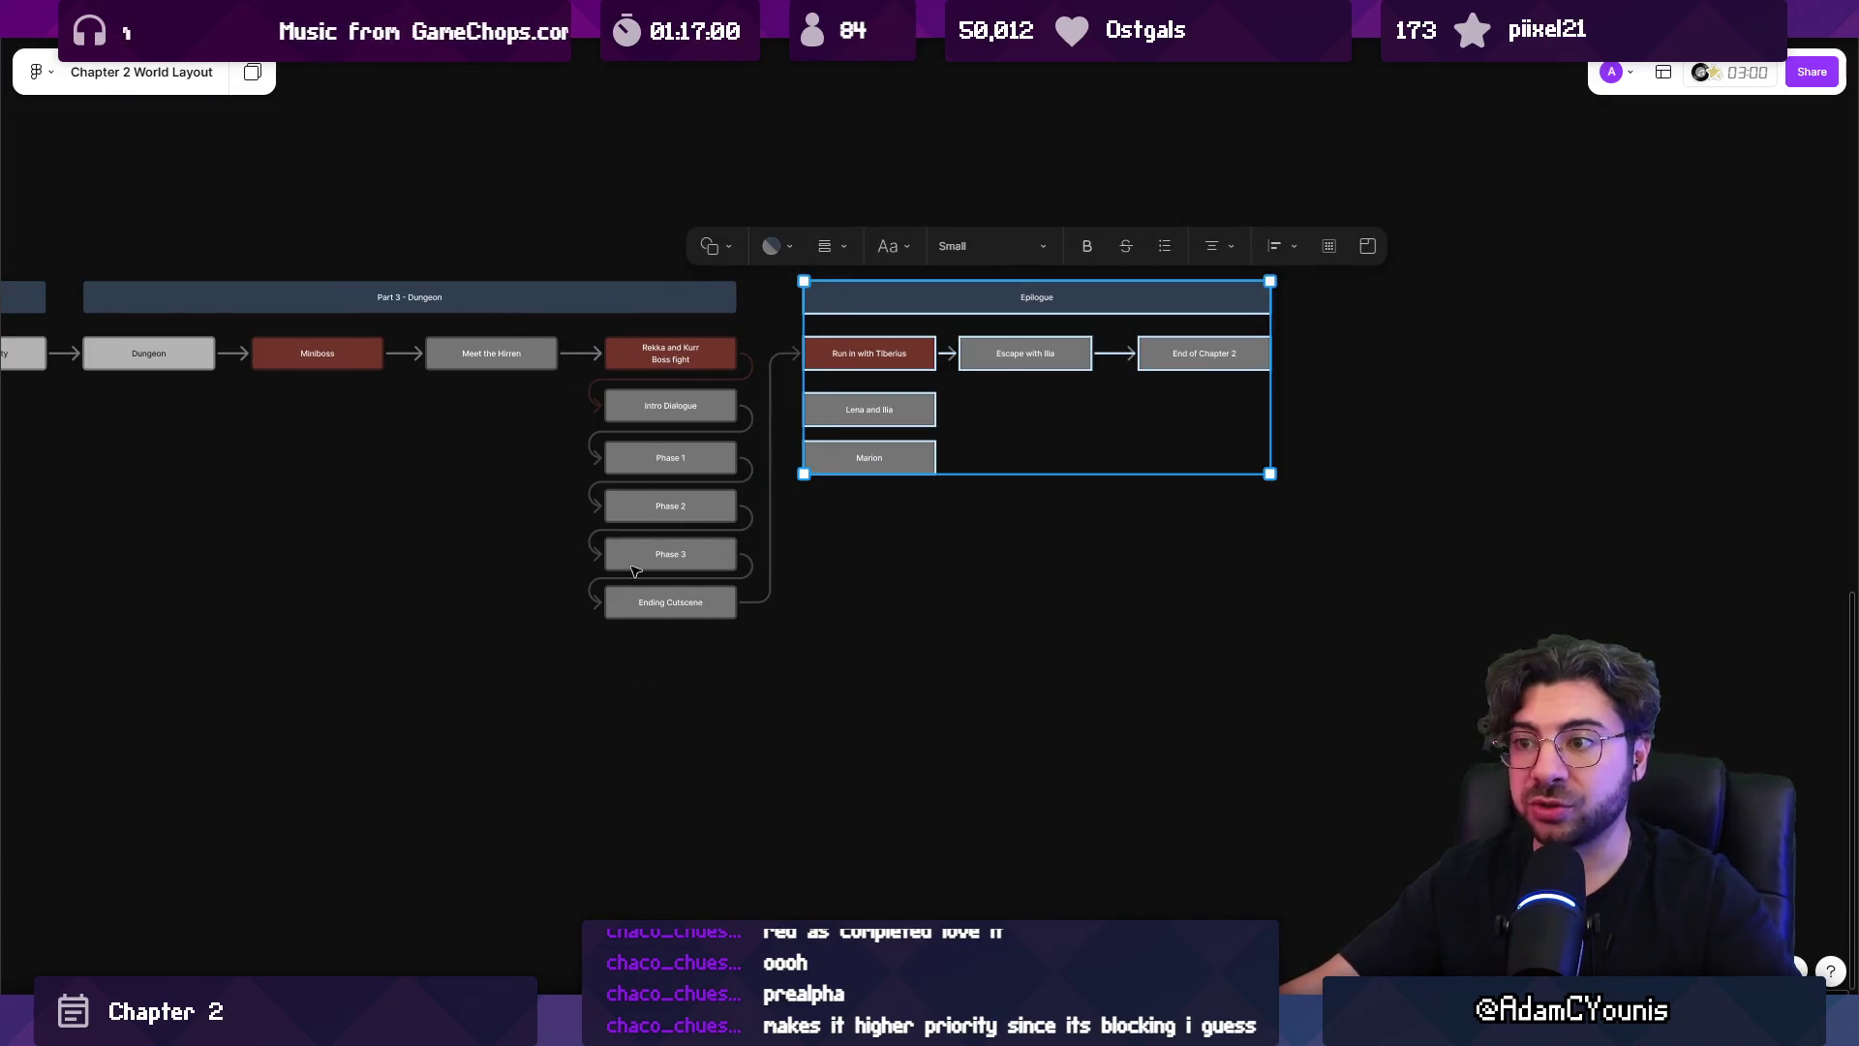
{"action": "left_click", "coordinate": [520, 569]}
{"action": "scroll", "coordinate": [610, 469], "scroll_direction": "left", "scroll_amount": 10}
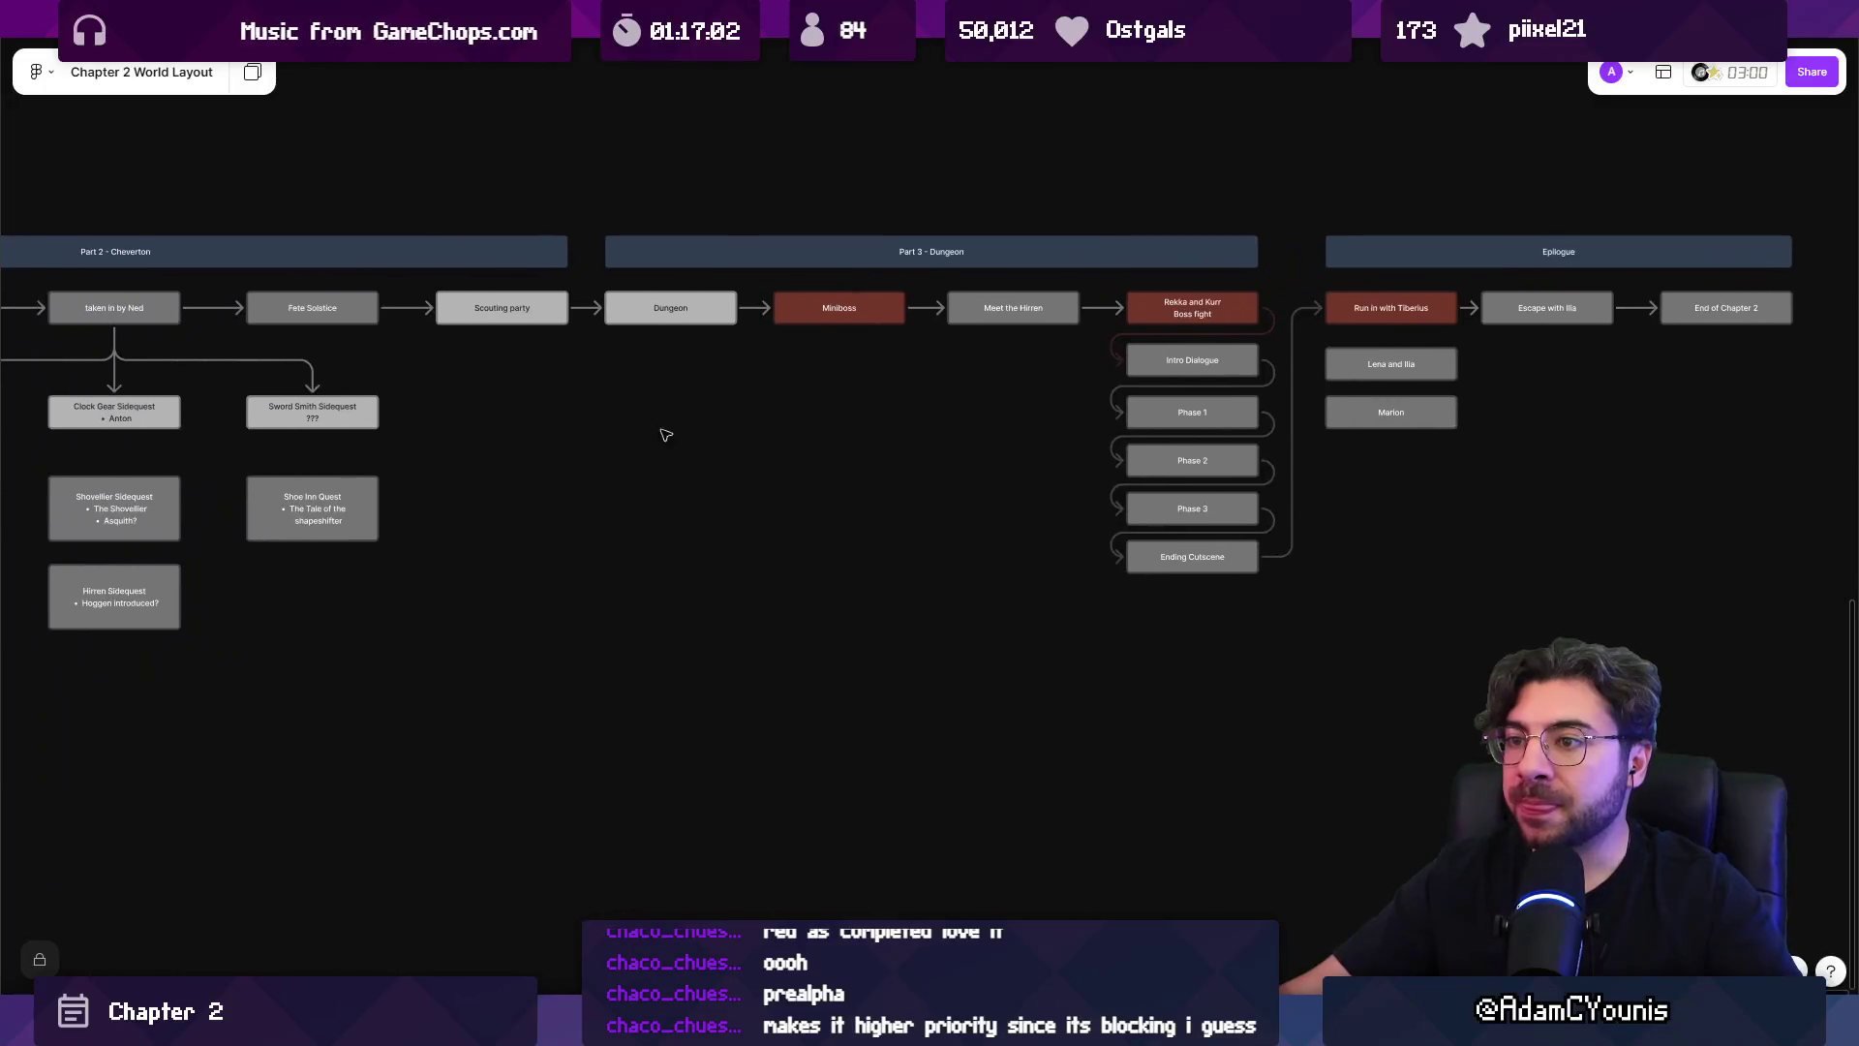
{"action": "scroll", "coordinate": [654, 402], "scroll_direction": "left", "scroll_amount": 15}
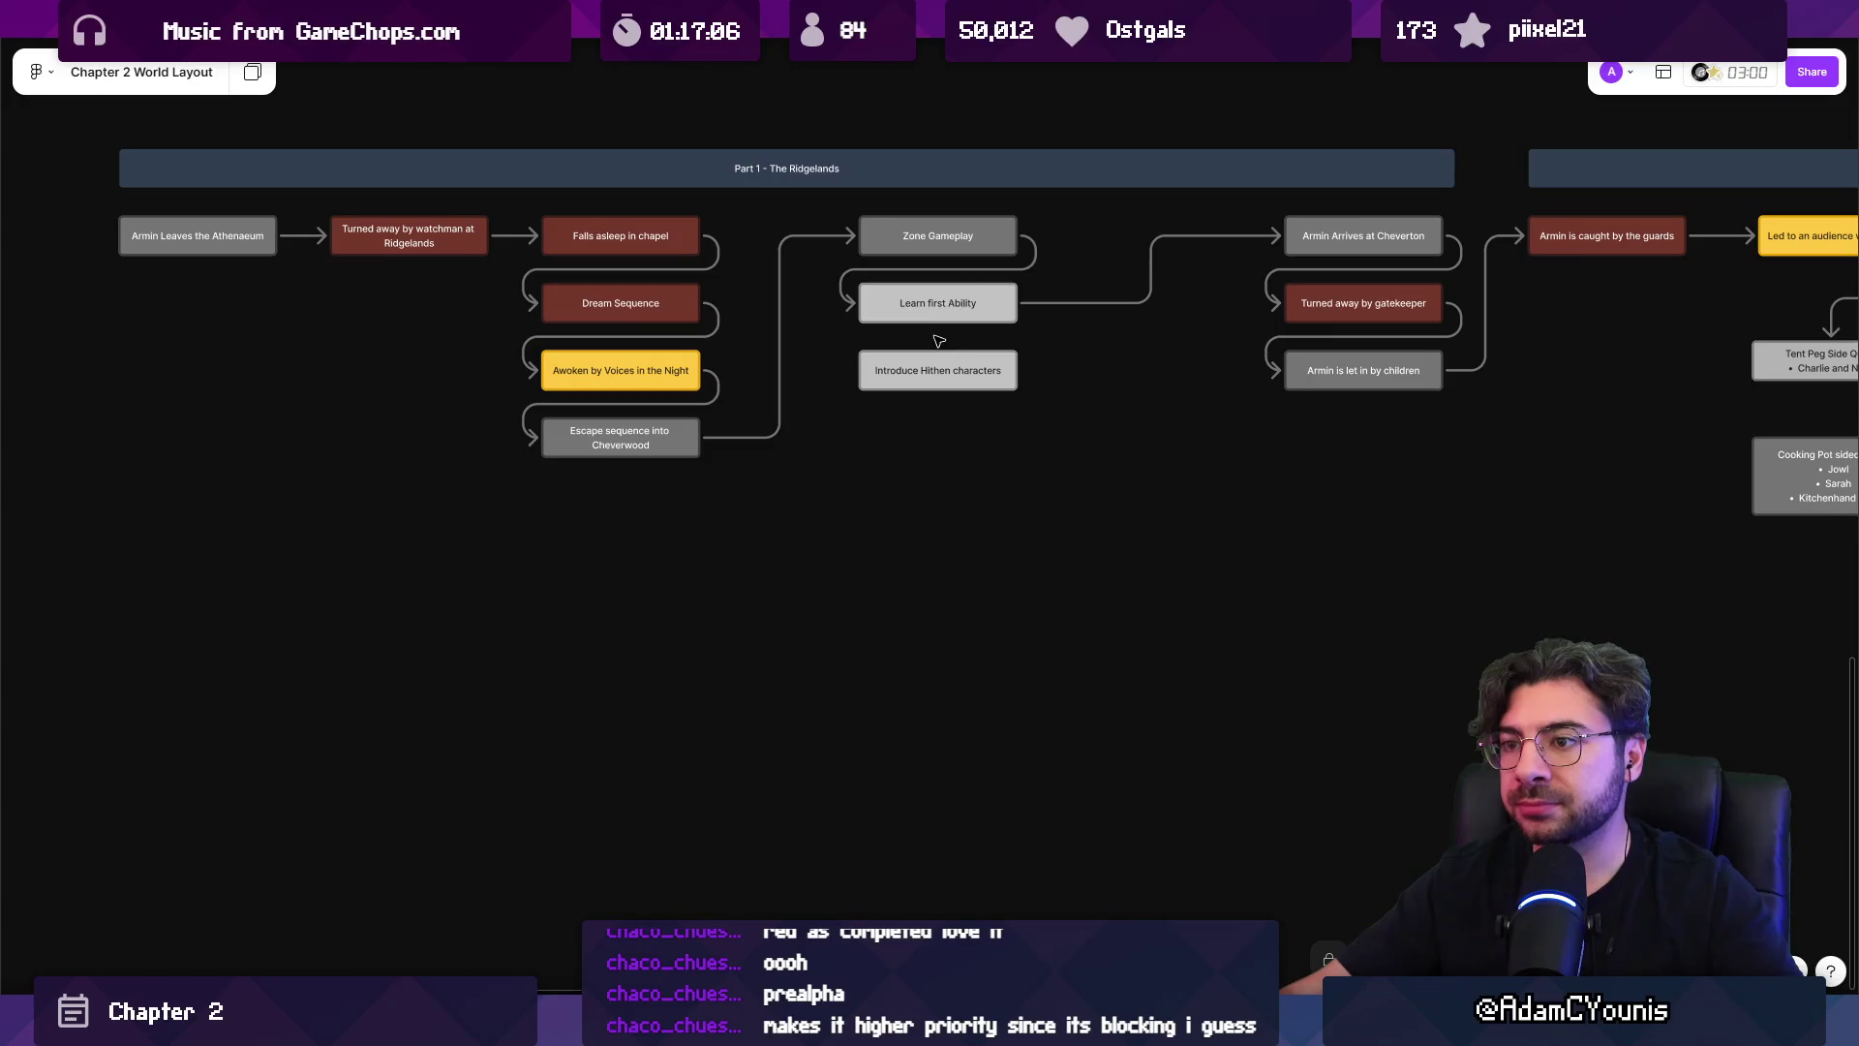
{"action": "scroll", "coordinate": [983, 329], "scroll_direction": "up", "scroll_amount": 5}
Fill the Learn first Ability box yellow to mark it as Testable.
{"action": "left_click", "coordinate": [932, 427]}
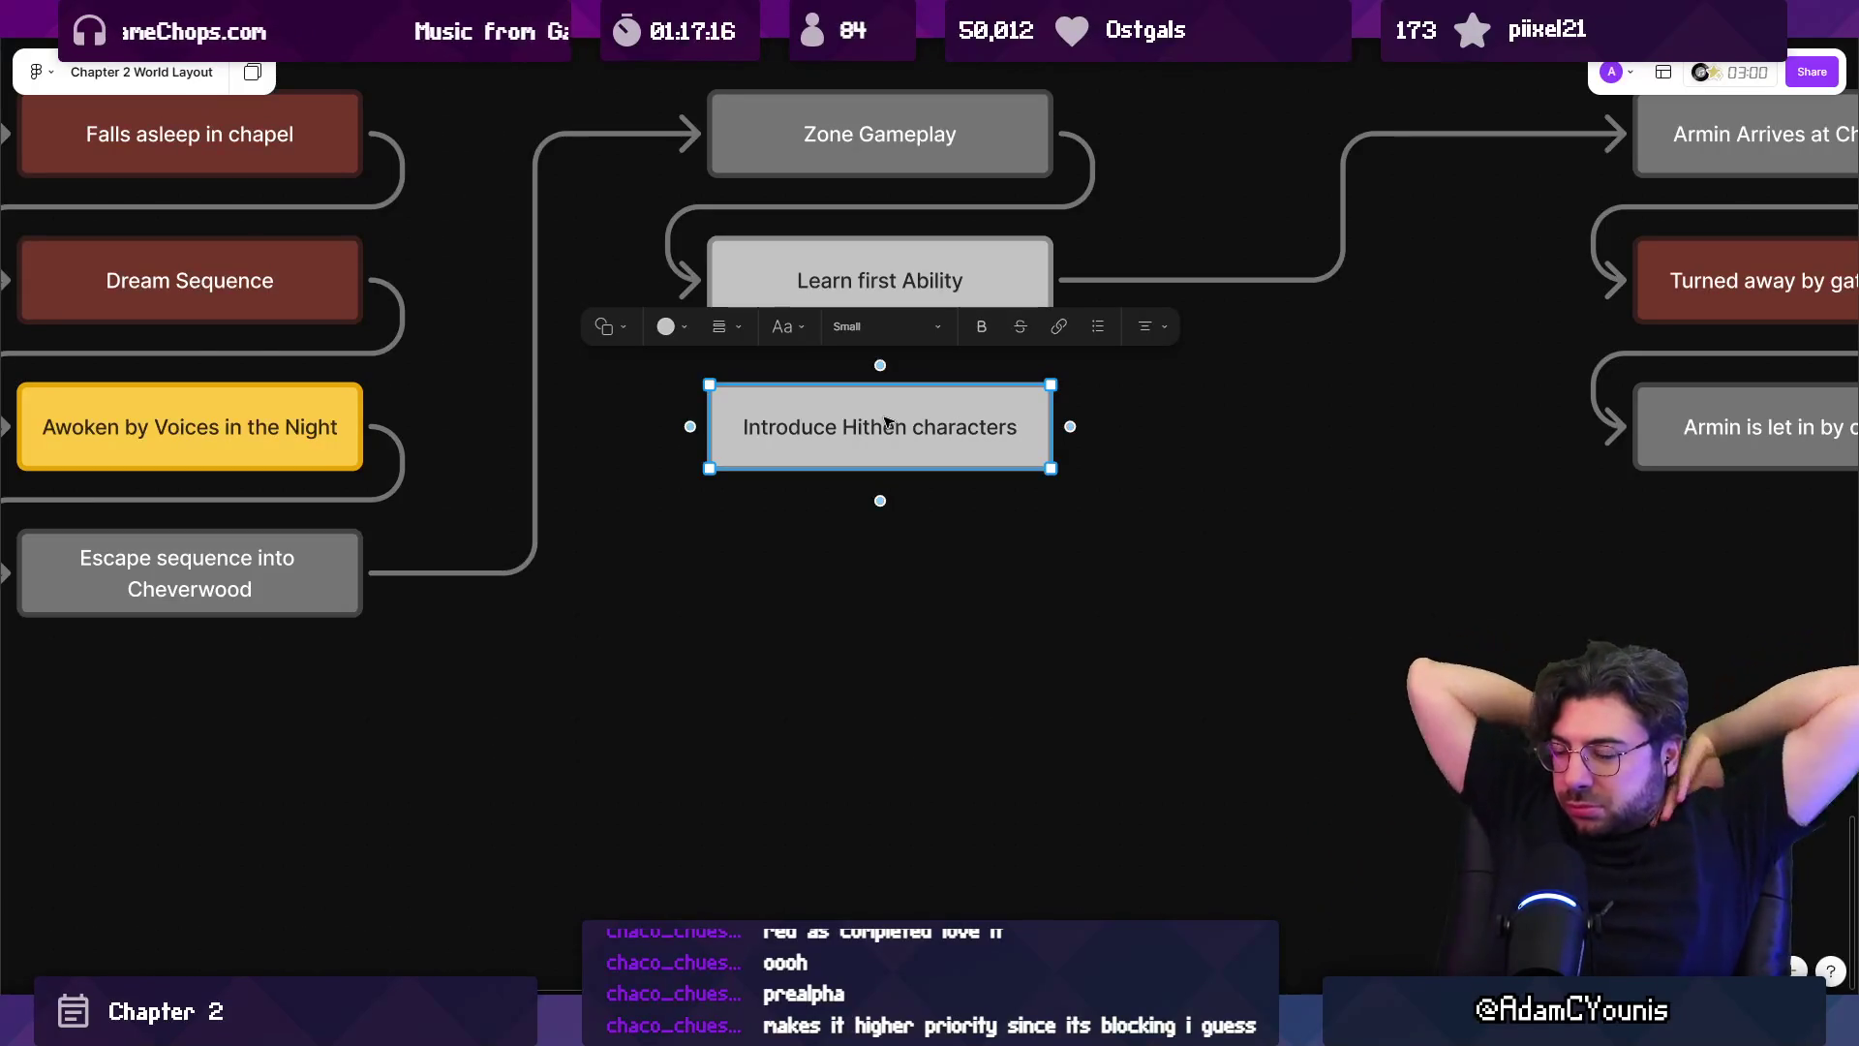
{"action": "scroll", "coordinate": [852, 465], "scroll_direction": "down", "scroll_amount": 5, "text": "ctrl"}
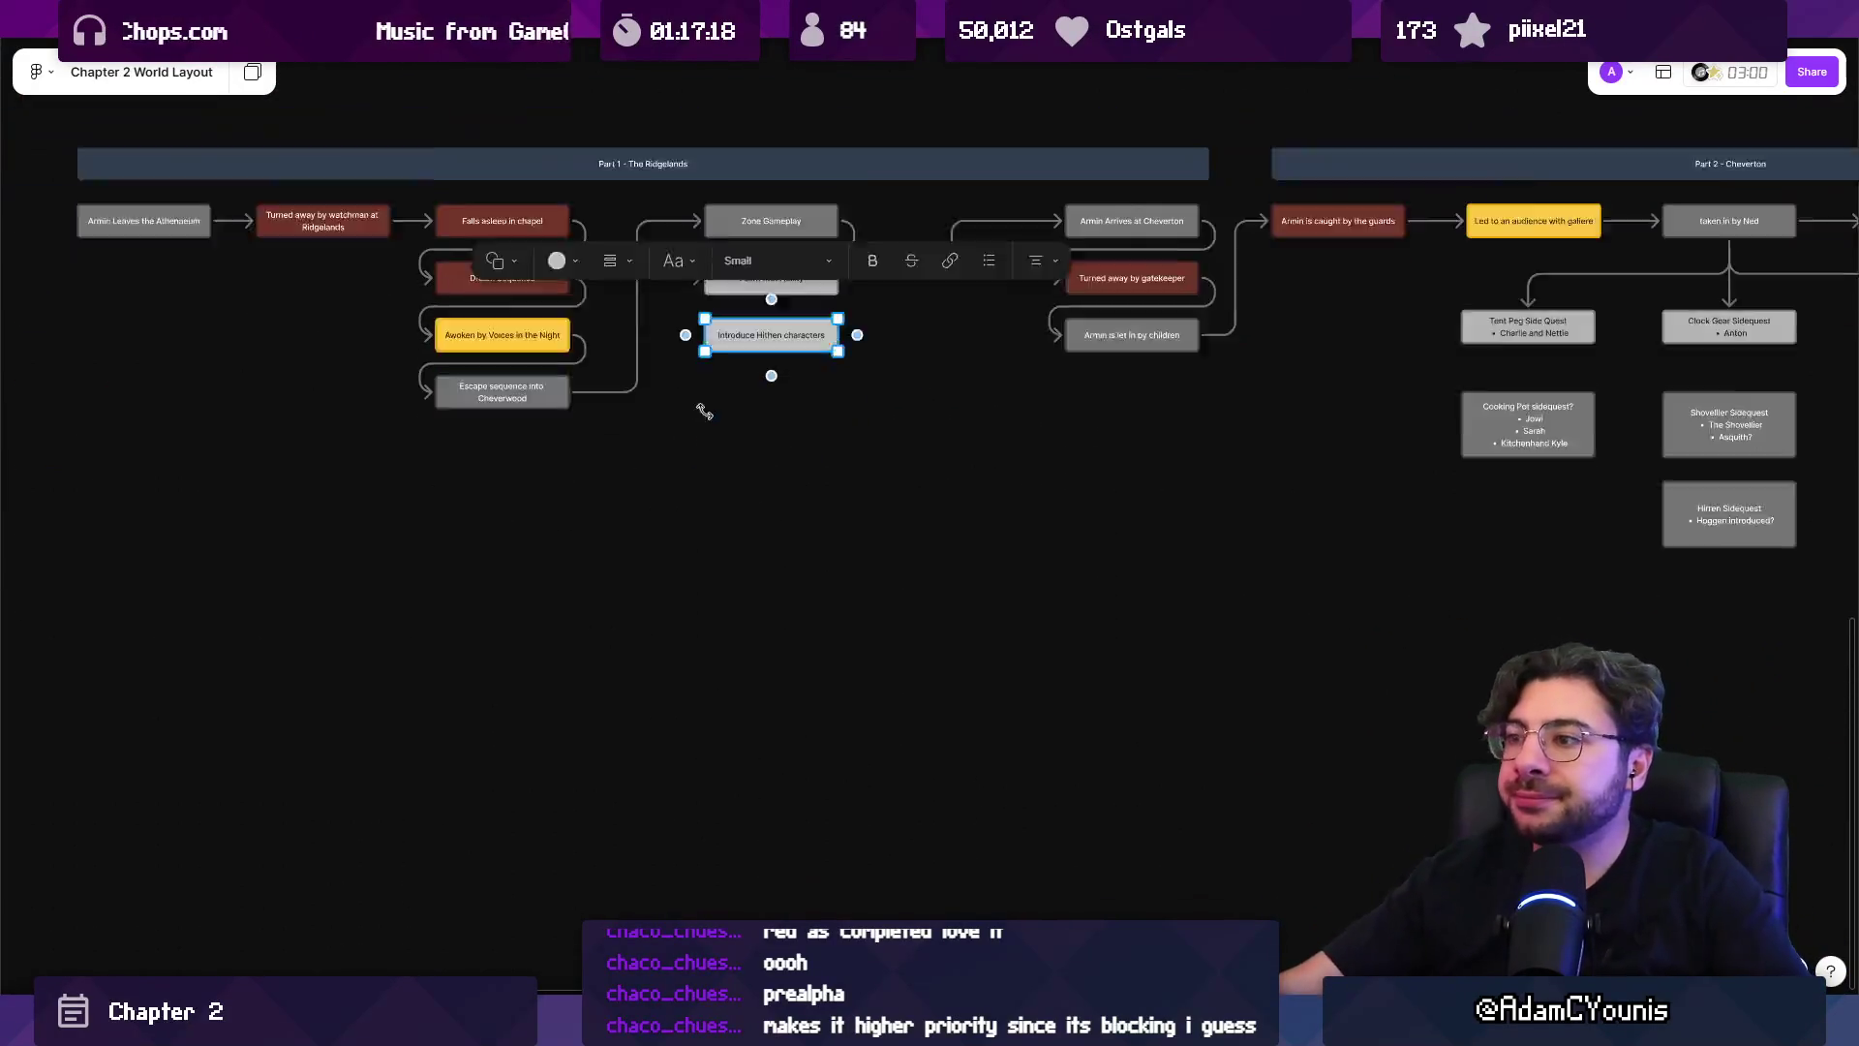
{"action": "scroll", "coordinate": [755, 465], "scroll_direction": "up", "scroll_amount": 5, "text": "ctrl"}
{"action": "left_click", "coordinate": [706, 463]}
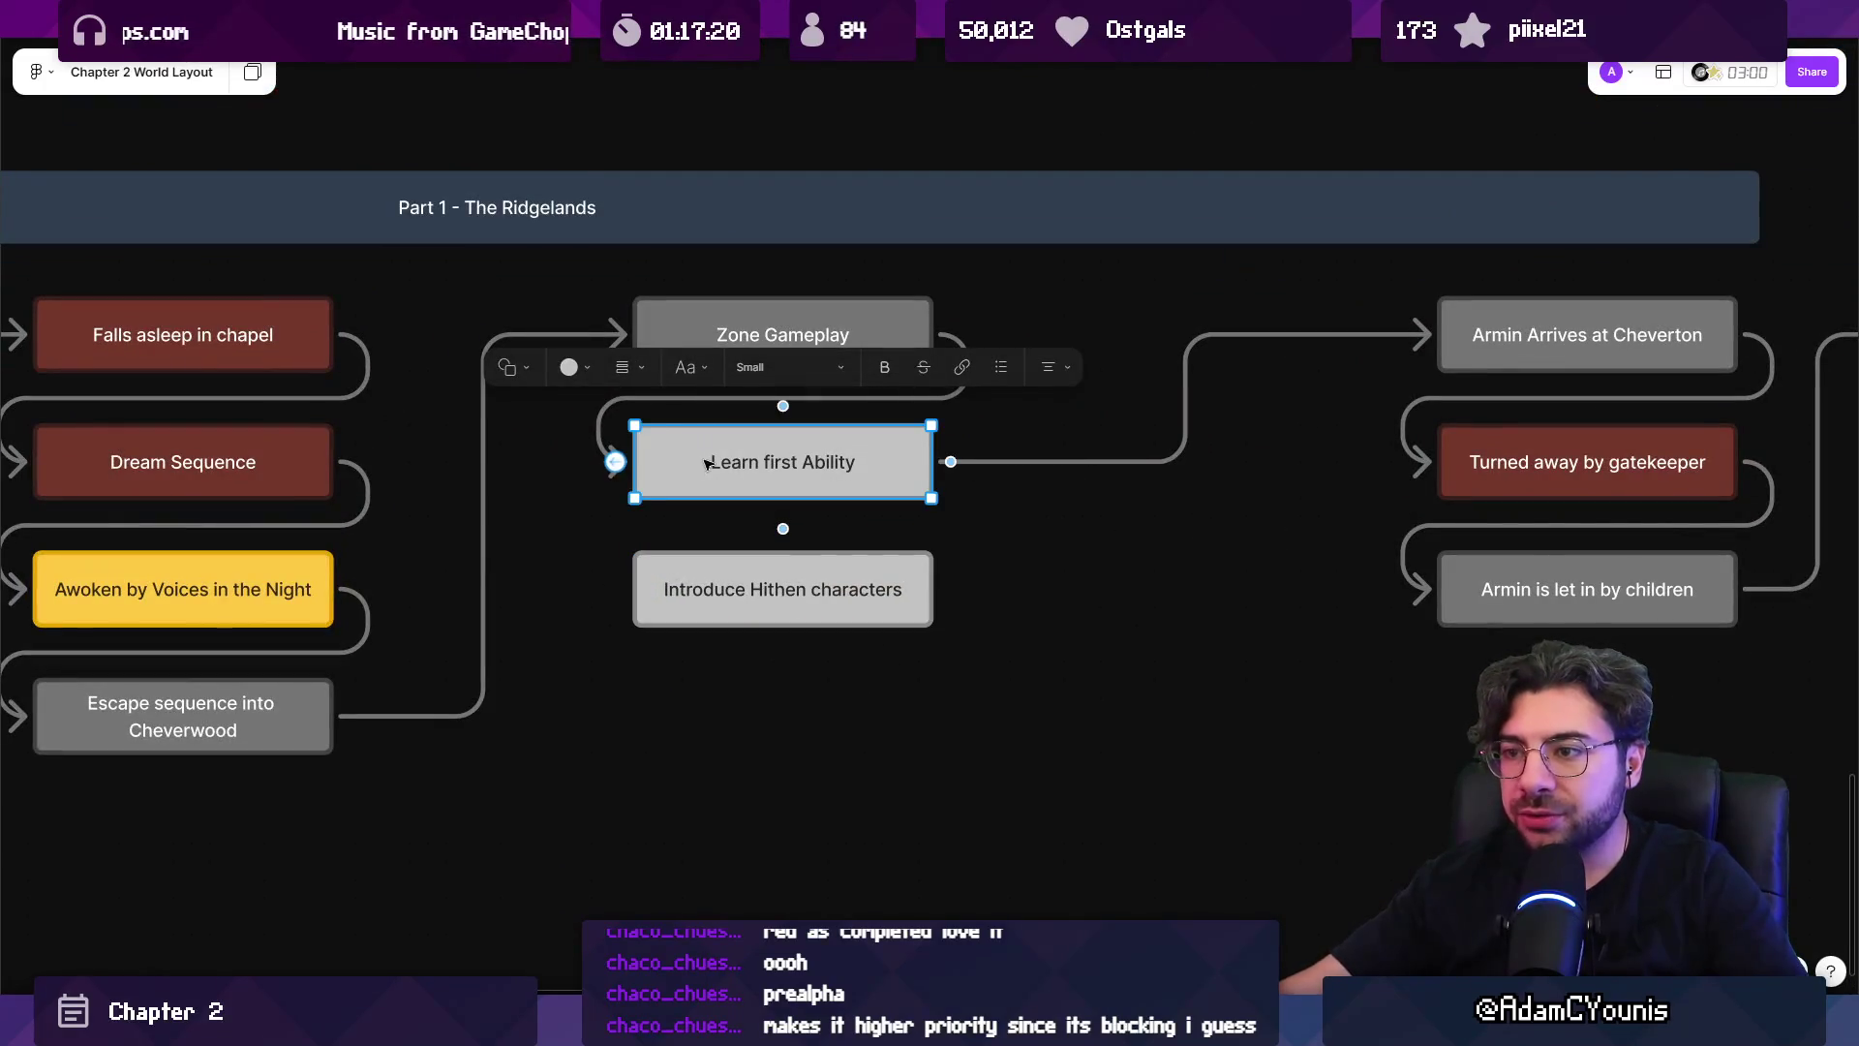
{"action": "left_click", "coordinate": [575, 367]}
{"action": "left_click", "coordinate": [514, 282]}
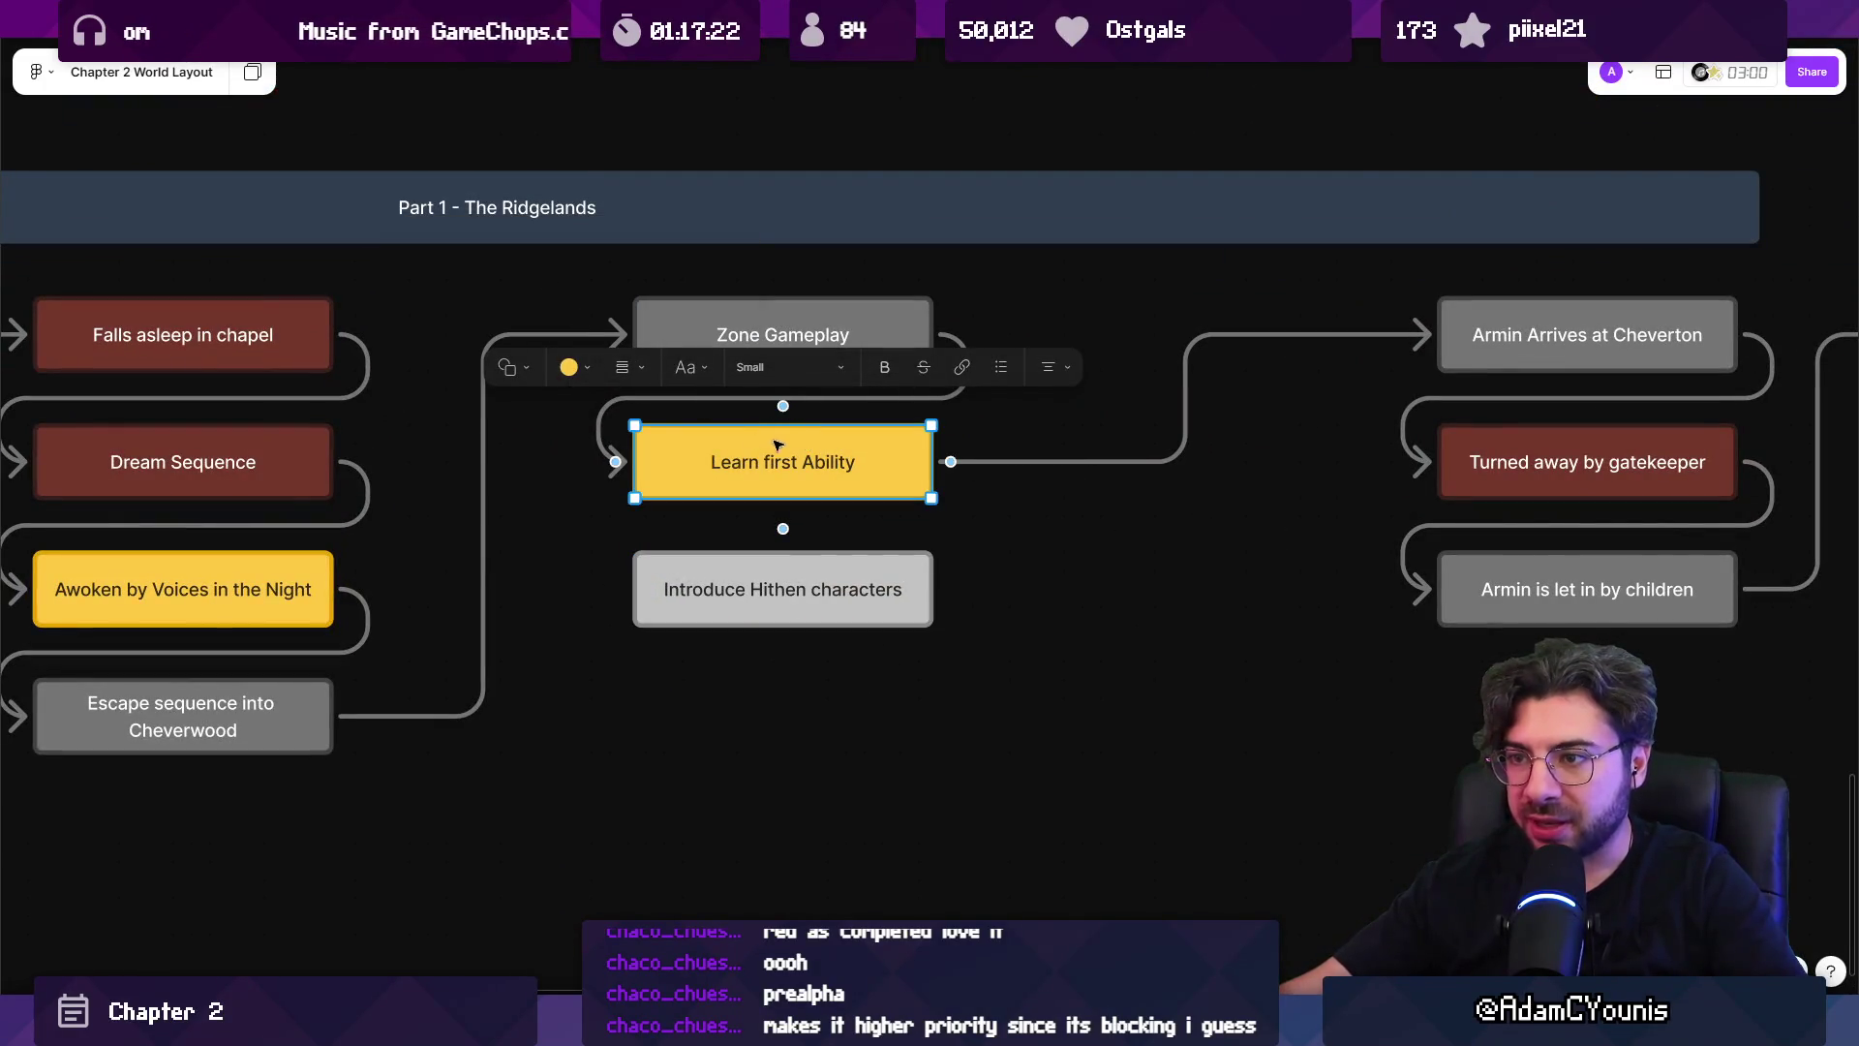
{"action": "left_click", "coordinate": [591, 368]}
{"action": "left_click", "coordinate": [588, 374]}
{"action": "left_click", "coordinate": [580, 475]}
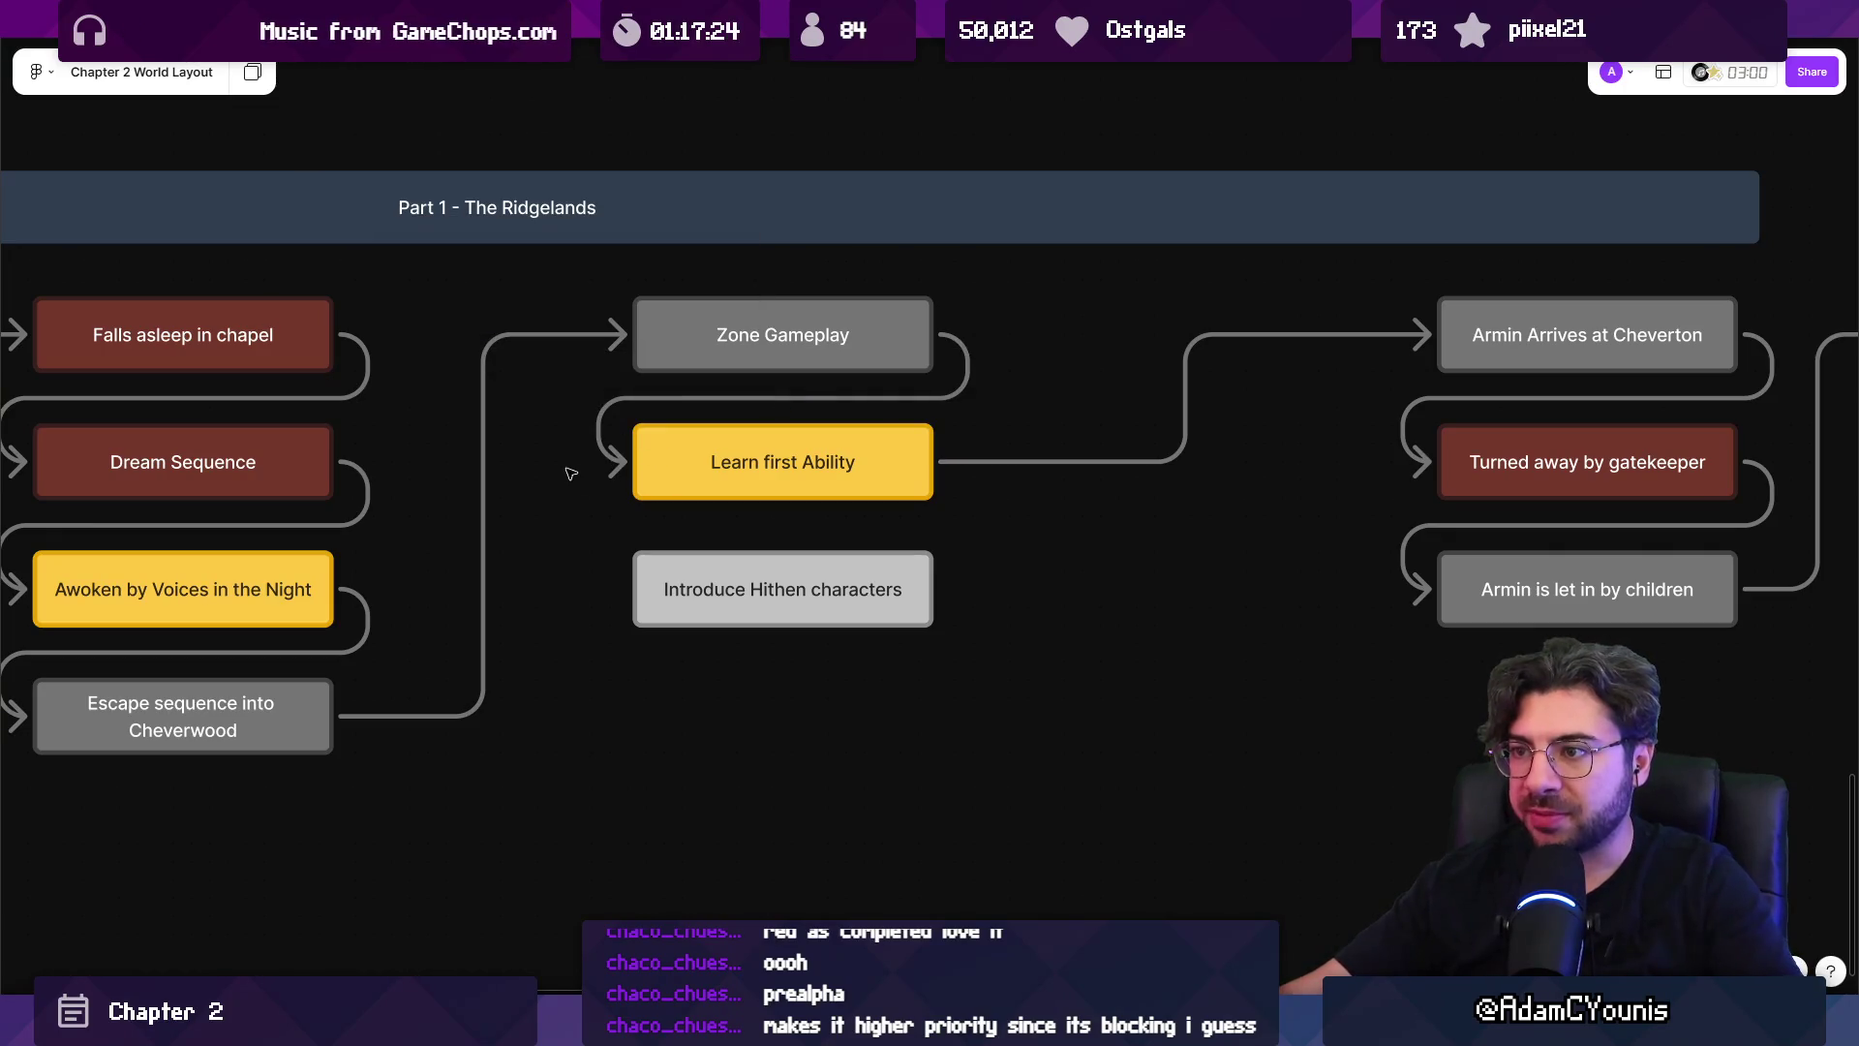
{"action": "scroll", "coordinate": [579, 474], "scroll_direction": "down", "scroll_amount": 8, "text": "ctrl"}
Scroll around the board to review Part 1 and Part 2 of the story flow, then return to Unity.
{"action": "scroll", "coordinate": [906, 494], "scroll_direction": "up", "scroll_amount": 2, "text": "ctrl"}
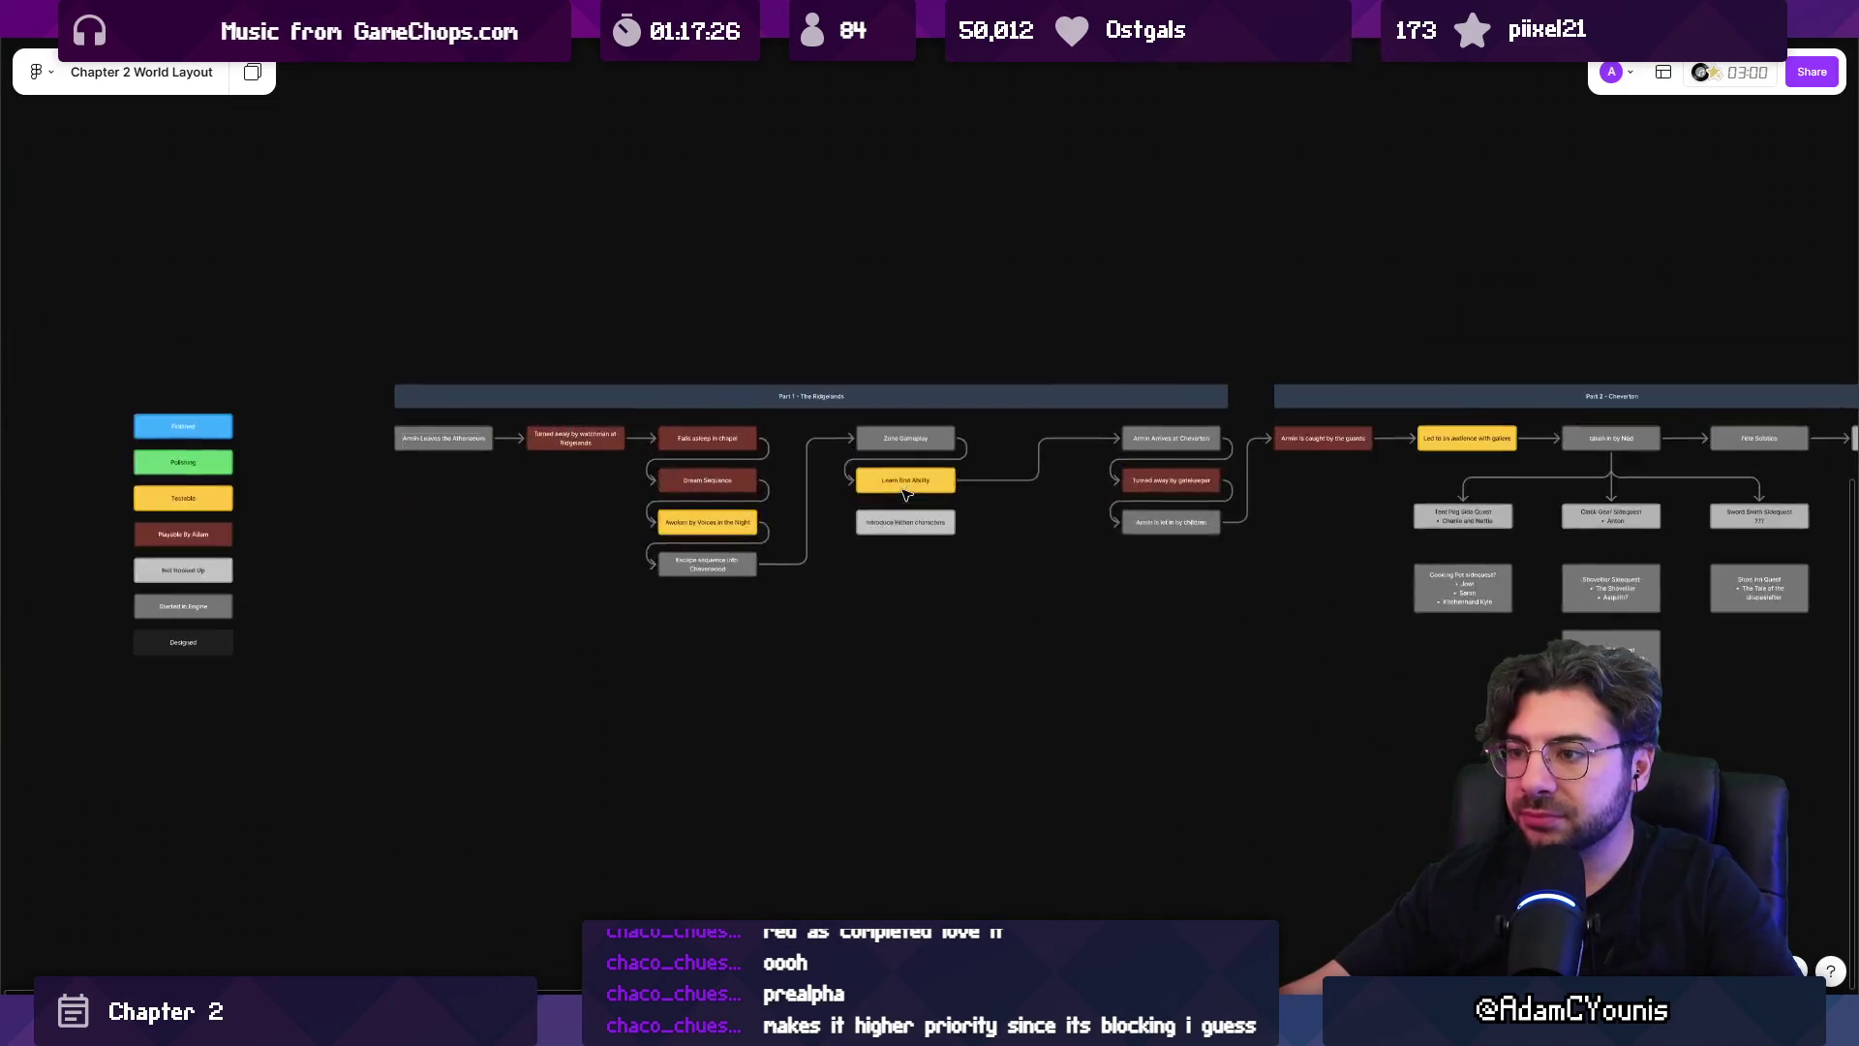
{"action": "scroll", "coordinate": [739, 676], "scroll_direction": "right", "scroll_amount": 3}
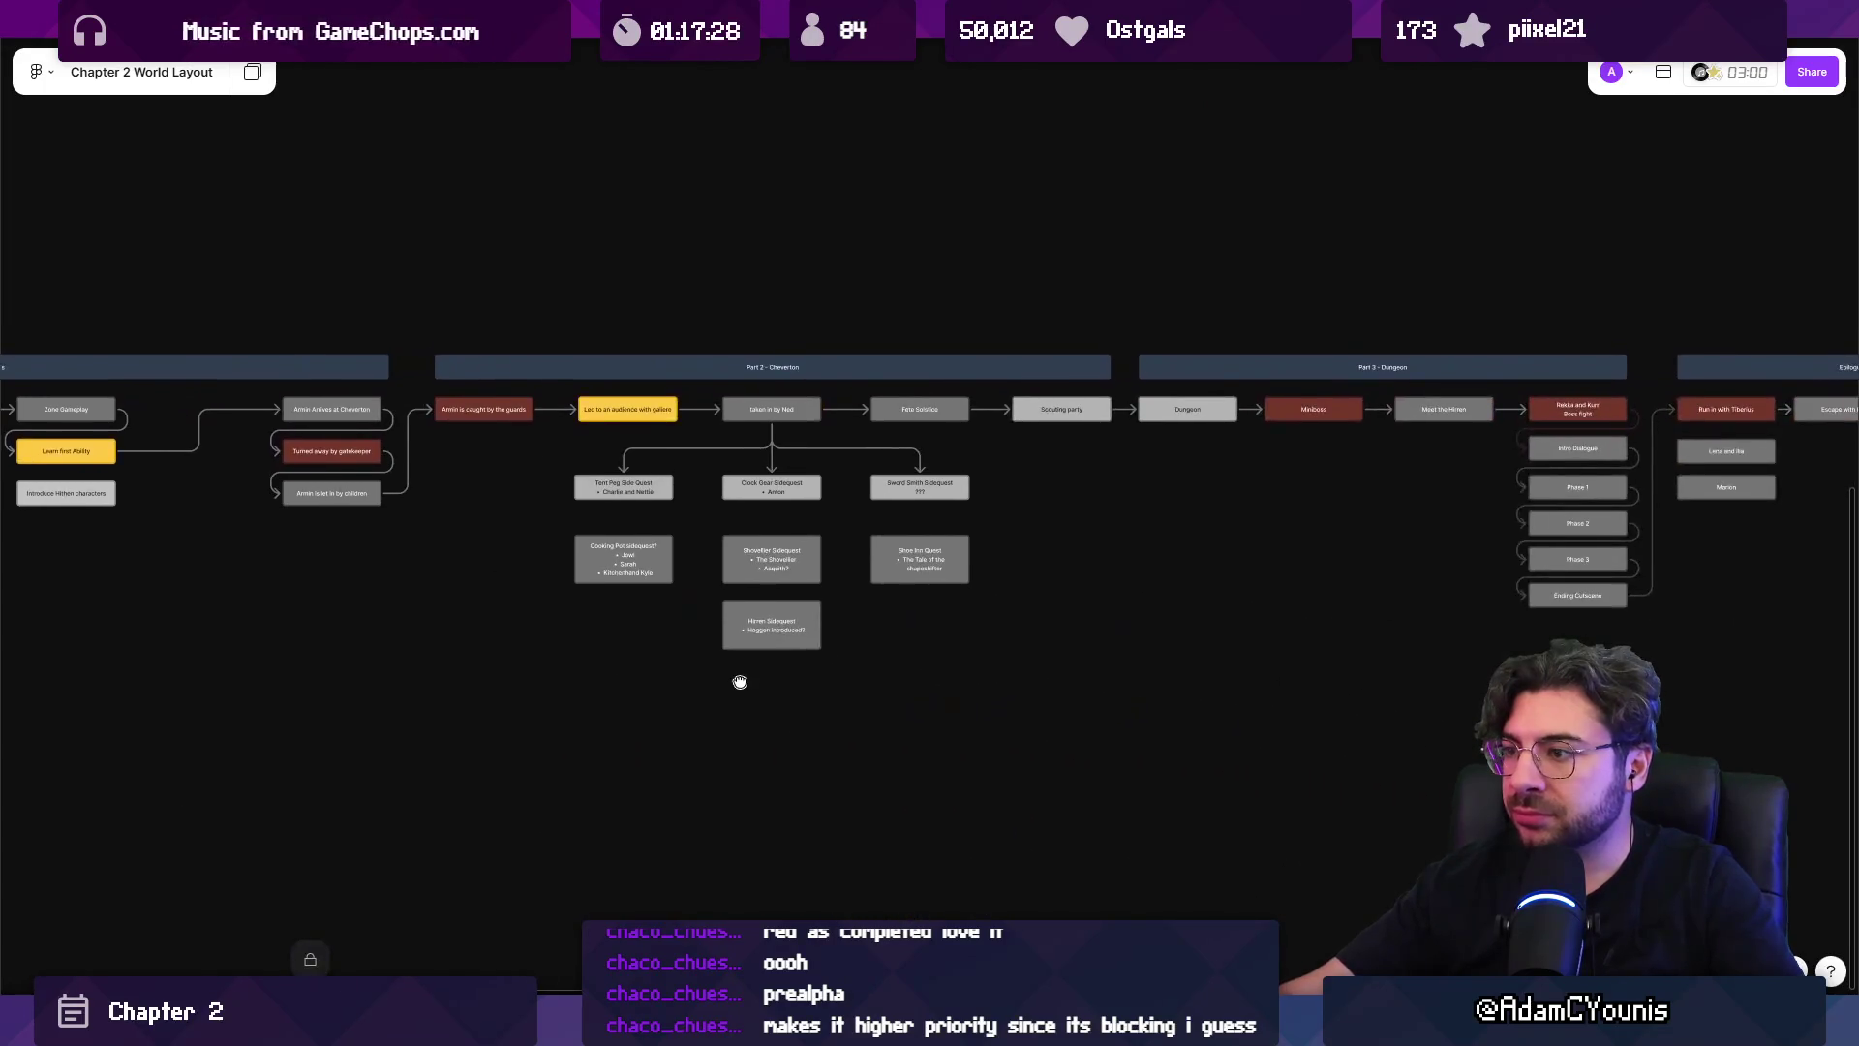
{"action": "scroll", "coordinate": [605, 519], "scroll_direction": "up", "scroll_amount": 3, "text": "ctrl"}
{"action": "scroll", "coordinate": [606, 519], "scroll_direction": "left", "scroll_amount": 6}
{"action": "scroll", "coordinate": [606, 519], "scroll_direction": "up", "scroll_amount": 1}
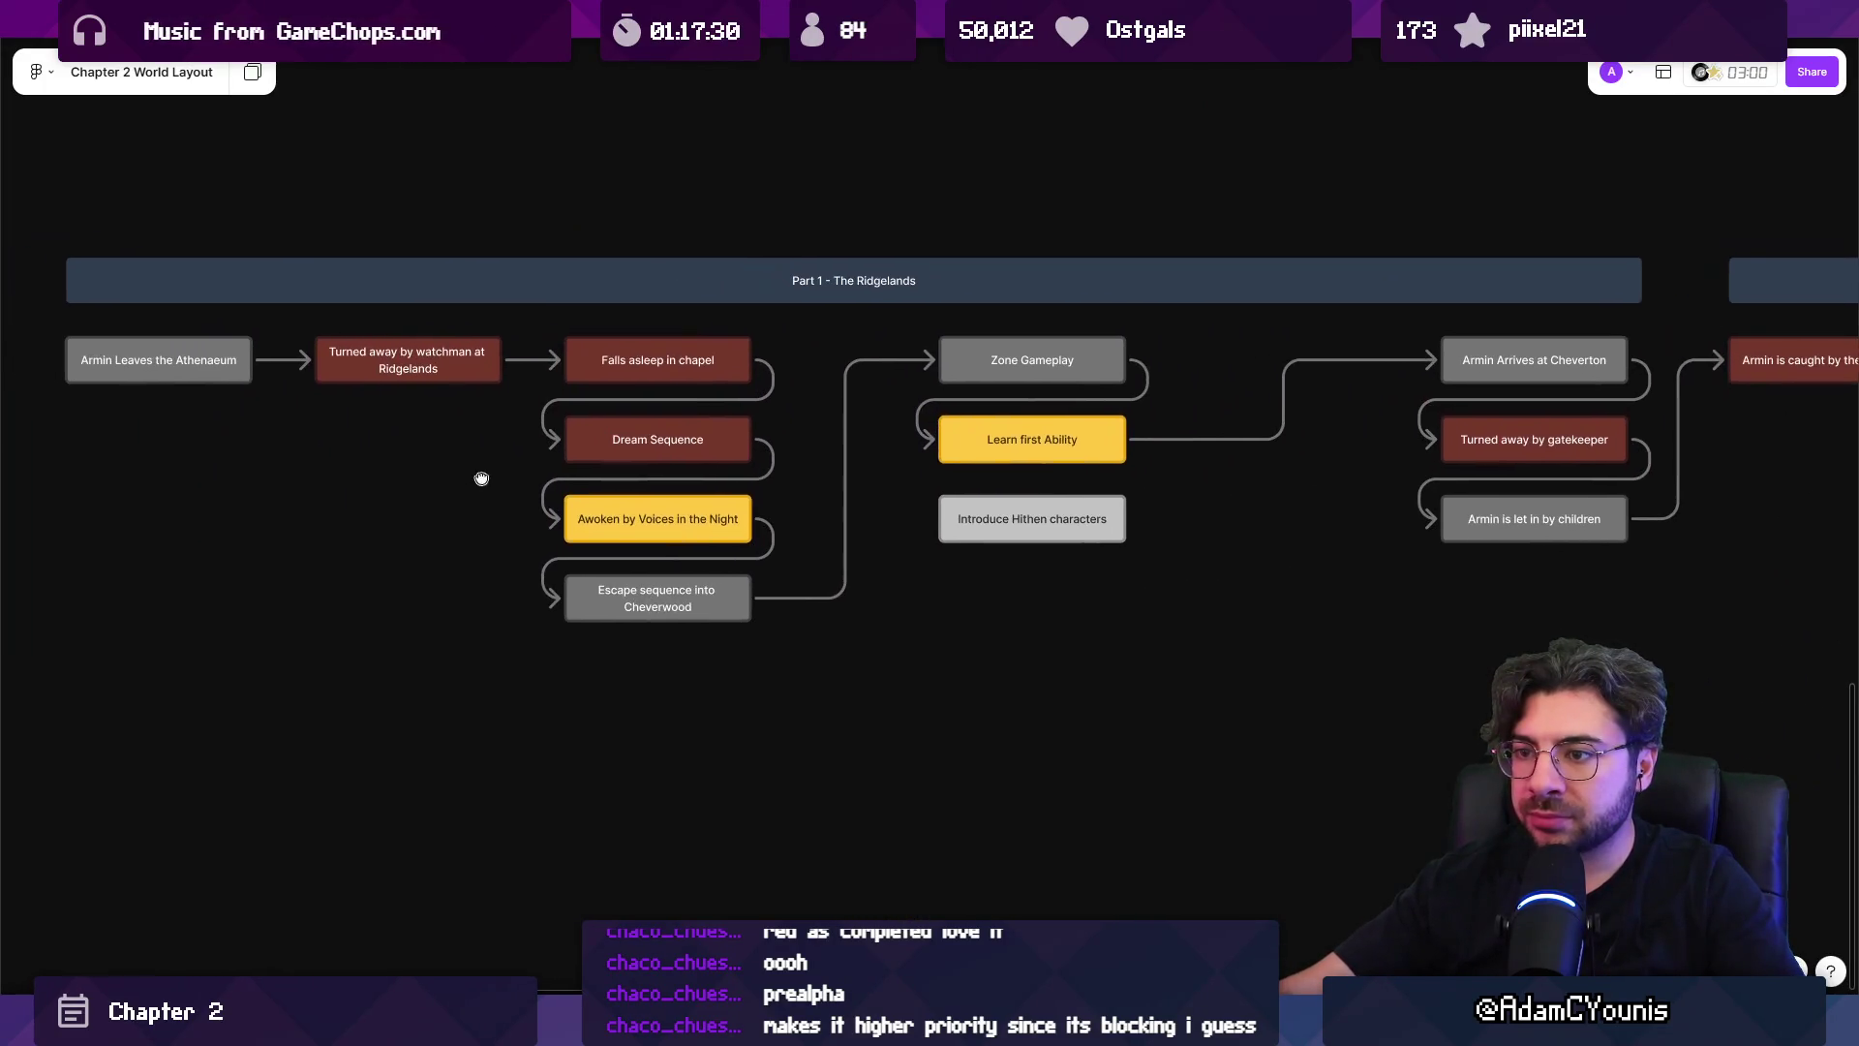
{"action": "scroll", "coordinate": [610, 572], "scroll_direction": "down", "scroll_amount": 3, "text": "ctrl"}
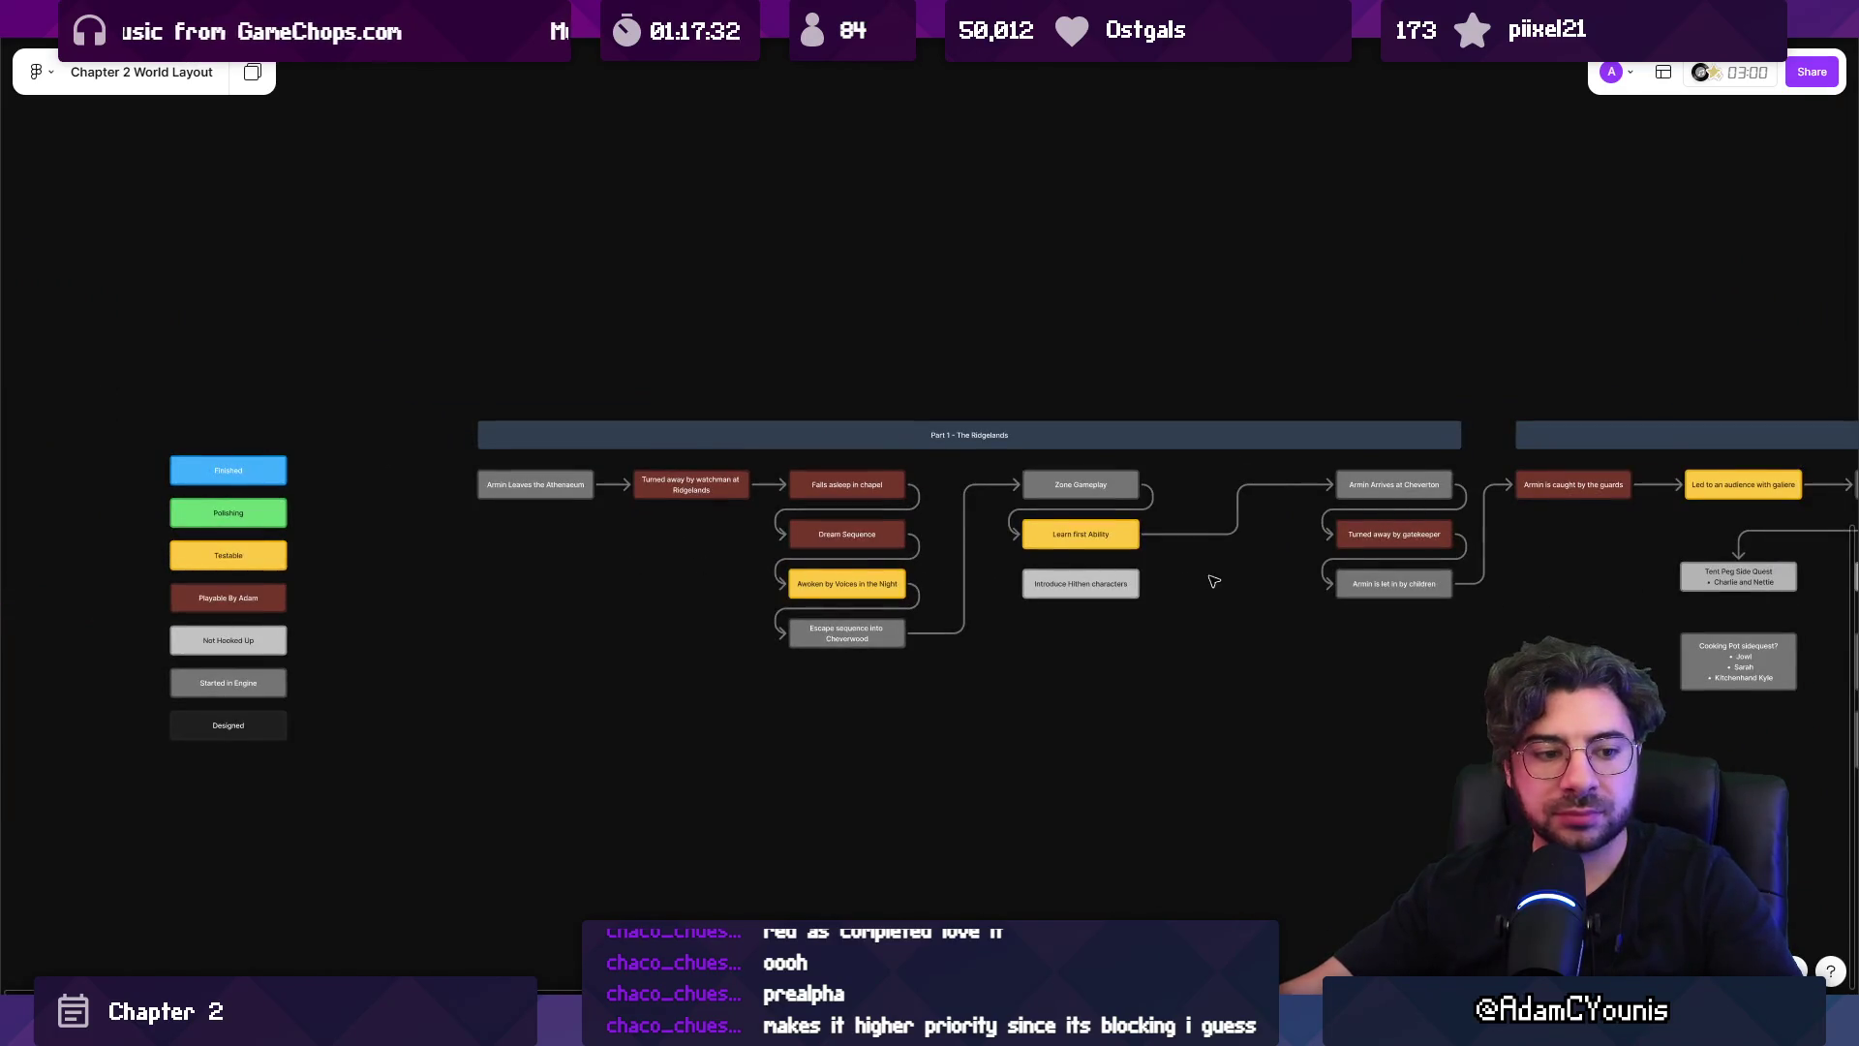
{"action": "scroll", "coordinate": [1211, 581], "scroll_direction": "right", "scroll_amount": 6}
{"action": "scroll", "coordinate": [1203, 605], "scroll_direction": "right", "scroll_amount": 8}
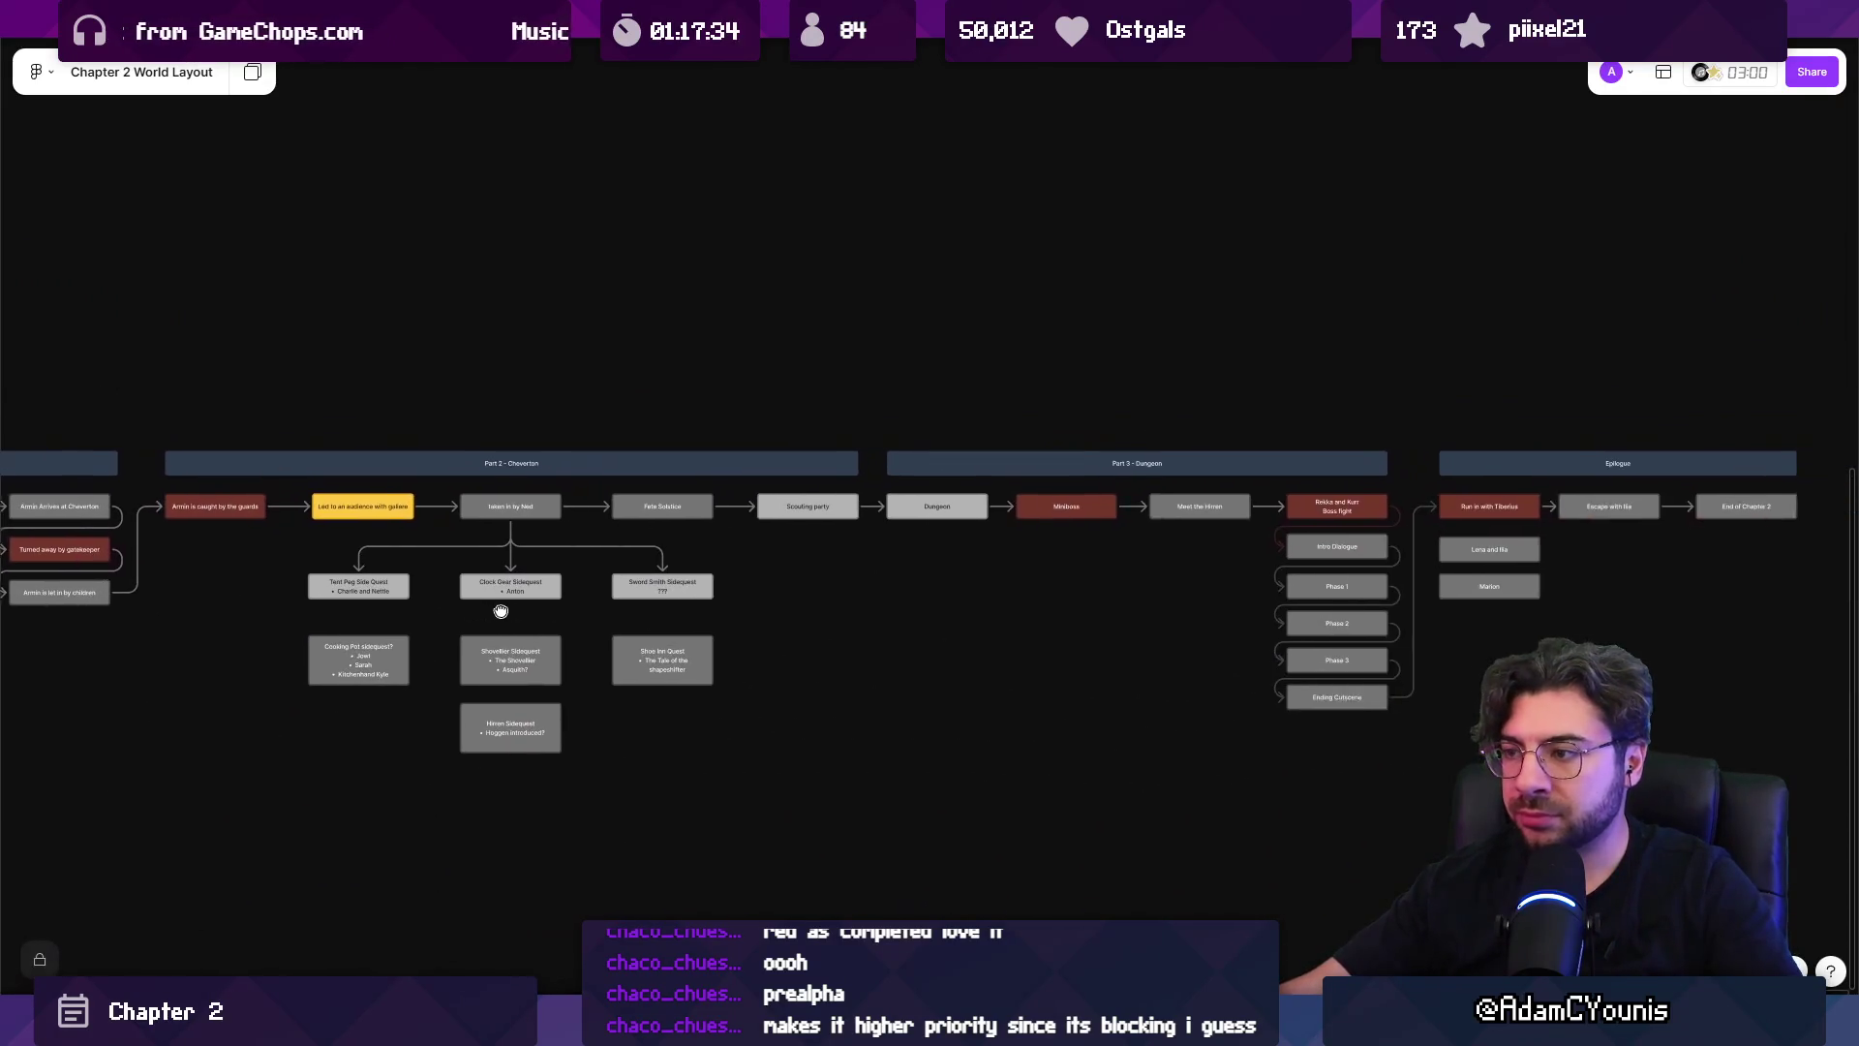
{"action": "scroll", "coordinate": [995, 593], "scroll_direction": "down", "scroll_amount": 4, "text": "ctrl"}
{"action": "scroll", "coordinate": [615, 593], "scroll_direction": "up", "scroll_amount": 3, "text": "ctrl"}
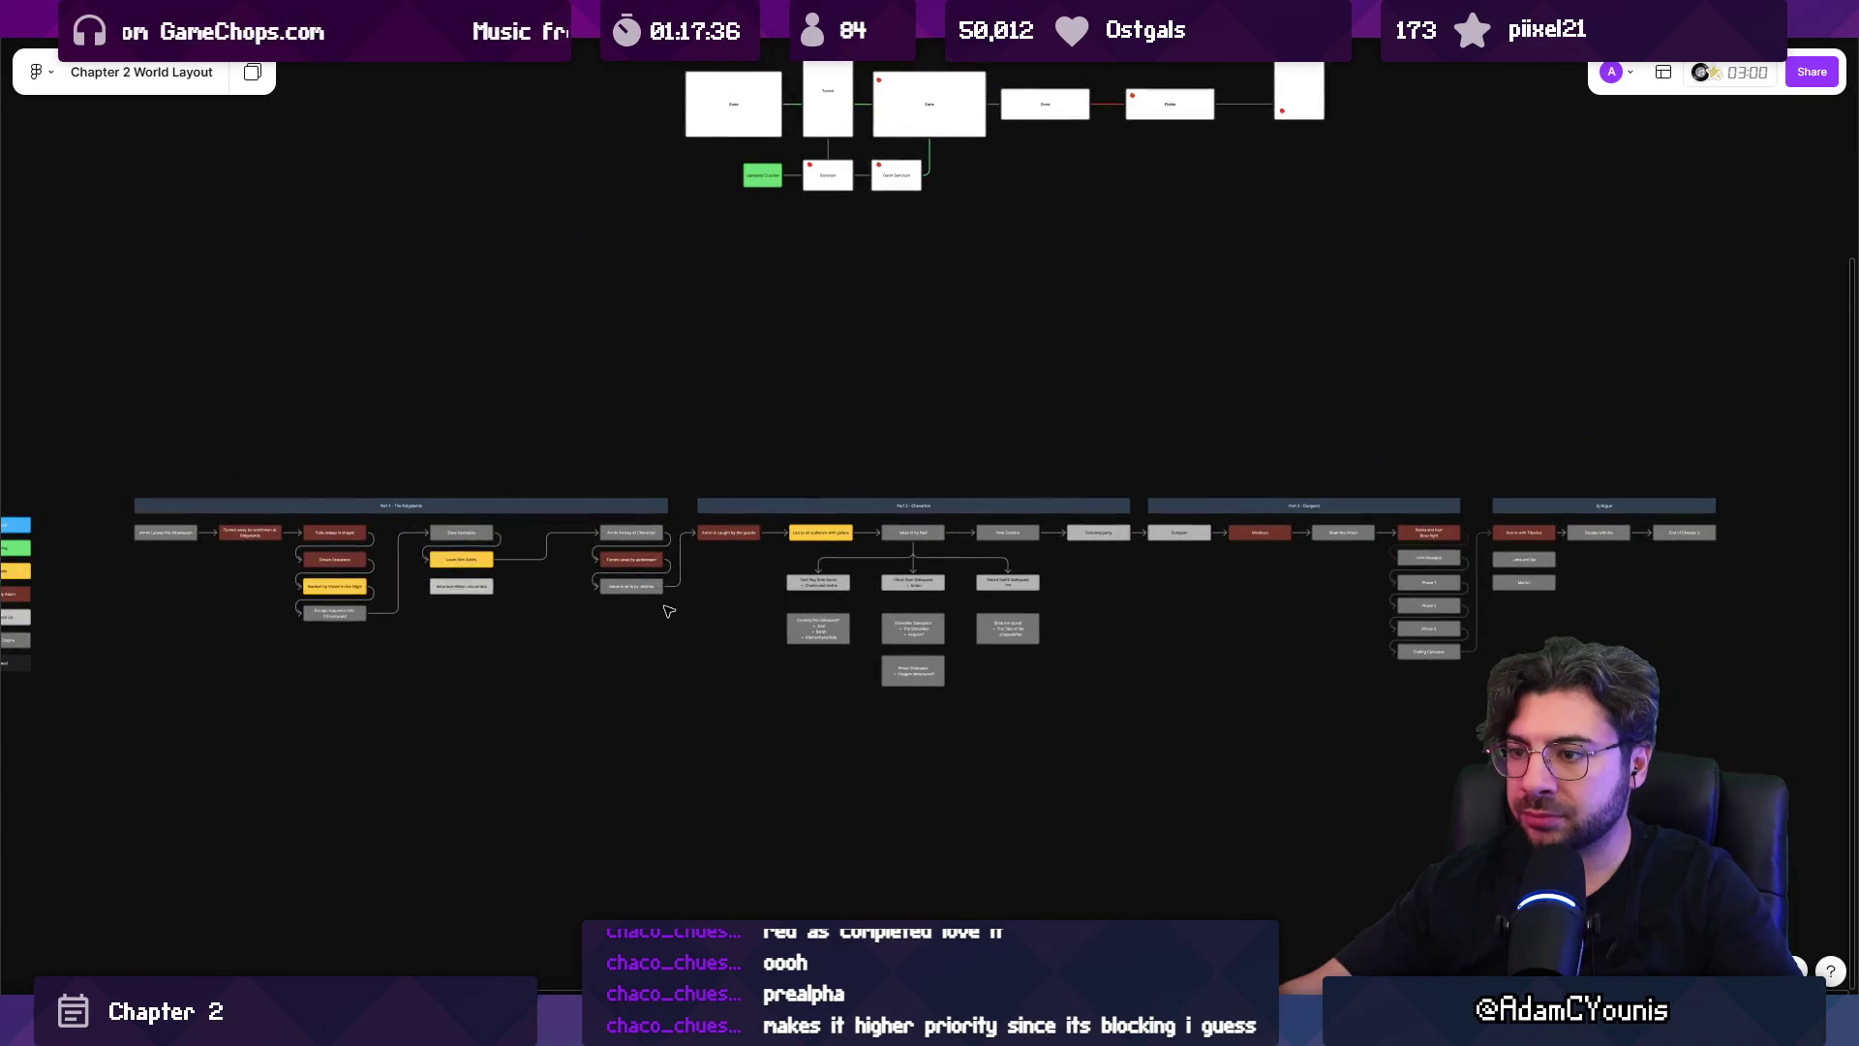
{"action": "scroll", "coordinate": [414, 474], "scroll_direction": "up", "scroll_amount": 4, "text": "ctrl"}
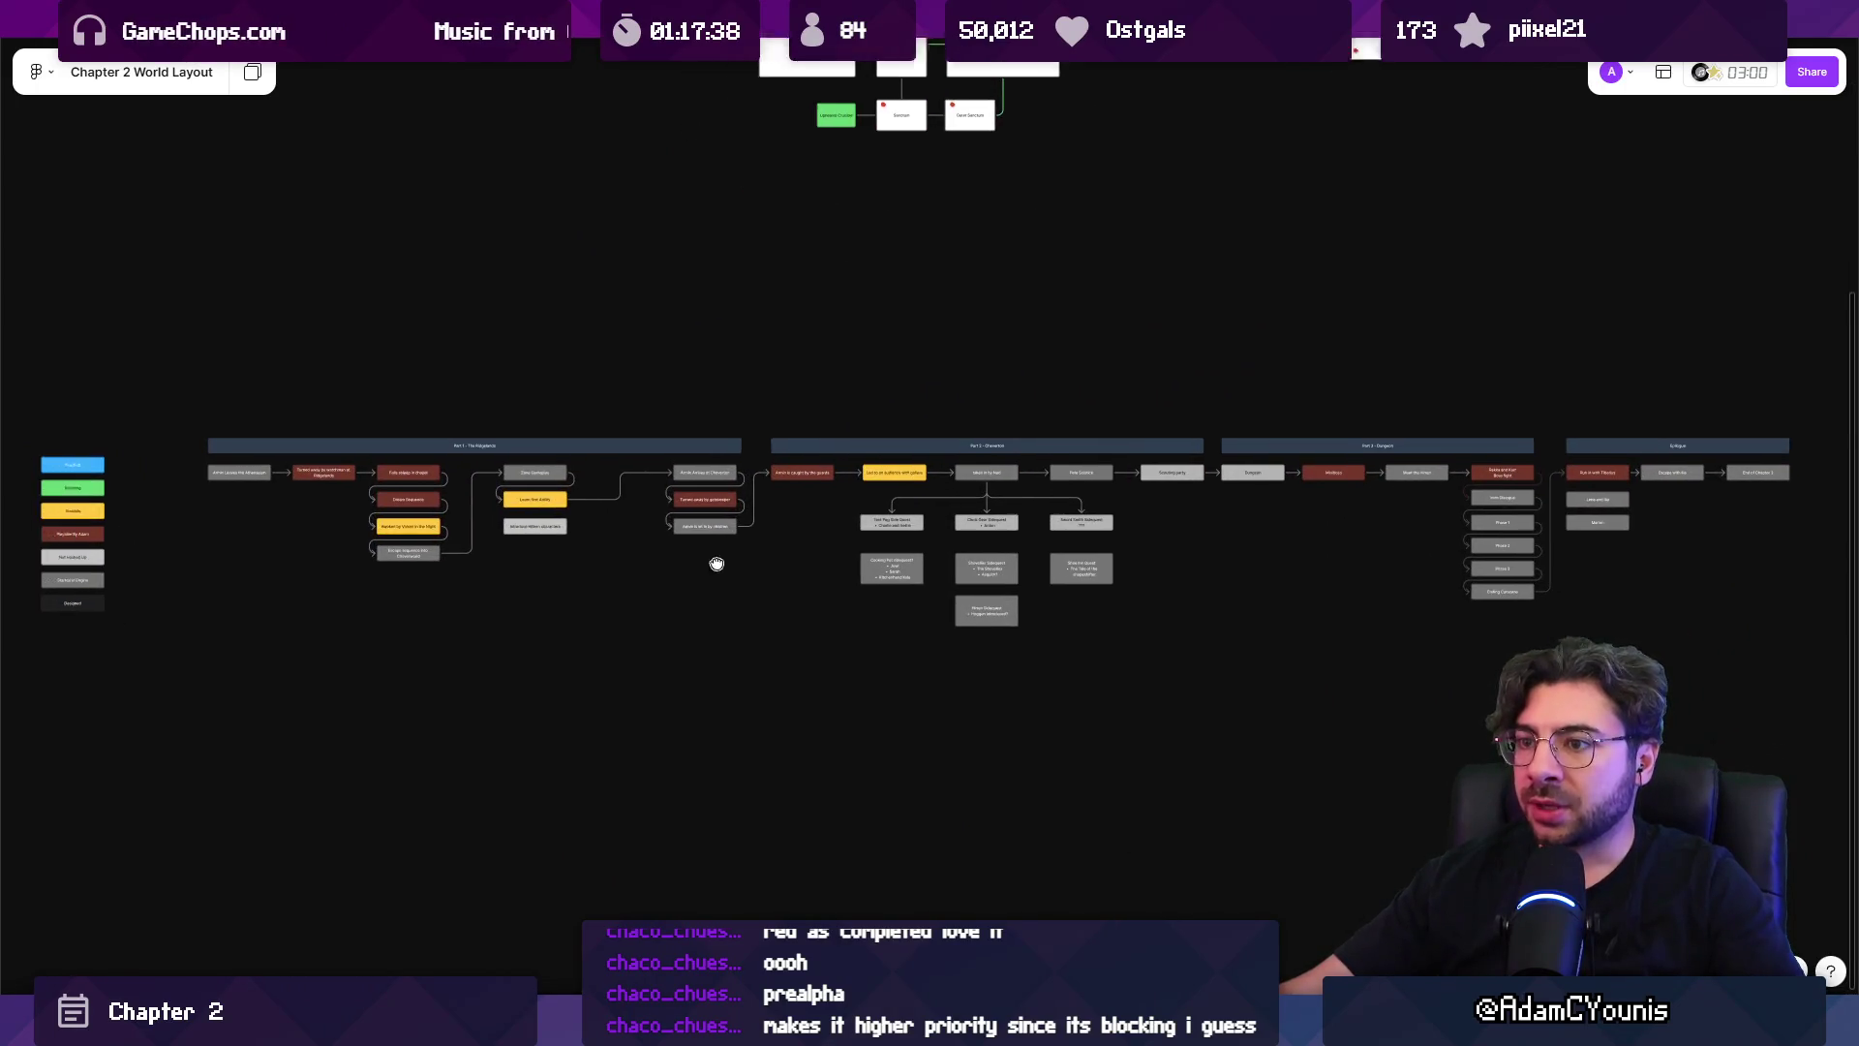
{"action": "scroll", "coordinate": [413, 474], "scroll_direction": "up", "scroll_amount": 3, "text": "ctrl"}
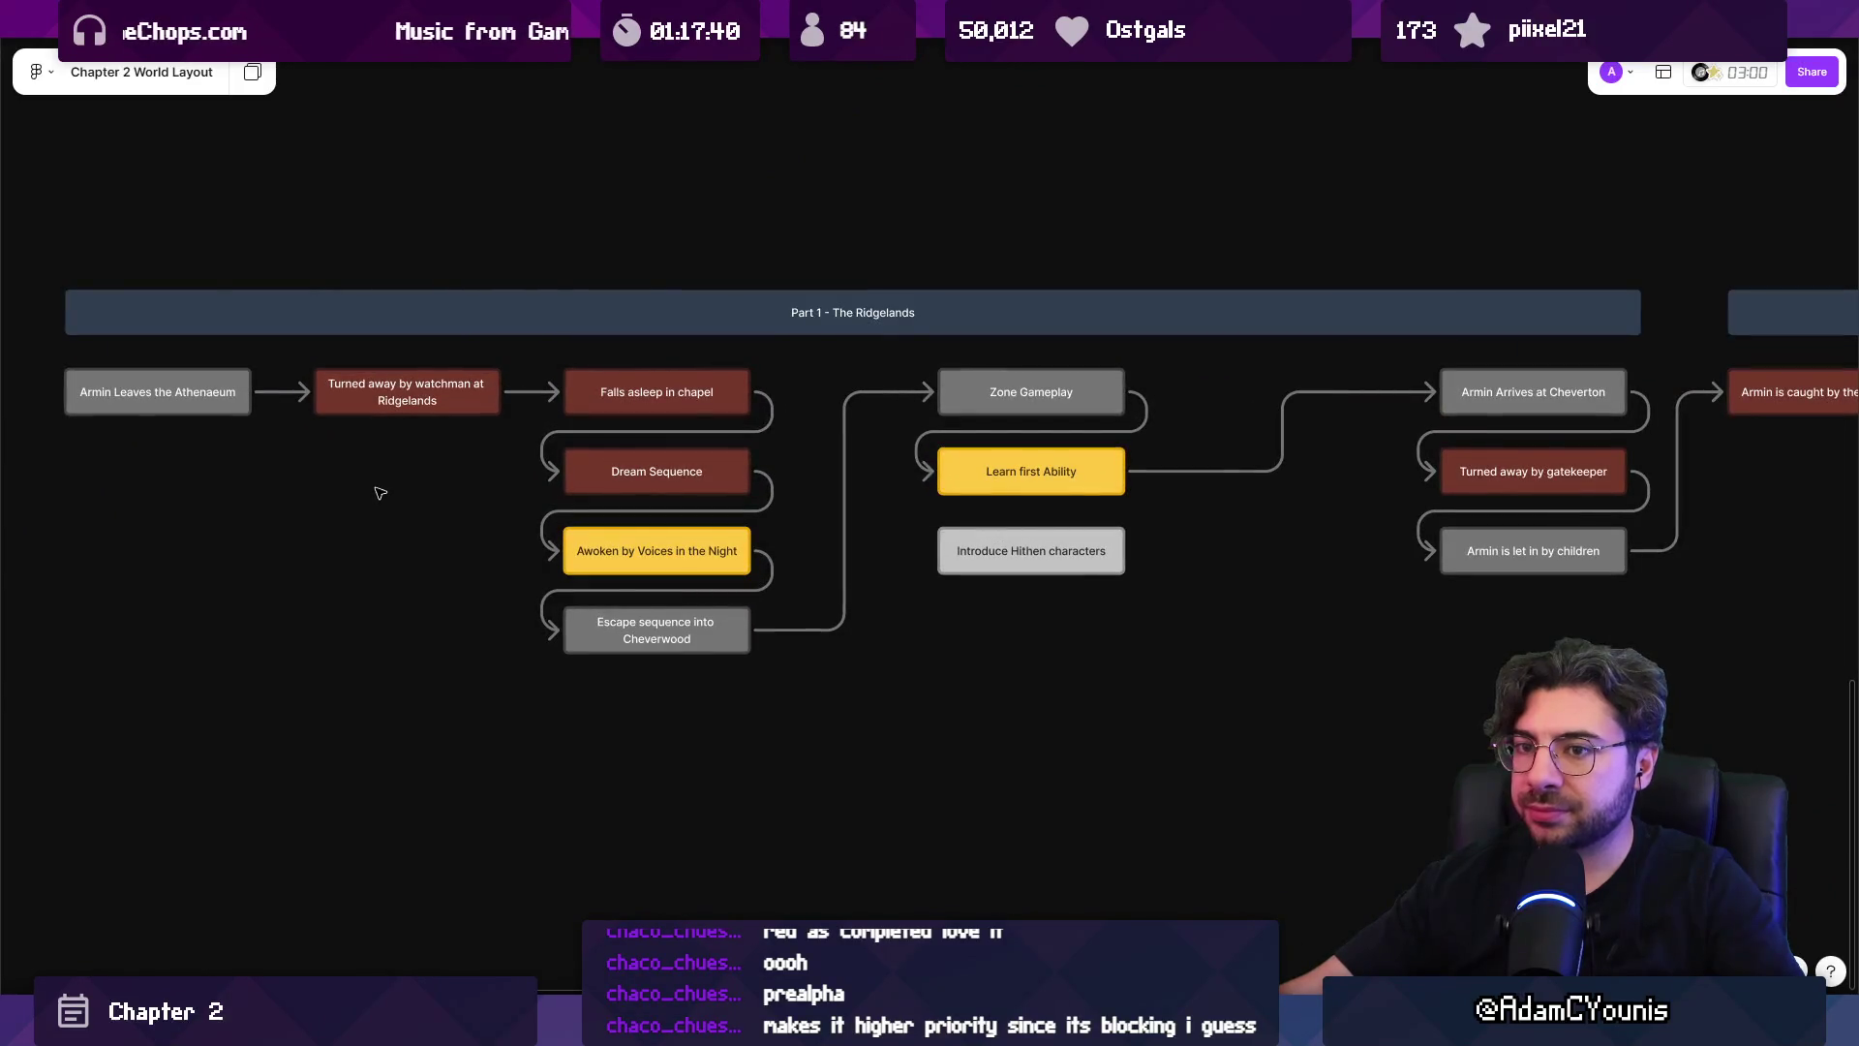
{"action": "scroll", "coordinate": [426, 488], "scroll_direction": "down", "scroll_amount": 4, "text": "ctrl"}
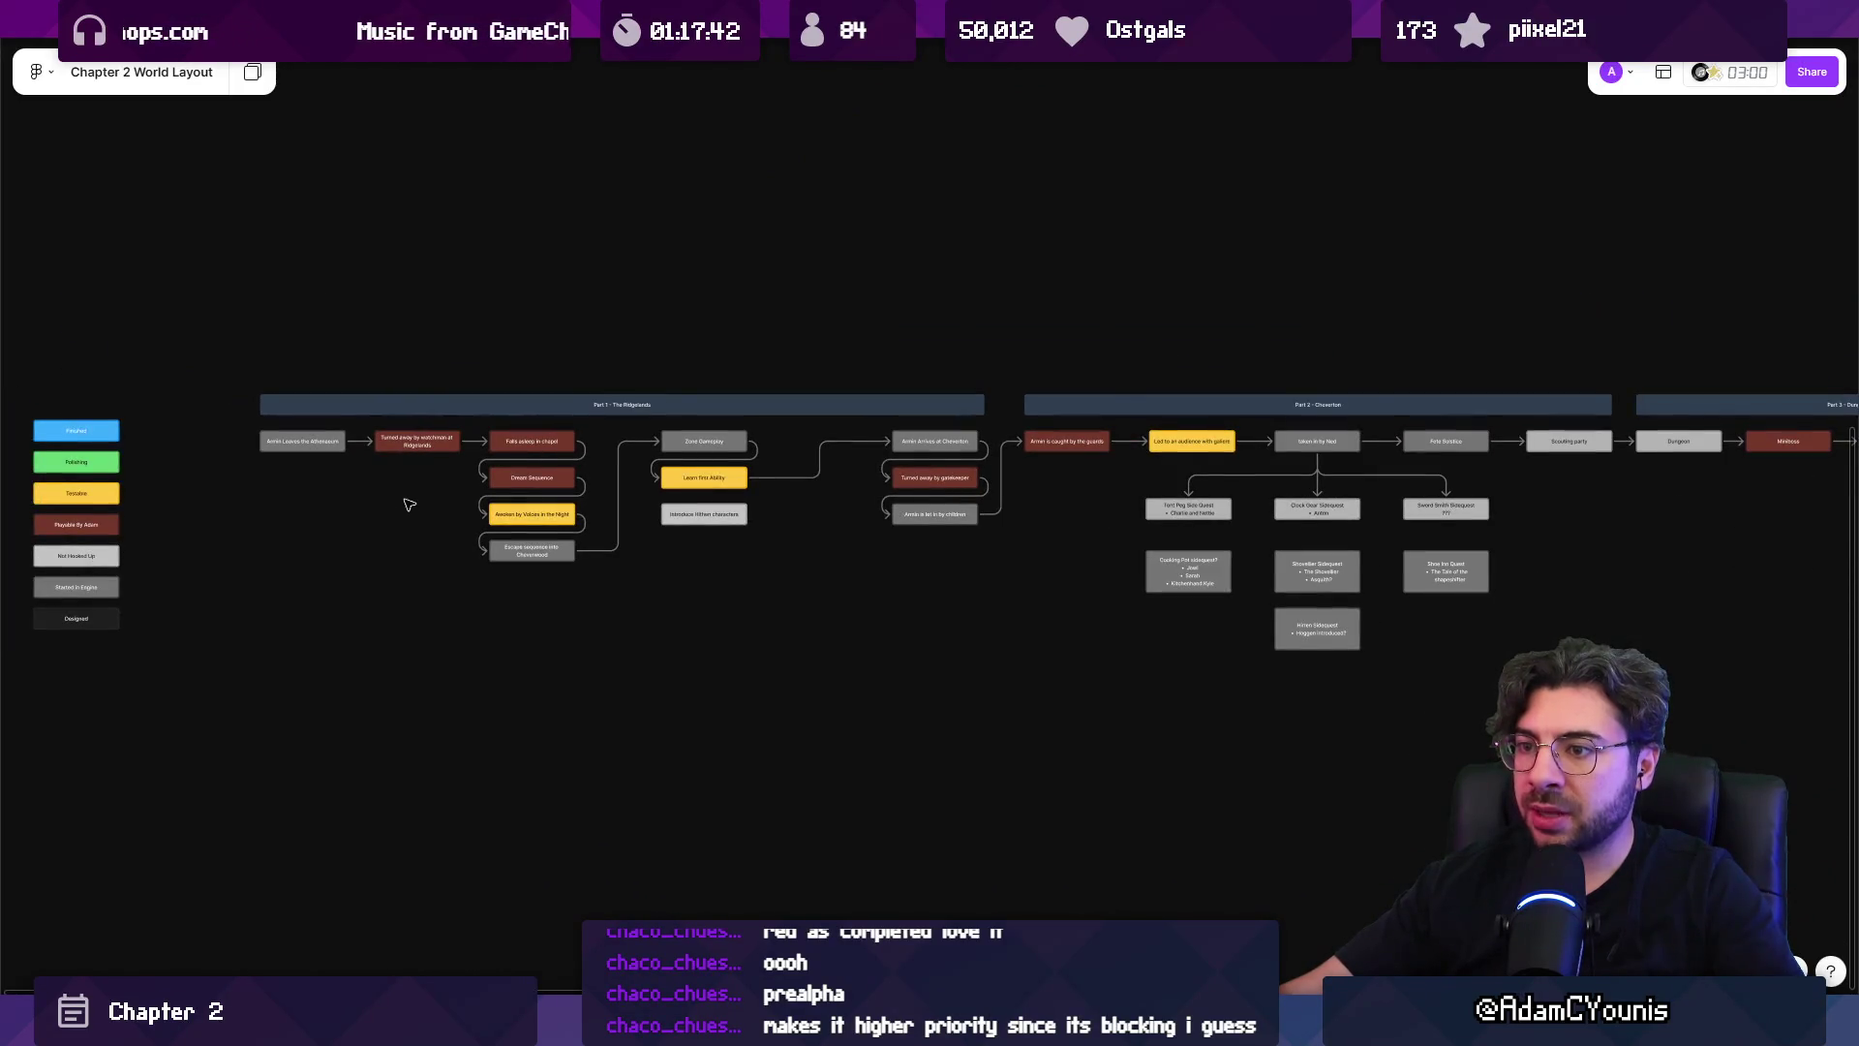
{"action": "scroll", "coordinate": [409, 504], "scroll_direction": "up", "scroll_amount": 1, "text": "ctrl"}
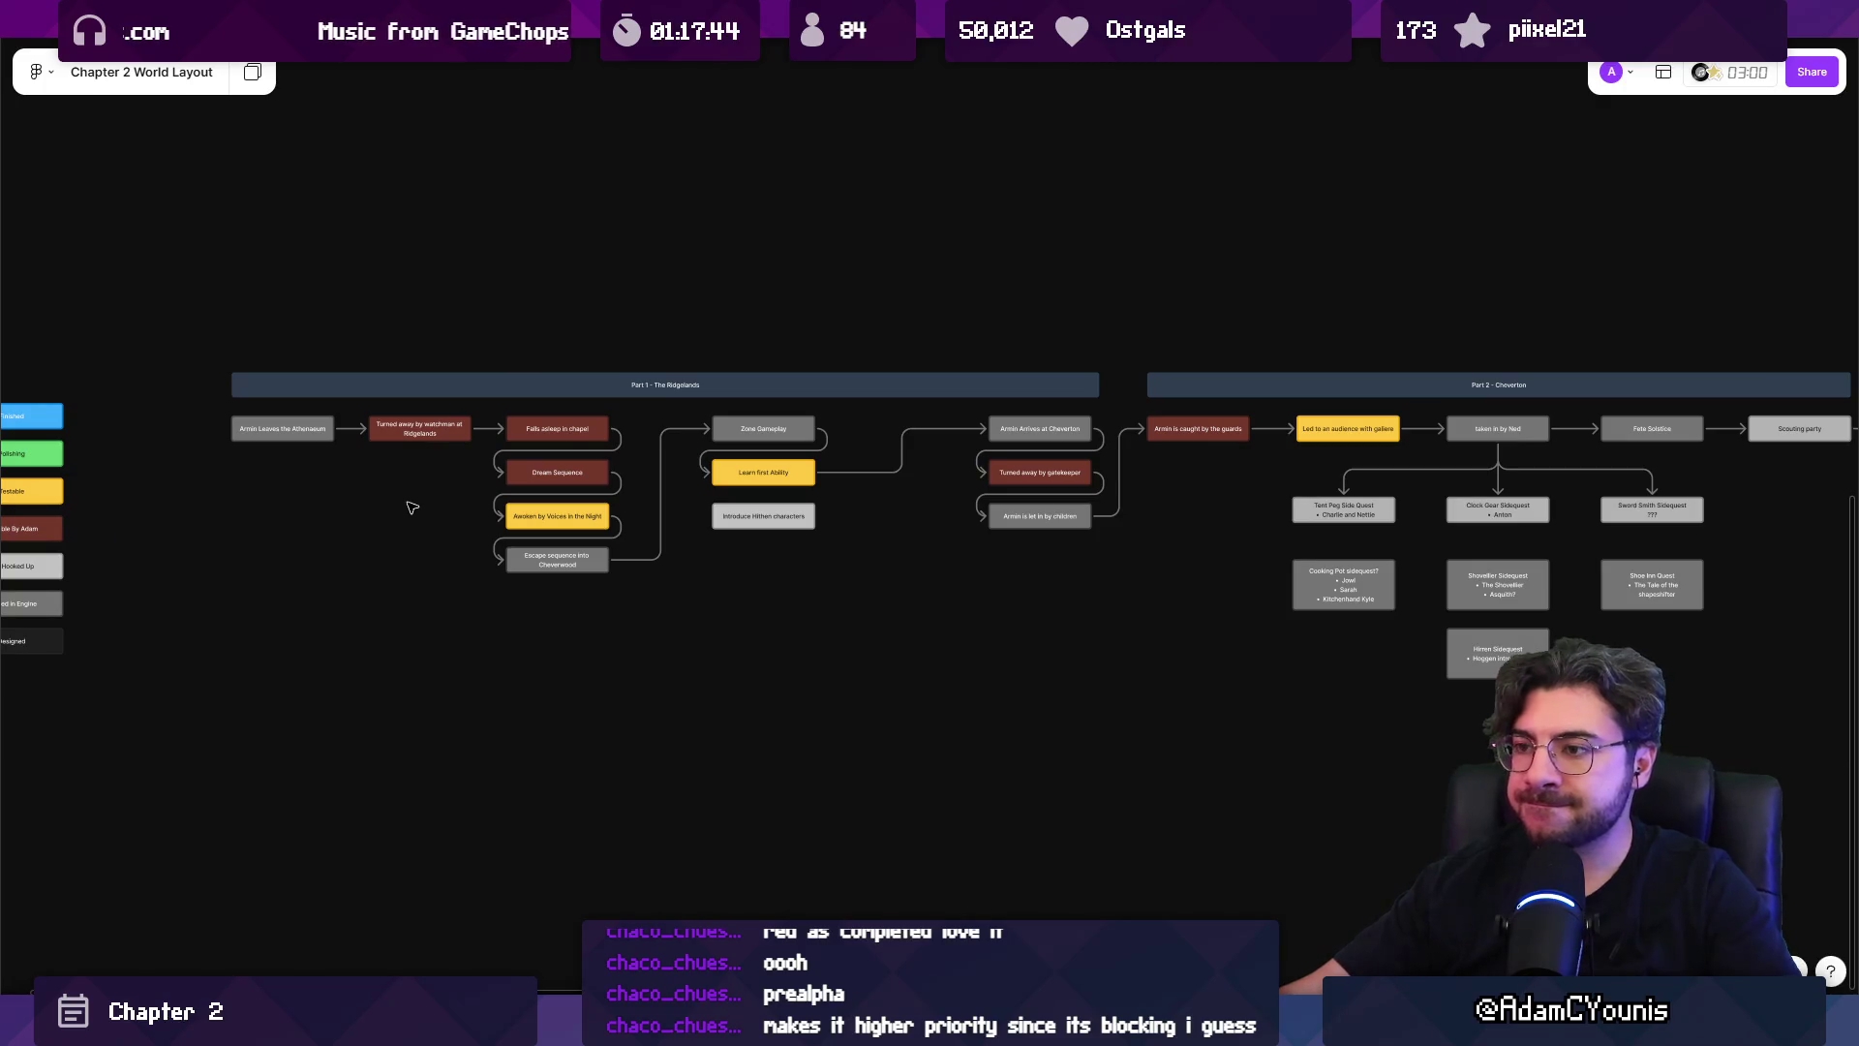
{"action": "key", "text": "alt+Tab"}
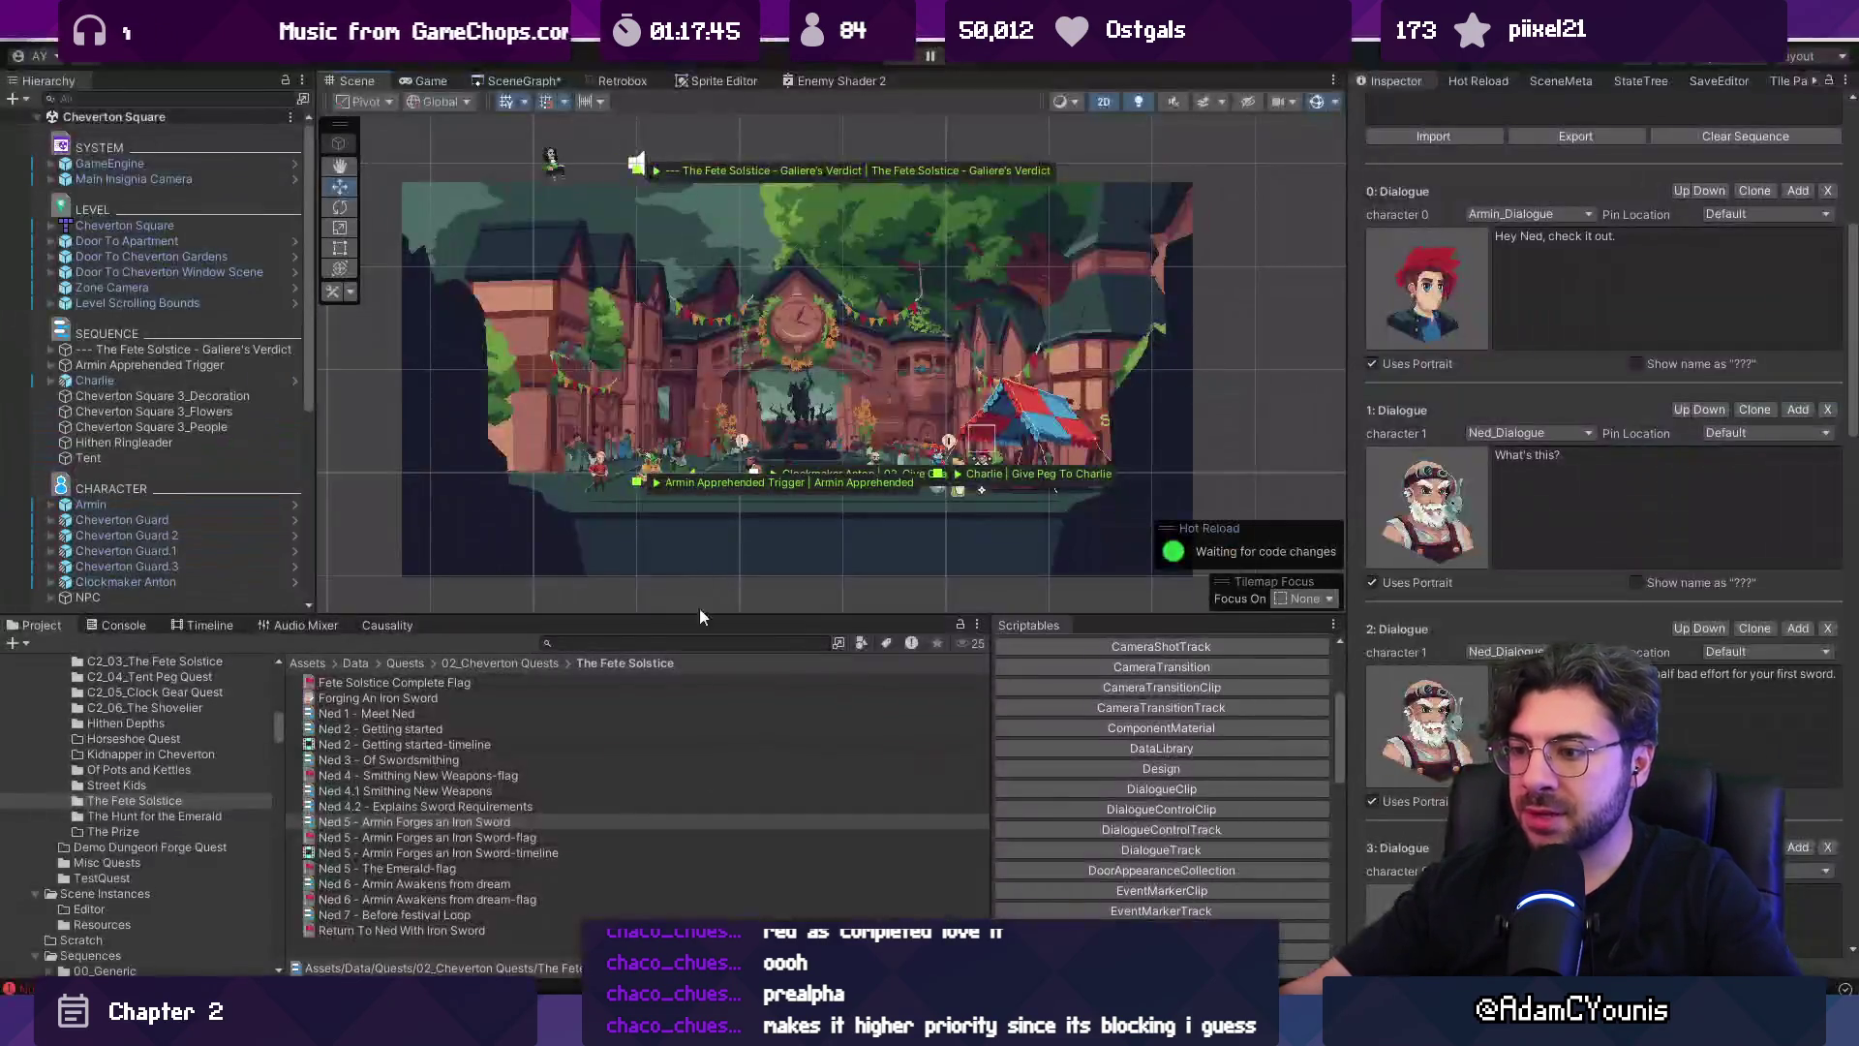
Load the Cheverton Square scene from the scene graph.
{"action": "left_click", "coordinate": [547, 85]}
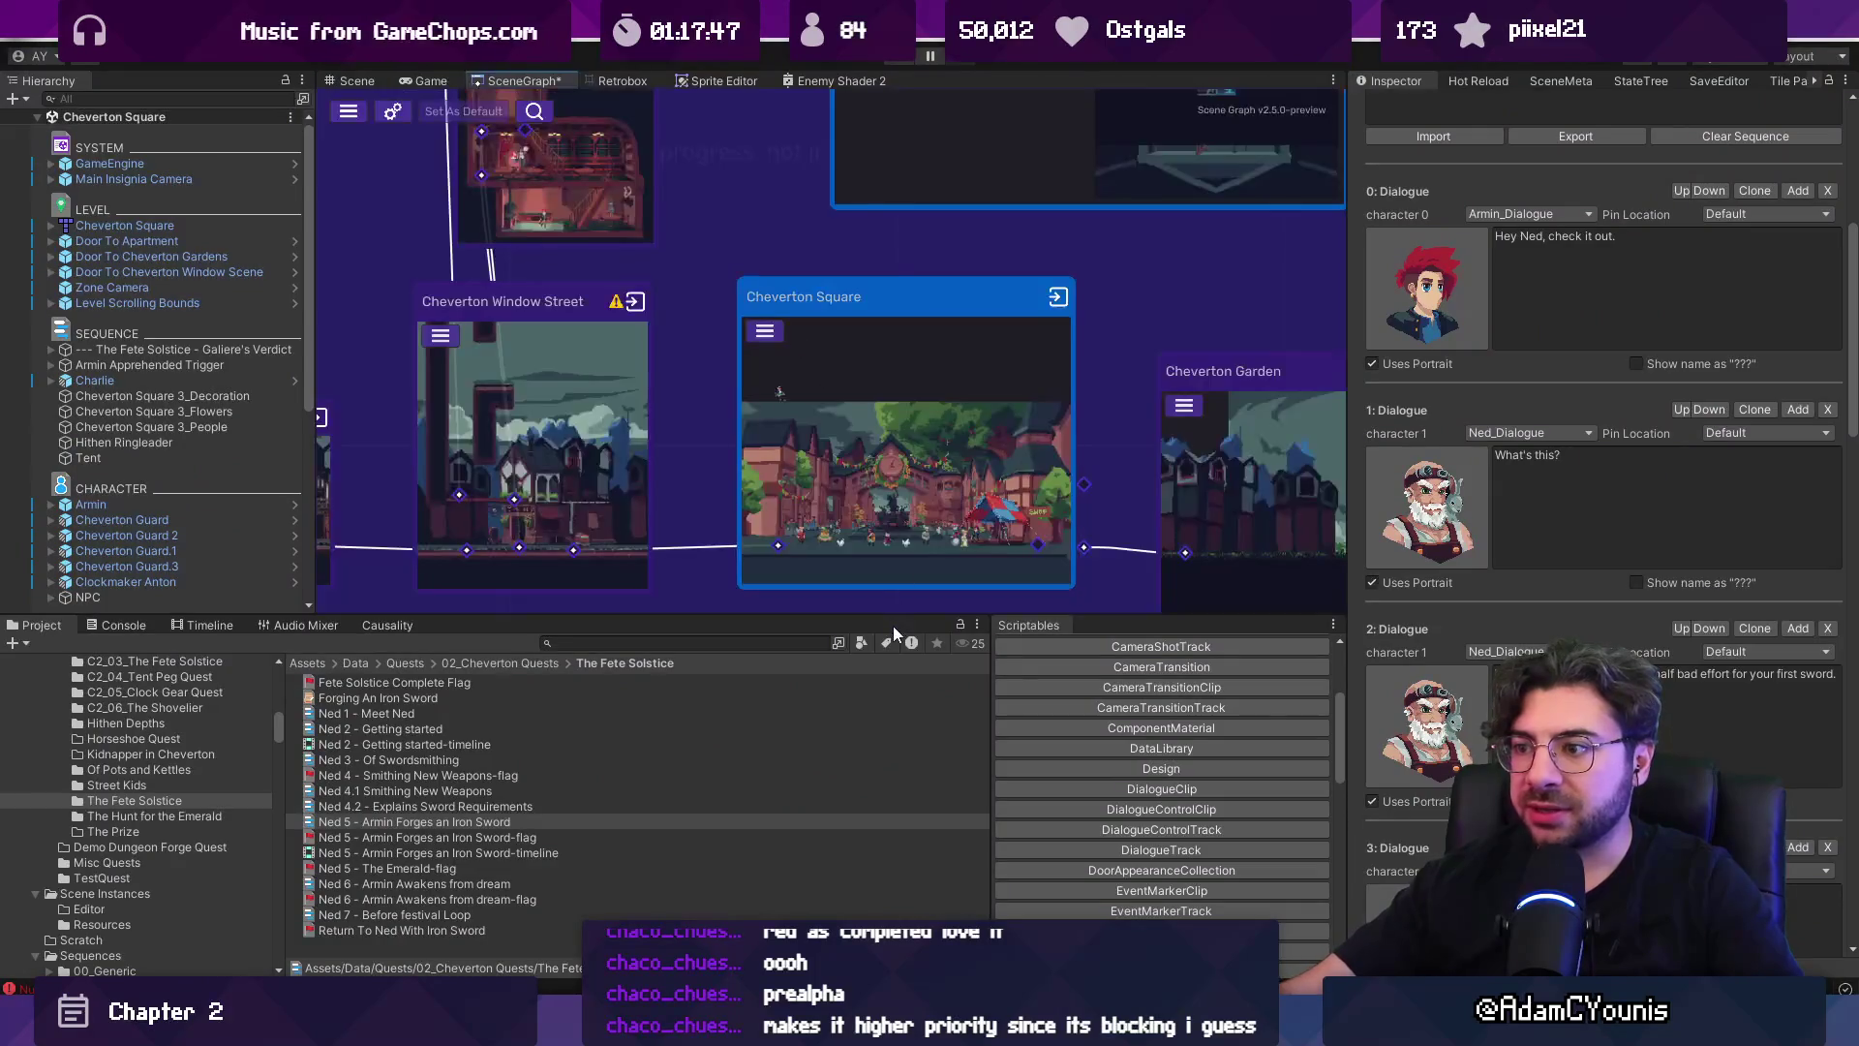
{"action": "left_click_drag", "start_coordinate": [891, 617], "coordinate": [933, 683]}
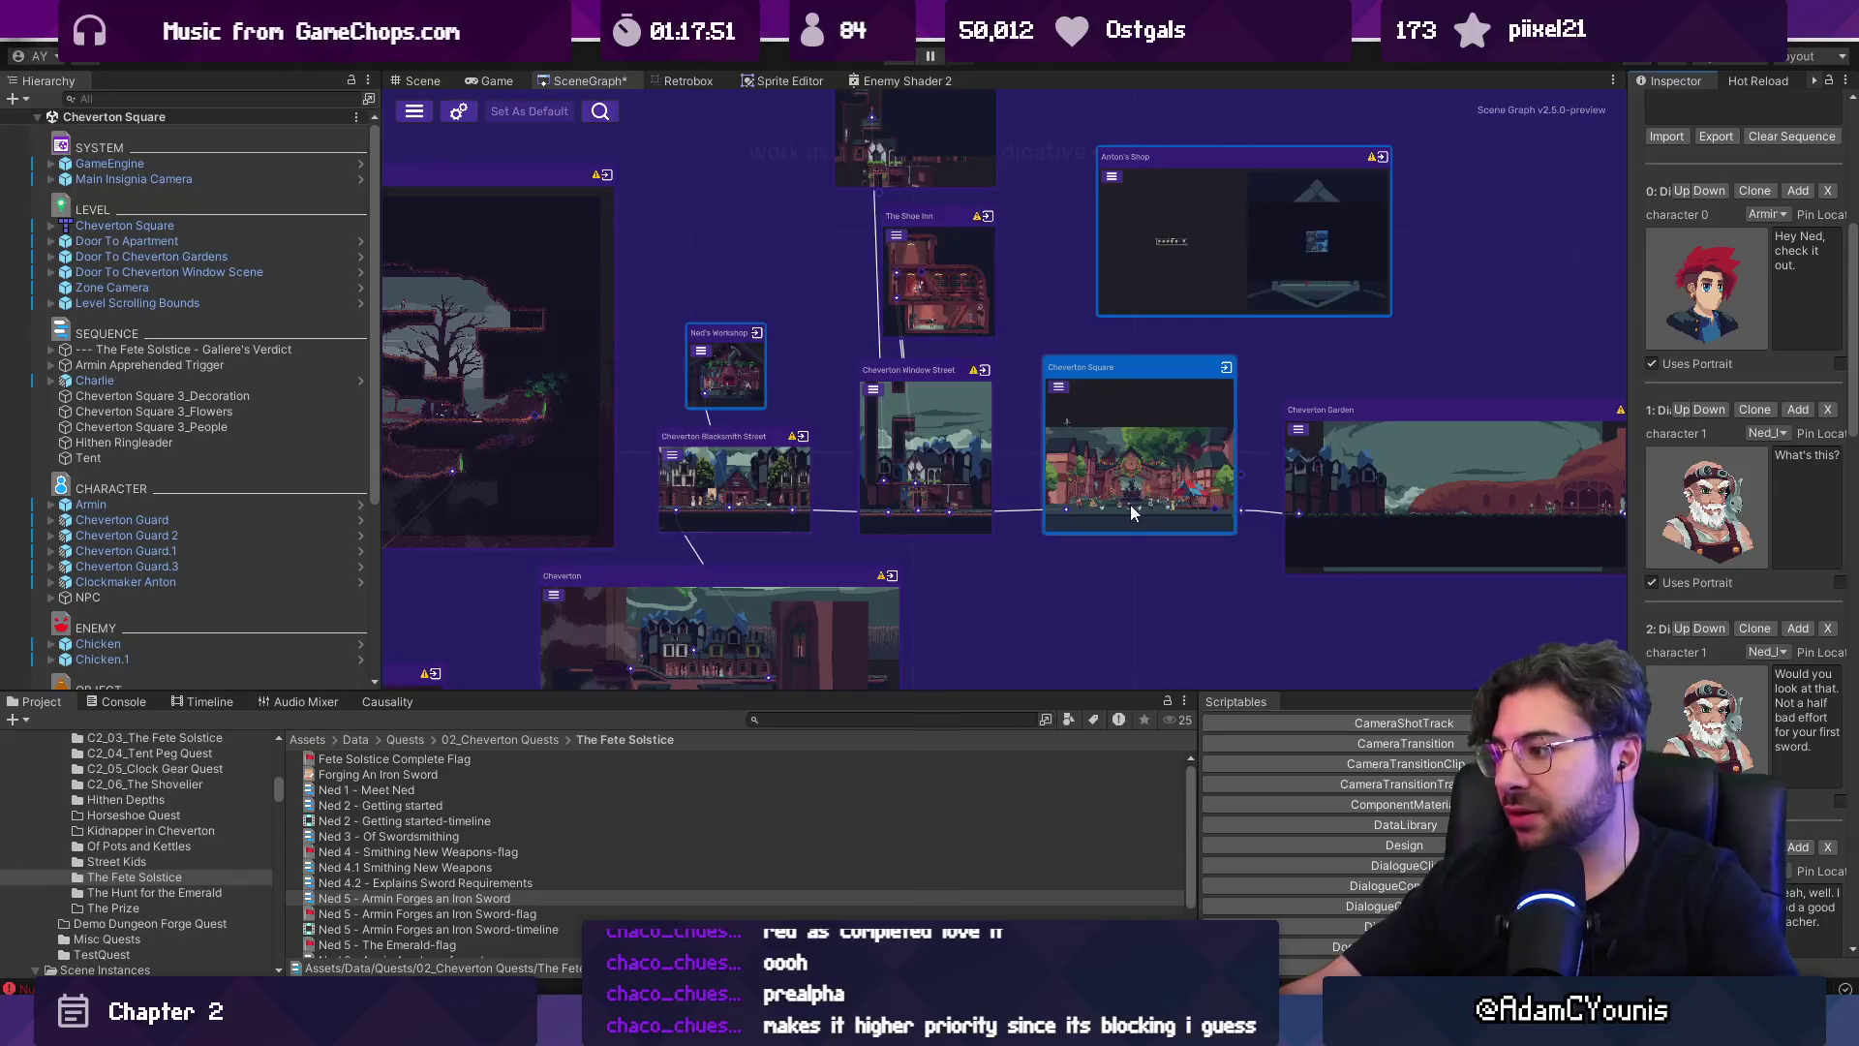
{"action": "scroll", "coordinate": [1089, 428], "scroll_direction": "up", "scroll_amount": 3}
{"action": "double_click", "coordinate": [884, 487]}
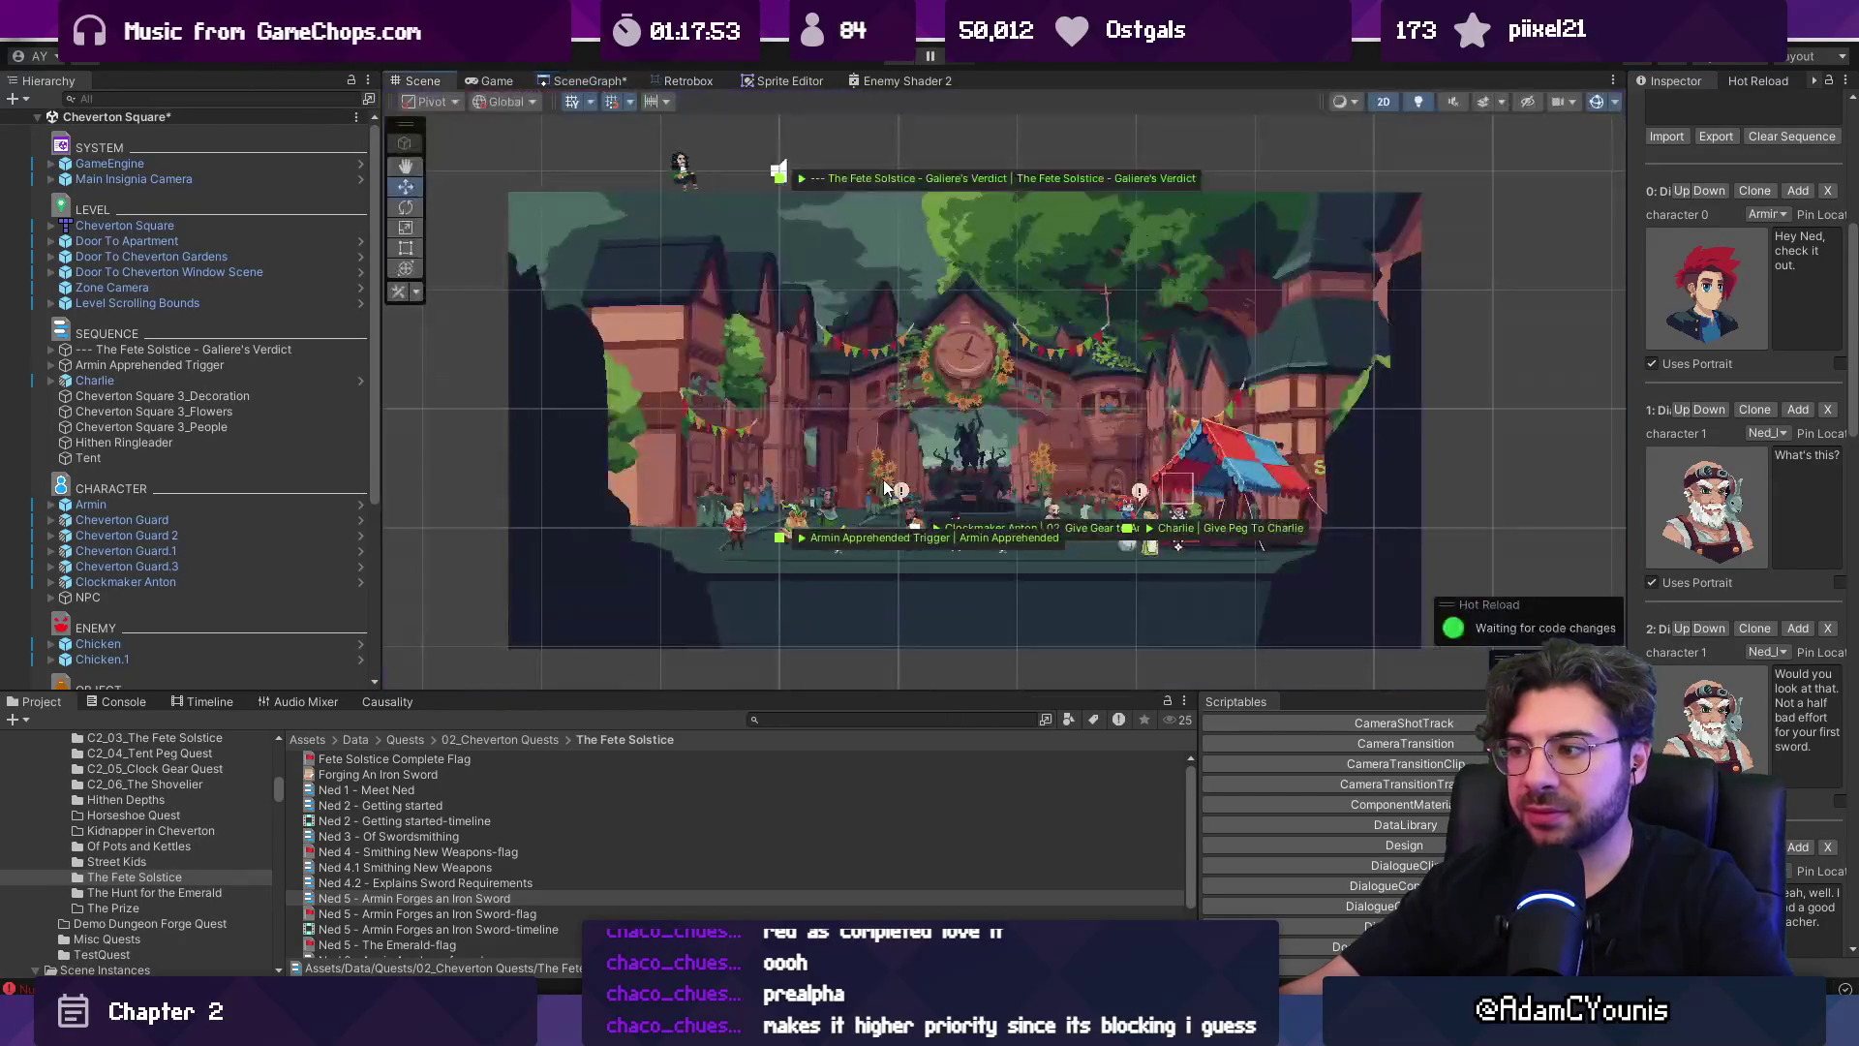
Filter the Hierarchy down to the door triggers and inspect each door in turn.
{"action": "left_click", "coordinate": [194, 350]}
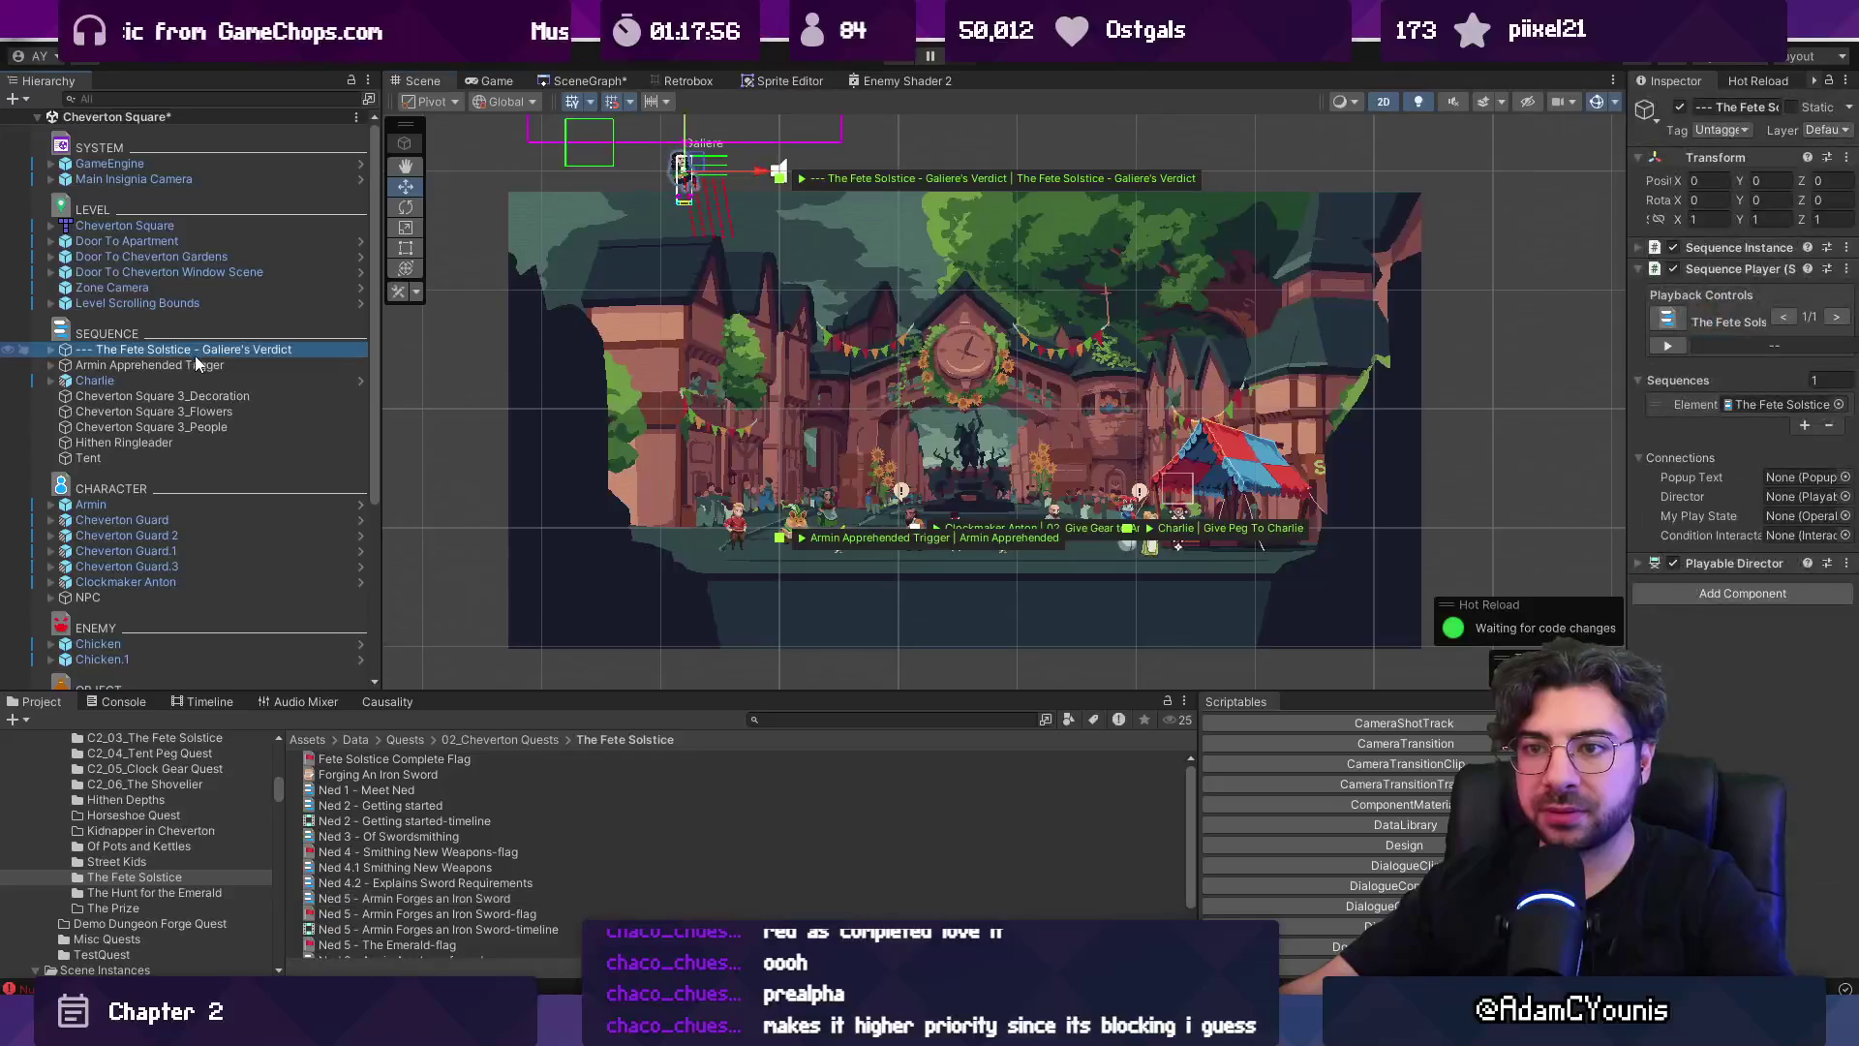
{"action": "left_click", "coordinate": [169, 99]}
{"action": "type", "text": ":s"}
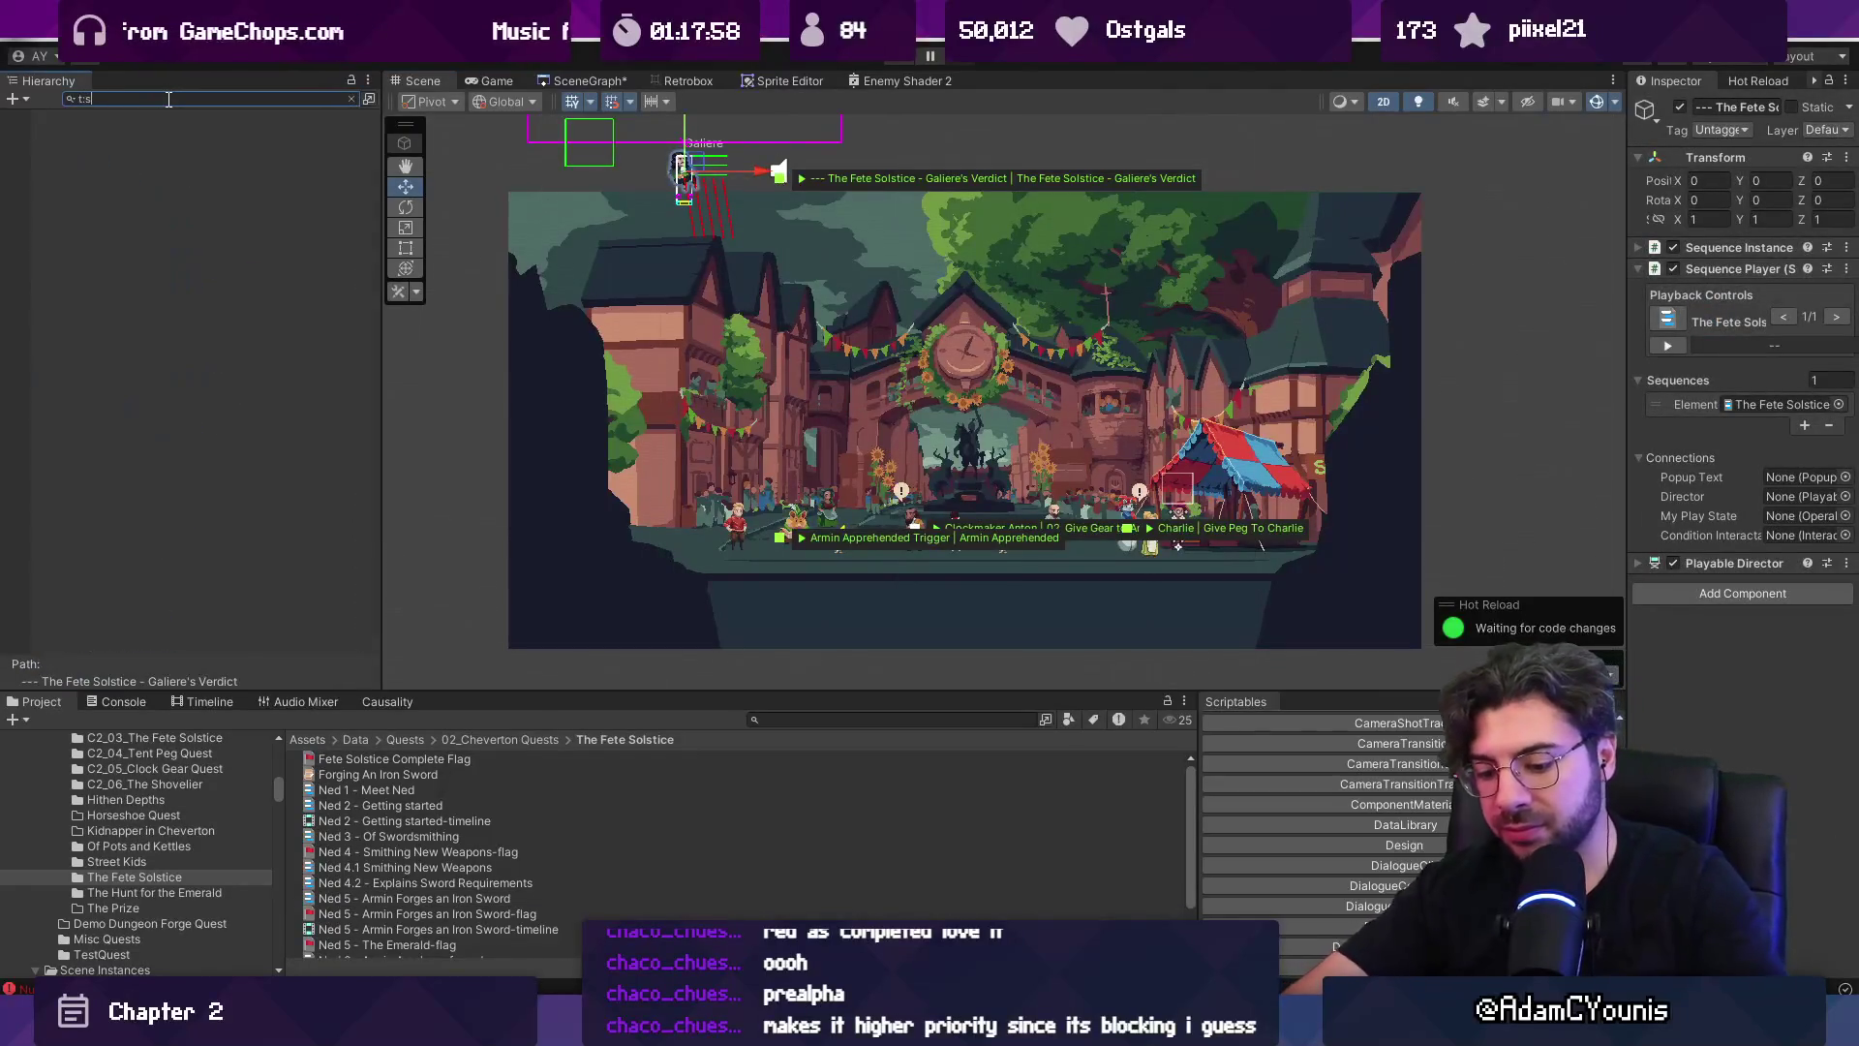
{"action": "type", "text": "r"}
{"action": "left_click", "coordinate": [184, 147]}
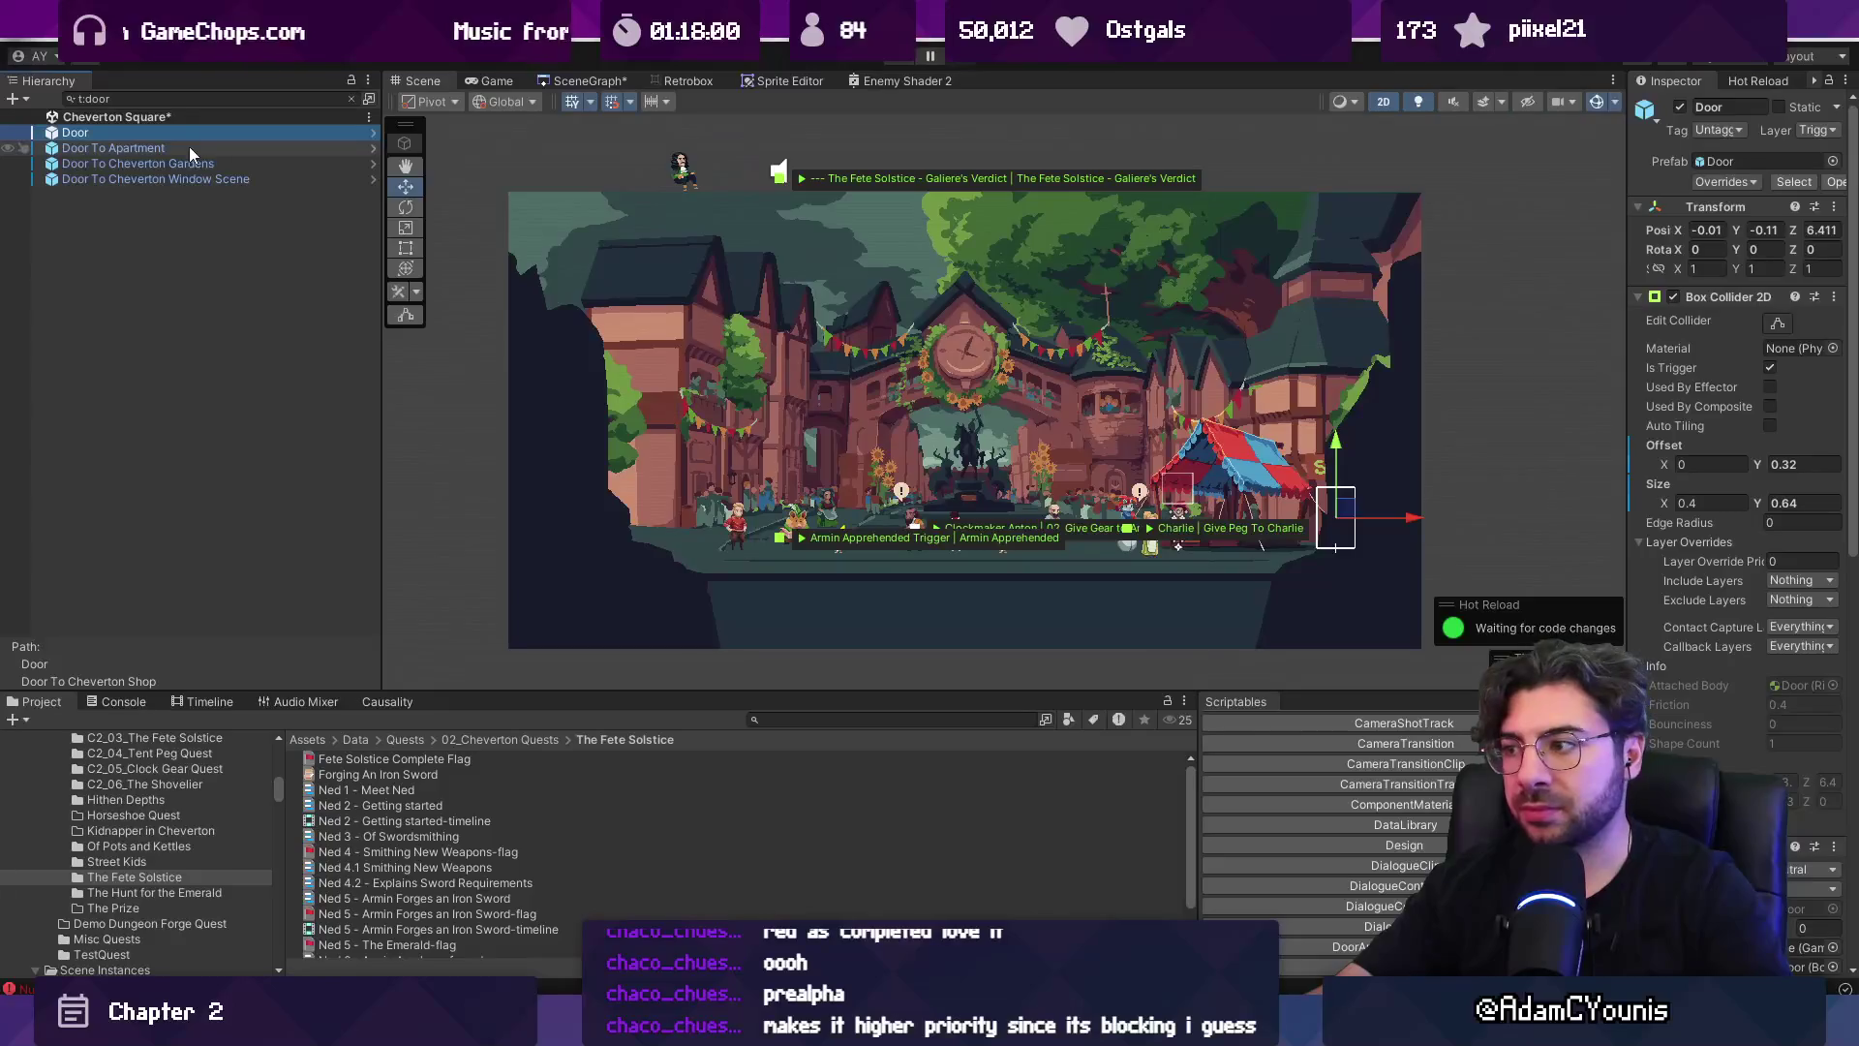
{"action": "left_click", "coordinate": [189, 166]}
{"action": "left_click", "coordinate": [194, 183]}
{"action": "left_click", "coordinate": [194, 166]}
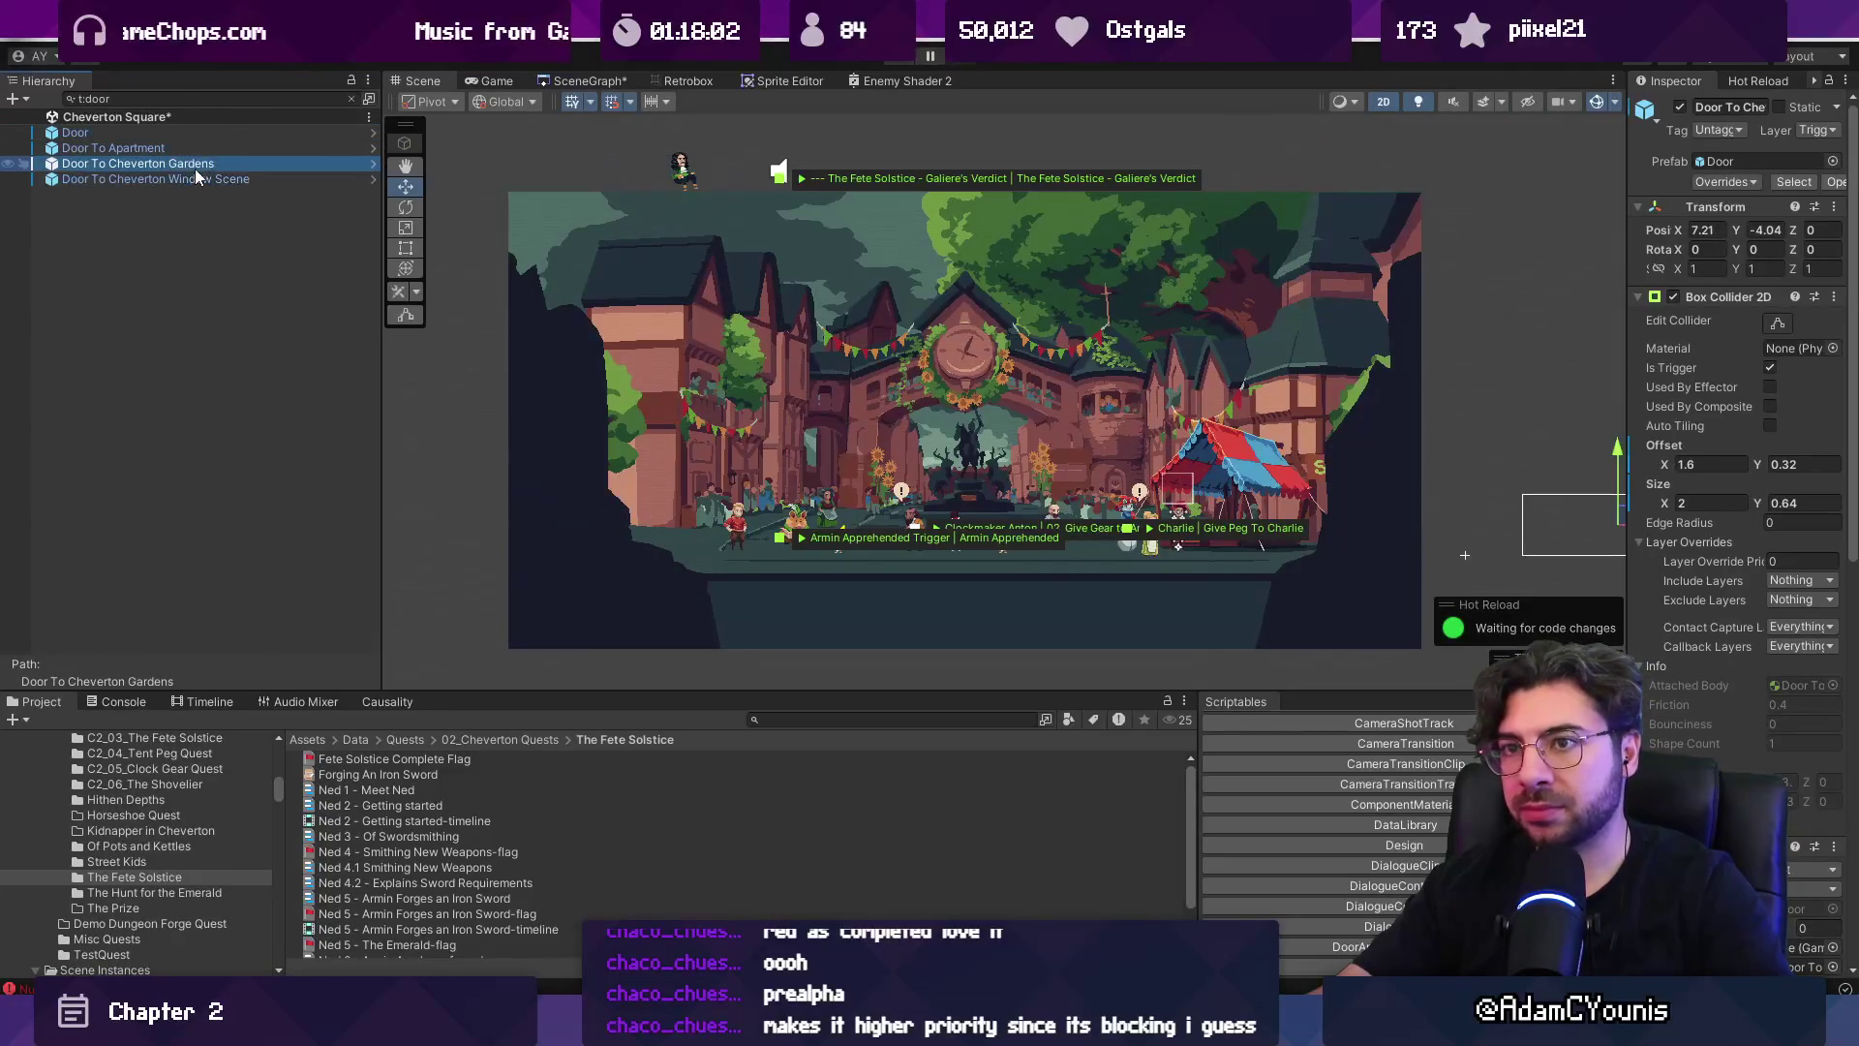
{"action": "scroll", "coordinate": [810, 271], "scroll_direction": "down", "scroll_amount": 2}
{"action": "scroll", "coordinate": [1195, 341], "scroll_direction": "up", "scroll_amount": 2}
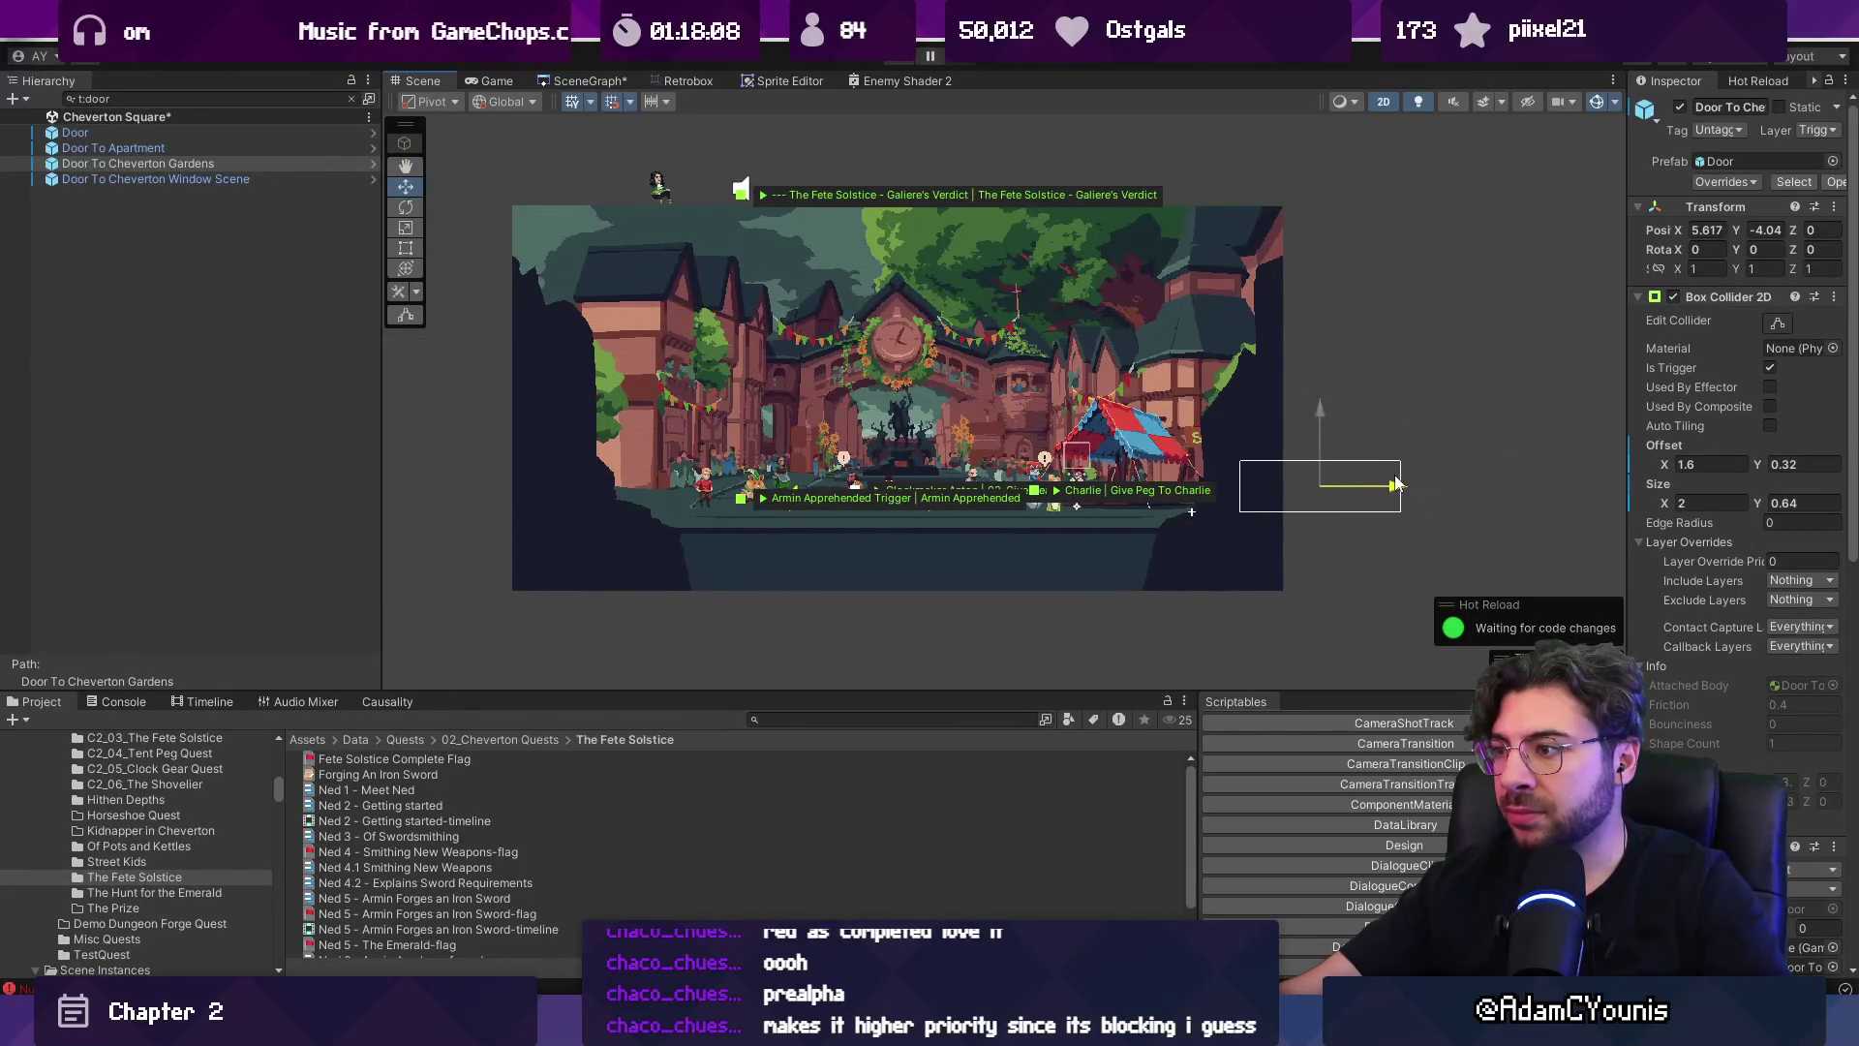
Nudge the Window Scene door slightly left and slide the apartment door left into the square.
{"action": "left_click", "coordinate": [118, 182]}
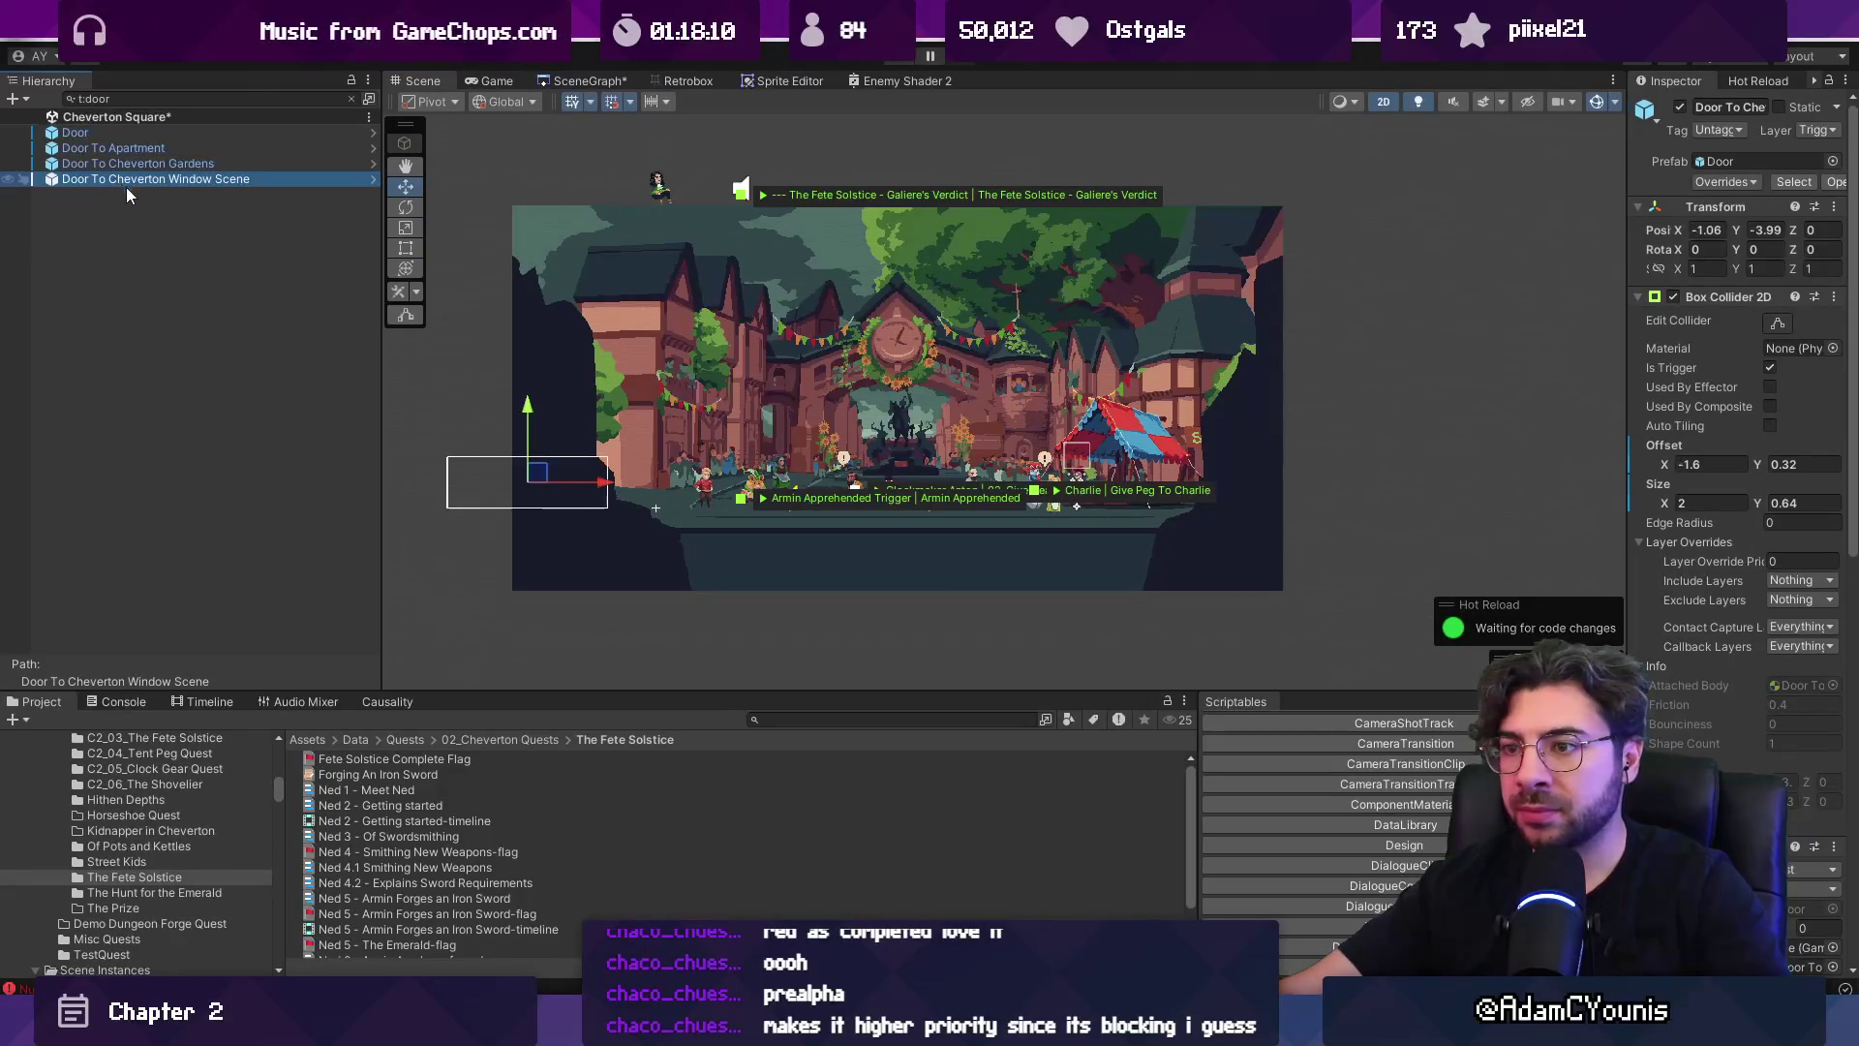
{"action": "left_click_drag", "start_coordinate": [601, 489], "coordinate": [597, 491]}
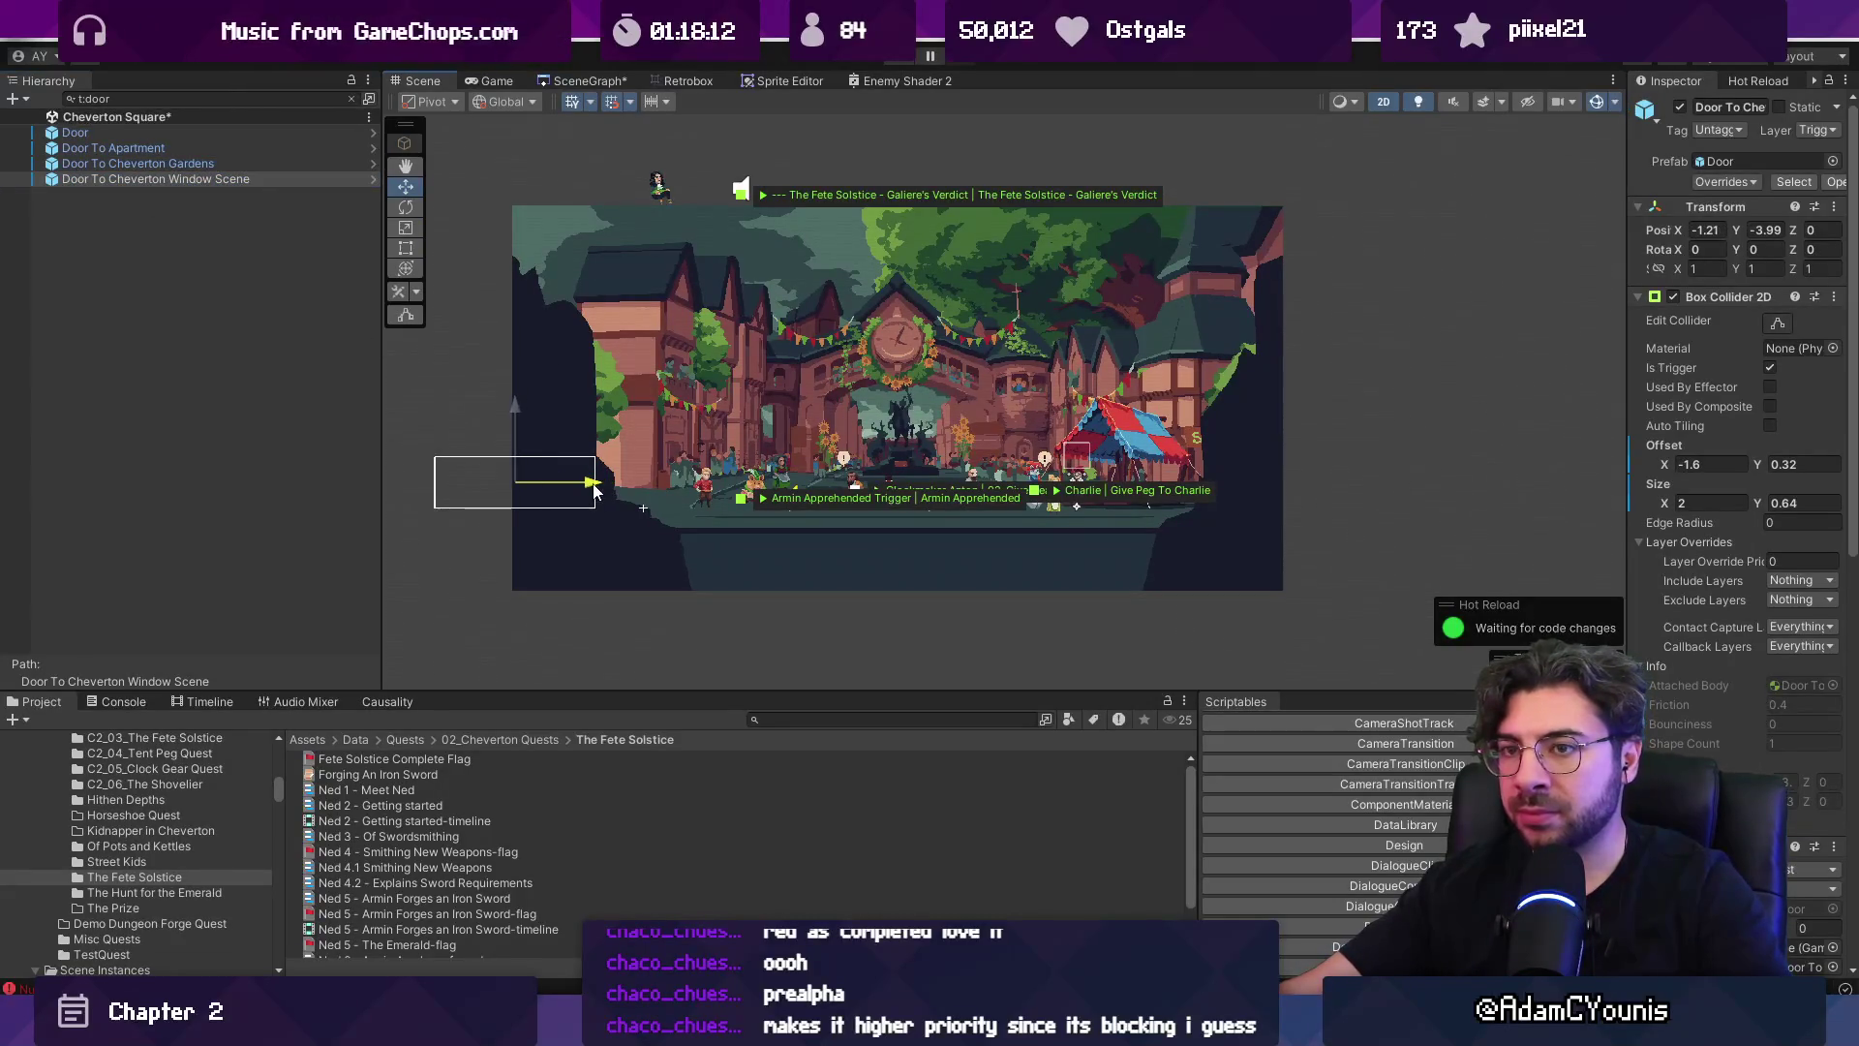
{"action": "left_click", "coordinate": [172, 150]}
{"action": "mouse_move", "coordinate": [1411, 358]}
{"action": "left_mouse_down"}
{"action": "mouse_move", "coordinate": [1146, 358]}
{"action": "mouse_move", "coordinate": [1298, 358]}
{"action": "left_mouse_up"}
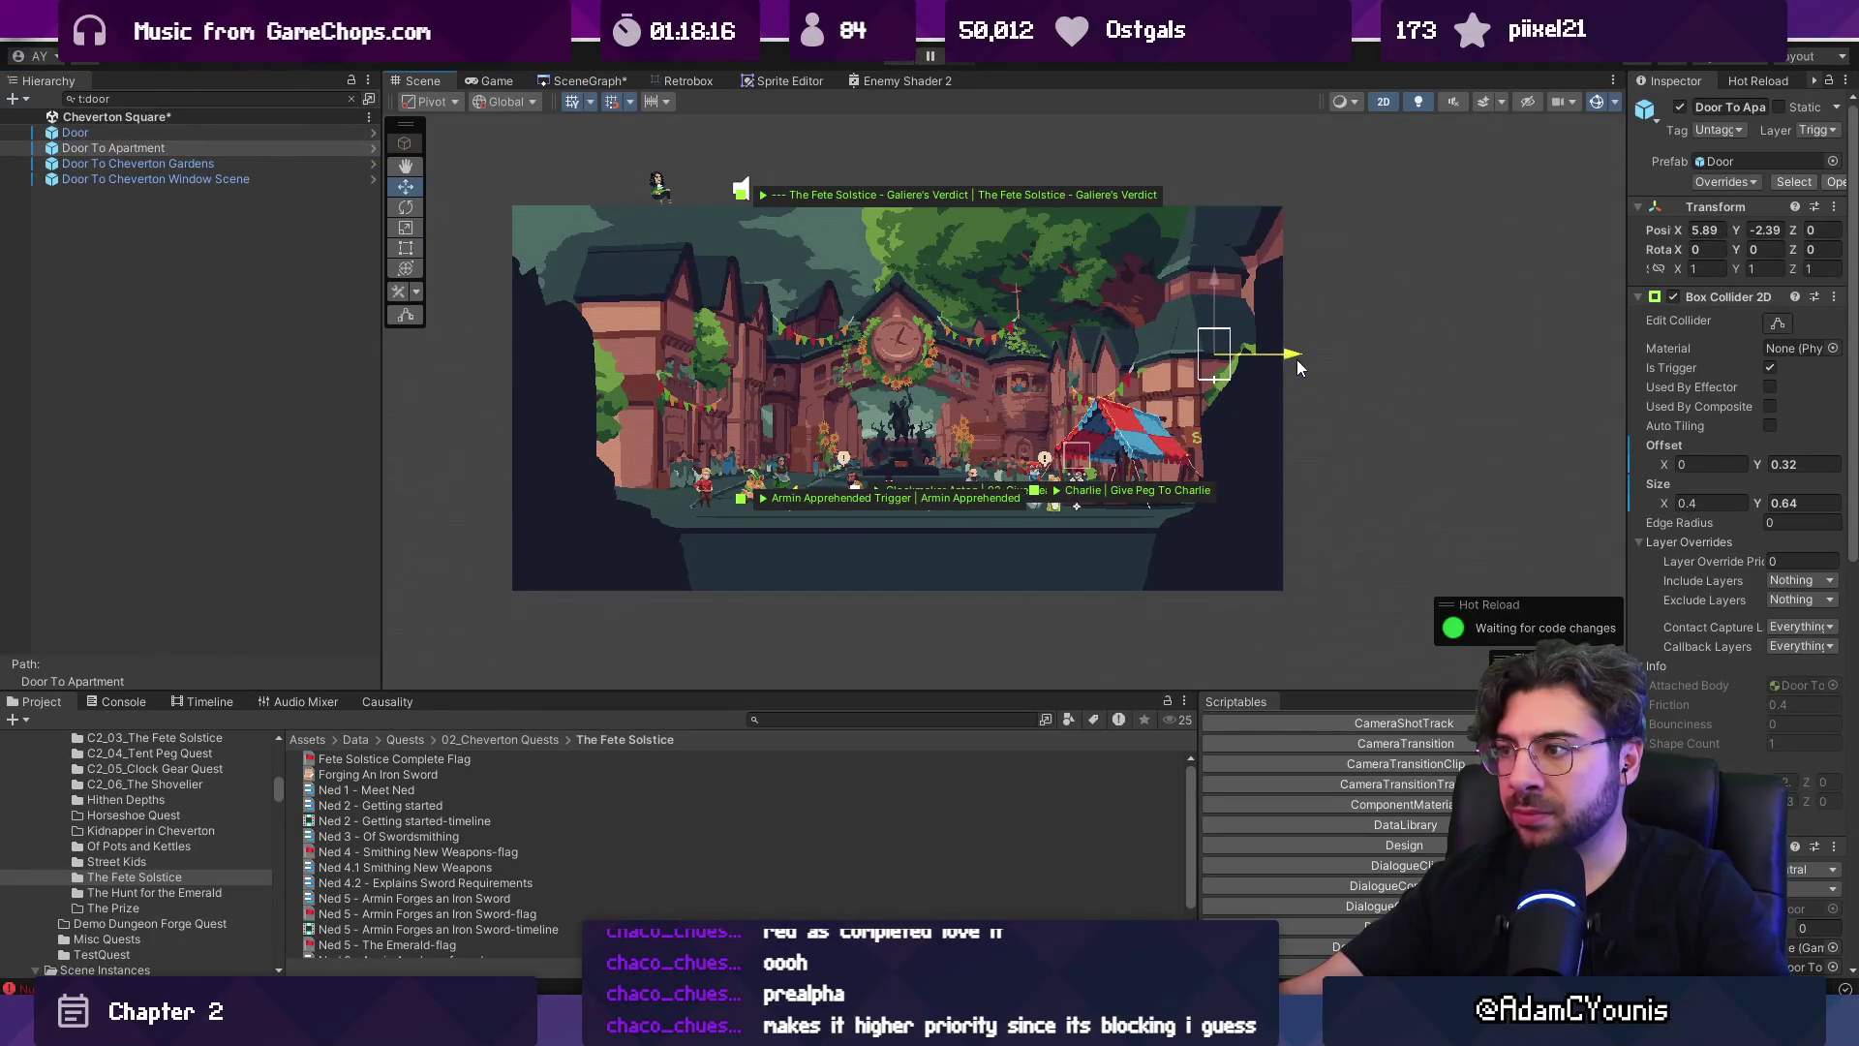
{"action": "left_click", "coordinate": [275, 184]}
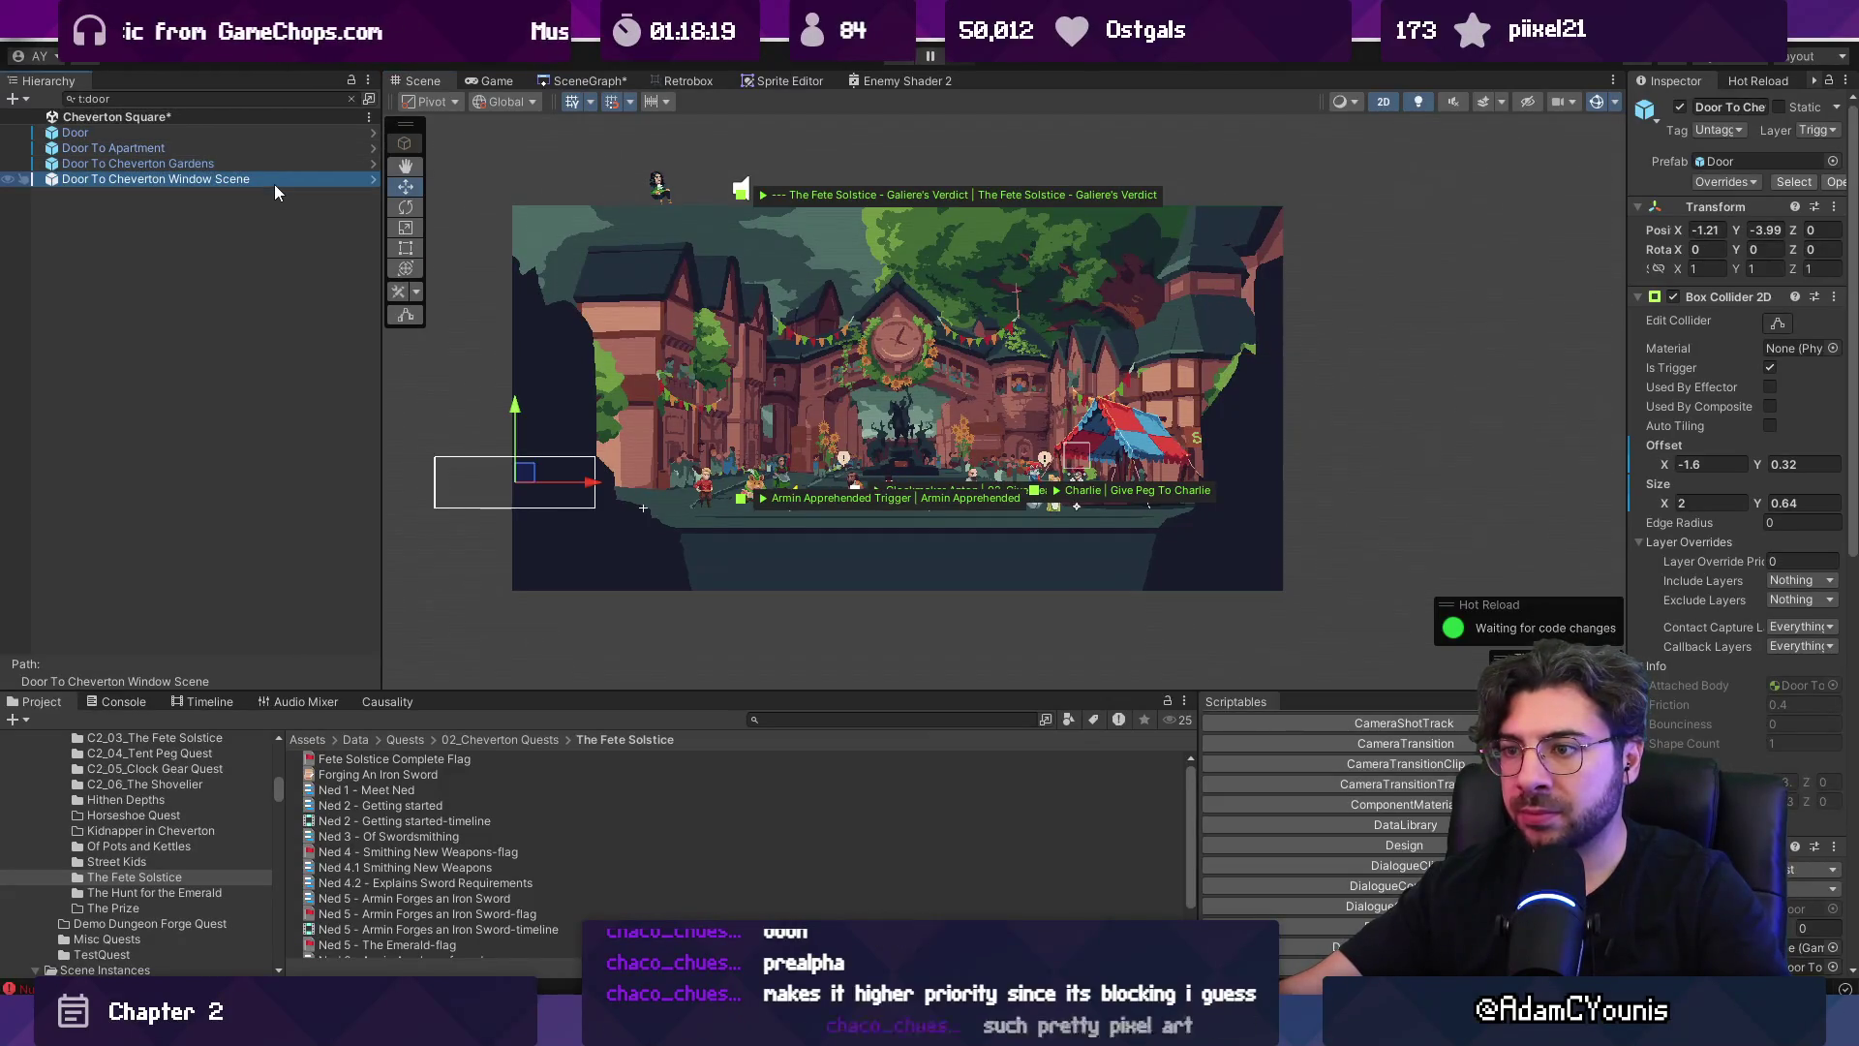
{"action": "left_click", "coordinate": [267, 132]}
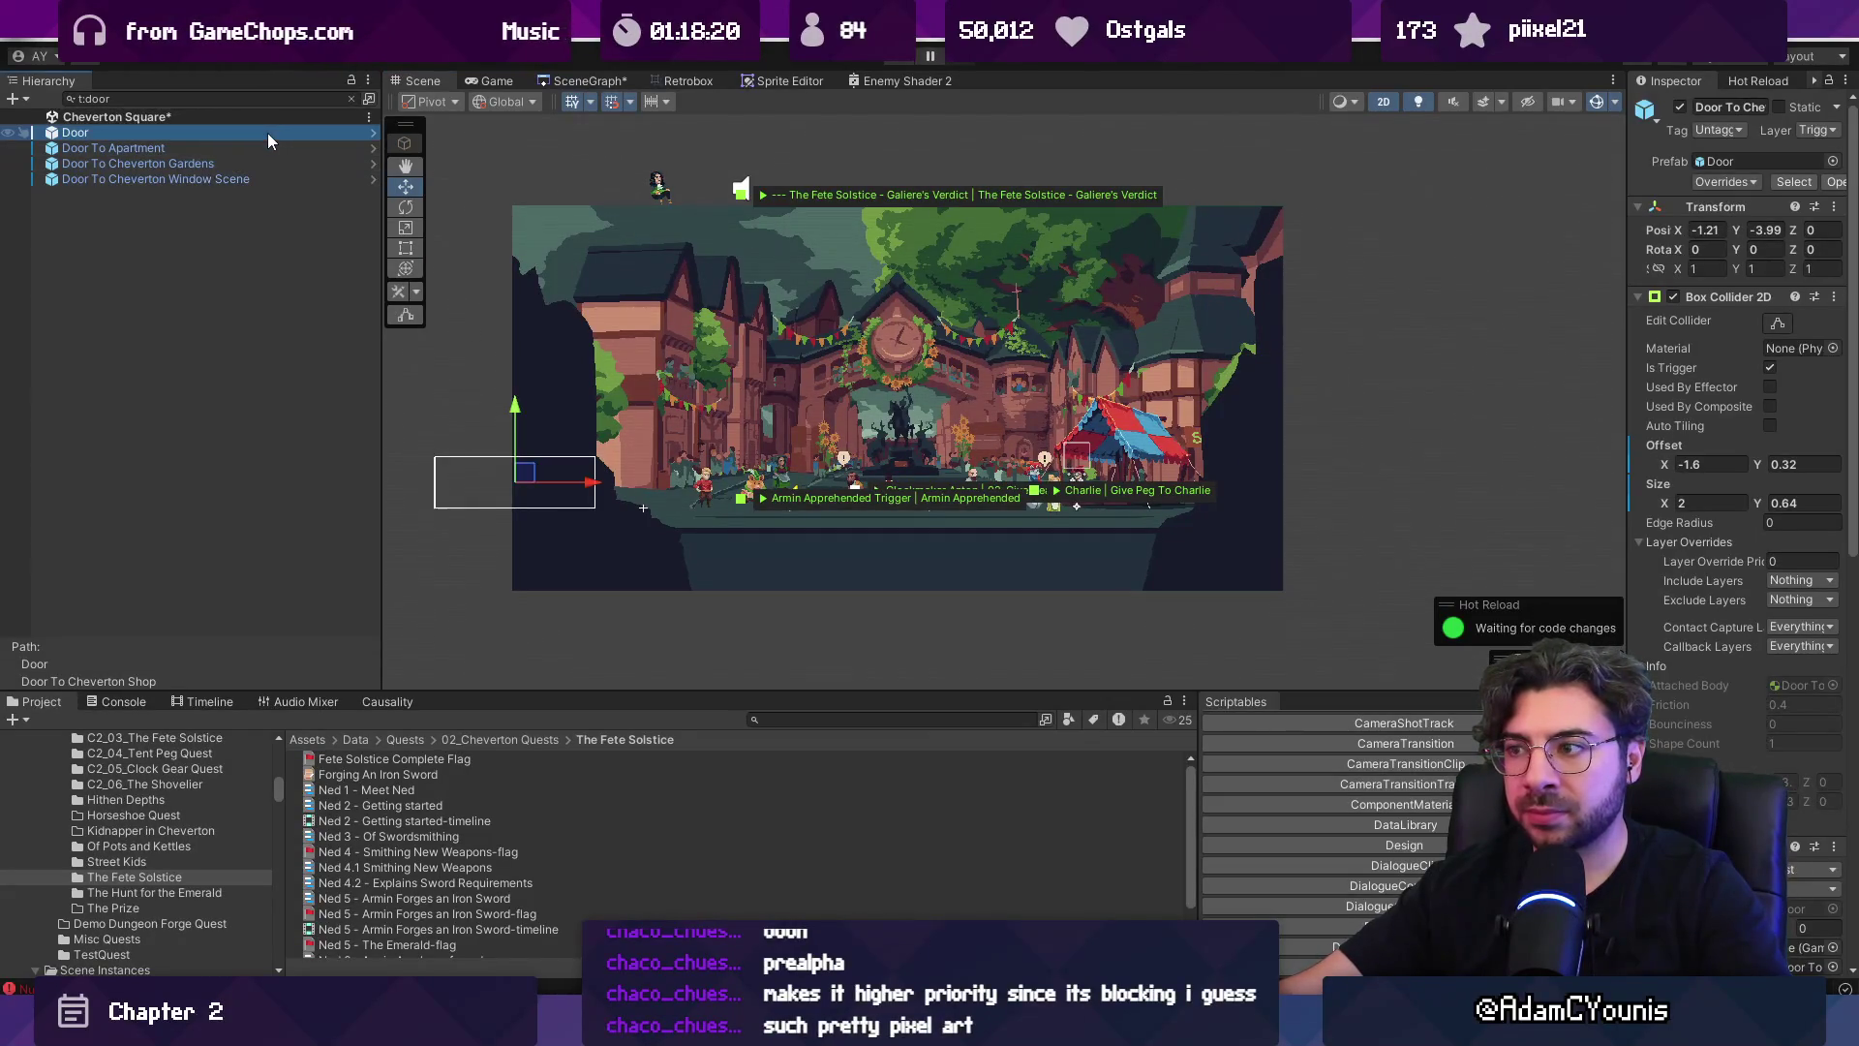
{"action": "left_click", "coordinate": [352, 97]}
{"action": "left_click", "coordinate": [229, 613]}
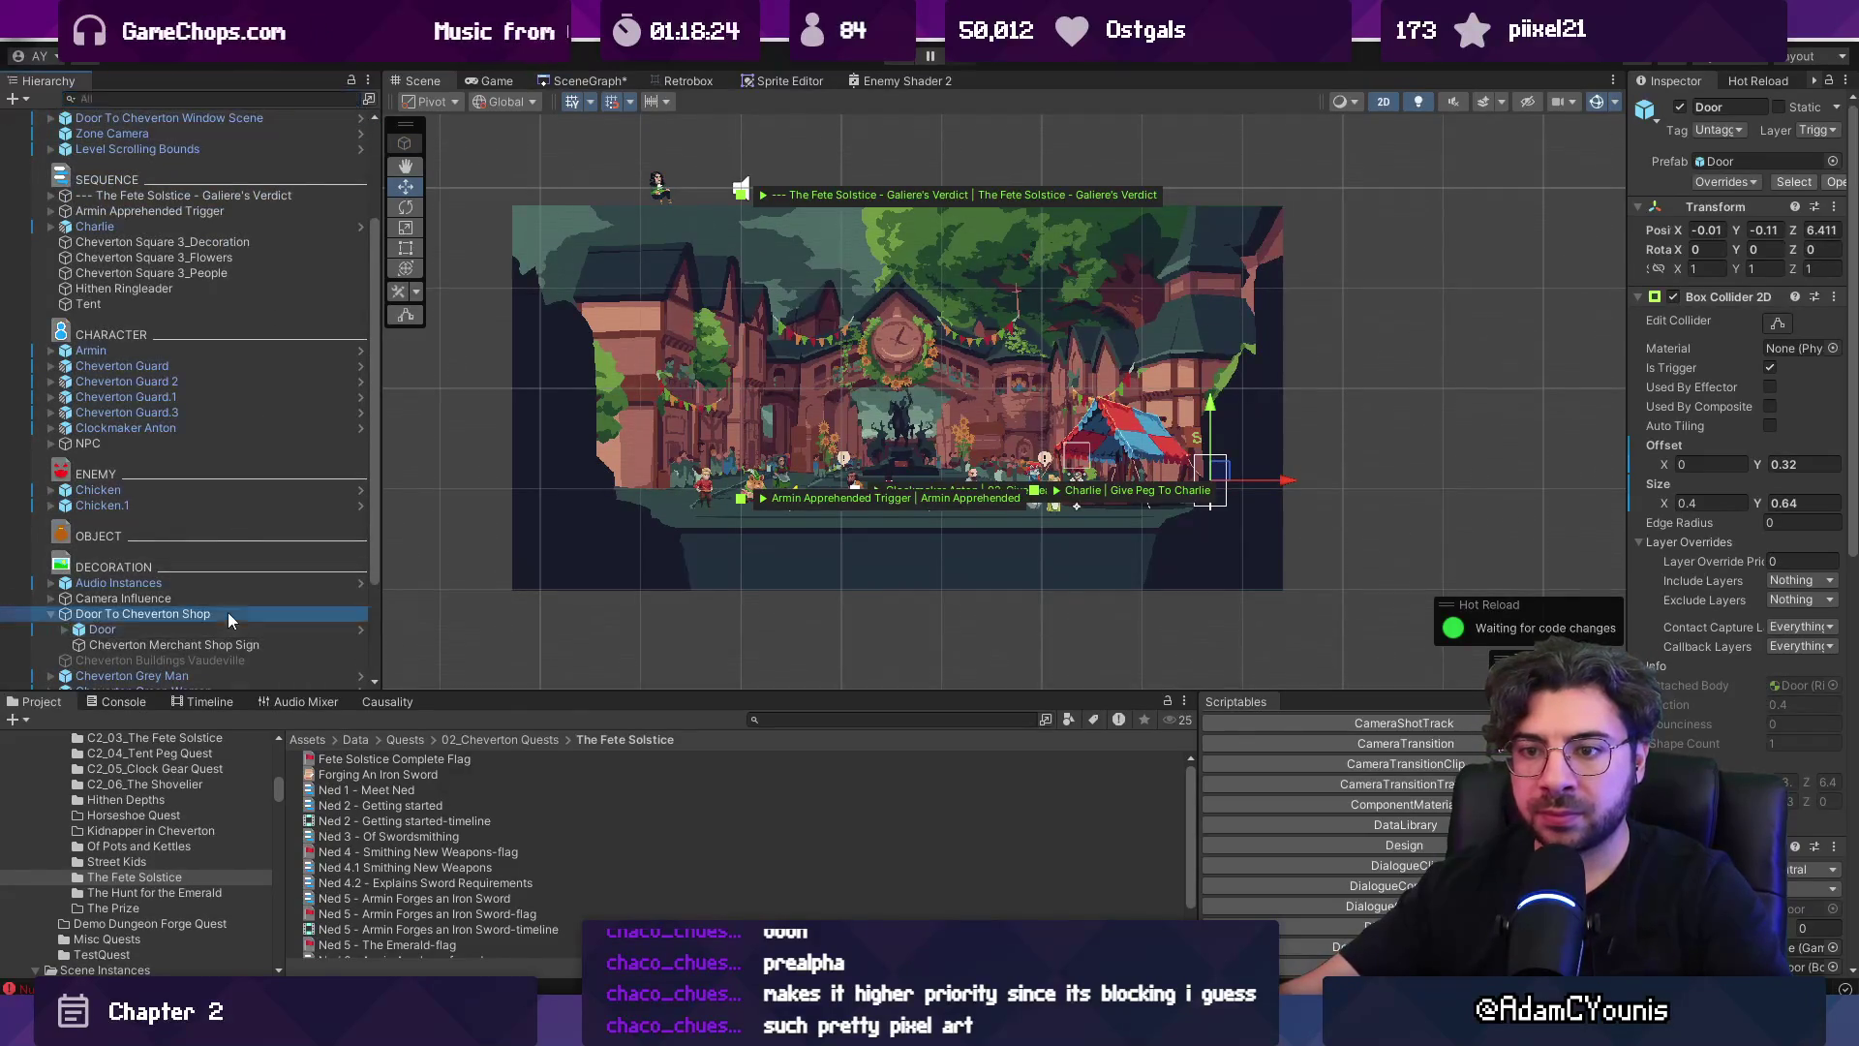
{"action": "scroll", "coordinate": [1177, 469], "scroll_direction": "up", "scroll_amount": 2}
{"action": "scroll", "coordinate": [1223, 445], "scroll_direction": "up", "scroll_amount": 2}
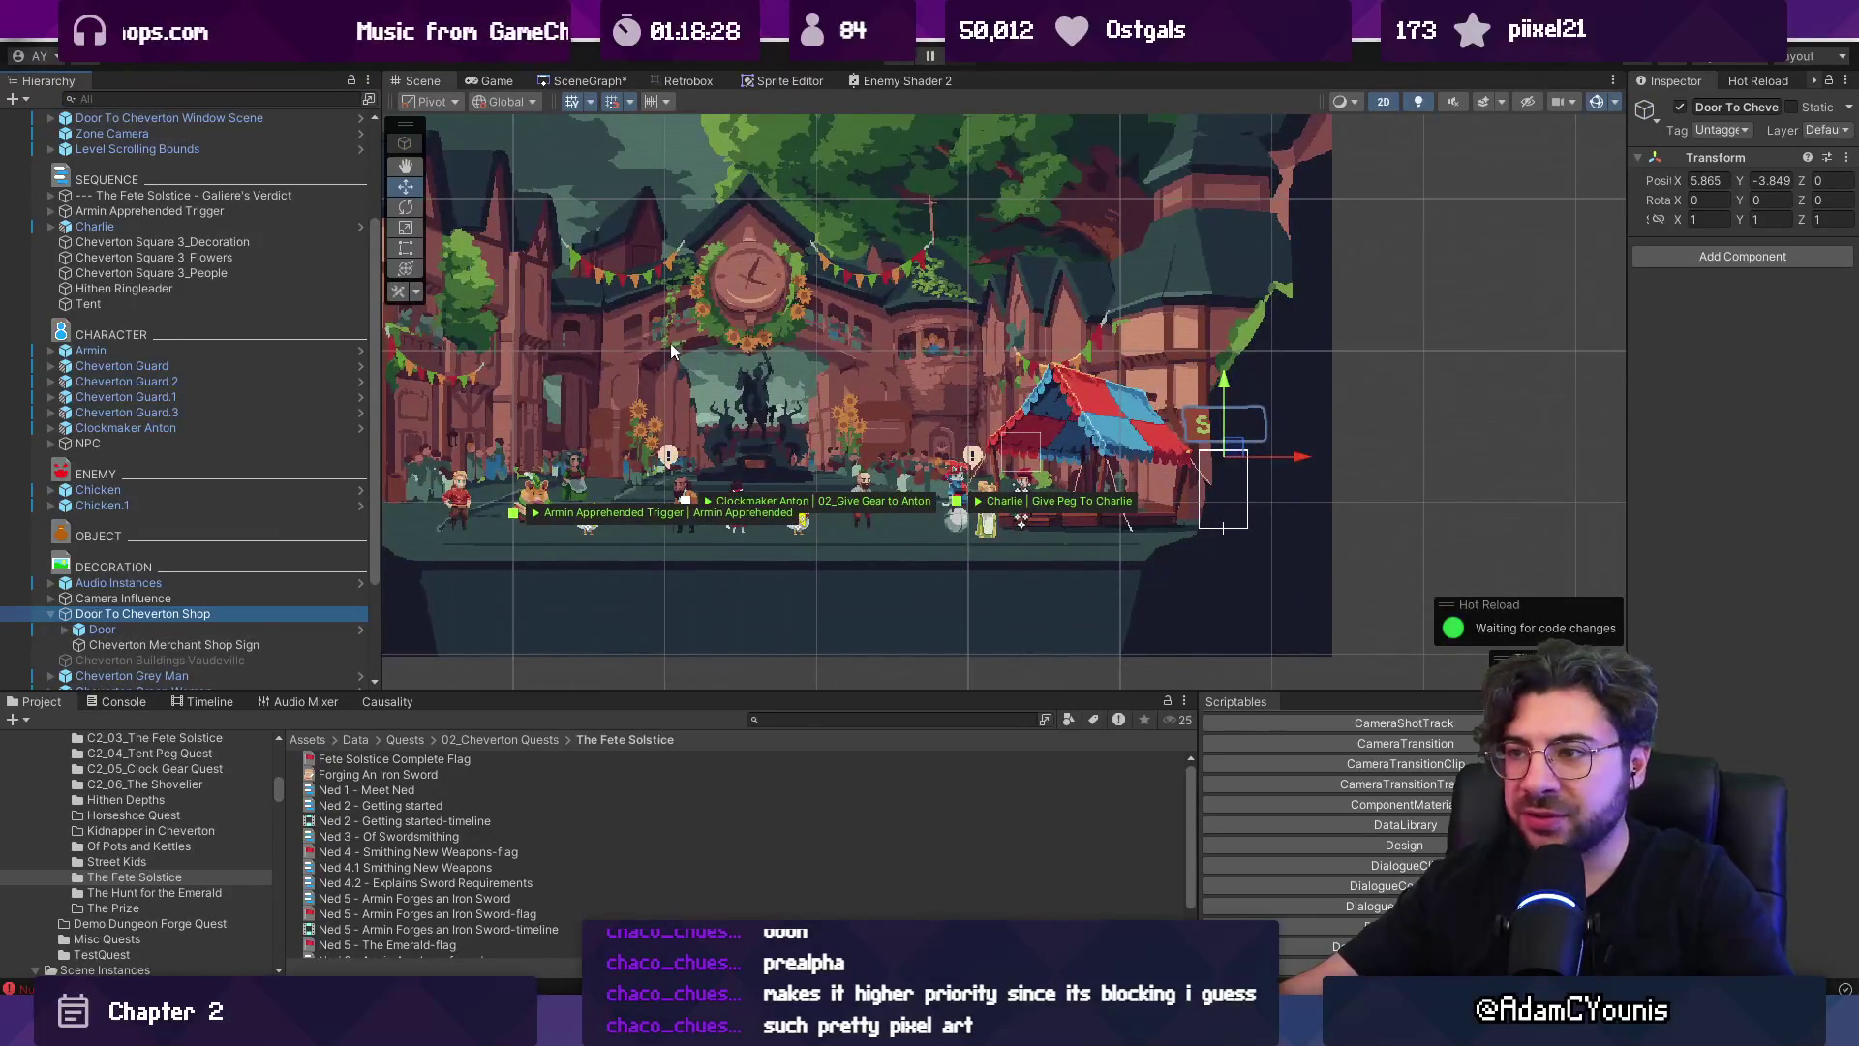
Drag Door To Cheverton Shop left beside the market tent and check its Door's Direction setting.
{"action": "left_click_drag", "start_coordinate": [675, 350], "coordinate": [840, 407]}
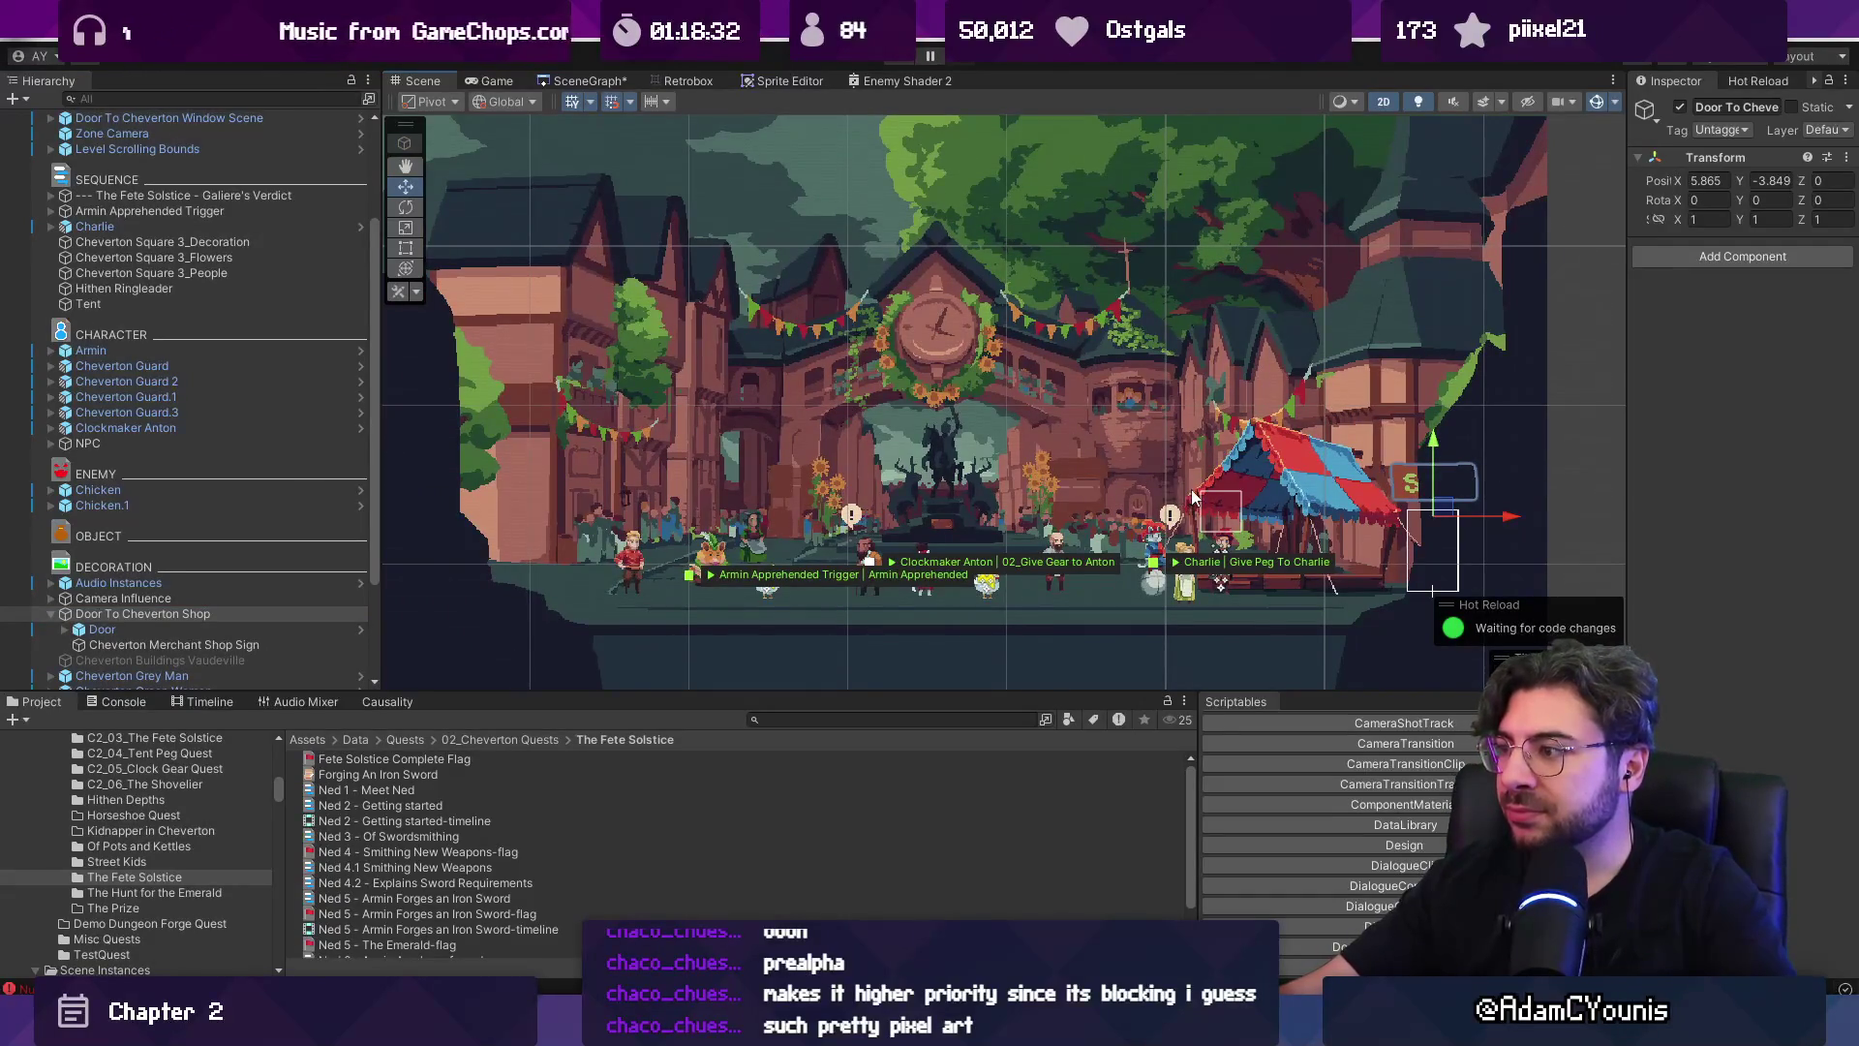
{"action": "mouse_move", "coordinate": [1441, 508]}
{"action": "left_mouse_down"}
{"action": "mouse_move", "coordinate": [1329, 389]}
{"action": "mouse_move", "coordinate": [1109, 511]}
{"action": "left_mouse_up"}
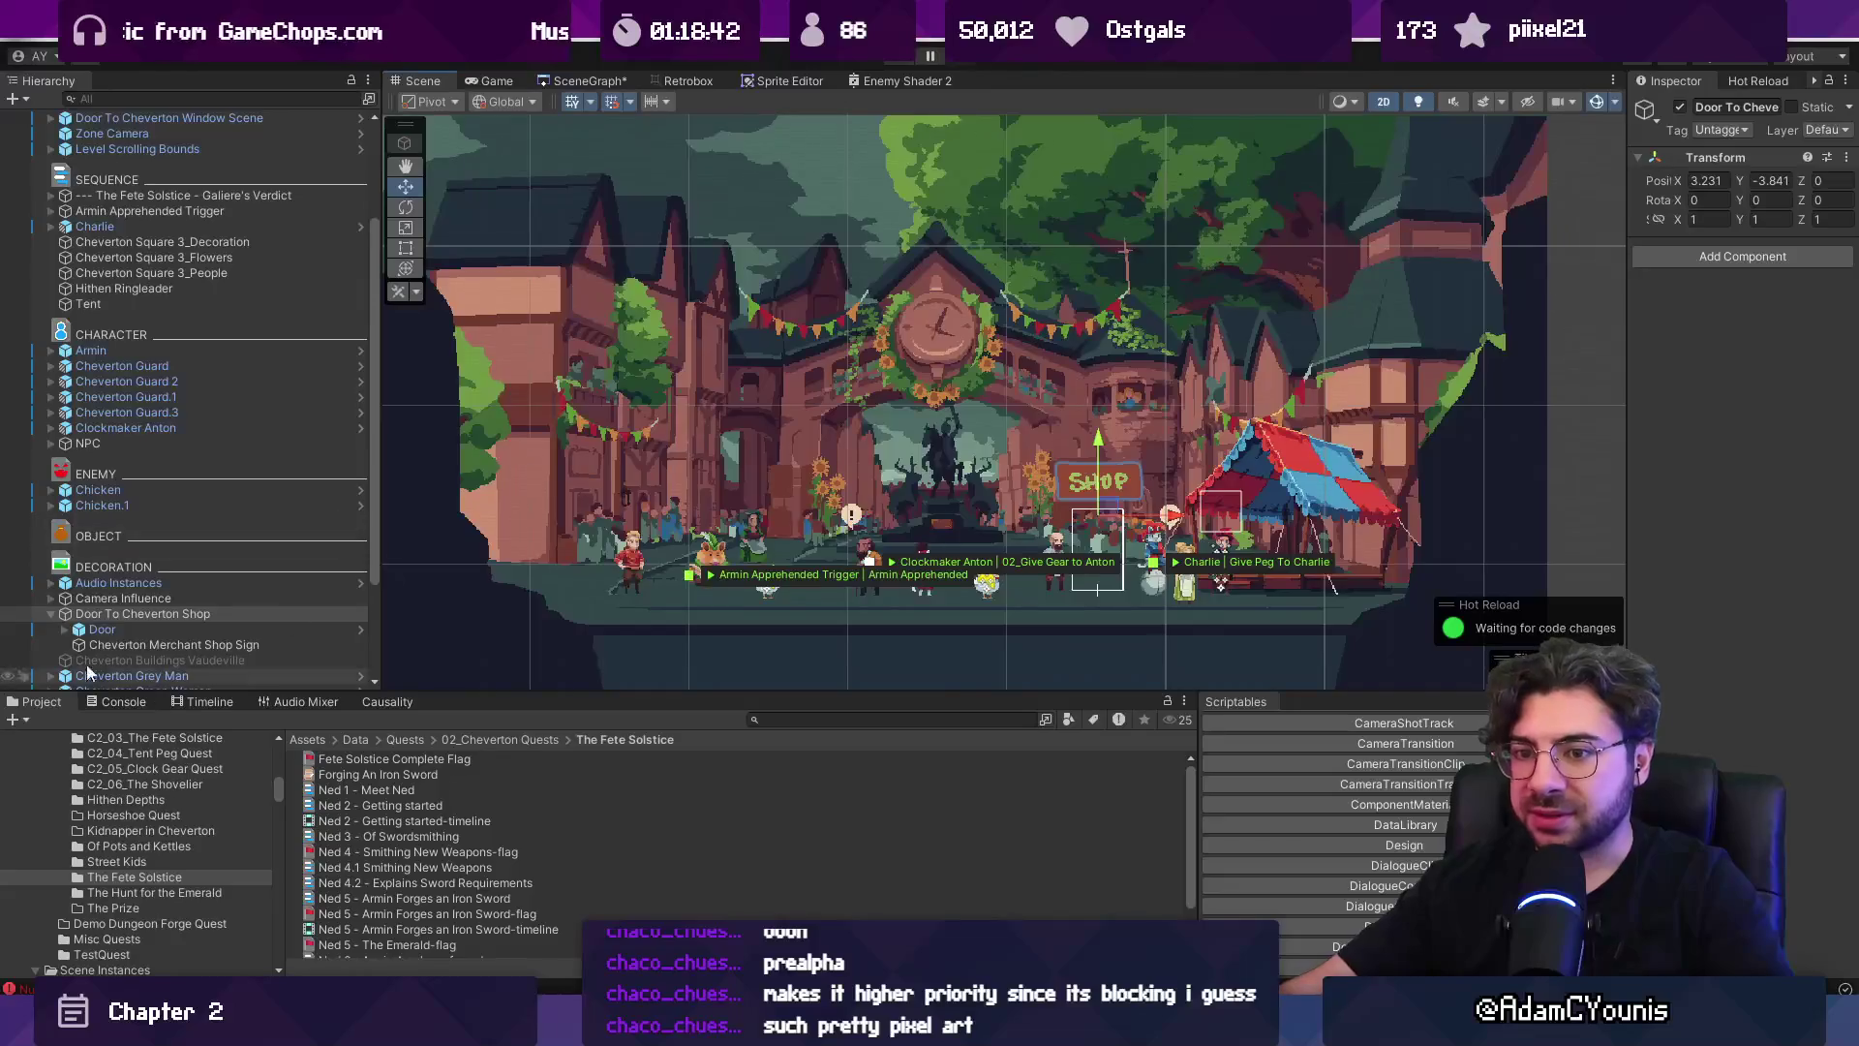
{"action": "left_click", "coordinate": [50, 614]}
{"action": "key", "text": "Right"}
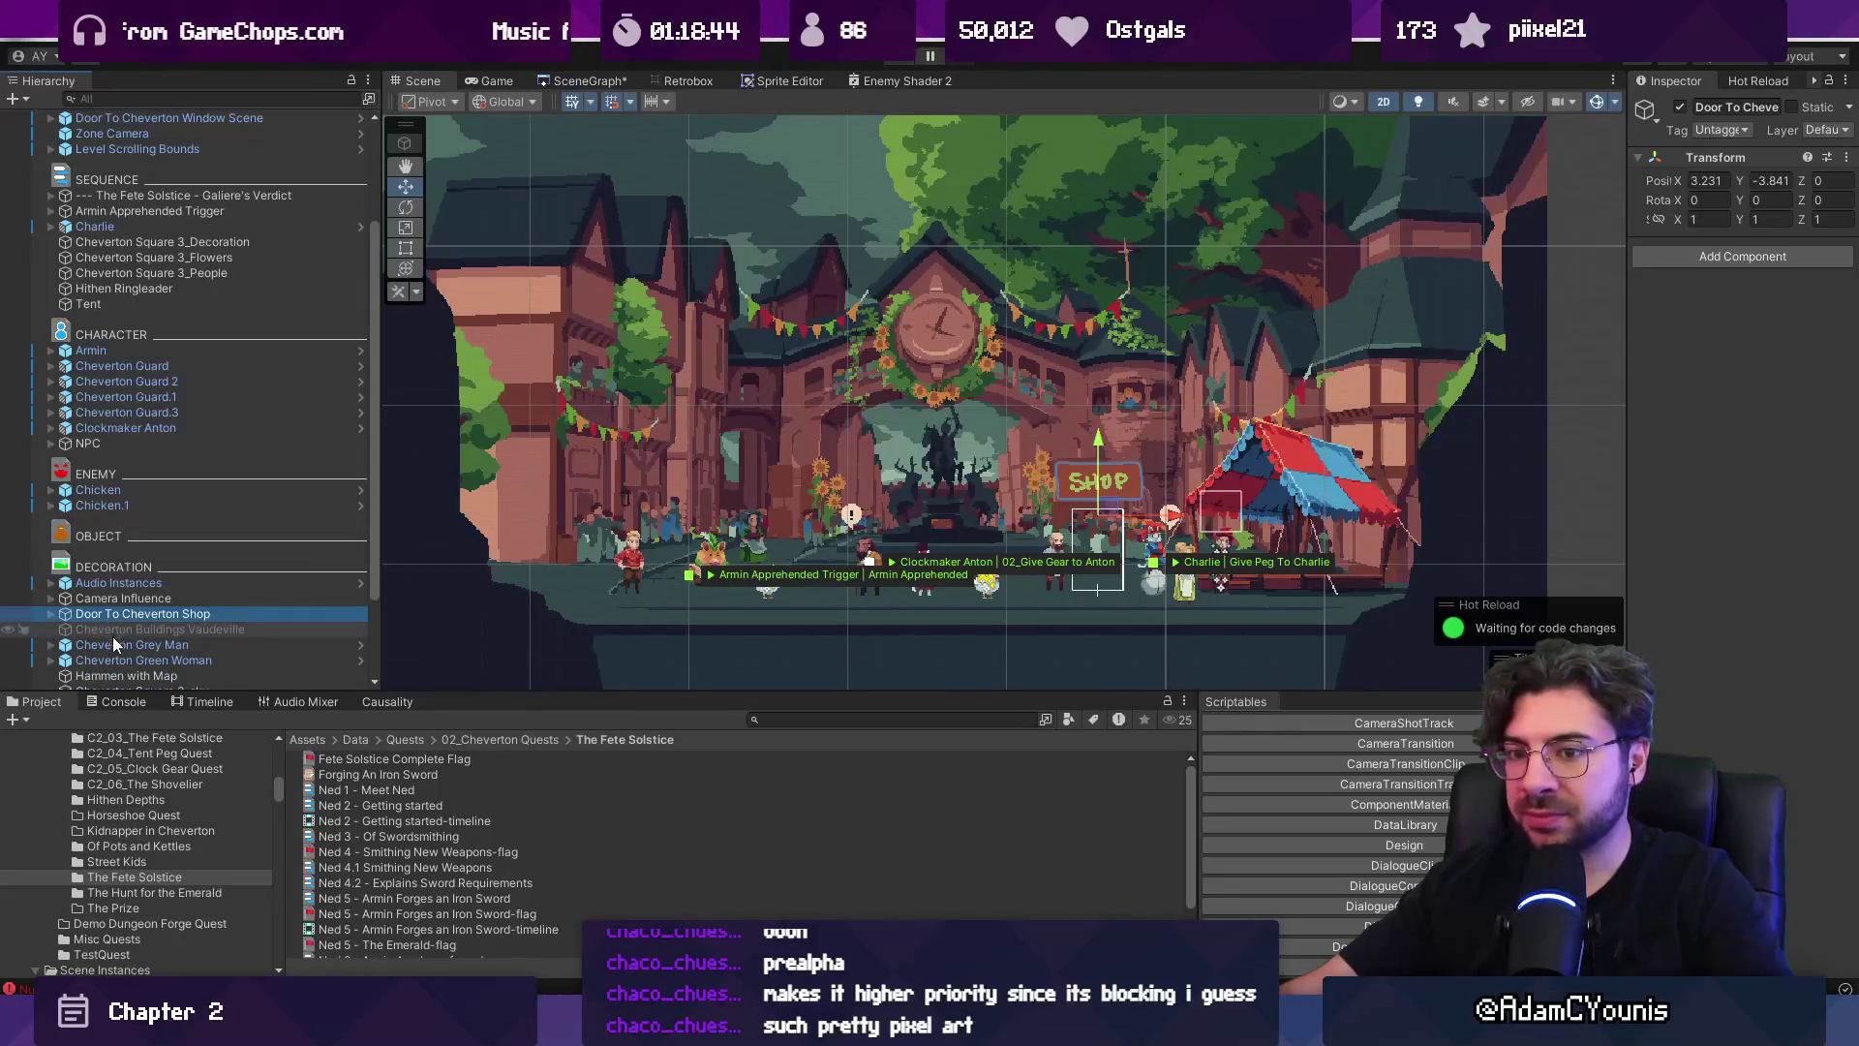
{"action": "left_click", "coordinate": [184, 630]}
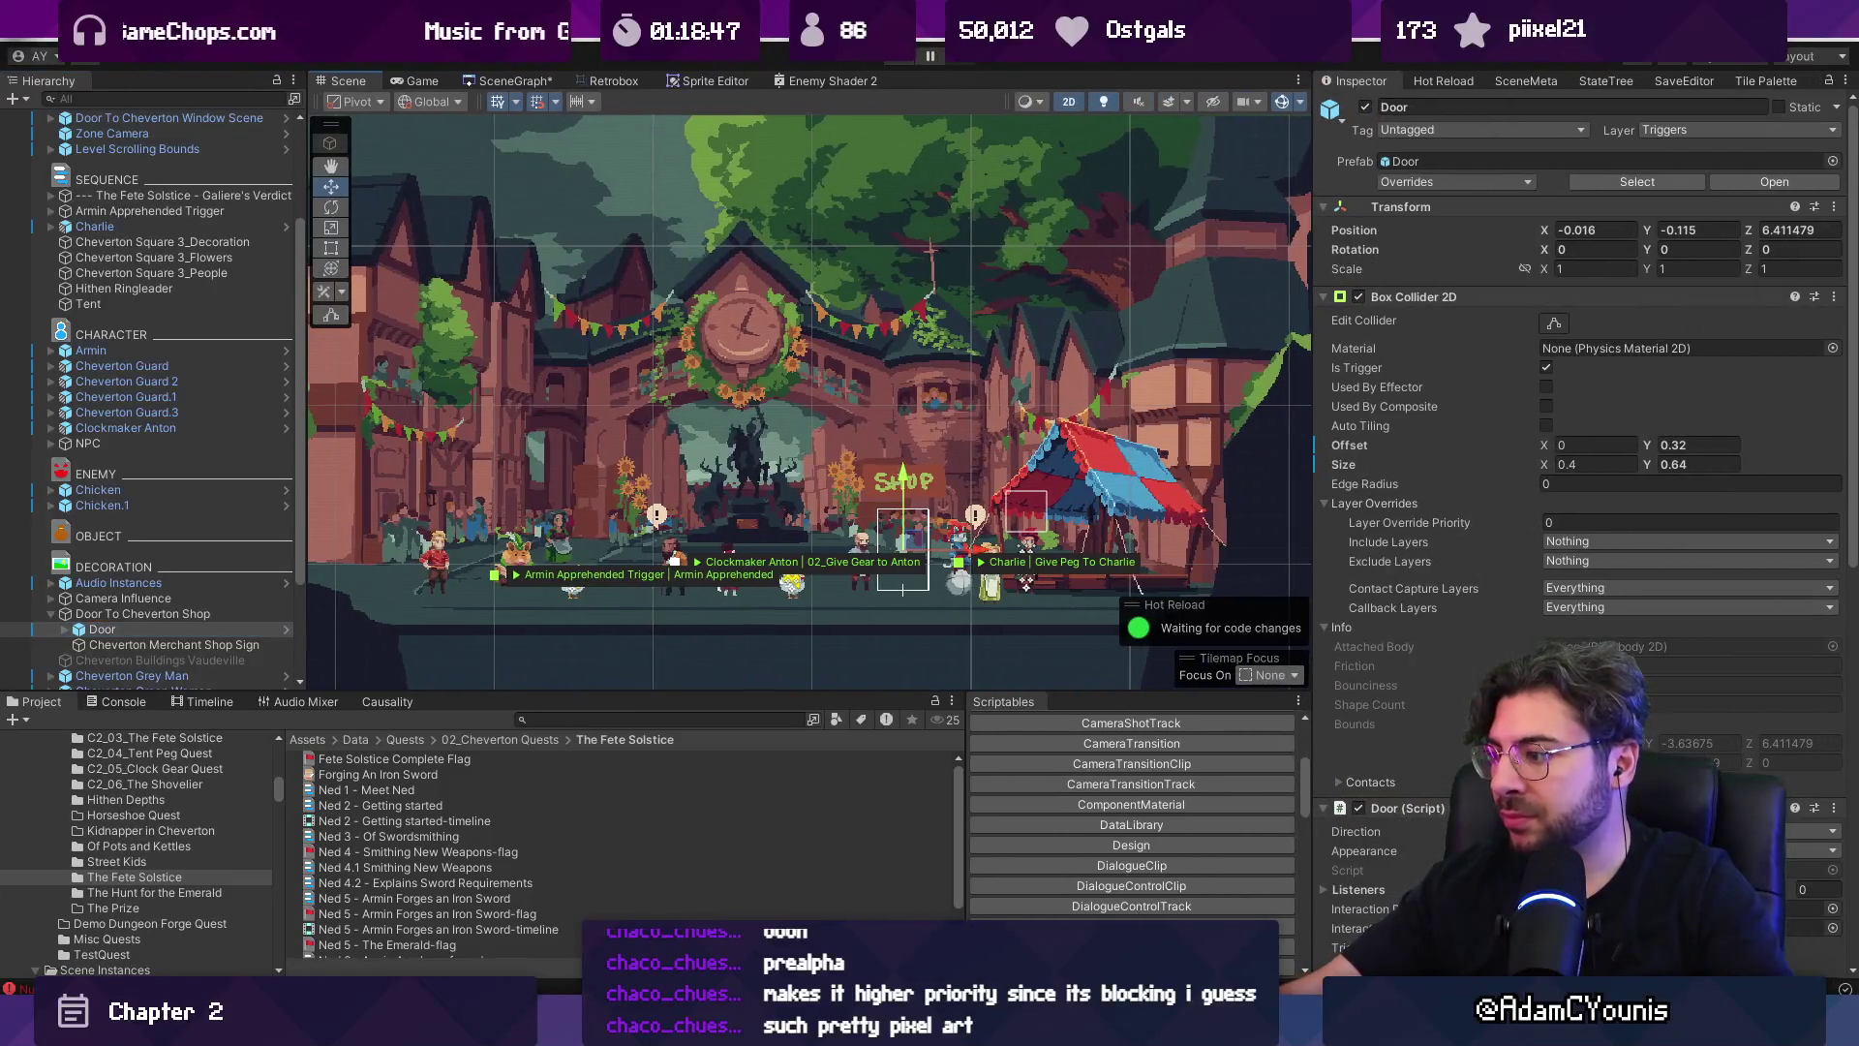
{"action": "left_click", "coordinate": [1356, 831]}
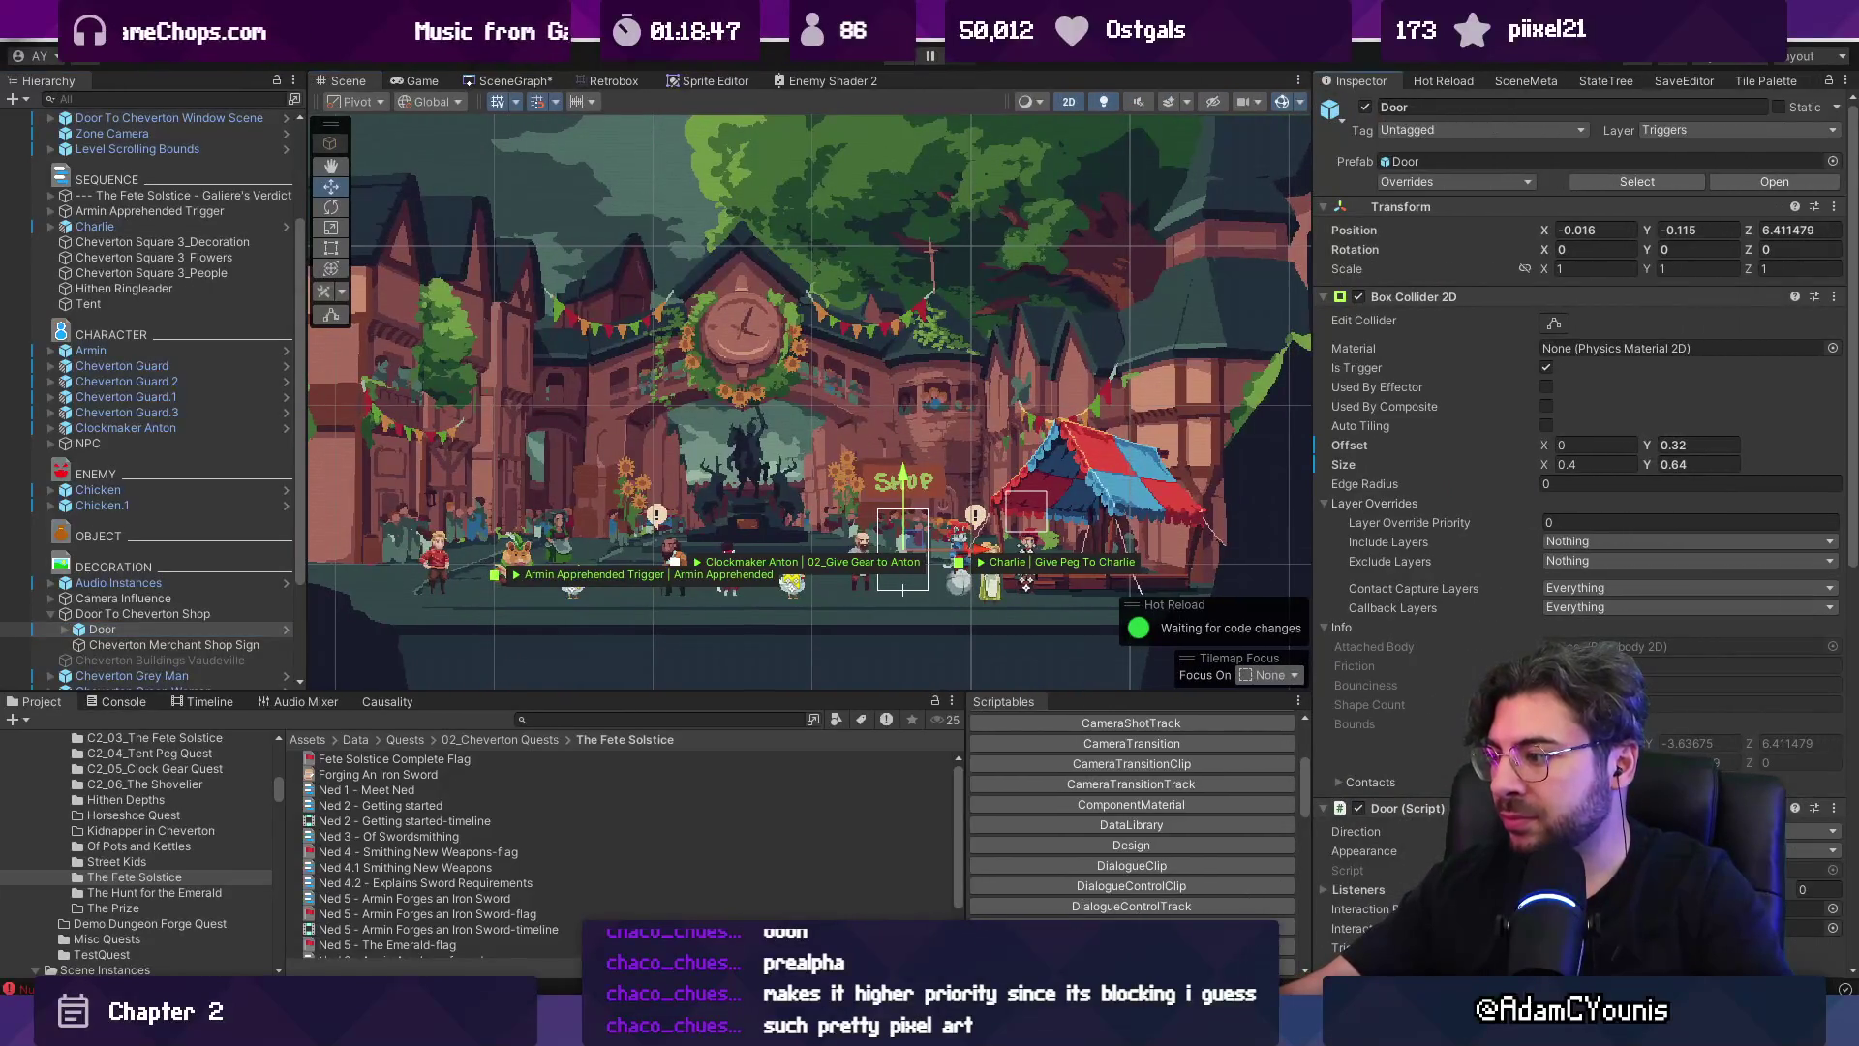
Play-test walking into the shop, then restart and walk through the square to Cheverton Garden.
{"action": "left_click", "coordinate": [907, 61]}
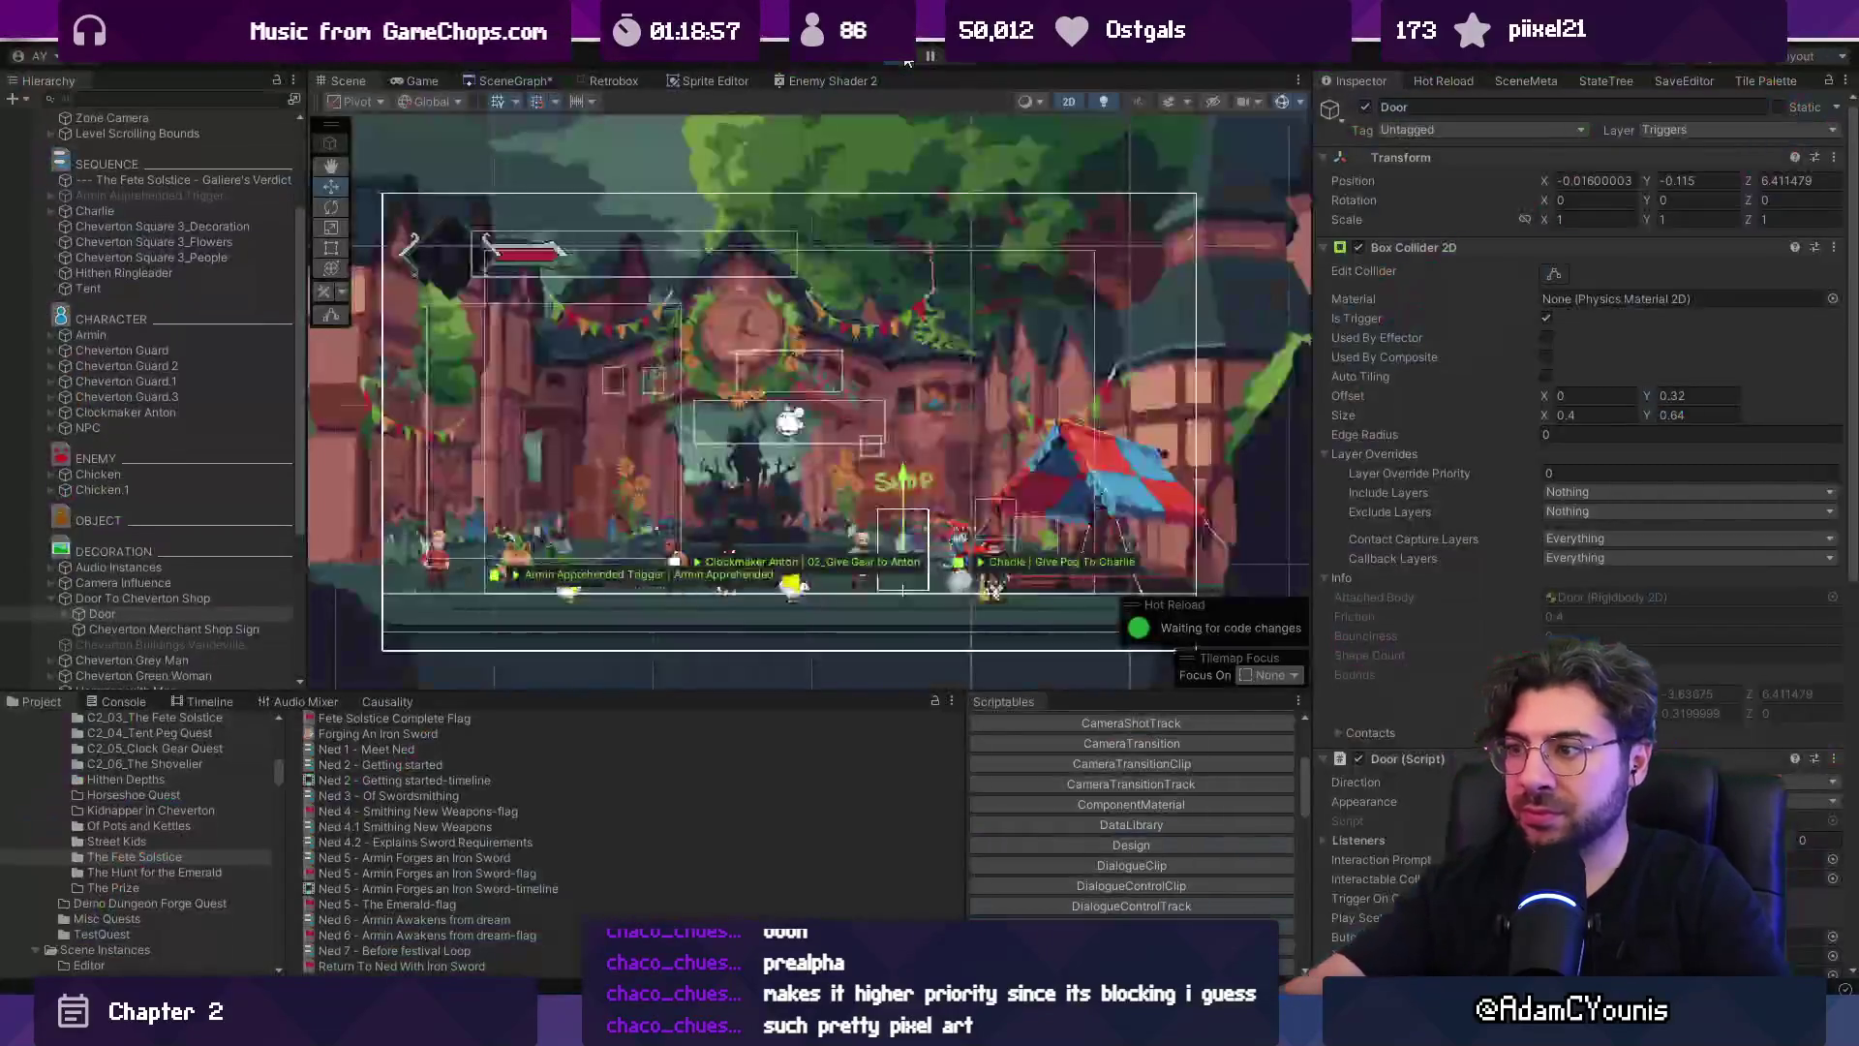
{"action": "left_click", "coordinate": [908, 61]}
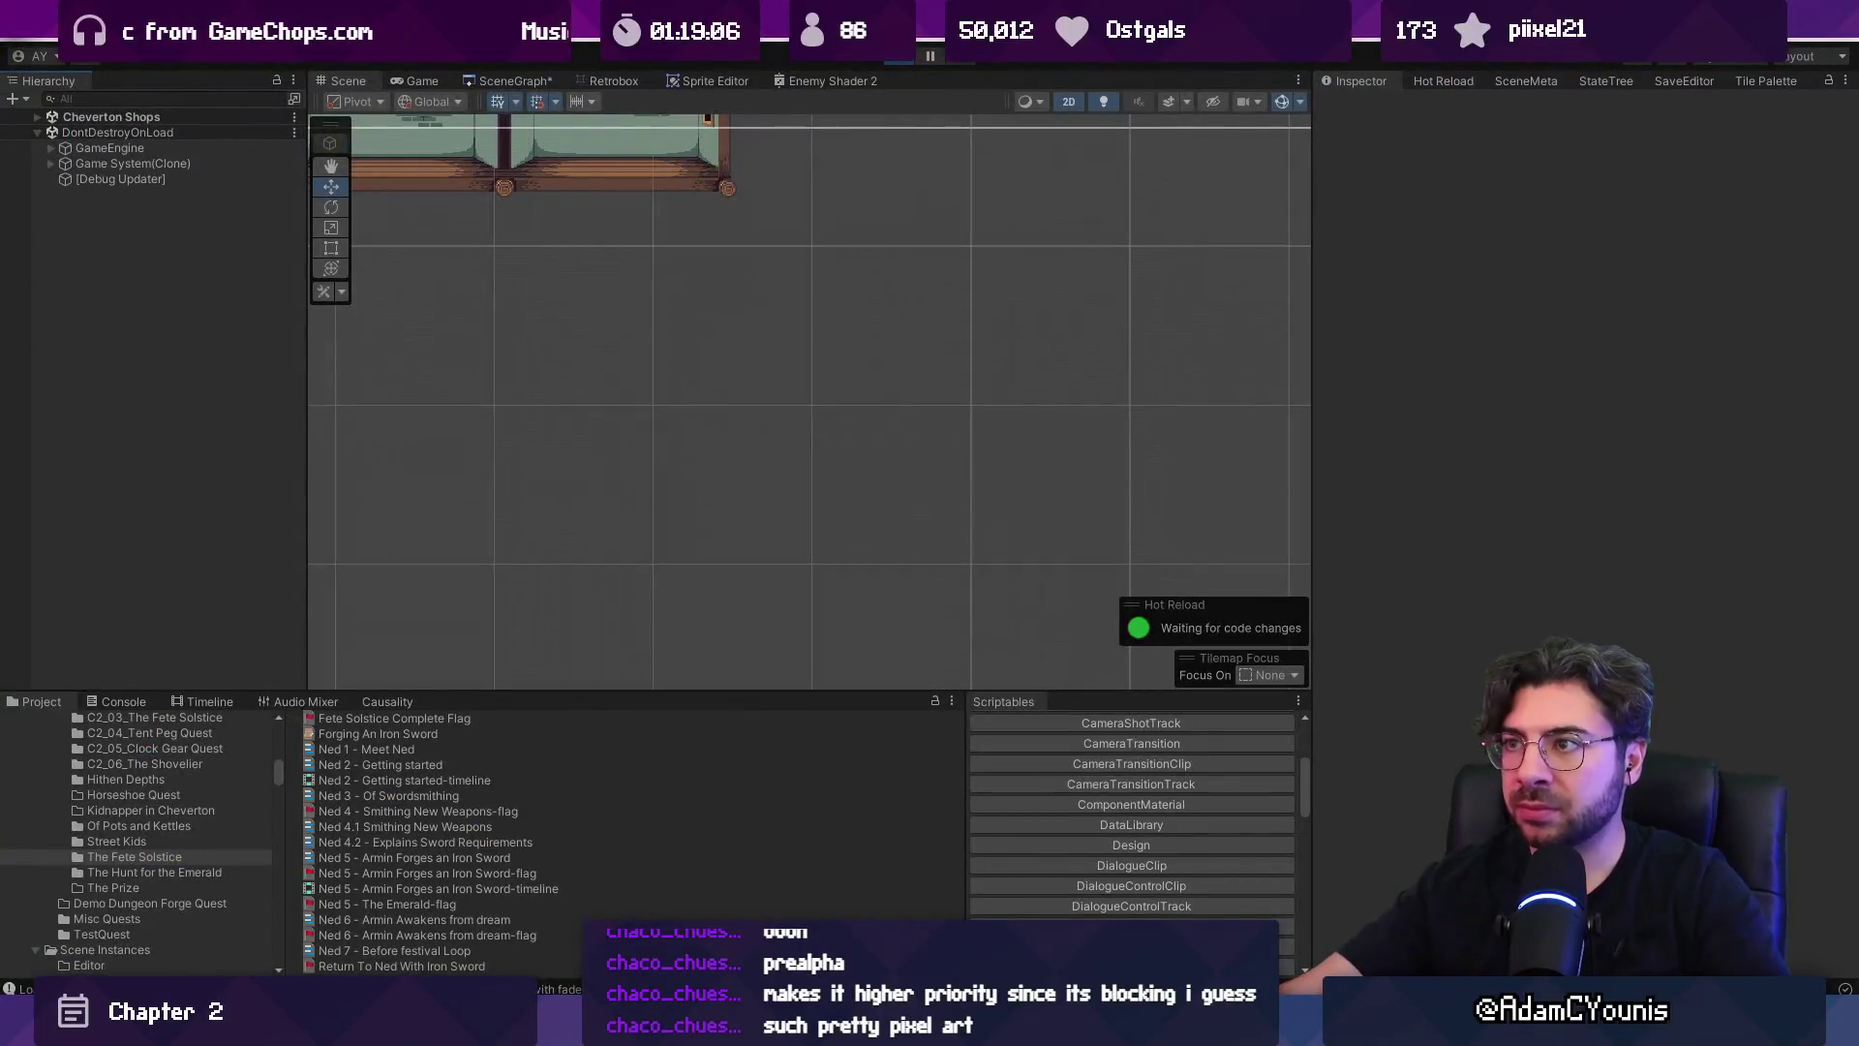
{"action": "left_click", "coordinate": [901, 60]}
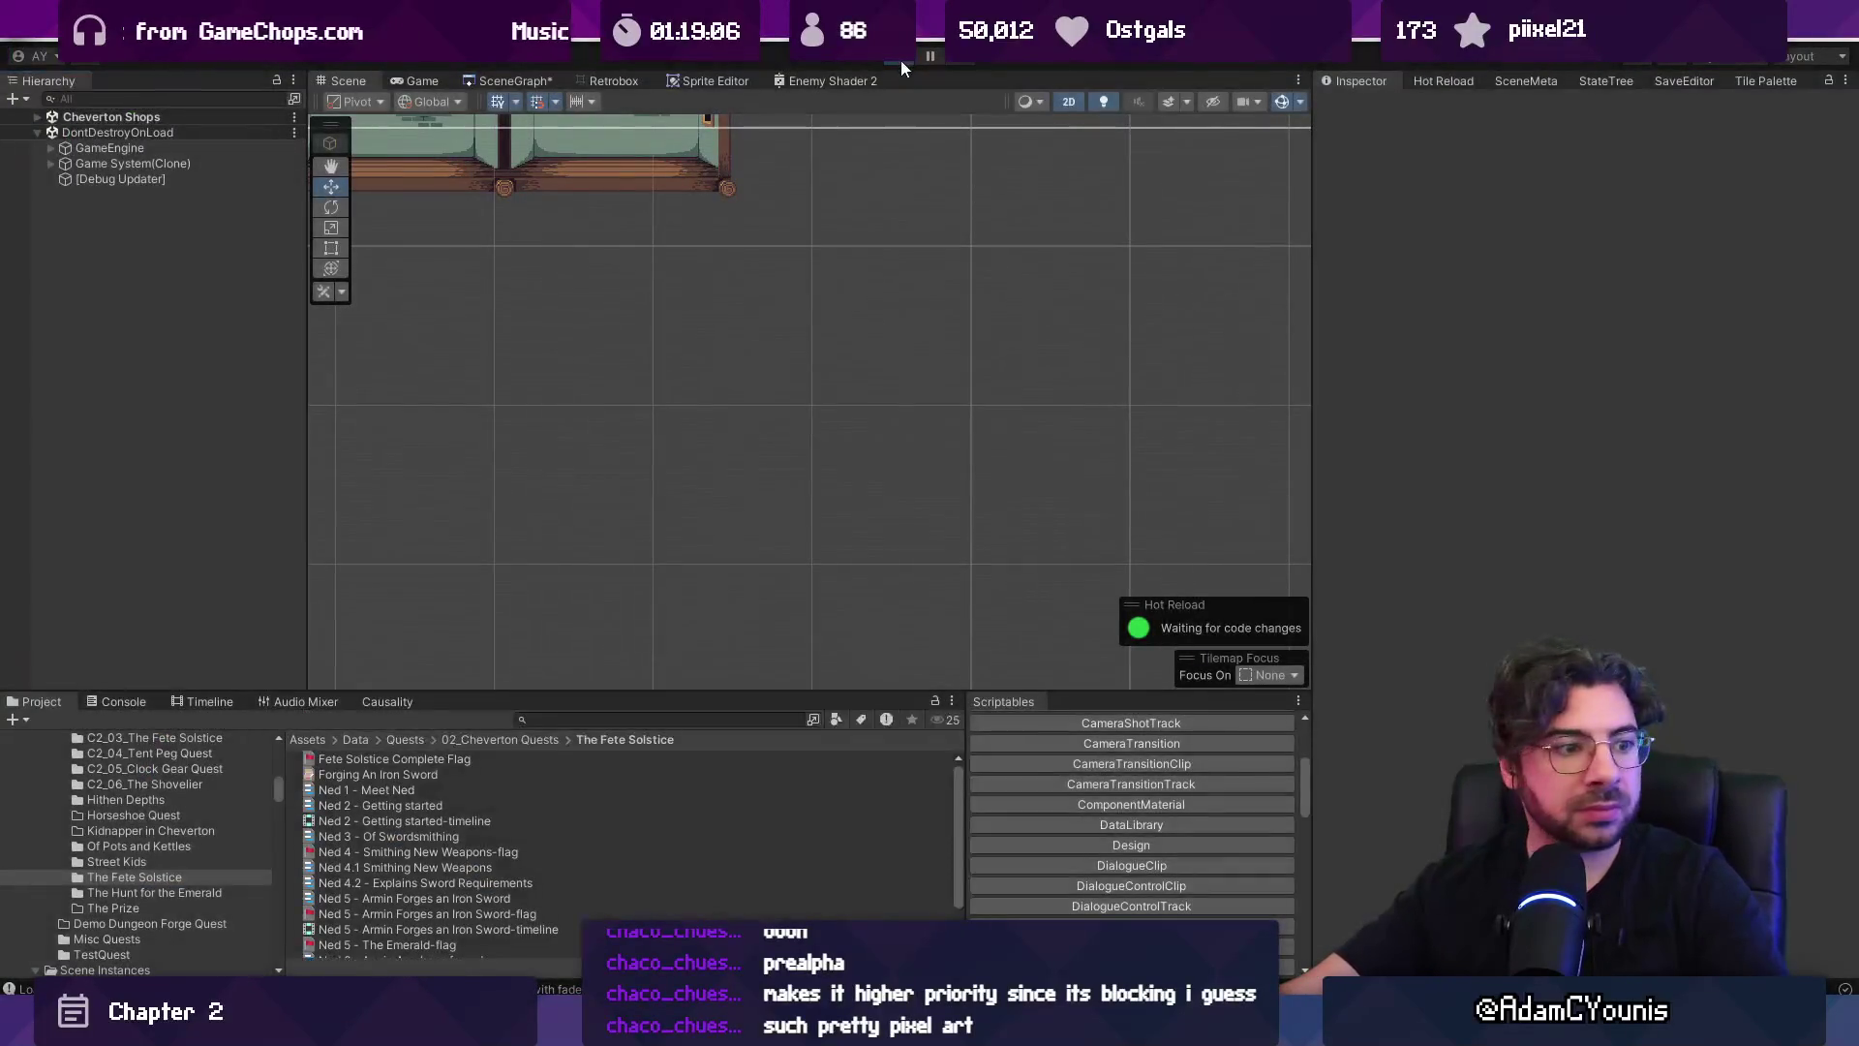
{"action": "left_click", "coordinate": [901, 60]}
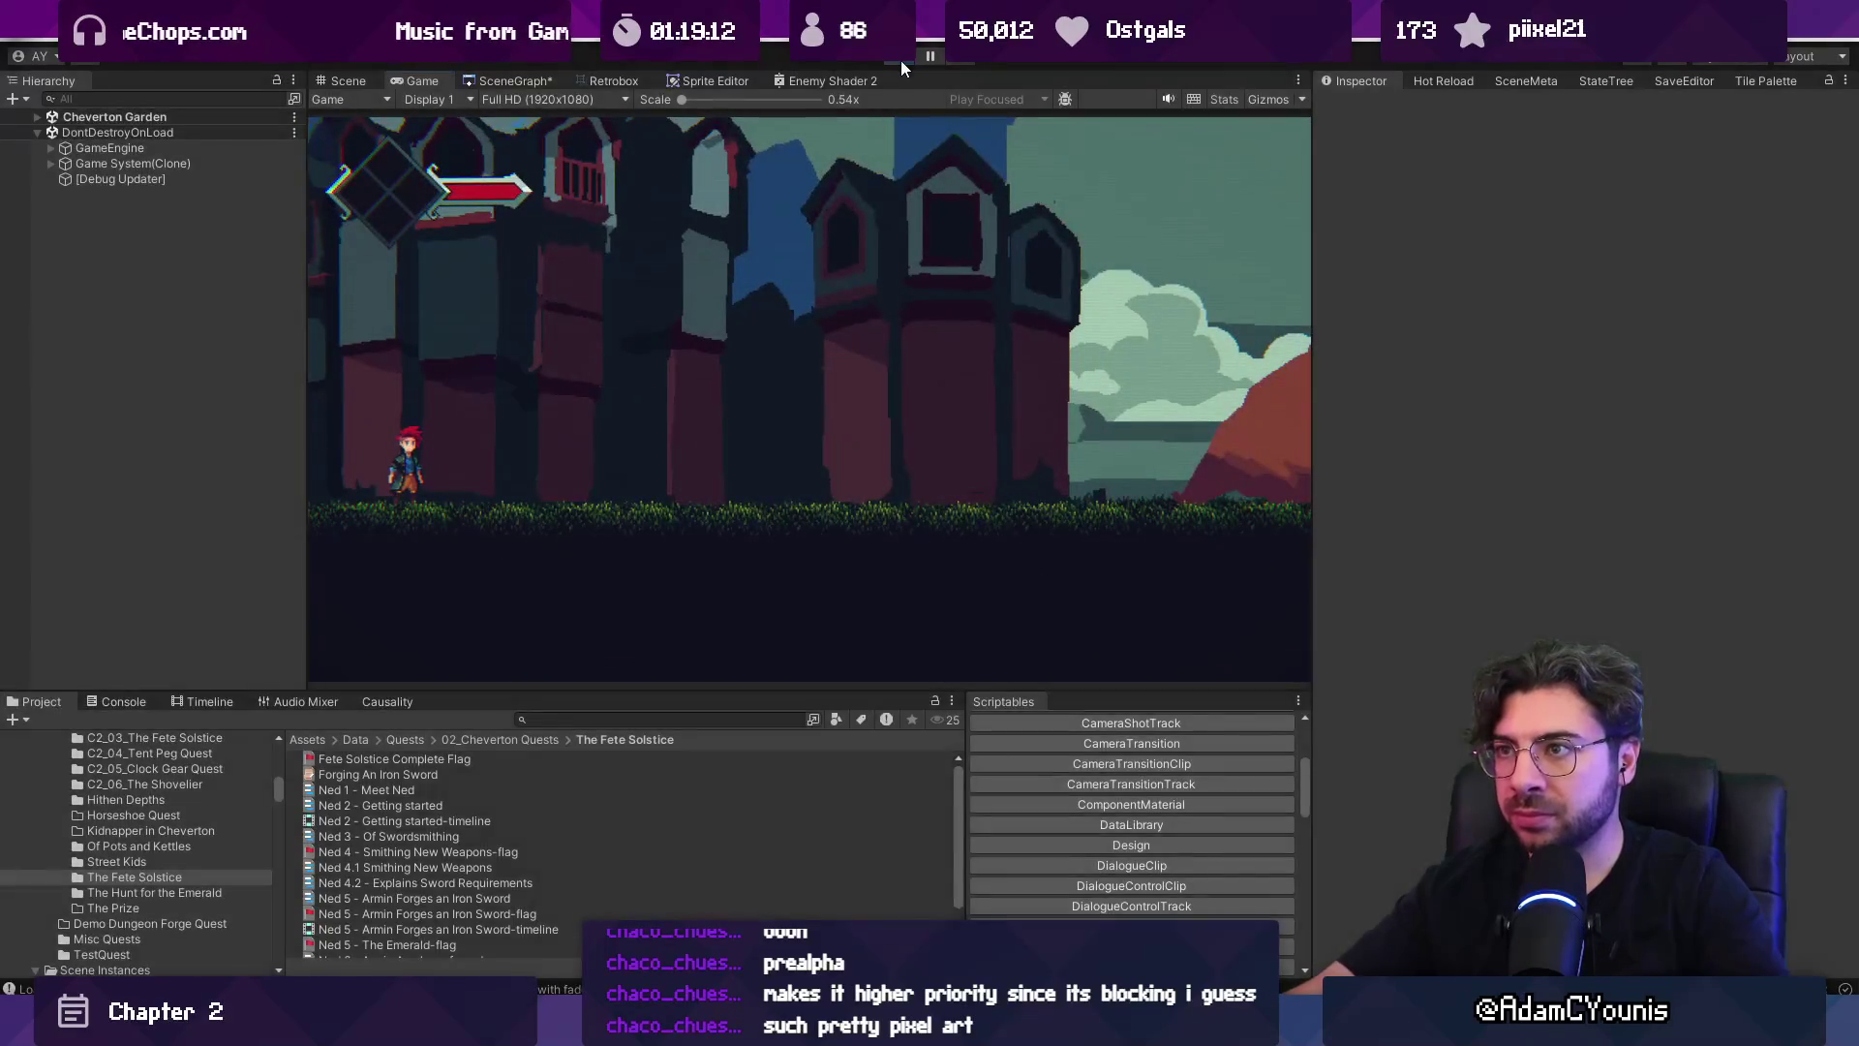
{"action": "left_click", "coordinate": [523, 79]}
Zoom the scene graph to the Anton's Shop node and load that interior scene.
{"action": "scroll", "coordinate": [887, 351], "scroll_direction": "down", "scroll_amount": 5}
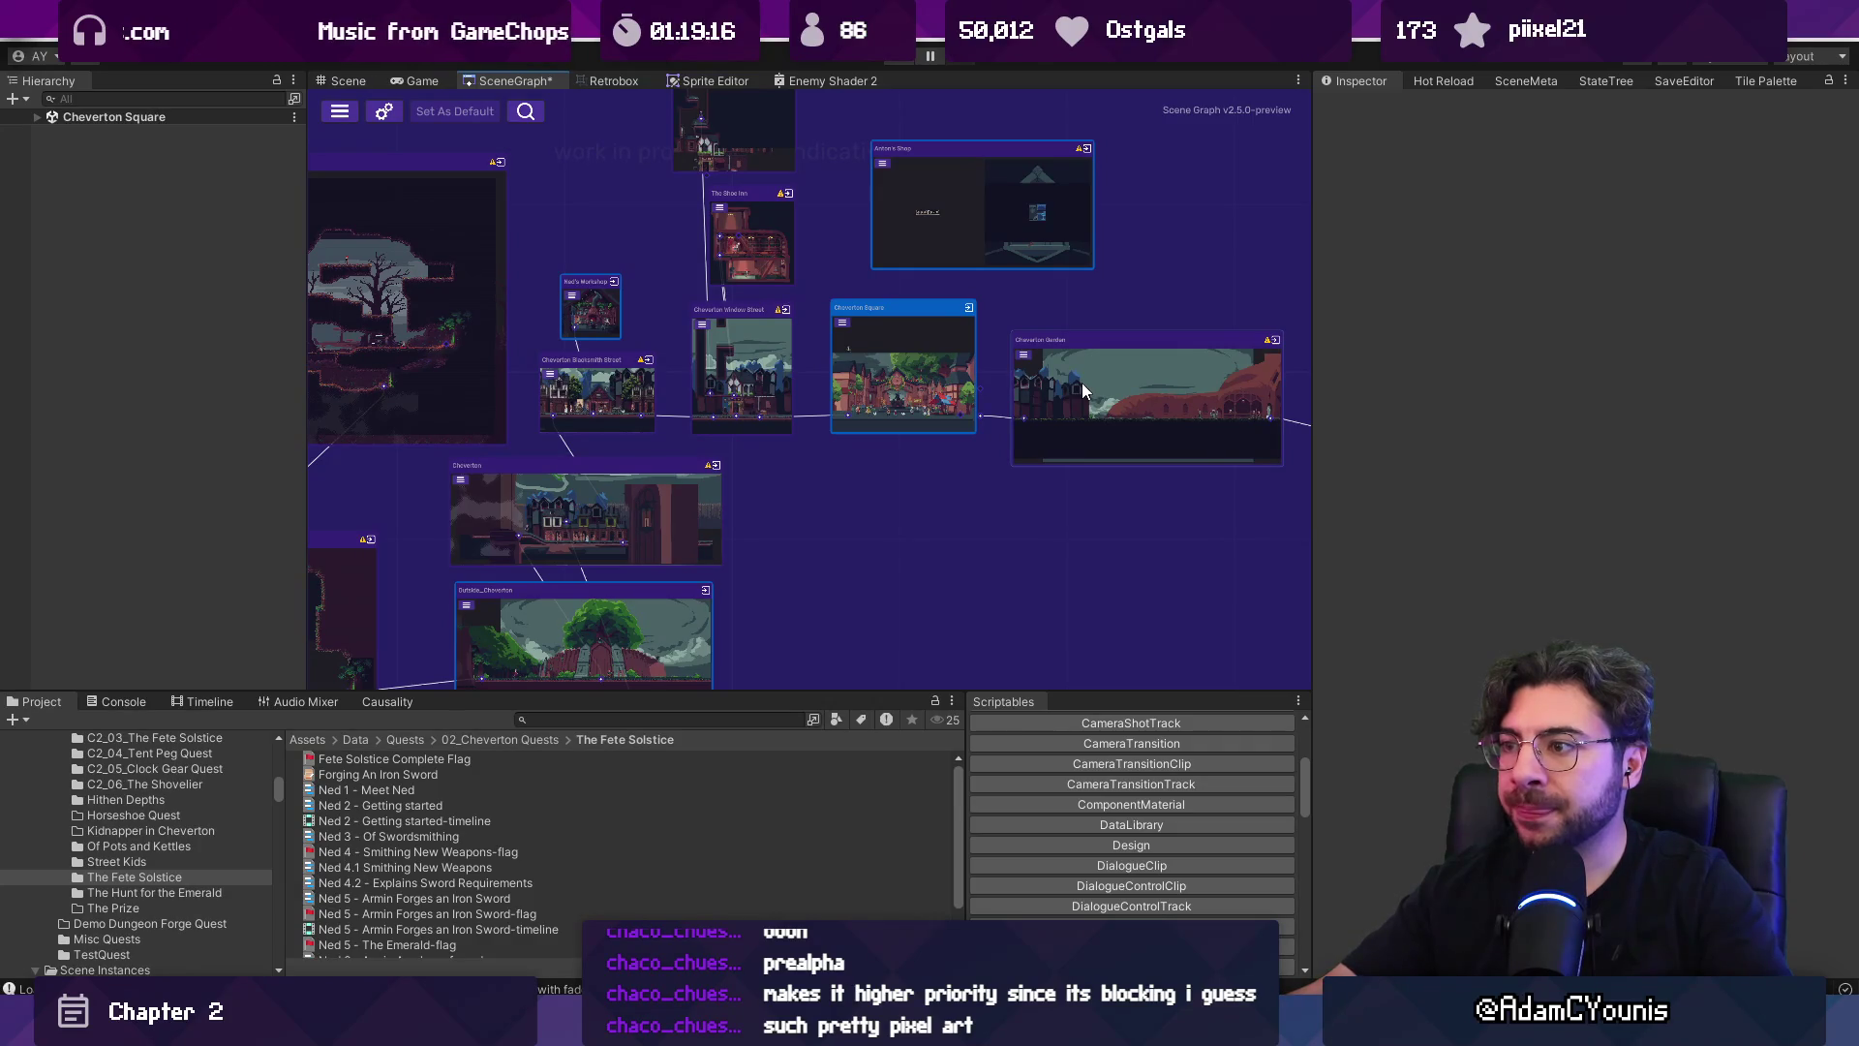
{"action": "scroll", "coordinate": [943, 304], "scroll_direction": "up", "scroll_amount": 5}
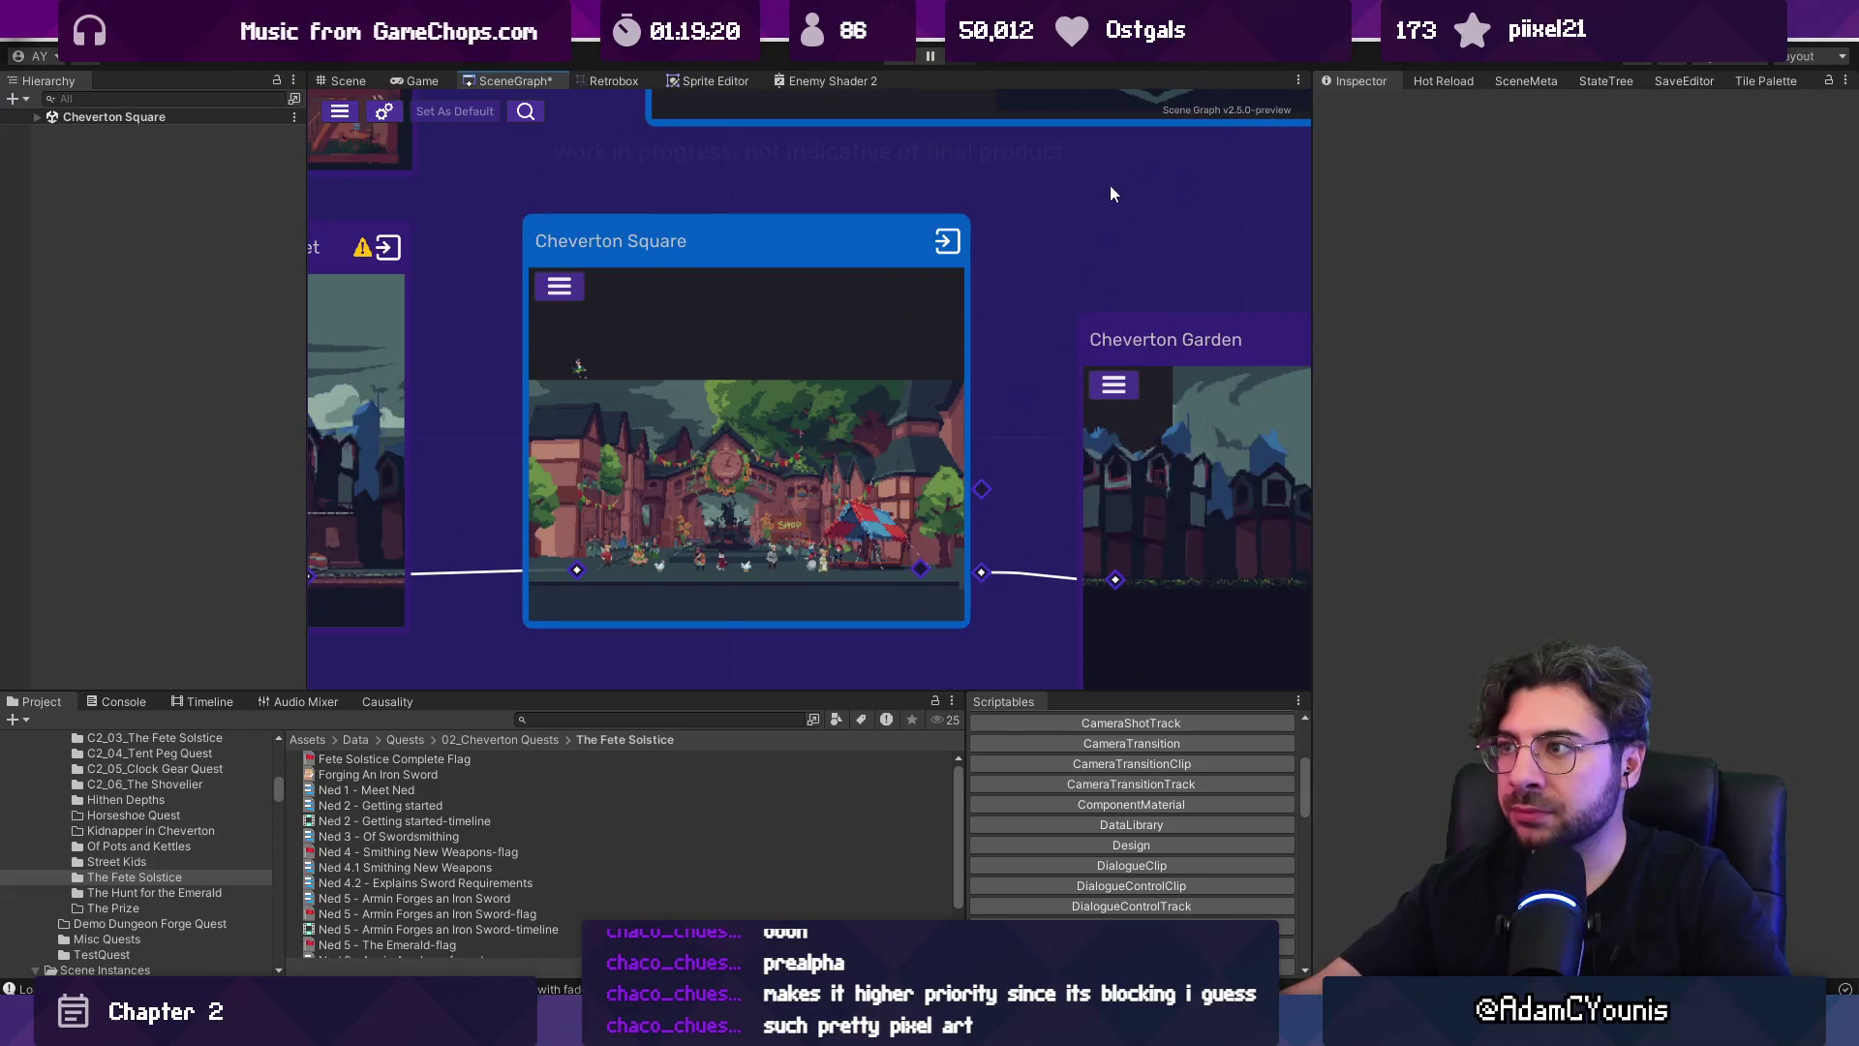
{"action": "scroll", "coordinate": [1094, 198], "scroll_direction": "down", "scroll_amount": 3}
{"action": "scroll", "coordinate": [1015, 279], "scroll_direction": "up", "scroll_amount": 3}
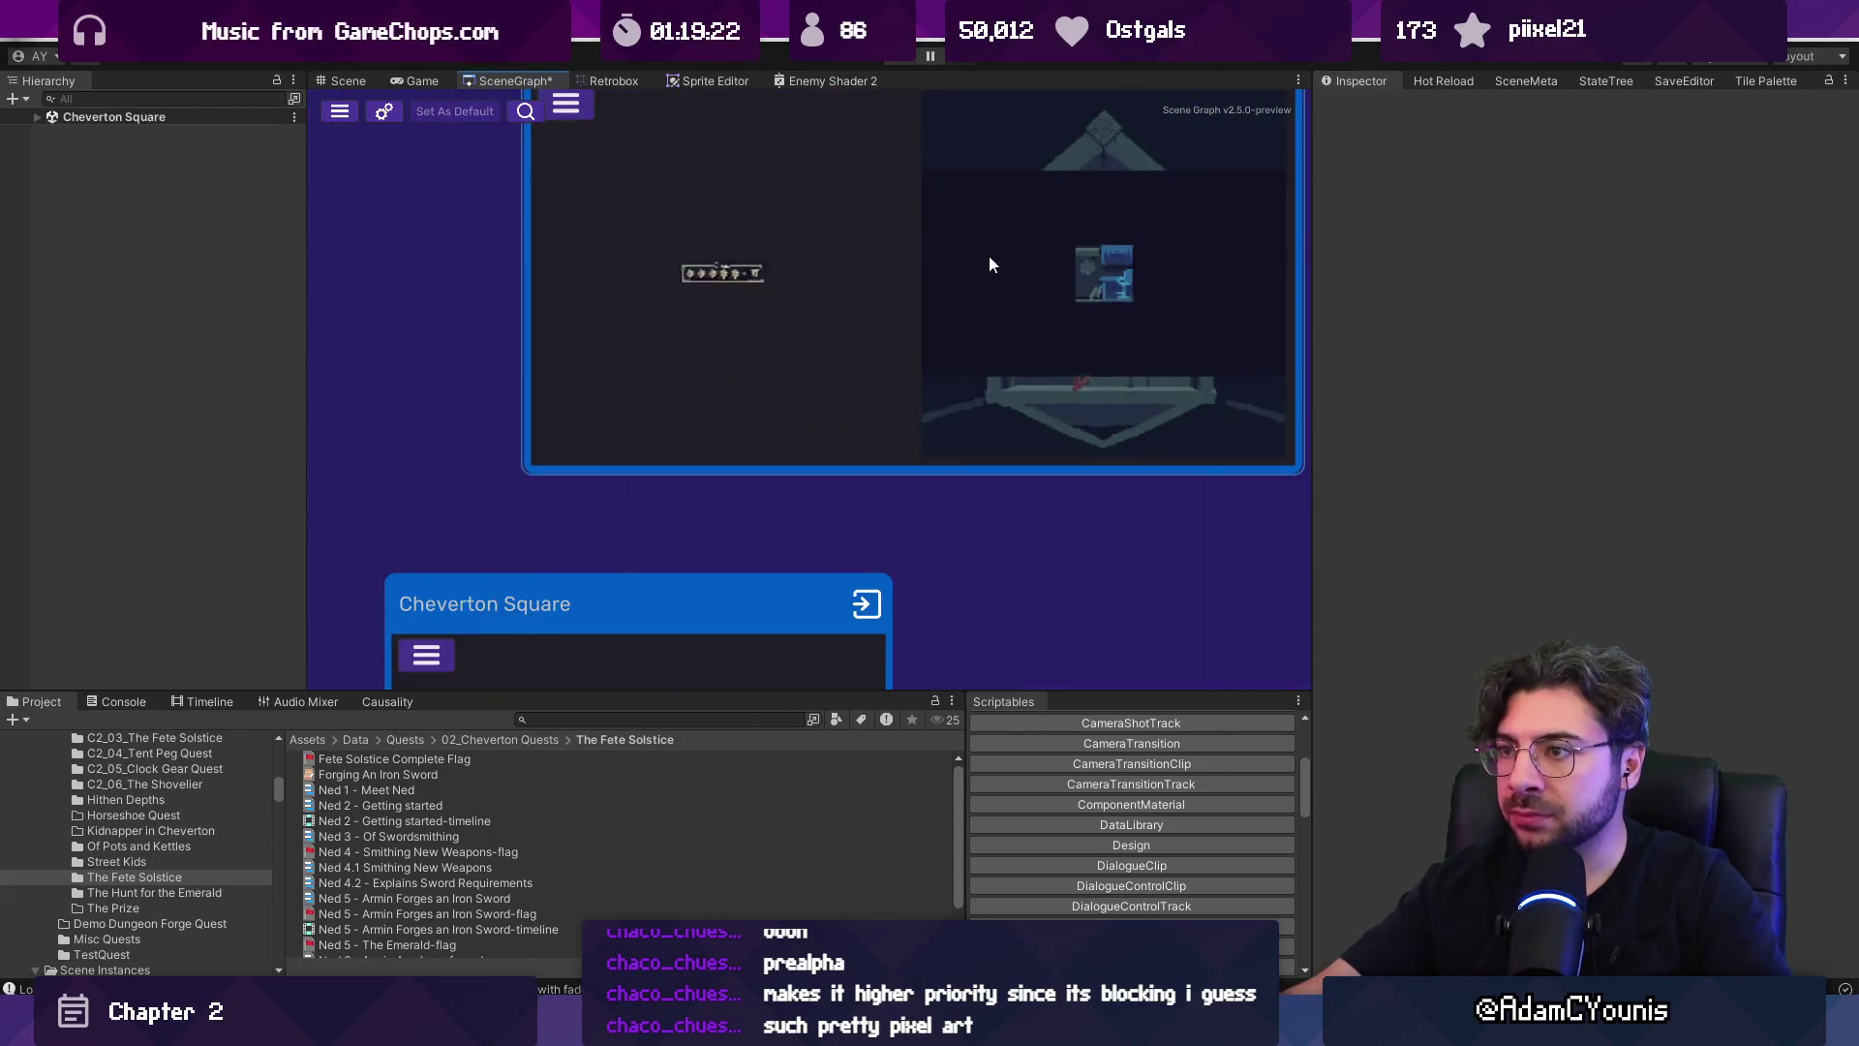
{"action": "double_click", "coordinate": [986, 257]}
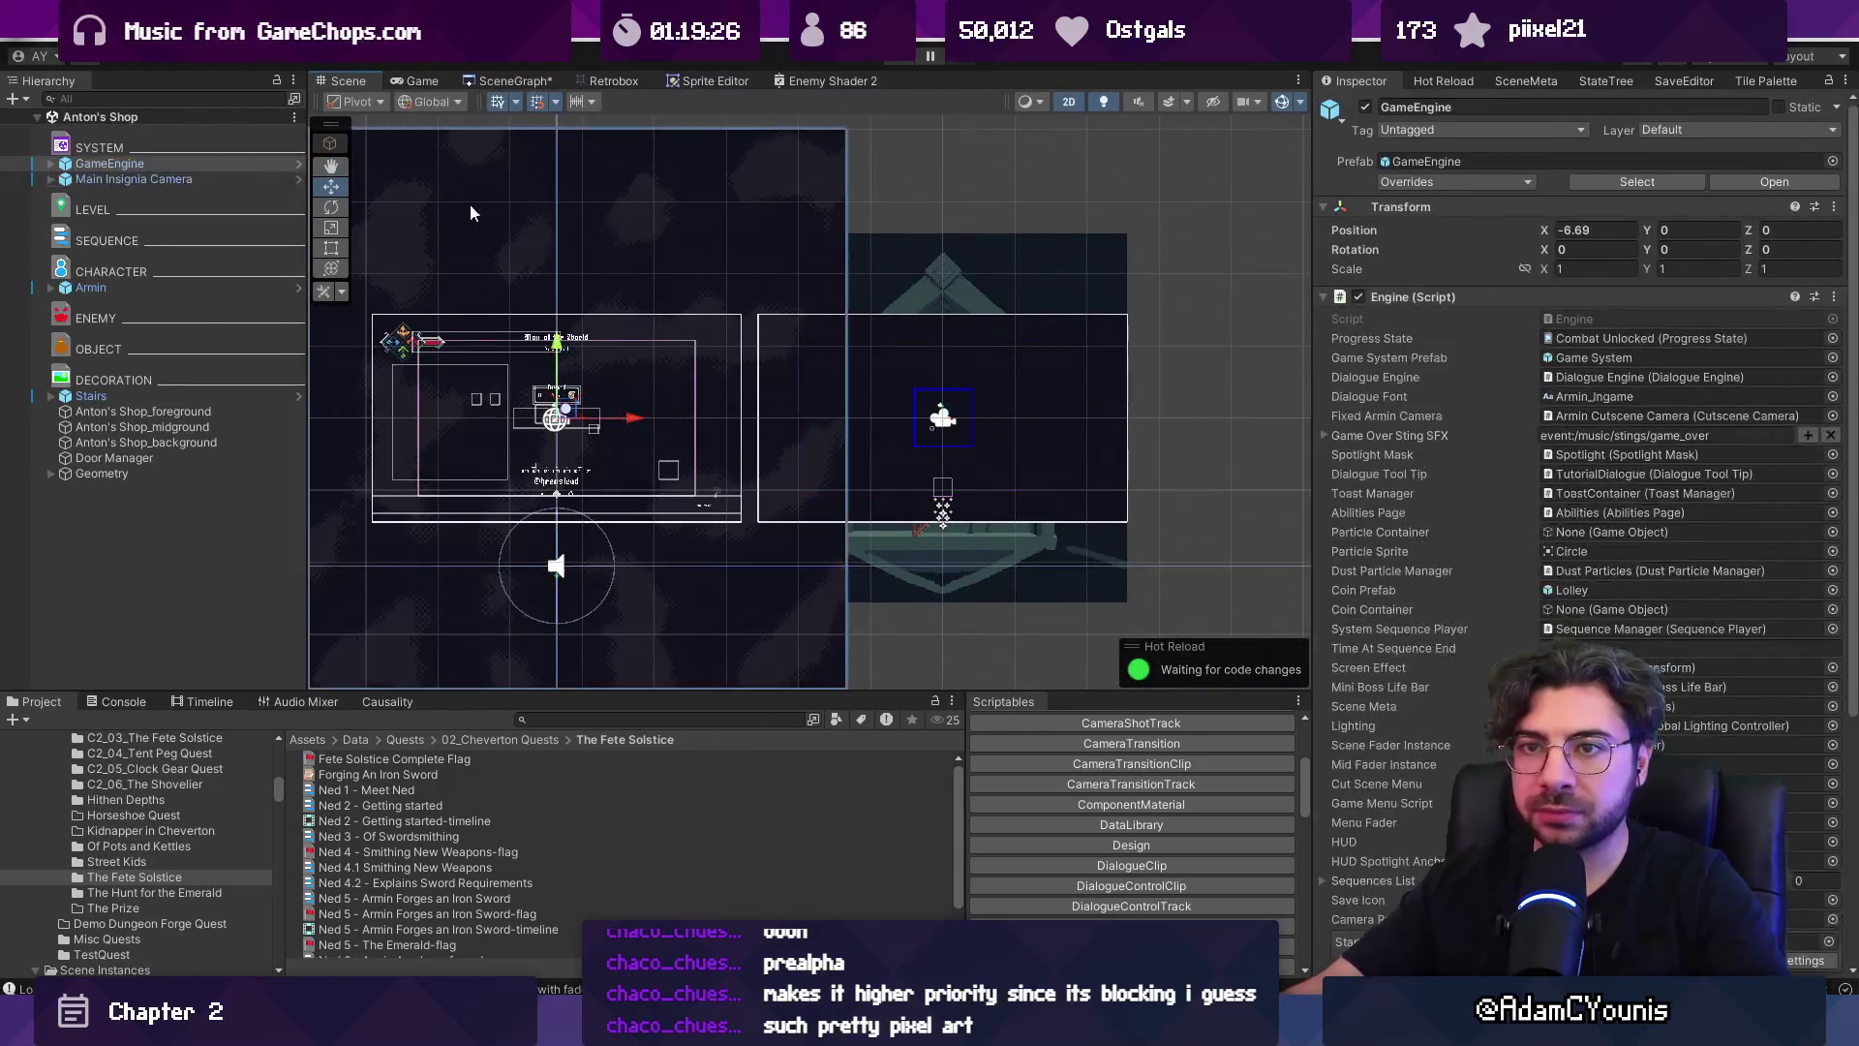
Add the Level Scrolling Bounds prefab to the Anton's Shop scene.
{"action": "left_click", "coordinate": [161, 183], "text": "ctrl"}
{"action": "scroll", "coordinate": [867, 358], "scroll_direction": "down", "scroll_amount": 2}
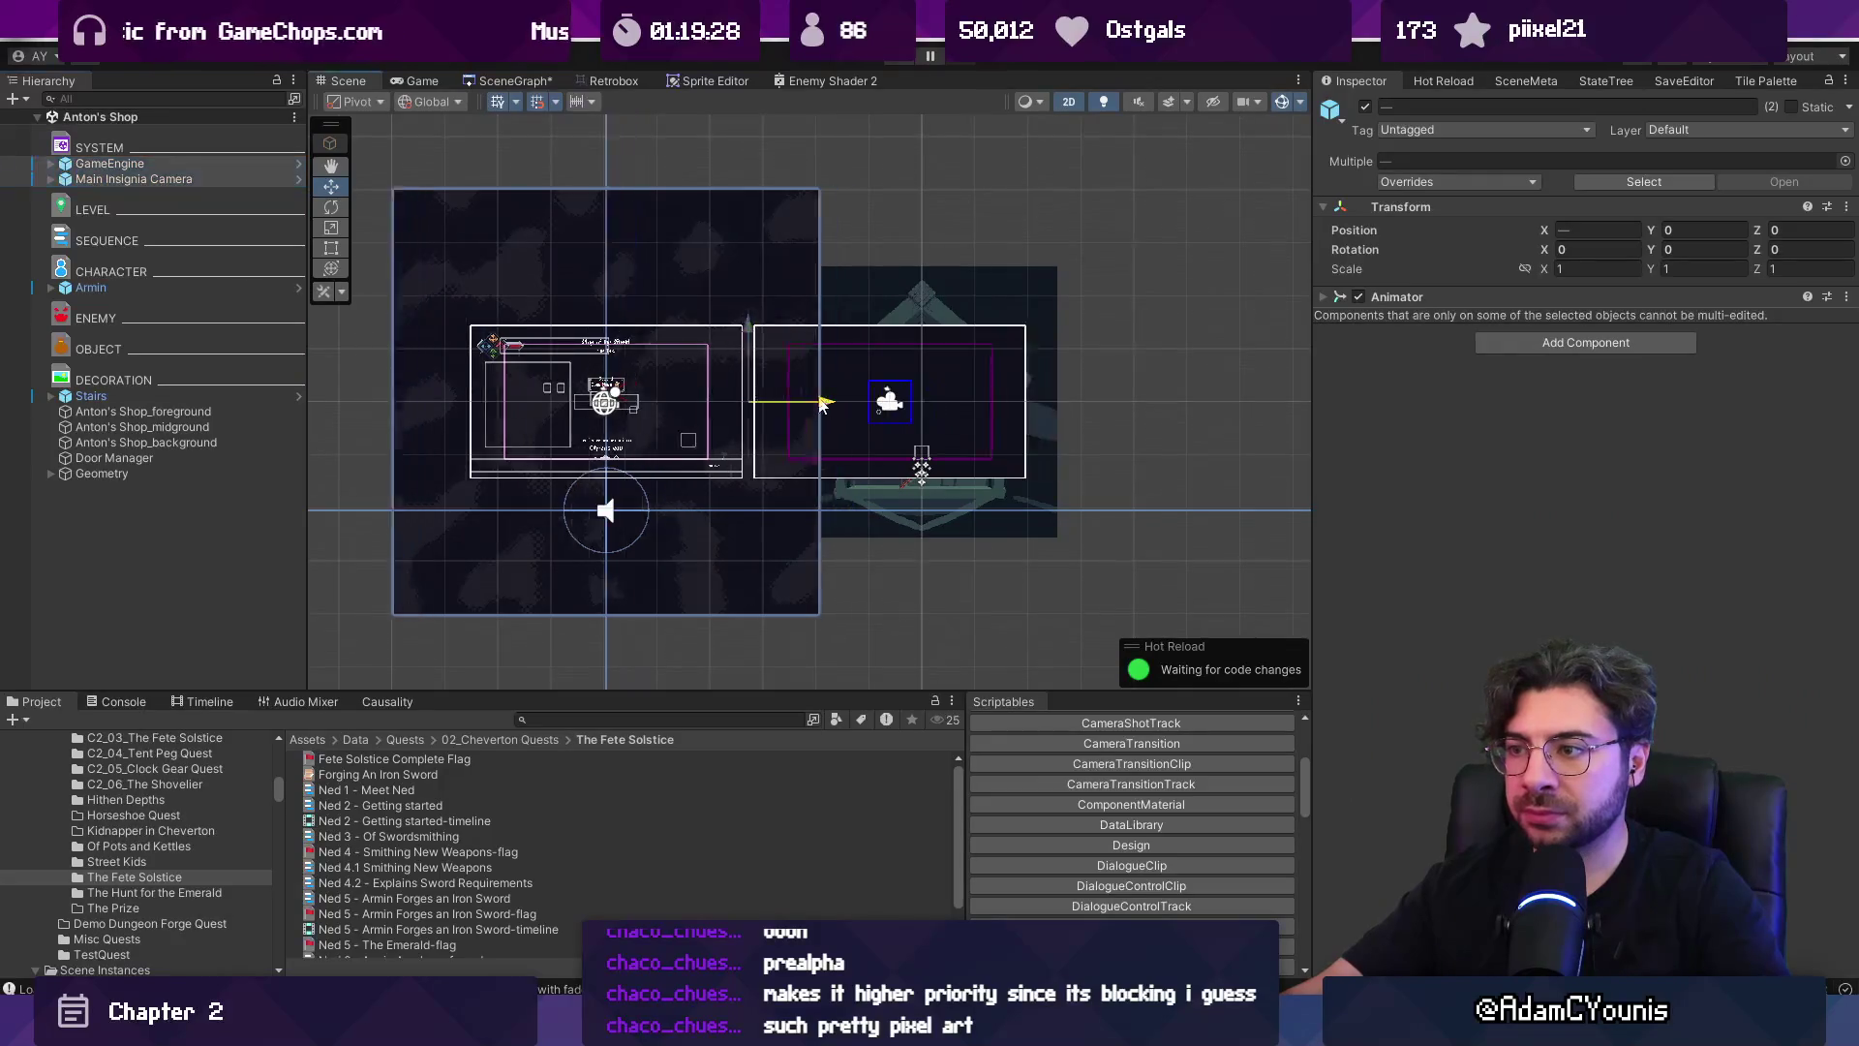
{"action": "scroll", "coordinate": [1009, 389], "scroll_direction": "up", "scroll_amount": 5}
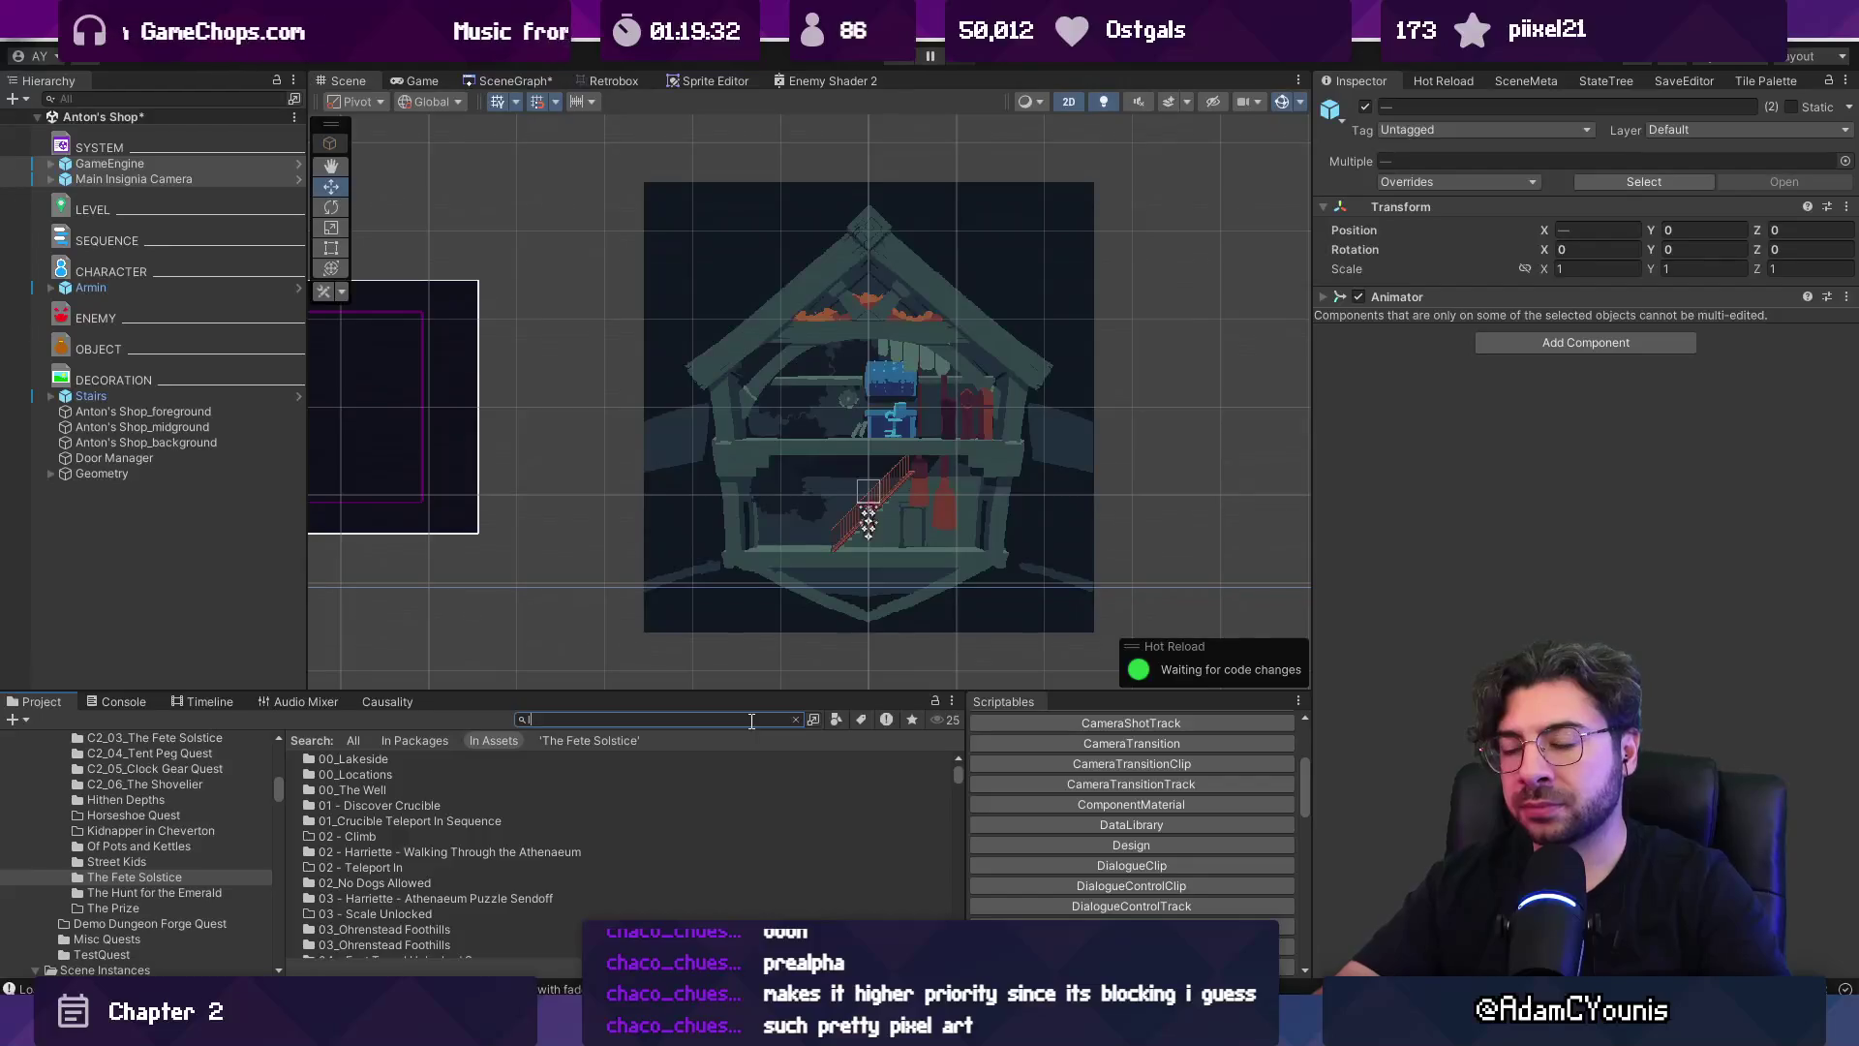
{"action": "type", "text": "level"}
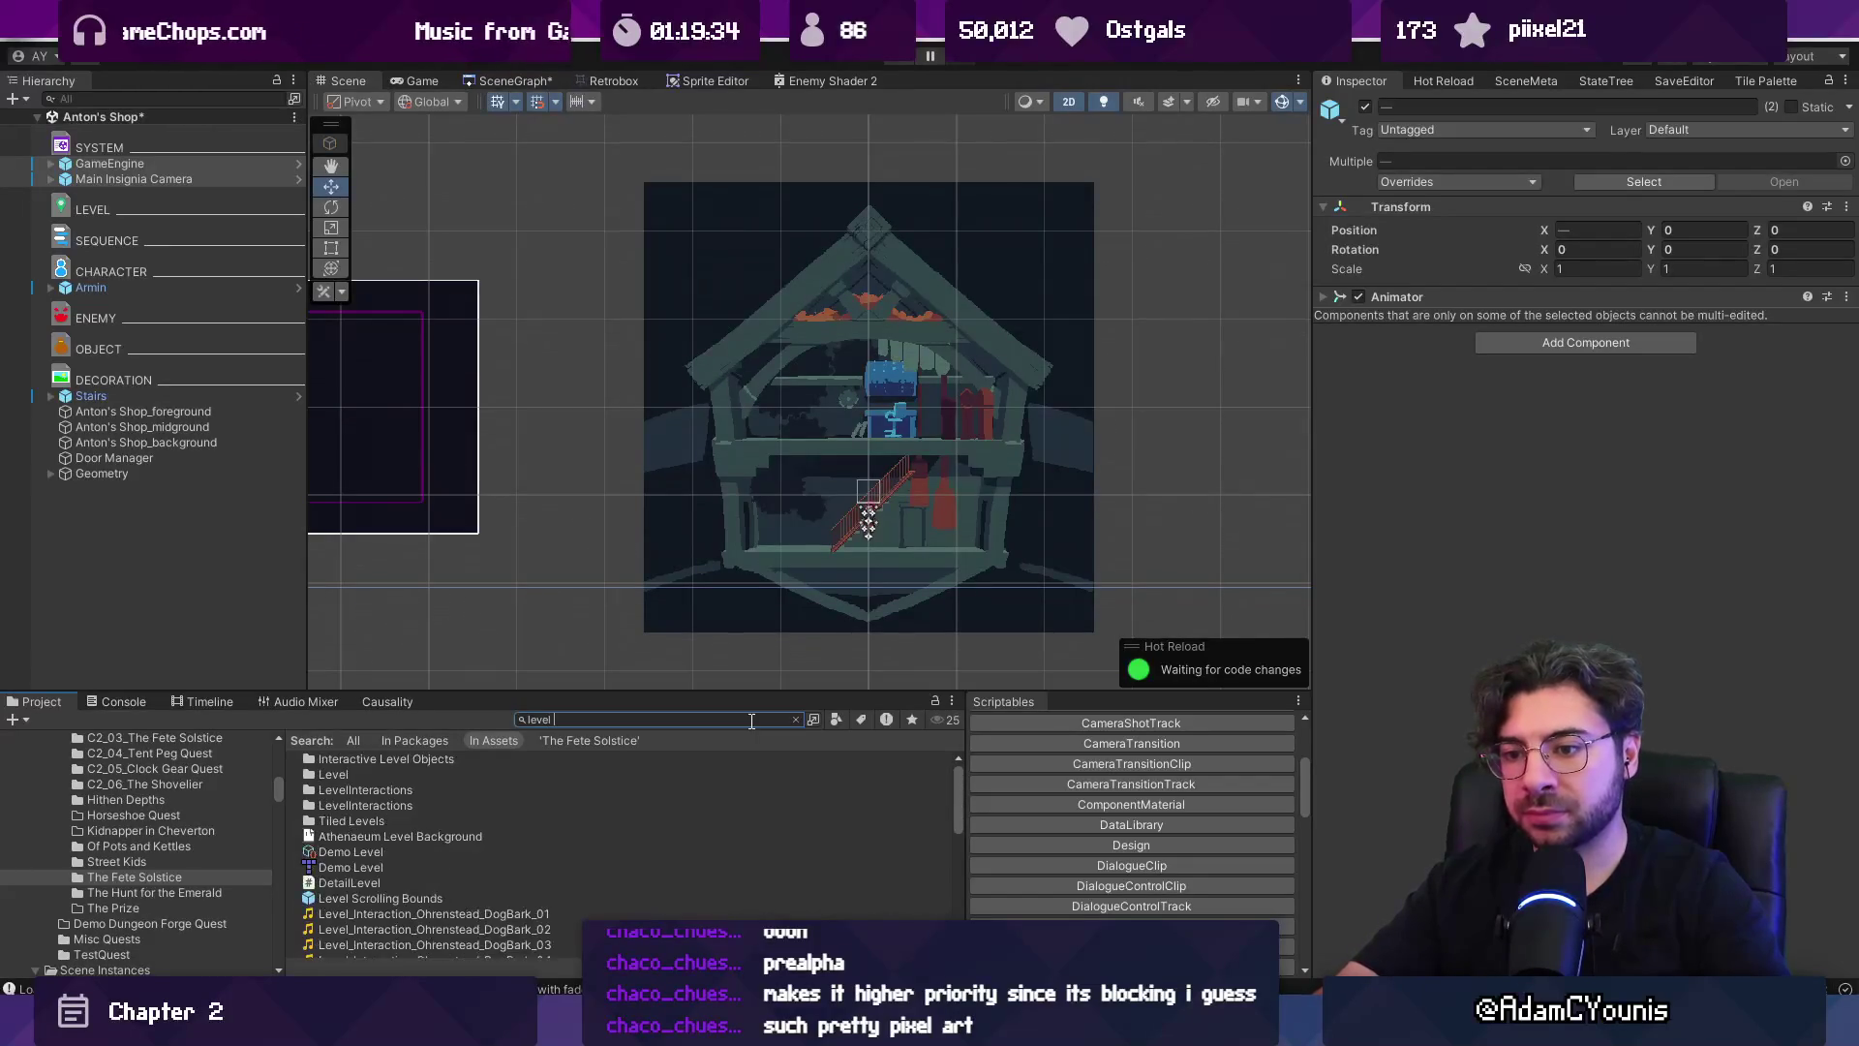
{"action": "left_click_drag", "start_coordinate": [440, 894], "coordinate": [193, 512]}
{"action": "scroll", "coordinate": [881, 450], "scroll_direction": "up", "scroll_amount": 2}
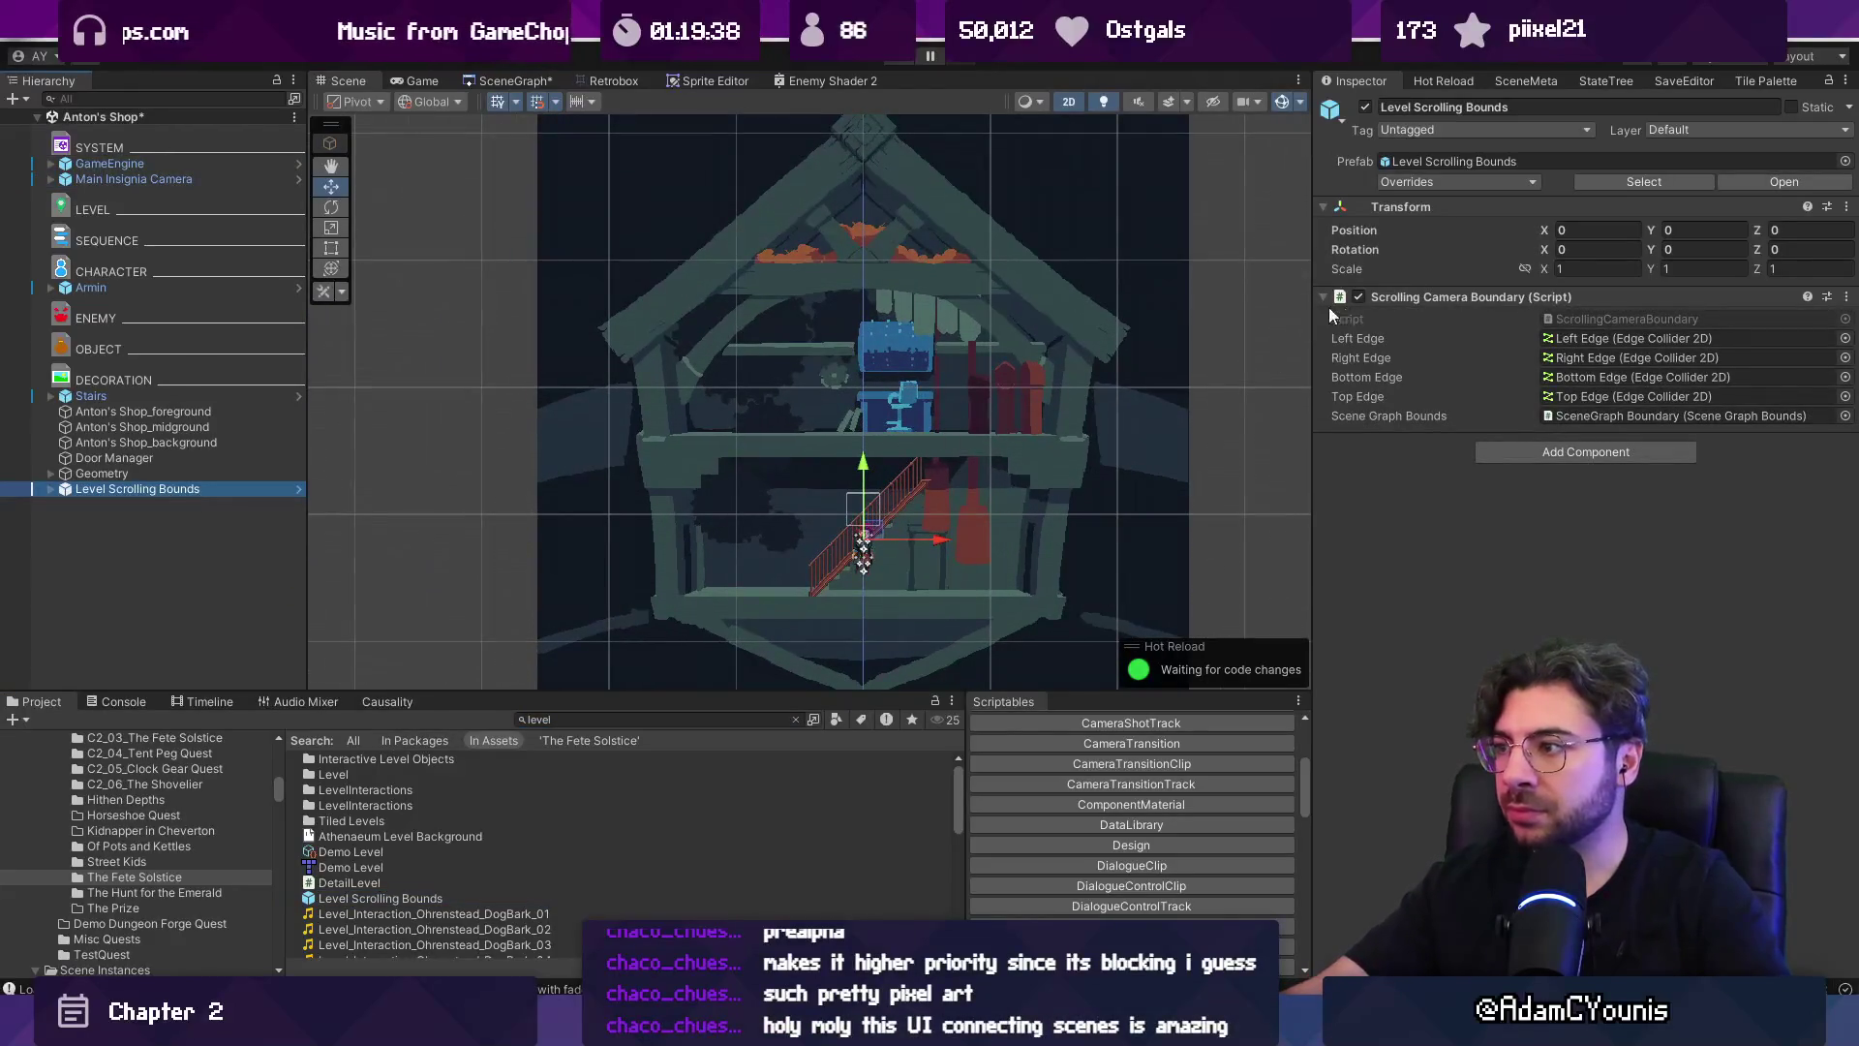
Move the Left Edge further left and the Right Edge further right around the house.
{"action": "left_click", "coordinate": [51, 490]}
{"action": "left_click", "coordinate": [114, 505]}
{"action": "scroll", "coordinate": [933, 526], "scroll_direction": "down", "scroll_amount": 1}
{"action": "left_click_drag", "start_coordinate": [933, 526], "coordinate": [765, 532]}
{"action": "scroll", "coordinate": [759, 532], "scroll_direction": "down", "scroll_amount": 2}
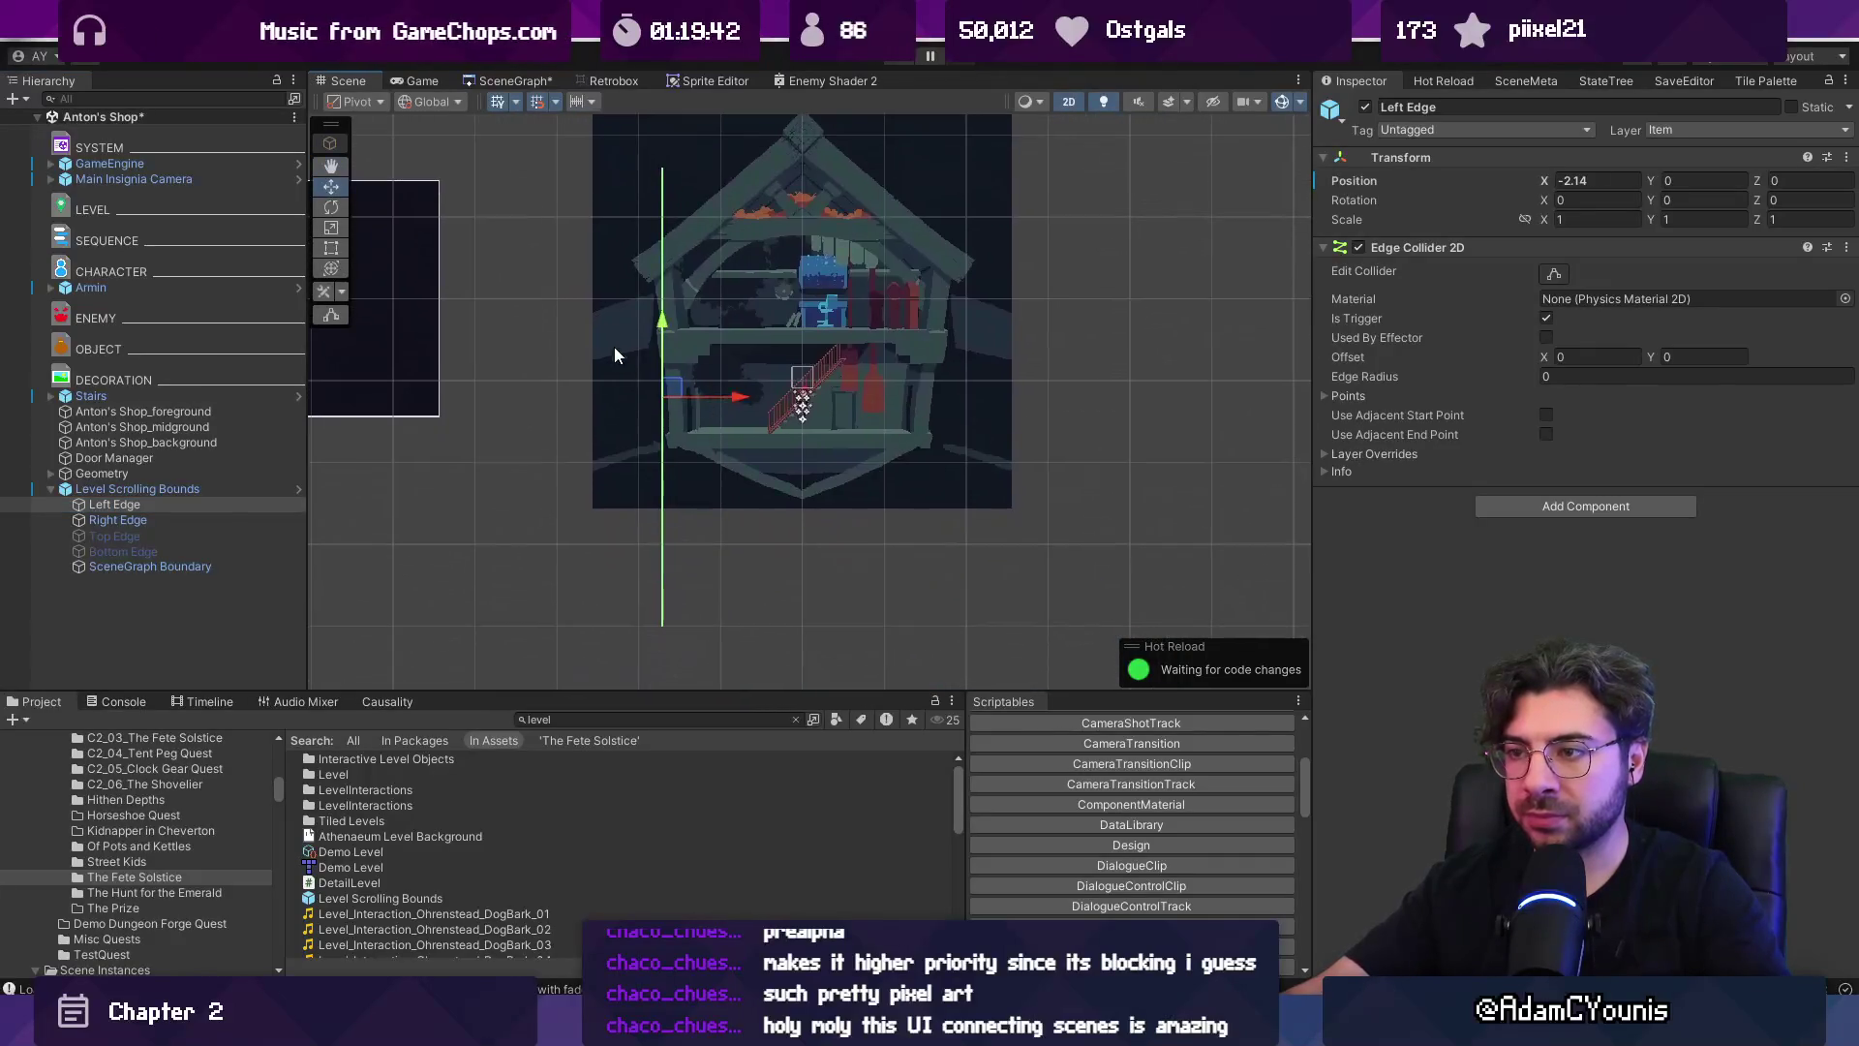
{"action": "left_click", "coordinate": [212, 521]}
{"action": "left_click_drag", "start_coordinate": [866, 406], "coordinate": [1051, 404]}
Edit the Left and Right Edge colliders to raise their bottom points up to the floor.
{"action": "left_click", "coordinate": [182, 503]}
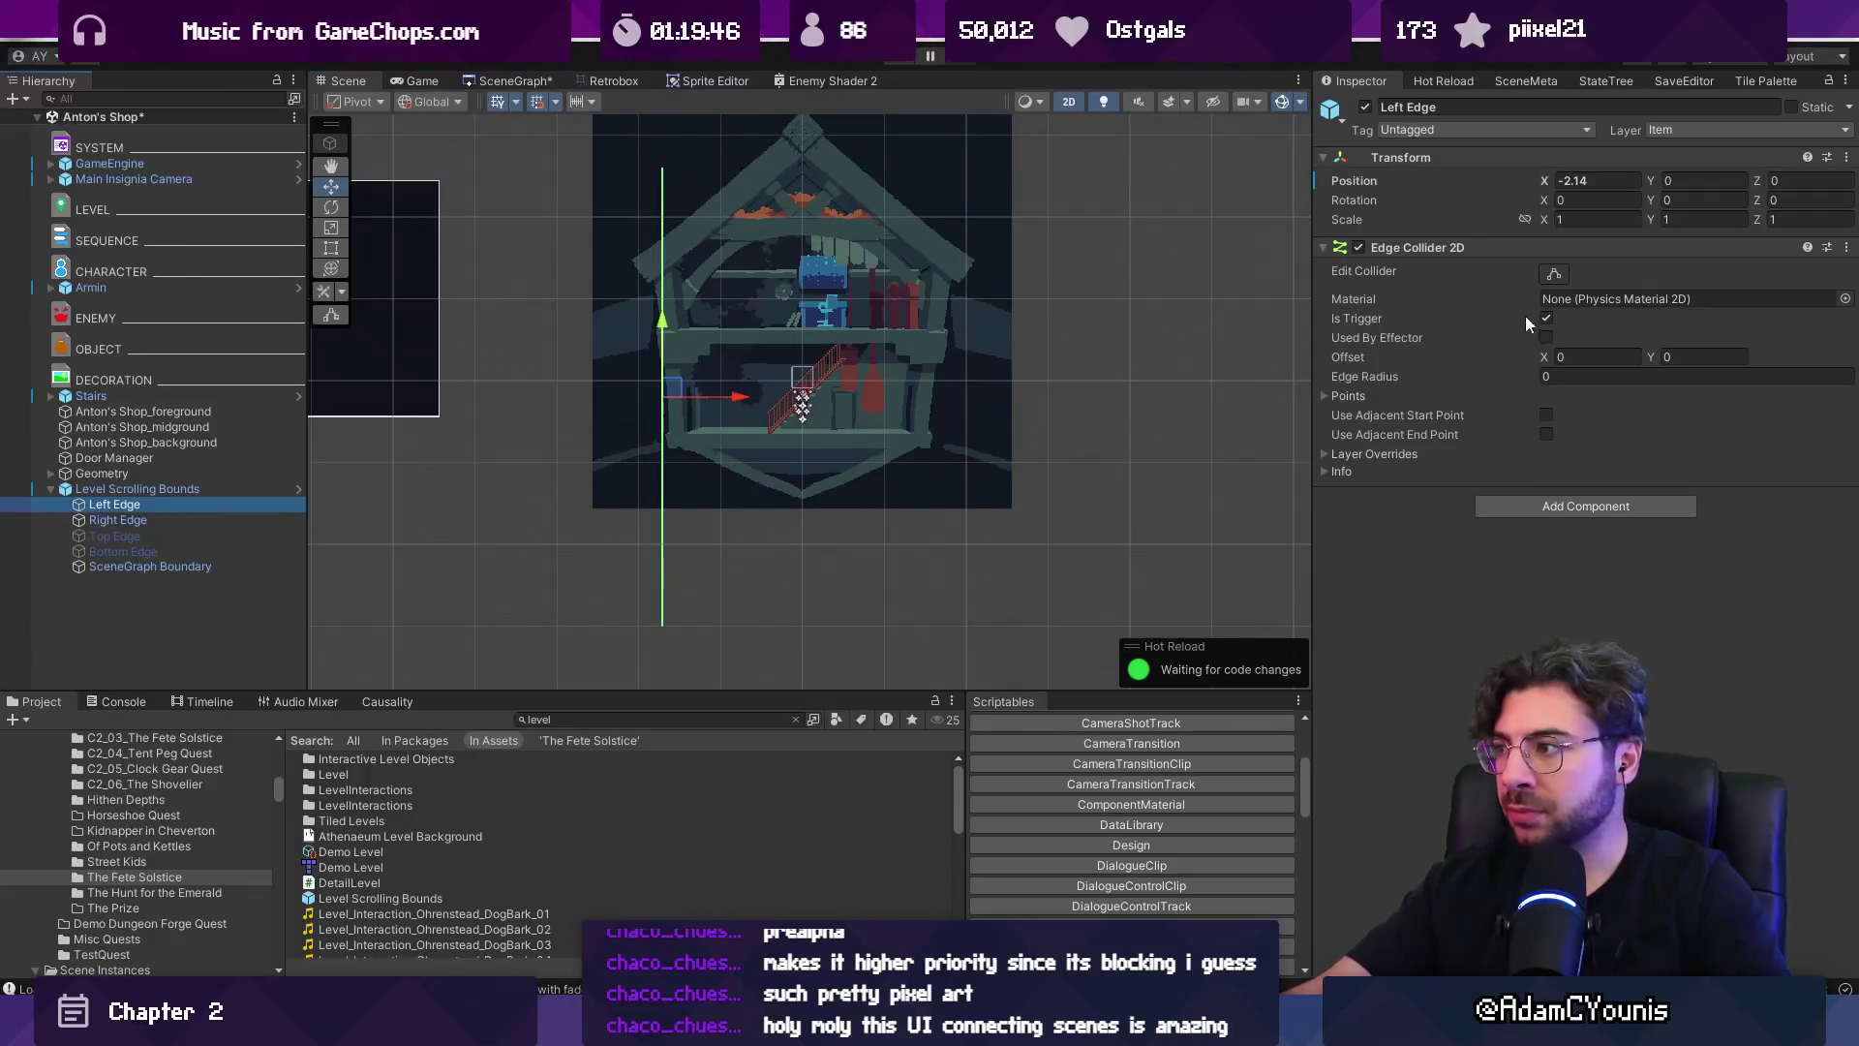
{"action": "left_click", "coordinate": [1554, 274]}
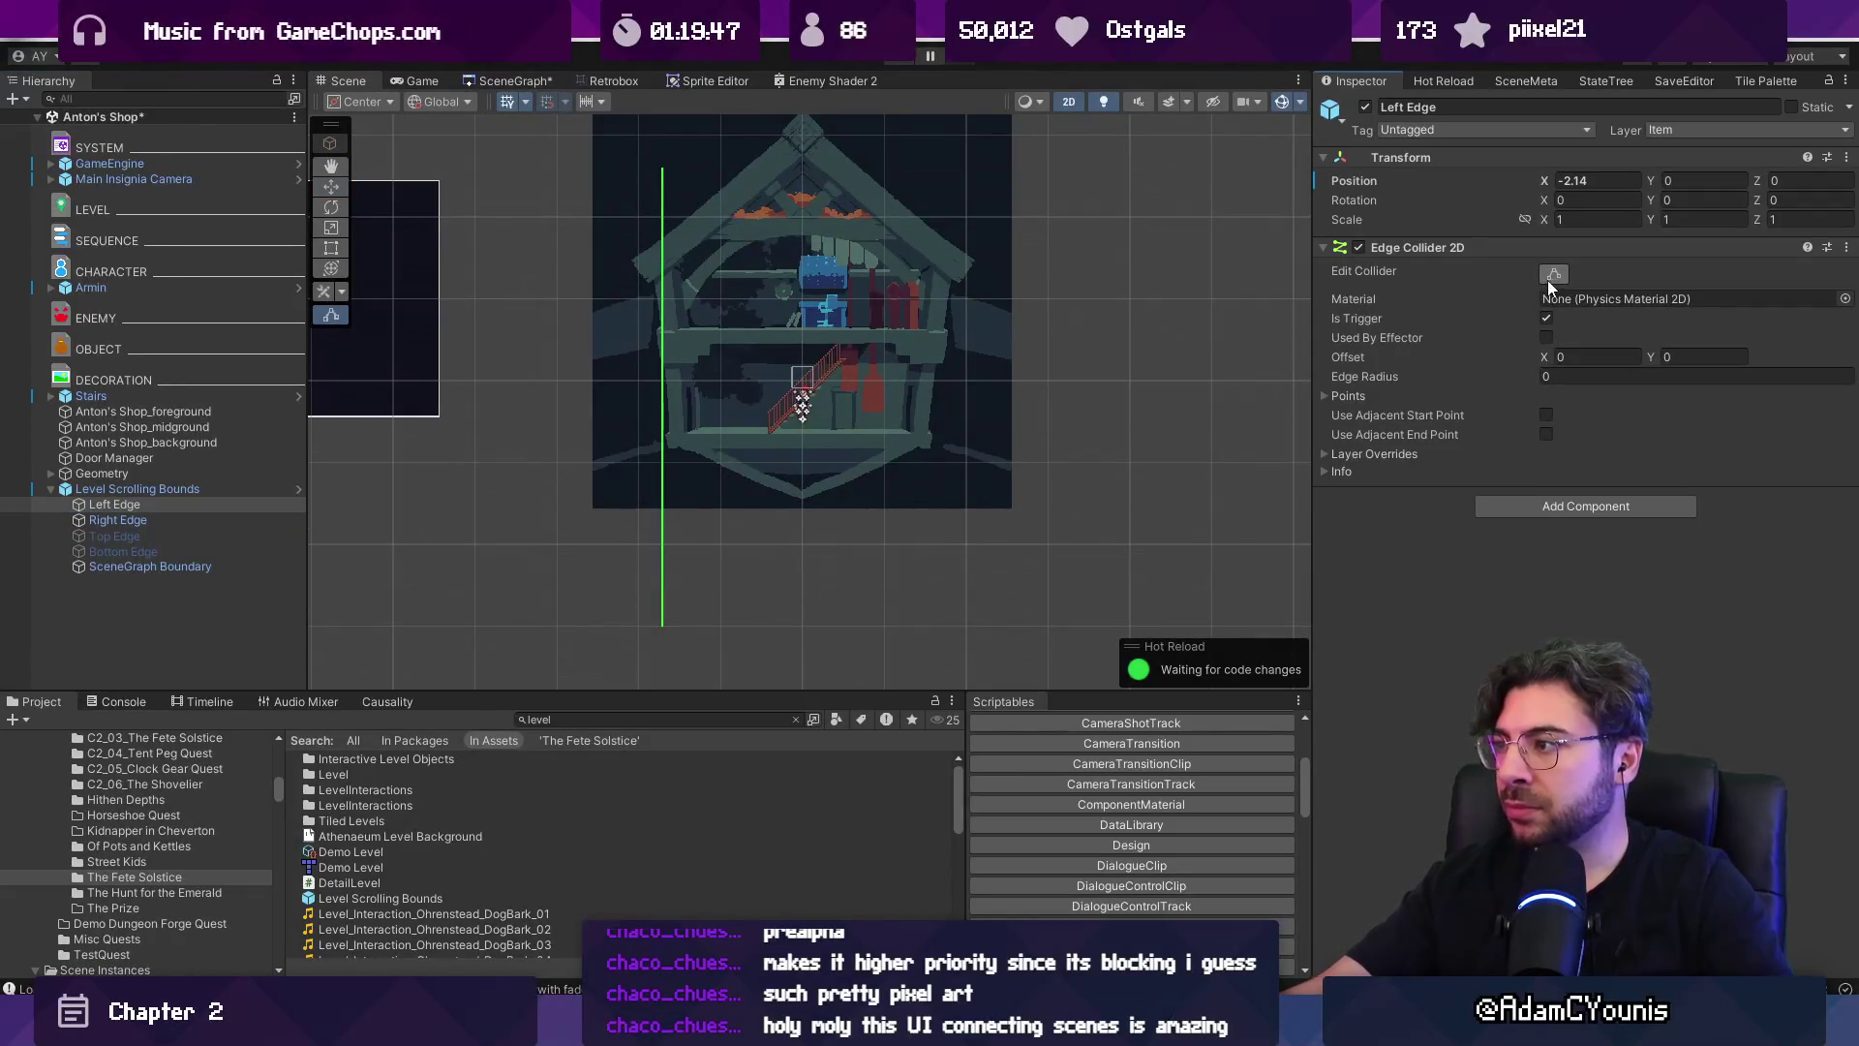
{"action": "left_click_drag", "start_coordinate": [662, 625], "coordinate": [667, 446]}
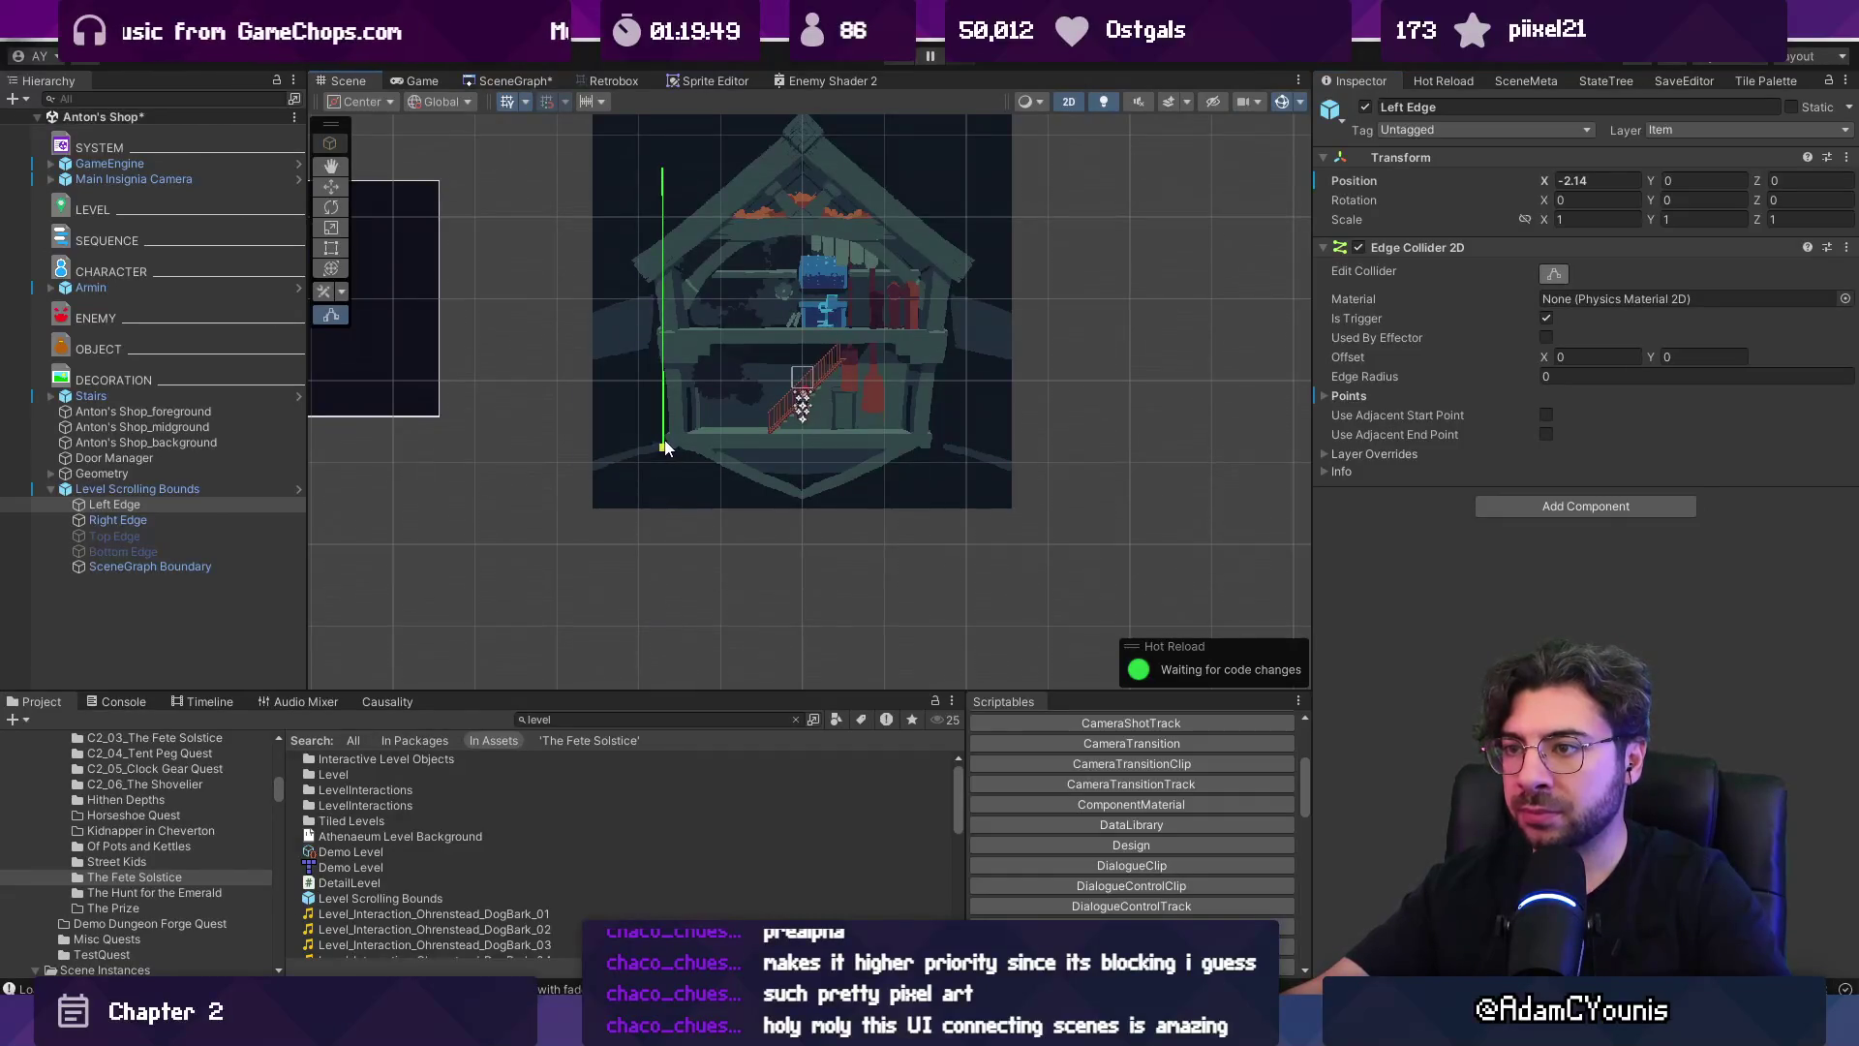
{"action": "left_click", "coordinate": [121, 520]}
{"action": "left_click_drag", "start_coordinate": [968, 457], "coordinate": [967, 446]}
{"action": "left_click", "coordinate": [172, 506]}
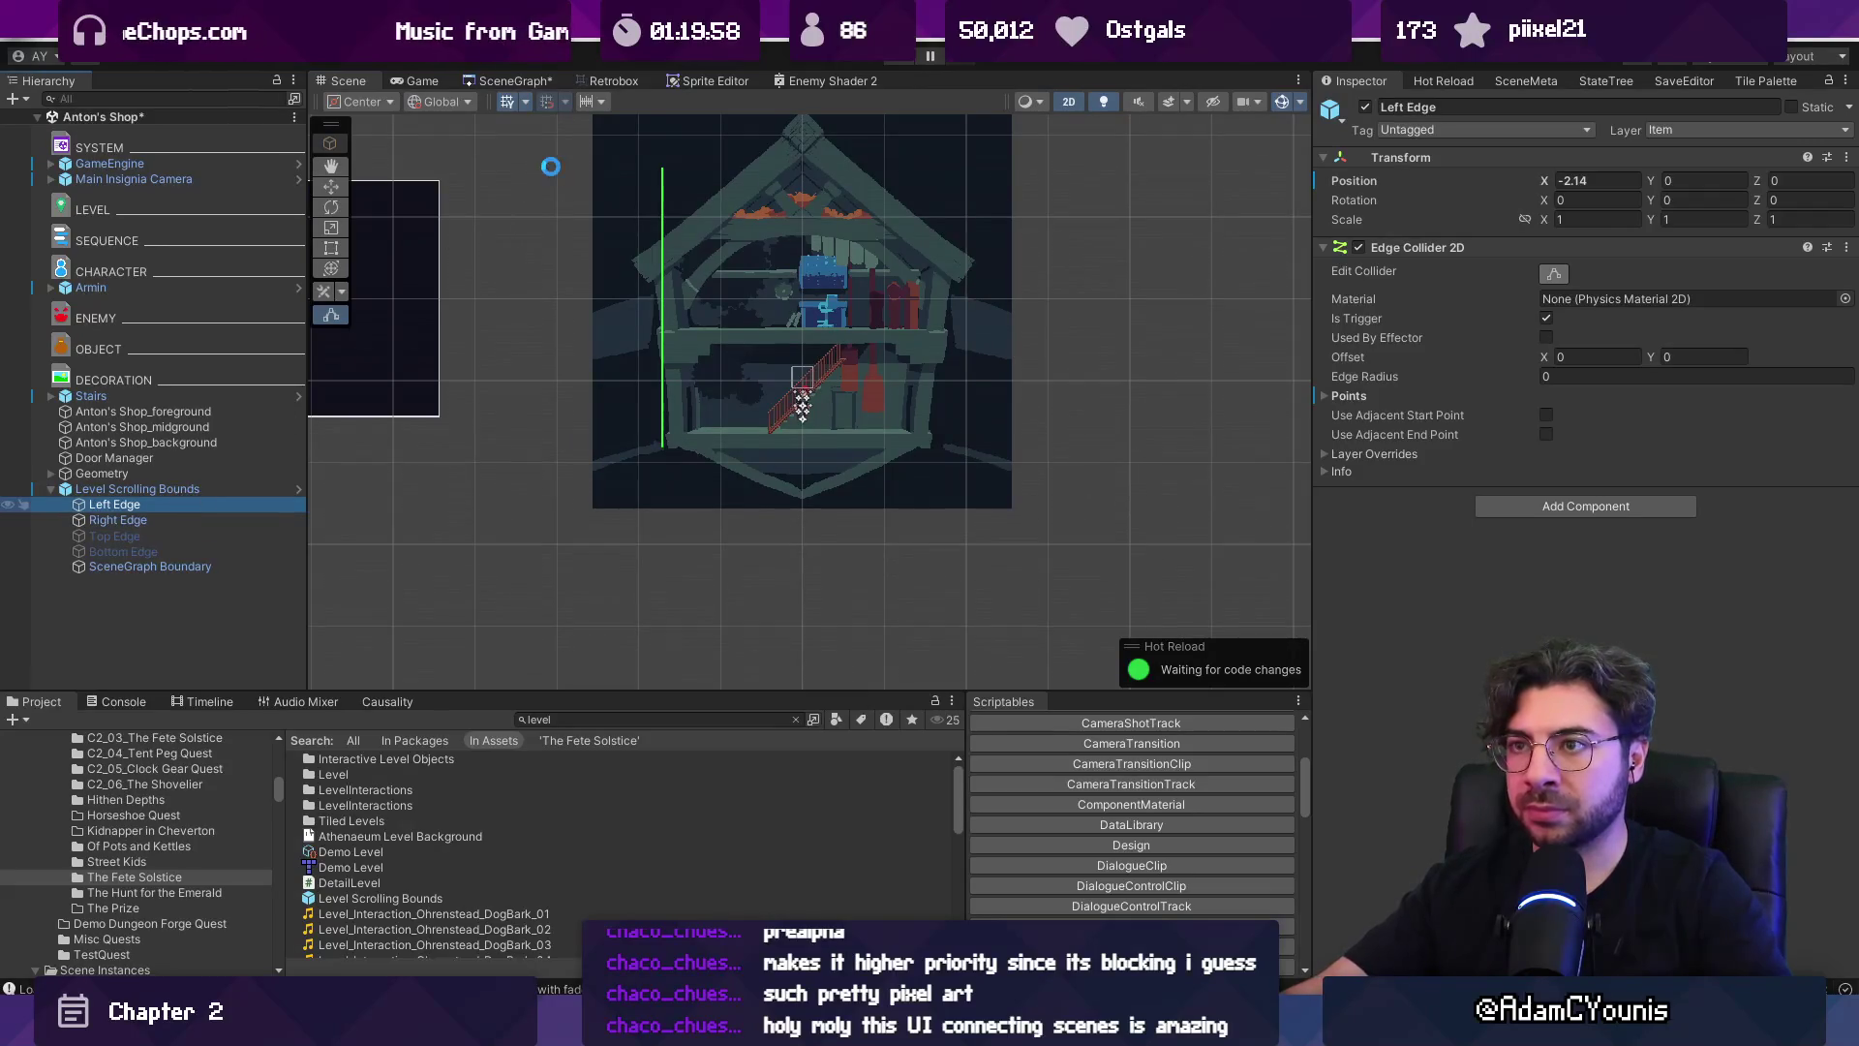
Check the scene graph, select Level Scrolling Bounds, and save the Anton's Shop scene.
{"action": "left_click", "coordinate": [523, 81]}
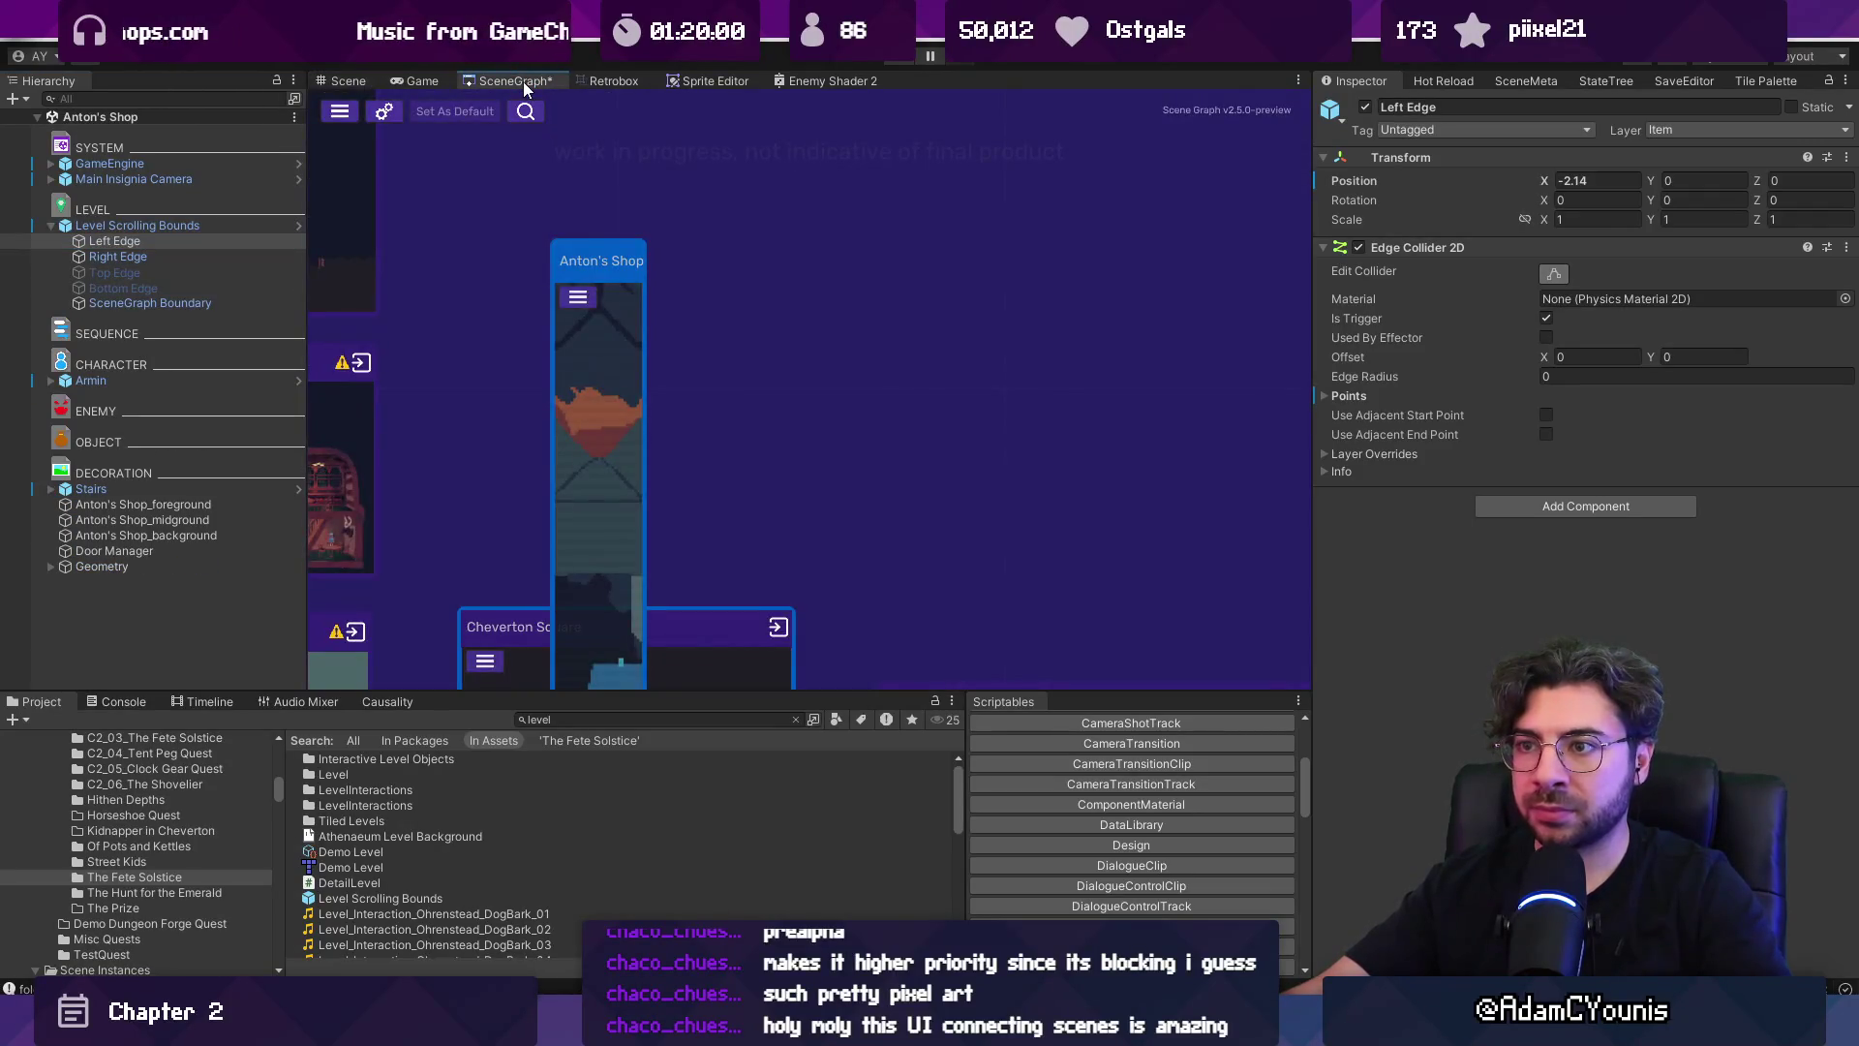
{"action": "left_click", "coordinate": [335, 80]}
{"action": "left_click", "coordinate": [281, 226]}
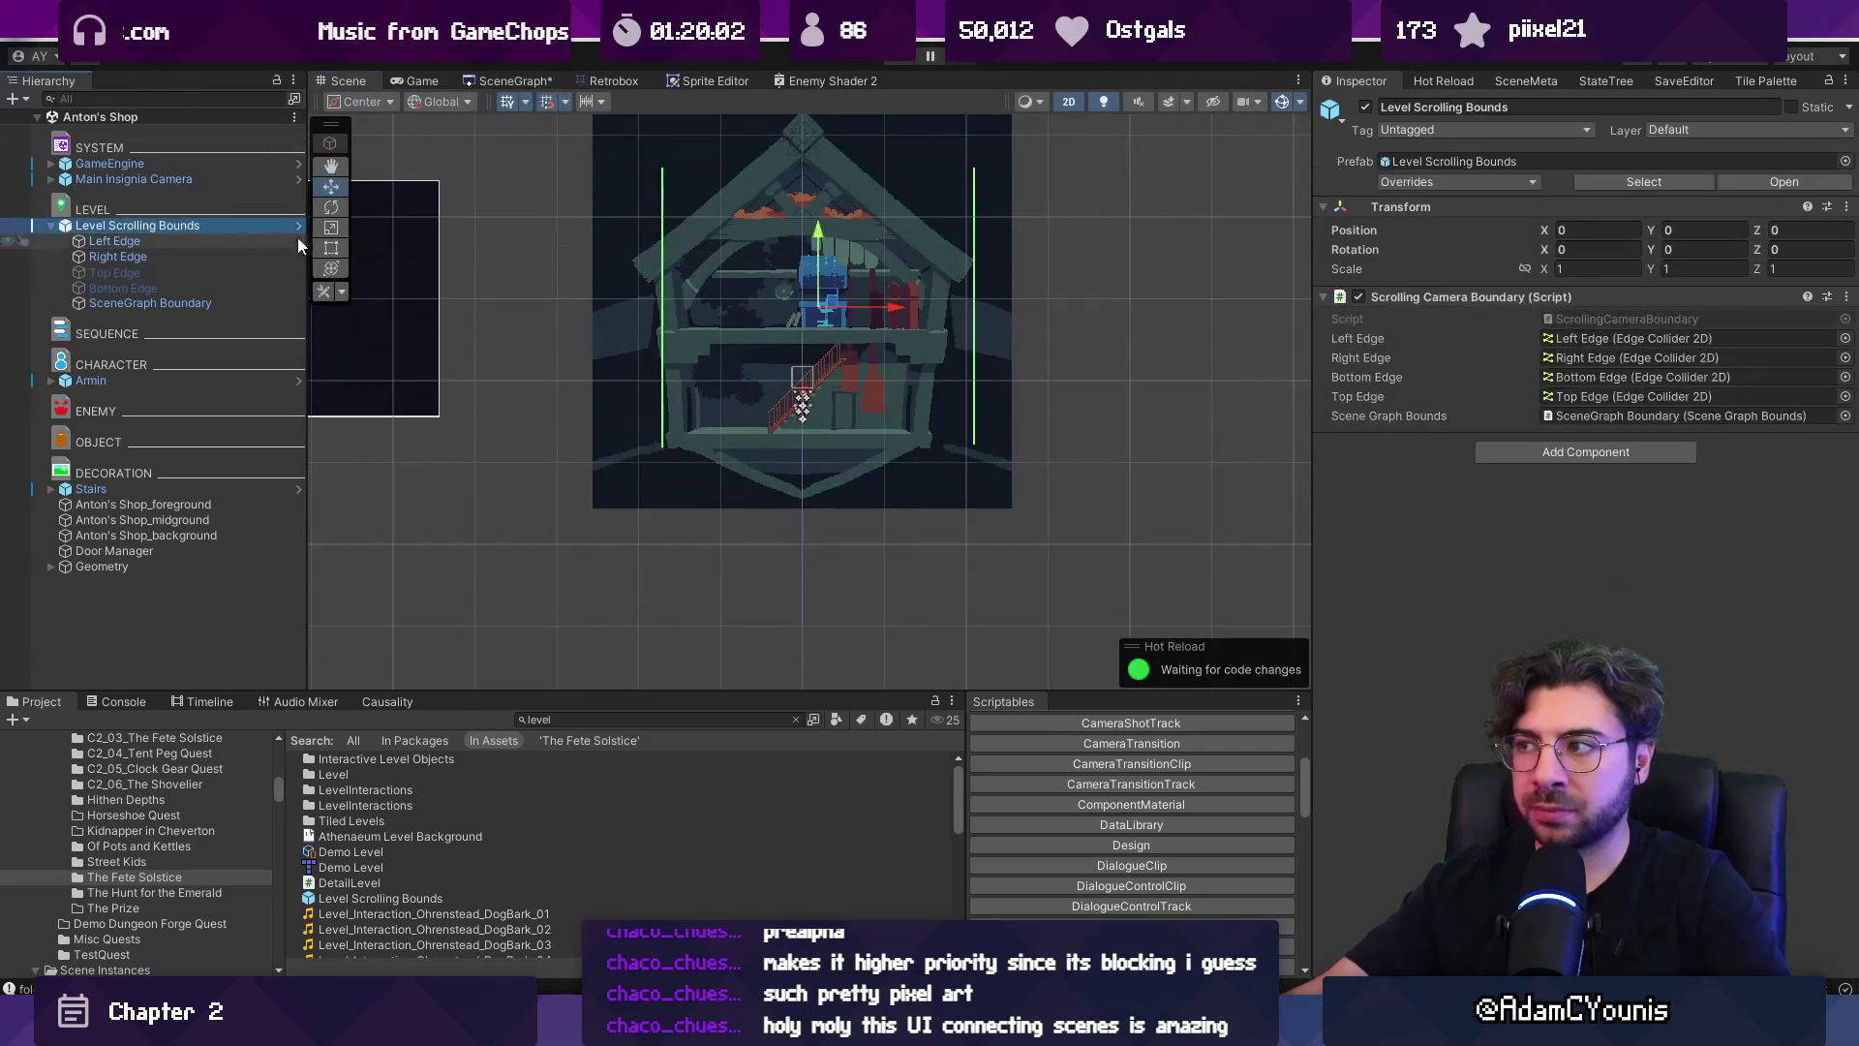
{"action": "key", "text": "ctrl+s"}
{"action": "key", "text": "Escape"}
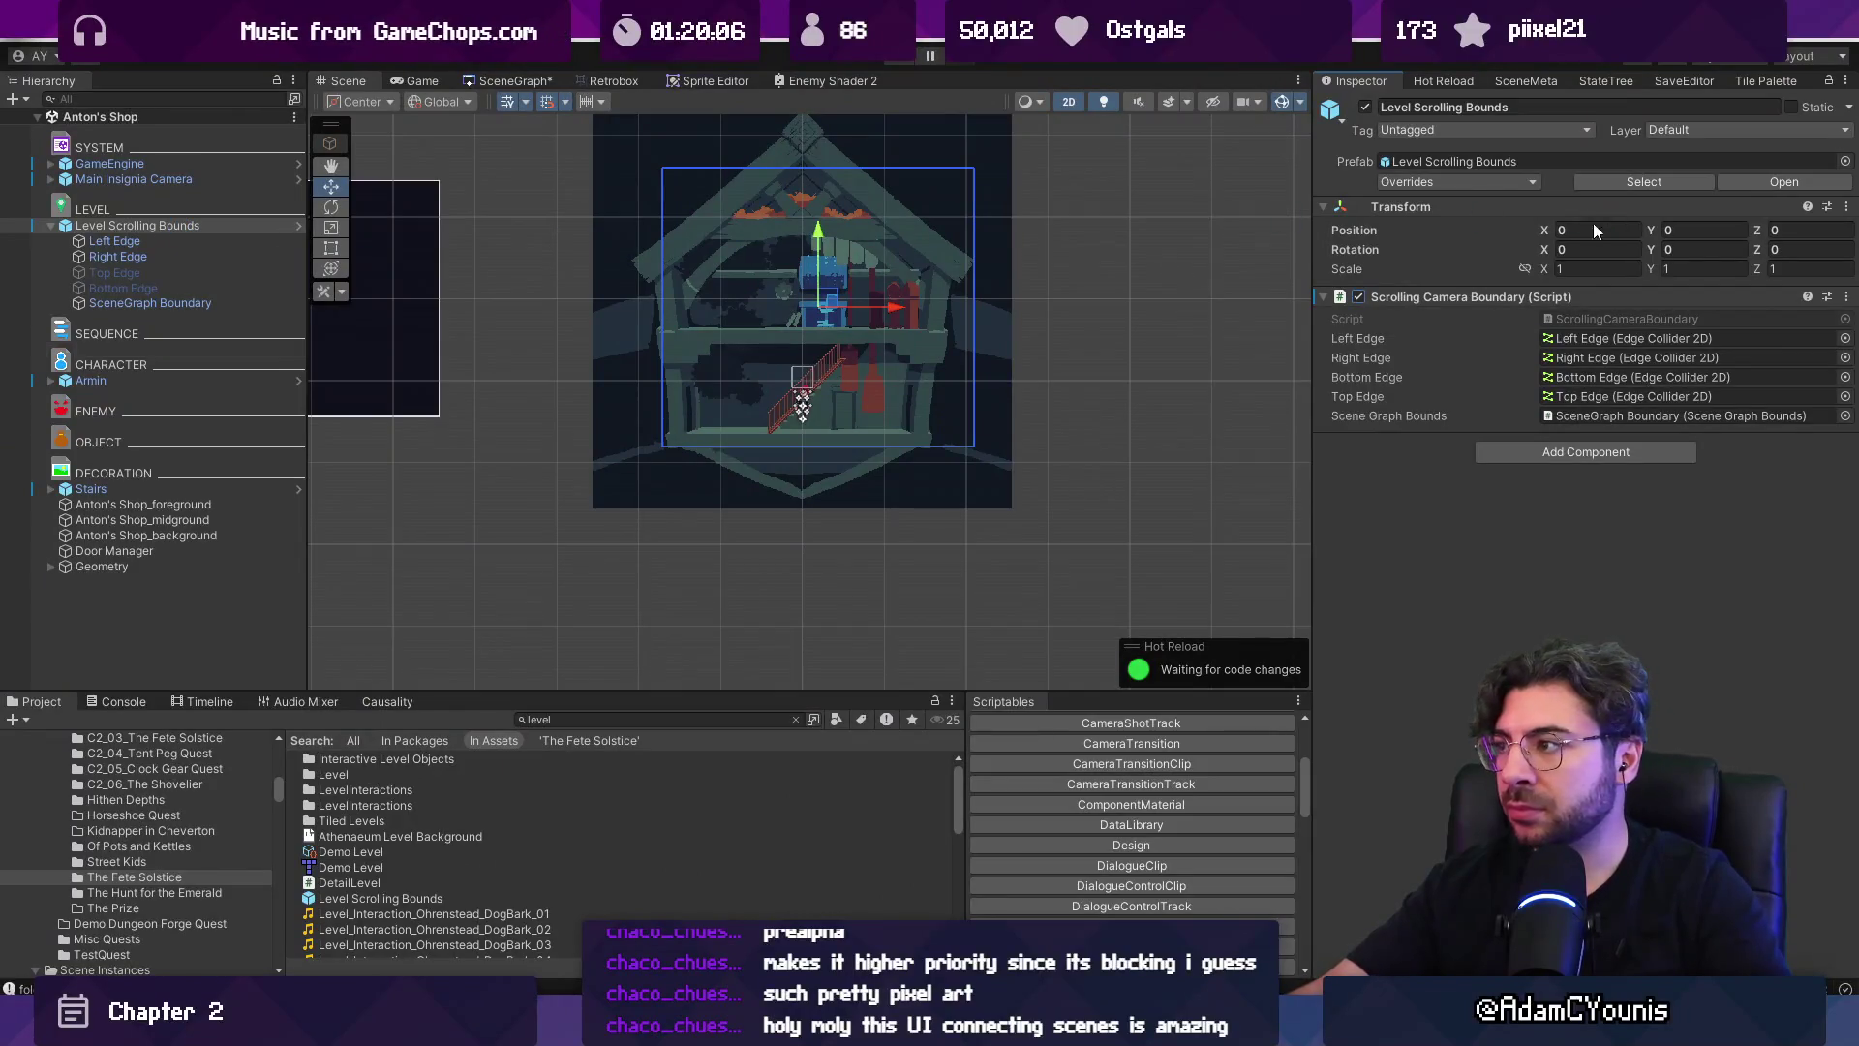
Reposition the Anton's Shop node in the scene graph, then return to the scene view.
{"action": "left_click", "coordinate": [632, 244]}
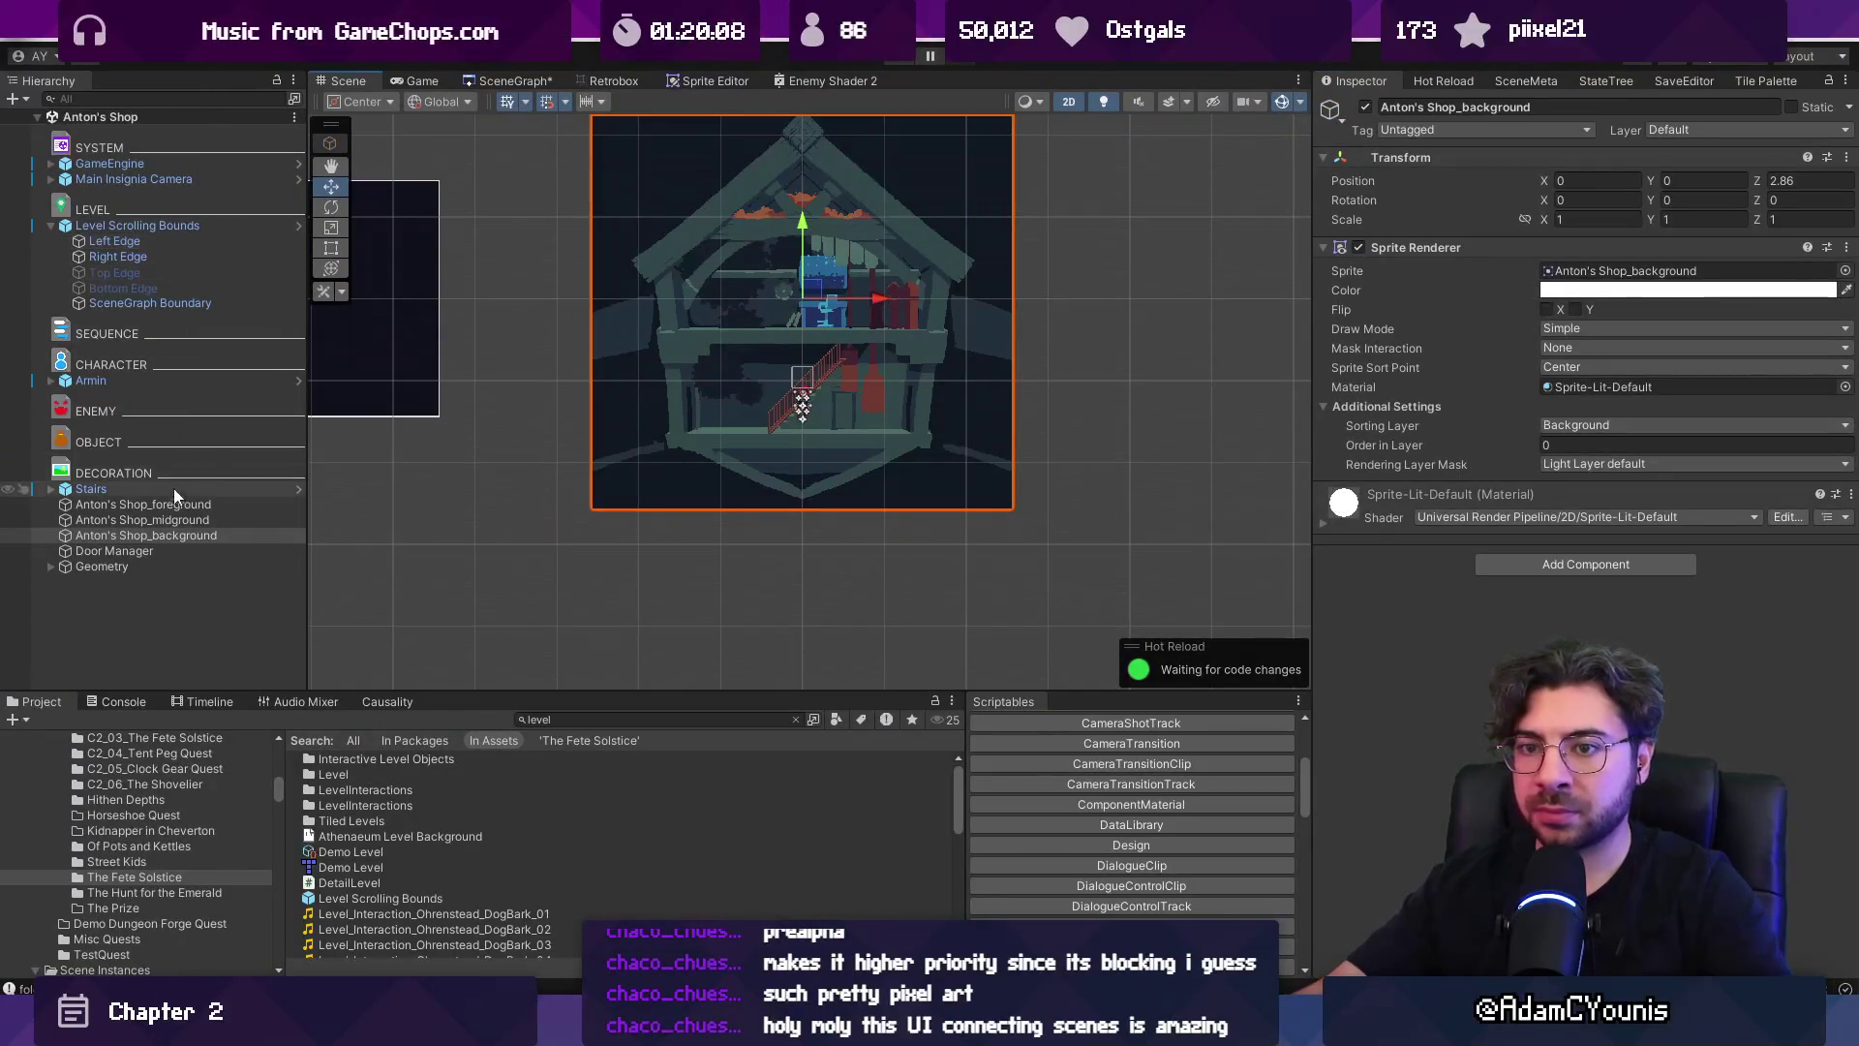
{"action": "left_click", "coordinate": [516, 82]}
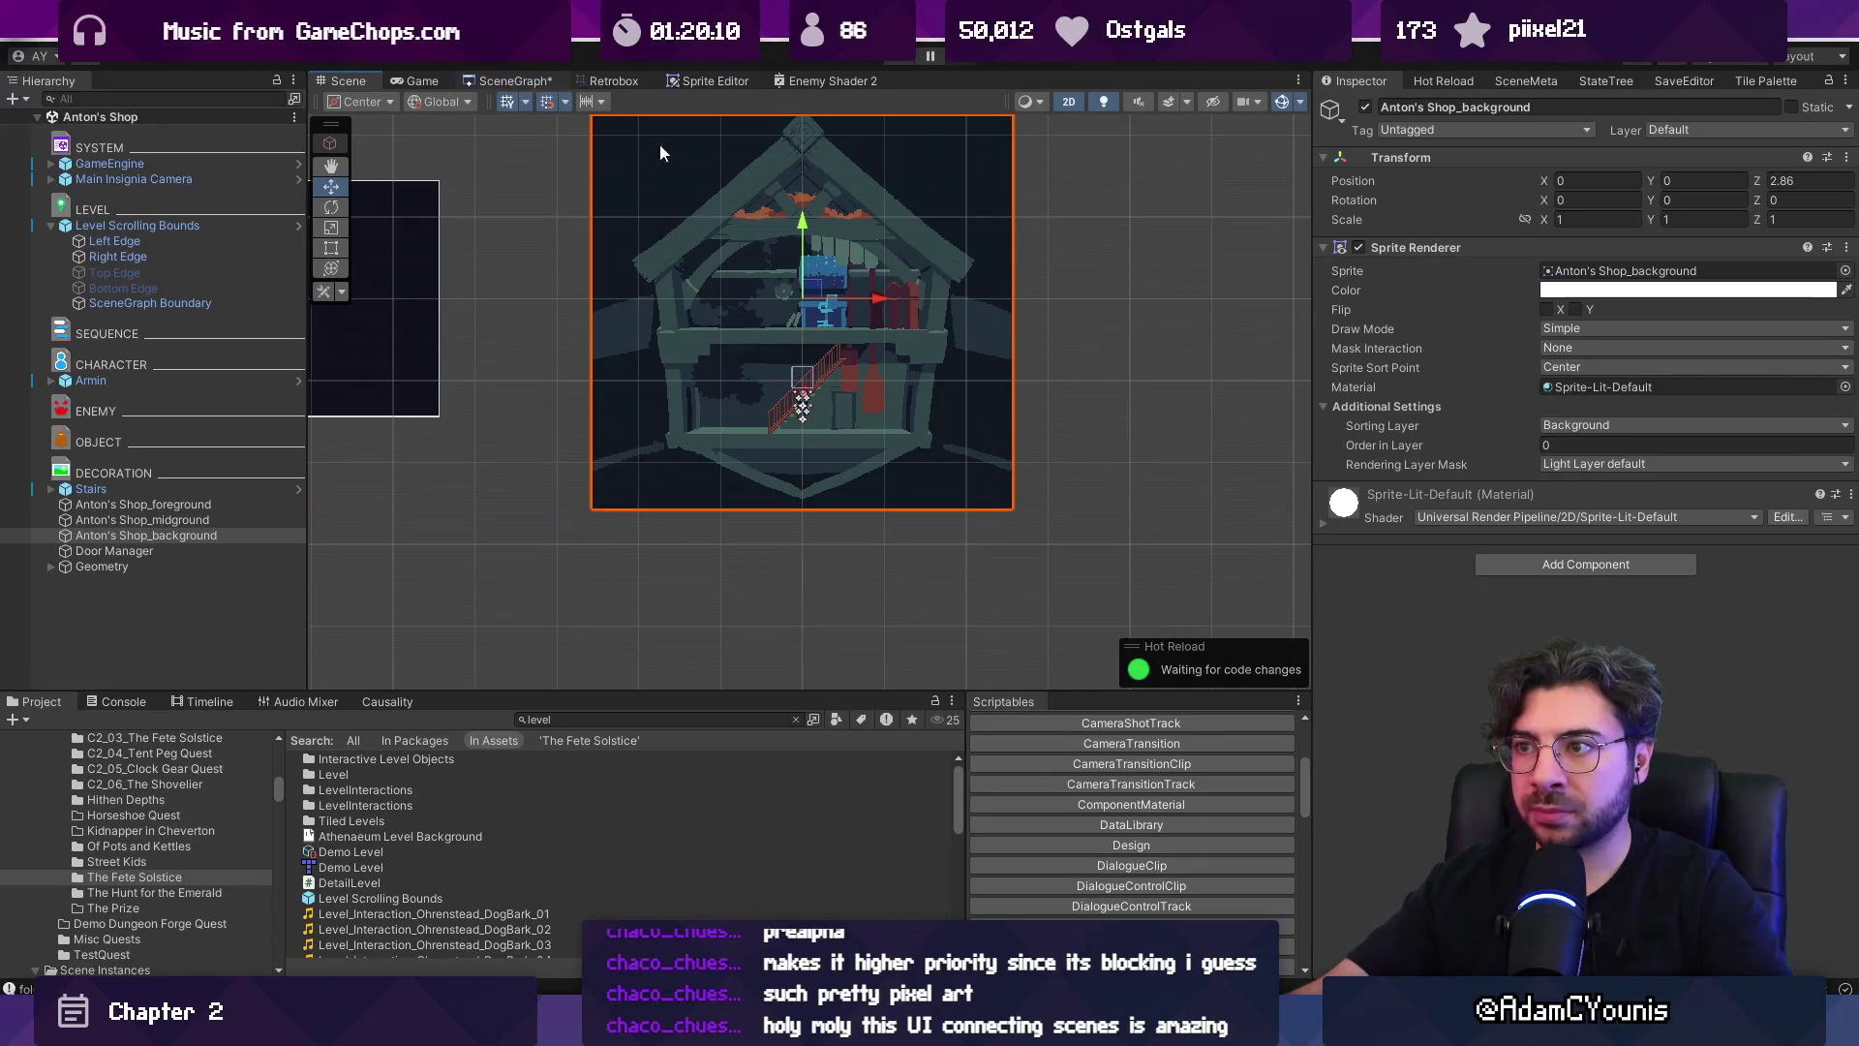
{"action": "scroll", "coordinate": [736, 300], "scroll_direction": "up", "scroll_amount": 1}
{"action": "mouse_move", "coordinate": [837, 283]}
{"action": "left_mouse_down"}
{"action": "mouse_move", "coordinate": [836, 337]}
{"action": "mouse_move", "coordinate": [965, 380]}
{"action": "left_mouse_up"}
{"action": "scroll", "coordinate": [873, 293], "scroll_direction": "up", "scroll_amount": 2}
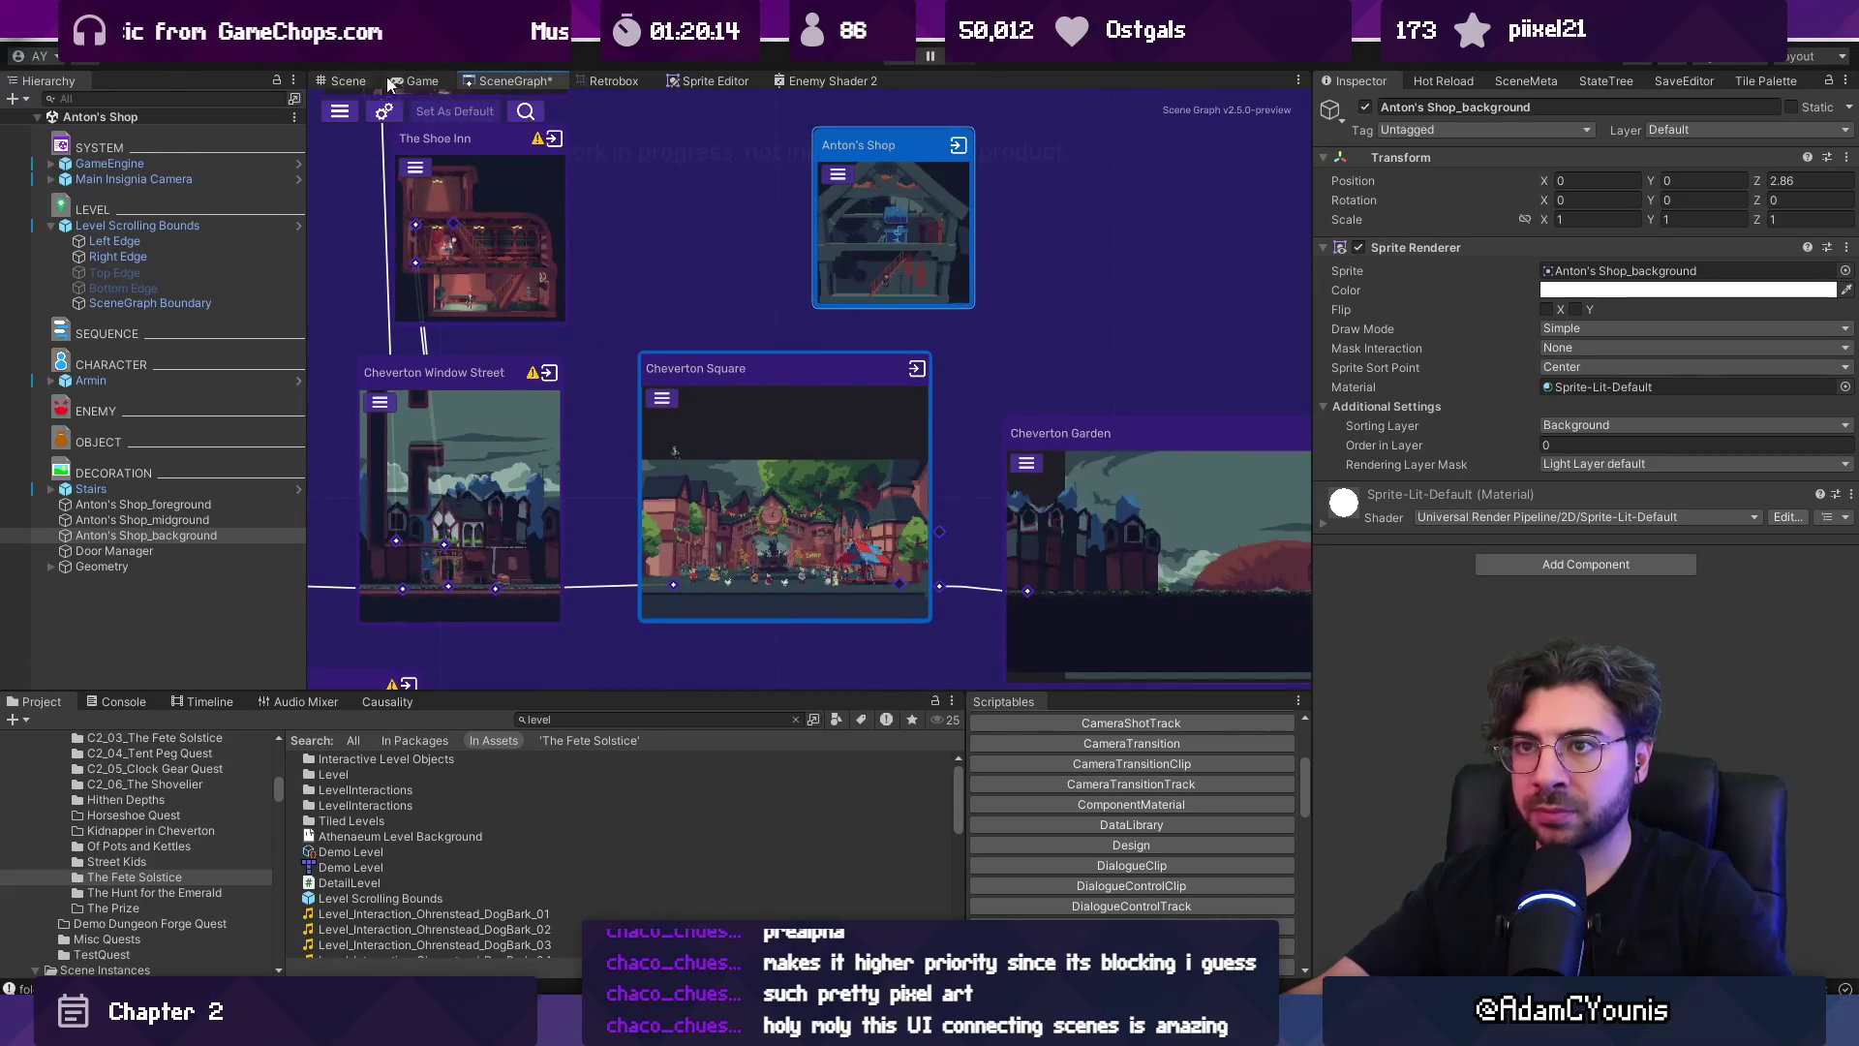
{"action": "left_click", "coordinate": [350, 81]}
Search the Project for 'door t:prefab' and add the Door prefab to Anton's Shop.
{"action": "key", "text": "BackSpace"}
{"action": "key", "text": "BackSpace"}
{"action": "key", "text": "BackSpace"}
{"action": "type", "text": "door"}
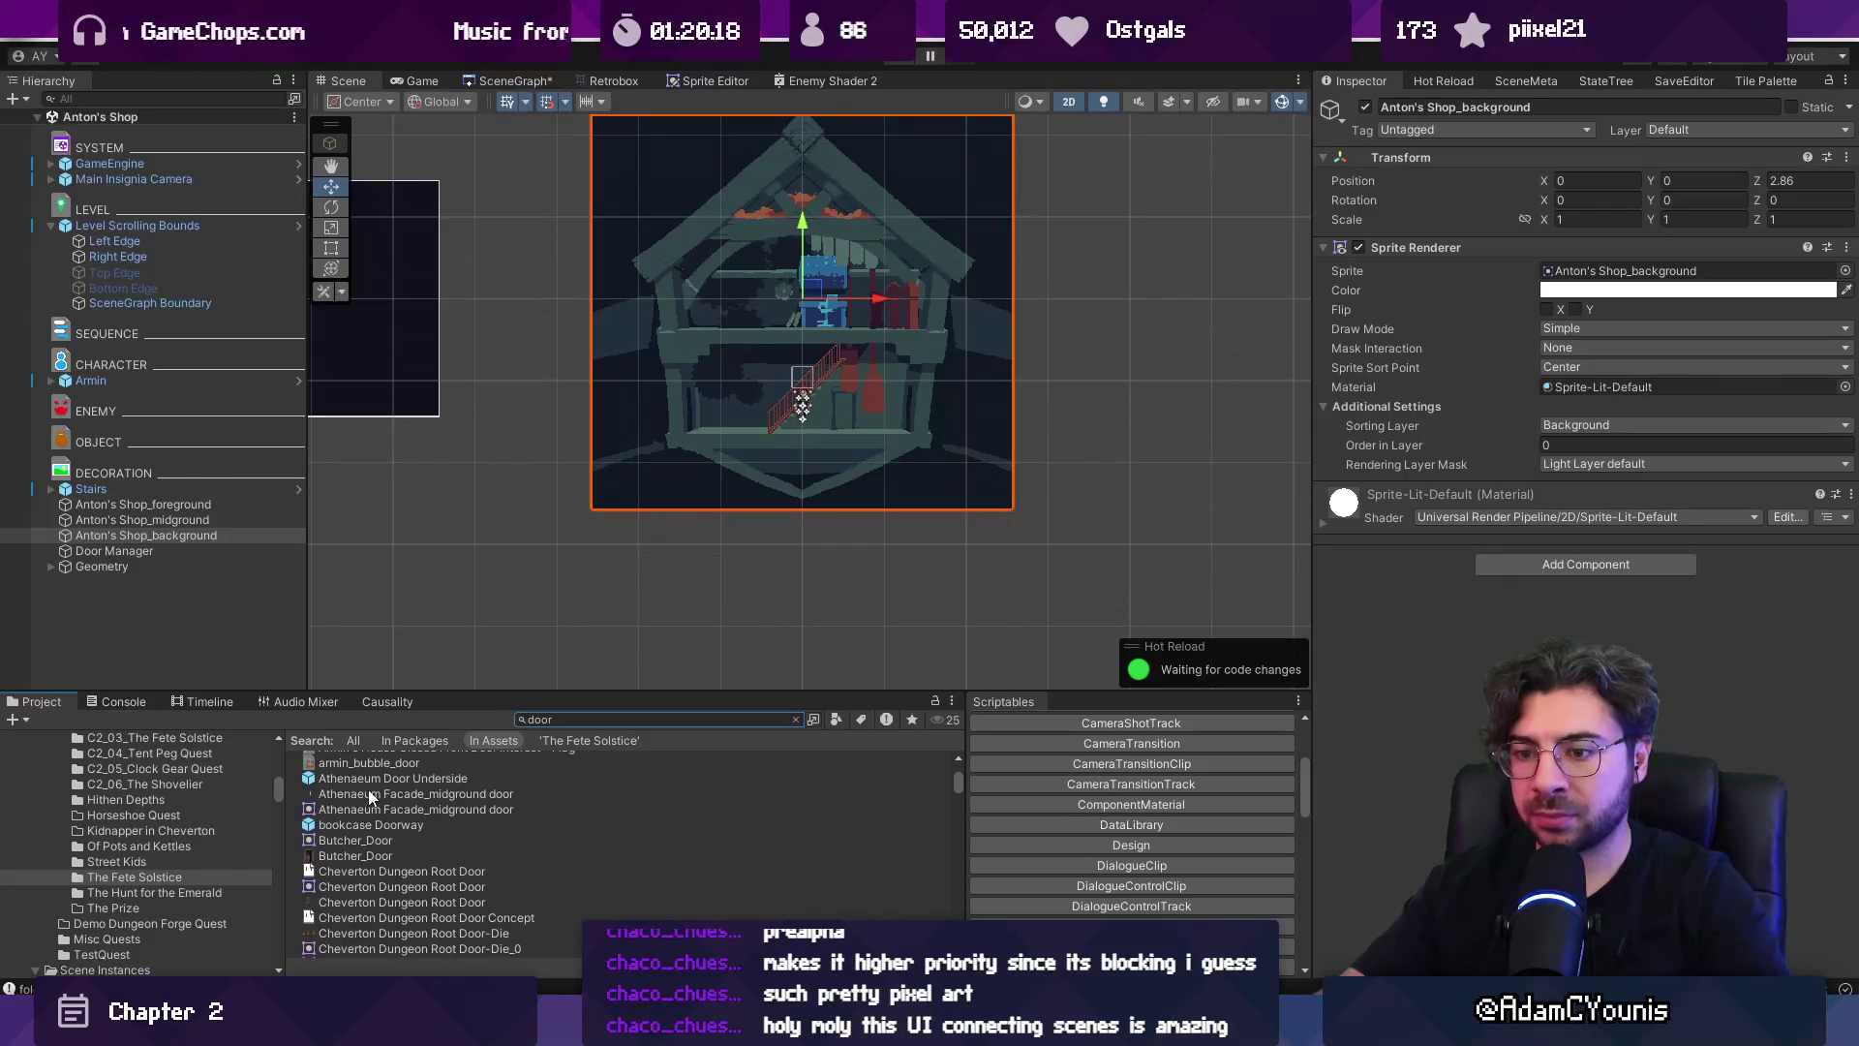
{"action": "scroll", "coordinate": [426, 800], "scroll_direction": "down", "scroll_amount": 5}
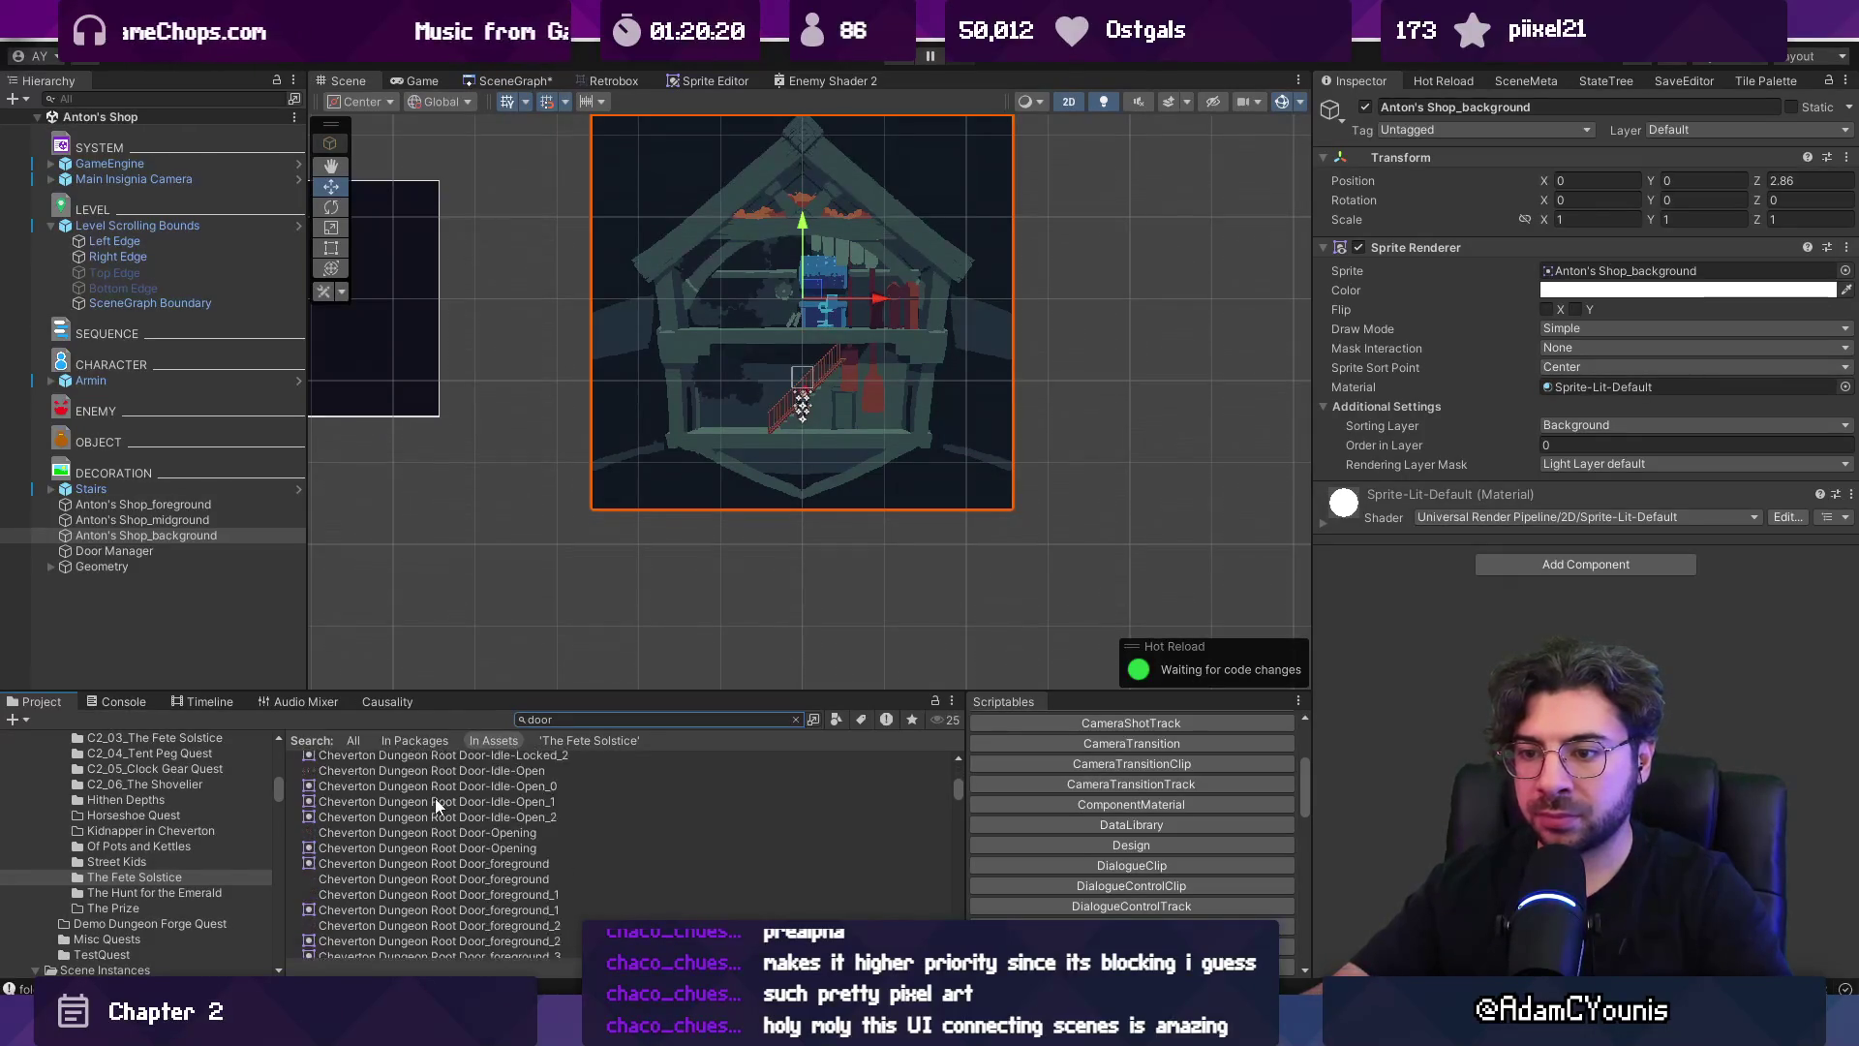
{"action": "type", "text": "t:prefab"}
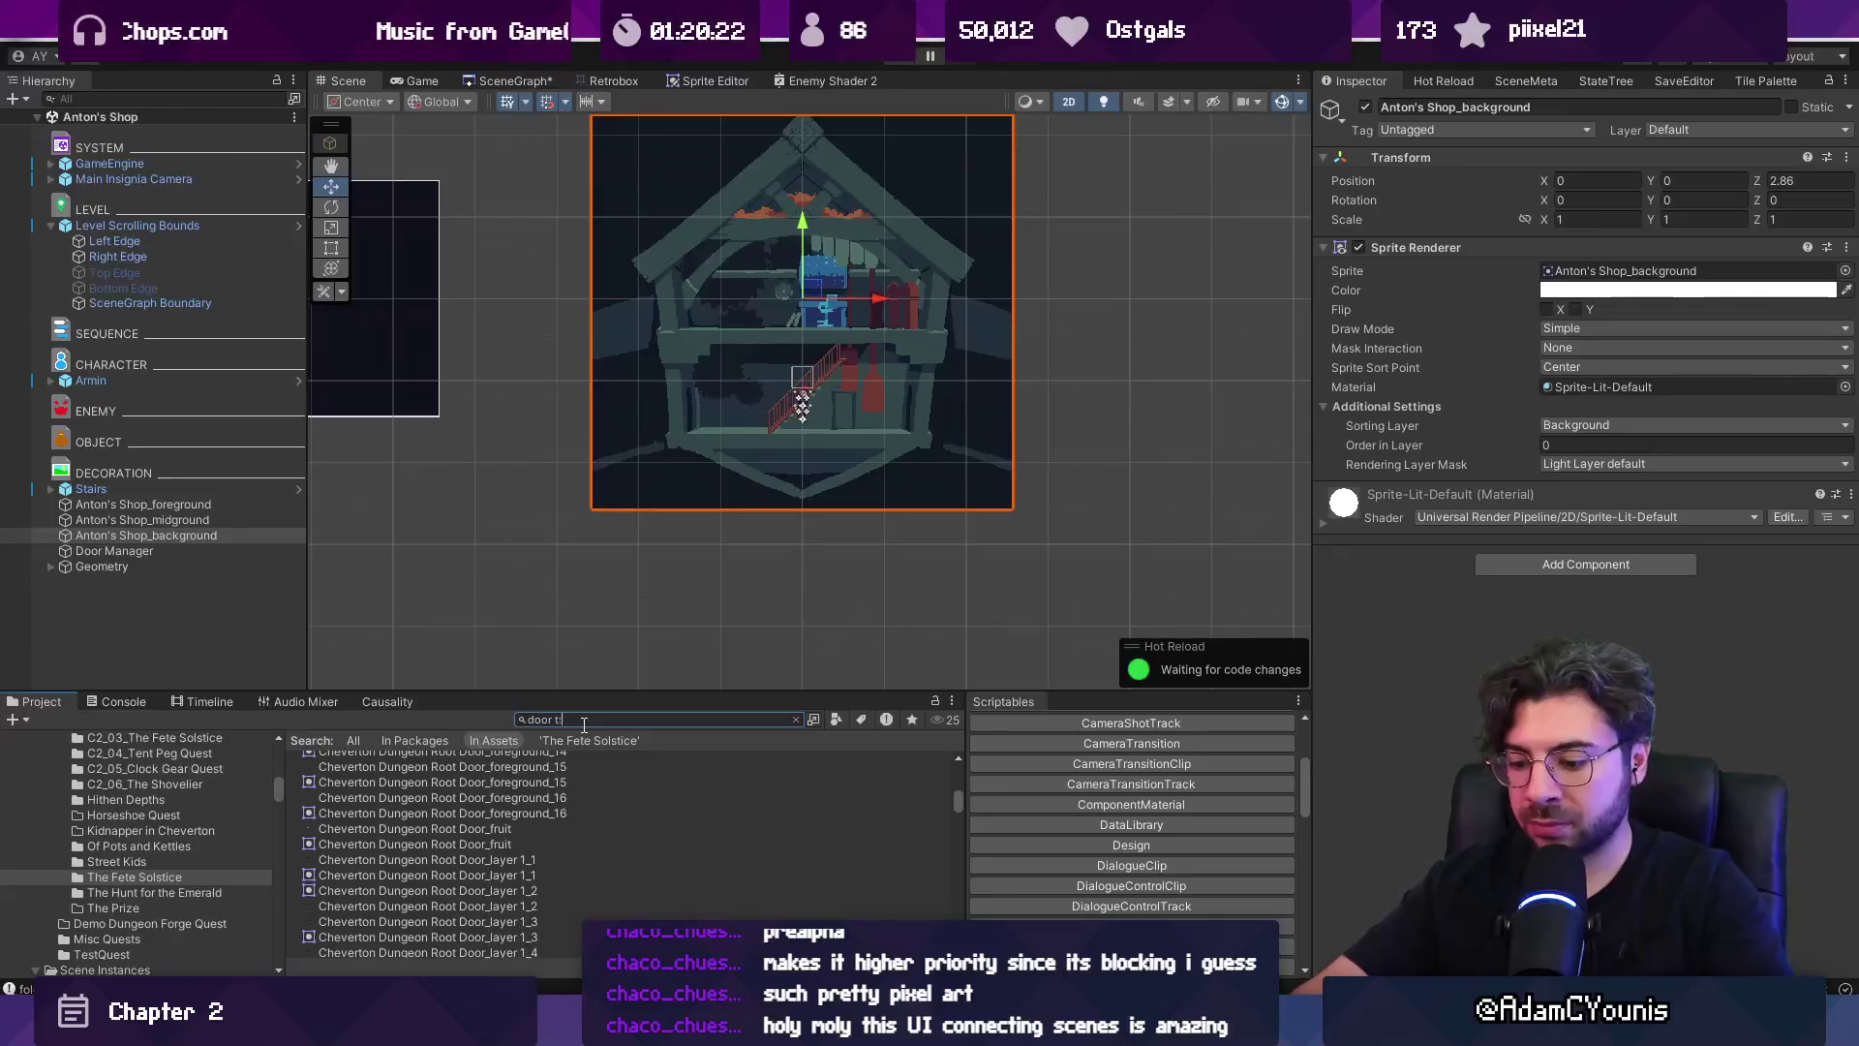
{"action": "scroll", "coordinate": [350, 786], "scroll_direction": "up", "scroll_amount": 1}
{"action": "left_click_drag", "start_coordinate": [348, 786], "coordinate": [188, 647]}
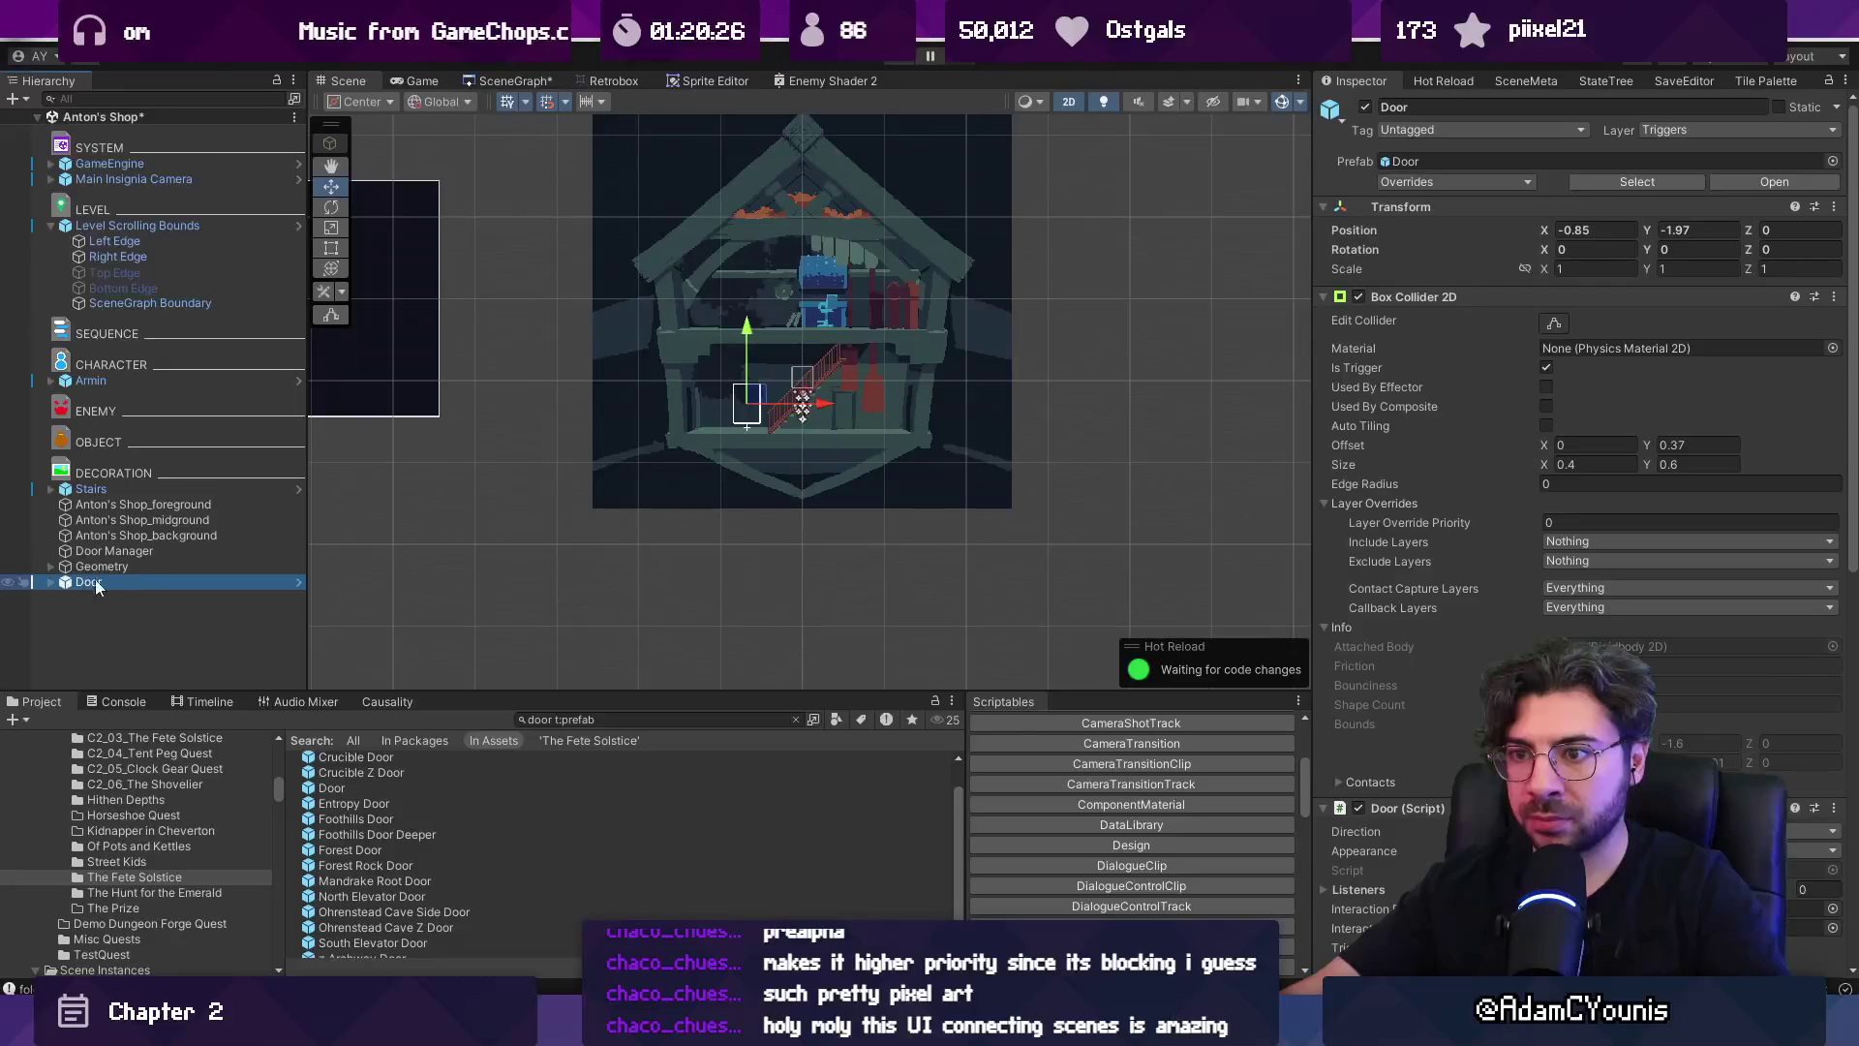
Place the door on the lower floor beside the stairs at X 0.7075, Y -2.0725, and save.
{"action": "scroll", "coordinate": [754, 391], "scroll_direction": "up", "scroll_amount": 3}
{"action": "left_click_drag", "start_coordinate": [756, 391], "coordinate": [1059, 405]}
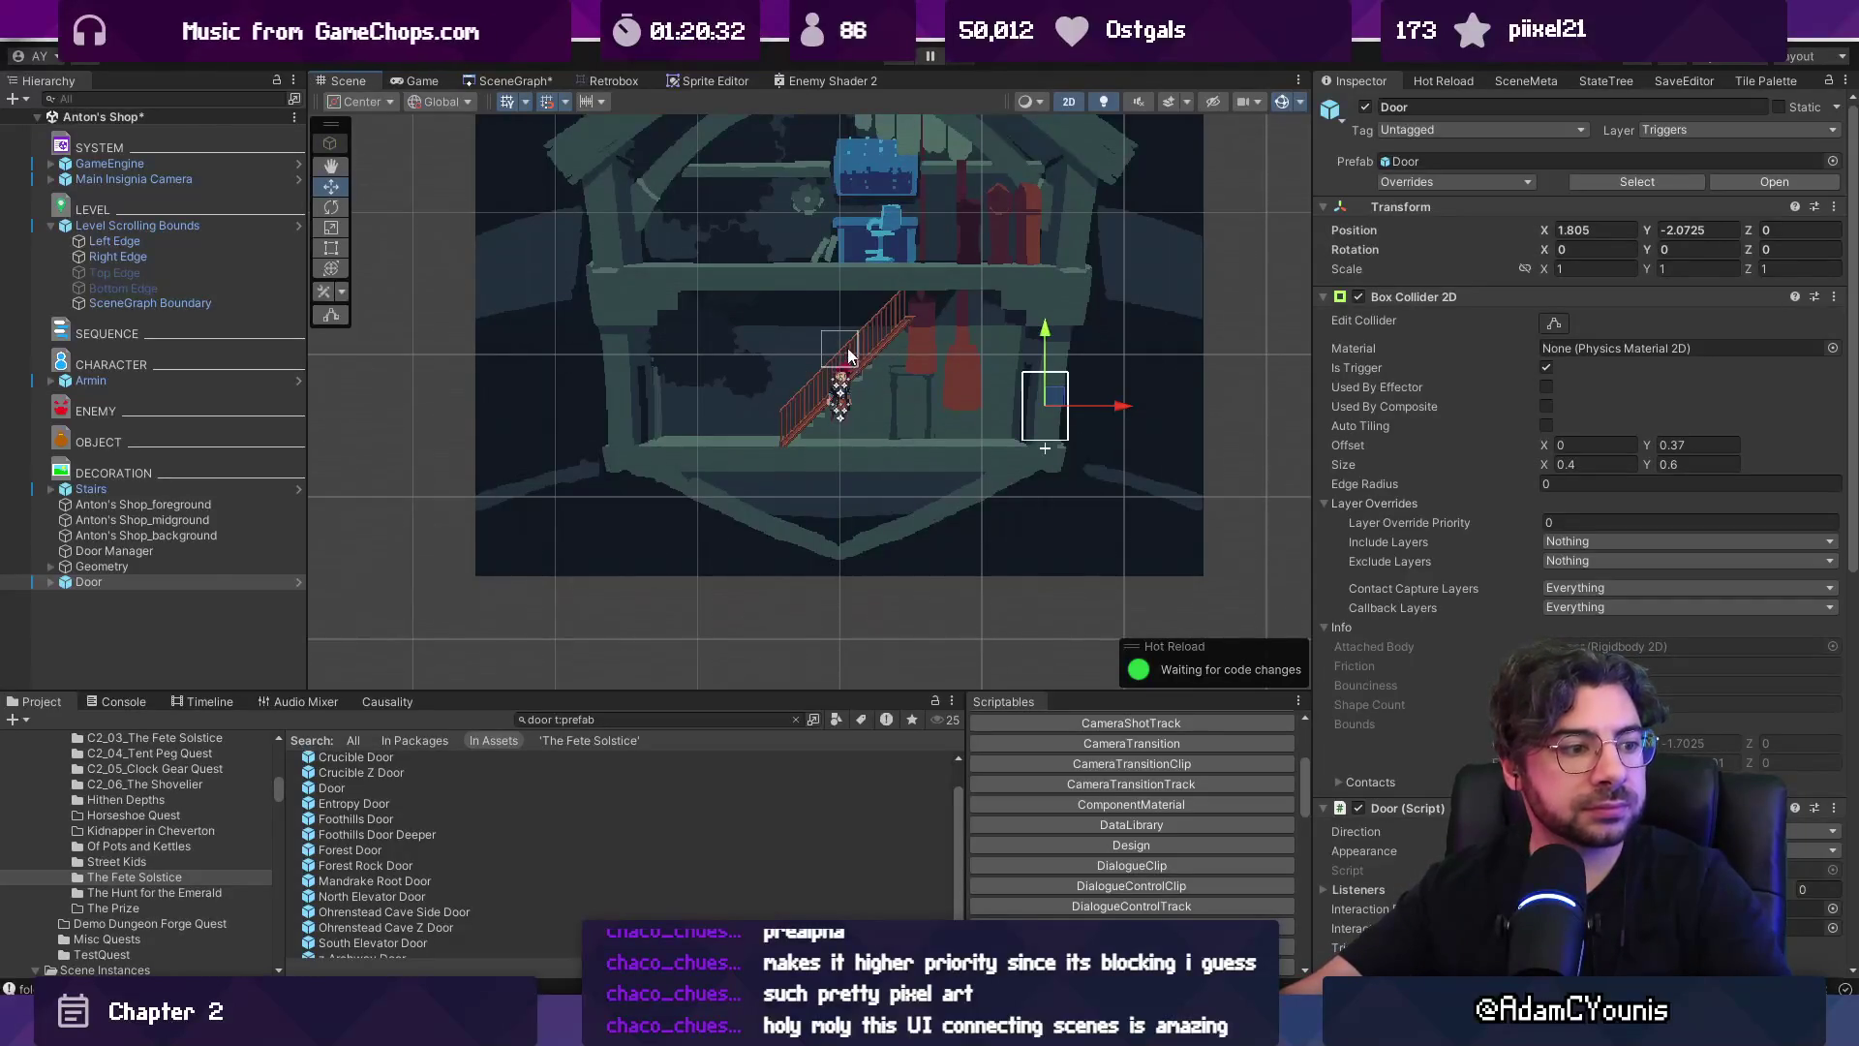
{"action": "key", "text": "ctrl+s"}
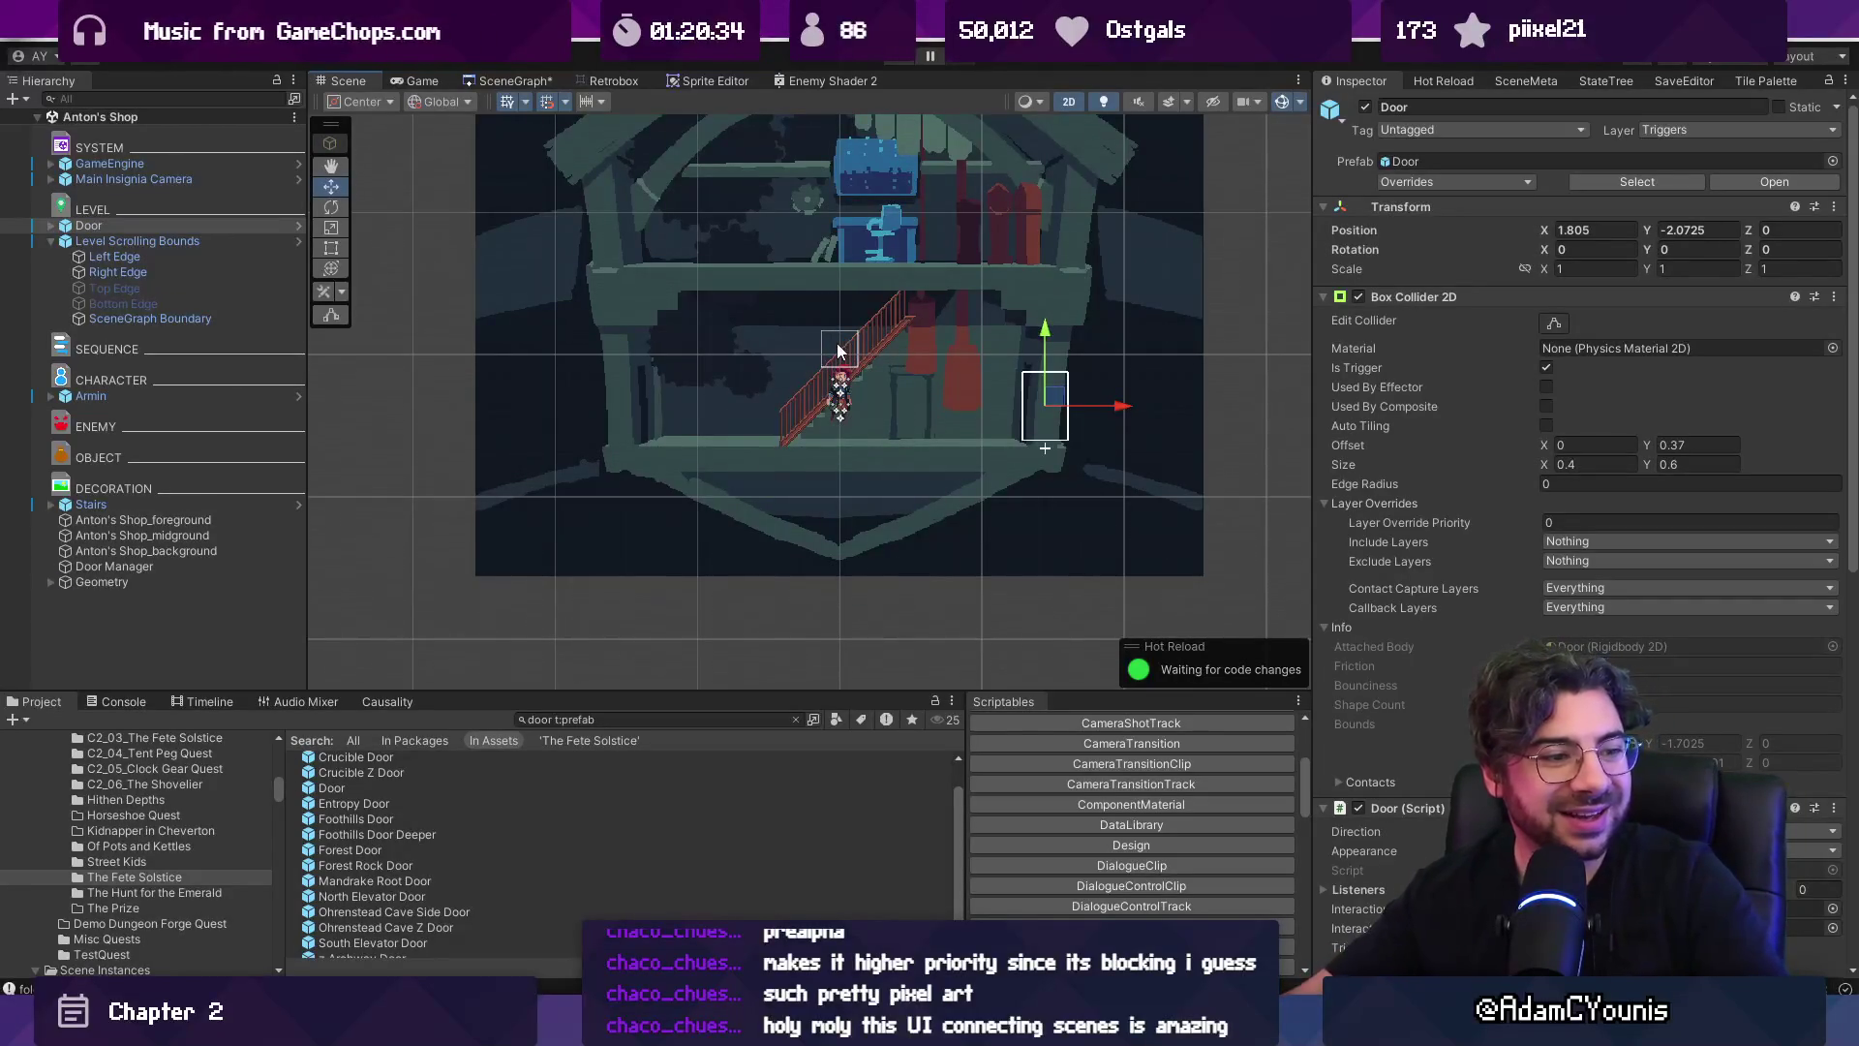
{"action": "left_click_drag", "start_coordinate": [1116, 415], "coordinate": [1000, 407]}
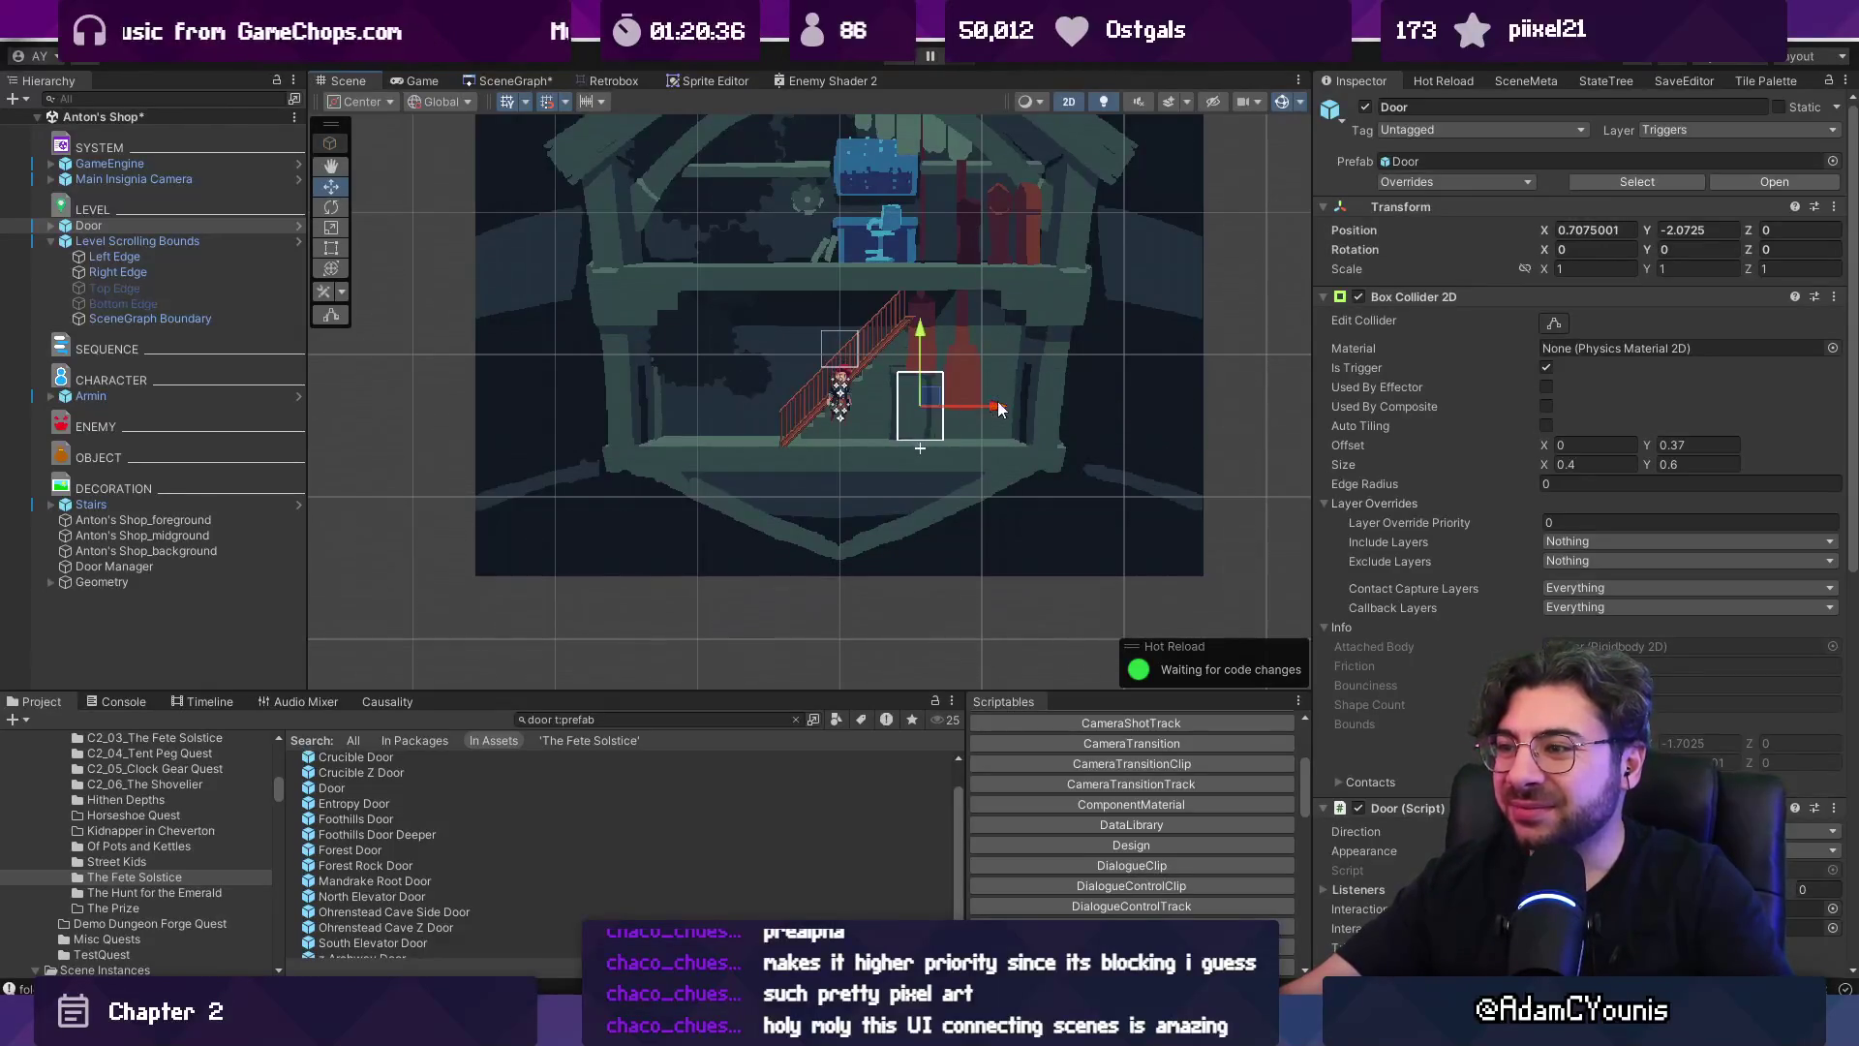
{"action": "key", "text": "ctrl+s"}
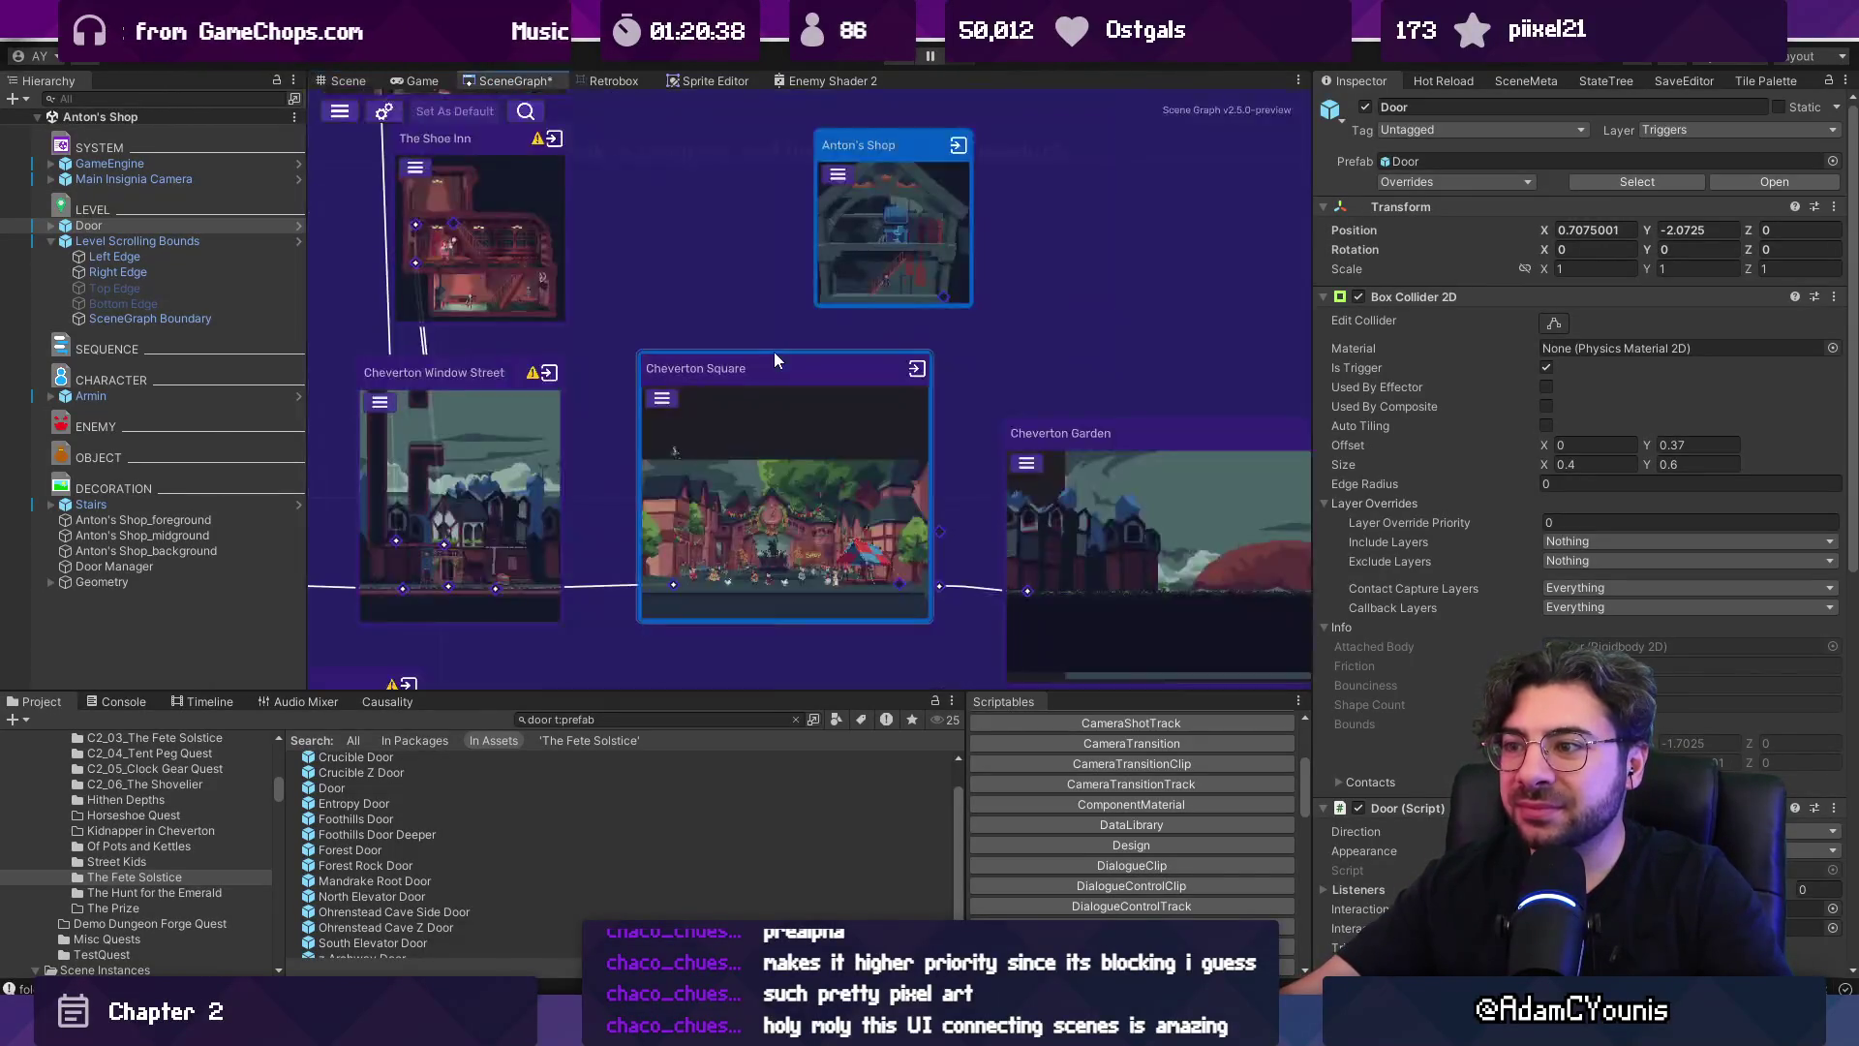
{"action": "scroll", "coordinate": [781, 392], "scroll_direction": "down", "scroll_amount": 5}
{"action": "scroll", "coordinate": [935, 366], "scroll_direction": "down", "scroll_amount": 3}
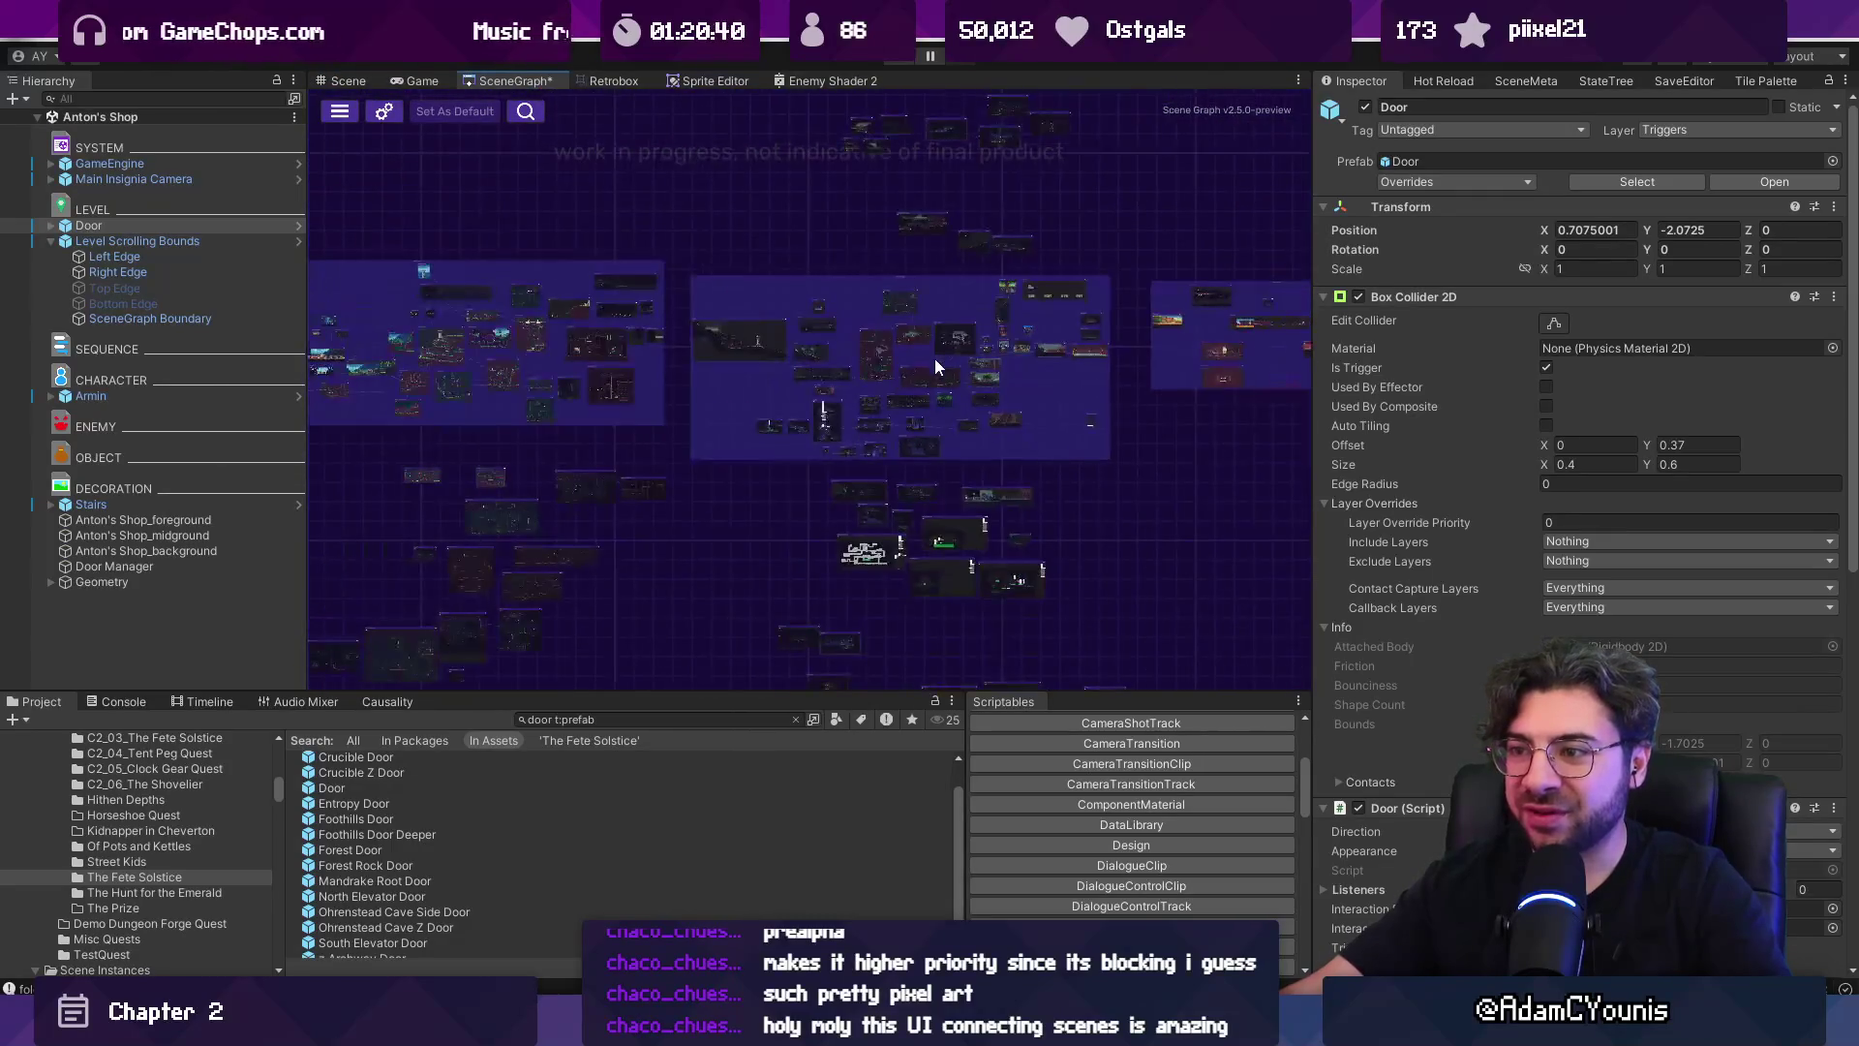
{"action": "scroll", "coordinate": [1038, 335], "scroll_direction": "up", "scroll_amount": 5}
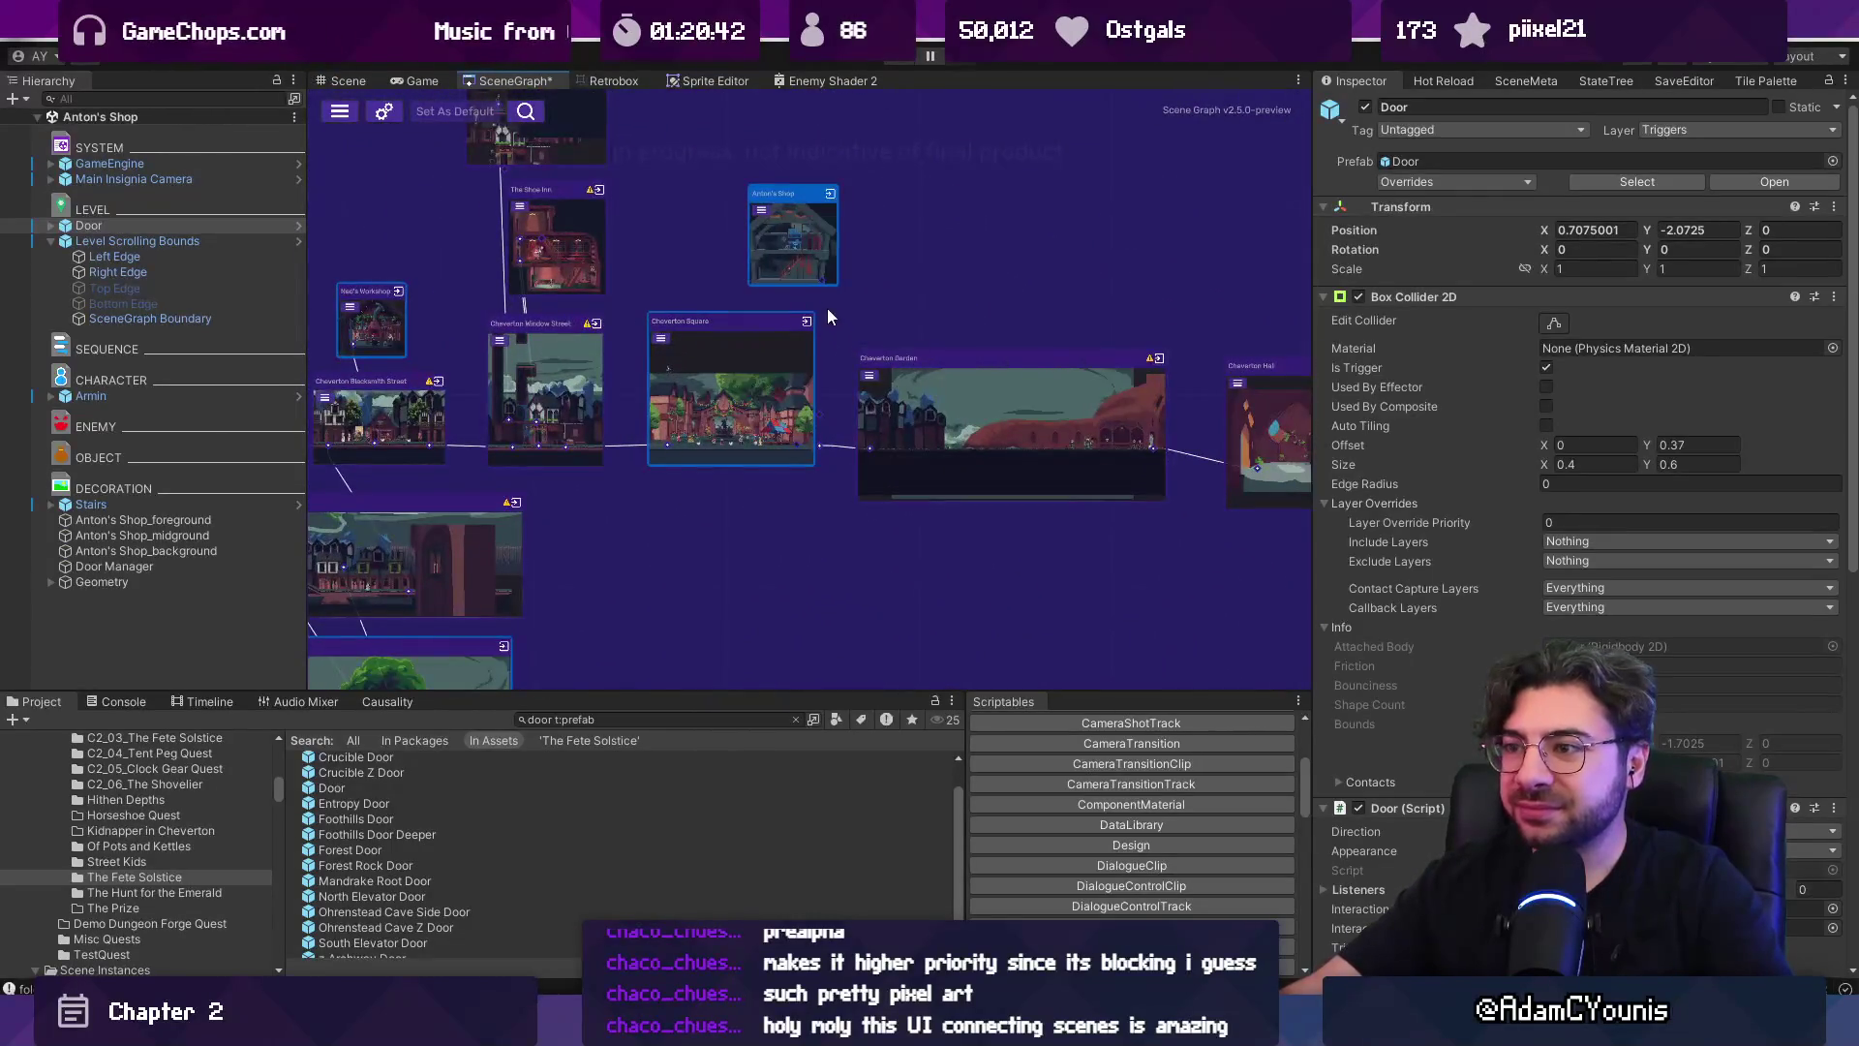
Link Anton's Shop to Cheverton Square and drag the top scene node down-left toward the cluster.
{"action": "scroll", "coordinate": [827, 308], "scroll_direction": "up", "scroll_amount": 3}
{"action": "mouse_move", "coordinate": [821, 278]}
{"action": "left_mouse_down"}
{"action": "mouse_move", "coordinate": [840, 424]}
{"action": "mouse_move", "coordinate": [812, 553]}
{"action": "left_mouse_up"}
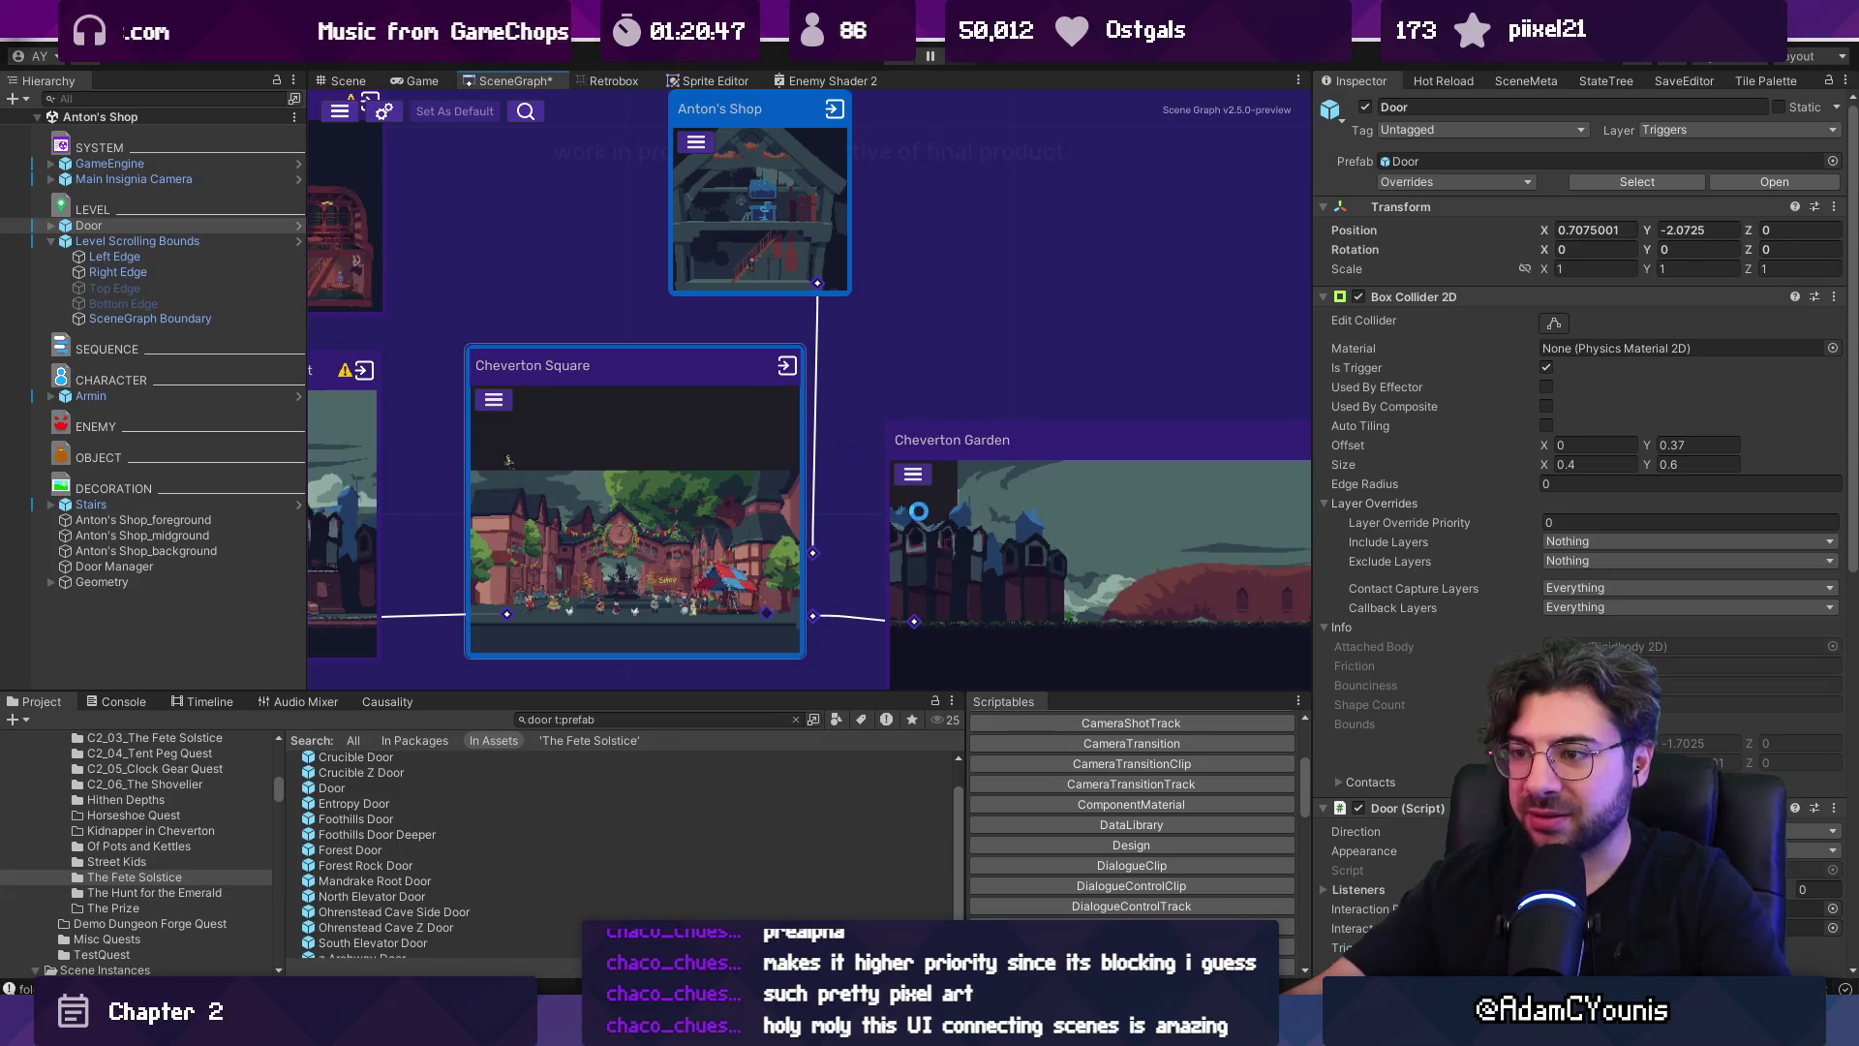
{"action": "scroll", "coordinate": [920, 504], "scroll_direction": "down", "scroll_amount": 5}
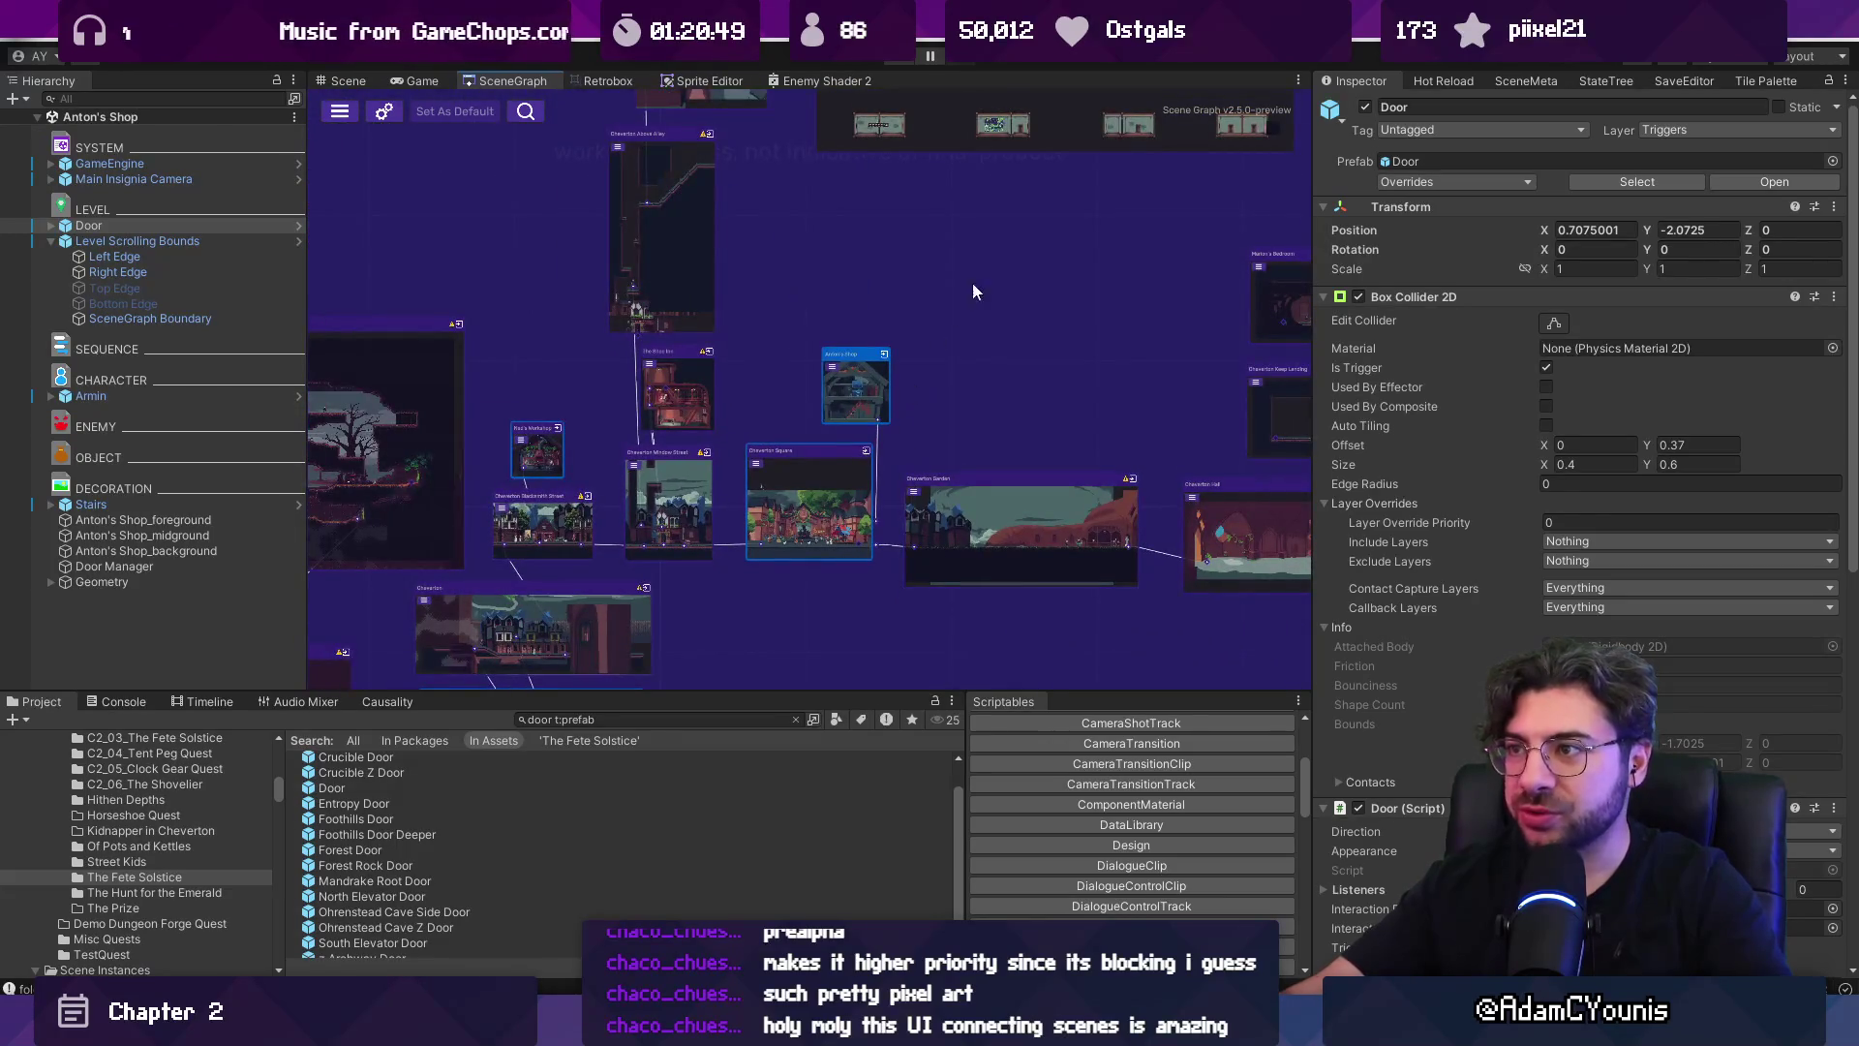
{"action": "scroll", "coordinate": [896, 333], "scroll_direction": "up", "scroll_amount": 8}
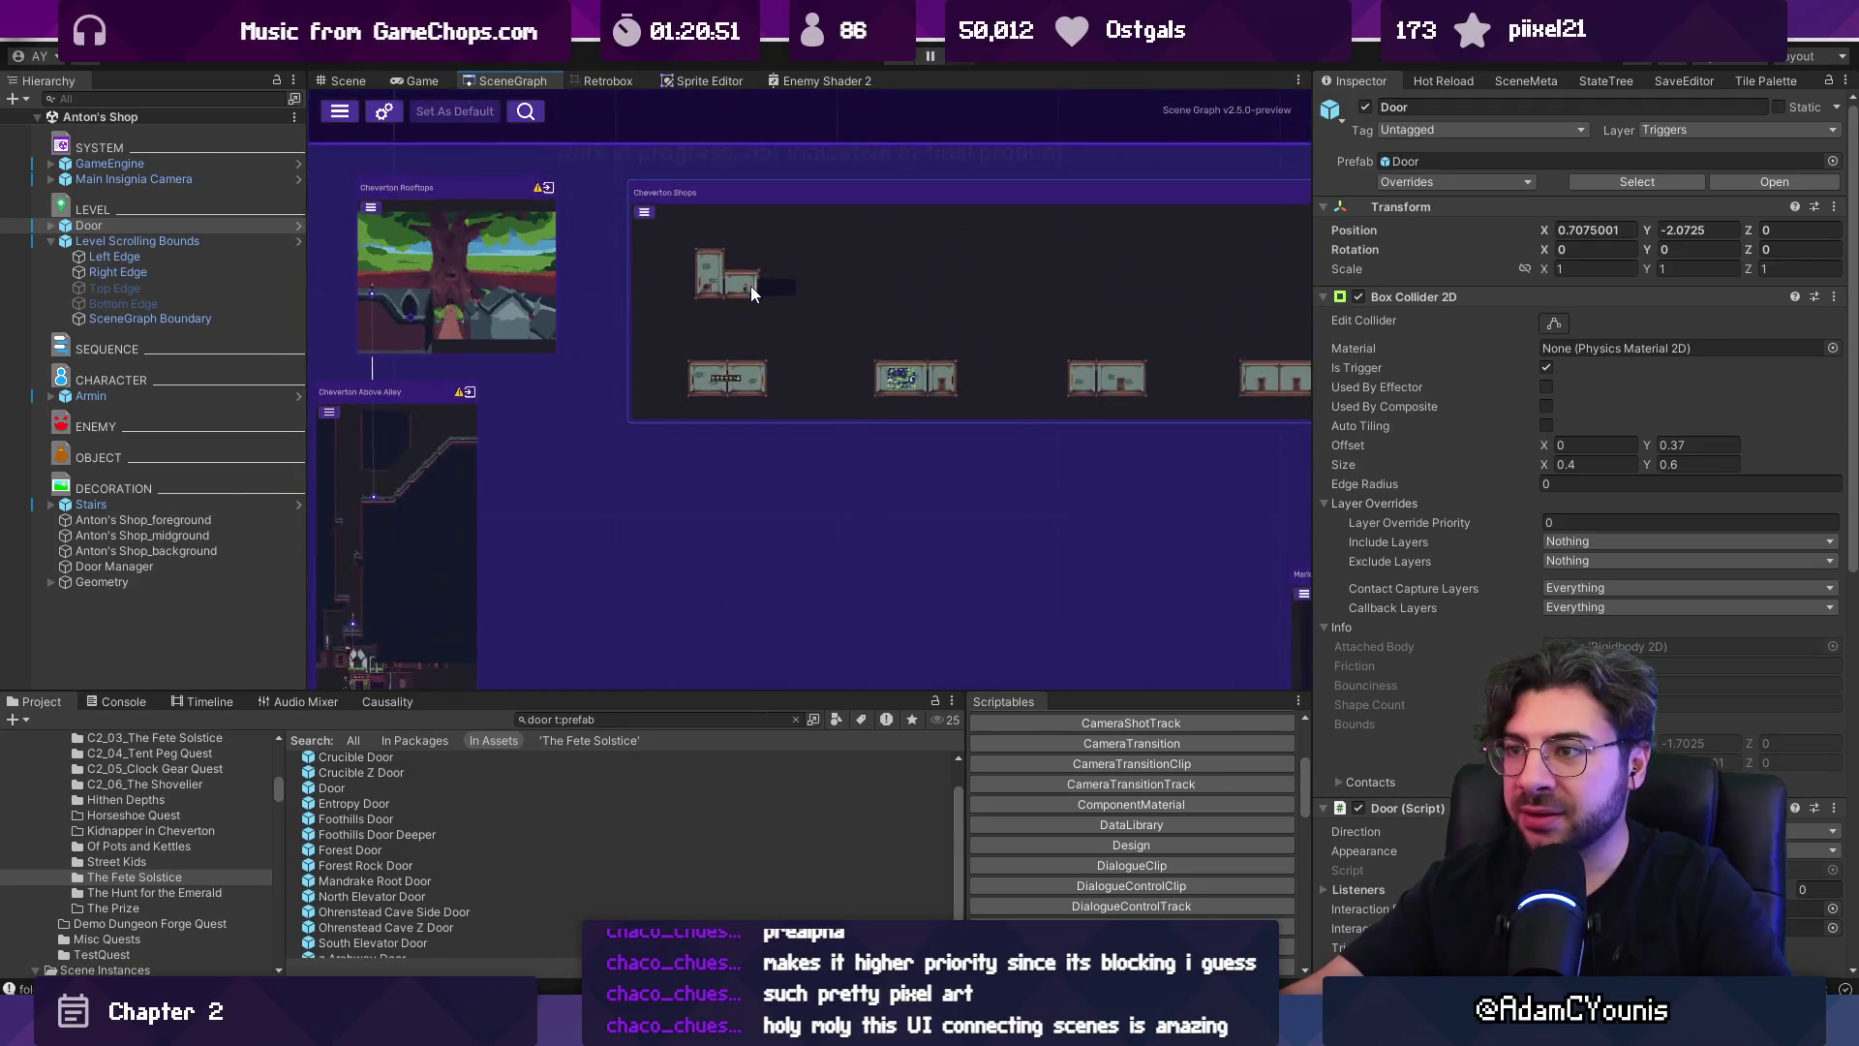
{"action": "scroll", "coordinate": [752, 286], "scroll_direction": "down", "scroll_amount": 5}
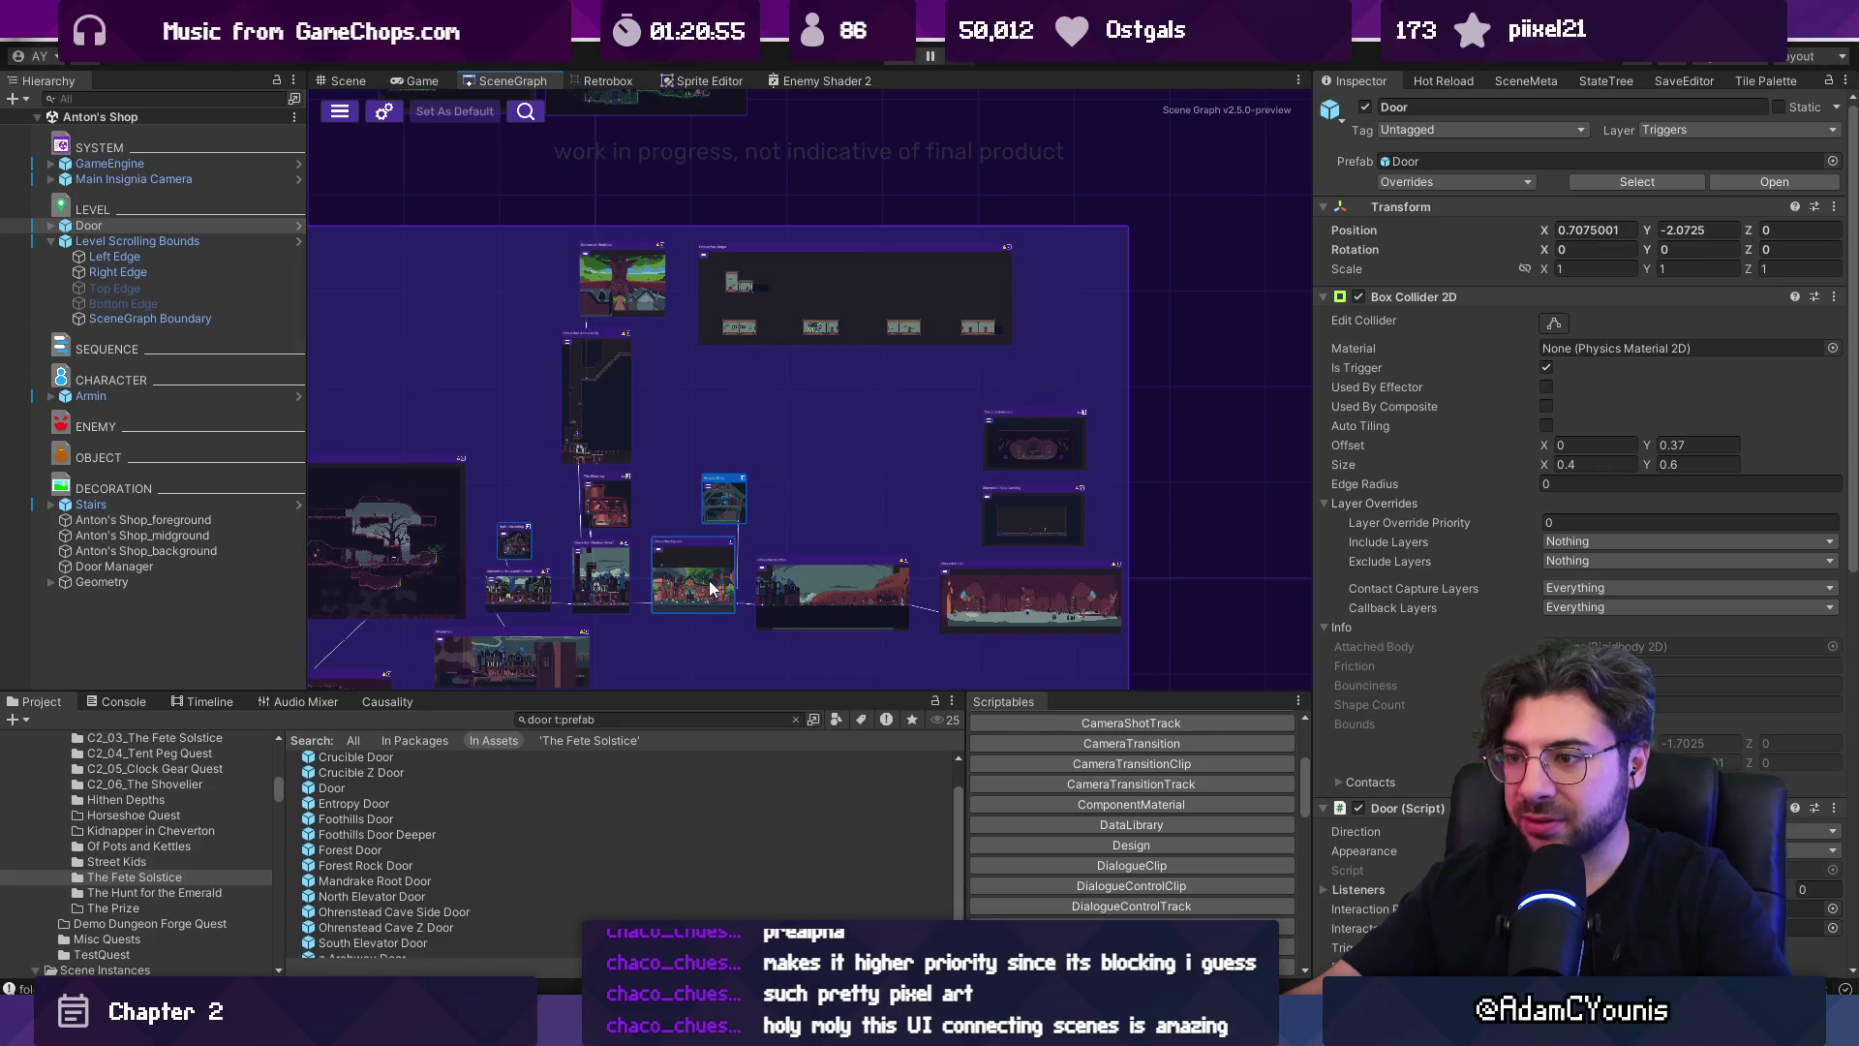
{"action": "scroll", "coordinate": [710, 588], "scroll_direction": "up", "scroll_amount": 5}
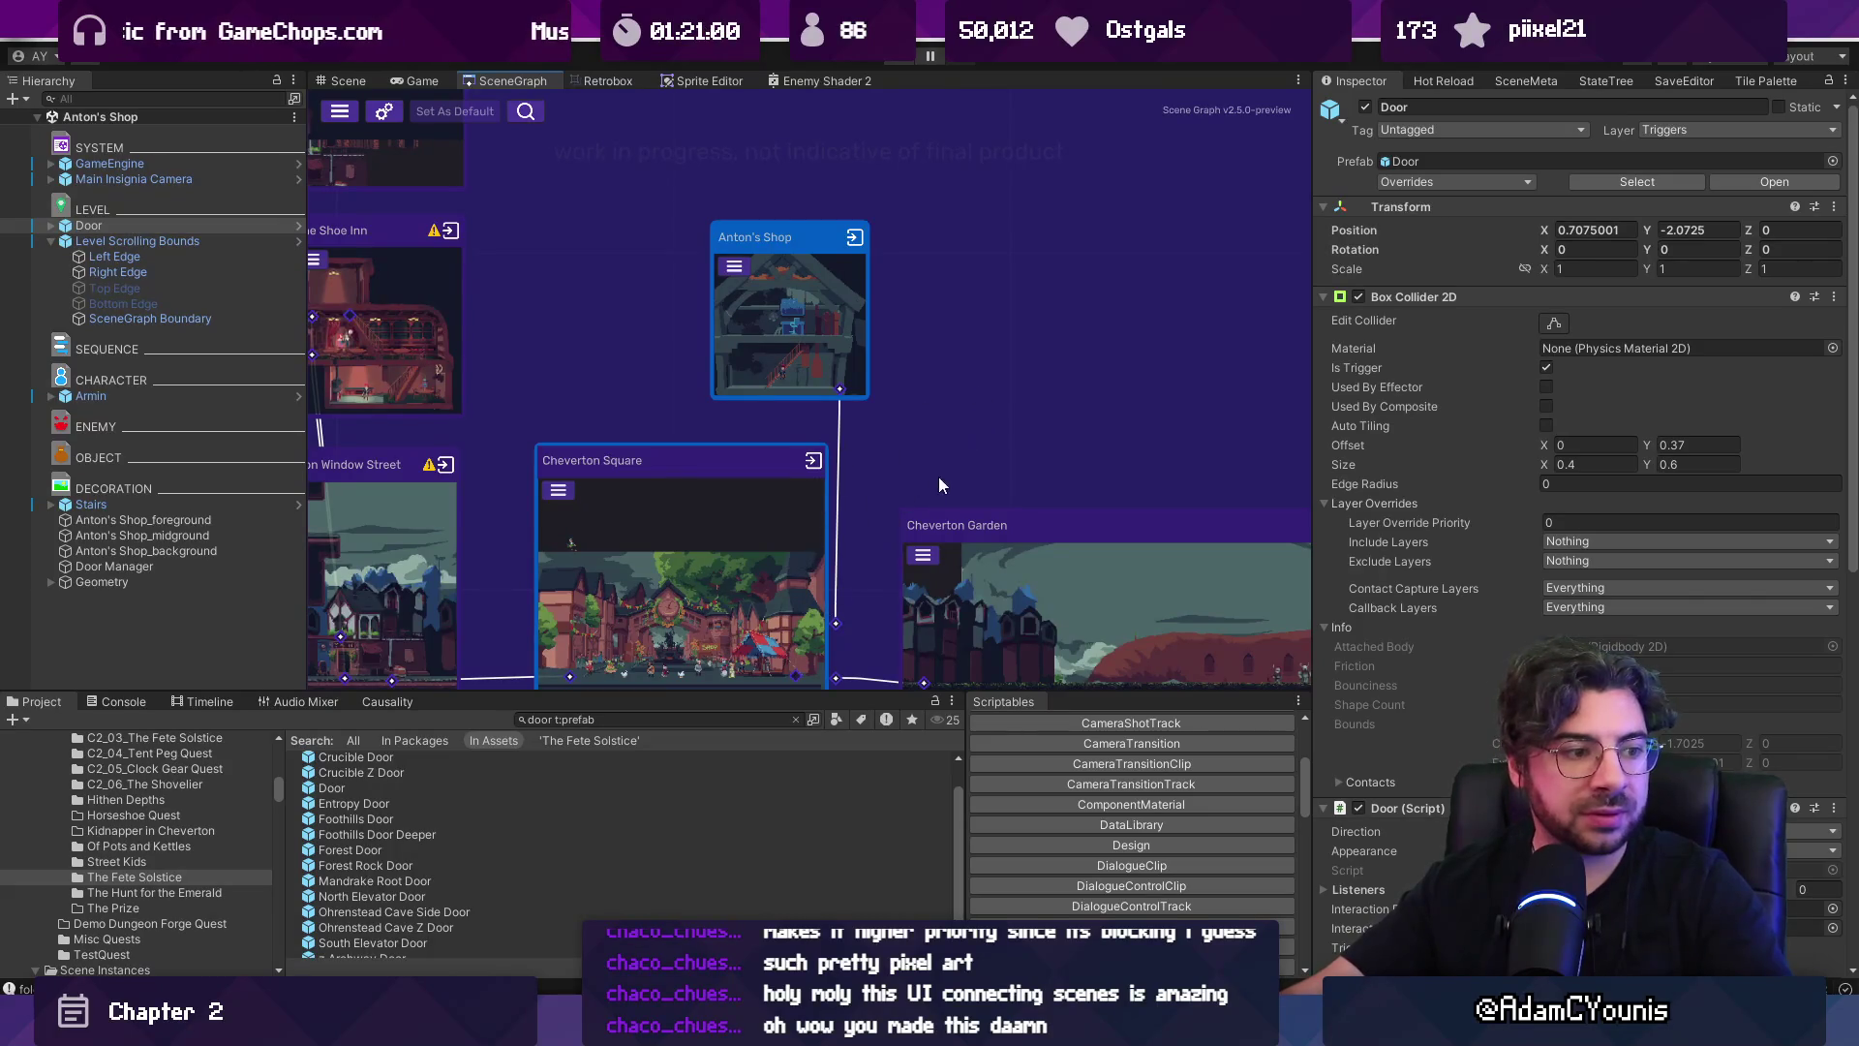
{"action": "scroll", "coordinate": [799, 620], "scroll_direction": "down", "scroll_amount": 5}
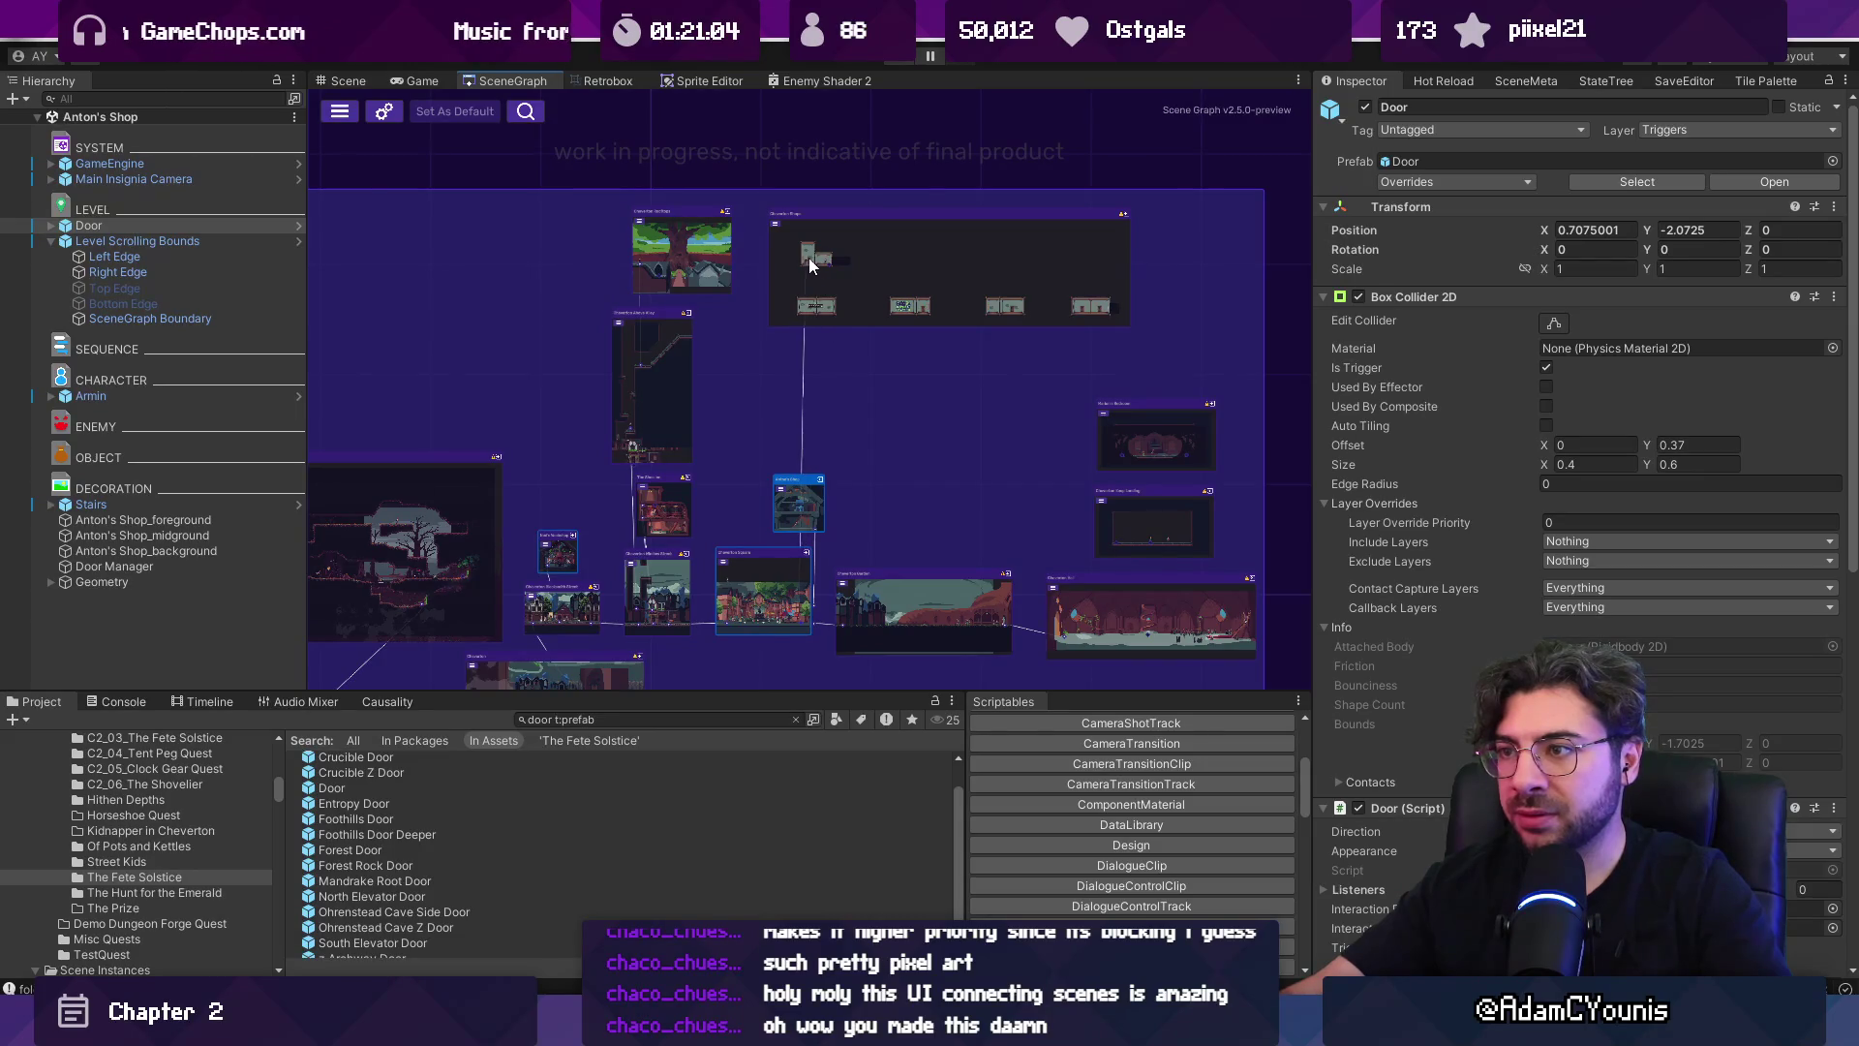
{"action": "scroll", "coordinate": [803, 615], "scroll_direction": "up", "scroll_amount": 5}
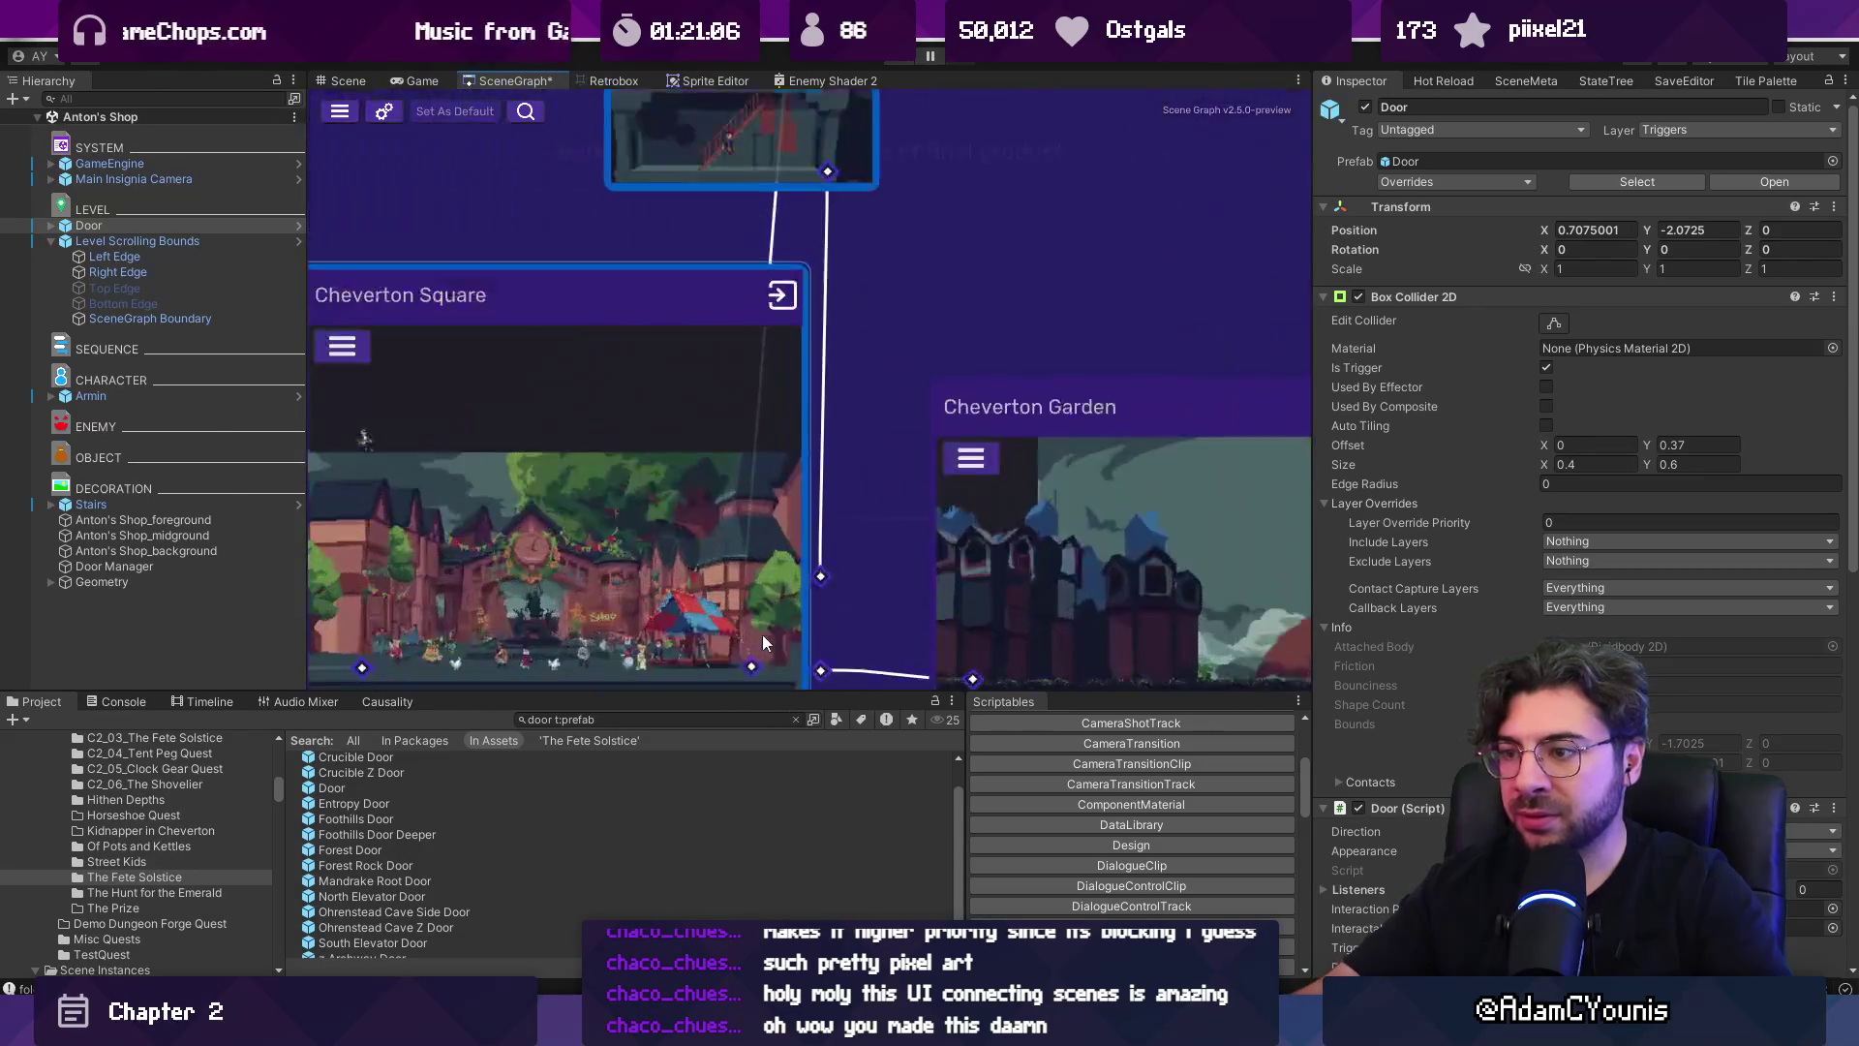
{"action": "scroll", "coordinate": [741, 455], "scroll_direction": "down", "scroll_amount": 5}
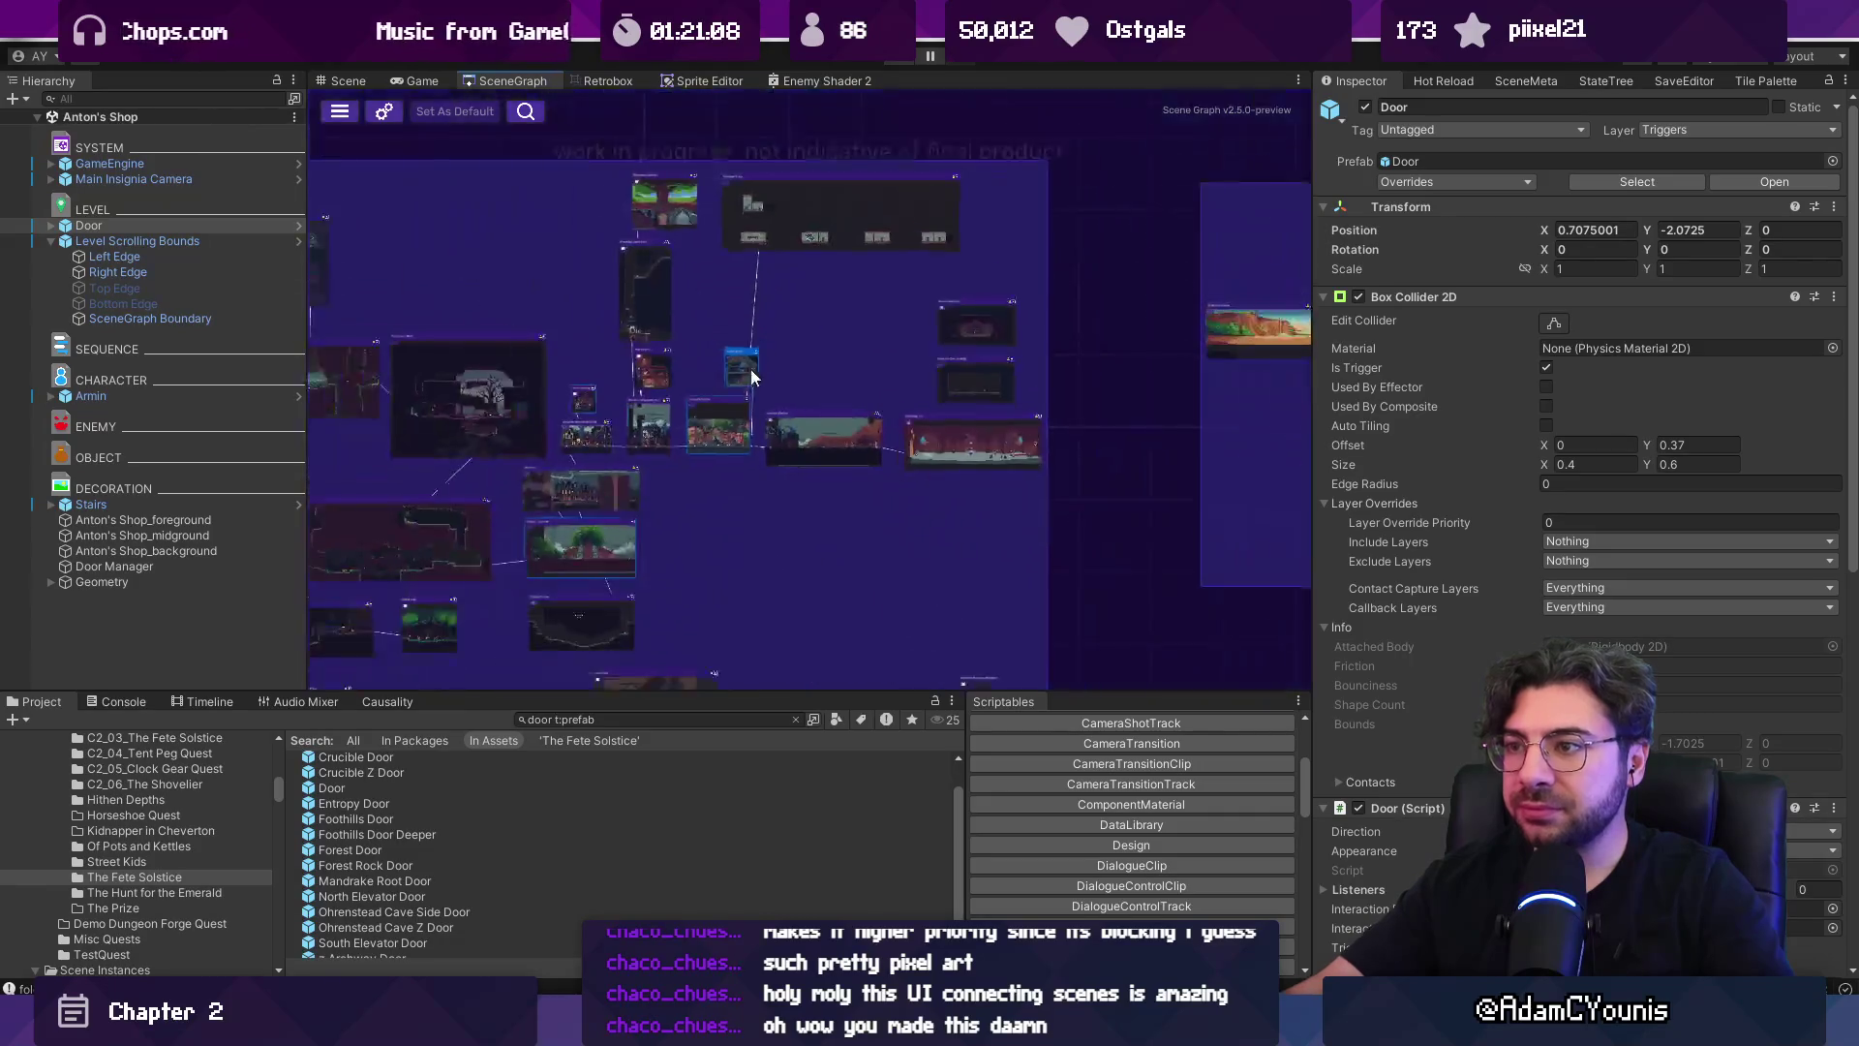
{"action": "left_click_drag", "start_coordinate": [761, 193], "coordinate": [727, 274]}
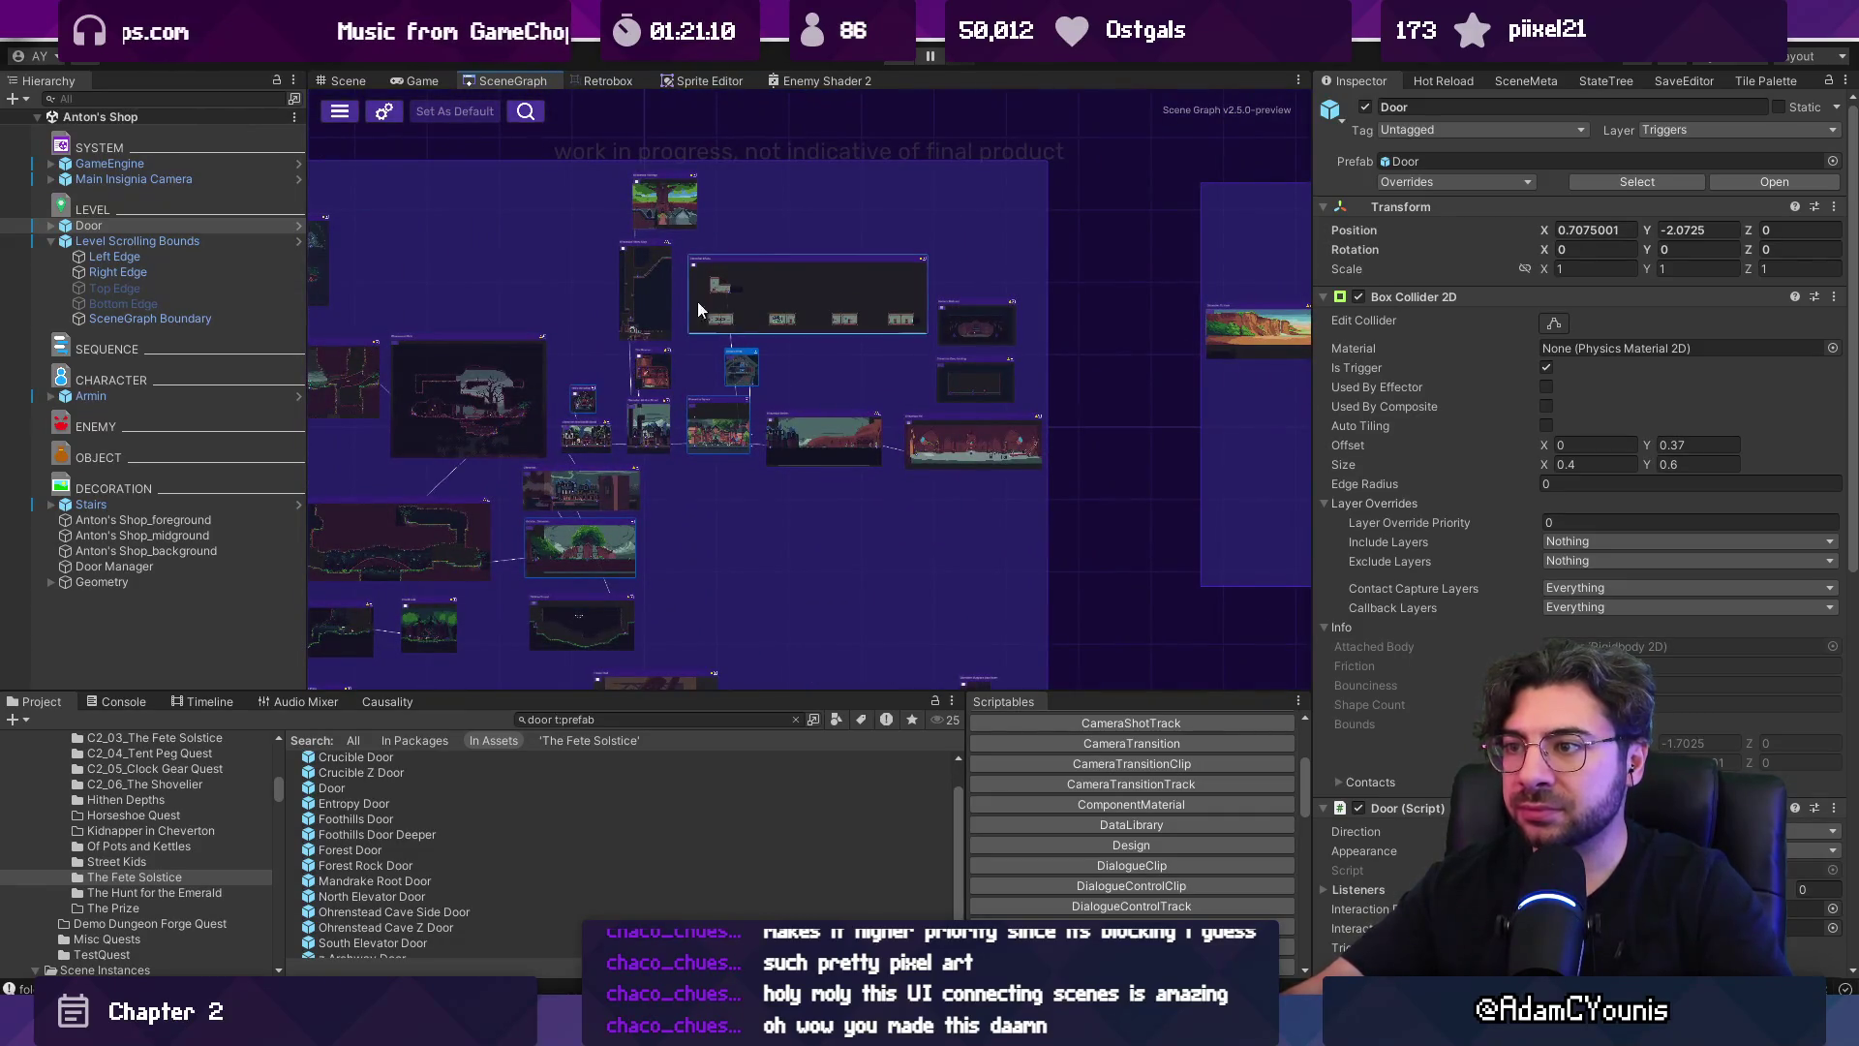
{"action": "scroll", "coordinate": [691, 370], "scroll_direction": "up", "scroll_amount": 4}
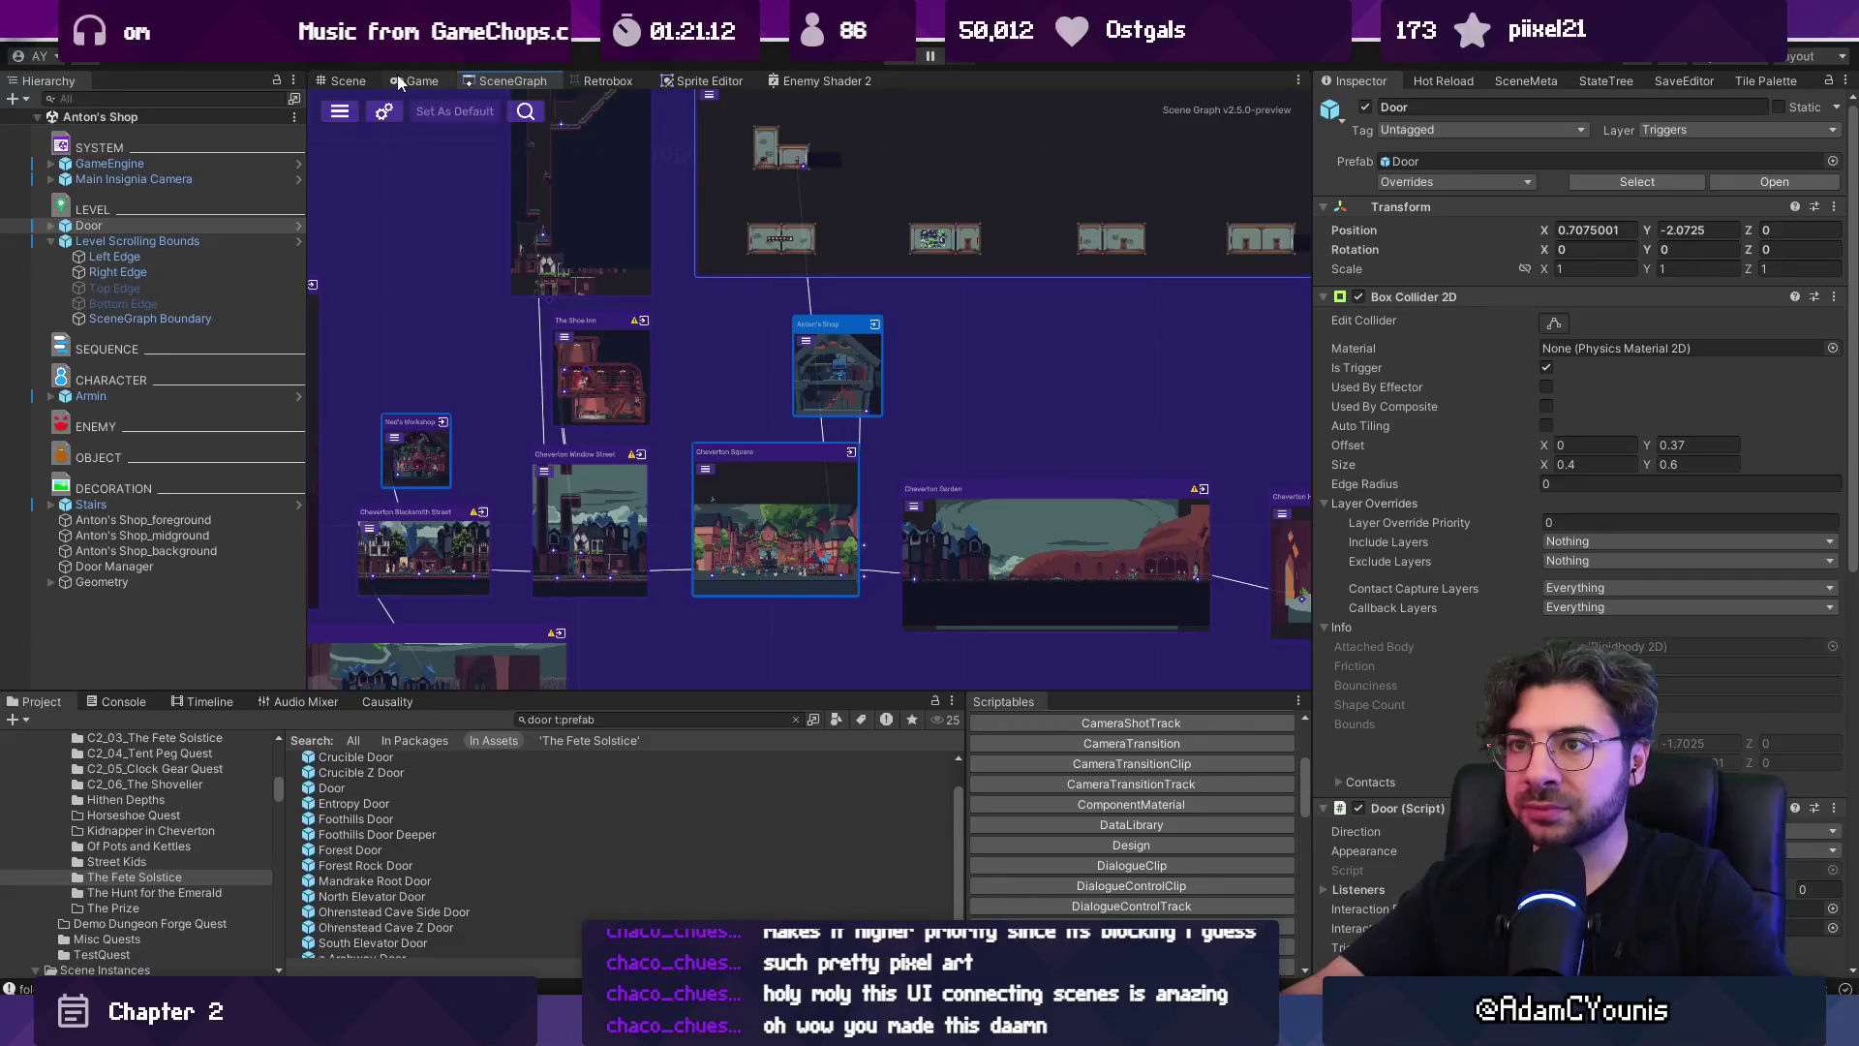
Playtest the hero running right through Cheverton Square, then stop and return to the scene graph.
{"action": "left_click", "coordinate": [346, 80]}
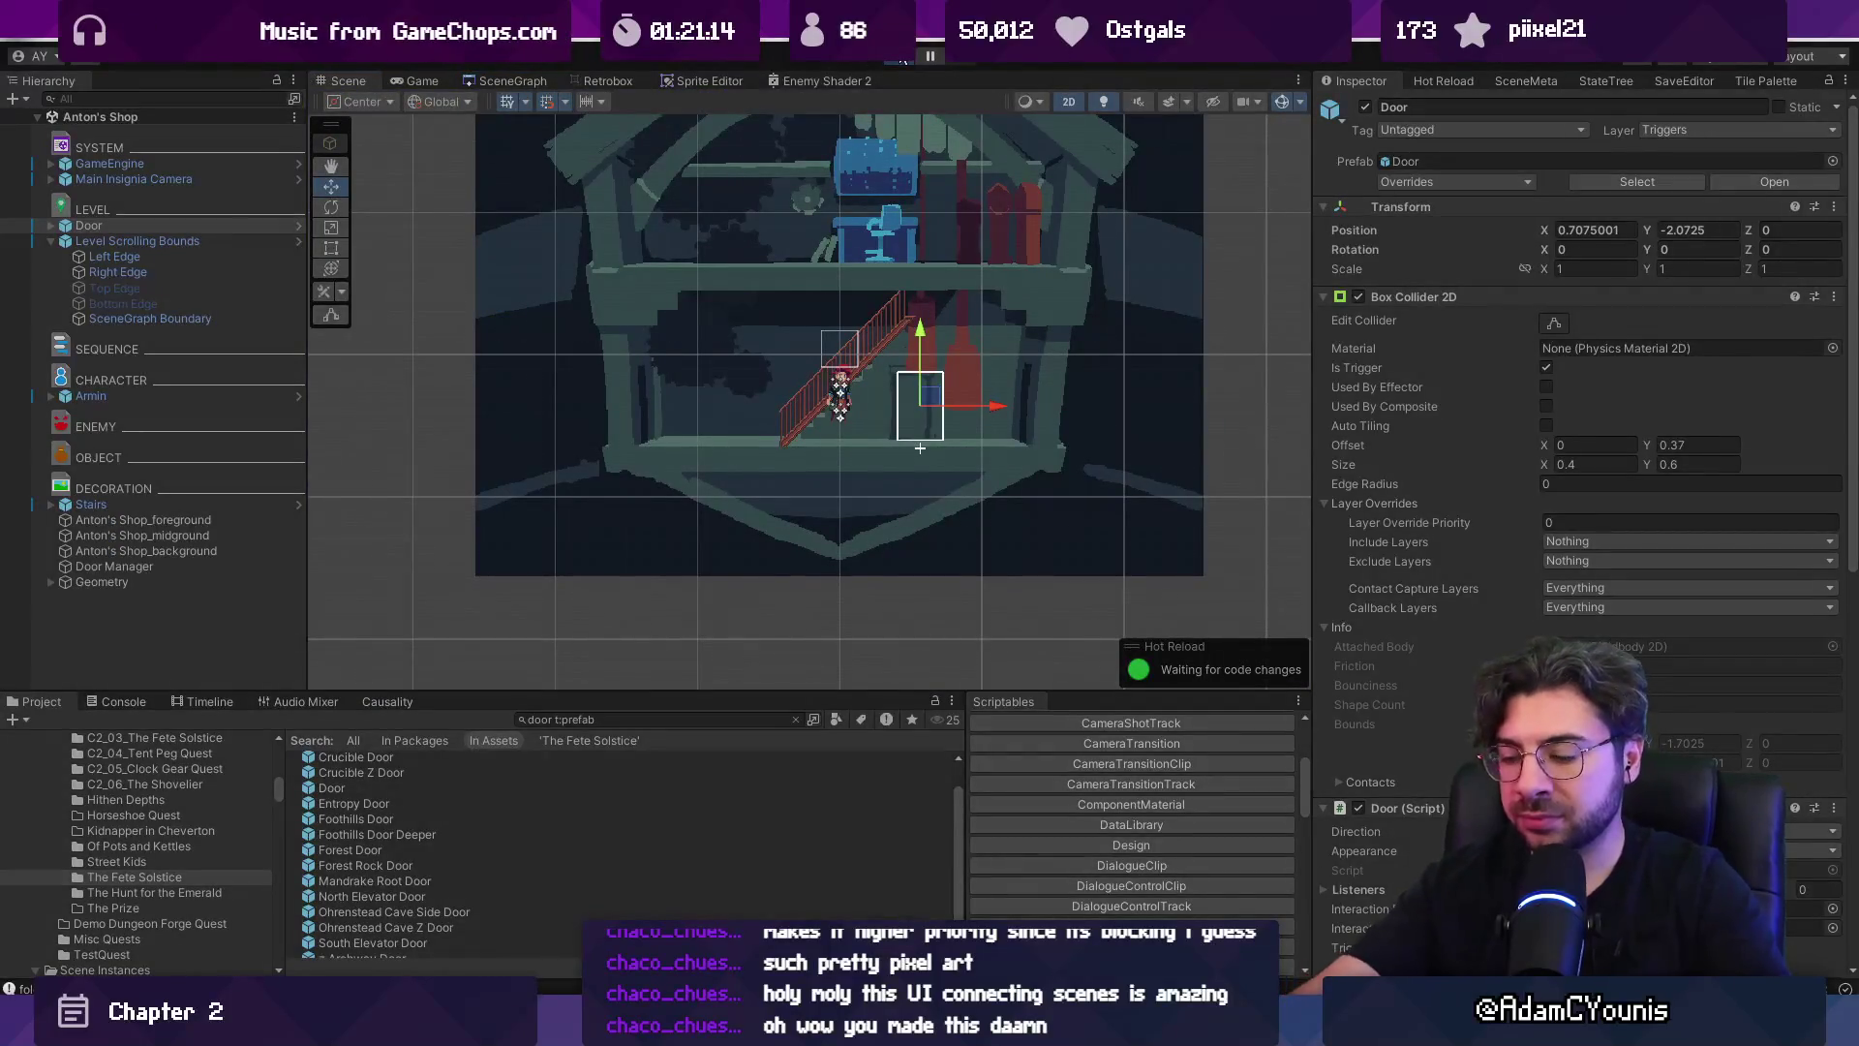
{"action": "left_click", "coordinate": [901, 59]}
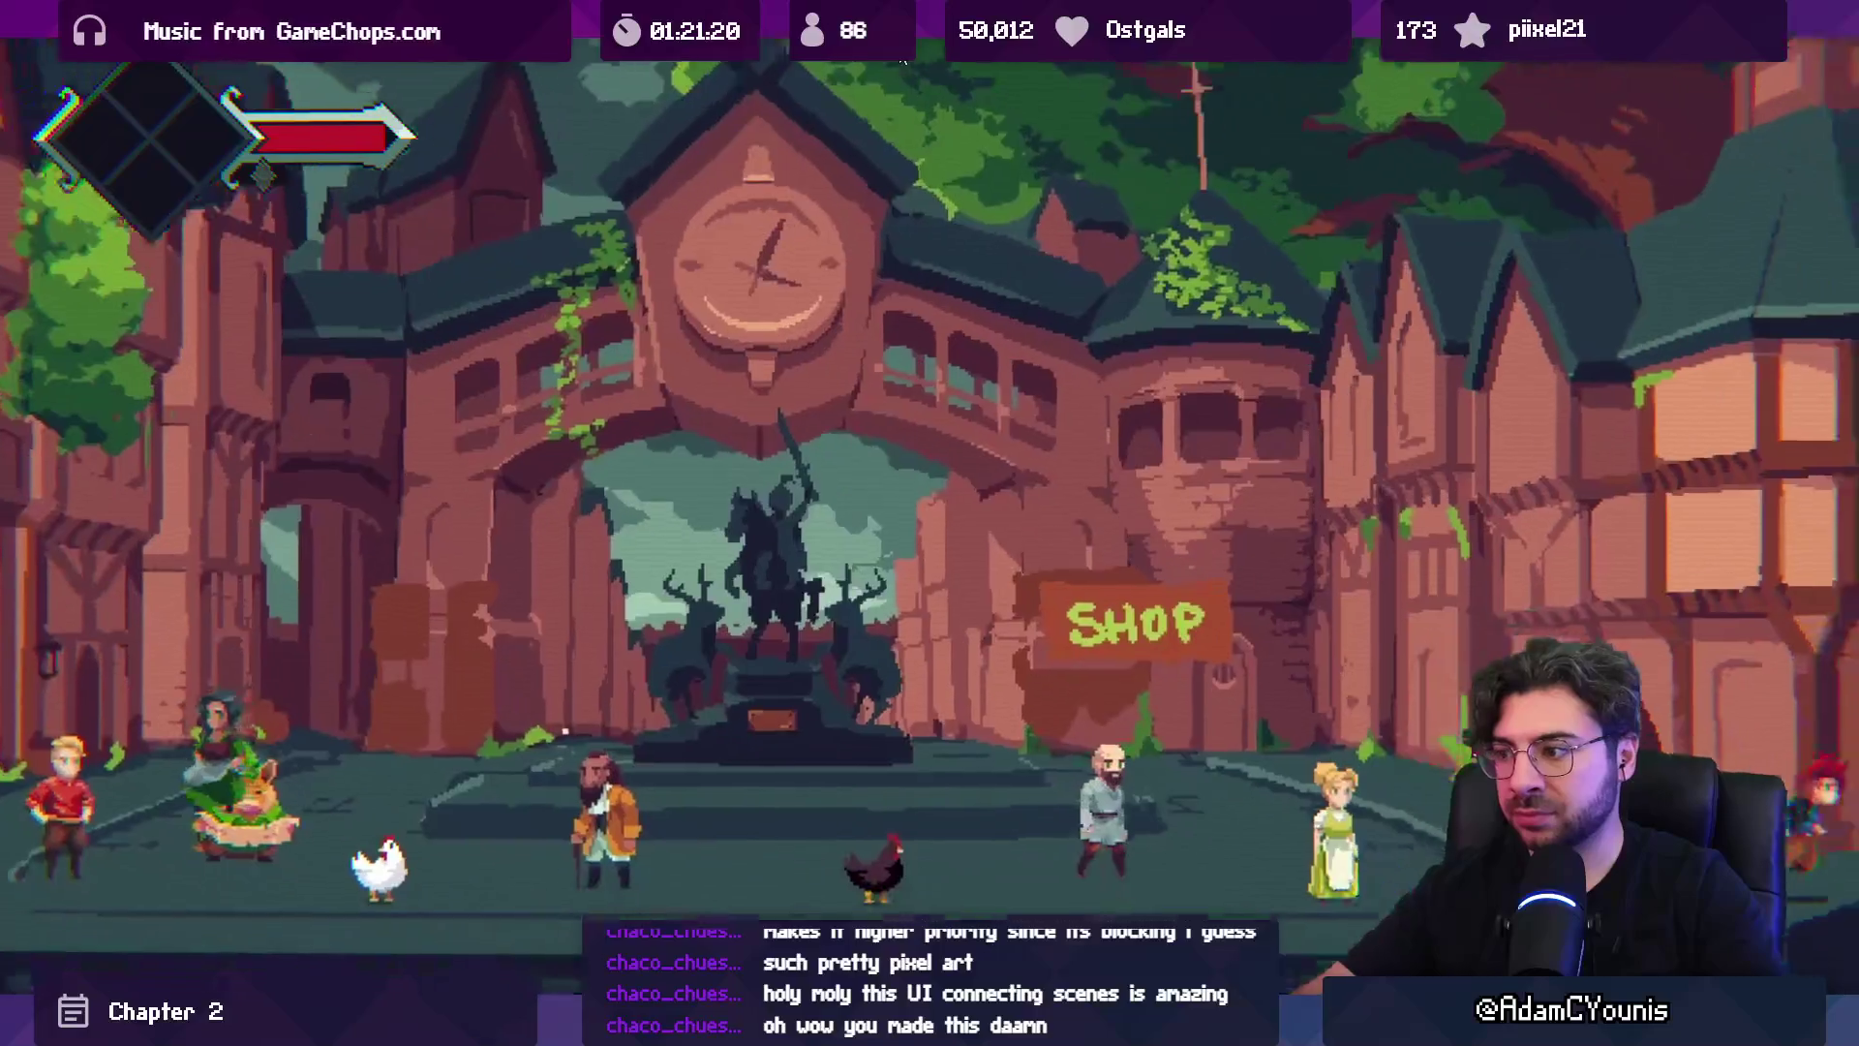
{"action": "key", "text": "Right"}
{"action": "key", "text": "Right"}
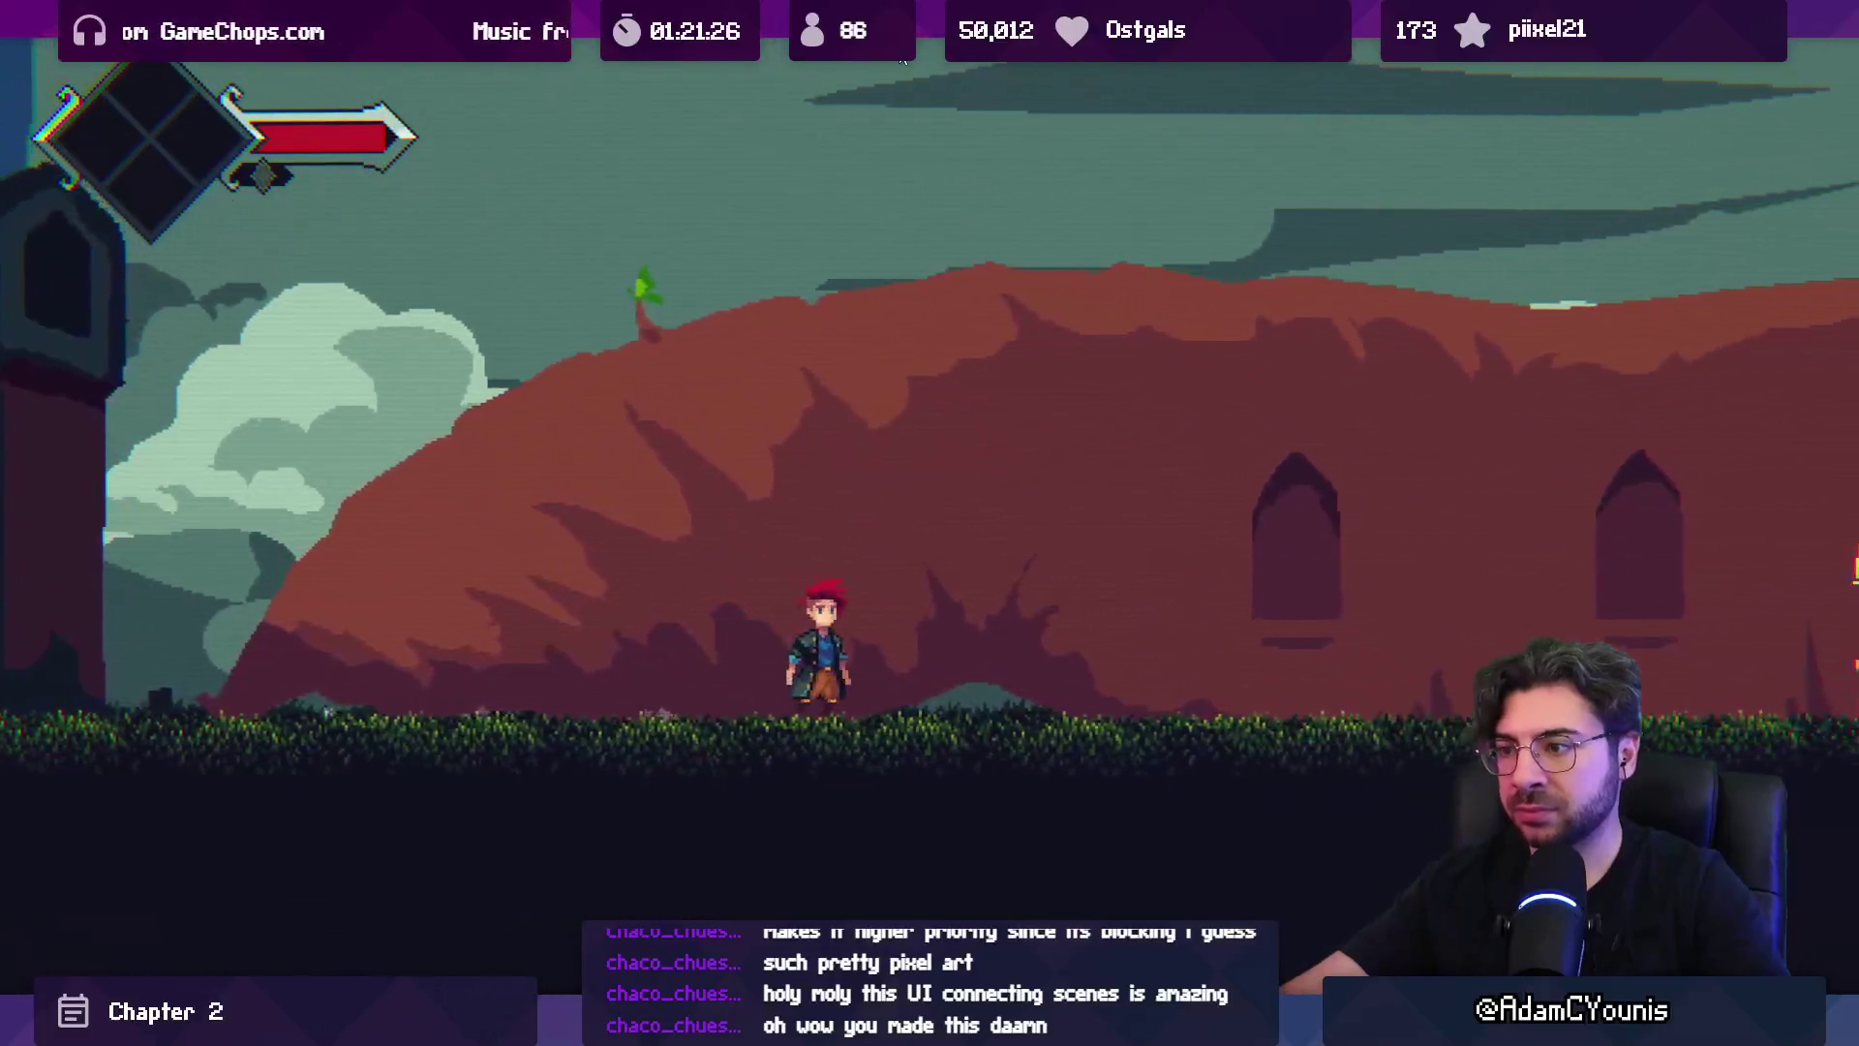
{"action": "key", "text": "shift+space"}
{"action": "key", "text": "ctrl+1"}
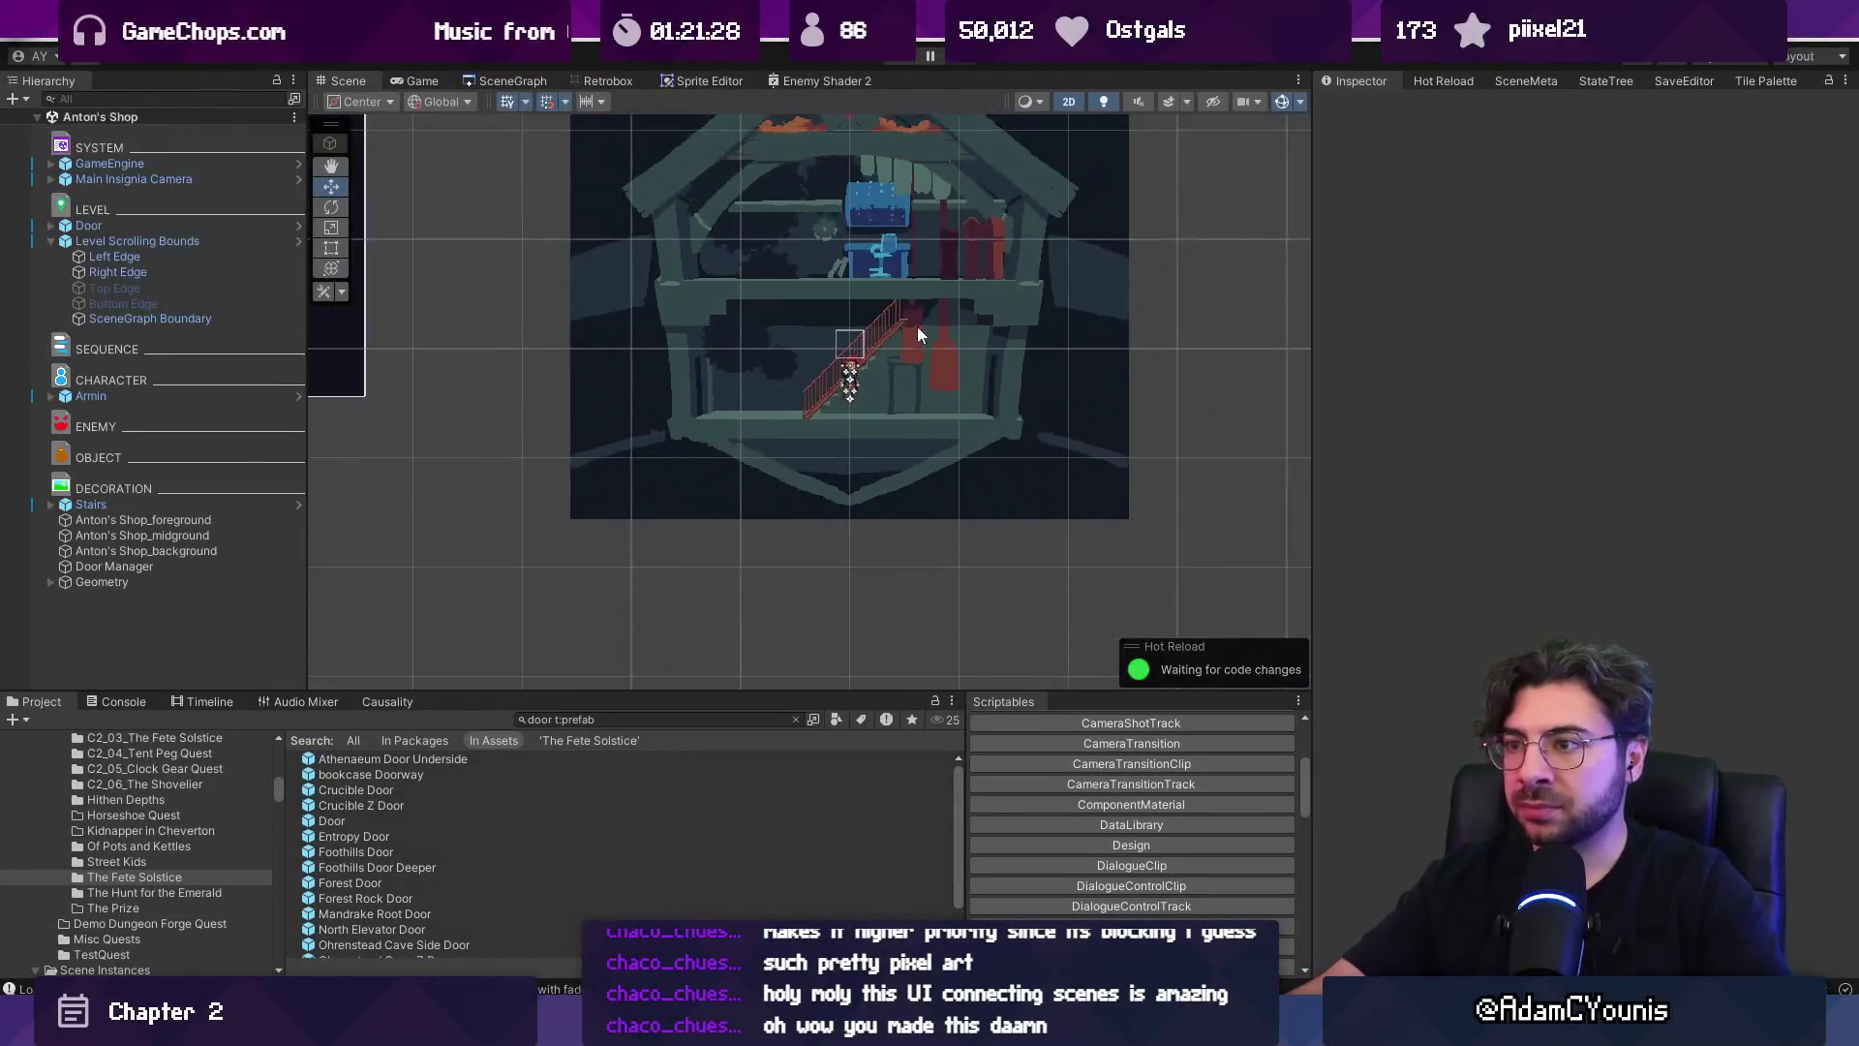
{"action": "left_click", "coordinate": [518, 81]}
{"action": "scroll", "coordinate": [806, 343], "scroll_direction": "down", "scroll_amount": 5}
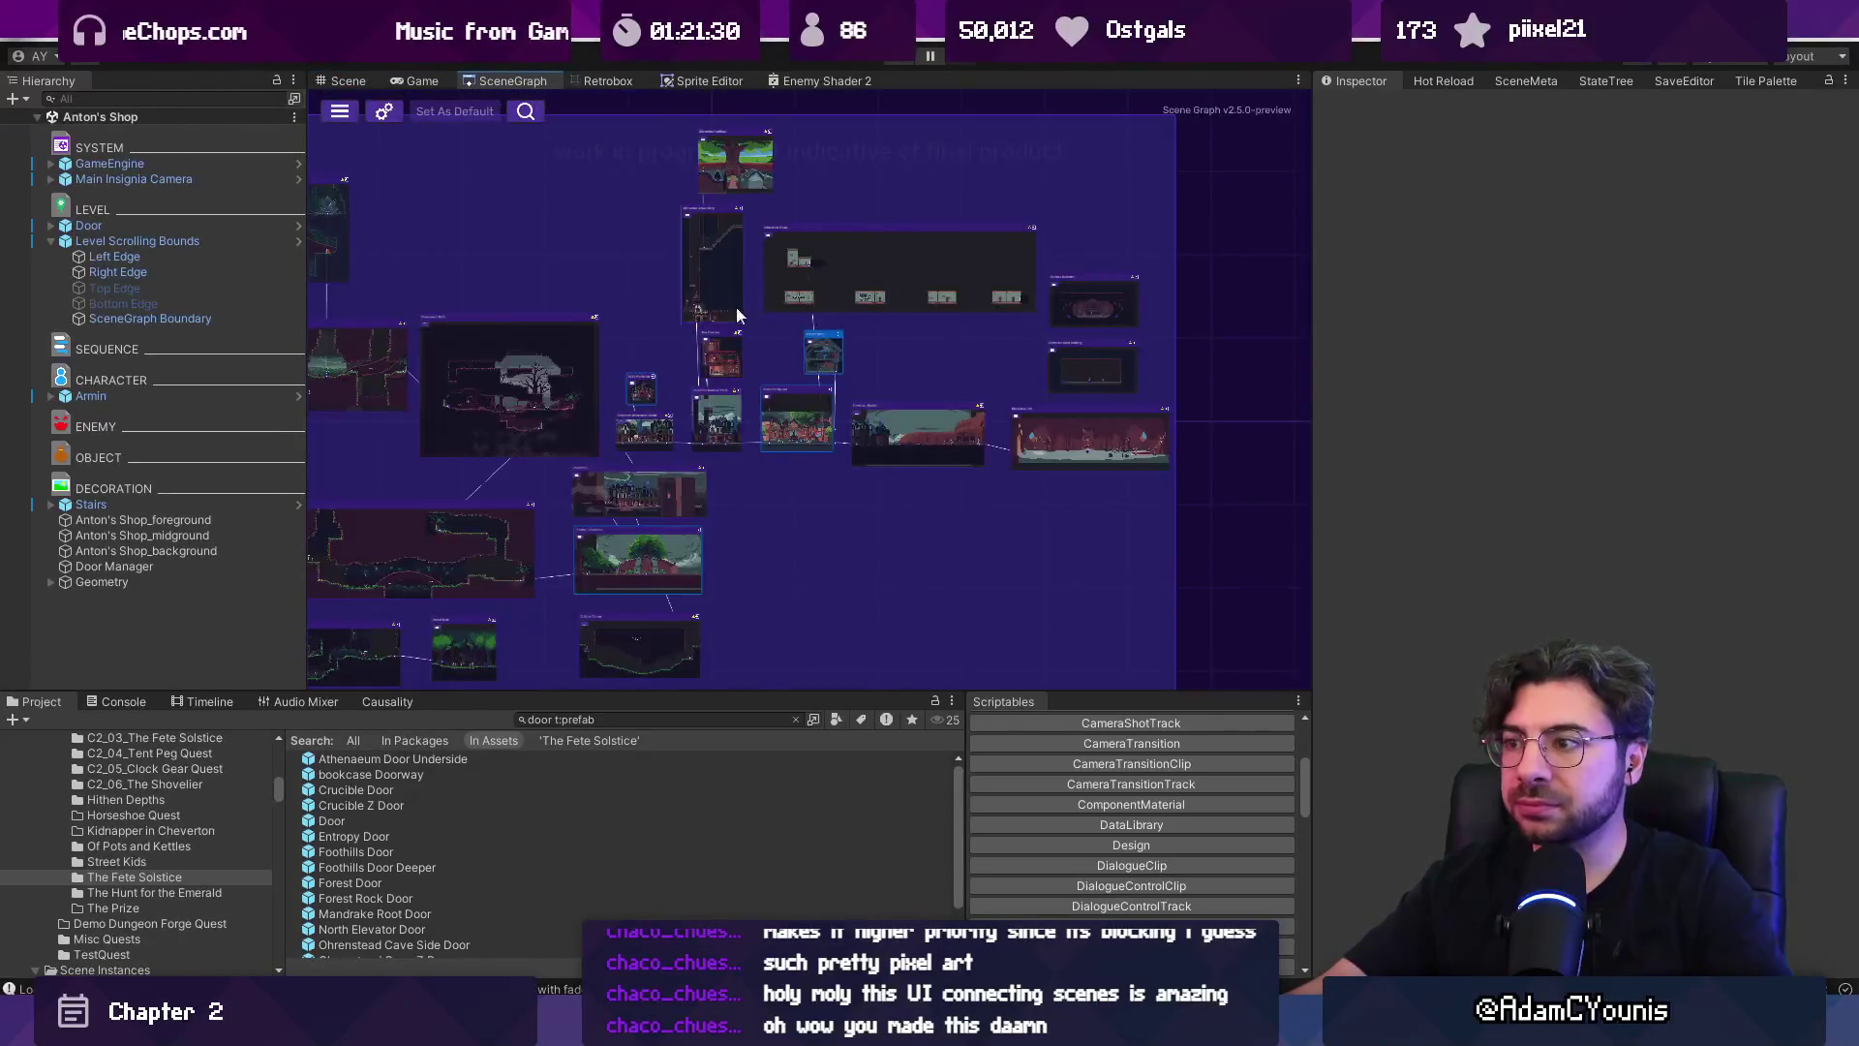
Connect Cheverton Hall's door to Keep Landing's left door.
{"action": "scroll", "coordinate": [1042, 312], "scroll_direction": "up", "scroll_amount": 10}
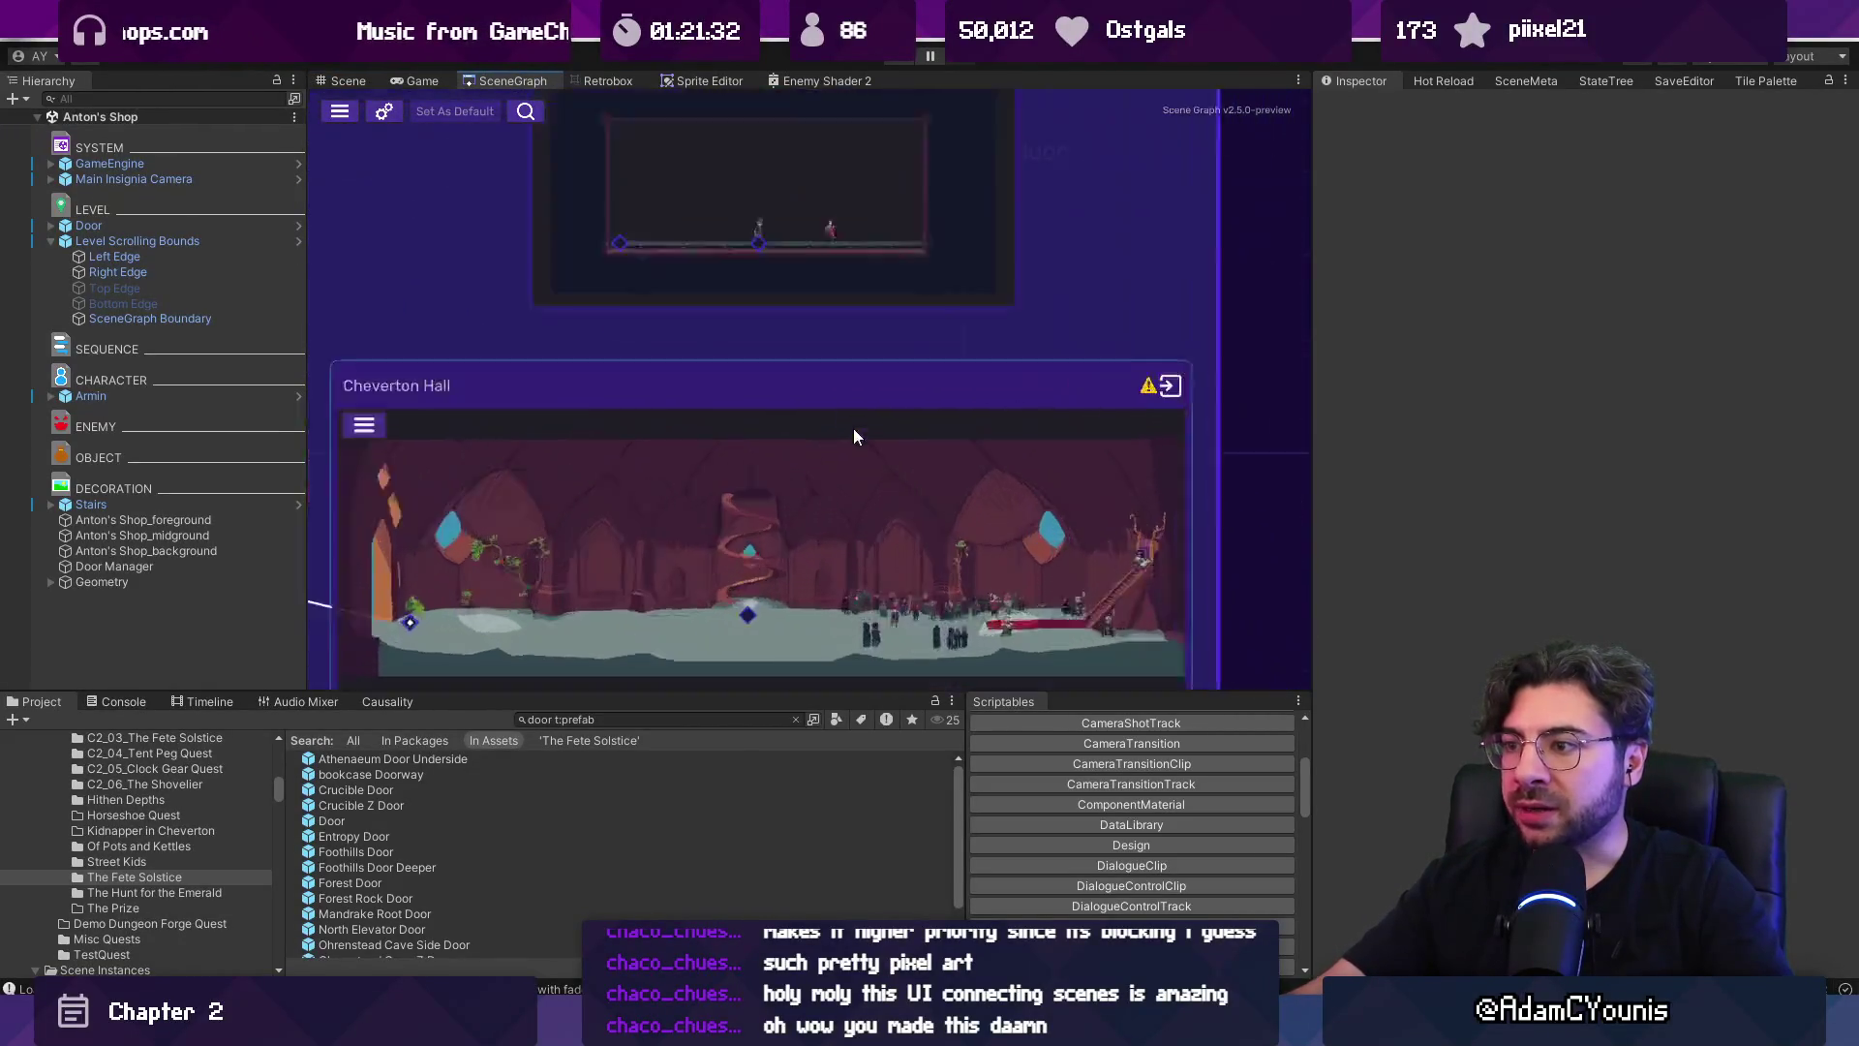
{"action": "mouse_move", "coordinate": [722, 670]}
{"action": "left_mouse_down"}
{"action": "mouse_move", "coordinate": [734, 391]}
{"action": "mouse_move", "coordinate": [621, 391]}
{"action": "left_mouse_up"}
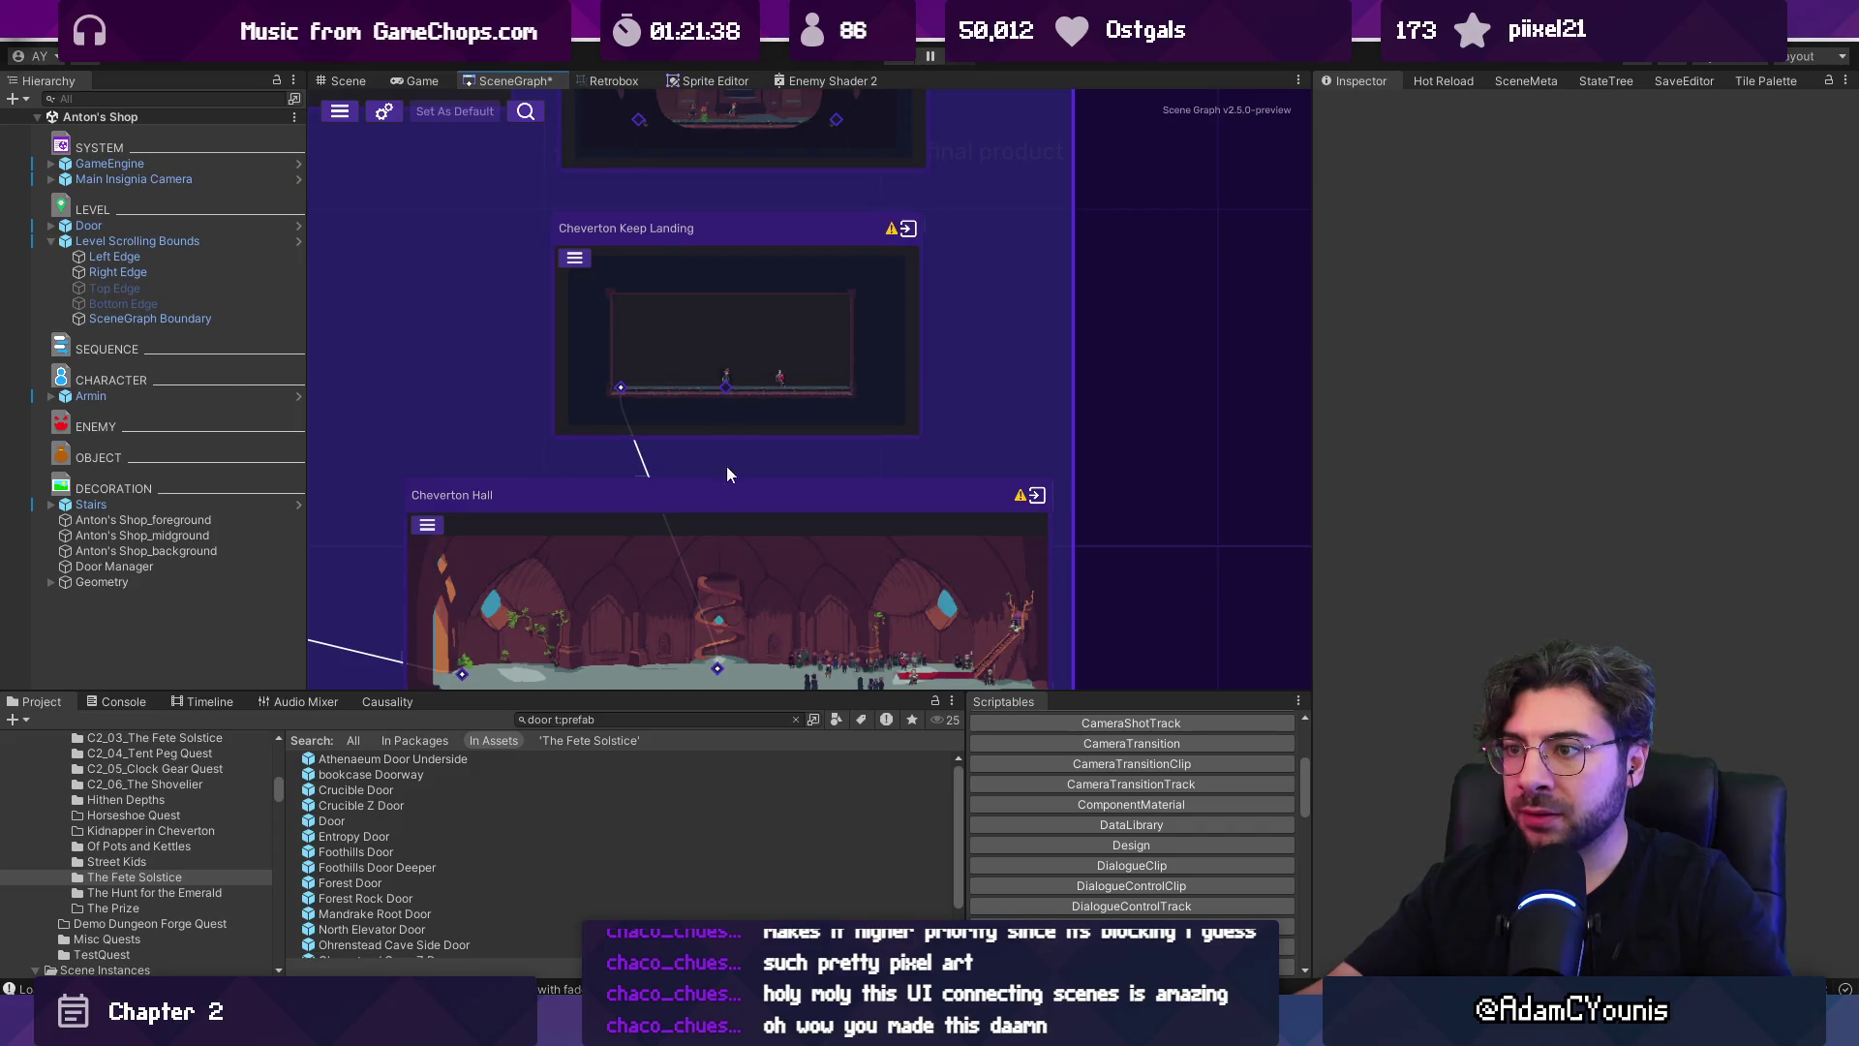
{"action": "left_click_drag", "start_coordinate": [717, 663], "coordinate": [727, 389]}
Link Keep Landing's left door to the top bedroom scene, save the graph, and start a playtest.
{"action": "left_click_drag", "start_coordinate": [734, 279], "coordinate": [829, 131]}
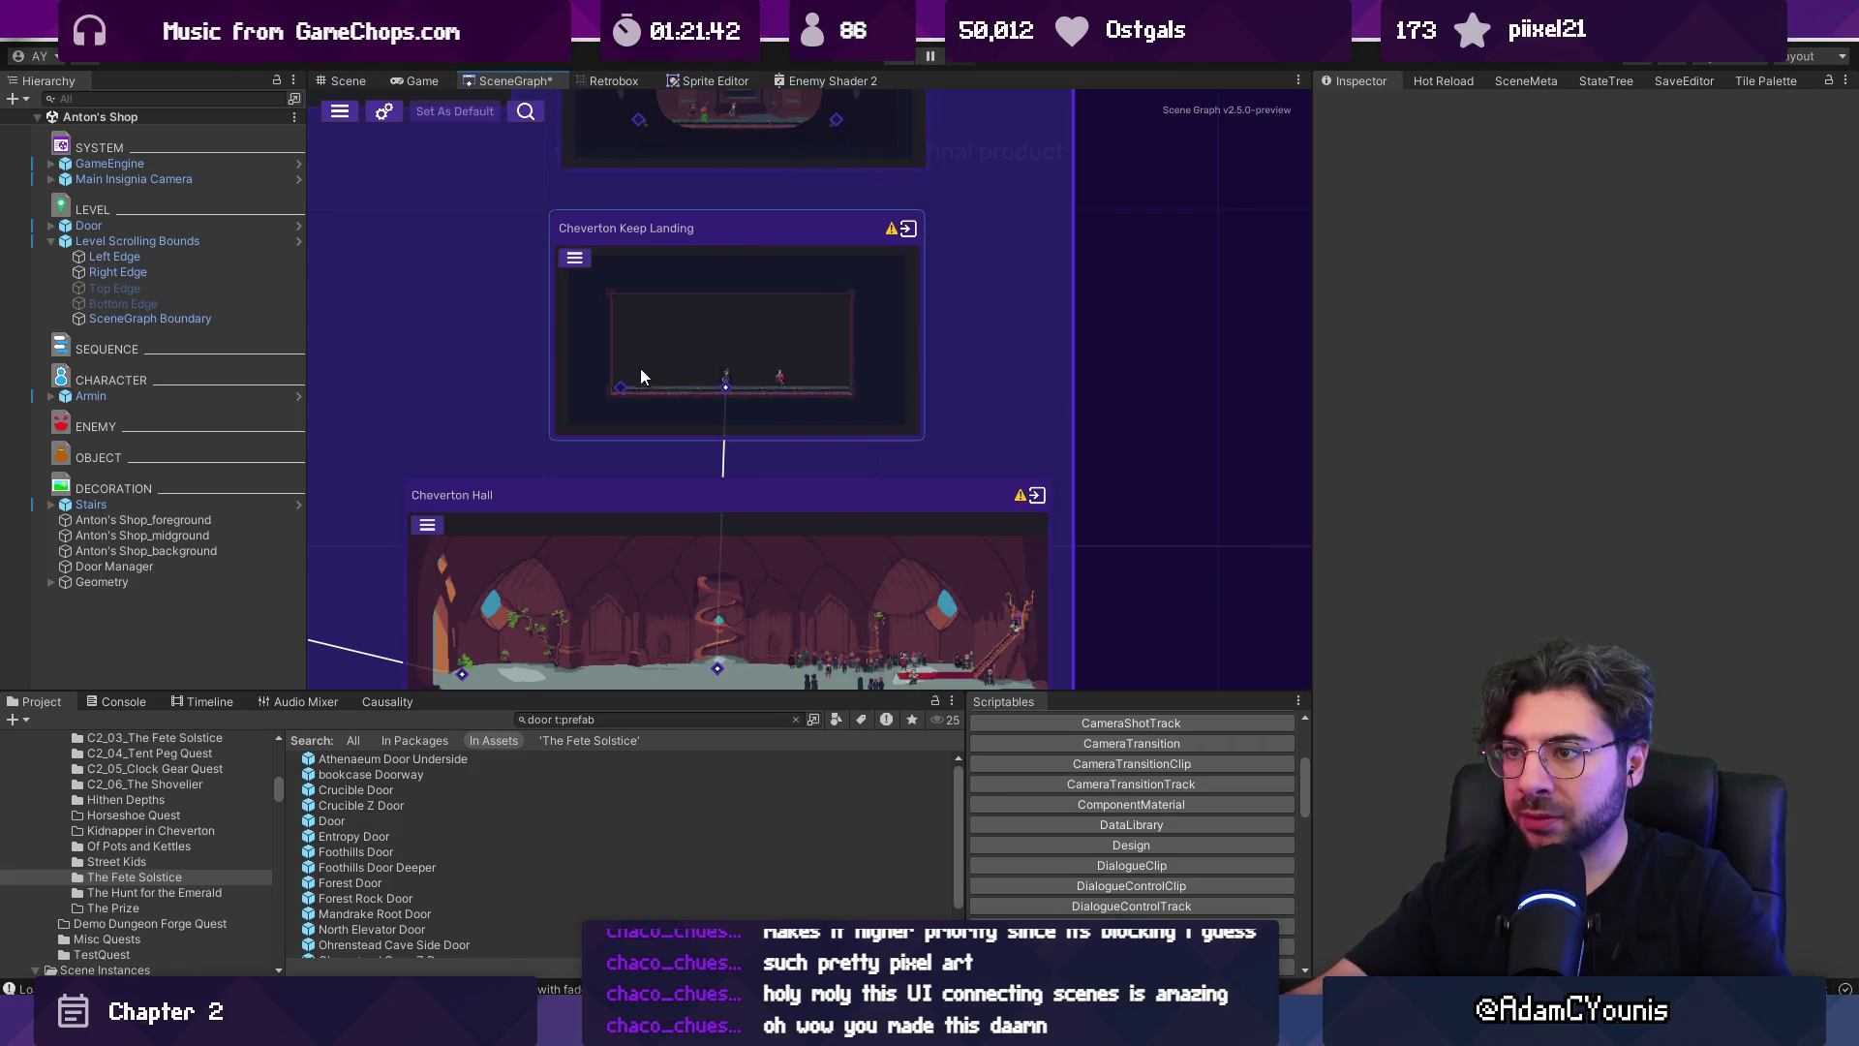
{"action": "left_click_drag", "start_coordinate": [681, 297], "coordinate": [836, 129]}
{"action": "scroll", "coordinate": [748, 258], "scroll_direction": "down", "scroll_amount": 3}
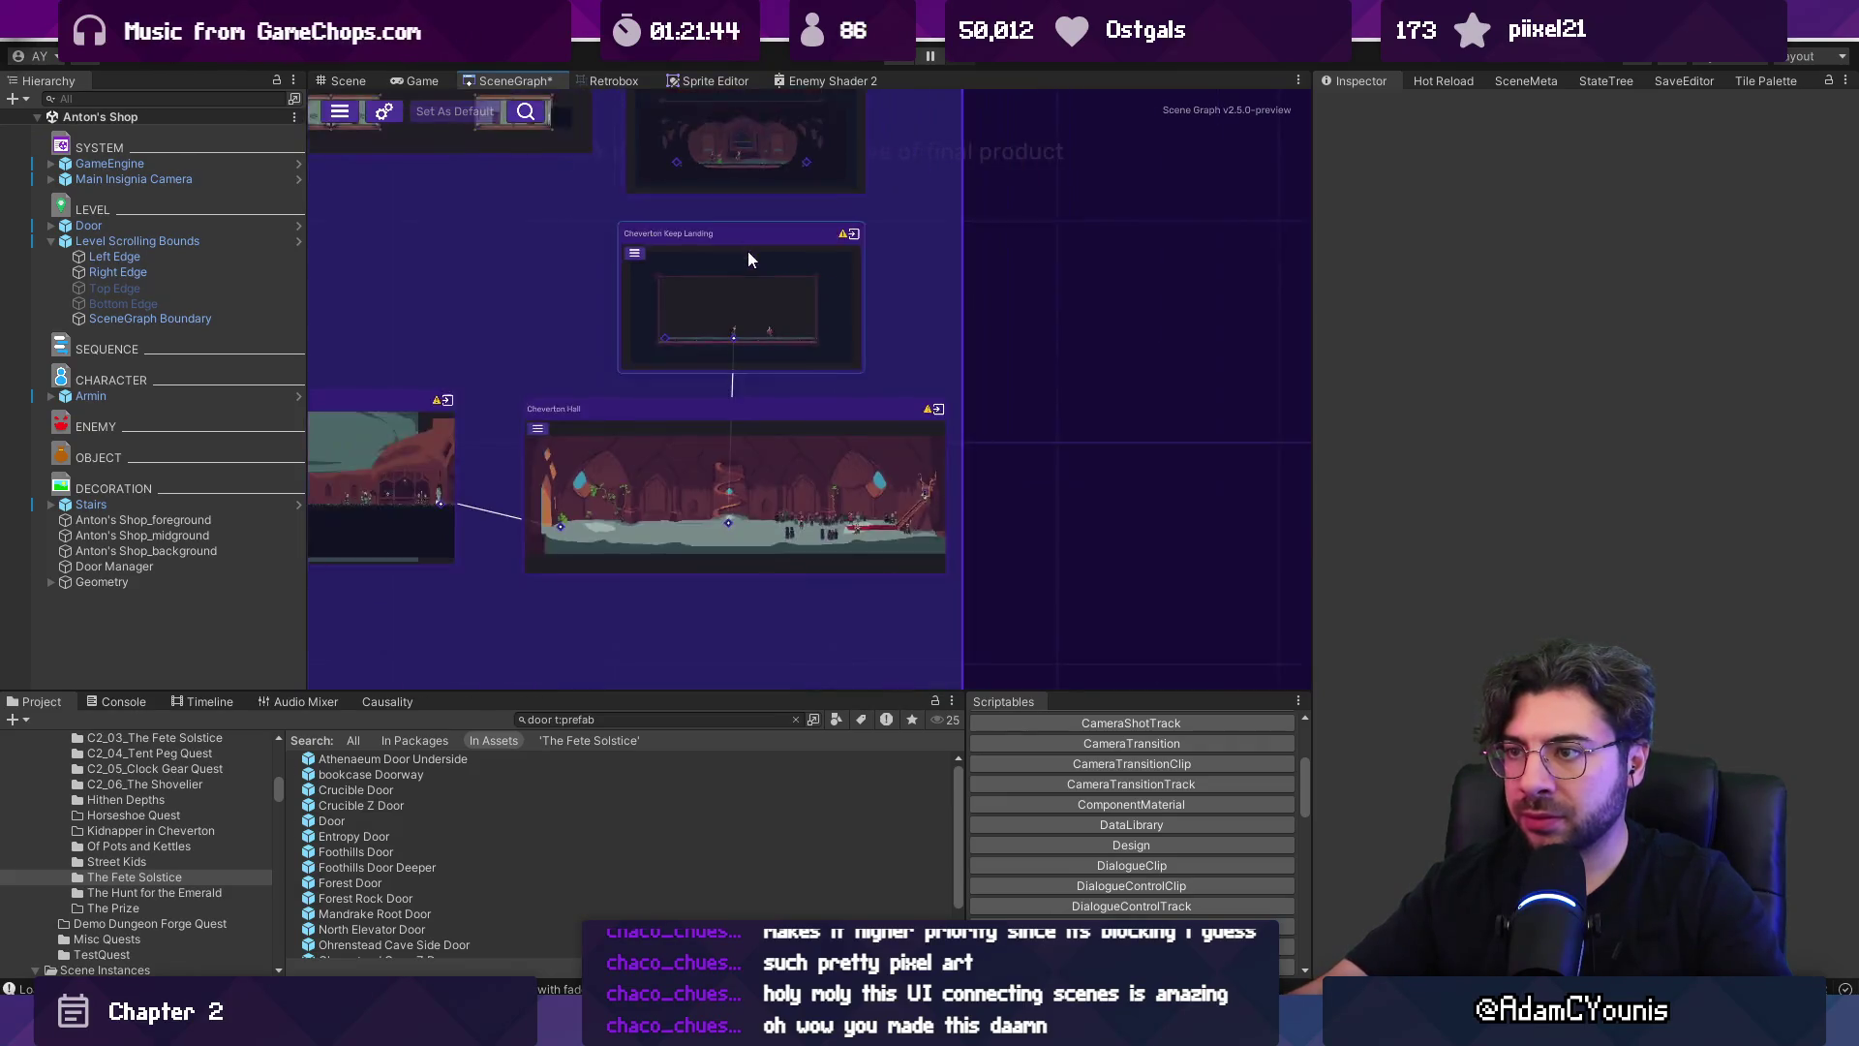
{"action": "scroll", "coordinate": [741, 343], "scroll_direction": "up", "scroll_amount": 3}
{"action": "key", "text": "ctrl+s"}
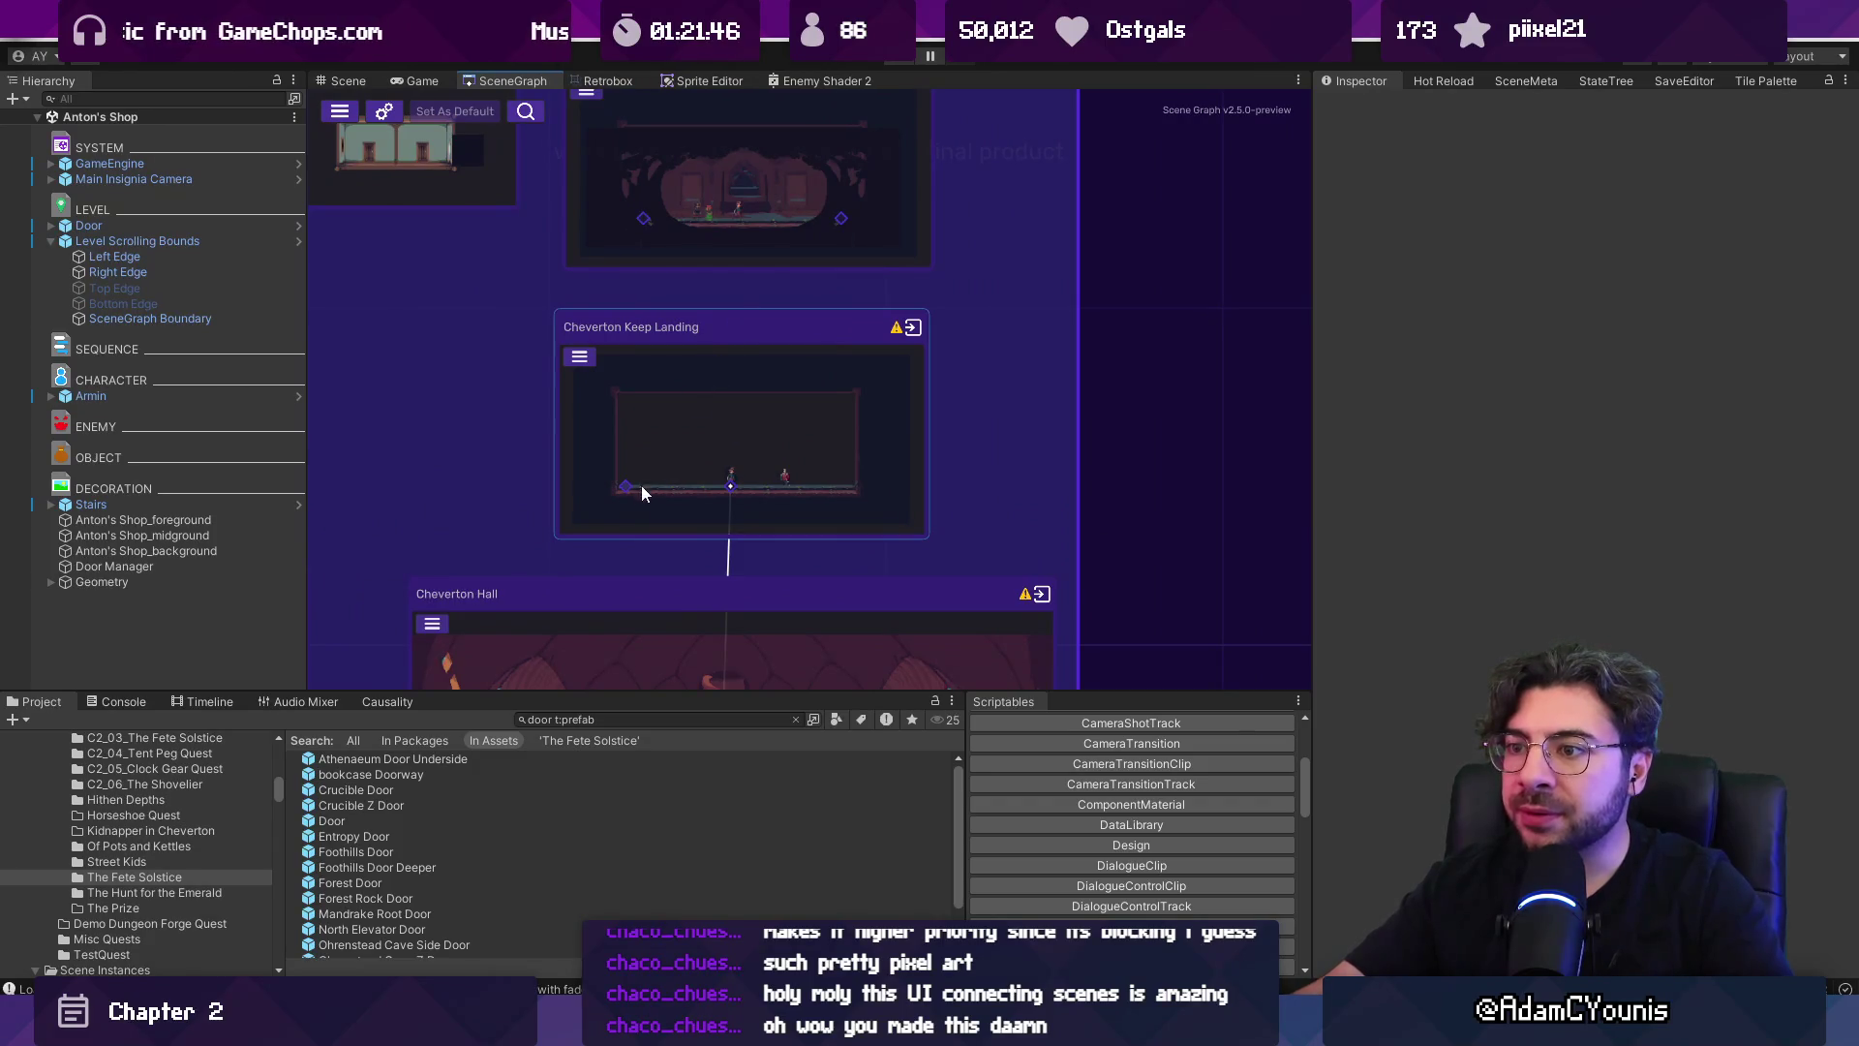
{"action": "left_click_drag", "start_coordinate": [664, 456], "coordinate": [842, 232]}
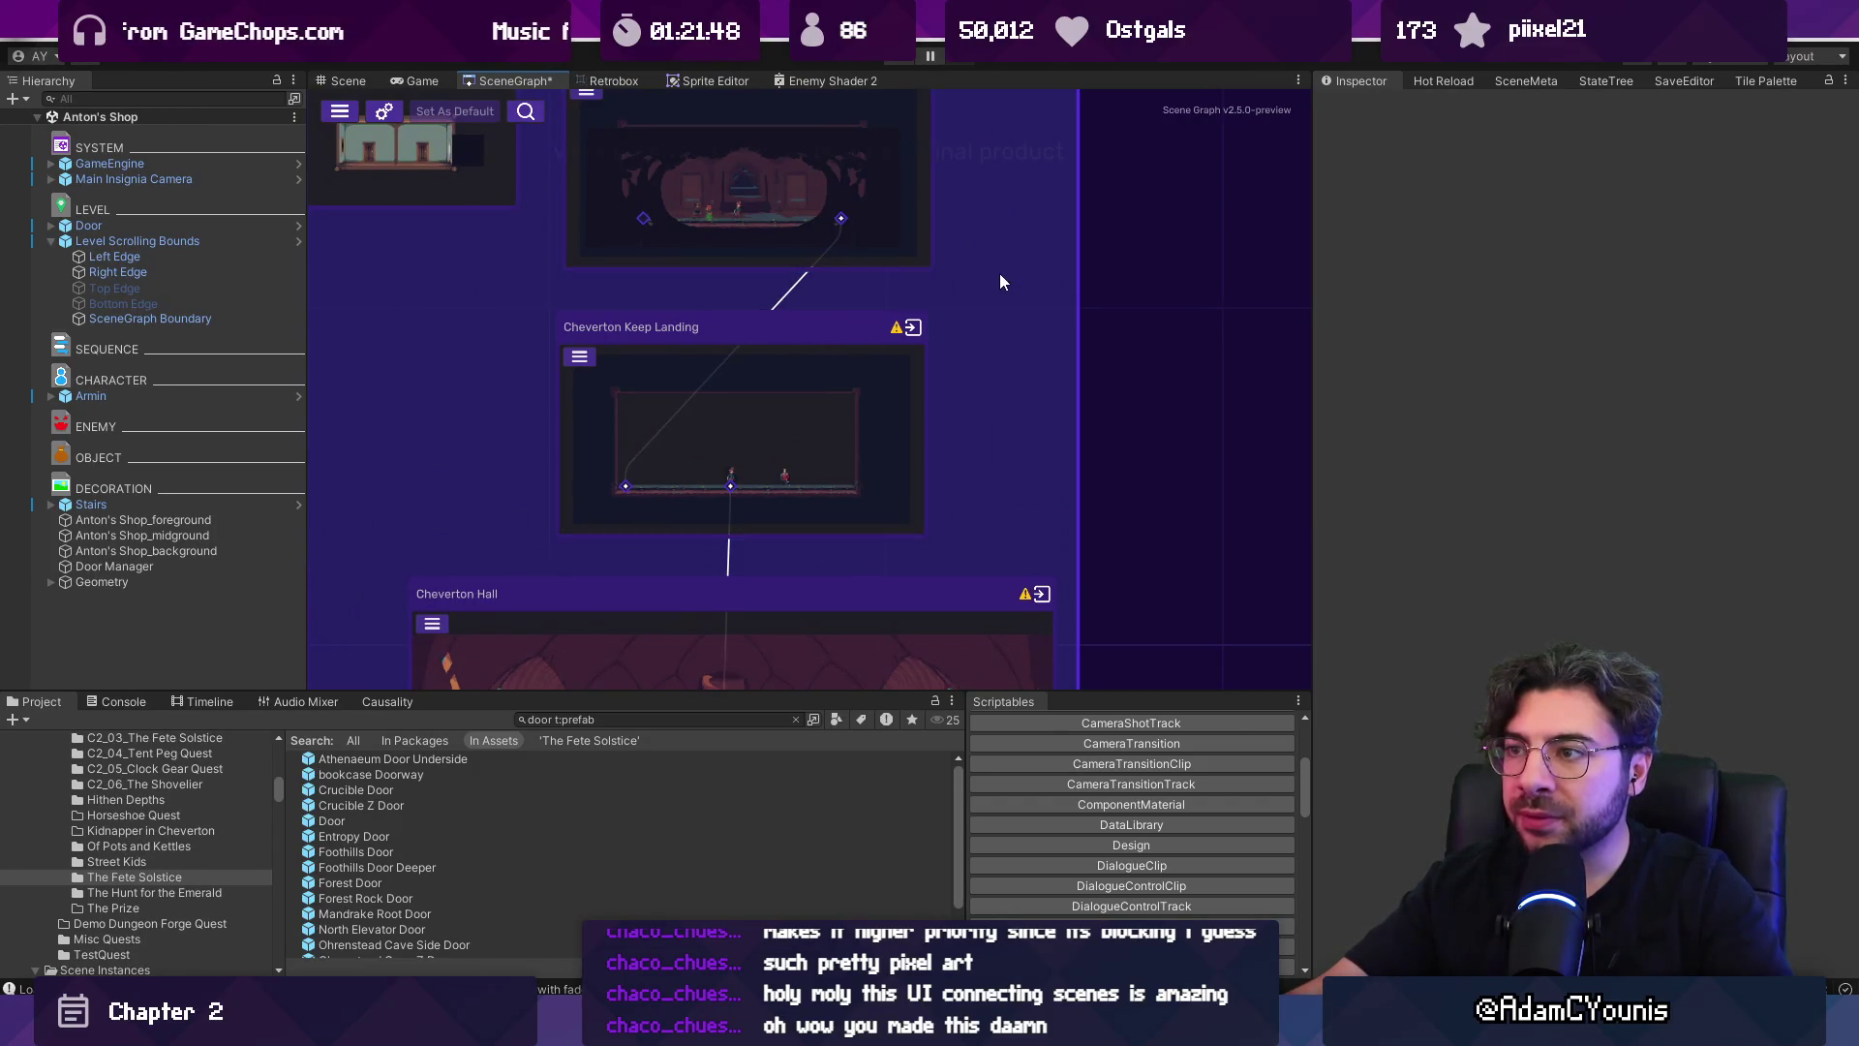
{"action": "scroll", "coordinate": [959, 319], "scroll_direction": "down", "scroll_amount": 5}
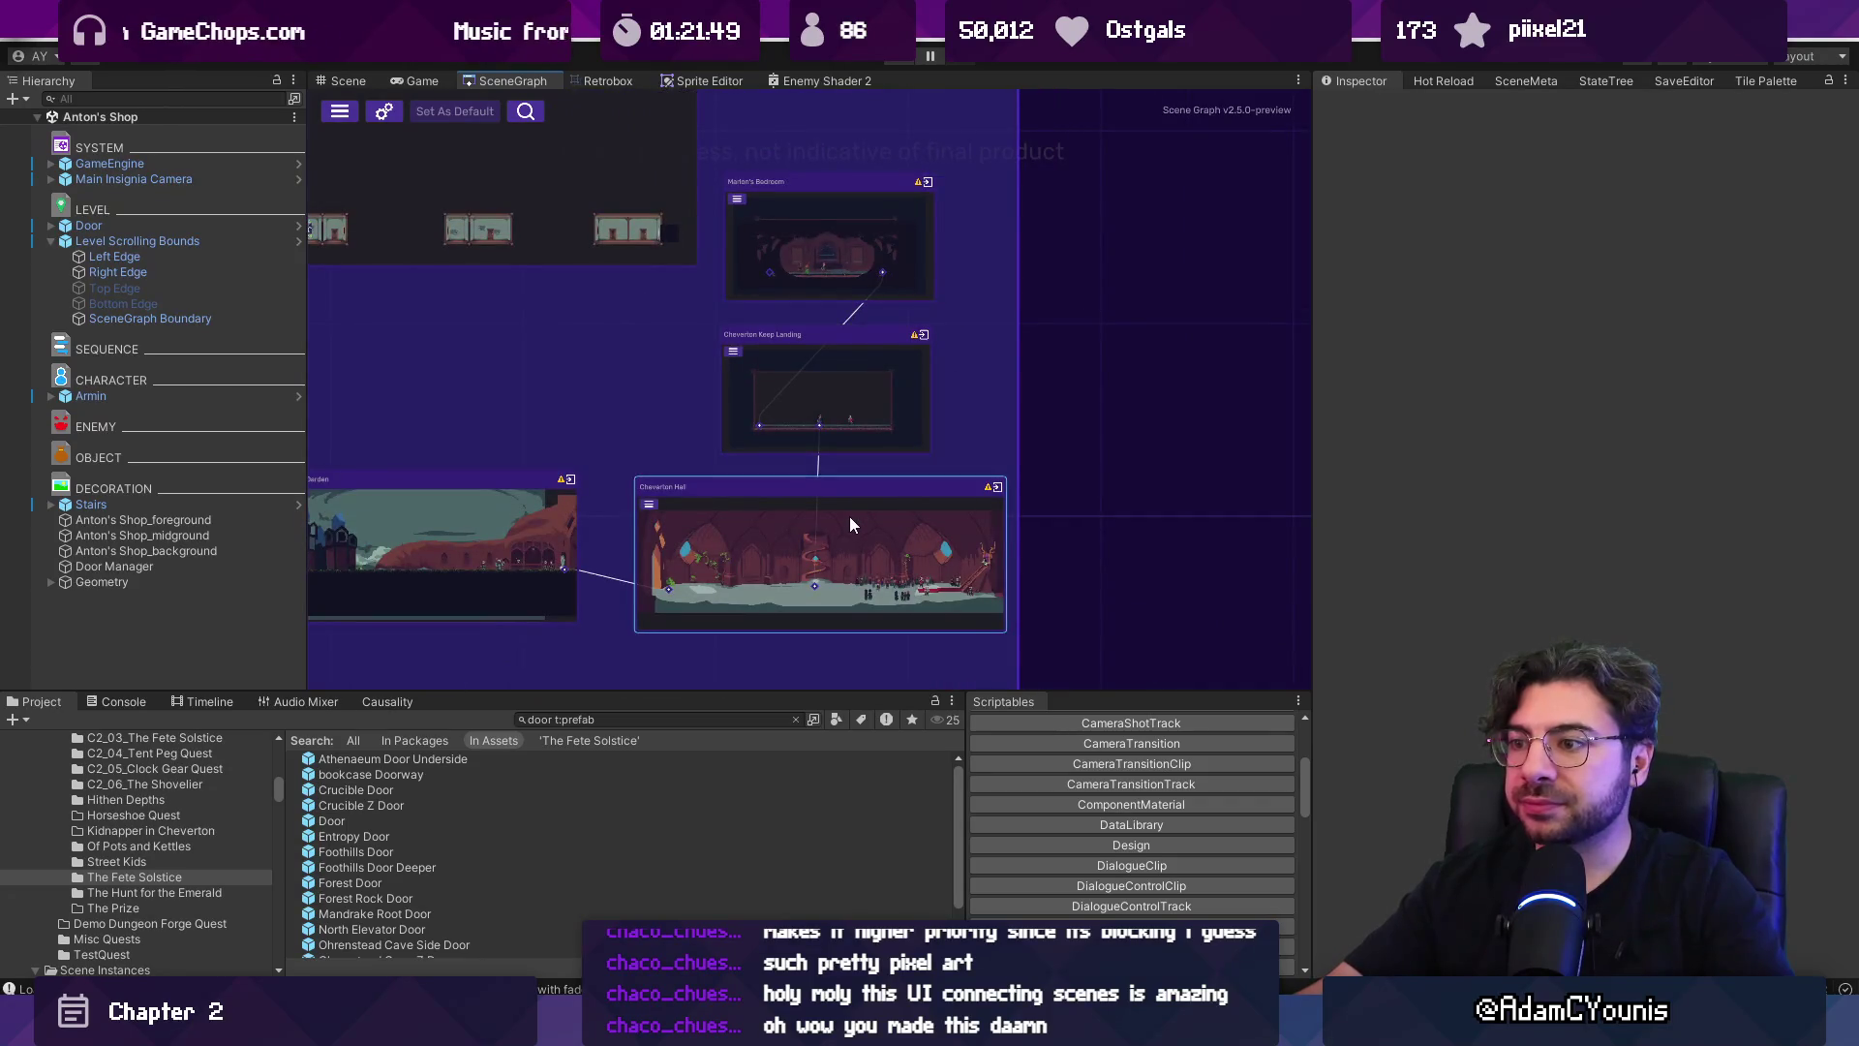
{"action": "key", "text": "ctrl+p"}
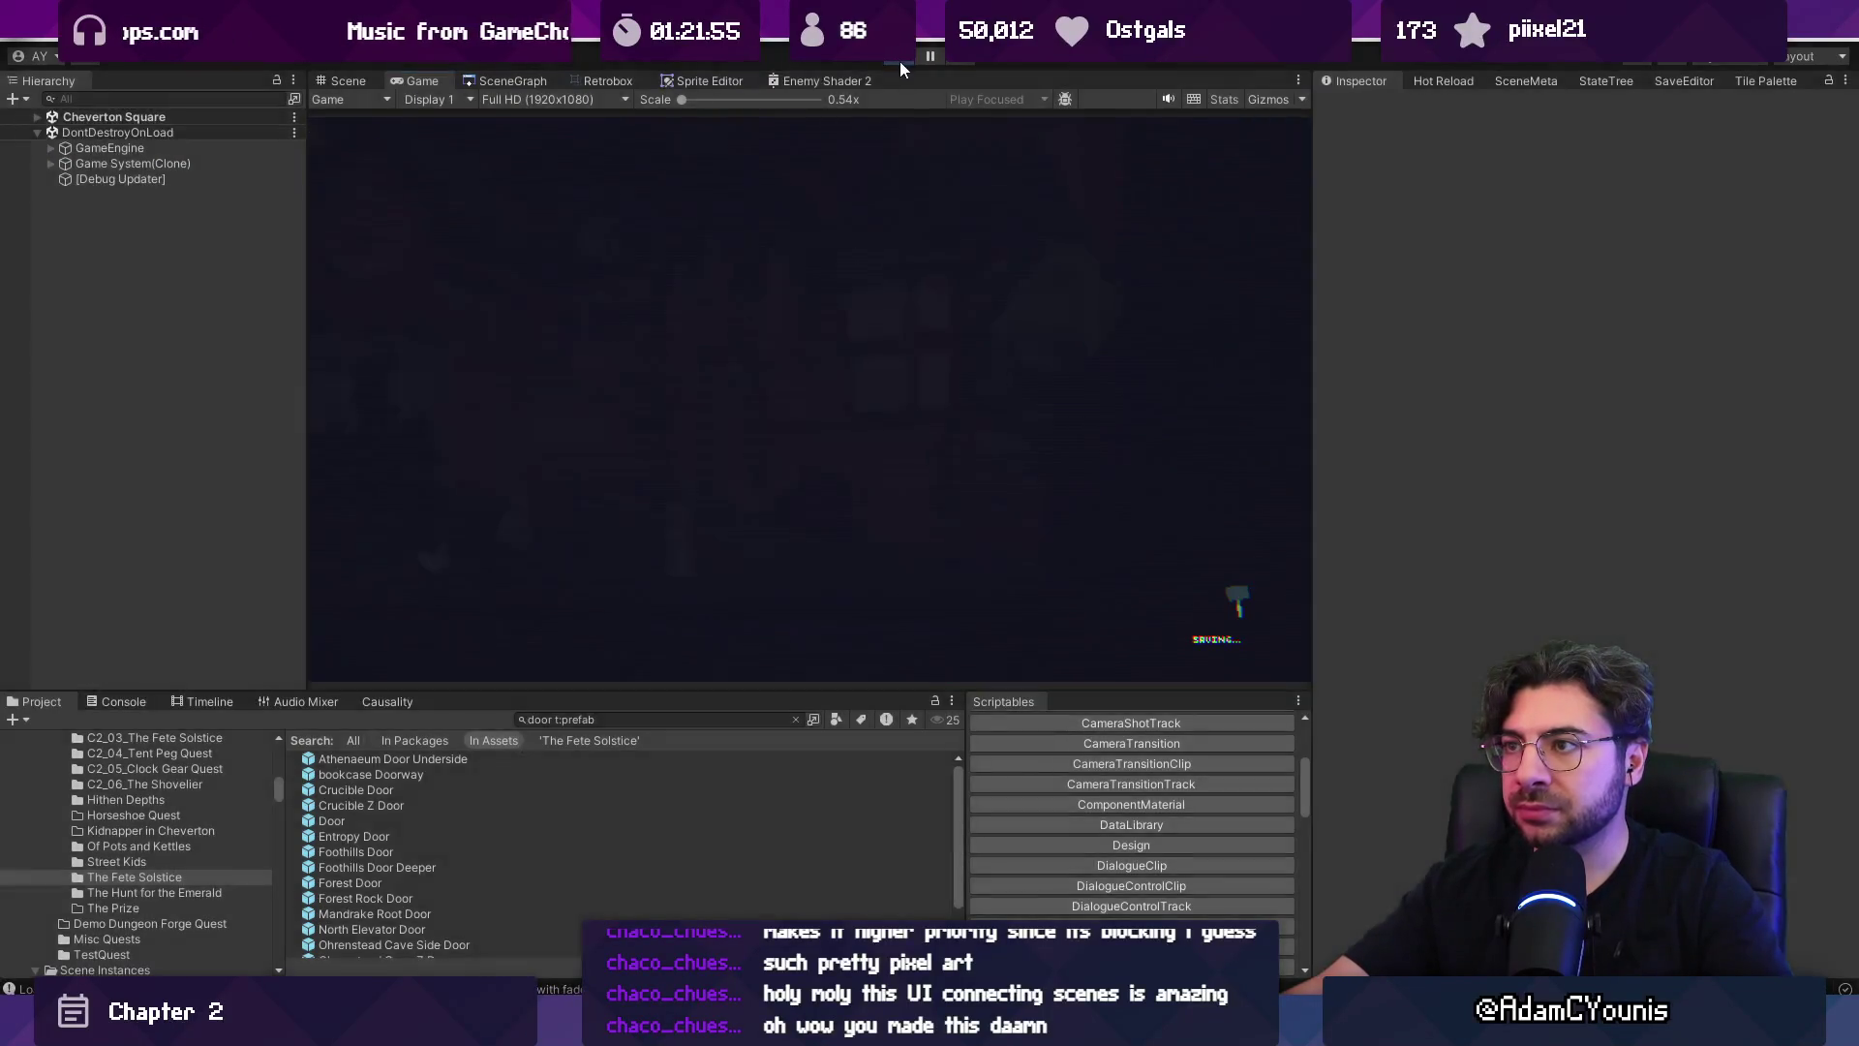
Stop the playtest, open Cheverton Window Street from the scene graph, and select its Blacksmith Street door.
{"action": "left_click", "coordinate": [899, 61]}
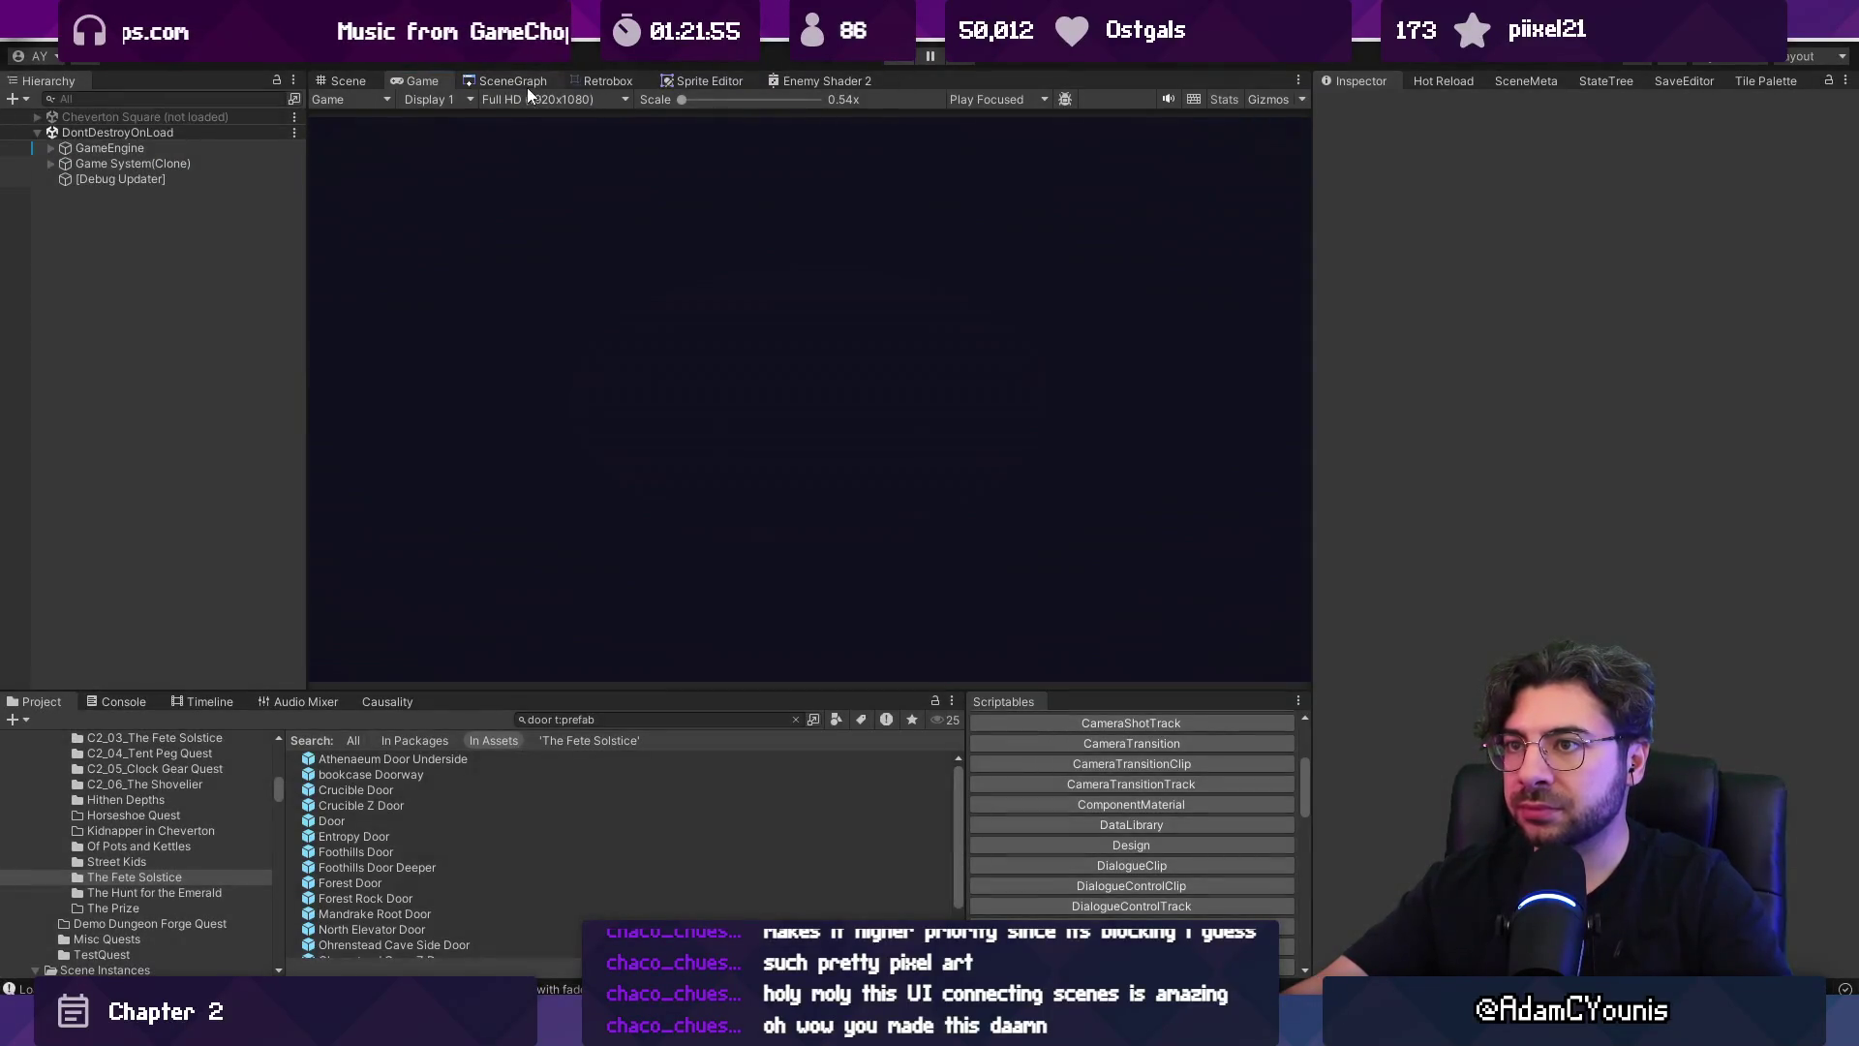
{"action": "left_click", "coordinate": [528, 83]}
{"action": "scroll", "coordinate": [785, 438], "scroll_direction": "up", "scroll_amount": 5}
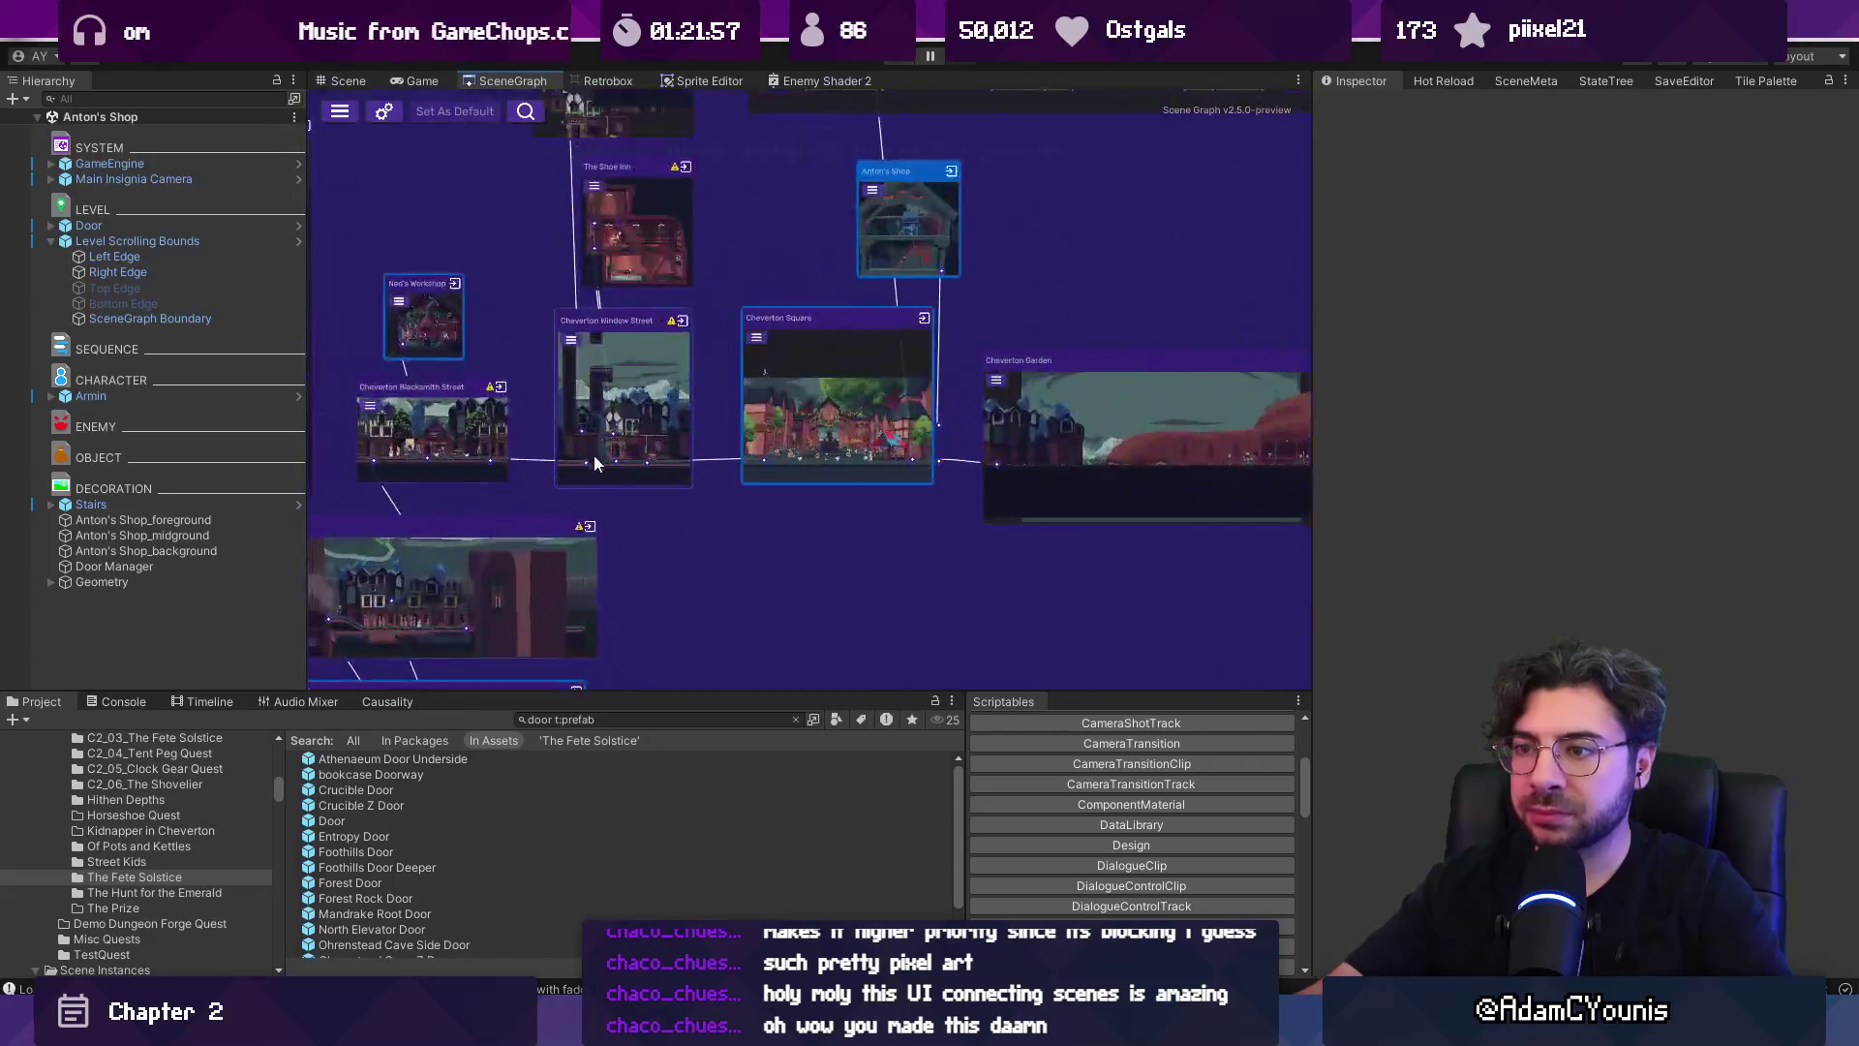
{"action": "double_click", "coordinate": [678, 412]}
{"action": "scroll", "coordinate": [678, 413], "scroll_direction": "up", "scroll_amount": 6}
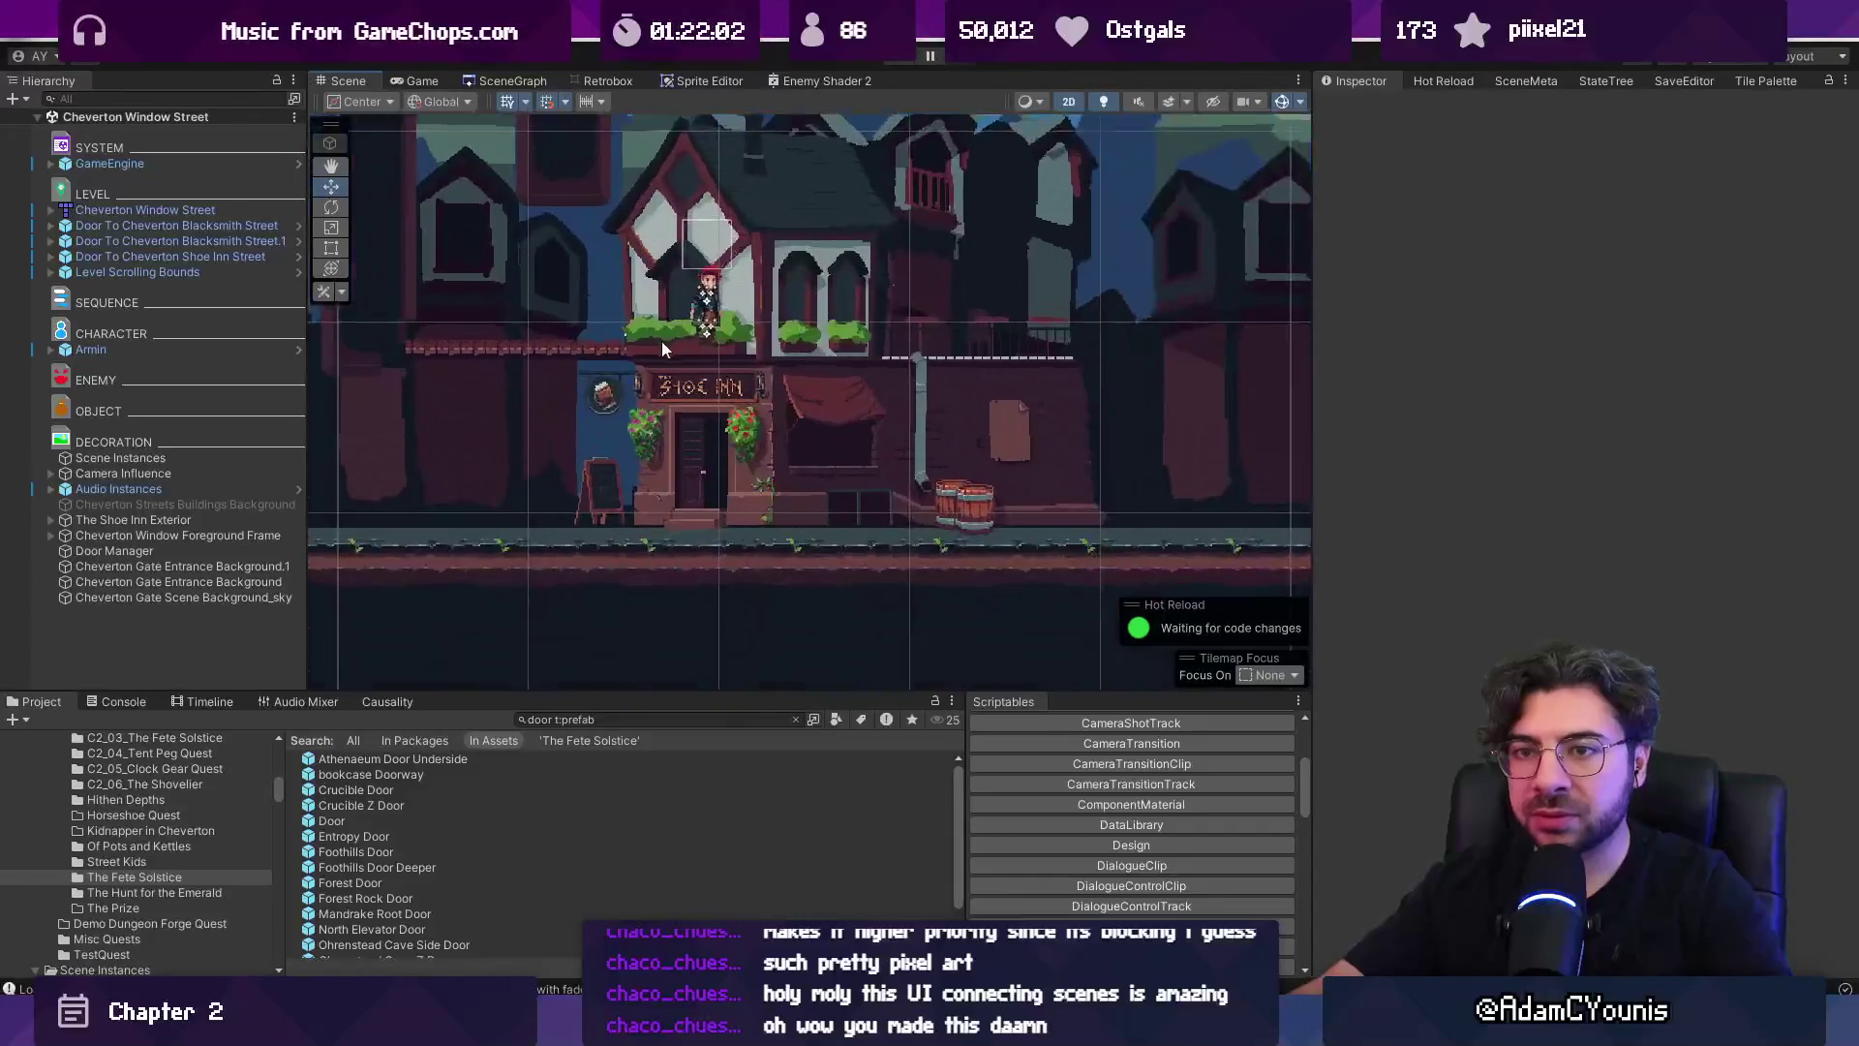
{"action": "left_click", "coordinate": [173, 226]}
Set the Shoe Inn Street door's direction to East and save Cheverton Window Street.
{"action": "scroll", "coordinate": [568, 339], "scroll_direction": "down", "scroll_amount": 3}
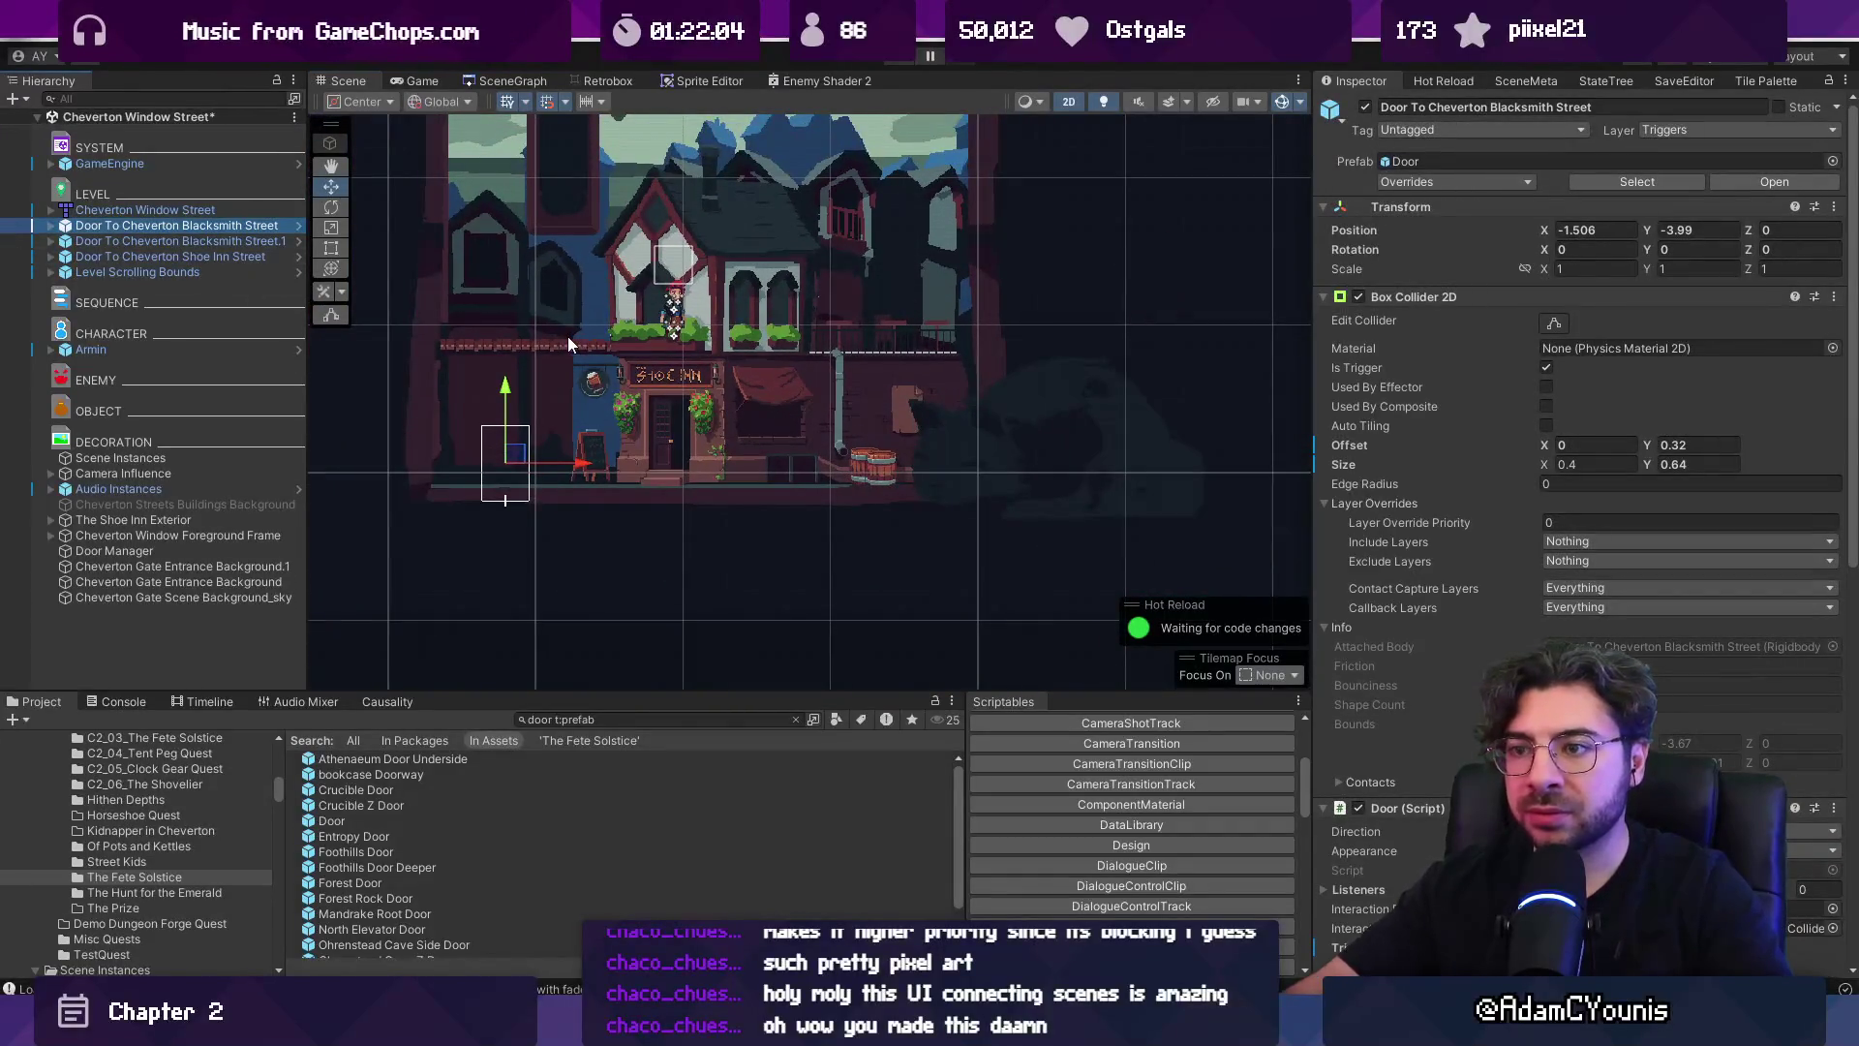
{"action": "key", "text": "Down"}
{"action": "key", "text": "Down"}
{"action": "key", "text": "Down"}
{"action": "key", "text": "Up"}
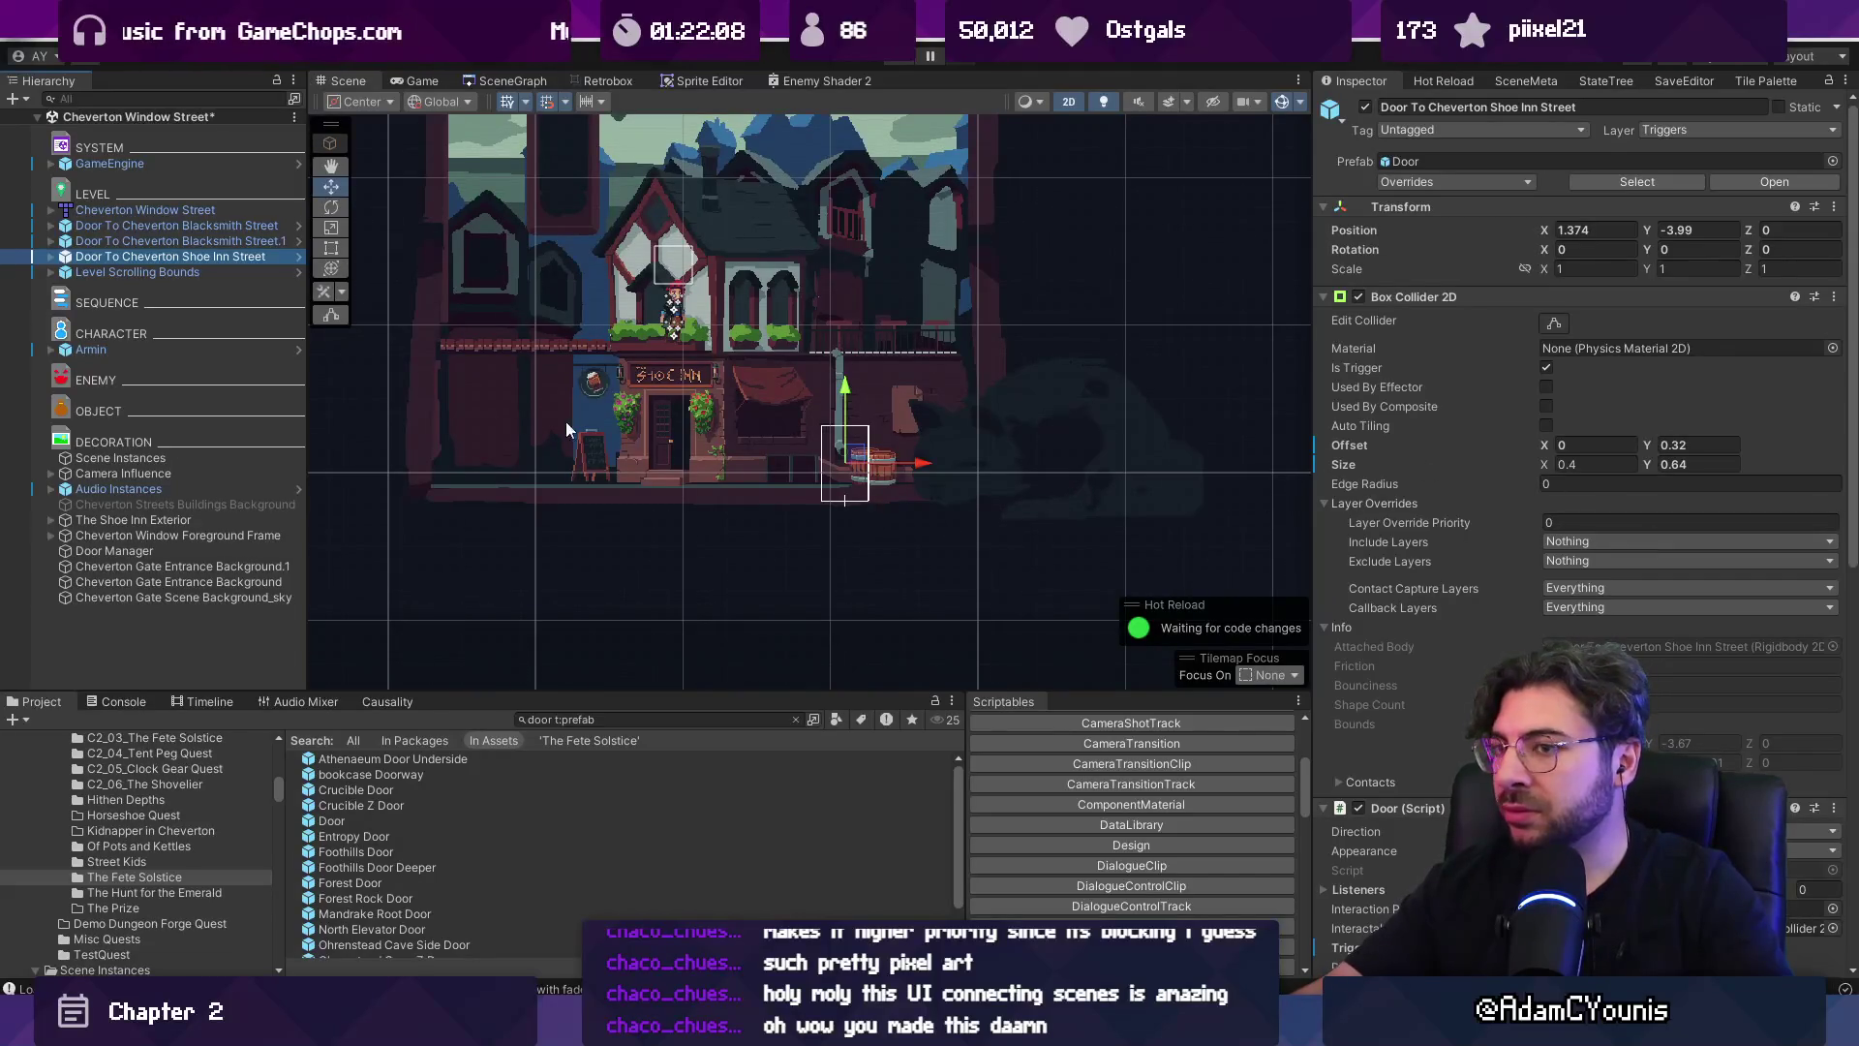
{"action": "left_click", "coordinate": [52, 257]}
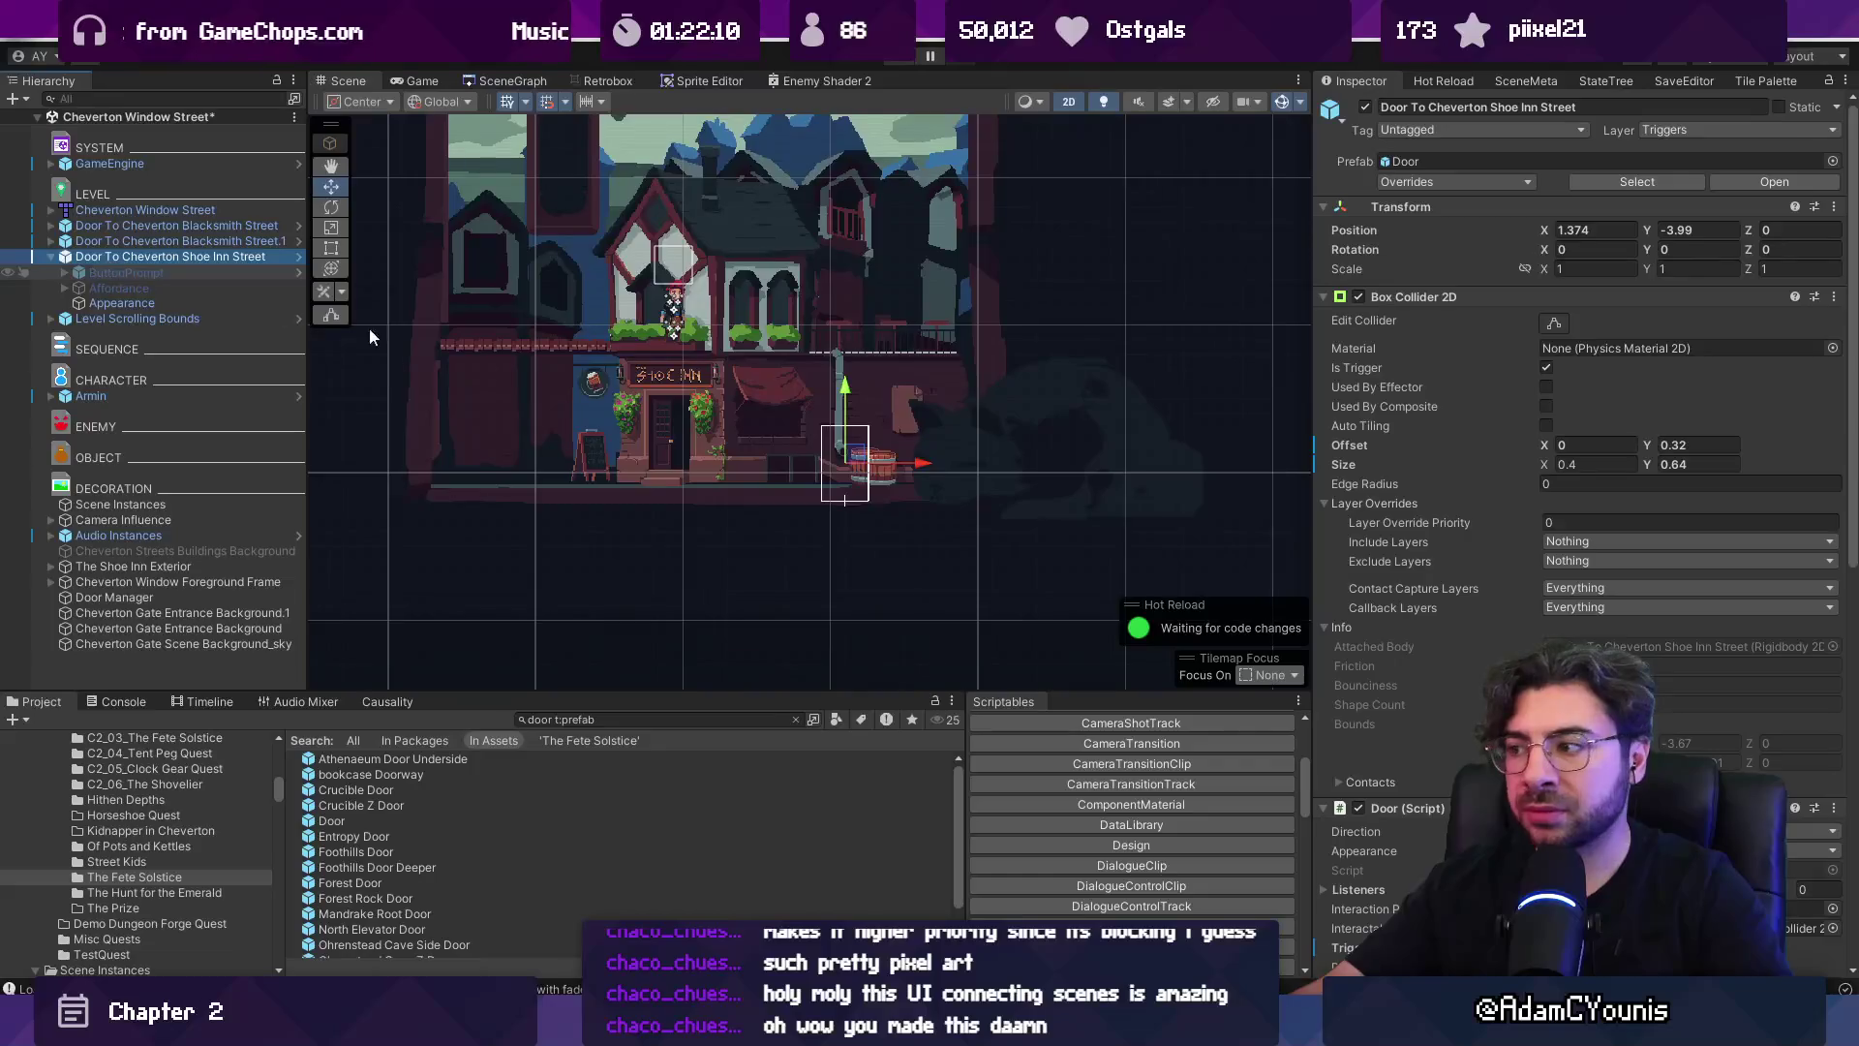
{"action": "scroll", "coordinate": [1606, 596], "scroll_direction": "down", "scroll_amount": 5}
{"action": "left_click", "coordinate": [1604, 571]}
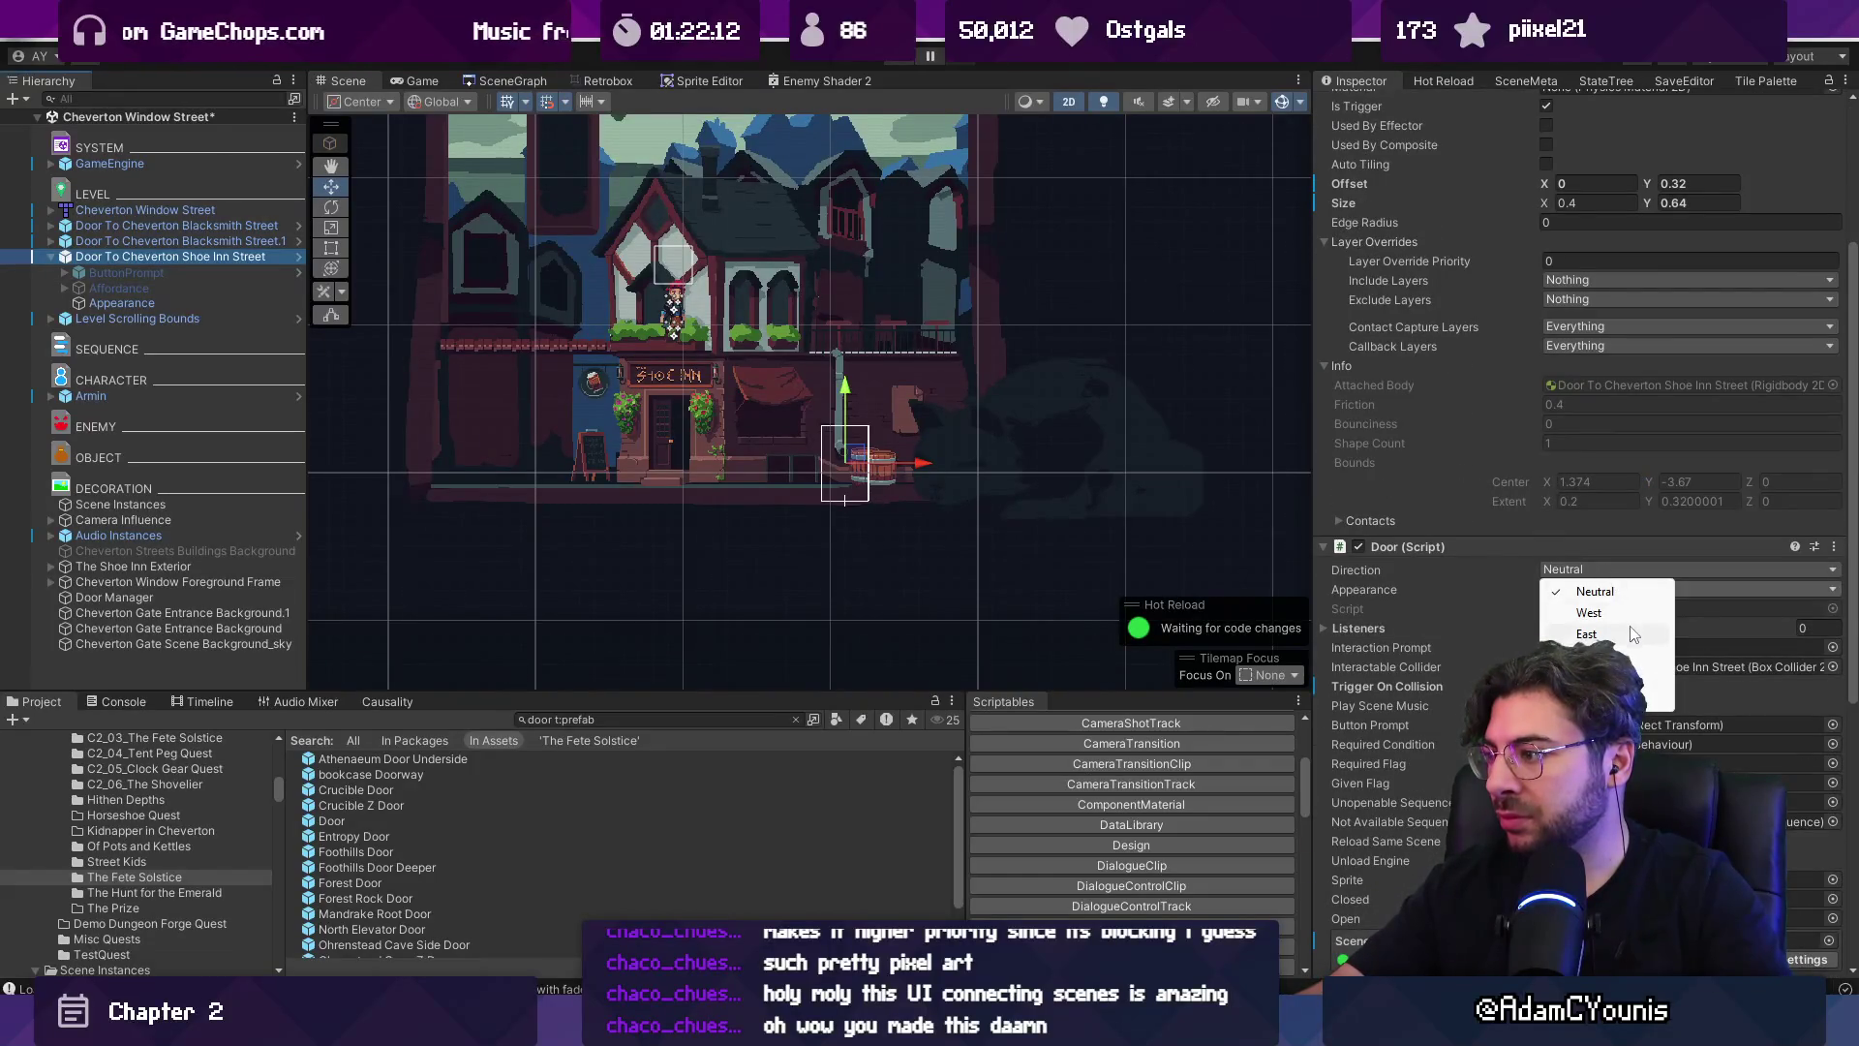
{"action": "left_click", "coordinate": [1588, 635]}
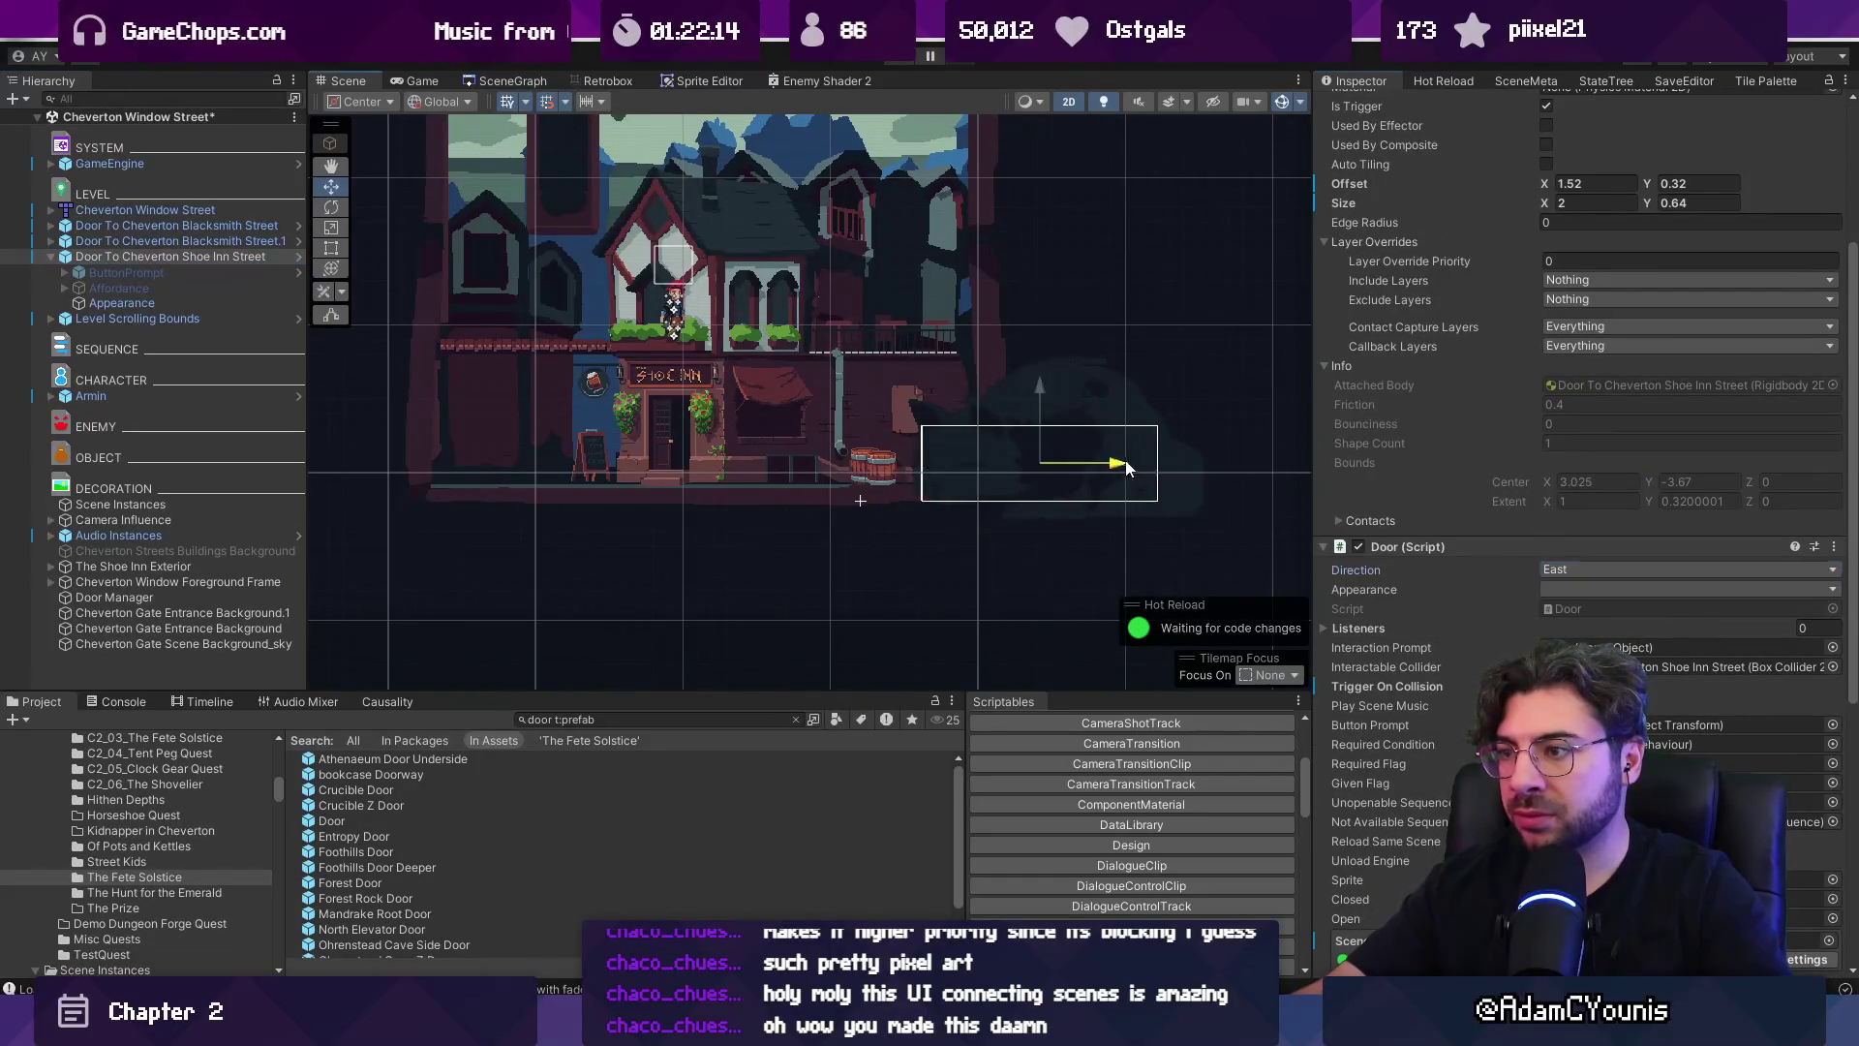
{"action": "key", "text": "ctrl+s"}
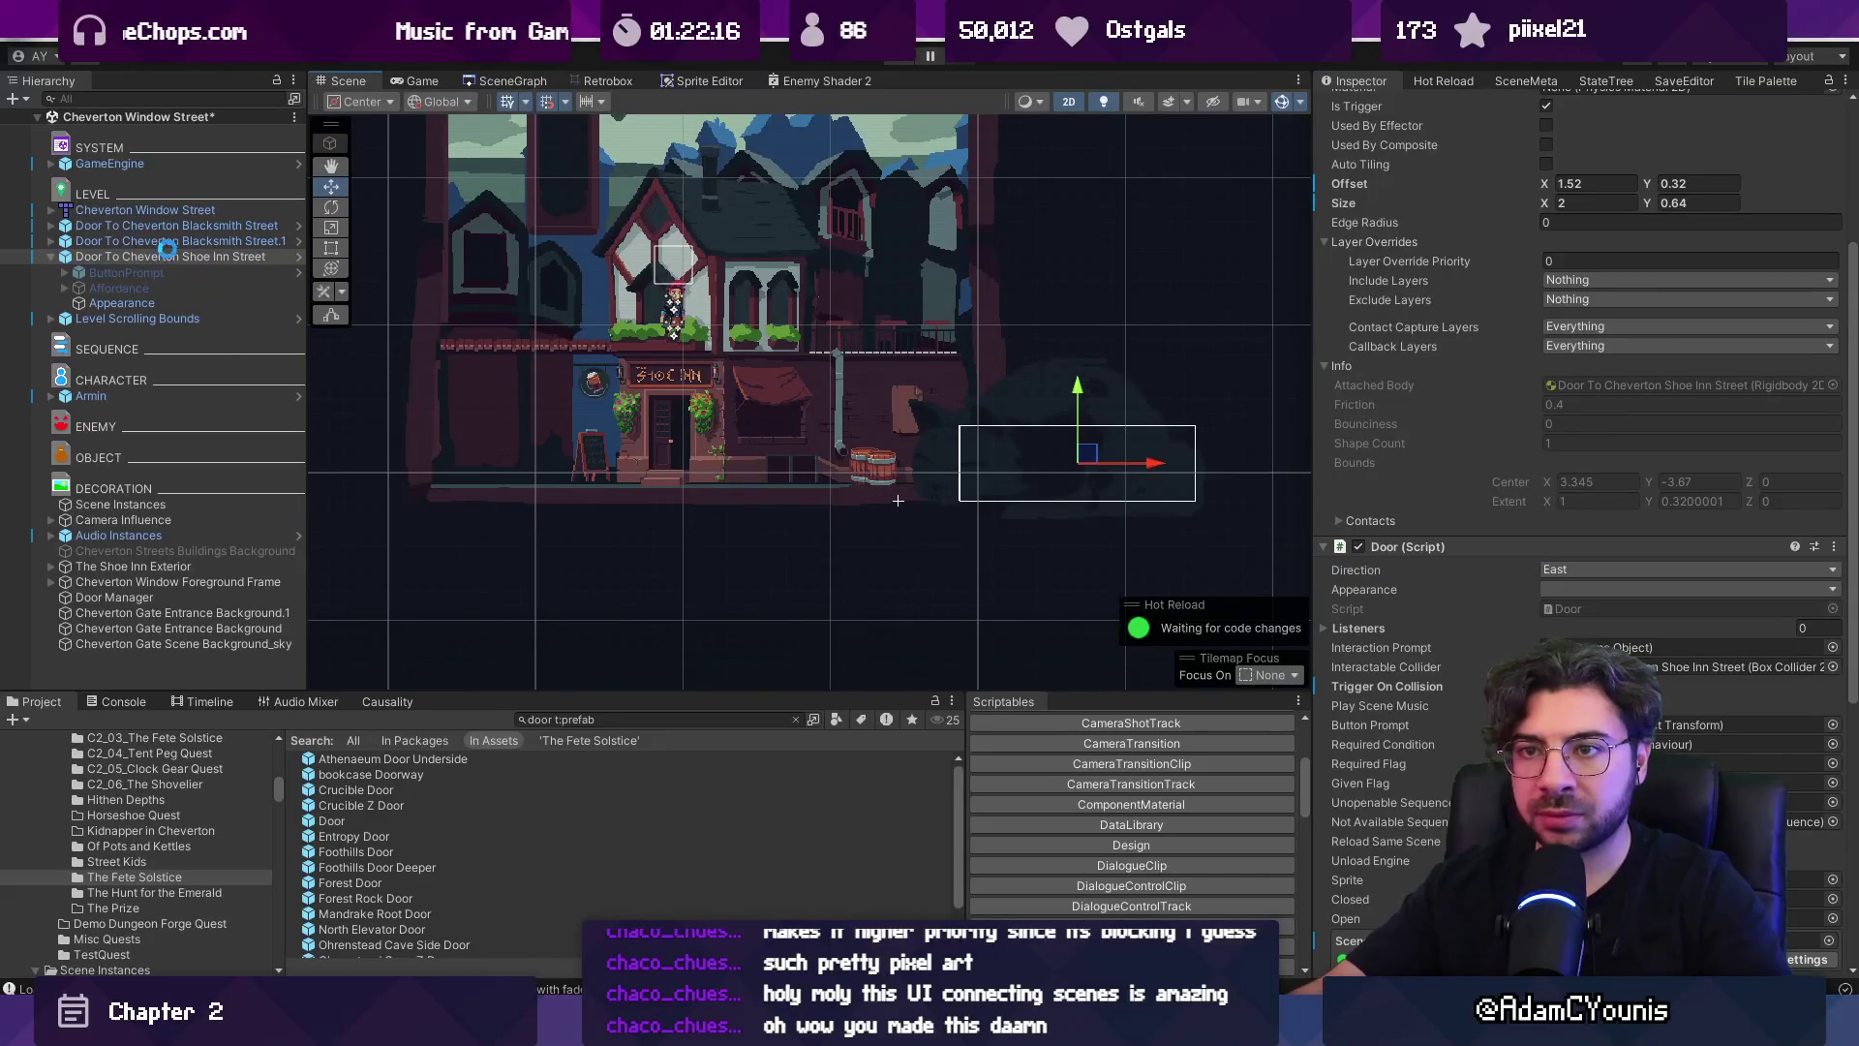
Make the Door To Cheverton Blacksmith Street face West.
{"action": "left_click", "coordinate": [173, 242]}
{"action": "left_click", "coordinate": [182, 225]}
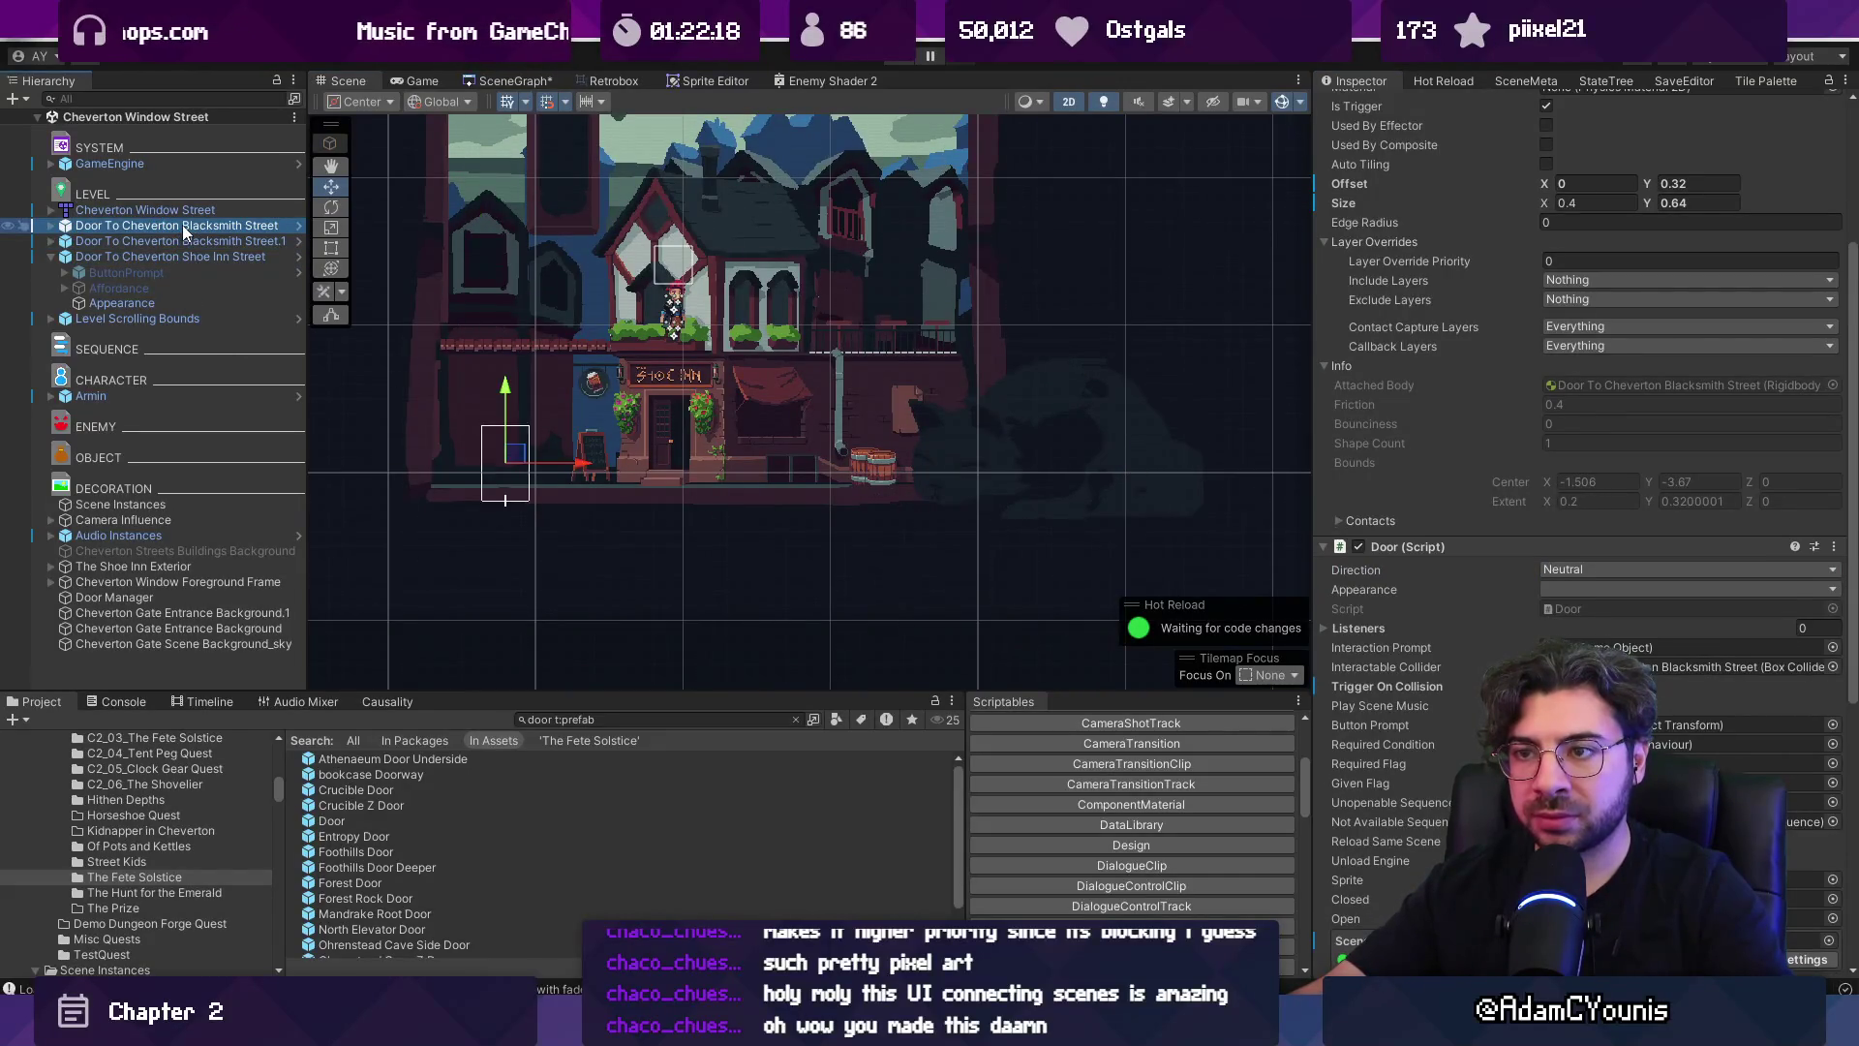
{"action": "left_click", "coordinate": [1599, 593]}
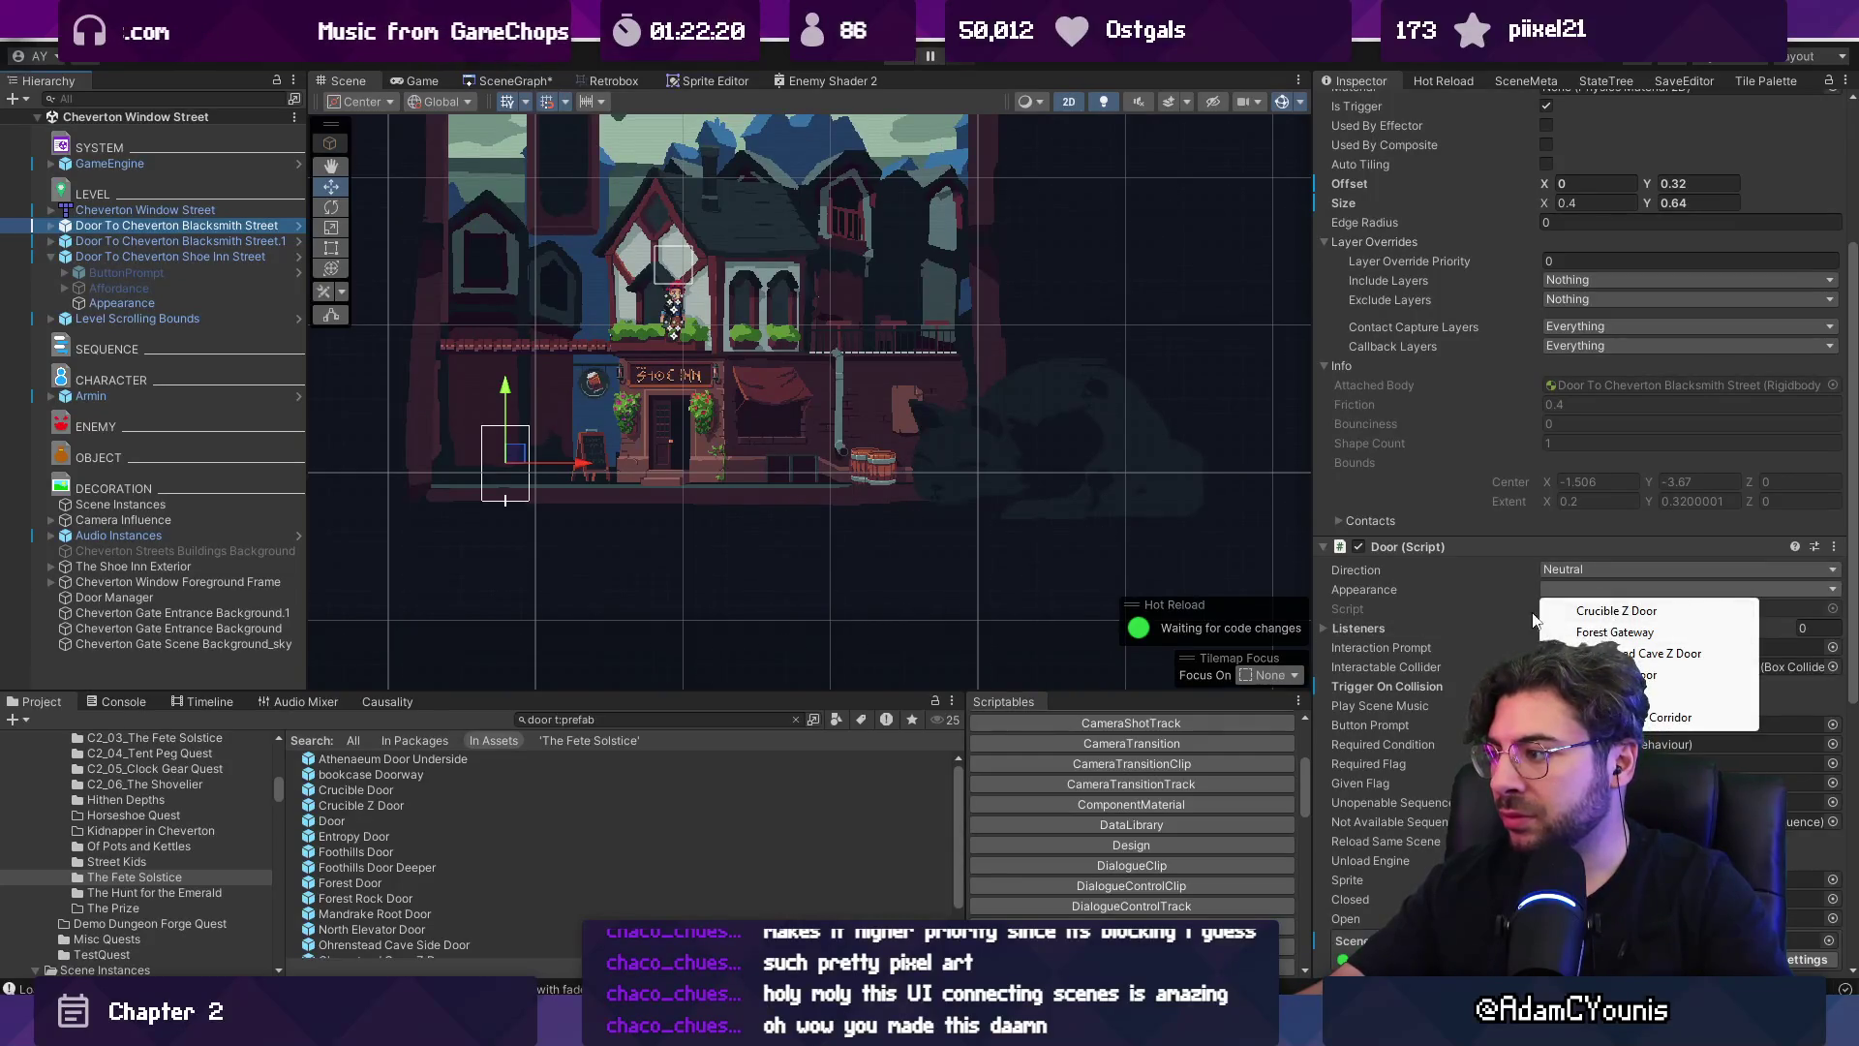
{"action": "left_click", "coordinate": [1556, 571]}
{"action": "left_click", "coordinate": [1584, 614]}
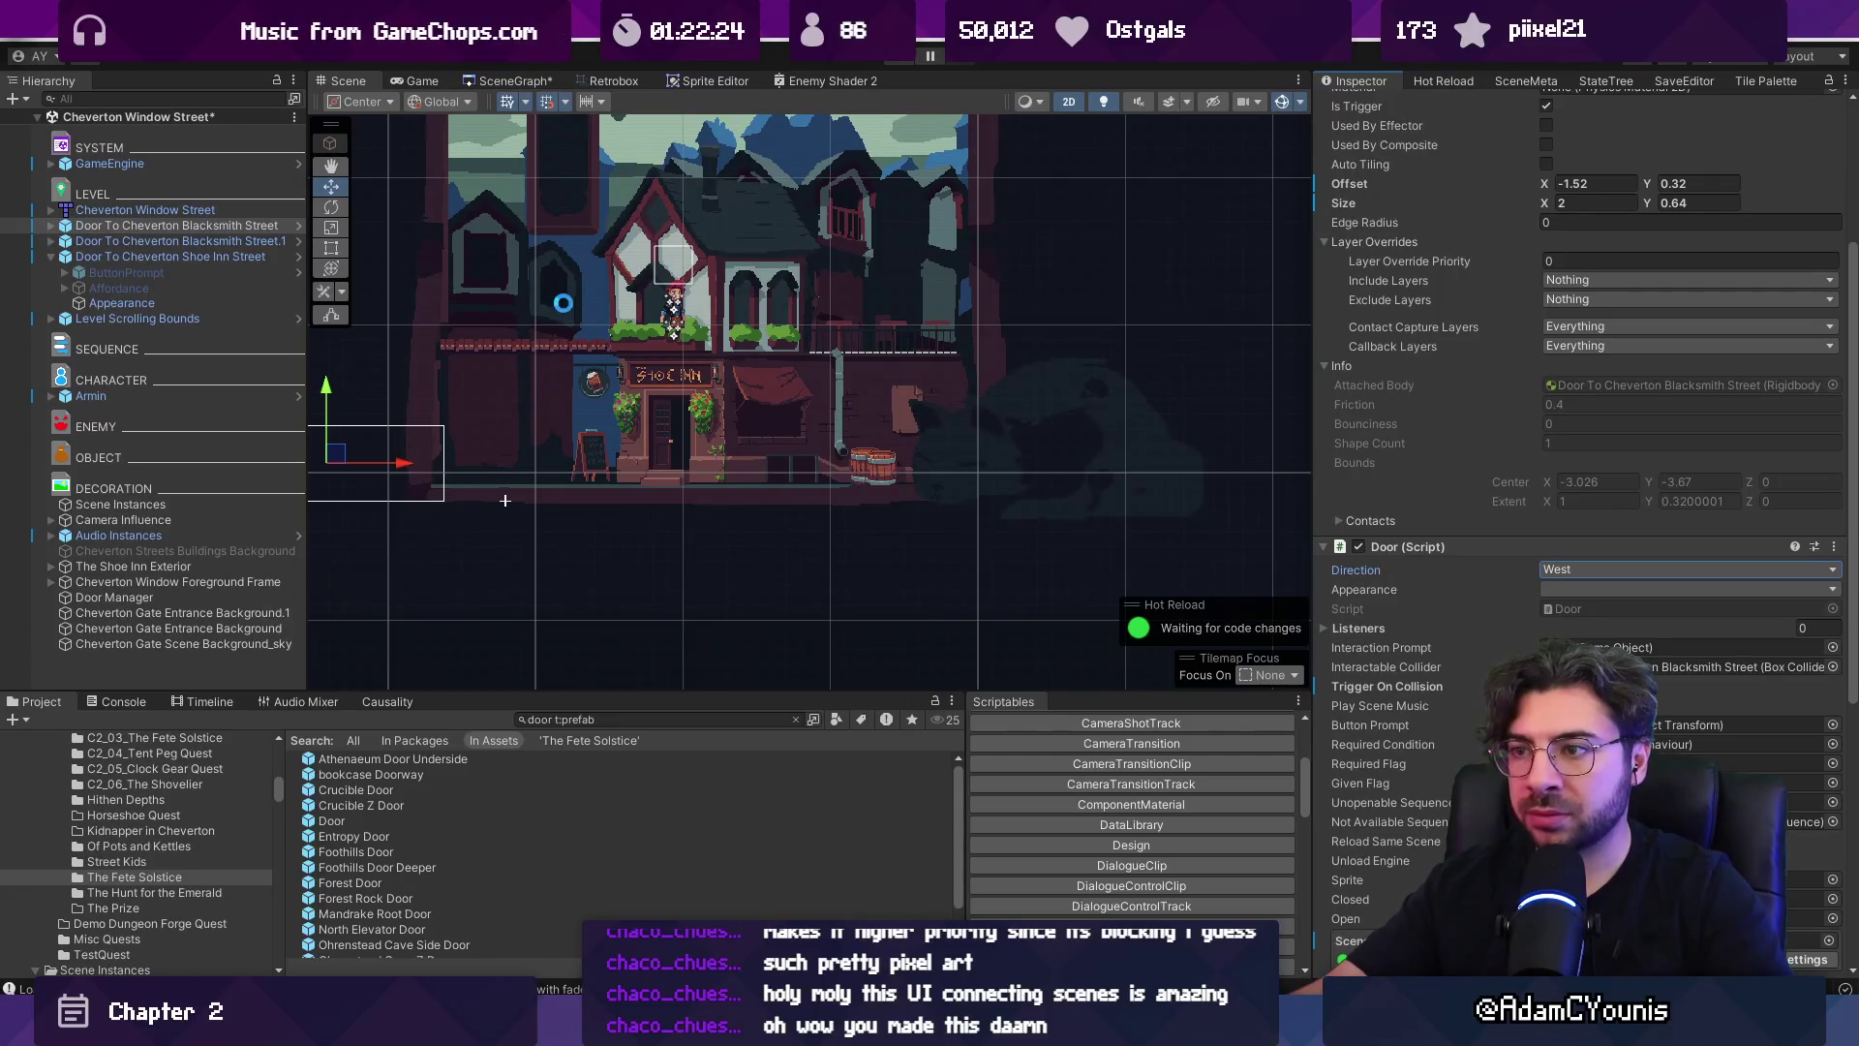
Inspect the Shoe Inn door and The Shoe Inn Exterior's doors, then start a test run.
{"action": "left_click", "coordinate": [138, 254]}
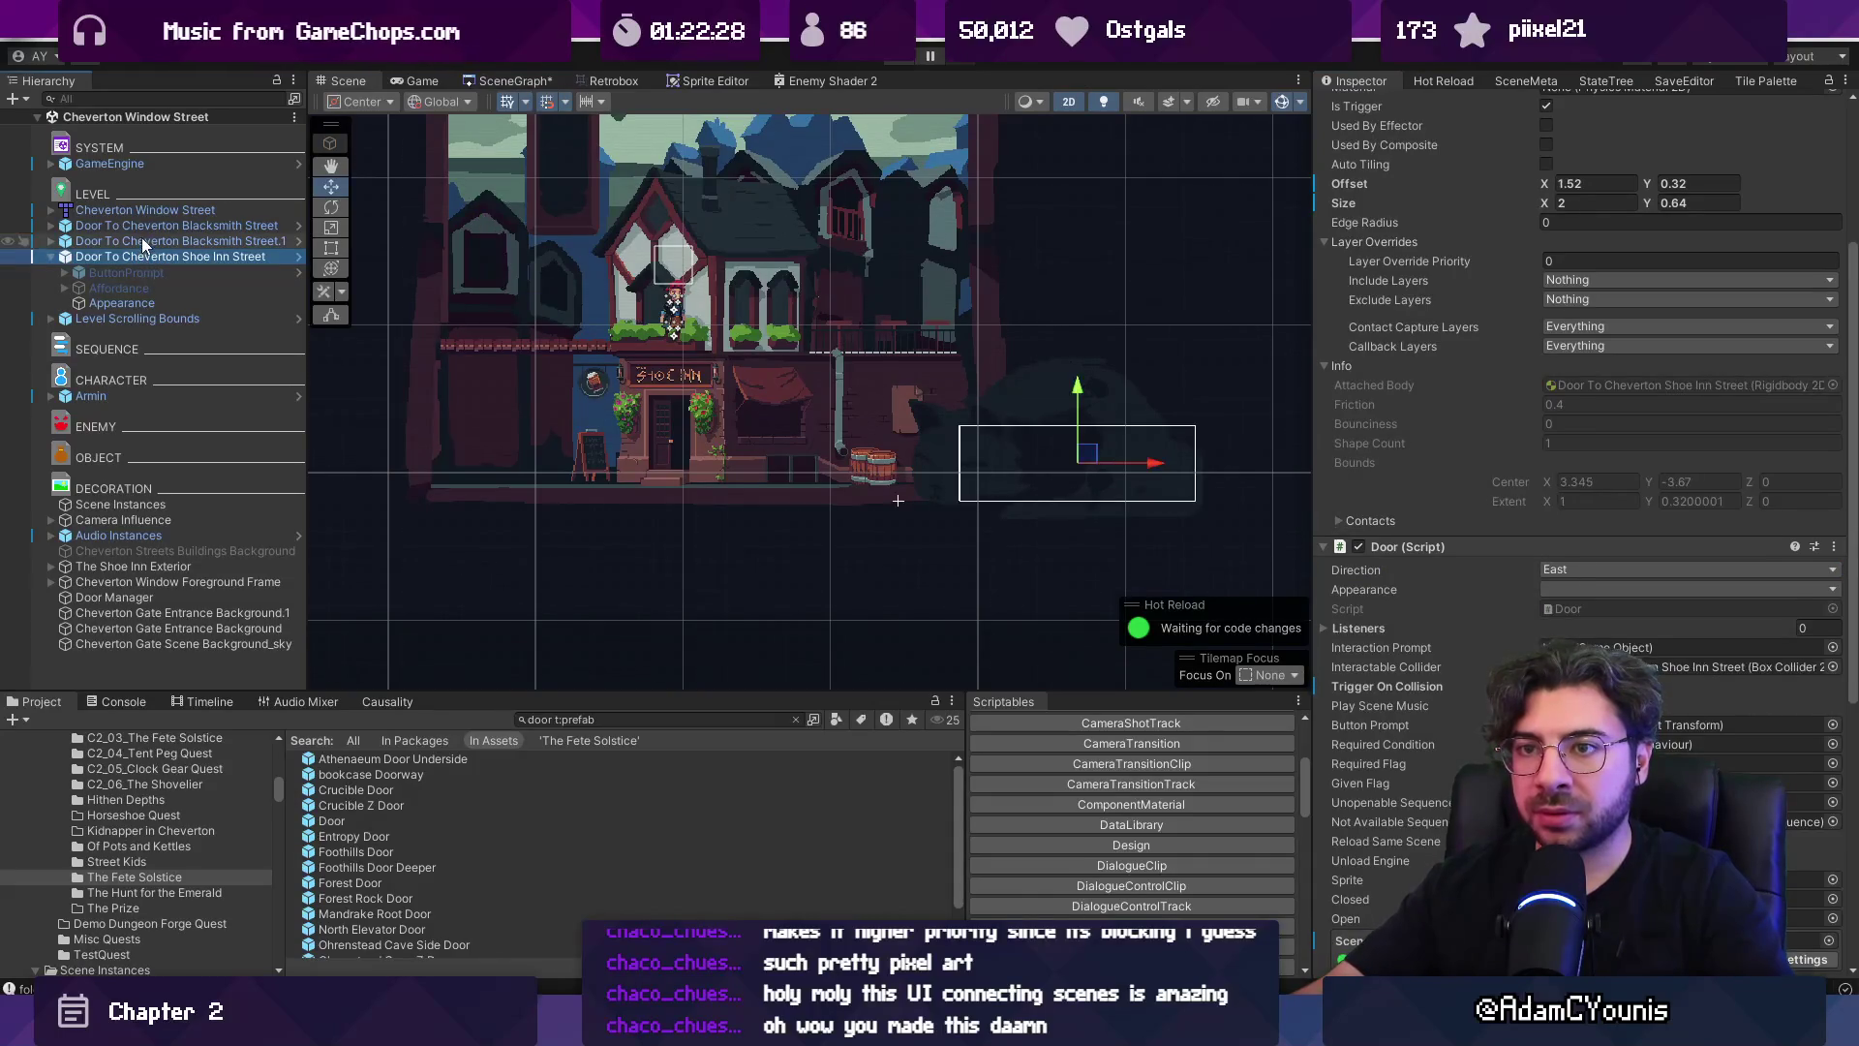
{"action": "left_click", "coordinate": [693, 367]}
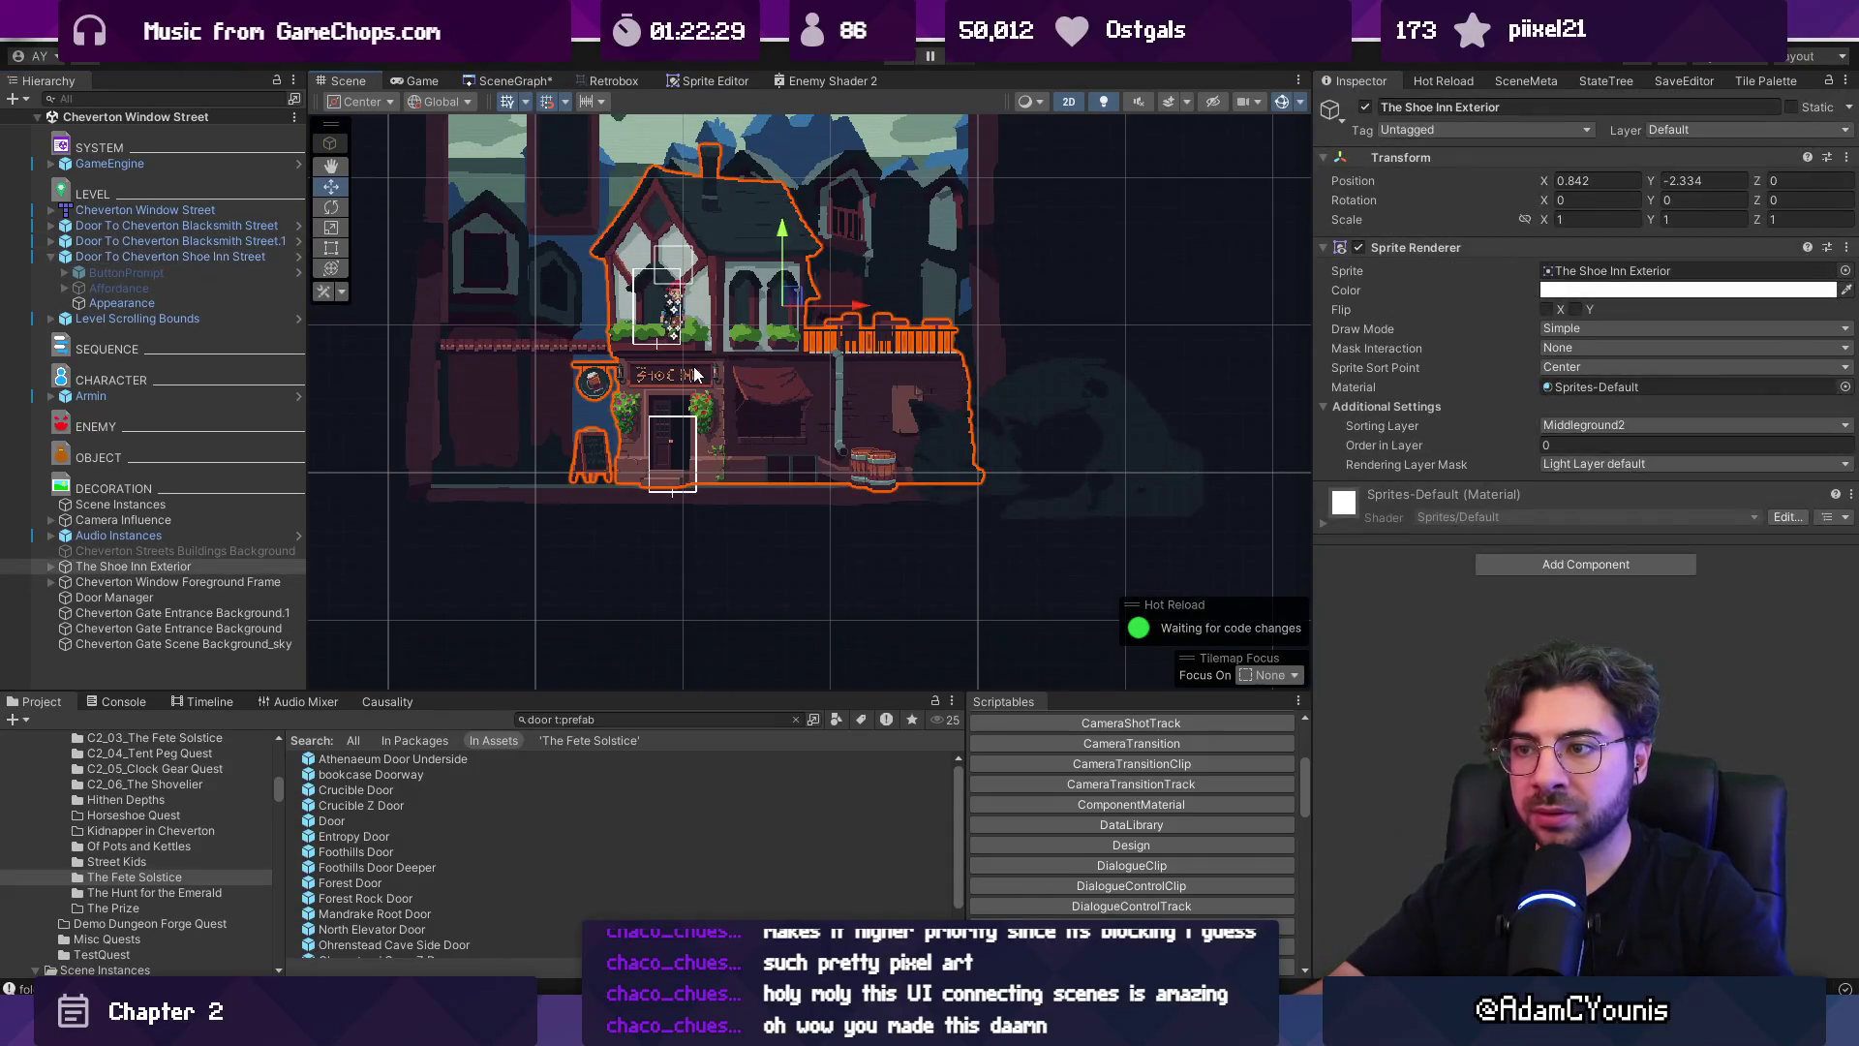
{"action": "left_click", "coordinate": [50, 565]}
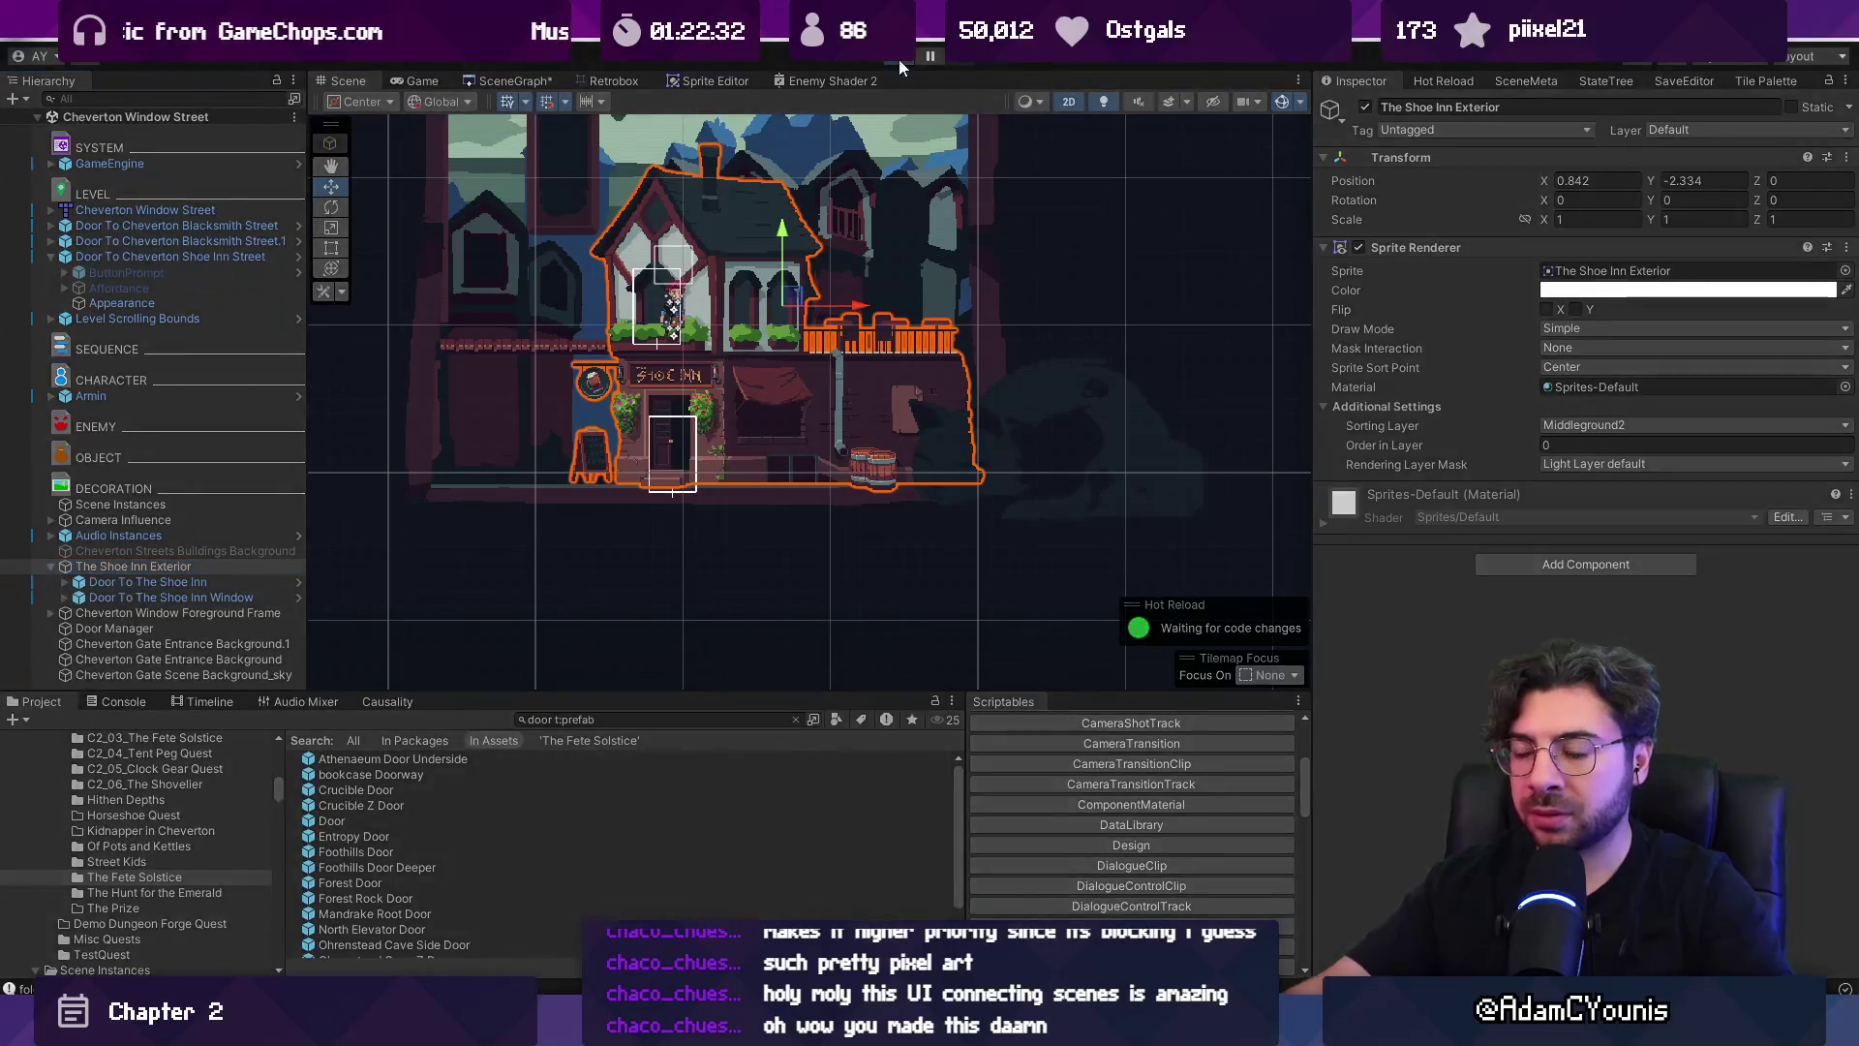
{"action": "left_click", "coordinate": [898, 60]}
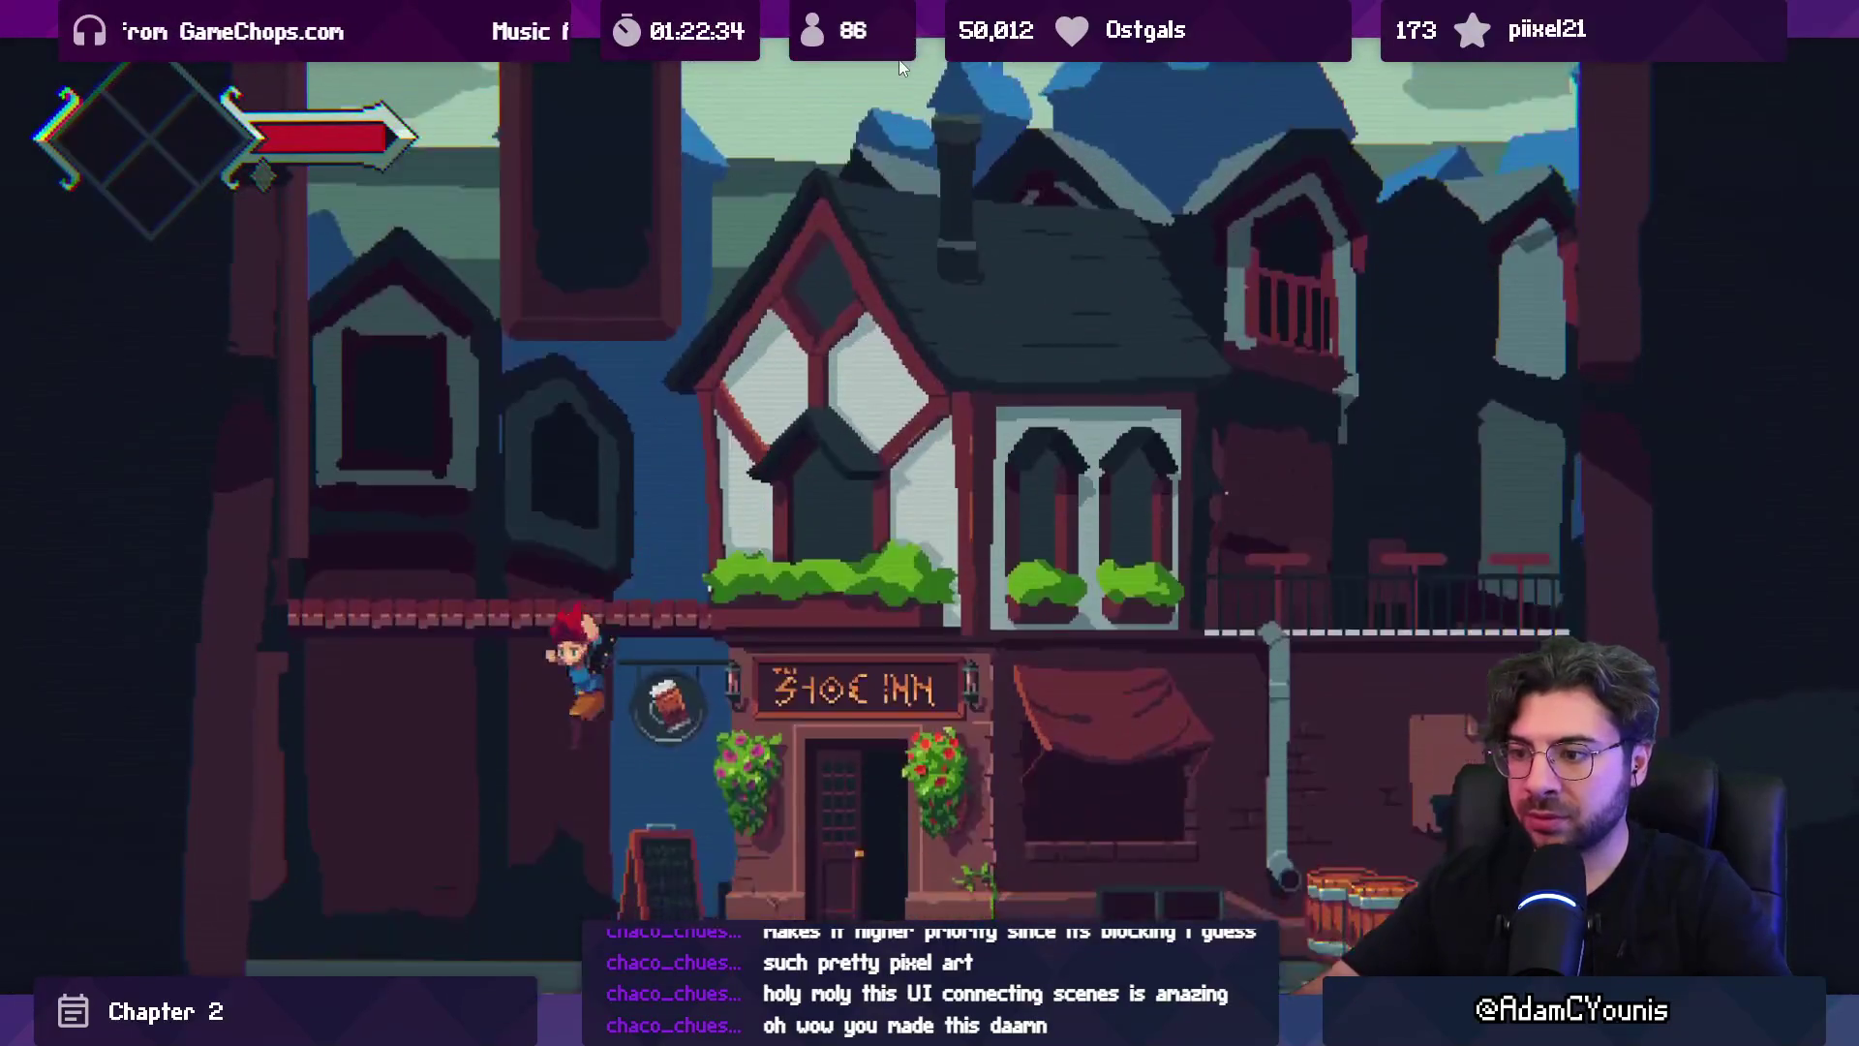
Run left from Window Street into Blacksmith Street, stop play, and open Blacksmith Street to inspect a door.
{"action": "key", "text": "Left"}
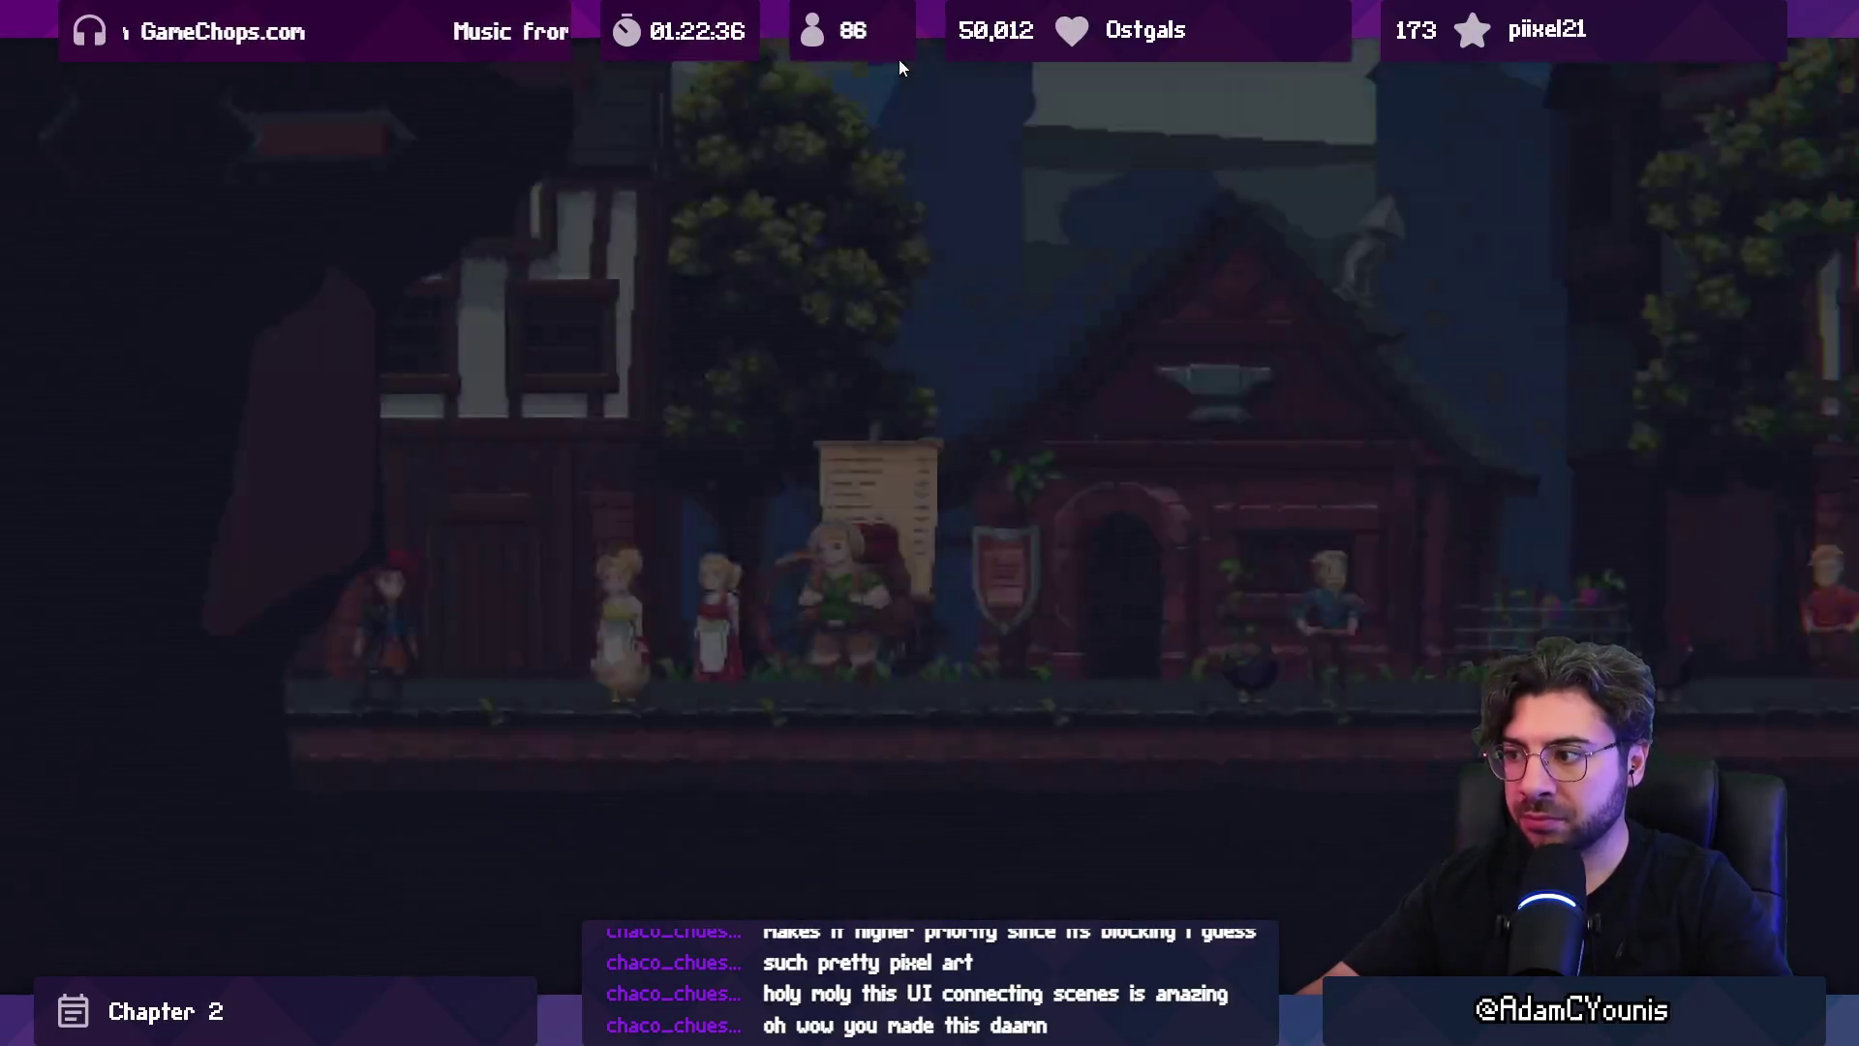
{"action": "key", "text": "shift+space"}
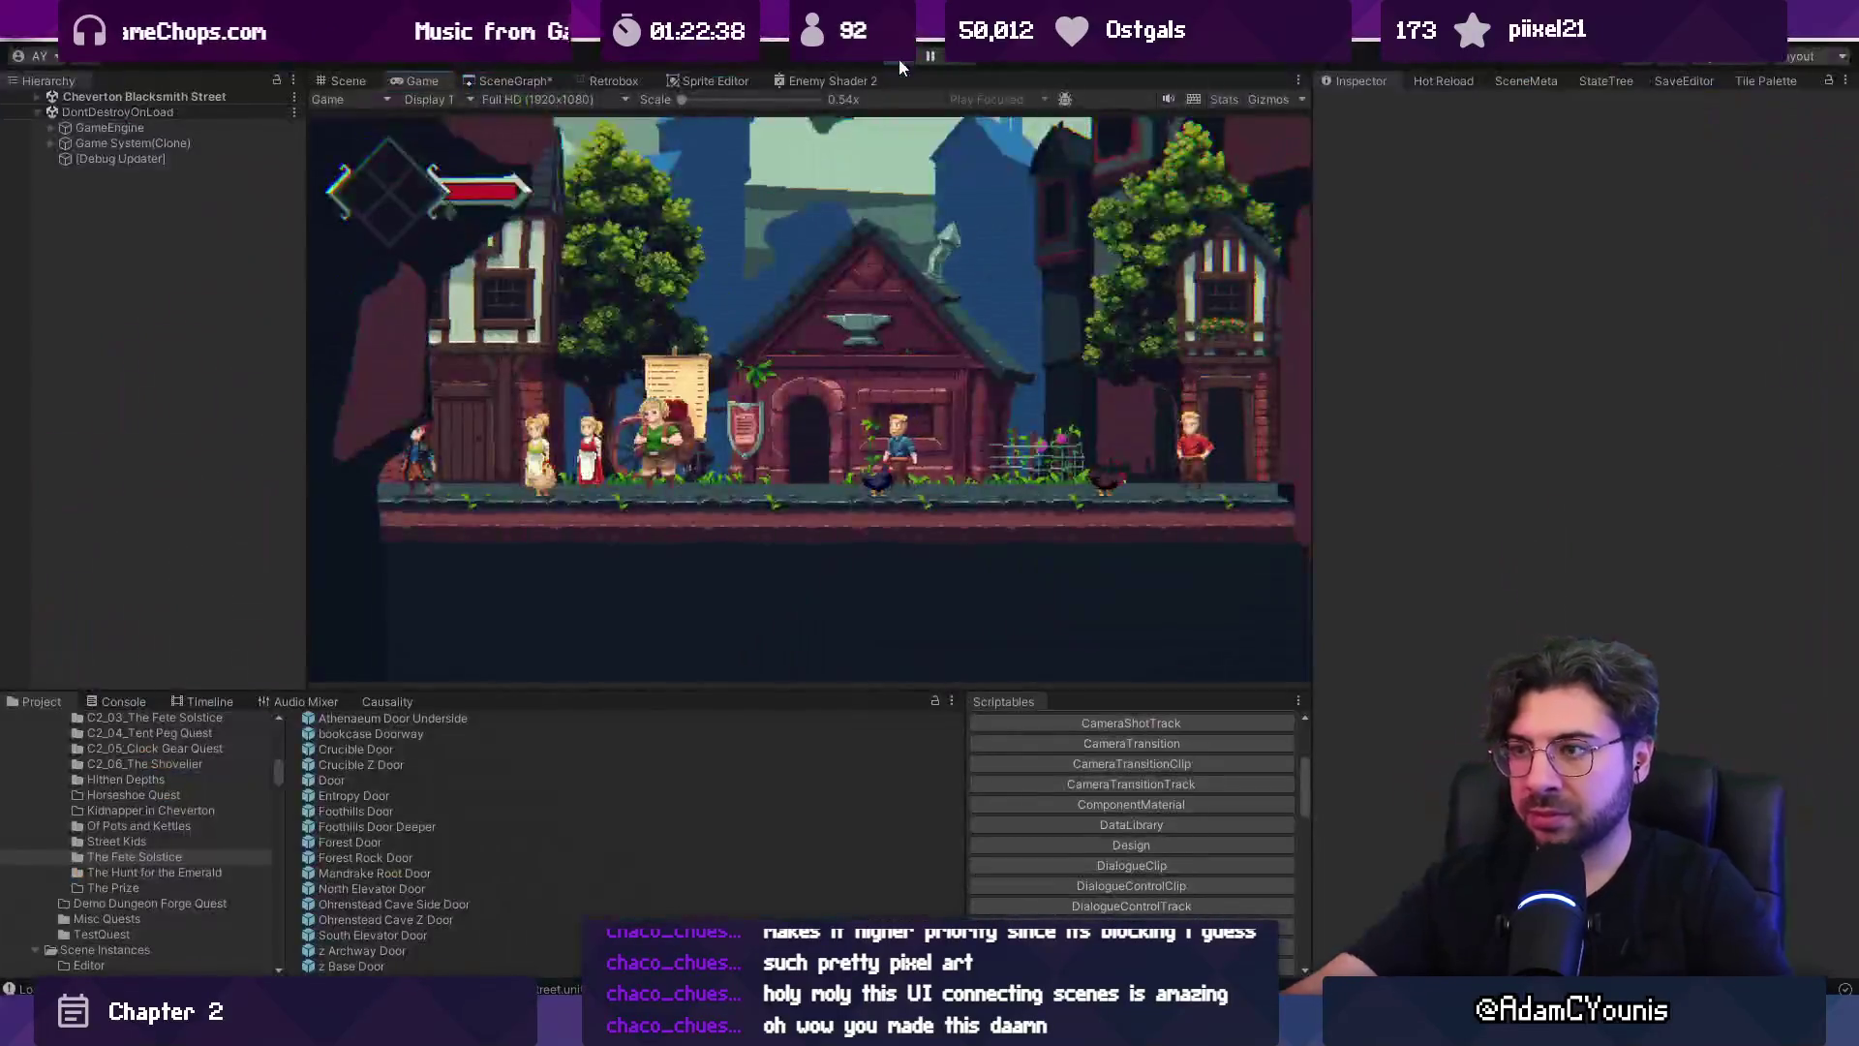
{"action": "left_click", "coordinate": [899, 60]}
{"action": "left_click", "coordinate": [513, 80]}
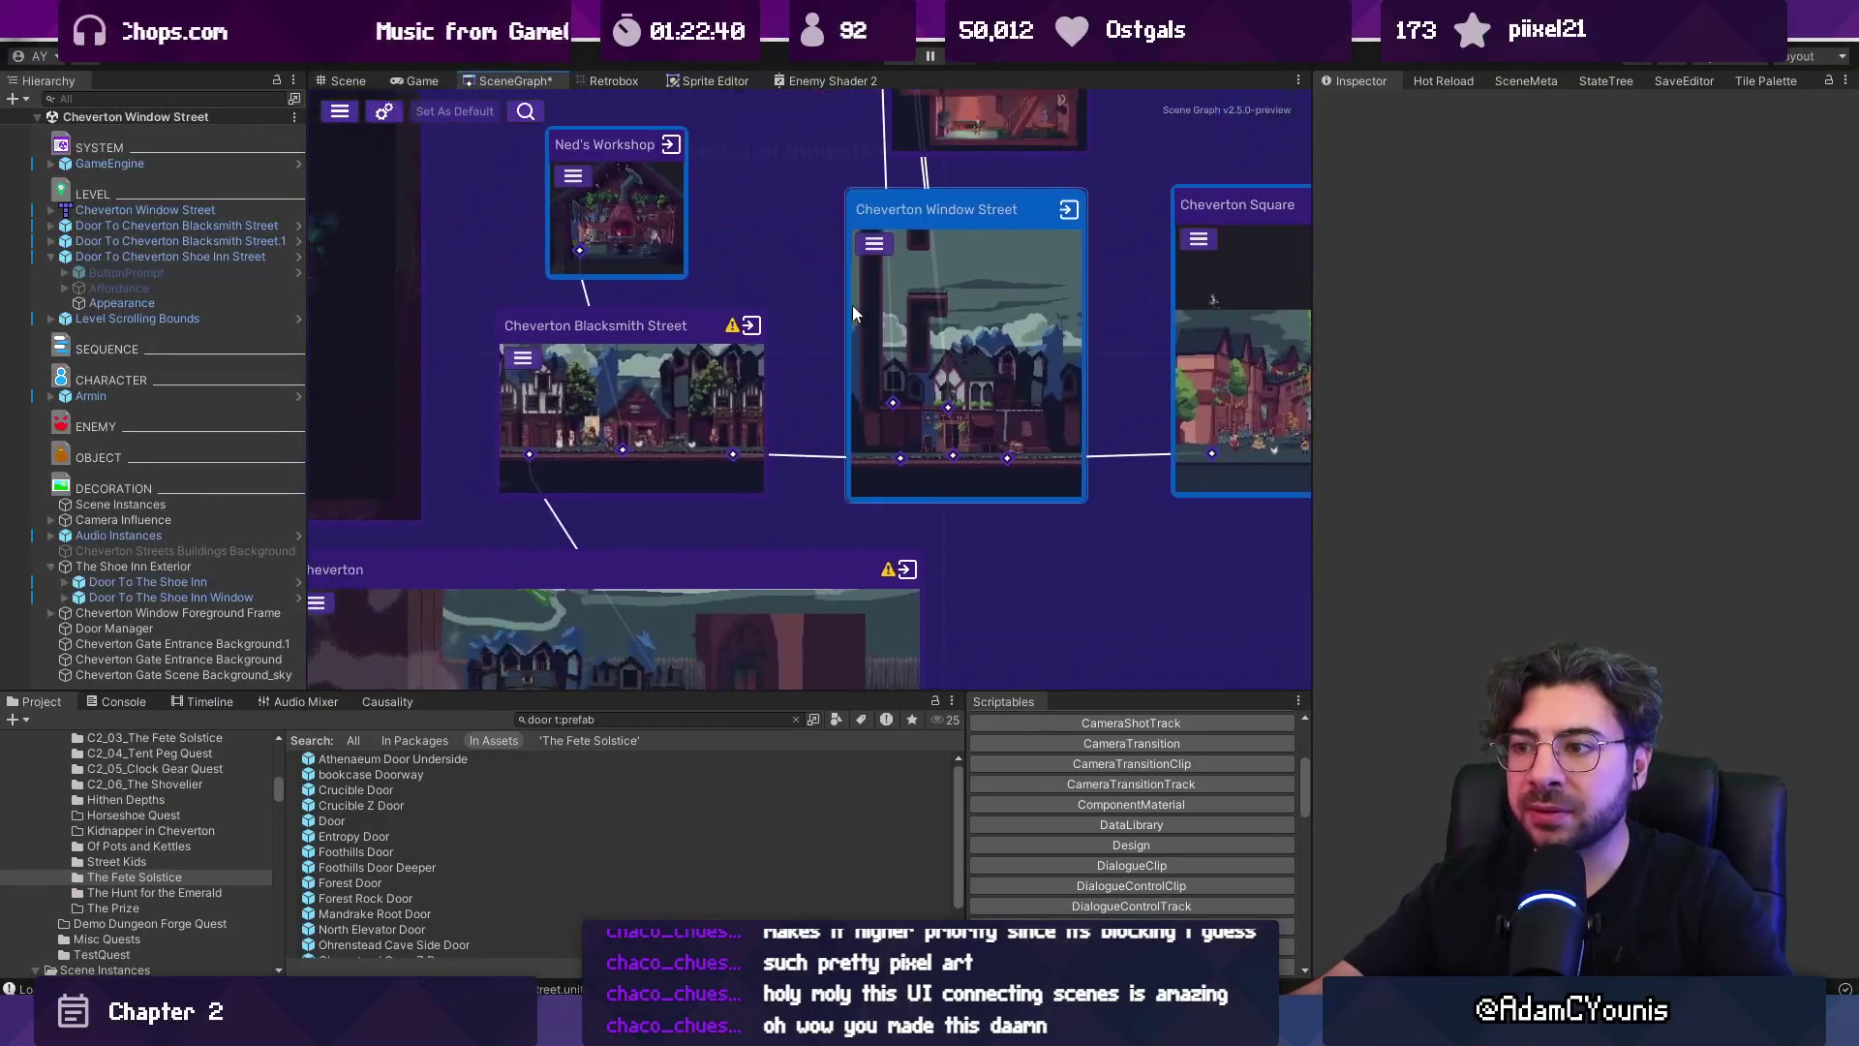
{"action": "scroll", "coordinate": [758, 435], "scroll_direction": "up", "scroll_amount": 1}
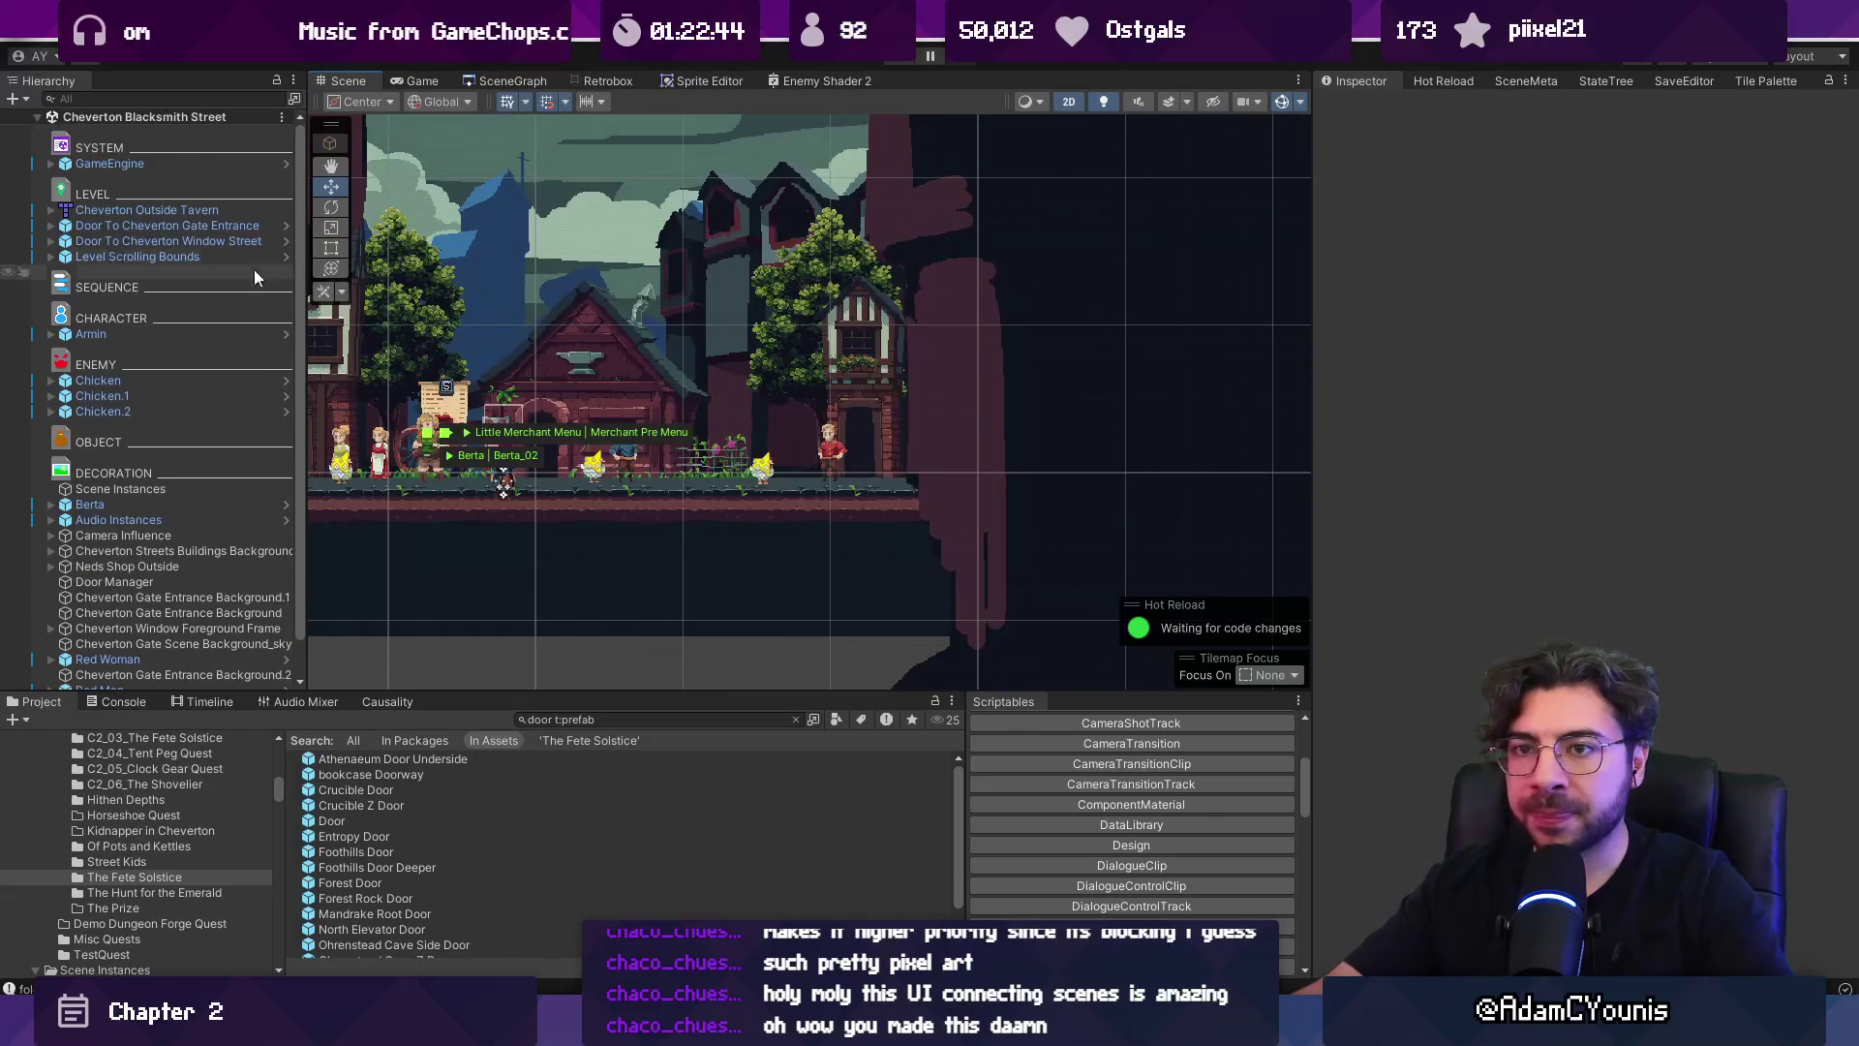
{"action": "left_click", "coordinate": [172, 240]}
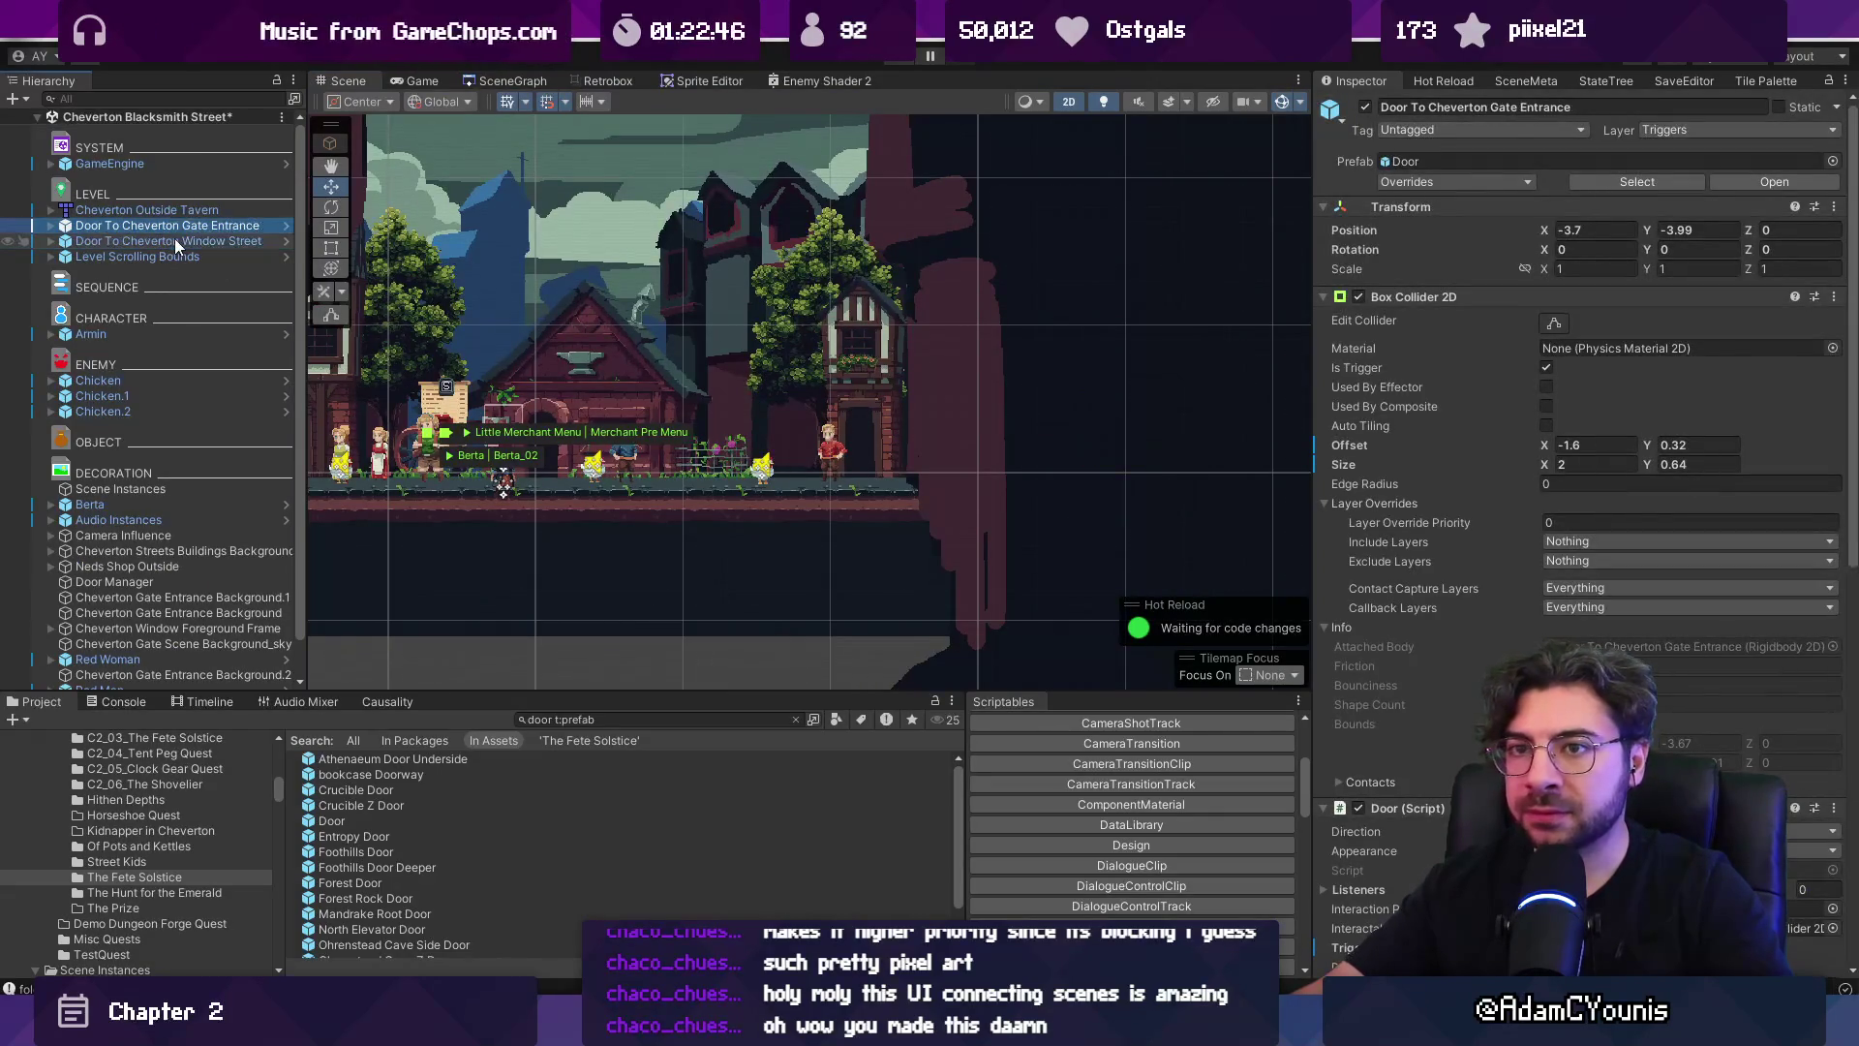
Compare the Gate Entrance and Window Street door triggers, save Blacksmith Street, and start a test run.
{"action": "scroll", "coordinate": [852, 360], "scroll_direction": "down", "scroll_amount": 3}
{"action": "scroll", "coordinate": [756, 167], "scroll_direction": "up", "scroll_amount": 2}
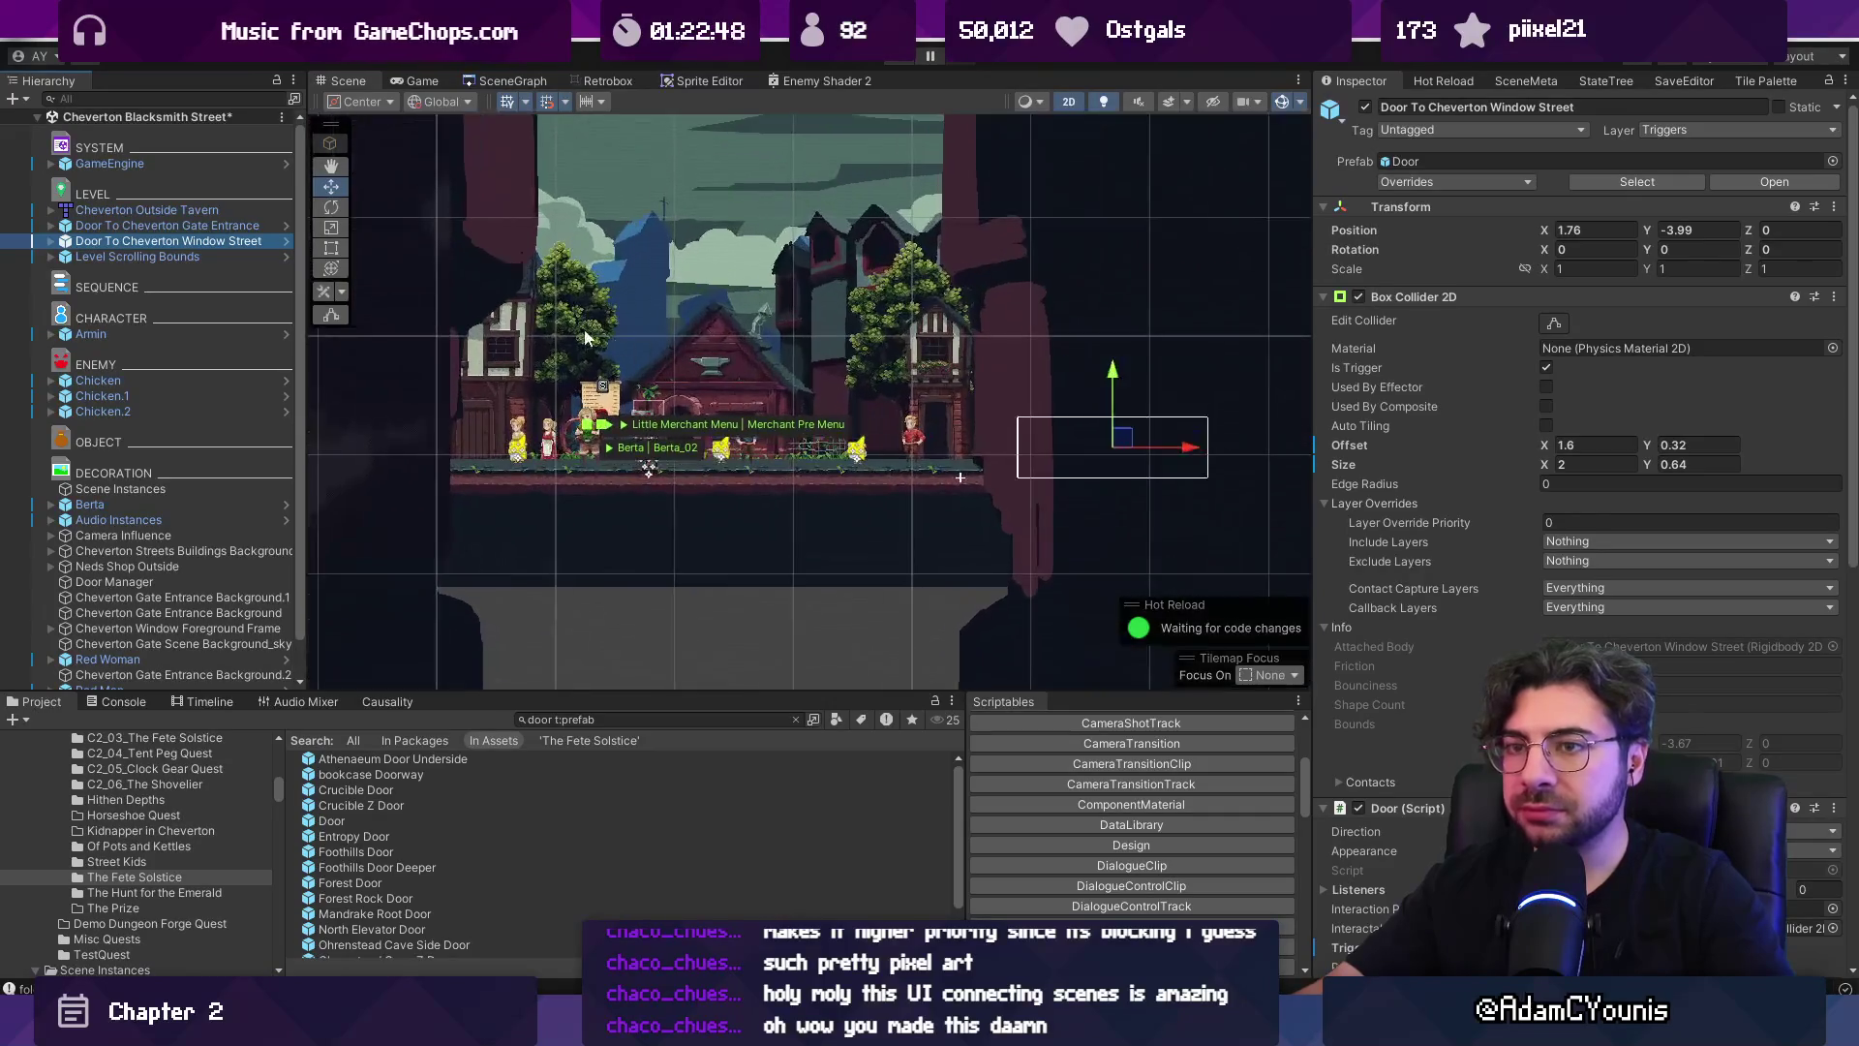
{"action": "left_click", "coordinate": [211, 253]}
{"action": "left_click", "coordinate": [208, 240]}
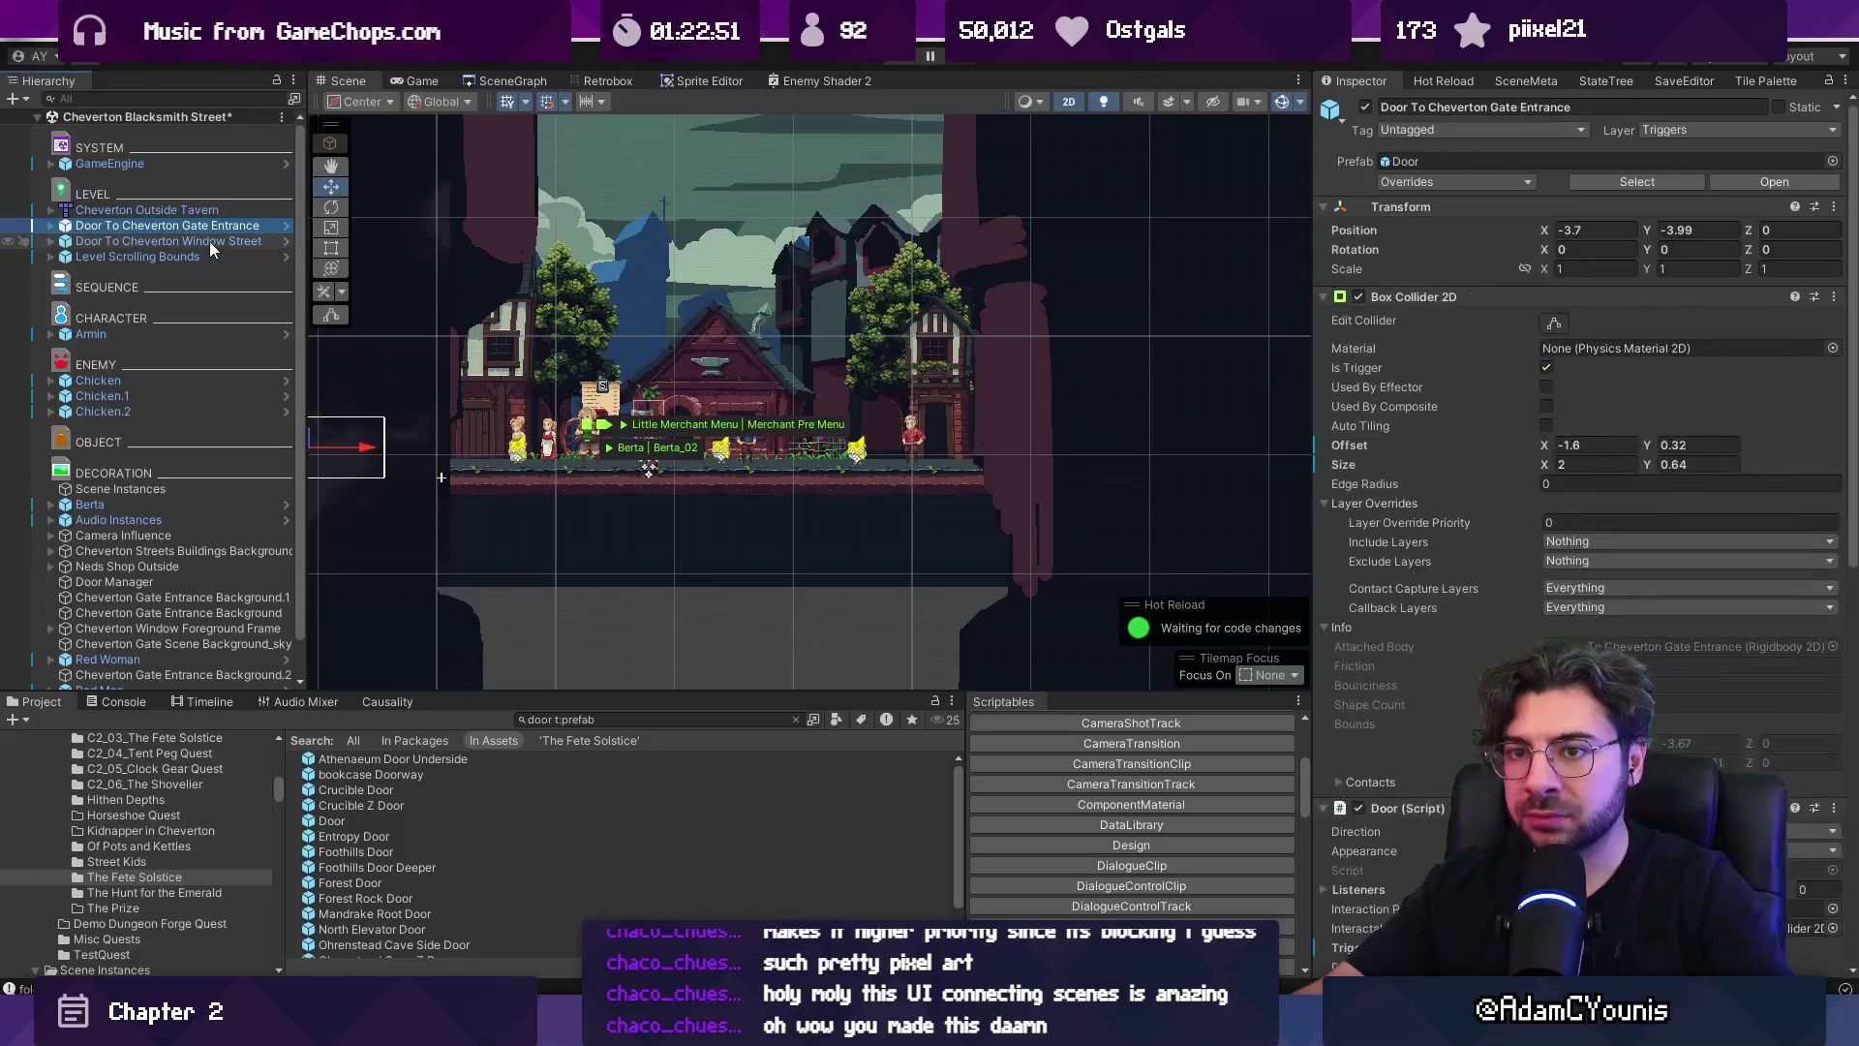
{"action": "key", "text": "ctrl+s"}
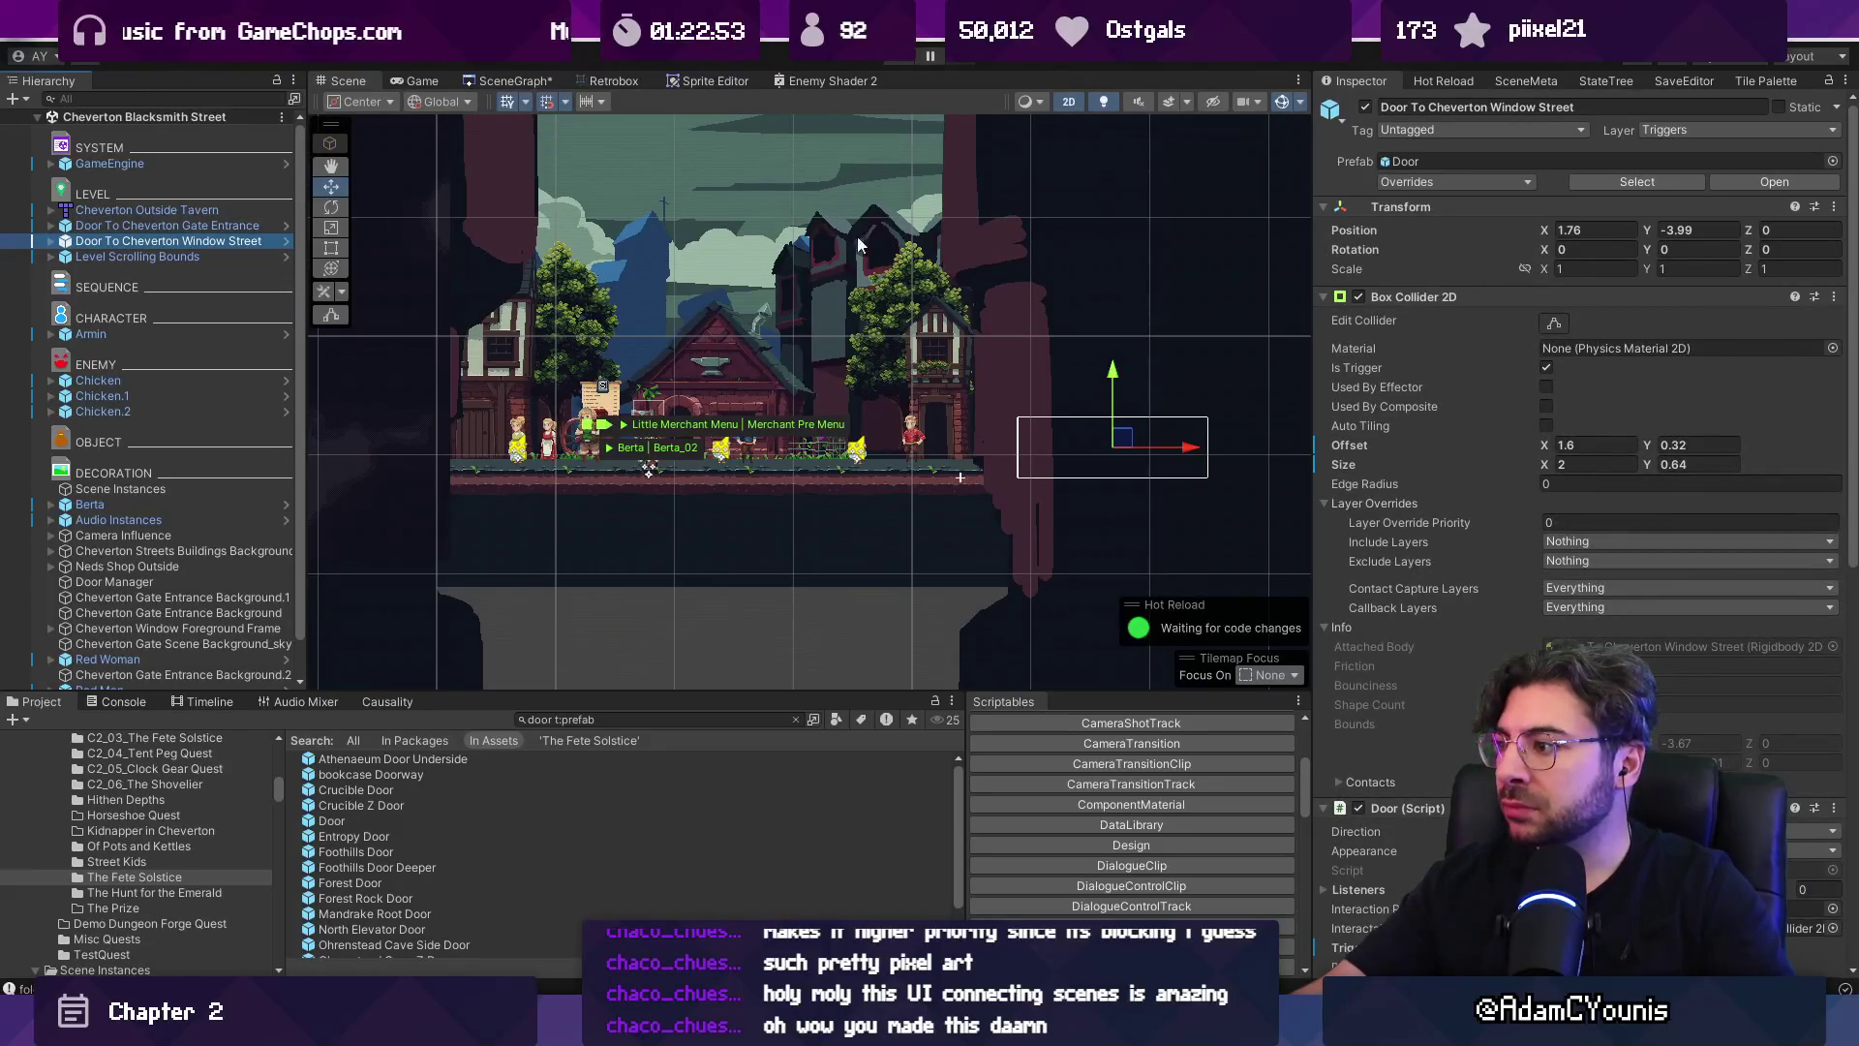
{"action": "scroll", "coordinate": [1415, 588], "scroll_direction": "down", "scroll_amount": 2}
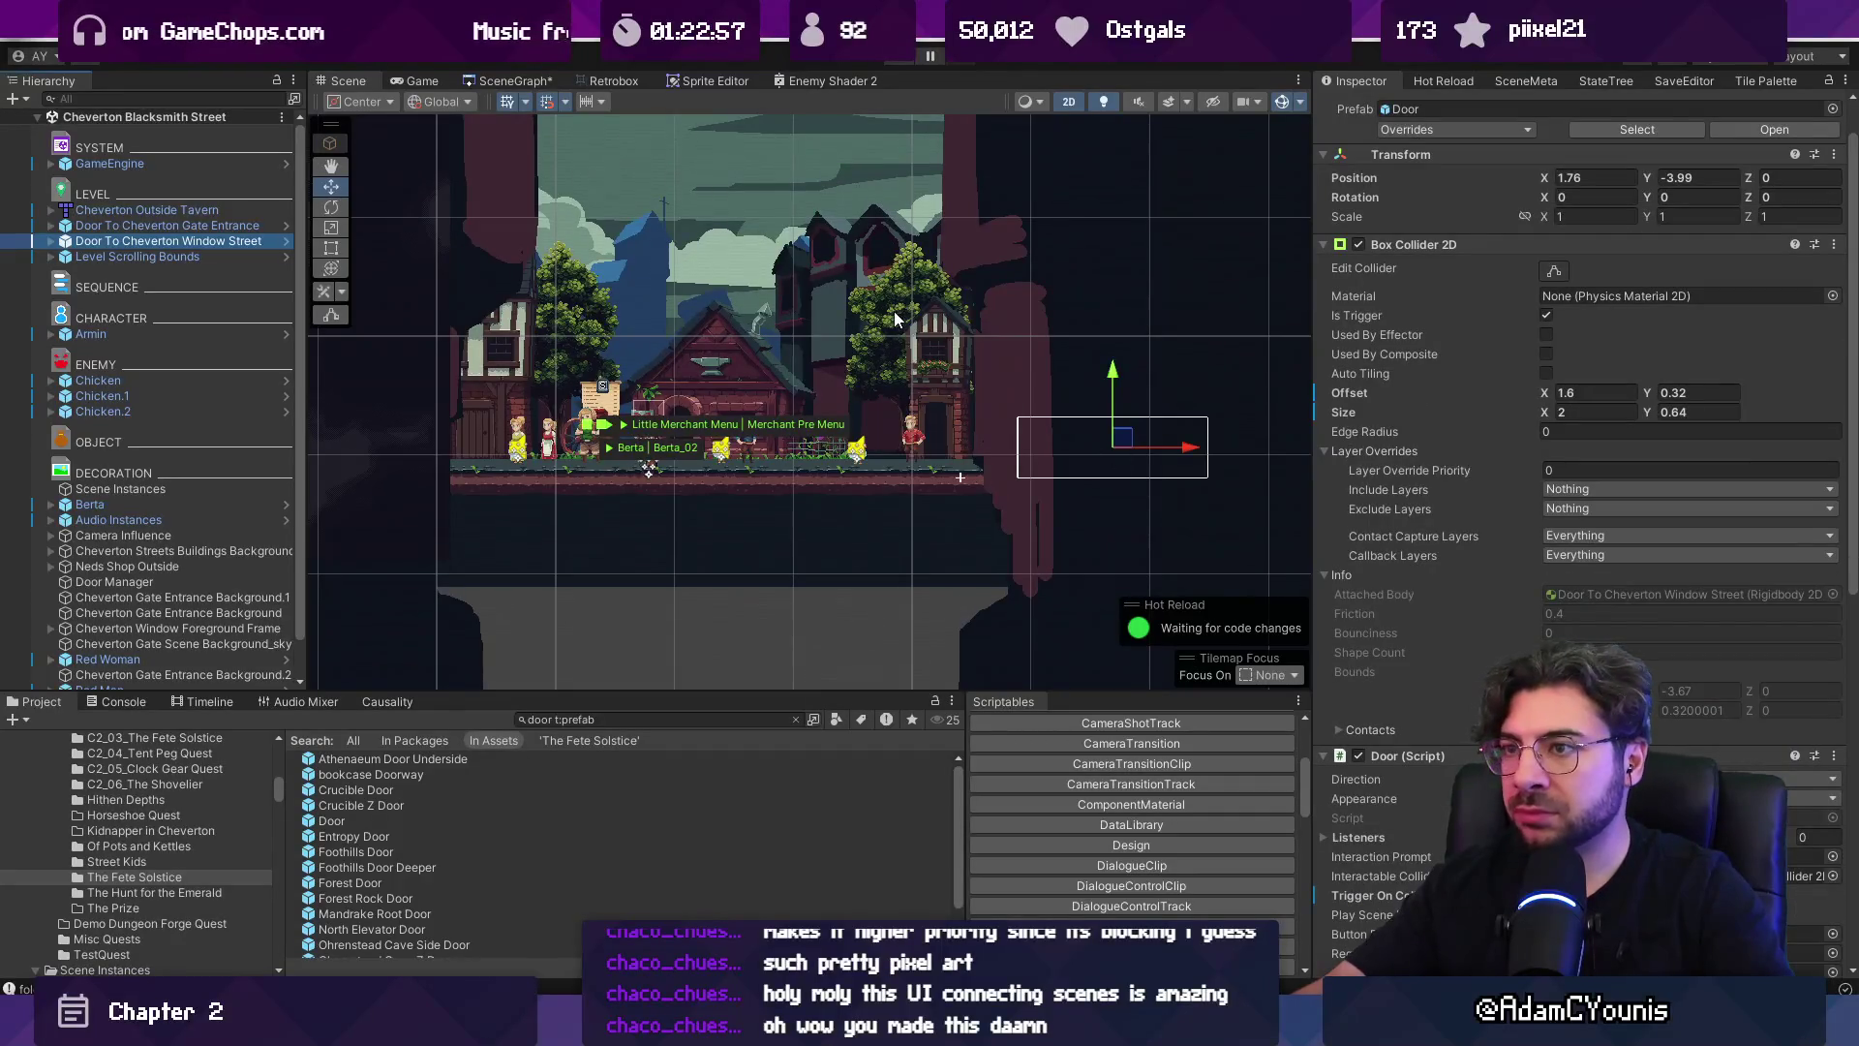
{"action": "left_click", "coordinate": [550, 86]}
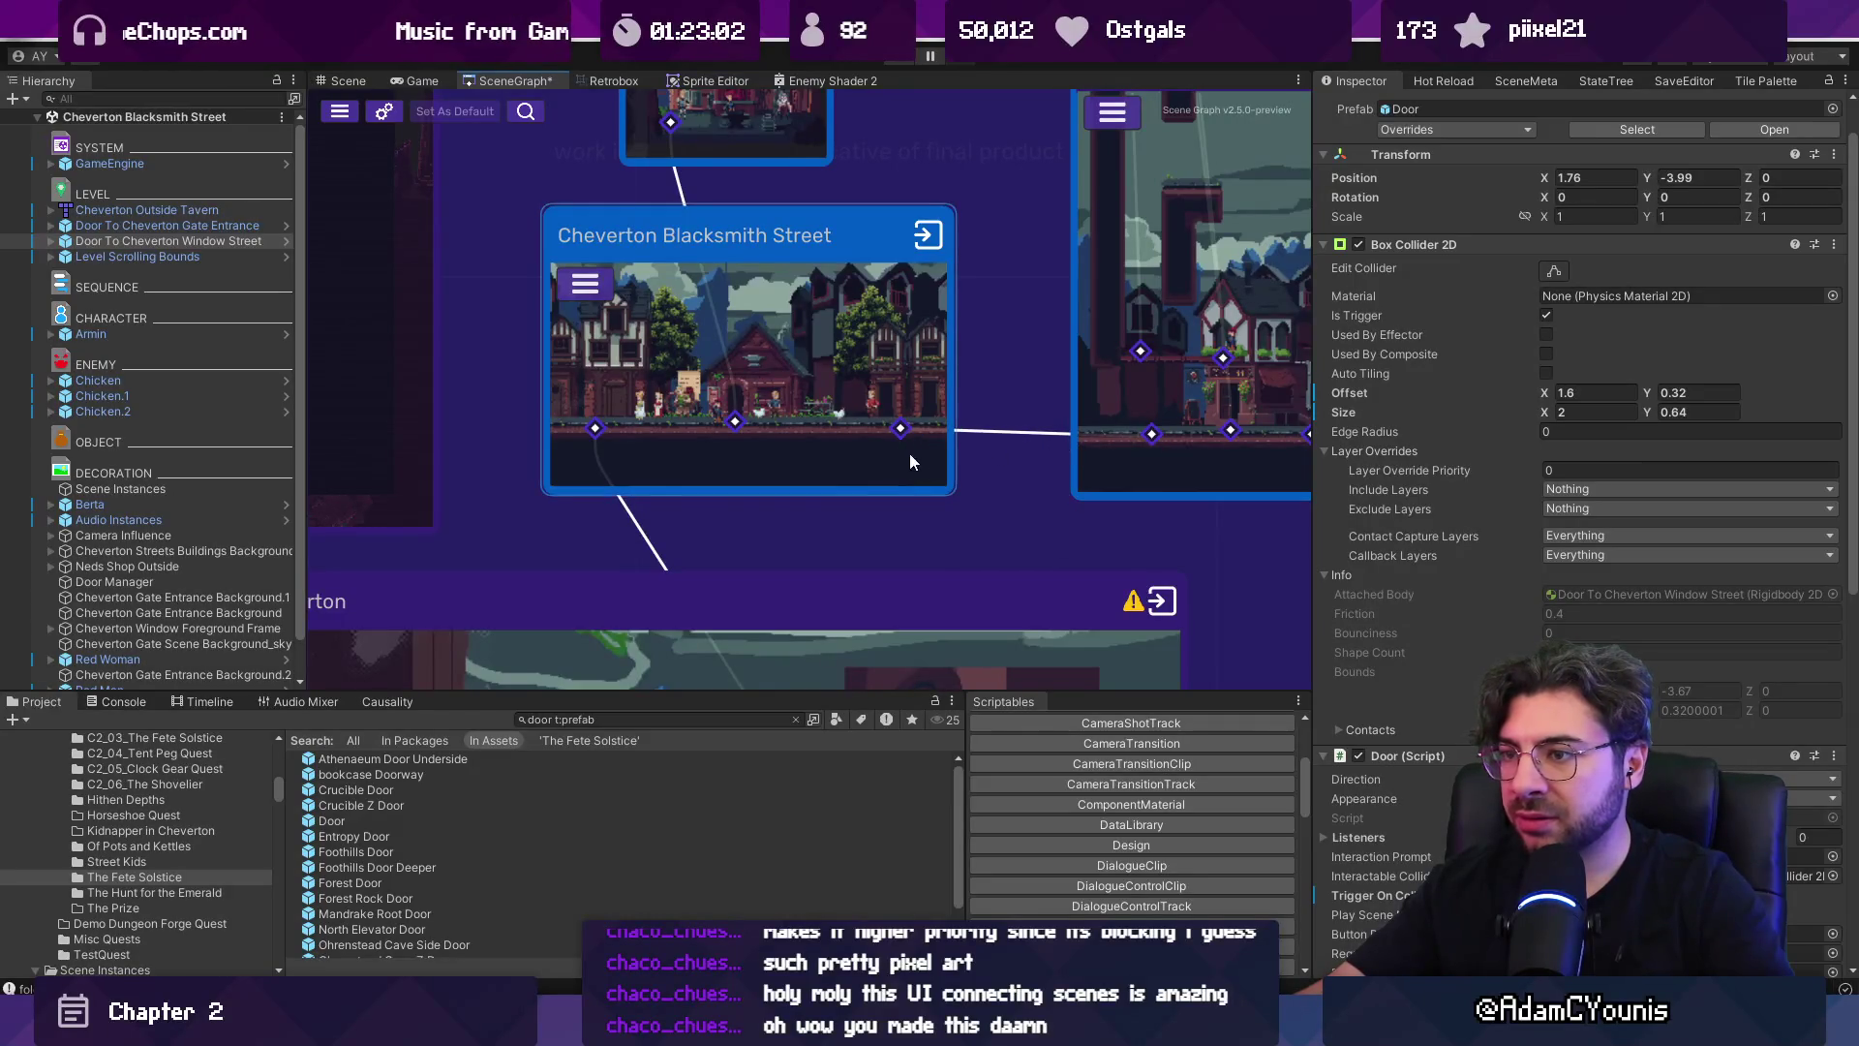
{"action": "scroll", "coordinate": [708, 378], "scroll_direction": "down", "scroll_amount": 5}
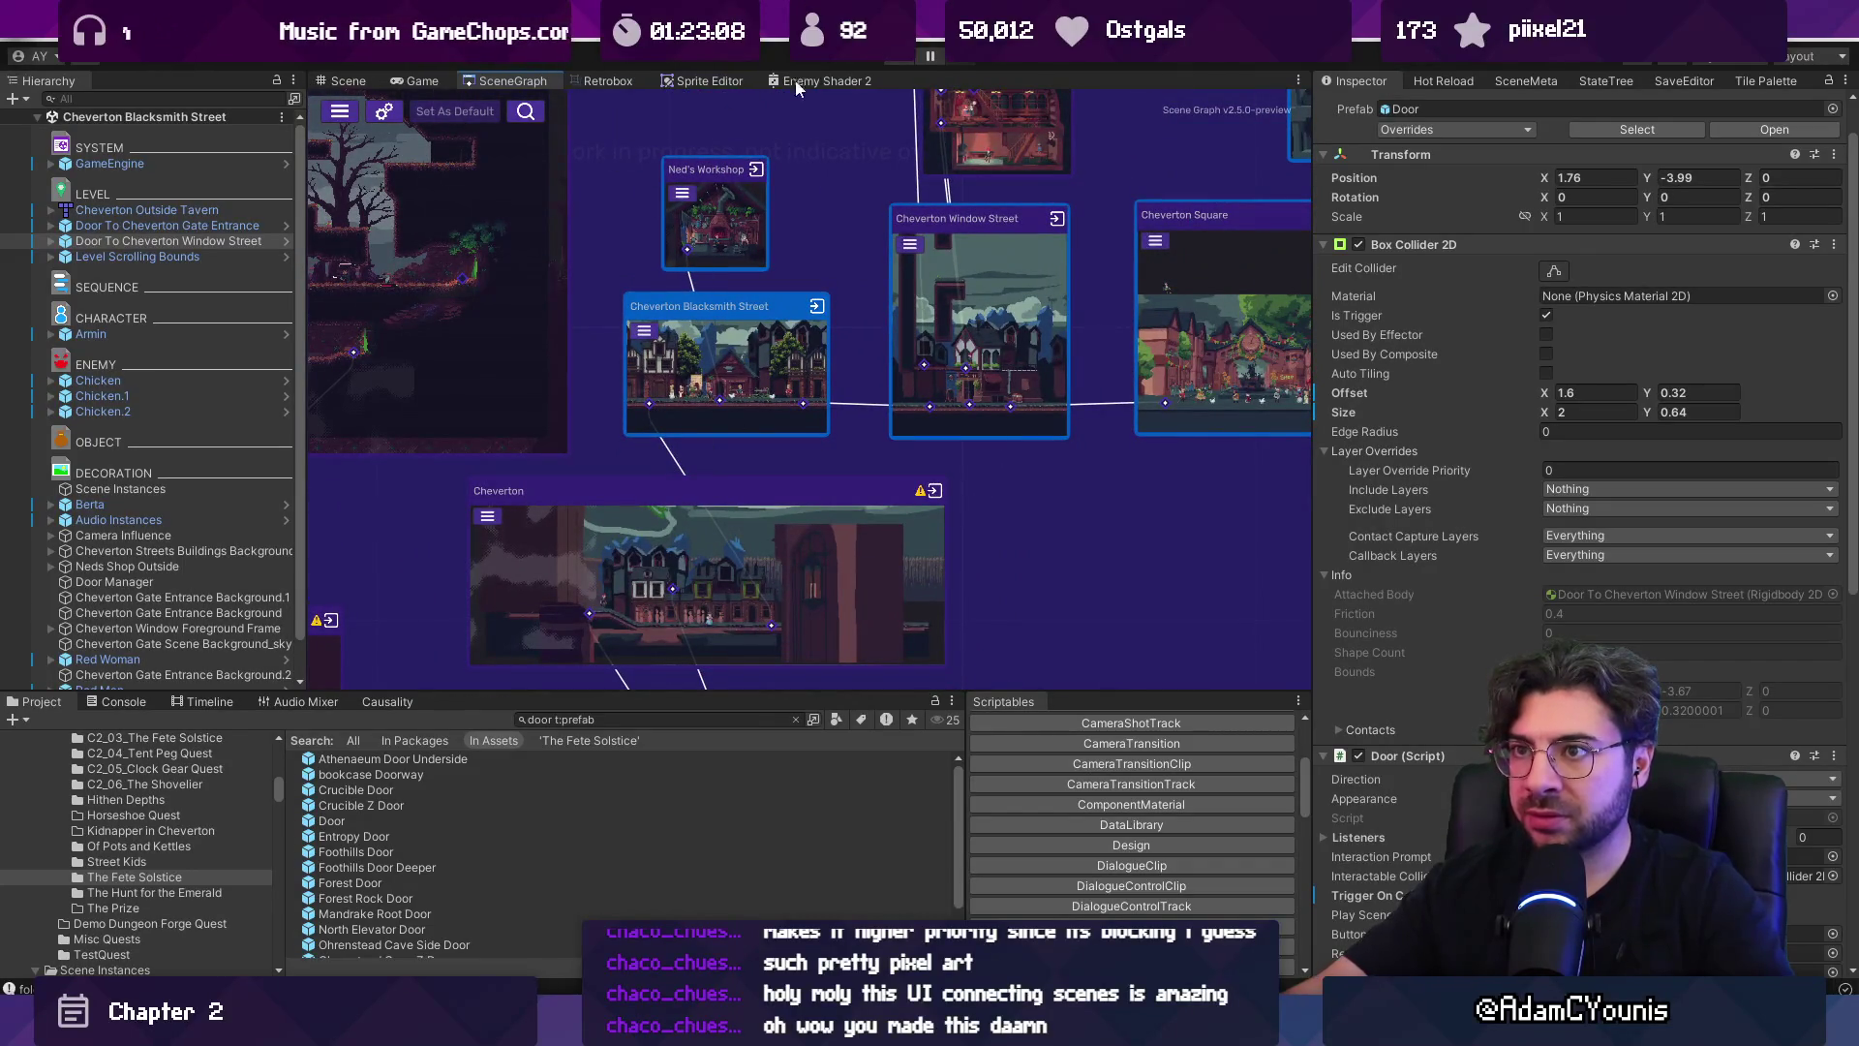
{"action": "left_click", "coordinate": [895, 60]}
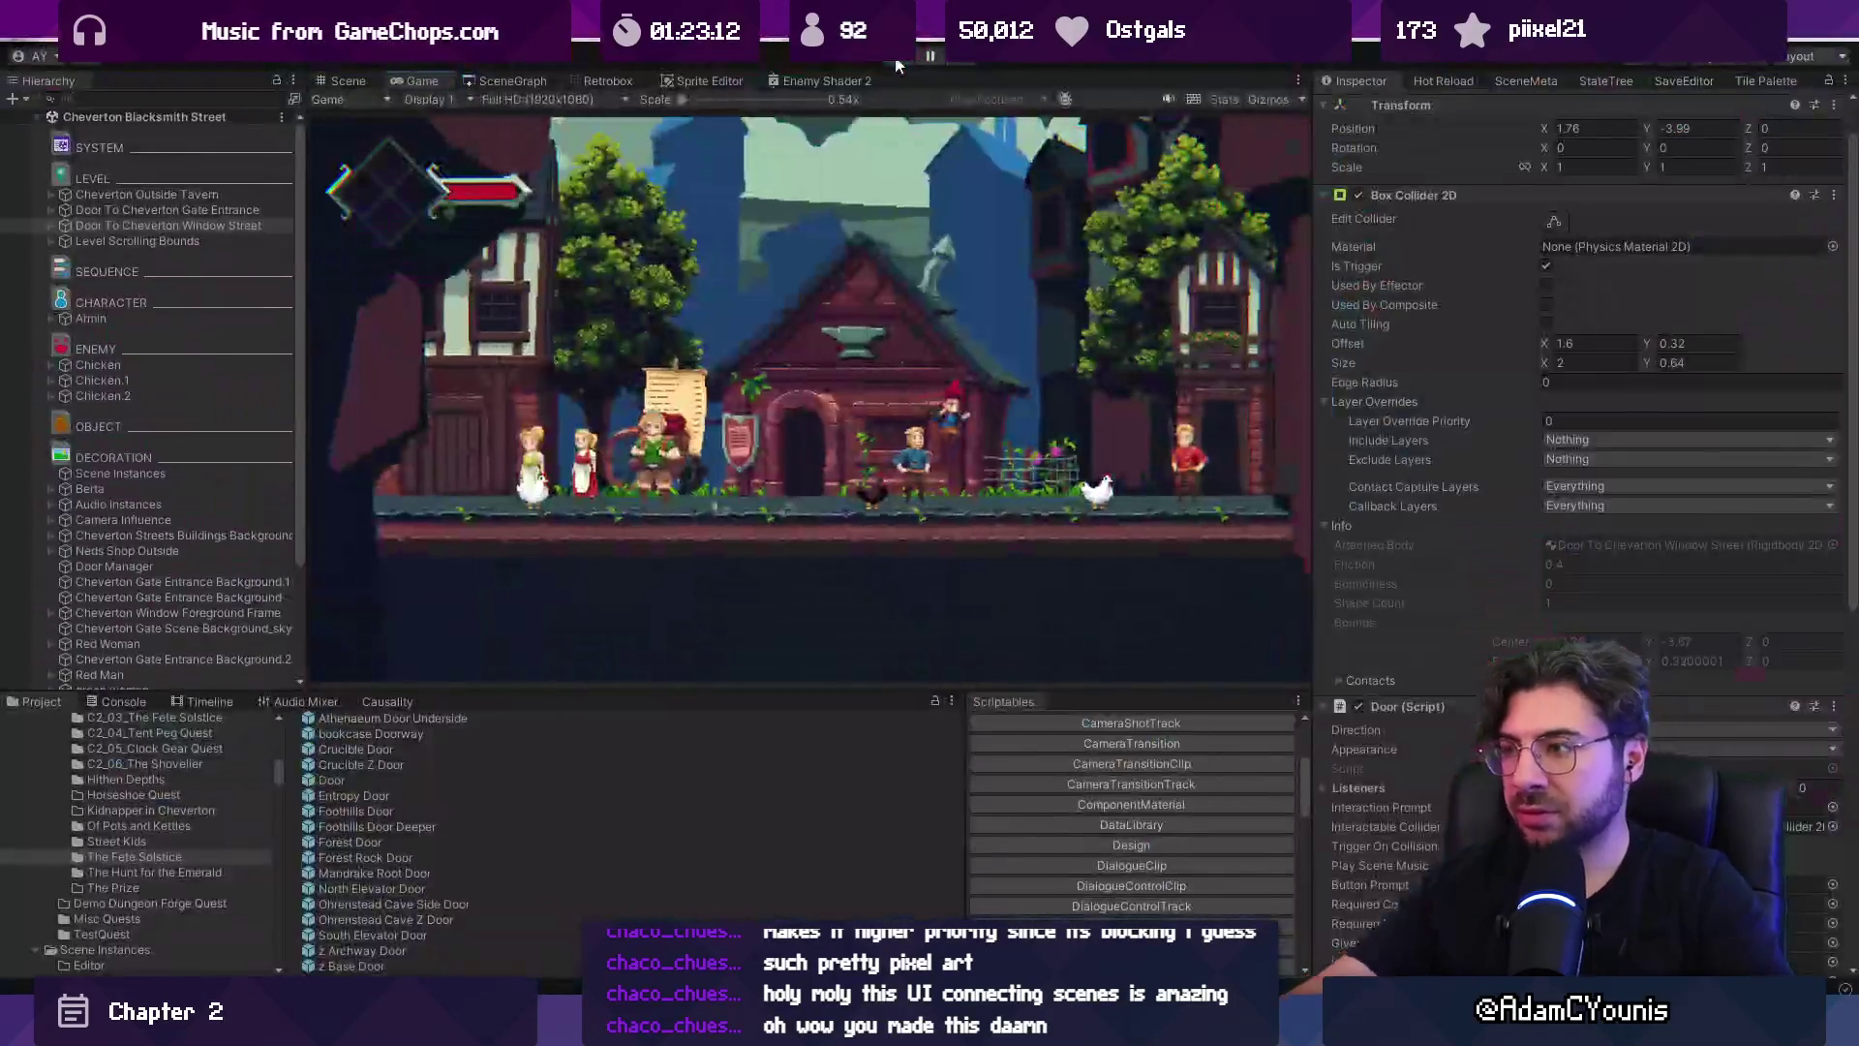
Walk right into Window Street, stop play, connect a Window Street door port in the scene graph, and save.
{"action": "left_click", "coordinate": [1322, 104]}
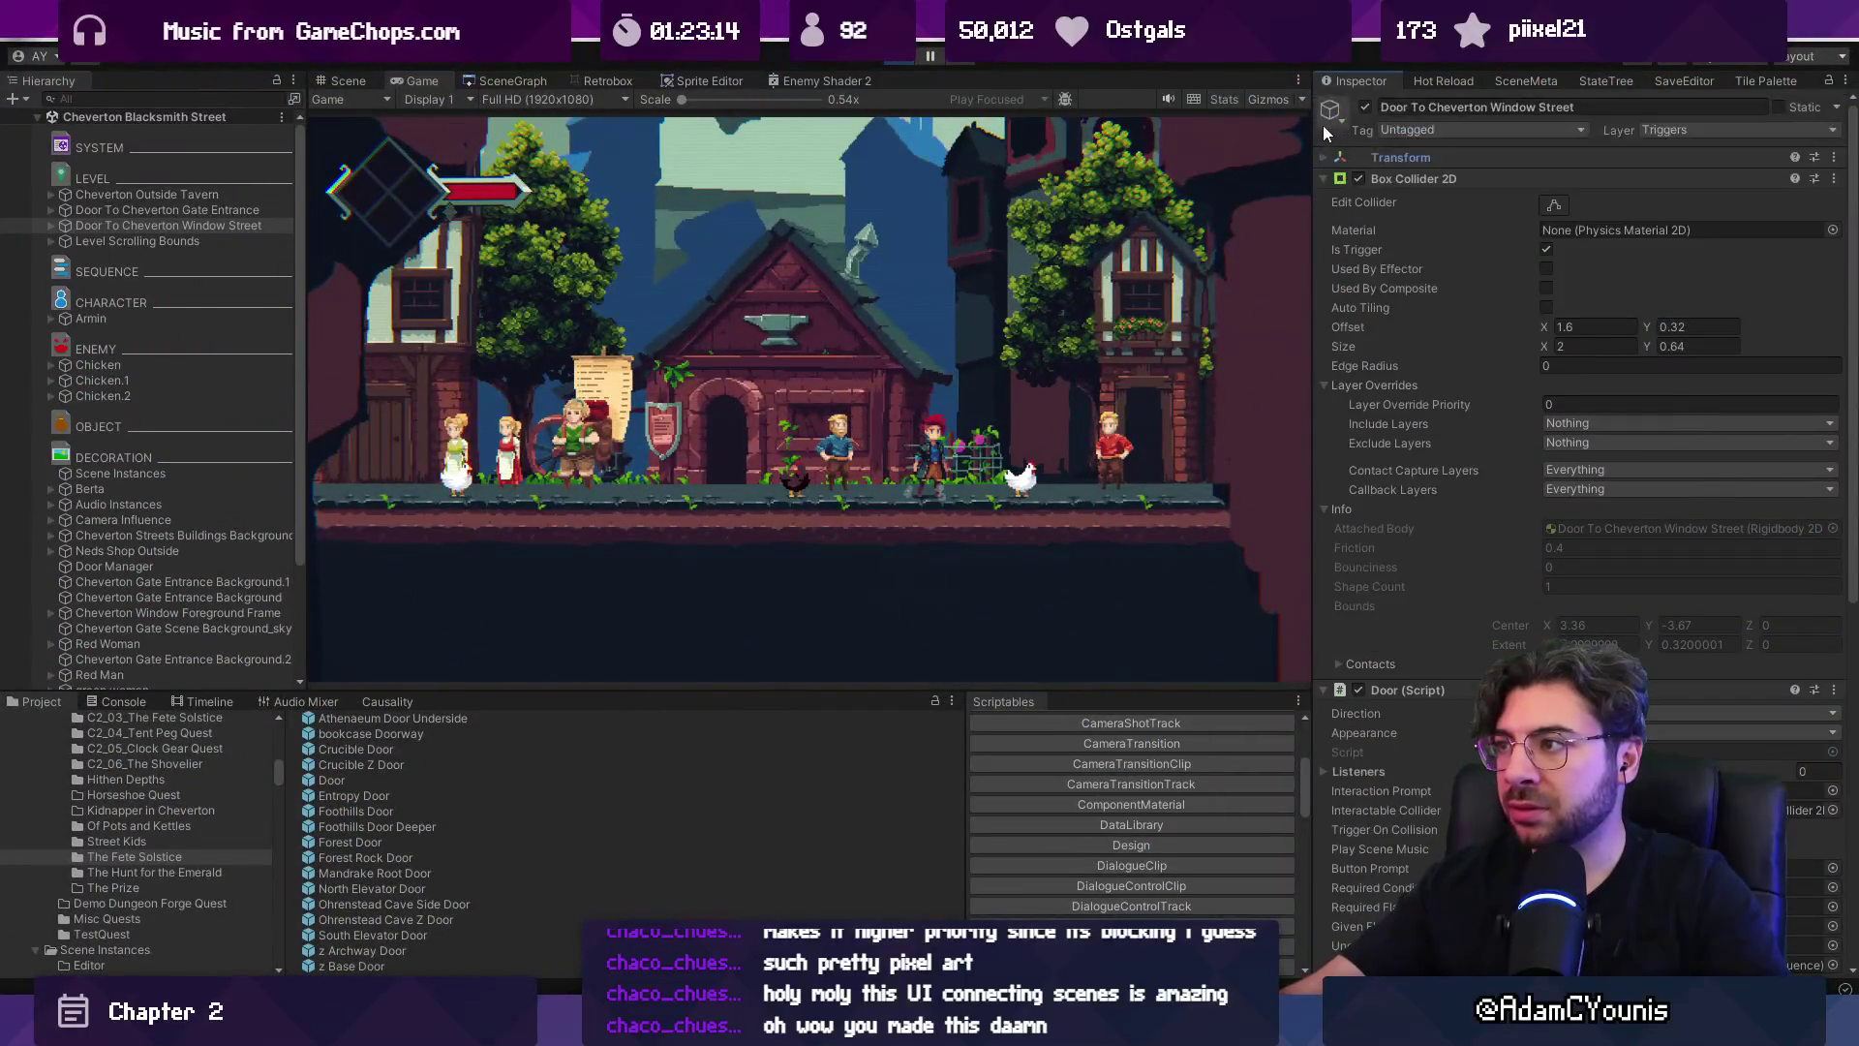
{"action": "left_click", "coordinate": [36, 116]}
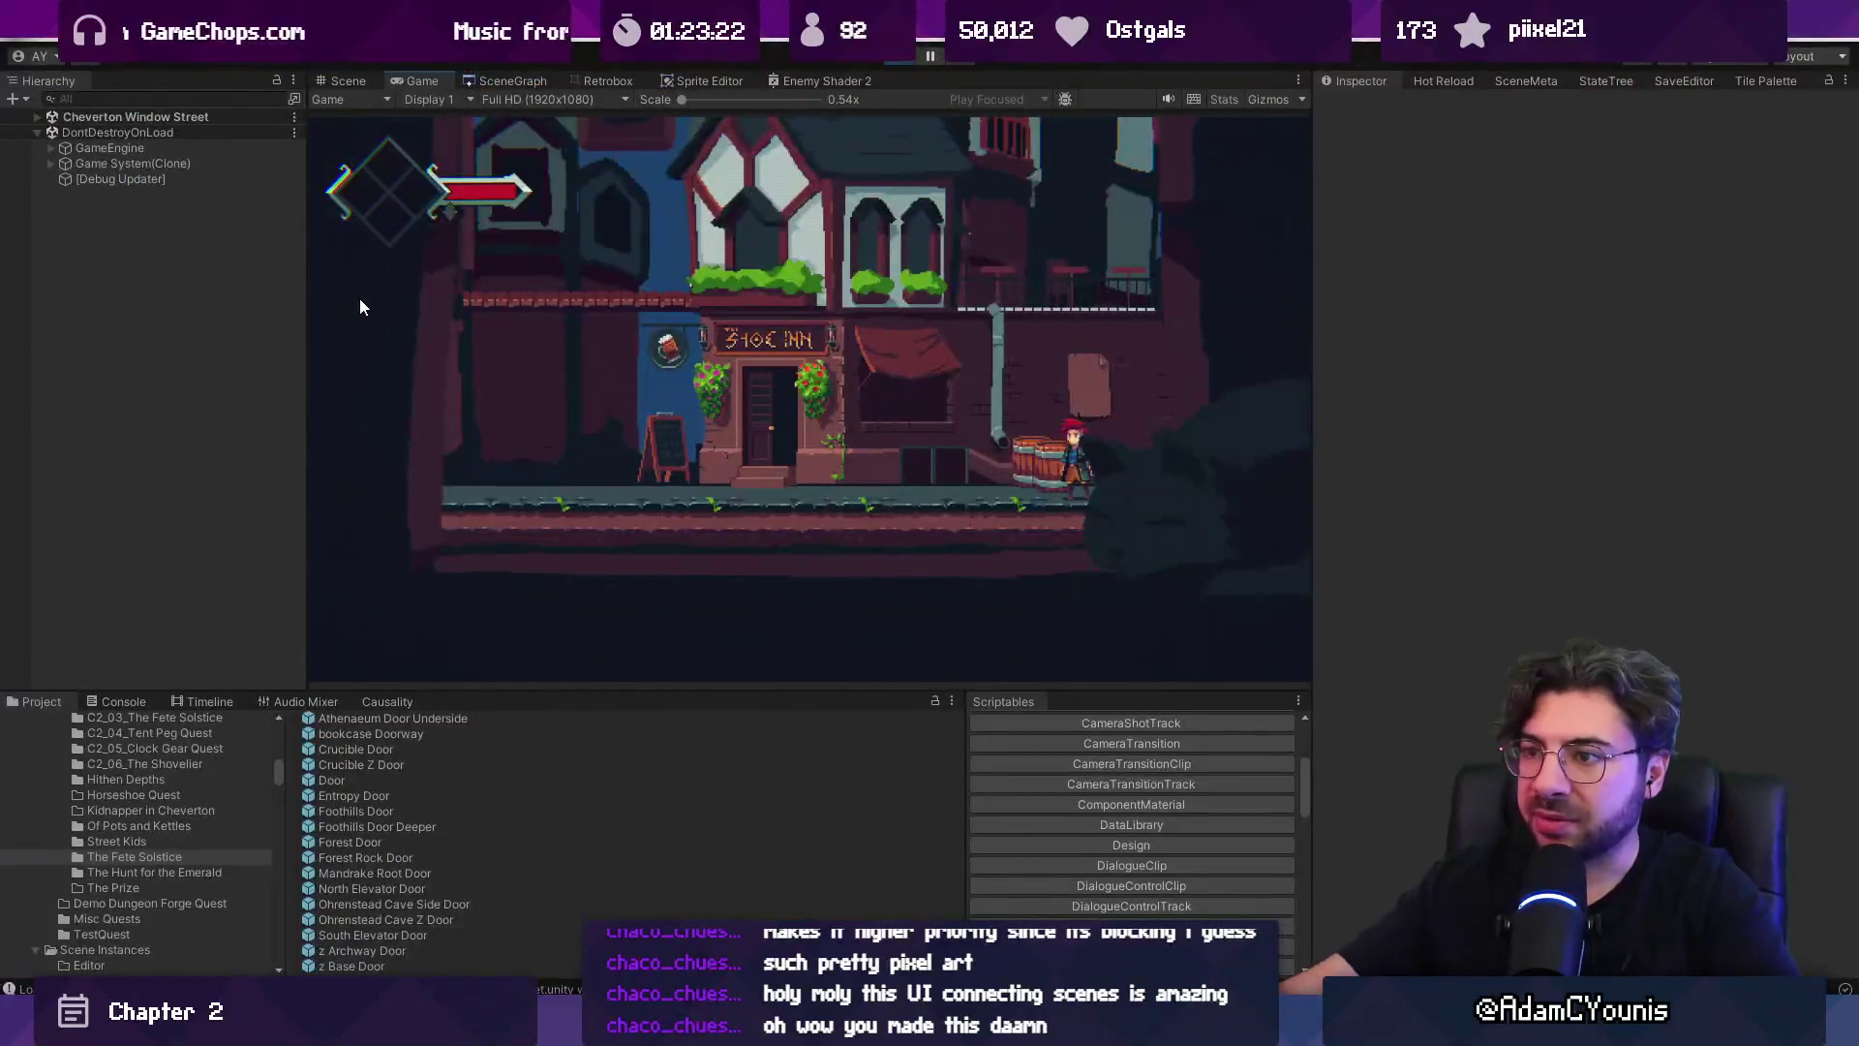
{"action": "left_click", "coordinate": [901, 58]}
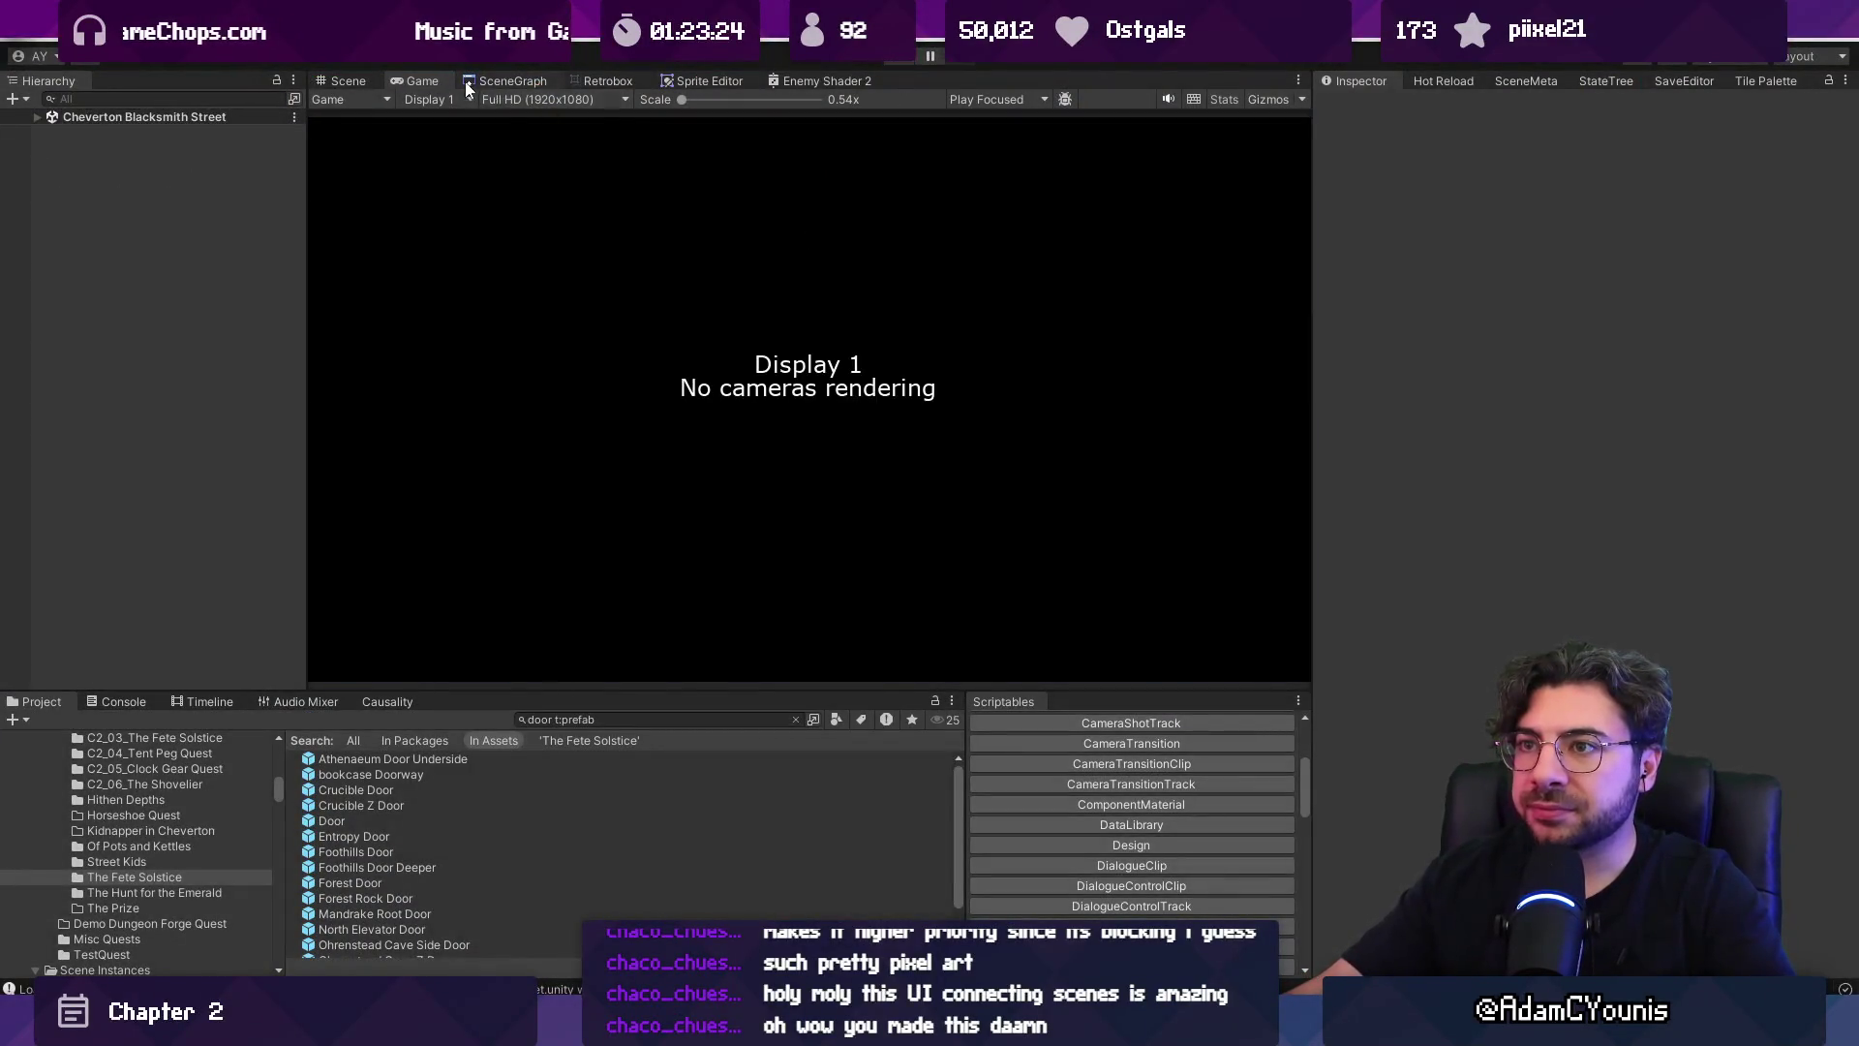
{"action": "scroll", "coordinate": [891, 348], "scroll_direction": "up", "scroll_amount": 3}
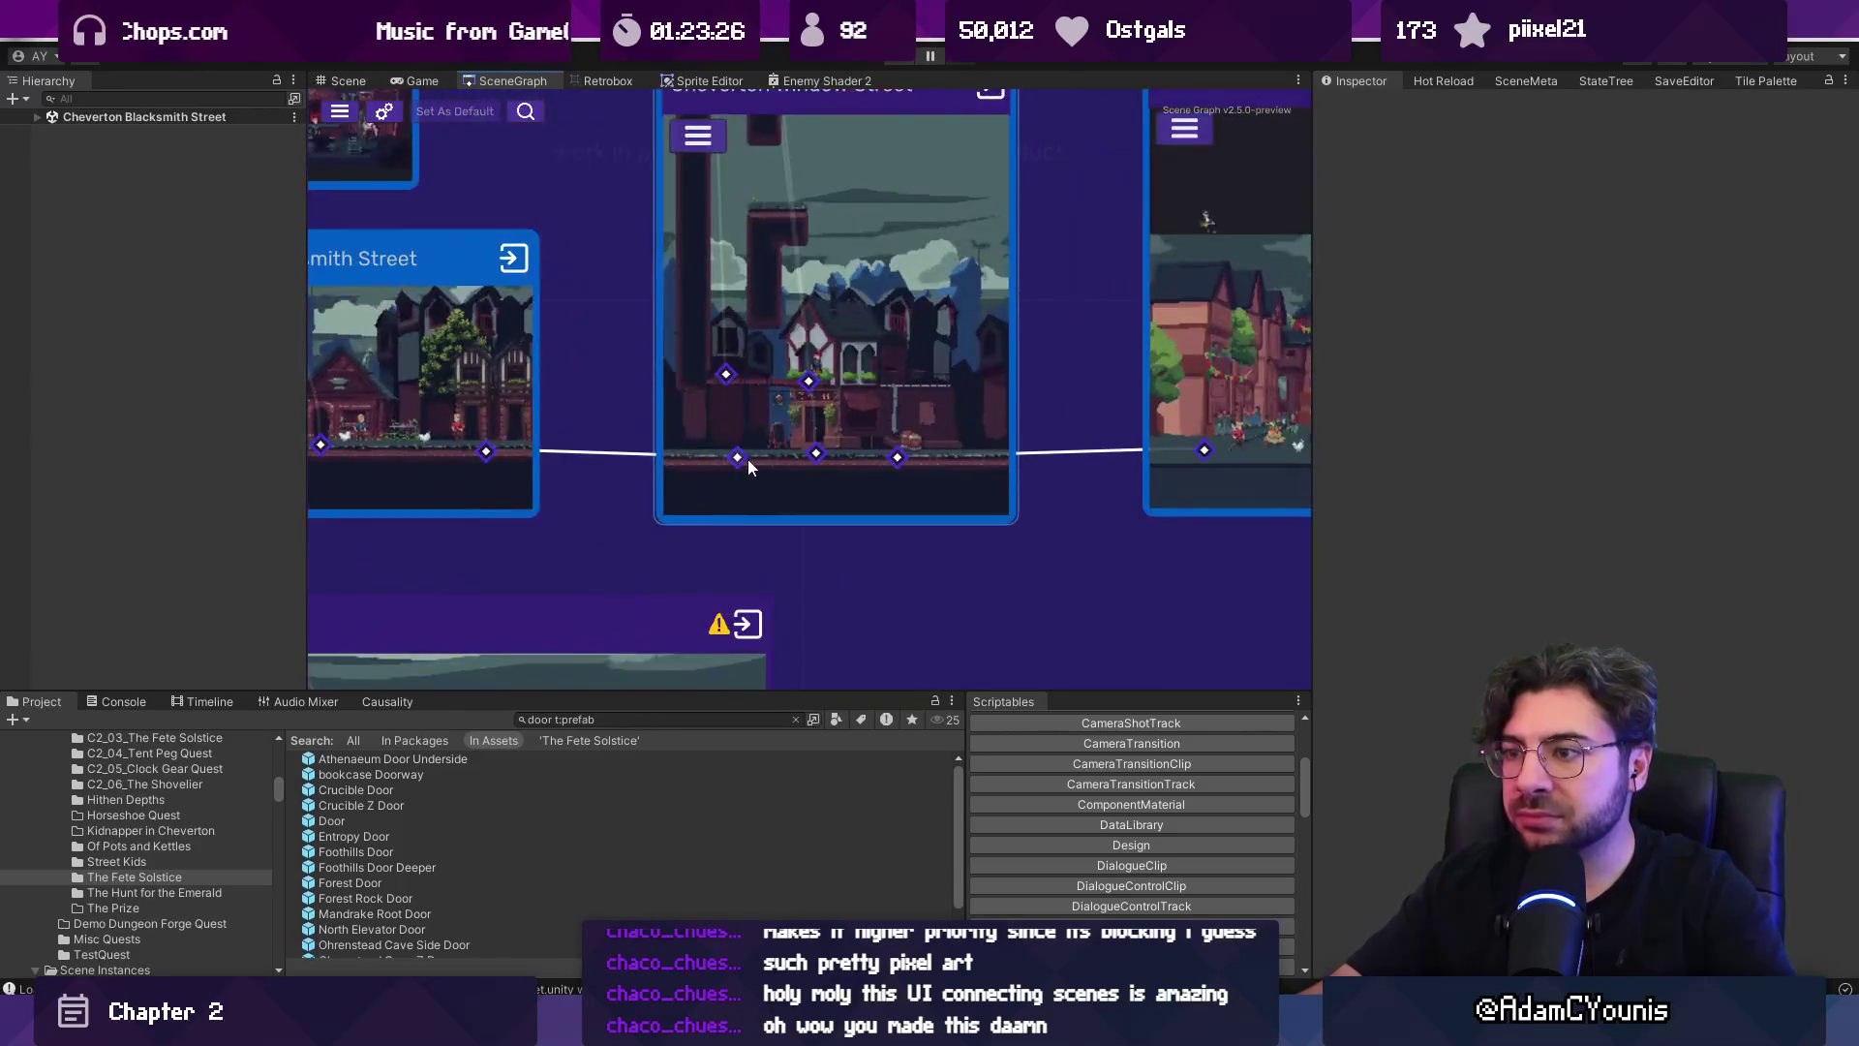
{"action": "mouse_move", "coordinate": [736, 457]}
{"action": "left_mouse_down"}
{"action": "mouse_move", "coordinate": [593, 472]}
{"action": "mouse_move", "coordinate": [487, 453]}
{"action": "left_mouse_up"}
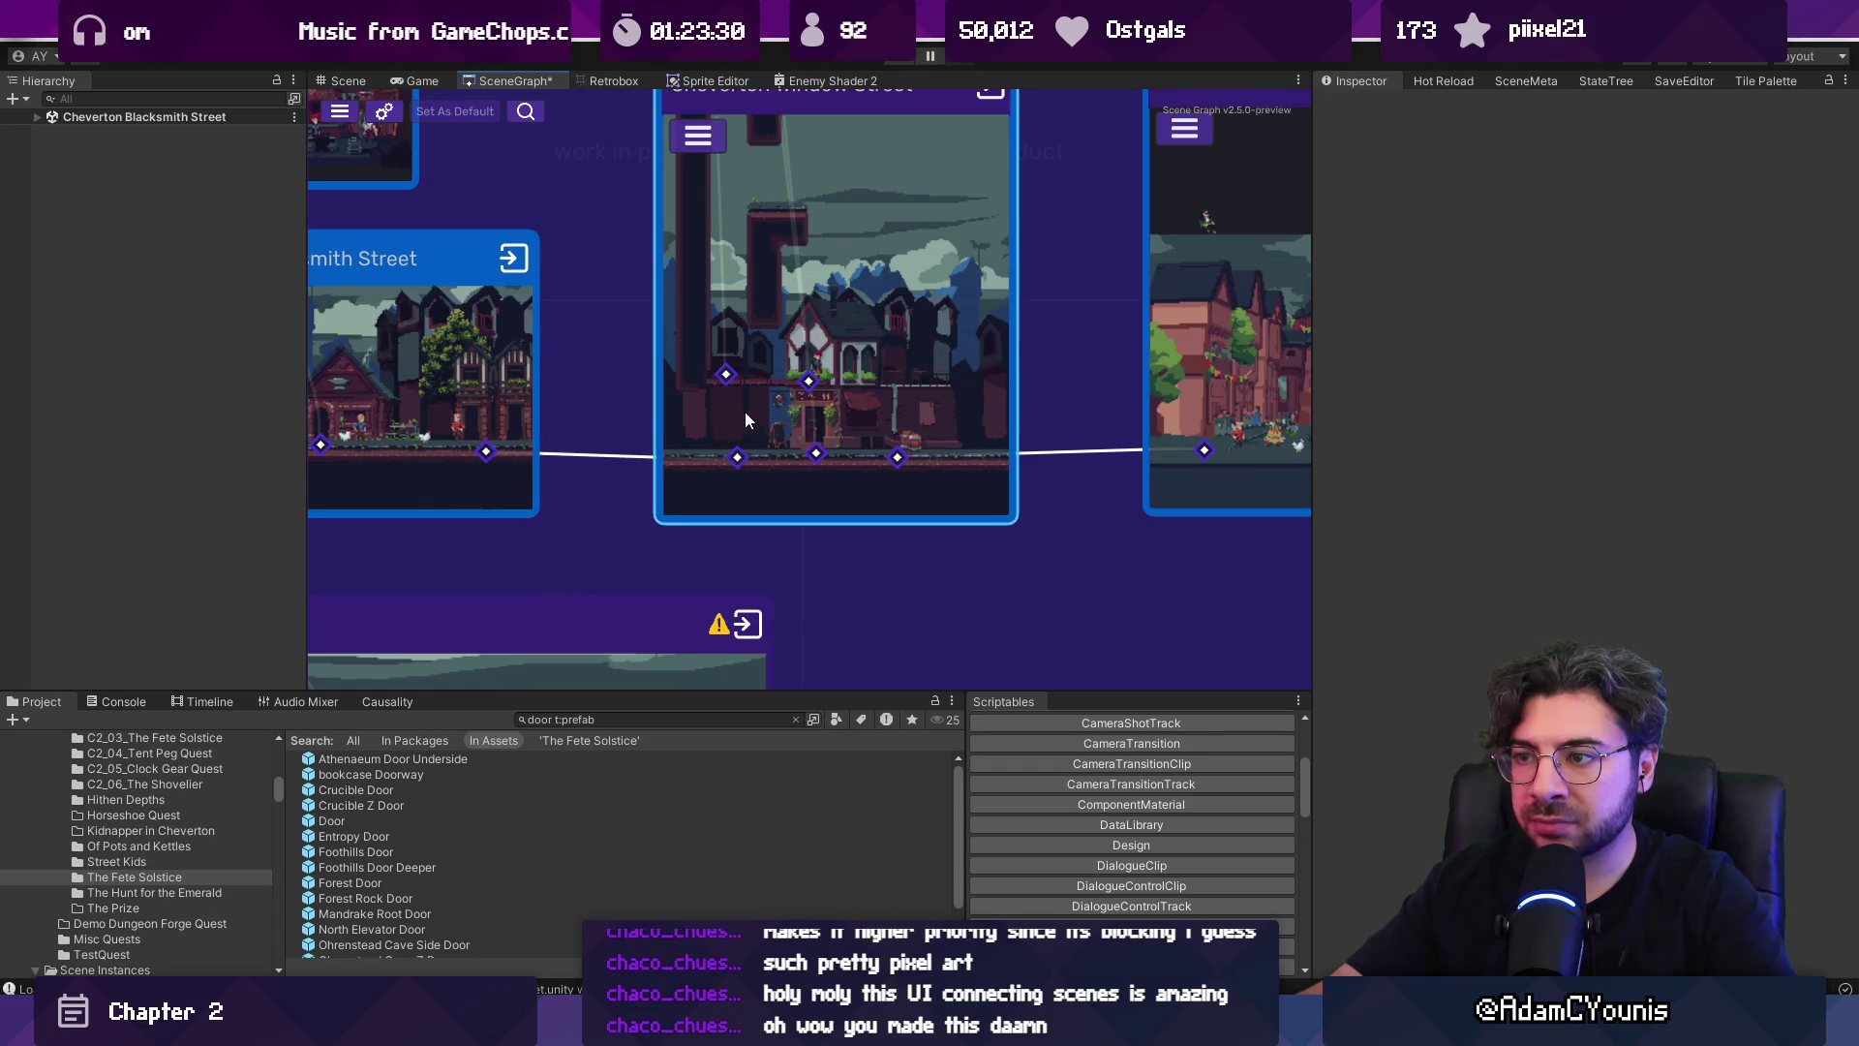
{"action": "key", "text": "ctrl+s"}
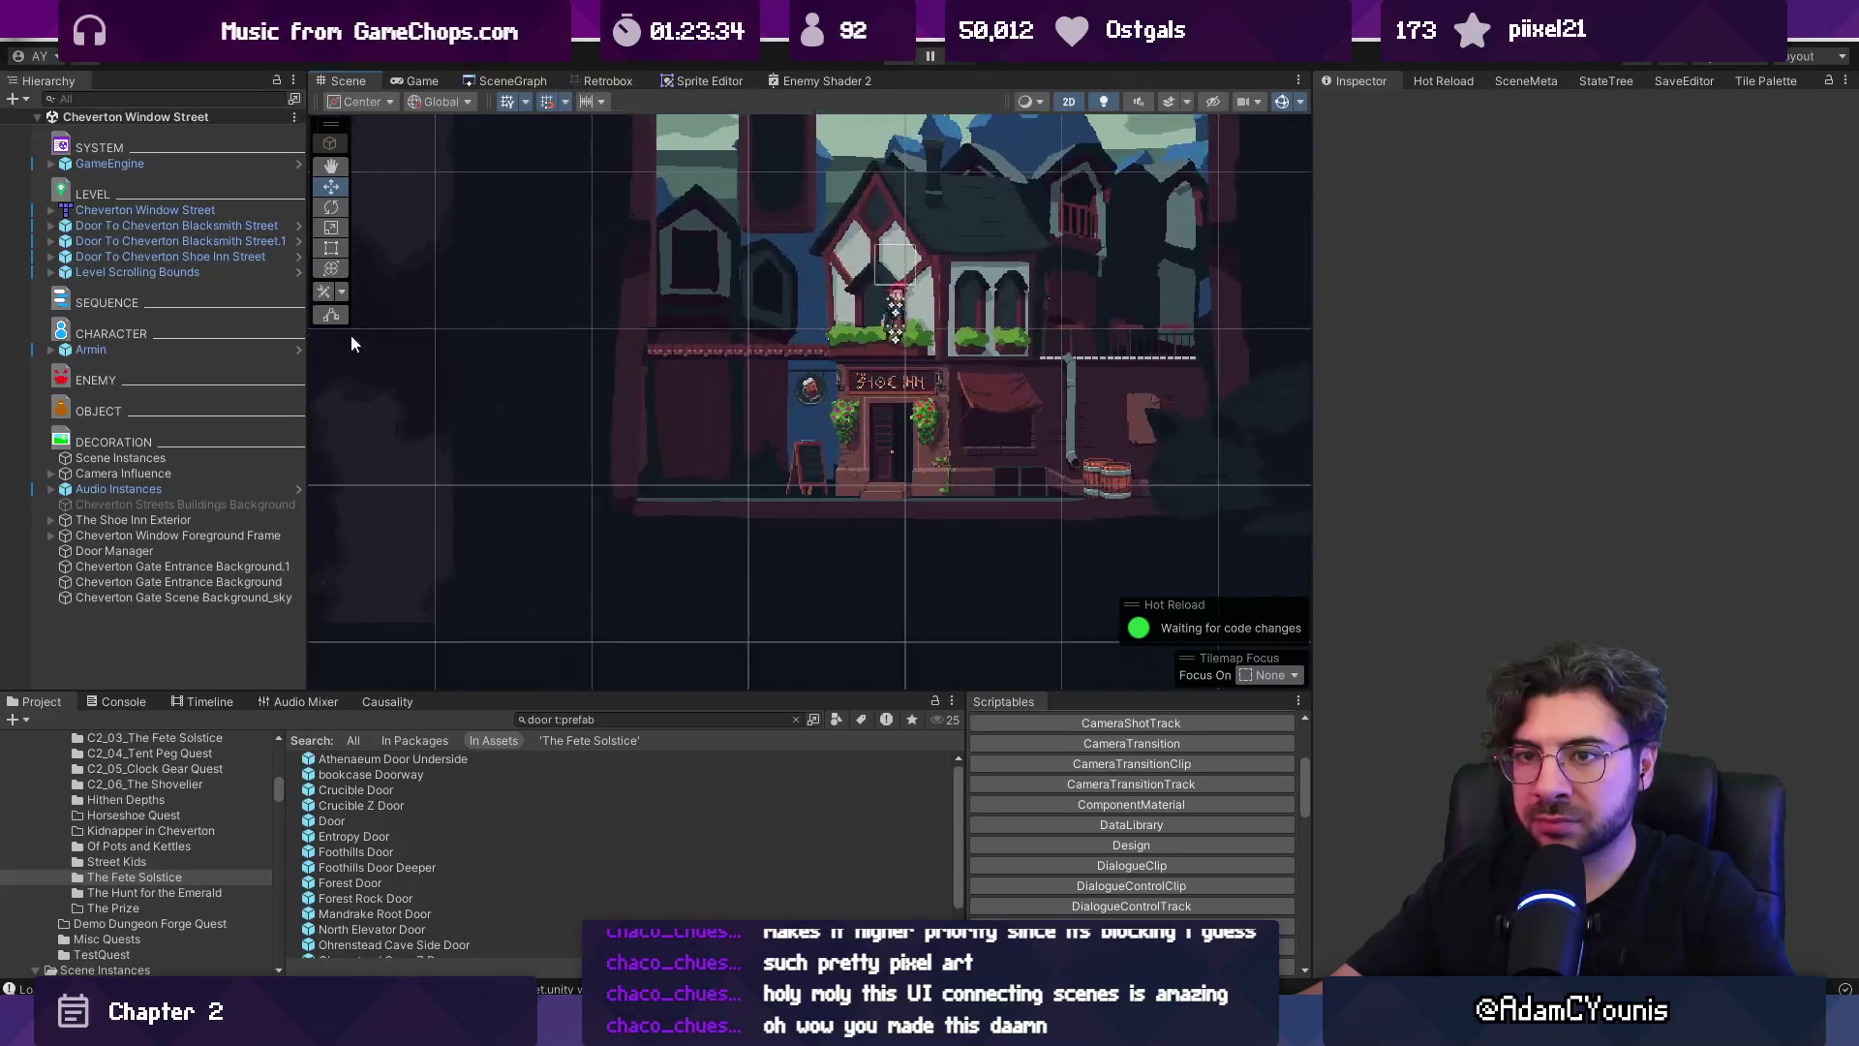
{"action": "left_click", "coordinate": [211, 271]}
{"action": "left_click", "coordinate": [229, 225]}
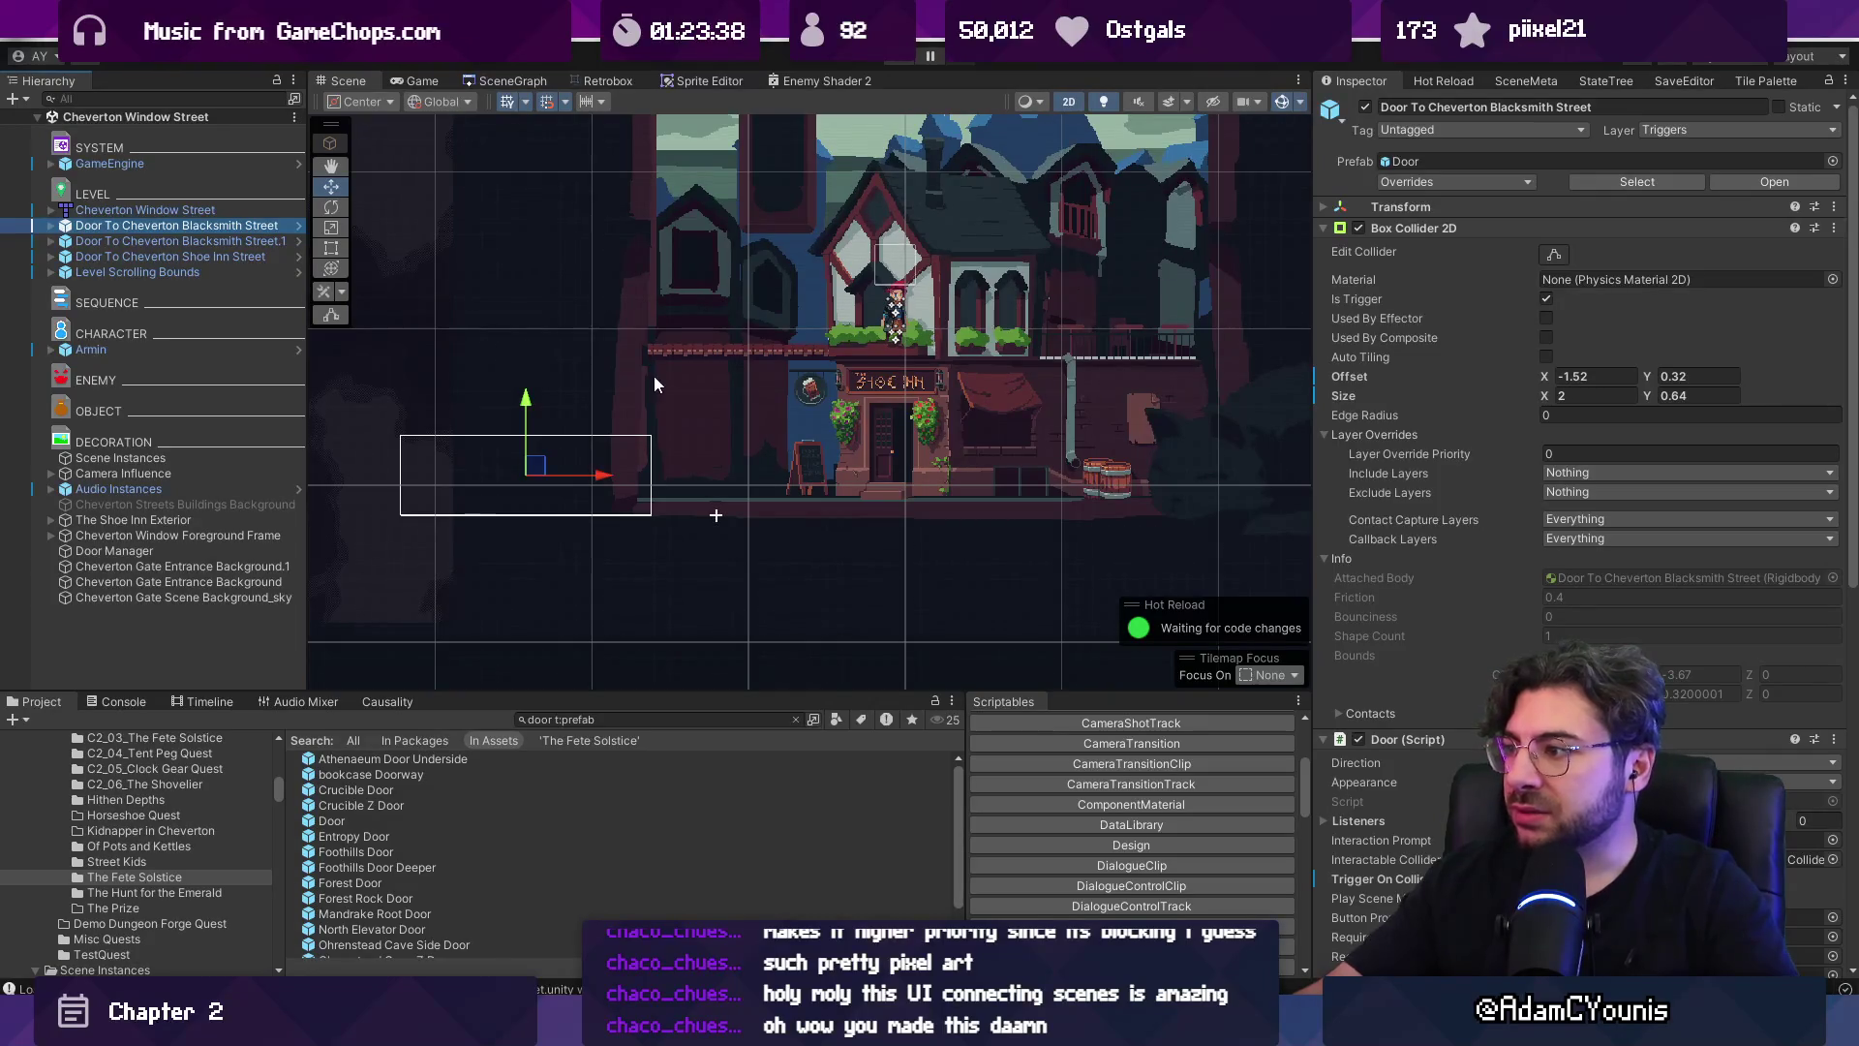
{"action": "scroll", "coordinate": [1394, 538], "scroll_direction": "down", "scroll_amount": 3}
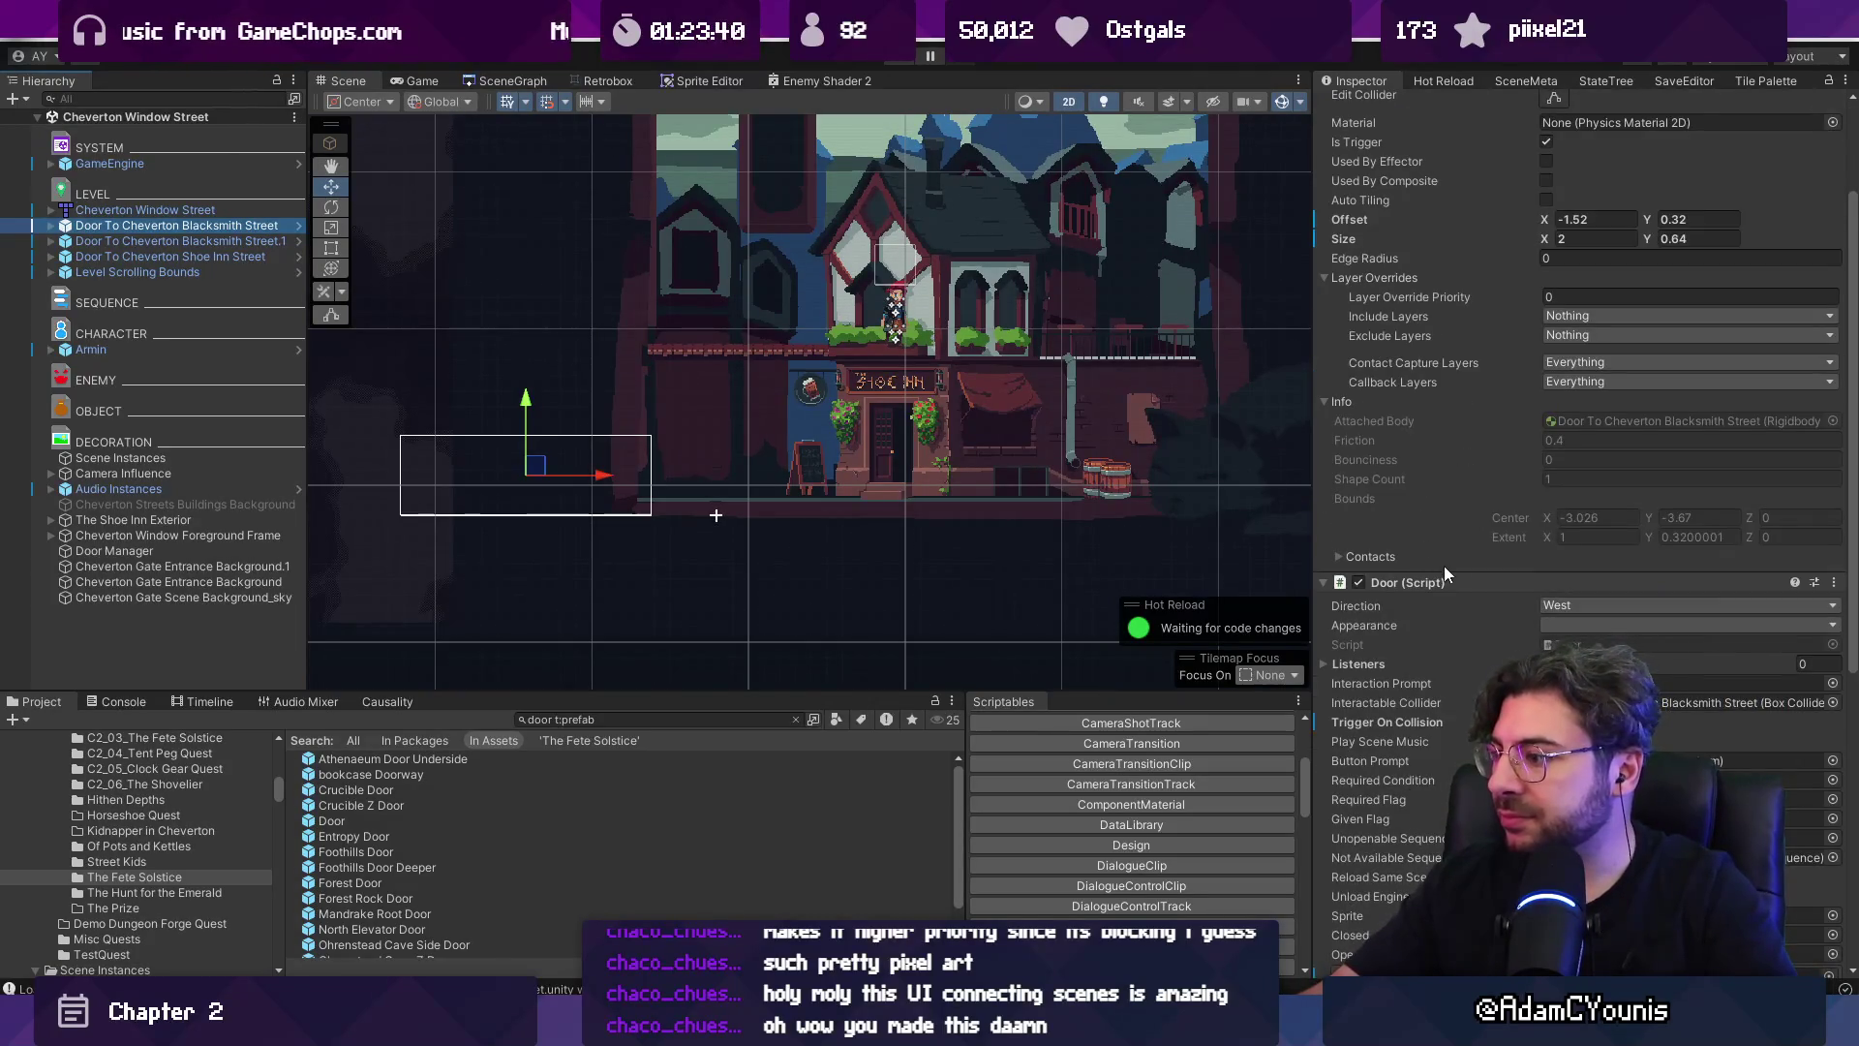
{"action": "scroll", "coordinate": [1445, 572], "scroll_direction": "down", "scroll_amount": 6}
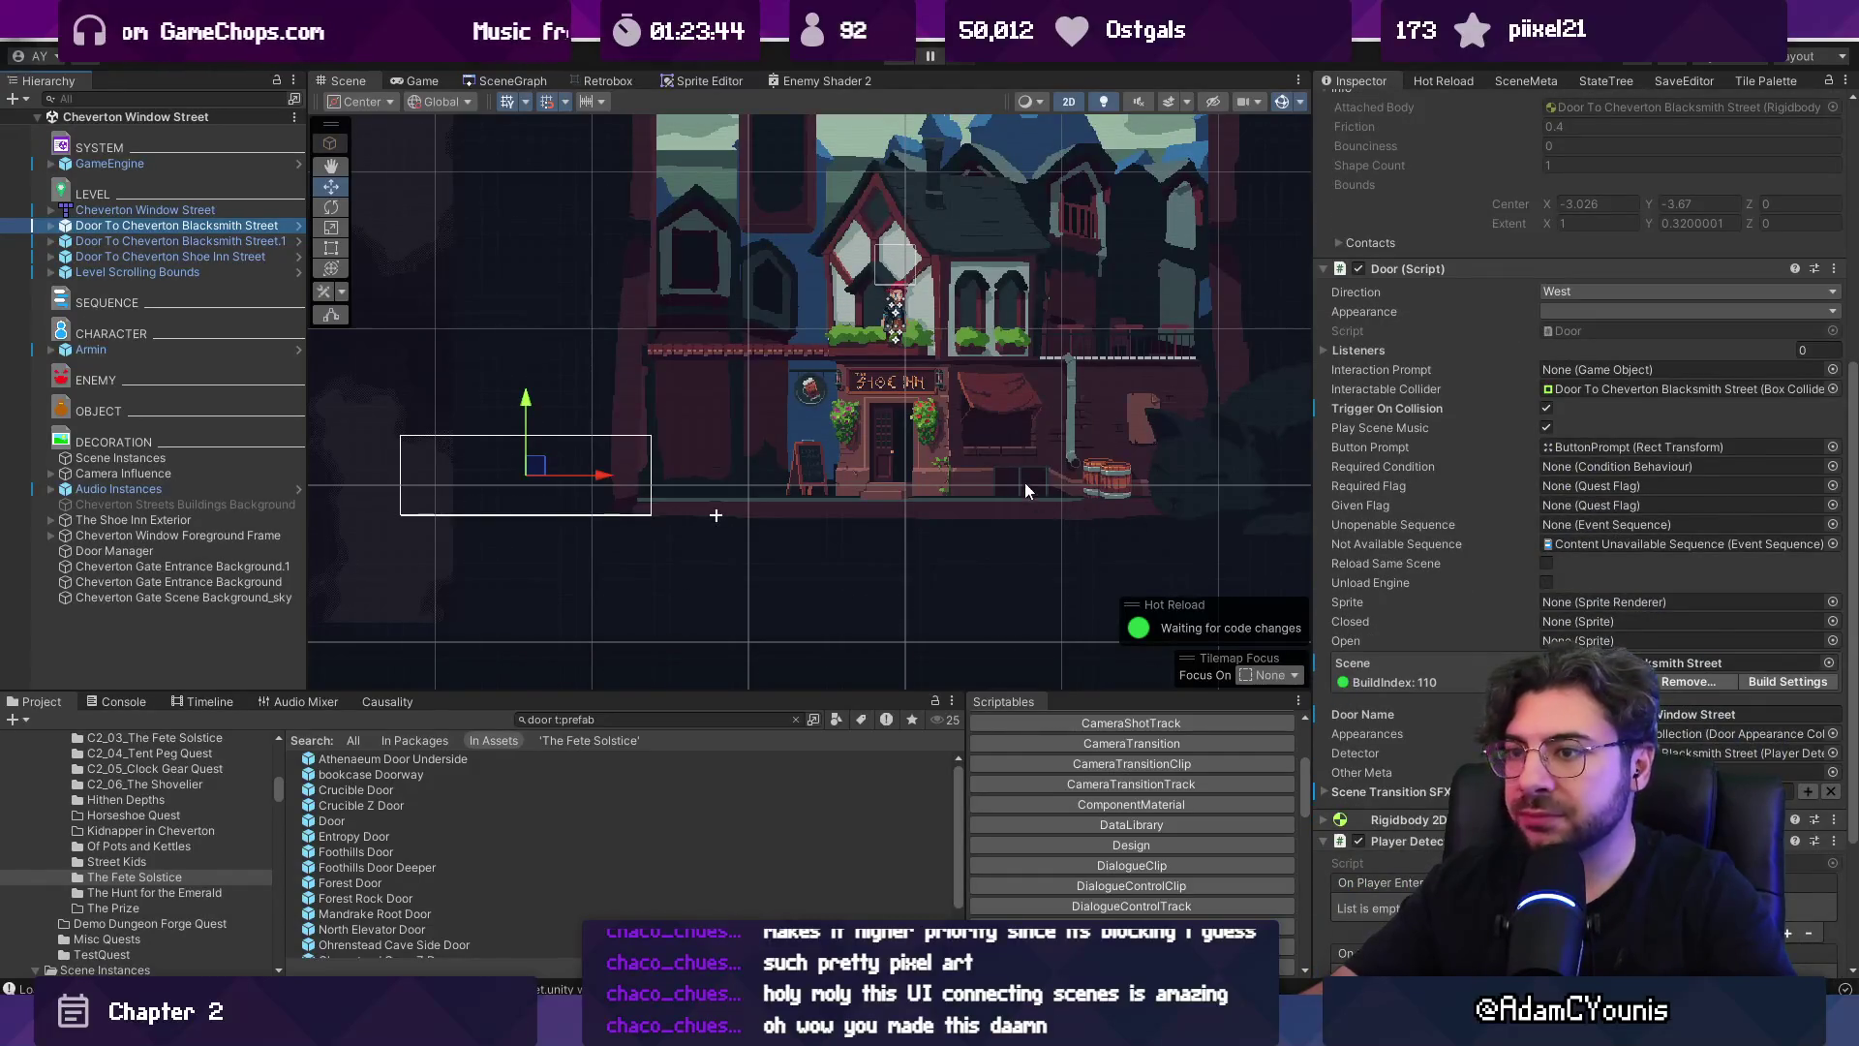
{"action": "scroll", "coordinate": [1604, 434], "scroll_direction": "up", "scroll_amount": 8}
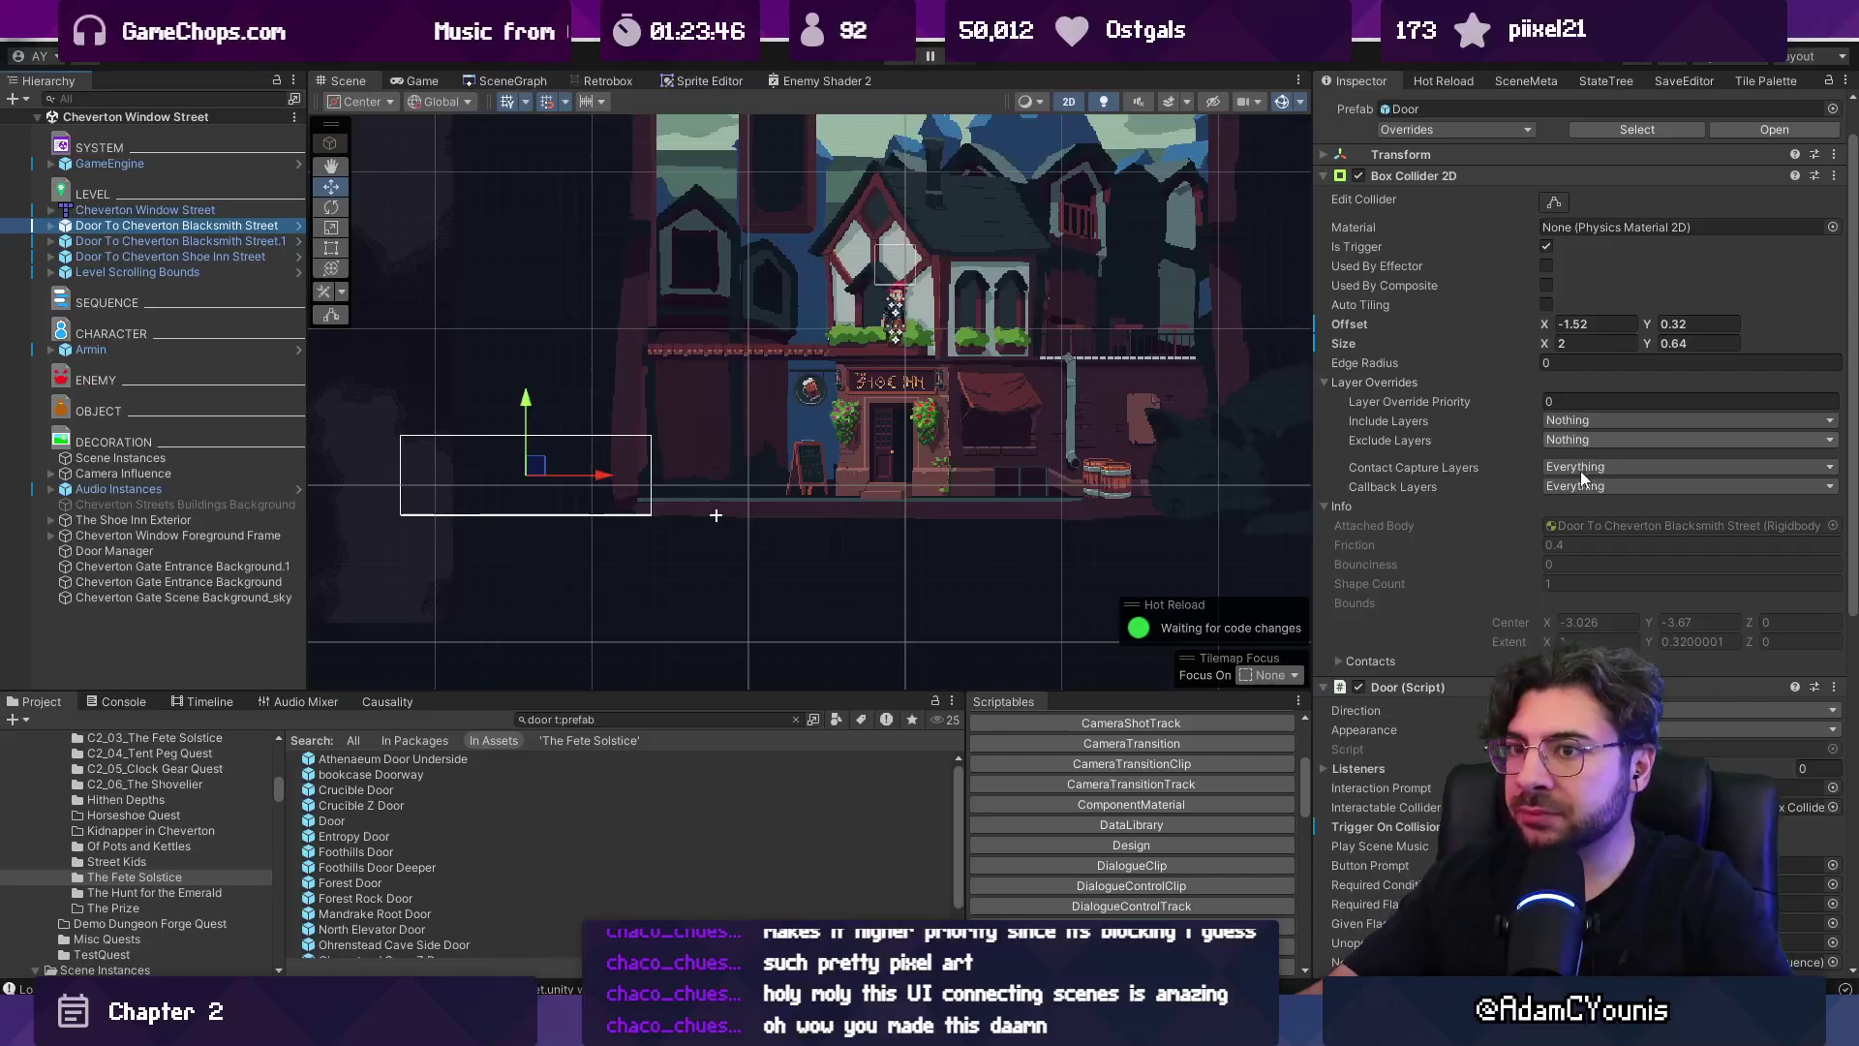
{"action": "left_click", "coordinate": [888, 62]}
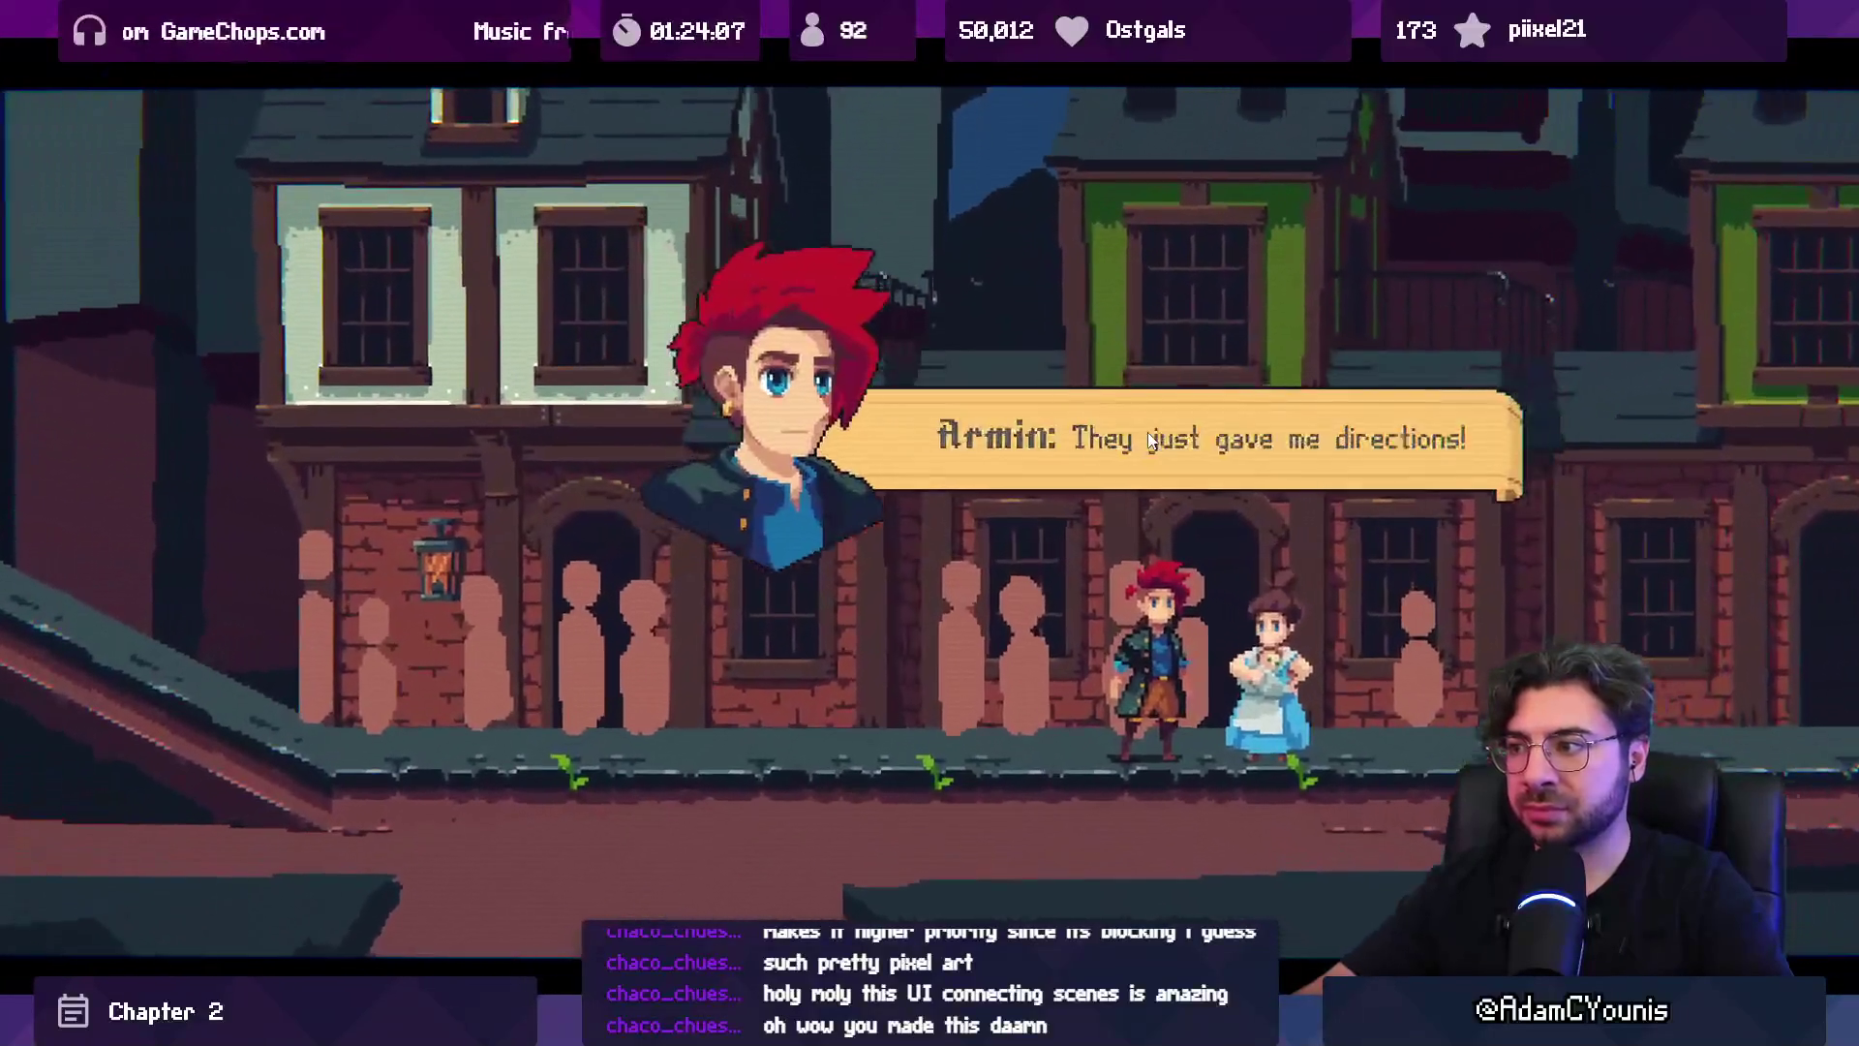
Skip the Cheverton dialogue to the Street Kids quest, exit fullscreen and stop the playtest.
{"action": "key", "text": "space"}
{"action": "key", "text": "space"}
{"action": "key", "text": "space"}
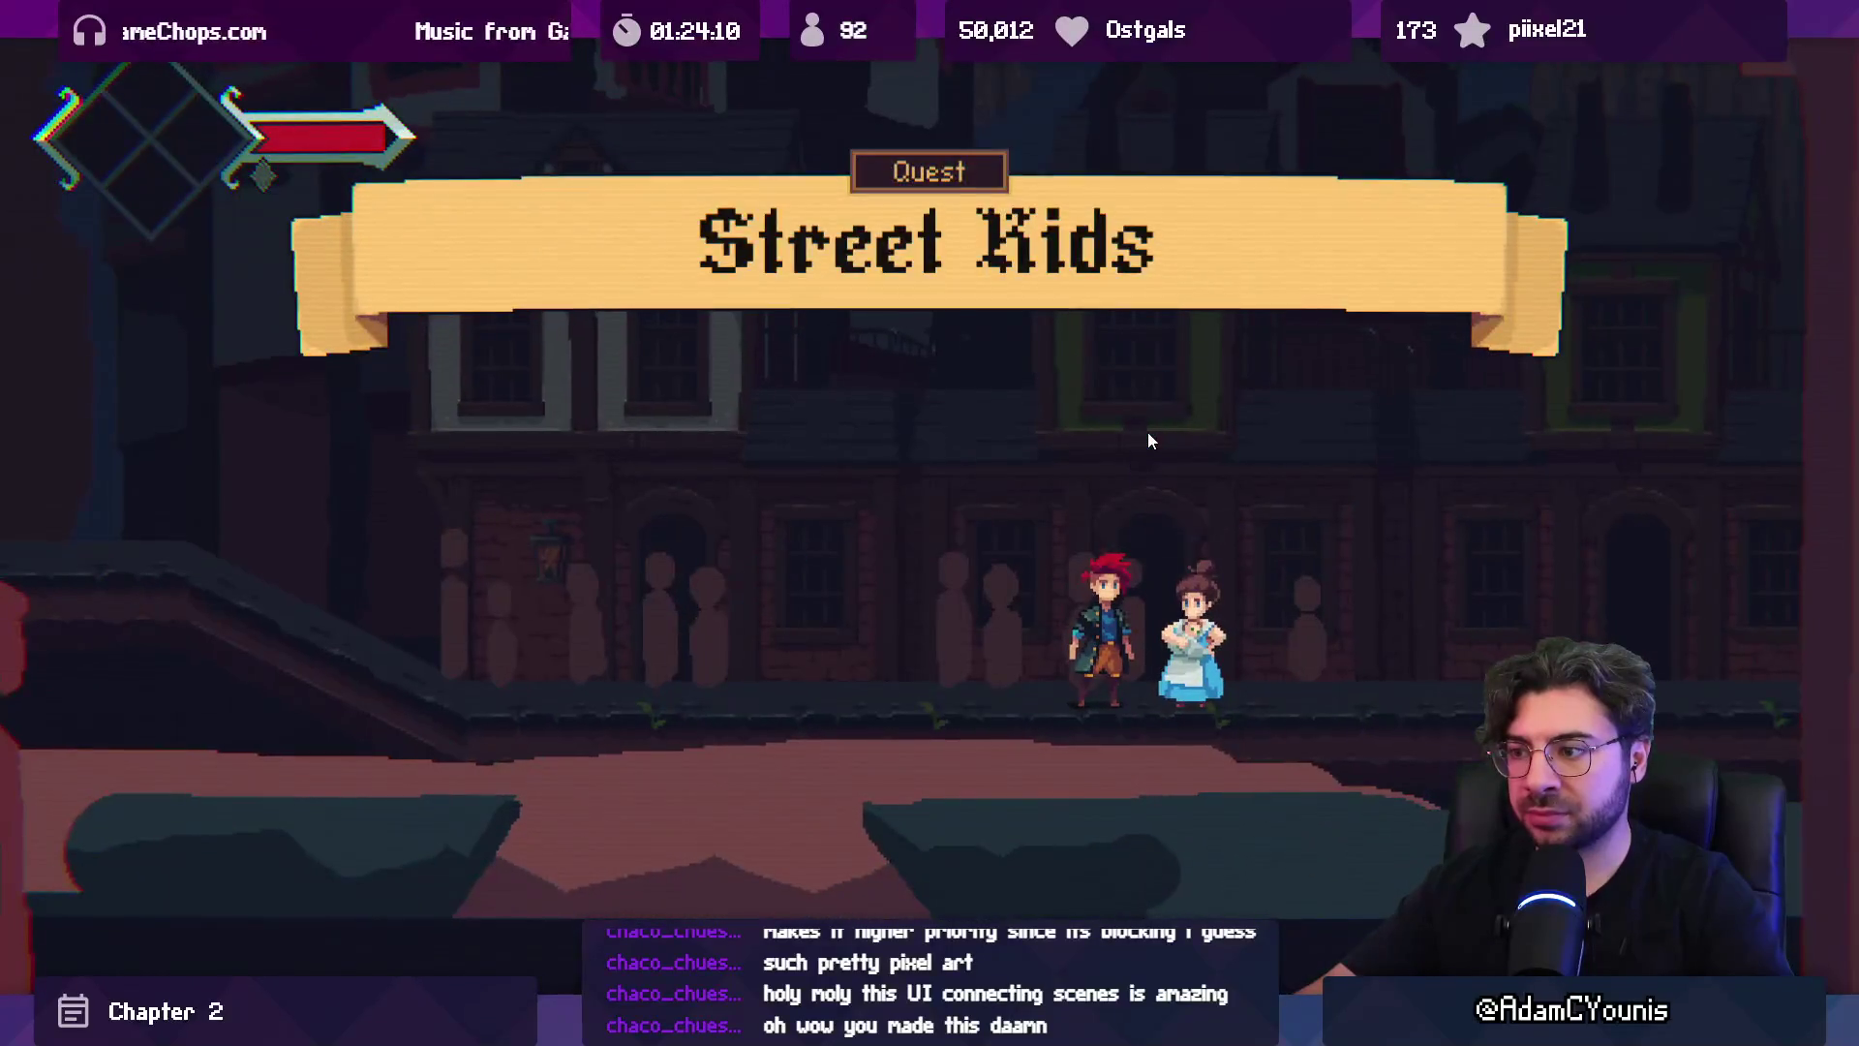
{"action": "key", "text": "F11"}
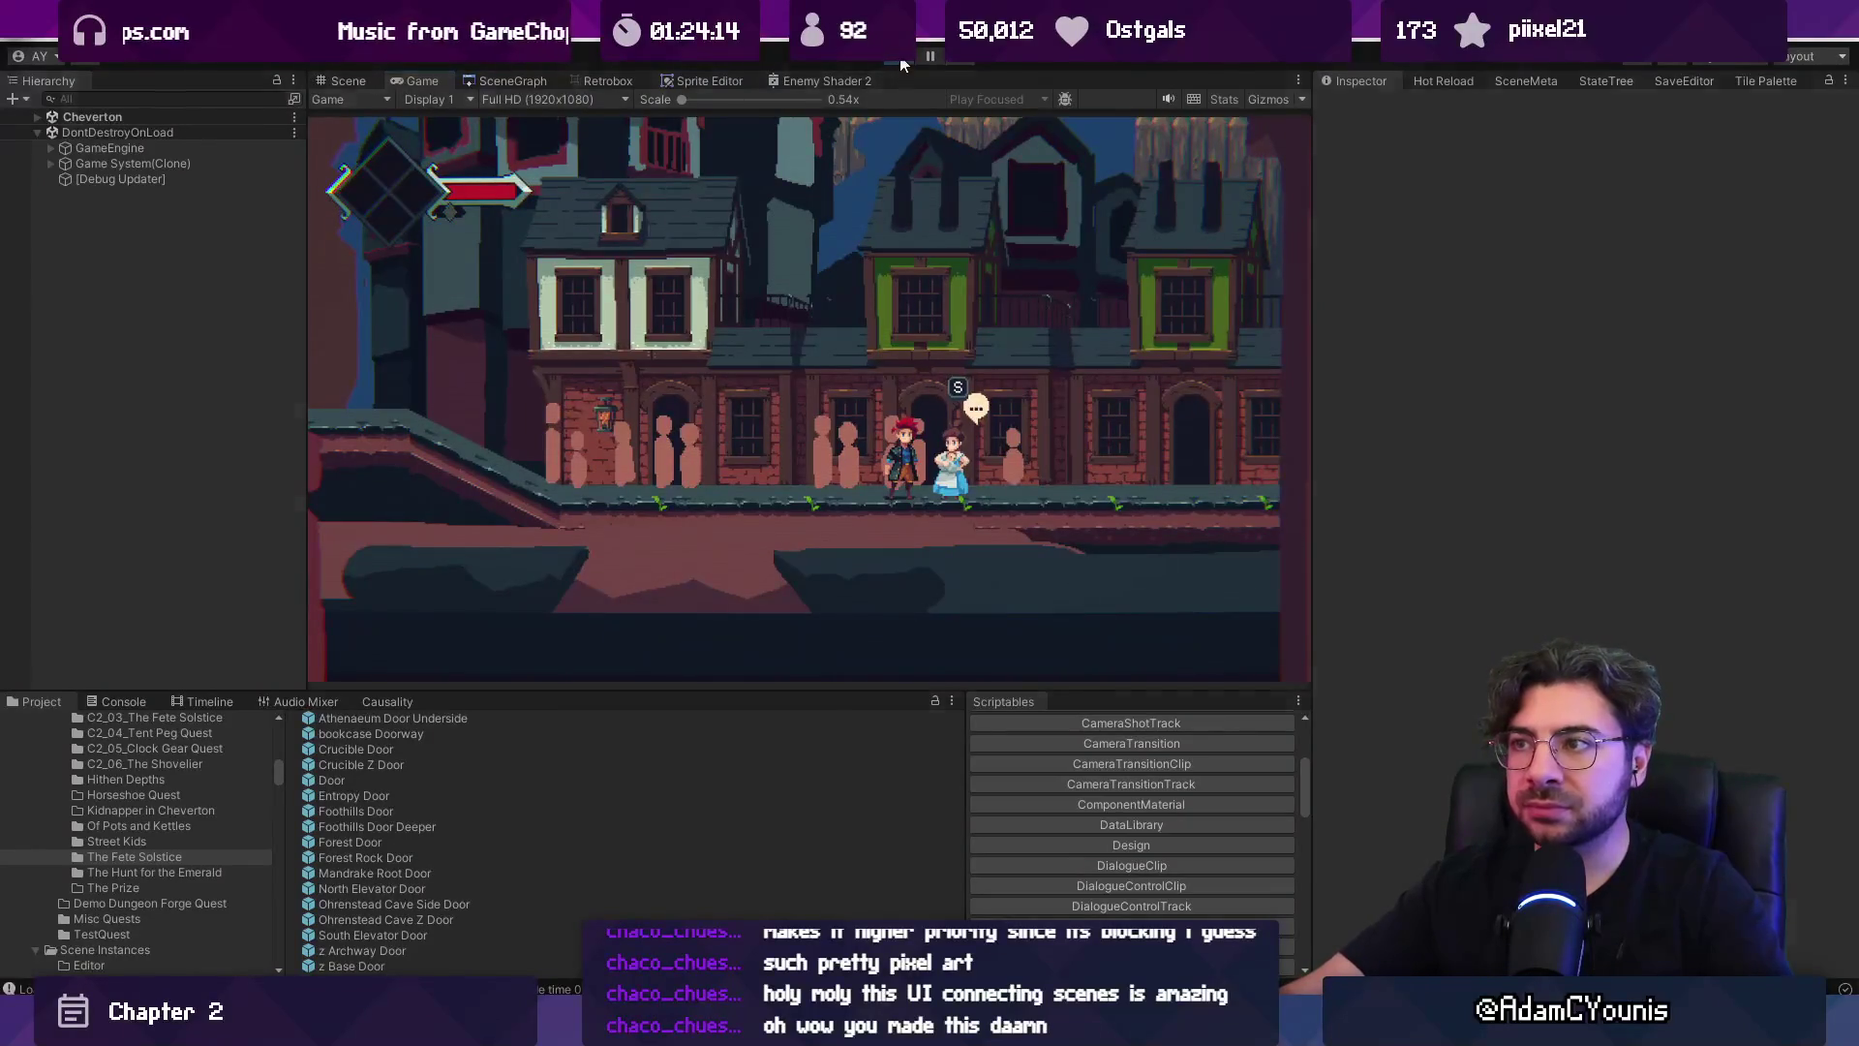
{"action": "key", "text": "ctrl+p"}
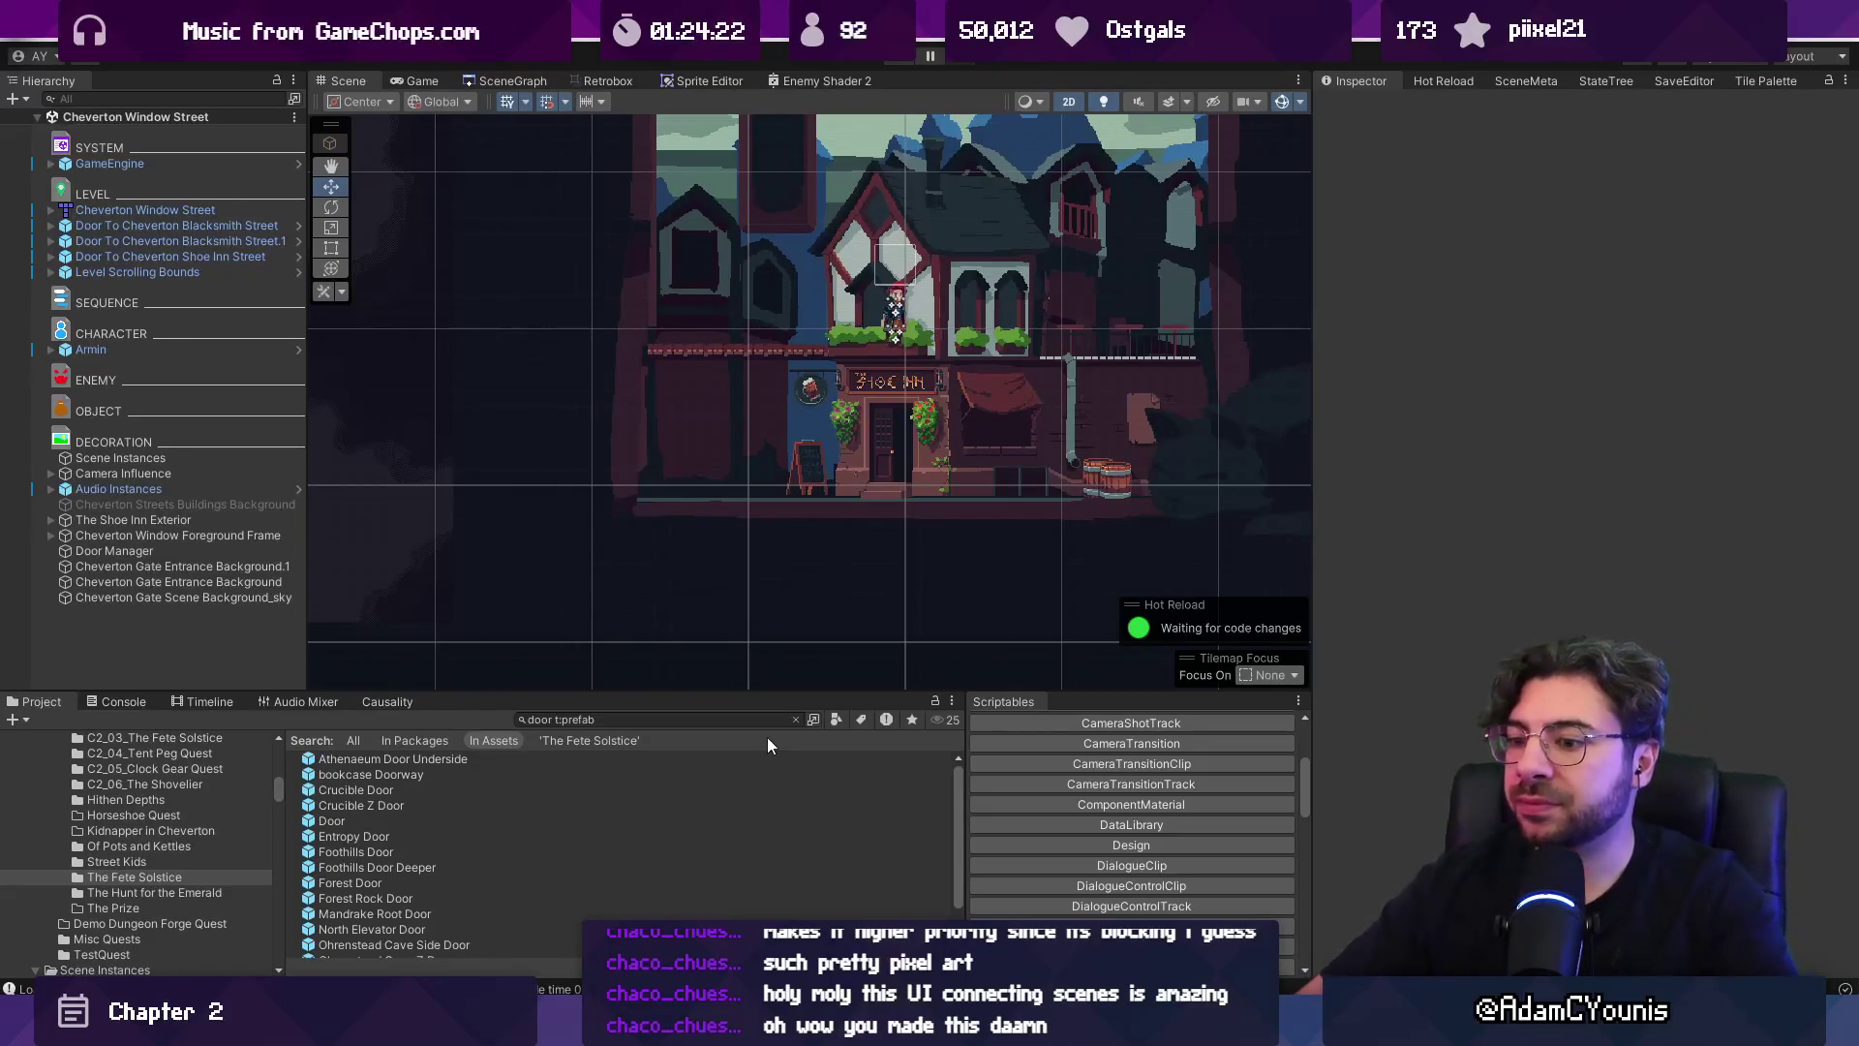
Show the SceneGraph with the Cheverton Window Street and Square nodes in view.
{"action": "scroll", "coordinate": [683, 335], "scroll_direction": "down", "scroll_amount": 3}
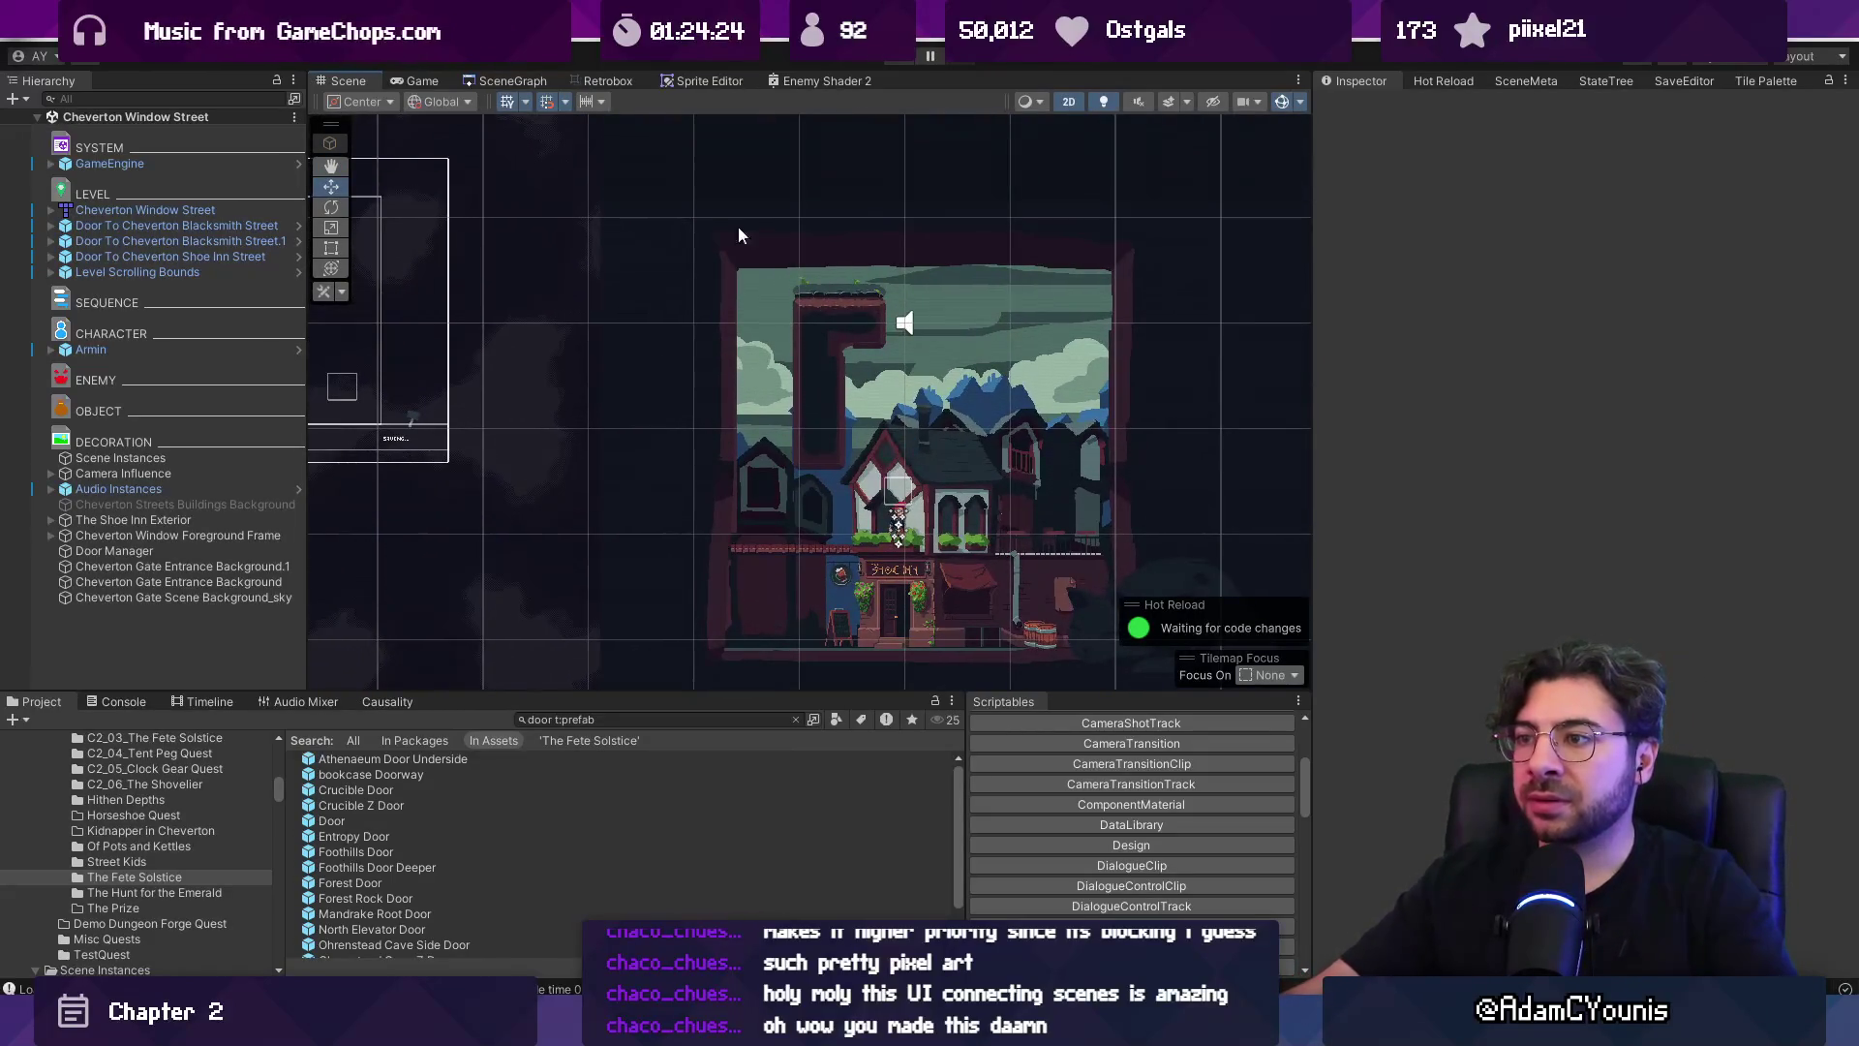
{"action": "left_click", "coordinate": [504, 81]}
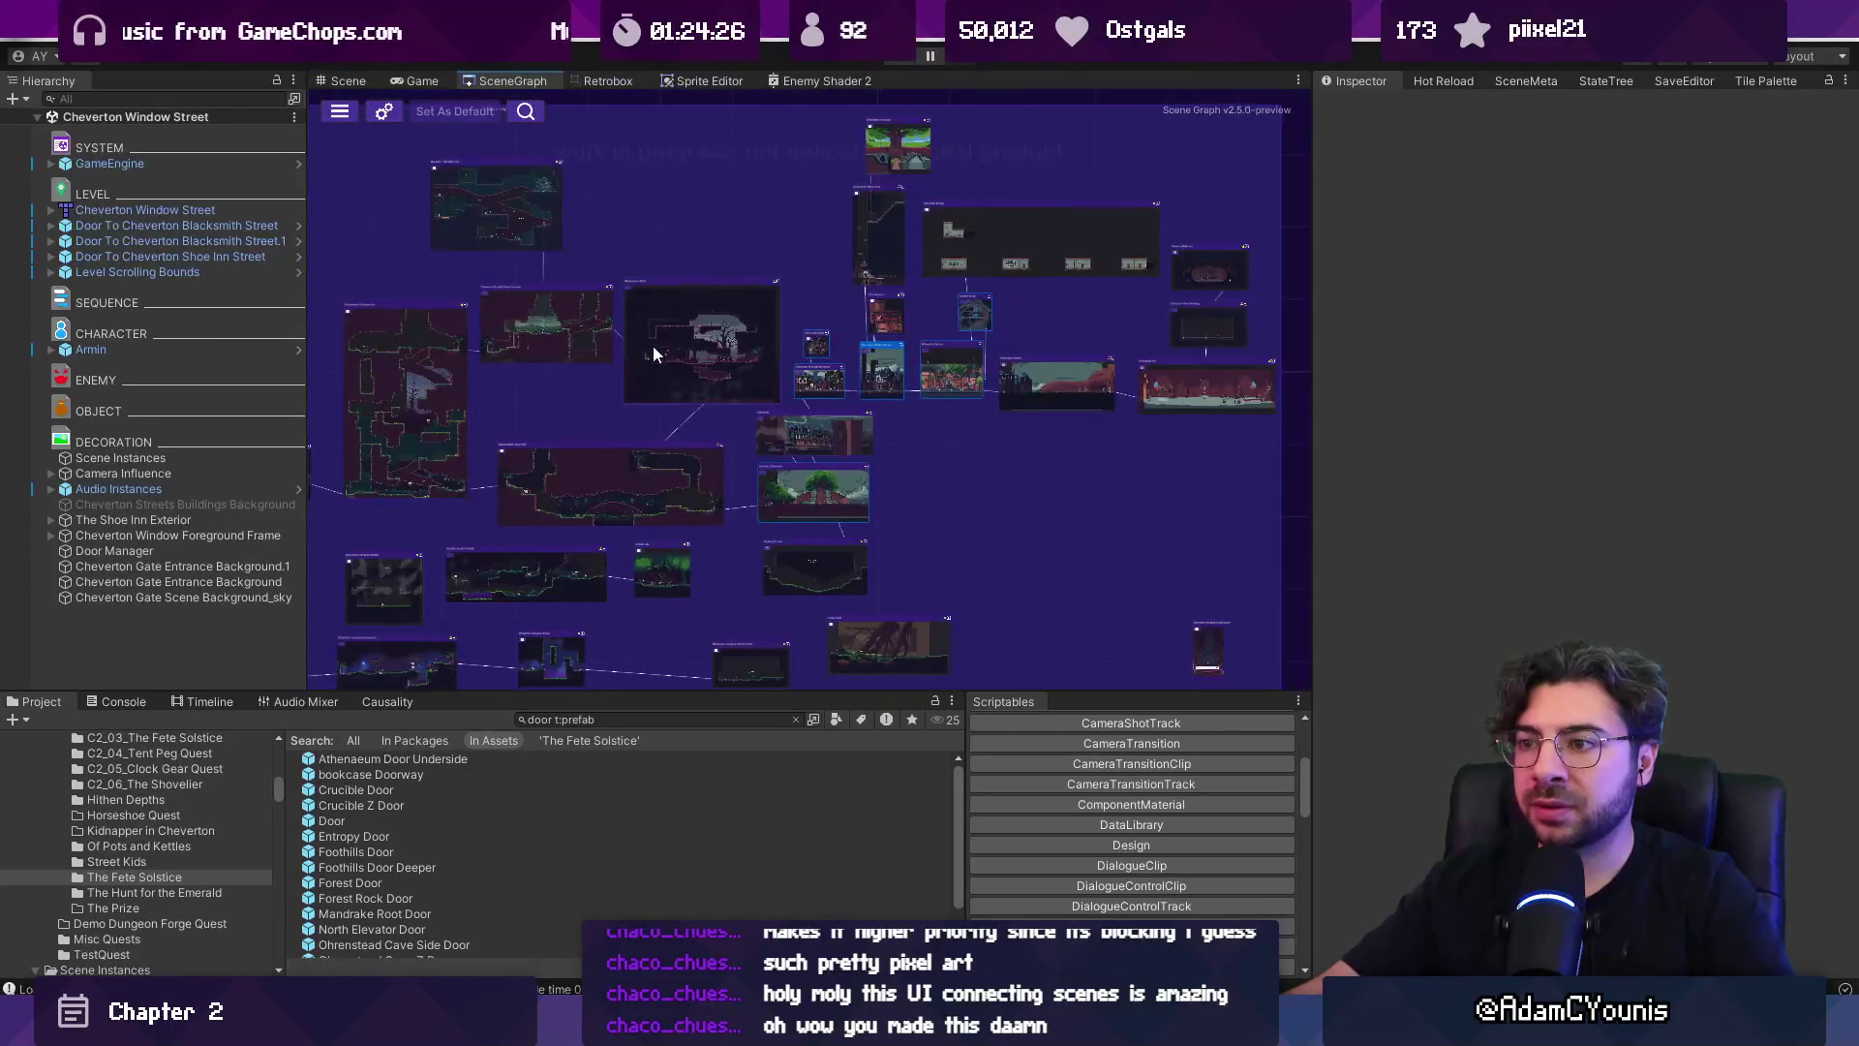
{"action": "scroll", "coordinate": [823, 388], "scroll_direction": "up", "scroll_amount": 3}
{"action": "scroll", "coordinate": [850, 399], "scroll_direction": "down", "scroll_amount": 6}
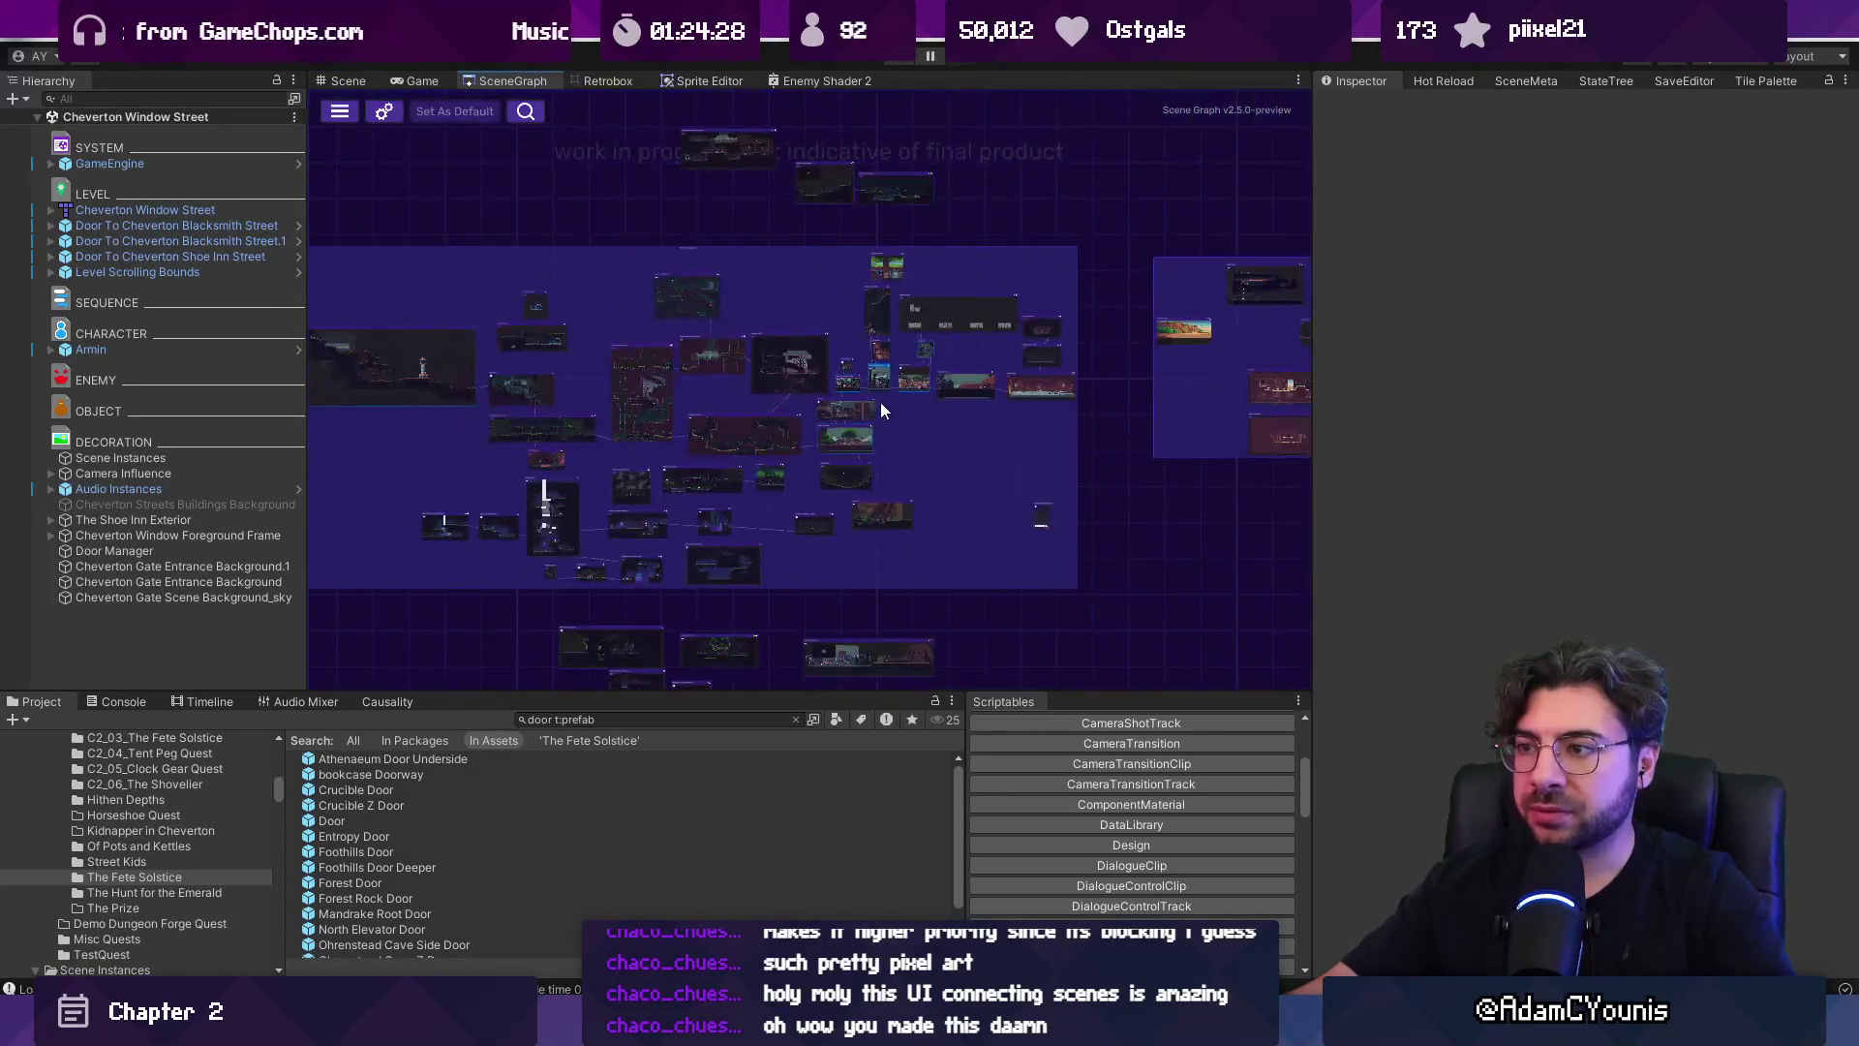
{"action": "scroll", "coordinate": [874, 404], "scroll_direction": "up", "scroll_amount": 5}
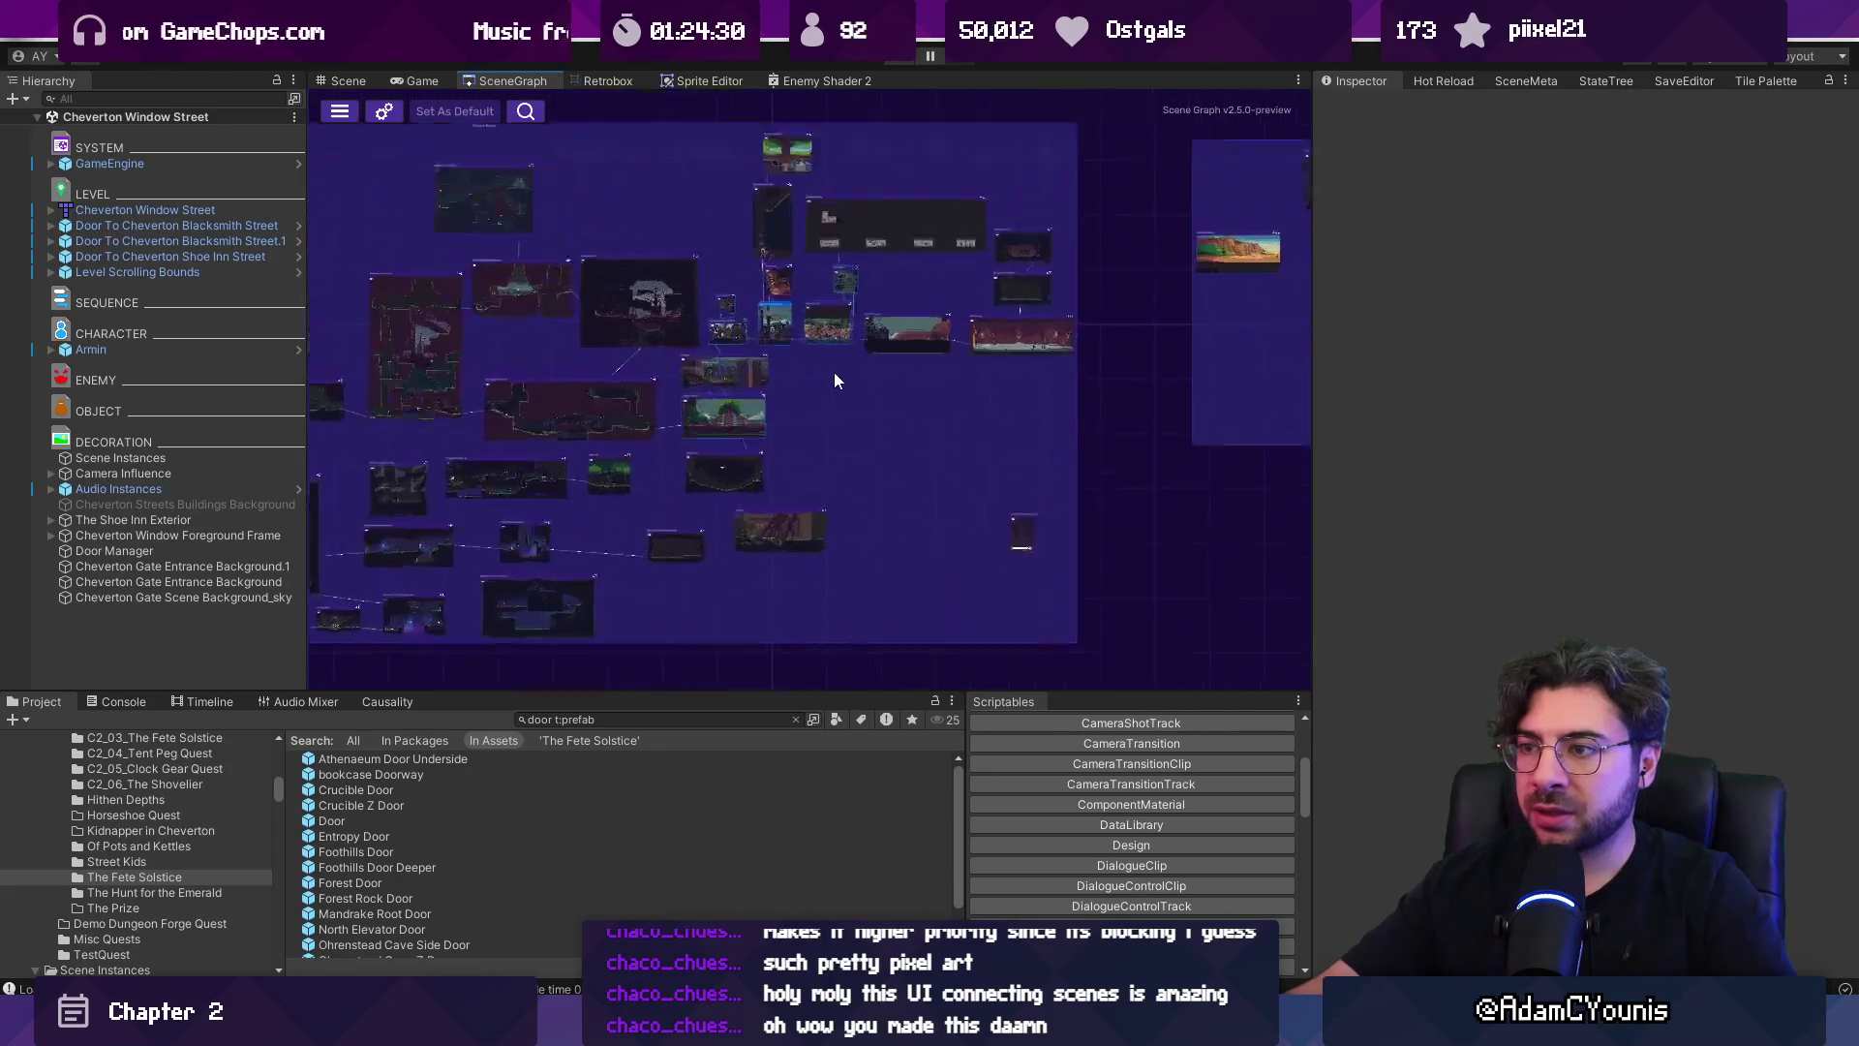
{"action": "scroll", "coordinate": [726, 373], "scroll_direction": "up", "scroll_amount": 3}
{"action": "mouse_move", "coordinate": [848, 330]}
{"action": "left_mouse_down"}
{"action": "mouse_move", "coordinate": [872, 323]}
{"action": "mouse_move", "coordinate": [939, 155]}
{"action": "left_mouse_up"}
{"action": "scroll", "coordinate": [689, 356], "scroll_direction": "down", "scroll_amount": 5}
{"action": "scroll", "coordinate": [997, 359], "scroll_direction": "up", "scroll_amount": 5}
{"action": "left_click_drag", "start_coordinate": [997, 358], "coordinate": [964, 346]}
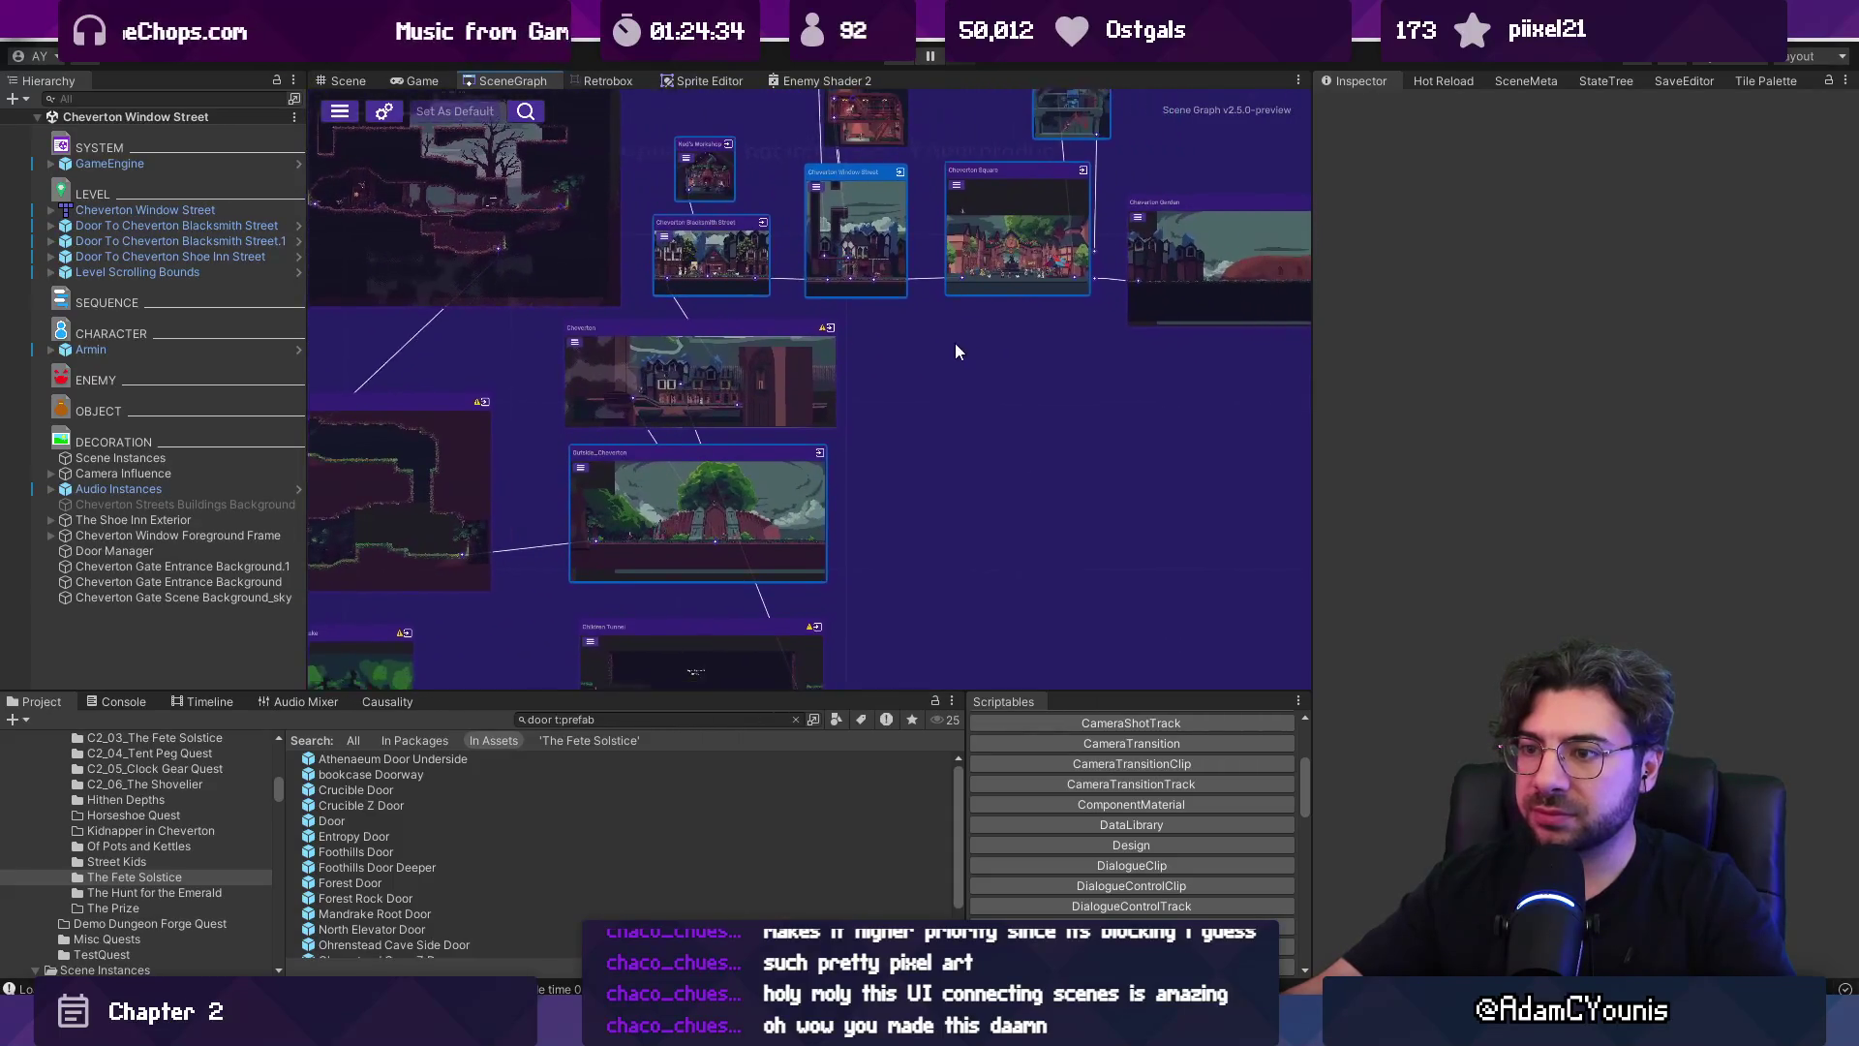
Nudge Outside_Cheverton left, shift a selected node group down-right and move Cheverton up-right.
{"action": "left_click_drag", "start_coordinate": [716, 463], "coordinate": [674, 463]}
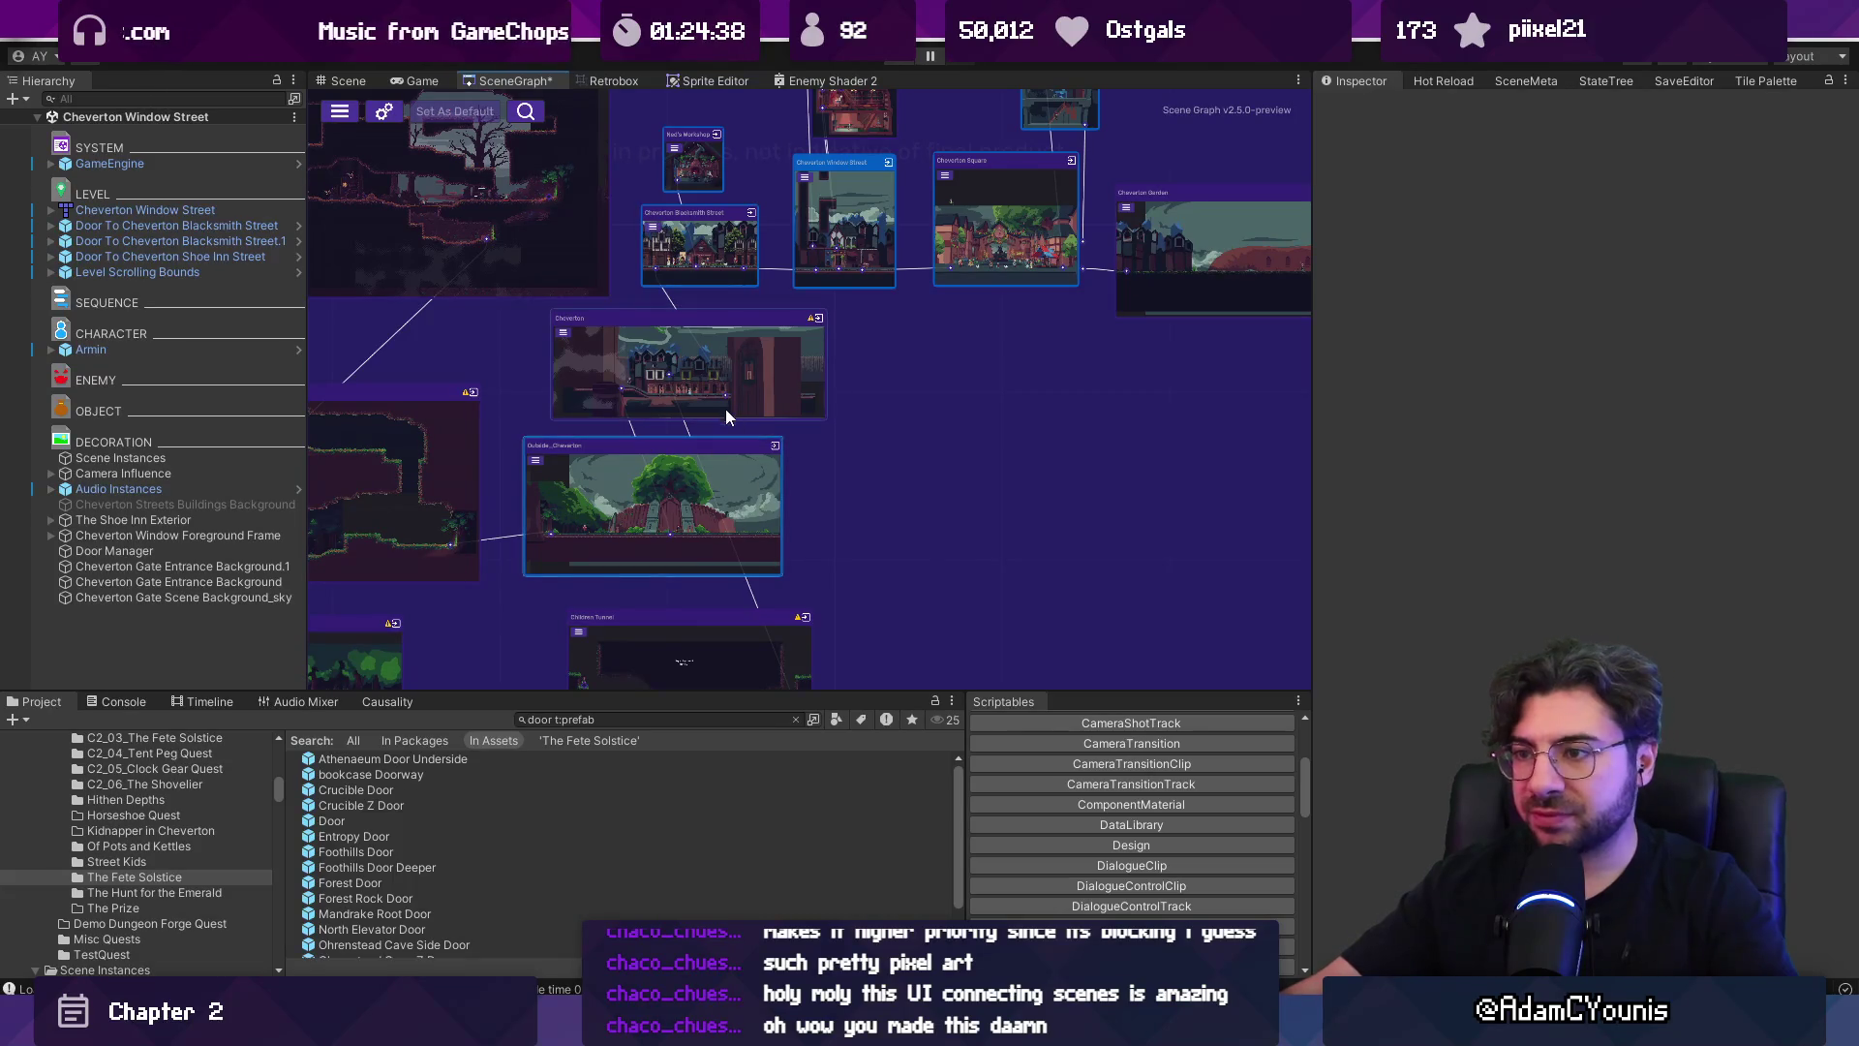
{"action": "mouse_move", "coordinate": [658, 346]}
{"action": "left_mouse_down"}
{"action": "mouse_move", "coordinate": [1304, 439]}
{"action": "mouse_move", "coordinate": [1286, 448]}
{"action": "left_mouse_up"}
{"action": "scroll", "coordinate": [631, 409], "scroll_direction": "down", "scroll_amount": 5}
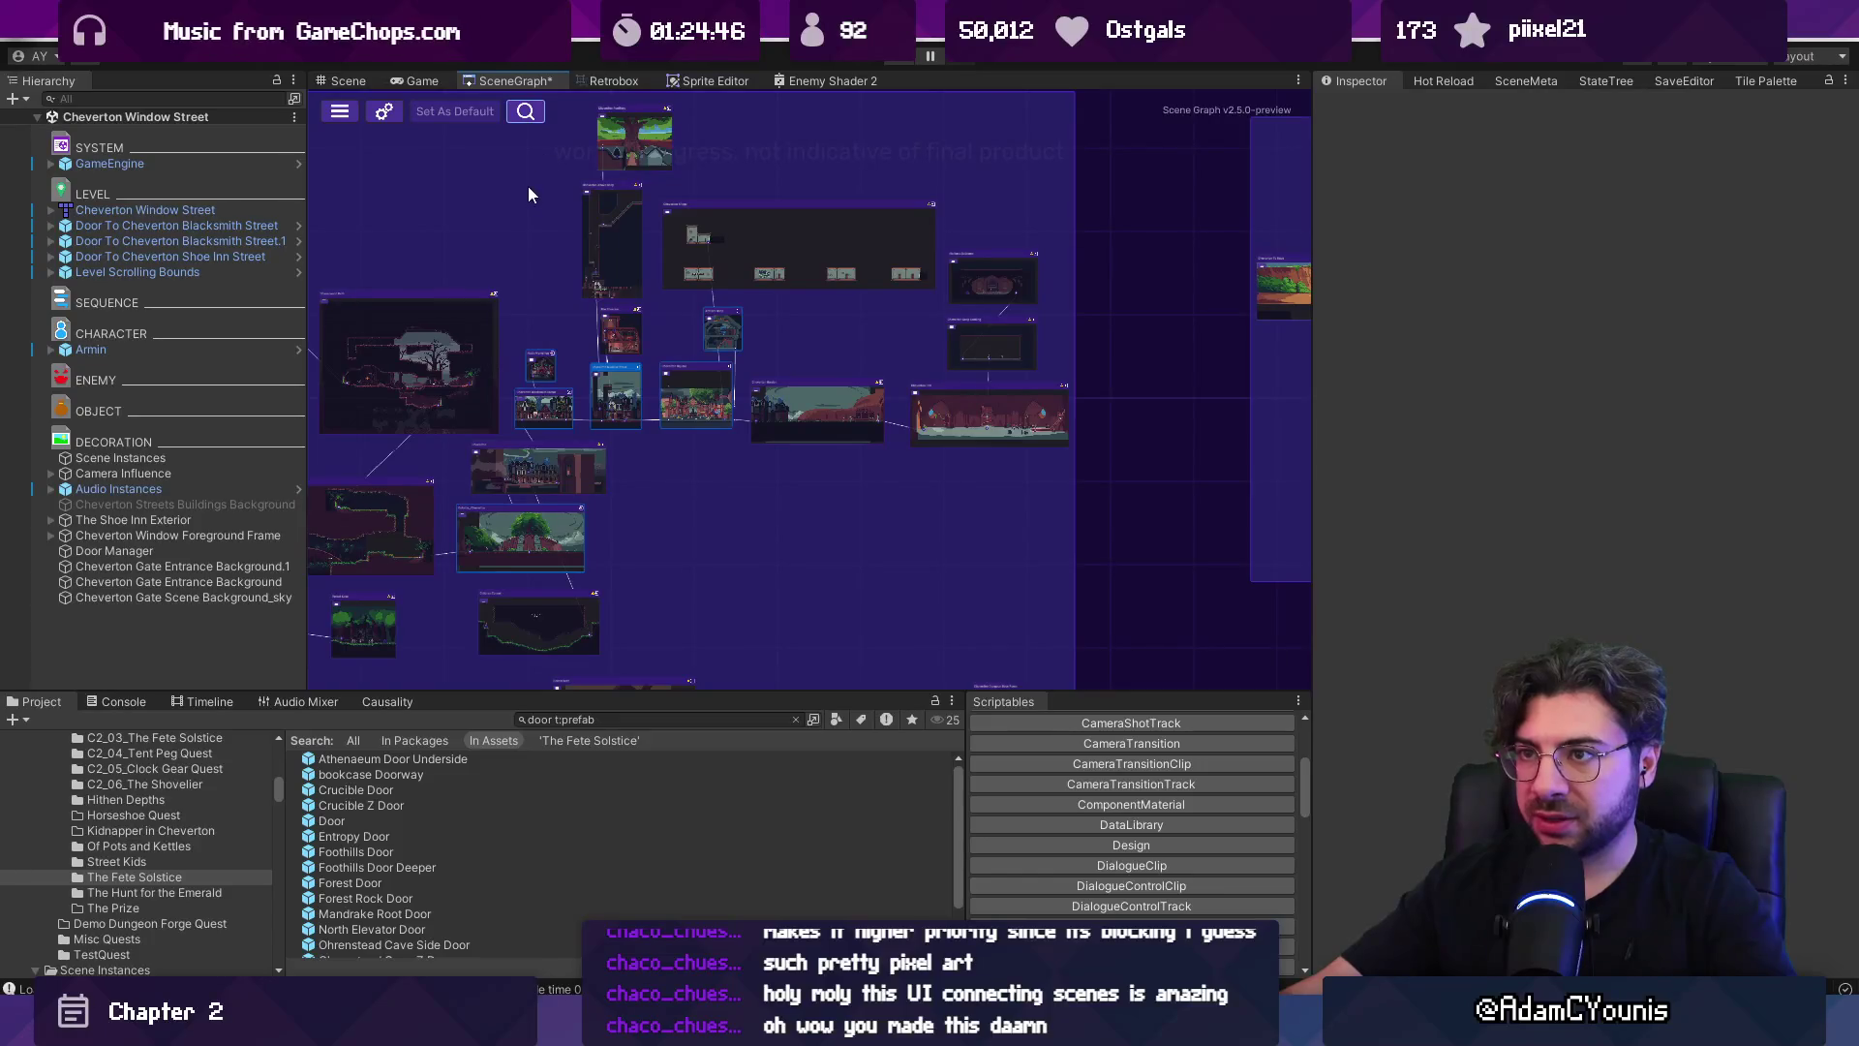
{"action": "left_click_drag", "start_coordinate": [1043, 423], "coordinate": [1043, 423]}
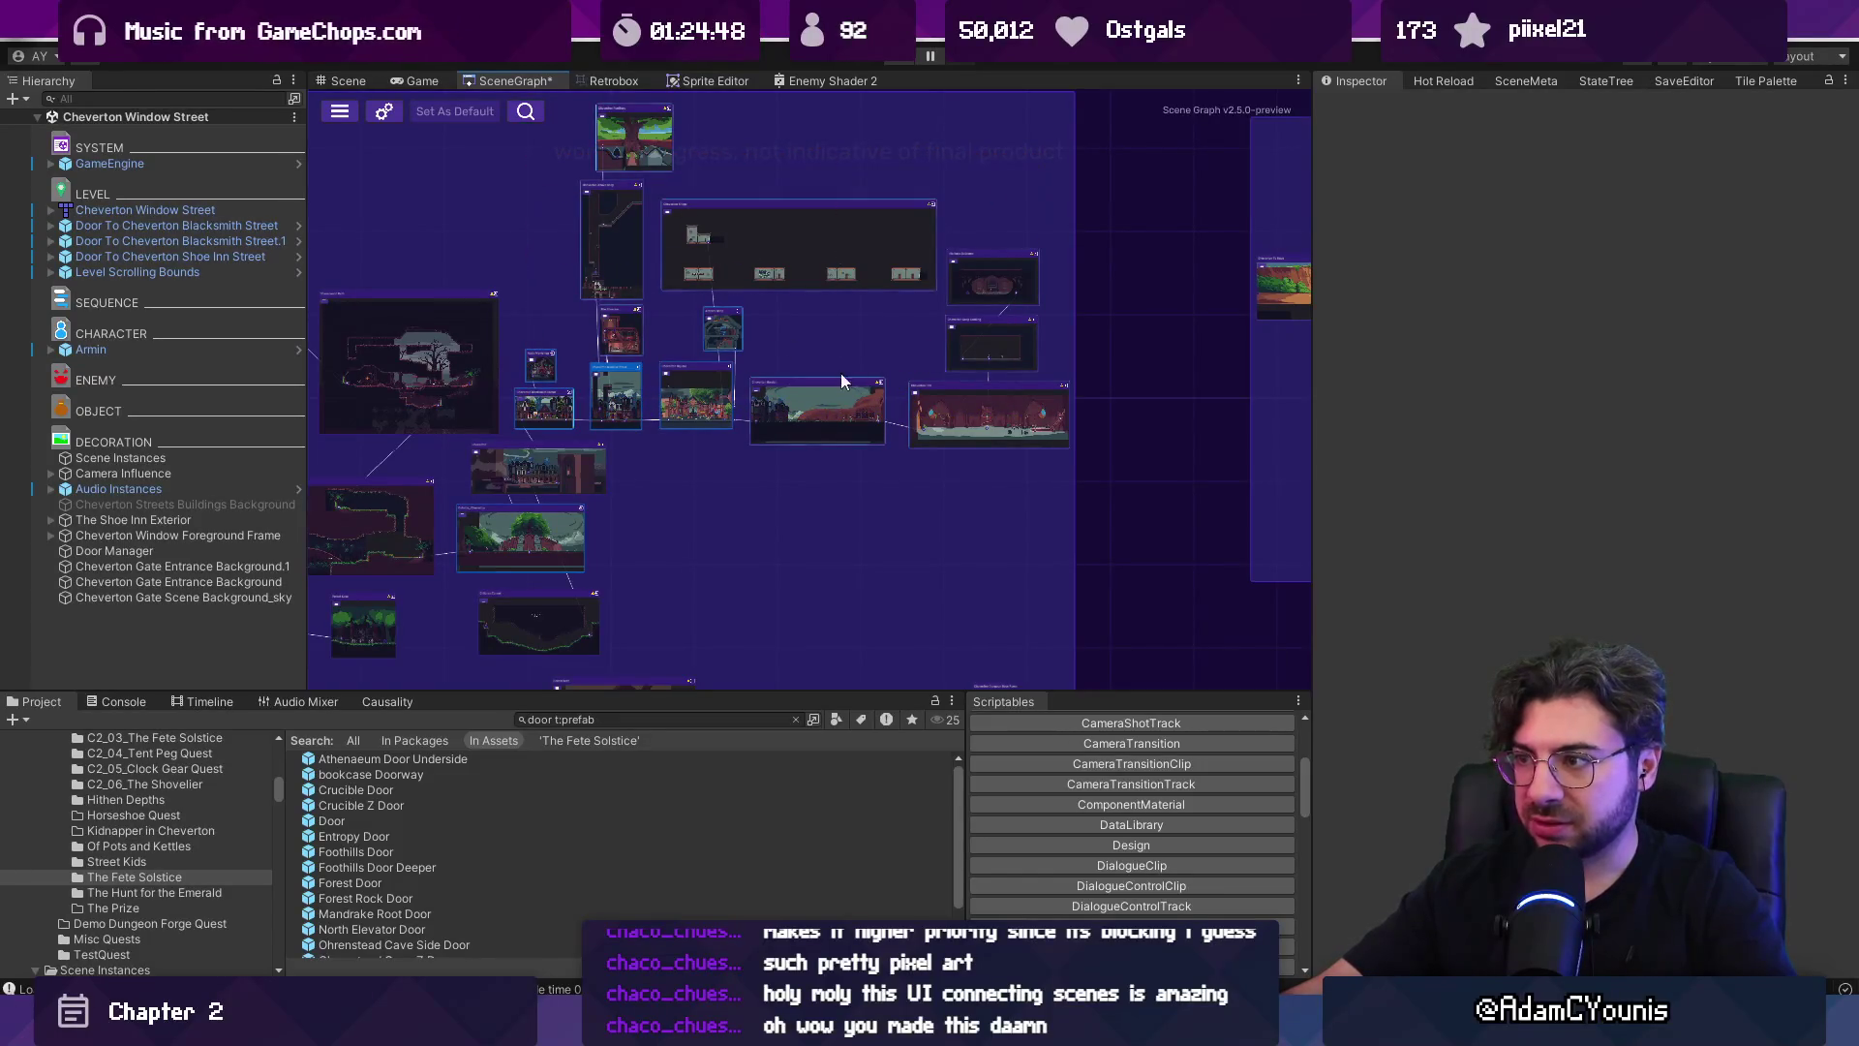
{"action": "mouse_move", "coordinate": [625, 221]}
{"action": "left_mouse_down"}
{"action": "mouse_move", "coordinate": [705, 364]}
{"action": "mouse_move", "coordinate": [720, 366]}
{"action": "mouse_move", "coordinate": [742, 264]}
{"action": "mouse_move", "coordinate": [739, 180]}
{"action": "mouse_move", "coordinate": [772, 256]}
{"action": "mouse_move", "coordinate": [863, 281]}
{"action": "left_mouse_up"}
{"action": "scroll", "coordinate": [660, 340], "scroll_direction": "up", "scroll_amount": 5}
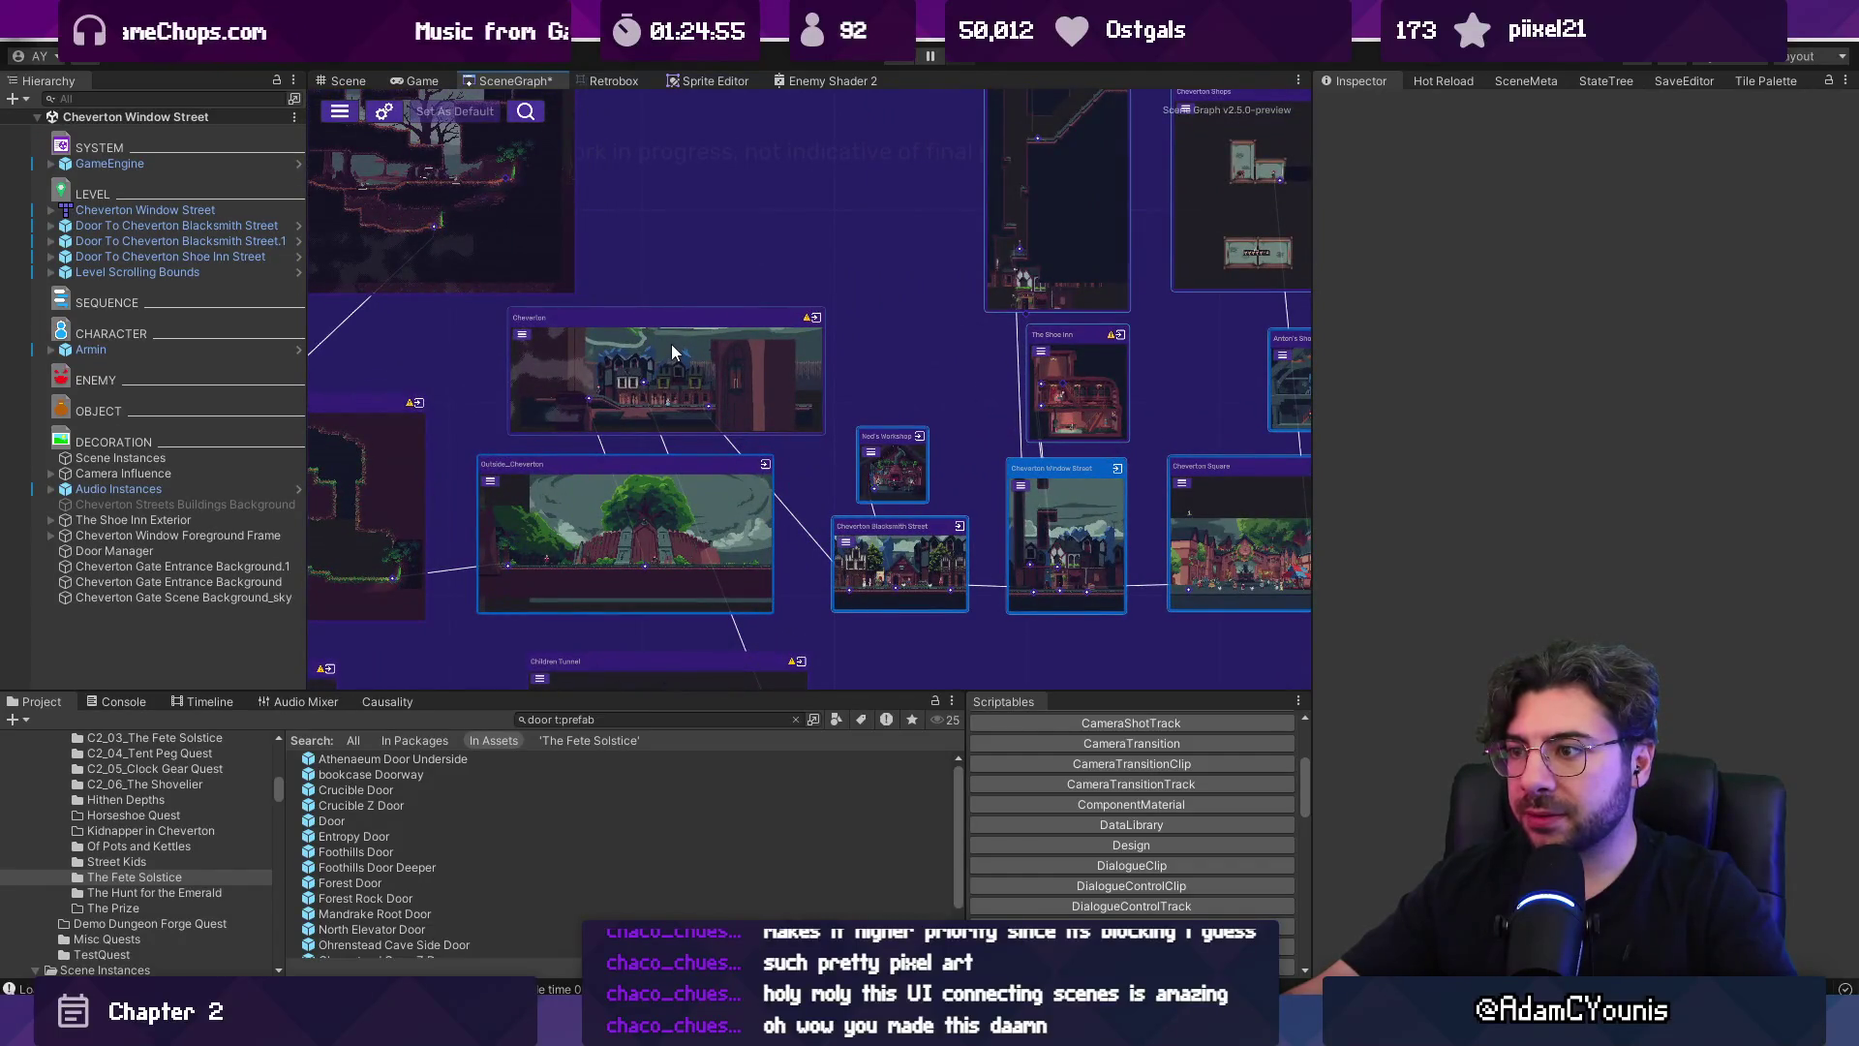
{"action": "mouse_move", "coordinate": [681, 341]}
{"action": "left_mouse_down"}
{"action": "mouse_move", "coordinate": [787, 295]}
{"action": "mouse_move", "coordinate": [668, 405]}
{"action": "mouse_move", "coordinate": [654, 517]}
{"action": "mouse_move", "coordinate": [654, 302]}
{"action": "mouse_move", "coordinate": [623, 322]}
{"action": "mouse_move", "coordinate": [792, 235]}
{"action": "left_mouse_up"}
Reposition Outside_Cheverton, the Children Tunnel node and the right-hand node group.
{"action": "left_click_drag", "start_coordinate": [790, 572], "coordinate": [747, 567]}
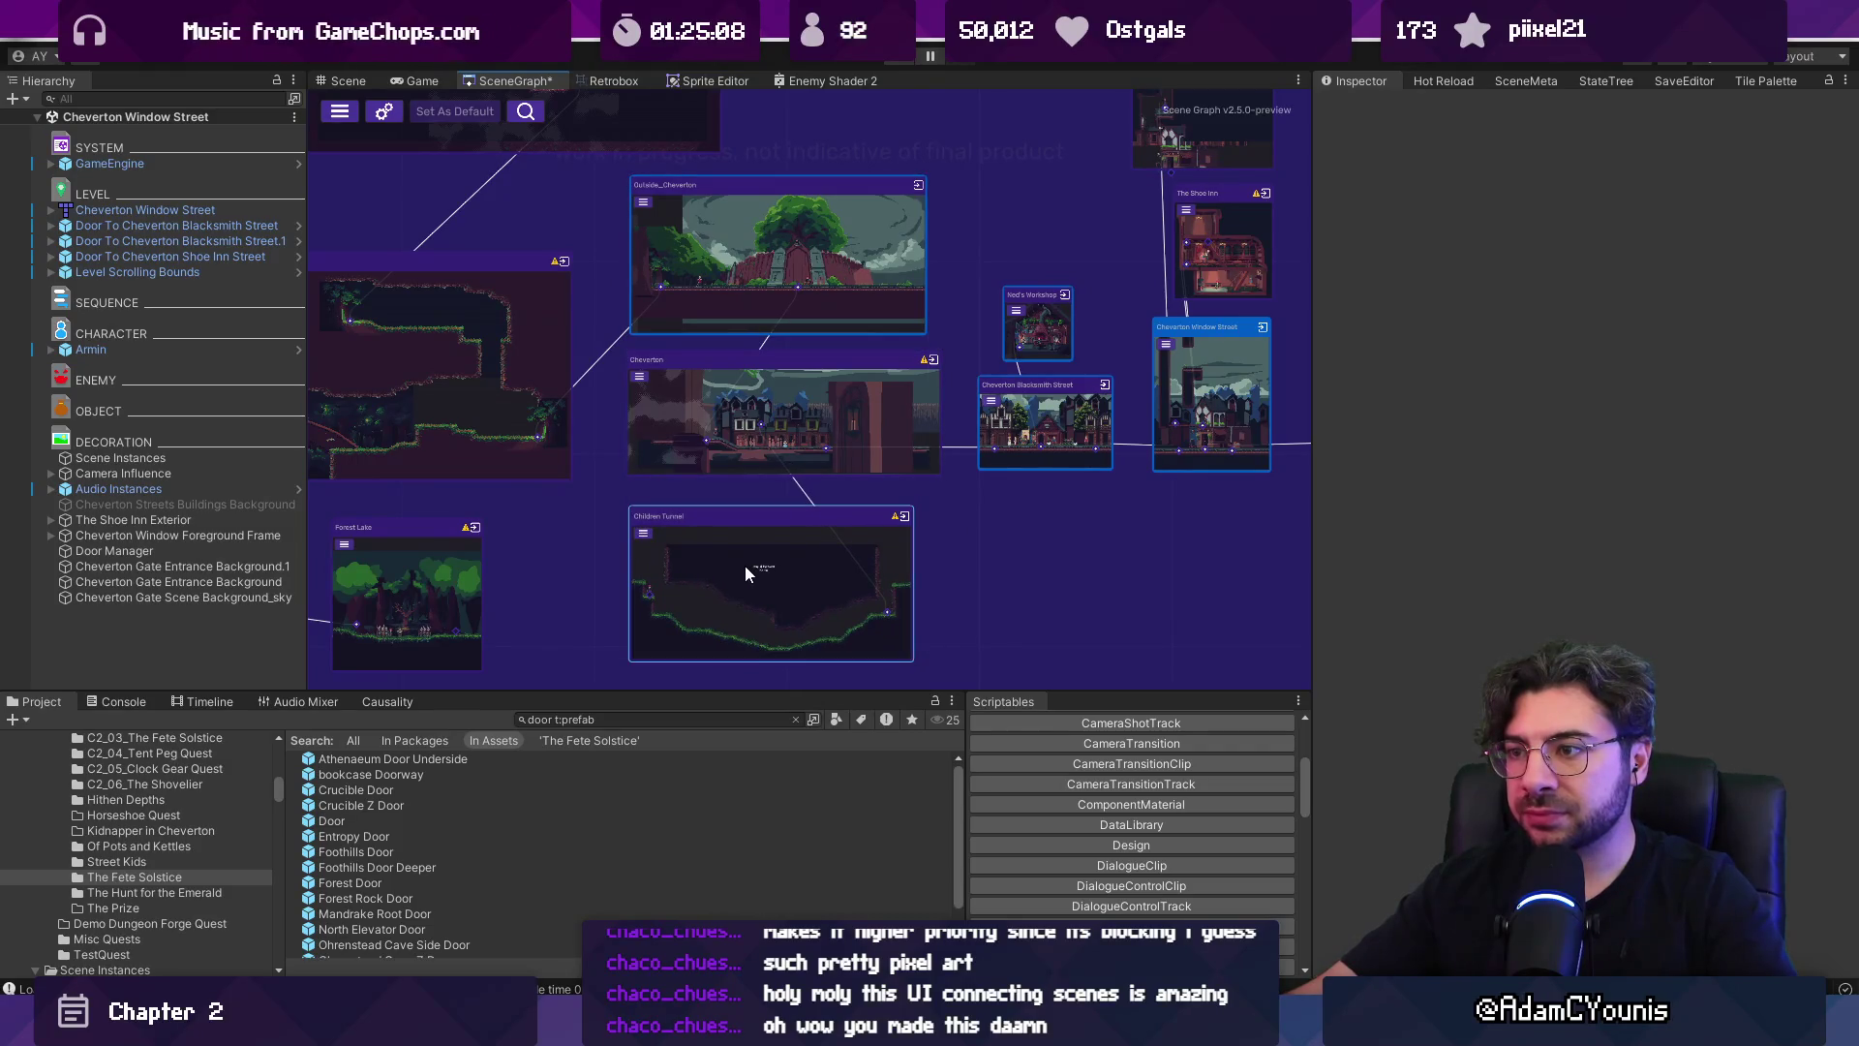
{"action": "scroll", "coordinate": [928, 316], "scroll_direction": "down", "scroll_amount": 5}
{"action": "scroll", "coordinate": [630, 387], "scroll_direction": "up", "scroll_amount": 3}
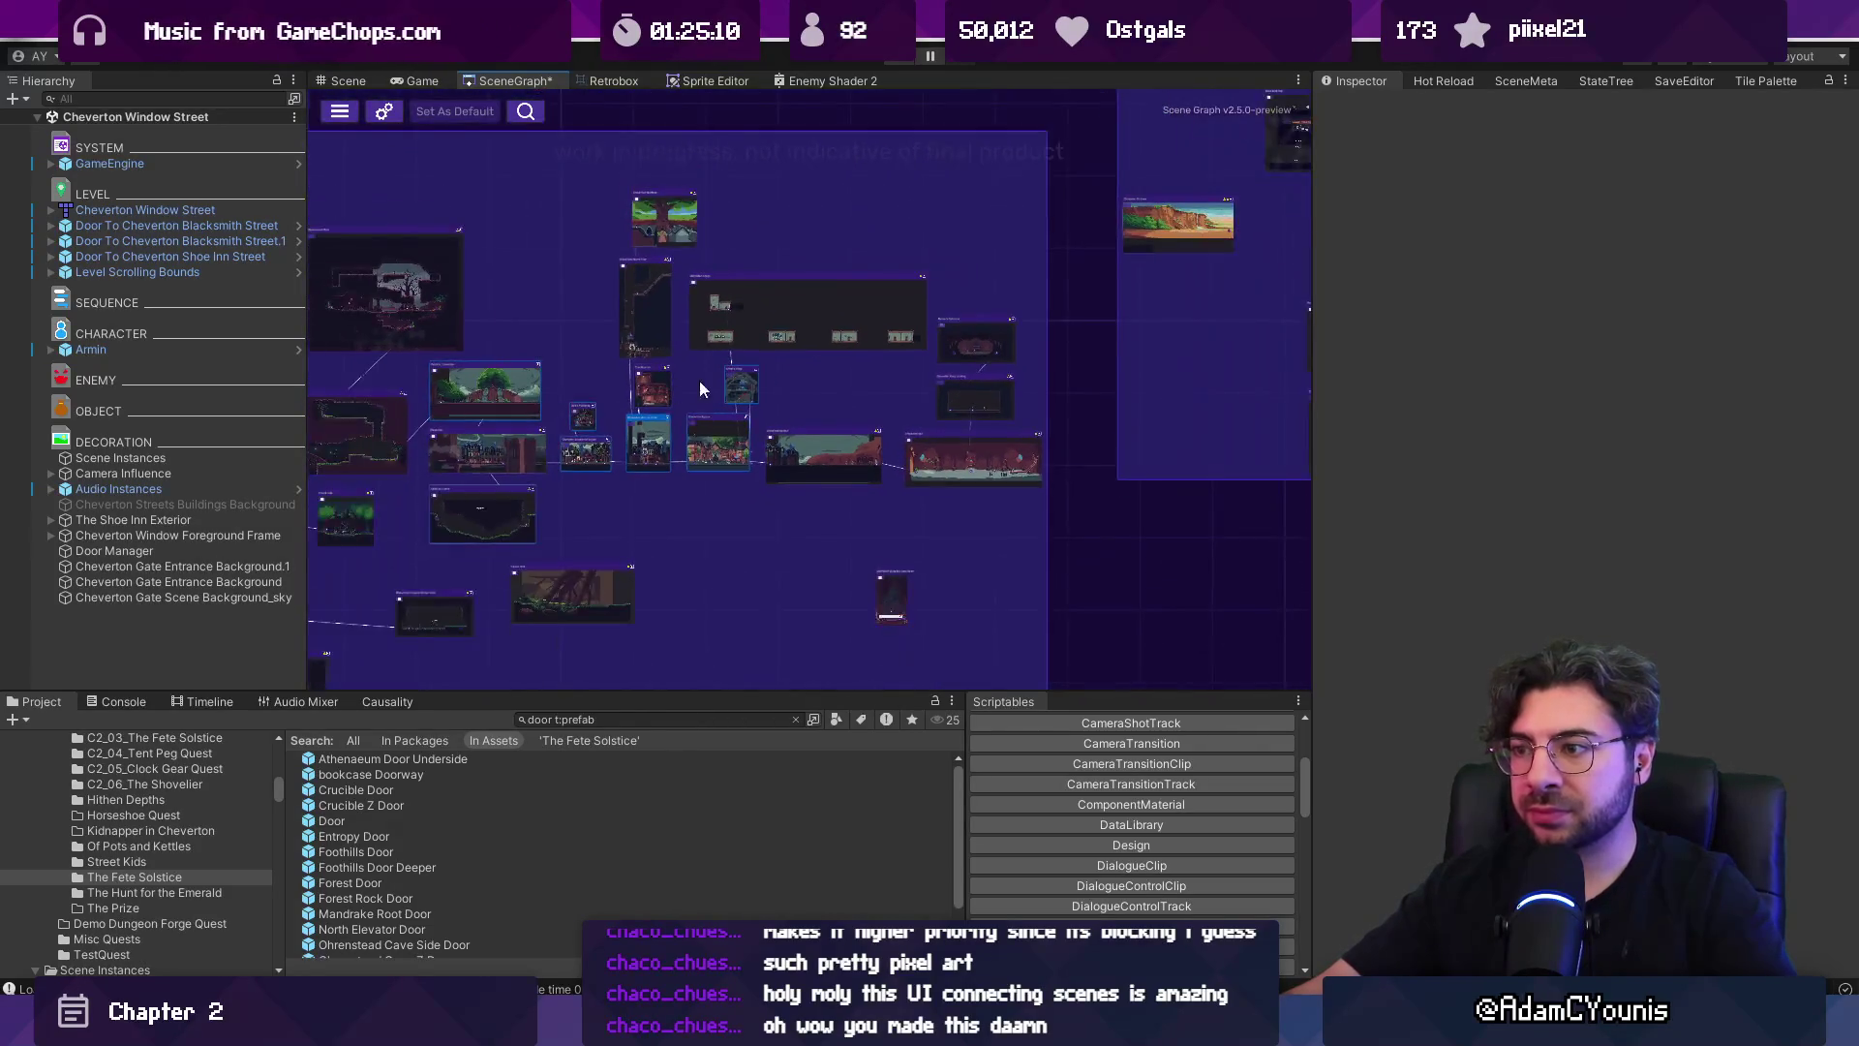
{"action": "left_click", "coordinate": [885, 474]}
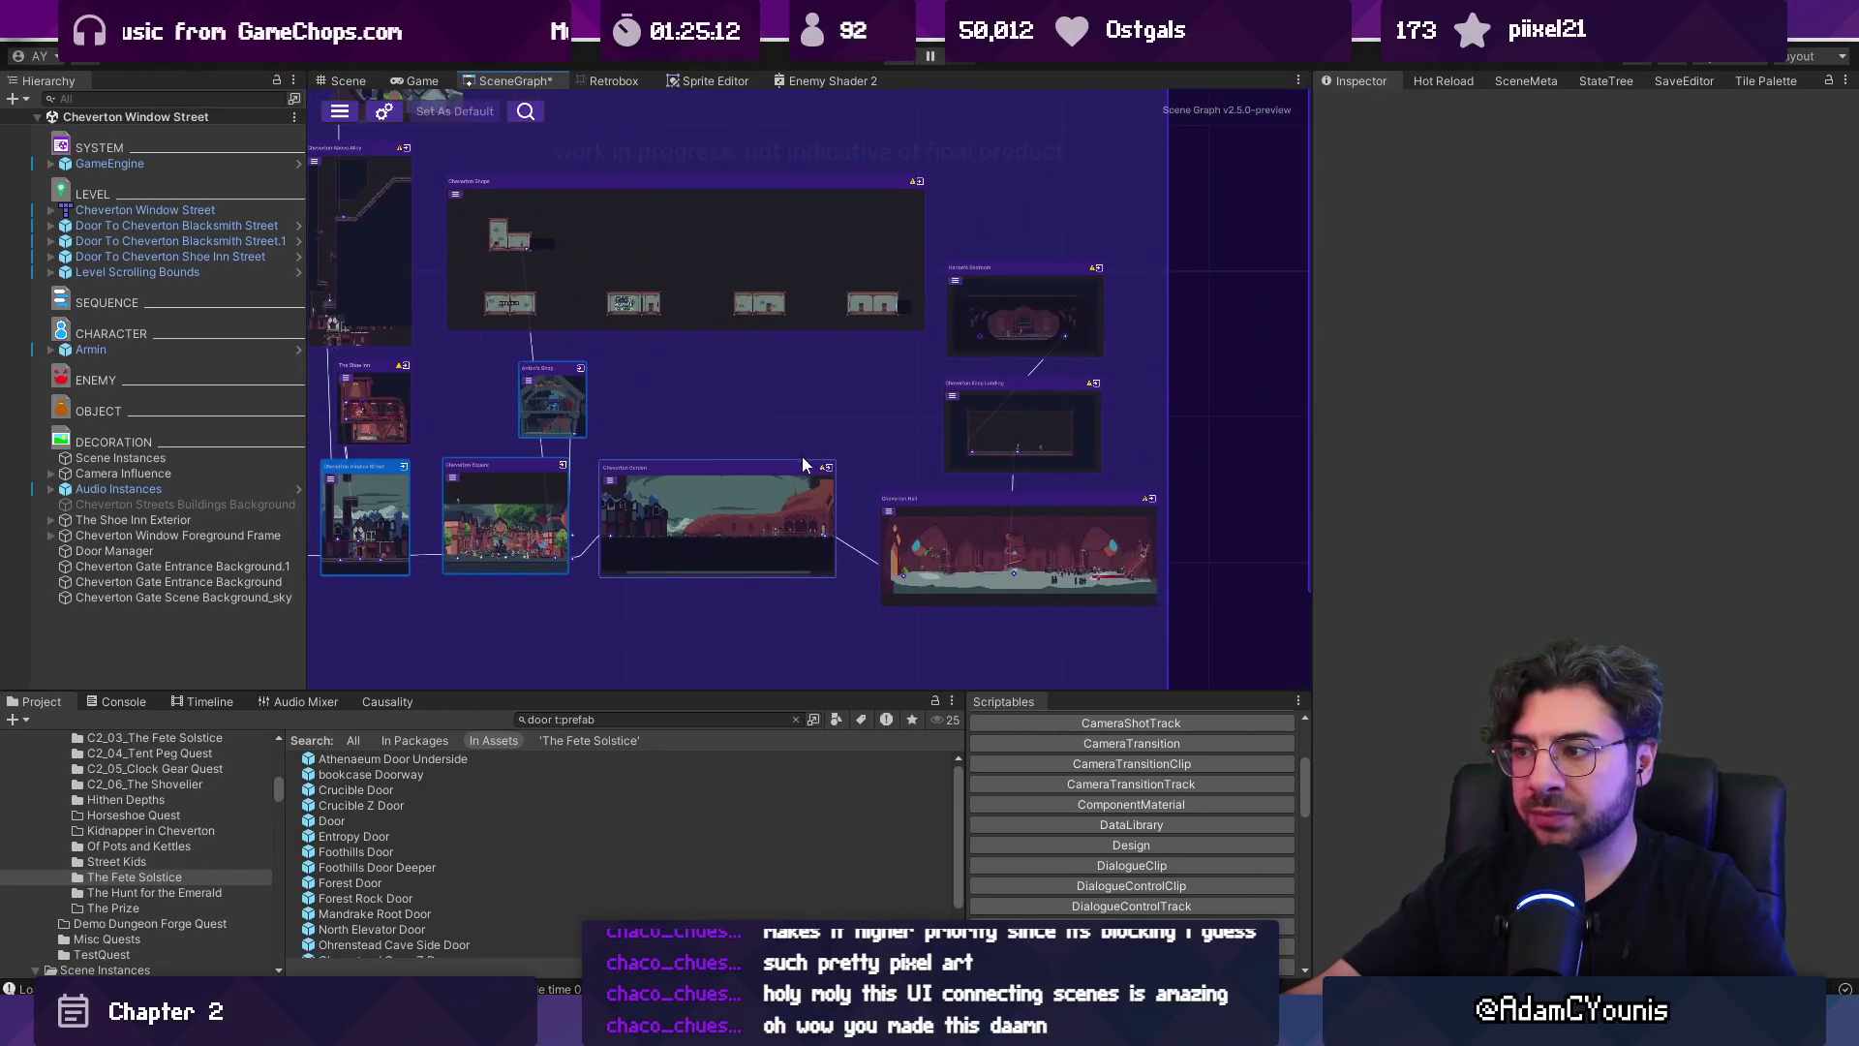
{"action": "left_click_drag", "start_coordinate": [914, 572], "coordinate": [963, 526]}
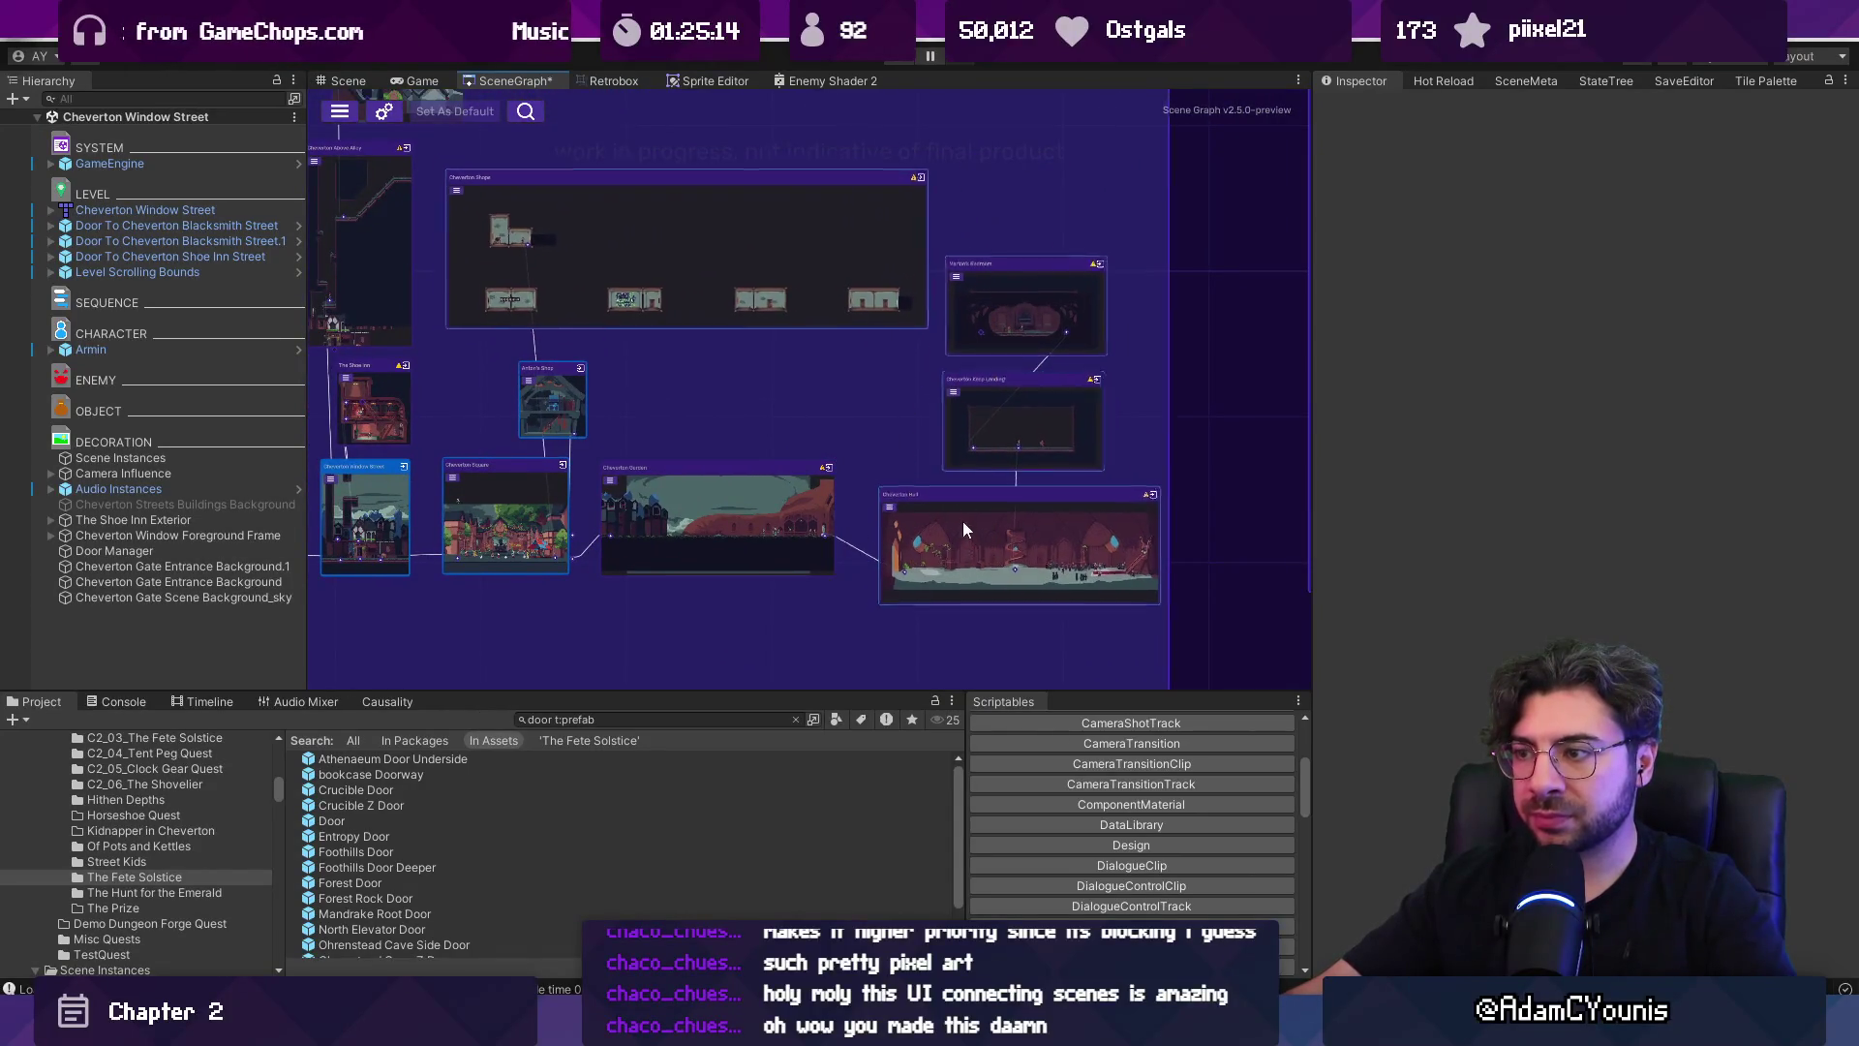
{"action": "left_click_drag", "start_coordinate": [627, 377], "coordinate": [919, 395]}
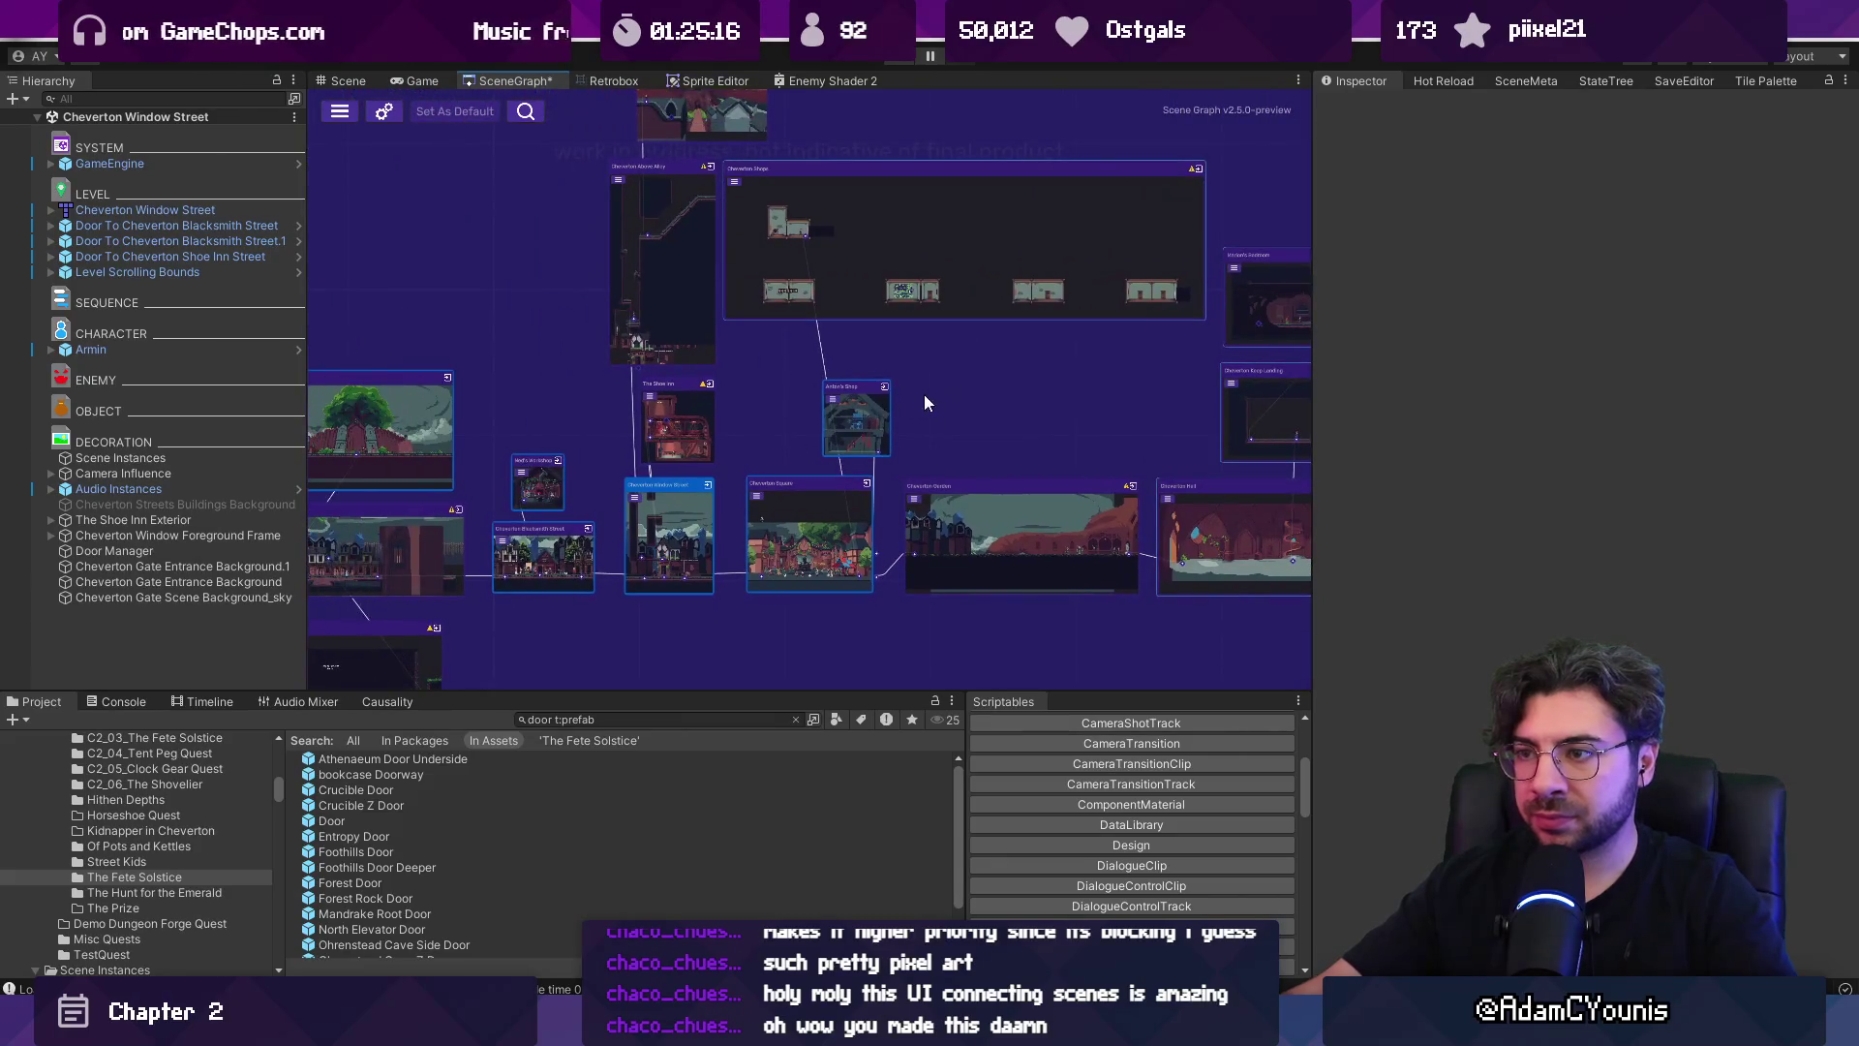
Place Cheverton Rooftops above Above Alley and shift Above Alley and Shops nodes left.
{"action": "mouse_move", "coordinate": [700, 378]}
{"action": "left_mouse_down"}
{"action": "mouse_move", "coordinate": [596, 373]}
{"action": "mouse_move", "coordinate": [590, 420]}
{"action": "left_mouse_up"}
{"action": "mouse_move", "coordinate": [678, 238]}
{"action": "left_mouse_down"}
{"action": "mouse_move", "coordinate": [567, 247]}
{"action": "mouse_move", "coordinate": [540, 278]}
{"action": "left_mouse_up"}
{"action": "left_click_drag", "start_coordinate": [817, 322], "coordinate": [732, 369]}
{"action": "scroll", "coordinate": [811, 395], "scroll_direction": "down", "scroll_amount": 3}
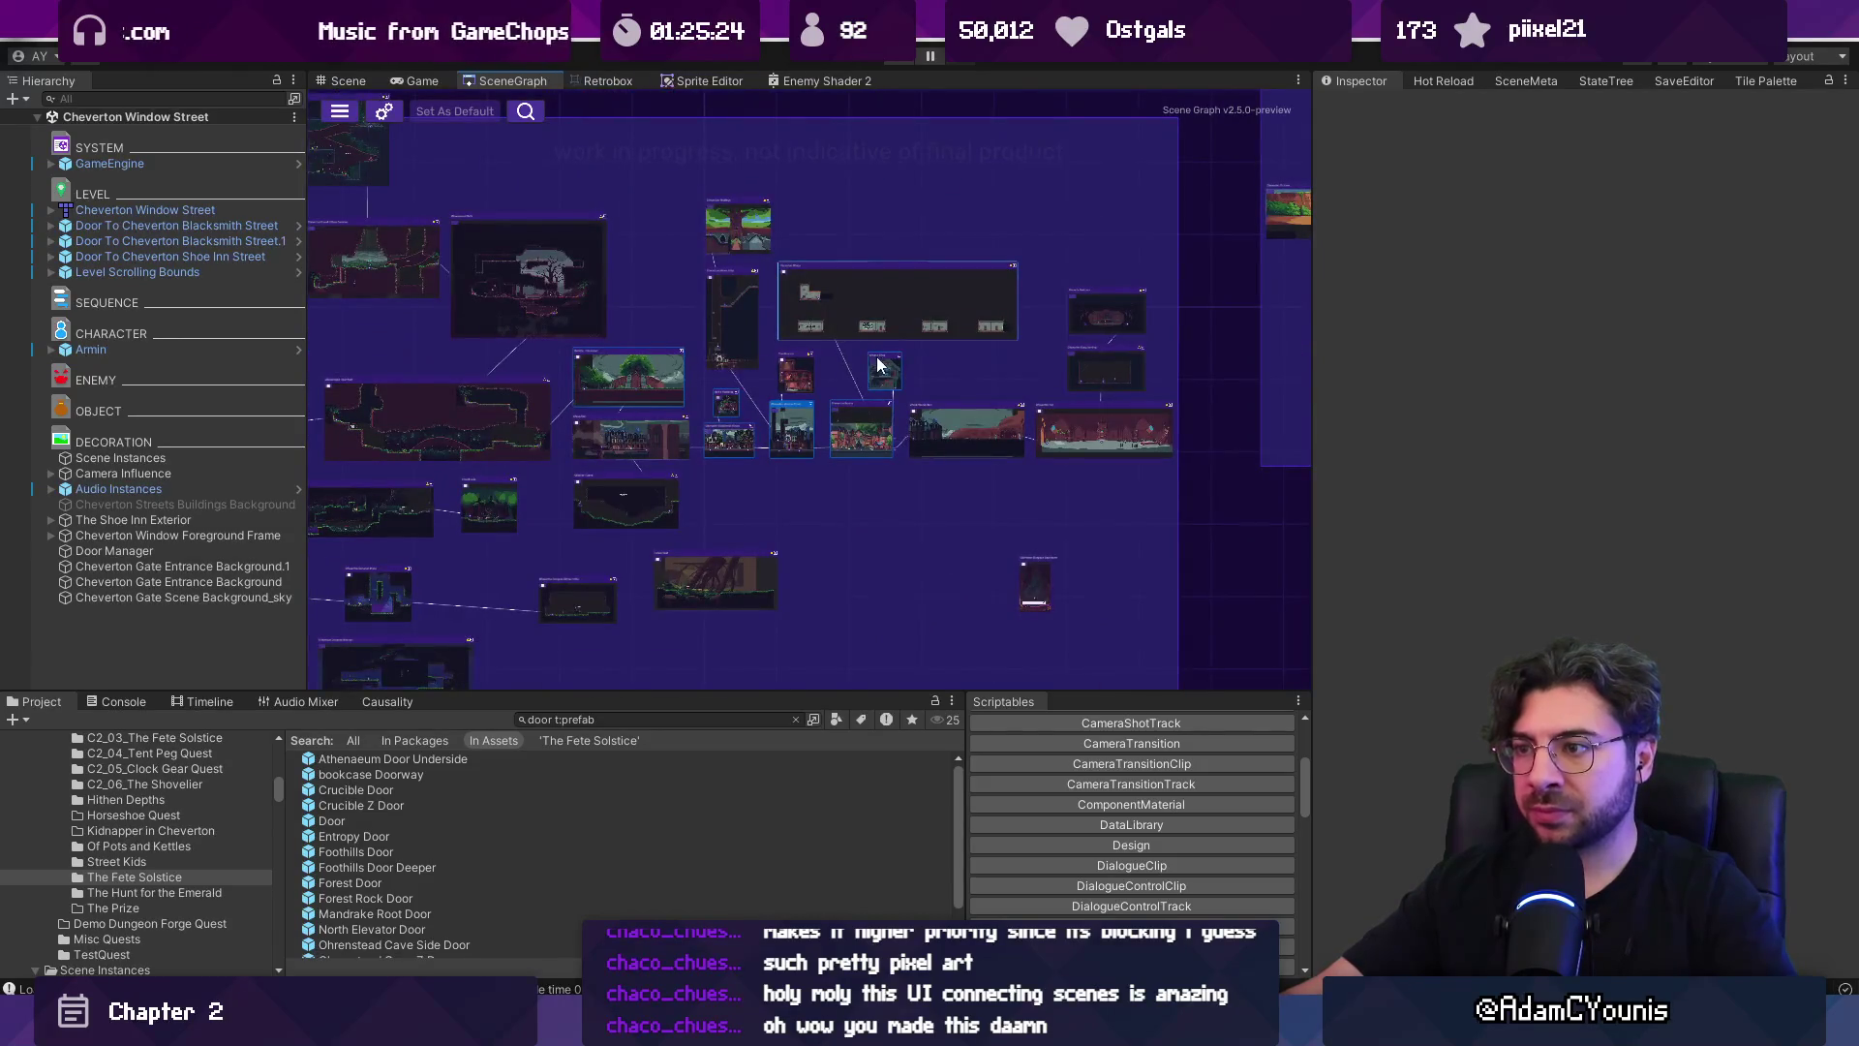
{"action": "scroll", "coordinate": [893, 354], "scroll_direction": "up", "scroll_amount": 6}
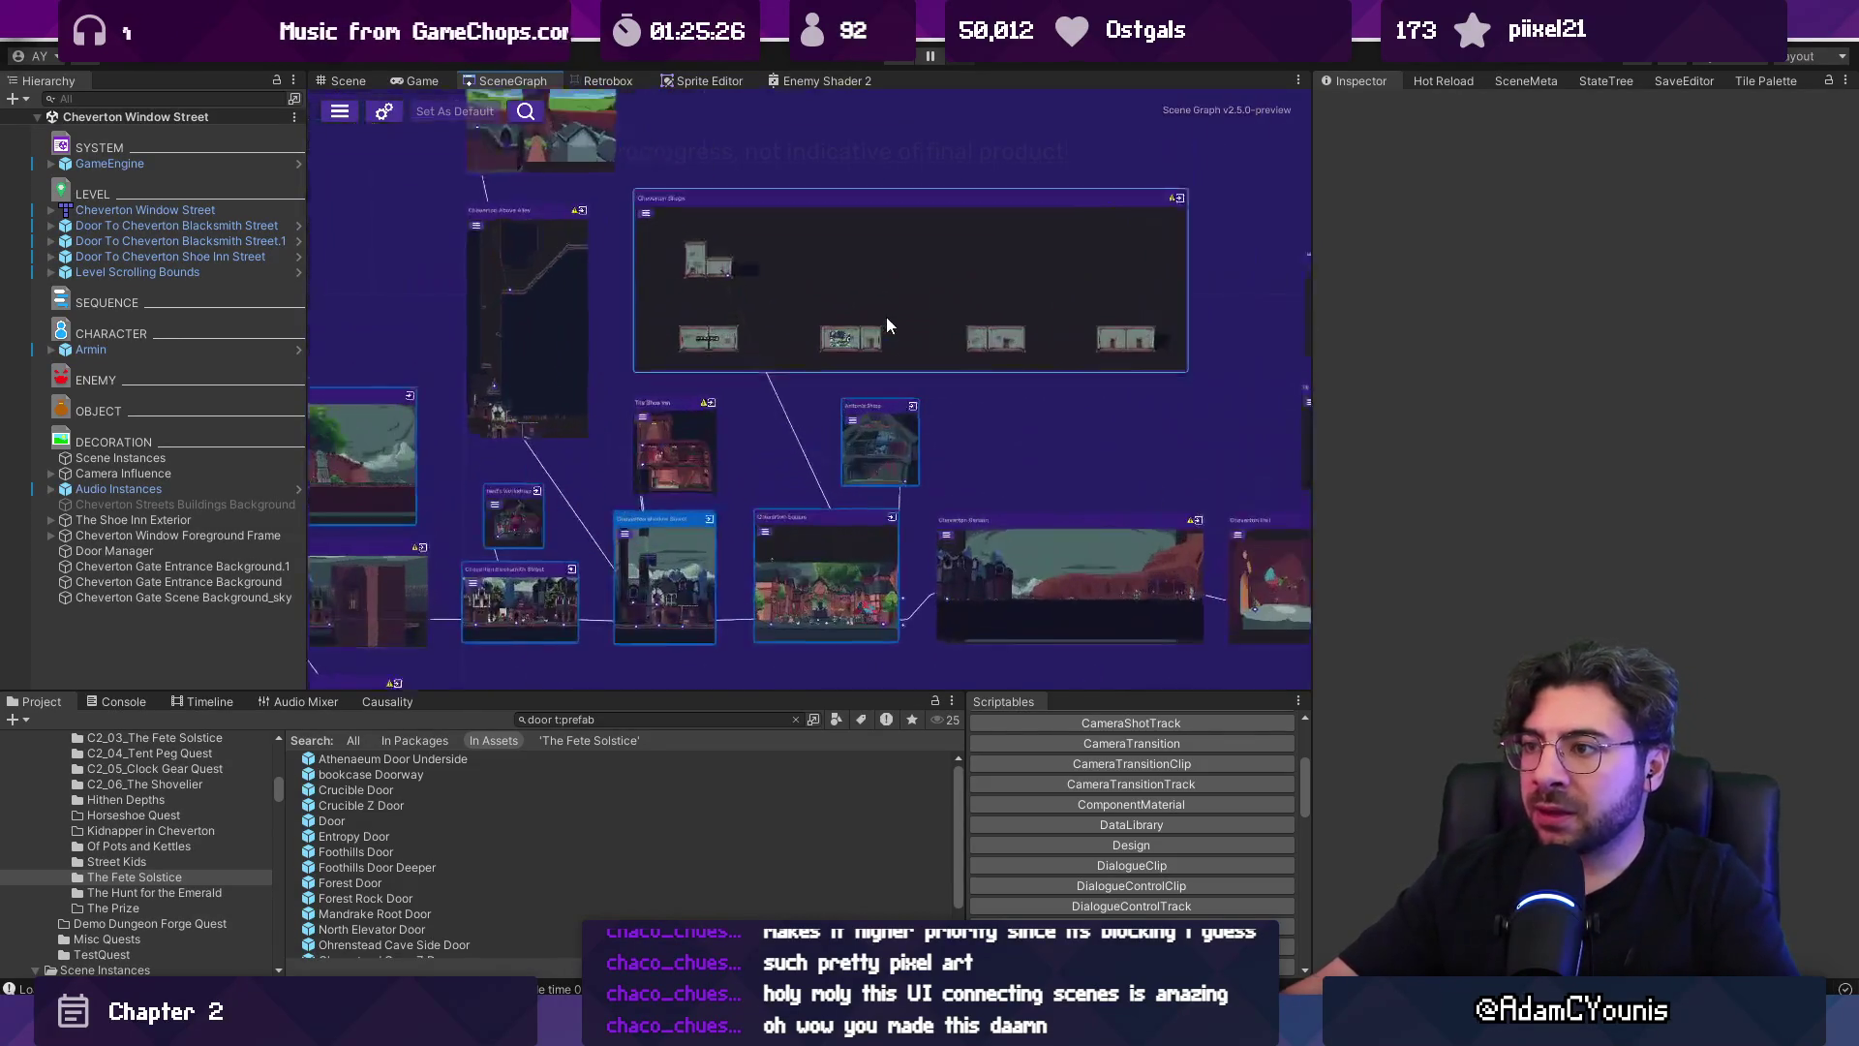
{"action": "scroll", "coordinate": [887, 275], "scroll_direction": "down", "scroll_amount": 5}
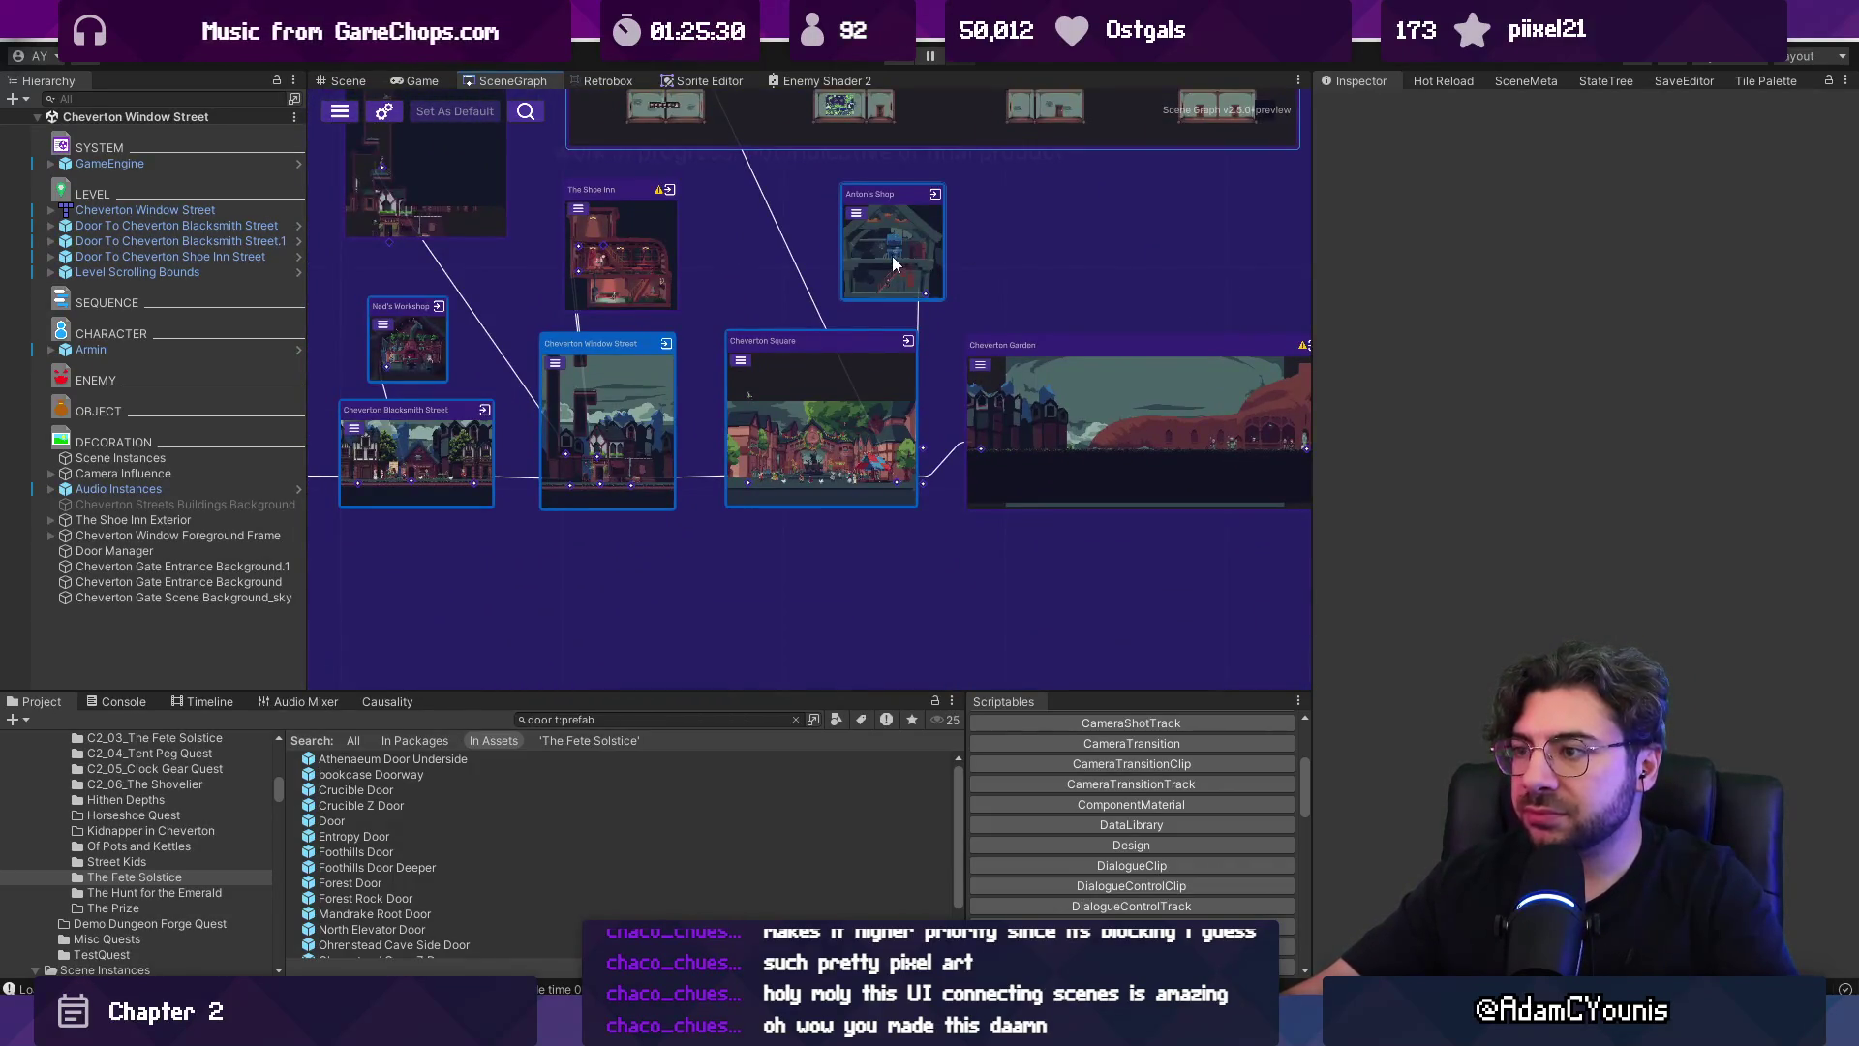
{"action": "scroll", "coordinate": [895, 259], "scroll_direction": "up", "scroll_amount": 1}
{"action": "scroll", "coordinate": [863, 415], "scroll_direction": "up", "scroll_amount": 3}
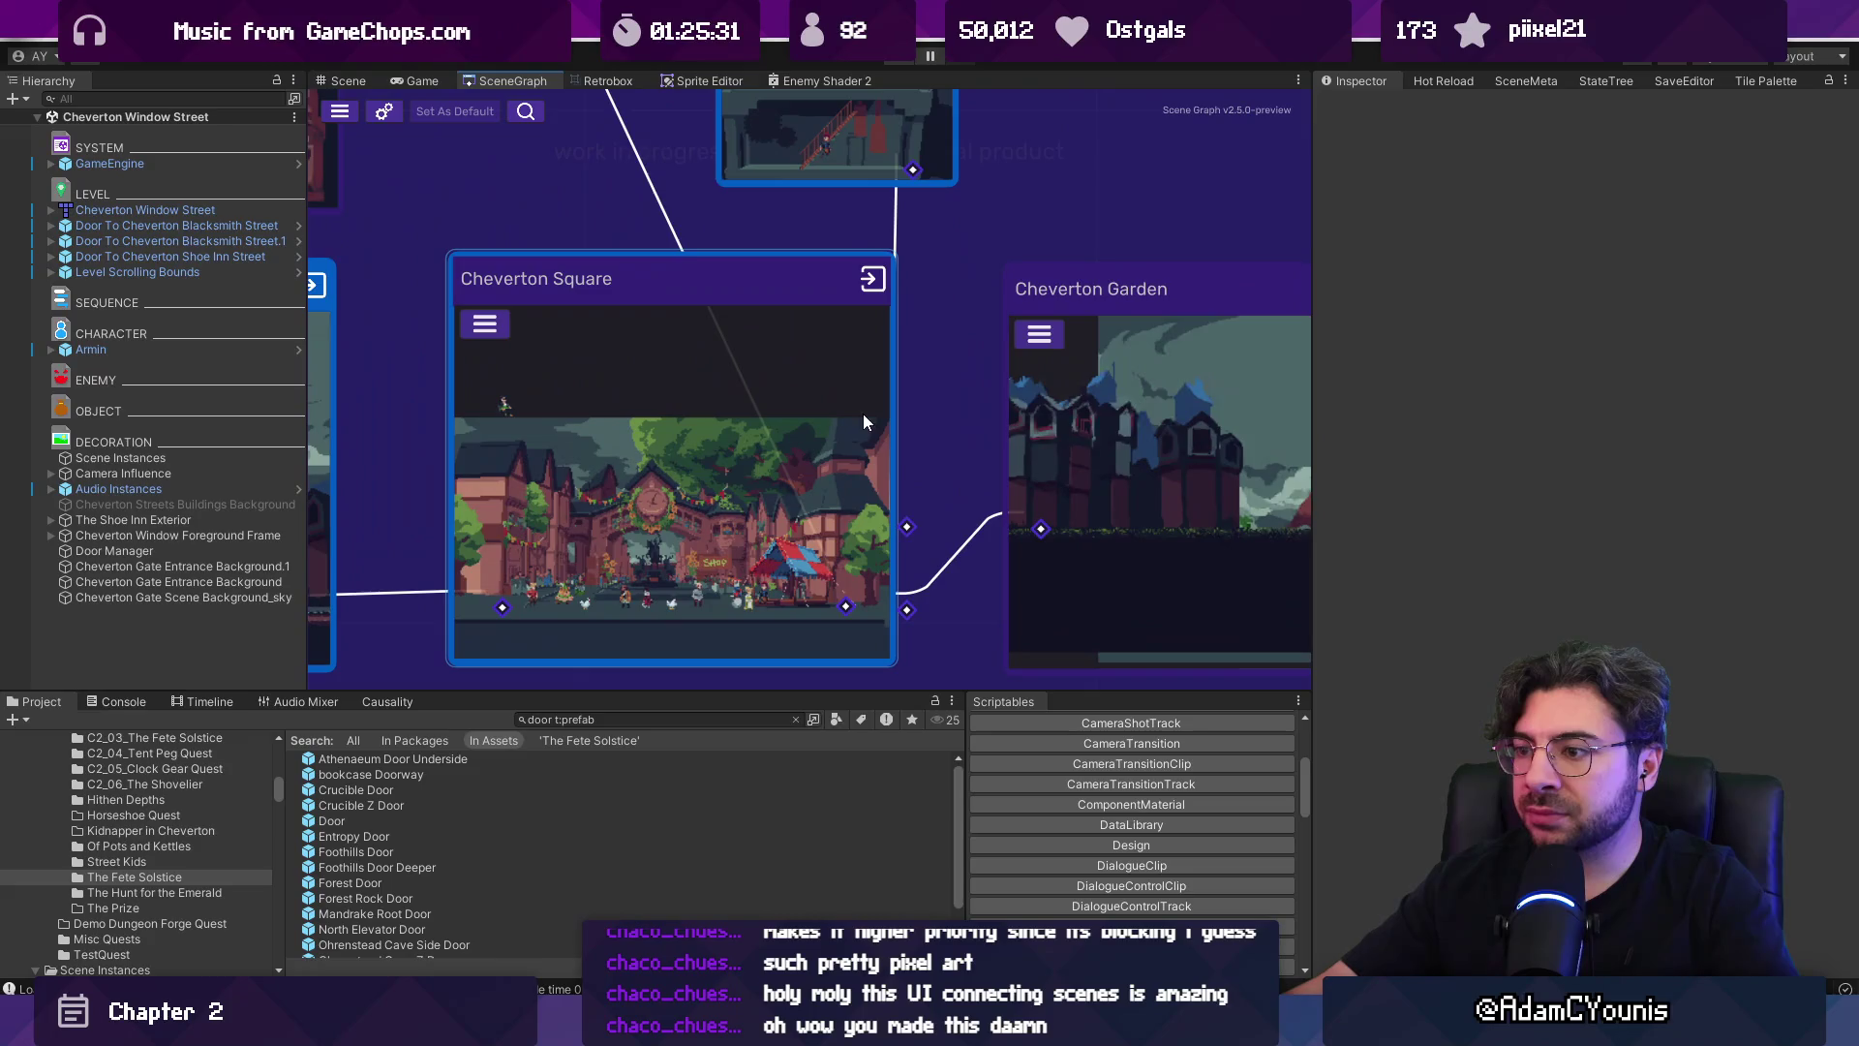
{"action": "double_click", "coordinate": [781, 349]}
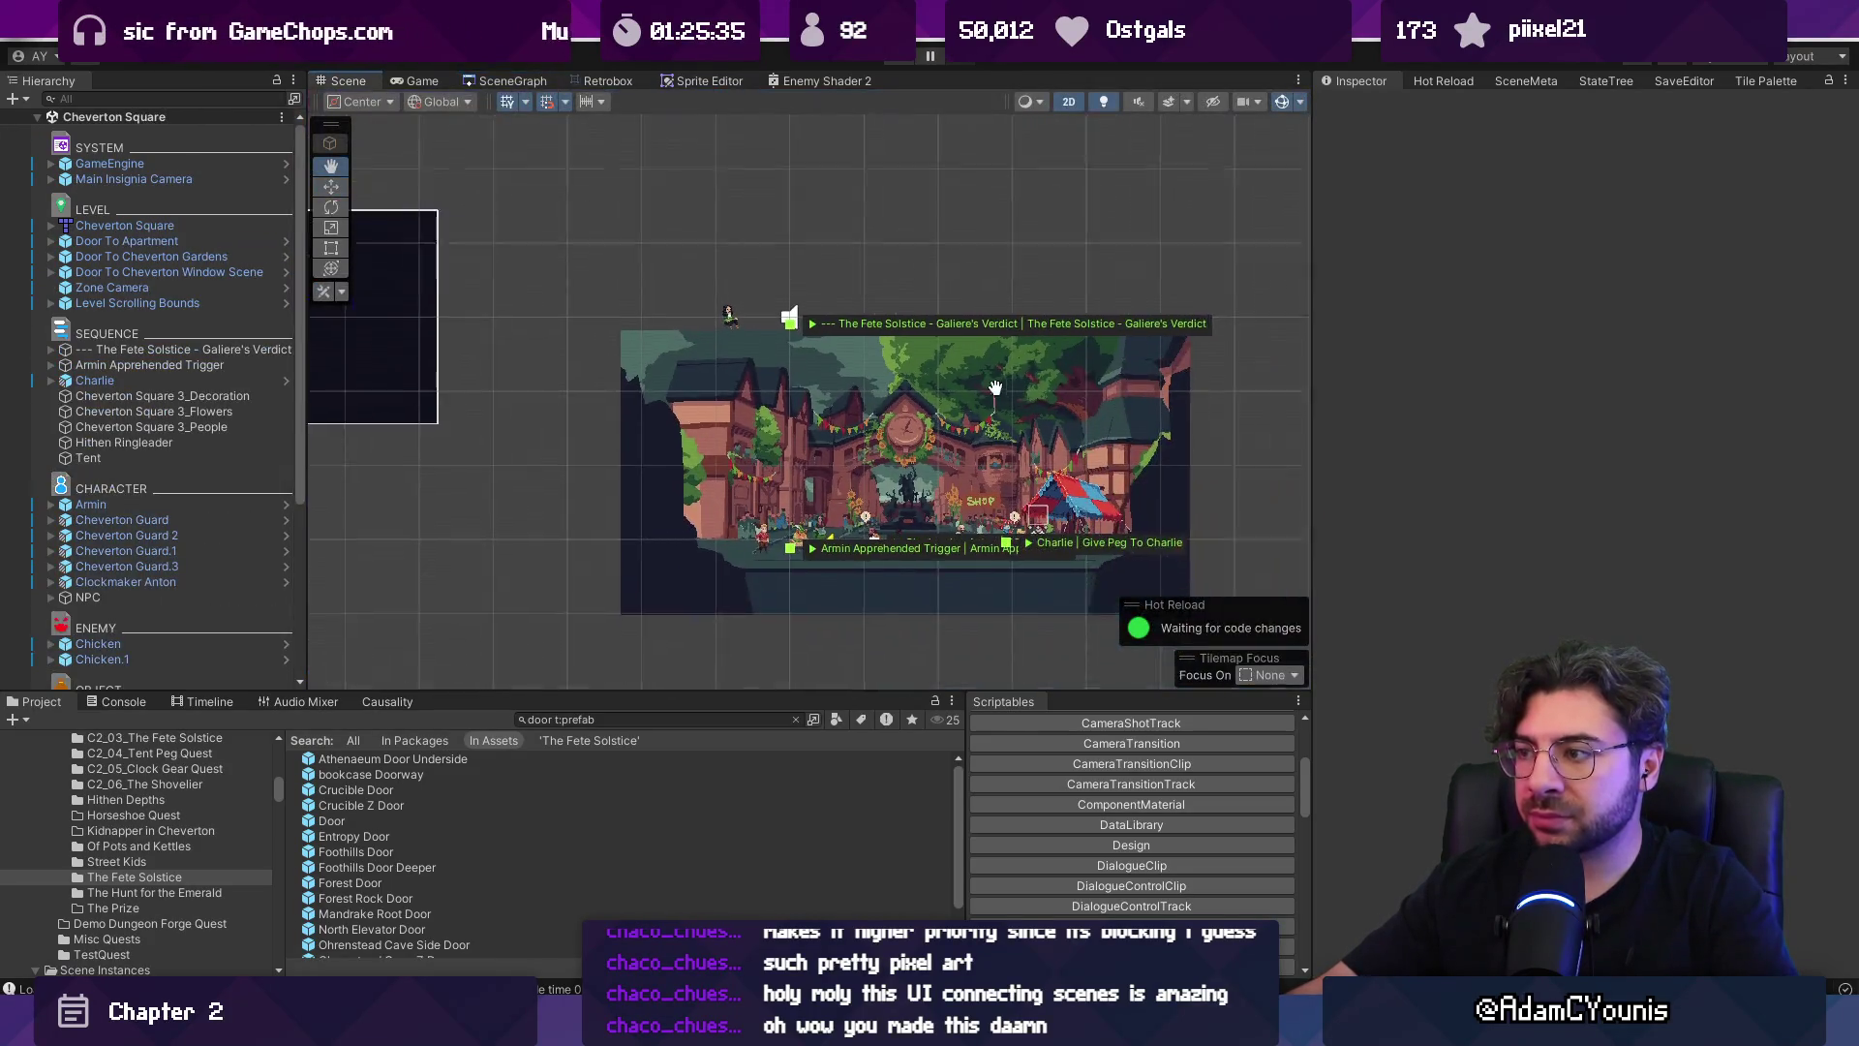
Load Cheverton Square, select then deselect its background sprite, and return to the SceneGraph.
{"action": "left_click_drag", "start_coordinate": [996, 387], "coordinate": [727, 334]}
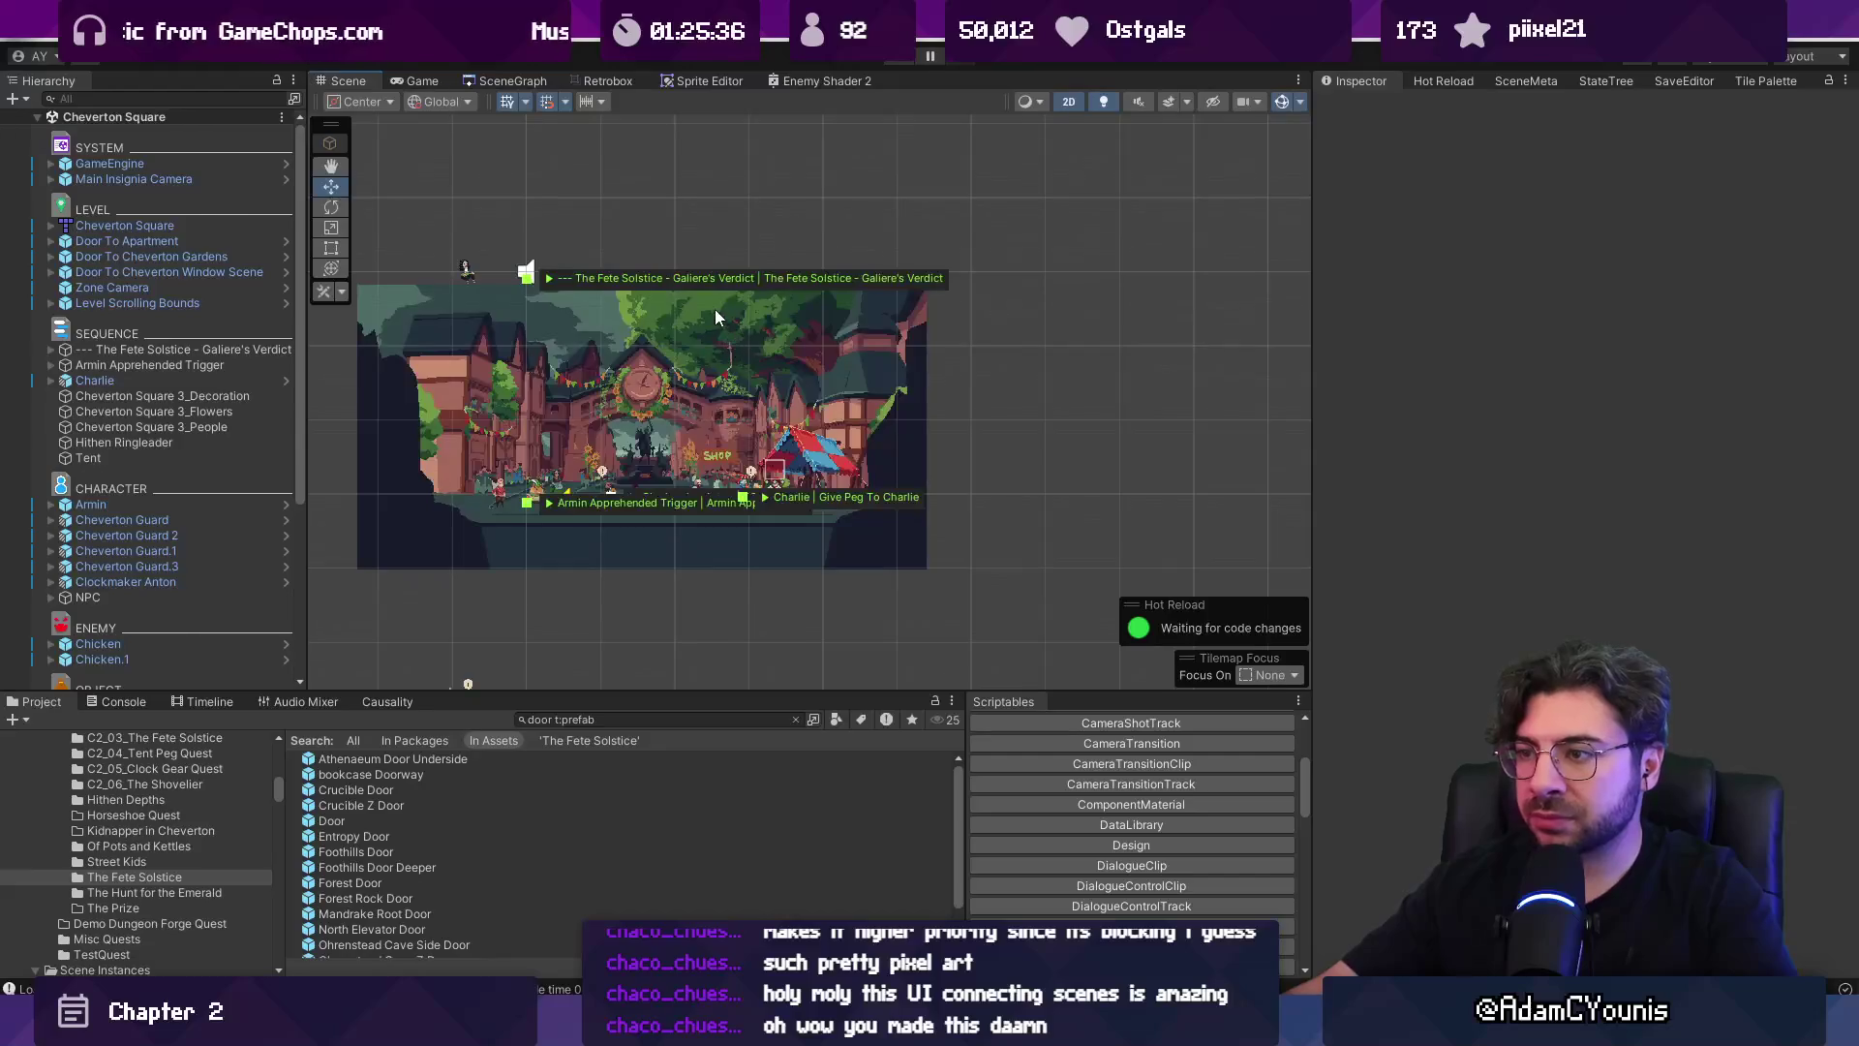
{"action": "left_click", "coordinate": [782, 316]}
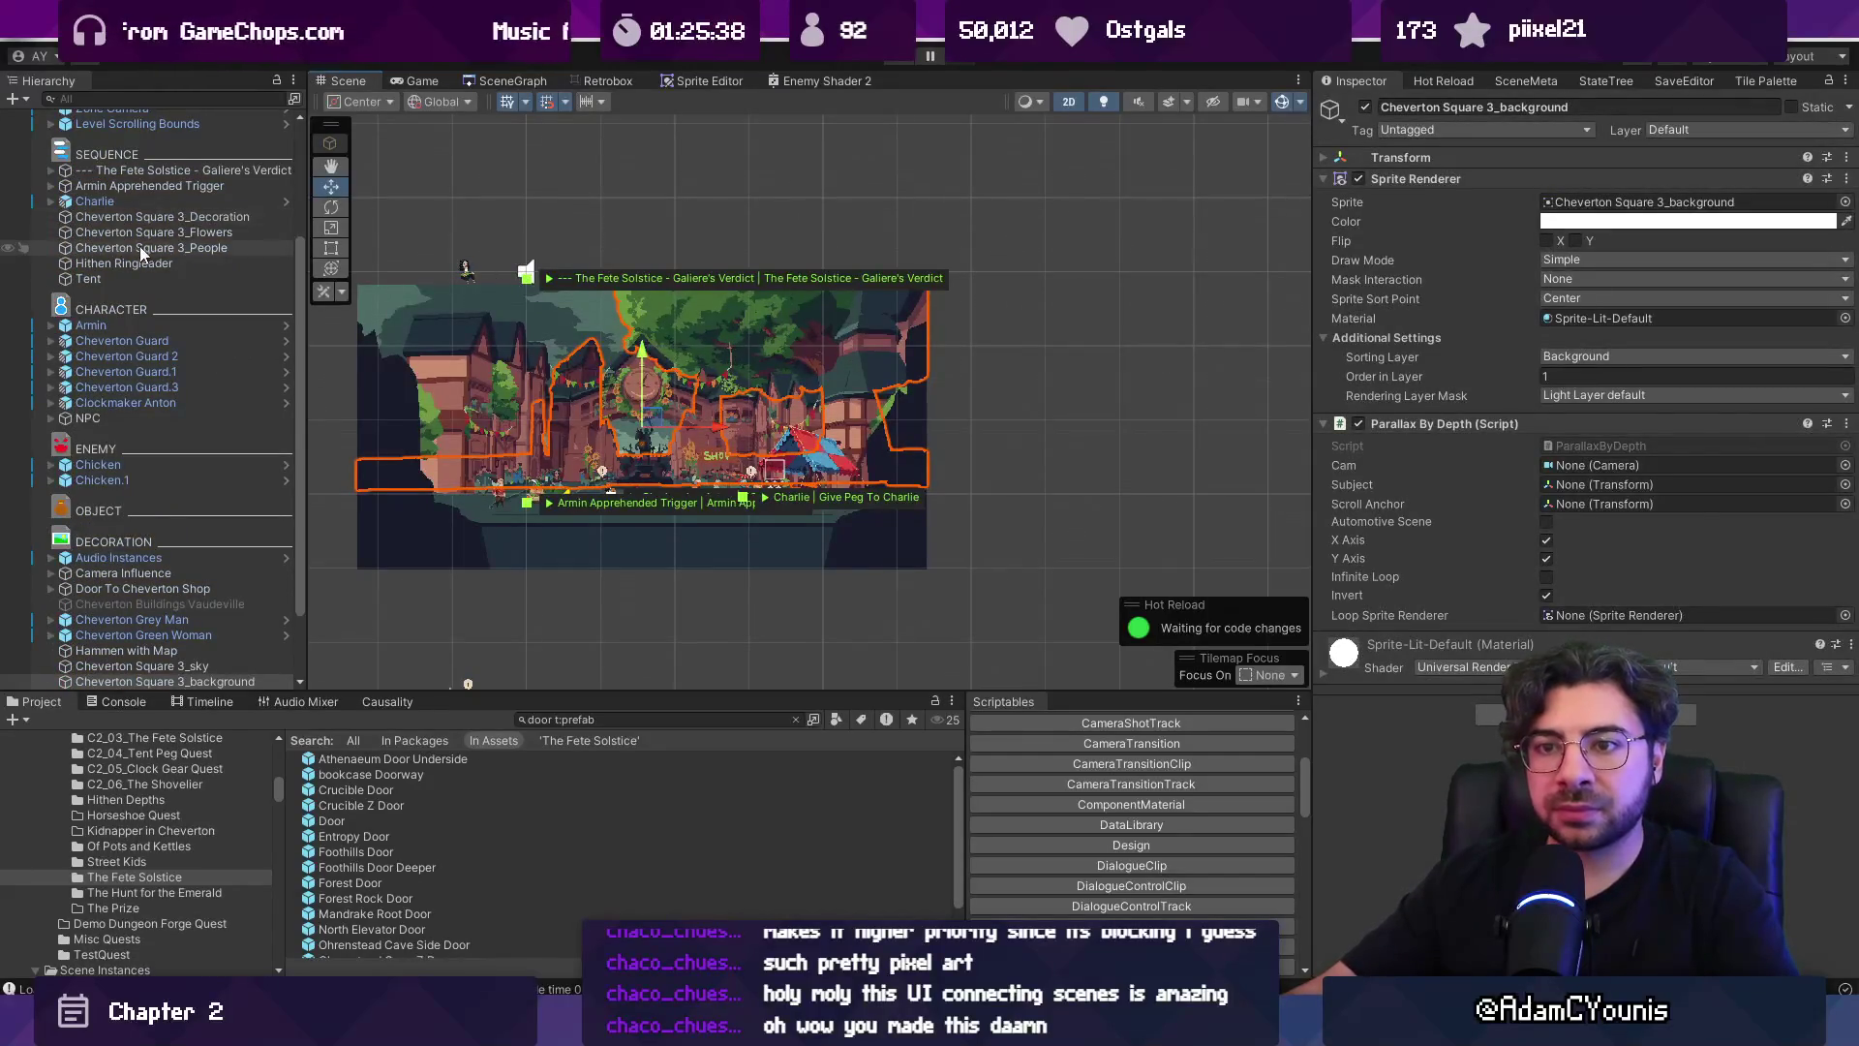
{"action": "scroll", "coordinate": [145, 248], "scroll_direction": "up", "scroll_amount": 4}
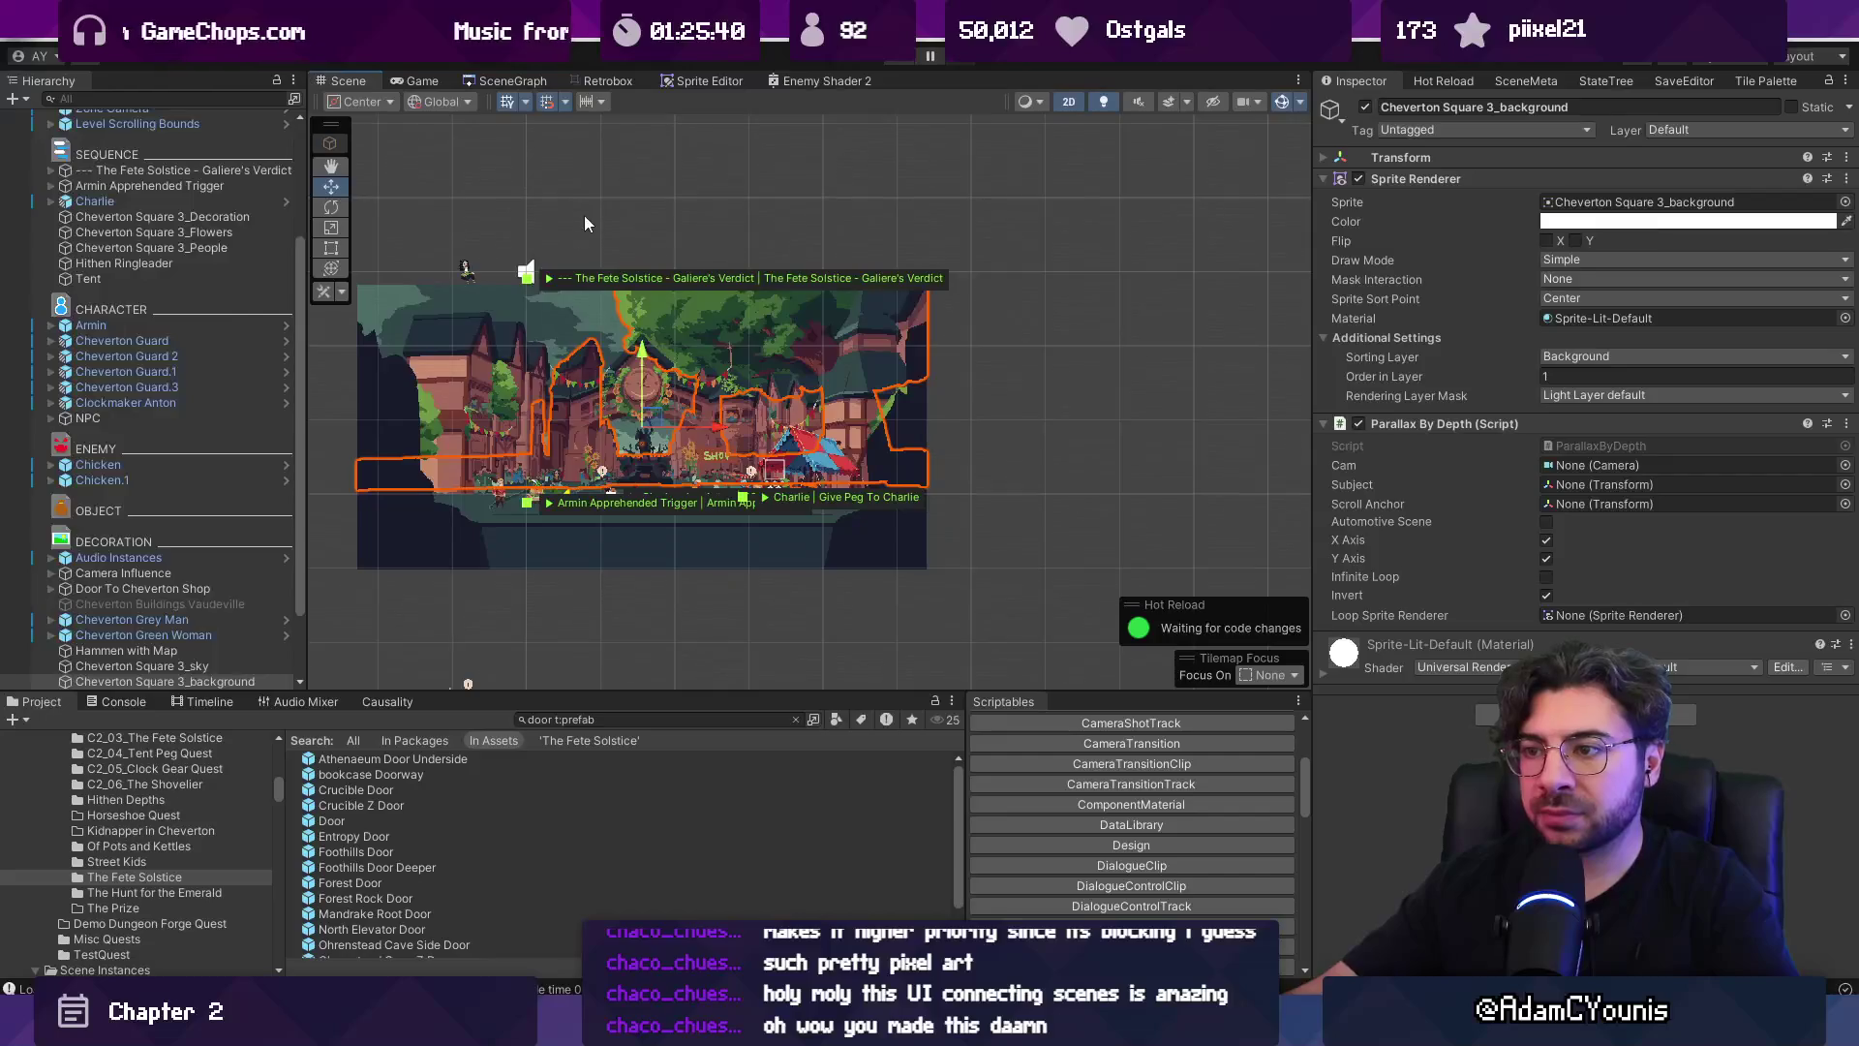
{"action": "left_click", "coordinate": [957, 432]}
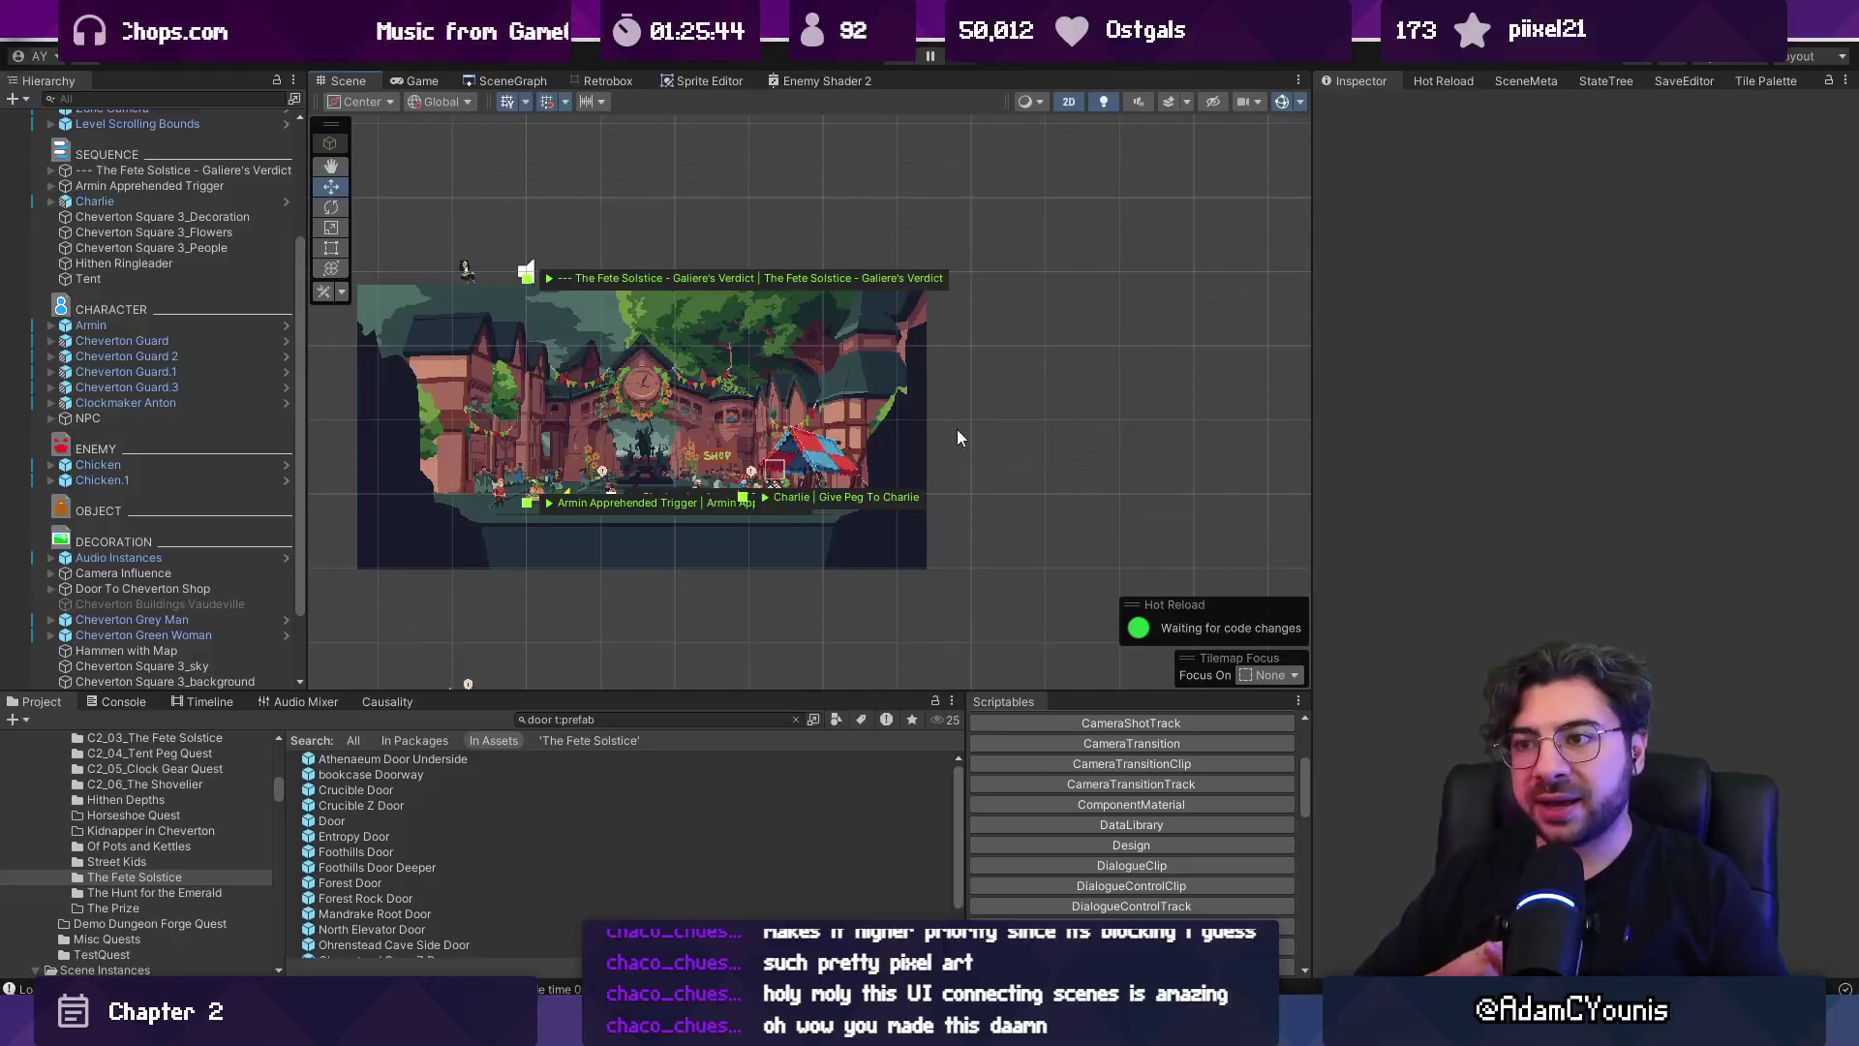
{"action": "left_click", "coordinate": [506, 79]}
{"action": "left_click_drag", "start_coordinate": [844, 388], "coordinate": [773, 433]}
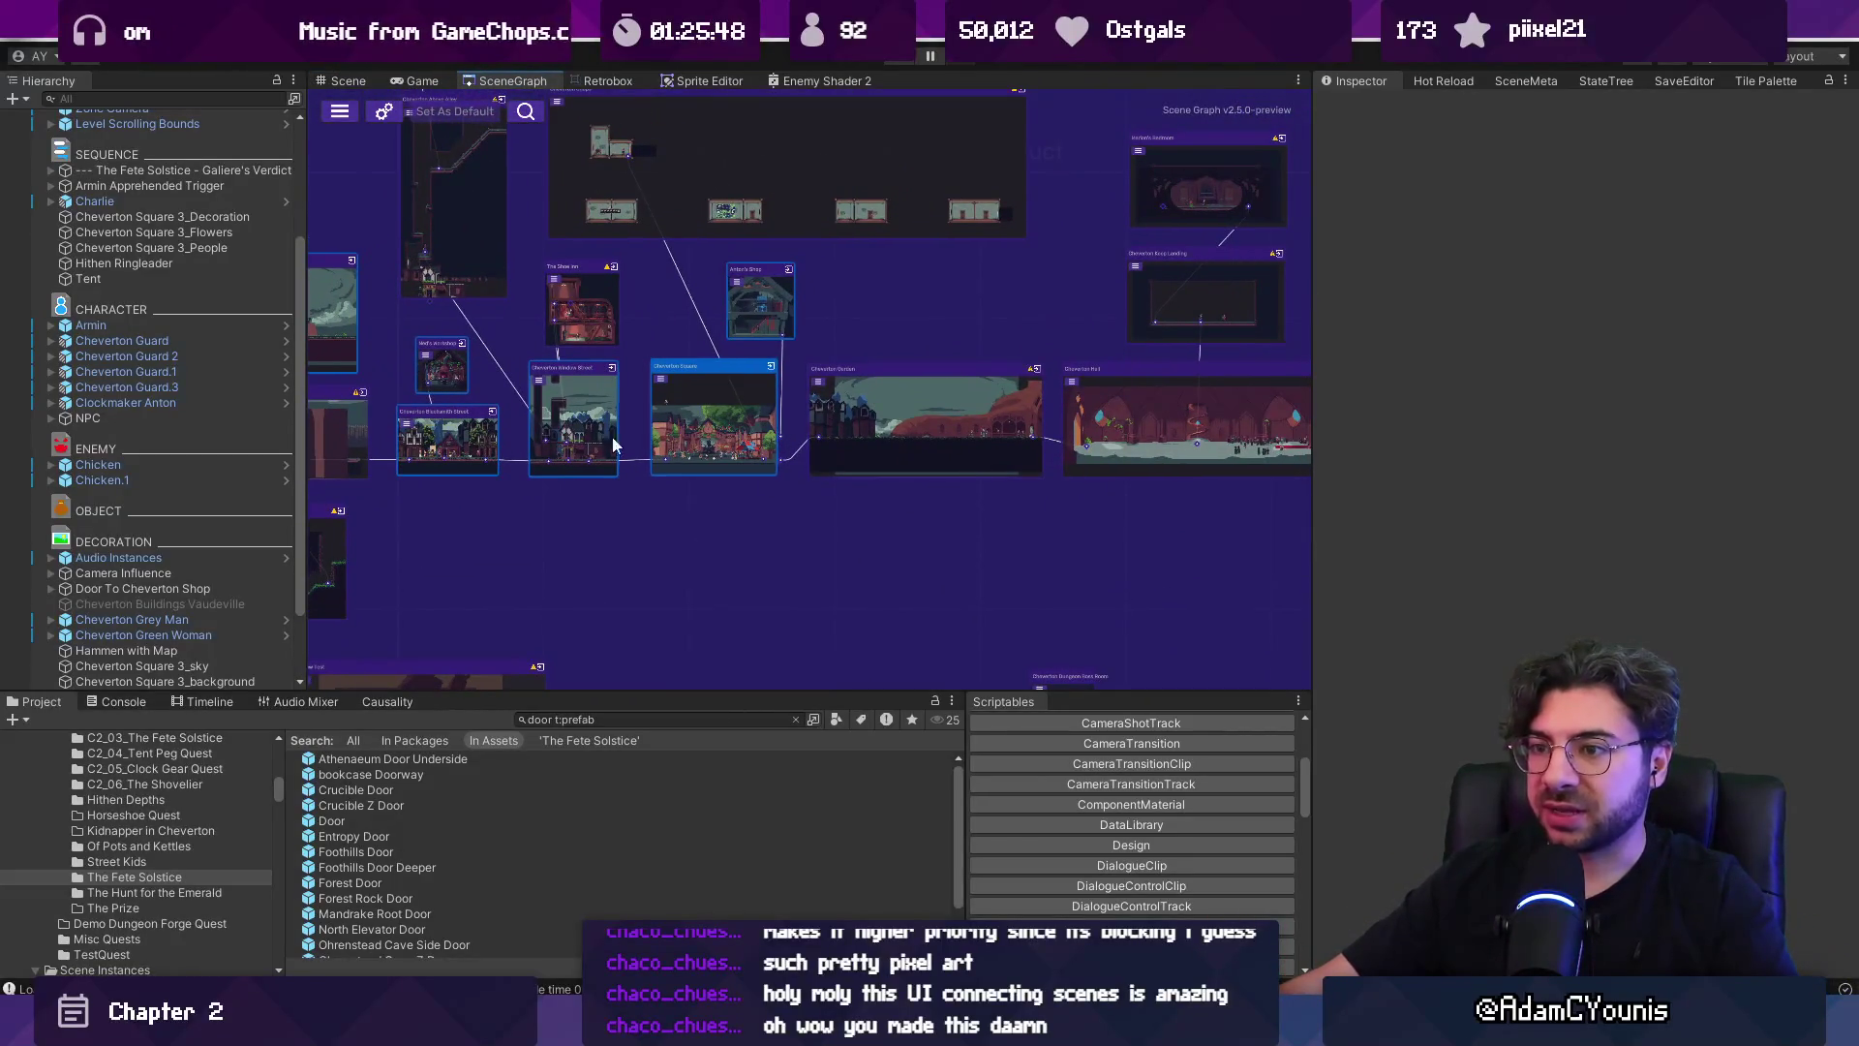
{"action": "scroll", "coordinate": [1174, 401], "scroll_direction": "down", "scroll_amount": 3}
{"action": "scroll", "coordinate": [909, 399], "scroll_direction": "up", "scroll_amount": 4}
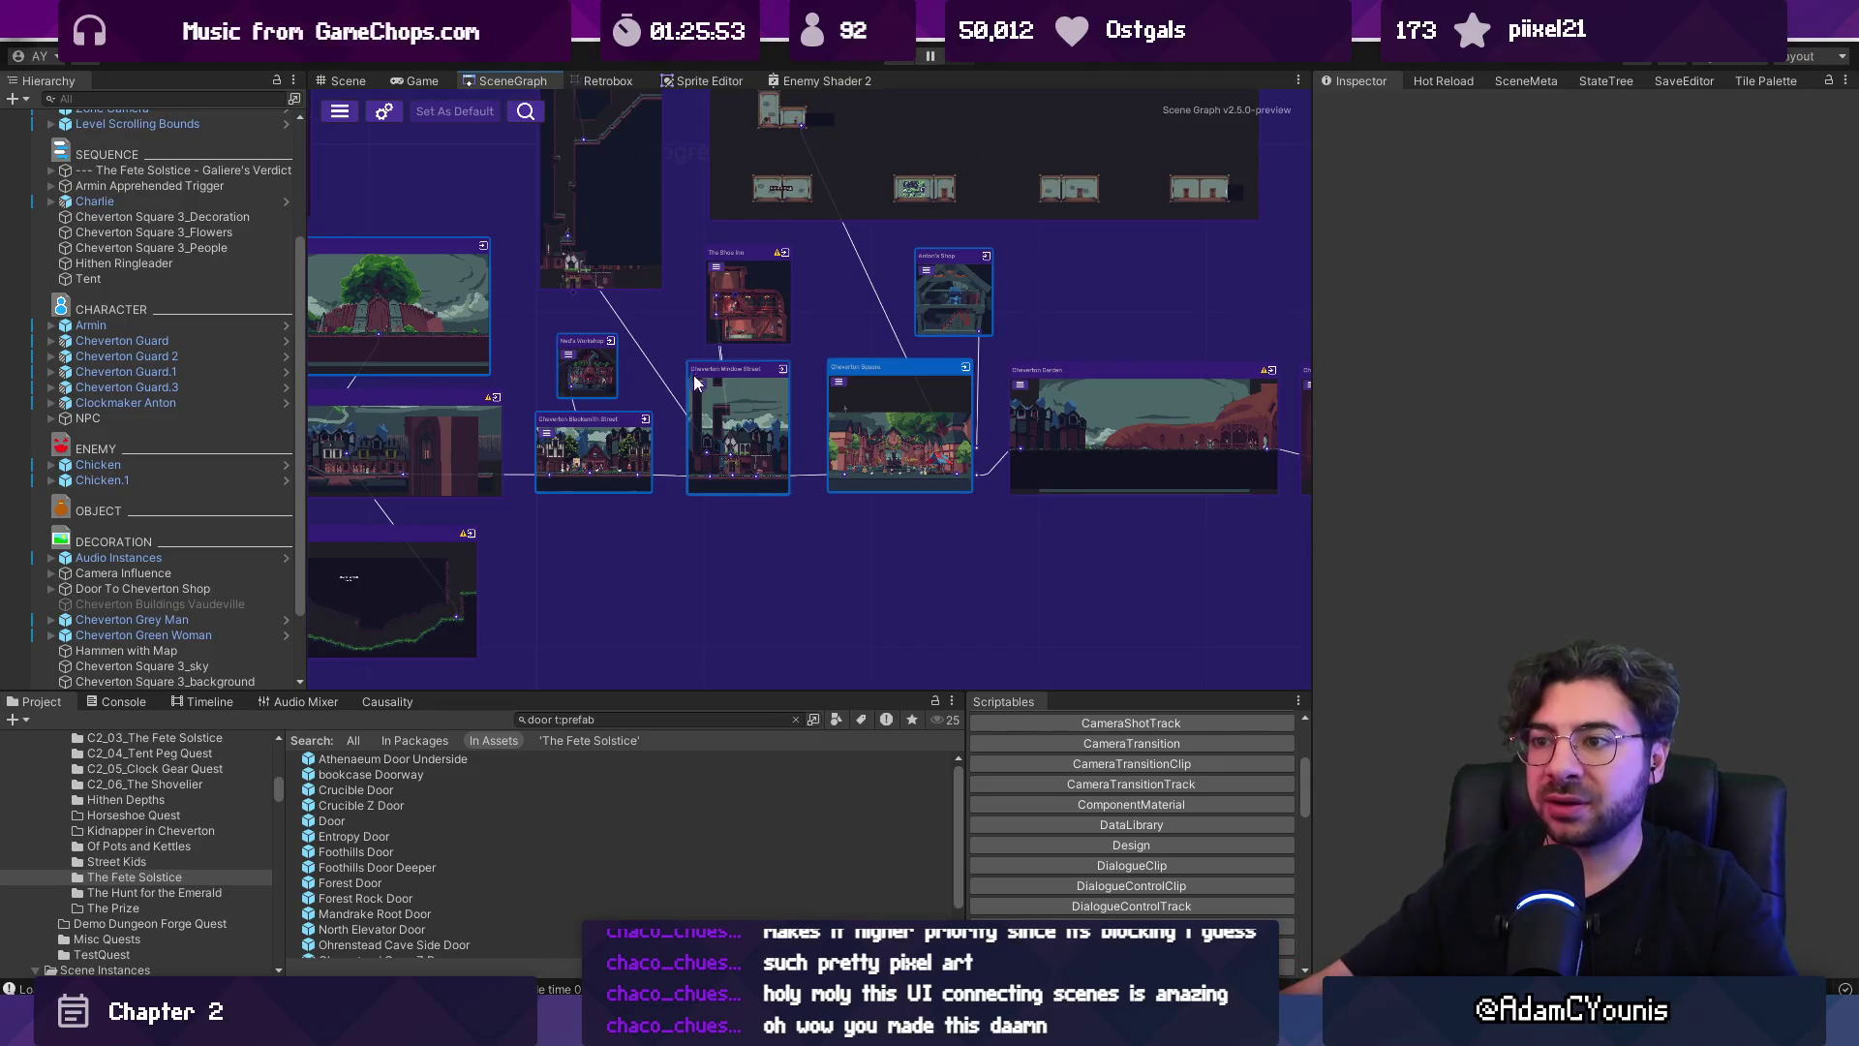
{"action": "left_click_drag", "start_coordinate": [855, 400], "coordinate": [1096, 345]}
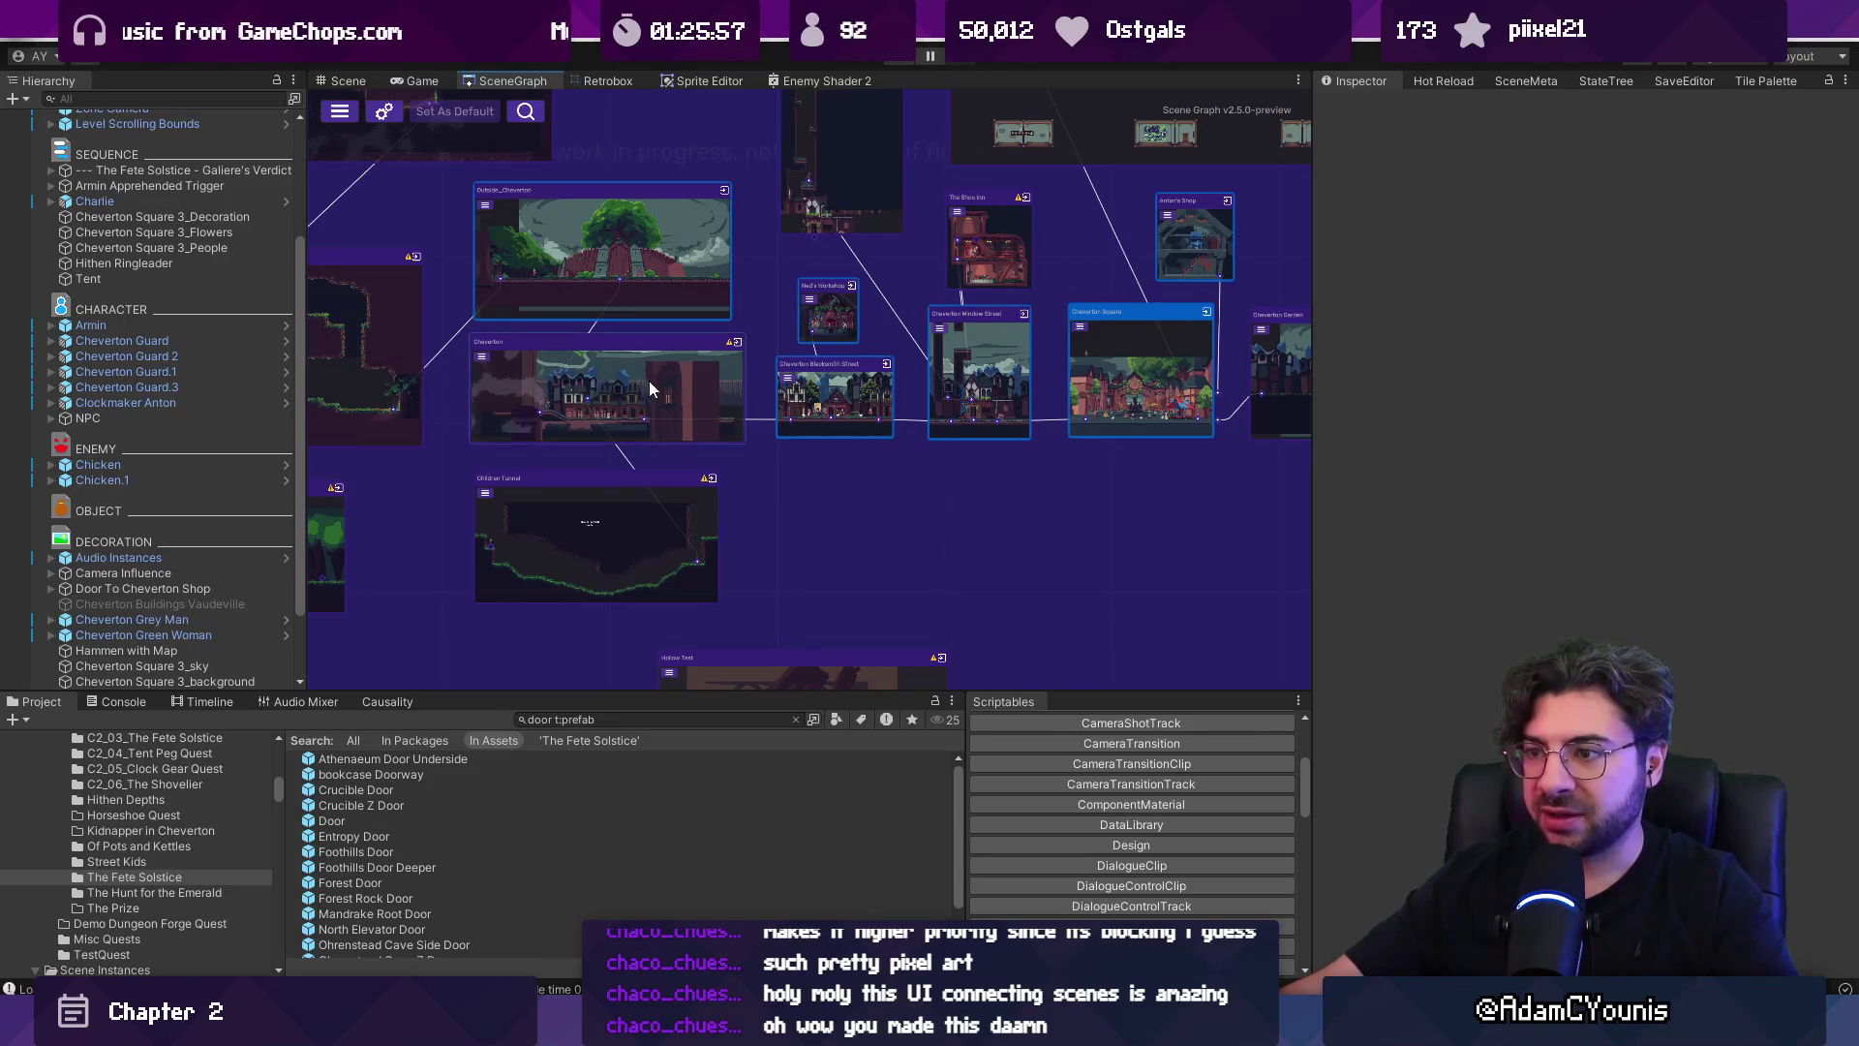
{"action": "key", "text": "f"}
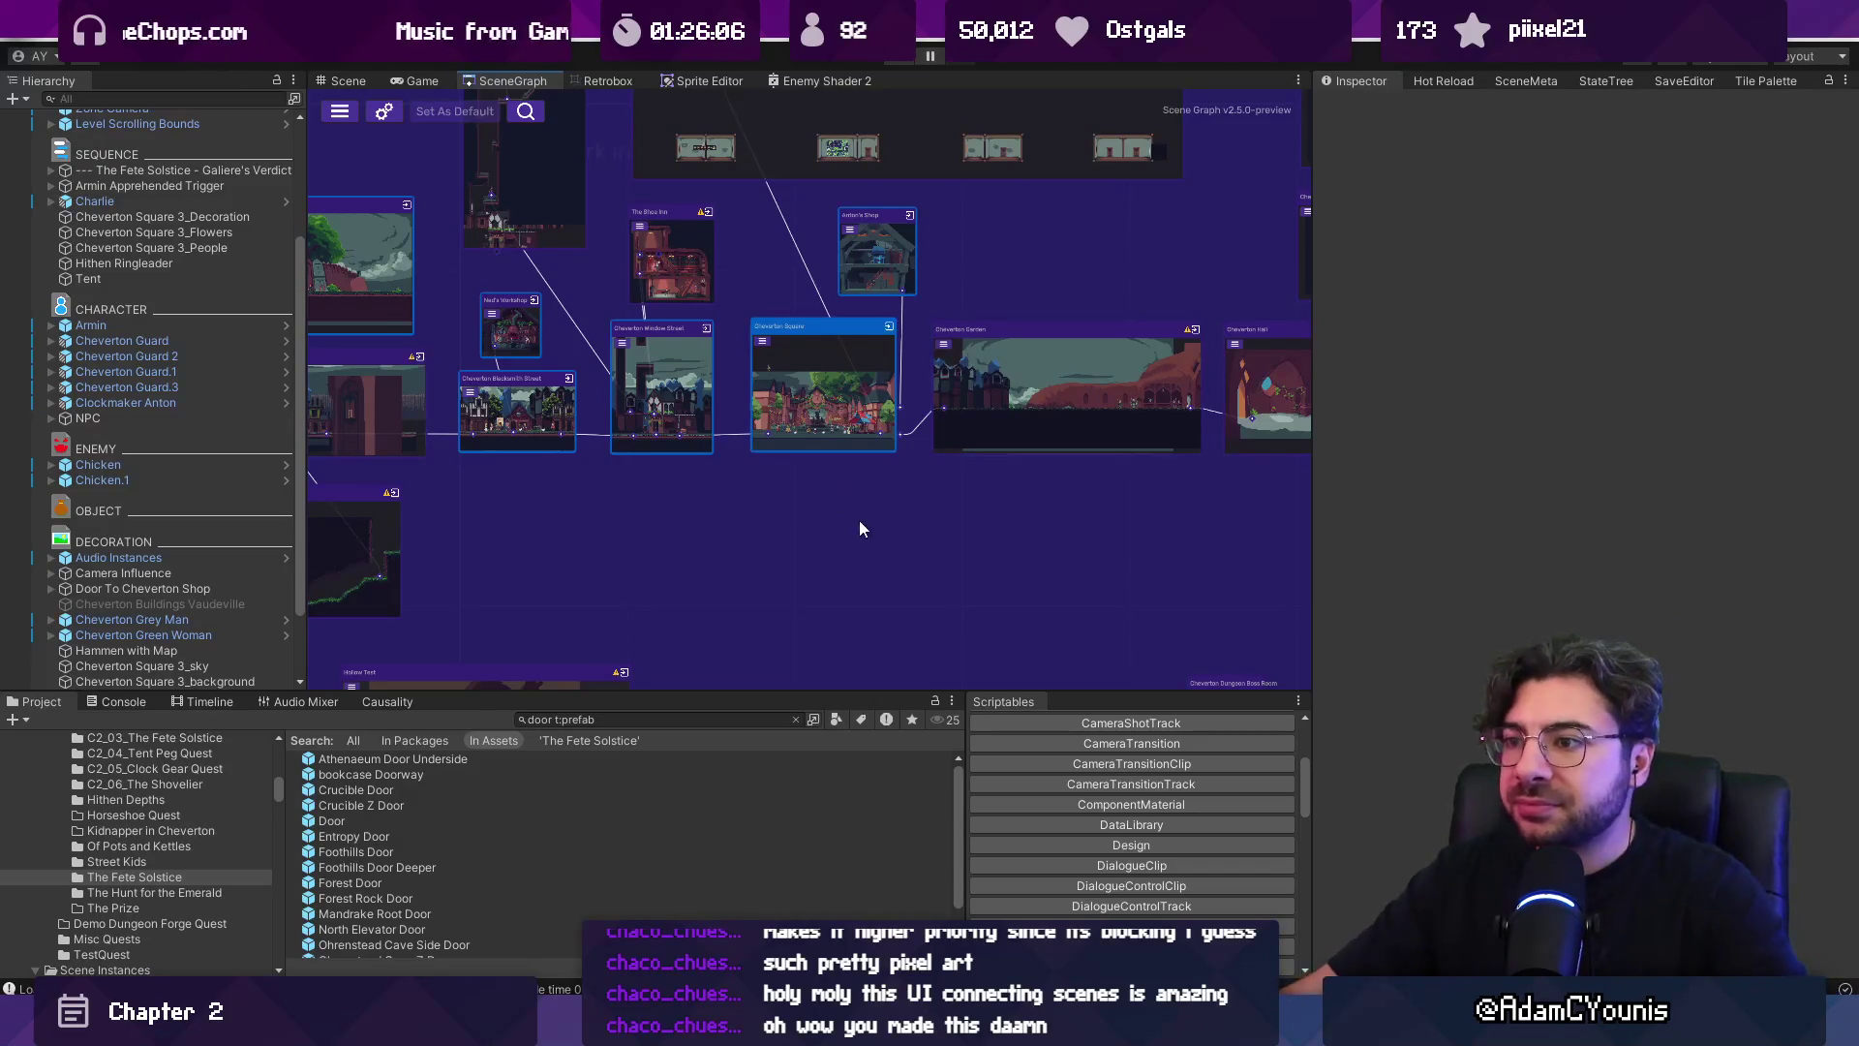
{"action": "left_click_drag", "start_coordinate": [702, 508], "coordinate": [785, 502]}
Launch Leonardo and look through its recent files list.
{"action": "key", "text": "super"}
{"action": "type", "text": "leo"}
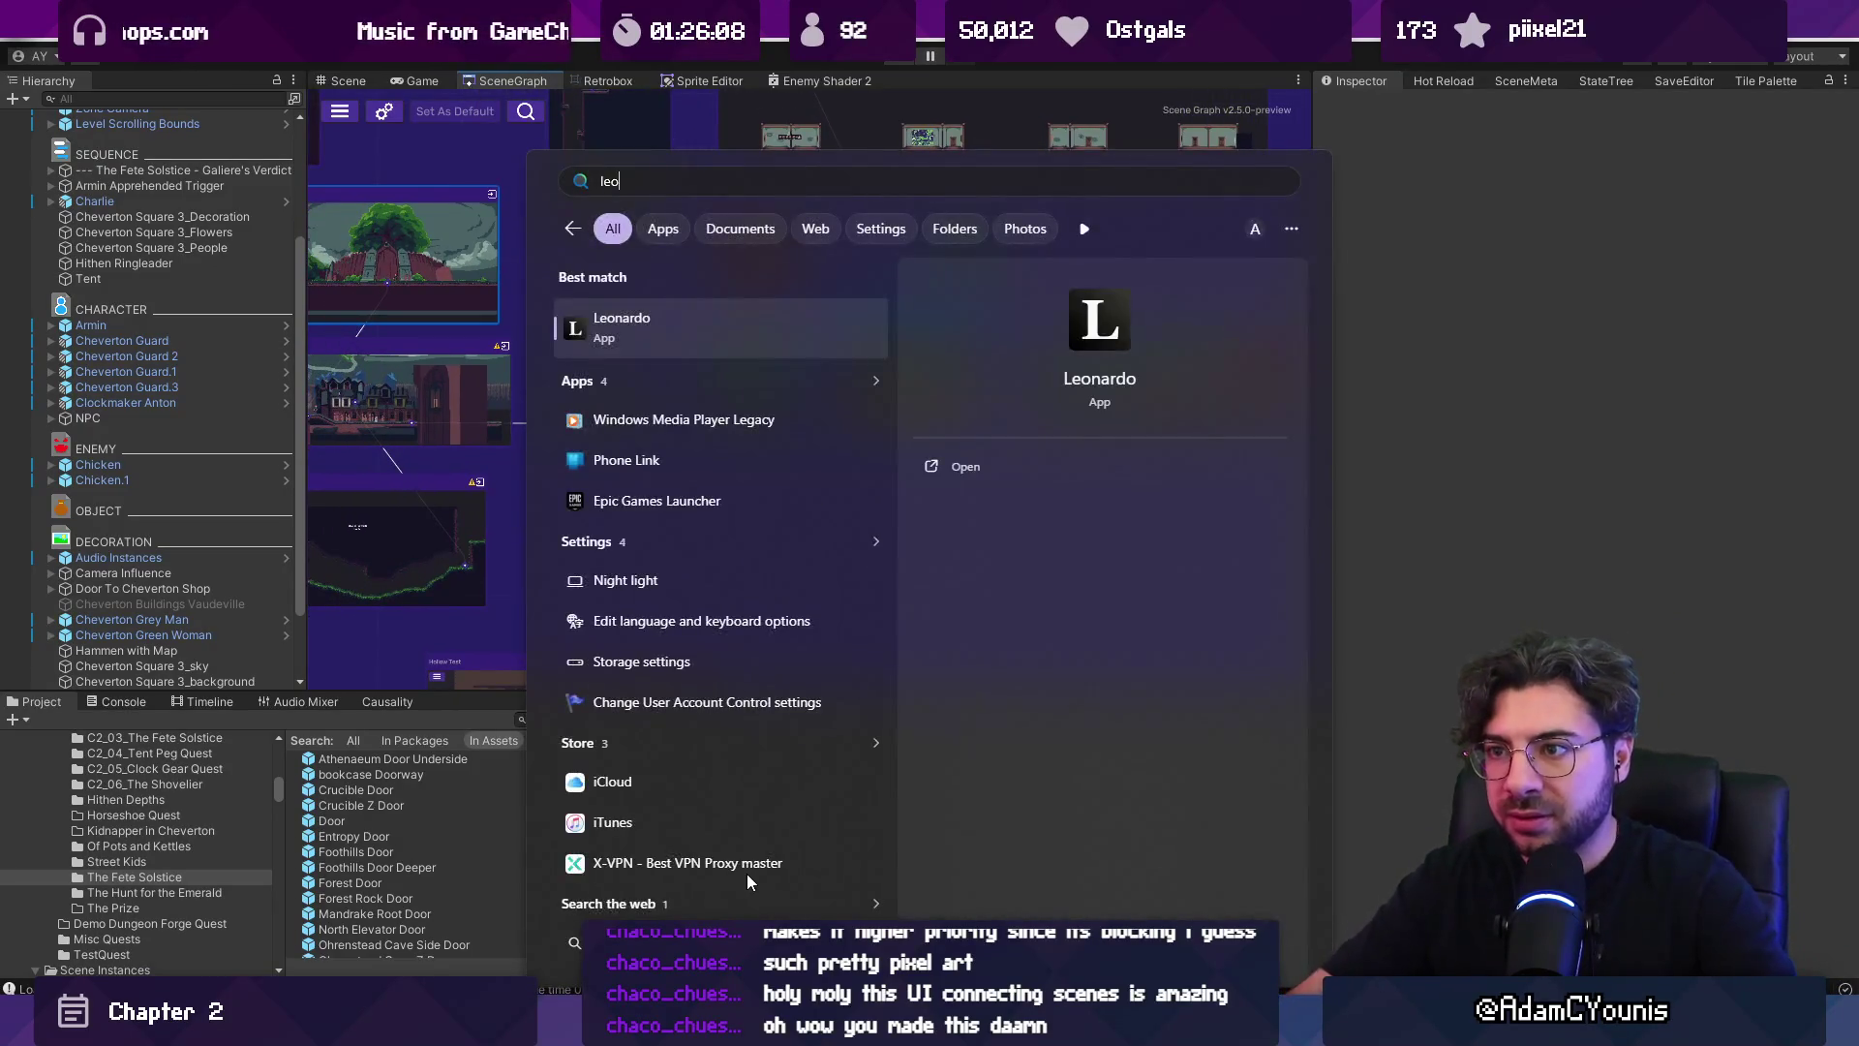
{"action": "key", "text": "Escape"}
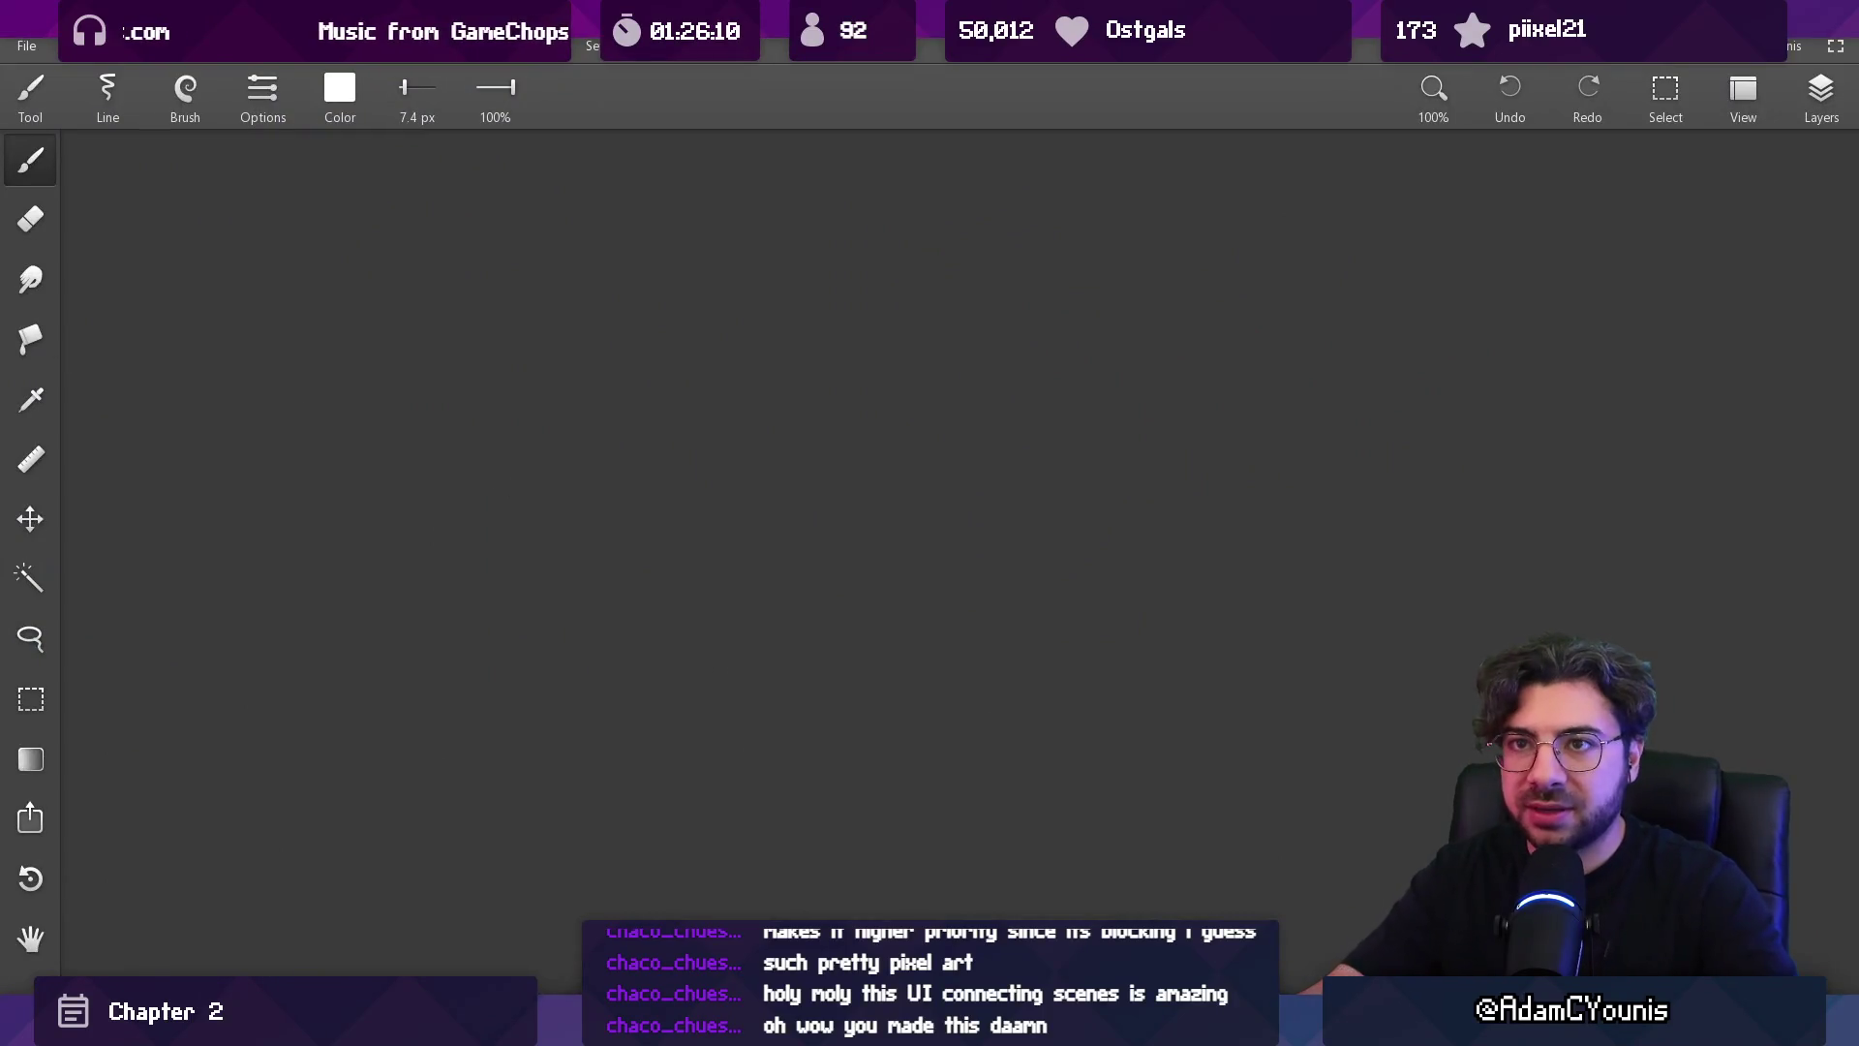
{"action": "left_click", "coordinate": [26, 46]}
{"action": "key", "text": "Escape"}
Search Everything for 'cheverton' and open a Chapter 2 .leo concept board in Leonardo.
{"action": "key", "text": "alt+Tab"}
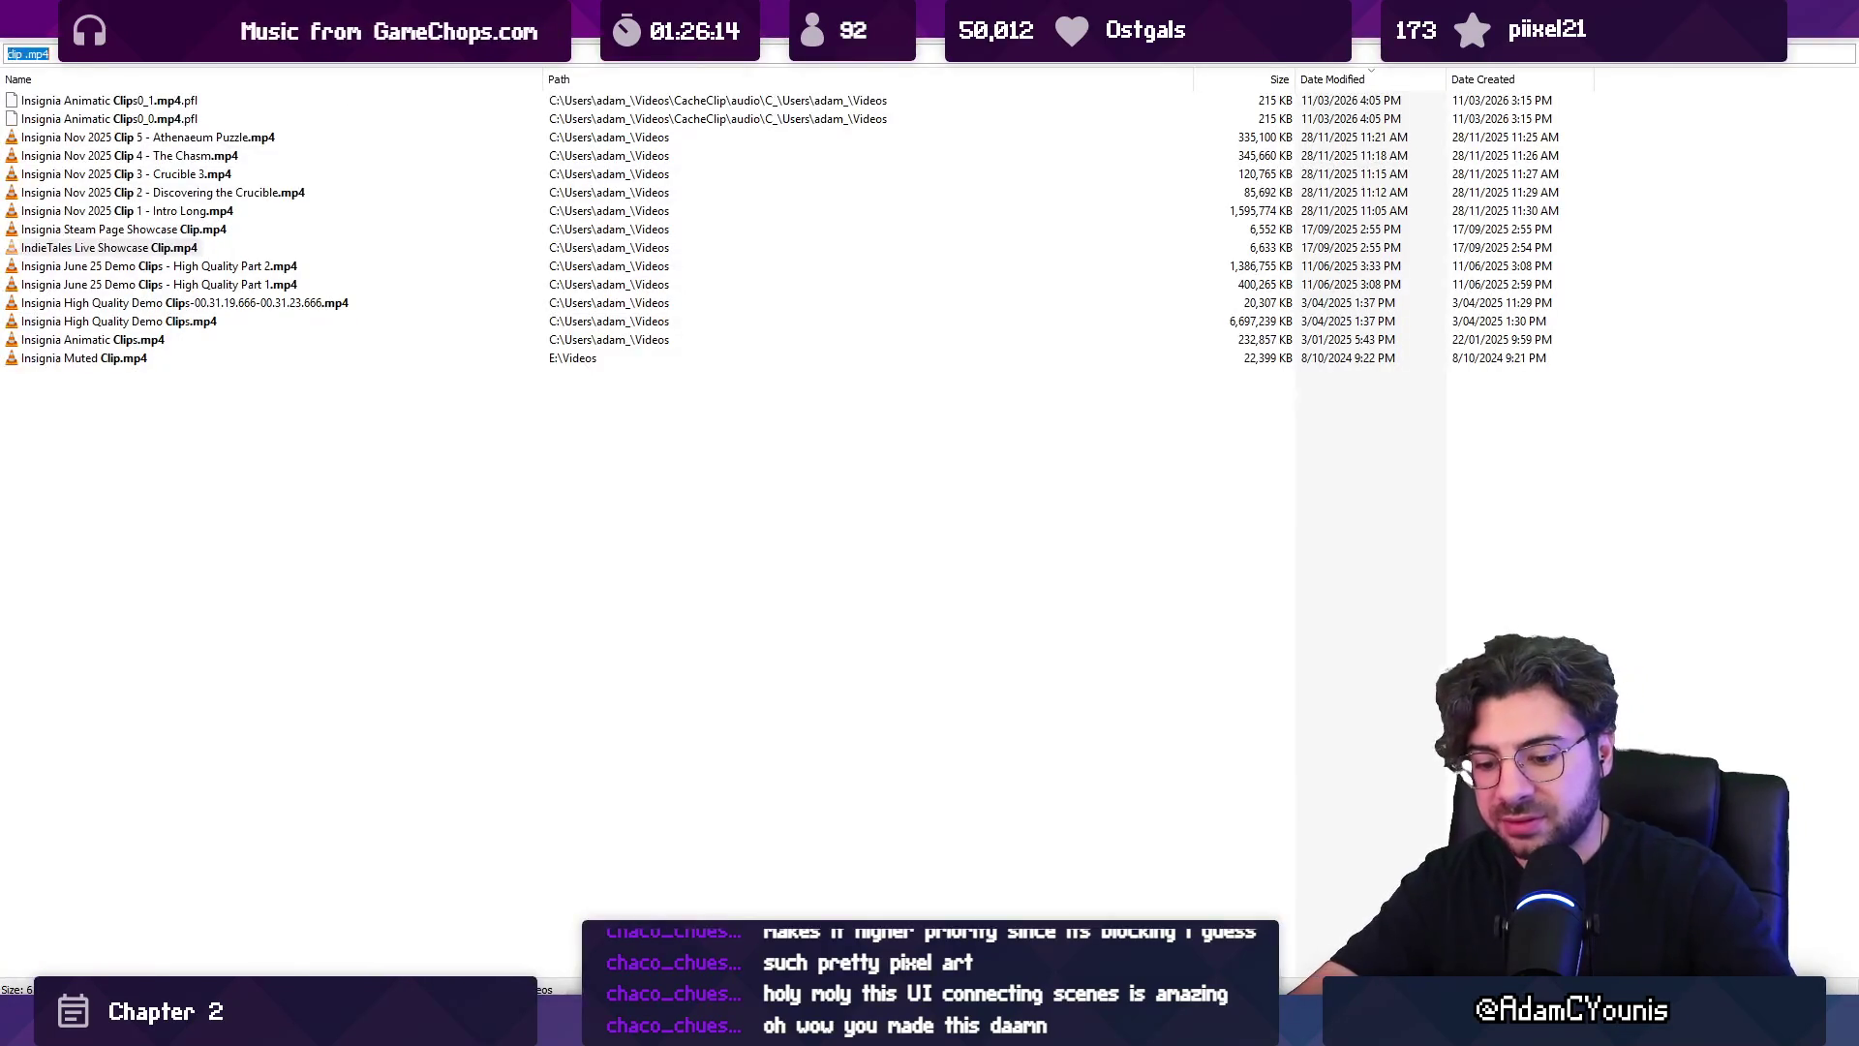
{"action": "type", "text": "cheverton"}
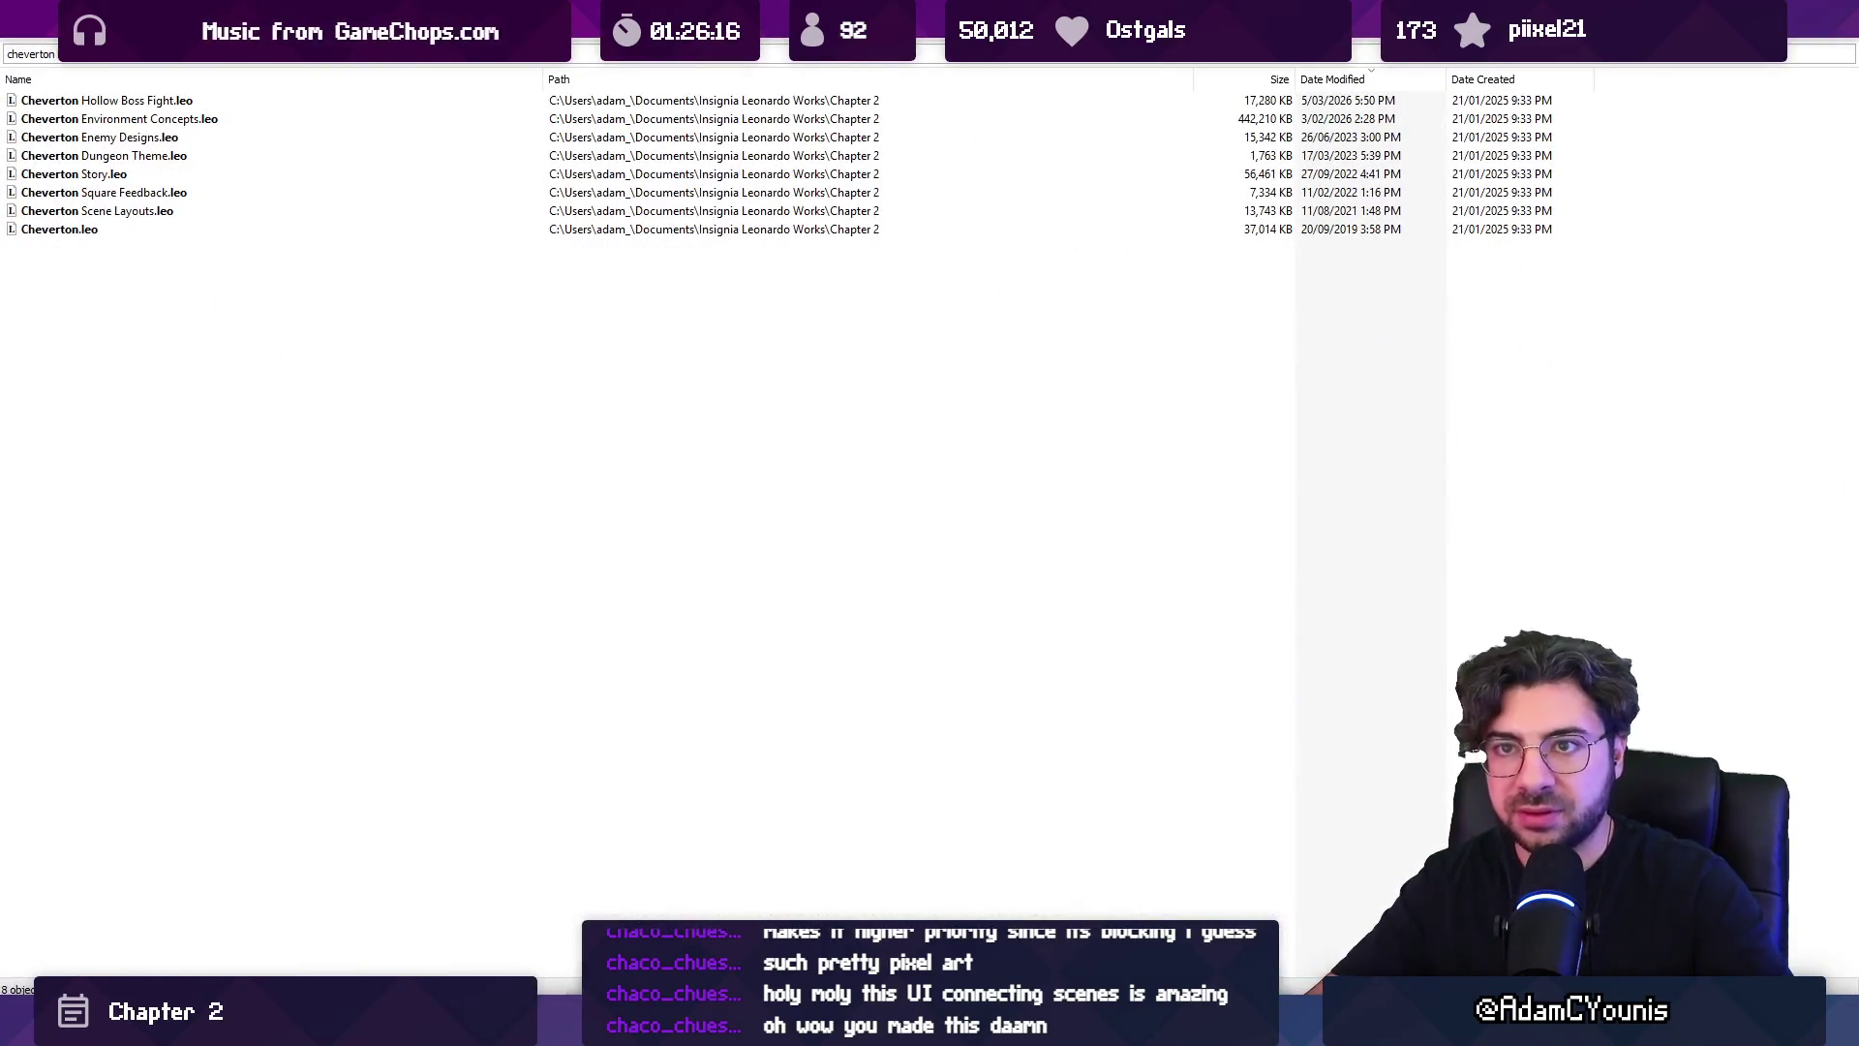
{"action": "key", "text": "Down"}
{"action": "key", "text": "Down"}
{"action": "key", "text": "Down"}
{"action": "key", "text": "Up"}
{"action": "key", "text": "Up"}
{"action": "key", "text": "Up"}
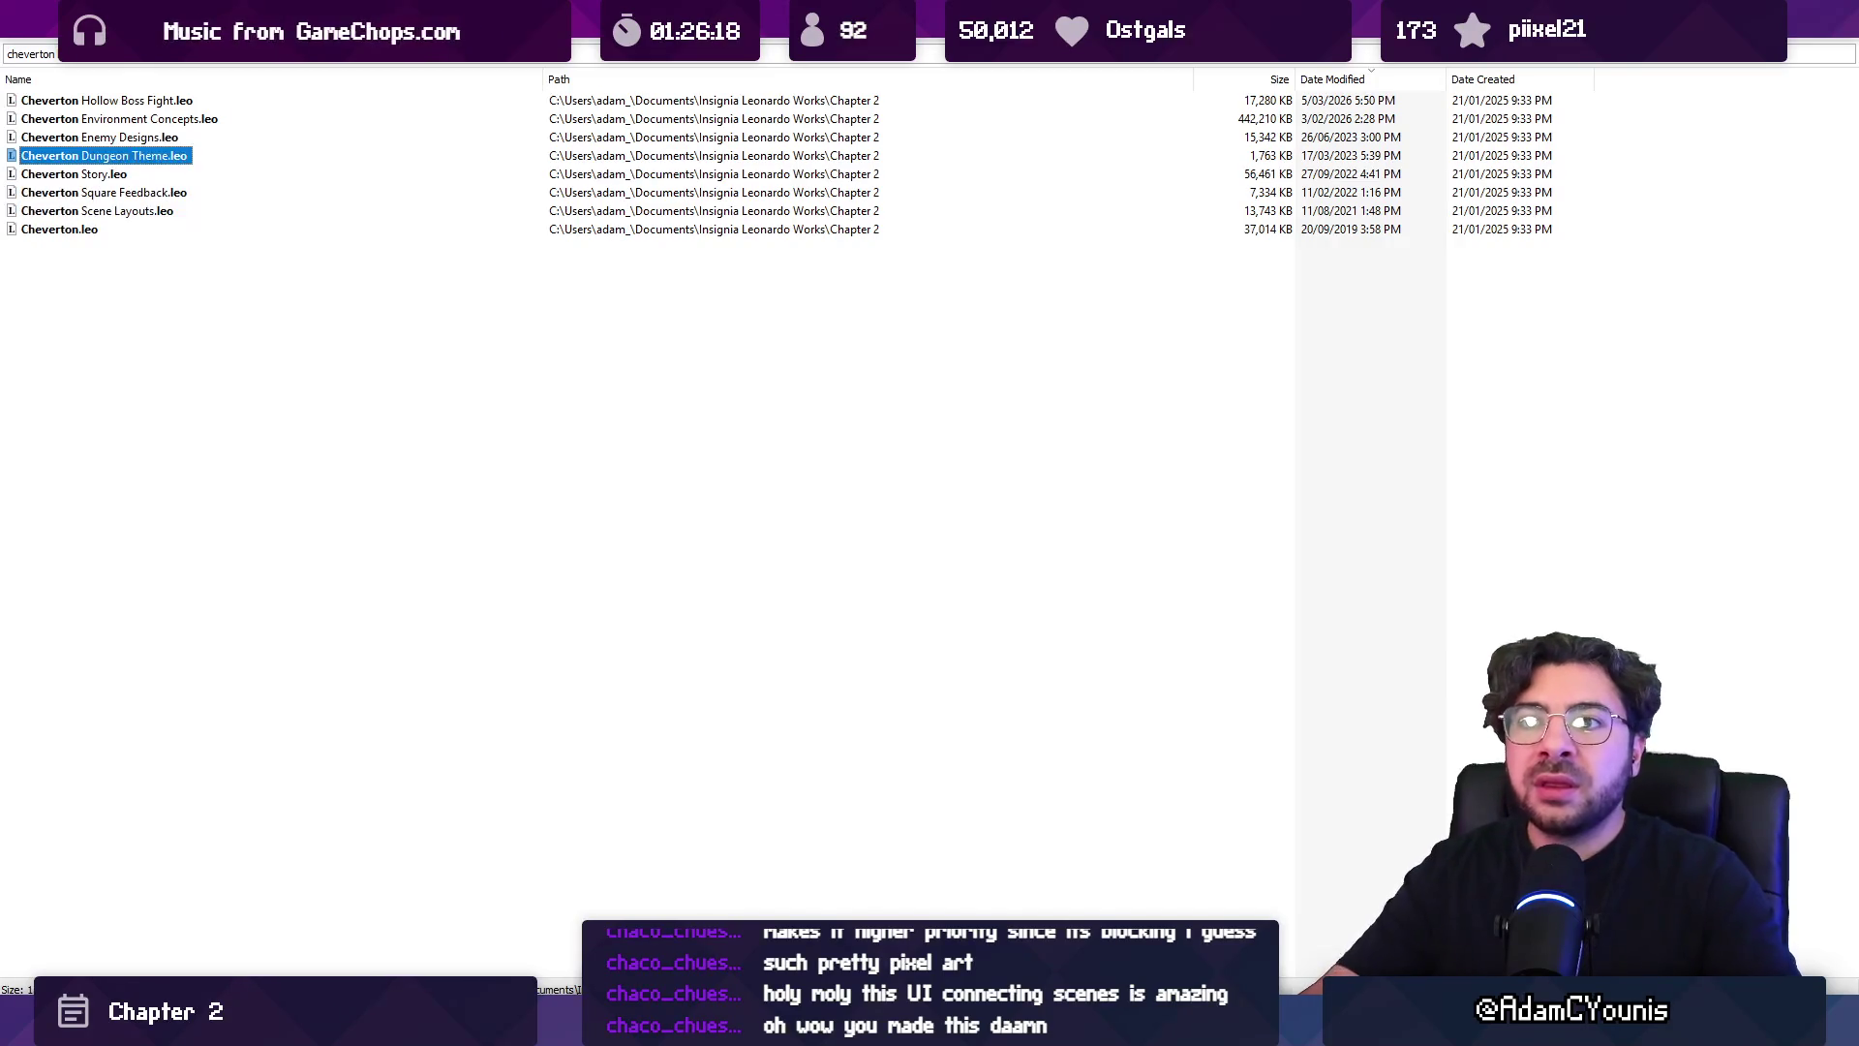
{"action": "key", "text": "Return"}
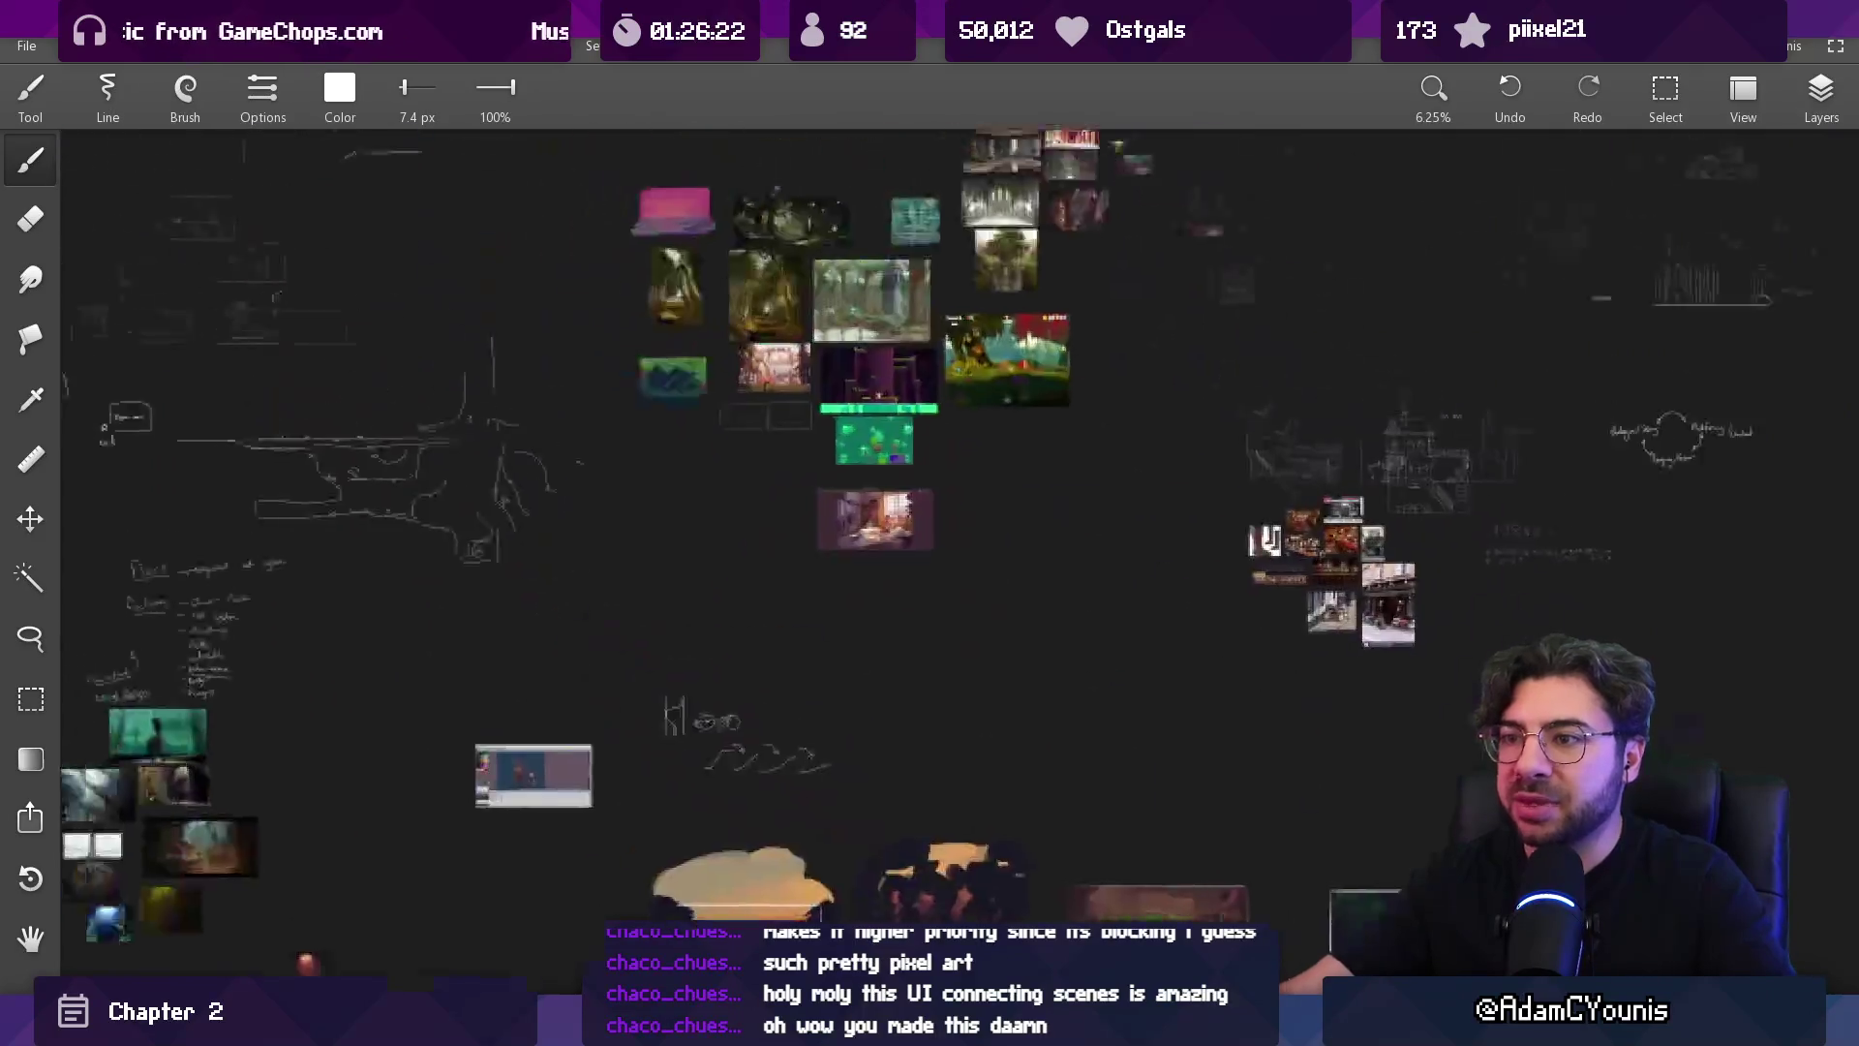
{"action": "mouse_move", "coordinate": [631, 657]}
{"action": "left_mouse_down"}
{"action": "mouse_move", "coordinate": [1258, 204]}
{"action": "mouse_move", "coordinate": [794, 504]}
{"action": "mouse_move", "coordinate": [1065, 571]}
{"action": "mouse_move", "coordinate": [1511, 639]}
{"action": "mouse_move", "coordinate": [804, 765]}
{"action": "left_mouse_up"}
{"action": "scroll", "coordinate": [823, 677], "scroll_direction": "up", "scroll_amount": 10}
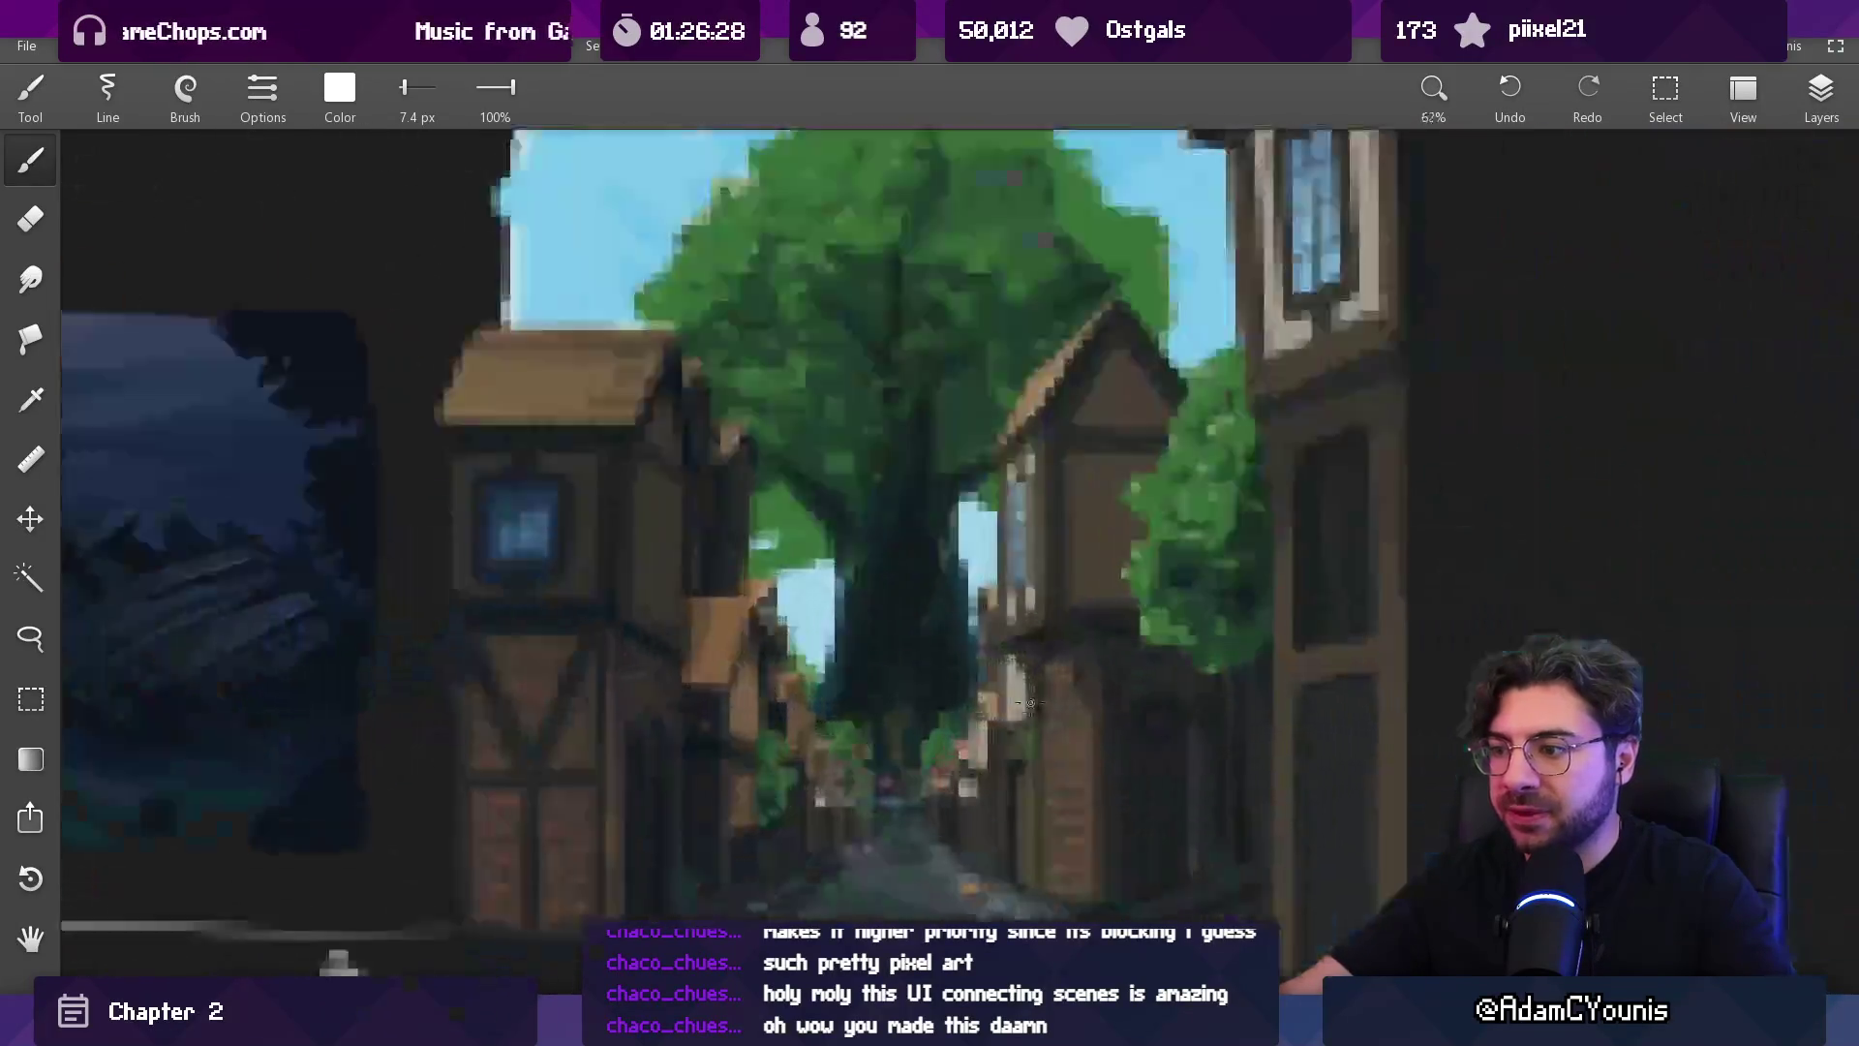
{"action": "scroll", "coordinate": [912, 777], "scroll_direction": "down", "scroll_amount": 5}
{"action": "scroll", "coordinate": [692, 699], "scroll_direction": "up", "scroll_amount": 3}
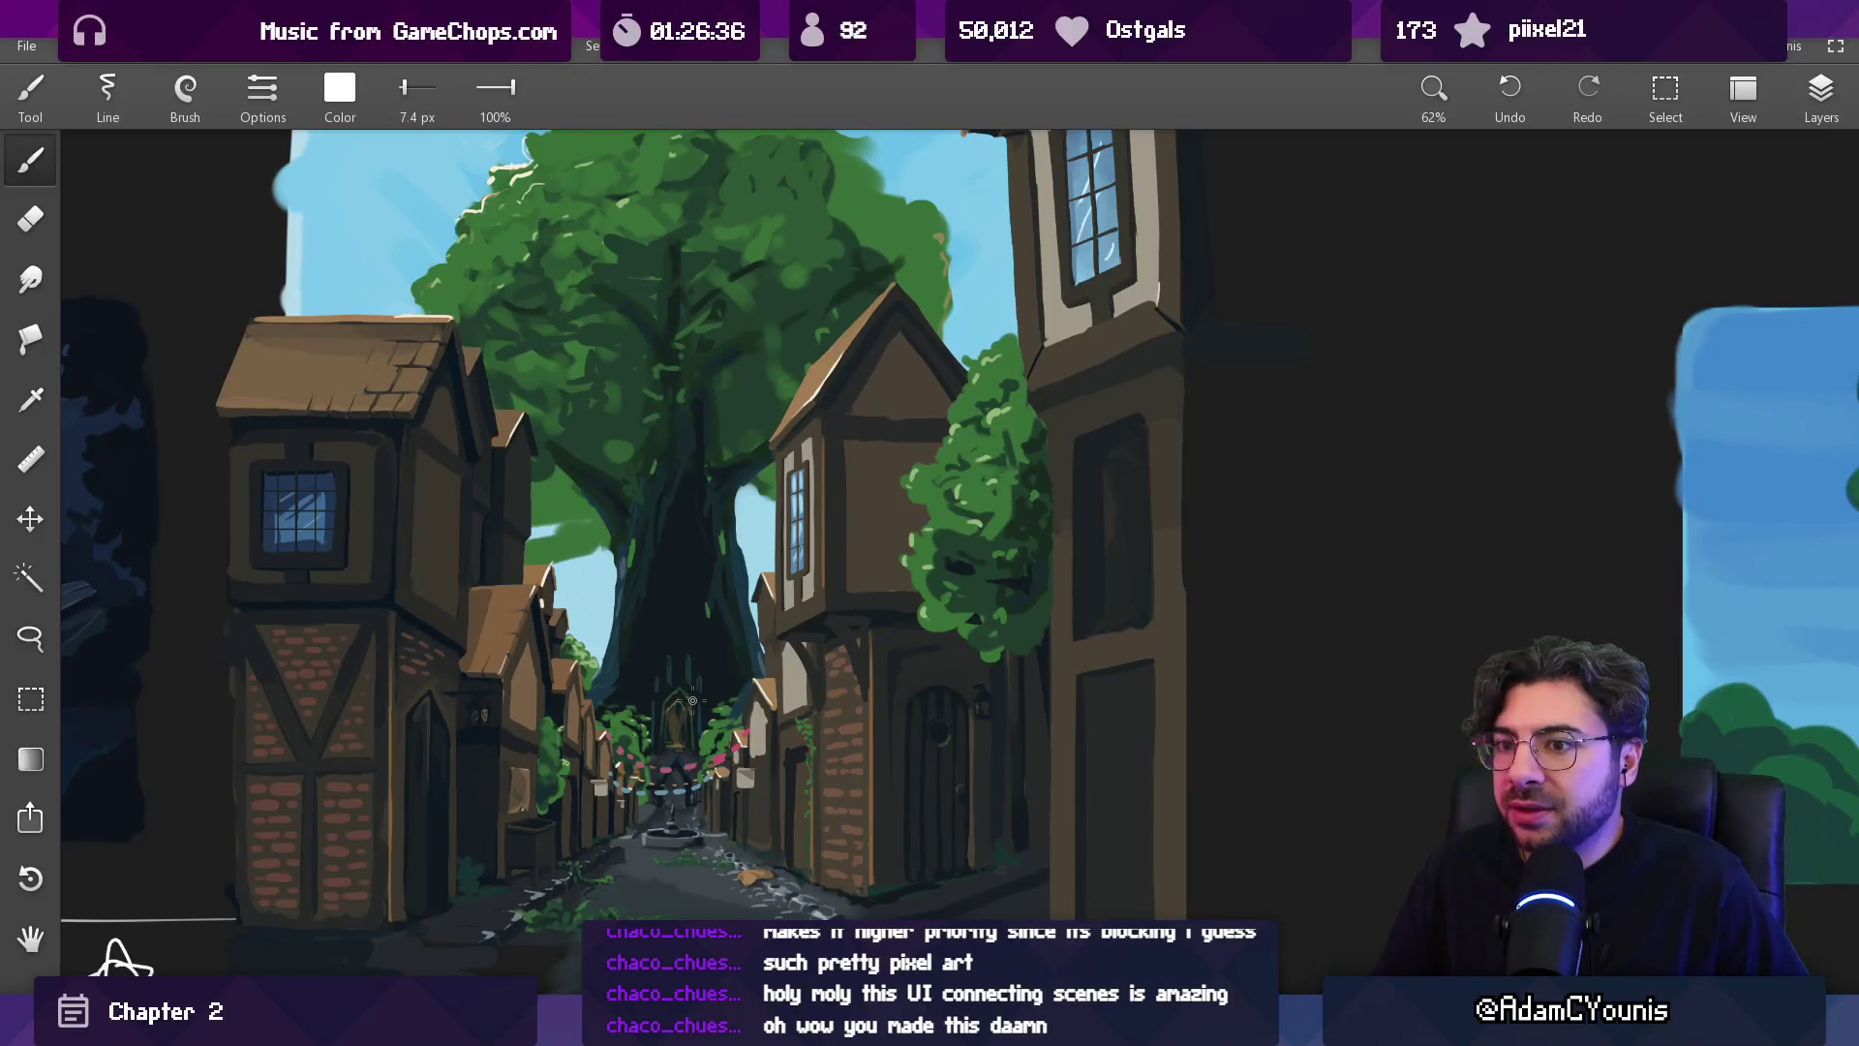
{"action": "scroll", "coordinate": [770, 708], "scroll_direction": "down", "scroll_amount": 6}
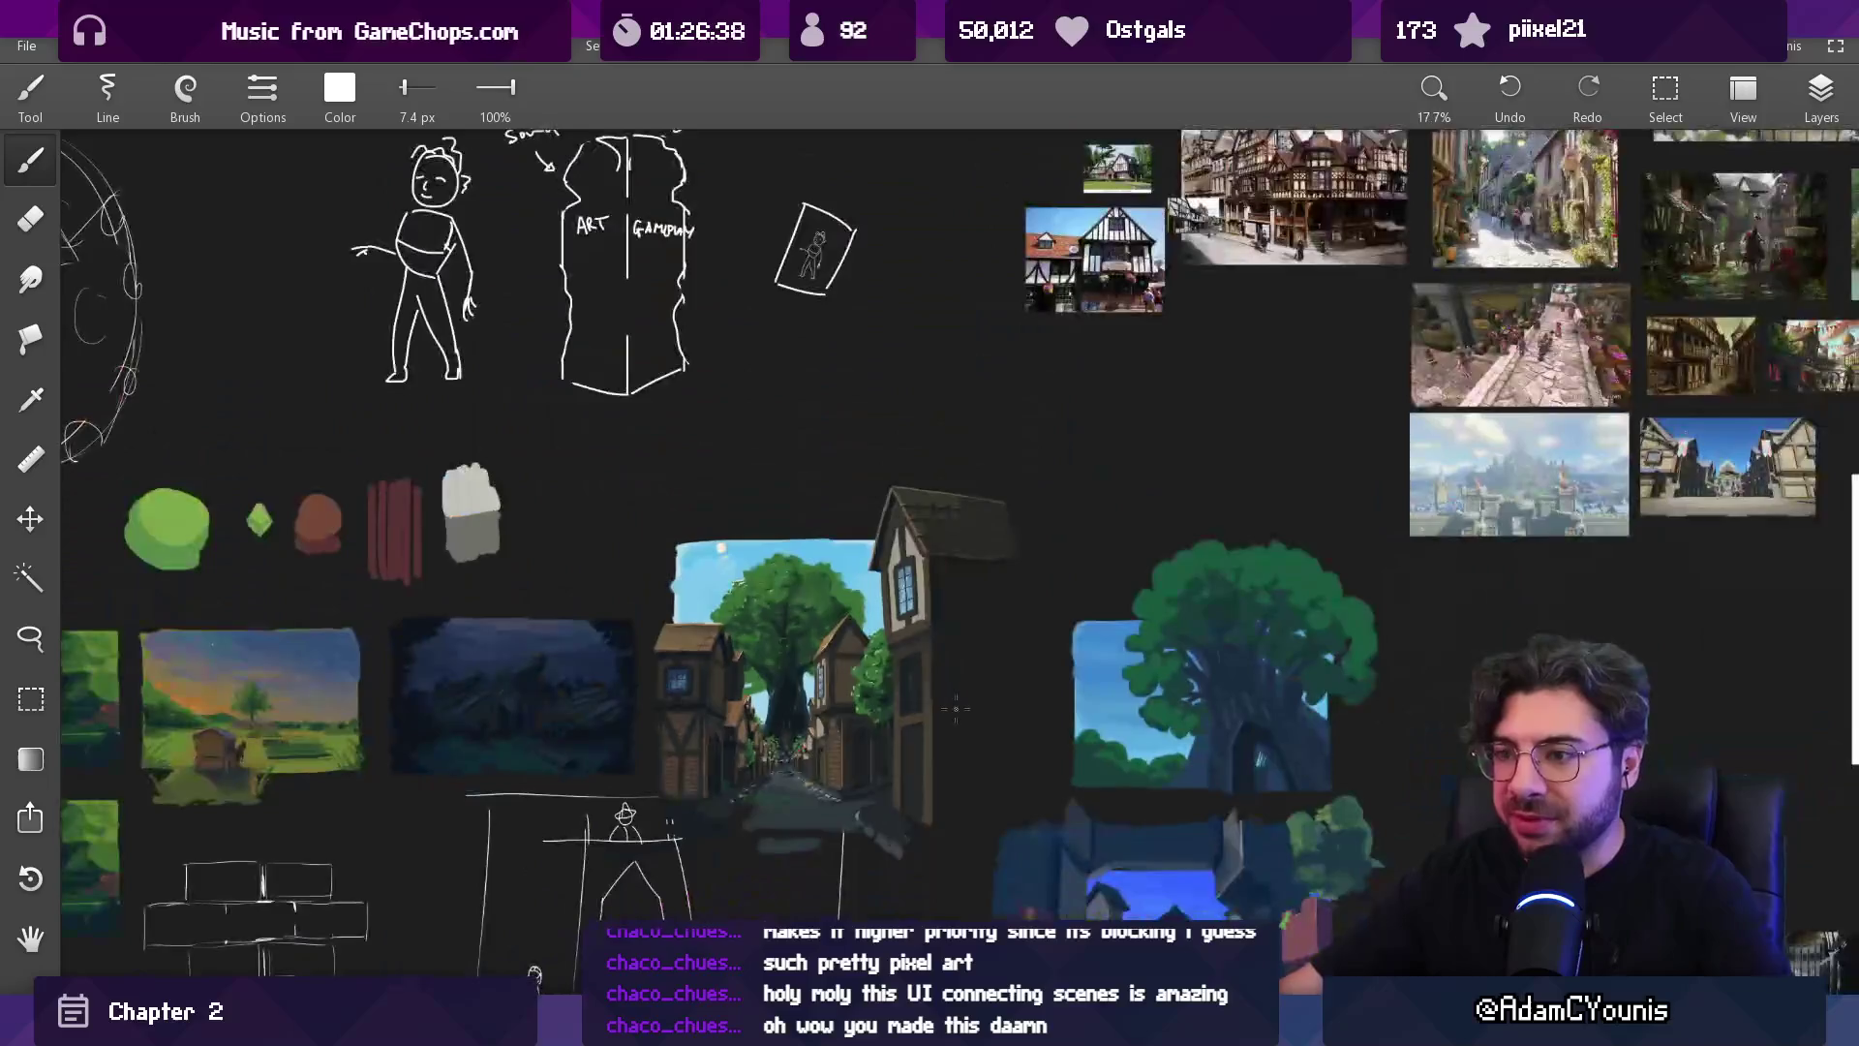
{"action": "scroll", "coordinate": [874, 719], "scroll_direction": "up", "scroll_amount": 3}
{"action": "scroll", "coordinate": [877, 717], "scroll_direction": "up", "scroll_amount": 4}
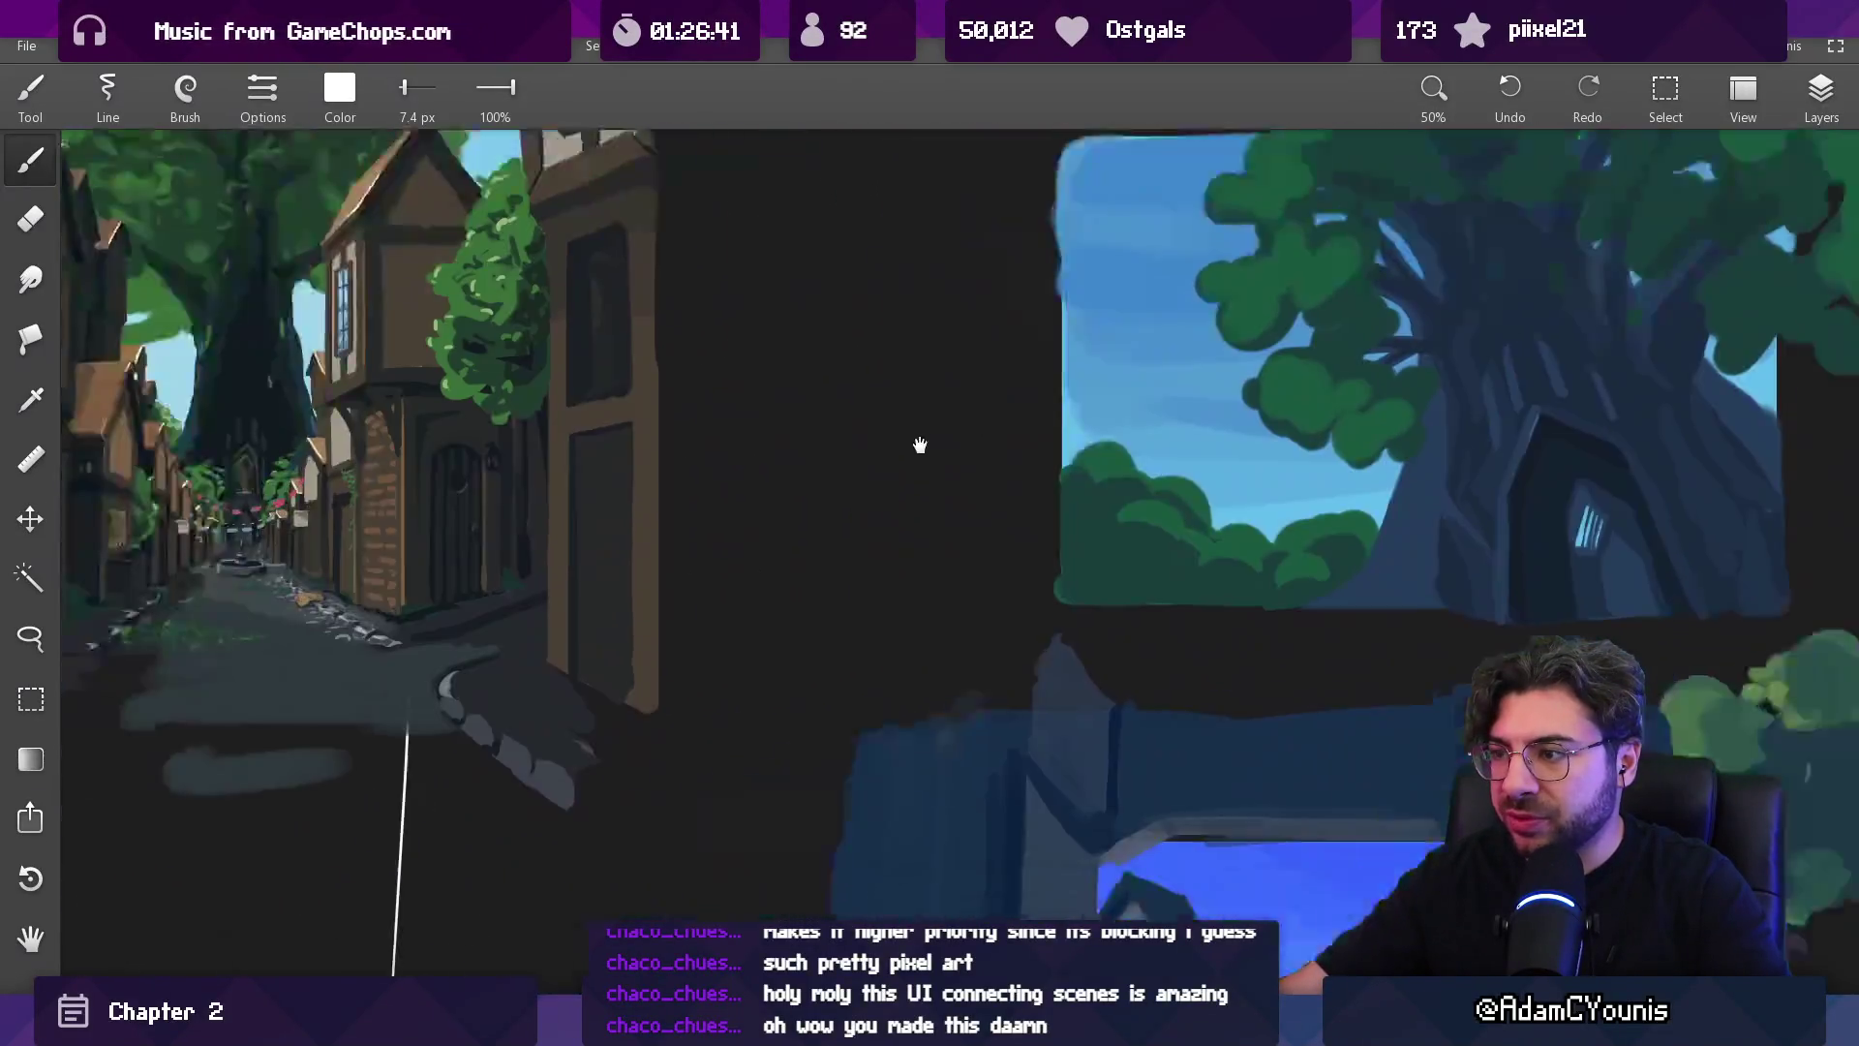
{"action": "left_click_drag", "start_coordinate": [920, 445], "coordinate": [996, 236]}
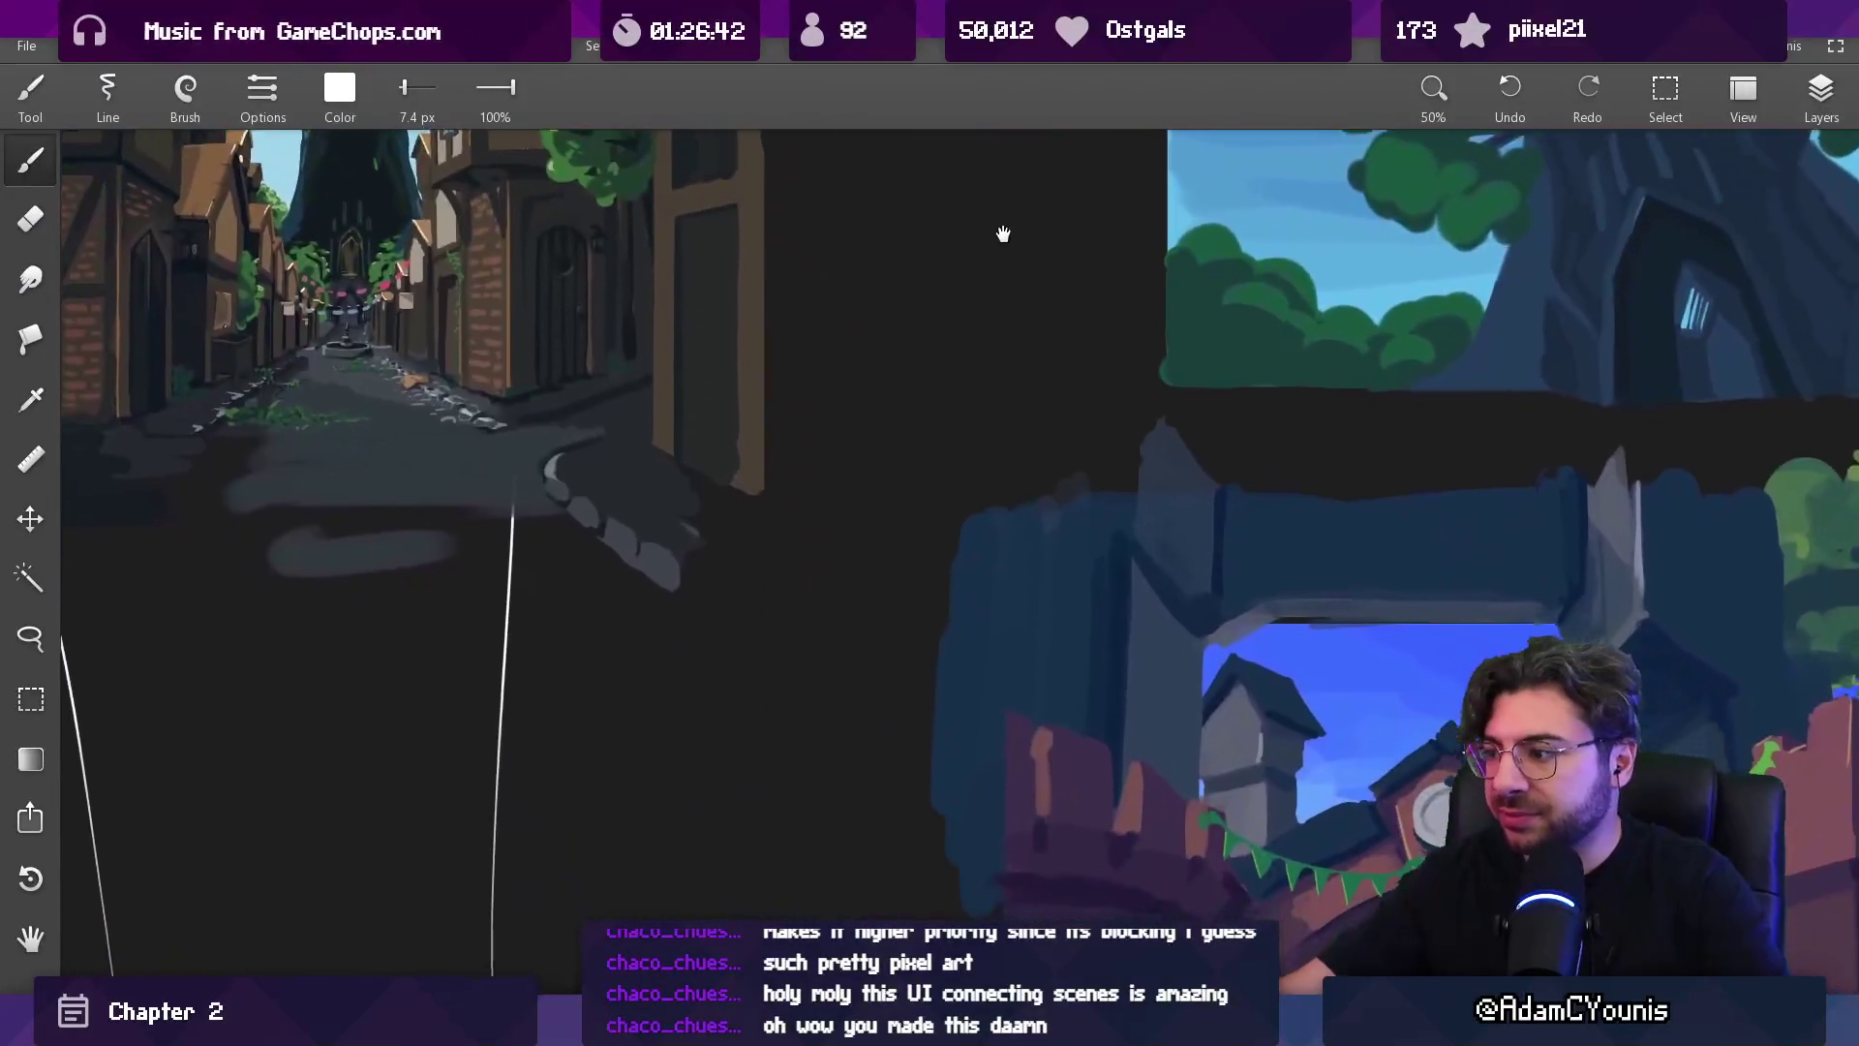
{"action": "left_click_drag", "start_coordinate": [1017, 464], "coordinate": [978, 257]}
{"action": "left_click_drag", "start_coordinate": [1418, 799], "coordinate": [664, 625]}
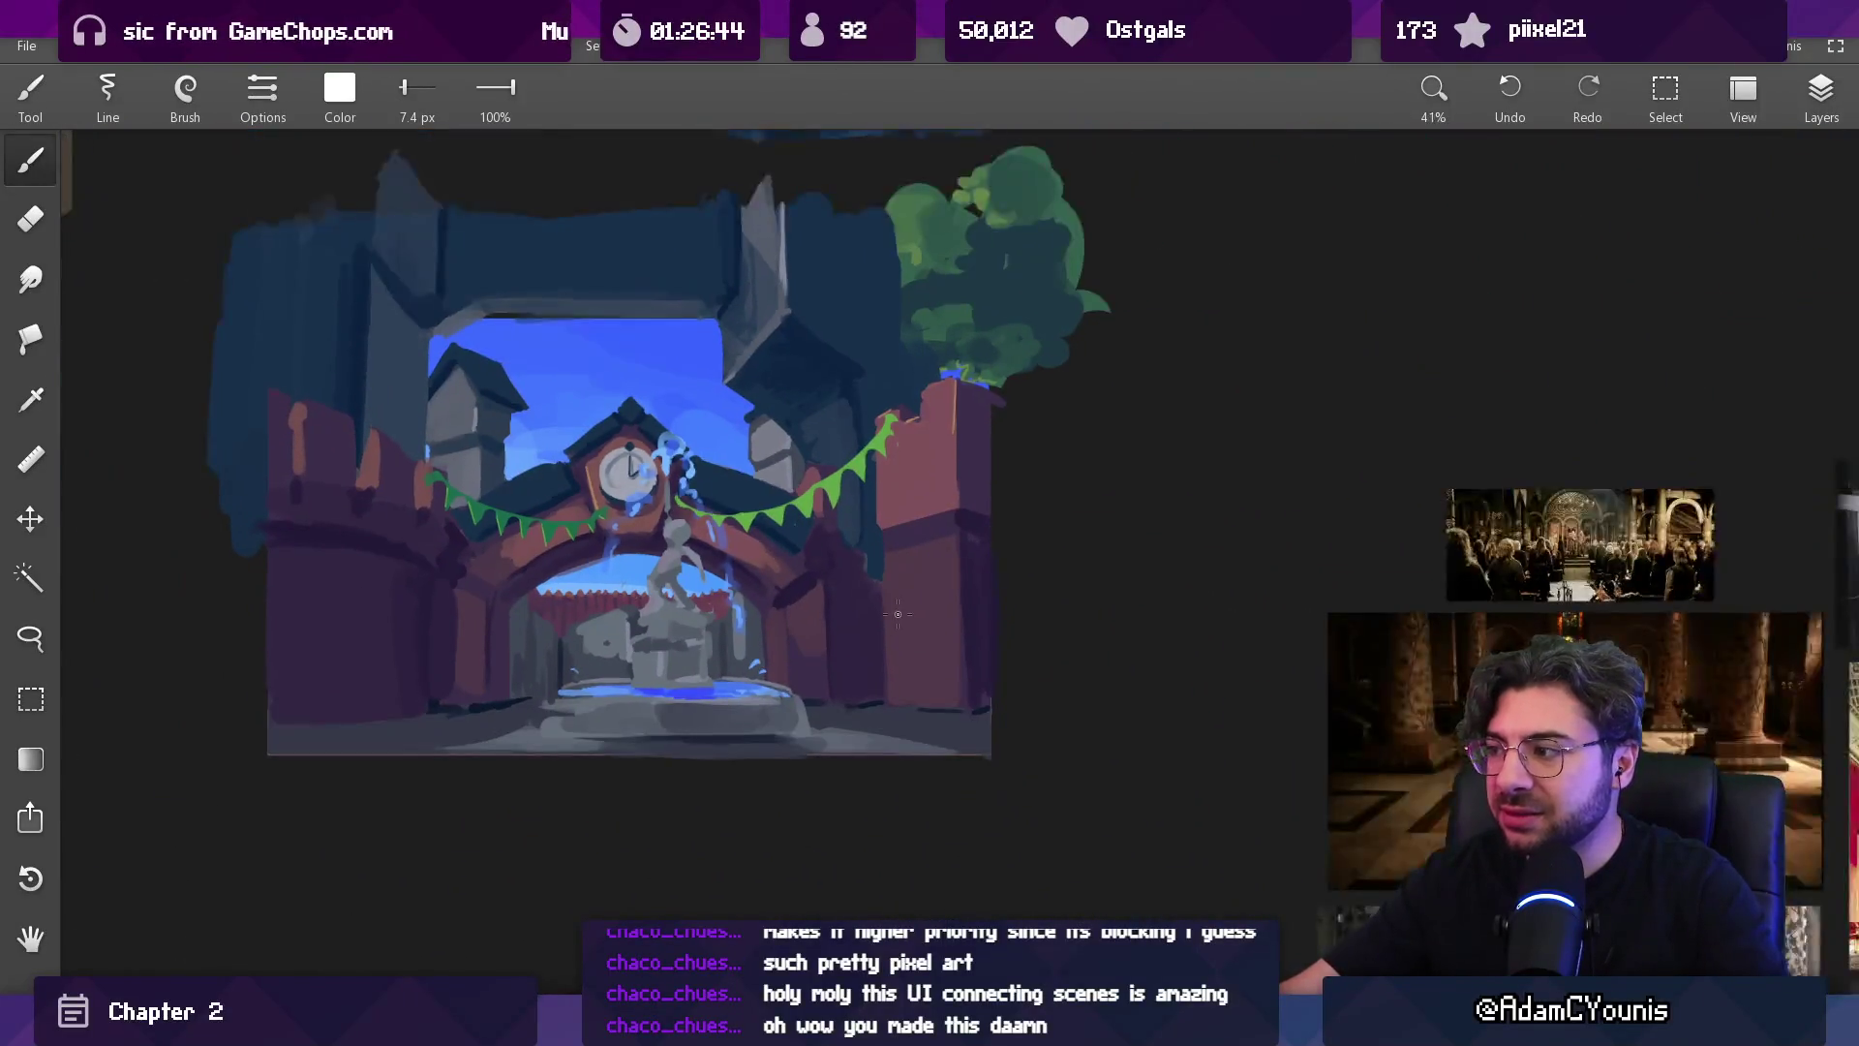
{"action": "scroll", "coordinate": [777, 573], "scroll_direction": "down", "scroll_amount": 2}
{"action": "left_click_drag", "start_coordinate": [794, 407], "coordinate": [816, 656]}
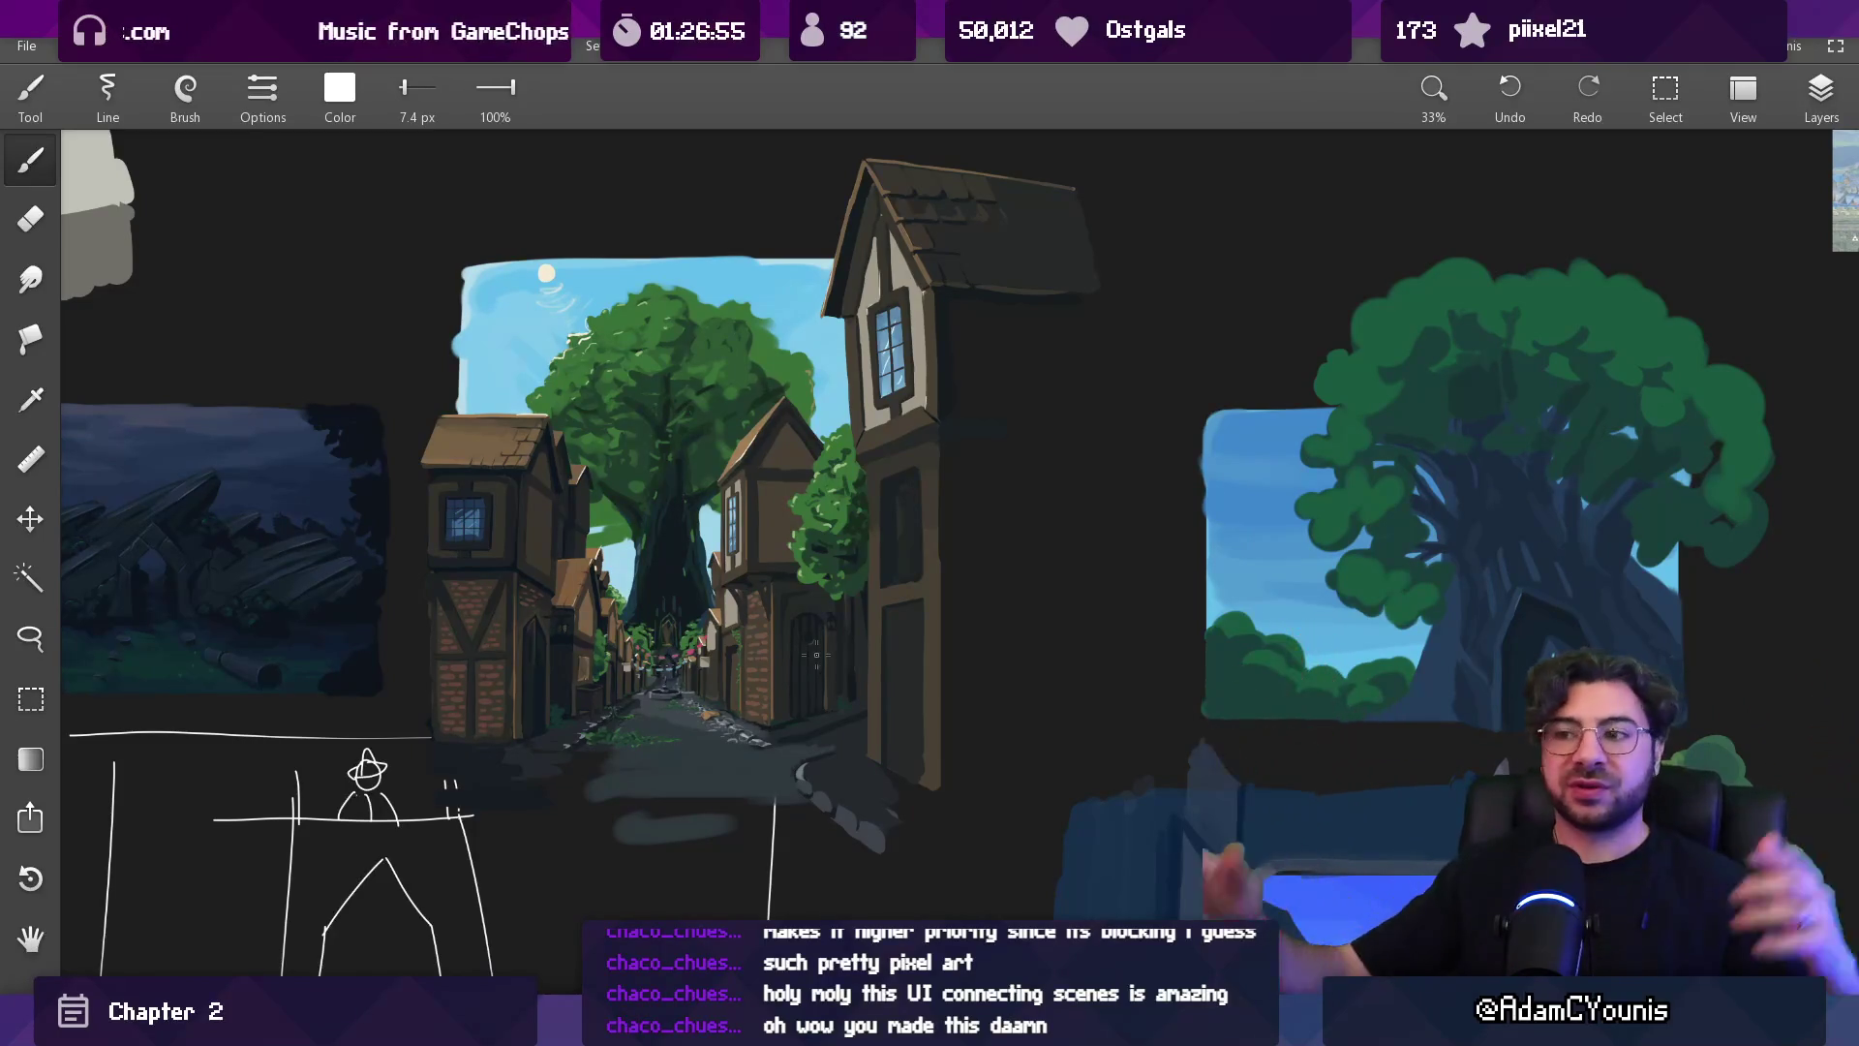
{"action": "scroll", "coordinate": [816, 654], "scroll_direction": "down", "scroll_amount": 5}
{"action": "scroll", "coordinate": [739, 546], "scroll_direction": "up", "scroll_amount": 4}
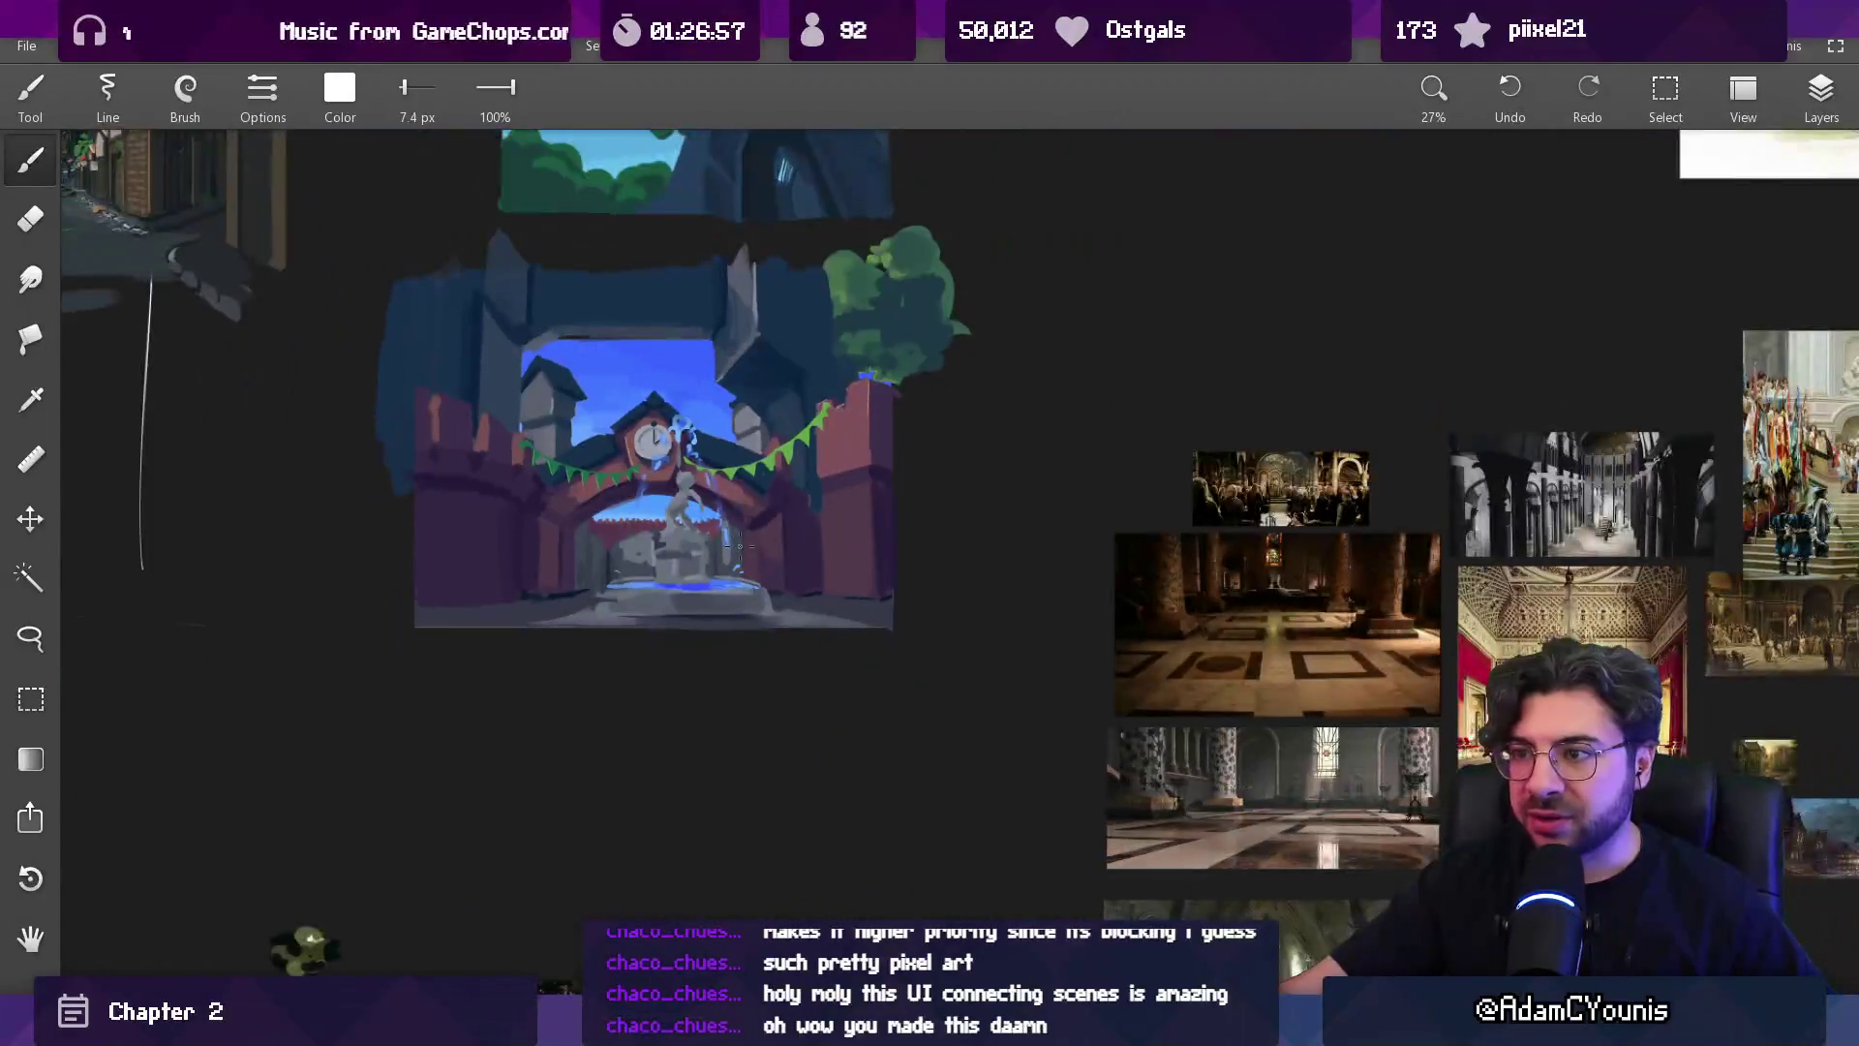
{"action": "scroll", "coordinate": [799, 476], "scroll_direction": "down", "scroll_amount": 4}
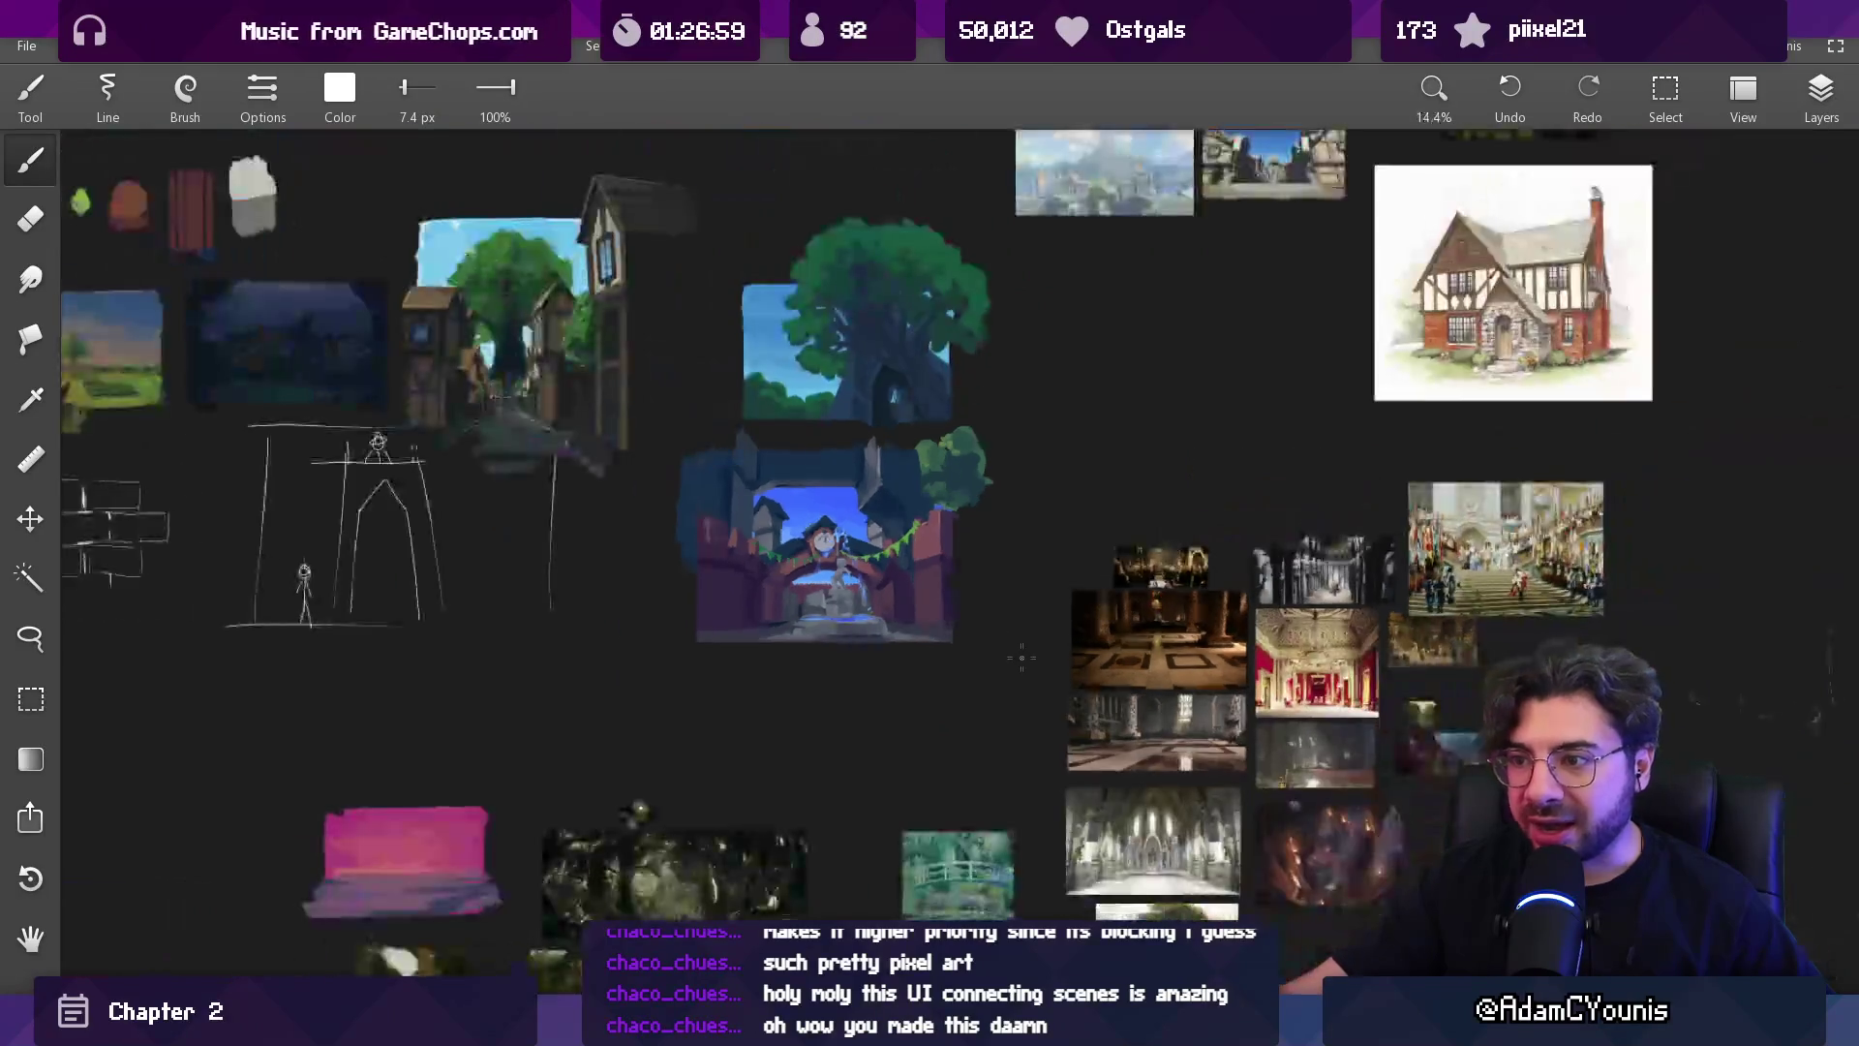
{"action": "scroll", "coordinate": [579, 301], "scroll_direction": "up", "scroll_amount": 6}
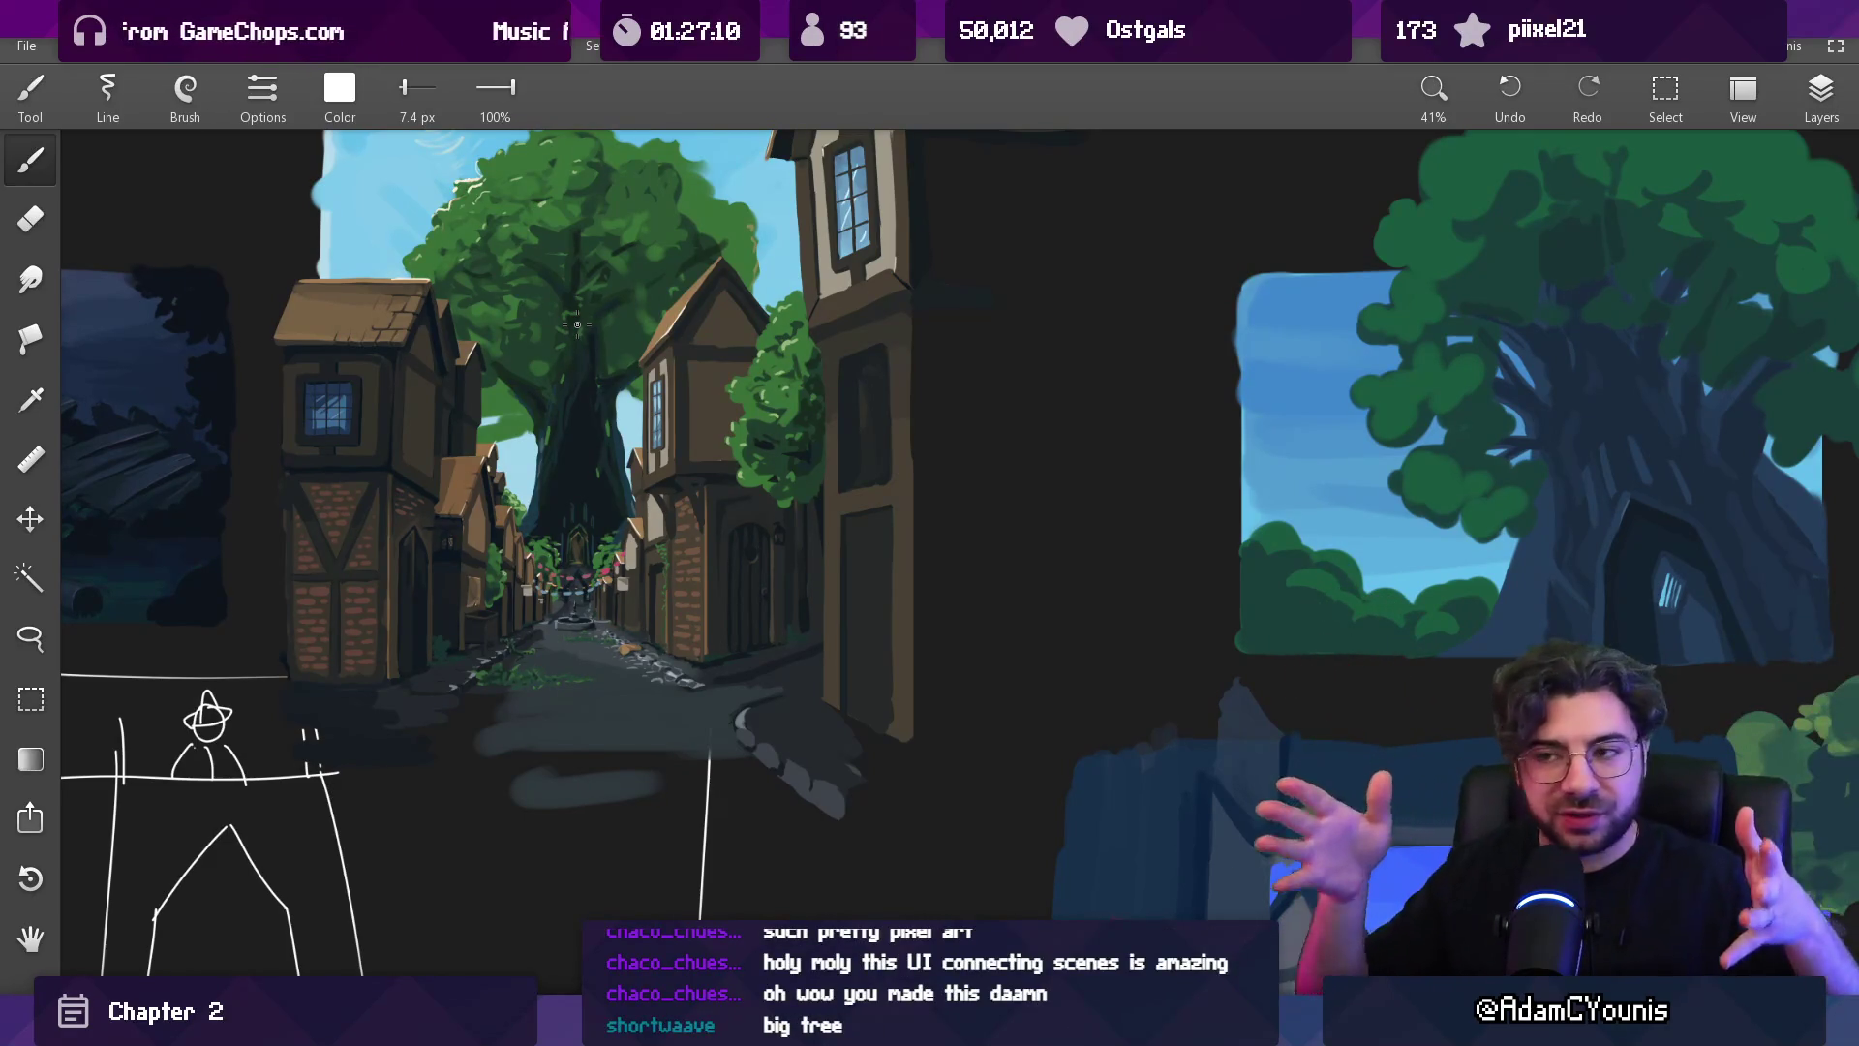
{"action": "scroll", "coordinate": [707, 581], "scroll_direction": "down", "scroll_amount": 5}
{"action": "scroll", "coordinate": [915, 568], "scroll_direction": "down", "scroll_amount": 2}
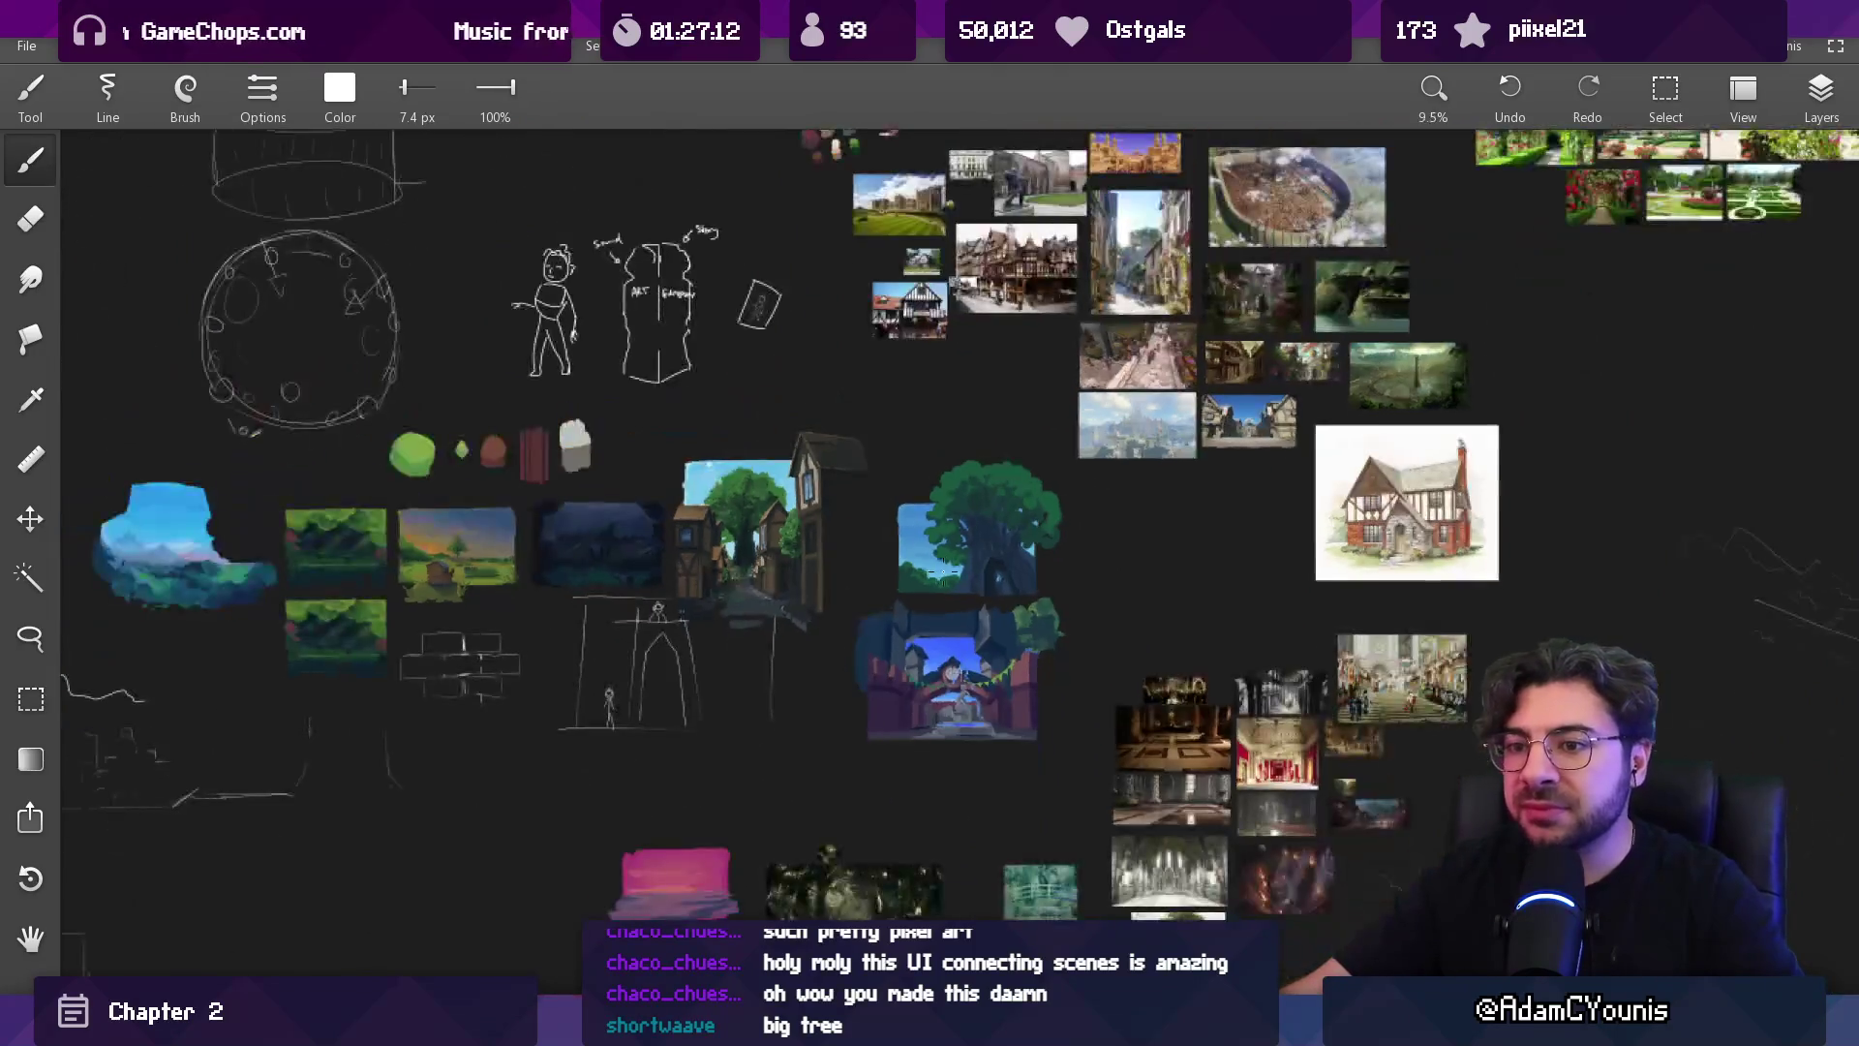
{"action": "scroll", "coordinate": [910, 568], "scroll_direction": "down", "scroll_amount": 1}
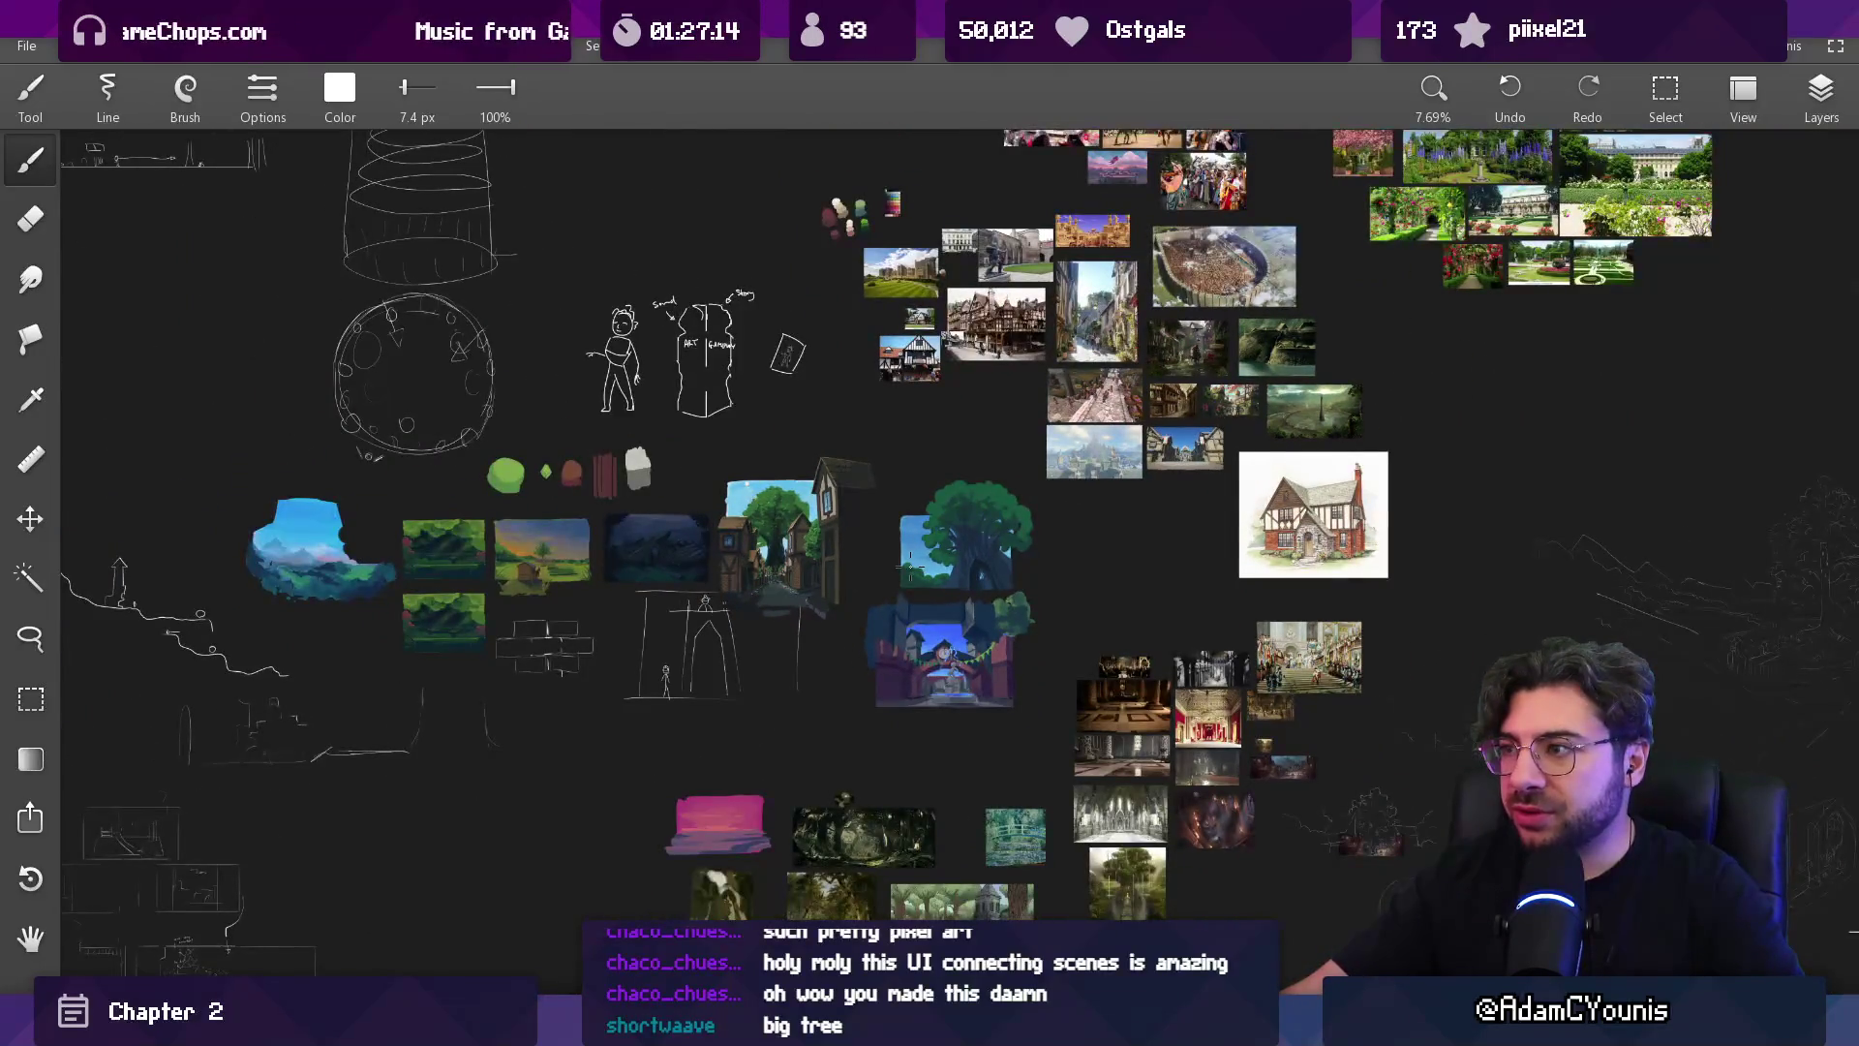
{"action": "scroll", "coordinate": [929, 237], "scroll_direction": "up", "scroll_amount": 5}
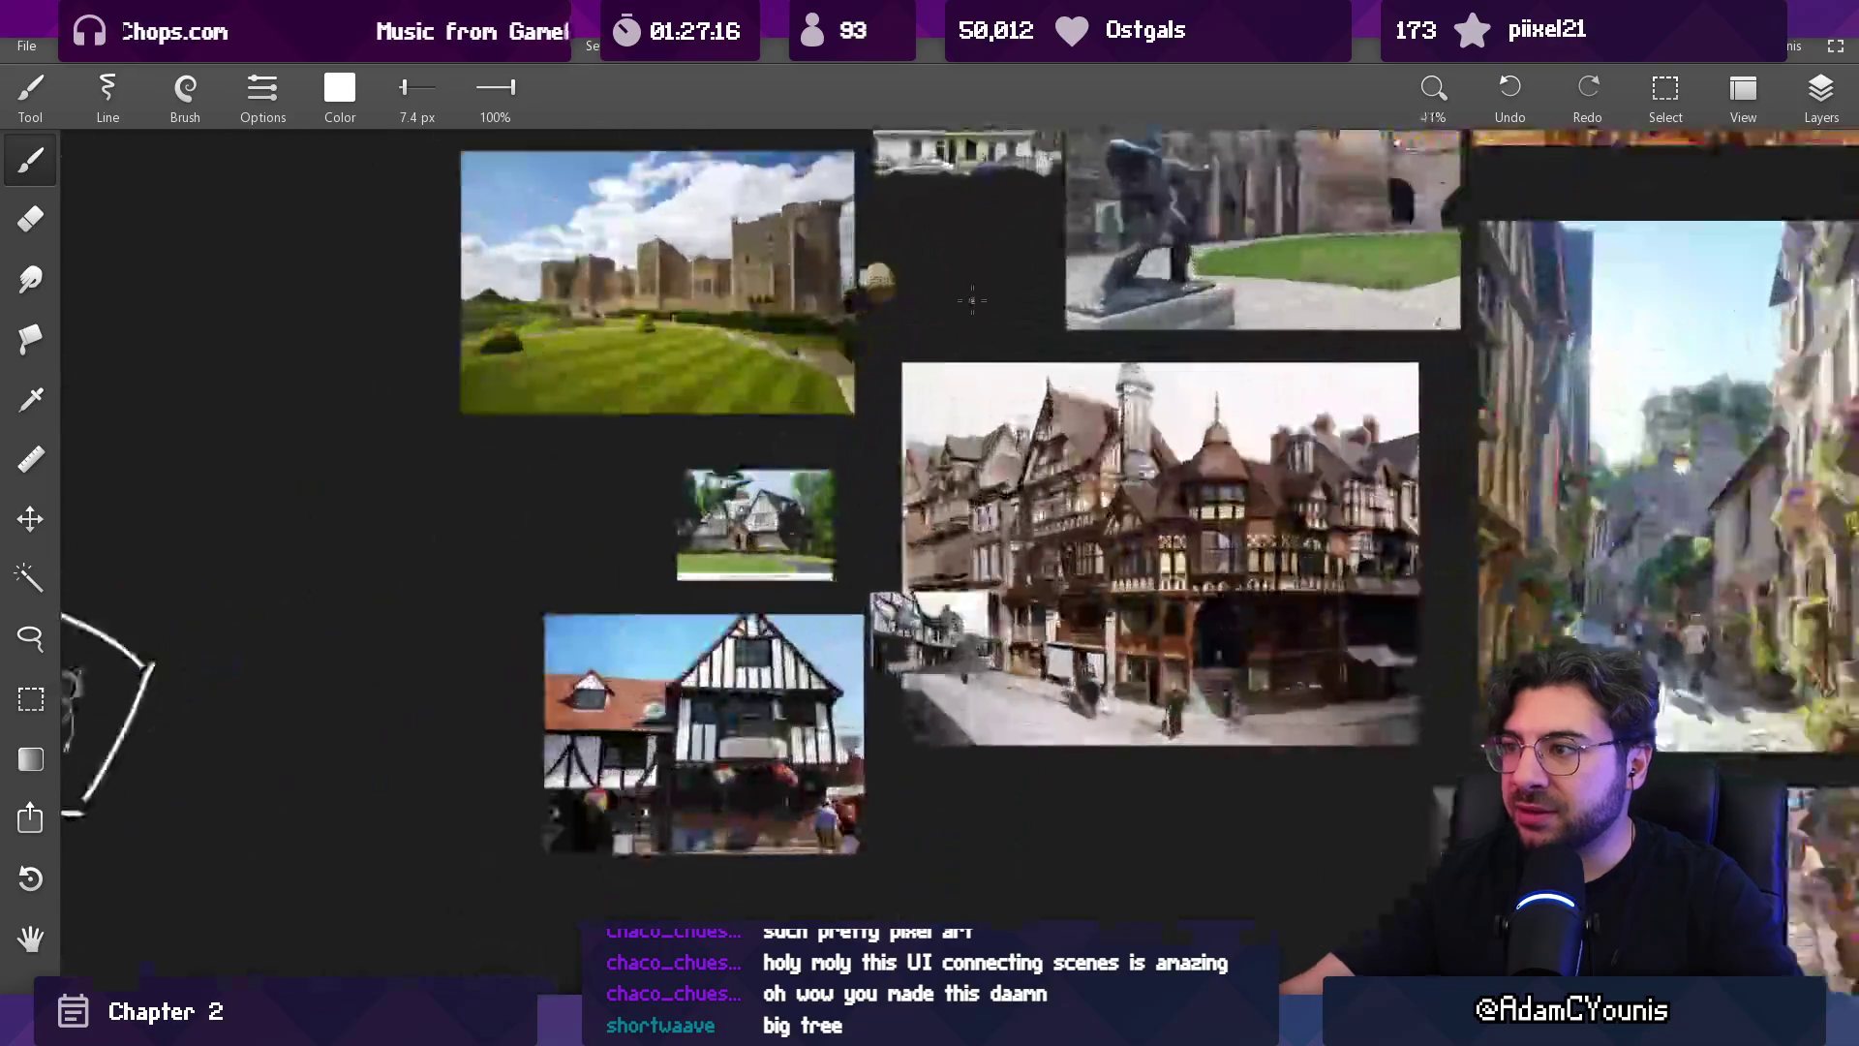
{"action": "scroll", "coordinate": [920, 581], "scroll_direction": "down", "scroll_amount": 6}
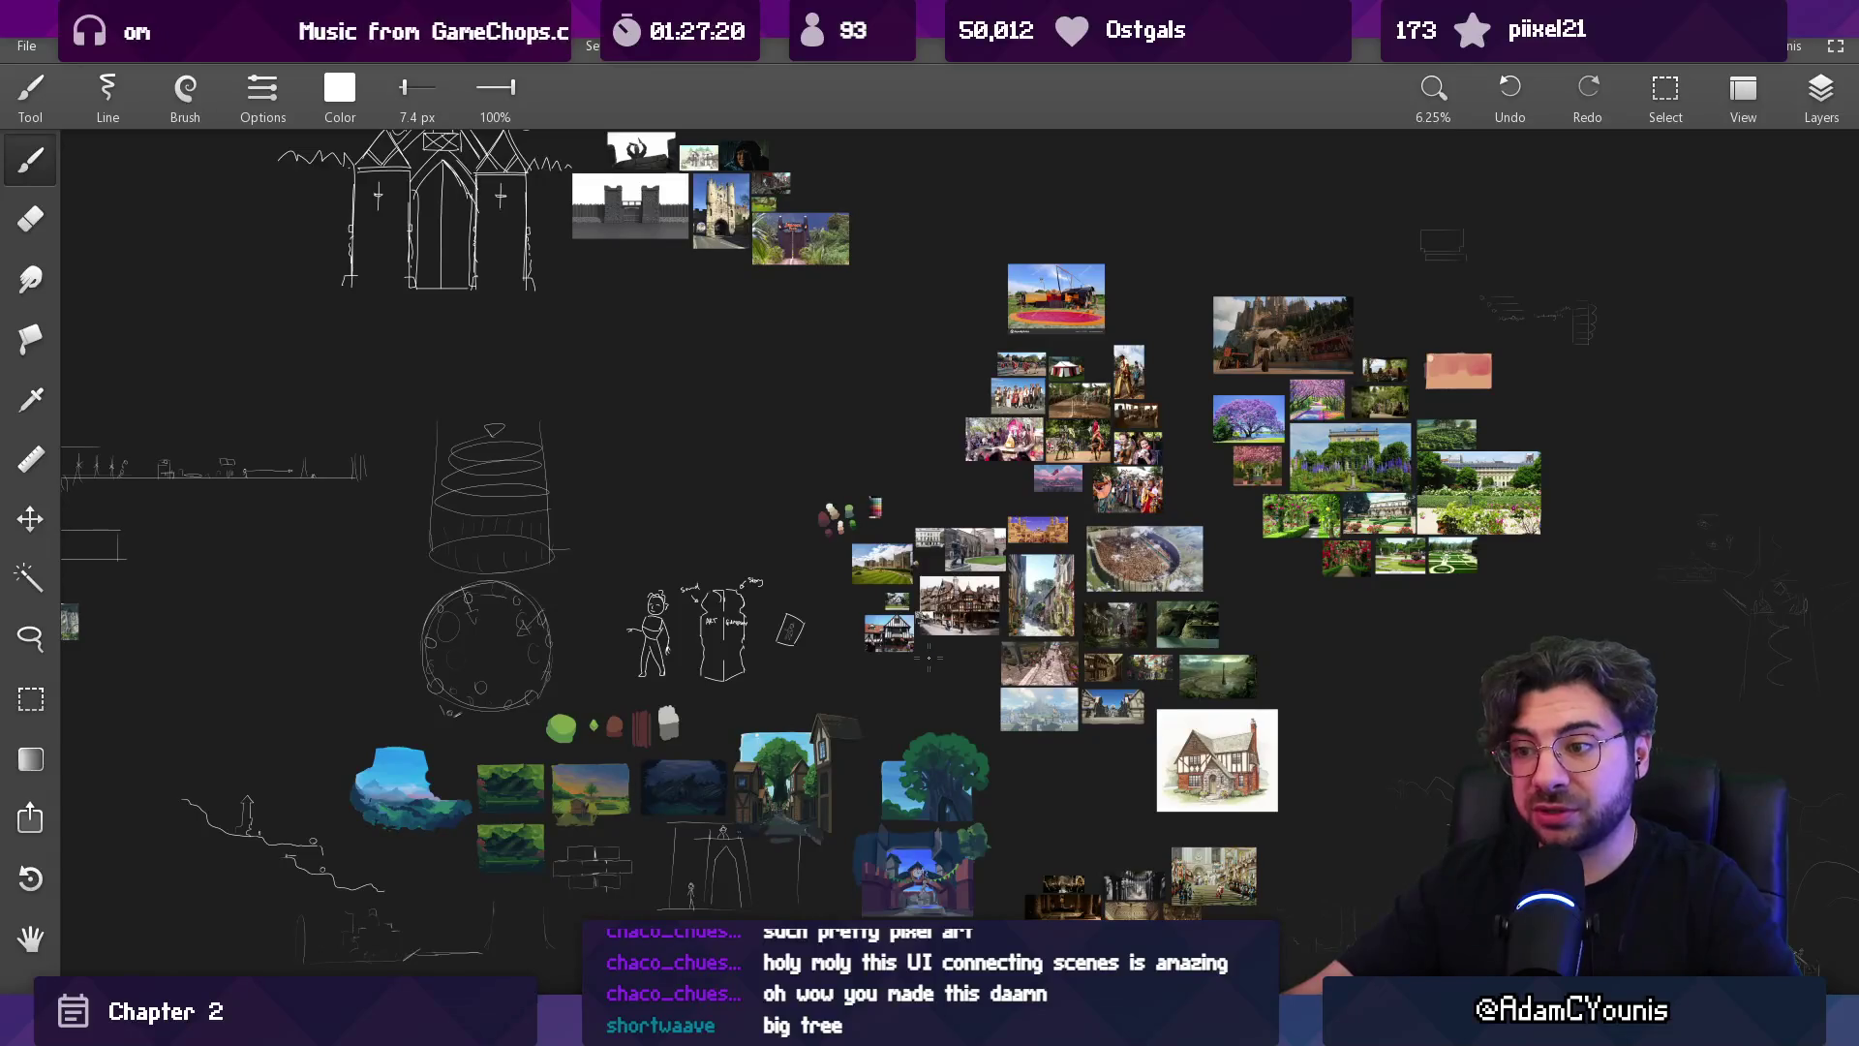
{"action": "mouse_move", "coordinate": [937, 688]}
{"action": "left_mouse_down"}
{"action": "mouse_move", "coordinate": [1201, 426]}
{"action": "mouse_move", "coordinate": [1502, 424]}
{"action": "mouse_move", "coordinate": [1666, 687]}
{"action": "mouse_move", "coordinate": [1192, 583]}
{"action": "mouse_move", "coordinate": [1365, 236]}
{"action": "left_mouse_up"}
{"action": "mouse_move", "coordinate": [1259, 484]}
{"action": "left_mouse_down"}
{"action": "mouse_move", "coordinate": [1540, 300]}
{"action": "mouse_move", "coordinate": [1366, 286]}
{"action": "mouse_move", "coordinate": [1240, 722]}
{"action": "mouse_move", "coordinate": [1676, 867]}
{"action": "left_mouse_up"}
{"action": "scroll", "coordinate": [984, 446], "scroll_direction": "up", "scroll_amount": 5}
{"action": "mouse_move", "coordinate": [882, 579]}
{"action": "left_mouse_down"}
{"action": "mouse_move", "coordinate": [882, 785]}
{"action": "mouse_move", "coordinate": [835, 743]}
{"action": "left_mouse_up"}
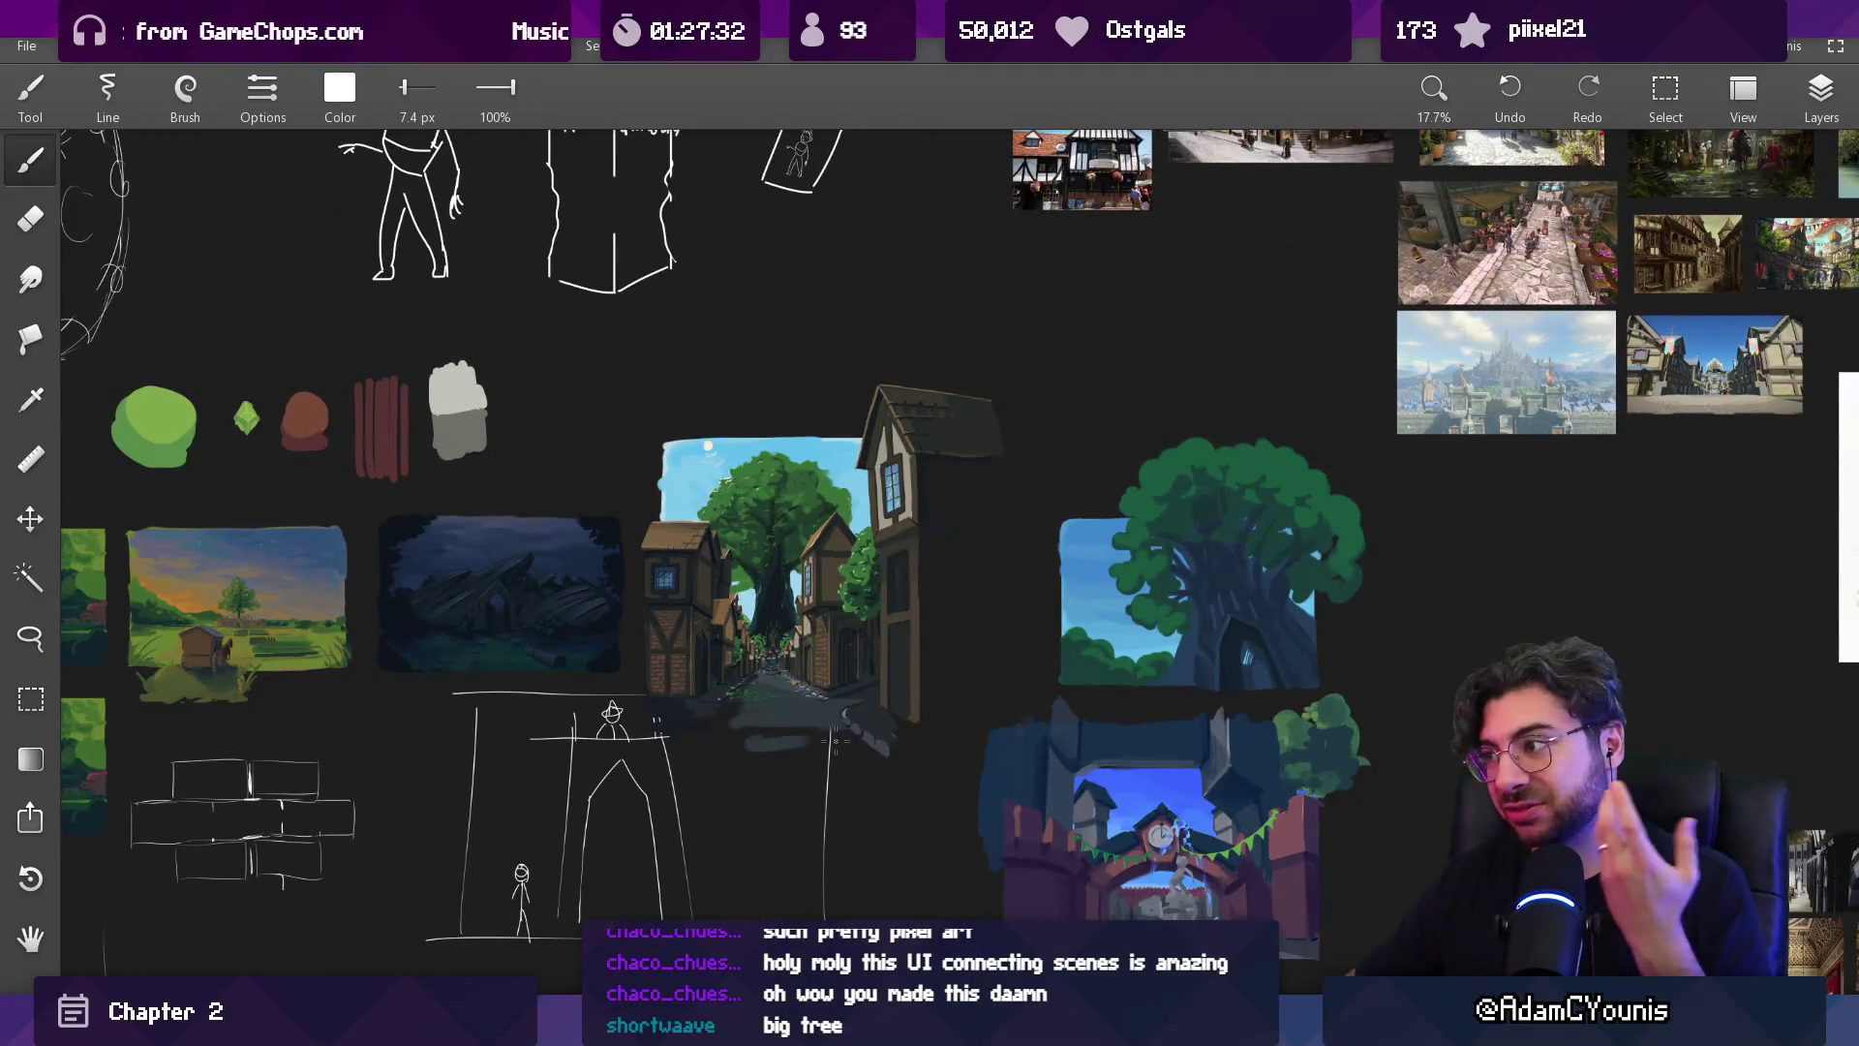
{"action": "scroll", "coordinate": [756, 797], "scroll_direction": "down", "scroll_amount": 1}
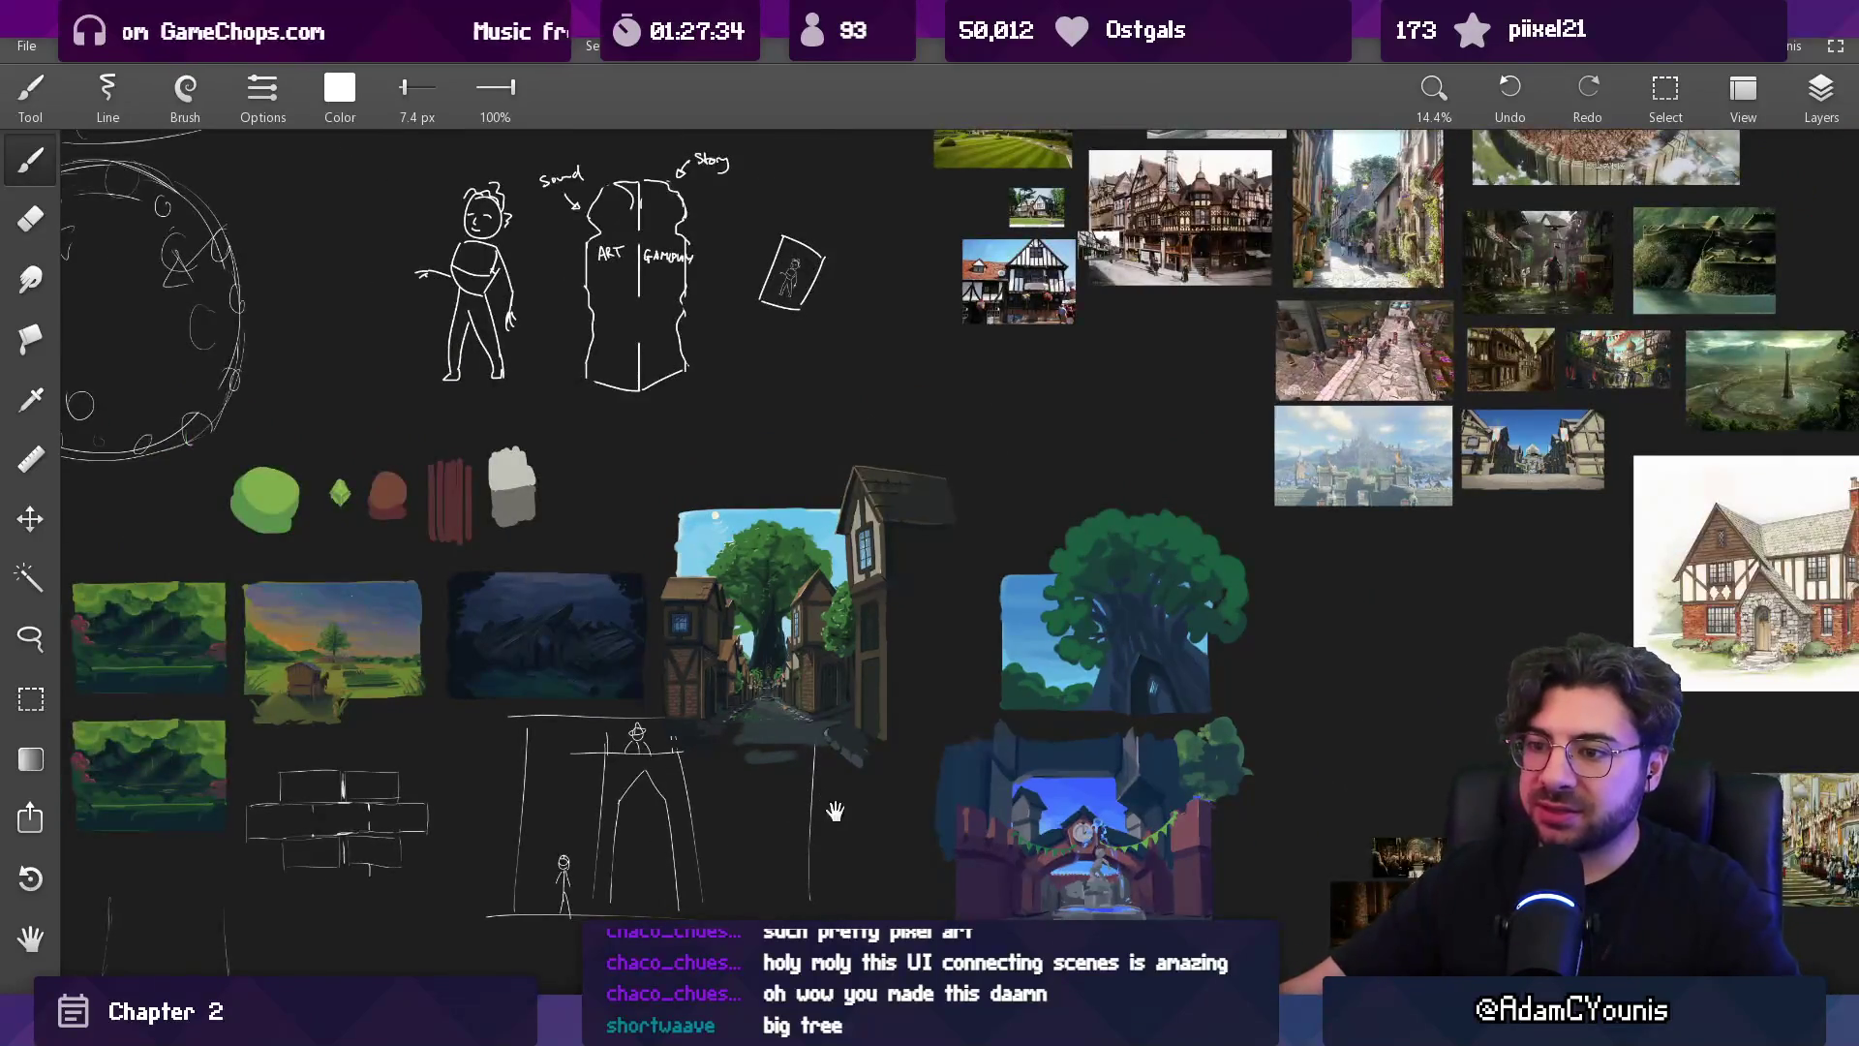
{"action": "scroll", "coordinate": [829, 810], "scroll_direction": "up", "scroll_amount": 5}
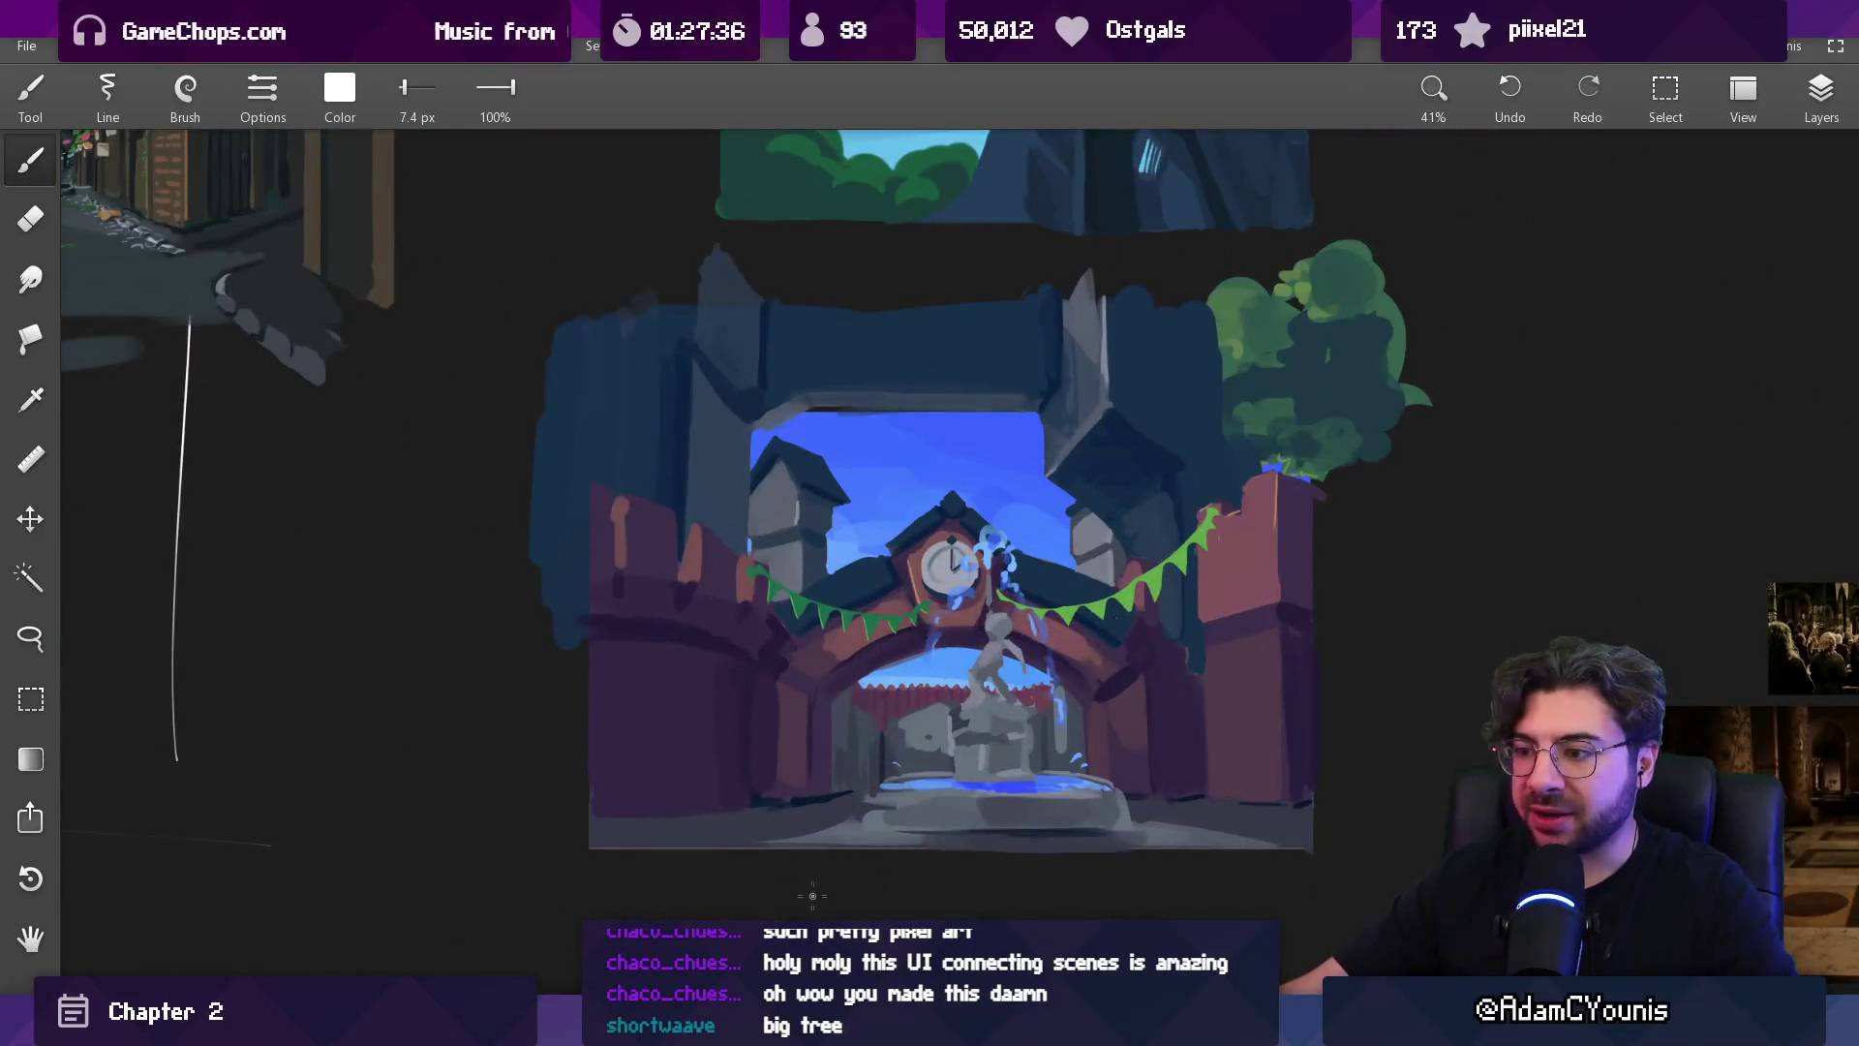
{"action": "scroll", "coordinate": [983, 582], "scroll_direction": "up", "scroll_amount": 1}
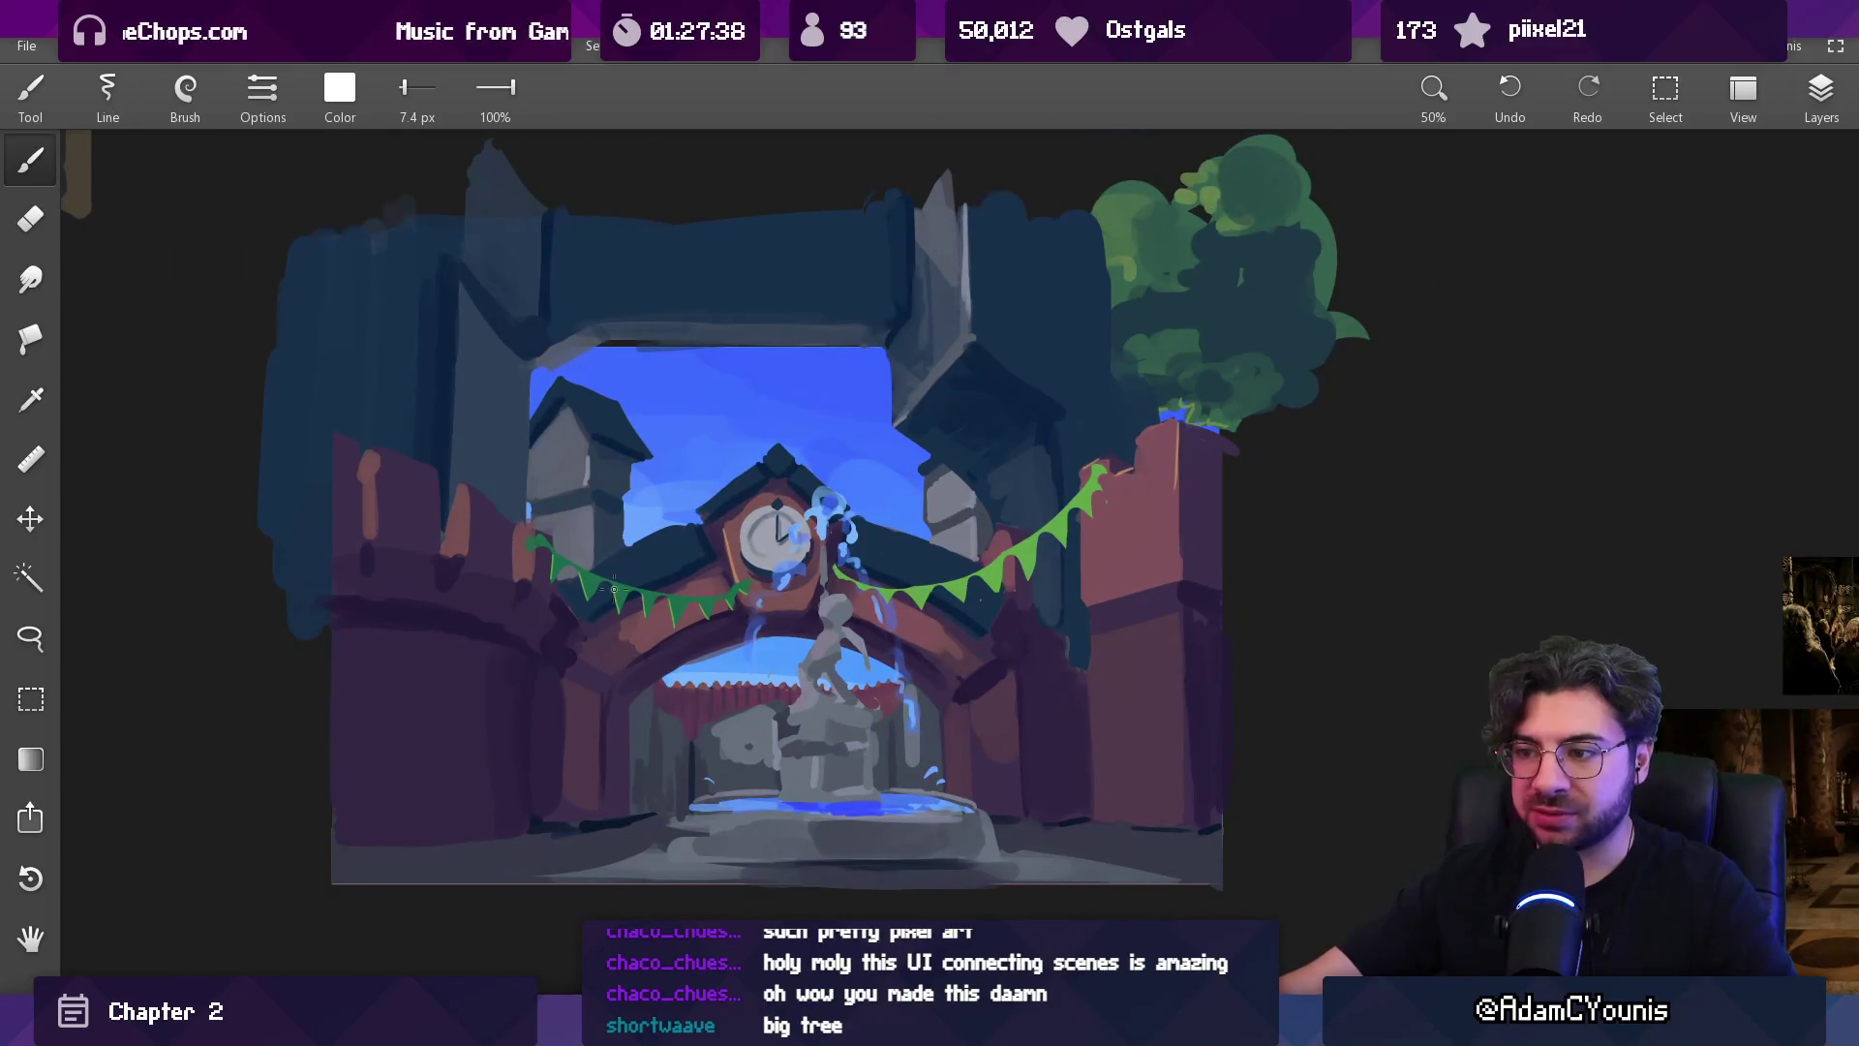
{"action": "scroll", "coordinate": [674, 595], "scroll_direction": "down", "scroll_amount": 4}
{"action": "scroll", "coordinate": [969, 678], "scroll_direction": "up", "scroll_amount": 3}
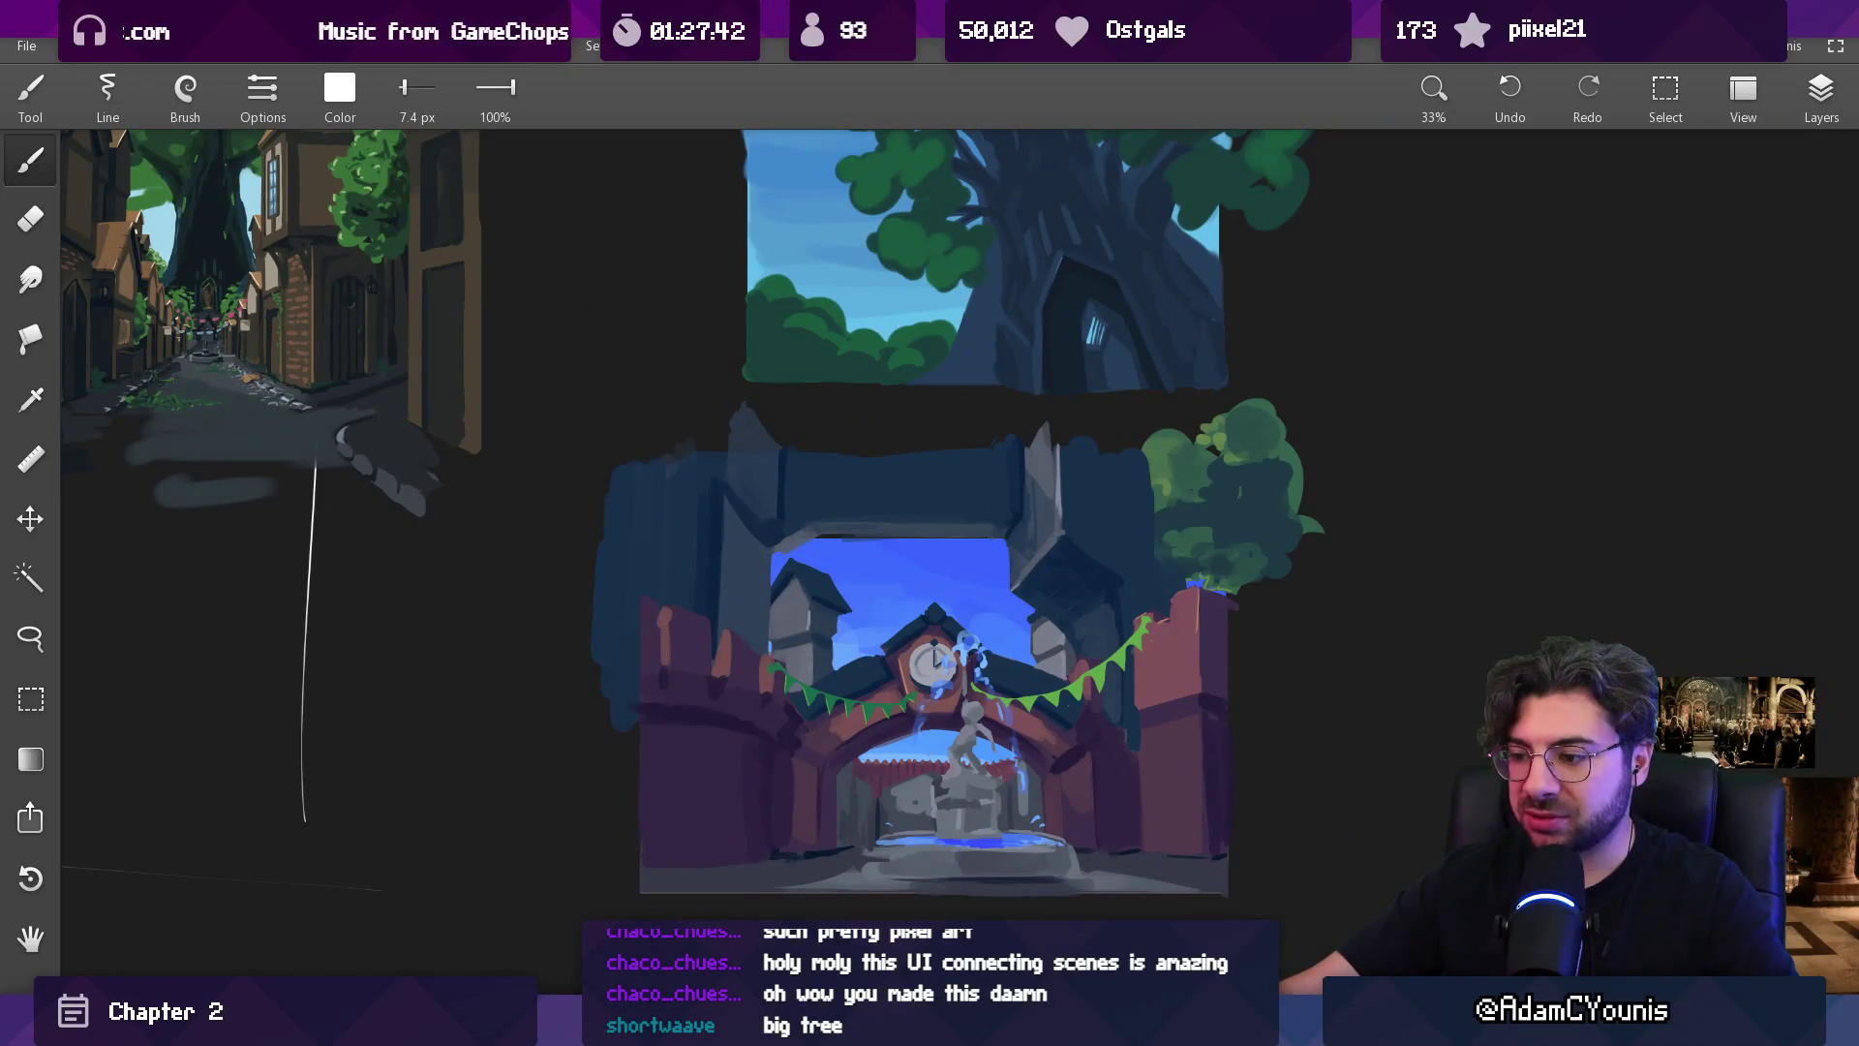
{"action": "key", "text": "alt+Tab"}
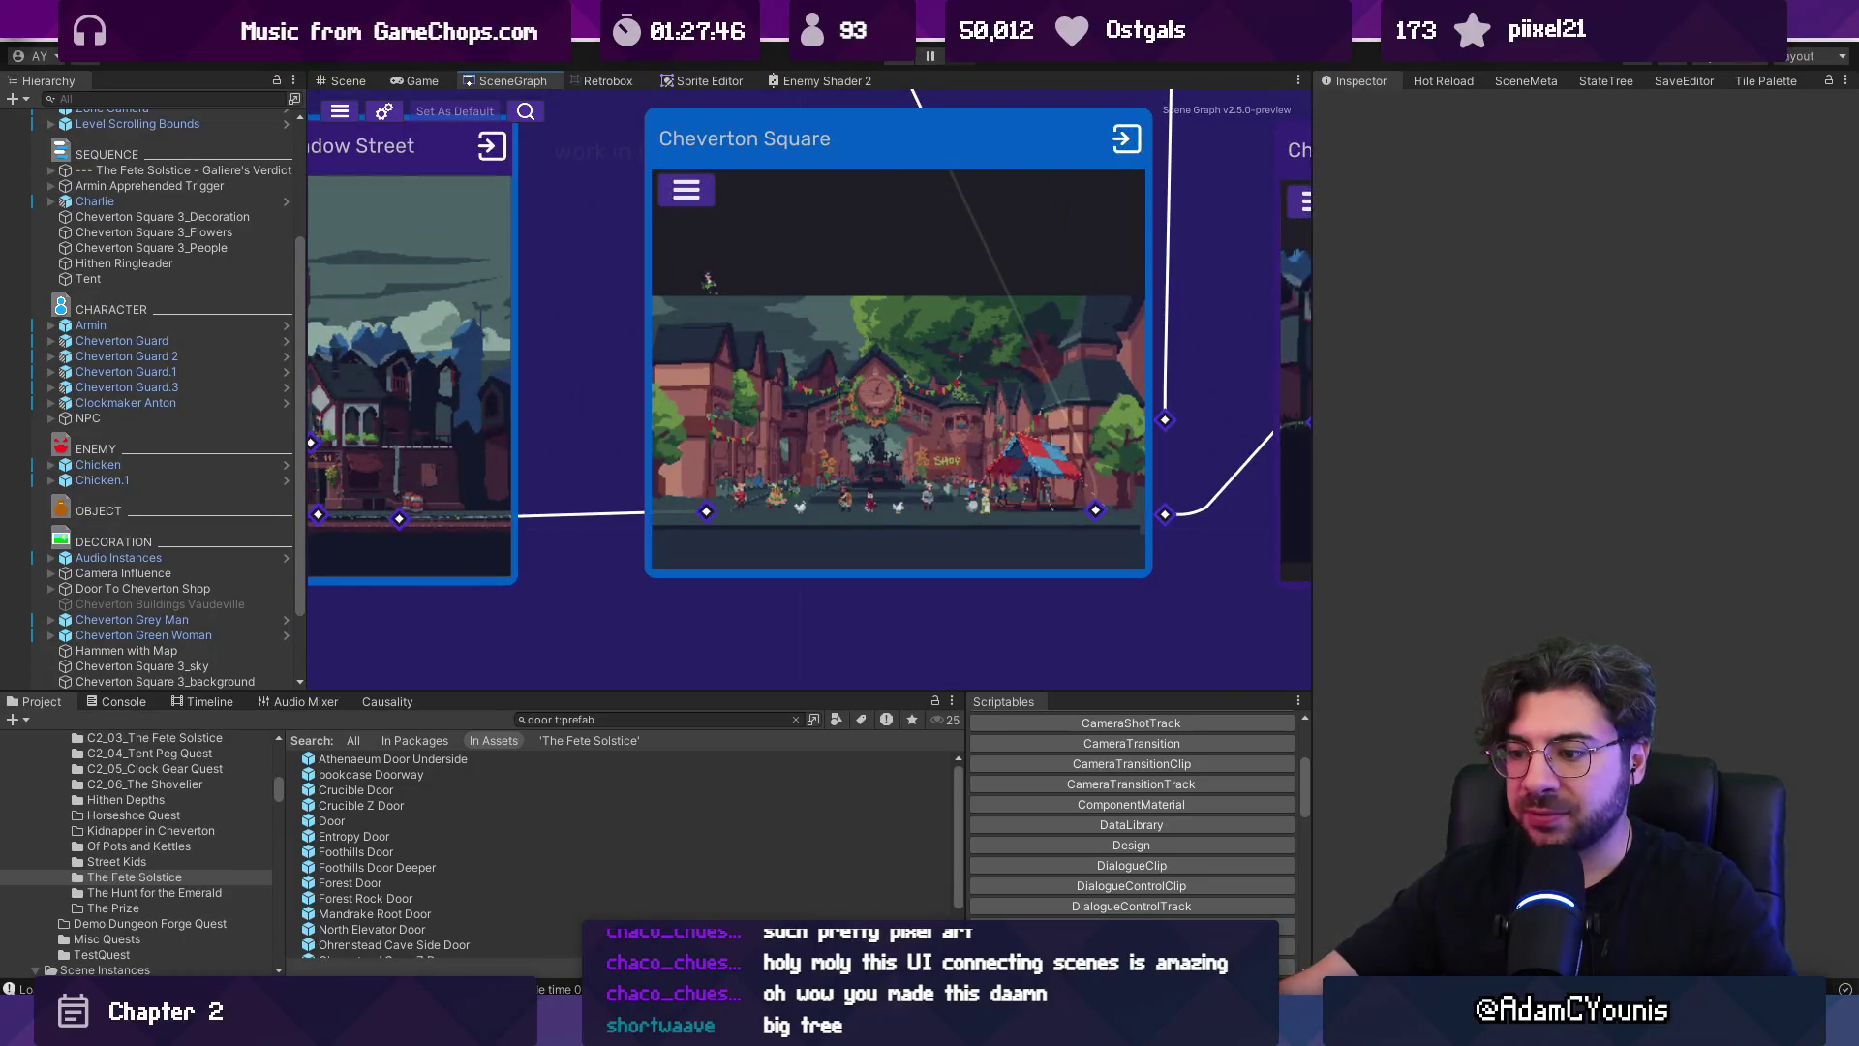
Search Everything for 'cheverton square' and select Cheverton Square Background.aseprite.
{"action": "key", "text": "alt+Tab"}
{"action": "type", "text": "cheverton"}
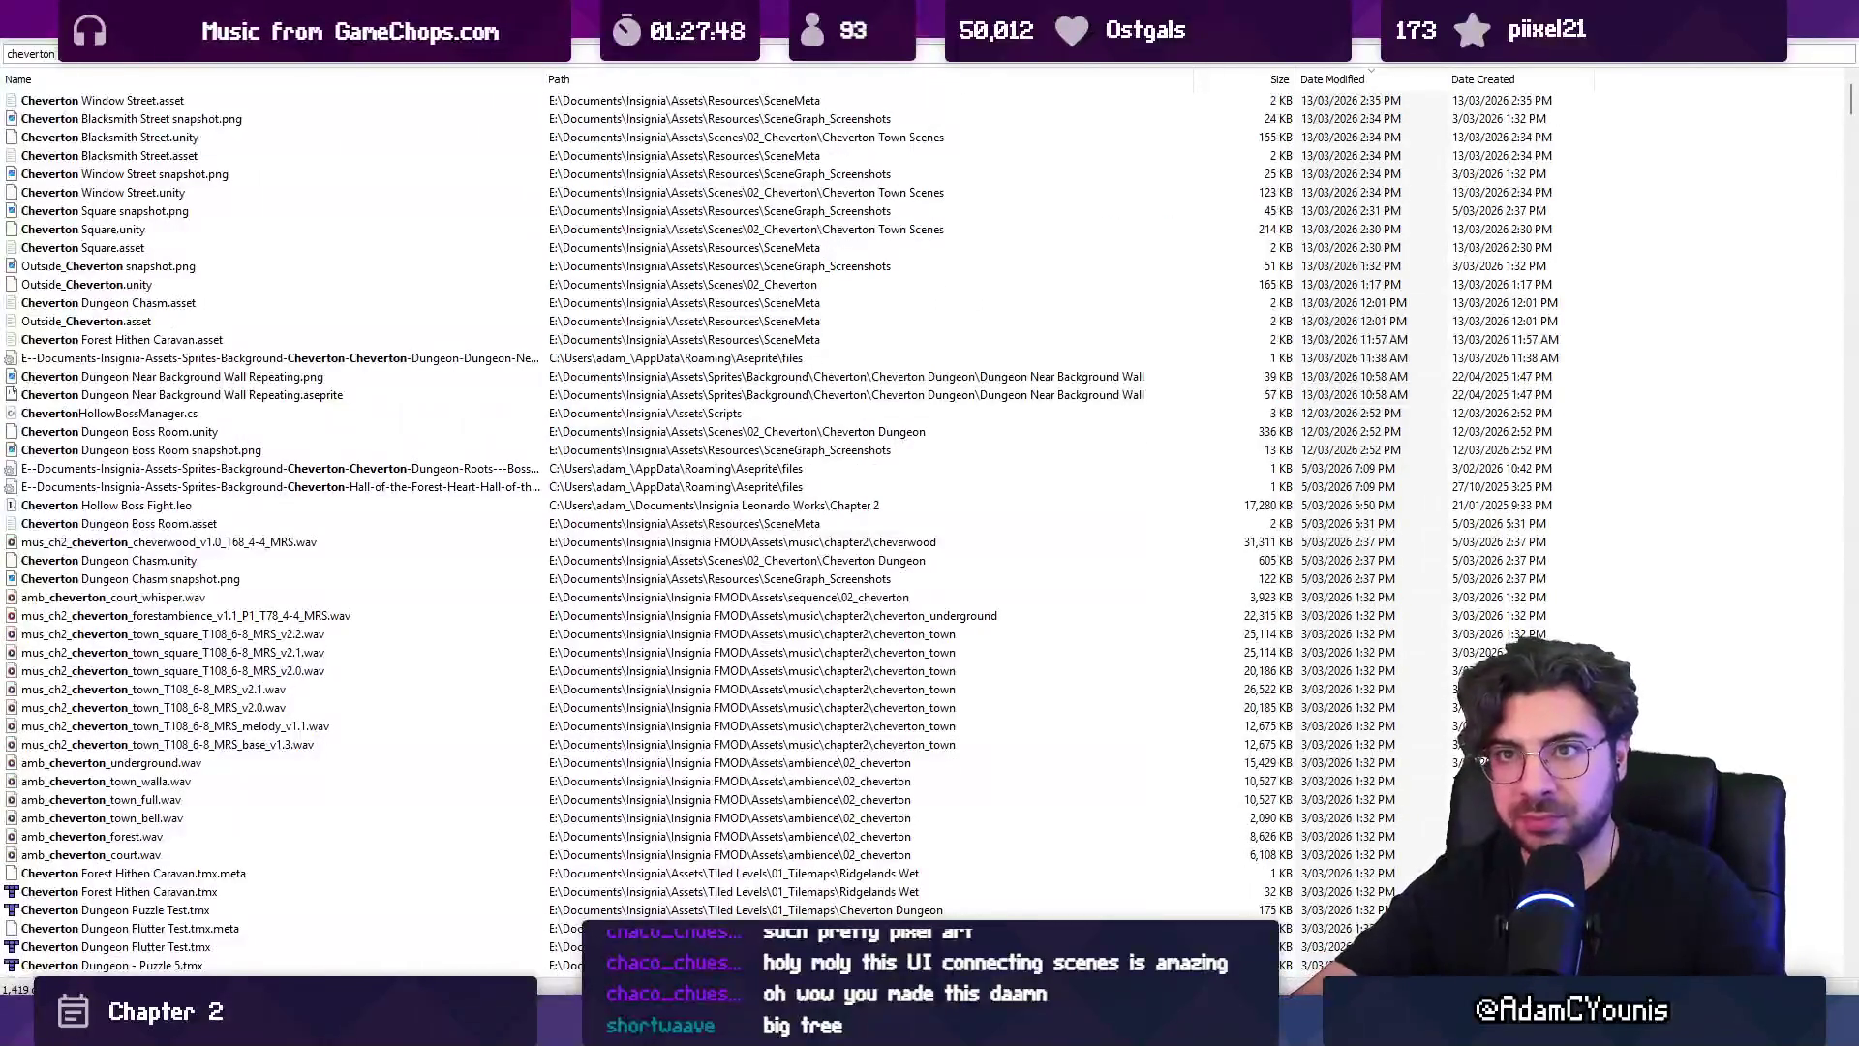
{"action": "type", "text": " square"}
{"action": "left_click", "coordinate": [128, 136]}
{"action": "left_click", "coordinate": [154, 173]}
{"action": "key", "text": "Down"}
{"action": "key", "text": "Return"}
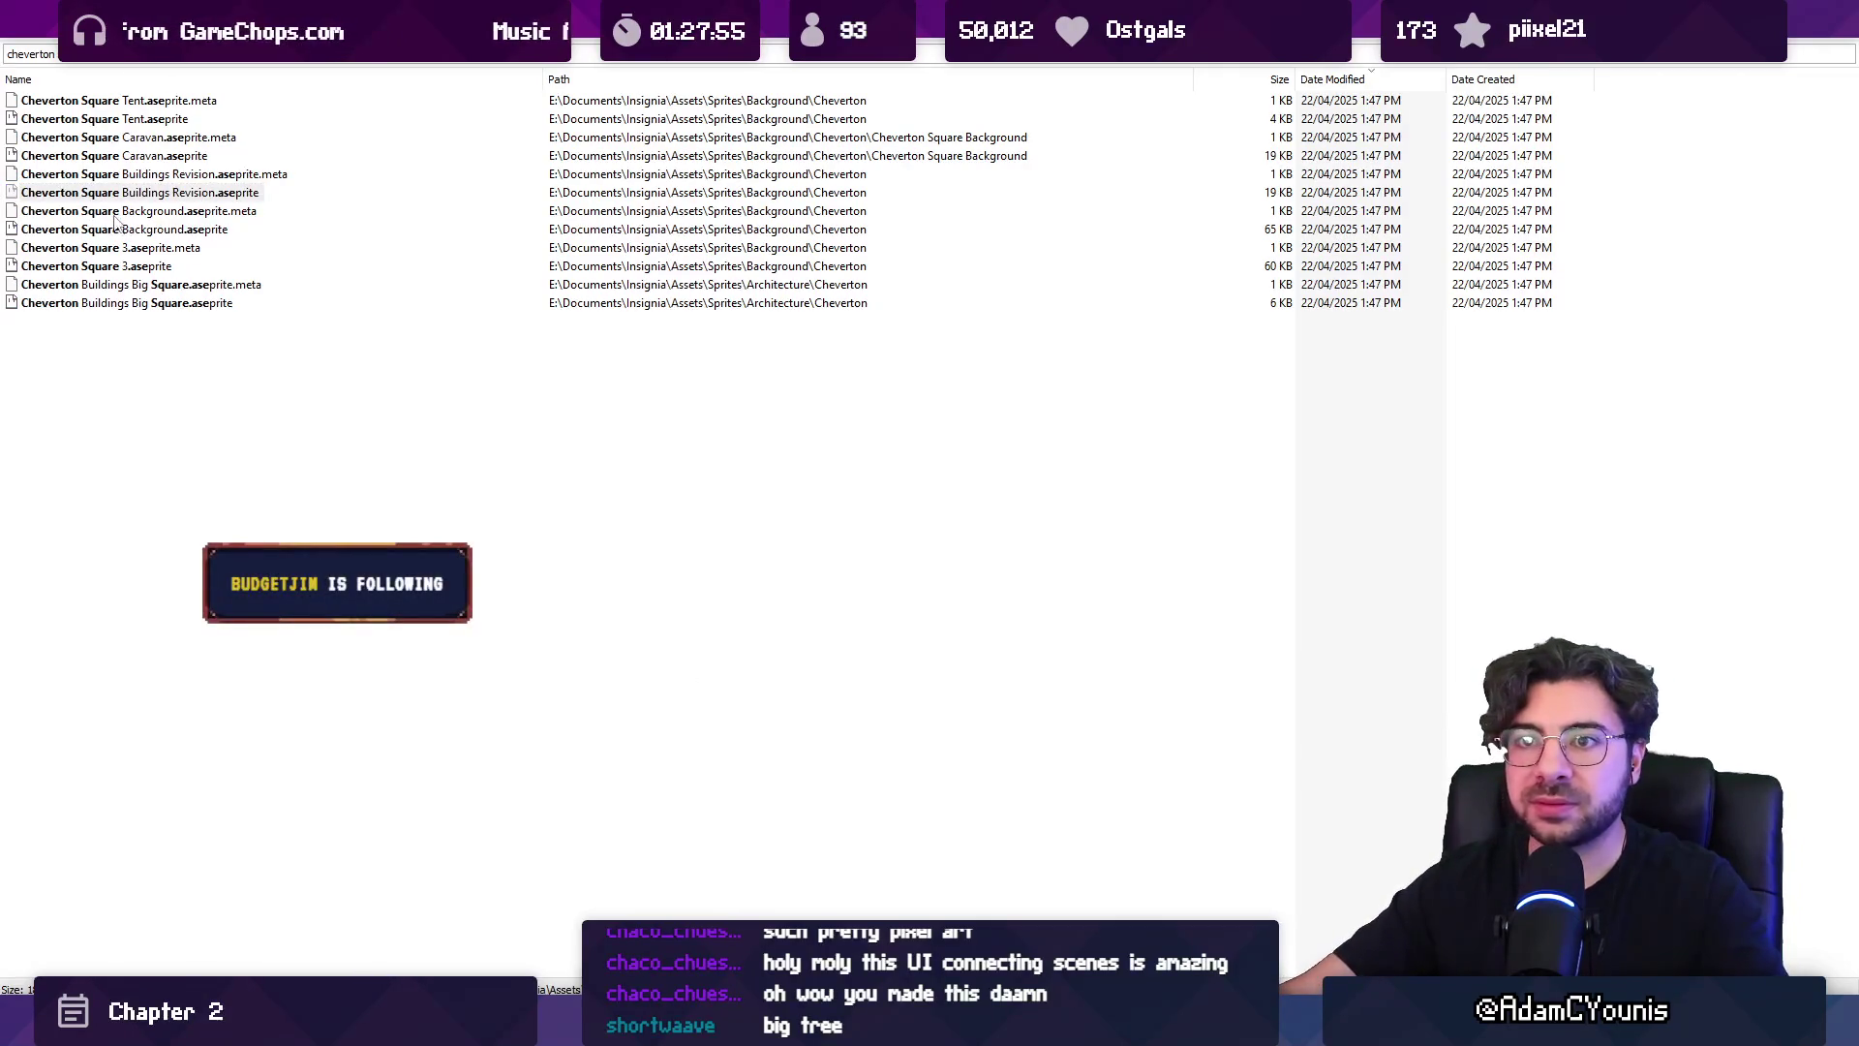
{"action": "left_click", "coordinate": [119, 233]}
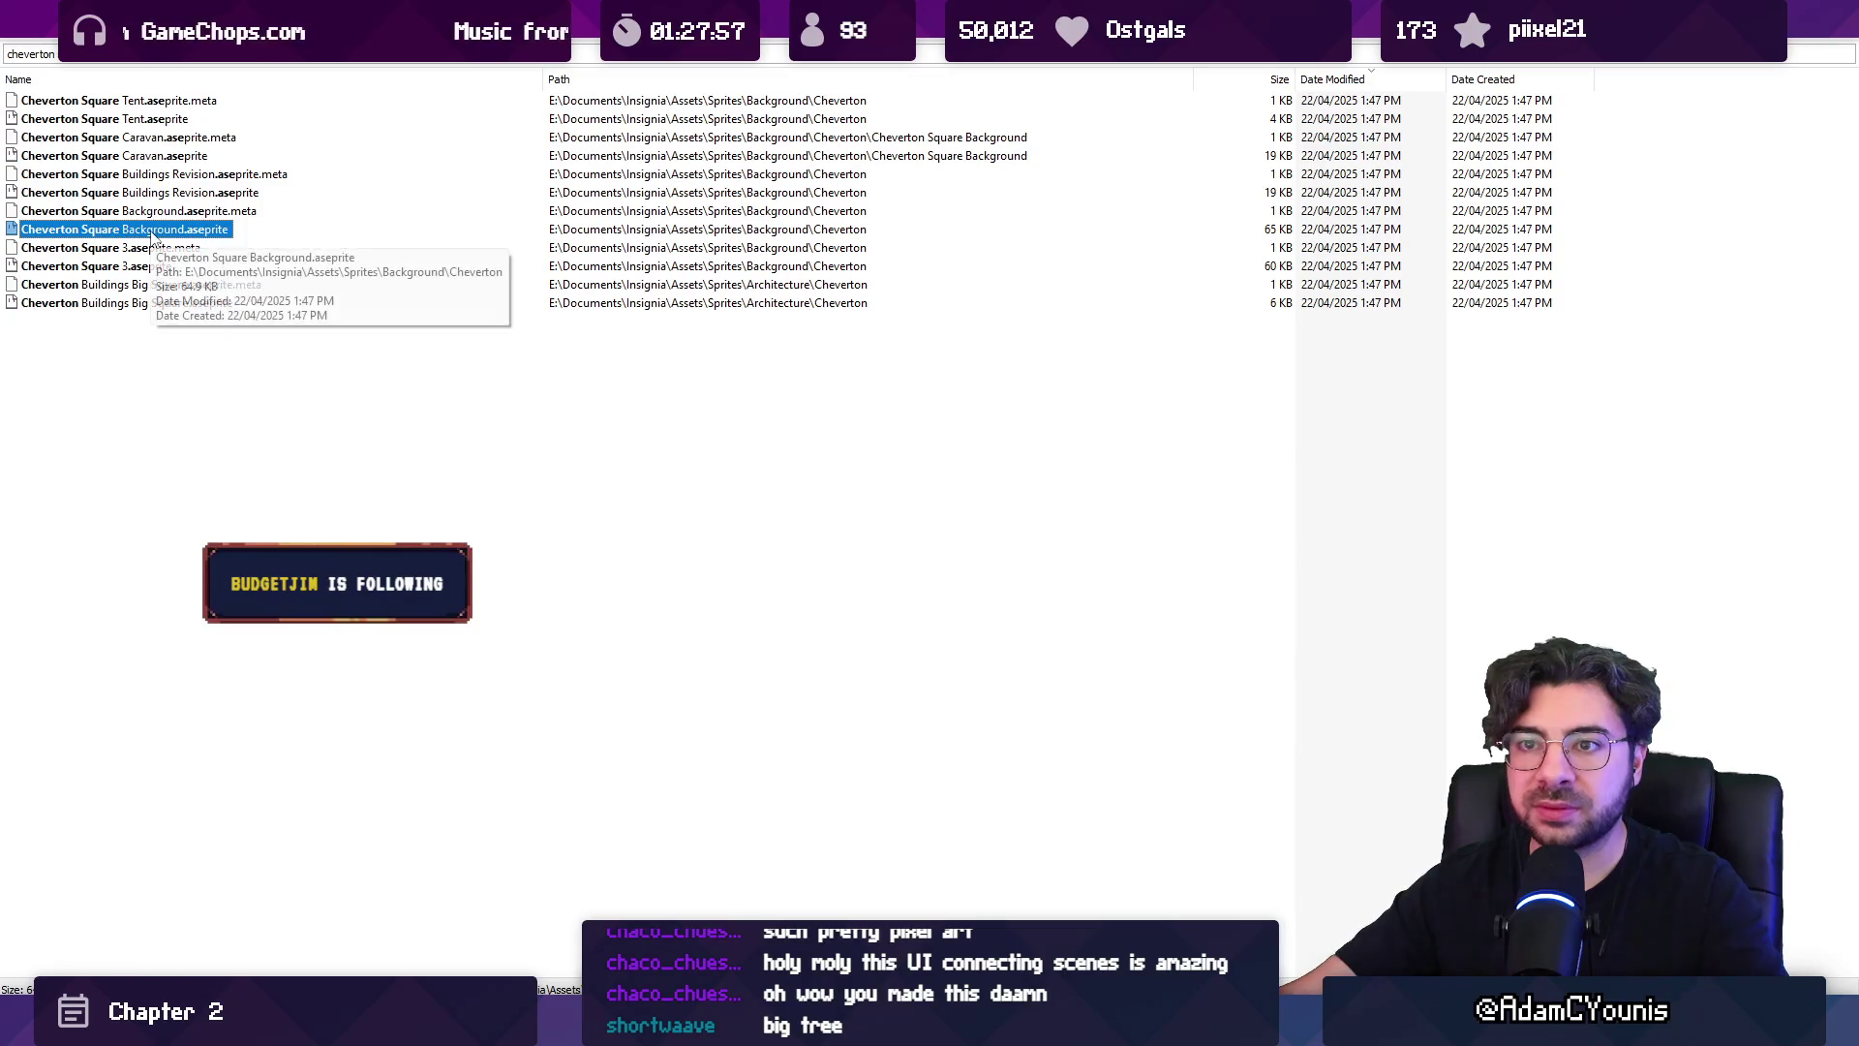
Open Cheverton Square Background in Aseprite and enlarge the artwork area above the layers.
{"action": "double_click", "coordinate": [152, 237]}
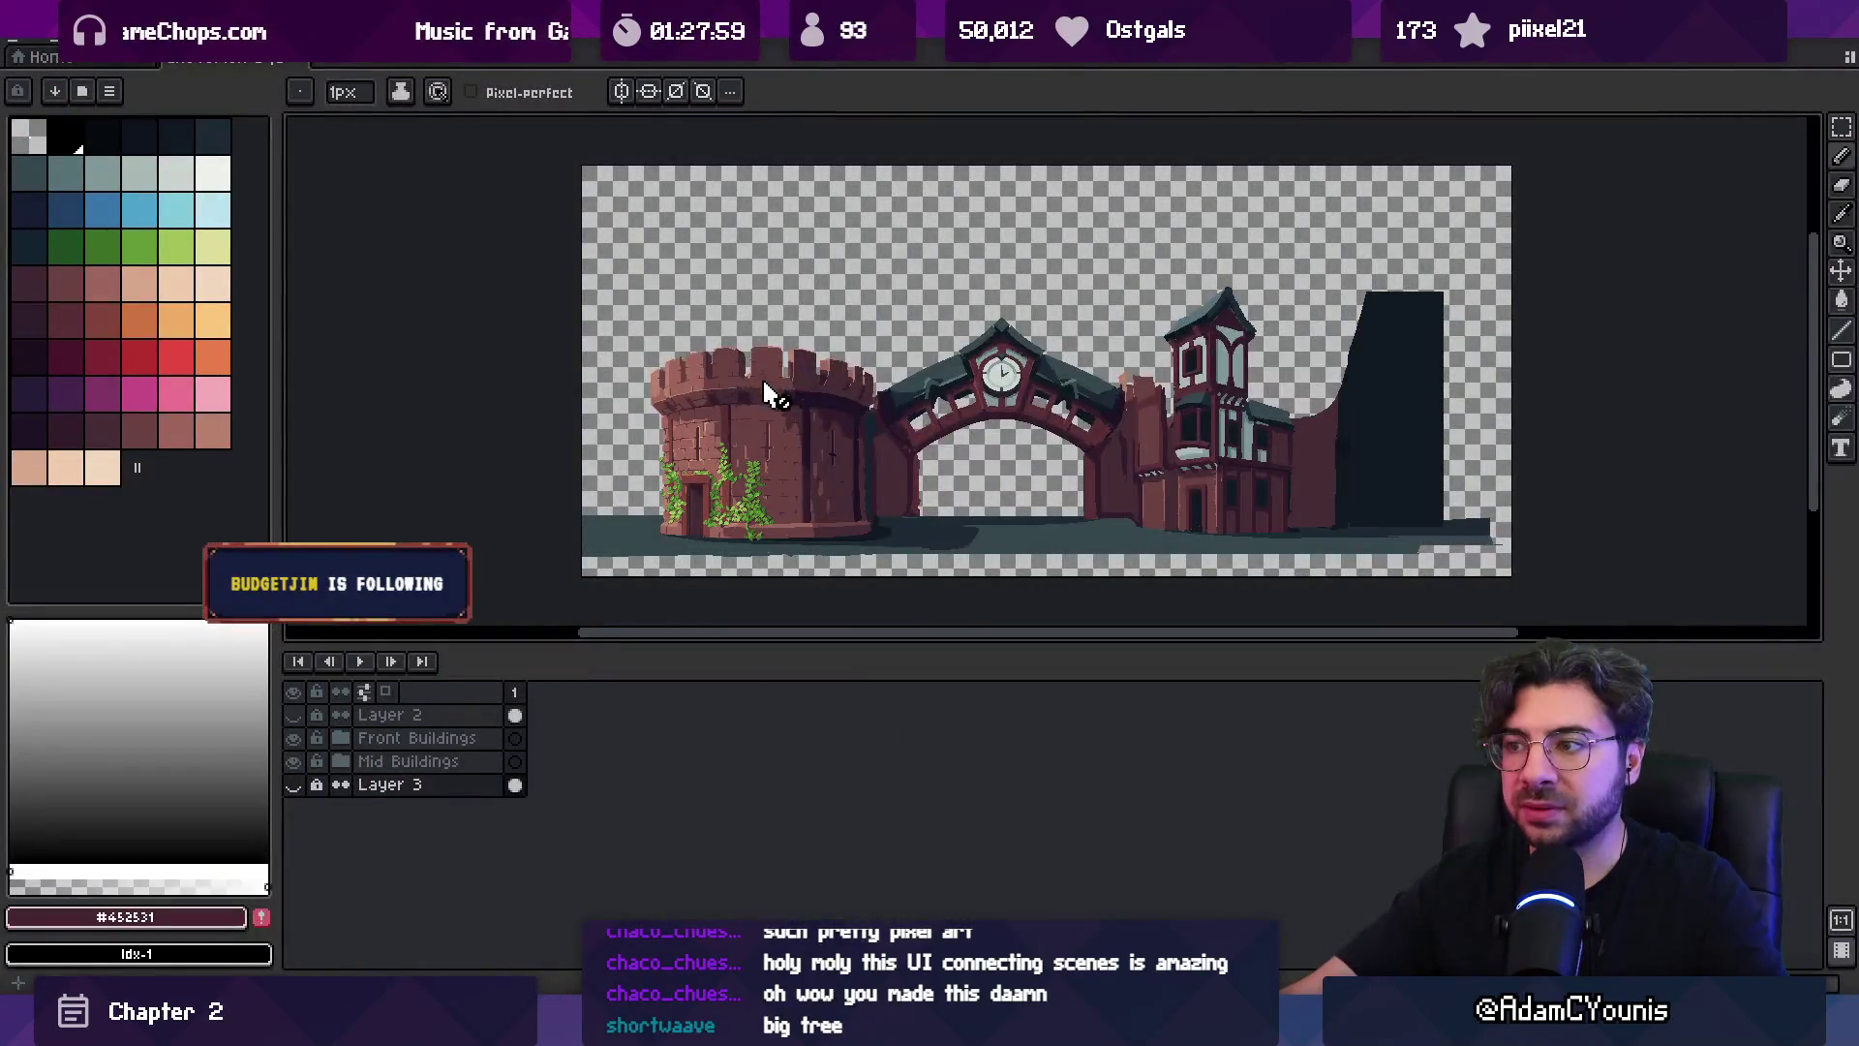
{"action": "scroll", "coordinate": [1008, 469], "scroll_direction": "up", "scroll_amount": 1}
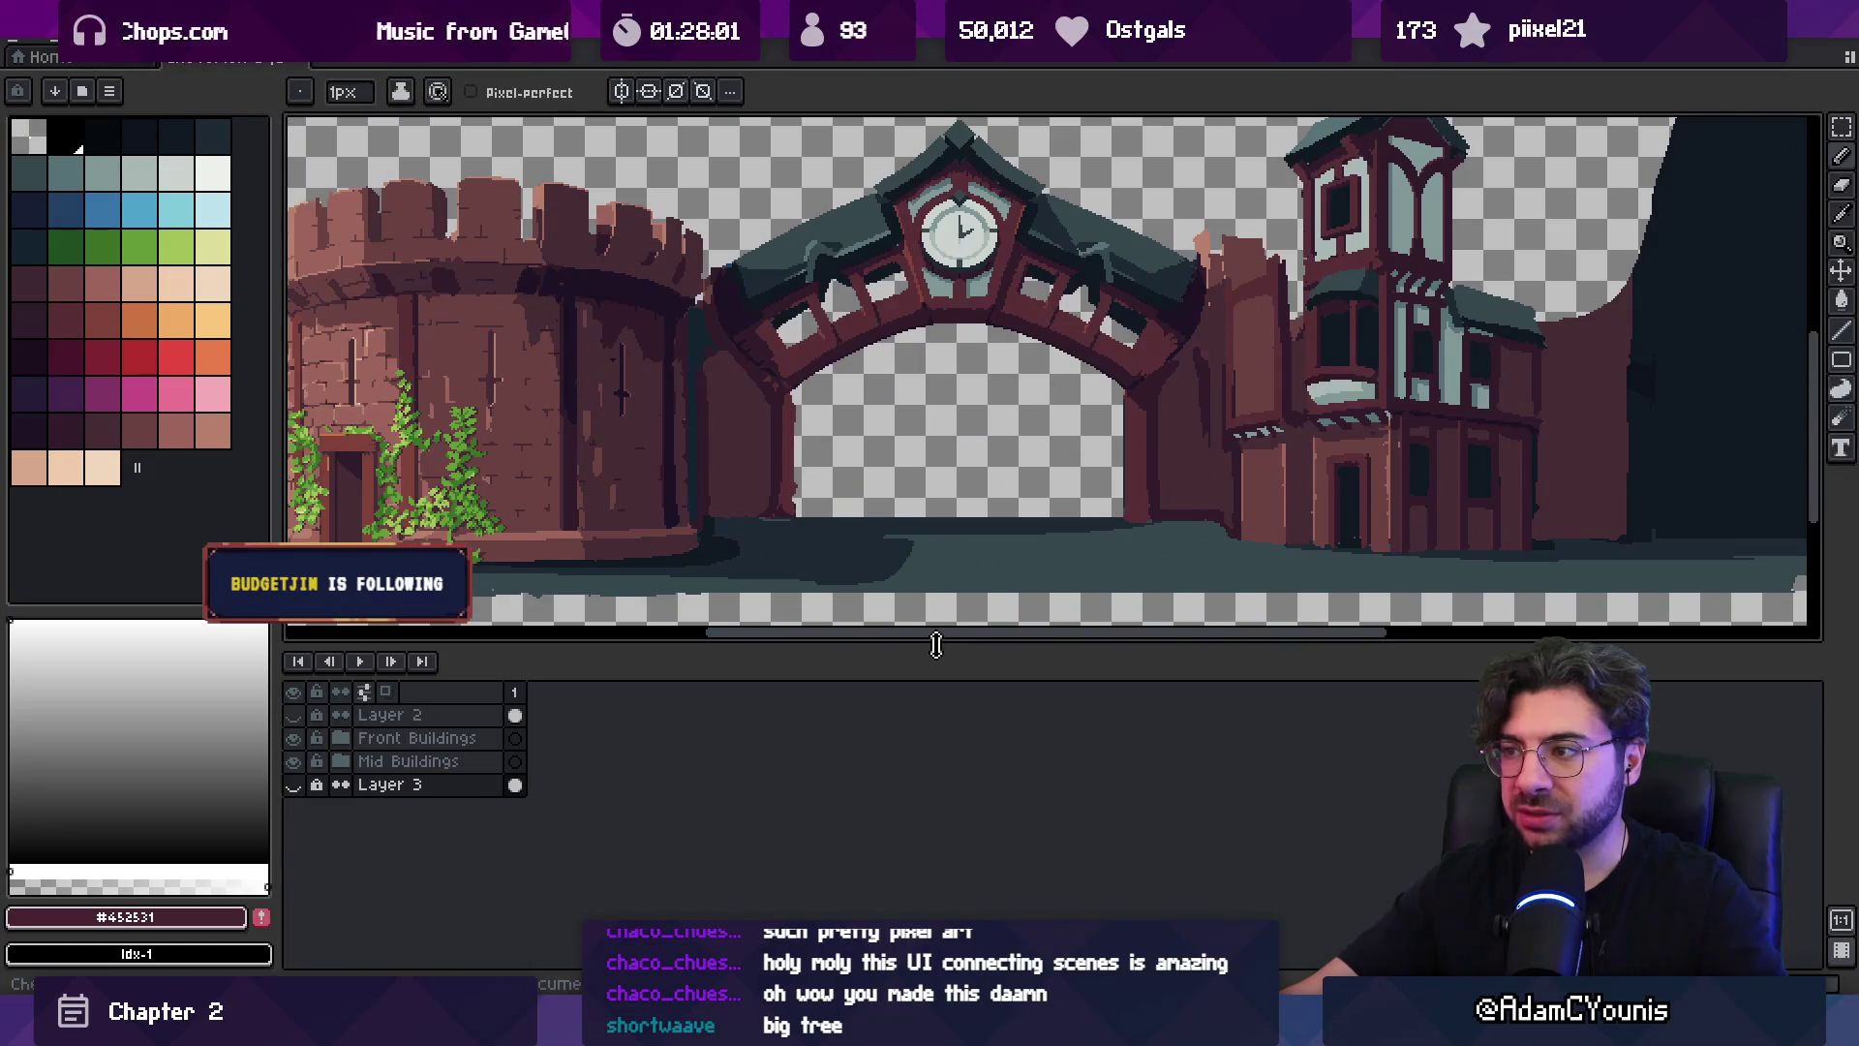
{"action": "left_click_drag", "start_coordinate": [937, 644], "coordinate": [936, 714]}
{"action": "left_click_drag", "start_coordinate": [901, 474], "coordinate": [962, 573]}
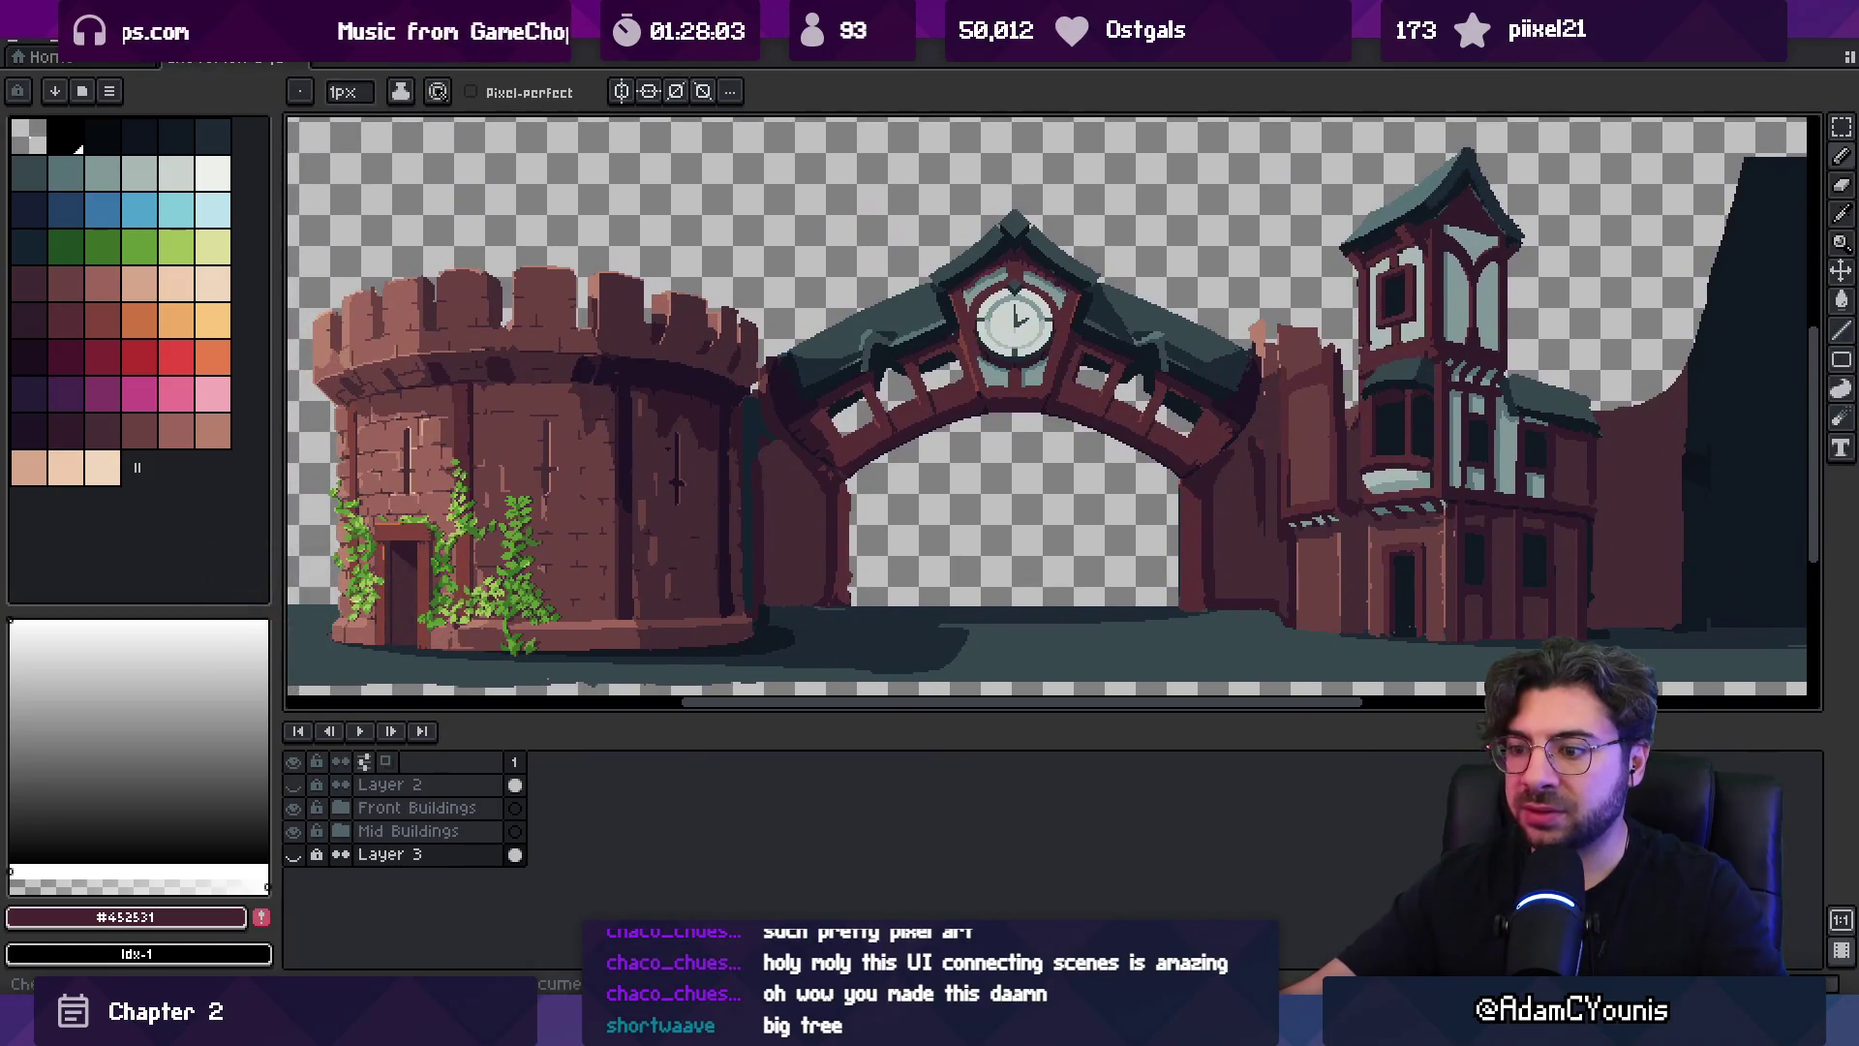
Open the Cheverton Square 3 and Cheverton Buildings Big Square files from Everything.
{"action": "mouse_move", "coordinate": [760, 1029]}
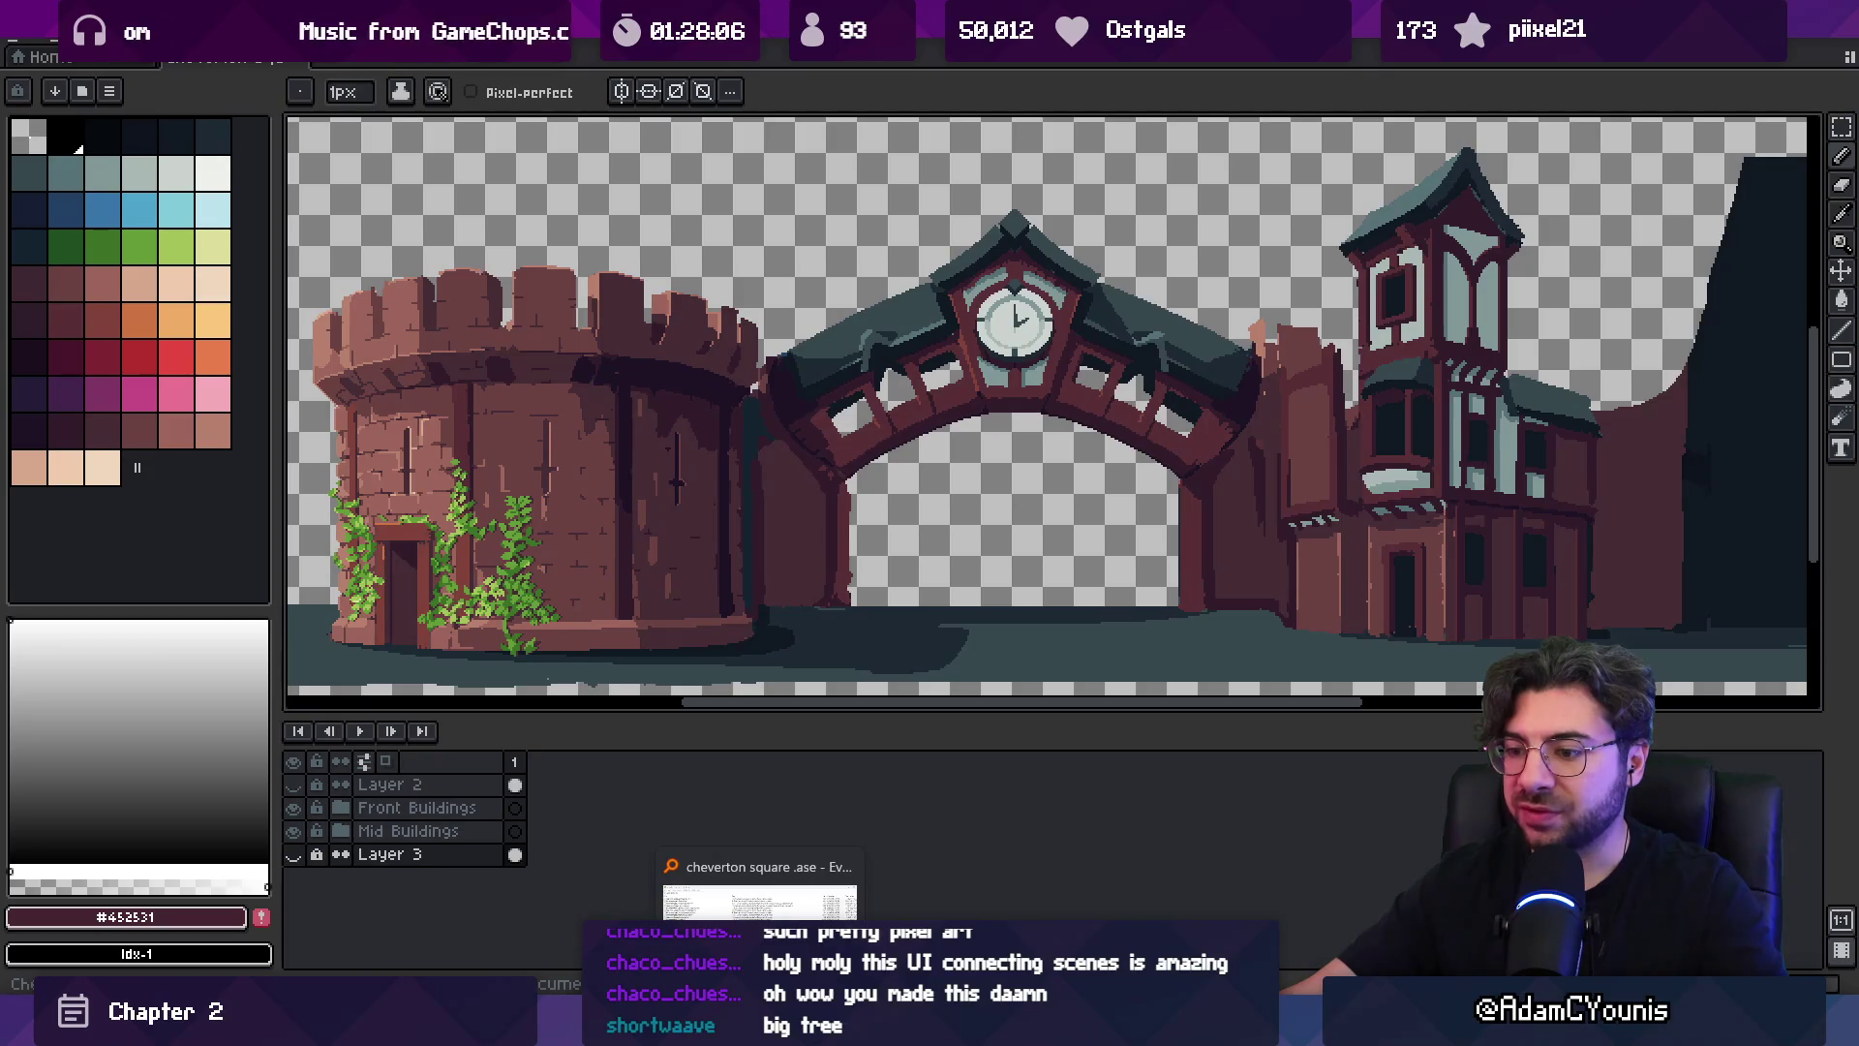
{"action": "left_click", "coordinate": [760, 896]}
{"action": "left_click", "coordinate": [357, 582]}
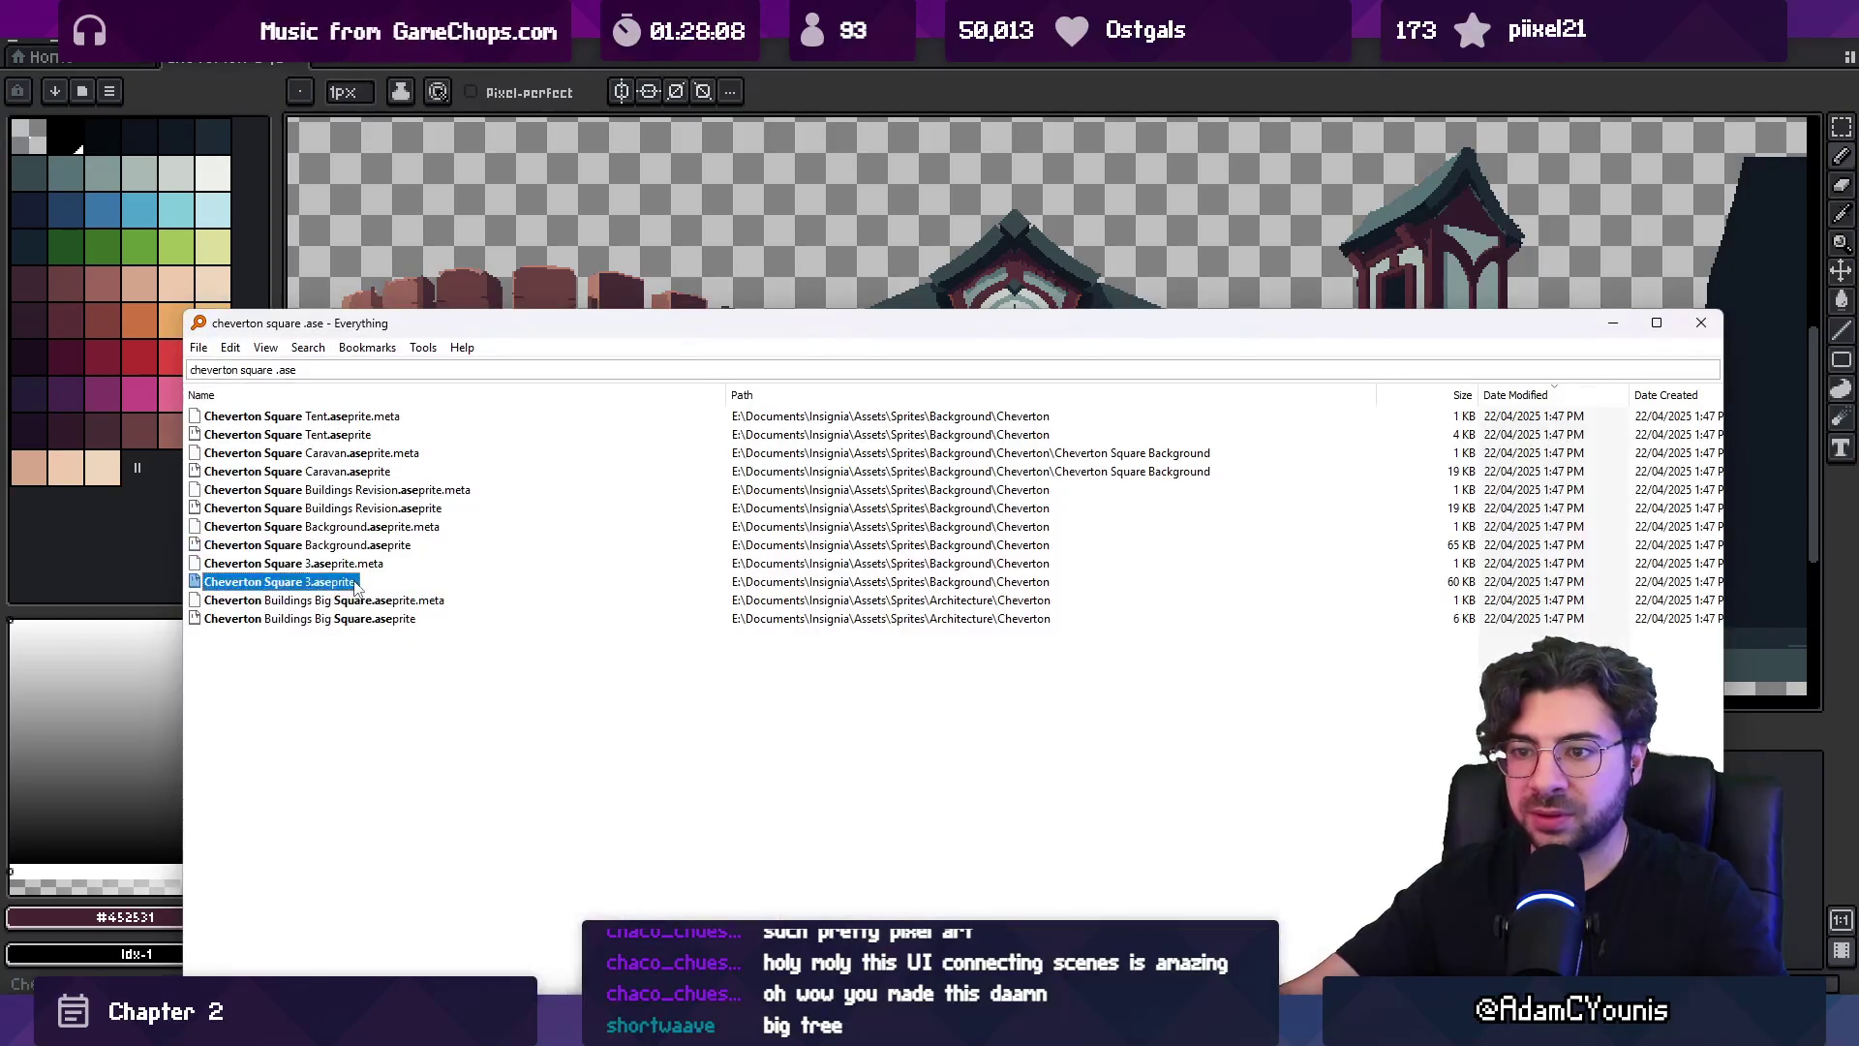
{"action": "double_click", "coordinate": [356, 582]}
{"action": "scroll", "coordinate": [959, 406], "scroll_direction": "up", "scroll_amount": 3}
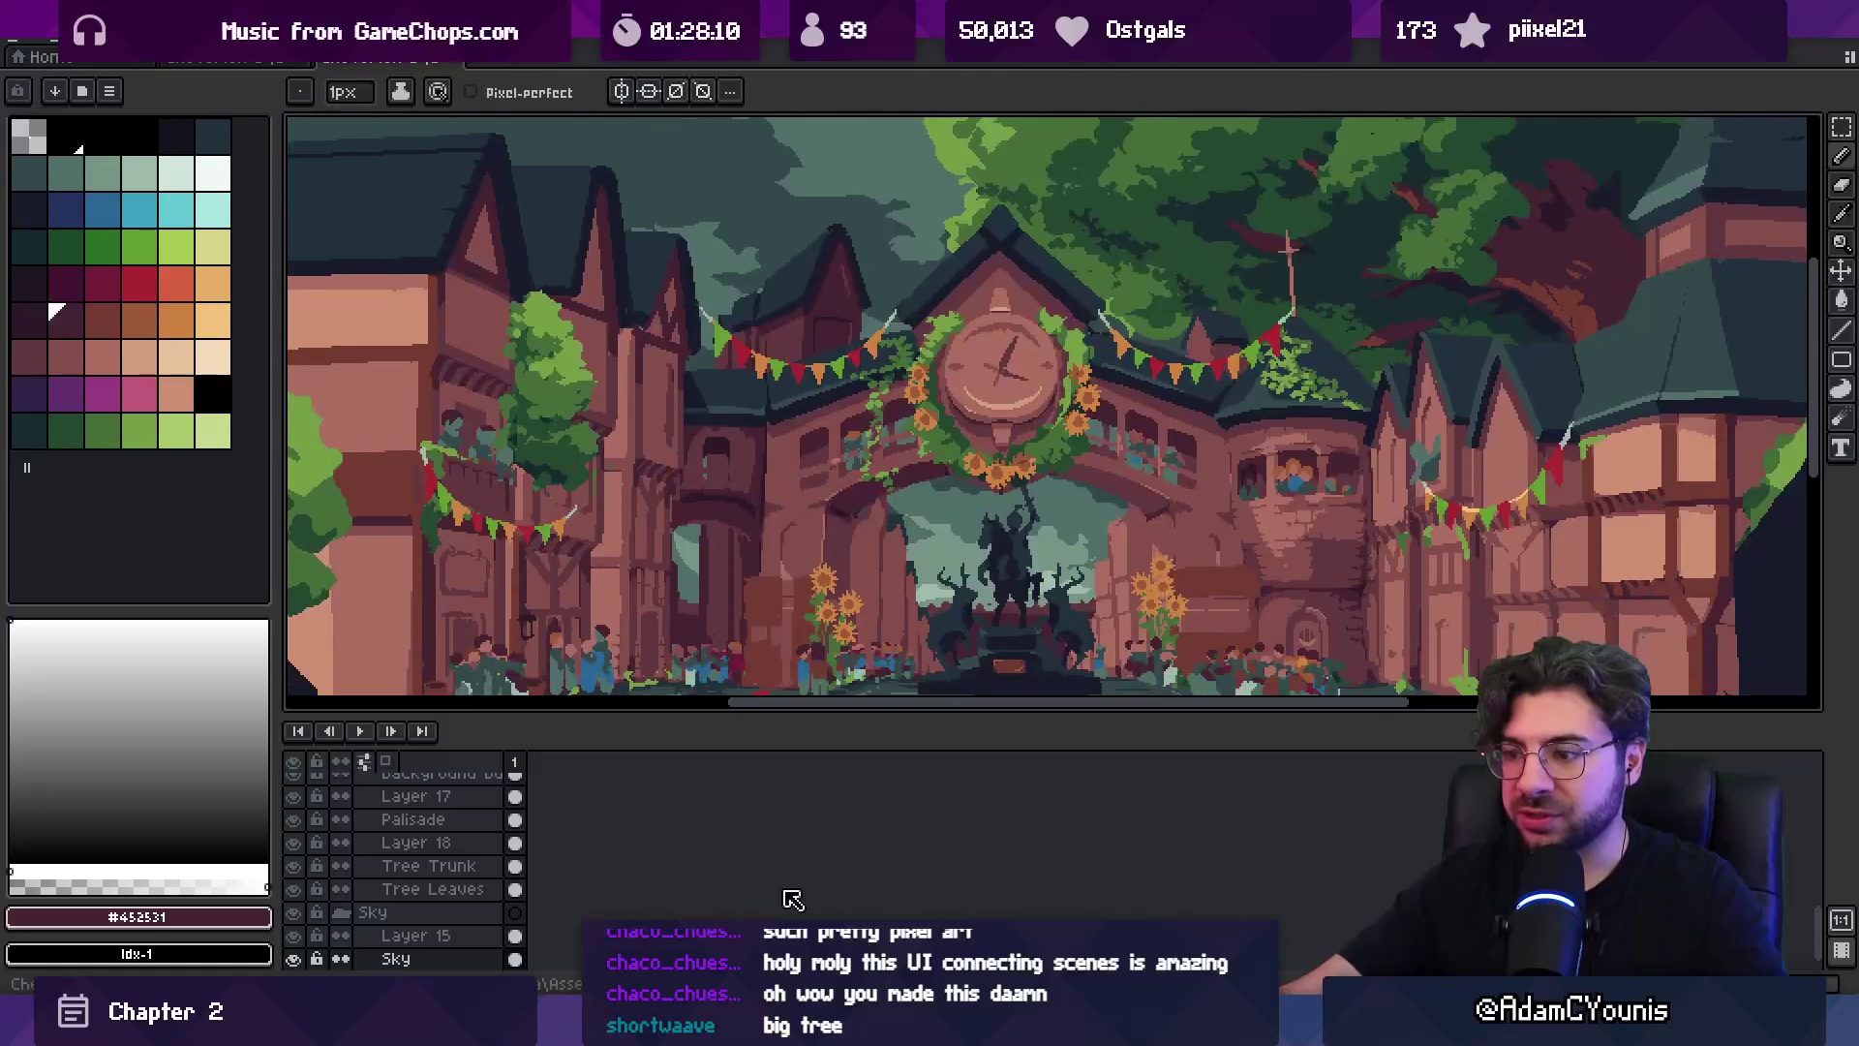
{"action": "mouse_move", "coordinate": [760, 1028]}
{"action": "left_click", "coordinate": [678, 872]}
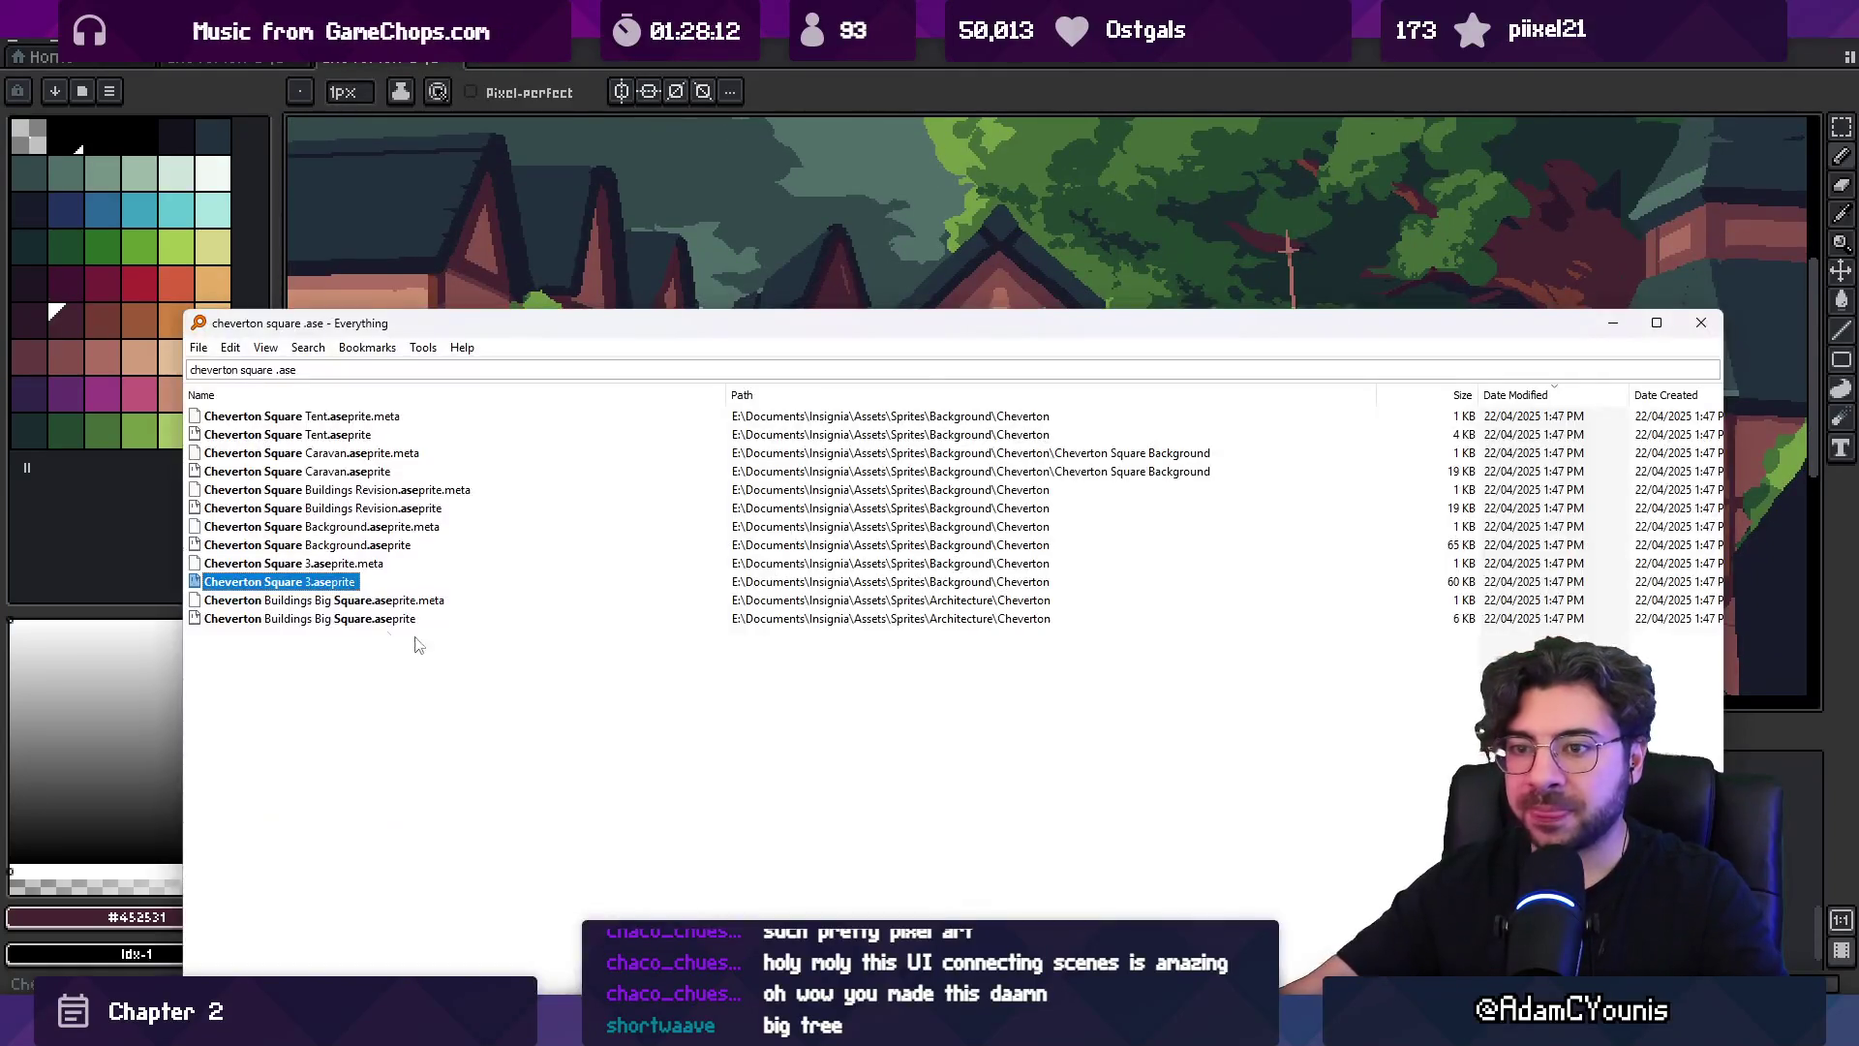
{"action": "double_click", "coordinate": [338, 624]}
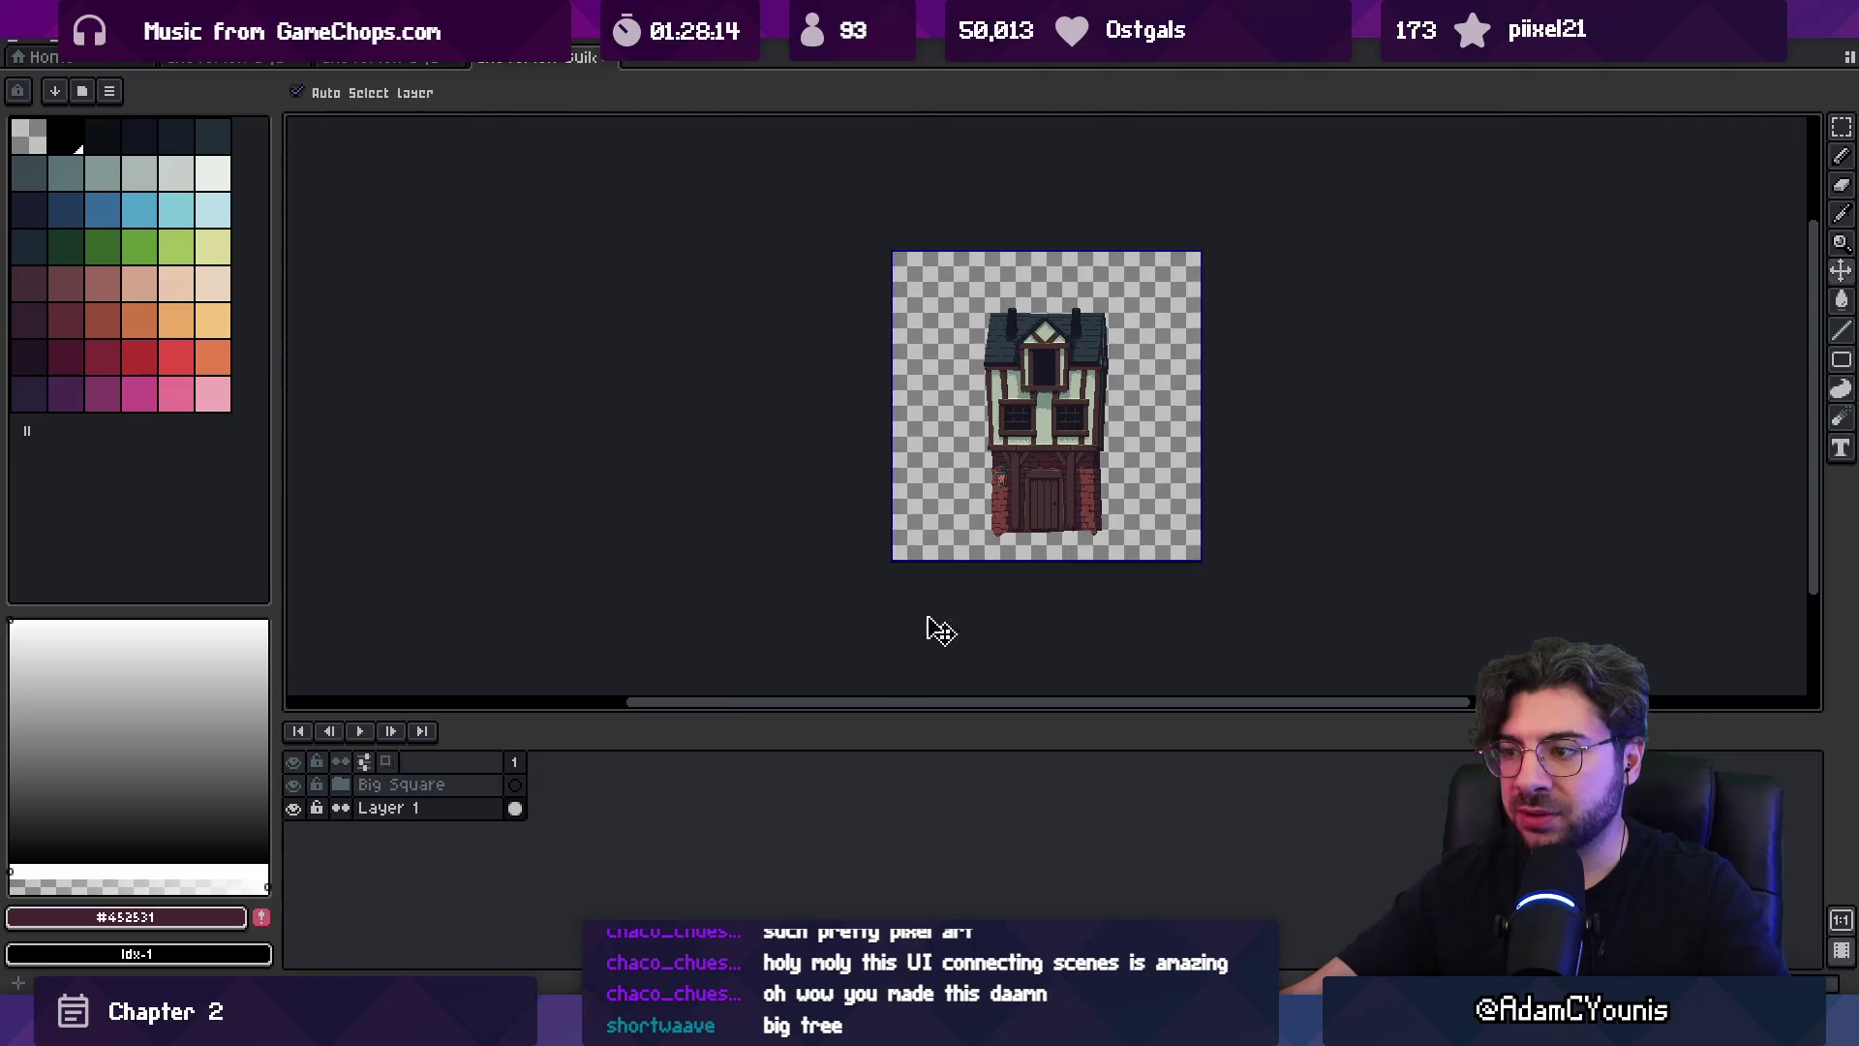
Open and close the Cheverton Square Caravan file, then reopen Cheverton Square Background.
{"action": "key", "text": "ctrl+Tab"}
{"action": "key", "text": "alt+Tab"}
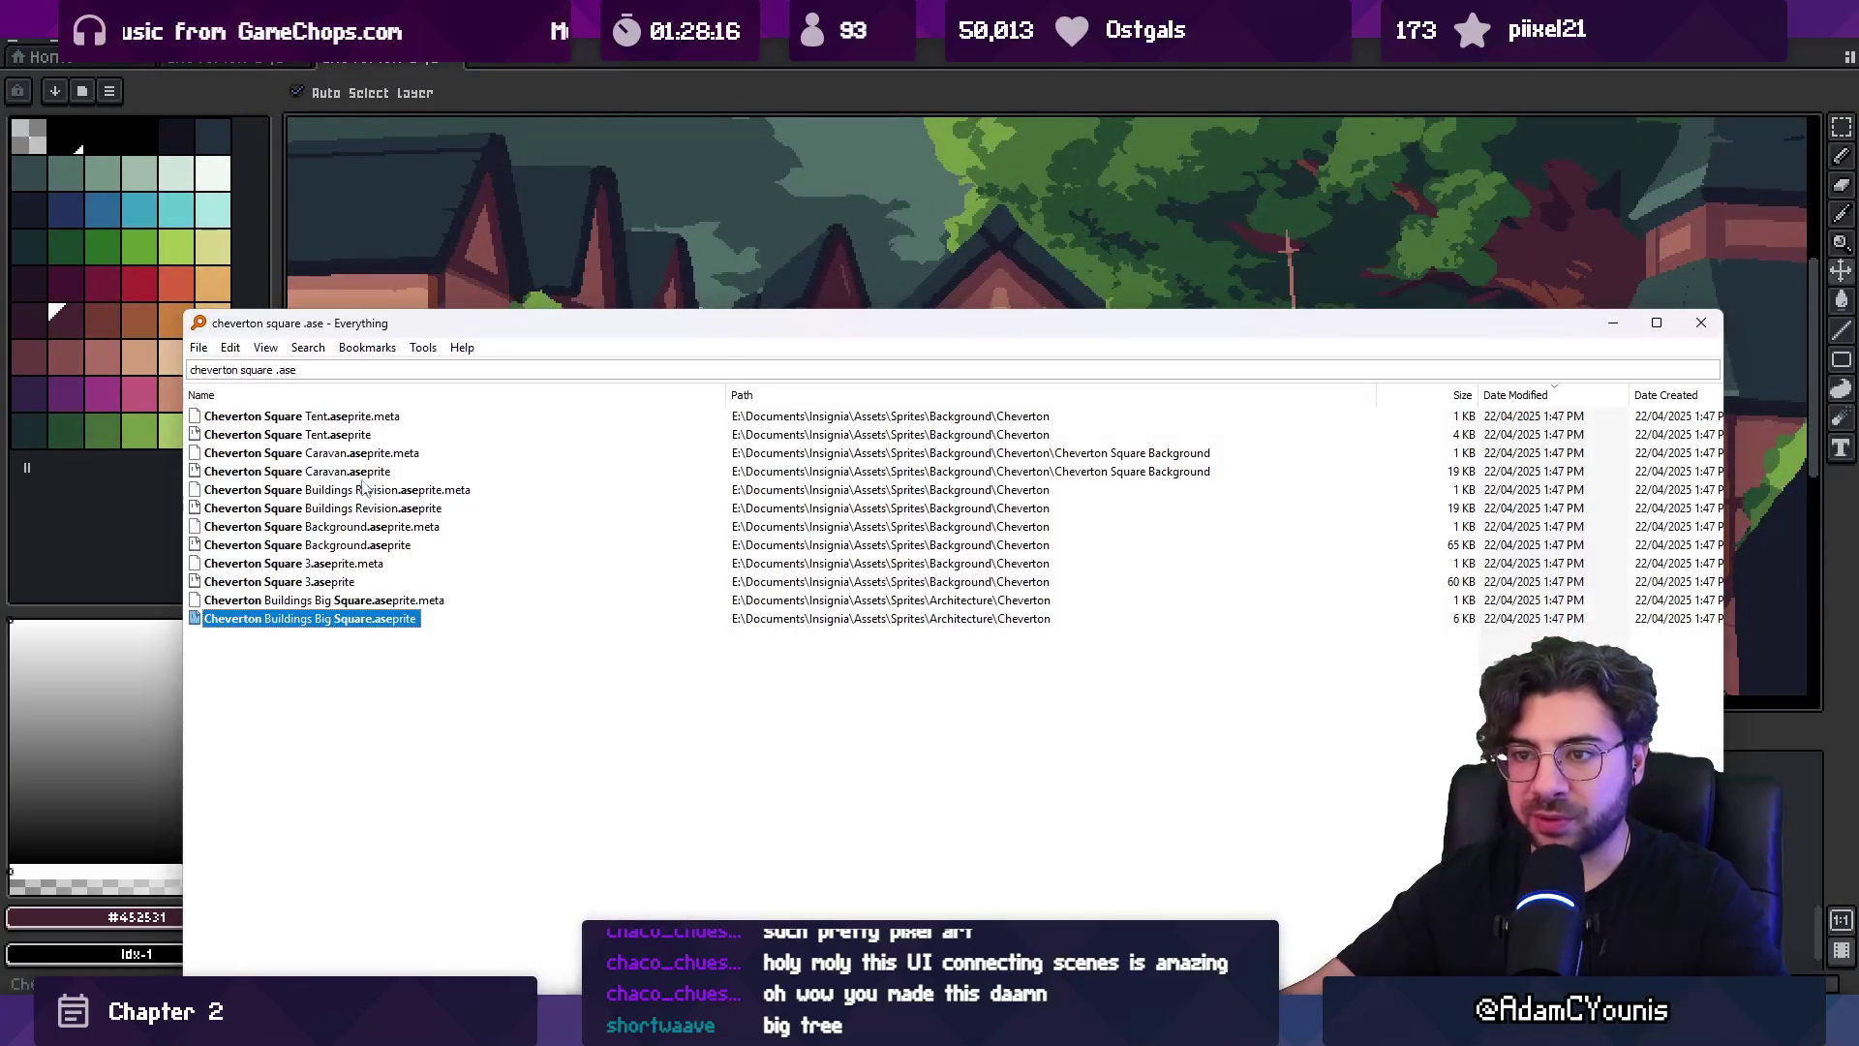
{"action": "double_click", "coordinate": [360, 473]}
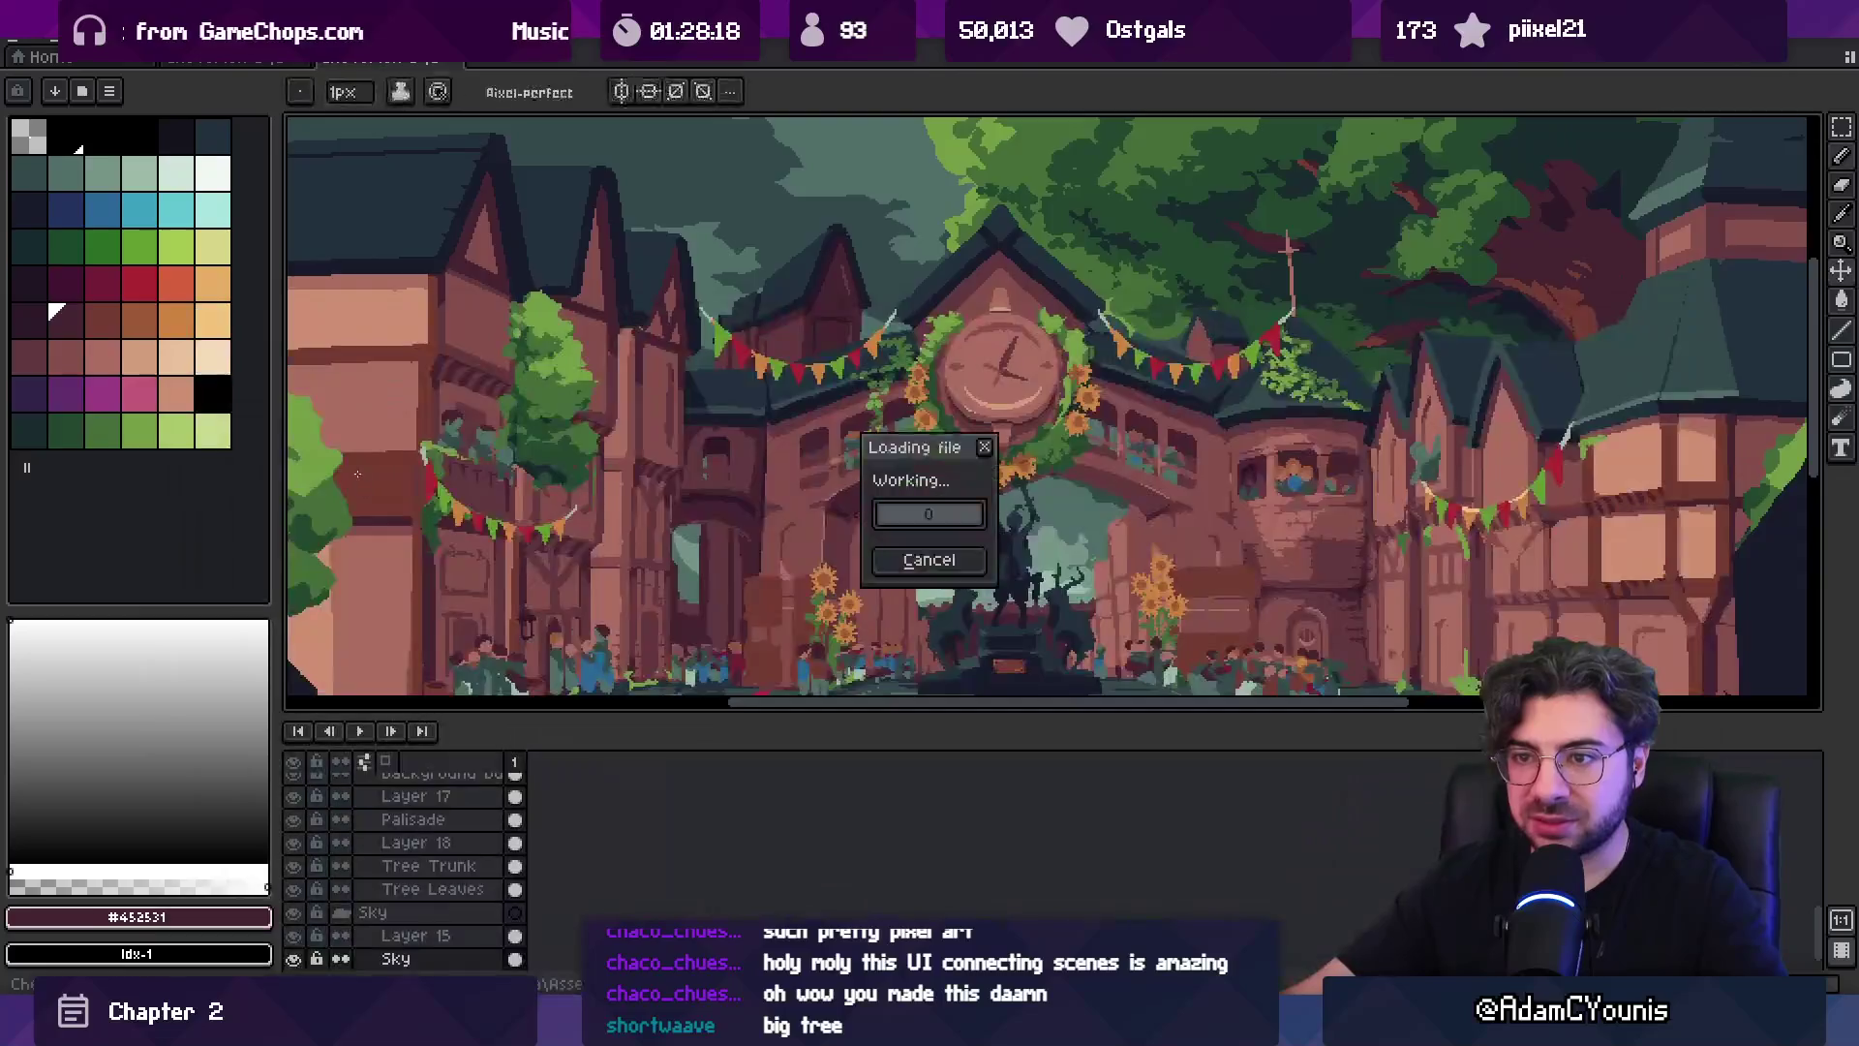
{"action": "key", "text": "ctrl+w"}
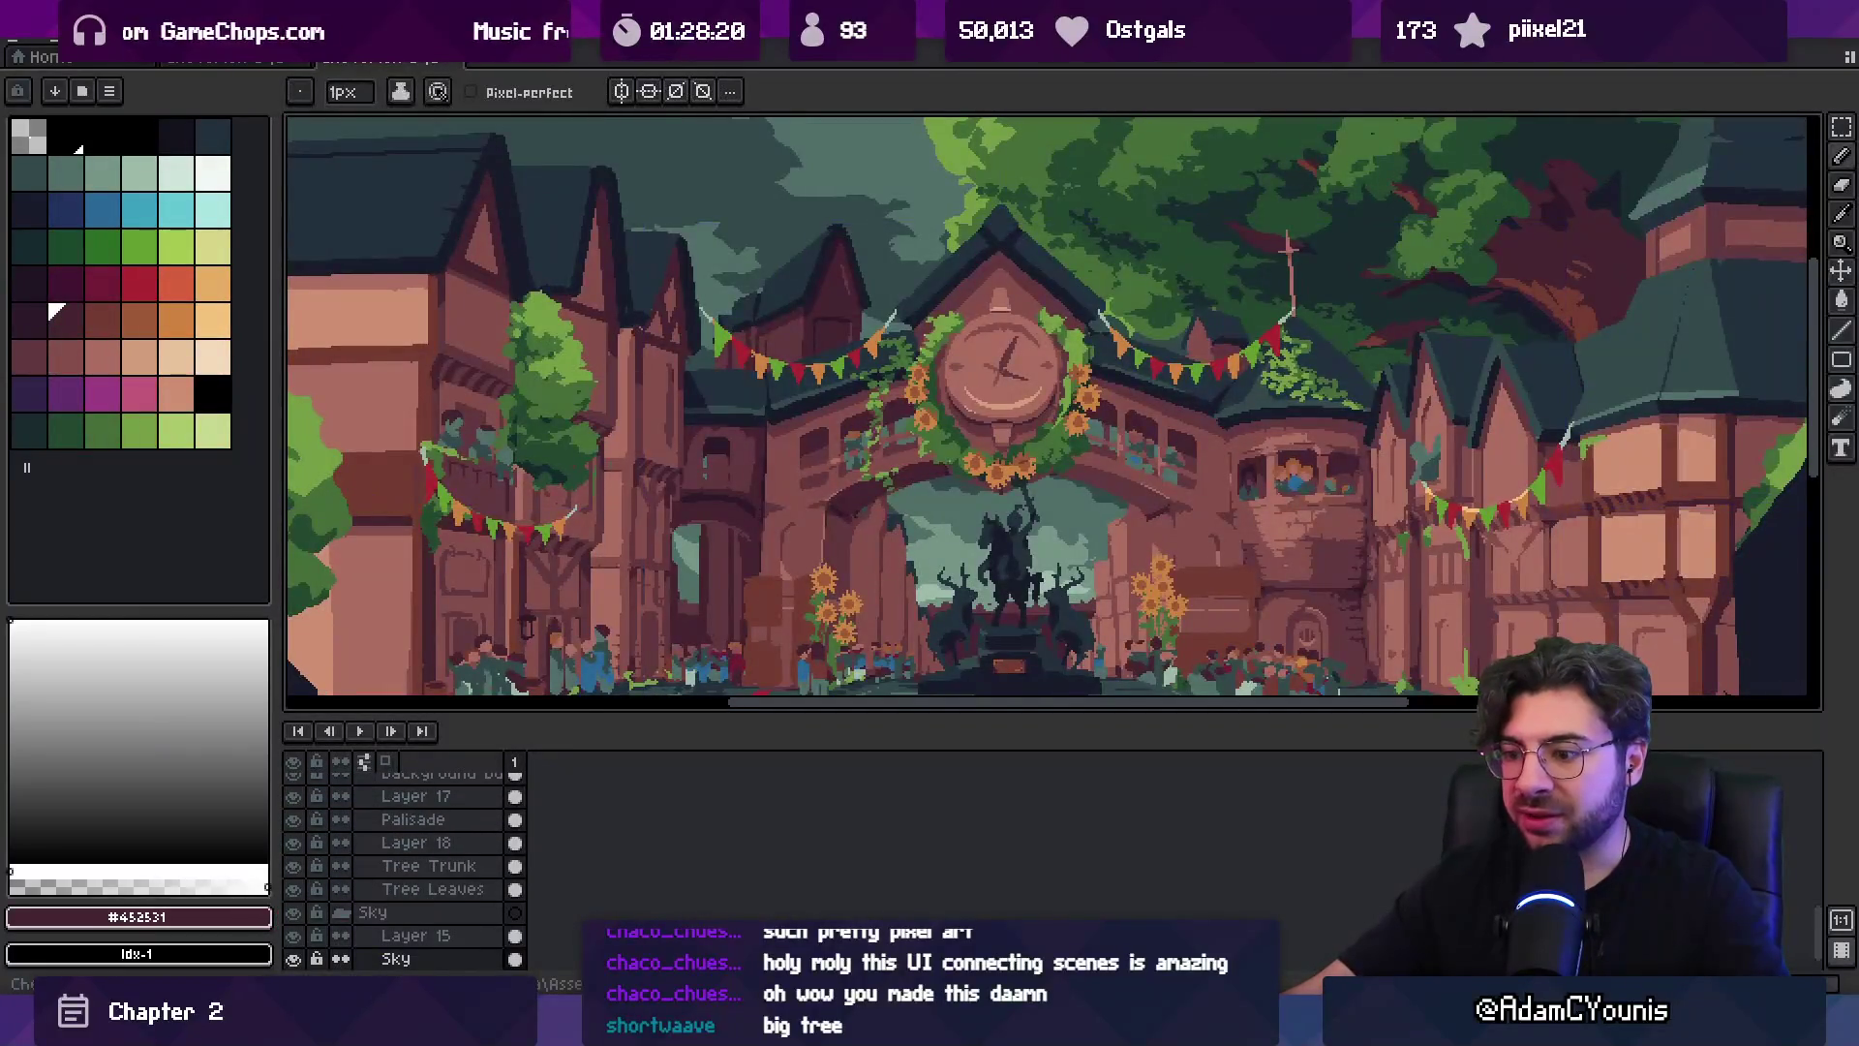
{"action": "key", "text": "alt+Tab"}
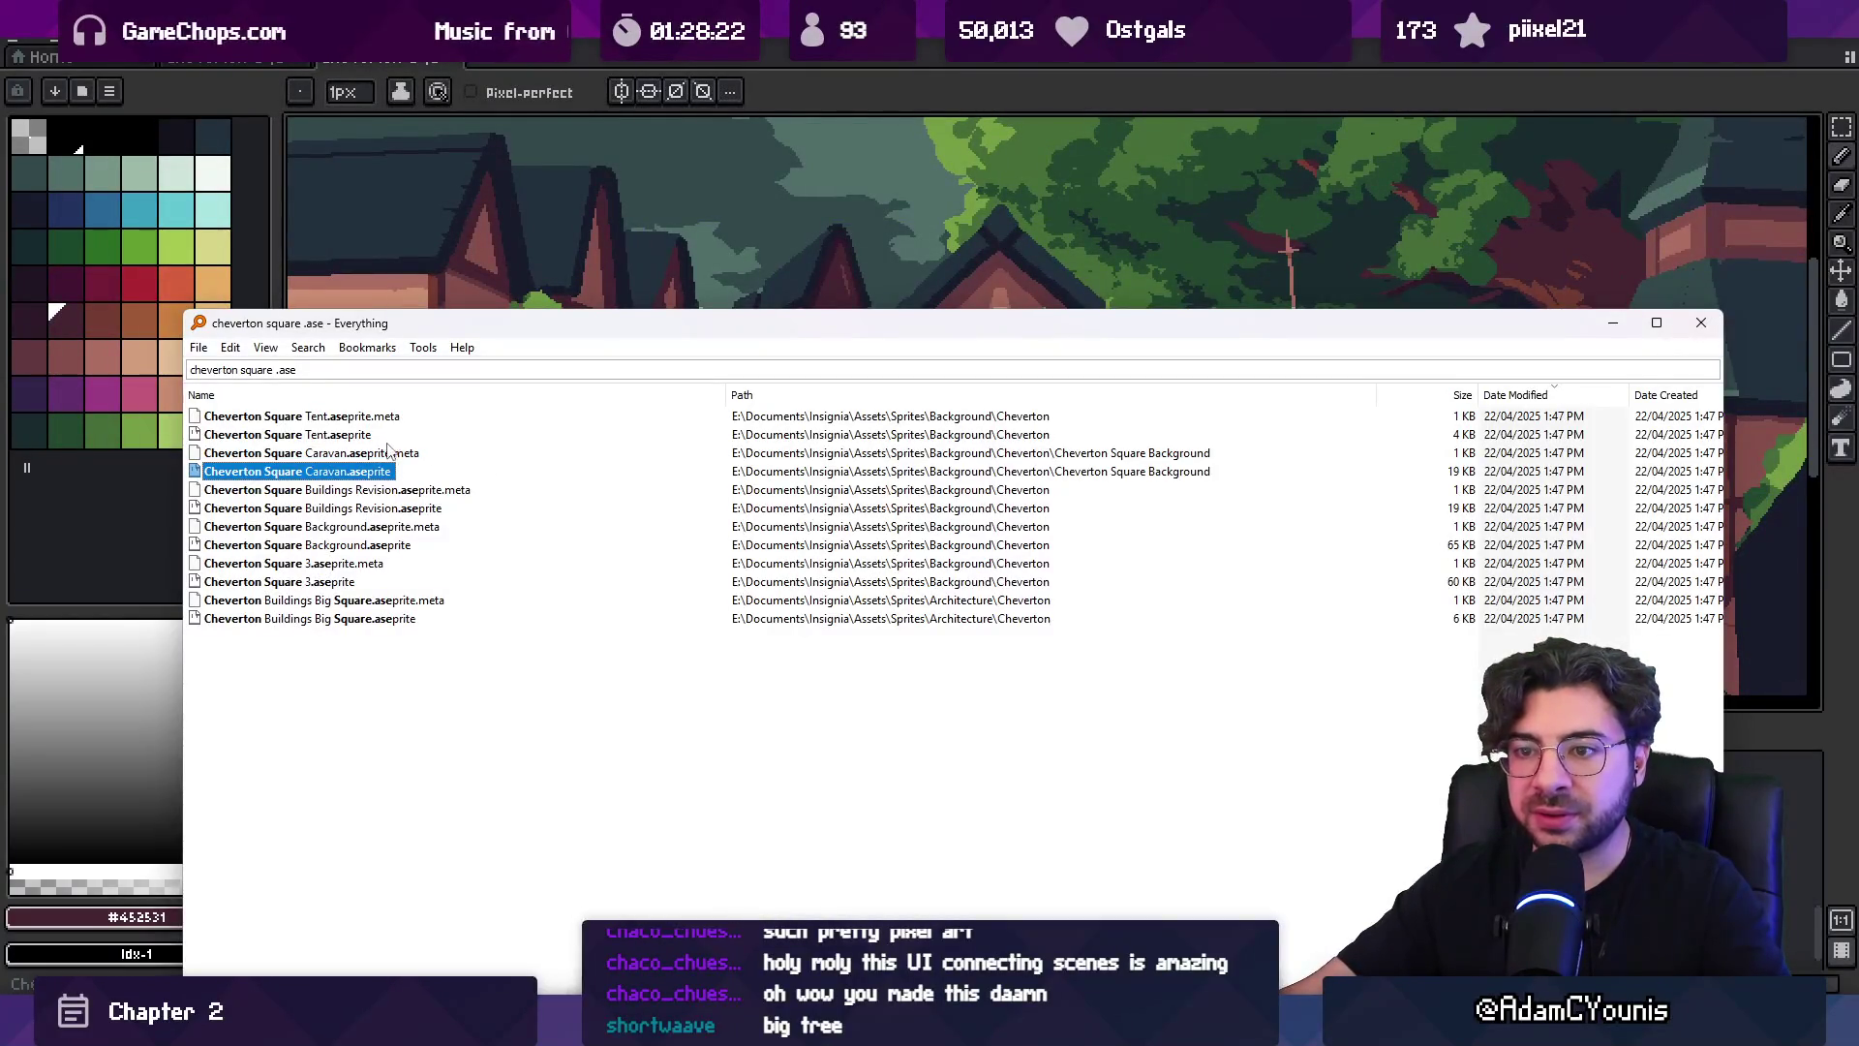
{"action": "left_click", "coordinate": [382, 549]}
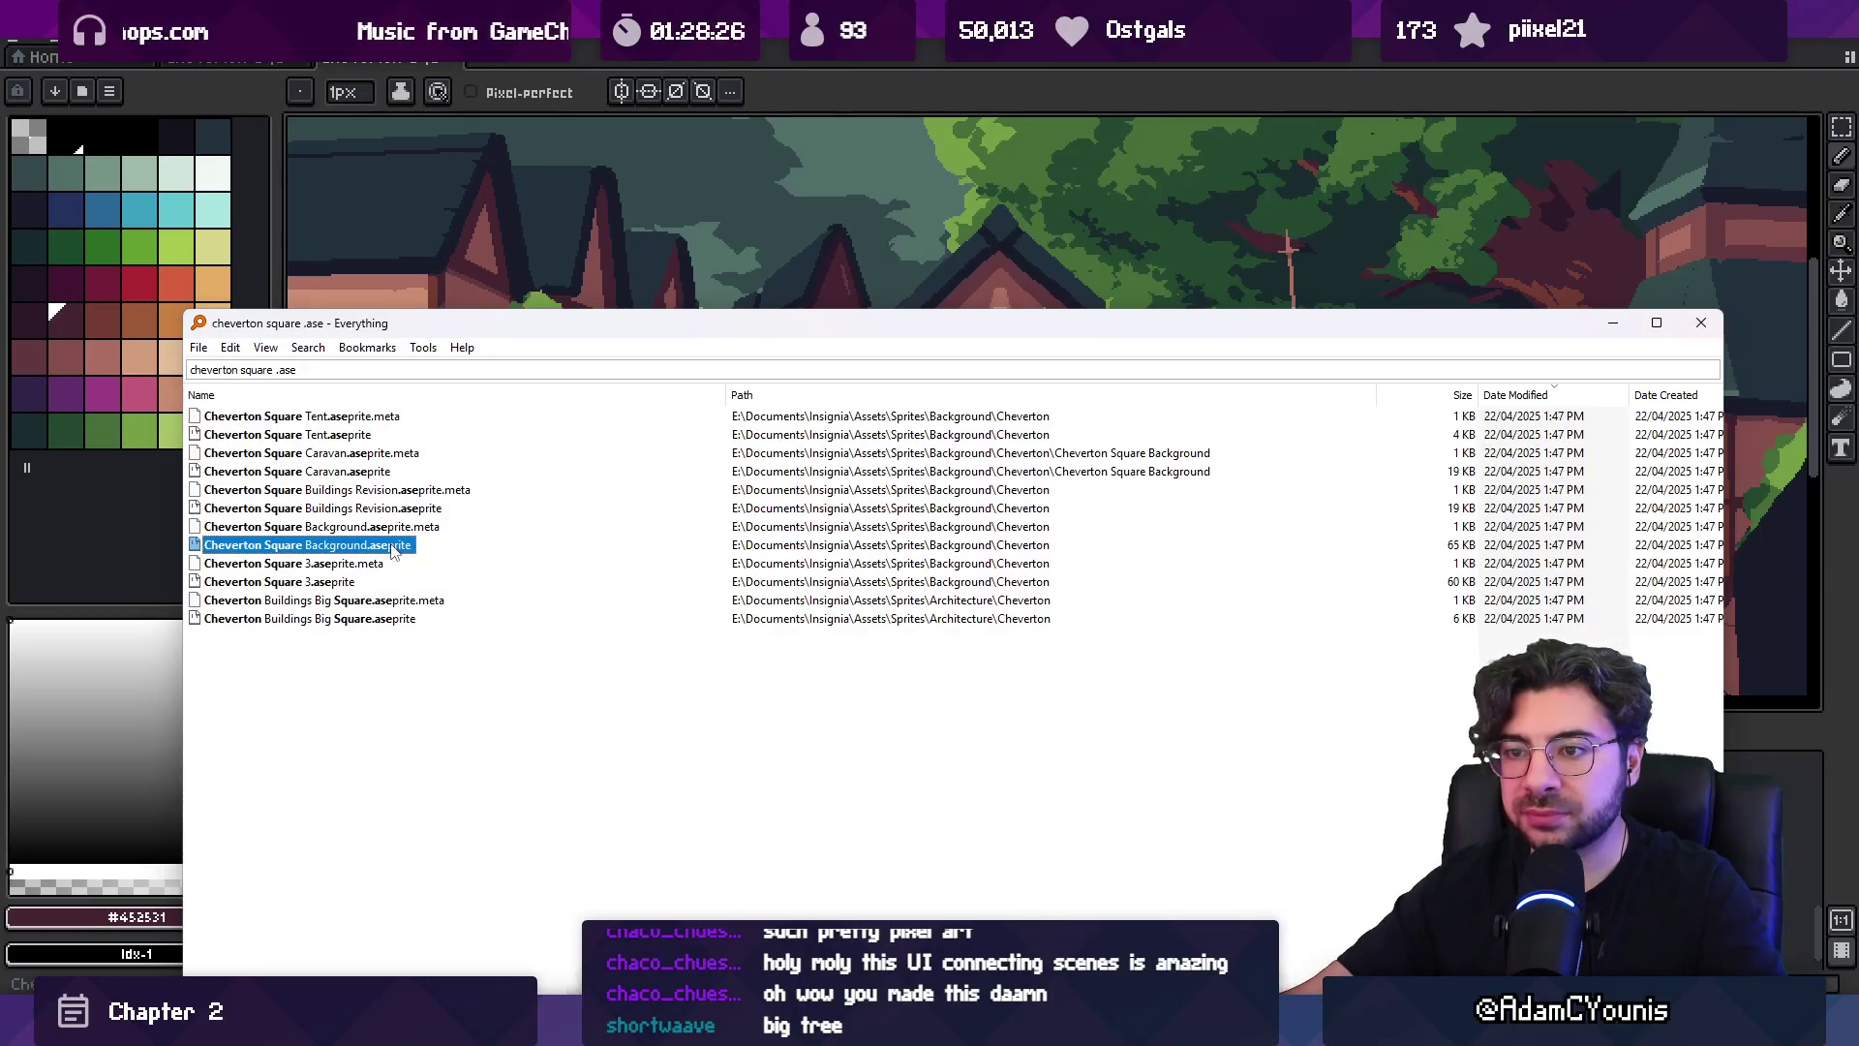
{"action": "double_click", "coordinate": [392, 547]}
{"action": "scroll", "coordinate": [1031, 492], "scroll_direction": "up", "scroll_amount": 4}
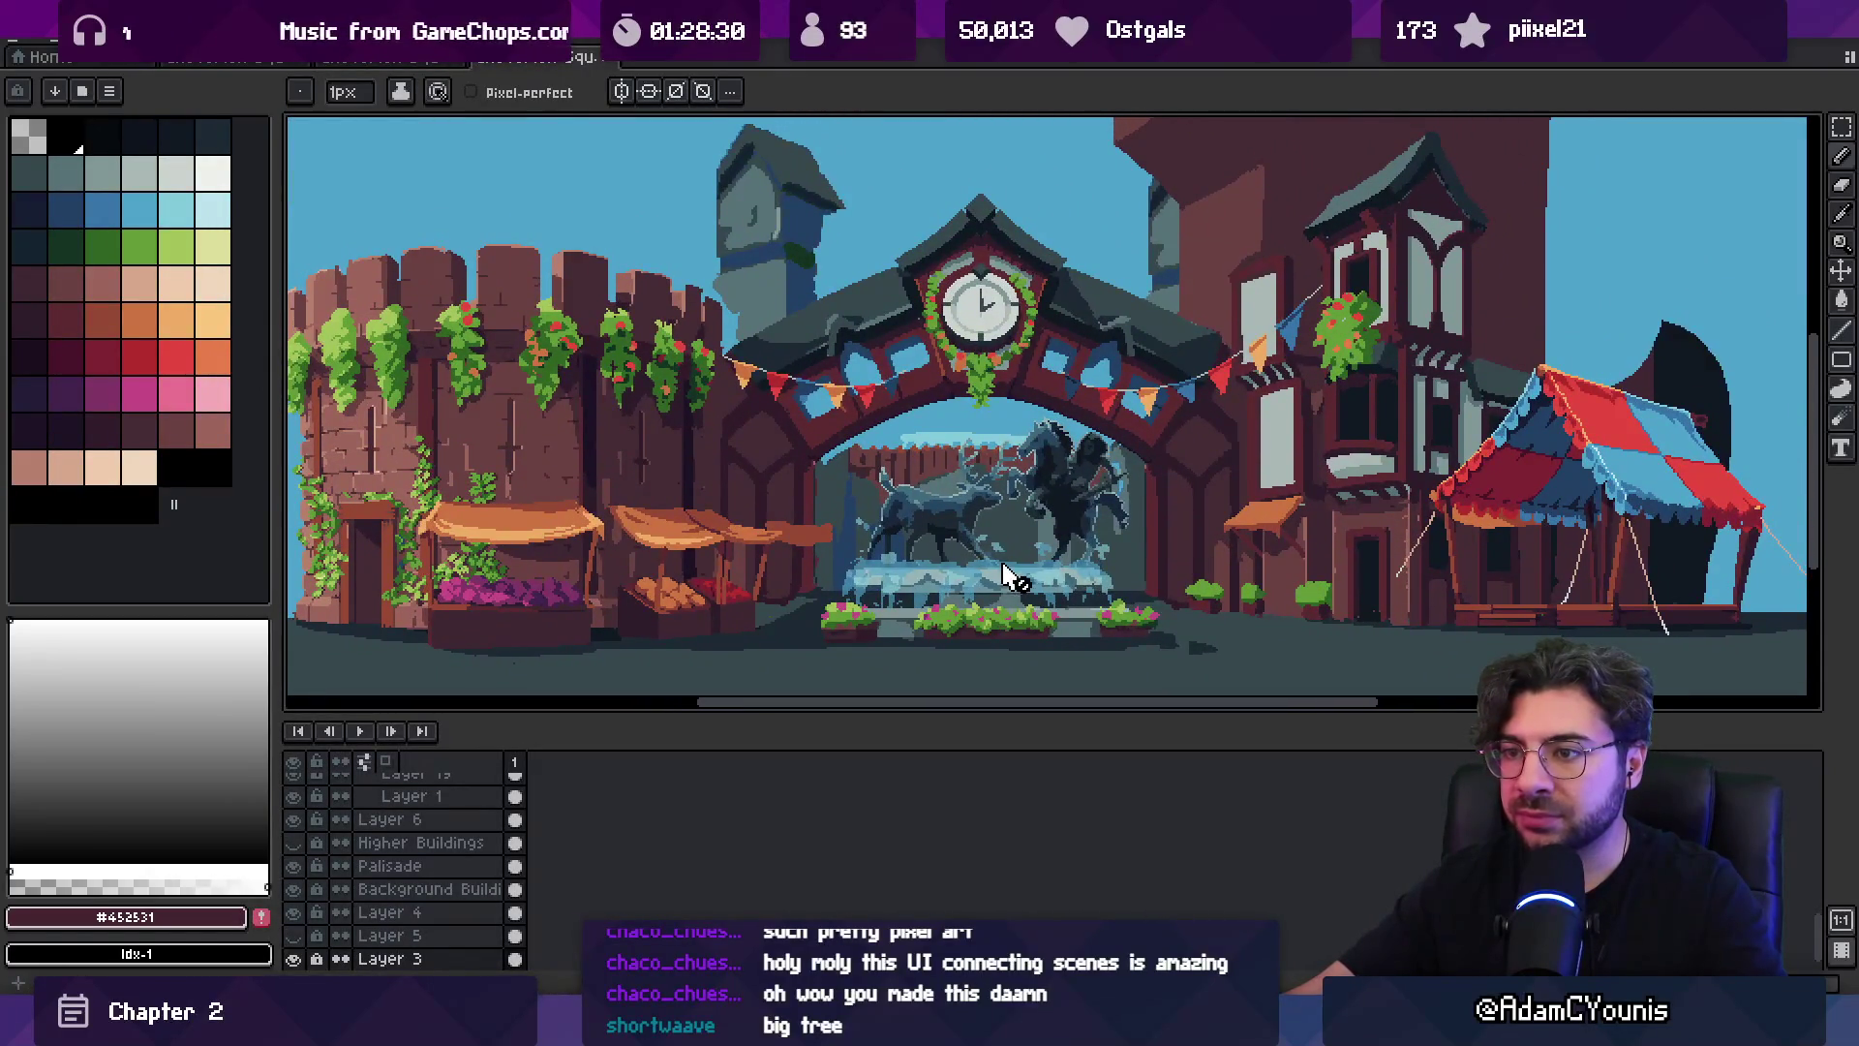
Enlarge the canvas over the timeline and pan the artwork to show the whole square.
{"action": "left_click_drag", "start_coordinate": [1007, 576], "coordinate": [1012, 610]}
{"action": "left_click_drag", "start_coordinate": [1023, 713], "coordinate": [1021, 842]}
{"action": "mouse_move", "coordinate": [910, 545]}
{"action": "left_mouse_down"}
{"action": "mouse_move", "coordinate": [977, 625]}
{"action": "mouse_move", "coordinate": [1080, 621]}
{"action": "mouse_move", "coordinate": [1032, 620]}
{"action": "left_mouse_up"}
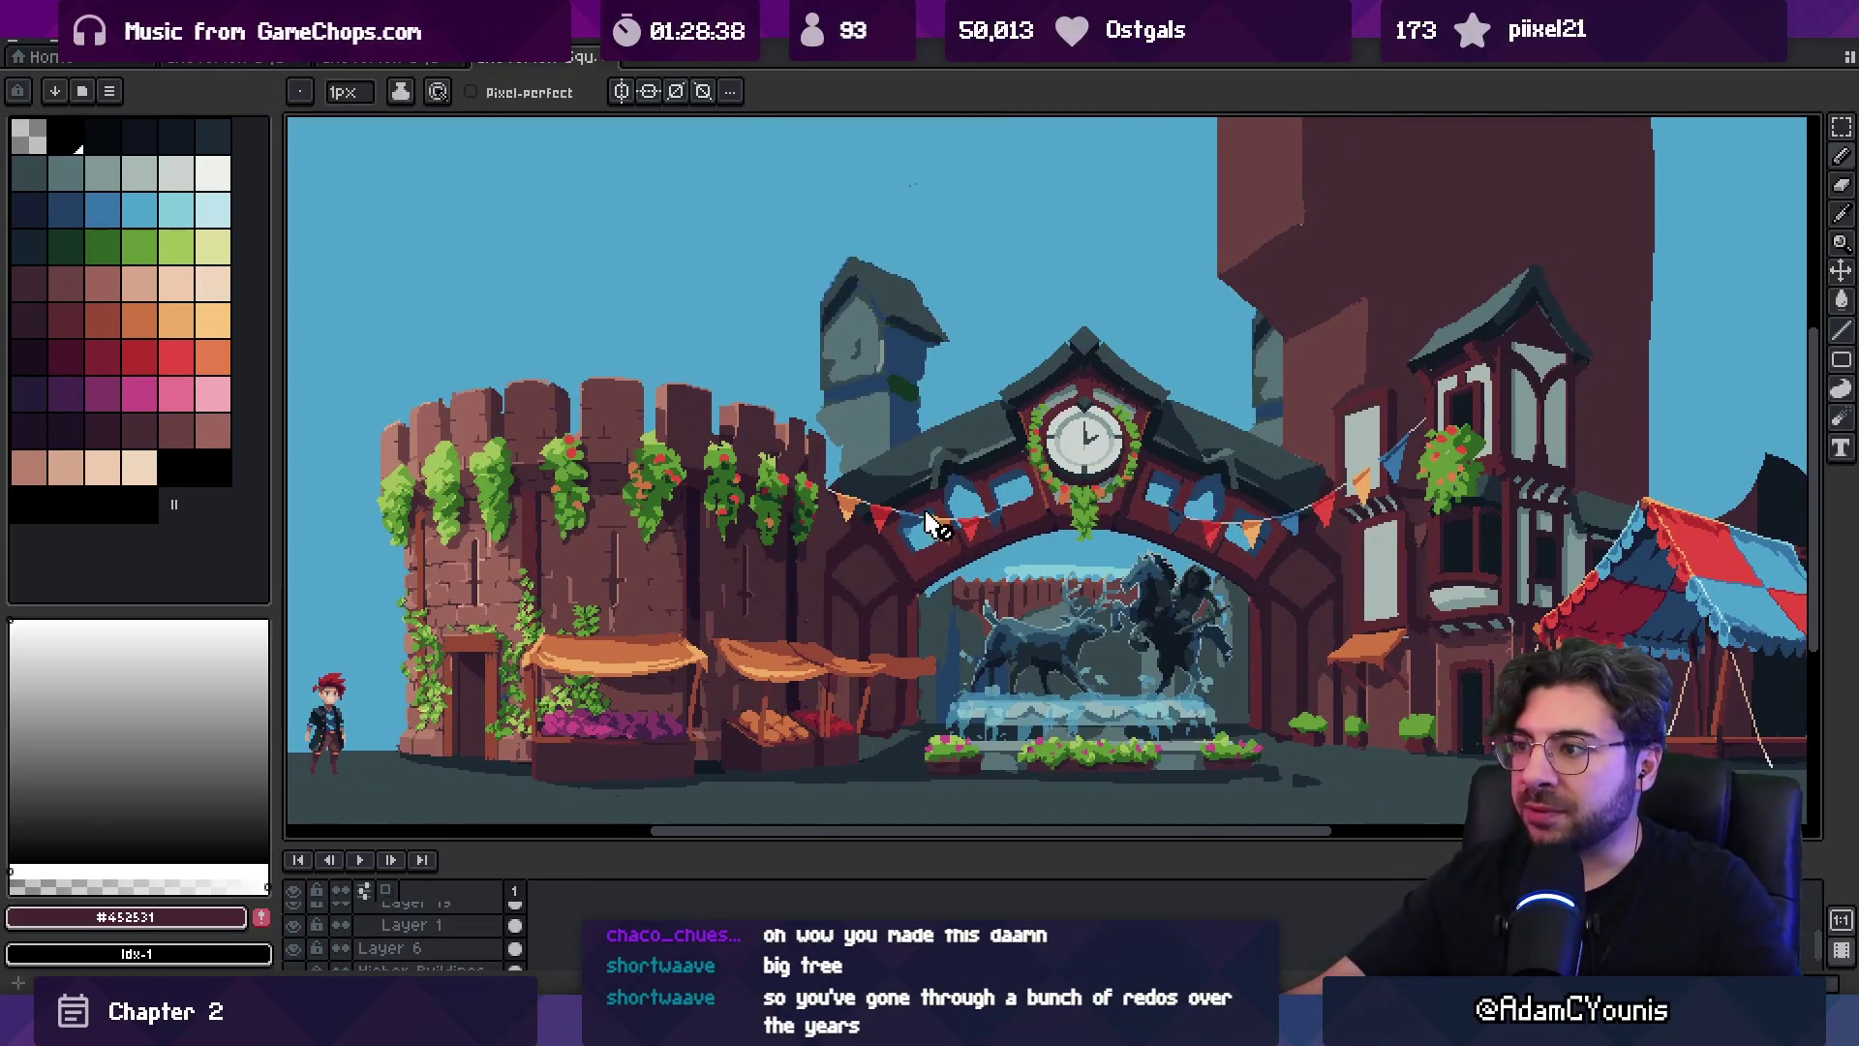
{"action": "scroll", "coordinate": [901, 552], "scroll_direction": "right", "scroll_amount": 2}
{"action": "scroll", "coordinate": [901, 552], "scroll_direction": "down", "scroll_amount": 1}
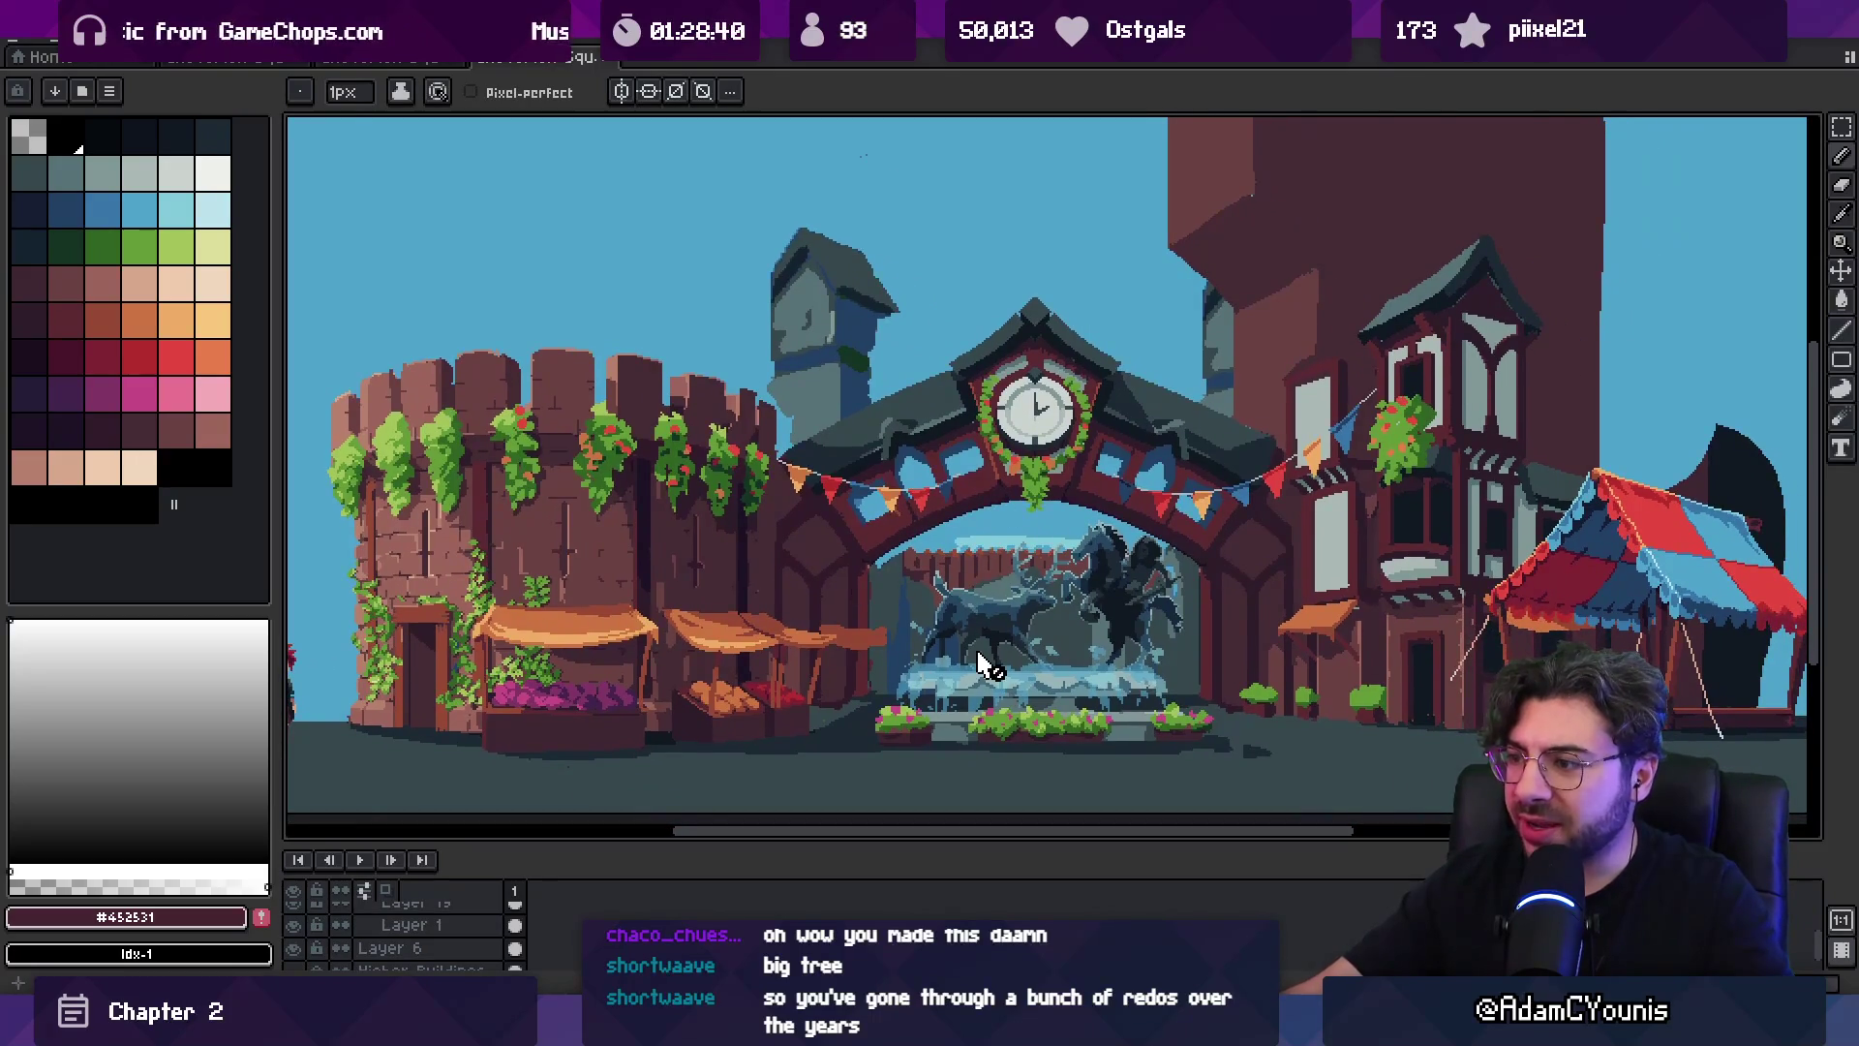
{"action": "scroll", "coordinate": [1090, 644], "scroll_direction": "up", "scroll_amount": 3}
{"action": "scroll", "coordinate": [997, 601], "scroll_direction": "down", "scroll_amount": 3}
{"action": "scroll", "coordinate": [969, 590], "scroll_direction": "left", "scroll_amount": 2}
{"action": "scroll", "coordinate": [914, 566], "scroll_direction": "up", "scroll_amount": 2}
{"action": "left_click_drag", "start_coordinate": [913, 566], "coordinate": [906, 563]}
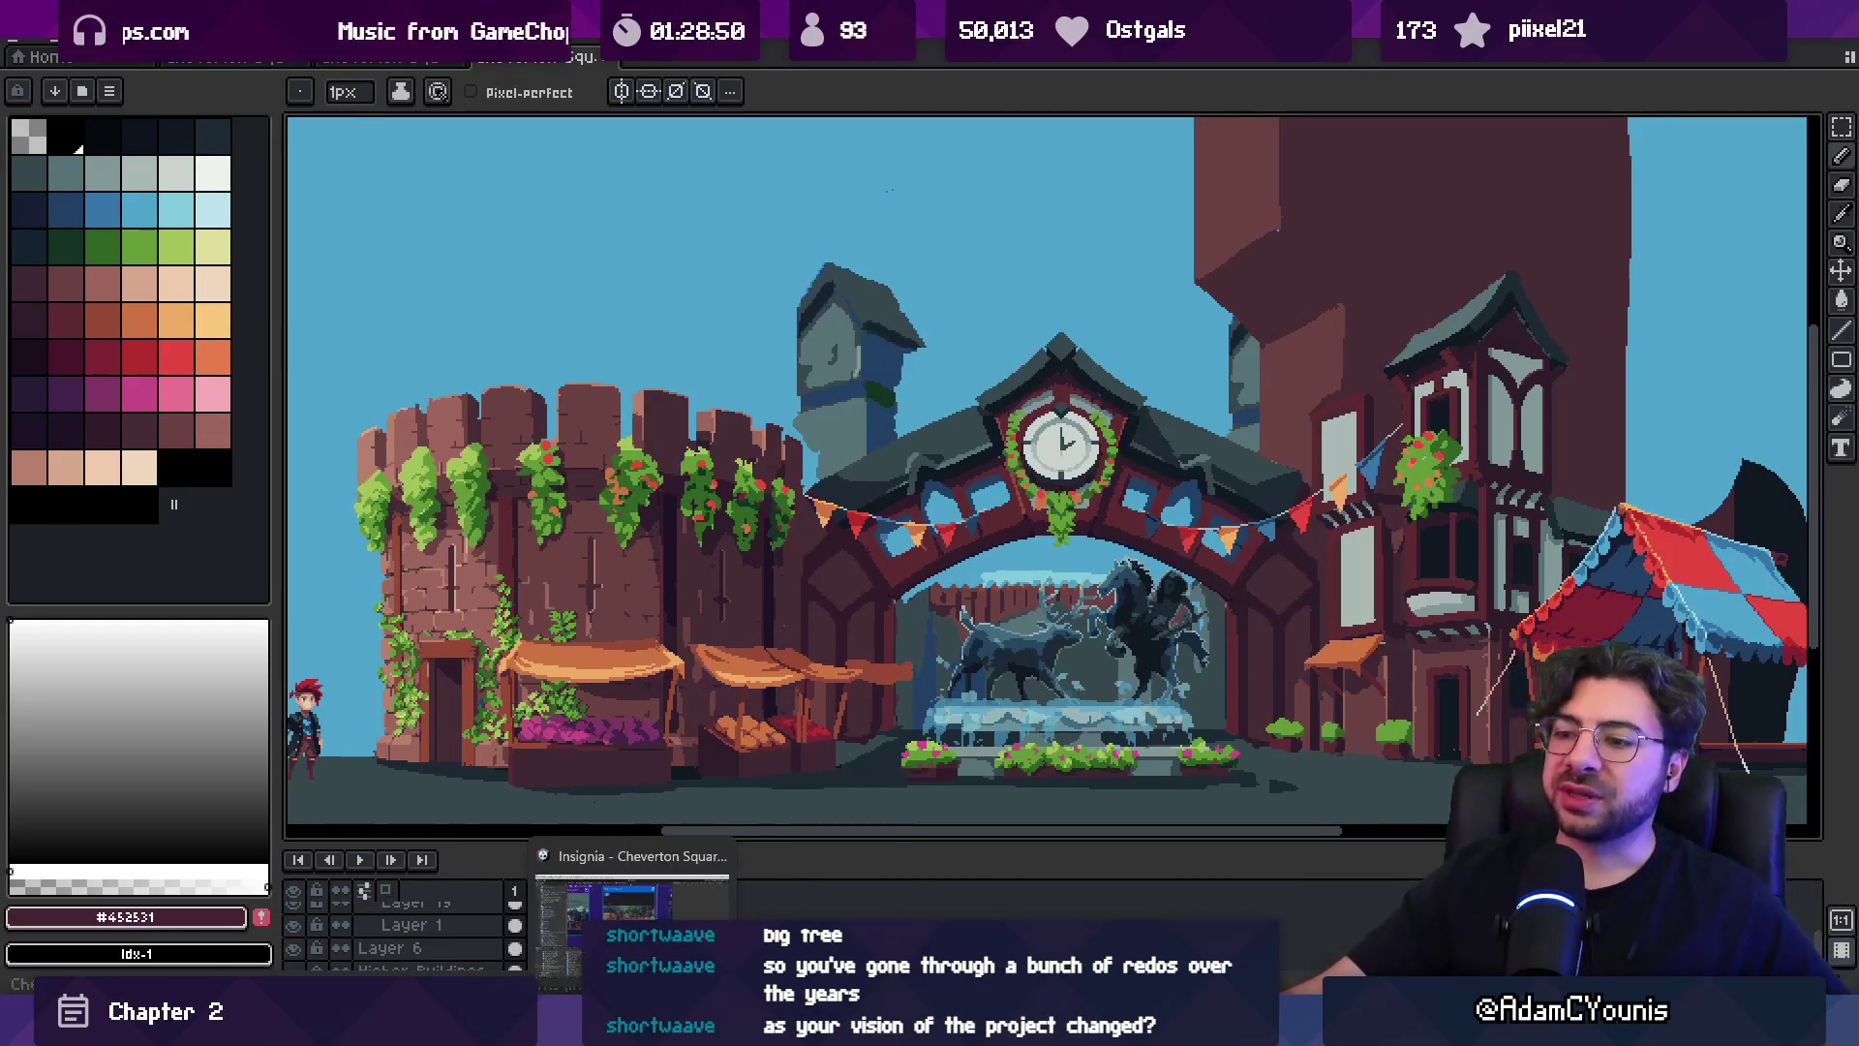
Glance at the layer properties in Aseprite, then switch to the Unity game view.
{"action": "left_click", "coordinate": [678, 1028]}
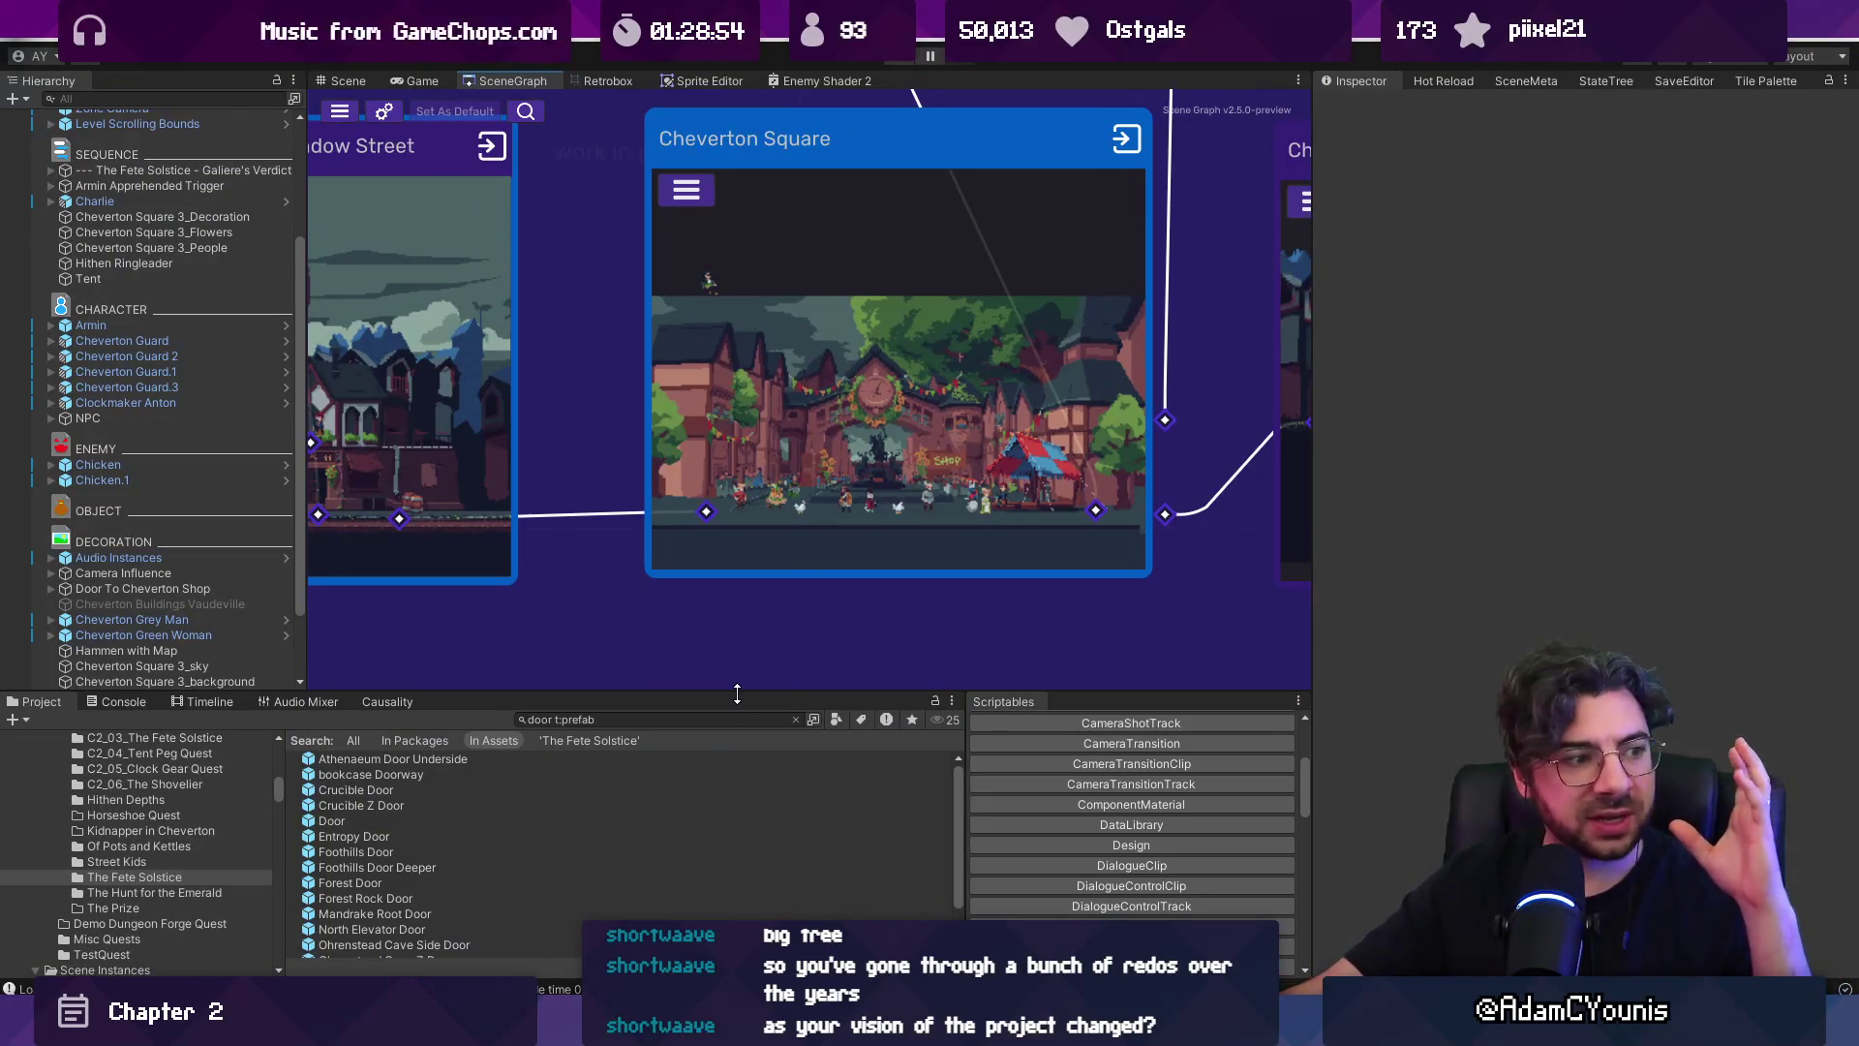
{"action": "left_click", "coordinate": [600, 1028]}
{"action": "left_click", "coordinate": [601, 1028]}
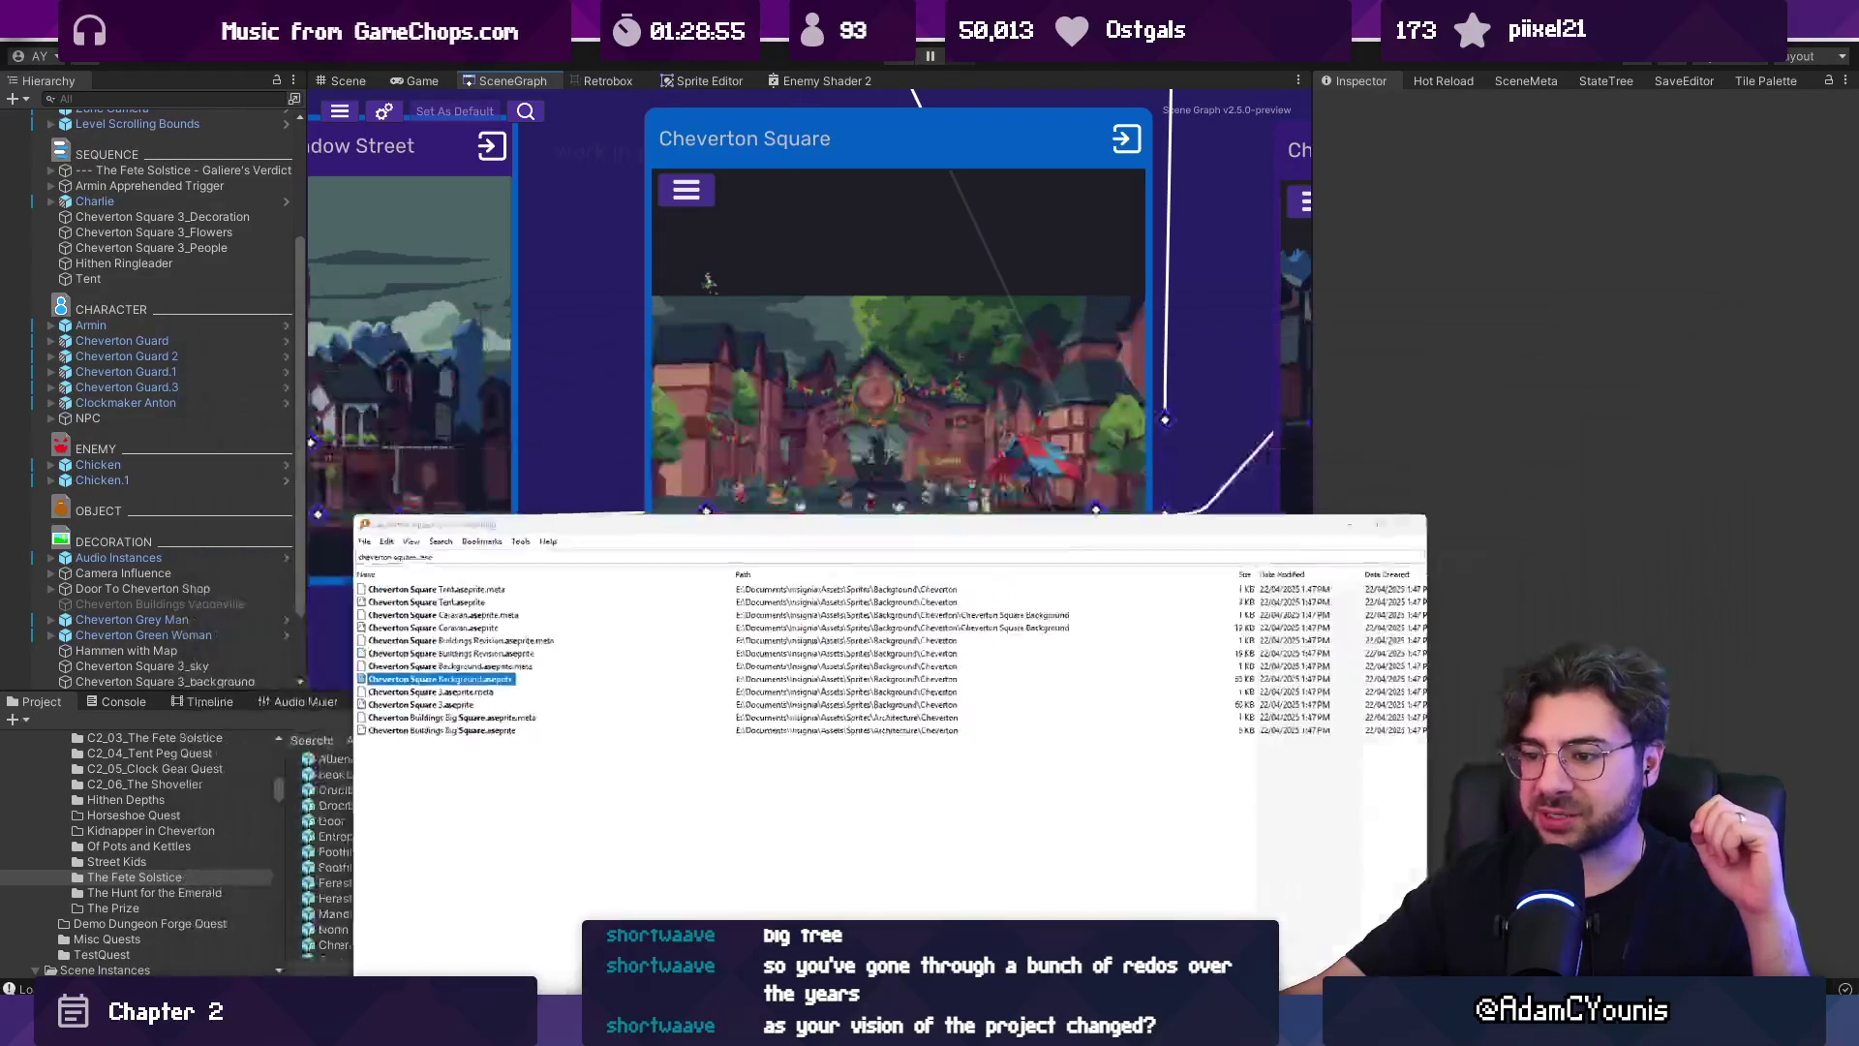
{"action": "mouse_move", "coordinate": [633, 1028]}
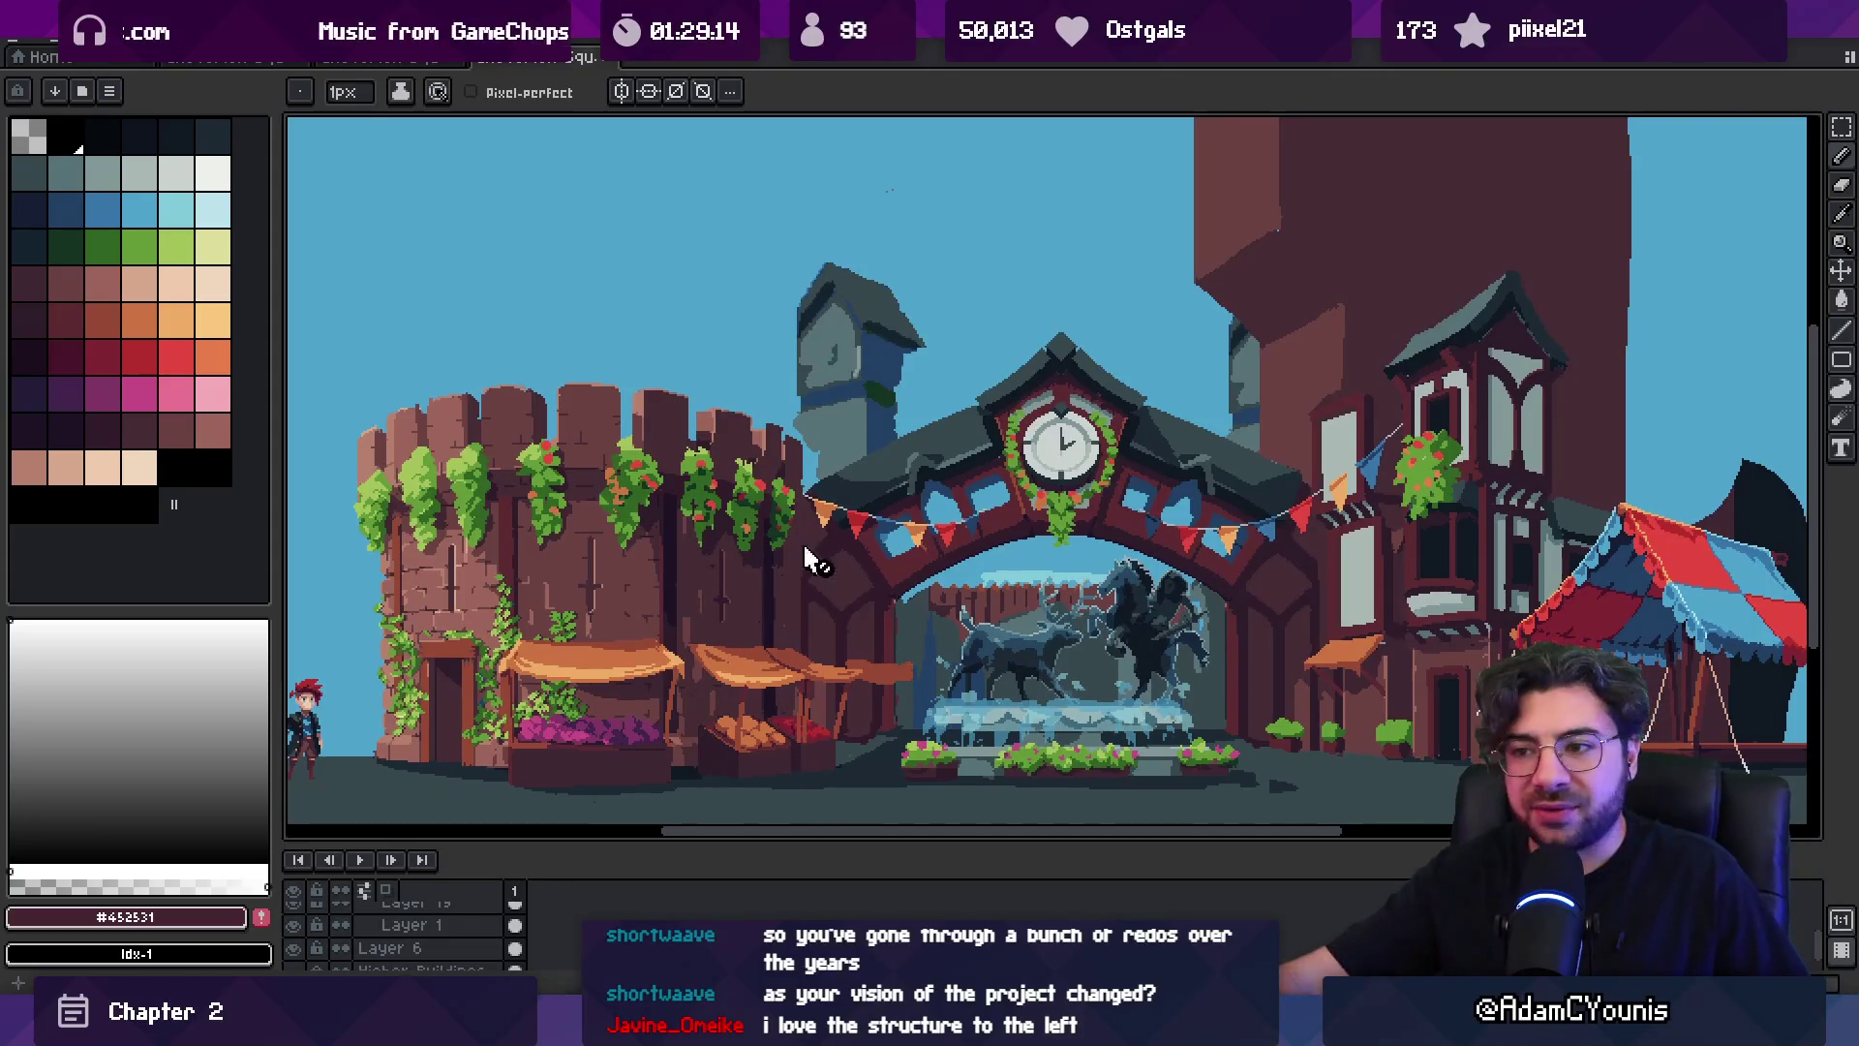
{"action": "key", "text": "shift+p"}
{"action": "key", "text": "Escape"}
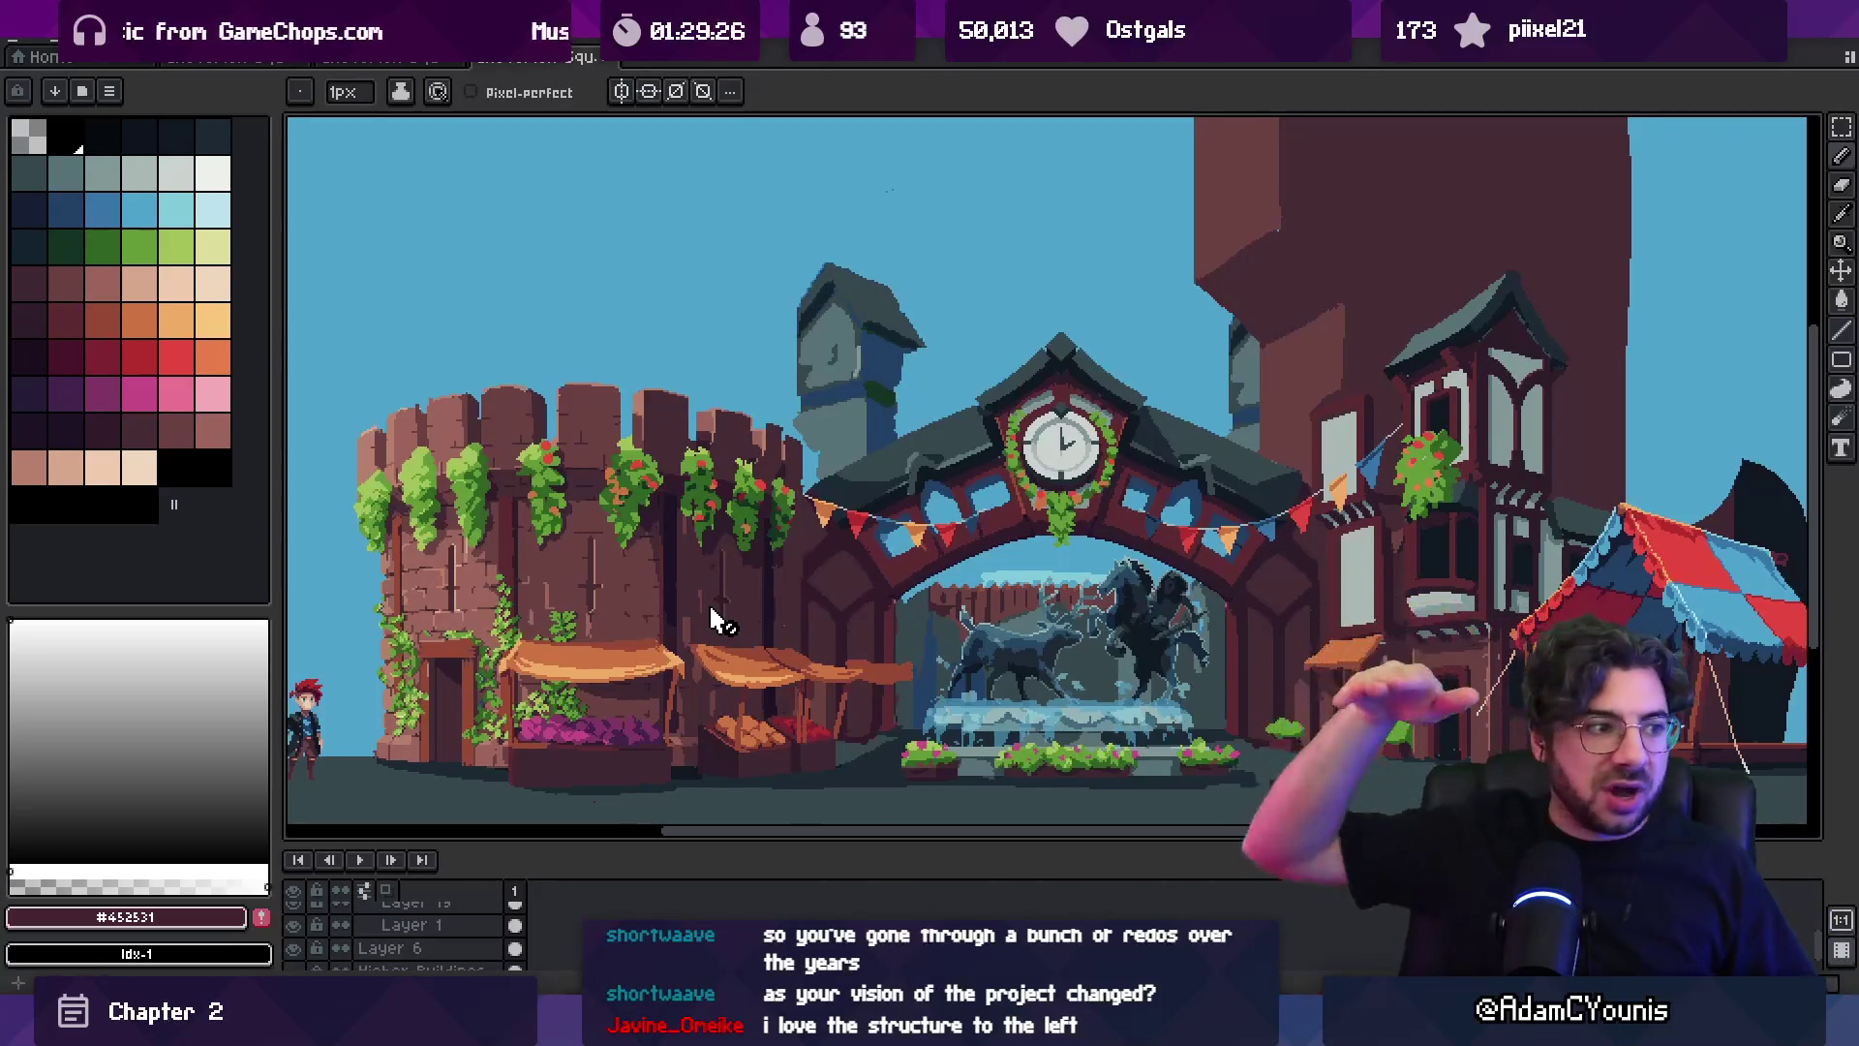
{"action": "key", "text": "alt+Tab"}
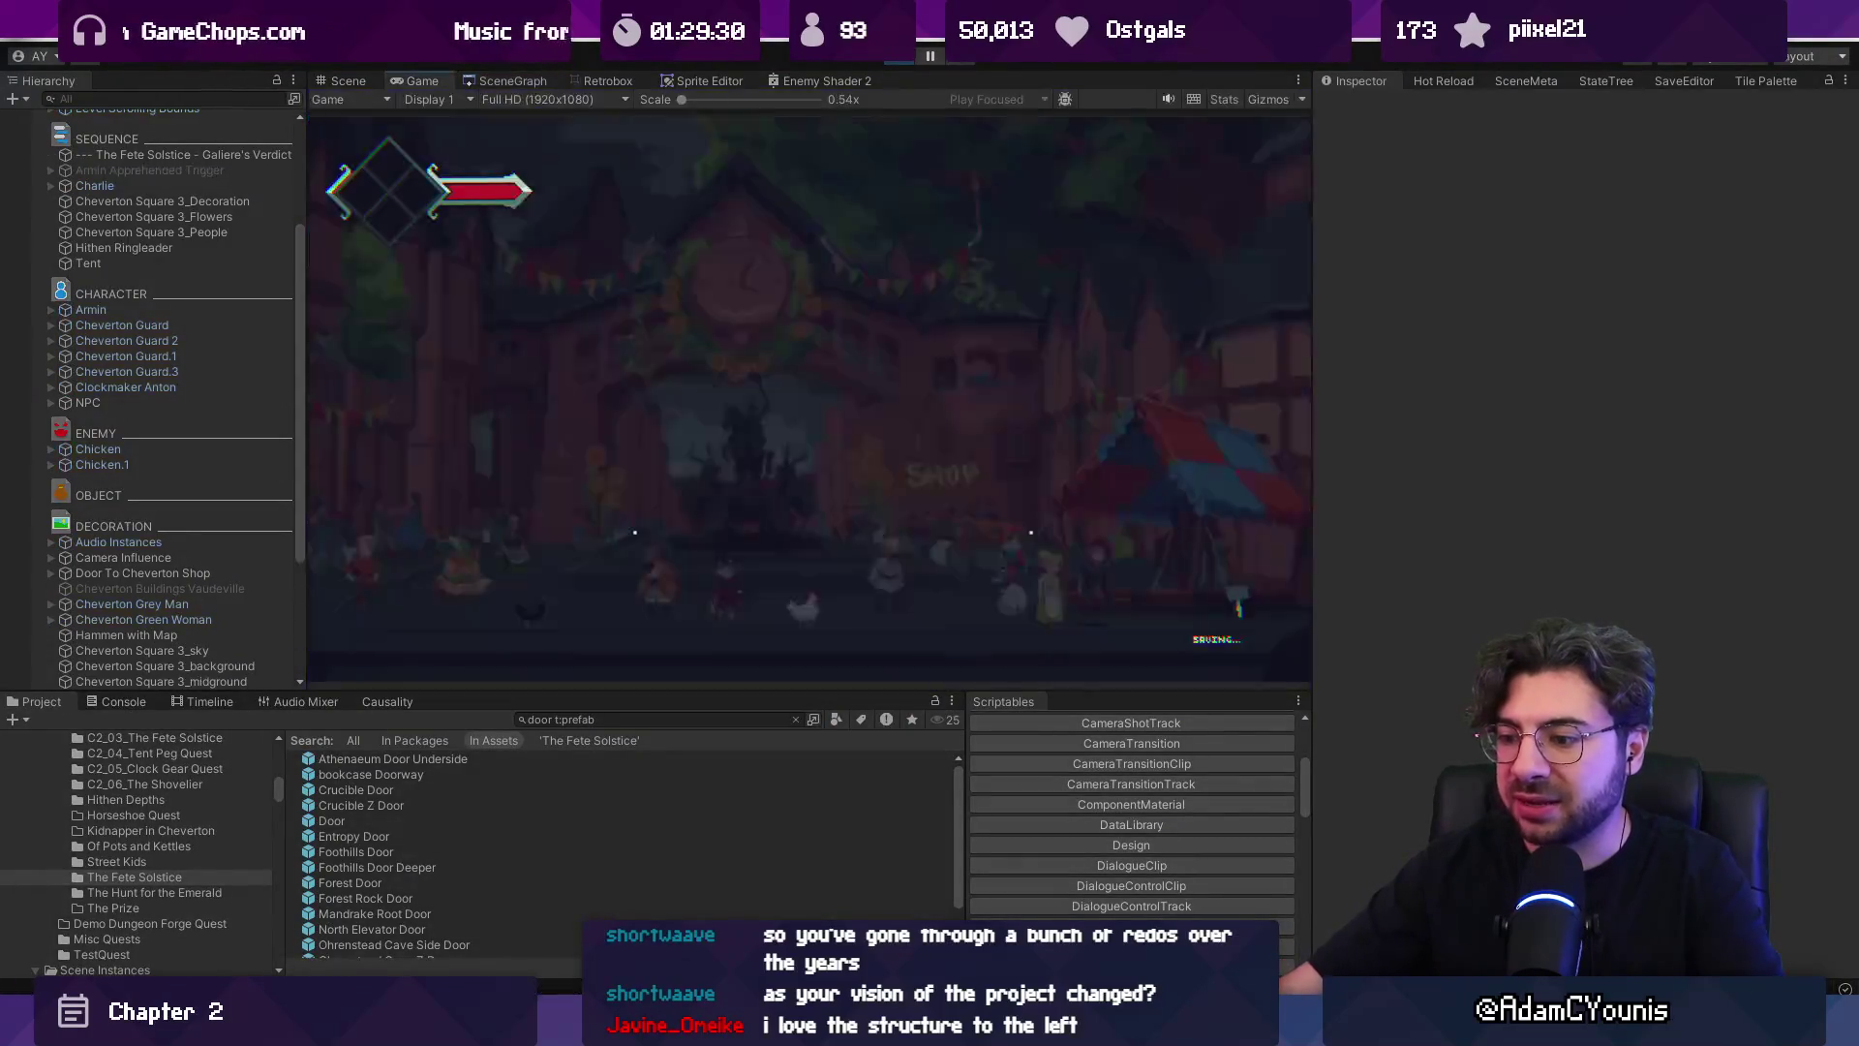
With the Move tool, pick up the Armin character layer and move him to the market stalls.
{"action": "key", "text": "alt+Tab"}
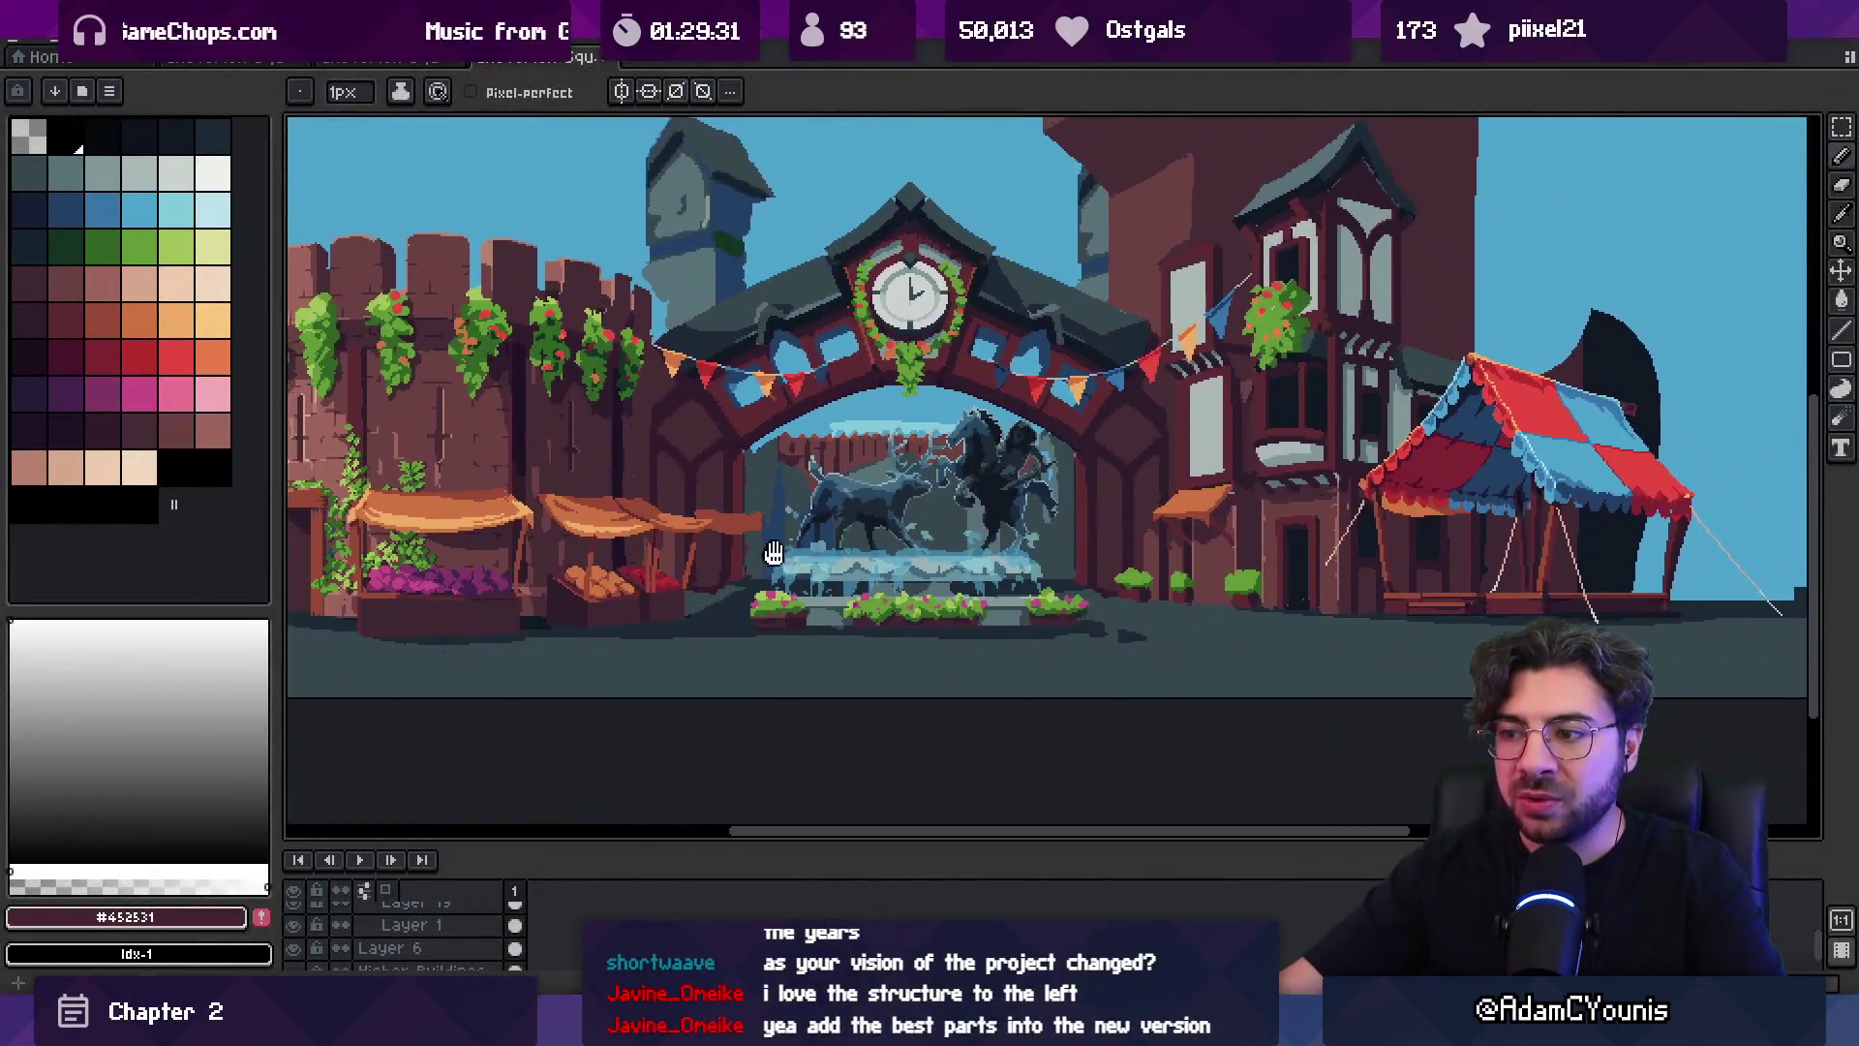
{"action": "left_click_drag", "start_coordinate": [774, 553], "coordinate": [964, 556]}
{"action": "key", "text": "v"}
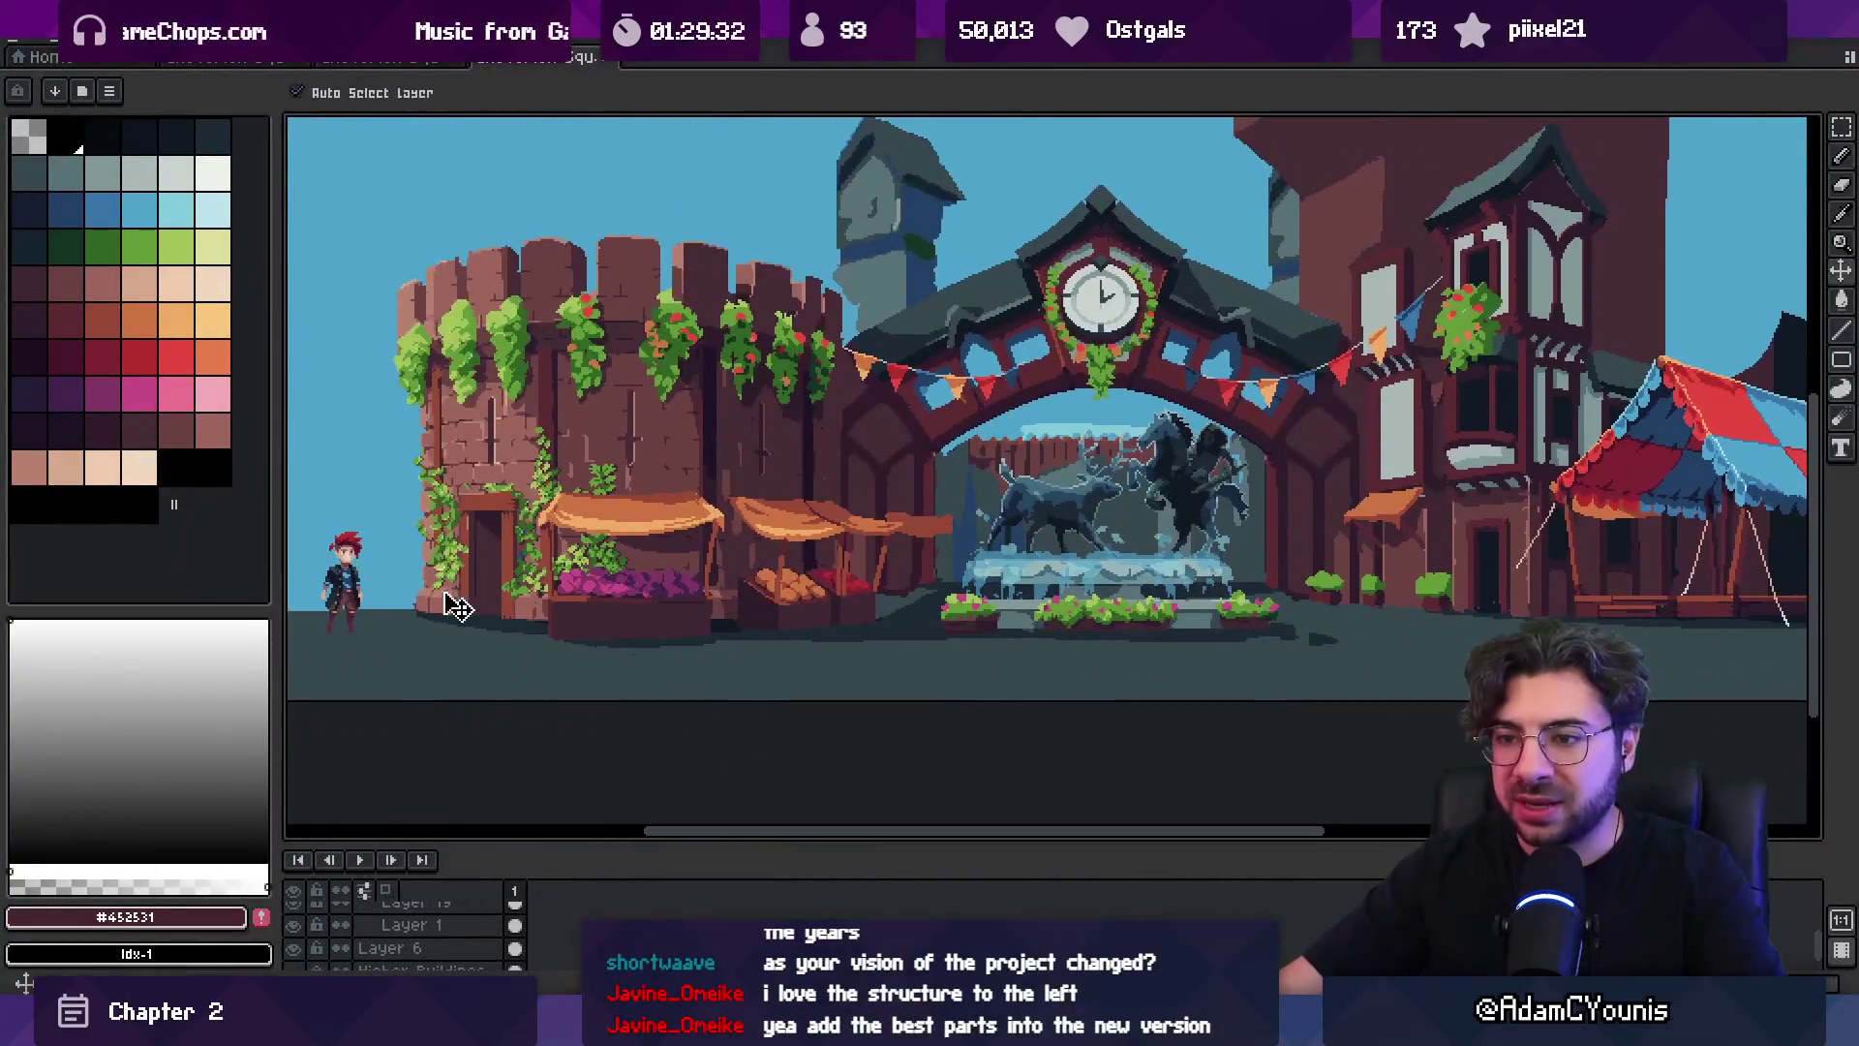
{"action": "left_click", "coordinate": [364, 601]}
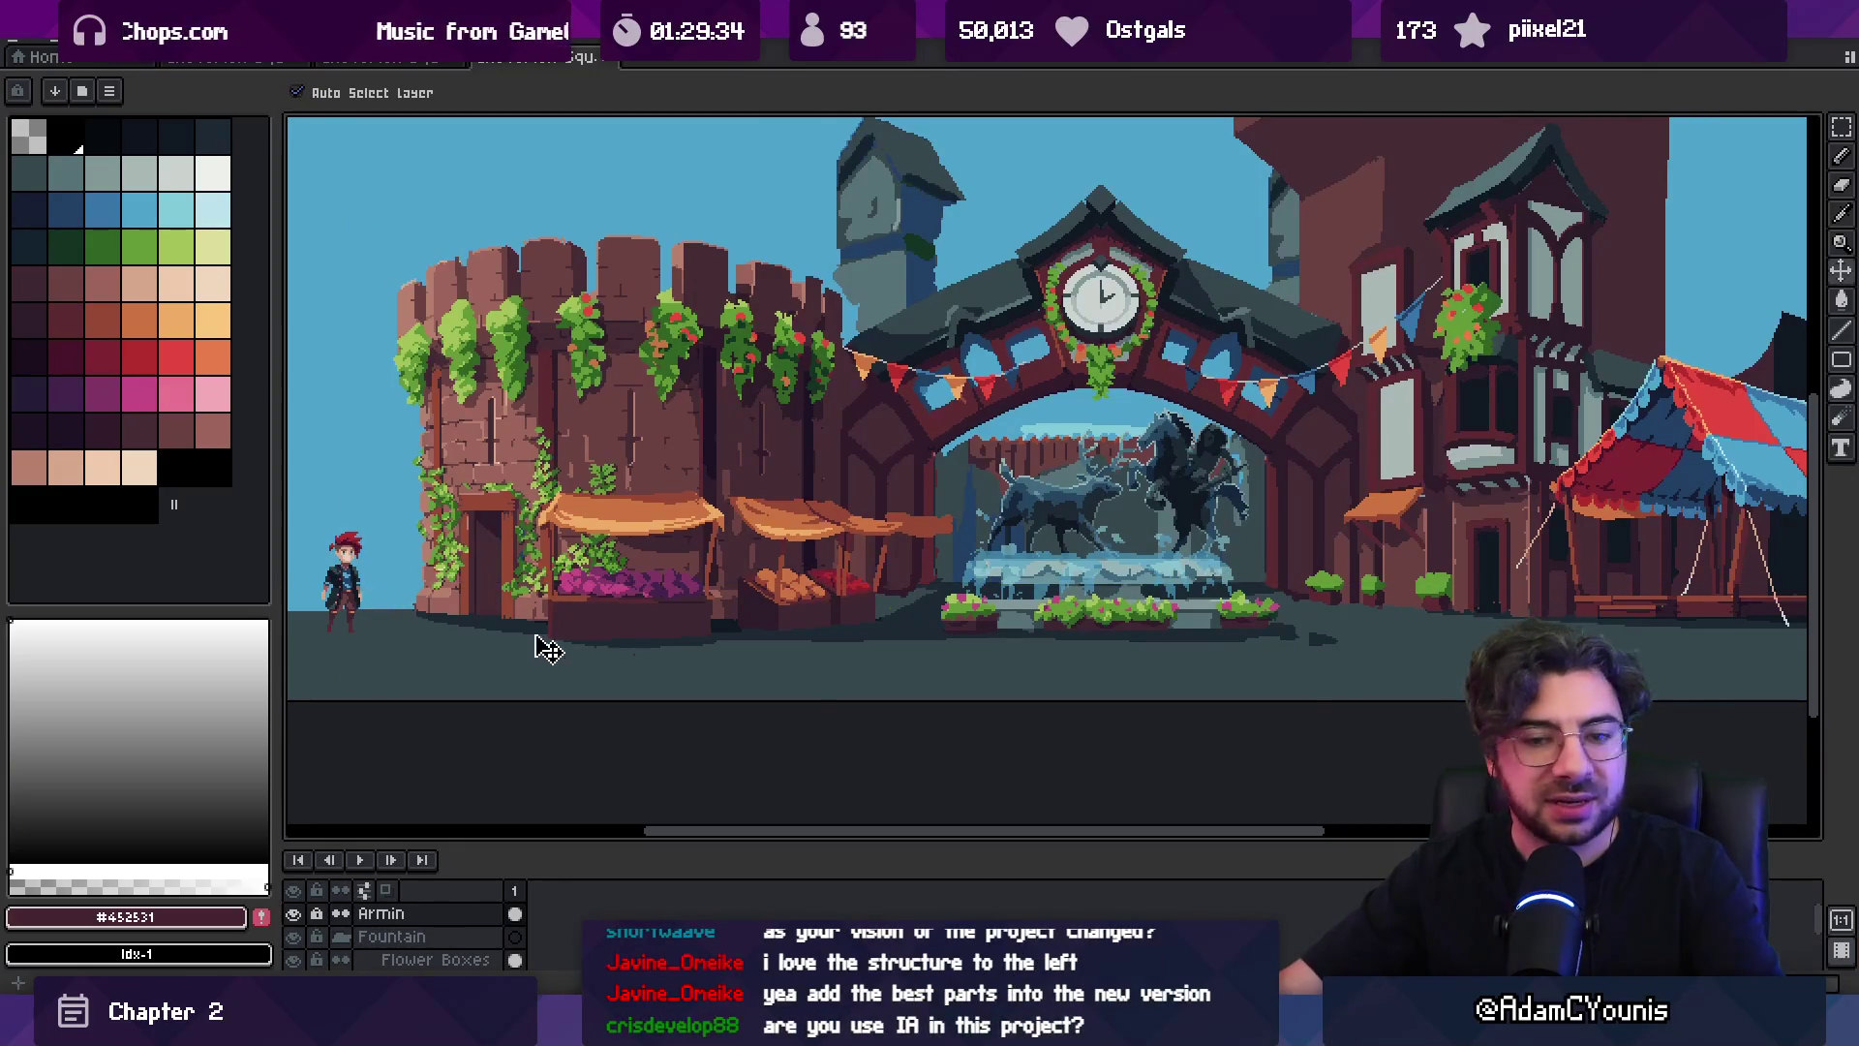
{"action": "key", "text": "alt+Tab"}
{"action": "key", "text": "alt+Tab"}
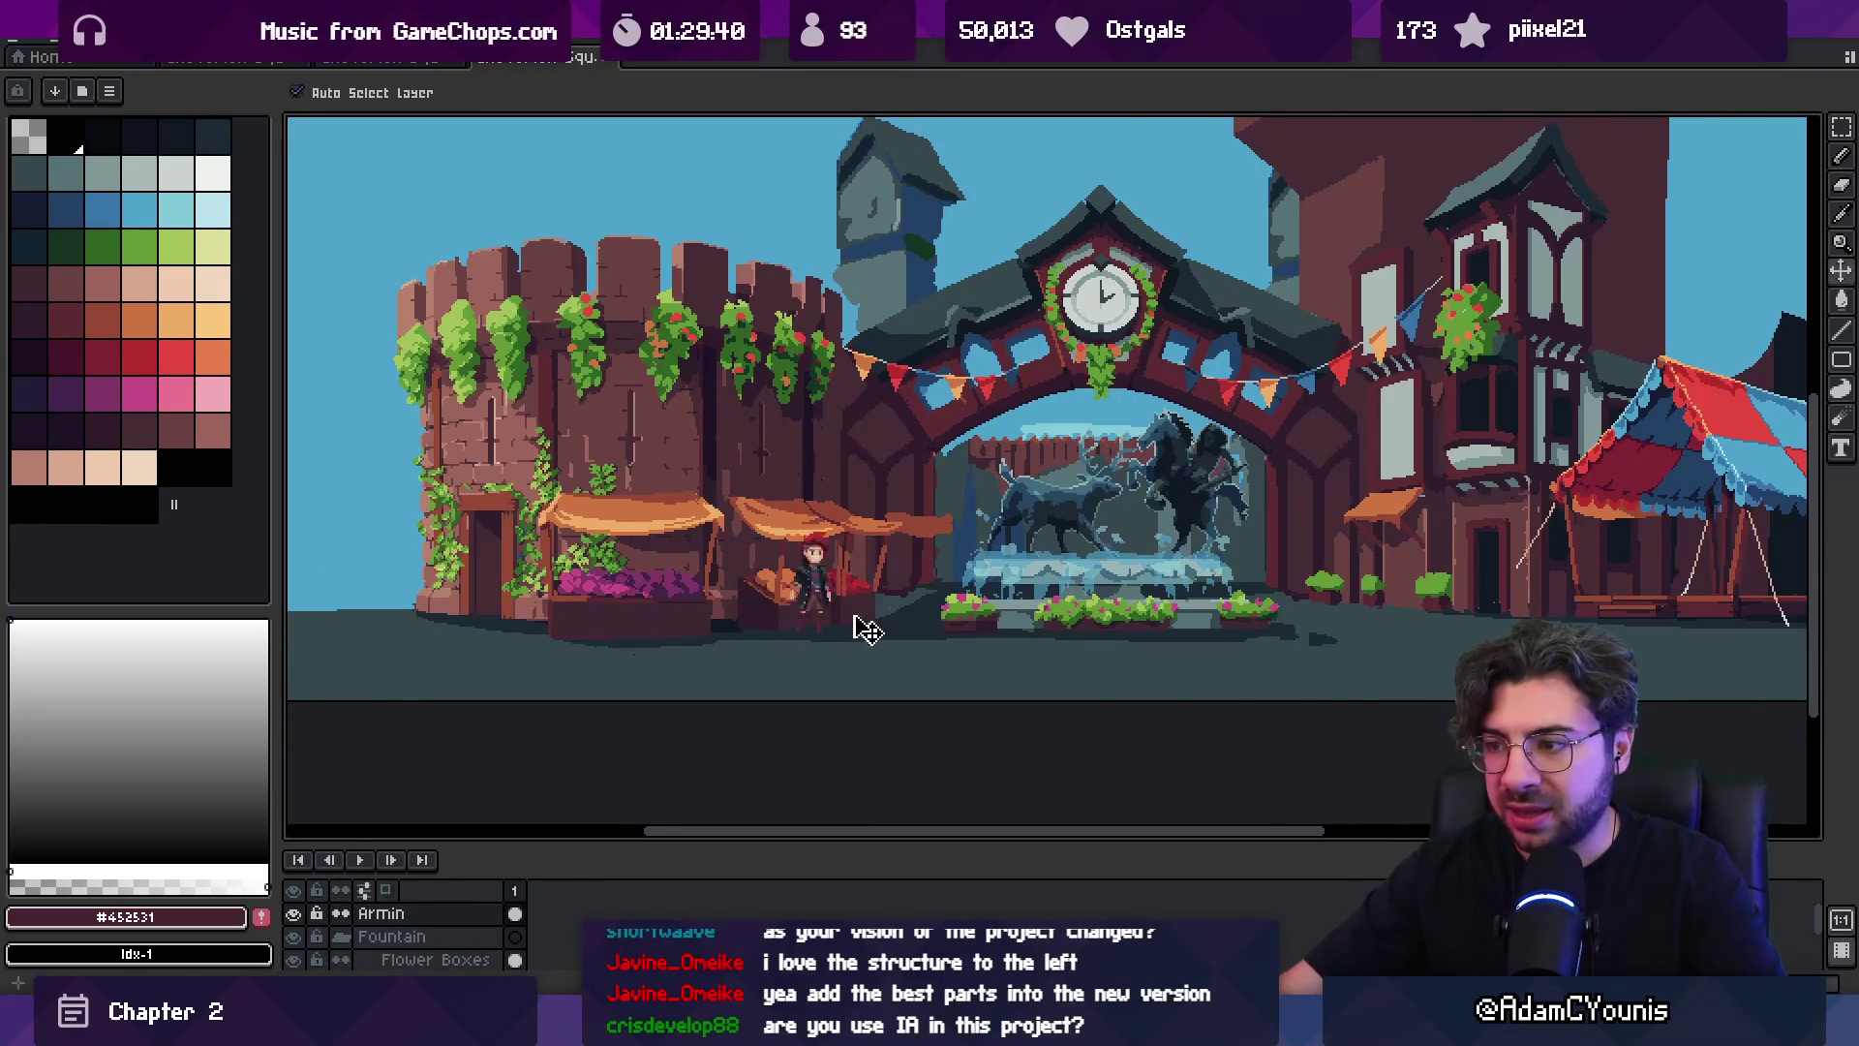
{"action": "scroll", "coordinate": [958, 610], "scroll_direction": "up", "scroll_amount": 3}
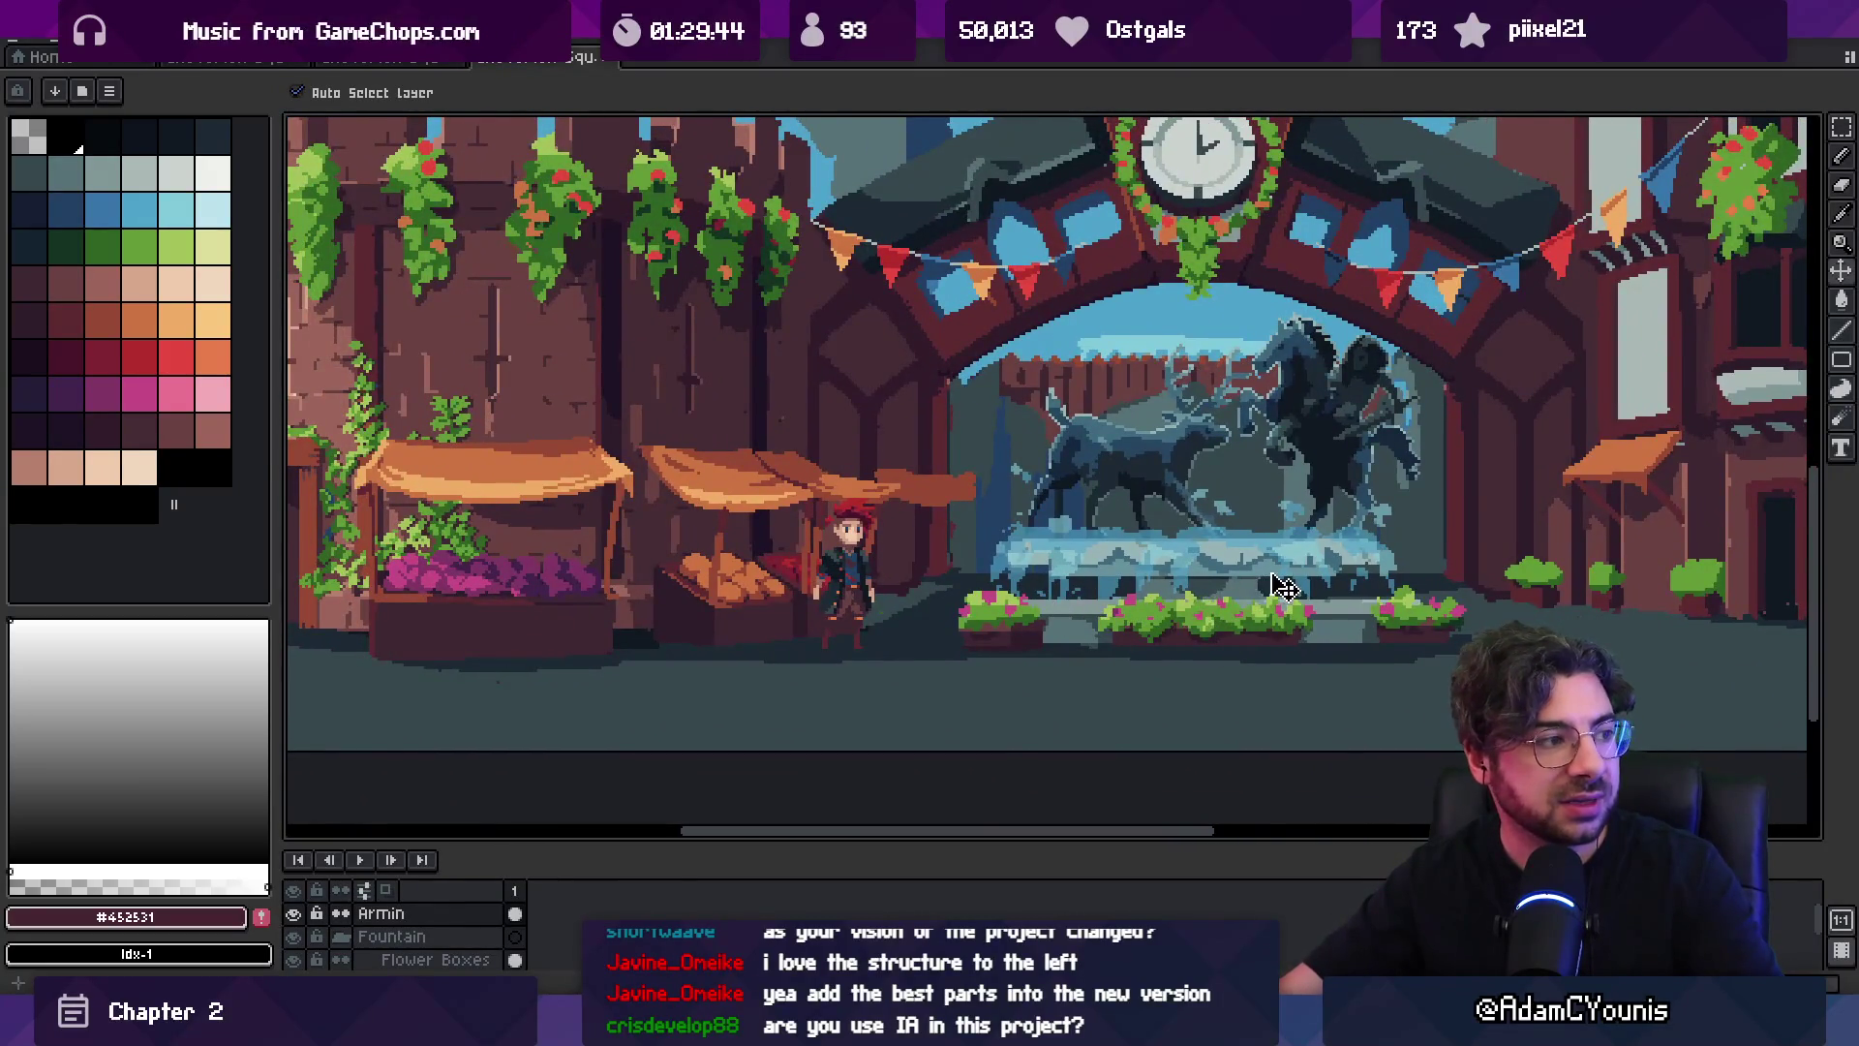
{"action": "scroll", "coordinate": [1283, 586], "scroll_direction": "down", "scroll_amount": 3}
Marquee-select a wide band across the scene, deselect it, and return to Unity.
{"action": "key", "text": "m"}
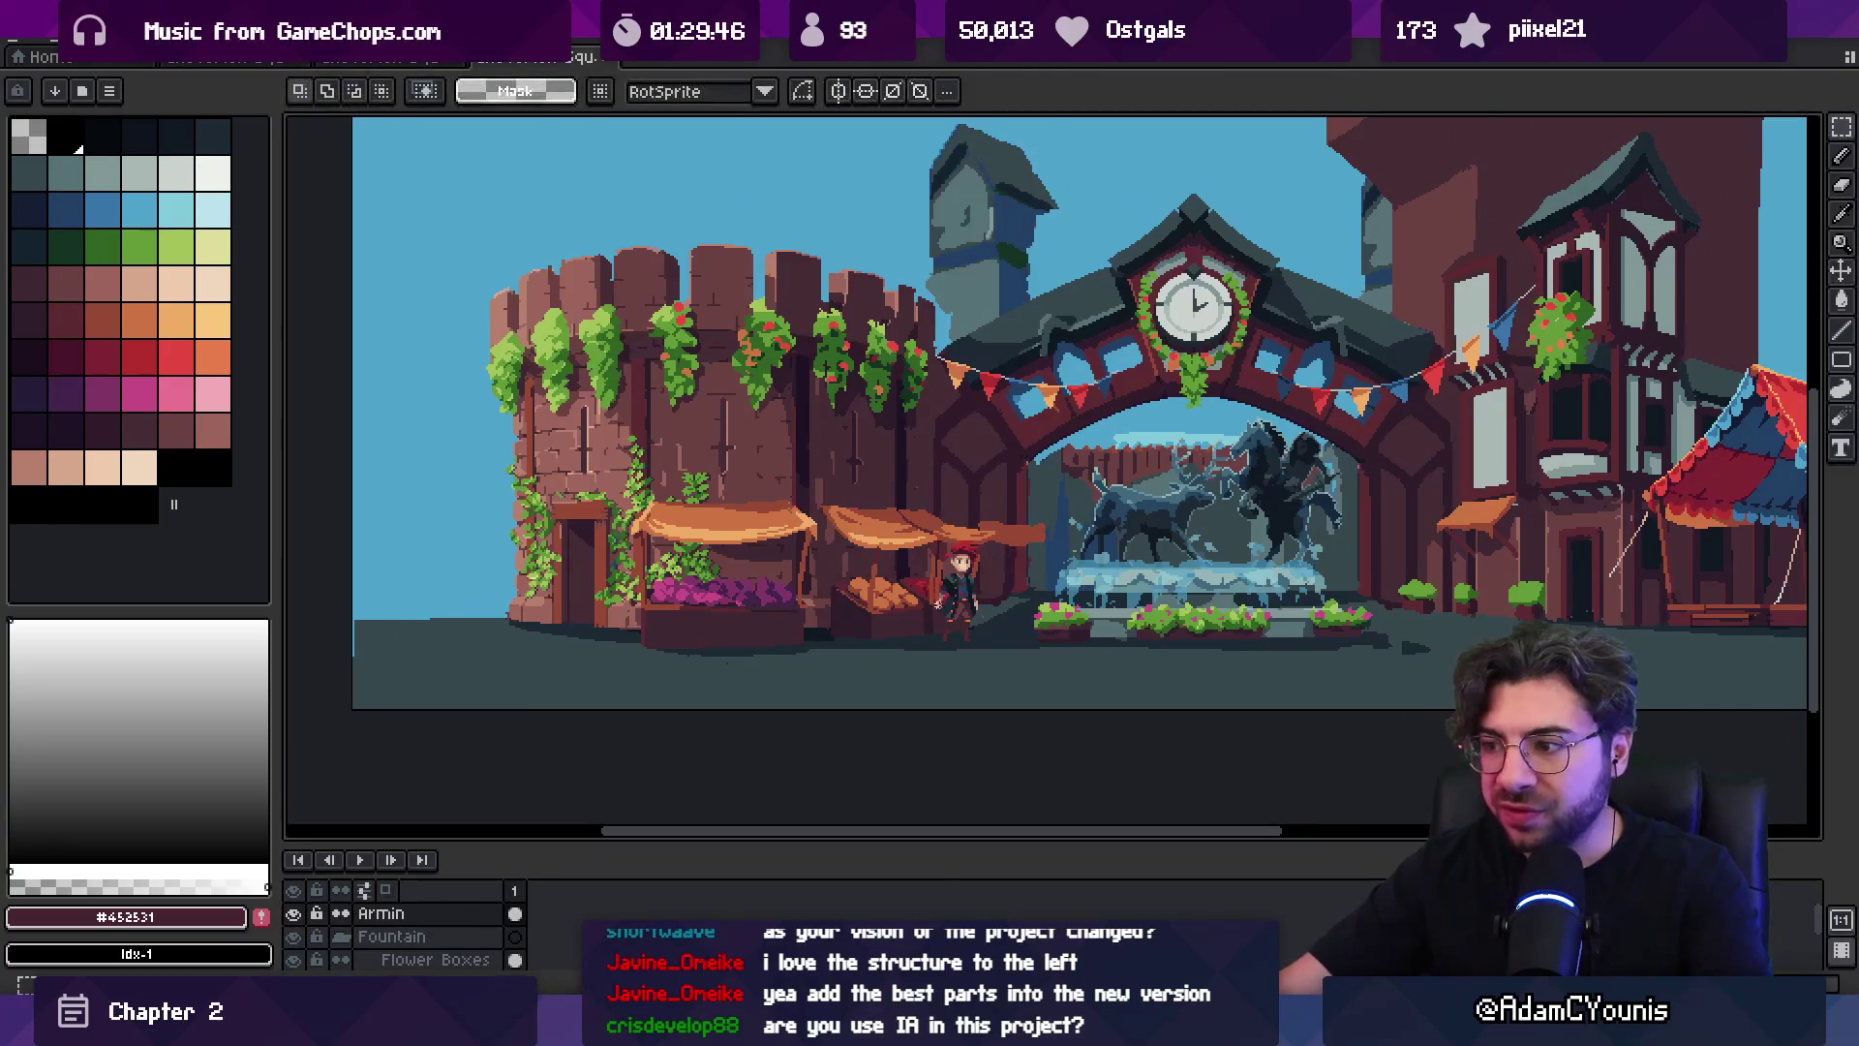
{"action": "mouse_move", "coordinate": [884, 566]}
{"action": "left_mouse_down"}
{"action": "mouse_move", "coordinate": [1446, 651]}
{"action": "mouse_move", "coordinate": [1739, 657]}
{"action": "left_mouse_up"}
{"action": "scroll", "coordinate": [1433, 615], "scroll_direction": "right", "scroll_amount": 3}
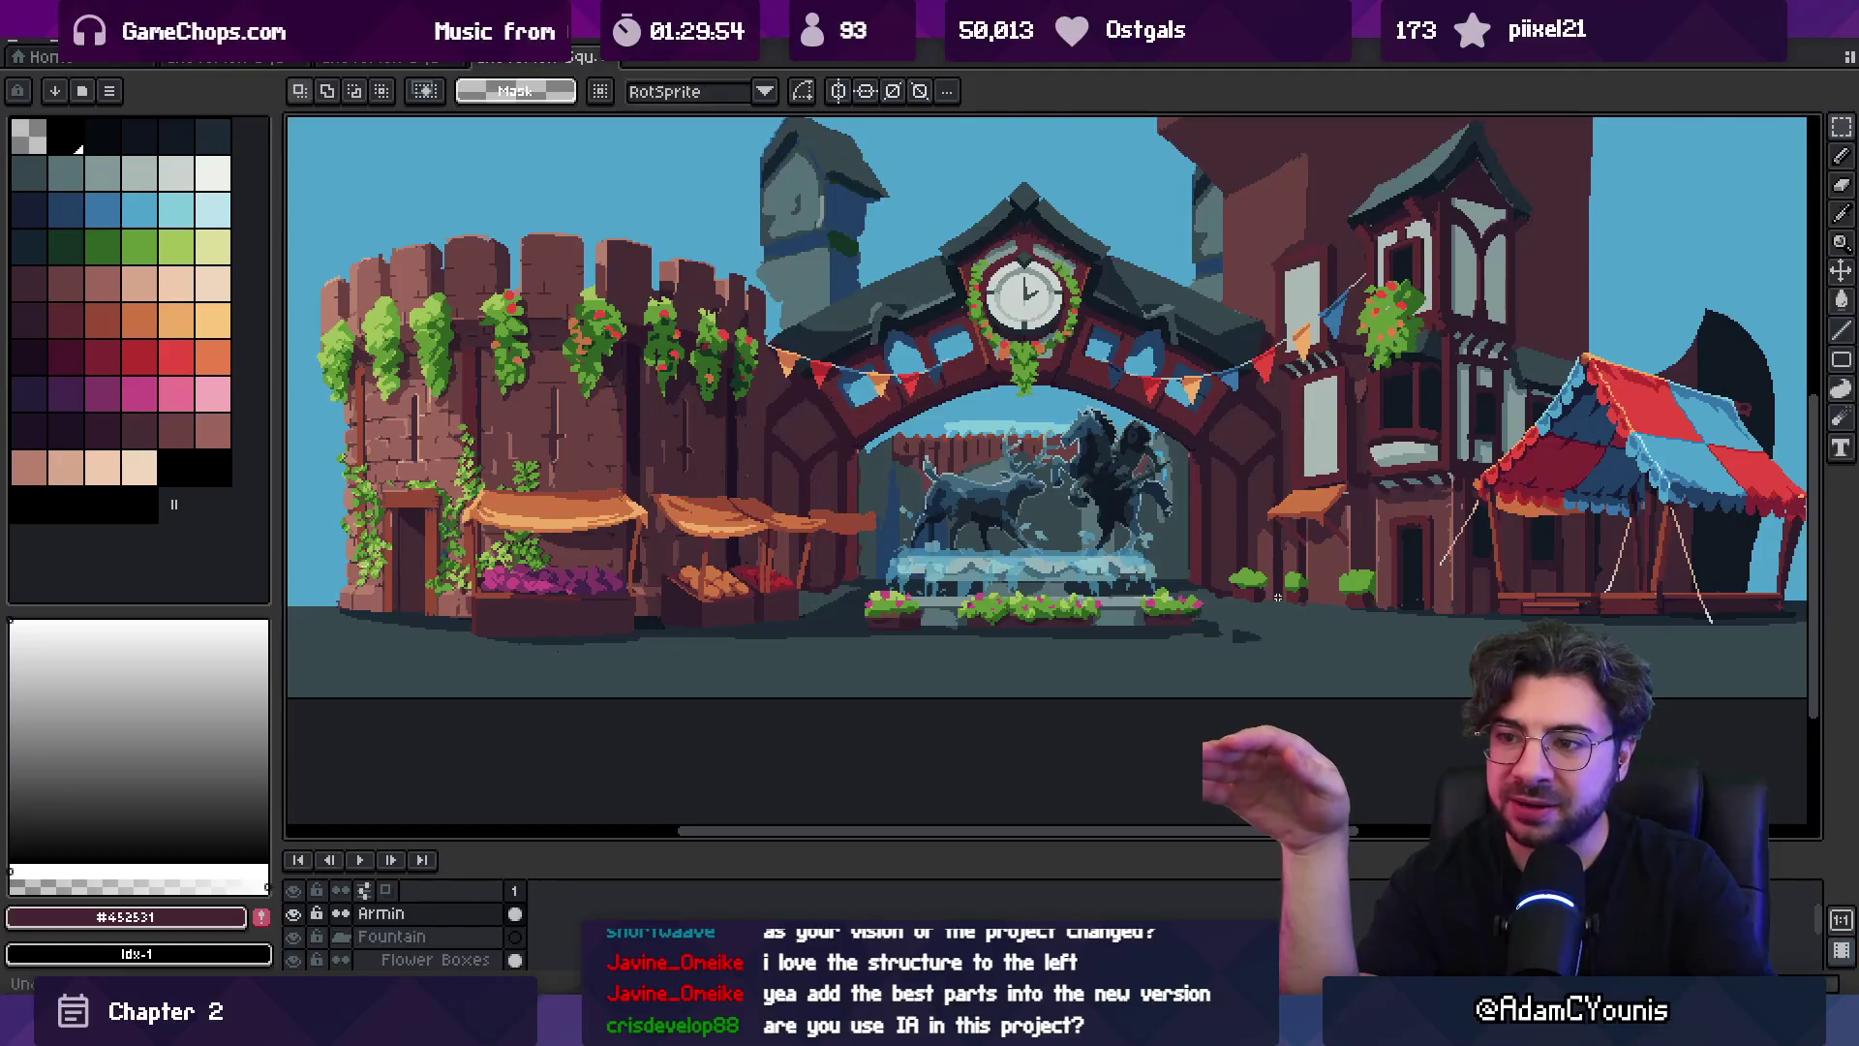
{"action": "key", "text": "ctrl+d"}
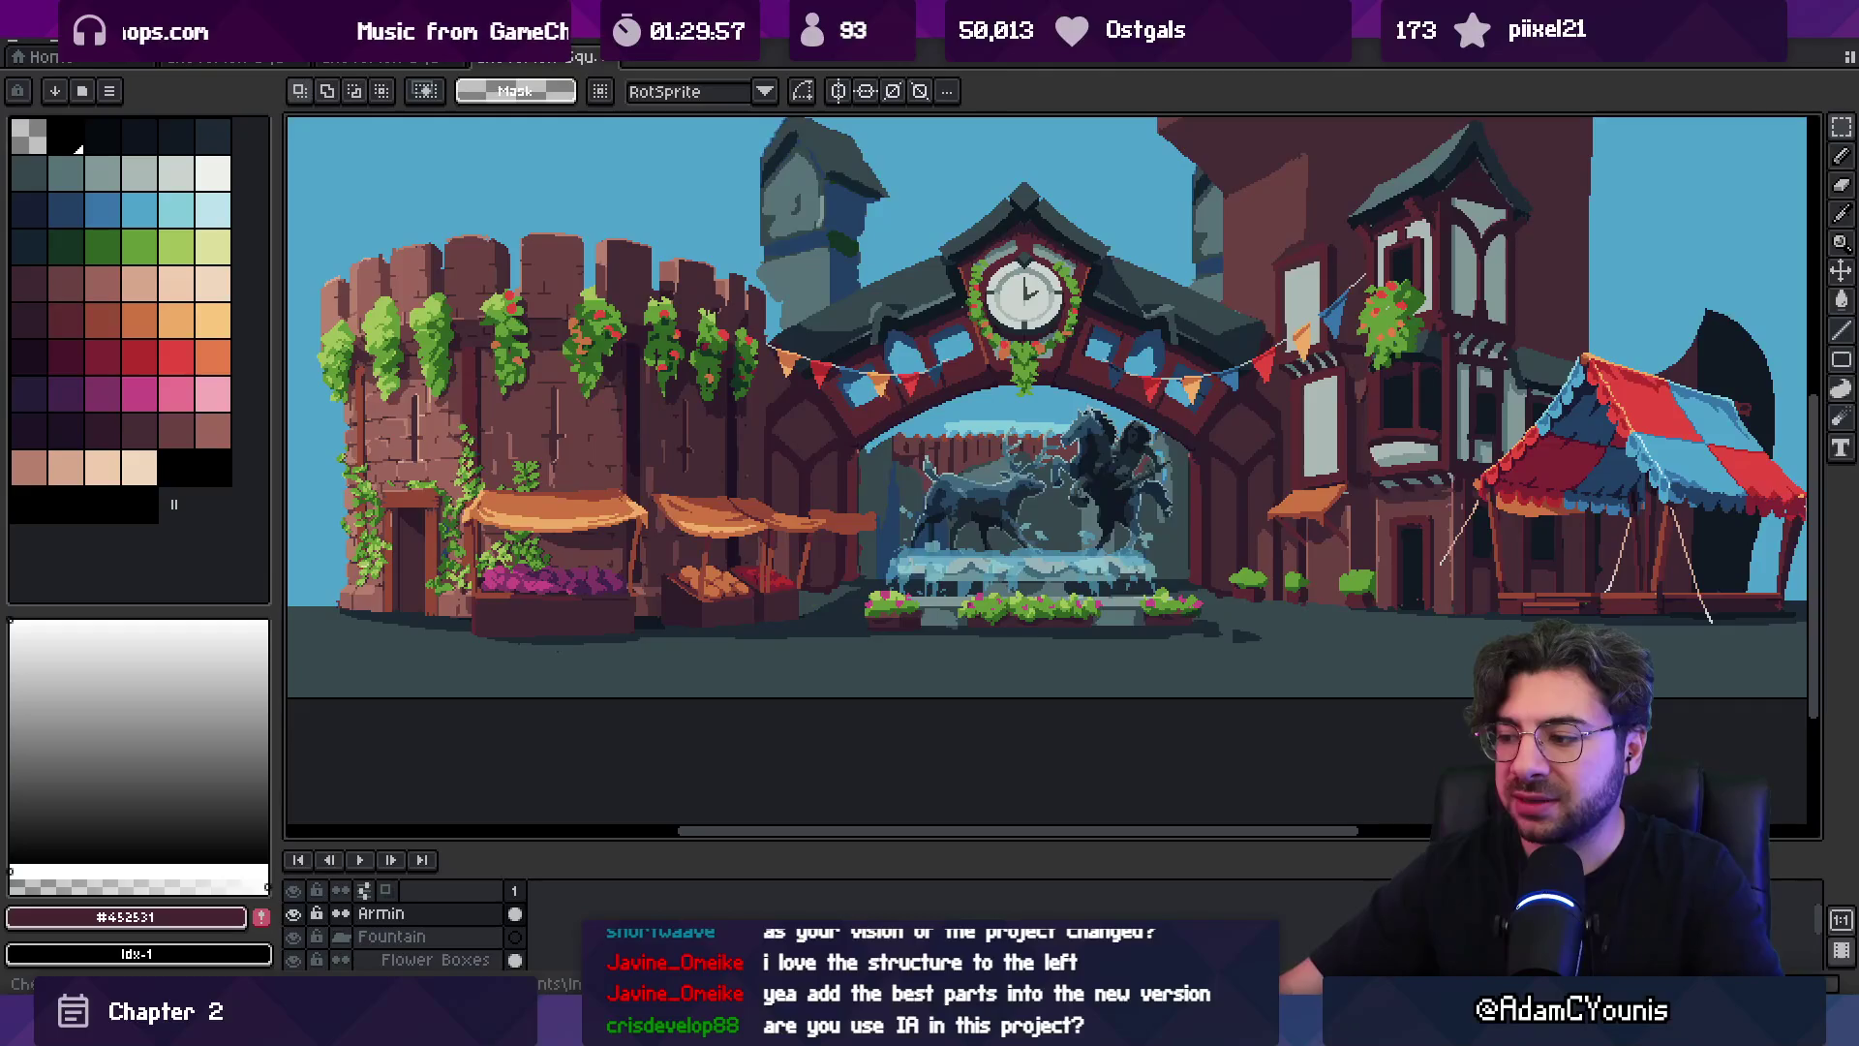
{"action": "key", "text": "alt+Tab"}
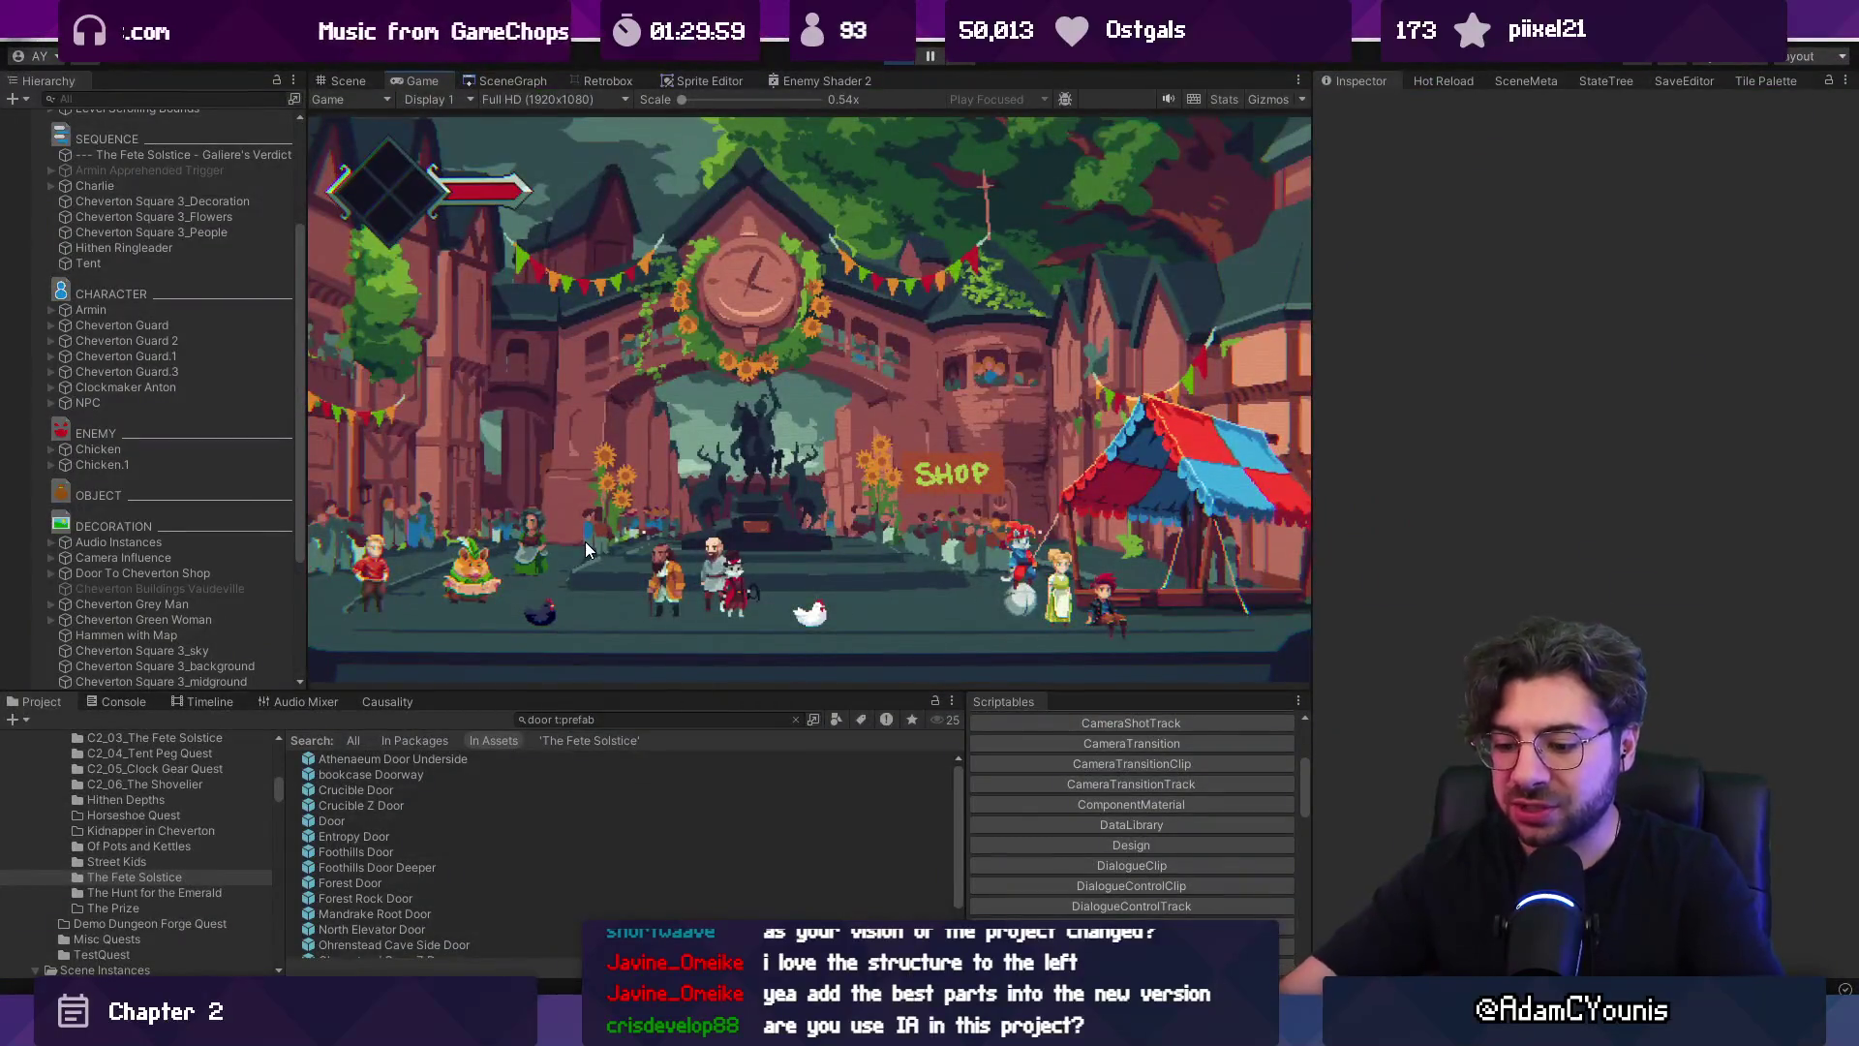
View the running game full screen, stop it, and compare with the Aseprite background art.
{"action": "key", "text": "shift+space"}
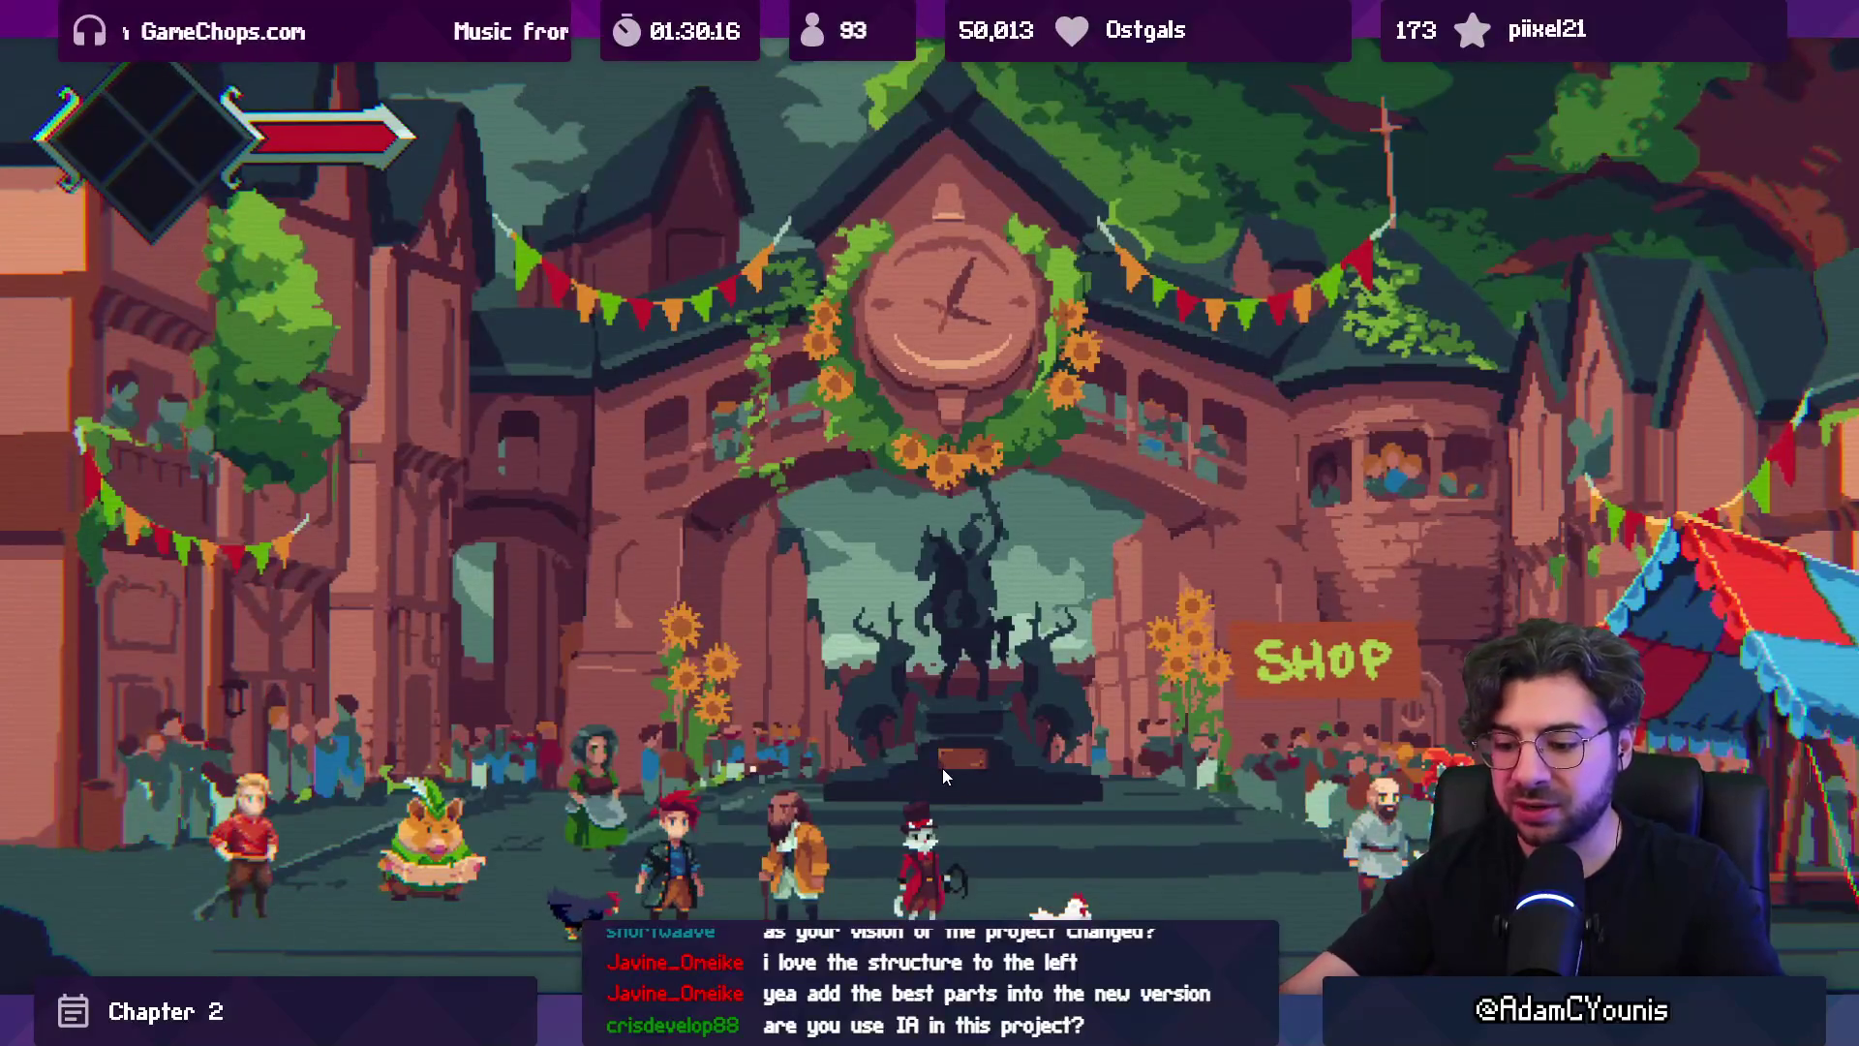
{"action": "key", "text": "shift+space"}
{"action": "key", "text": "ctrl+p"}
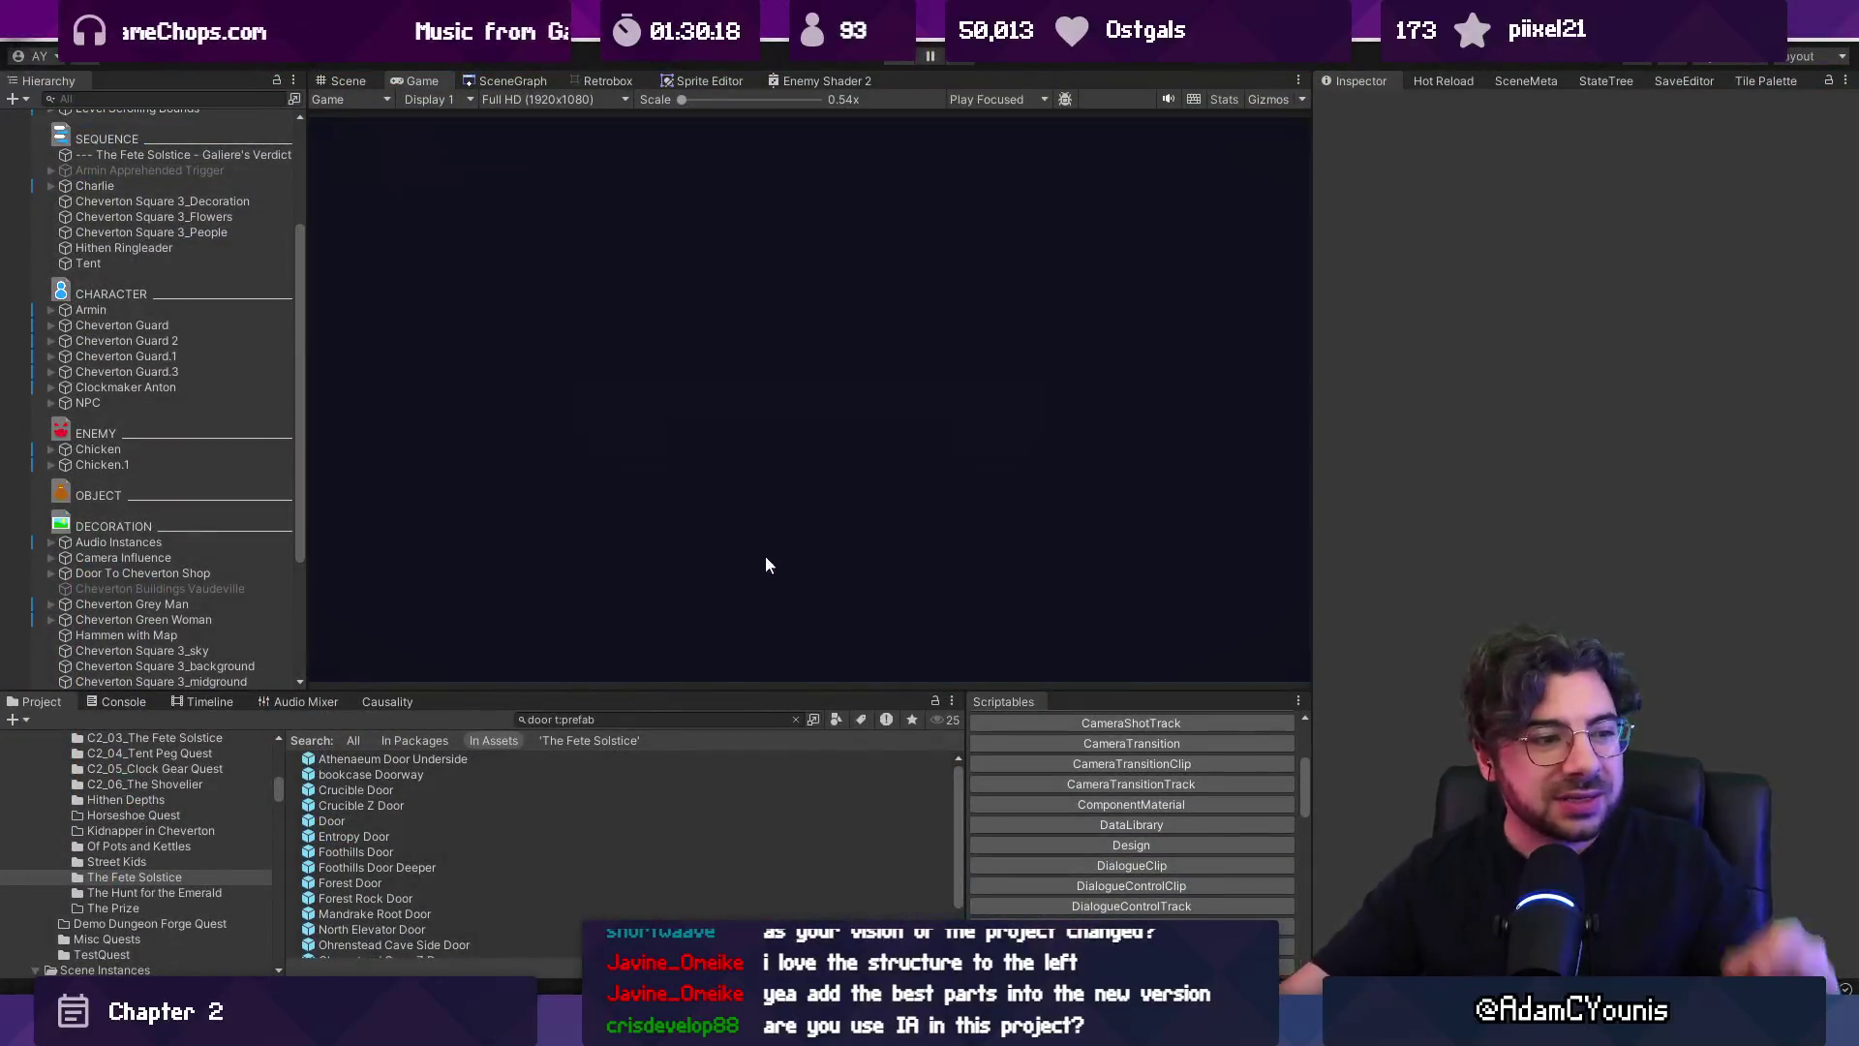
{"action": "key", "text": "alt+Tab"}
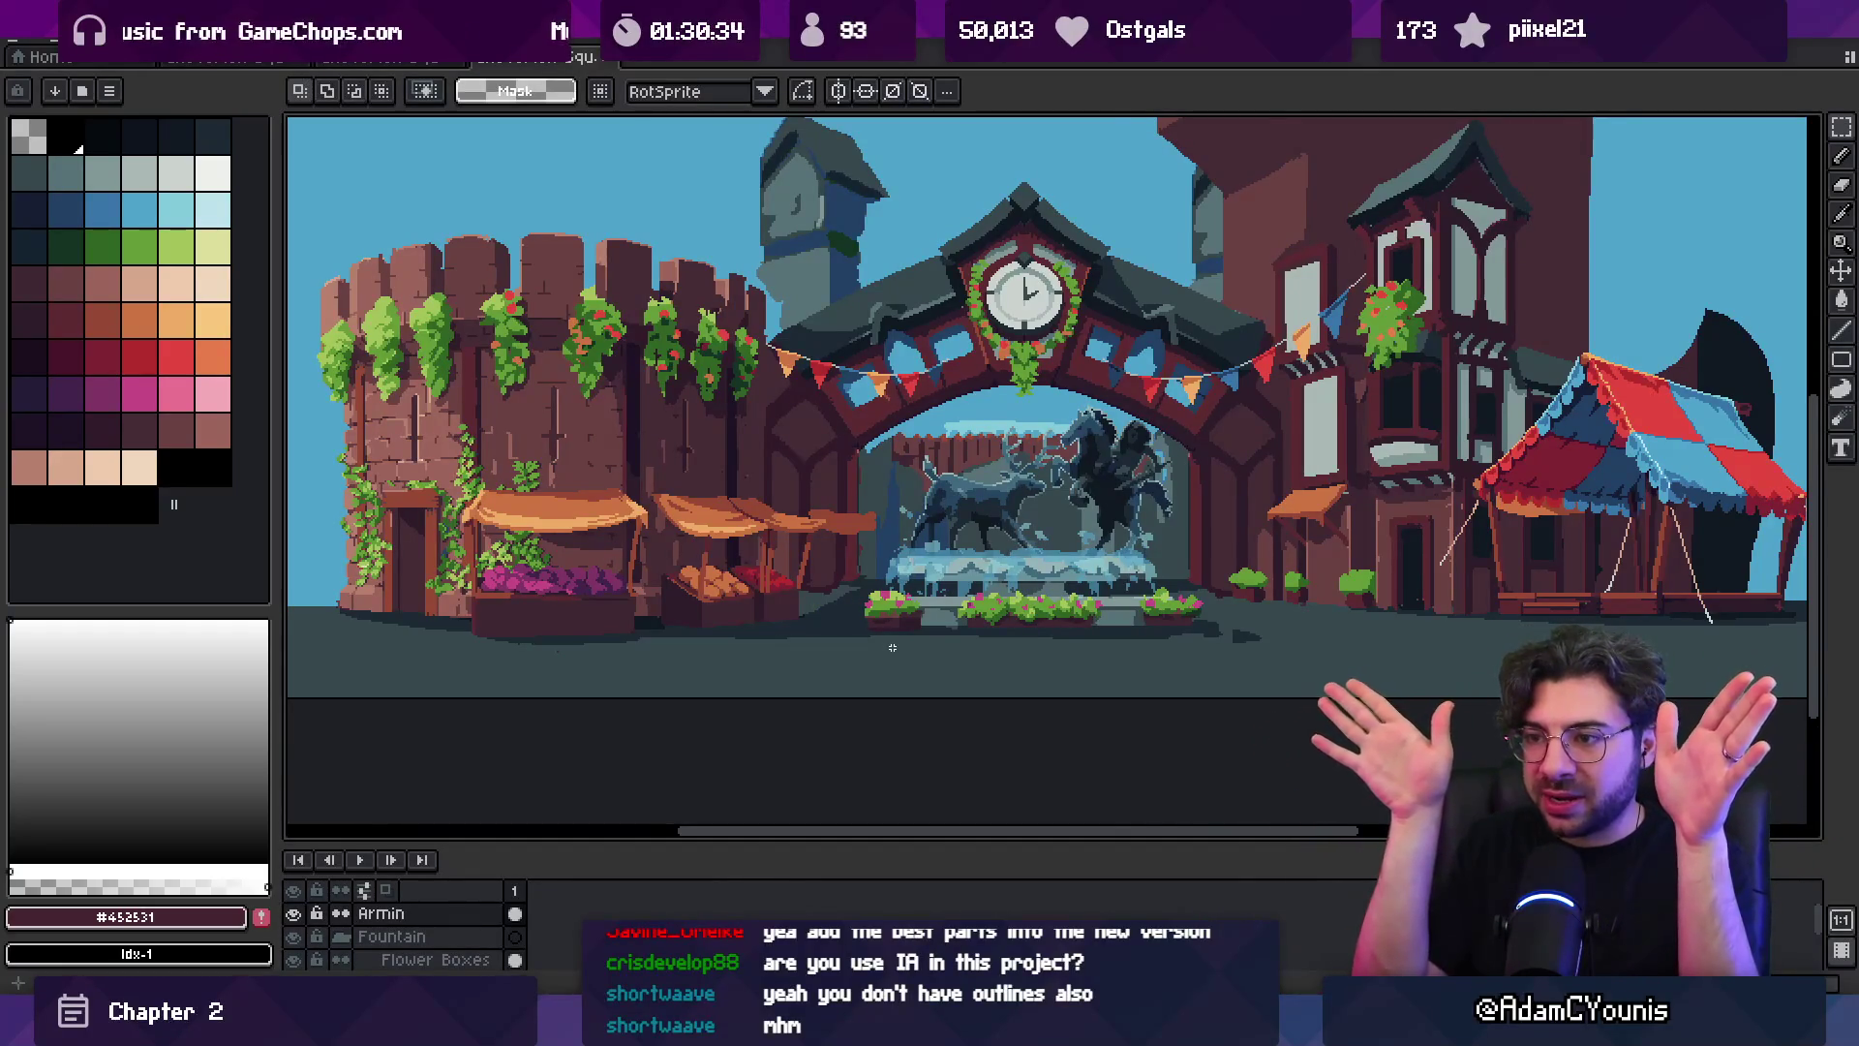
{"action": "key", "text": "alt+Tab"}
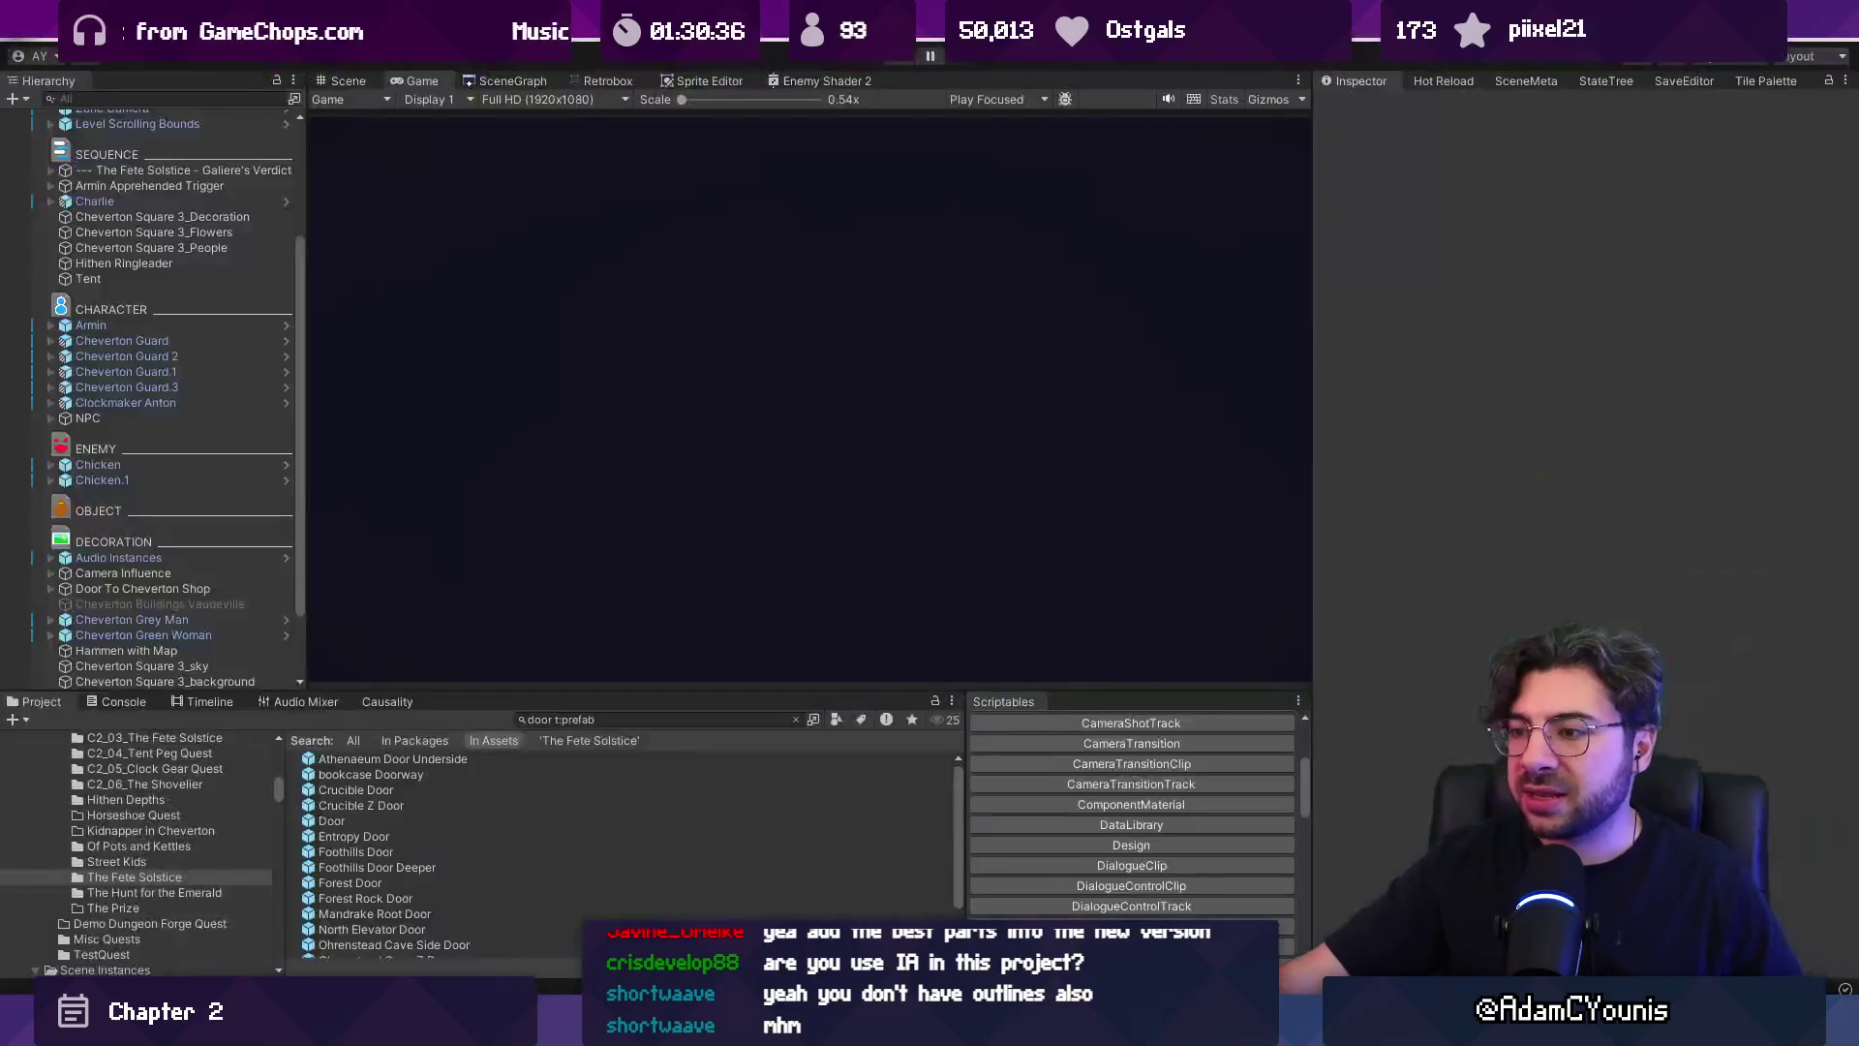
{"action": "key", "text": "alt+Tab"}
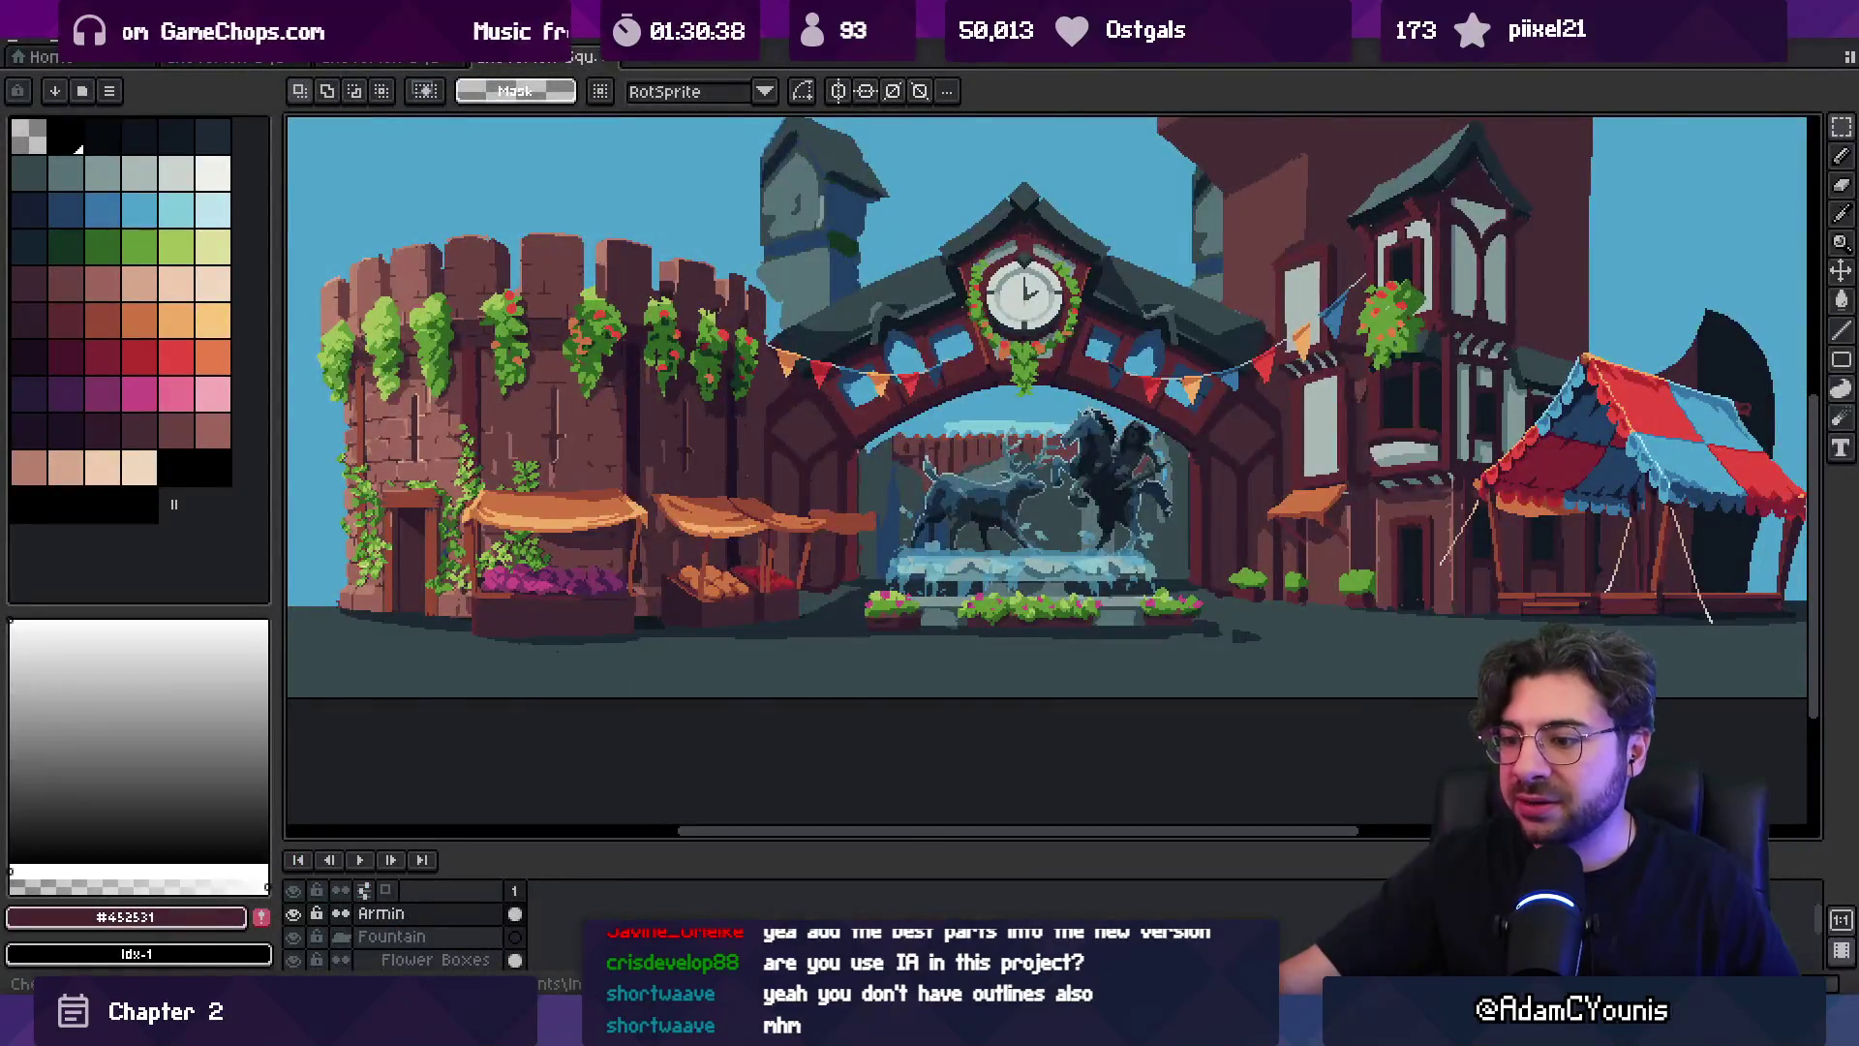
{"action": "key", "text": "alt+Tab"}
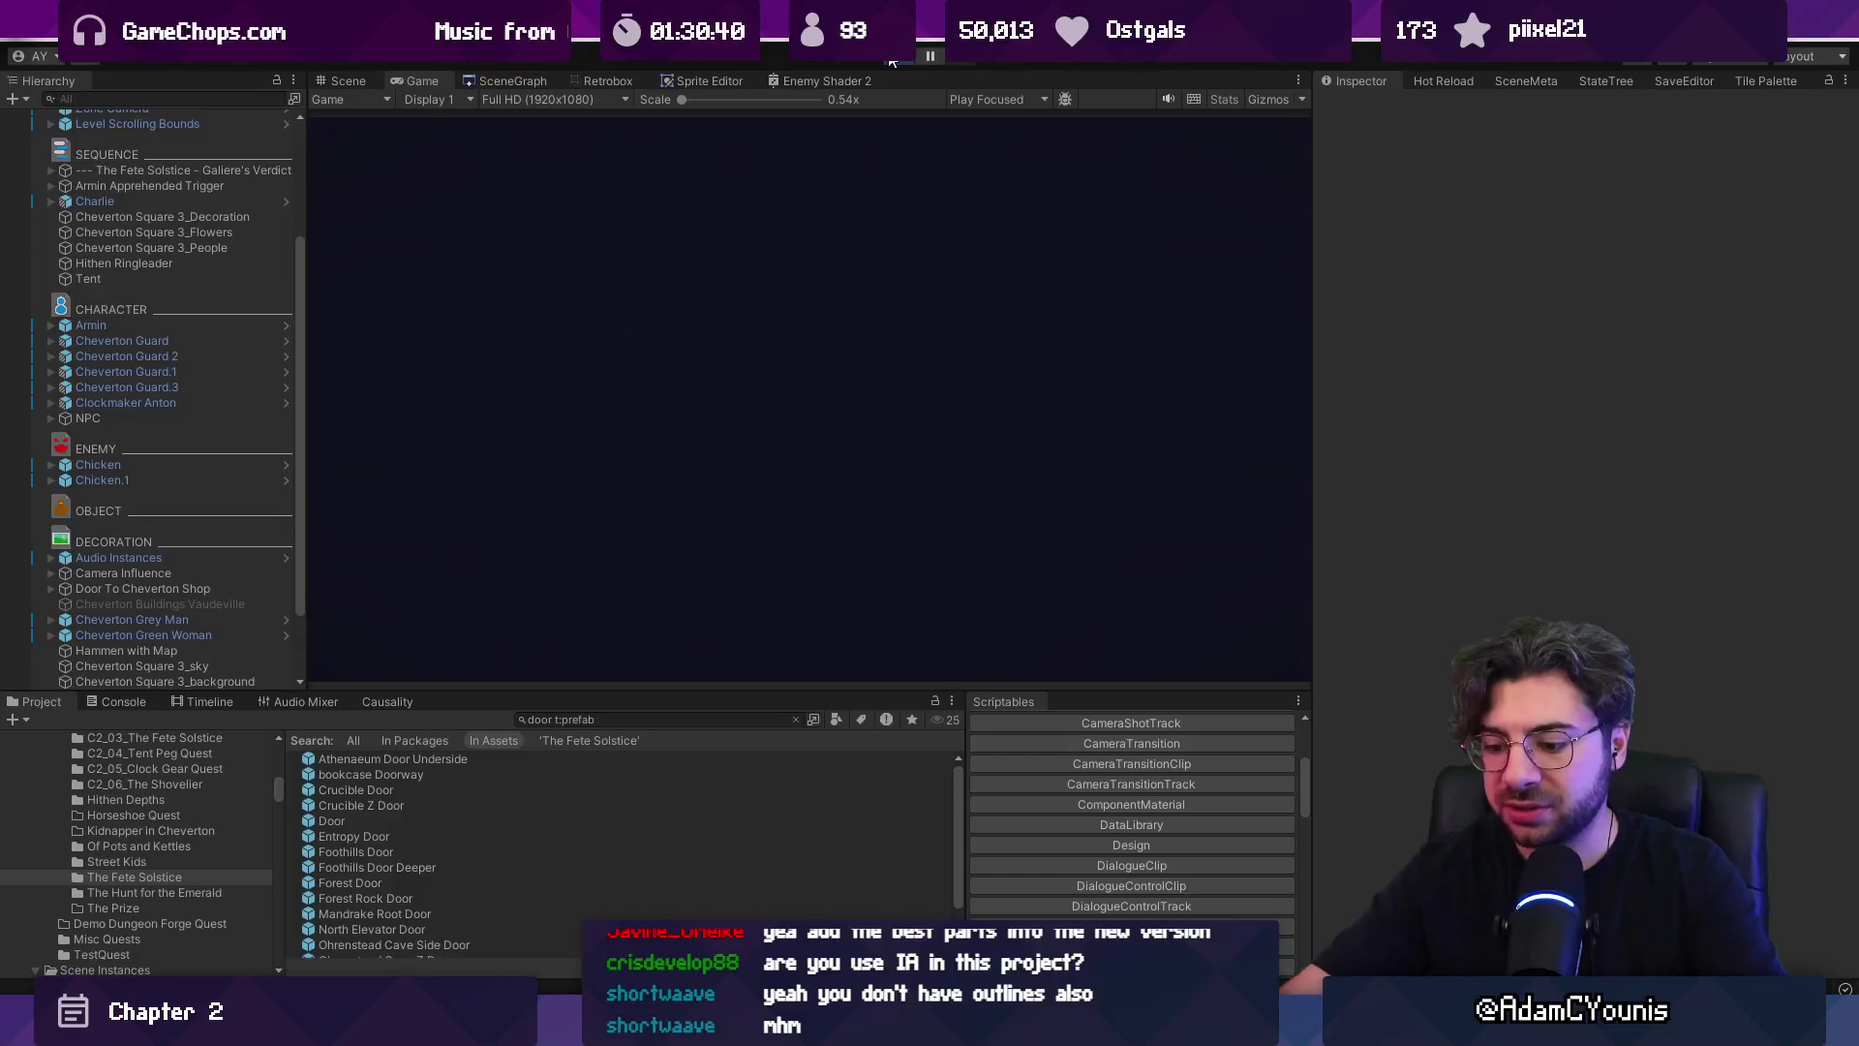
Run Cheverton Square again and compare the game framing against the Aseprite town artwork.
{"action": "left_click", "coordinate": [891, 61]}
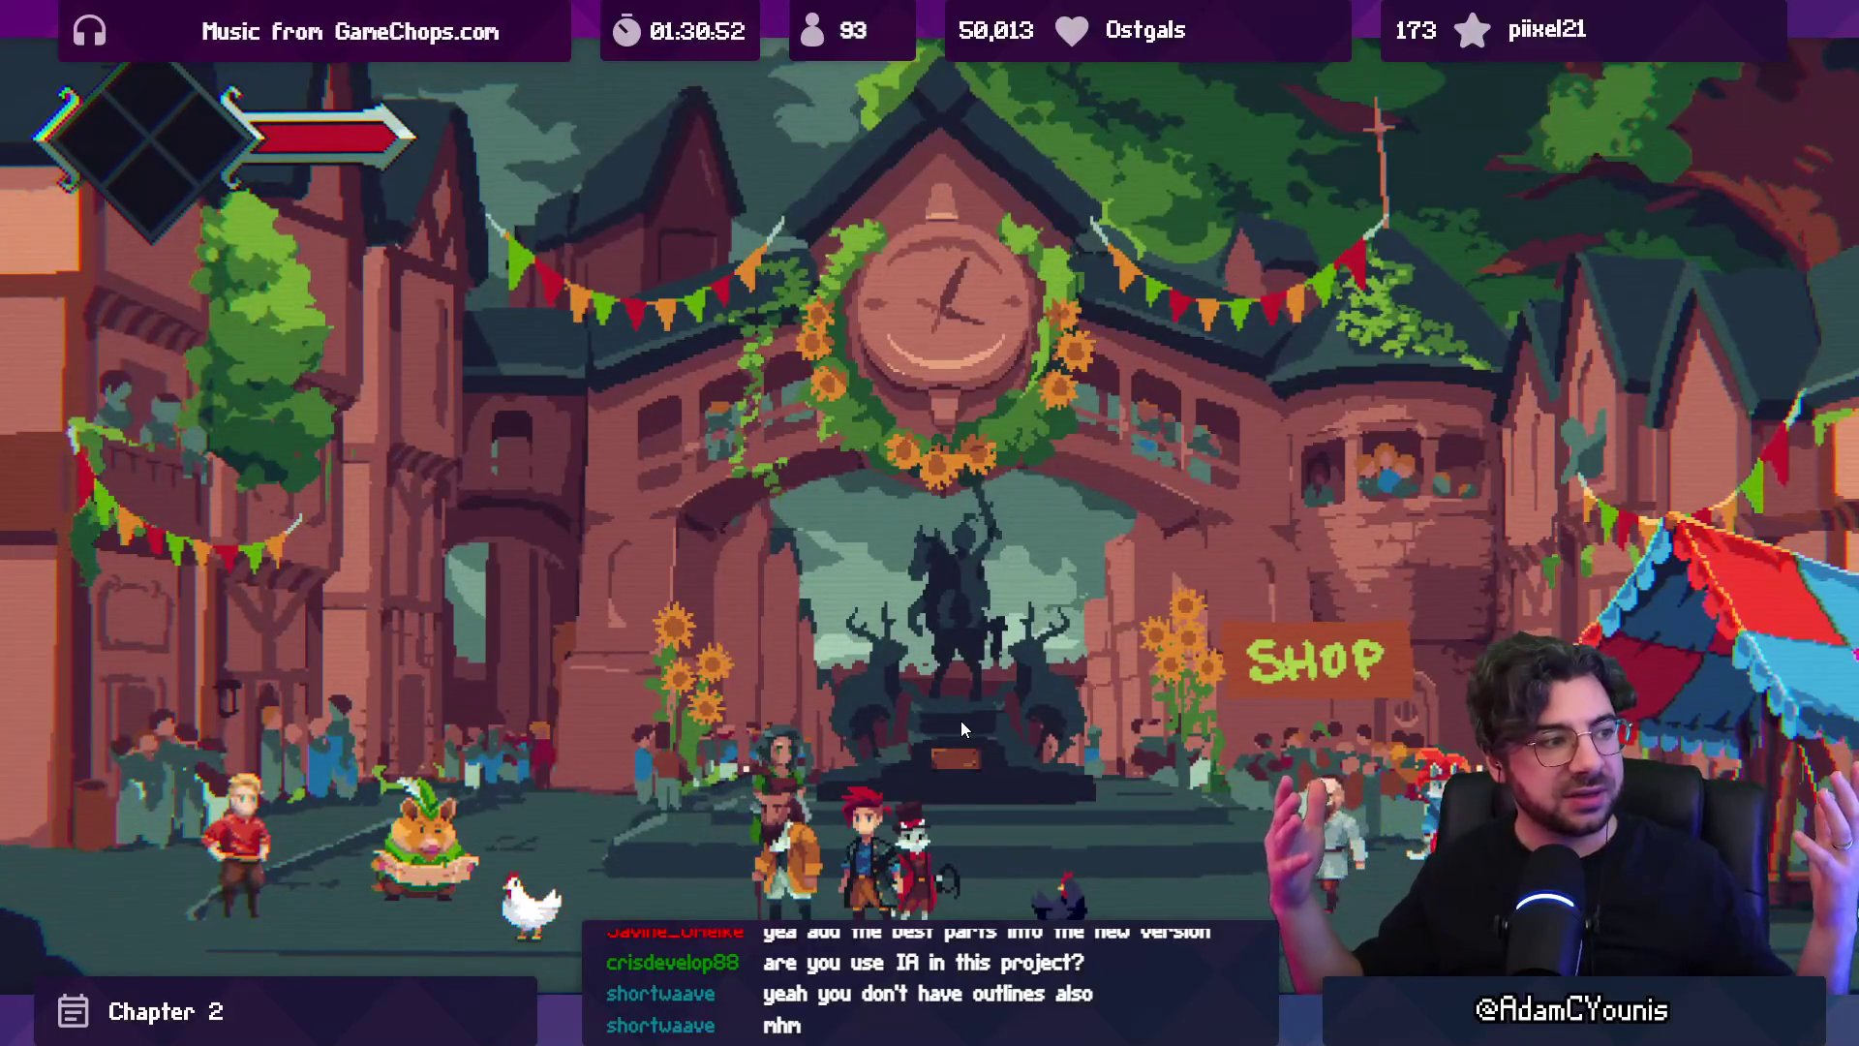
{"action": "key", "text": "shift+space"}
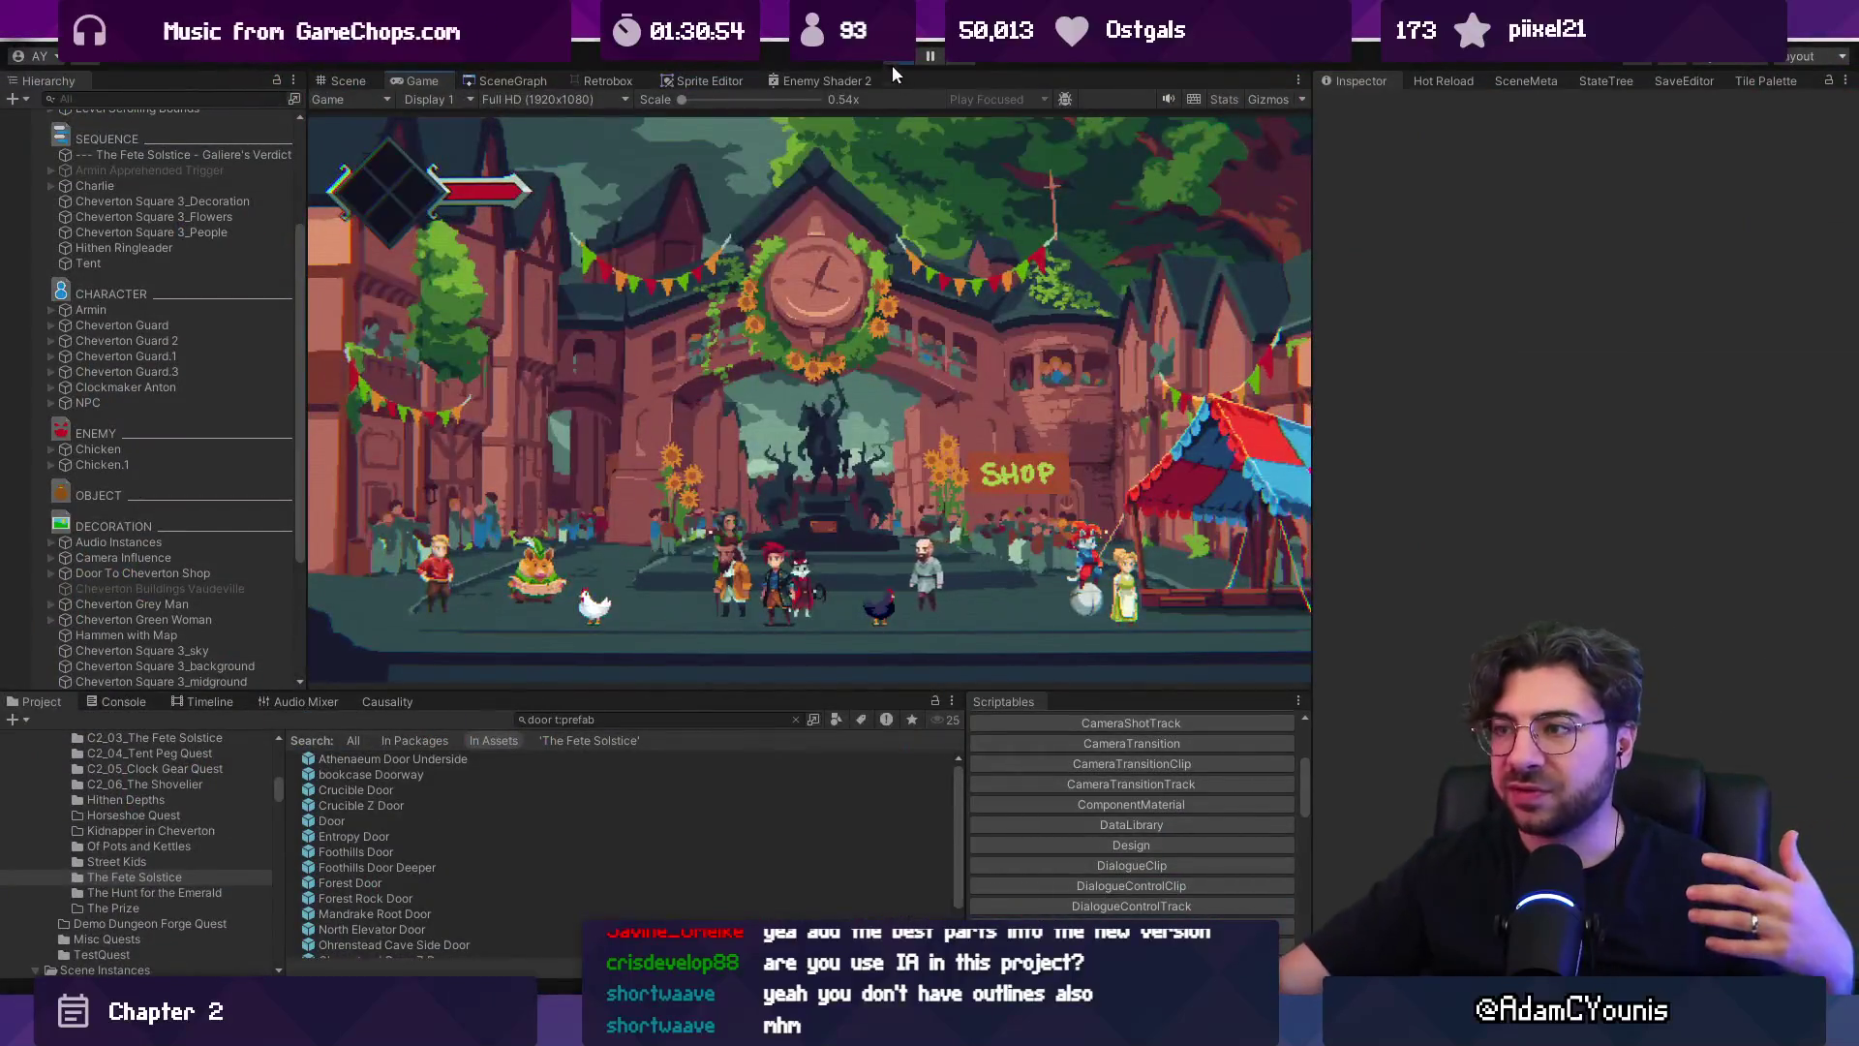
{"action": "key", "text": "alt+Tab"}
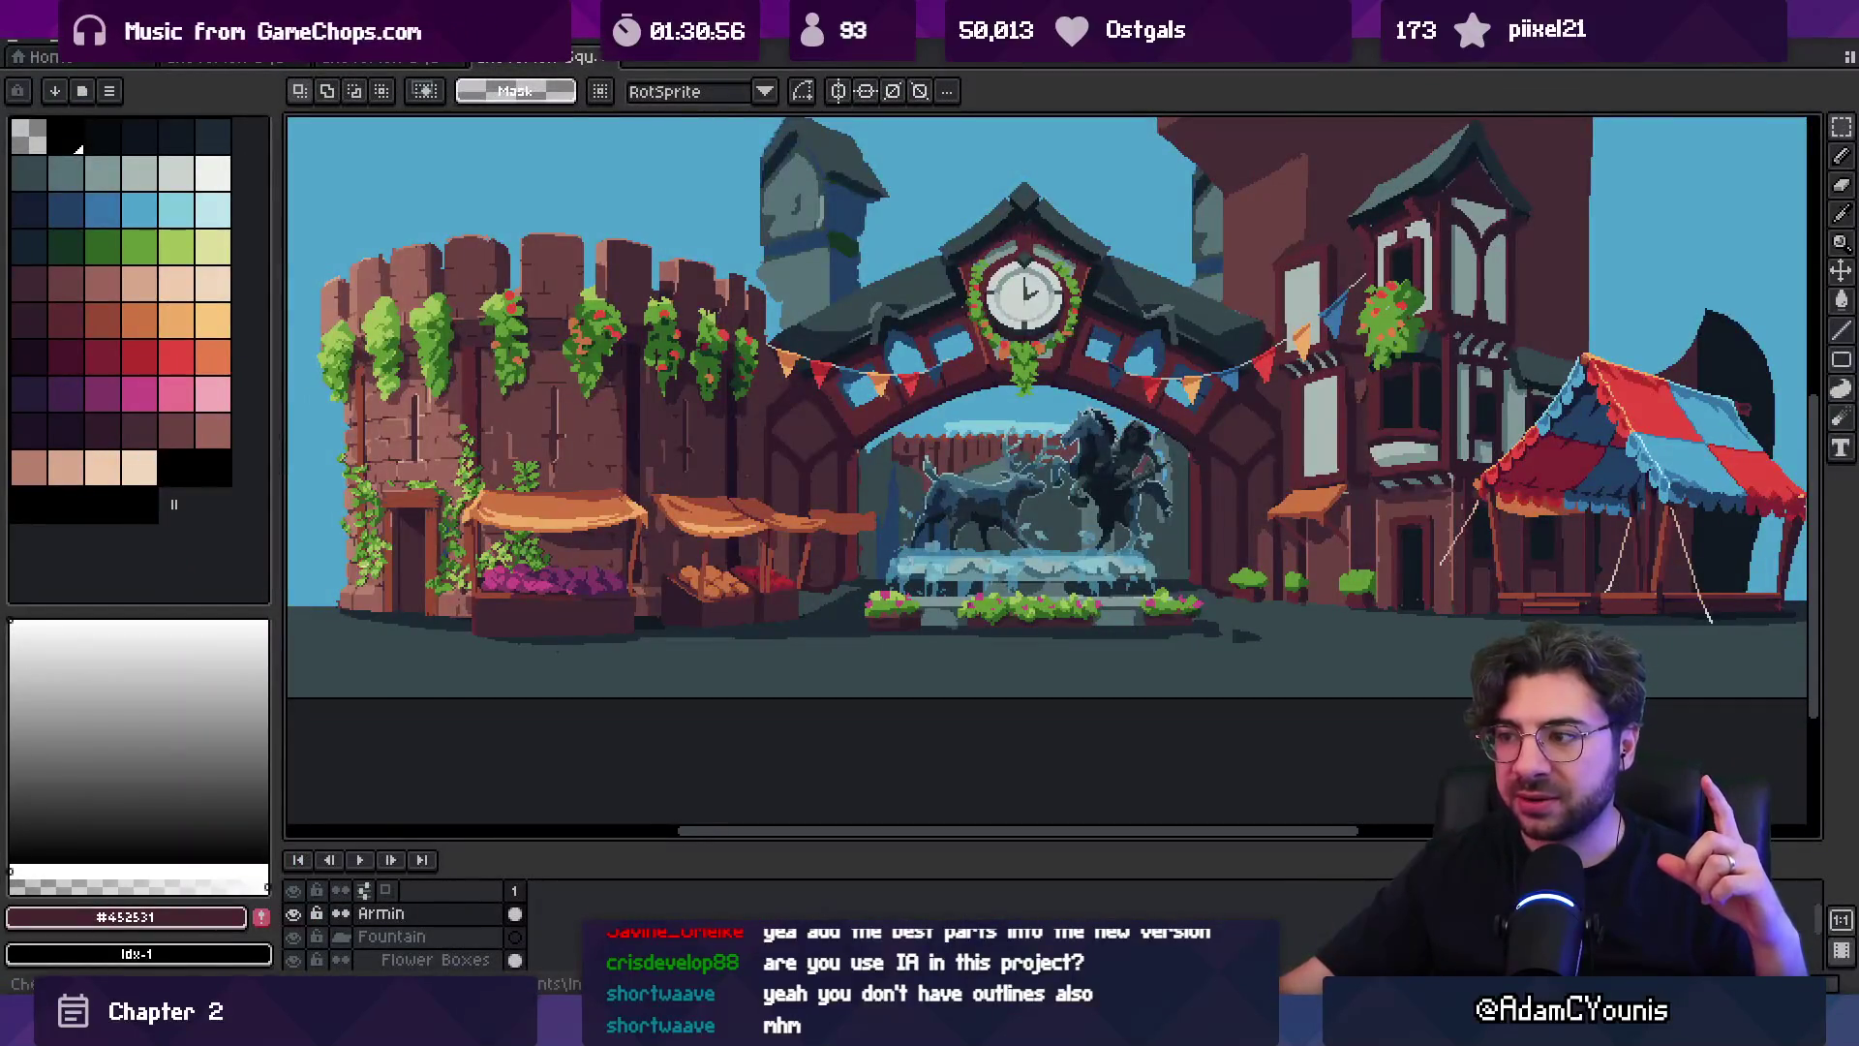
{"action": "key", "text": "alt+Tab"}
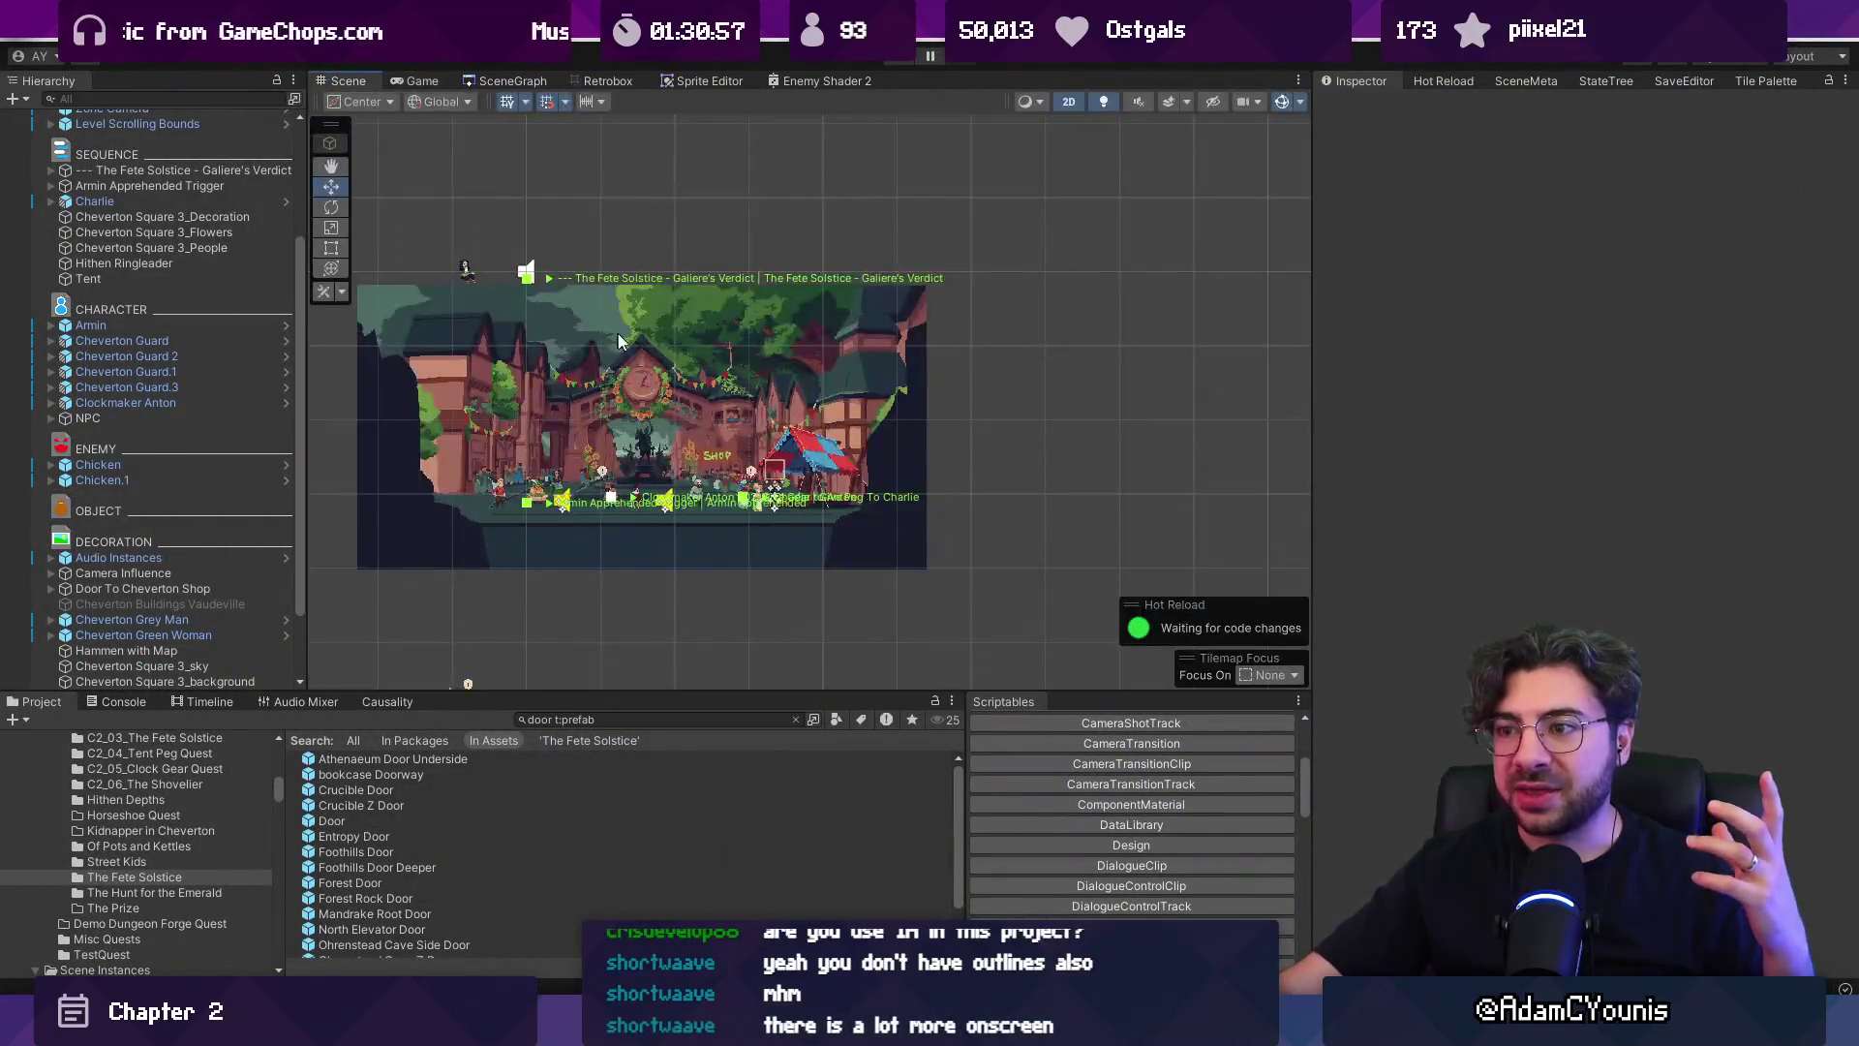
View the running game full screen, then stop Play mode.
{"action": "scroll", "coordinate": [606, 414], "scroll_direction": "up", "scroll_amount": 4}
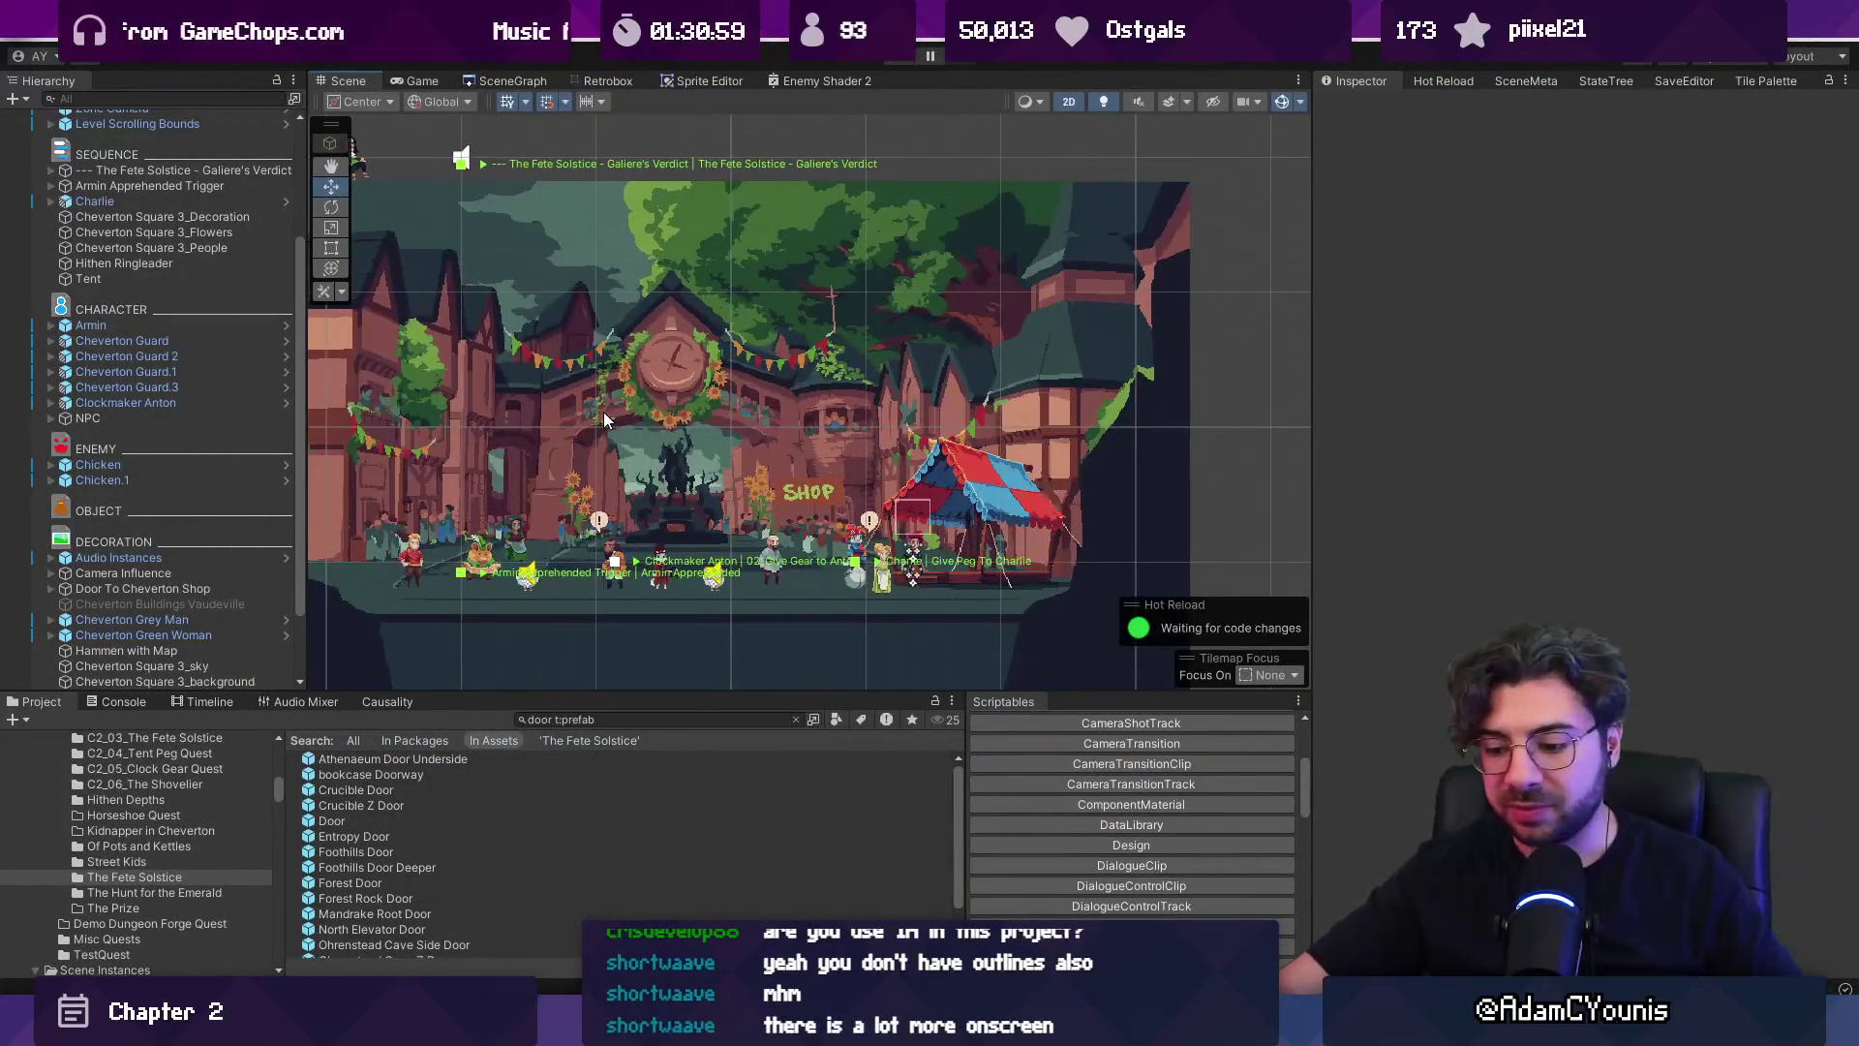
{"action": "key", "text": "ctrl+p"}
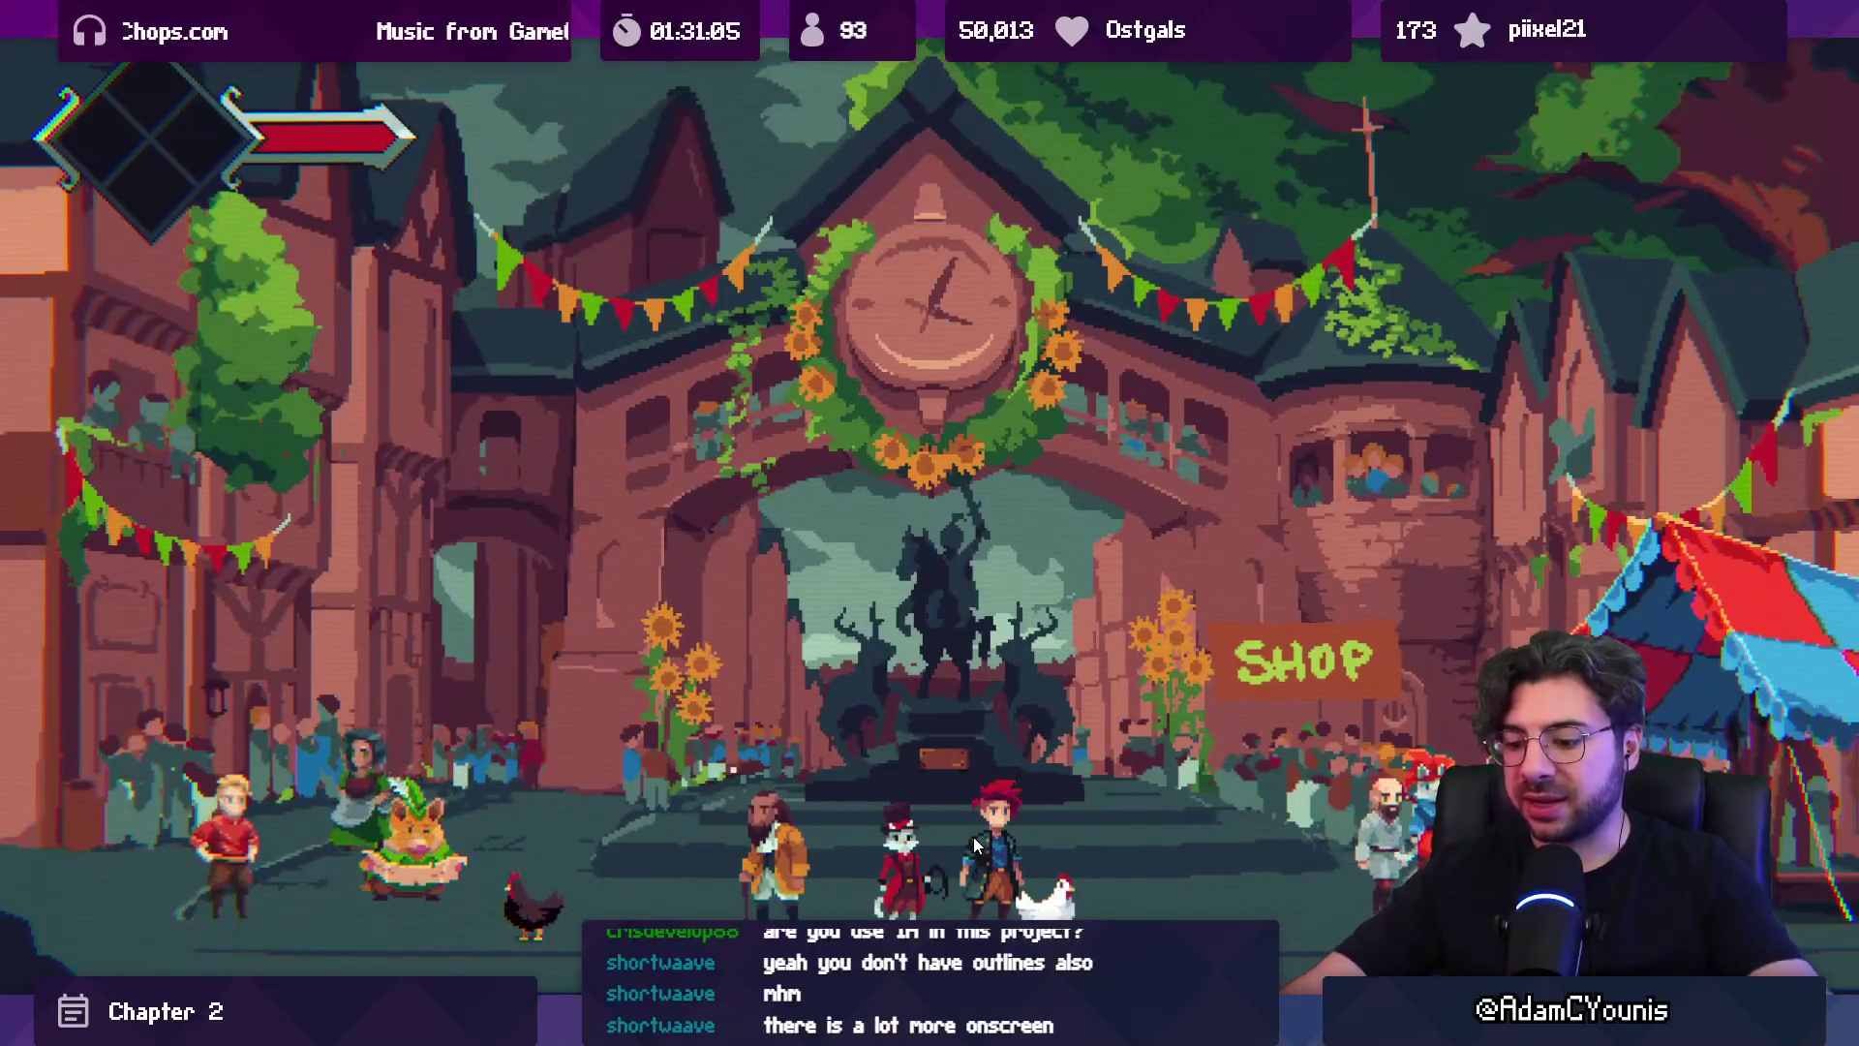
{"action": "key", "text": "shift+space"}
{"action": "key", "text": "ctrl+p"}
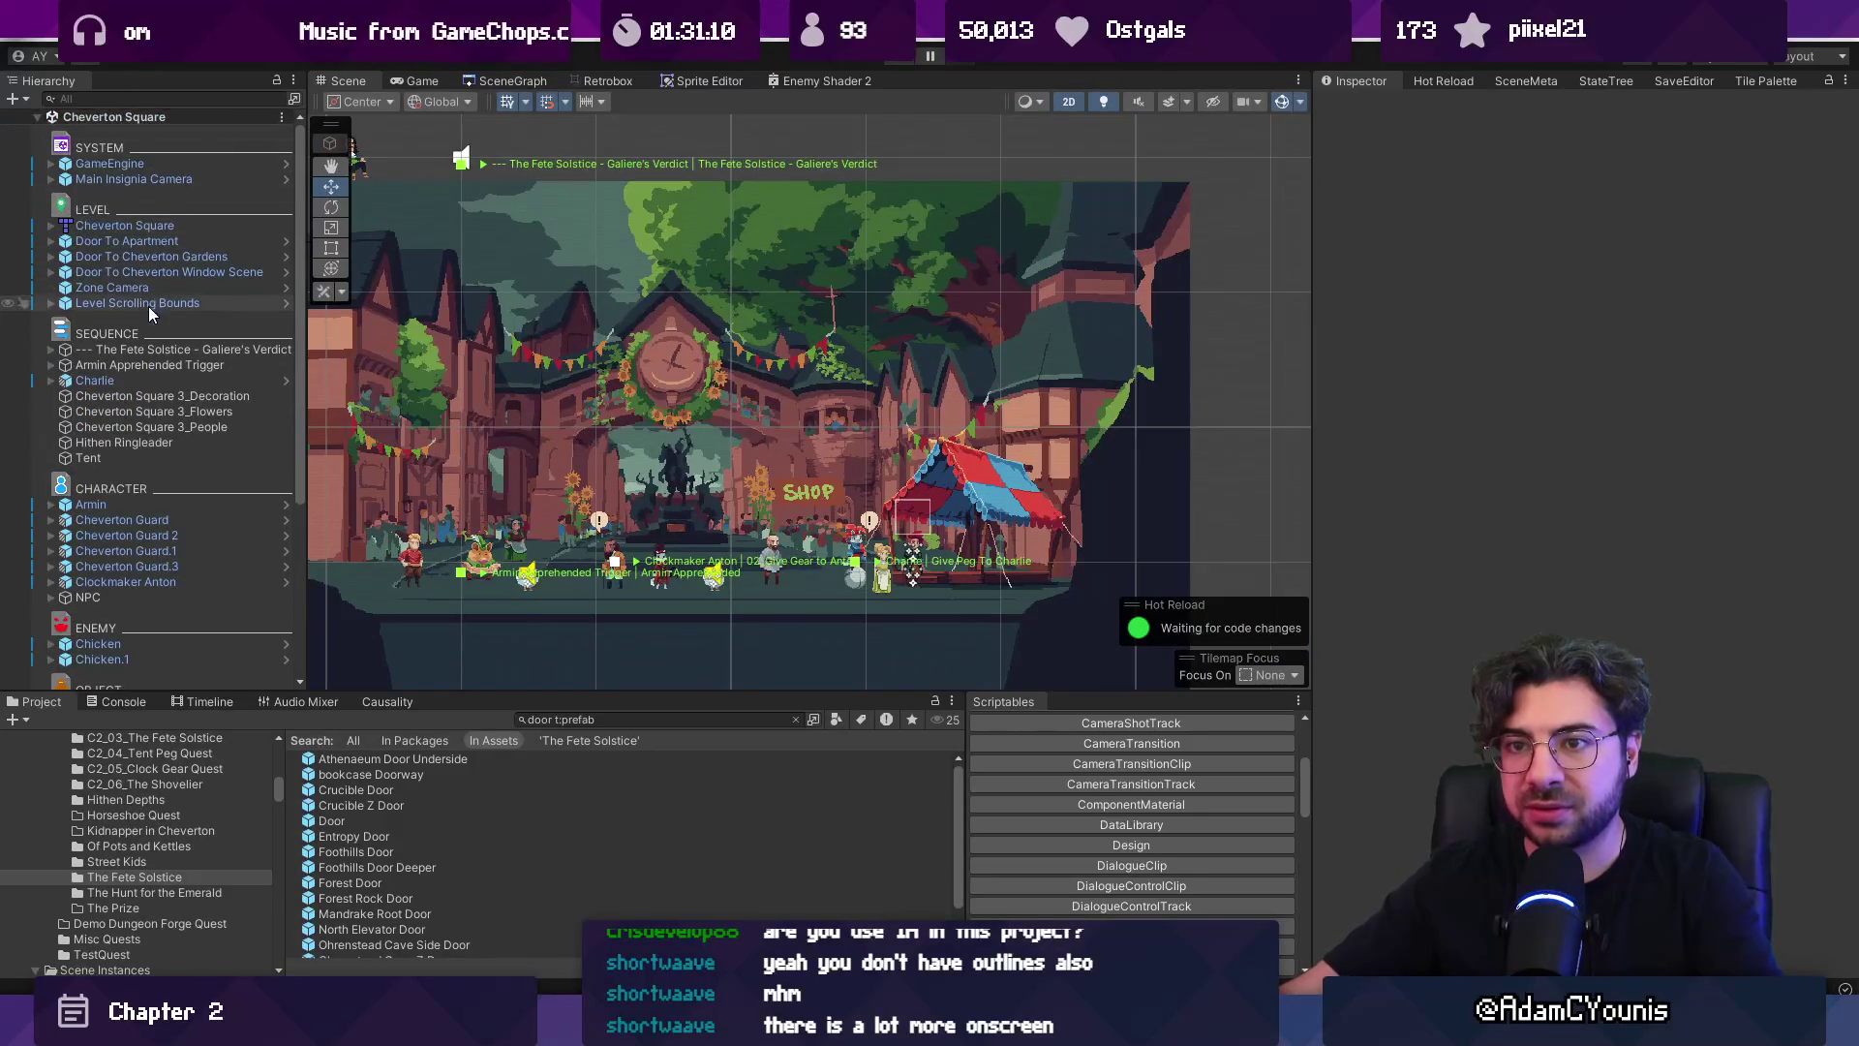
Set the Zone Camera's My Ortho Size to 2.7 and playtest the wider framing.
{"action": "left_click", "coordinate": [155, 287]}
{"action": "left_click", "coordinate": [1579, 347]}
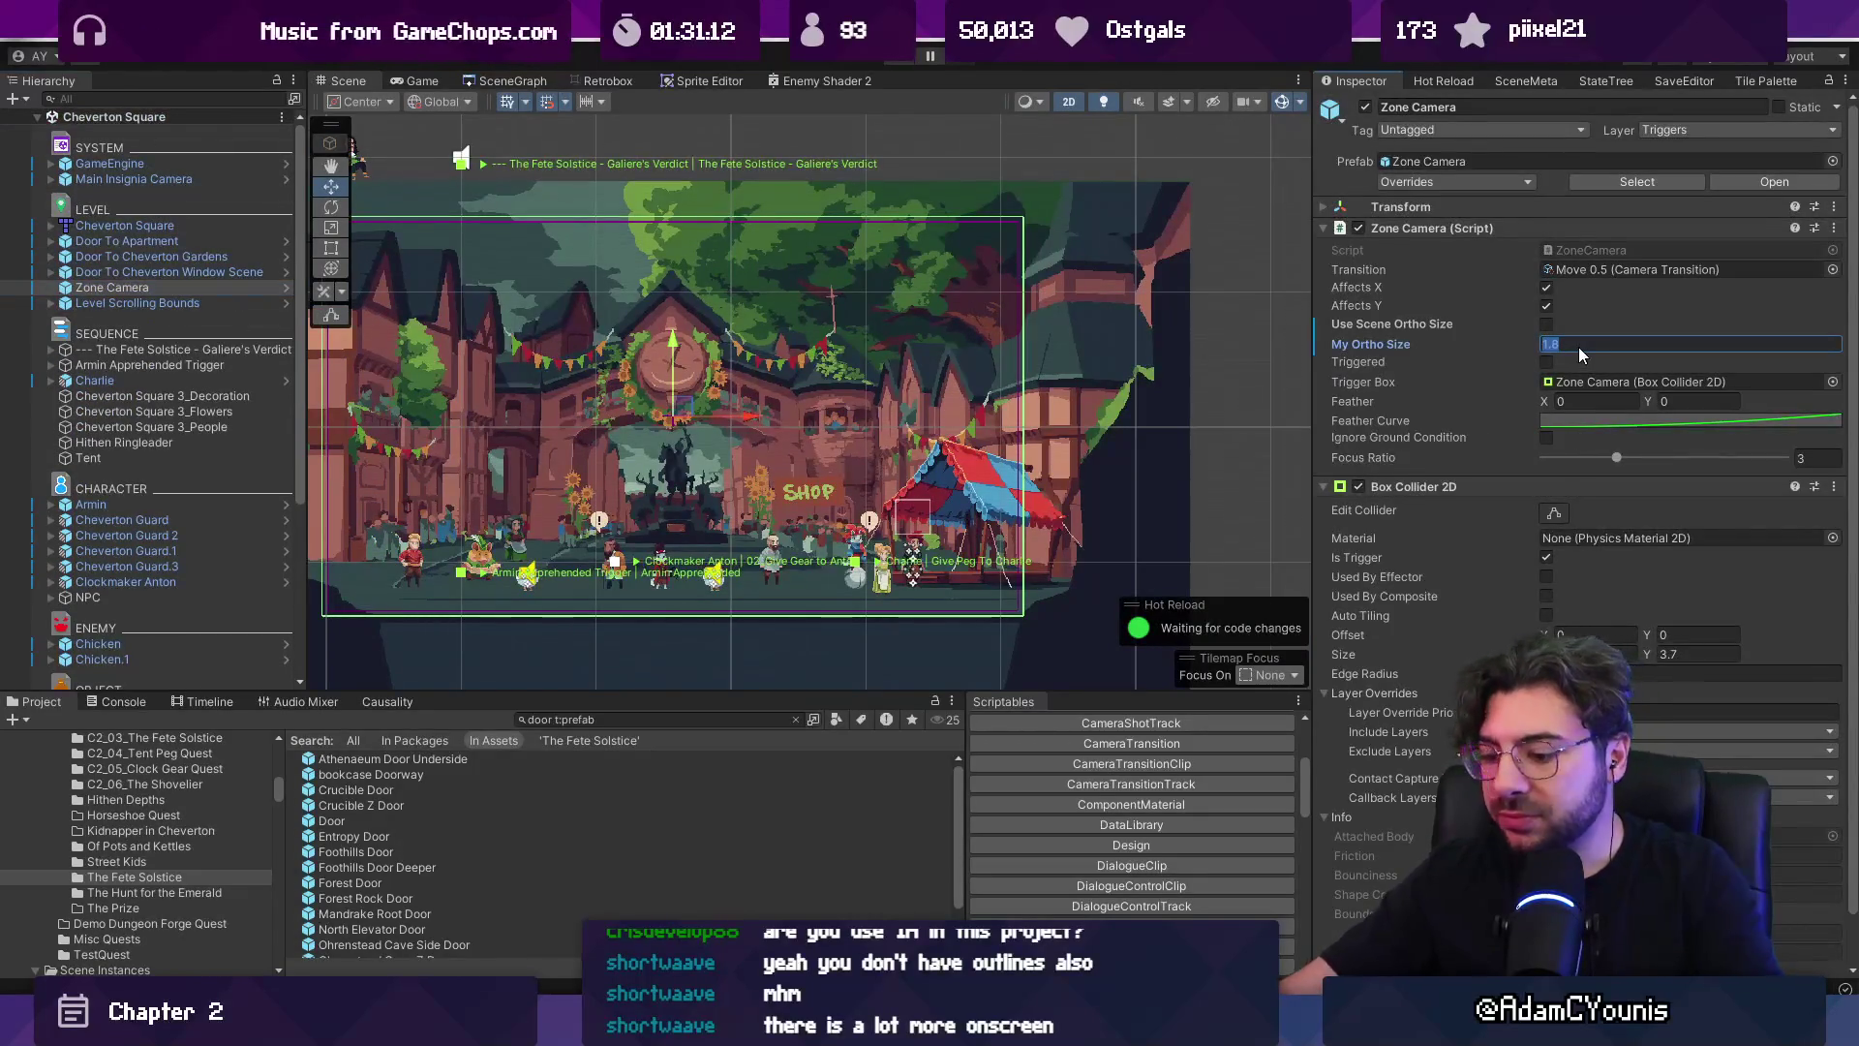
{"action": "type", "text": "2.7"}
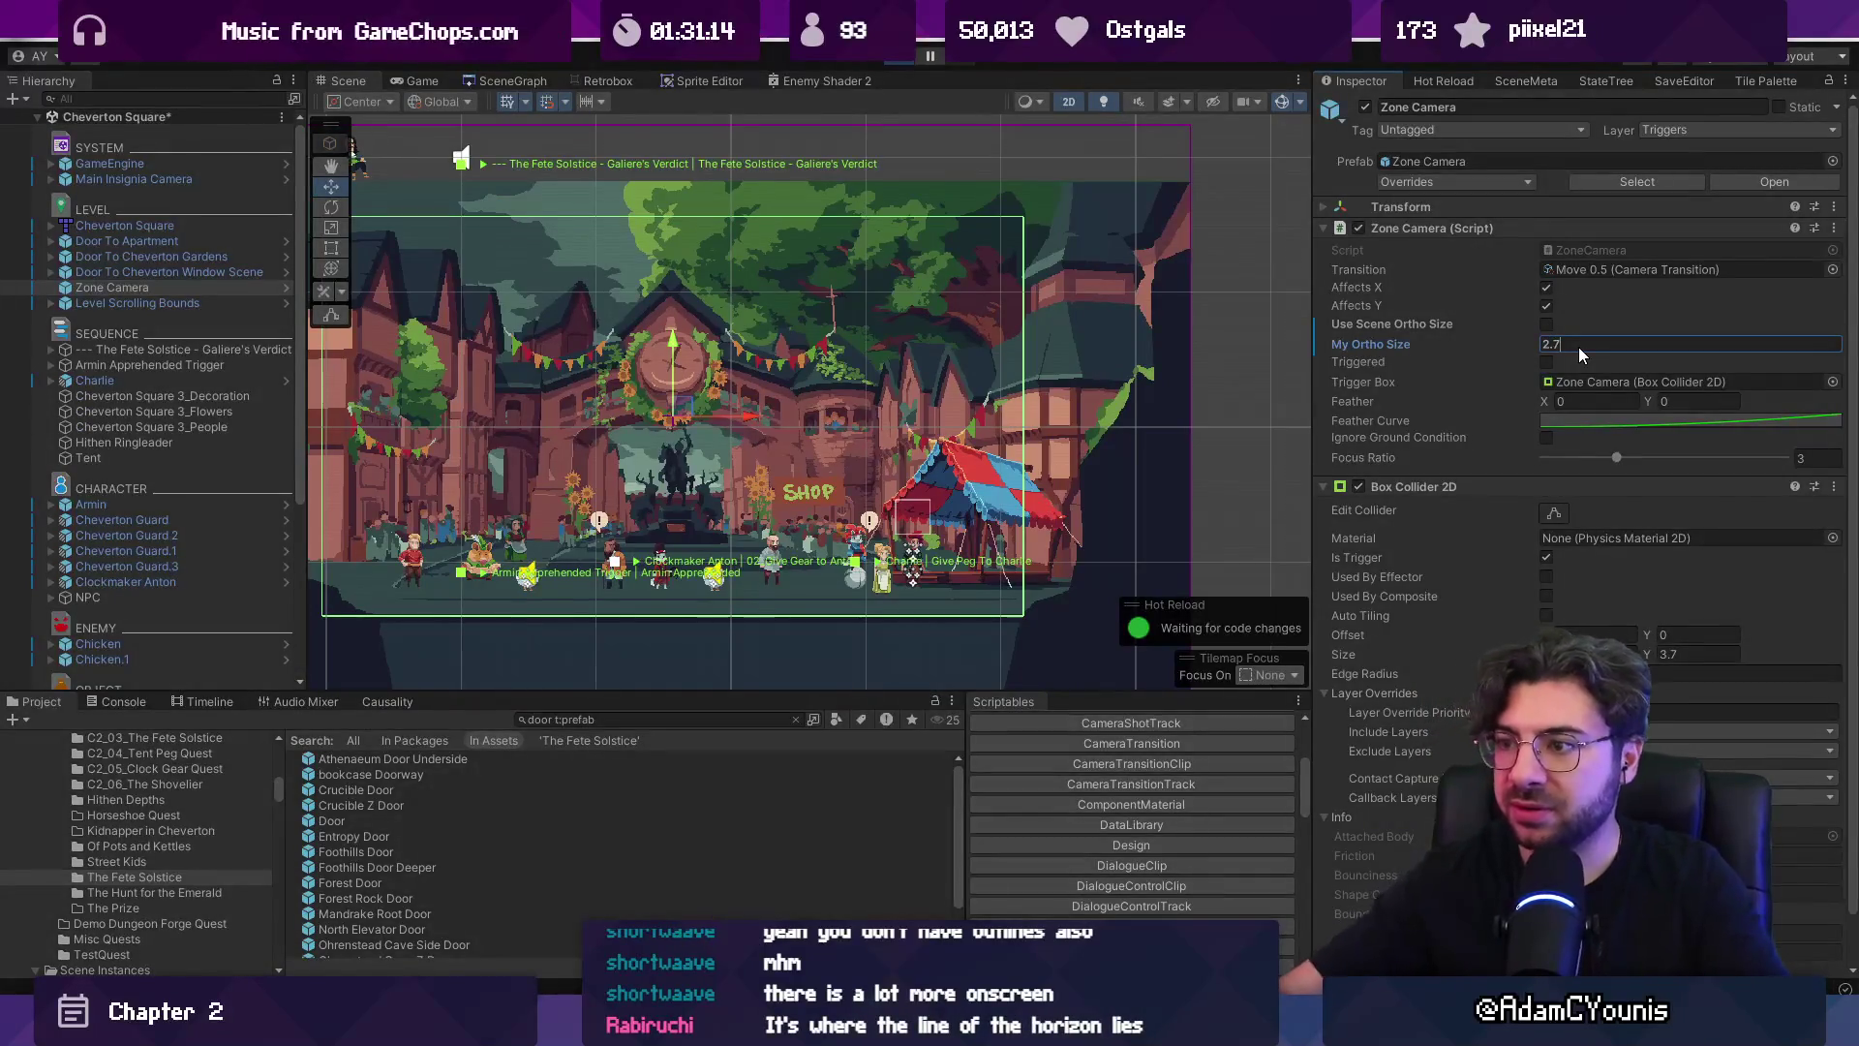
{"action": "key", "text": "ctrl+p"}
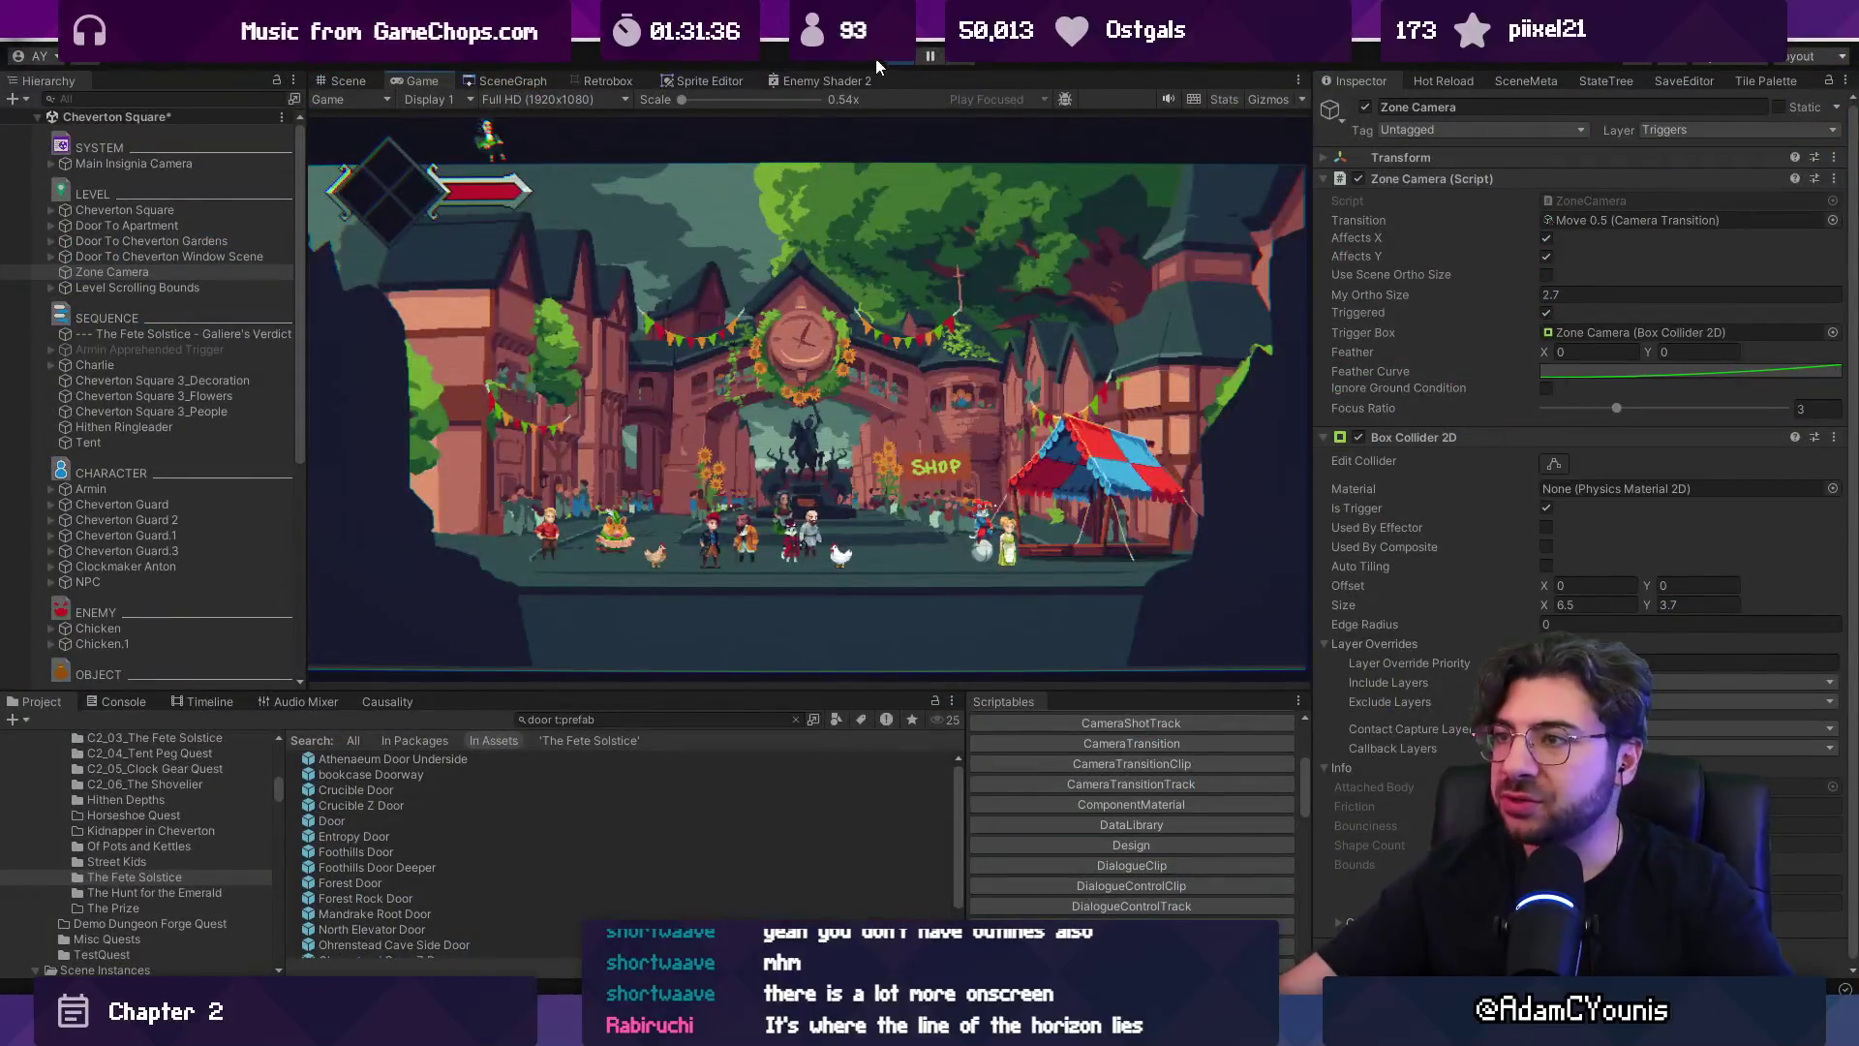
{"action": "left_click", "coordinate": [901, 59]}
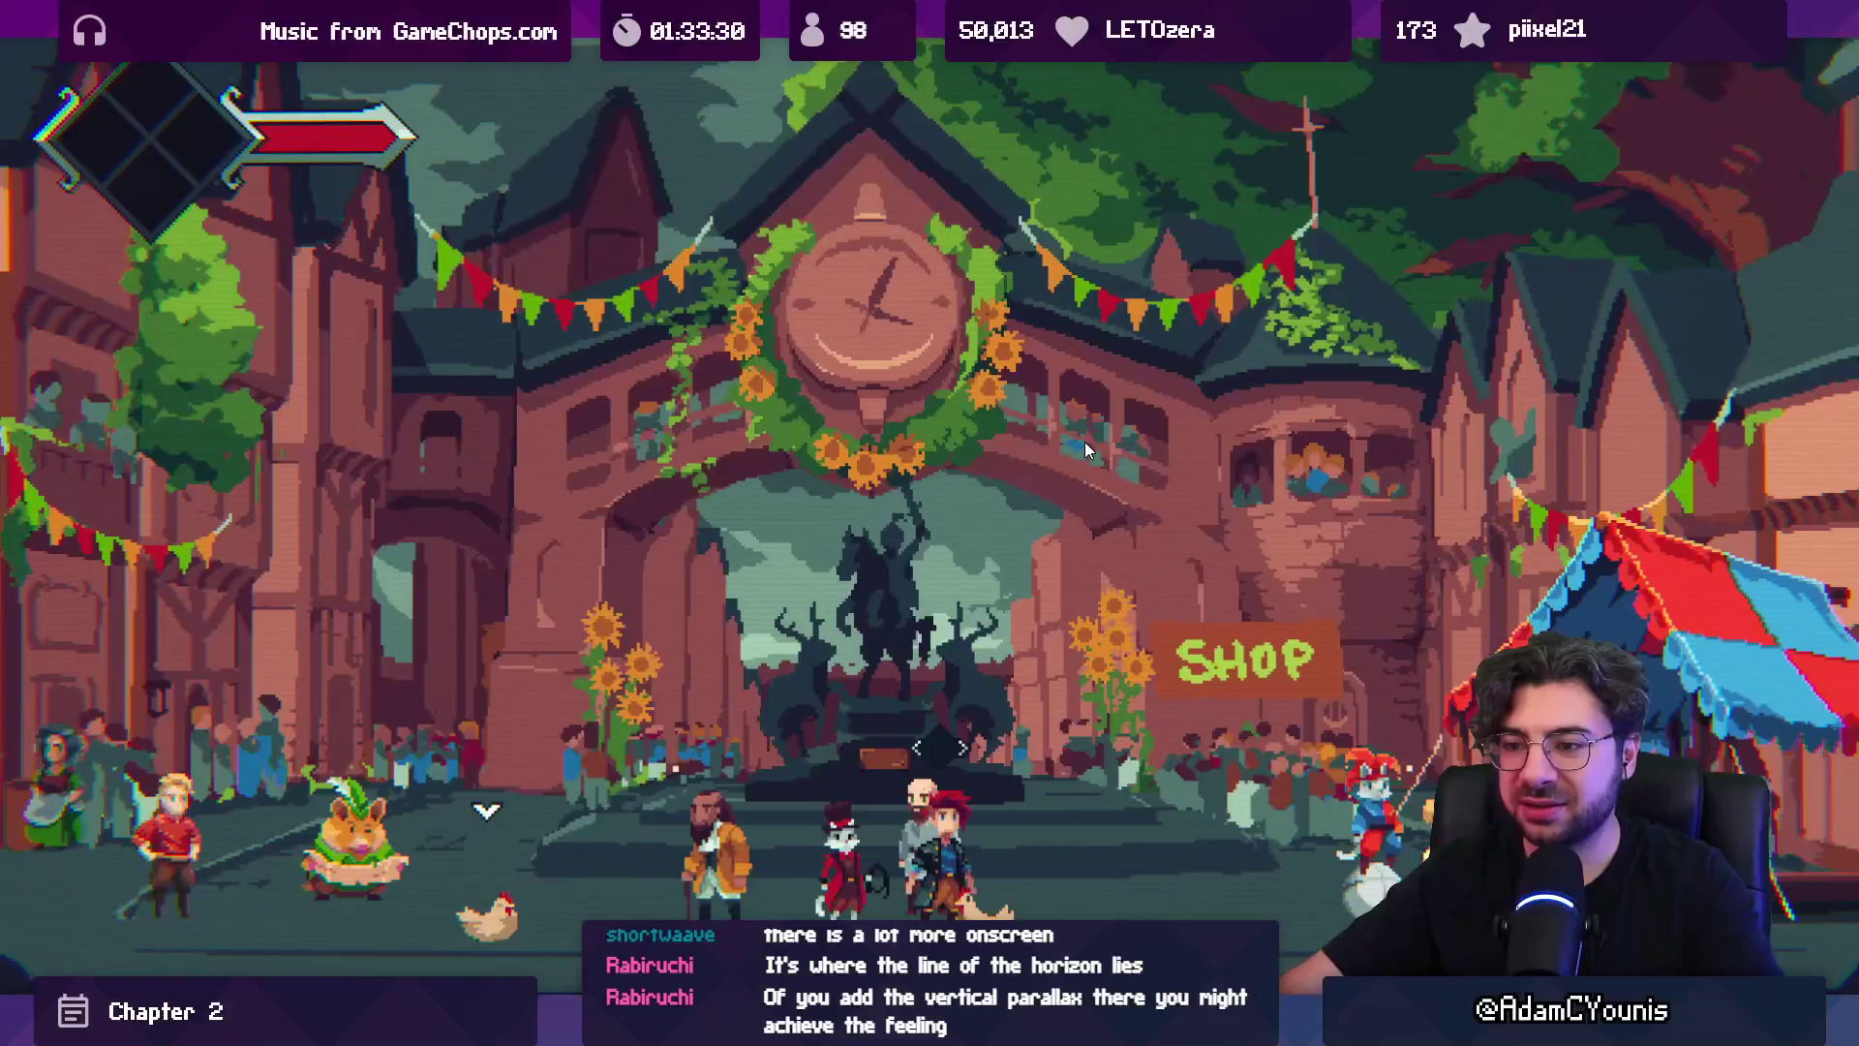
Run and jump the hero between the hamster, statue and bearded man, then restore the editor layout.
{"action": "key", "text": "Left"}
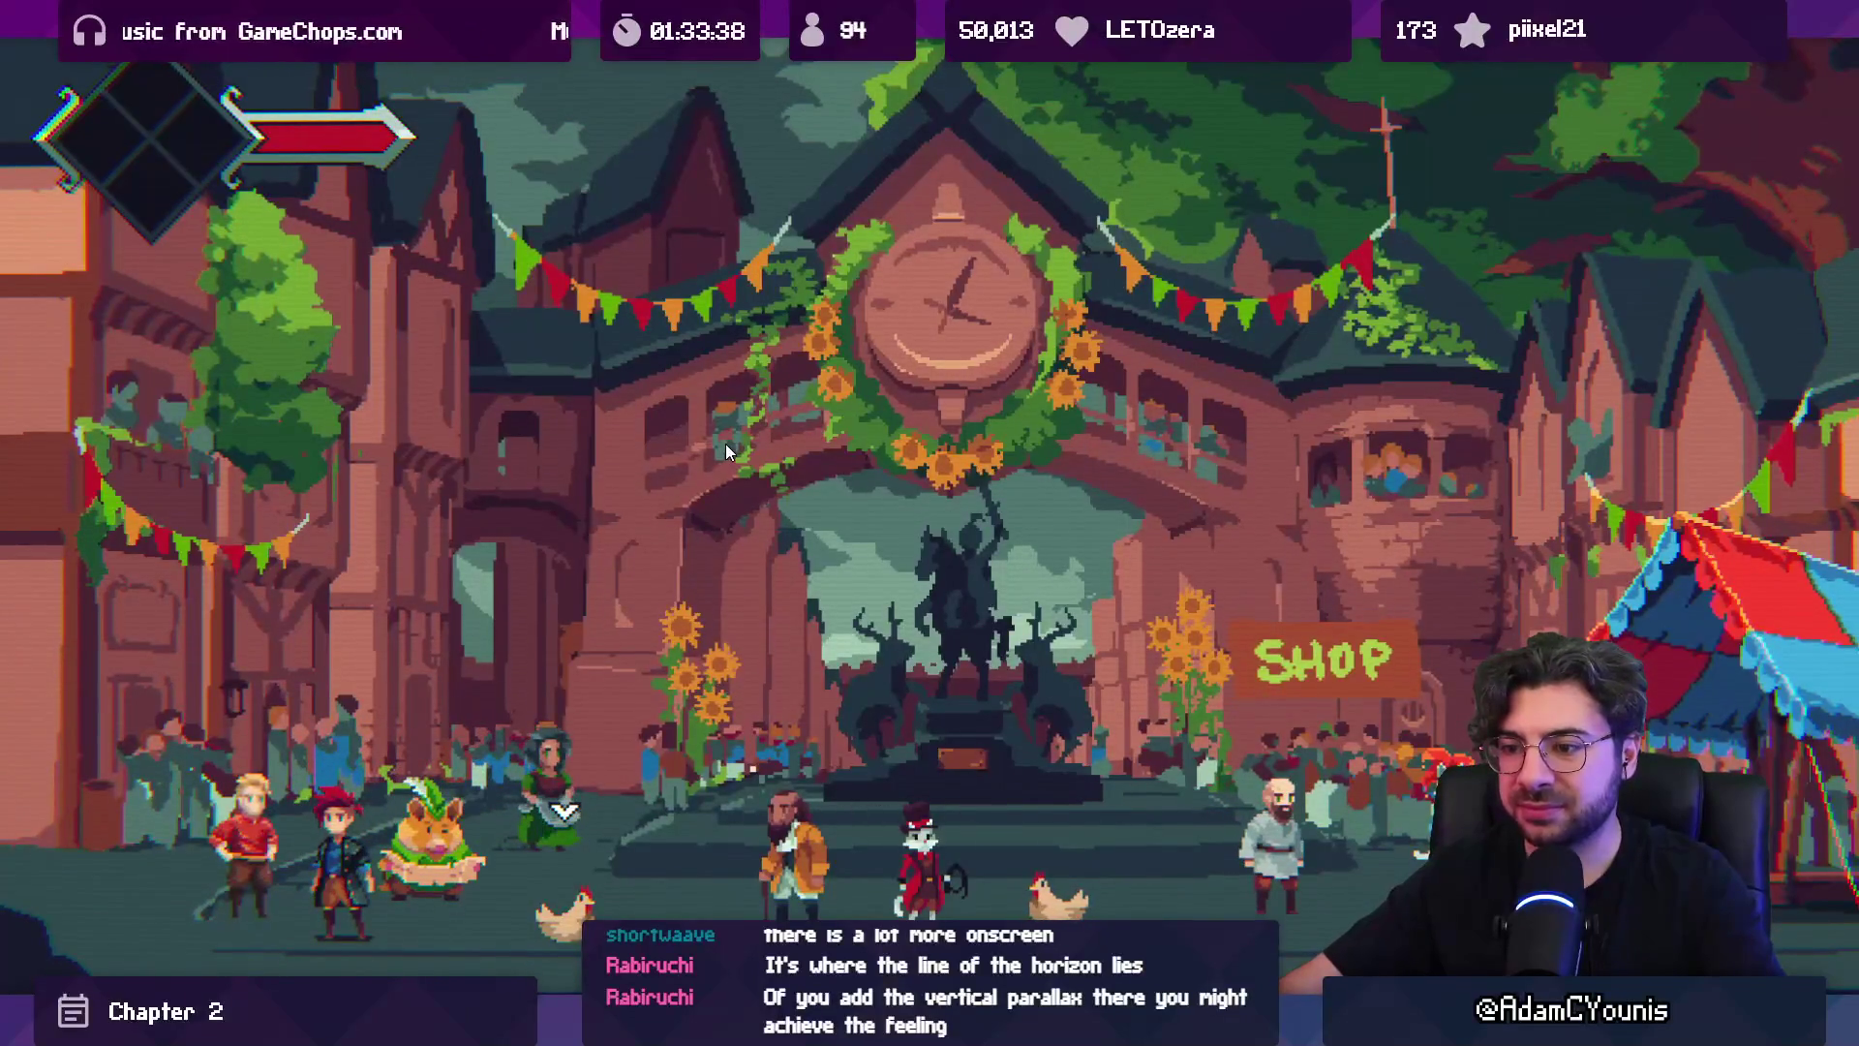
{"action": "key", "text": "Right"}
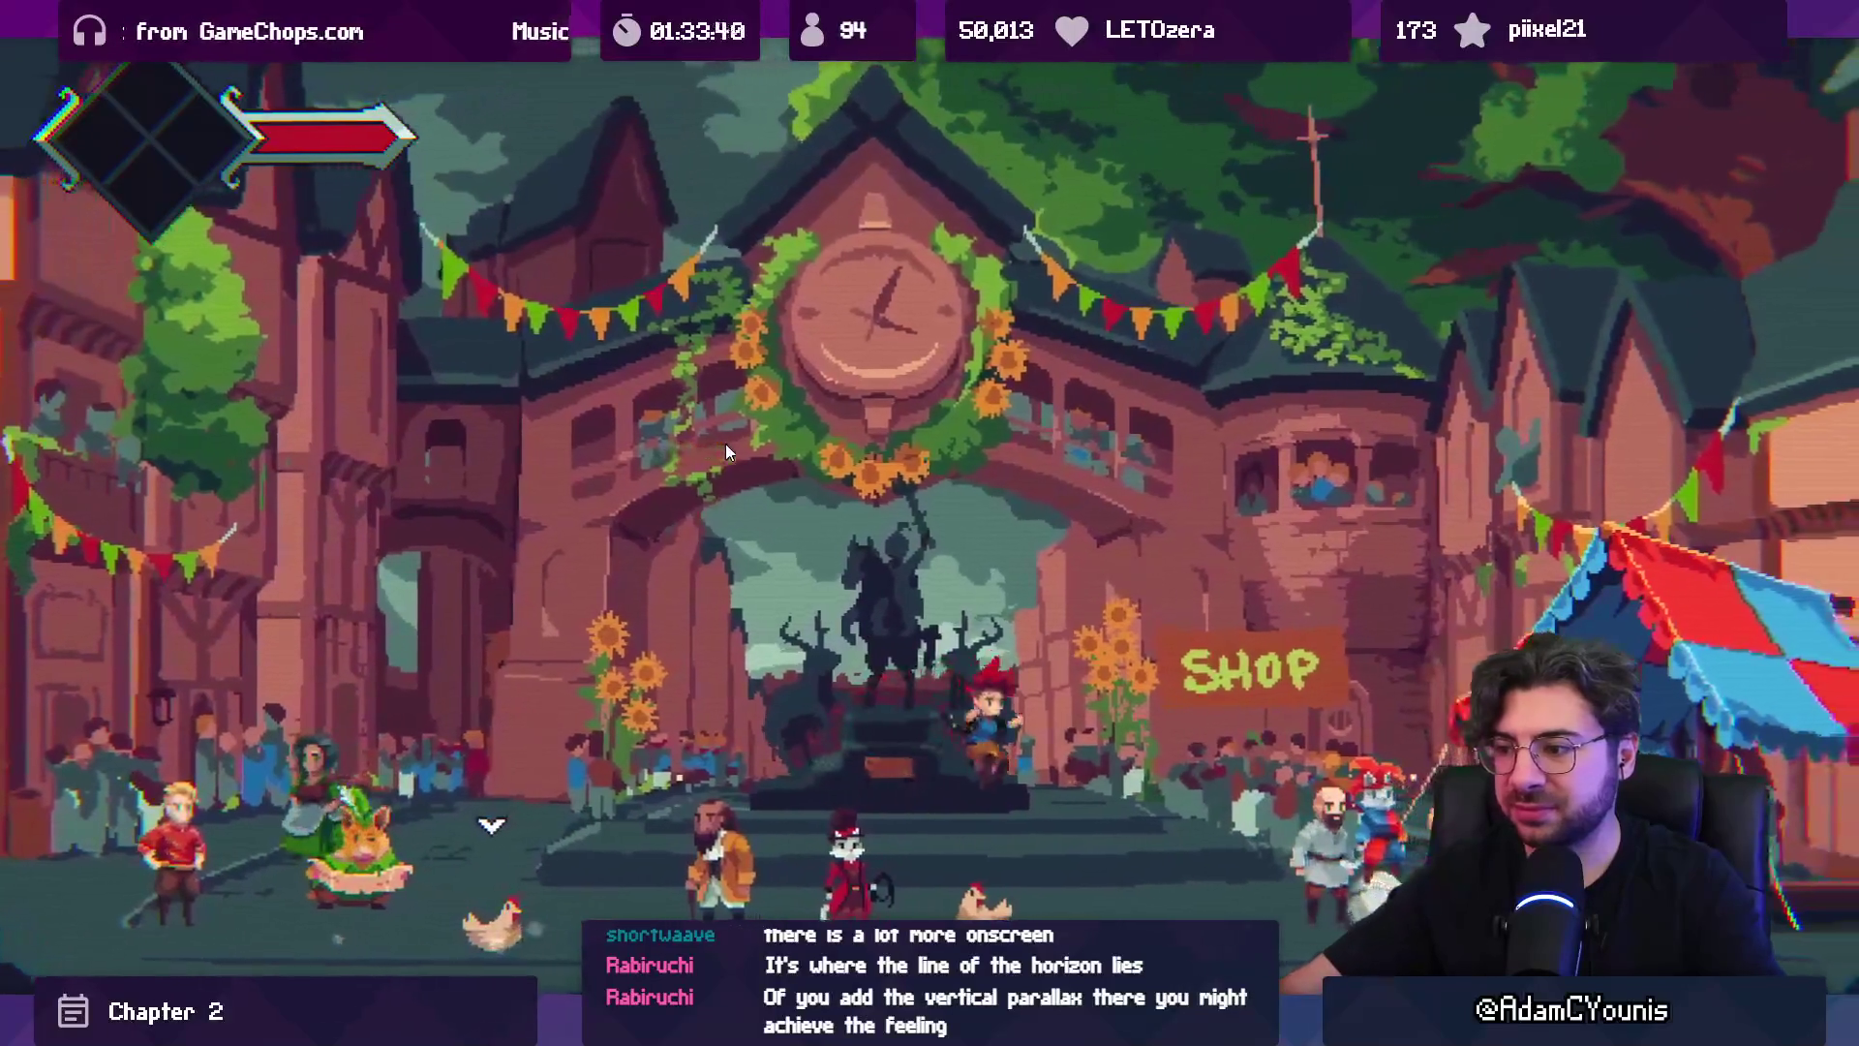
{"action": "key", "text": "Right"}
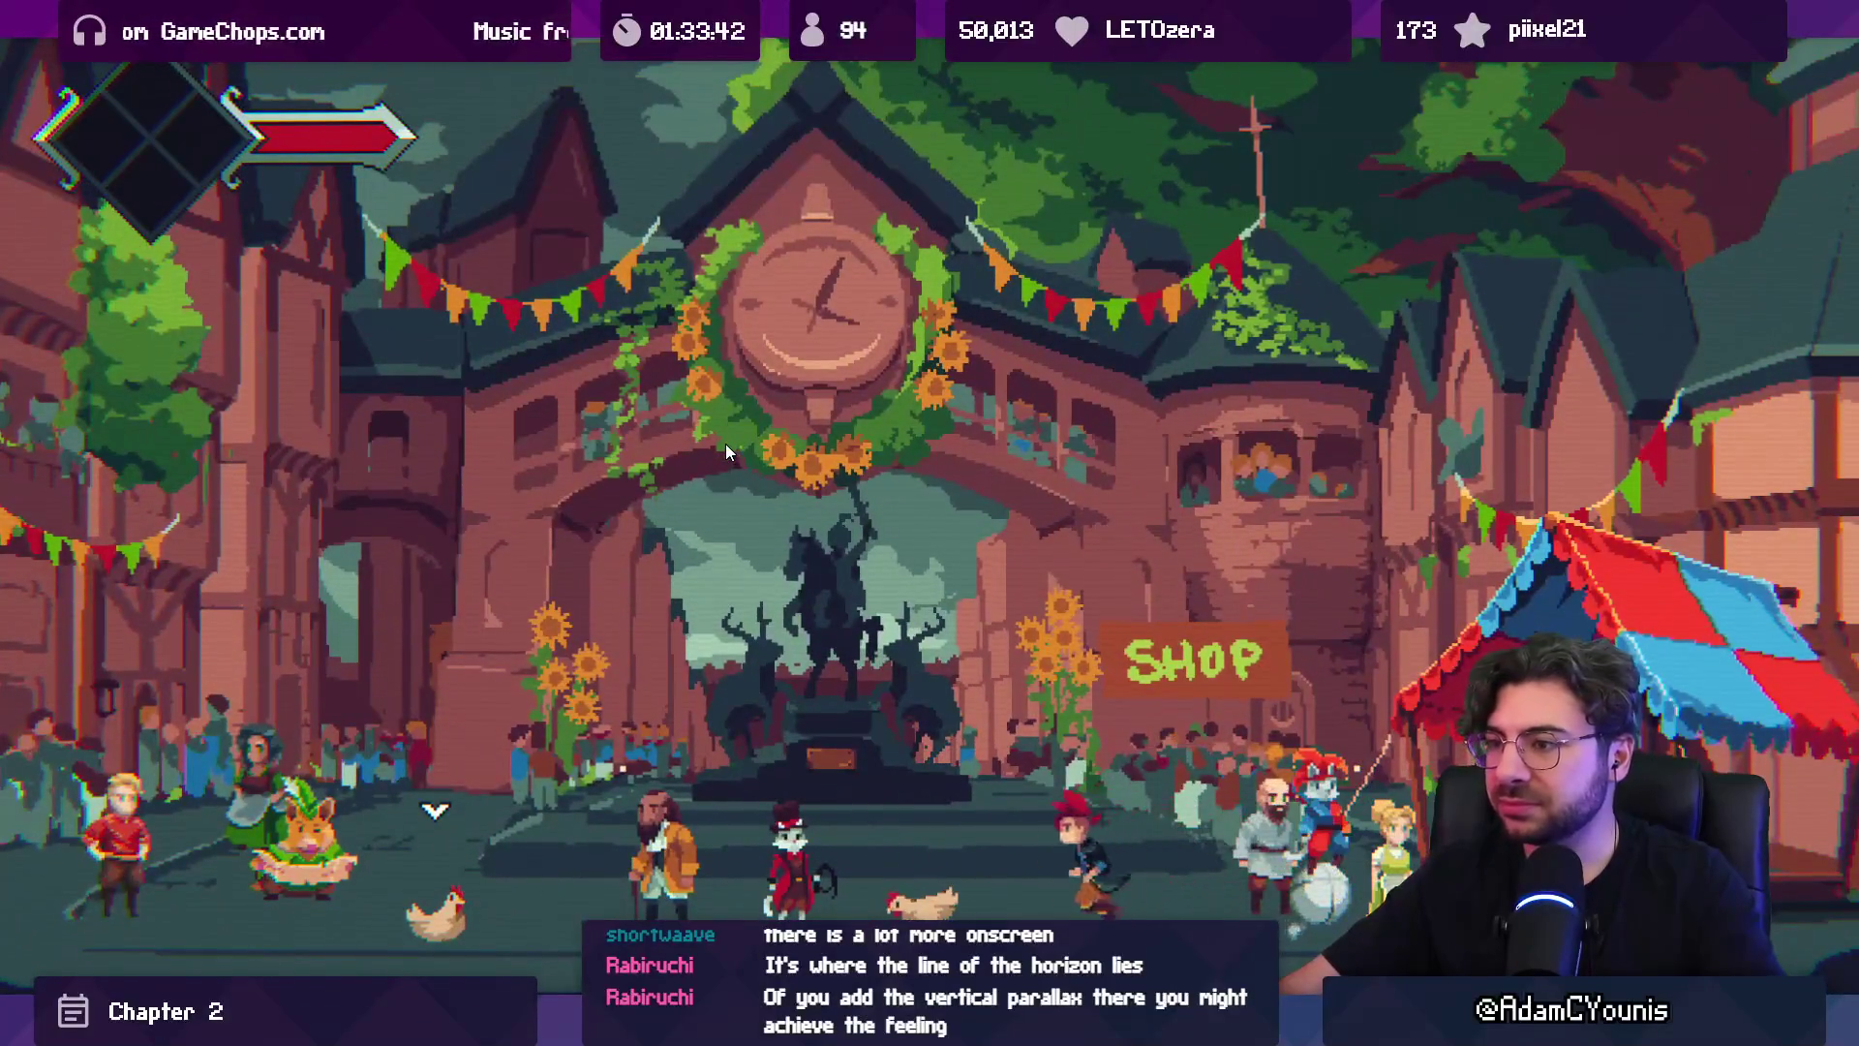
{"action": "key", "text": "Left"}
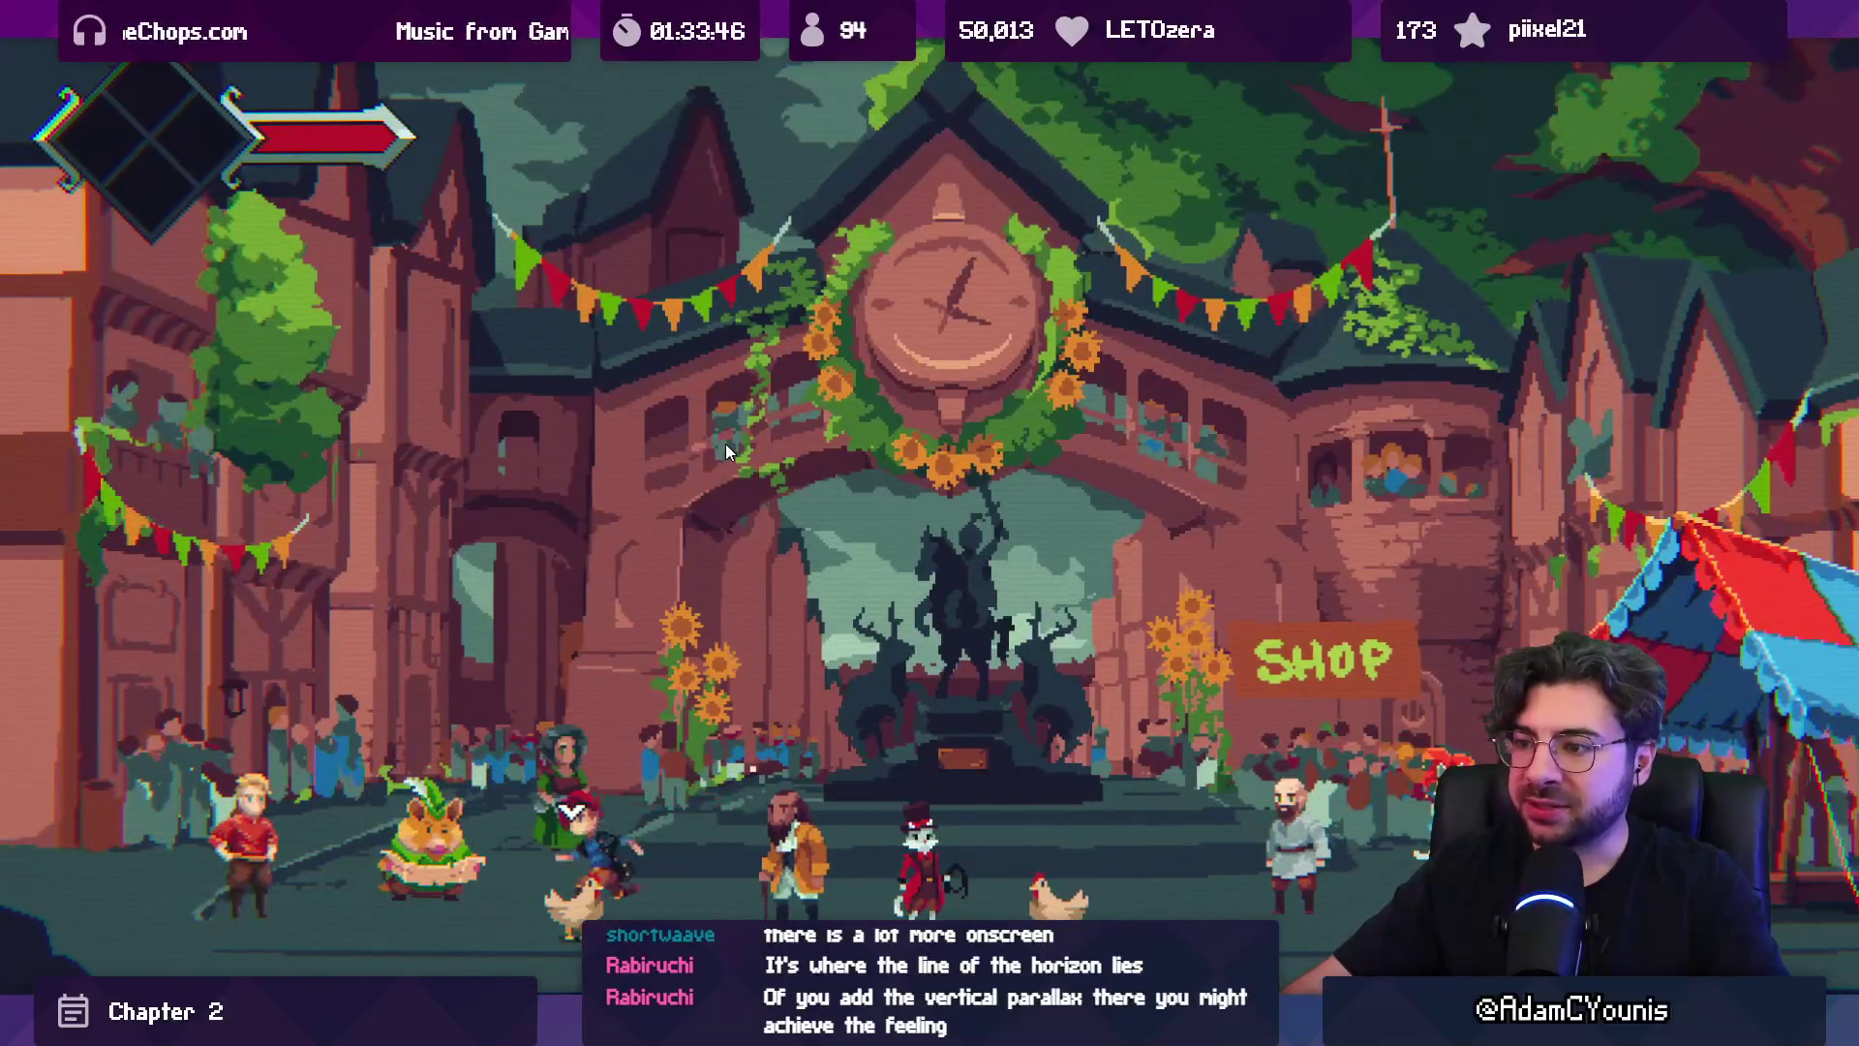
{"action": "key", "text": "Right"}
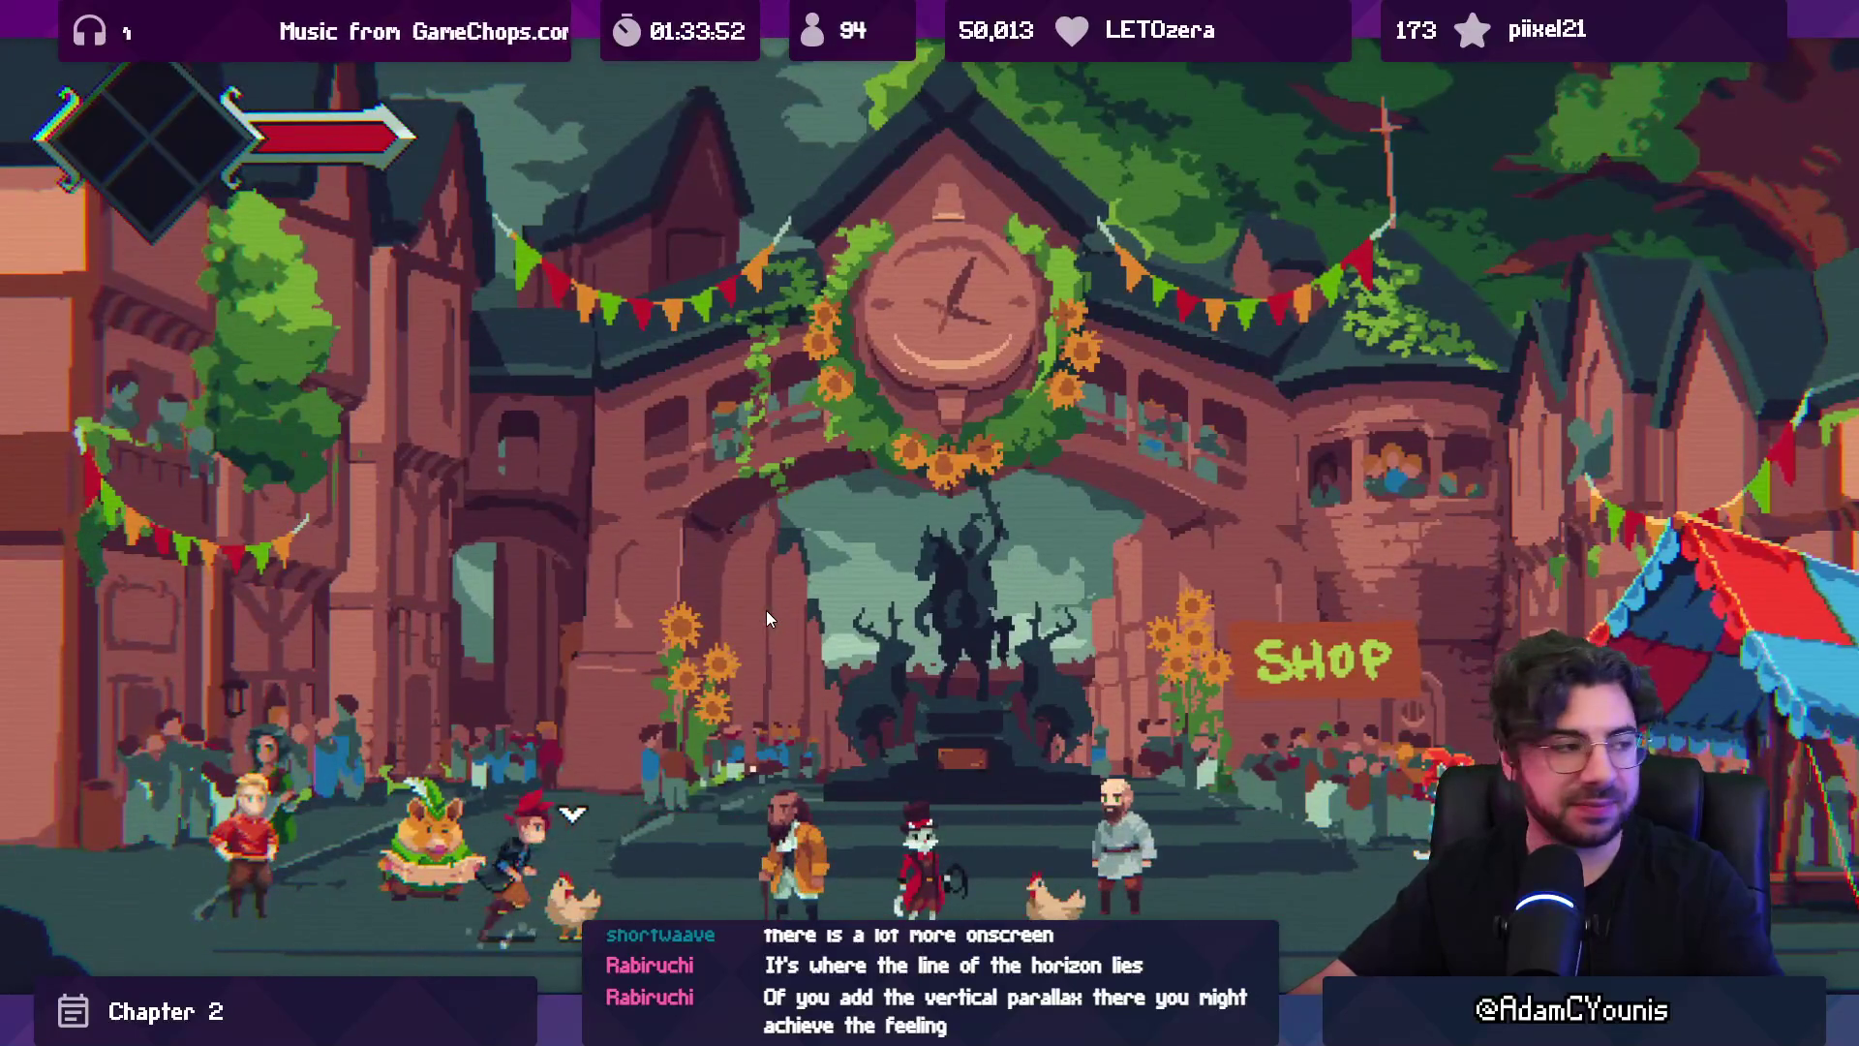
{"action": "key", "text": "Left"}
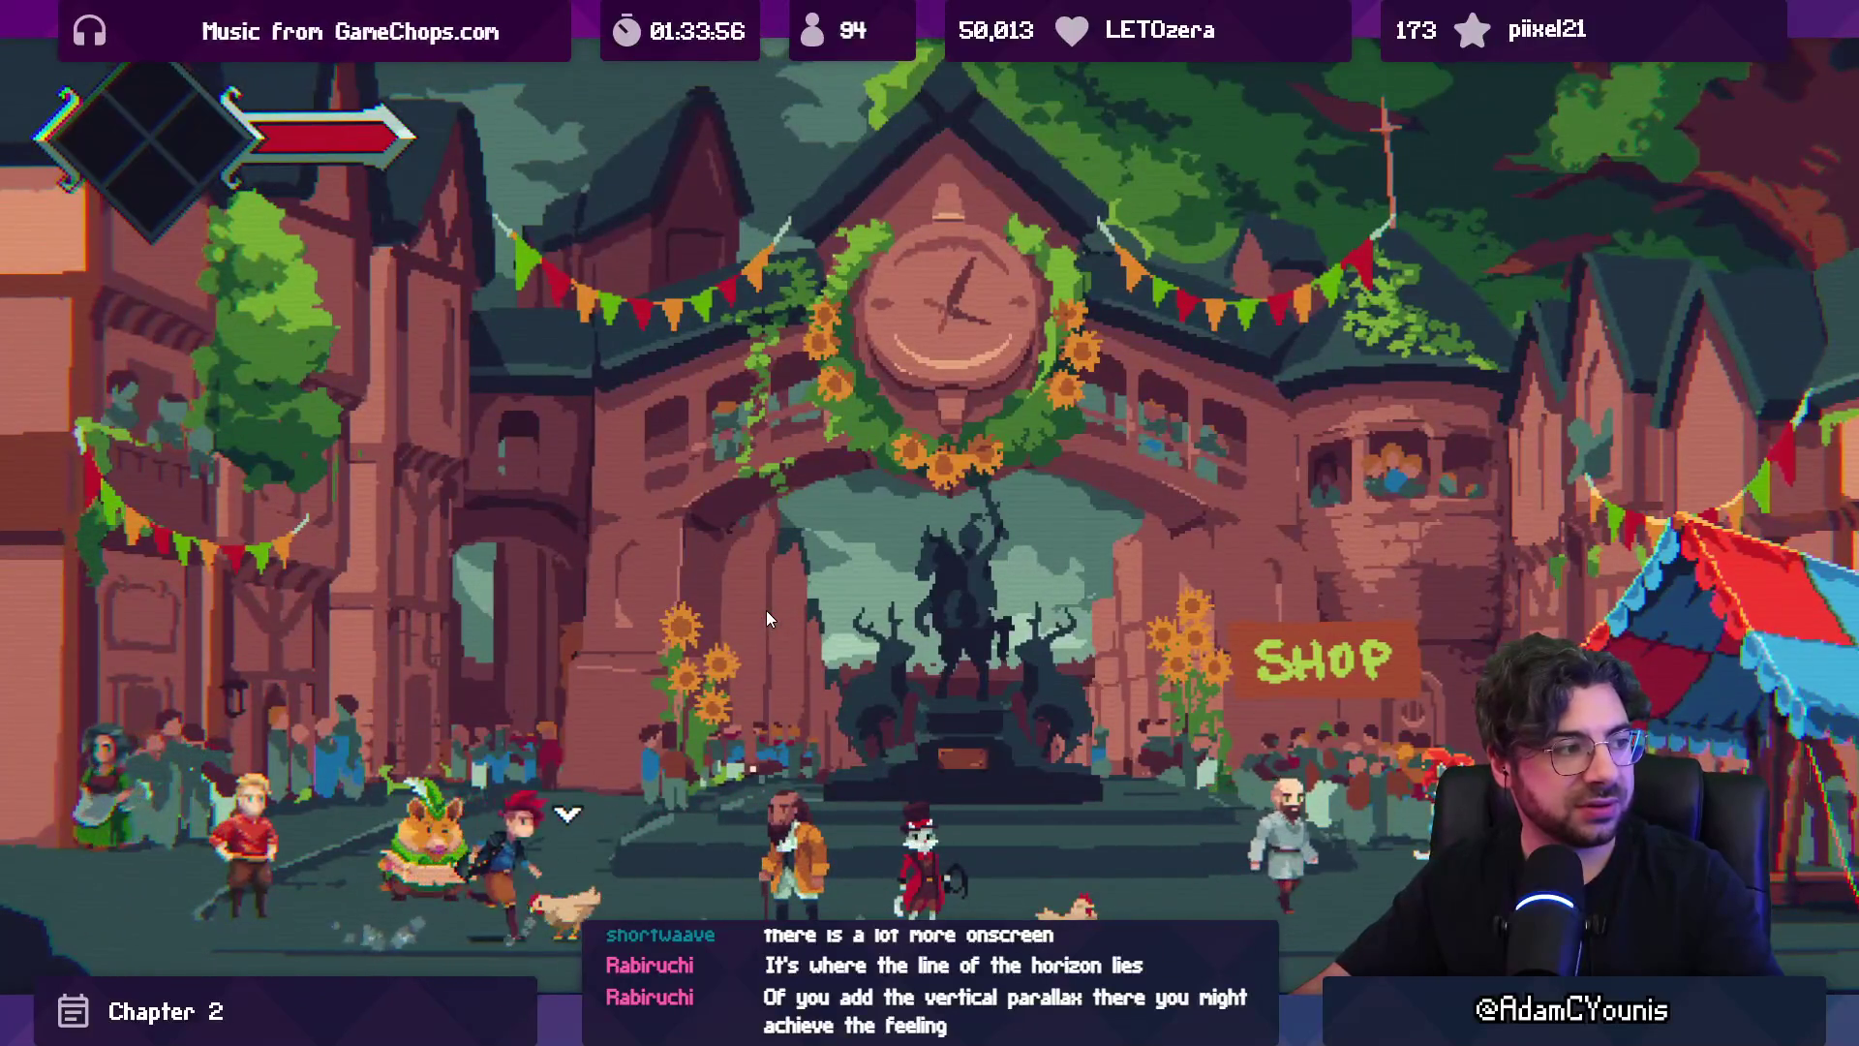
{"action": "key", "text": "Right"}
{"action": "key", "text": "Left"}
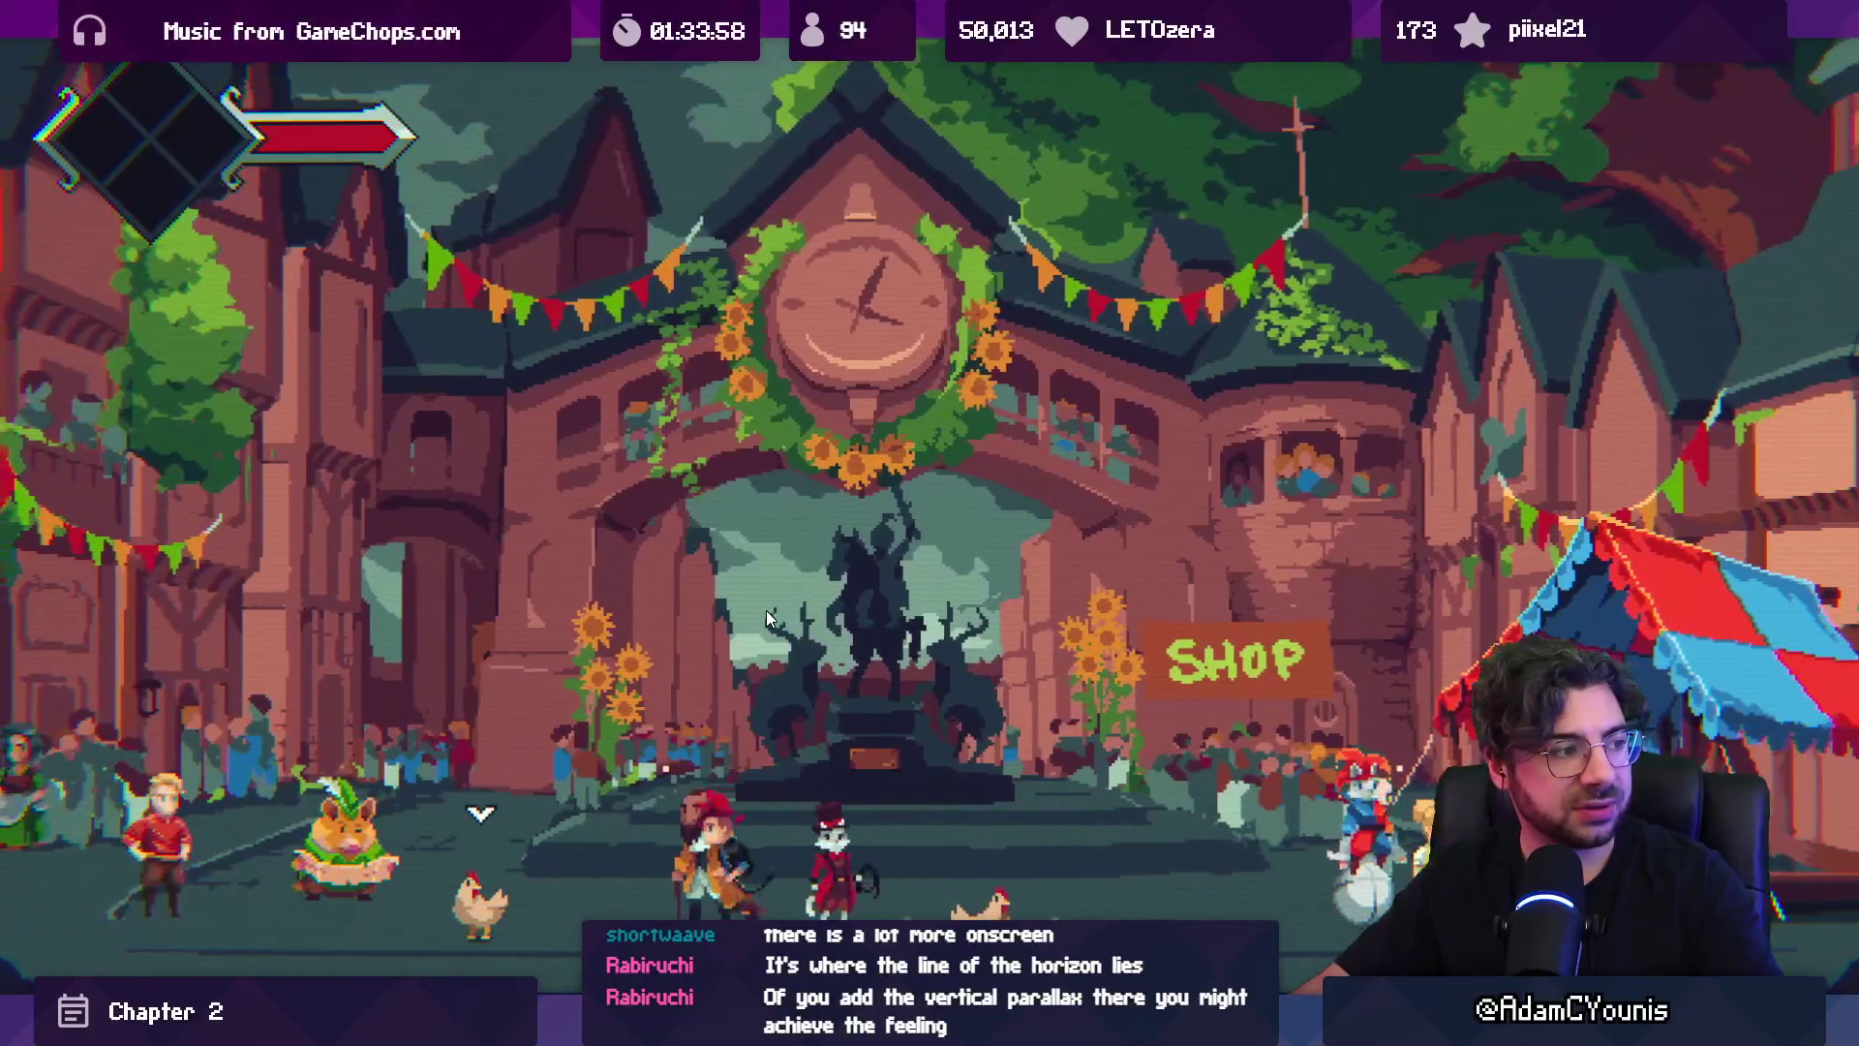
{"action": "key", "text": "shift+space"}
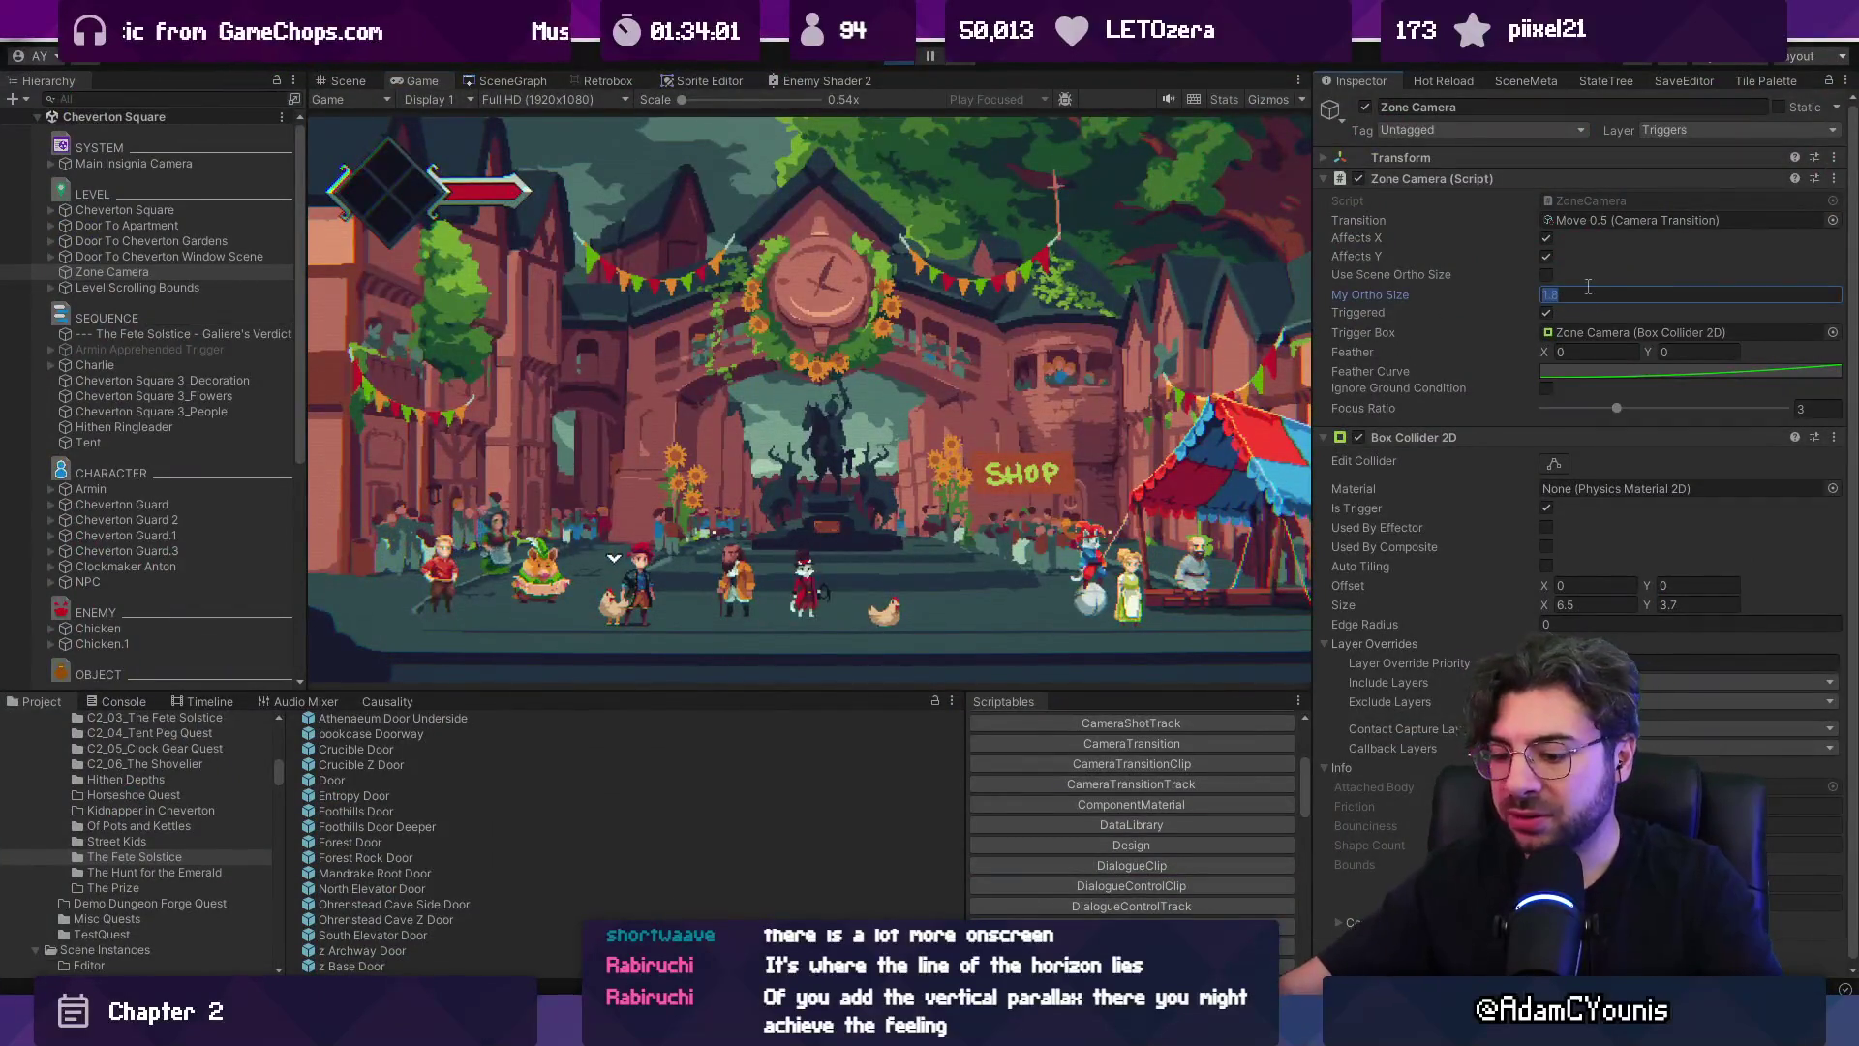
Set the Zone Camera's My Ortho Size to 1.35 and view the running game full-screen.
{"action": "type", "text": "1.35"}
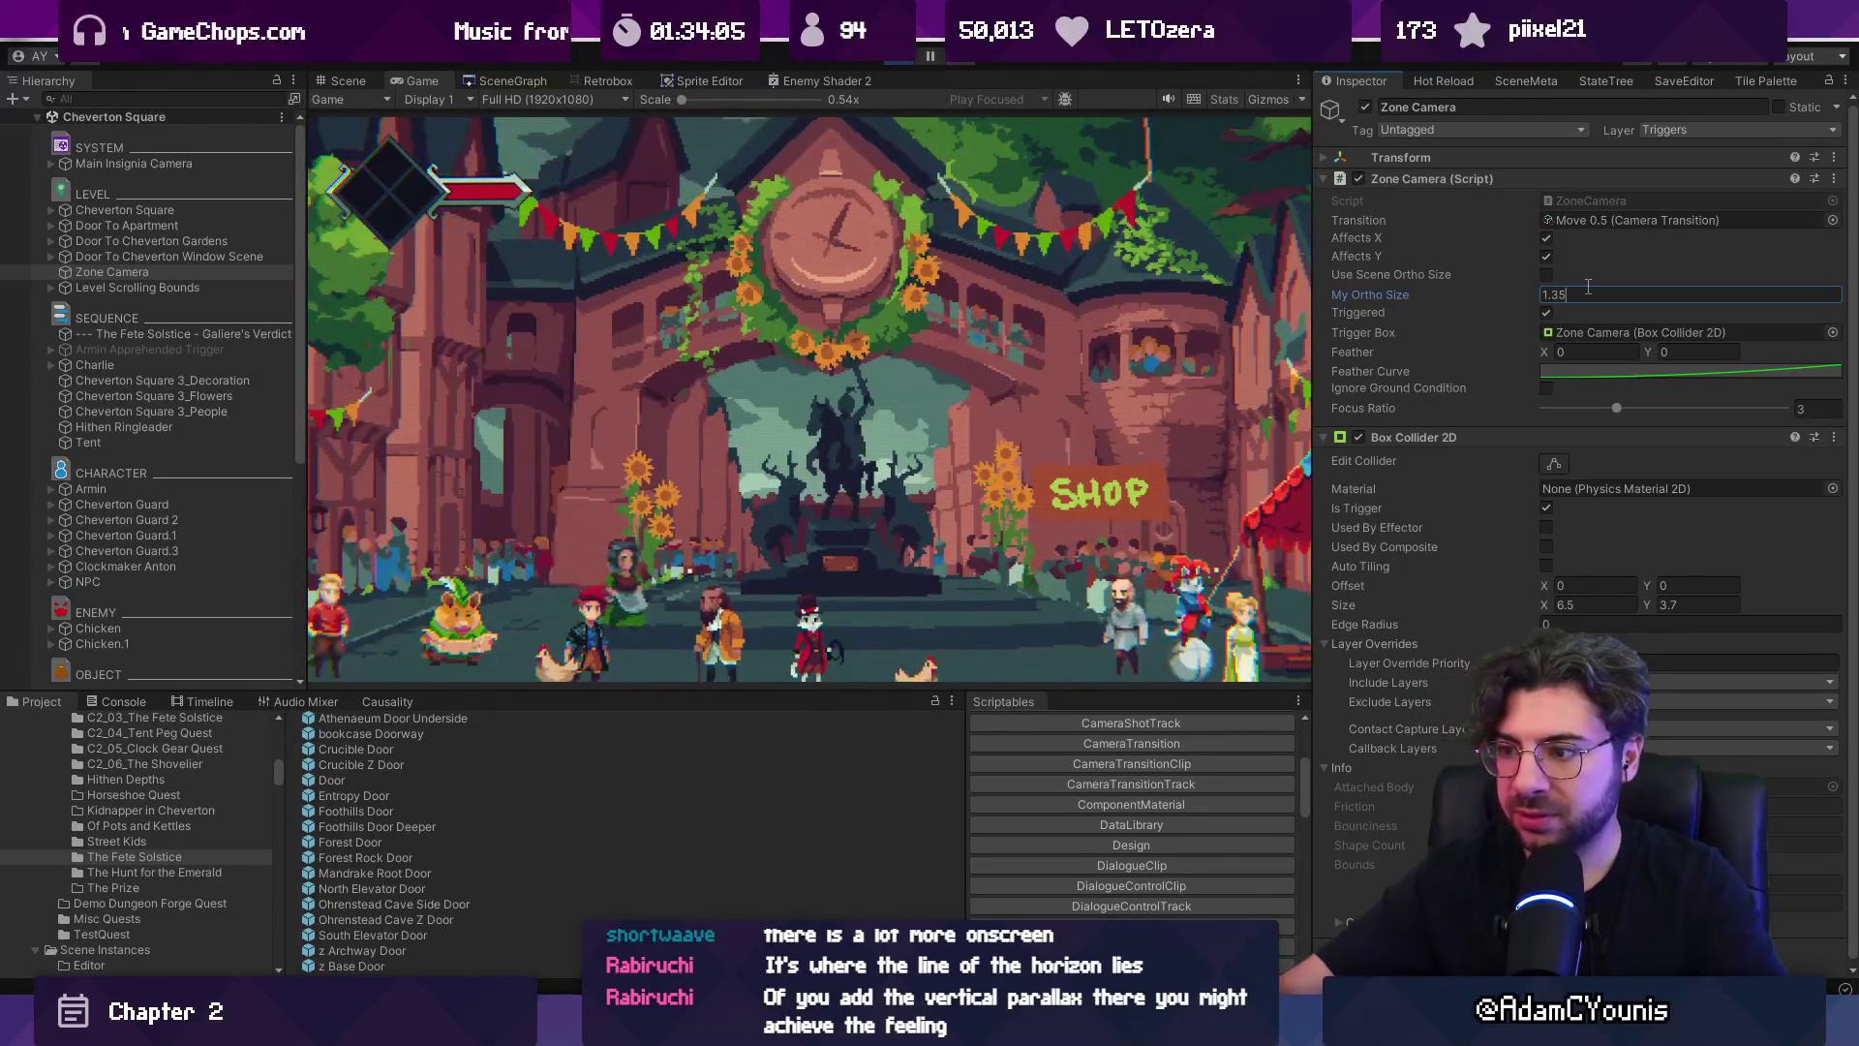
{"action": "key", "text": "shift+space"}
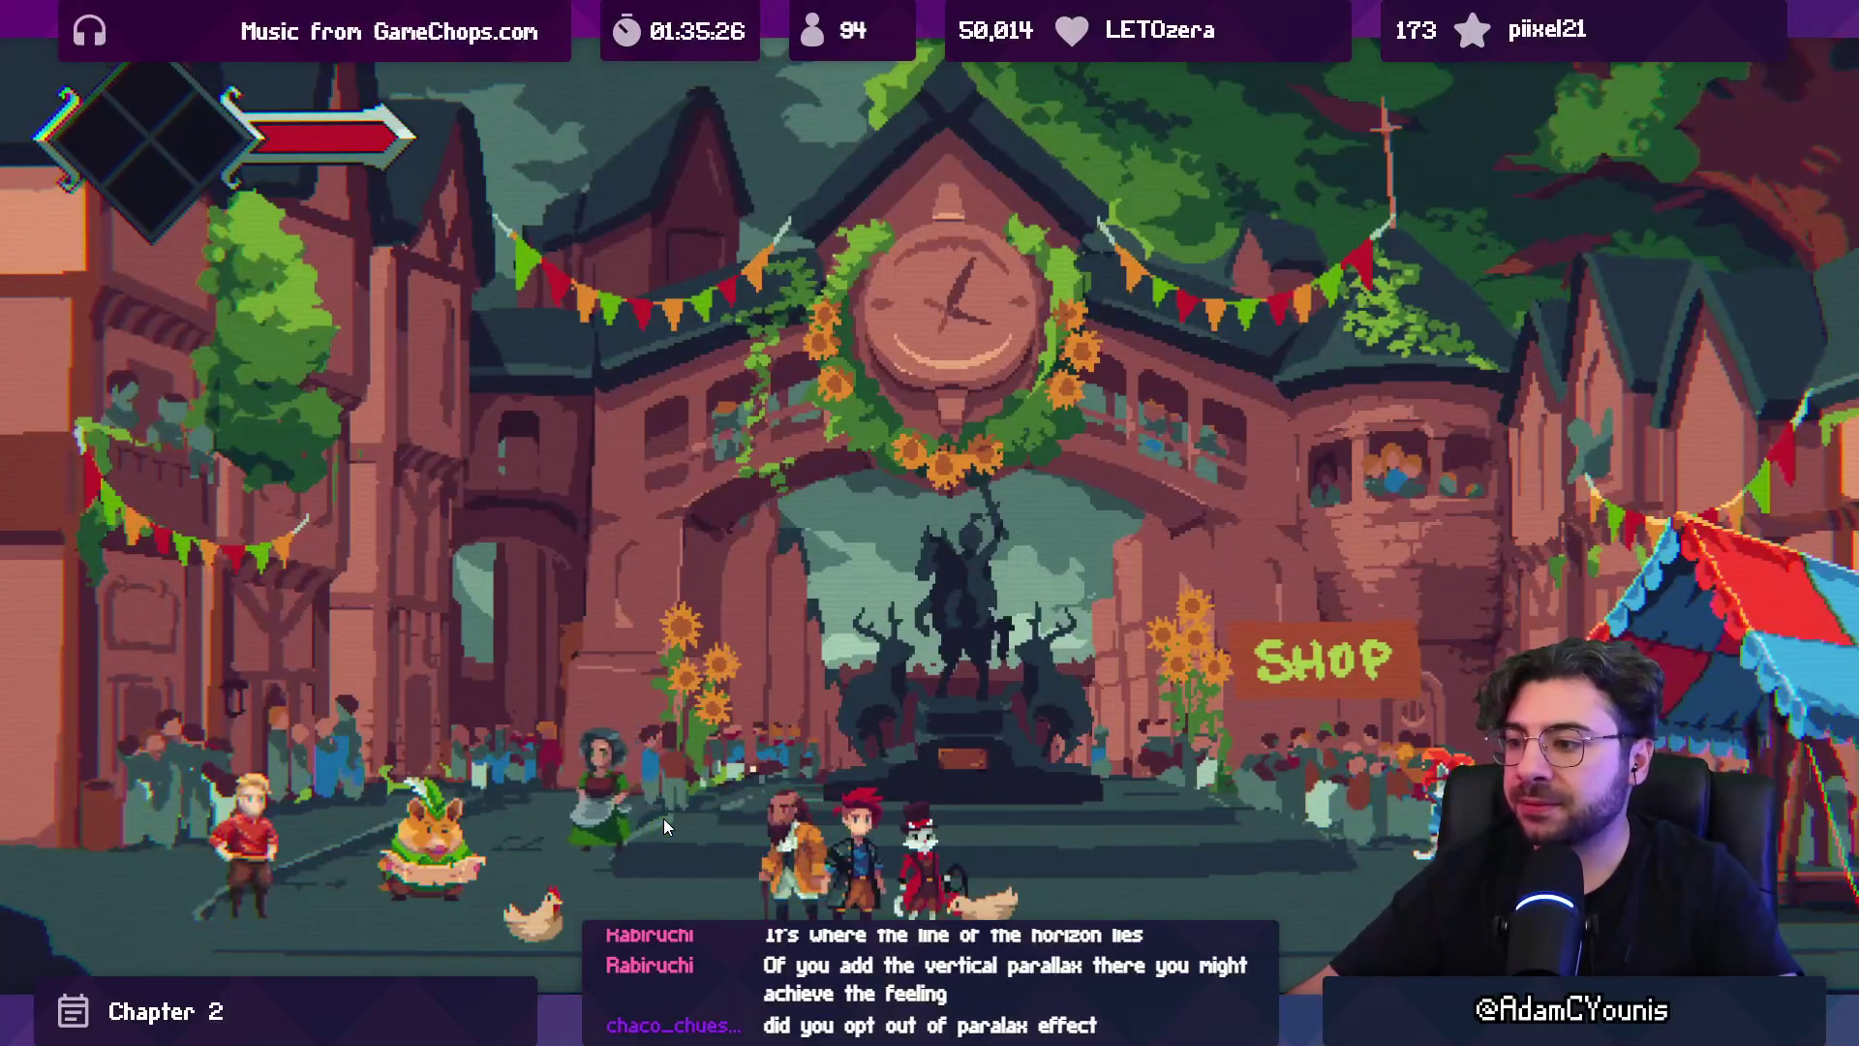
Return to the editor layout and reframe Cheverton Square in the Scene view.
{"action": "key", "text": "F11"}
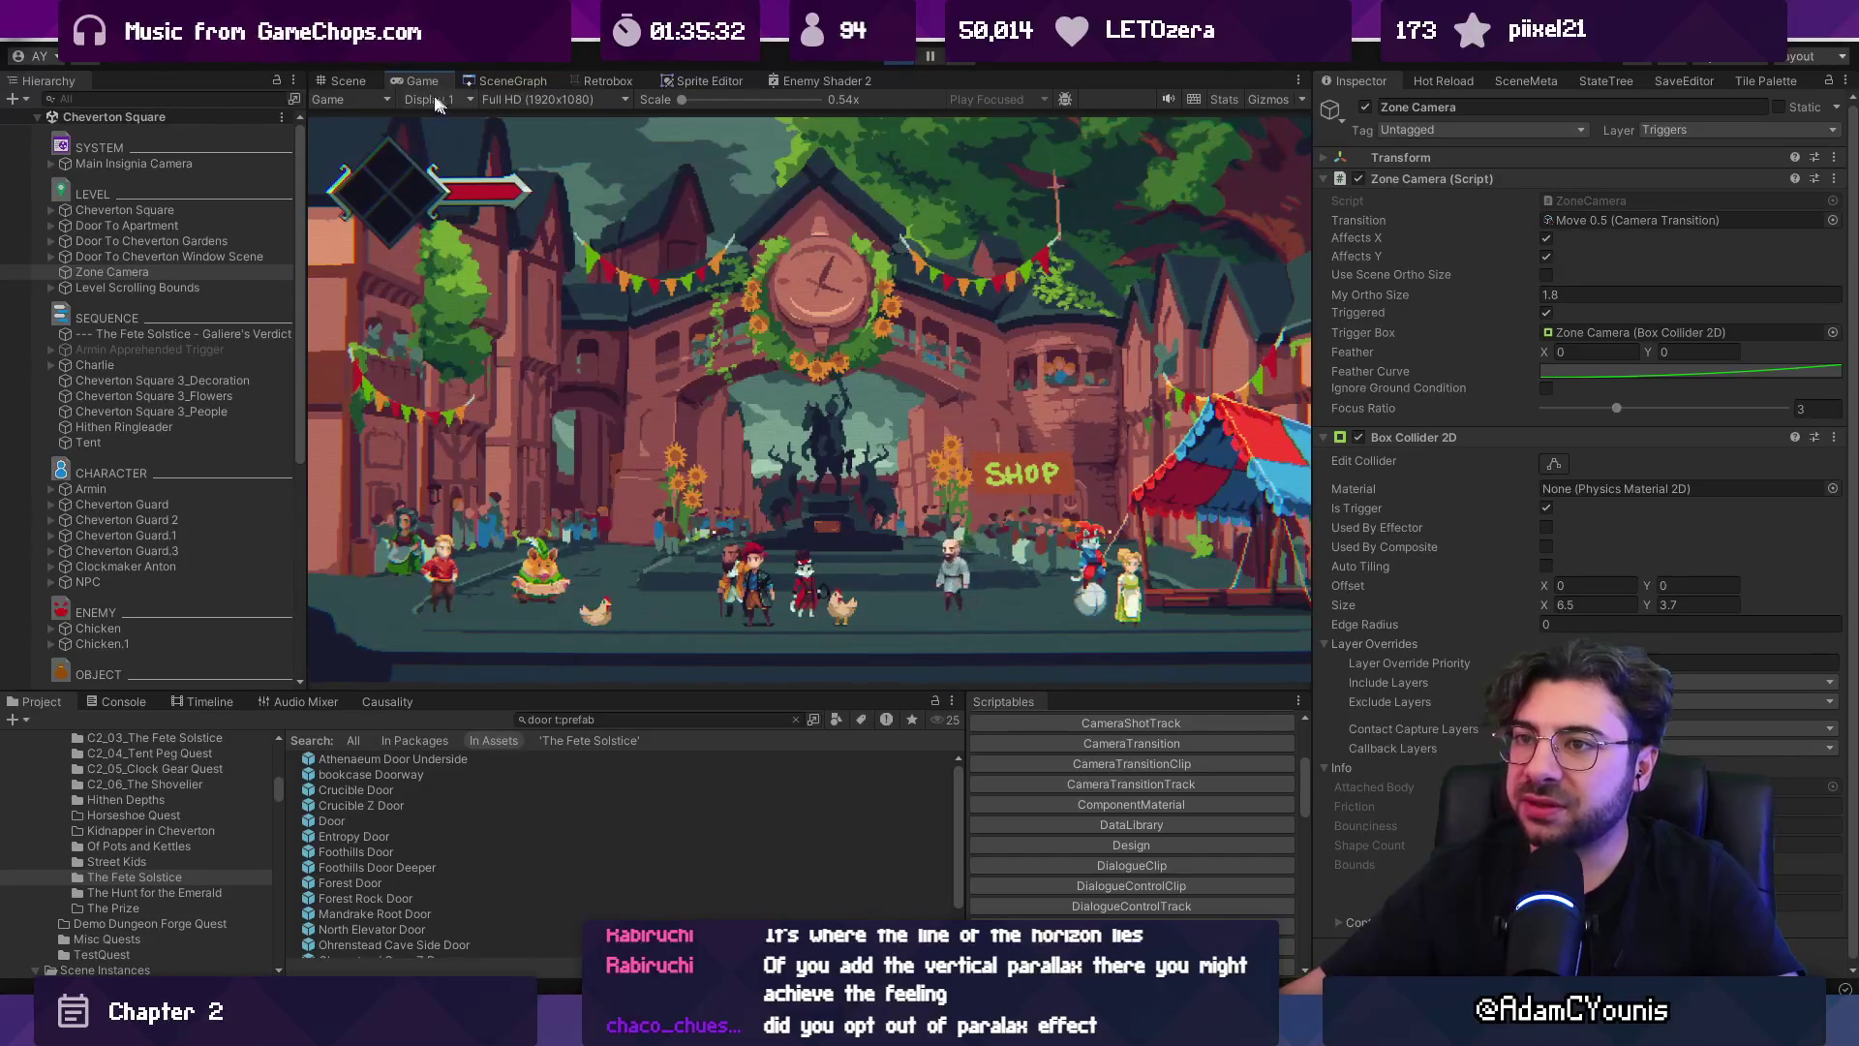
{"action": "left_click", "coordinate": [346, 80]}
{"action": "scroll", "coordinate": [712, 258], "scroll_direction": "down", "scroll_amount": 1}
{"action": "scroll", "coordinate": [635, 301], "scroll_direction": "up", "scroll_amount": 1}
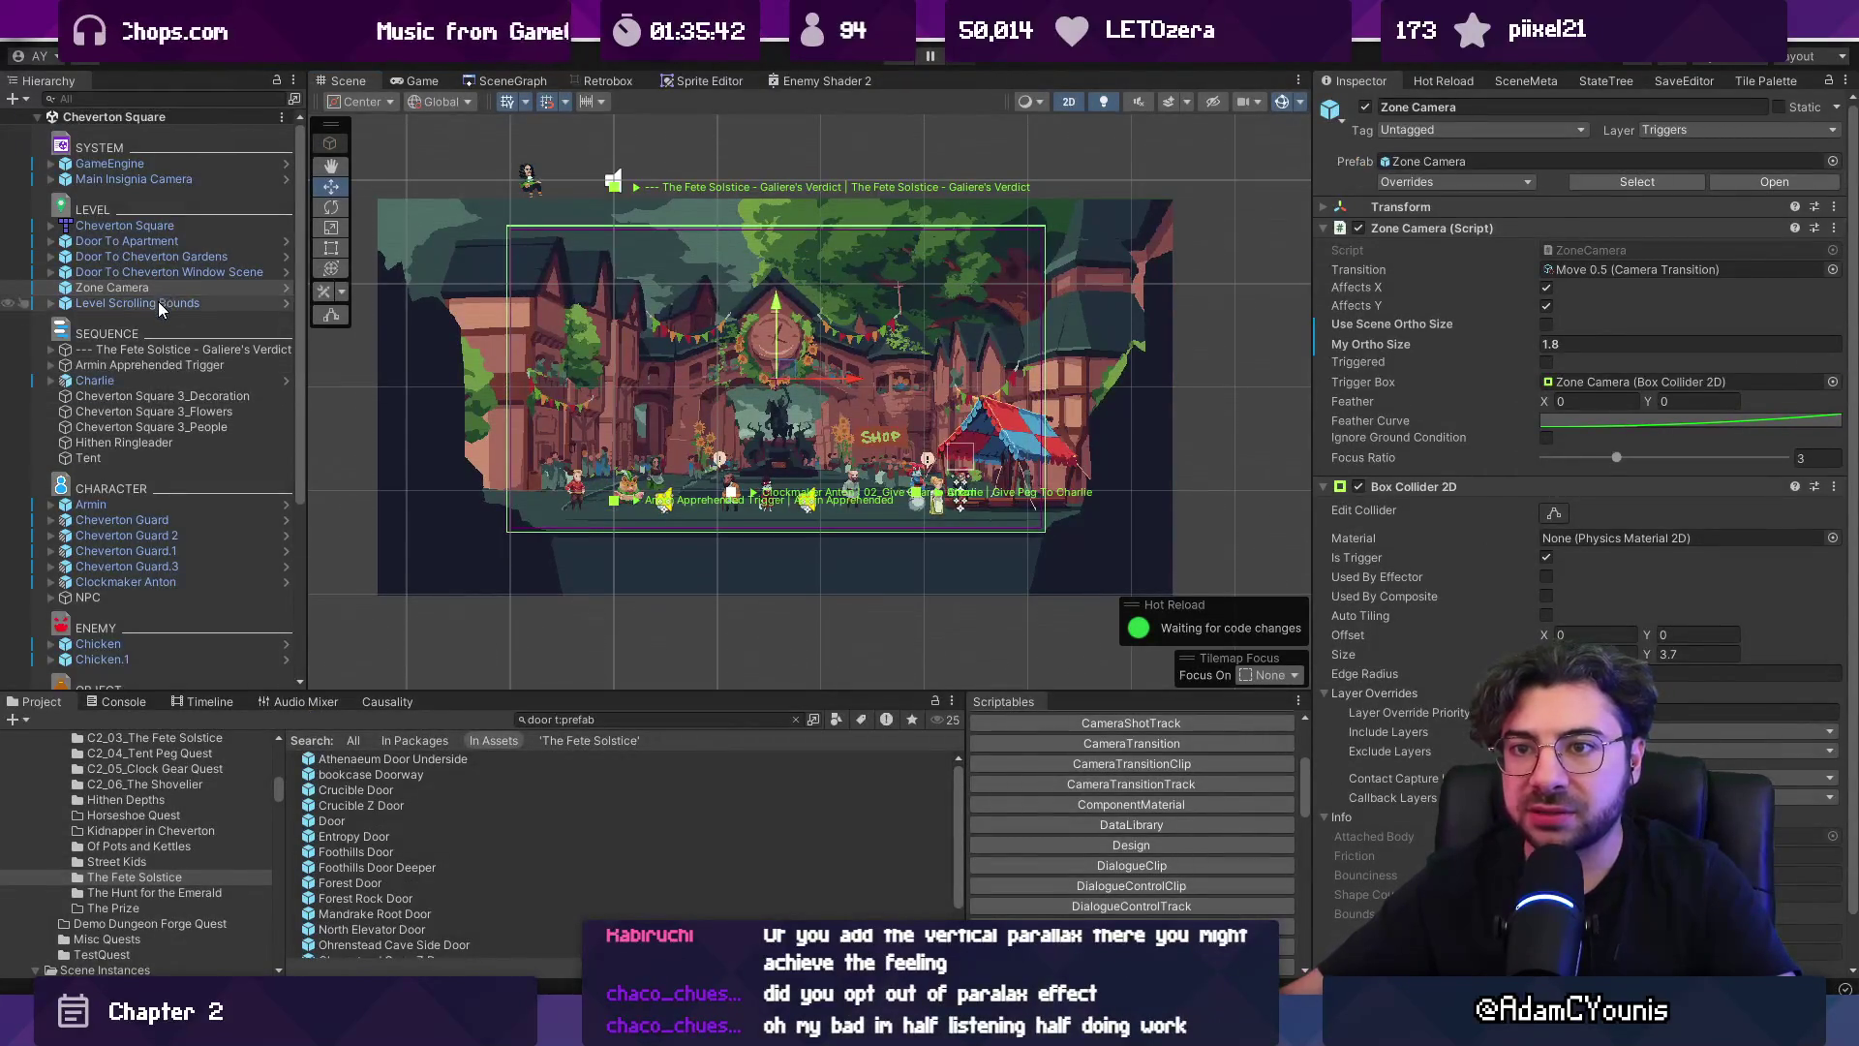
Drag the Level Scrolling Bounds' Left Edge collider further left.
{"action": "left_click", "coordinate": [159, 302]}
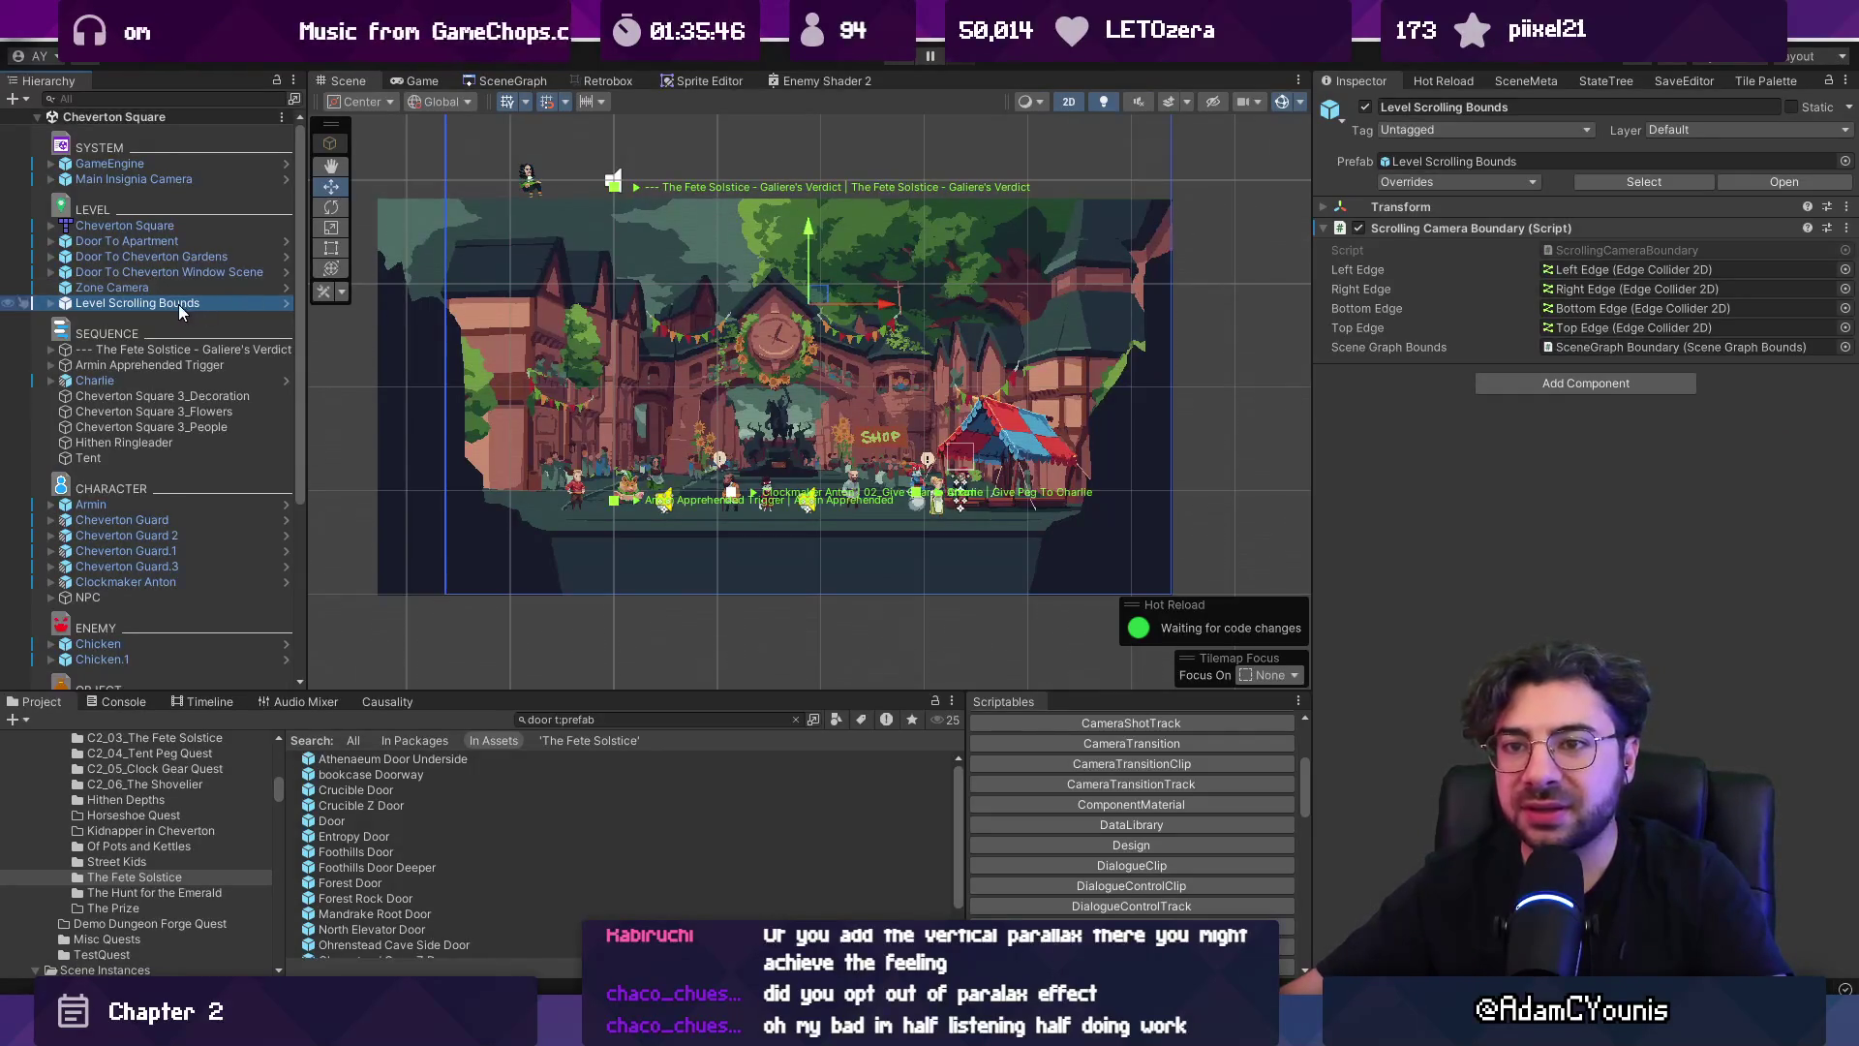
{"action": "left_click", "coordinate": [1636, 269]}
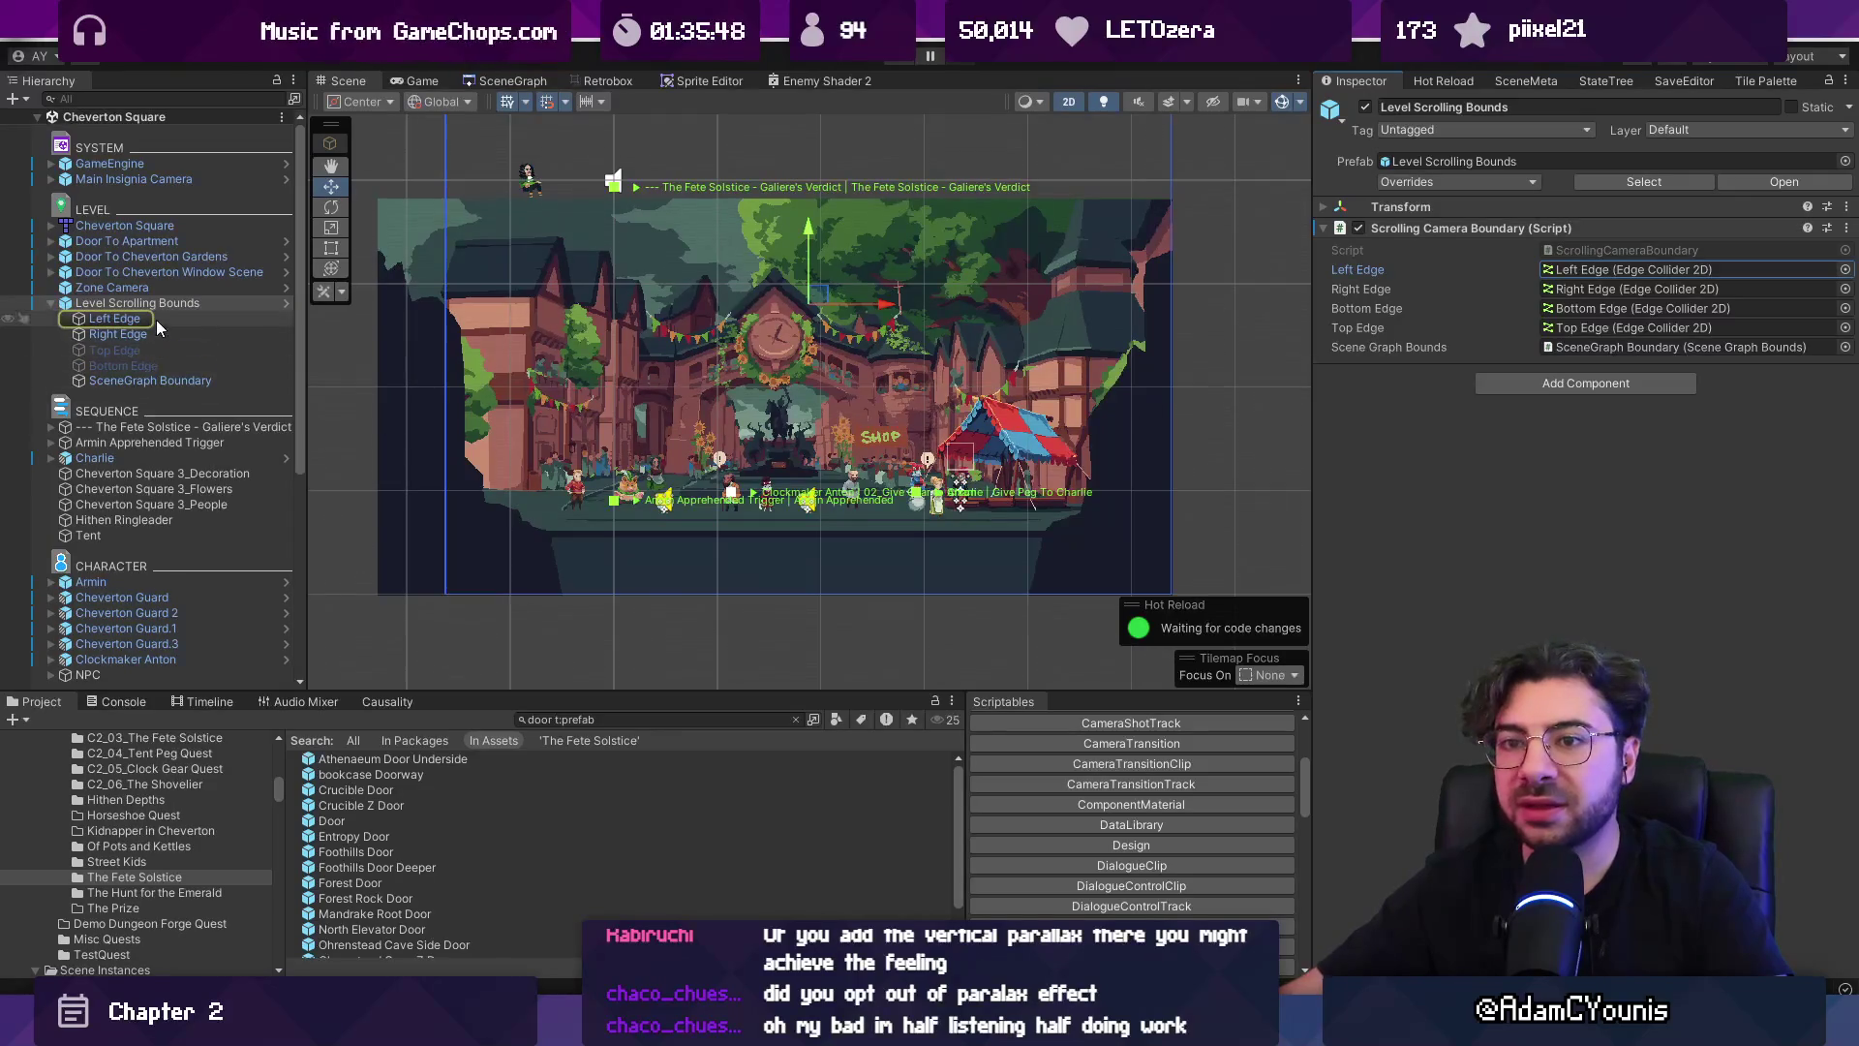
{"action": "left_click", "coordinate": [159, 322]}
{"action": "left_click_drag", "start_coordinate": [525, 304], "coordinate": [461, 300]}
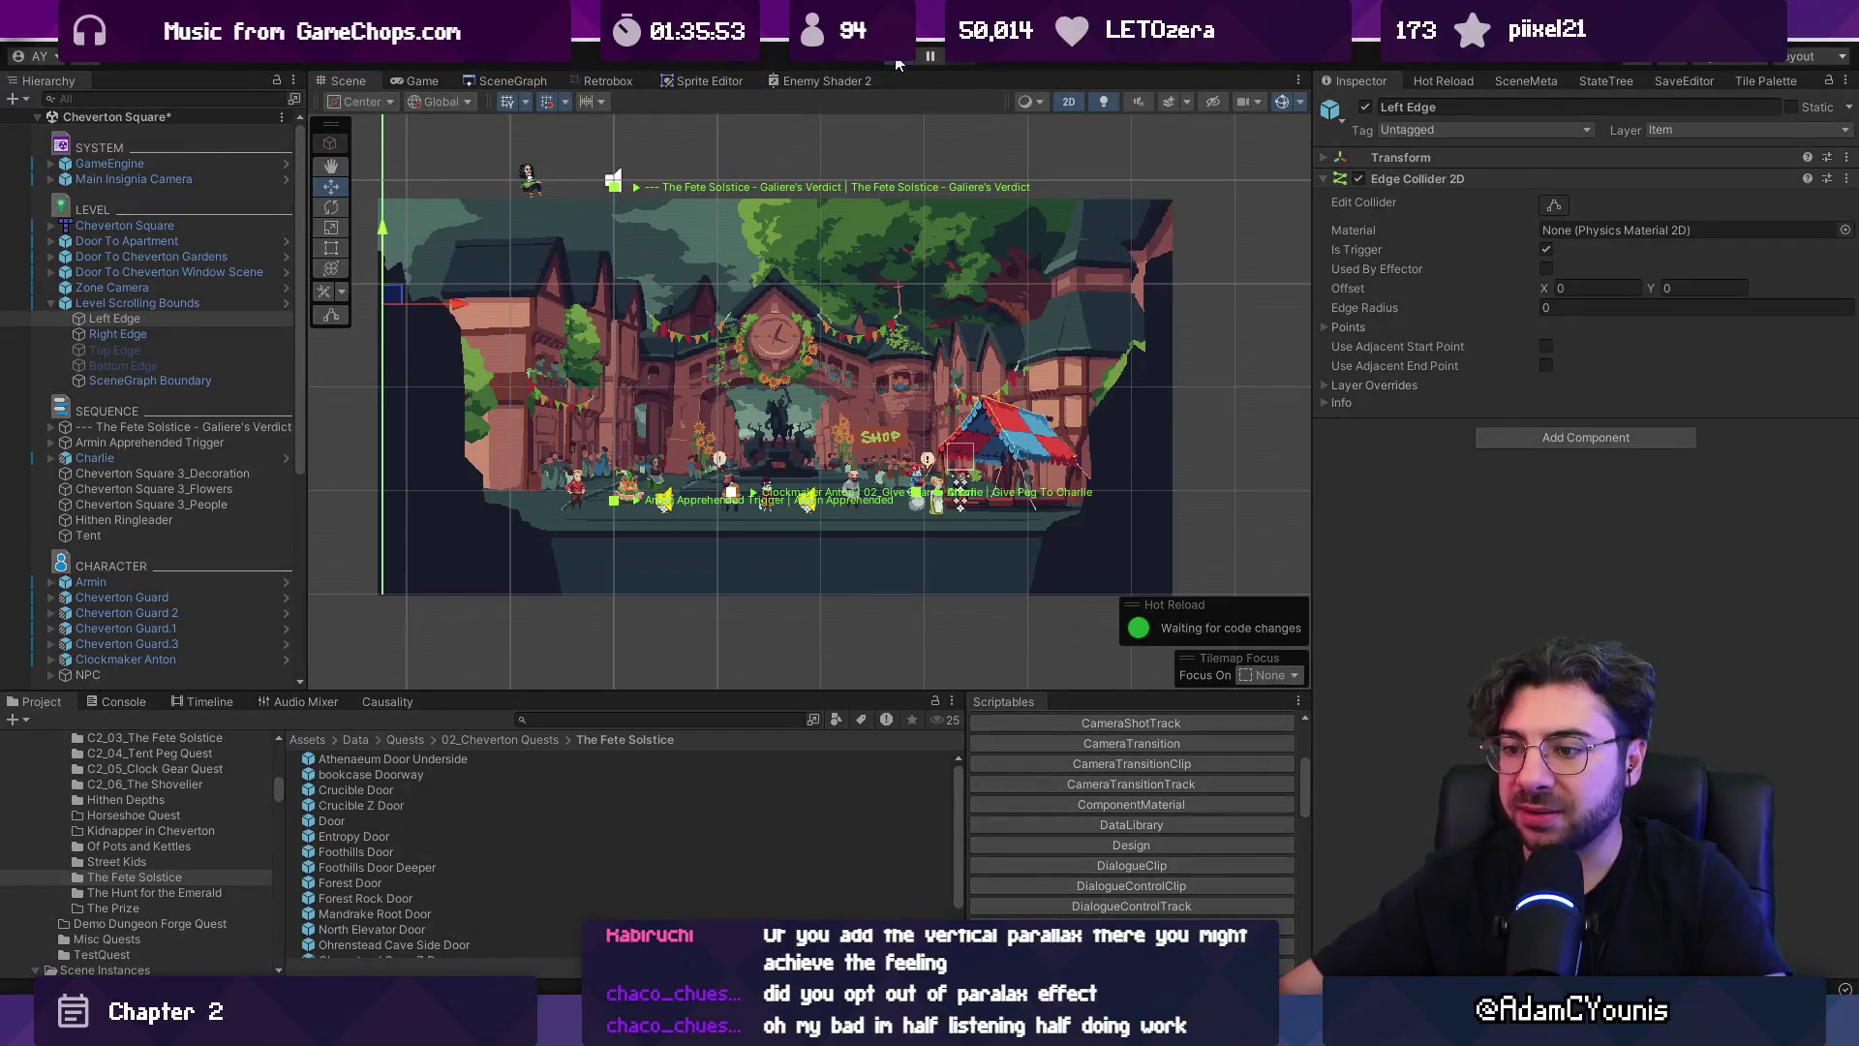
Playtest the new bounds by running the hero left and right, then stop the game.
{"action": "left_click", "coordinate": [896, 58]}
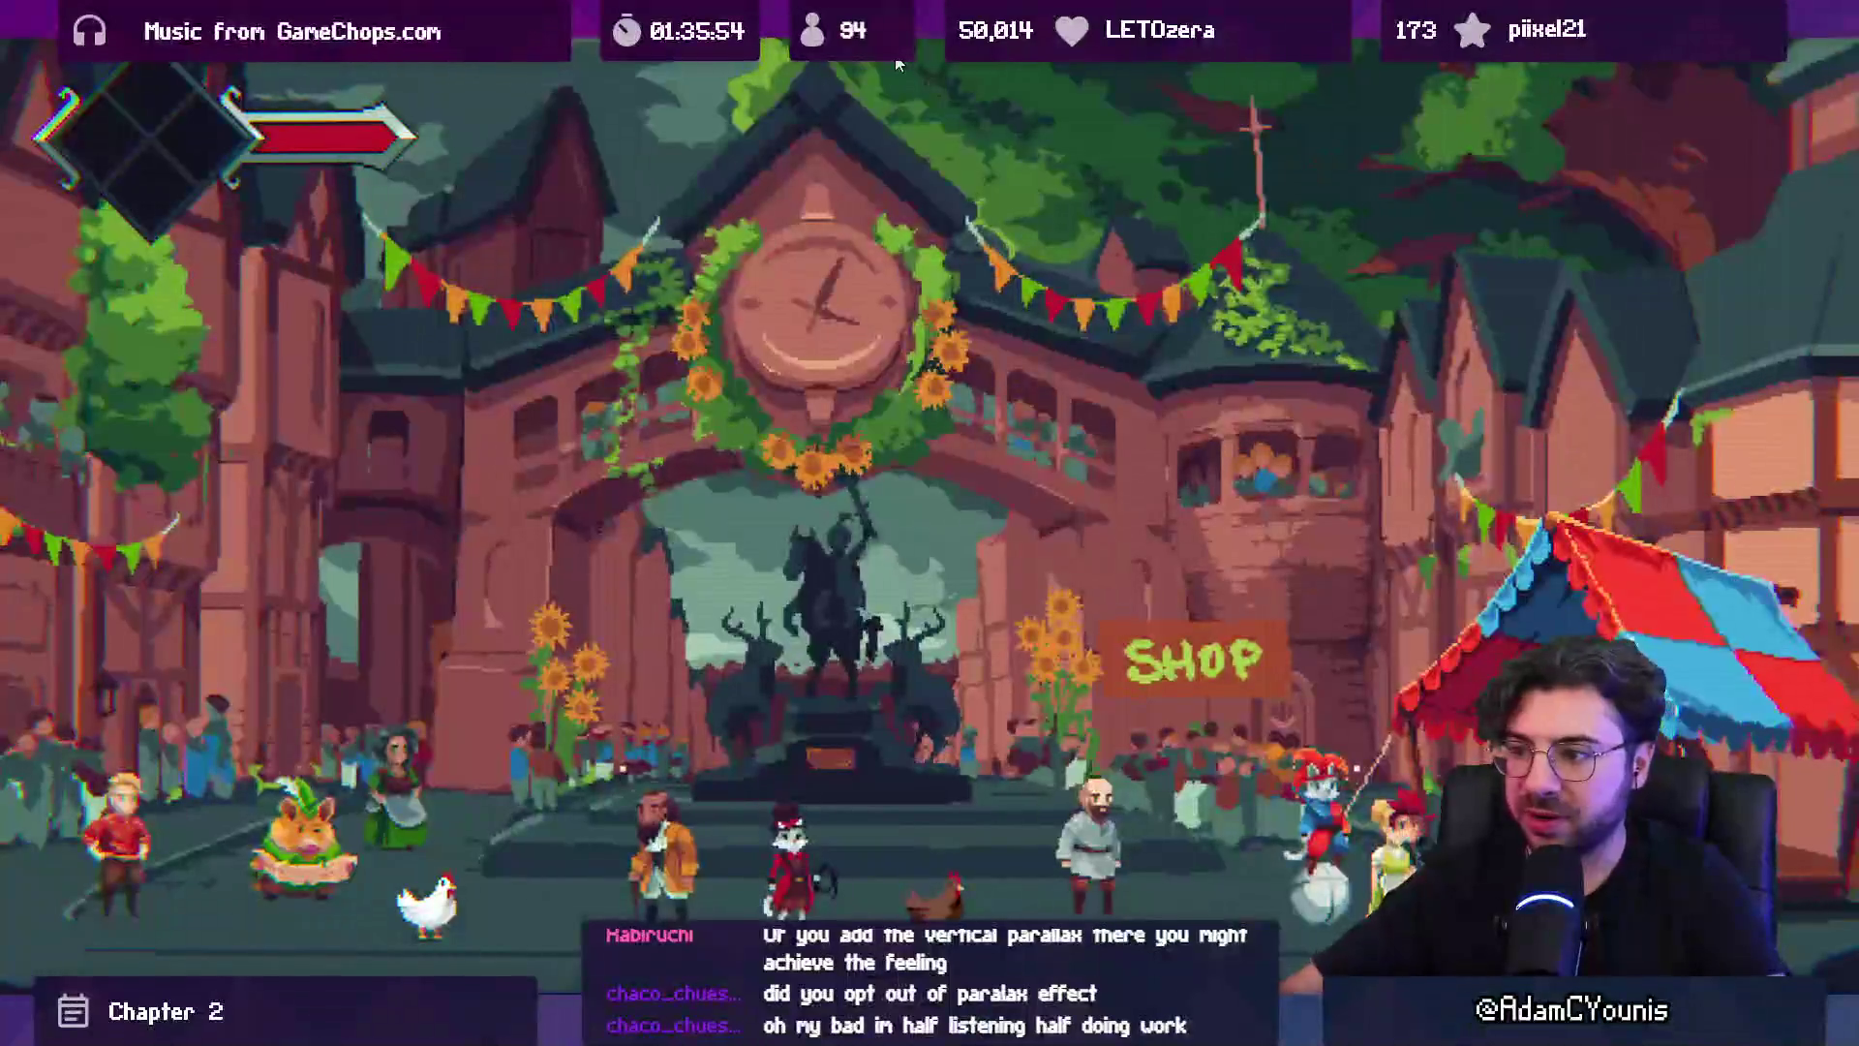
{"action": "key", "text": "Left"}
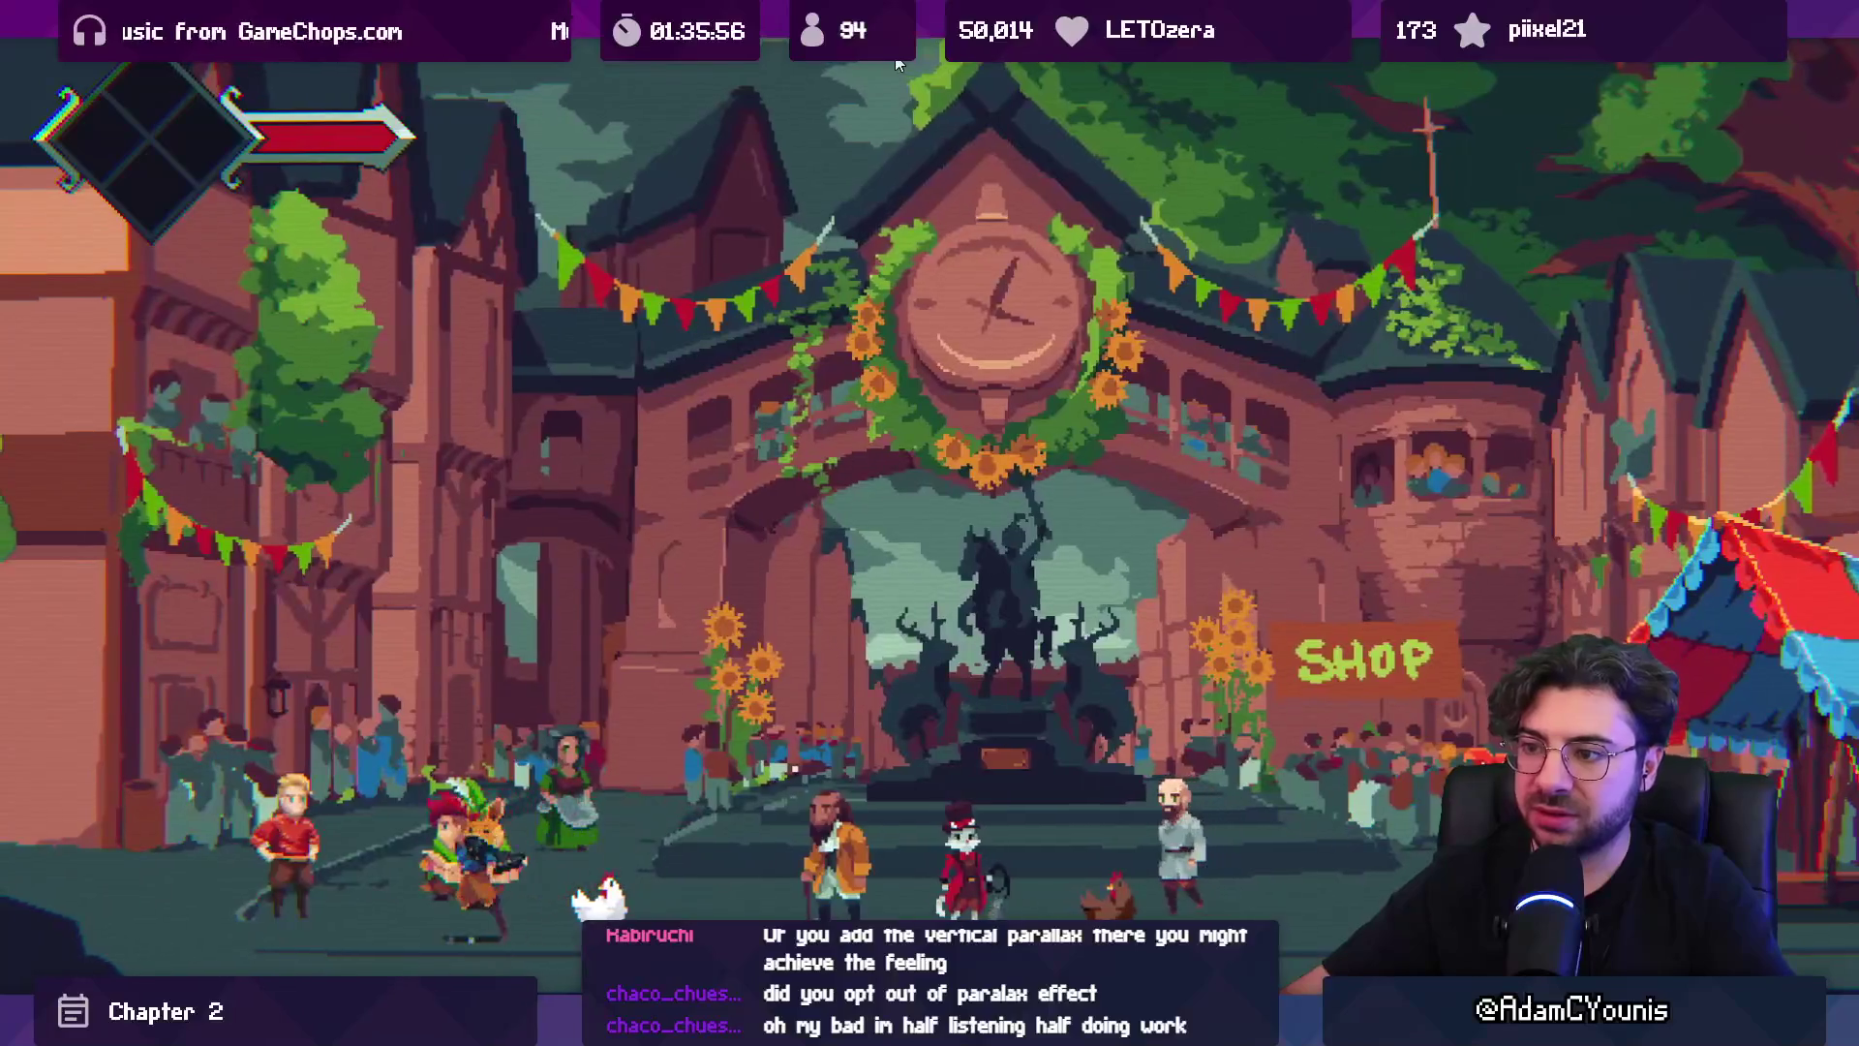
{"action": "key", "text": "Right"}
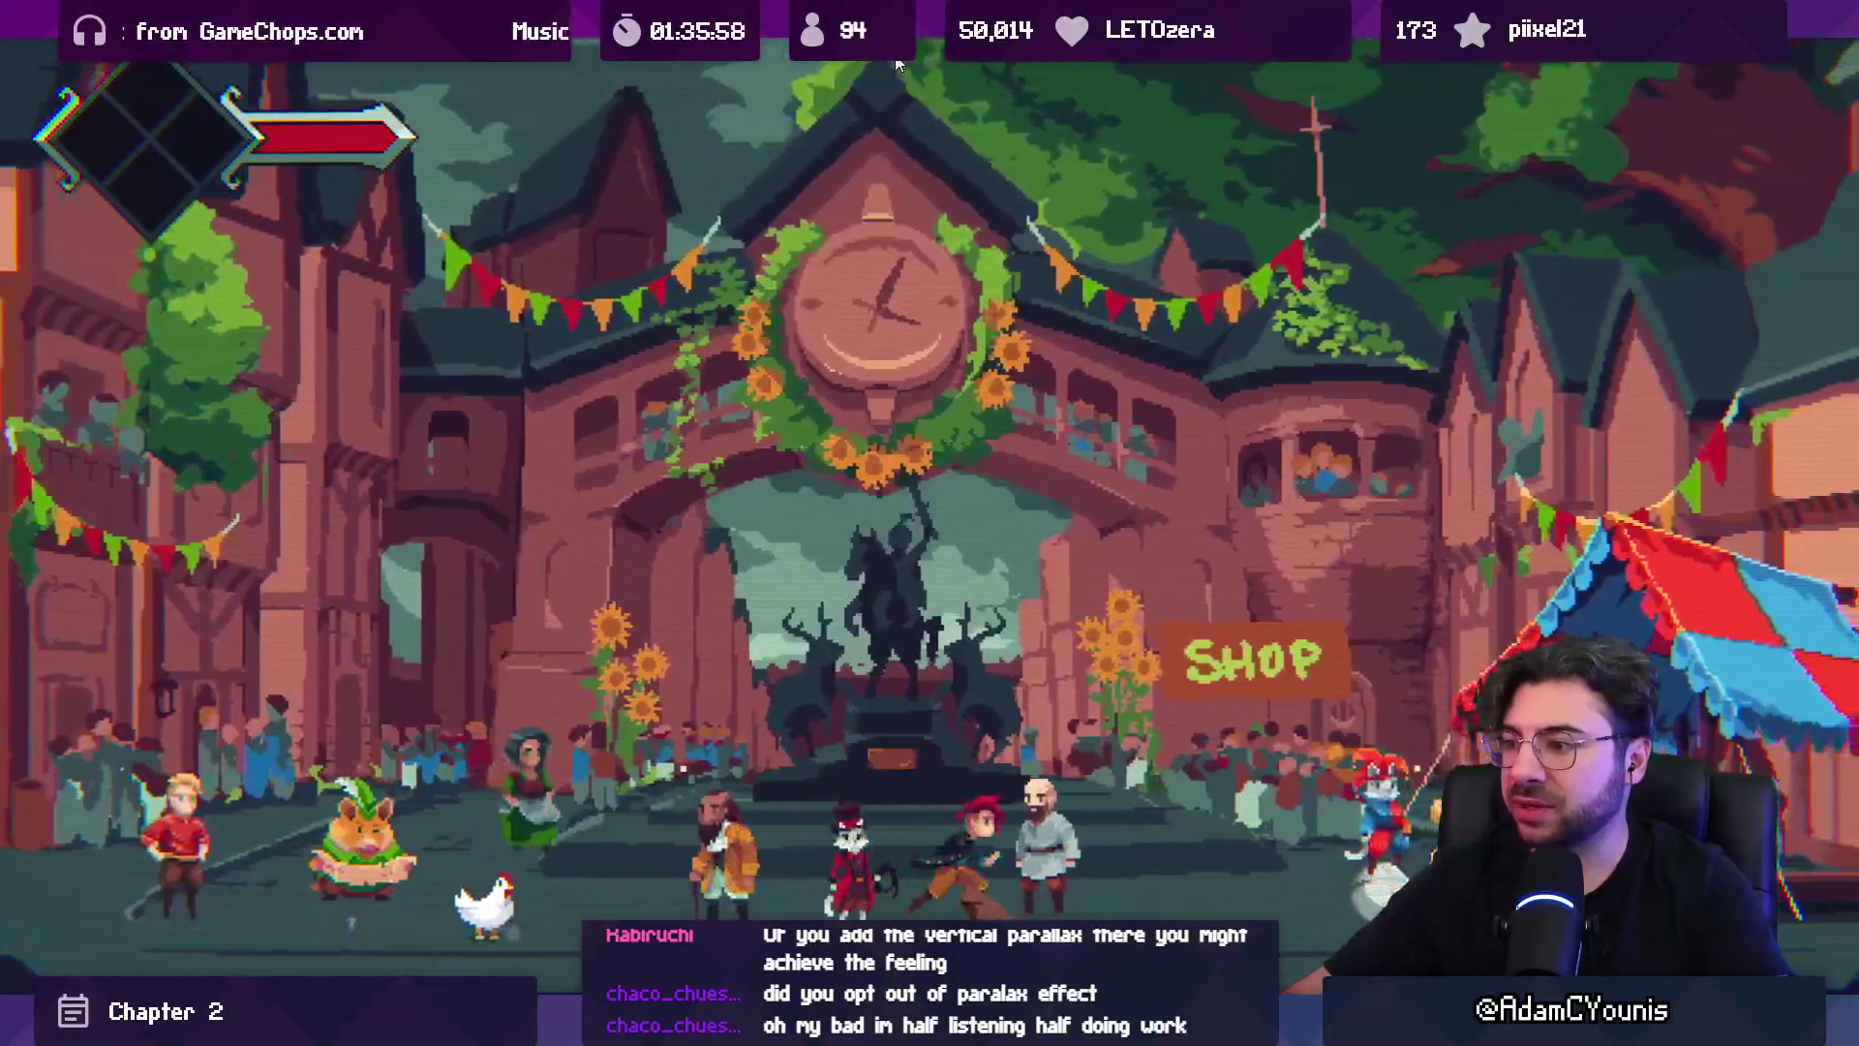
{"action": "key", "text": "Left"}
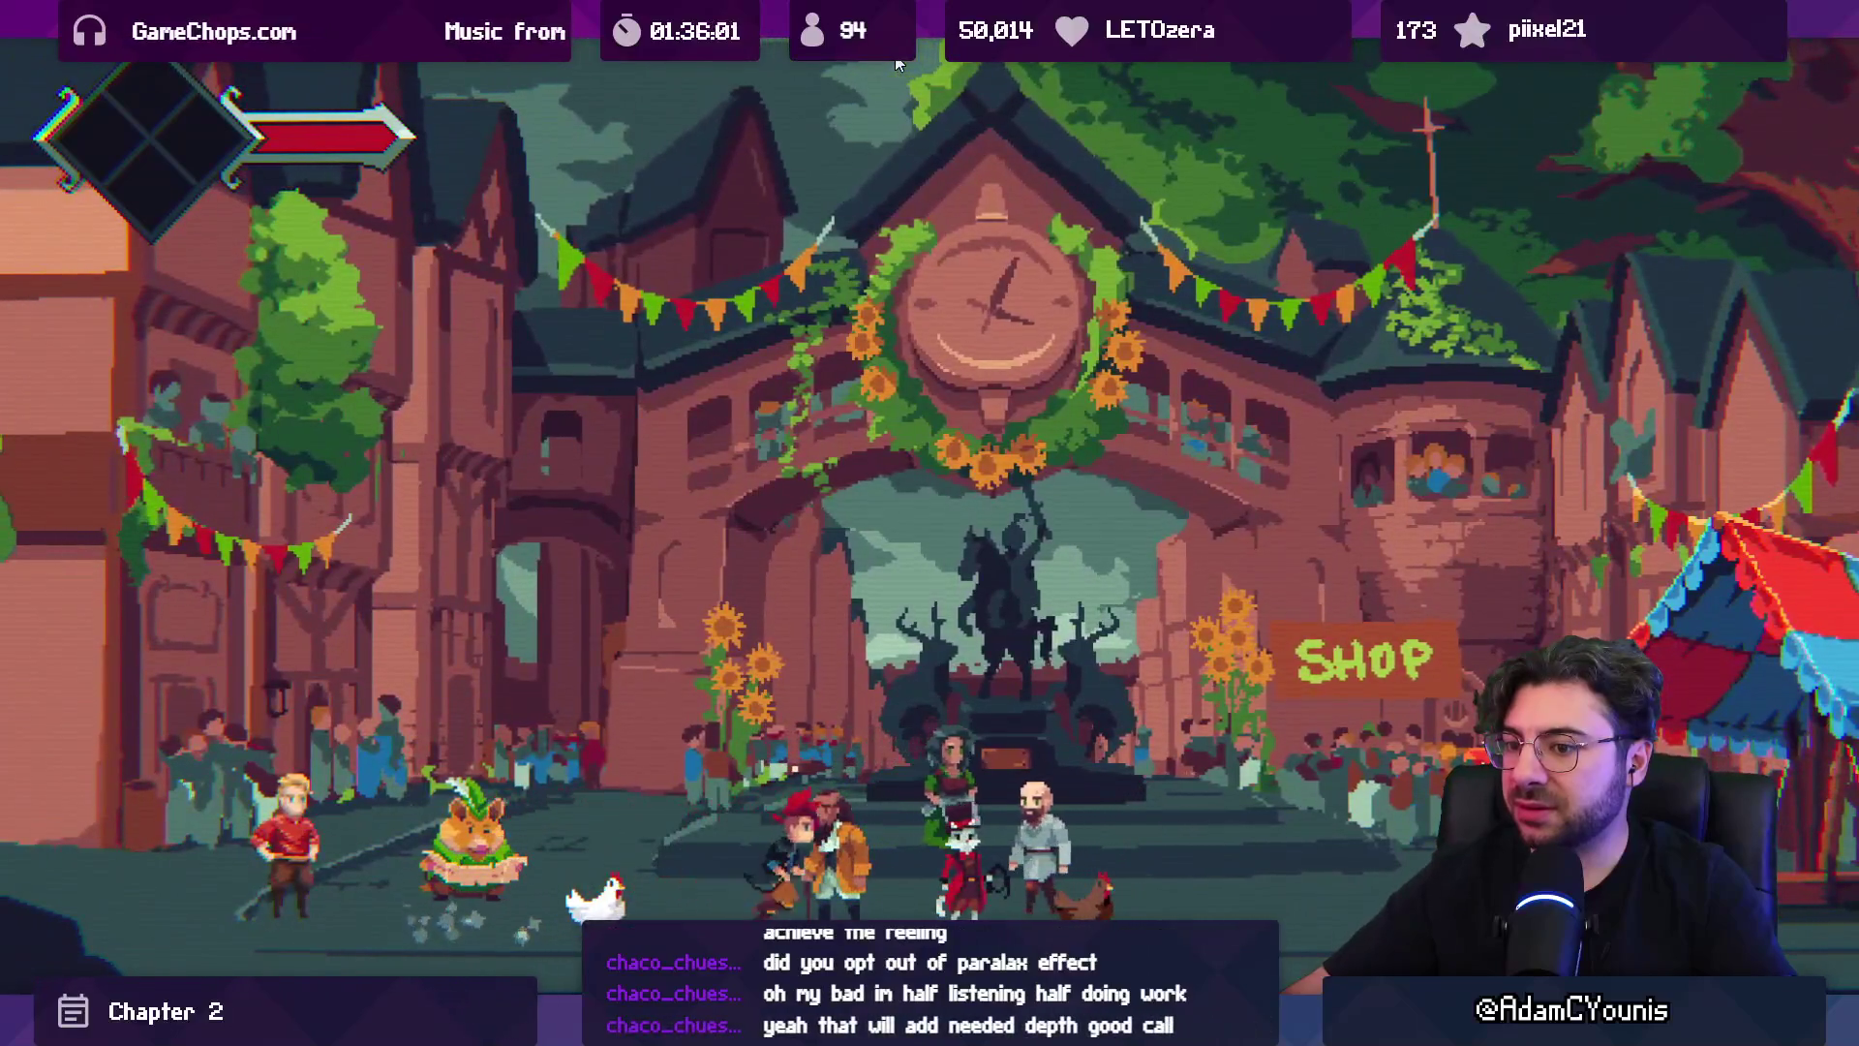
{"action": "key", "text": "Right"}
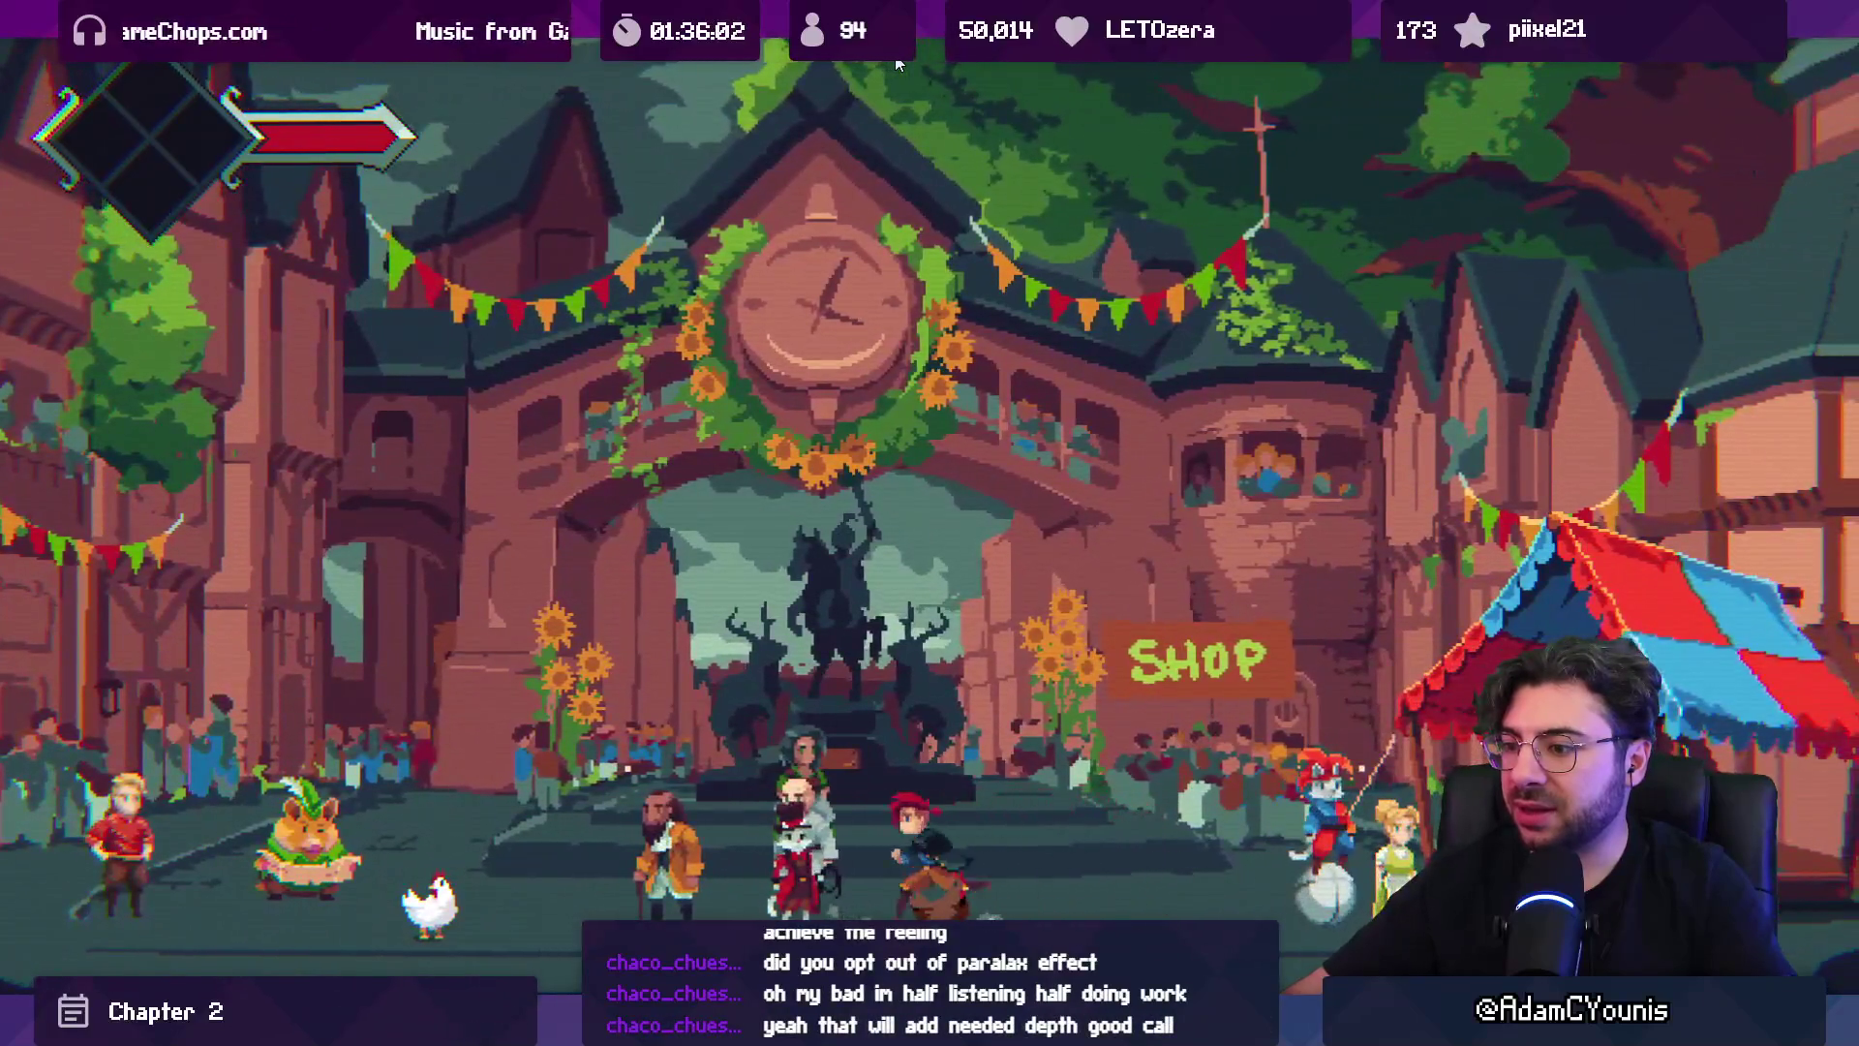
{"action": "key", "text": "Left"}
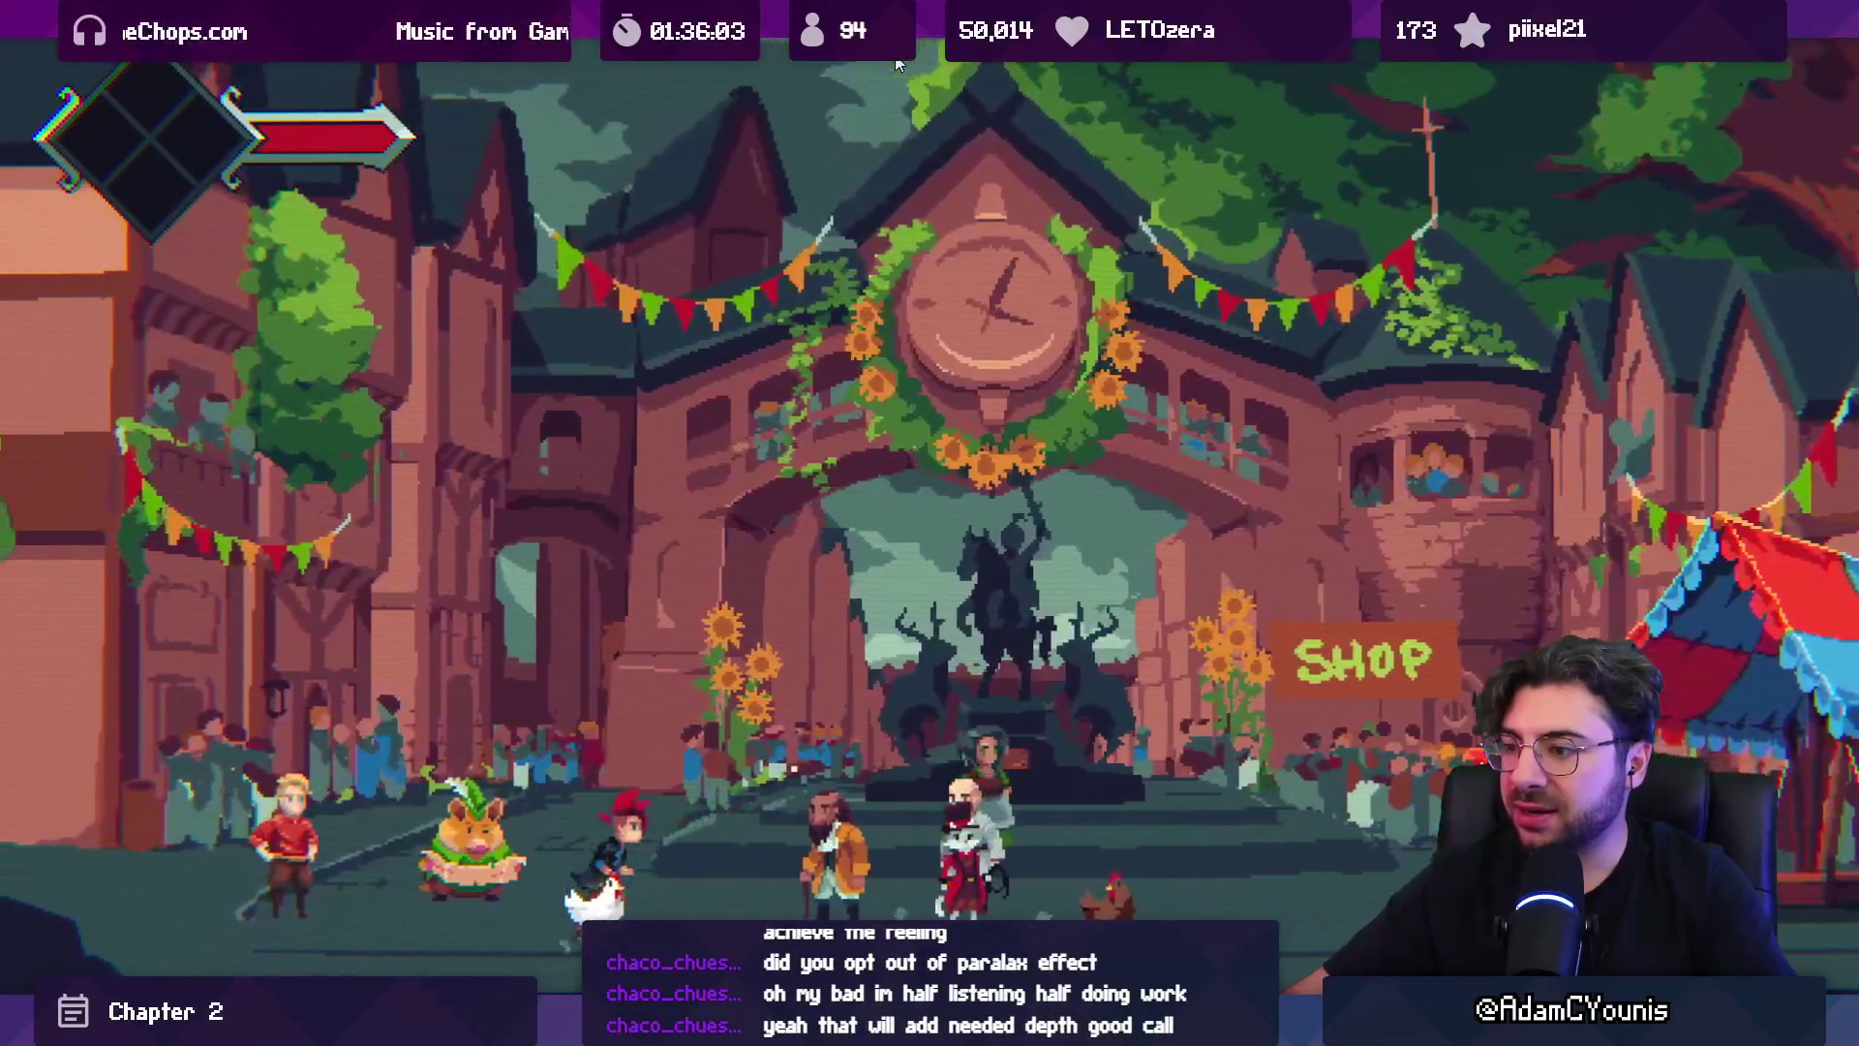
{"action": "key", "text": "Right"}
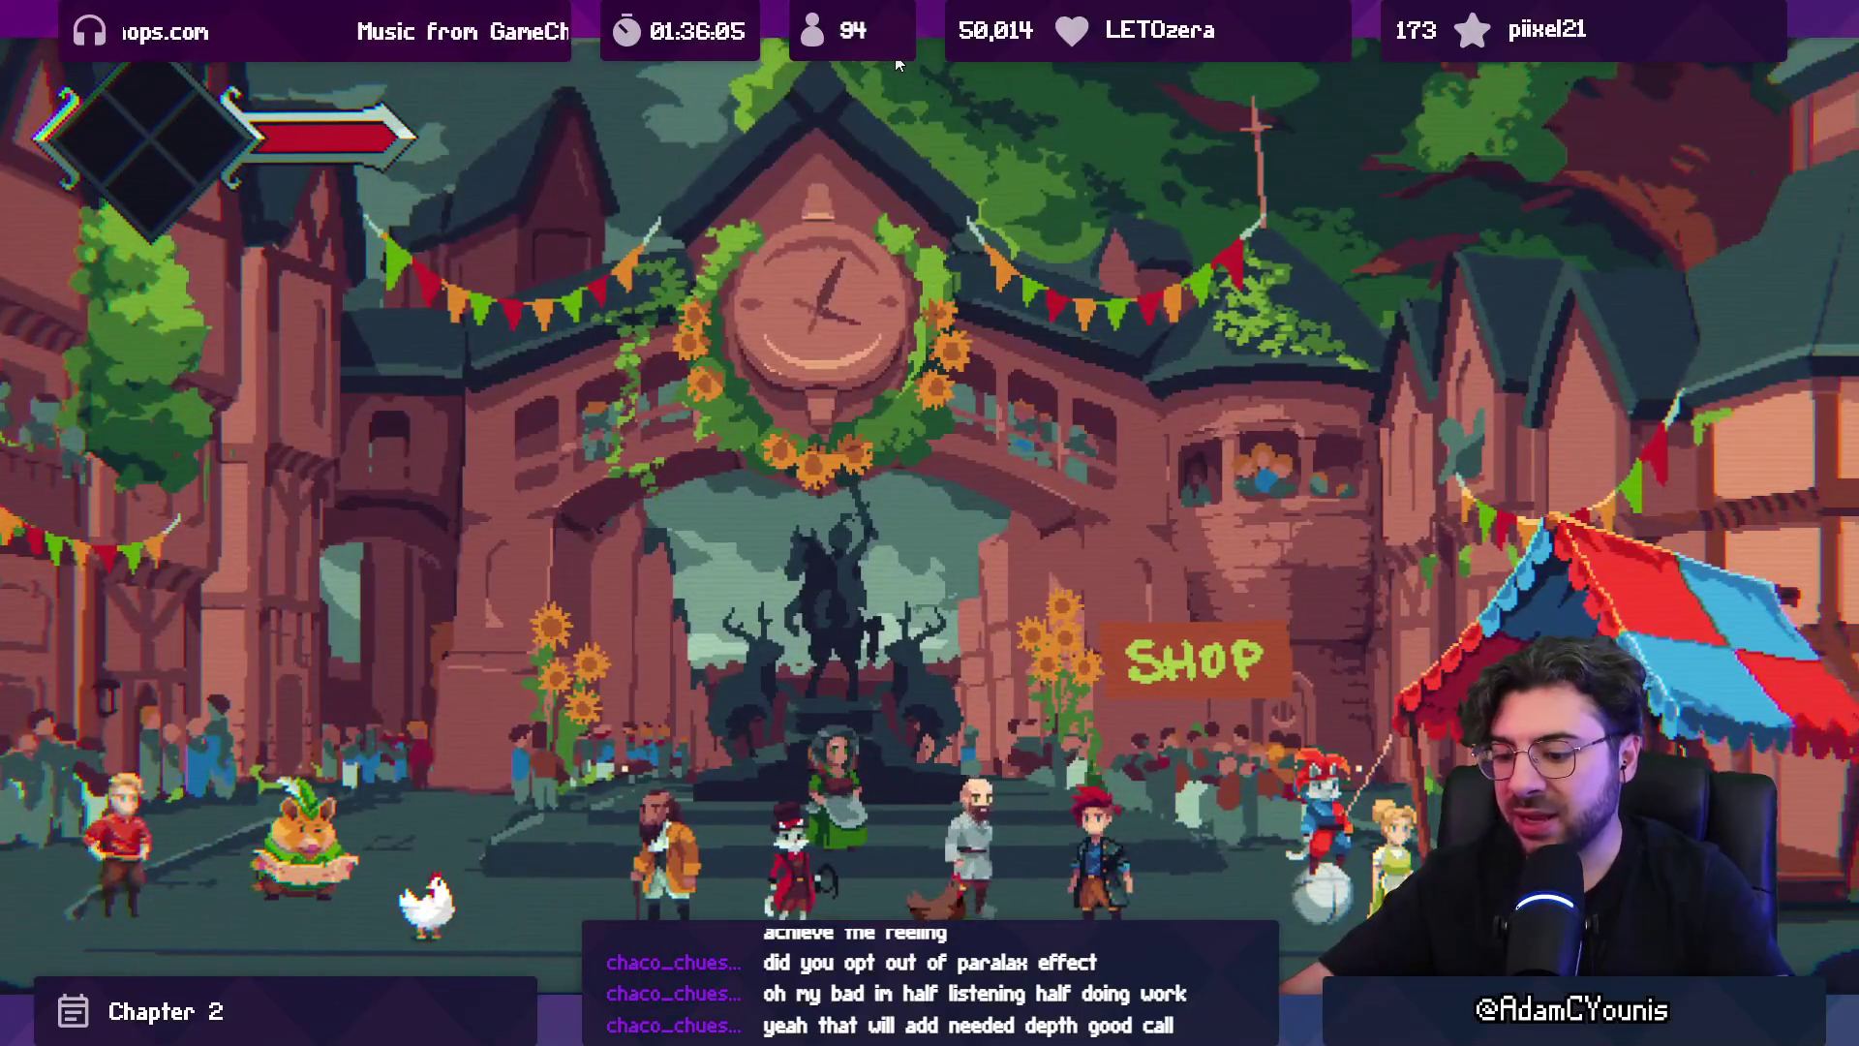
{"action": "key", "text": "shift+space"}
{"action": "left_click", "coordinate": [897, 60]}
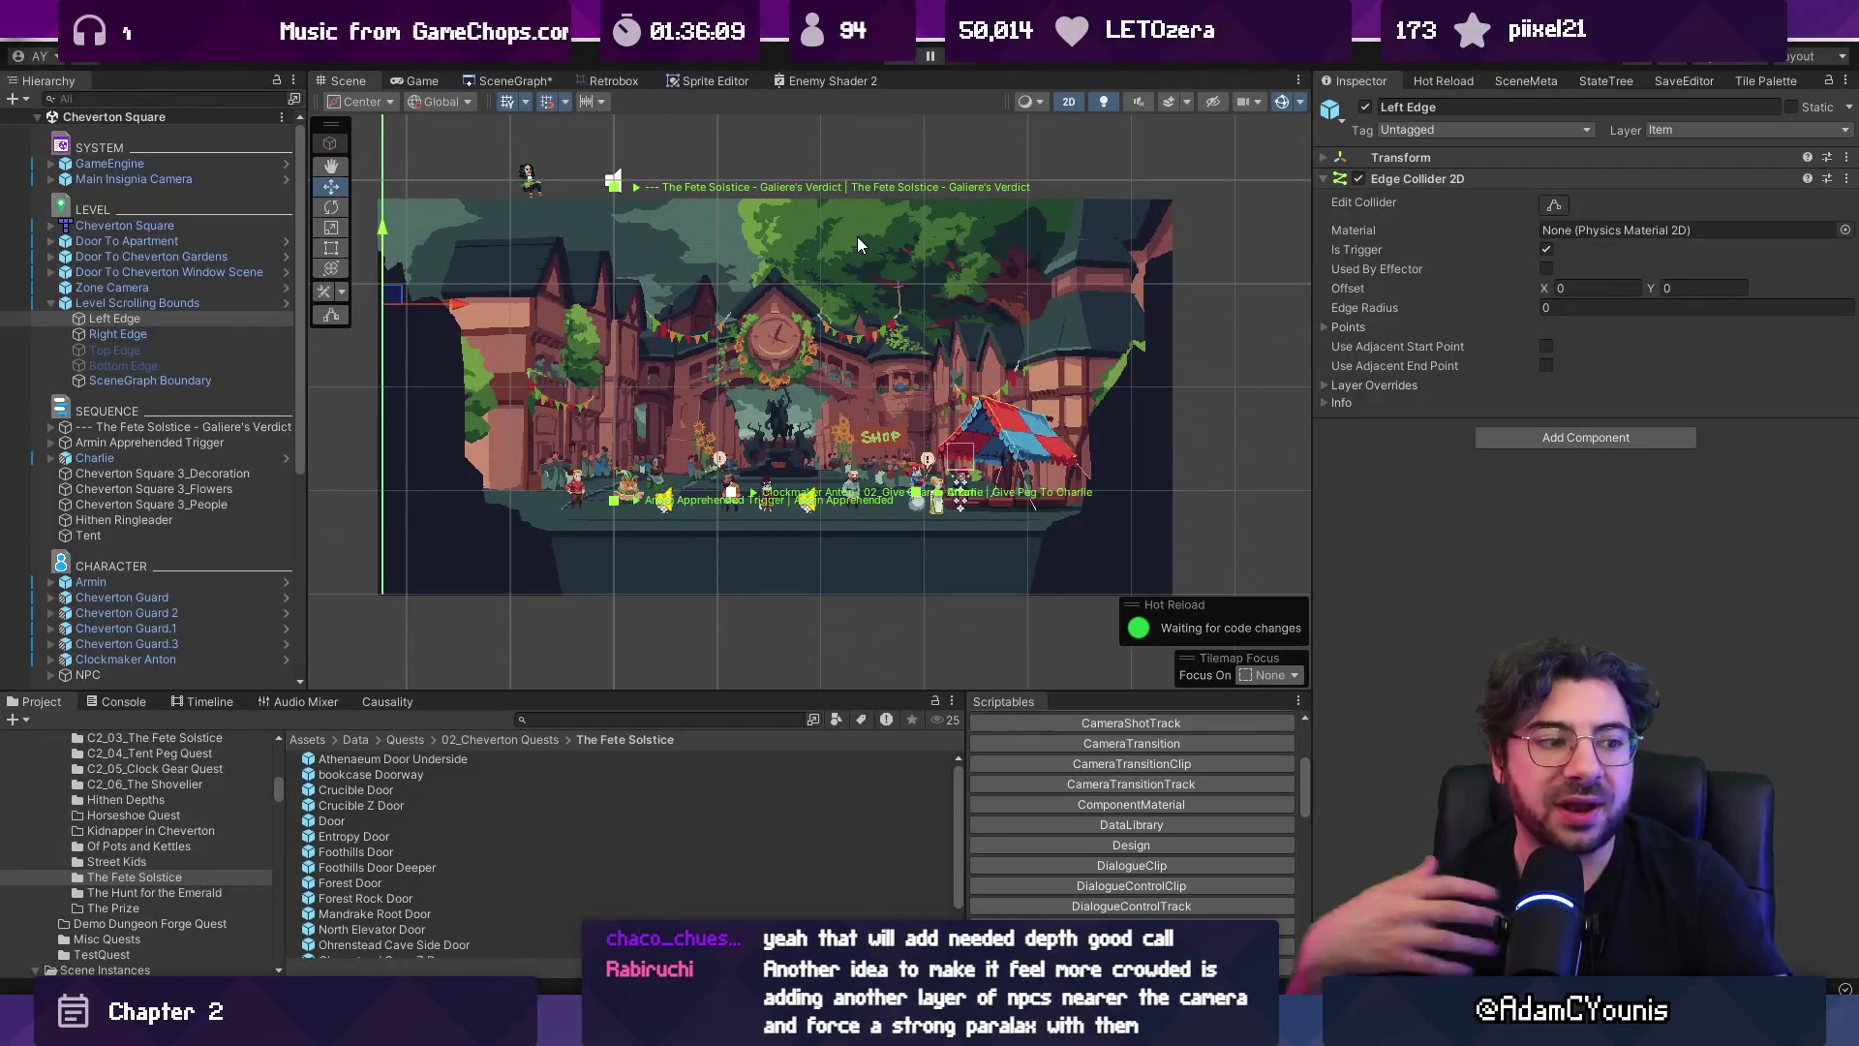
Select Level Scrolling Bounds and briefly run the game full-screen to view the square.
{"action": "left_click", "coordinate": [234, 304]}
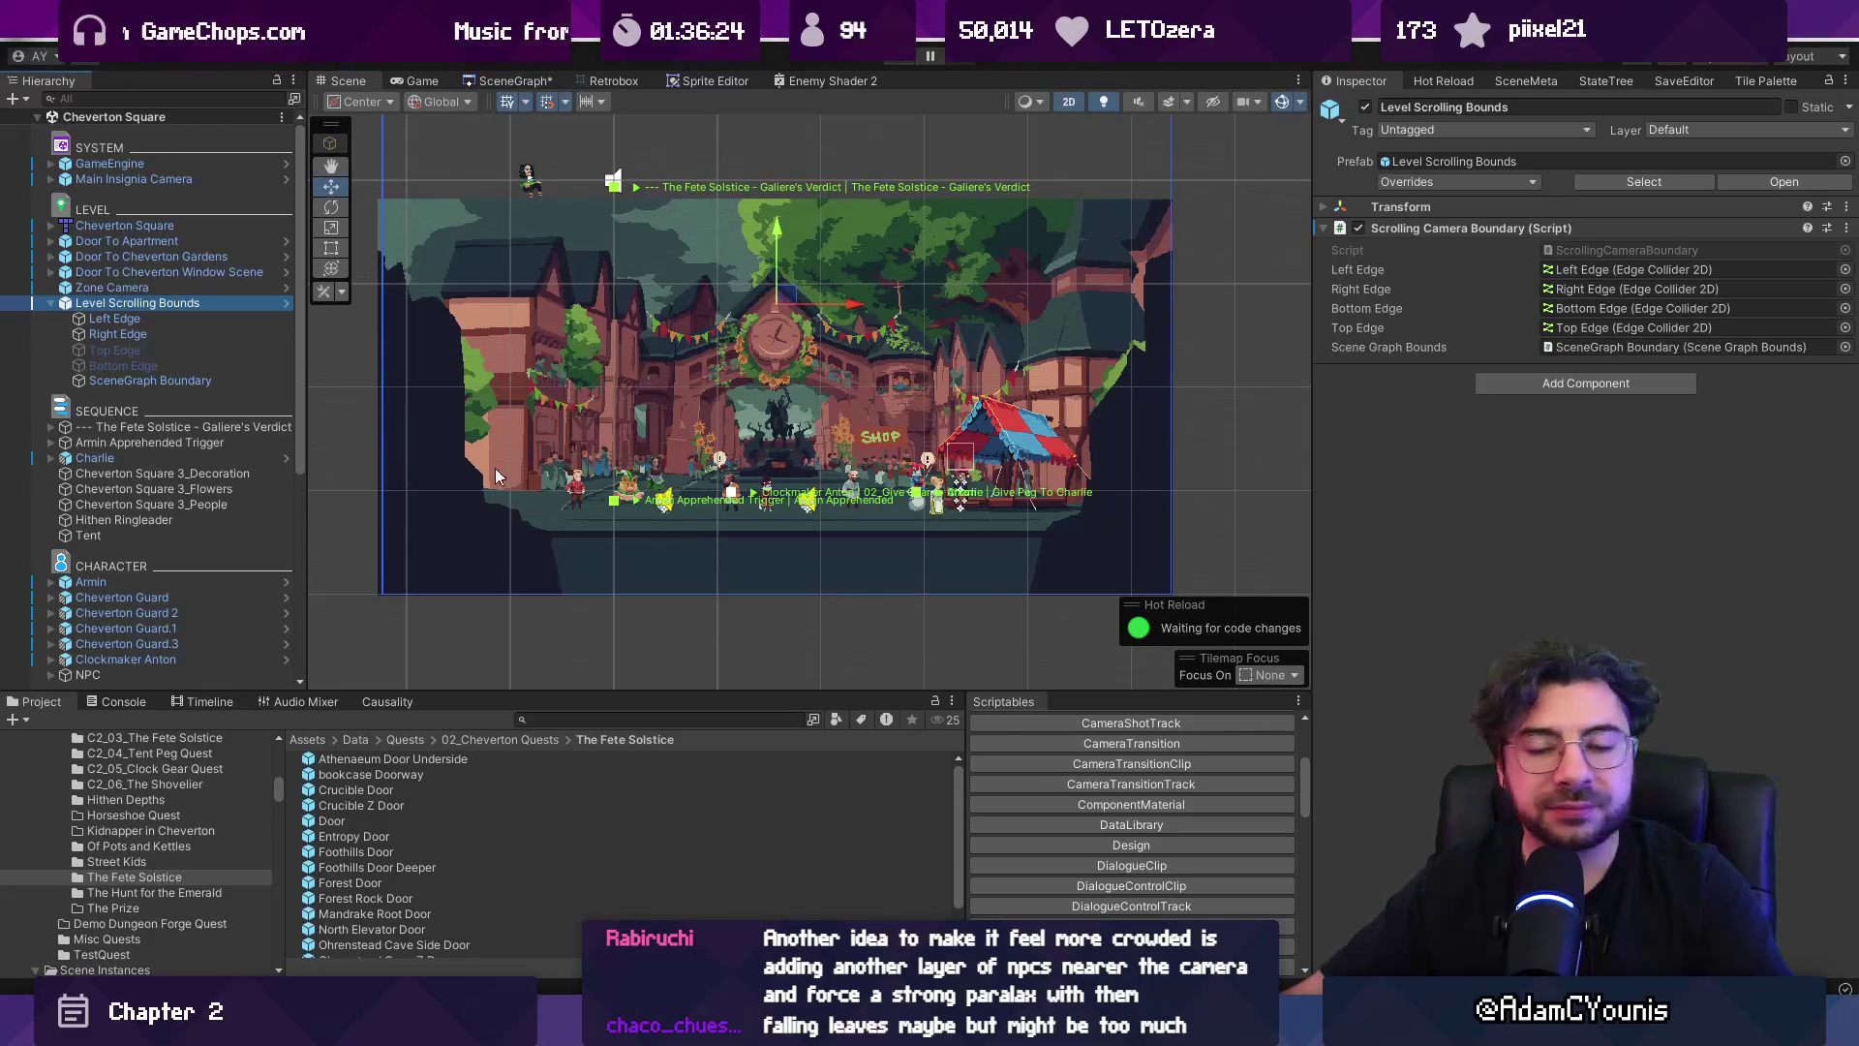
{"action": "scroll", "coordinate": [773, 441], "scroll_direction": "up", "scroll_amount": 2}
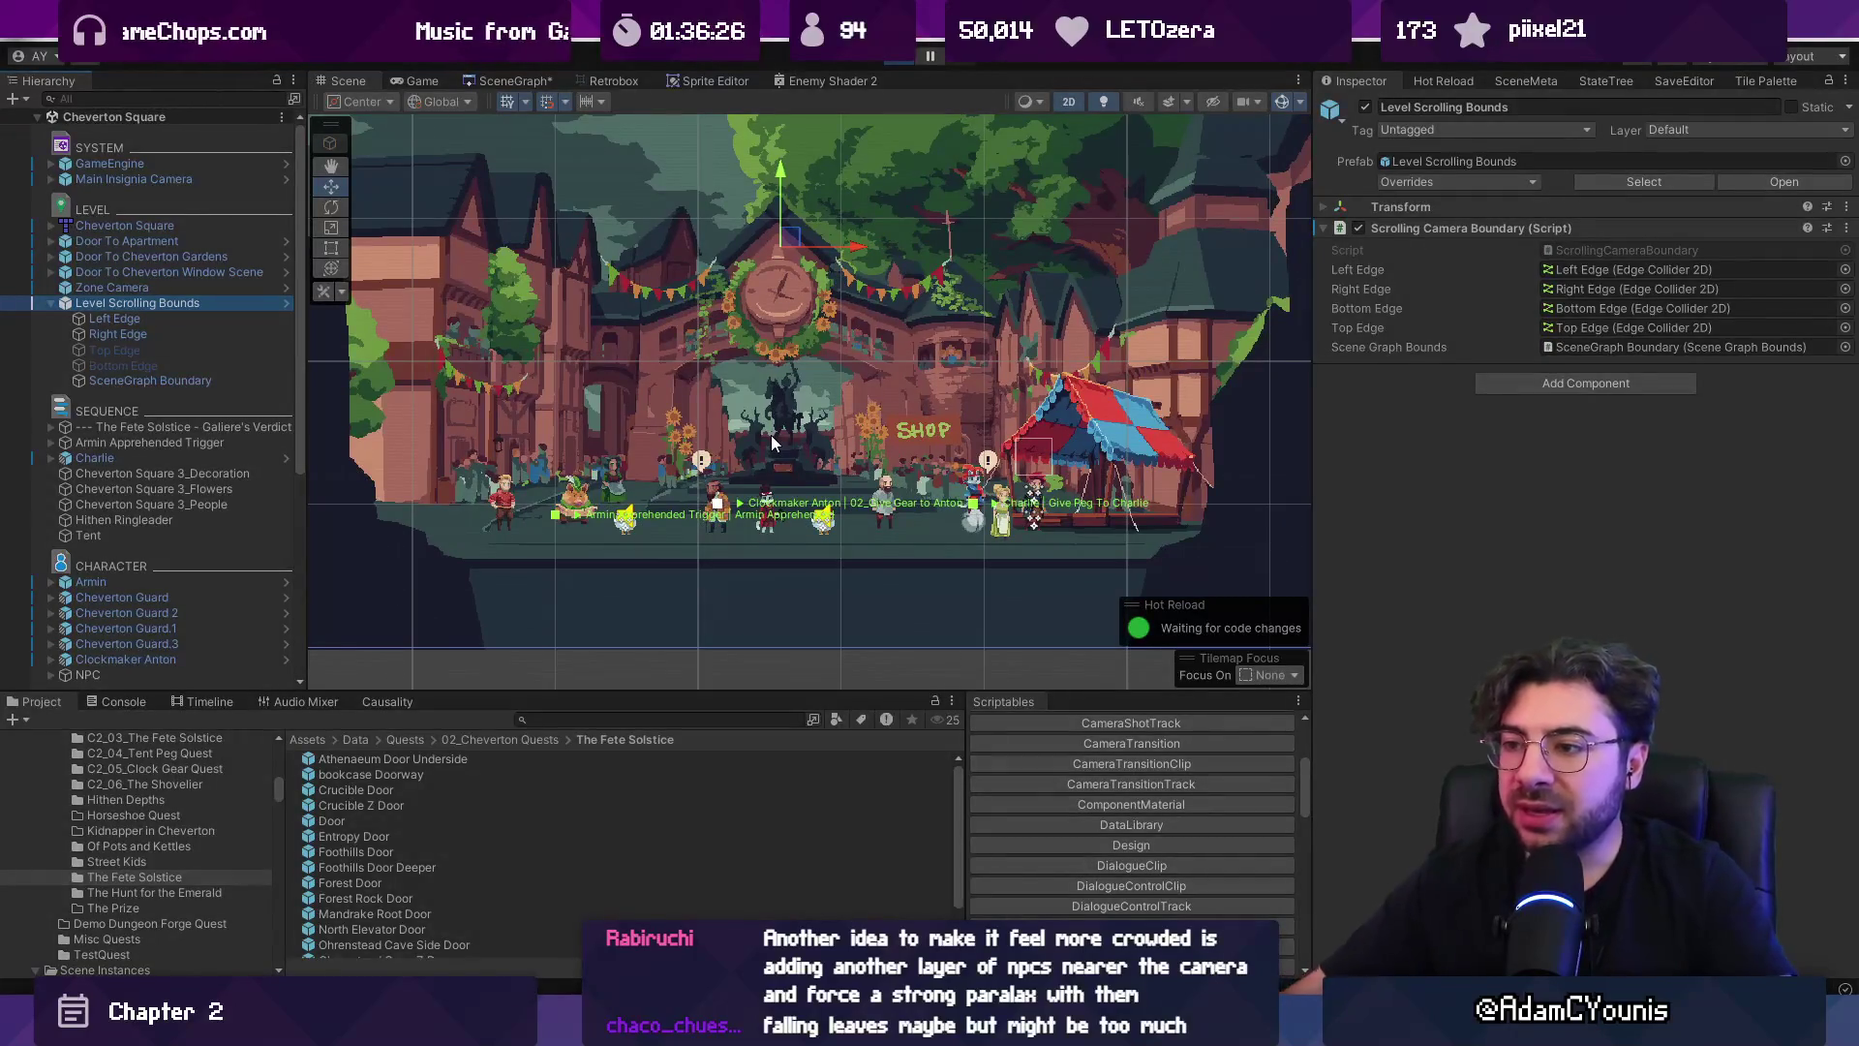
{"action": "key", "text": "ctrl+p"}
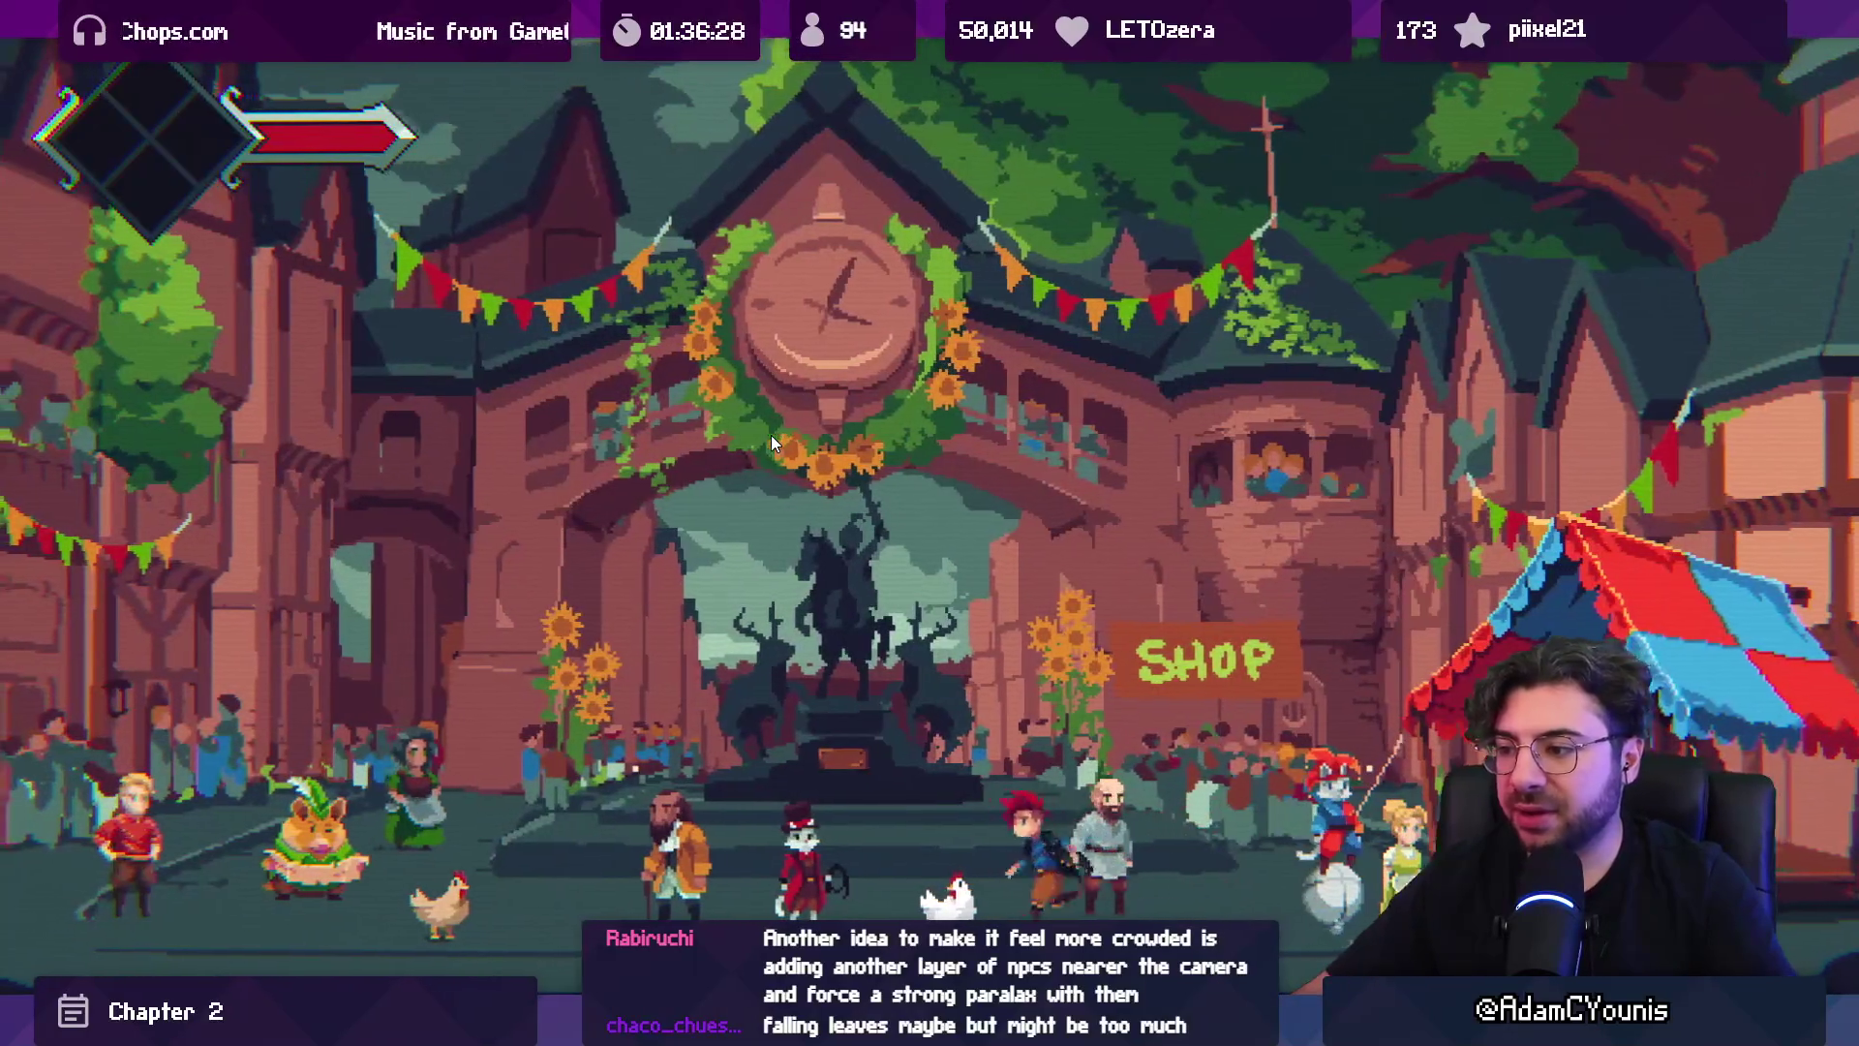
{"action": "key", "text": "shift+space"}
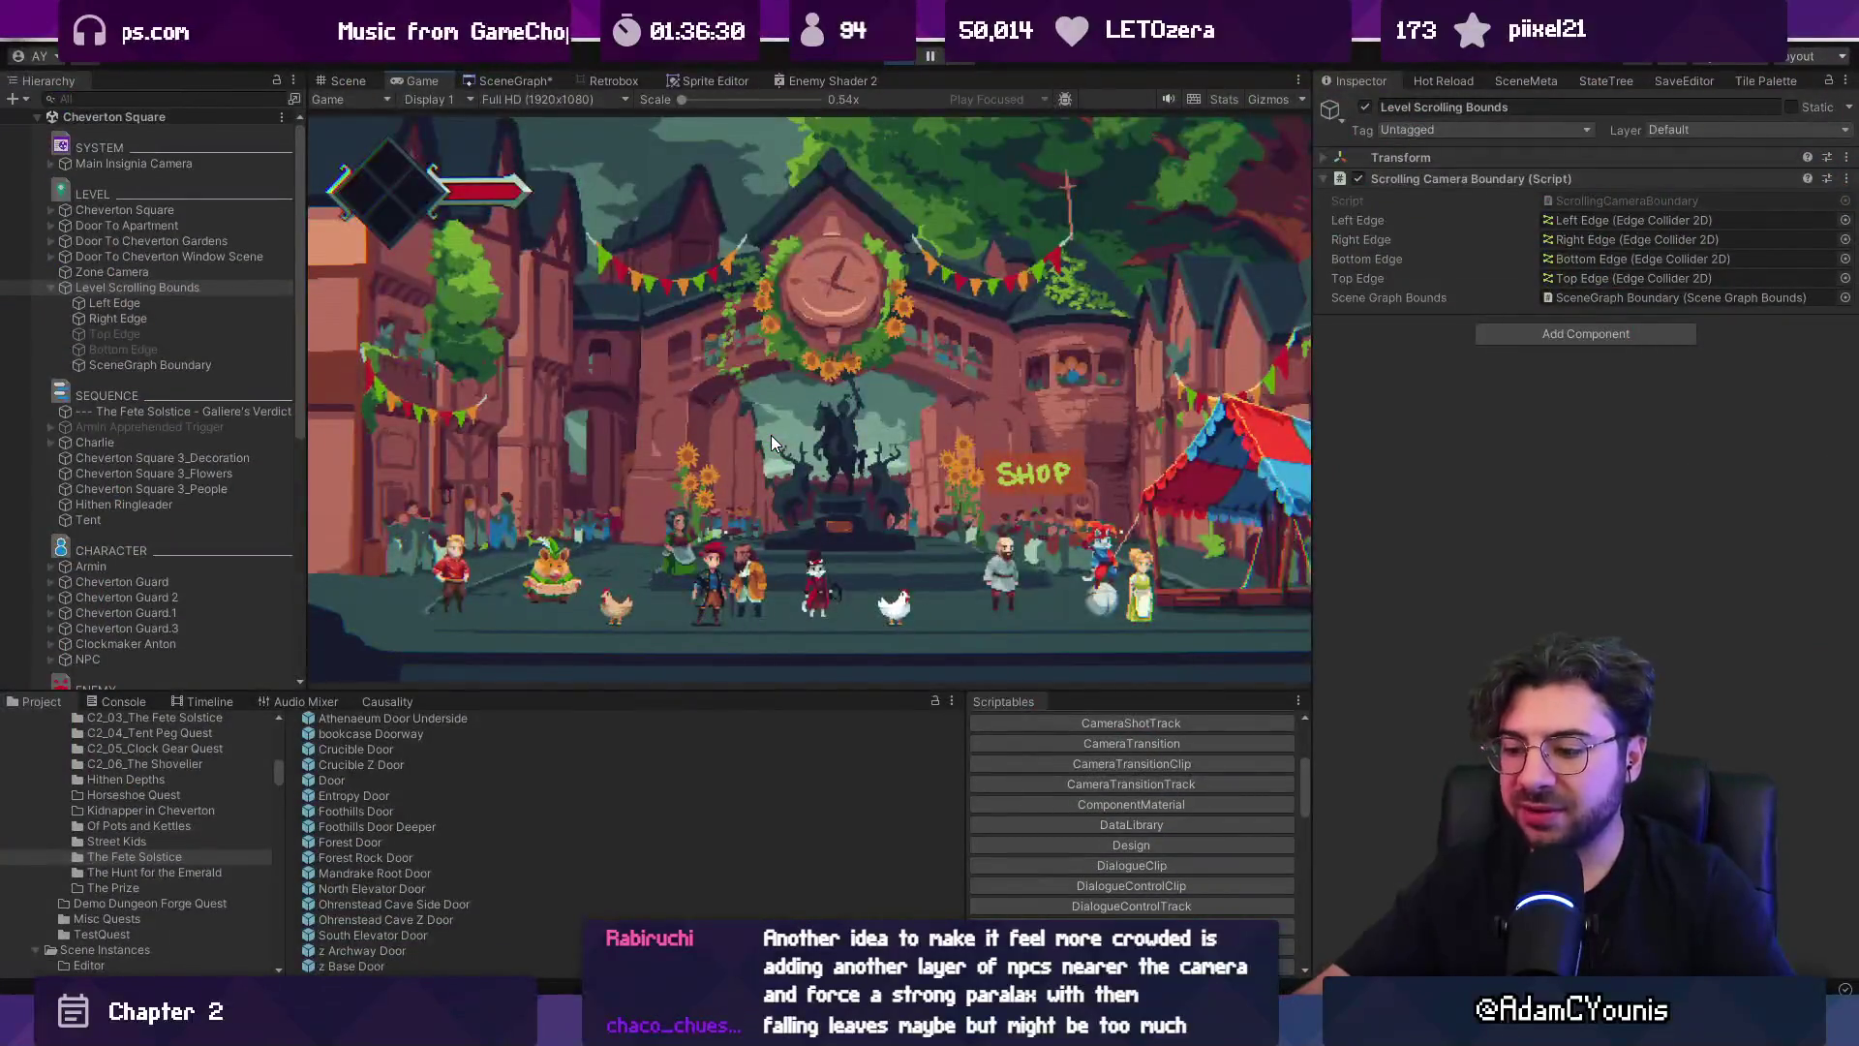
{"action": "key", "text": "ctrl+p"}
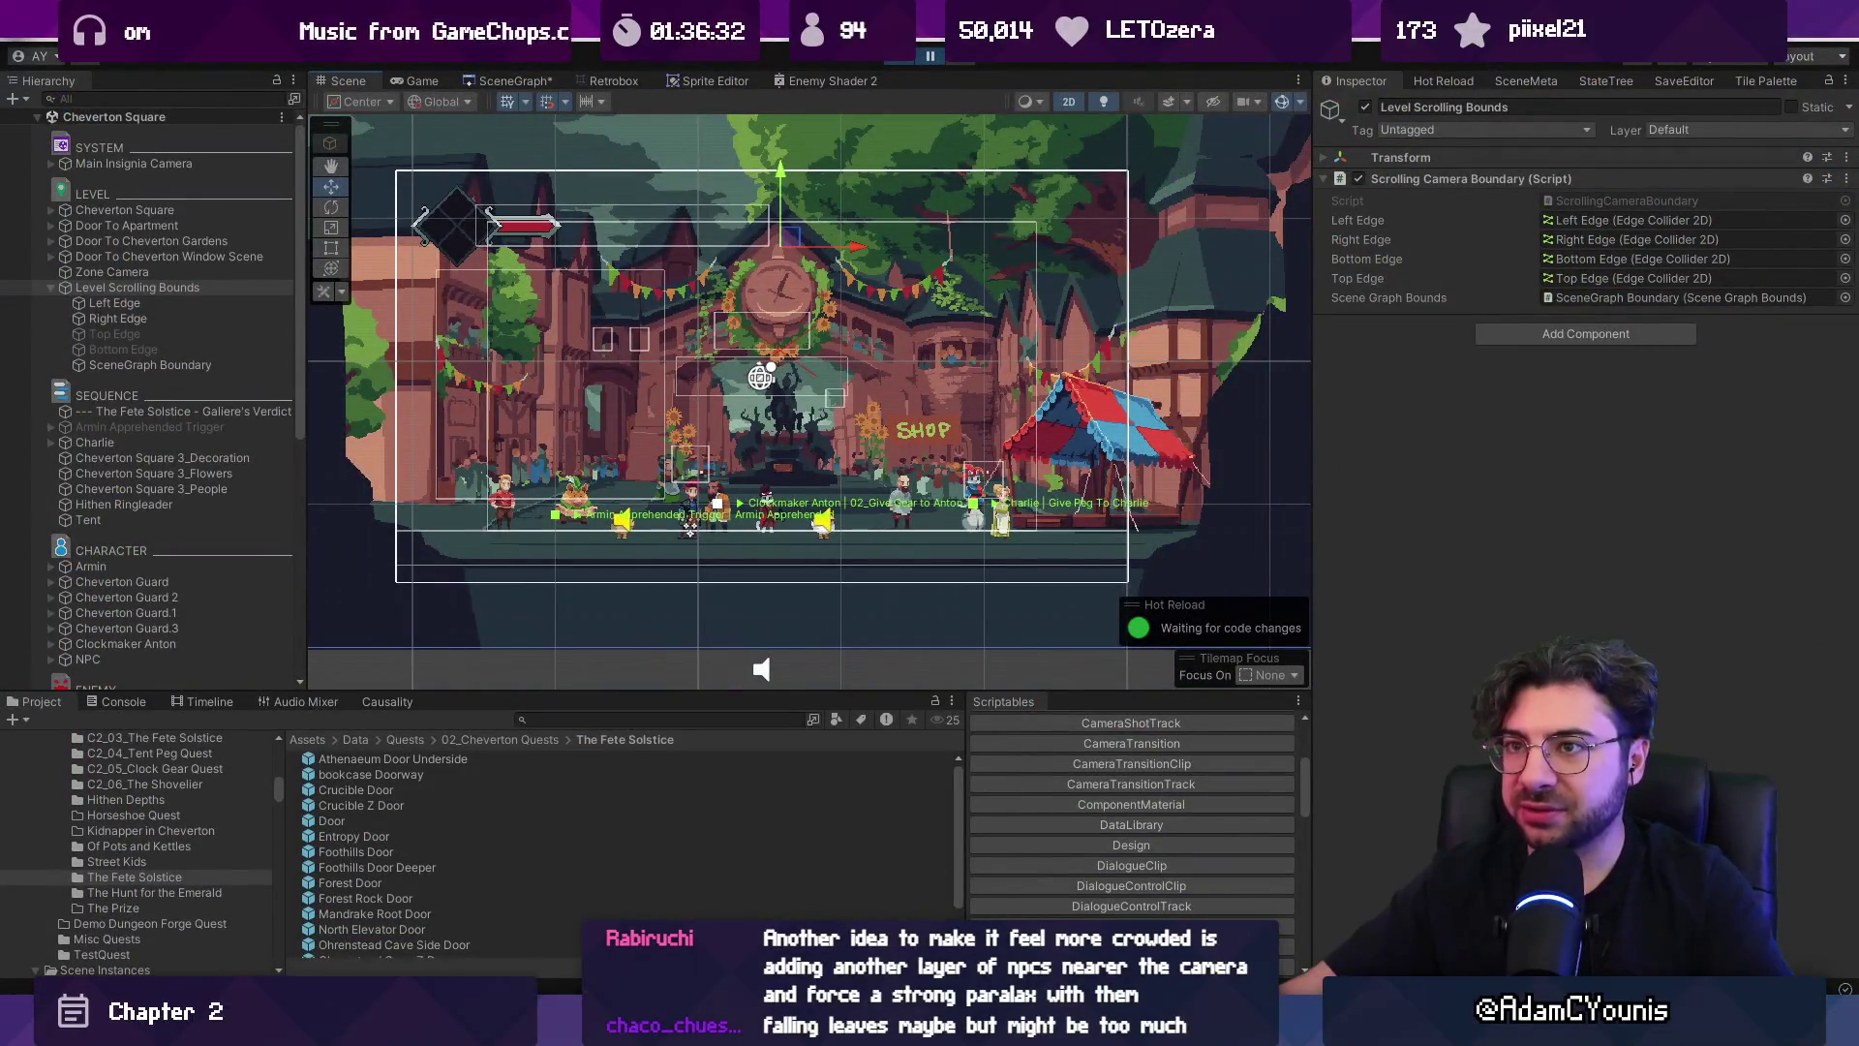
Walk the hero right to the shop in the Game view and paste the screenshot into Leonardo.
{"action": "left_click", "coordinate": [419, 83]}
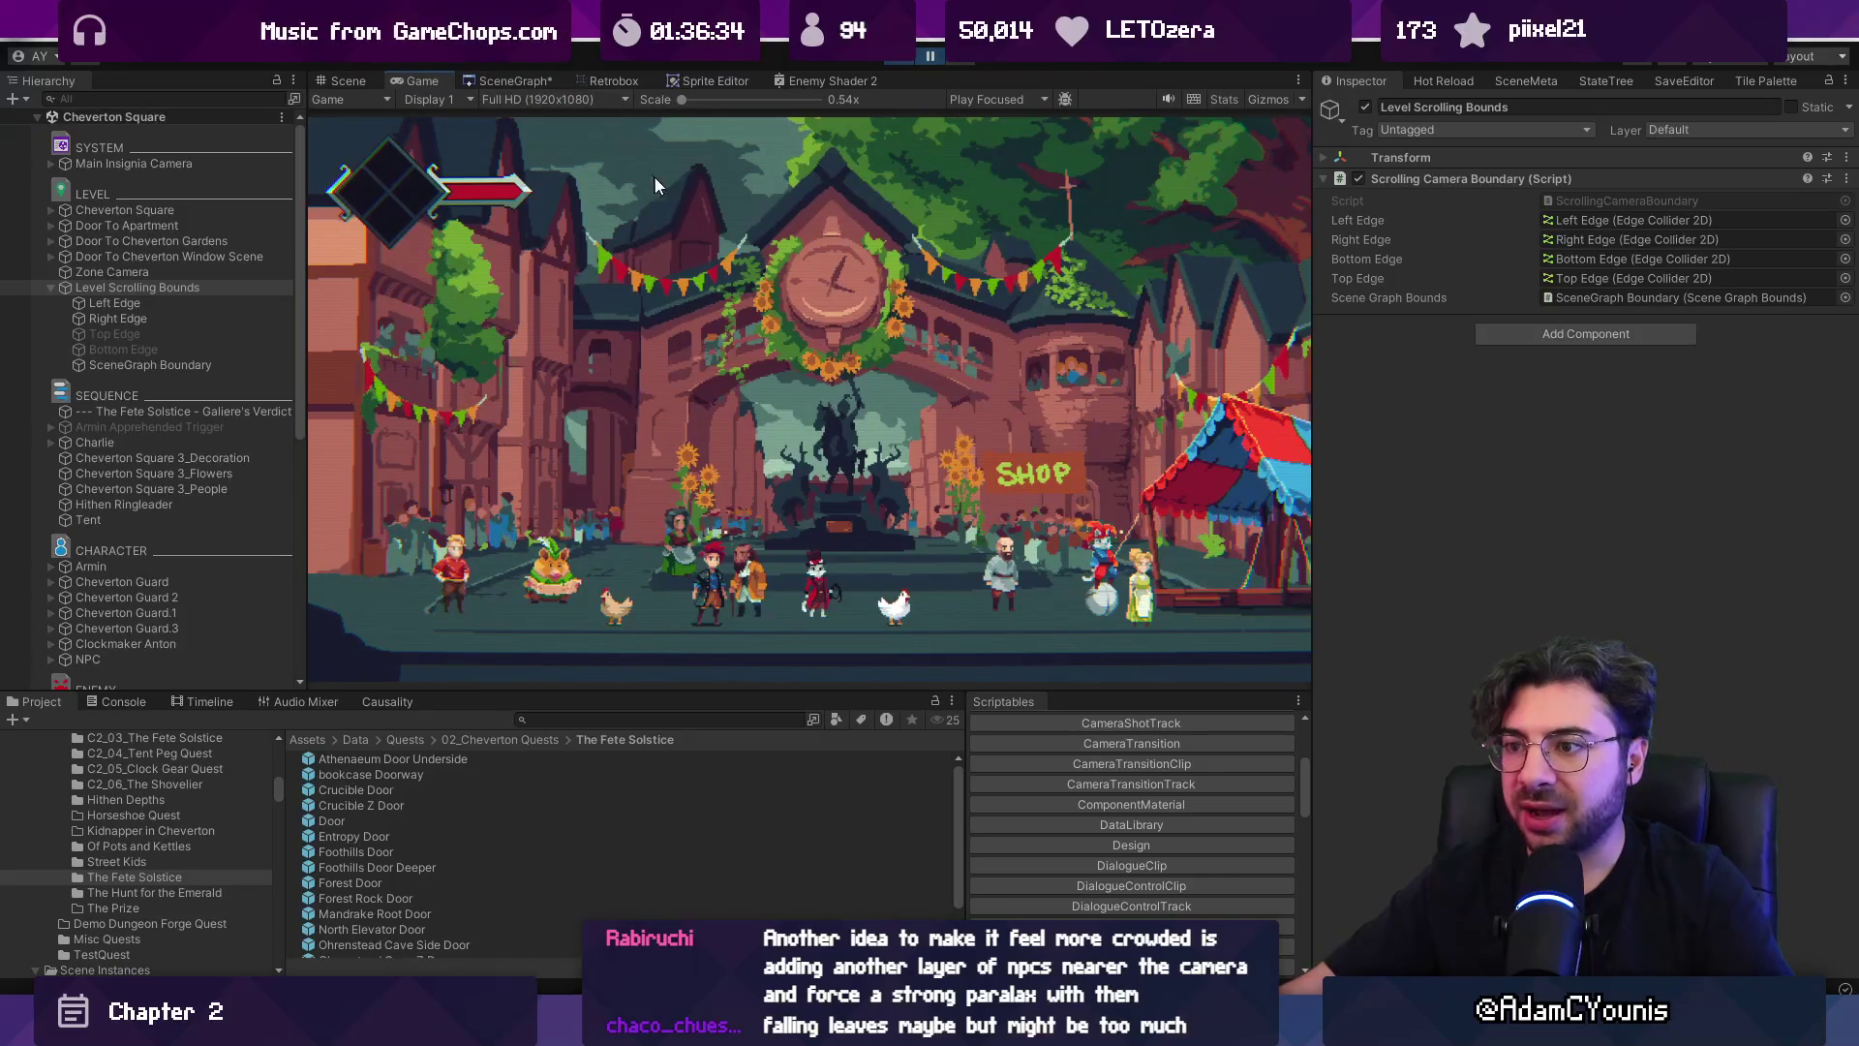
{"action": "key", "text": "shift+space"}
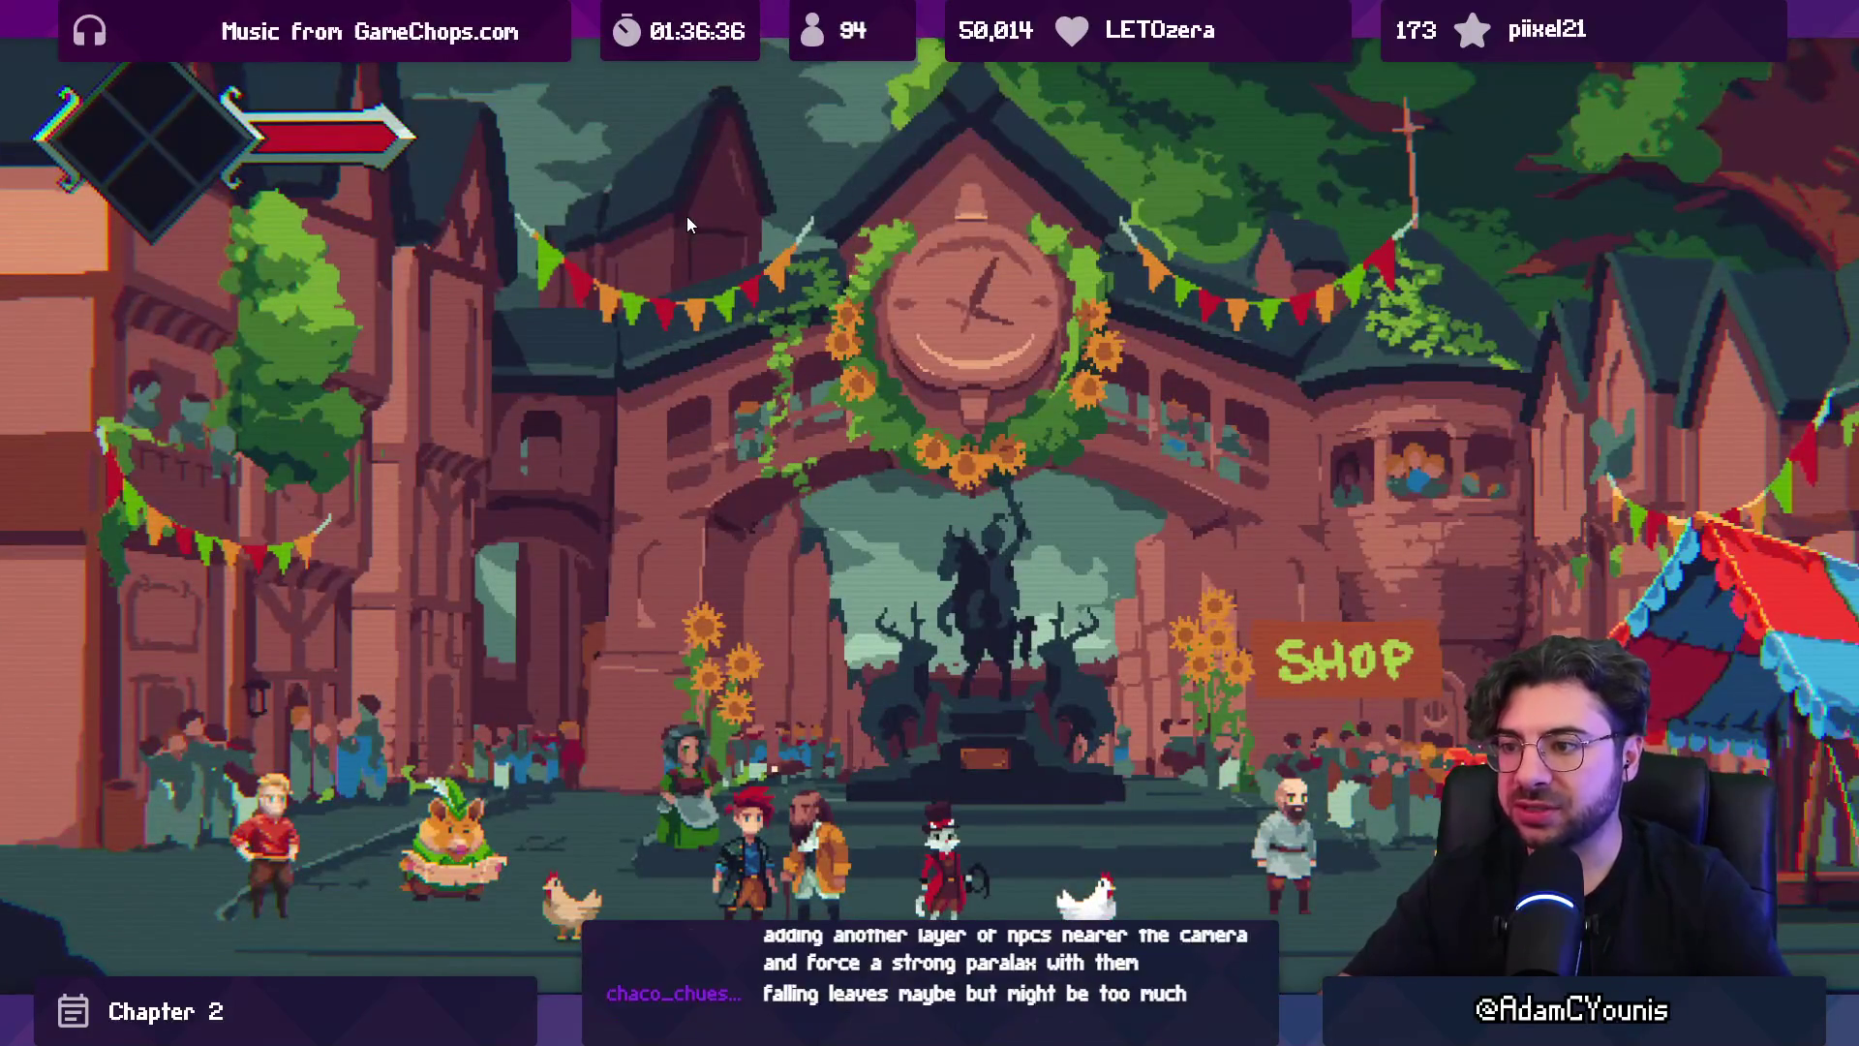
{"action": "key", "text": "shift+space"}
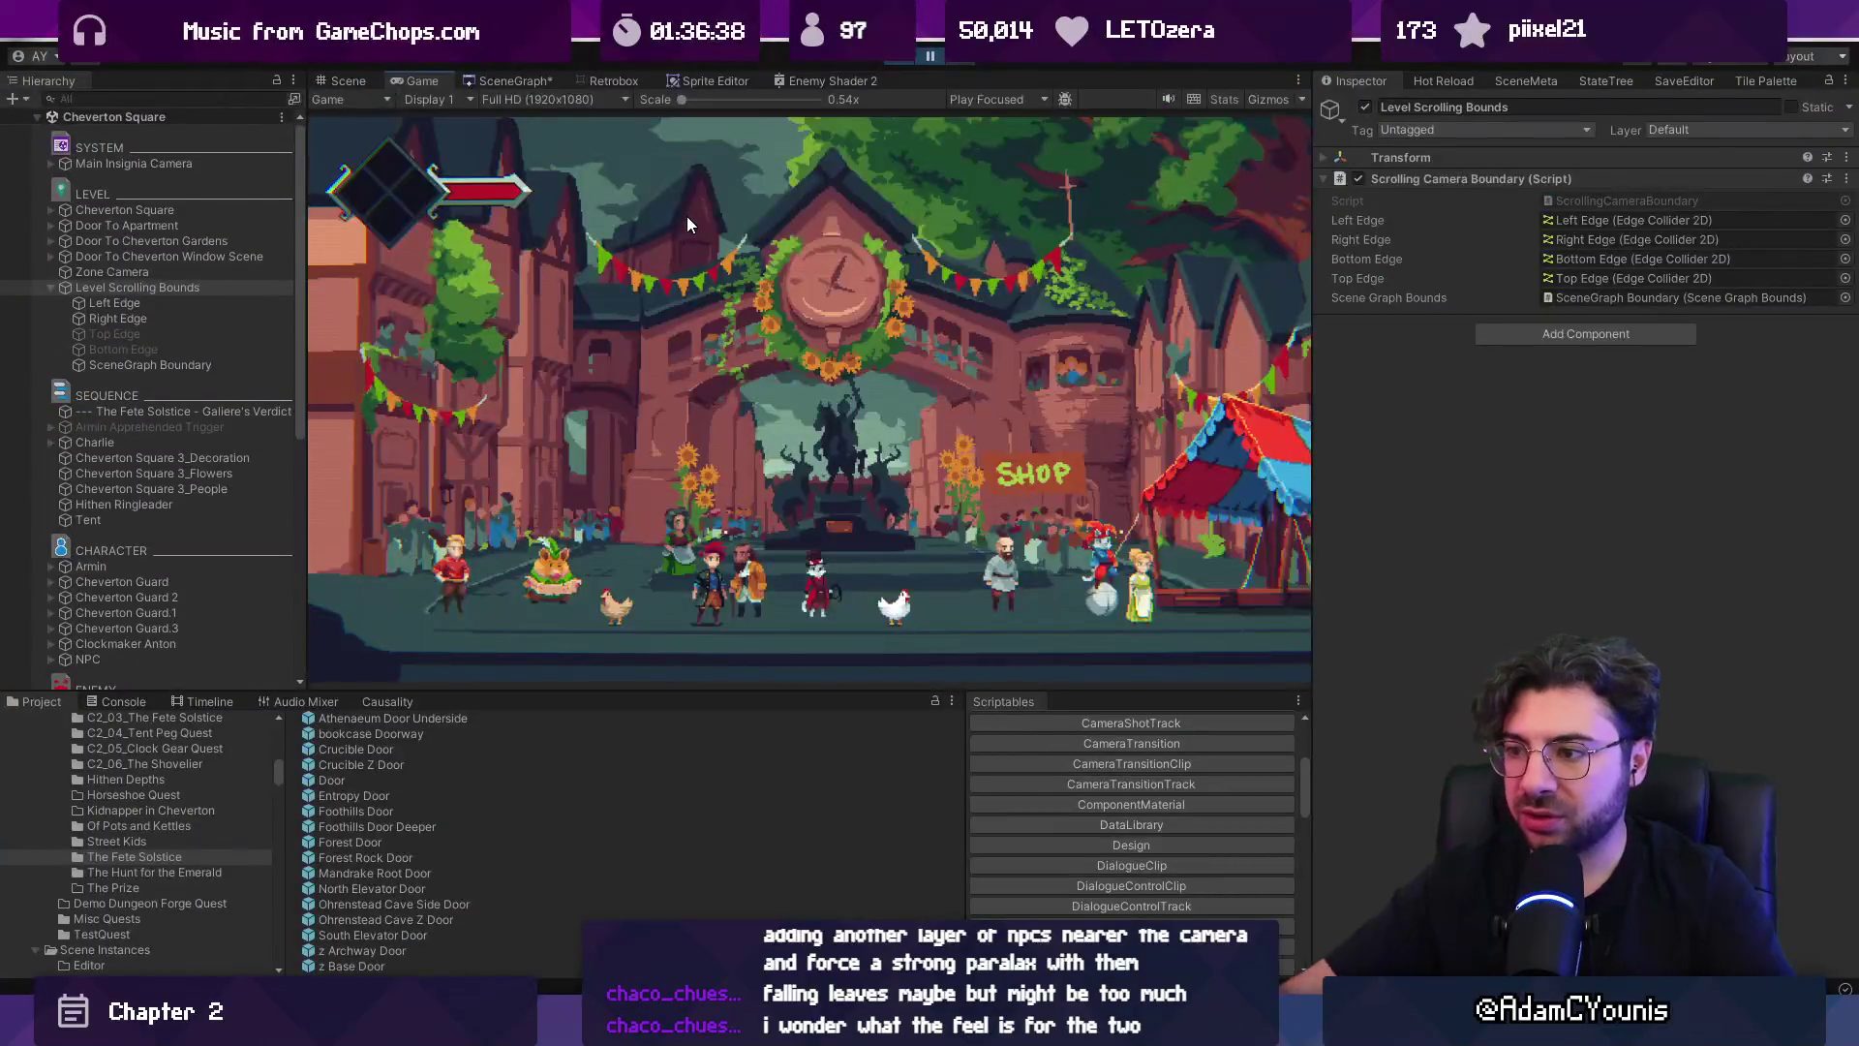
{"action": "key", "text": "Right"}
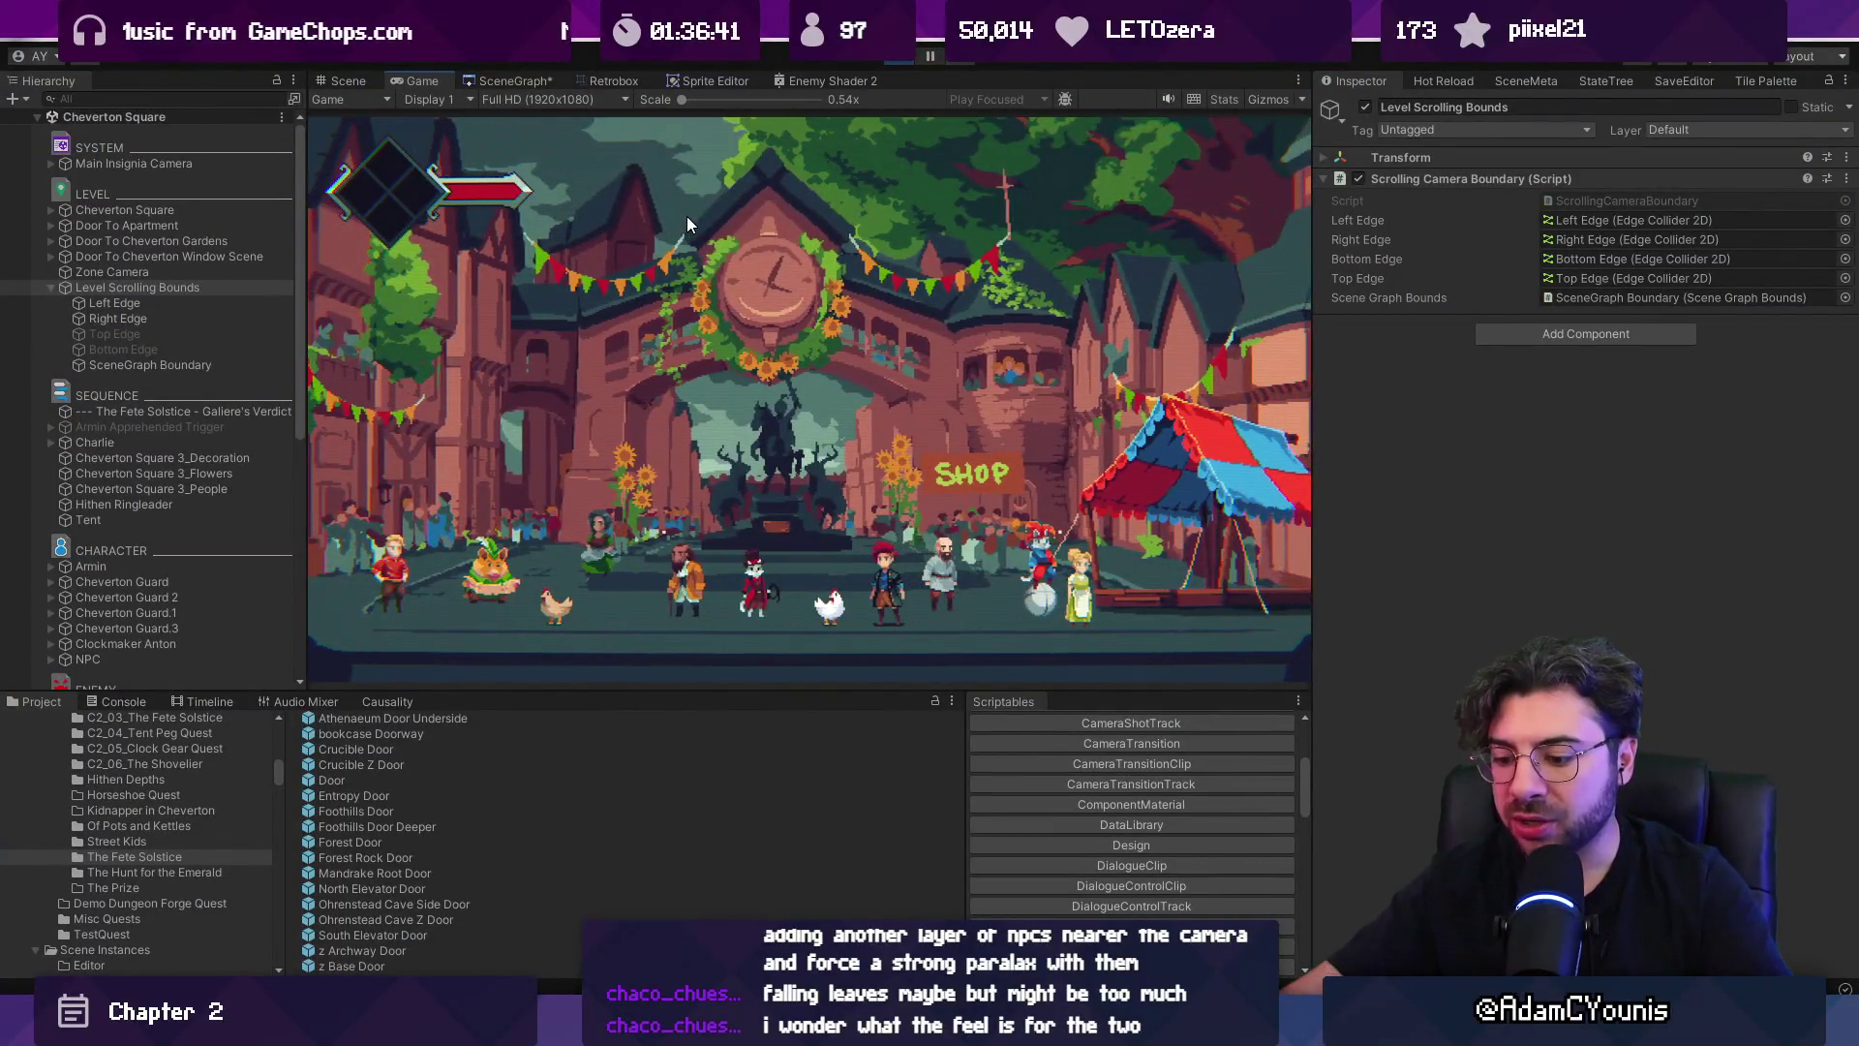
{"action": "key", "text": "shift+space"}
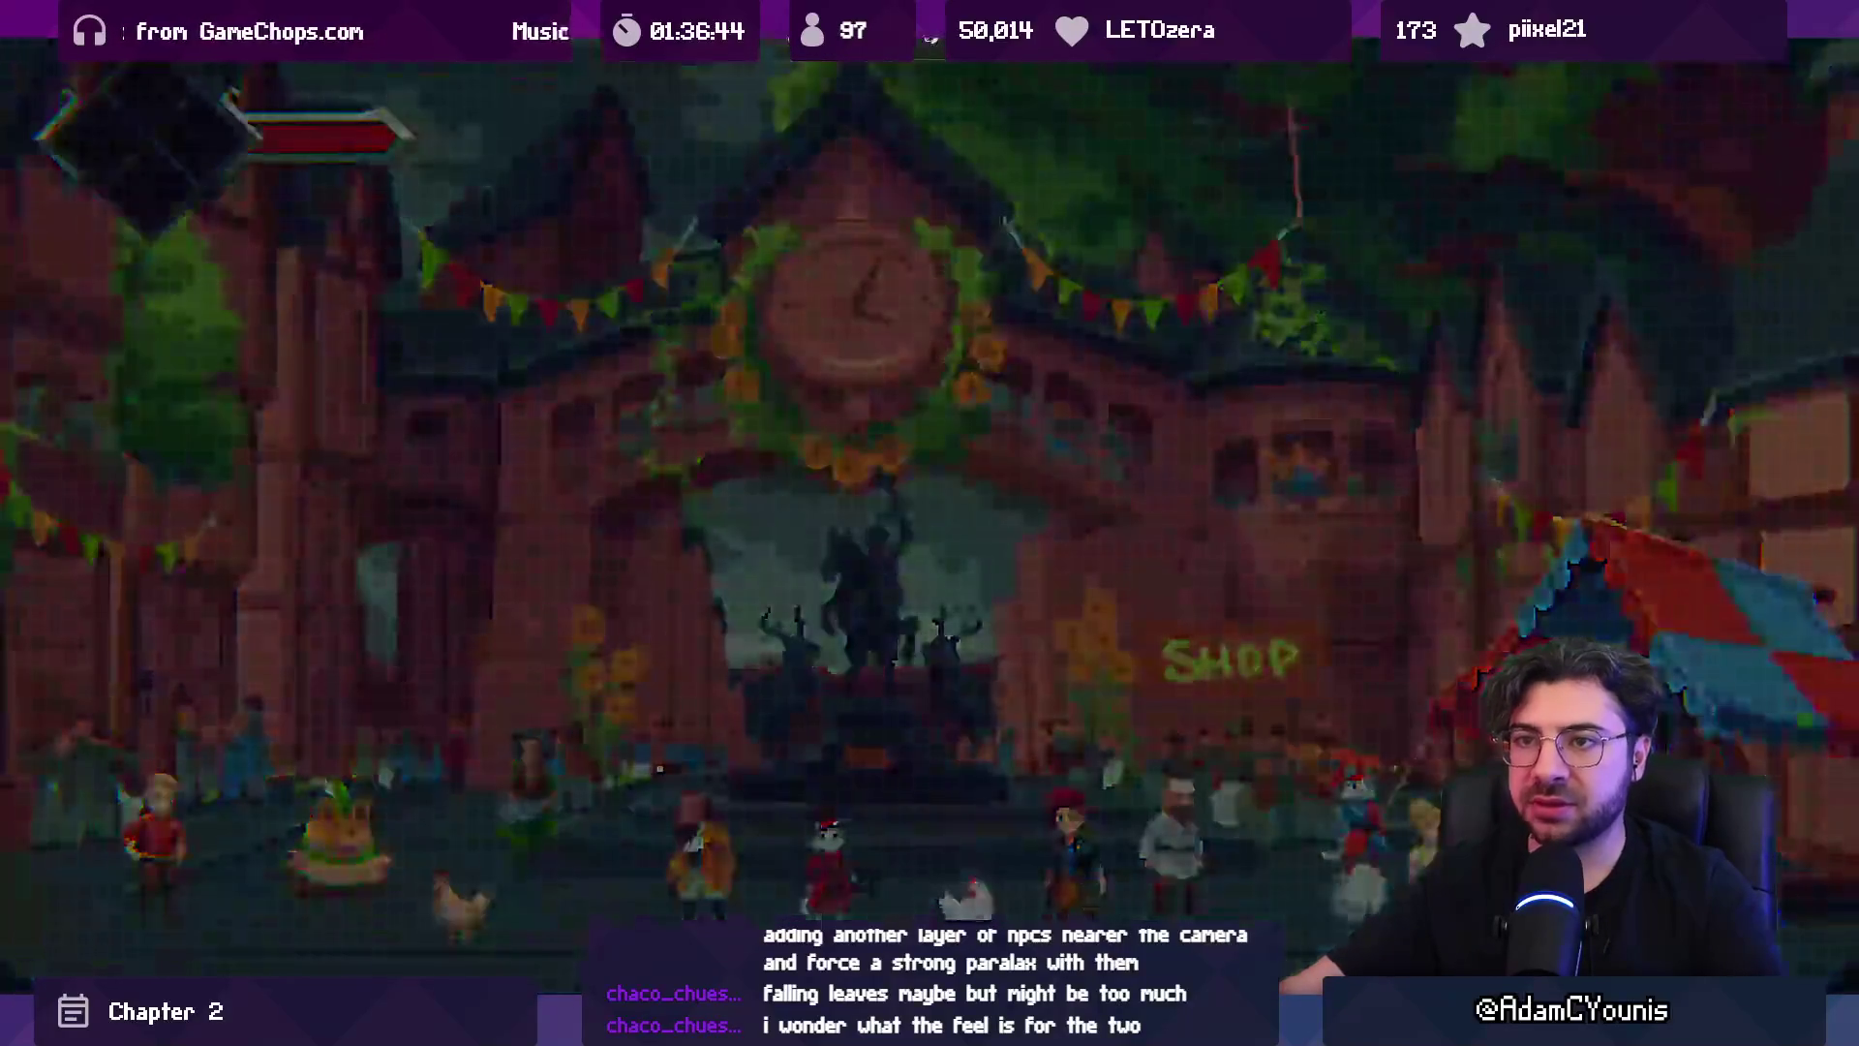
{"action": "key", "text": "shift+space"}
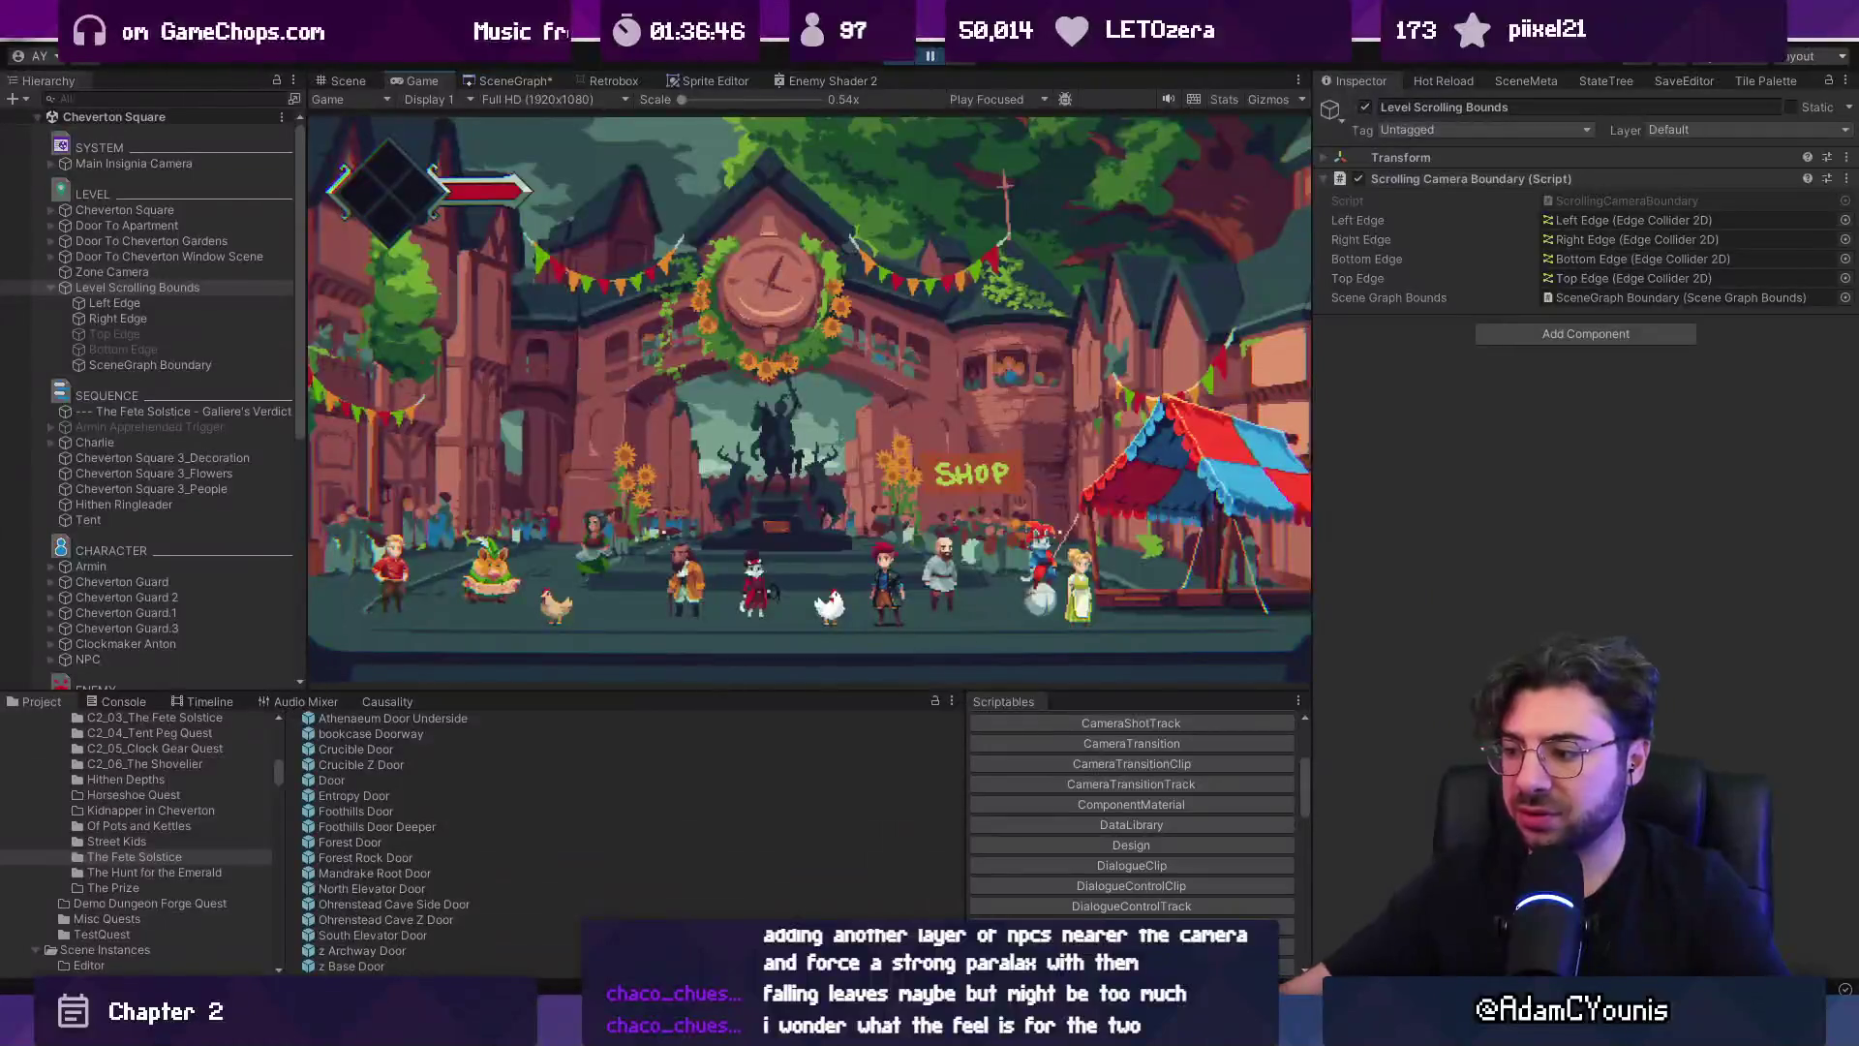
{"action": "key", "text": "alt+Tab"}
{"action": "key", "text": "ctrl+v"}
{"action": "scroll", "coordinate": [763, 676], "scroll_direction": "down", "scroll_amount": 5}
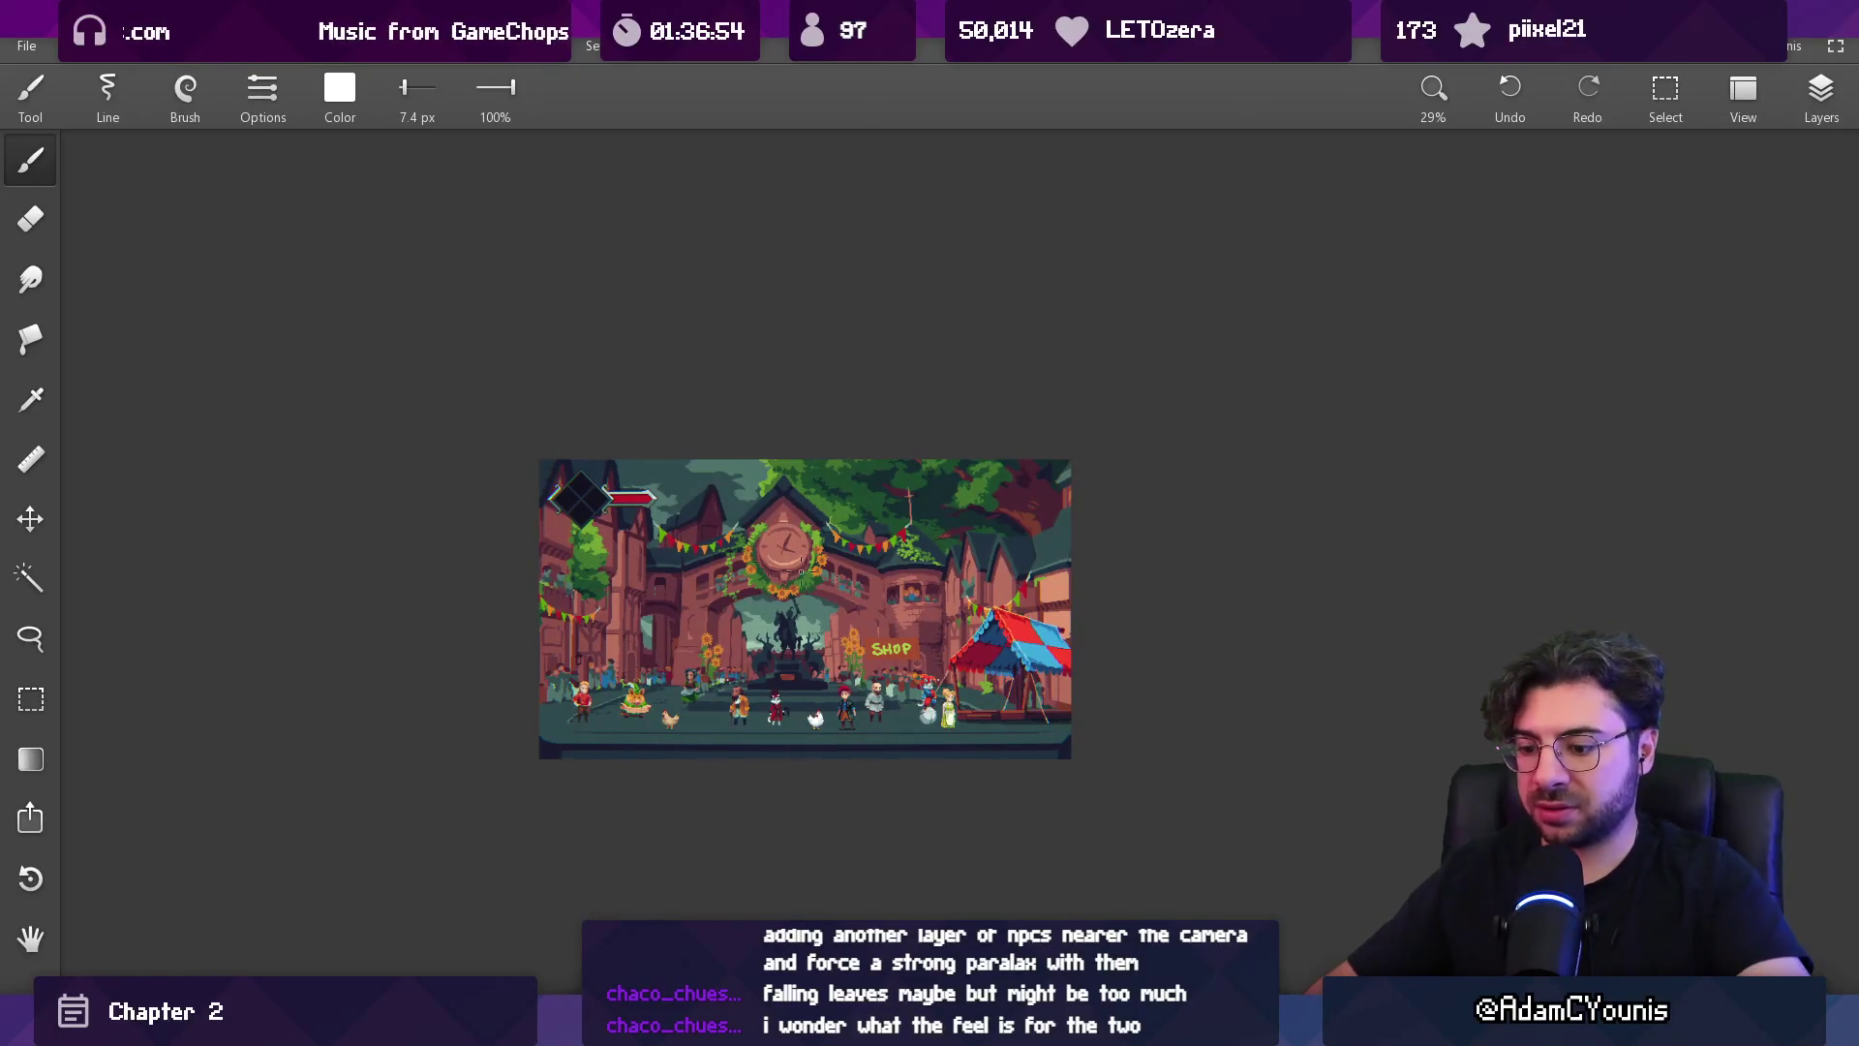
Add Layer 2 and paint a broad white band across the lower screenshot.
{"action": "scroll", "coordinate": [736, 671], "scroll_direction": "up", "scroll_amount": 2}
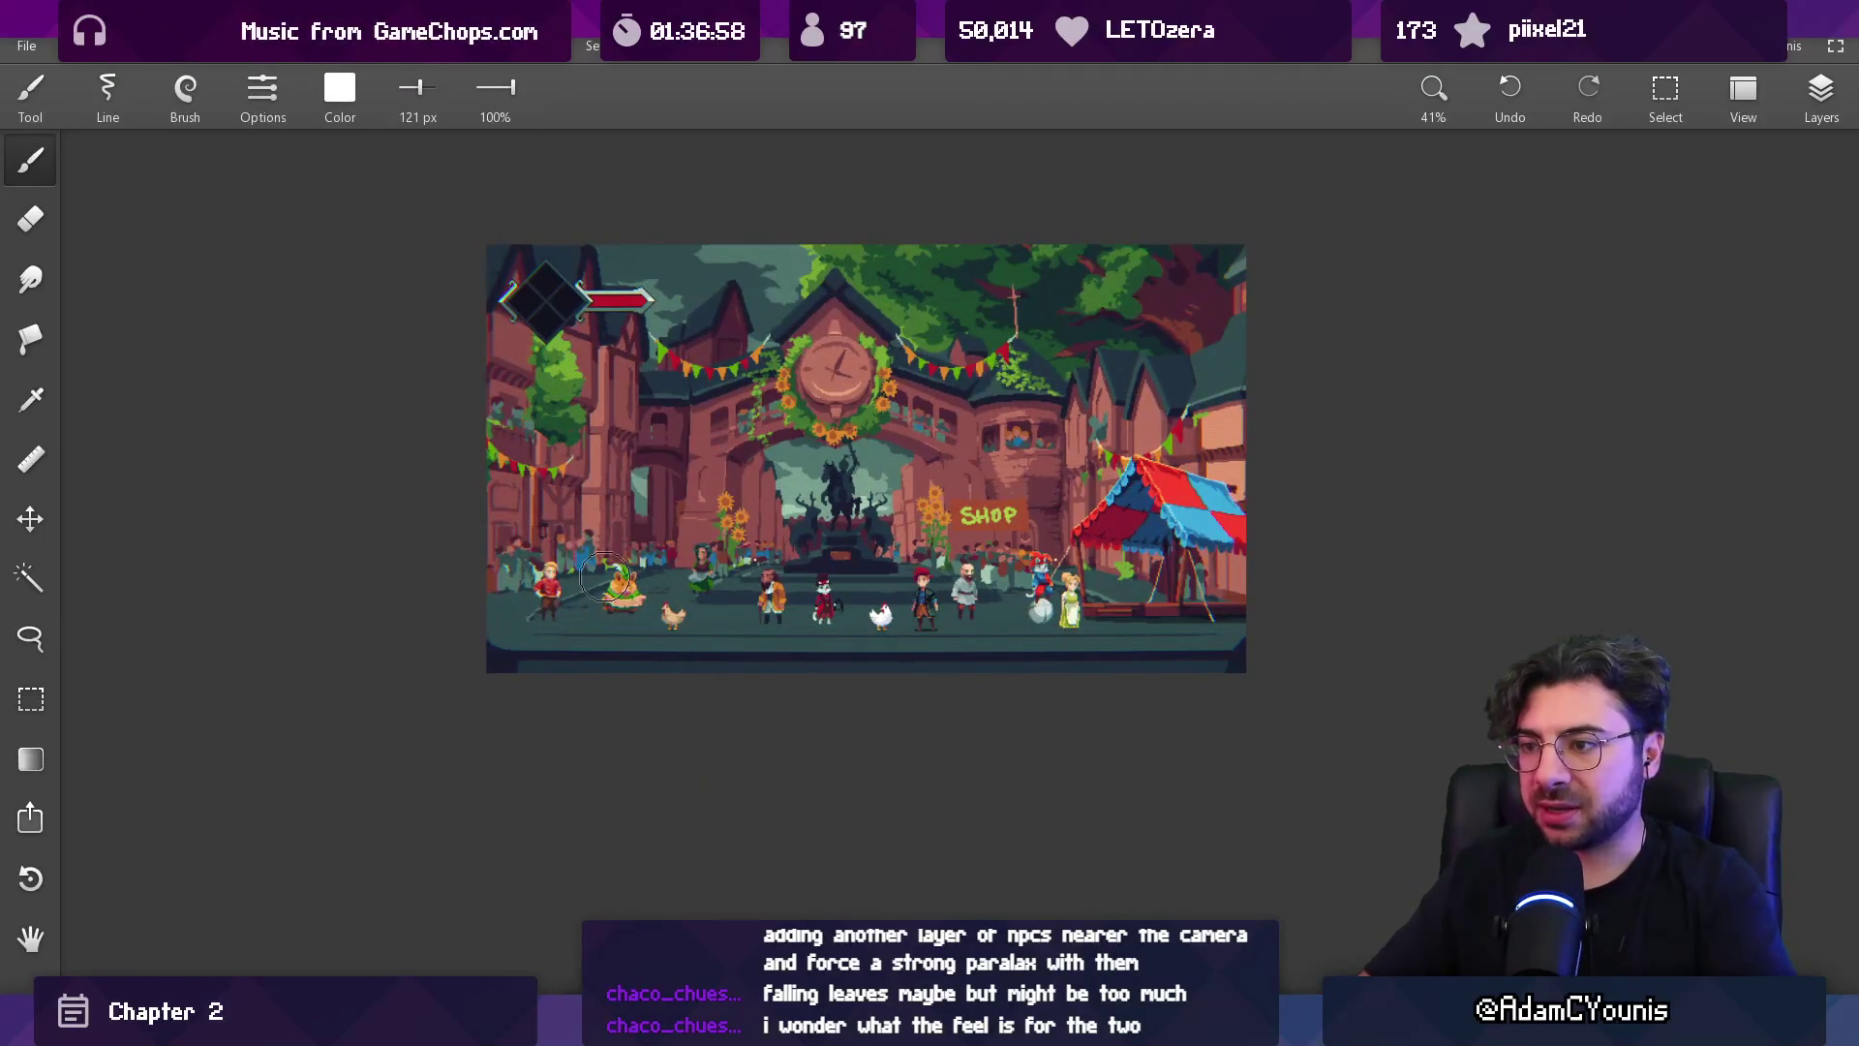
{"action": "left_click", "coordinate": [1816, 119]}
{"action": "left_click", "coordinate": [1609, 162]}
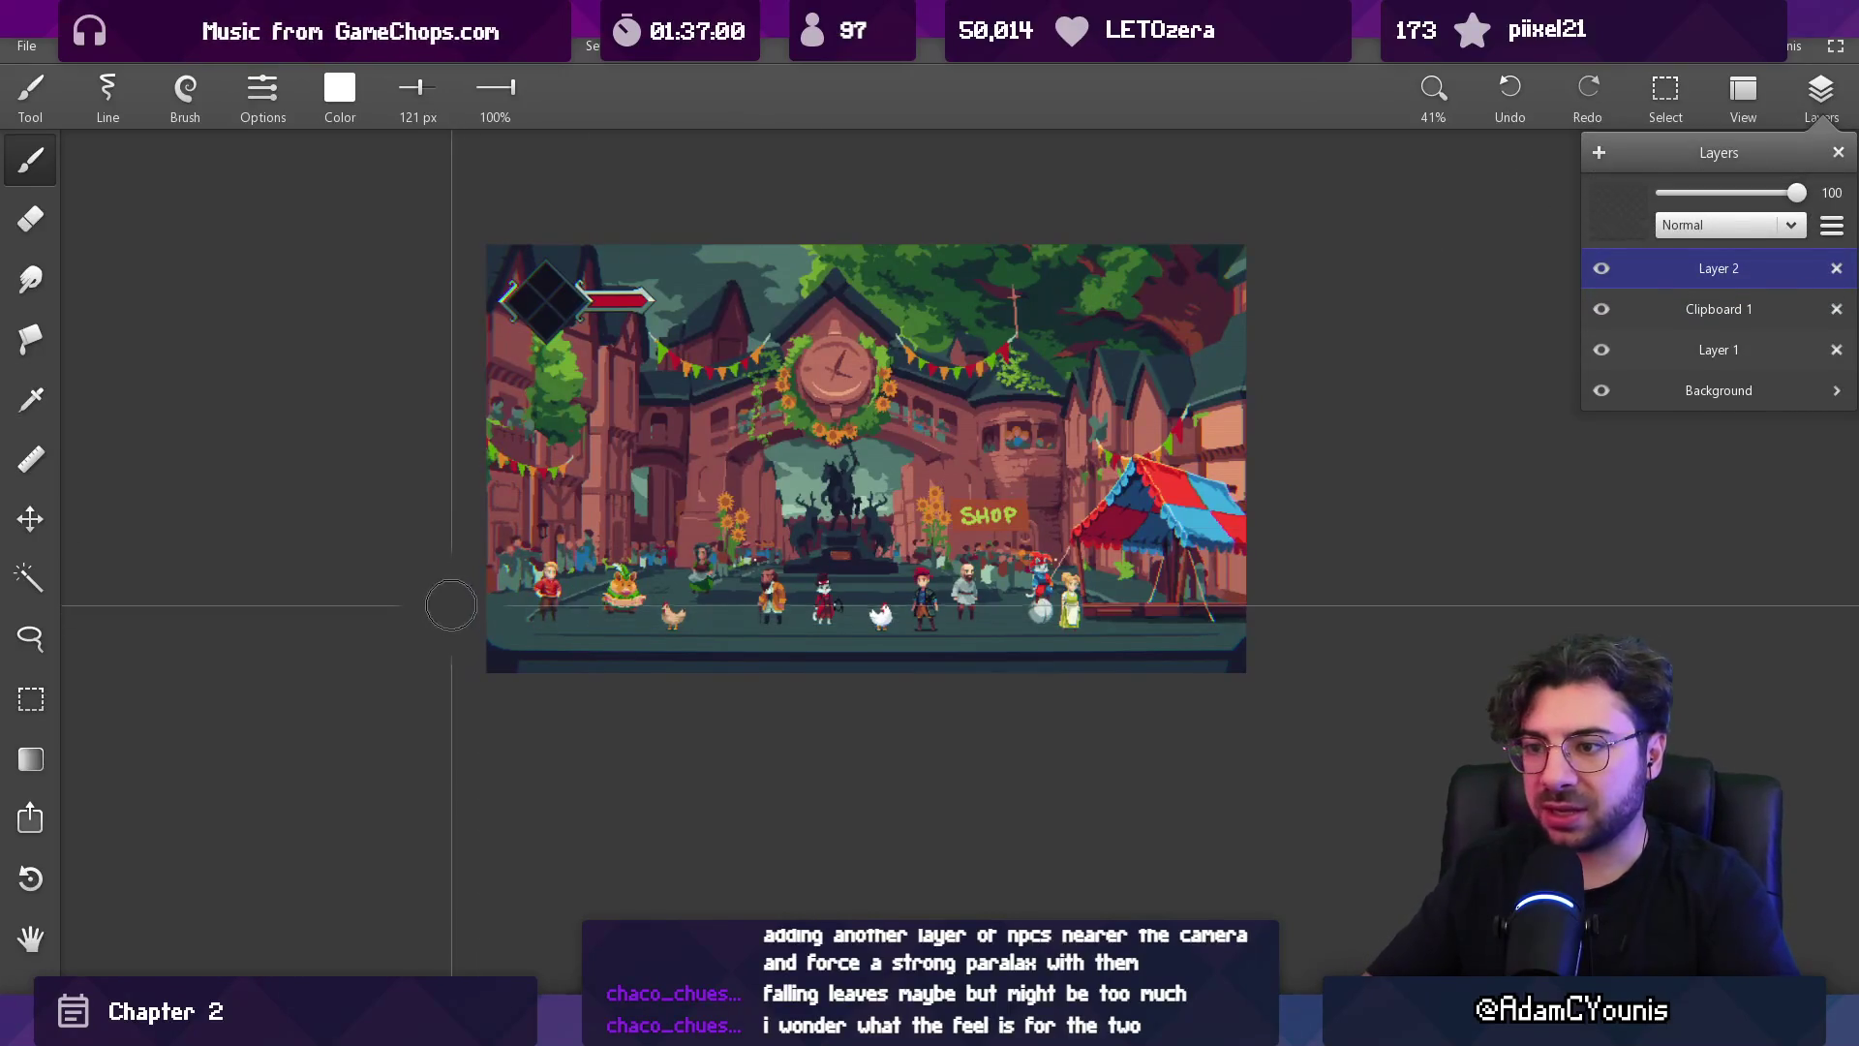
{"action": "key", "text": "bracketright"}
{"action": "mouse_move", "coordinate": [461, 611]}
{"action": "left_mouse_down"}
{"action": "mouse_move", "coordinate": [1235, 600]}
{"action": "mouse_move", "coordinate": [426, 620]}
{"action": "left_mouse_up"}
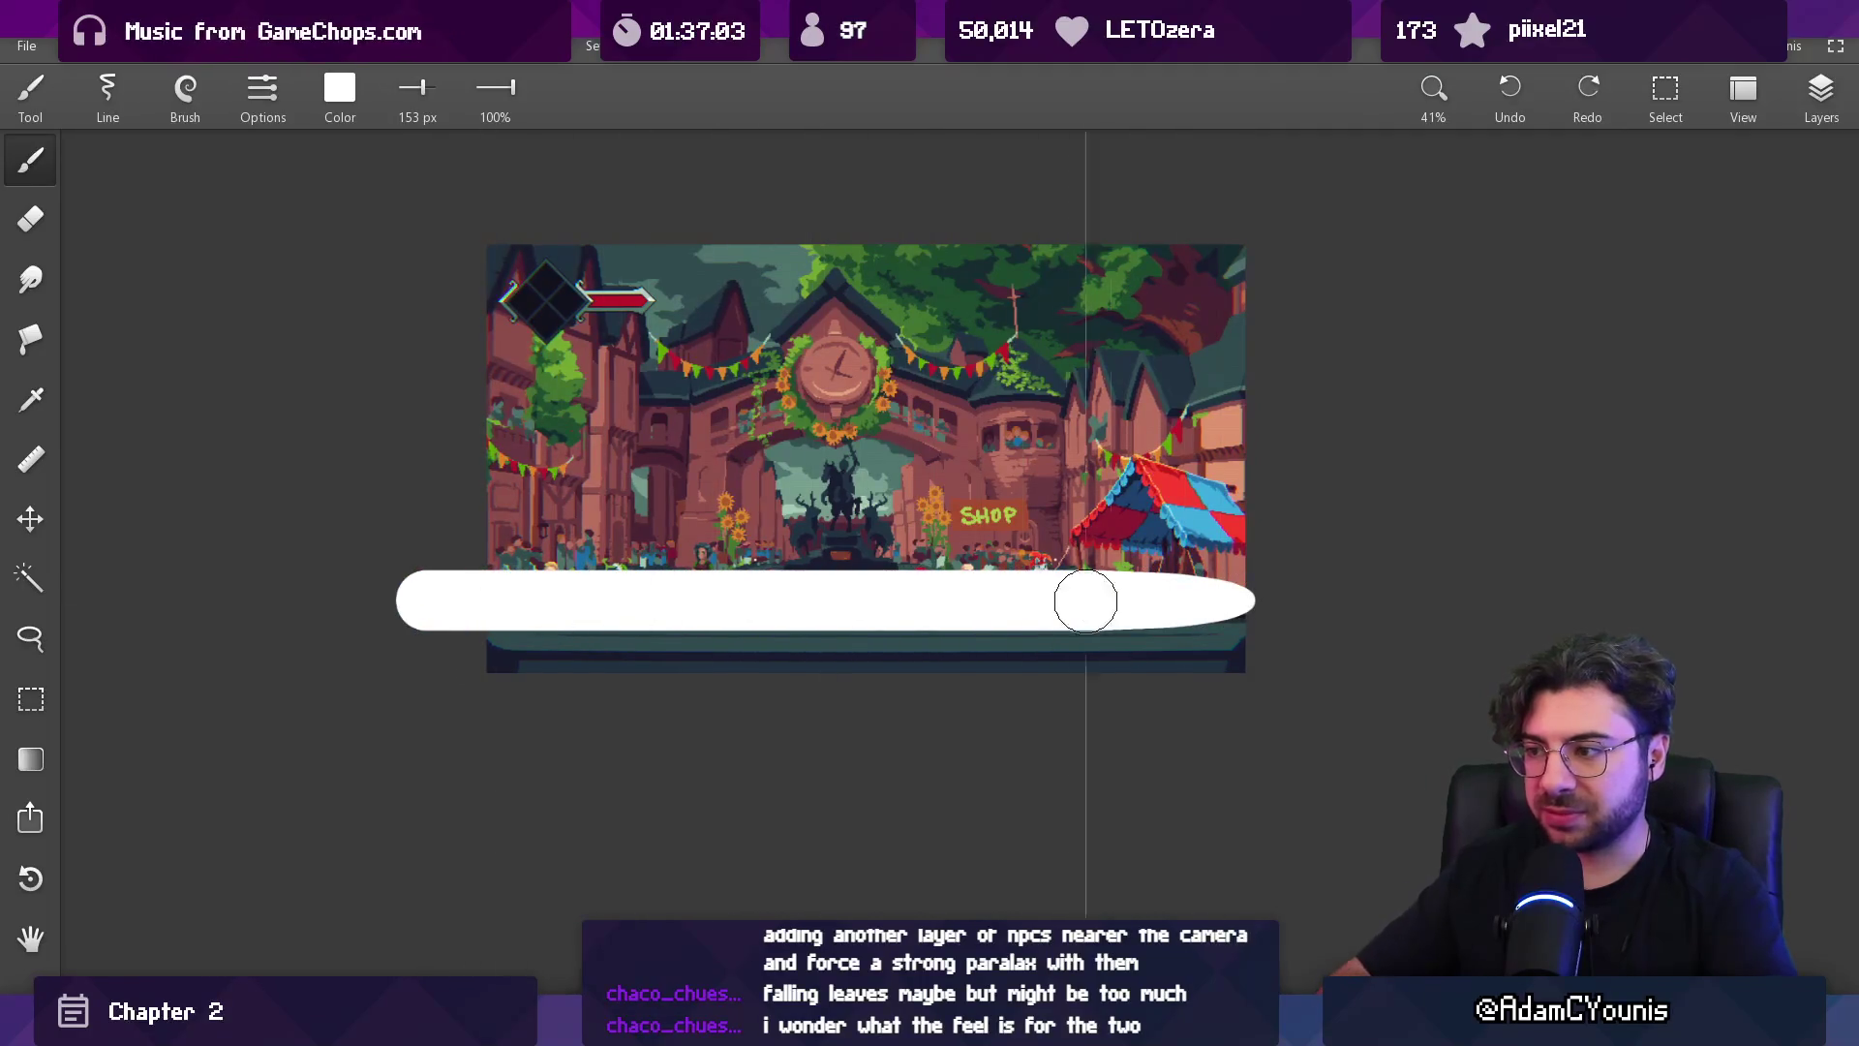
{"action": "left_click_drag", "start_coordinate": [1066, 600], "coordinate": [1228, 604]}
Set Layer 2's opacity to 33% and return to the Brush at 221 px.
{"action": "key", "text": "v"}
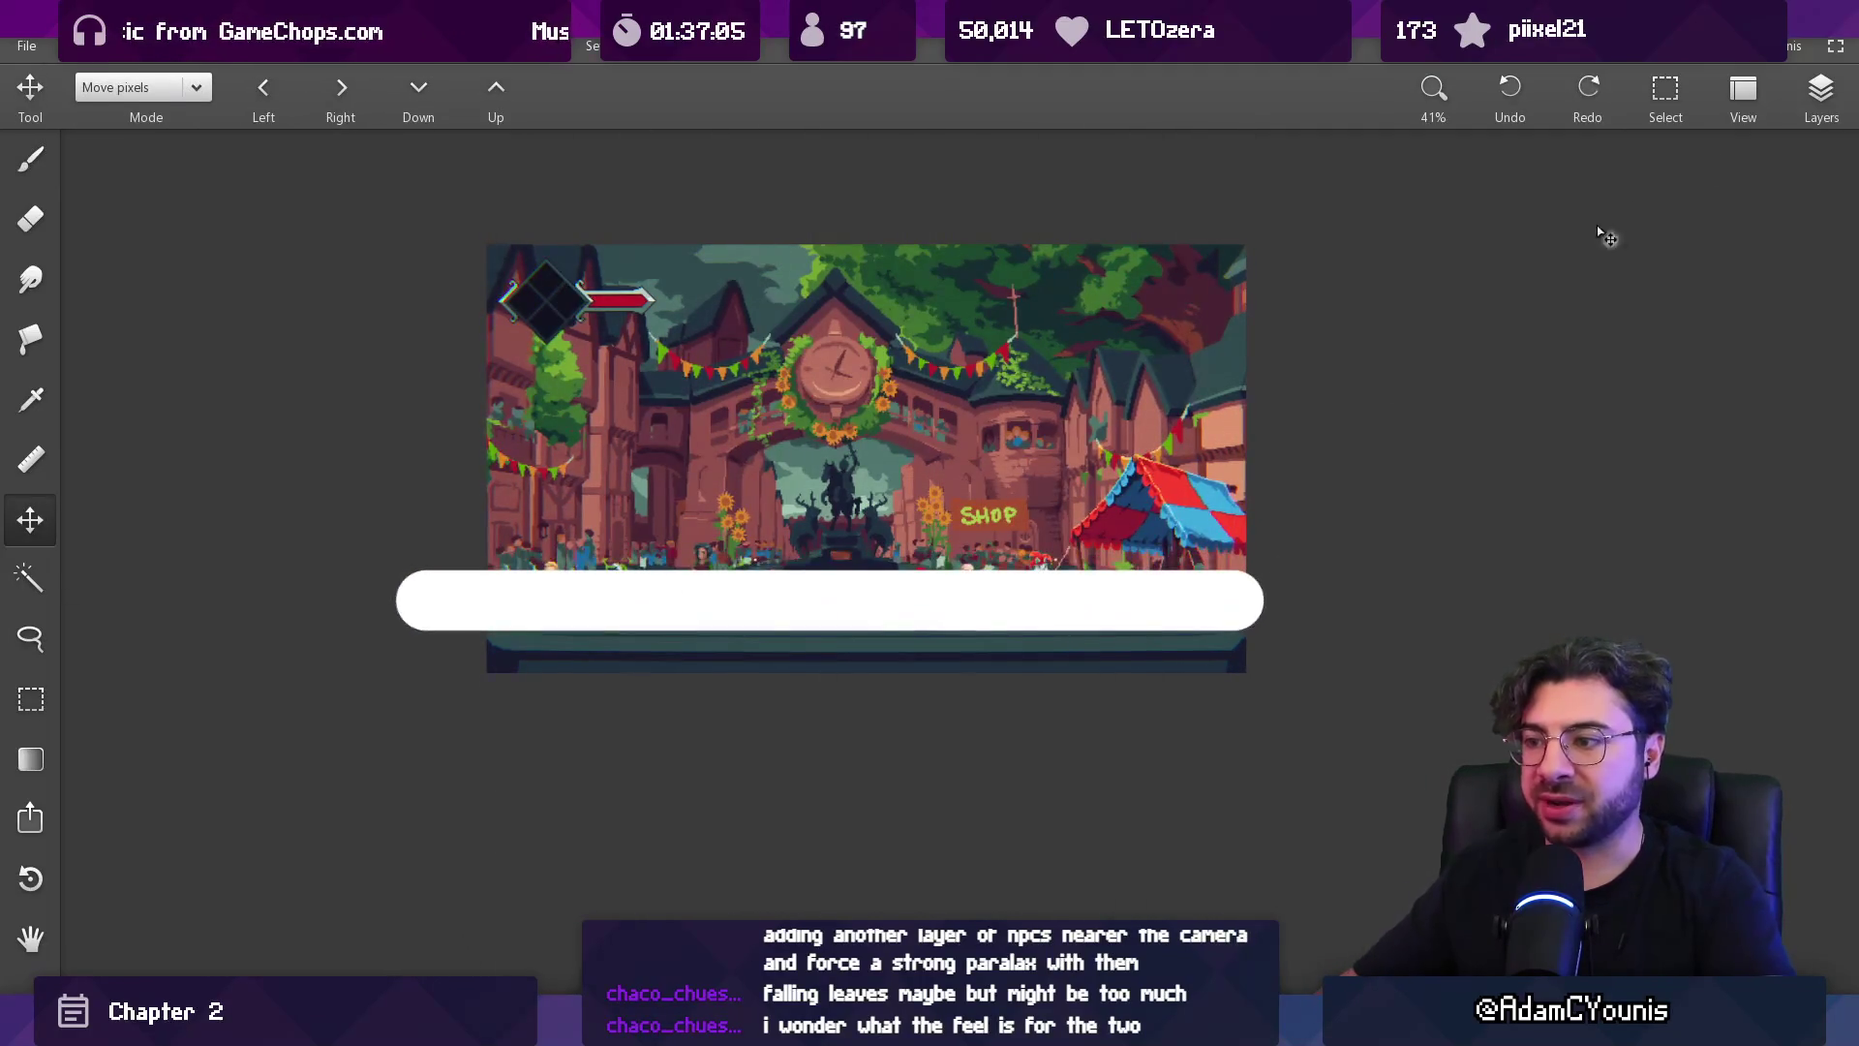
{"action": "left_click", "coordinate": [1820, 92]}
{"action": "left_click_drag", "start_coordinate": [1767, 197], "coordinate": [1711, 197]}
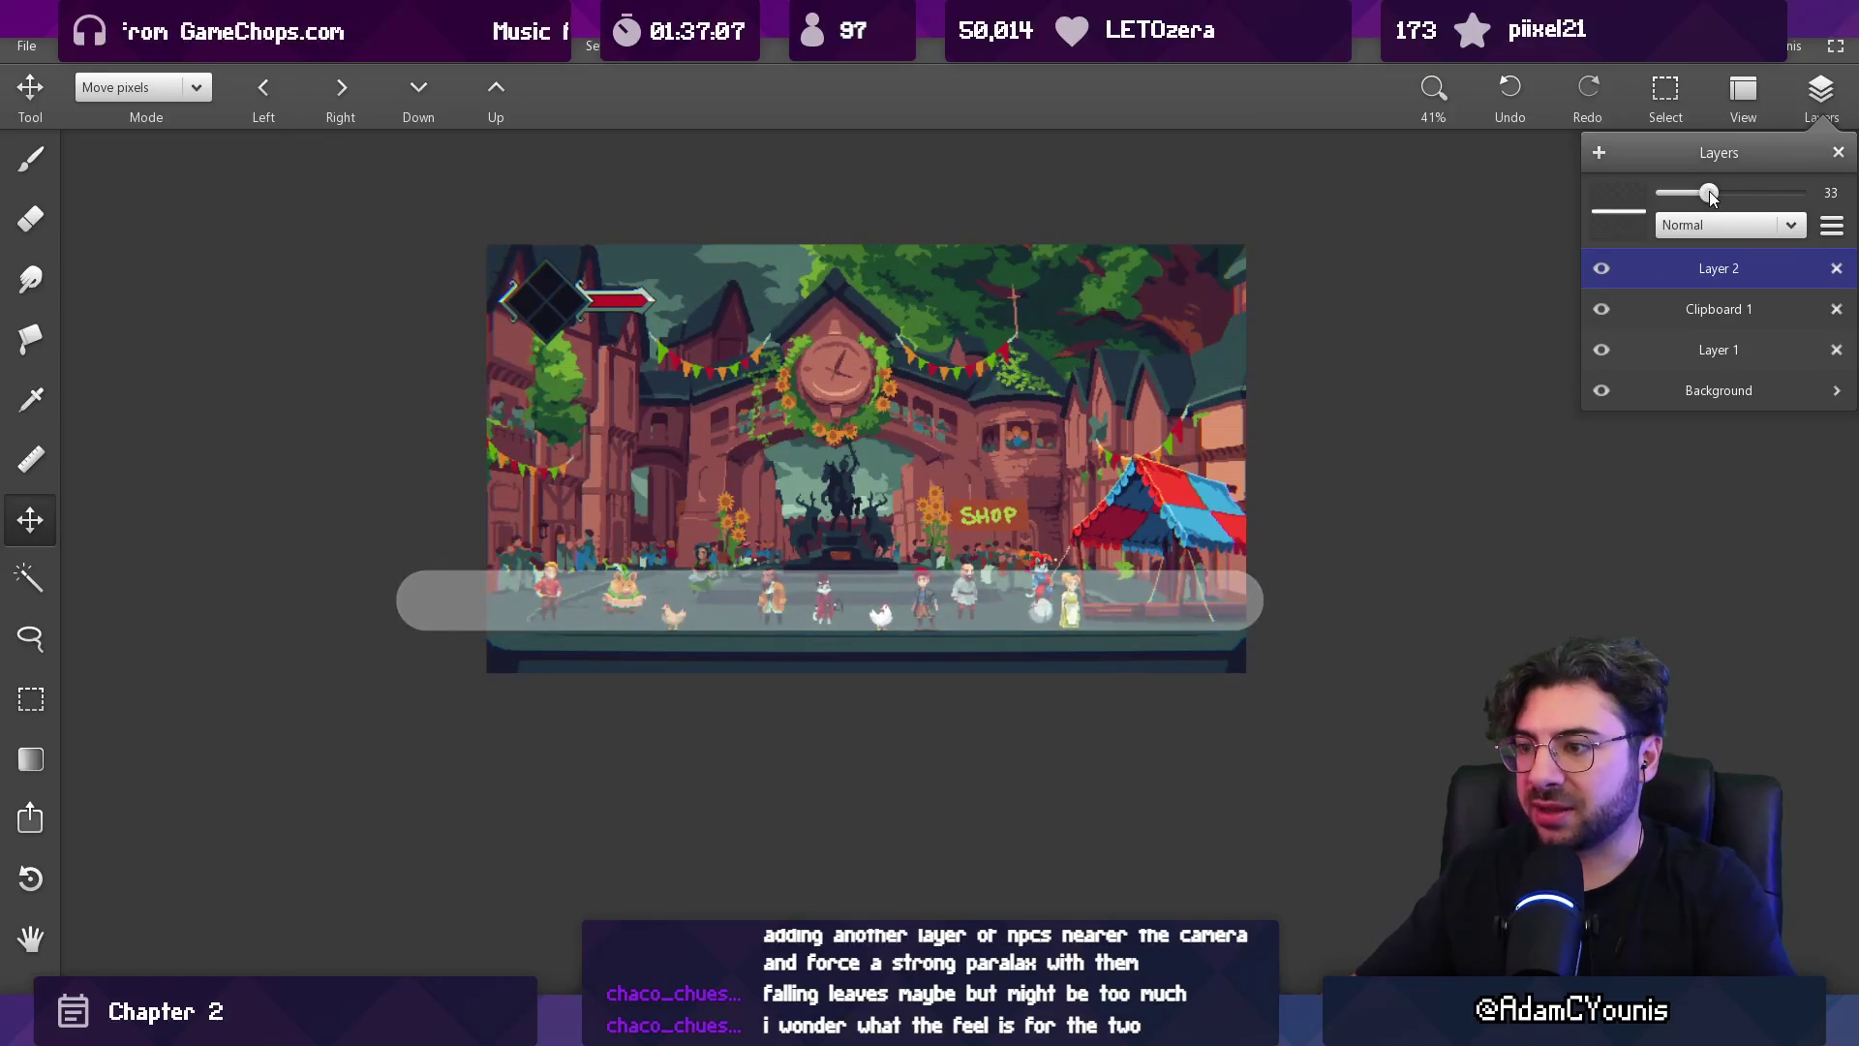
{"action": "left_click", "coordinate": [1298, 444]}
{"action": "key", "text": "b"}
{"action": "key", "text": "bracketright"}
{"action": "key", "text": "bracketright"}
{"action": "key", "text": "bracketright"}
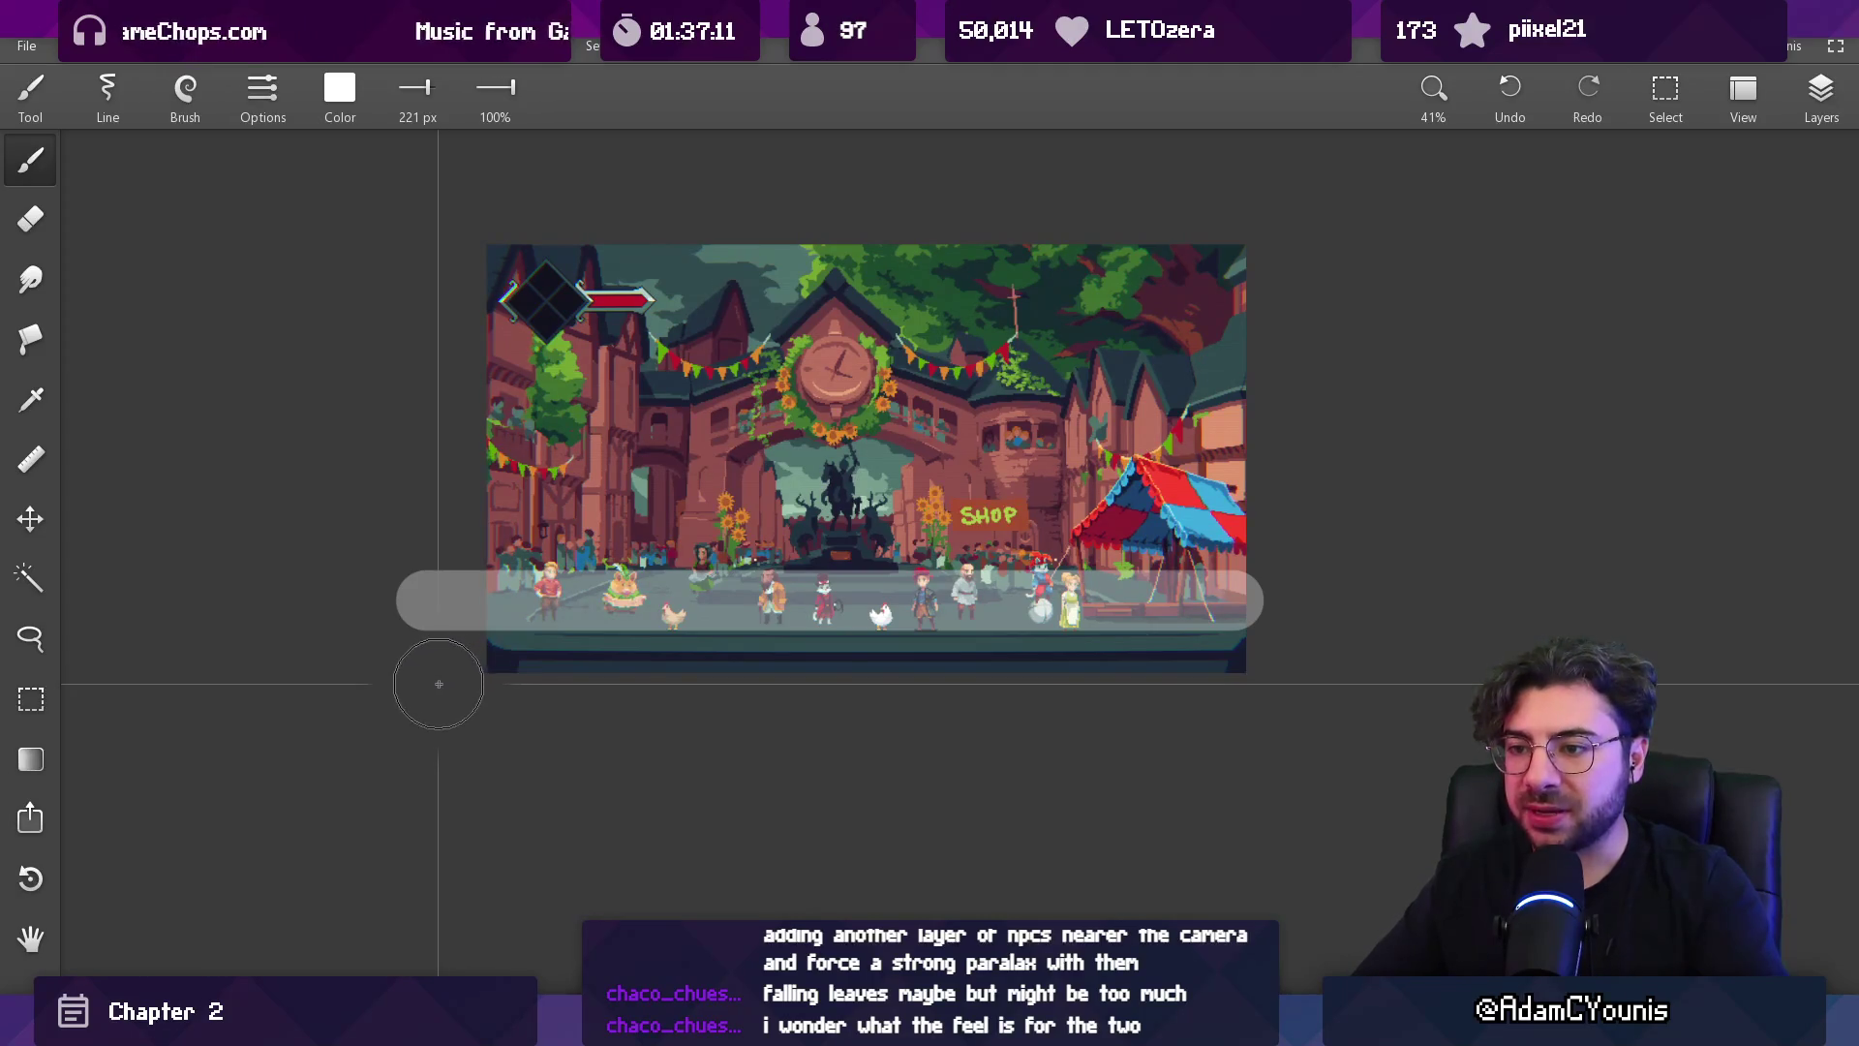